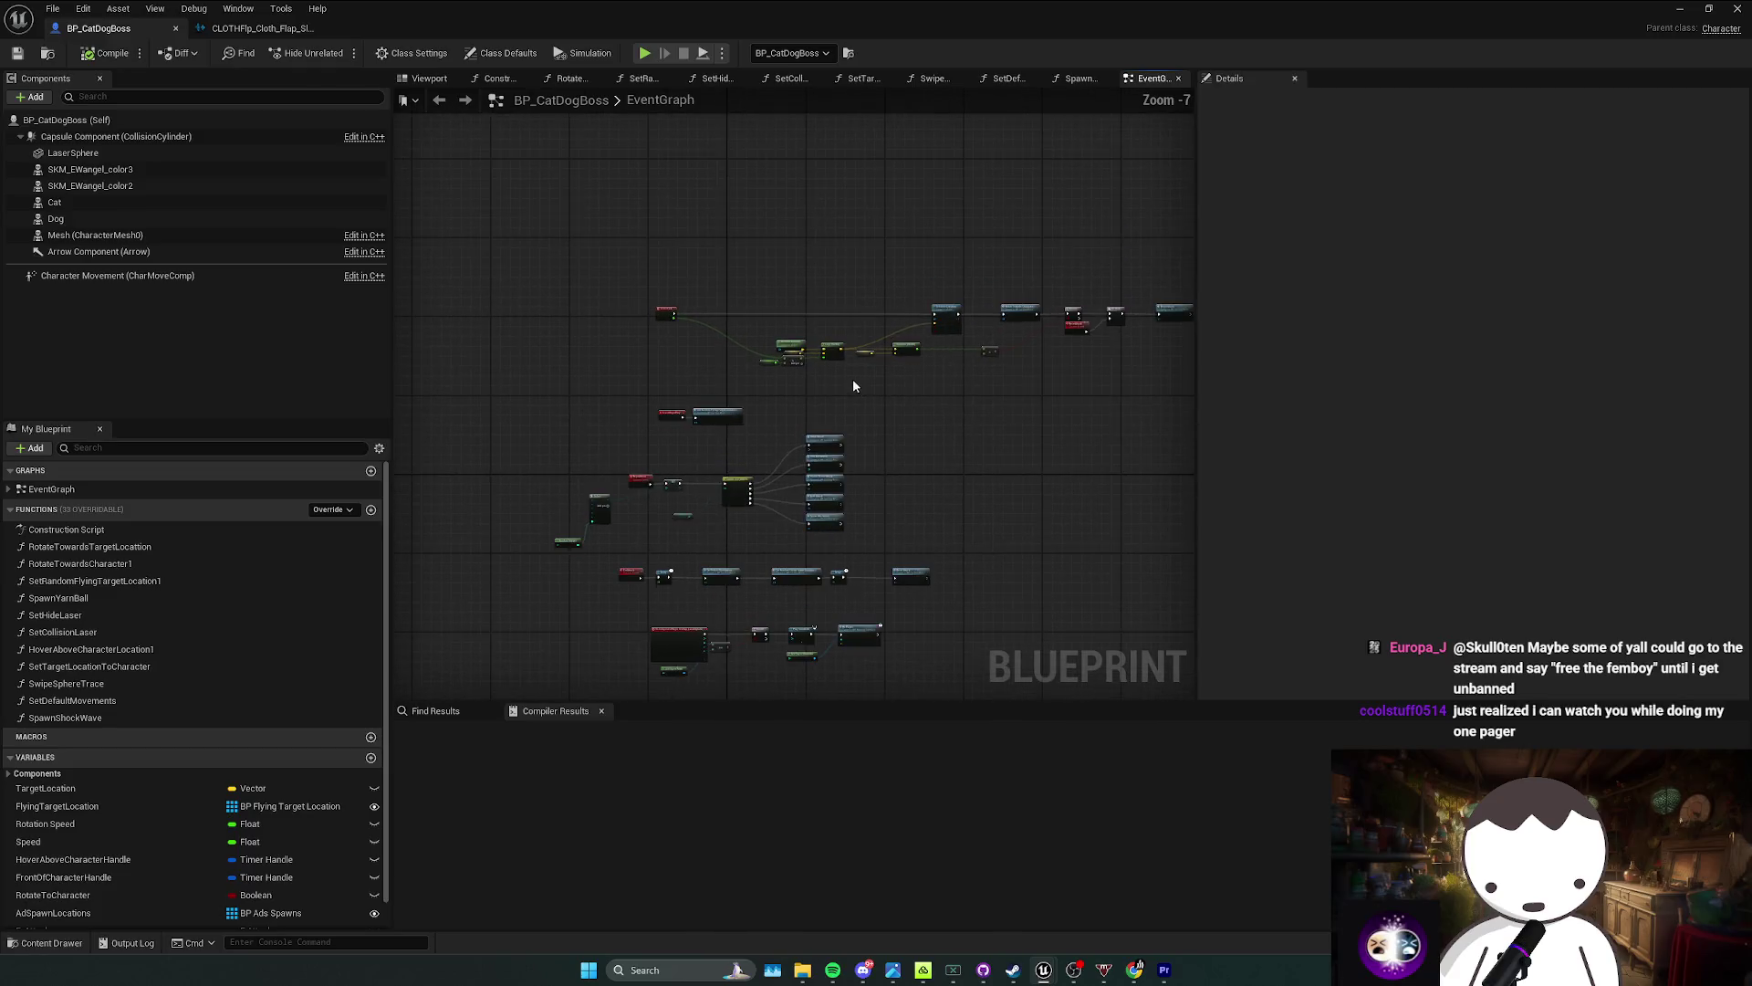
Step: Select the SKM_EWangel_color3 wing mesh and open AS_EWa_01flight in the animation editor
{"action": "left_click", "coordinate": [219, 169]}
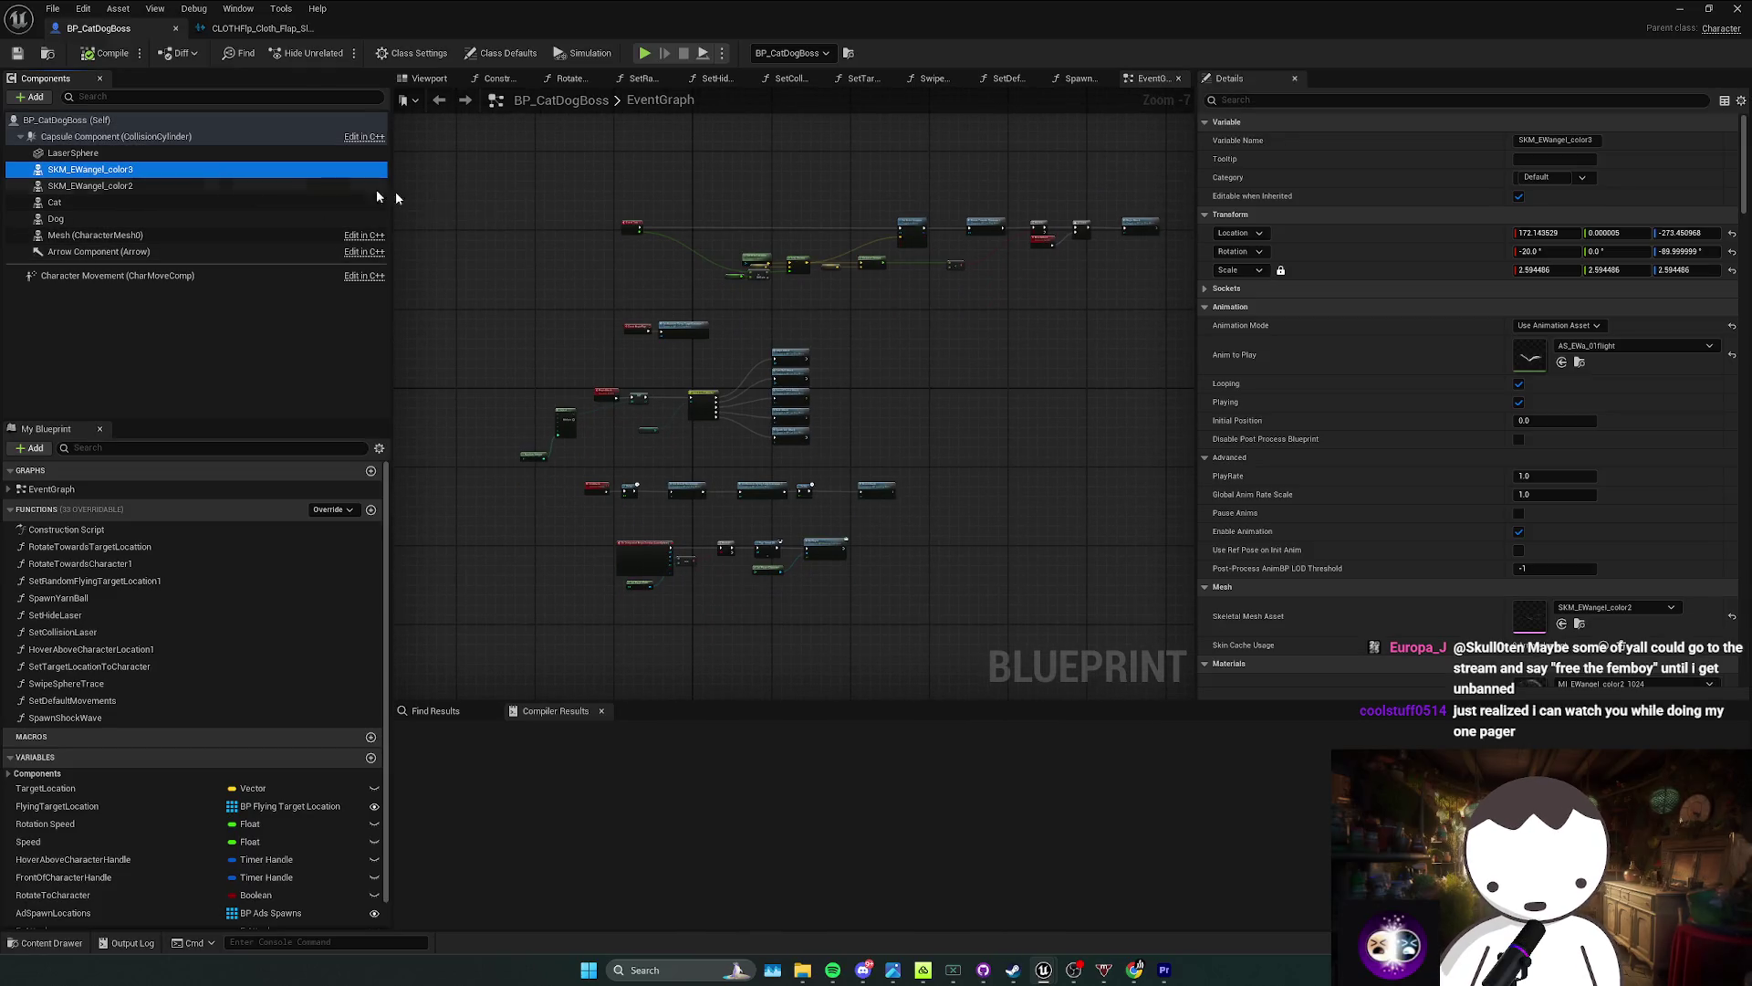
{"action": "left_click", "coordinate": [1579, 362]}
{"action": "scroll", "coordinate": [1039, 849], "scroll_direction": "down", "scroll_amount": 1}
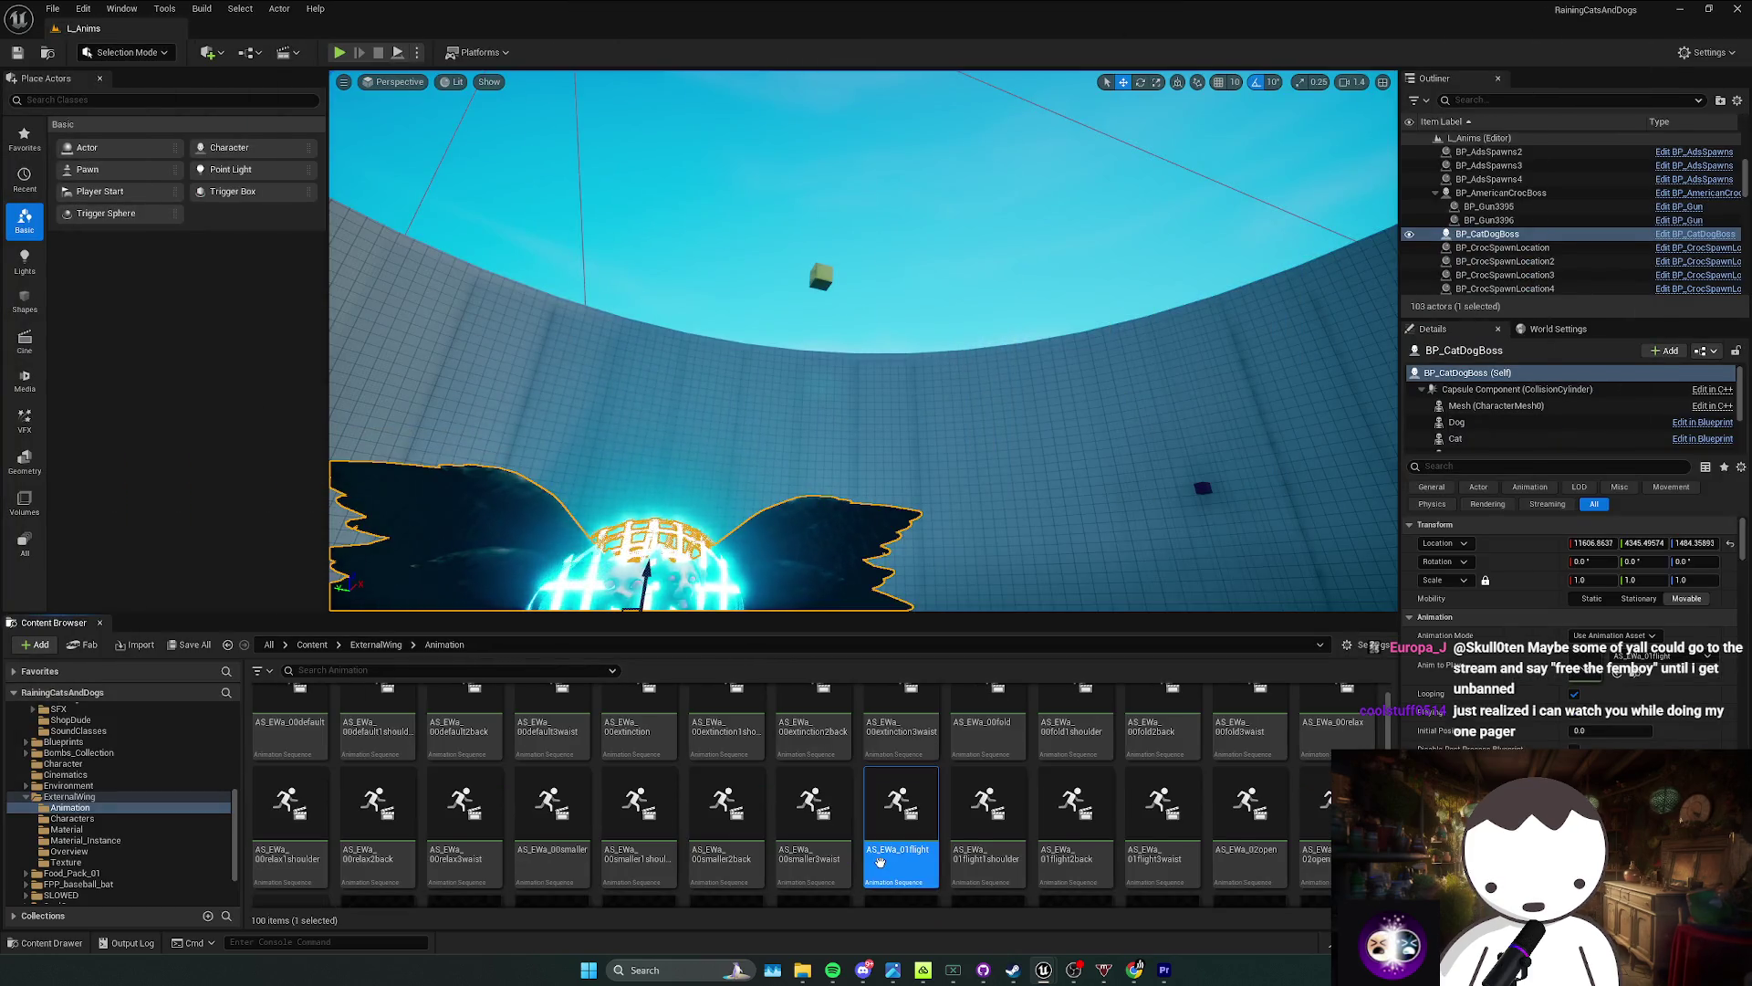
{"action": "double_click", "coordinate": [901, 803]}
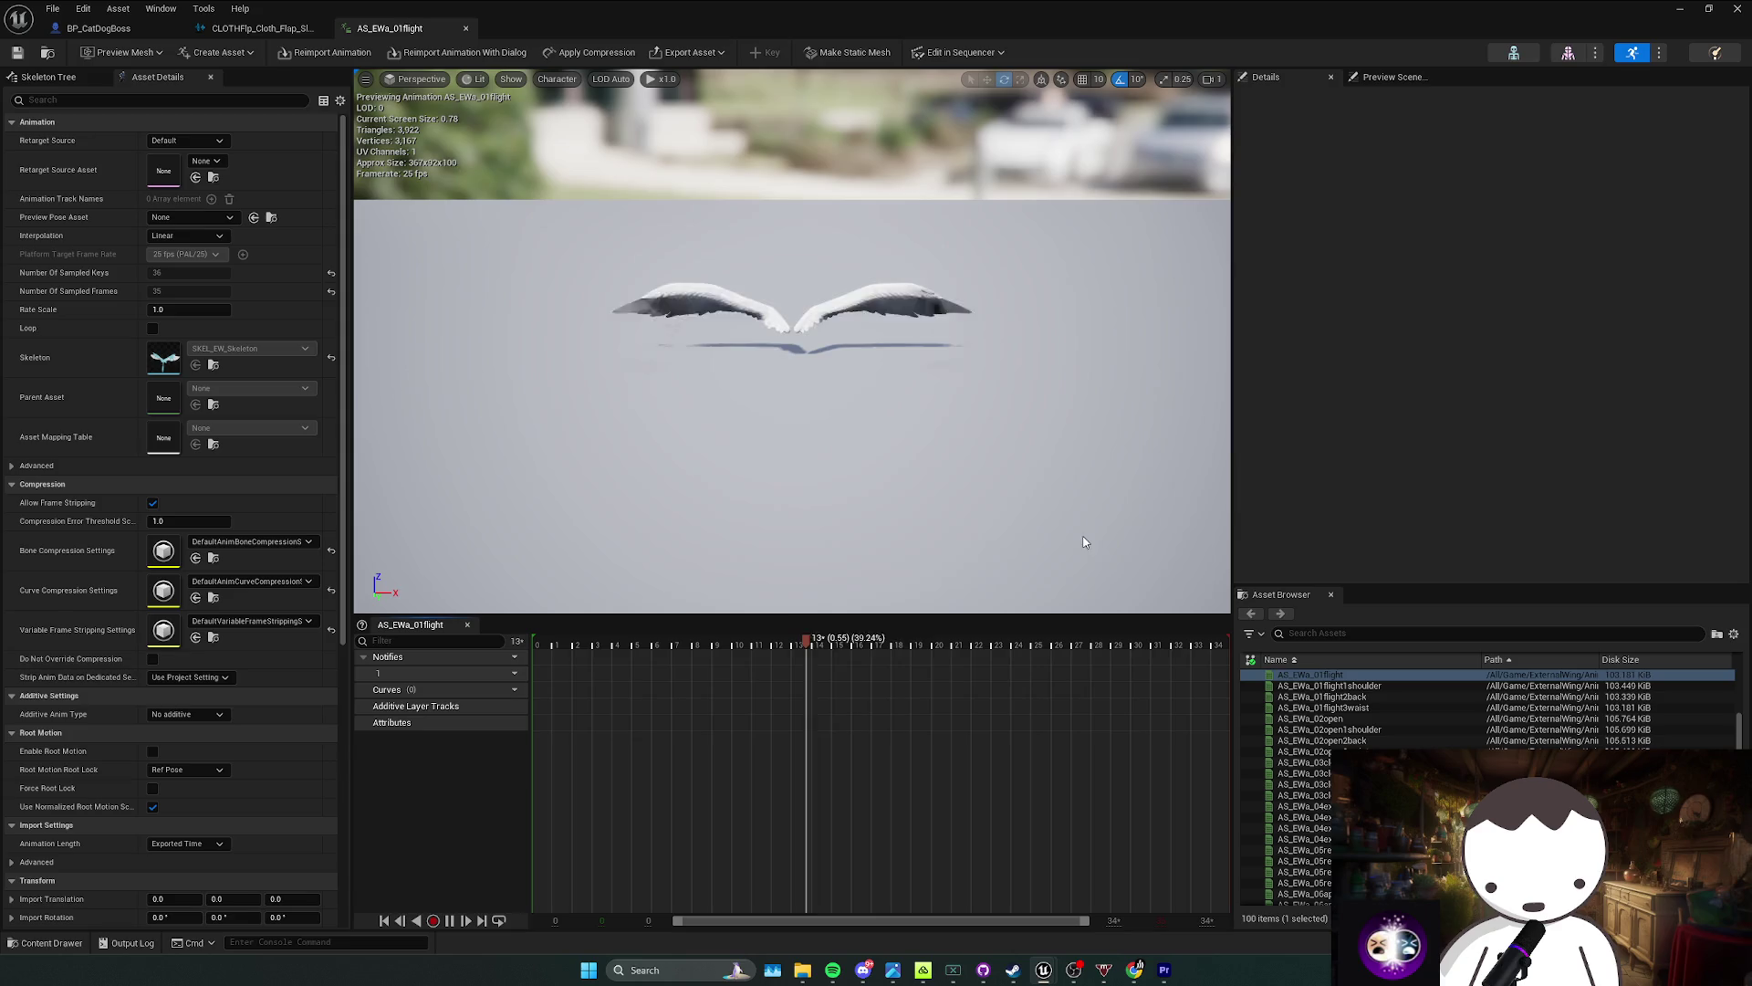
Step: Add a frame-17 PlaySound notify using CLOTHFlp_Cloth_Flap_Sleeve_Swish_04_Cue, then start a play test
{"action": "mouse_move", "coordinate": [998, 642]}
{"action": "left_mouse_down"}
{"action": "mouse_move", "coordinate": [860, 647]}
{"action": "mouse_move", "coordinate": [1315, 642]}
{"action": "left_mouse_up"}
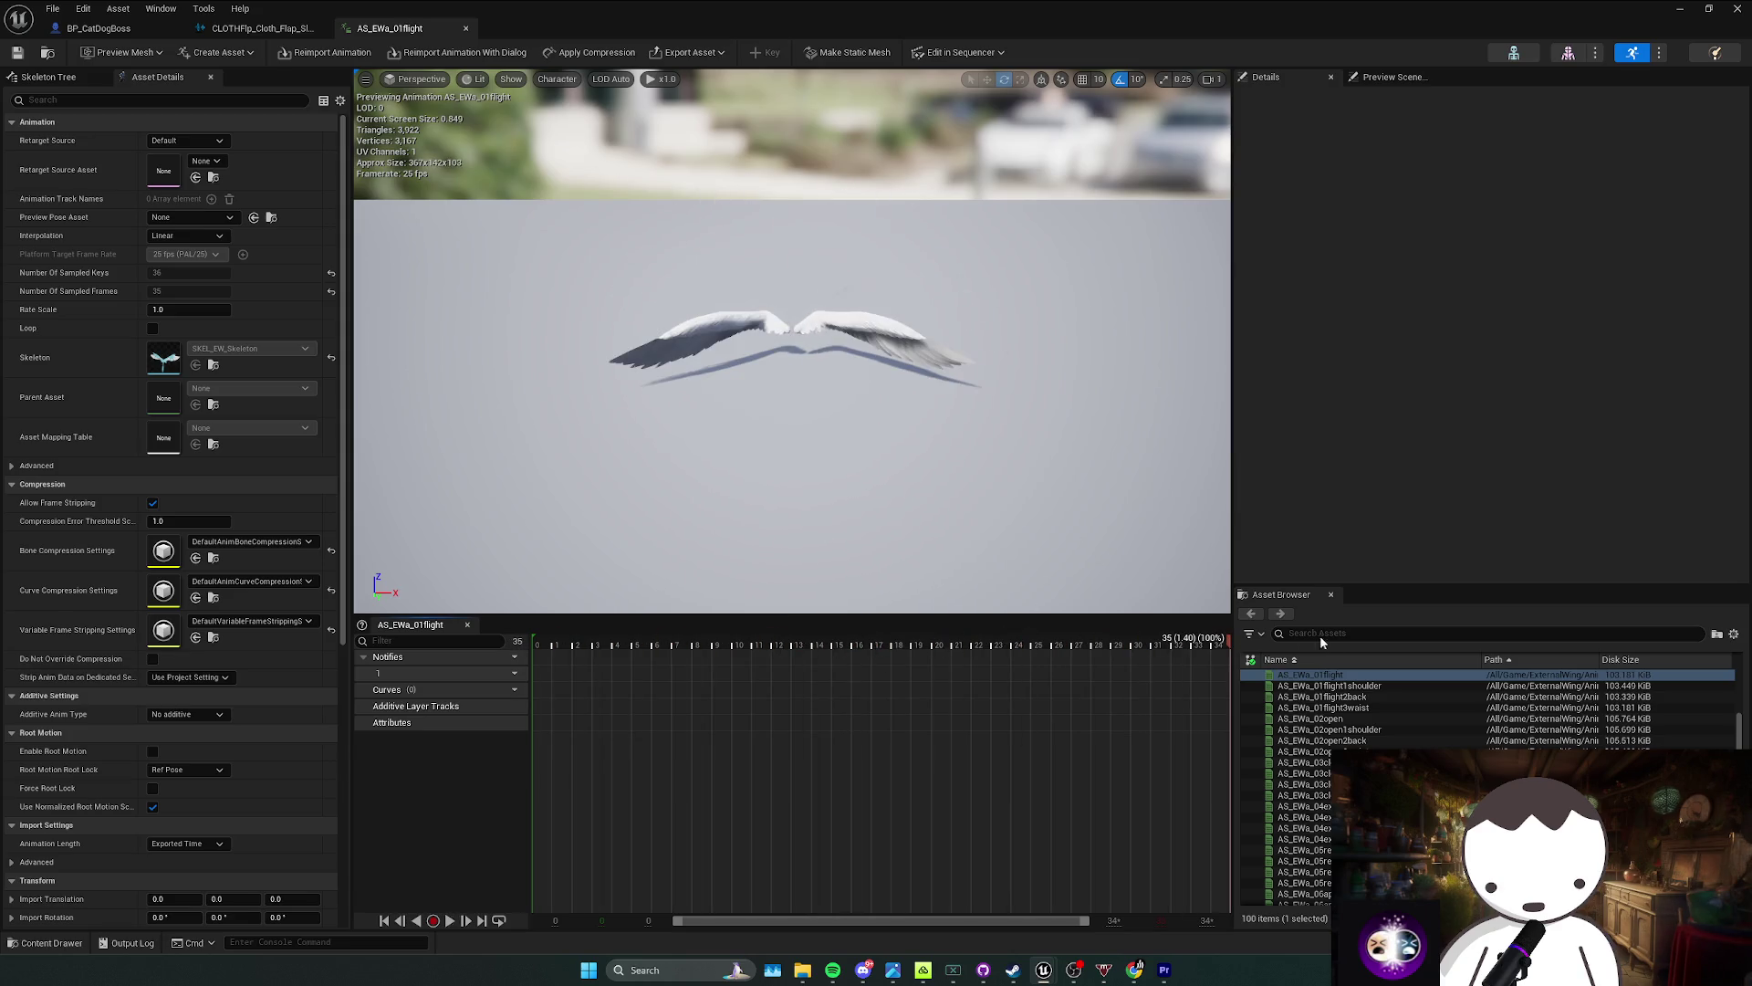
{"action": "right_click", "coordinate": [1225, 671]}
{"action": "mouse_move", "coordinate": [1268, 708]}
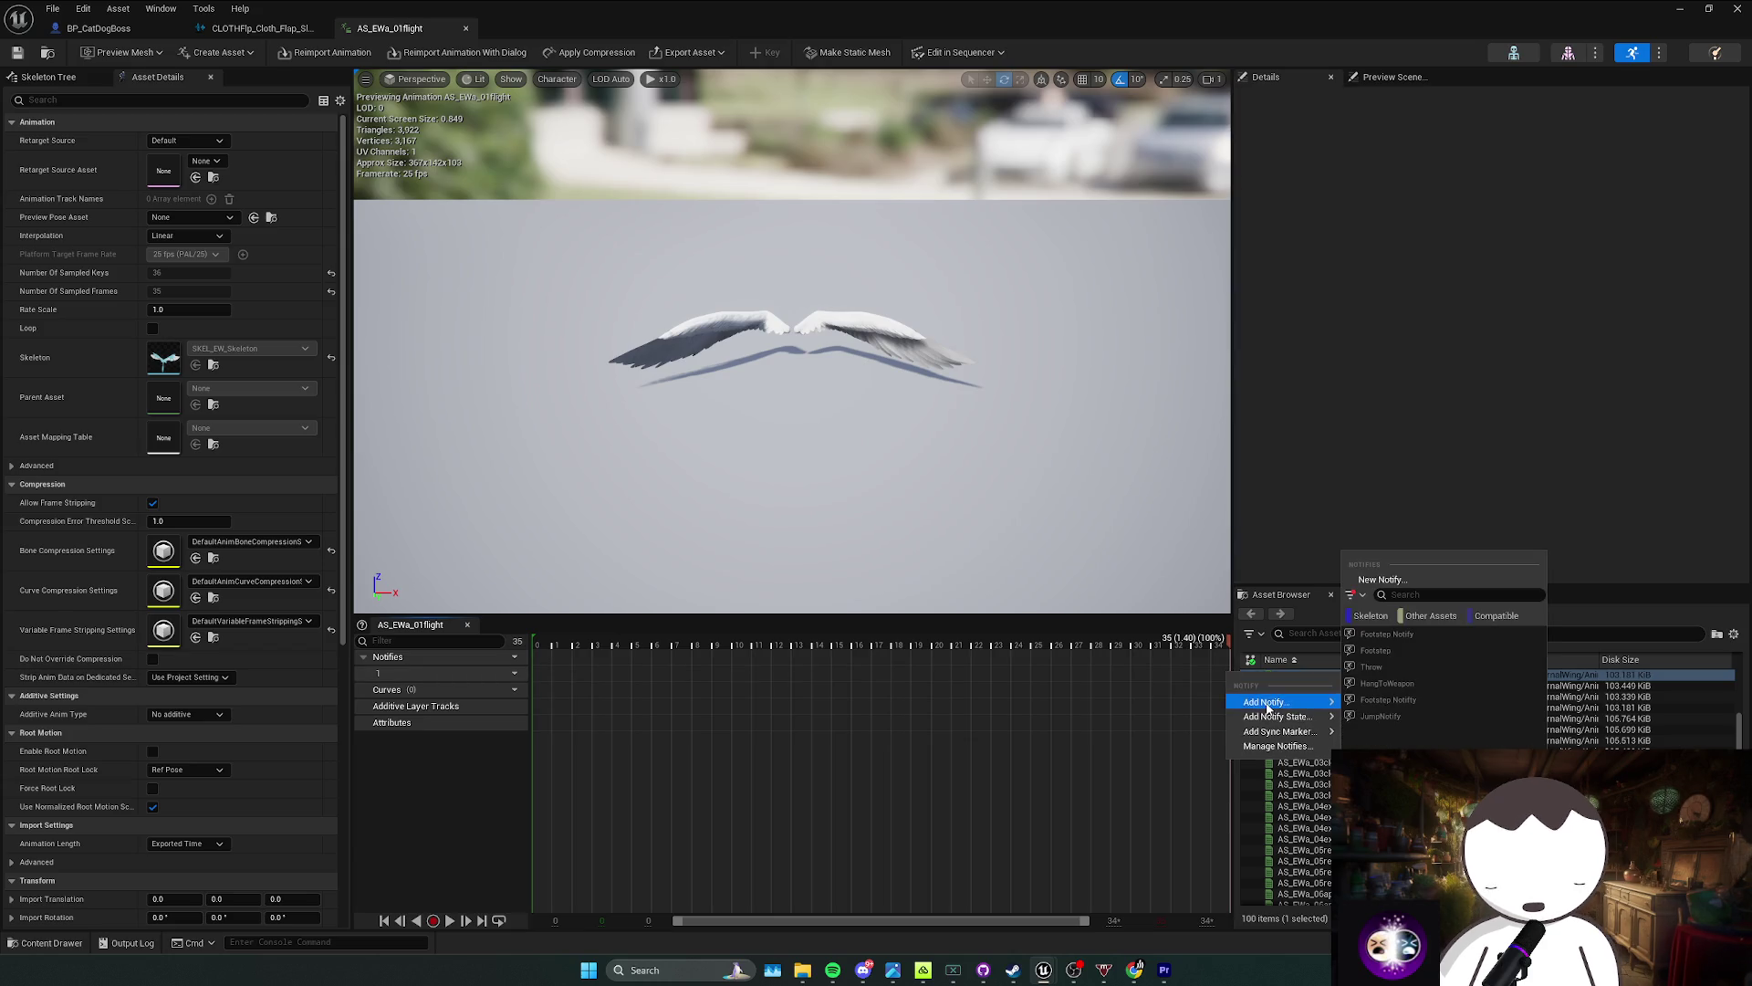
{"action": "left_click", "coordinate": [1382, 732]}
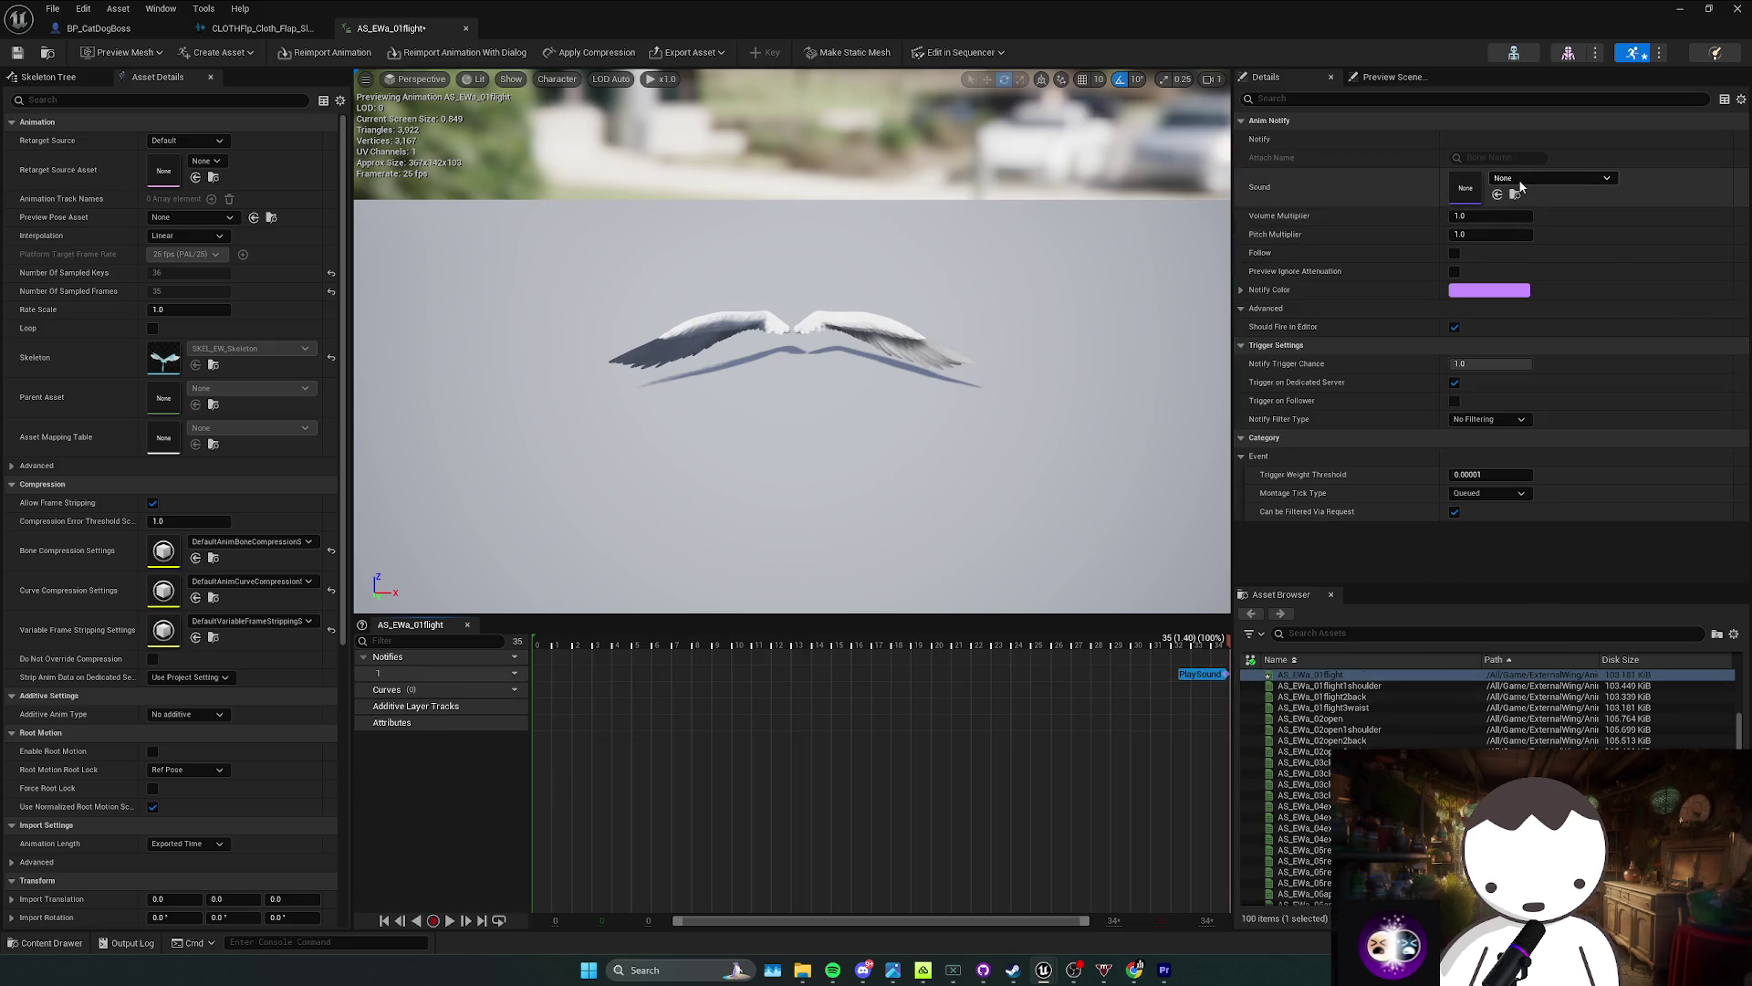
{"action": "left_click", "coordinate": [1553, 178]}
{"action": "type", "text": "flap"}
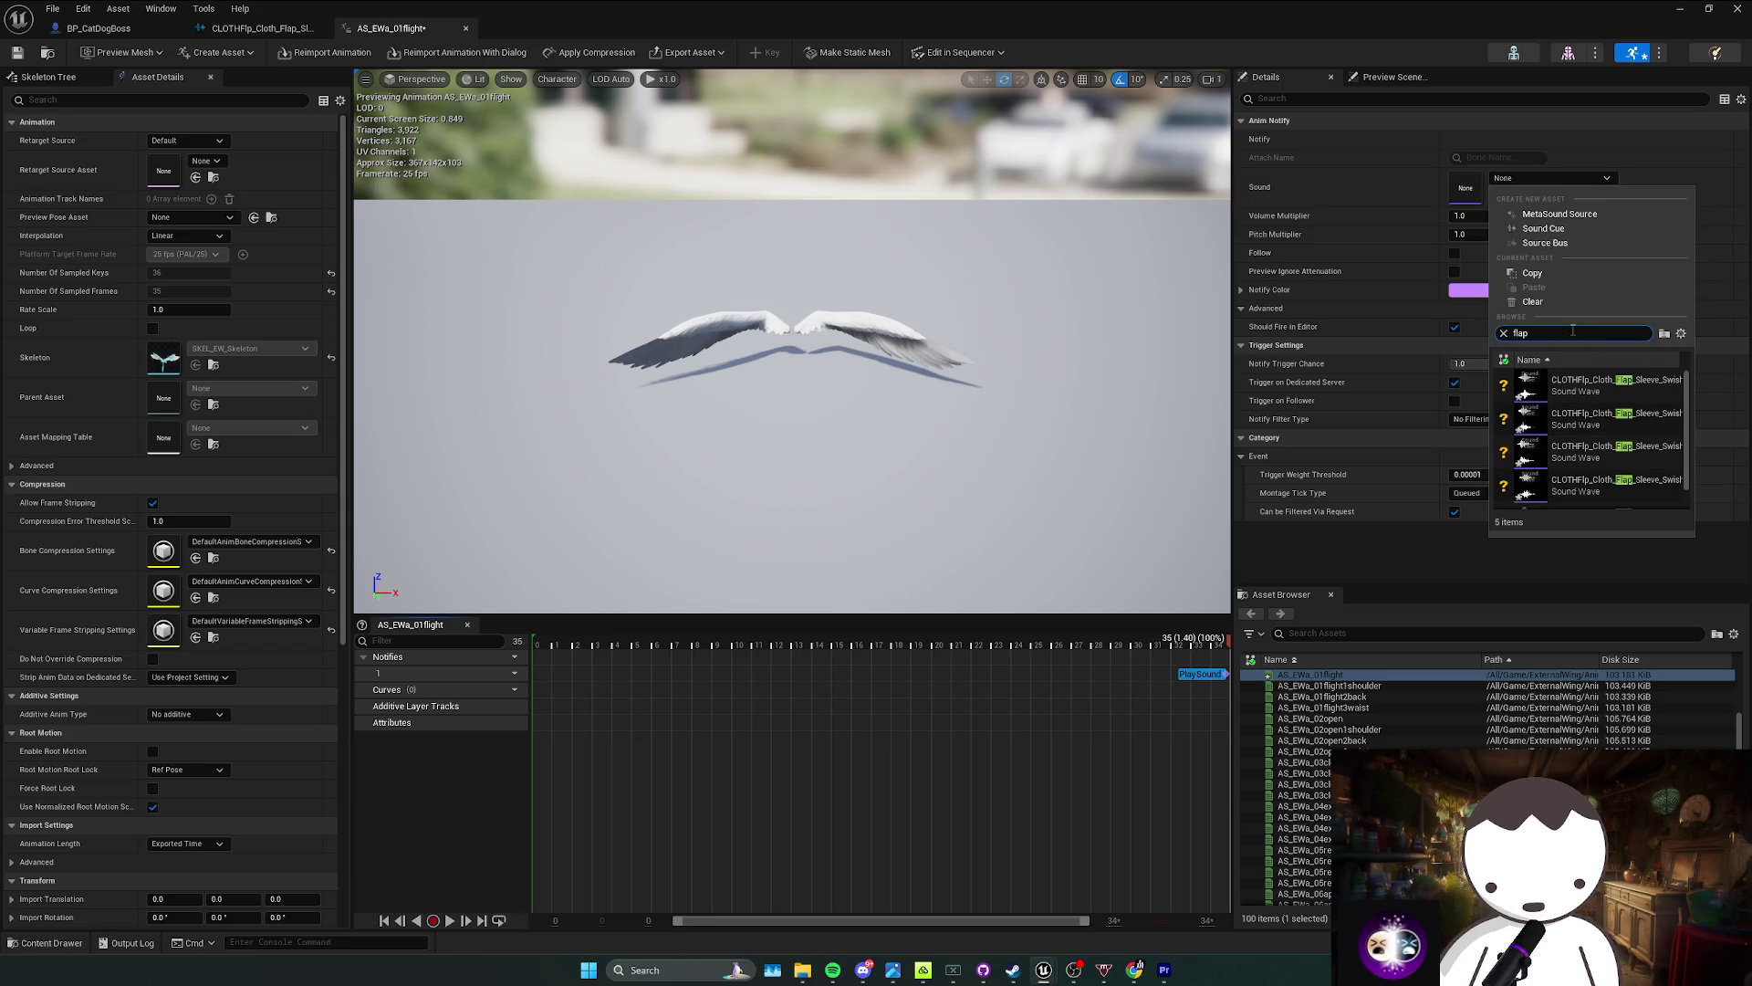
{"action": "left_click", "coordinate": [1593, 489]}
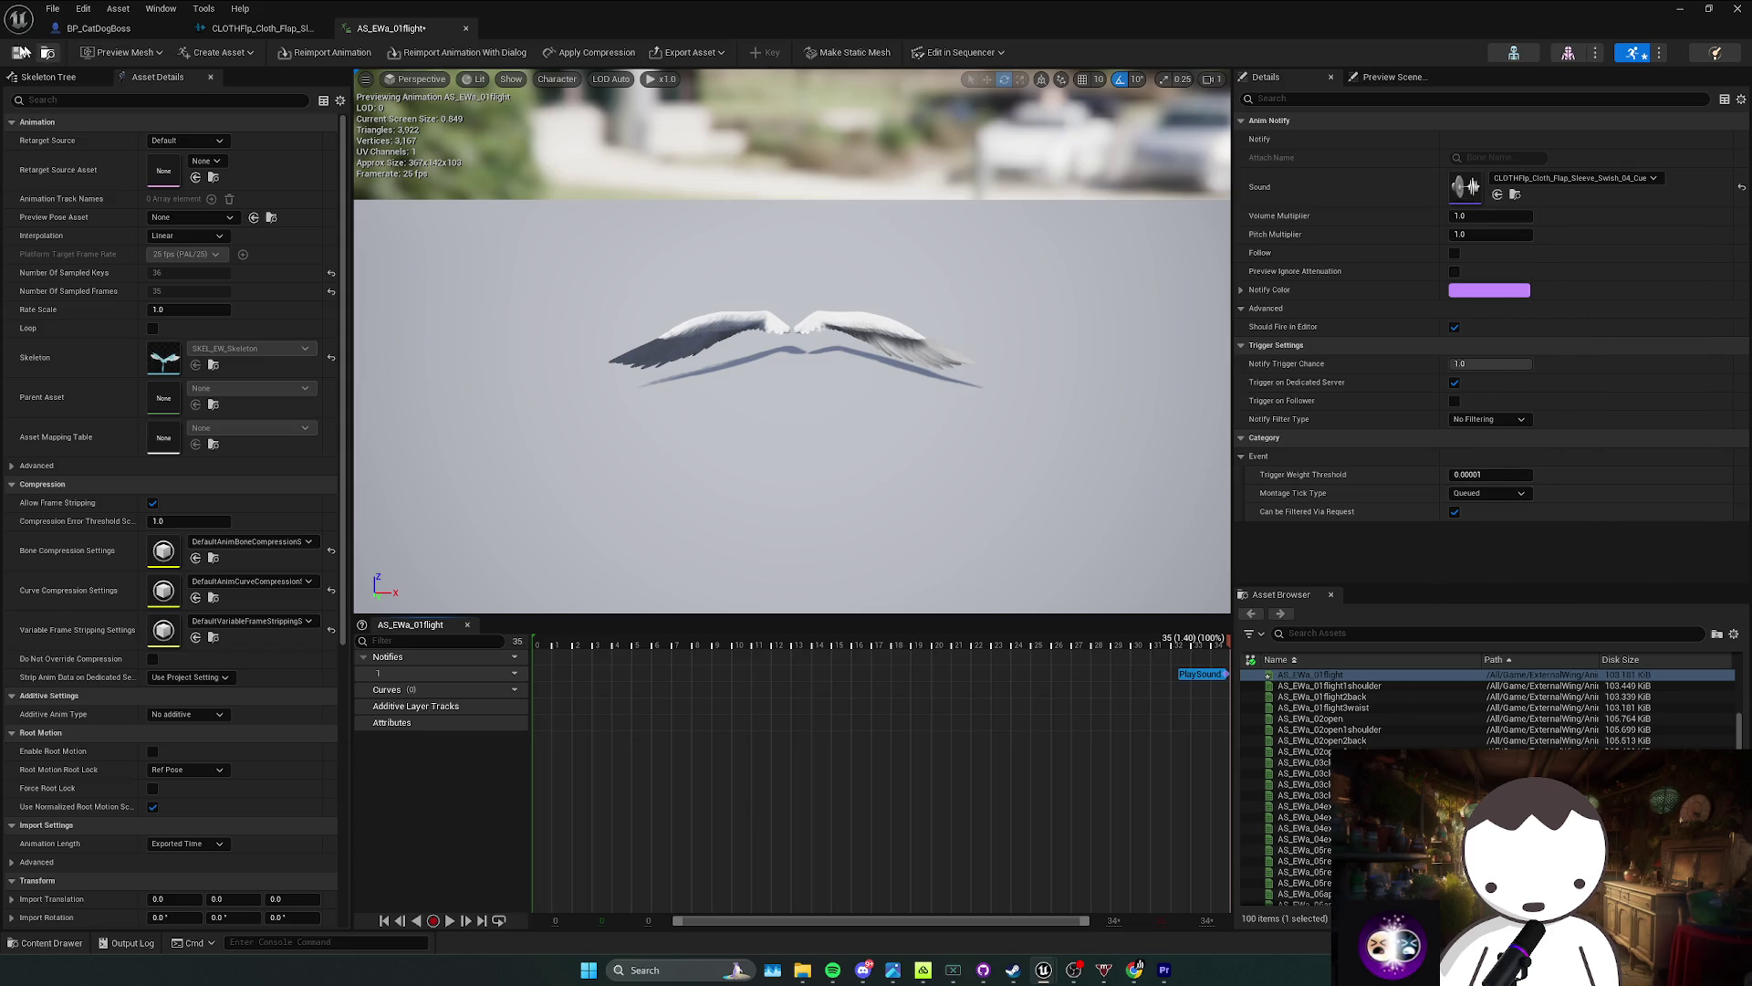
{"action": "left_click", "coordinate": [142, 30]}
{"action": "key", "text": "alt+Tab"}
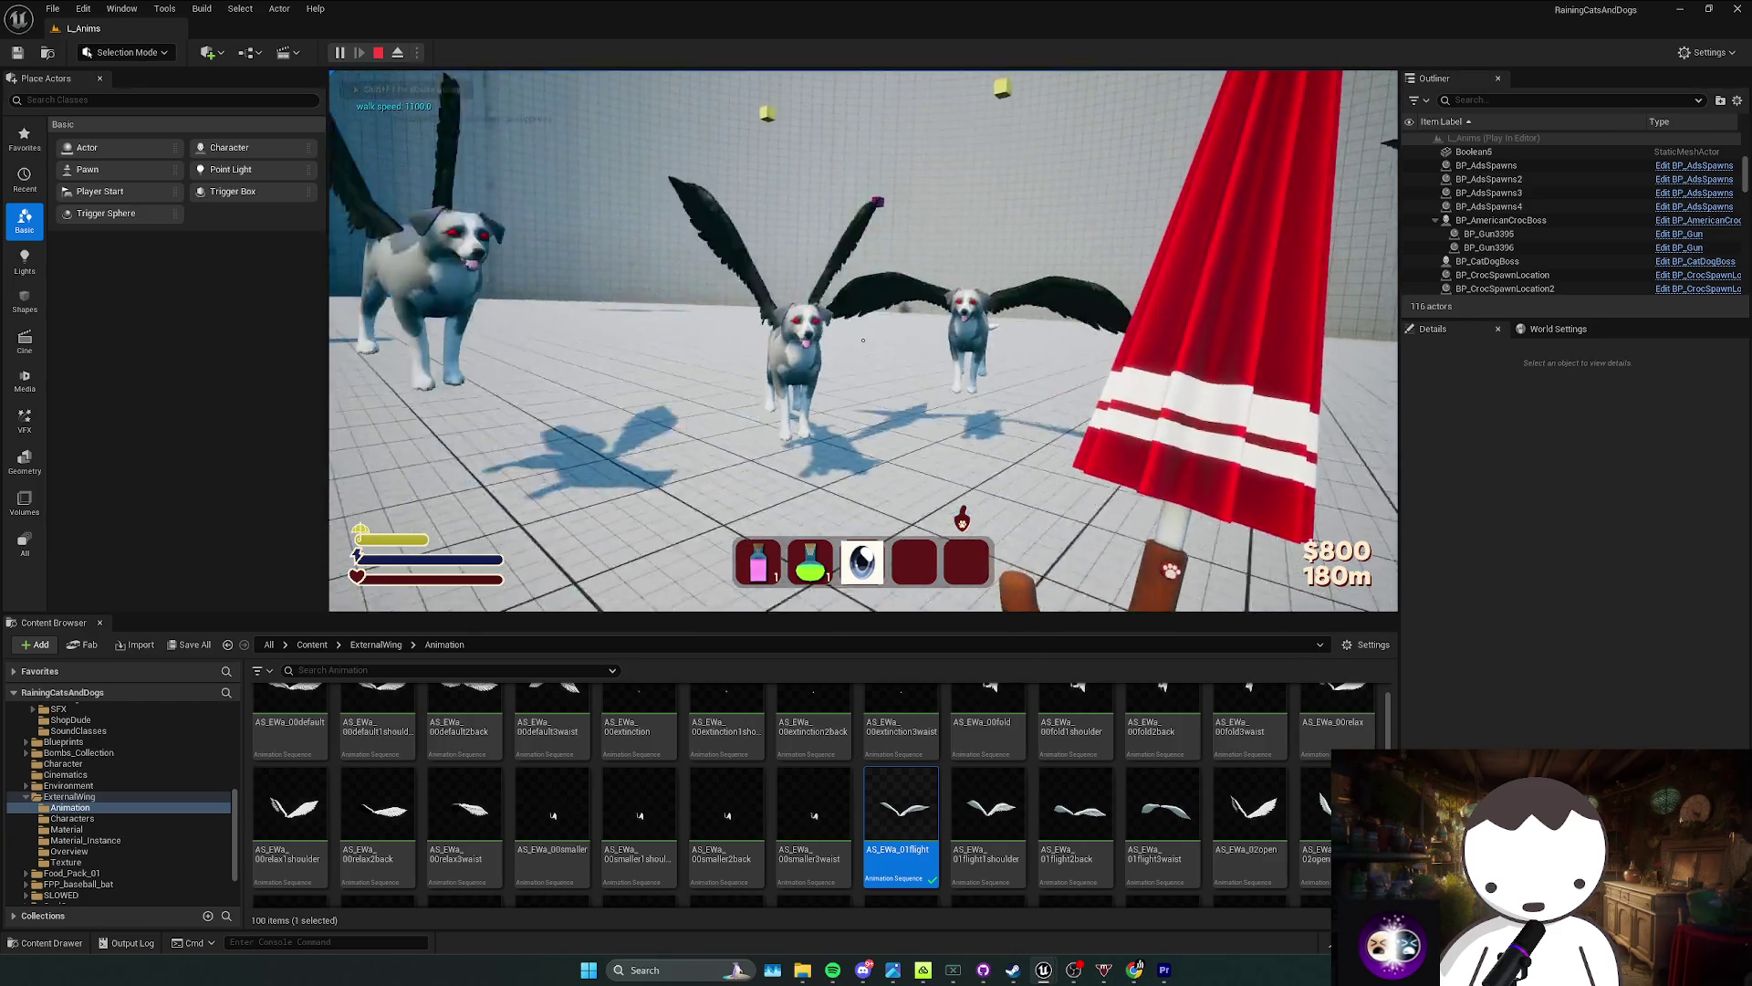
Step: Stop the play test and go back to the AS_EWa_01flight editor via BP_CatDogBoss
{"action": "key", "text": "Escape"}
{"action": "key", "text": "ctrl+e"}
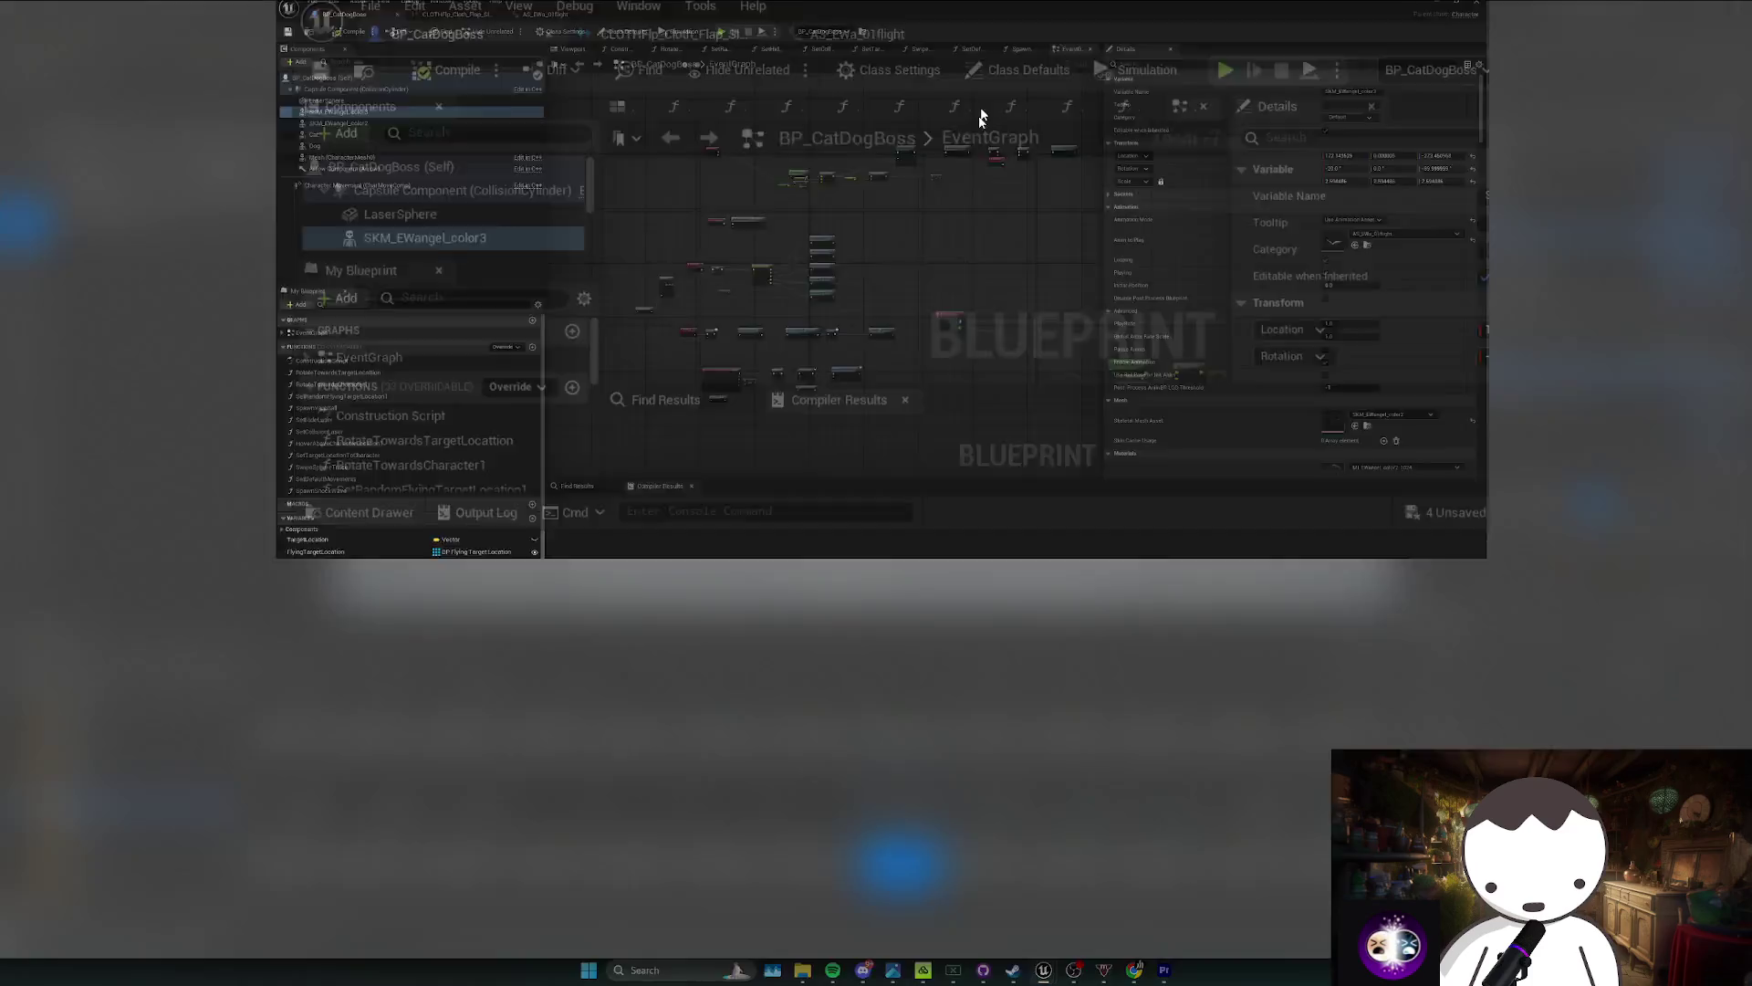
{"action": "left_click", "coordinate": [390, 30]}
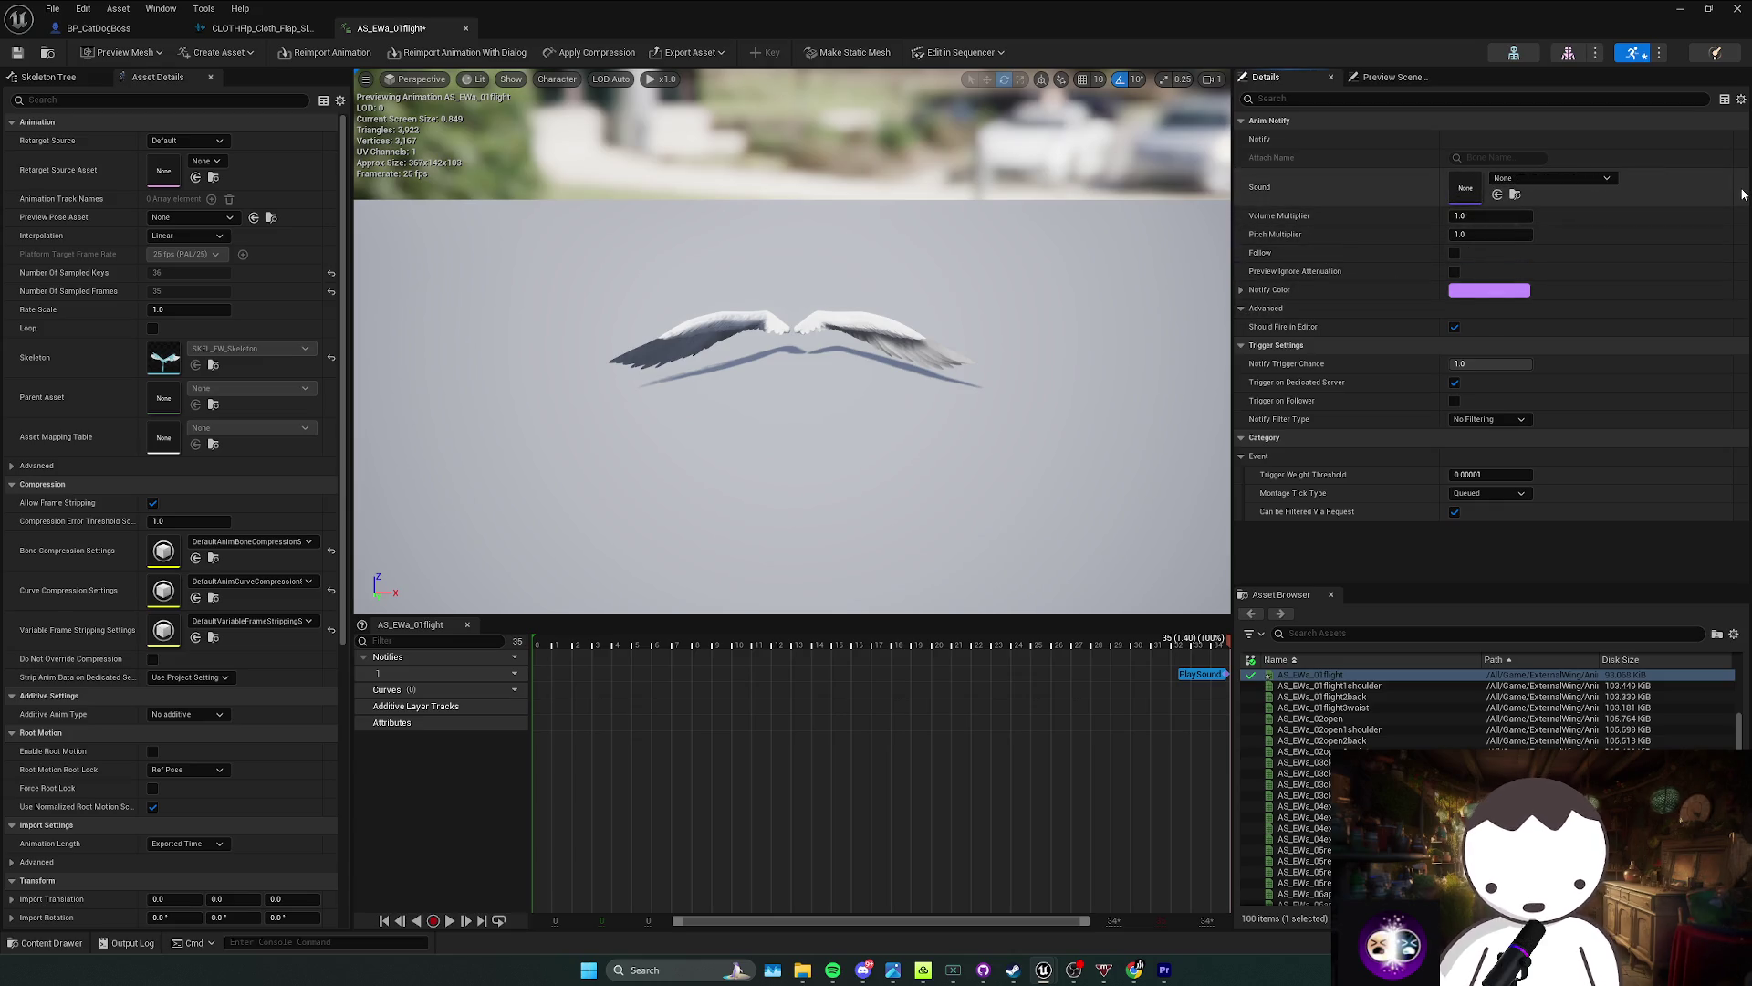
Step: Undo the notify's sound back to None and save AS_EWa_01flight
{"action": "key", "text": "ctrl+z"}
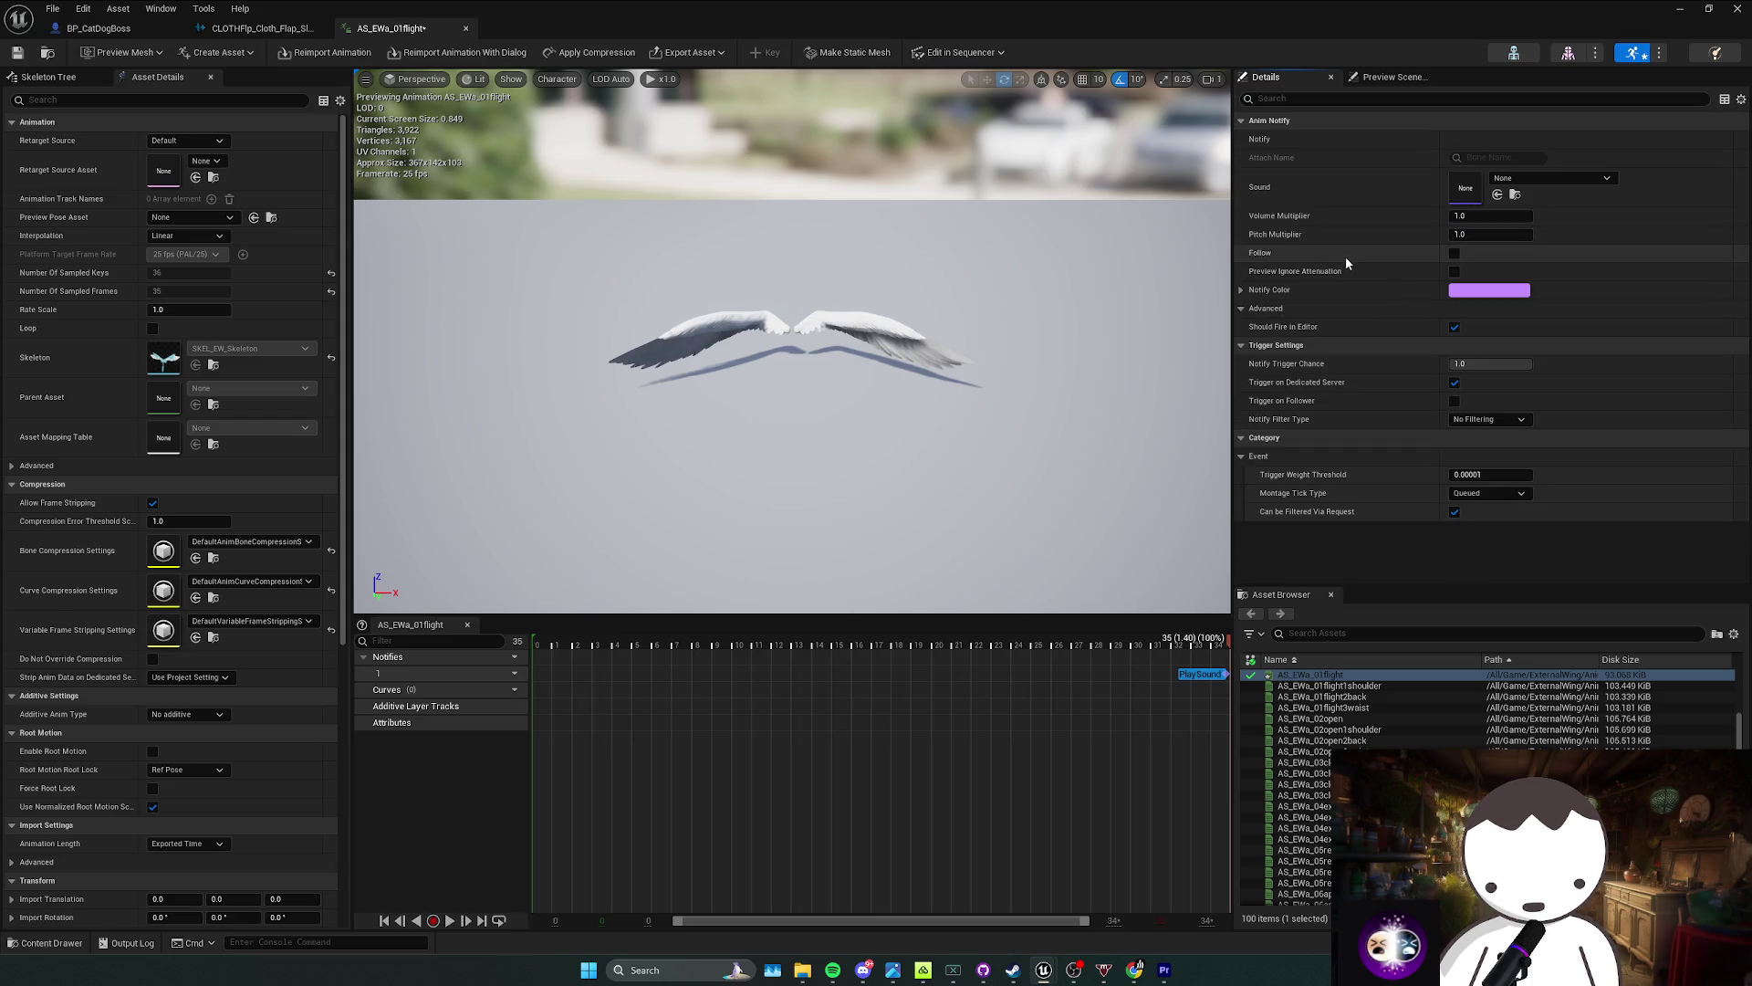
{"action": "left_click", "coordinate": [17, 52]}
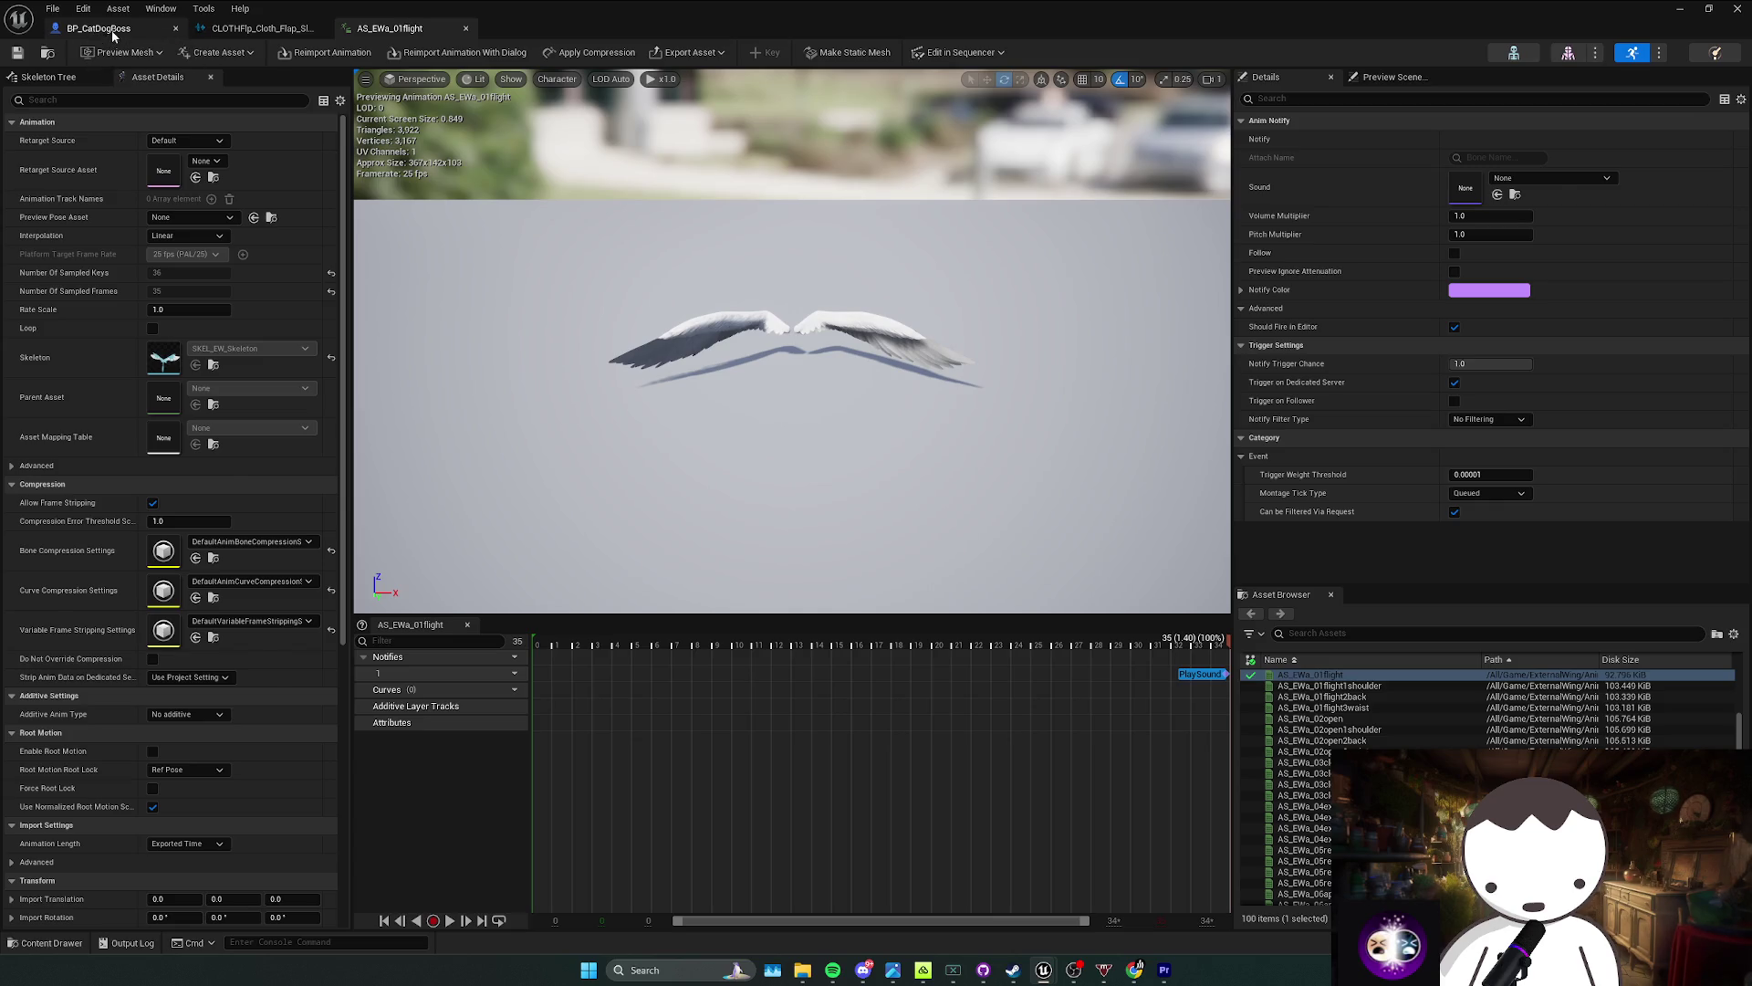
Step: Rearrange the BP_CatDogBoss EventGraph, shifting the top row left and the lower node groups right
{"action": "left_click", "coordinate": [114, 34]}
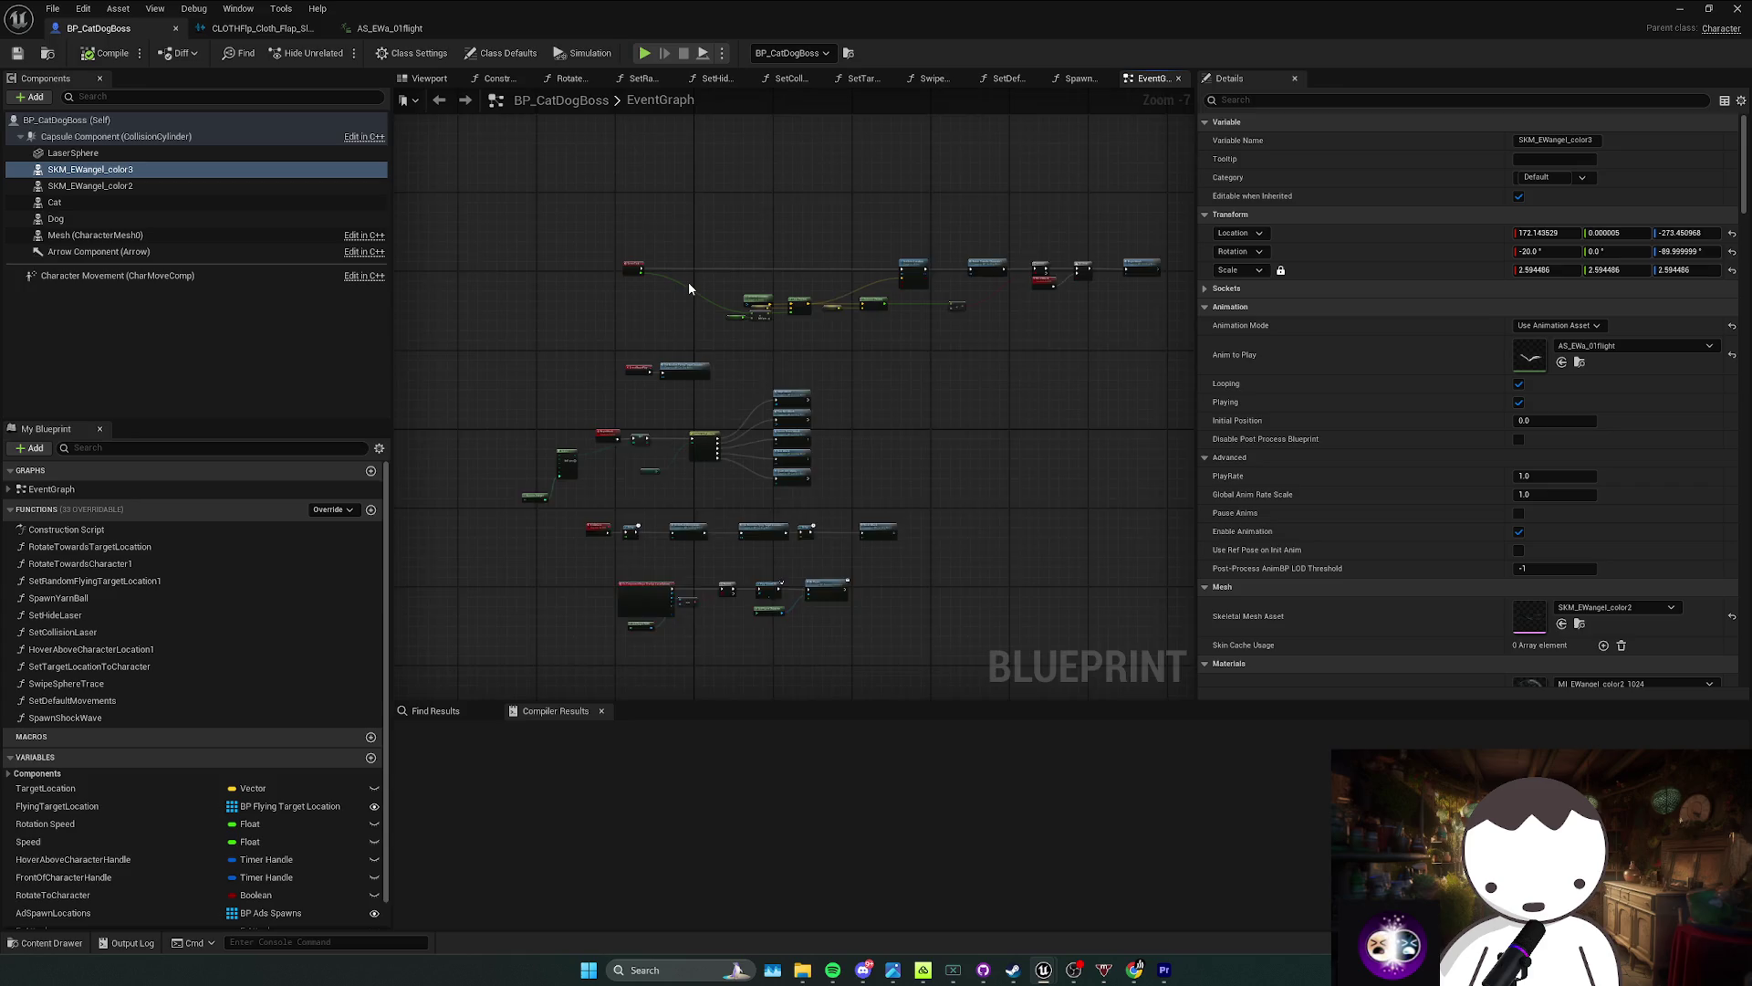
{"action": "scroll", "coordinate": [626, 294], "scroll_direction": "up", "scroll_amount": 2}
{"action": "scroll", "coordinate": [724, 364], "scroll_direction": "down", "scroll_amount": 2}
{"action": "left_click", "coordinate": [814, 299]}
{"action": "mouse_move", "coordinate": [813, 299]}
{"action": "left_mouse_down"}
{"action": "mouse_move", "coordinate": [645, 299]}
{"action": "mouse_move", "coordinate": [676, 303]}
{"action": "left_mouse_up"}
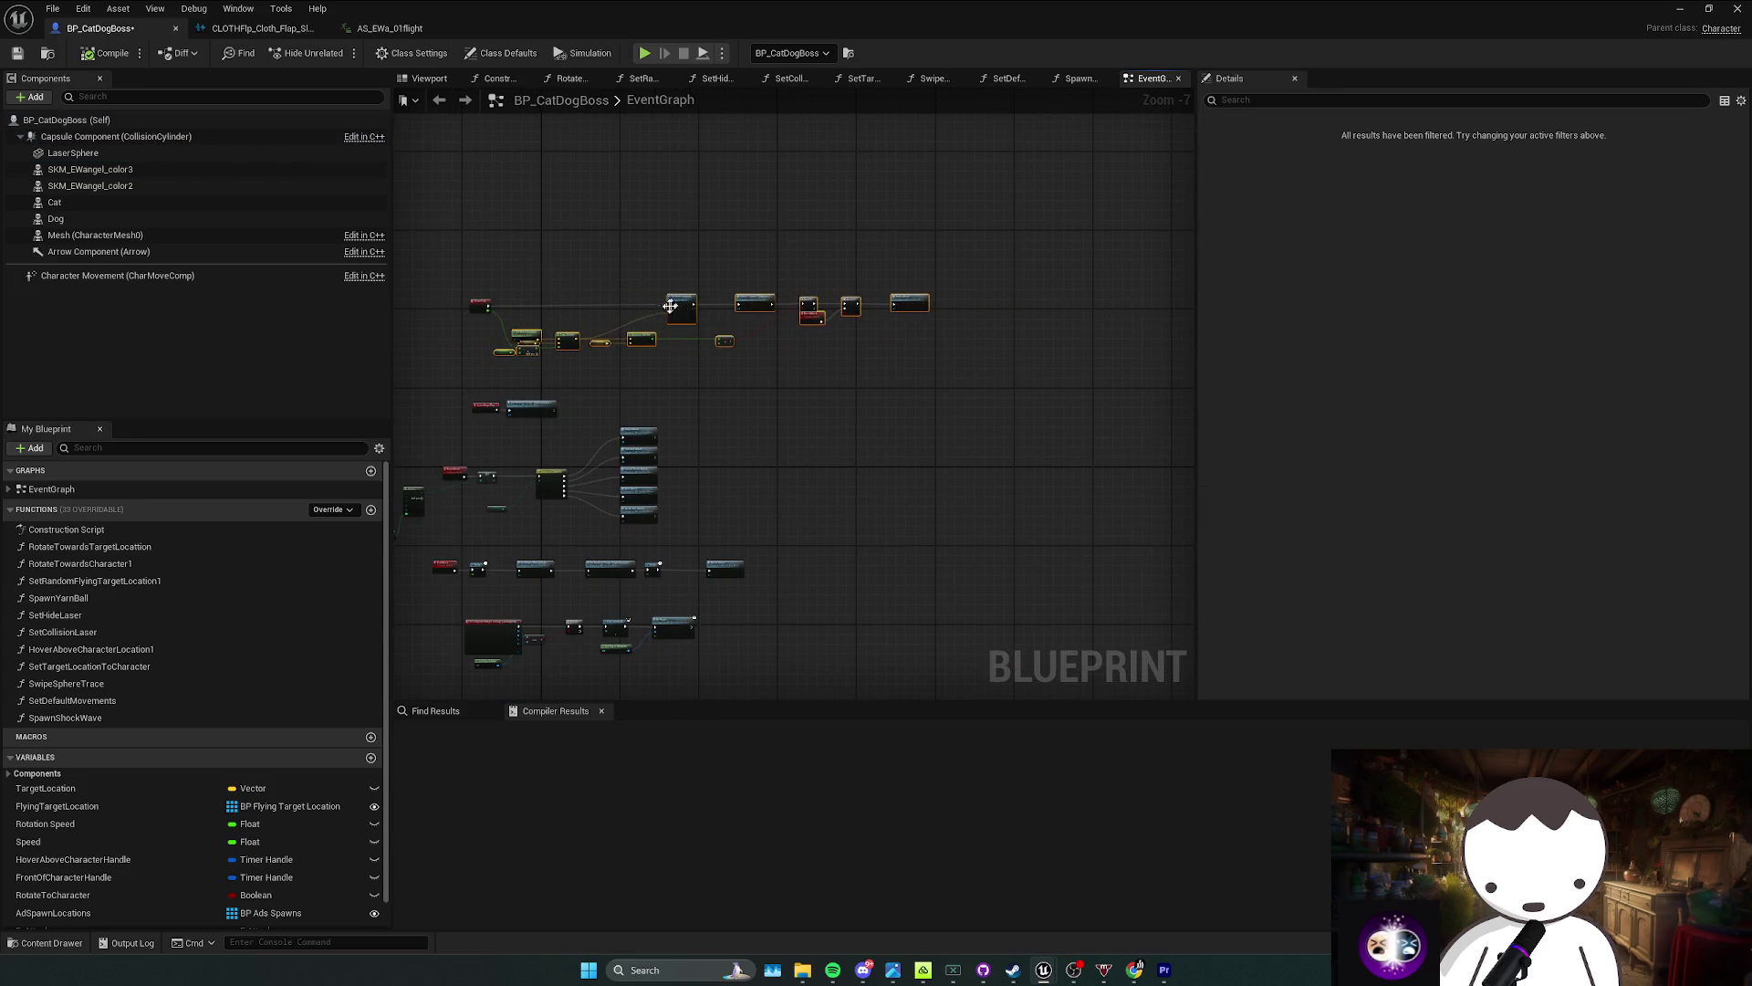
{"action": "scroll", "coordinate": [676, 304], "scroll_direction": "up", "scroll_amount": 4}
{"action": "scroll", "coordinate": [599, 418], "scroll_direction": "down", "scroll_amount": 5}
{"action": "scroll", "coordinate": [559, 309], "scroll_direction": "up", "scroll_amount": 2}
{"action": "left_click_drag", "start_coordinate": [453, 283], "coordinate": [967, 575]}
{"action": "left_click_drag", "start_coordinate": [630, 312], "coordinate": [681, 327]}
{"action": "scroll", "coordinate": [618, 414], "scroll_direction": "up", "scroll_amount": 3}
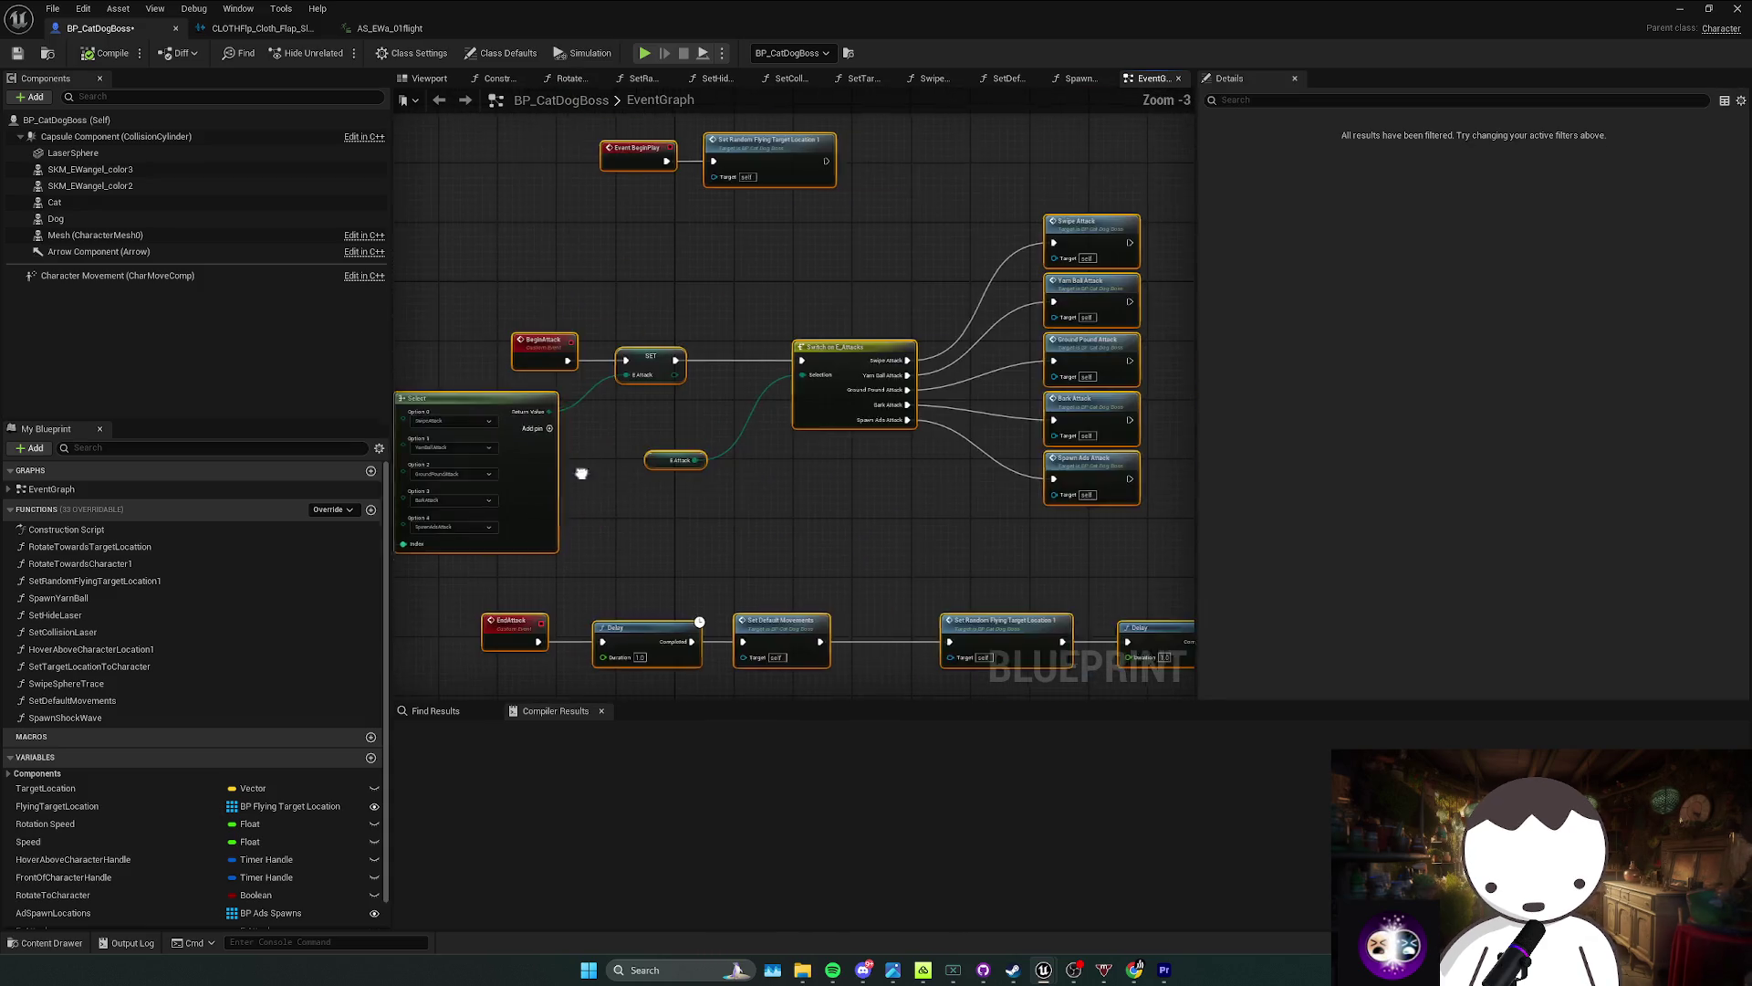
{"action": "scroll", "coordinate": [754, 562], "scroll_direction": "down", "scroll_amount": 3}
{"action": "left_click", "coordinate": [718, 393]}
Step: Add an SKM_EWangel_color2 reference feeding Get Animation Data and an expanded Break Single Animation Play Data node
{"action": "left_click", "coordinate": [369, 28]}
{"action": "left_click", "coordinate": [261, 29]}
{"action": "left_click", "coordinate": [100, 29]}
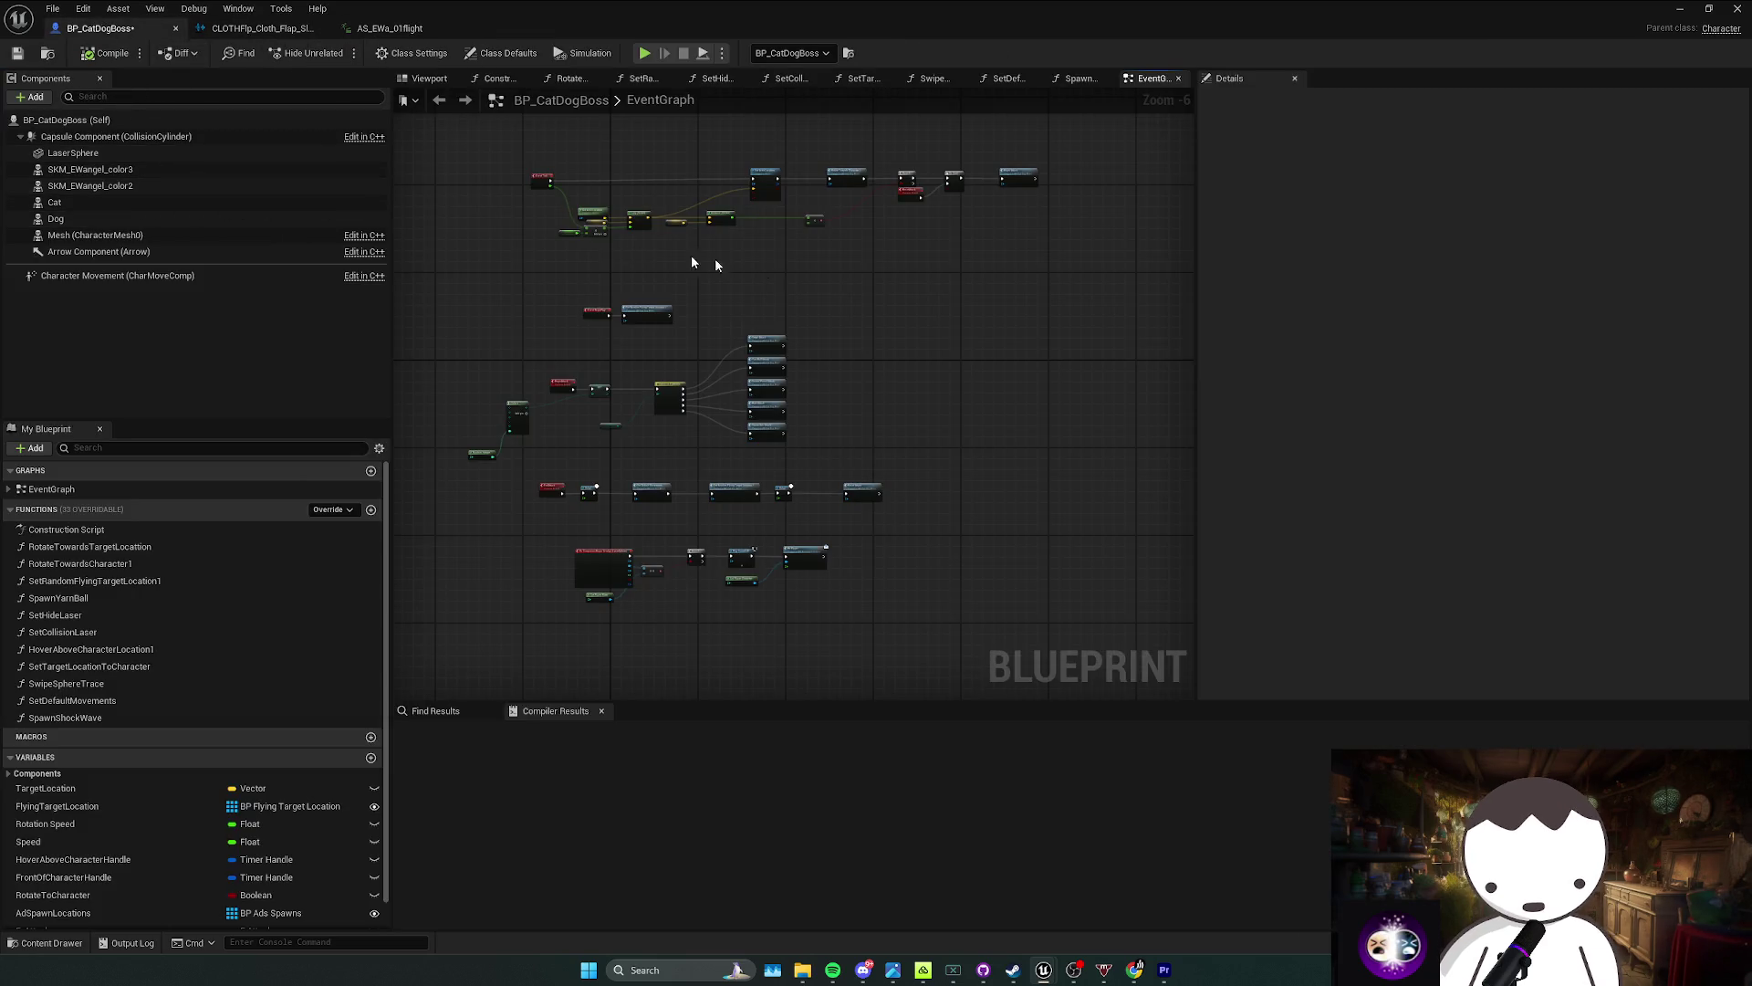
{"action": "mouse_move", "coordinate": [365, 187]}
{"action": "left_mouse_down"}
{"action": "mouse_move", "coordinate": [273, 196]}
{"action": "mouse_move", "coordinate": [863, 287]}
{"action": "left_mouse_up"}
{"action": "scroll", "coordinate": [829, 281], "scroll_direction": "up", "scroll_amount": 4}
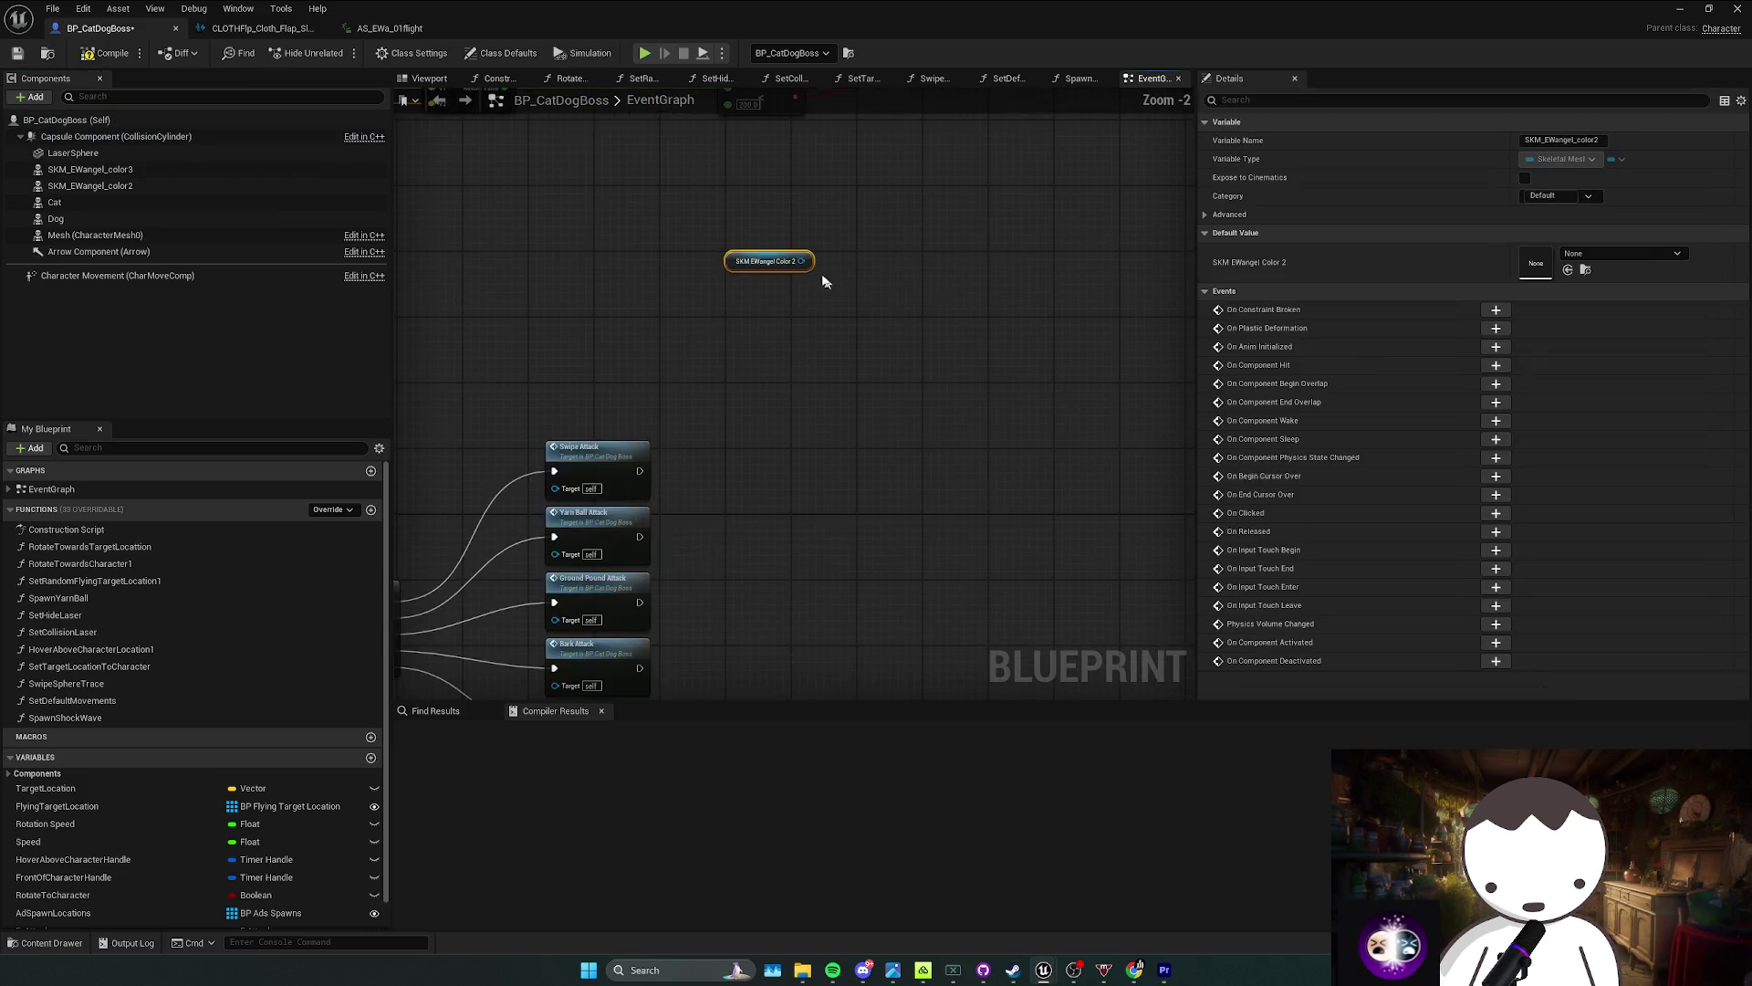
{"action": "left_click_drag", "start_coordinate": [745, 329], "coordinate": [847, 335]}
{"action": "type", "text": "get ani"}
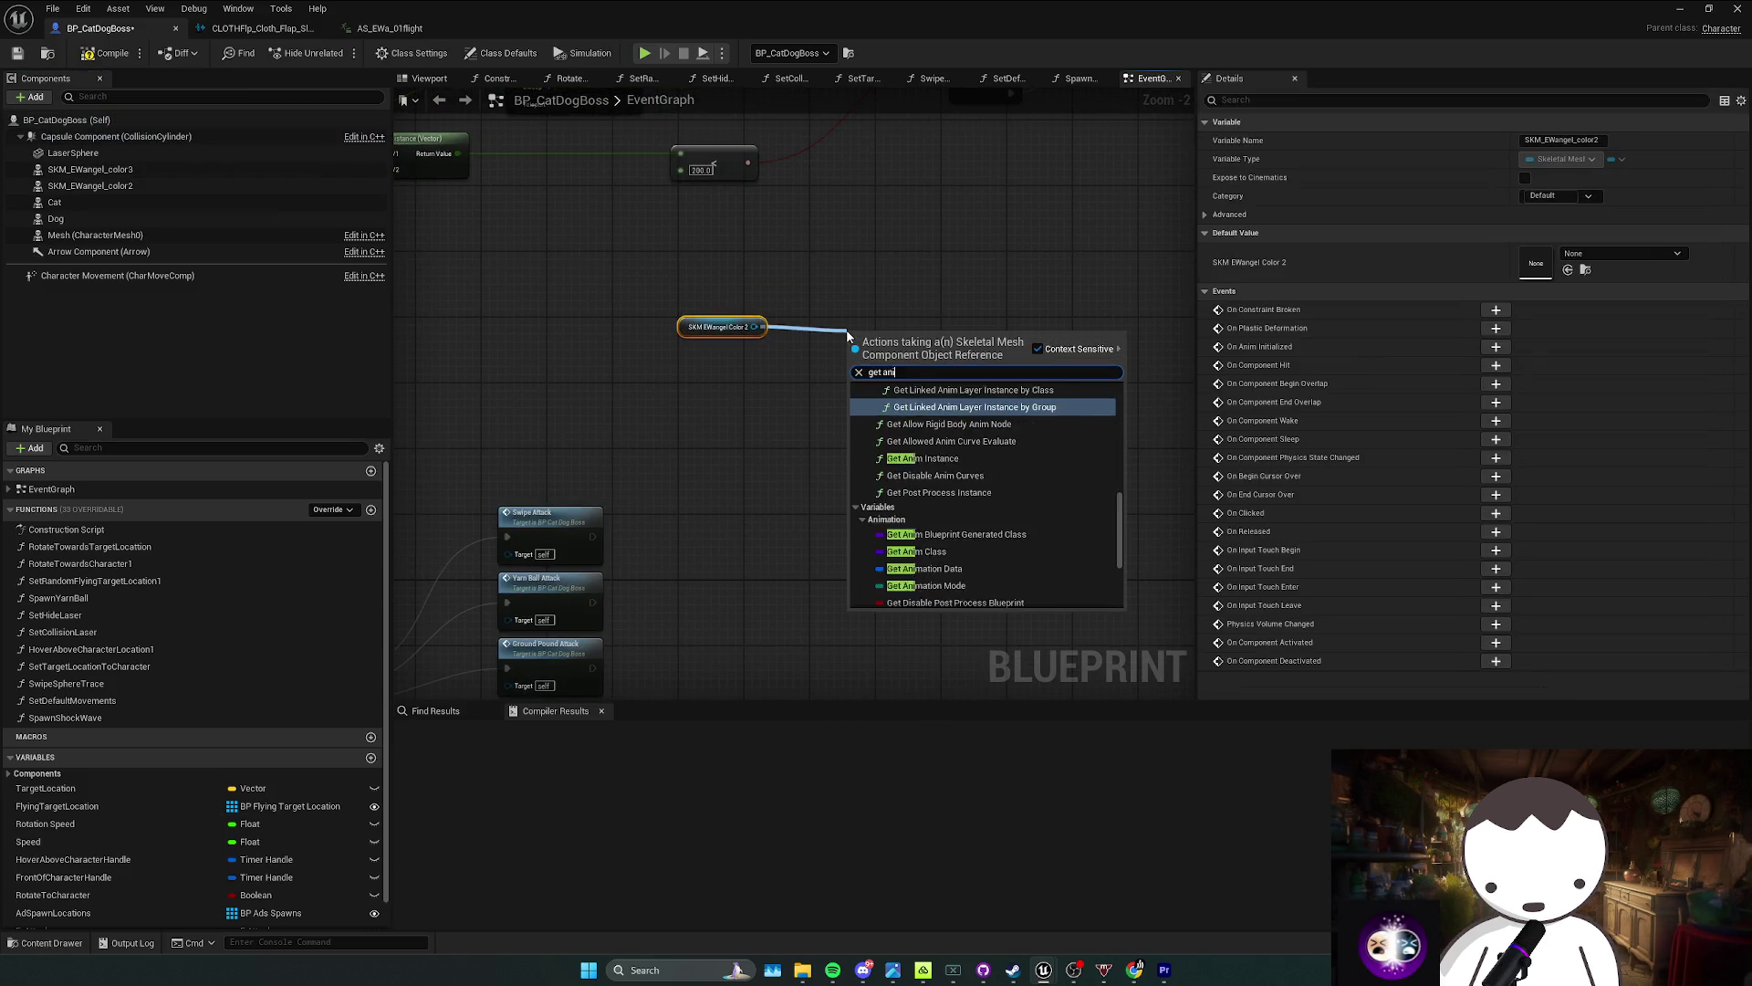
{"action": "type", "text": "mation da"}
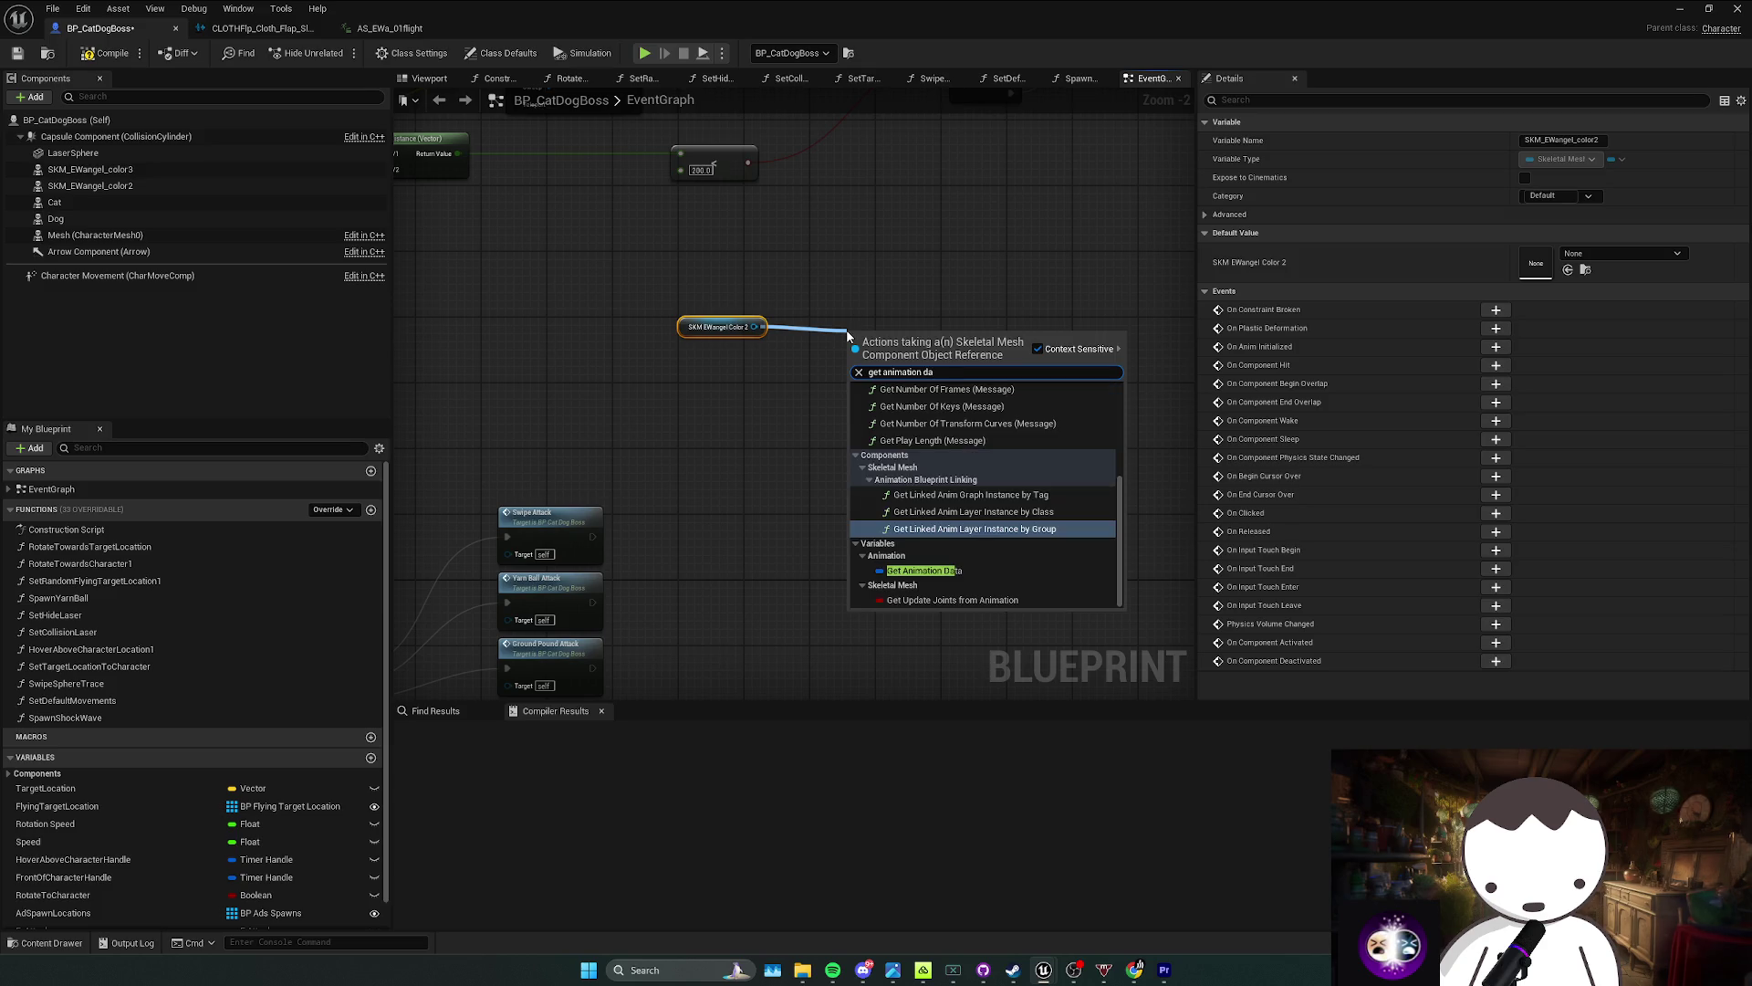
{"action": "left_click", "coordinate": [922, 570]}
{"action": "mouse_move", "coordinate": [902, 343]}
{"action": "left_mouse_down"}
{"action": "mouse_move", "coordinate": [947, 341]}
{"action": "mouse_move", "coordinate": [849, 339]}
{"action": "mouse_move", "coordinate": [958, 345]}
{"action": "left_mouse_up"}
{"action": "type", "text": "break"}
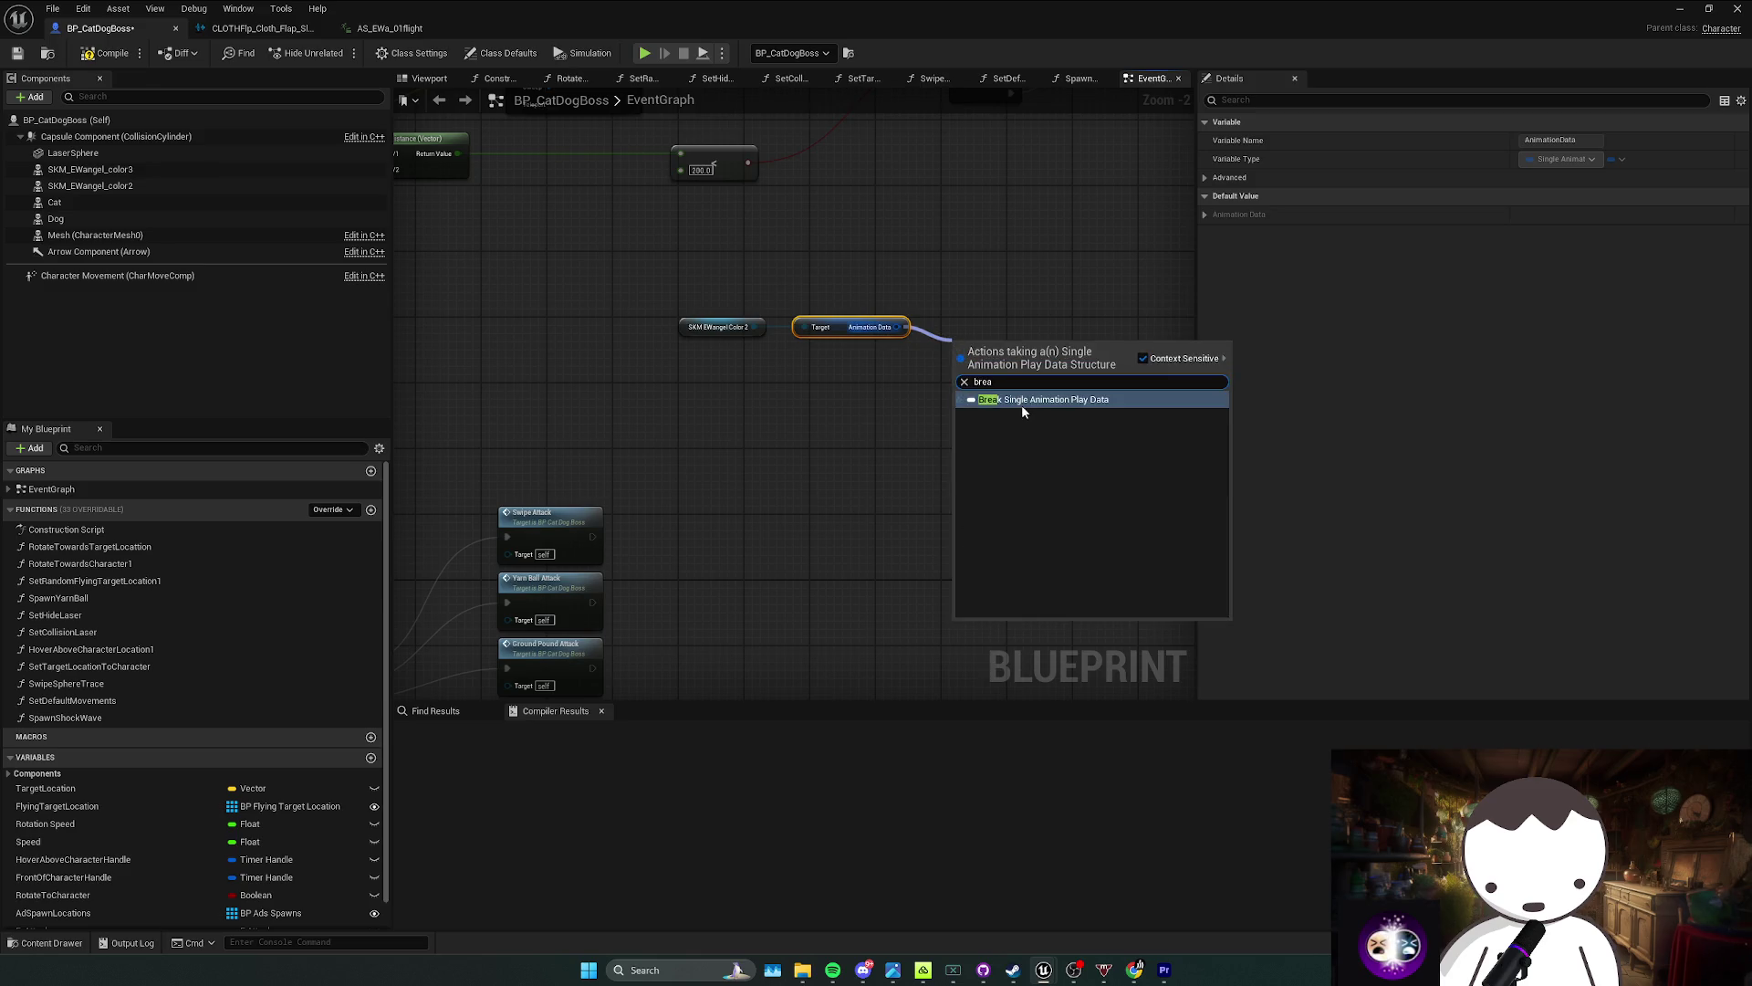
{"action": "left_click", "coordinate": [1021, 403]}
{"action": "left_click", "coordinate": [959, 384]}
{"action": "scroll", "coordinate": [907, 381], "scroll_direction": "up", "scroll_amount": 2}
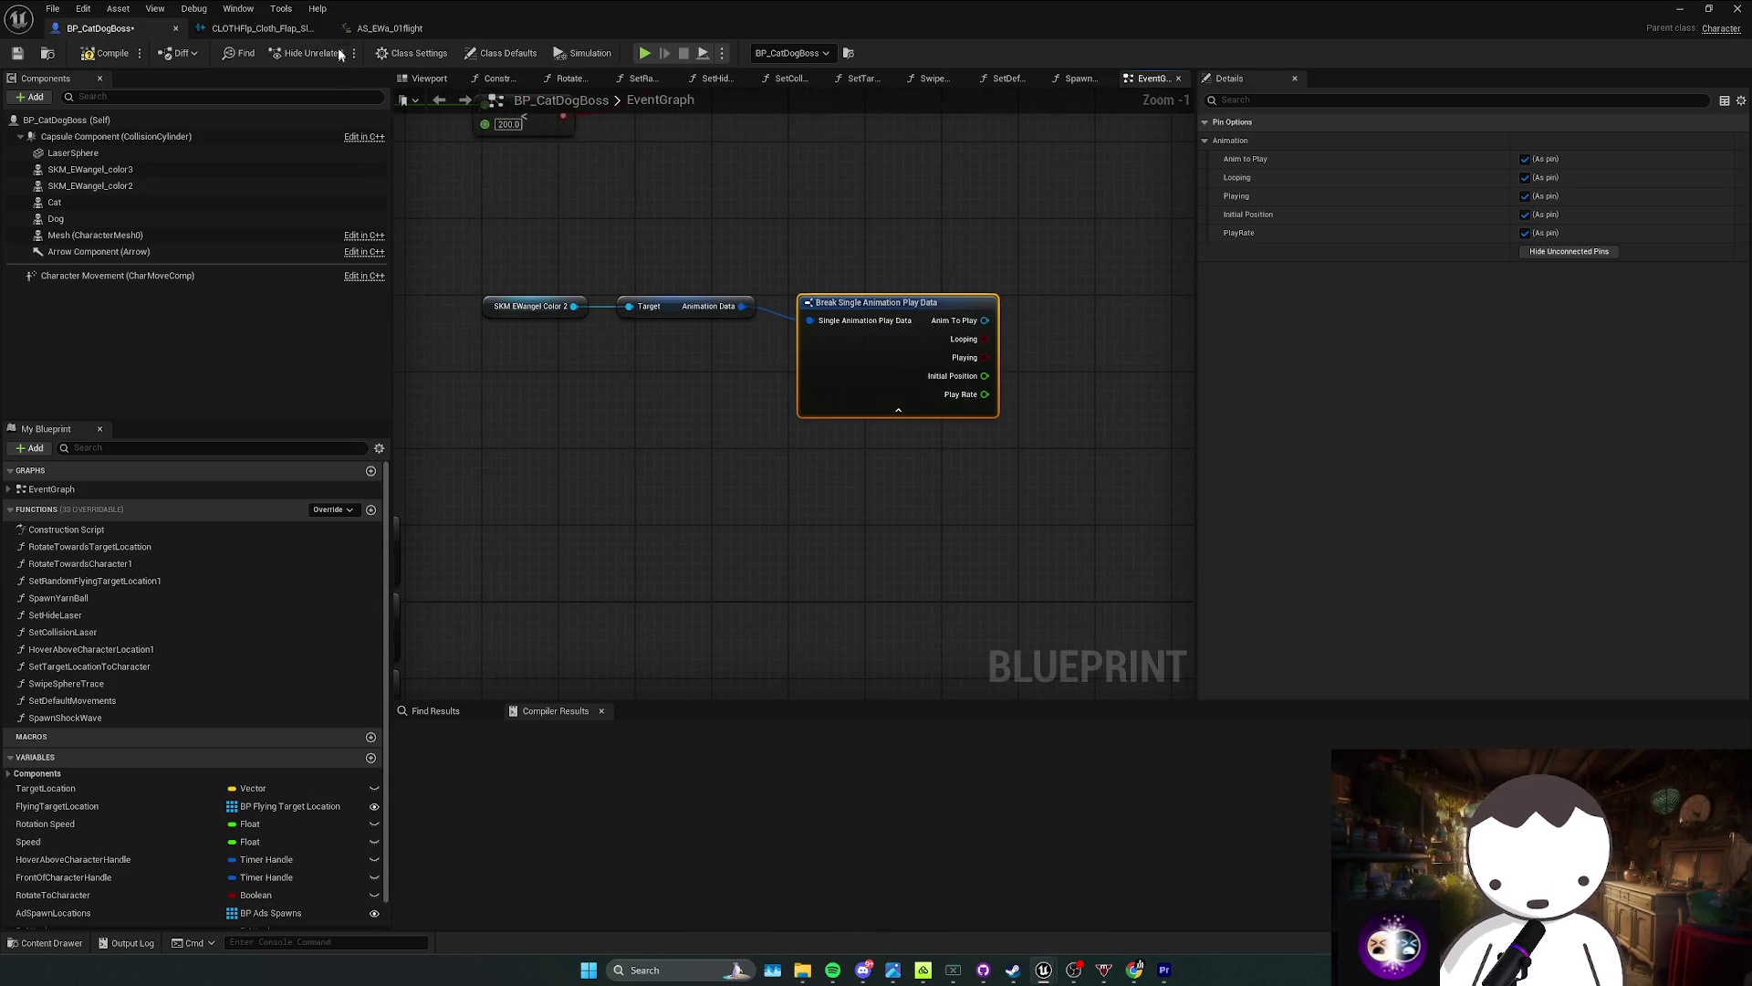
Step: Reopen BP_CatDogBoss from the boss actor in the level and drag a connection from the wing mesh
{"action": "left_click", "coordinate": [395, 30]}
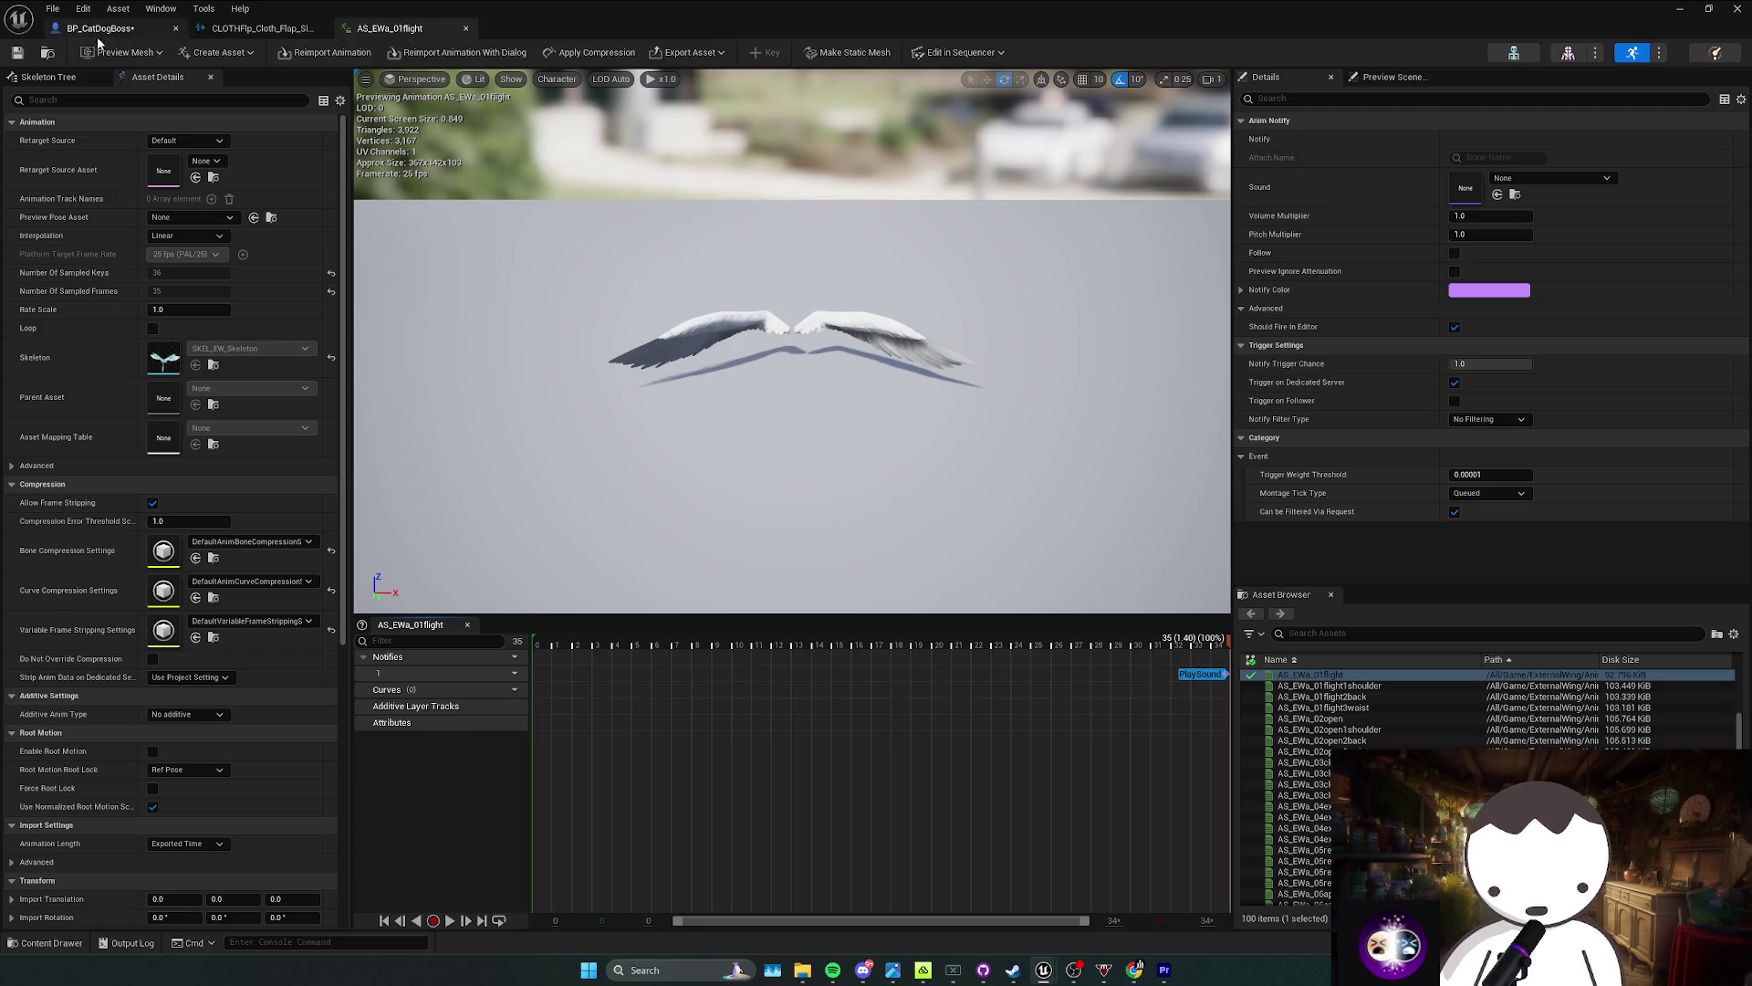
{"action": "left_click", "coordinate": [135, 29]}
{"action": "left_click", "coordinate": [140, 34]}
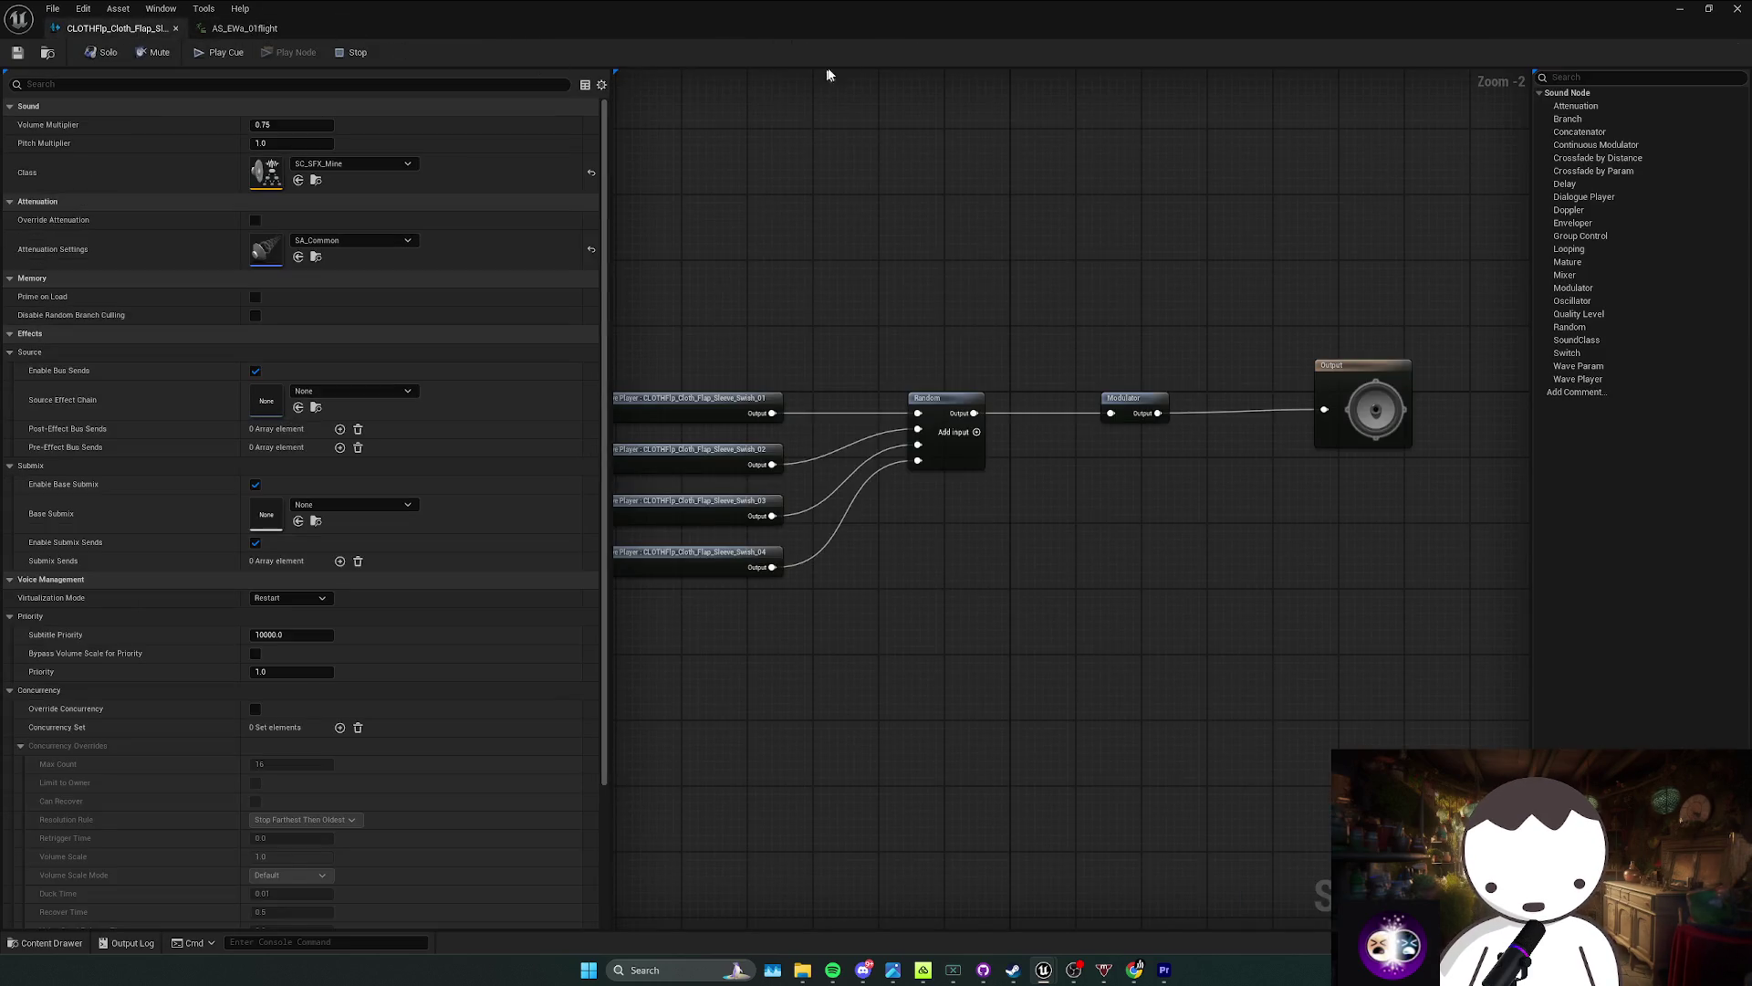
{"action": "key", "text": "alt+Tab"}
{"action": "right_click", "coordinate": [974, 339]}
{"action": "left_click", "coordinate": [1049, 407]}
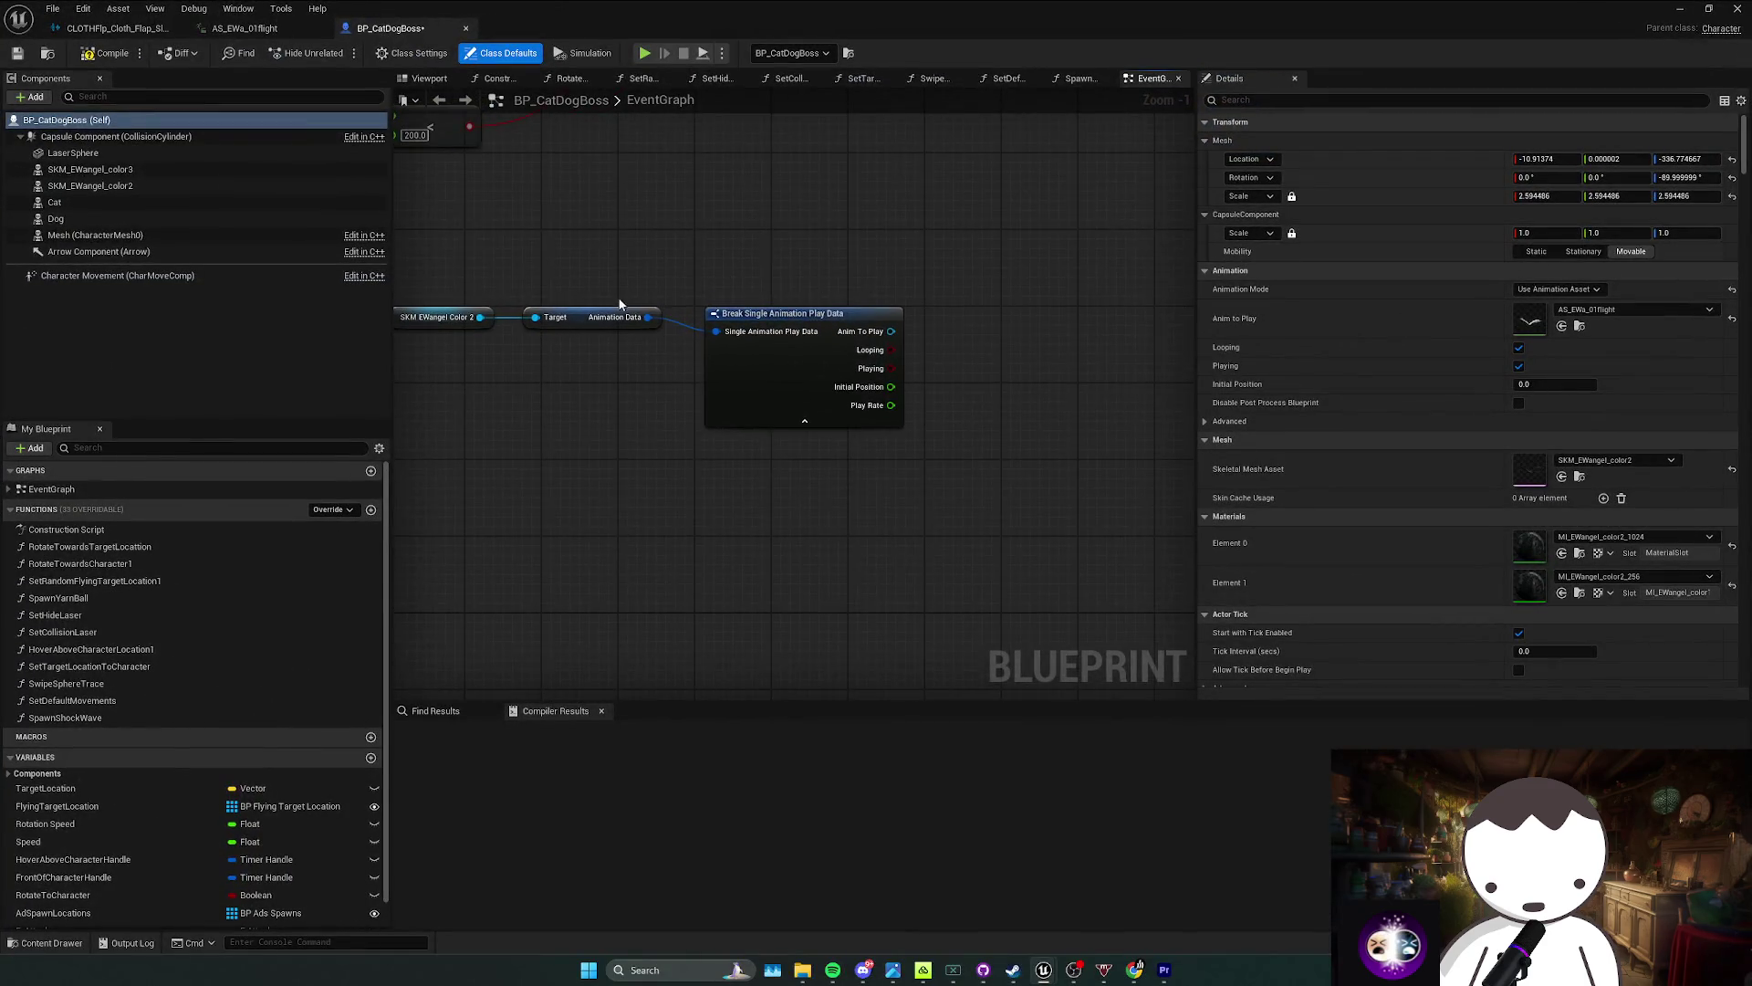
{"action": "left_click_drag", "start_coordinate": [559, 333], "coordinate": [627, 413]}
{"action": "type", "text": "no"}
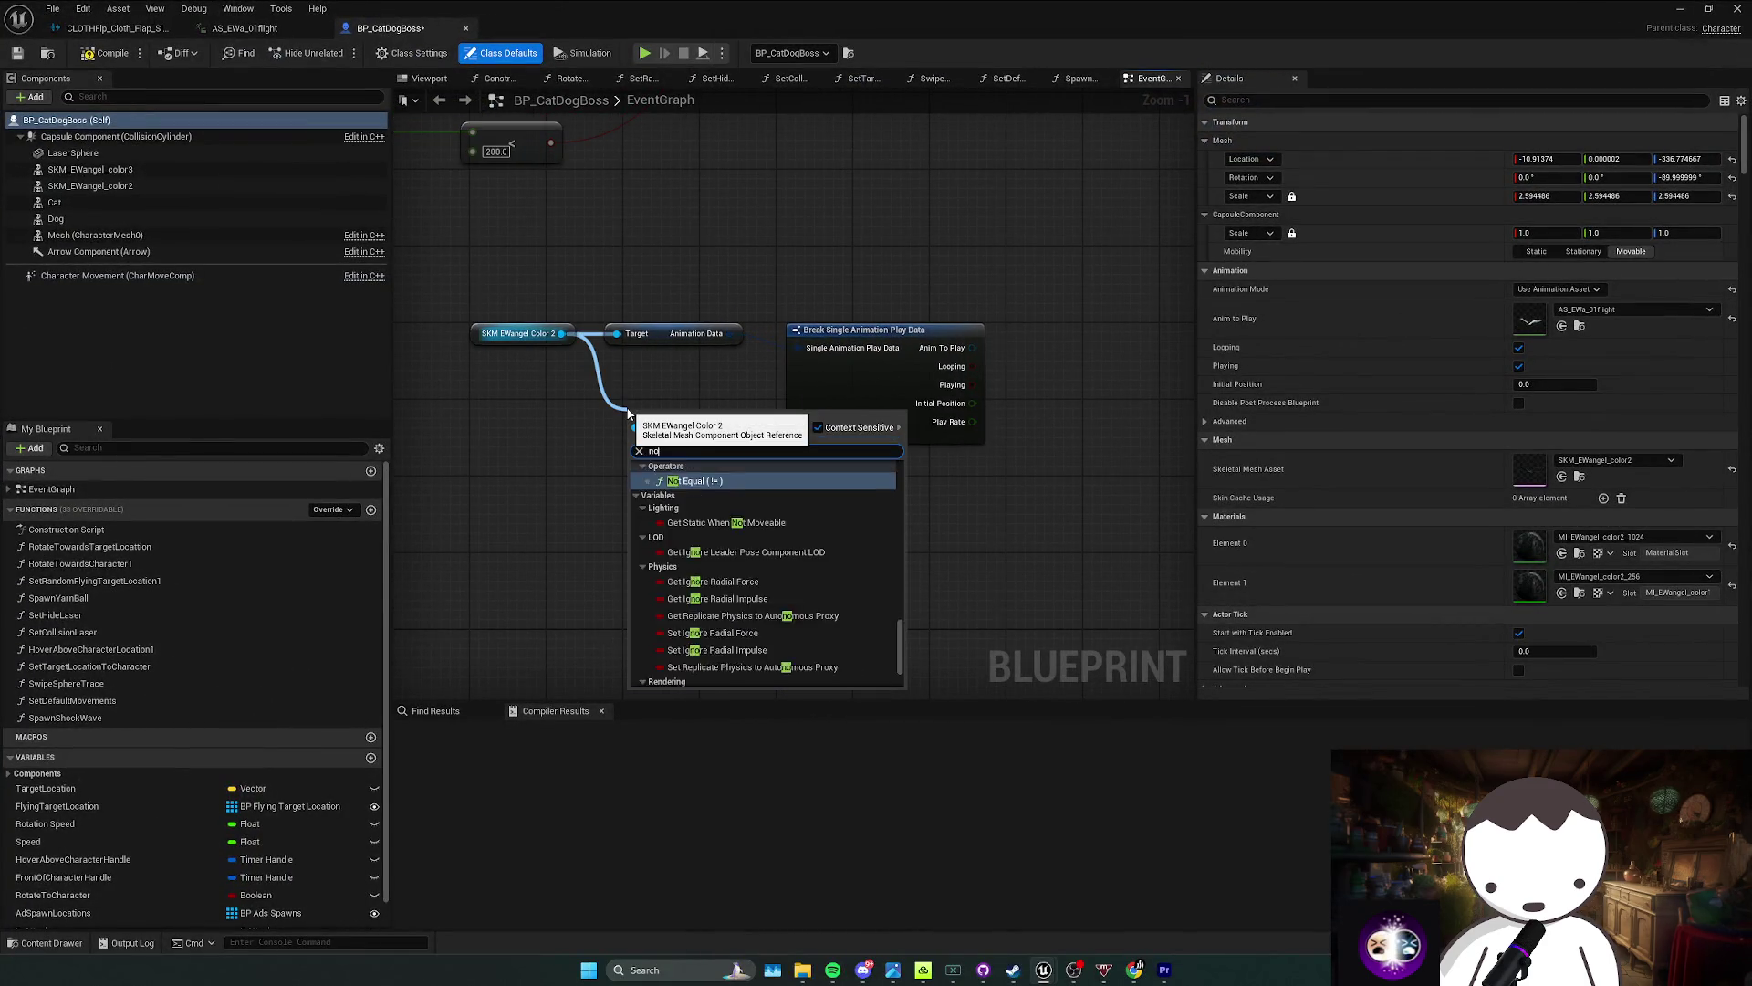
{"action": "type", "text": "tify"}
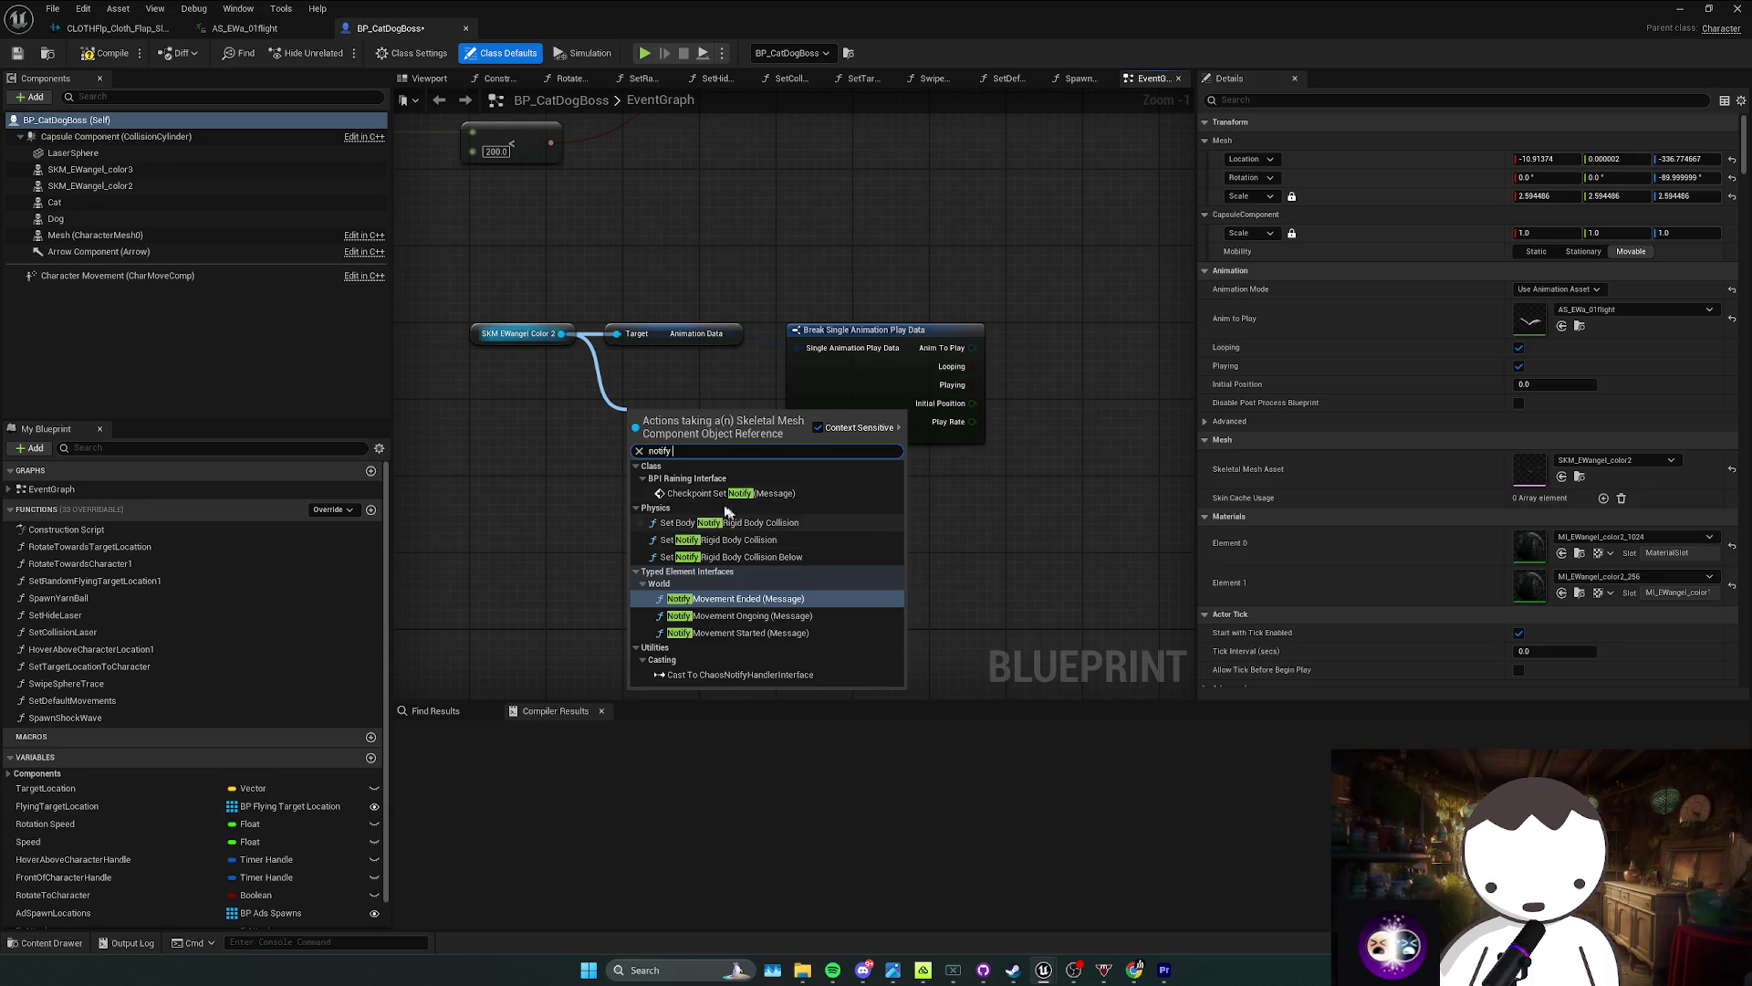
{"action": "left_click", "coordinate": [756, 337]}
{"action": "left_click", "coordinate": [682, 334]}
{"action": "key", "text": "Delete"}
{"action": "mouse_move", "coordinate": [564, 334]}
{"action": "left_mouse_down"}
{"action": "mouse_move", "coordinate": [617, 334]}
{"action": "mouse_move", "coordinate": [480, 337]}
{"action": "left_mouse_up"}
{"action": "left_click_drag", "start_coordinate": [543, 334], "coordinate": [574, 341]}
{"action": "type", "text": "get animat"}
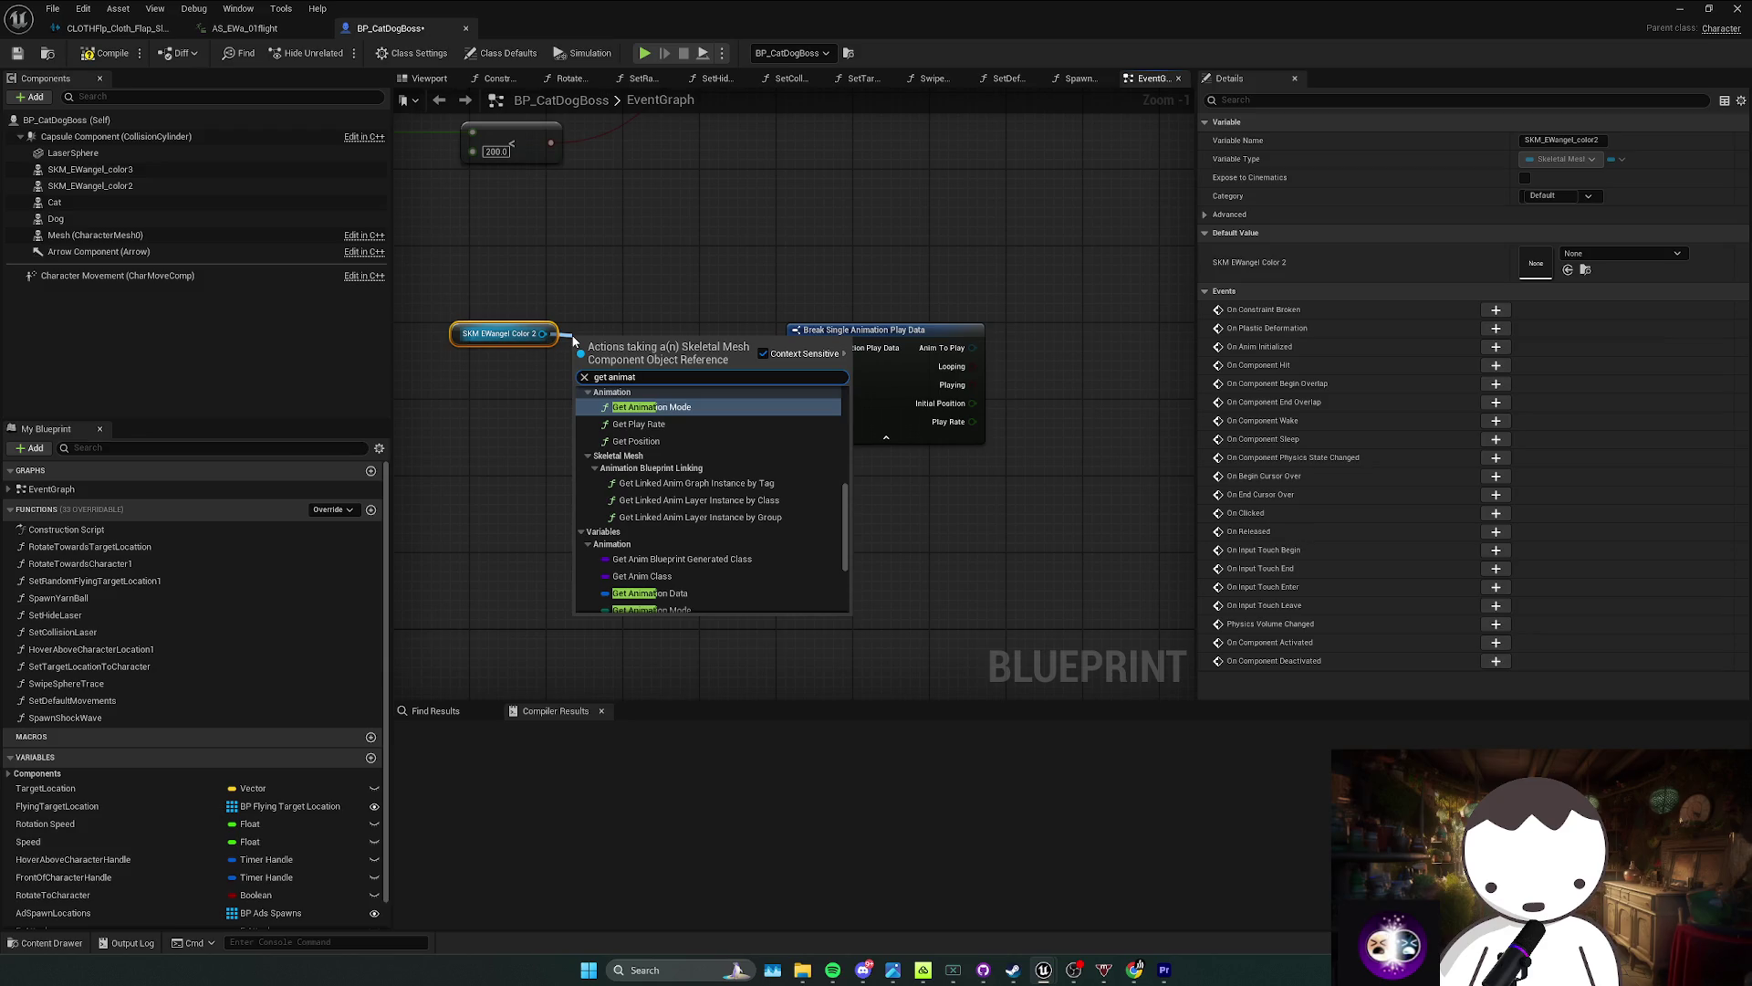
{"action": "key", "text": "Up"}
{"action": "scroll", "coordinate": [693, 483], "scroll_direction": "down", "scroll_amount": 5}
{"action": "scroll", "coordinate": [694, 489], "scroll_direction": "up", "scroll_amount": 3}
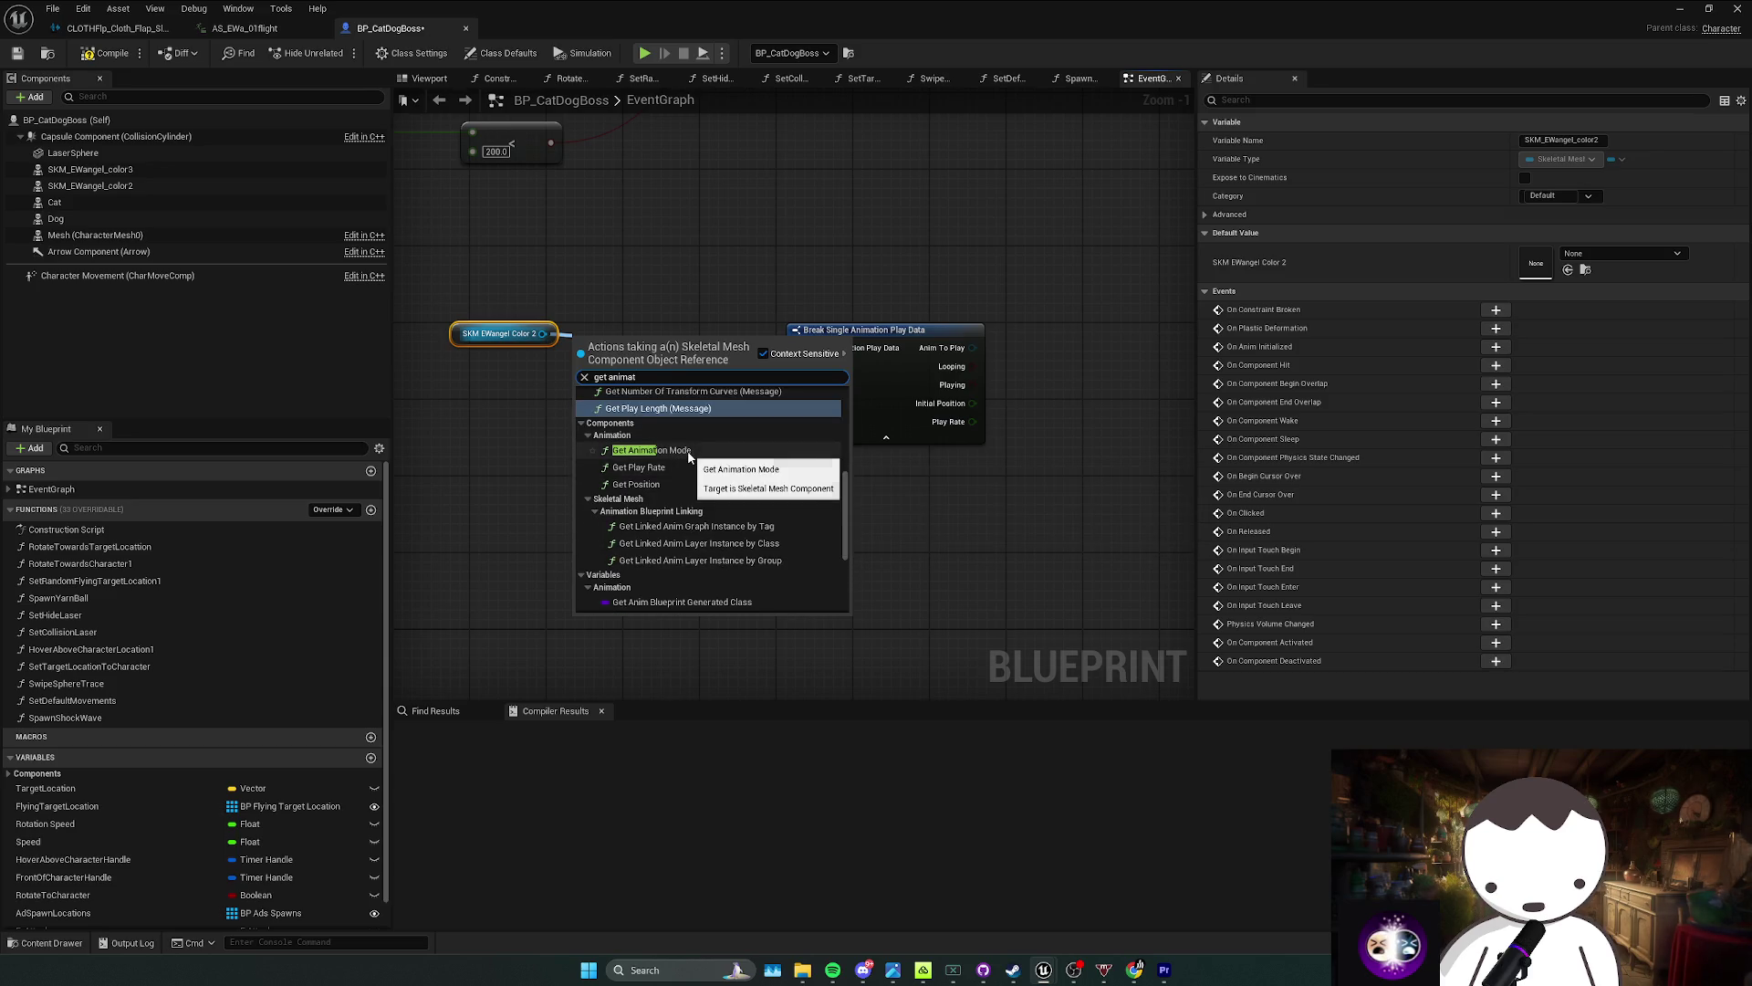
{"action": "left_click", "coordinate": [688, 452]}
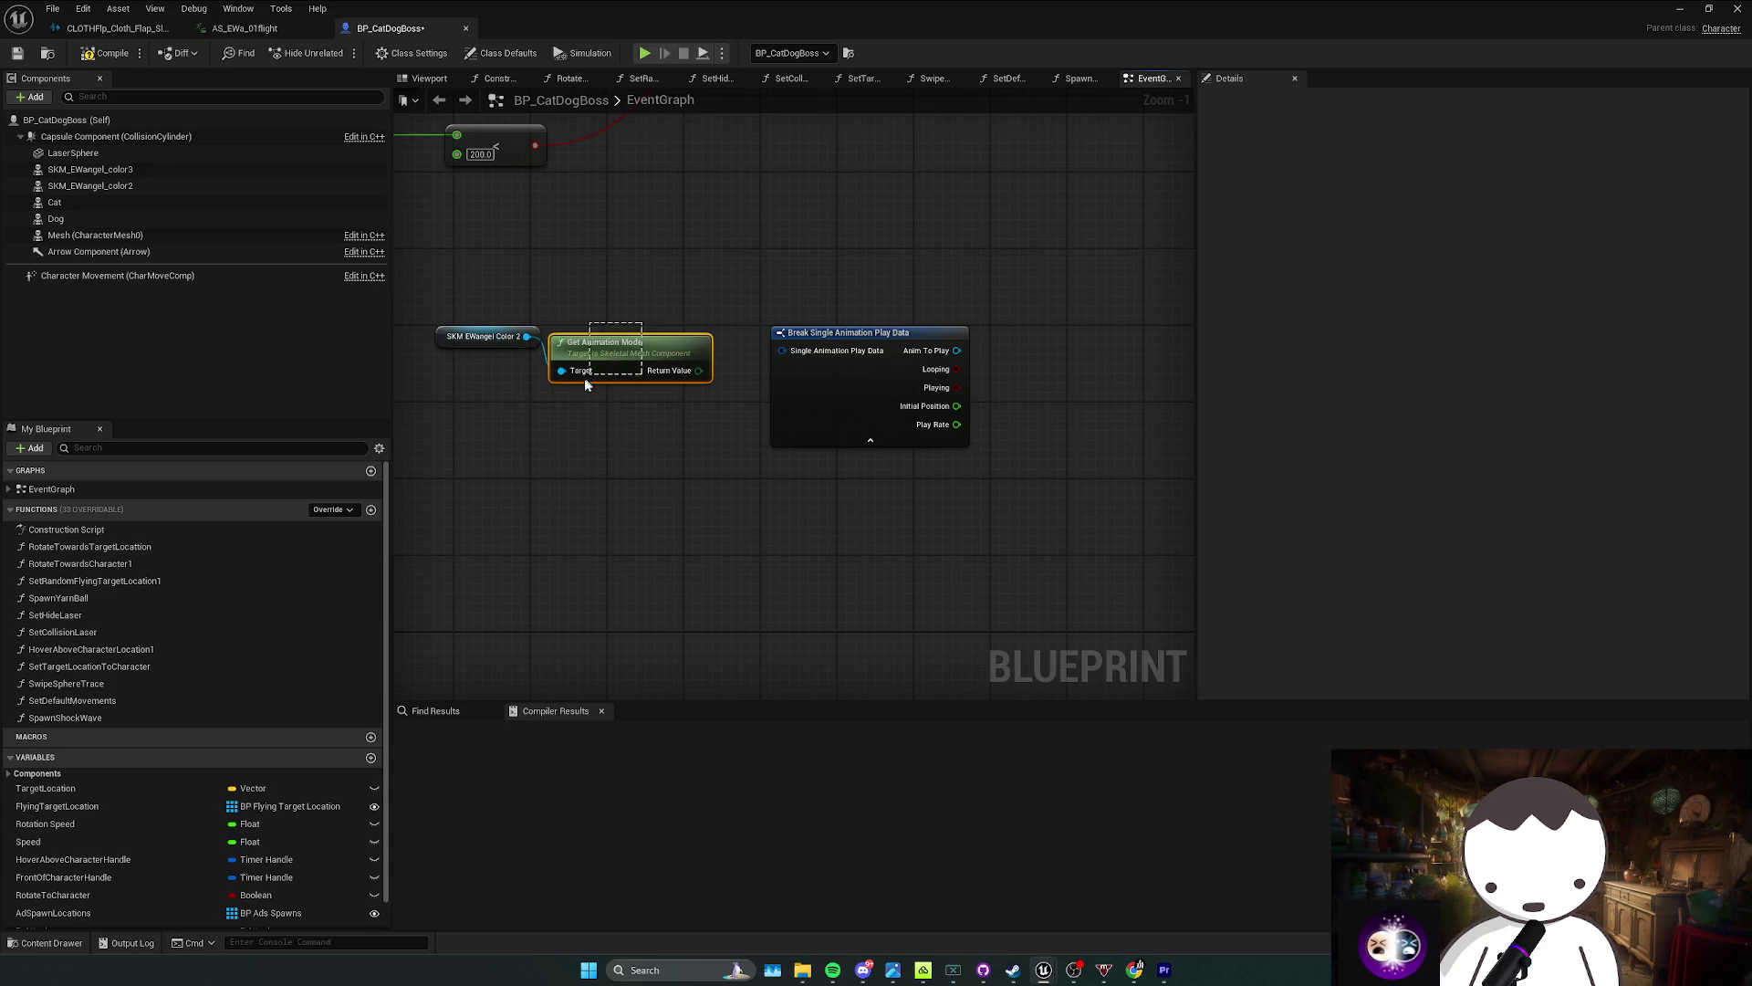
{"action": "left_click_drag", "start_coordinate": [574, 343], "coordinate": [587, 342]}
{"action": "type", "text": "animation"}
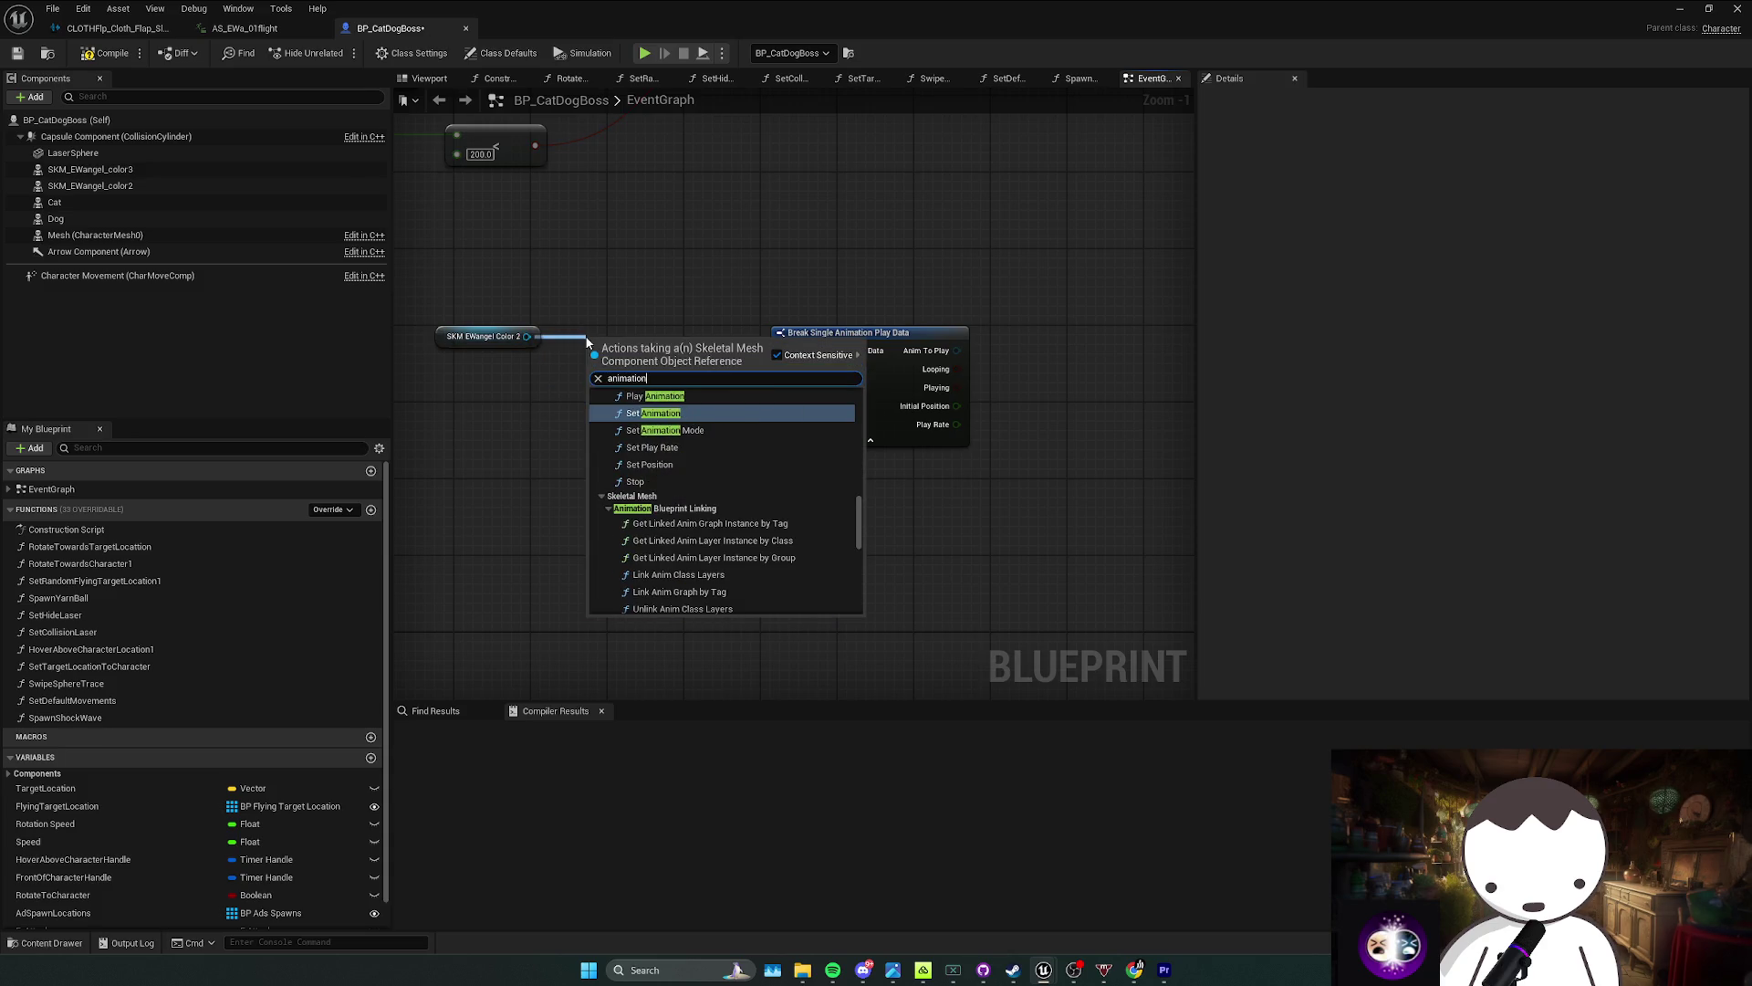
{"action": "scroll", "coordinate": [736, 542], "scroll_direction": "down", "scroll_amount": 5}
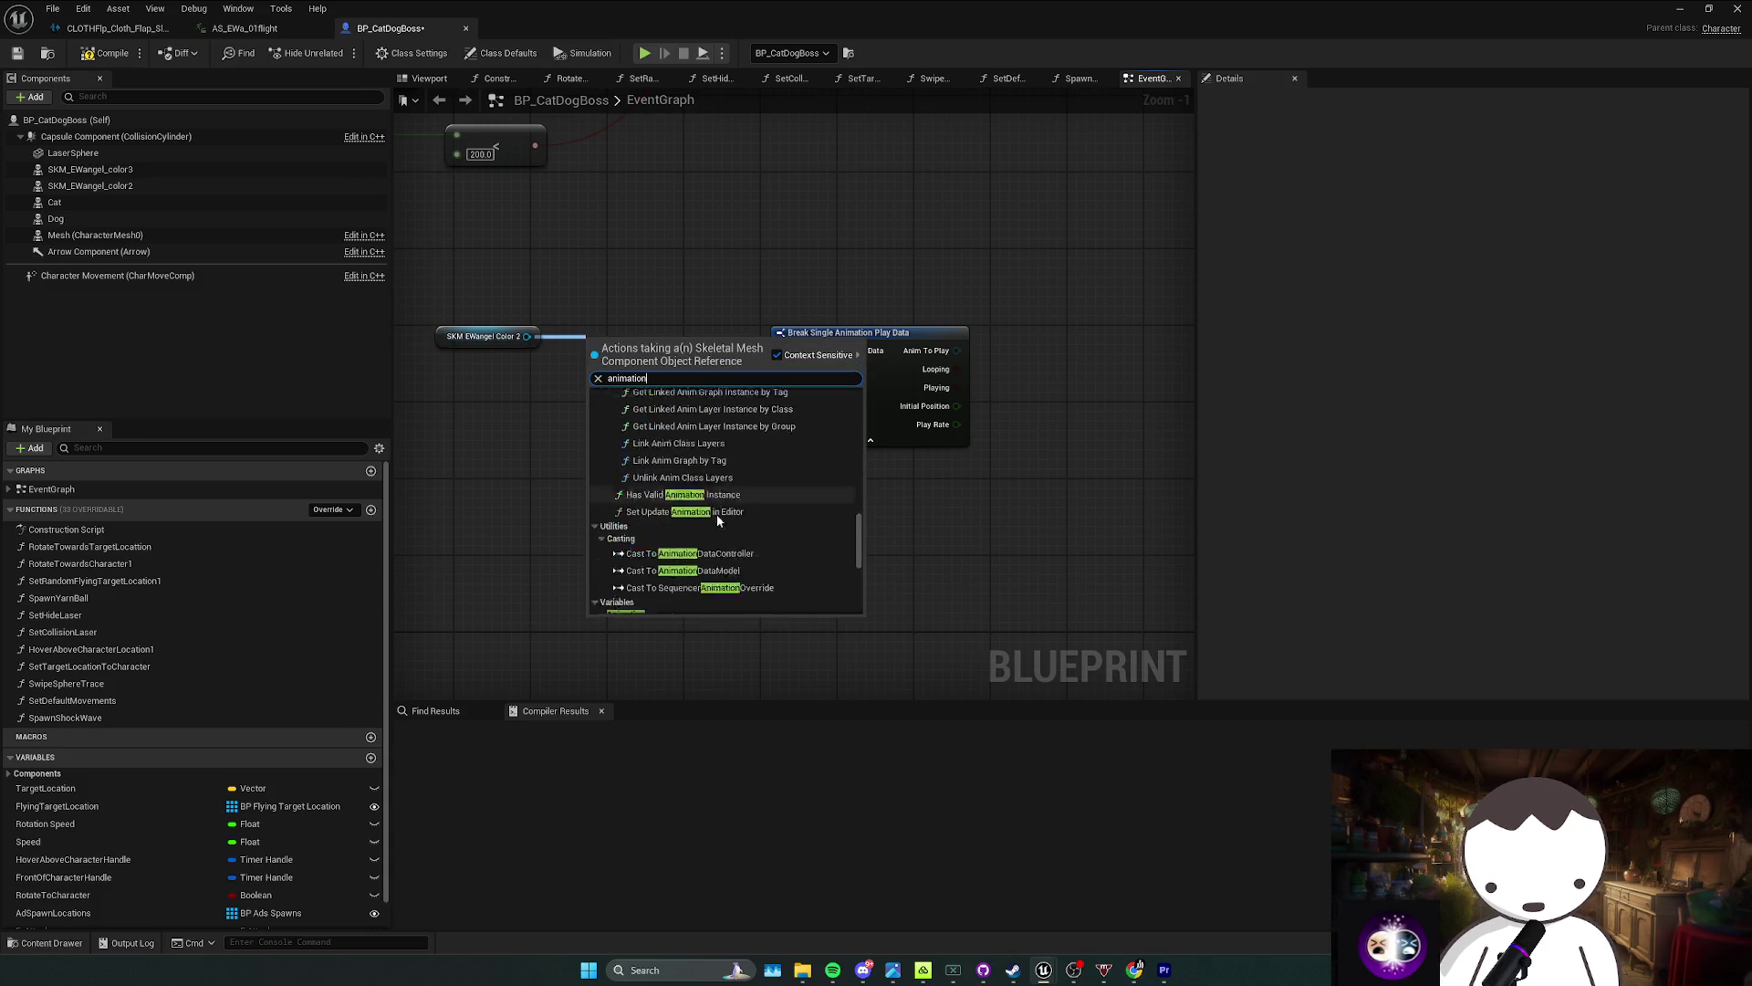
{"action": "scroll", "coordinate": [730, 538], "scroll_direction": "up", "scroll_amount": 4}
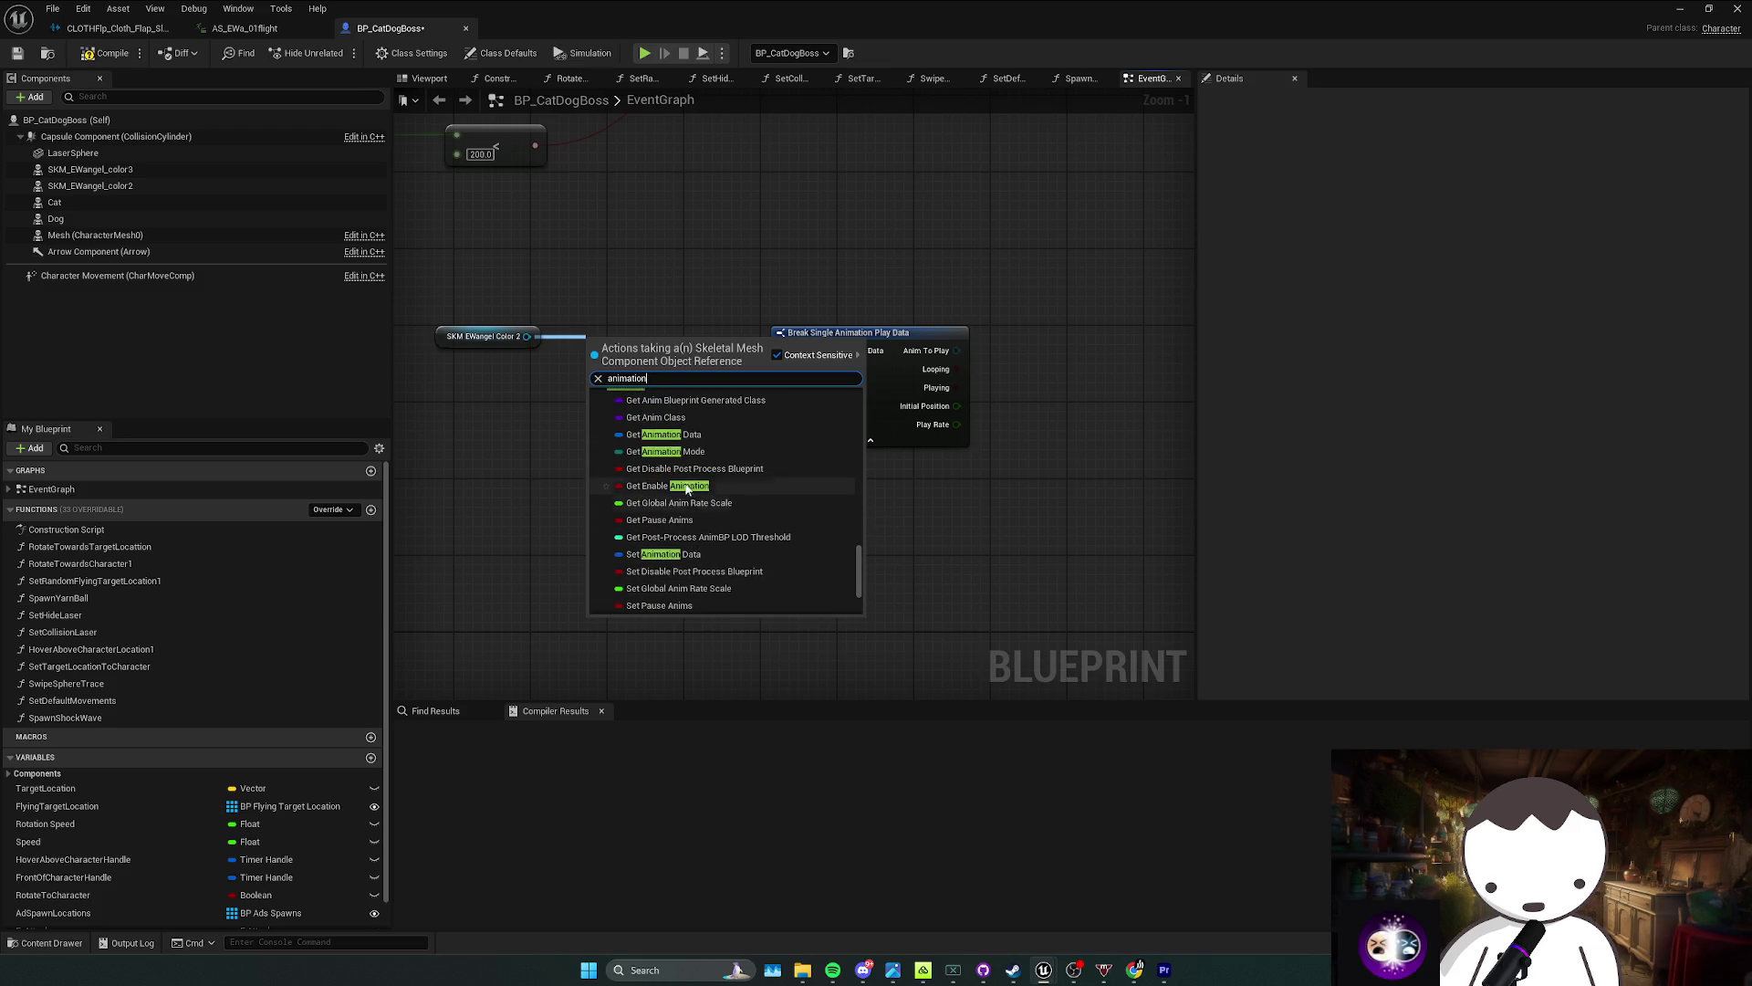
{"action": "scroll", "coordinate": [704, 456], "scroll_direction": "up", "scroll_amount": 2}
{"action": "scroll", "coordinate": [717, 474], "scroll_direction": "down", "scroll_amount": 2}
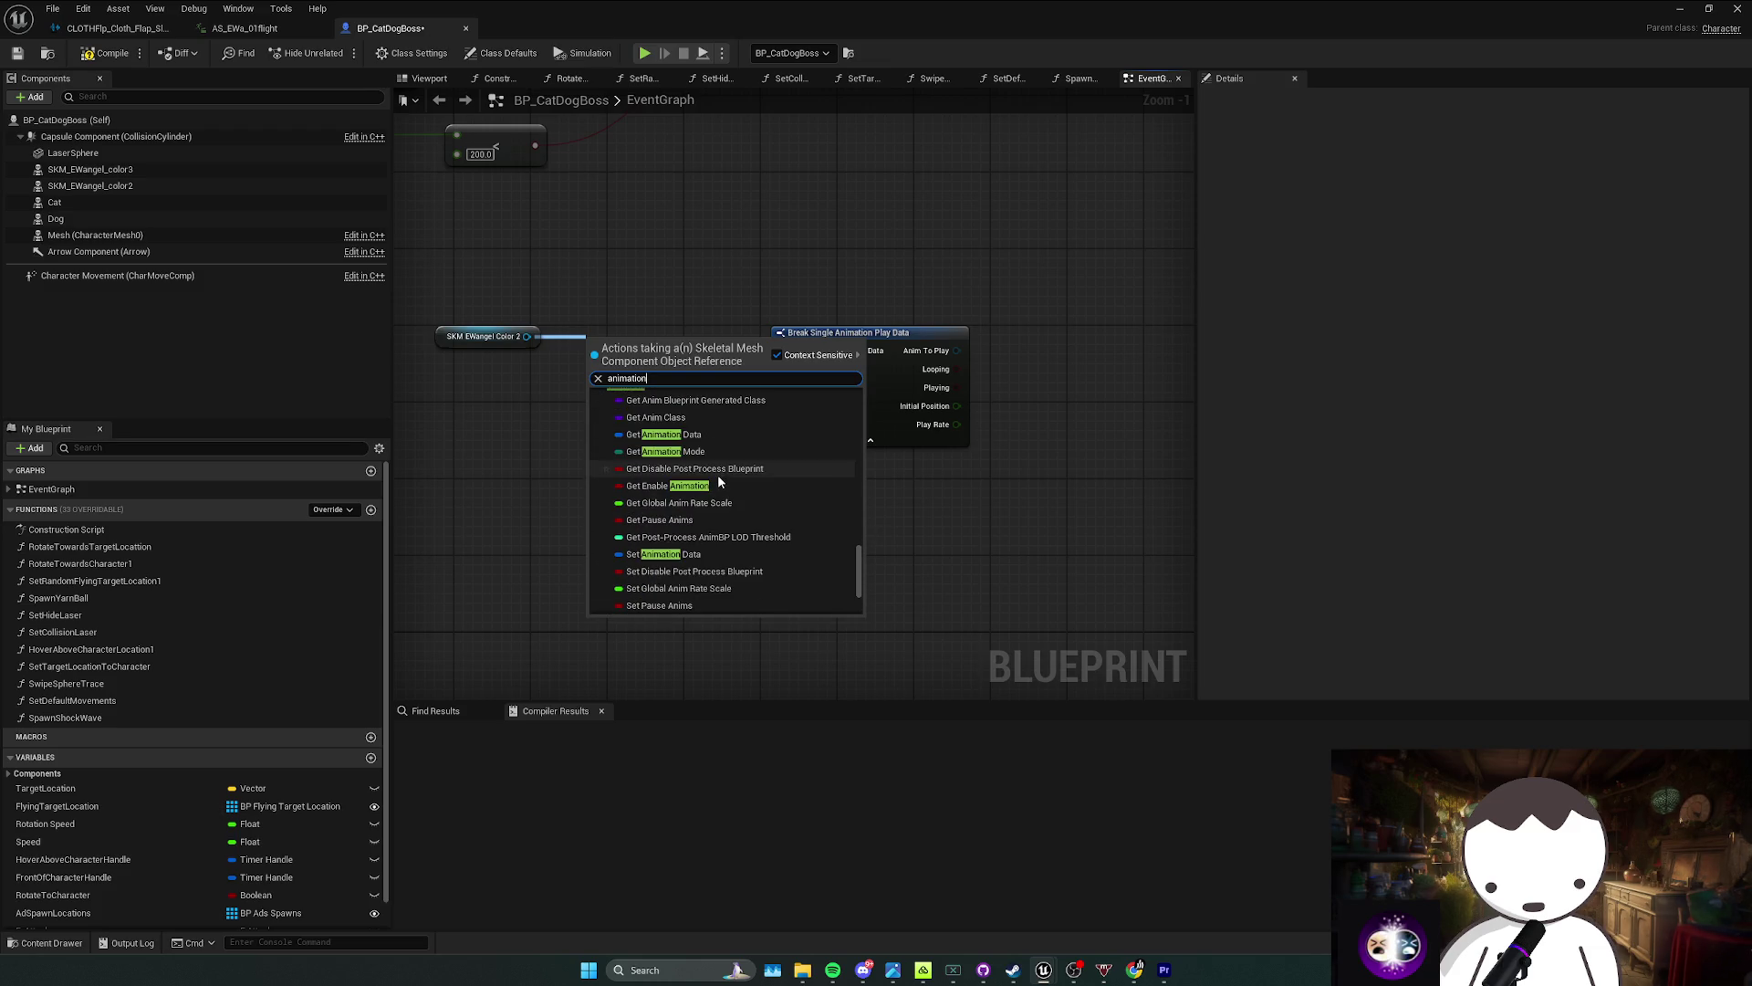
{"action": "key", "text": "ctrl+a"}
{"action": "type", "text": "get"}
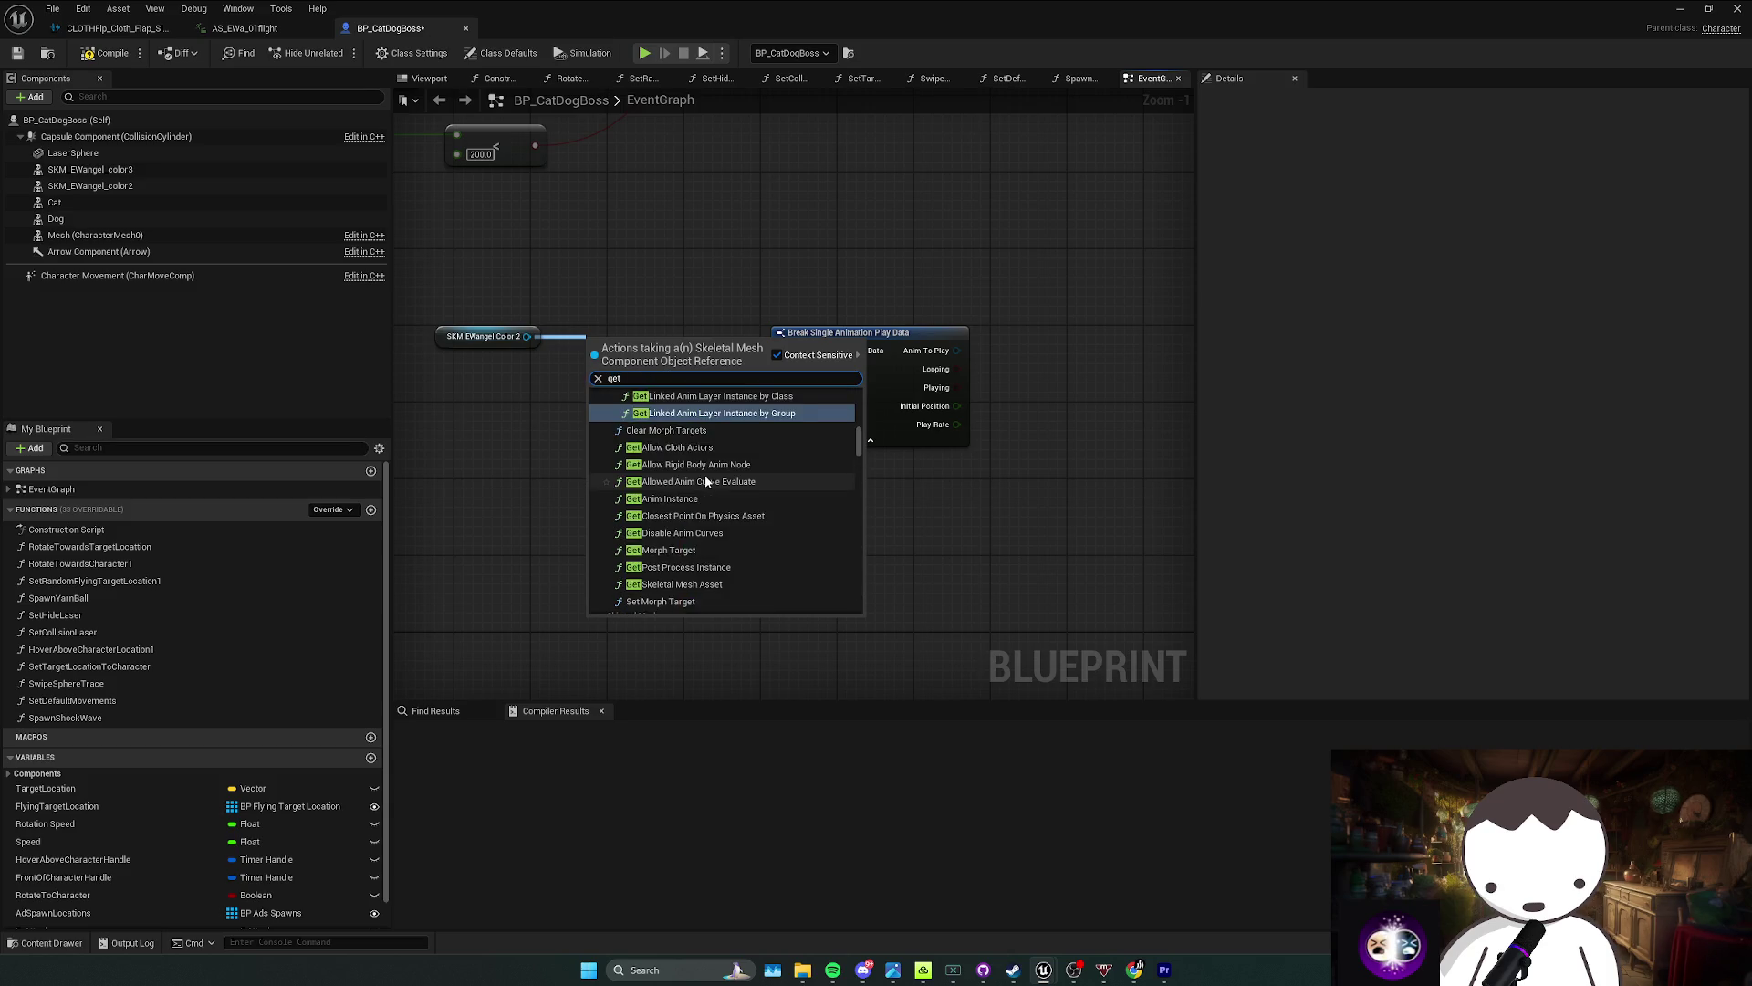
{"action": "type", "text": " animation"}
{"action": "scroll", "coordinate": [712, 498], "scroll_direction": "down", "scroll_amount": 3}
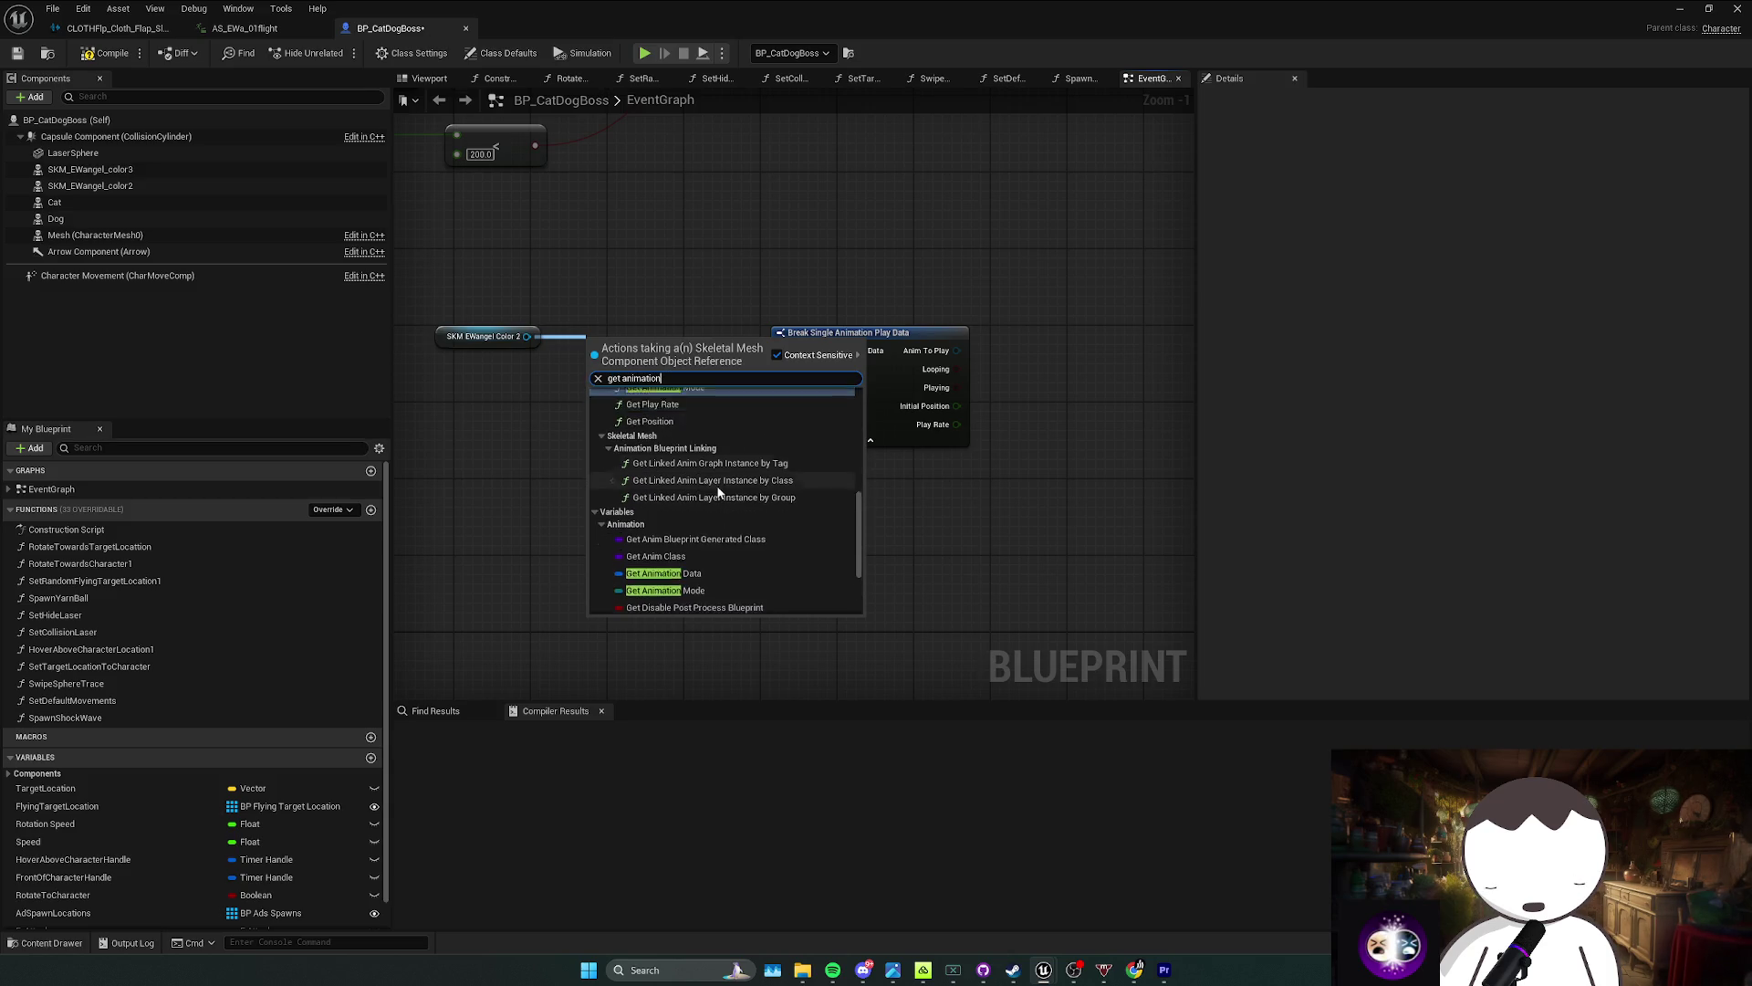
{"action": "scroll", "coordinate": [720, 513], "scroll_direction": "up", "scroll_amount": 5}
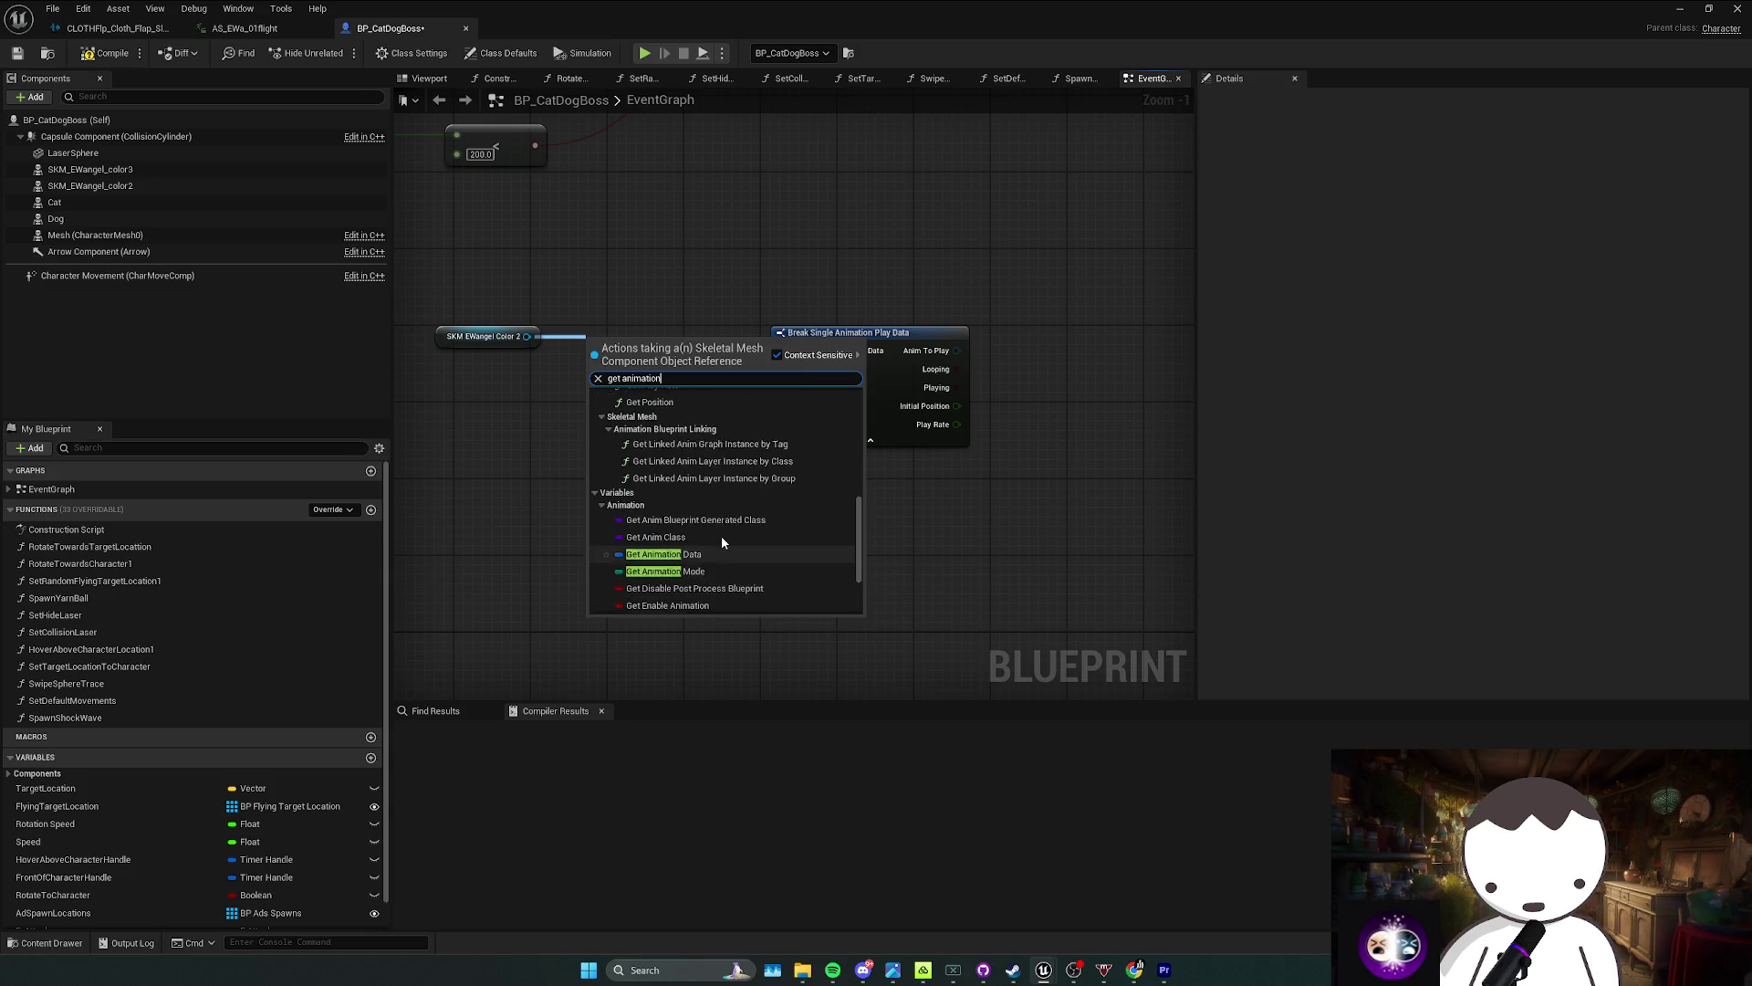
{"action": "scroll", "coordinate": [677, 485], "scroll_direction": "up", "scroll_amount": 1}
{"action": "scroll", "coordinate": [689, 489], "scroll_direction": "up", "scroll_amount": 3}
{"action": "scroll", "coordinate": [692, 489], "scroll_direction": "up", "scroll_amount": 4}
{"action": "key", "text": "ctrl+a"}
{"action": "type", "text": "anim noti"}
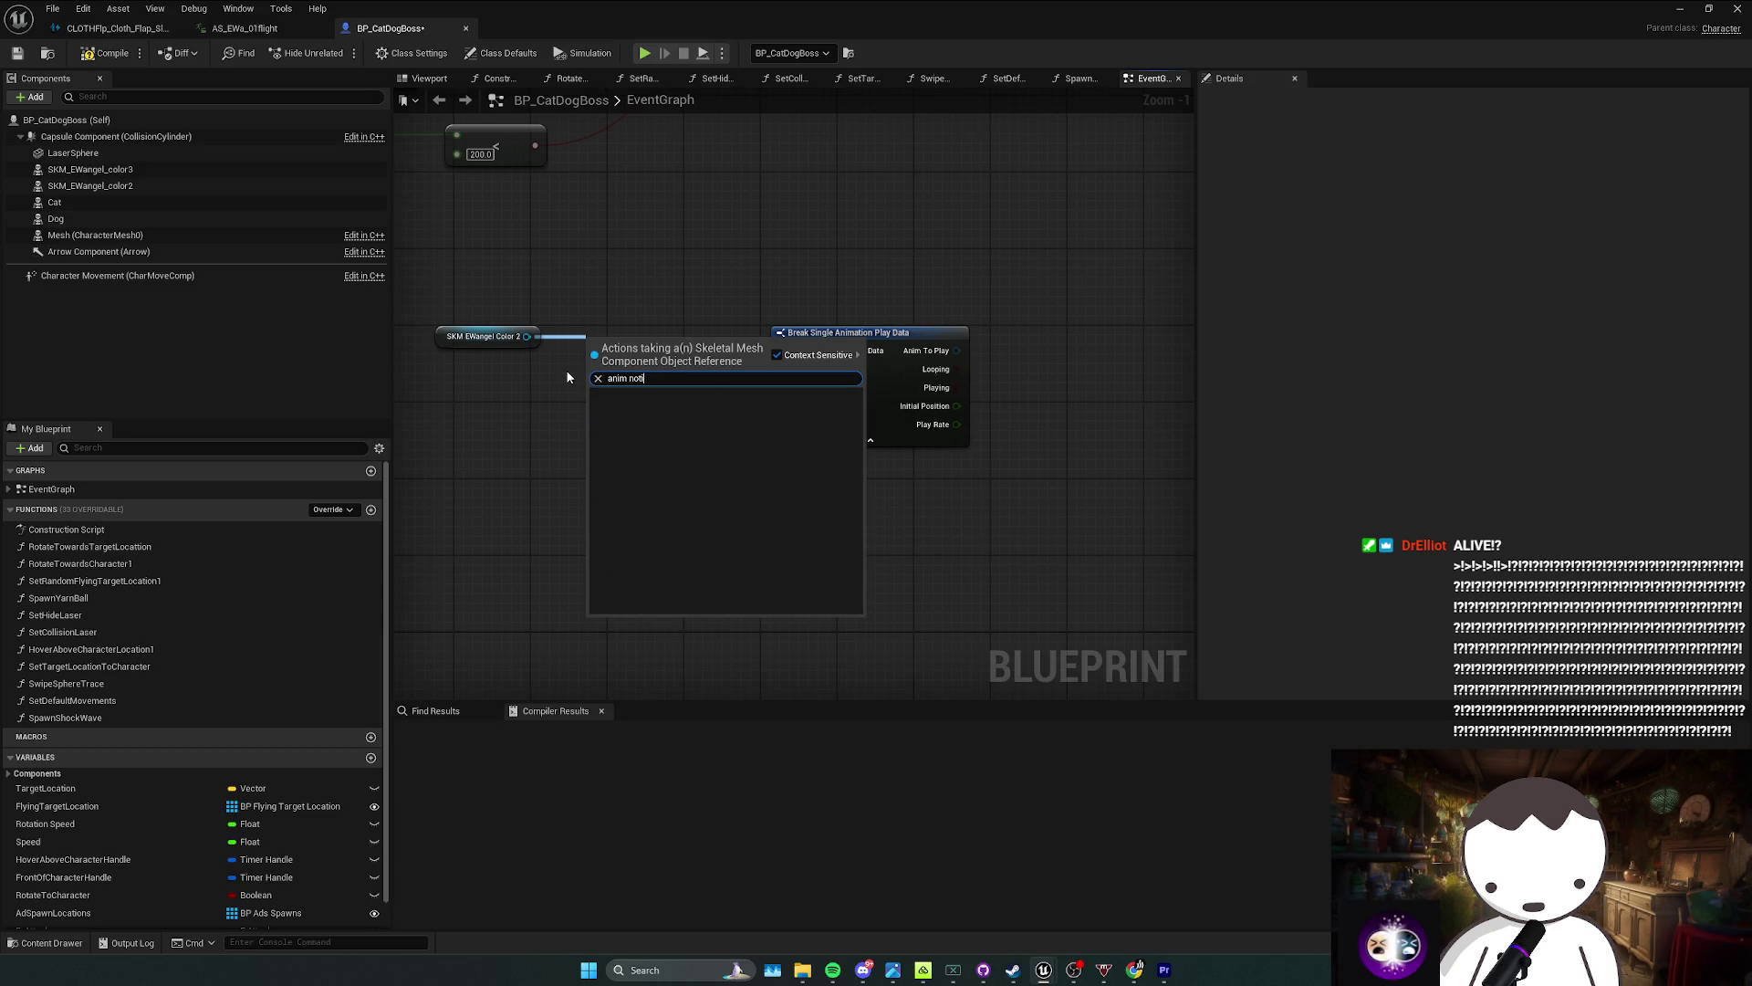
{"action": "left_click", "coordinate": [777, 355]}
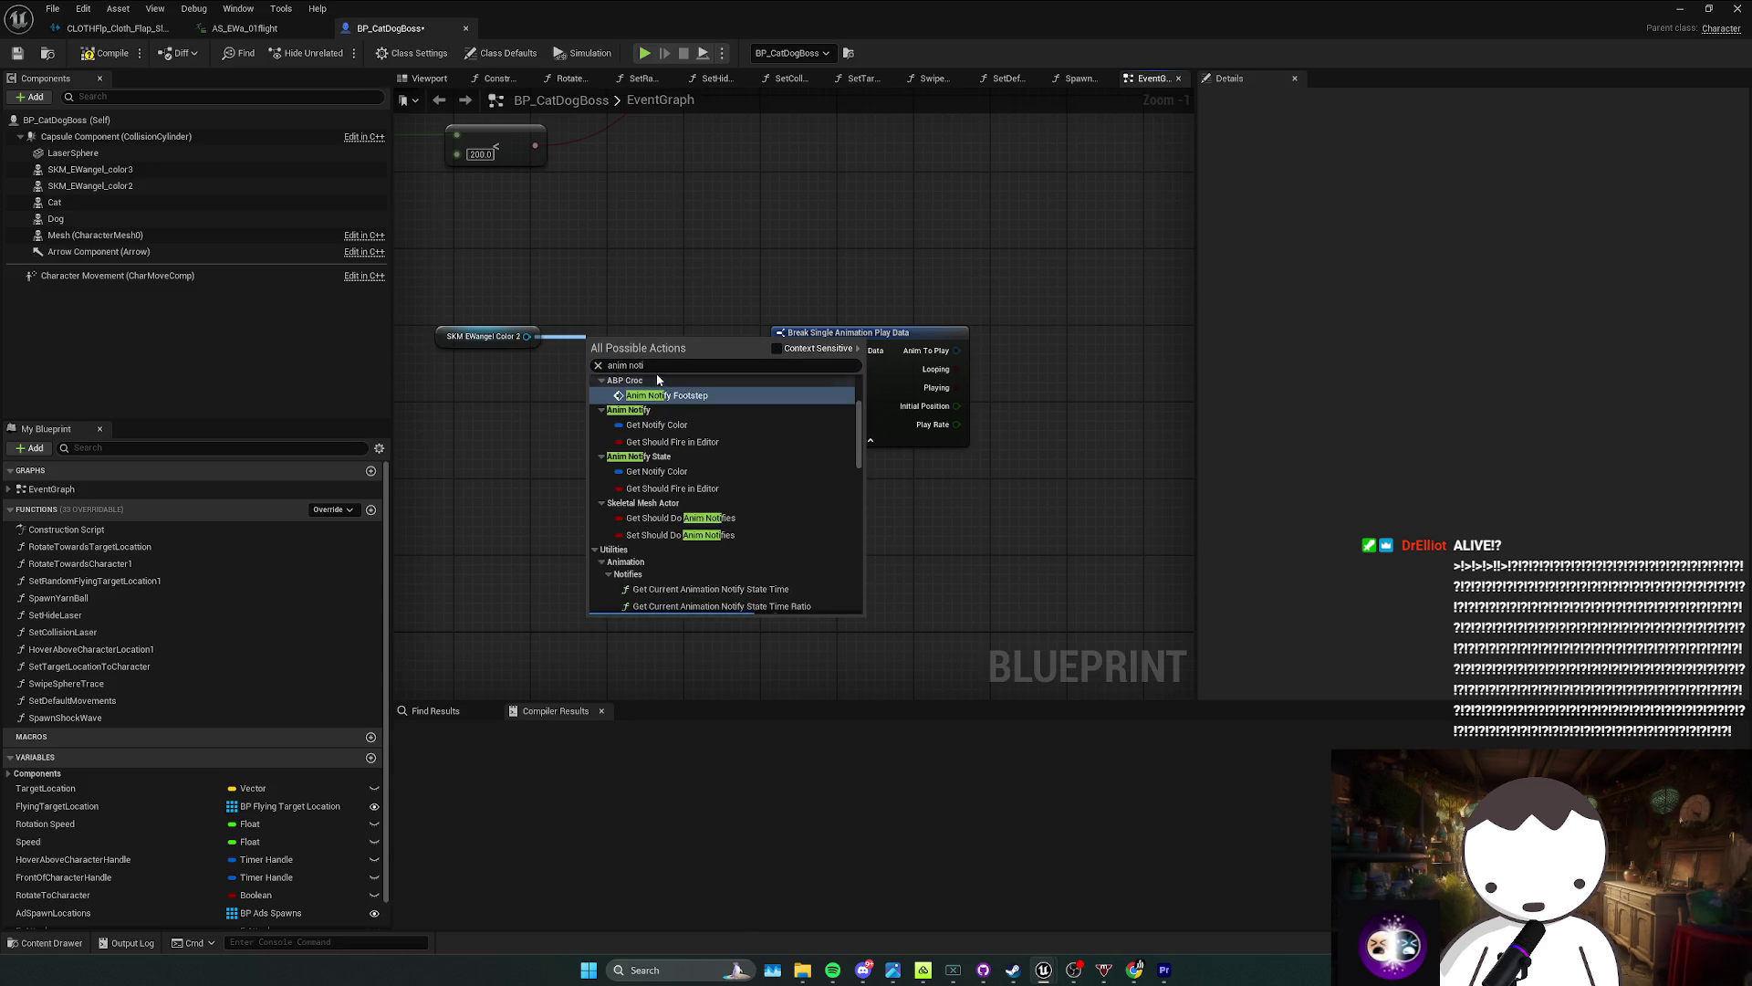
{"action": "type", "text": "f"}
{"action": "left_click", "coordinate": [661, 367]}
{"action": "type", "text": "fy"}
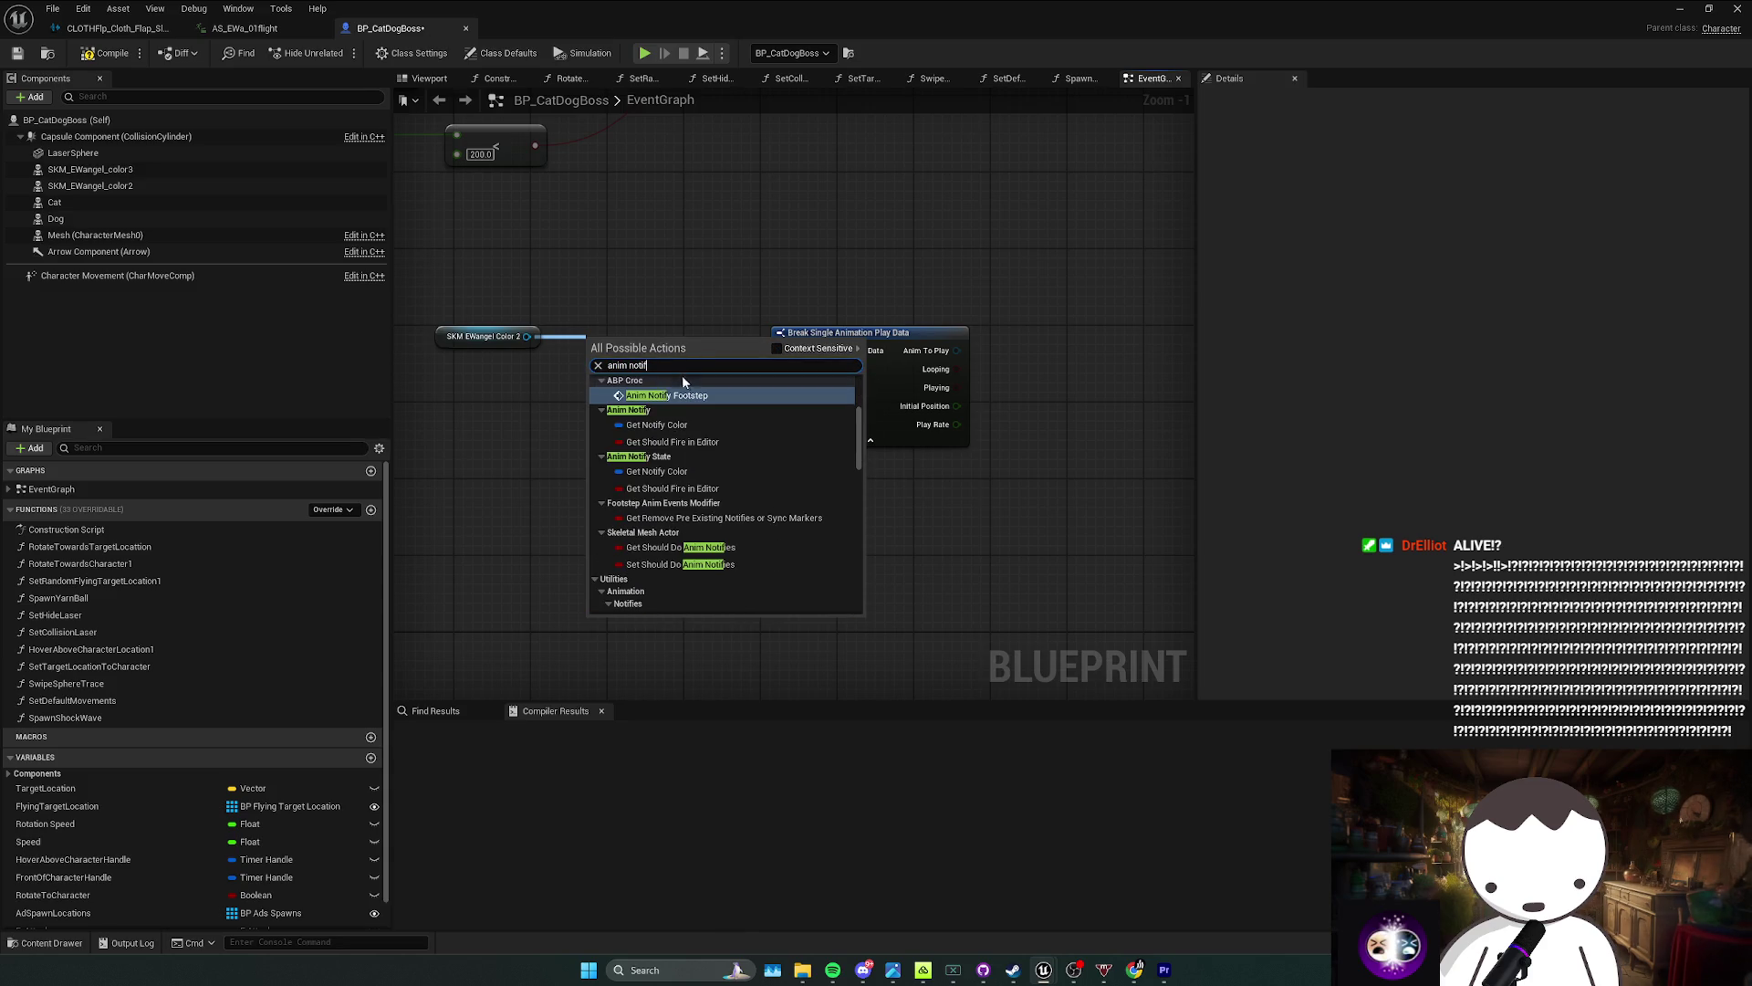
{"action": "scroll", "coordinate": [691, 438], "scroll_direction": "up", "scroll_amount": 3}
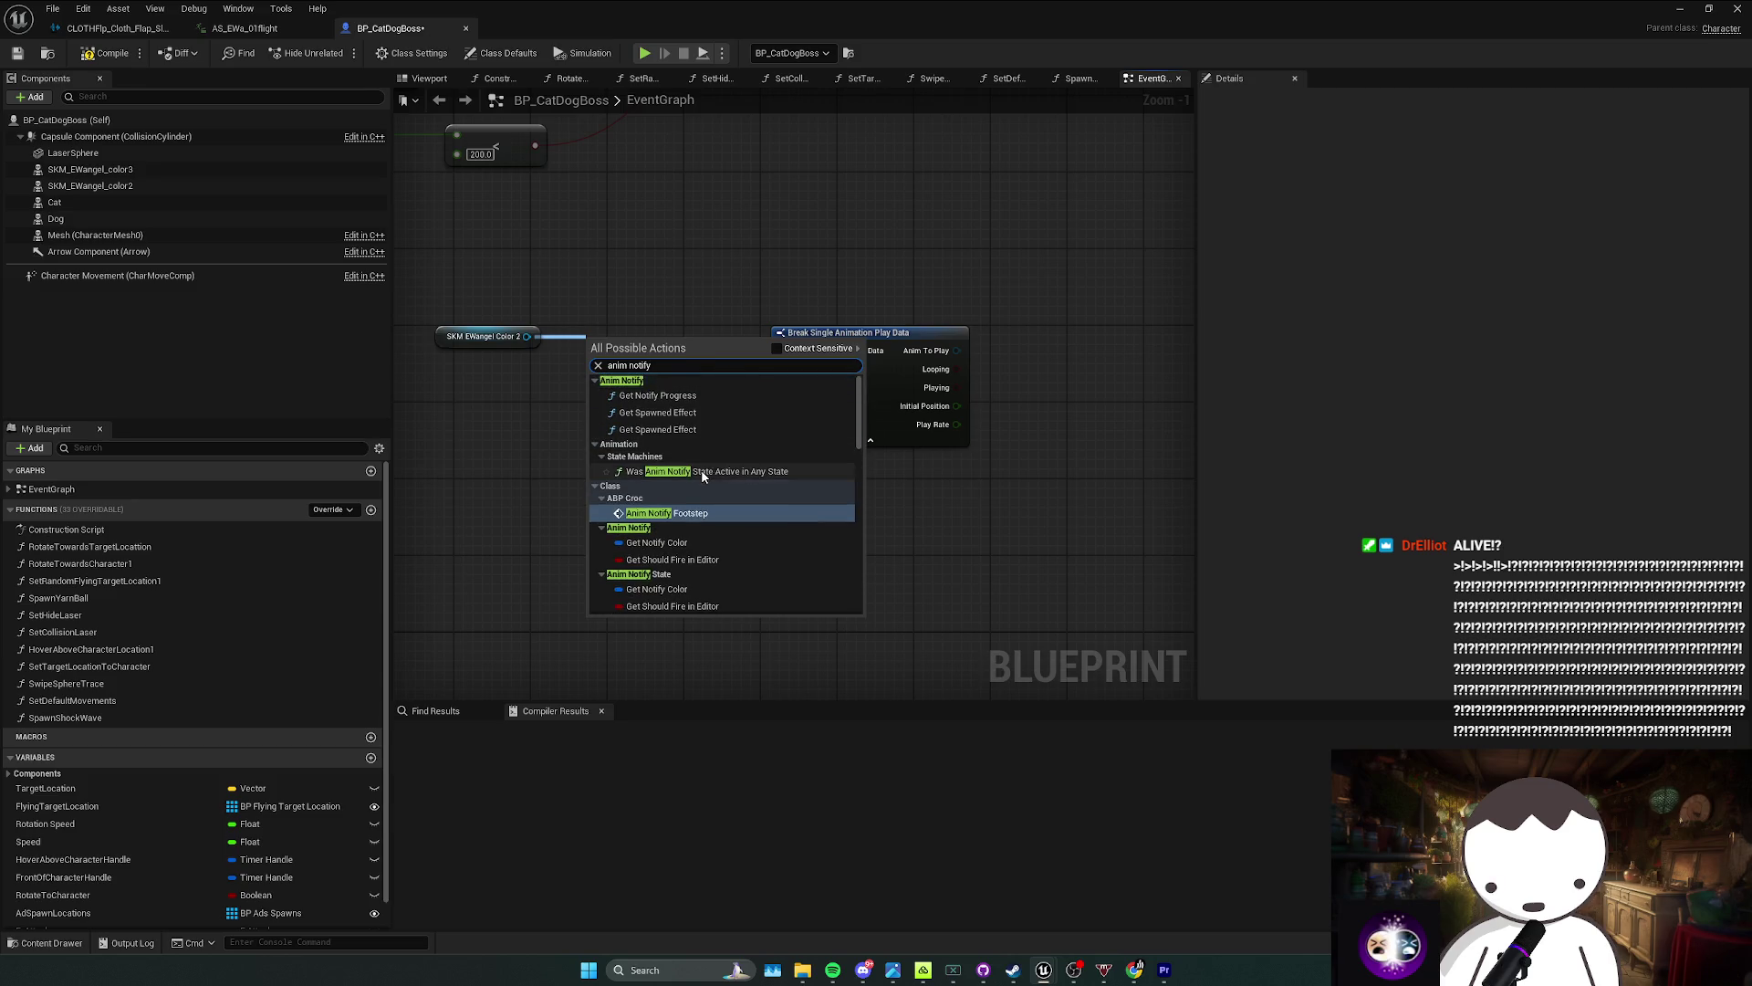
{"action": "scroll", "coordinate": [703, 476], "scroll_direction": "down", "scroll_amount": 5}
{"action": "scroll", "coordinate": [703, 475], "scroll_direction": "down", "scroll_amount": 3}
{"action": "left_click", "coordinate": [599, 274]}
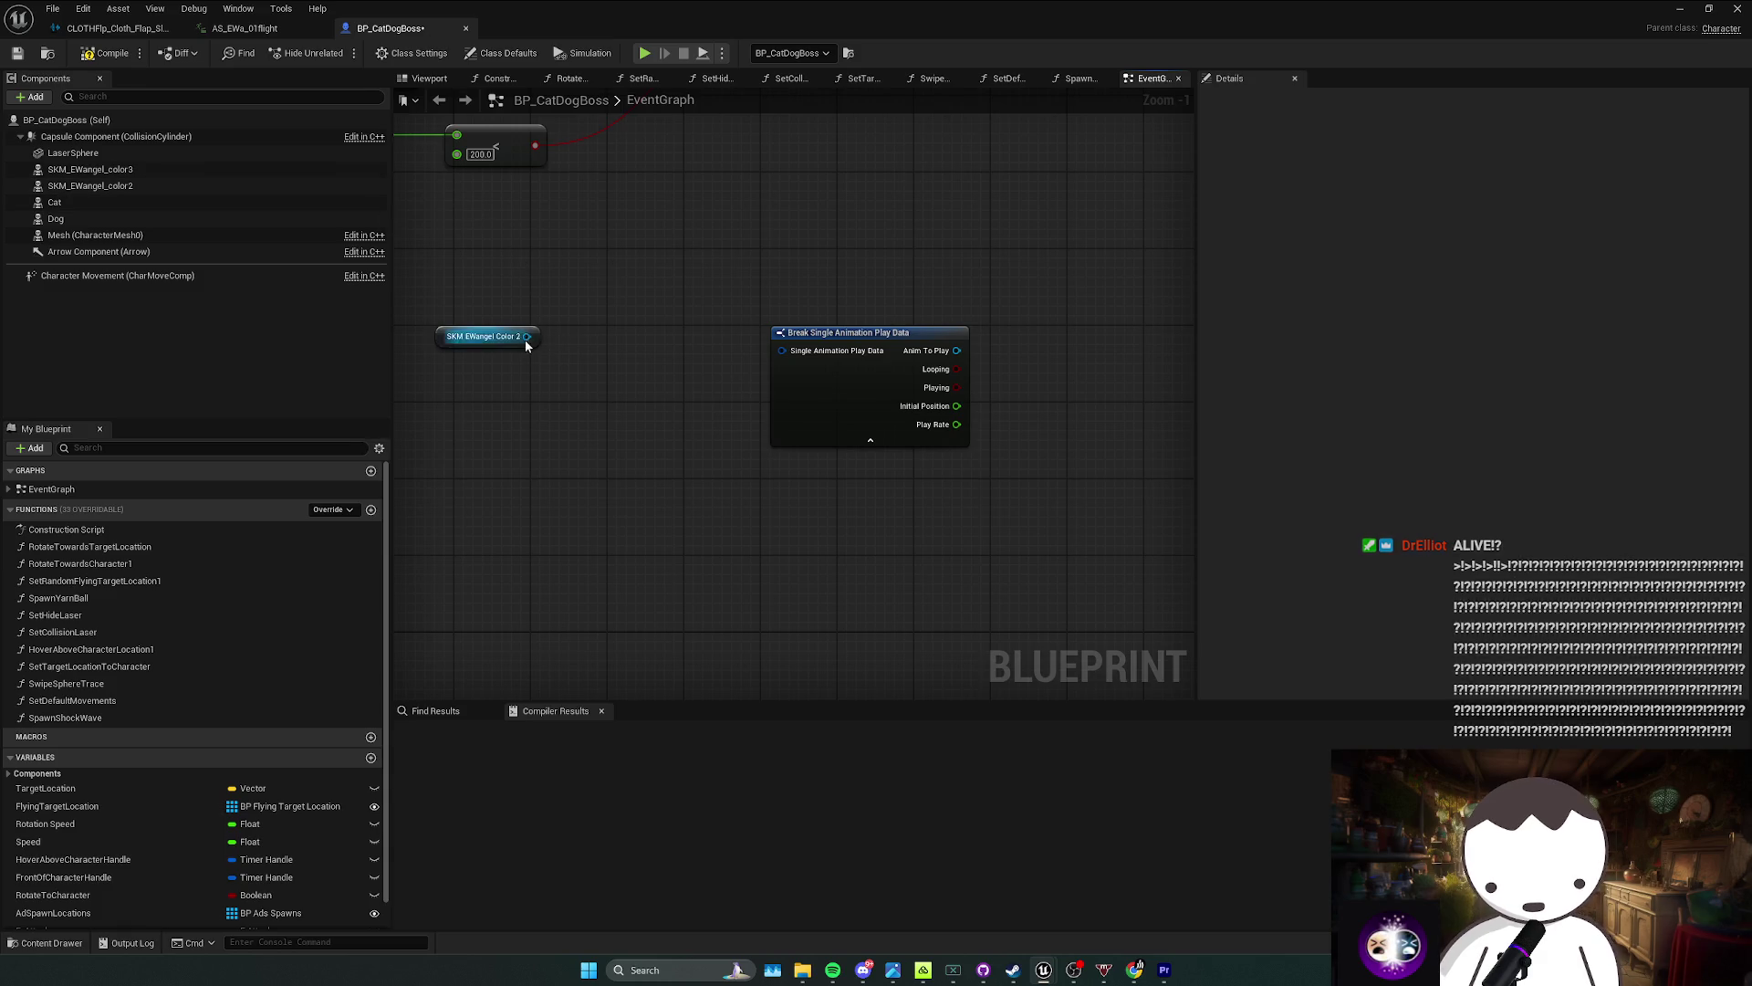
{"action": "left_click_drag", "start_coordinate": [526, 336], "coordinate": [594, 352]}
{"action": "left_click", "coordinate": [652, 283]}
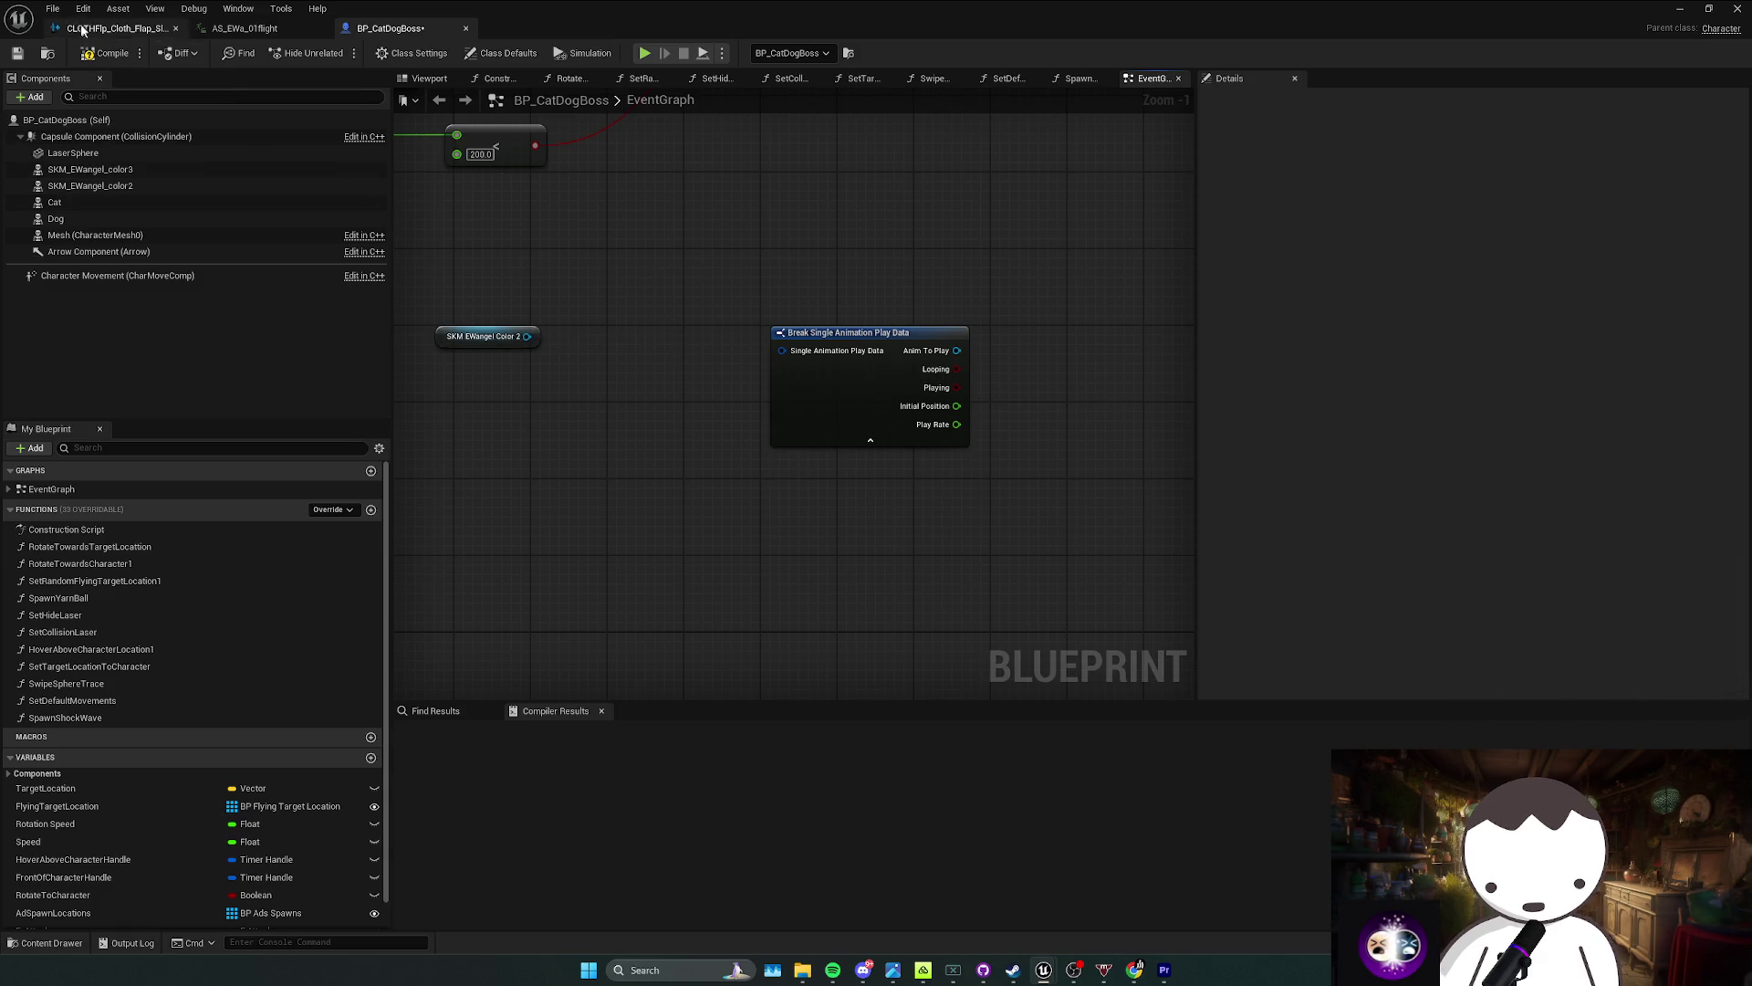
Step: Compile BP_CatDogBoss and delete the unused SKM EWangel Color 2 node
{"action": "left_click", "coordinate": [91, 57]}
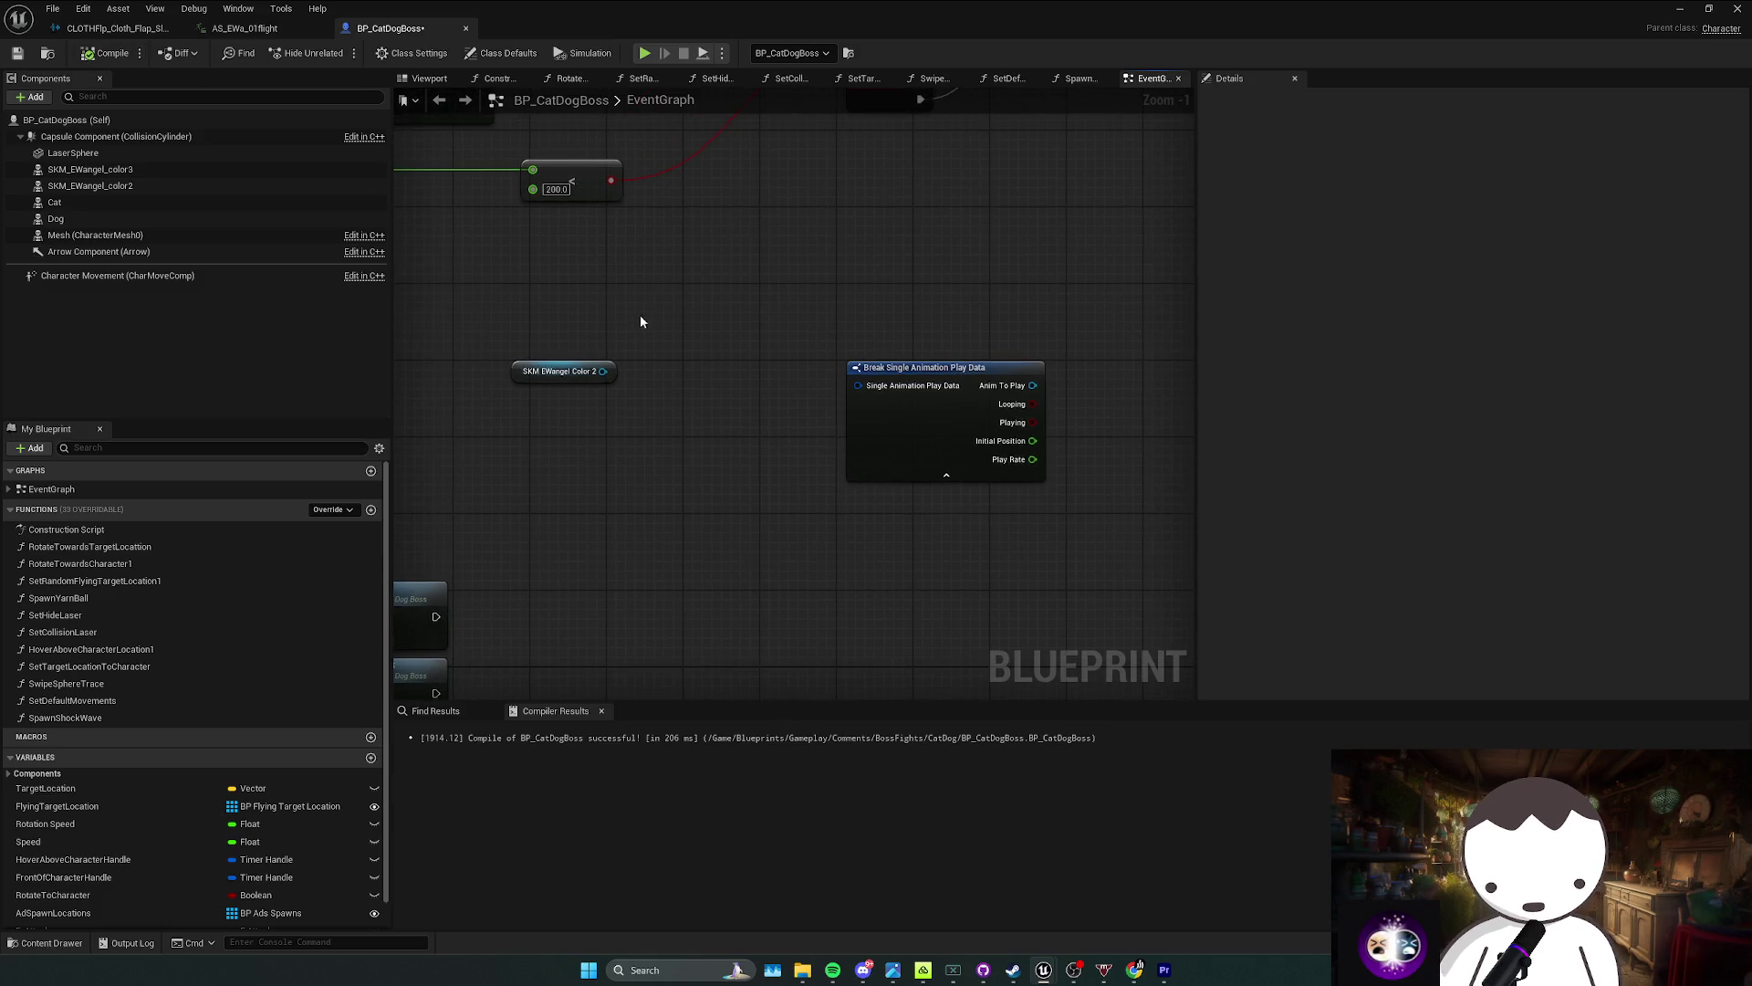
{"action": "scroll", "coordinate": [1013, 393], "scroll_direction": "down", "scroll_amount": 3}
{"action": "mouse_move", "coordinate": [704, 355]}
{"action": "left_mouse_down"}
{"action": "mouse_move", "coordinate": [805, 423]}
{"action": "mouse_move", "coordinate": [700, 361]}
{"action": "left_mouse_up"}
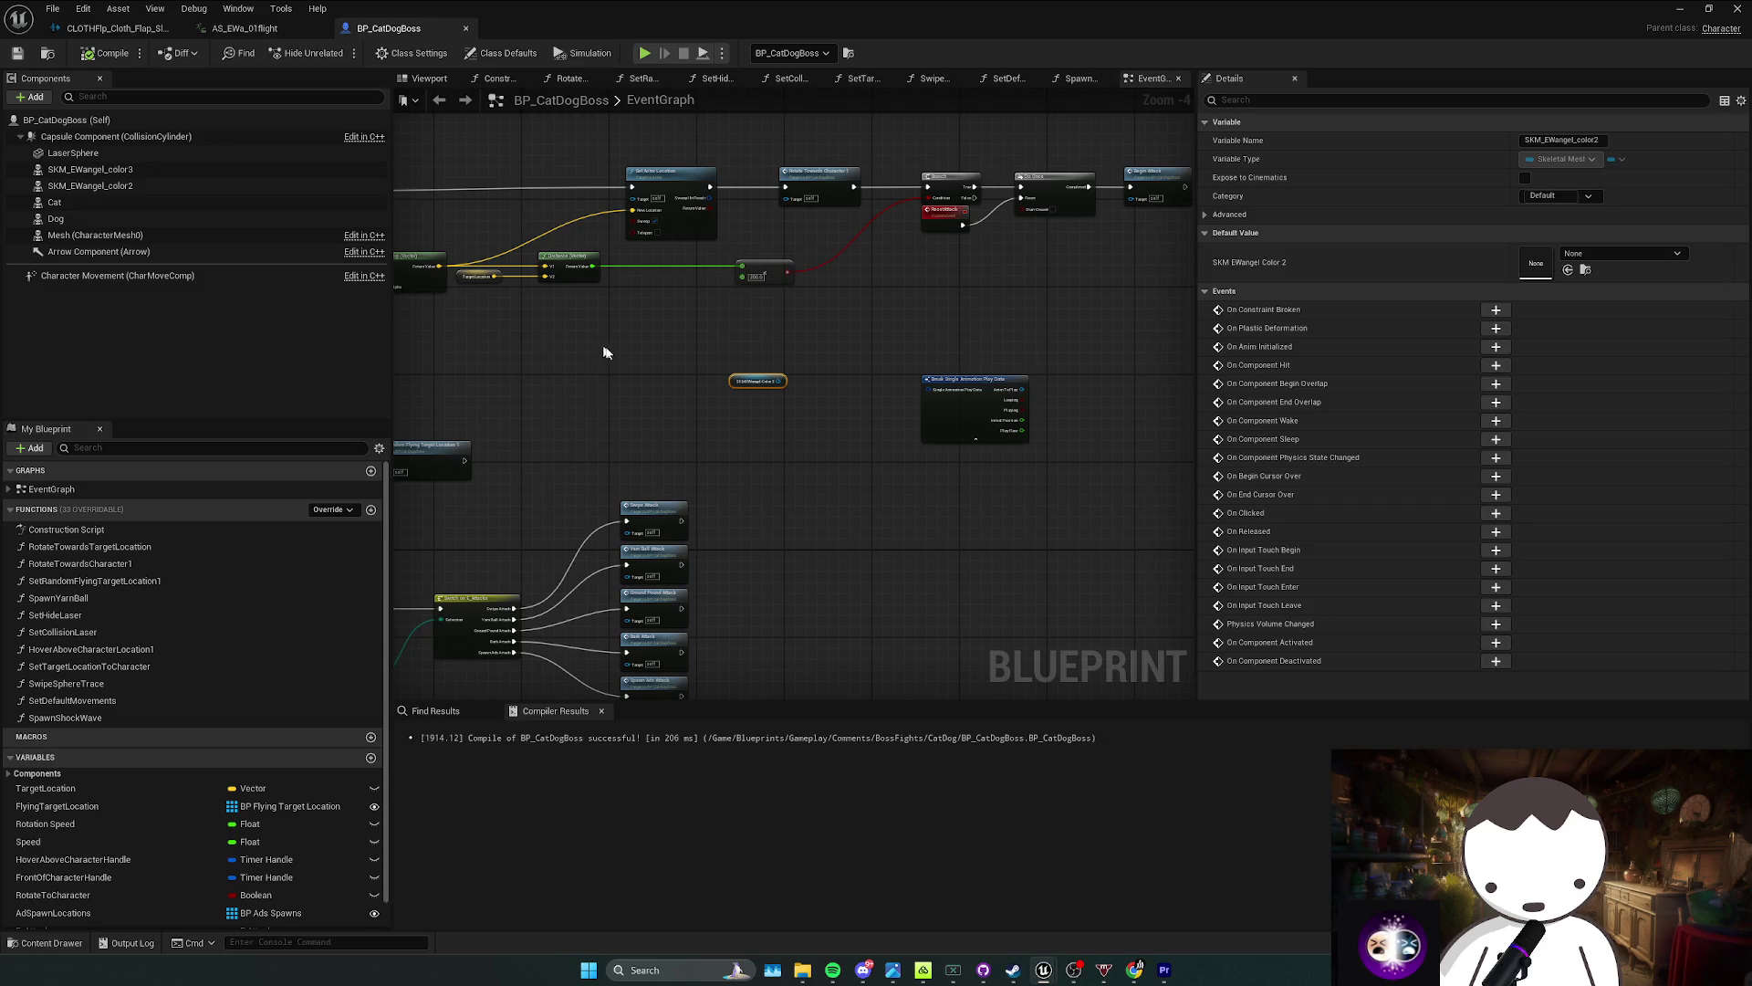
{"action": "left_click", "coordinate": [644, 366]}
{"action": "left_click_drag", "start_coordinate": [639, 365], "coordinate": [699, 369]}
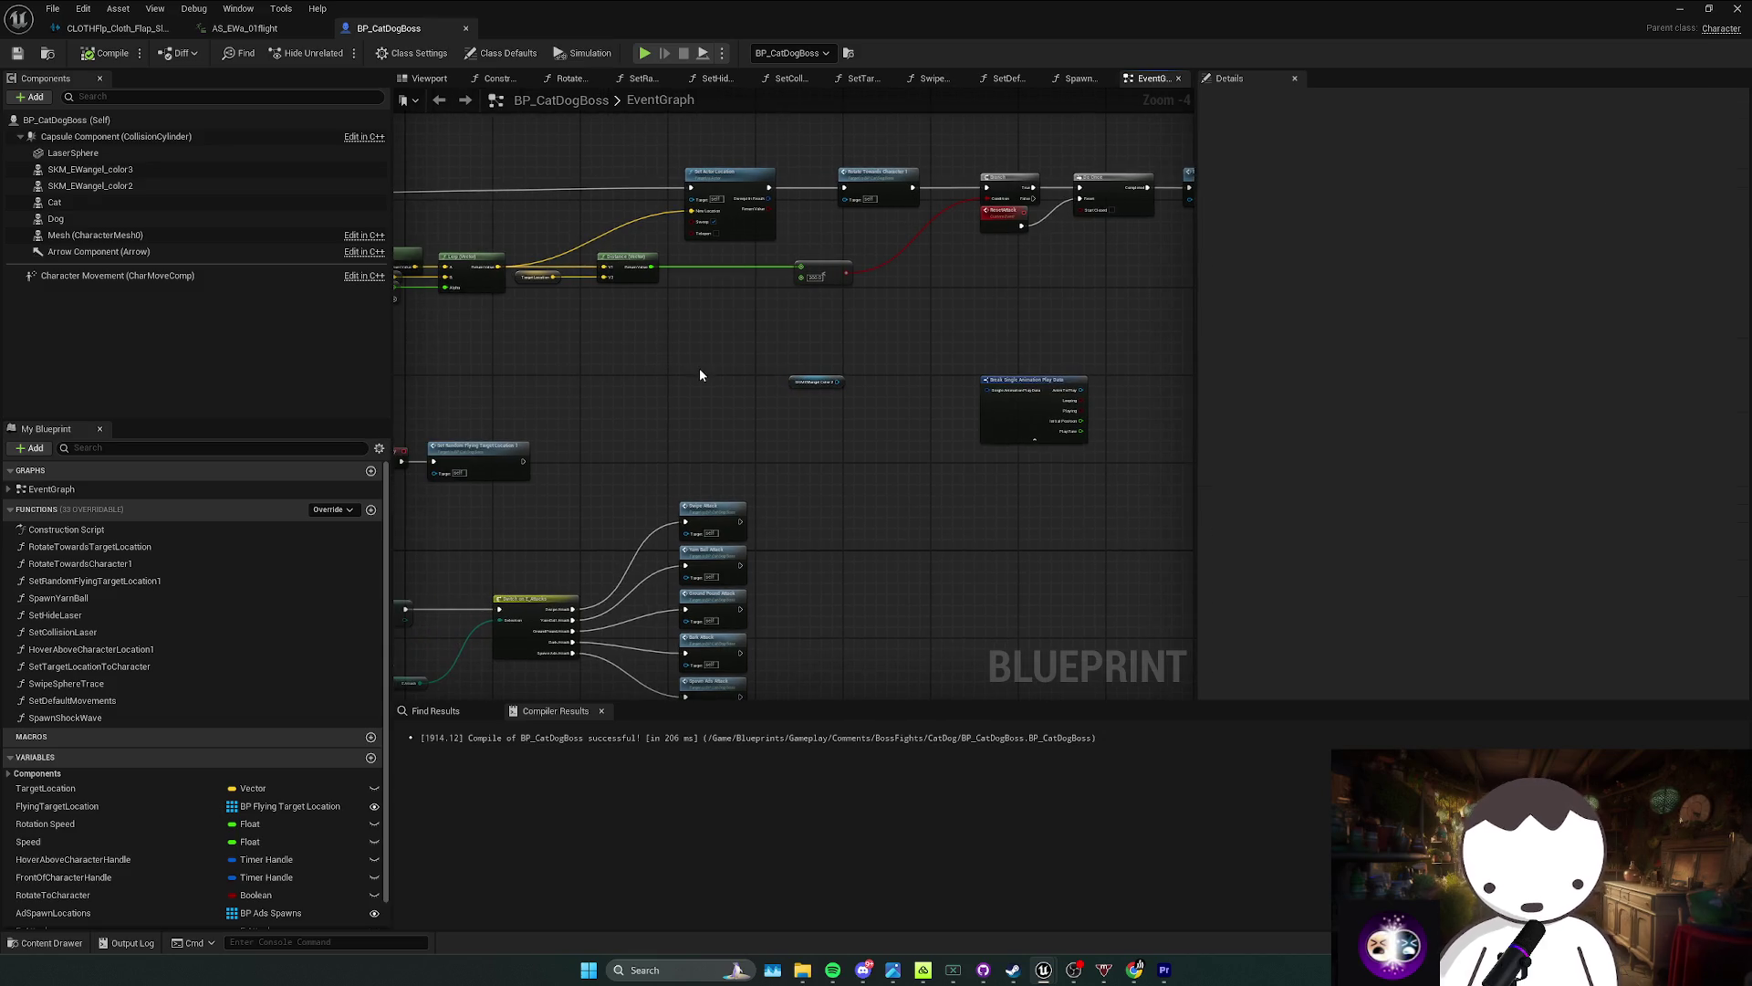
{"action": "left_click_drag", "start_coordinate": [915, 422], "coordinate": [754, 360]}
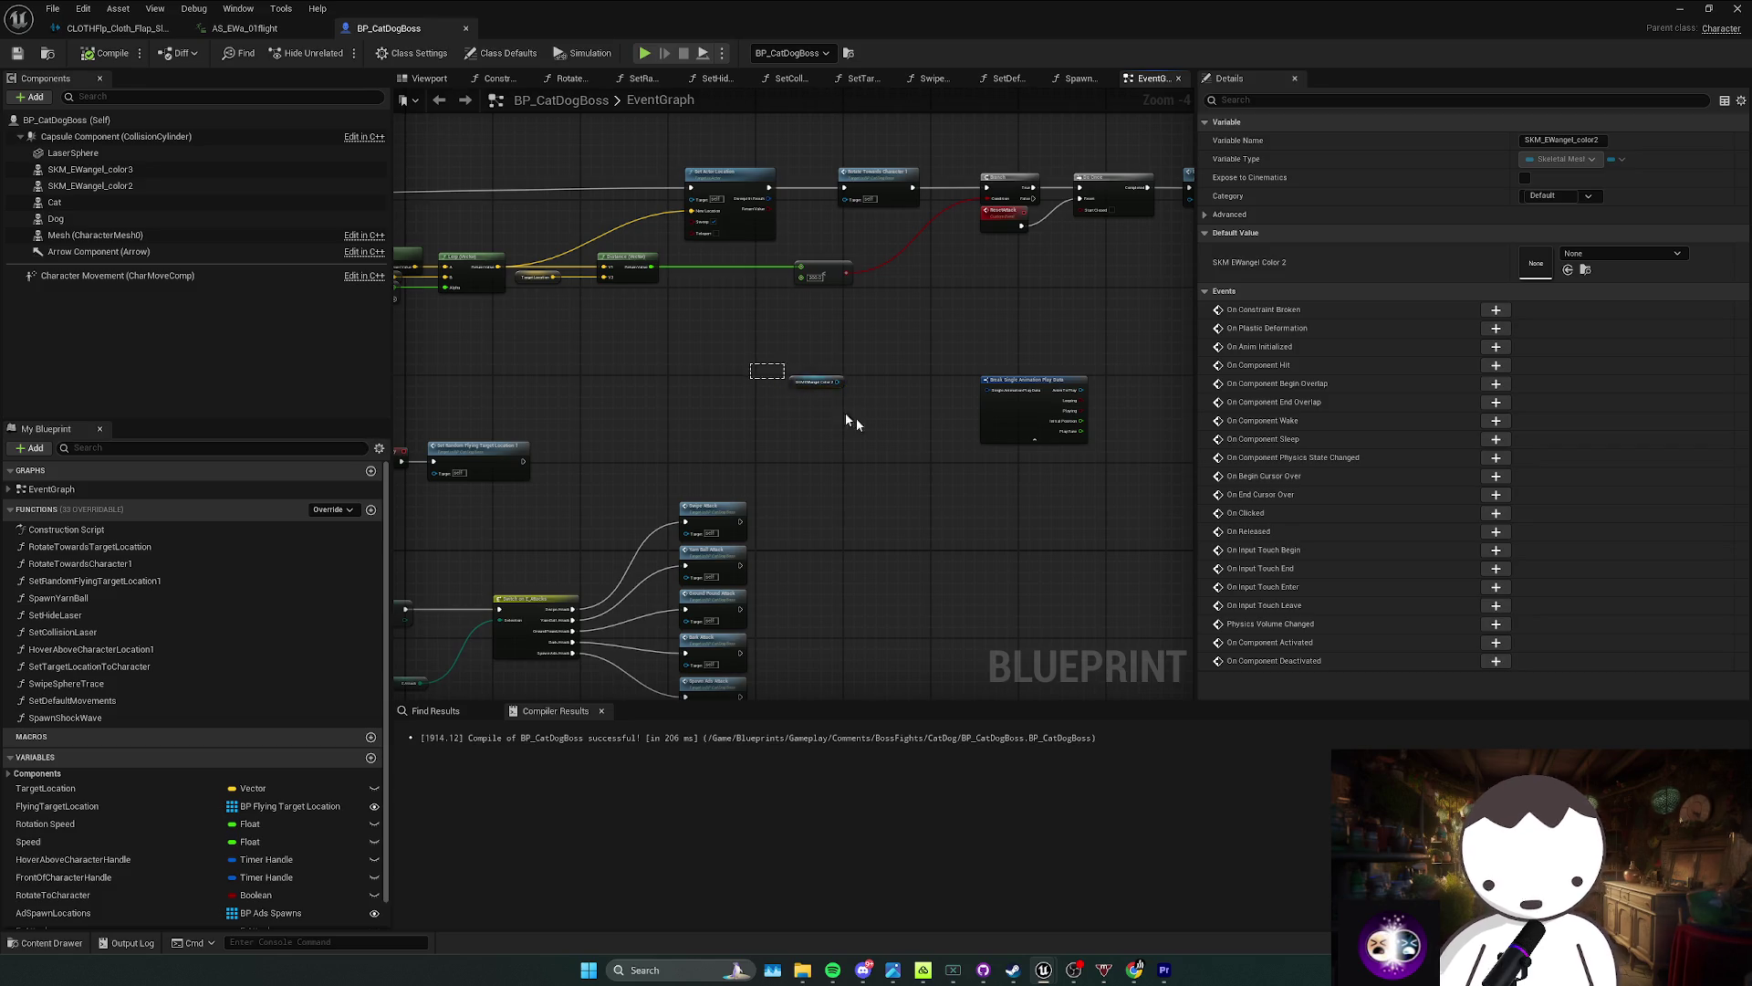
{"action": "key", "text": "Delete"}
Step: Save the blueprint, nudge the E Attack node, and save and recompile again
{"action": "key", "text": "alt+Tab"}
{"action": "mouse_move", "coordinate": [920, 476]}
{"action": "left_mouse_down"}
{"action": "mouse_move", "coordinate": [716, 530]}
{"action": "mouse_move", "coordinate": [804, 475]}
{"action": "left_mouse_up"}
{"action": "left_click", "coordinate": [715, 530]}
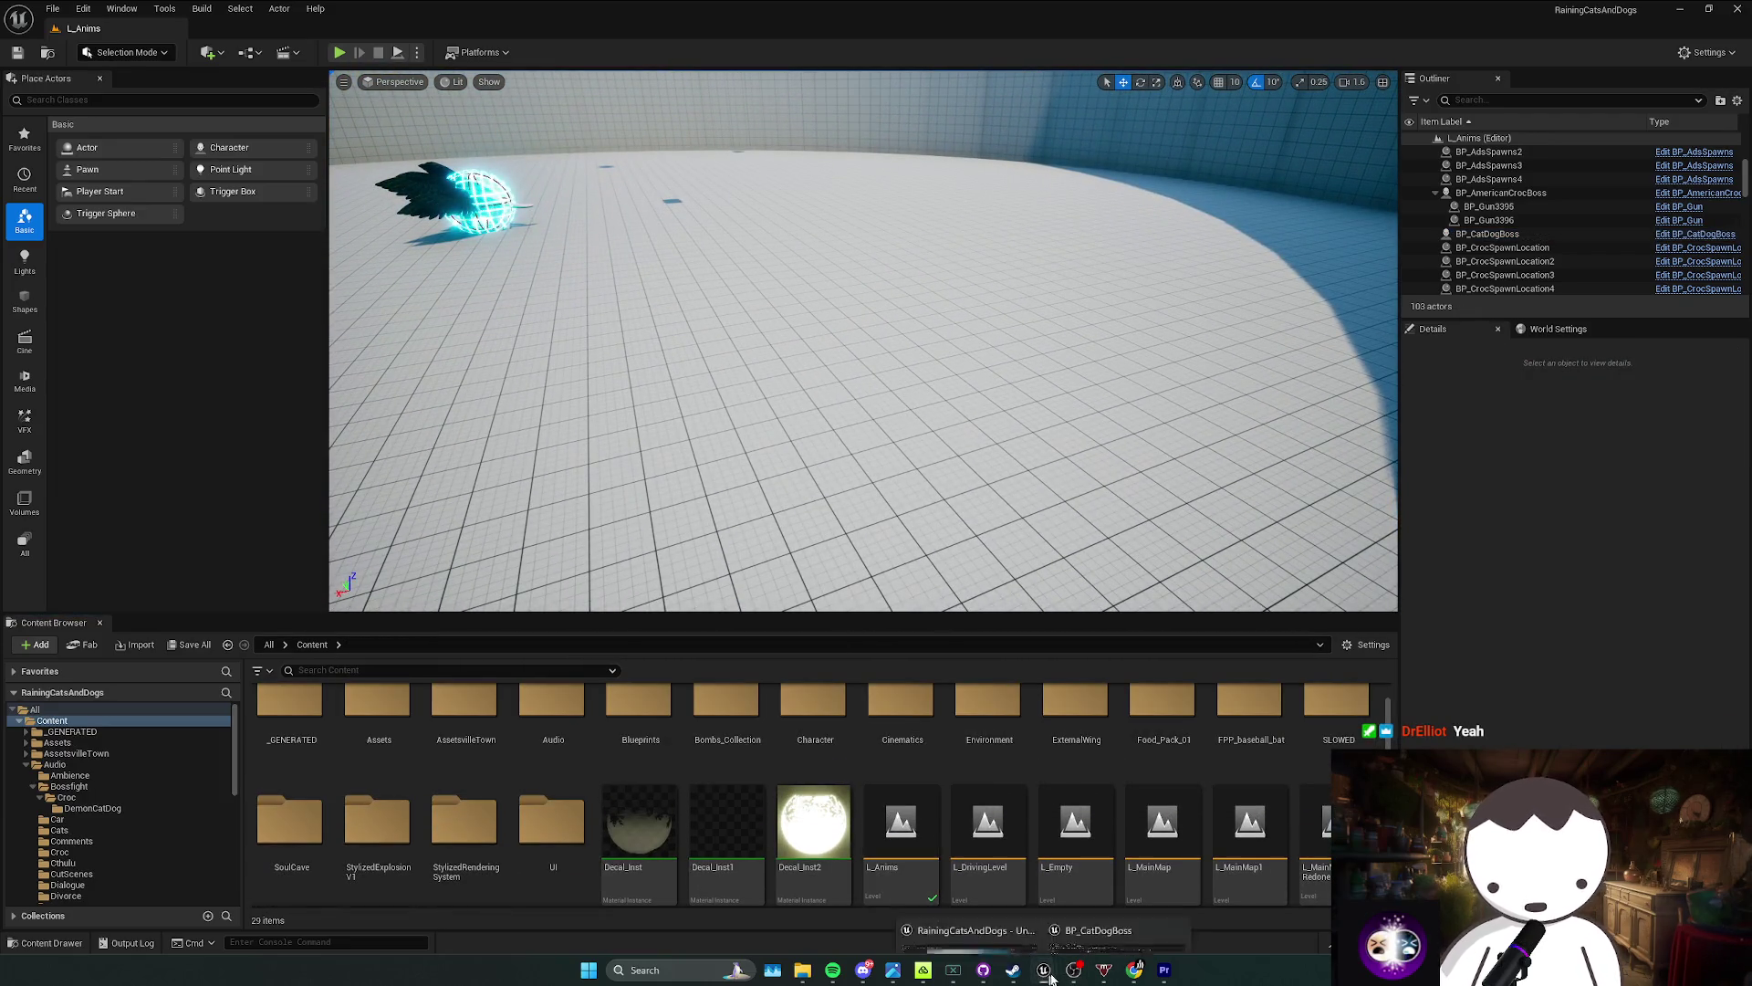
{"action": "key", "text": "alt+Tab"}
{"action": "key", "text": "ctrl+s"}
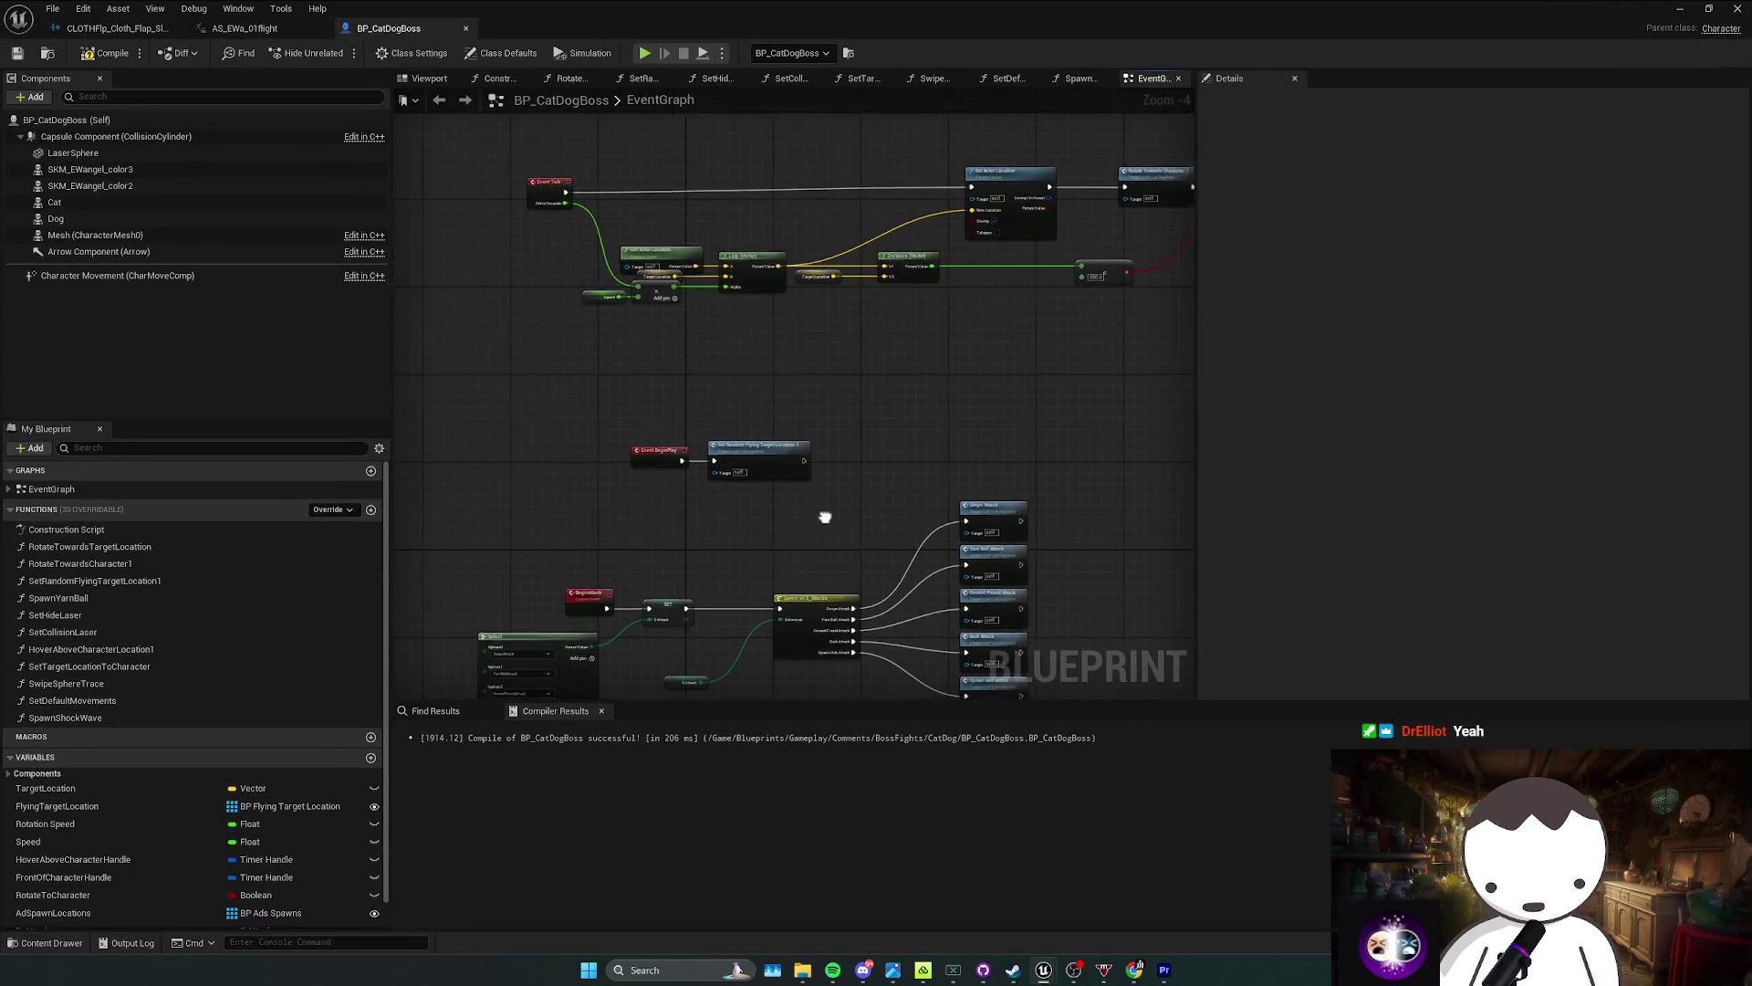
{"action": "left_click", "coordinate": [648, 423]}
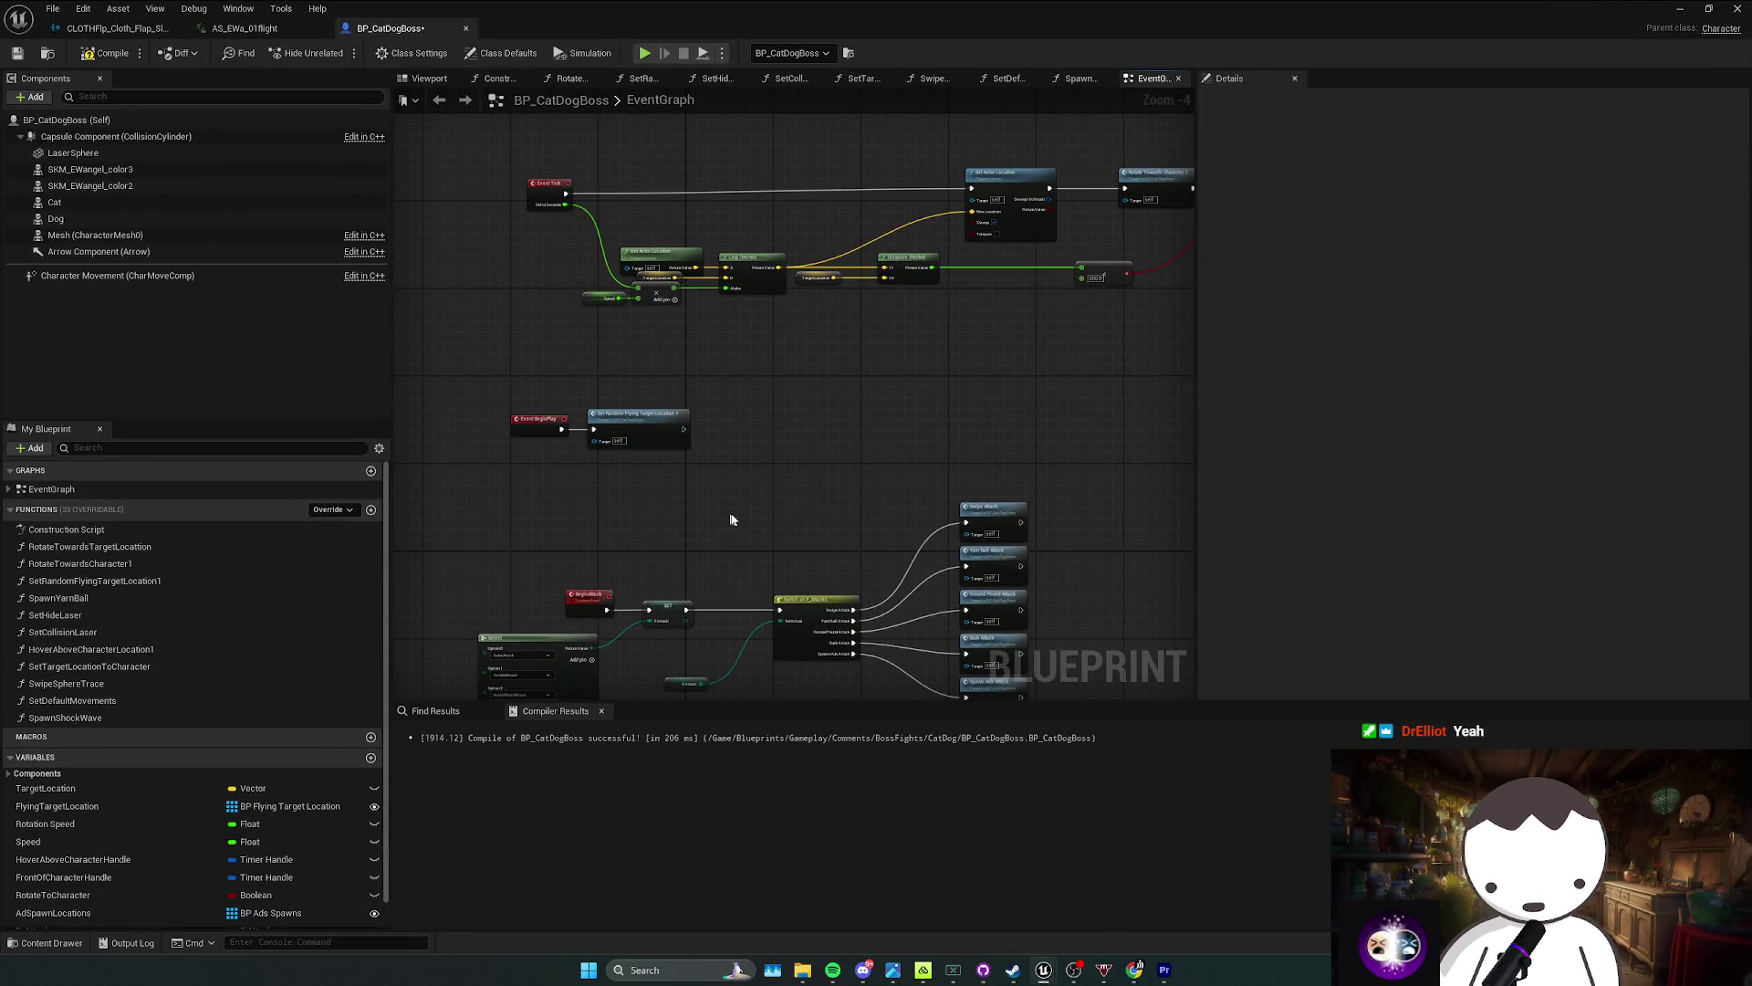
{"action": "left_click_drag", "start_coordinate": [604, 519], "coordinate": [638, 491]}
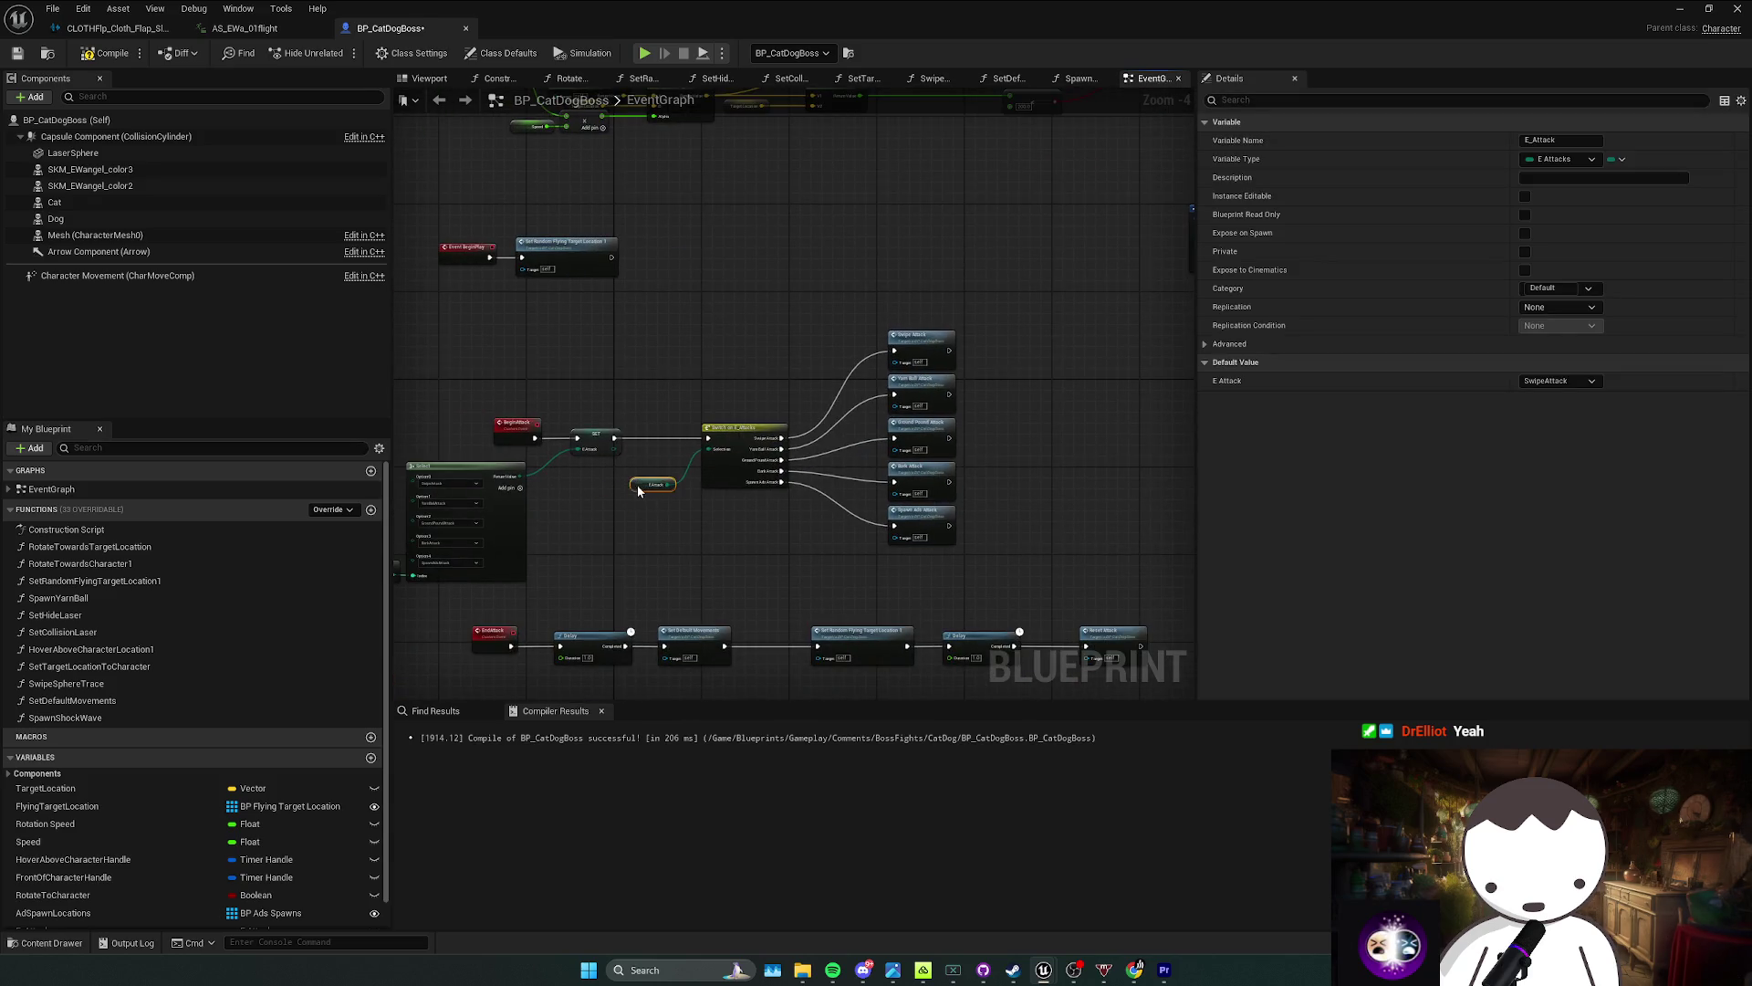
{"action": "mouse_move", "coordinate": [741, 438]}
{"action": "left_mouse_down"}
{"action": "mouse_move", "coordinate": [693, 520]}
{"action": "mouse_move", "coordinate": [858, 438]}
{"action": "left_mouse_up"}
{"action": "left_click", "coordinate": [901, 418]}
{"action": "key", "text": "ctrl+s"}
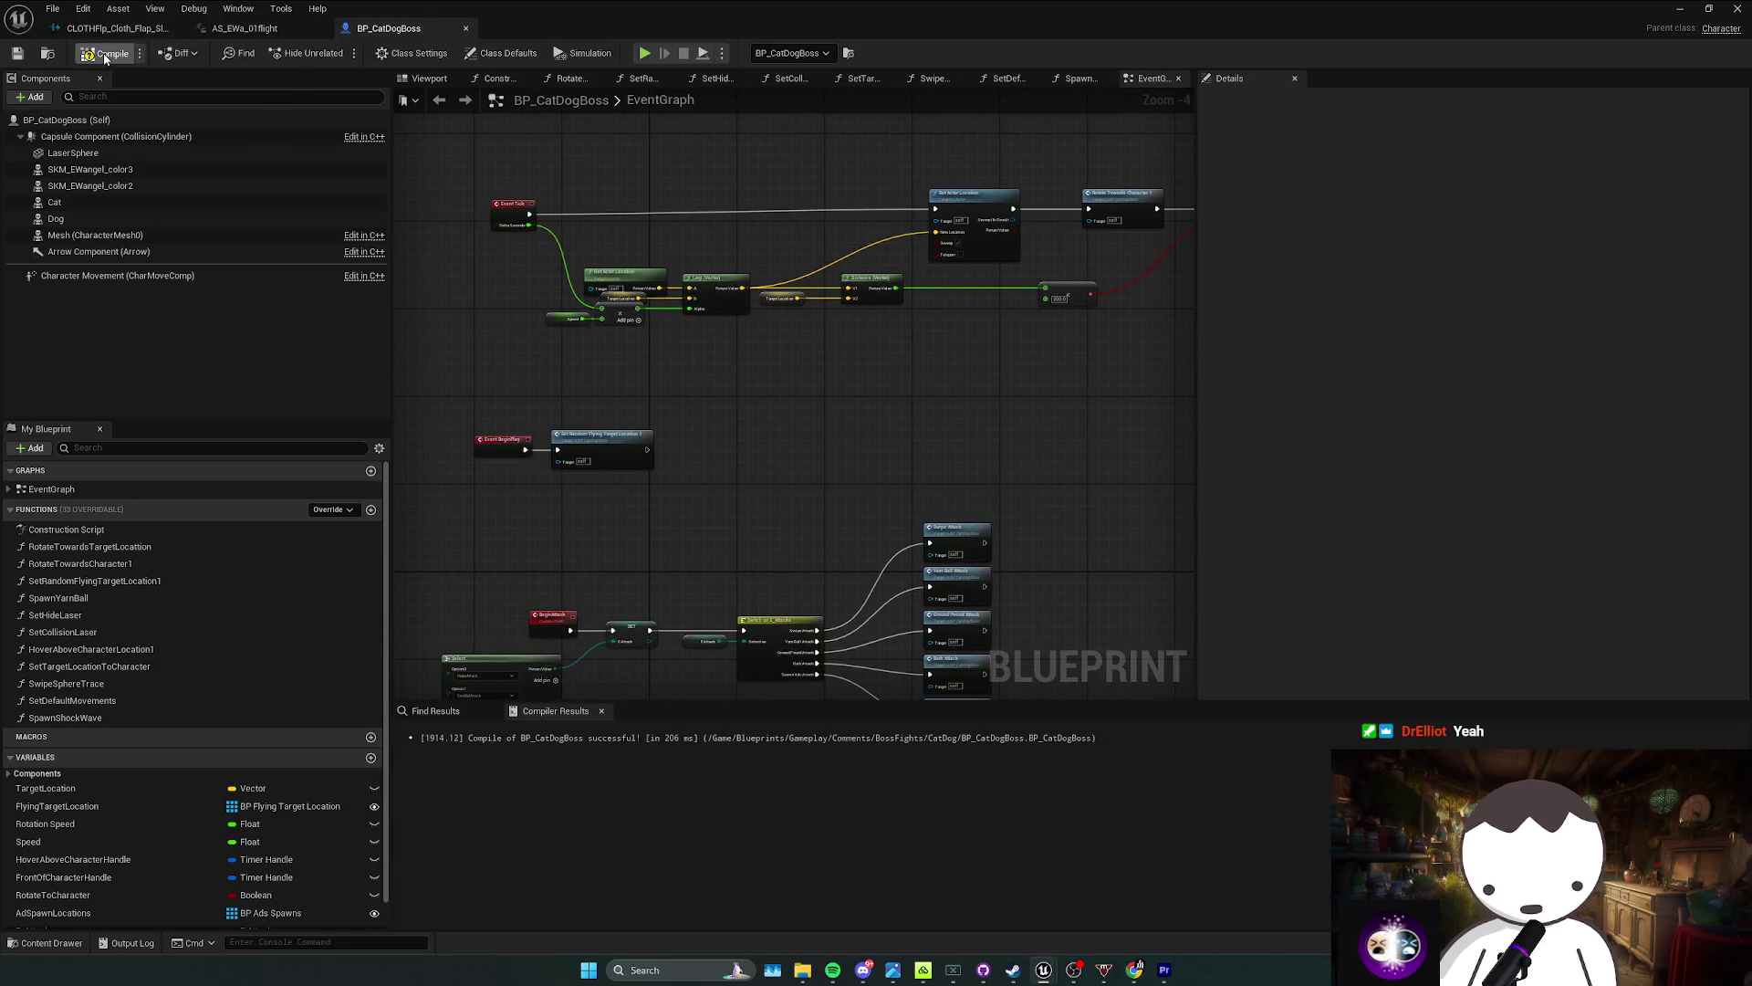
Step: Return to the L_Anims level and centre the view on the cat-dog boss
{"action": "left_click", "coordinate": [125, 29]}
{"action": "left_click", "coordinate": [392, 28]}
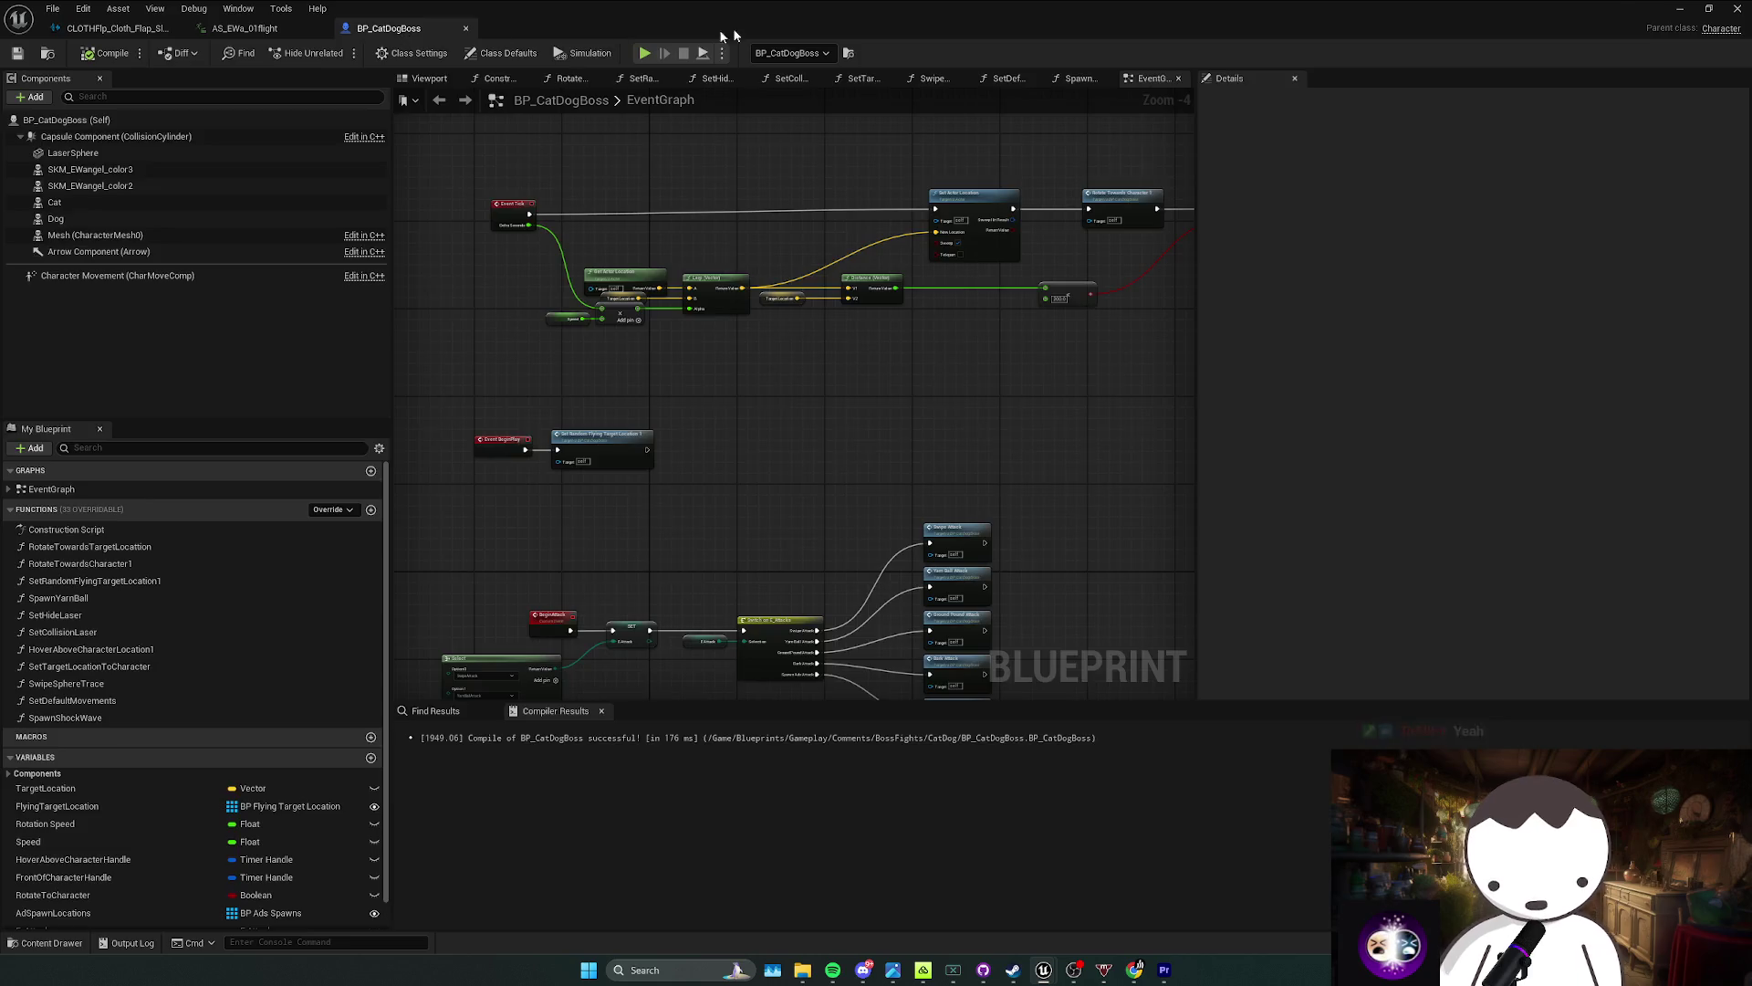
{"action": "right_click", "coordinate": [771, 292]}
{"action": "left_click", "coordinate": [266, 303]}
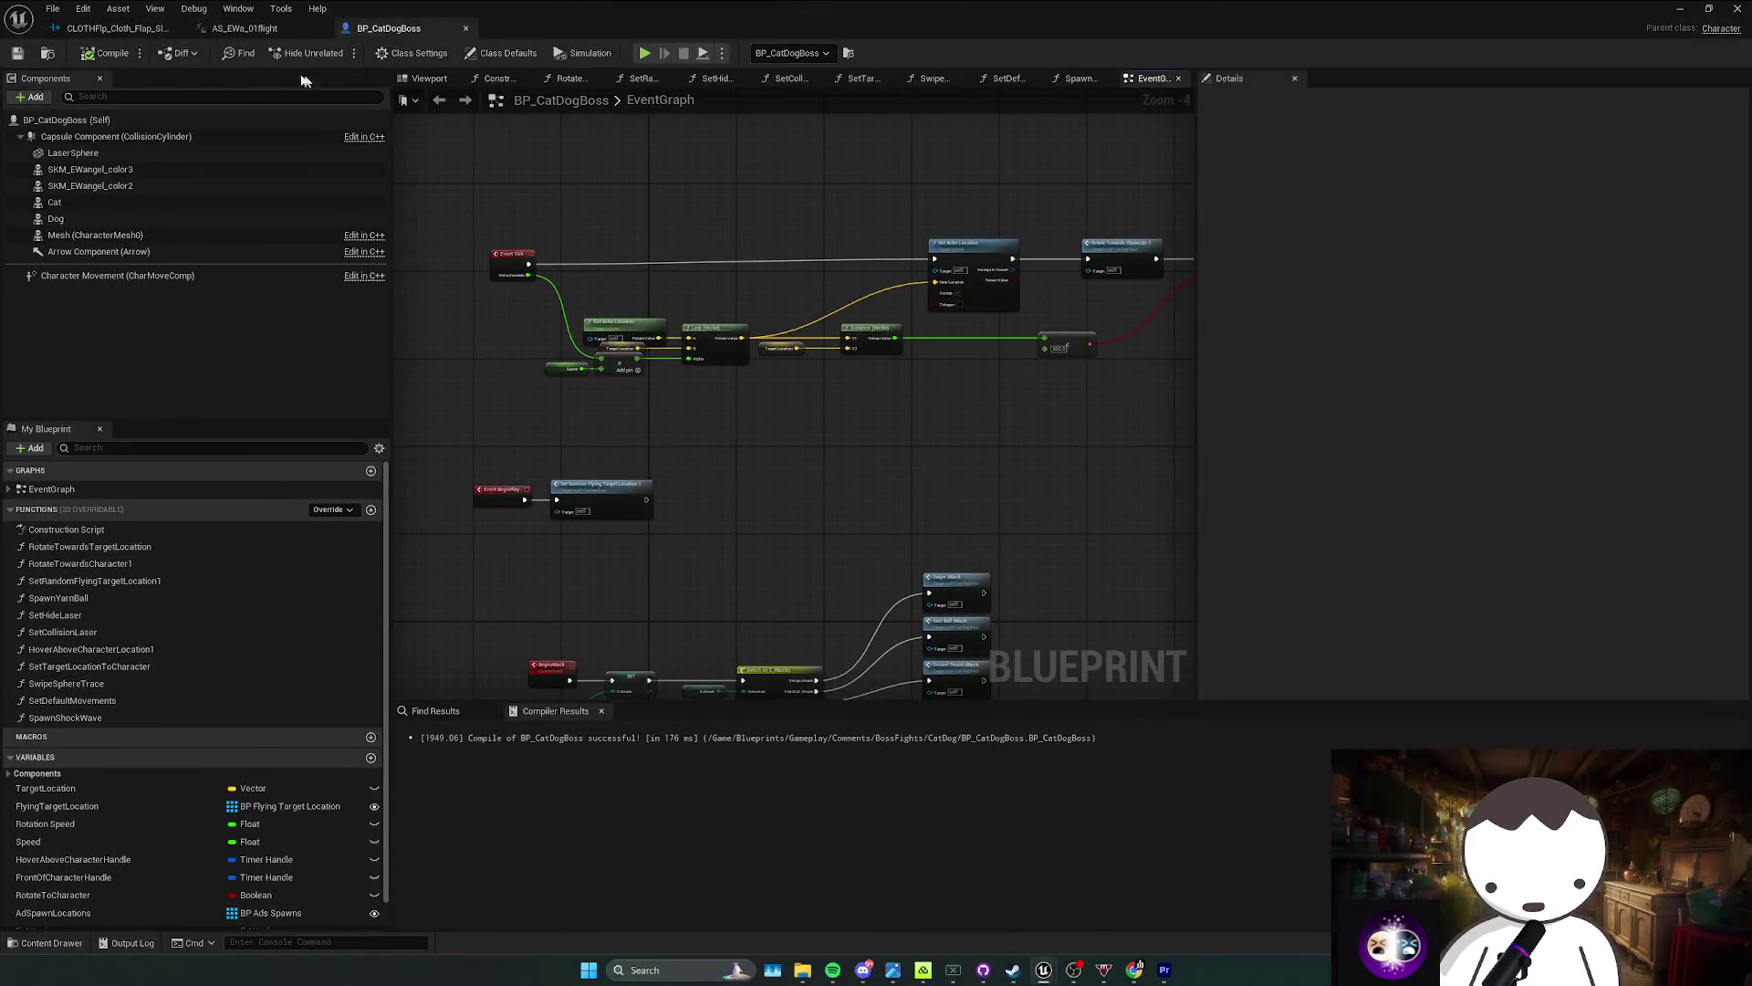
{"action": "mouse_move", "coordinate": [511, 23]}
{"action": "left_mouse_down"}
{"action": "mouse_move", "coordinate": [167, 85]}
{"action": "mouse_move", "coordinate": [358, 46]}
{"action": "mouse_move", "coordinate": [1249, 1]}
{"action": "left_mouse_up"}
{"action": "left_click", "coordinate": [1717, 9]}
{"action": "left_click", "coordinate": [357, 45]}
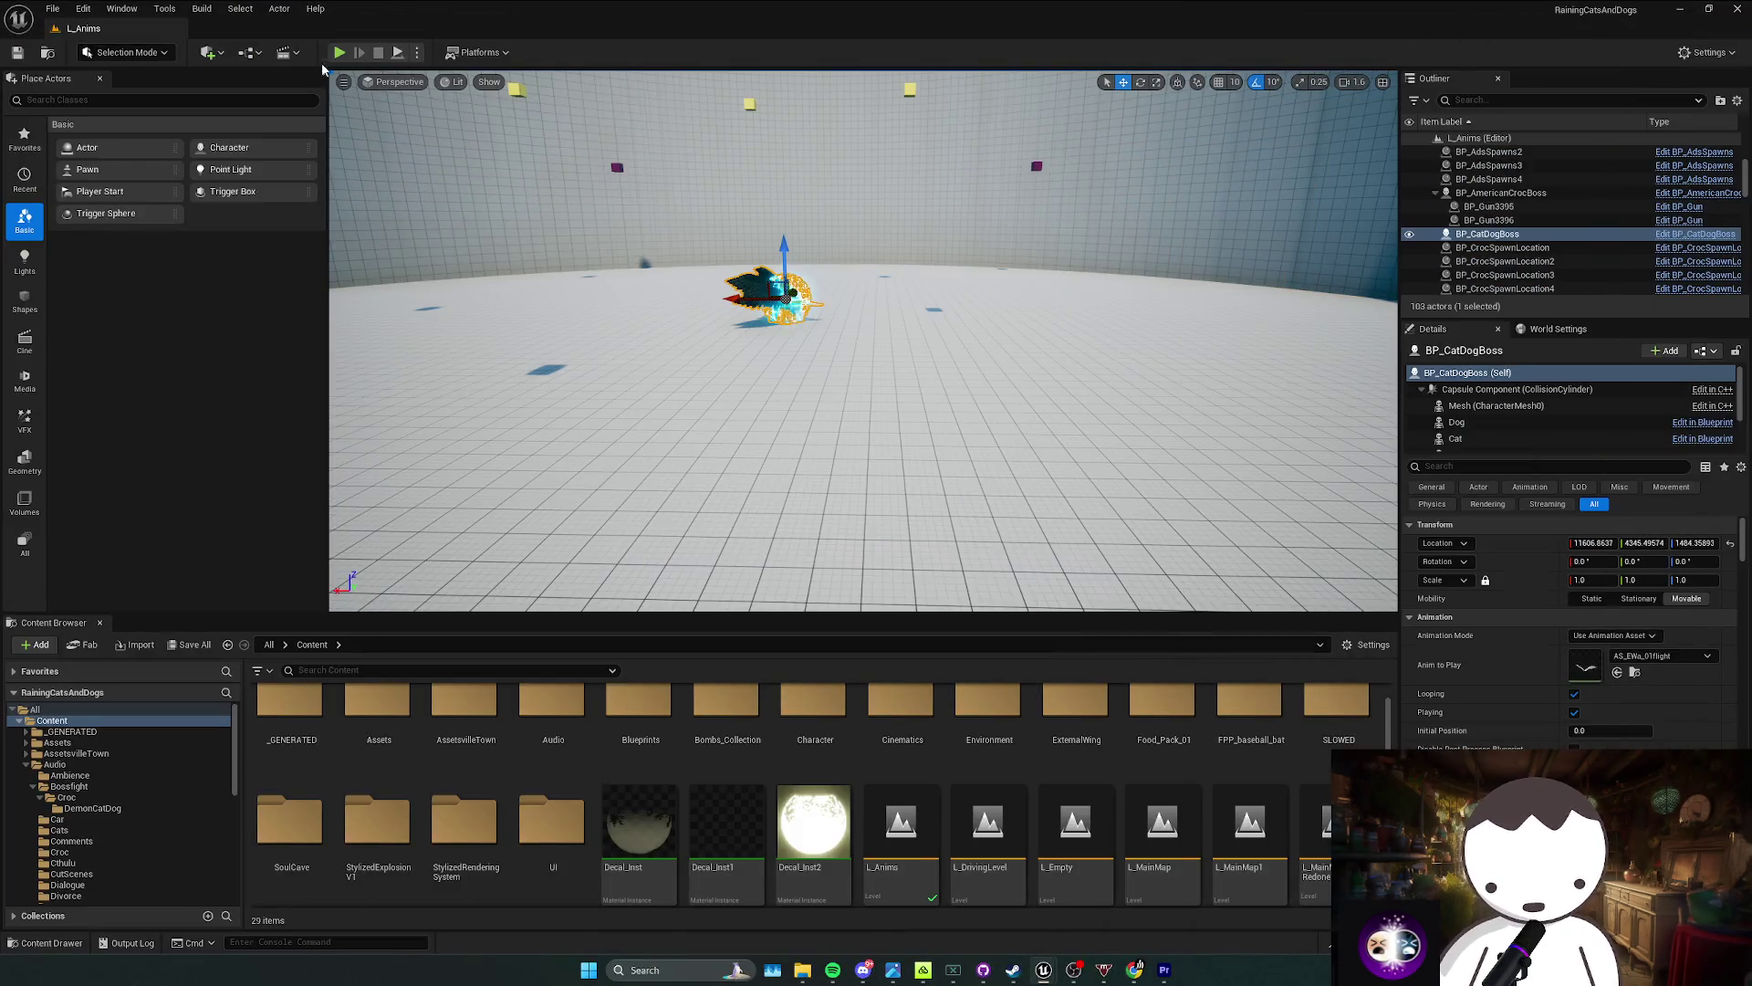
Step: Play the level against the winged cat-dog boss, then stop the session with Esc
{"action": "left_click", "coordinate": [342, 51]}
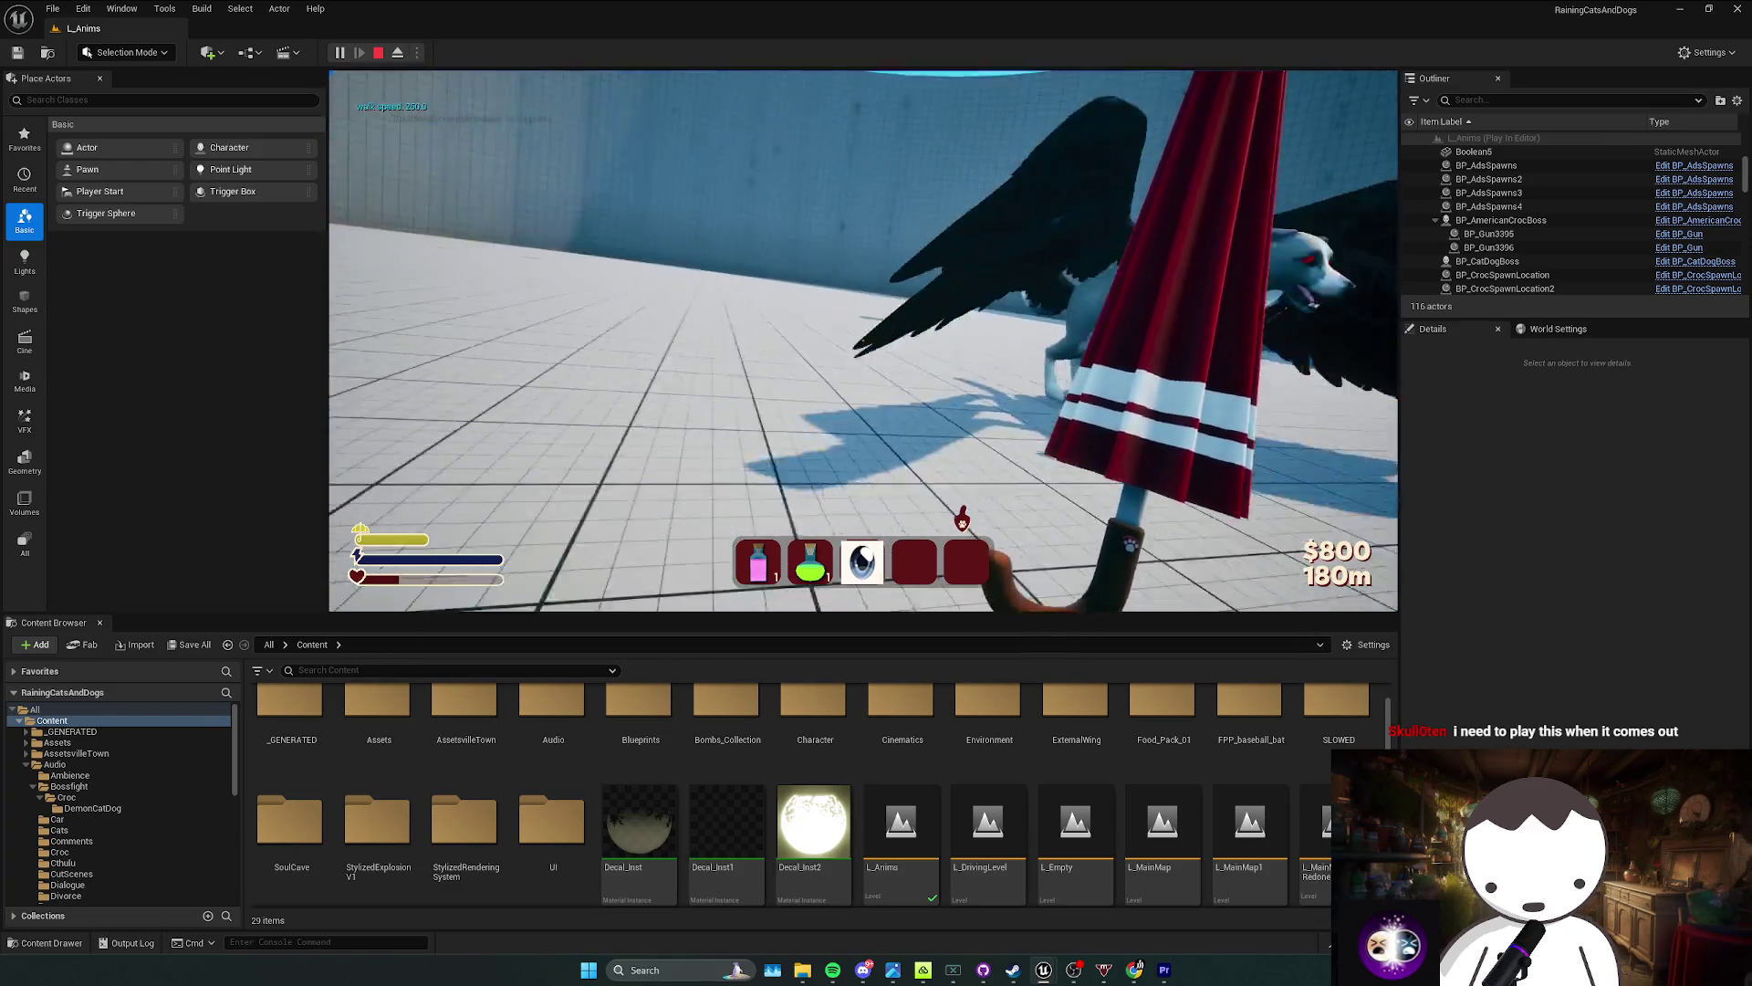
{"action": "key", "text": "Escape"}
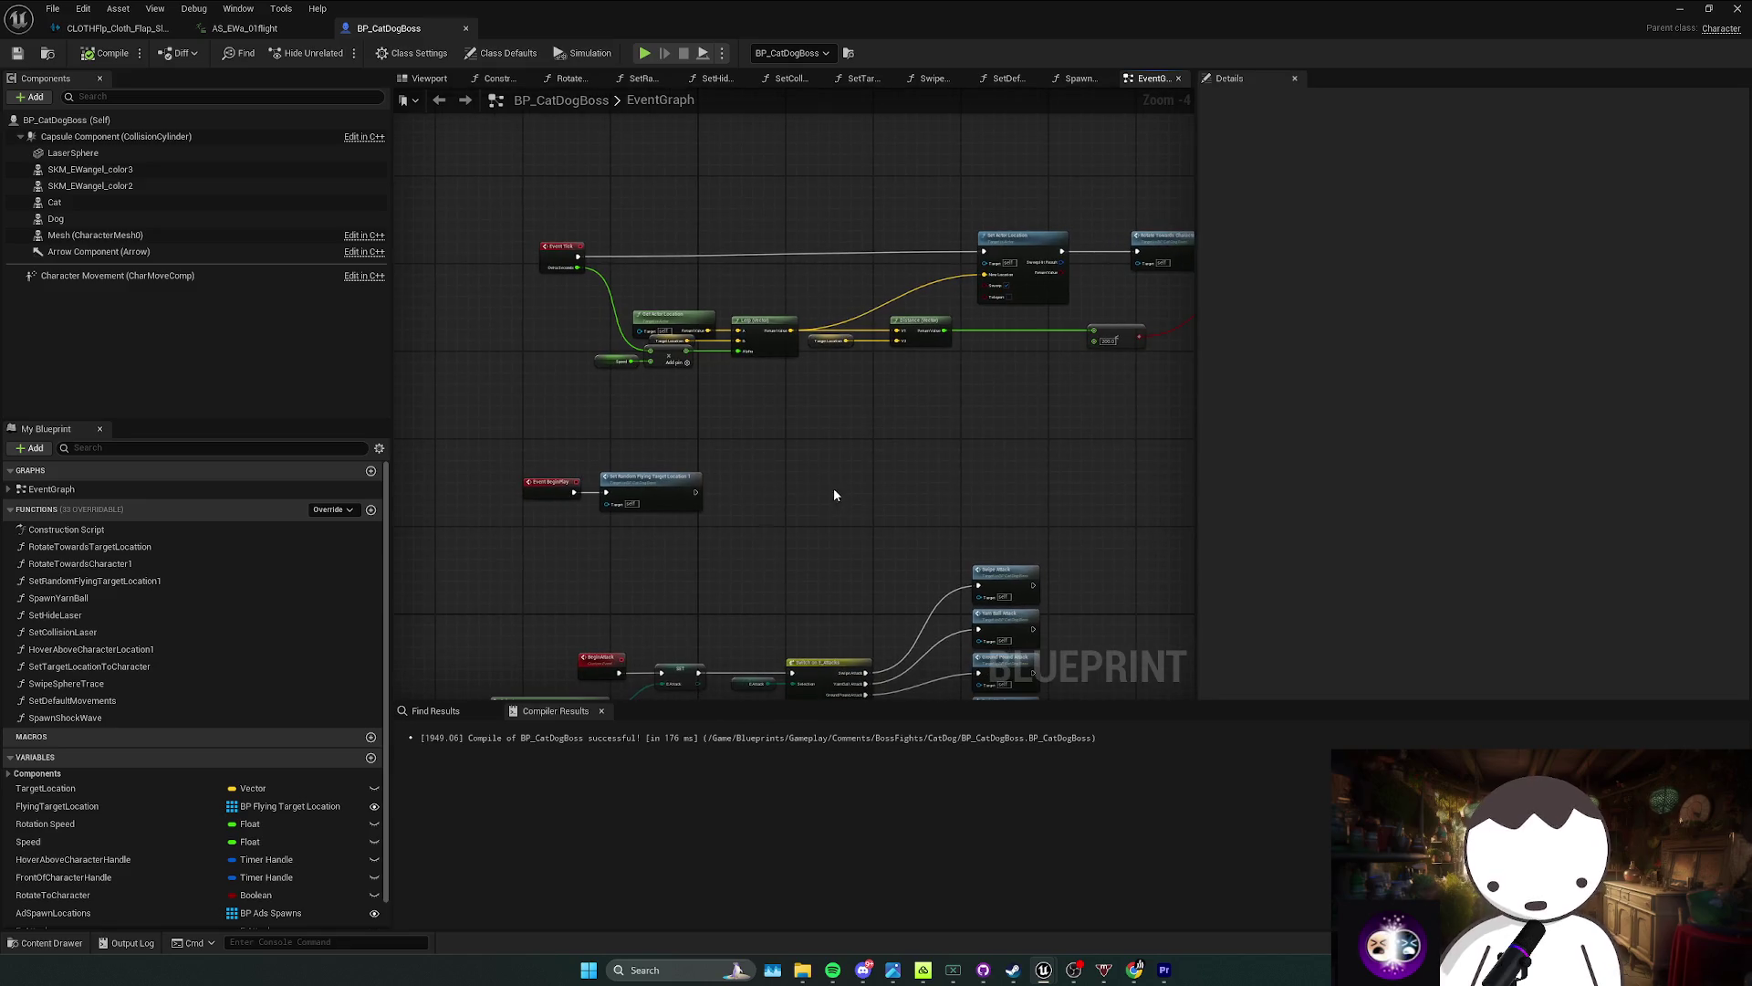
Step: Inspect the cloth flap sound cue's four wave player nodes and overall settings
{"action": "left_click", "coordinate": [121, 37]}
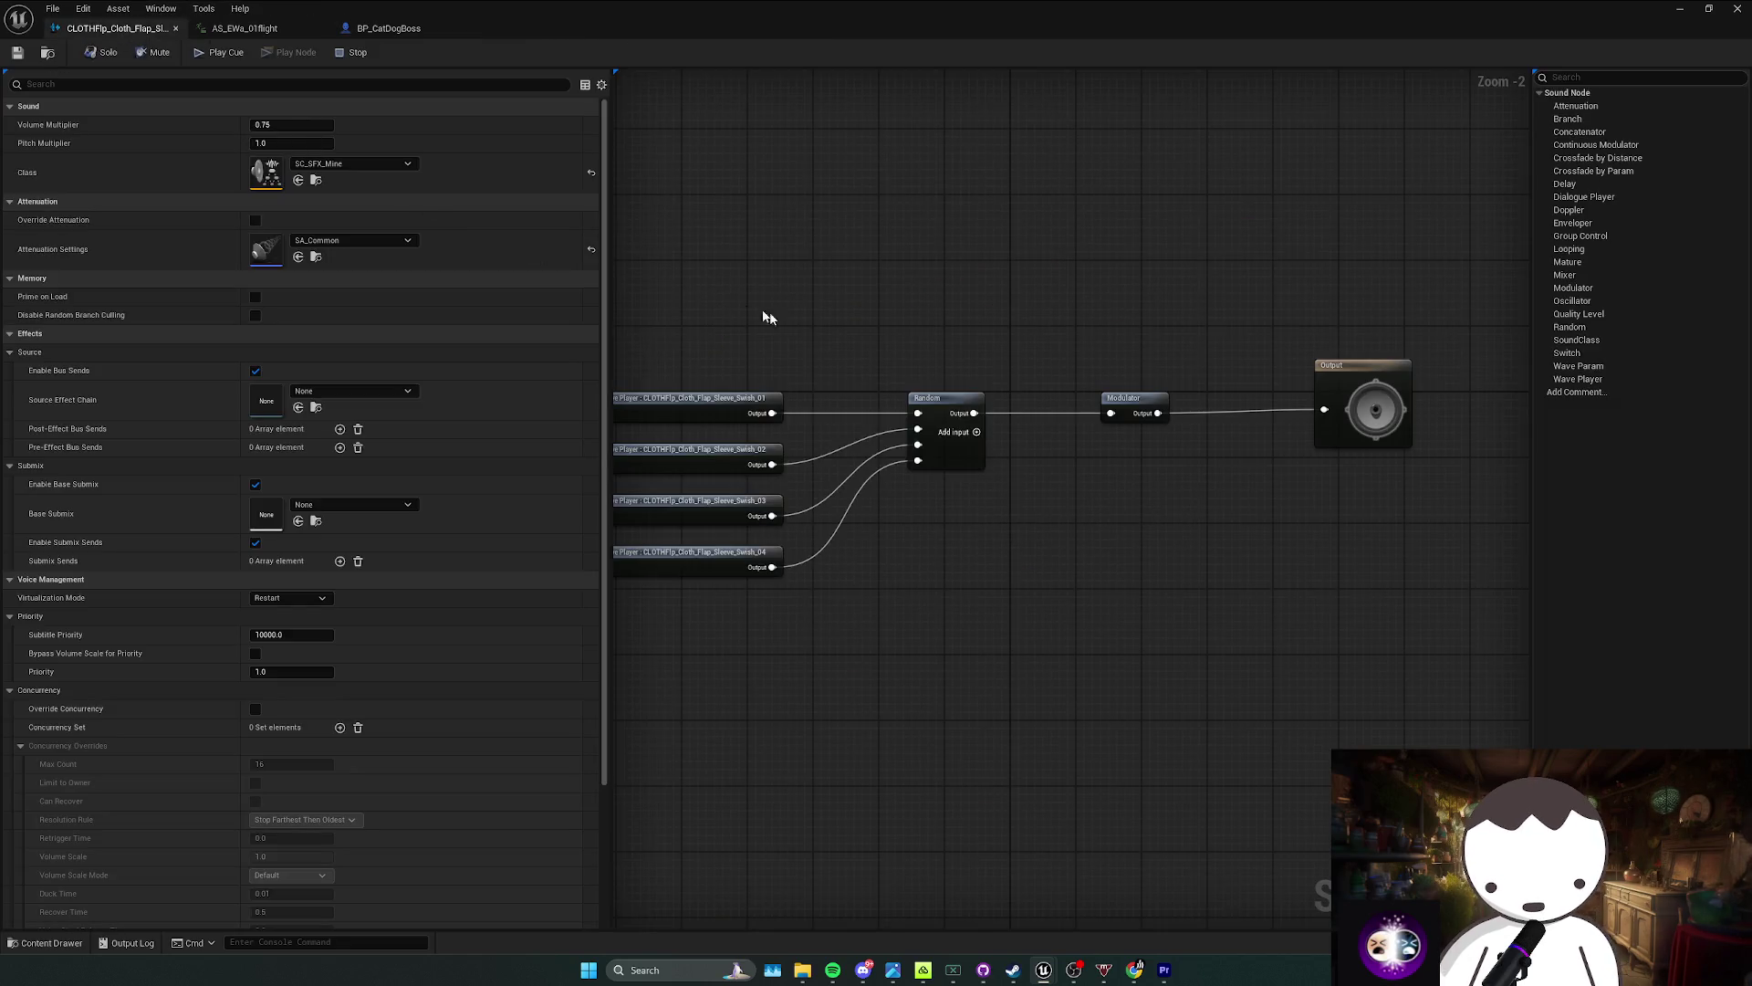
{"action": "left_click_drag", "start_coordinate": [868, 344], "coordinate": [652, 570]}
{"action": "left_click", "coordinate": [729, 254]}
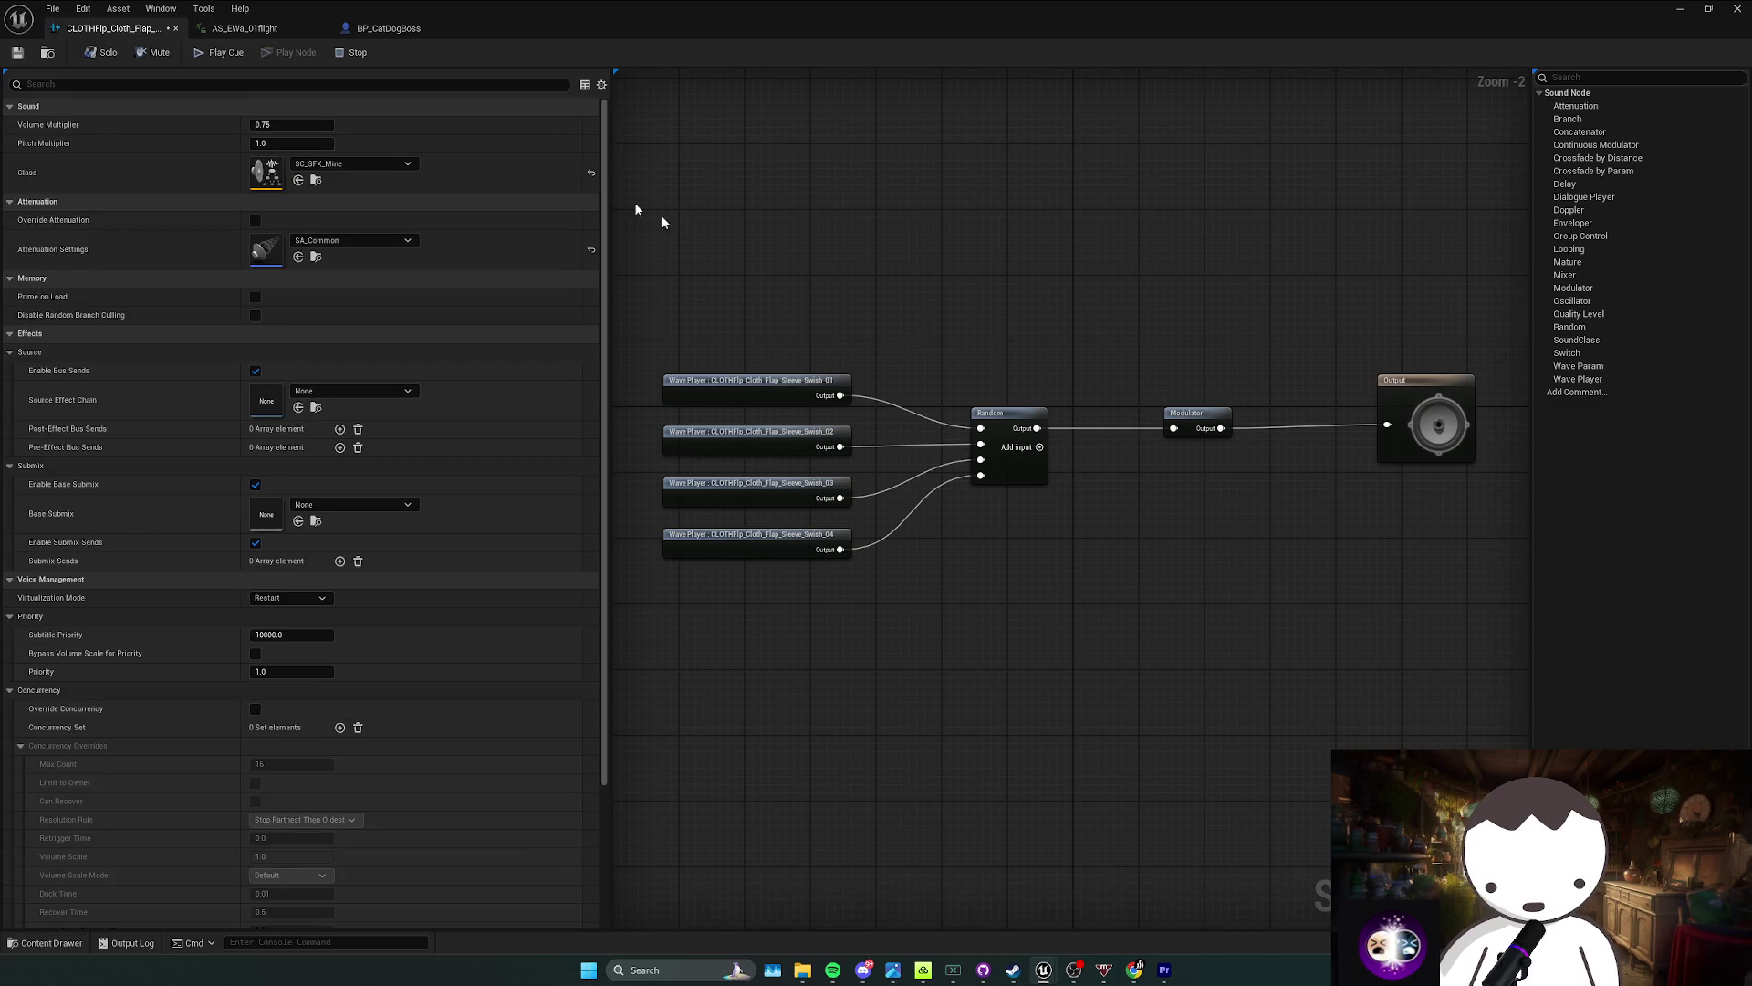
Step: Inspect the PlaySound notify on the AS_EWa_01flight timeline, scrubbing to the final frame
{"action": "left_click", "coordinate": [236, 28]}
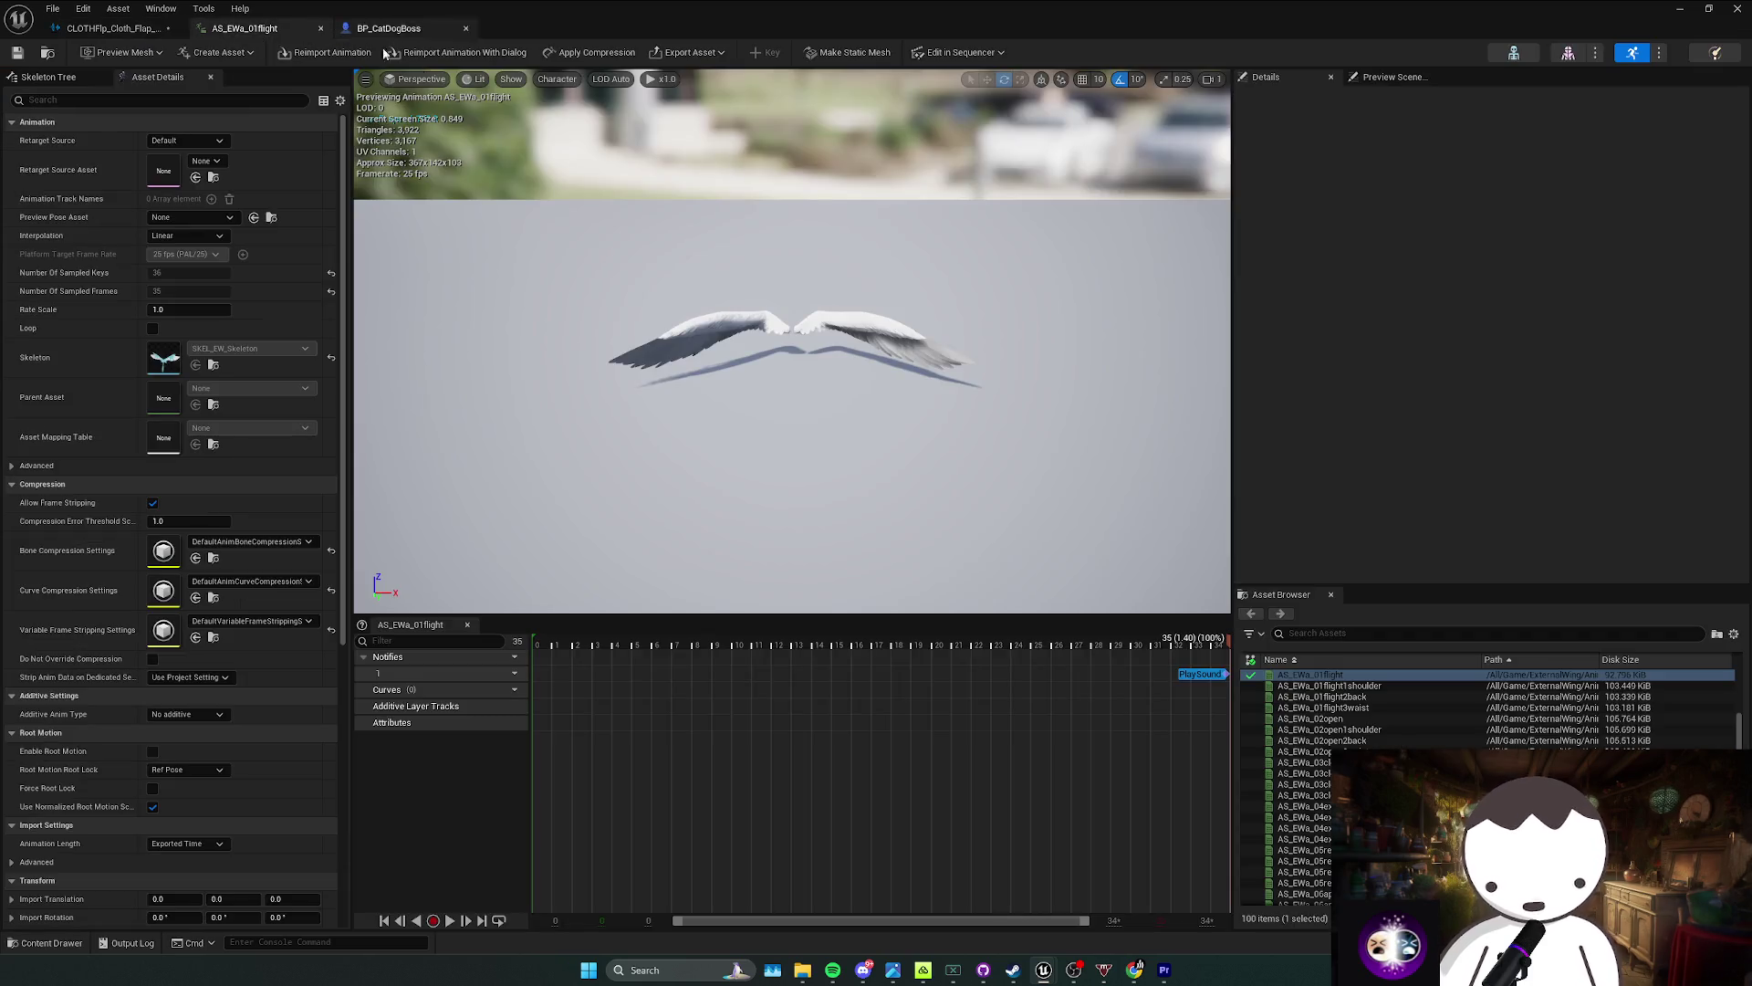
{"action": "left_click", "coordinate": [1212, 676]}
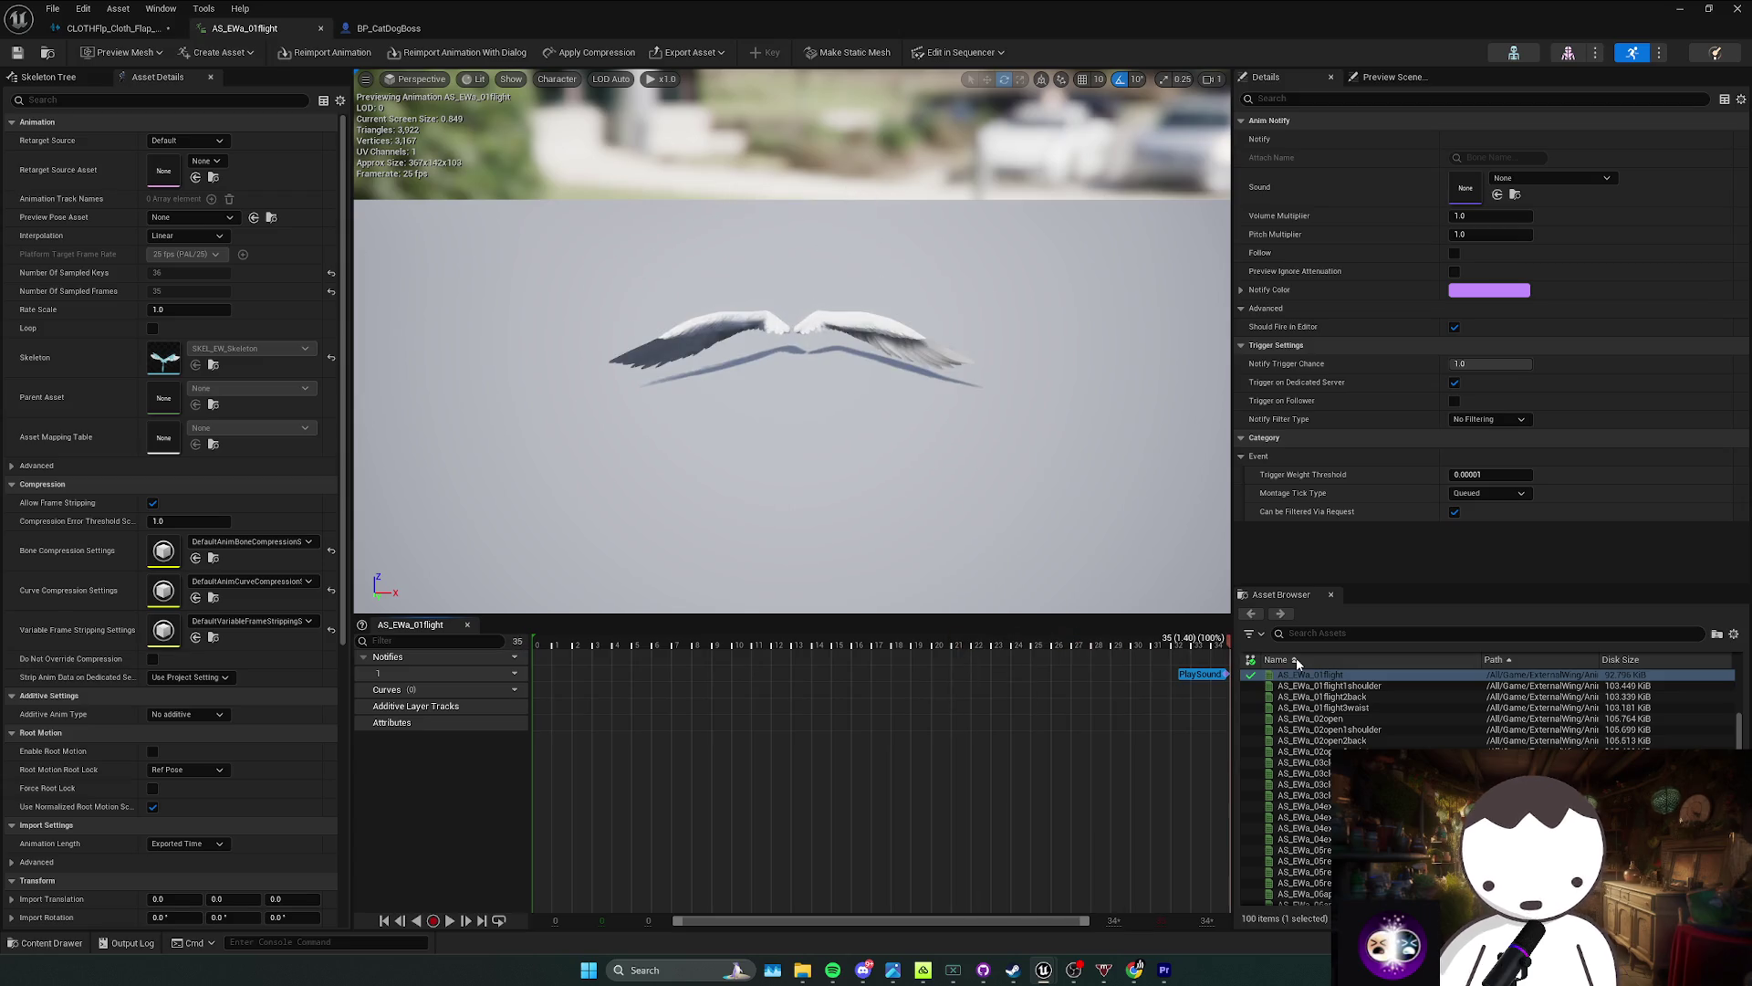
{"action": "left_click_drag", "start_coordinate": [1226, 642], "coordinate": [1228, 643]}
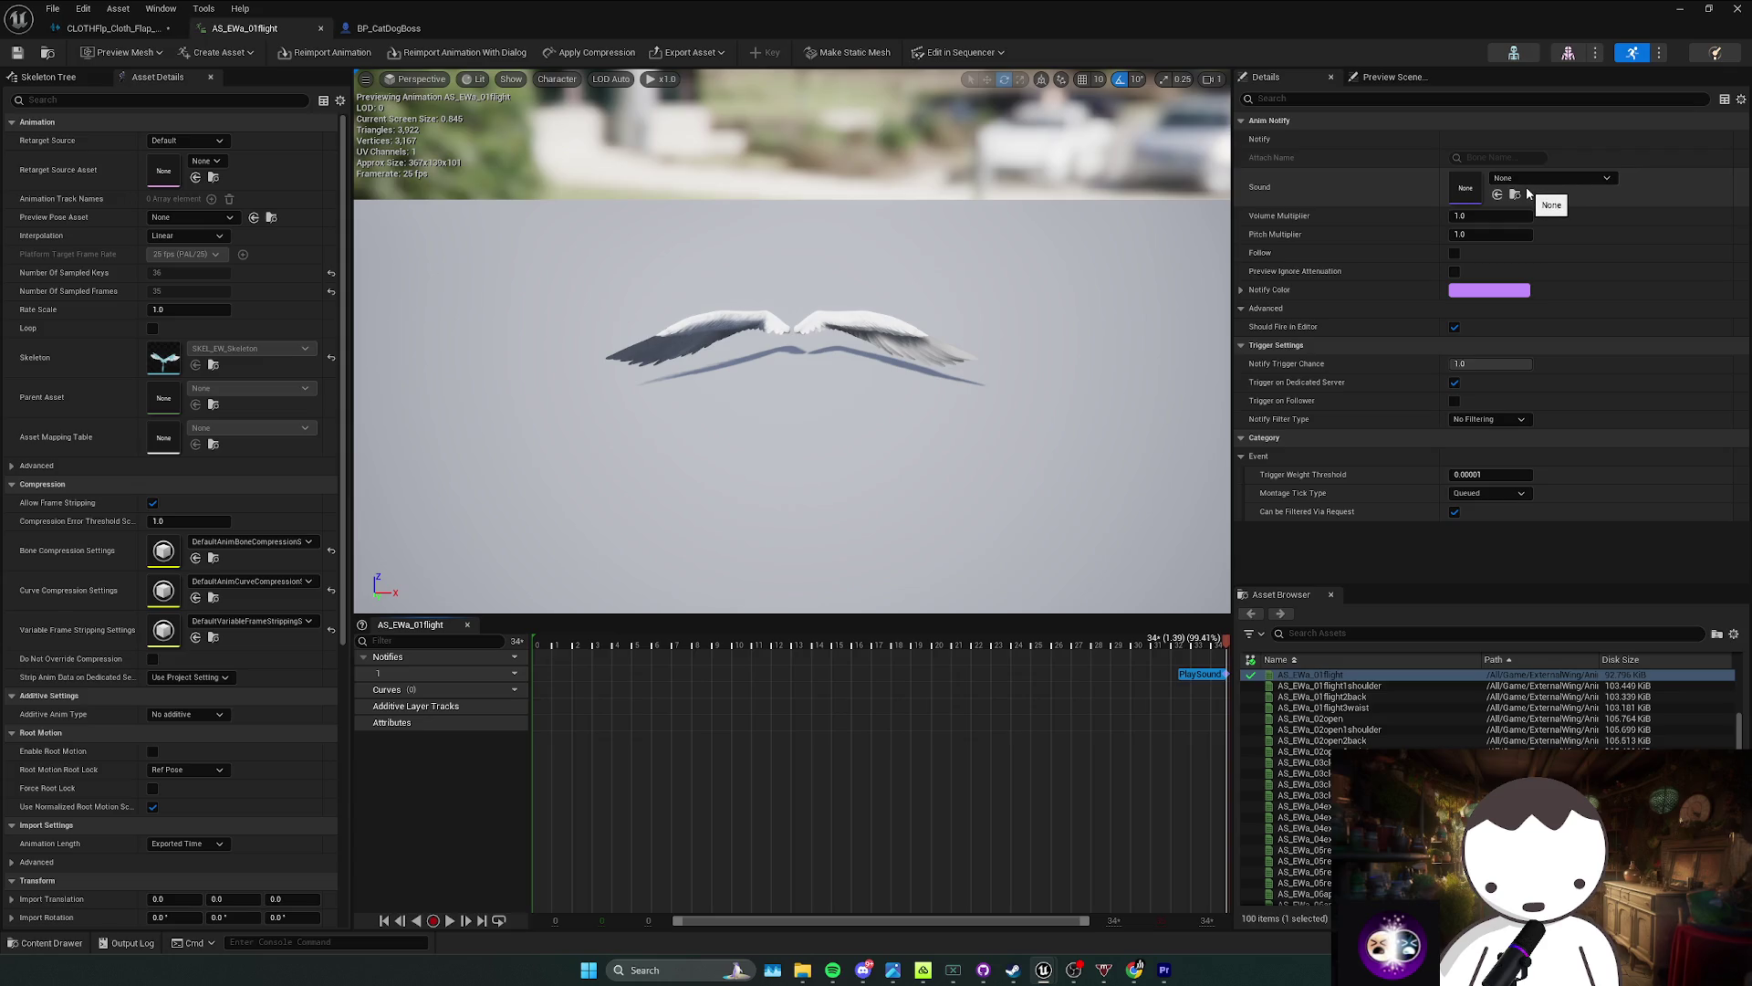
{"action": "right_click", "coordinate": [1179, 685]}
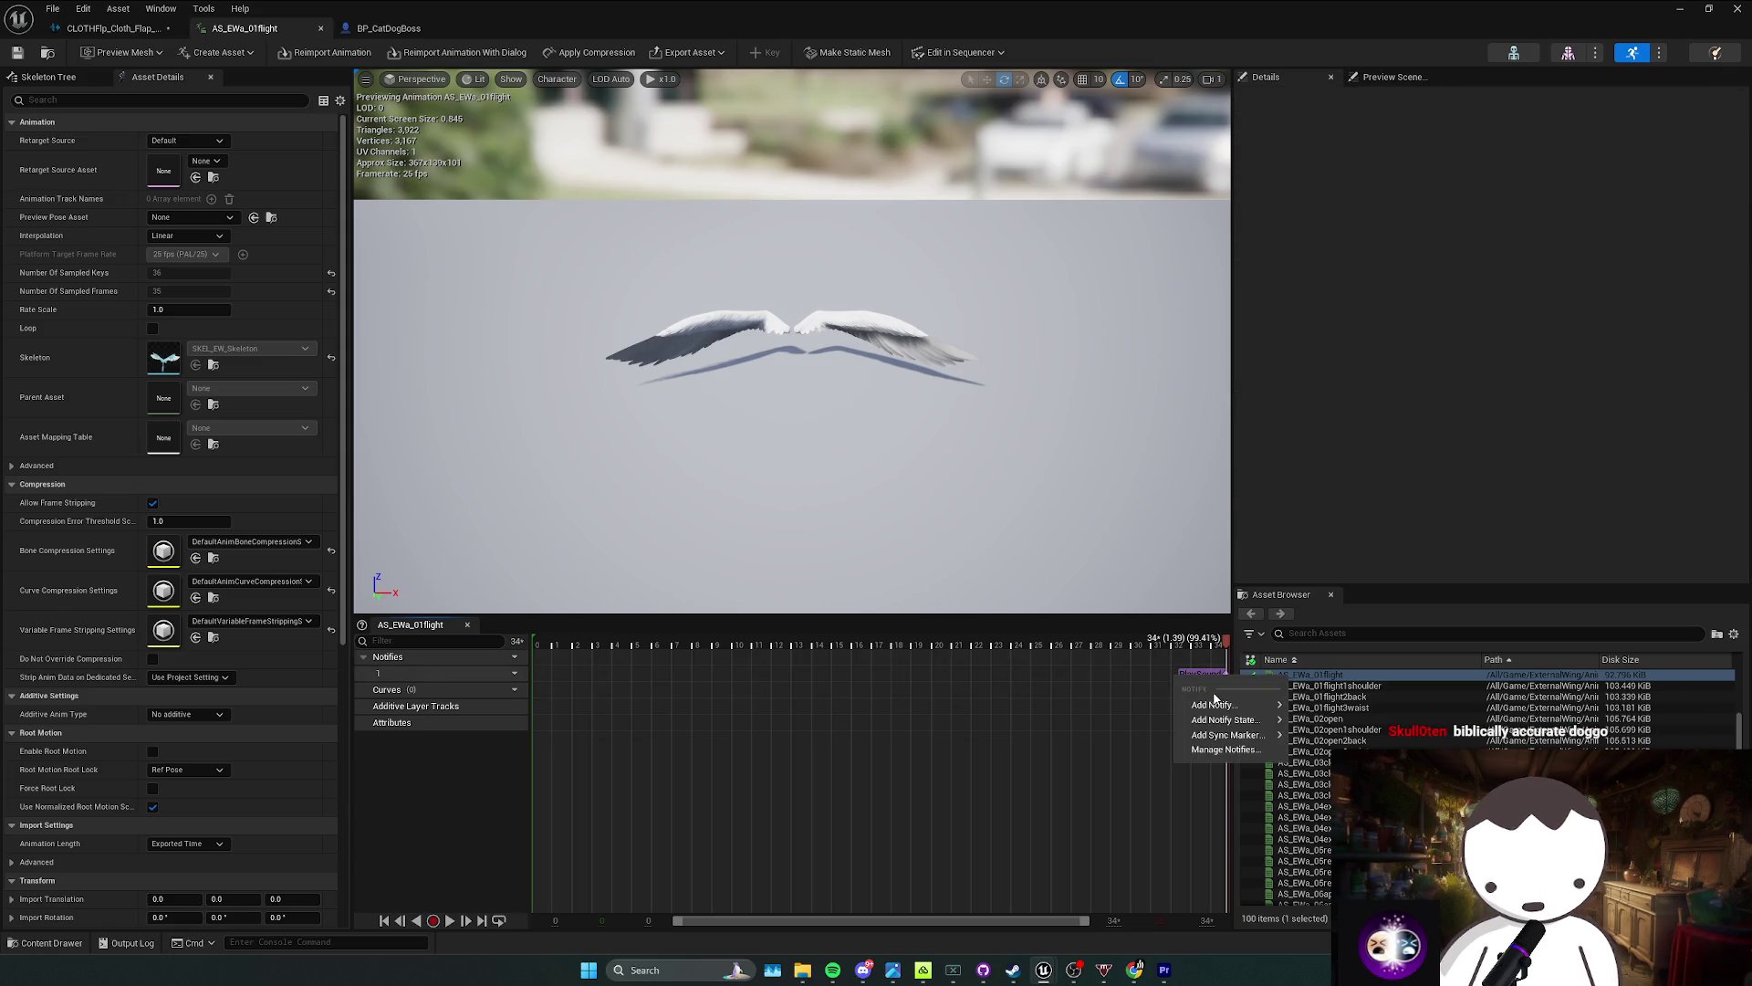
{"action": "left_click", "coordinate": [1186, 674]}
{"action": "left_click", "coordinate": [1182, 642]}
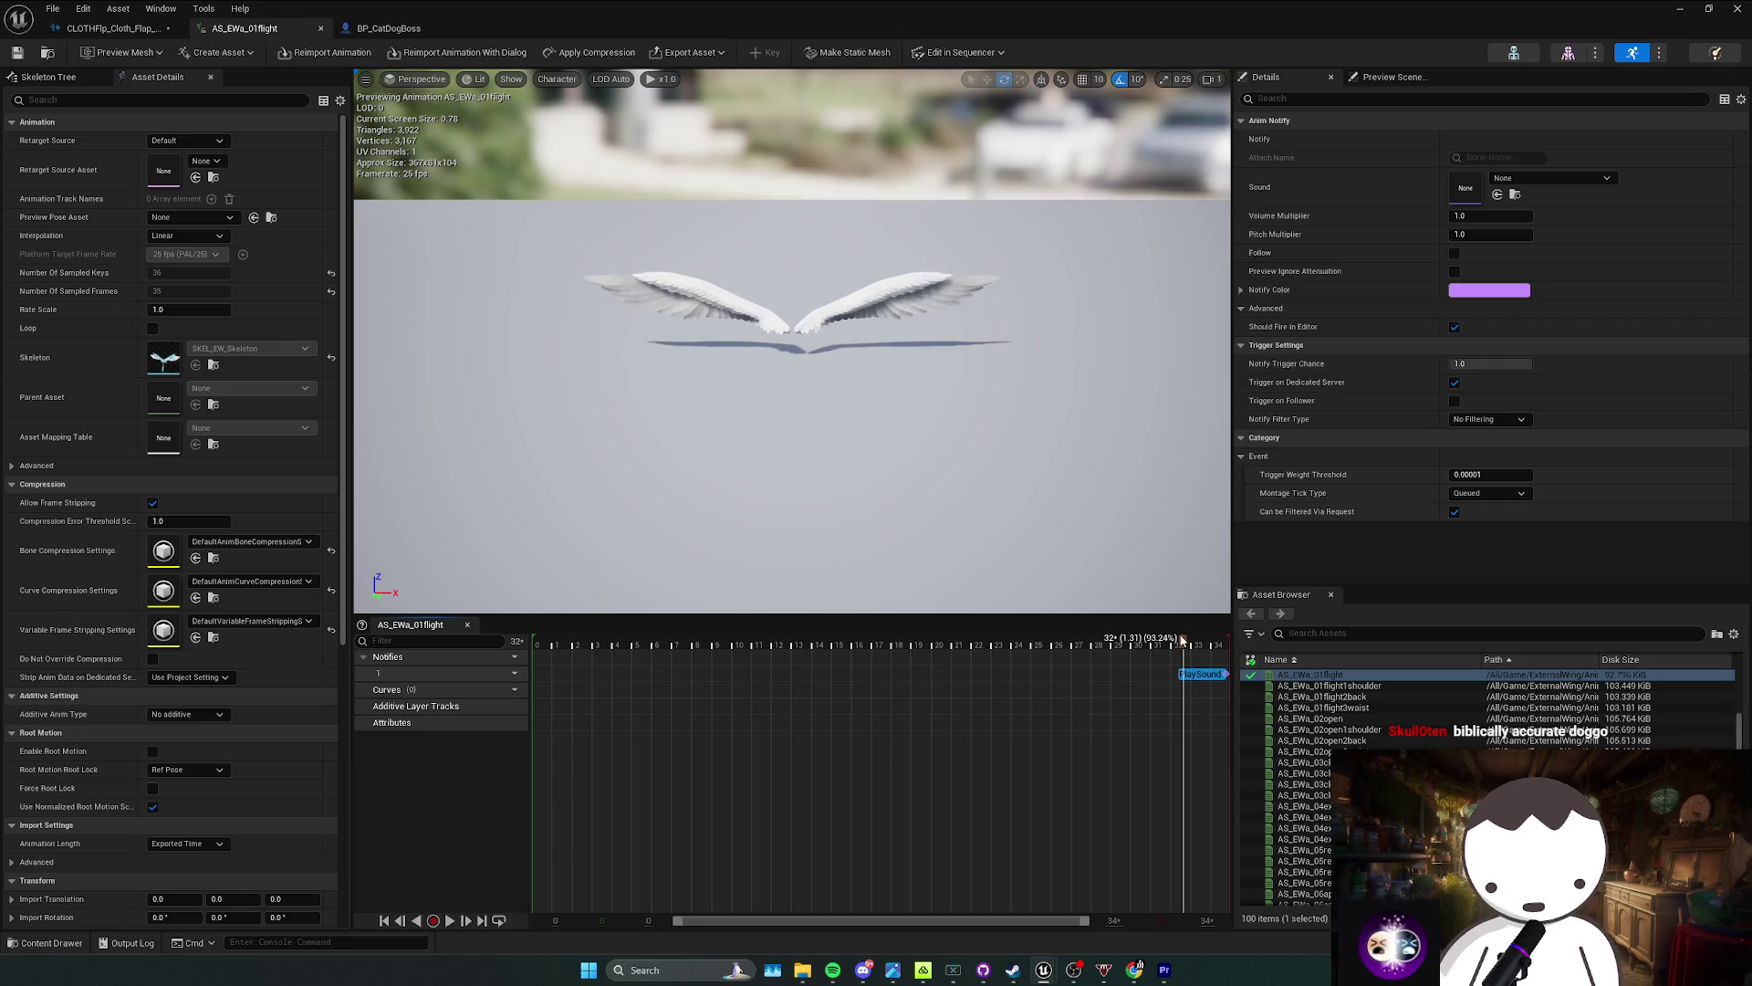
{"action": "left_click_drag", "start_coordinate": [1182, 642], "coordinate": [1223, 643]}
{"action": "right_click", "coordinate": [1206, 682]}
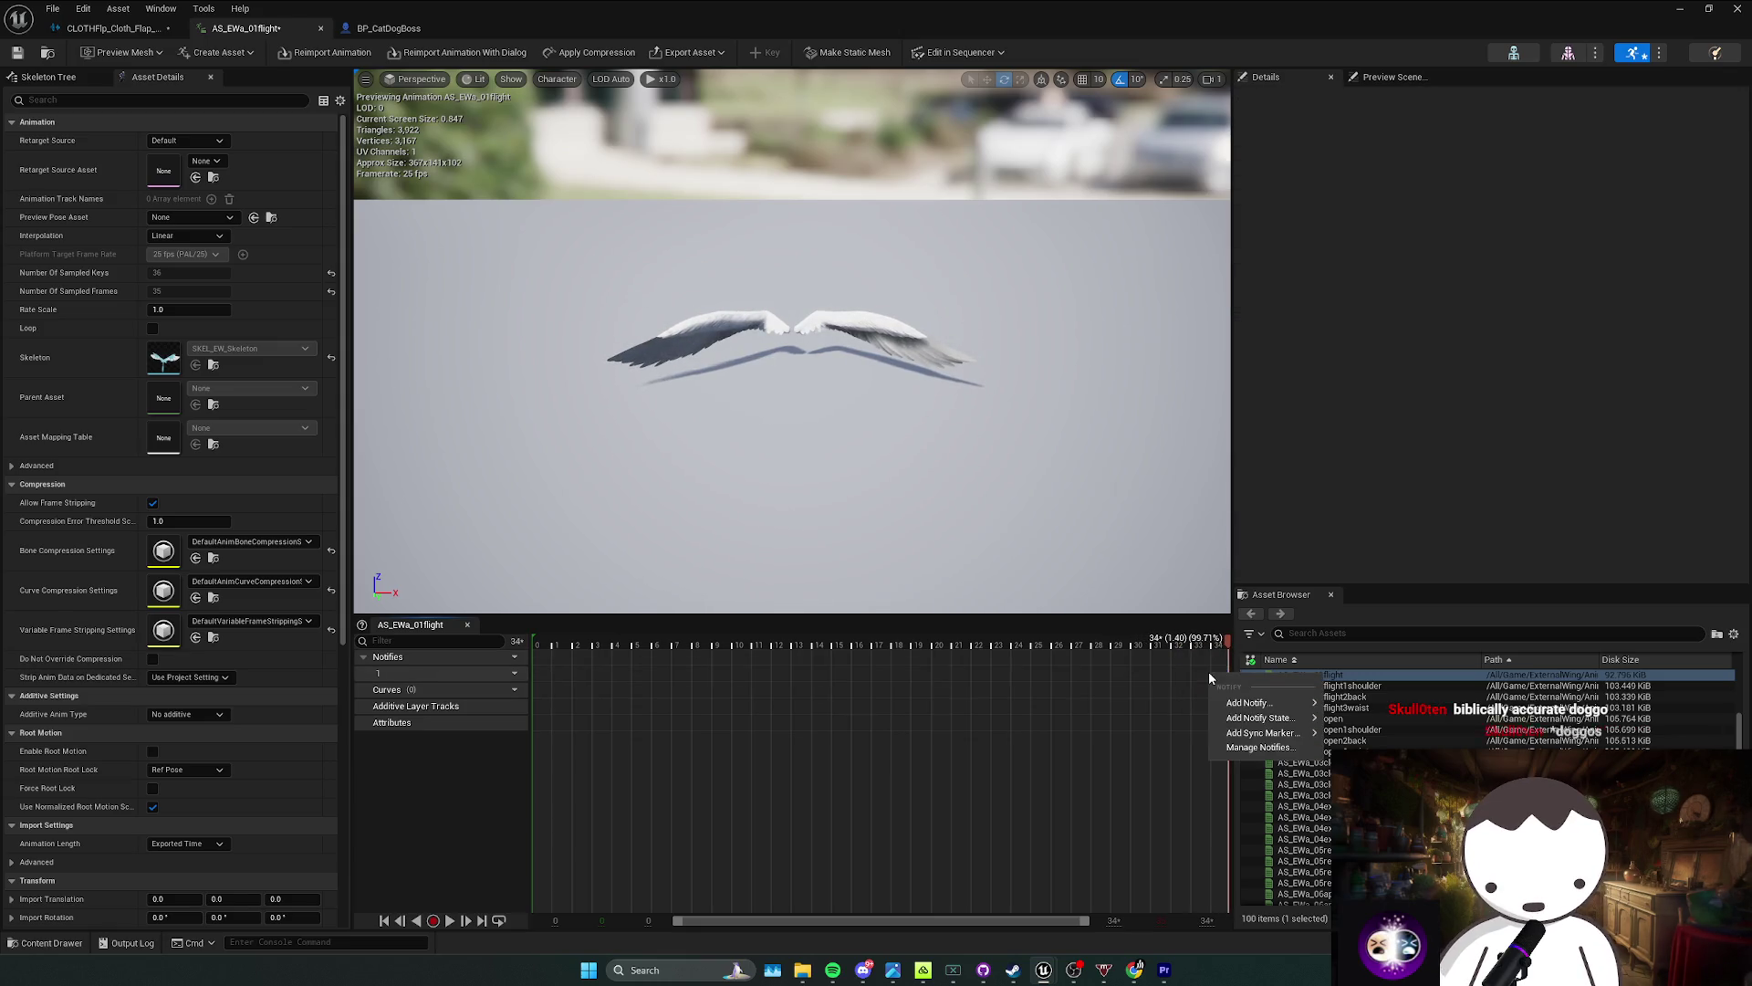
{"action": "mouse_move", "coordinate": [1256, 704]}
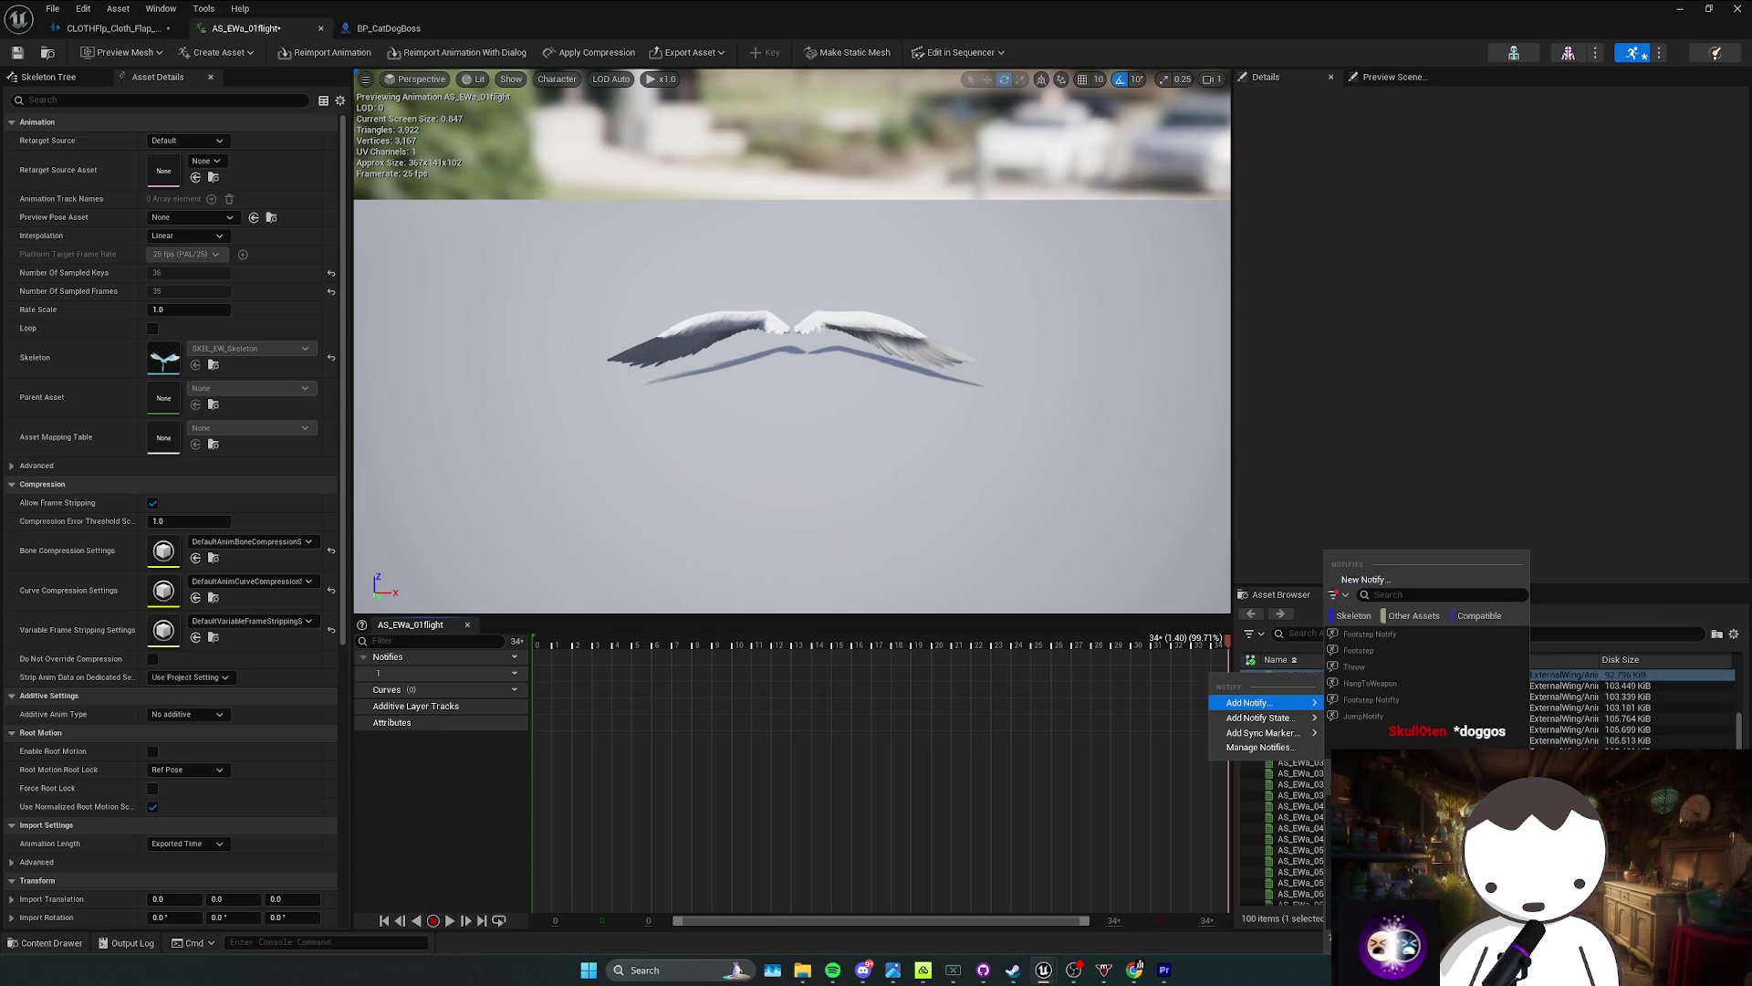
{"action": "key", "text": "Escape"}
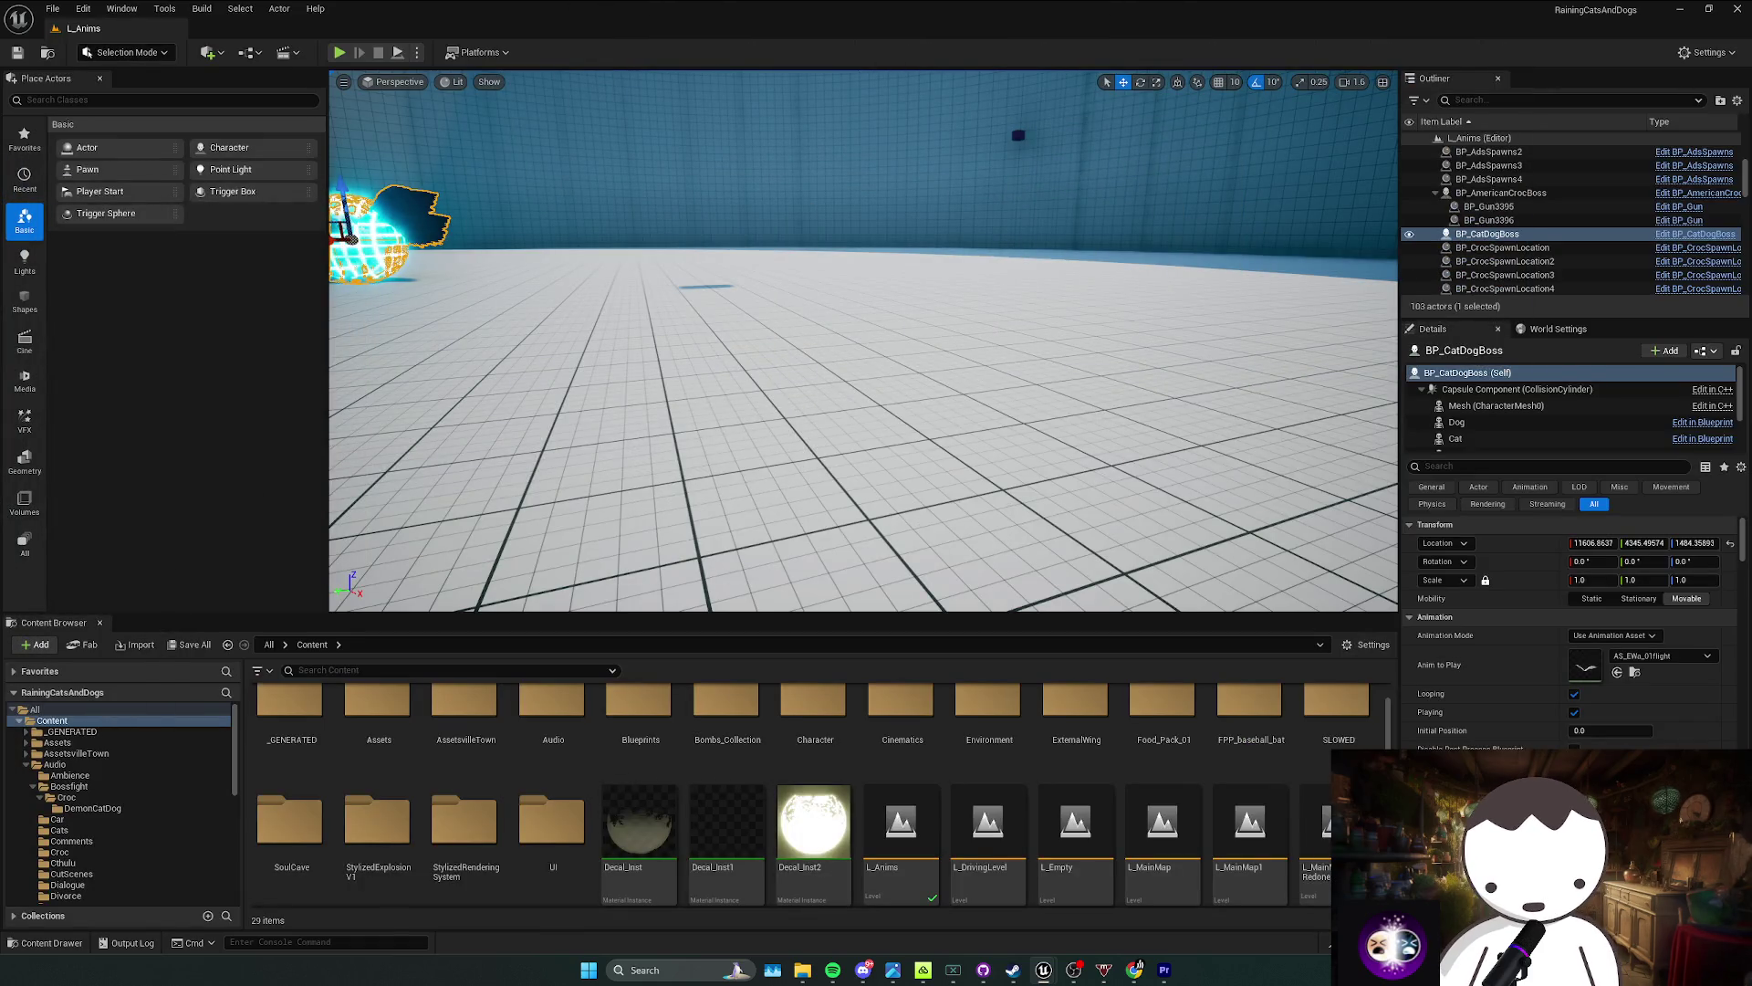
Step: Locate AS_EWa_01flight in the Content Browser and bring up its asset and folder context menus
{"action": "left_click", "coordinate": [1617, 672]}
{"action": "right_click", "coordinate": [916, 858]}
{"action": "mouse_move", "coordinate": [1019, 418]}
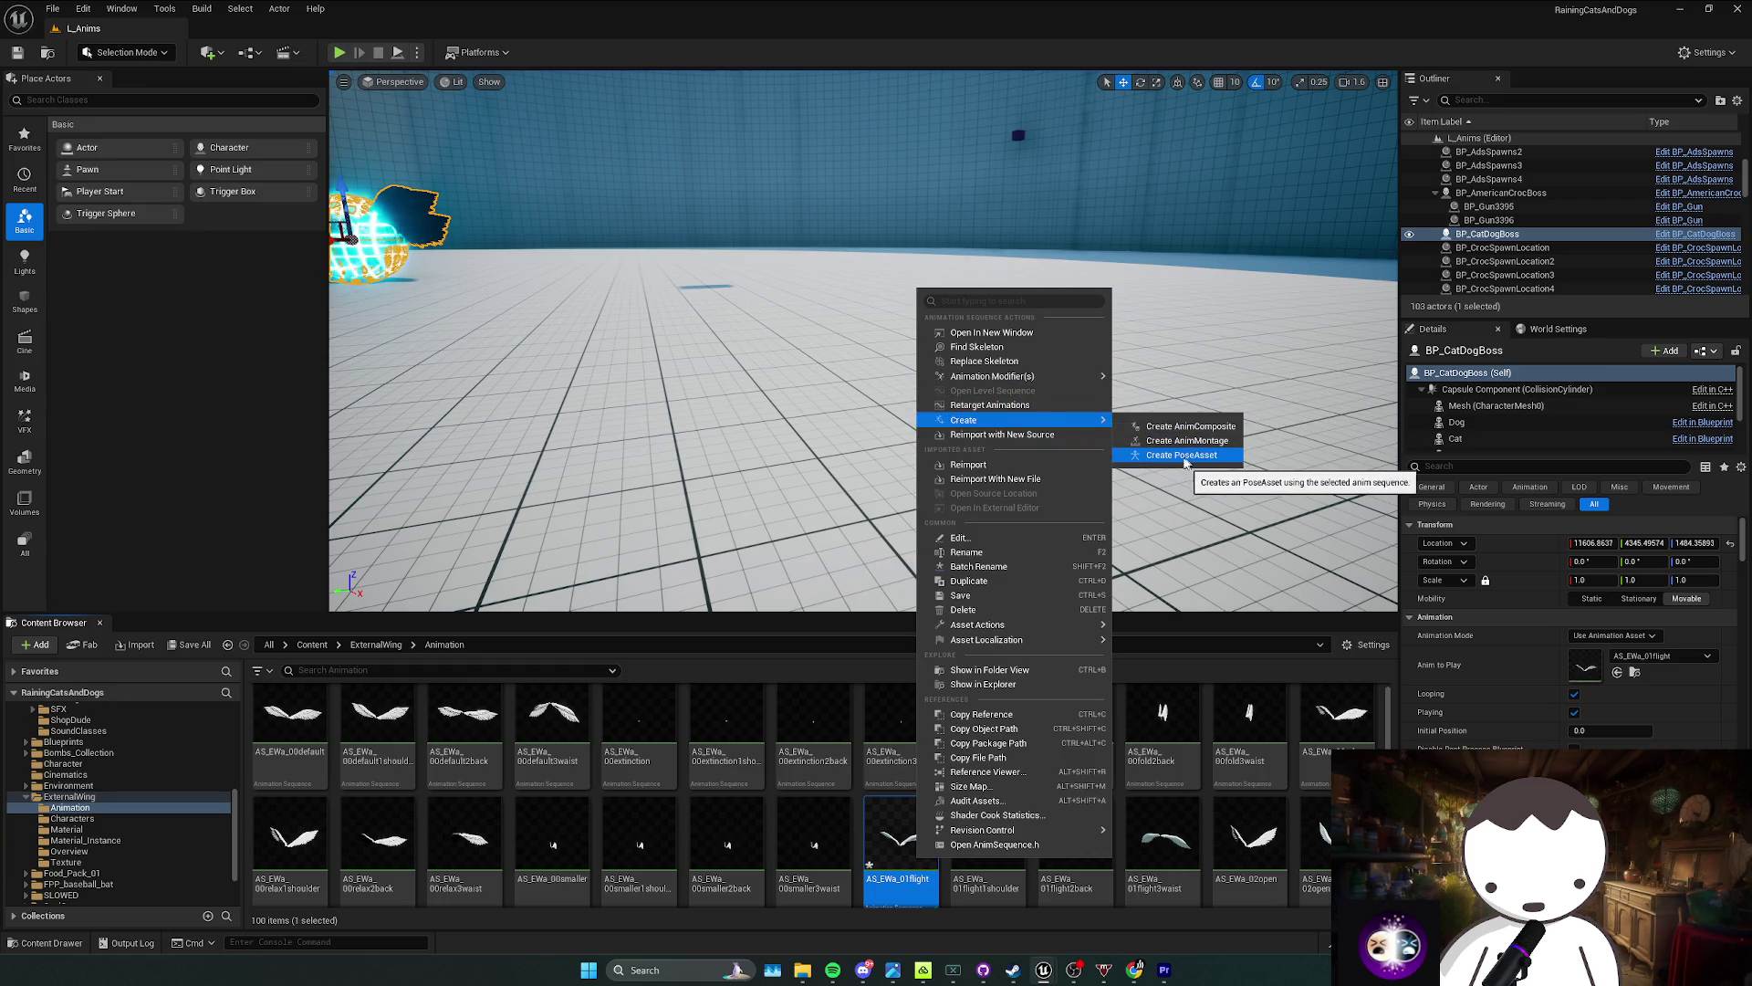
{"action": "left_click", "coordinate": [950, 890]}
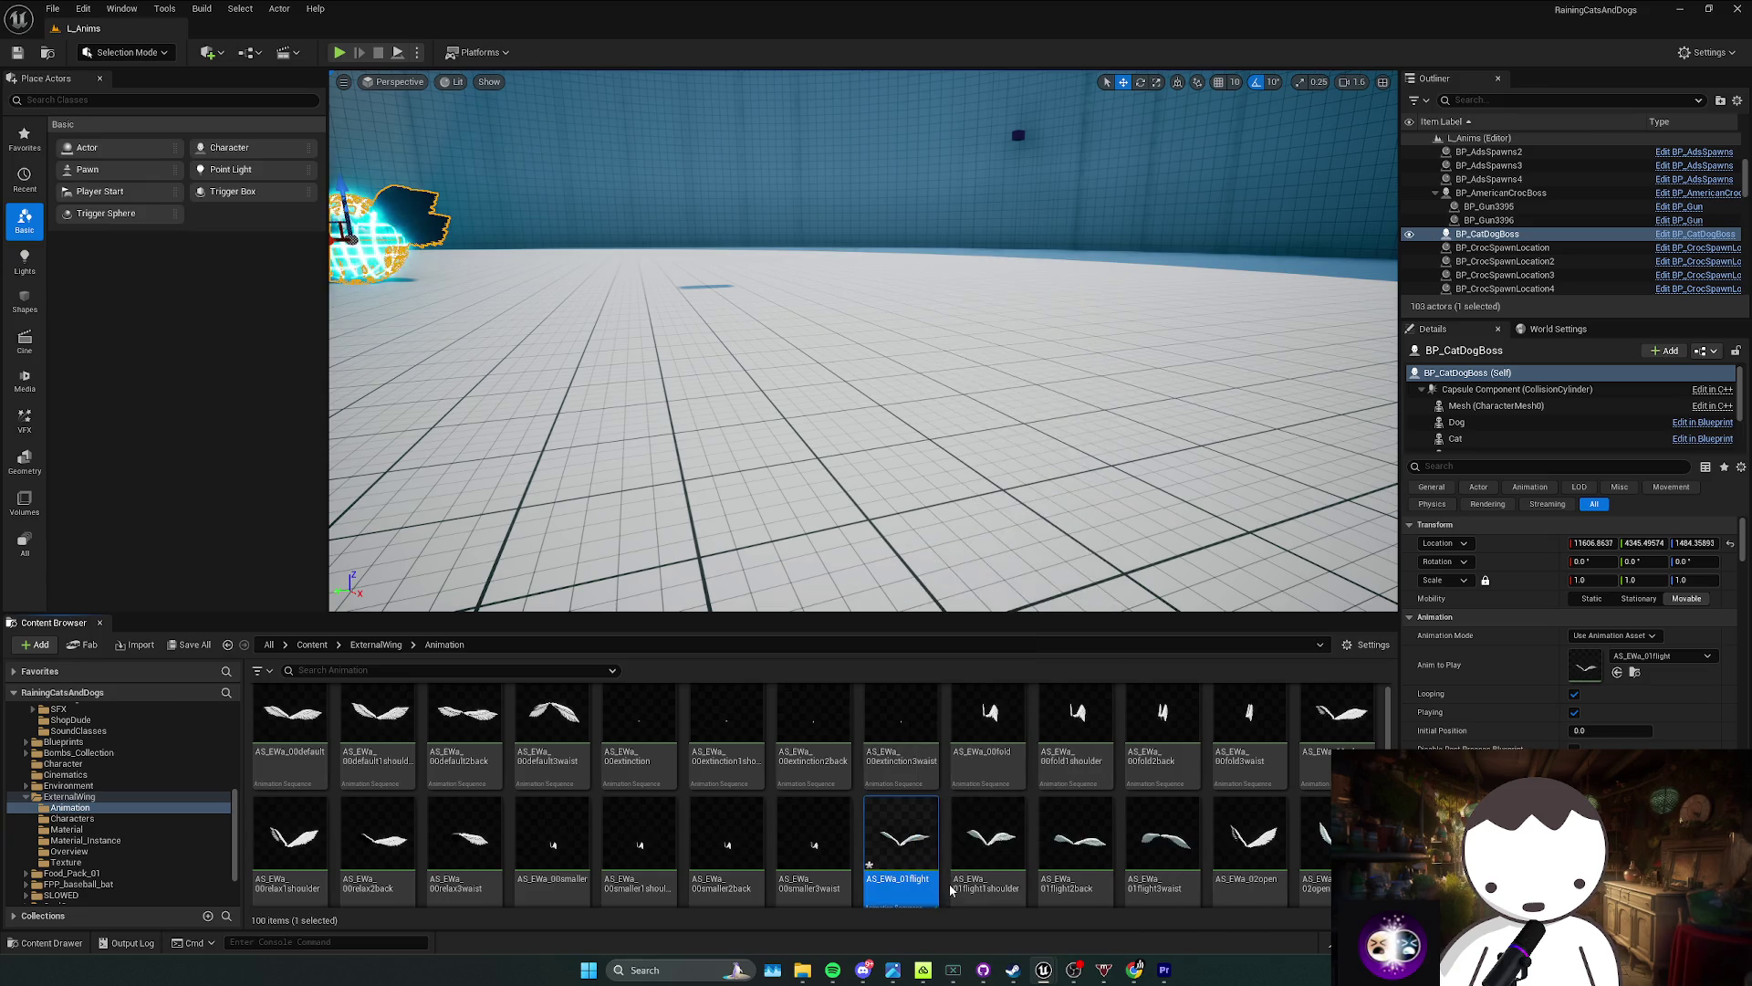
{"action": "right_click", "coordinate": [950, 890]}
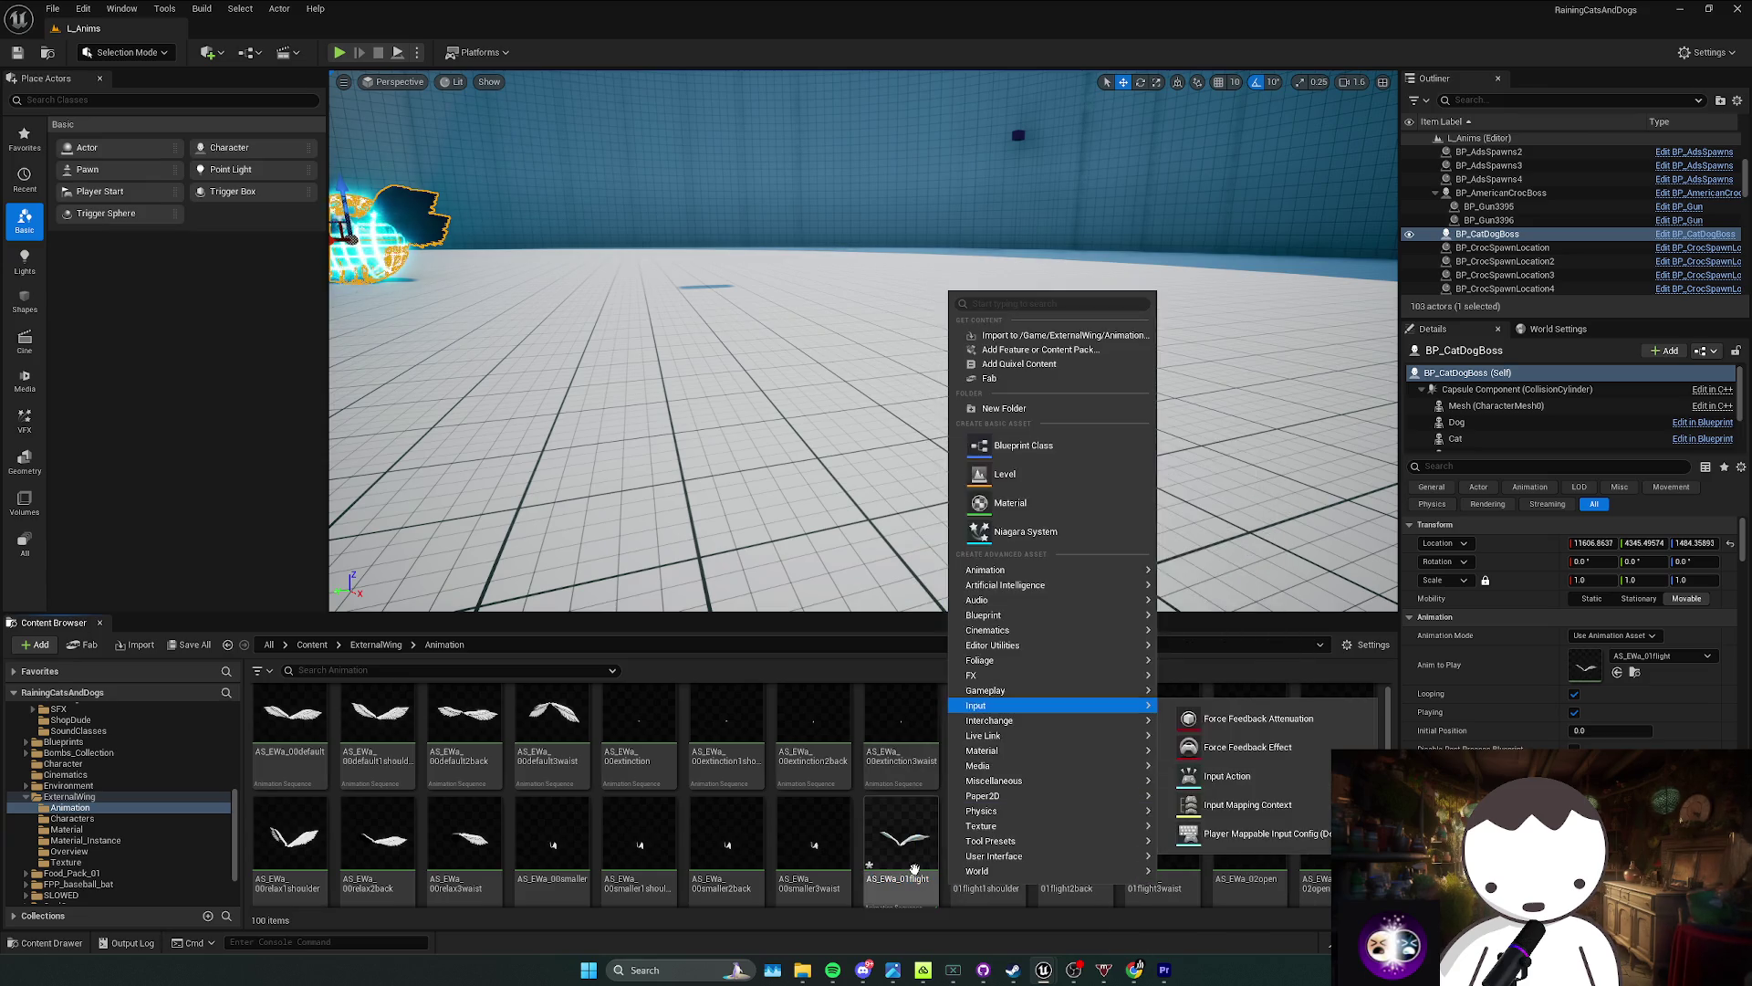
{"action": "right_click", "coordinate": [920, 866]}
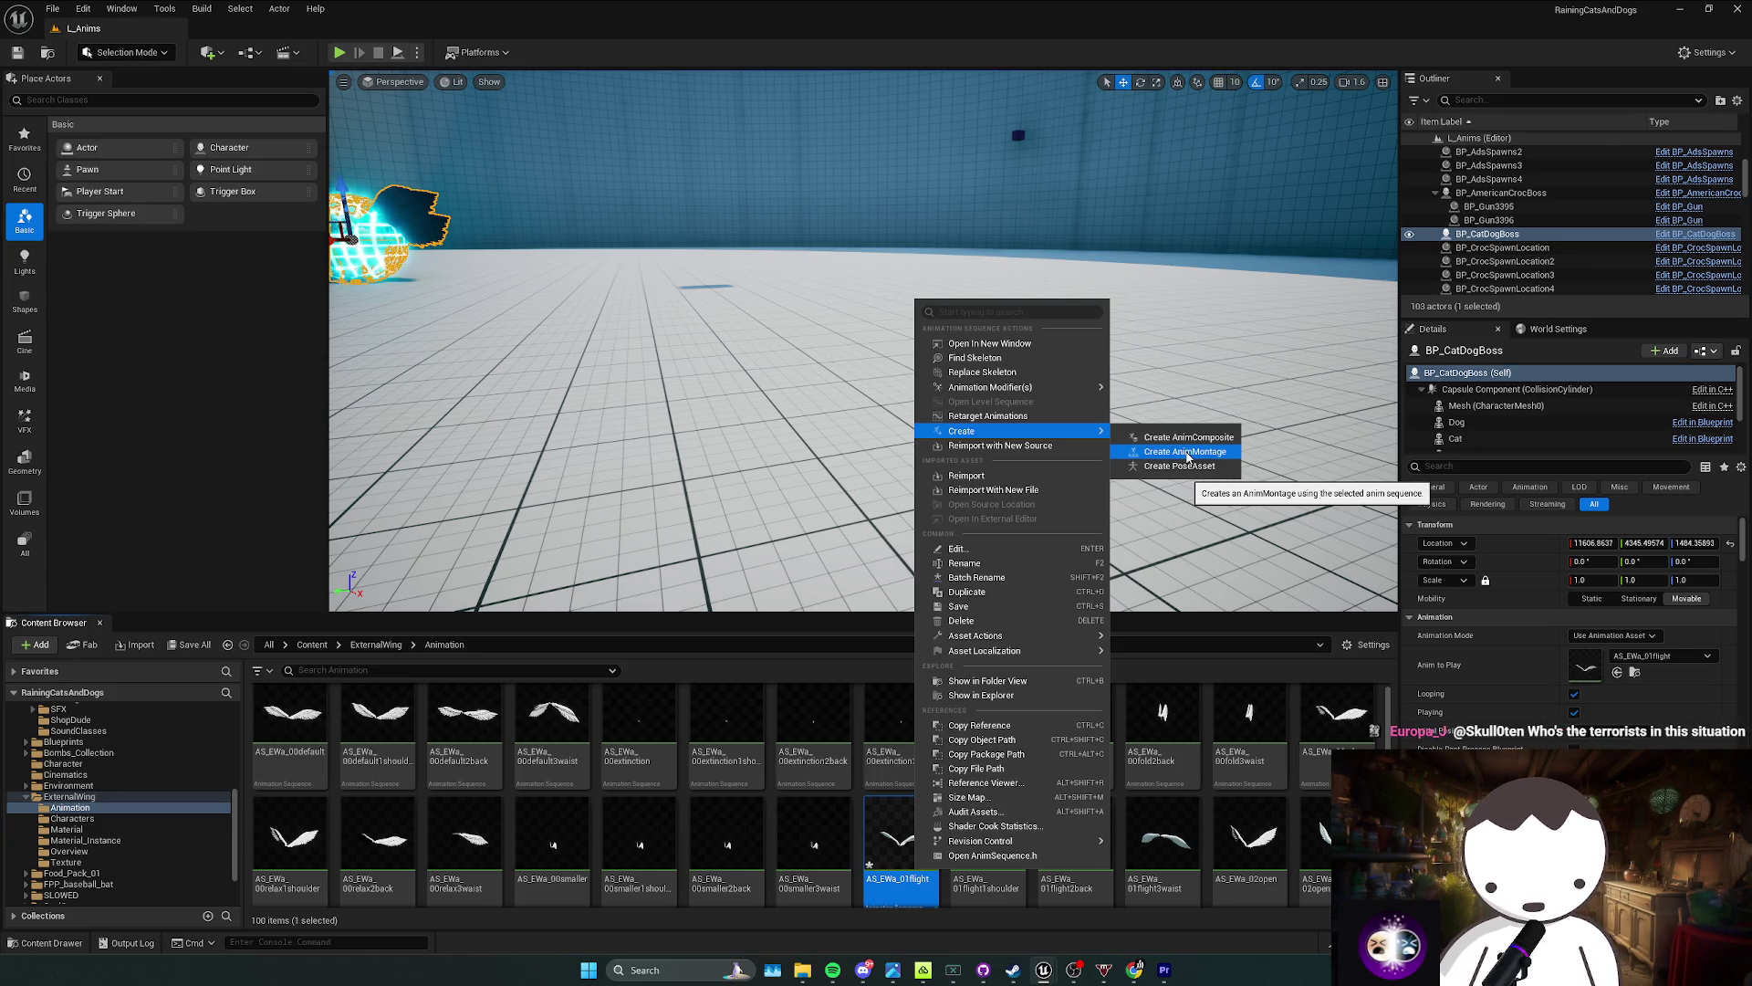
Step: Look over the wing animation and BP_CatDogBoss graph, checking the BeginPlay and flying target nodes
{"action": "left_click", "coordinate": [958, 548]}
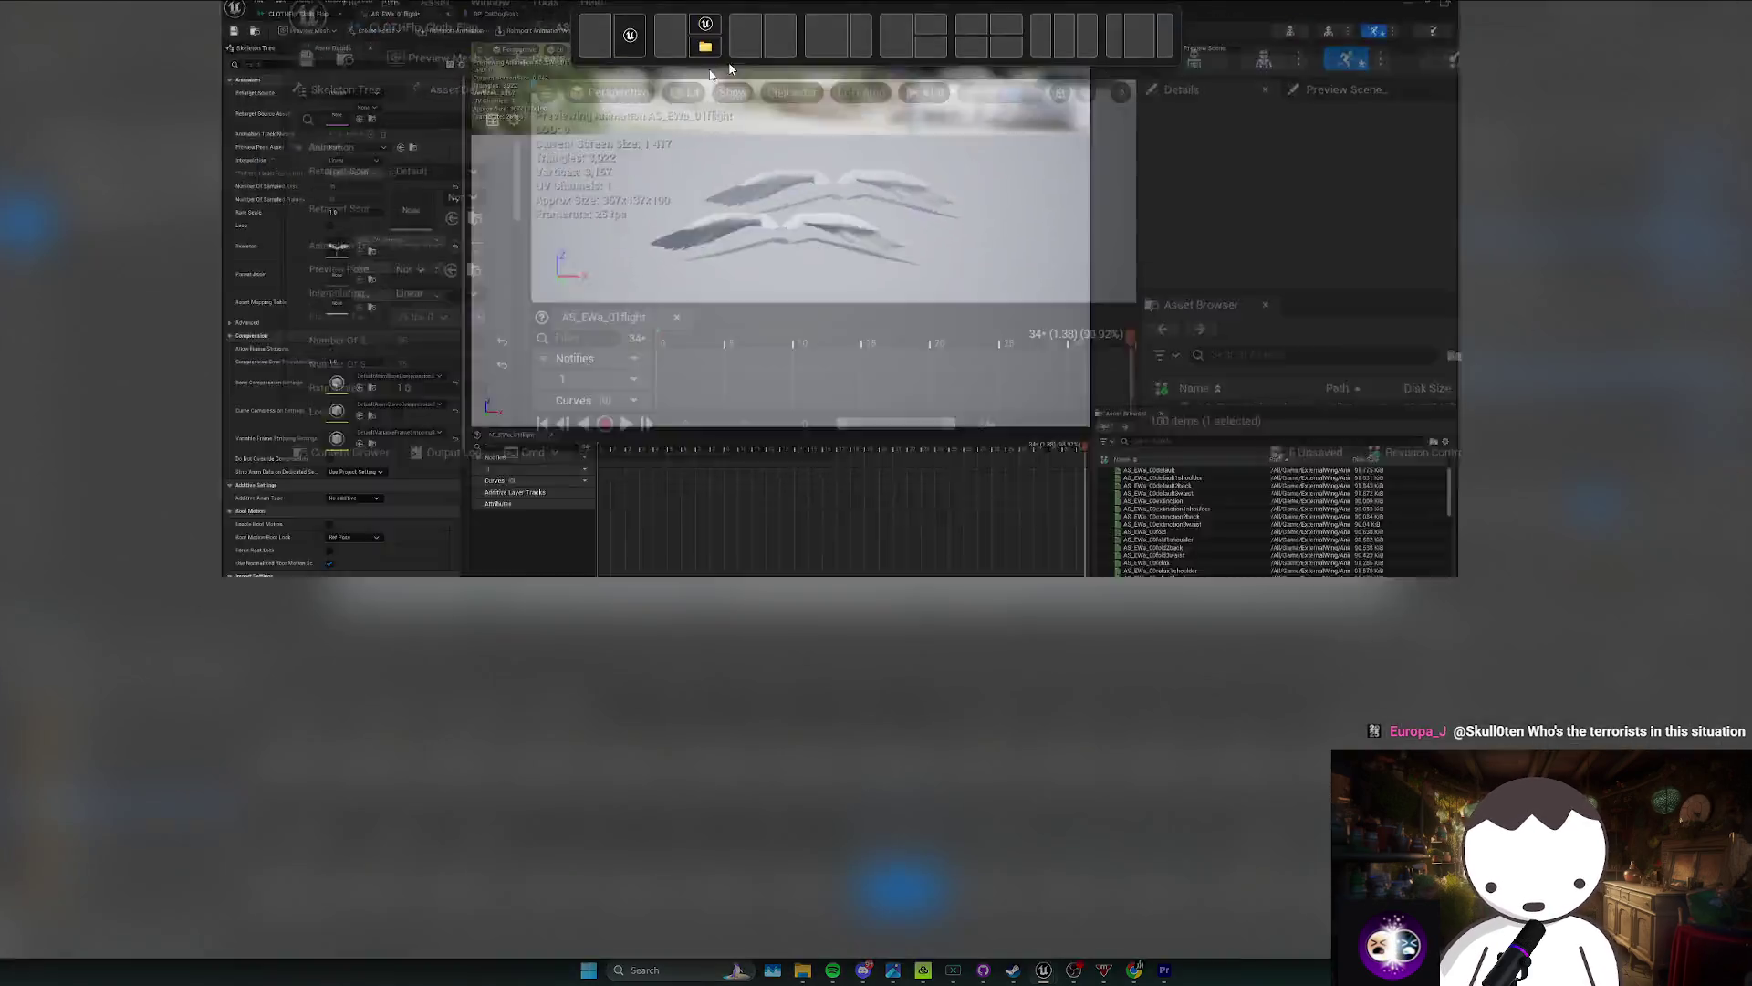
{"action": "left_click", "coordinate": [83, 8]}
{"action": "left_click", "coordinate": [392, 28]}
{"action": "scroll", "coordinate": [955, 355], "scroll_direction": "down", "scroll_amount": 2}
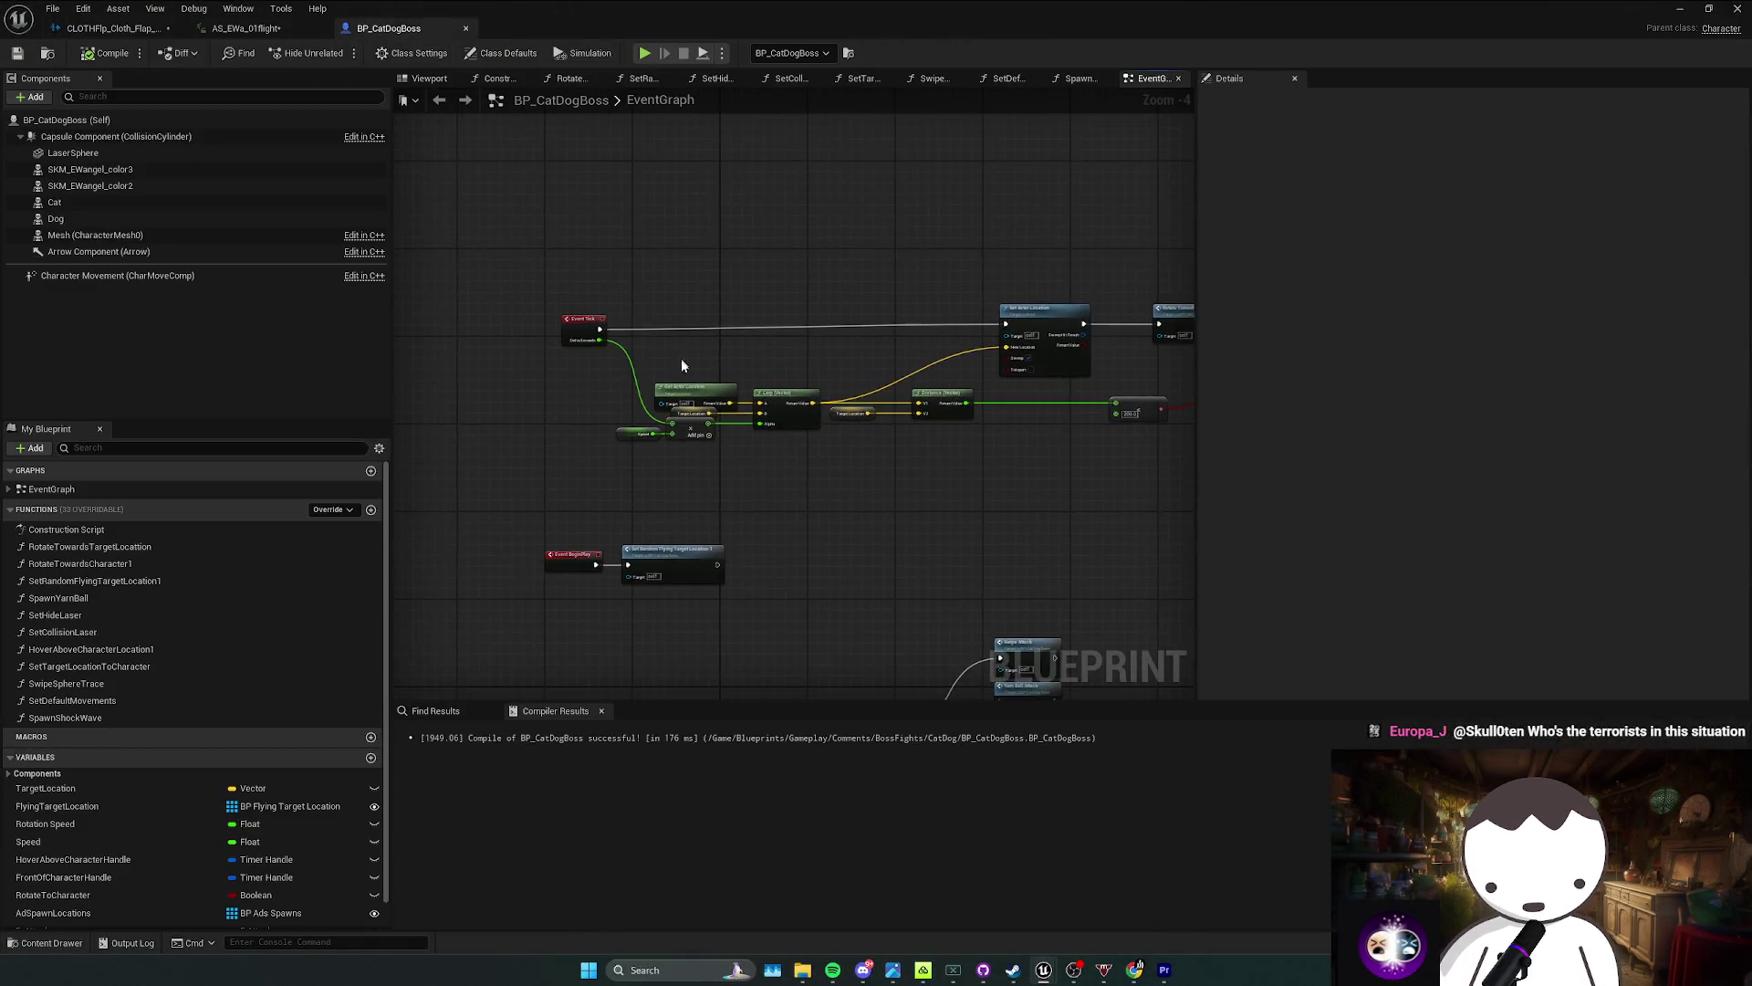
{"action": "scroll", "coordinate": [1008, 380], "scroll_direction": "up", "scroll_amount": 1}
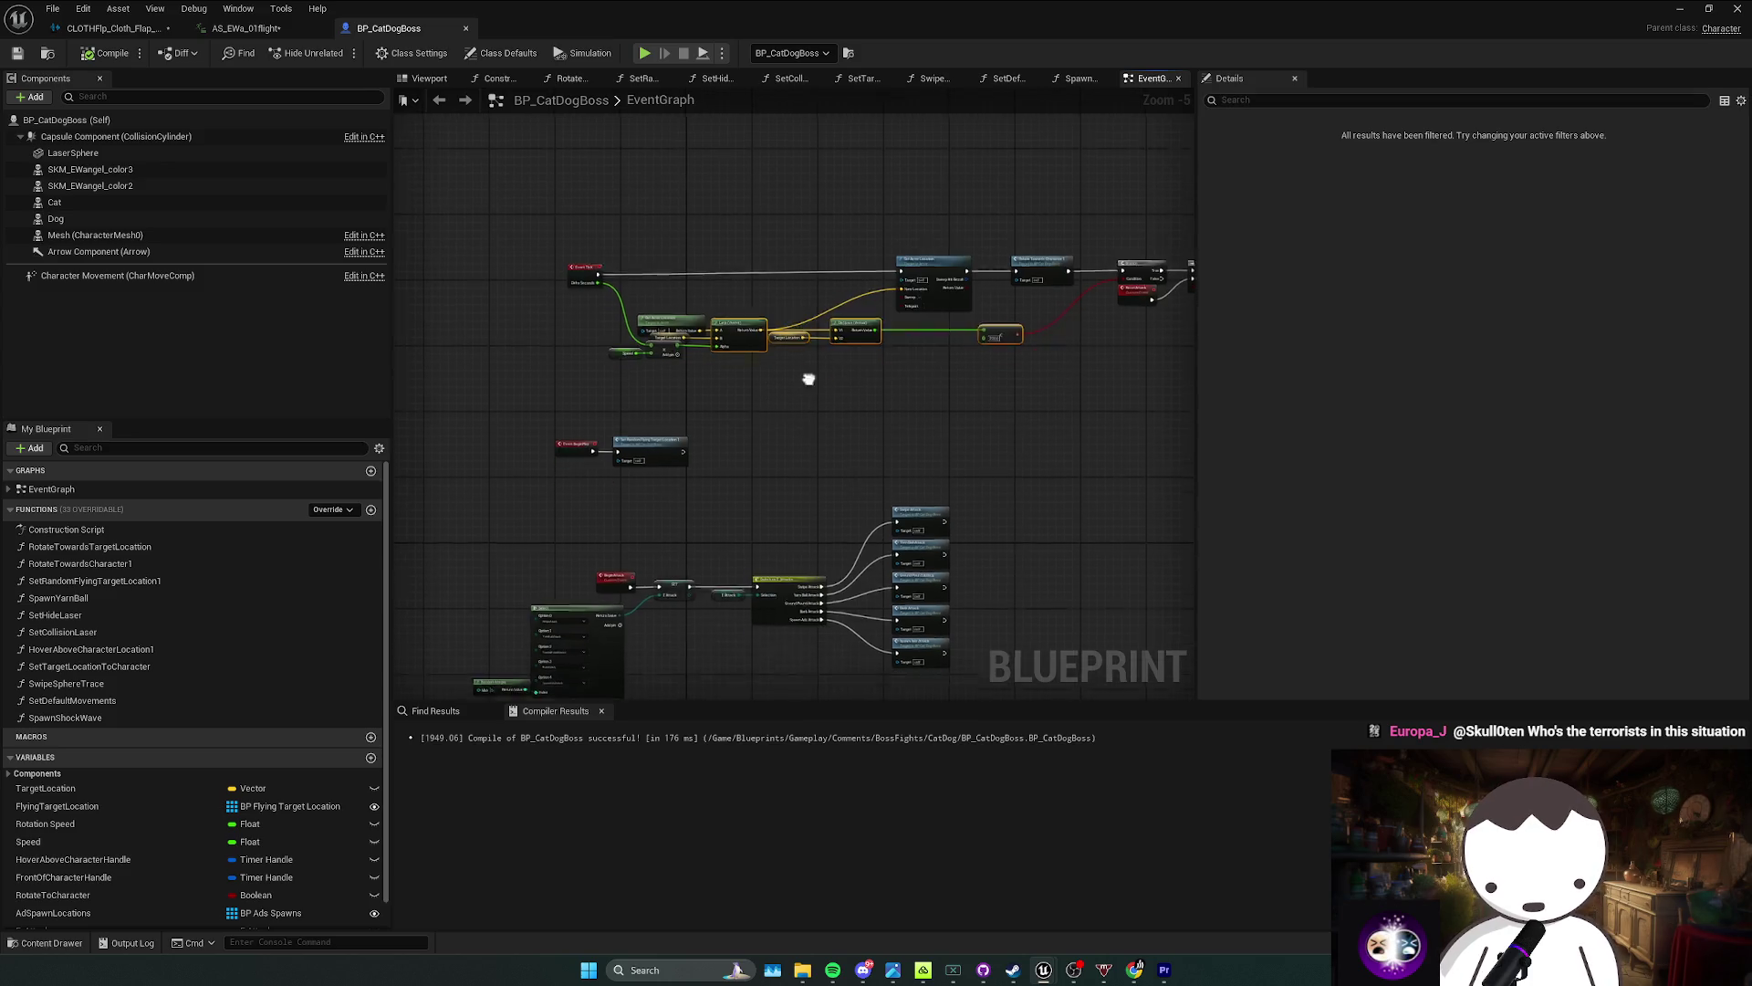
{"action": "left_click_drag", "start_coordinate": [755, 391], "coordinate": [616, 454]}
{"action": "left_click", "coordinate": [616, 453]}
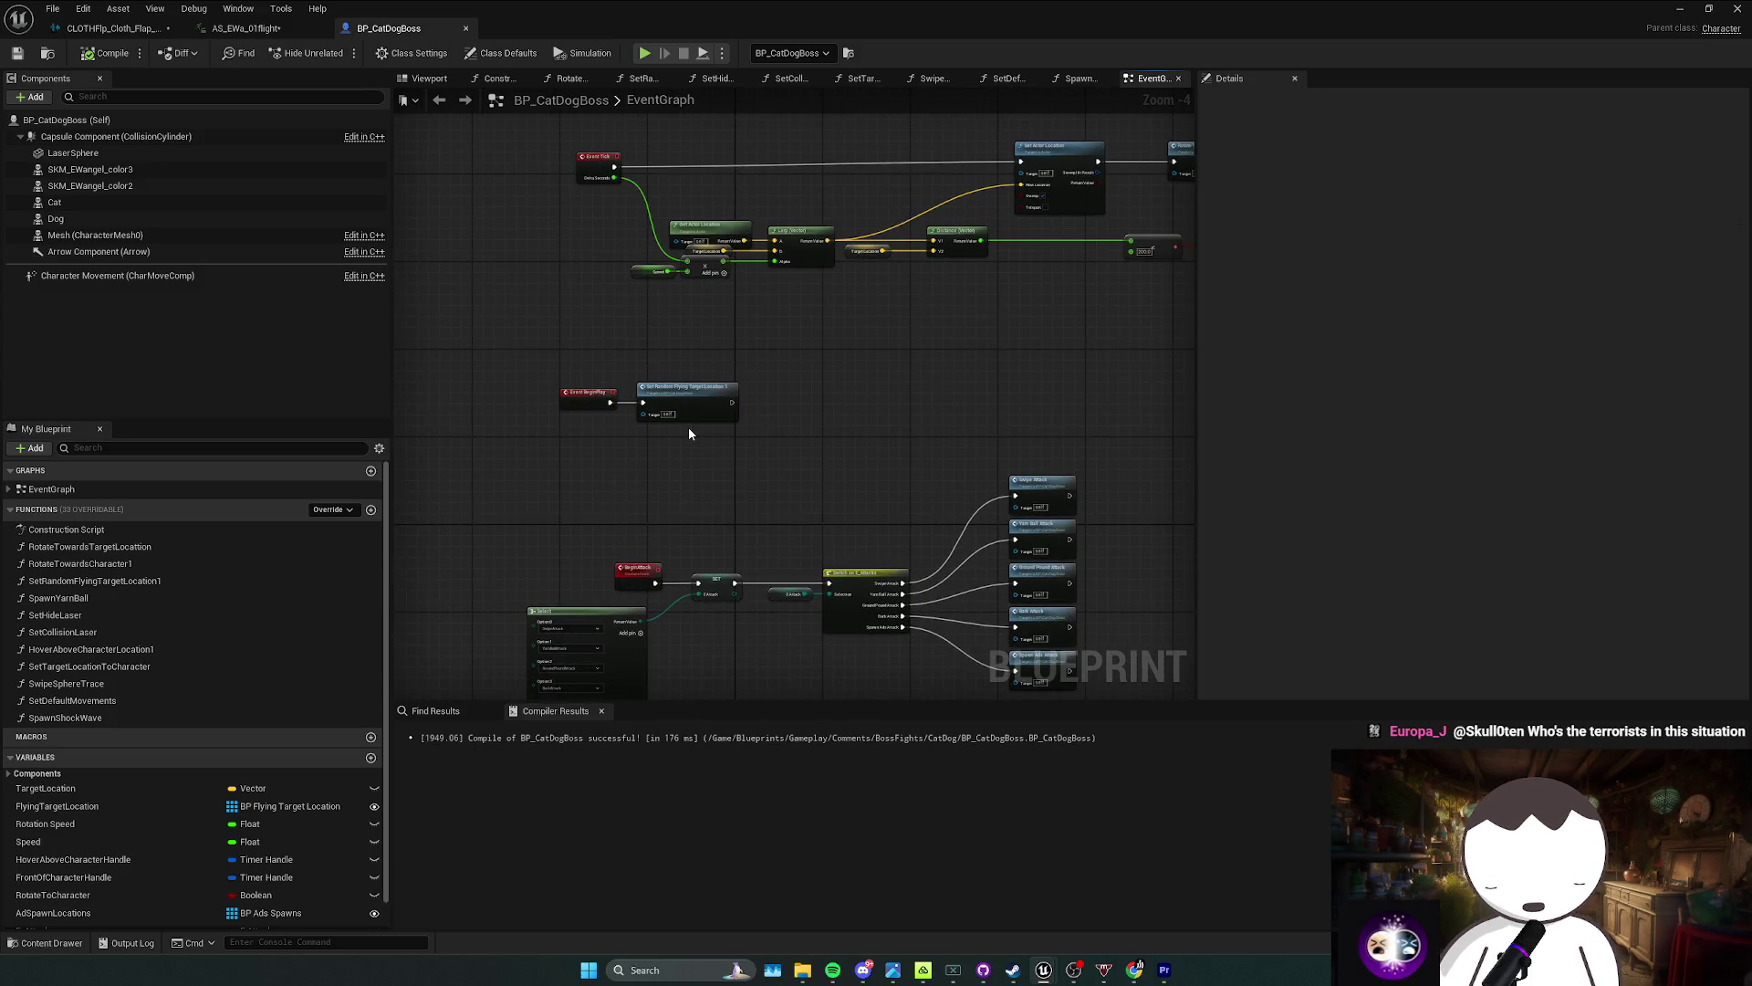
{"action": "left_click", "coordinate": [294, 30]}
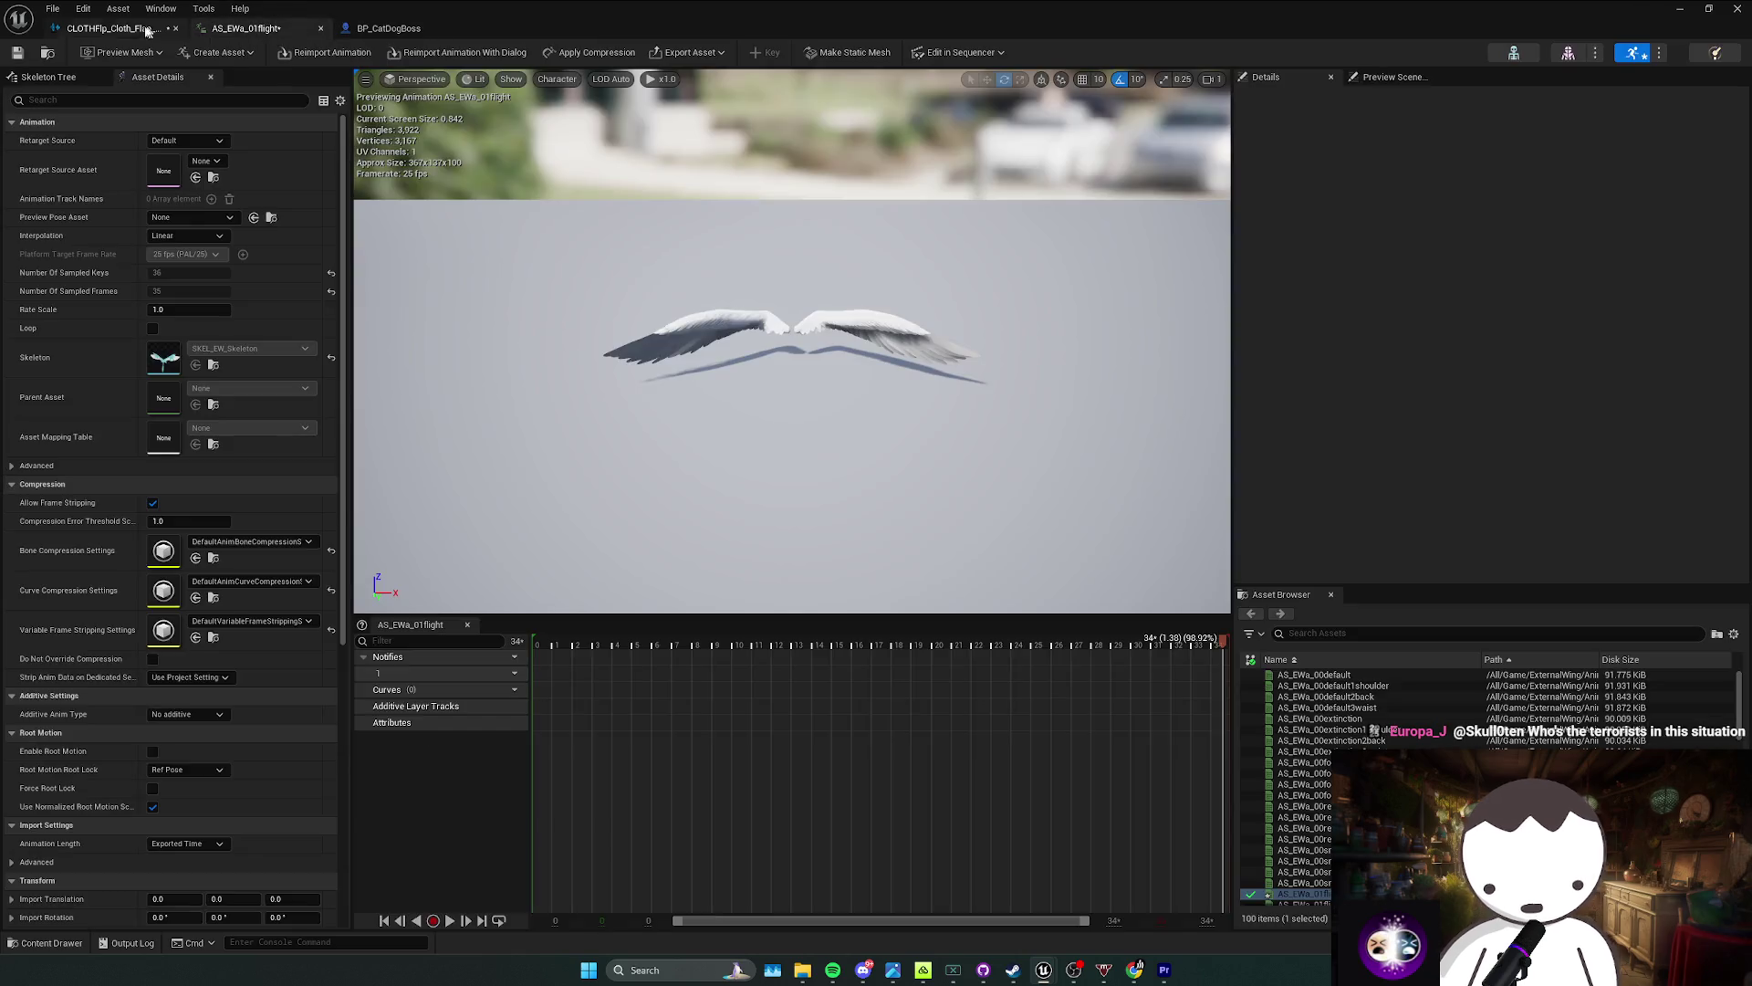
{"action": "left_click", "coordinate": [109, 29]}
{"action": "left_click", "coordinate": [363, 30]}
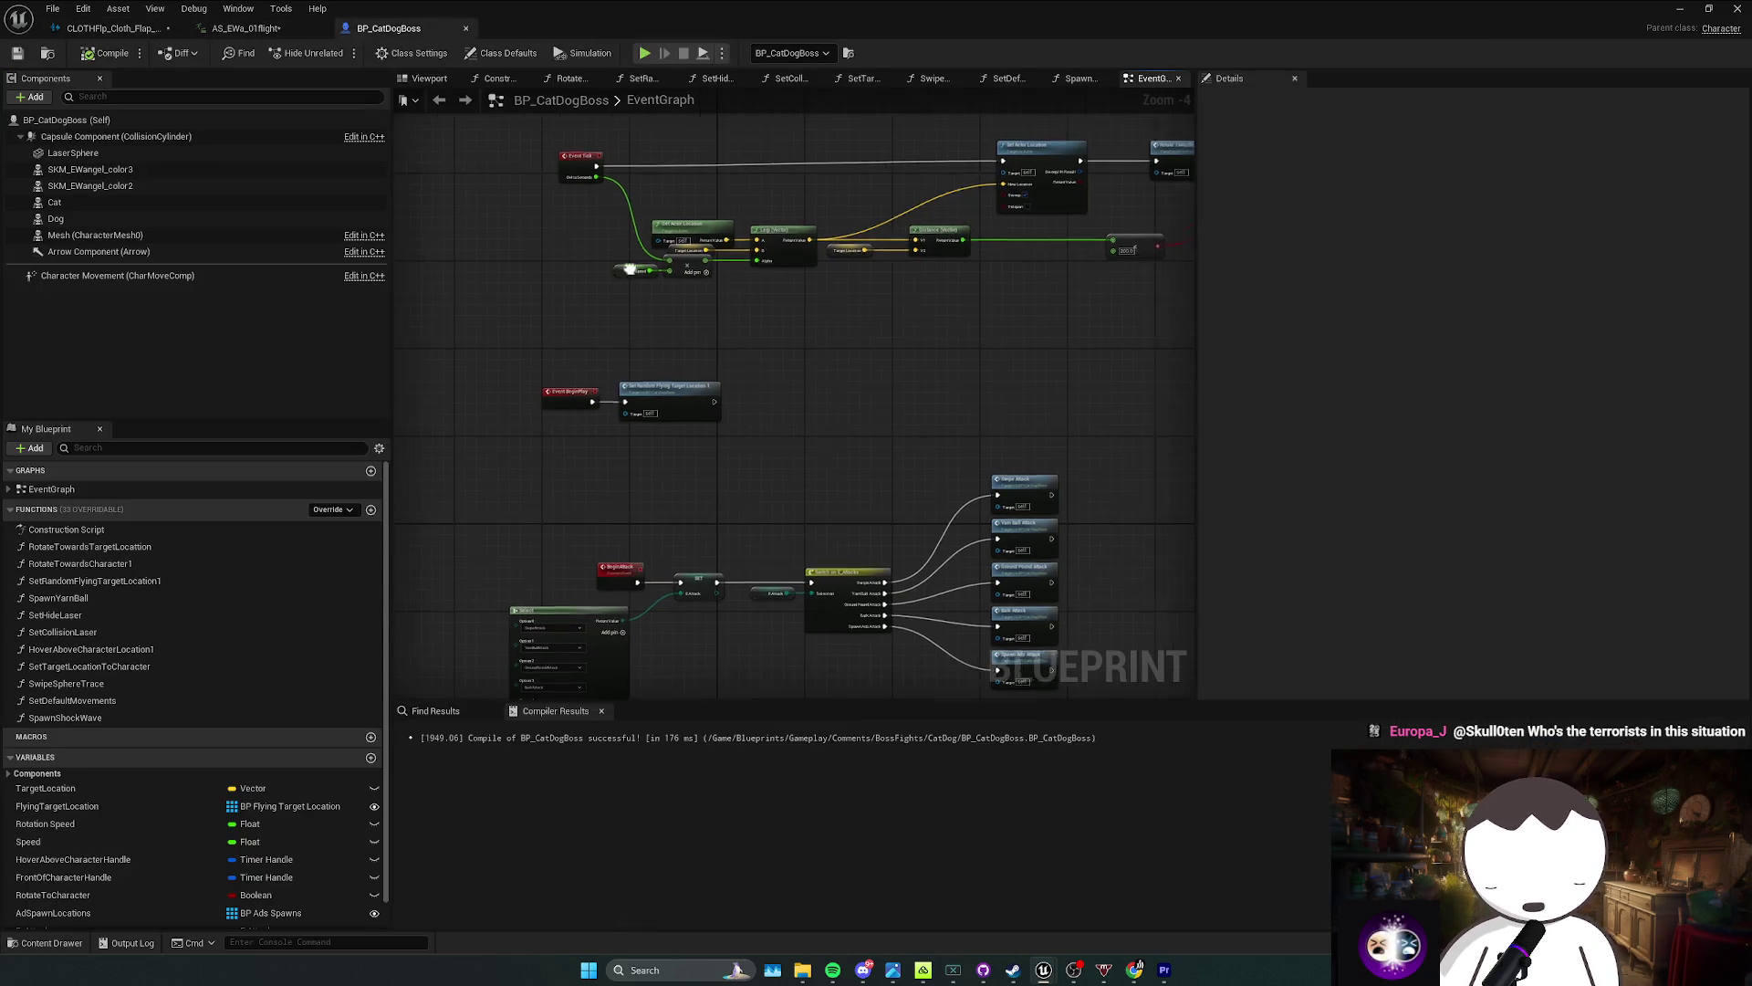
Step: In the ExternalWing Animation folder, choose Animation > Animation Blueprint to start a new blueprint
{"action": "key", "text": "alt+Tab"}
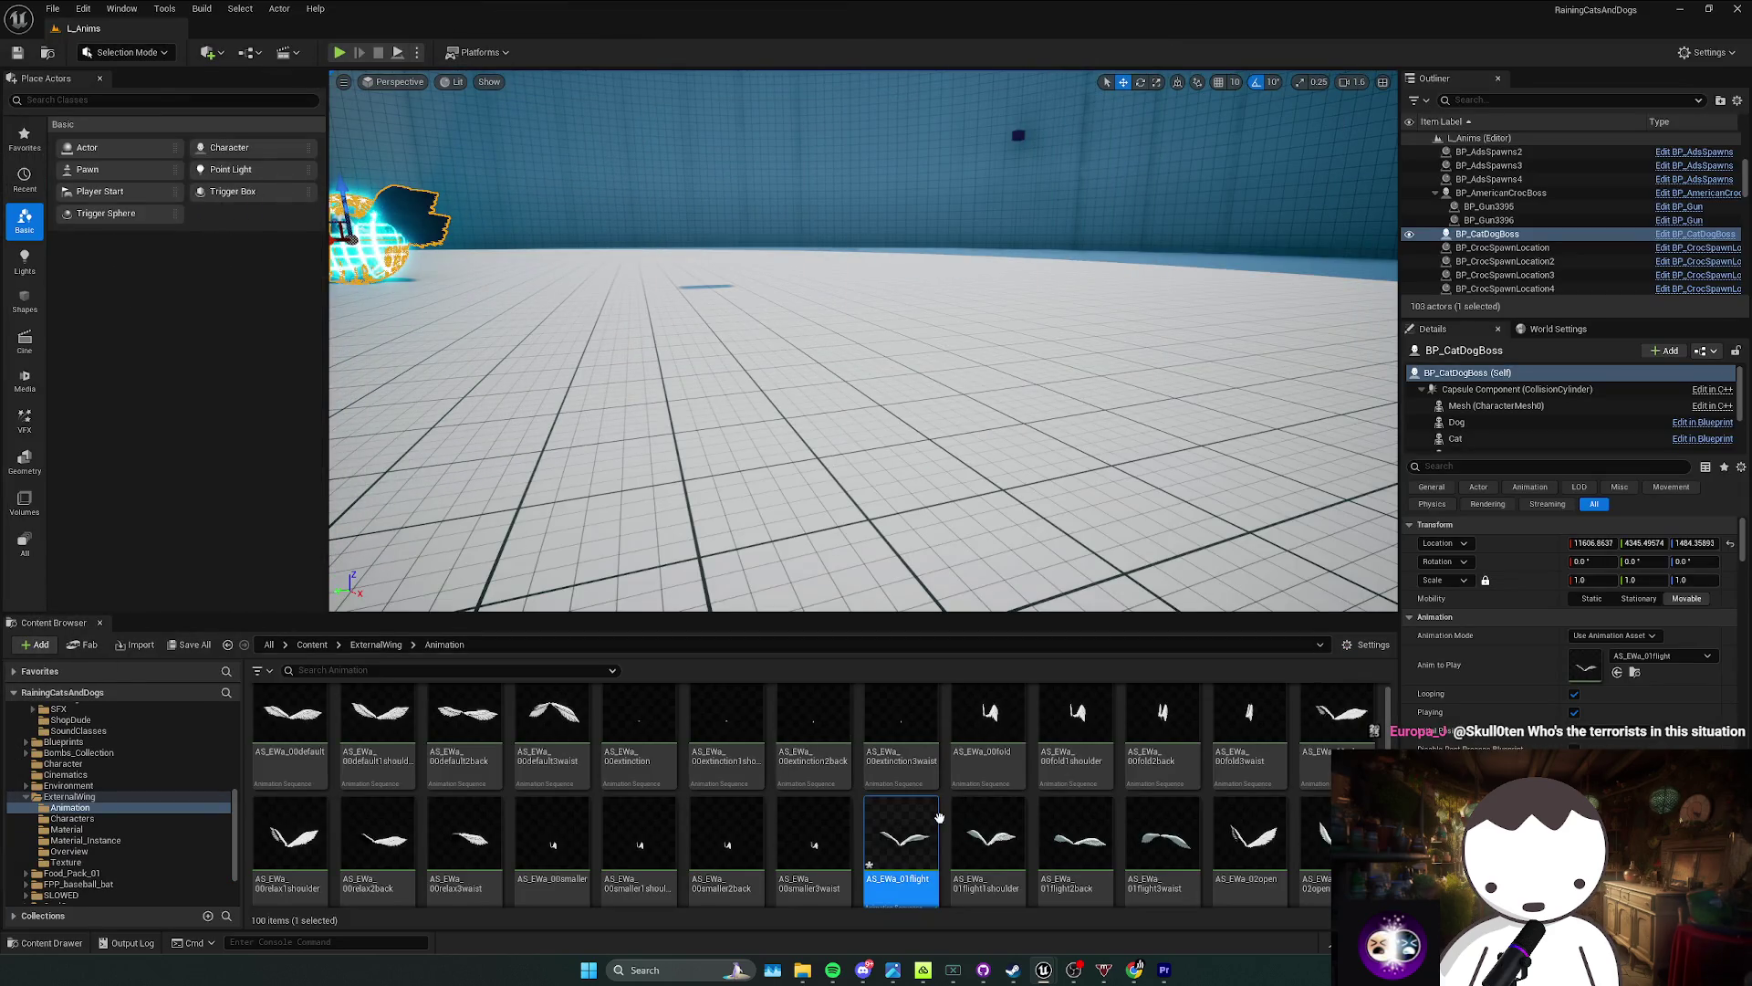
{"action": "right_click", "coordinate": [939, 834]}
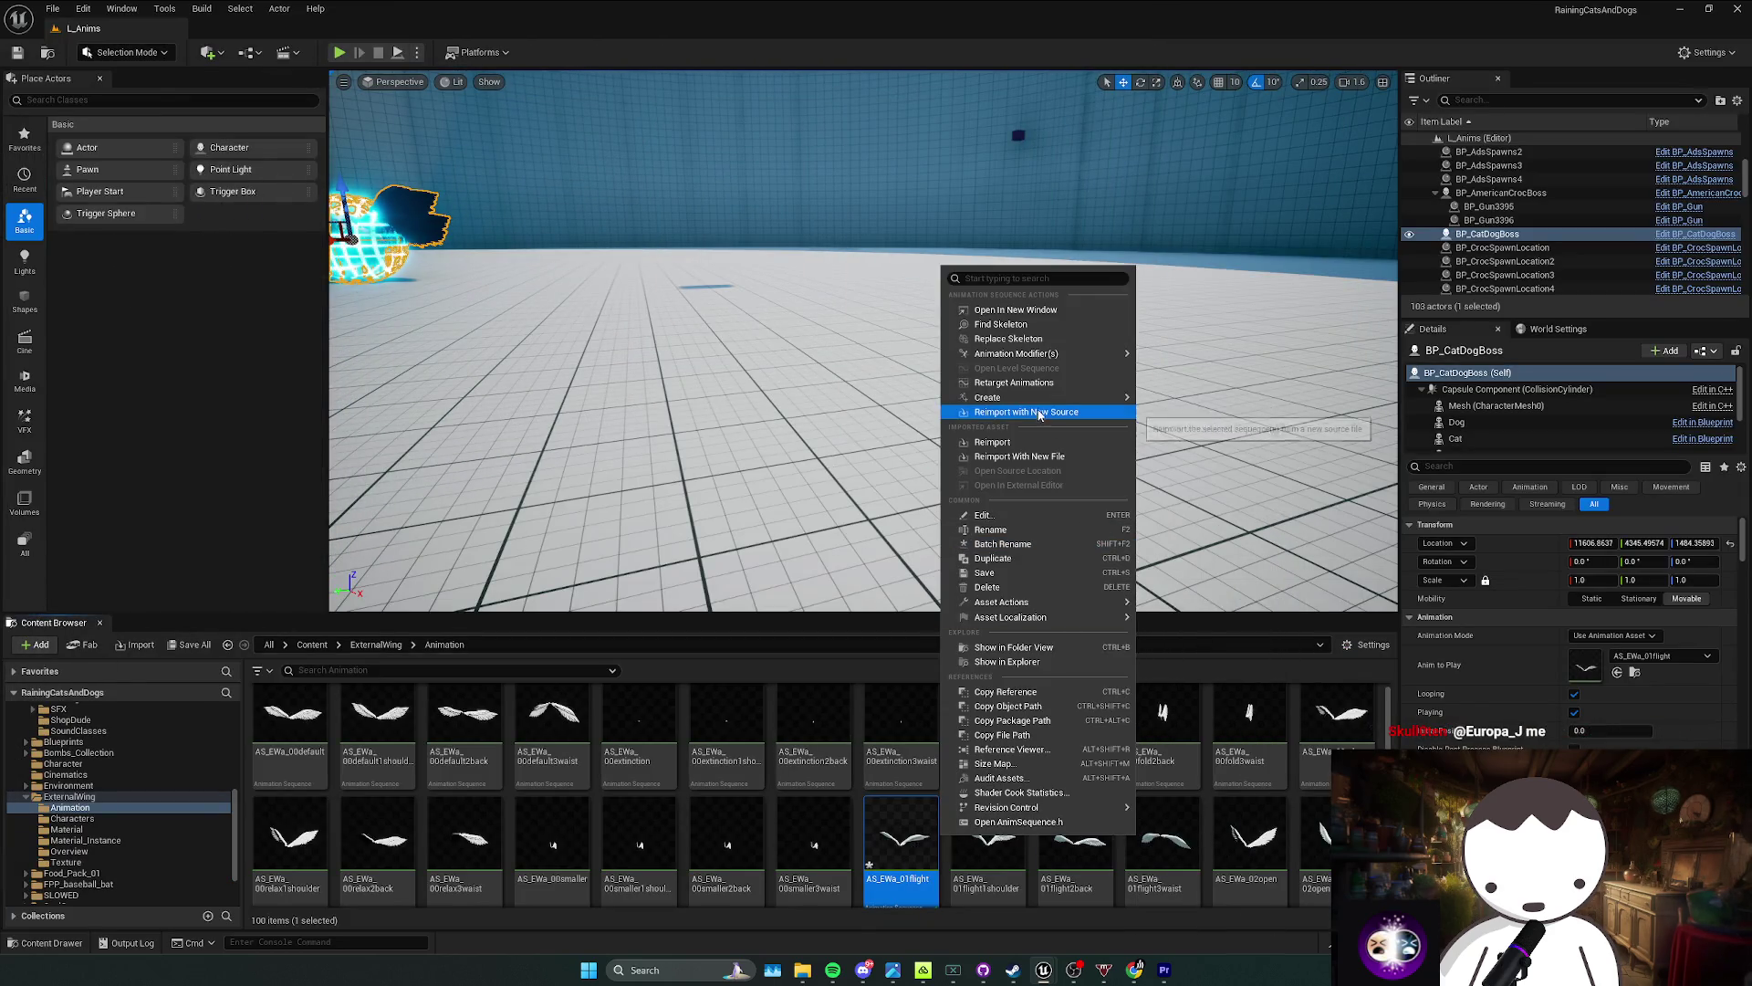
{"action": "key", "text": "alt+Tab"}
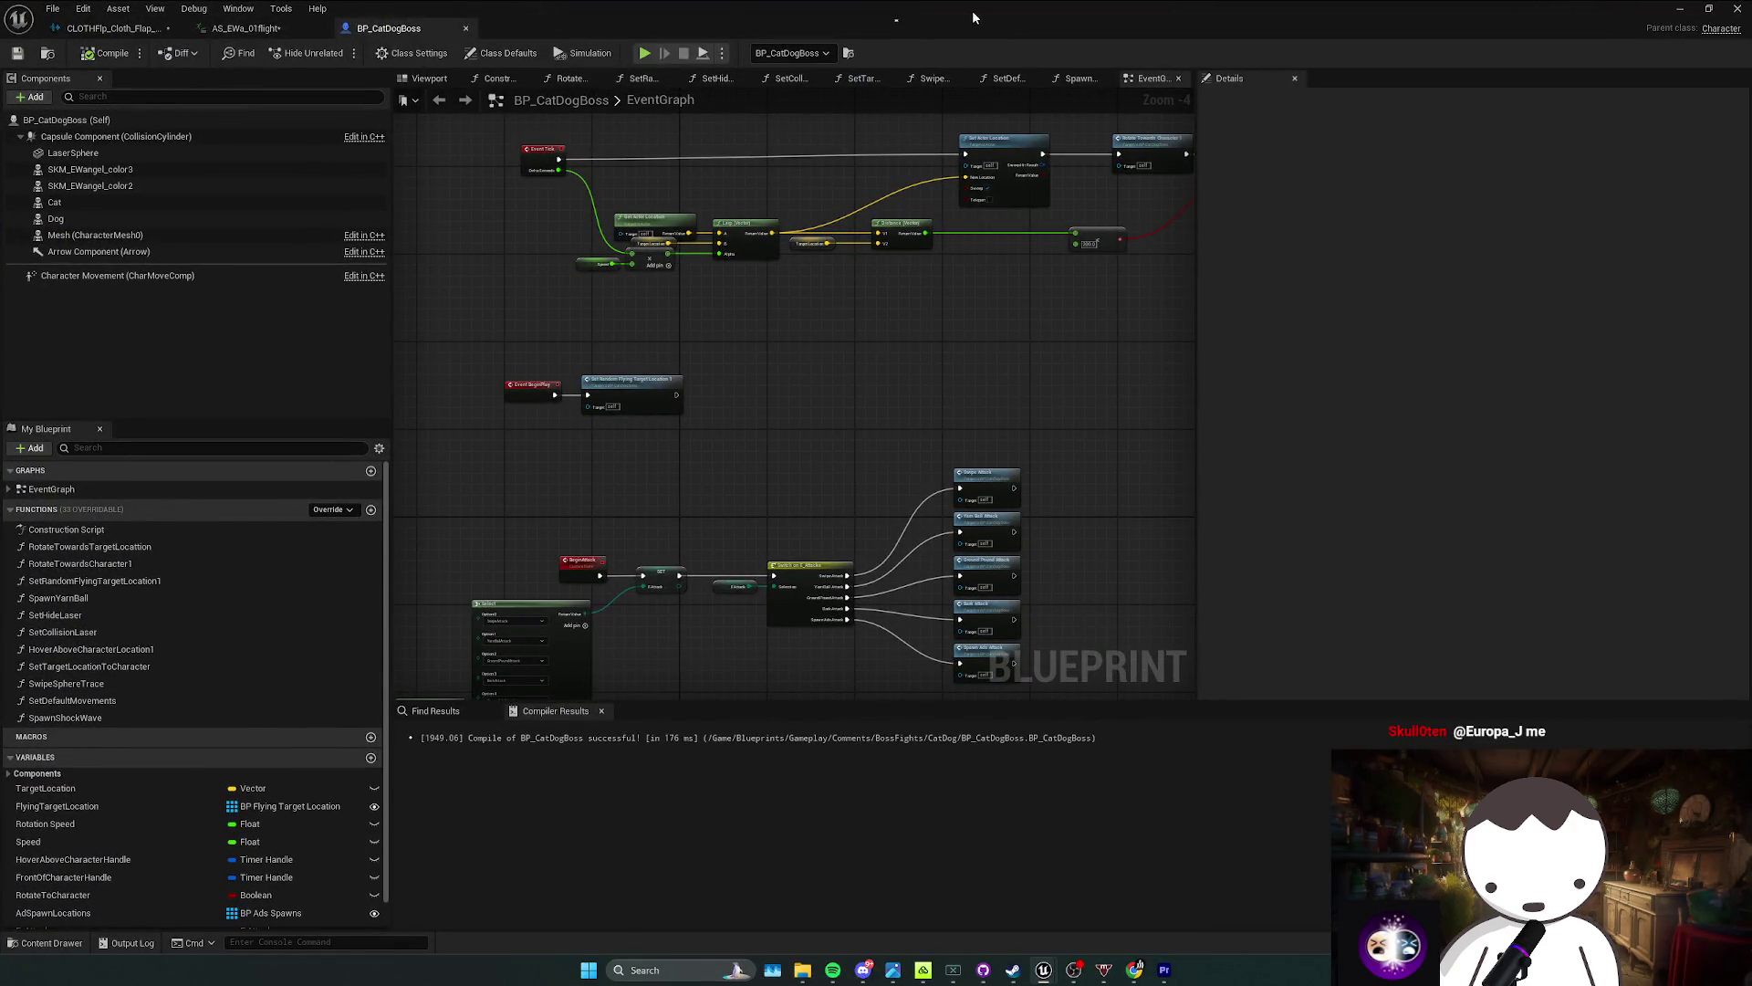
{"action": "key", "text": "alt+Tab"}
{"action": "right_click", "coordinate": [931, 830]}
{"action": "mouse_move", "coordinate": [1001, 838]}
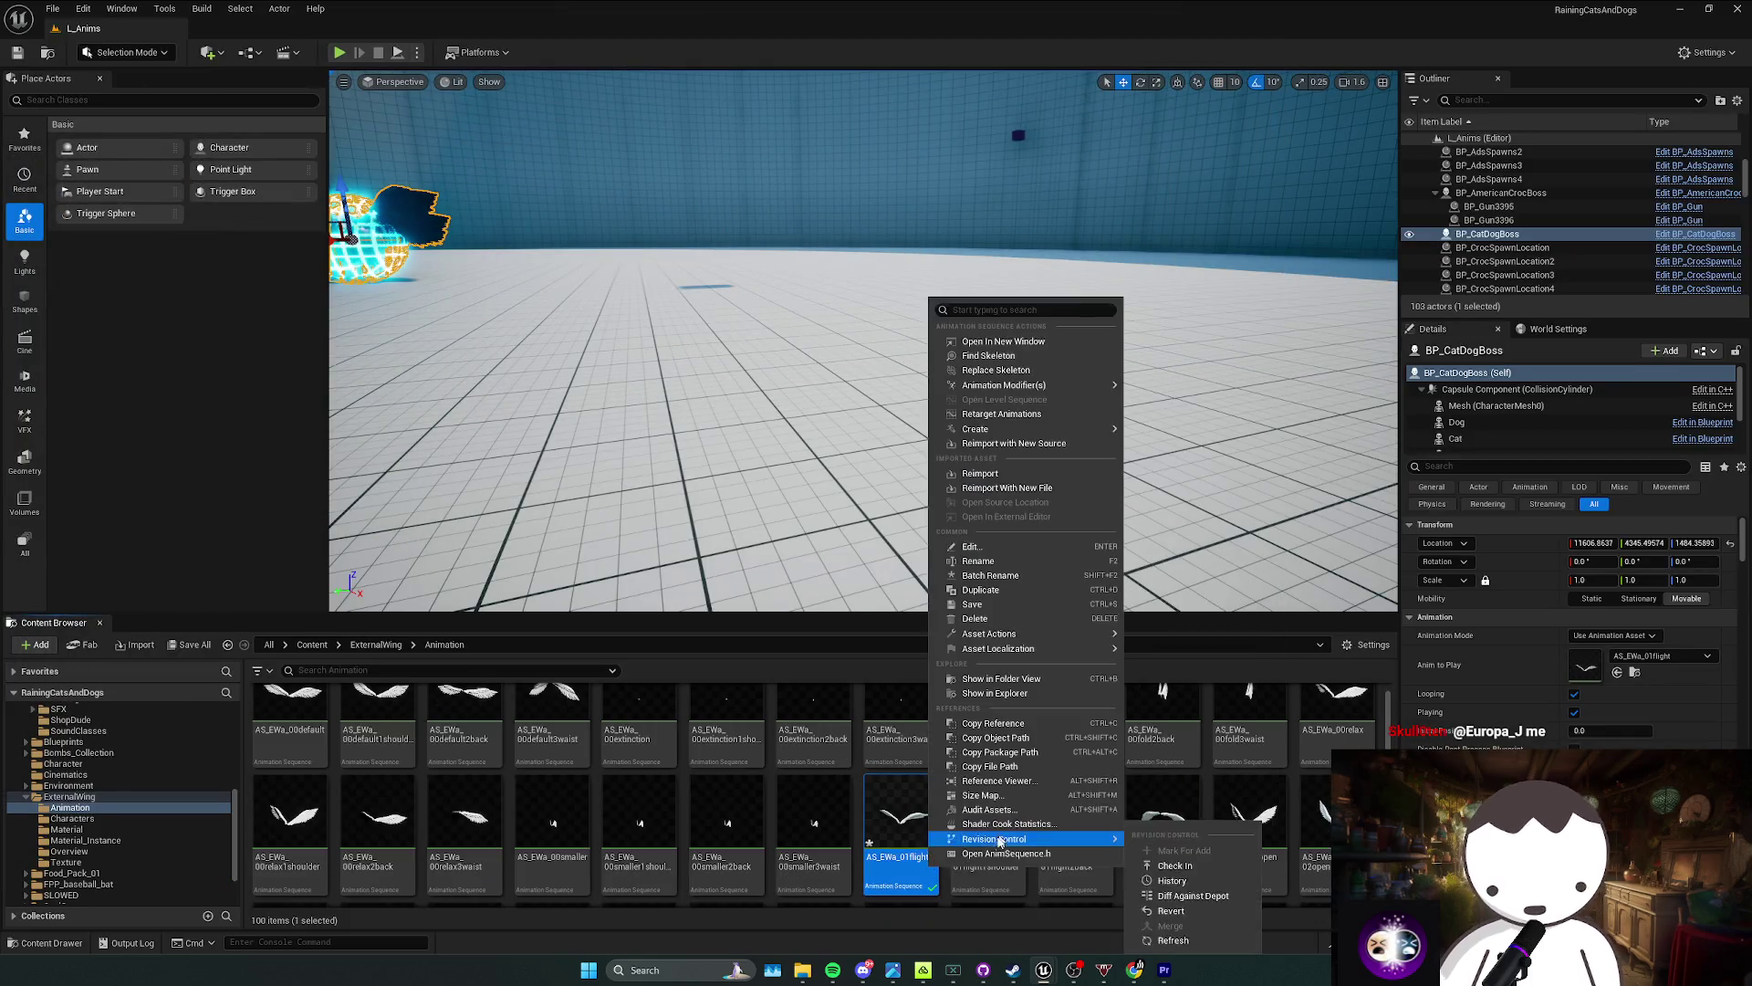
{"action": "right_click", "coordinate": [949, 903]}
{"action": "mouse_move", "coordinate": [1022, 630]}
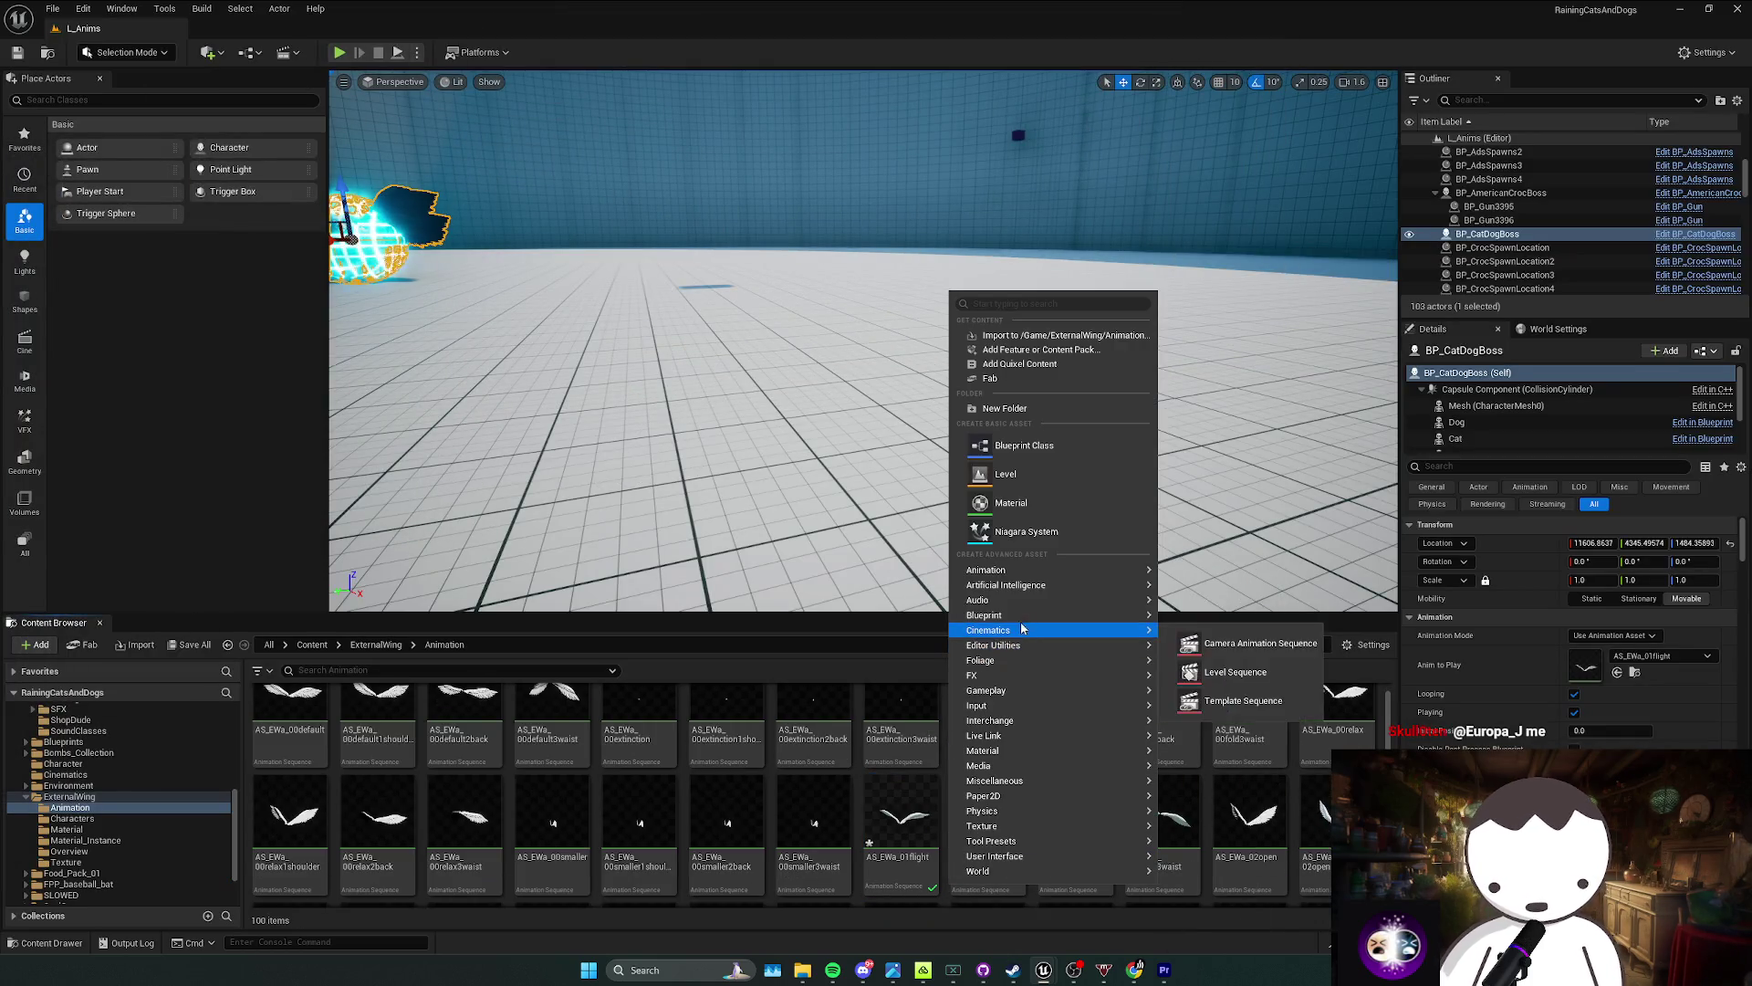
{"action": "mouse_move", "coordinate": [1021, 573]}
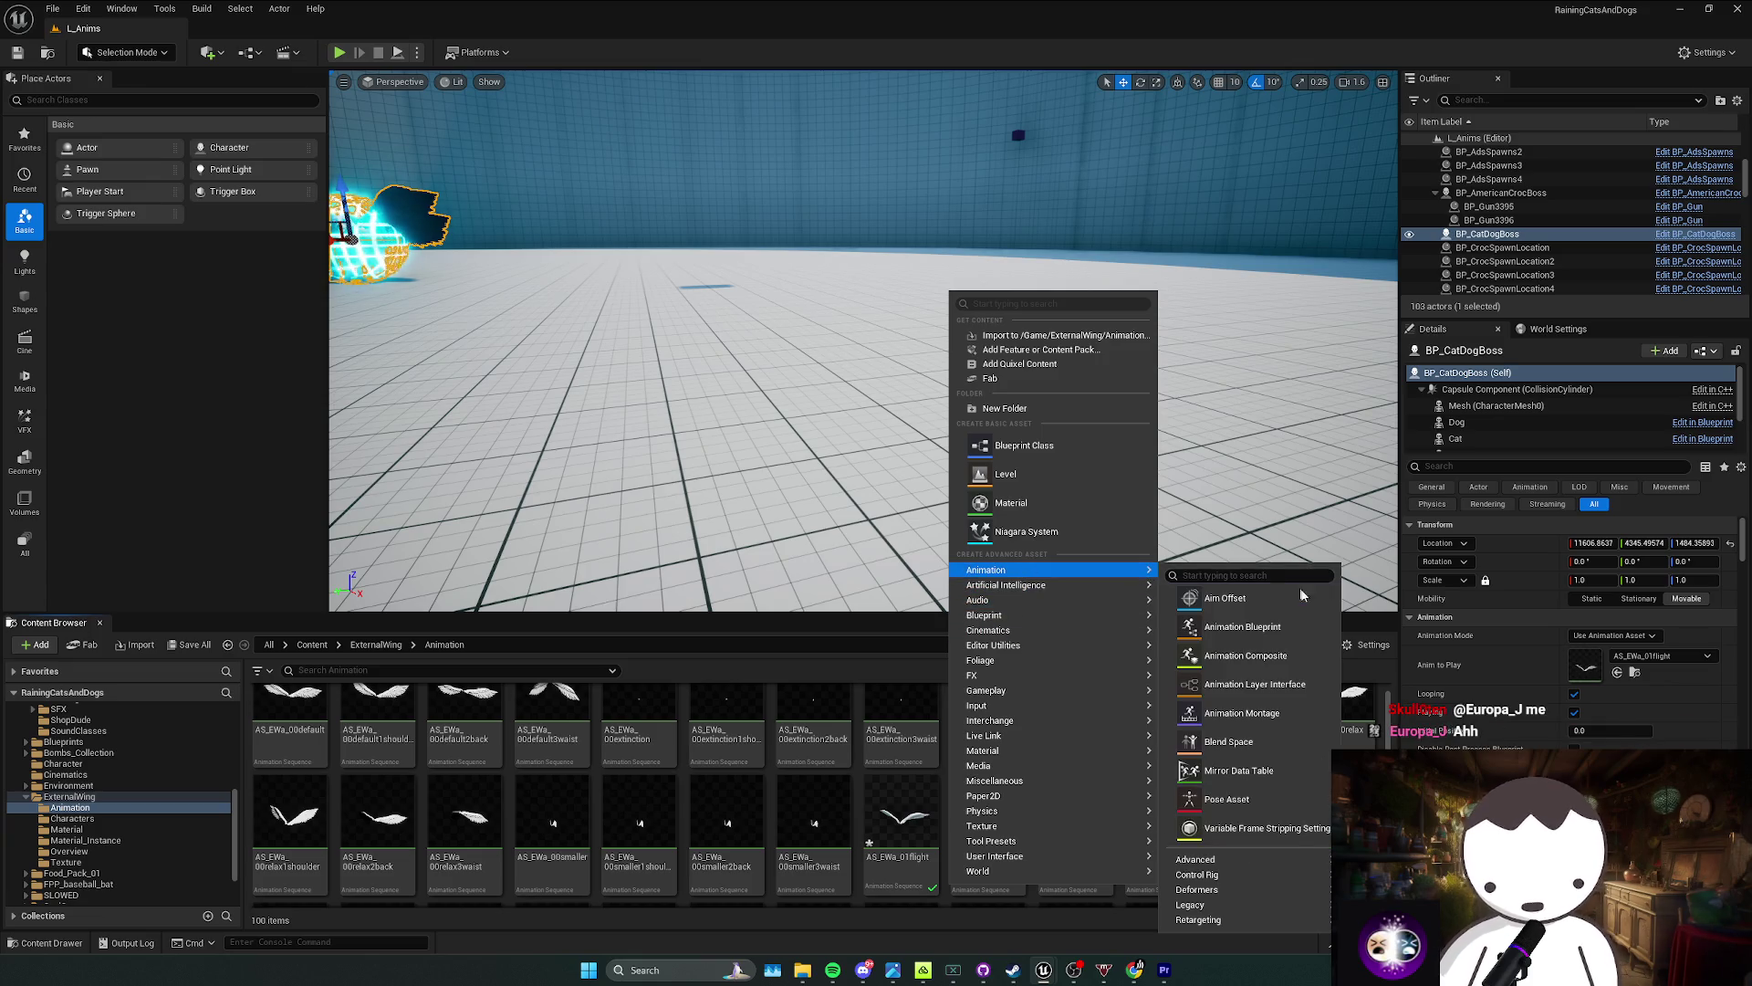
{"action": "left_click", "coordinate": [1243, 626]}
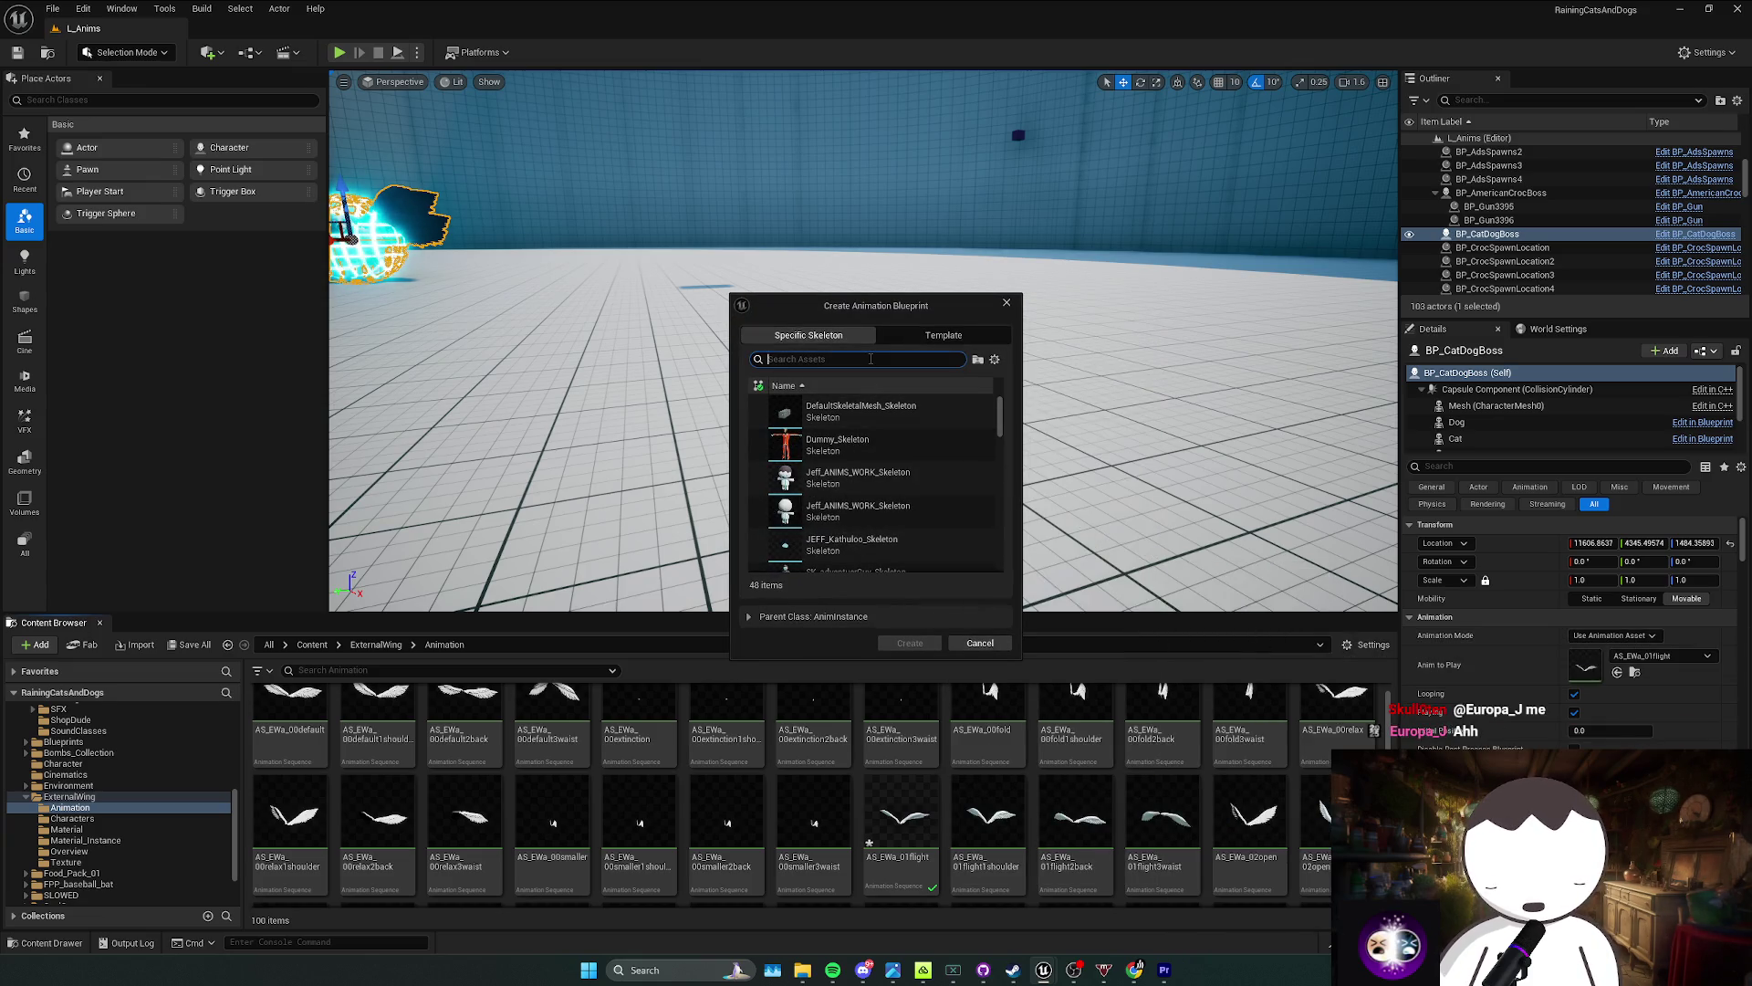
Step: Create the ABP_Wings animation blueprint on the SKEL_EW_Skeleton wing skeleton
{"action": "type", "text": "wing"}
{"action": "left_click", "coordinate": [846, 417]}
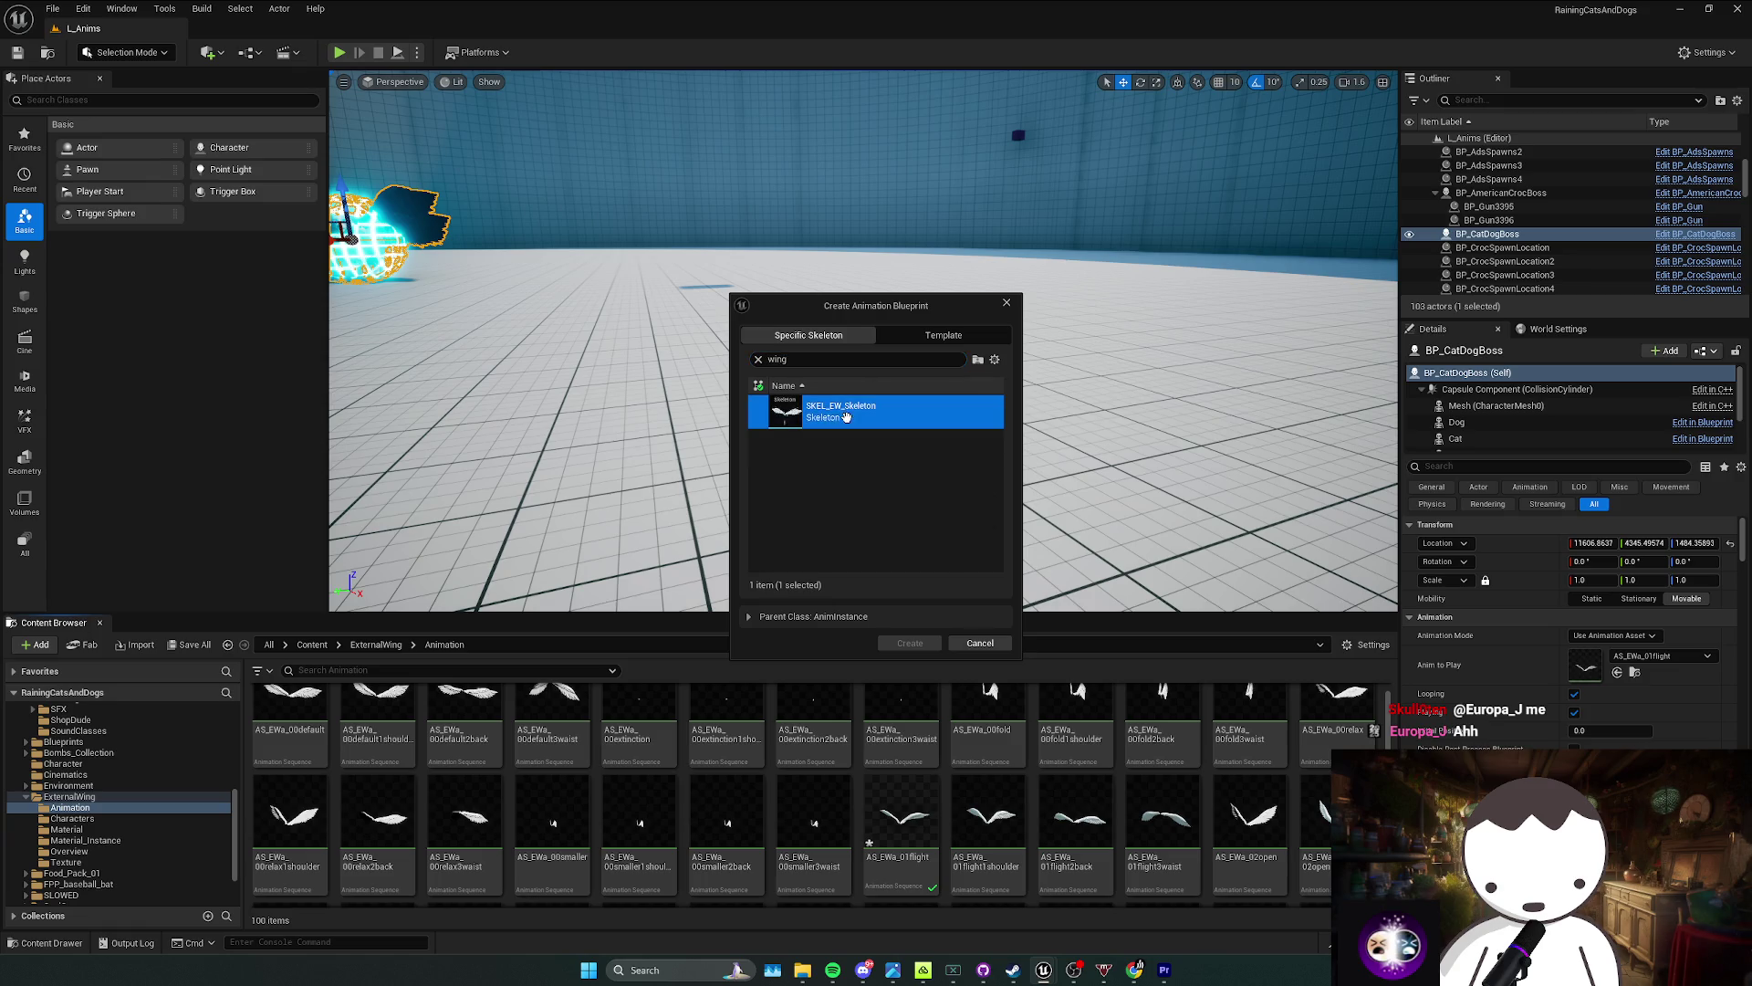
{"action": "left_click", "coordinate": [913, 648]}
{"action": "type", "text": "ABP_Wings"}
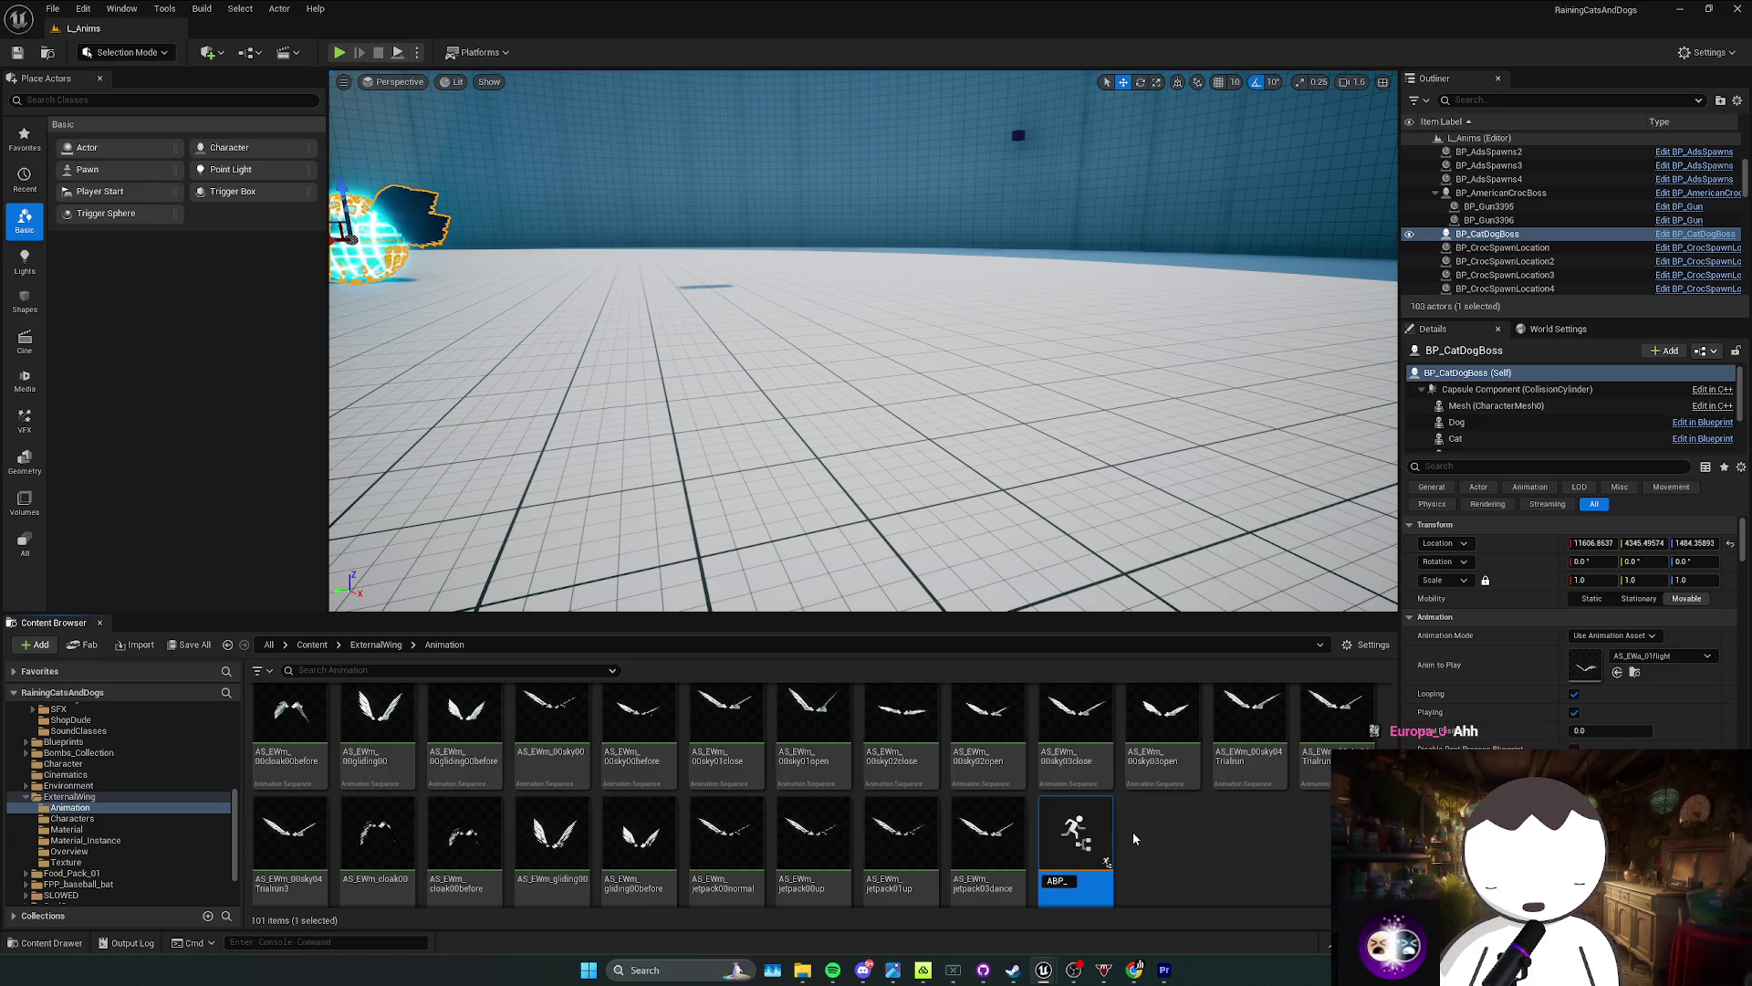
{"action": "key", "text": "Return"}
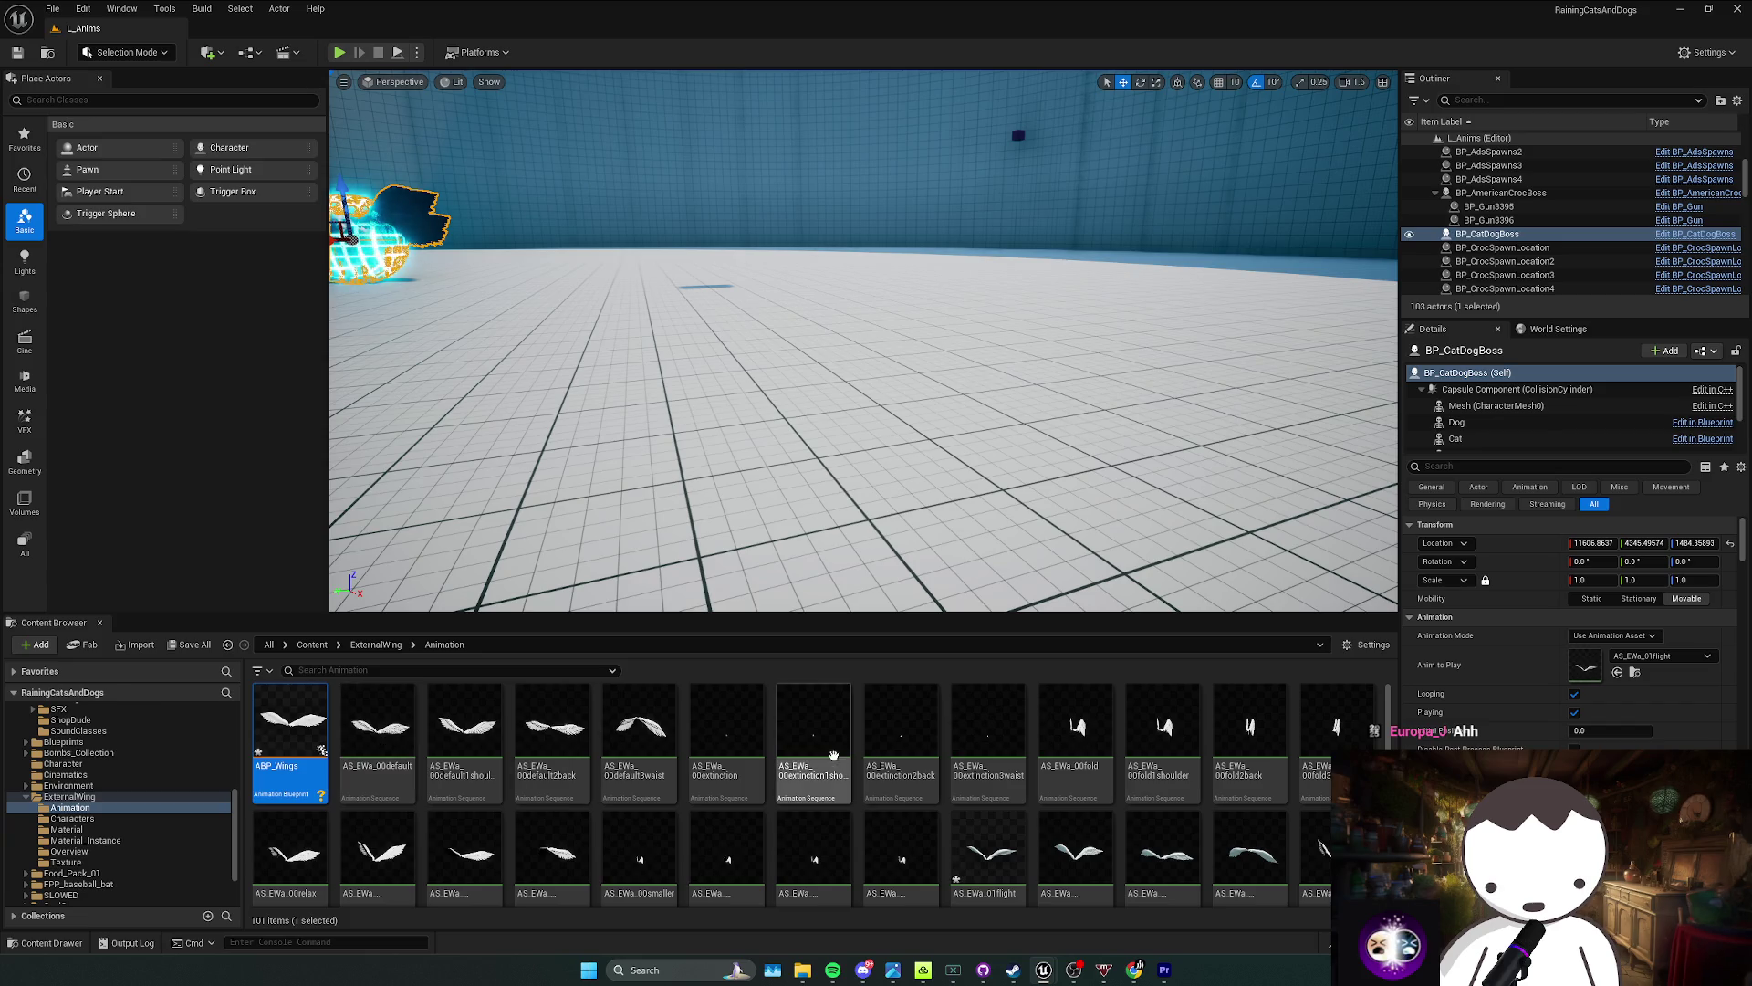
Step: Set AS_EWa_01flight as the animation to play and open ABP_Wings for editing
{"action": "scroll", "coordinate": [858, 772], "scroll_direction": "down", "scroll_amount": 1}
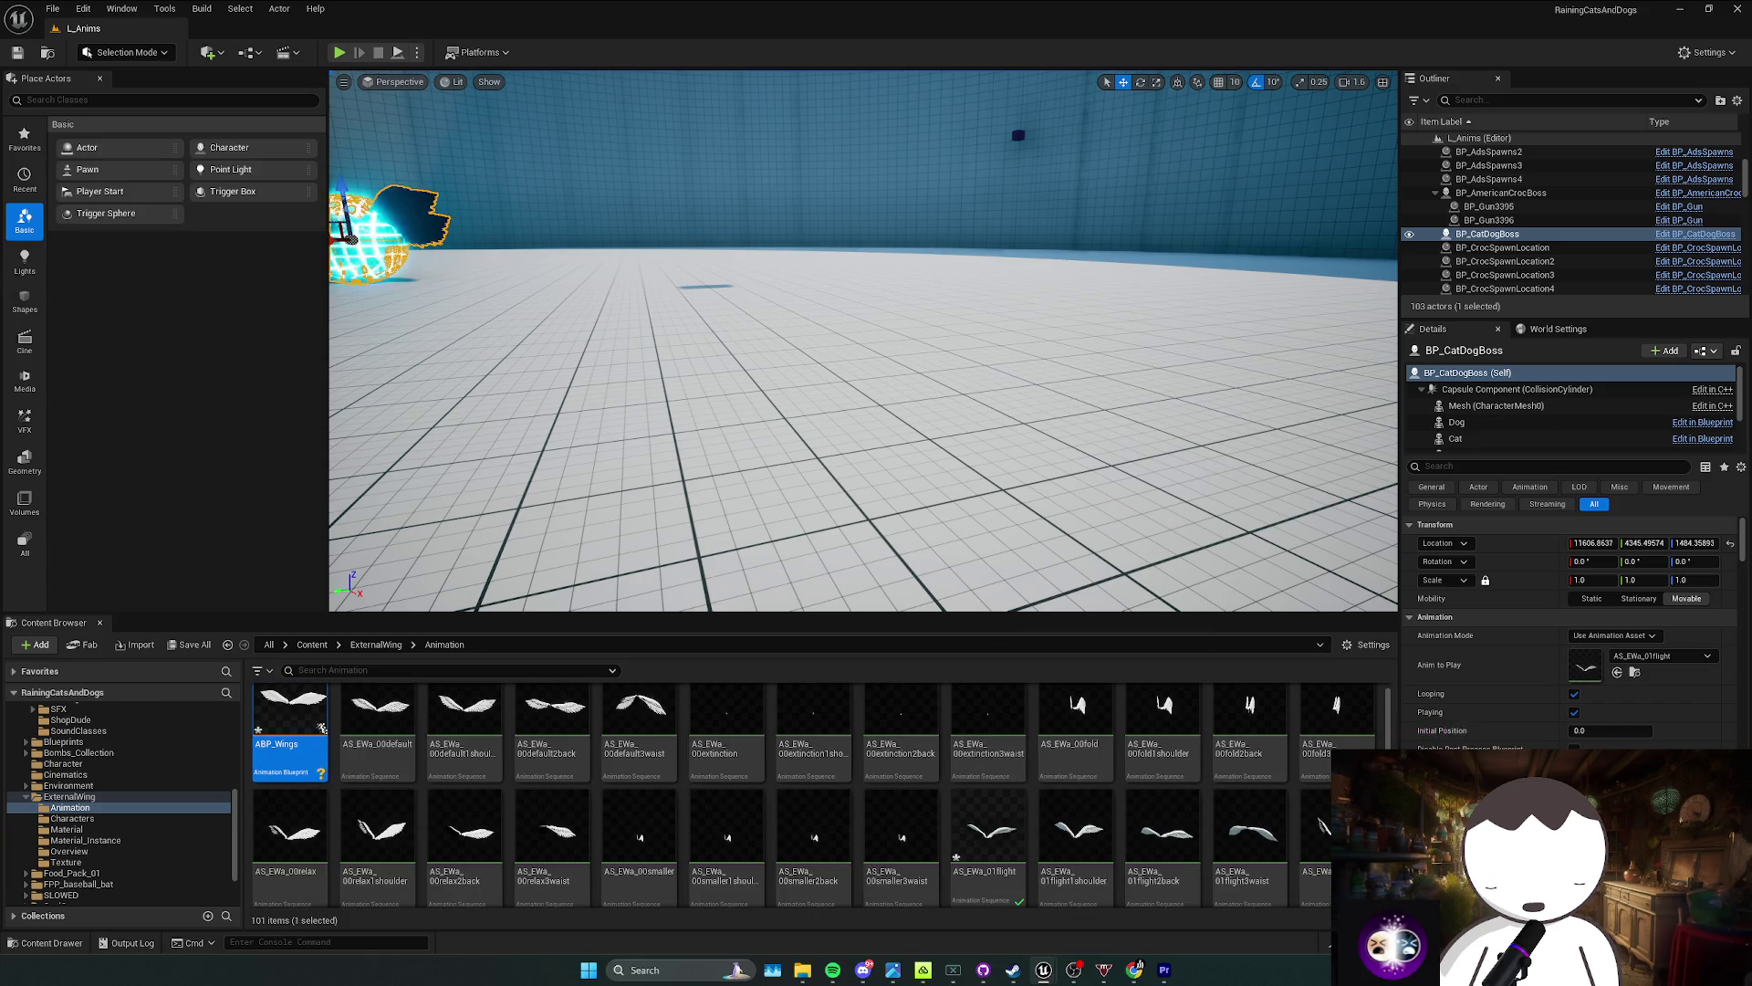
{"action": "left_click", "coordinate": [988, 832]}
{"action": "left_click_drag", "start_coordinate": [988, 844], "coordinate": [1104, 876]}
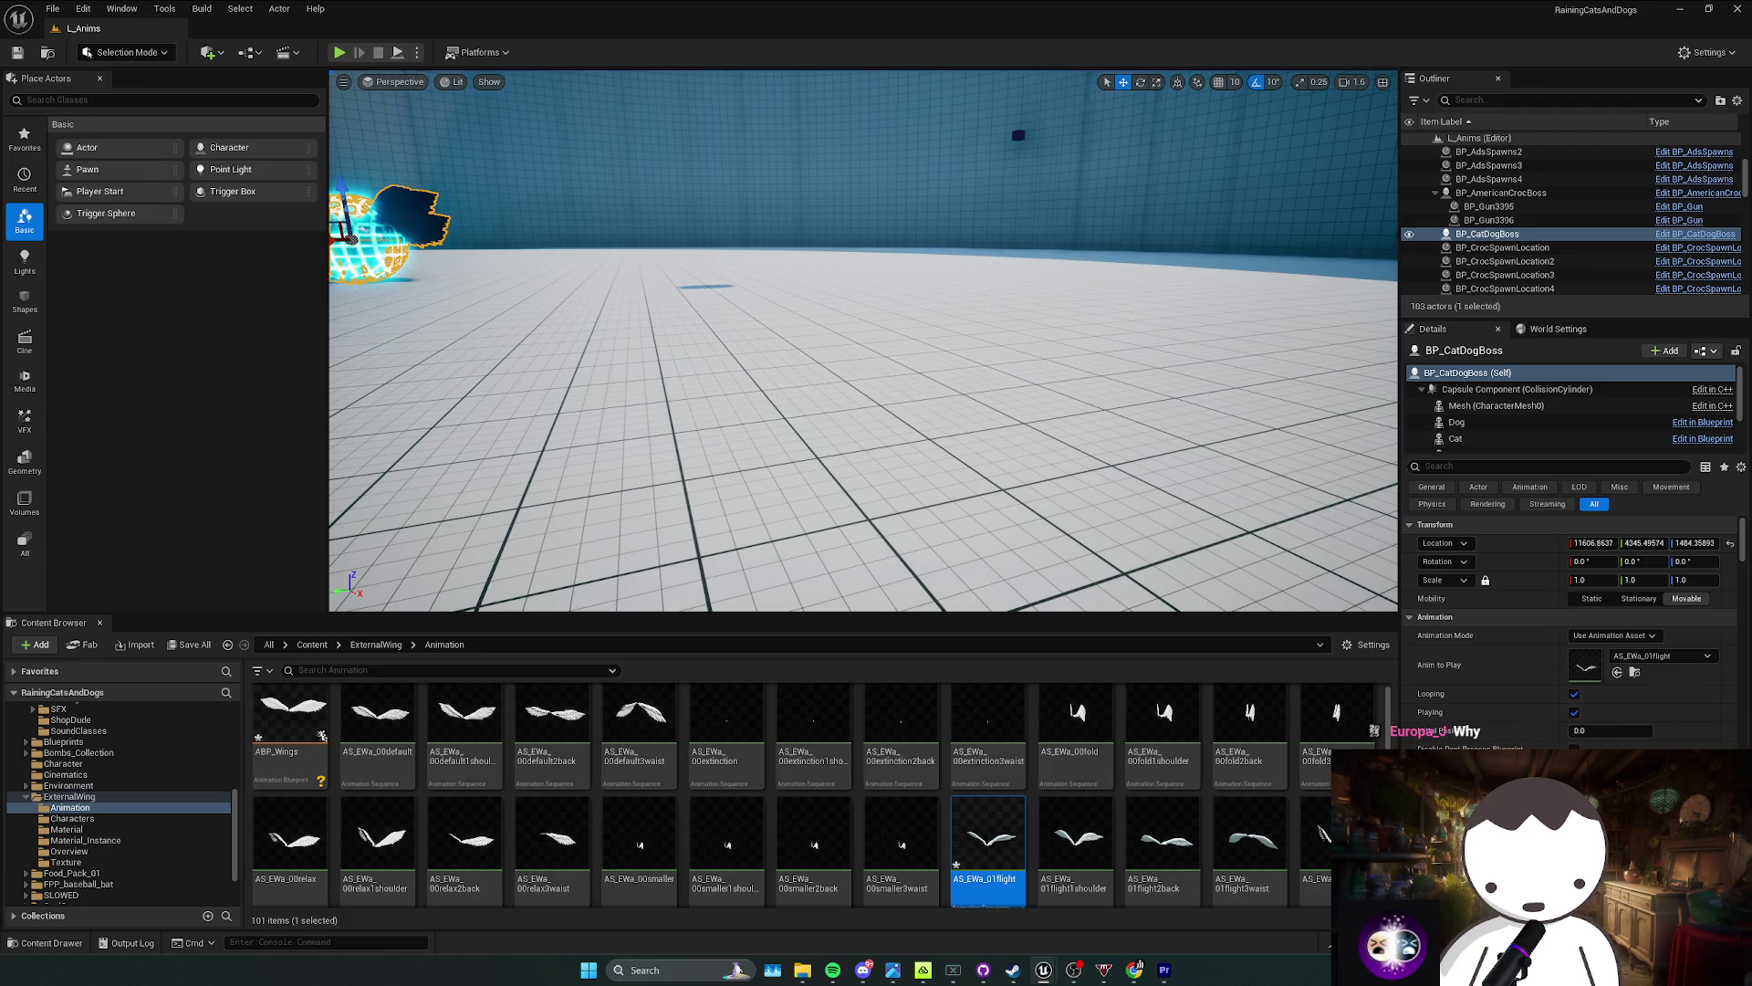
{"action": "double_click", "coordinate": [290, 721]}
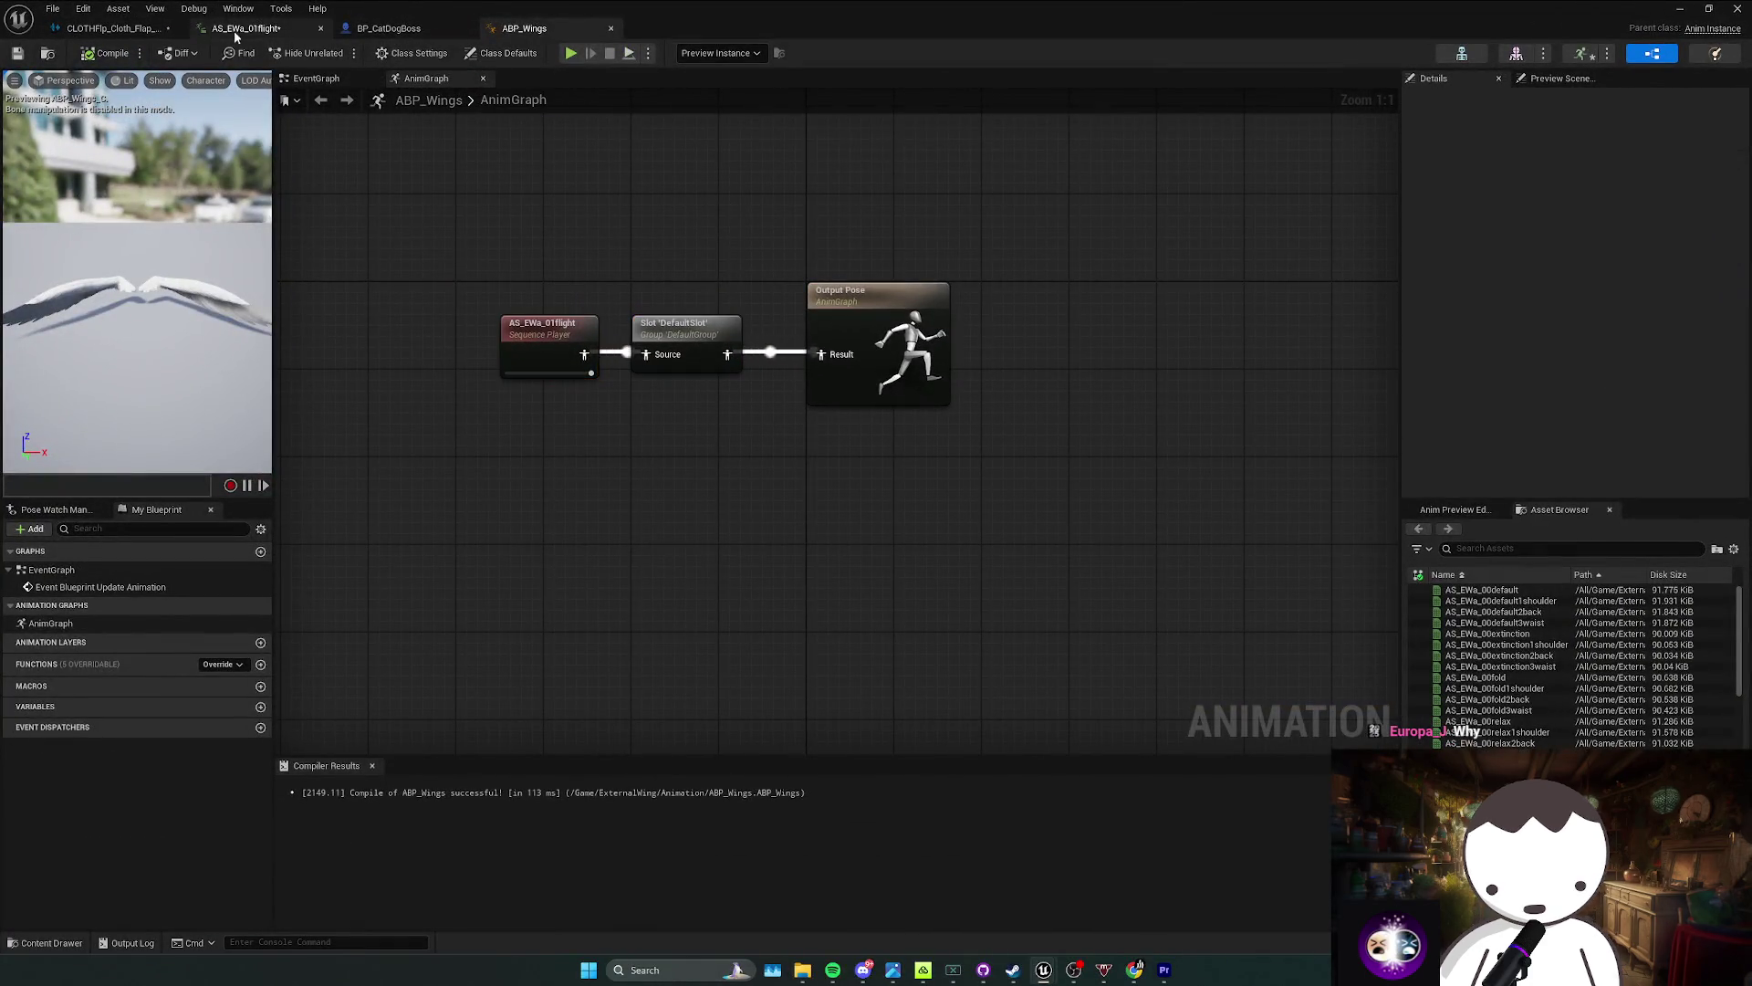
{"action": "left_click", "coordinate": [387, 28]}
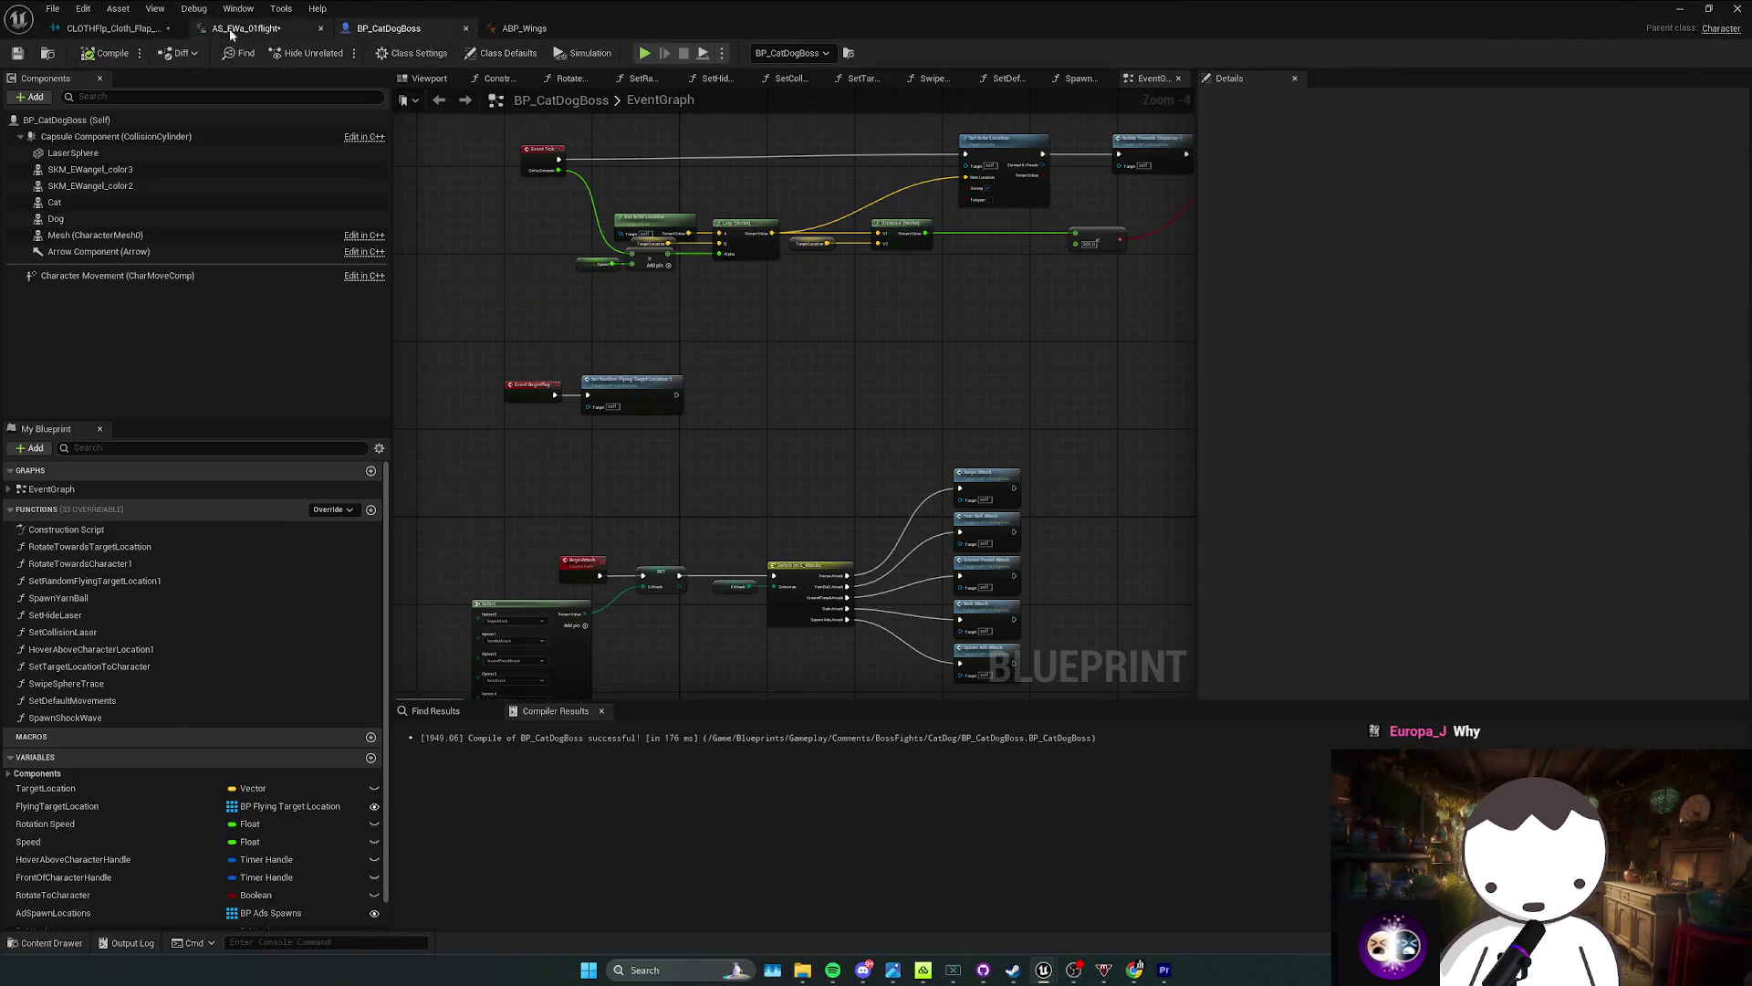
{"action": "left_click", "coordinate": [263, 28]}
{"action": "left_click", "coordinate": [119, 28]}
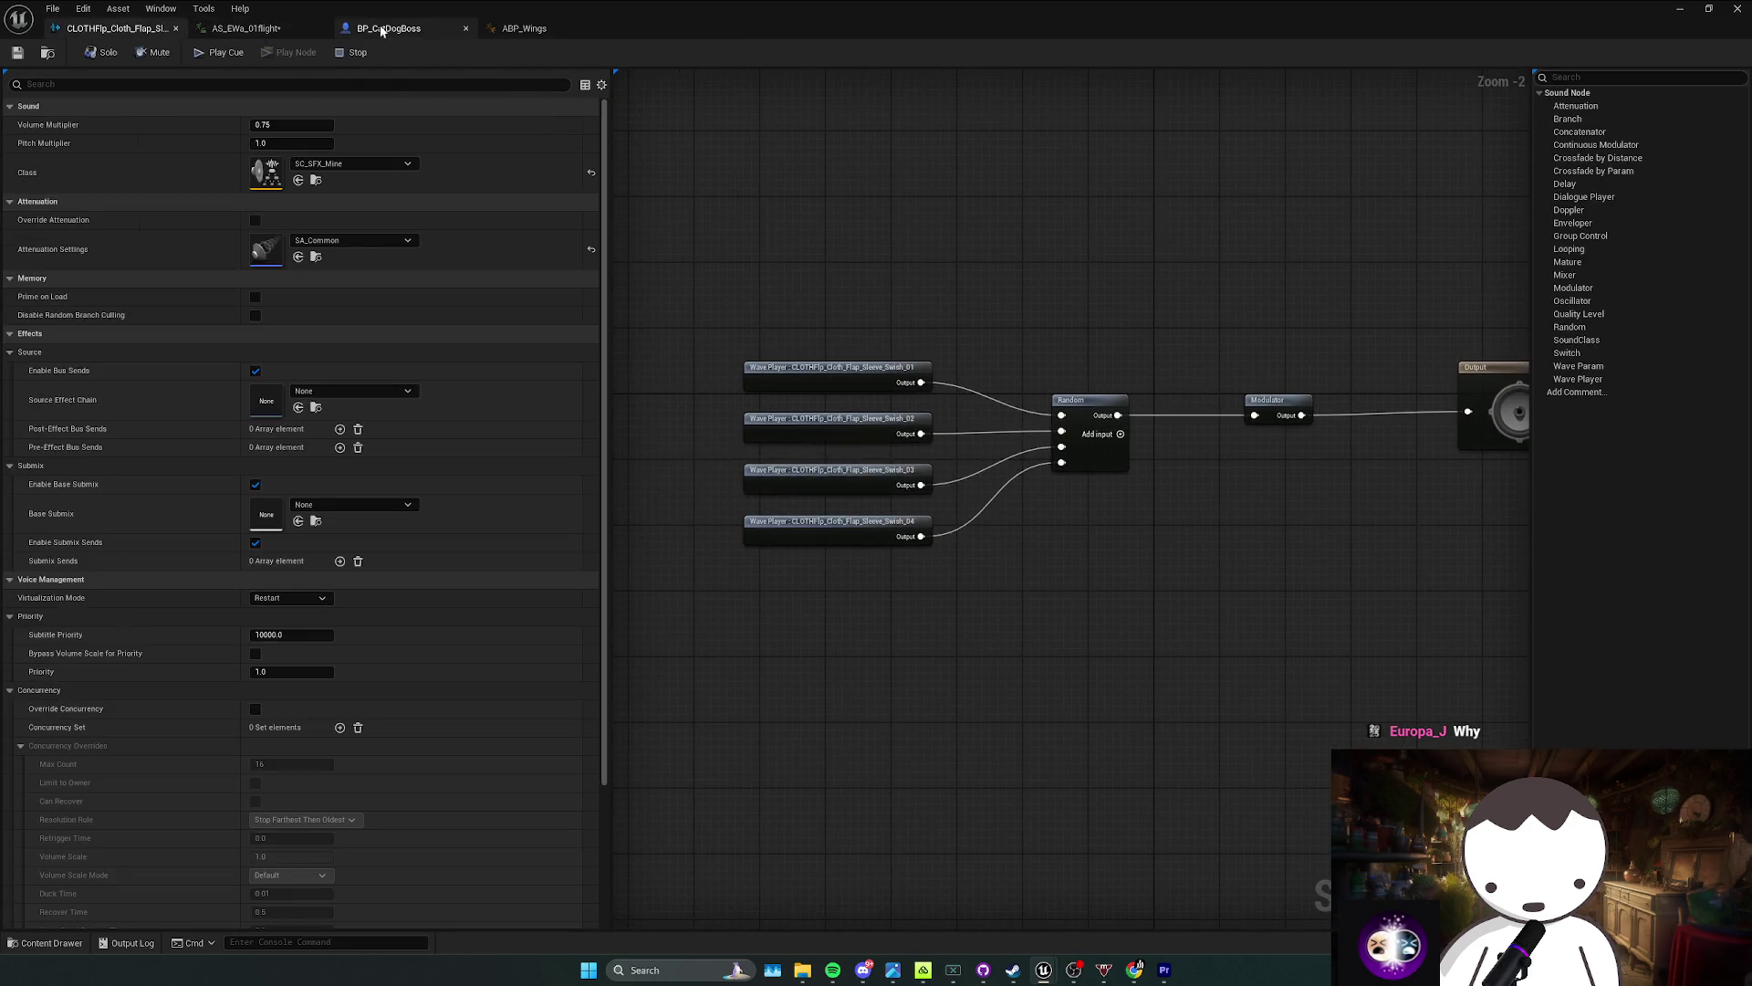
Step: Add a new custom notify at the last frame of the AS_EWa_01flight notify track
{"action": "left_click", "coordinate": [393, 28]}
{"action": "left_click", "coordinate": [515, 28]}
{"action": "left_click", "coordinate": [271, 28]}
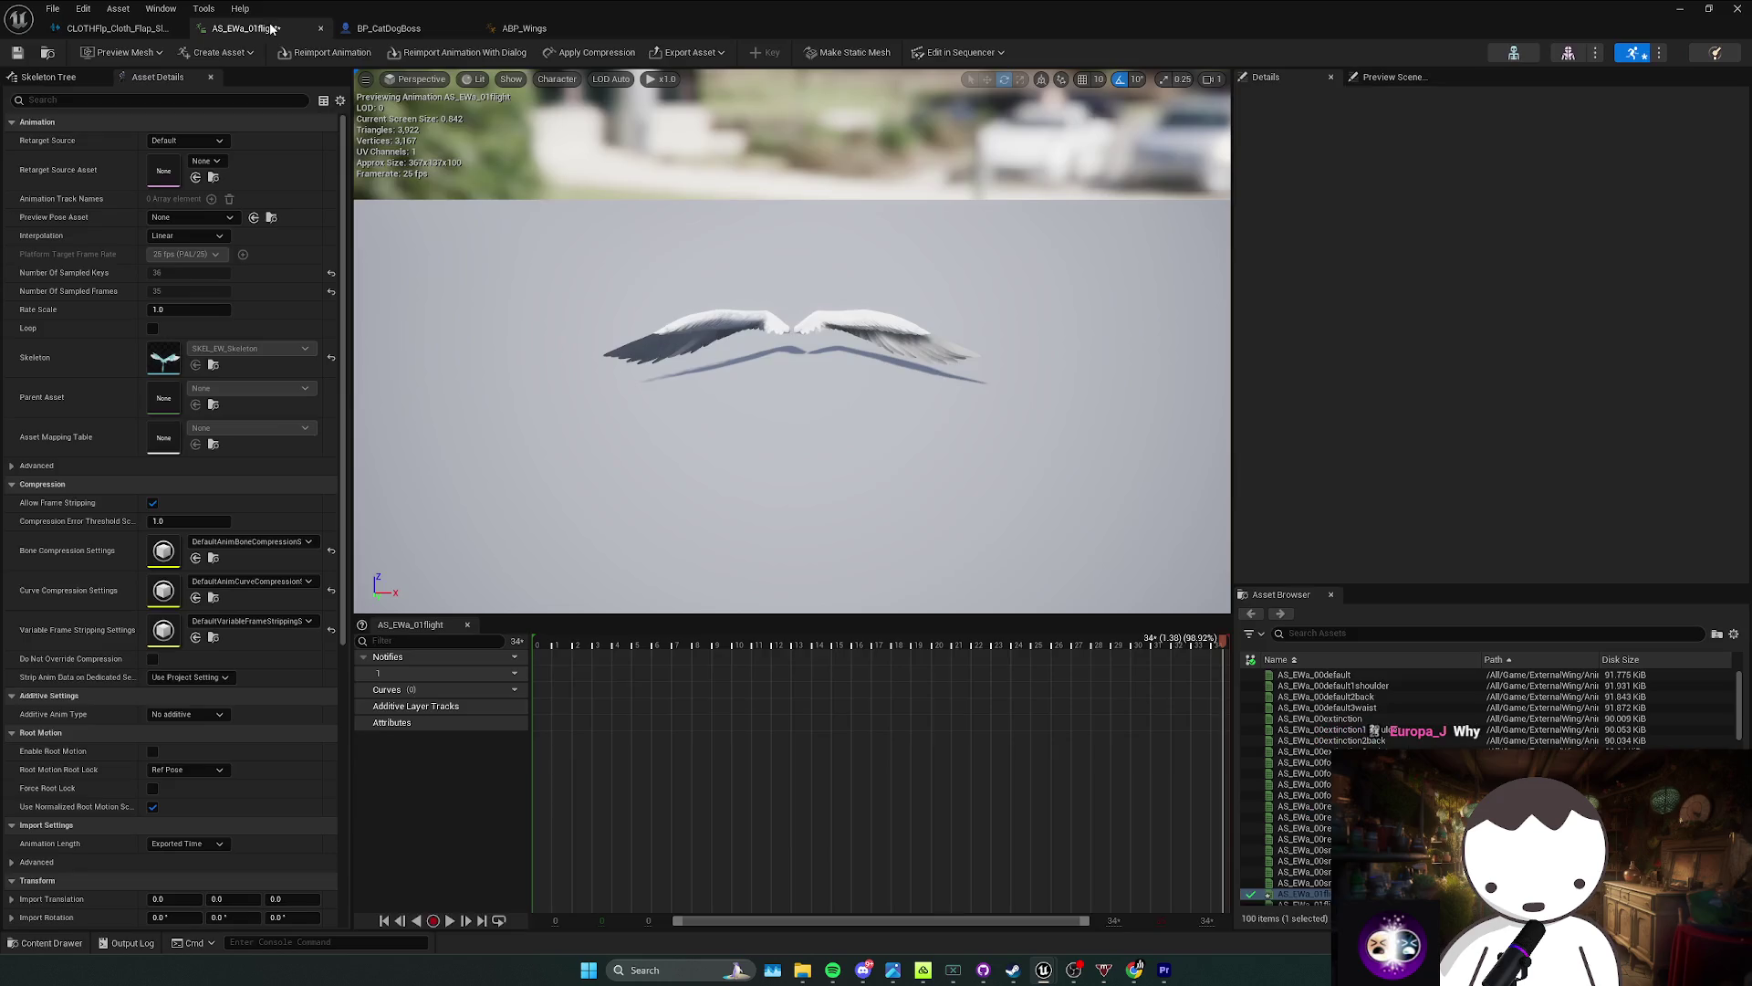
{"action": "right_click", "coordinate": [1223, 675]}
{"action": "mouse_move", "coordinate": [1278, 706]}
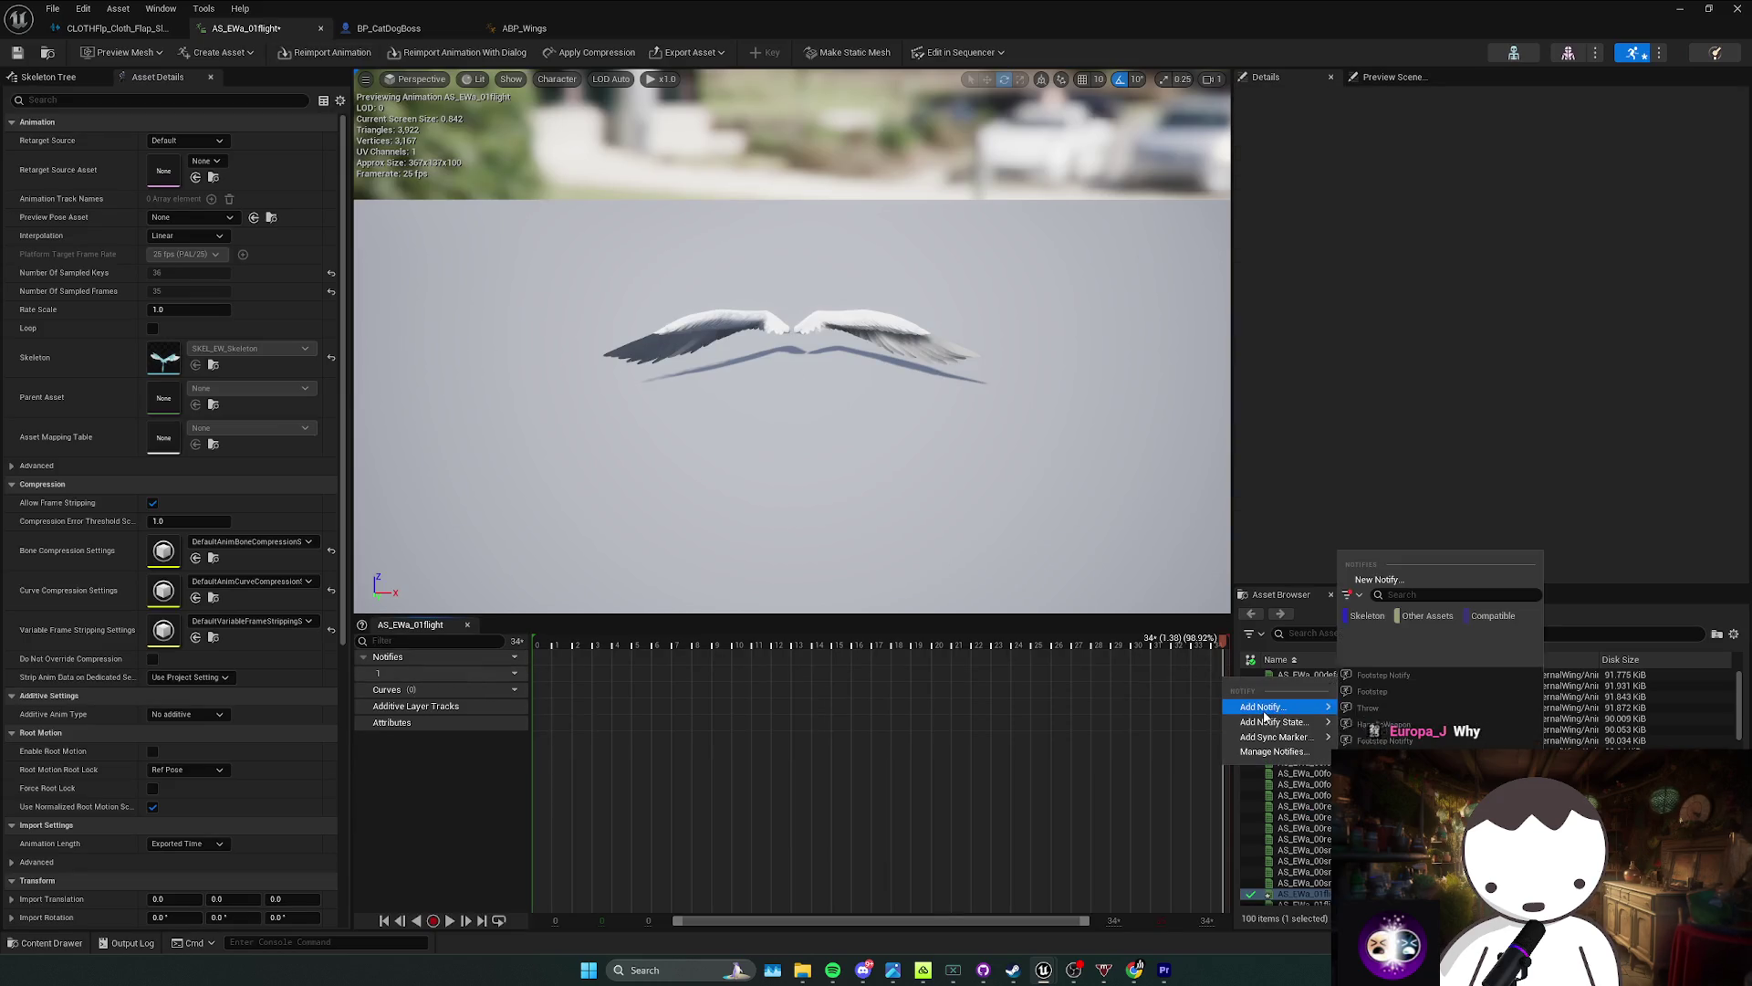
{"action": "left_click", "coordinate": [1378, 579]}
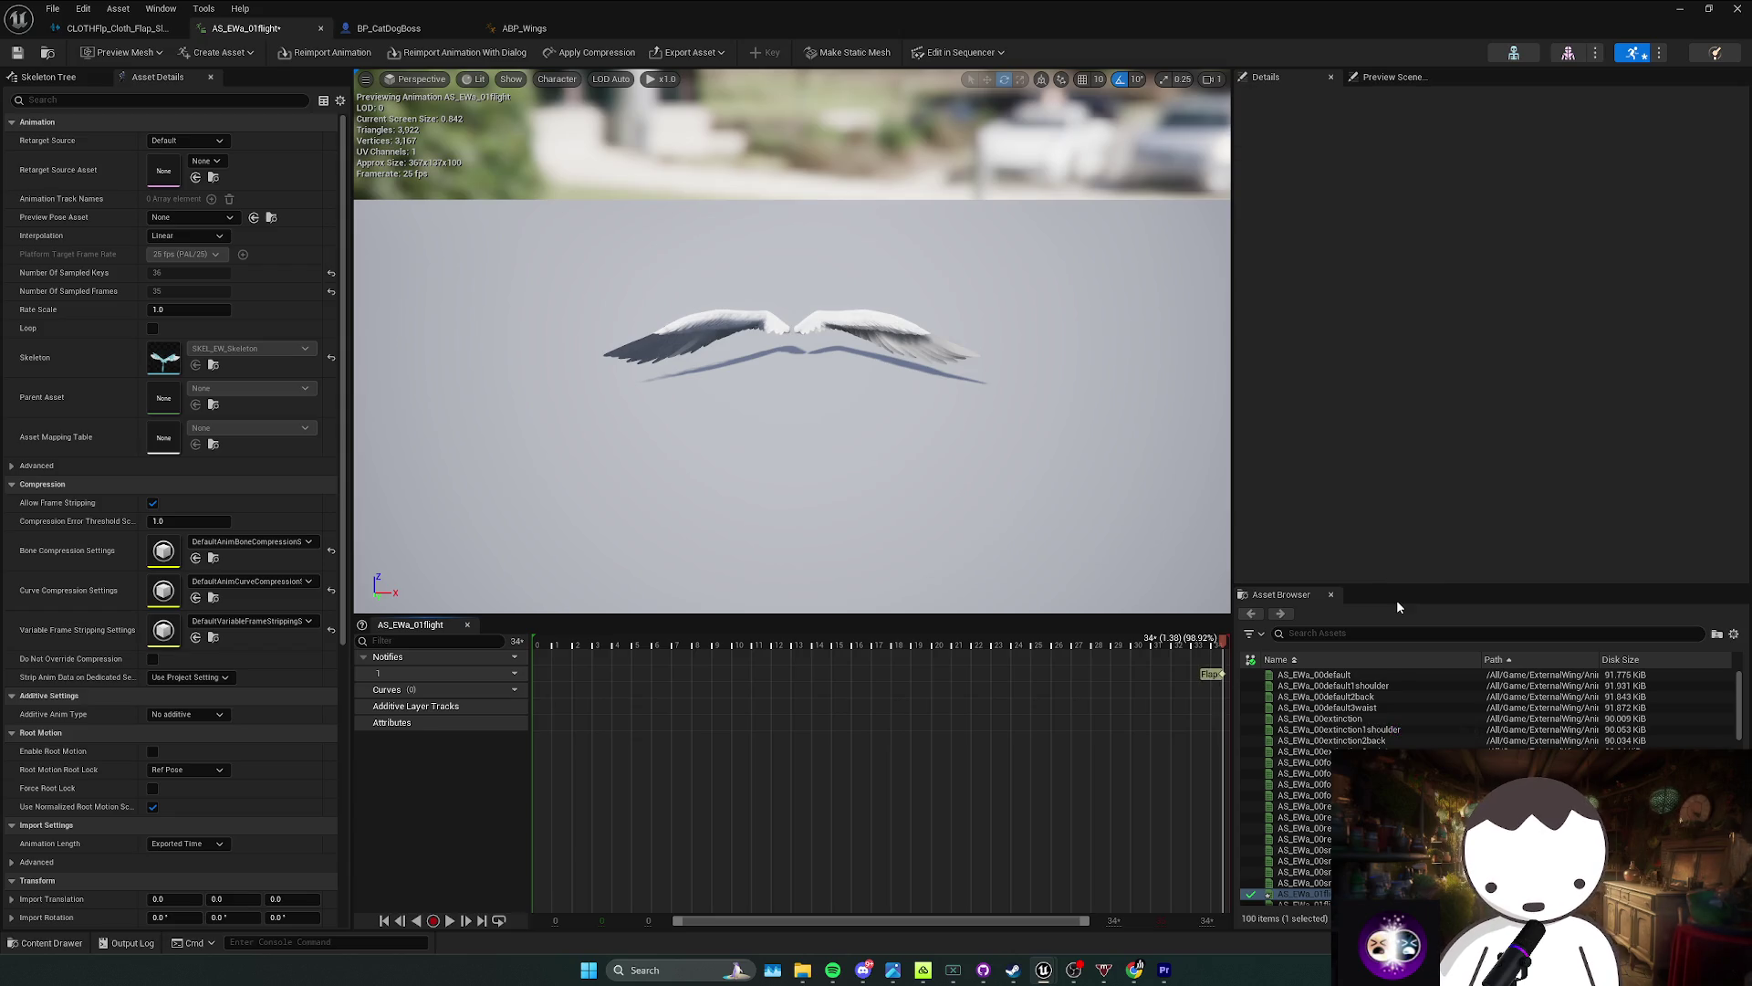
Step: Search the ABP_Wings anim graph actions for 'flap' and close the search without adding anything
{"action": "left_click", "coordinate": [520, 28]}
{"action": "right_click", "coordinate": [761, 509]}
{"action": "type", "text": "flap"}
{"action": "left_click", "coordinate": [678, 504]}
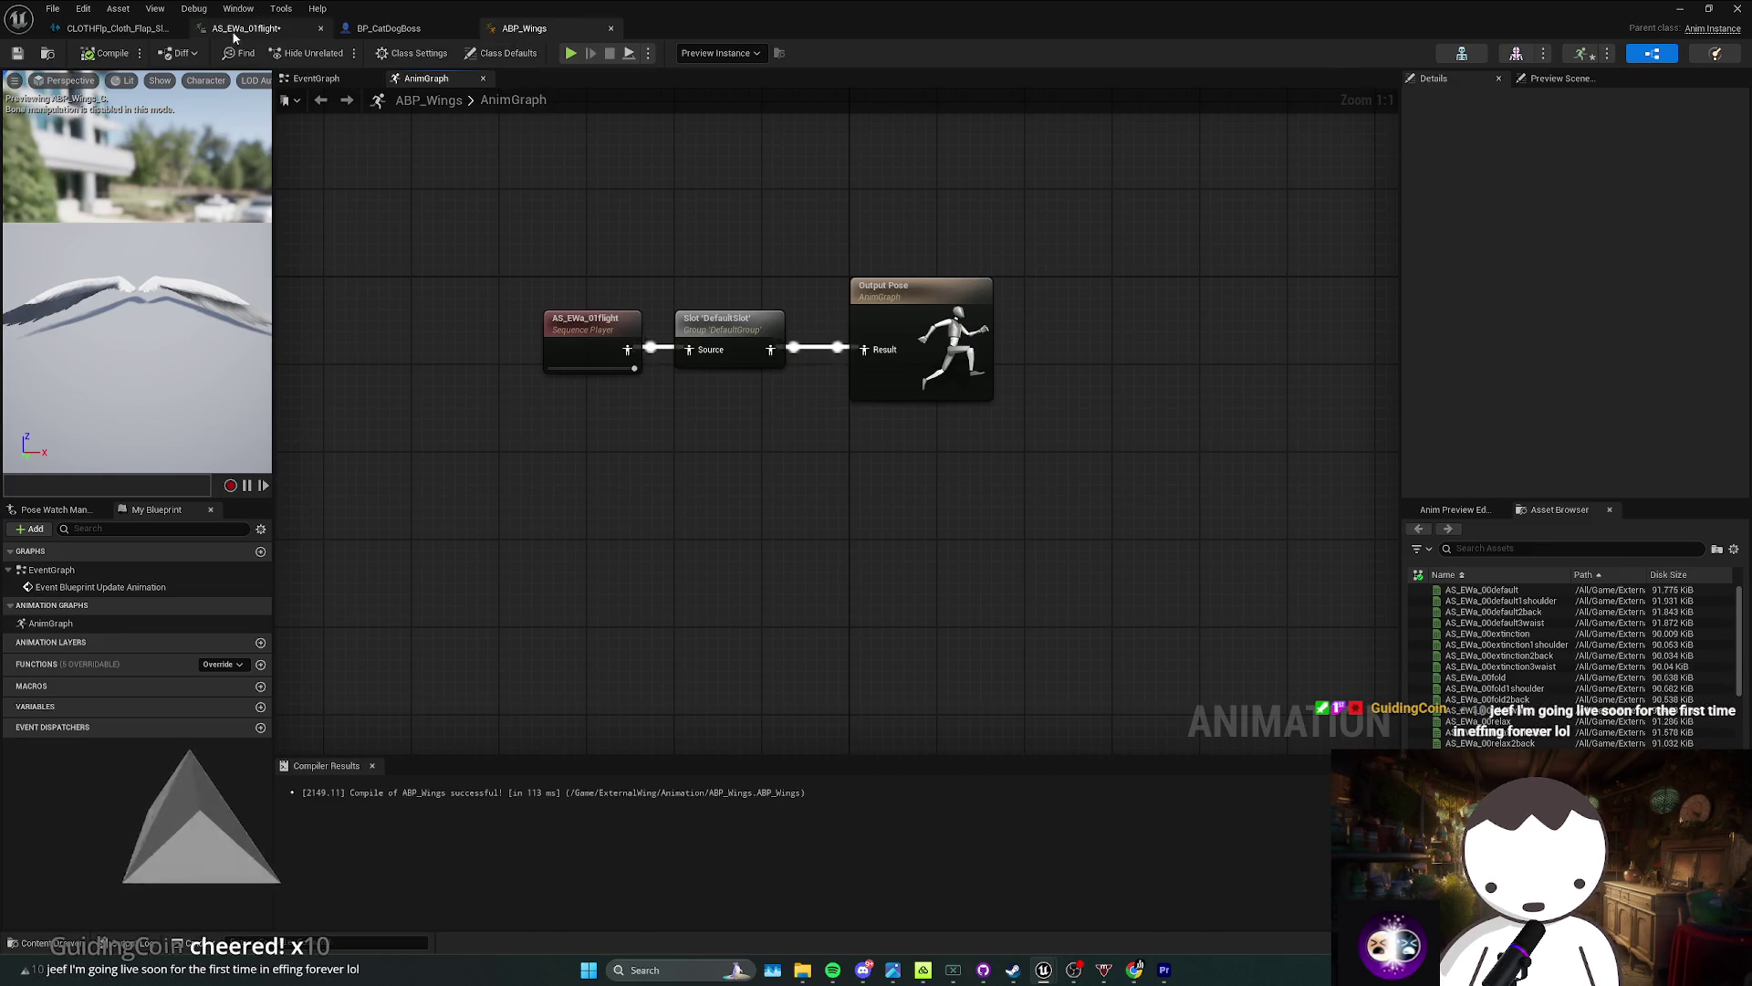
Step: Look up 'flap' in the ABP_Wings anim graph action search, add no node, and go back to AS_EWa_01flight
{"action": "left_click", "coordinate": [245, 29]}
{"action": "left_click", "coordinate": [559, 21]}
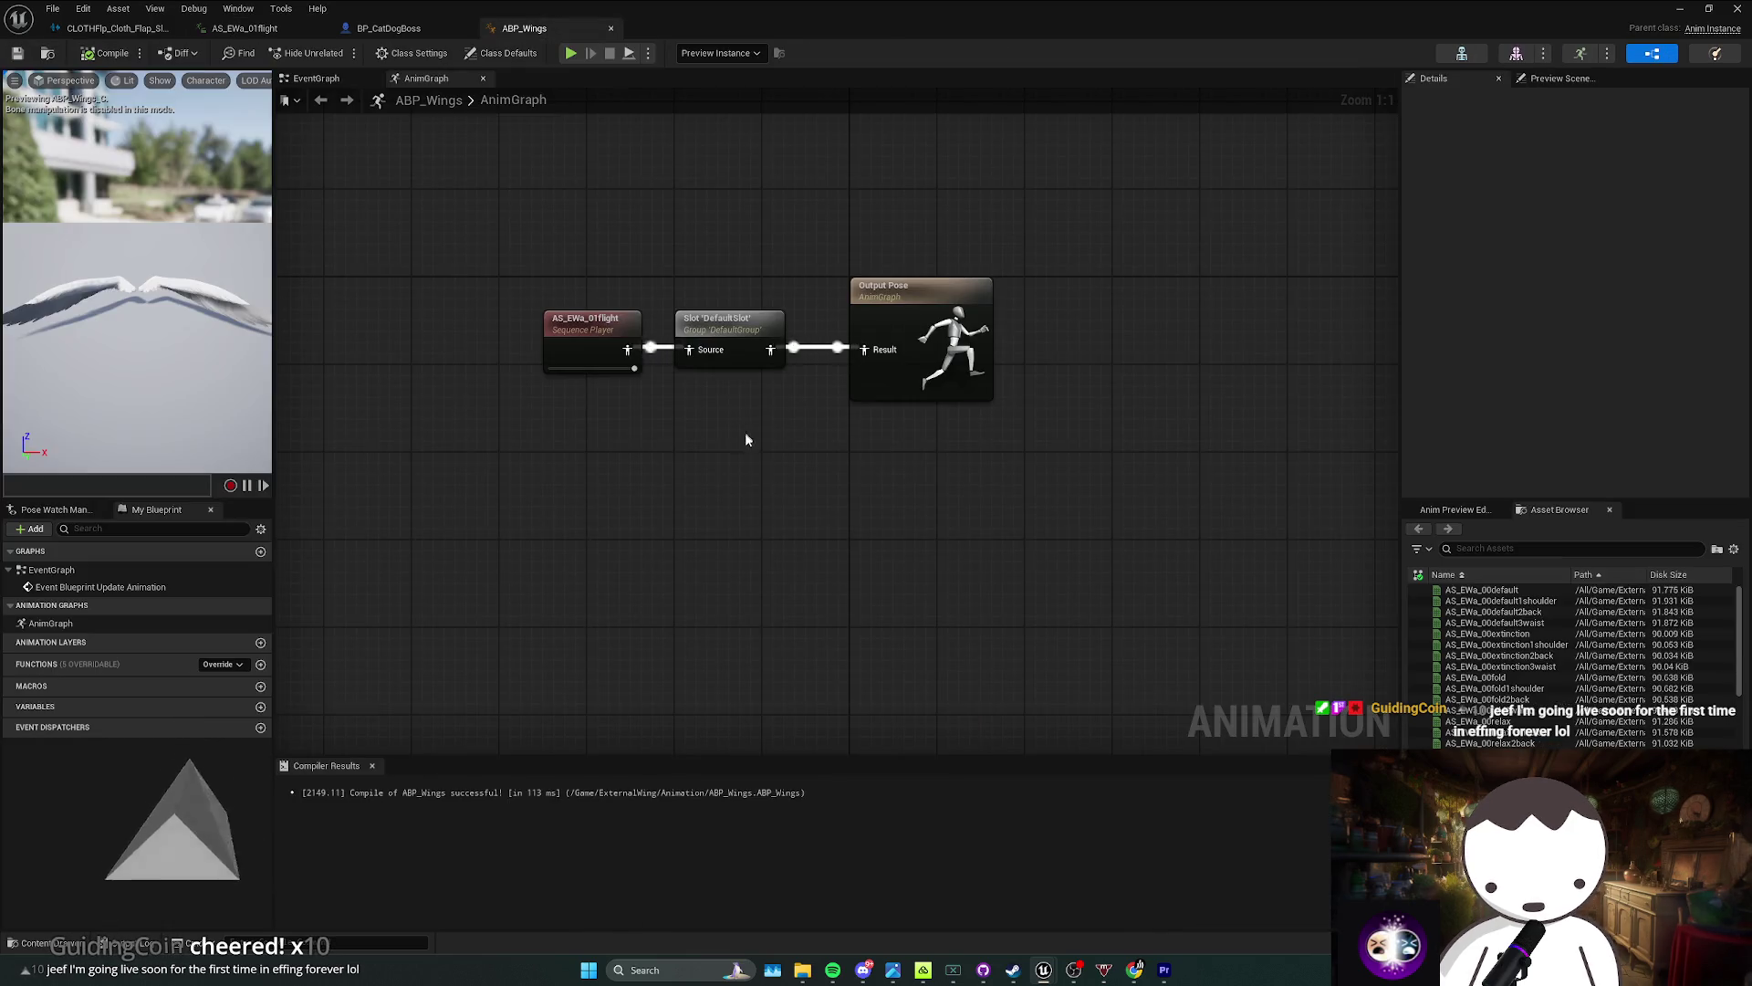
{"action": "right_click", "coordinate": [734, 455]}
{"action": "type", "text": "flap"}
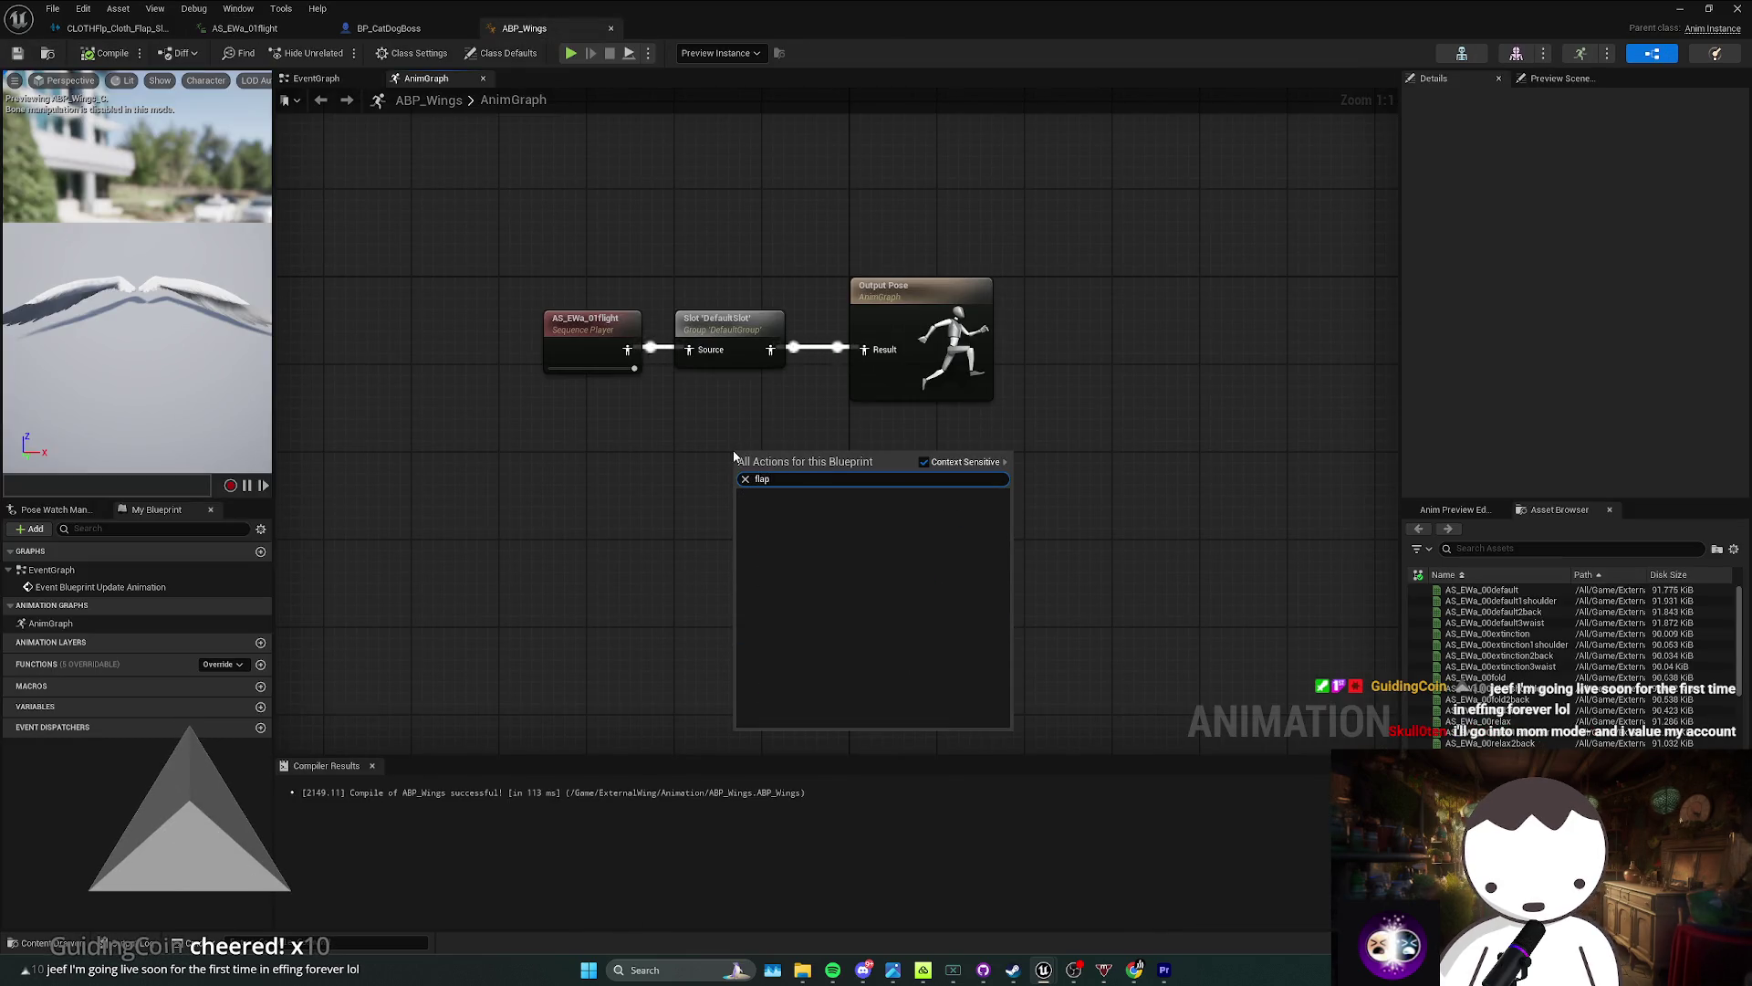
{"action": "left_click", "coordinate": [595, 424]}
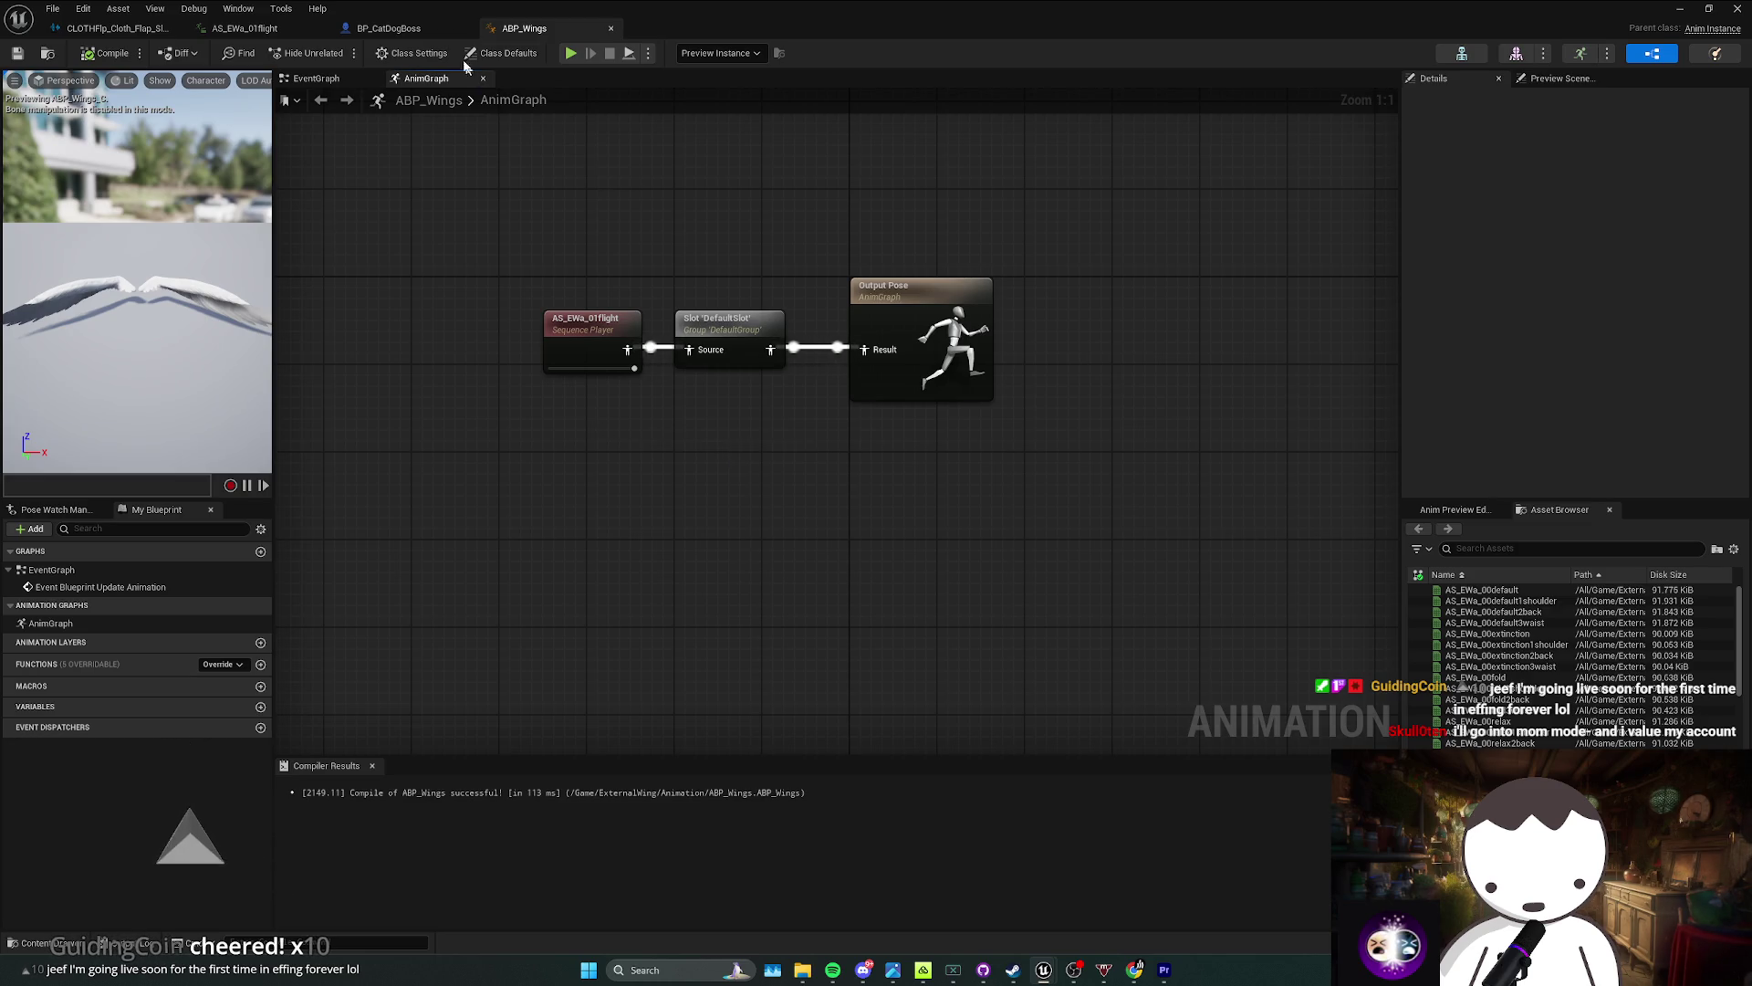
{"action": "left_click", "coordinate": [243, 35]}
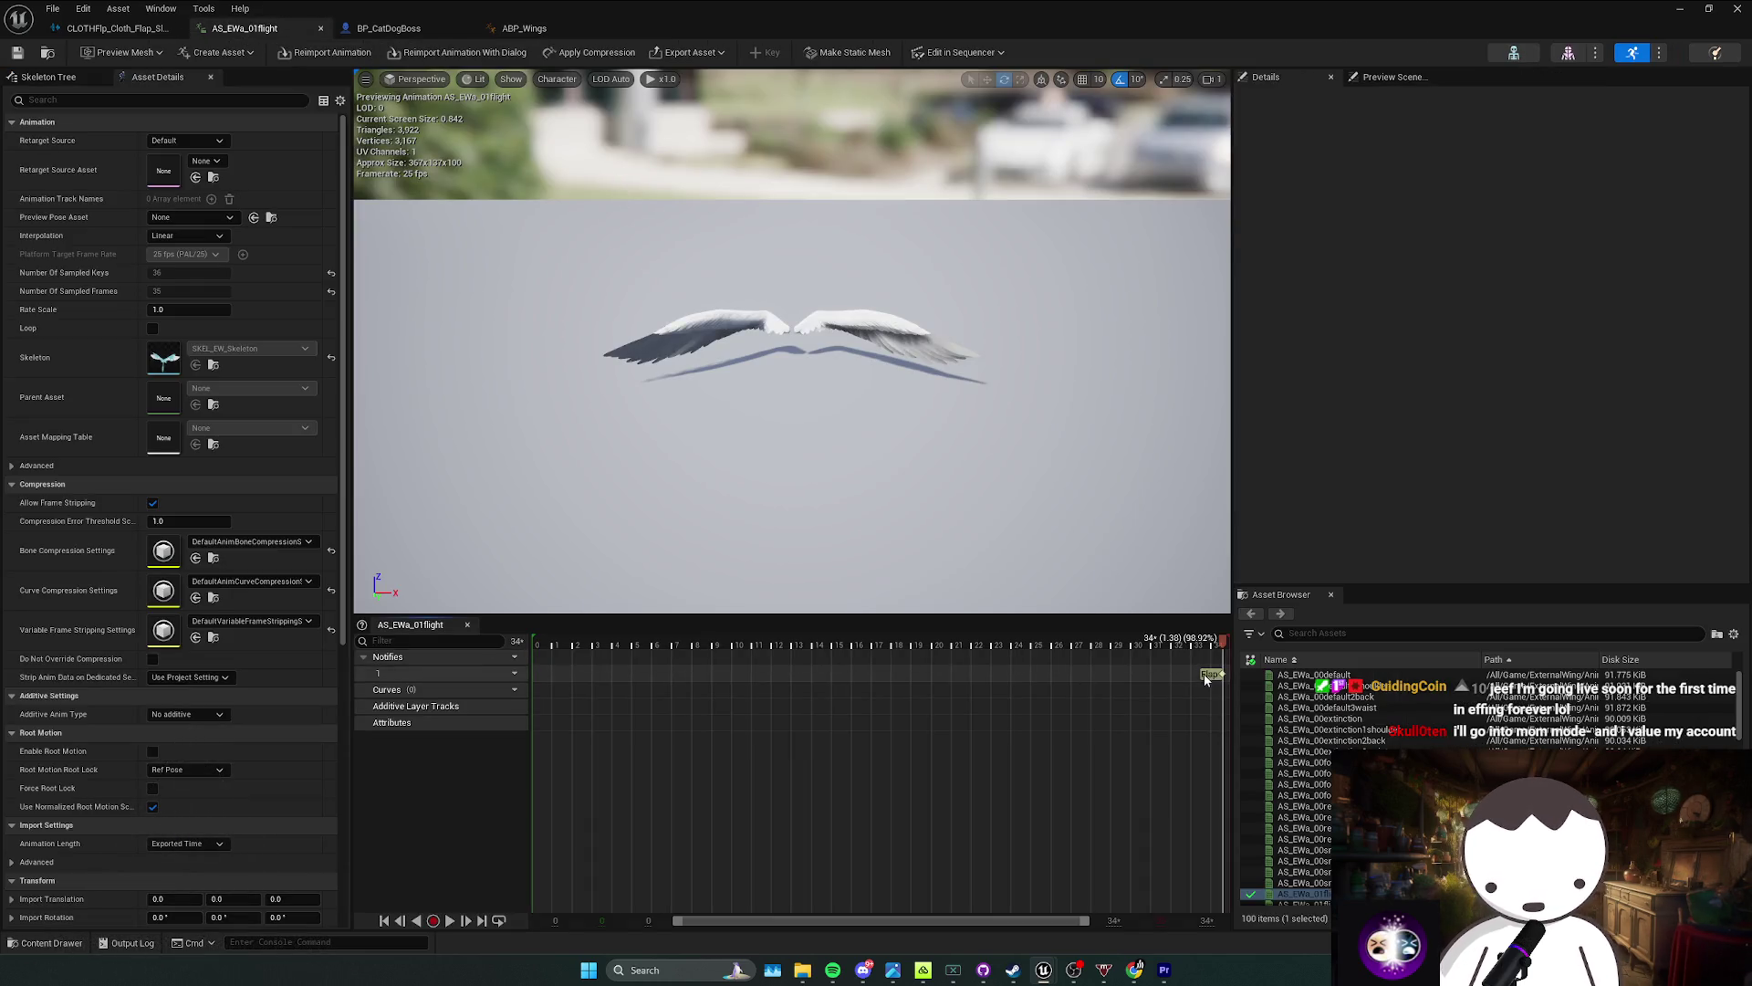
Step: Start a new custom notify at the track end and place the playhead near the last frame
{"action": "left_click", "coordinate": [1209, 674]}
{"action": "left_click", "coordinate": [1213, 683]}
{"action": "right_click", "coordinate": [1212, 679]}
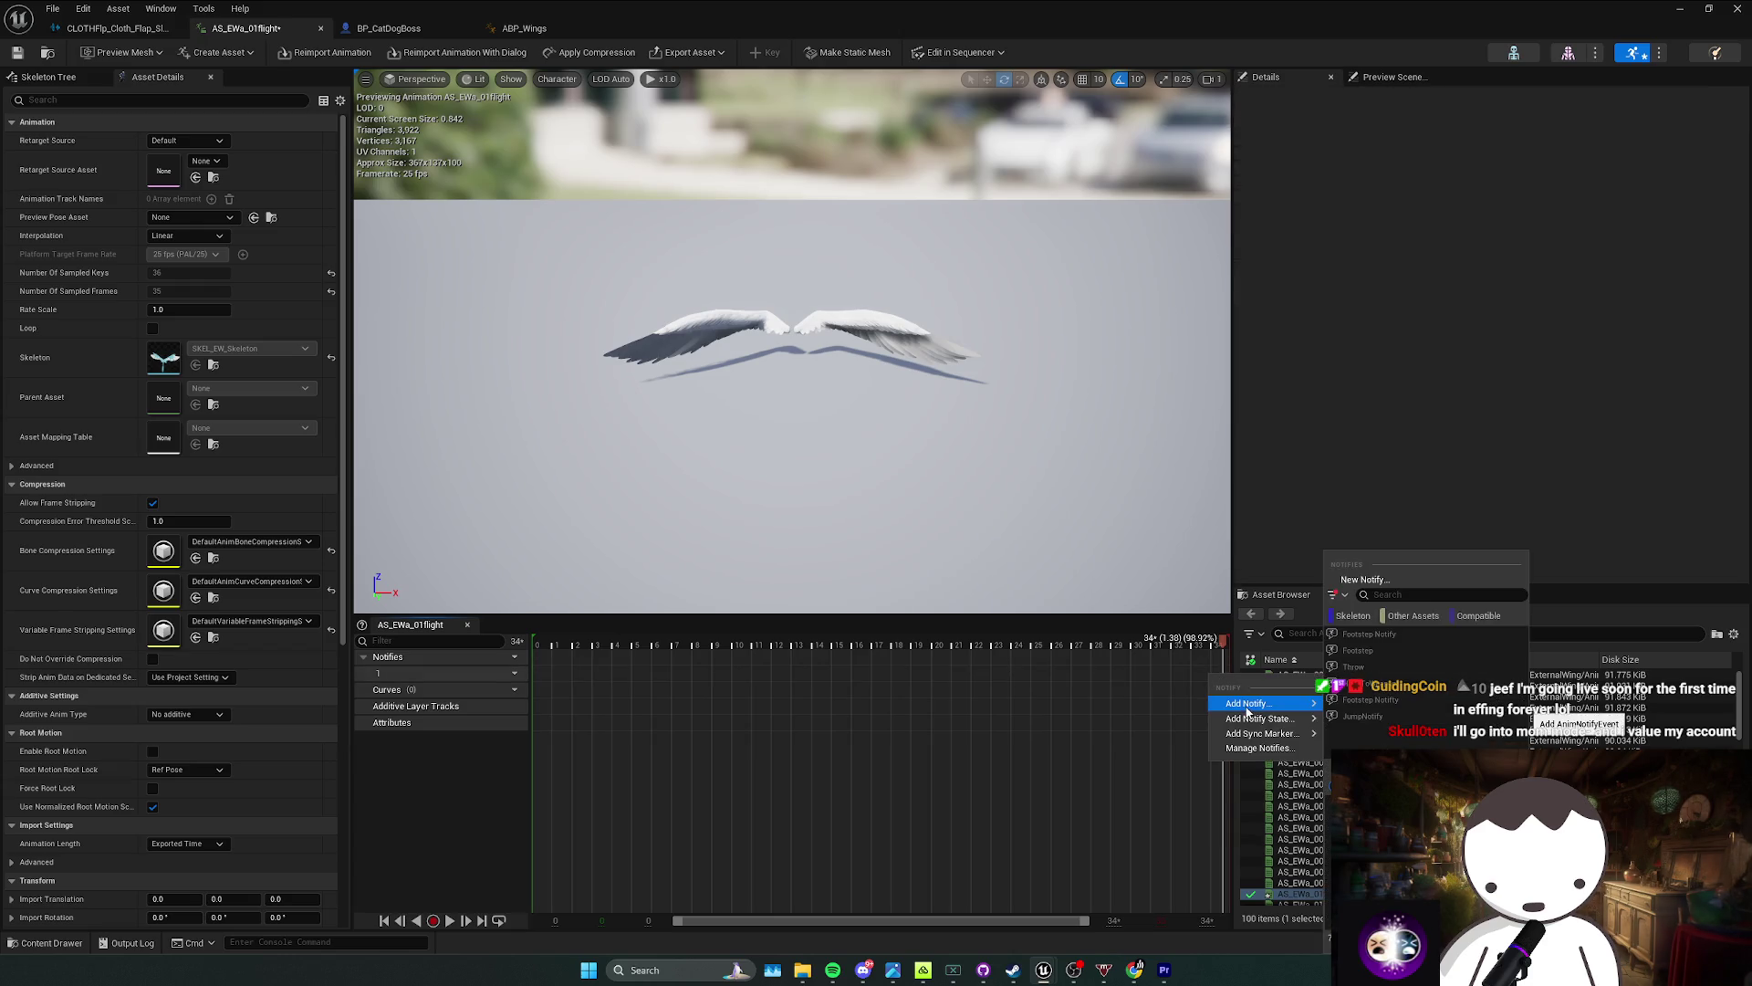
{"action": "mouse_move", "coordinate": [1294, 705]}
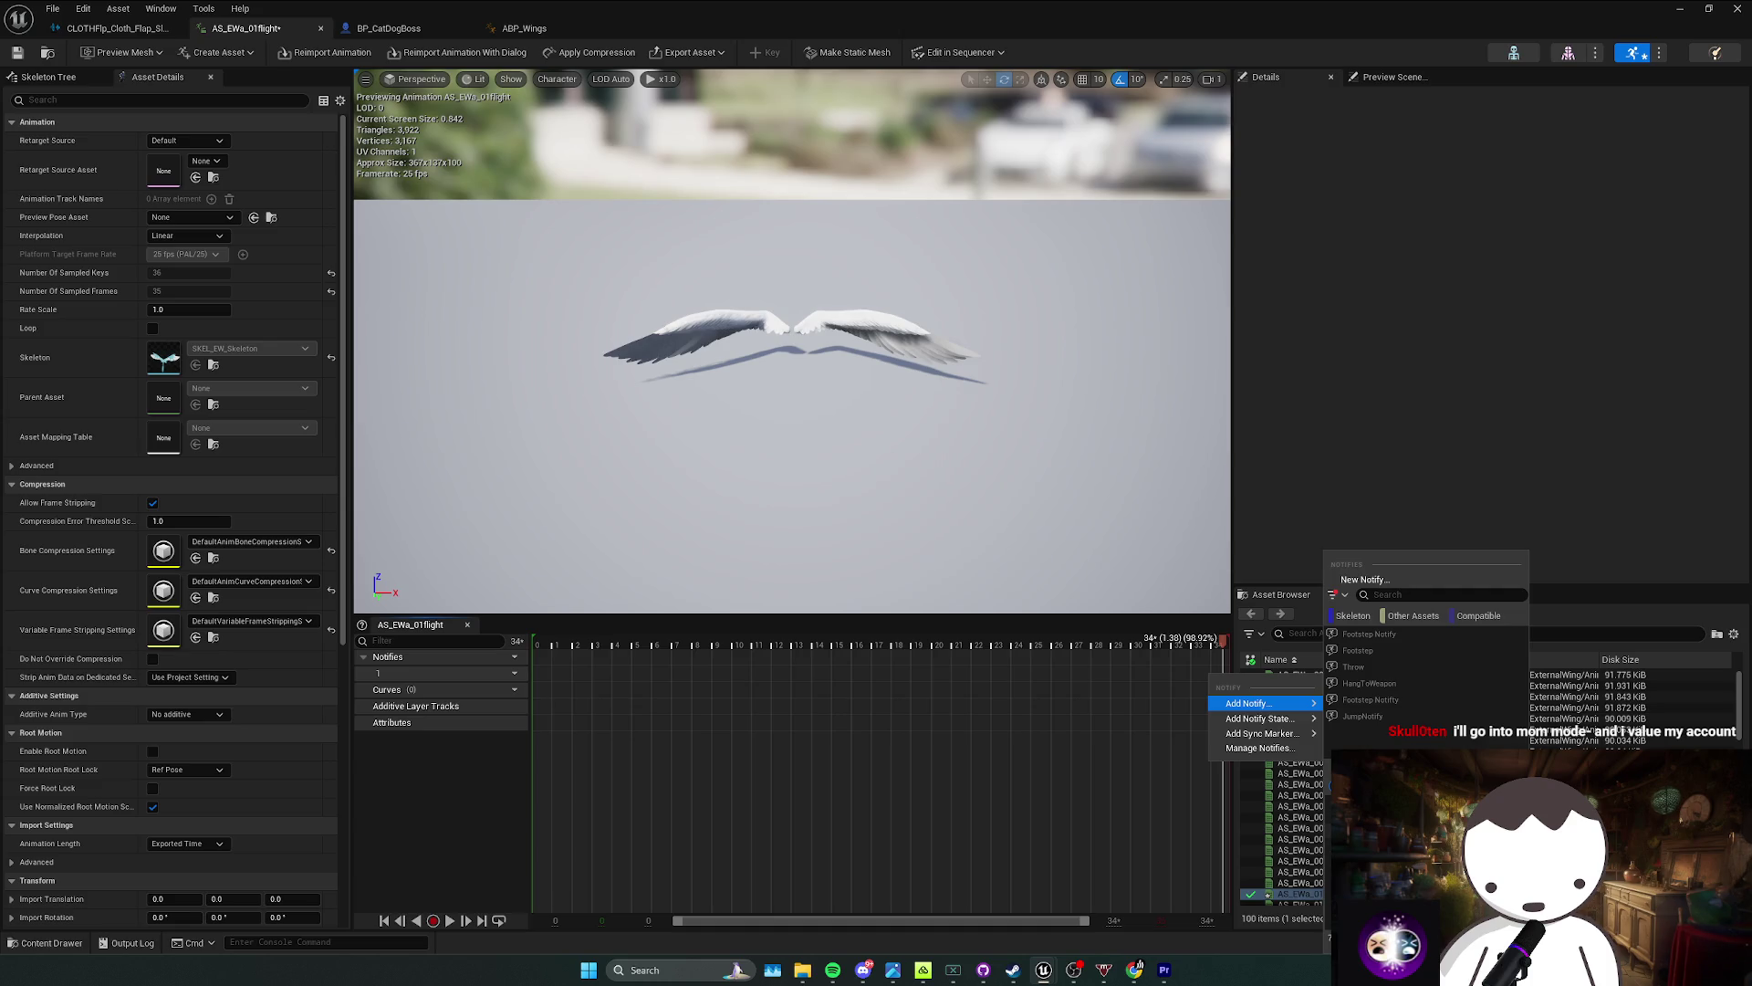
{"action": "left_click", "coordinate": [1378, 581]}
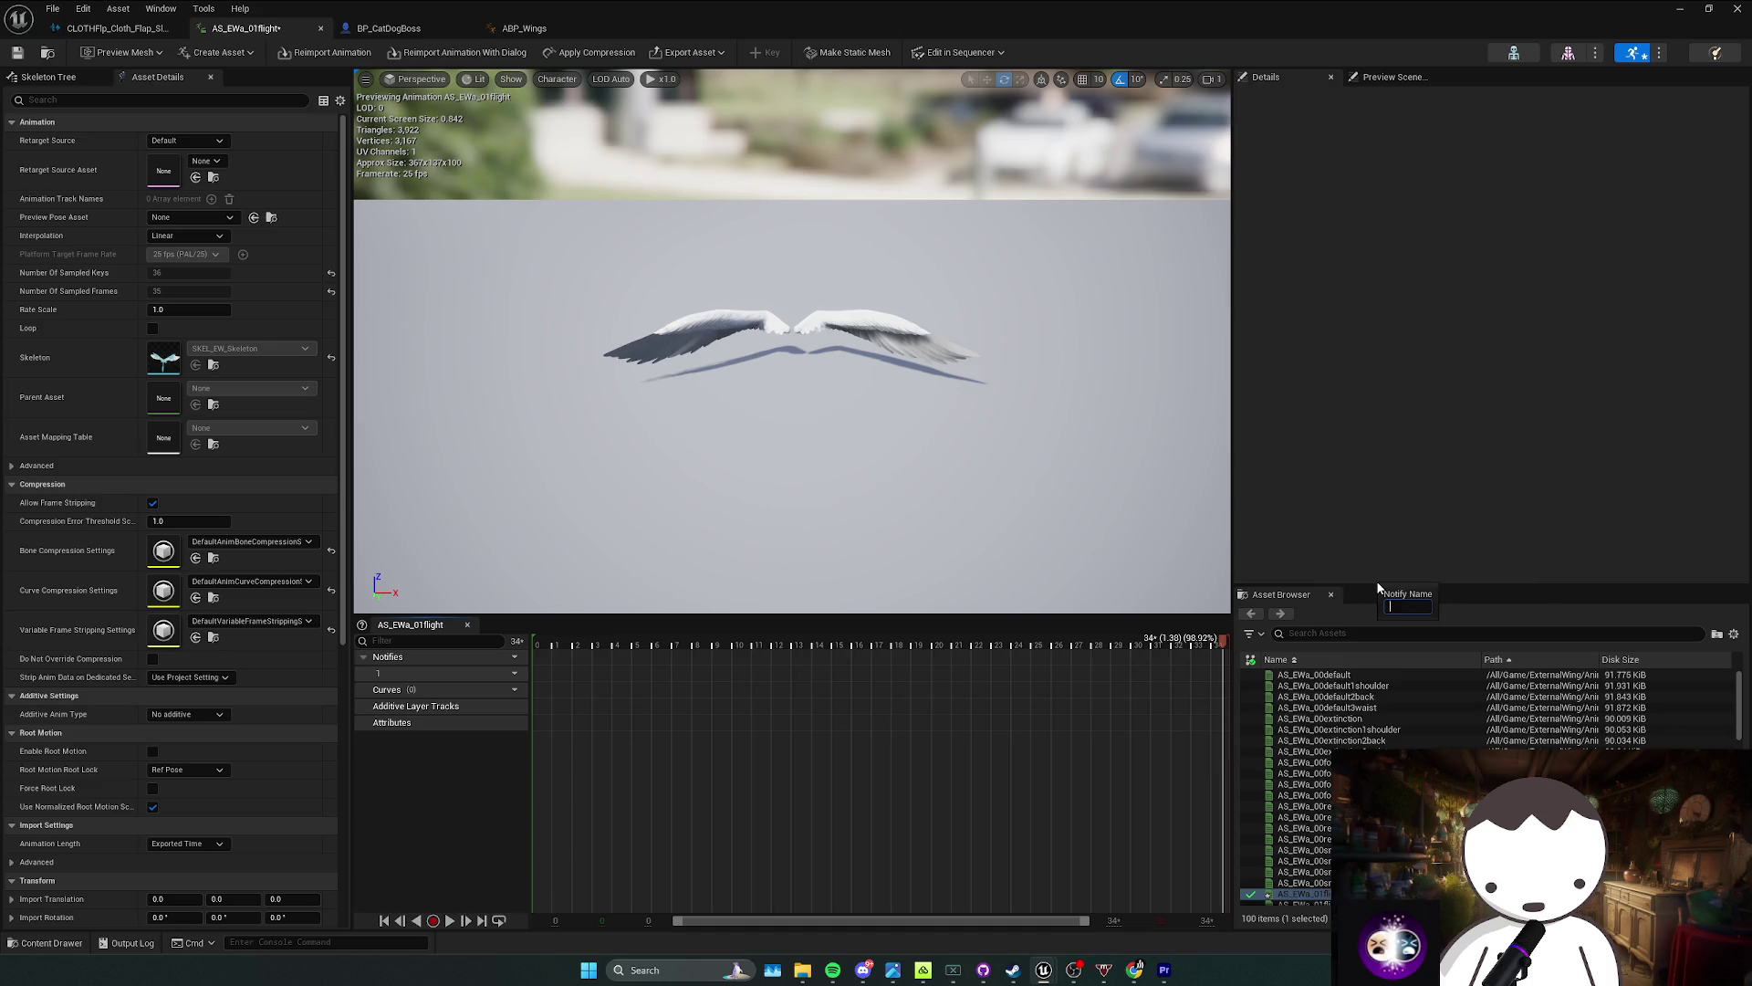
{"action": "right_click", "coordinate": [1225, 661]}
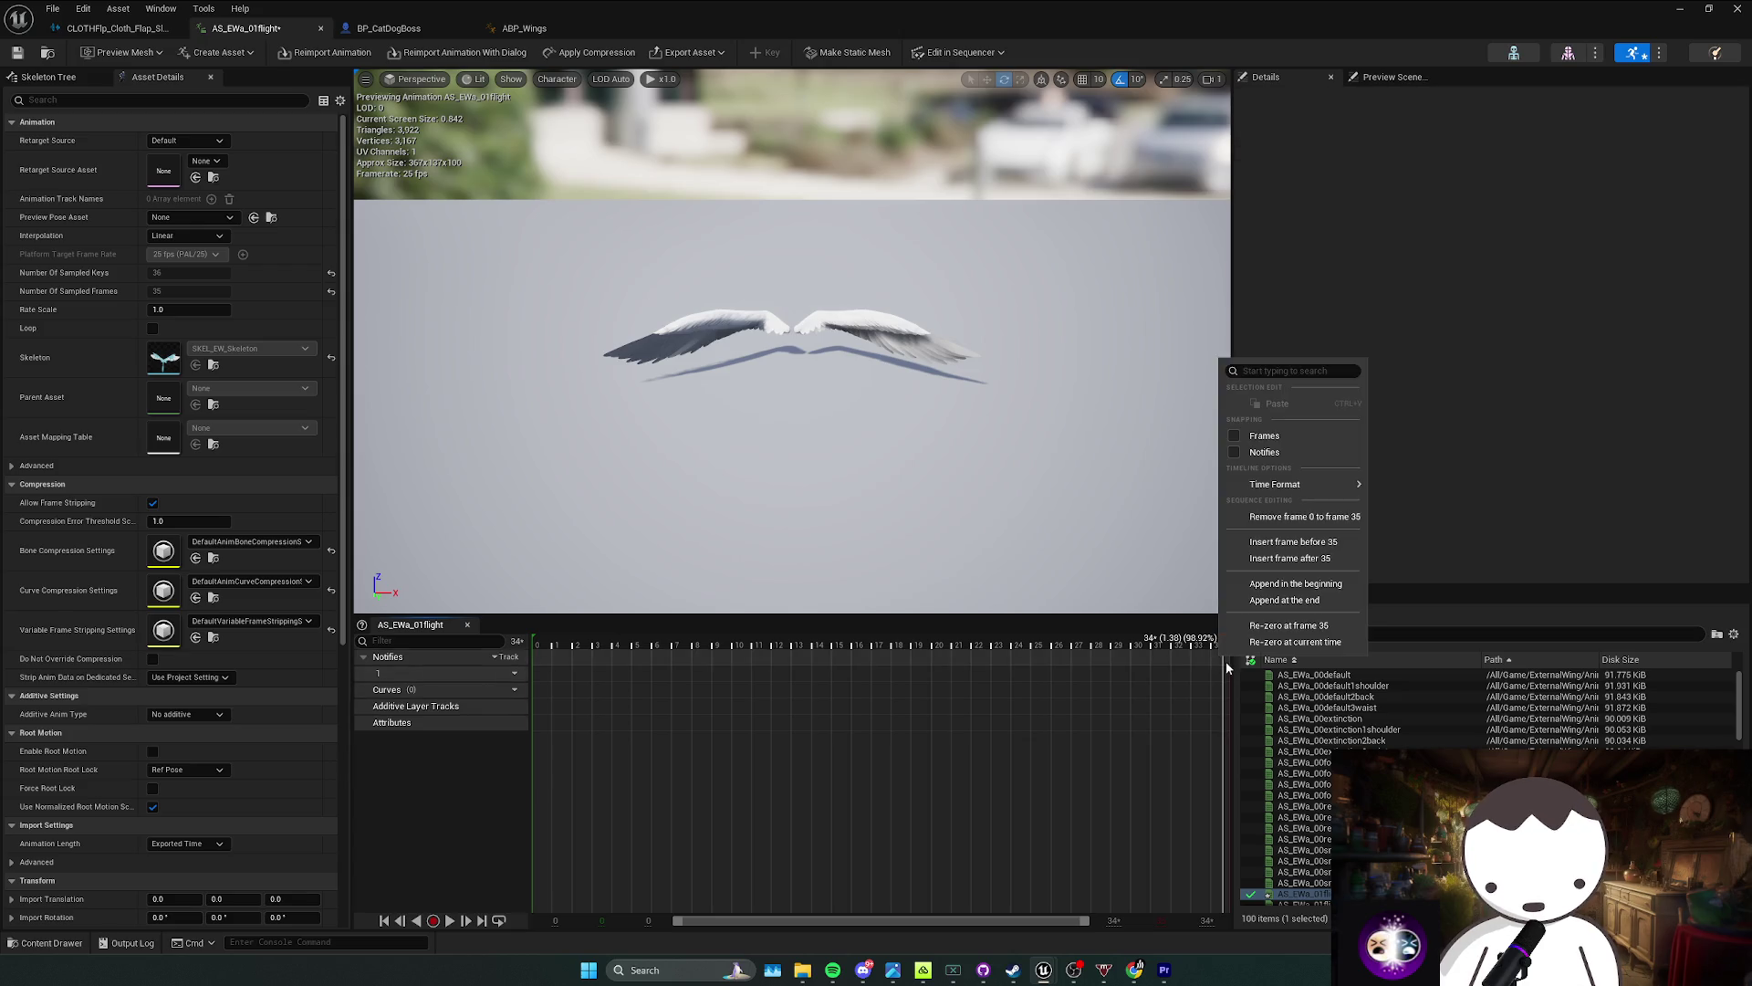
{"action": "left_click", "coordinate": [1221, 672]}
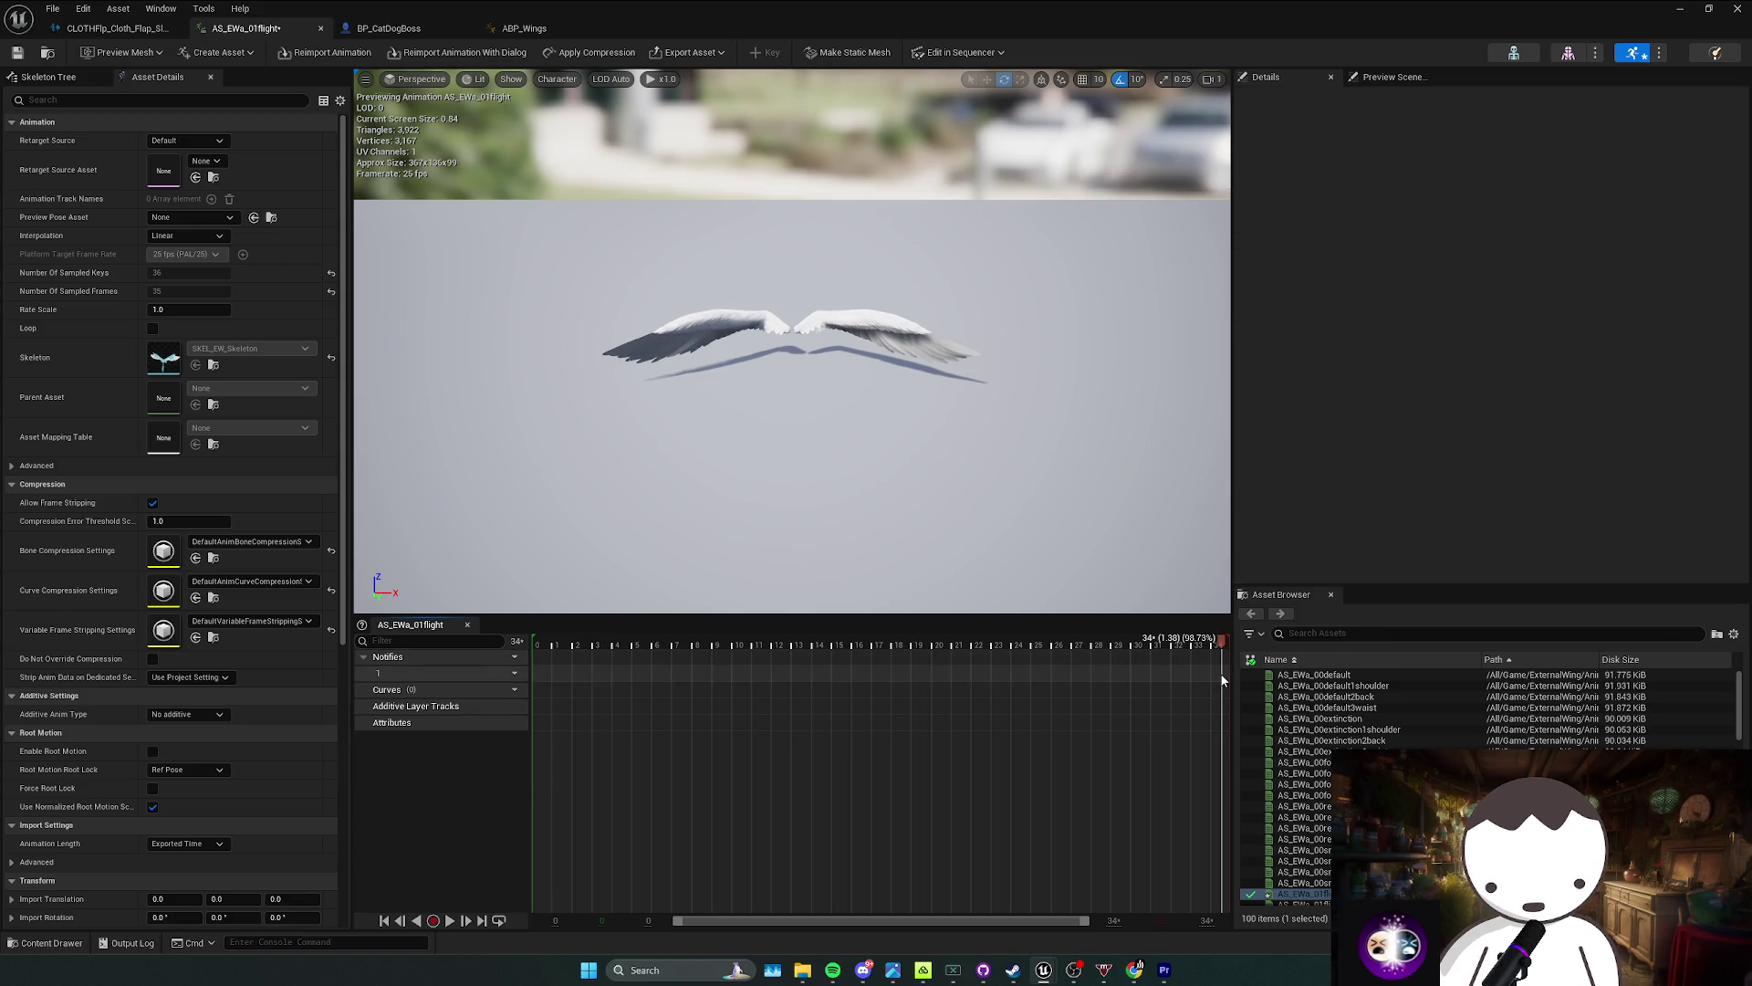
Step: Try a second notify track and a Footstep notify, then undo and delete them
{"action": "left_click", "coordinate": [517, 674]}
{"action": "left_click", "coordinate": [542, 709]}
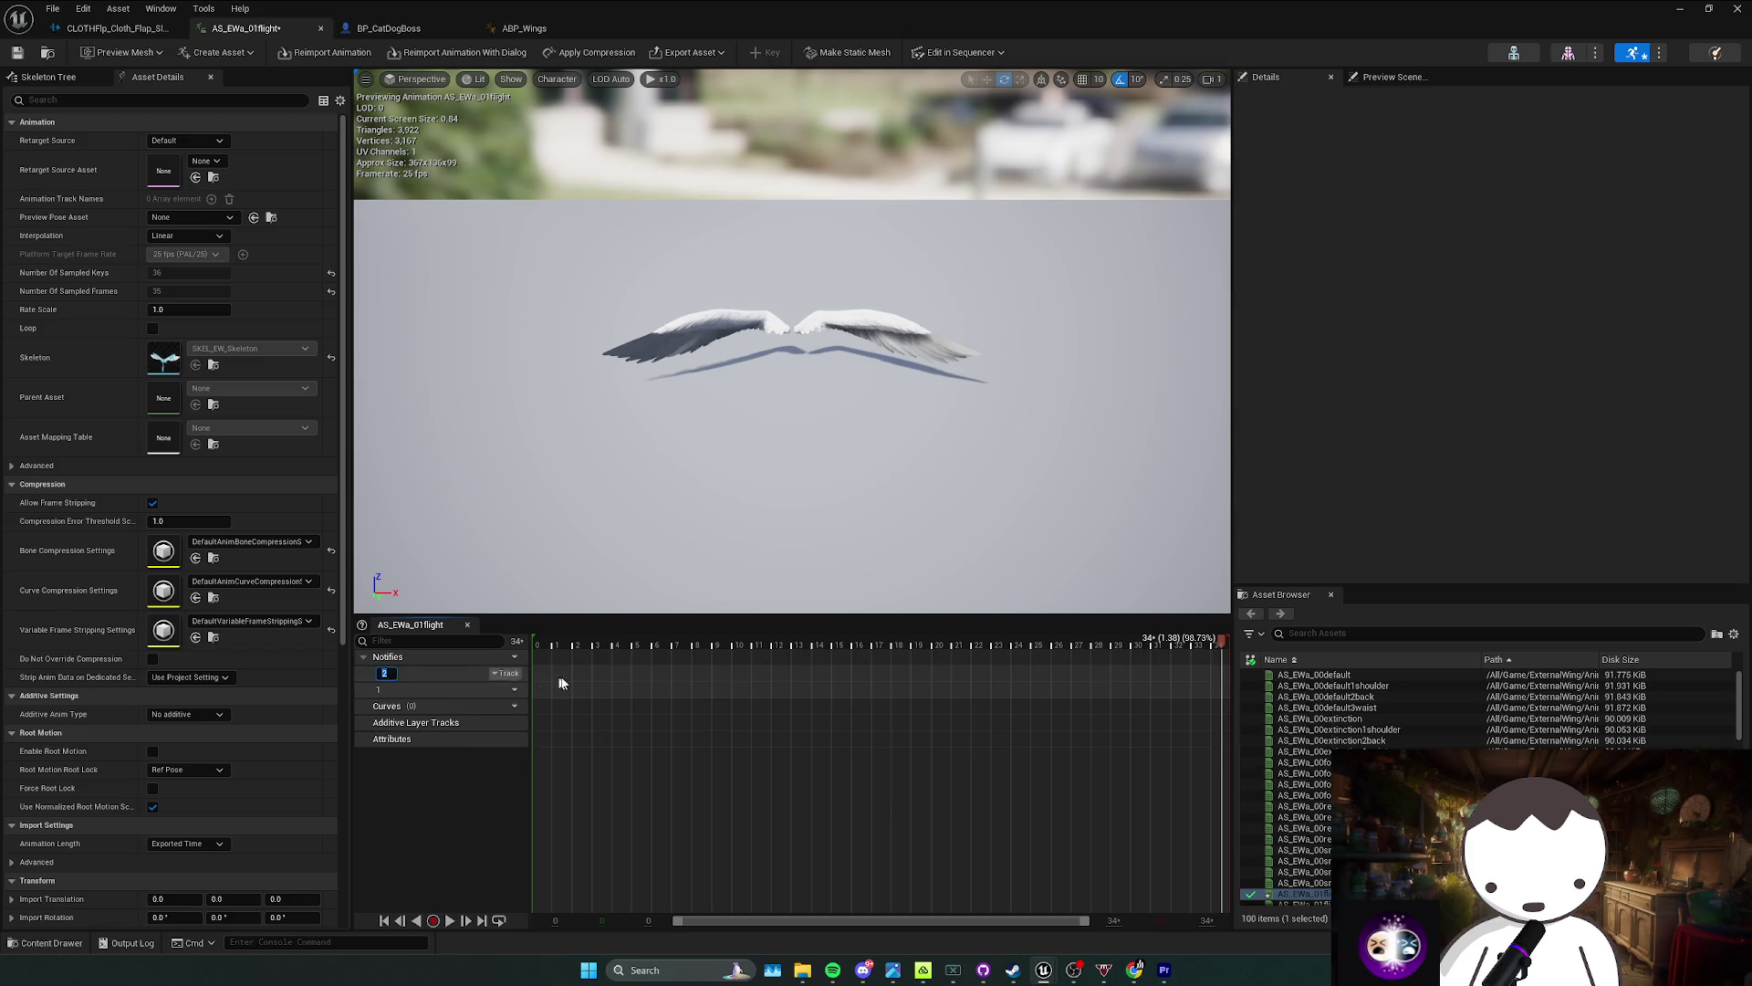
{"action": "key", "text": "ctrl+z"}
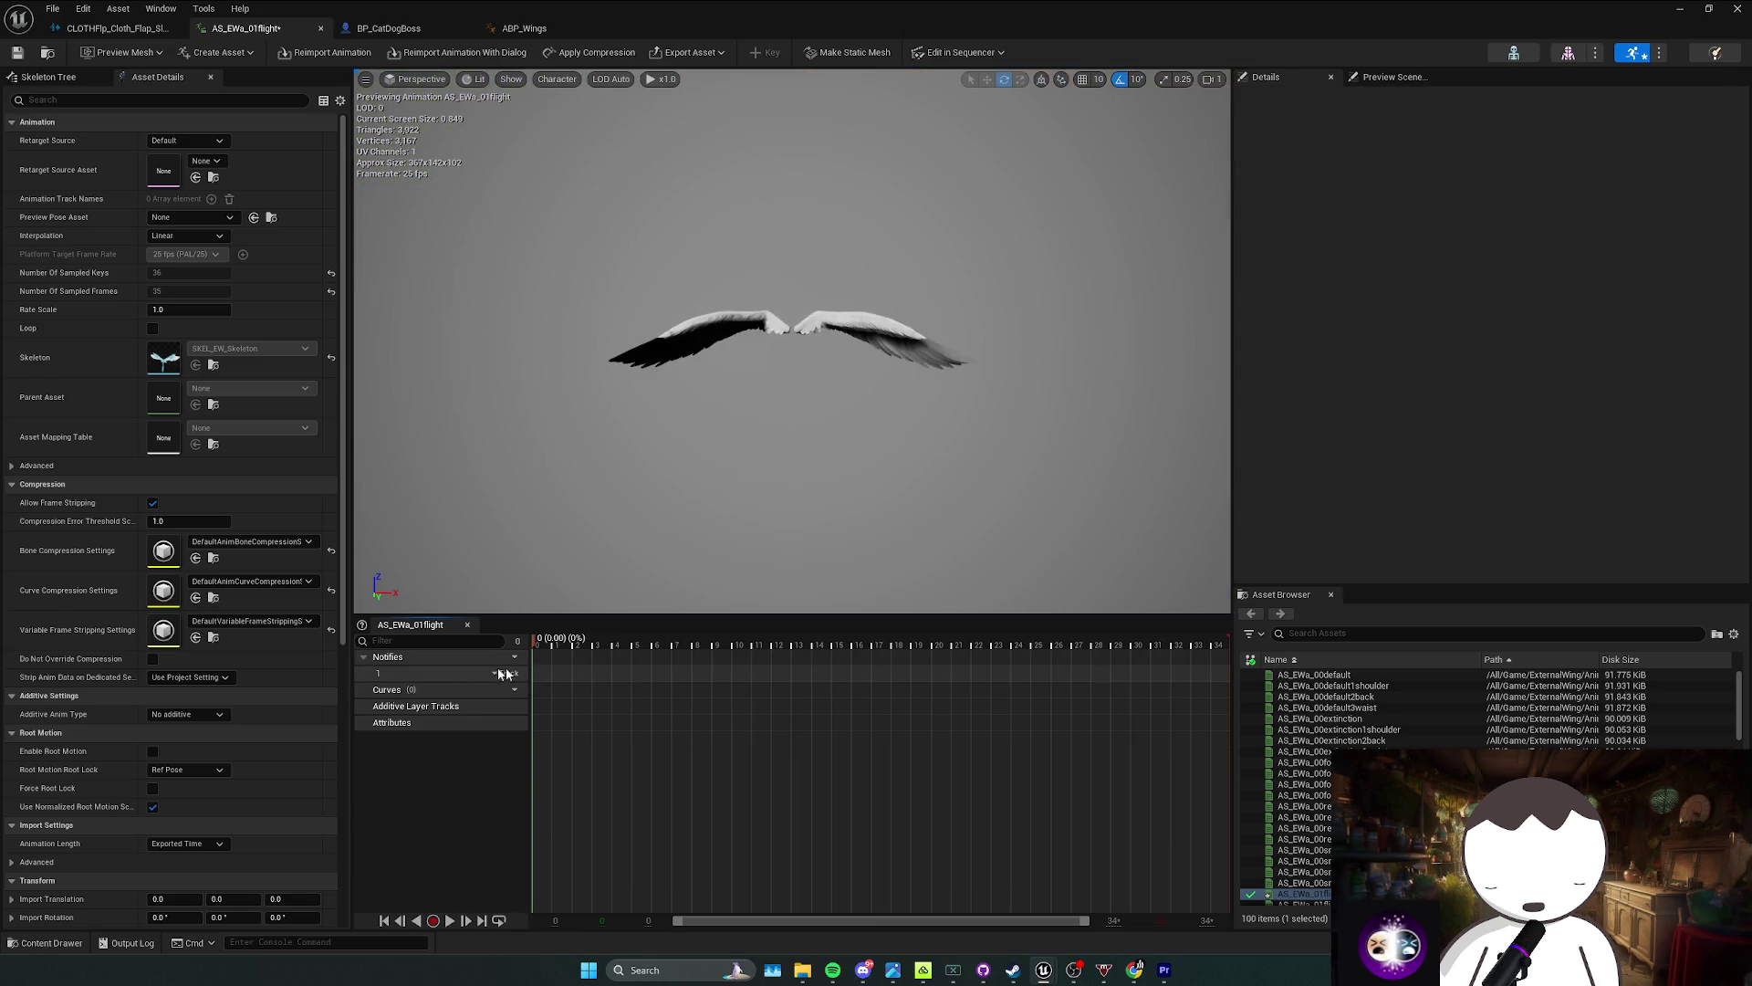
{"action": "right_click", "coordinate": [1229, 673]}
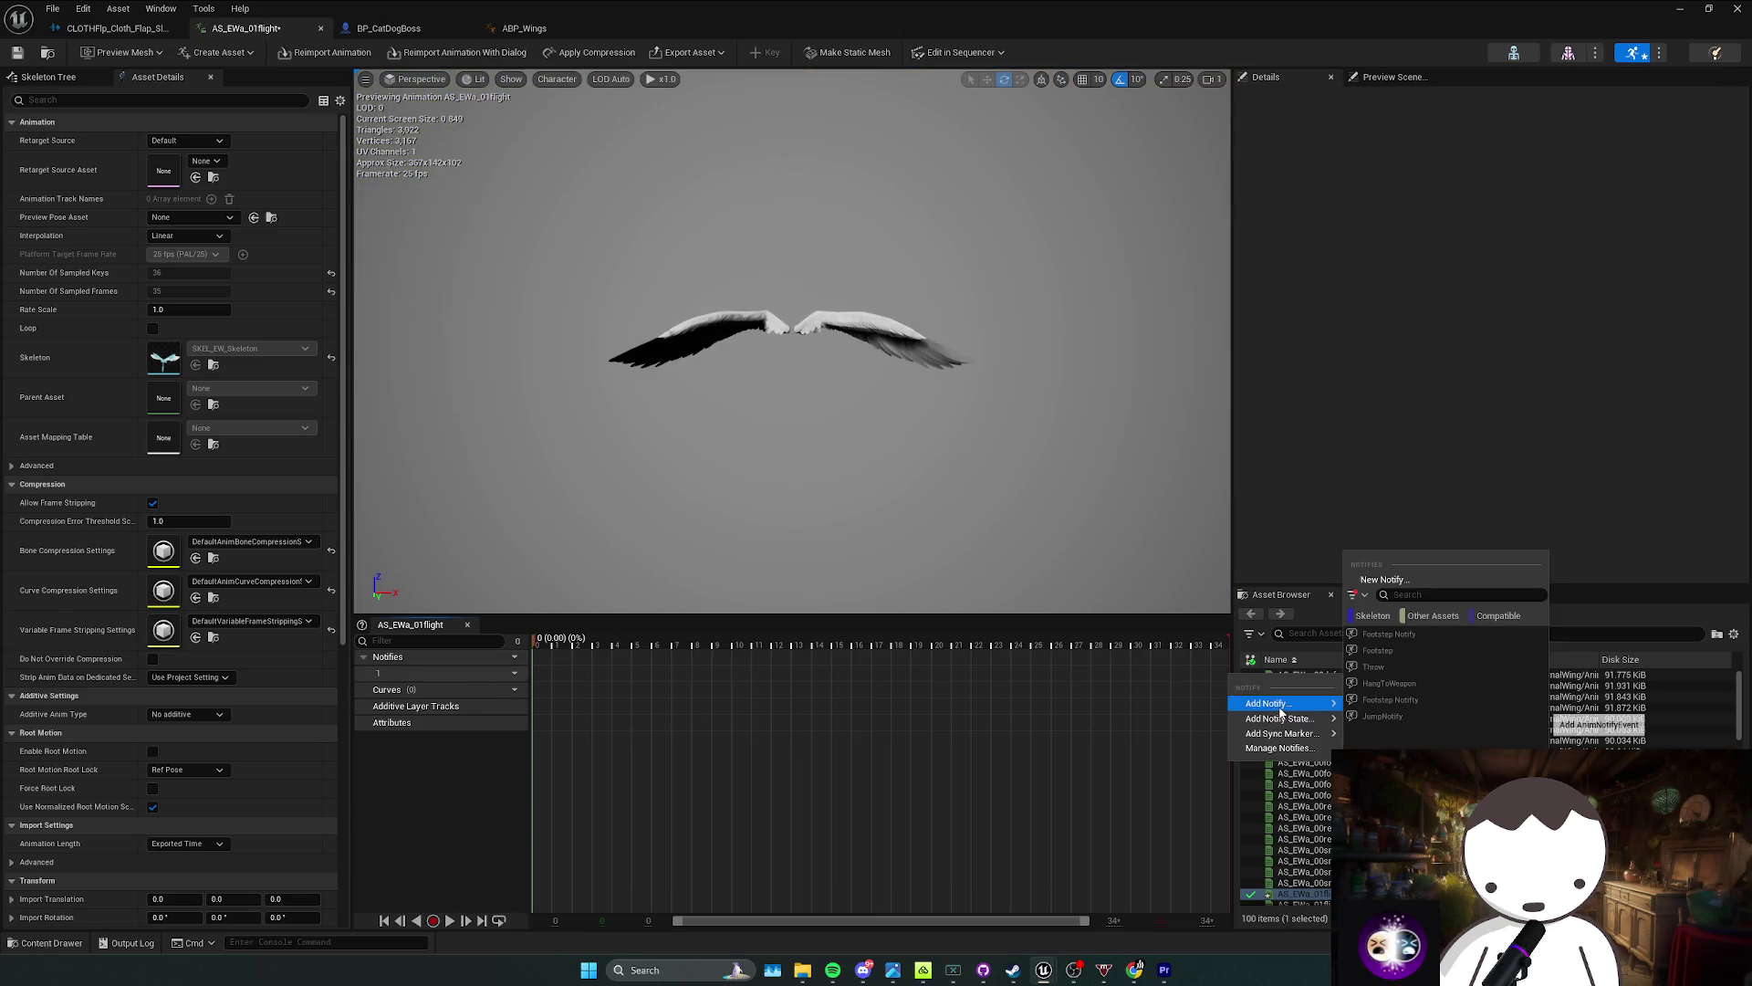
{"action": "left_click", "coordinate": [1410, 633]}
{"action": "left_click", "coordinate": [1196, 674]}
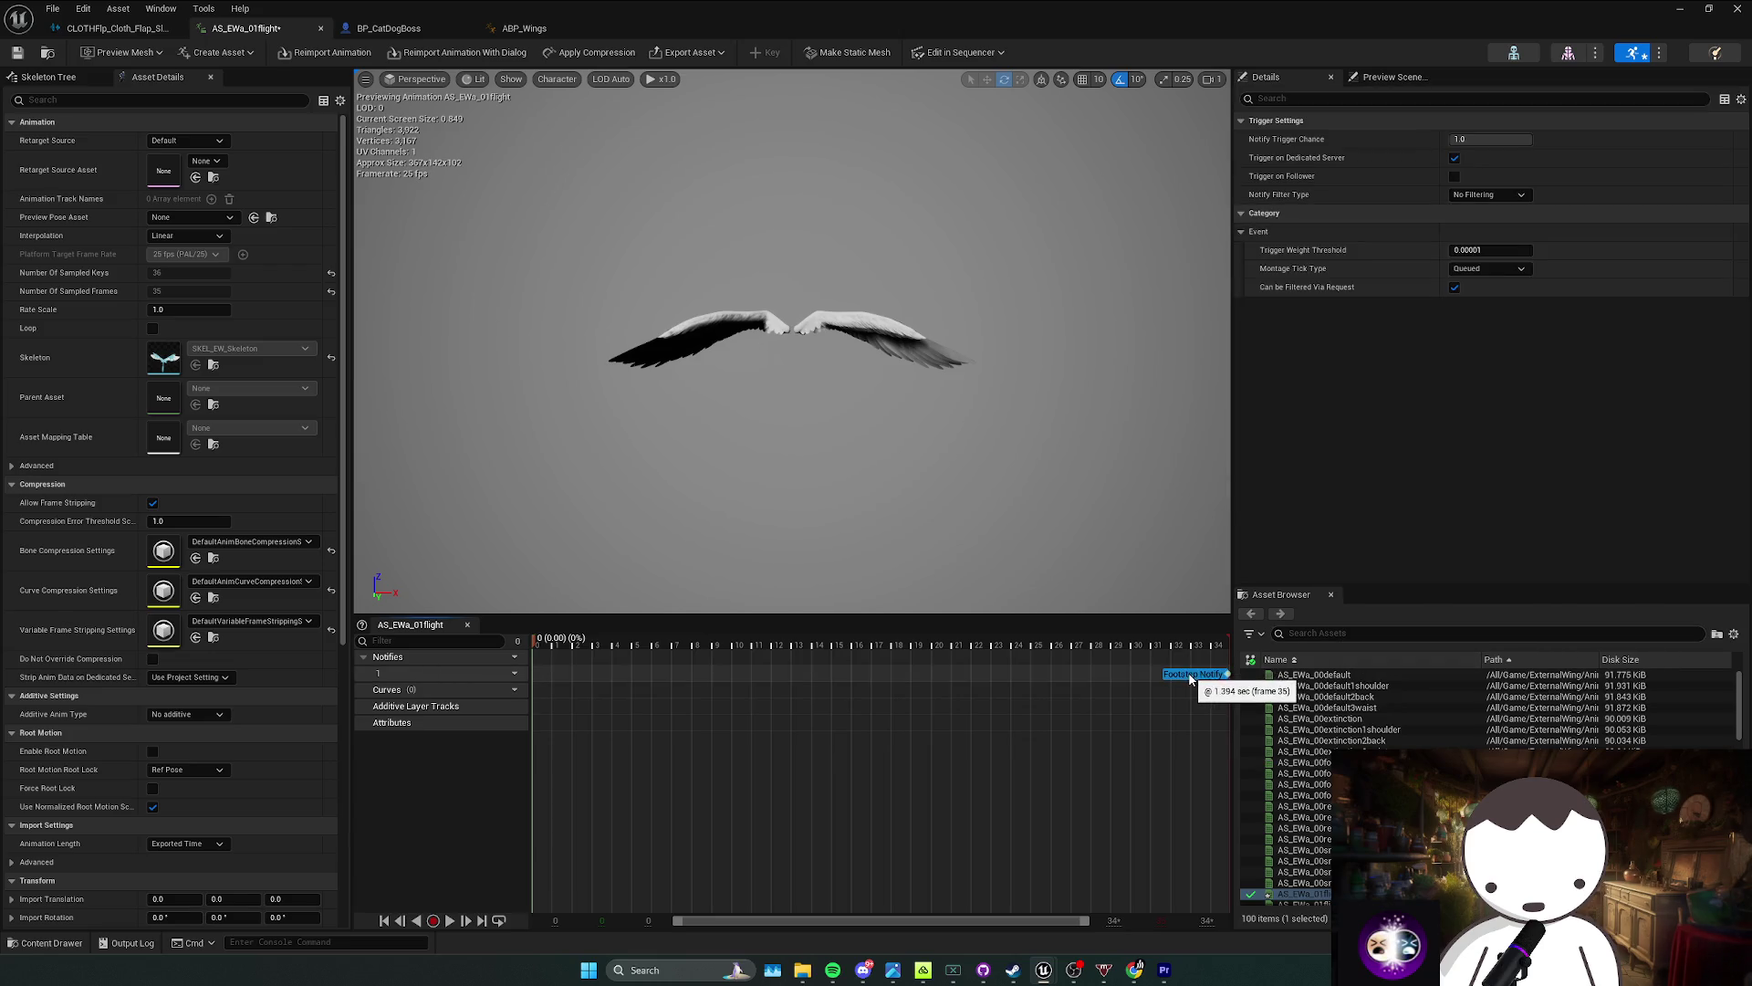
{"action": "key", "text": "Delete"}
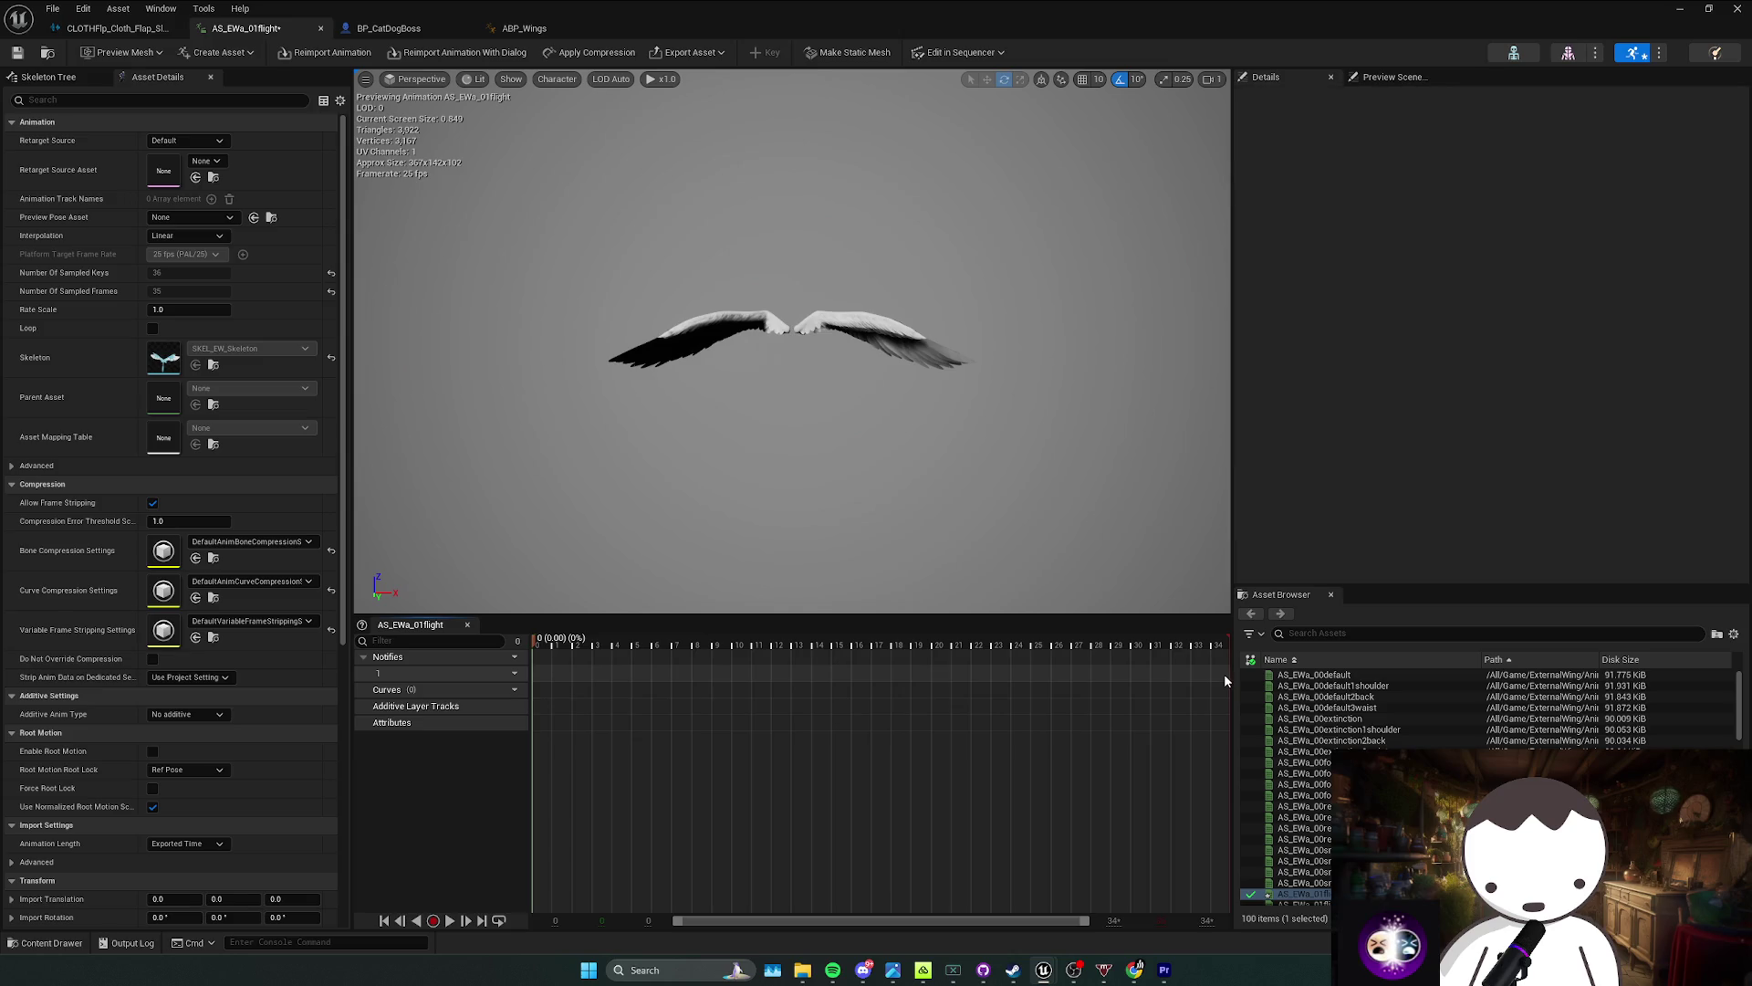
Step: Create a custom notify named 'Flap' at the timeline end and save the animation
{"action": "right_click", "coordinate": [1224, 674]}
{"action": "mouse_move", "coordinate": [1275, 700]}
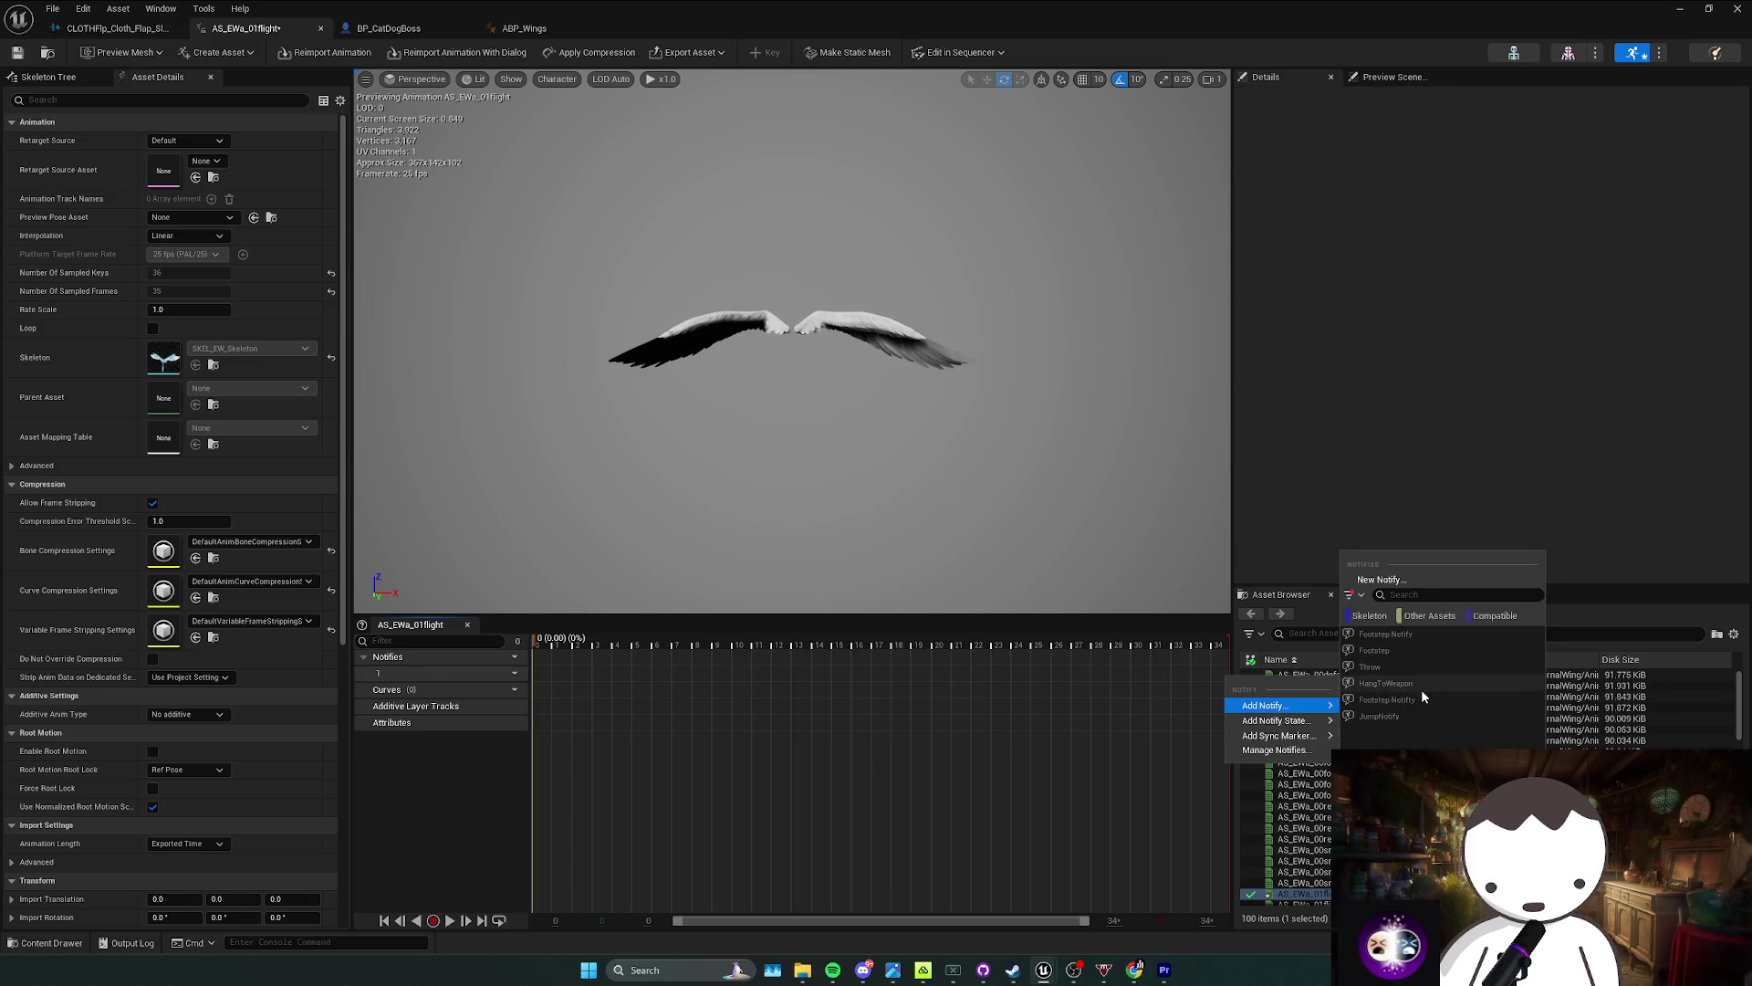
{"action": "left_click", "coordinate": [1380, 580]}
{"action": "type", "text": "Flap"}
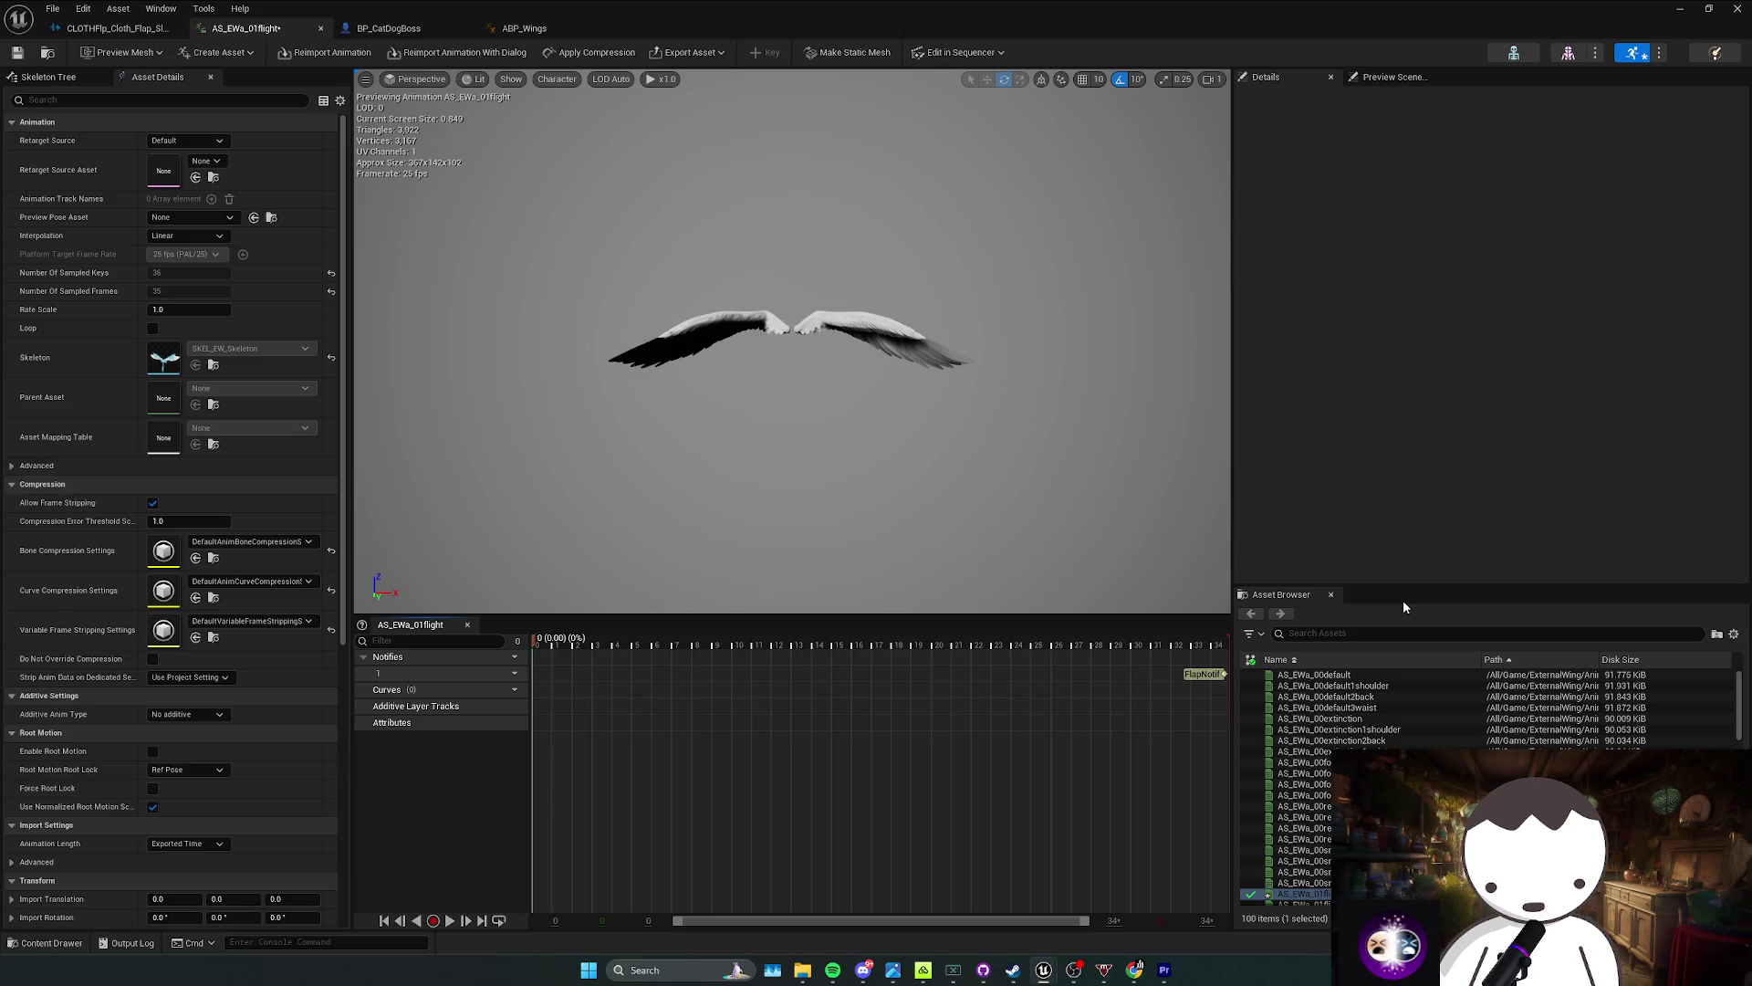
{"action": "left_click", "coordinate": [1203, 676]}
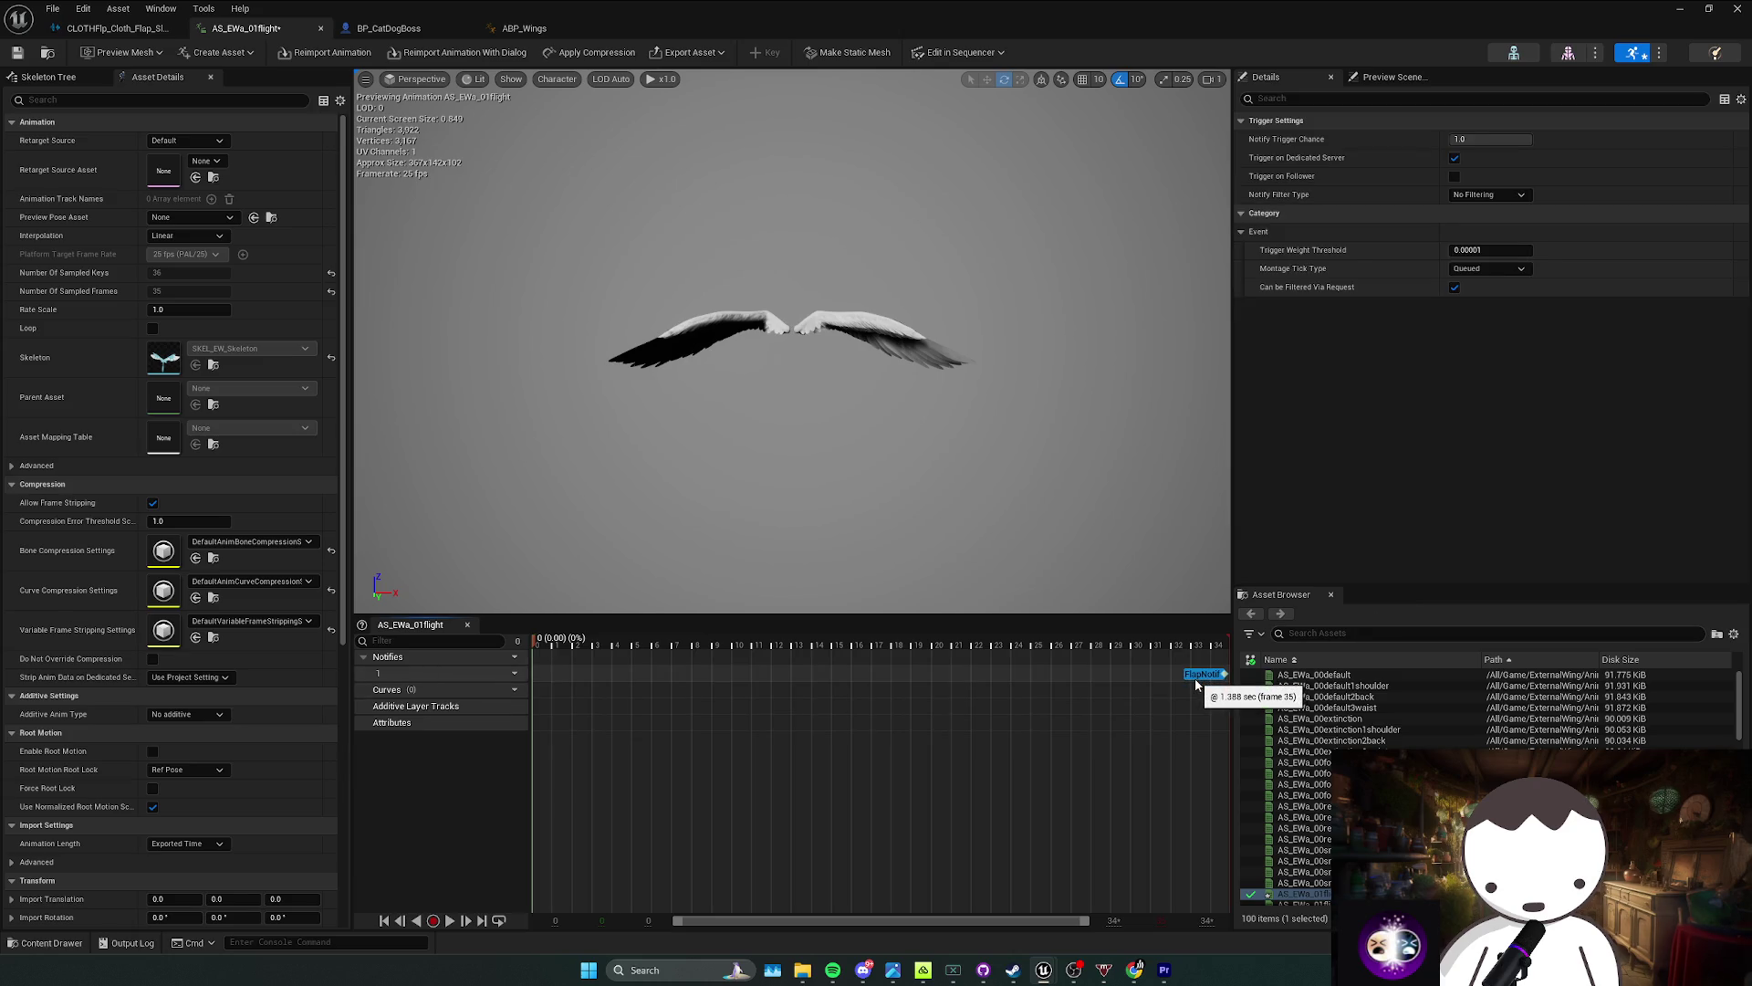
{"action": "left_click", "coordinate": [16, 54]}
{"action": "left_click", "coordinate": [514, 28]}
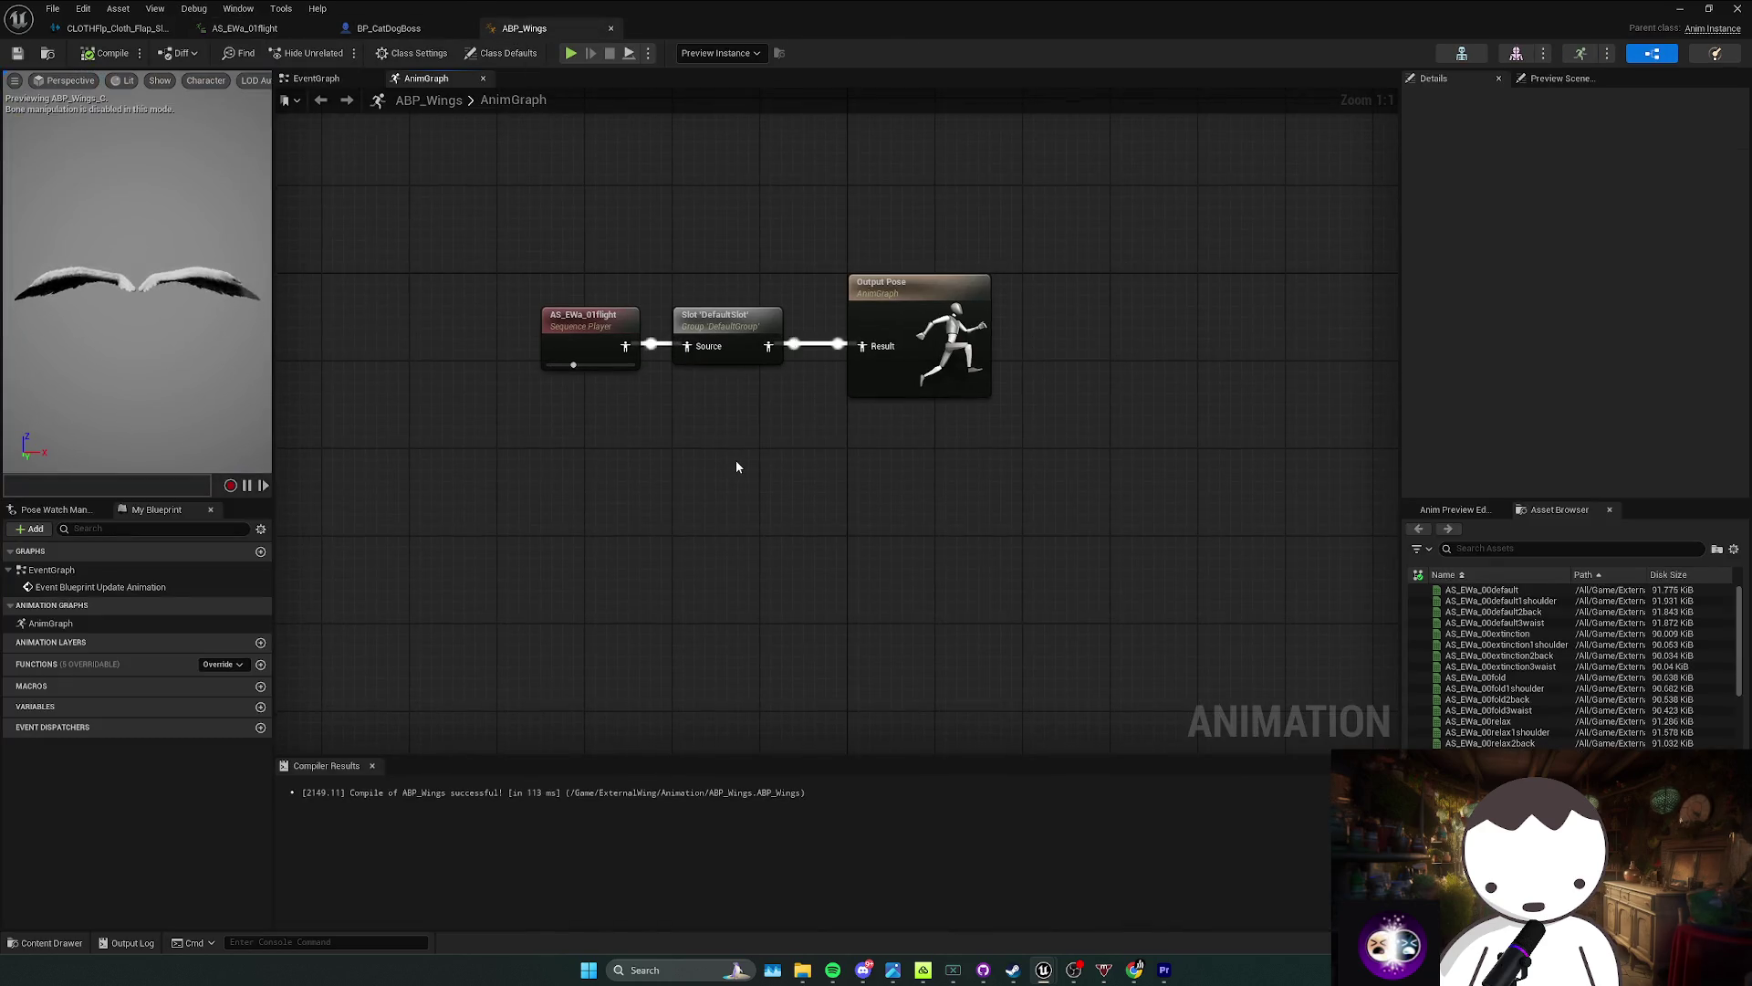
Step: Search the ABP_Wings anim graph for 'flap' and then 'anim noti', closing without adding a node
{"action": "right_click", "coordinate": [736, 460]}
{"action": "type", "text": "flap"}
{"action": "key", "text": "BackSpace"}
{"action": "key", "text": "BackSpace"}
{"action": "key", "text": "BackSpace"}
{"action": "type", "text": "anim noti"}
{"action": "key", "text": "Escape"}
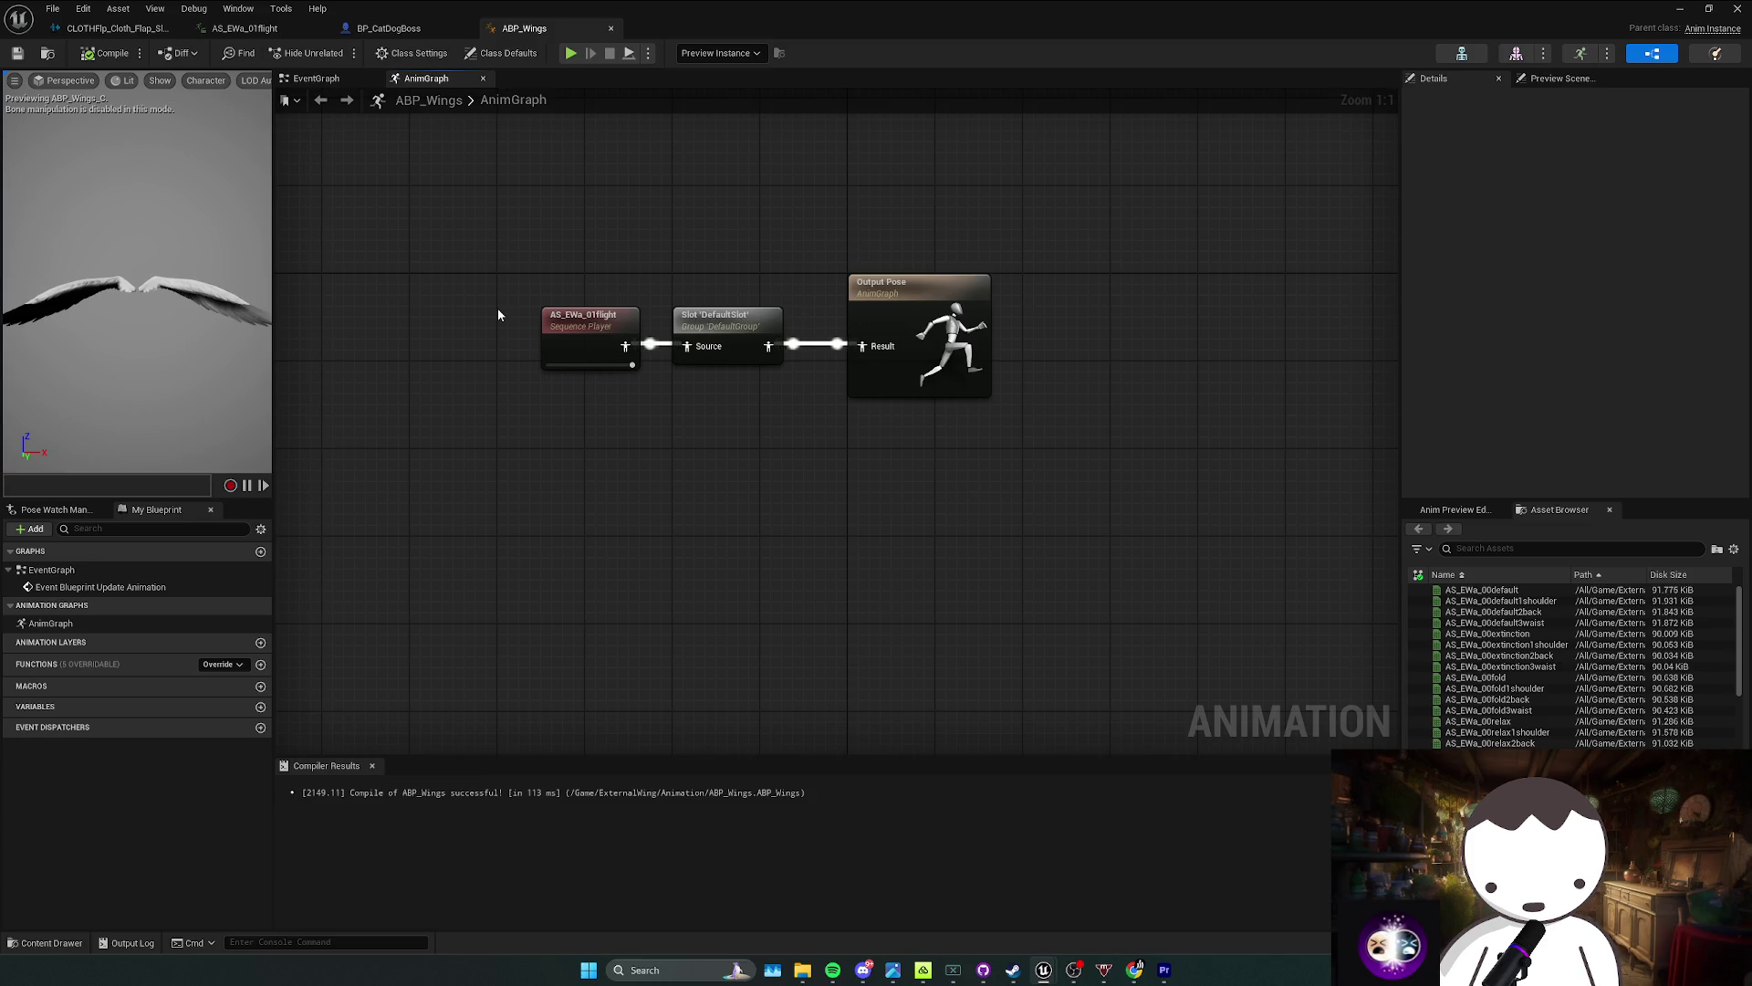
Step: Select all anim graph nodes, view the AnimGraph properties, and return to AS_EWa_01flight
{"action": "left_click_drag", "start_coordinate": [614, 282], "coordinate": [1017, 392]}
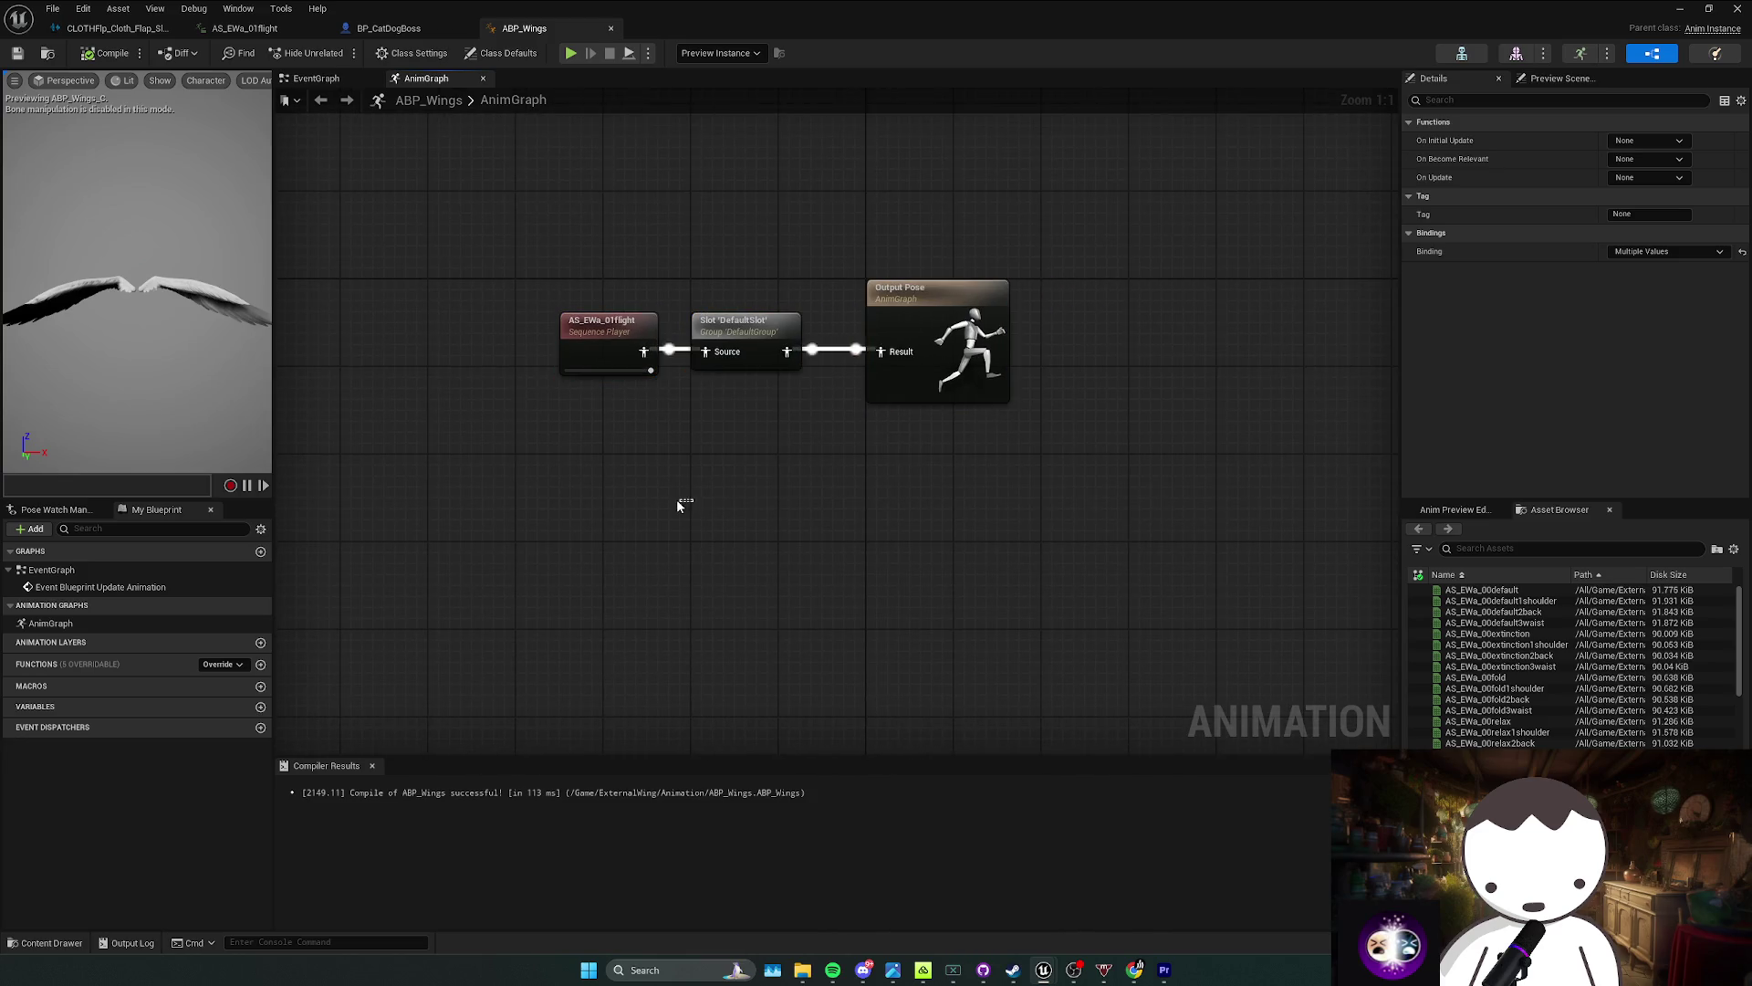
{"action": "left_click", "coordinate": [106, 624]}
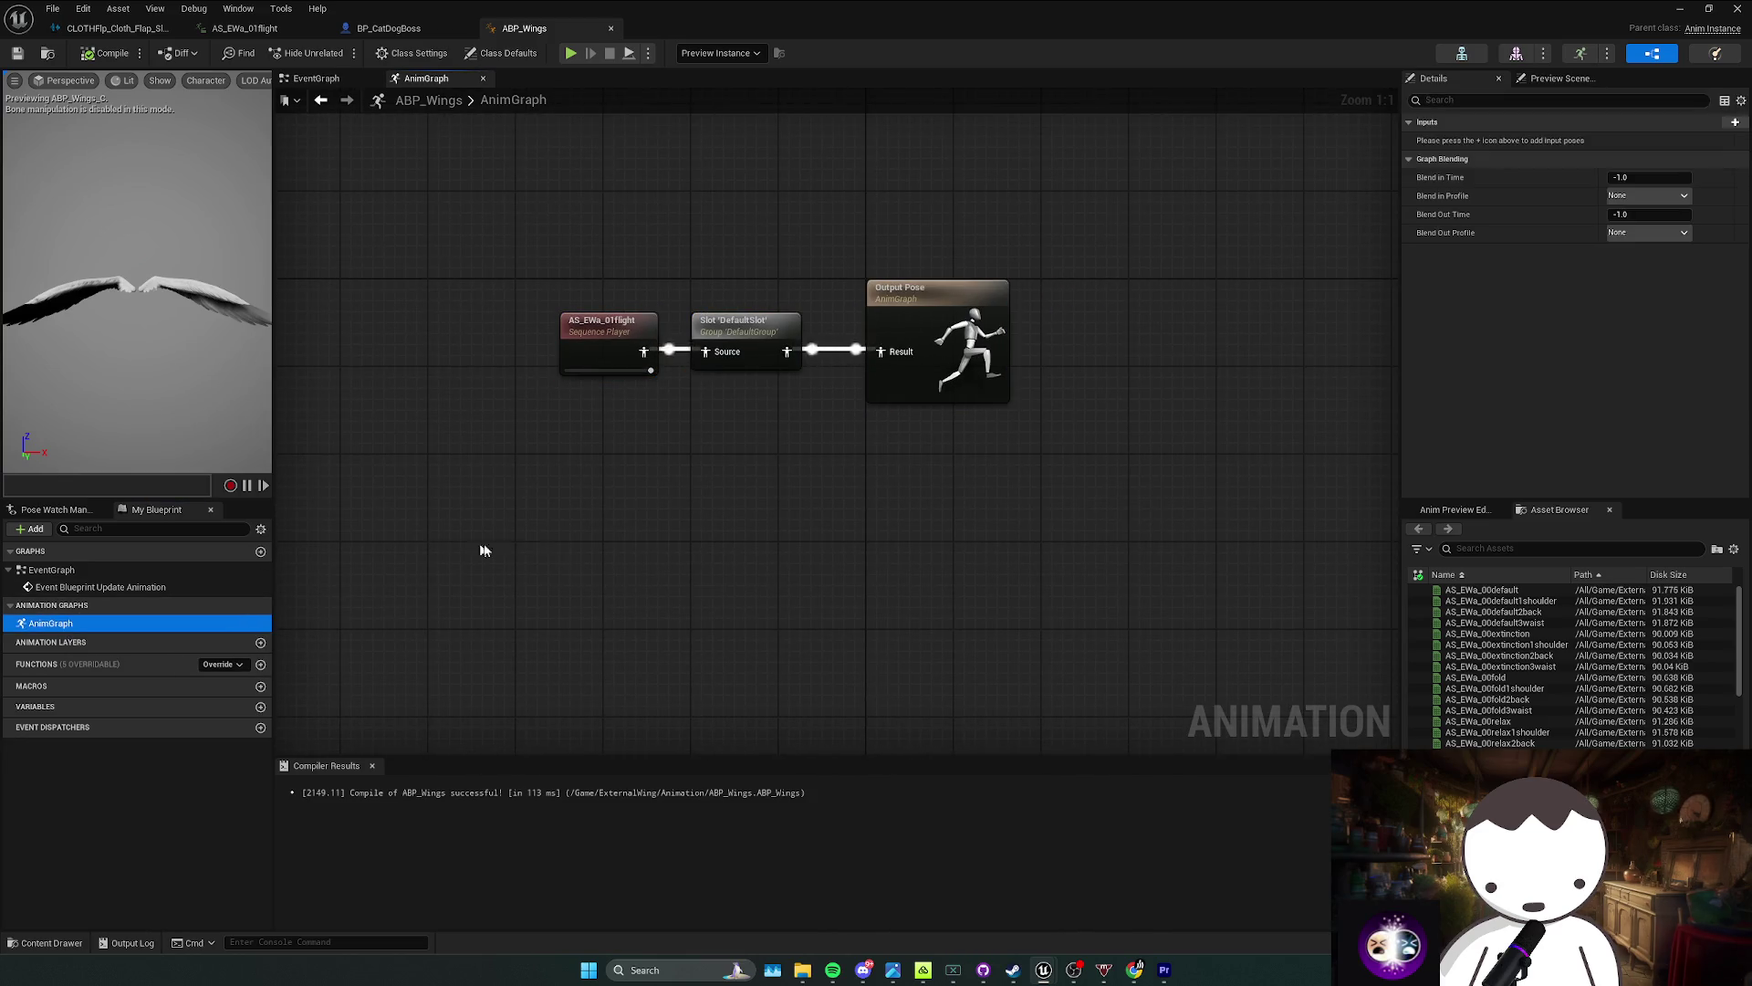
{"action": "left_click", "coordinate": [110, 28]}
{"action": "left_click", "coordinate": [389, 28]}
{"action": "left_click", "coordinate": [288, 28]}
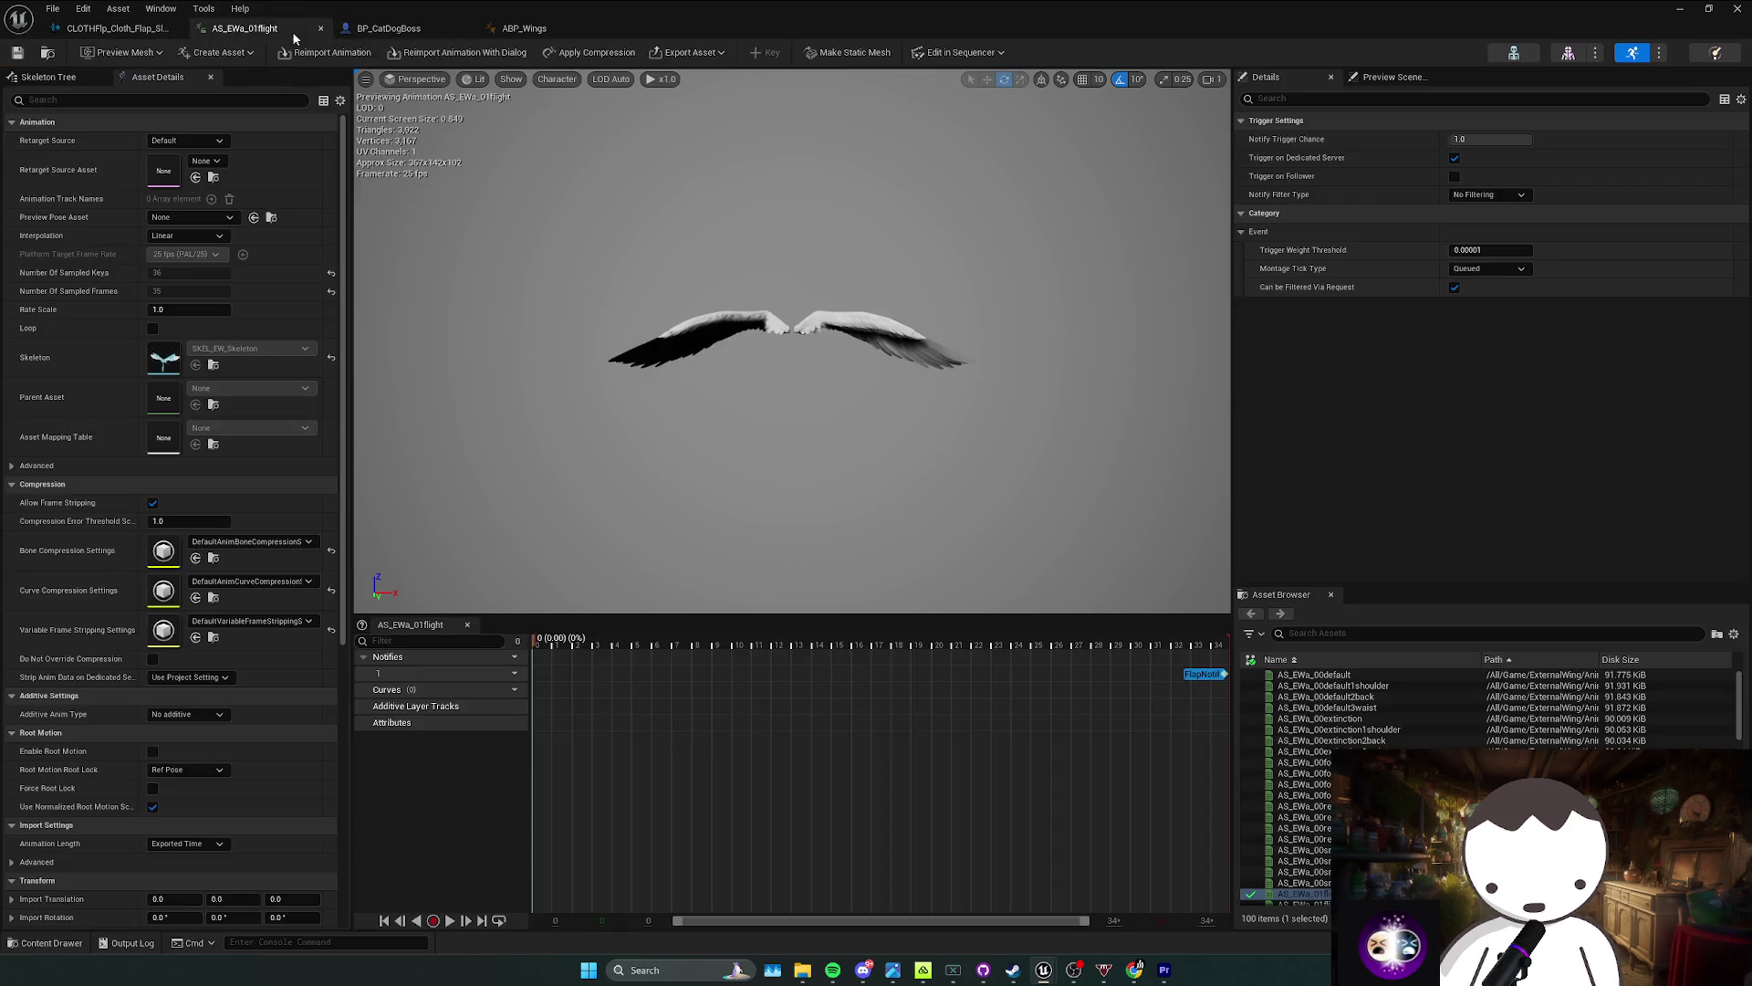
Step: Delete the Flap notify and move the playhead to frame 34 near the end
{"action": "key", "text": "Delete"}
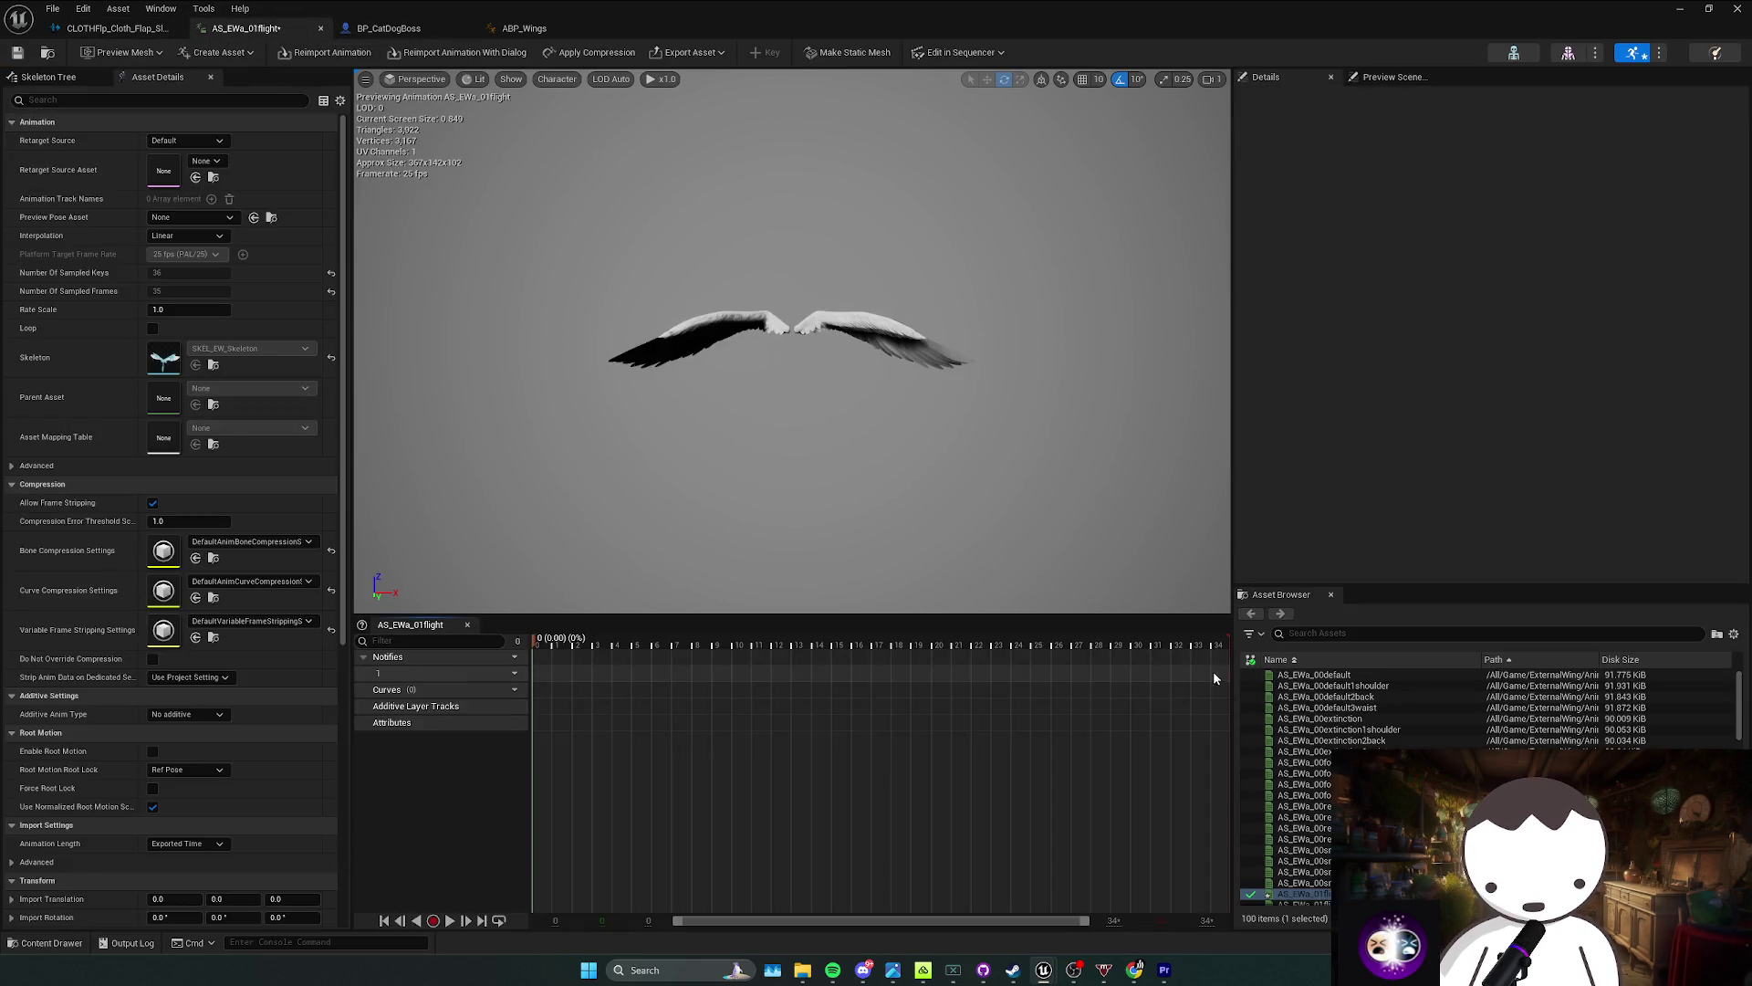
{"action": "right_click", "coordinate": [1222, 679]}
{"action": "mouse_move", "coordinate": [1264, 700]}
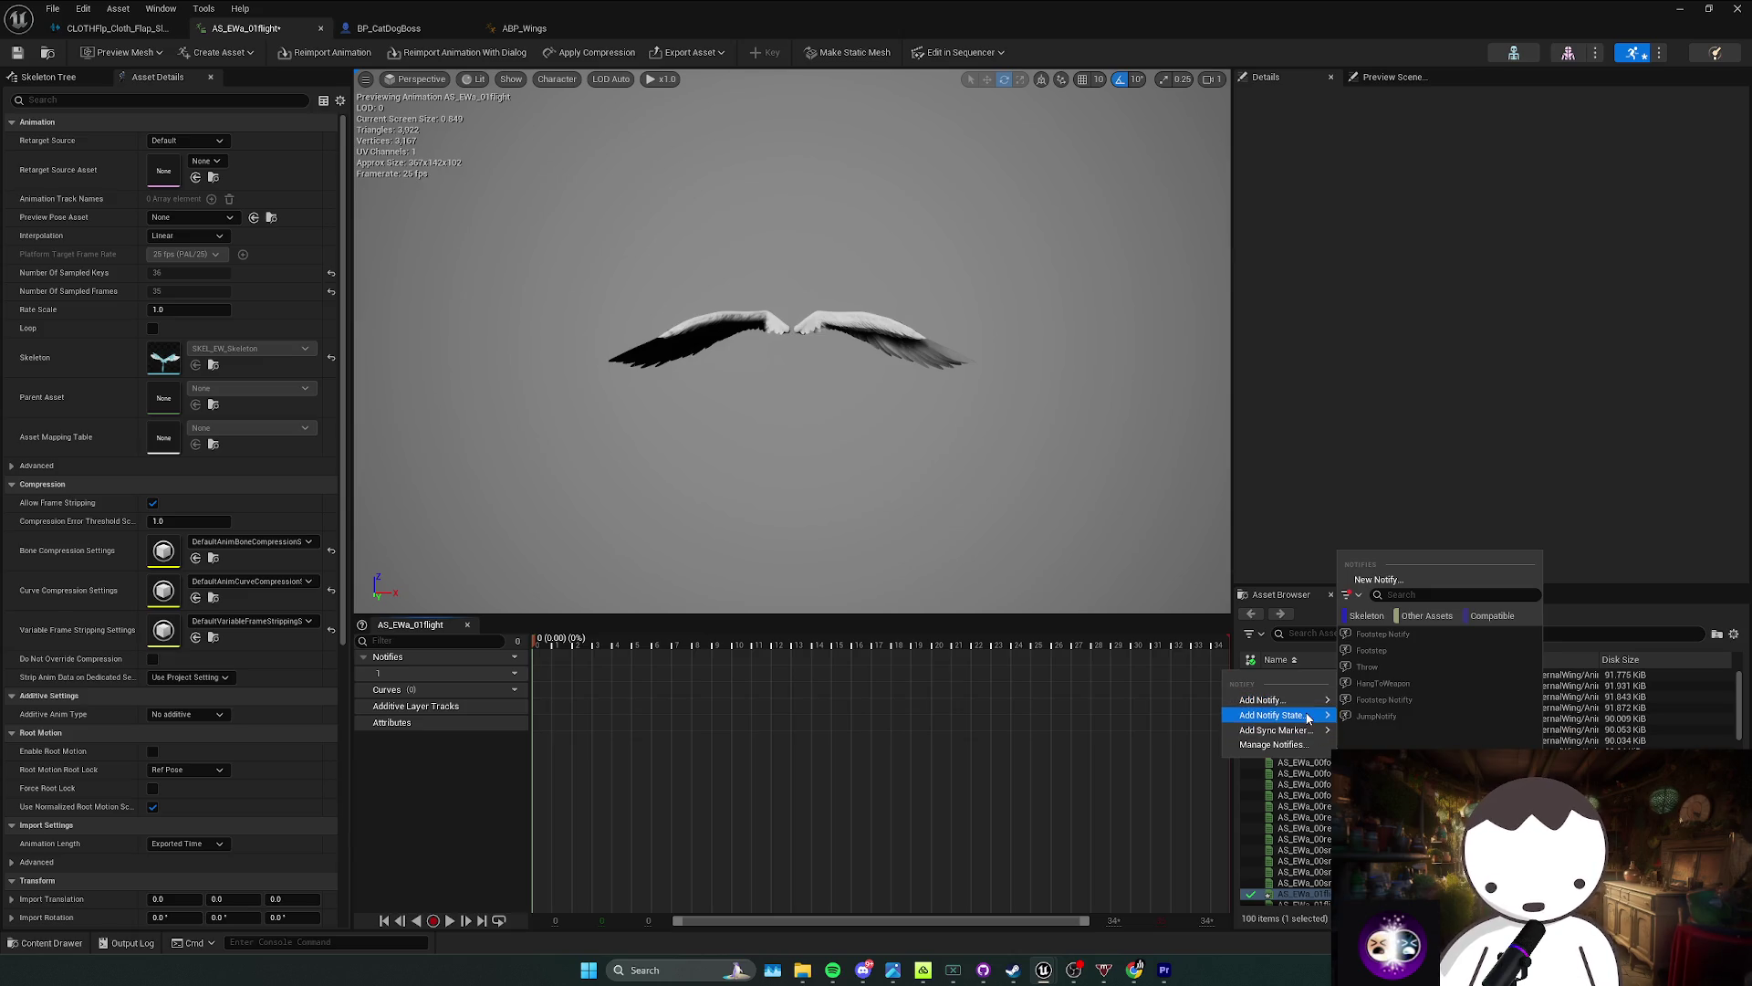
{"action": "mouse_move", "coordinate": [1307, 717]}
{"action": "left_click", "coordinate": [1214, 676]}
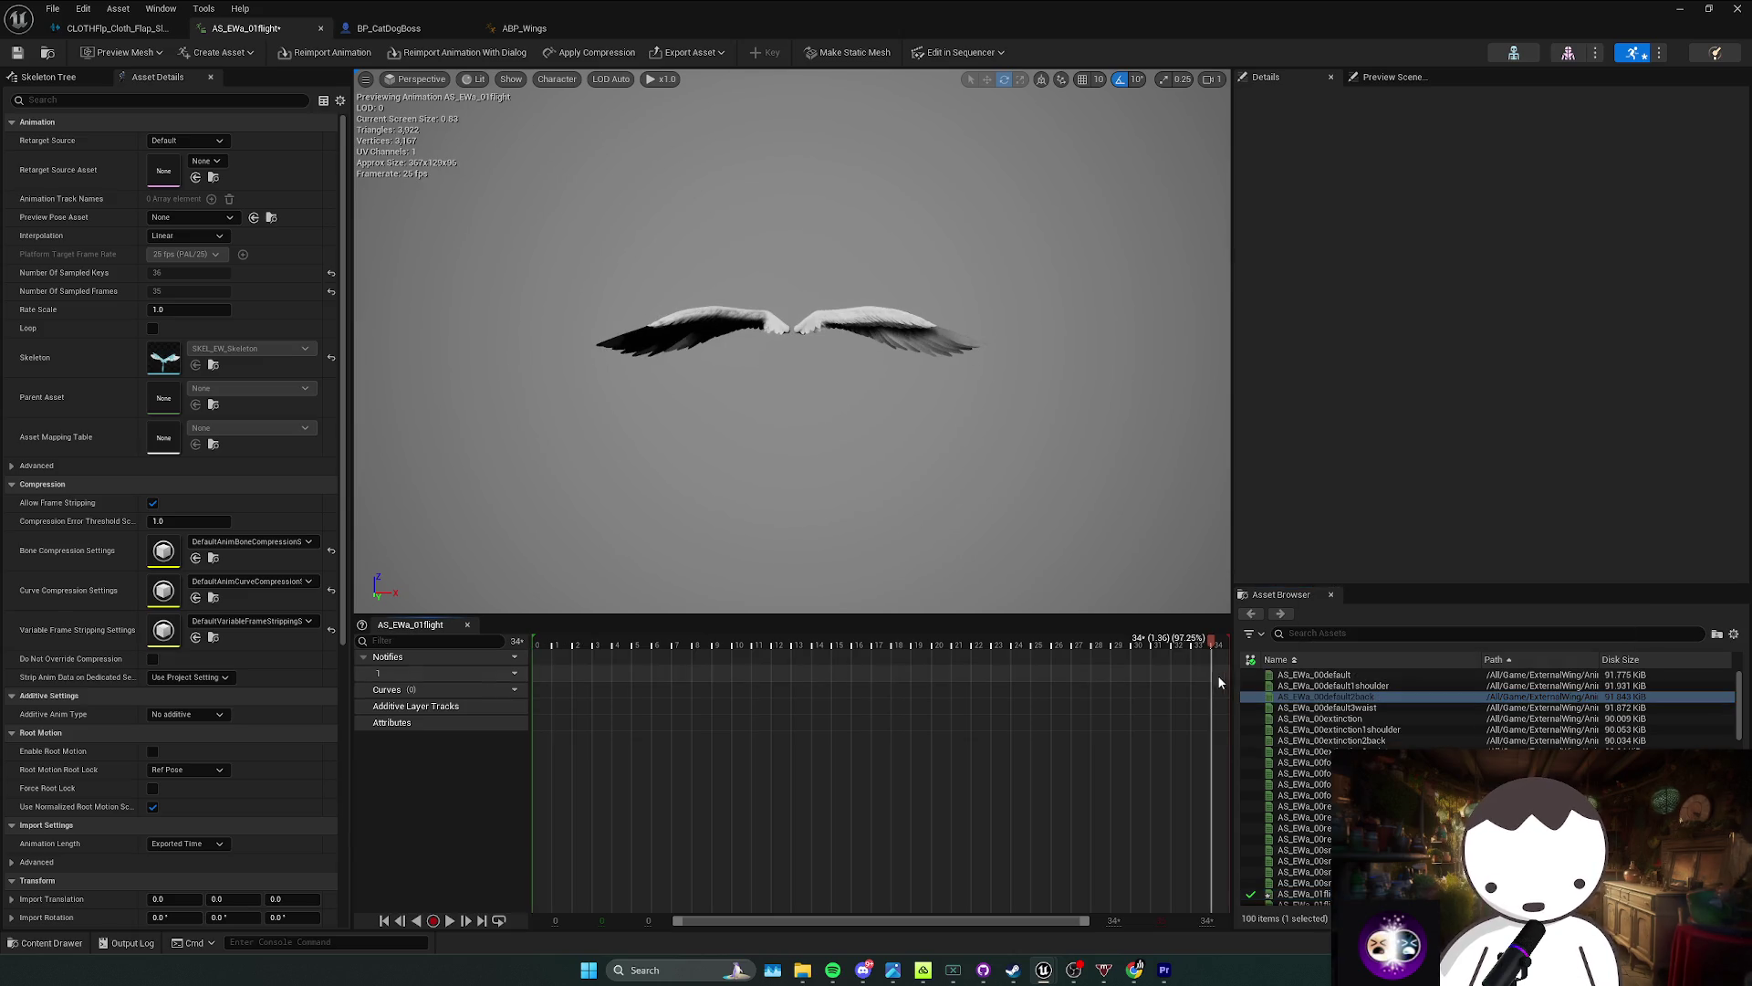
{"action": "right_click", "coordinate": [1206, 692]}
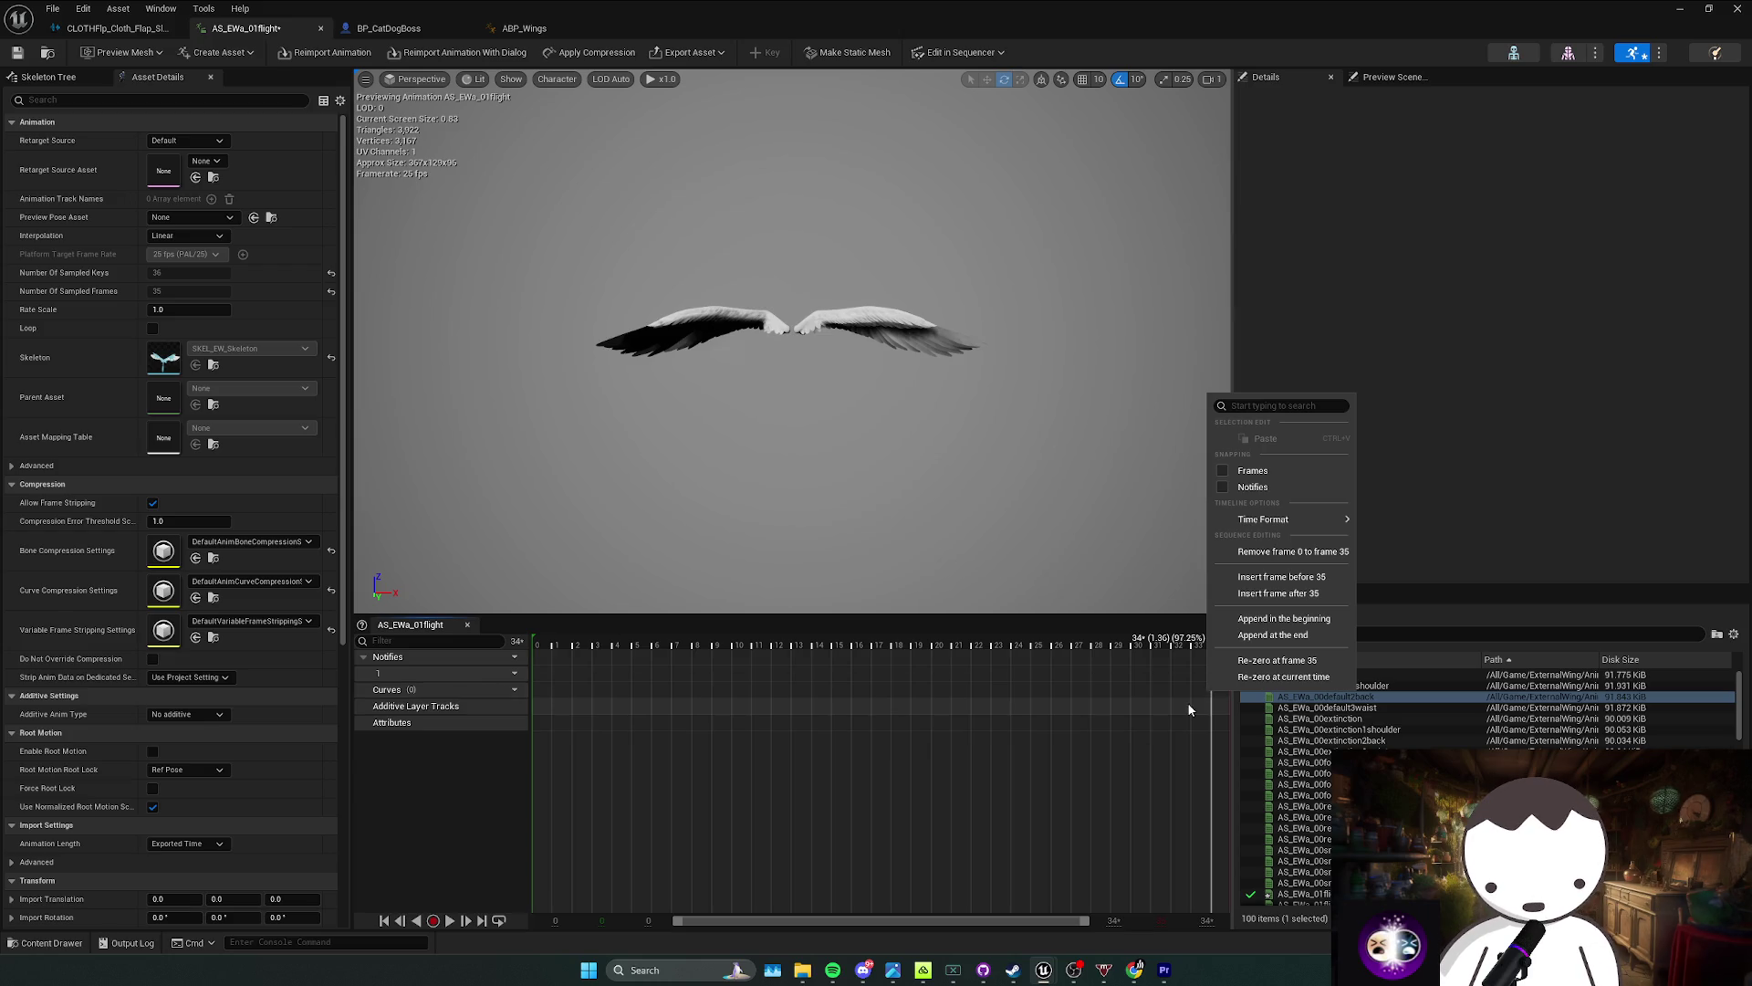
{"action": "right_click", "coordinate": [1191, 698]}
{"action": "left_click", "coordinate": [1184, 671]}
Step: Add a Footstep notify, drag it later in the timeline, then delete it
{"action": "right_click", "coordinate": [1186, 672]}
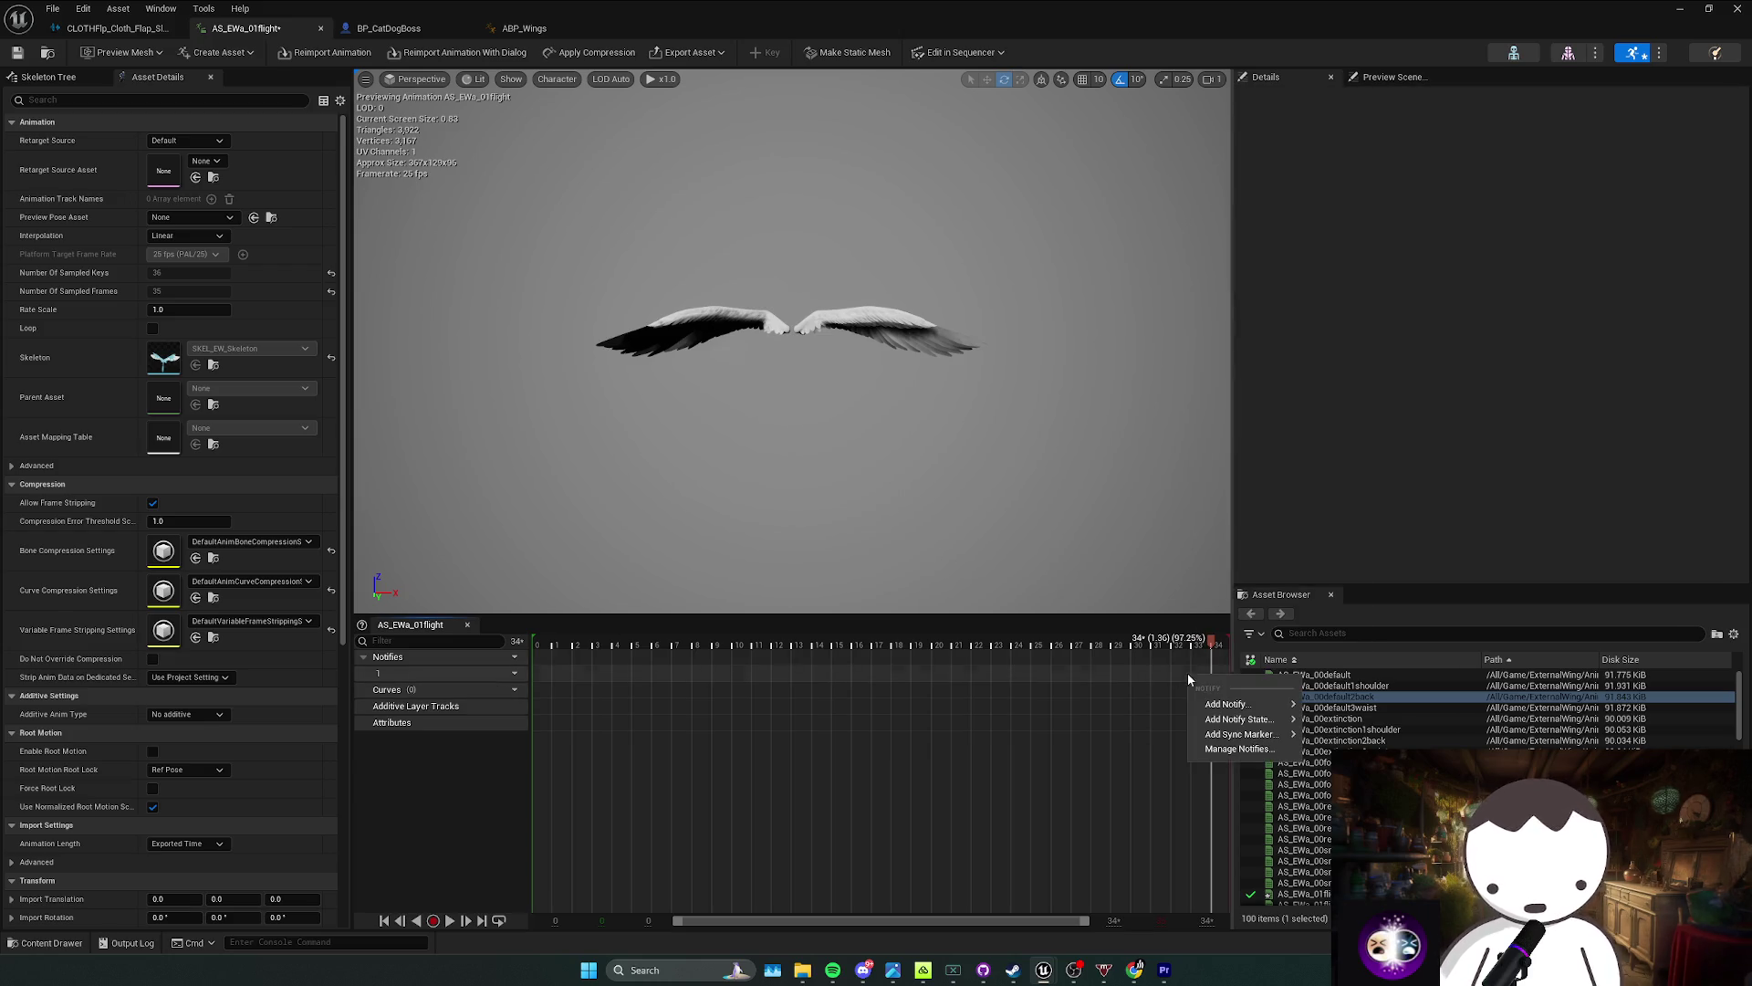
{"action": "mouse_move", "coordinate": [1225, 705]}
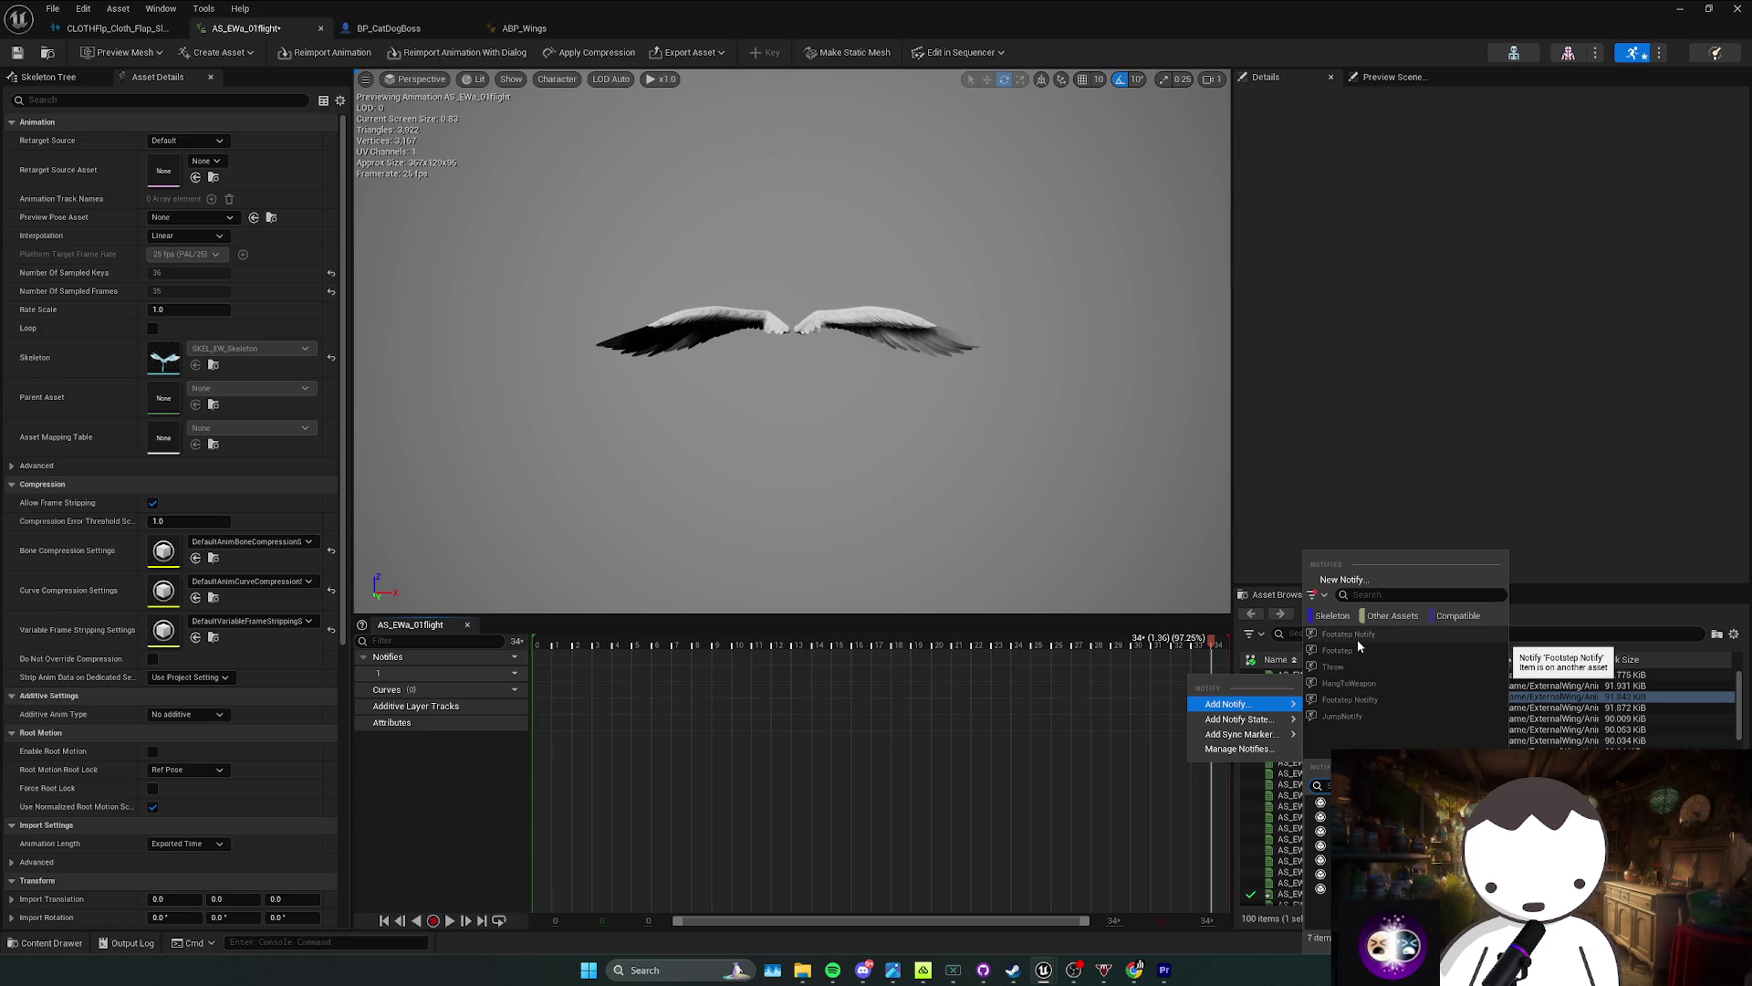
{"action": "left_click", "coordinate": [1357, 639]}
{"action": "left_click_drag", "start_coordinate": [1117, 680], "coordinate": [1152, 676]}
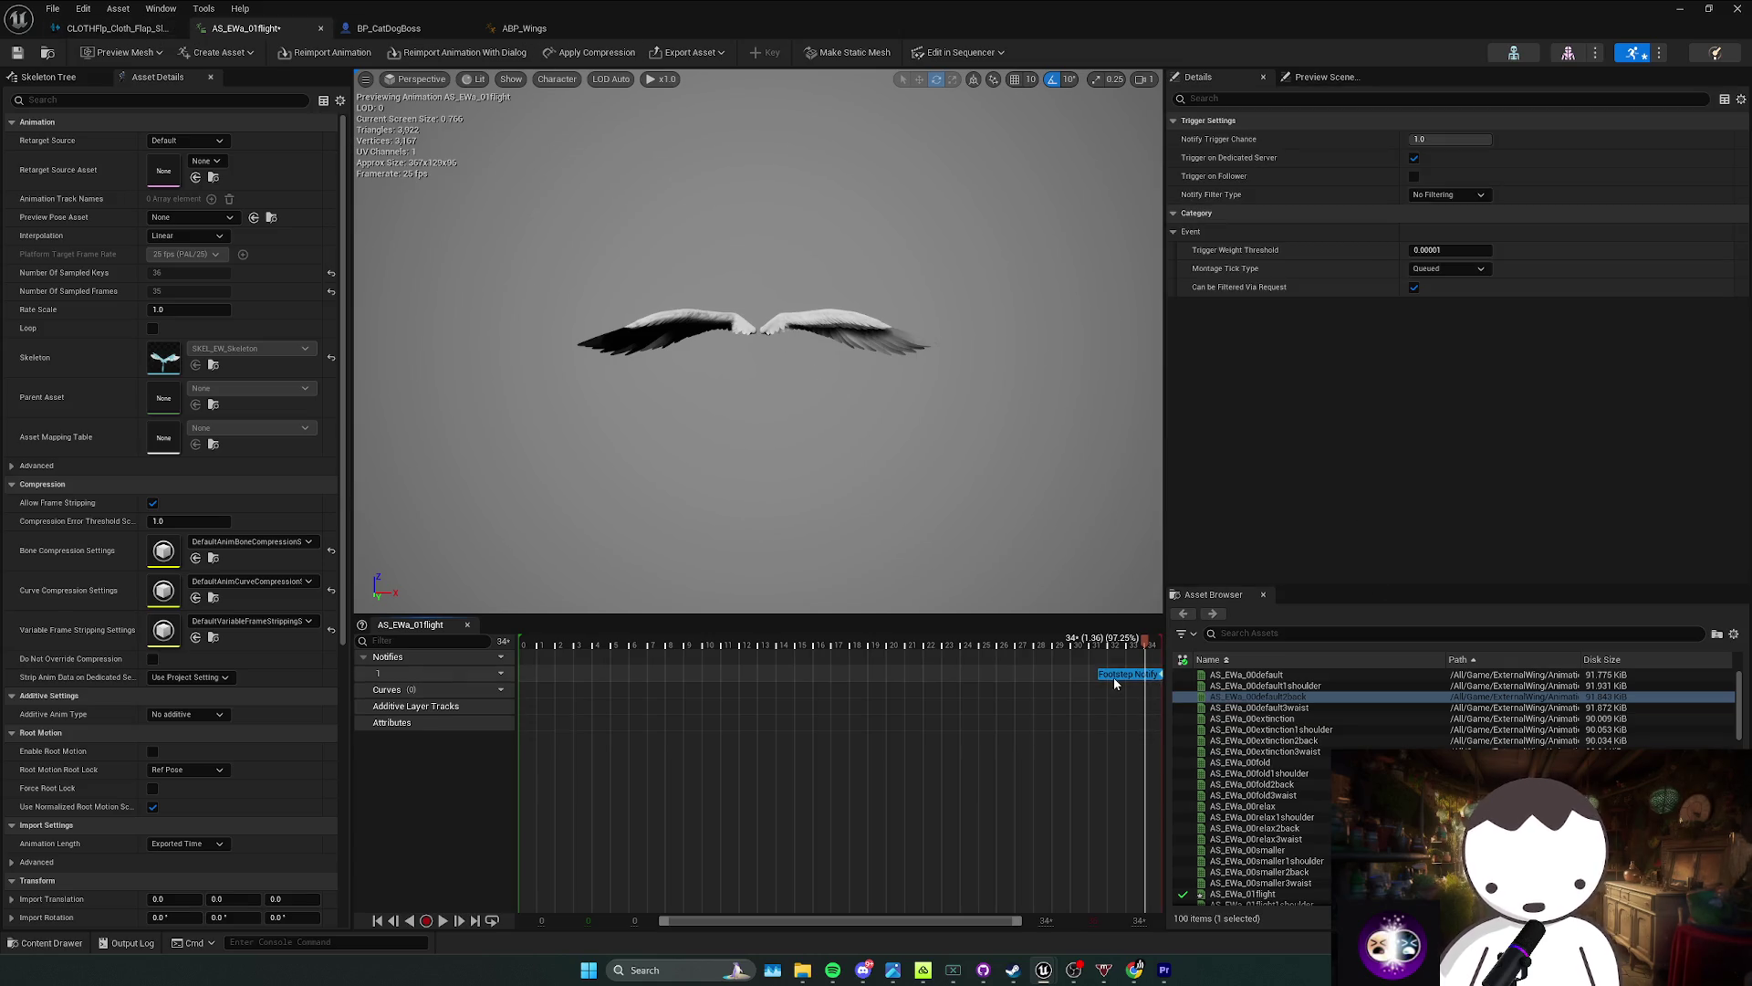
{"action": "key", "text": "Delete"}
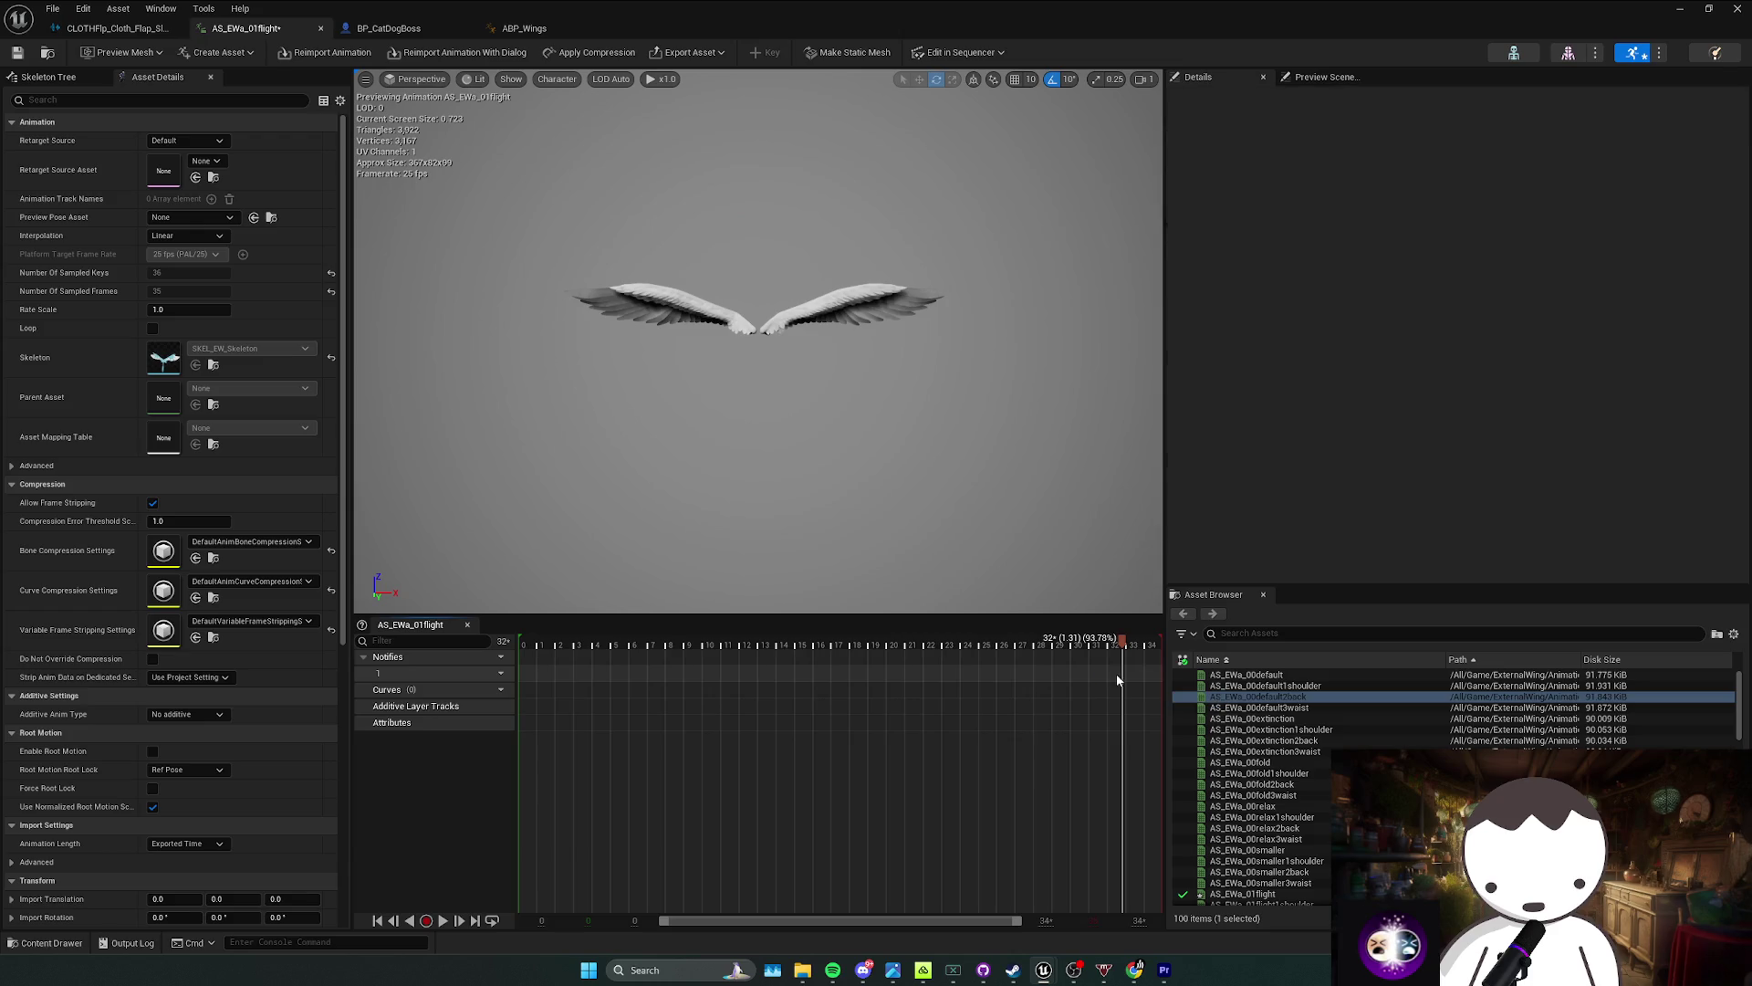
Step: Create a new custom notify named 'FlapSound' near the end and save the animation
{"action": "right_click", "coordinate": [1123, 680]}
{"action": "mouse_move", "coordinate": [1165, 702]}
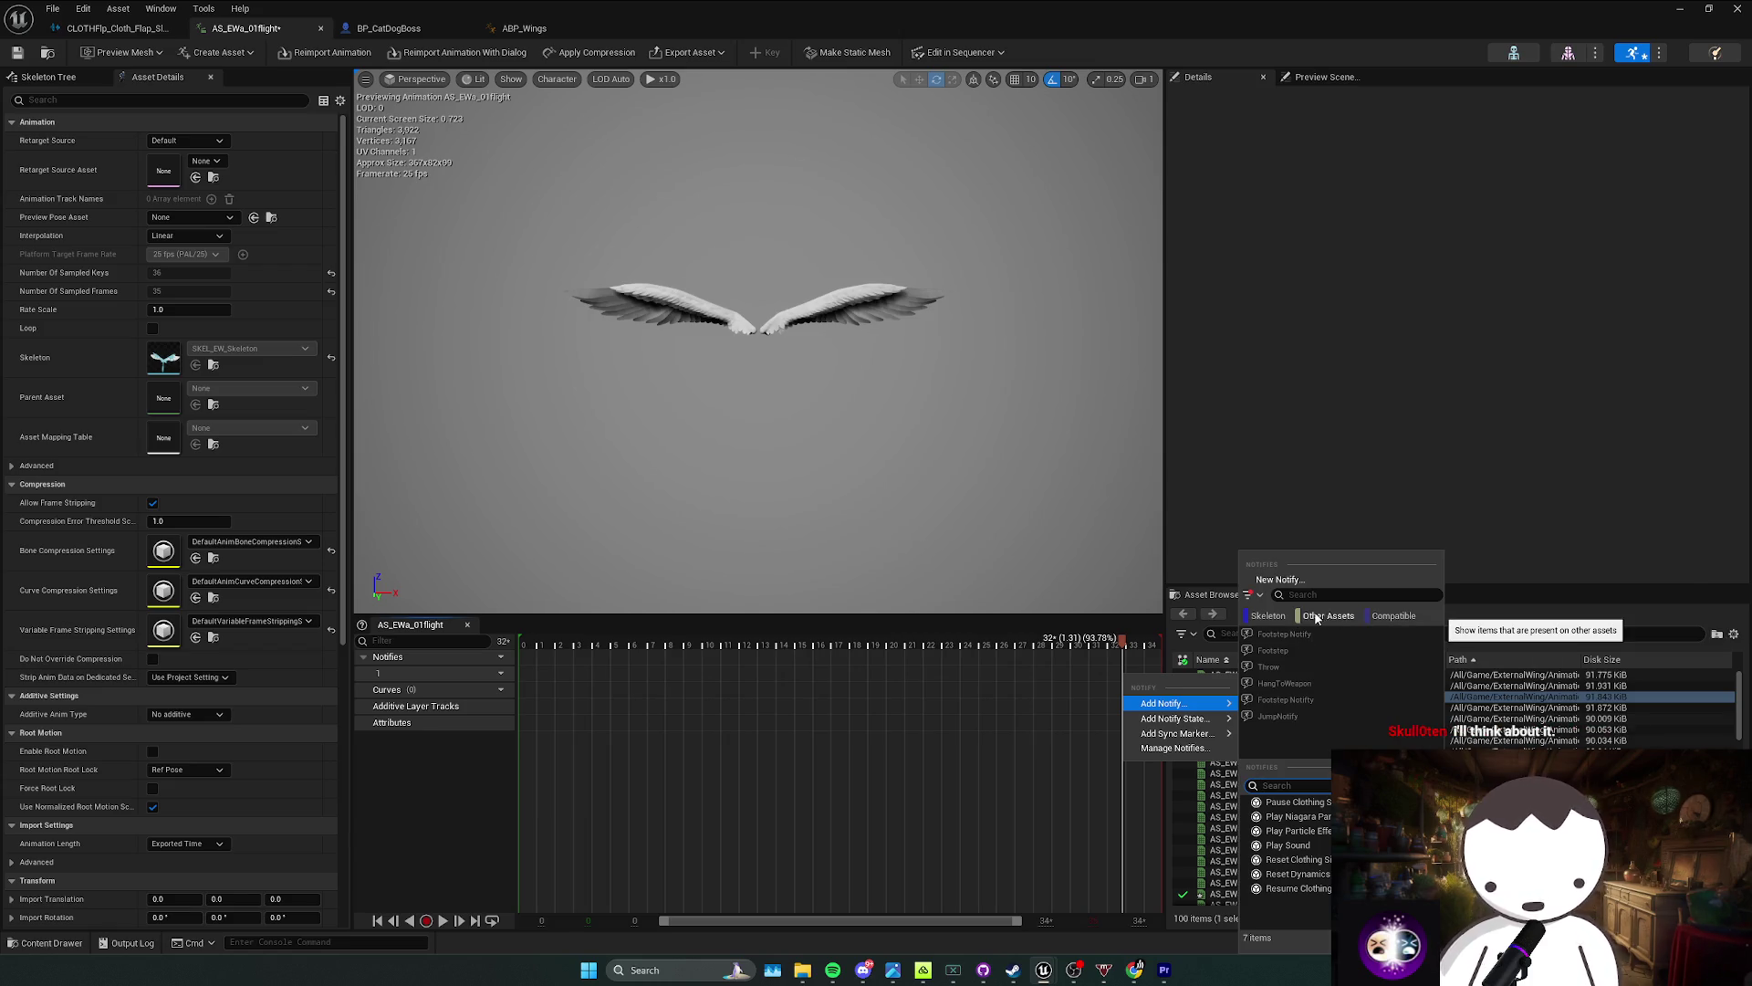
{"action": "left_click", "coordinate": [1253, 596]}
{"action": "left_click", "coordinate": [1280, 580]}
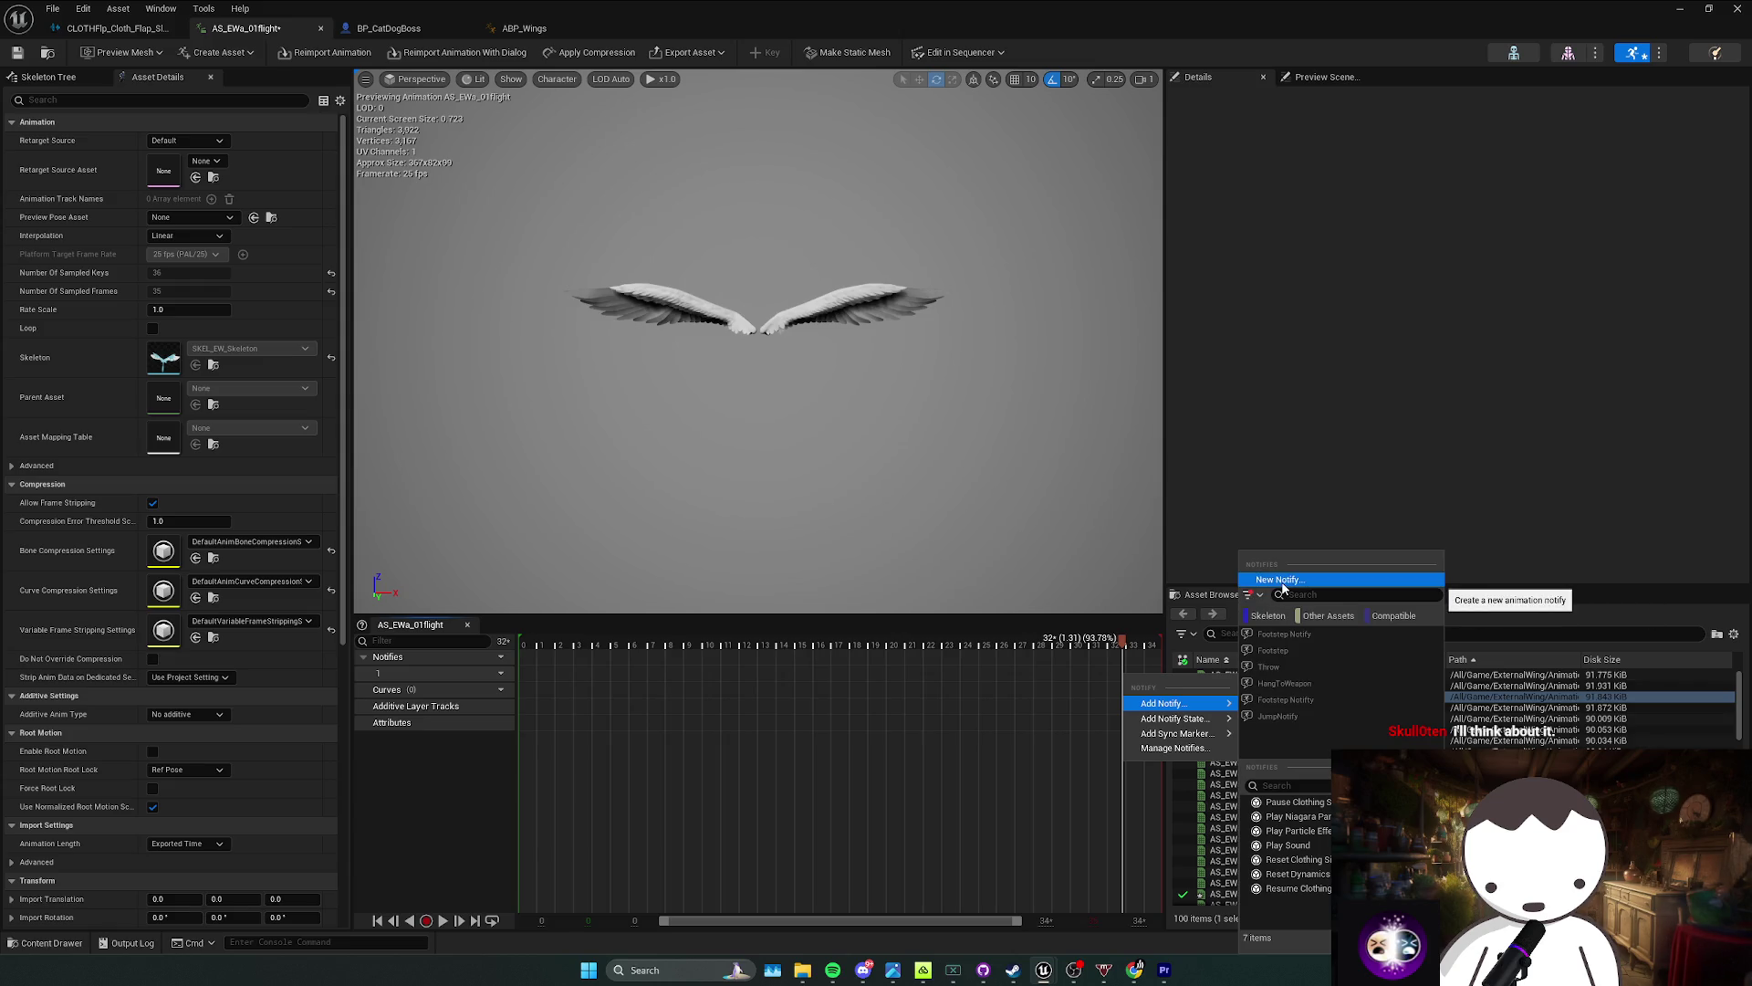
{"action": "left_click", "coordinate": [1281, 581]}
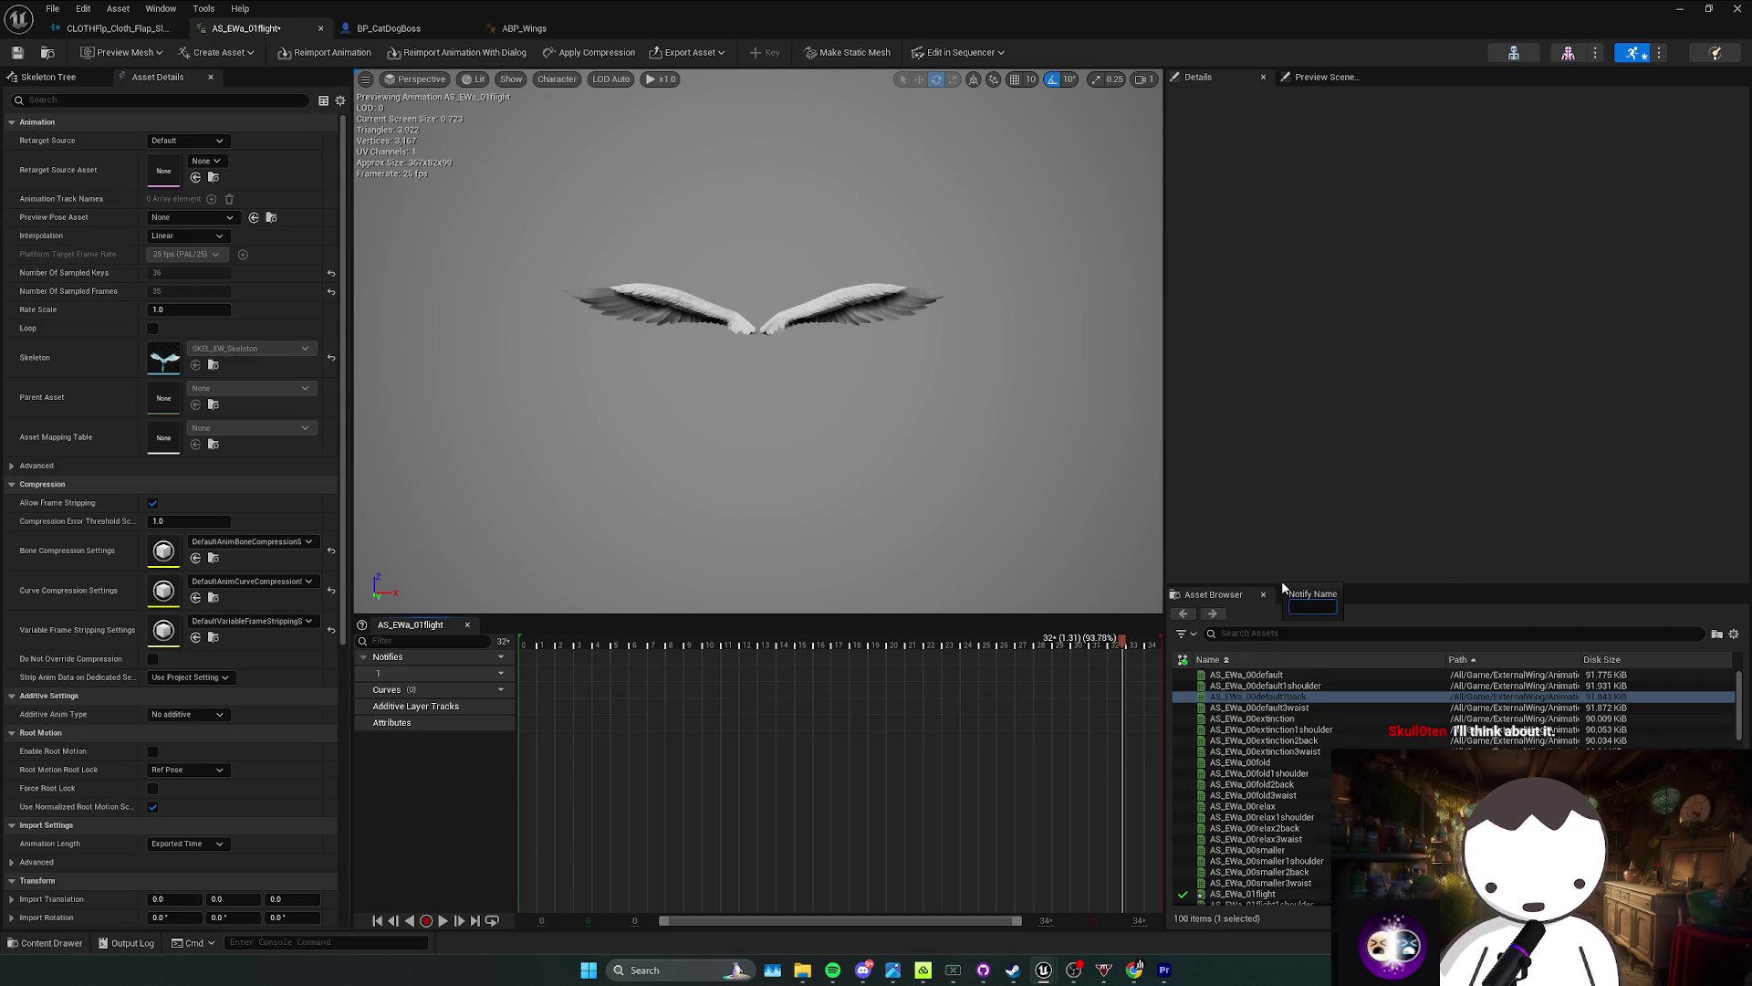
{"action": "type", "text": "FlapSound"}
{"action": "key", "text": "Return"}
{"action": "left_click", "coordinate": [1092, 675]}
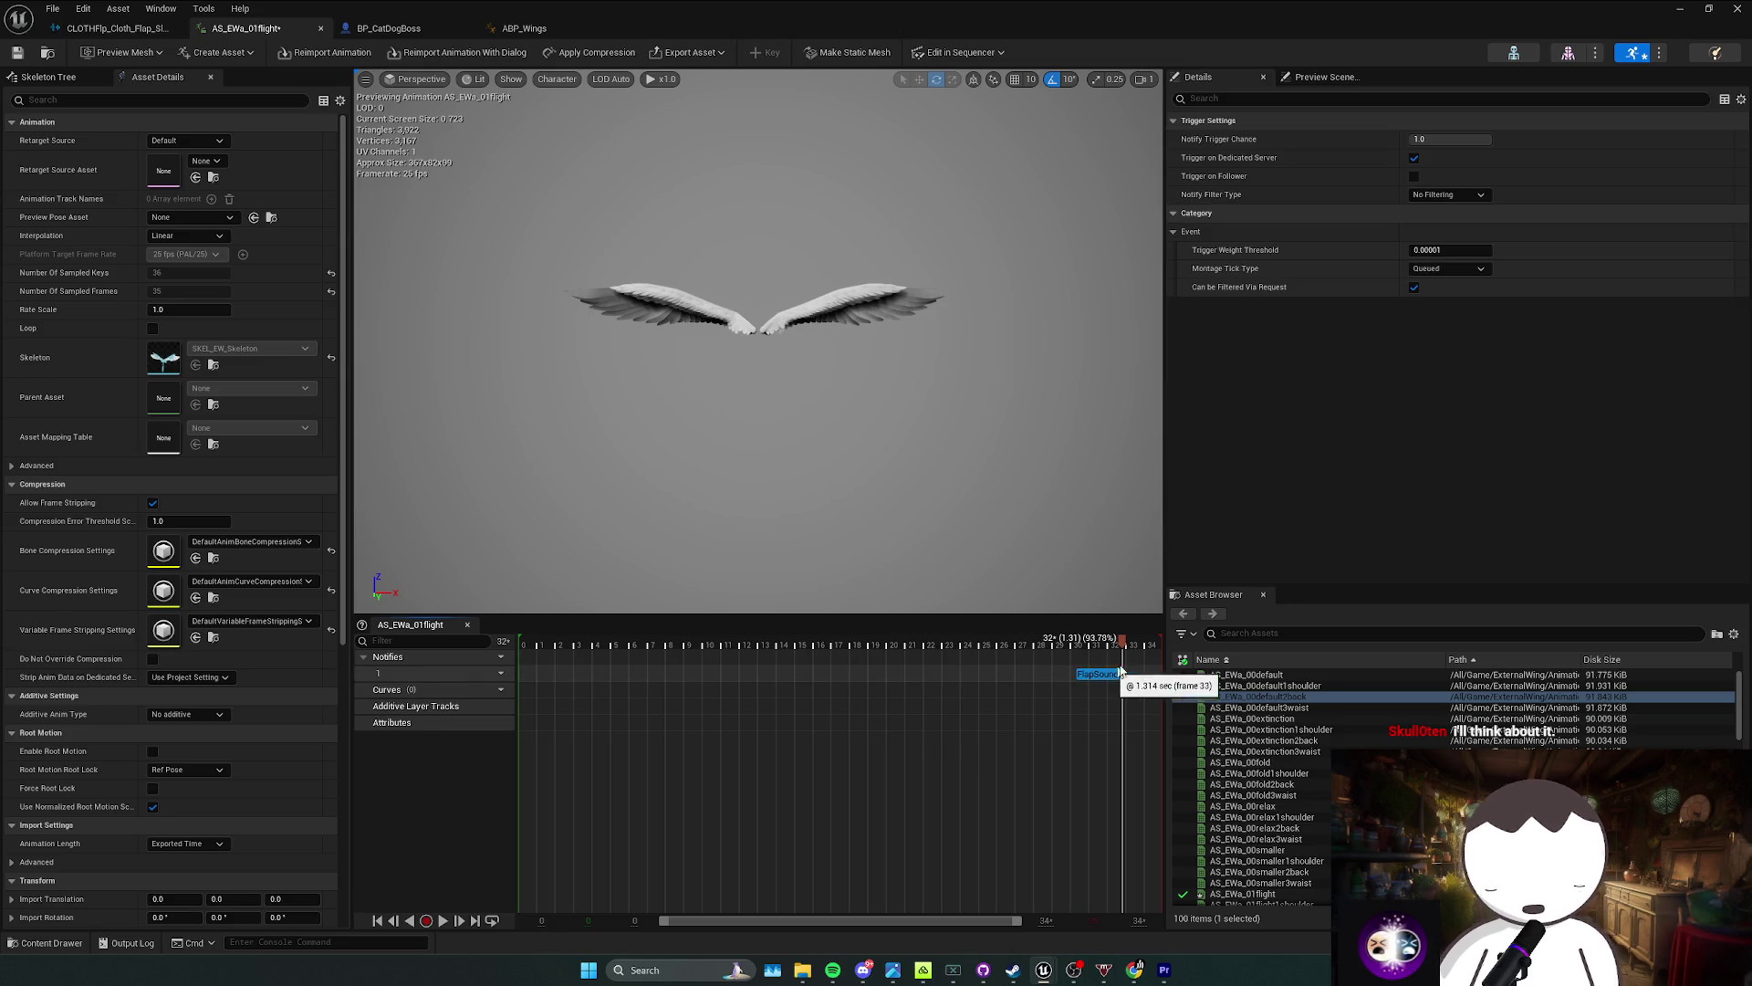
{"action": "left_click", "coordinate": [15, 54]}
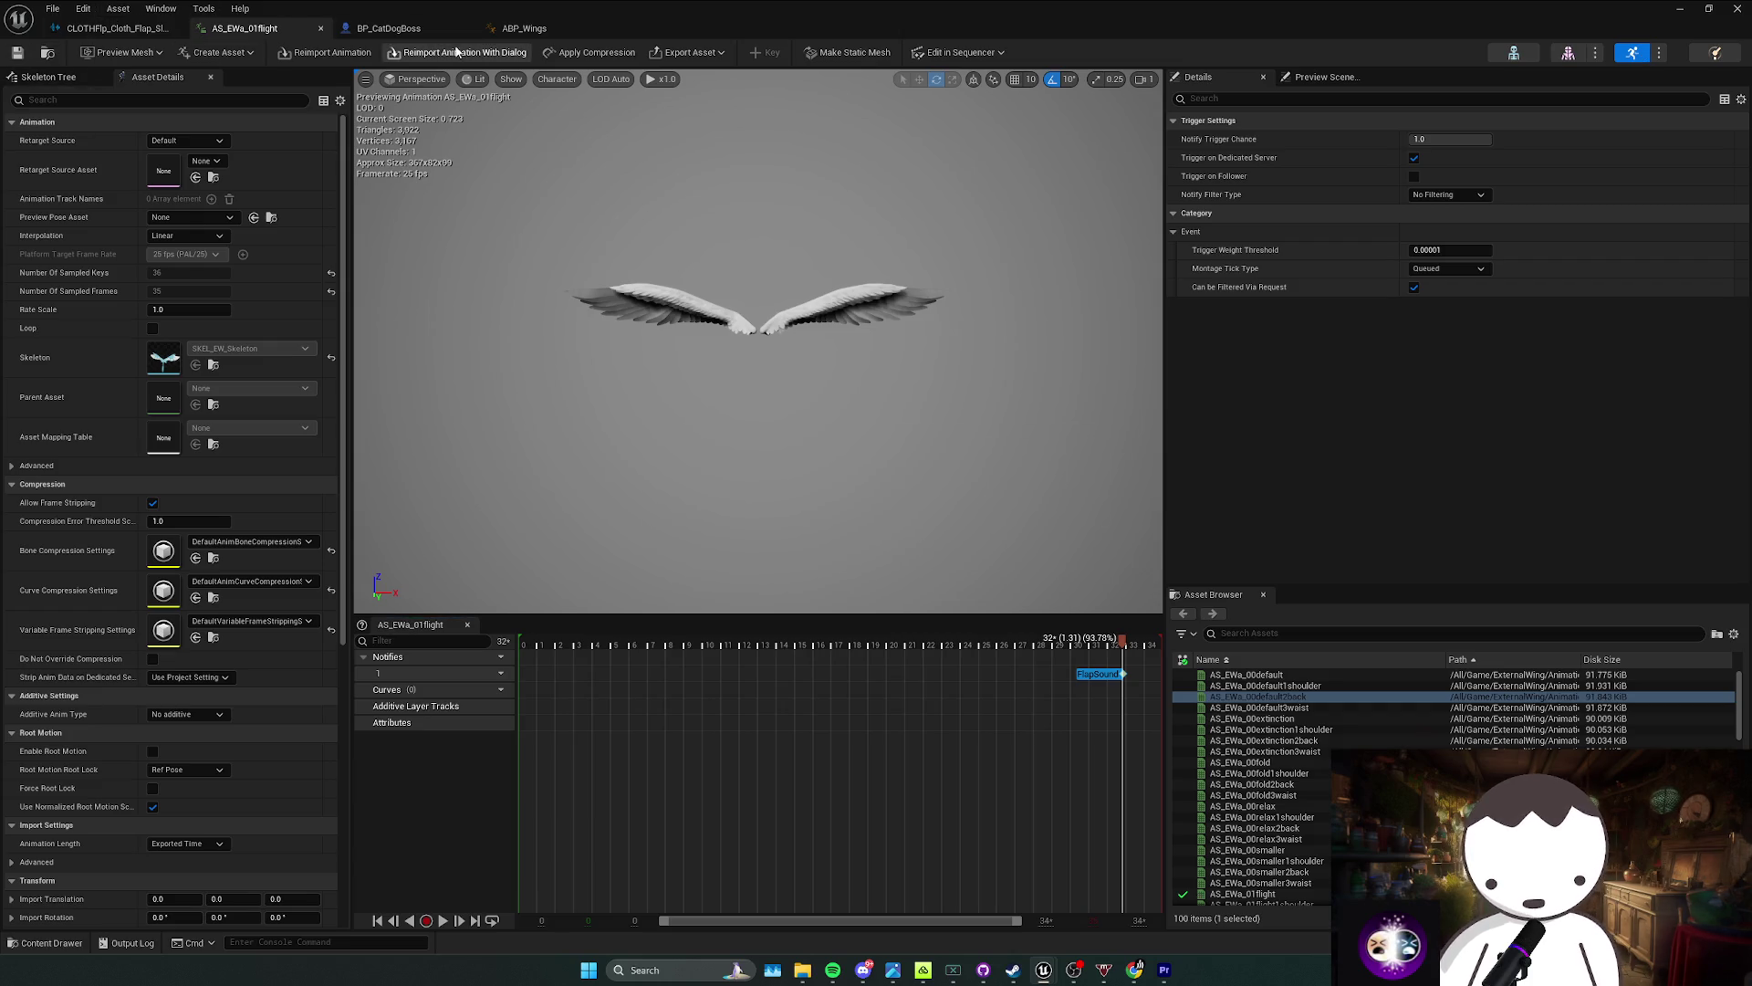
{"action": "left_click", "coordinate": [508, 37]}
{"action": "right_click", "coordinate": [728, 412]}
Step: Search the anim graph for 'flap sou', then check the FlapSound notify's options in the animation
{"action": "type", "text": "flap sound"}
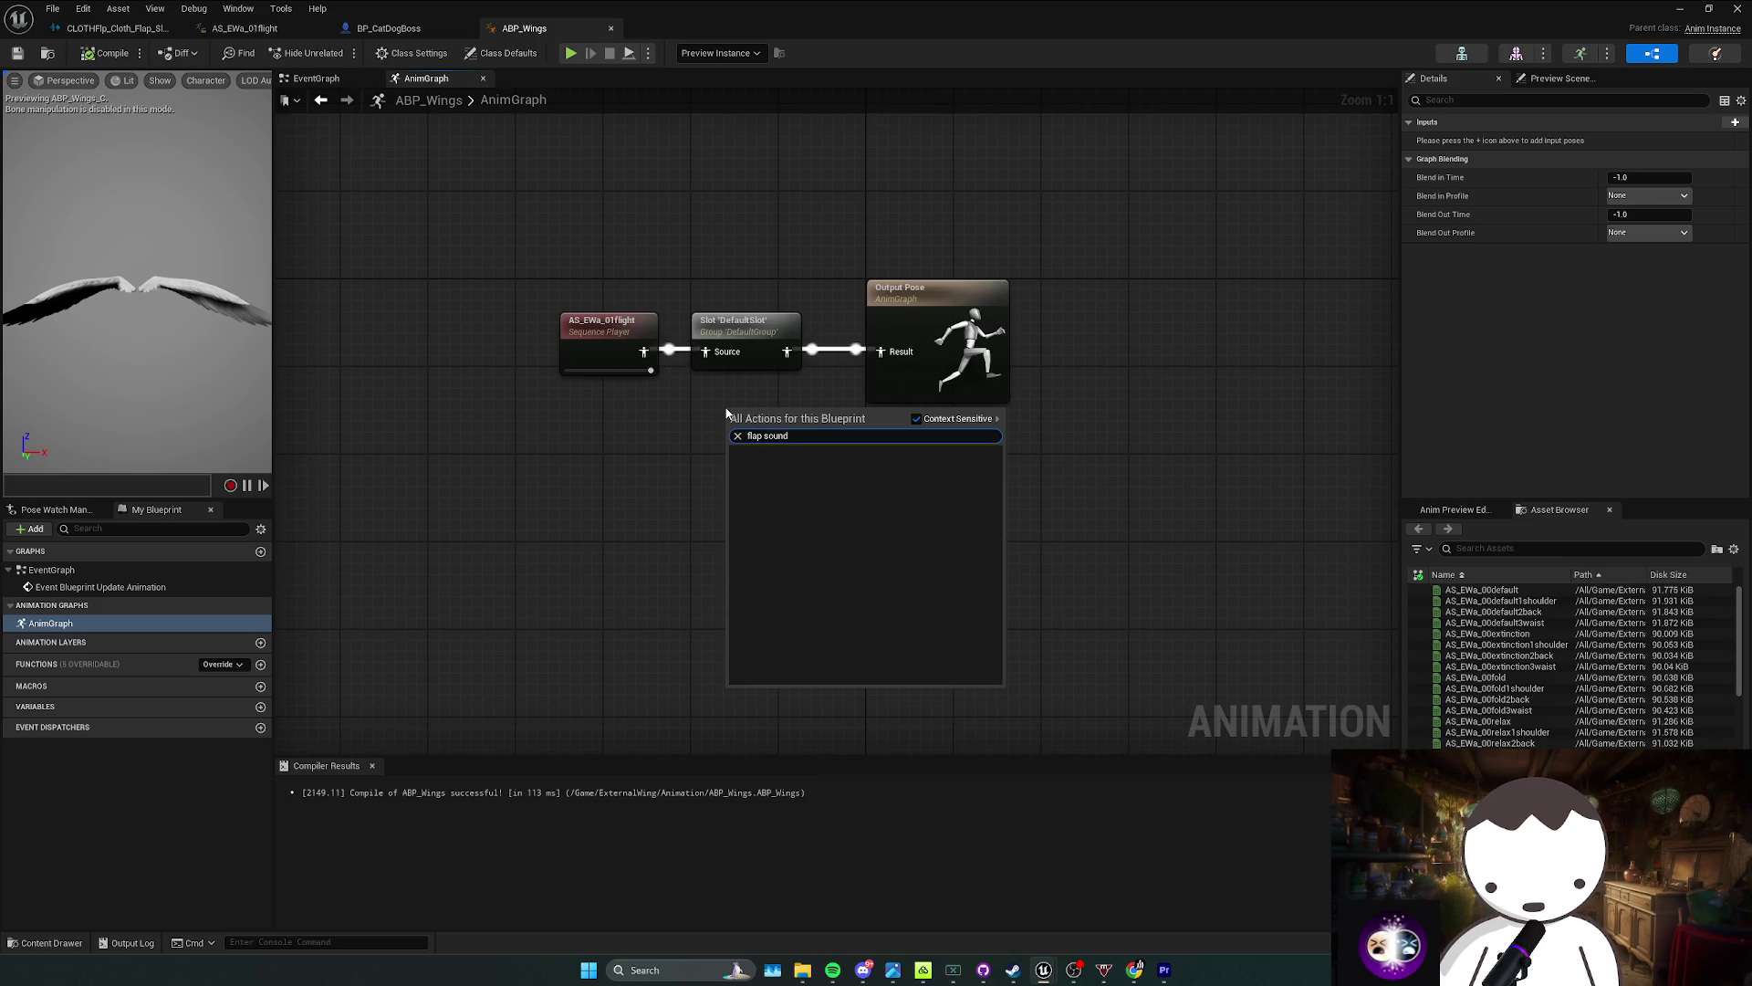
{"action": "left_click", "coordinate": [916, 418]}
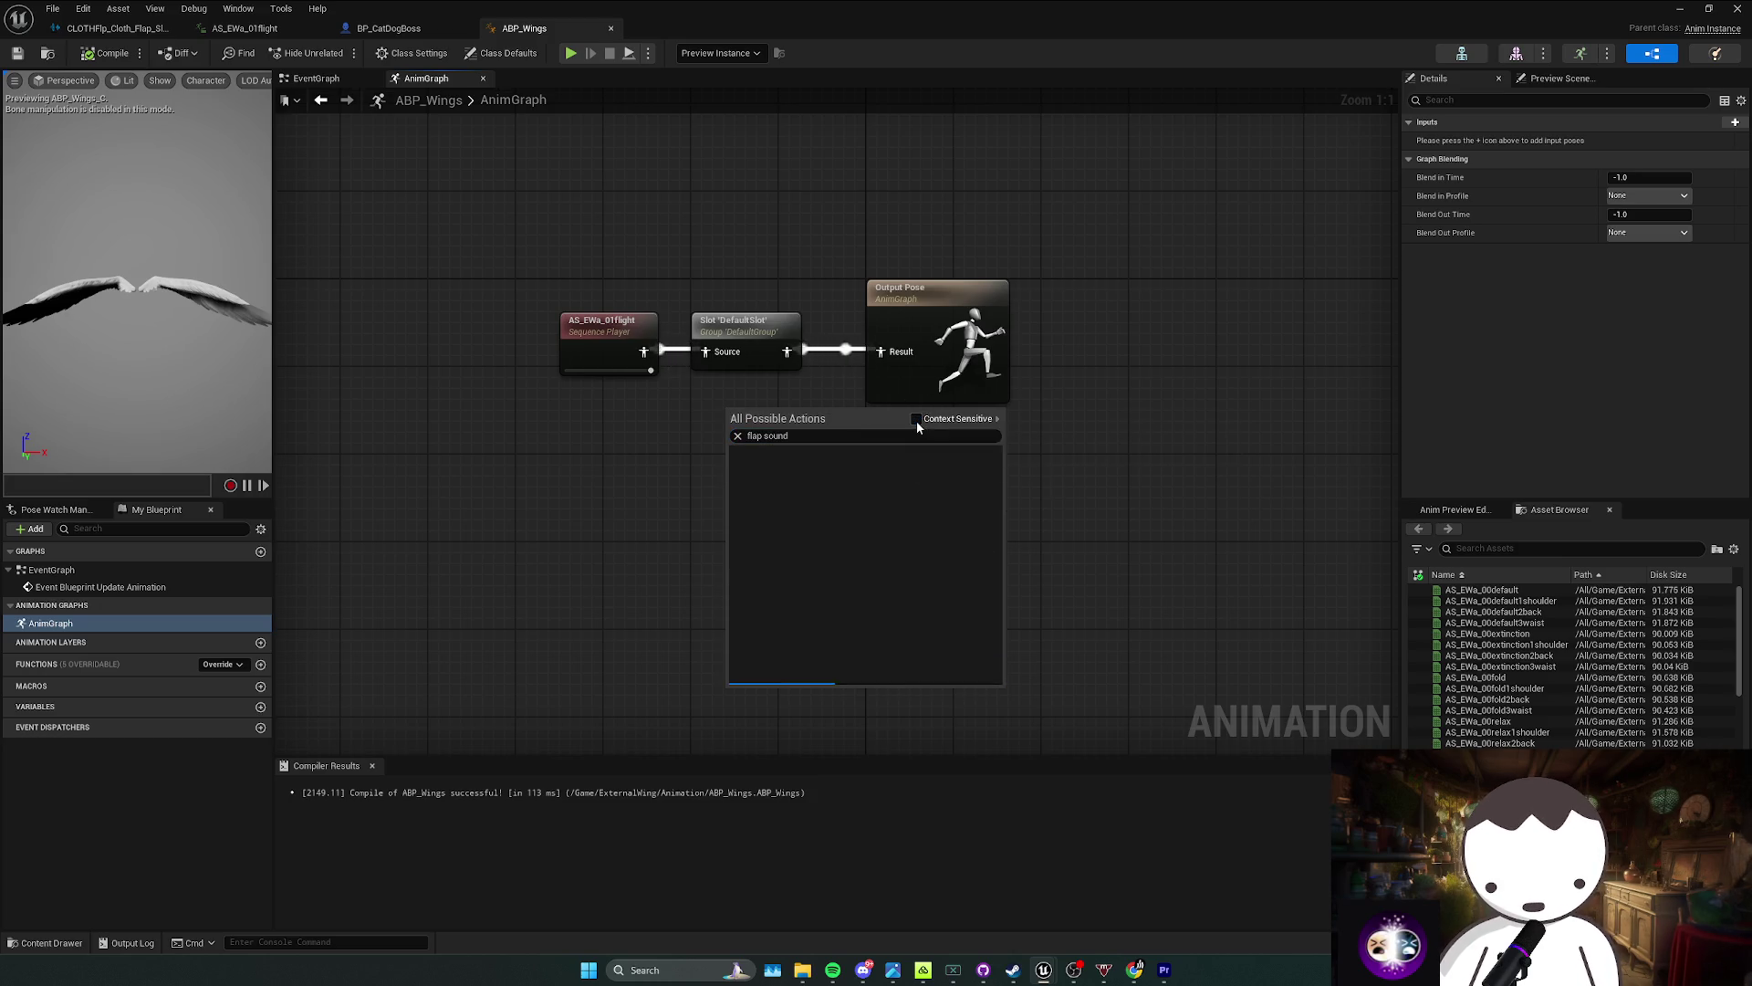
{"action": "left_click", "coordinate": [691, 431]}
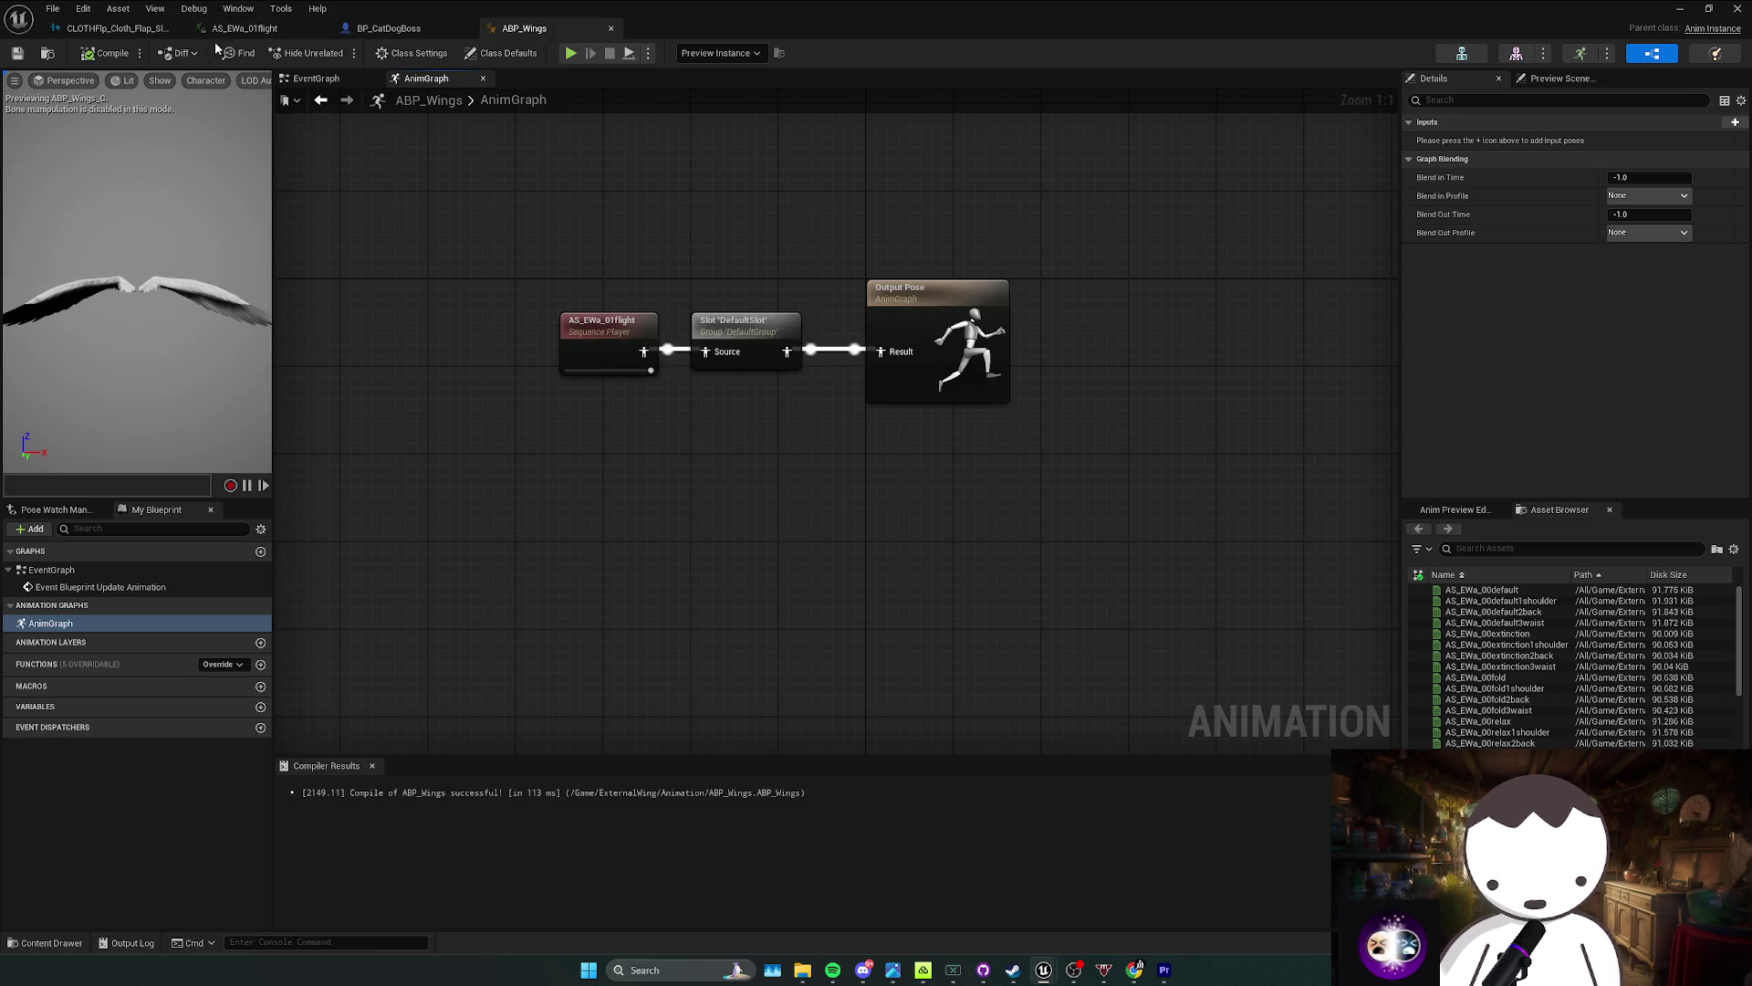
{"action": "left_click", "coordinate": [233, 28]}
{"action": "right_click", "coordinate": [1099, 674]}
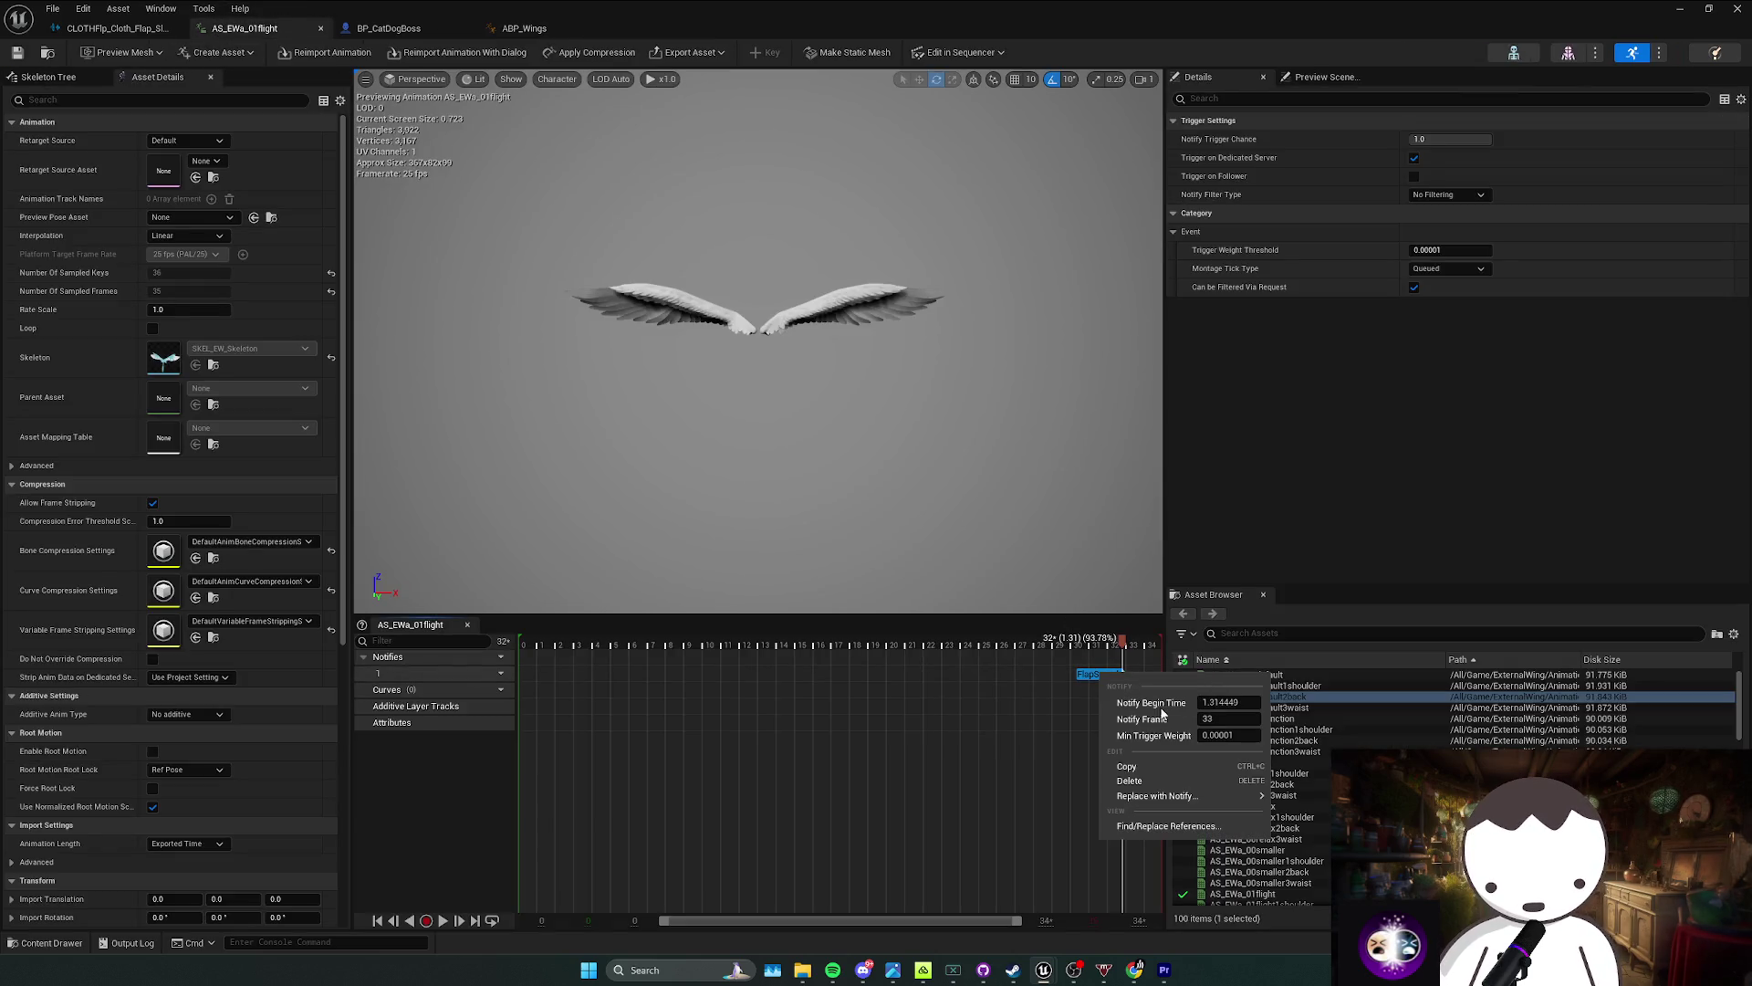
{"action": "mouse_move", "coordinate": [1164, 796]}
Step: In the ABP_Wings EventGraph, add the AnimNotify_FlapSound event and delete the two disabled nodes
{"action": "left_click", "coordinate": [525, 29]}
{"action": "left_click", "coordinate": [316, 79]}
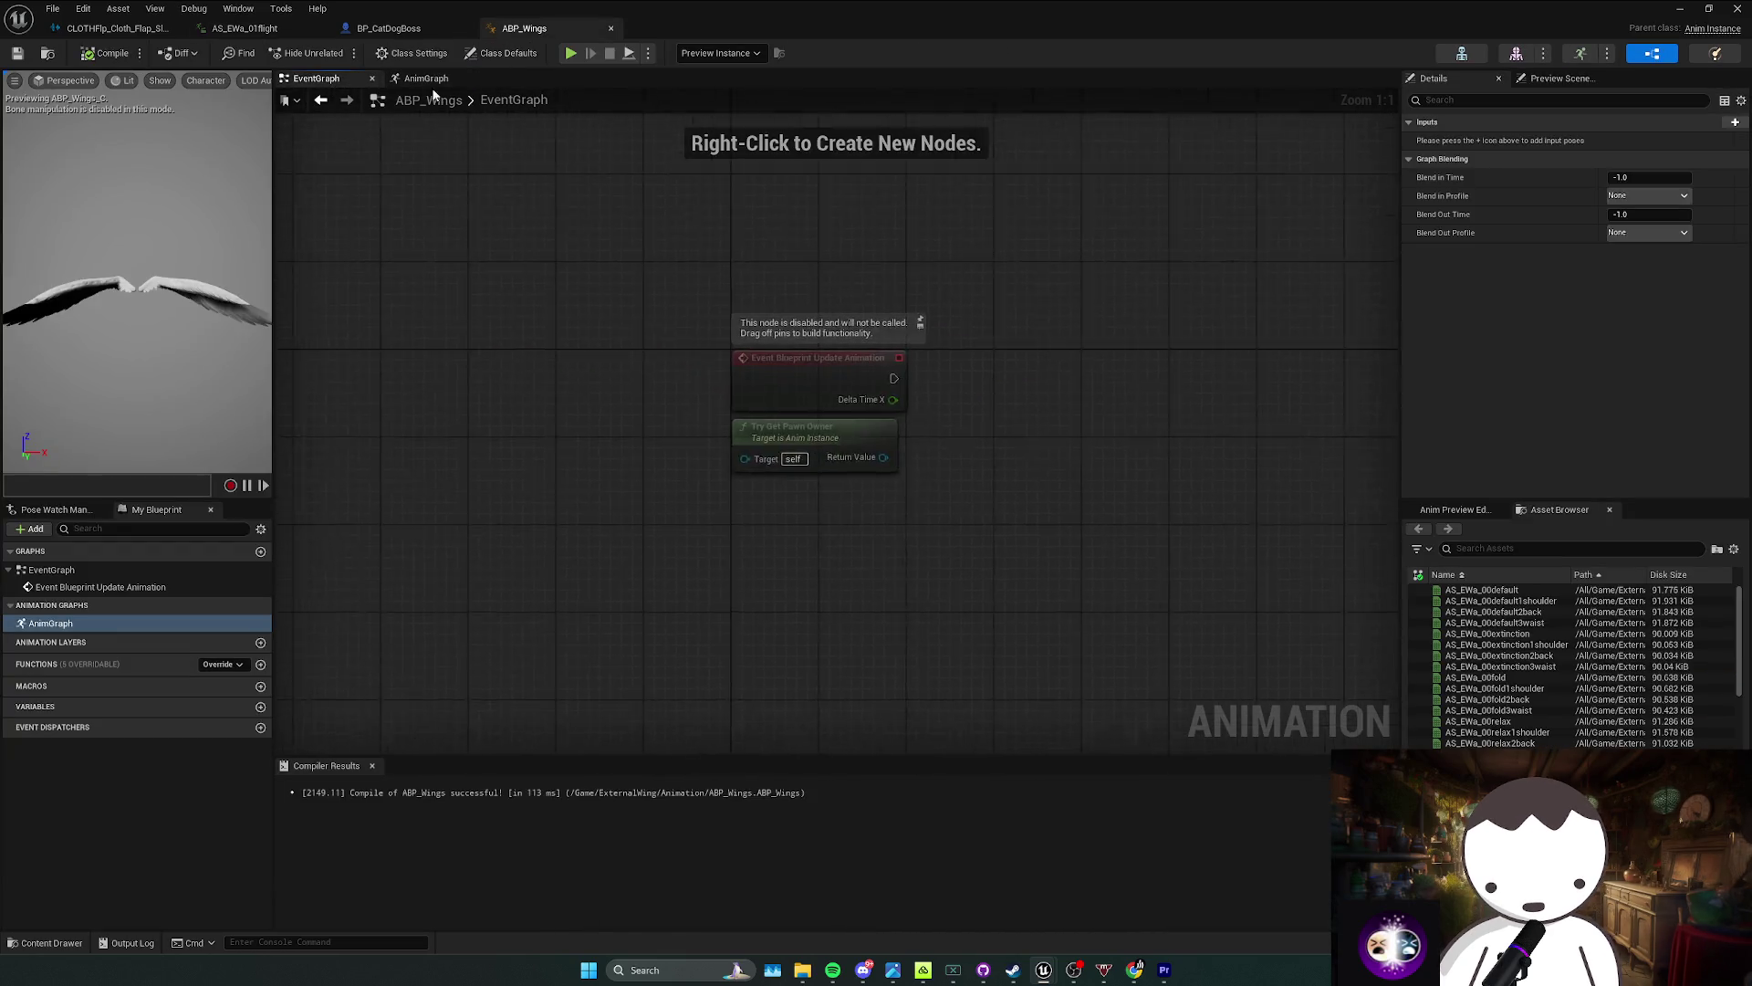
{"action": "right_click", "coordinate": [696, 426]}
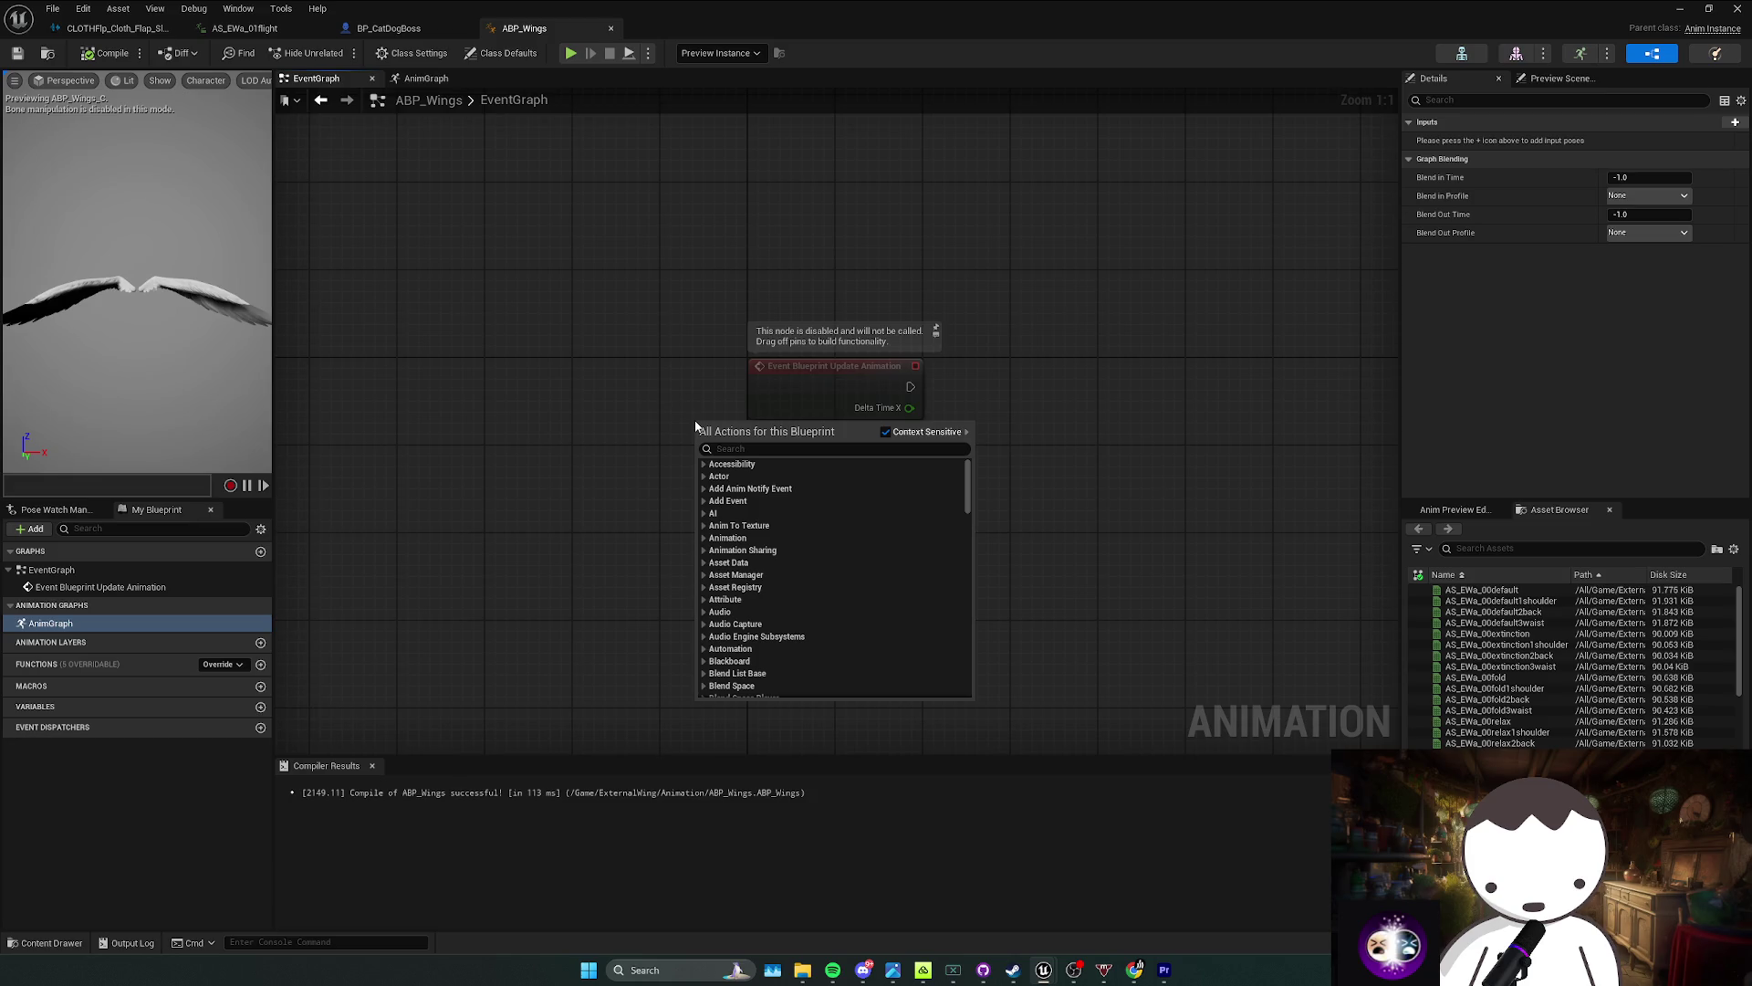
{"action": "type", "text": "flap s"}
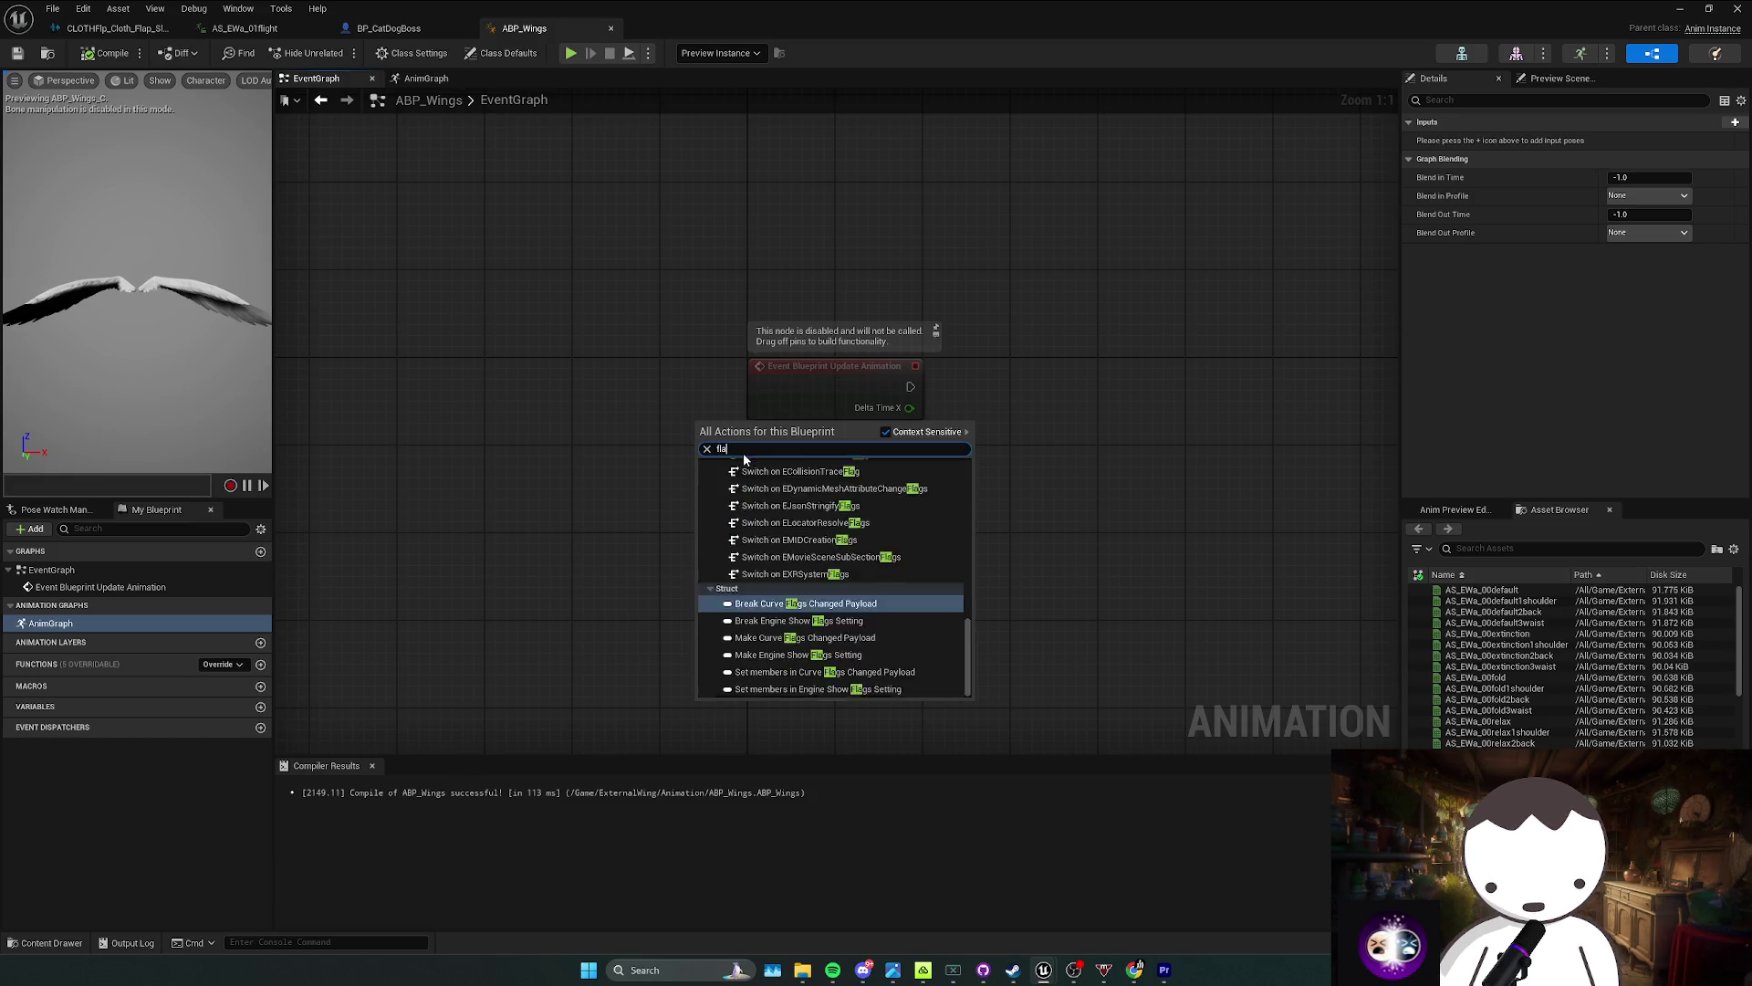
{"action": "left_click_drag", "start_coordinate": [729, 447], "coordinate": [782, 699]}
{"action": "left_click_drag", "start_coordinate": [721, 329], "coordinate": [982, 464]}
{"action": "scroll", "coordinate": [984, 445], "scroll_direction": "down", "scroll_amount": 3}
{"action": "key", "text": "Delete"}
Step: Connect a Play Sound at Location node to the event, with Sound set to the CLOTHFlp cloth-flap wave
{"action": "mouse_move", "coordinate": [838, 493]}
{"action": "left_mouse_down"}
{"action": "mouse_move", "coordinate": [766, 503]}
{"action": "mouse_move", "coordinate": [843, 482]}
{"action": "left_mouse_up"}
{"action": "type", "text": "play sound at l"}
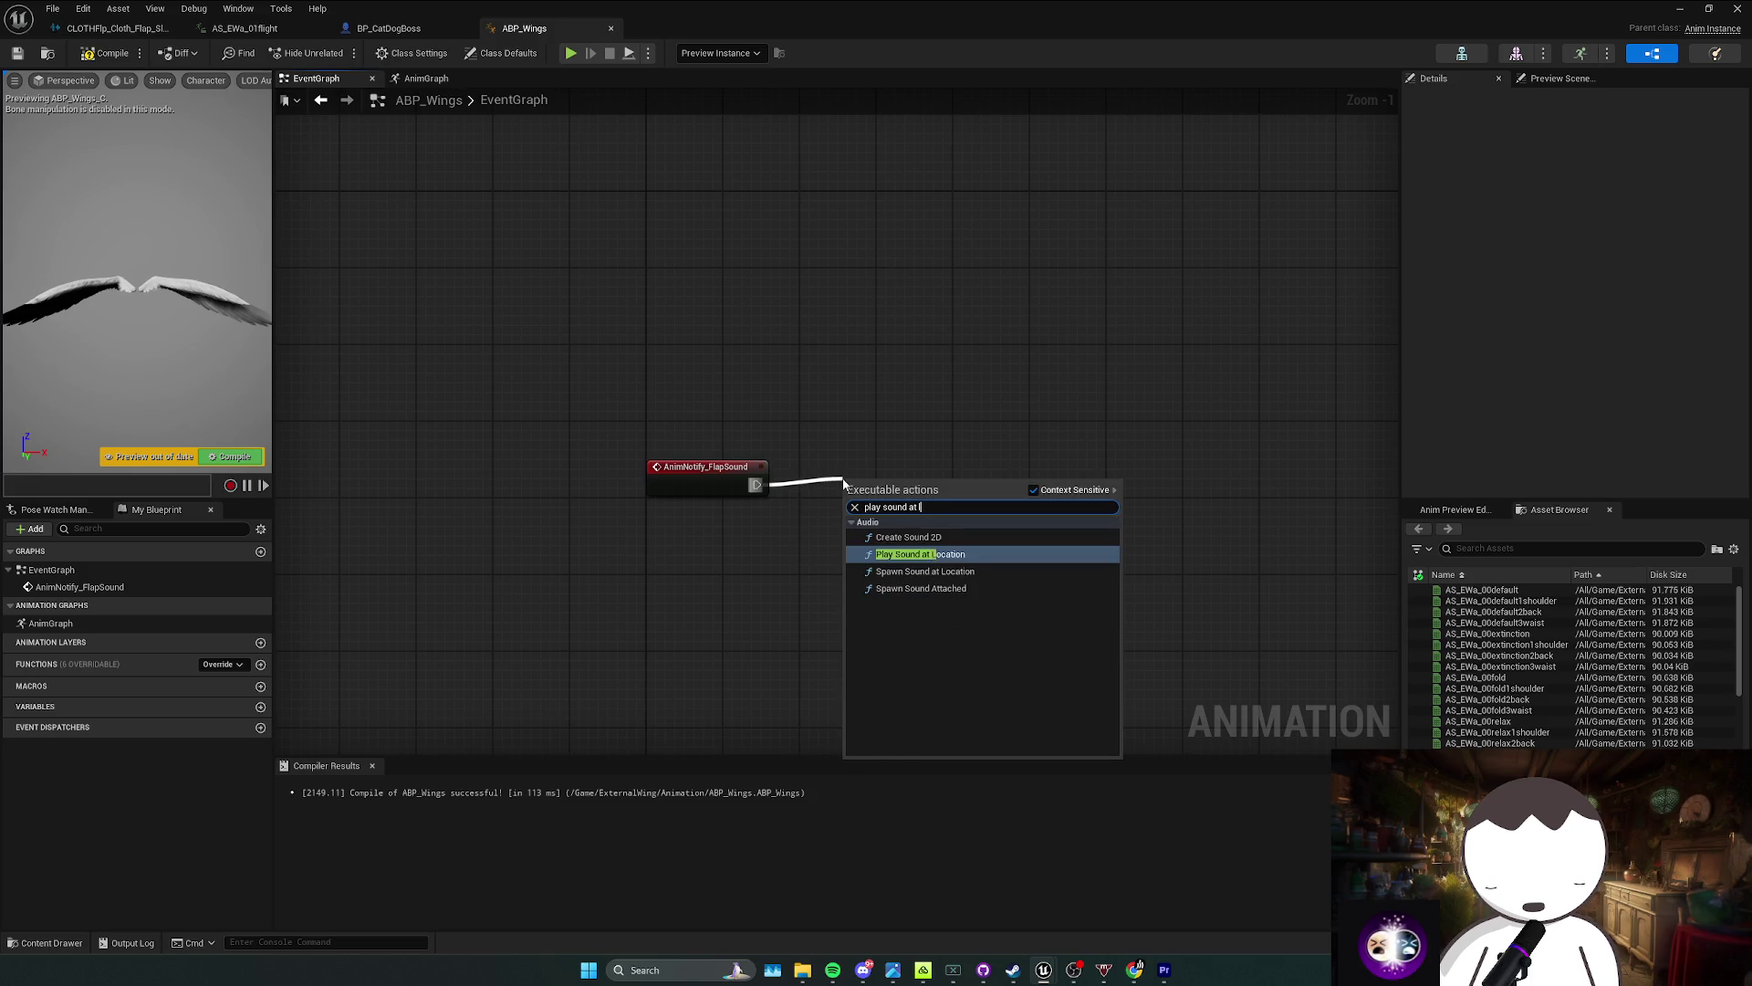
{"action": "key", "text": "Return"}
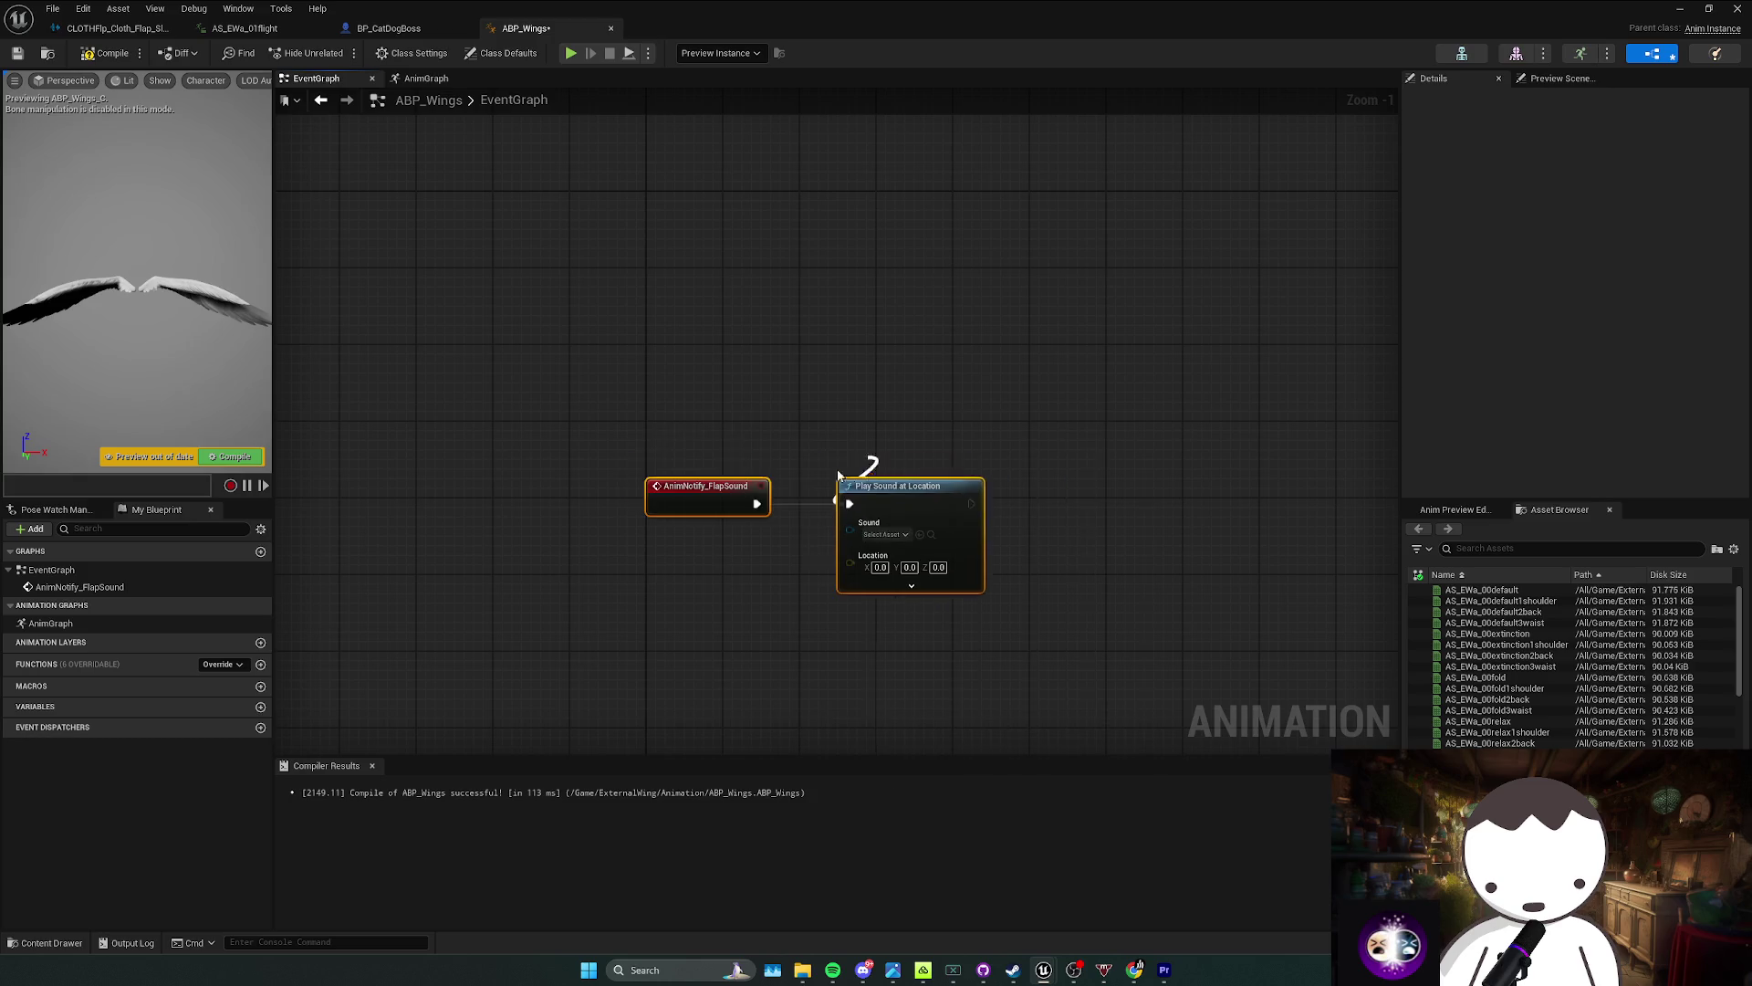
{"action": "left_click_drag", "start_coordinate": [873, 483], "coordinate": [896, 447]}
{"action": "left_click", "coordinate": [793, 569]}
{"action": "left_click", "coordinate": [891, 530]}
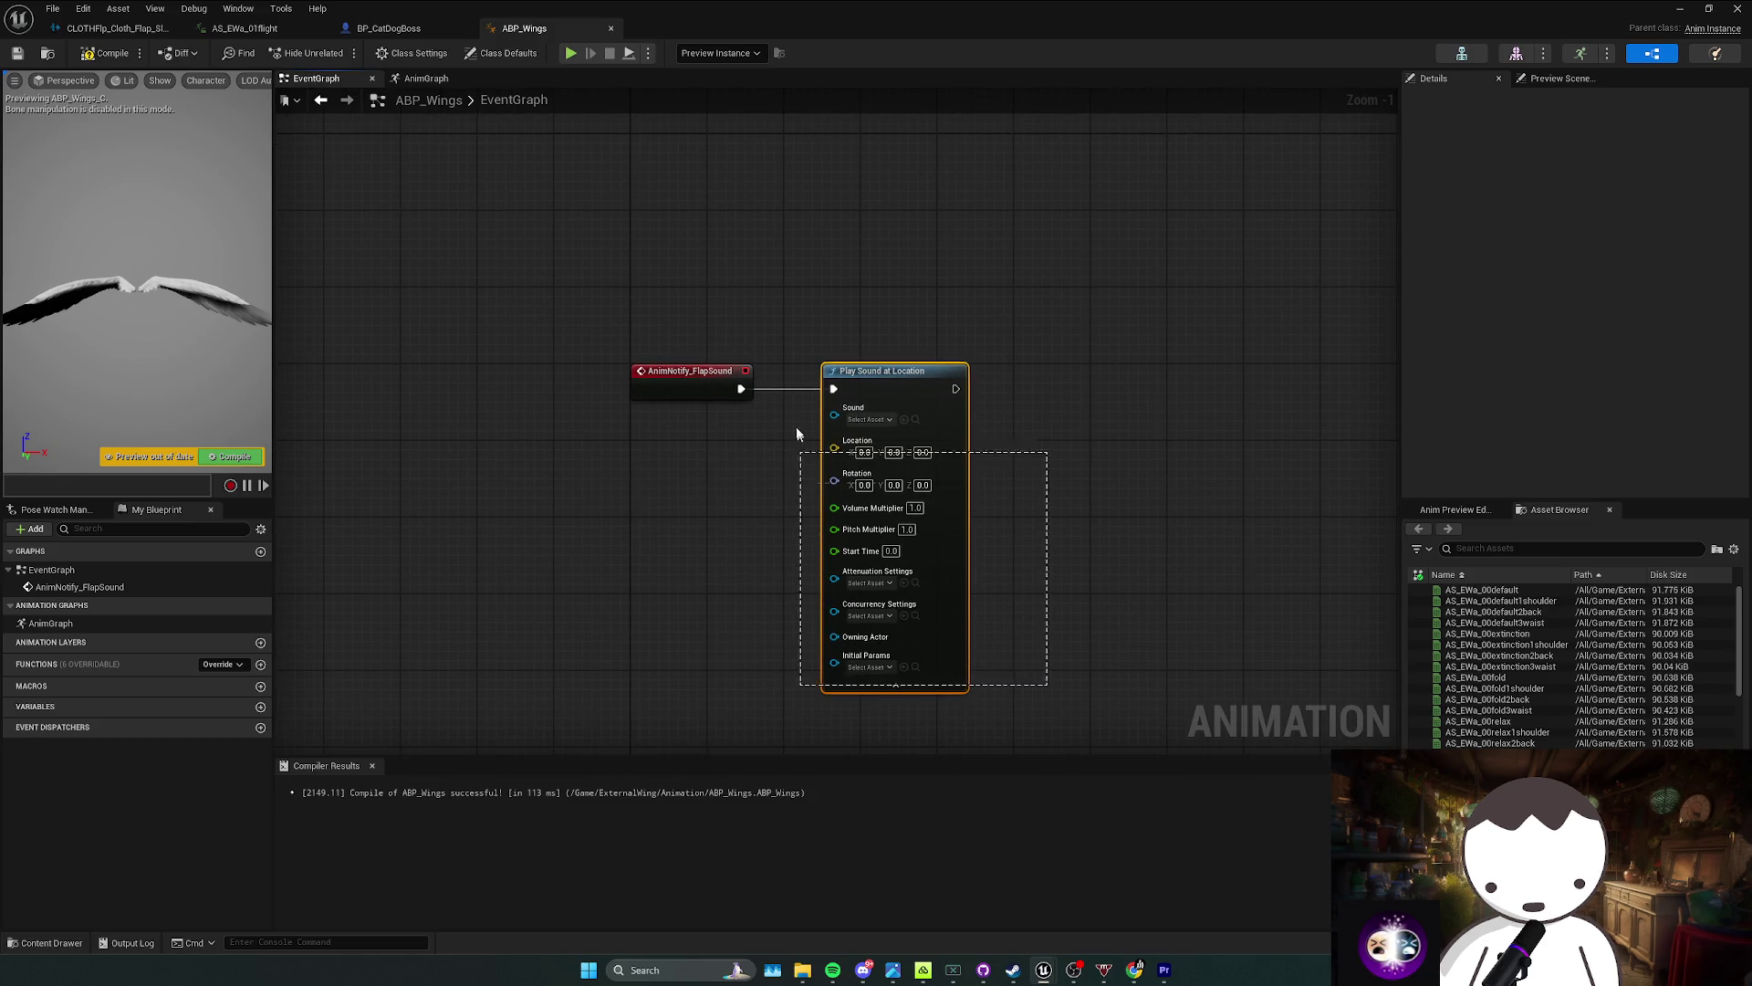
{"action": "left_click_drag", "start_coordinate": [1022, 727], "coordinate": [928, 559]}
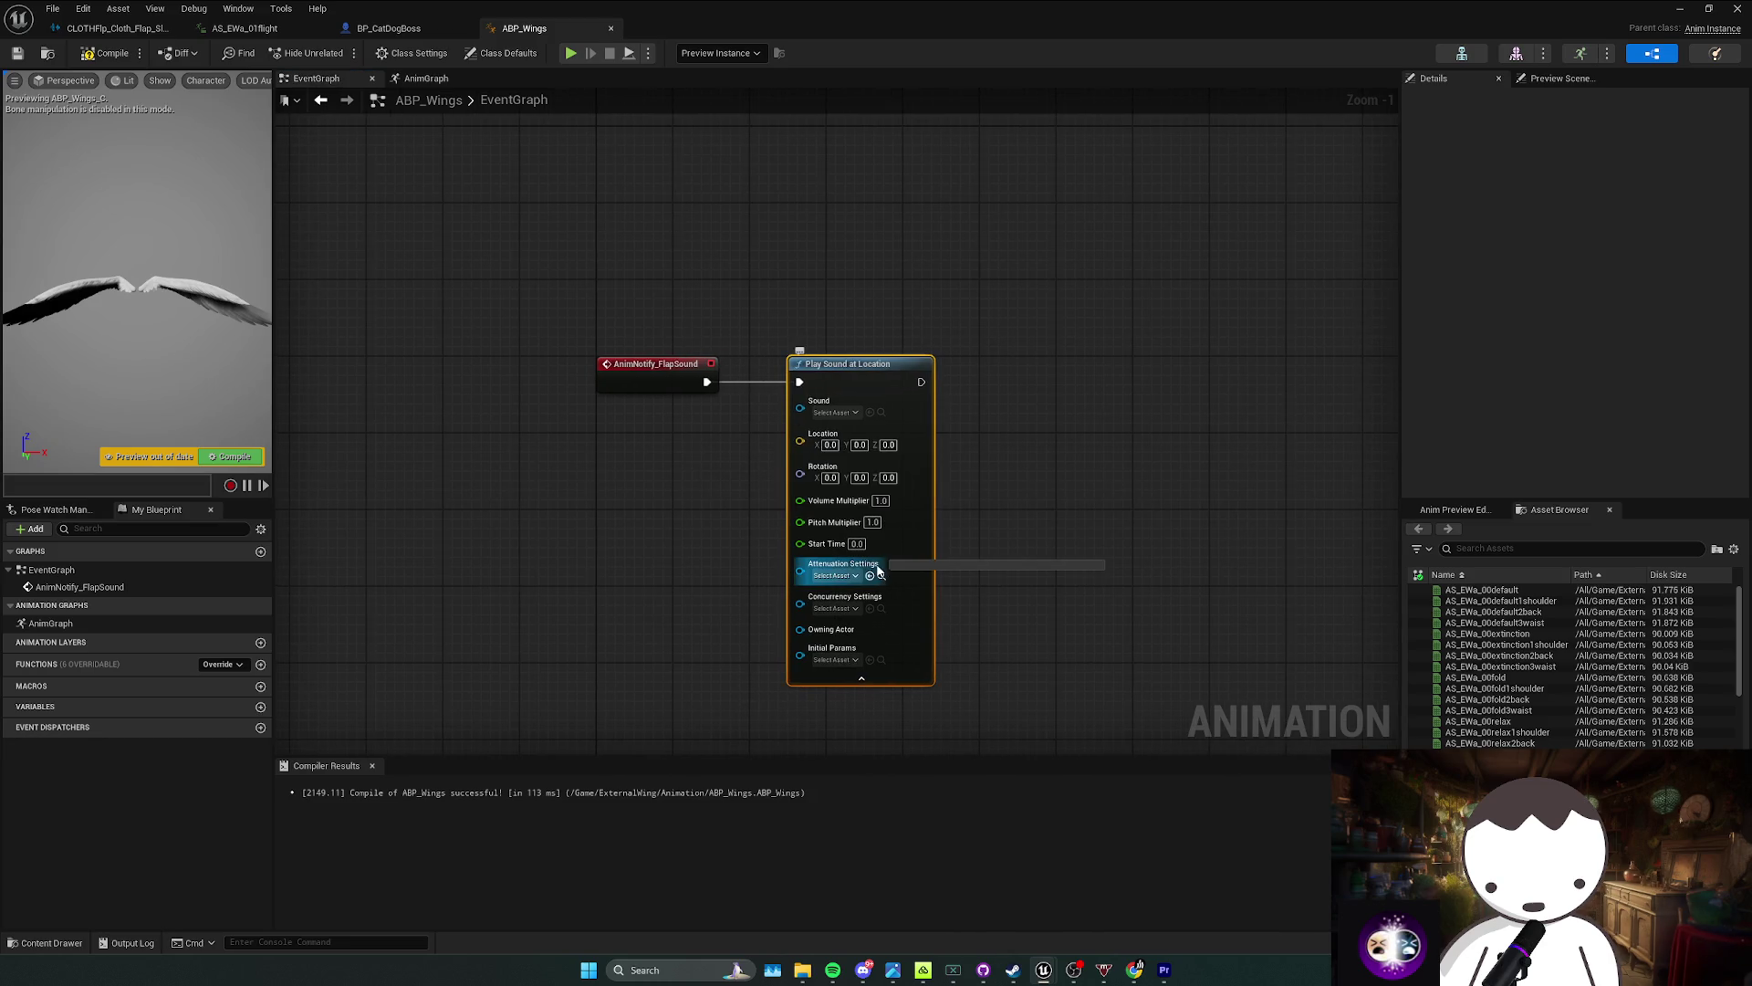
{"action": "left_click", "coordinate": [862, 413]}
{"action": "type", "text": "flap"}
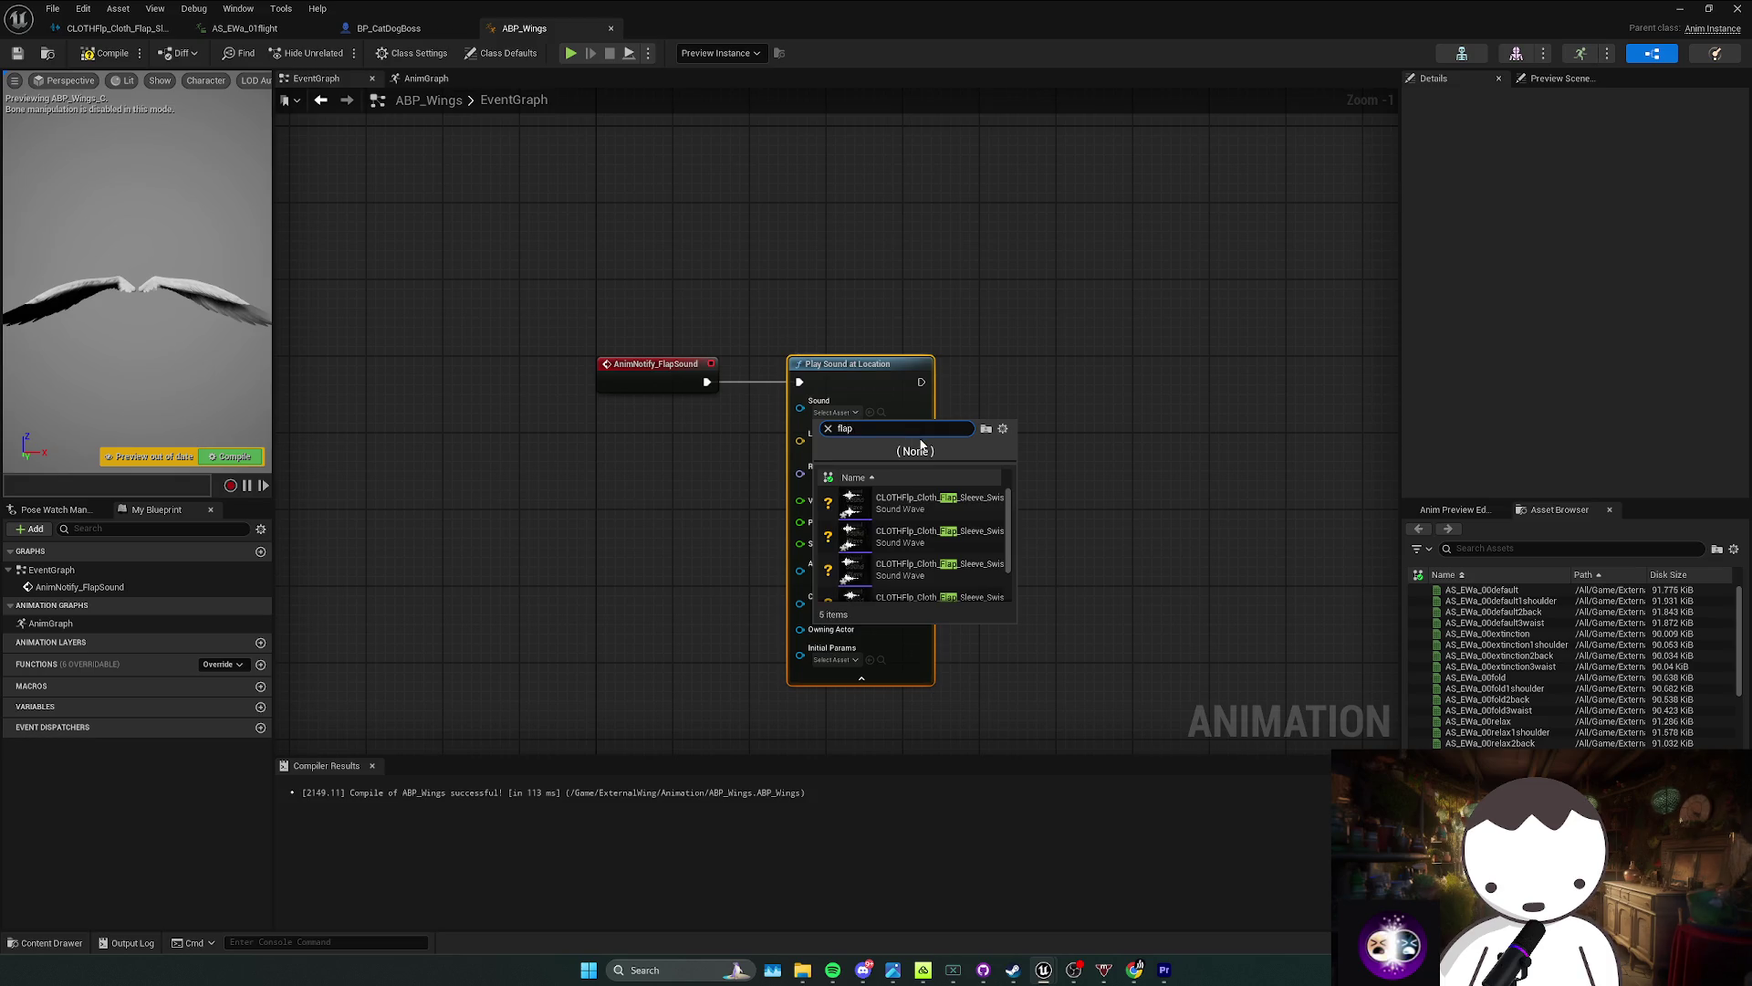
{"action": "left_click", "coordinate": [940, 539]}
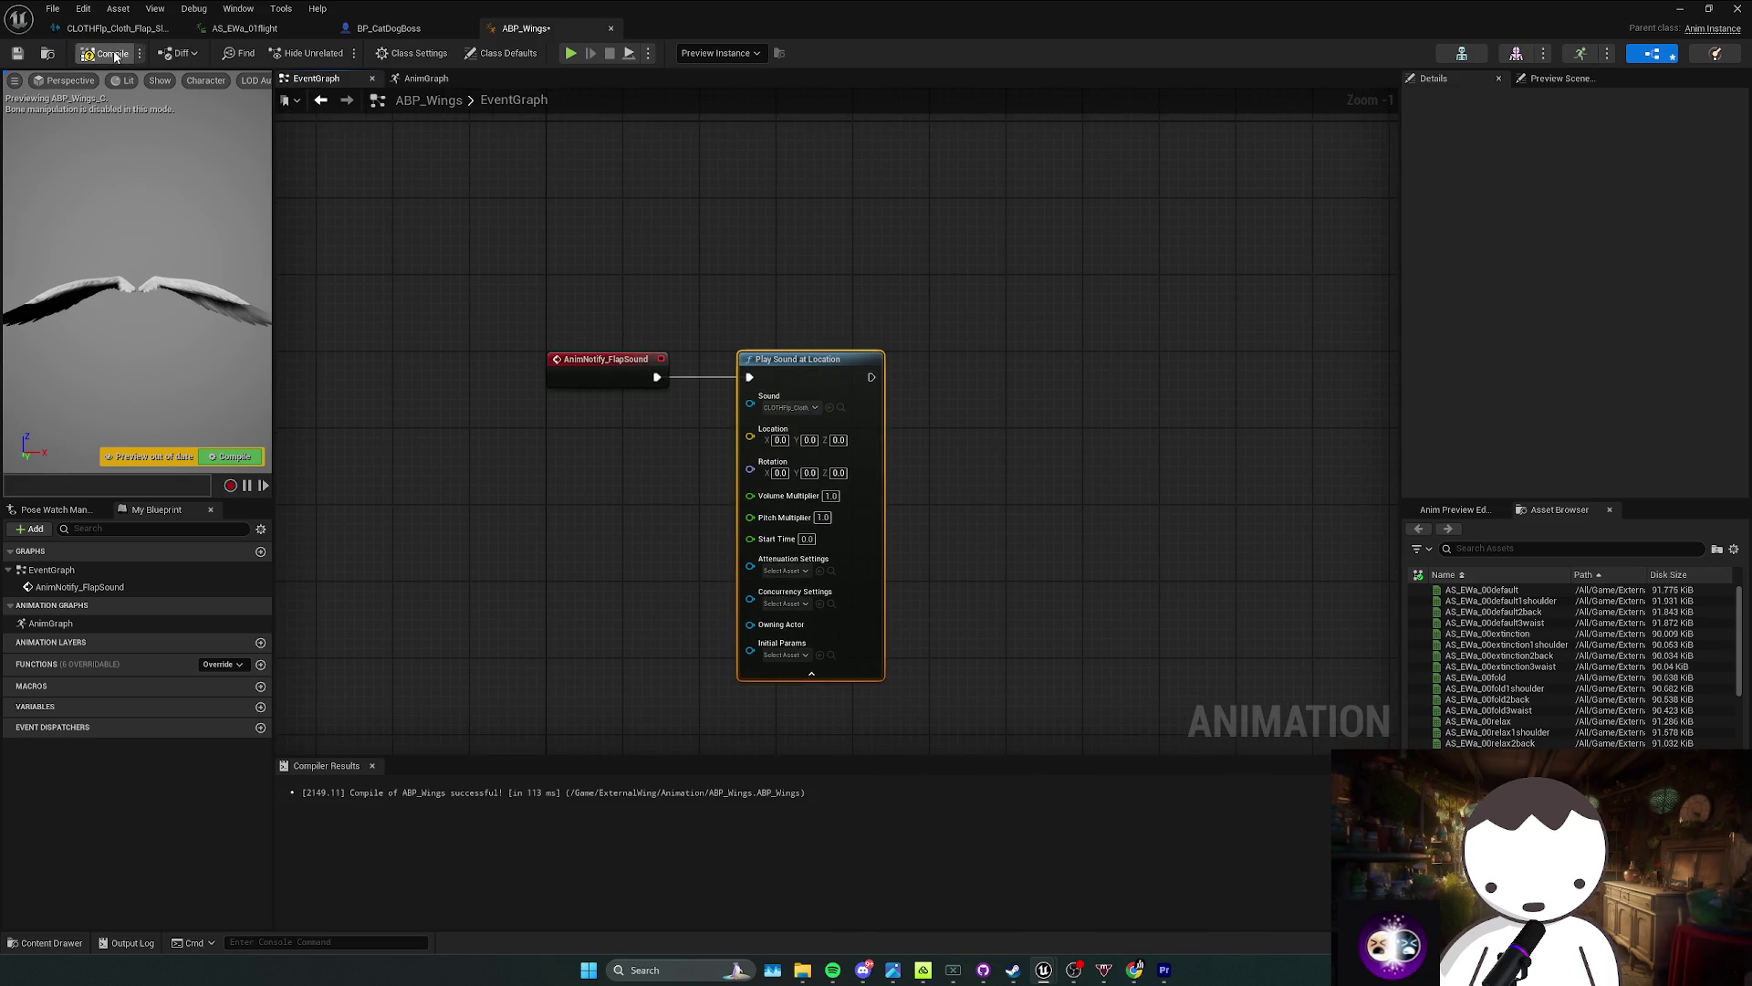
Step: Feed Try Get Pawn Owner's Get Actor Location into the sound node's Location input
{"action": "right_click", "coordinate": [546, 456]}
{"action": "type", "text": "get pa"}
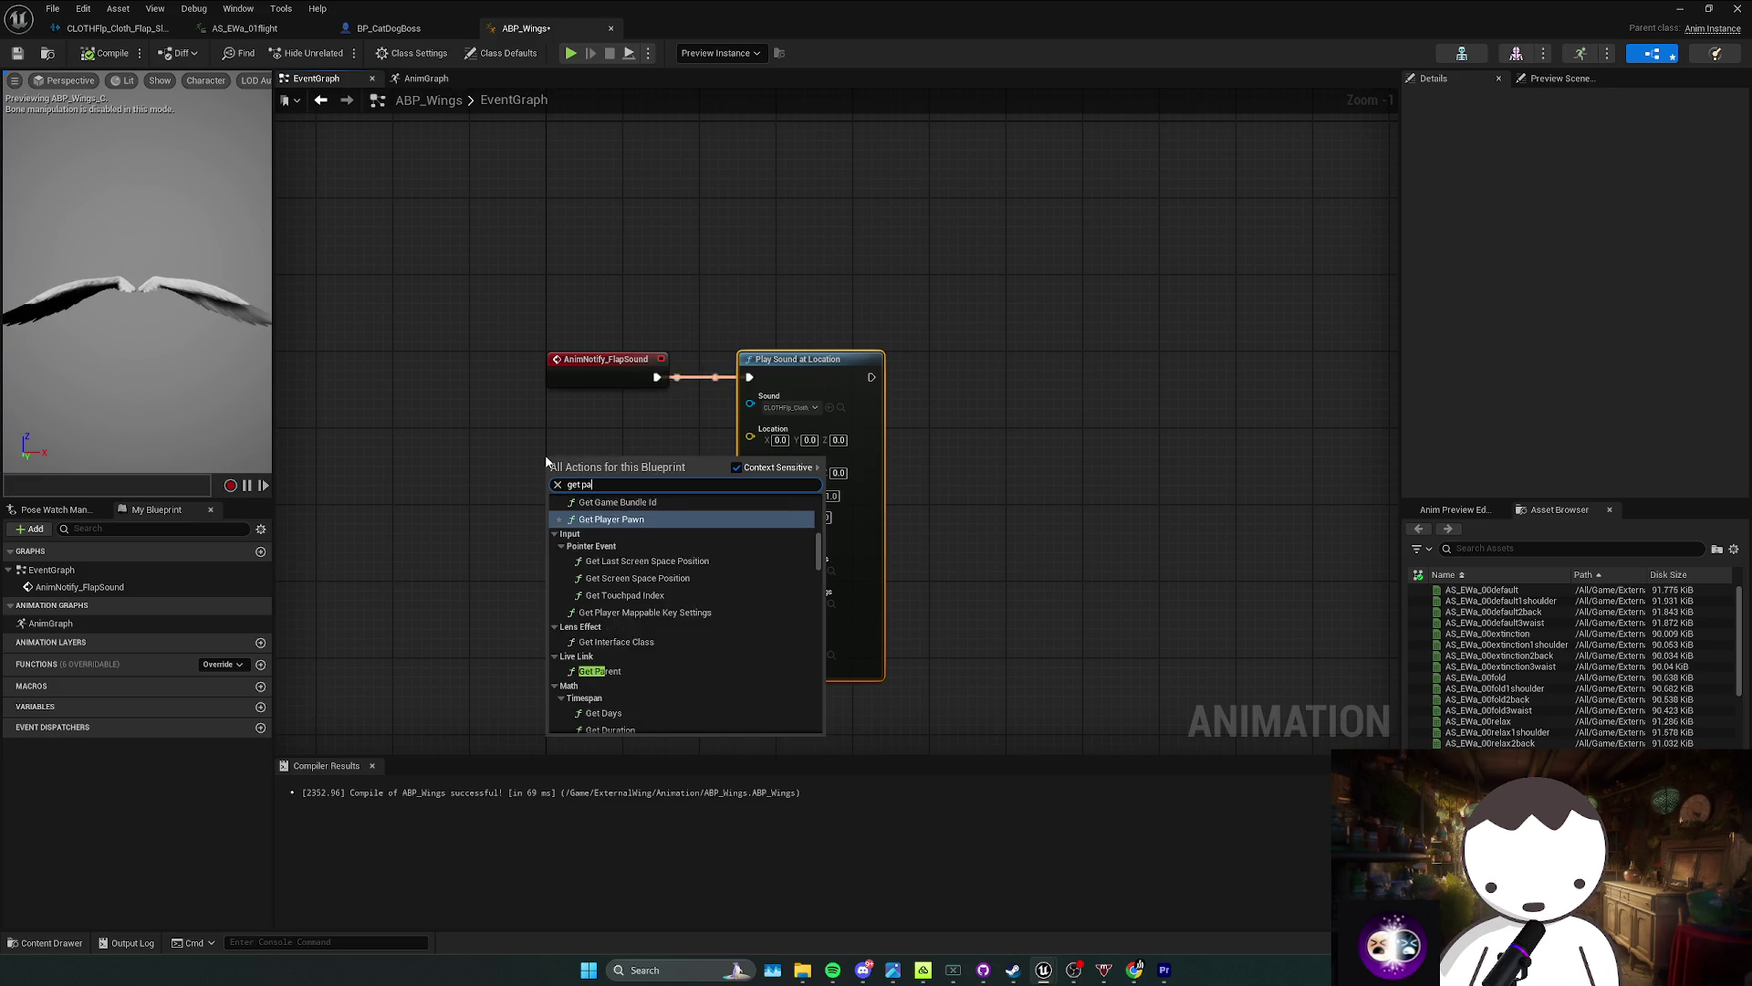
{"action": "type", "text": "wn owner"}
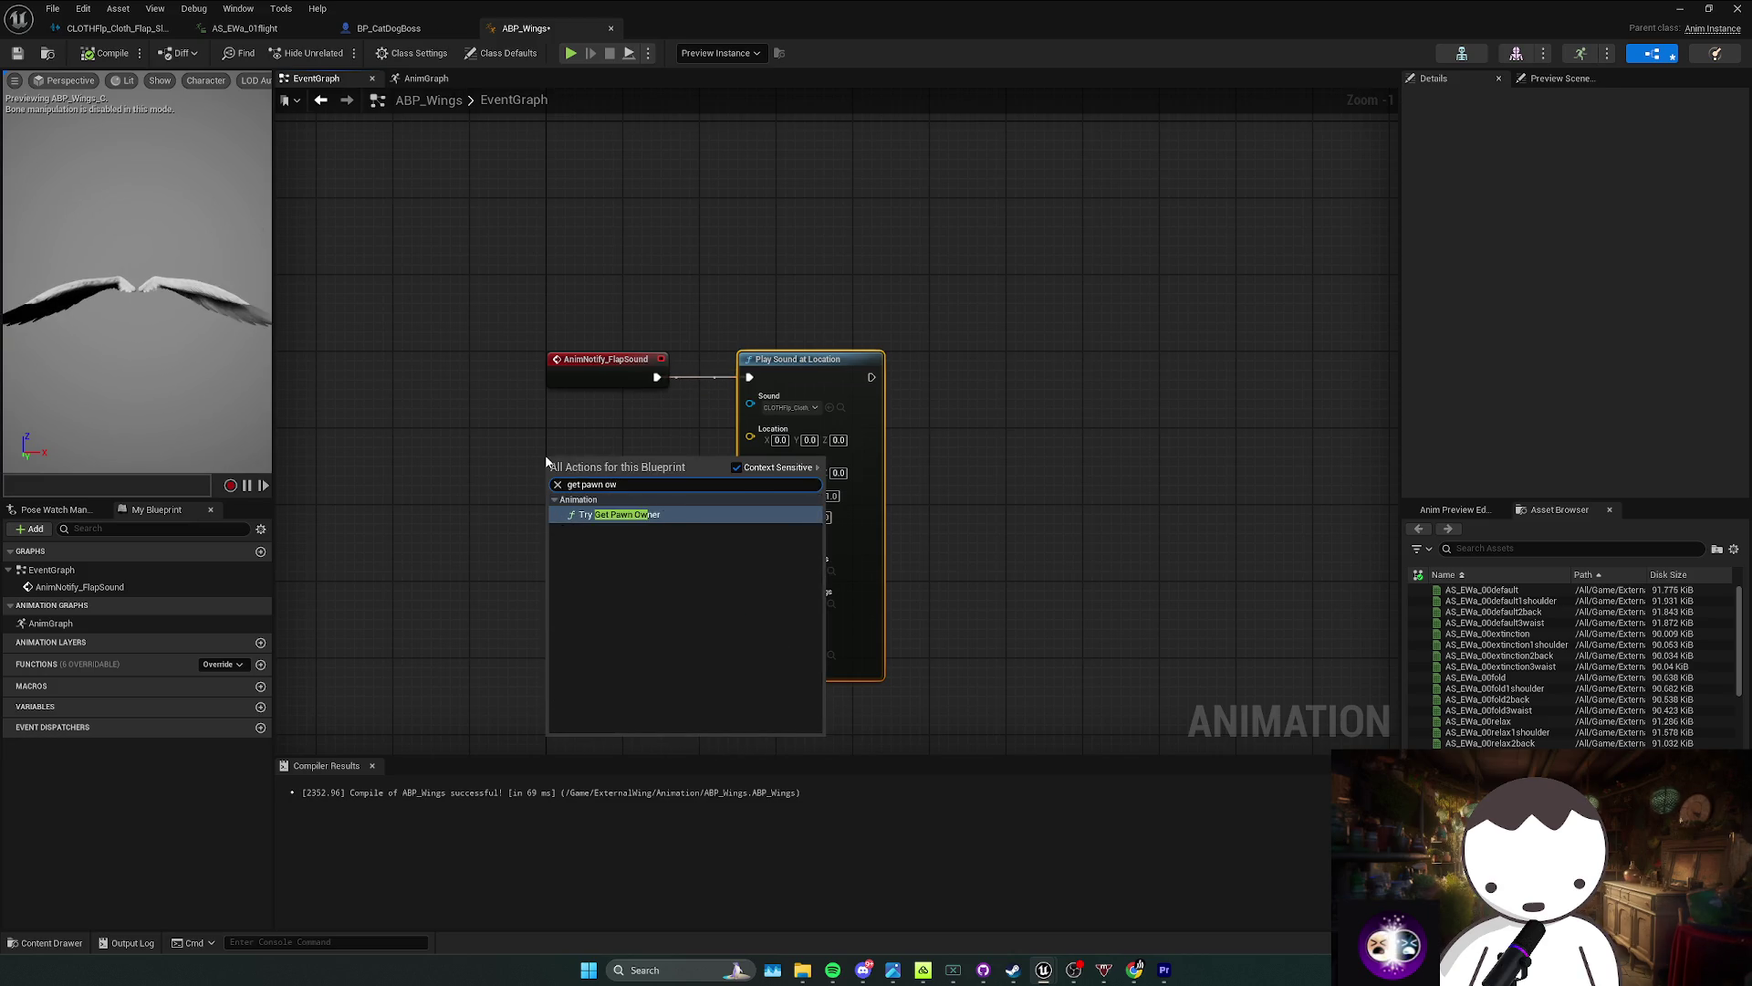
{"action": "key", "text": "Return"}
{"action": "left_click_drag", "start_coordinate": [624, 454], "coordinate": [436, 432]}
{"action": "left_click_drag", "start_coordinate": [563, 459], "coordinate": [591, 463]}
{"action": "type", "text": "get world"}
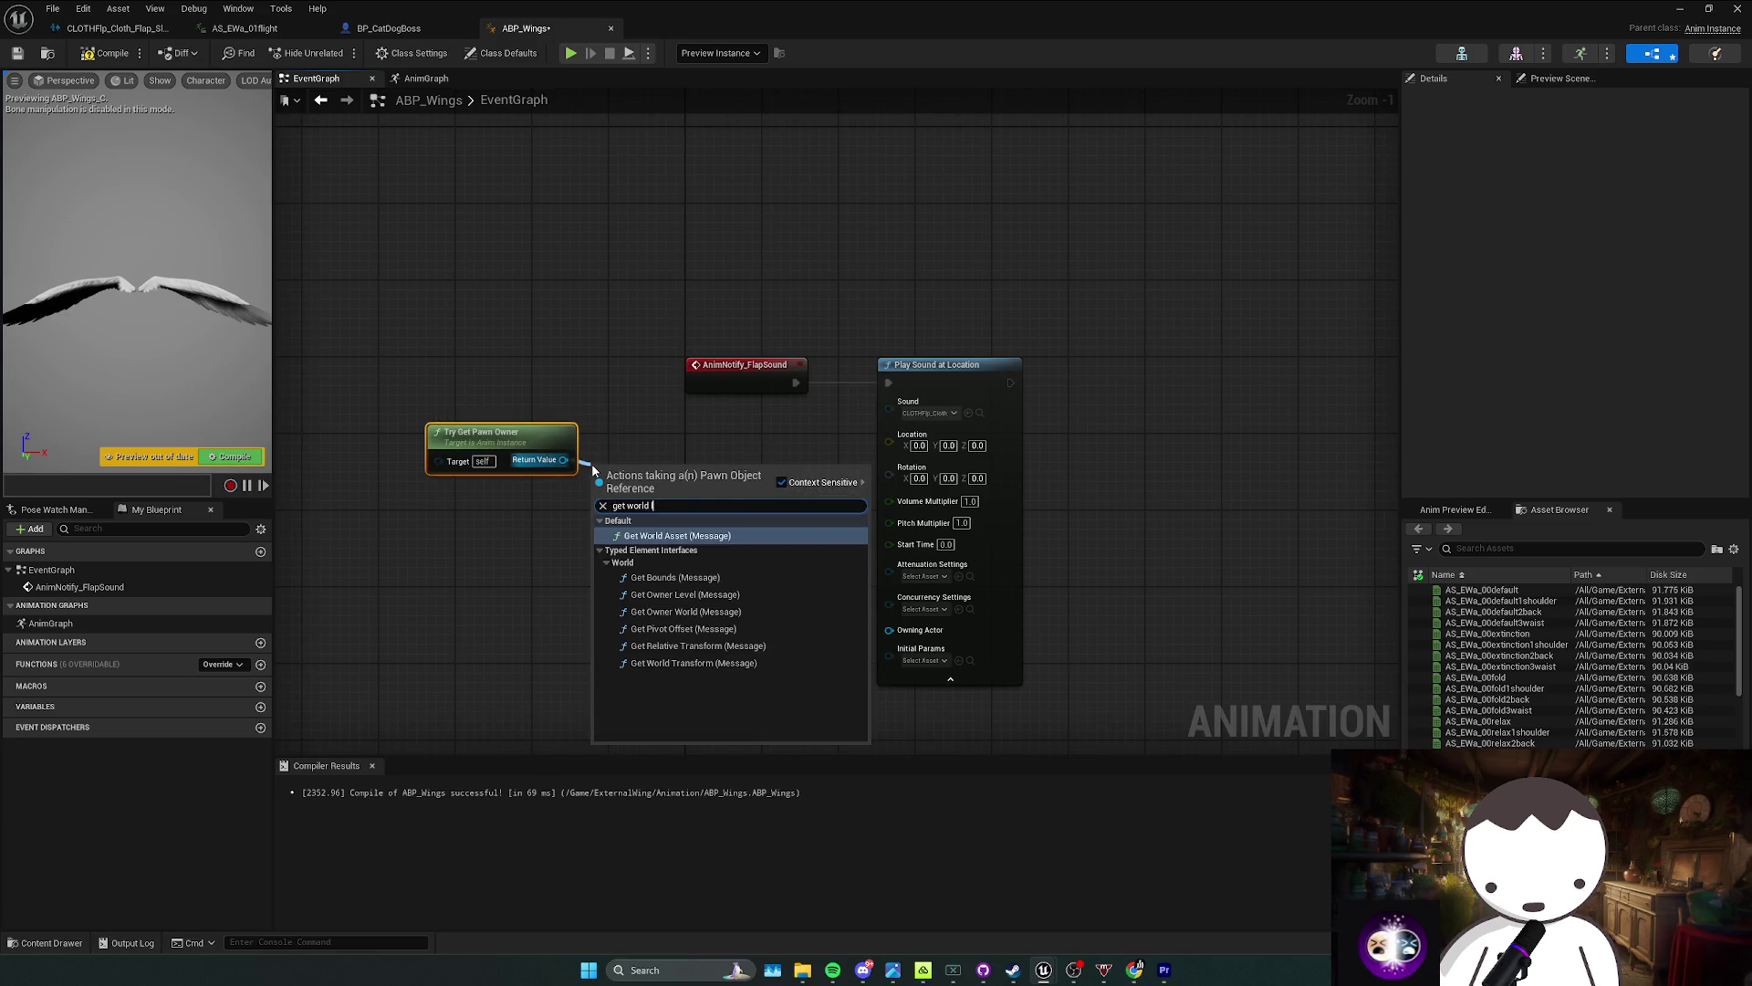
{"action": "key", "text": "BackSpace"}
{"action": "key", "text": "BackSpace"}
{"action": "key", "text": "BackSpace"}
{"action": "type", "text": "ac"}
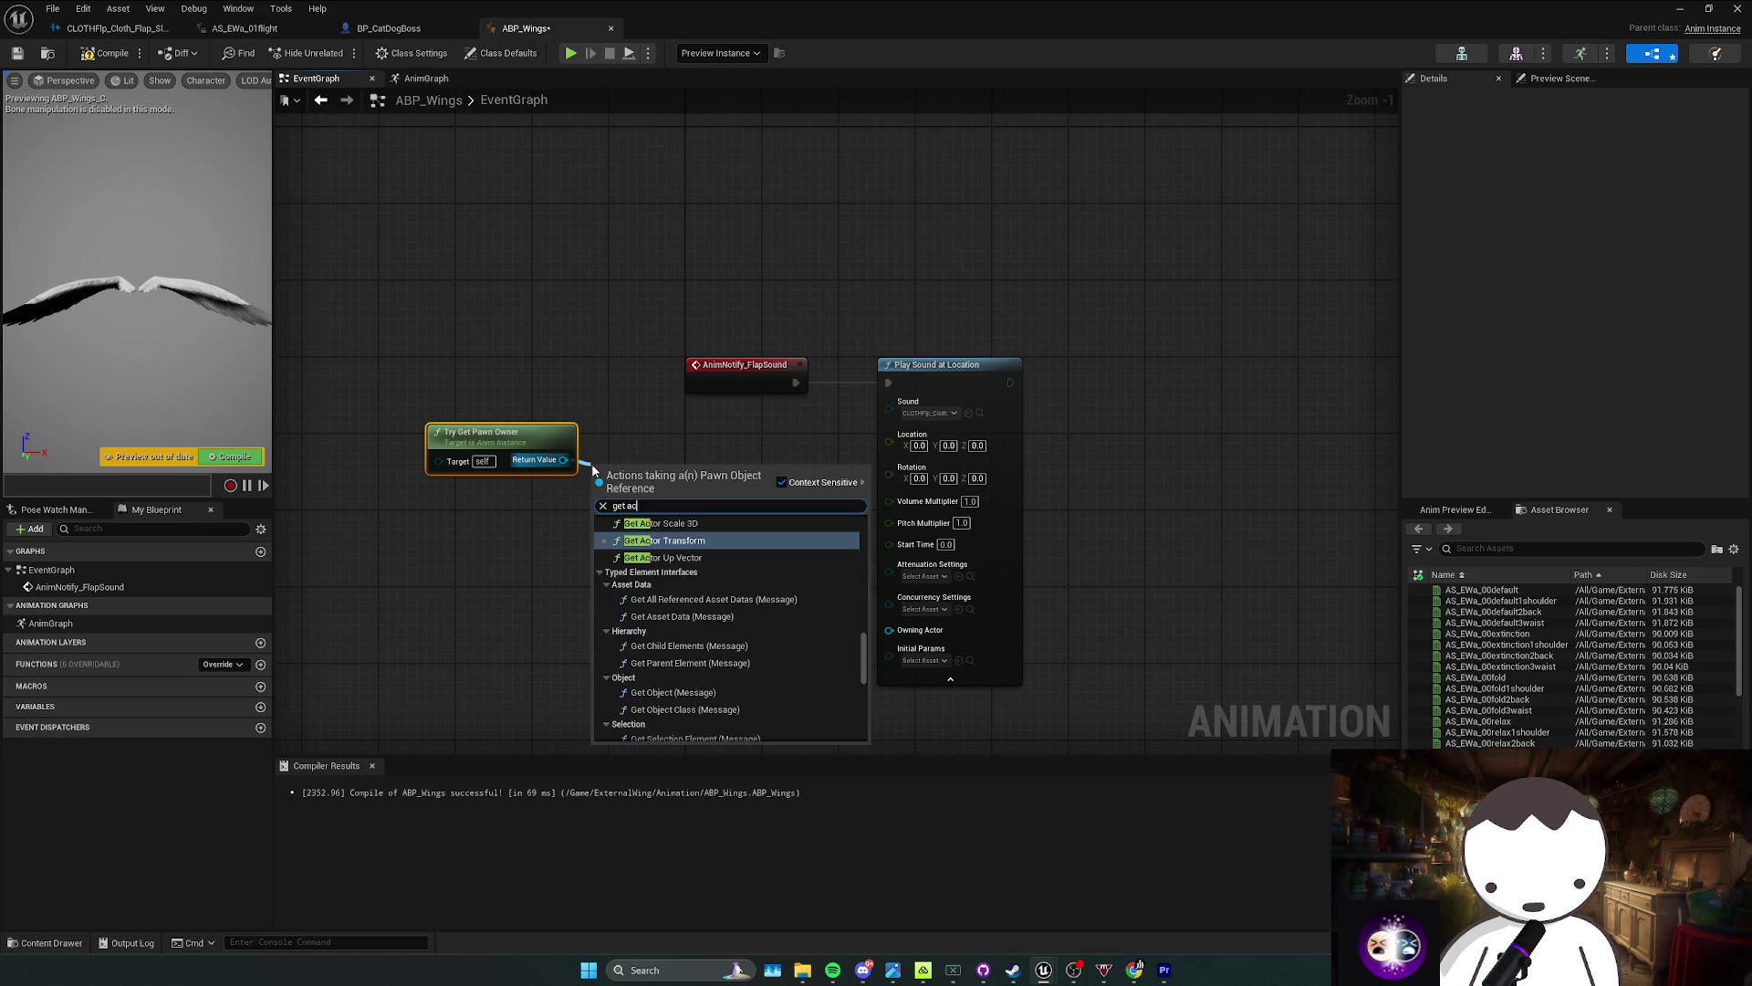
{"action": "type", "text": "torloc"}
{"action": "key", "text": "Return"}
{"action": "left_click_drag", "start_coordinate": [694, 501], "coordinate": [727, 434]}
{"action": "left_click_drag", "start_coordinate": [899, 439], "coordinate": [874, 362]}
{"action": "left_click", "coordinate": [1081, 370]}
Step: Promote the Pitch Multiplier pin to a new variable, straighten the wires, and compile
{"action": "right_click", "coordinate": [842, 347]}
{"action": "left_click", "coordinate": [758, 395]}
{"action": "left_click_drag", "start_coordinate": [861, 450], "coordinate": [851, 437]}
{"action": "right_click", "coordinate": [835, 431]}
{"action": "left_click", "coordinate": [867, 509]}
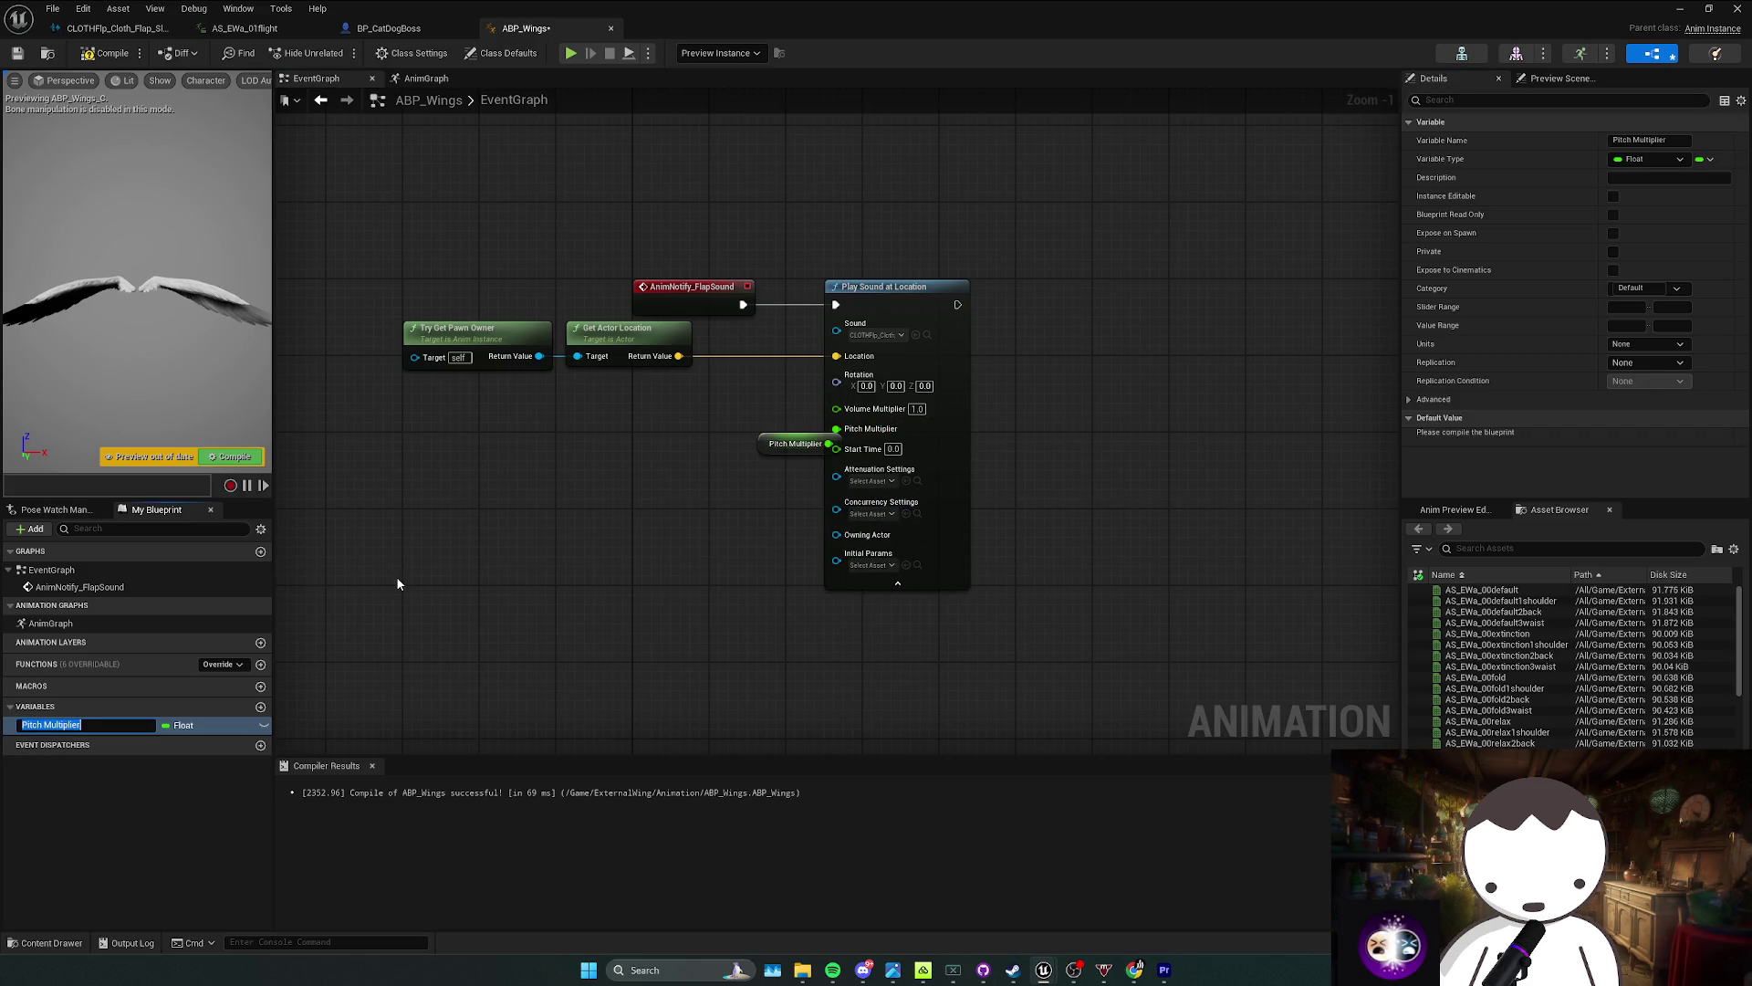
{"action": "mouse_move", "coordinate": [703, 433]}
{"action": "left_mouse_down"}
{"action": "mouse_move", "coordinate": [685, 425]}
{"action": "mouse_move", "coordinate": [758, 438]}
{"action": "left_mouse_up"}
{"action": "key", "text": "q"}
{"action": "left_click", "coordinate": [765, 429]}
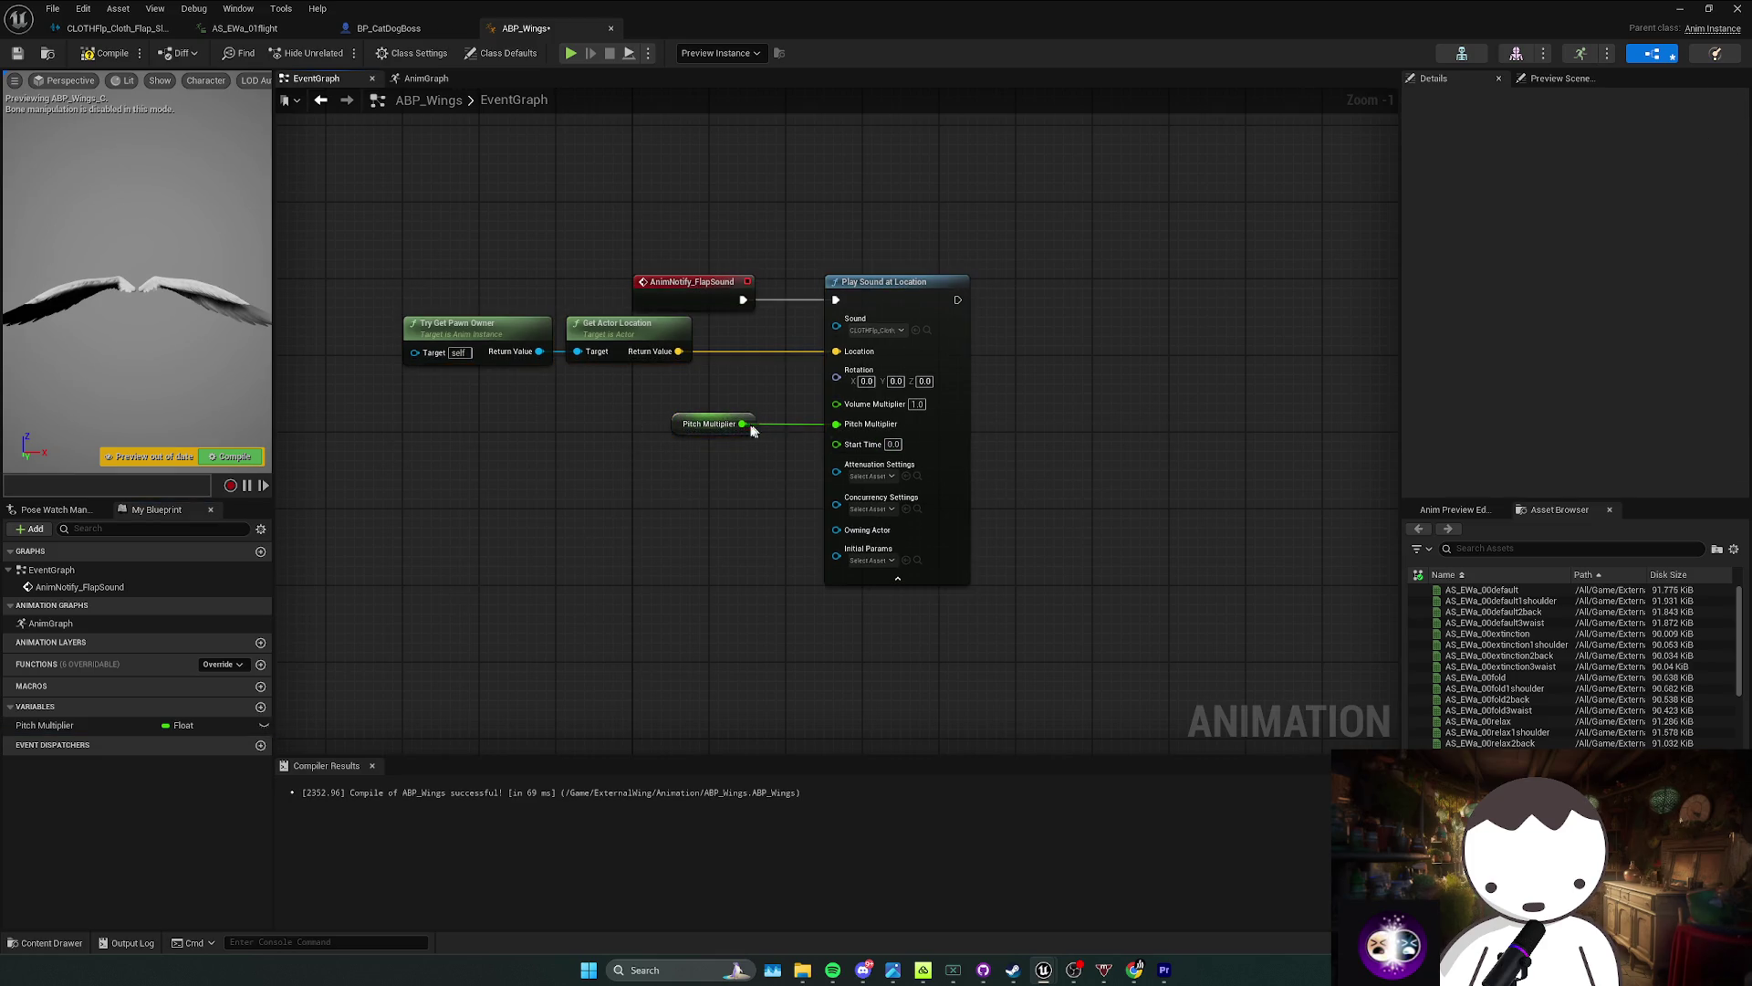
{"action": "left_click", "coordinate": [672, 425]}
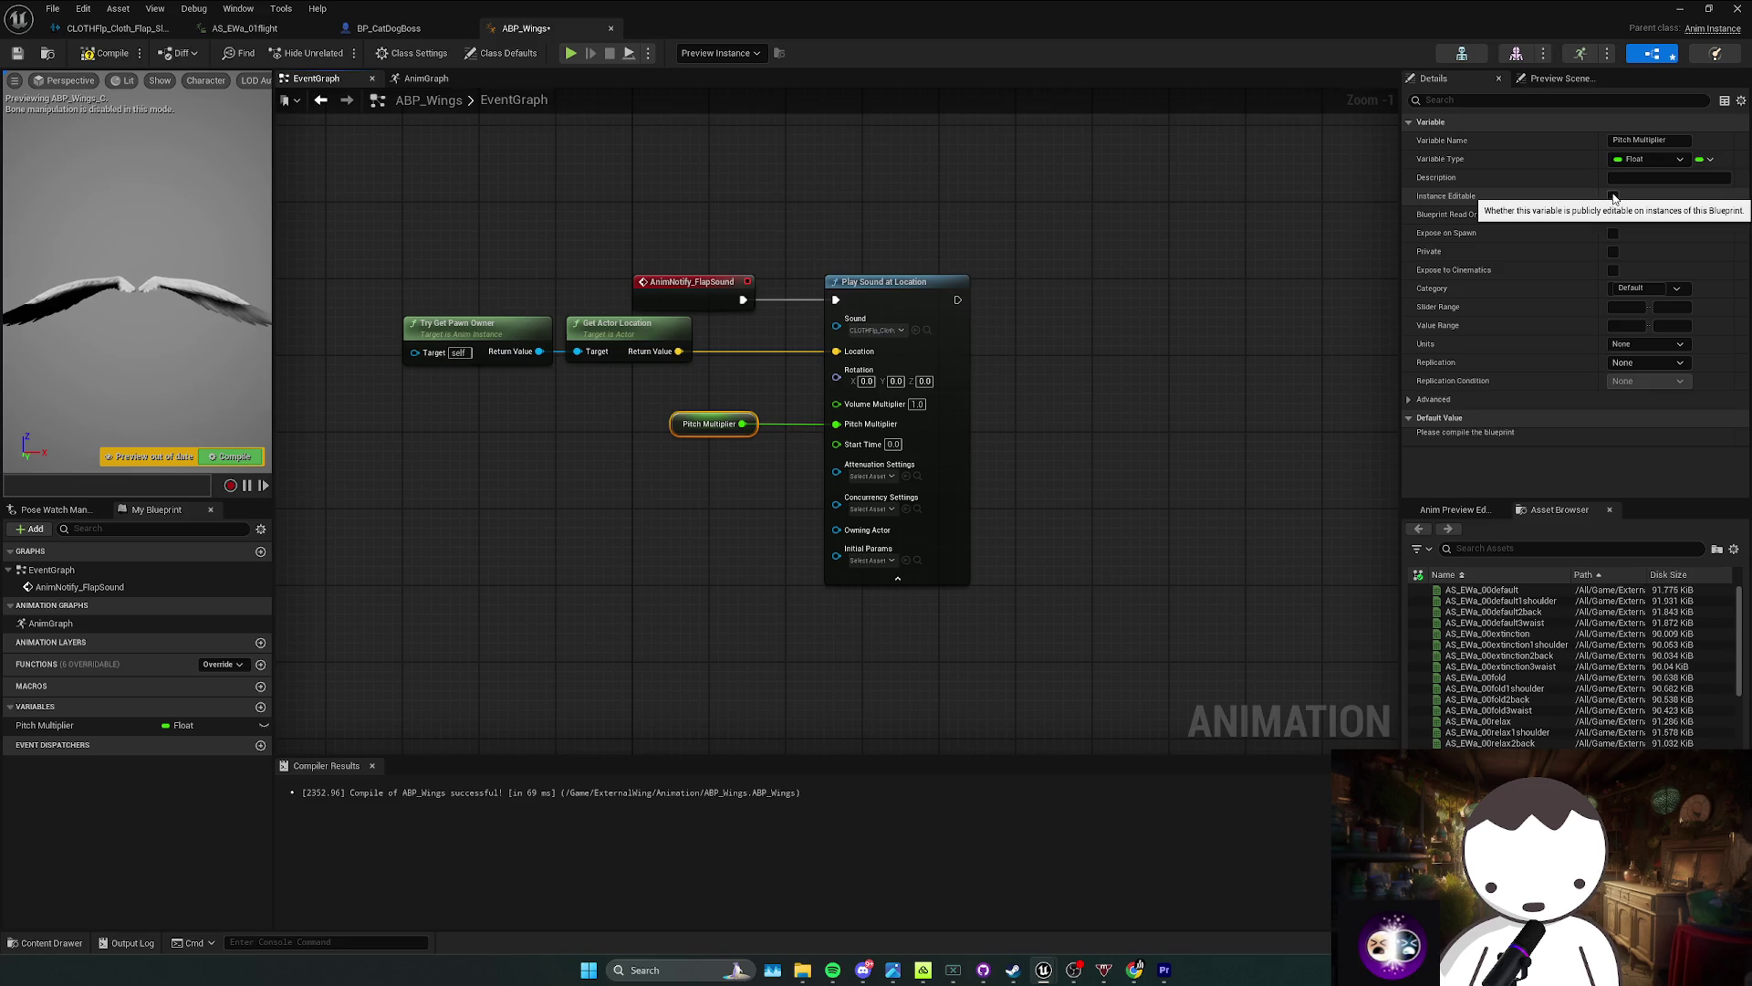
{"action": "left_click", "coordinate": [699, 425]}
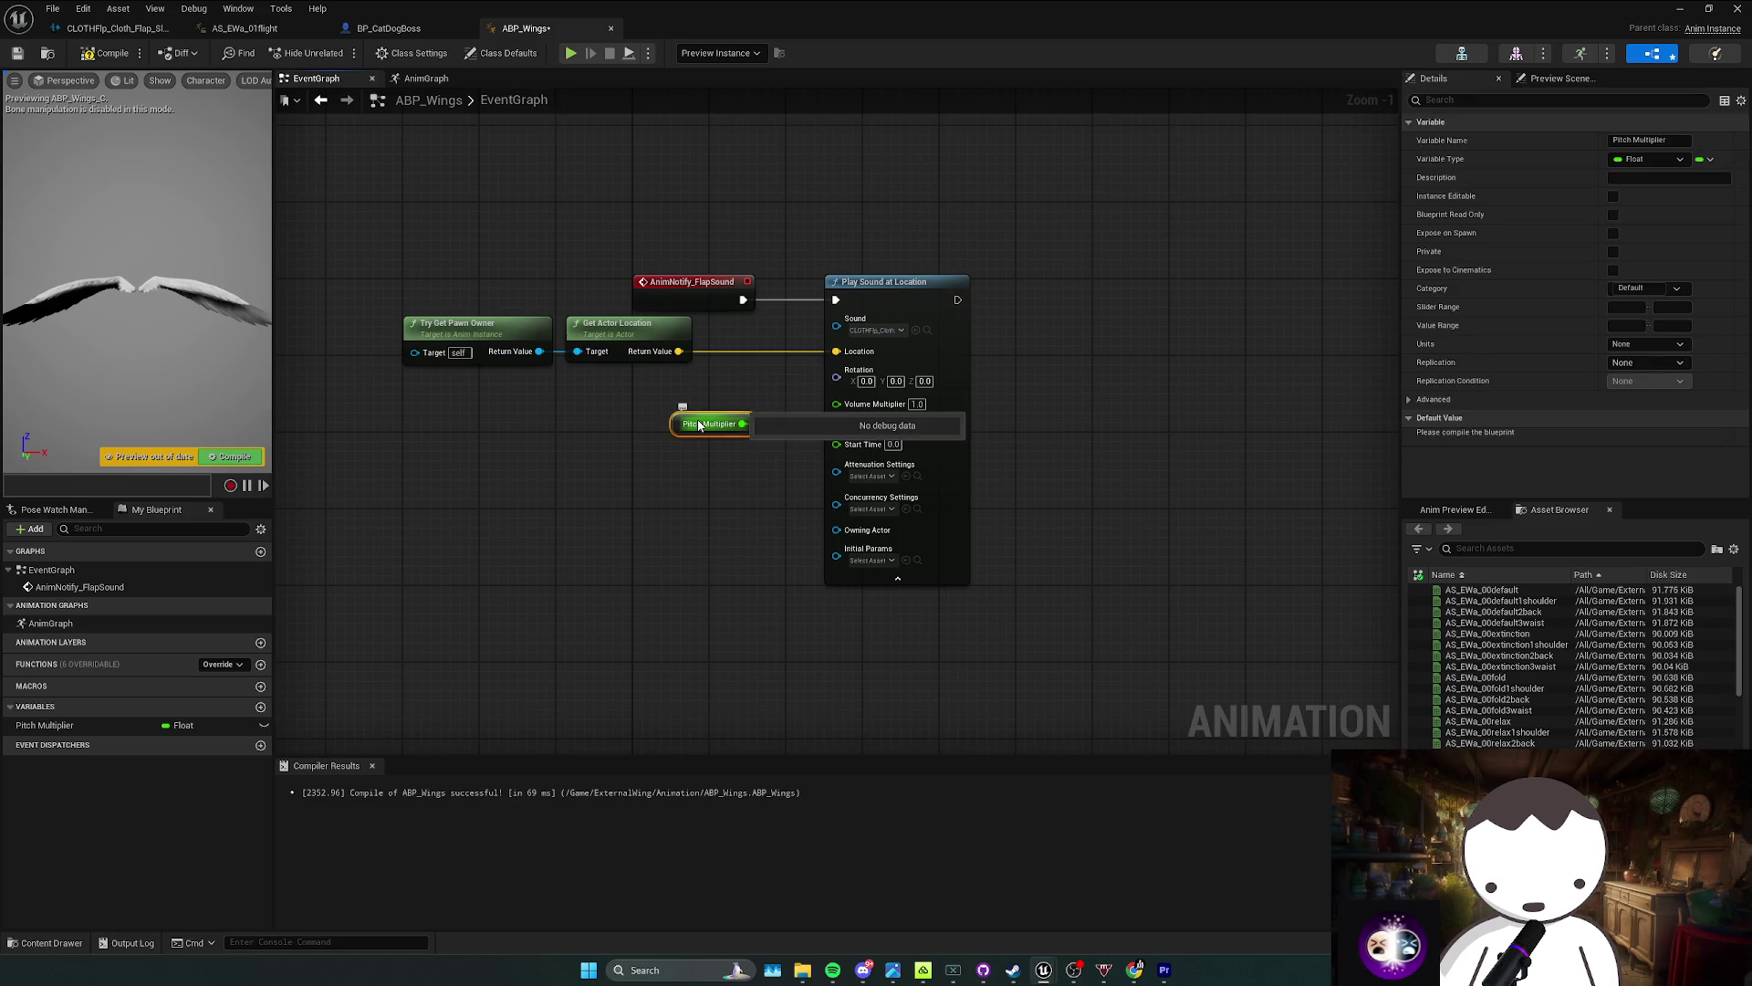
{"action": "left_click", "coordinate": [113, 55]}
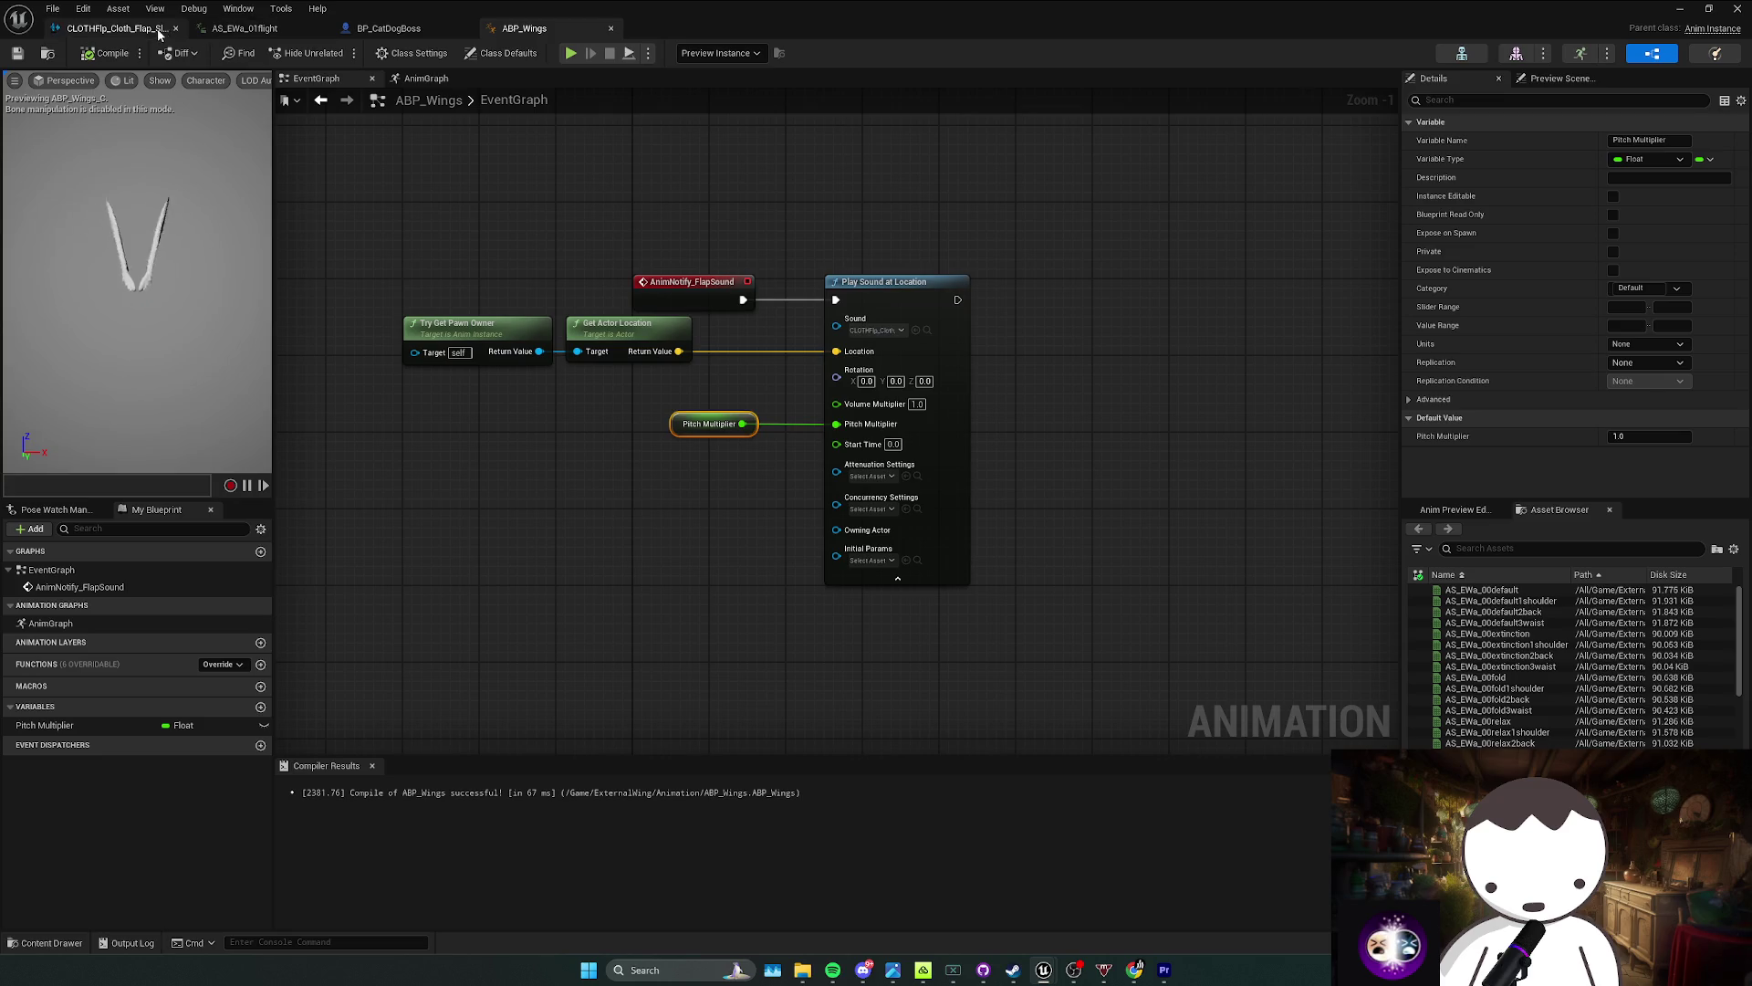
Step: Minimize the blueprint, play-test the level, free the mouse with Shift+F1, then open ABP_Wings
{"action": "key", "text": "super+Down"}
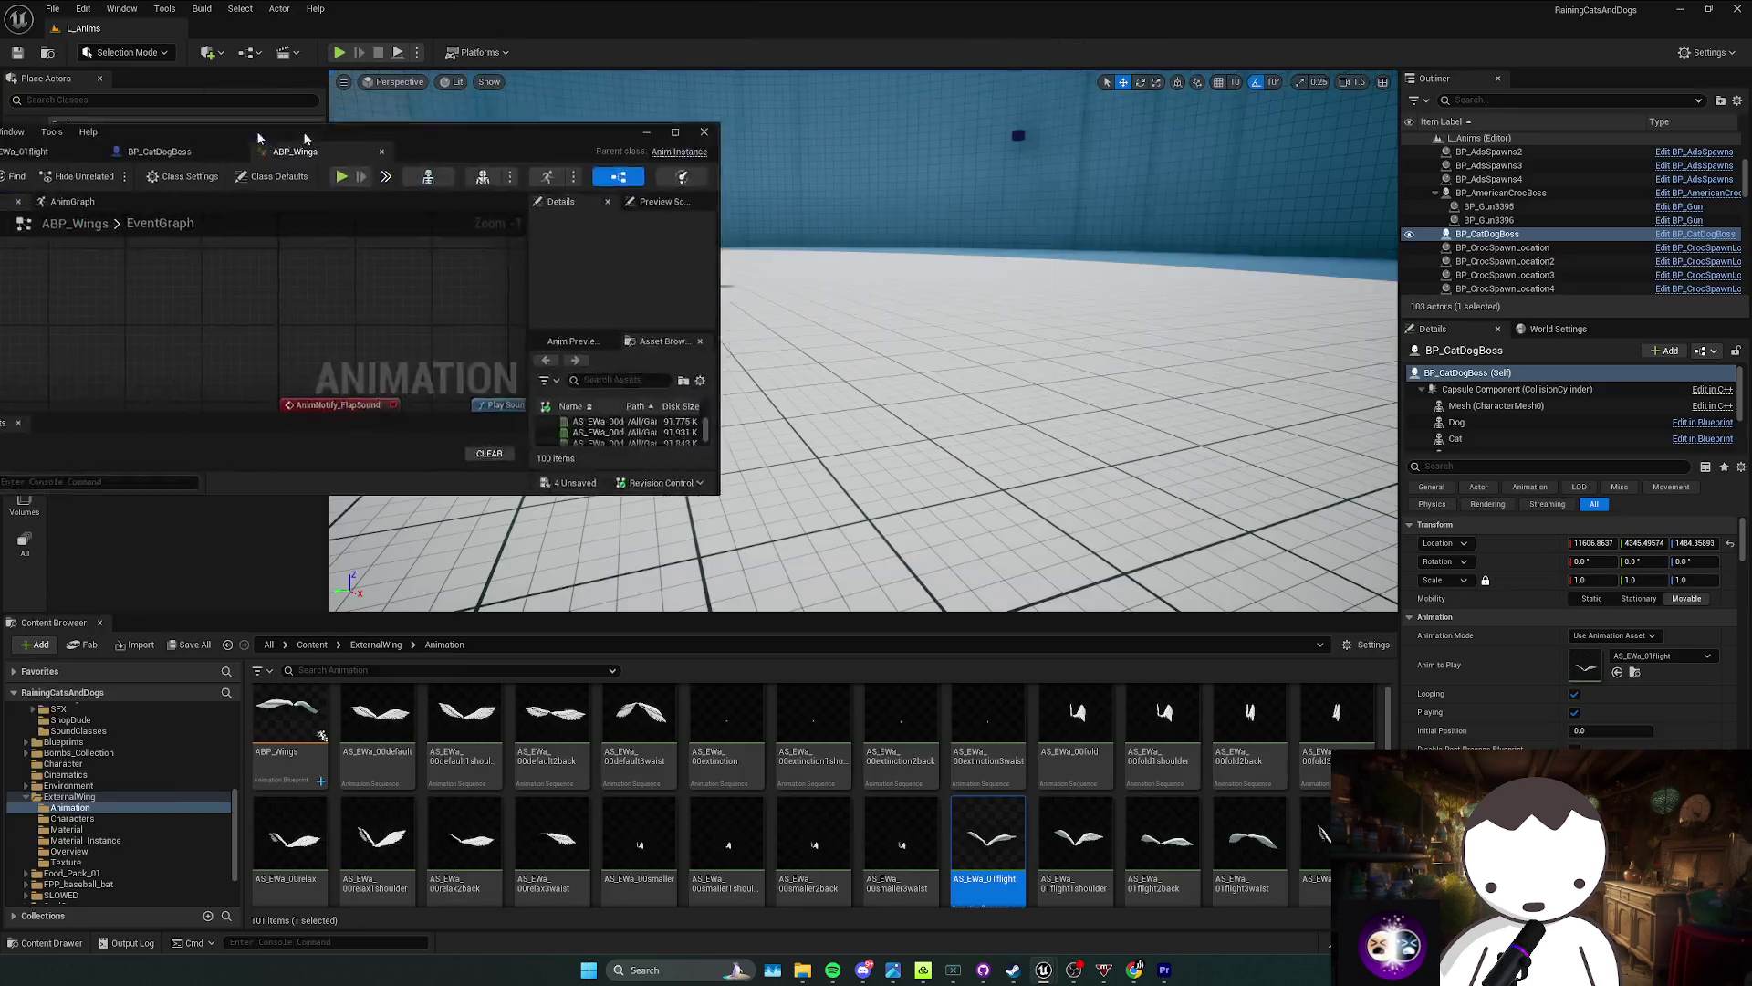
{"action": "left_click", "coordinate": [342, 54]}
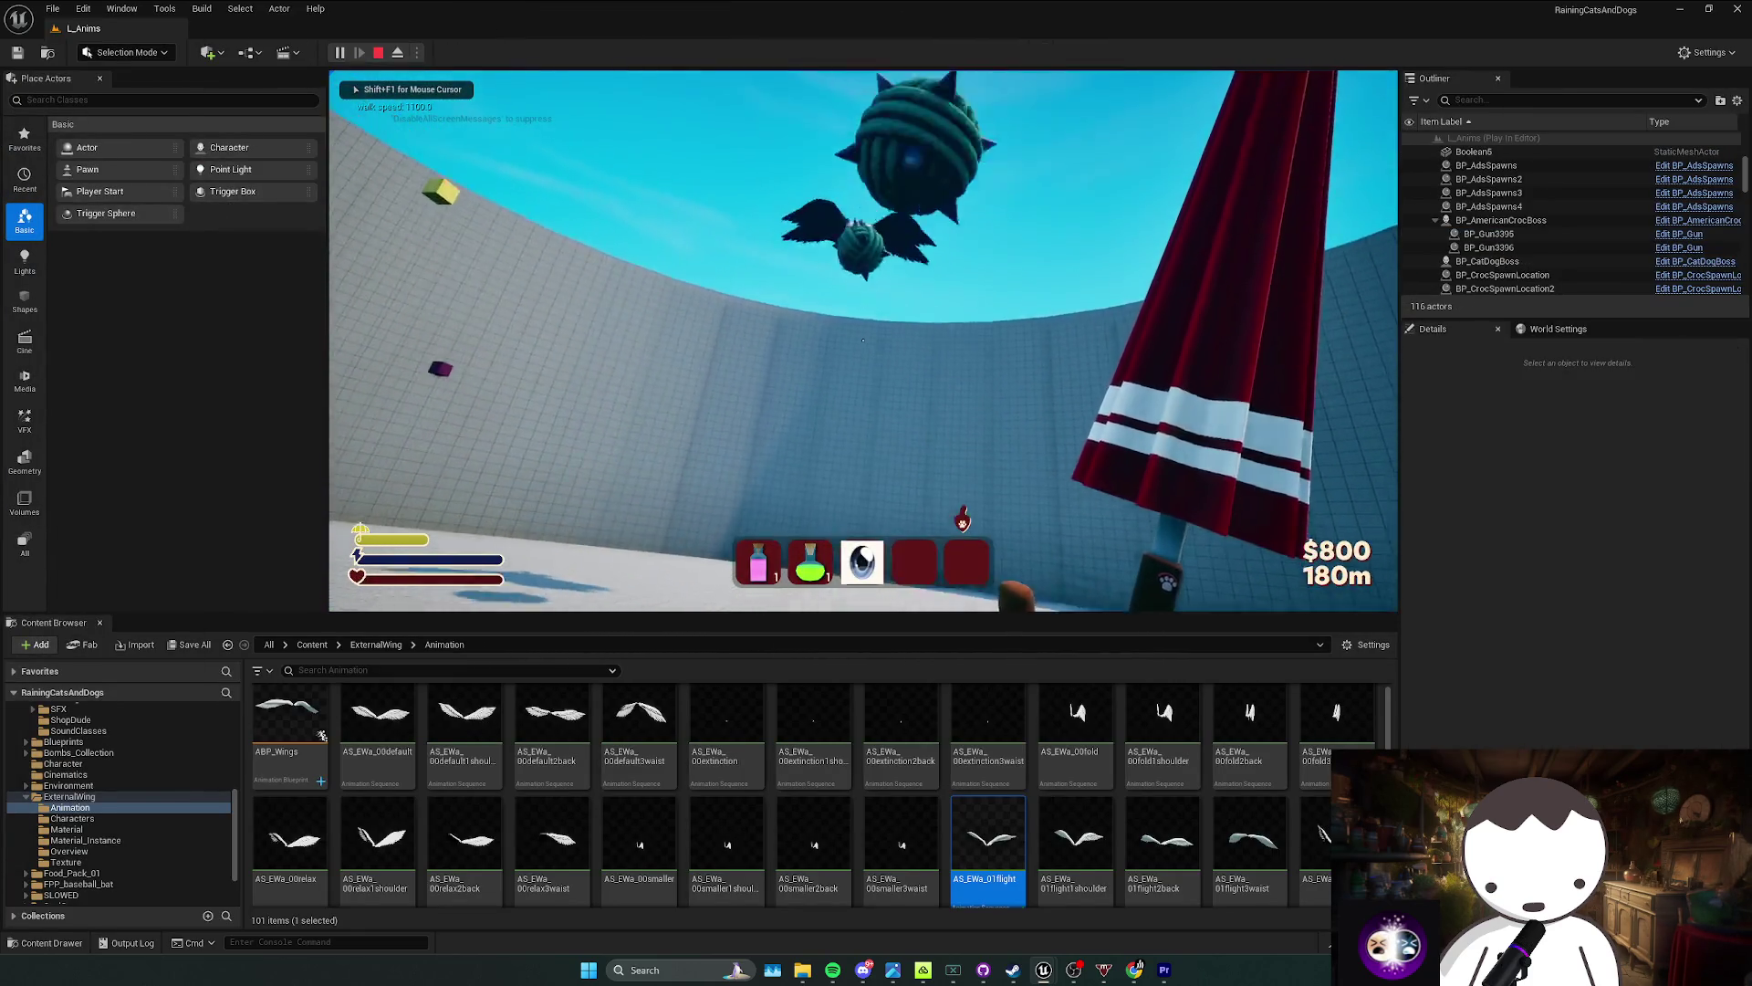
{"action": "key", "text": "shift+F1"}
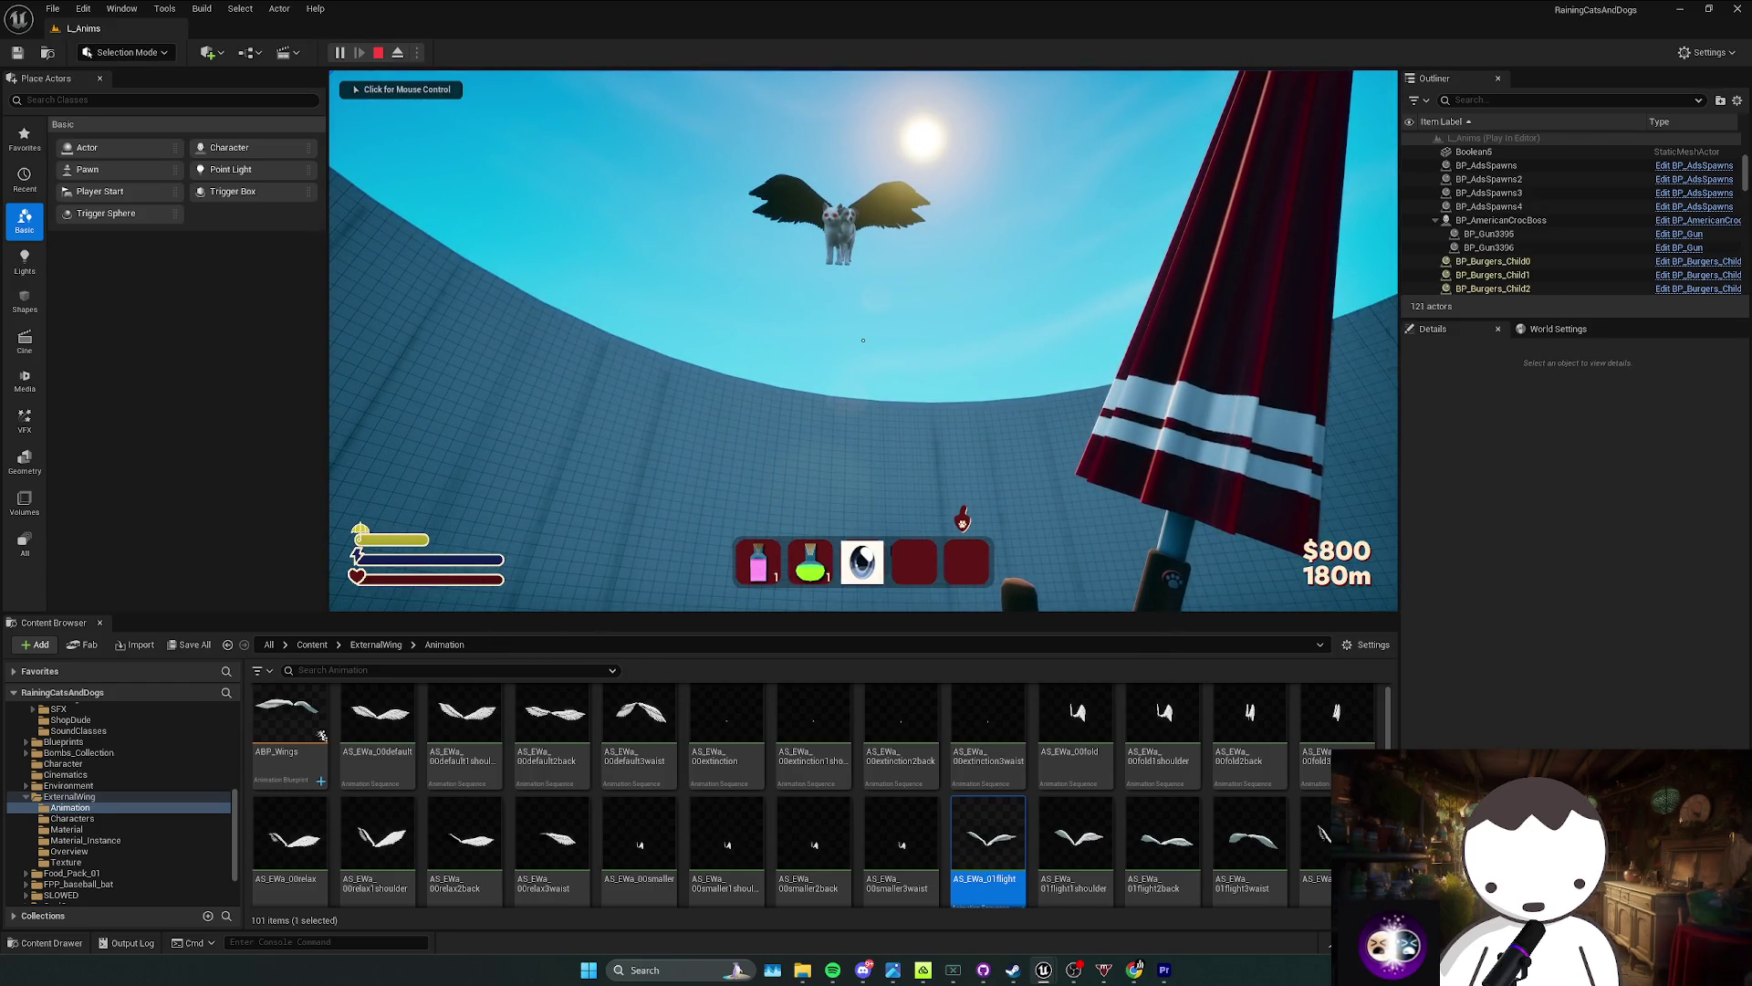
{"action": "double_click", "coordinate": [289, 721]}
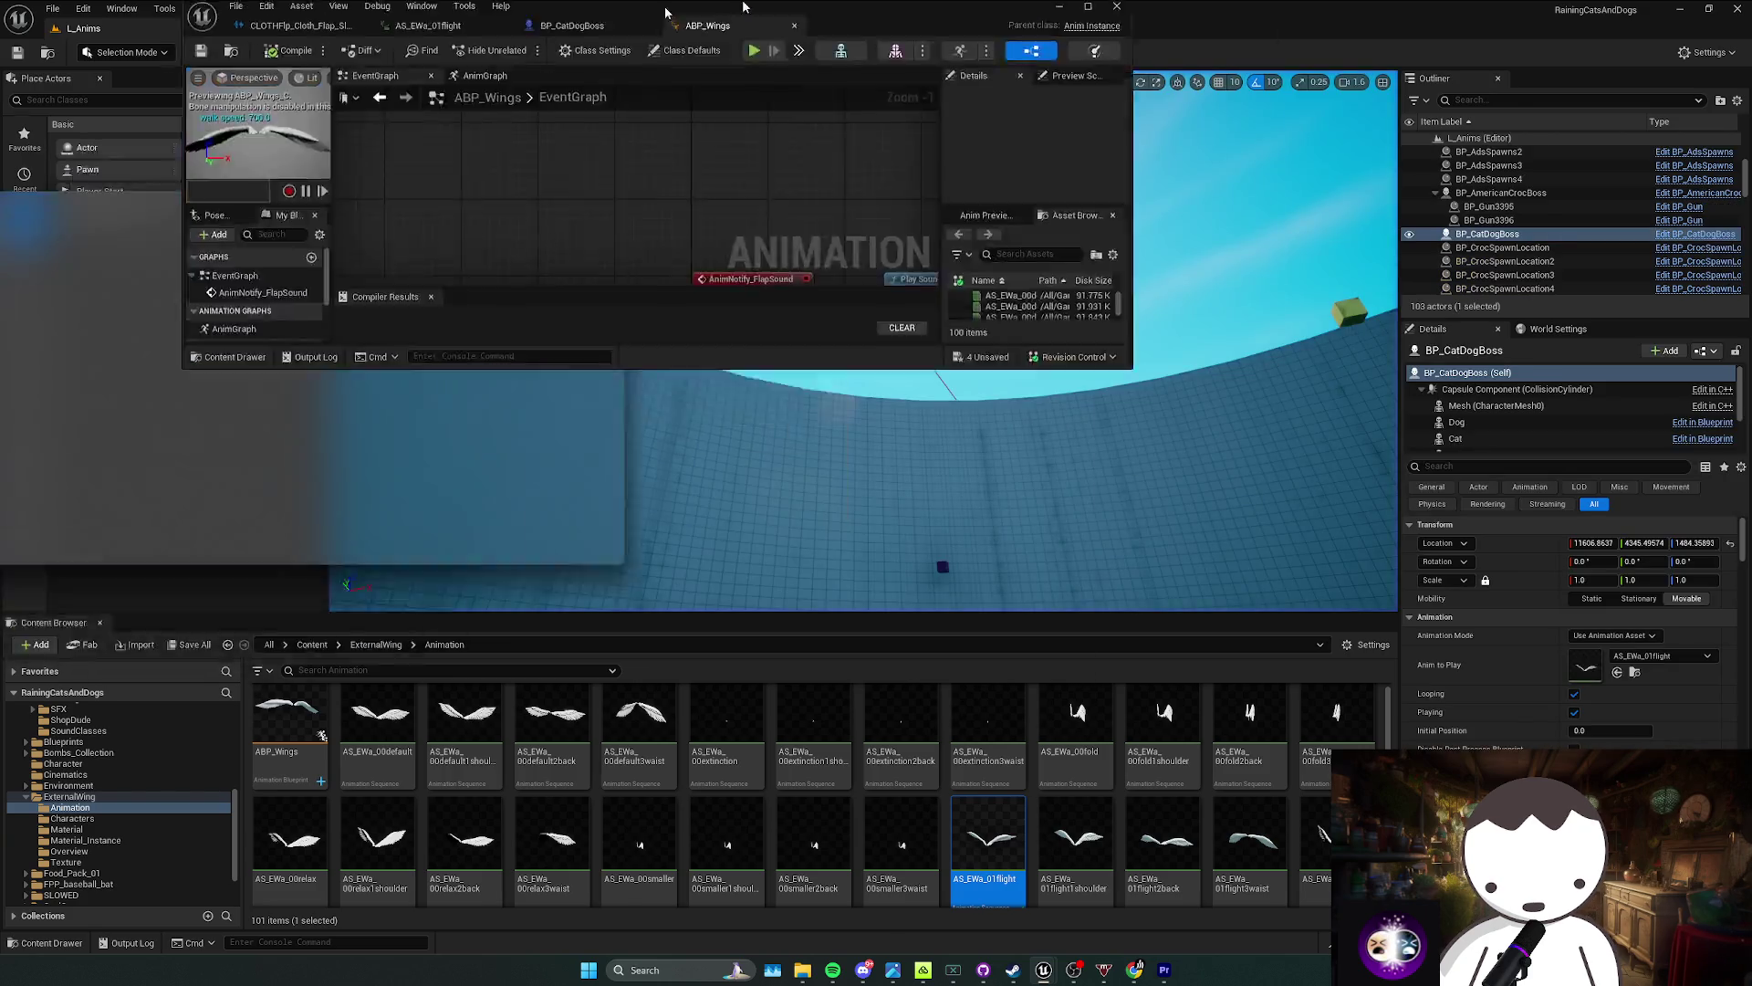
Step: In BP_CatDogBoss, select both SKM_EWangel wing meshes and the character mesh, searching animations for 'wing' and 'abp'
{"action": "left_click", "coordinate": [393, 29]}
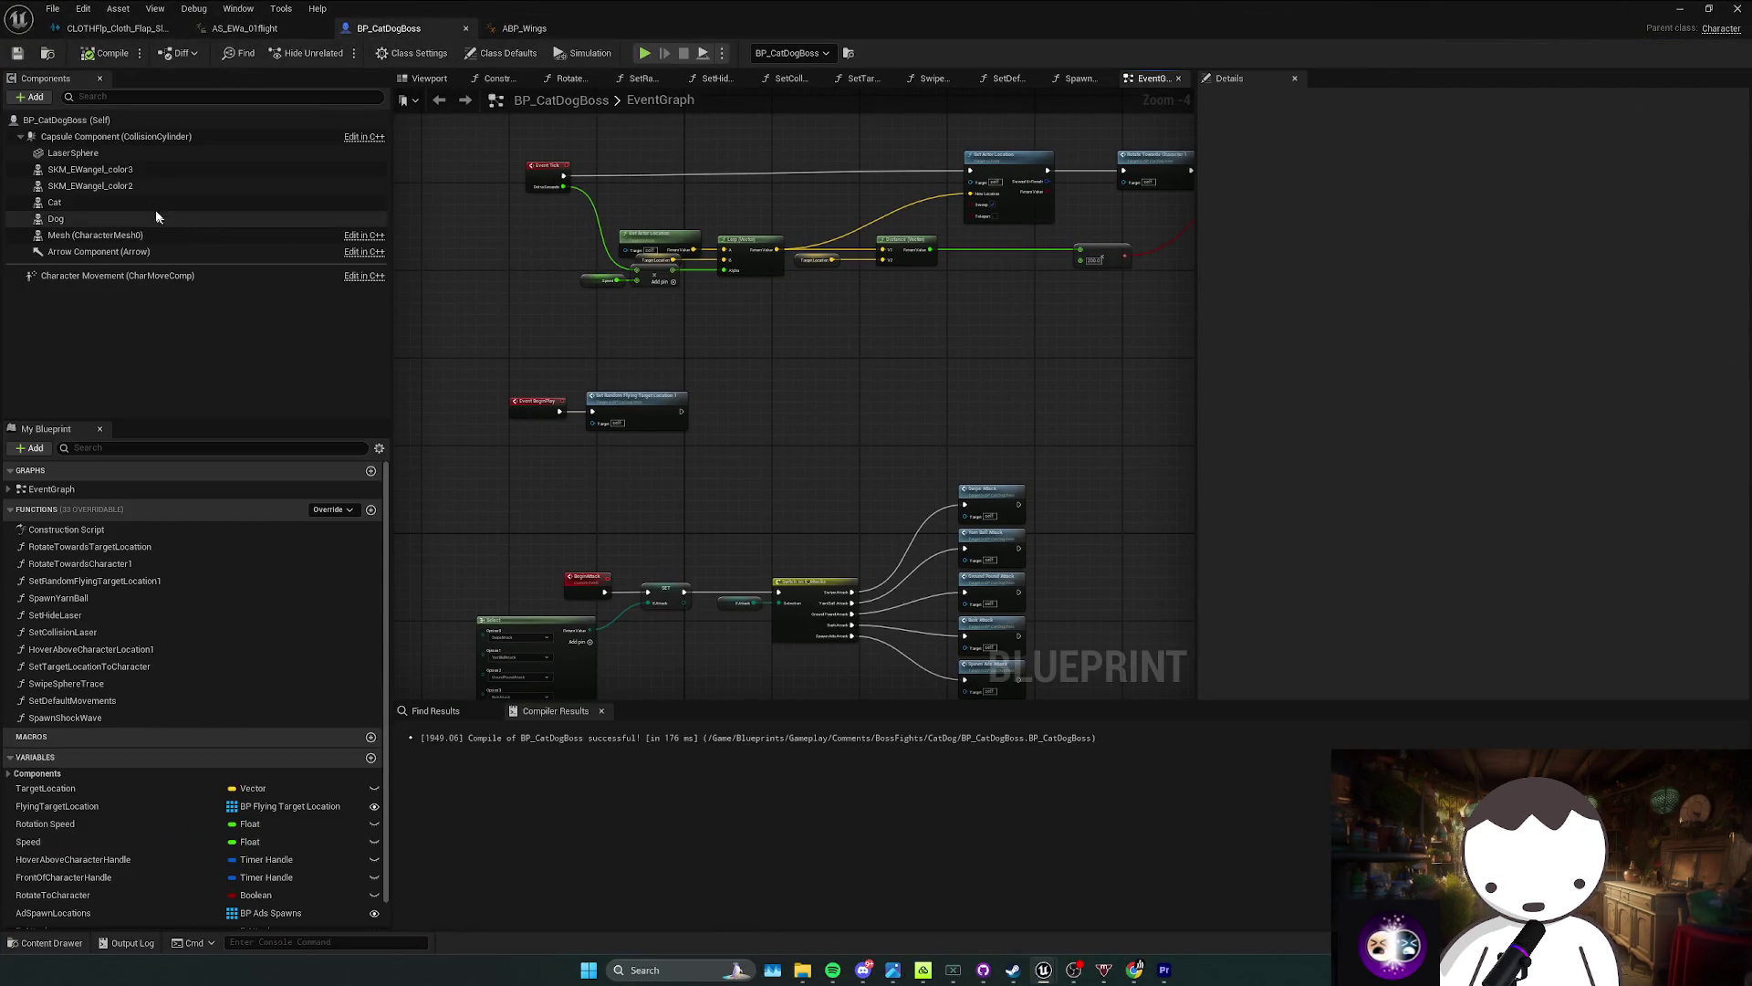
{"action": "left_click", "coordinate": [142, 185]}
{"action": "left_click", "coordinate": [137, 171], "text": "ctrl"}
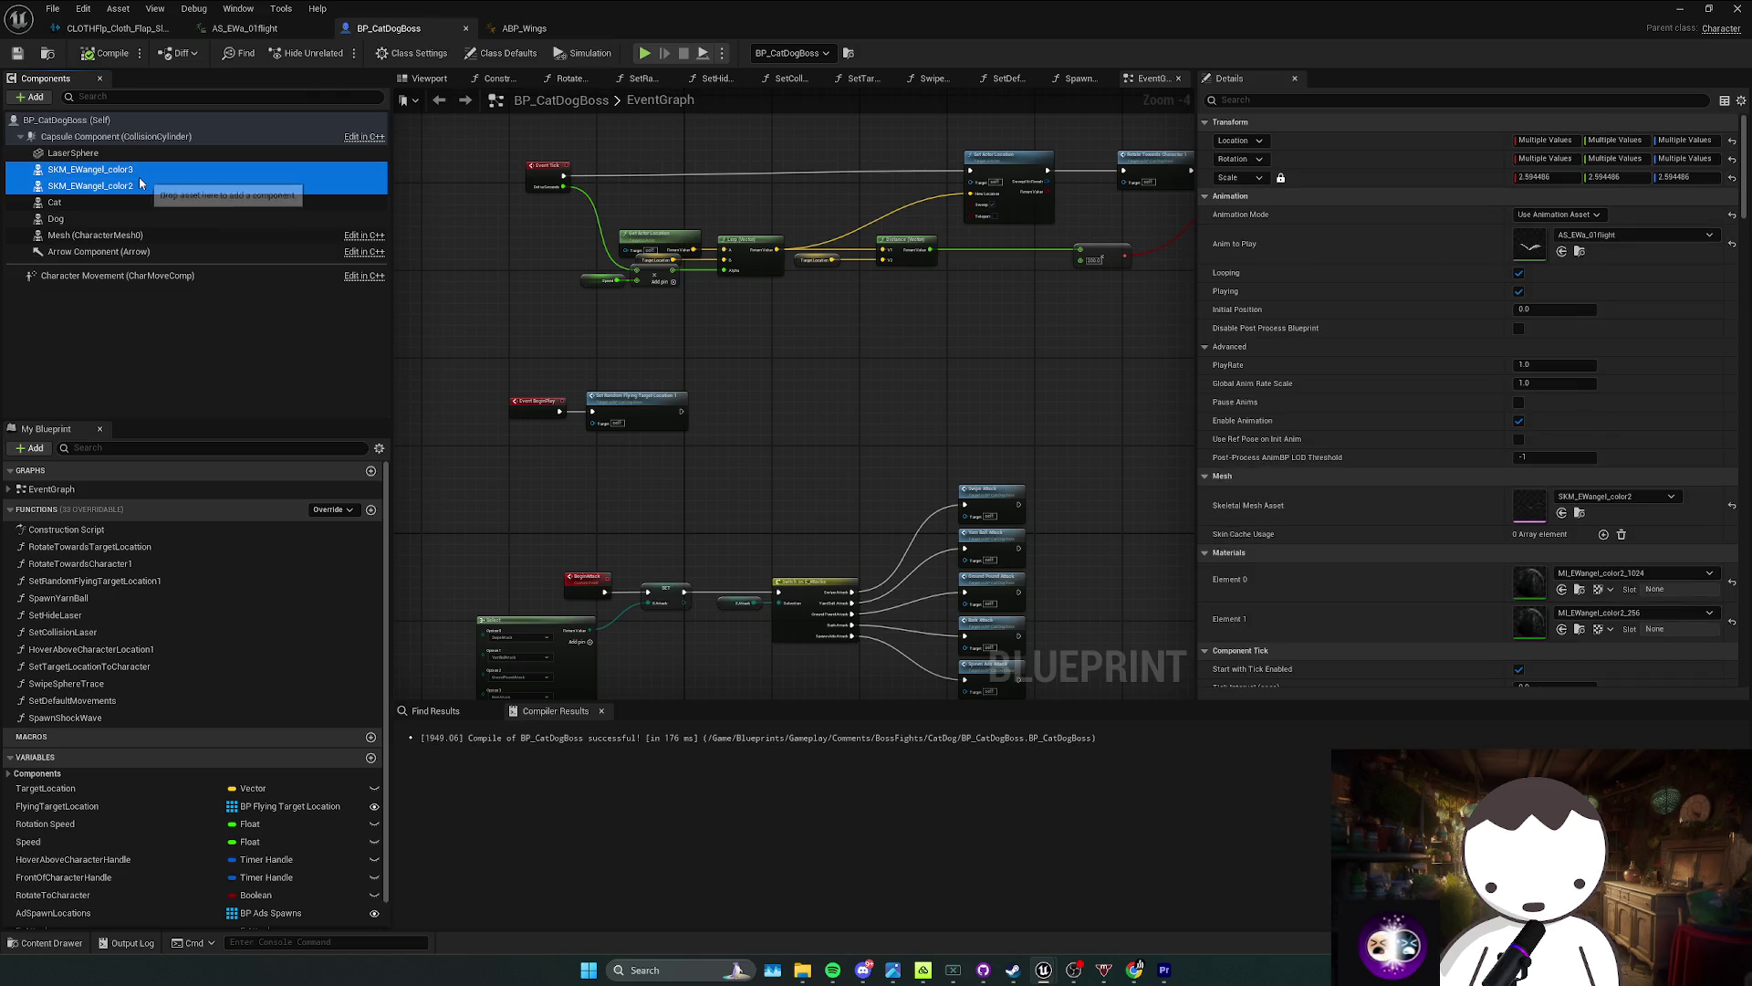
{"action": "left_click", "coordinate": [431, 80]}
{"action": "left_click", "coordinate": [150, 237], "text": "ctrl"}
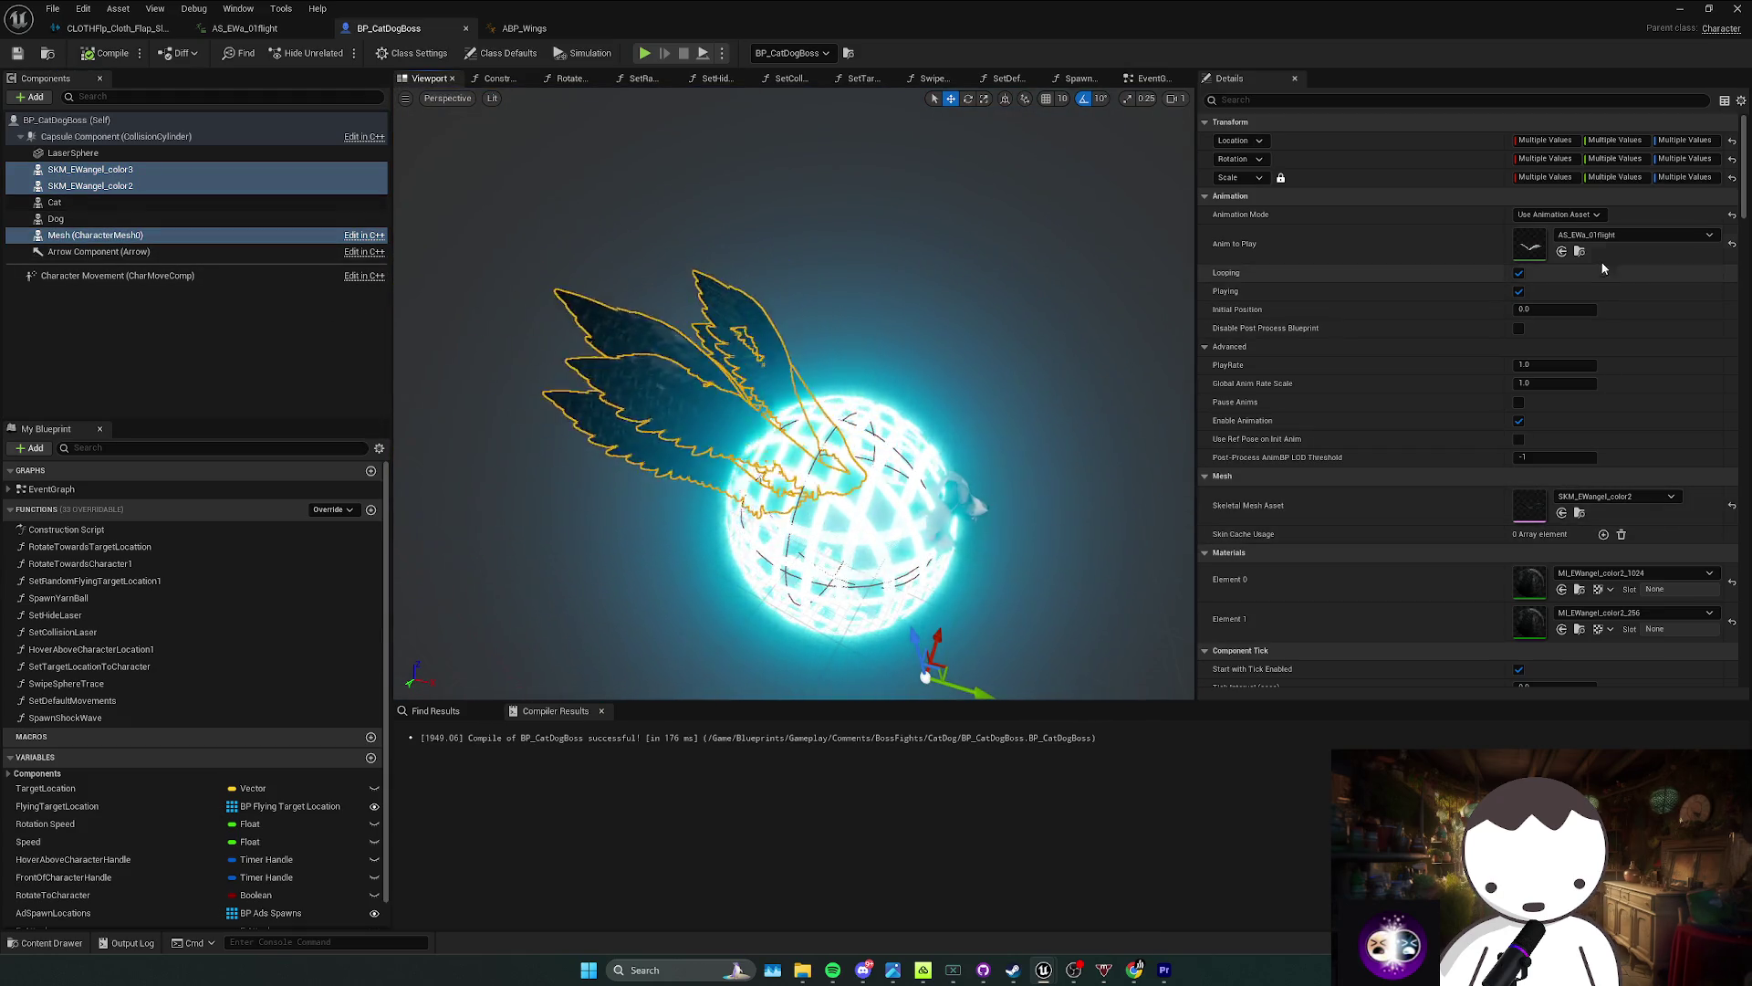
{"action": "left_click", "coordinate": [1624, 235]}
{"action": "type", "text": "w"}
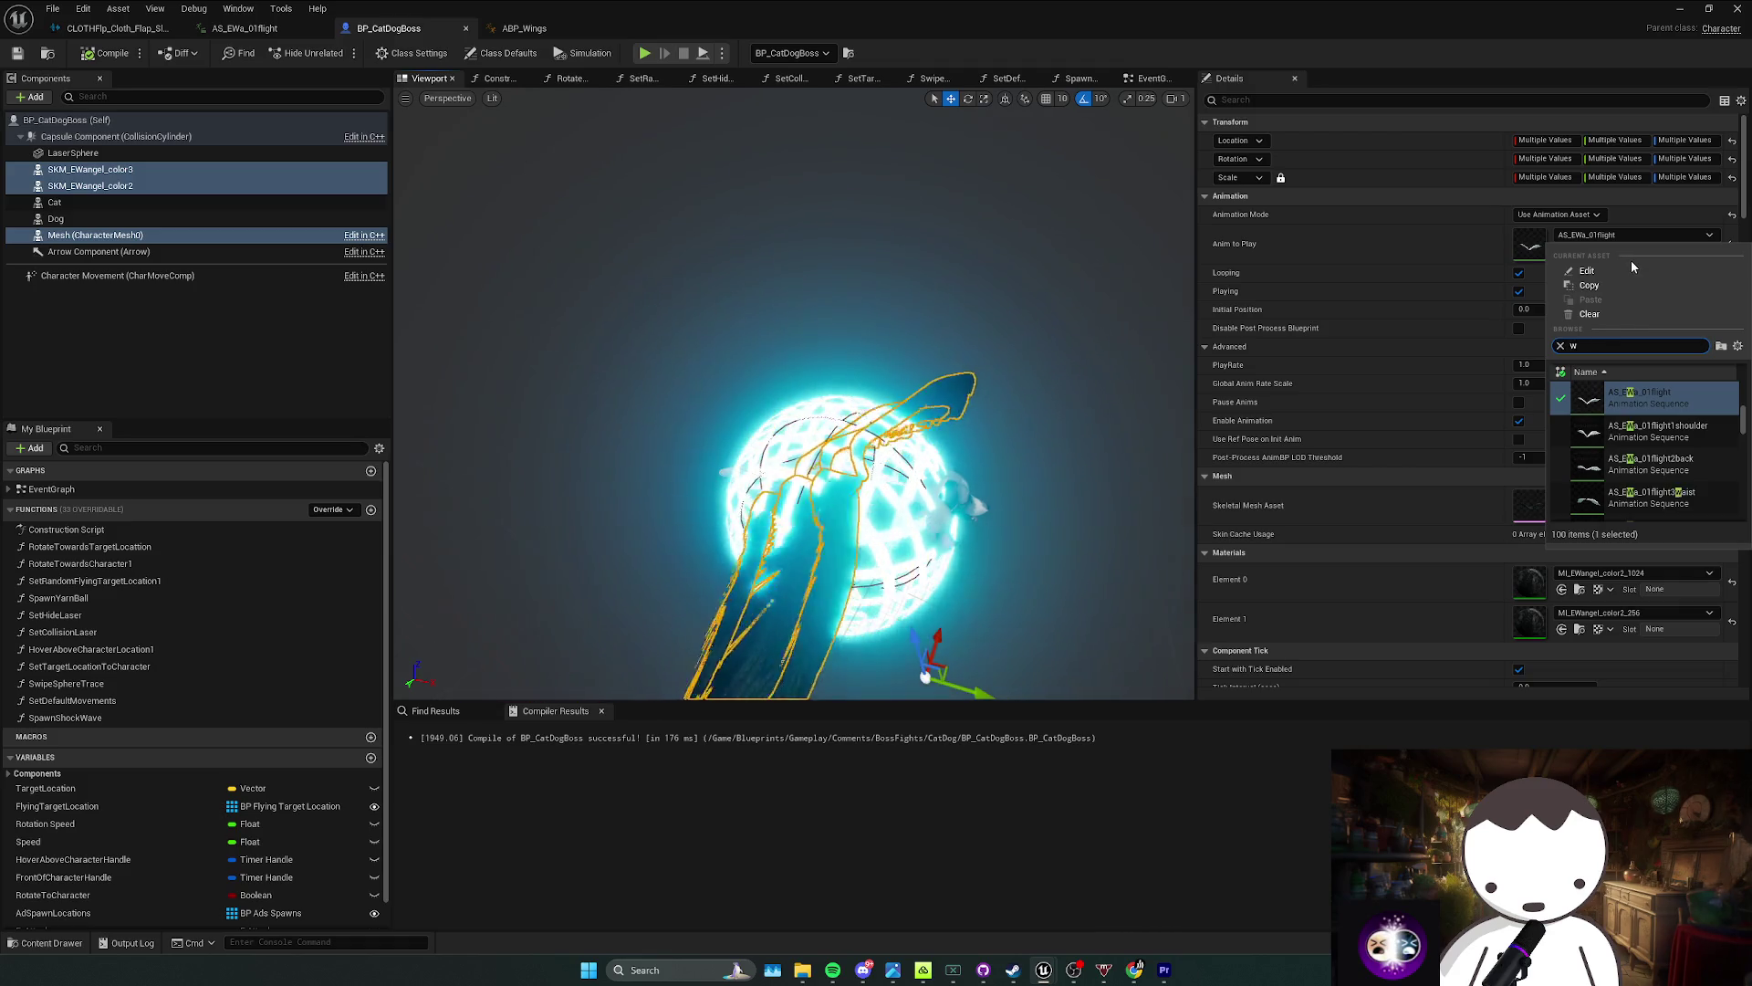
{"action": "type", "text": "ing"}
{"action": "scroll", "coordinate": [1665, 451], "scroll_direction": "down", "scroll_amount": 15}
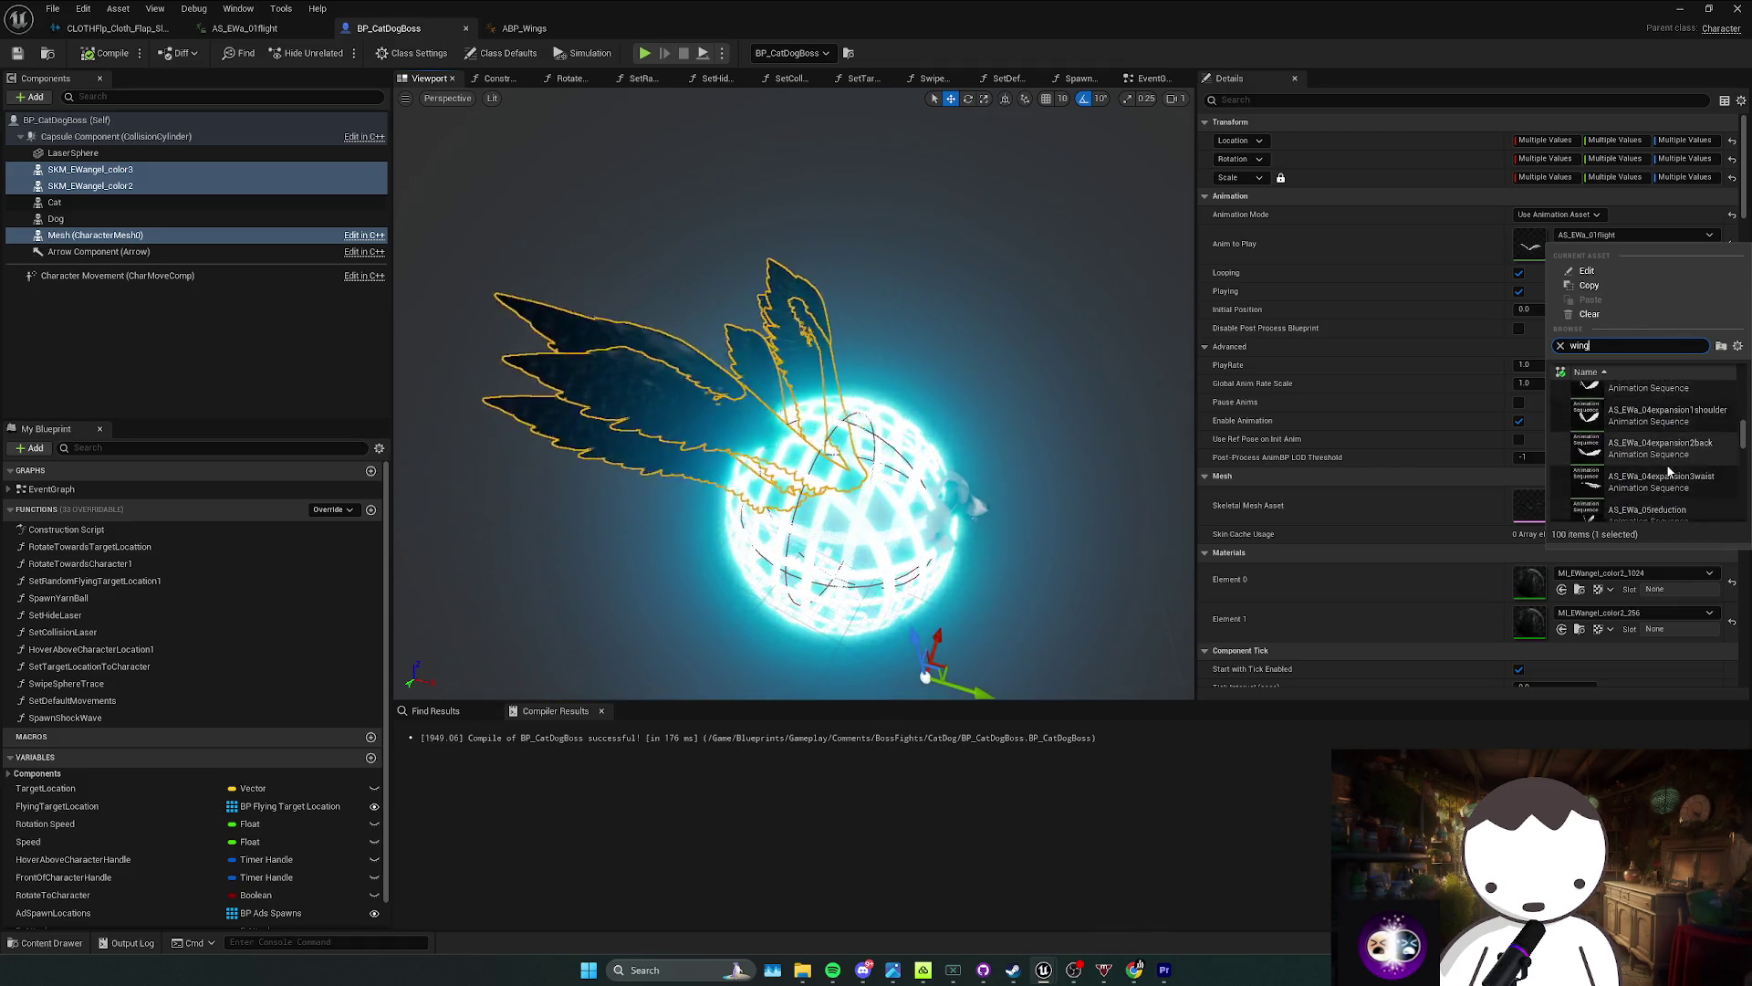
{"action": "scroll", "coordinate": [1675, 473], "scroll_direction": "up", "scroll_amount": 10}
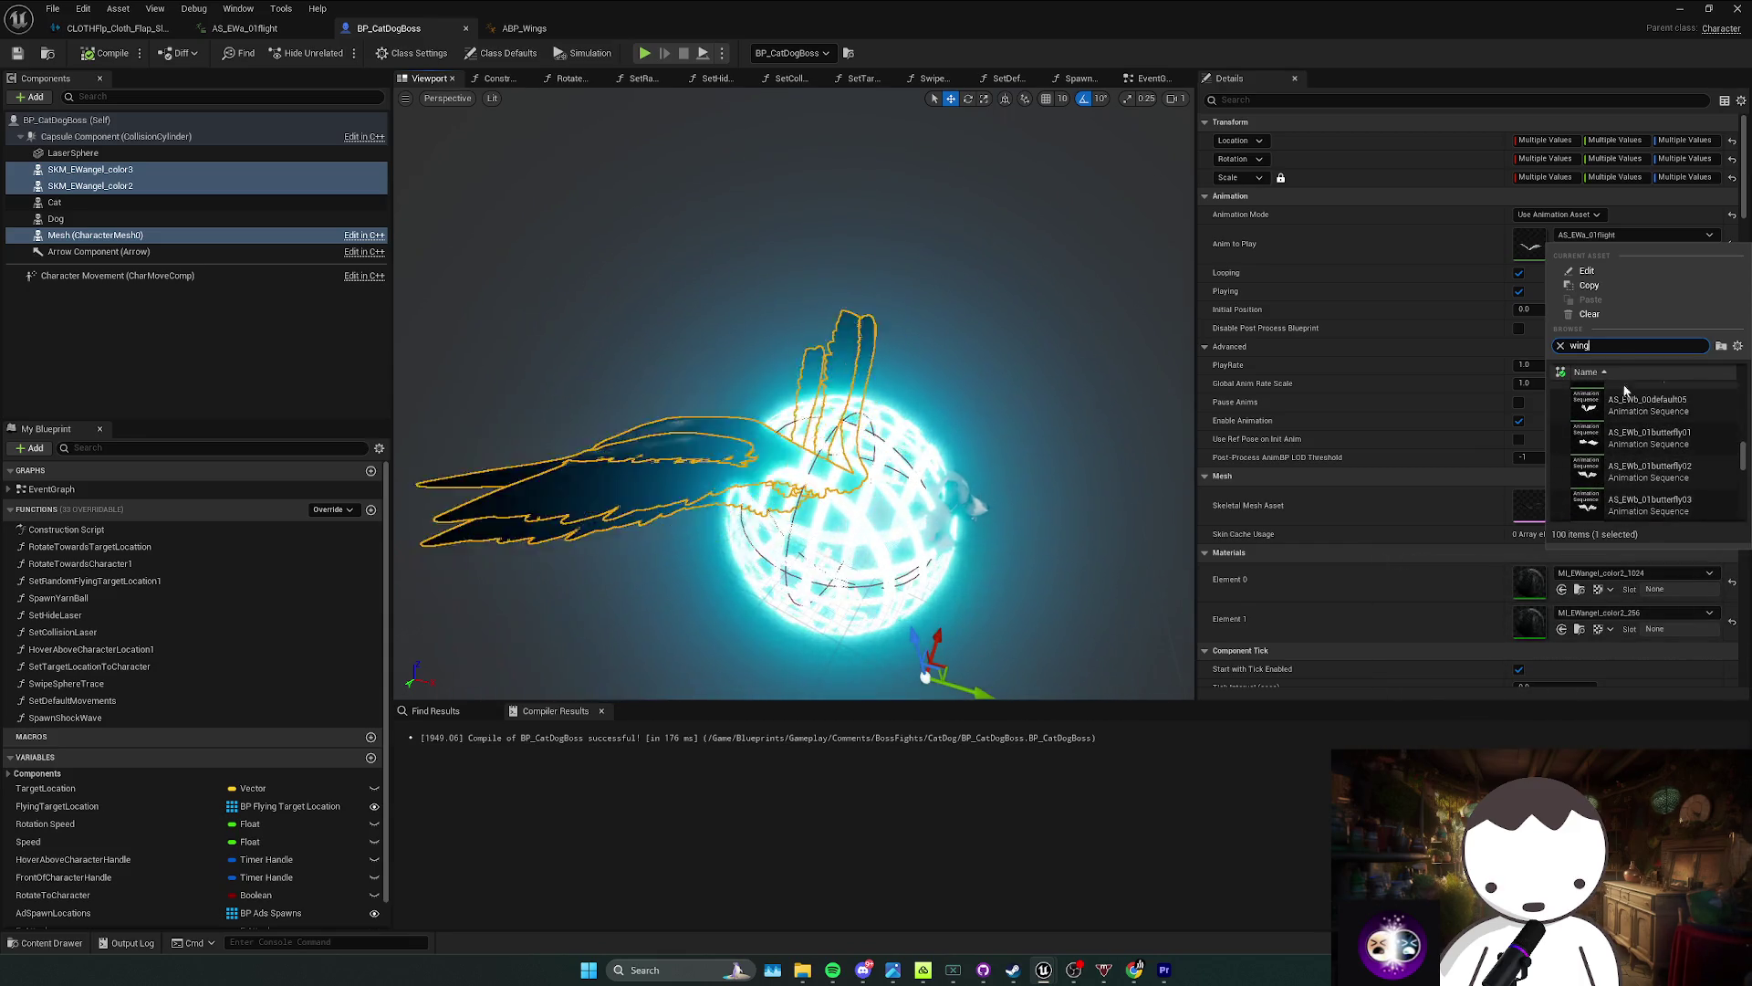
{"action": "left_click", "coordinate": [1561, 345]}
{"action": "type", "text": "abp"}
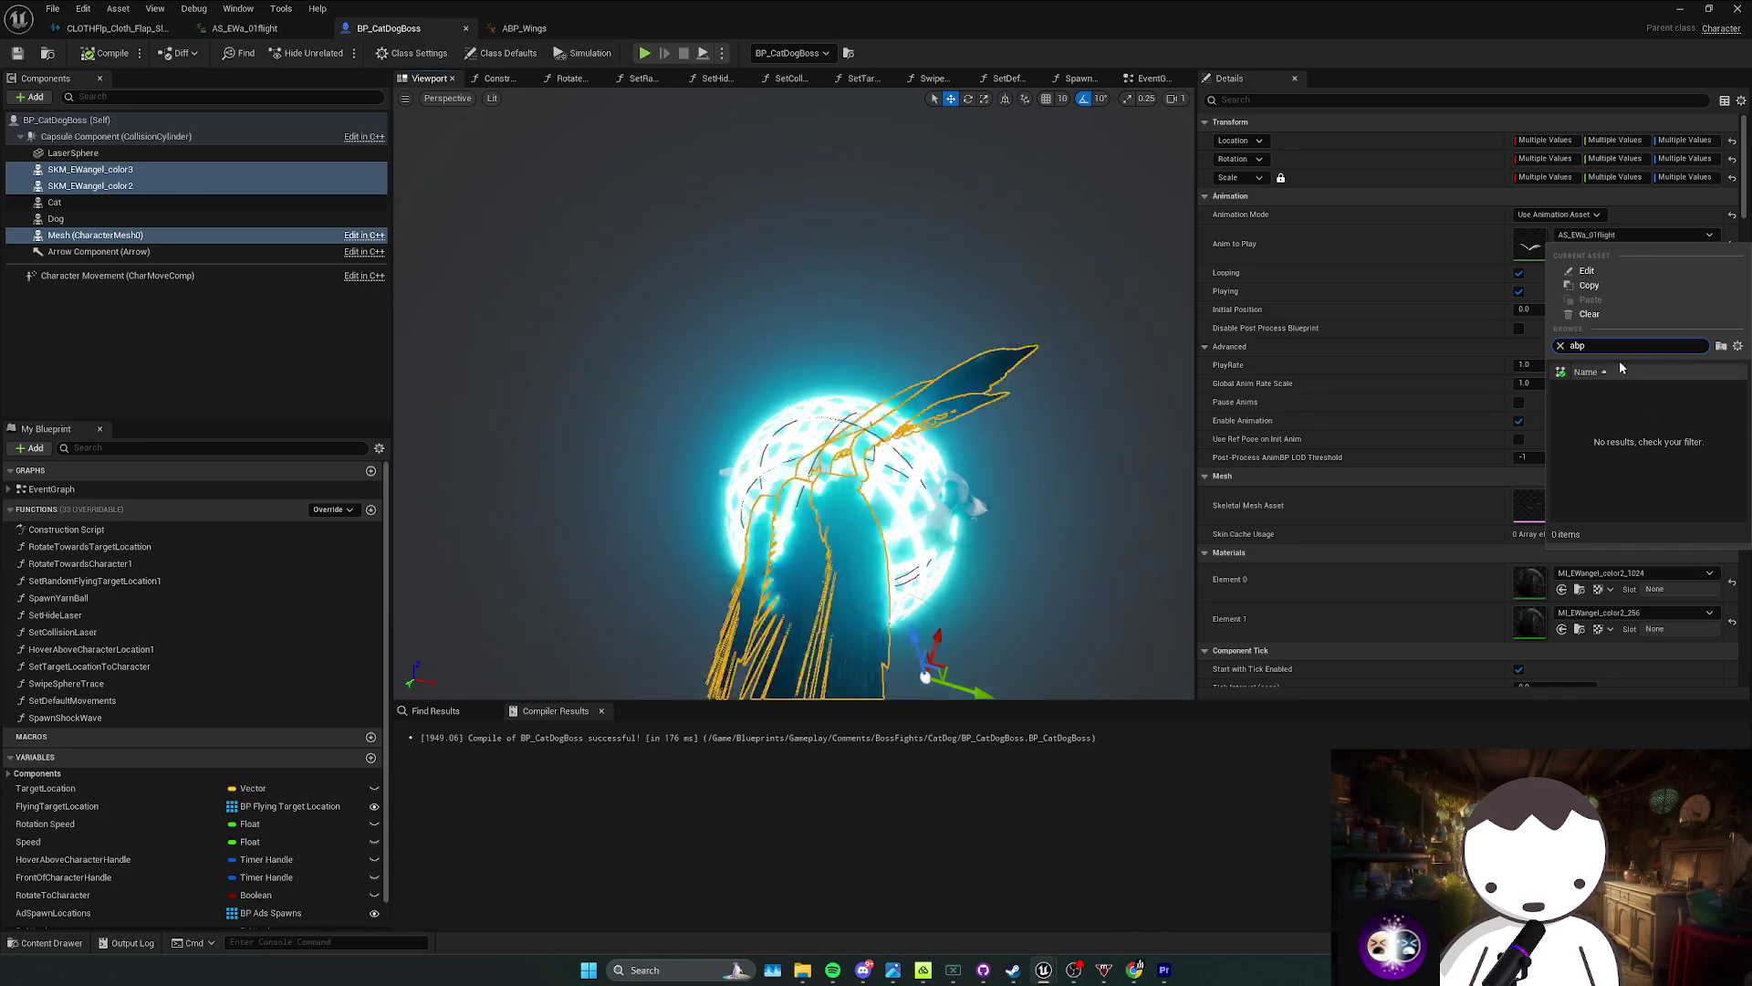
Step: Set Animation Mode to Use Animation Blueprint with ABP_Wings as Anim Class, and compile
{"action": "left_click", "coordinate": [1486, 313]}
{"action": "left_click", "coordinate": [1559, 214]}
{"action": "left_click", "coordinate": [1564, 230]}
{"action": "left_click", "coordinate": [1579, 233]}
{"action": "type", "text": "abp_w"}
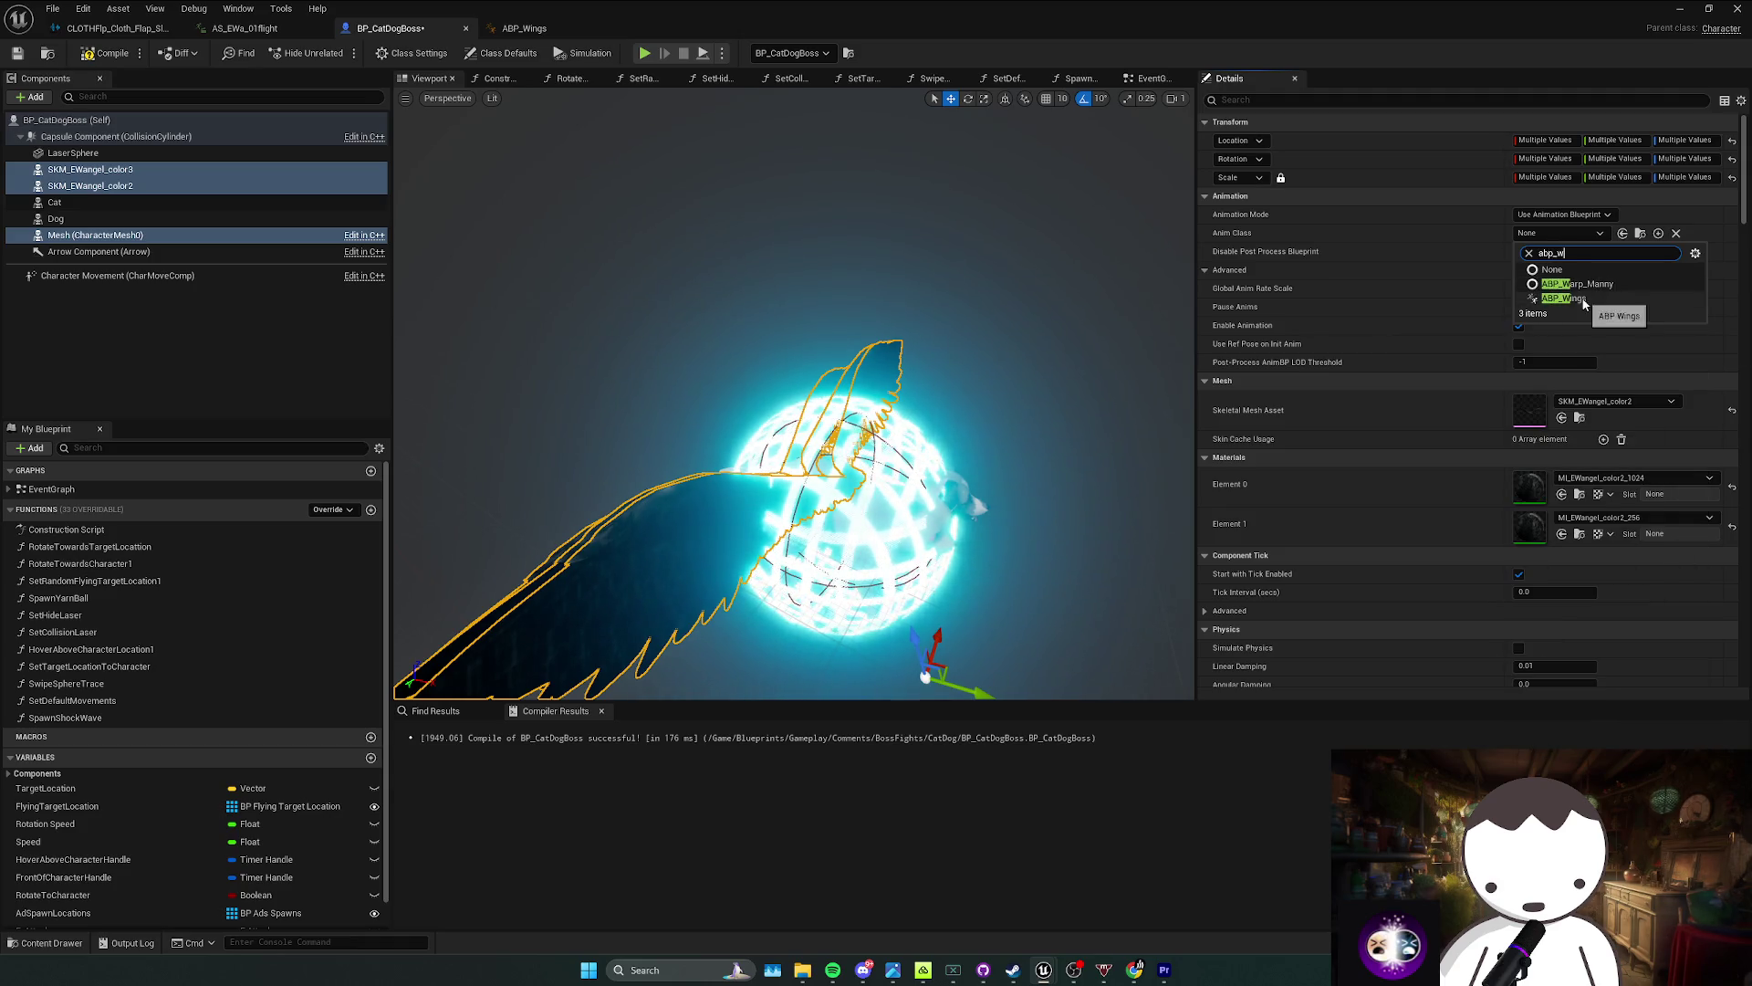
{"action": "left_click", "coordinate": [1564, 298]}
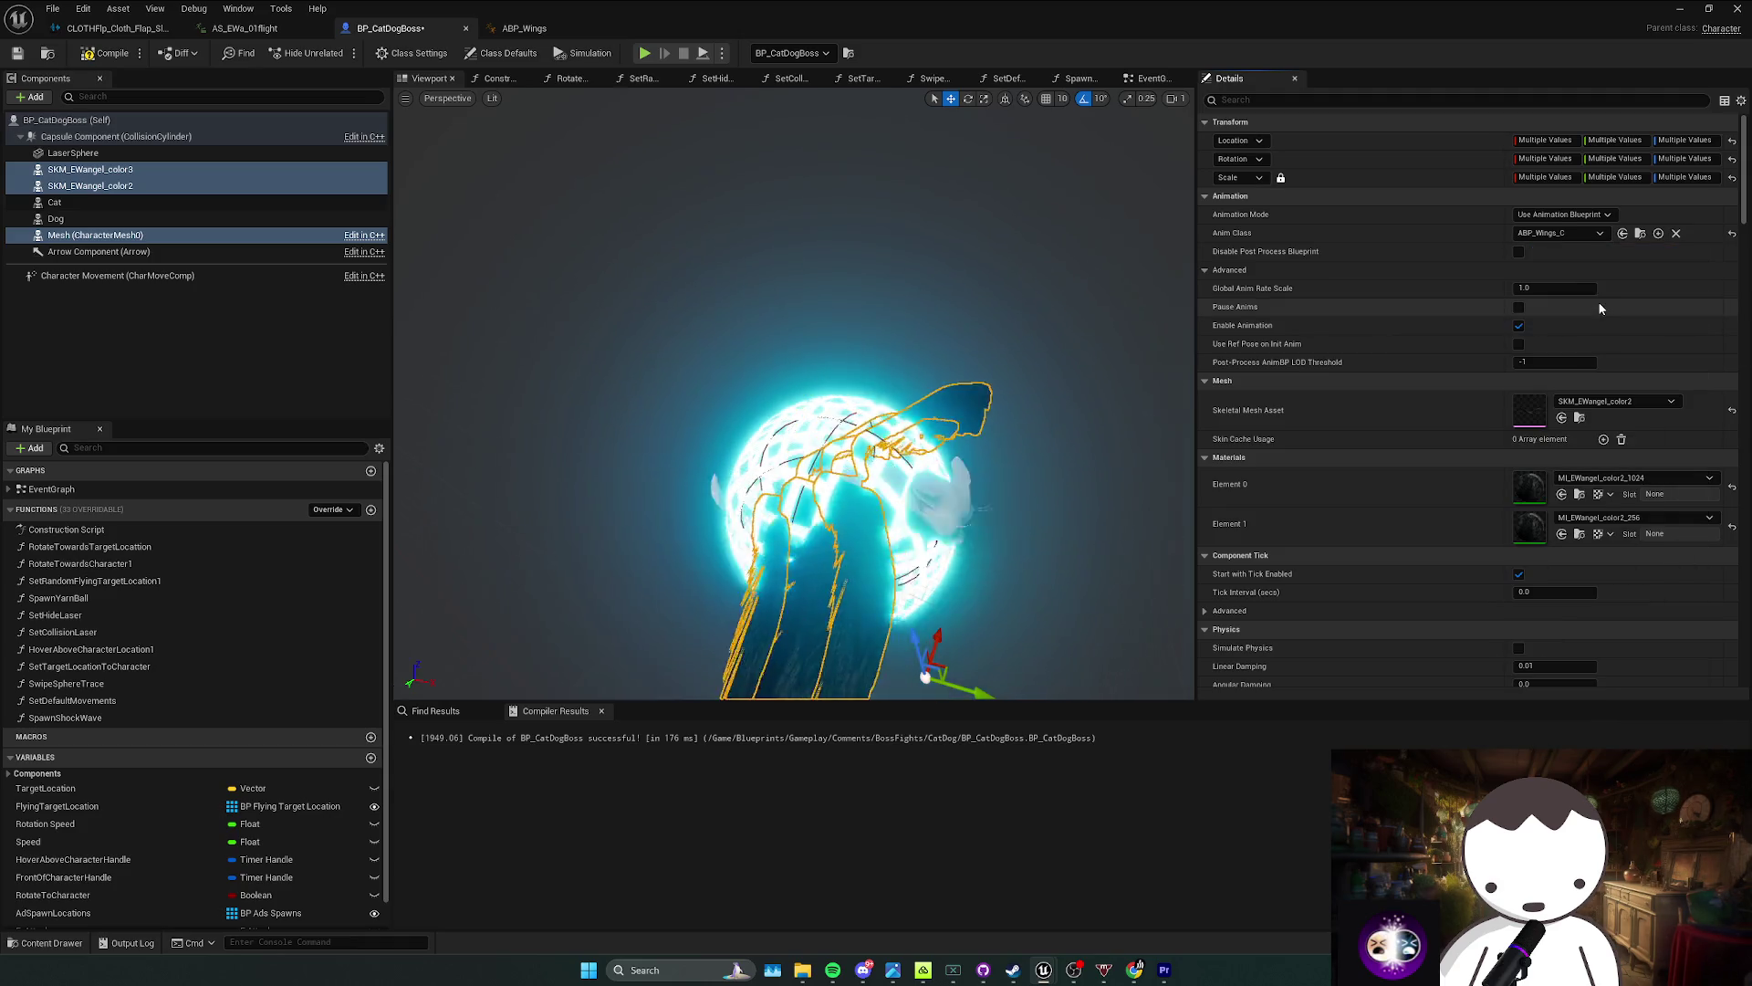
{"action": "left_click", "coordinate": [98, 60]}
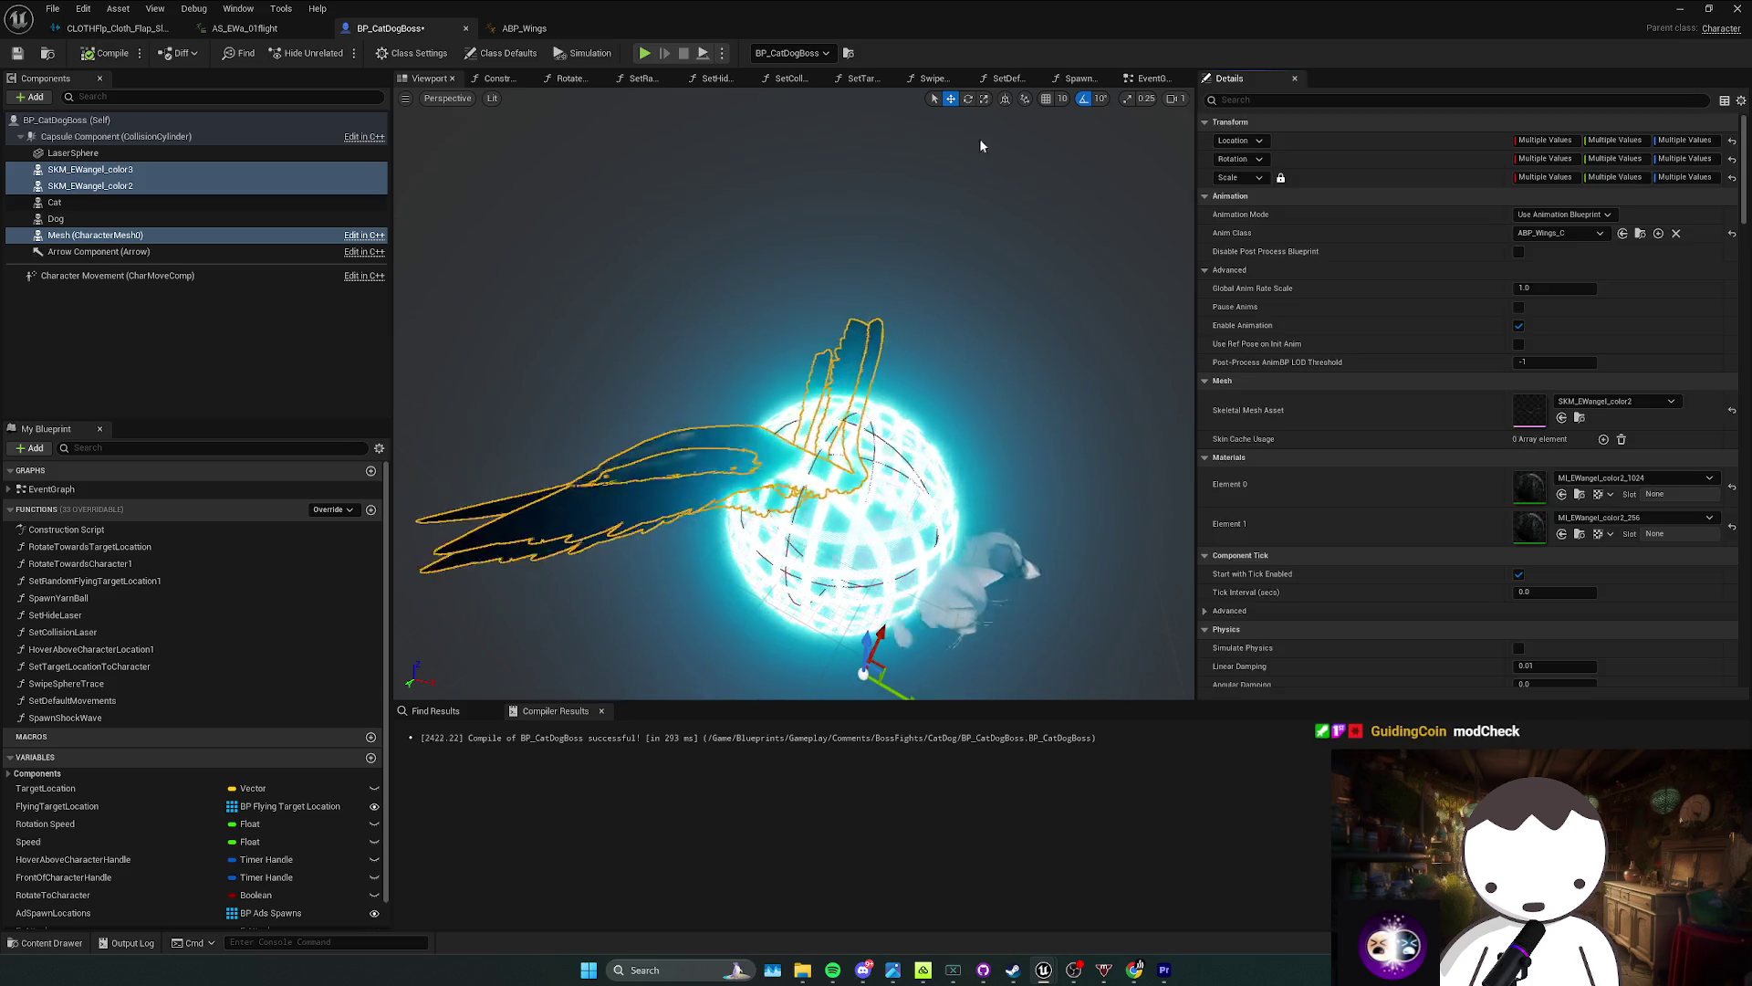
{"action": "key", "text": "alt+Tab"}
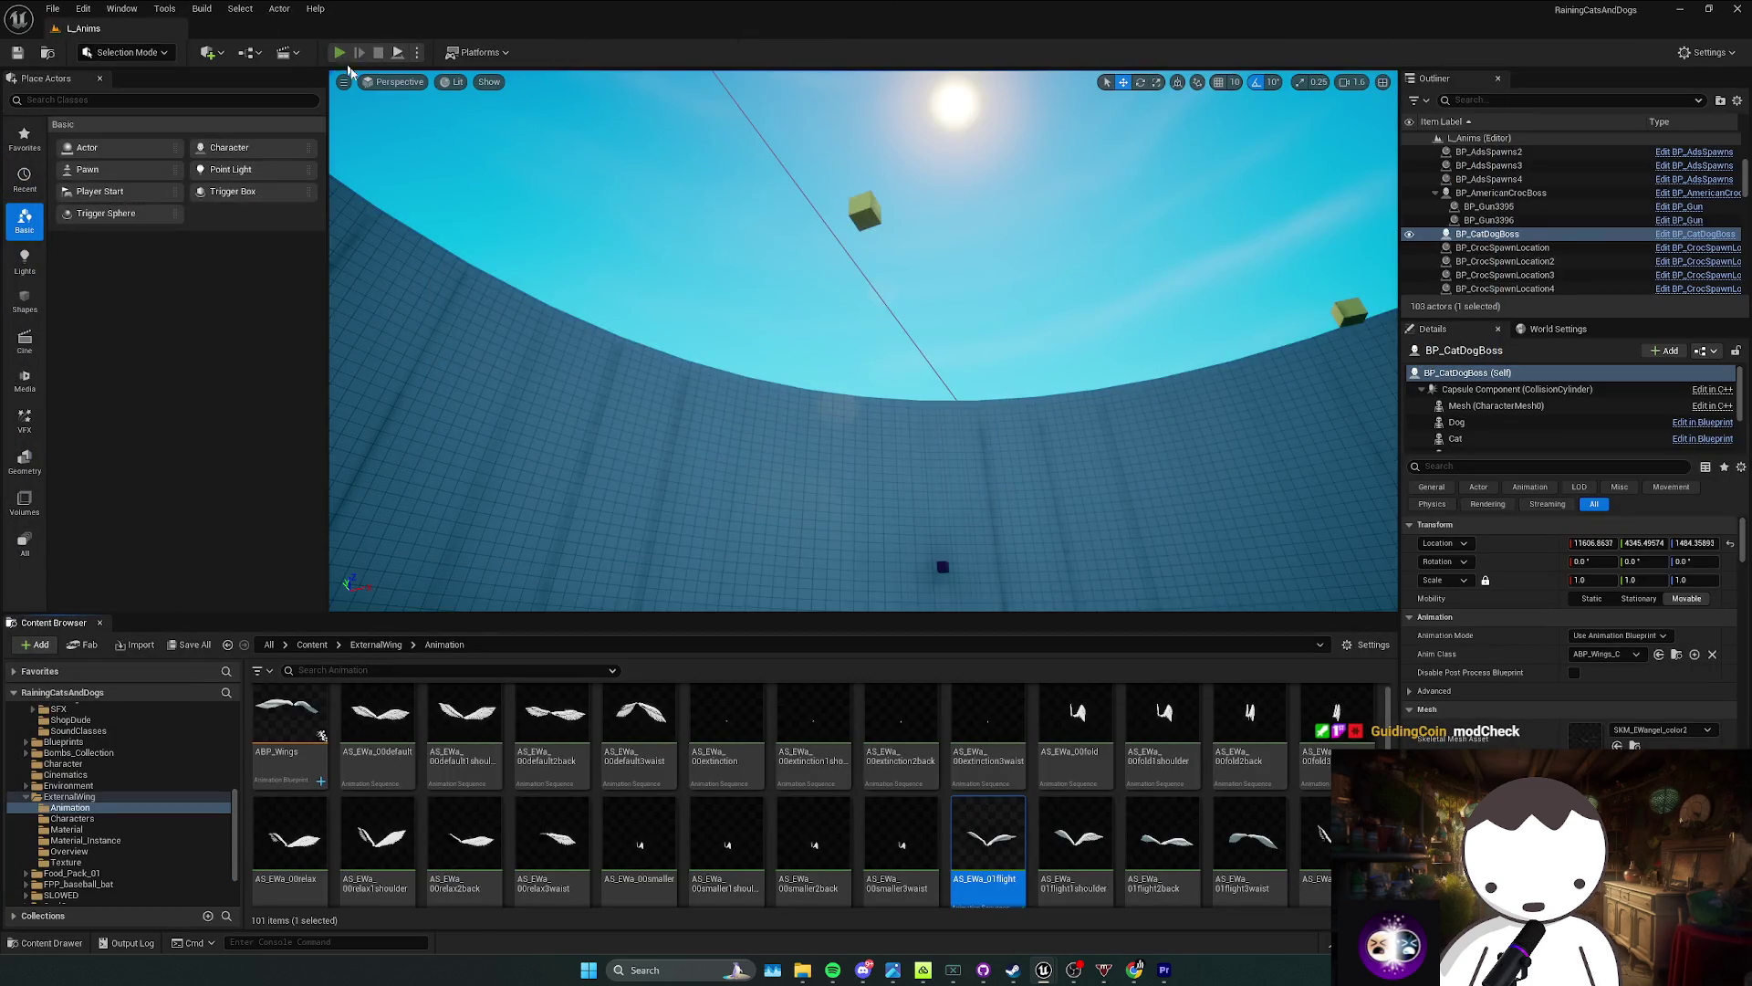
Step: Play-test the level, stop it, and save the boss blueprint
{"action": "left_click", "coordinate": [340, 53]}
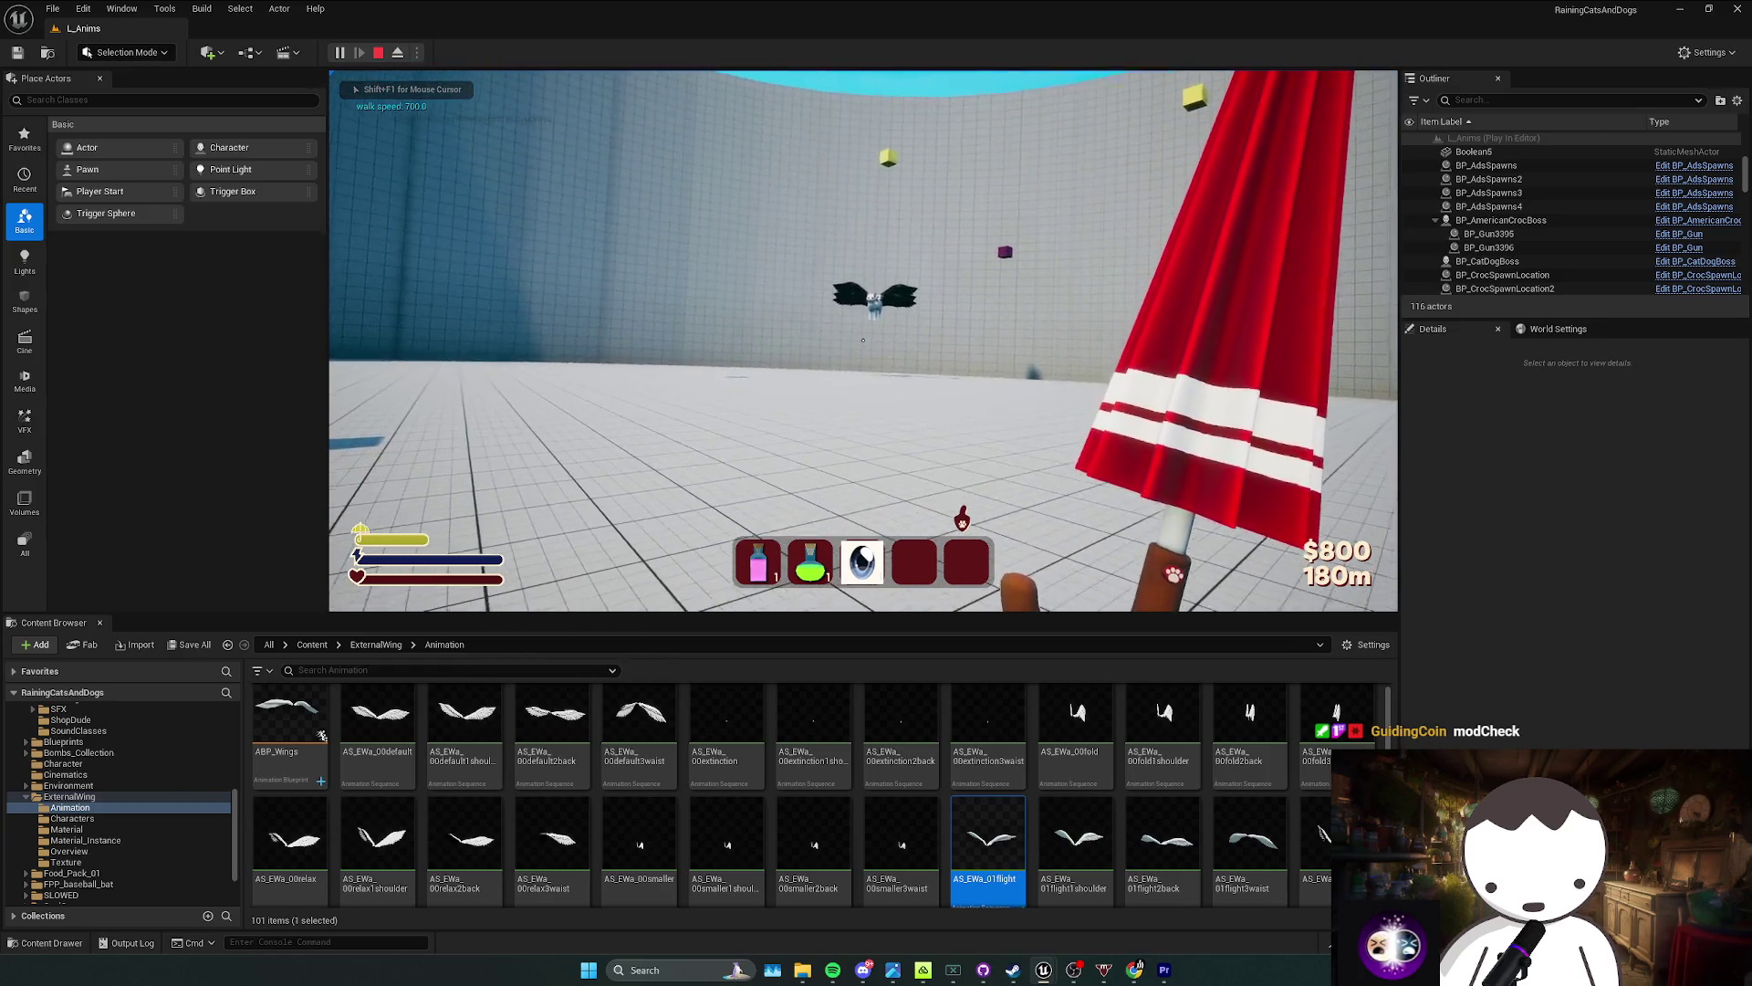
{"action": "key", "text": "Escape"}
{"action": "key", "text": "ctrl+s"}
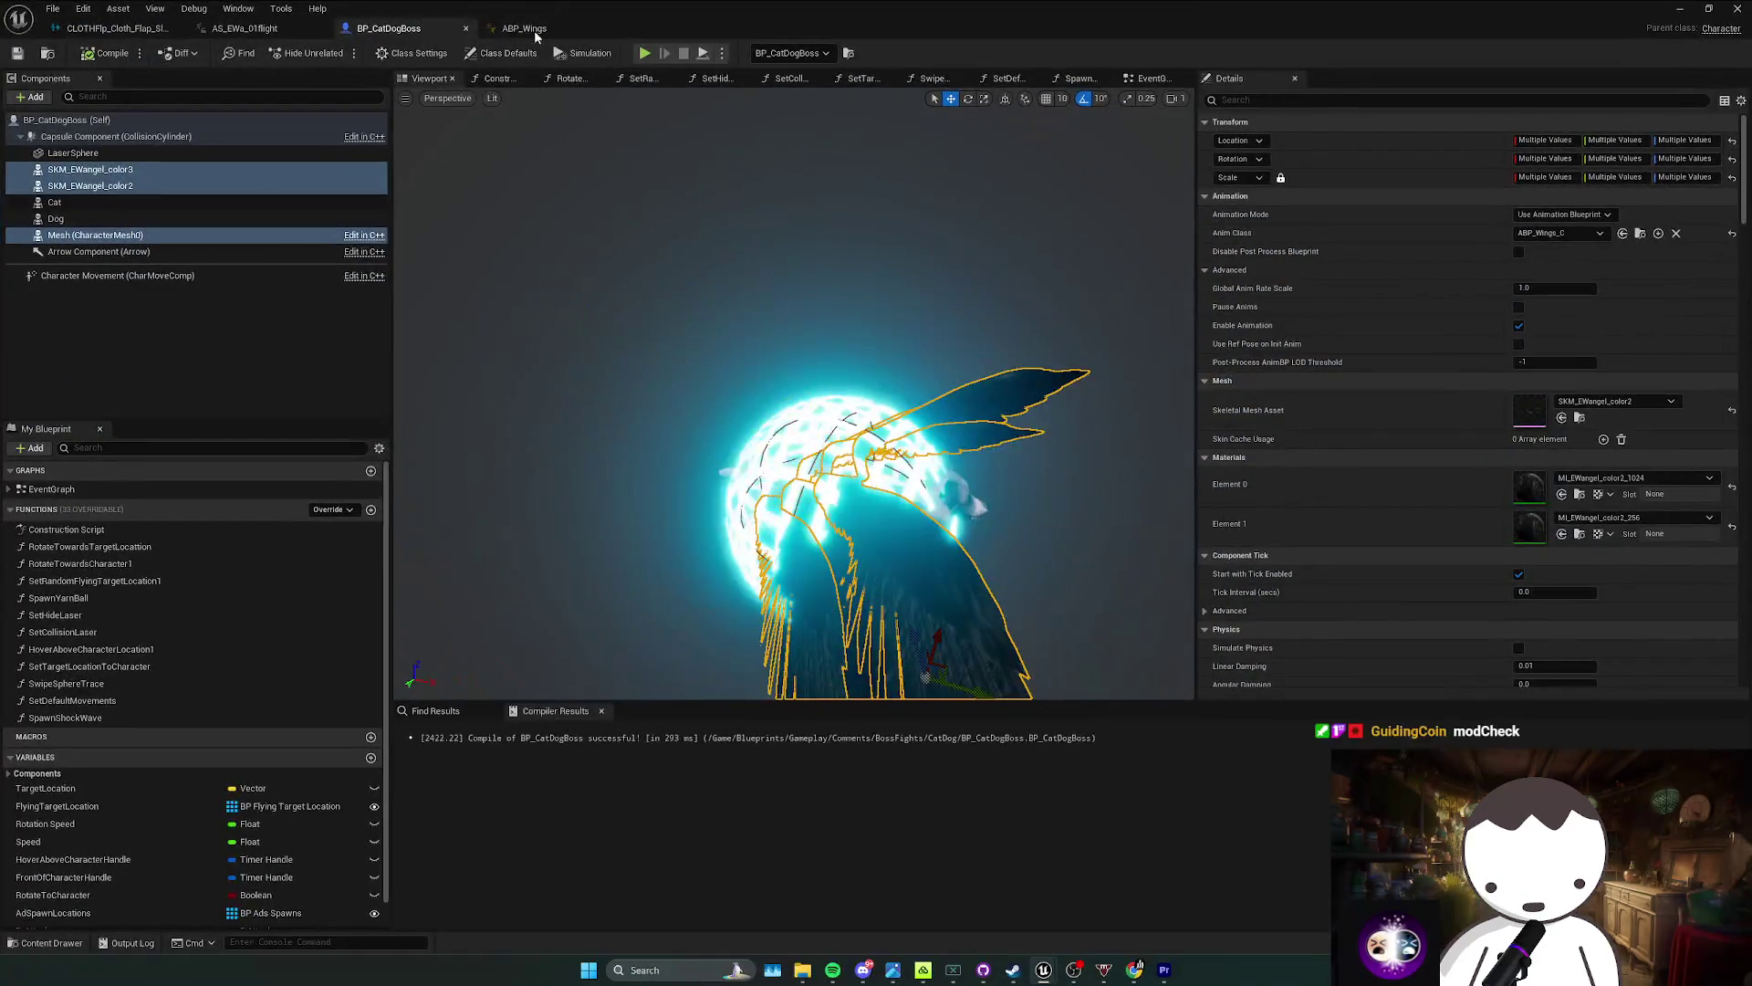
Step: Enable Loop Animation on the AS_EWa_01flight sequence player in ABP_Wings' AnimGraph
{"action": "left_click", "coordinate": [536, 33]}
{"action": "left_click", "coordinate": [418, 78]}
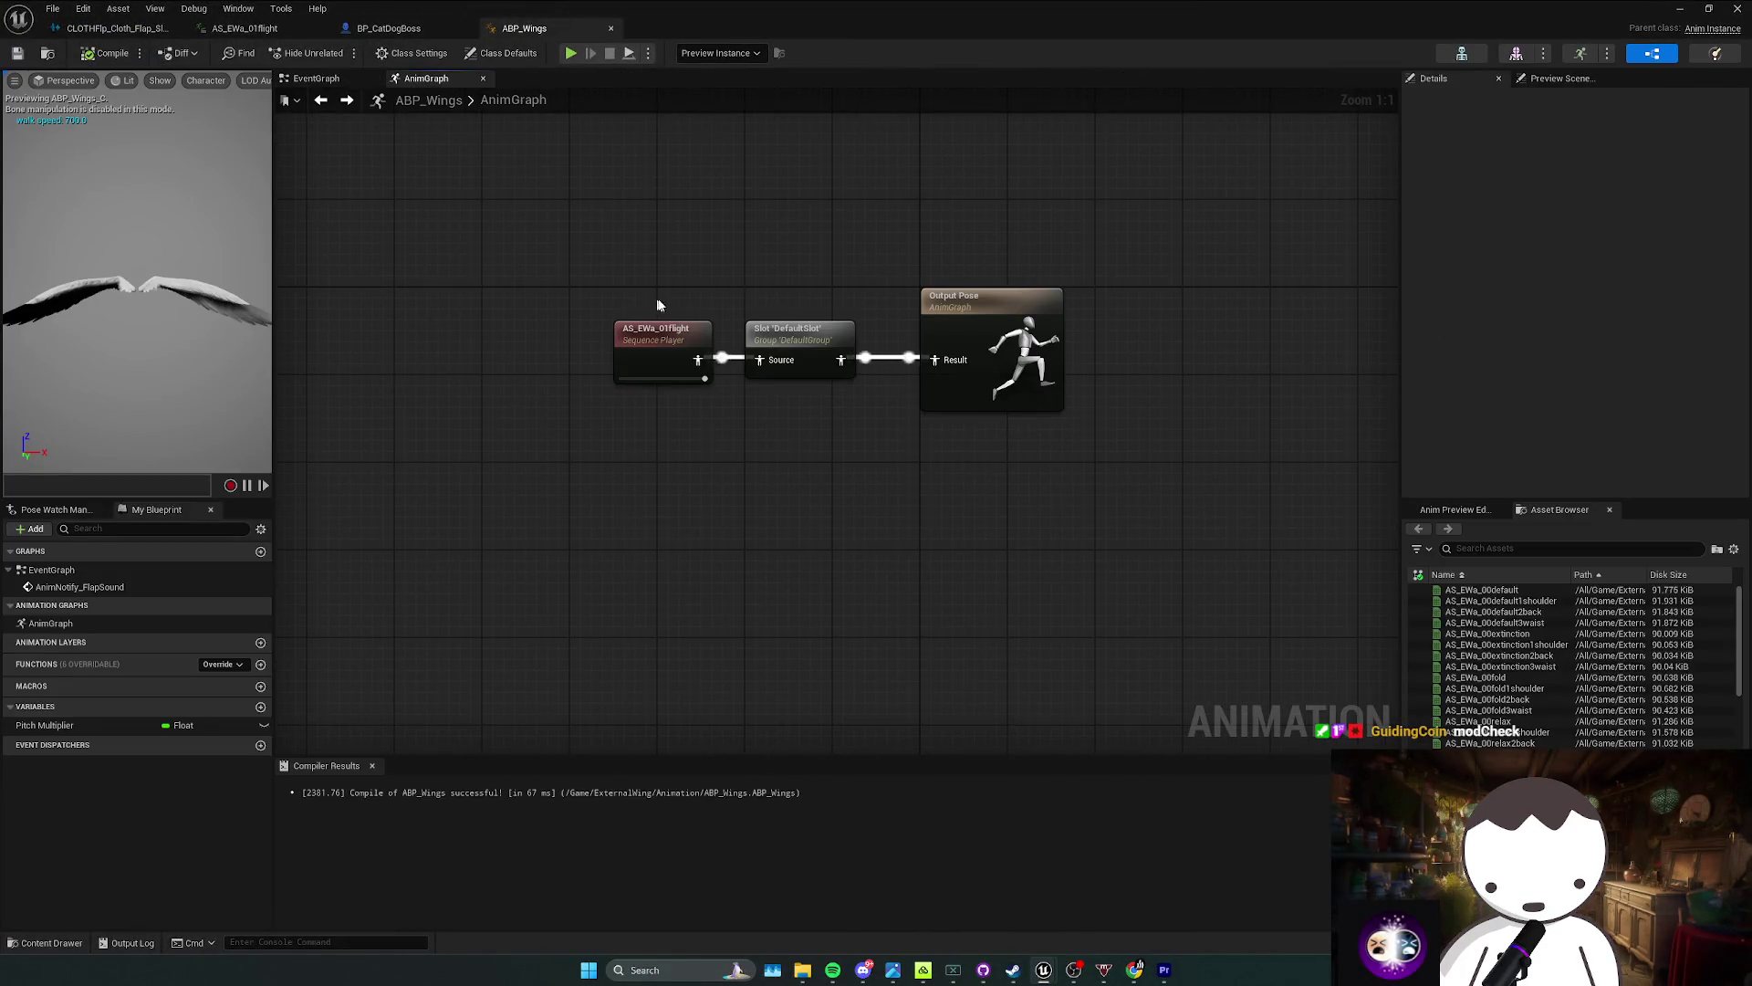
{"action": "left_click", "coordinate": [677, 379]}
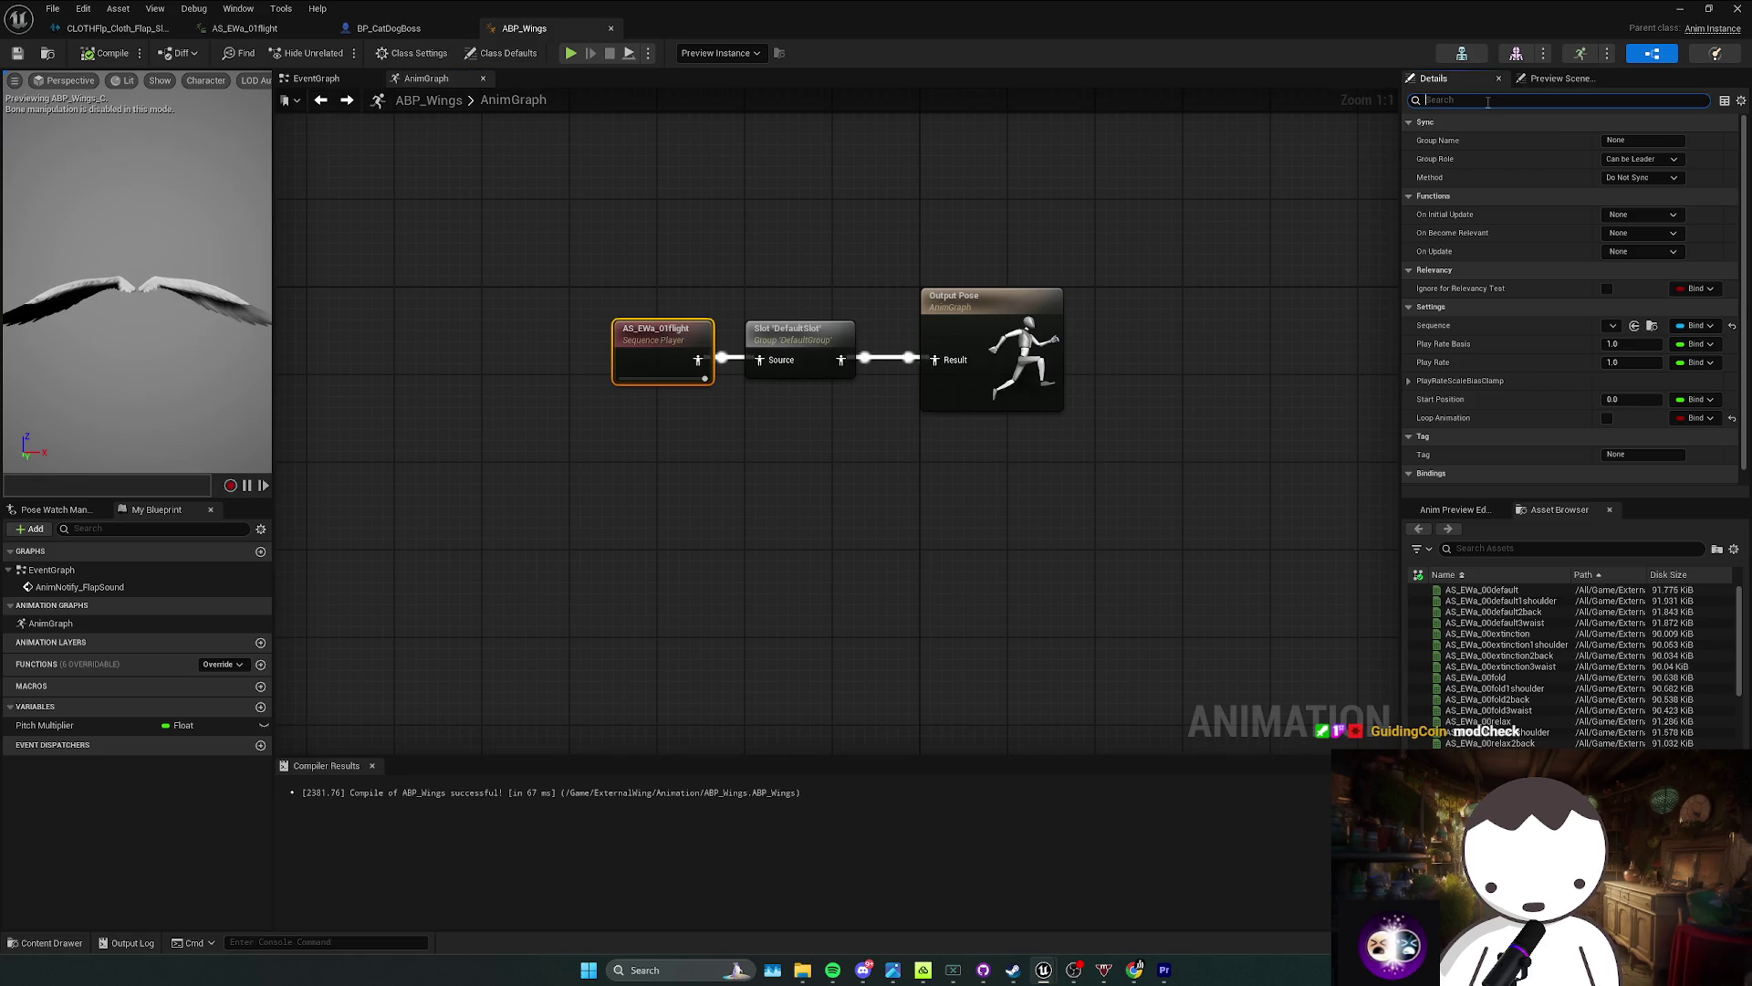
{"action": "type", "text": "loop"}
{"action": "left_click", "coordinate": [1614, 140]}
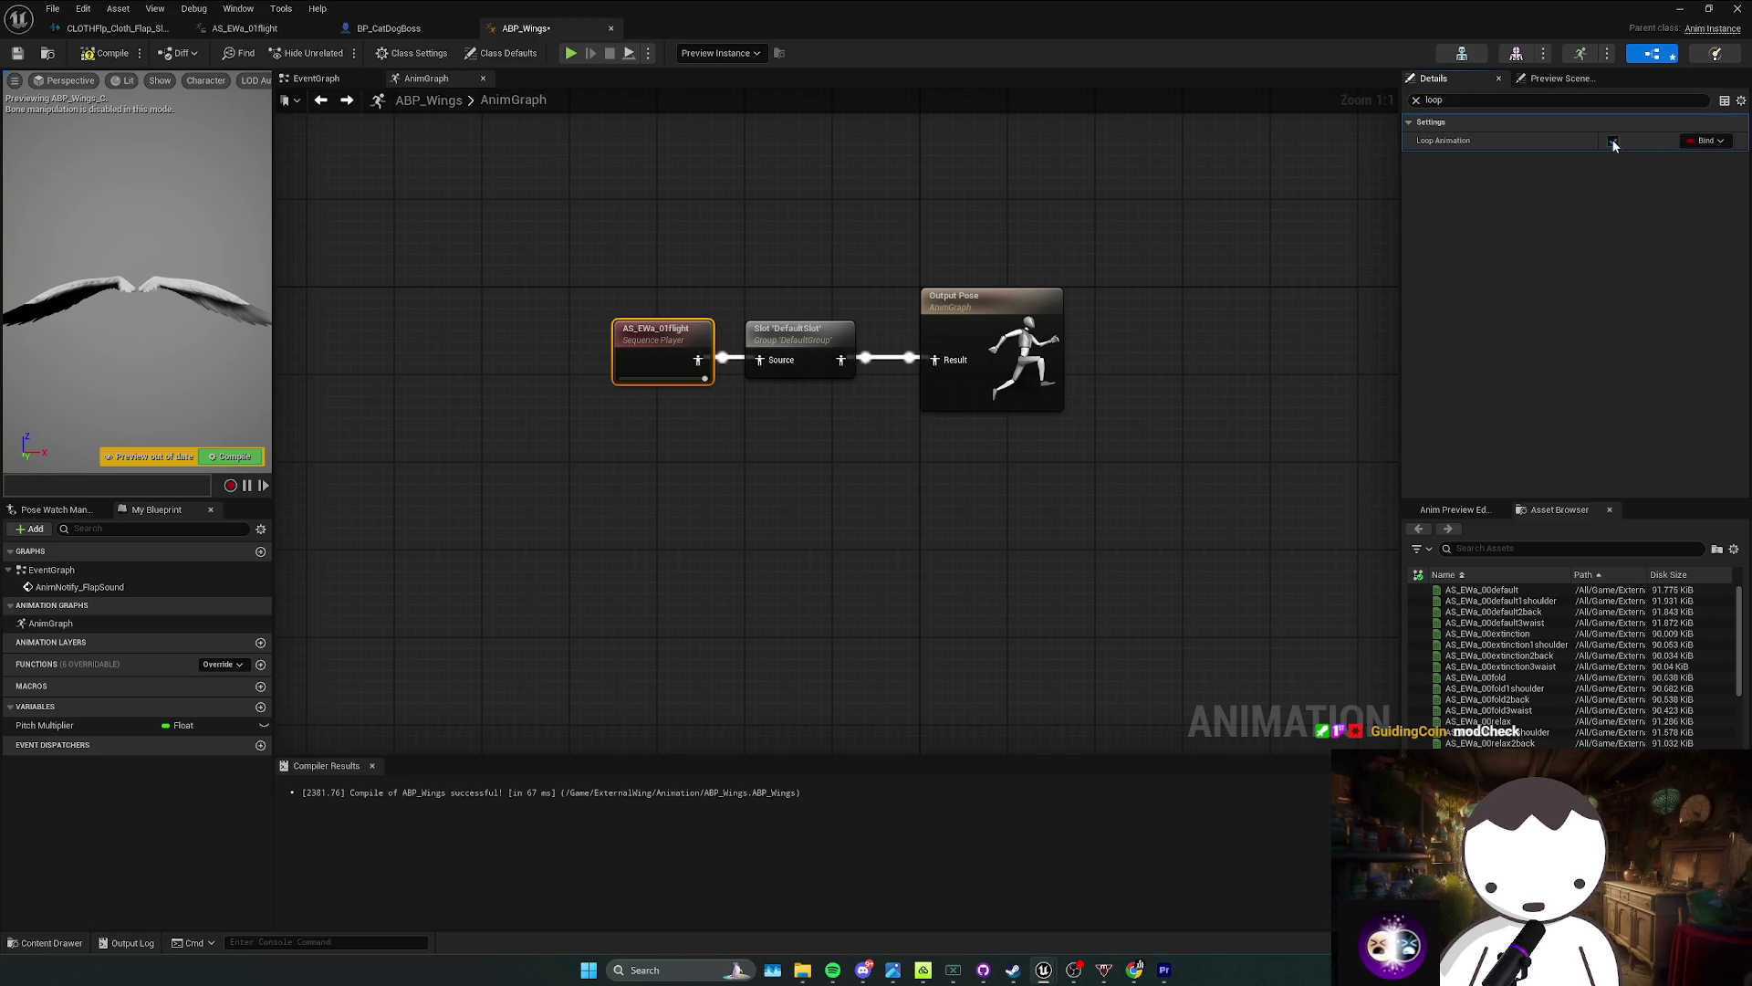
Step: Play-test again to watch the wings flap, then return to the ABP_Wings editor
{"action": "left_click", "coordinate": [1679, 9]}
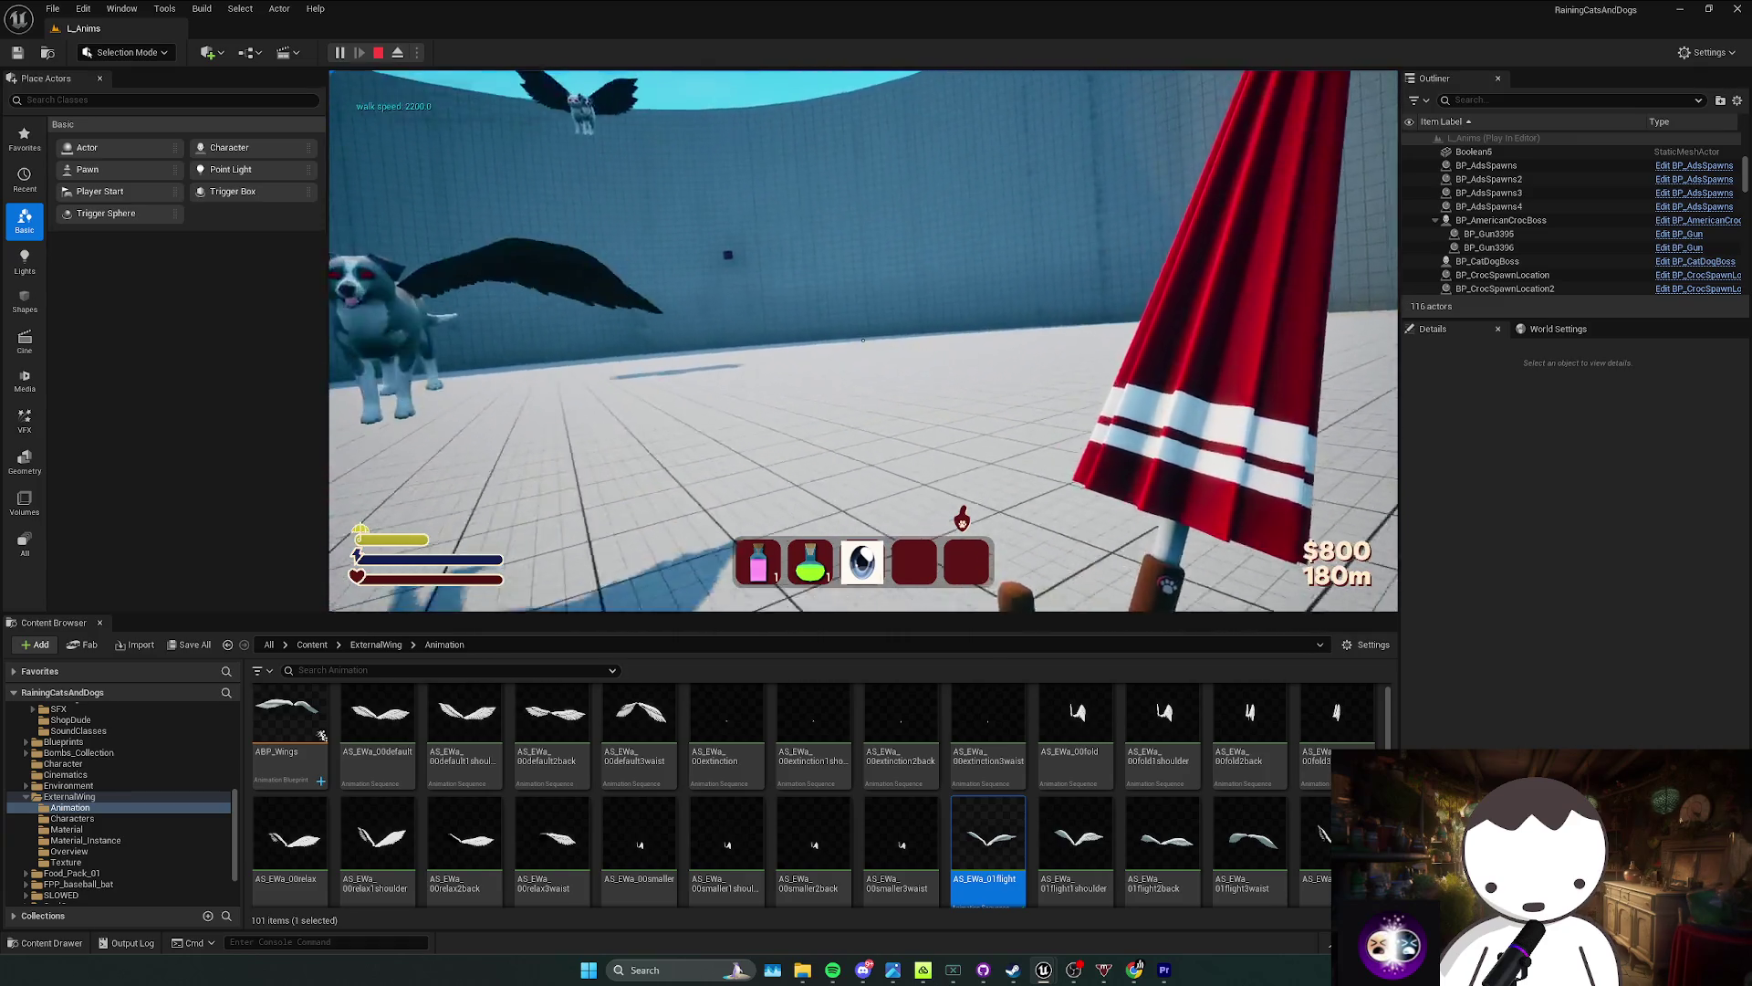
{"action": "key", "text": "Escape"}
{"action": "mouse_move", "coordinate": [1043, 970]}
{"action": "left_click", "coordinate": [967, 890]}
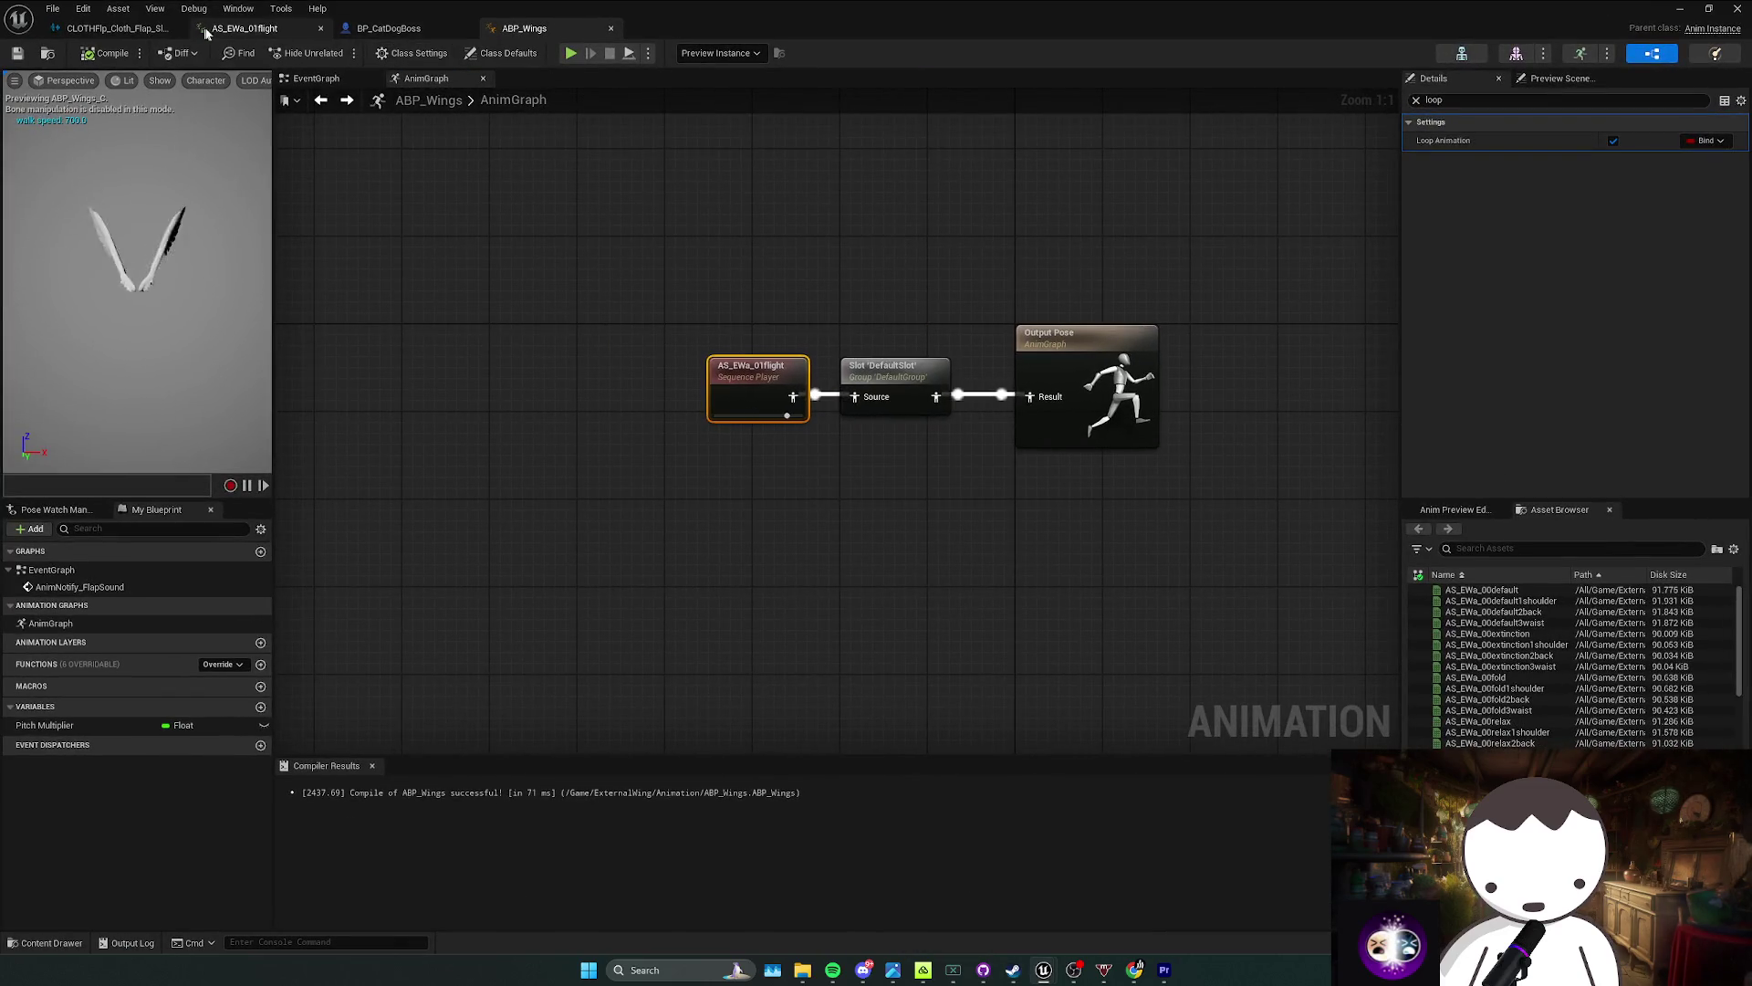
Step: Set the cloth flap cue's attenuation to SA_SFX and play-test to hear it
{"action": "left_click", "coordinate": [114, 28]}
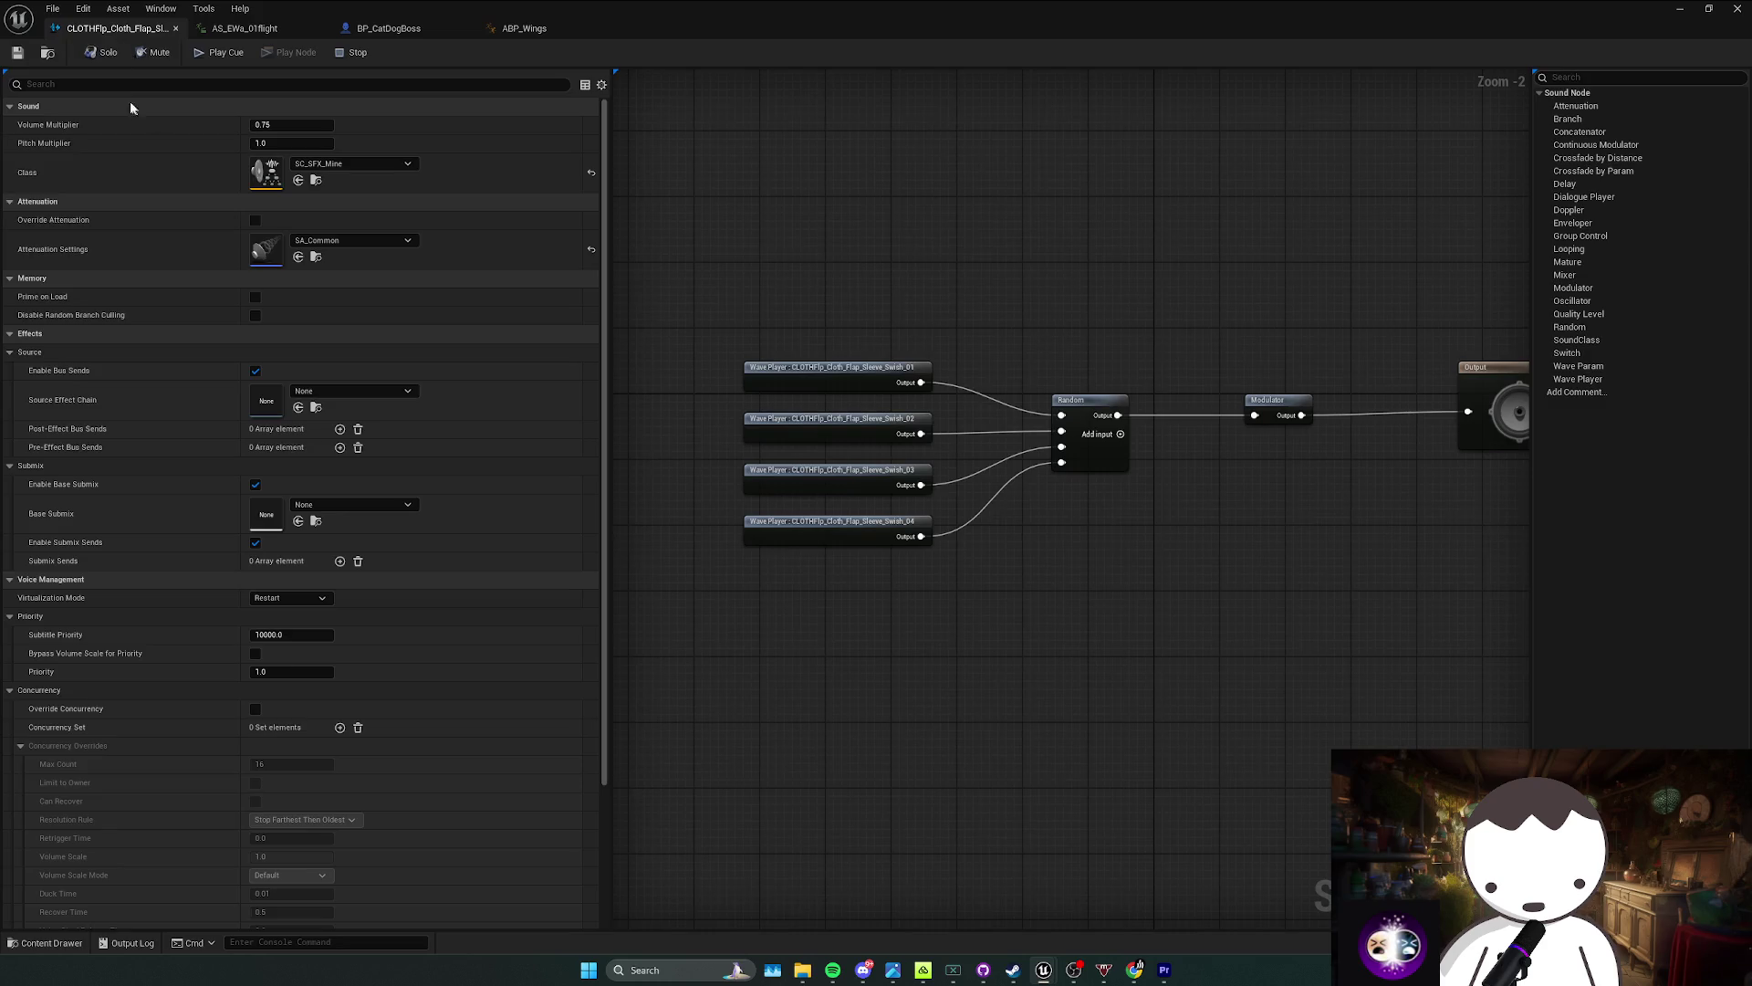
{"action": "left_click", "coordinate": [352, 240]}
{"action": "scroll", "coordinate": [425, 471], "scroll_direction": "down", "scroll_amount": 2}
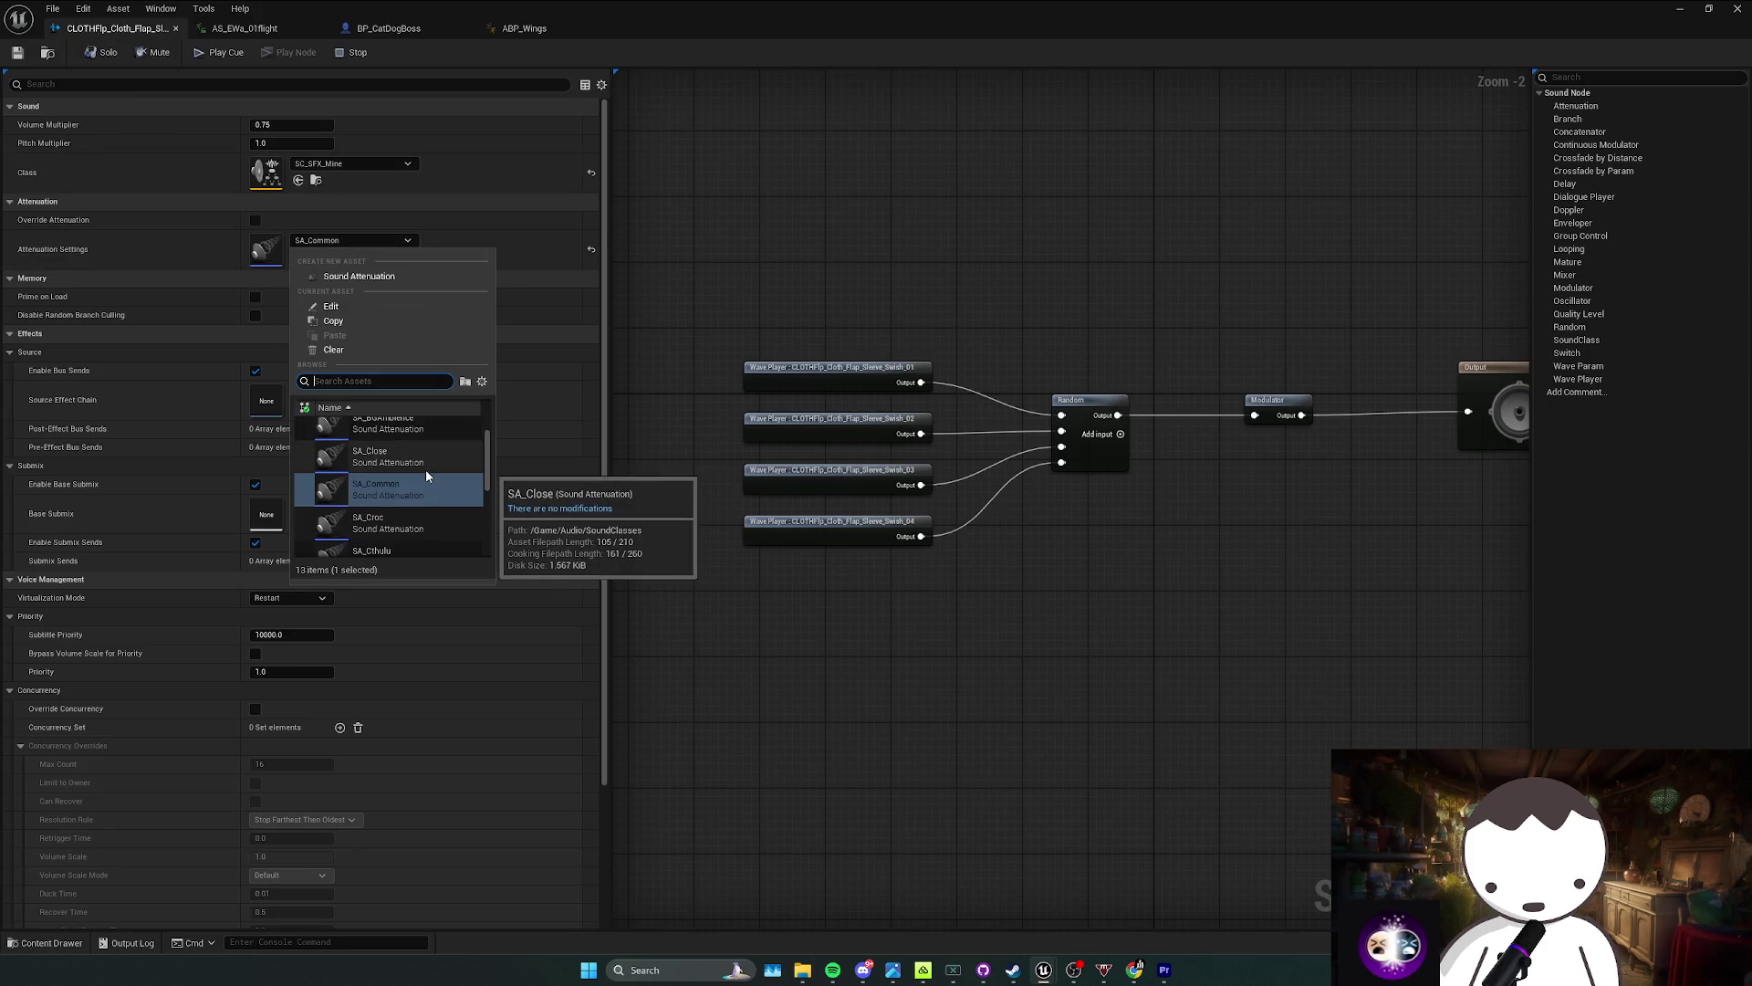
{"action": "scroll", "coordinate": [419, 468], "scroll_direction": "down", "scroll_amount": 2}
{"action": "scroll", "coordinate": [421, 488], "scroll_direction": "down", "scroll_amount": 2}
{"action": "scroll", "coordinate": [416, 489], "scroll_direction": "down", "scroll_amount": 4}
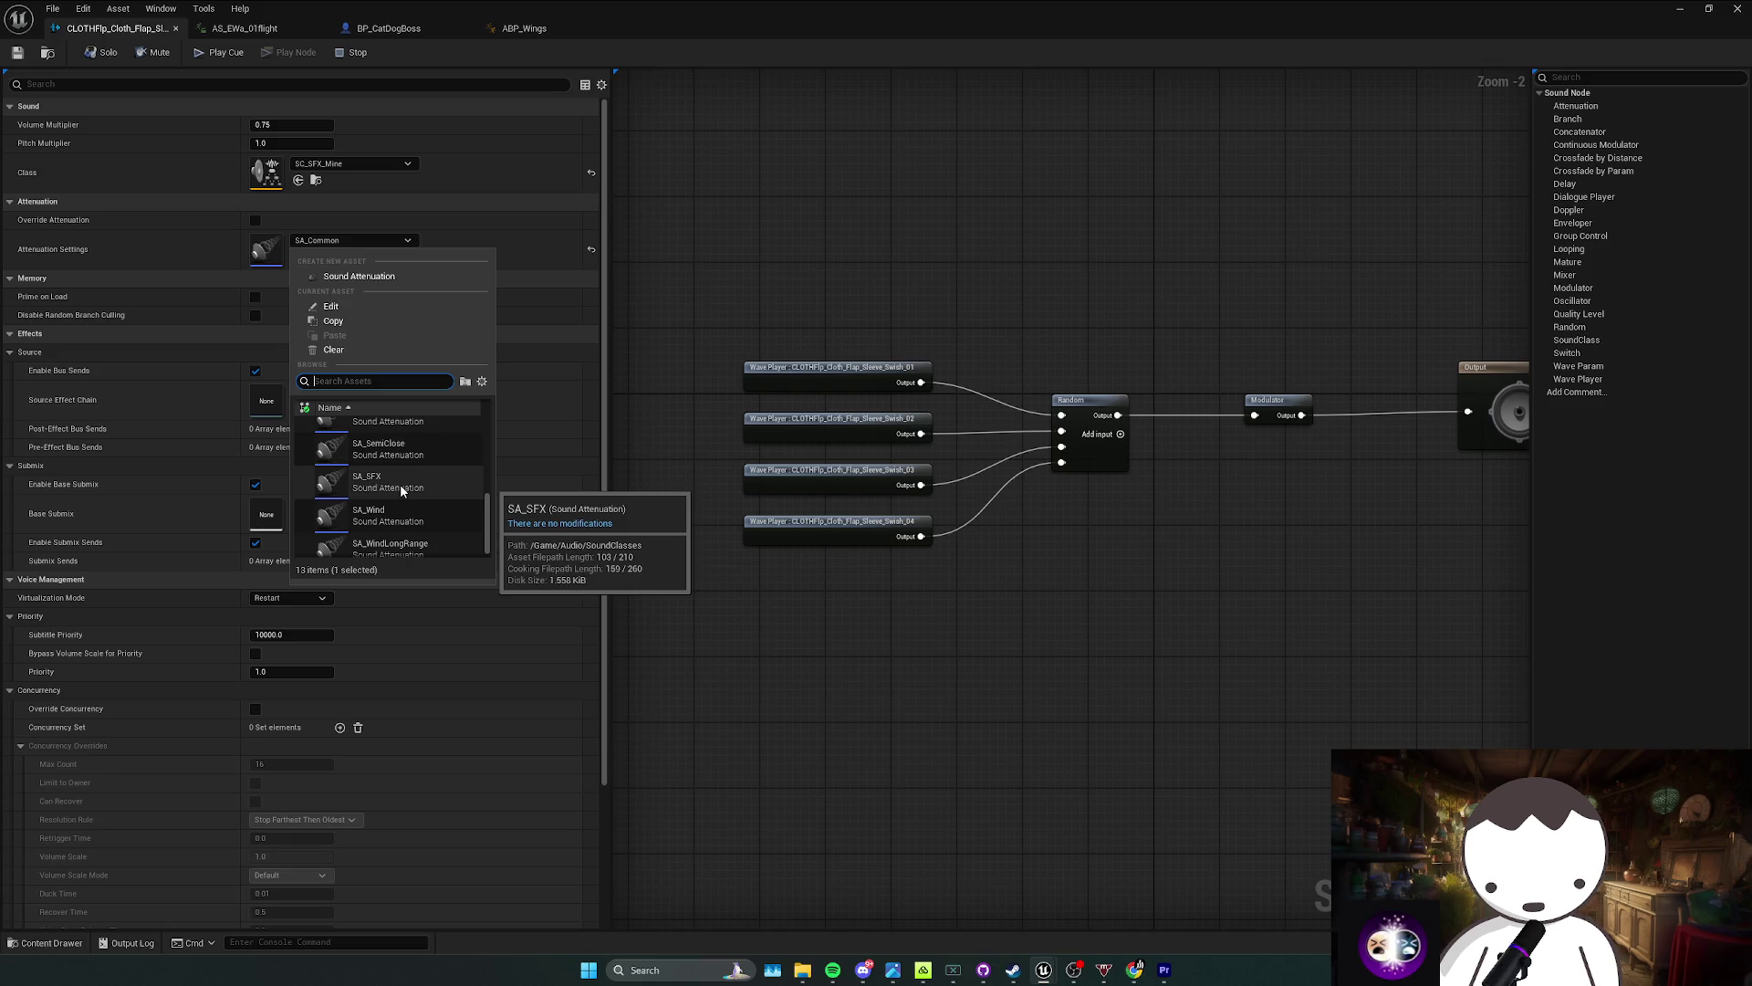
{"action": "left_click", "coordinate": [400, 484]}
{"action": "key", "text": "alt+p"}
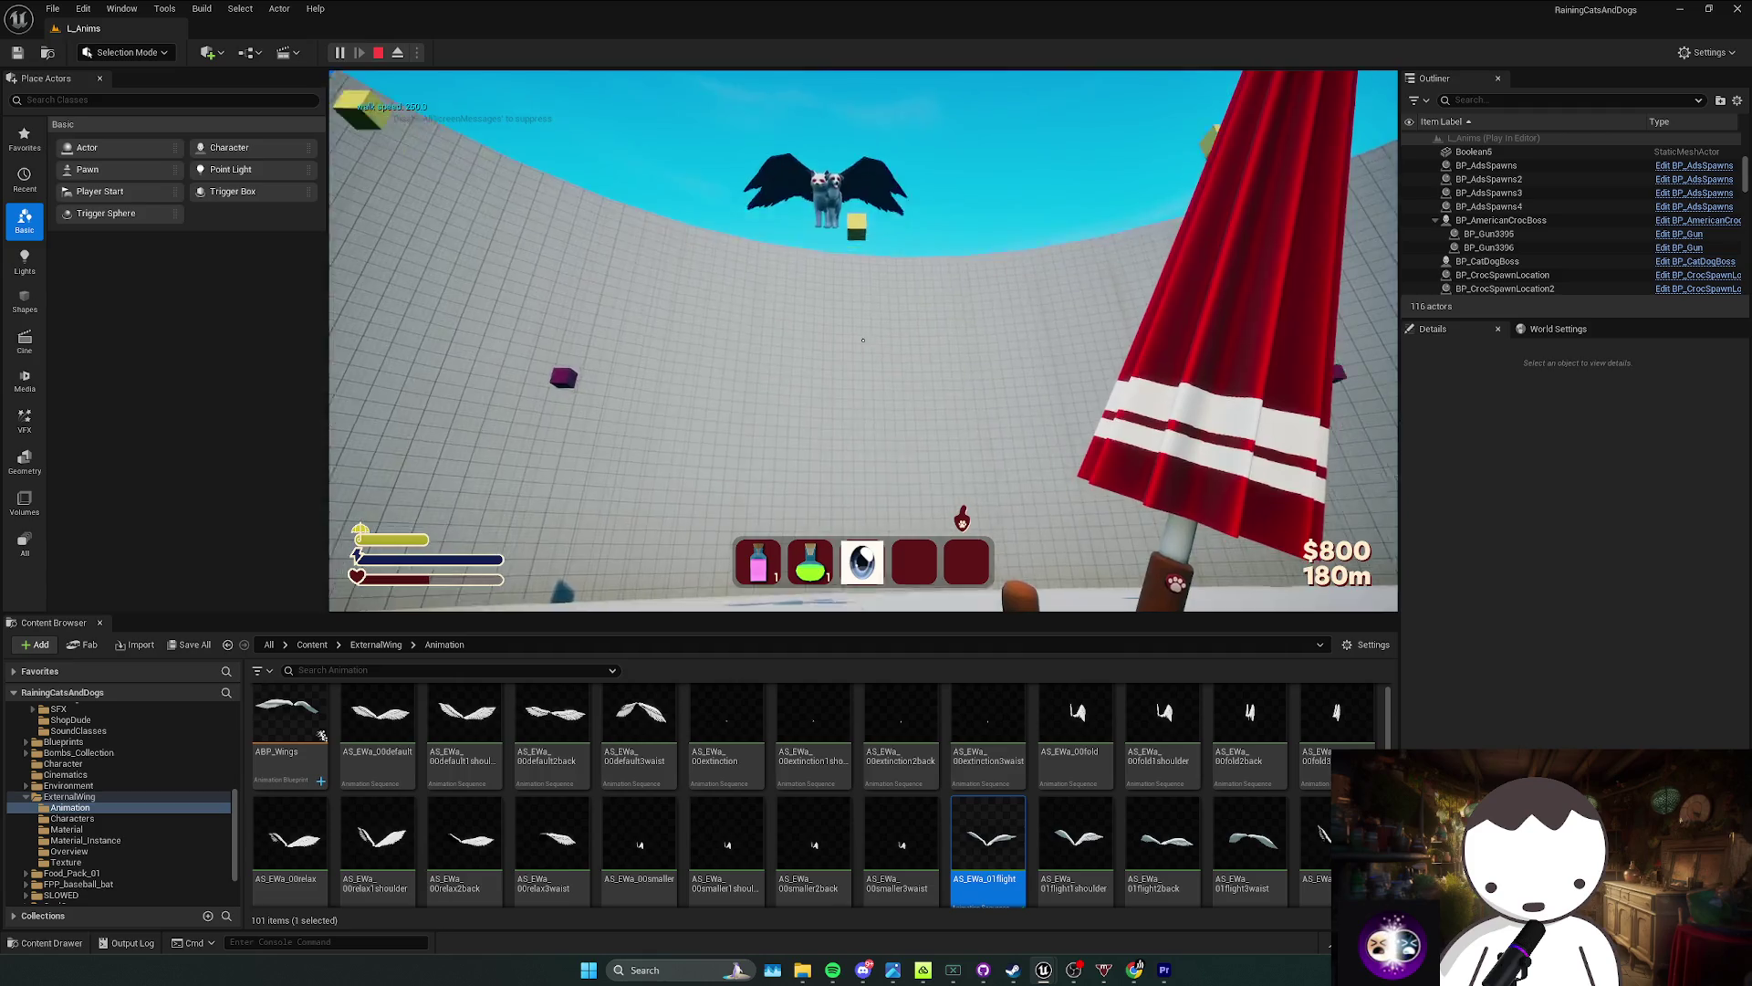
{"action": "key", "text": "Escape"}
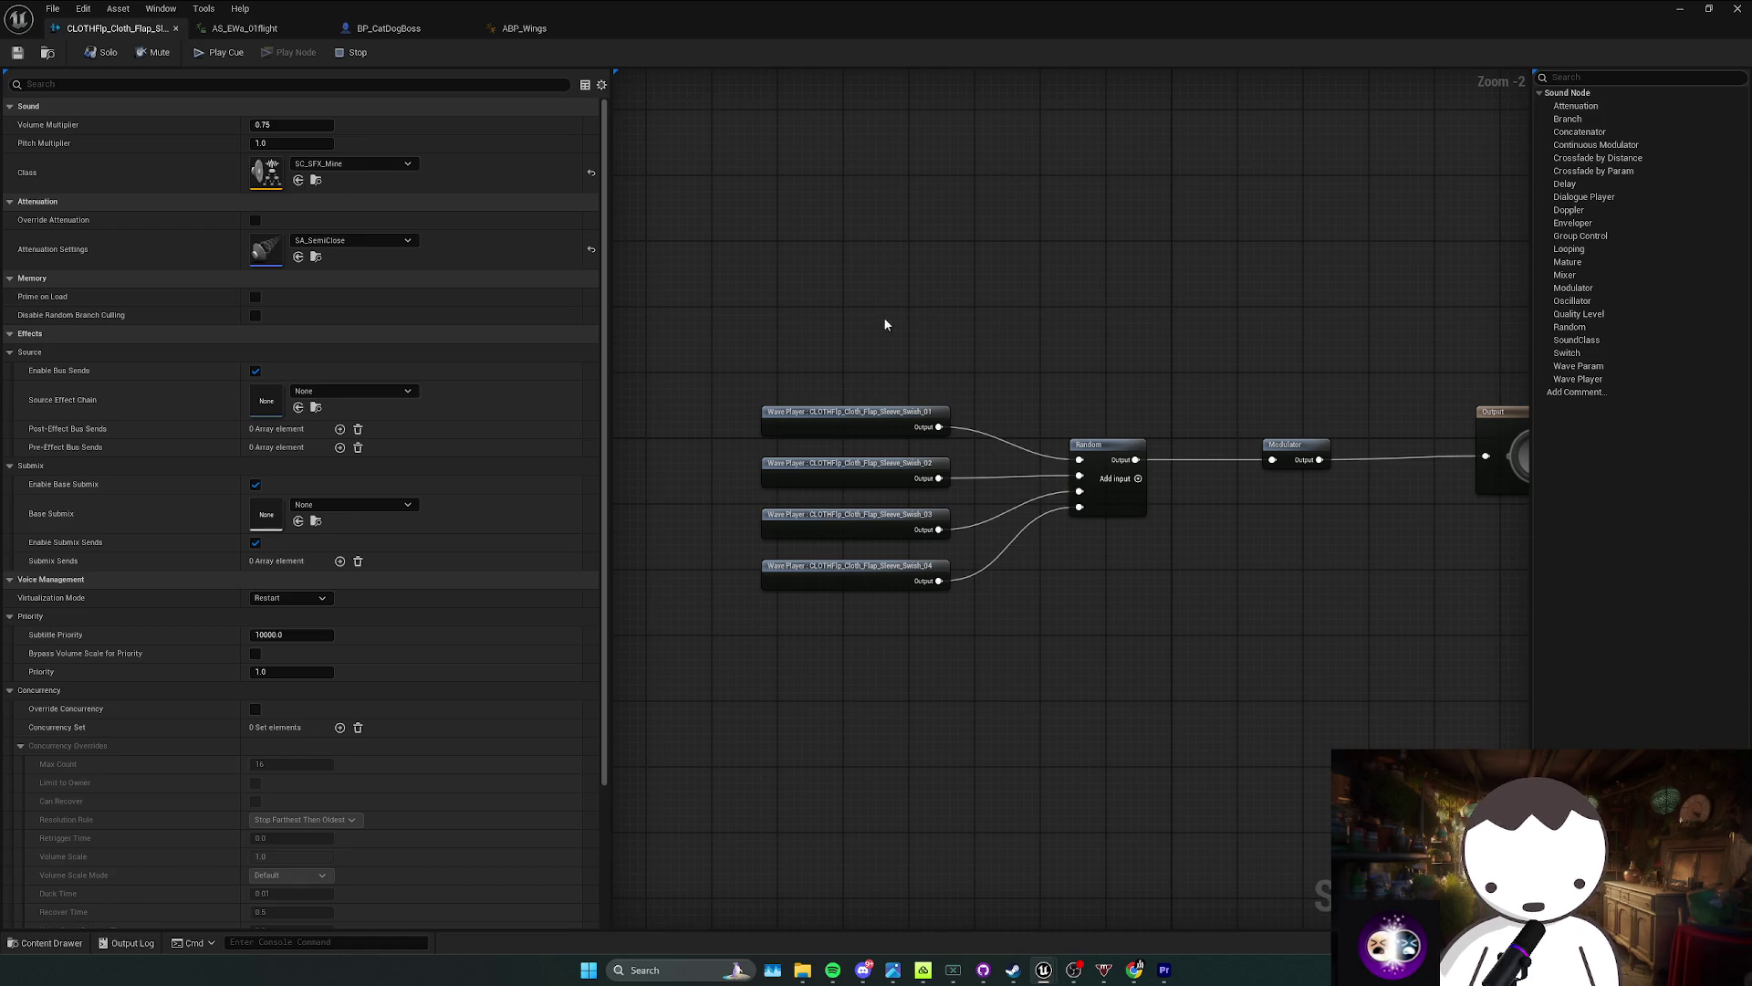
Step: Switch the cue to a different SA_ attenuation preset and close the Sound Cue editor
{"action": "left_click", "coordinate": [365, 240]}
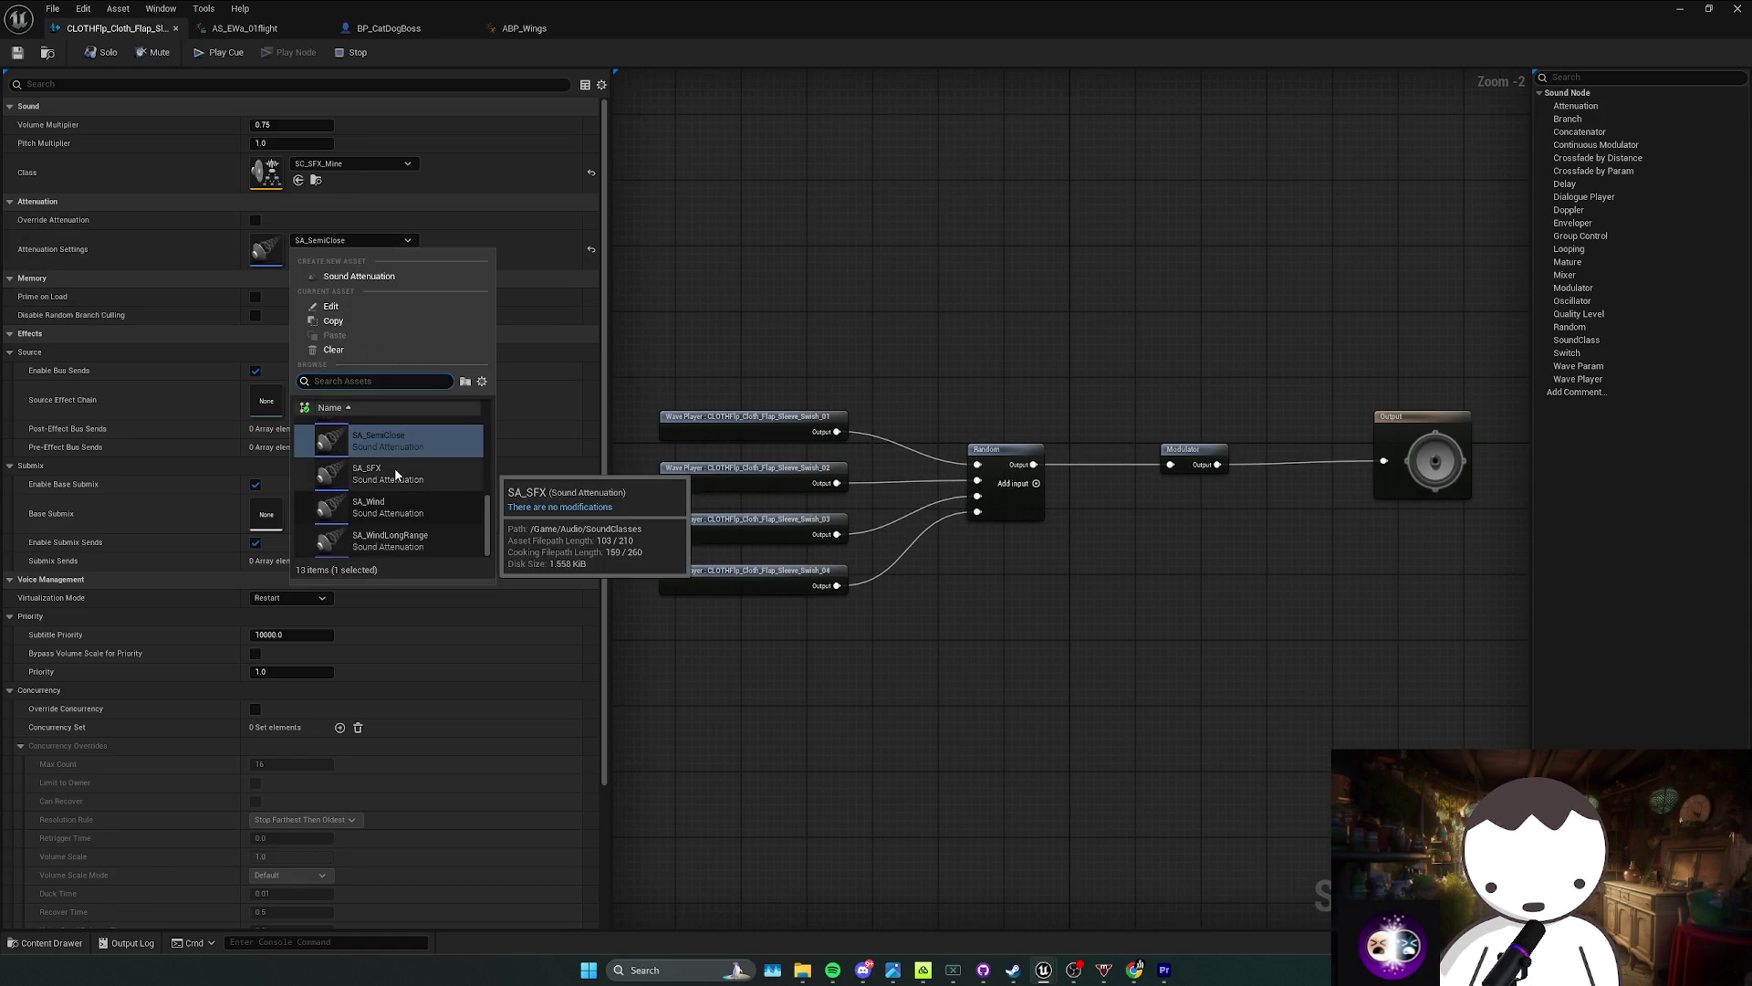
{"action": "scroll", "coordinate": [392, 482], "scroll_direction": "up", "scroll_amount": 2}
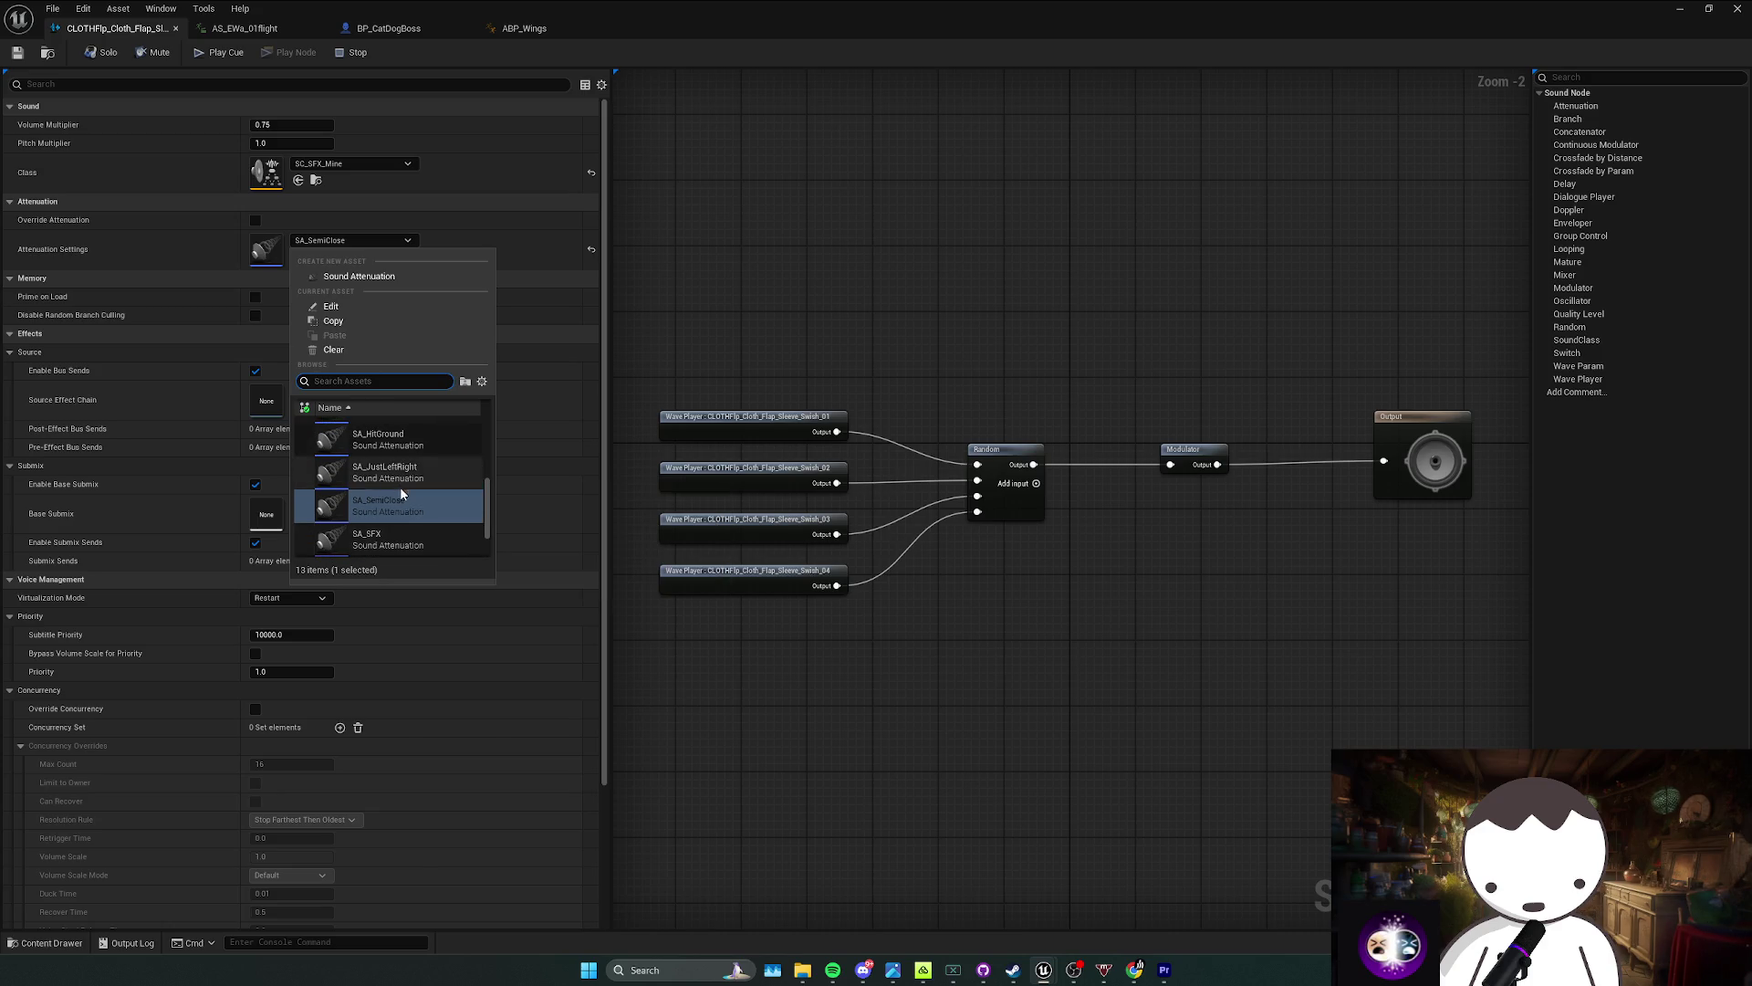
{"action": "scroll", "coordinate": [406, 502], "scroll_direction": "up", "scroll_amount": 1}
{"action": "scroll", "coordinate": [409, 480], "scroll_direction": "up", "scroll_amount": 1}
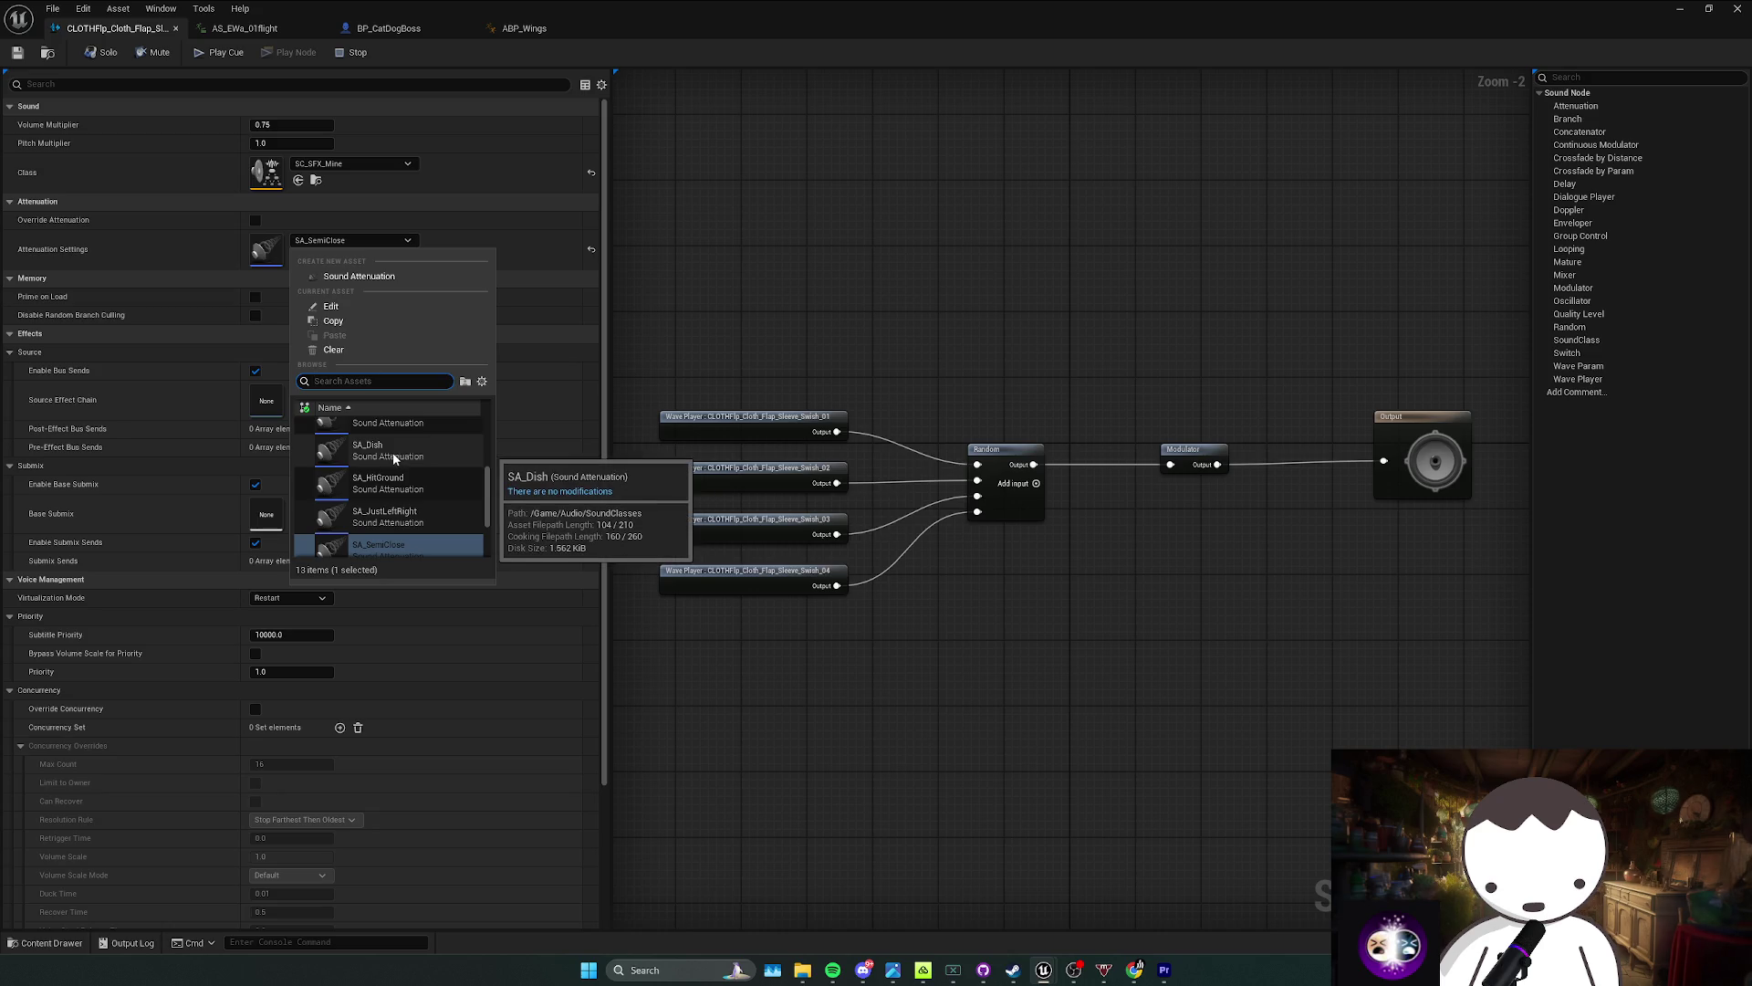
{"action": "scroll", "coordinate": [394, 457], "scroll_direction": "up", "scroll_amount": 1}
{"action": "scroll", "coordinate": [400, 480], "scroll_direction": "up", "scroll_amount": 1}
{"action": "scroll", "coordinate": [400, 479], "scroll_direction": "up", "scroll_amount": 2}
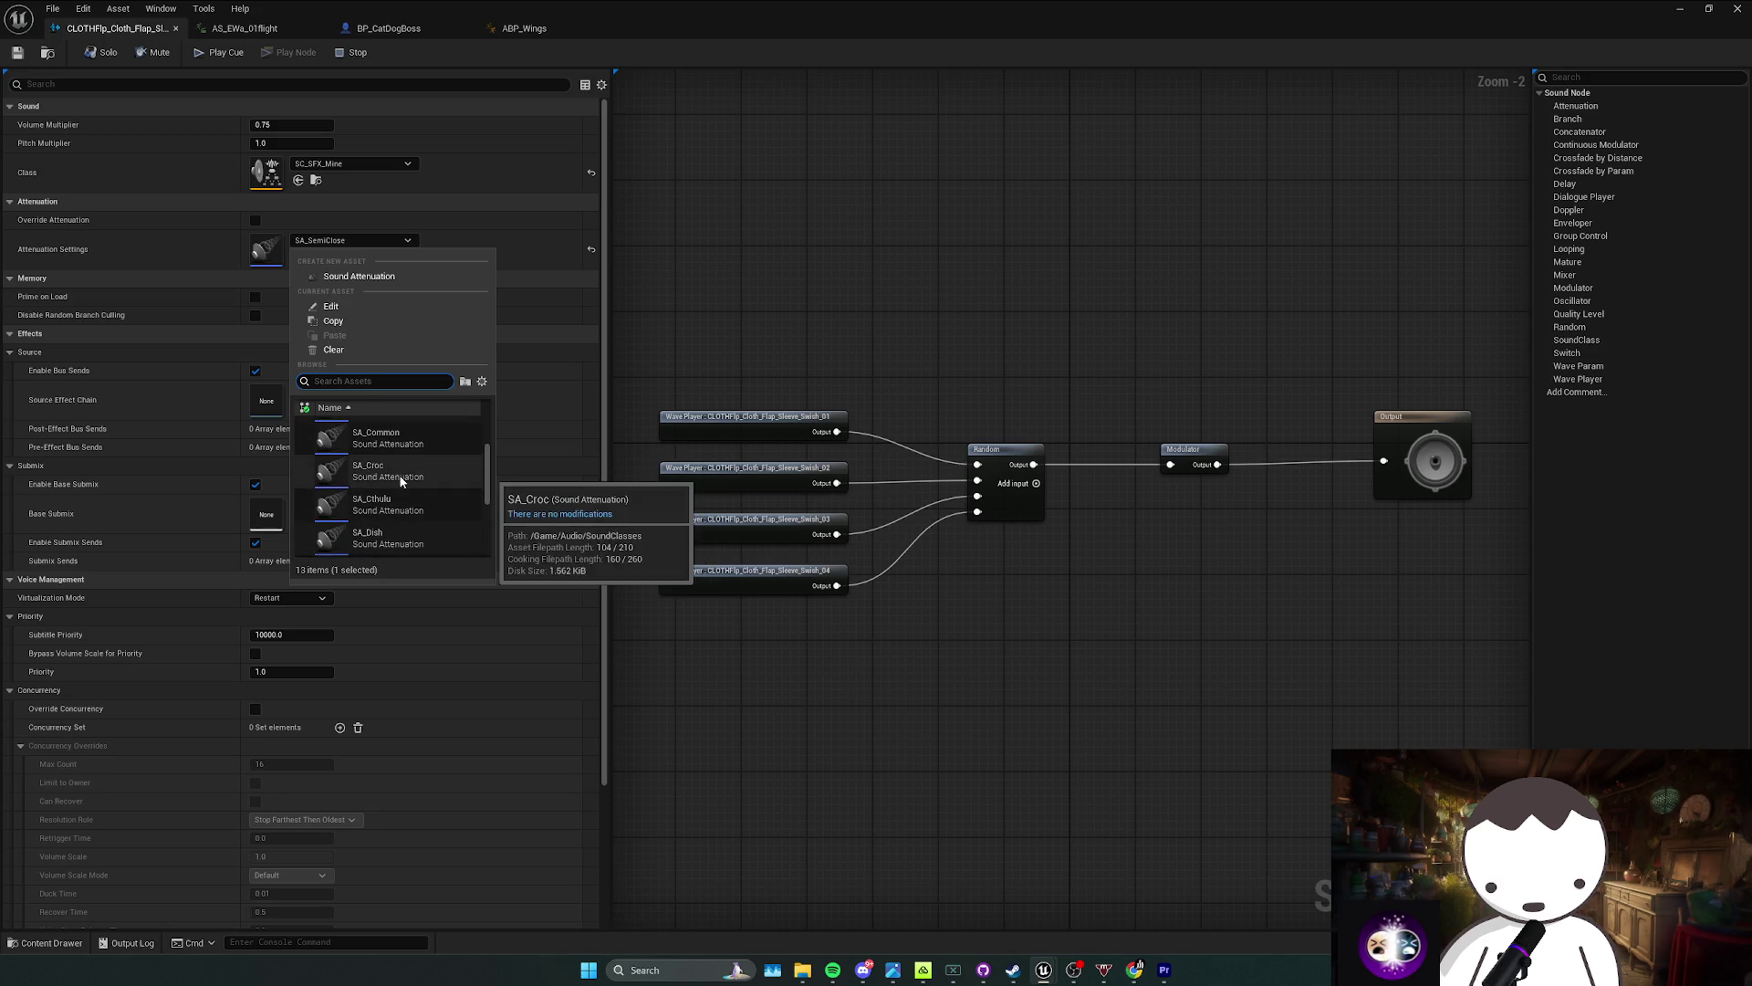
{"action": "scroll", "coordinate": [402, 471], "scroll_direction": "up", "scroll_amount": 3}
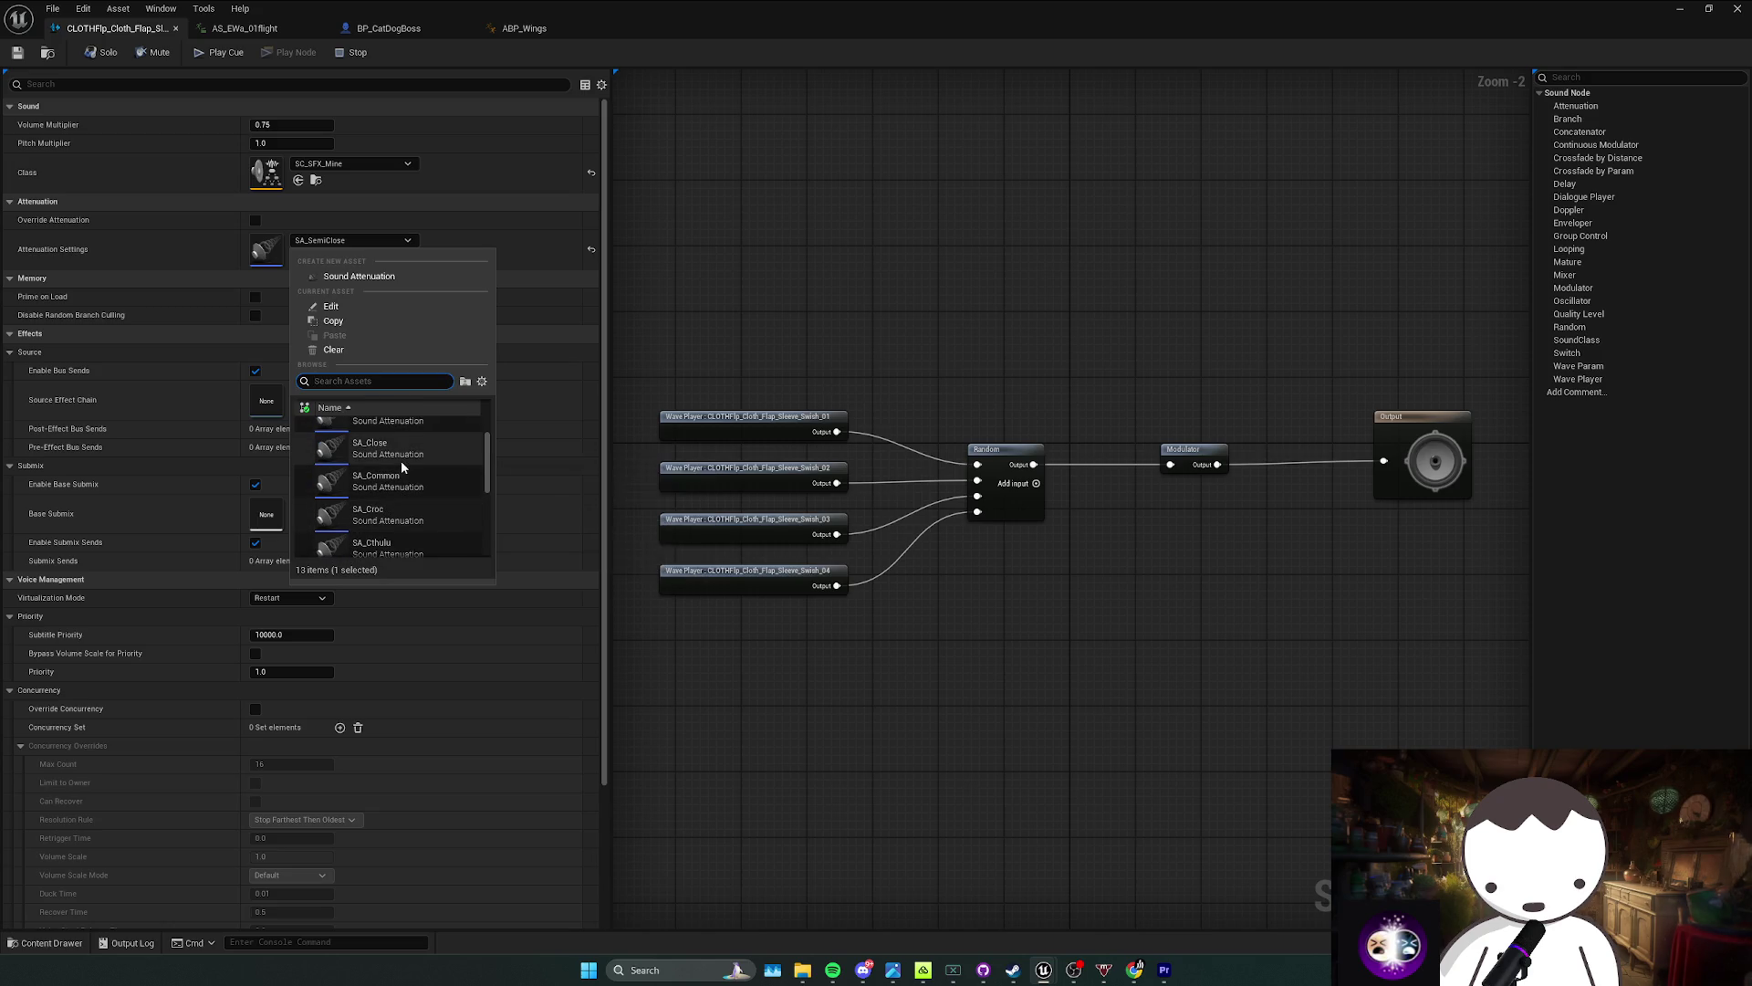
{"action": "scroll", "coordinate": [402, 470], "scroll_direction": "down", "scroll_amount": 3}
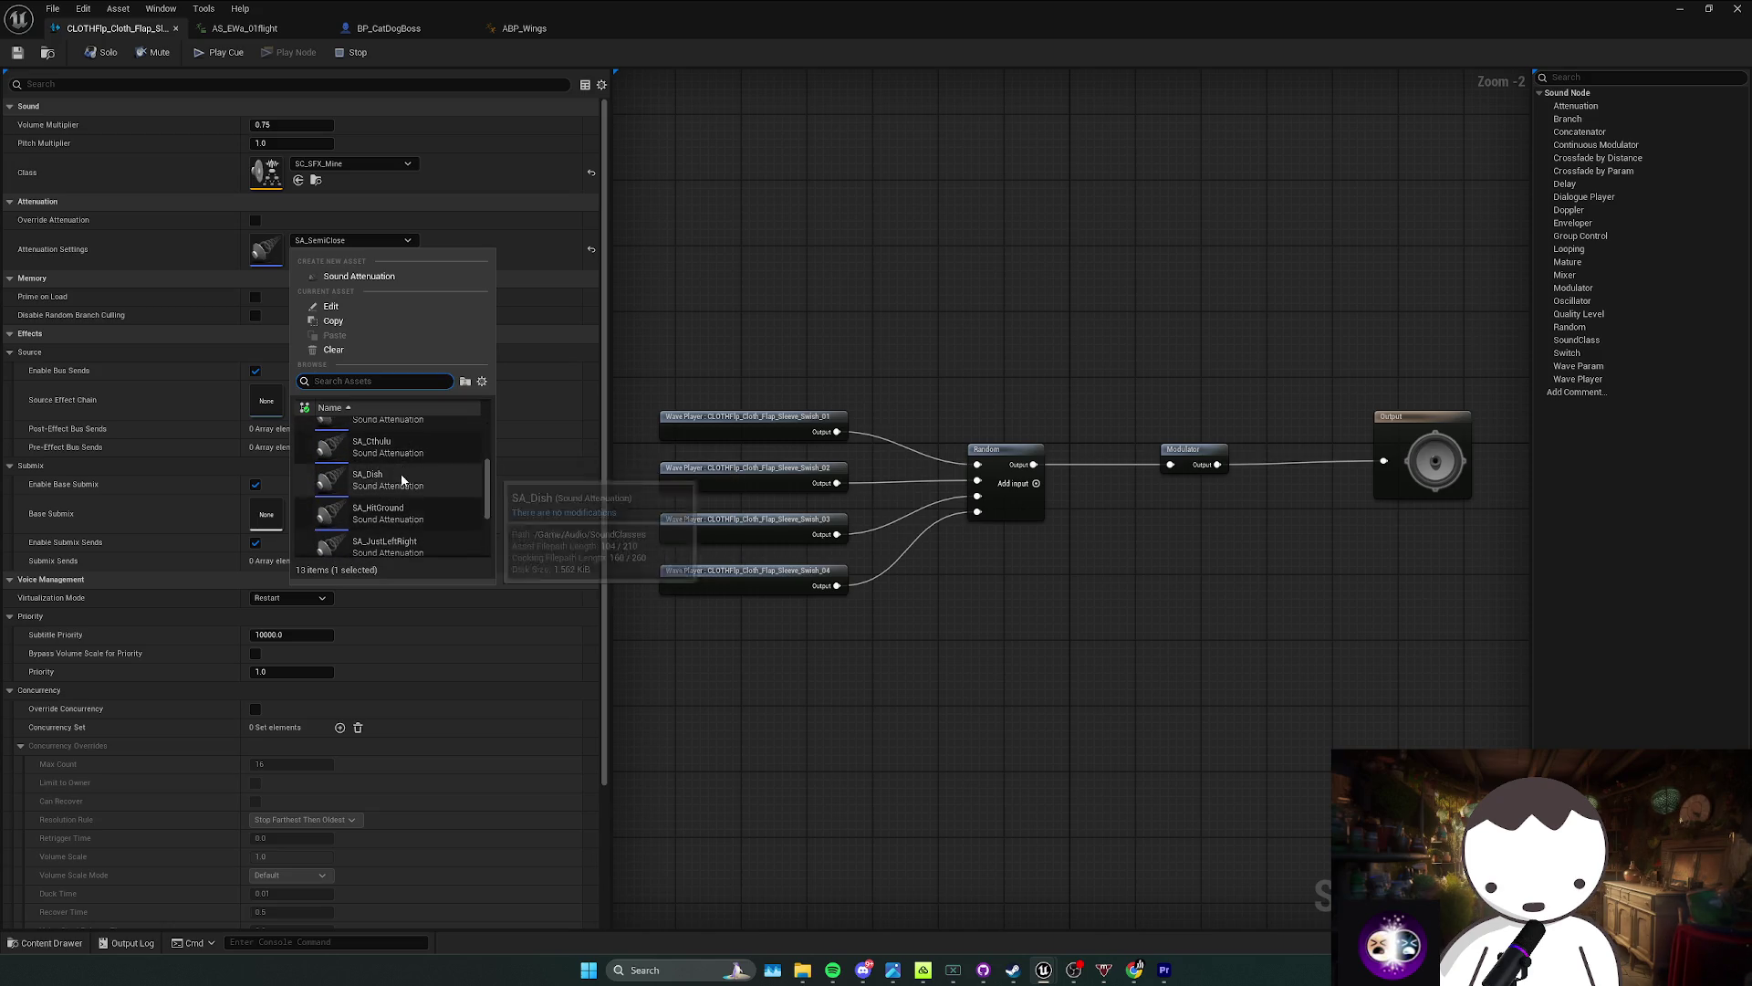
{"action": "scroll", "coordinate": [415, 467], "scroll_direction": "down", "scroll_amount": 2}
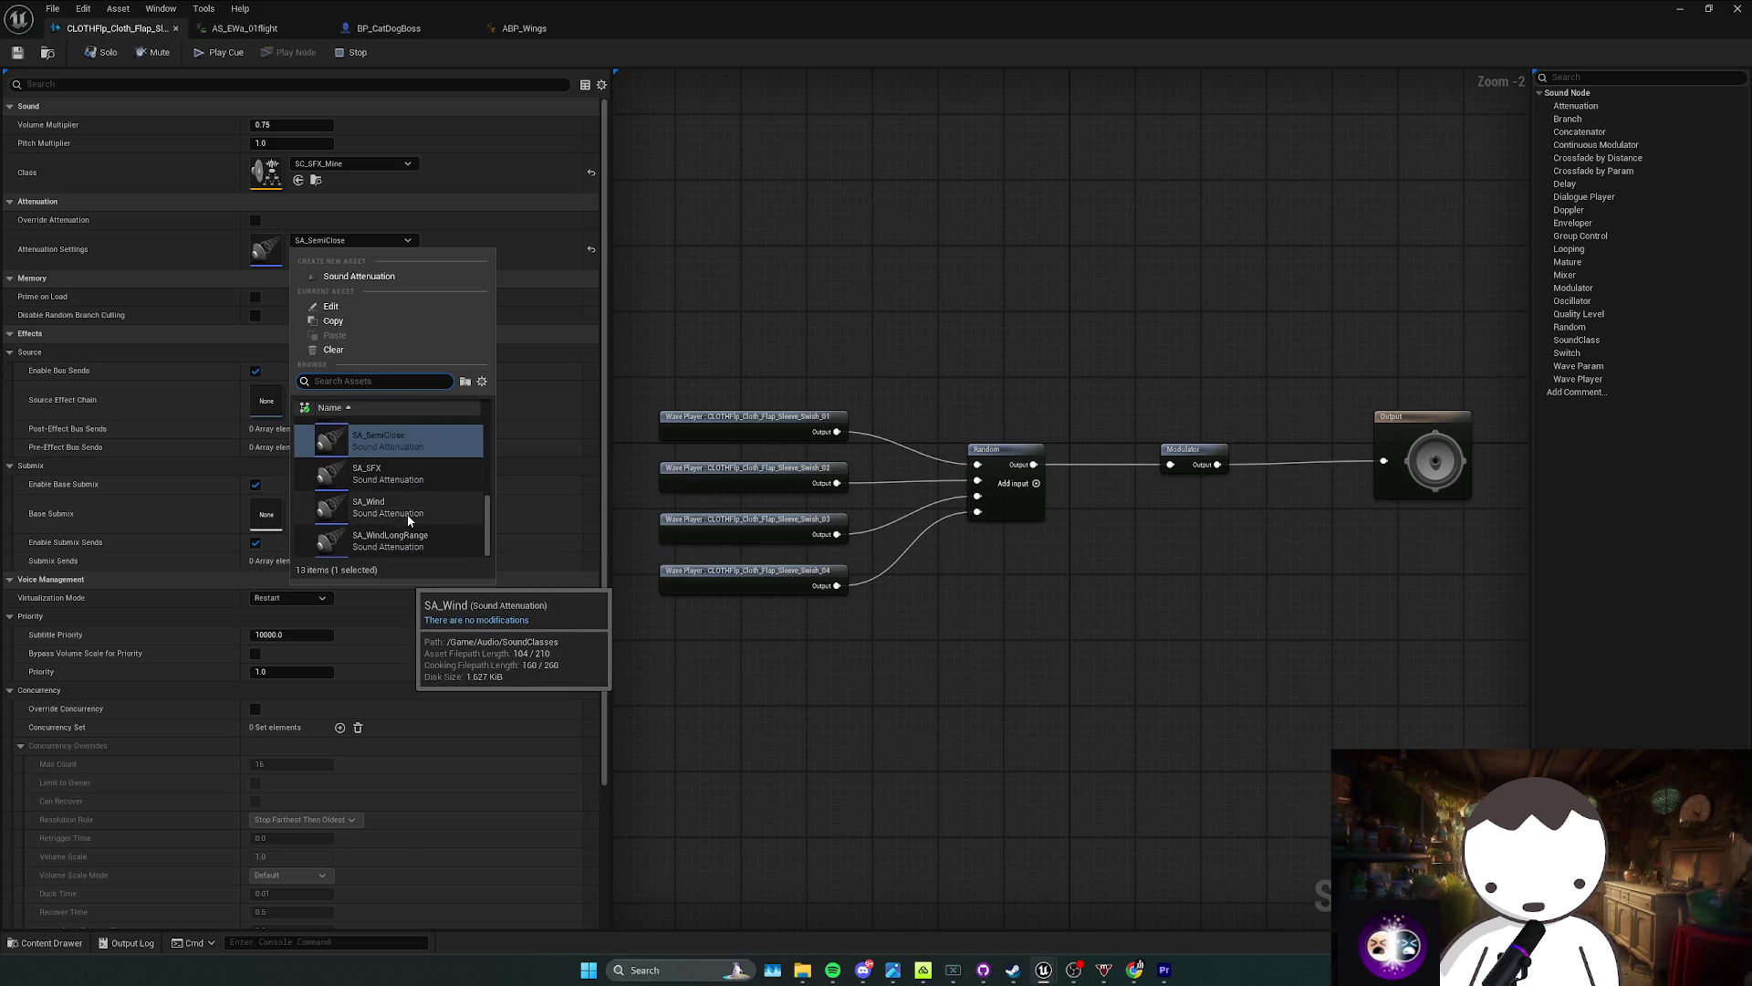
{"action": "scroll", "coordinate": [407, 546], "scroll_direction": "up", "scroll_amount": 2}
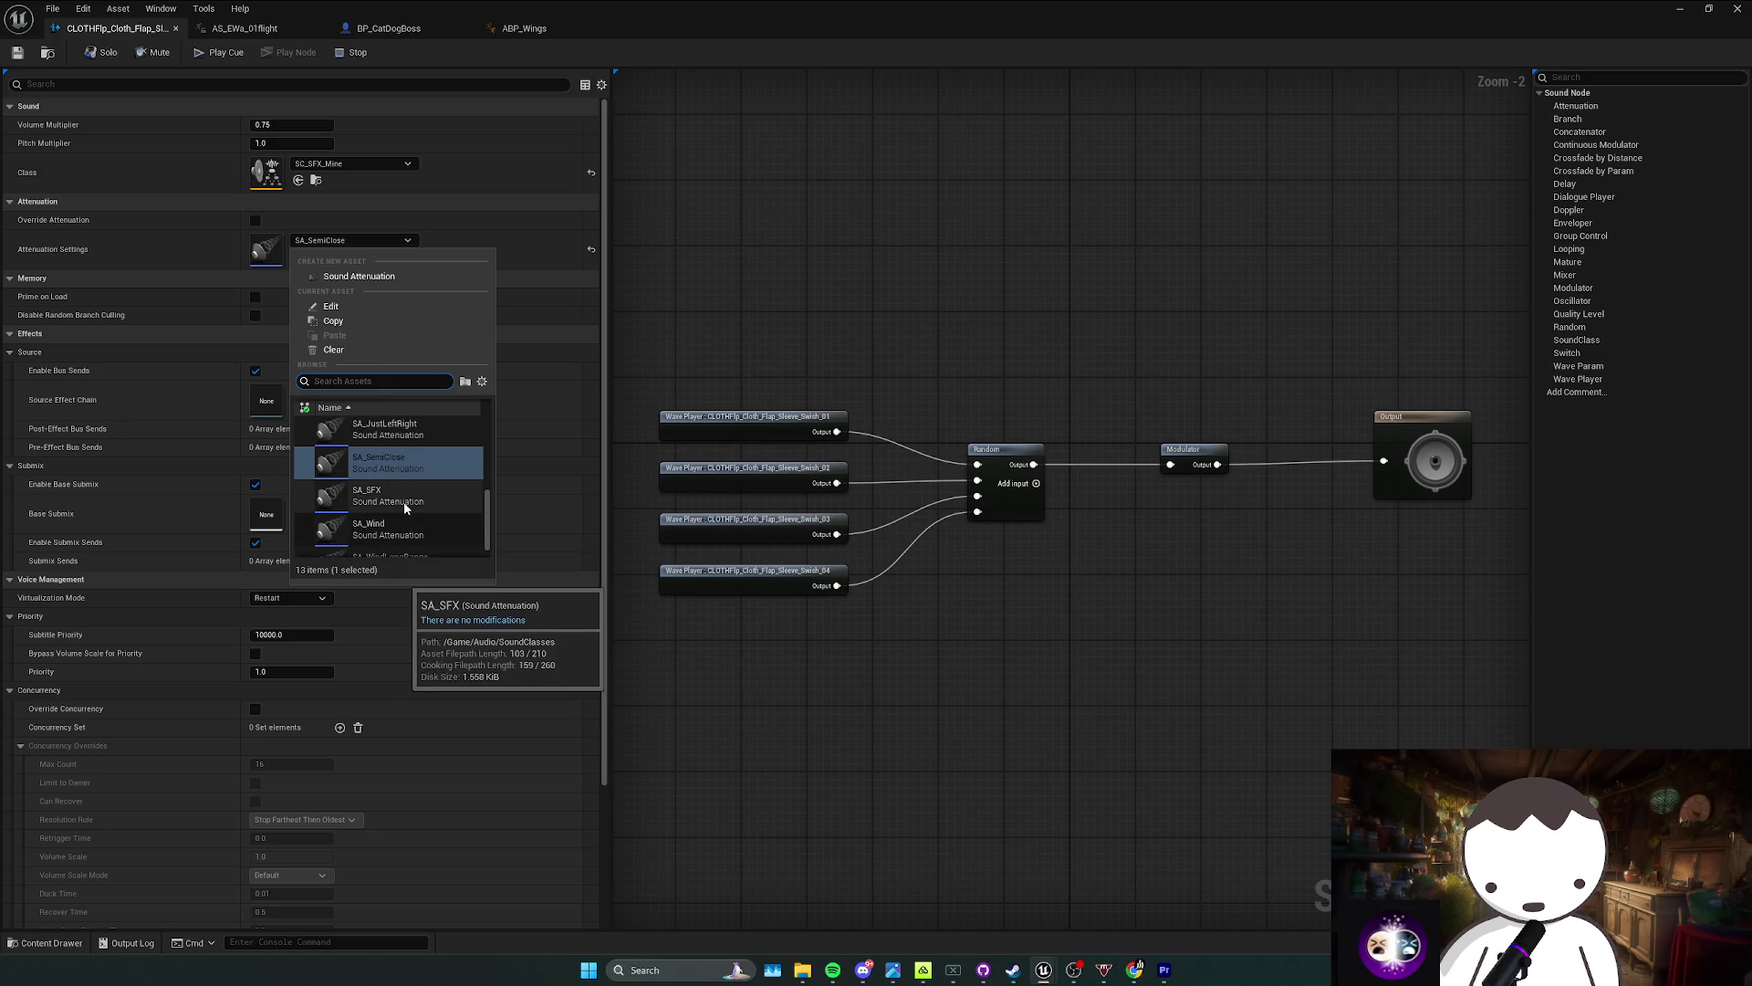
{"action": "scroll", "coordinate": [405, 507], "scroll_direction": "up", "scroll_amount": 3}
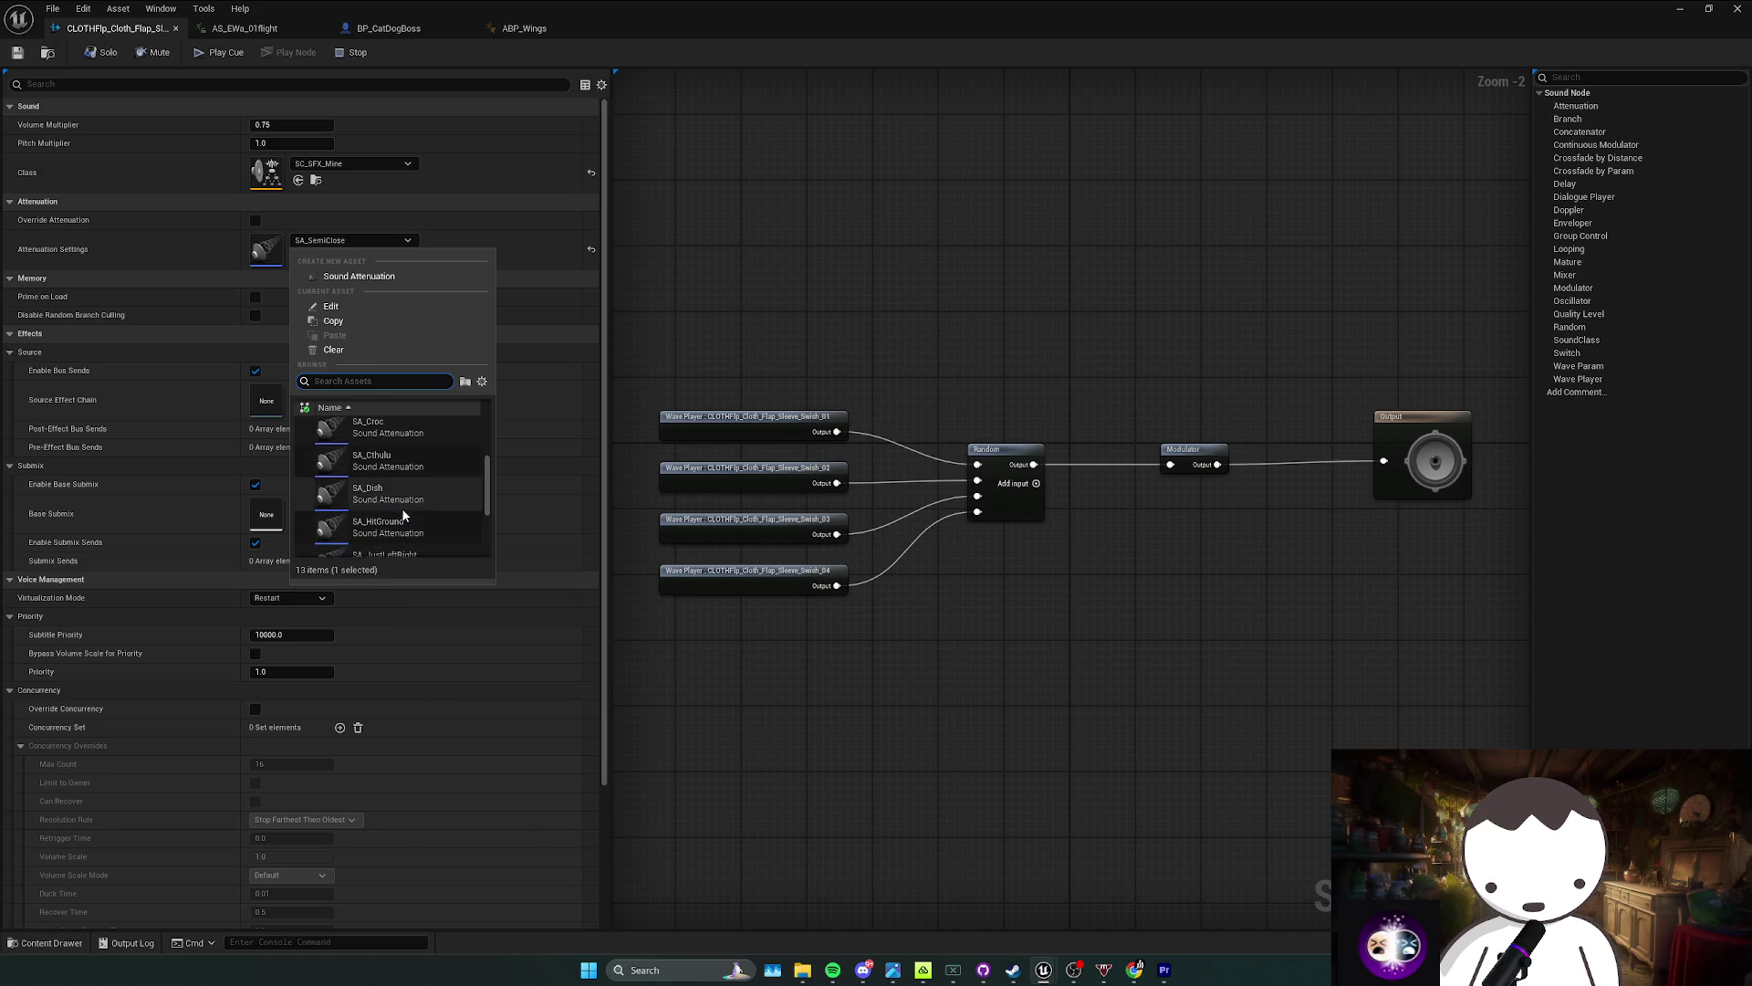
{"action": "left_click", "coordinate": [401, 505]}
{"action": "key", "text": "alt+F4"}
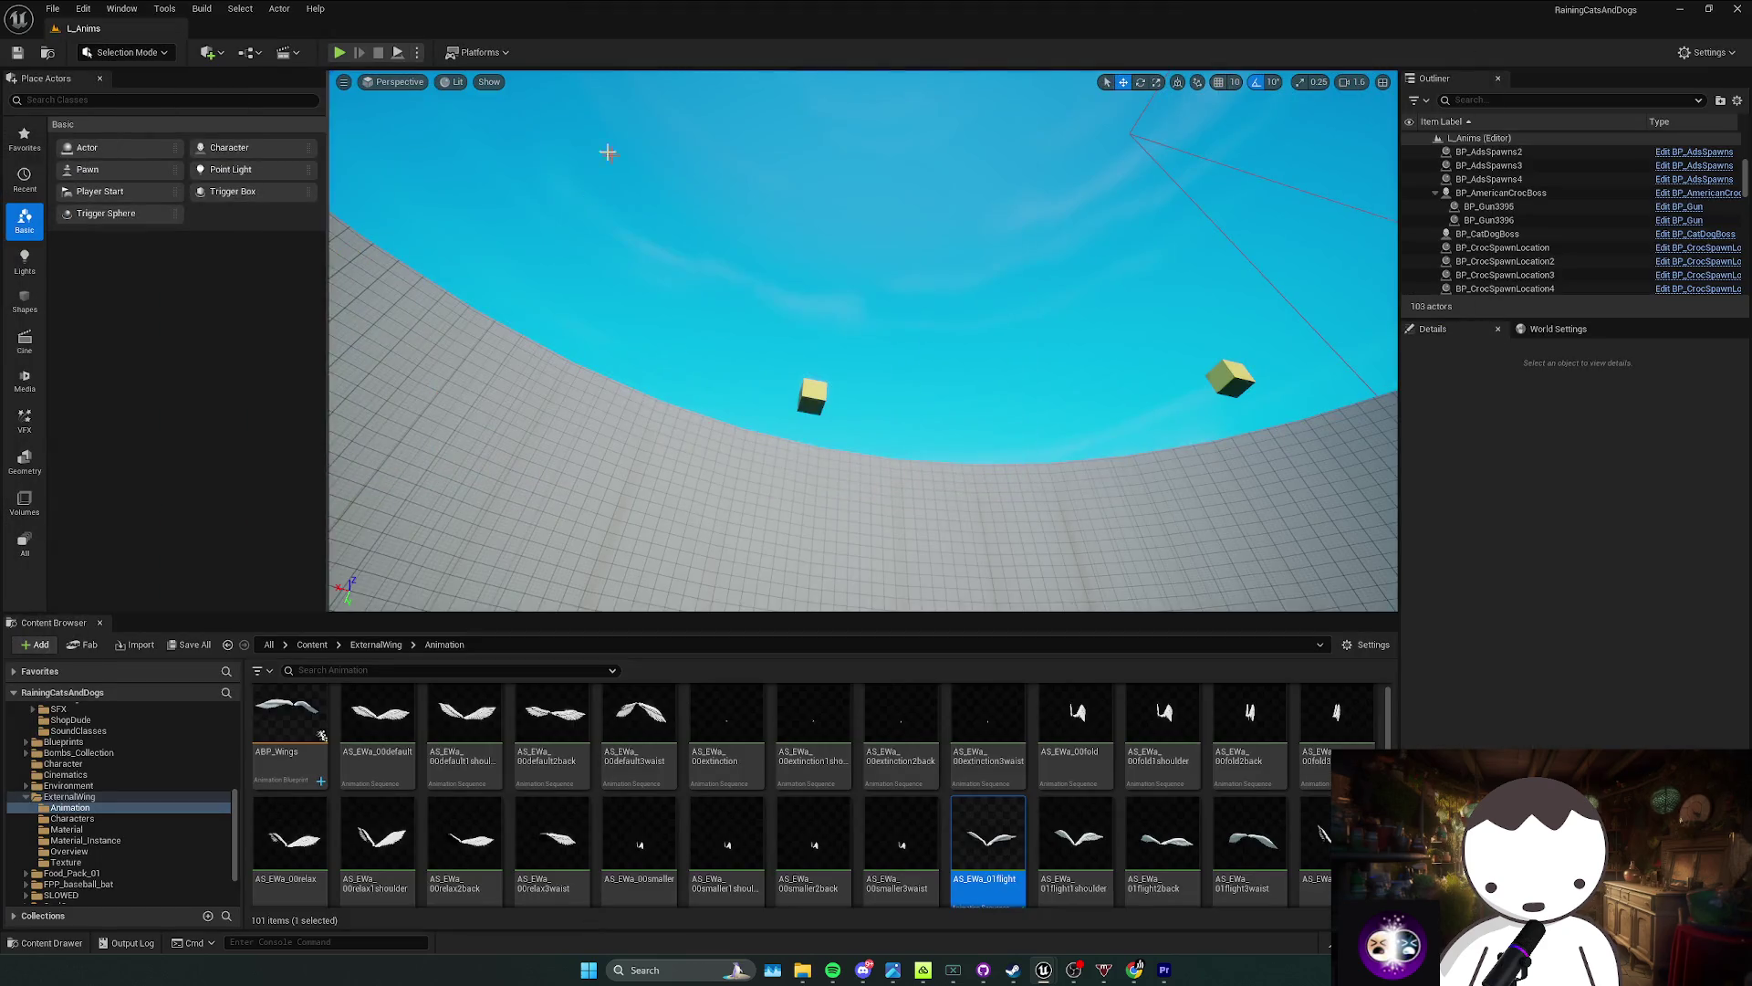
Step: Playtest the level, show the SoundClasses attenuation assets, and drop the cloth flap cue in the arena
{"action": "left_click", "coordinate": [339, 52]}
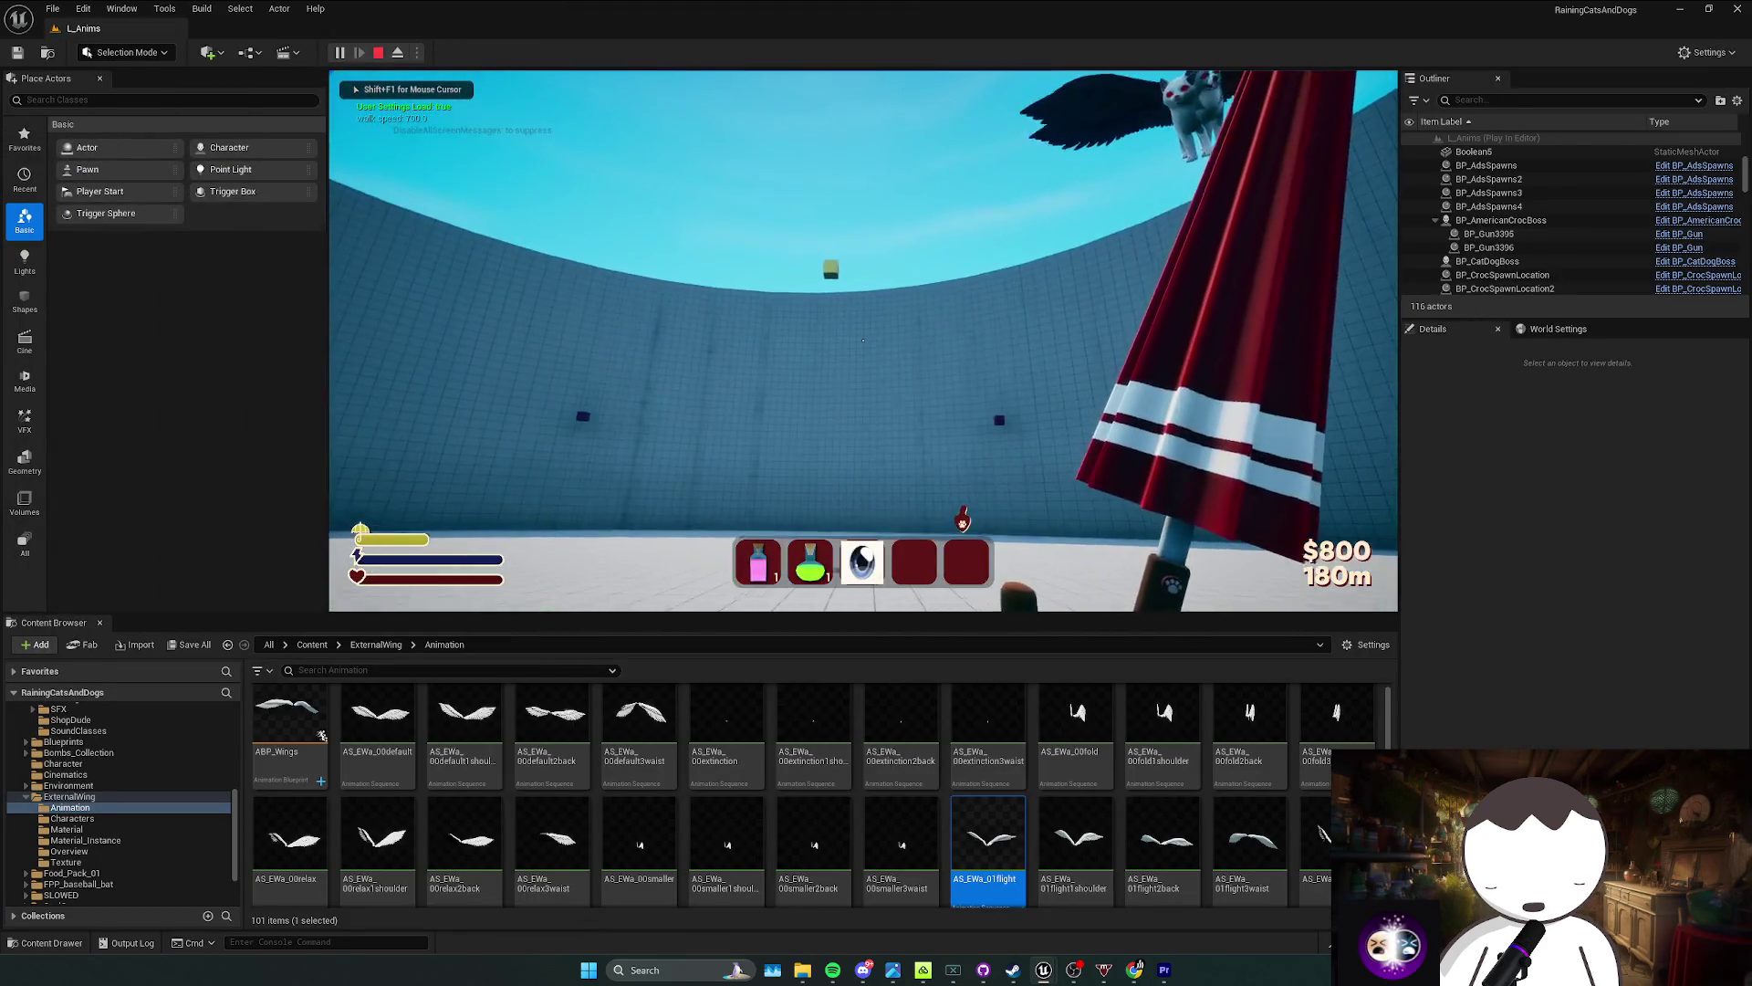
{"action": "key", "text": "shift"}
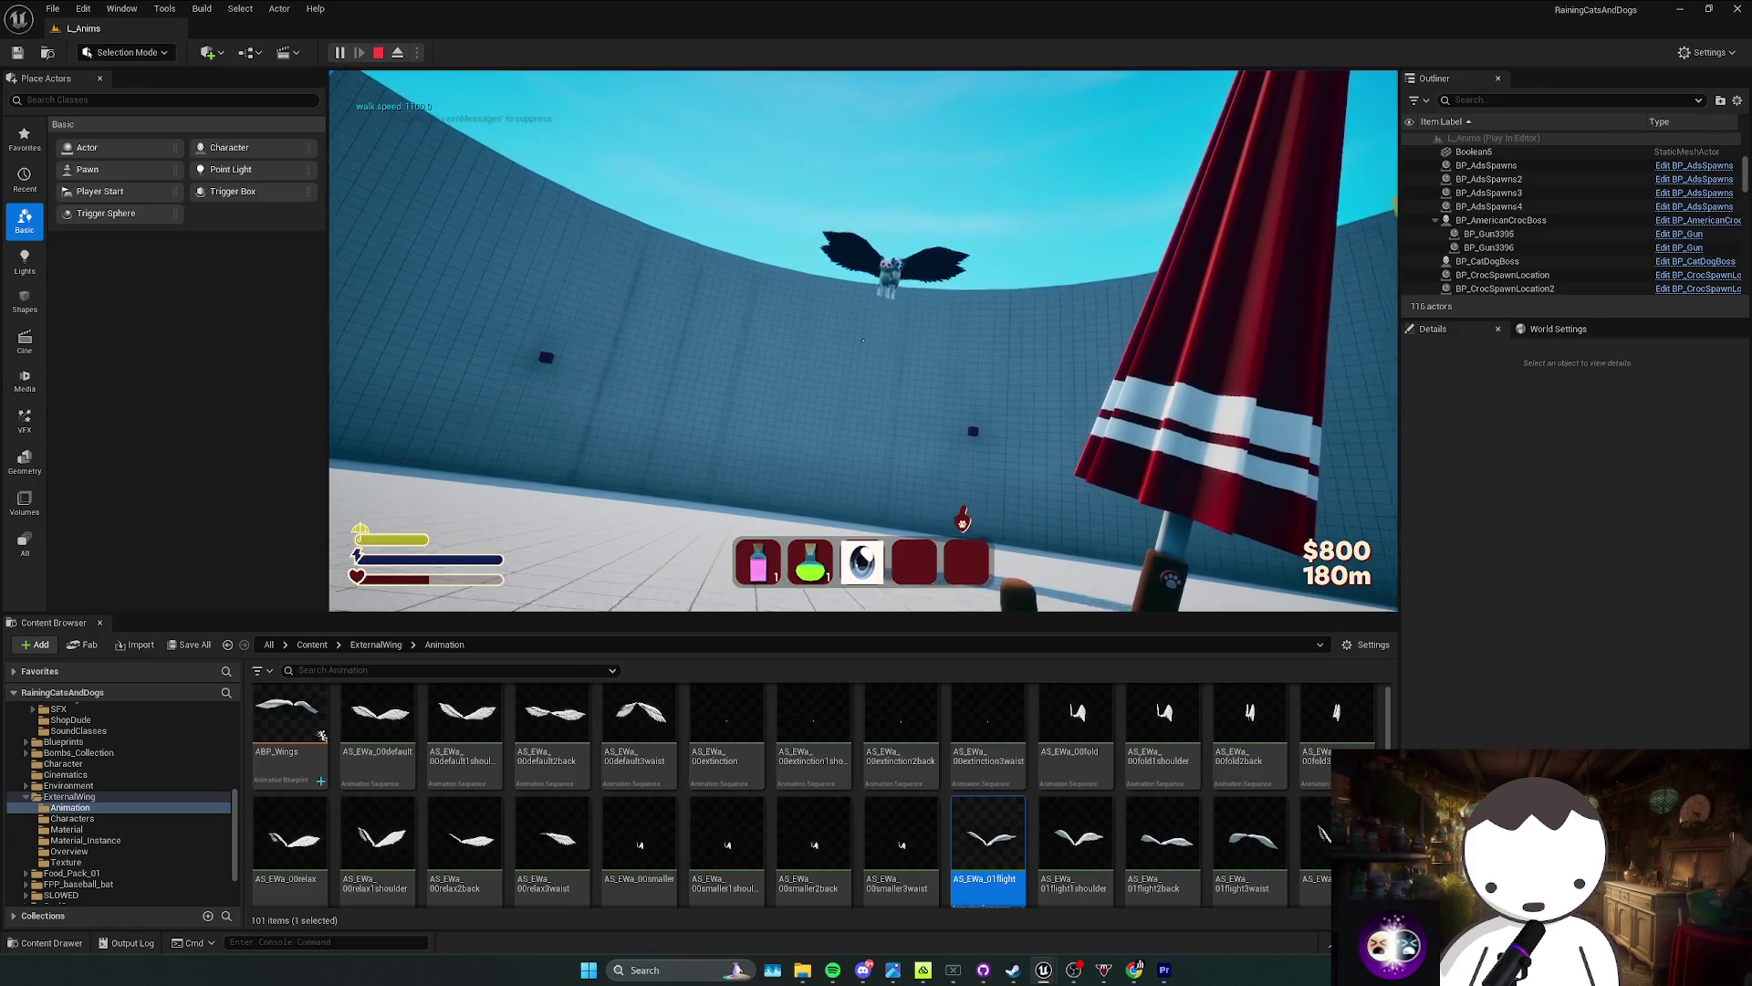
{"action": "key", "text": "Escape"}
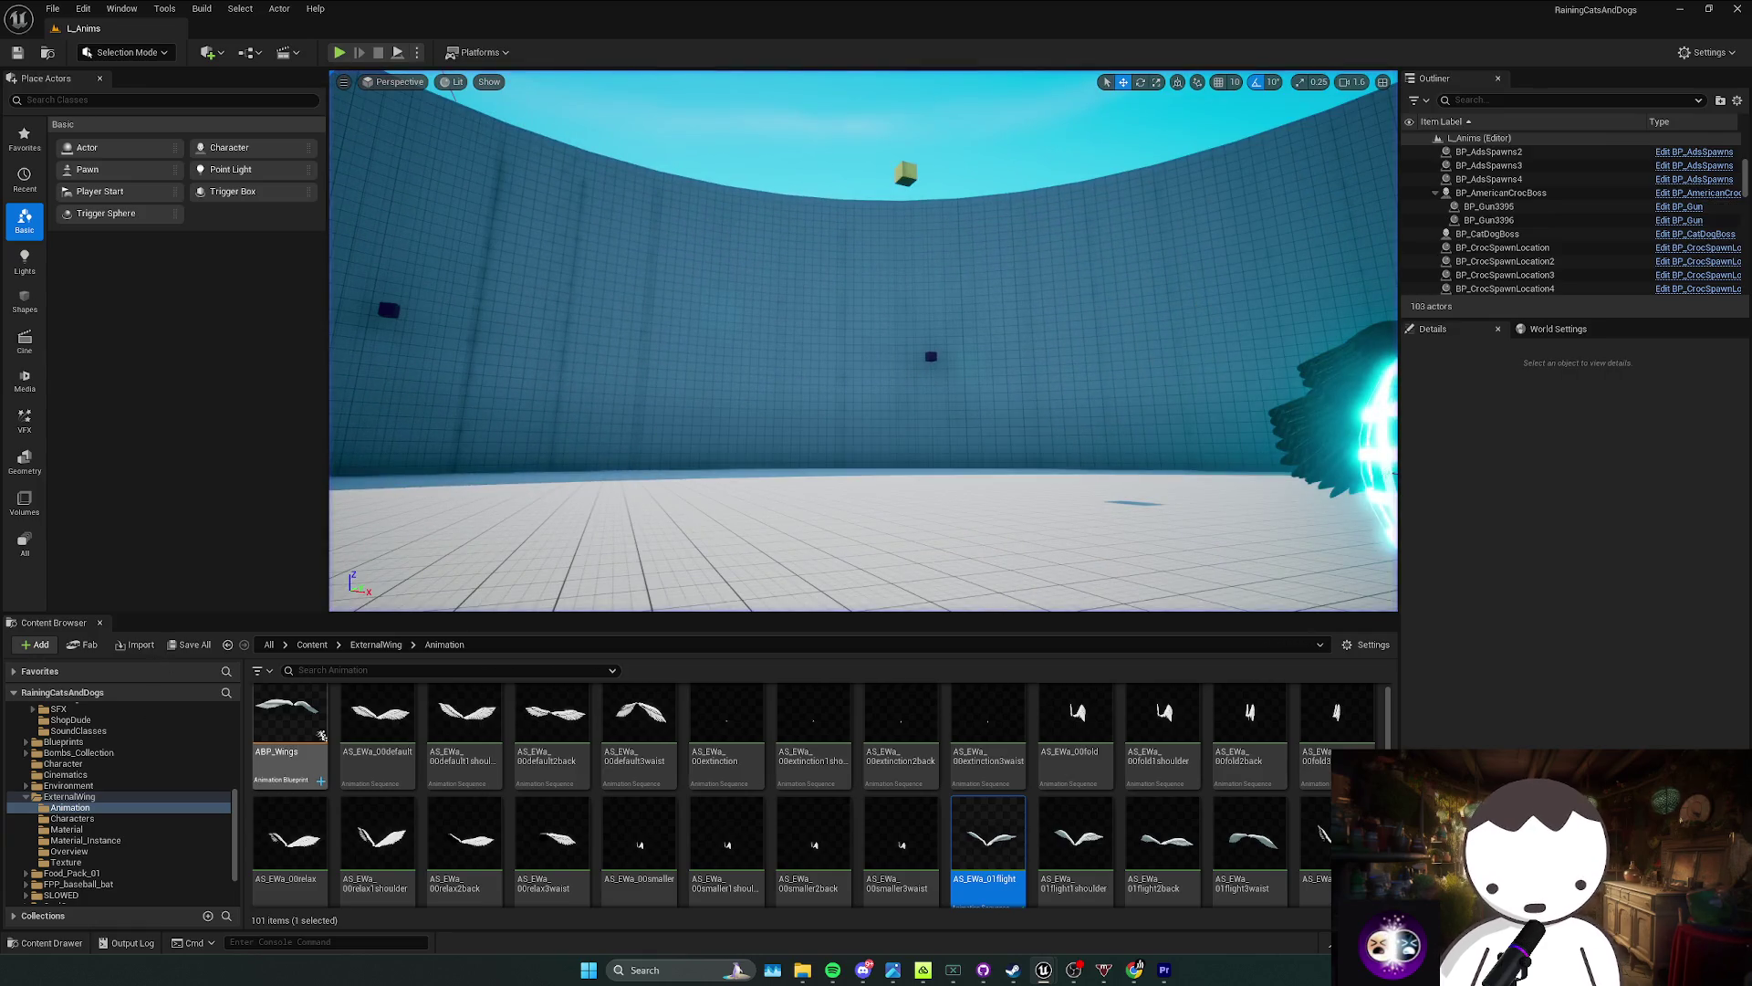
{"action": "key", "text": "ctrl+b"}
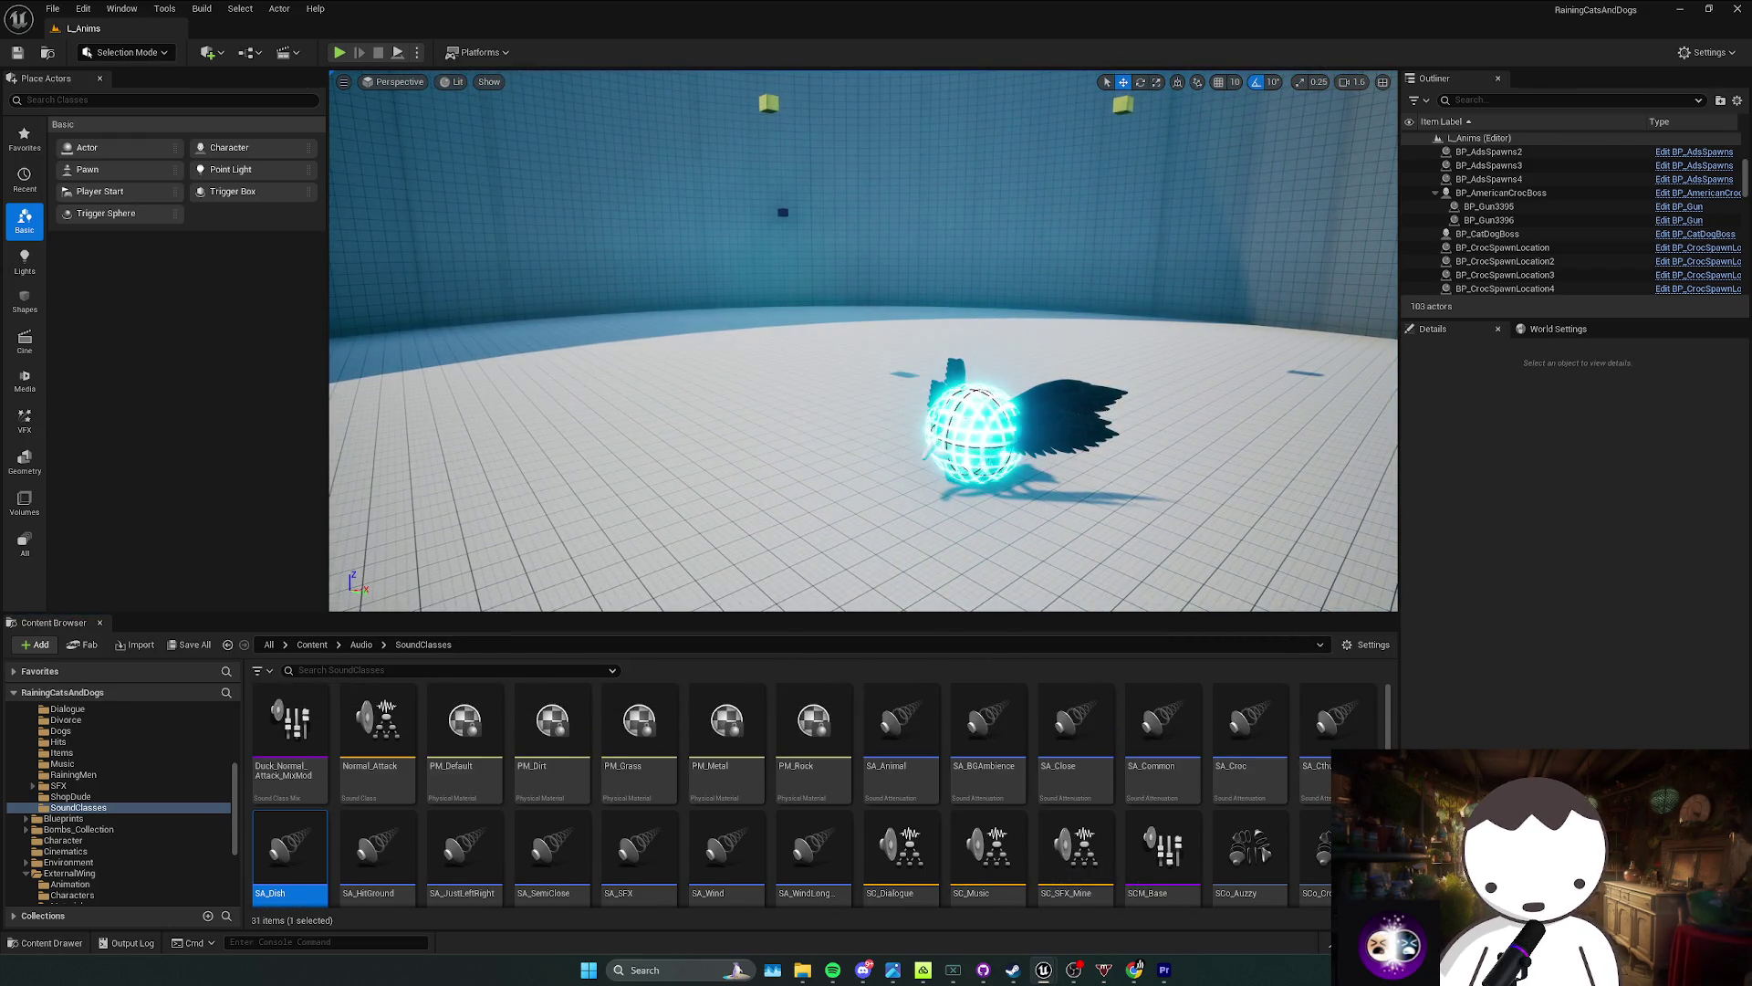
{"action": "left_click_drag", "start_coordinate": [799, 466], "coordinate": [804, 465]}
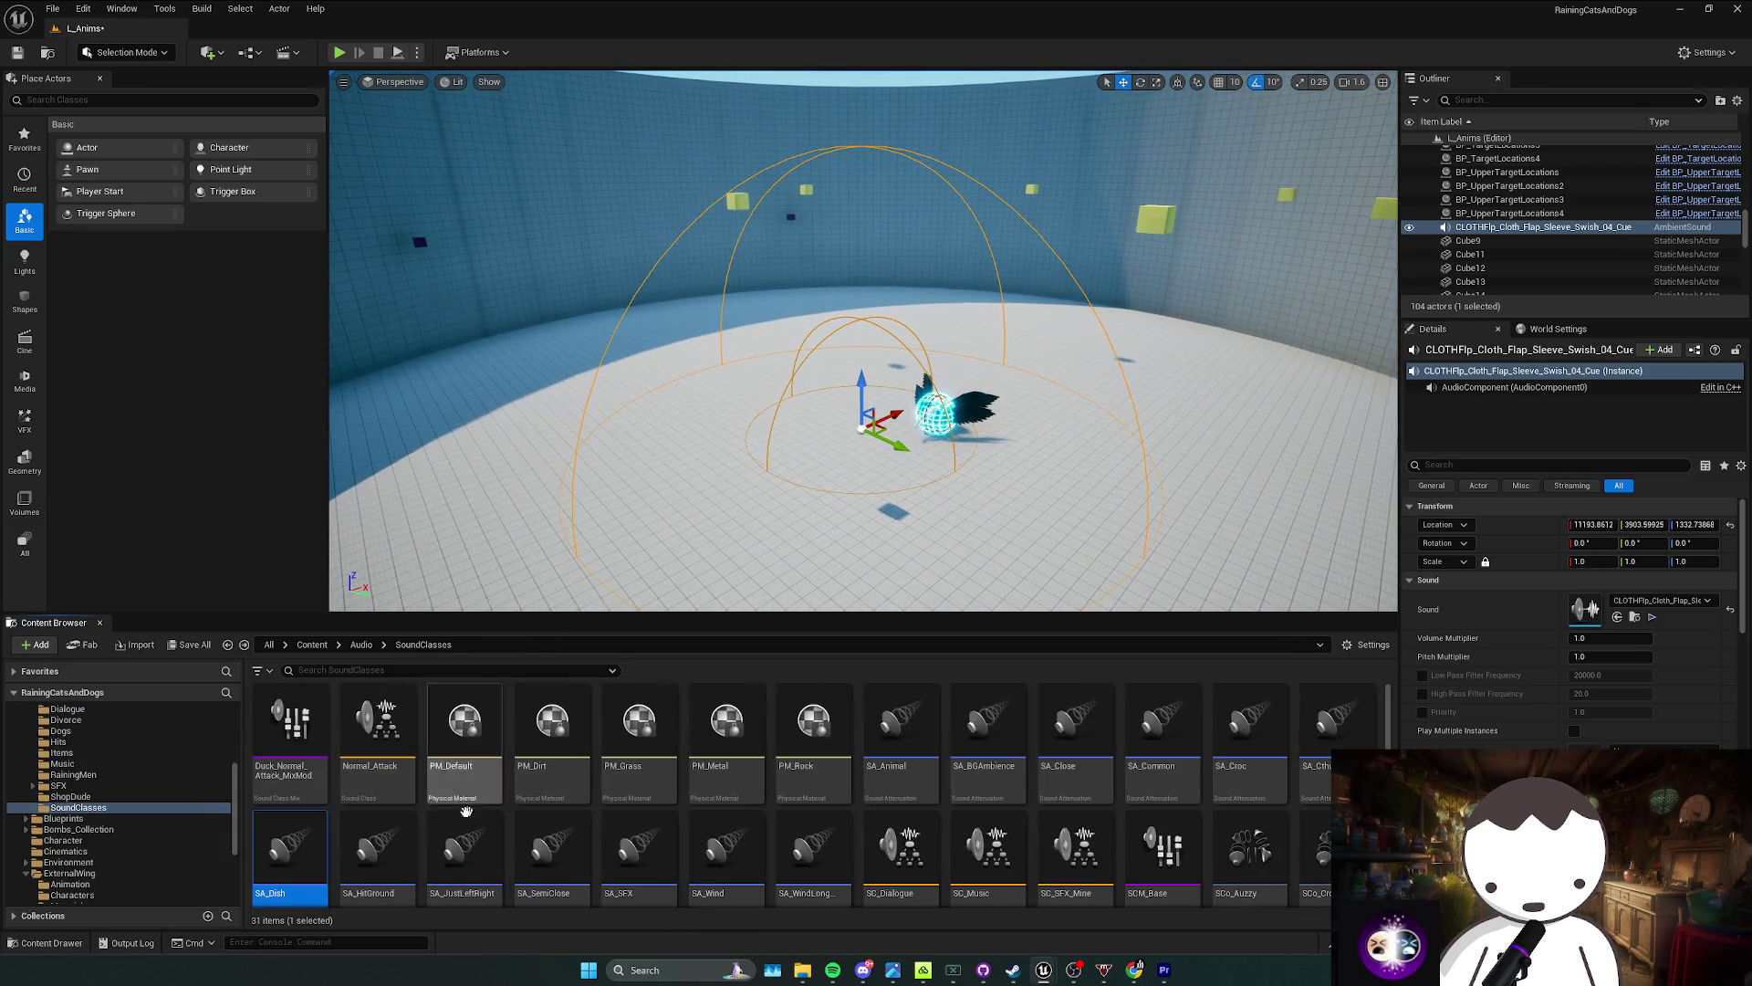
Step: Compare the SA_HitGround and SA_JustLeftRight attenuation radii while flying over the pool
{"action": "left_click", "coordinate": [377, 848]}
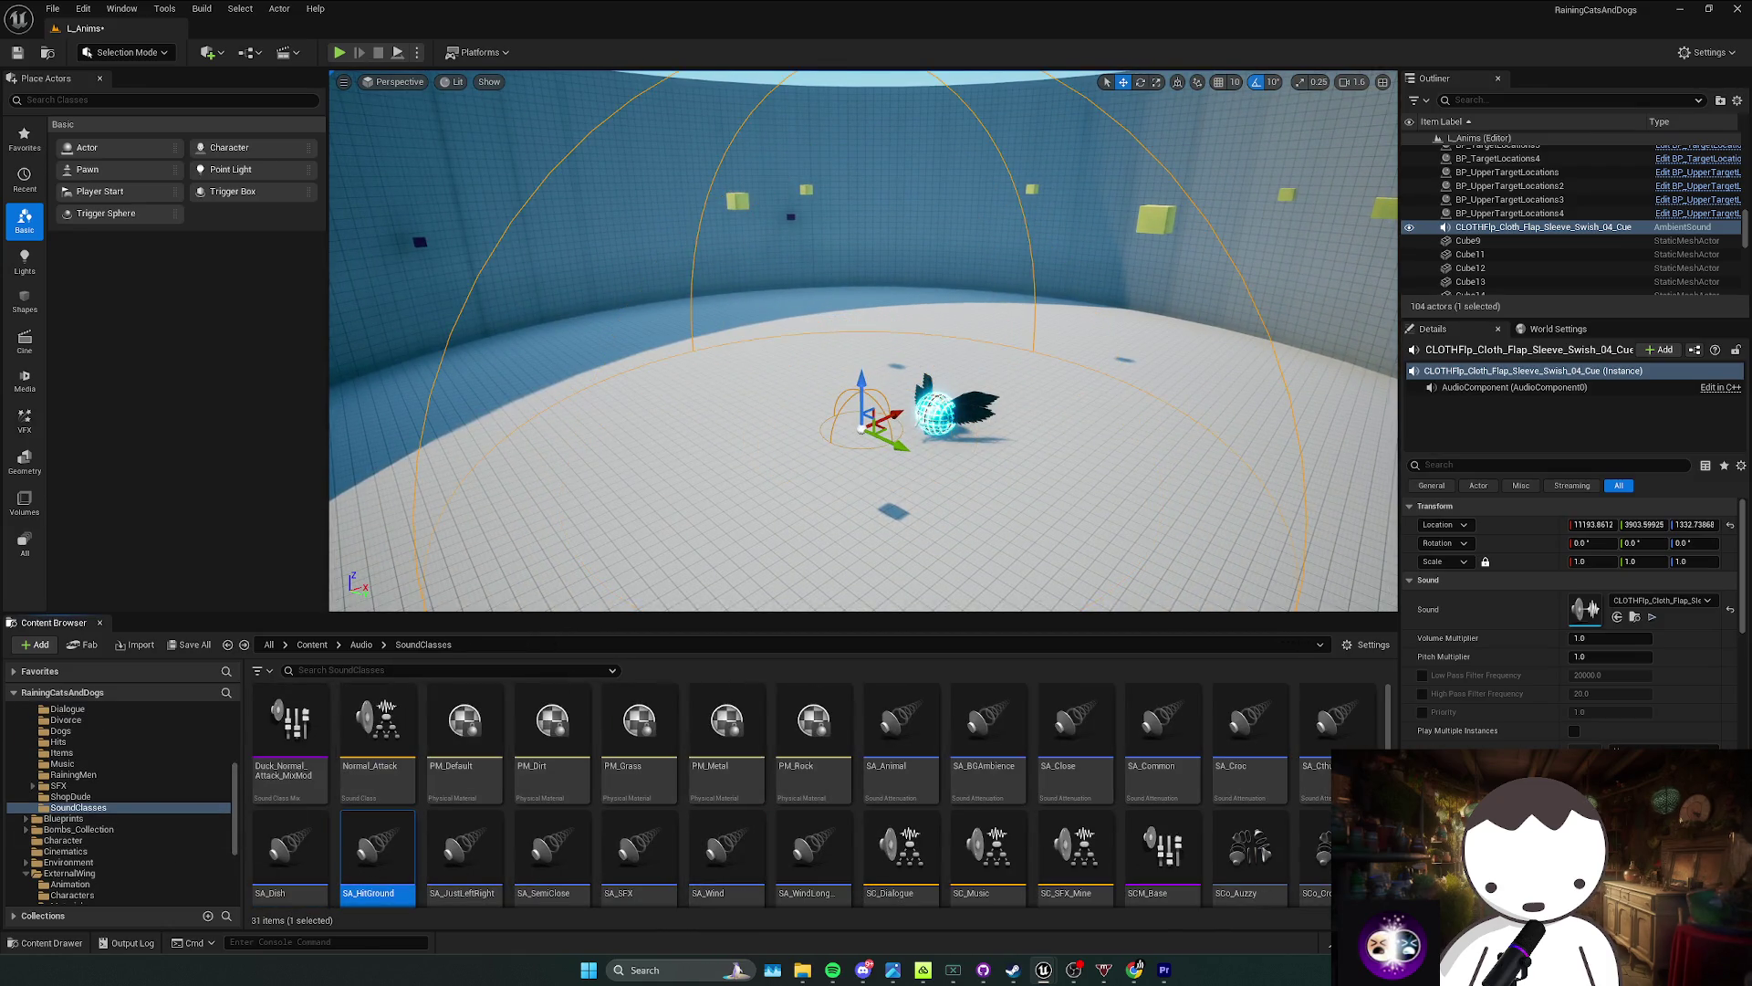
{"action": "left_click", "coordinate": [466, 854]}
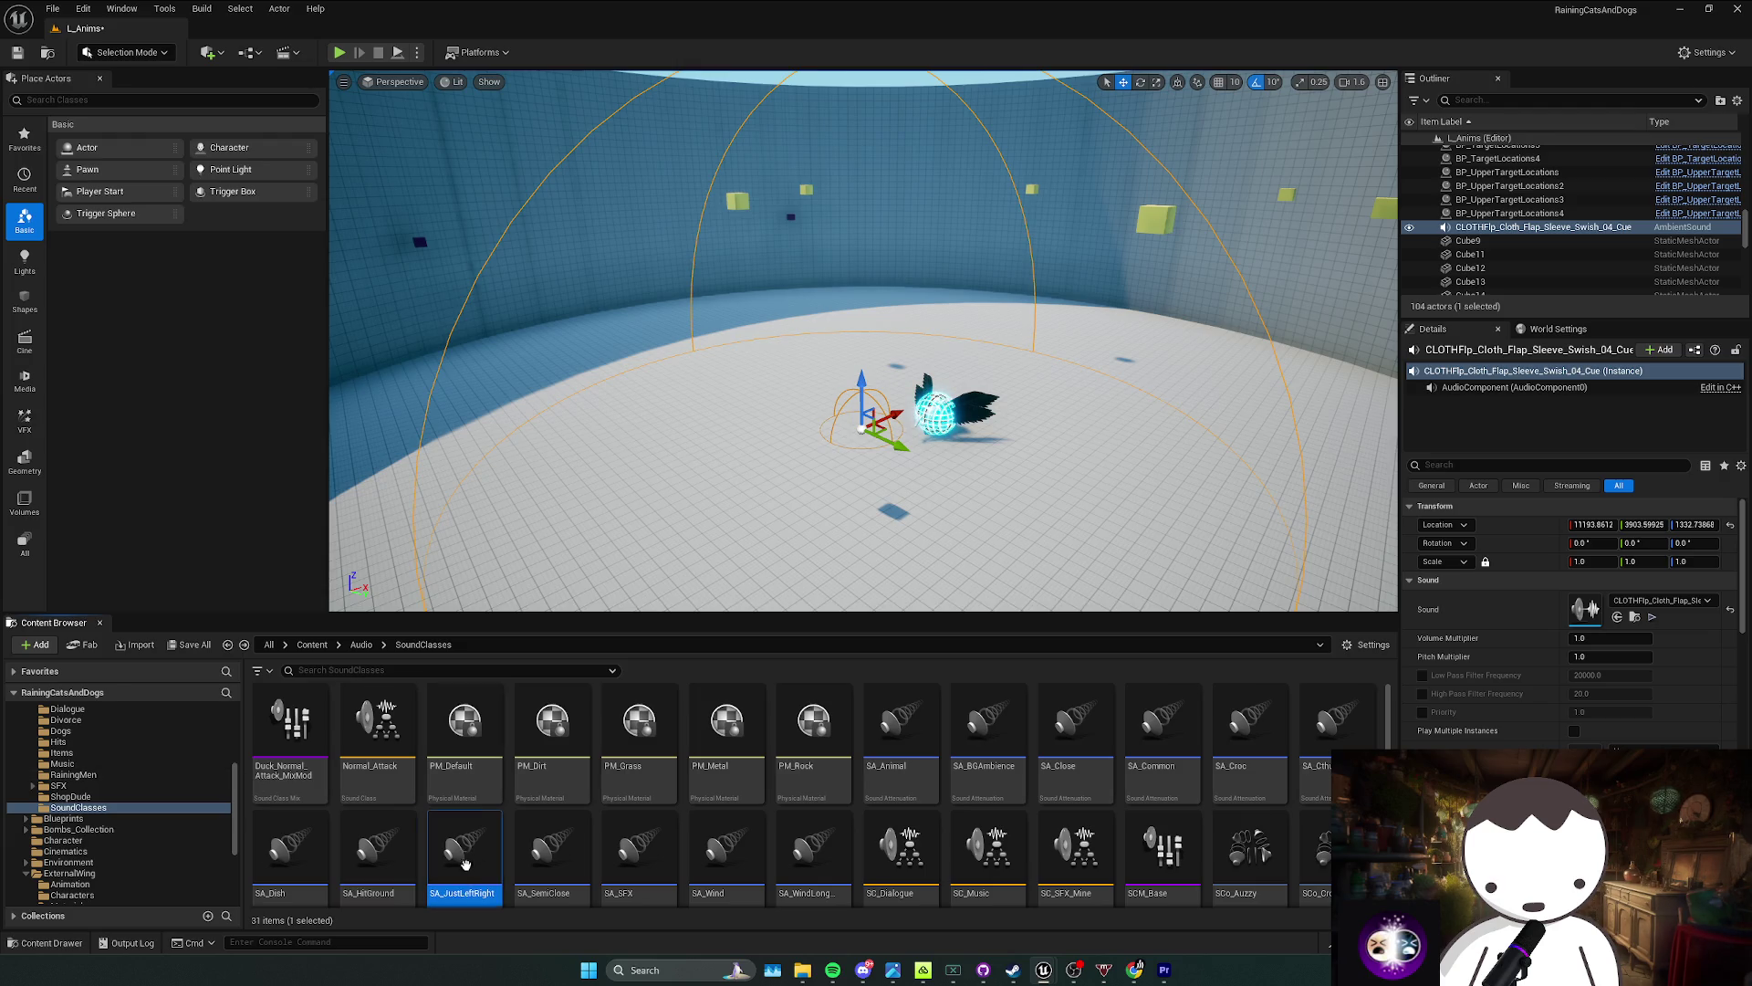
{"action": "scroll", "coordinate": [863, 340], "scroll_direction": "up", "scroll_amount": 1}
{"action": "key", "text": "s"}
{"action": "key", "text": "e"}
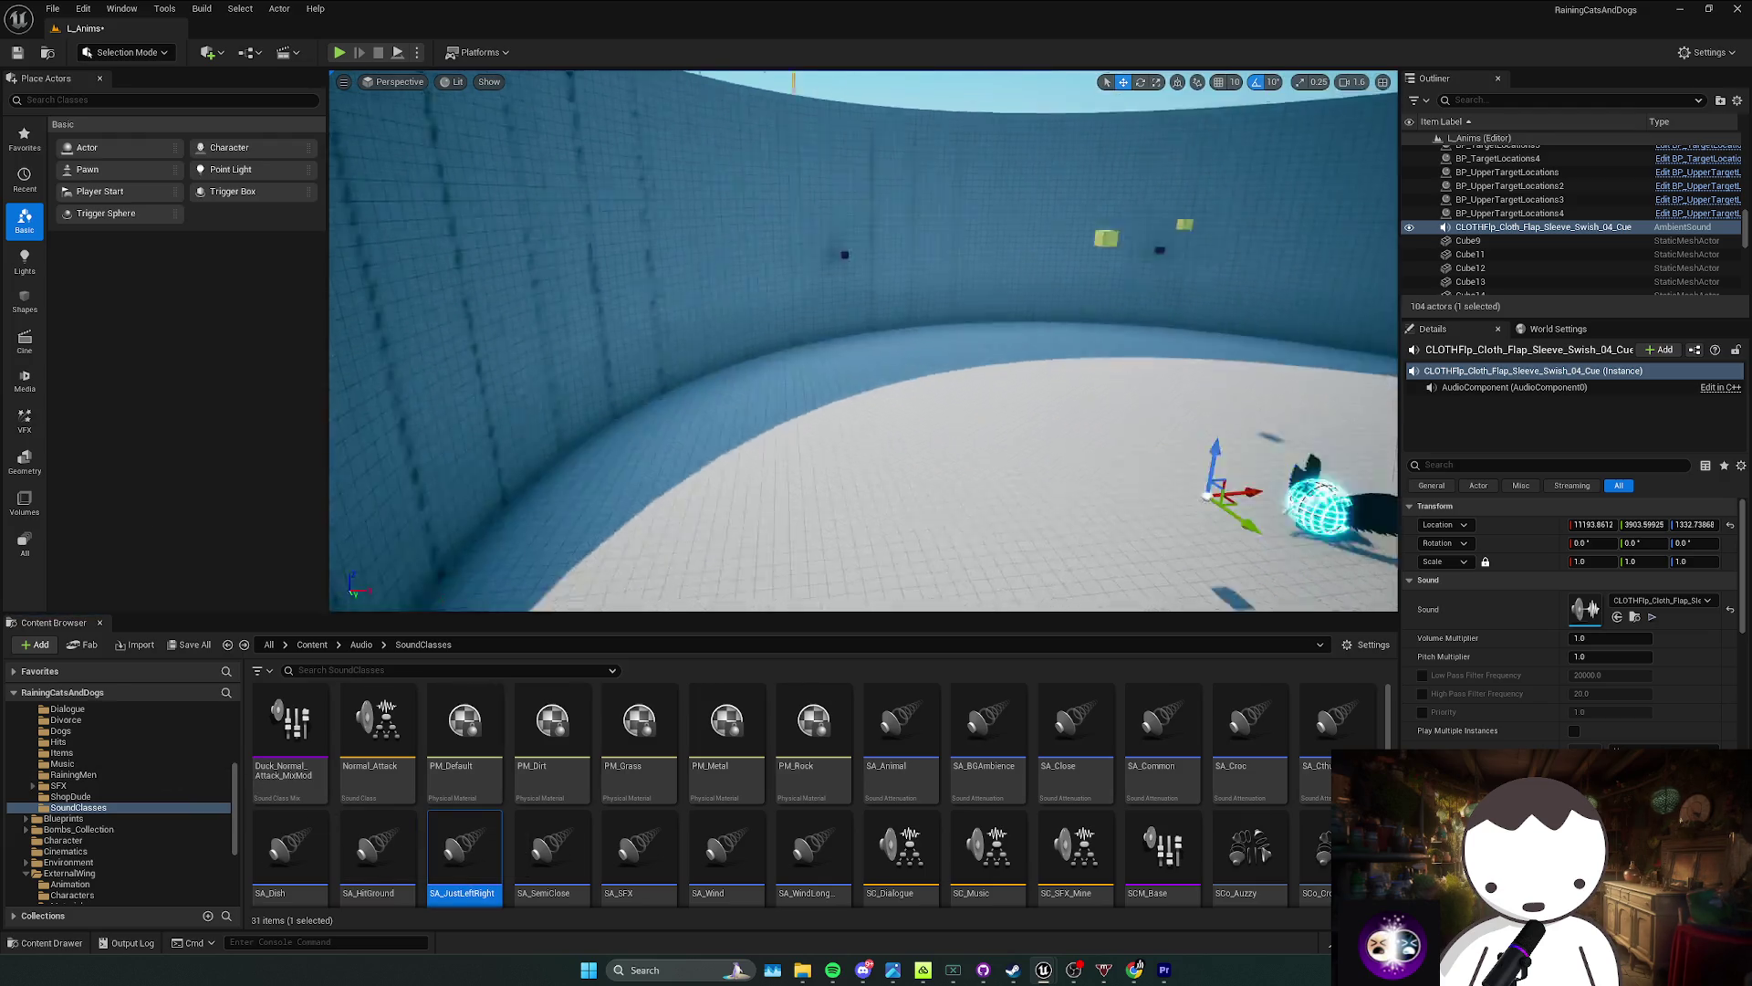
{"action": "key", "text": "w"}
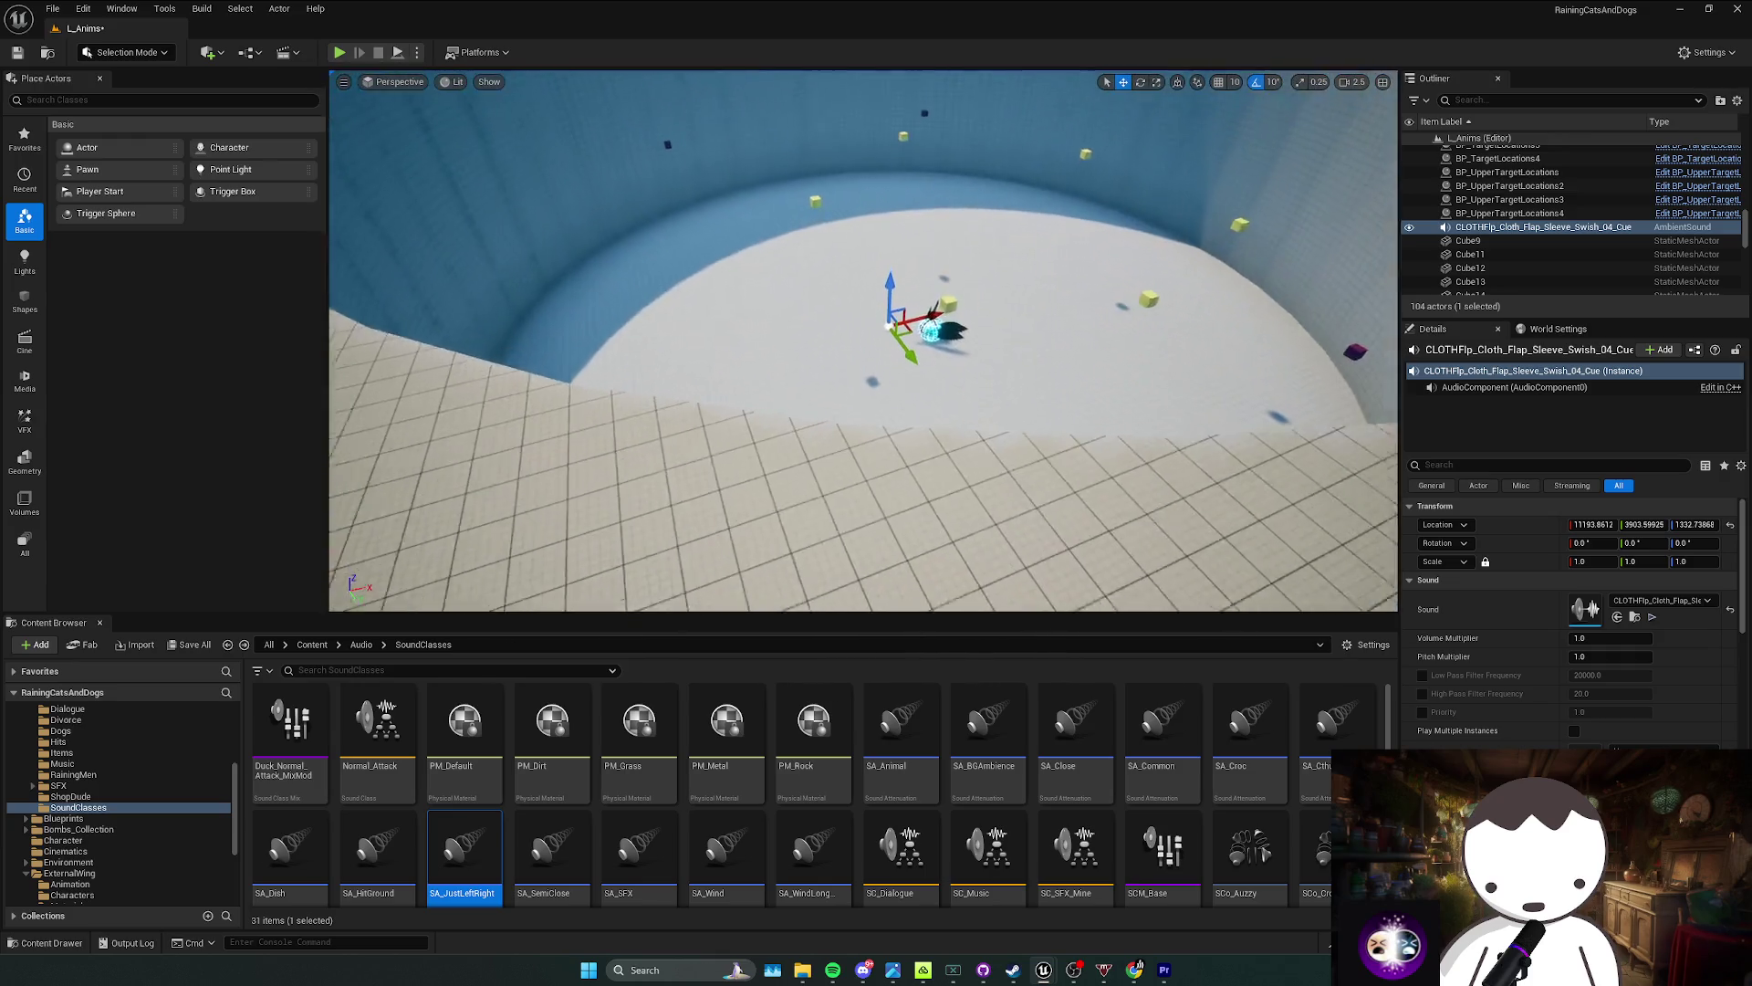
Step: Review SA_SemiClose, SA_SFX, SA_Wind, SA_WindLongRange and SA_Animal ranges, ending on SA_BGAmbience
{"action": "left_click", "coordinate": [552, 853]}
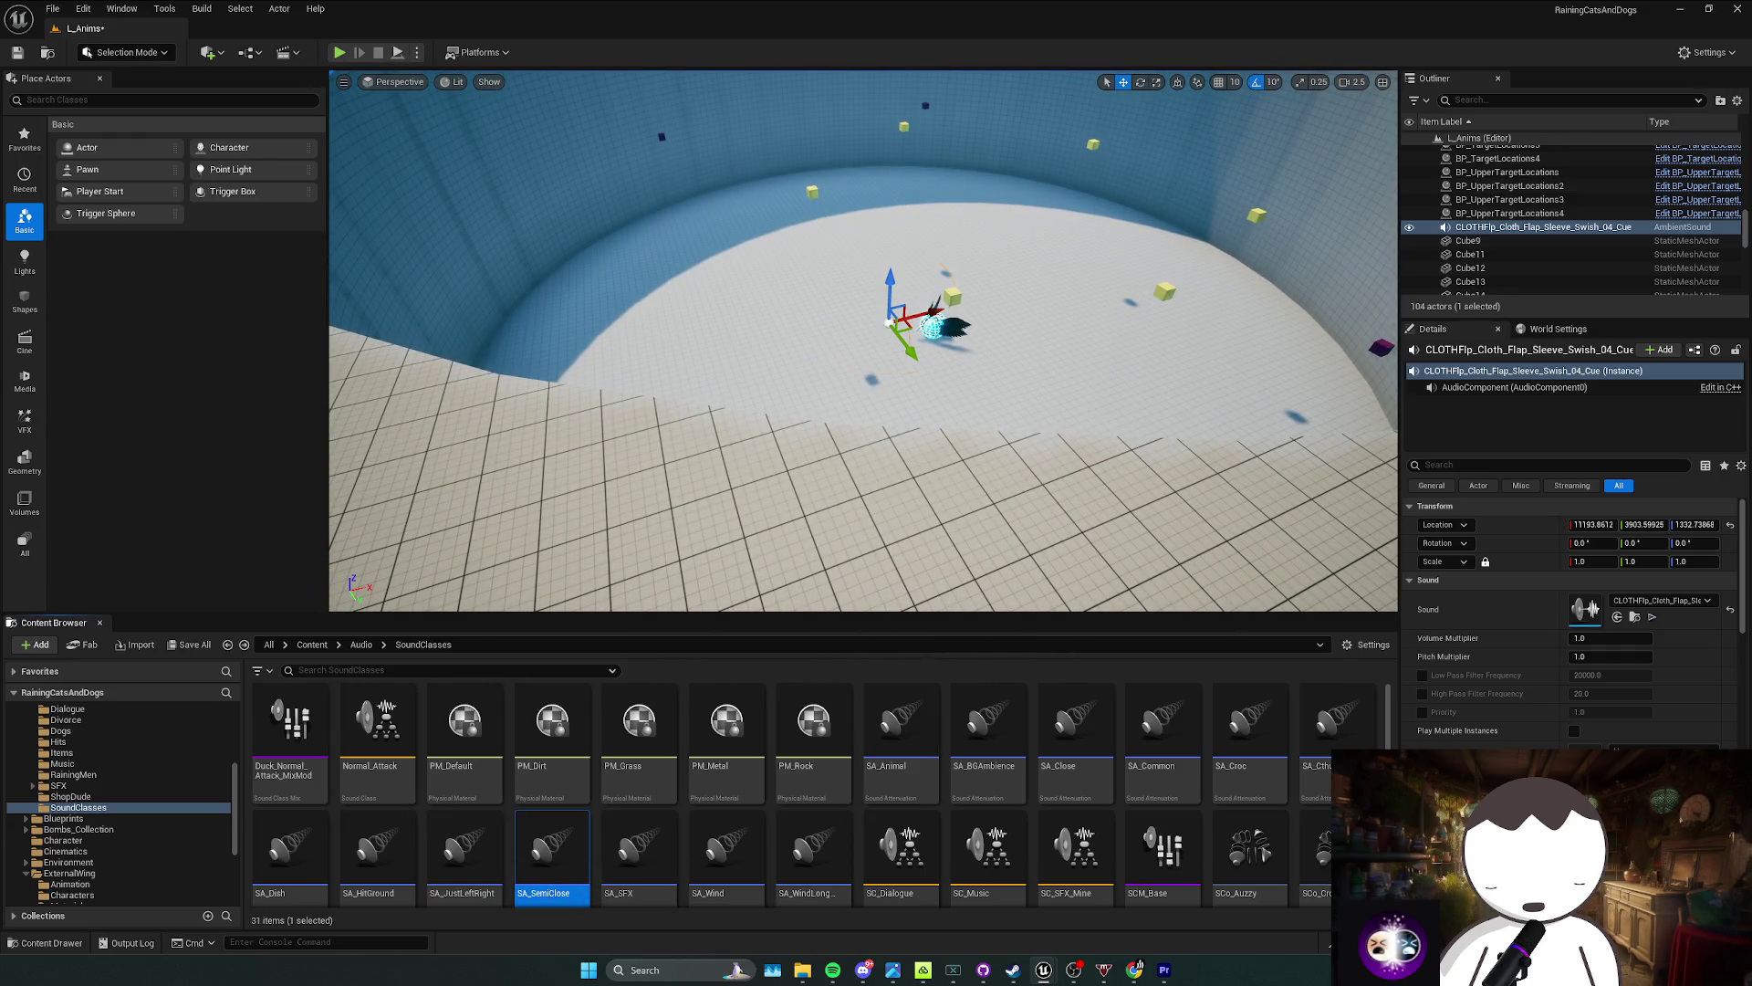
{"action": "left_click", "coordinate": [638, 890]}
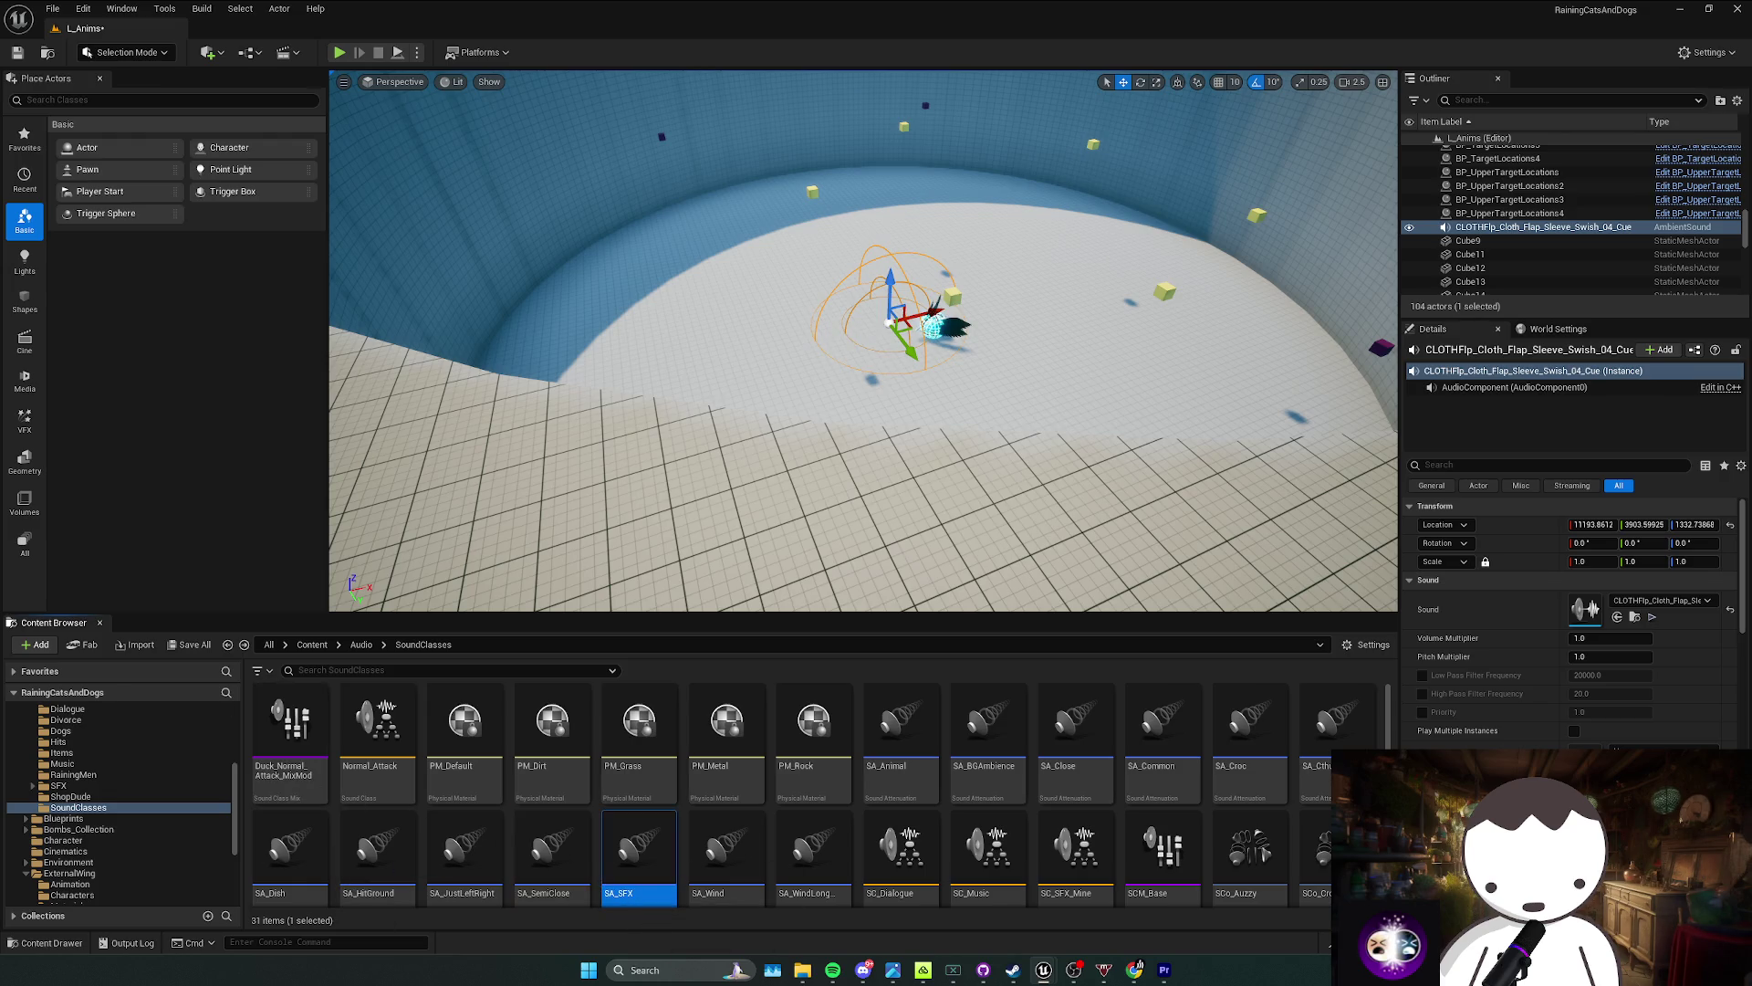
{"action": "key", "text": "s"}
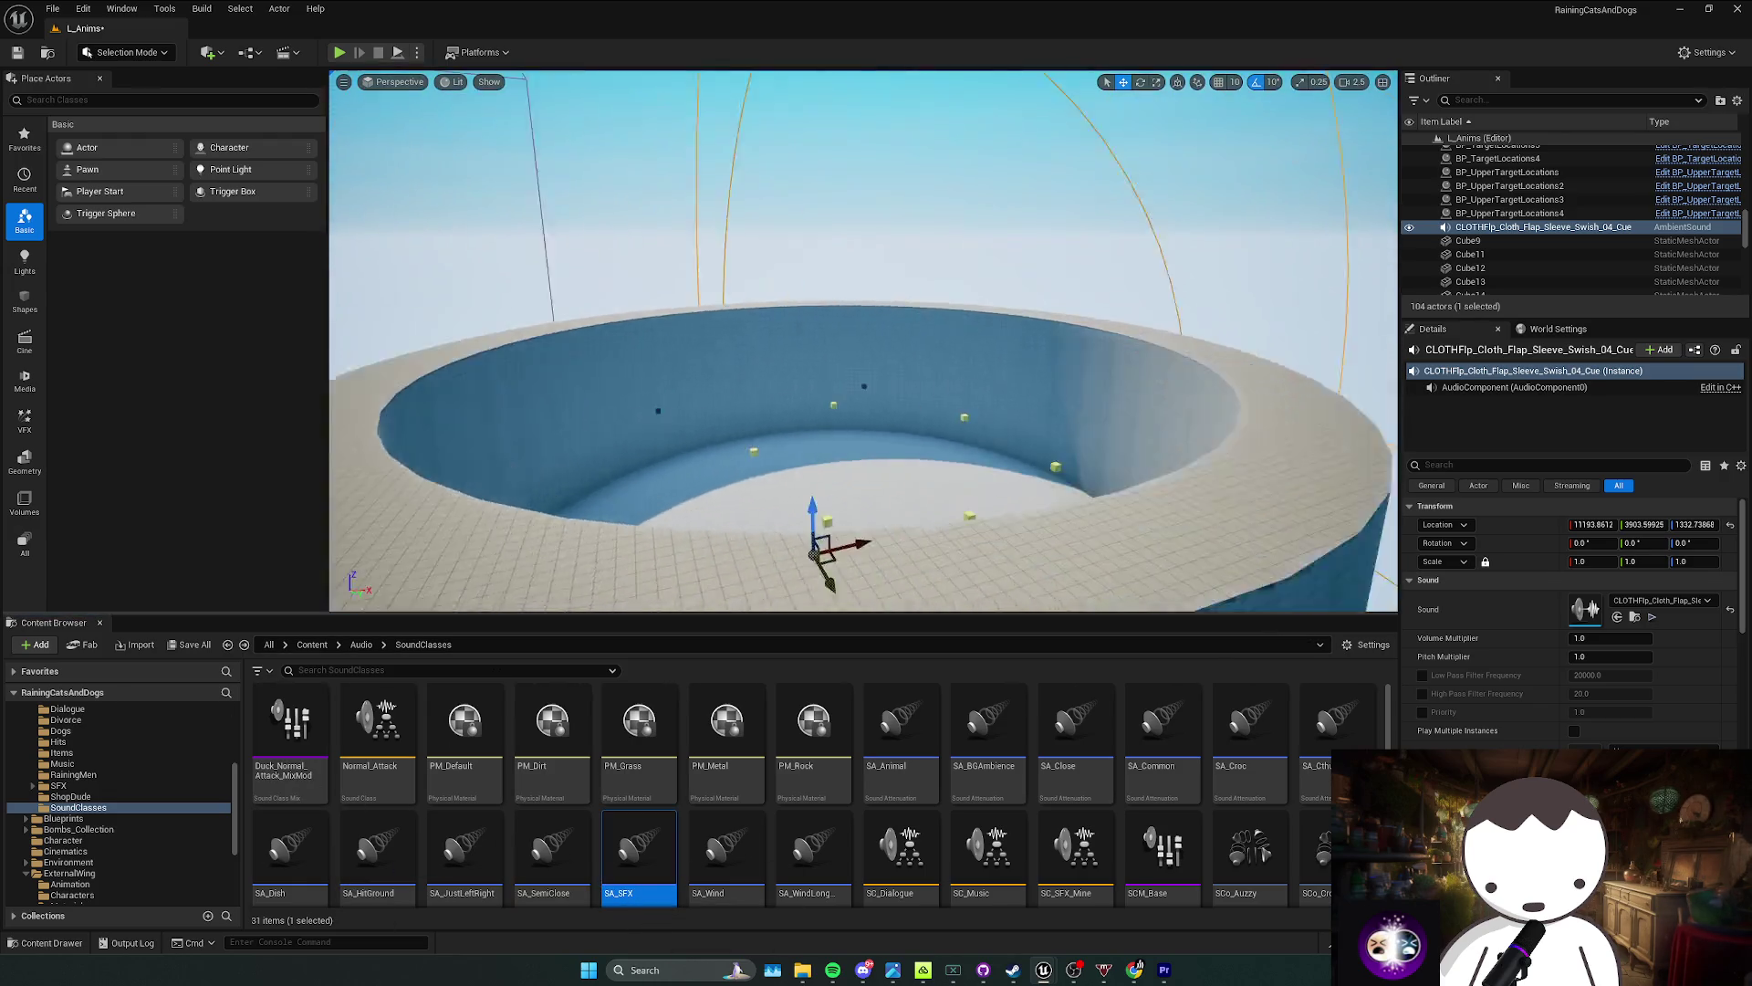
{"action": "key", "text": "s"}
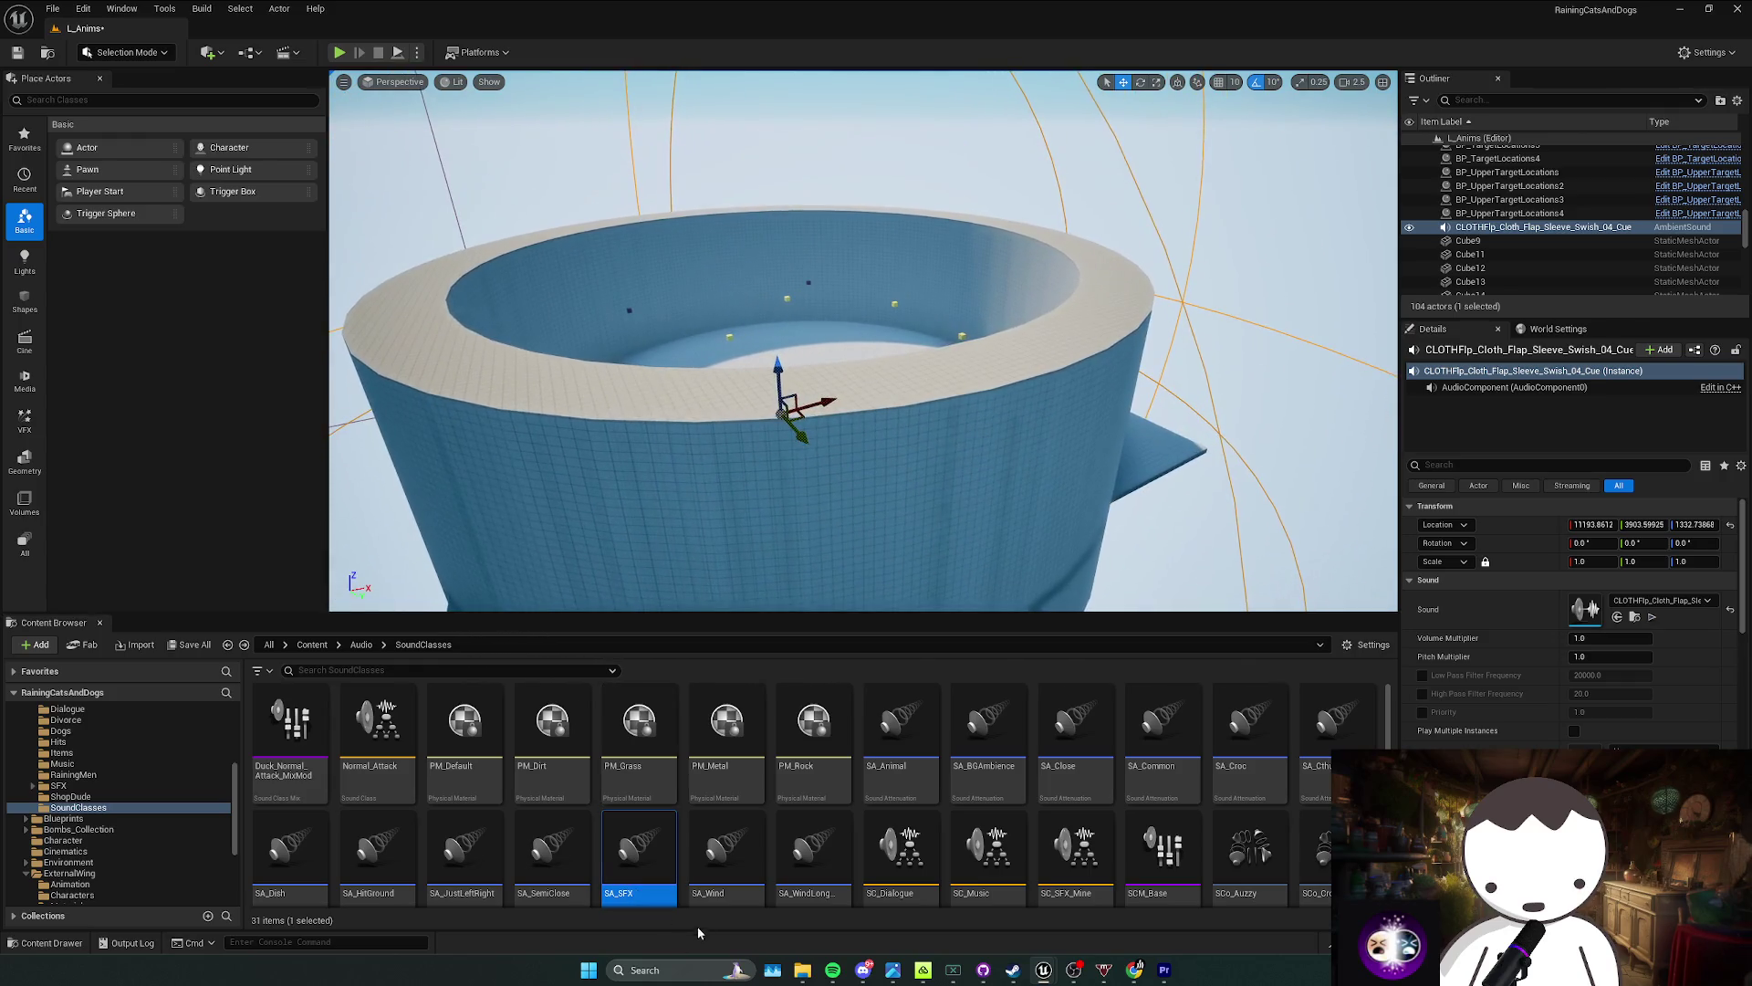
{"action": "key", "text": "Right"}
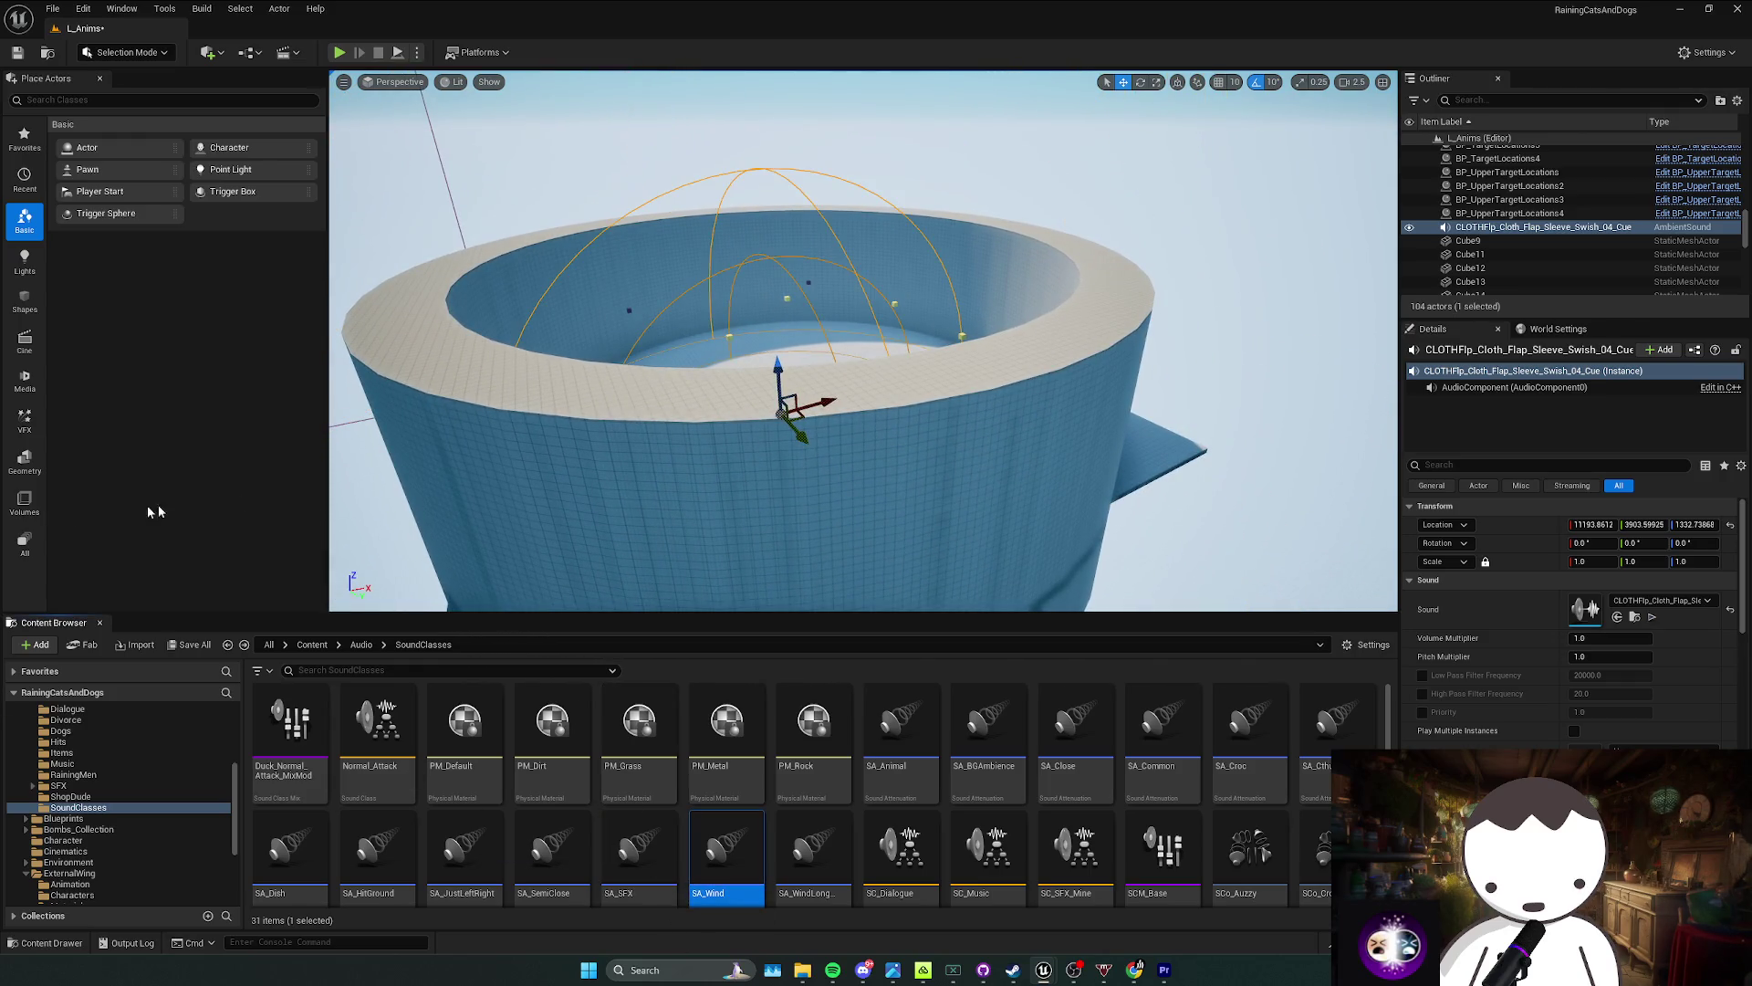
{"action": "key", "text": "Right"}
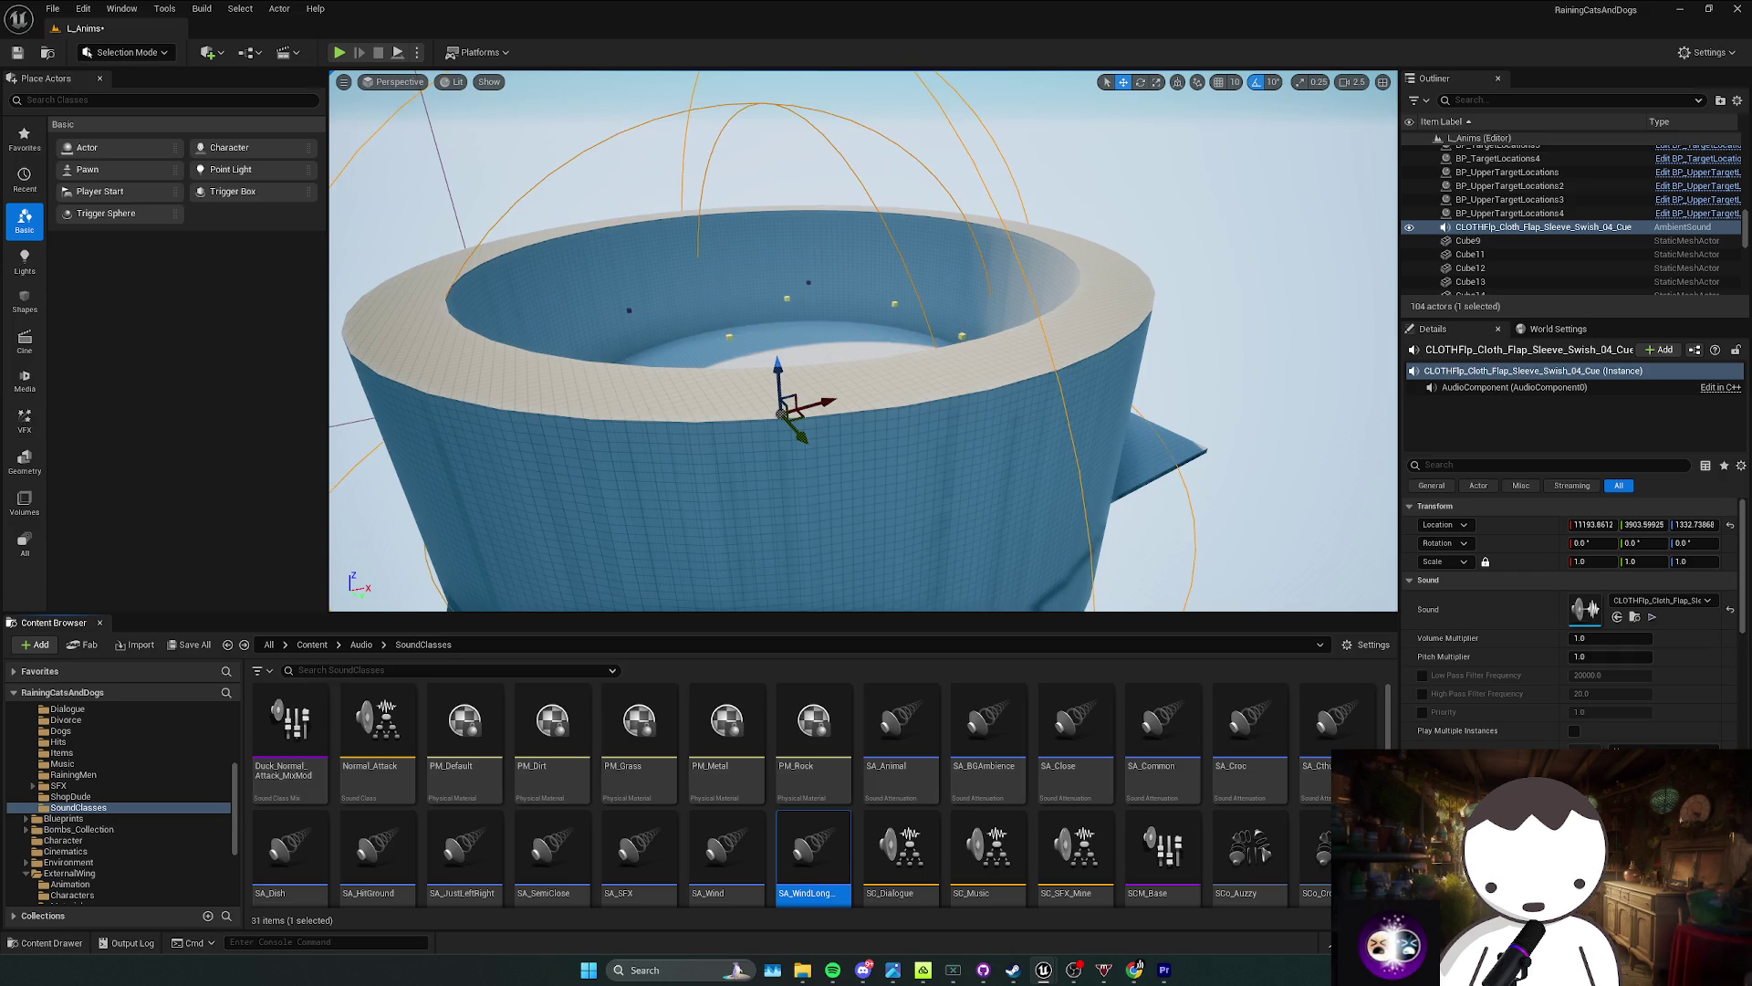
{"action": "left_click", "coordinate": [896, 739]}
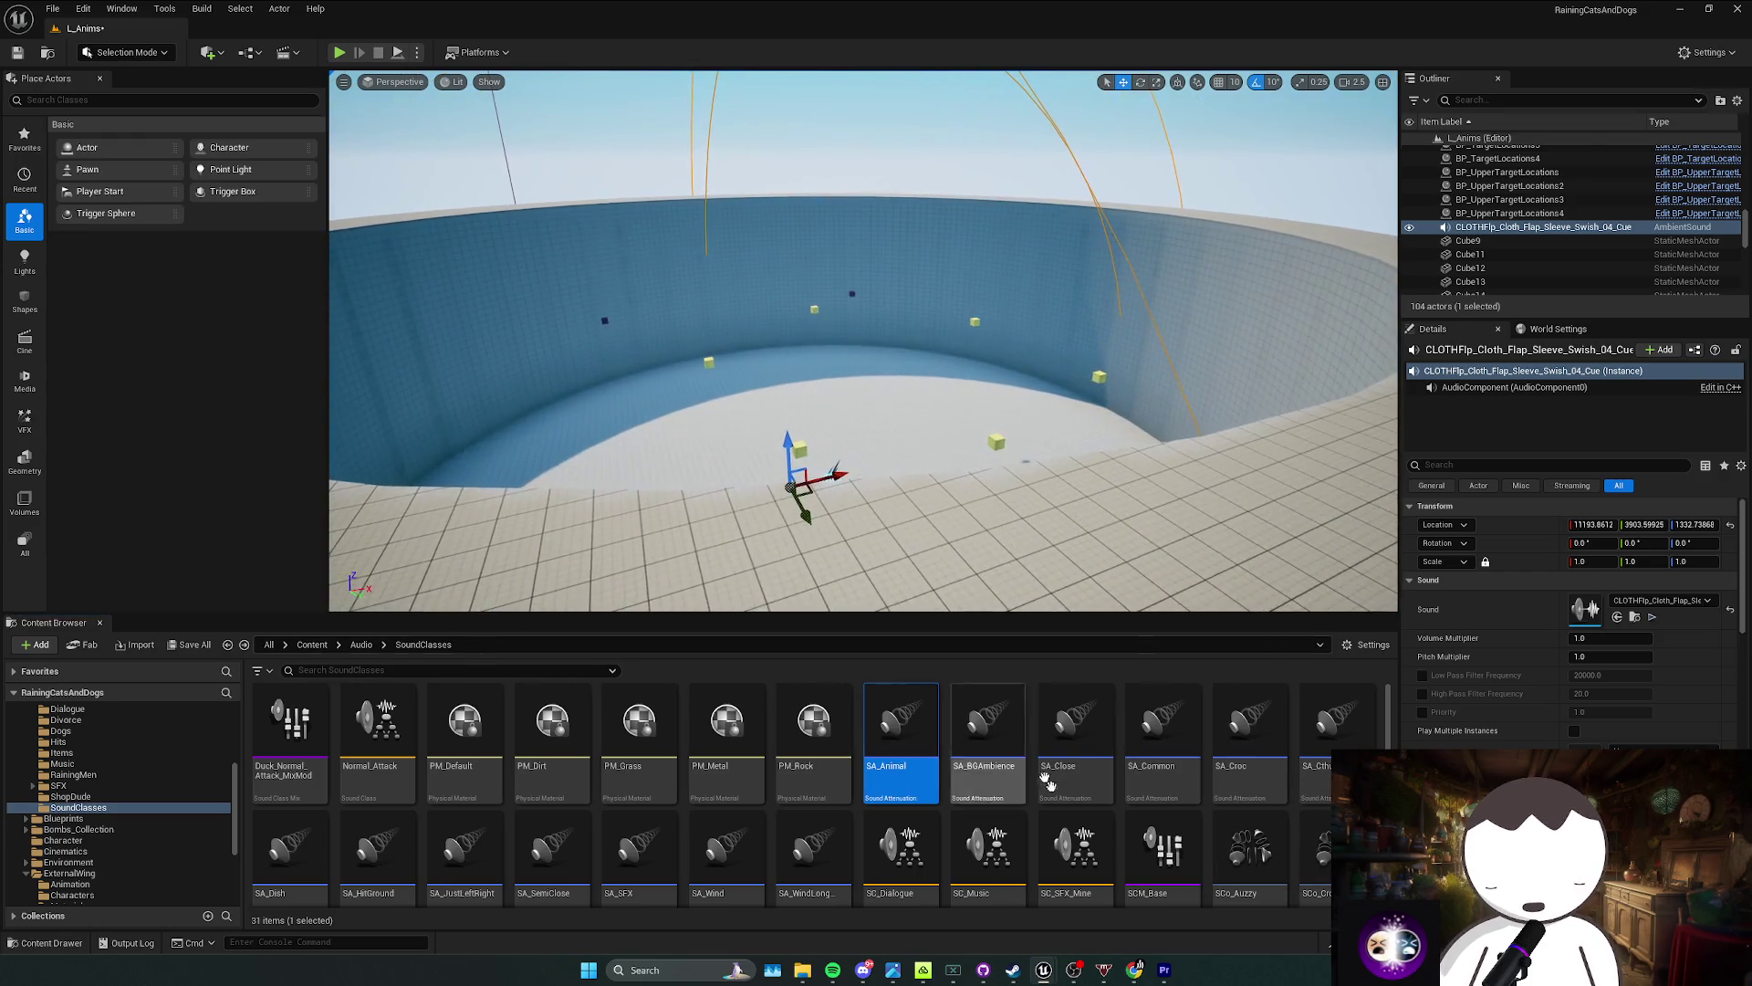
{"action": "mouse_move", "coordinate": [985, 749]}
{"action": "left_mouse_down"}
{"action": "mouse_move", "coordinate": [997, 796]}
{"action": "mouse_move", "coordinate": [1004, 735]}
{"action": "mouse_move", "coordinate": [925, 755]}
{"action": "left_mouse_up"}
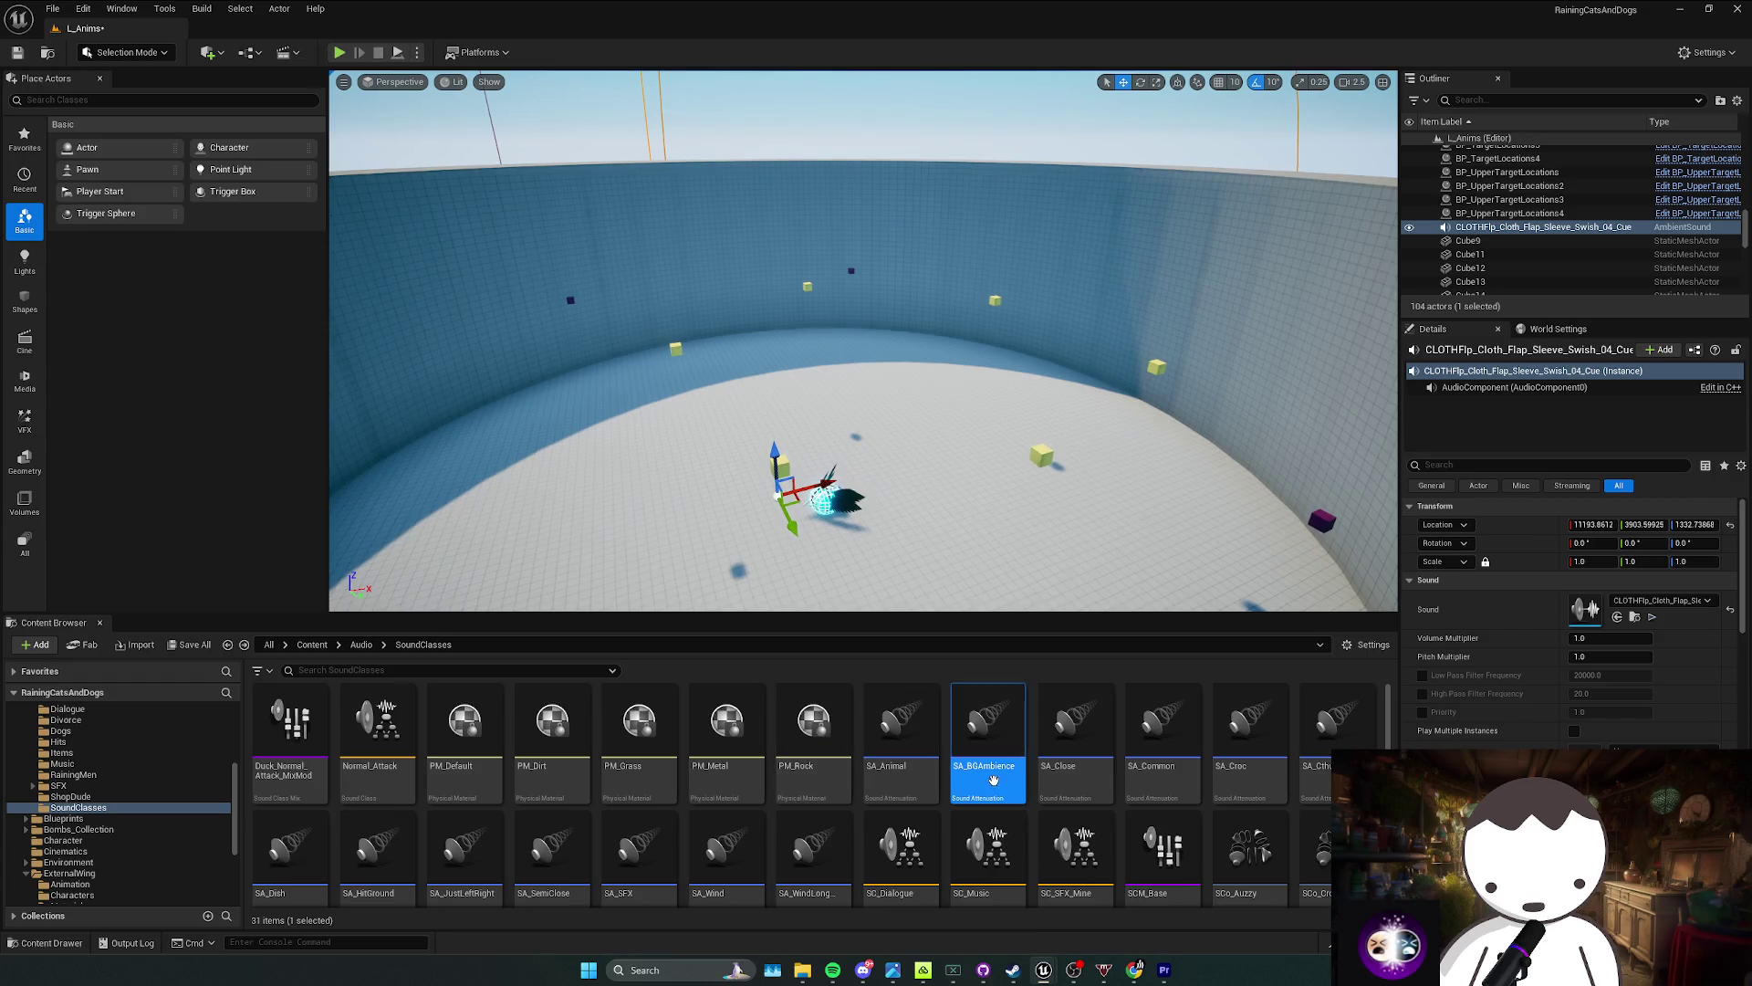
Step: Duplicate SA_BGAmbience in SoundClasses and name the copy SA_FallOff
{"action": "right_click", "coordinate": [988, 739]}
{"action": "left_click", "coordinate": [1084, 461]}
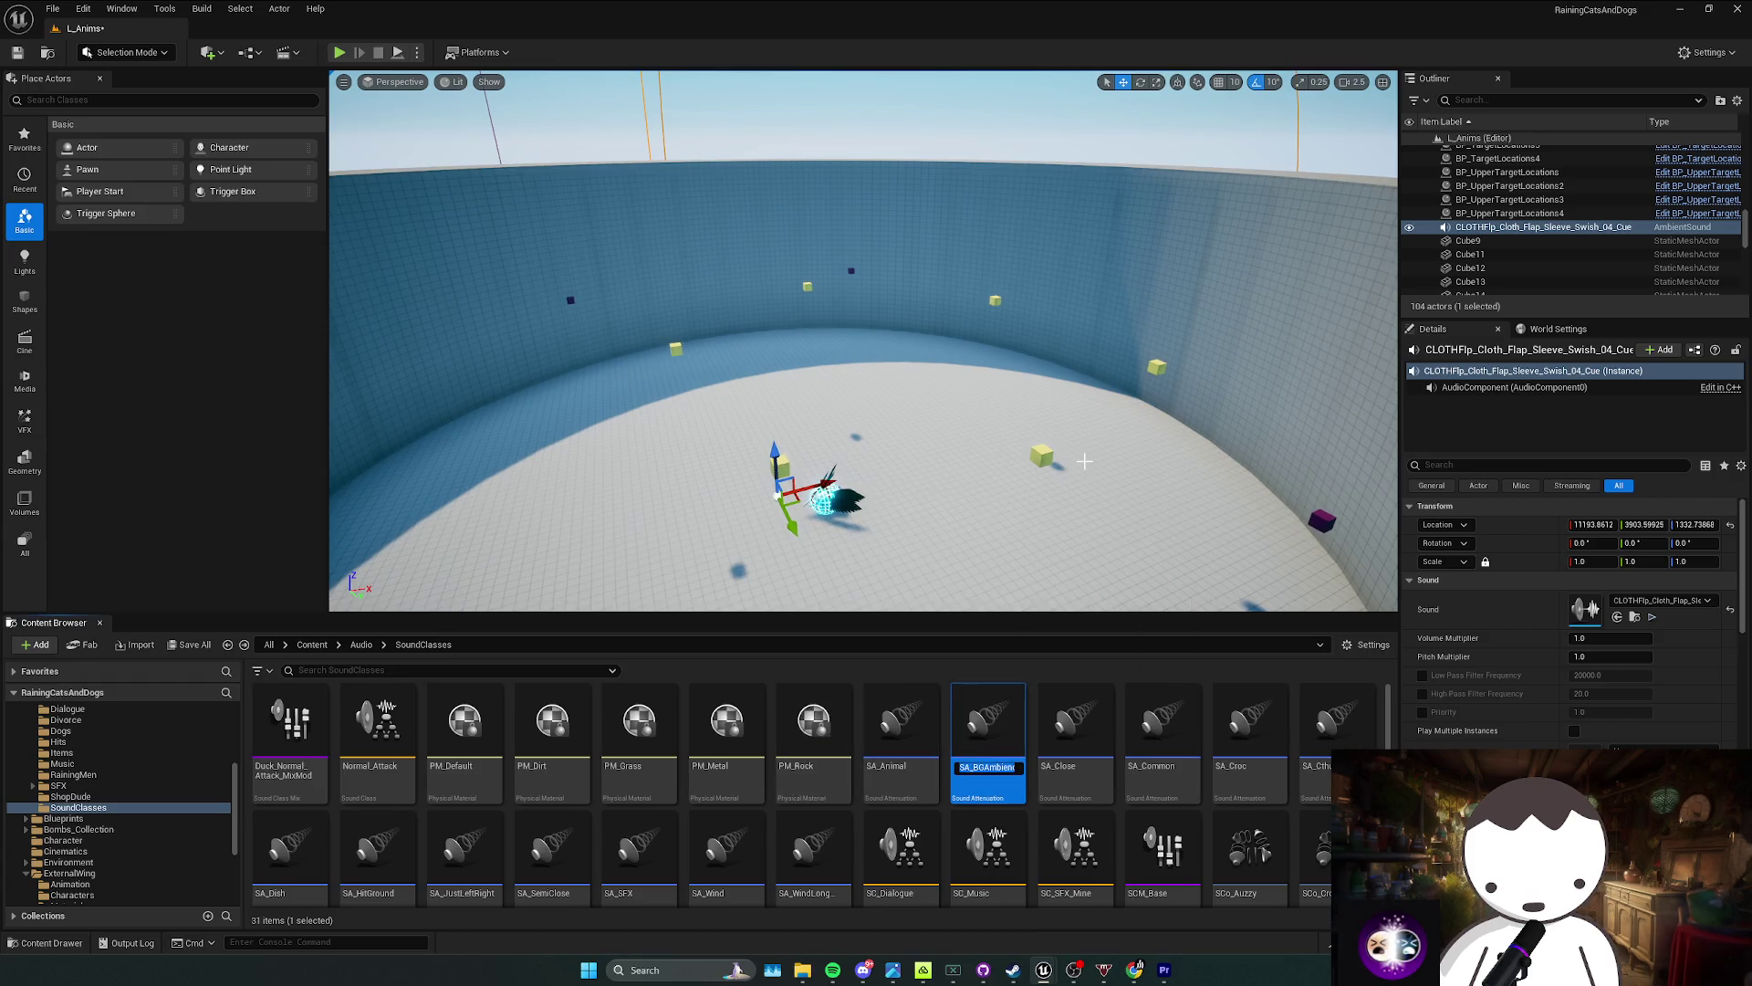
{"action": "left_click", "coordinate": [988, 730]}
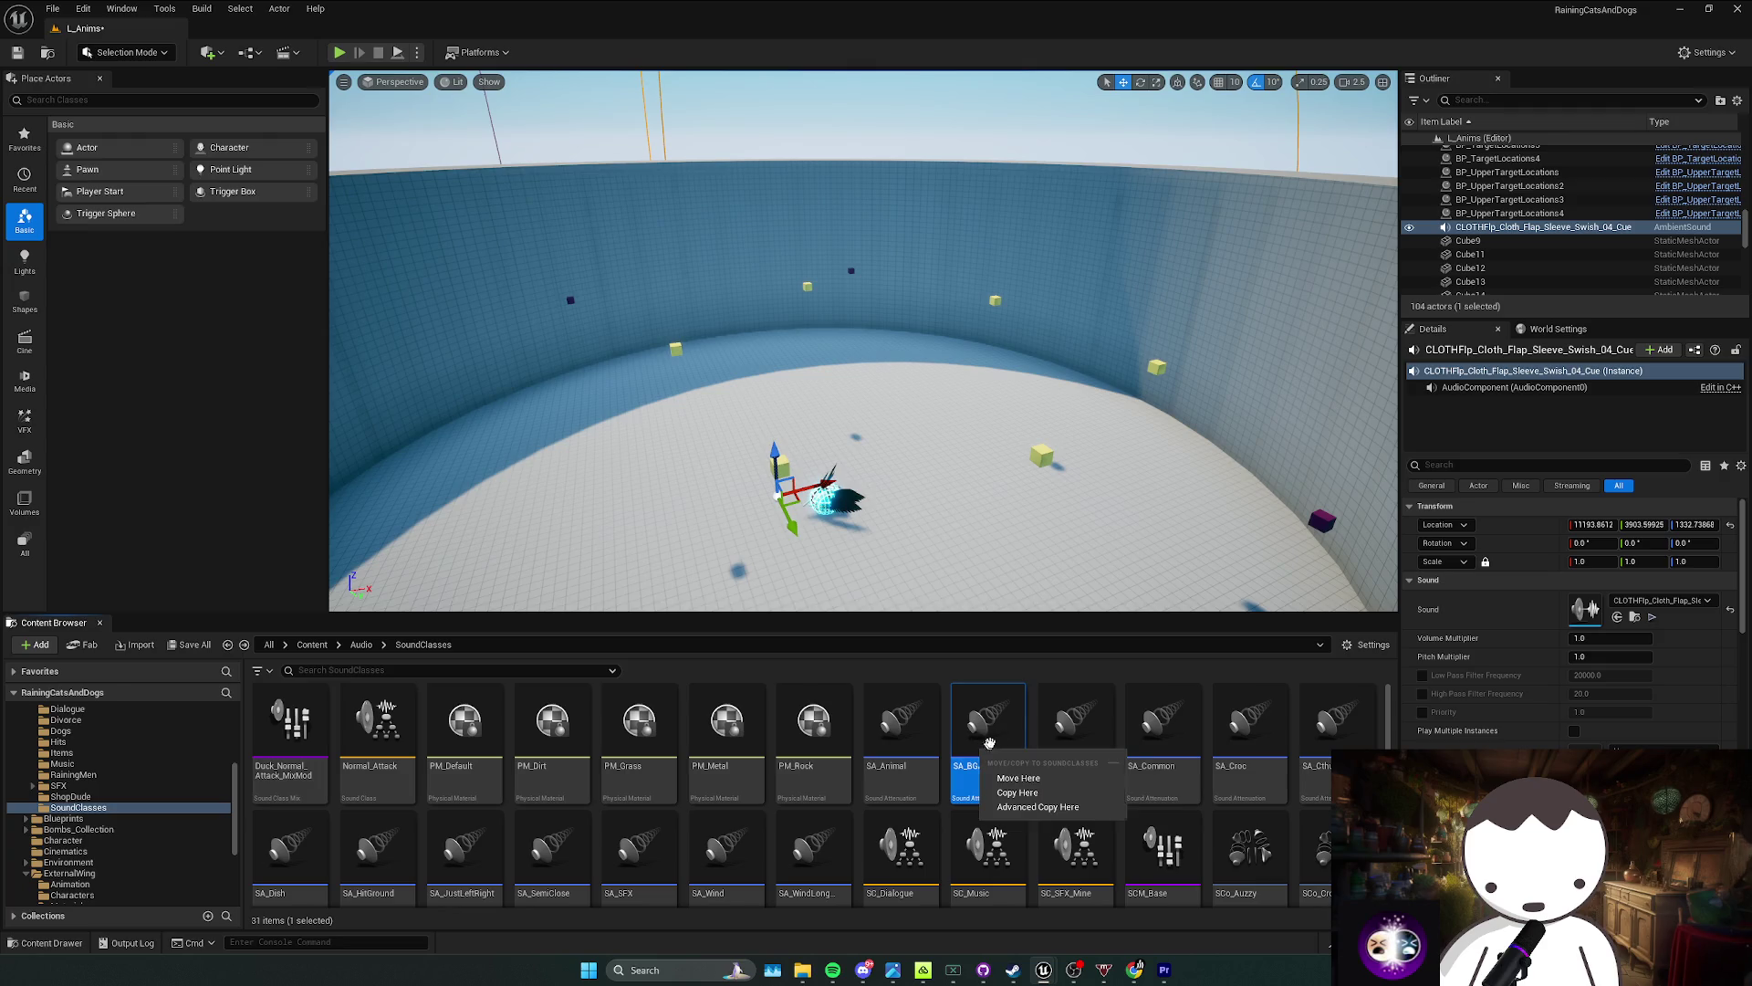
{"action": "right_click", "coordinate": [995, 735]}
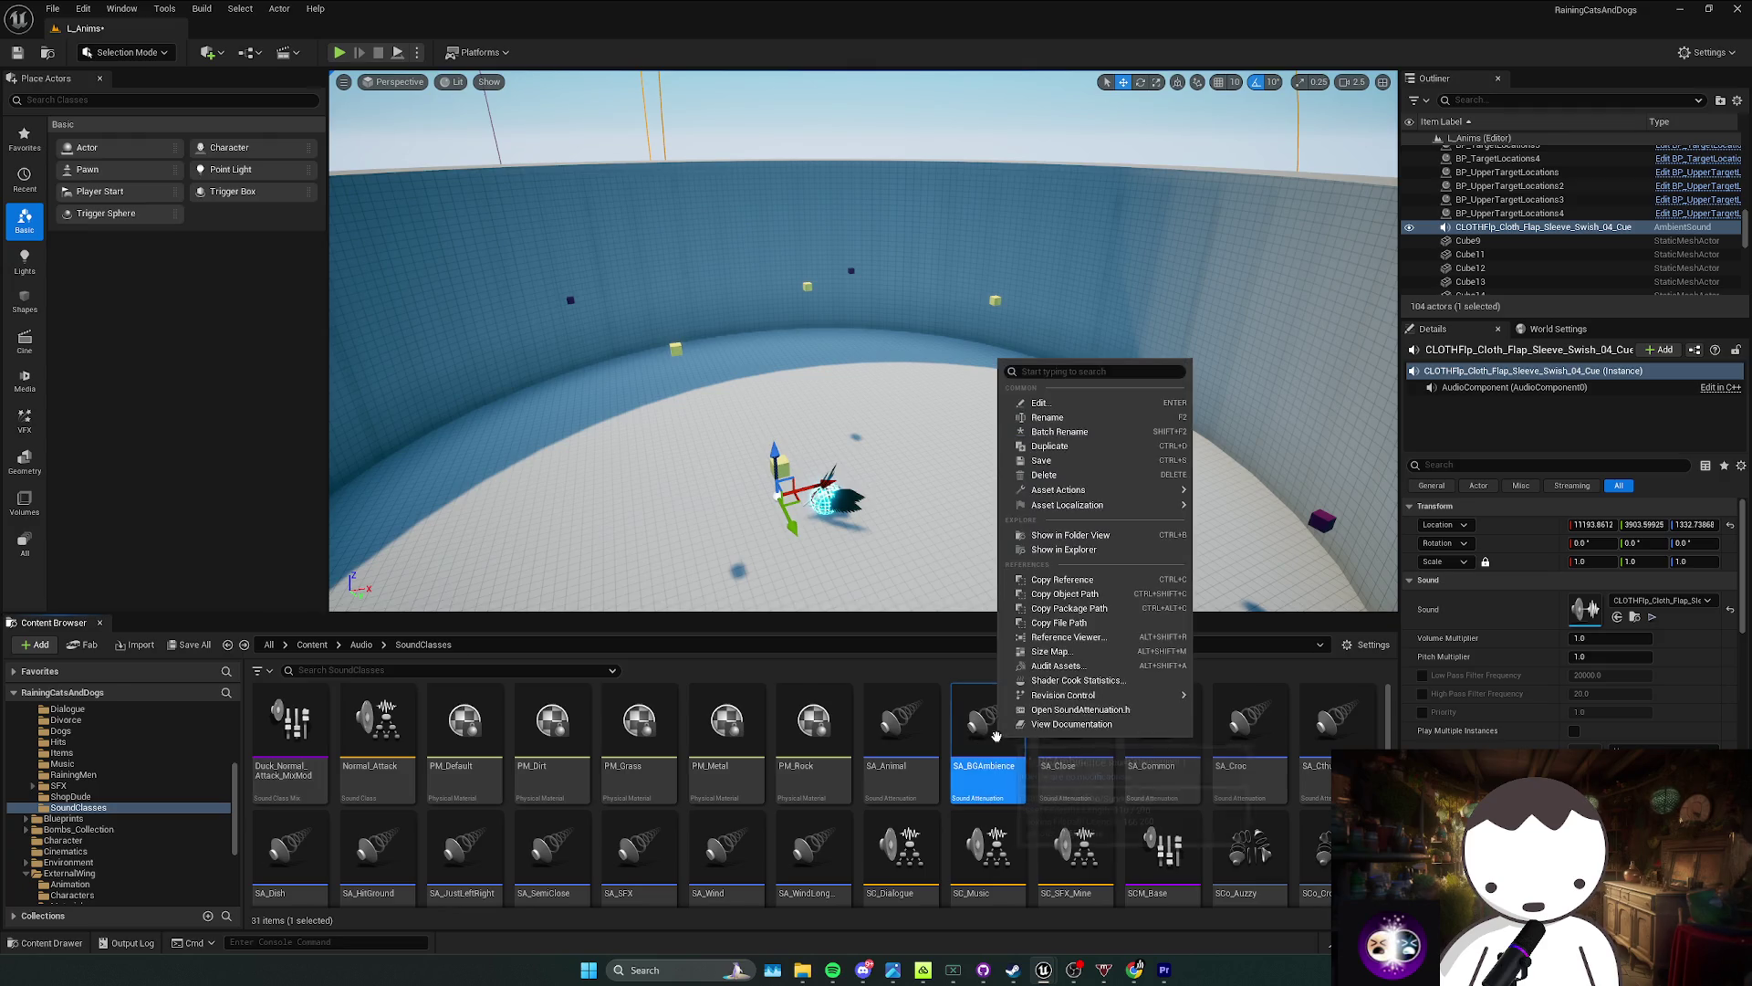
{"action": "left_click", "coordinate": [1078, 445]}
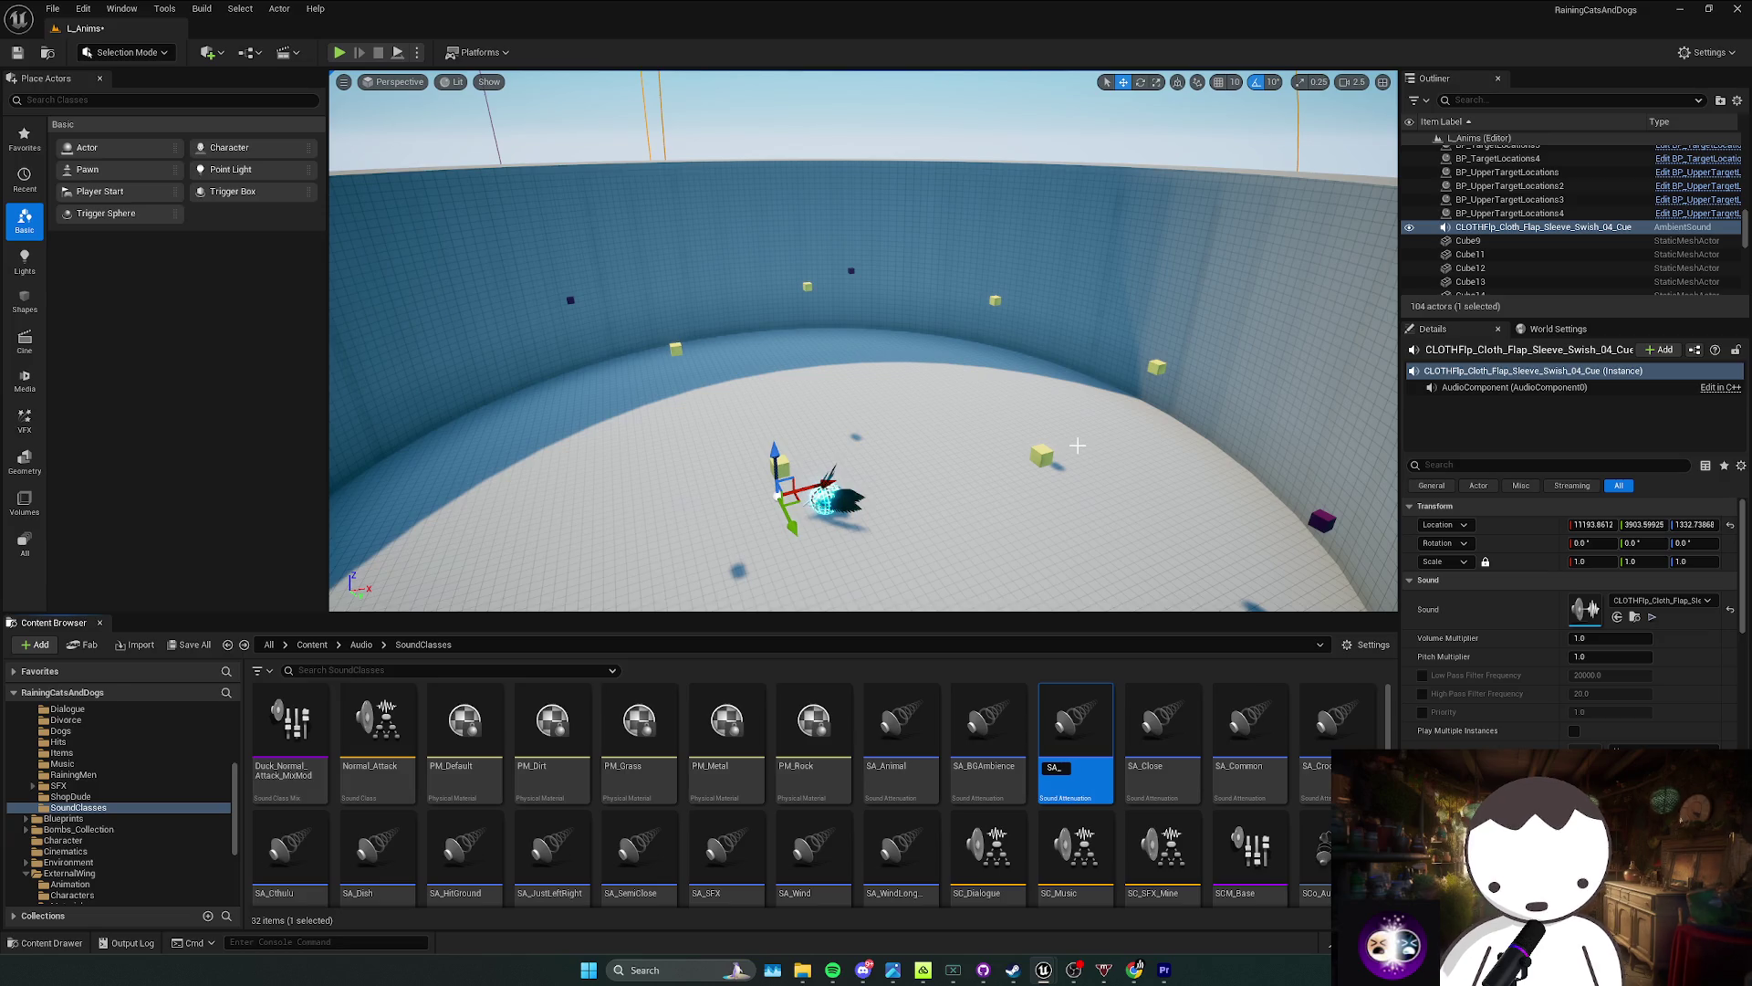
{"action": "type", "text": "SA_FallOff"}
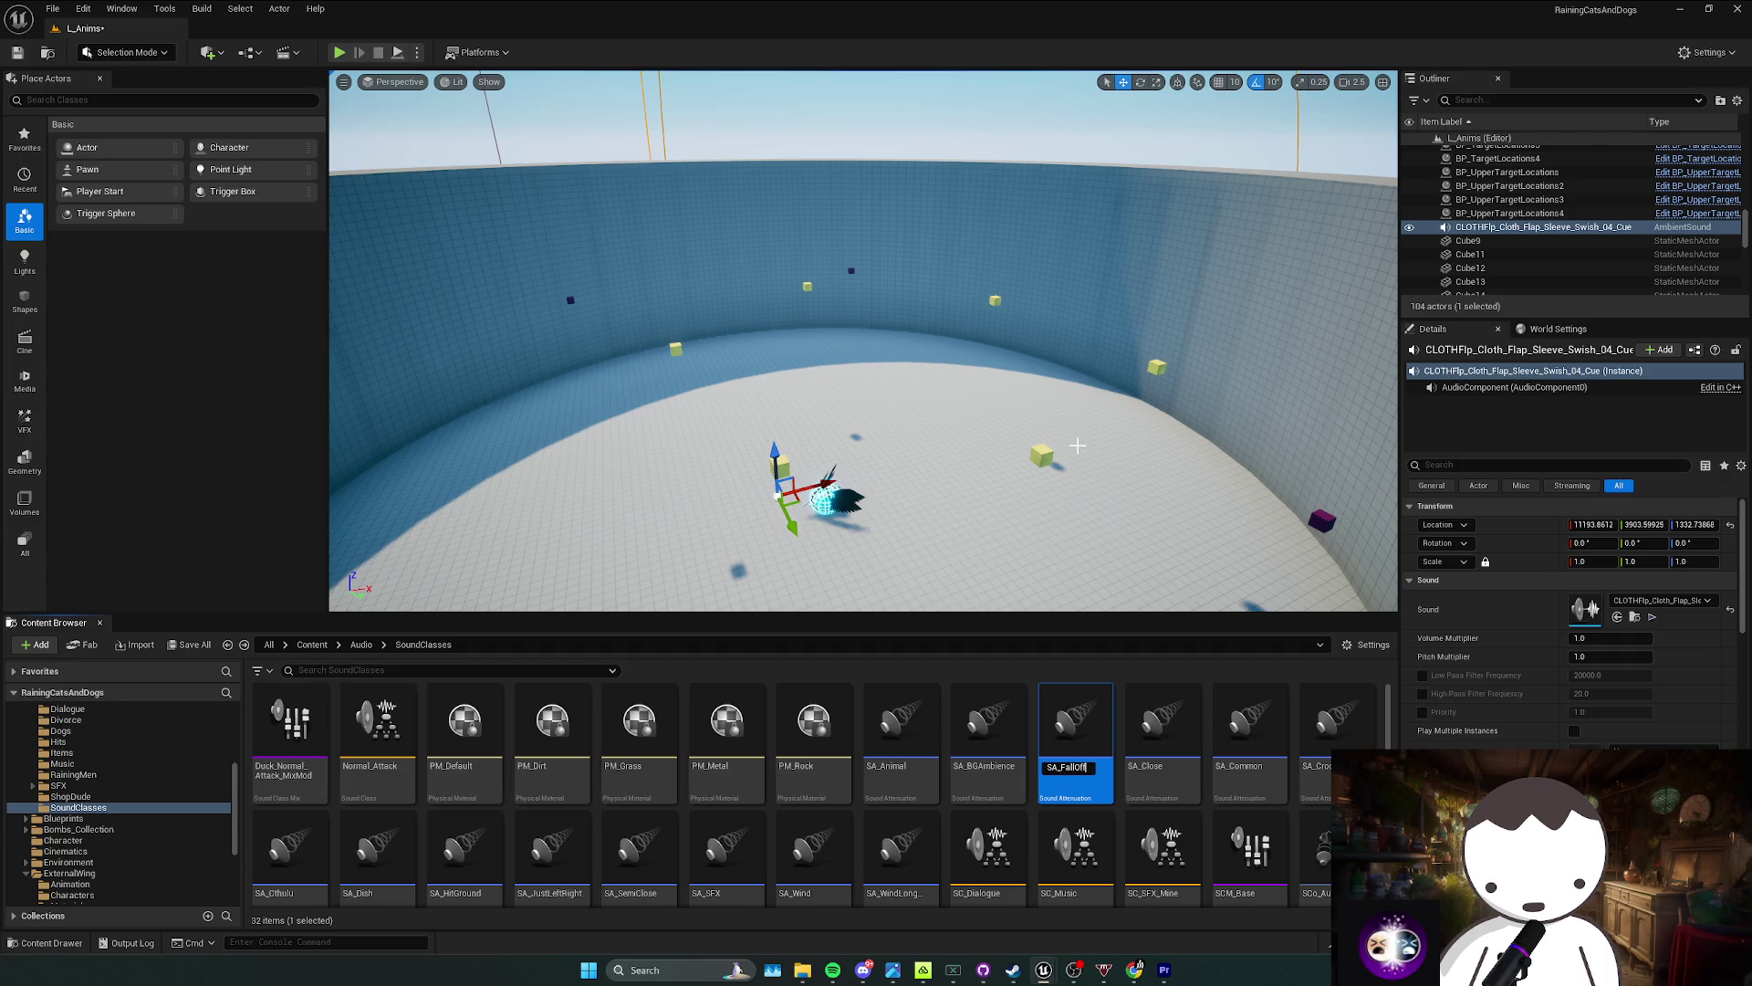
{"action": "key", "text": "Return"}
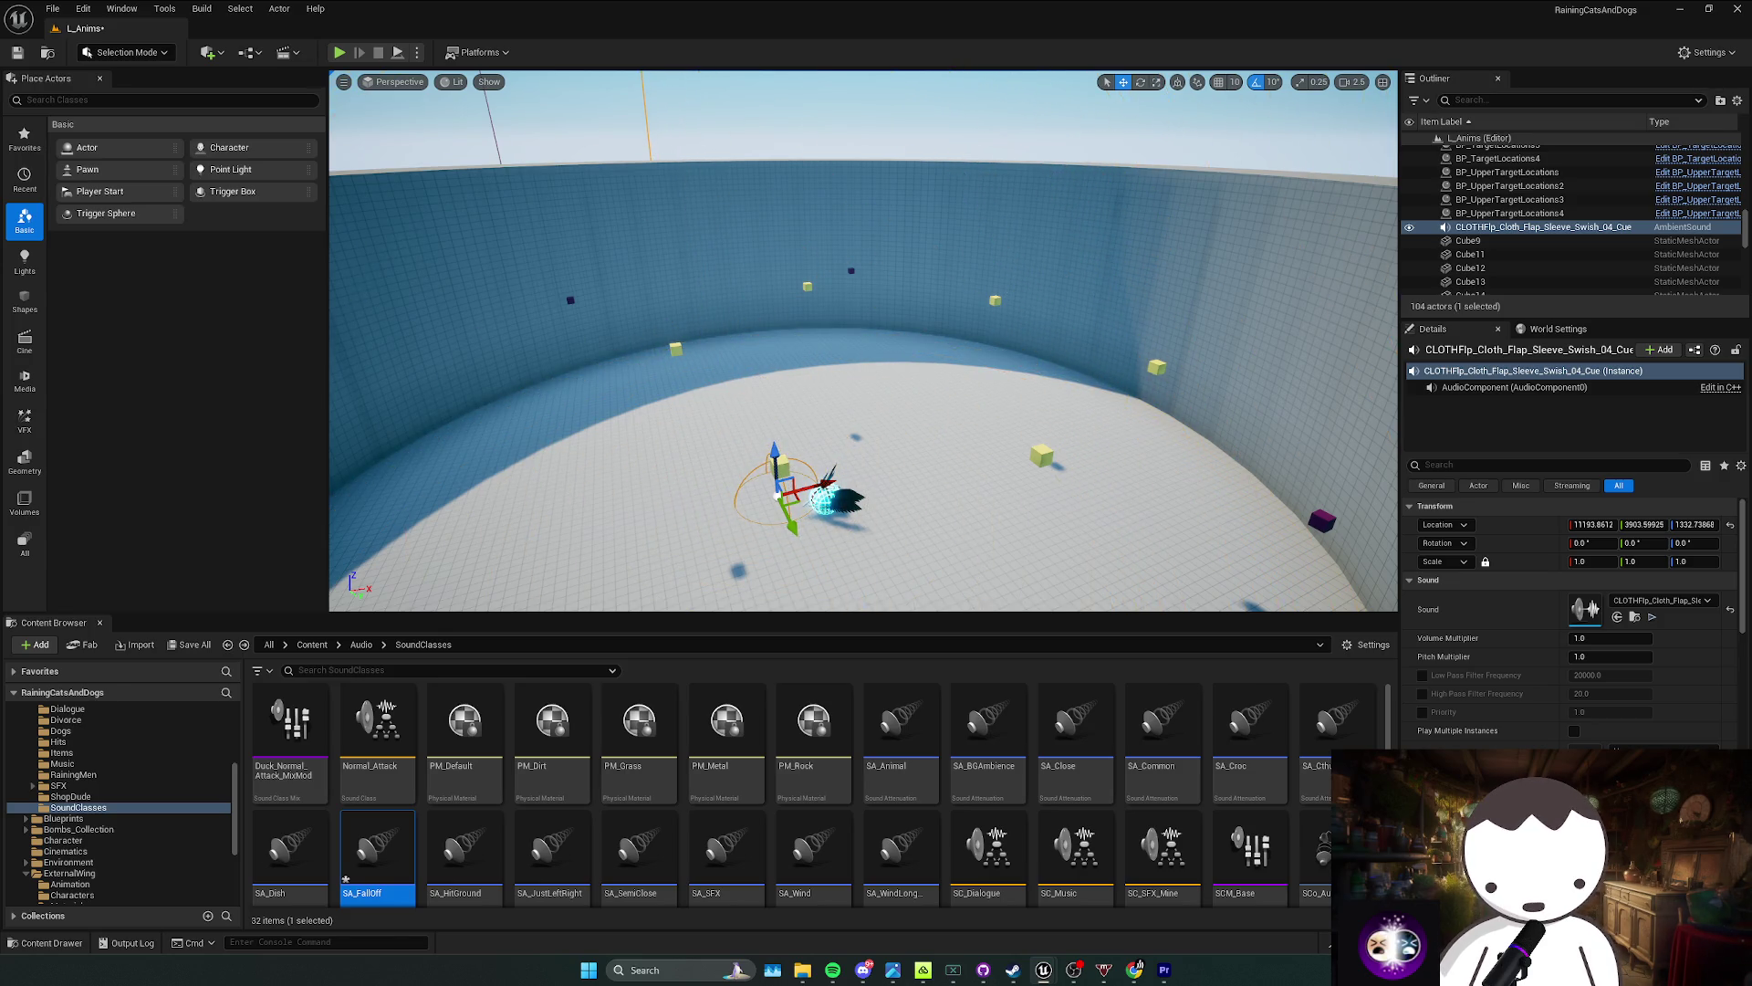
{"action": "scroll", "coordinate": [528, 365], "scroll_direction": "up", "scroll_amount": 5}
Step: Delete the test ambient sound, playtest the level, and select BP_CatDogBoss in the arena
{"action": "key", "text": "Delete"}
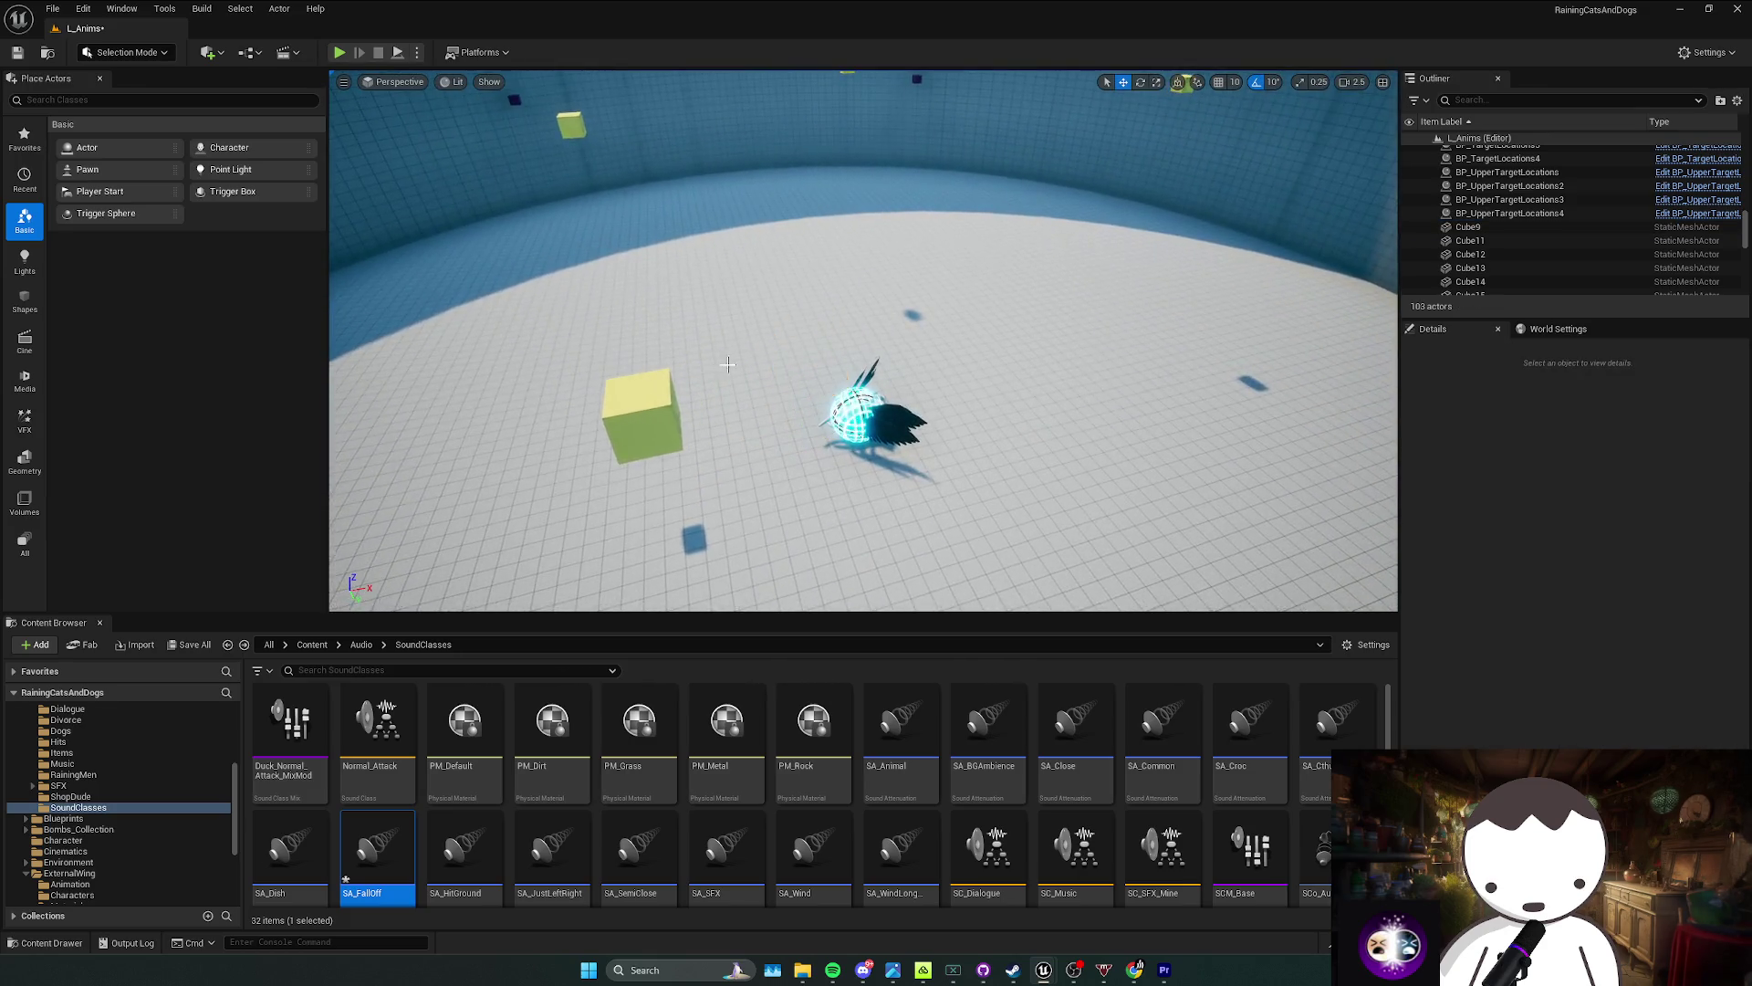
{"action": "left_click", "coordinate": [339, 53]}
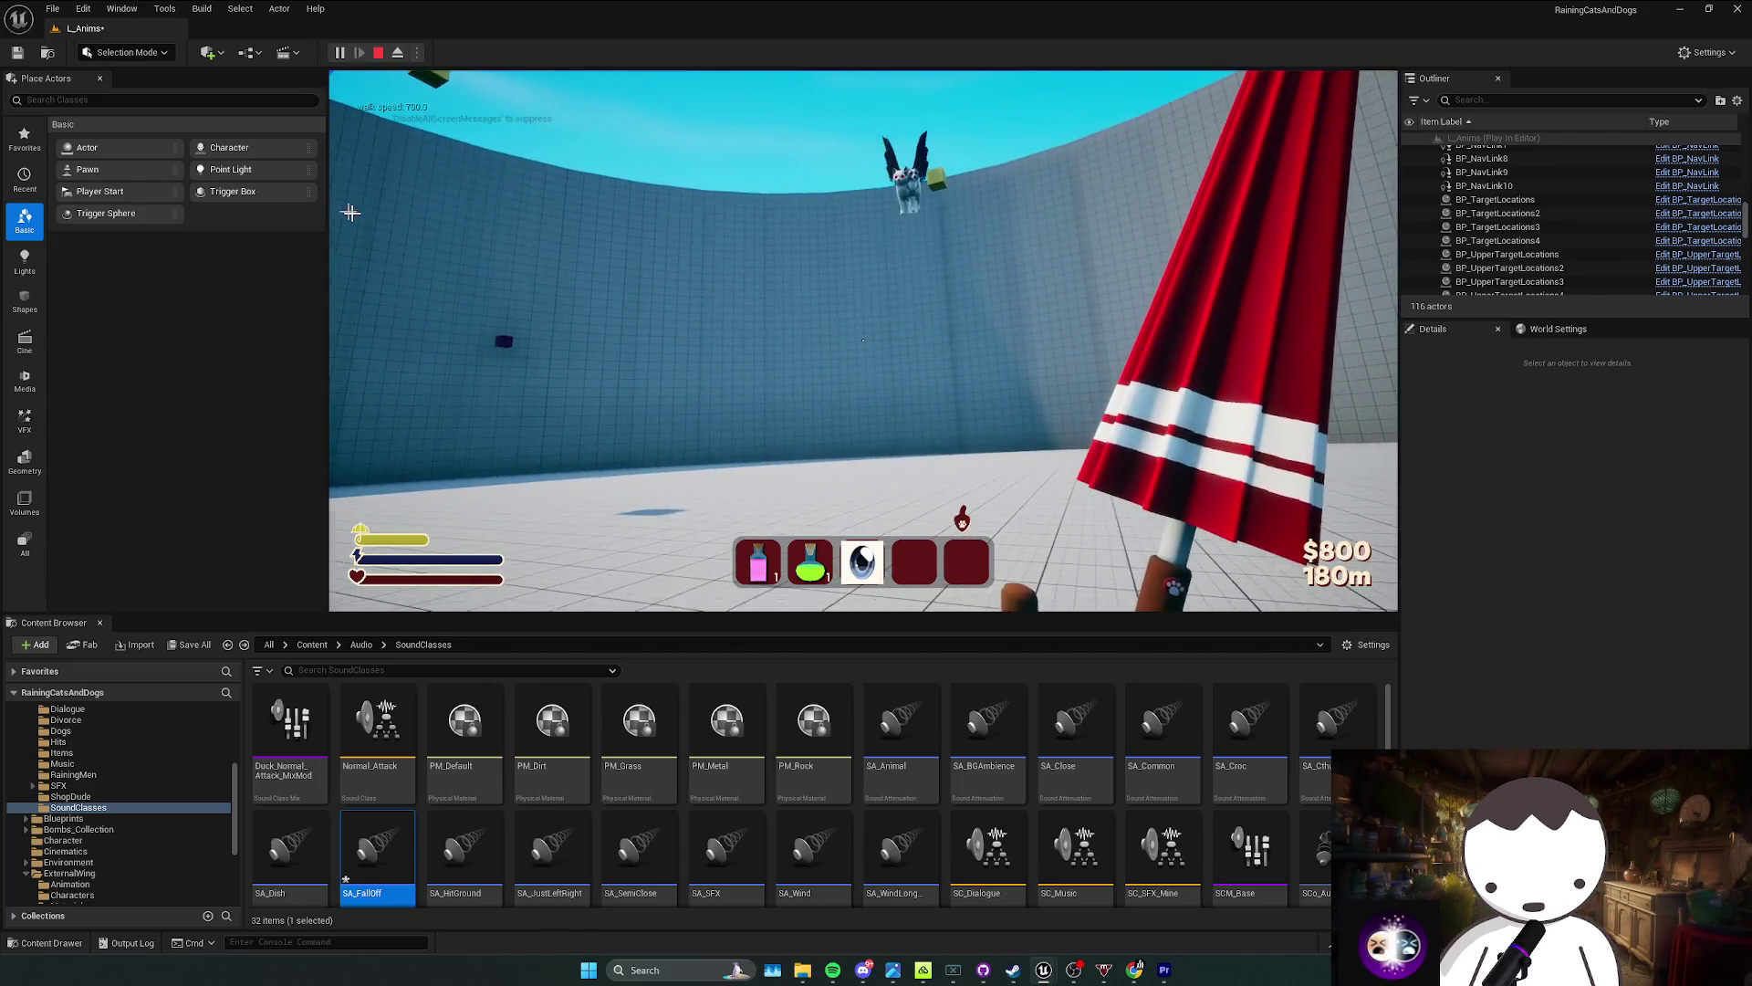
{"action": "key", "text": "Escape"}
{"action": "left_click_drag", "start_coordinate": [766, 426], "coordinate": [765, 402]}
{"action": "left_click", "coordinate": [836, 456]}
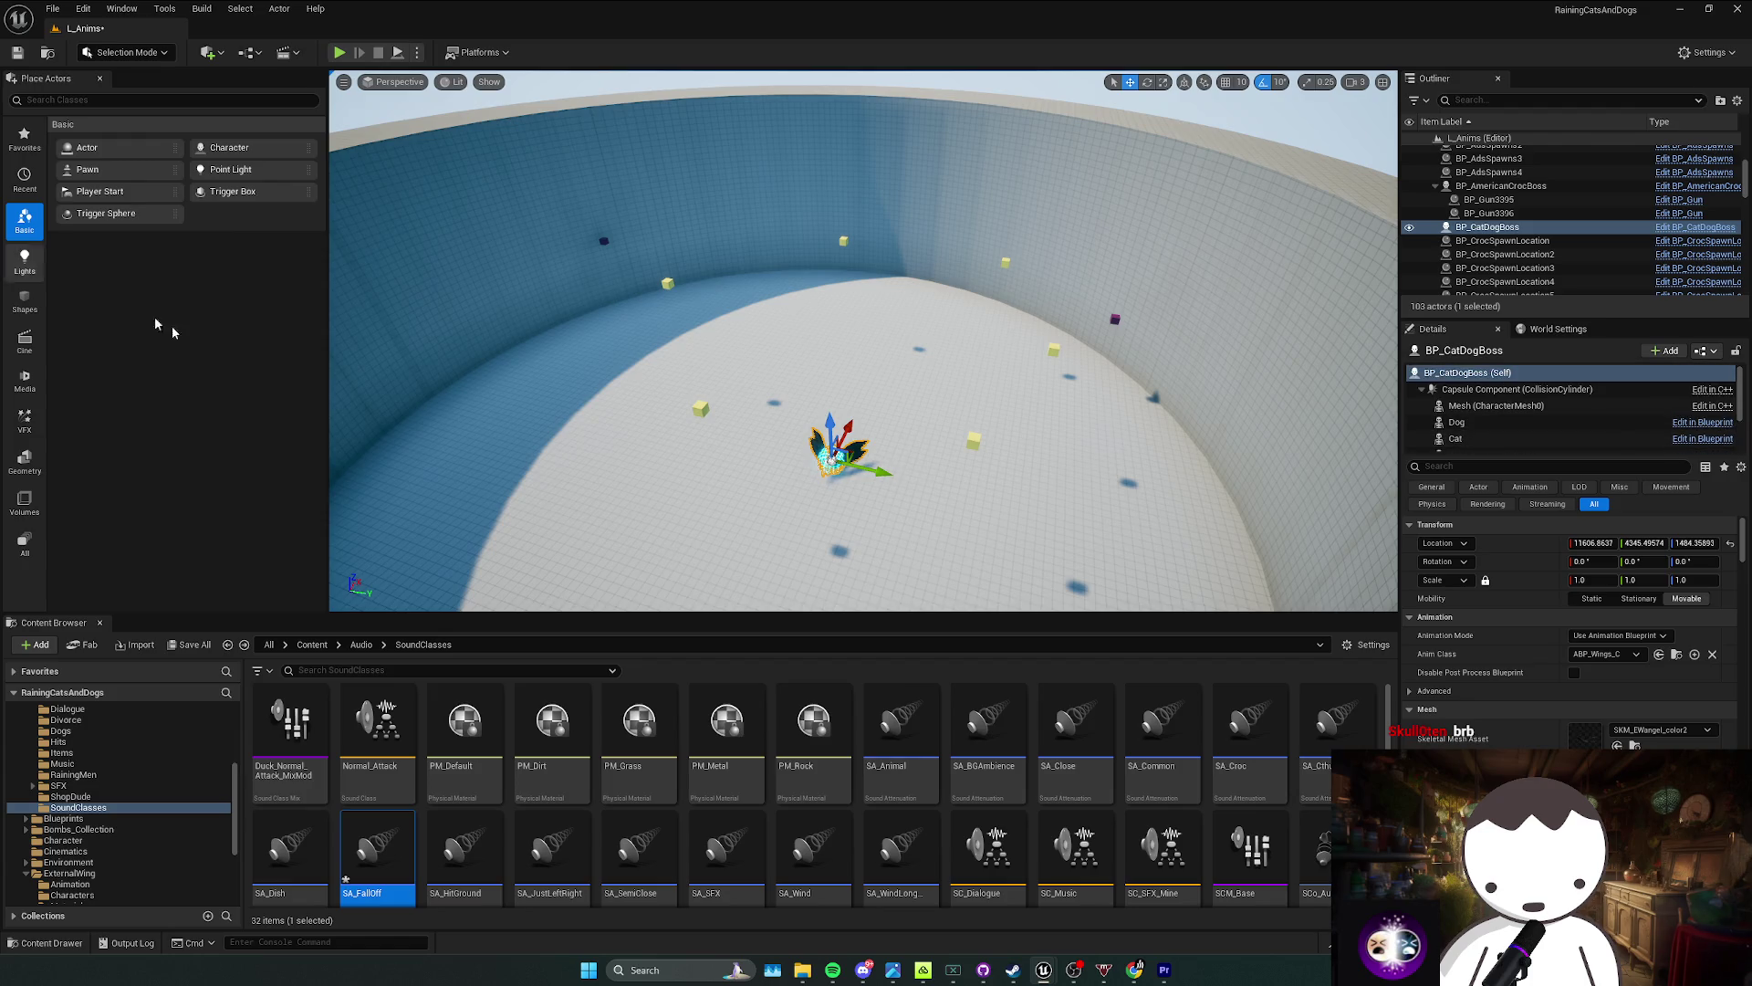
{"action": "left_click", "coordinate": [227, 644]}
Step: Place the Swish_04 cloth flap cue in the arena as an ambient sound
{"action": "left_click", "coordinate": [611, 725]}
{"action": "left_click_drag", "start_coordinate": [611, 725], "coordinate": [696, 486]}
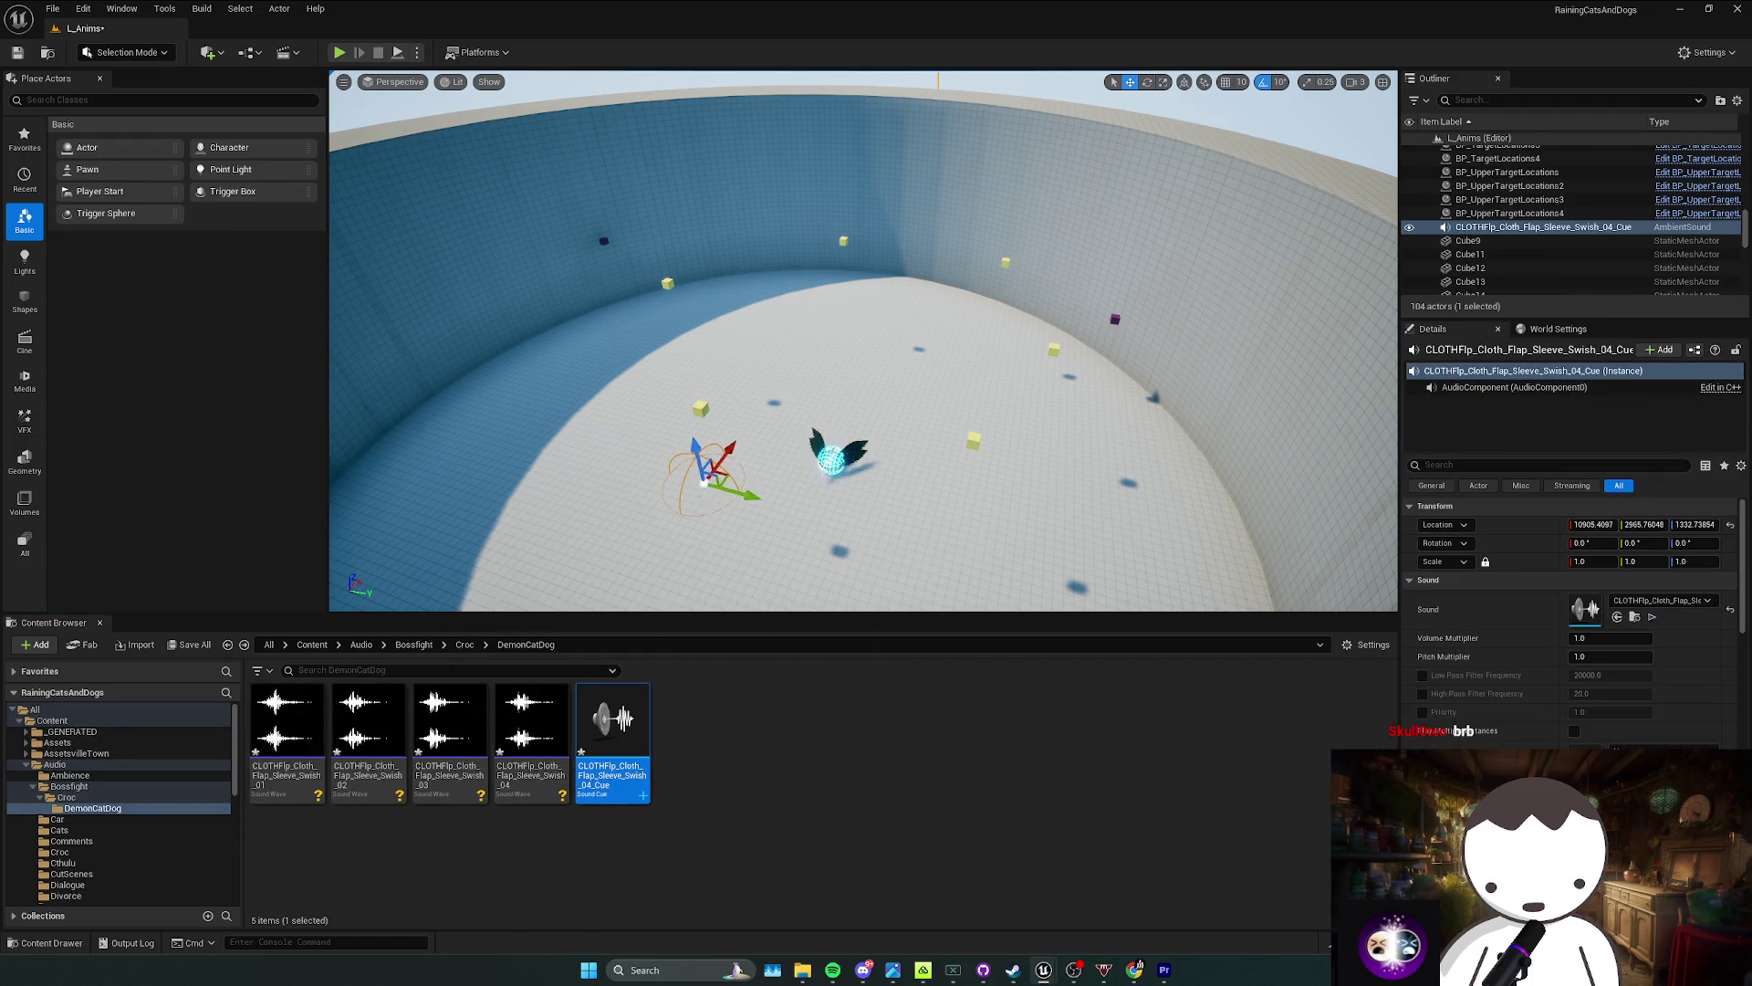
{"action": "scroll", "coordinate": [696, 486], "scroll_direction": "down", "scroll_amount": 10}
{"action": "scroll", "coordinate": [698, 491], "scroll_direction": "up", "scroll_amount": 4}
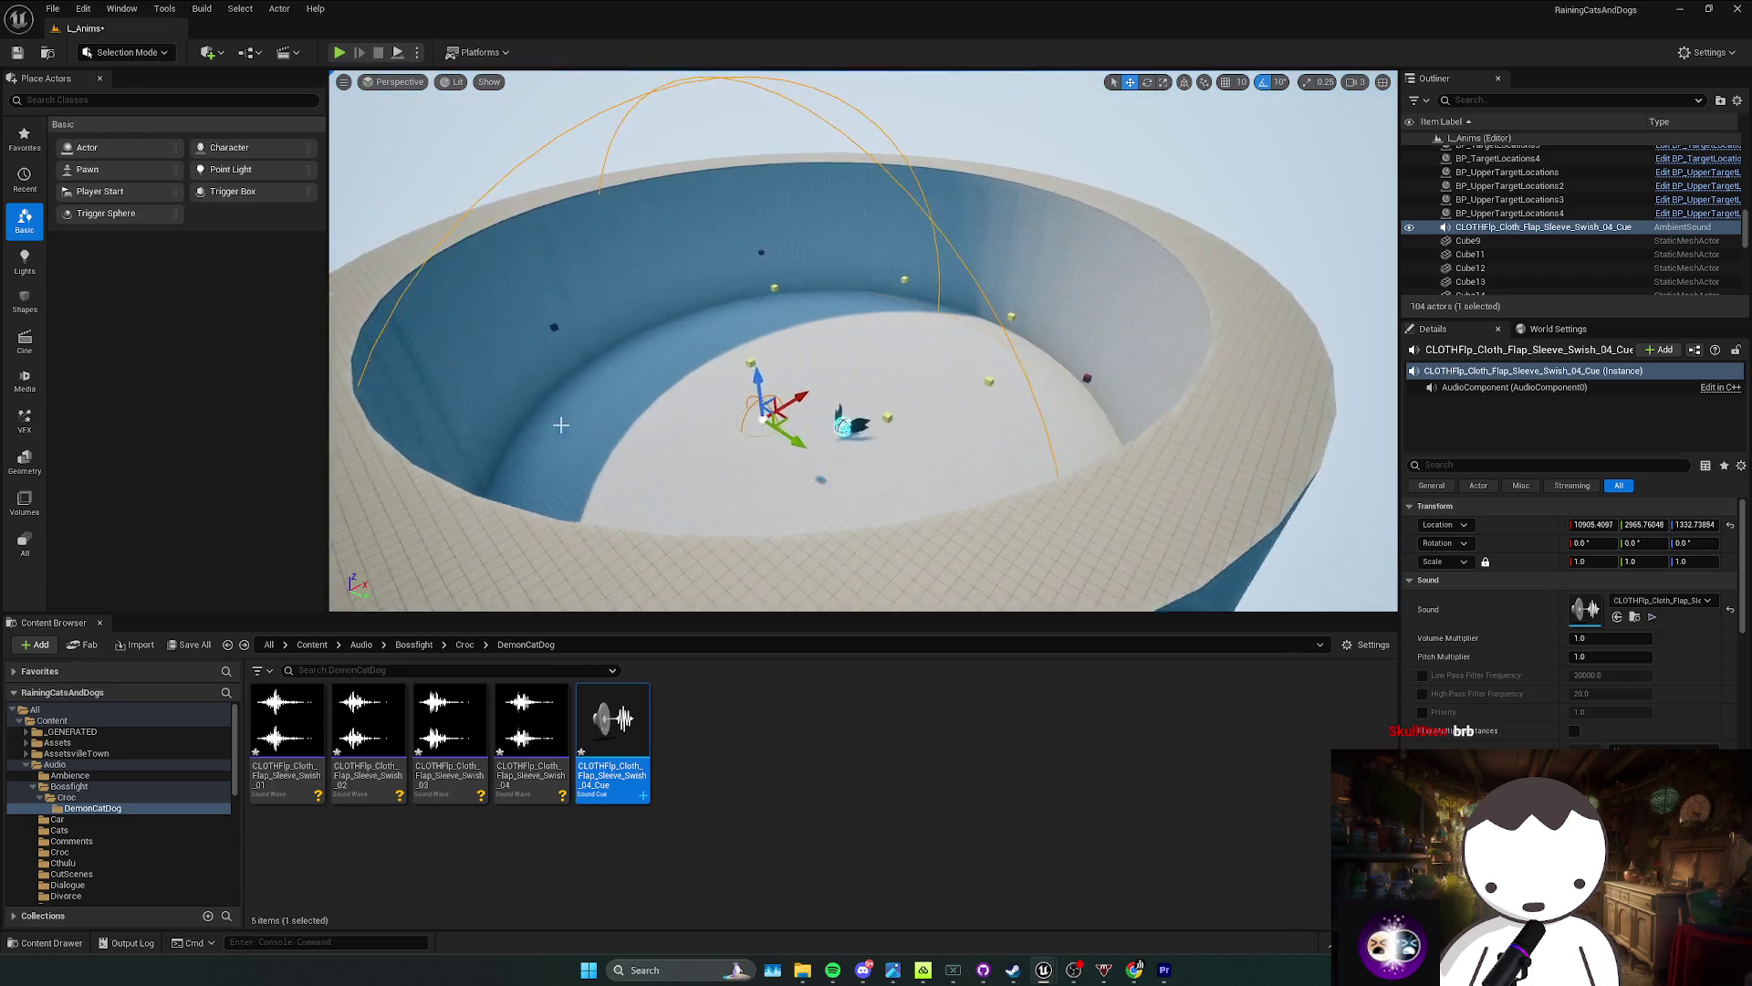
Step: Playtest the level twice, then open the CLOTHFlp sound cue's graph
{"action": "key", "text": "alt+p"}
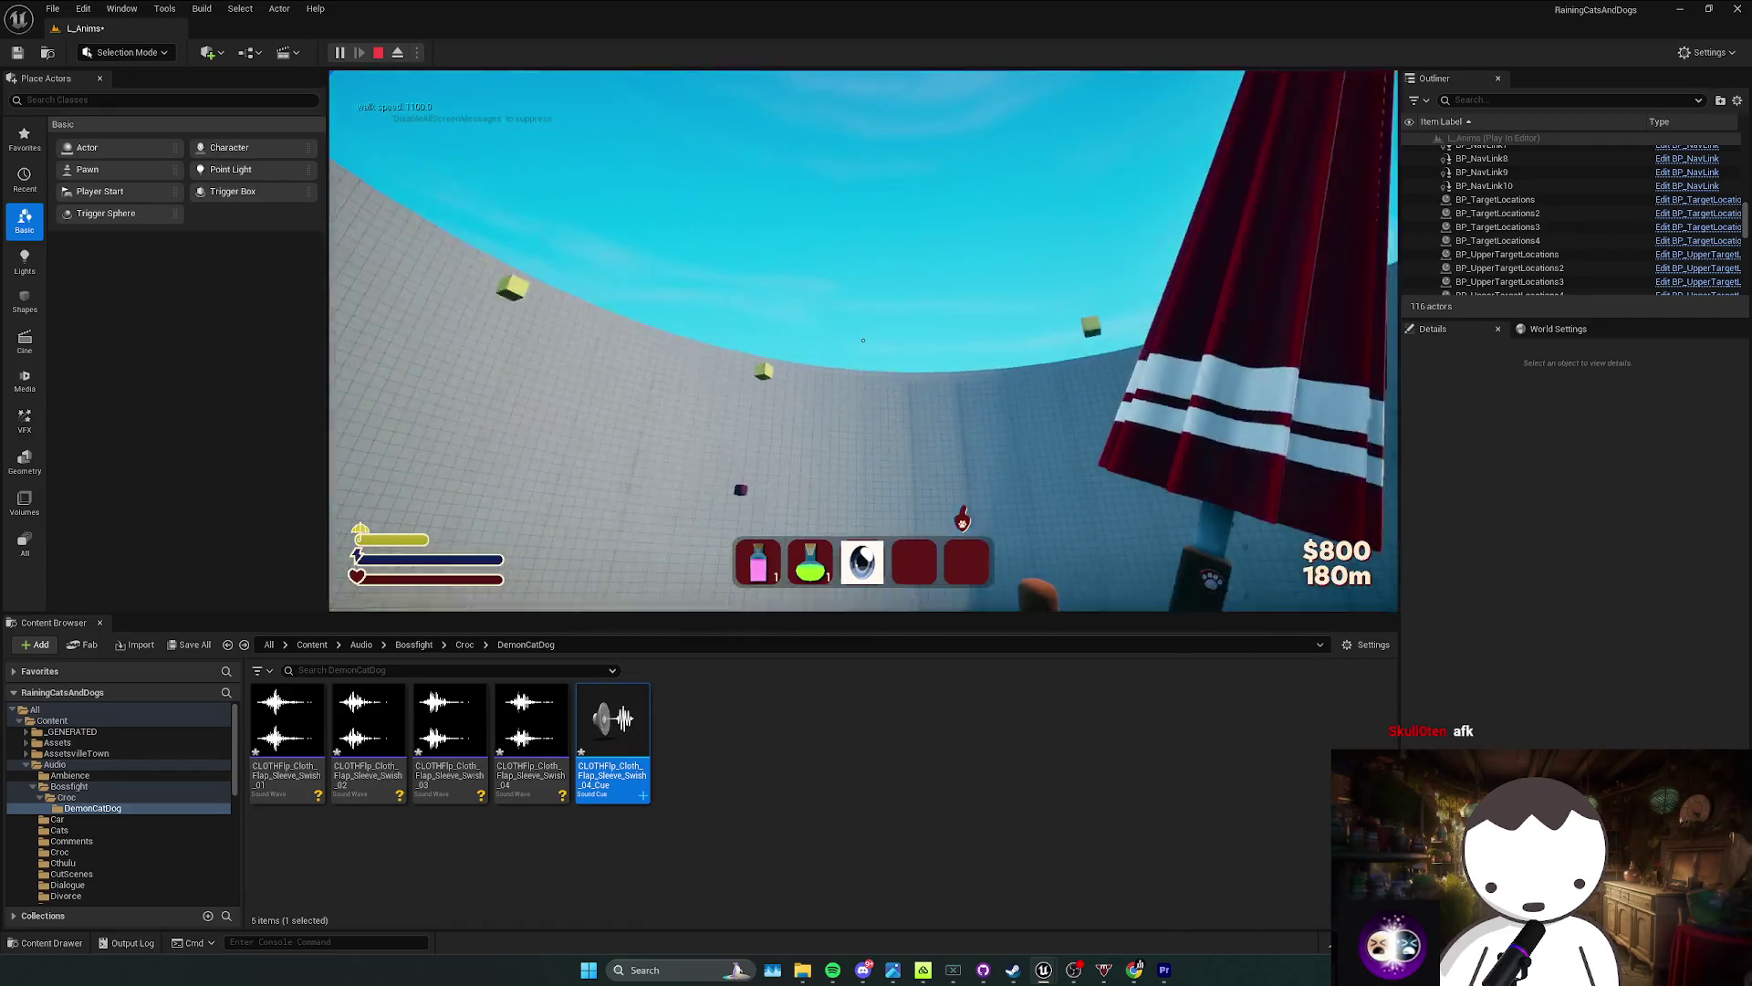
{"action": "key", "text": "Escape"}
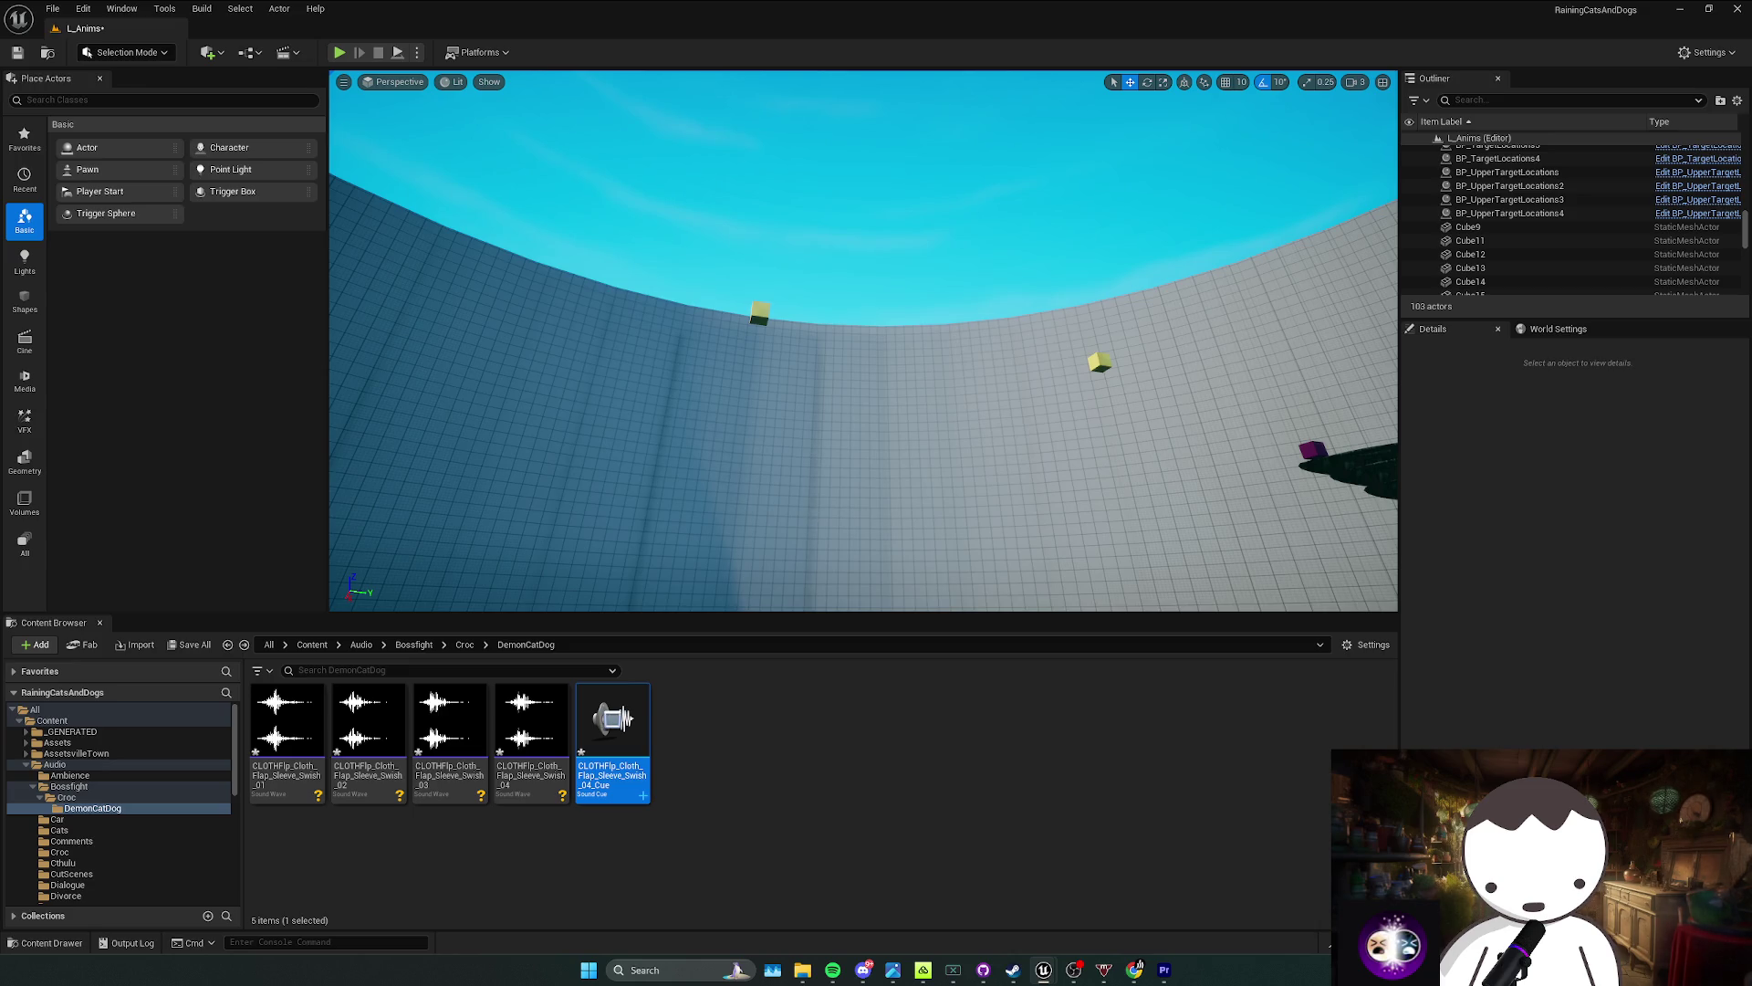
{"action": "left_click", "coordinate": [339, 52]}
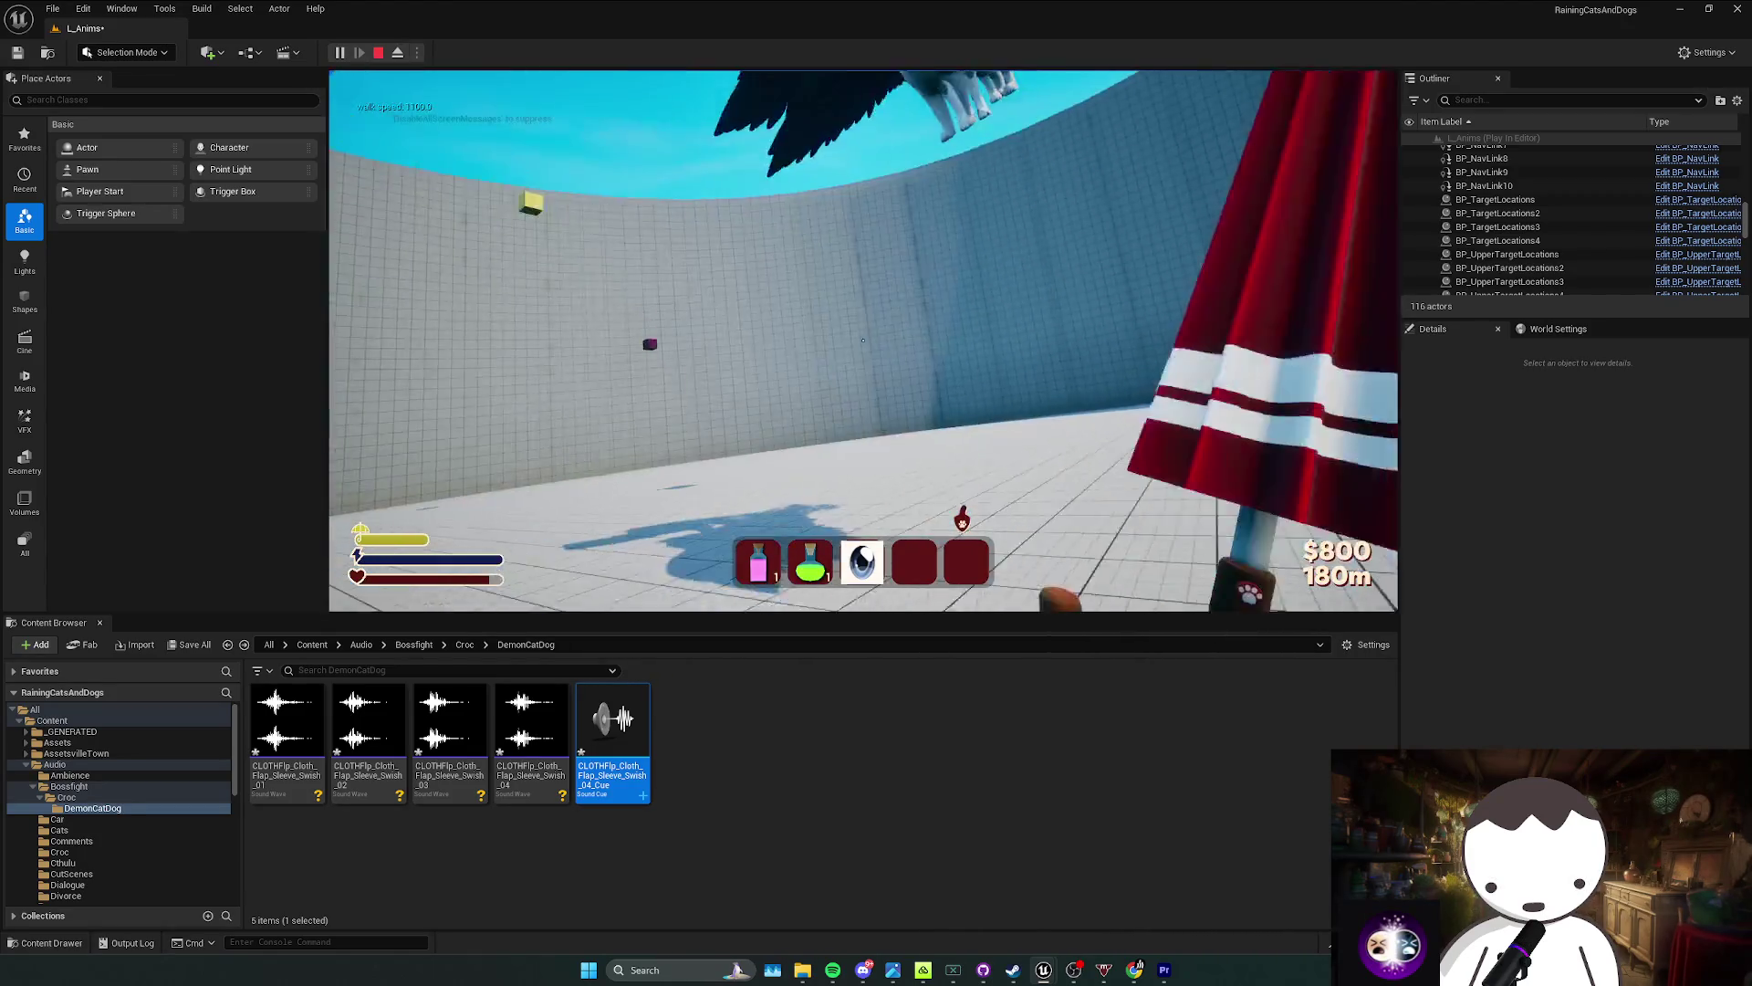
{"action": "double_click", "coordinate": [612, 726]}
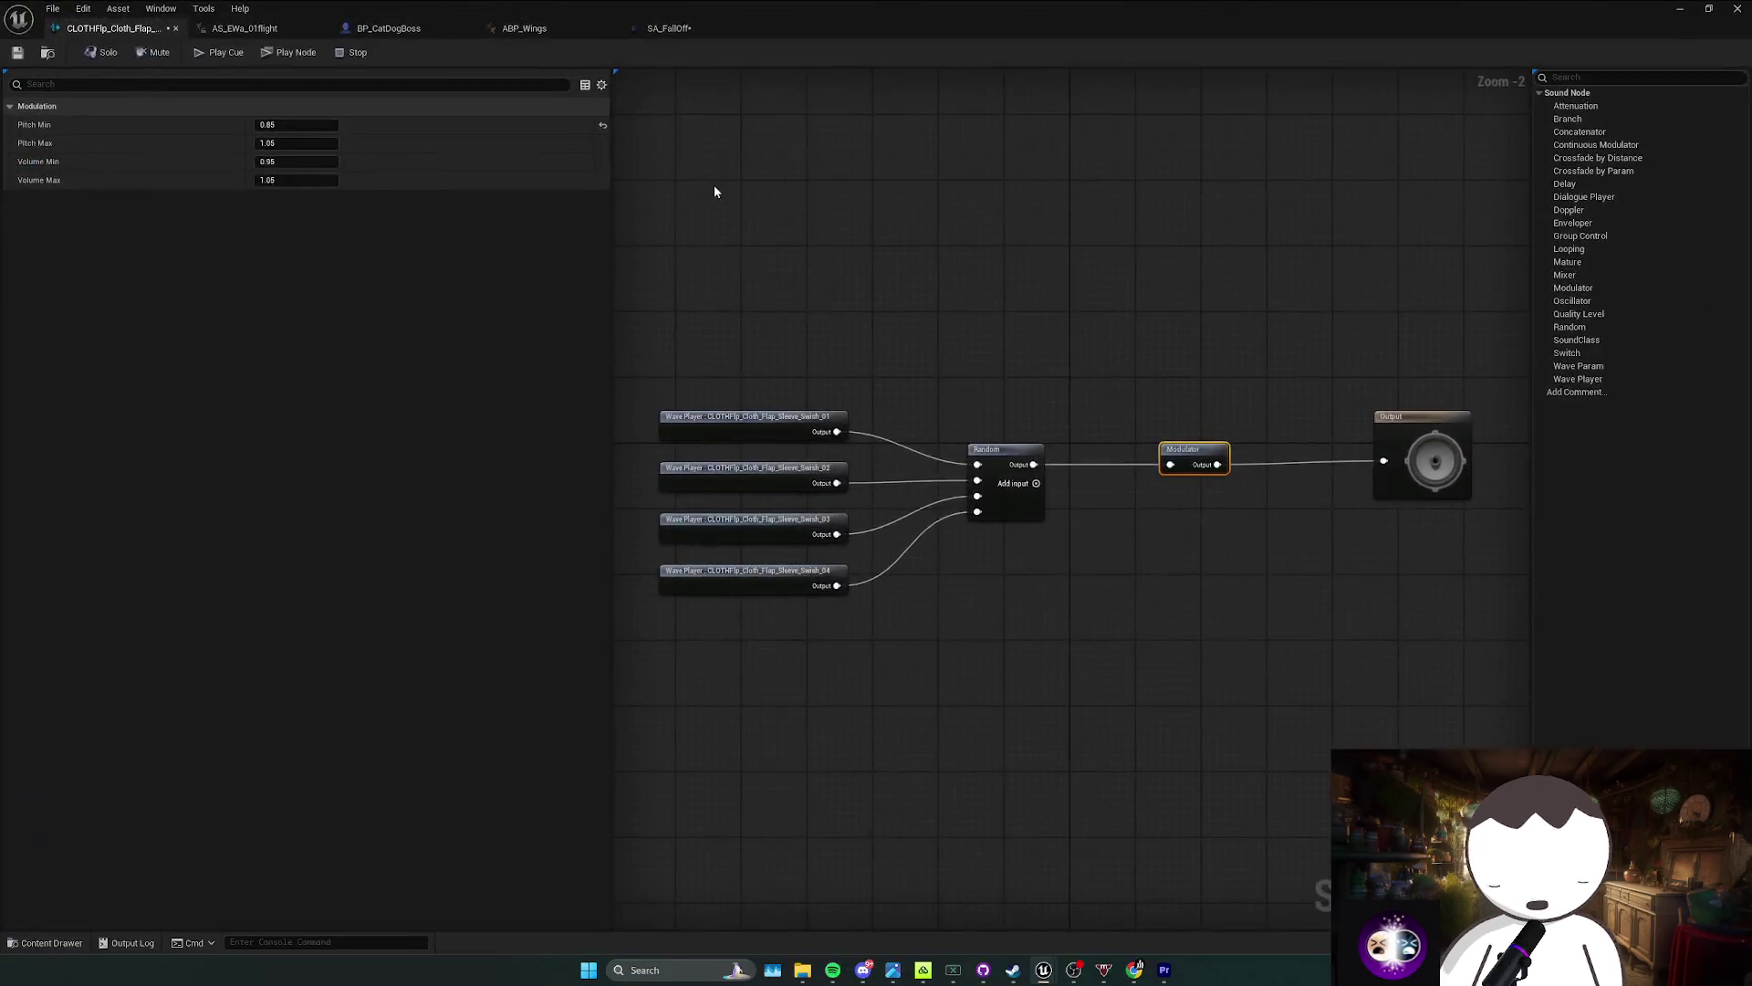
Step: Show the whole sound cue's properties, then minimize the cue editor window
{"action": "left_click", "coordinate": [913, 418]}
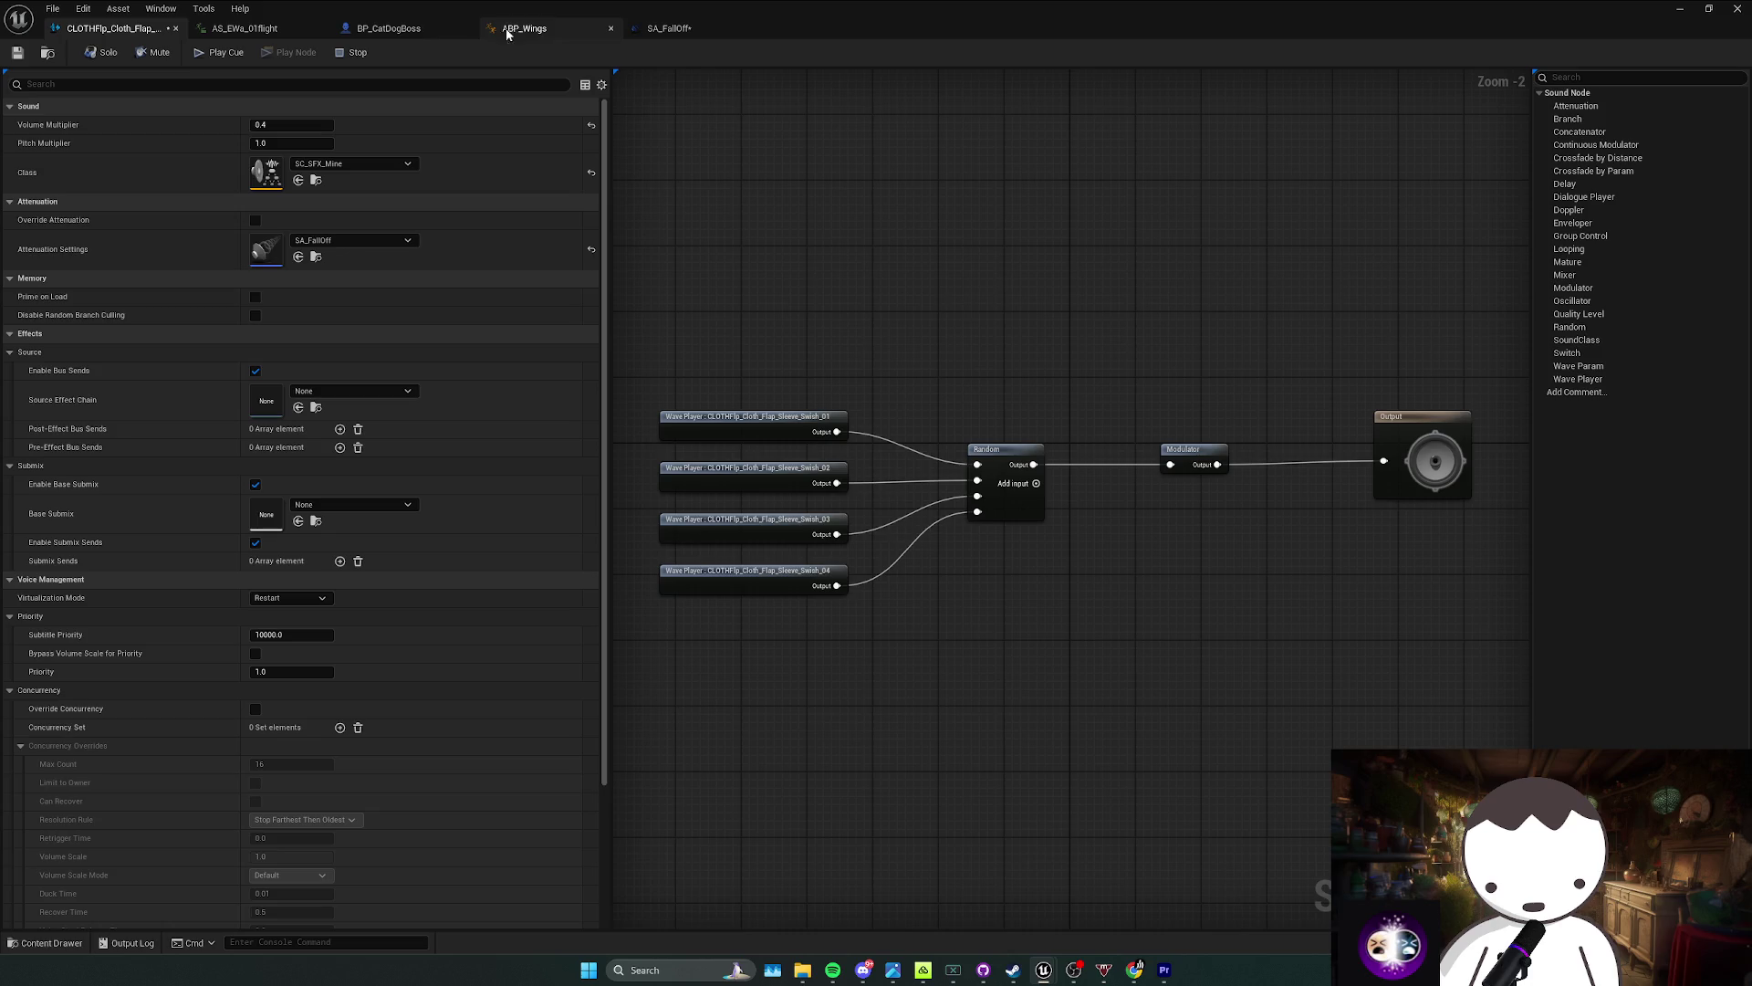
{"action": "left_click", "coordinate": [1679, 9]}
Step: Search Envato Sound Effects for 'demon bark' and preview Nasty Demon Growl and Demon Growl Breath
{"action": "mouse_move", "coordinate": [1134, 967]}
{"action": "left_click", "coordinate": [1063, 890]}
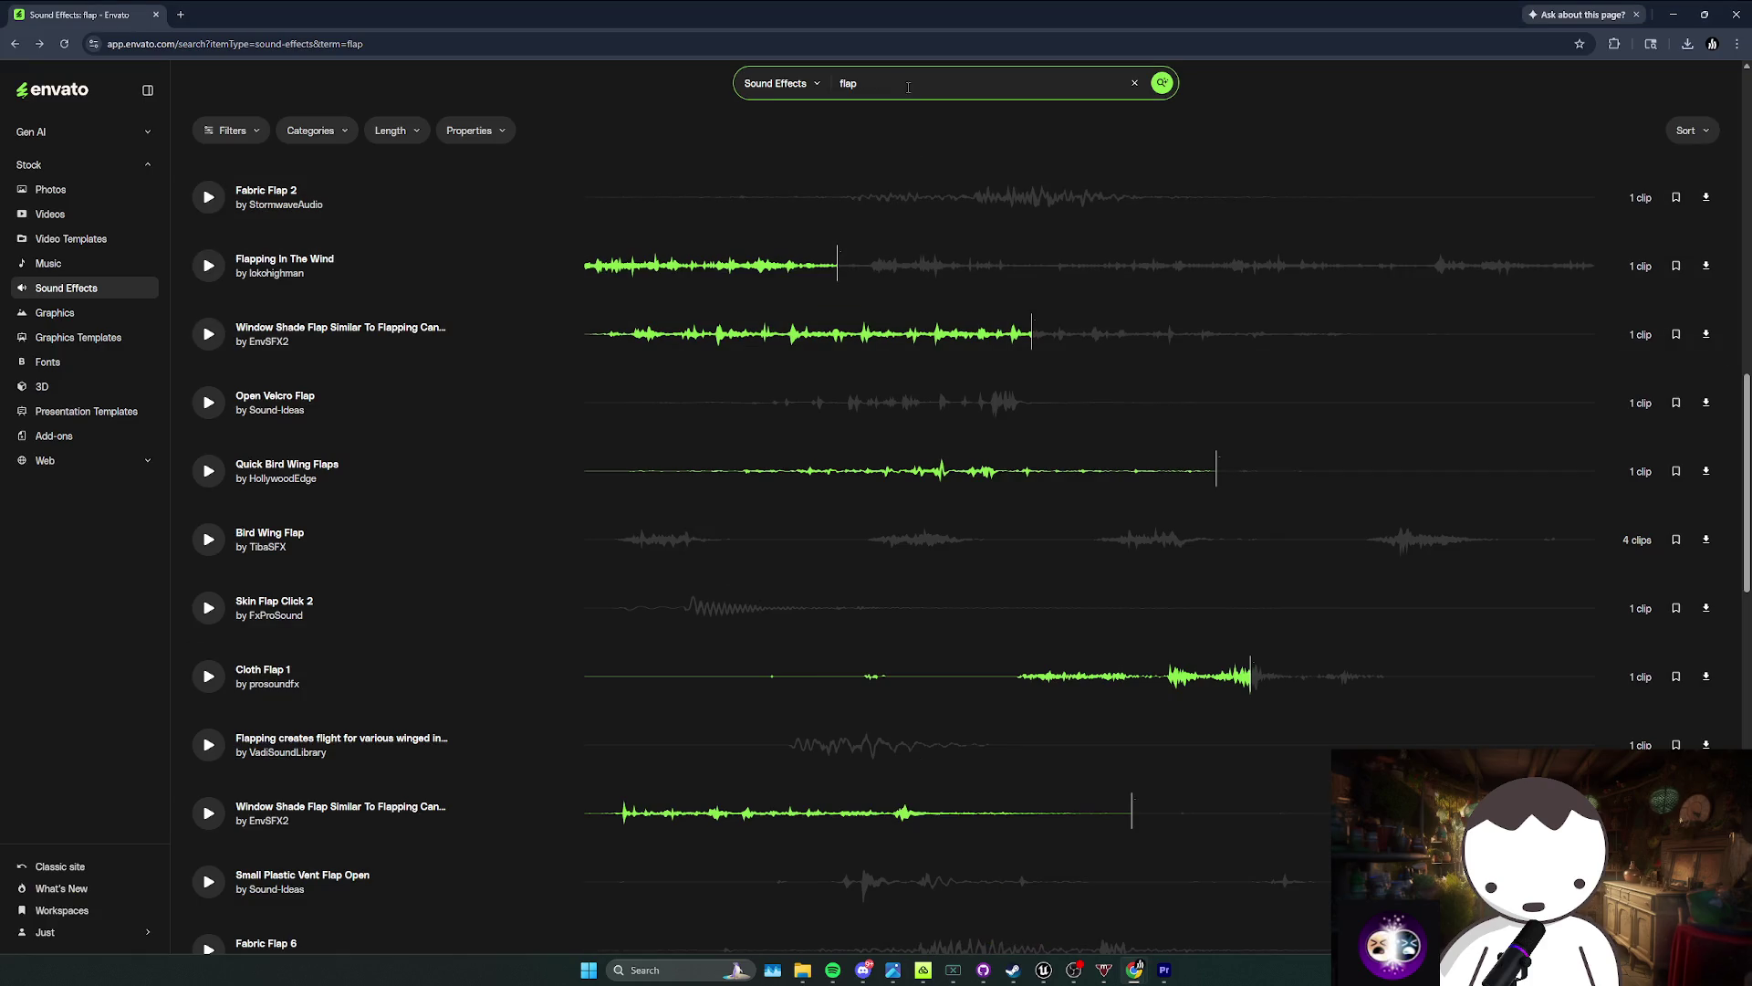
{"action": "key", "text": "BackSpace"}
{"action": "key", "text": "BackSpace"}
{"action": "type", "text": "emon bark"}
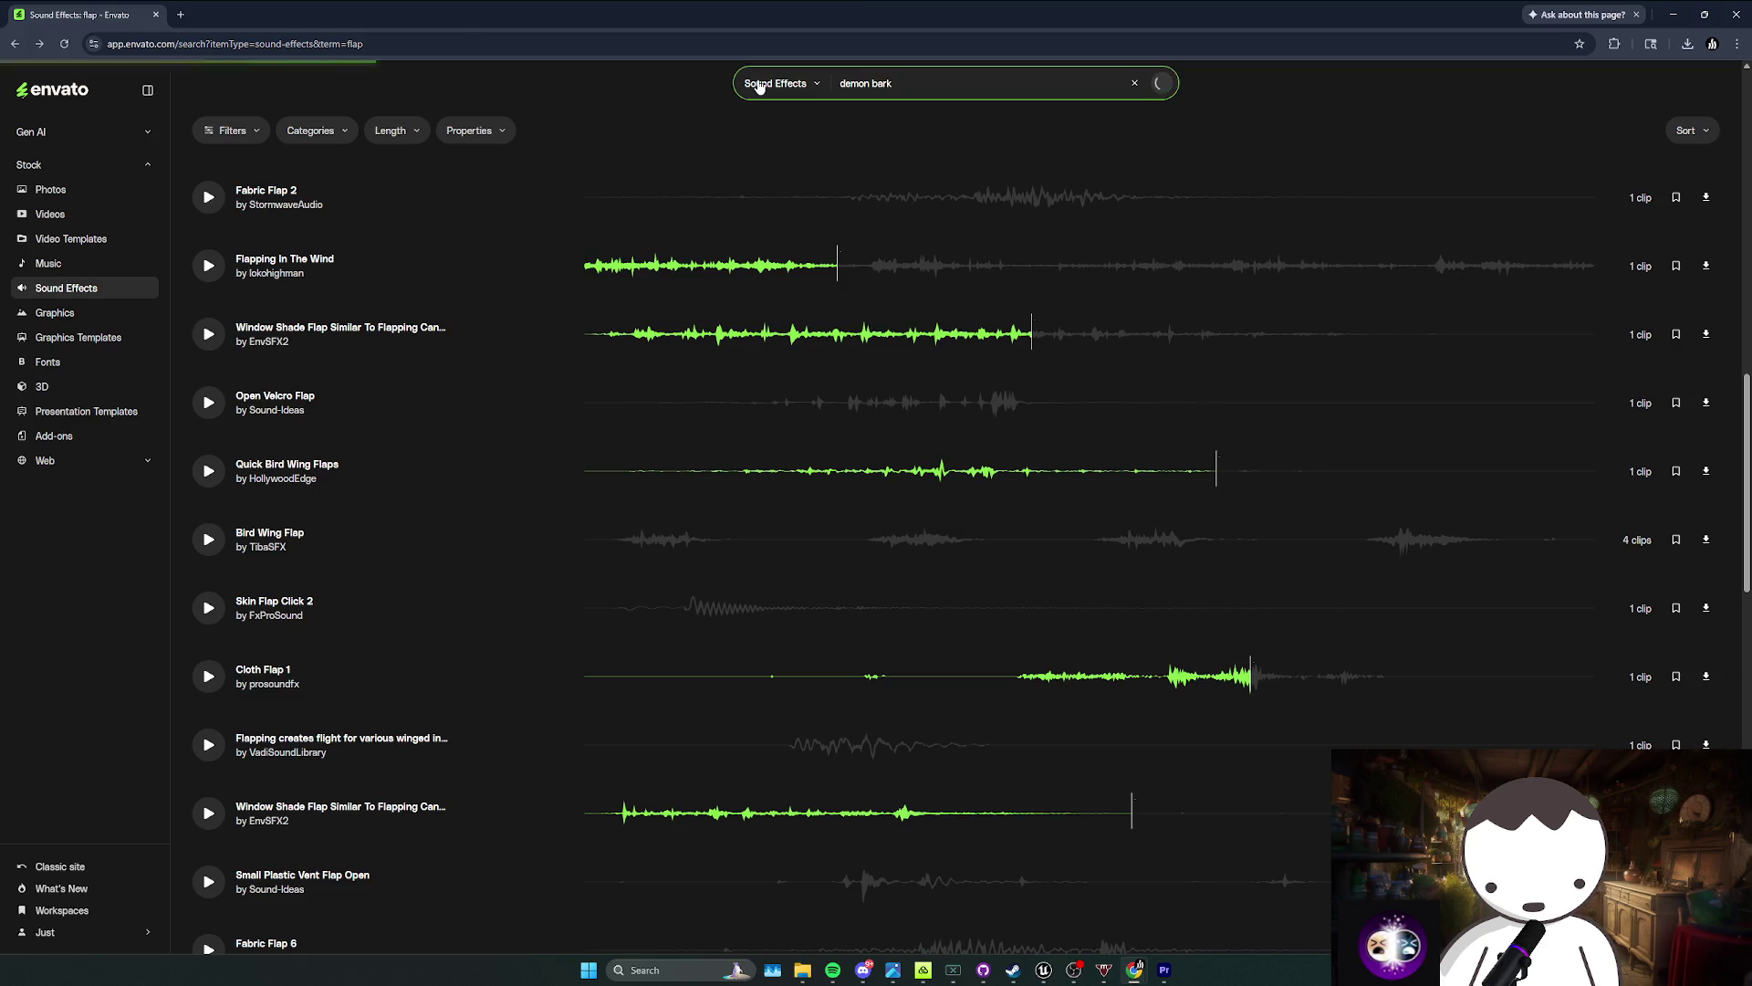
{"action": "left_click", "coordinate": [208, 196]}
{"action": "left_click", "coordinate": [207, 265]}
{"action": "left_click", "coordinate": [208, 333]}
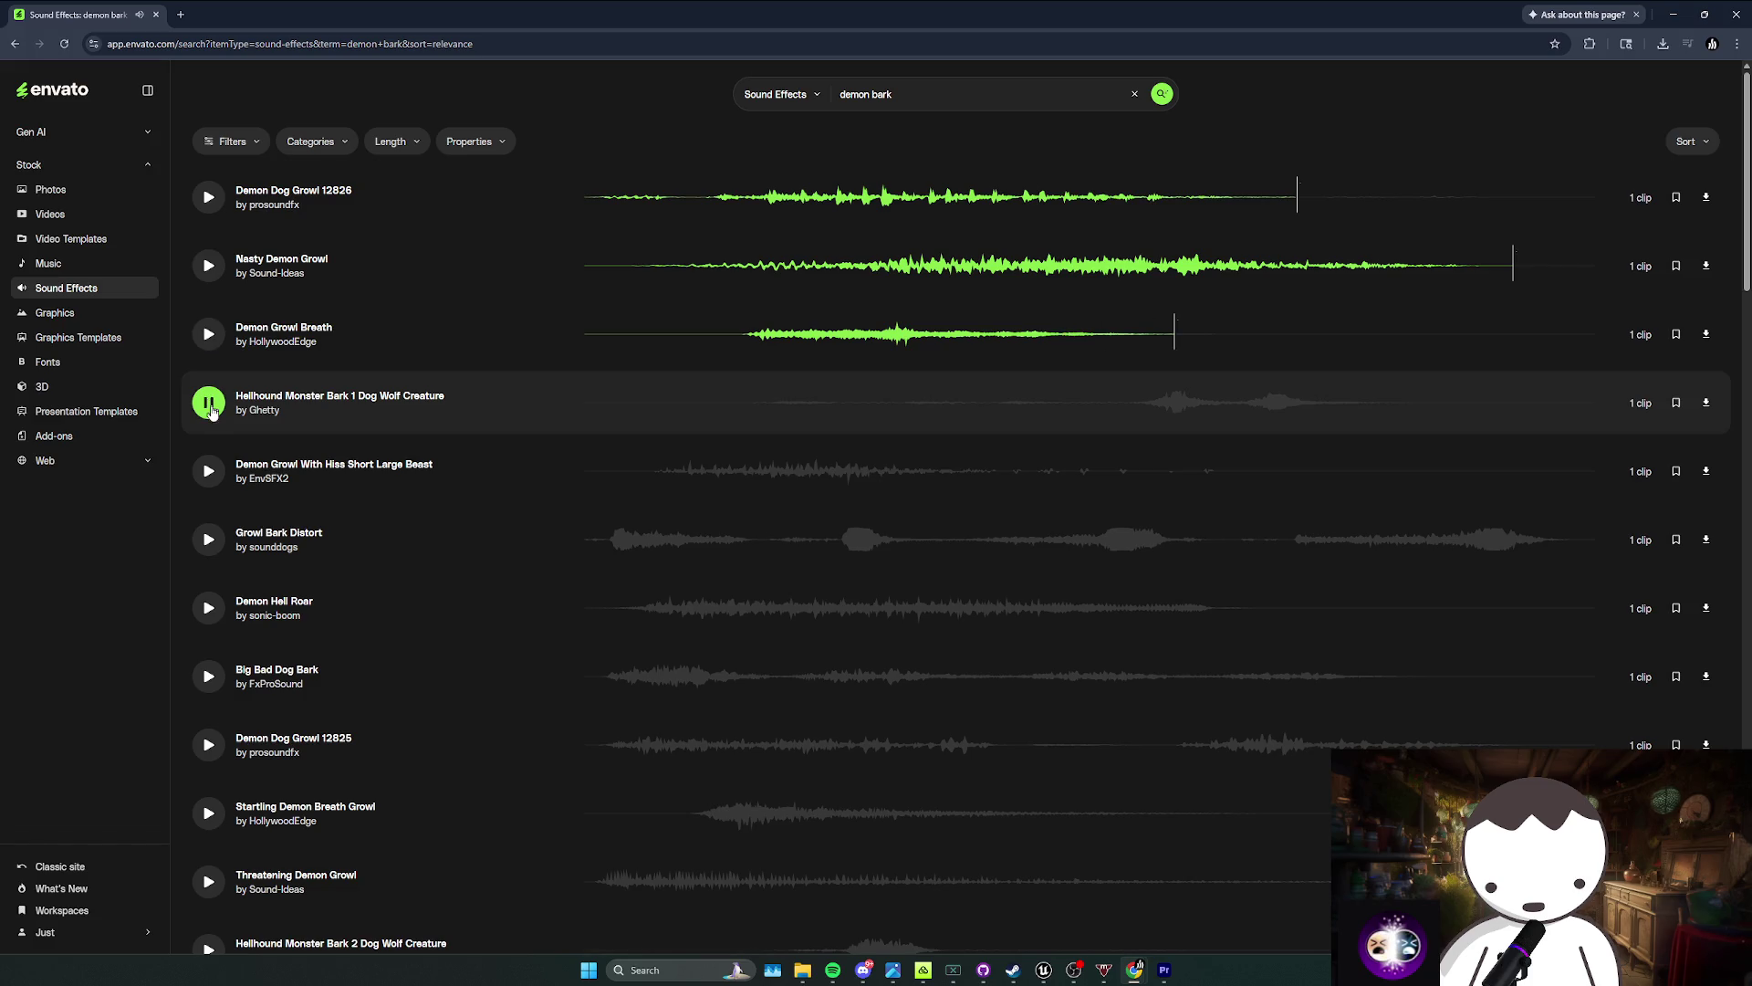
Step: Preview more results: Demon Dog Growl 12825, a light large beast growl, and Zombie Bark
{"action": "left_click", "coordinate": [213, 477]}
{"action": "scroll", "coordinate": [208, 538], "scroll_direction": "down", "scroll_amount": 2}
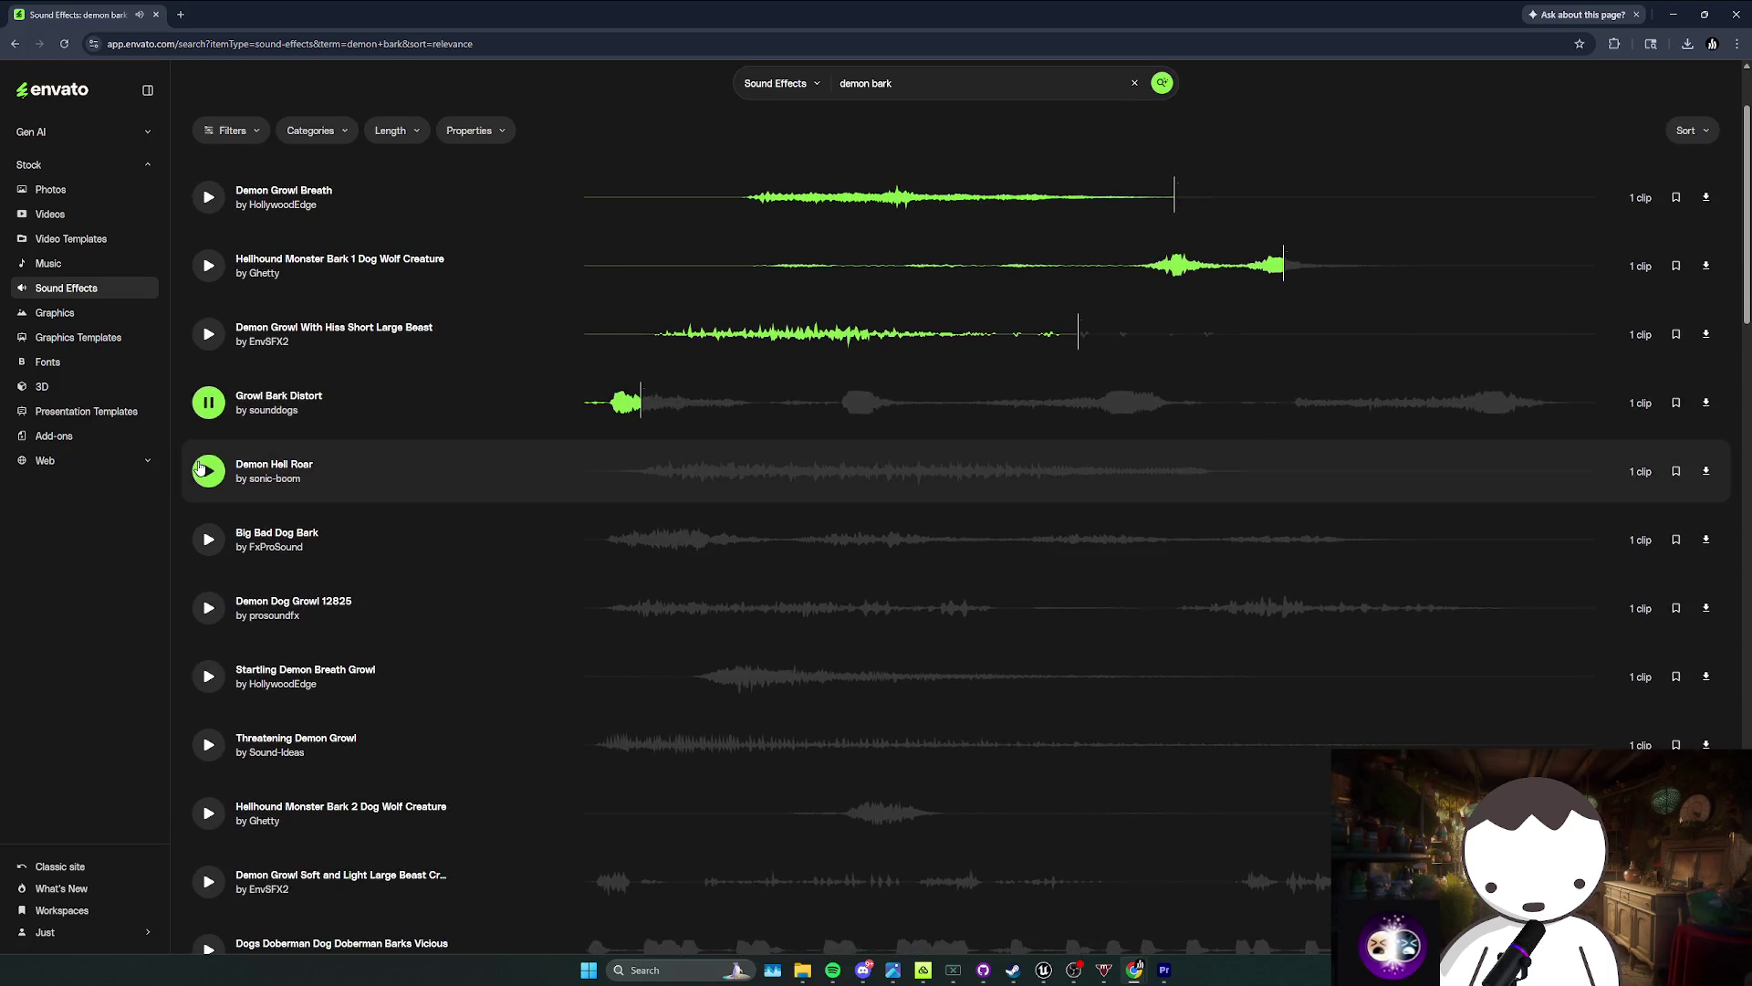
{"action": "scroll", "coordinate": [208, 477], "scroll_direction": "down", "scroll_amount": 1}
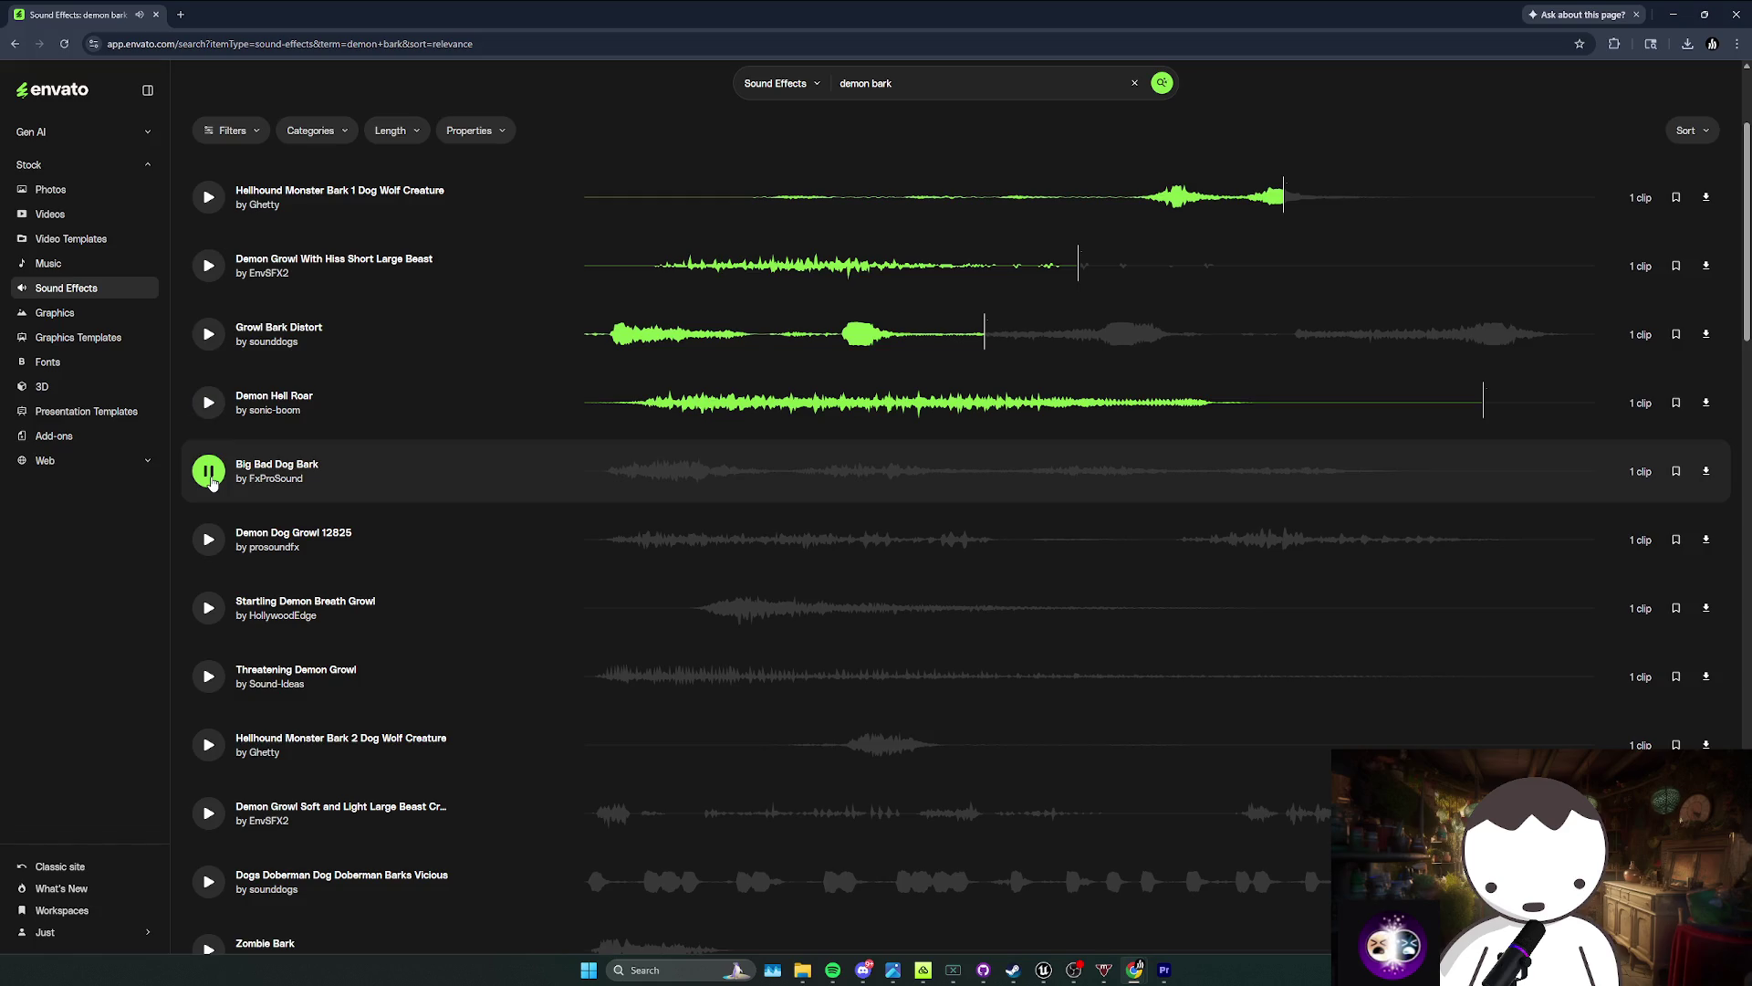
{"action": "left_click", "coordinate": [208, 538]}
{"action": "scroll", "coordinate": [211, 469], "scroll_direction": "down", "scroll_amount": 2}
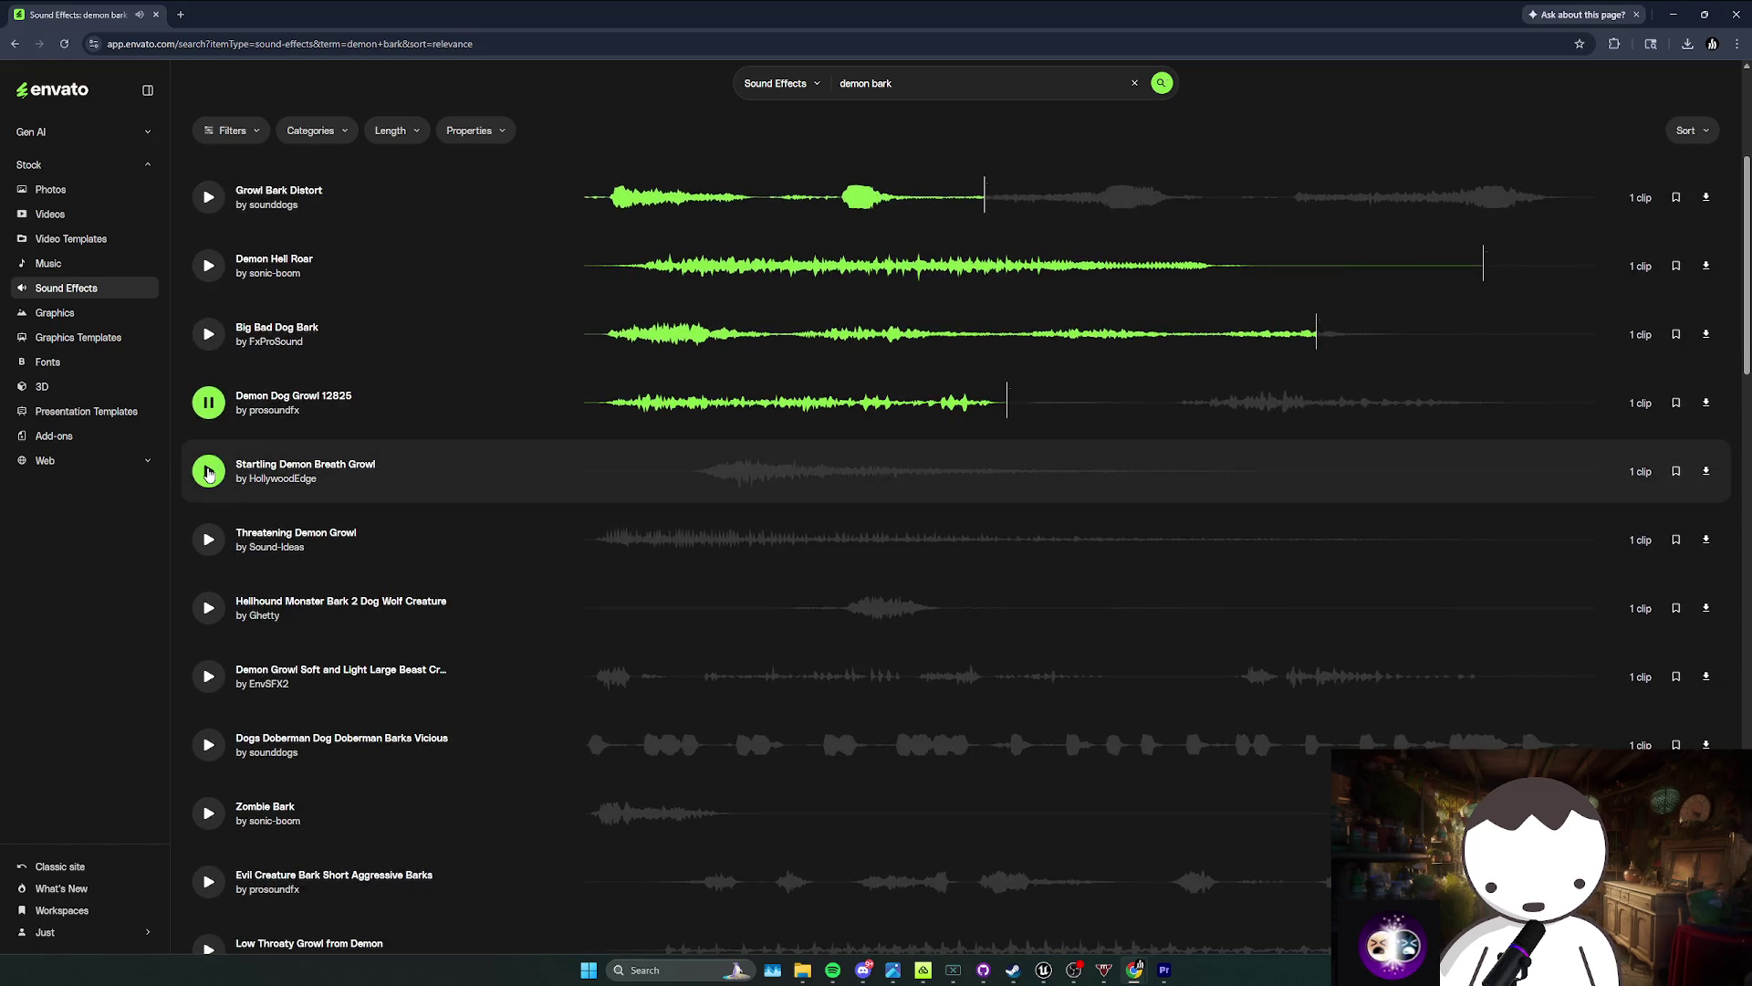
{"action": "scroll", "coordinate": [208, 472], "scroll_direction": "down", "scroll_amount": 1}
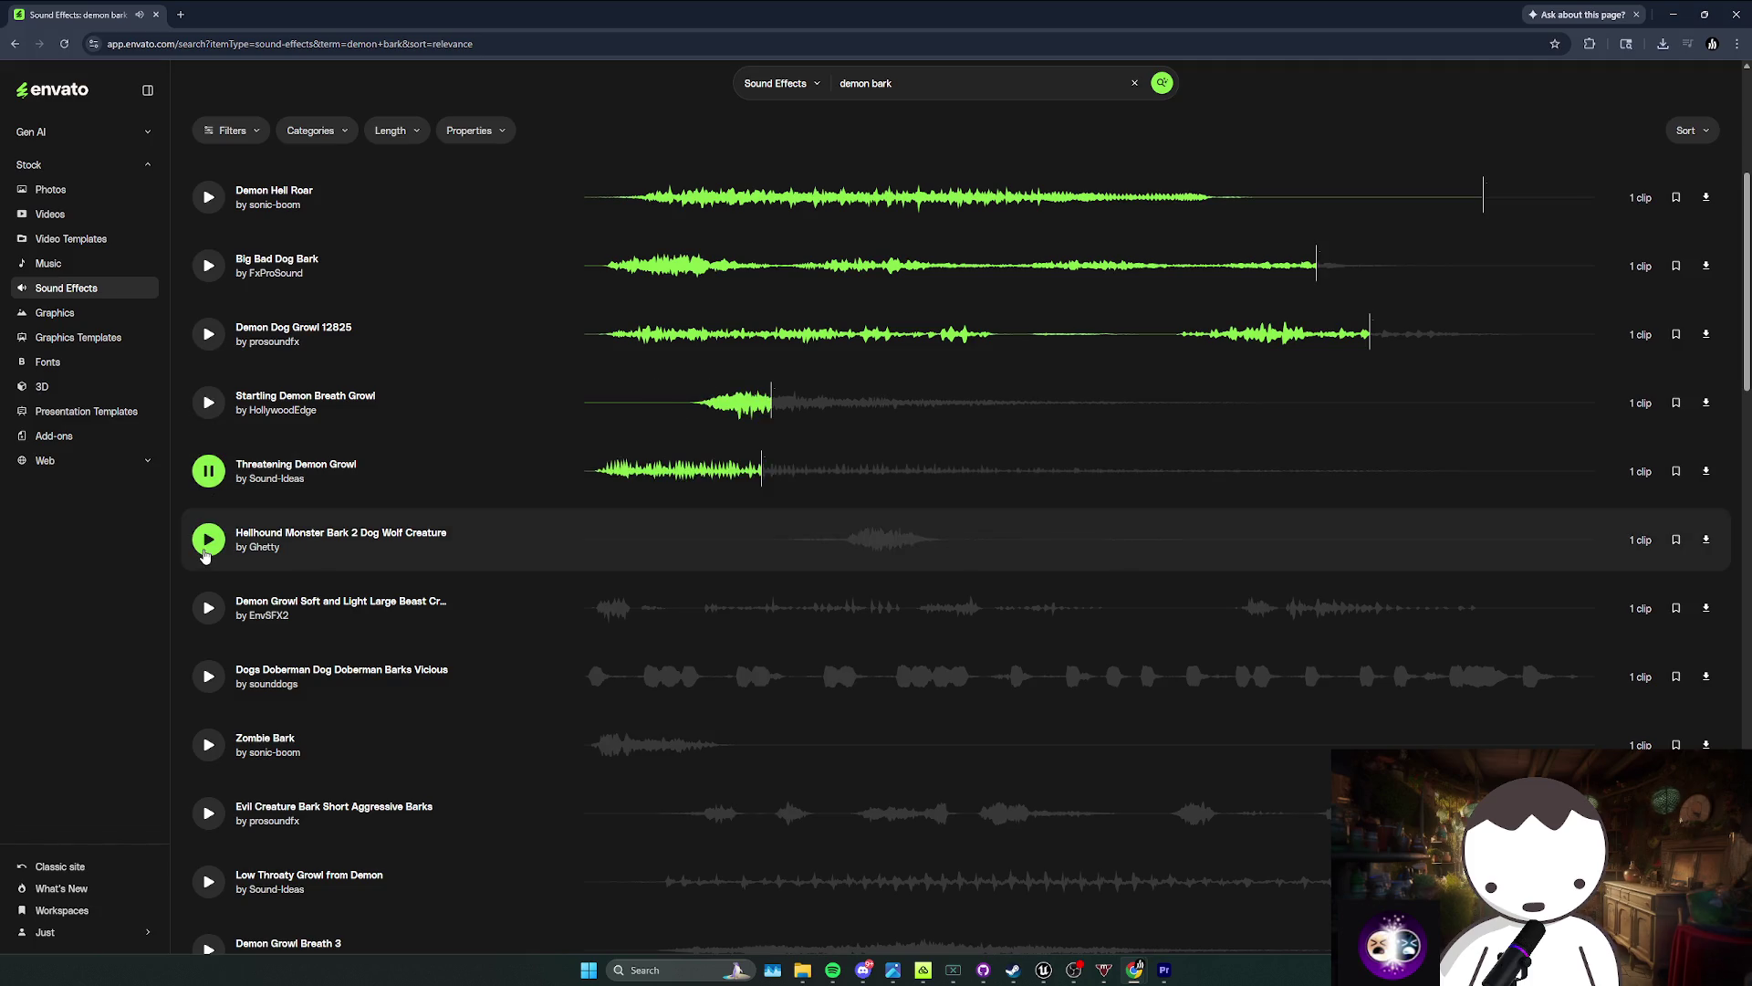
{"action": "left_click", "coordinate": [210, 613]}
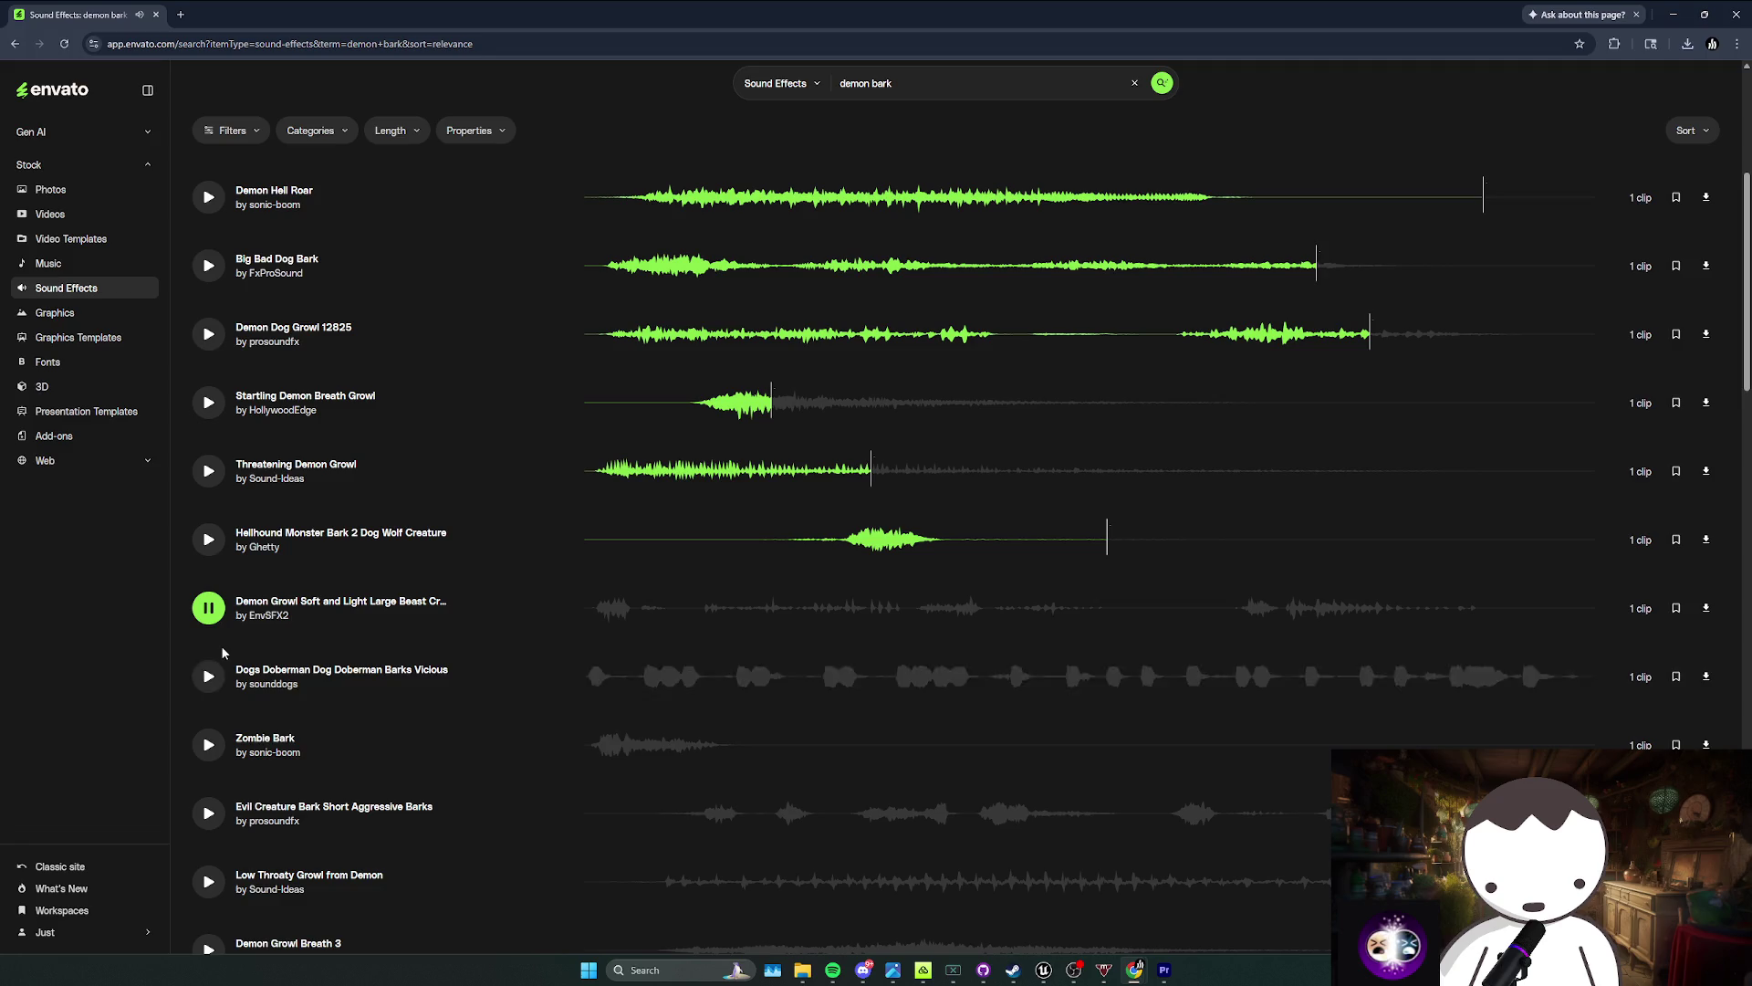
{"action": "scroll", "coordinate": [220, 689], "scroll_direction": "down", "scroll_amount": 1}
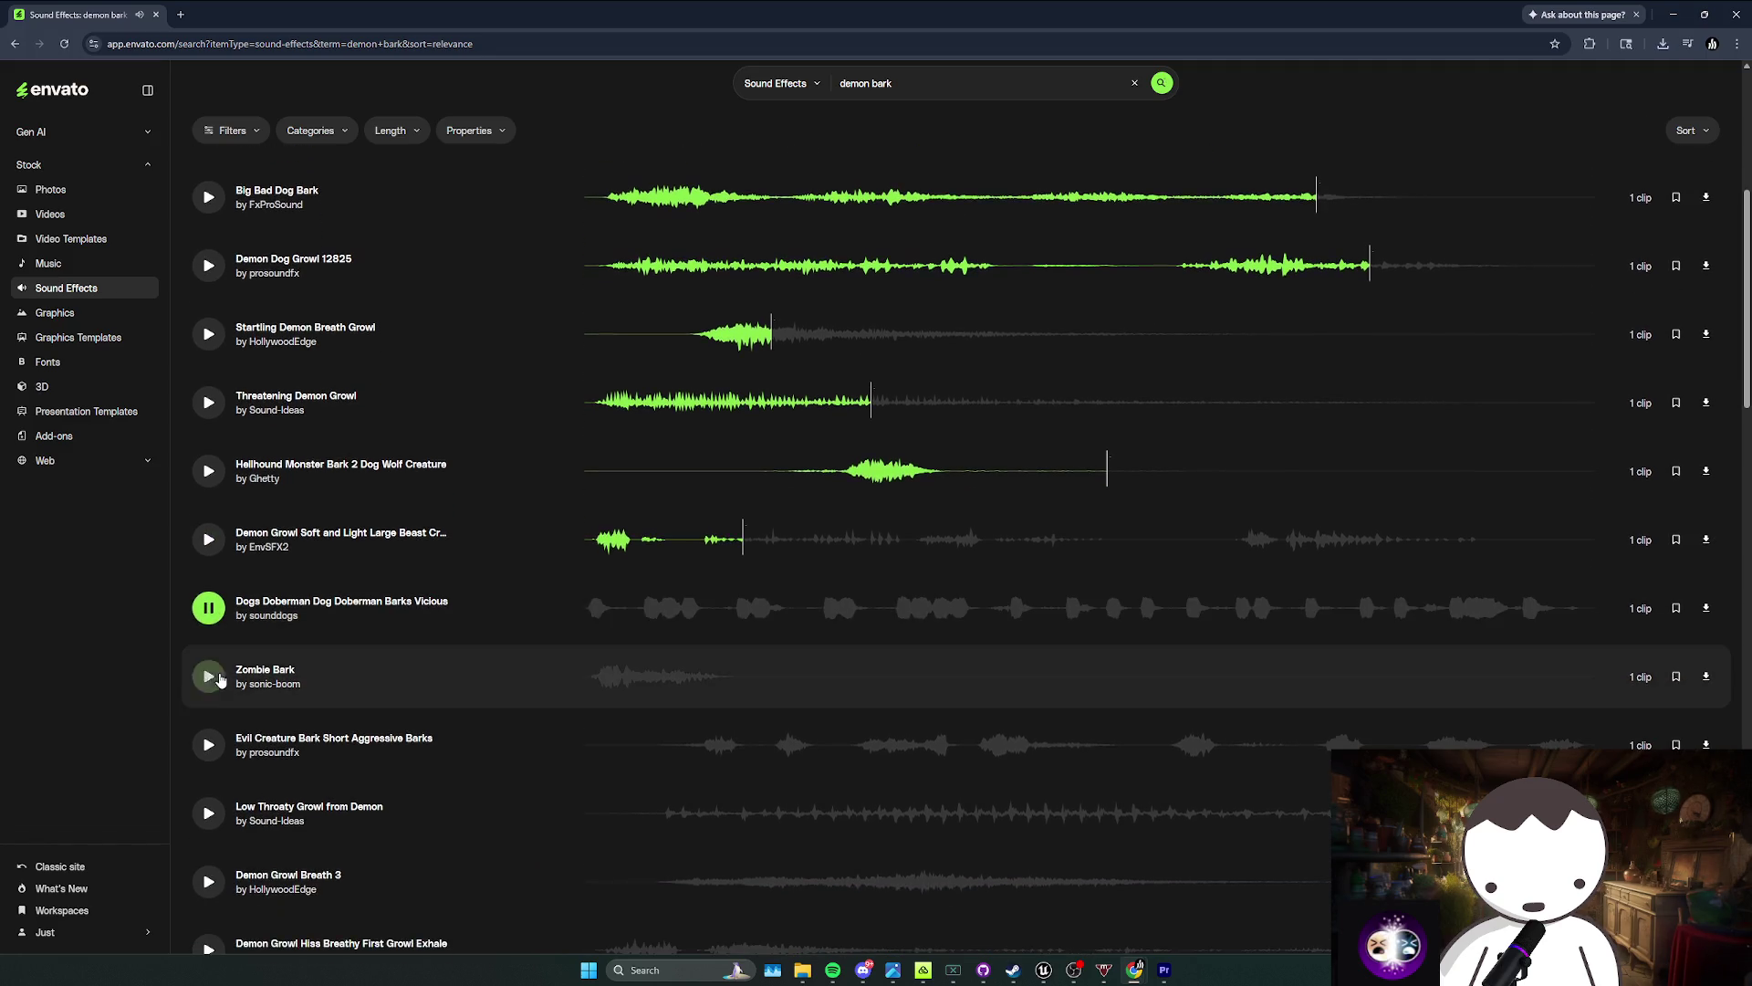
{"action": "left_click", "coordinate": [211, 686]}
Step: Preview Evil Creature Bark, Low Throaty Growl from Demon and Demon Growl Breath 3, stopping Demon Growl with Hiss
{"action": "scroll", "coordinate": [212, 686], "scroll_direction": "down", "scroll_amount": 2}
{"action": "left_click", "coordinate": [211, 618]}
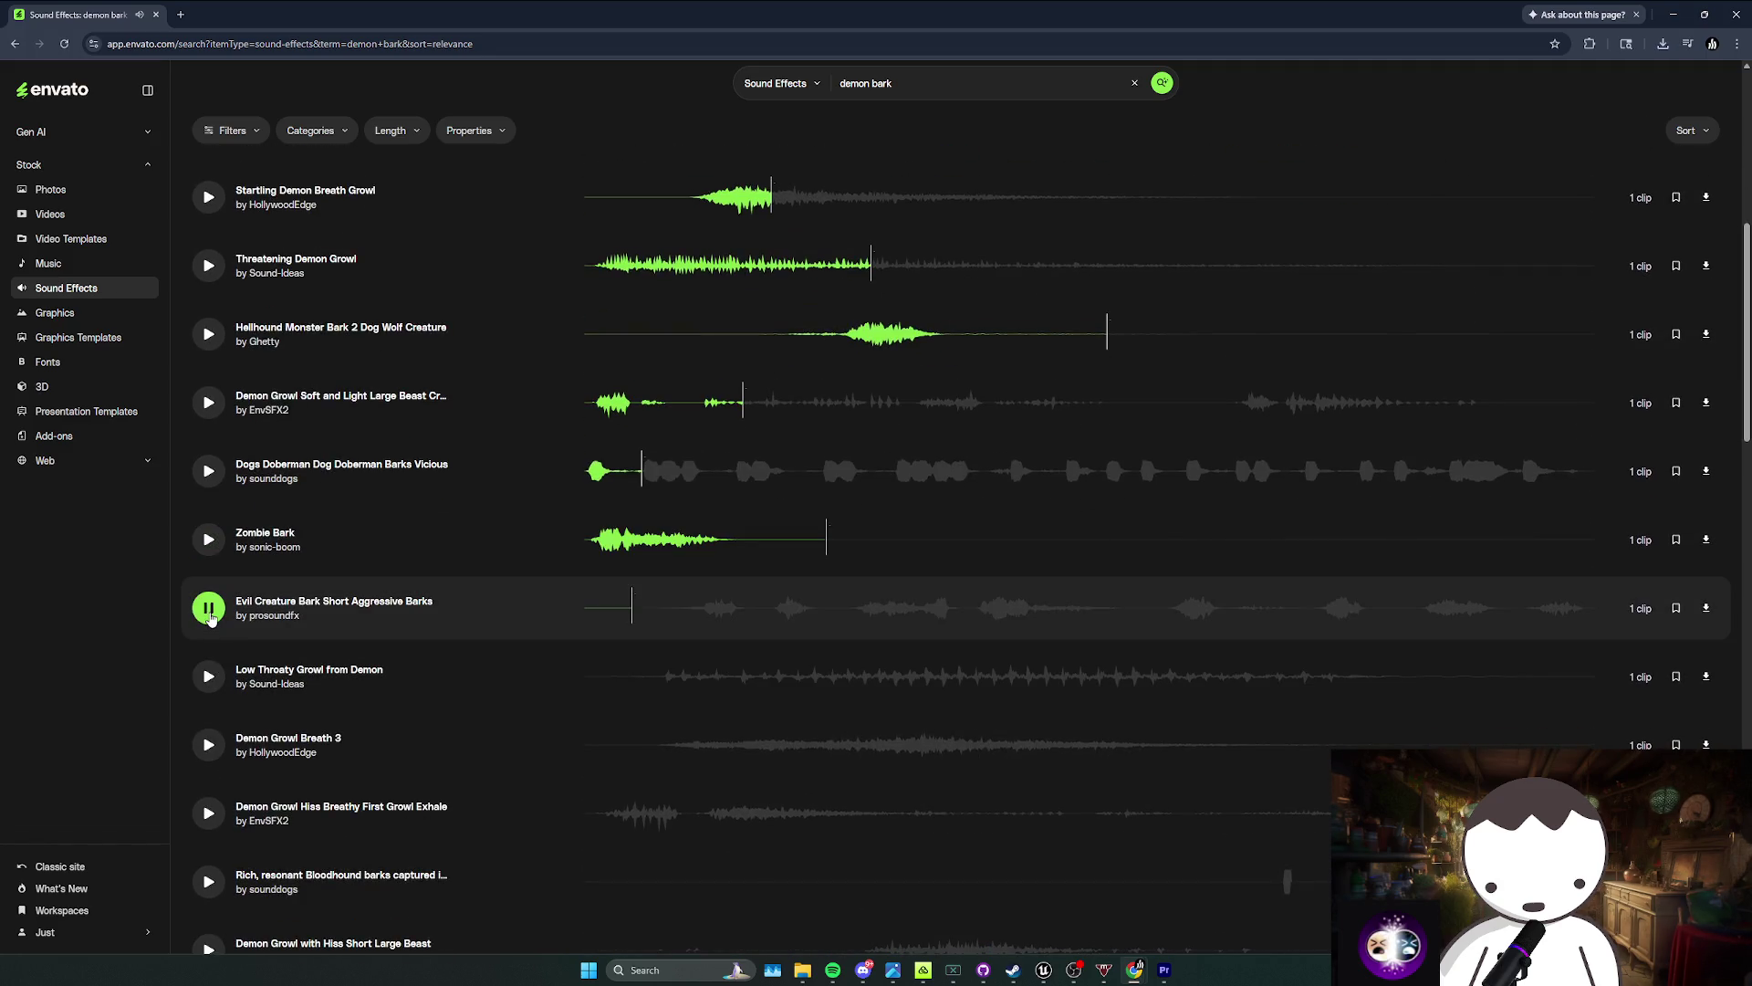
{"action": "left_click", "coordinate": [210, 677]}
{"action": "scroll", "coordinate": [218, 605], "scroll_direction": "down", "scroll_amount": 2}
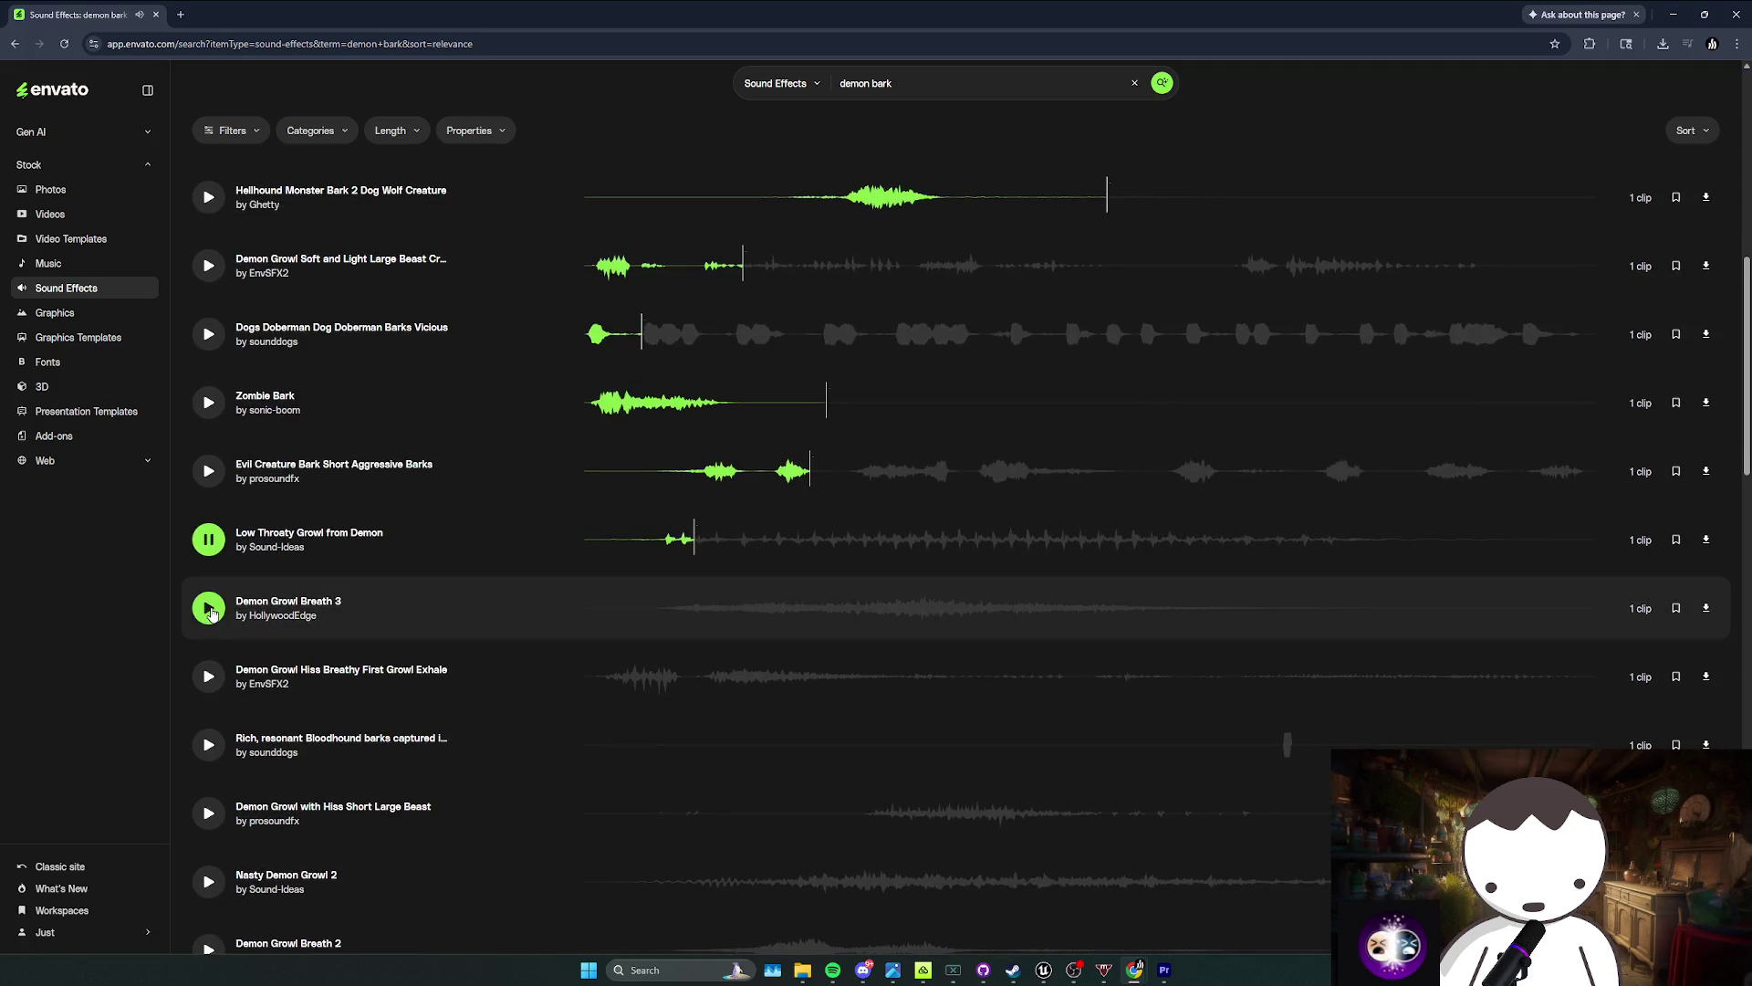
{"action": "left_click", "coordinate": [210, 611]}
{"action": "scroll", "coordinate": [209, 584], "scroll_direction": "down", "scroll_amount": 2}
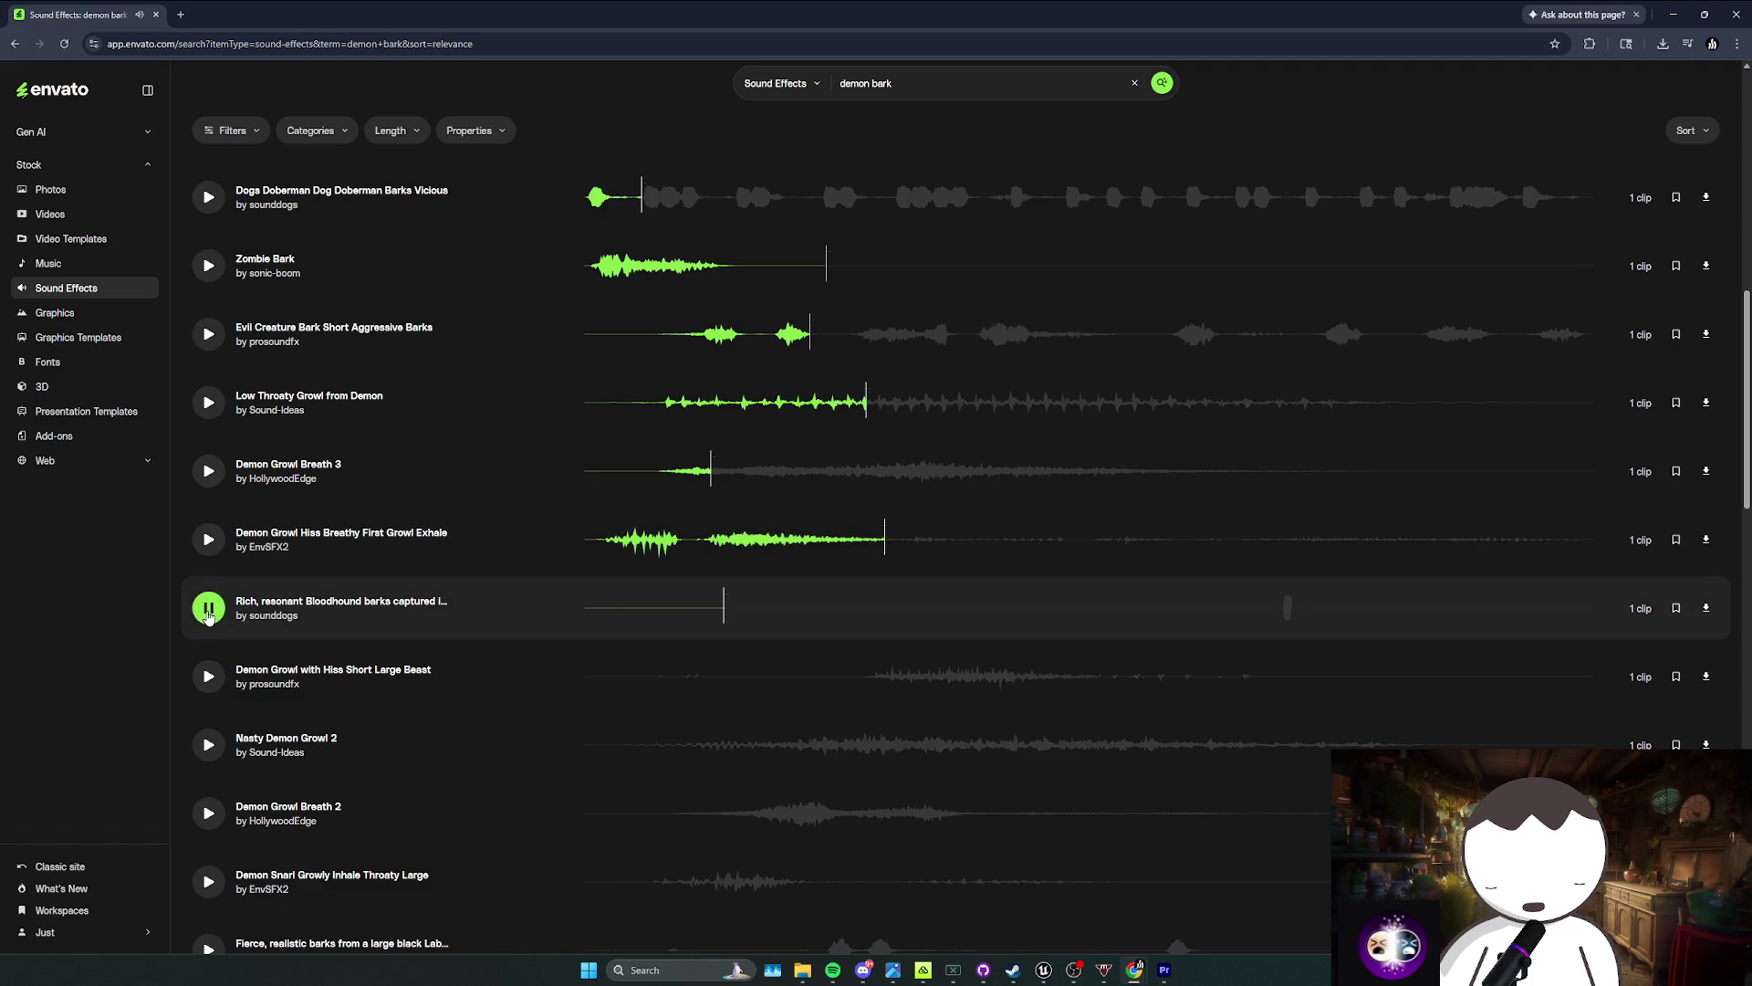
{"action": "scroll", "coordinate": [208, 617], "scroll_direction": "down", "scroll_amount": 2}
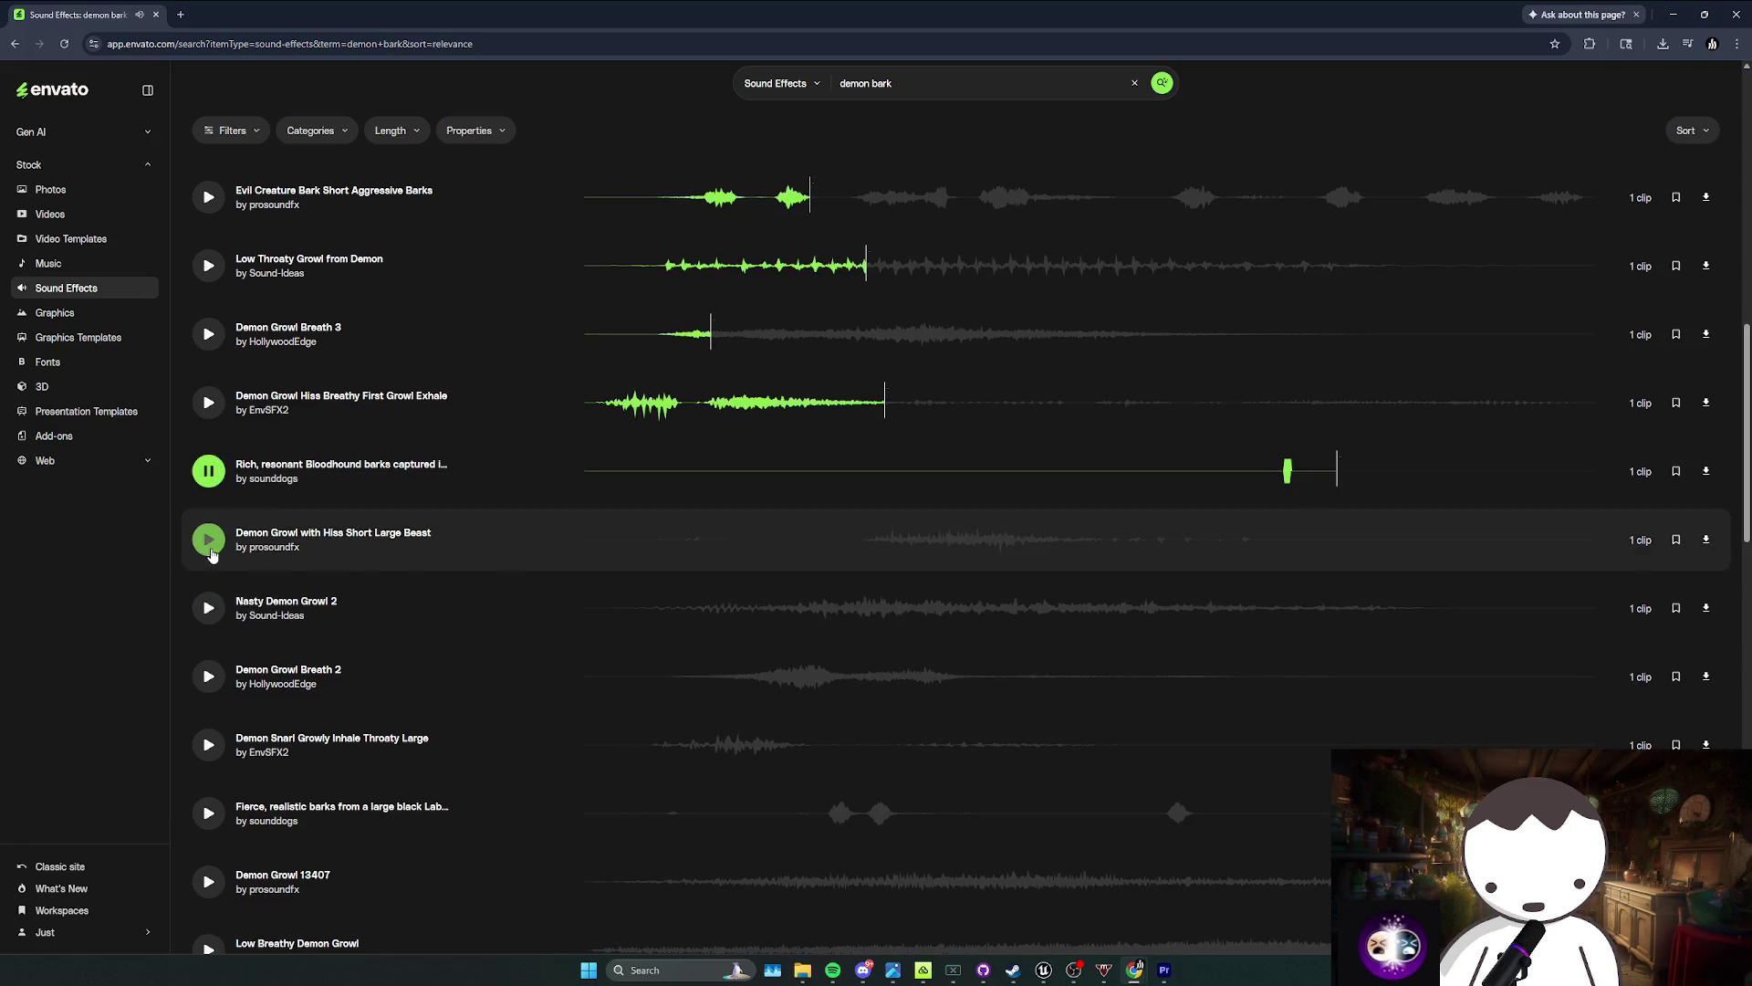
{"action": "scroll", "coordinate": [217, 557], "scroll_direction": "down", "scroll_amount": 1}
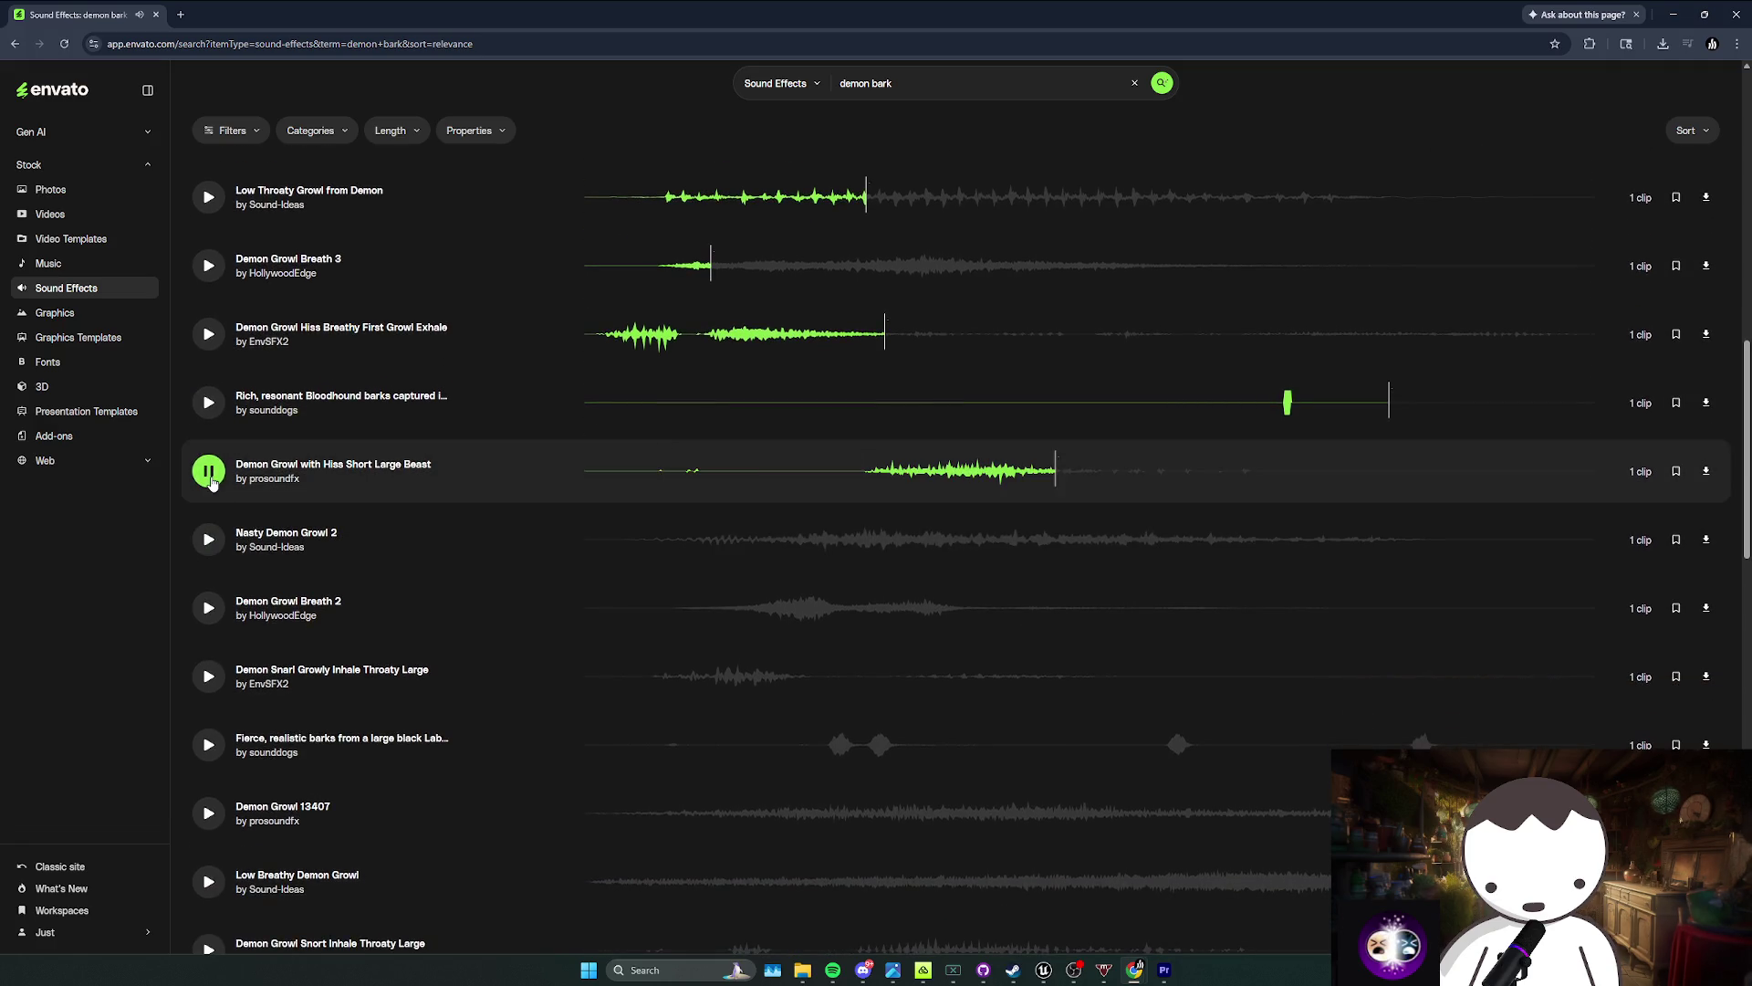
{"action": "left_click", "coordinate": [210, 474]}
{"action": "type", "text": "cat"}
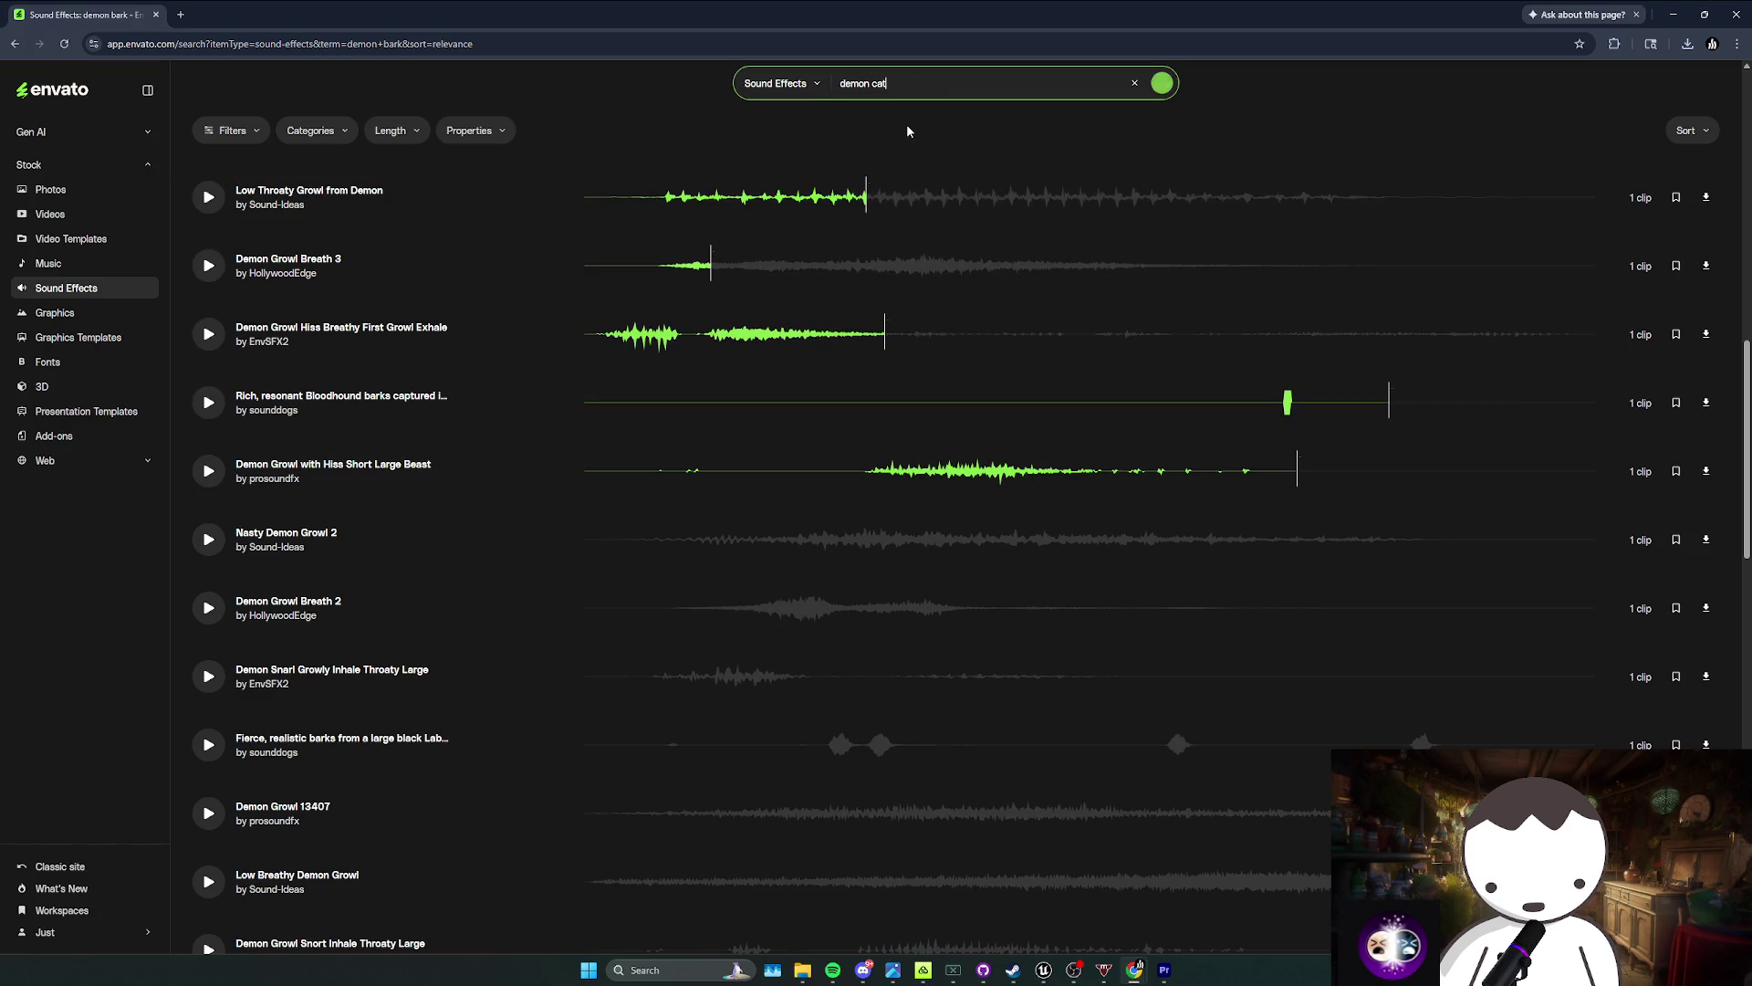
Step: Search 'demon cat' and preview Raspy Wheezing 01, Low Throaty Growl and Demon Horse Whinny
{"action": "left_click", "coordinate": [208, 197]}
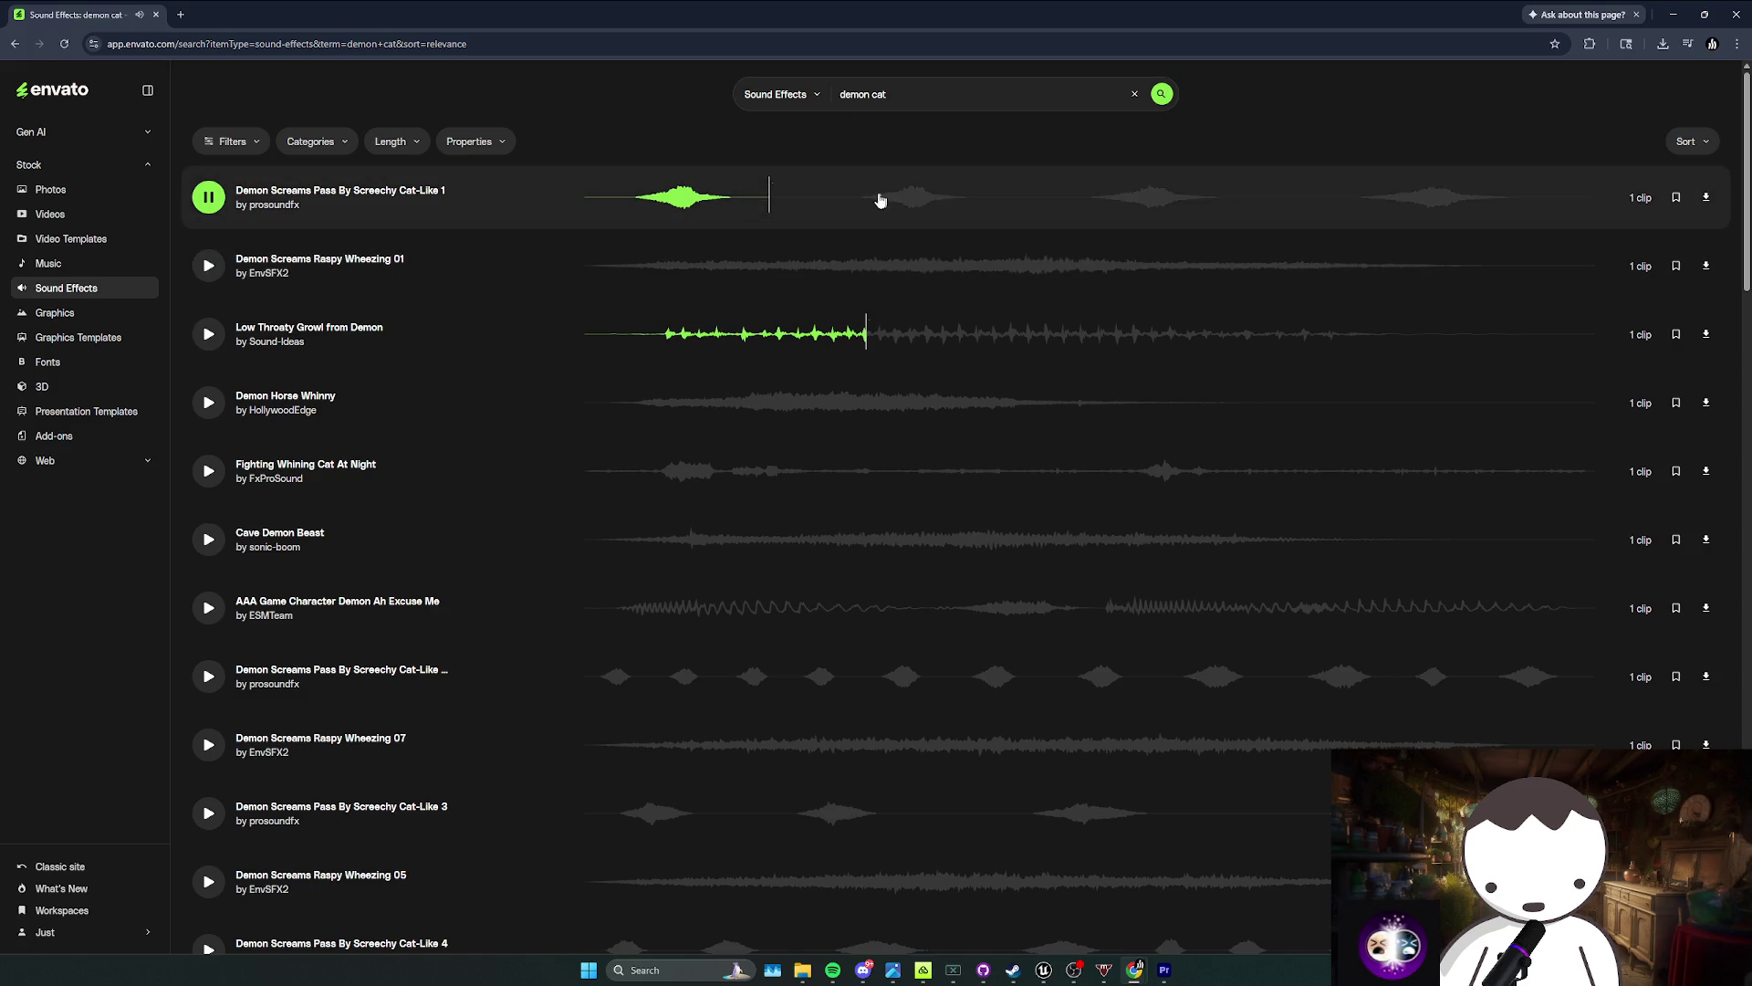
{"action": "left_click", "coordinate": [220, 274]}
{"action": "left_click", "coordinate": [222, 343]}
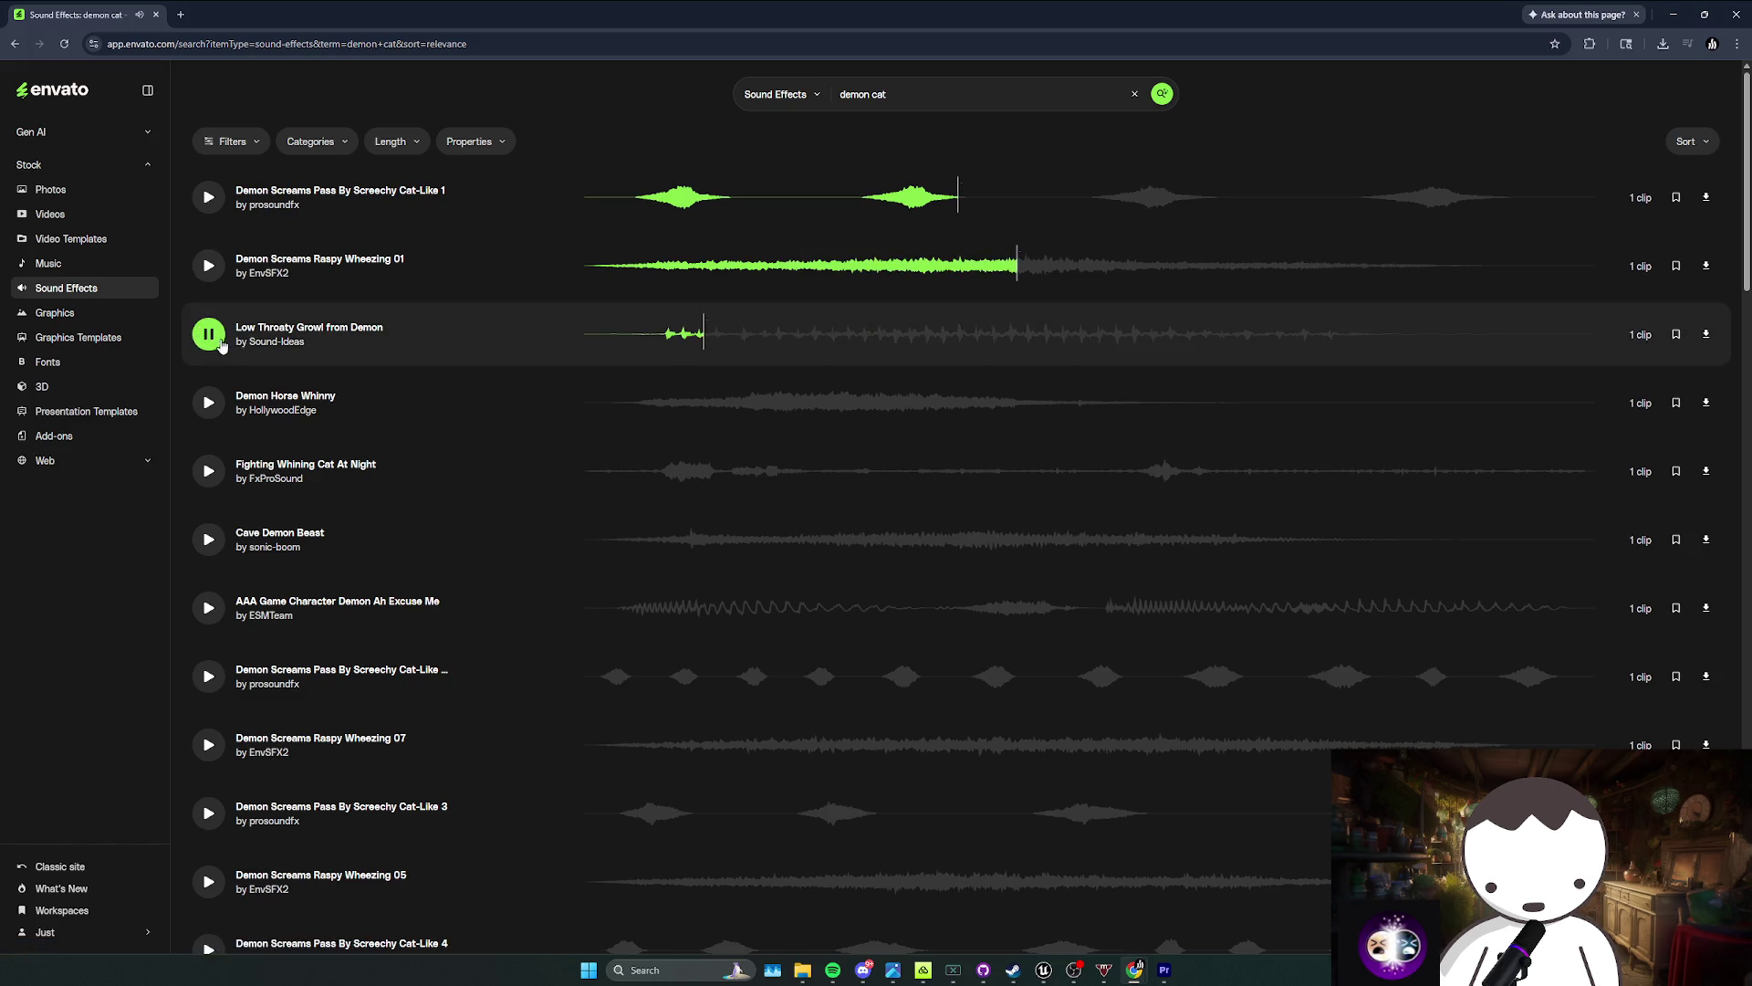
{"action": "left_click", "coordinate": [208, 402]}
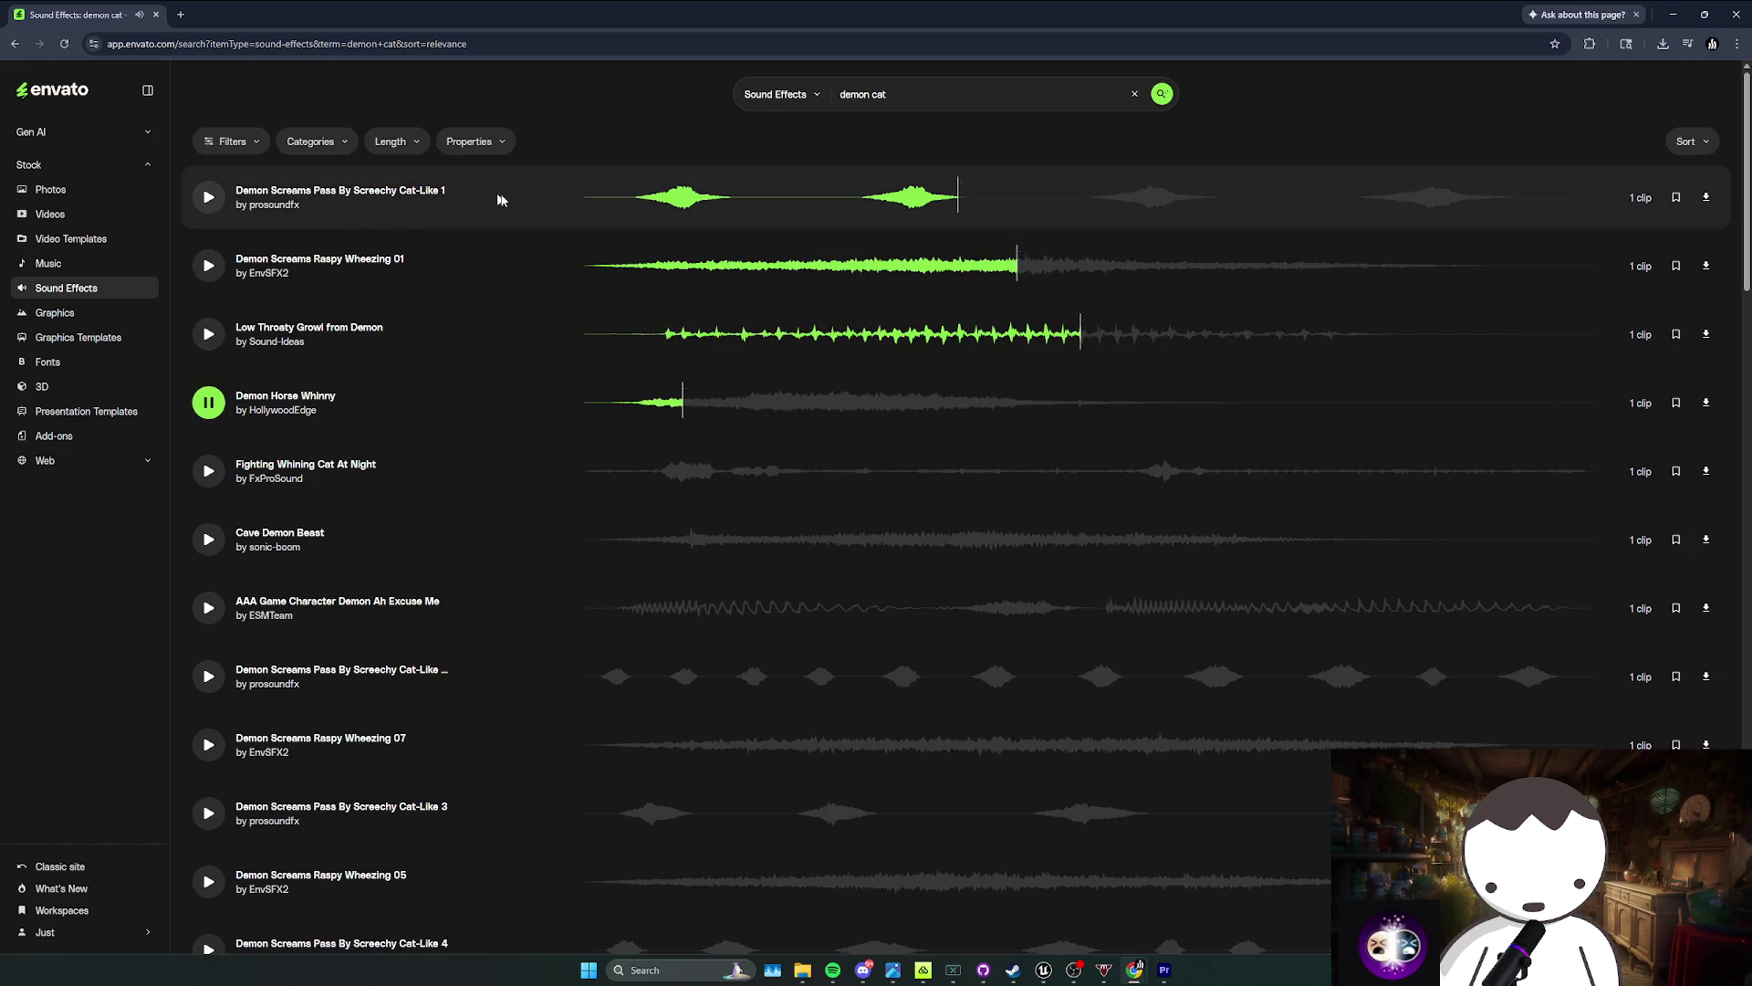
Step: Preview the sounds similar to Demon Screams Pass By Screechy Cat-Like 1, then close its details panel
{"action": "left_click", "coordinate": [411, 196]}
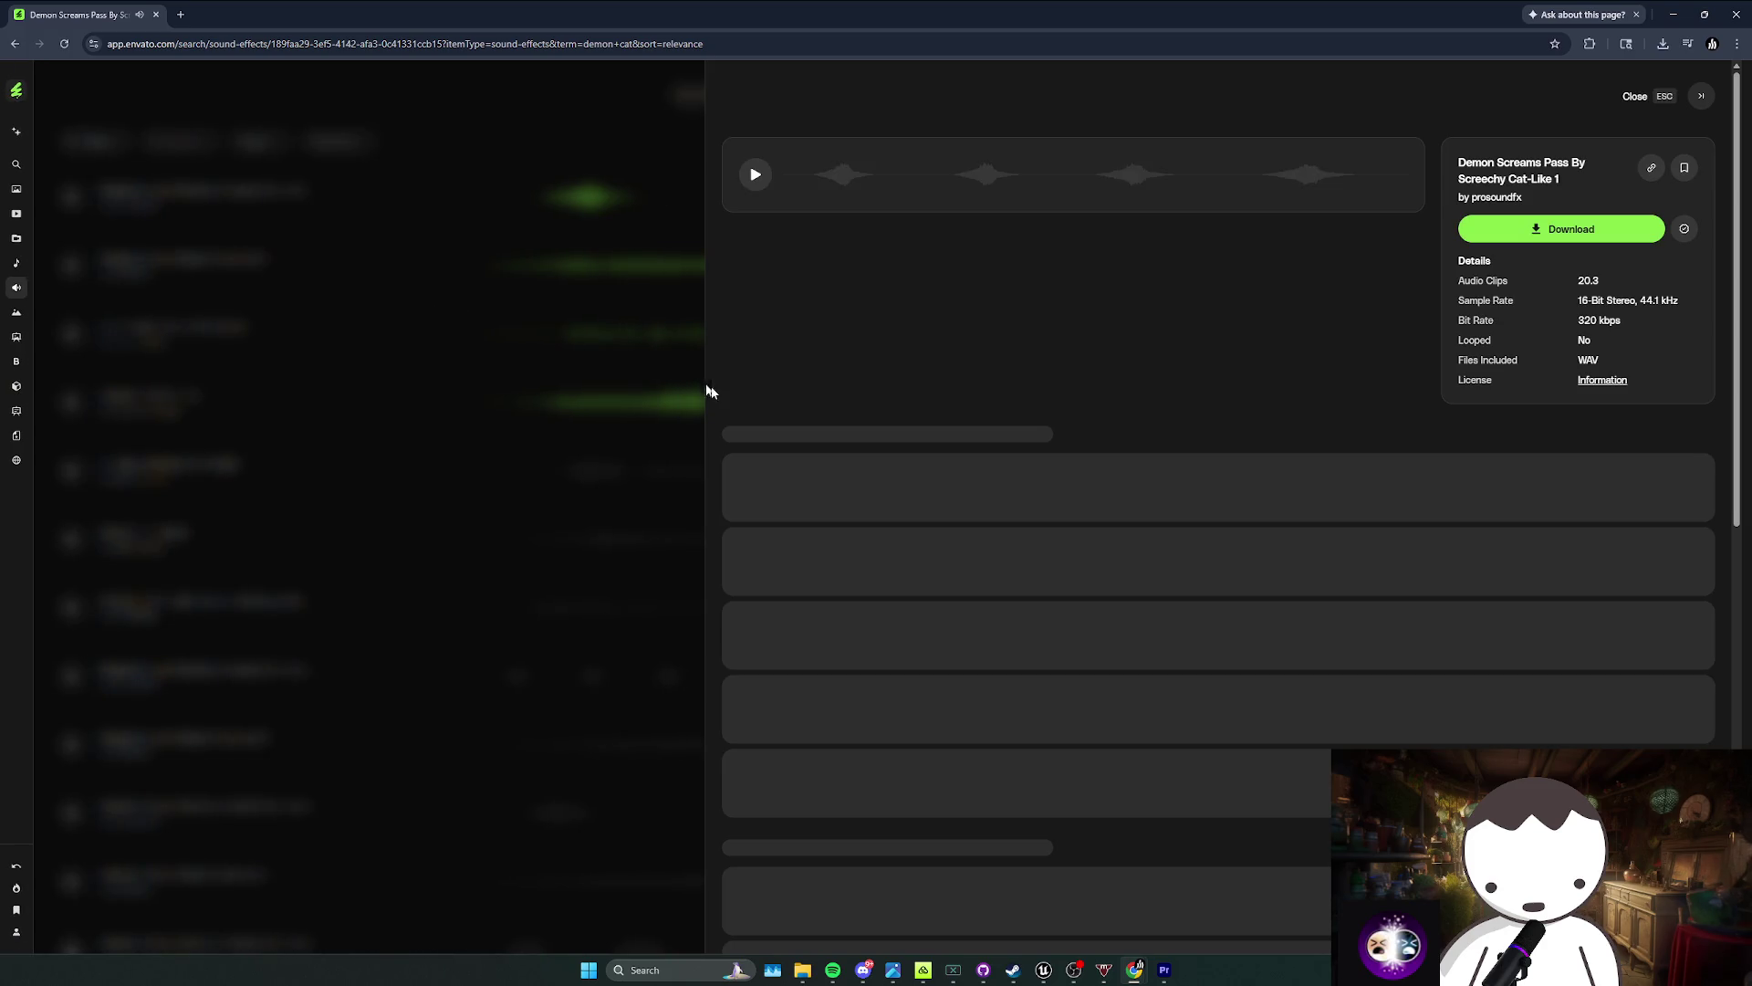
{"action": "left_click", "coordinate": [739, 486]}
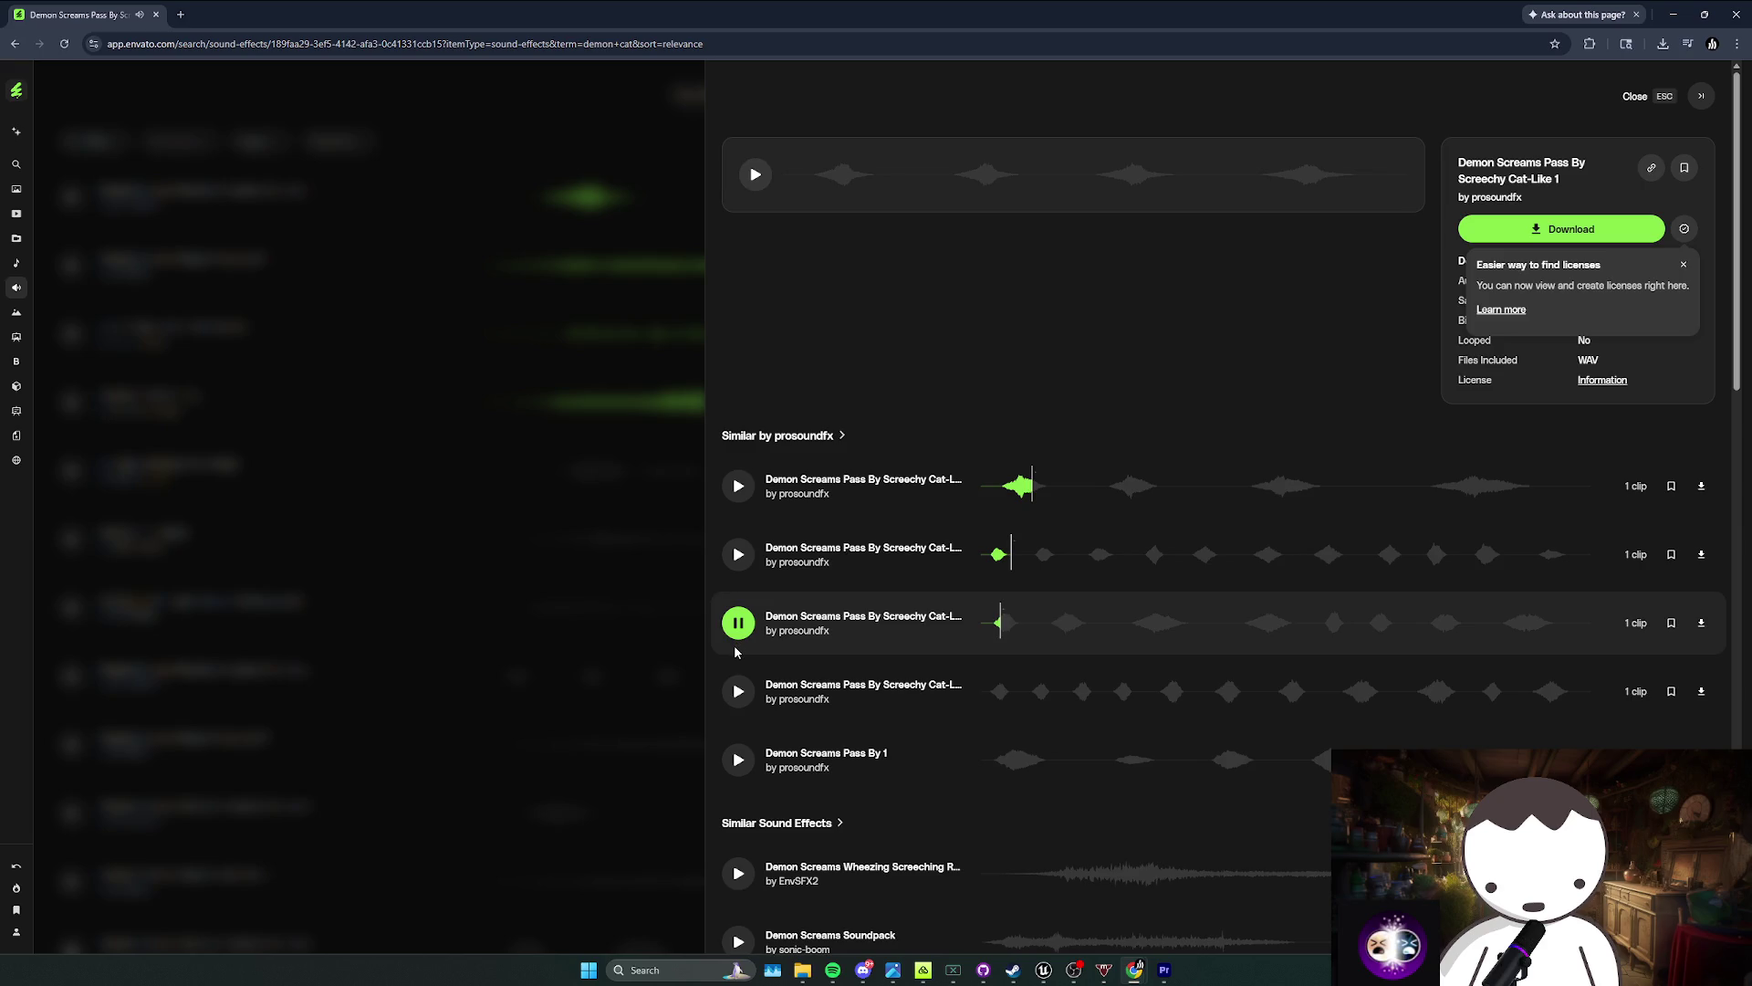
{"action": "scroll", "coordinate": [735, 698], "scroll_direction": "down", "scroll_amount": 1}
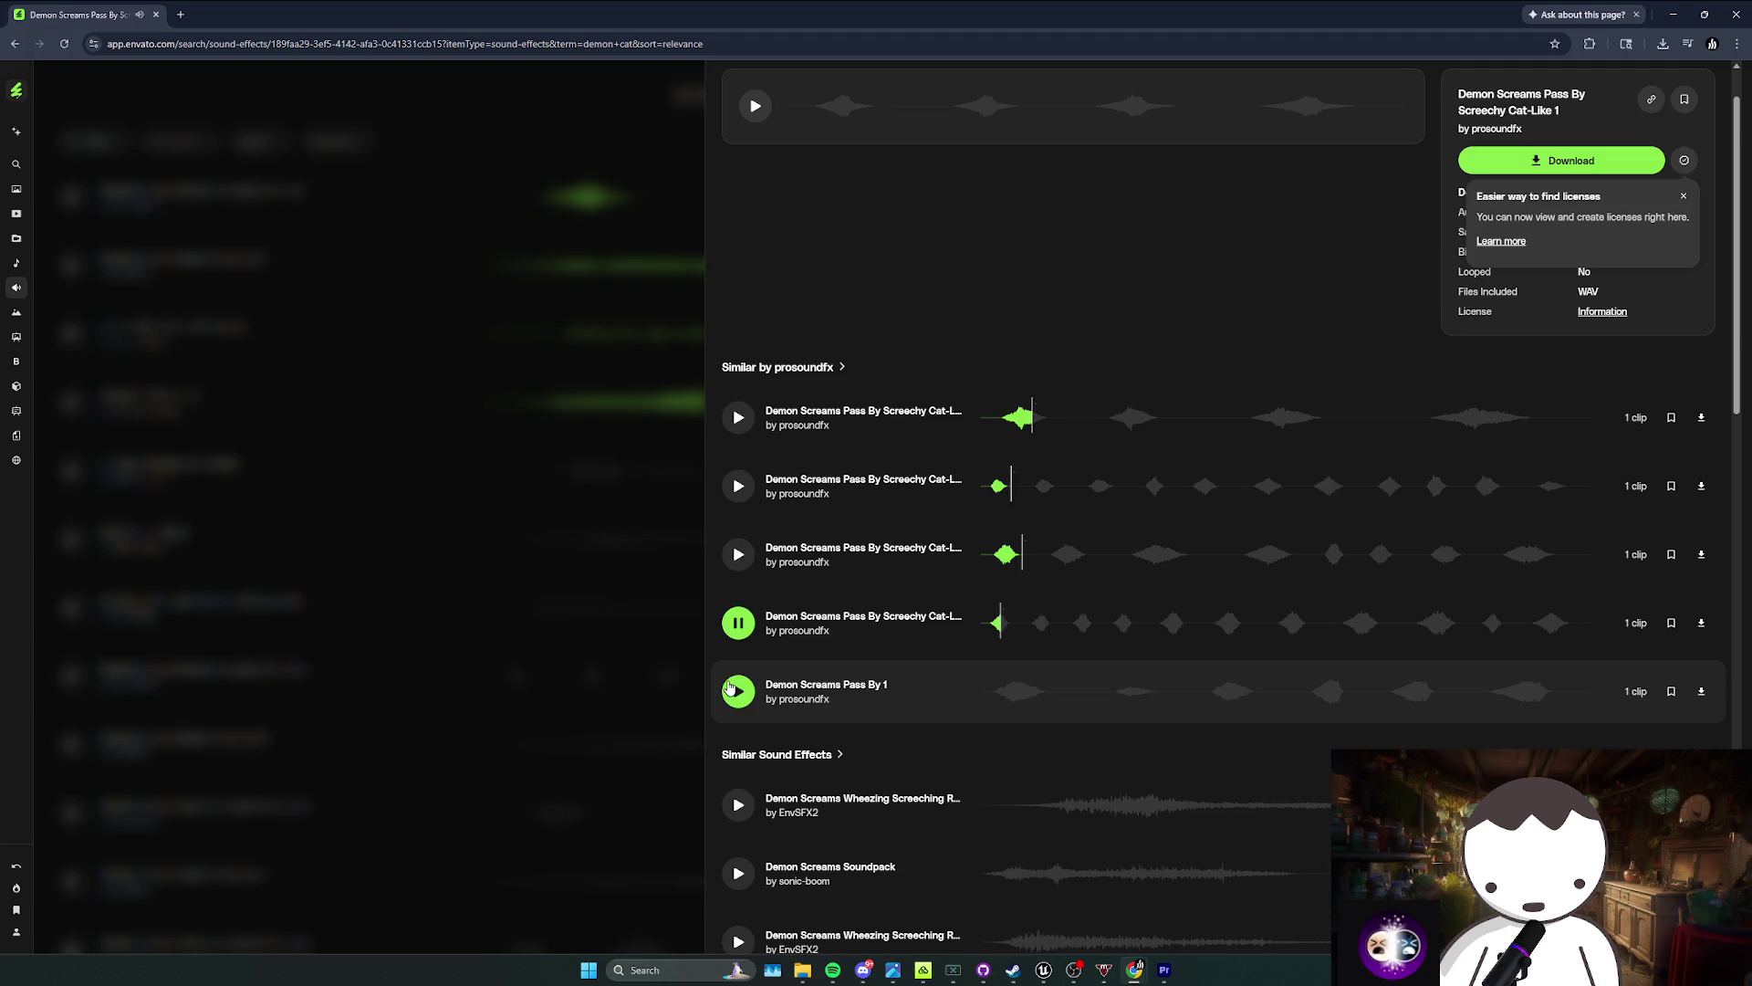
{"action": "left_click", "coordinate": [730, 688]}
{"action": "scroll", "coordinate": [733, 691], "scroll_direction": "down", "scroll_amount": 2}
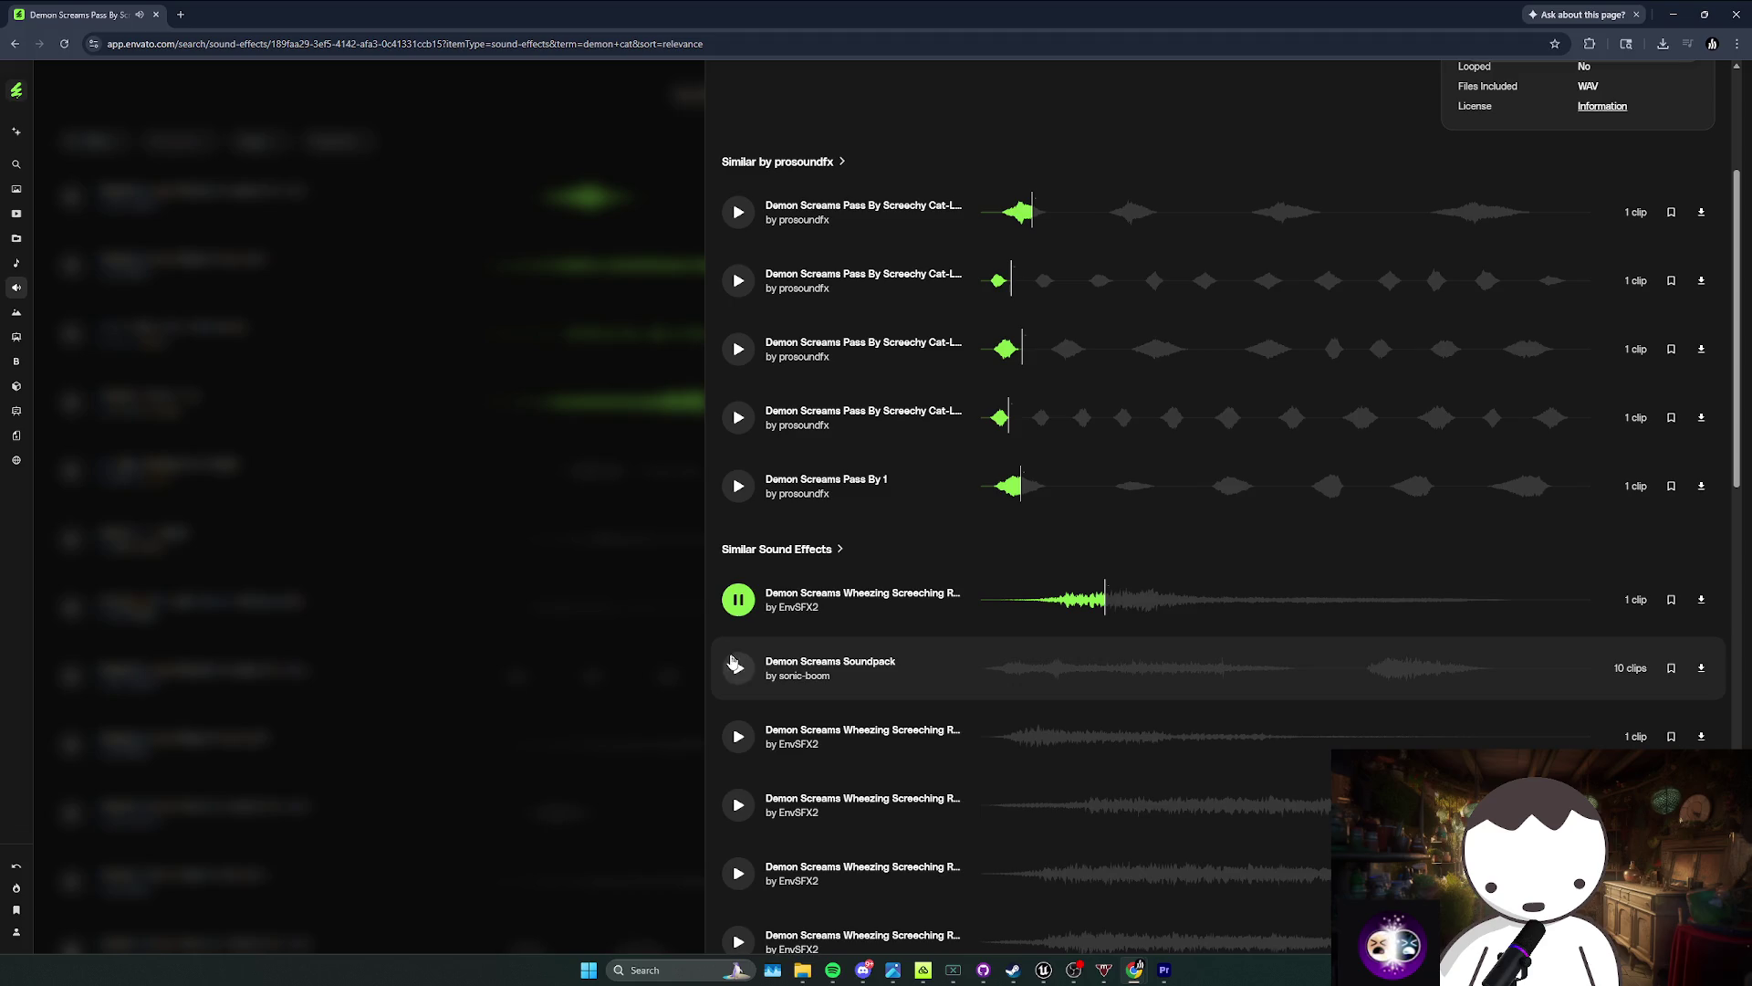
{"action": "scroll", "coordinate": [733, 663], "scroll_direction": "down", "scroll_amount": 2}
{"action": "left_click", "coordinate": [730, 667]}
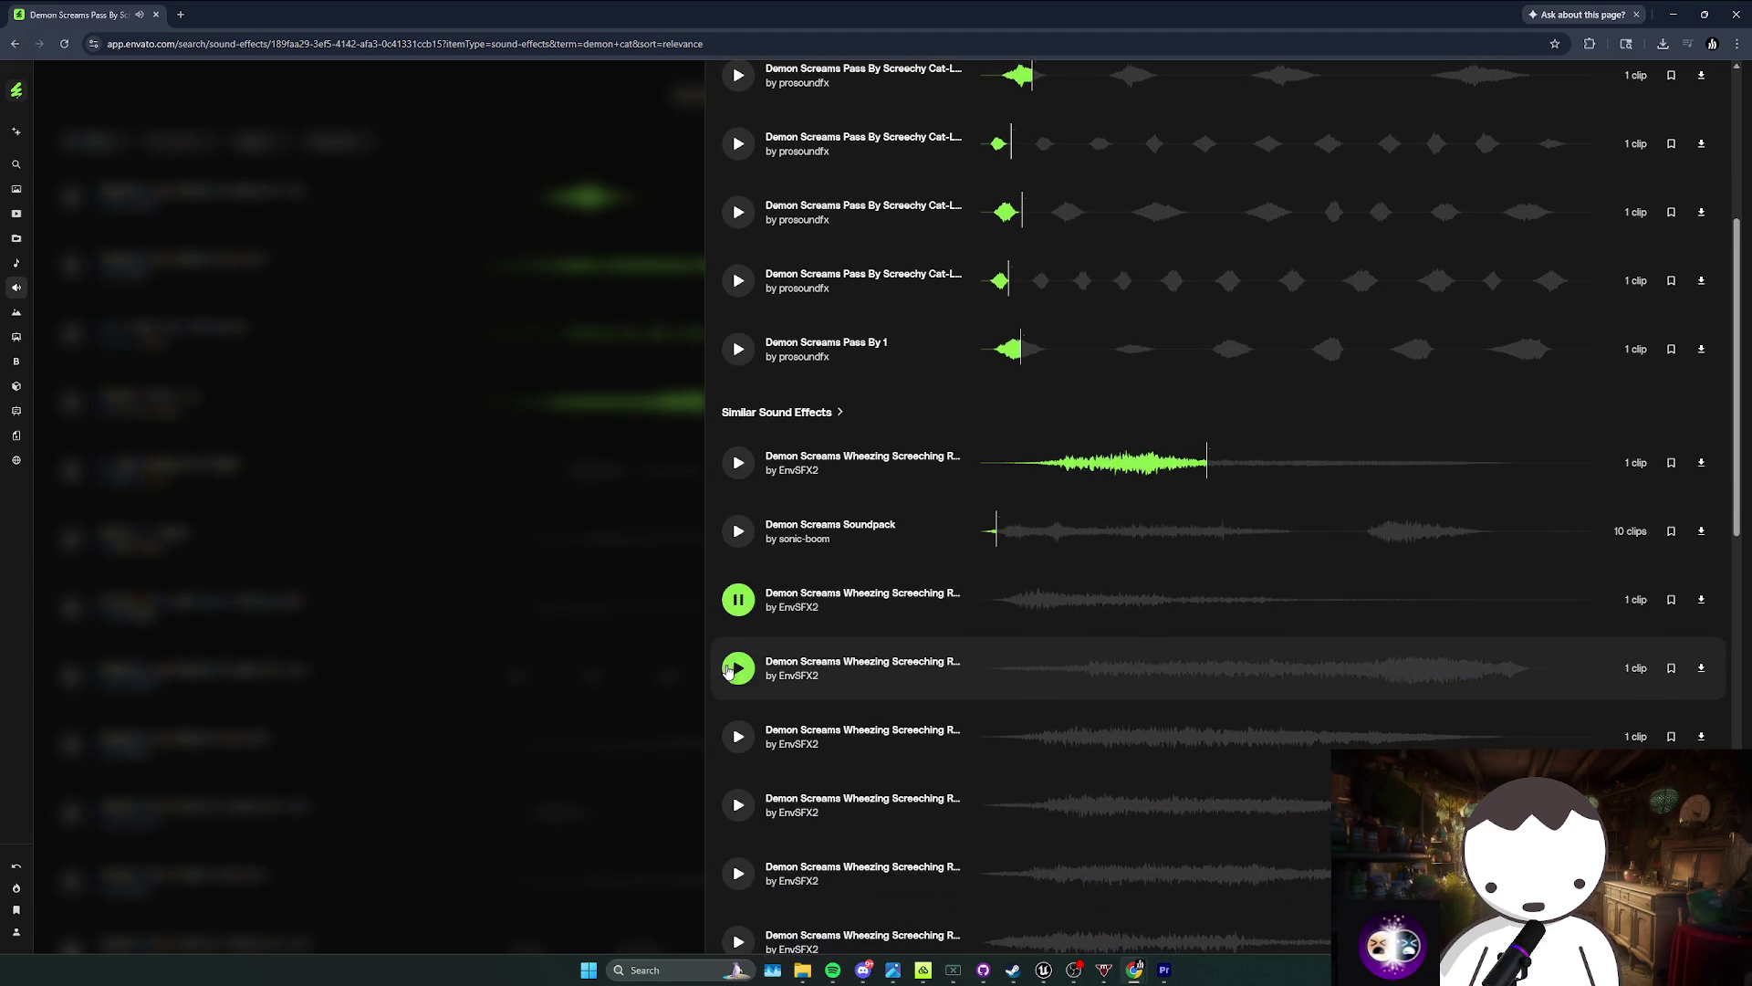
{"action": "left_click", "coordinate": [736, 669]}
{"action": "scroll", "coordinate": [735, 667], "scroll_direction": "down", "scroll_amount": 2}
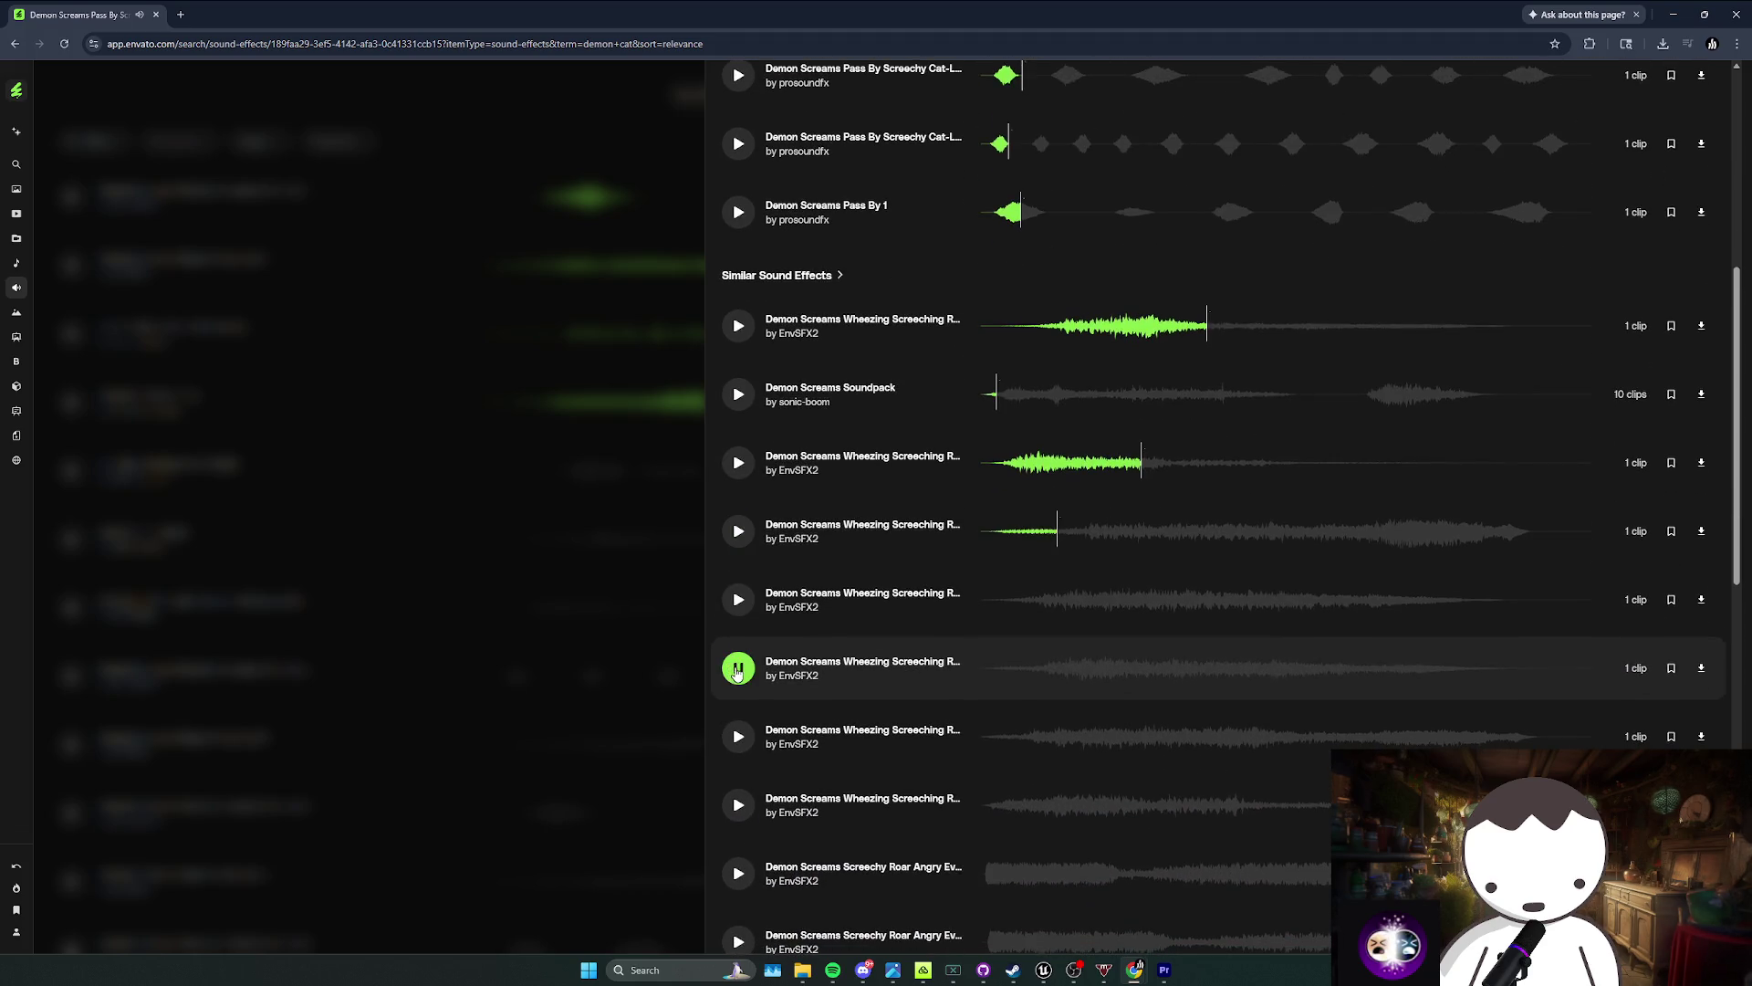
{"action": "scroll", "coordinate": [737, 671], "scroll_direction": "down", "scroll_amount": 8}
{"action": "left_click", "coordinate": [642, 676]}
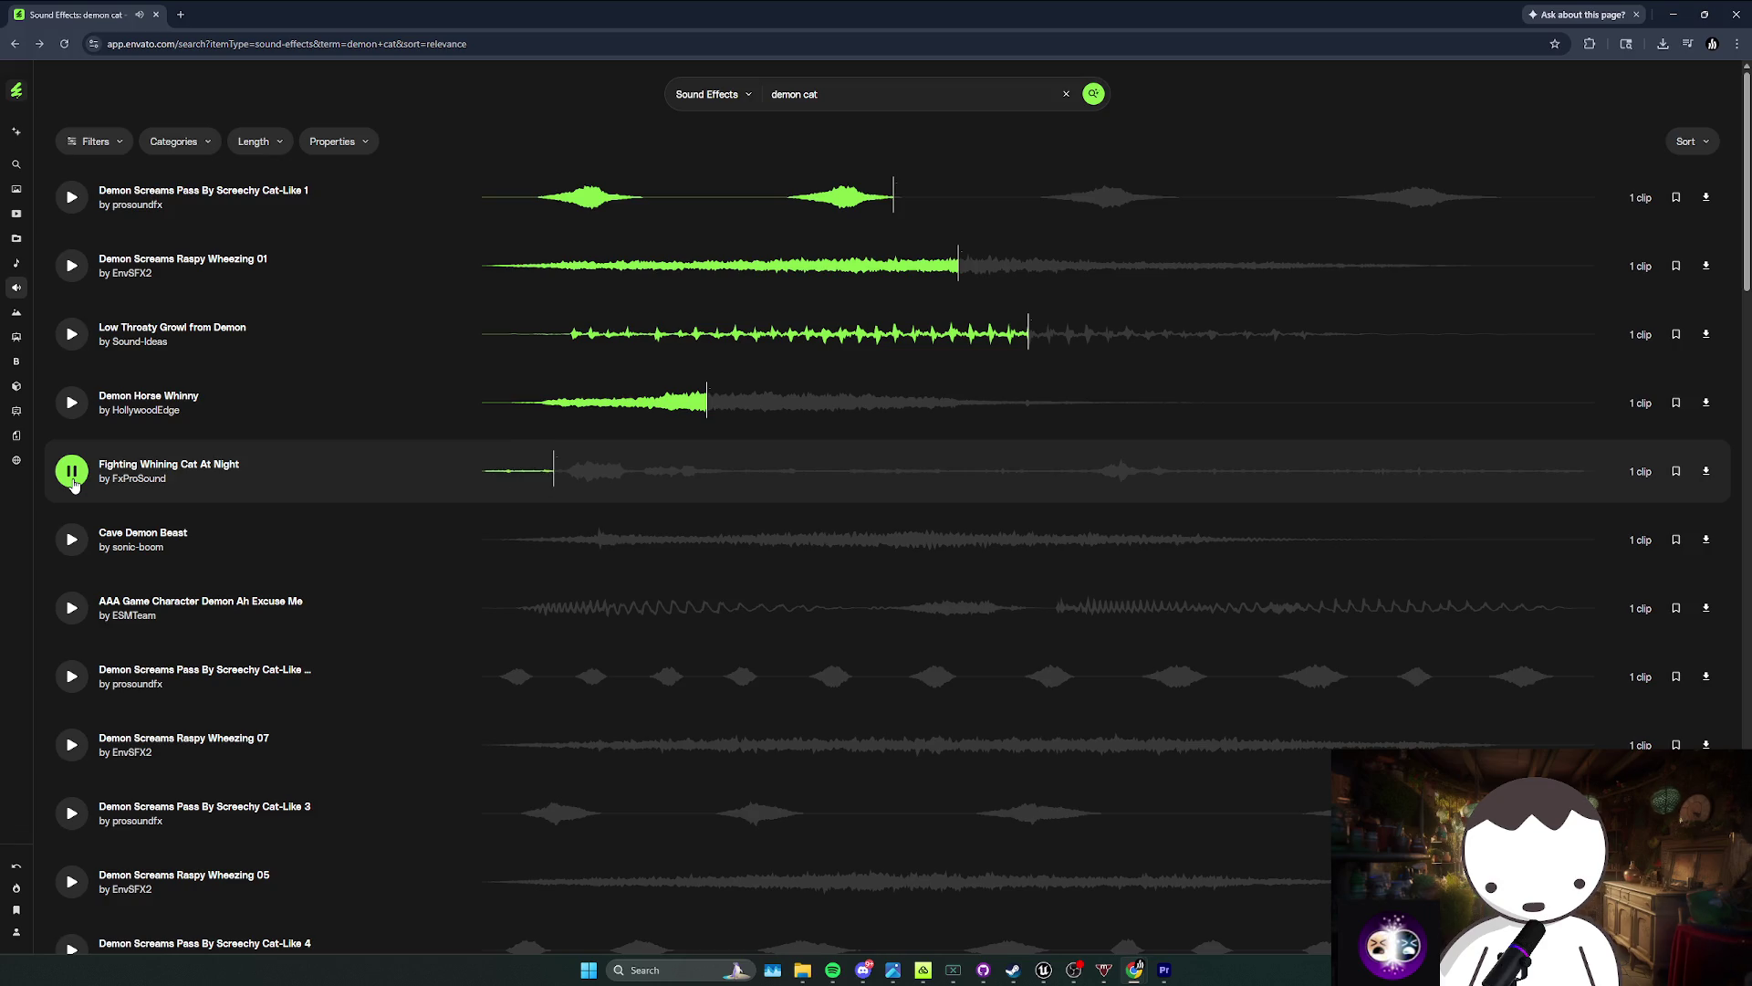
Step: Rename the DemonCatDogFlap sequence to DemonCatDogAttack1 and save the Raining Cats And Dogs project
{"action": "key", "text": "alt+Tab"}
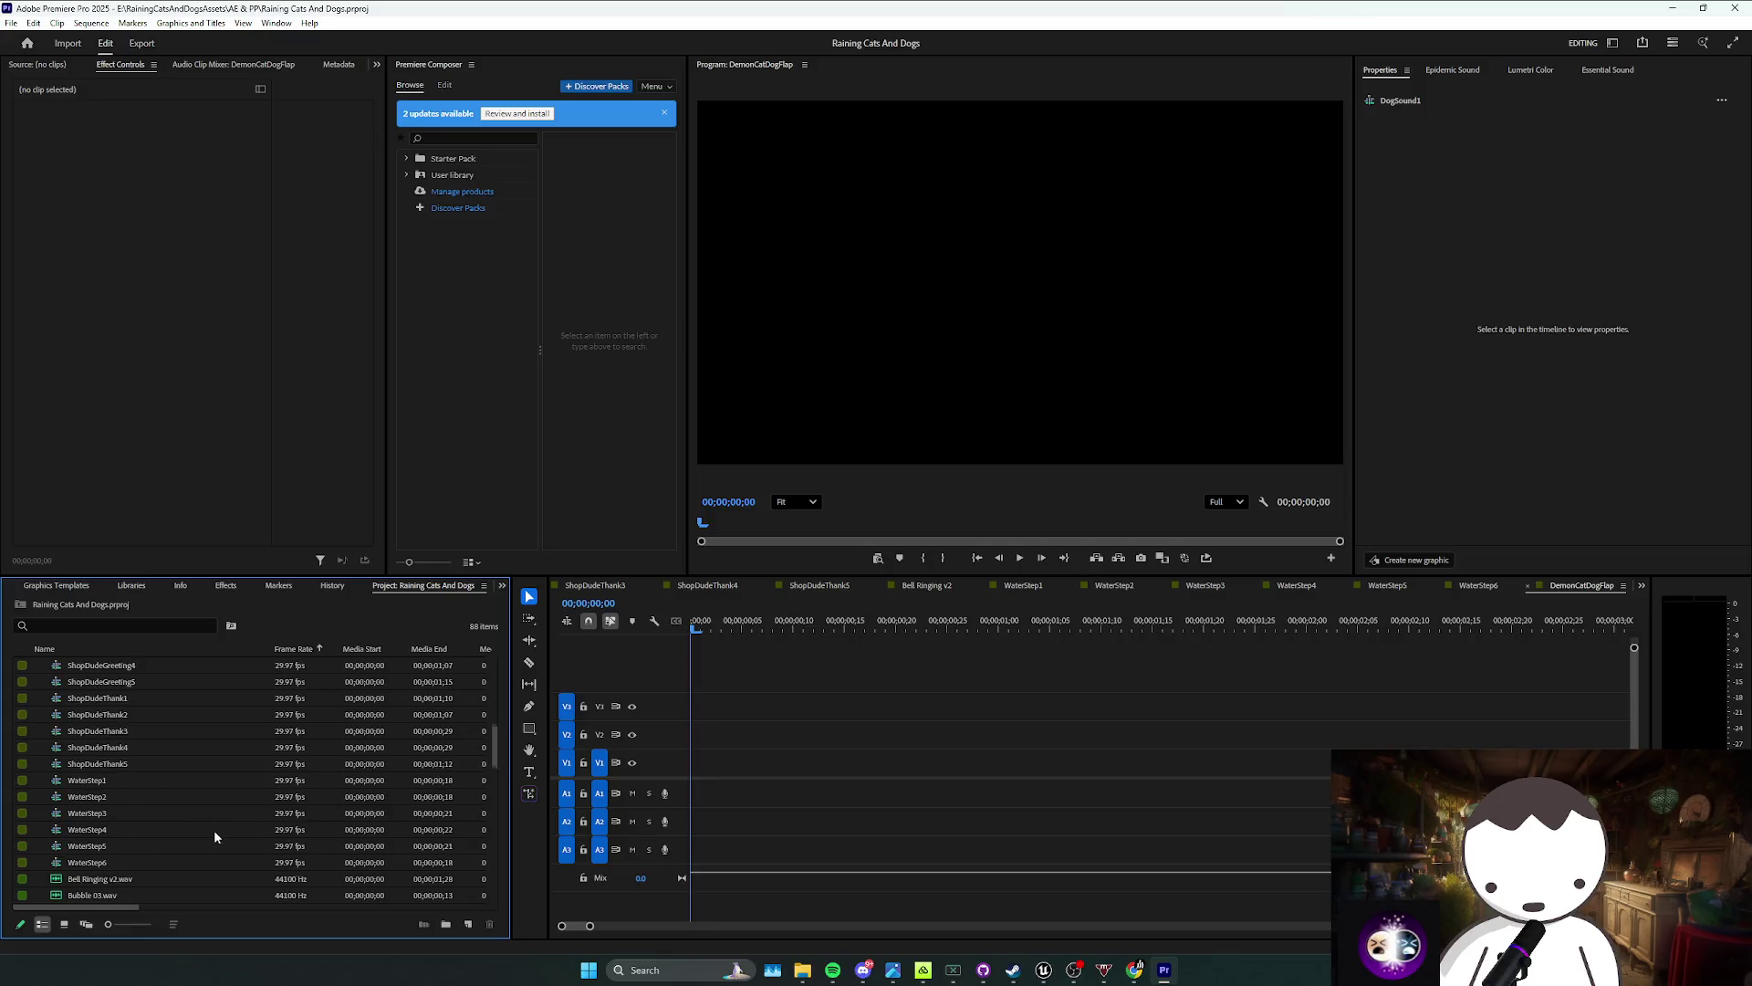
{"action": "scroll", "coordinate": [203, 826], "scroll_direction": "down", "scroll_amount": 3}
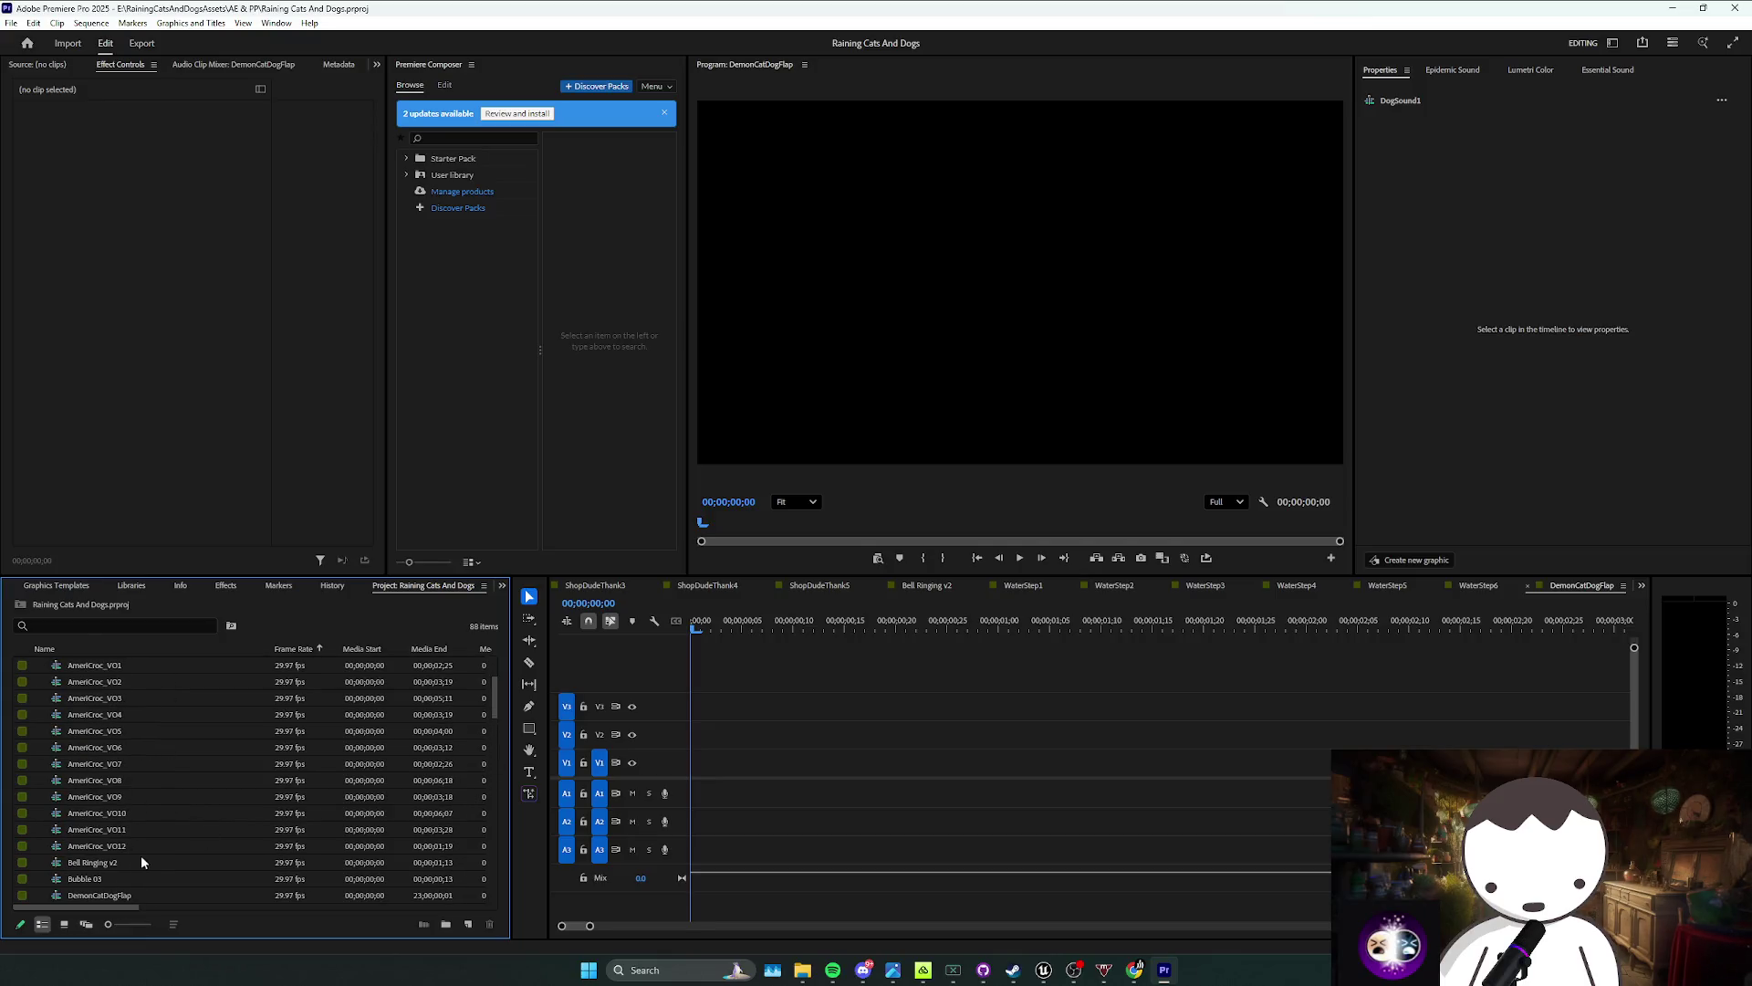
{"action": "scroll", "coordinate": [195, 835], "scroll_direction": "down", "scroll_amount": 5}
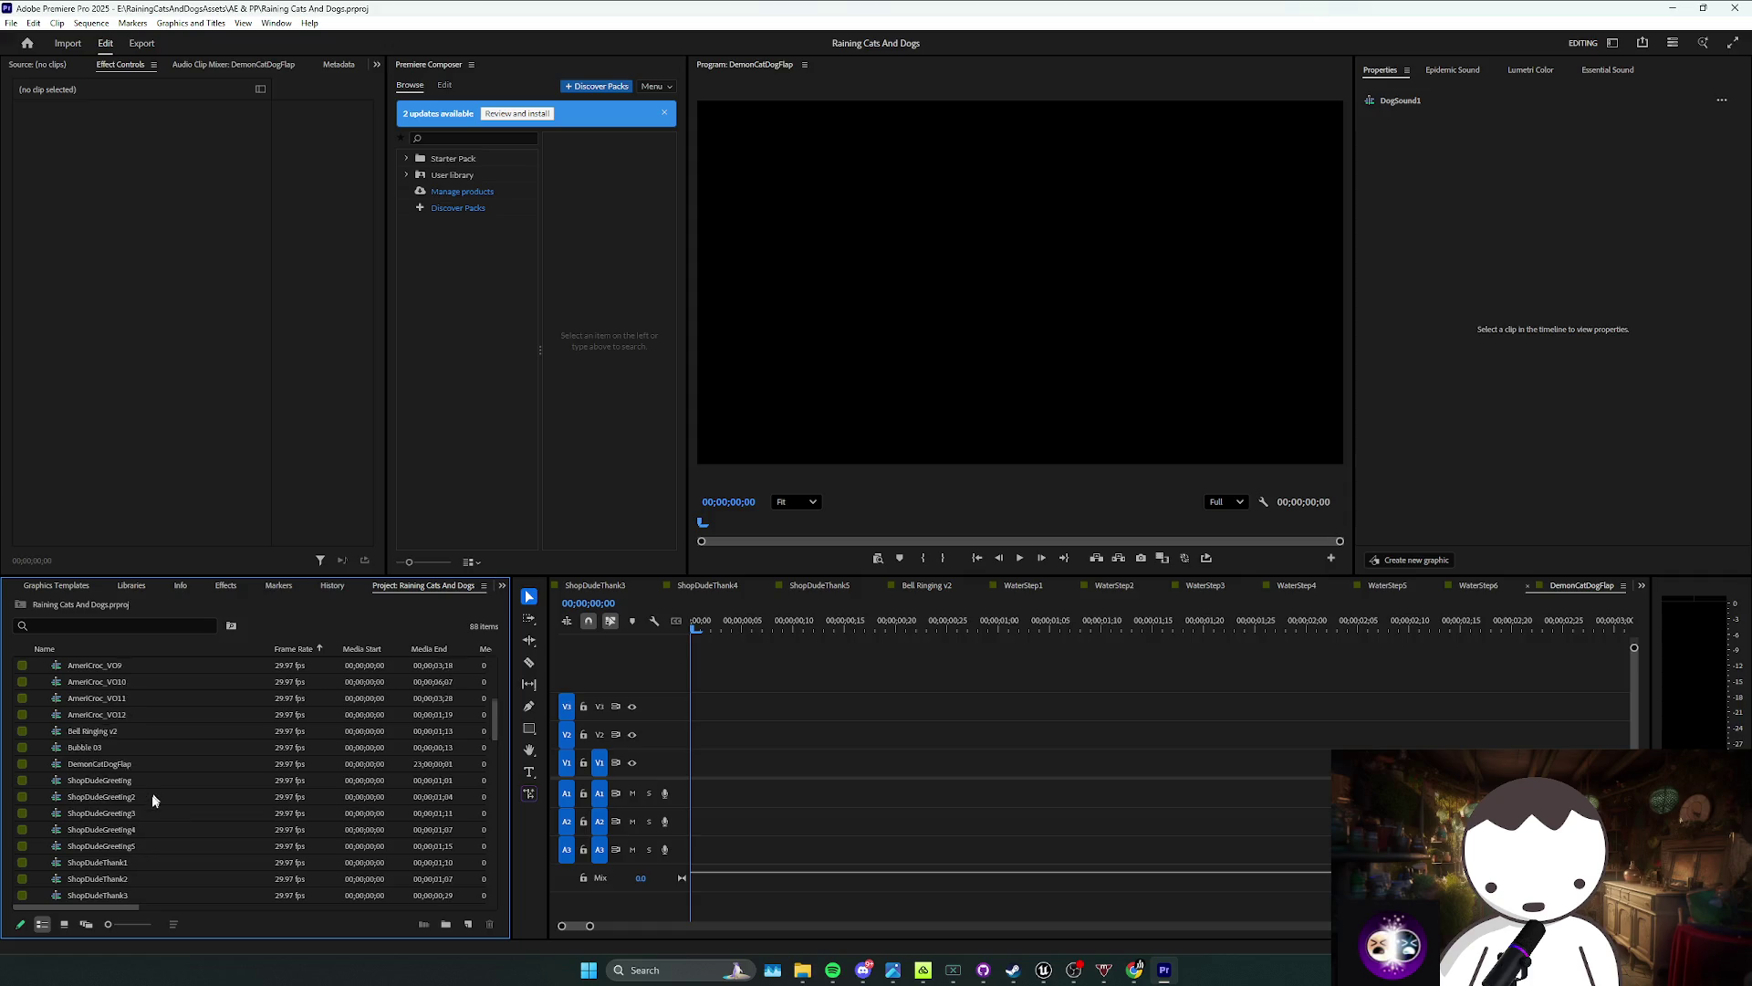
{"action": "left_click", "coordinate": [153, 719]}
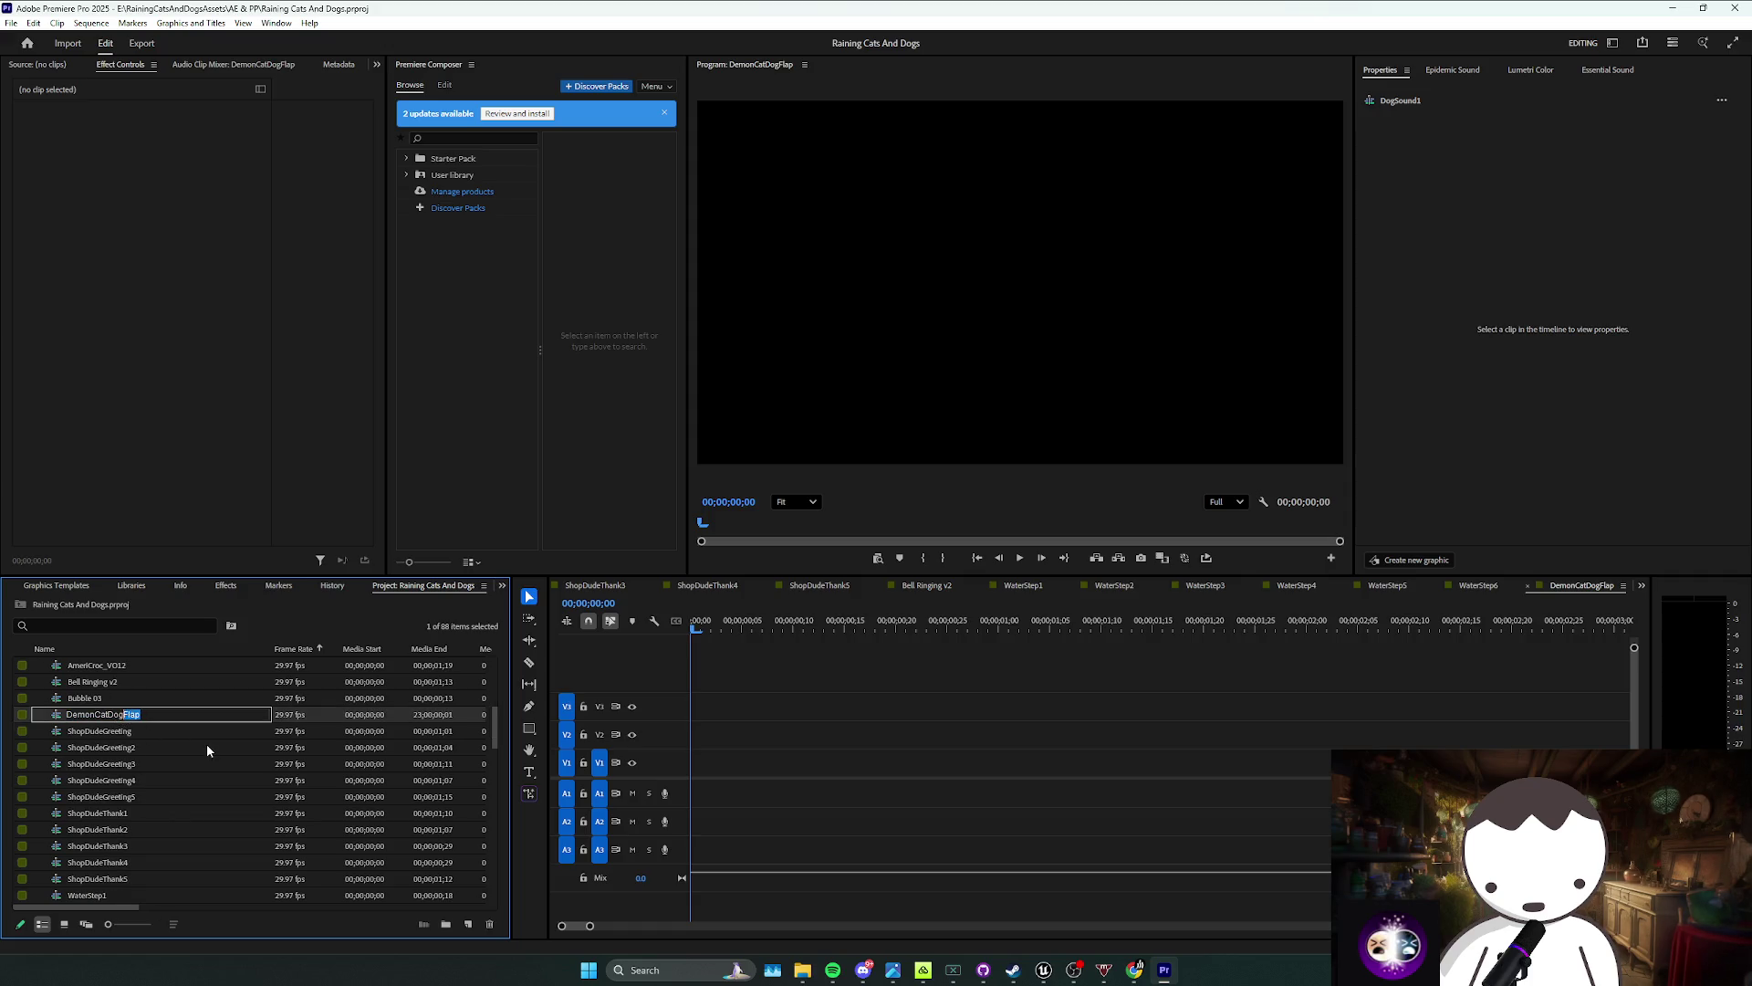
{"action": "type", "text": "Attack1"}
{"action": "key", "text": "Tab"}
{"action": "left_click", "coordinate": [292, 715]}
{"action": "left_click_drag", "start_coordinate": [995, 771], "coordinate": [914, 795]}
{"action": "key", "text": "ctrl+s"}
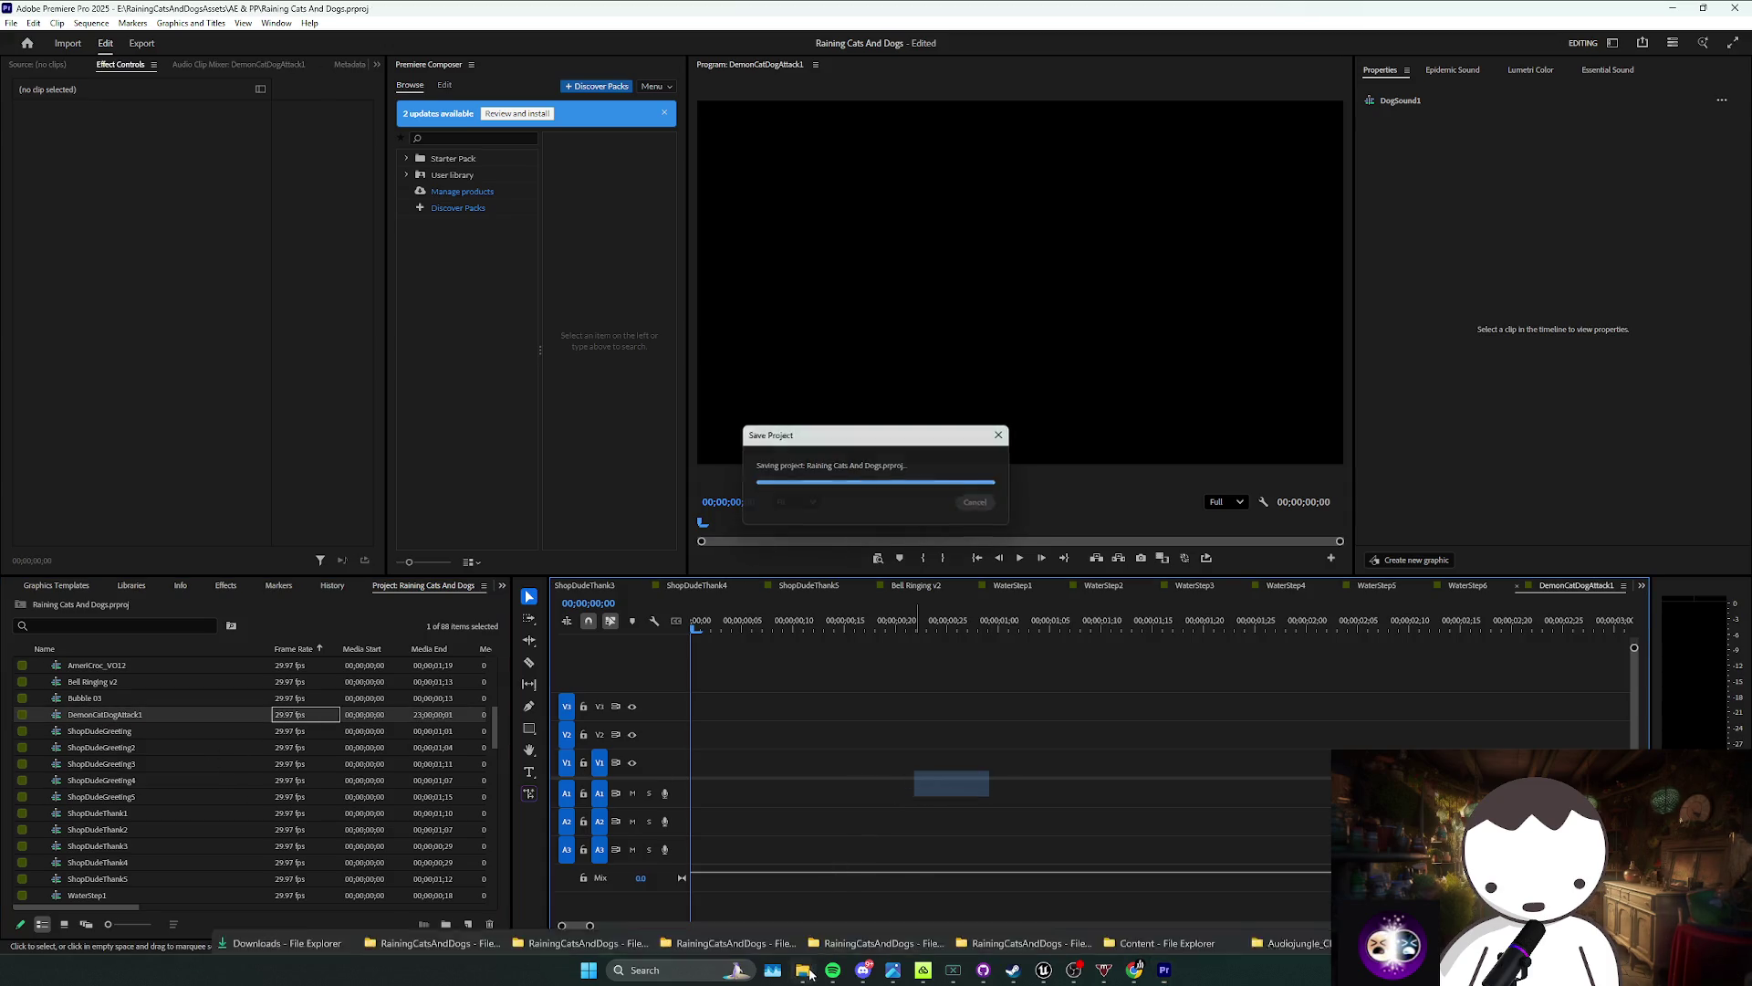
Step: Close the spare File Explorer windows, leaving the Downloads folder window in front
{"action": "left_click", "coordinate": [810, 972]}
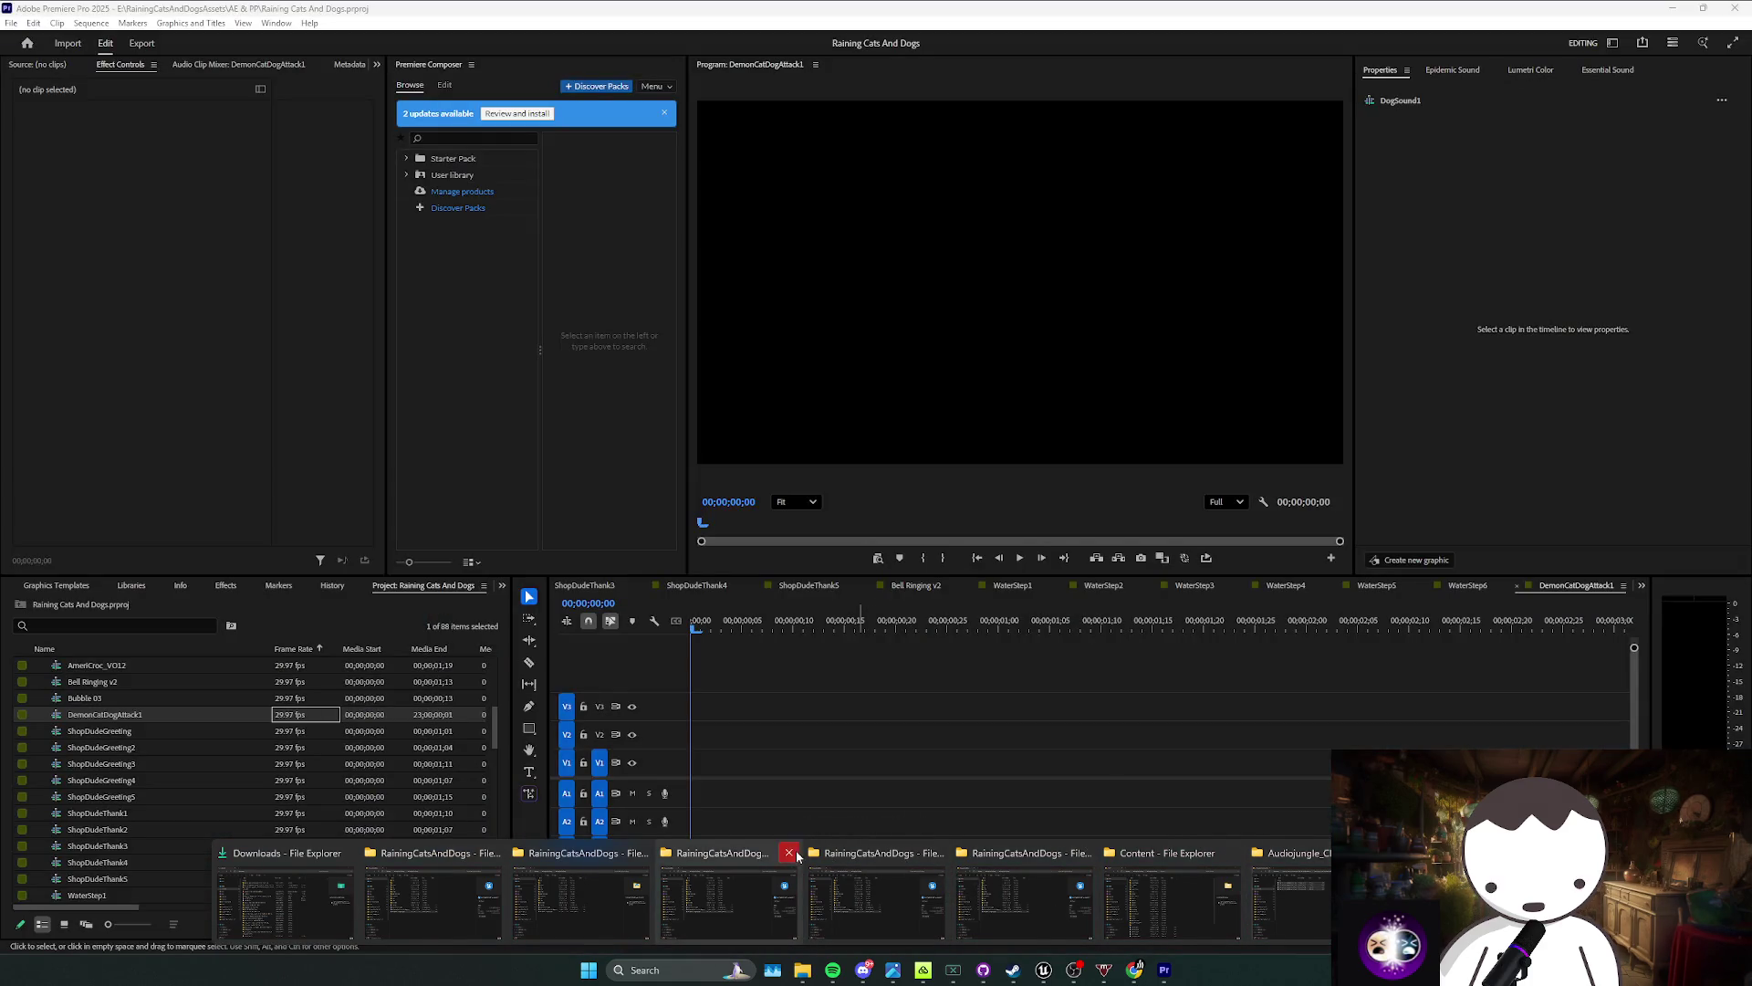
{"action": "left_click", "coordinate": [788, 852]}
{"action": "left_click", "coordinate": [863, 853]}
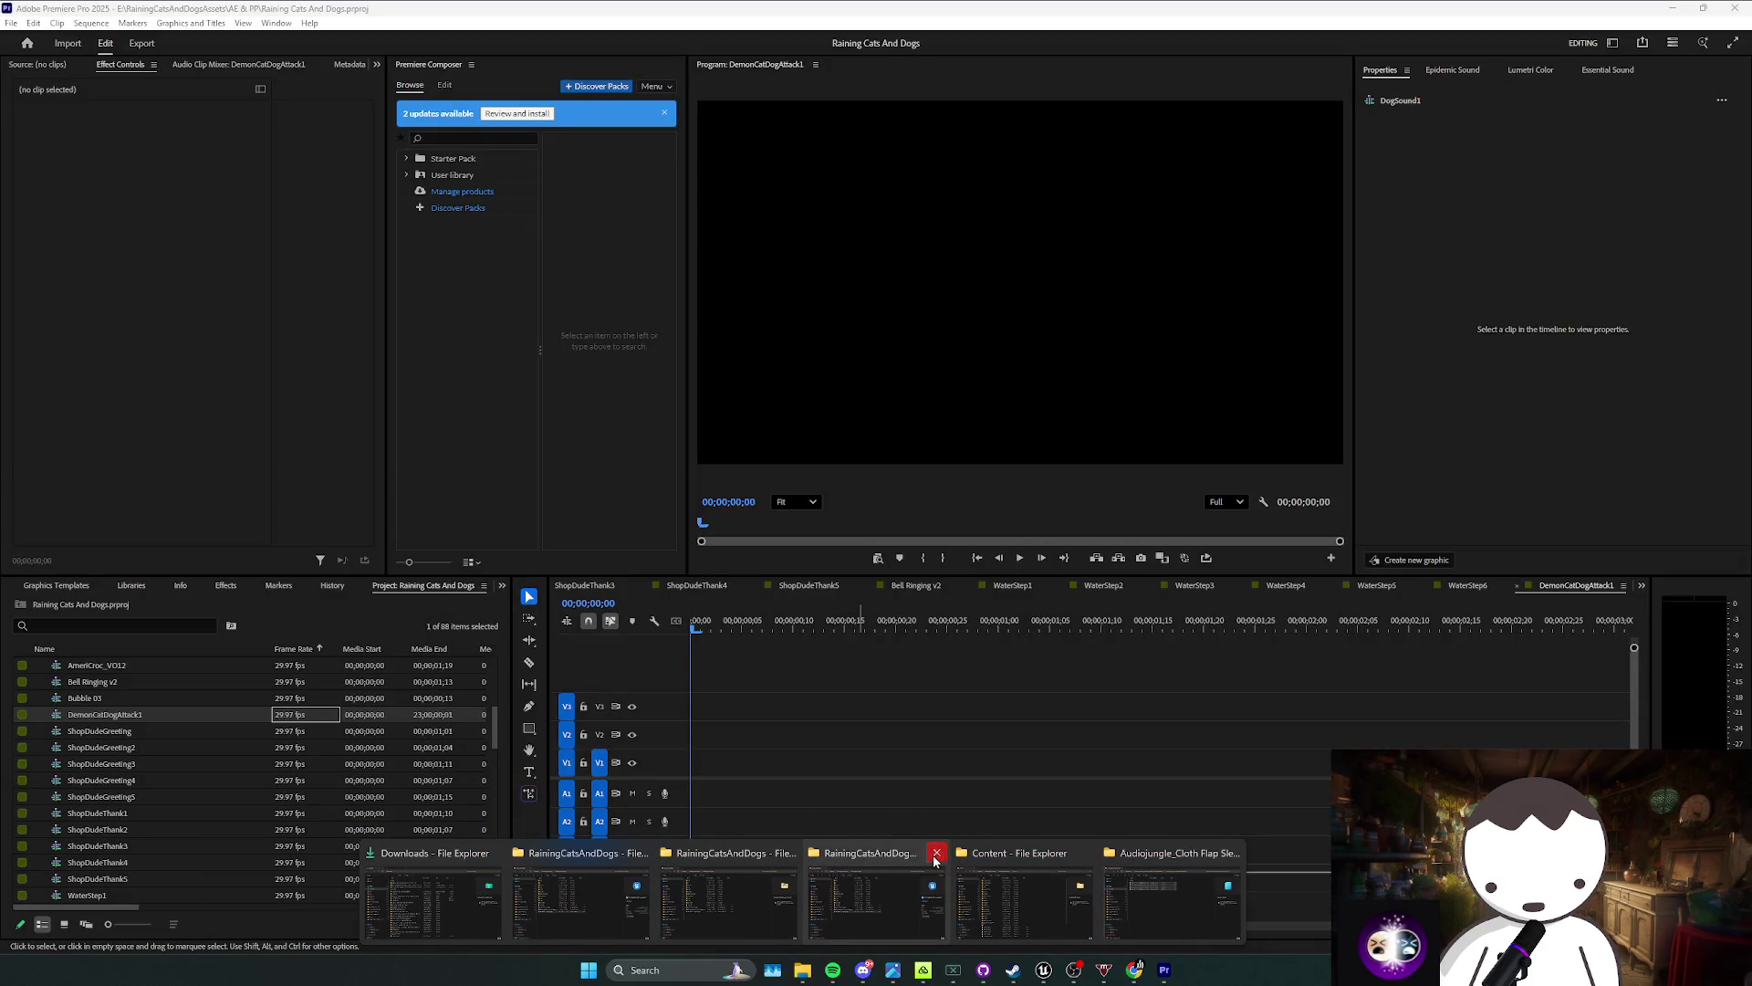
{"action": "left_click", "coordinate": [937, 856]}
{"action": "left_click", "coordinate": [864, 852]}
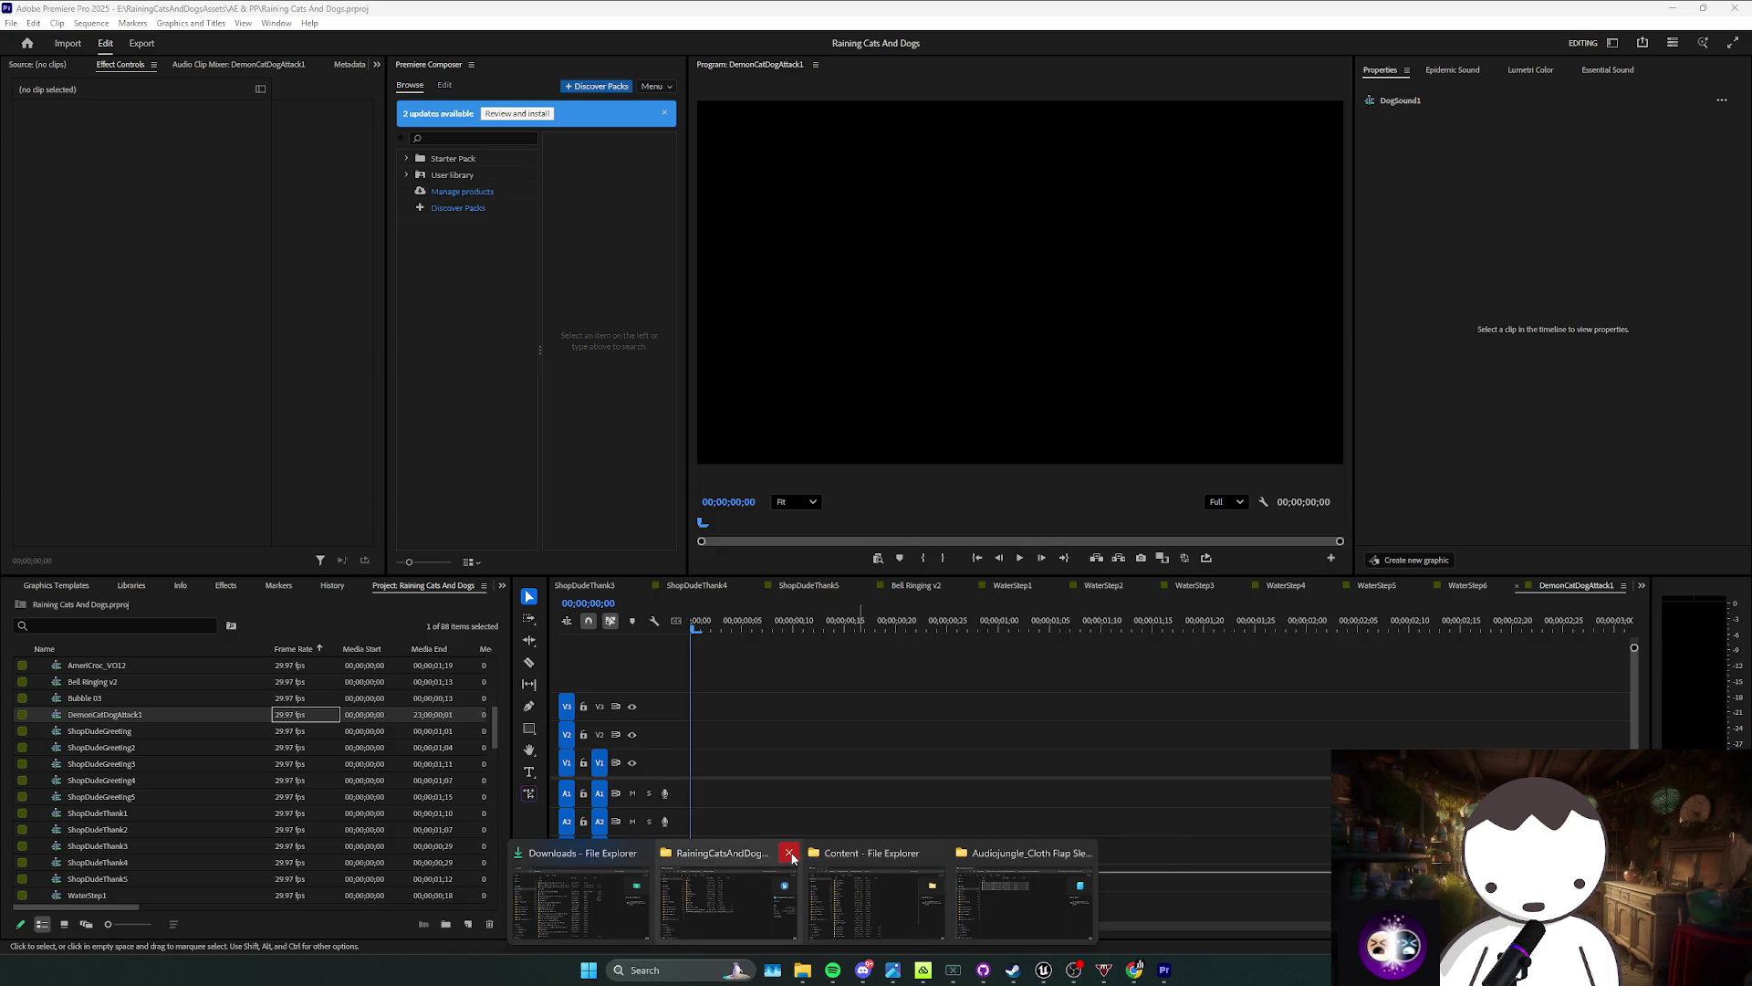
{"action": "left_click", "coordinate": [575, 899]}
Step: Extract the wheezing and high-pitch demon scream zips into Downloads
{"action": "left_click", "coordinate": [591, 219]}
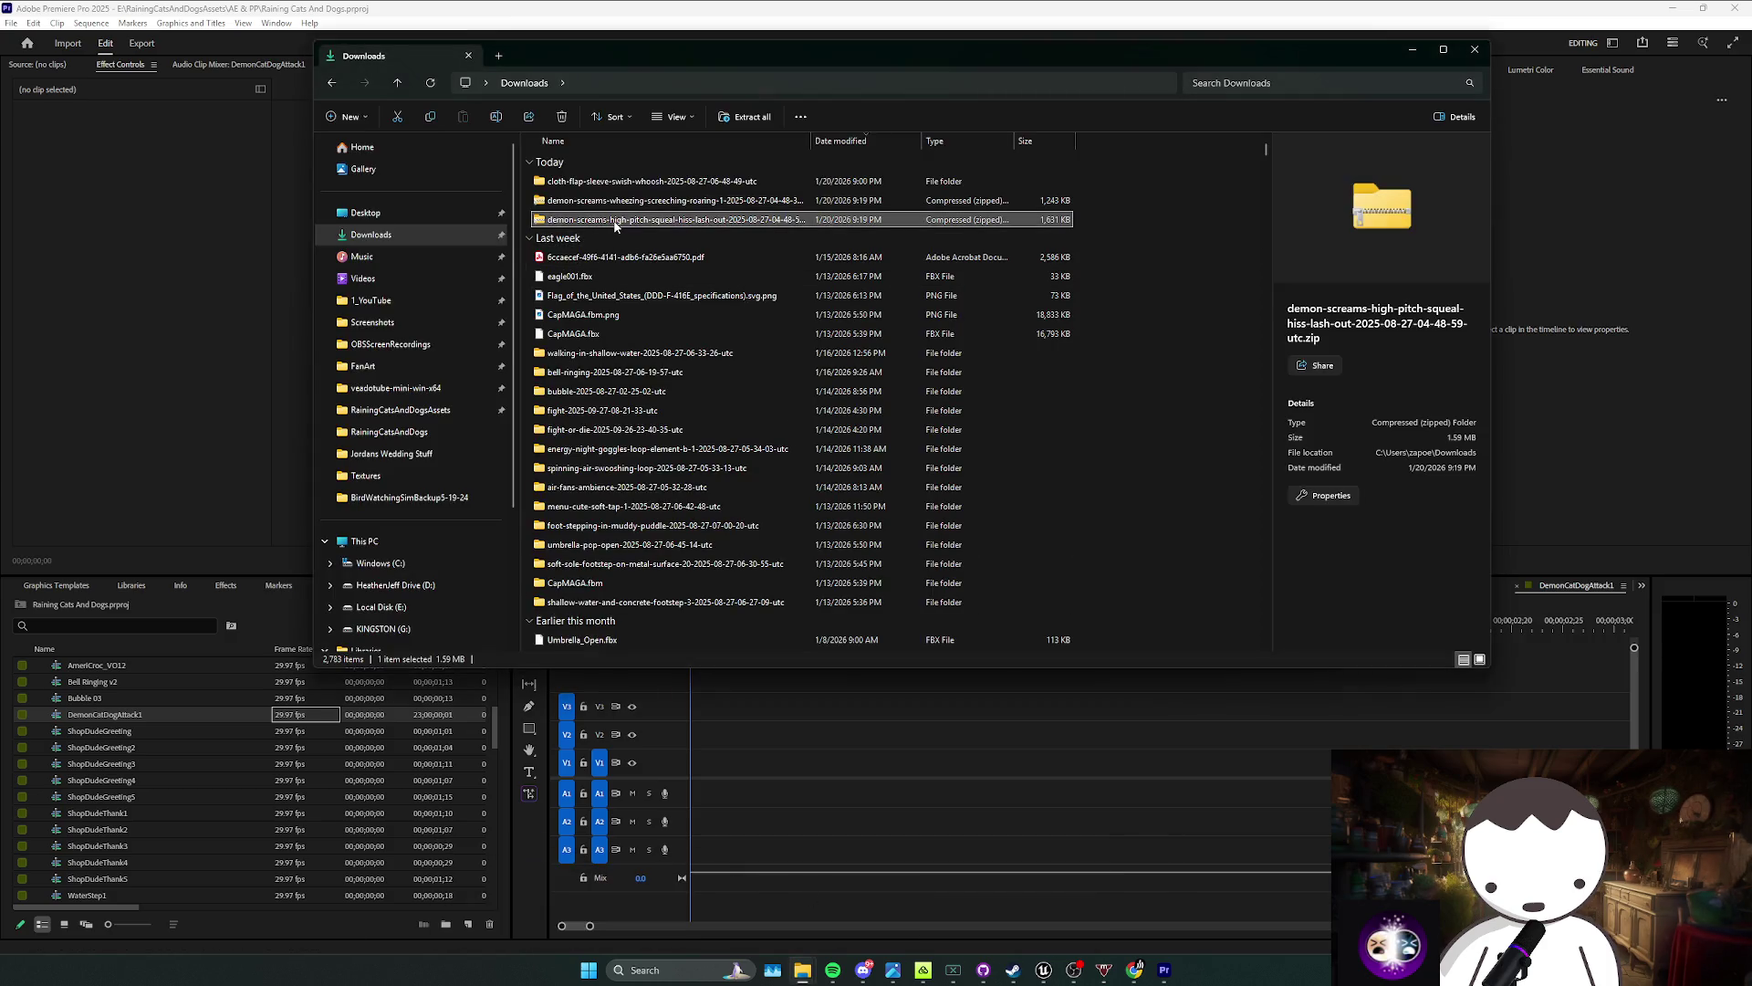
{"action": "right_click", "coordinate": [591, 219]}
{"action": "left_click", "coordinate": [604, 199]}
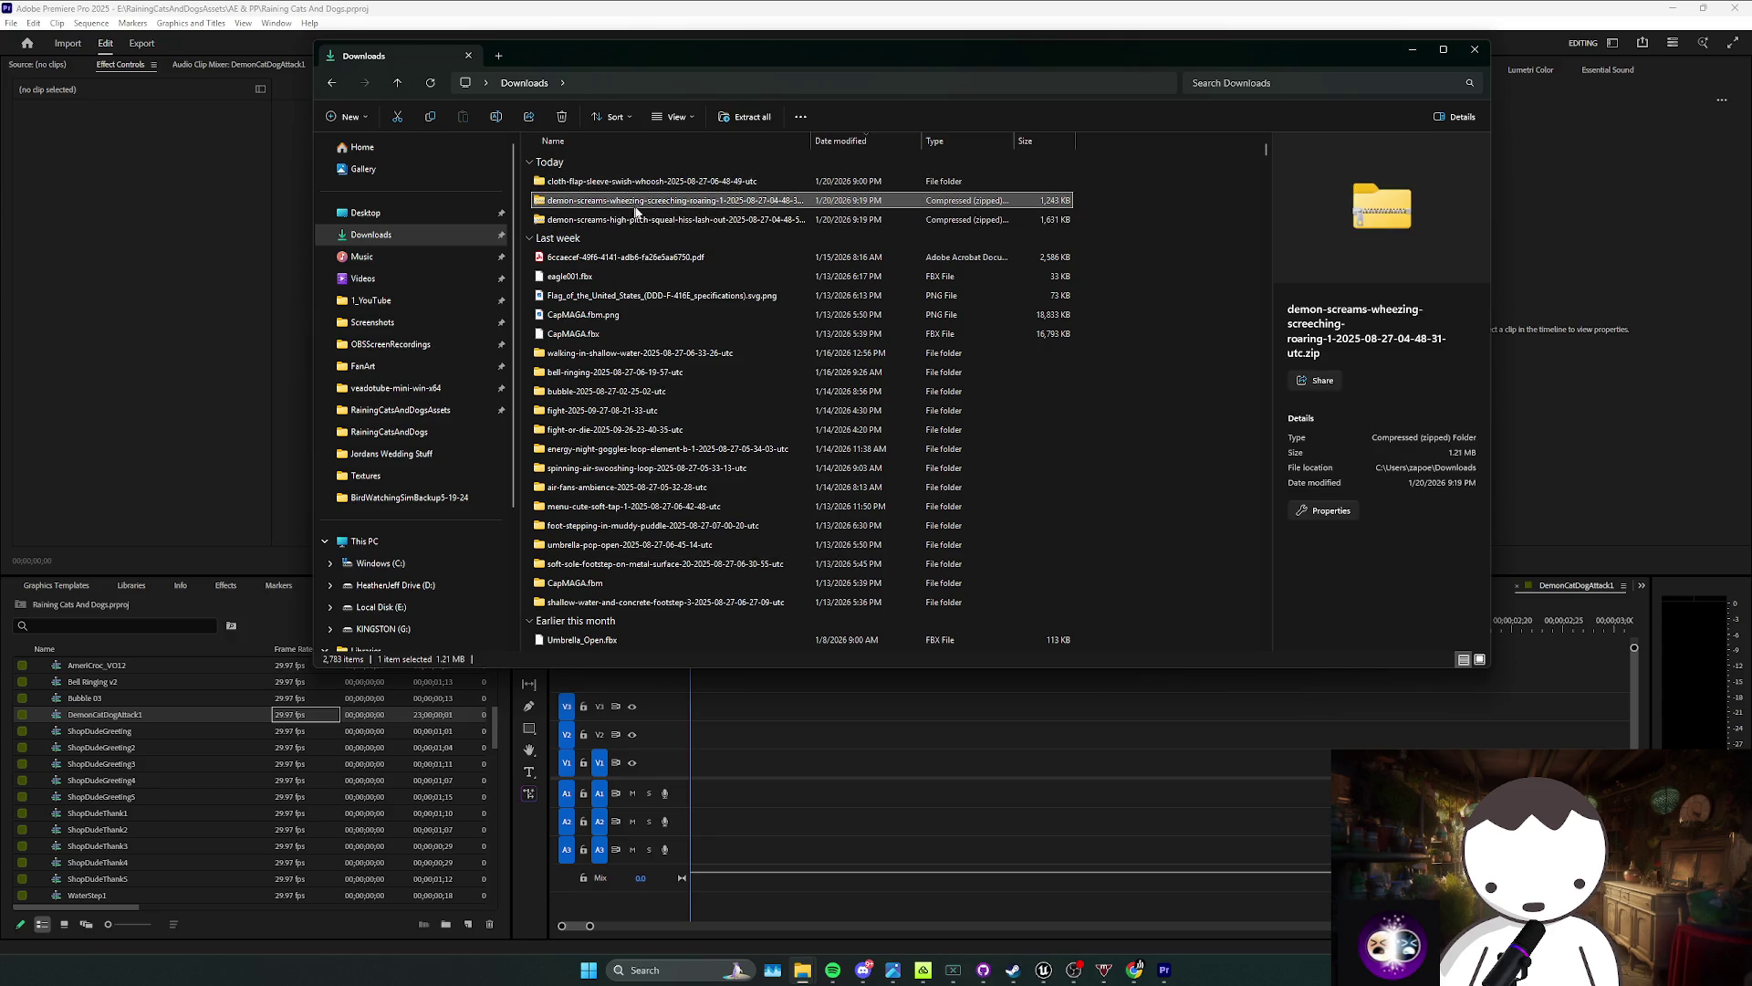
{"action": "right_click", "coordinate": [639, 210]}
{"action": "left_click", "coordinate": [717, 393]}
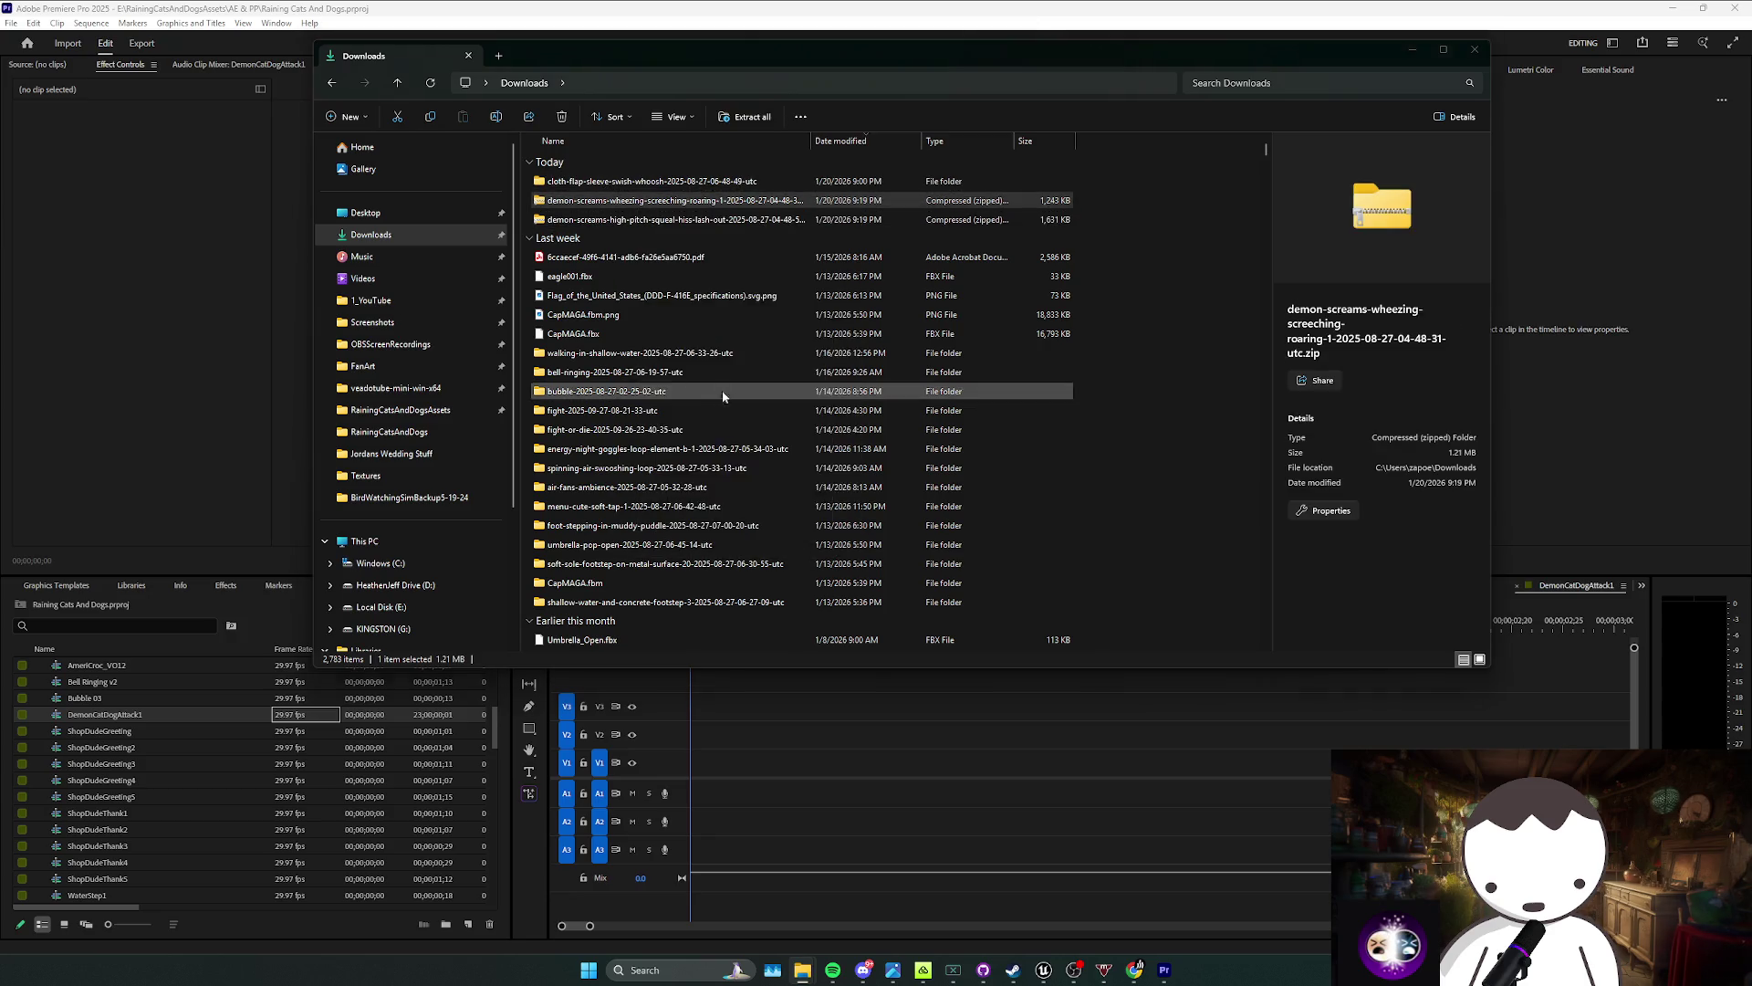
{"action": "left_click", "coordinate": [999, 616]}
{"action": "left_click", "coordinate": [629, 219]}
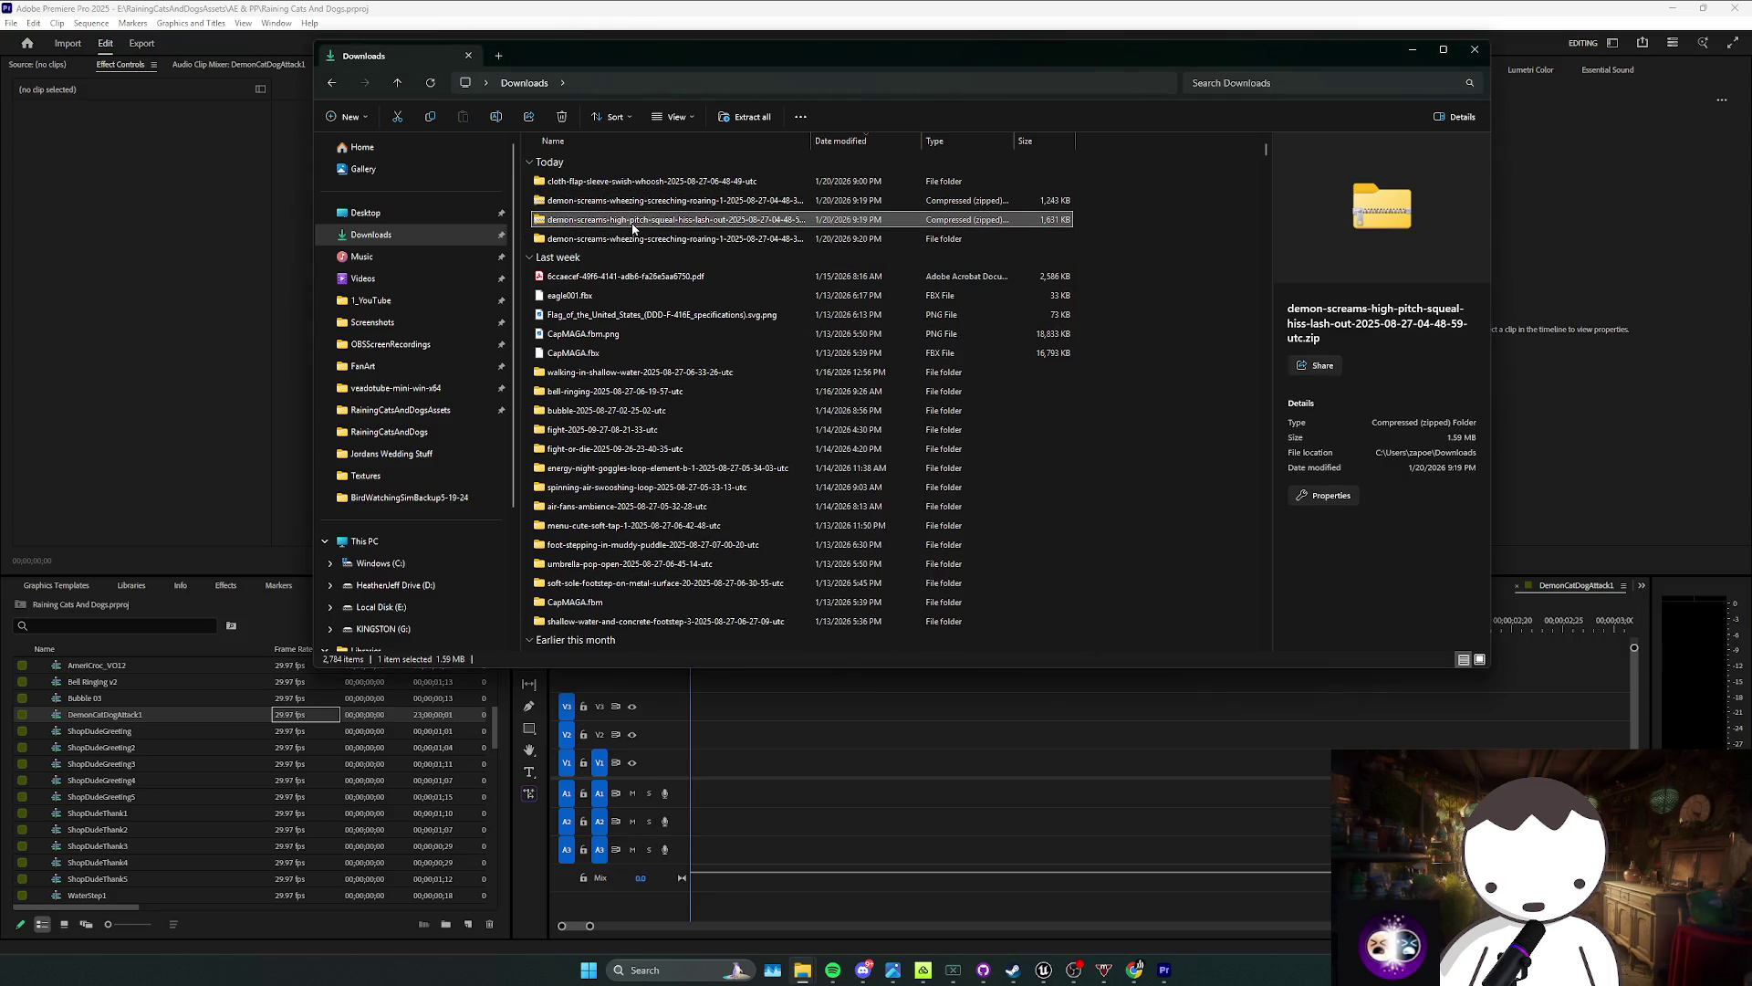
{"action": "right_click", "coordinate": [635, 220]}
{"action": "left_click", "coordinate": [685, 408]}
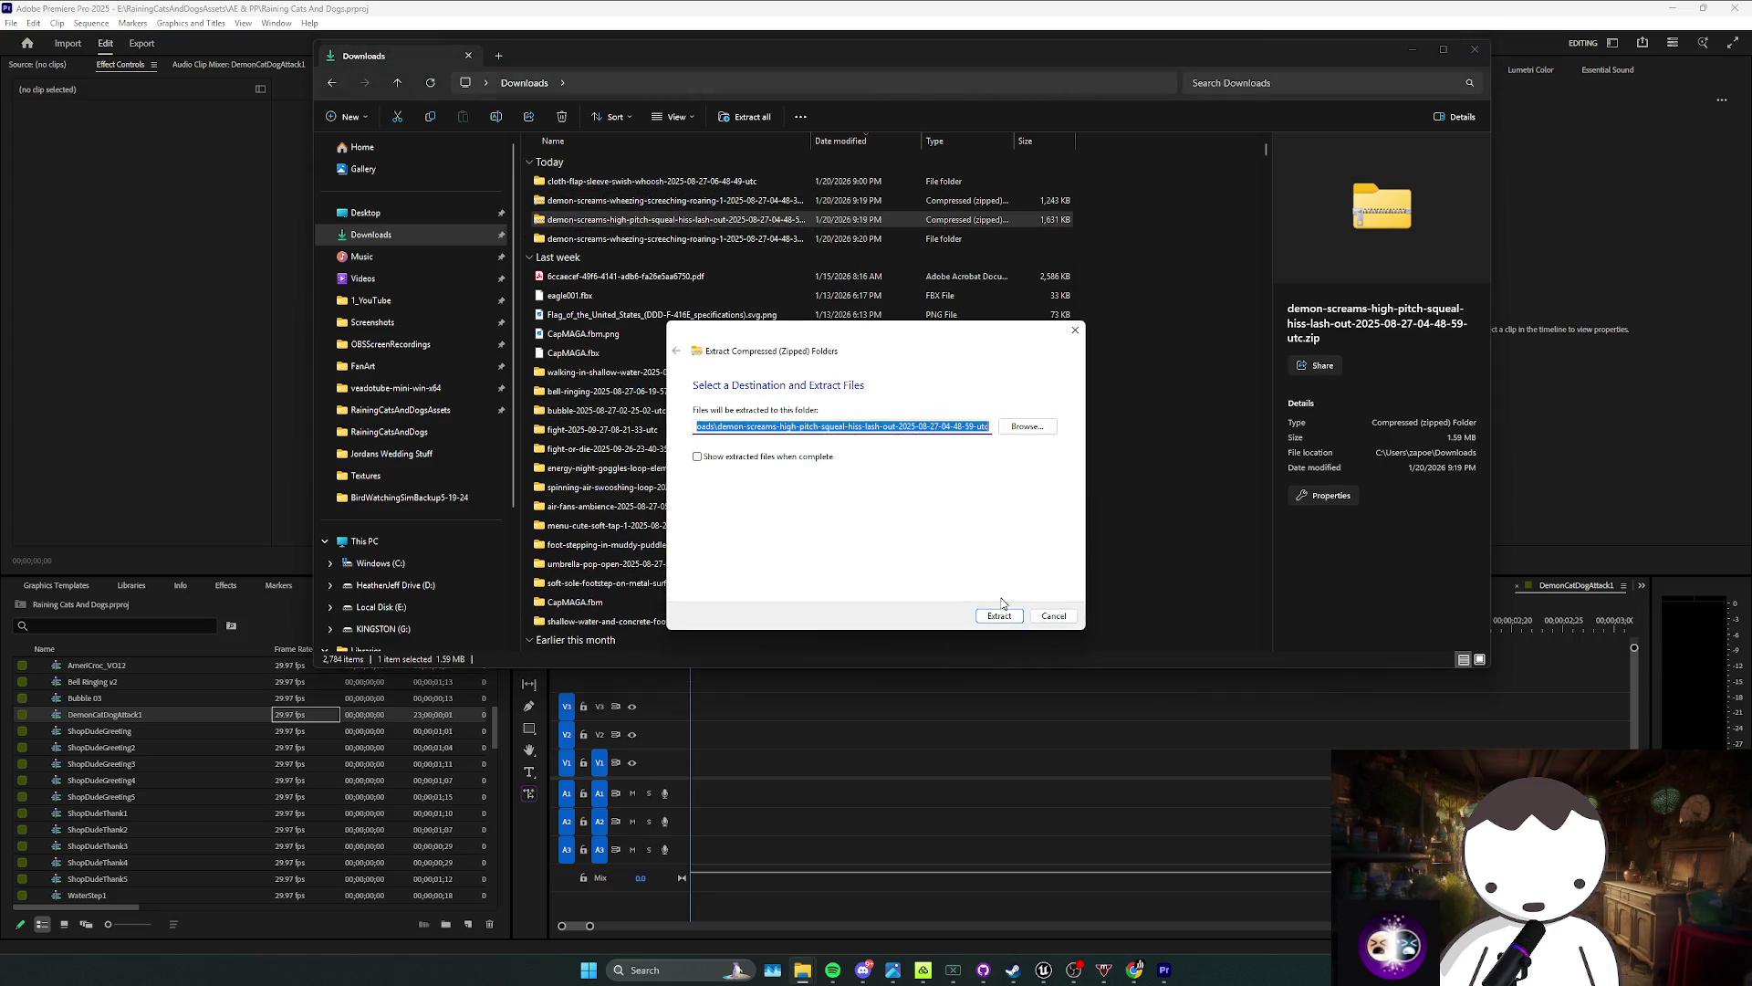
{"action": "left_click", "coordinate": [998, 615]}
Step: Delete both demon scream zip files
{"action": "left_click", "coordinate": [639, 200], "text": "ctrl"}
{"action": "right_click", "coordinate": [653, 212]}
{"action": "left_click", "coordinate": [849, 228]}
Step: Place the wheezing scream WAV on Premiere's first audio track and play it
{"action": "double_click", "coordinate": [599, 205]}
{"action": "mouse_move", "coordinate": [621, 180]}
{"action": "left_mouse_down"}
{"action": "mouse_move", "coordinate": [836, 582]}
{"action": "mouse_move", "coordinate": [695, 793]}
{"action": "left_mouse_up"}
{"action": "left_click", "coordinate": [808, 744]}
{"action": "key", "text": "space"}
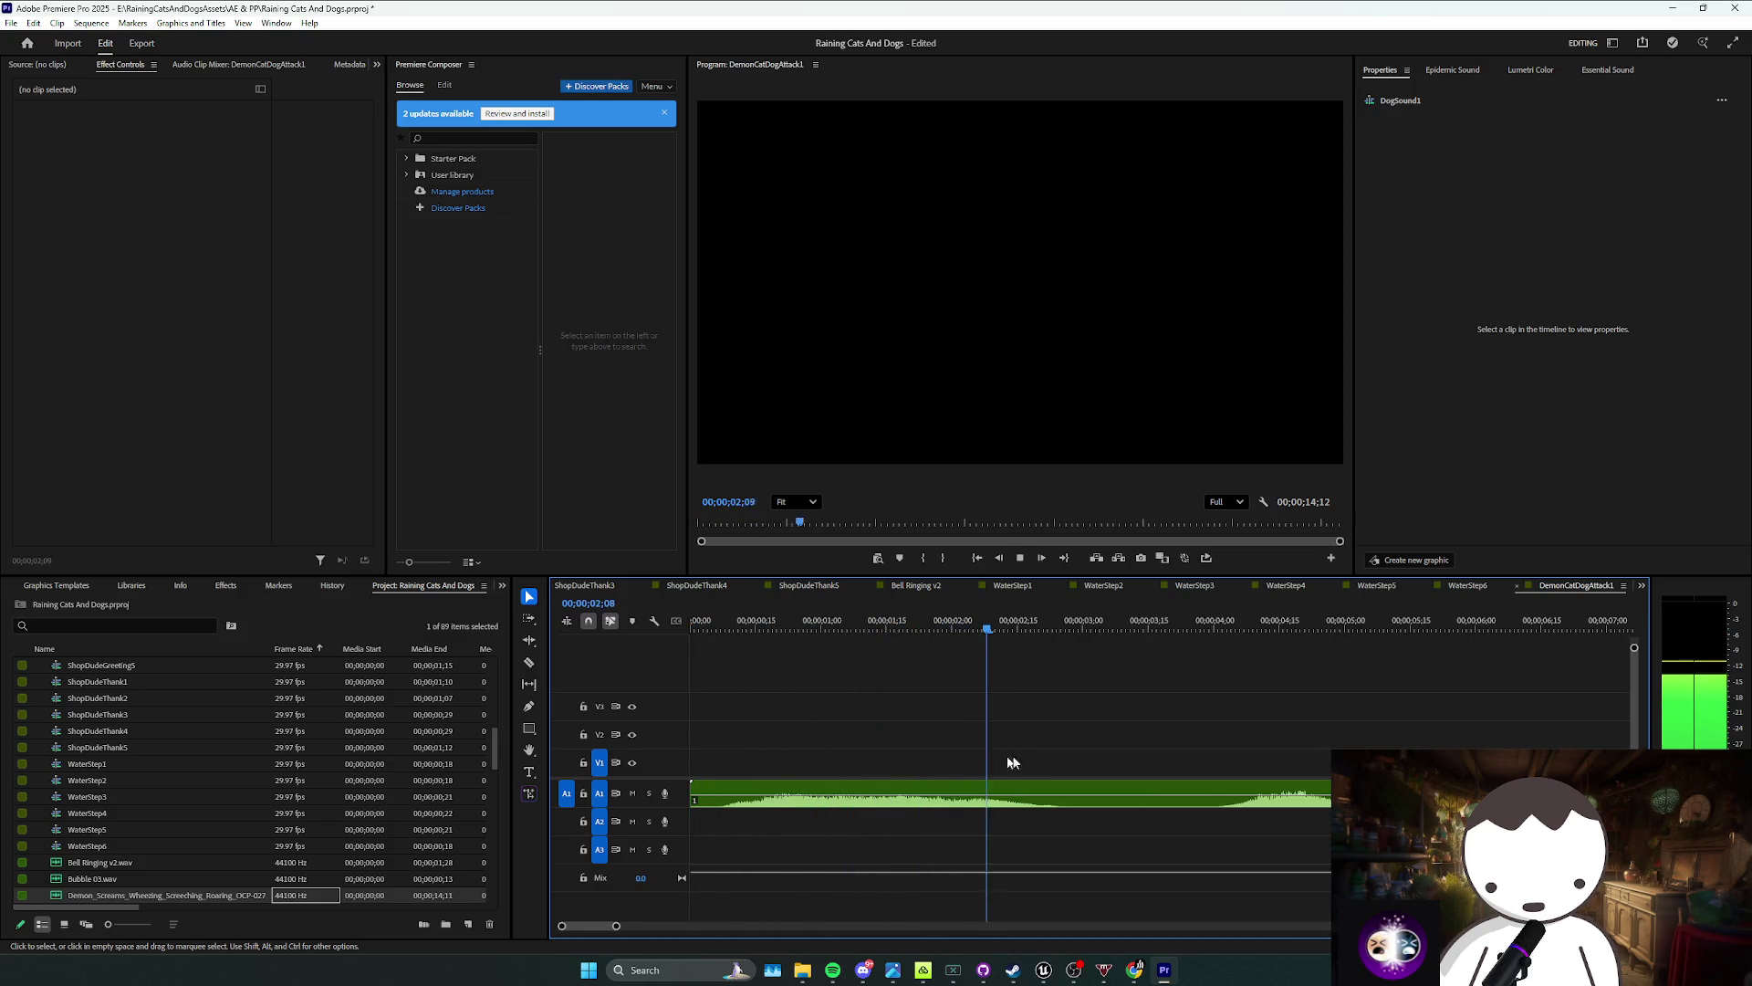
Step: Split the scream clip at the playhead and save the project
{"action": "left_click", "coordinate": [1106, 803]}
{"action": "key", "text": "ctrl+k"}
{"action": "left_click", "coordinate": [1190, 785]}
{"action": "key", "text": "minus"}
{"action": "key", "text": "ctrl+s"}
Step: Cut the scream clip just after its start and ripple-delete the short leading piece
{"action": "left_click", "coordinate": [718, 792]}
{"action": "key", "text": "v"}
{"action": "left_click", "coordinate": [704, 794]}
{"action": "key", "text": "shift+Delete"}
{"action": "key", "text": "Home"}
{"action": "scroll", "coordinate": [276, 760], "scroll_direction": "up", "scroll_amount": 3}
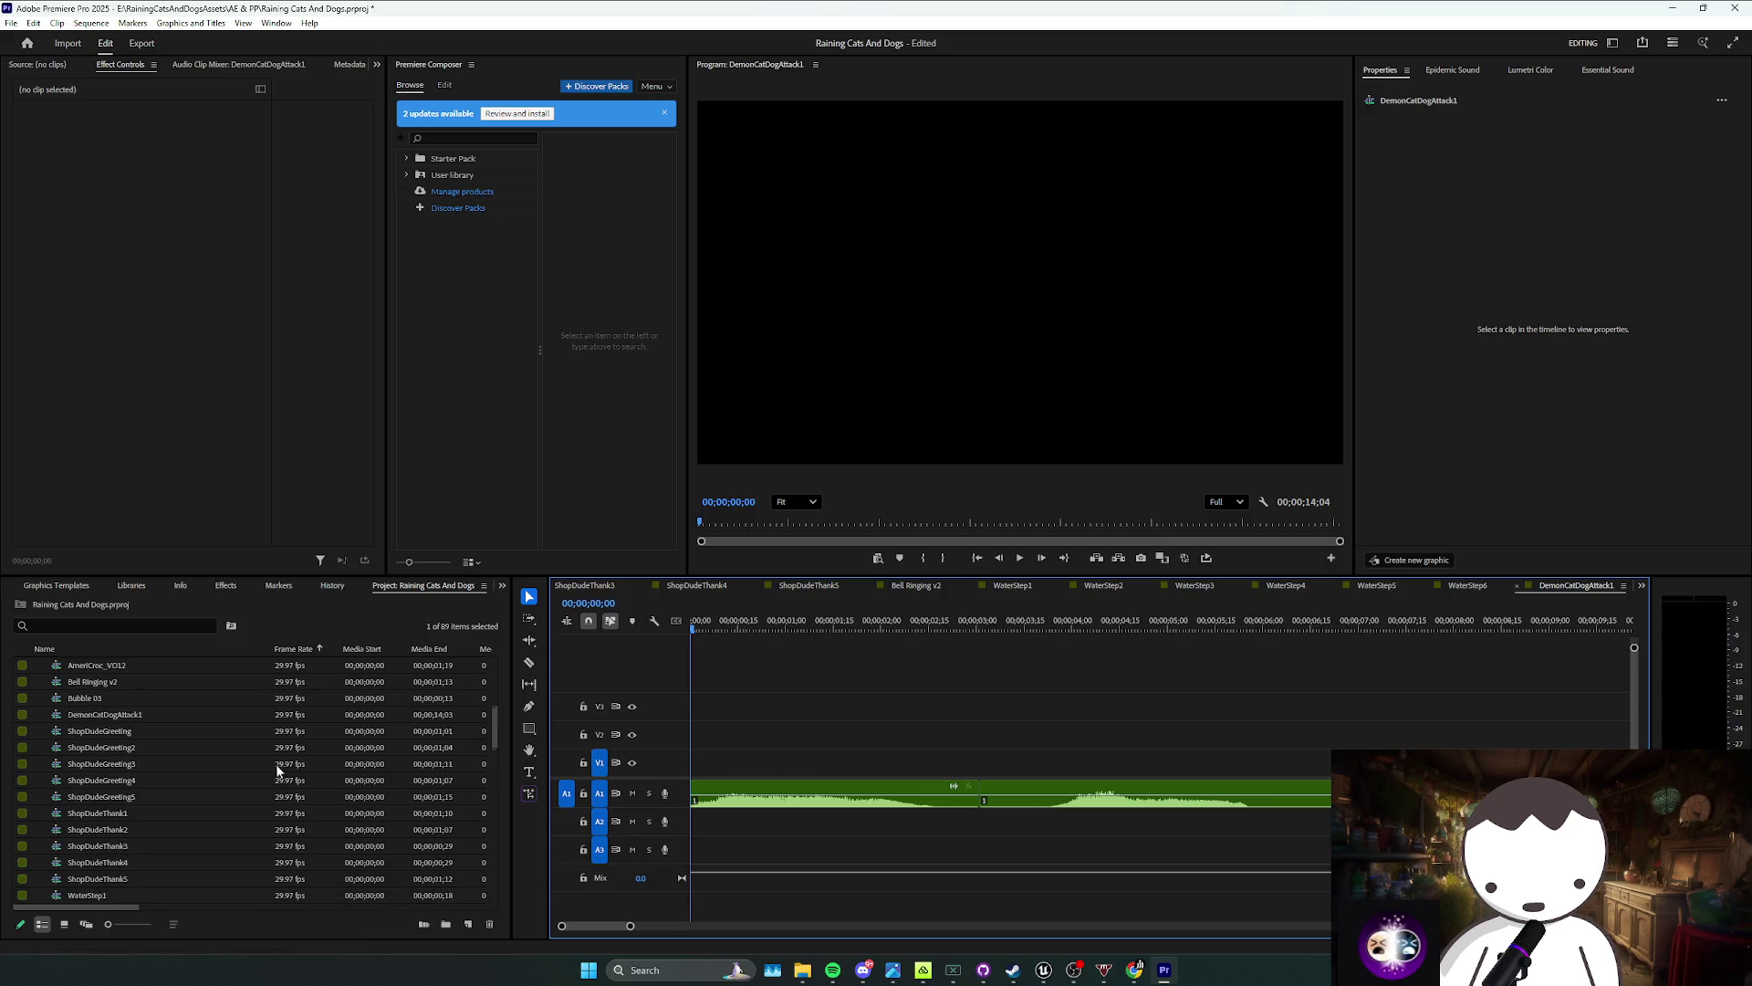
{"action": "key", "text": "ctrl+s"}
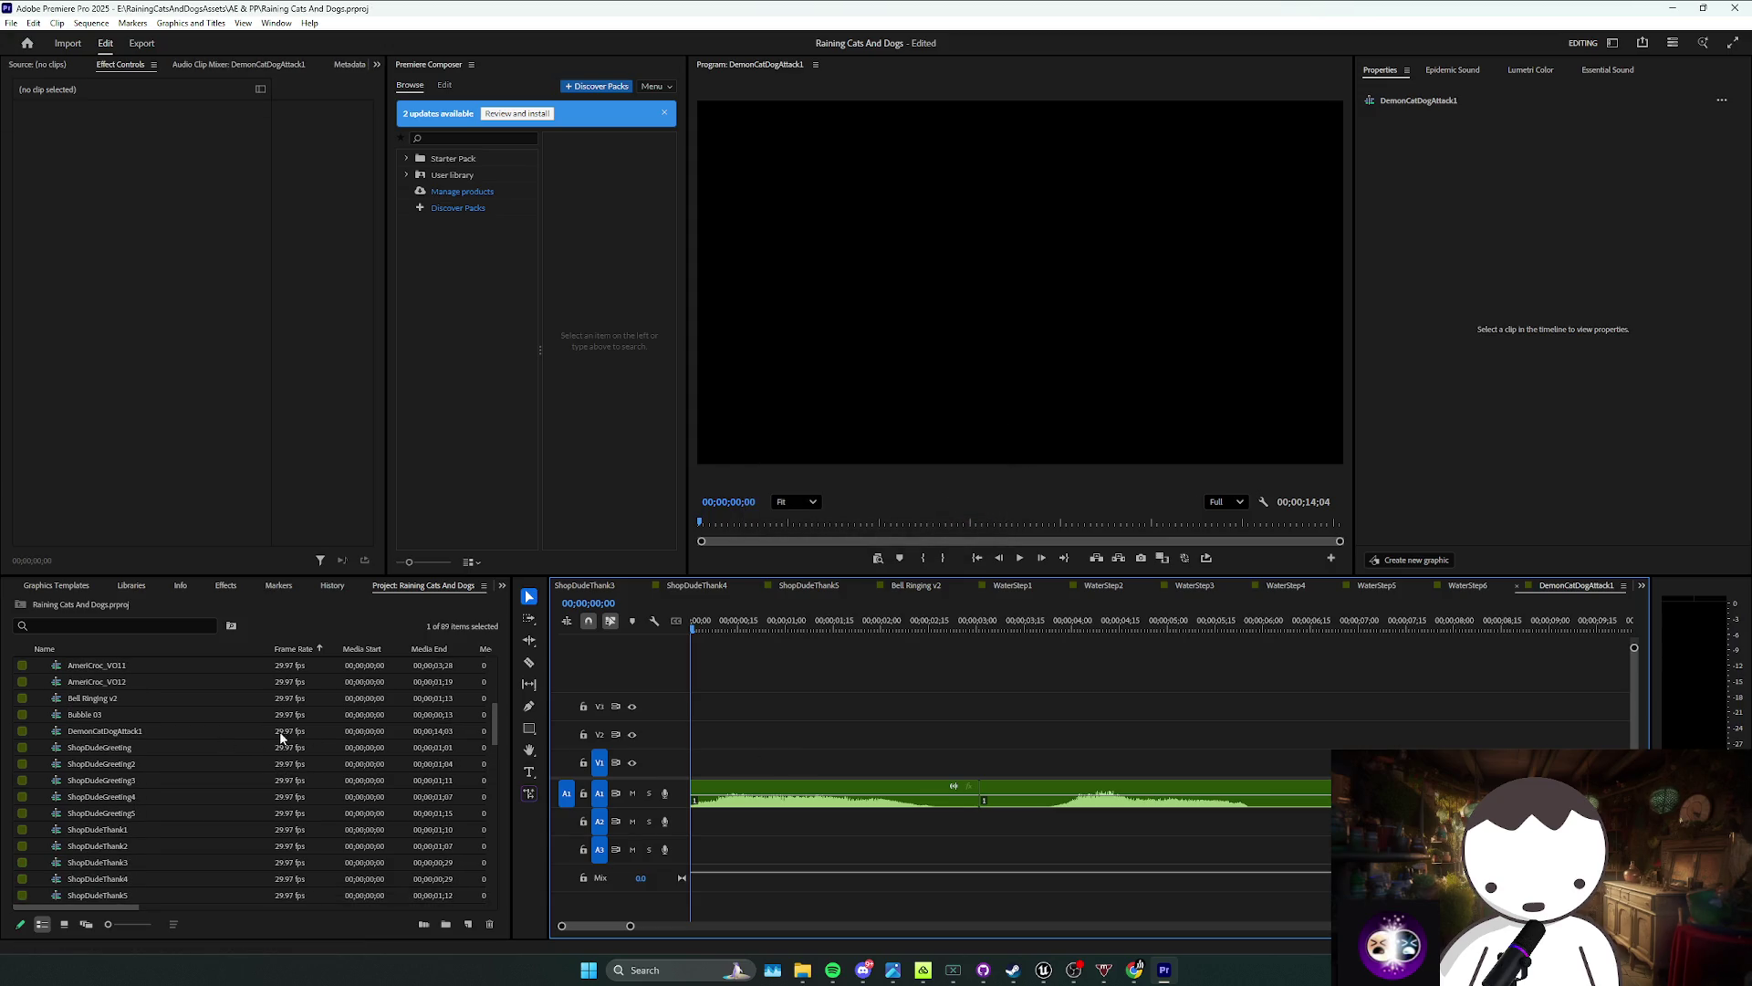
Step: Delete the trailing piece and extend the clip's end to make a 00;00;03;18 sequence
{"action": "left_click", "coordinate": [279, 731]}
{"action": "left_click", "coordinate": [1020, 794]}
{"action": "key", "text": "Delete"}
{"action": "key", "text": "End"}
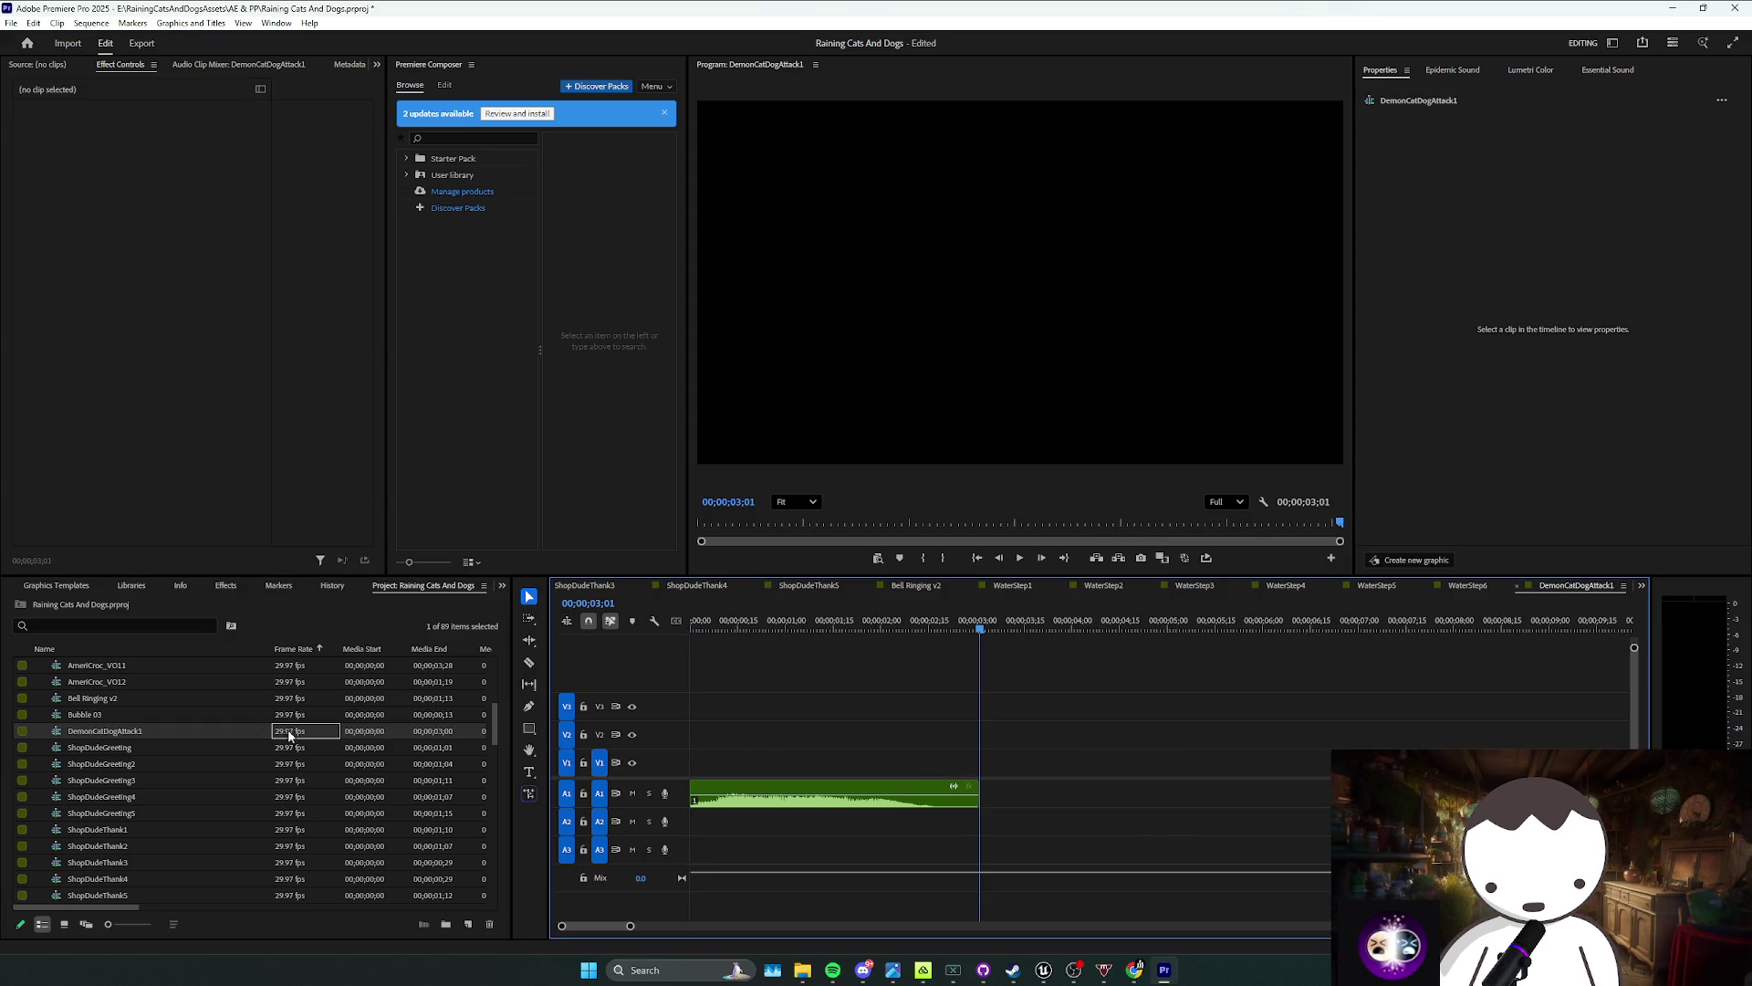
{"action": "key", "text": "Home"}
{"action": "left_click", "coordinate": [979, 787]}
{"action": "left_click_drag", "start_coordinate": [978, 786], "coordinate": [1033, 785]}
{"action": "left_click", "coordinate": [1138, 782]}
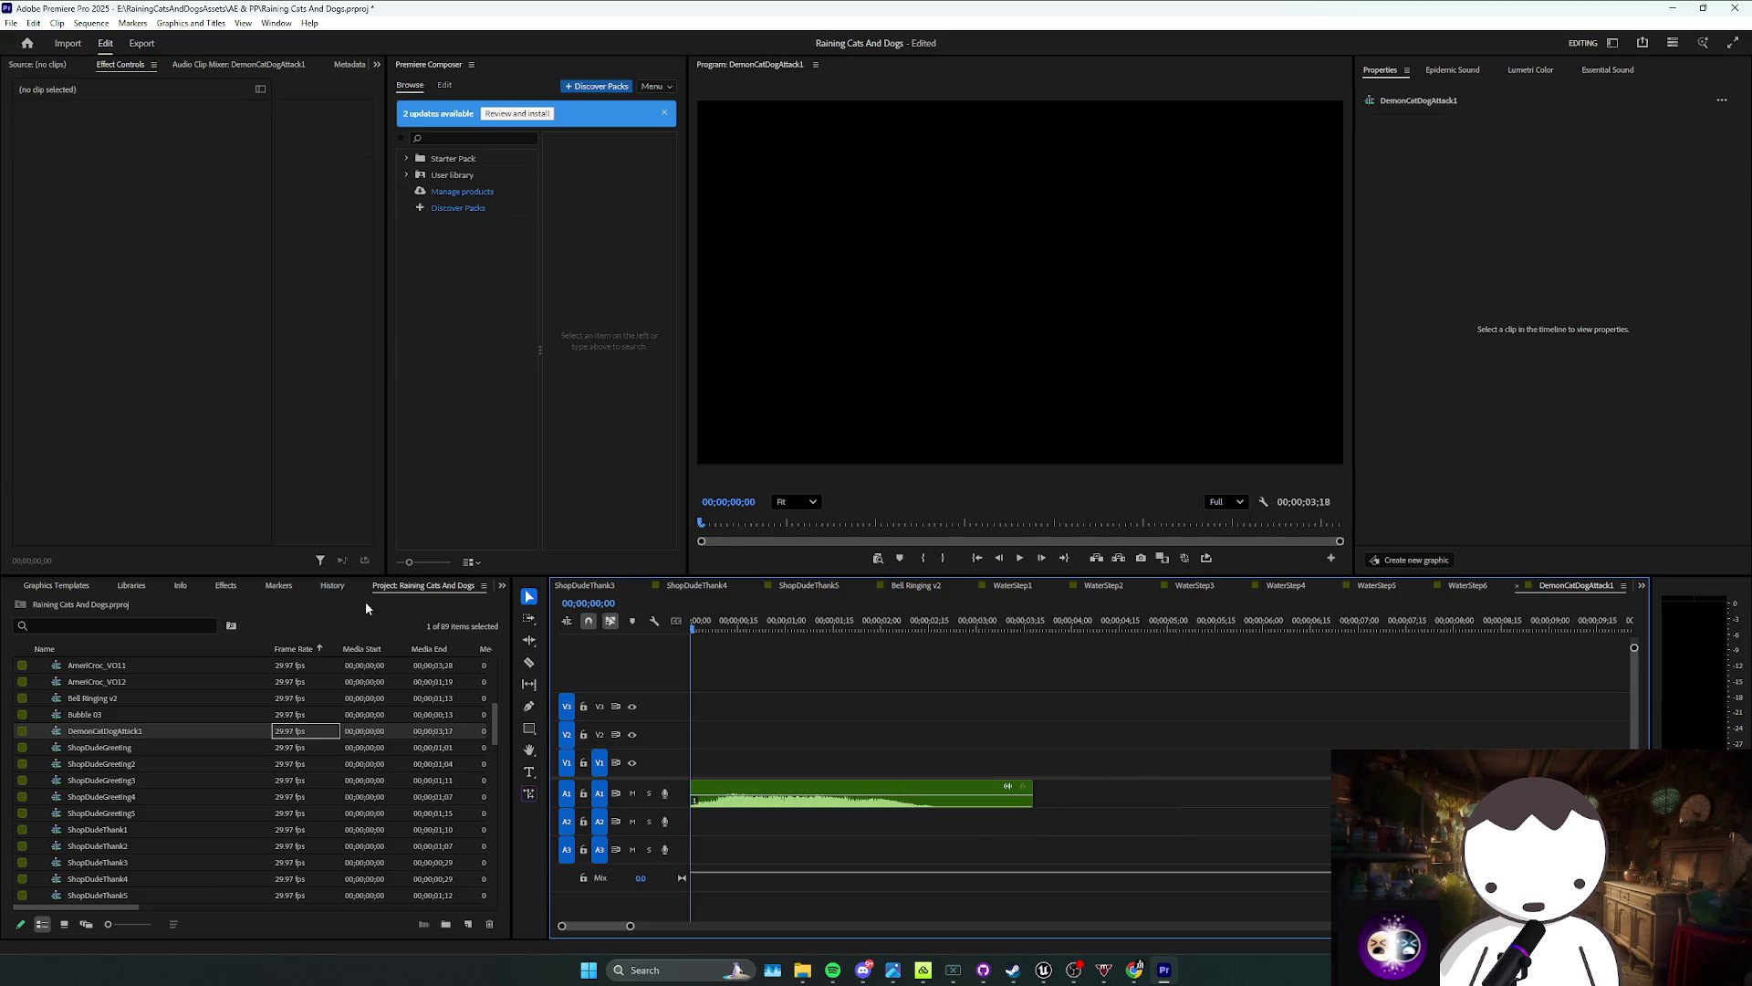
{"action": "left_click", "coordinate": [225, 585]}
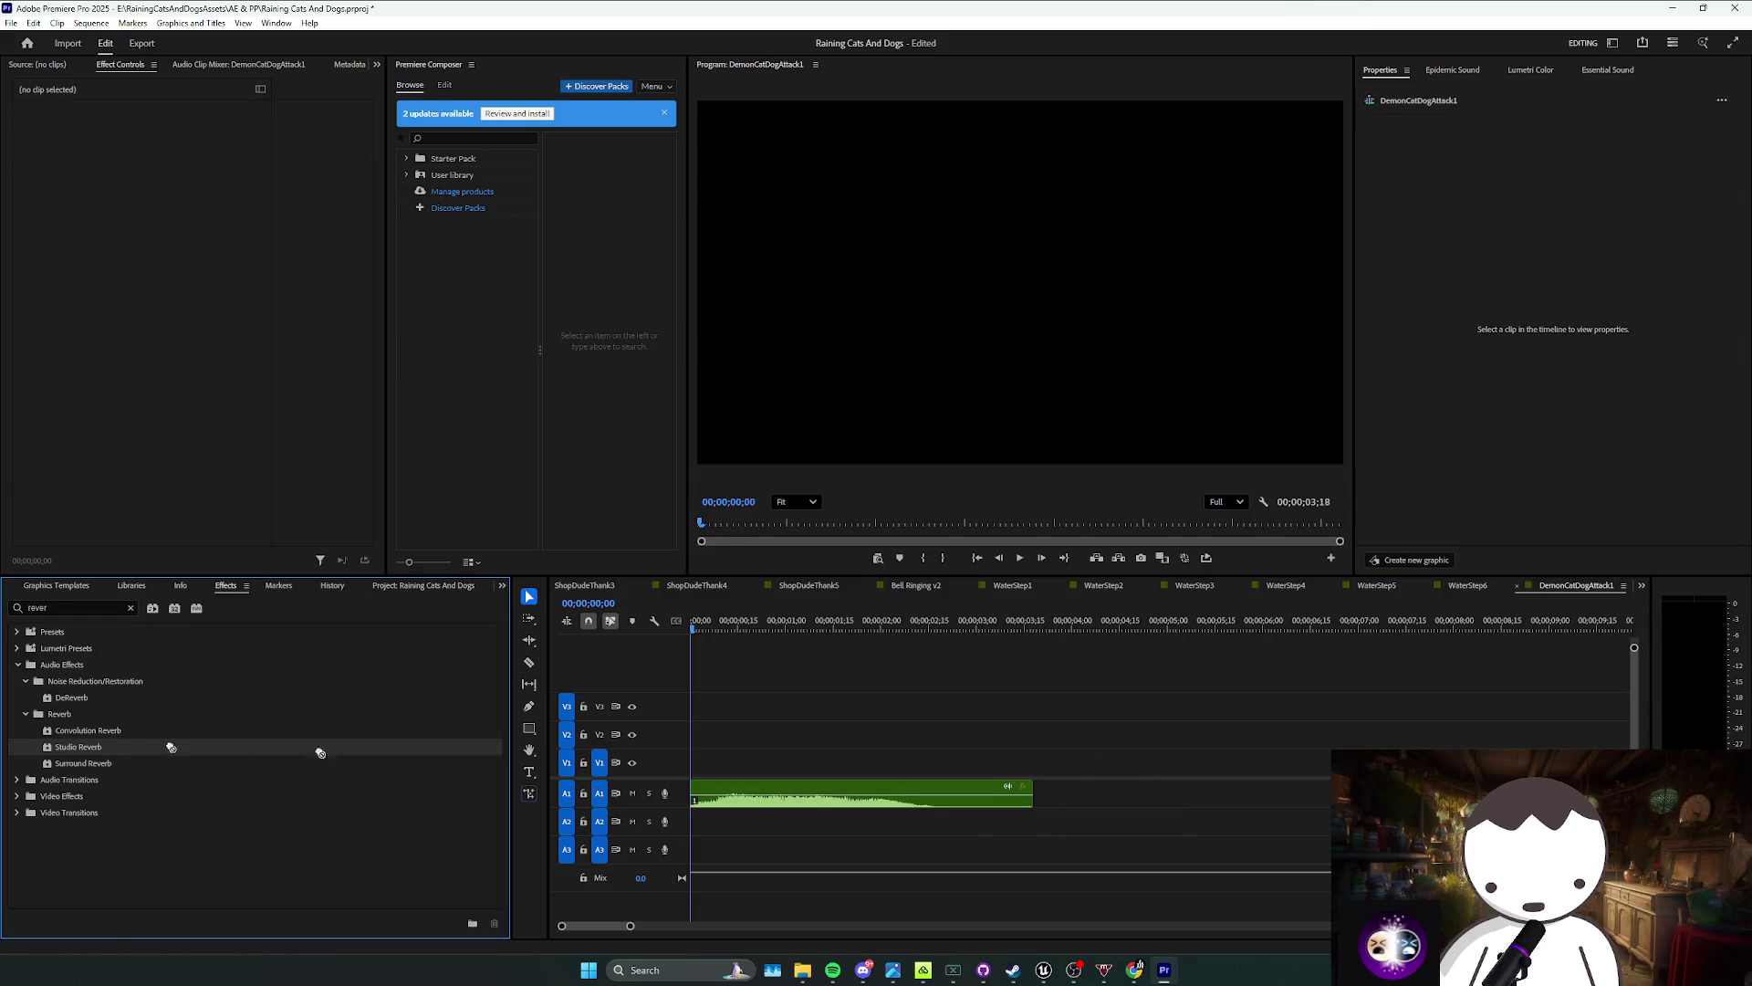
Step: Apply Studio Reverb to the scream clip, open its custom setup, then dismiss the crash report
{"action": "left_click_drag", "start_coordinate": [816, 804], "coordinate": [816, 805]}
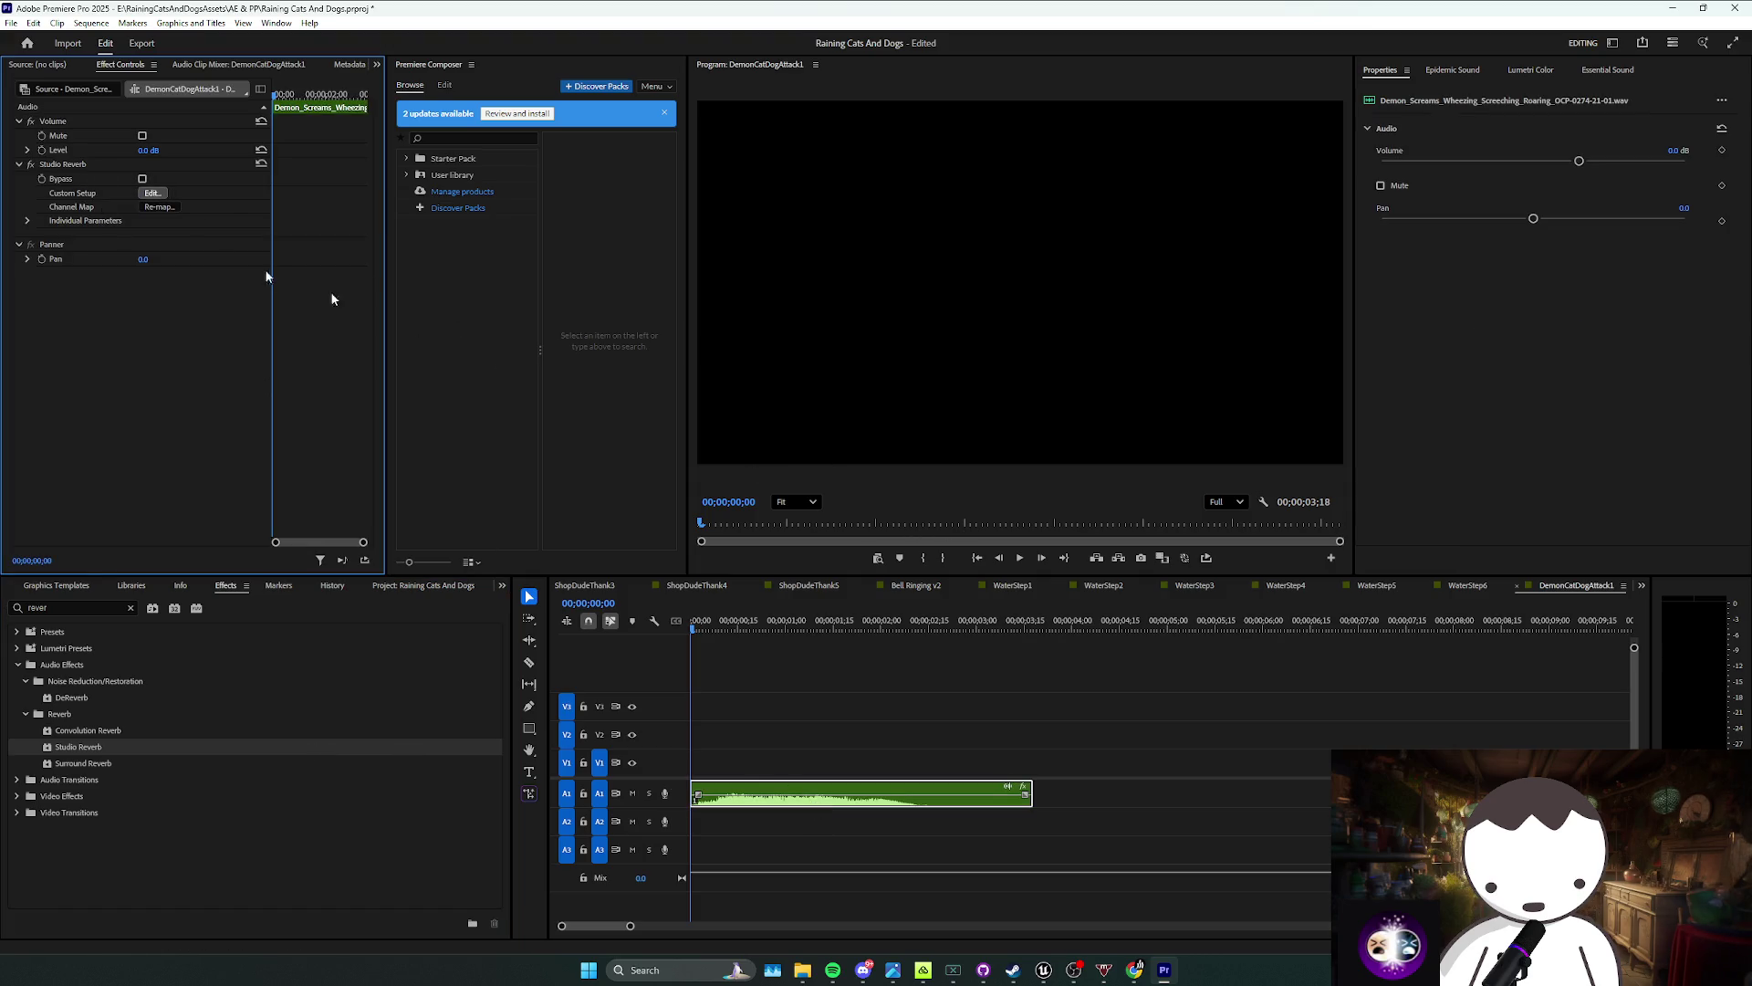
{"action": "left_click", "coordinate": [157, 194]}
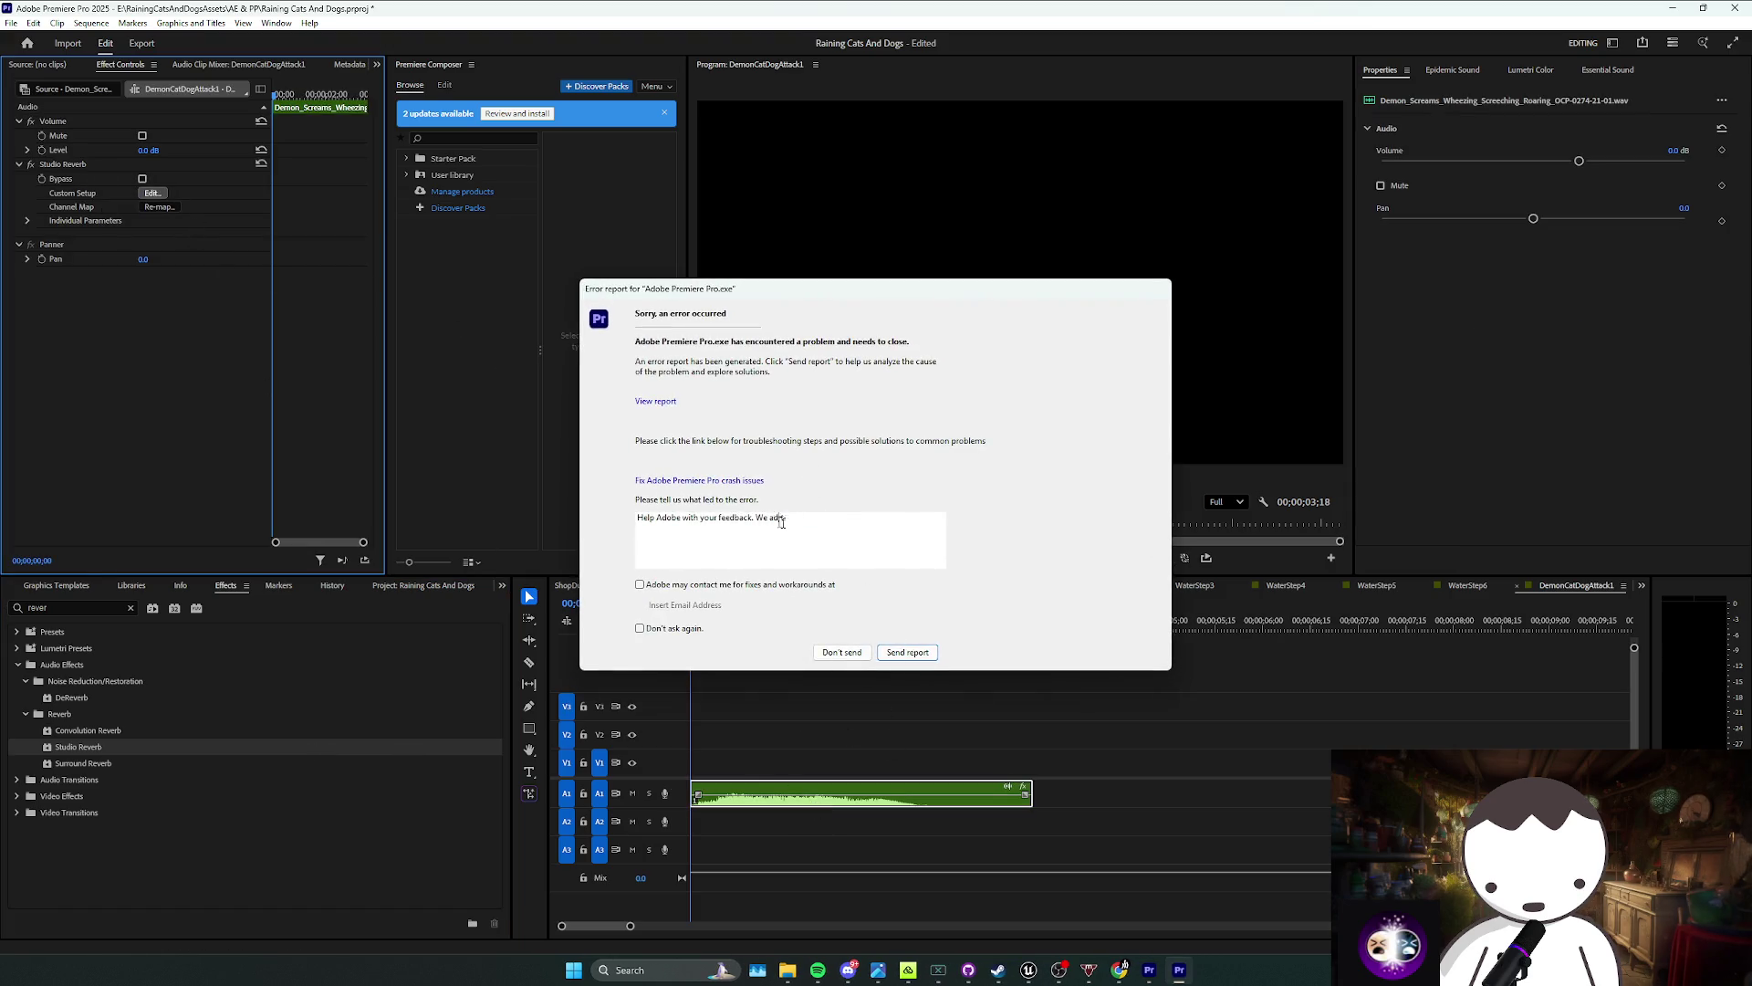
{"action": "left_click", "coordinate": [899, 652]}
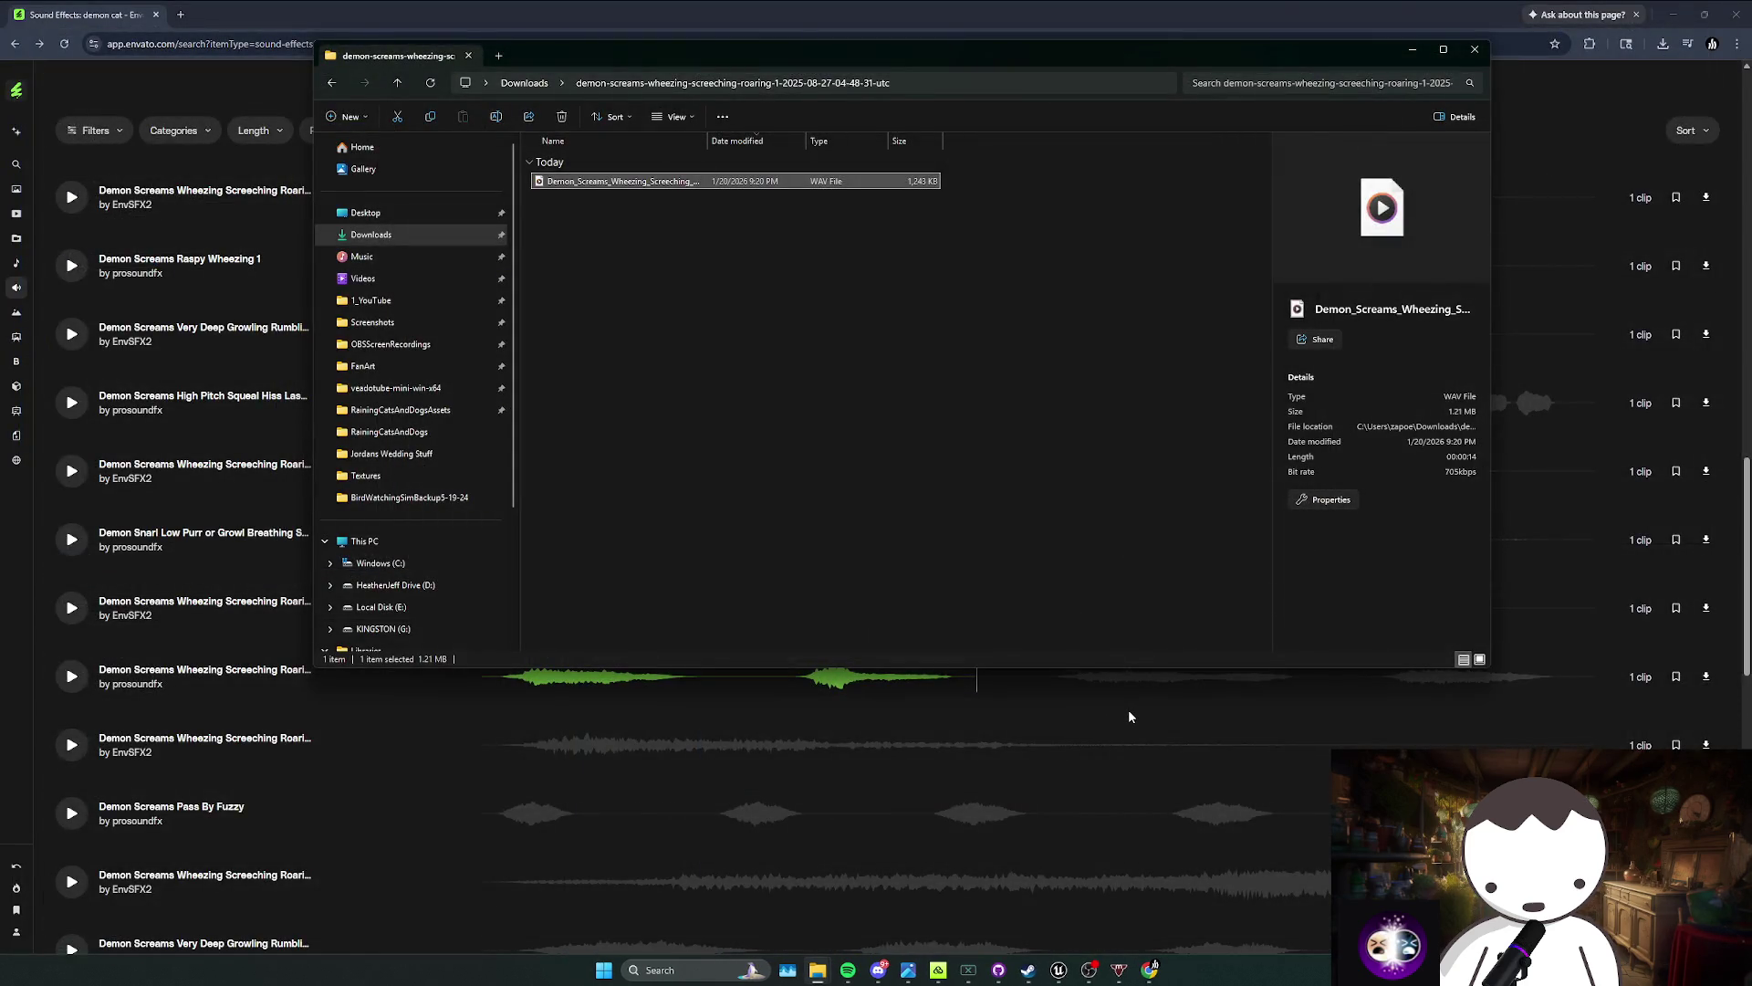
{"action": "key", "text": "alt+Tab"}
{"action": "key", "text": "alt+Tab"}
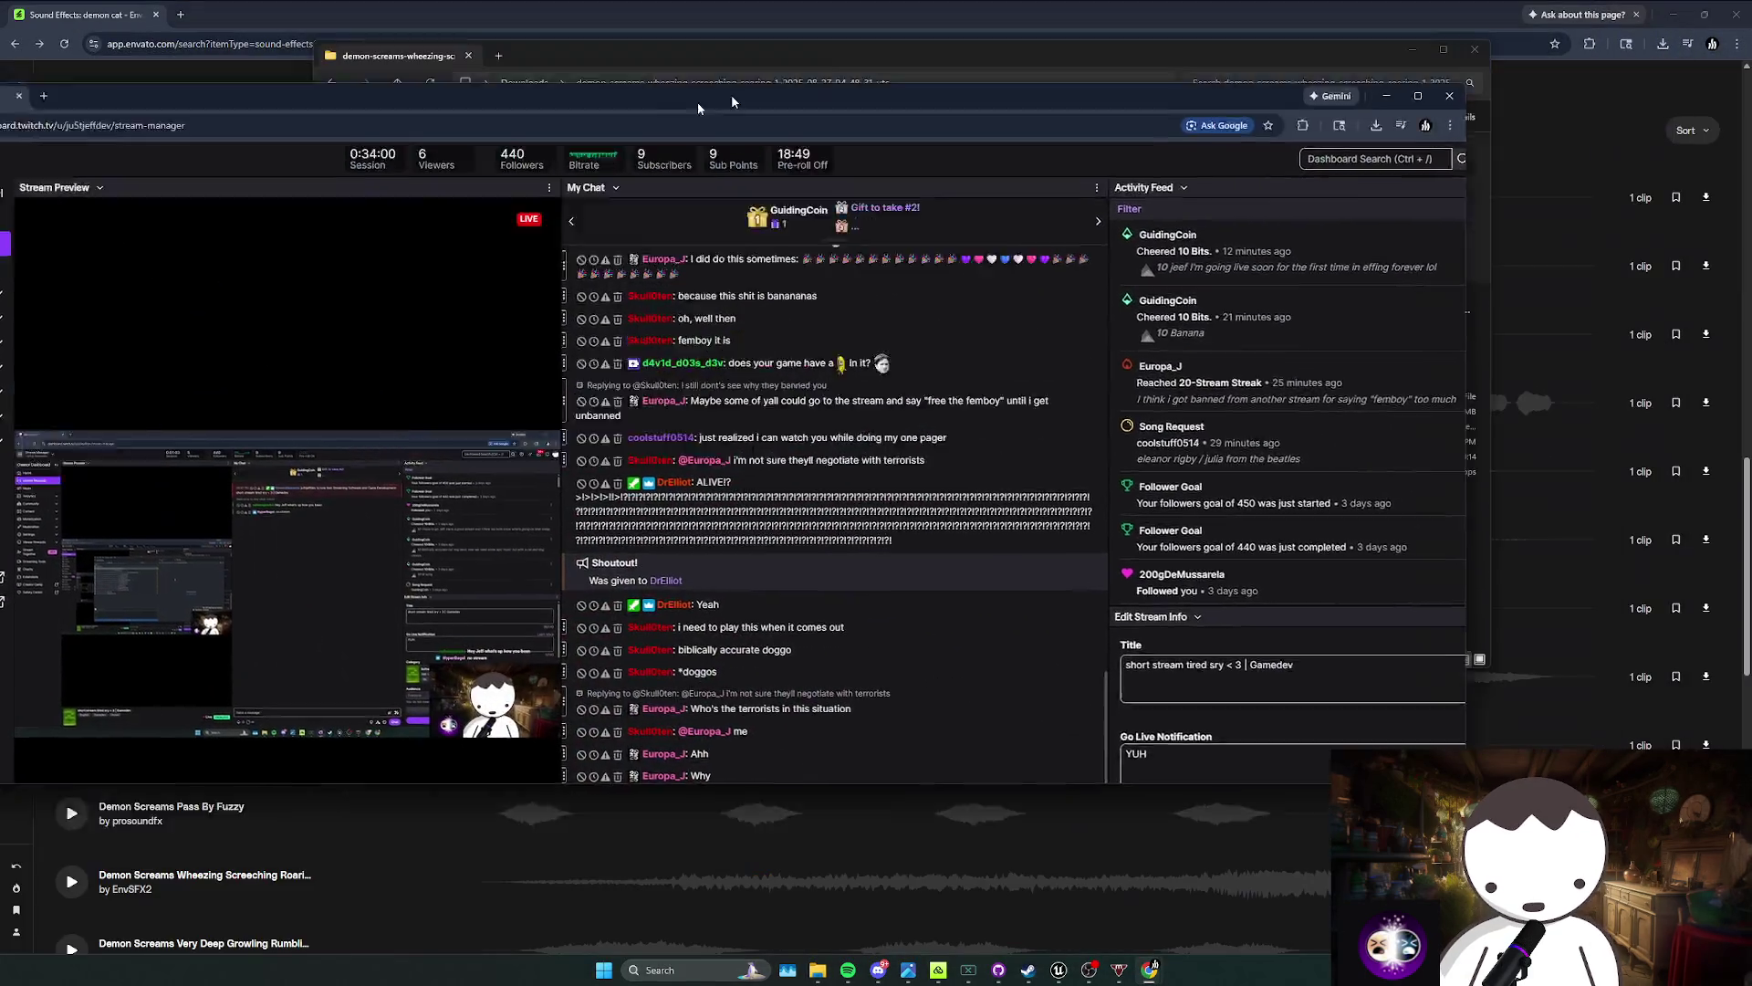
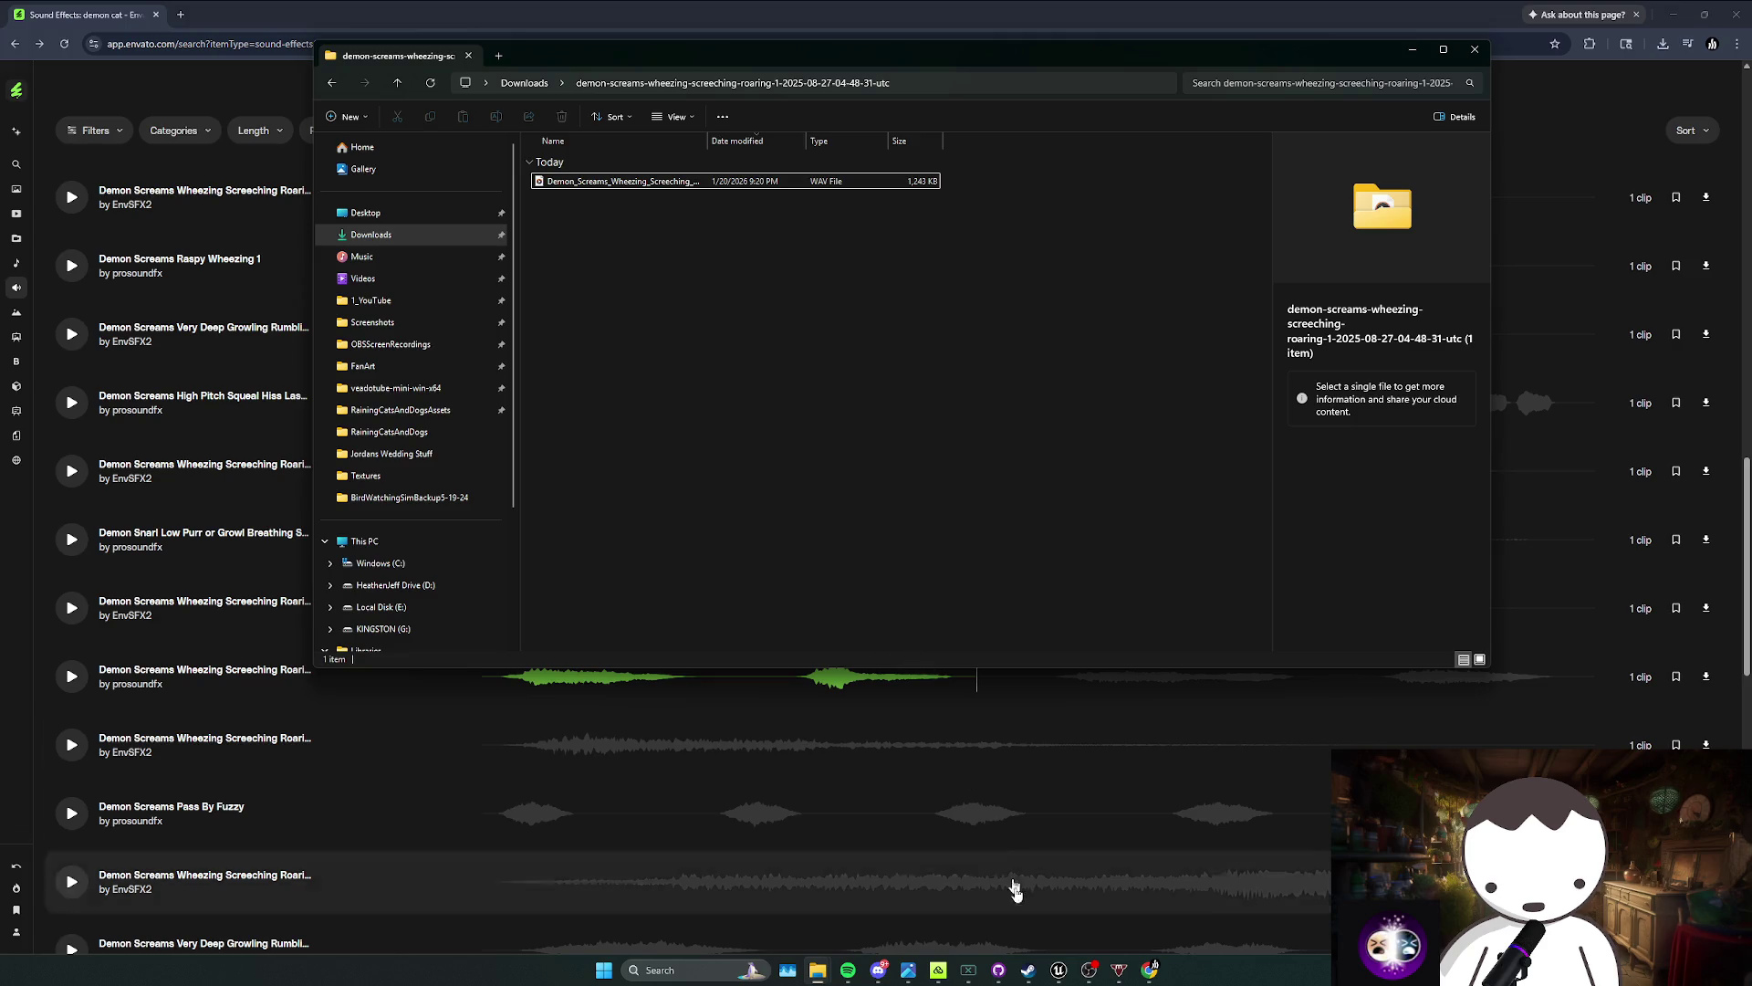
Step: Launch Premiere Pro 2025, dismiss the crash notice, and open the Raining Cats And Dogs project
{"action": "left_click", "coordinate": [666, 969]}
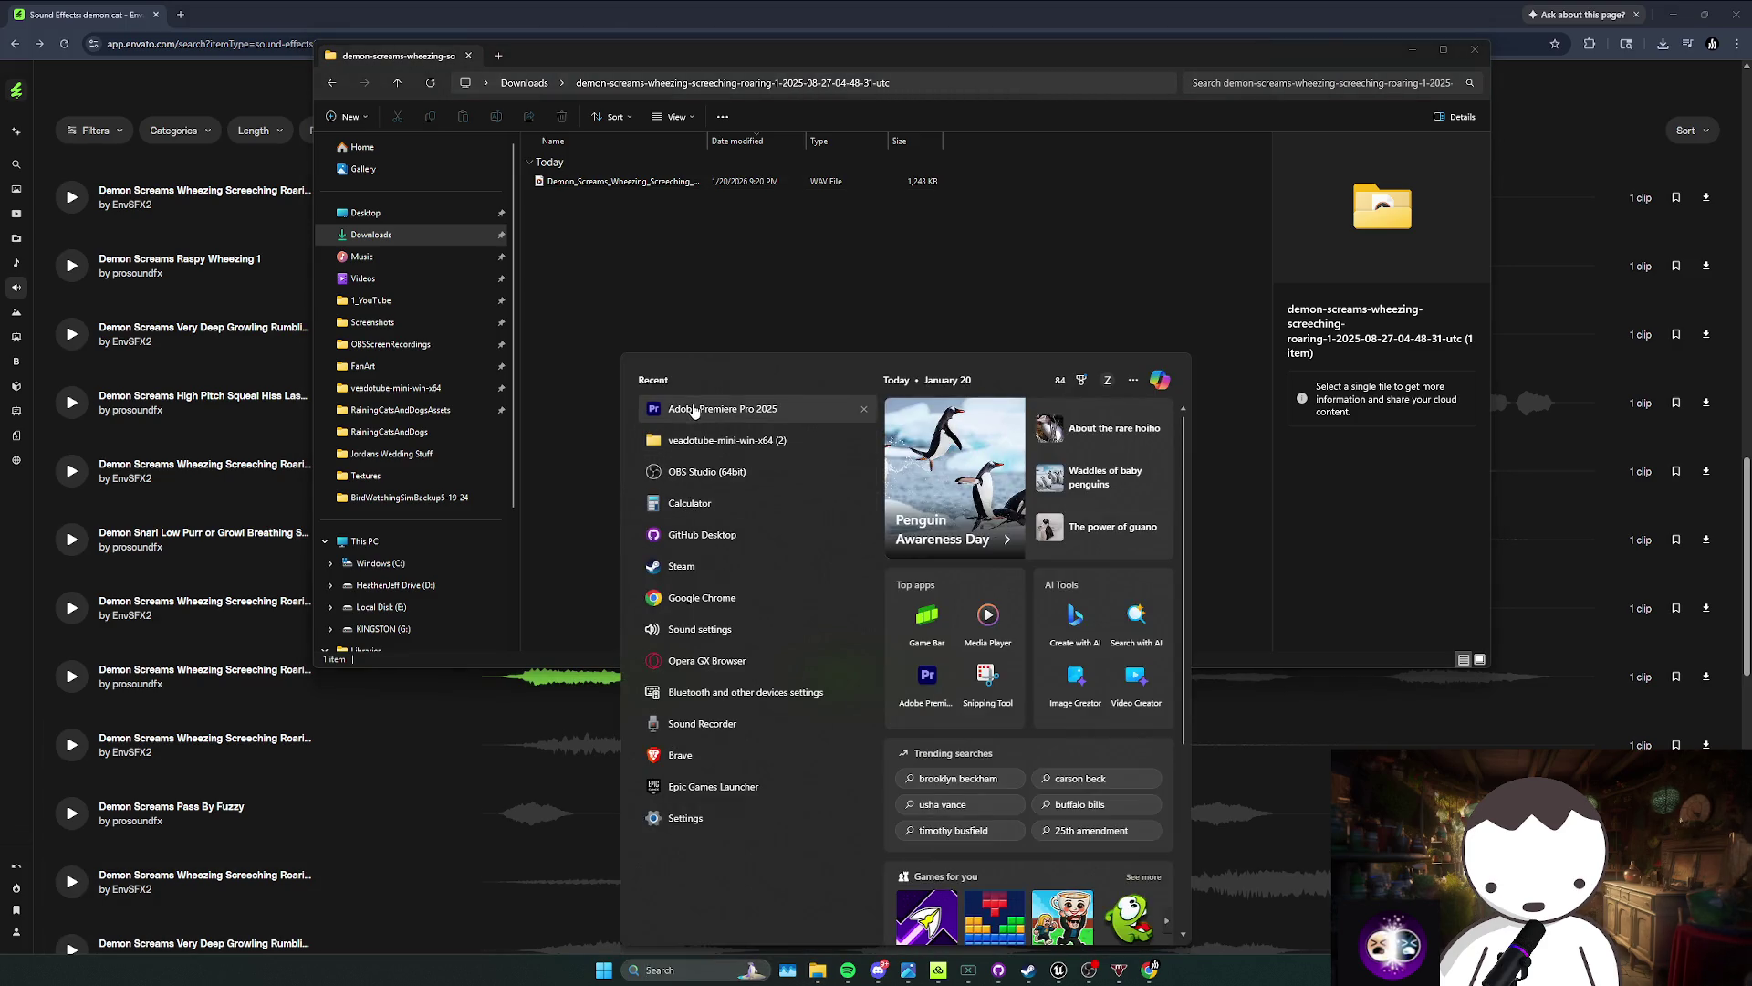
{"action": "left_click", "coordinate": [694, 411]}
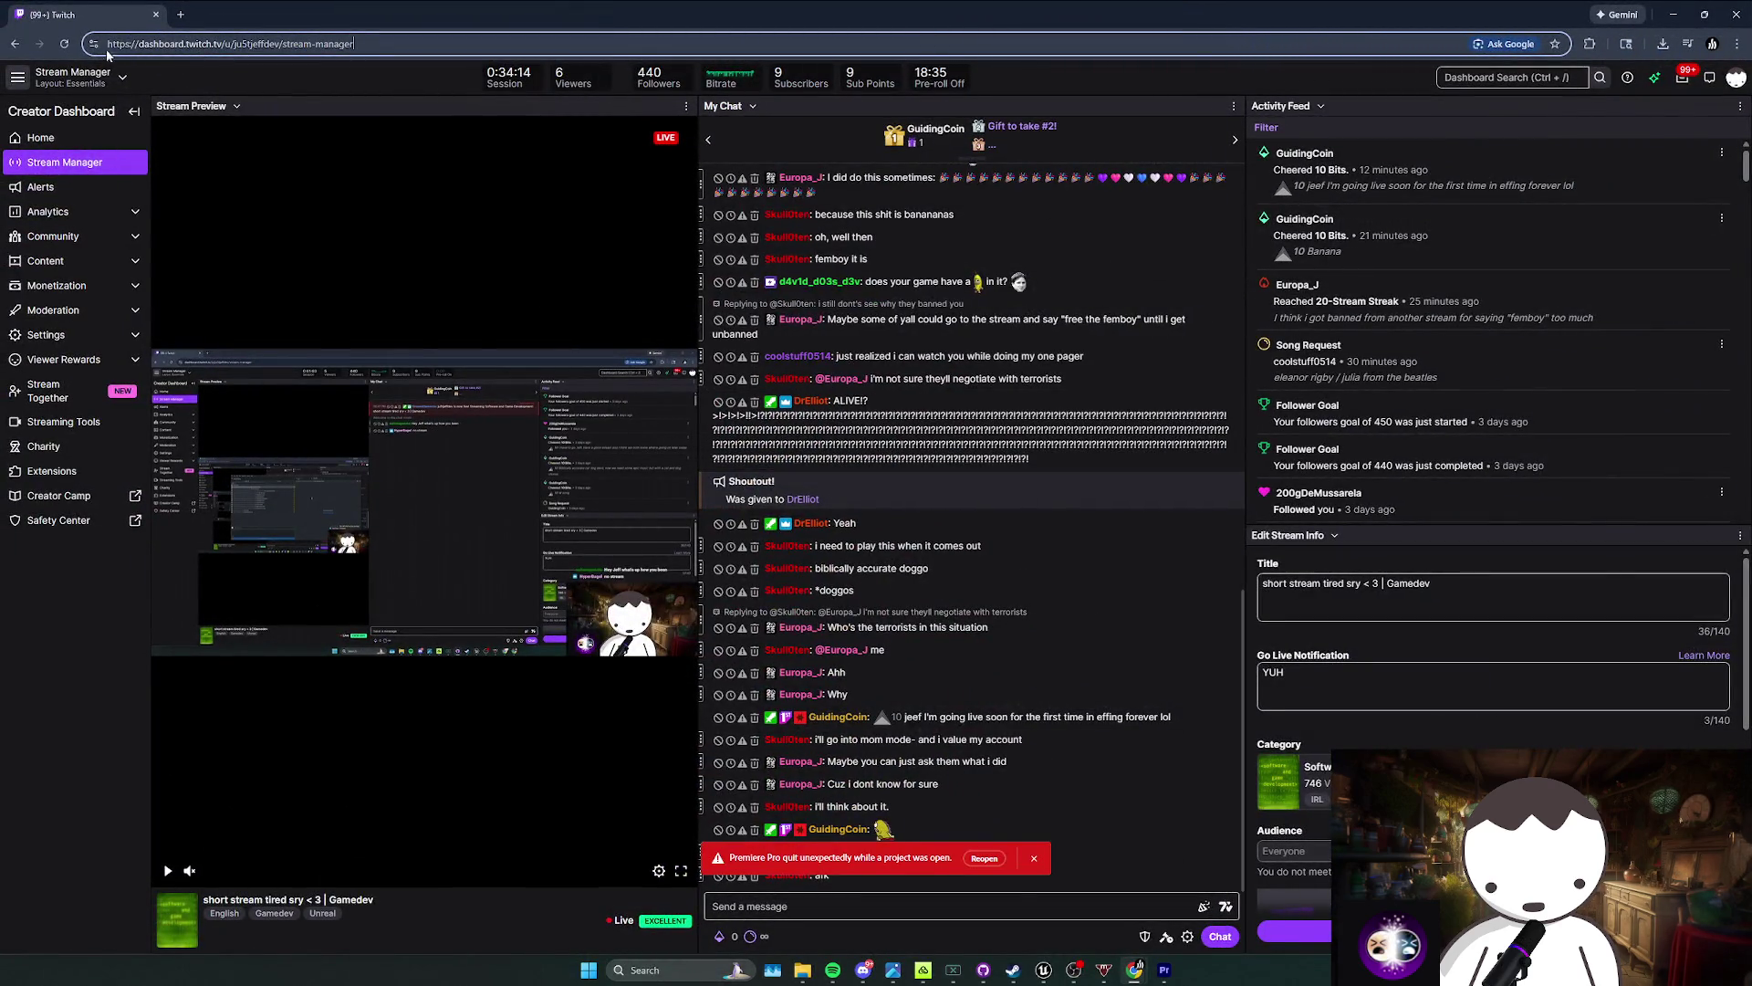
{"action": "key", "text": "Return"}
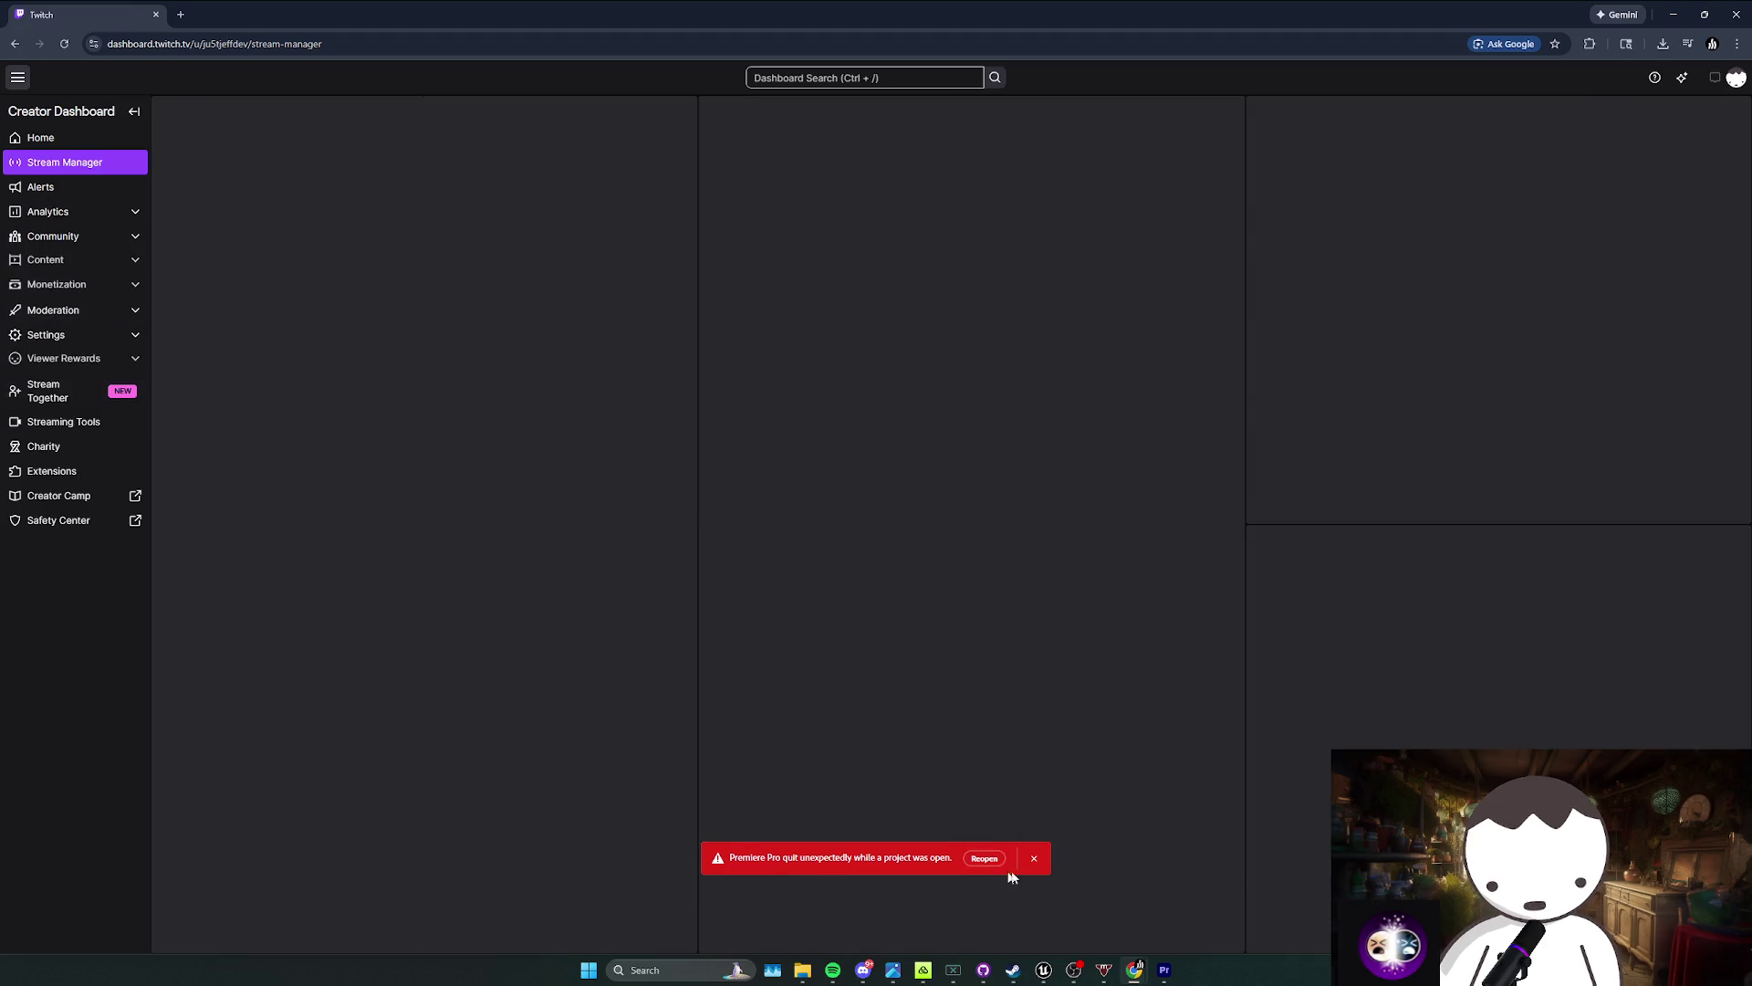
{"action": "left_click", "coordinate": [1034, 858]}
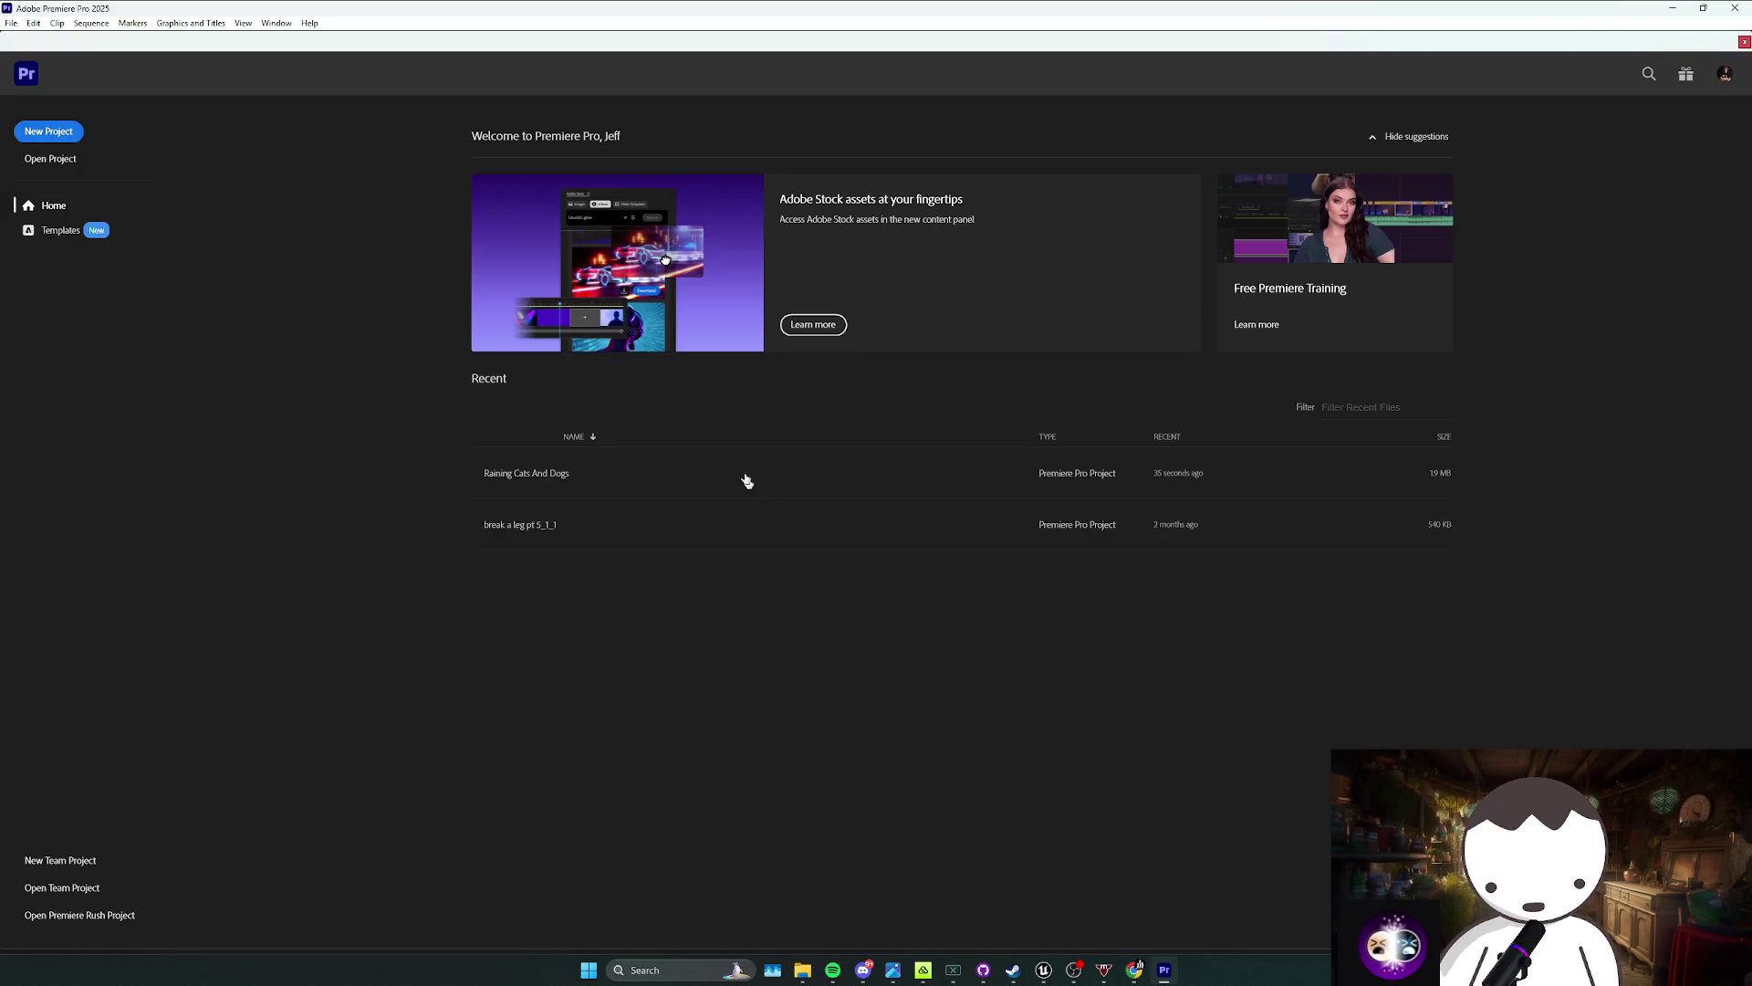
{"action": "left_click", "coordinate": [743, 474]}
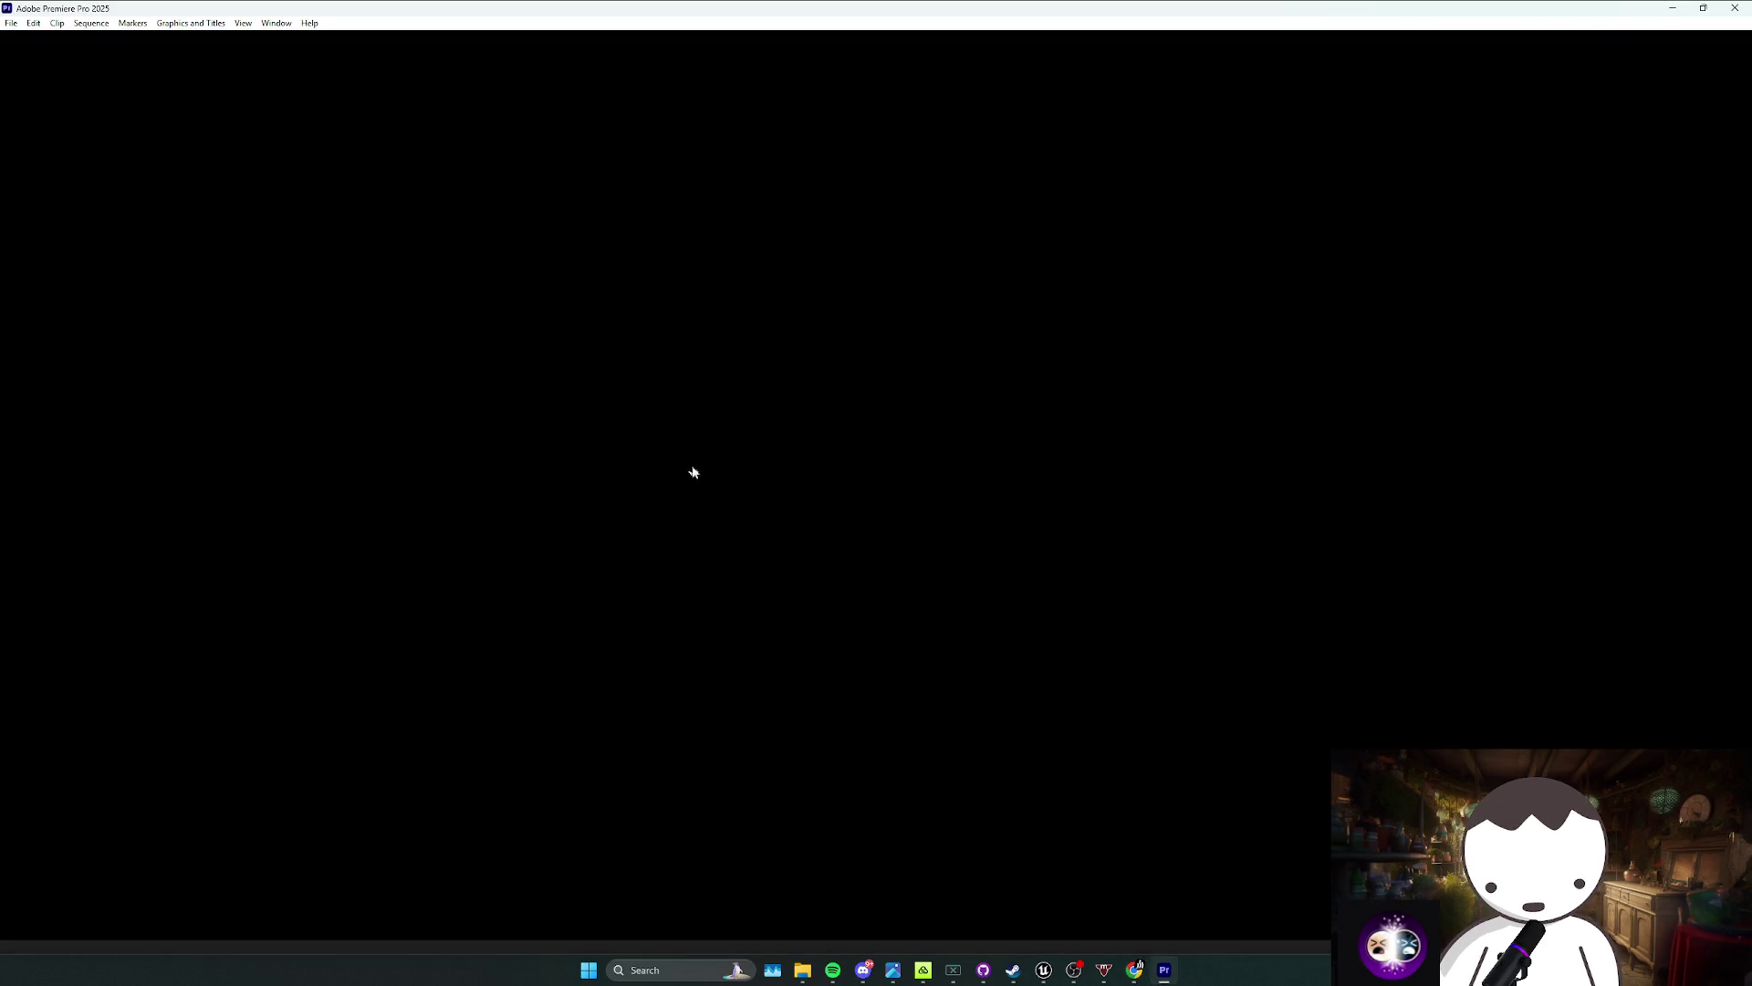
{"action": "mouse_move", "coordinate": [1134, 969]}
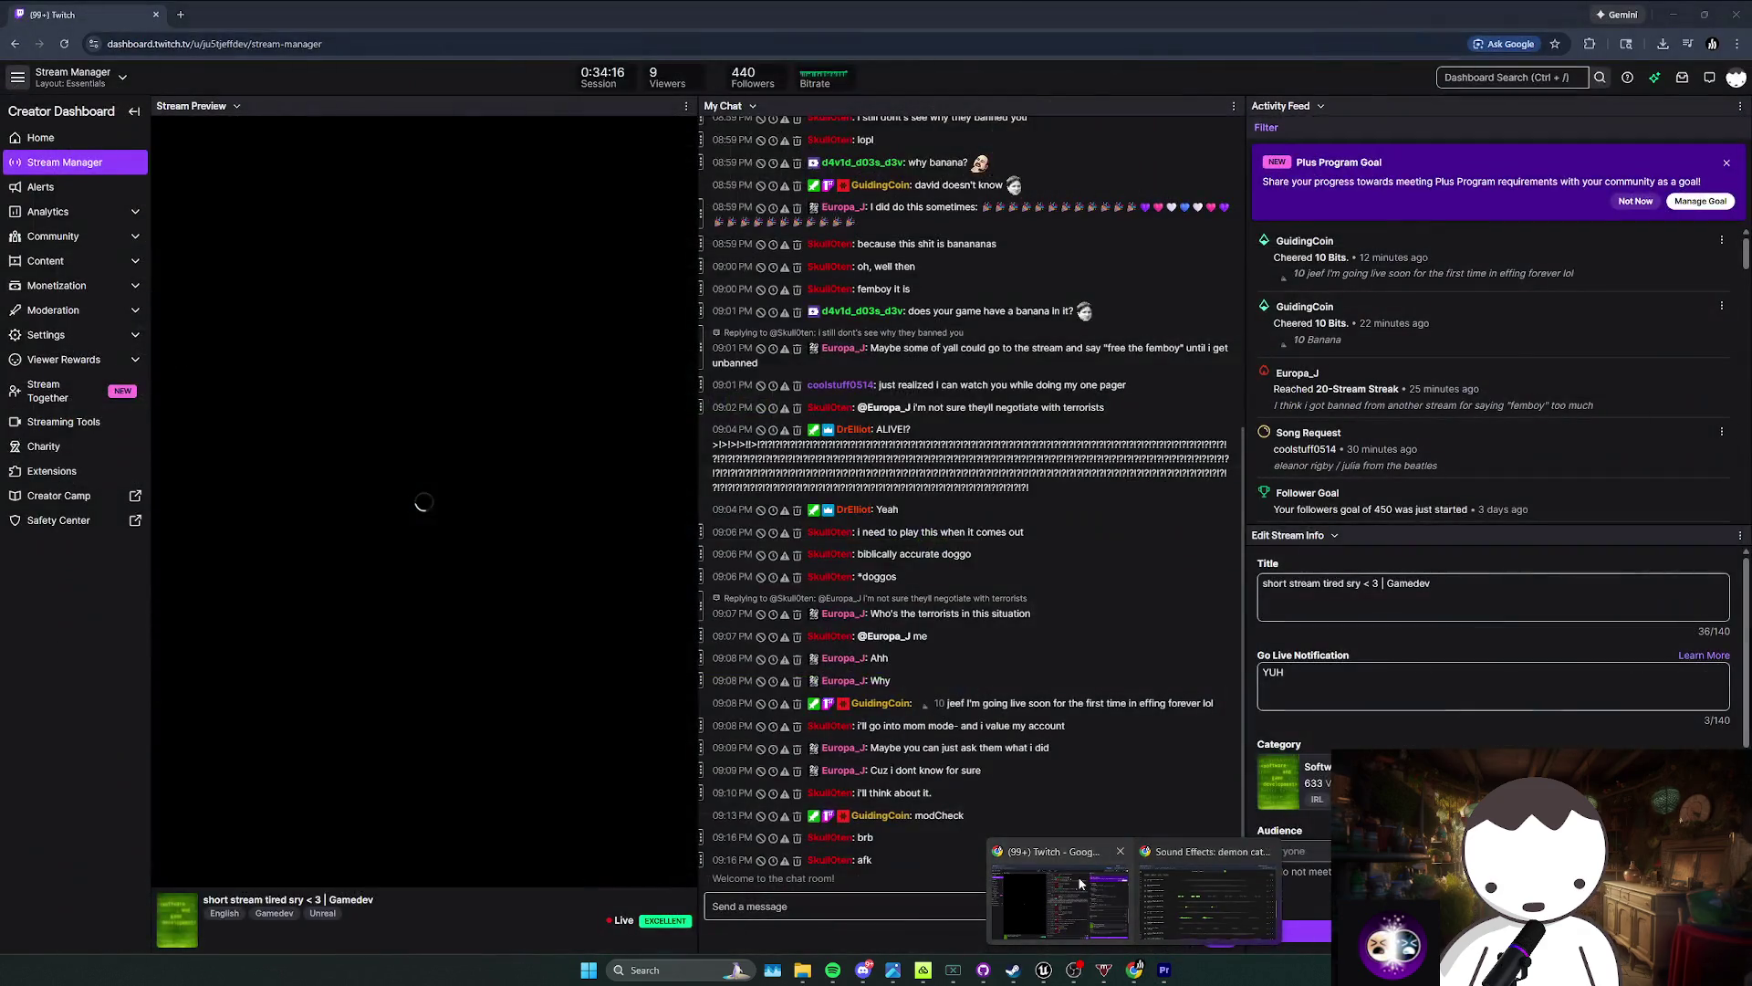
{"action": "left_click", "coordinate": [1063, 904]}
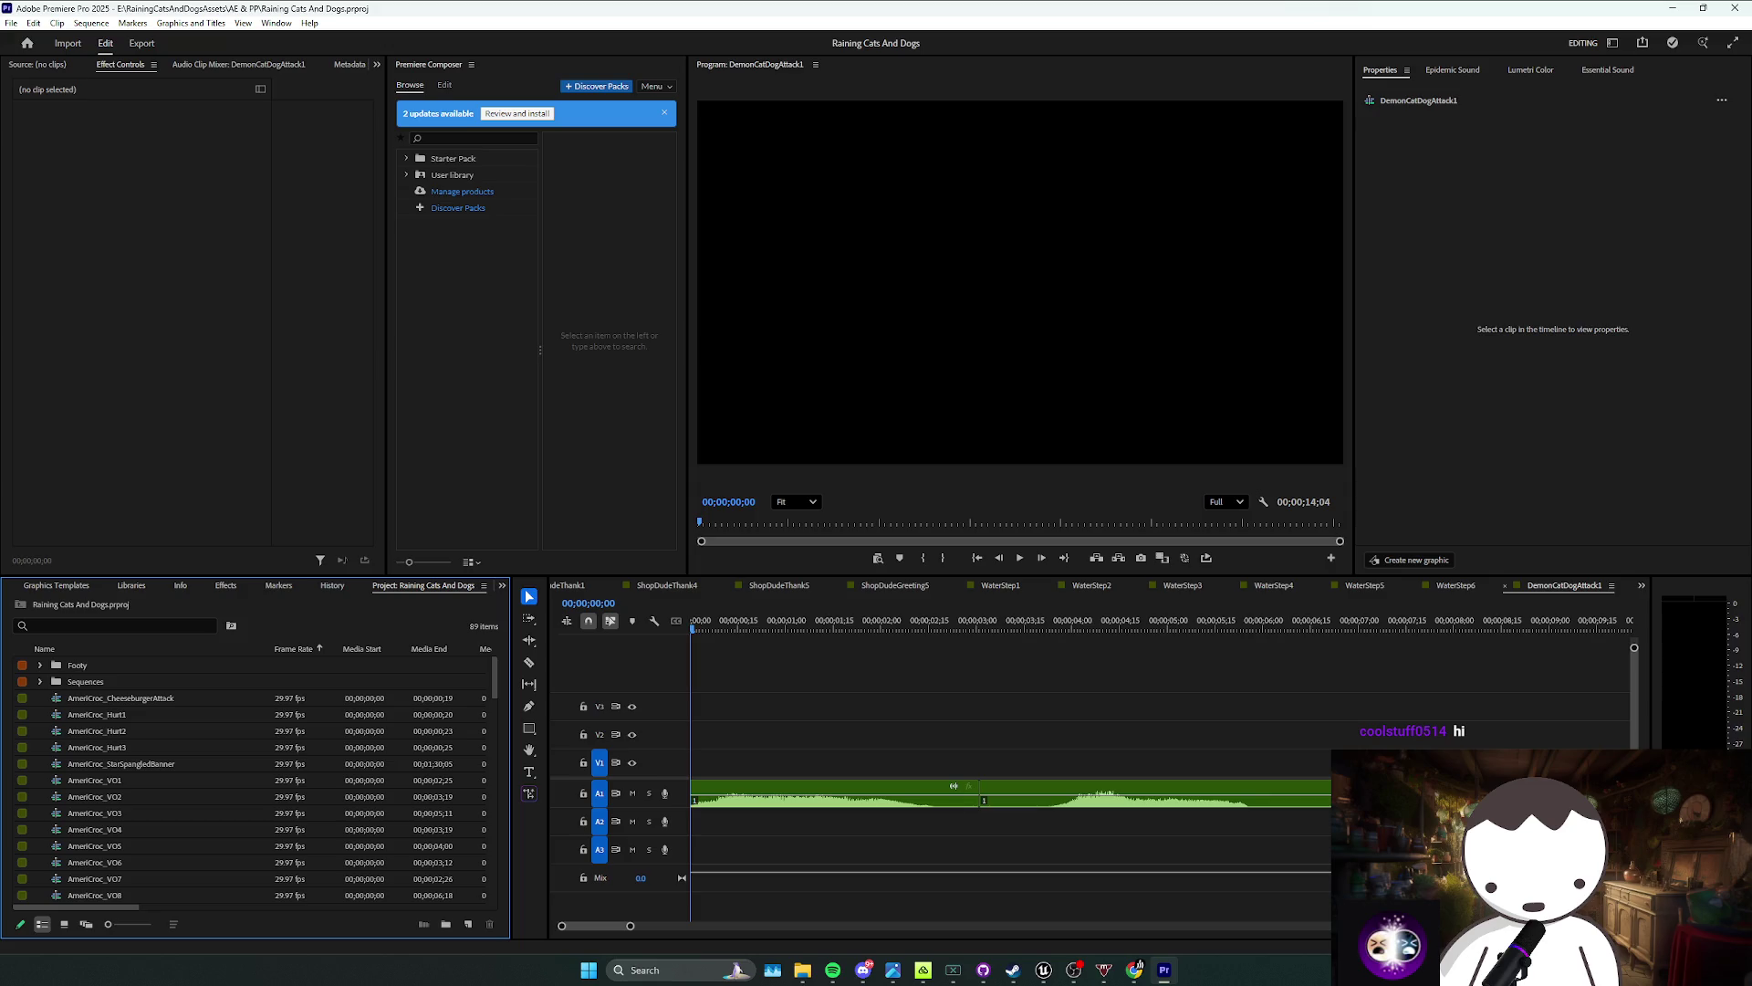
Step: Extend the end of the first demon scream clip on A1 to the right
{"action": "left_click", "coordinate": [794, 794]}
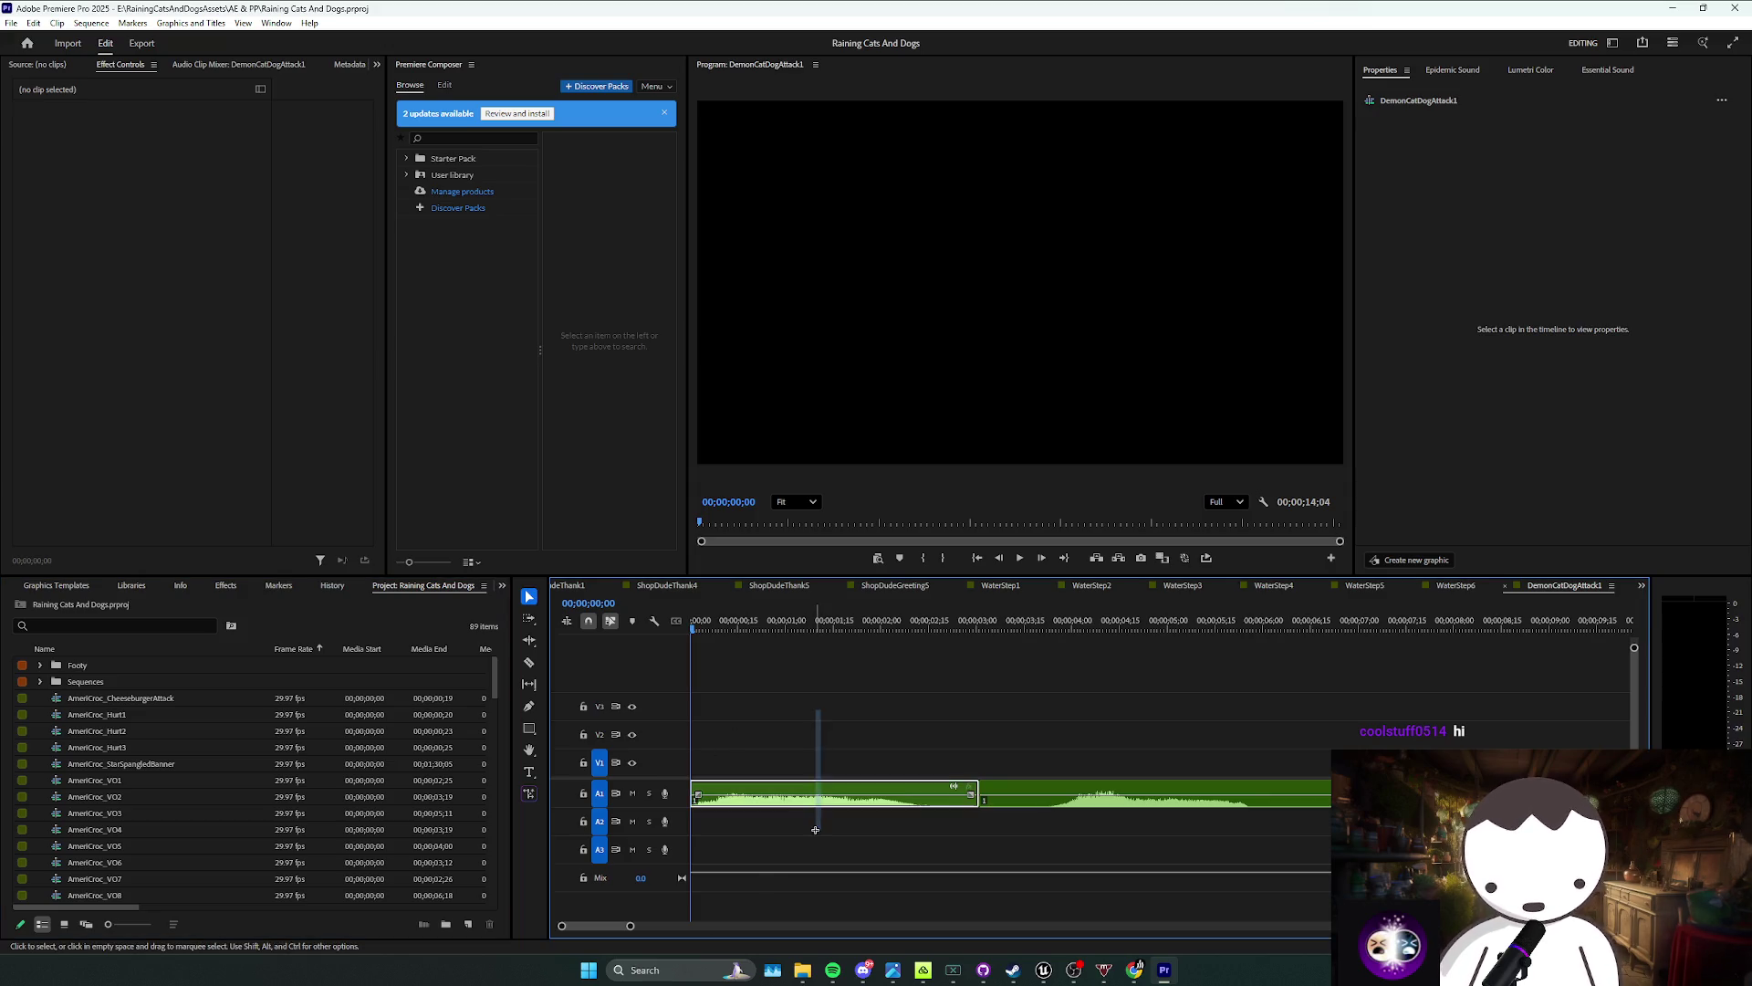
{"action": "scroll", "coordinate": [158, 818], "scroll_direction": "down", "scroll_amount": 5}
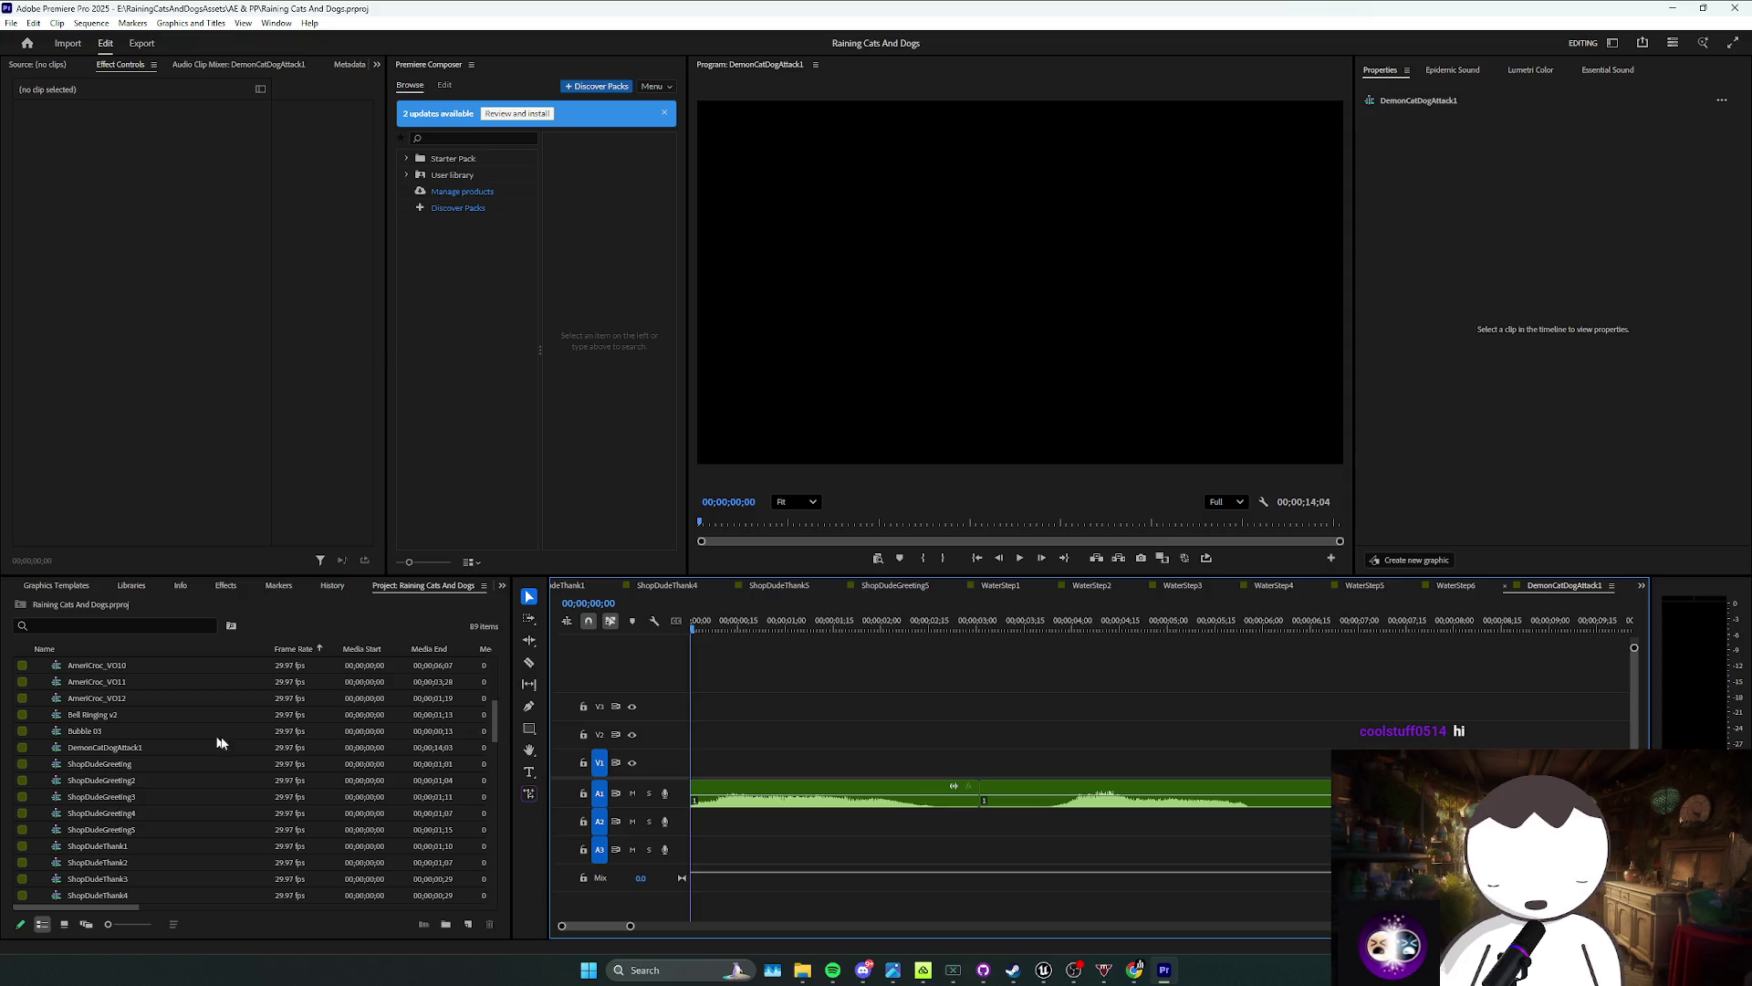
{"action": "left_click", "coordinate": [317, 746]}
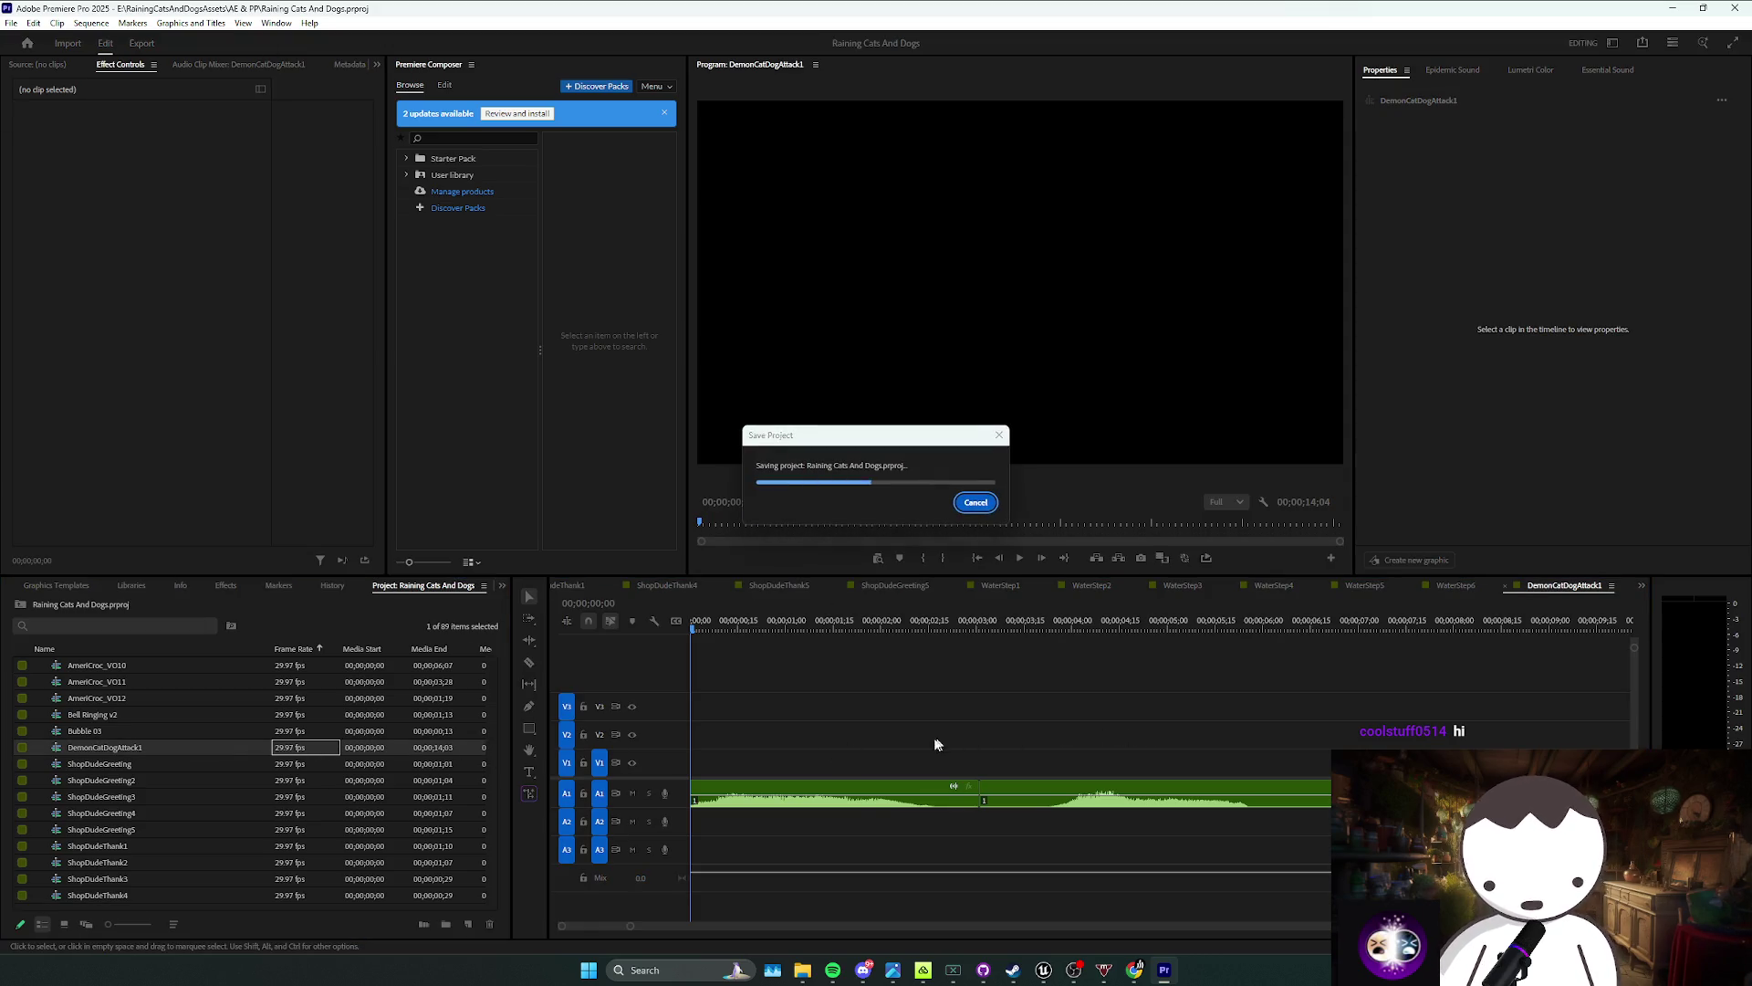
{"action": "left_click_drag", "start_coordinate": [984, 787], "coordinate": [1125, 786]}
Step: Search the Effects panel for 'pitc' and apply Pitch Shifter to the first A1 clip
{"action": "left_click", "coordinate": [278, 585]}
{"action": "left_click", "coordinate": [225, 585]}
{"action": "left_click", "coordinate": [28, 610]}
{"action": "type", "text": "p"}
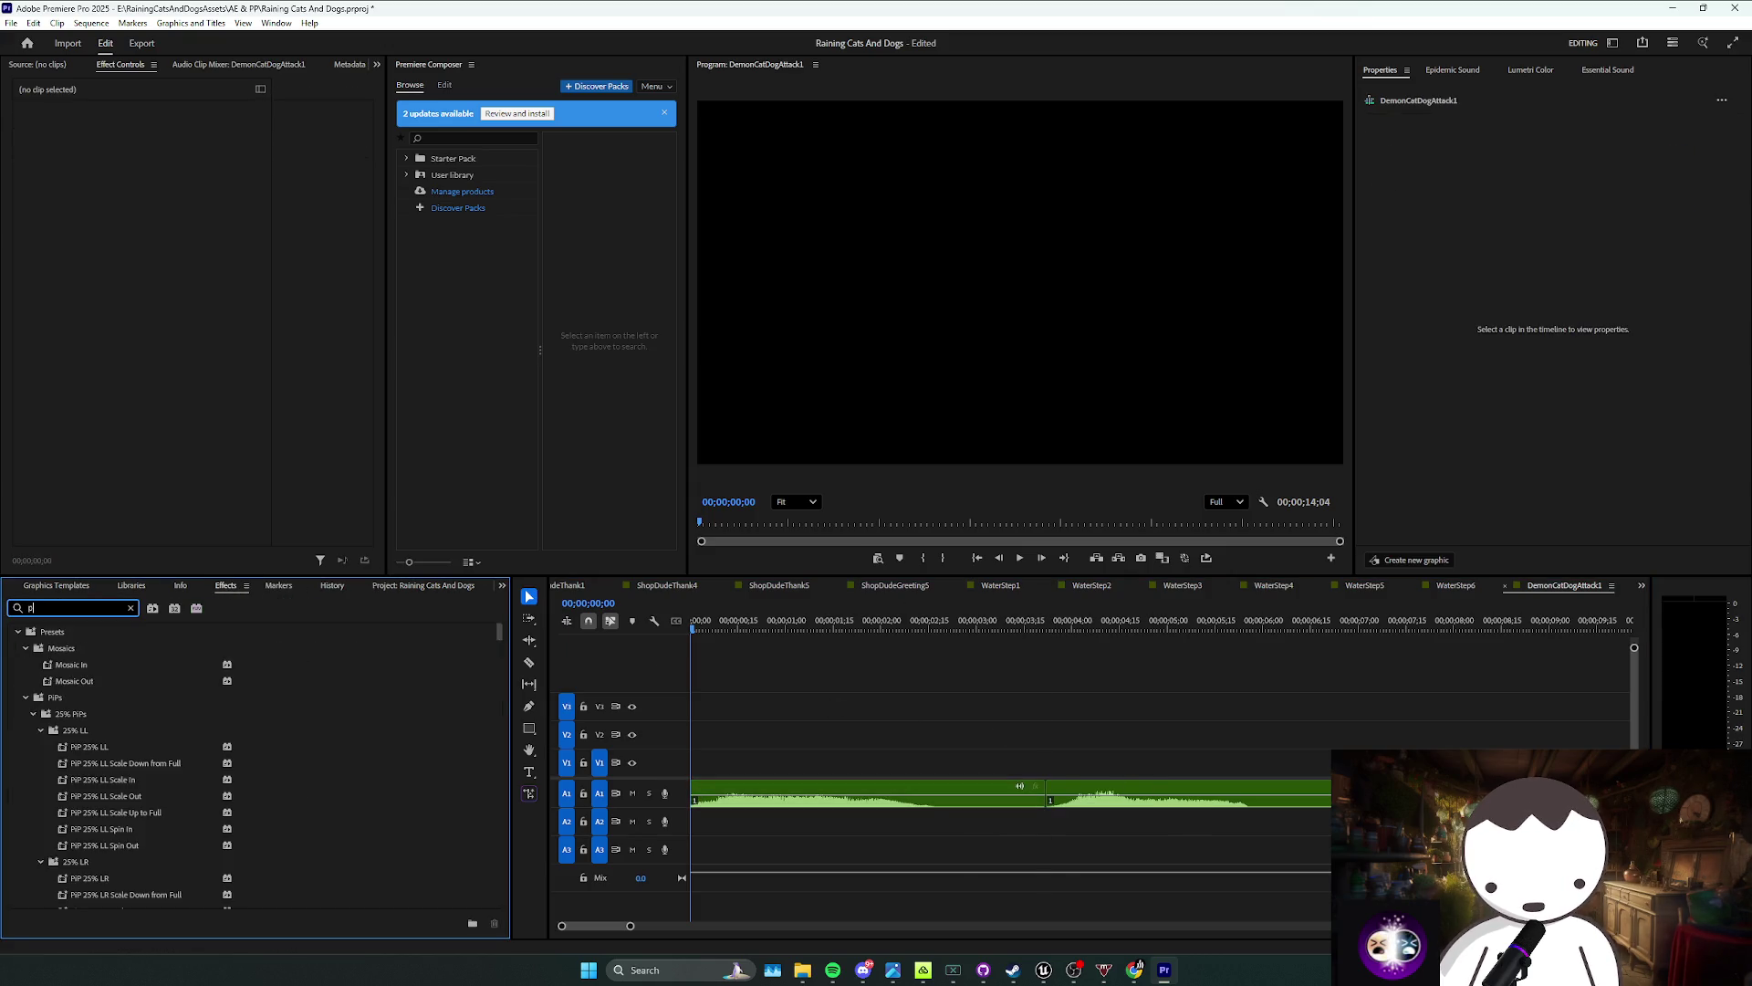
{"action": "type", "text": "itc"}
{"action": "left_click_drag", "start_coordinate": [75, 697], "coordinate": [867, 794]}
Step: Remove the Pitch Shifter and apply Studio Reverb, found by searching 'rever', to the first A1 clip
{"action": "left_click", "coordinate": [151, 194]}
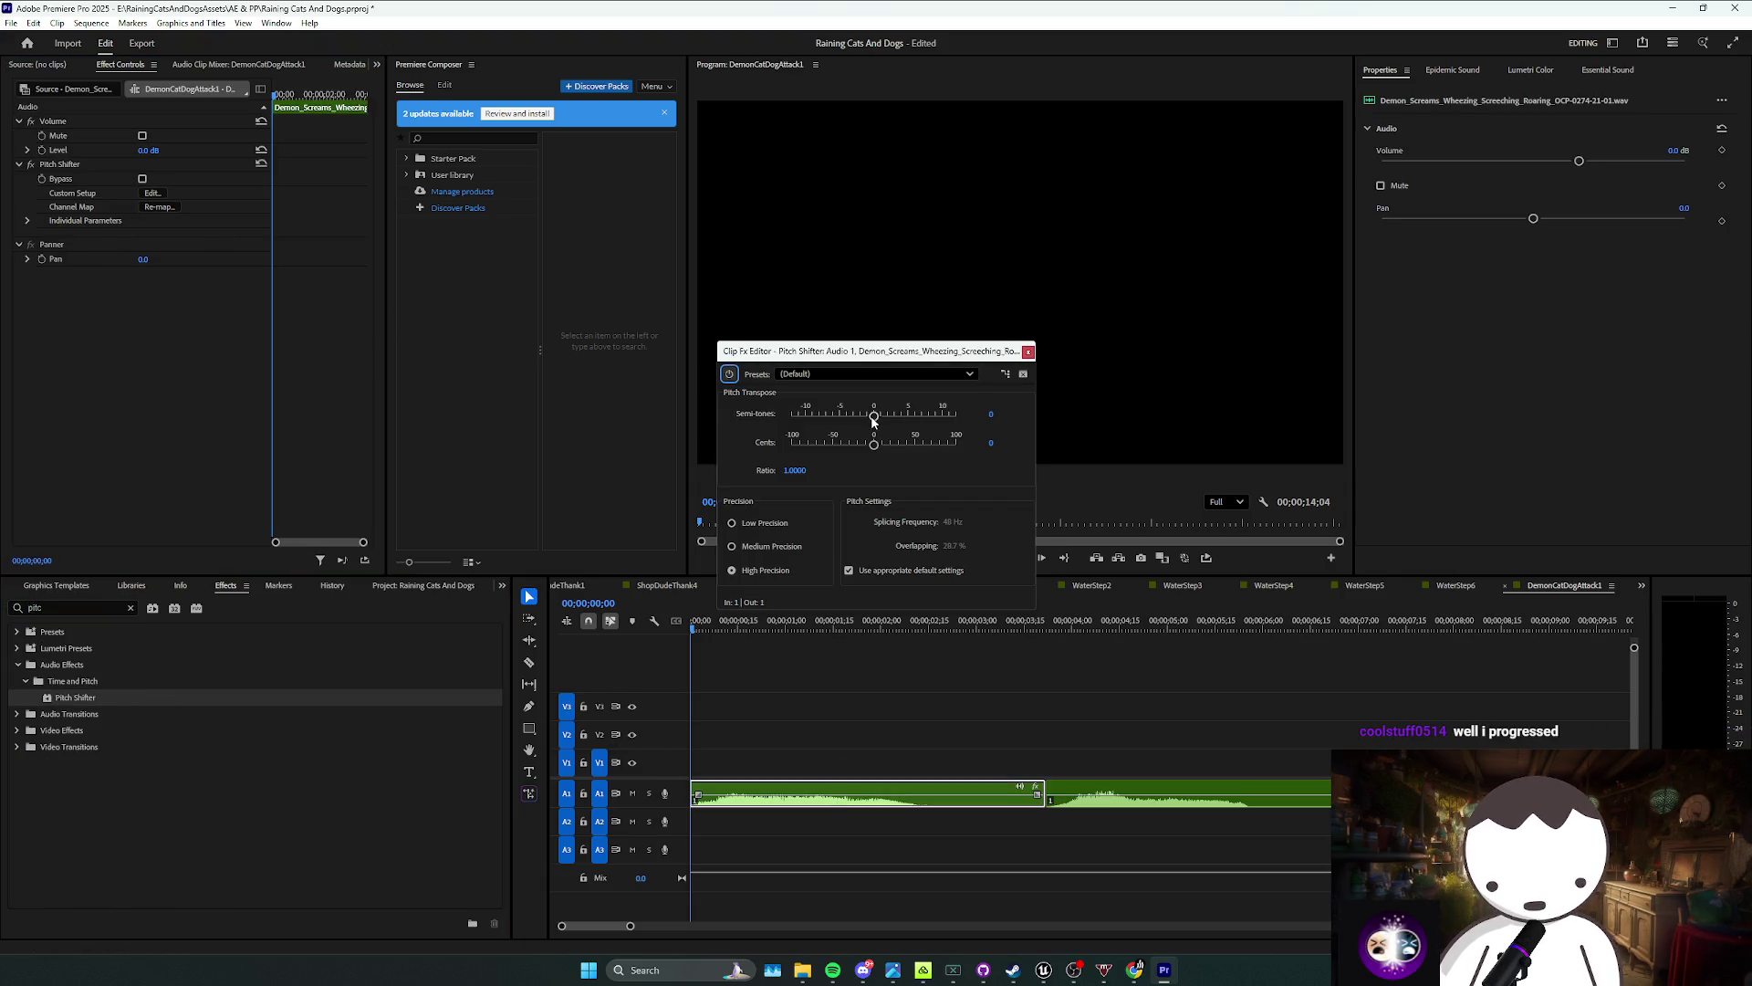
{"action": "left_click", "coordinate": [1025, 353]}
{"action": "key", "text": "Delete"}
{"action": "double_click", "coordinate": [41, 608]}
{"action": "type", "text": "rever"}
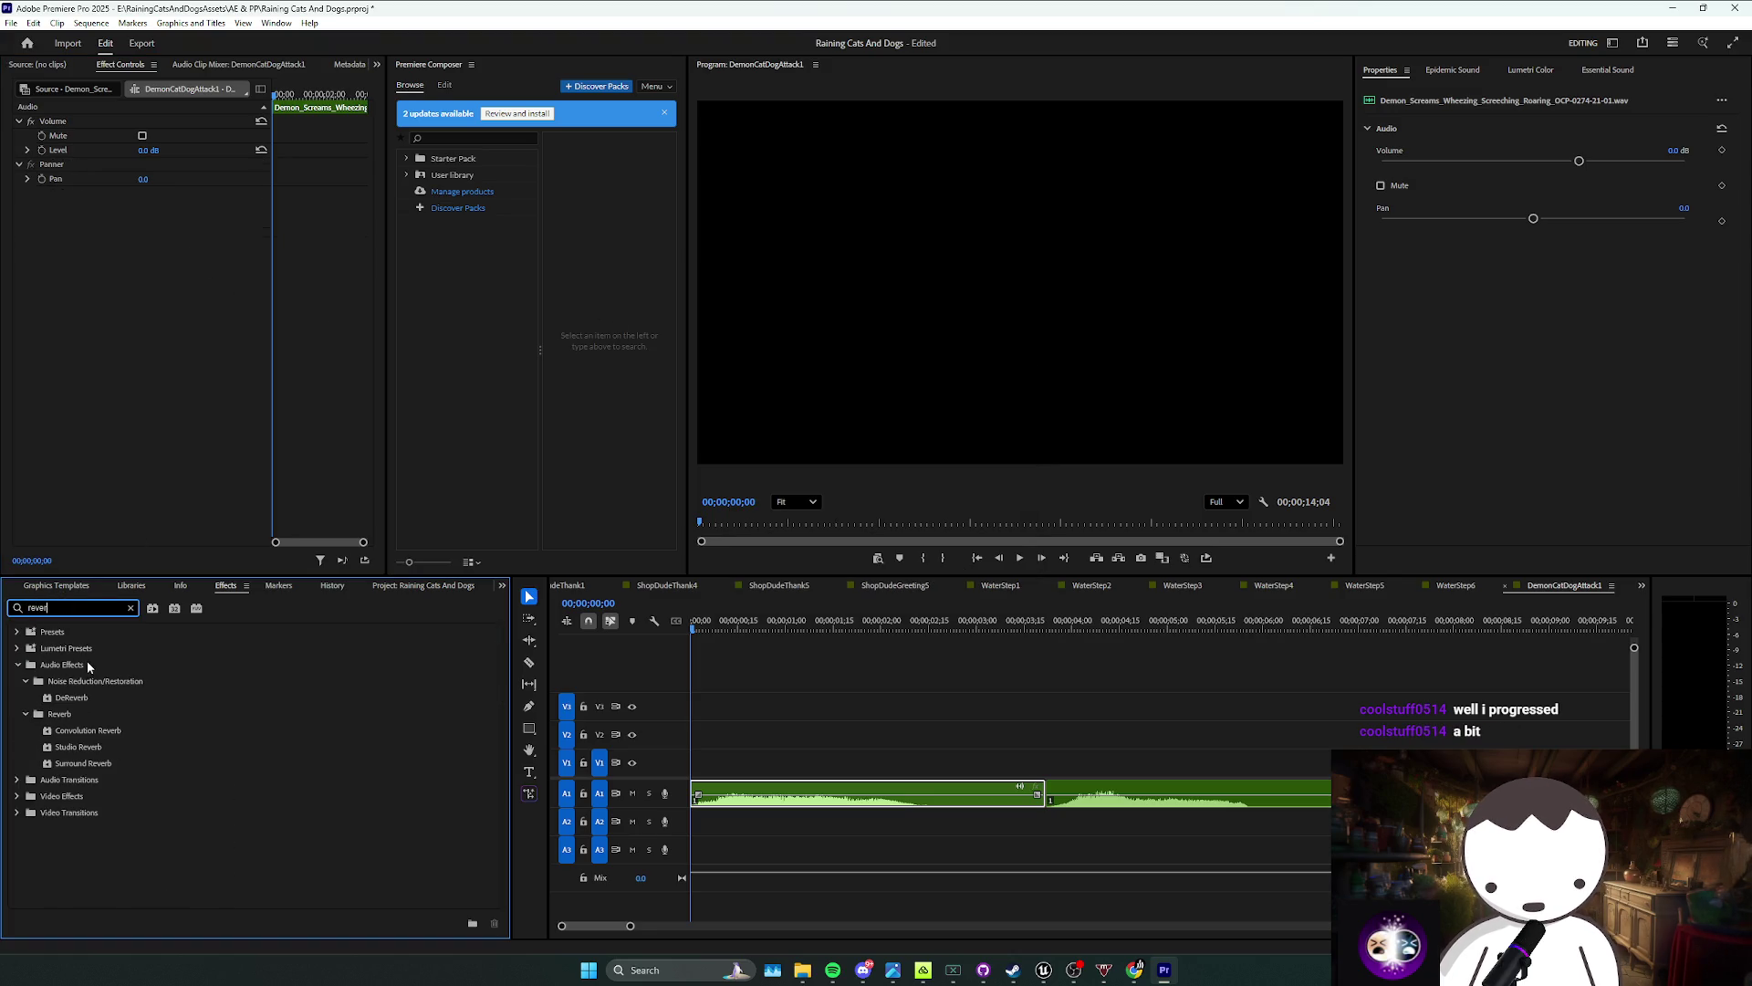
{"action": "mouse_move", "coordinate": [78, 746]}
{"action": "left_mouse_down"}
{"action": "mouse_move", "coordinate": [285, 743]}
{"action": "mouse_move", "coordinate": [741, 812]}
{"action": "mouse_move", "coordinate": [741, 796]}
{"action": "left_mouse_up"}
Step: Set Studio Reverb room size to 100 and decay to 10000 ms, previewing during playback
{"action": "left_click", "coordinate": [152, 193]}
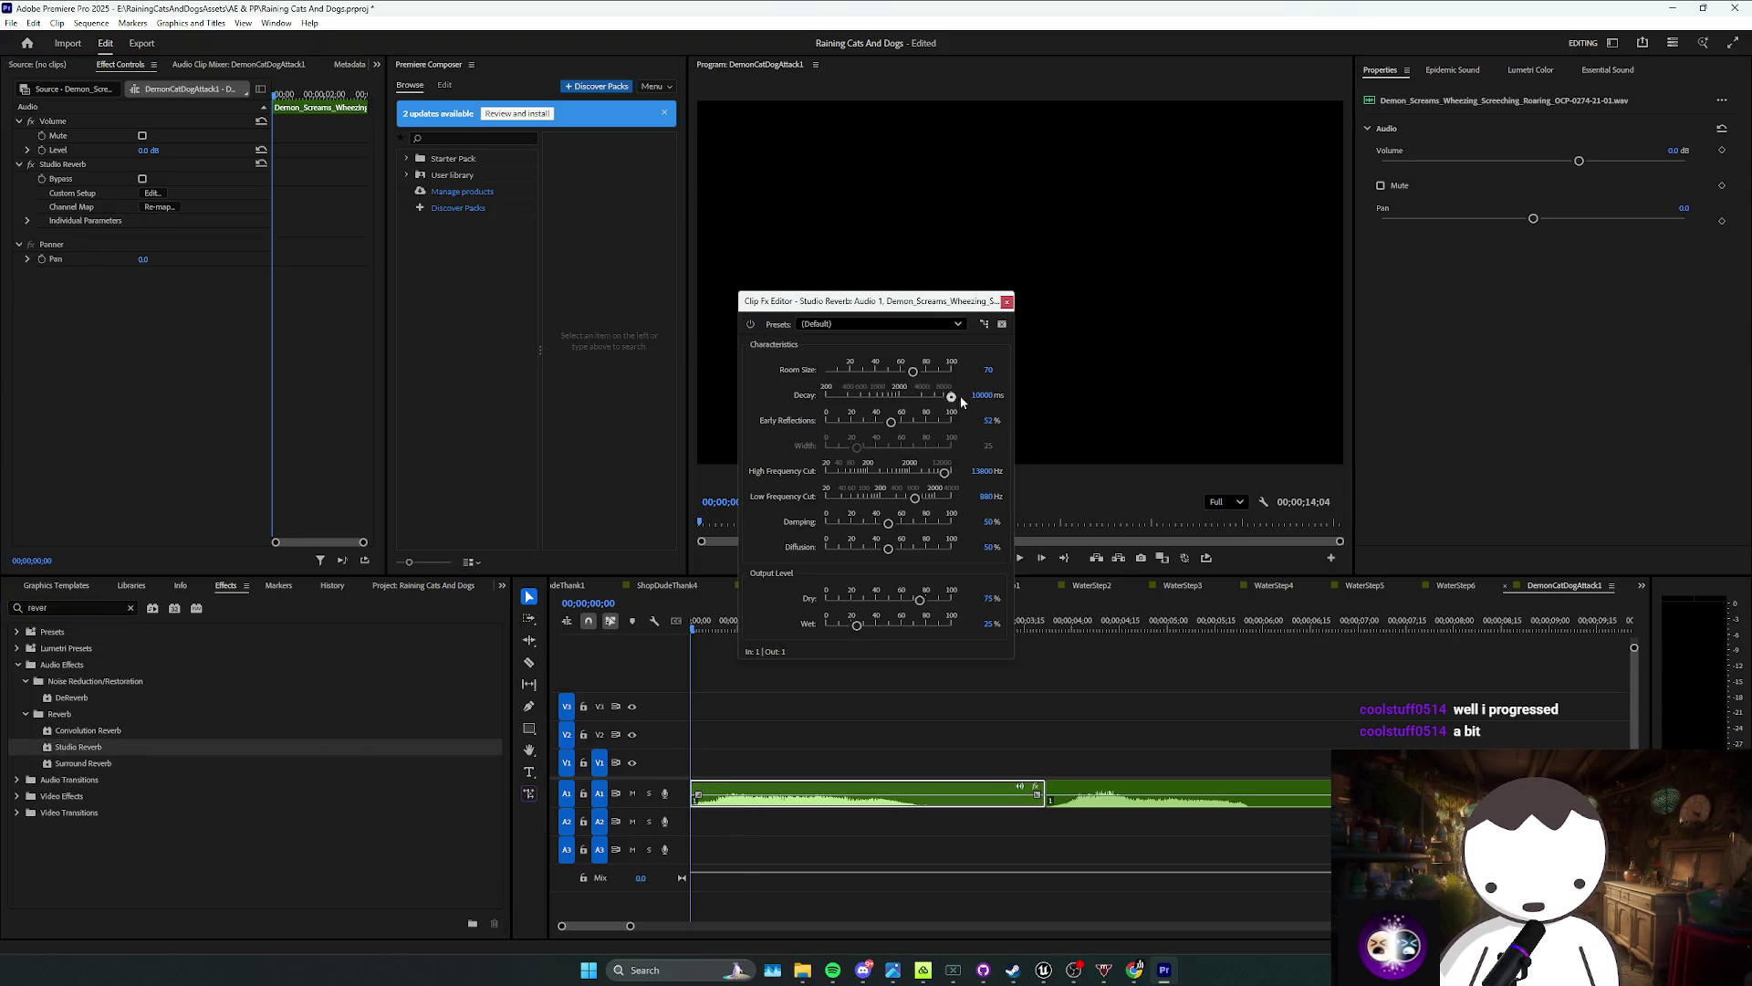
{"action": "left_click_drag", "start_coordinate": [922, 397], "coordinate": [916, 396]}
{"action": "key", "text": "space"}
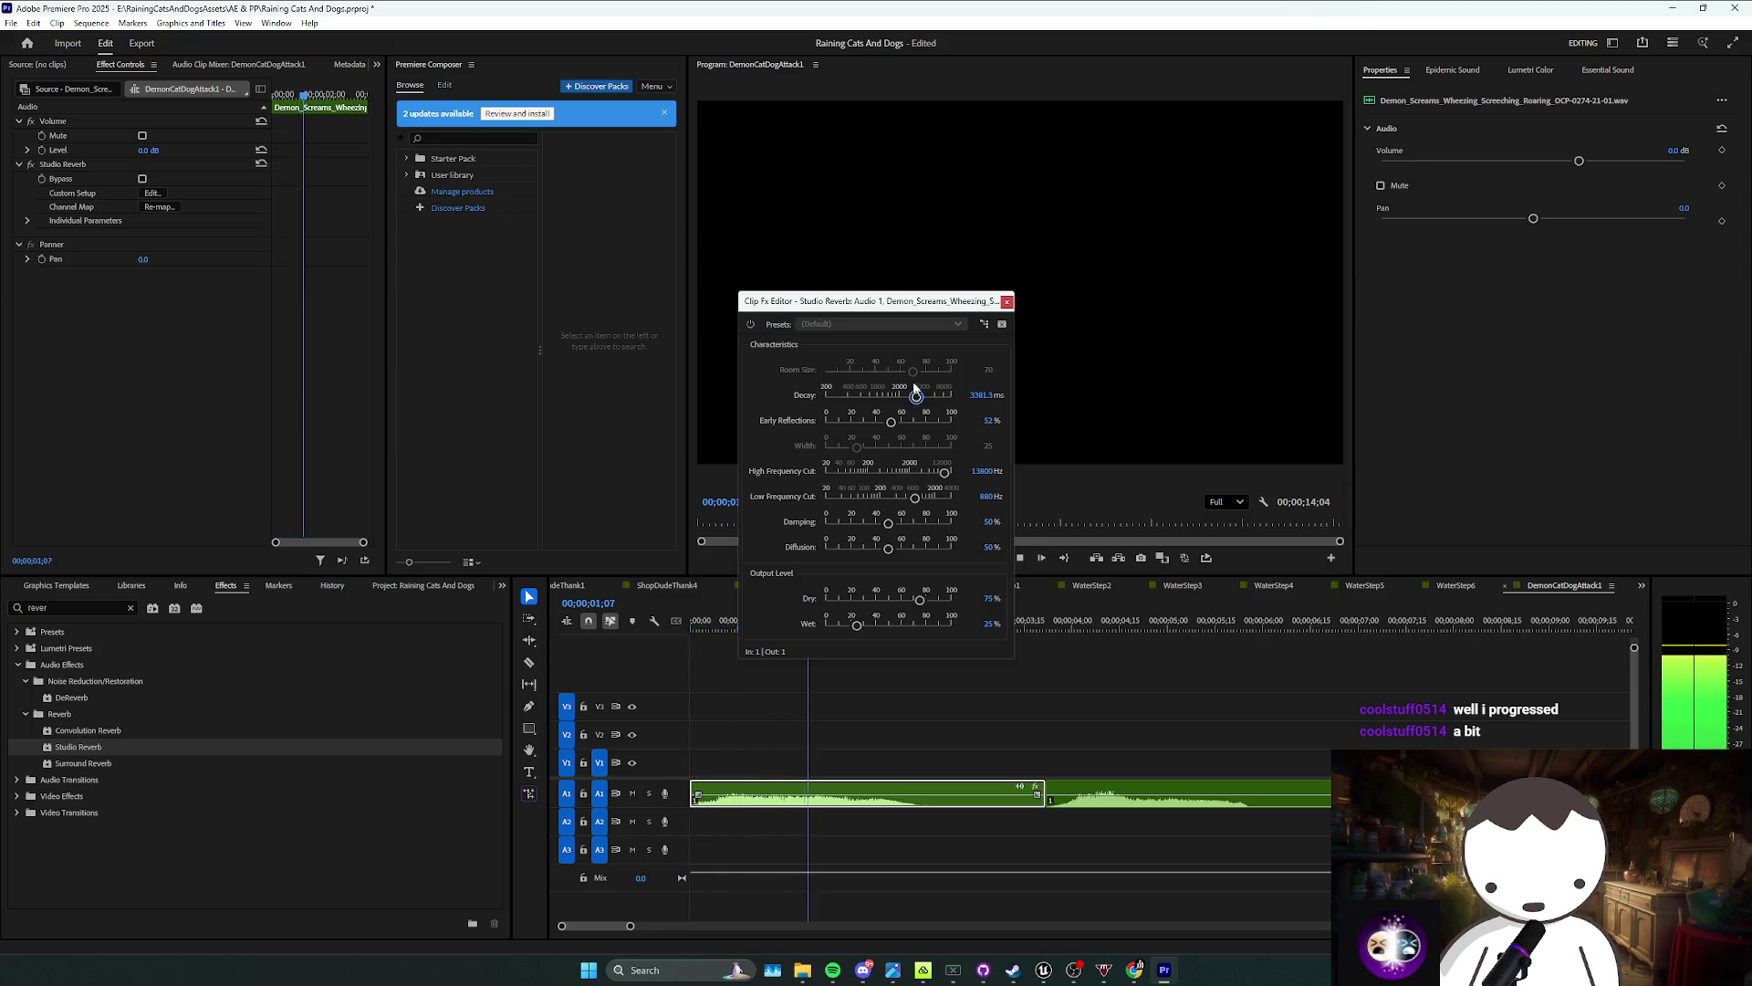
{"action": "left_click_drag", "start_coordinate": [916, 373], "coordinate": [938, 370]}
{"action": "key", "text": "Home"}
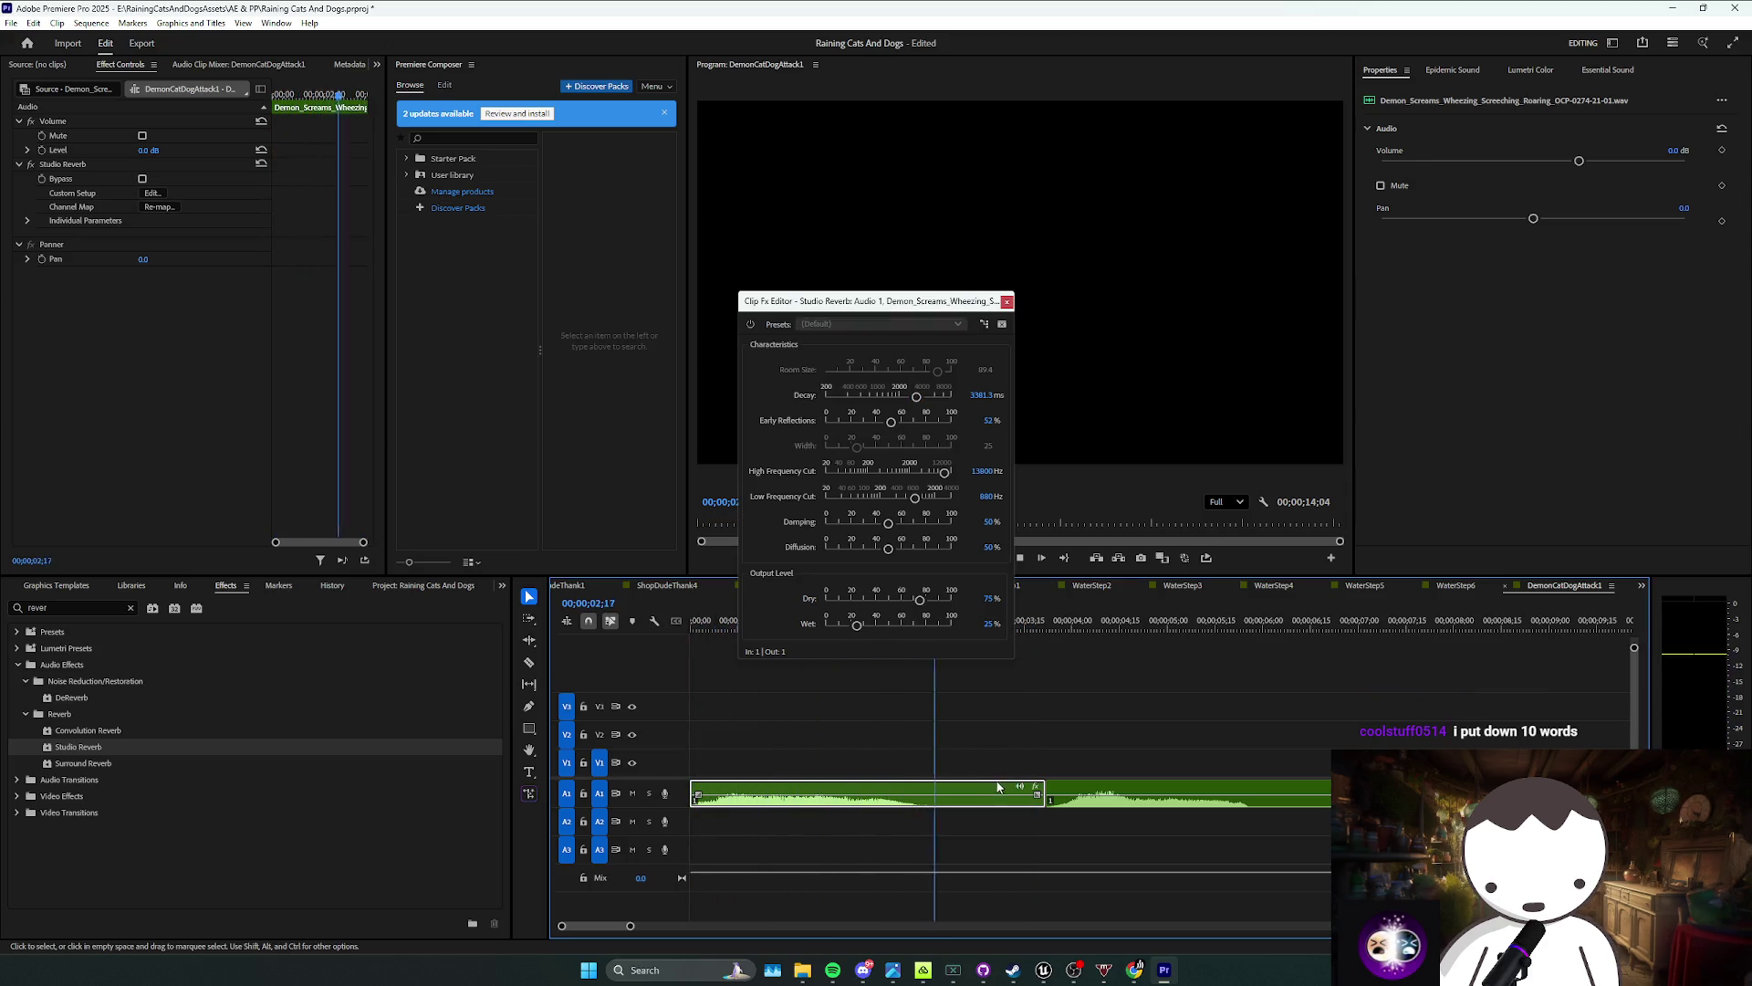
{"action": "left_click_drag", "start_coordinate": [938, 370], "coordinate": [949, 401]}
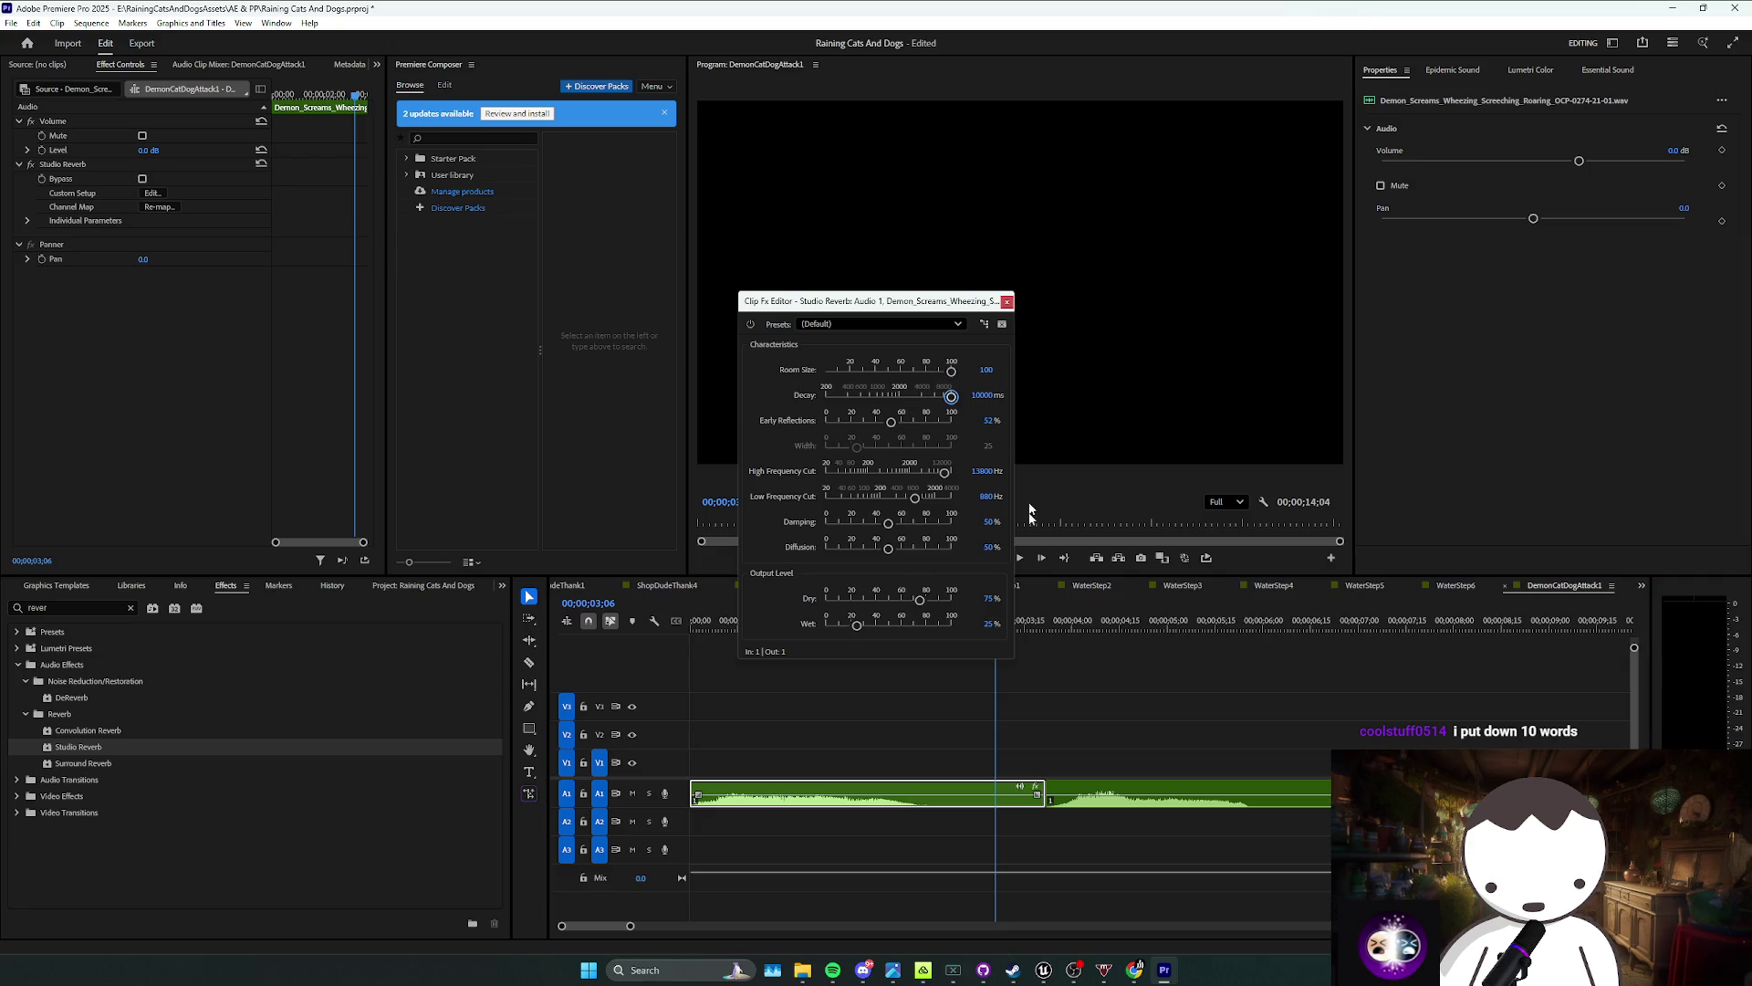
{"action": "left_click", "coordinate": [707, 636]}
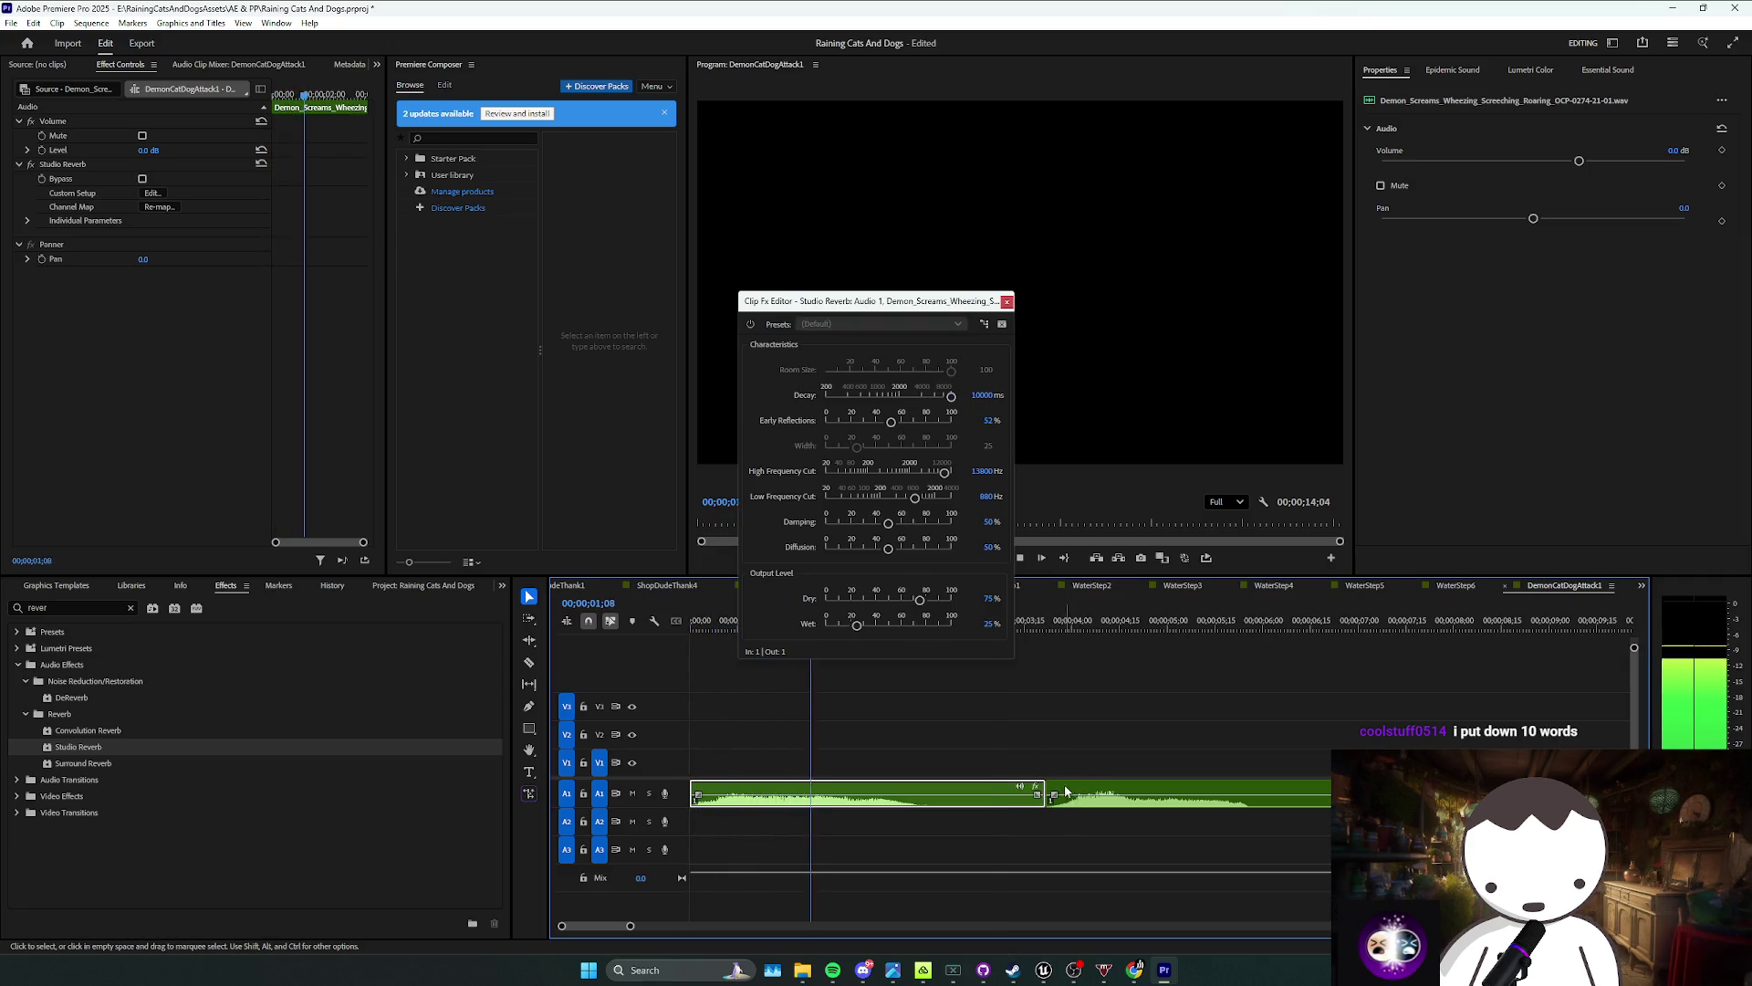
{"action": "left_click", "coordinate": [1056, 851]}
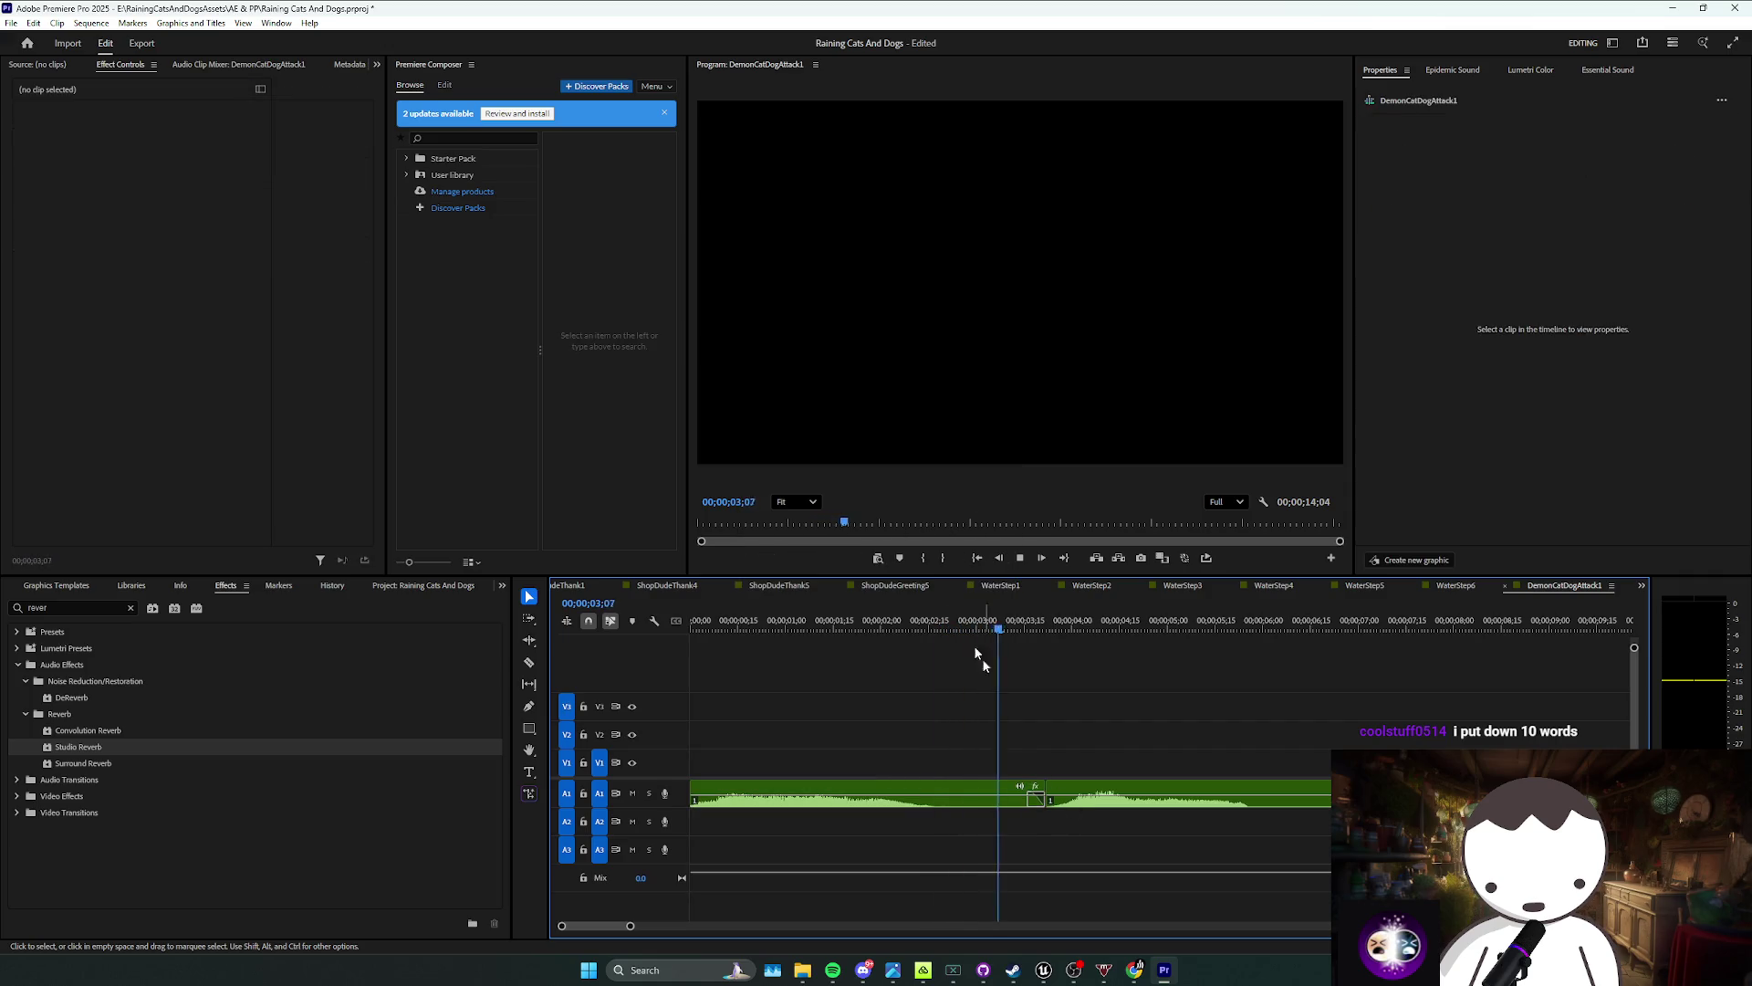
{"action": "left_click", "coordinate": [856, 622]}
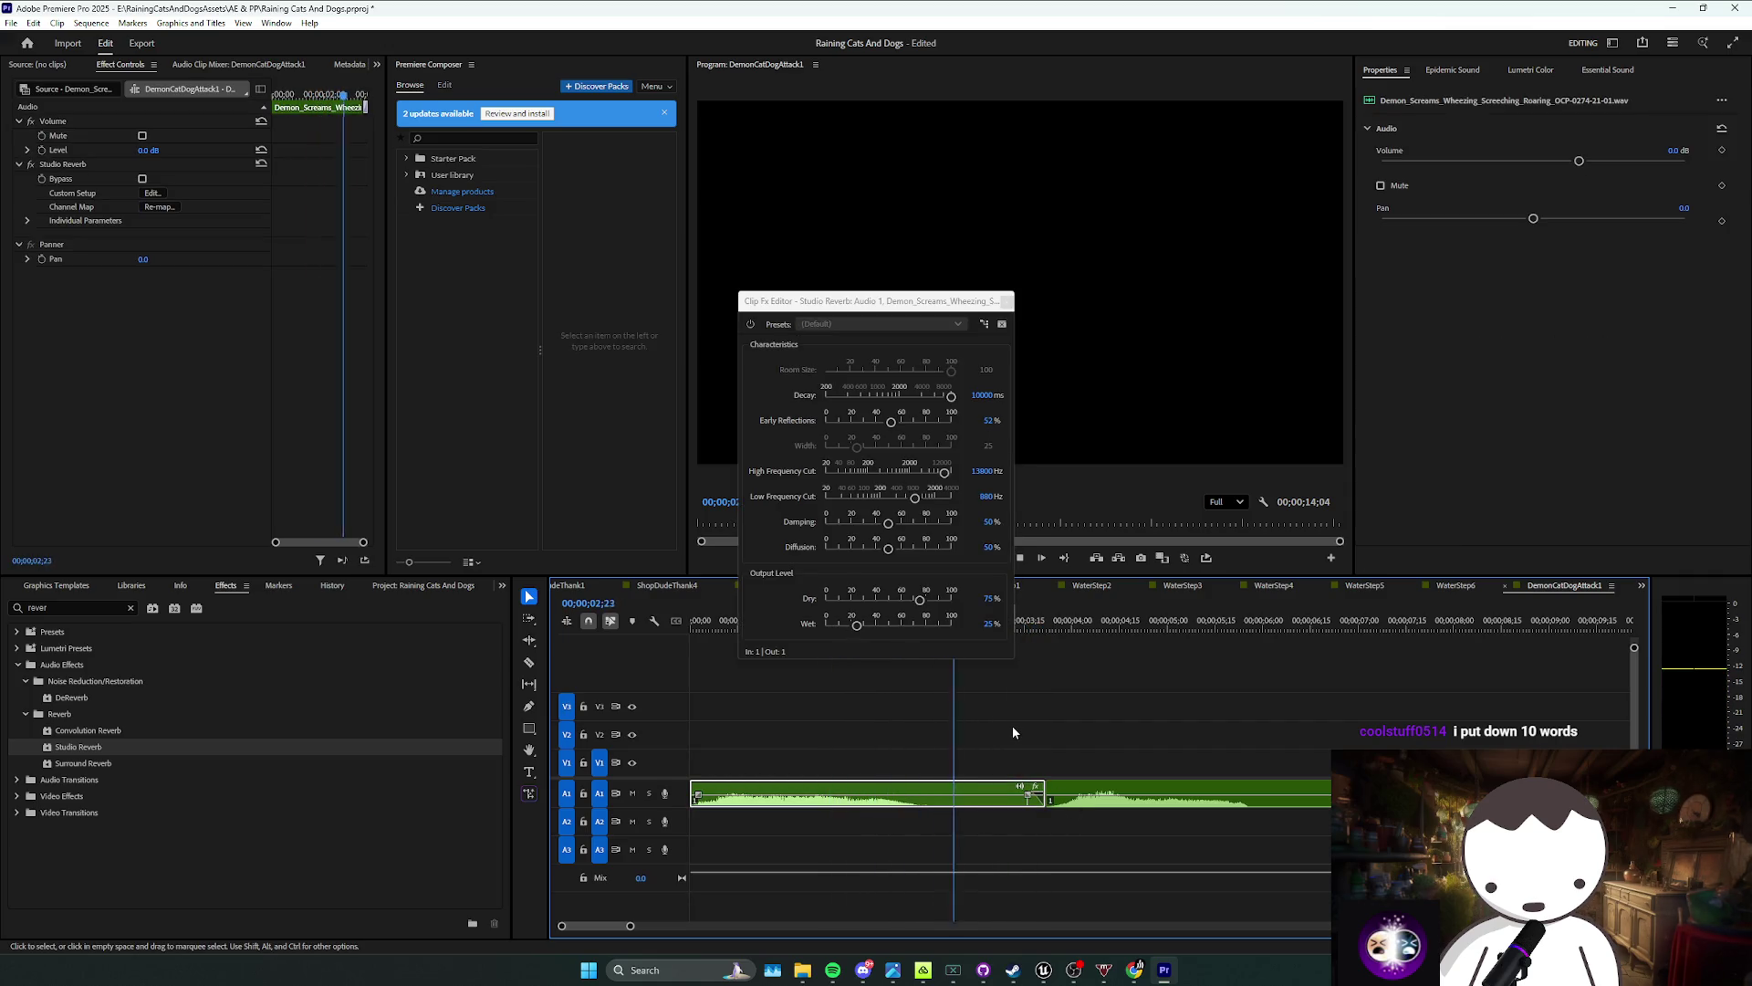
Step: Move the second scream clip later to about 8 seconds and replay from the start
{"action": "key", "text": "minus"}
{"action": "left_click_drag", "start_coordinate": [1141, 780], "coordinate": [1388, 781]}
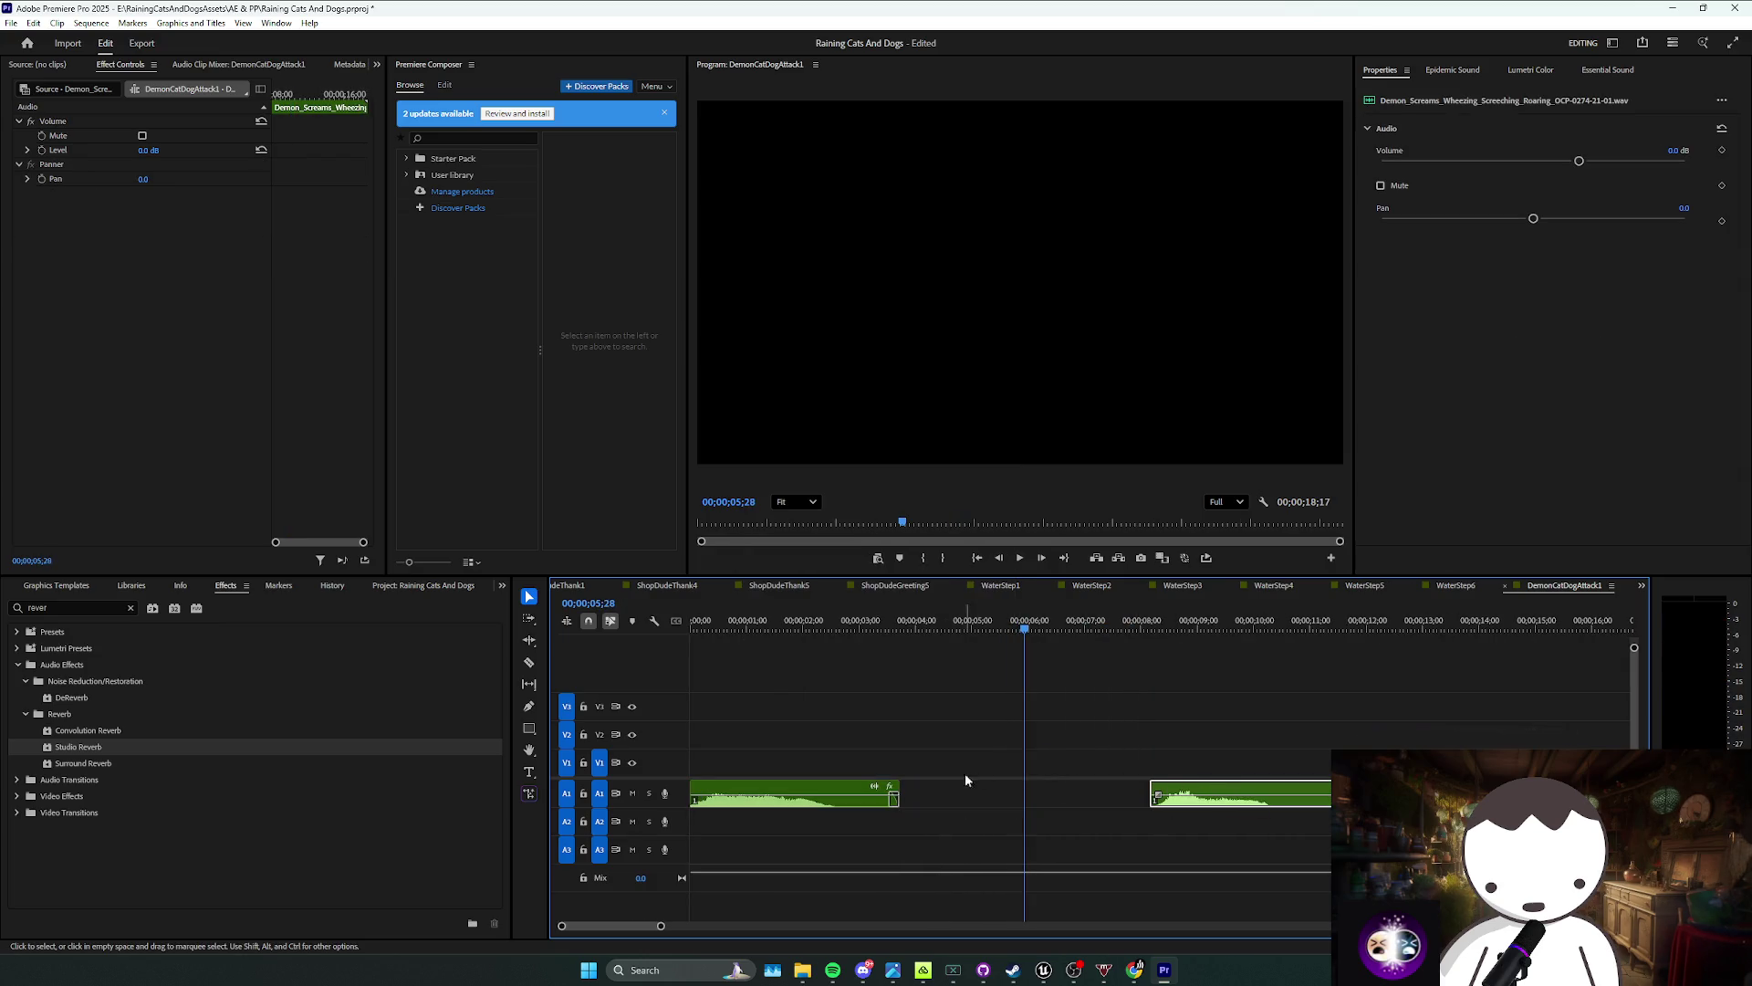
{"action": "left_click", "coordinate": [944, 770]}
{"action": "key", "text": "Home"}
{"action": "key", "text": "space"}
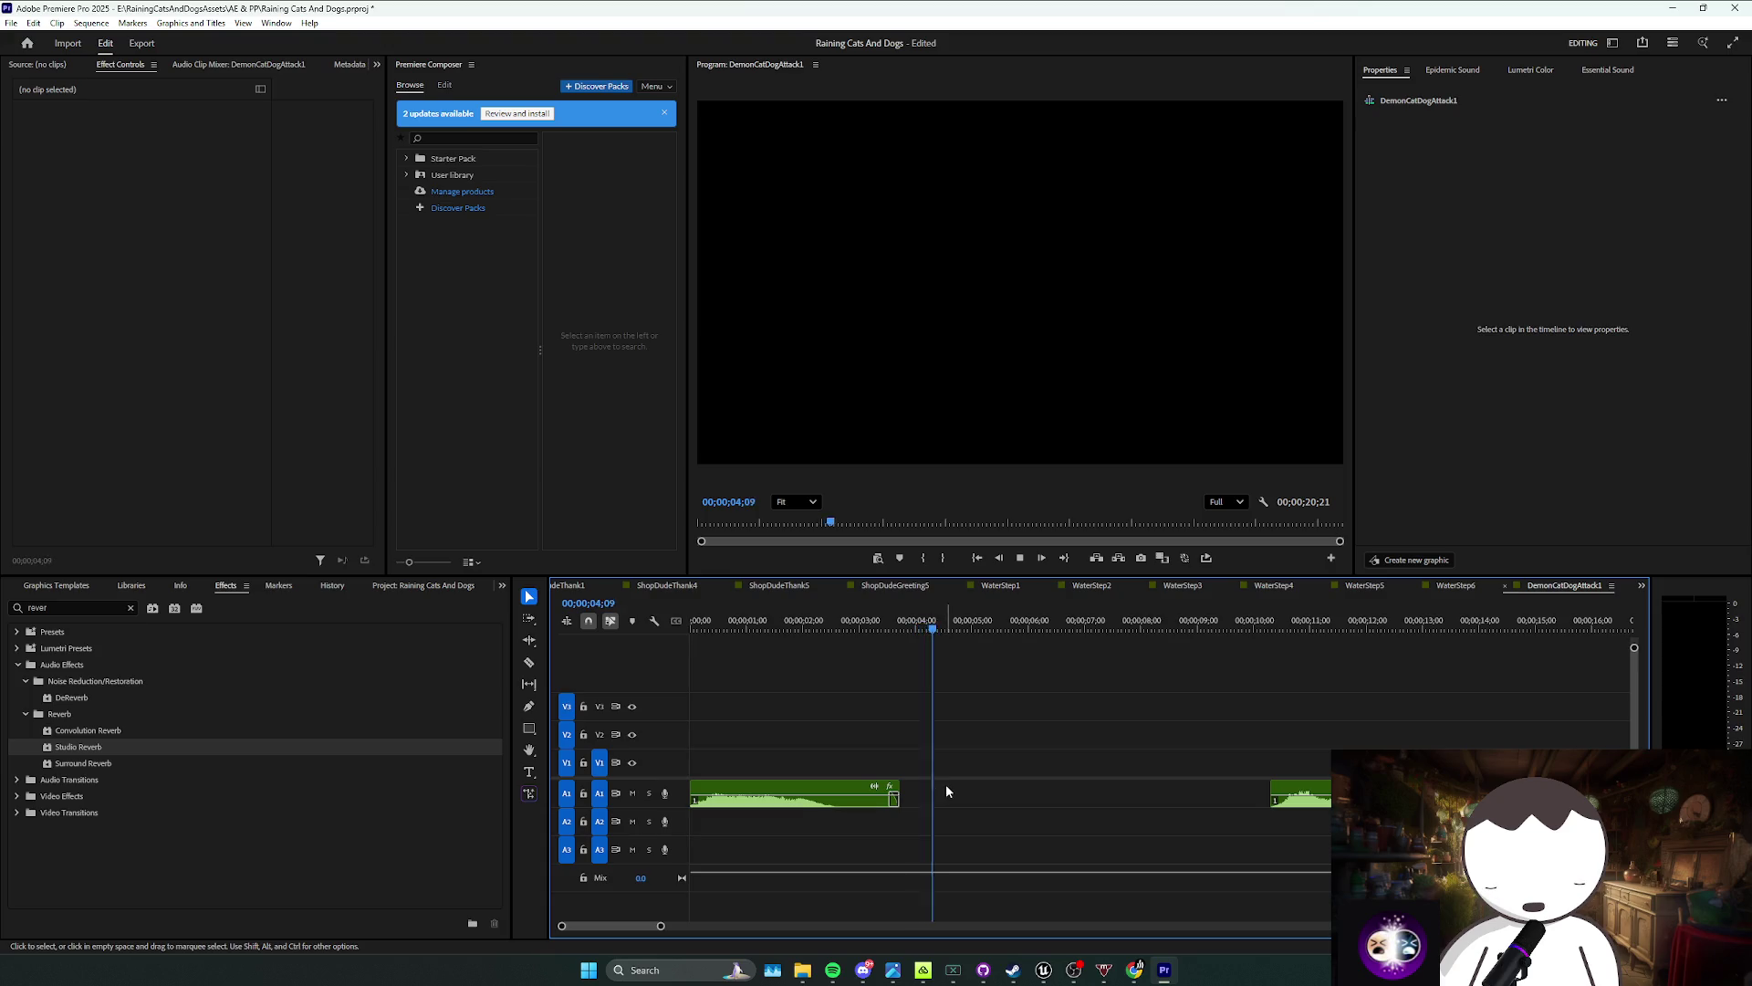
Step: Trim the reverb scream clip's end shorter in two passes, replaying to check
{"action": "left_click", "coordinate": [810, 620]}
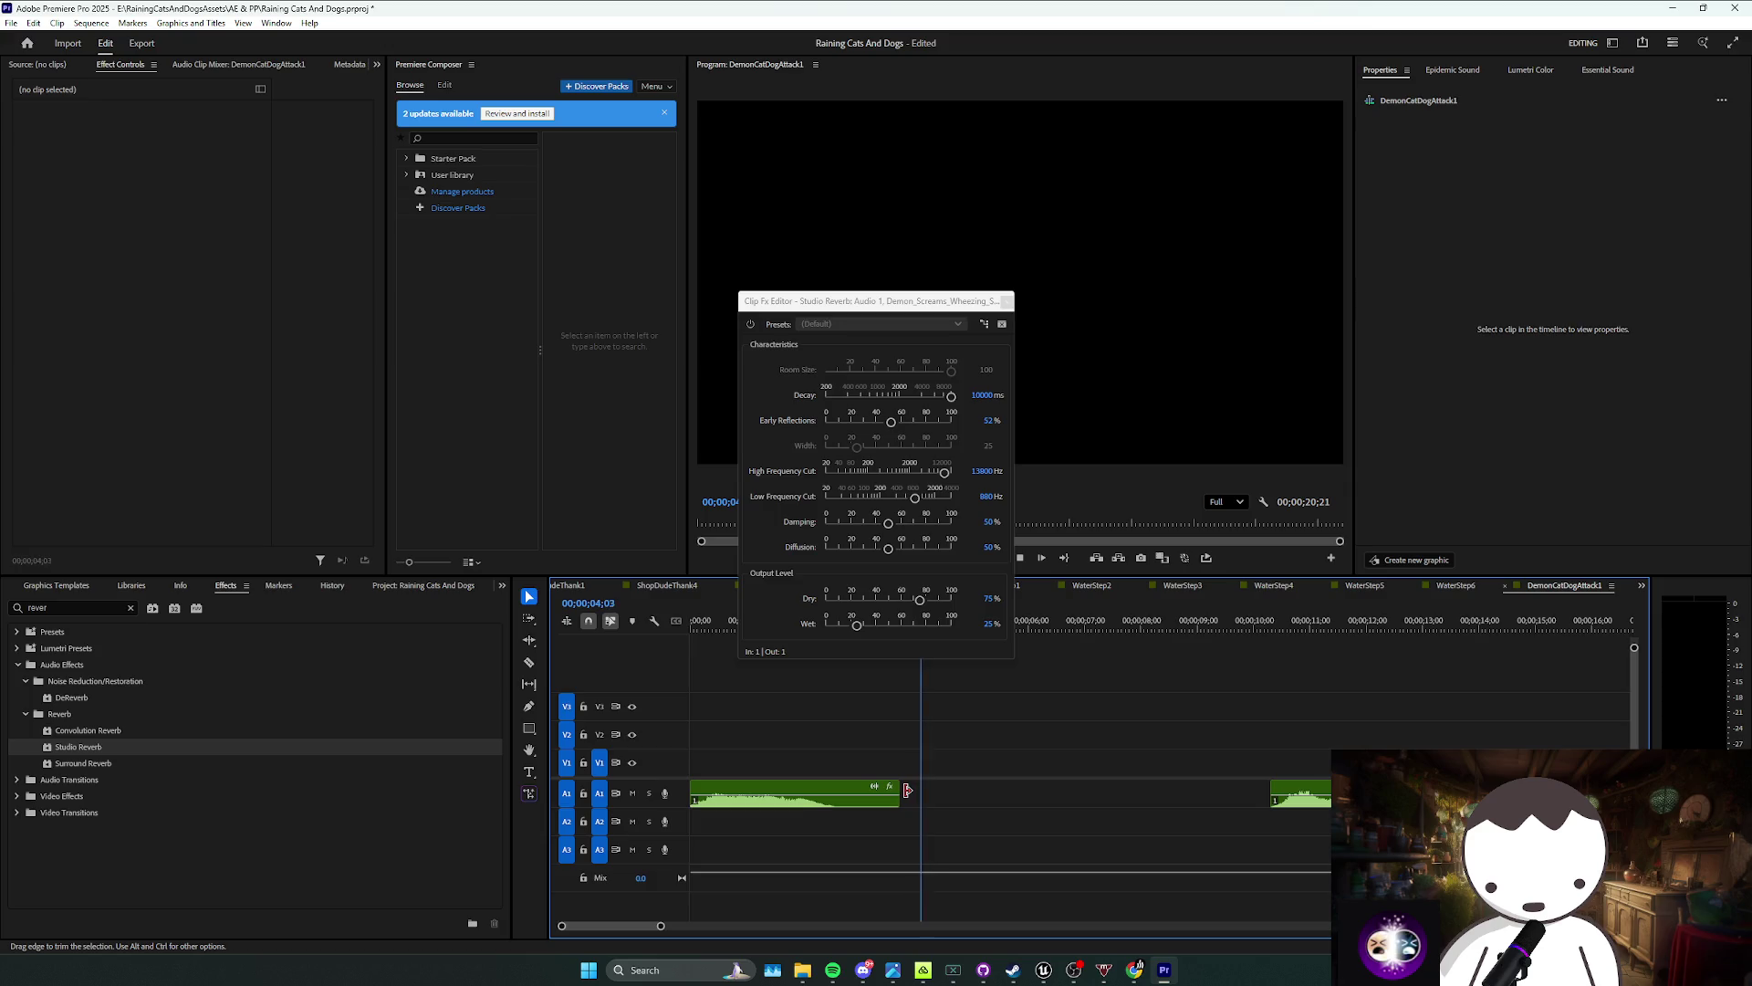
{"action": "left_click_drag", "start_coordinate": [906, 790], "coordinate": [846, 792]}
{"action": "left_click", "coordinate": [693, 623]}
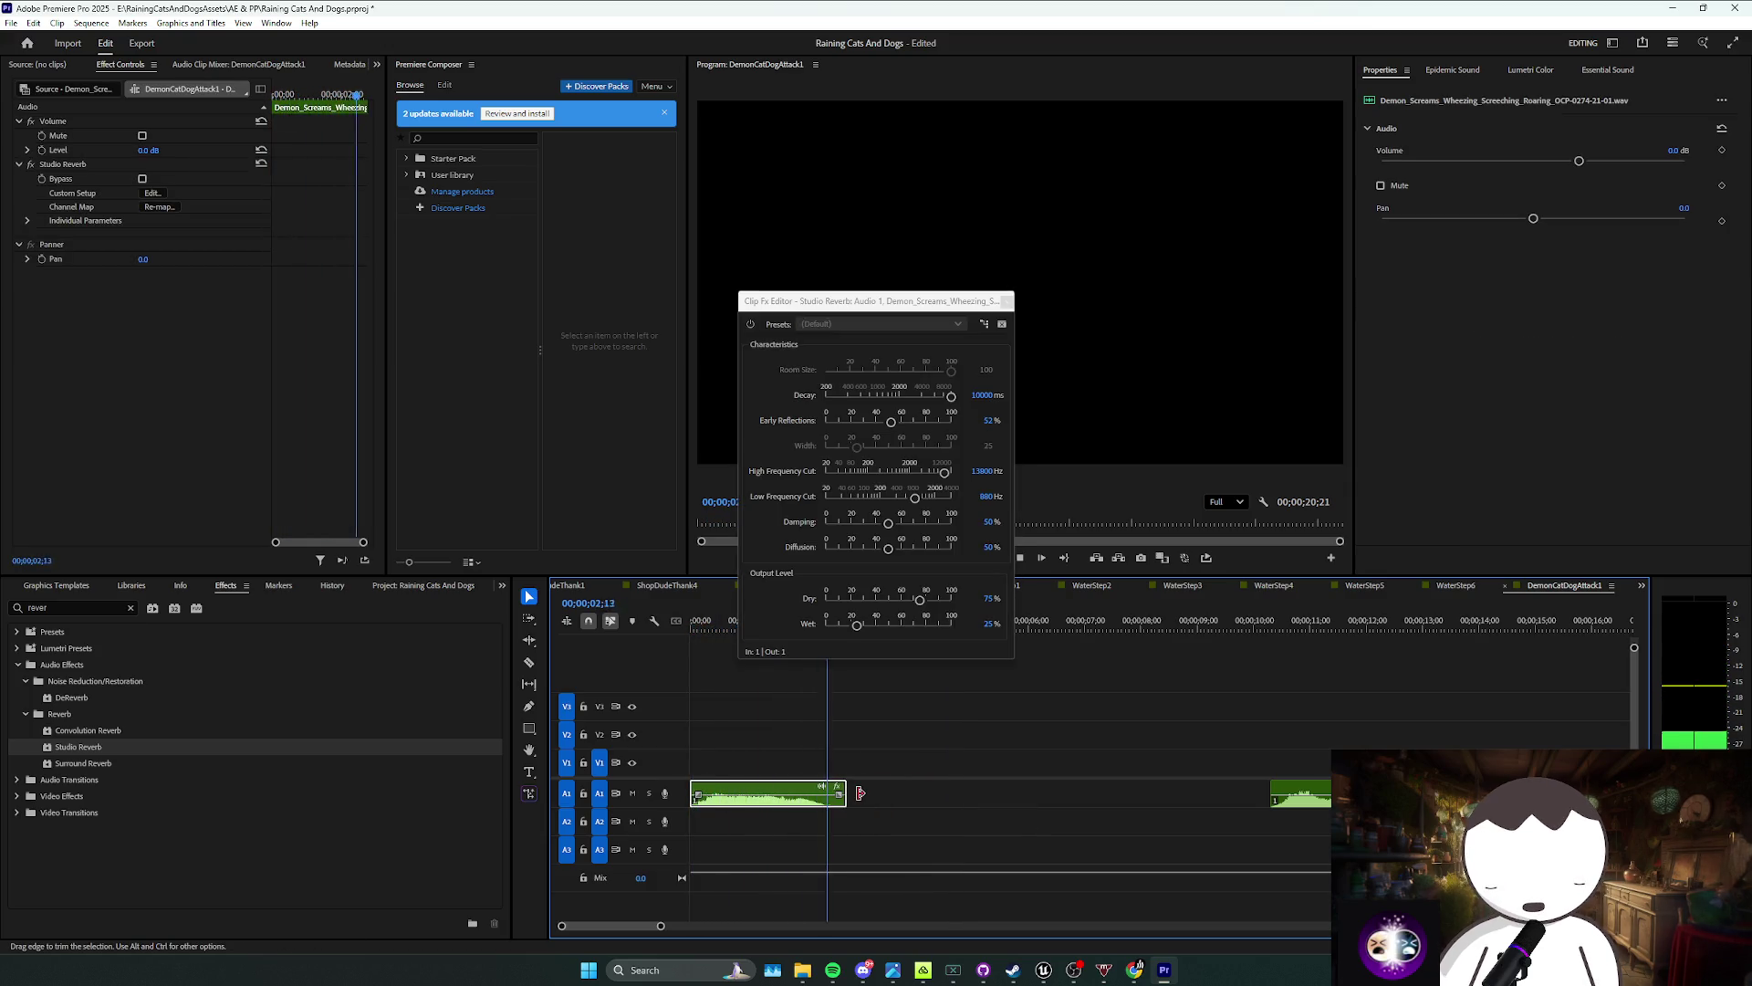
{"action": "left_click_drag", "start_coordinate": [859, 794], "coordinate": [736, 823]}
{"action": "left_click", "coordinate": [691, 622]}
Step: Move the clip to A2, undo it back to A1, reselect it, and show the Audio Track Mixer
{"action": "left_click", "coordinate": [770, 780]}
{"action": "key", "text": "space"}
{"action": "left_click", "coordinate": [783, 824]}
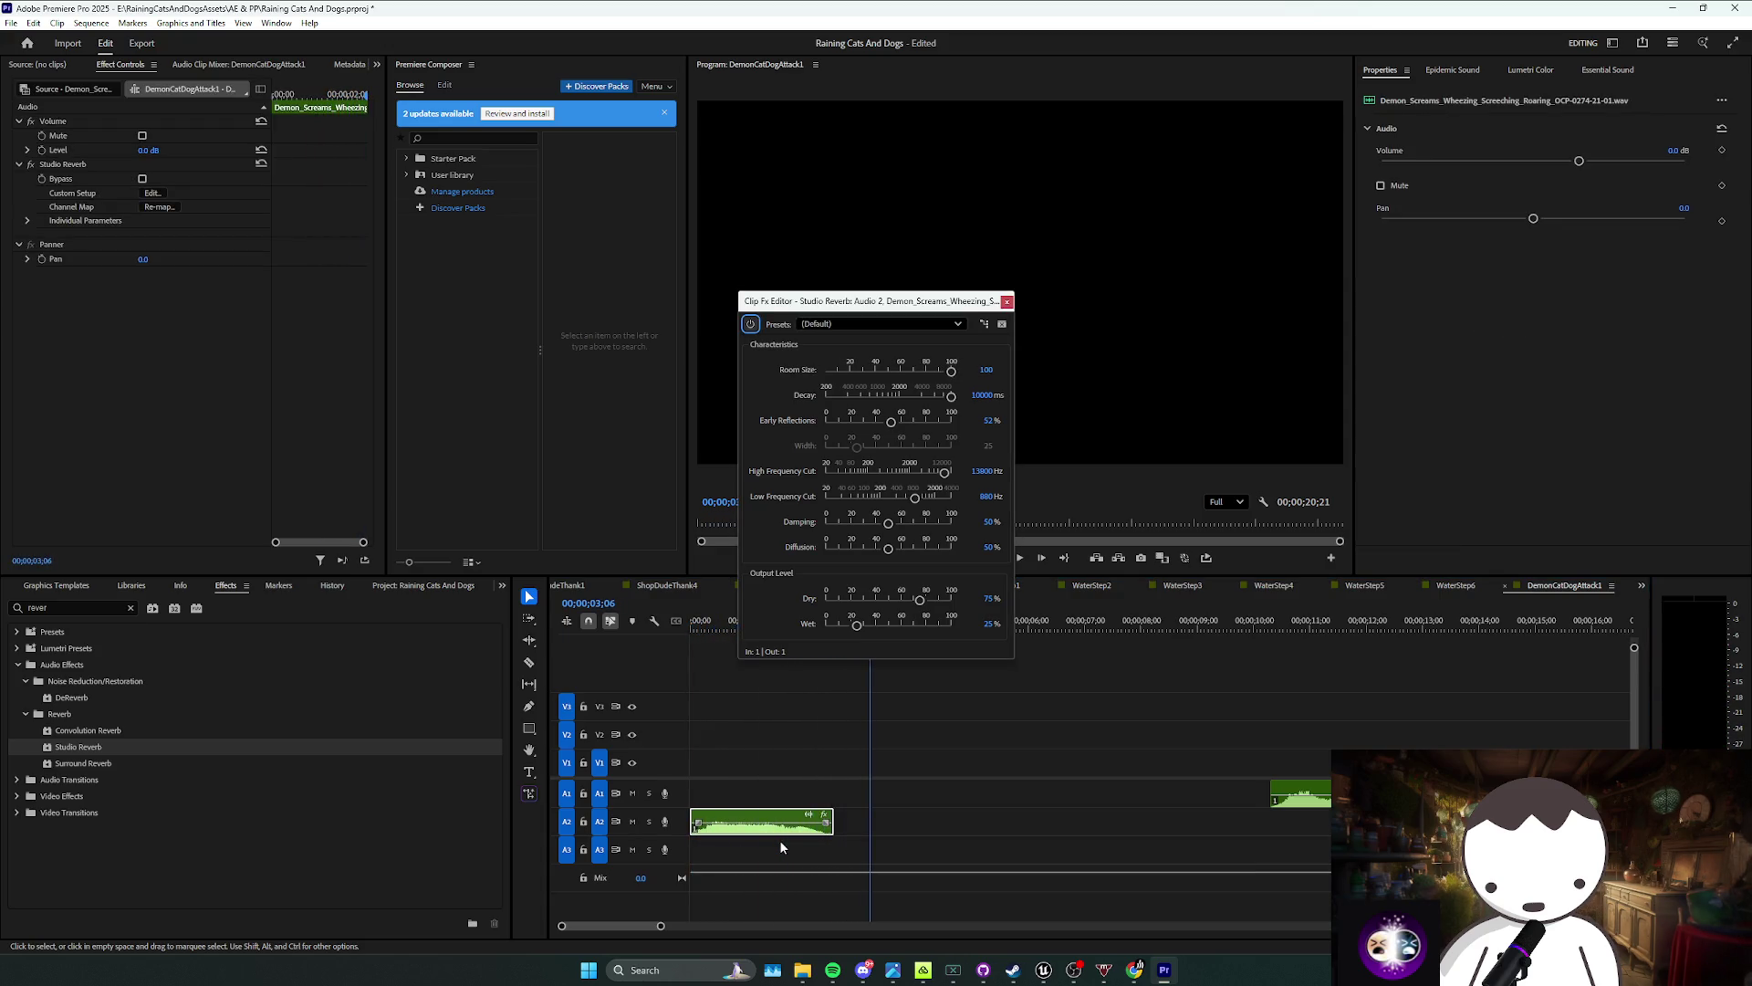
{"action": "key", "text": "ctrl+z"}
{"action": "left_click_drag", "start_coordinate": [781, 755], "coordinate": [712, 856]}
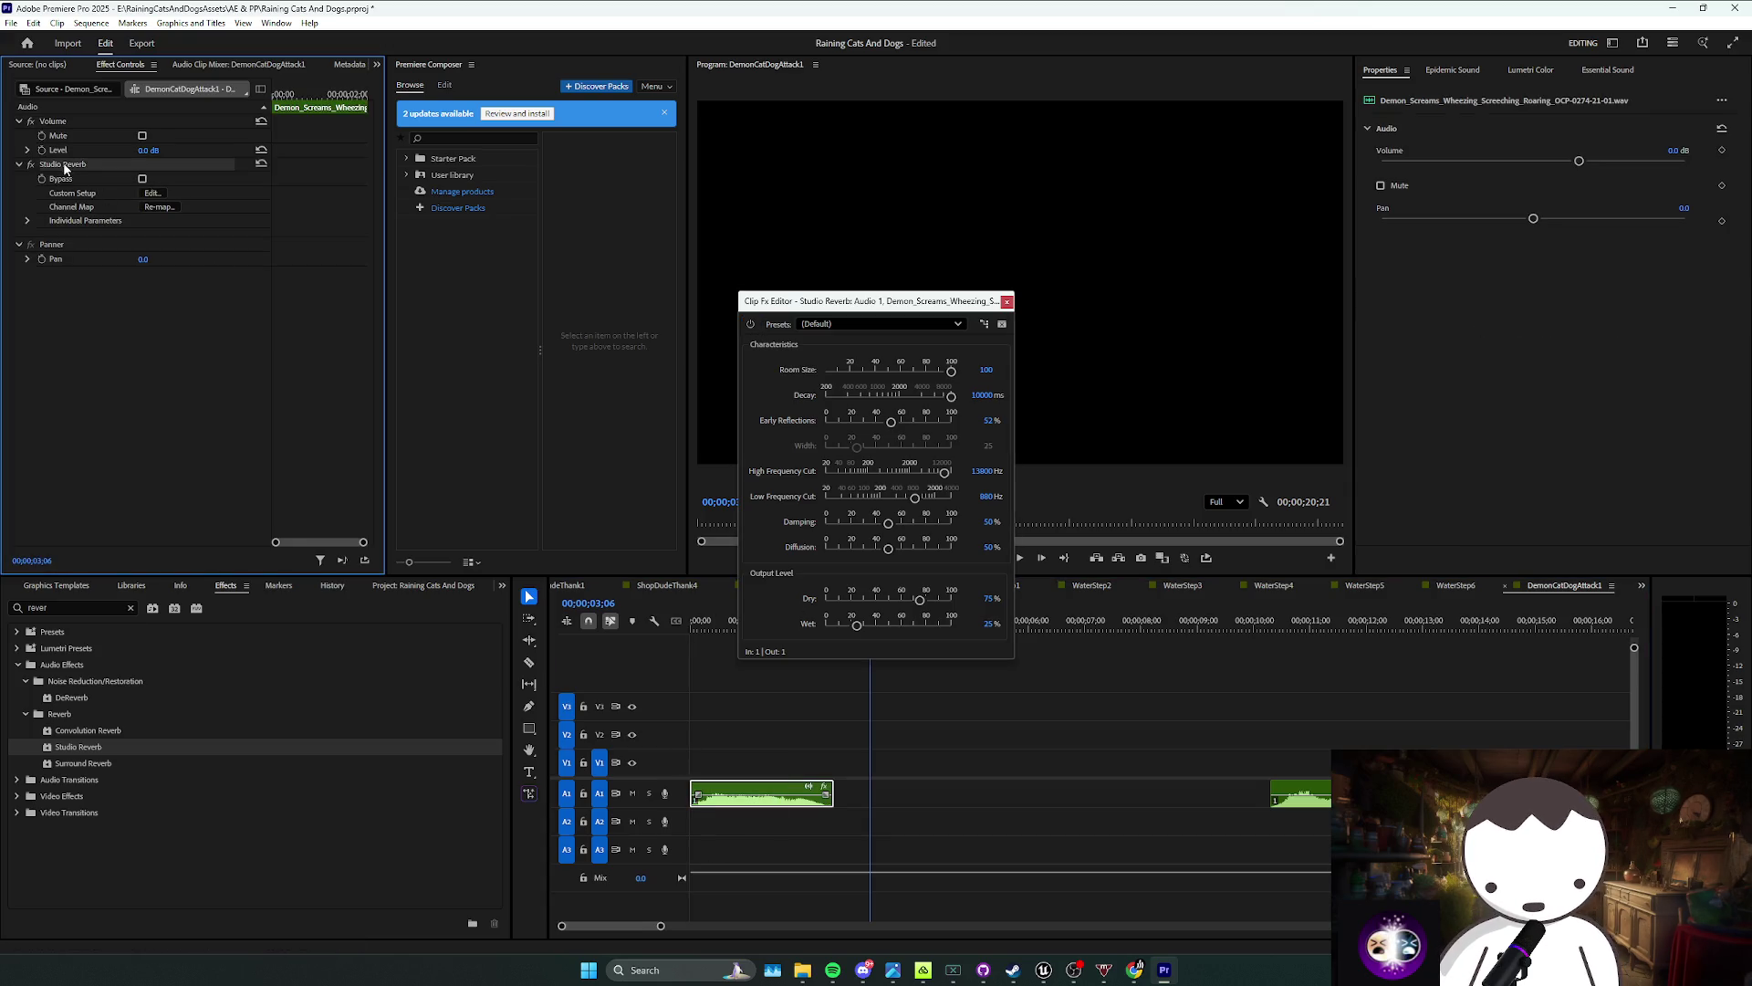
{"action": "left_click", "coordinate": [276, 66]}
Step: Add Studio Reverb as a track insert effect on Audio 1 and open its settings
{"action": "left_click", "coordinate": [96, 91]}
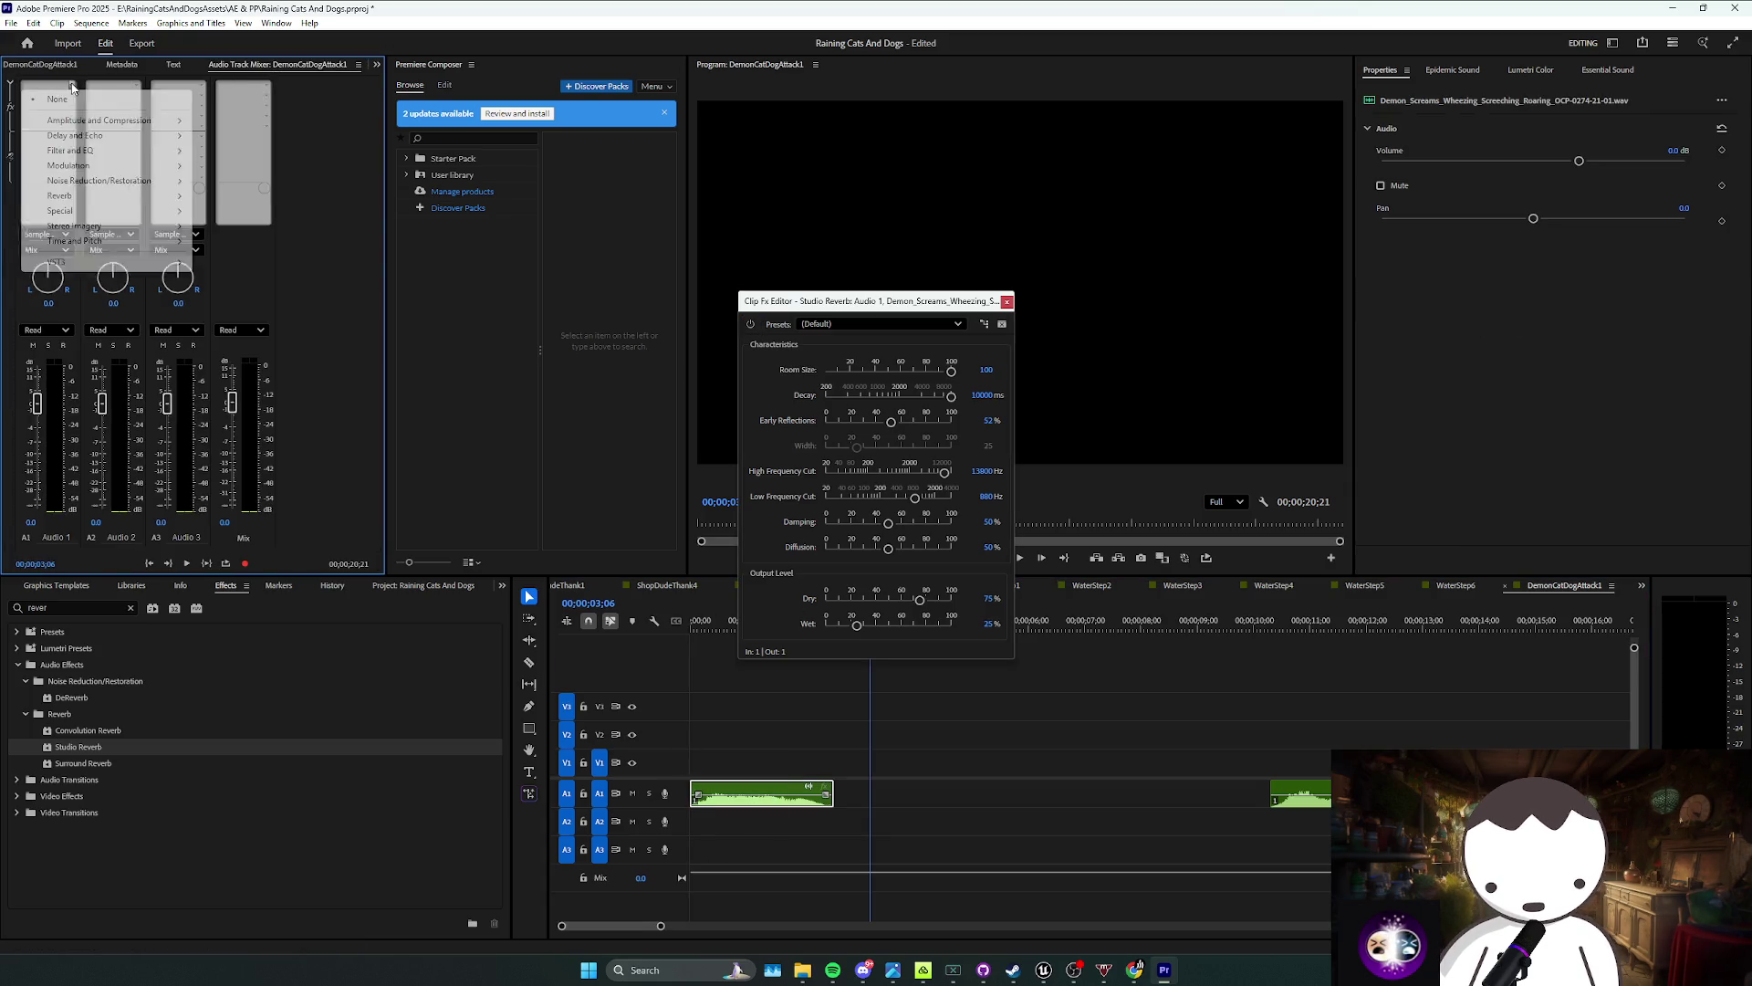
{"action": "mouse_move", "coordinate": [98, 198]}
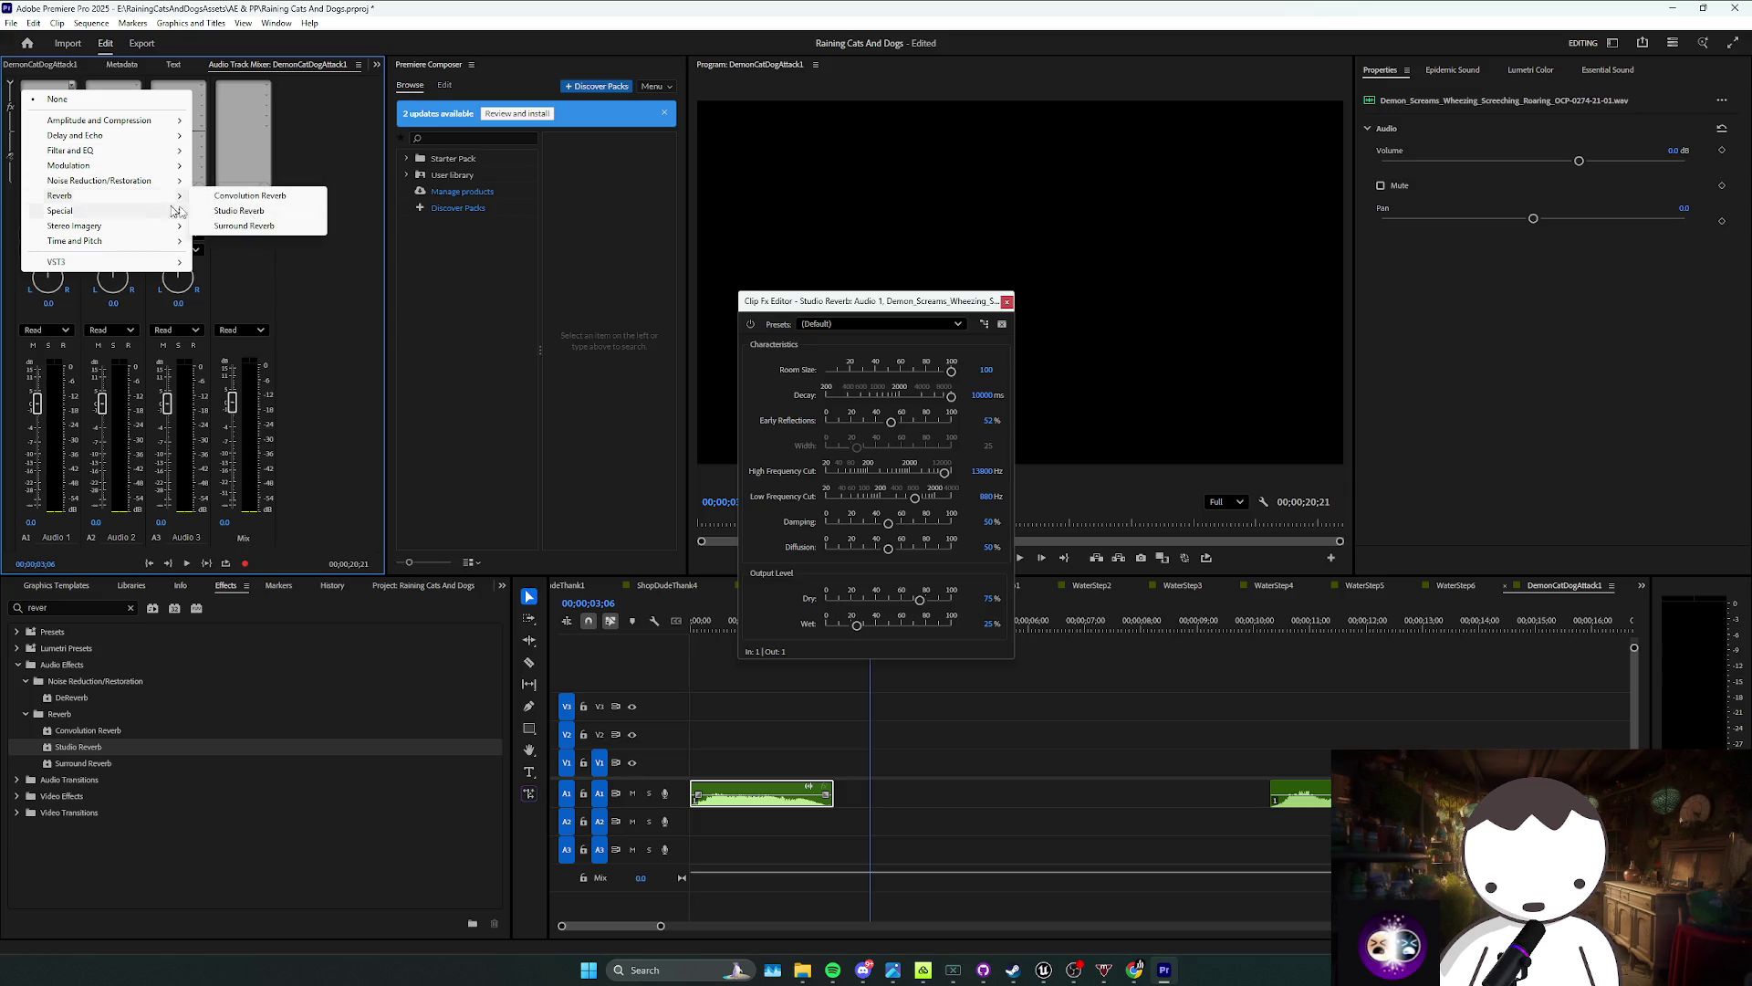
{"action": "left_click", "coordinate": [252, 217]}
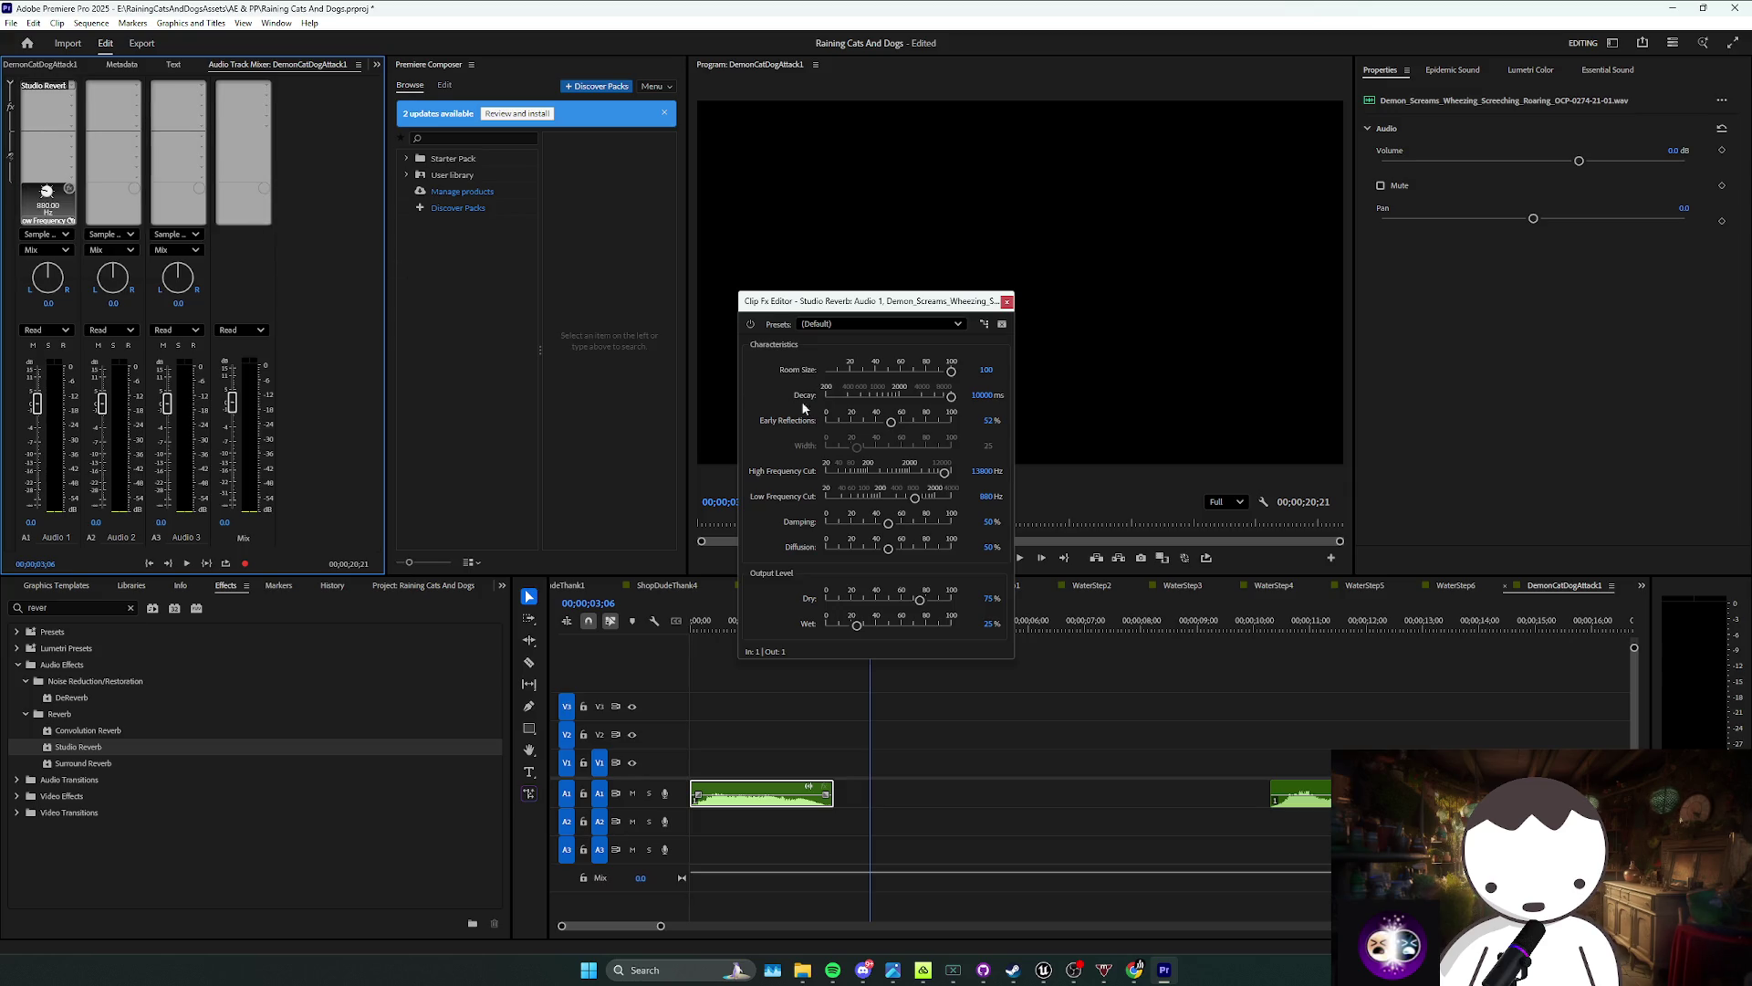
{"action": "left_click", "coordinate": [1006, 302]}
{"action": "double_click", "coordinate": [47, 85]}
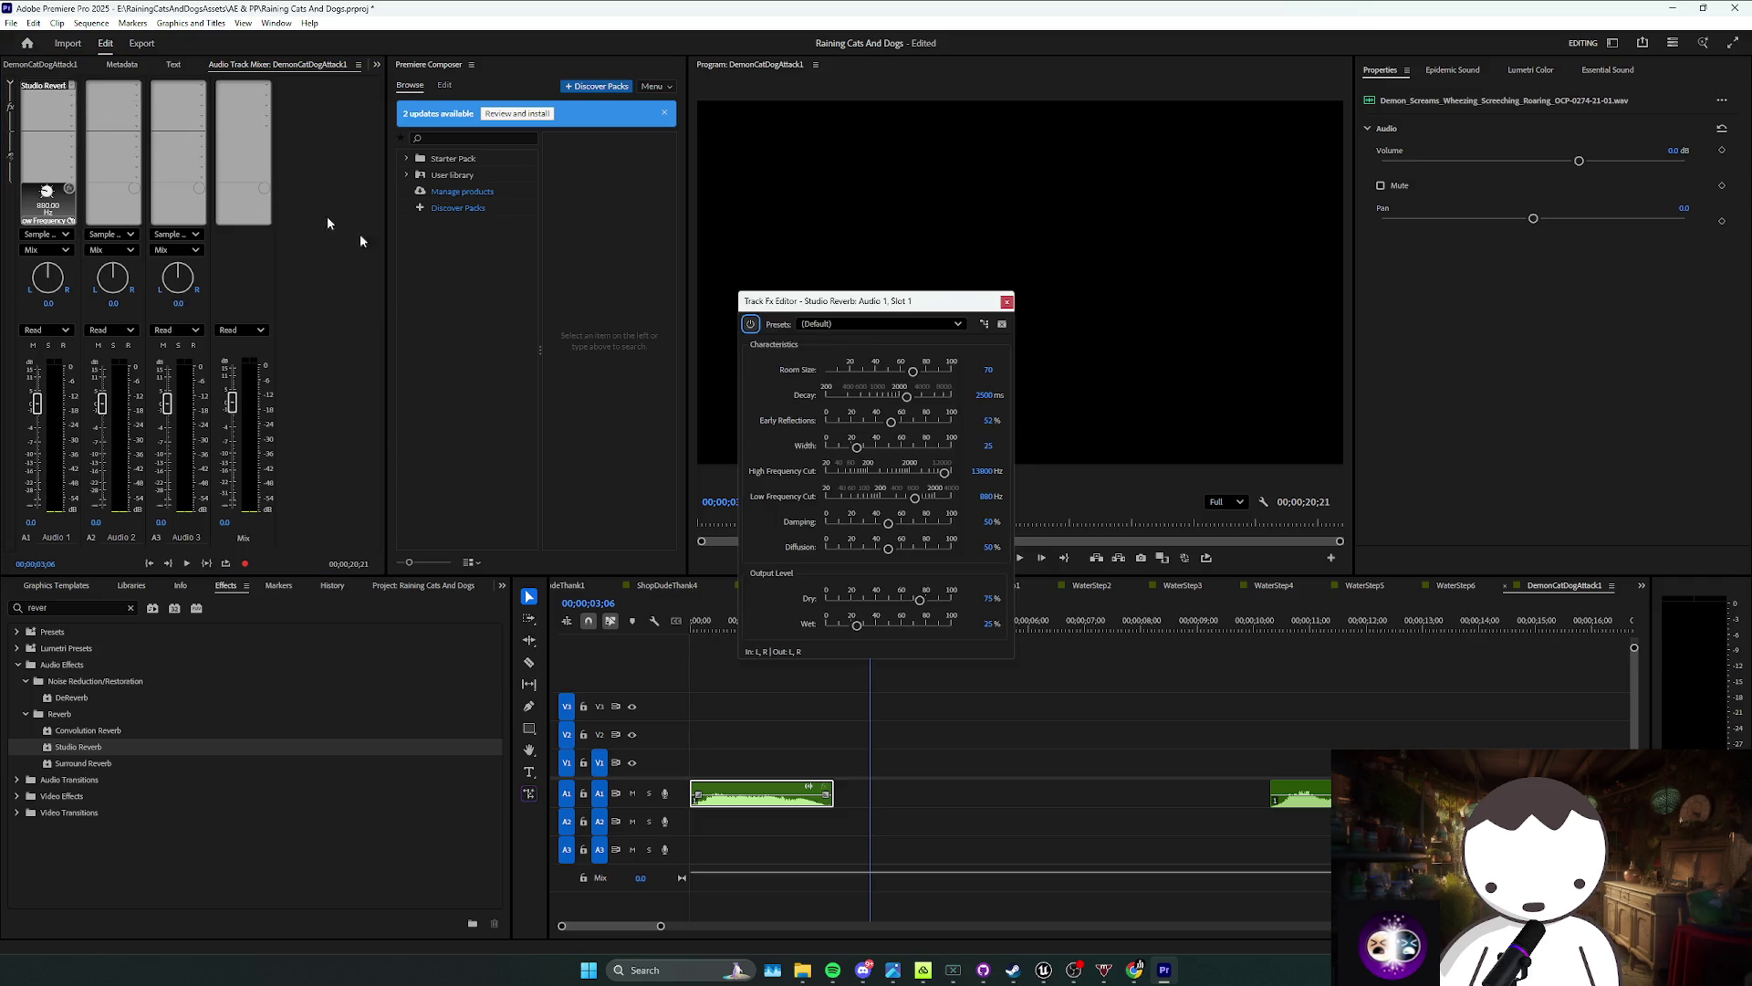
Step: Move the second A1 clip later in DemonCatDogAttack1 and save the project
{"action": "key", "text": "Home"}
{"action": "key", "text": "space"}
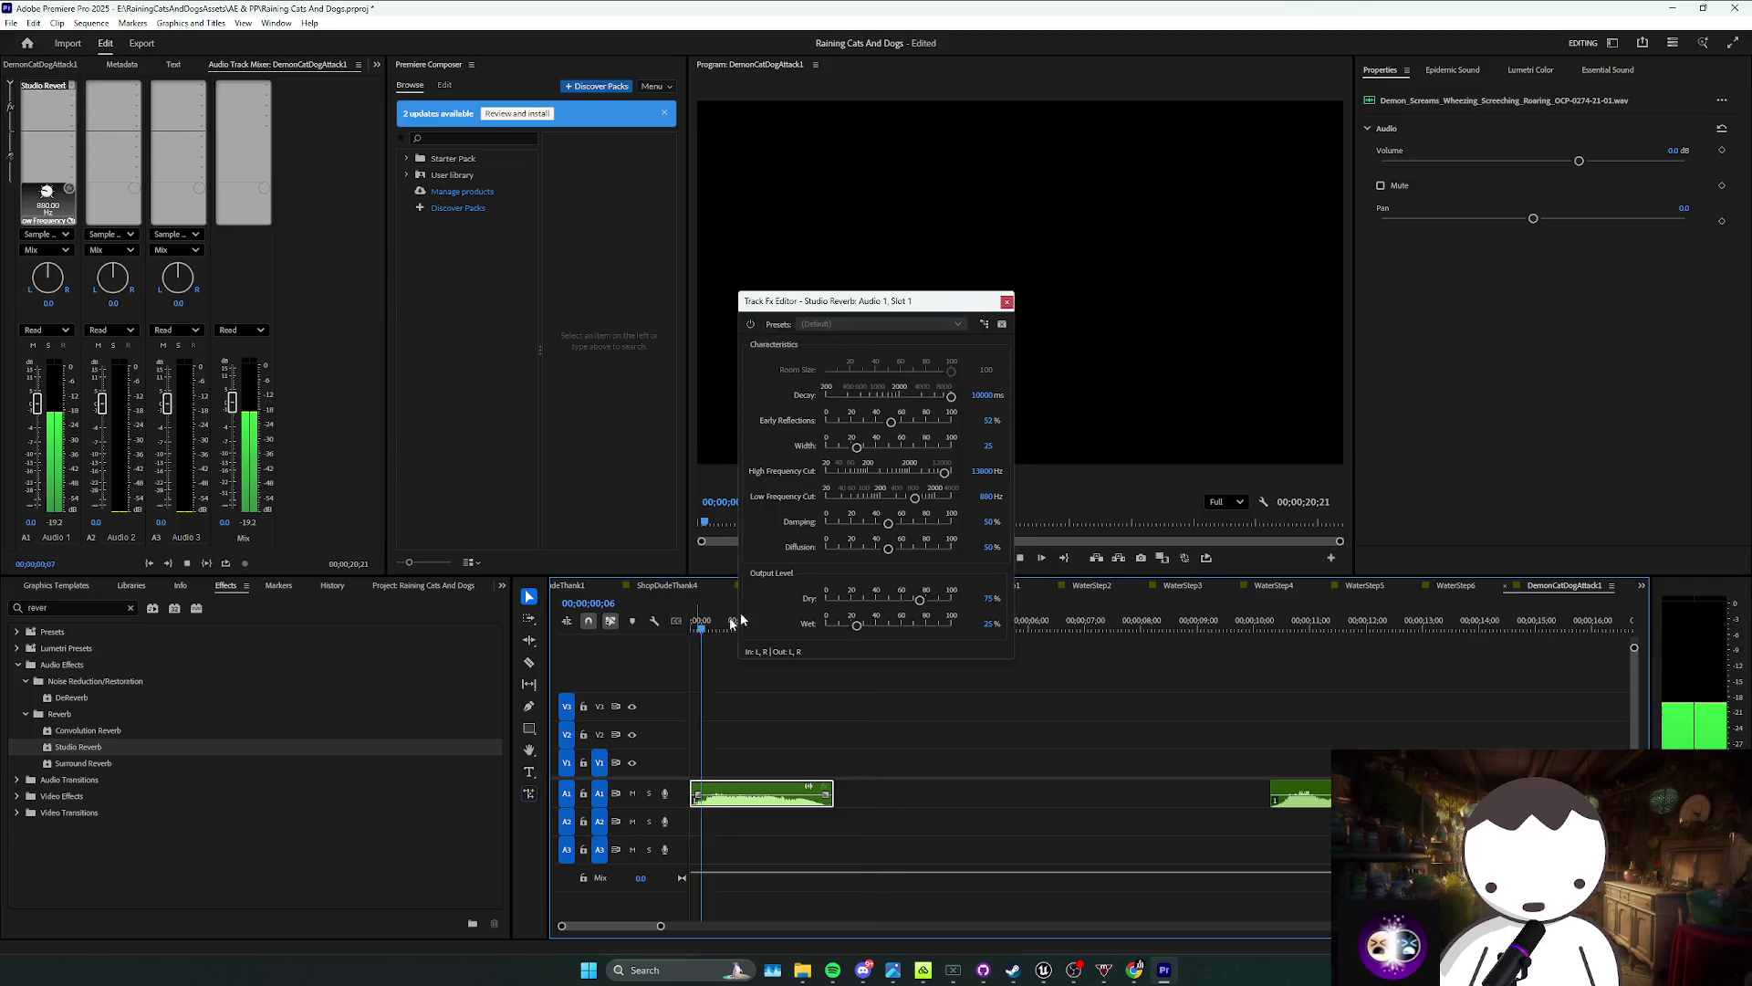
{"action": "left_click", "coordinate": [146, 68]}
{"action": "scroll", "coordinate": [137, 69], "scroll_direction": "up", "scroll_amount": 3}
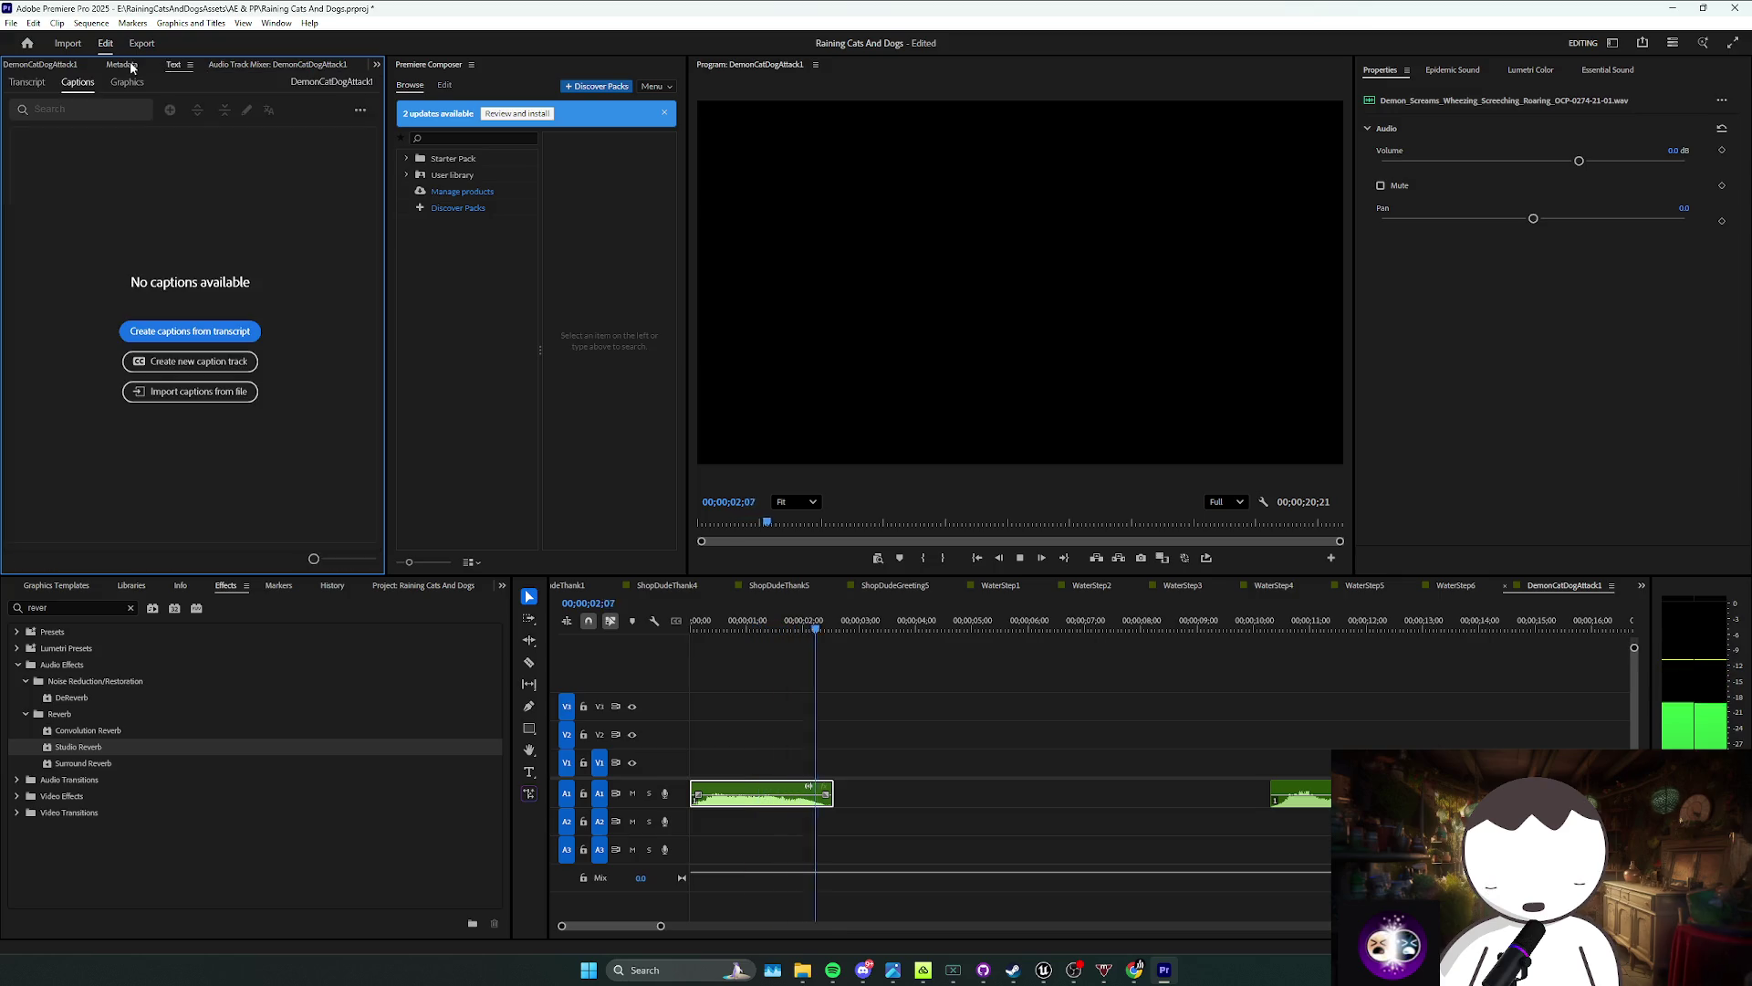
{"action": "scroll", "coordinate": [128, 68], "scroll_direction": "up", "scroll_amount": 1}
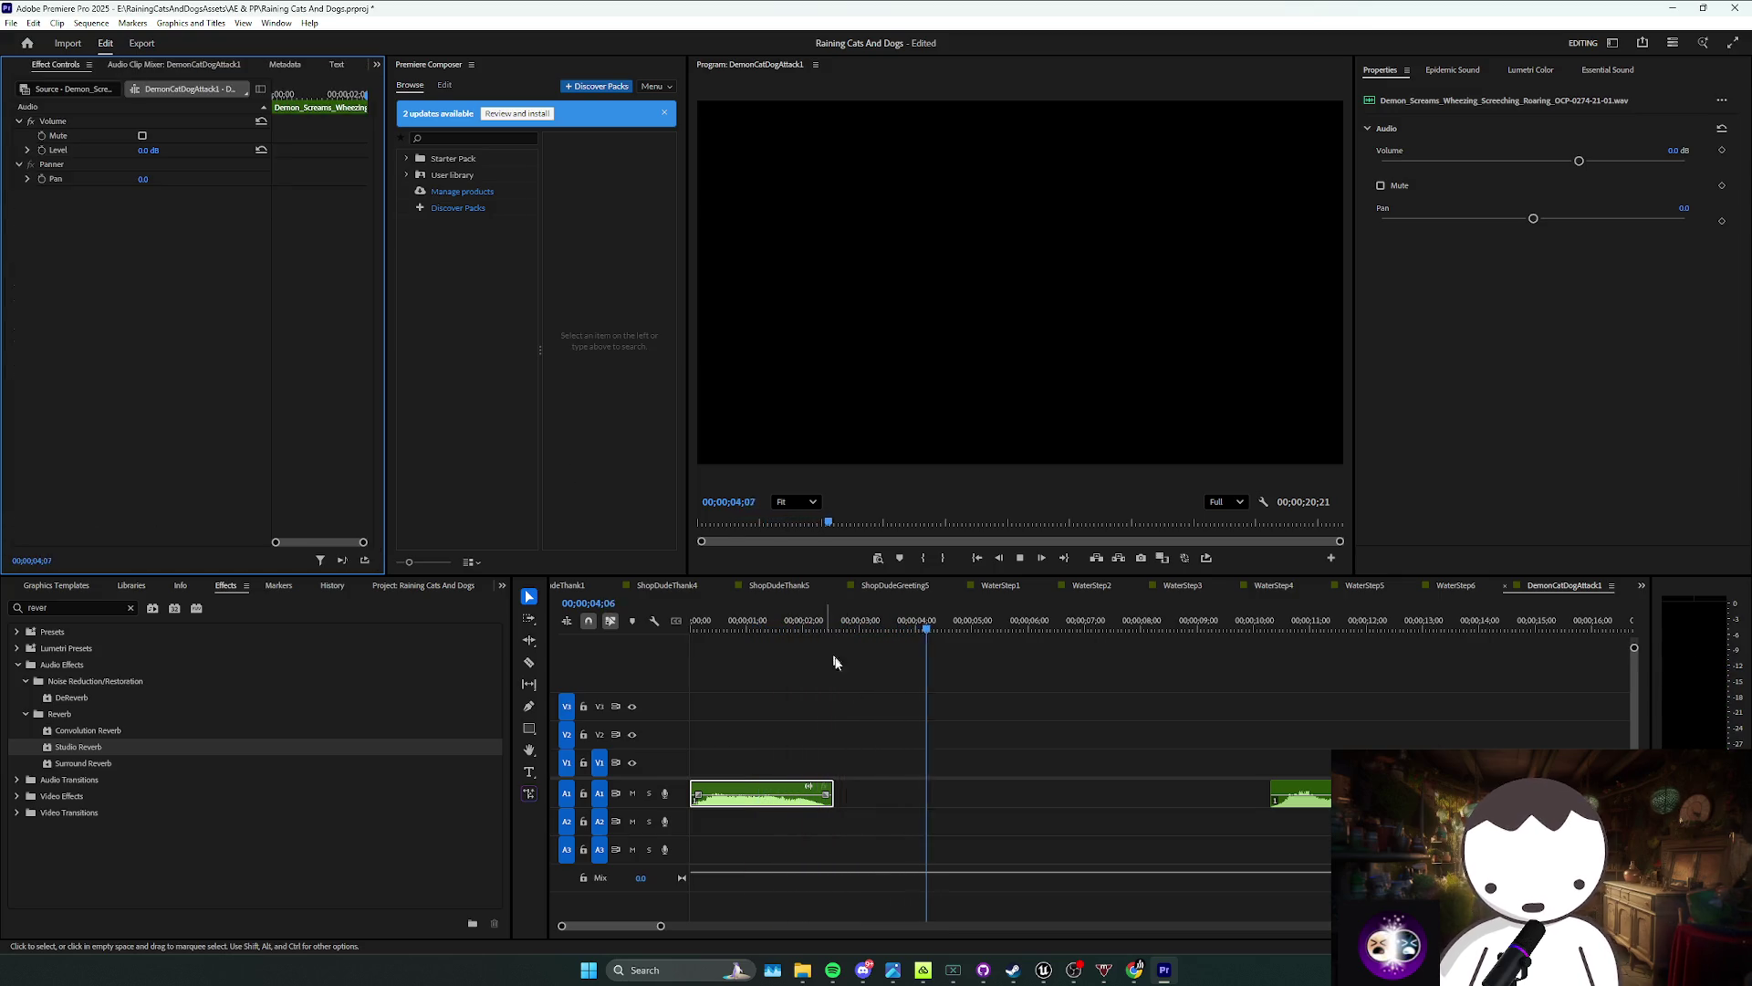
{"action": "left_click", "coordinate": [911, 726]}
{"action": "left_click_drag", "start_coordinate": [1278, 794], "coordinate": [1357, 794]}
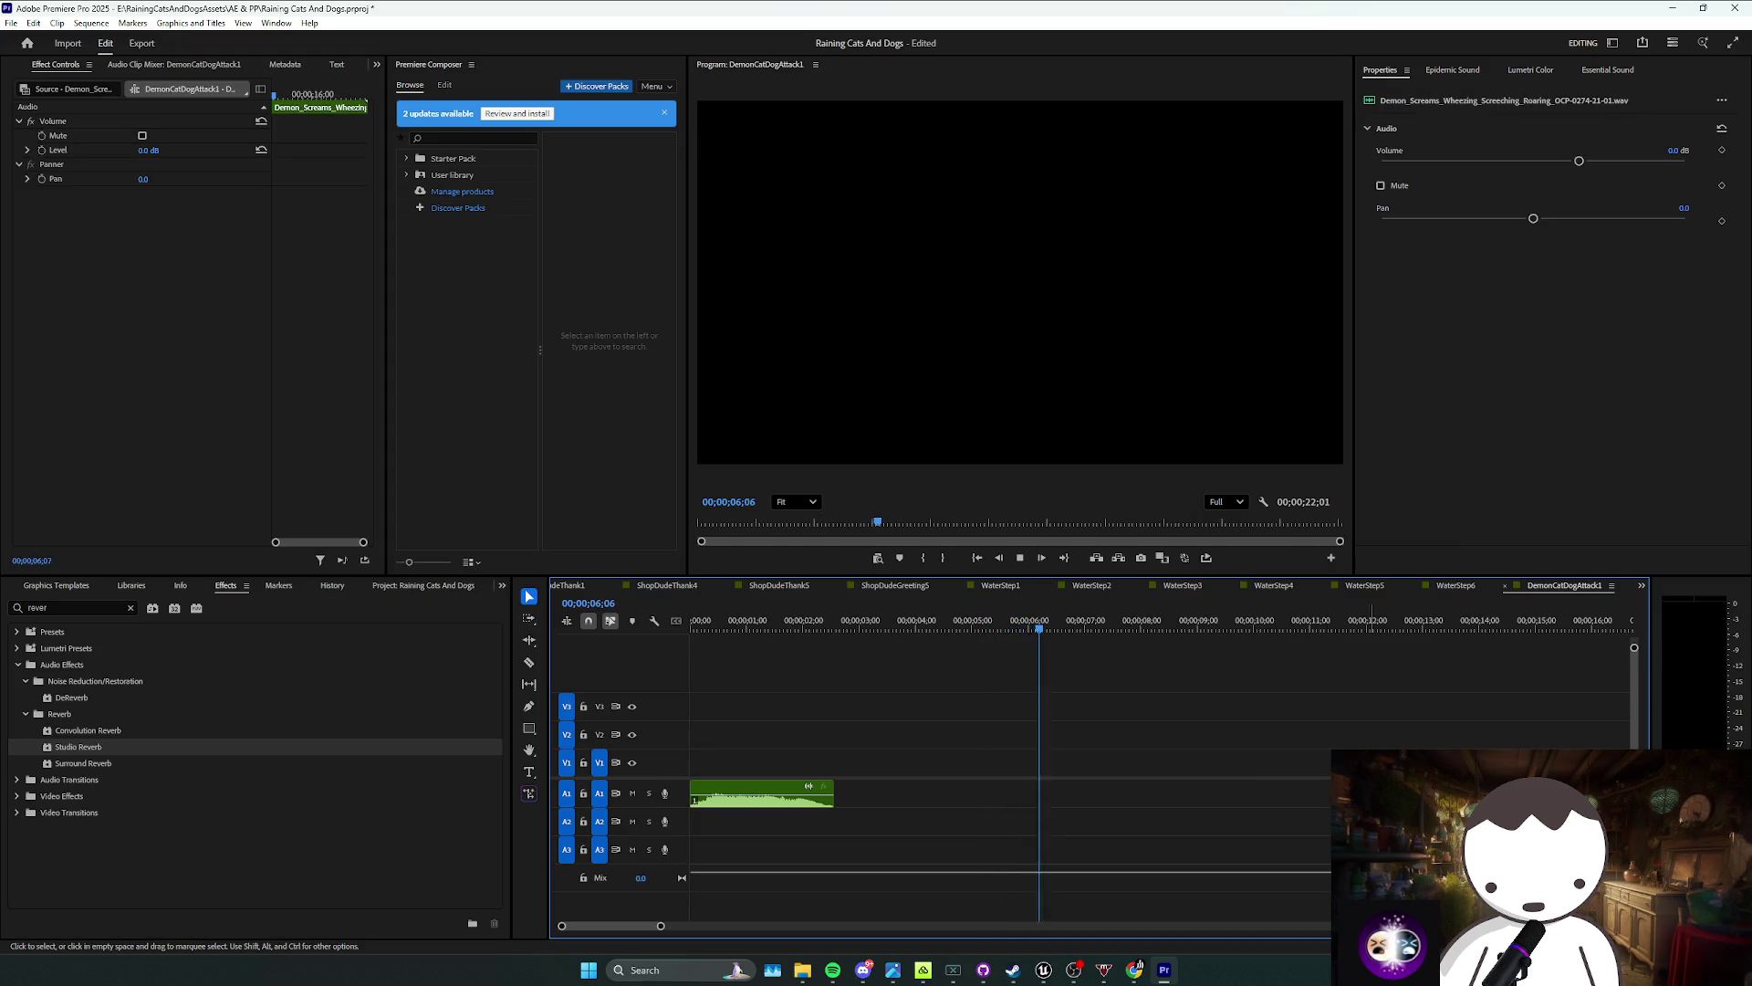
{"action": "key", "text": "minus"}
{"action": "key", "text": "space"}
{"action": "left_click", "coordinate": [867, 705]}
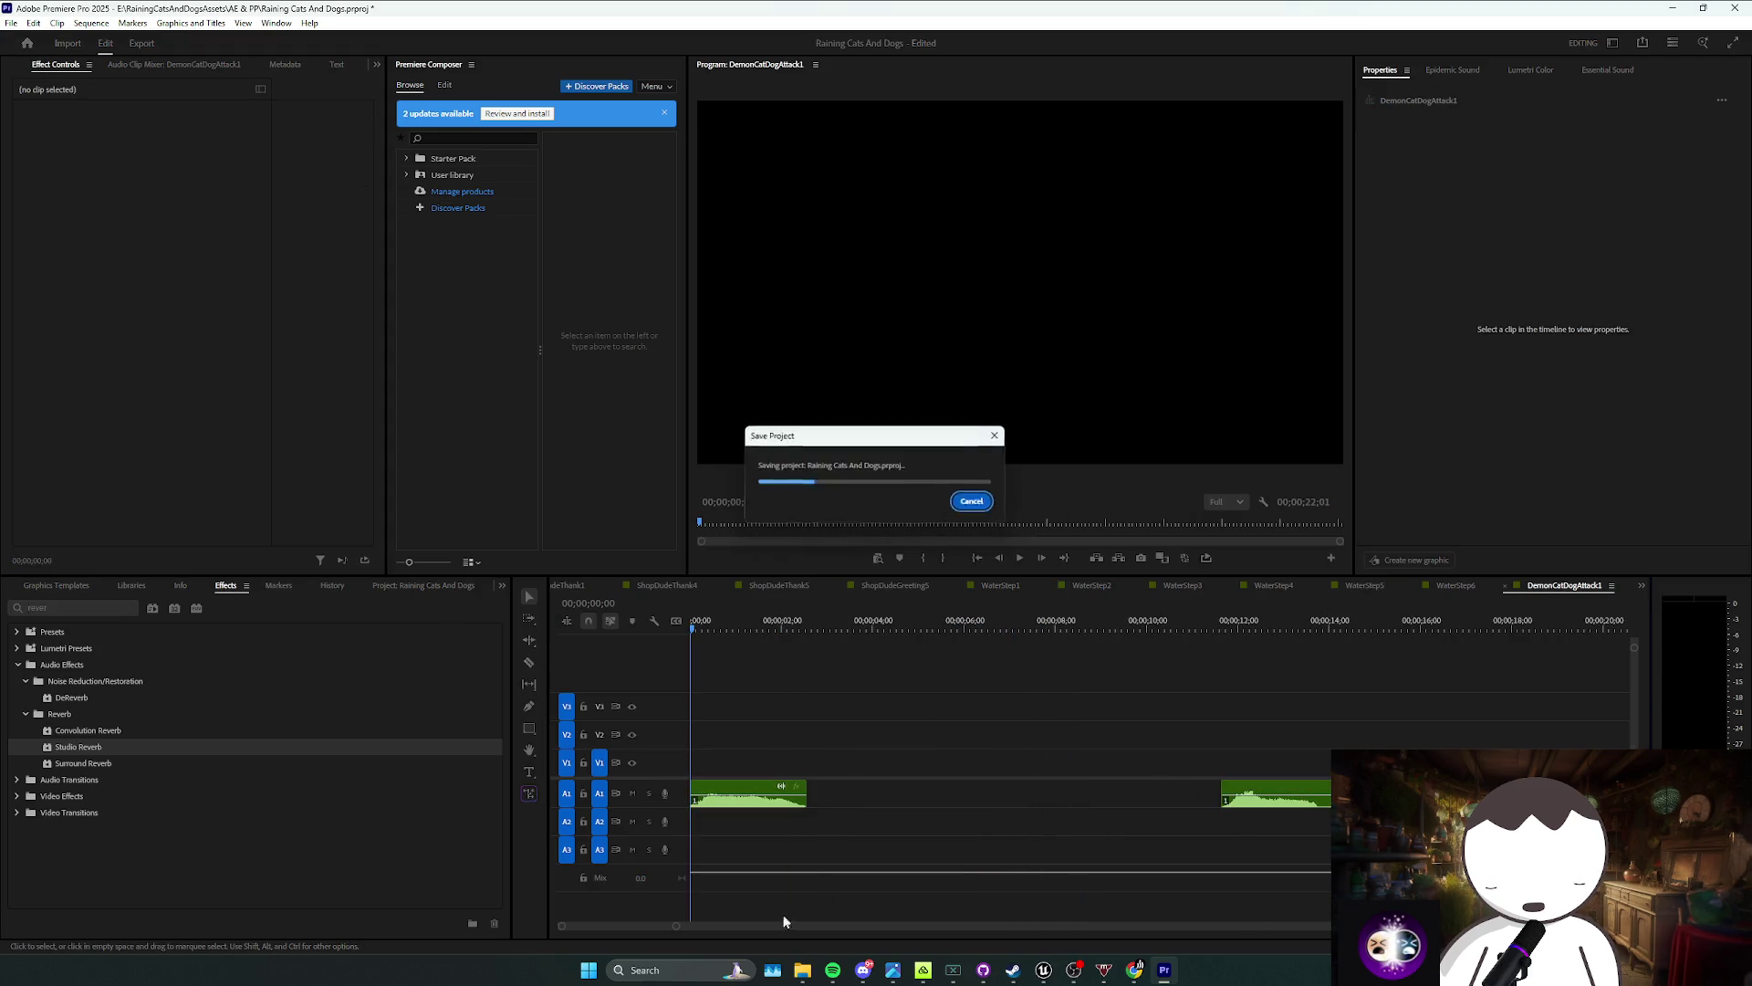
Step: Drag the WAV from the demon-screams-wheezing folder in Downloads onto track A2
{"action": "mouse_move", "coordinate": [802, 969]}
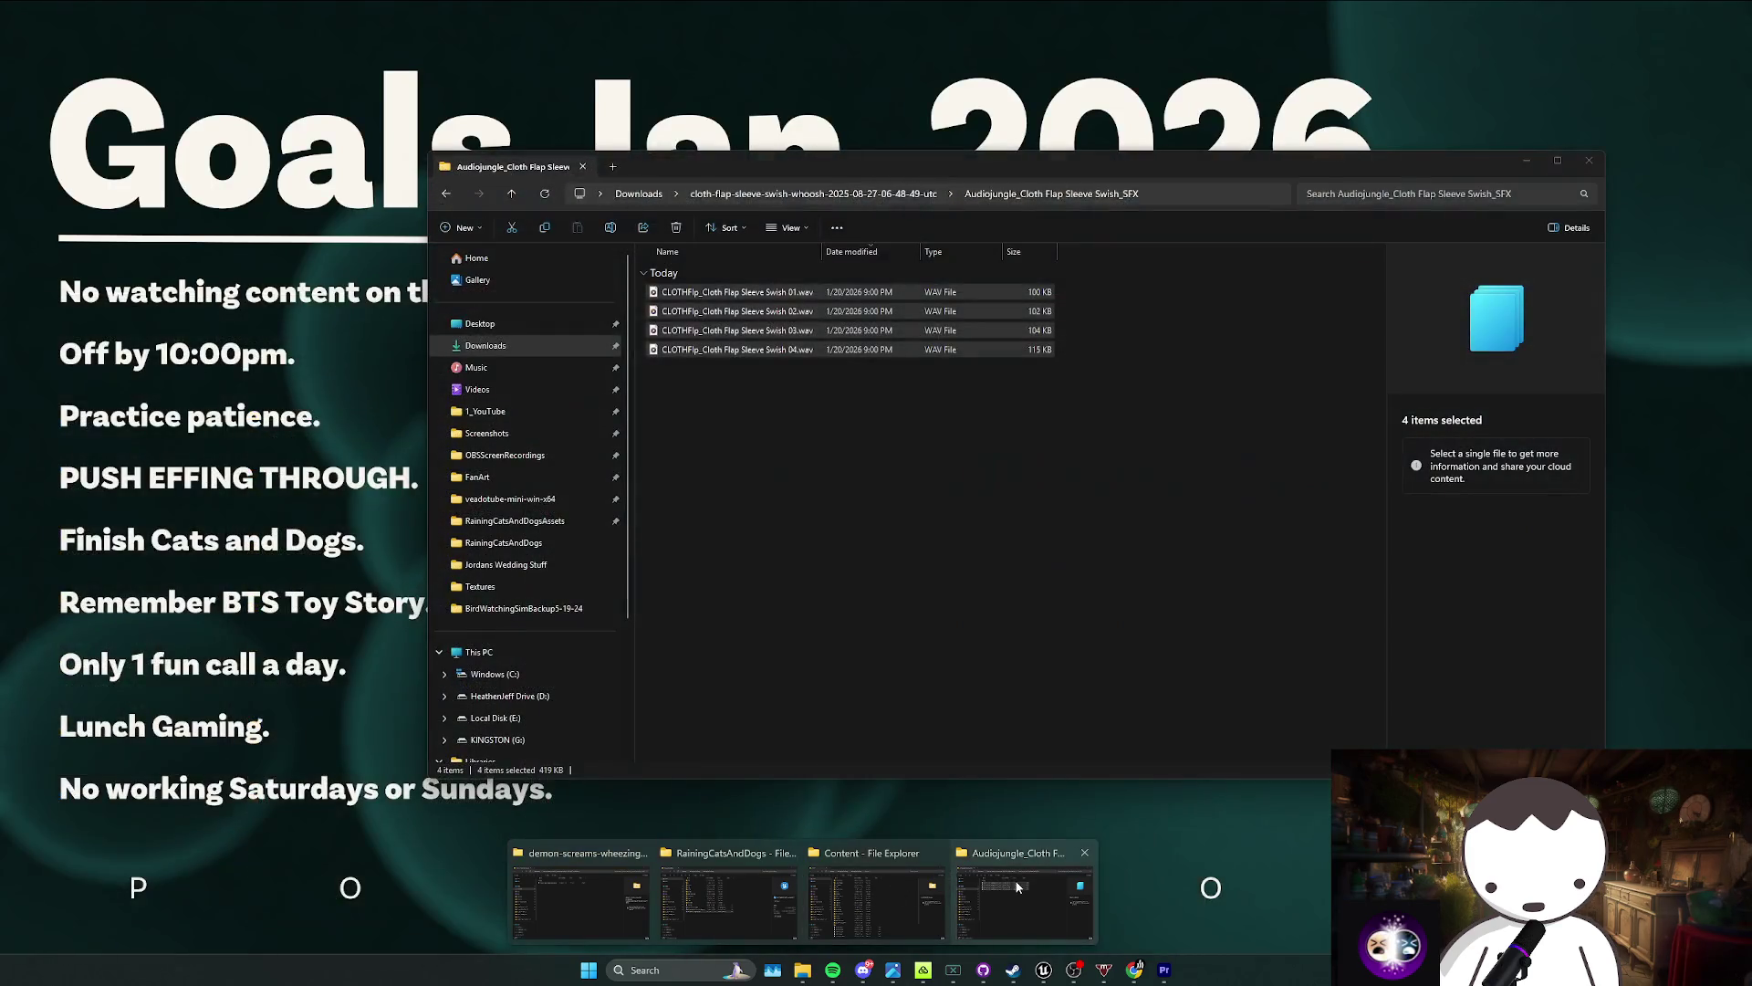
{"action": "left_click", "coordinate": [1022, 895]}
{"action": "key", "text": "alt+Left"}
{"action": "key", "text": "alt+Left"}
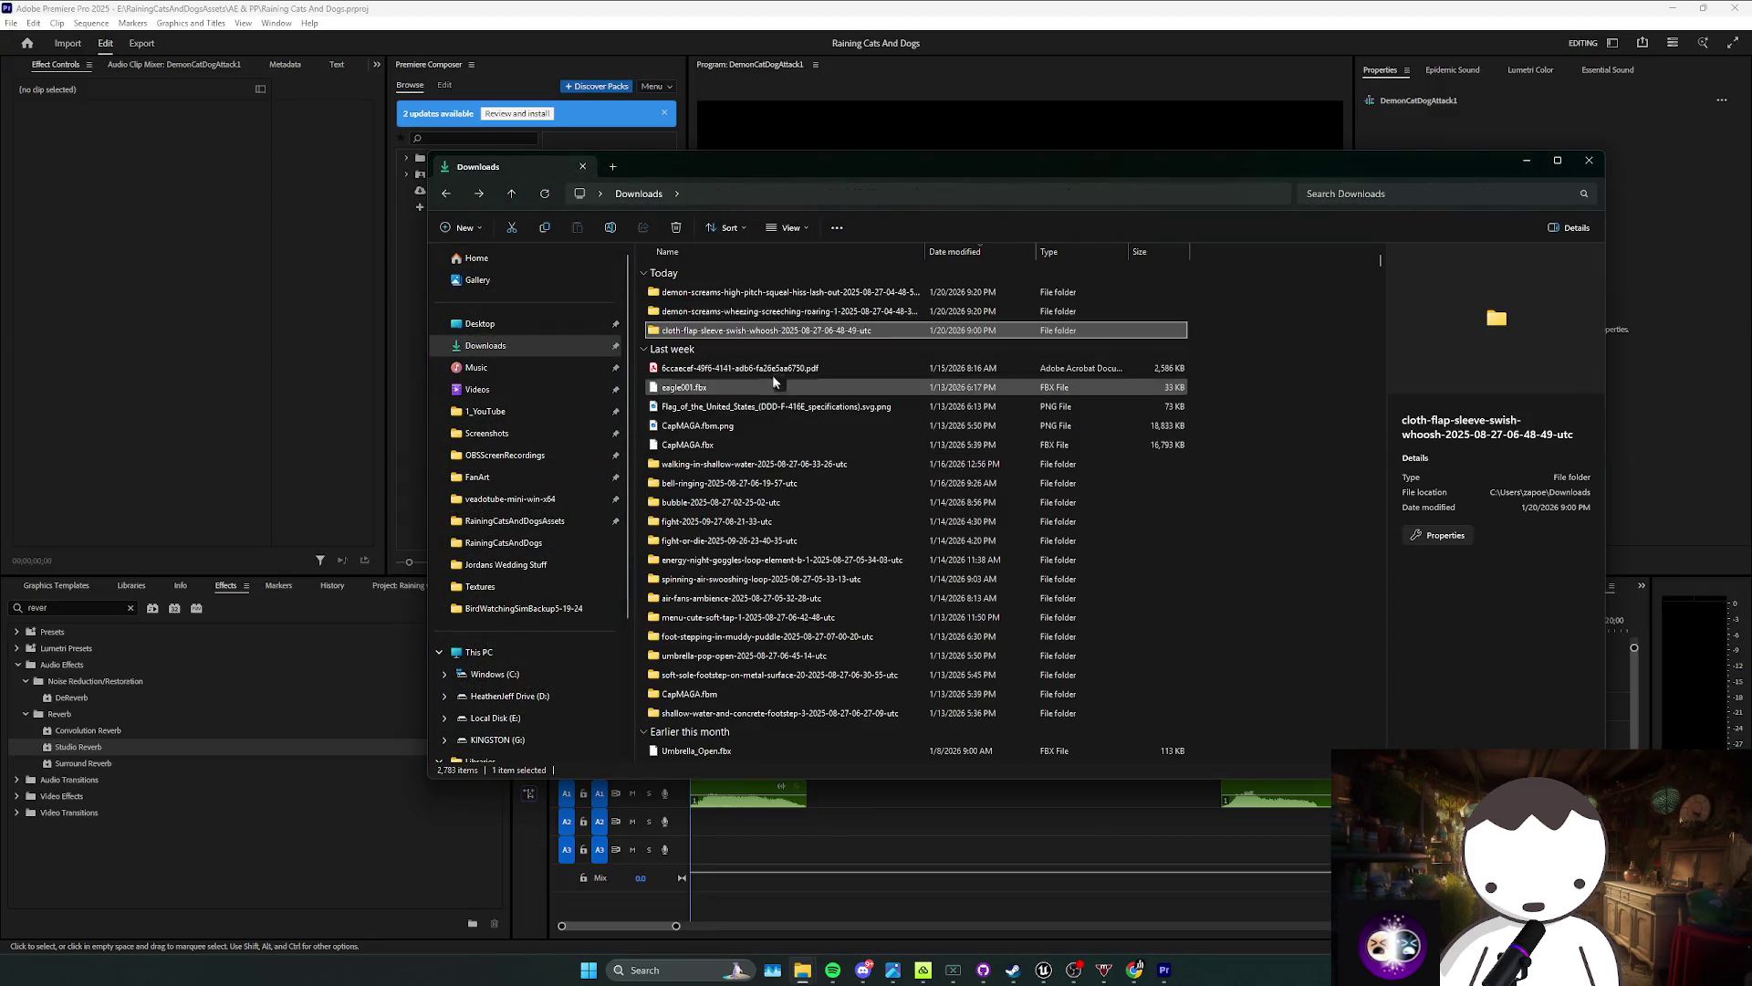
{"action": "double_click", "coordinate": [721, 312]}
{"action": "mouse_move", "coordinate": [696, 292]}
{"action": "left_mouse_down"}
{"action": "mouse_move", "coordinate": [864, 782]}
{"action": "mouse_move", "coordinate": [724, 833]}
{"action": "mouse_move", "coordinate": [817, 496]}
{"action": "mouse_move", "coordinate": [856, 431]}
{"action": "mouse_move", "coordinate": [743, 721]}
{"action": "mouse_move", "coordinate": [735, 823]}
{"action": "mouse_move", "coordinate": [695, 824]}
{"action": "left_mouse_up"}
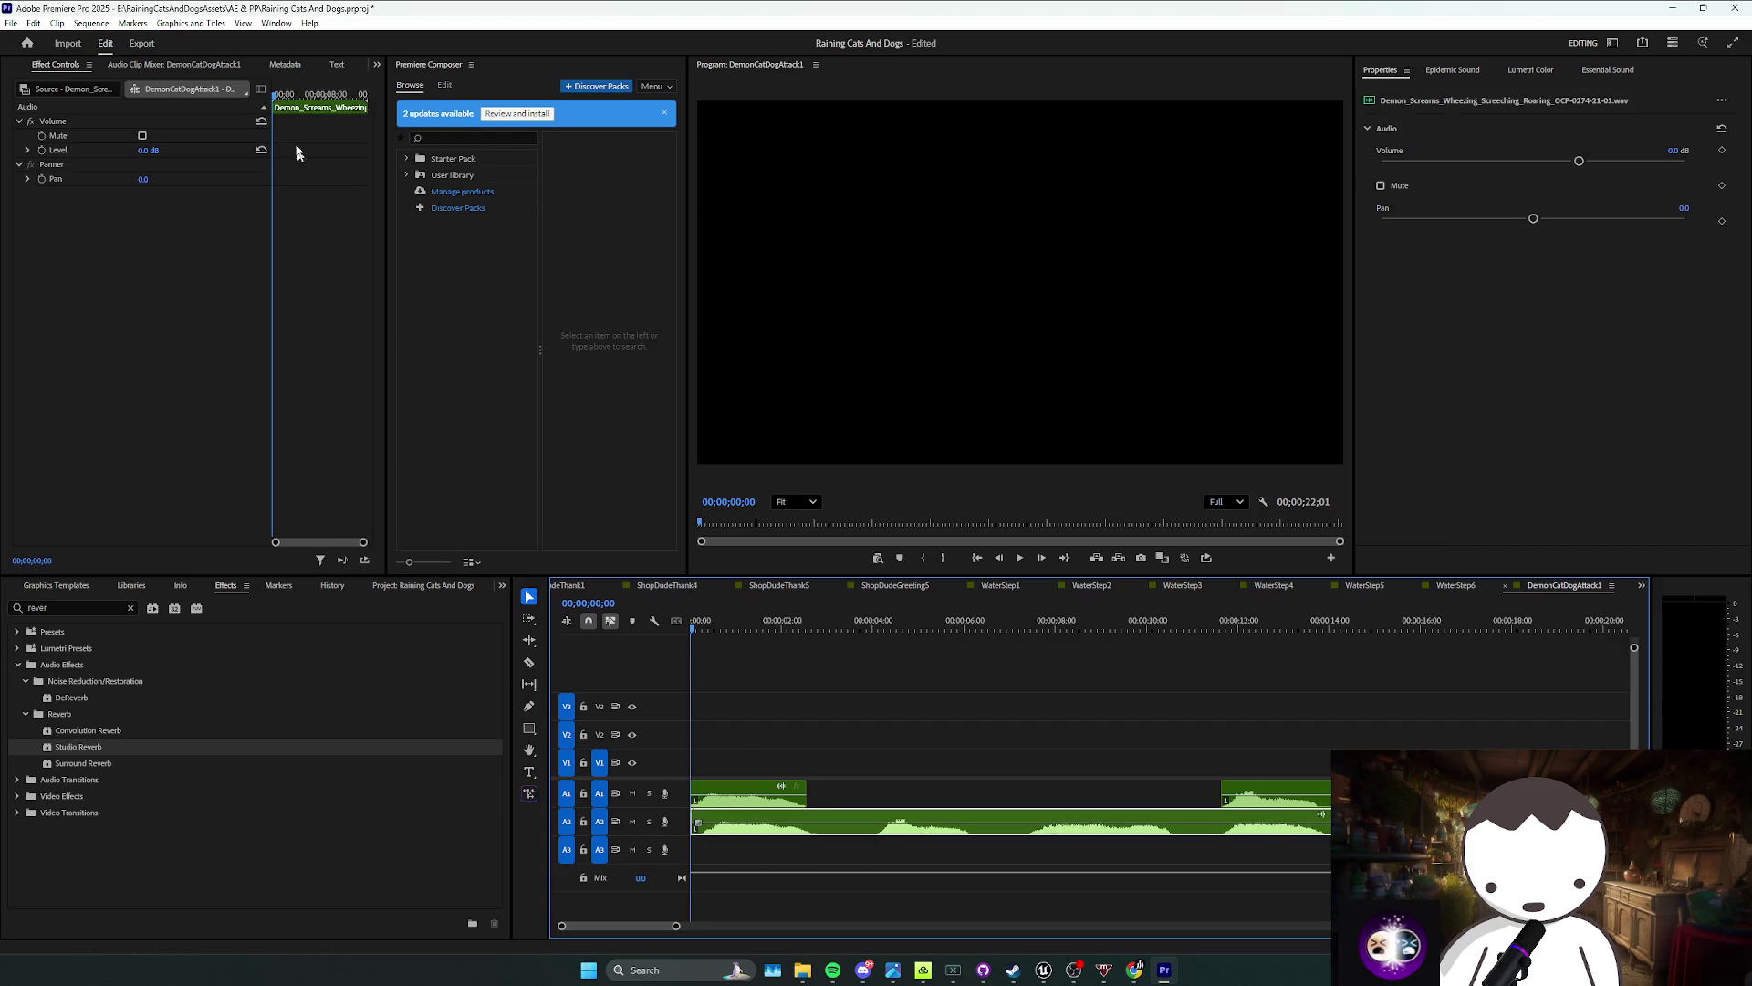
Step: Show the Audio Track Mixer and split the wheezing A2 clip at about 3;29
{"action": "key", "text": "shift+6"}
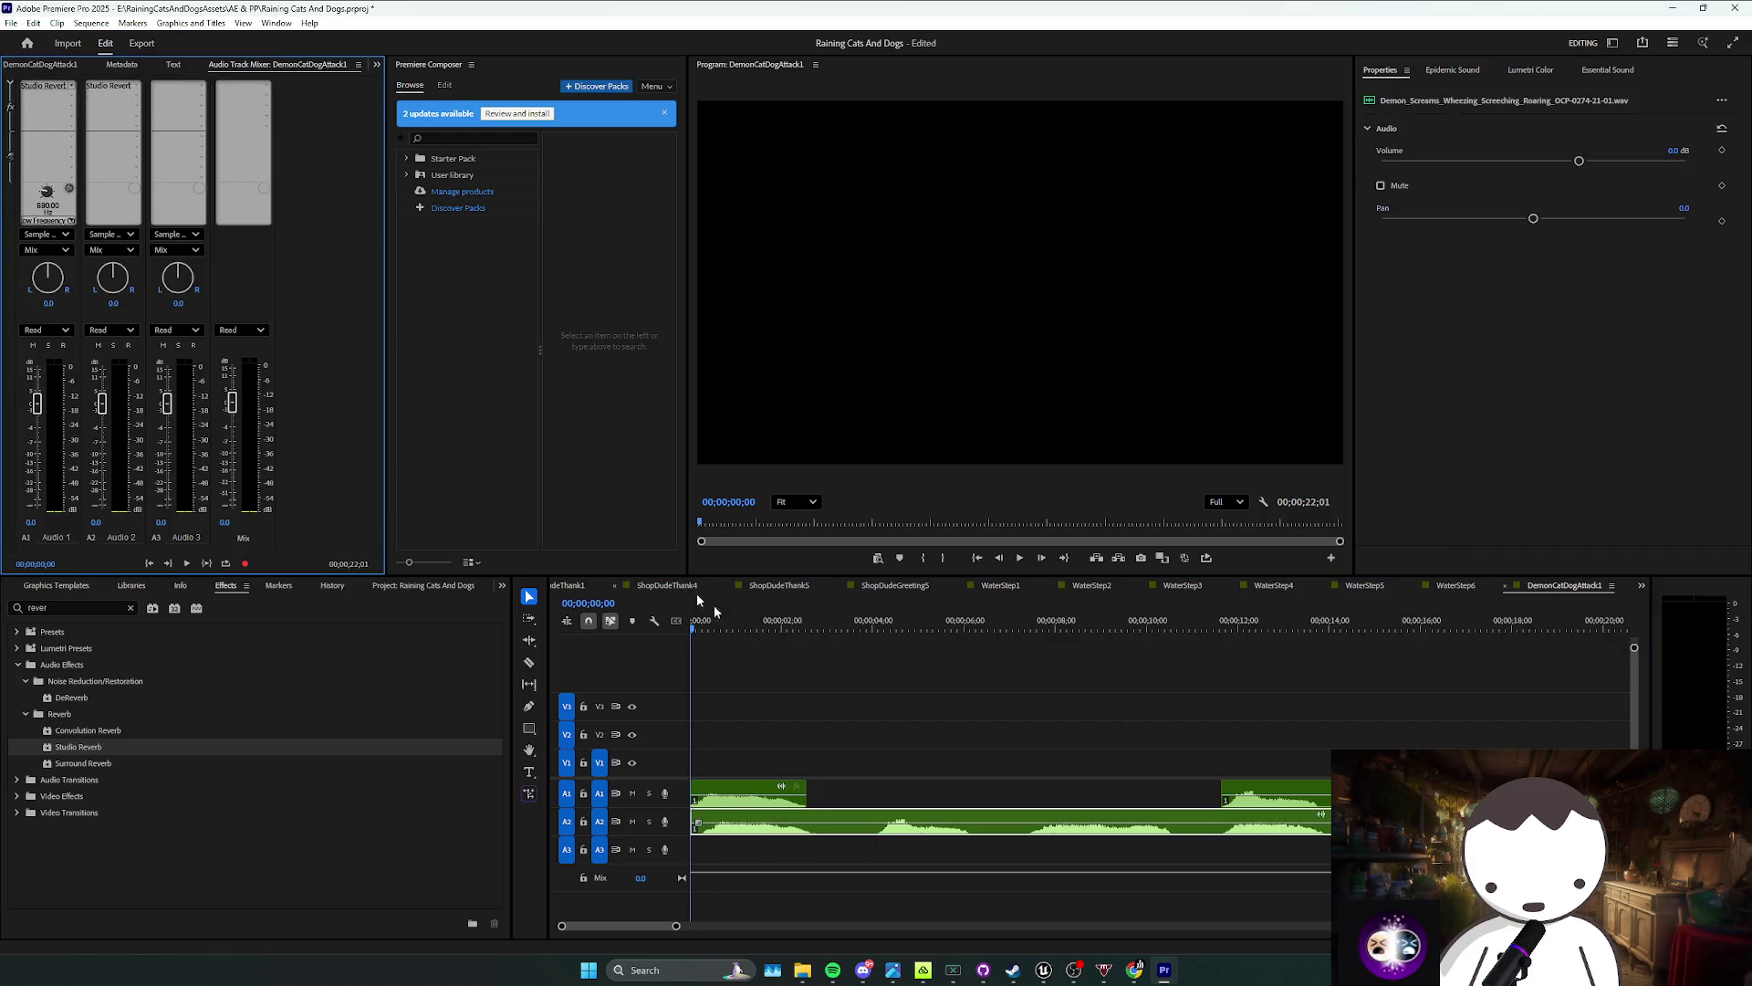
{"action": "key", "text": "space"}
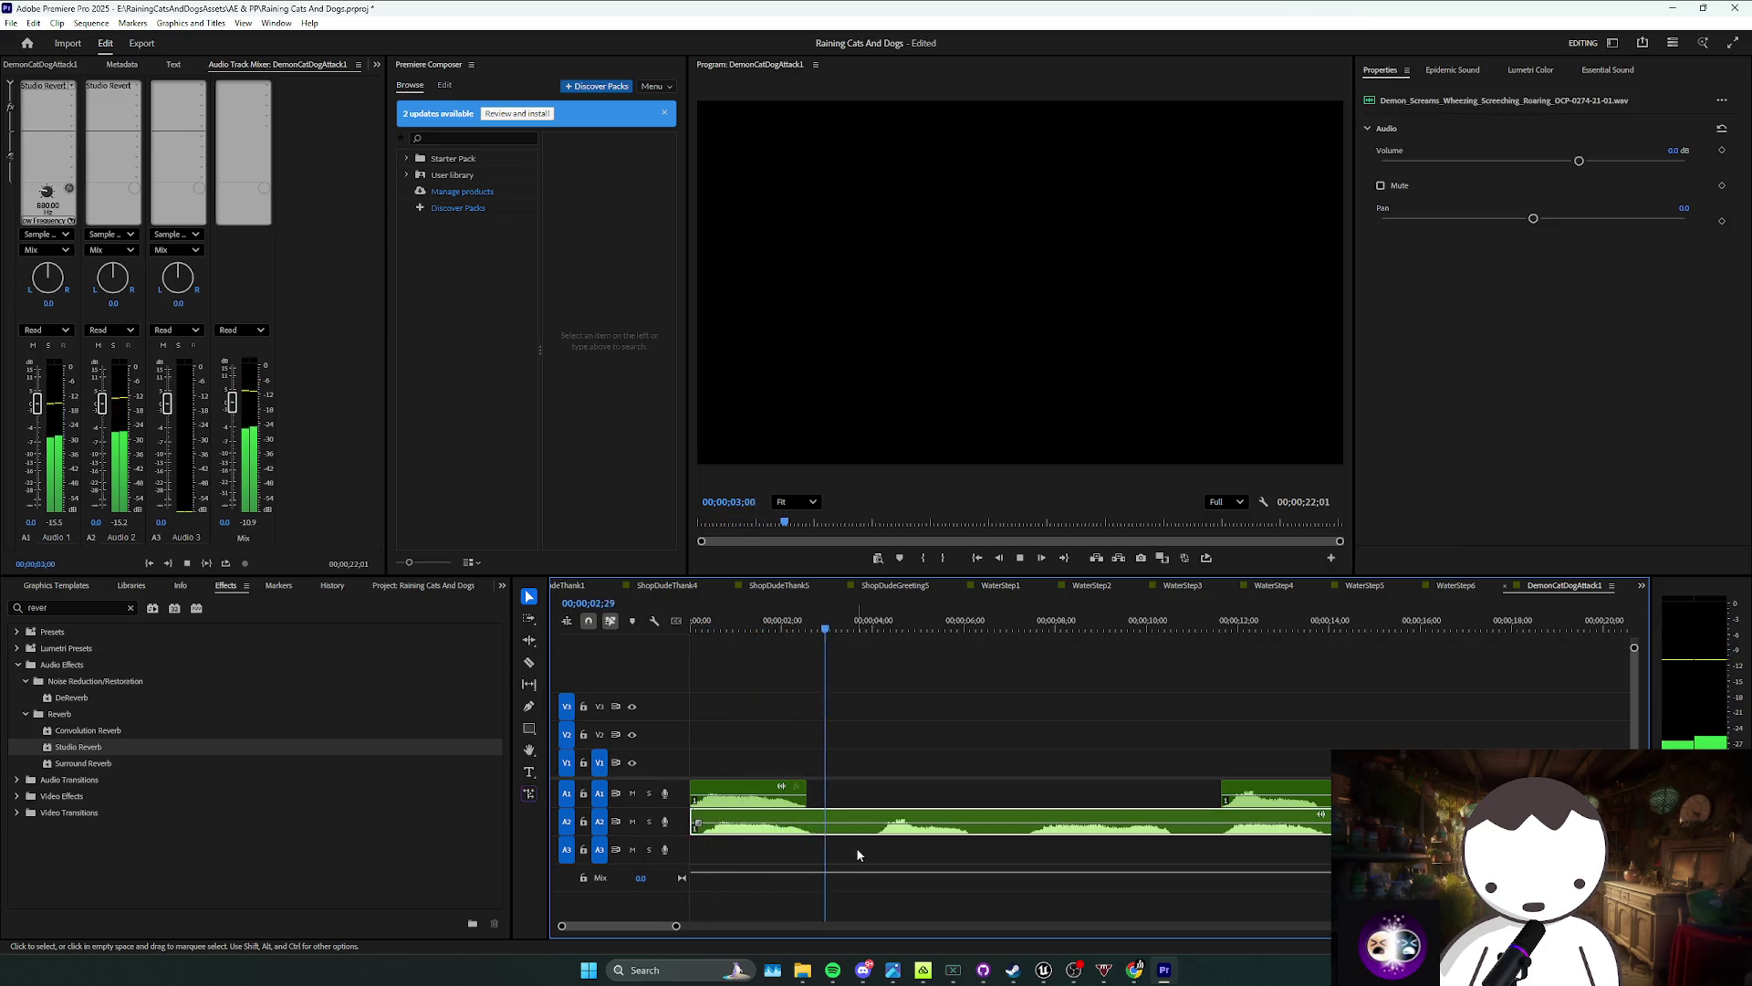
{"action": "key", "text": "space"}
{"action": "key", "text": "ctrl+k"}
Step: Move the split remainder and the later clips further right, then replay from the start
{"action": "left_click_drag", "start_coordinate": [913, 823], "coordinate": [1285, 823]}
{"action": "mouse_move", "coordinate": [1214, 775]}
{"action": "left_mouse_down"}
{"action": "mouse_move", "coordinate": [1296, 830]}
{"action": "mouse_move", "coordinate": [1357, 794]}
{"action": "left_mouse_up"}
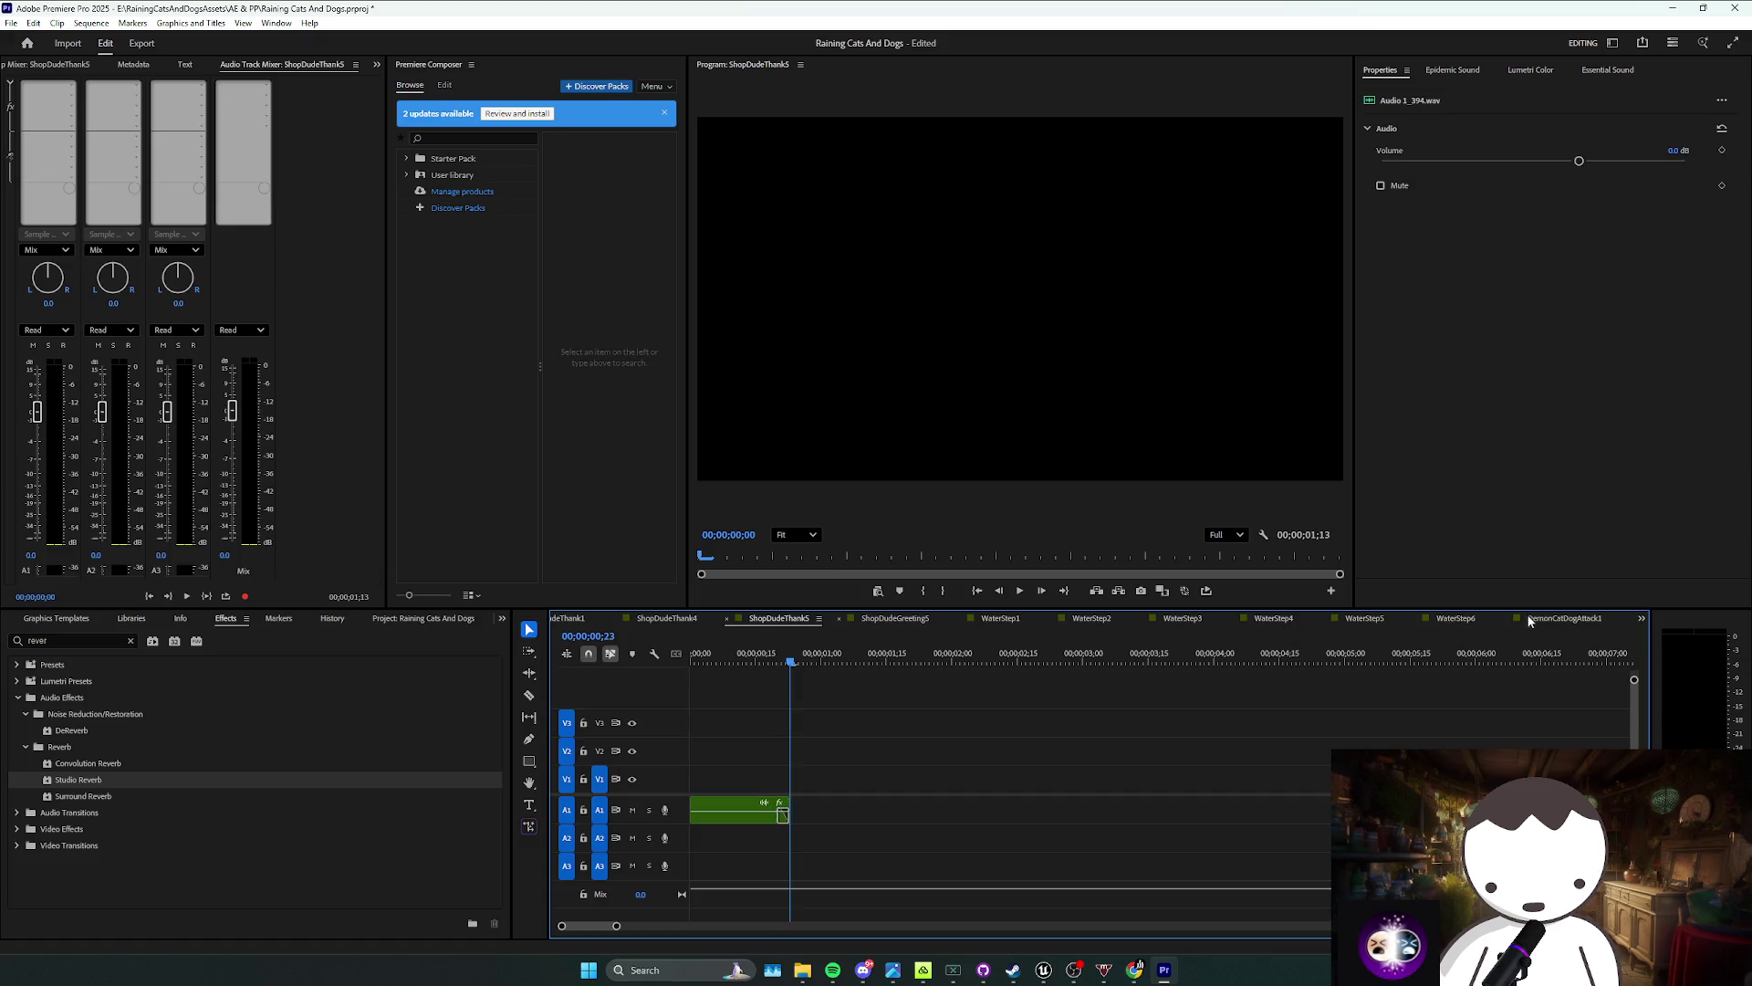
{"action": "left_click", "coordinate": [989, 737]}
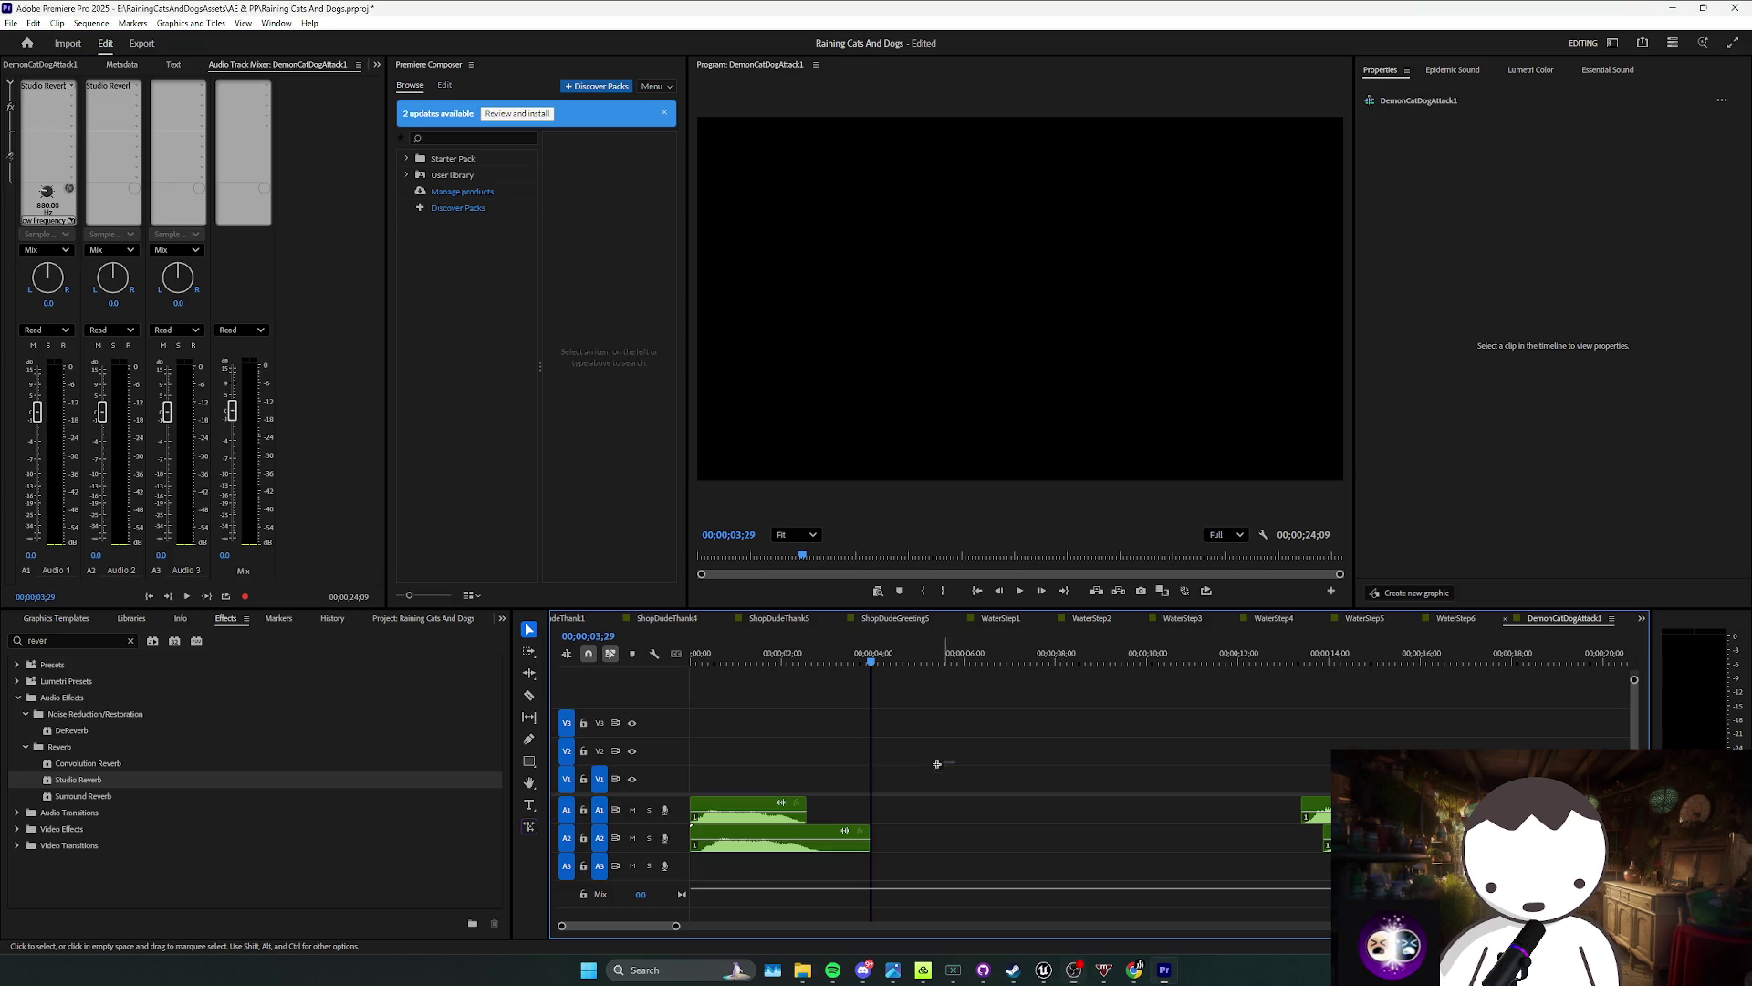
{"action": "left_click", "coordinate": [730, 813]}
{"action": "key", "text": "Home"}
{"action": "key", "text": "space"}
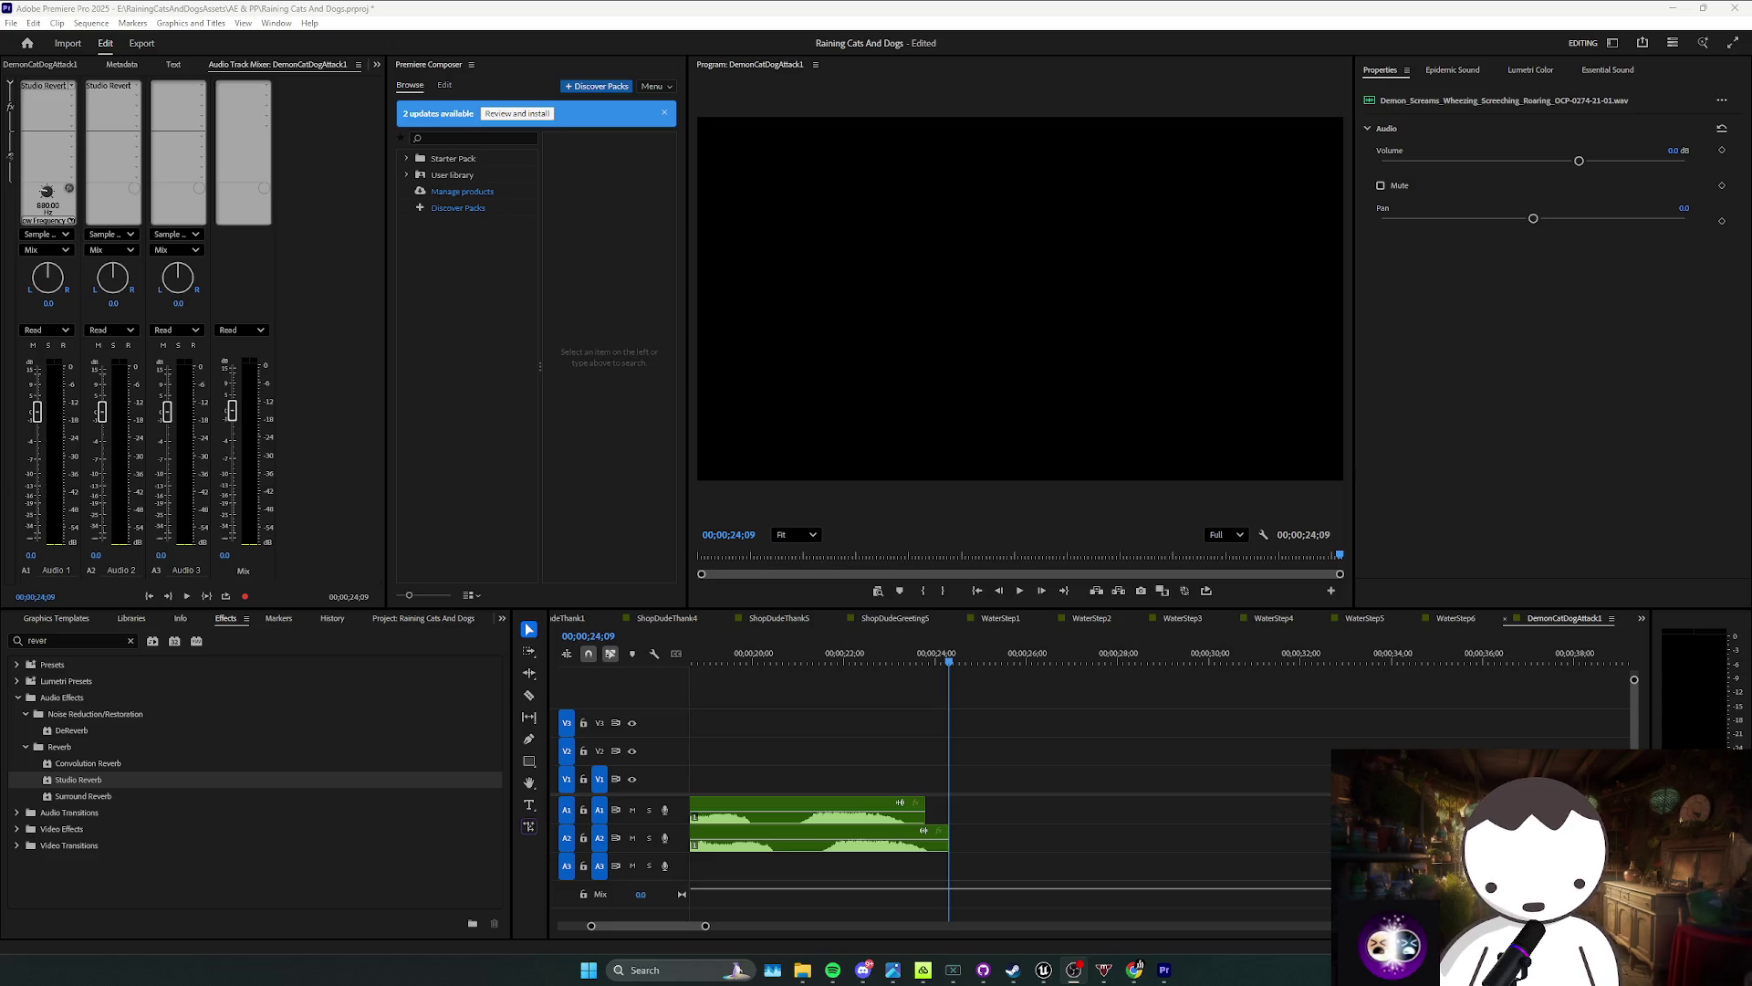
{"action": "left_click", "coordinate": [1095, 730]}
{"action": "left_click_drag", "start_coordinate": [954, 659], "coordinate": [666, 666]}
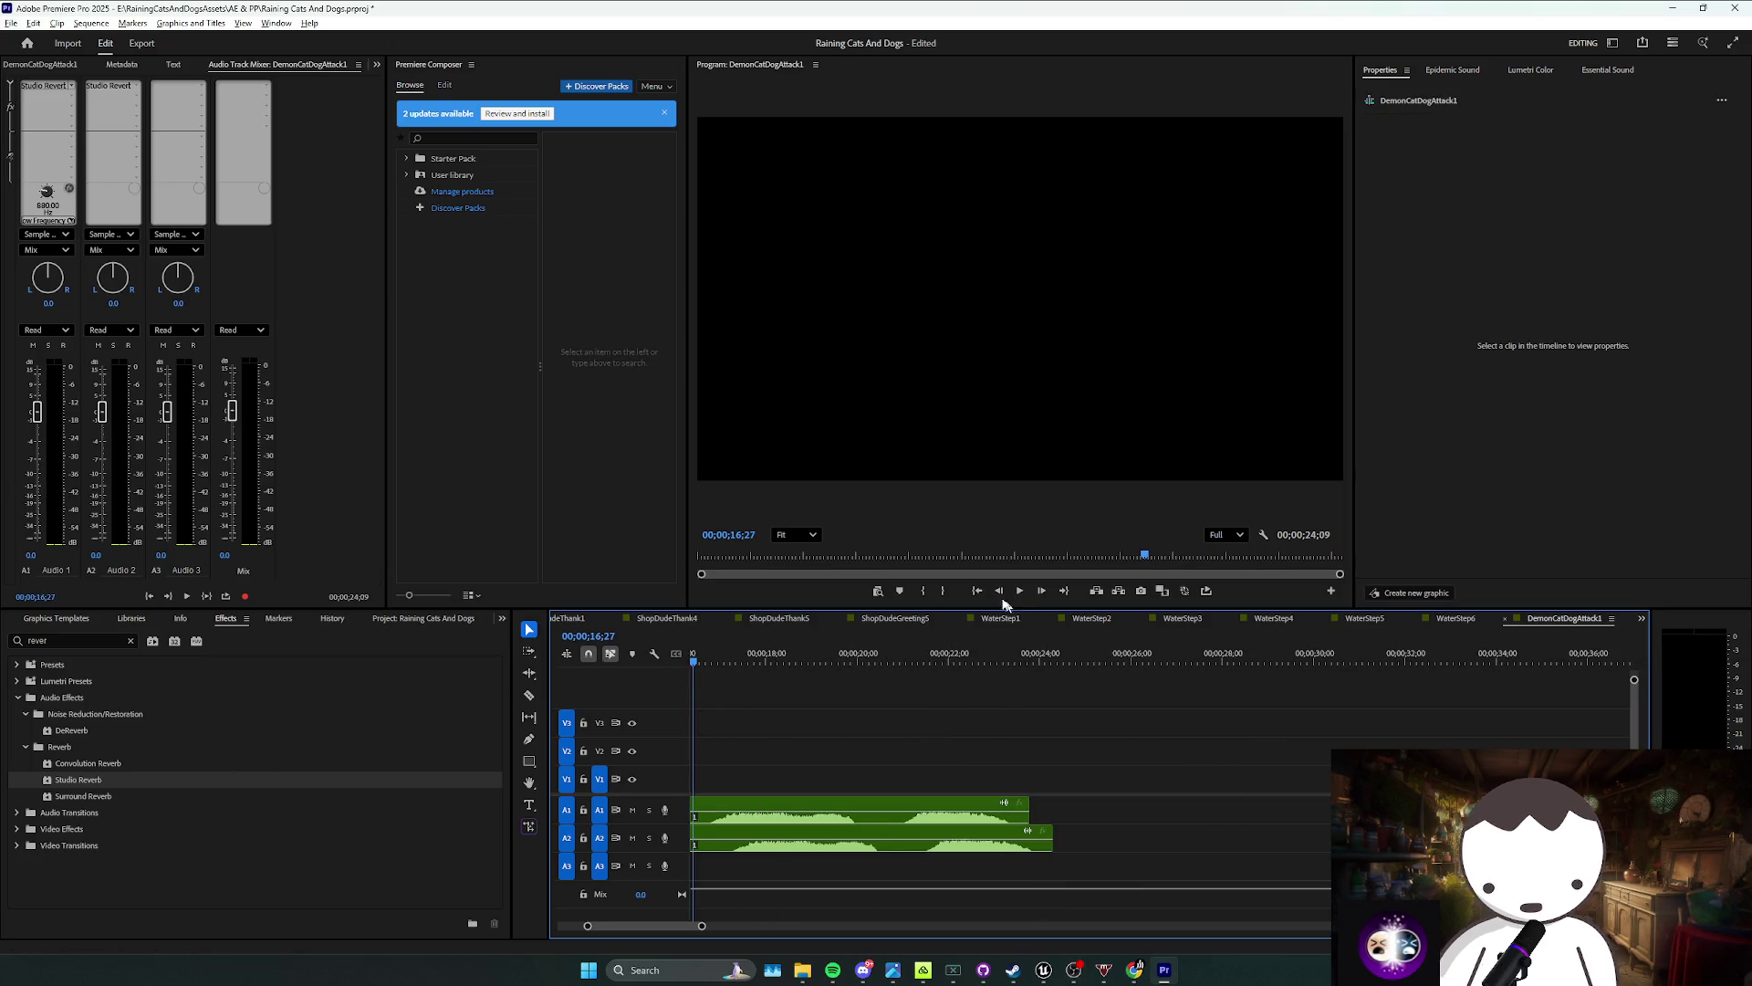
{"action": "key", "text": "Home"}
{"action": "left_click", "coordinate": [808, 789]}
{"action": "key", "text": "space"}
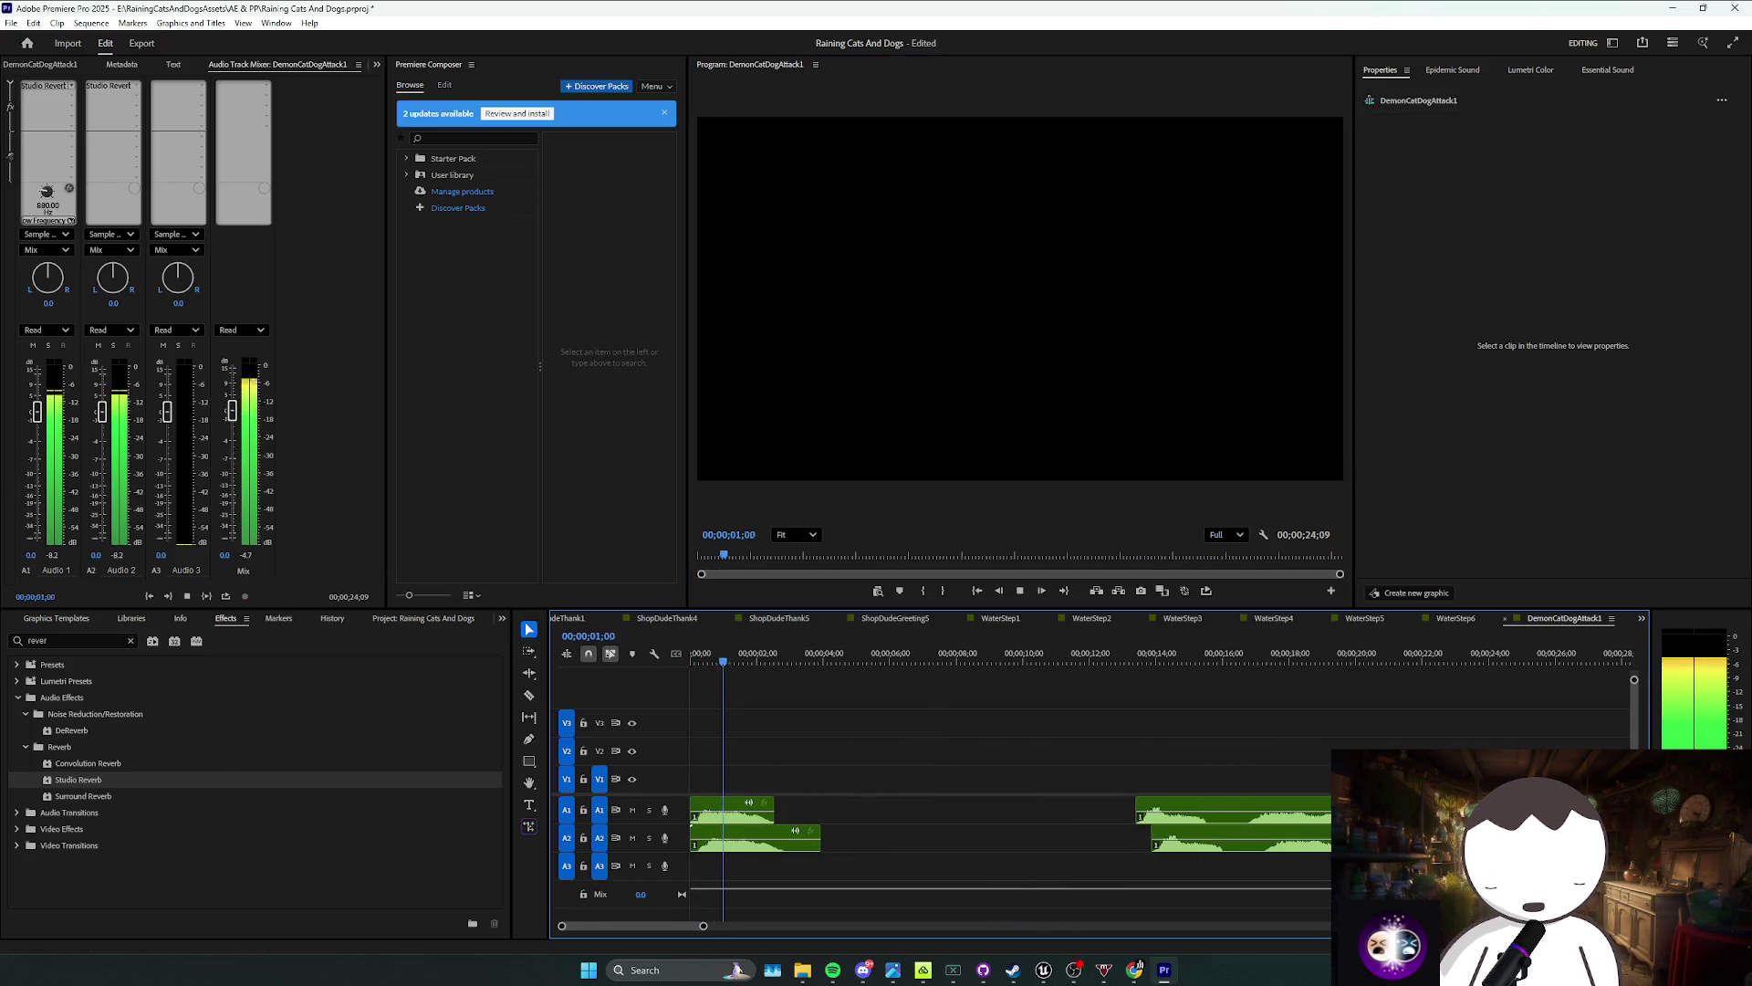
{"action": "left_click_drag", "start_coordinate": [847, 725], "coordinate": [824, 753]}
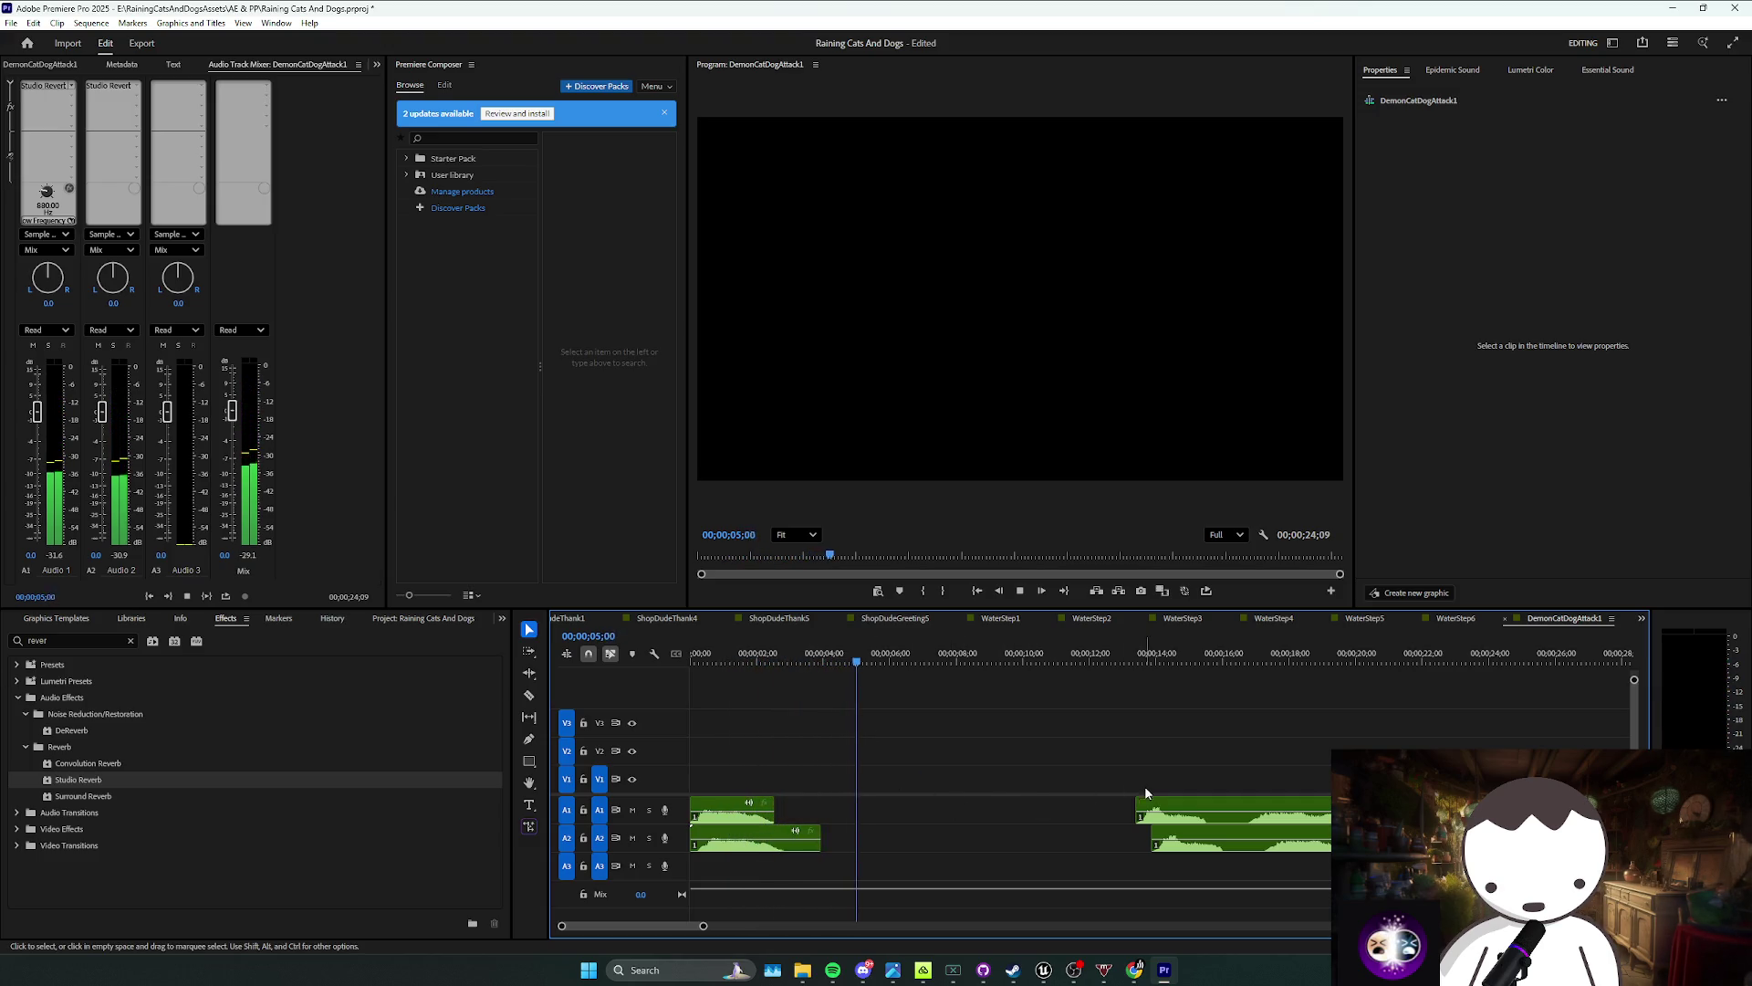
{"action": "key", "text": "minus"}
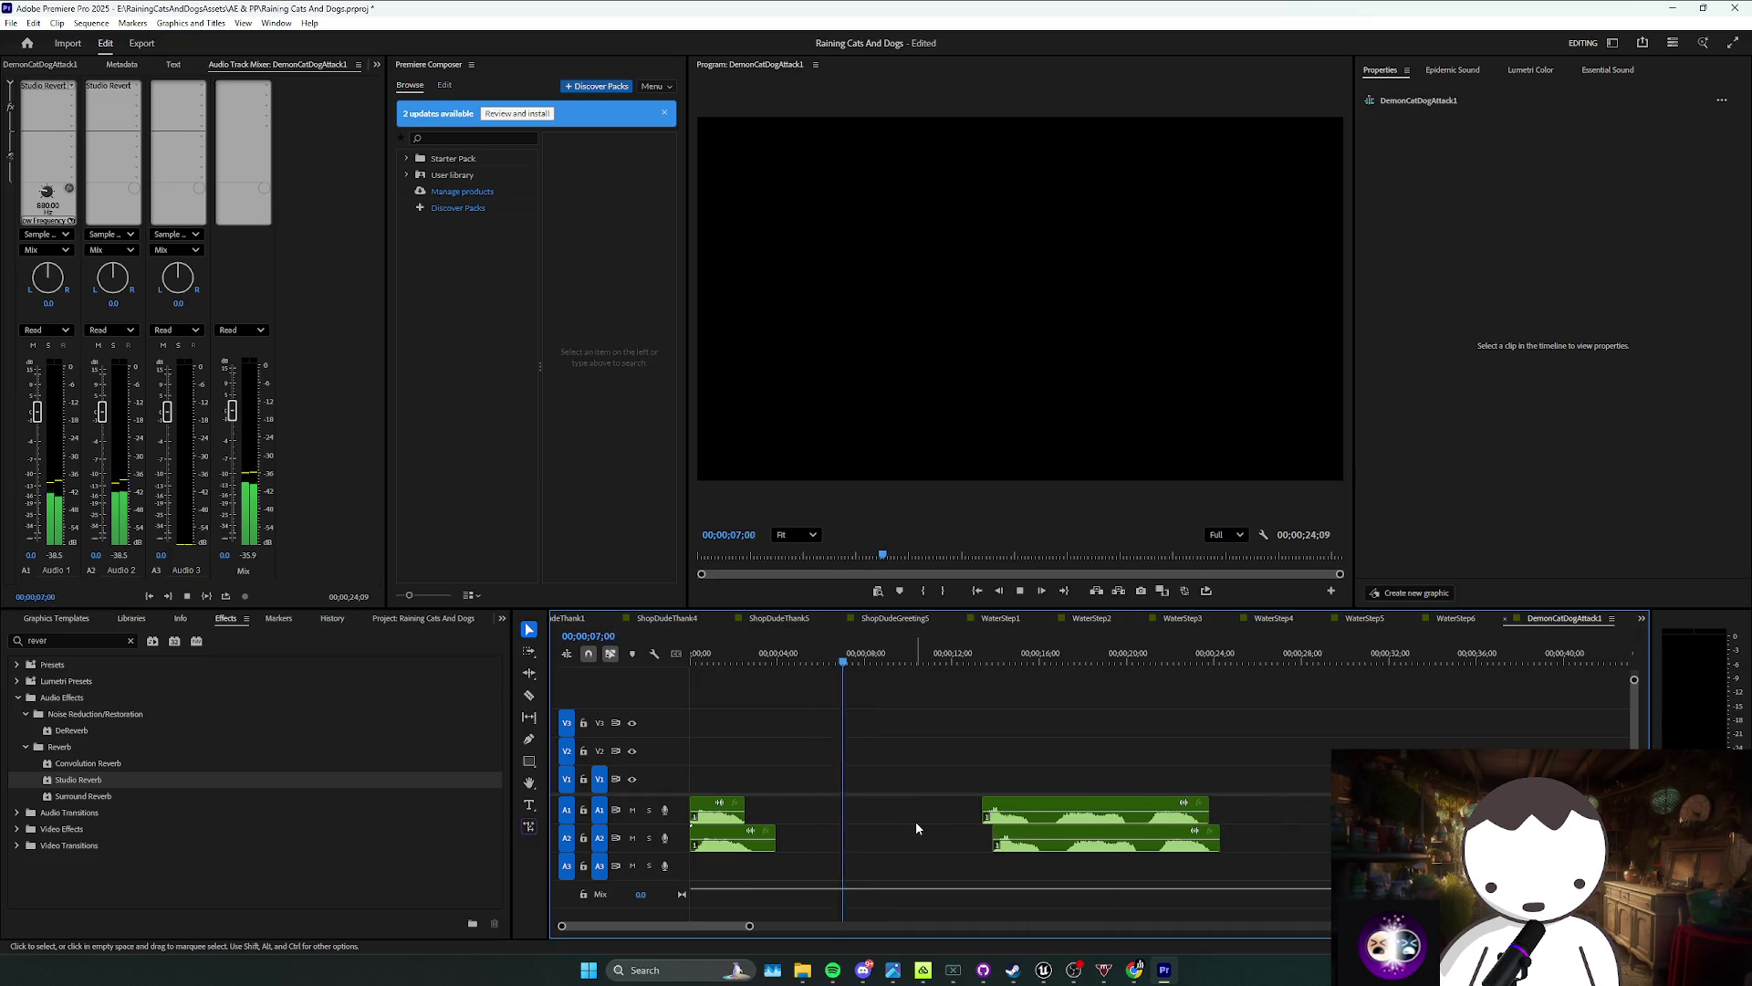
{"action": "key", "text": "space"}
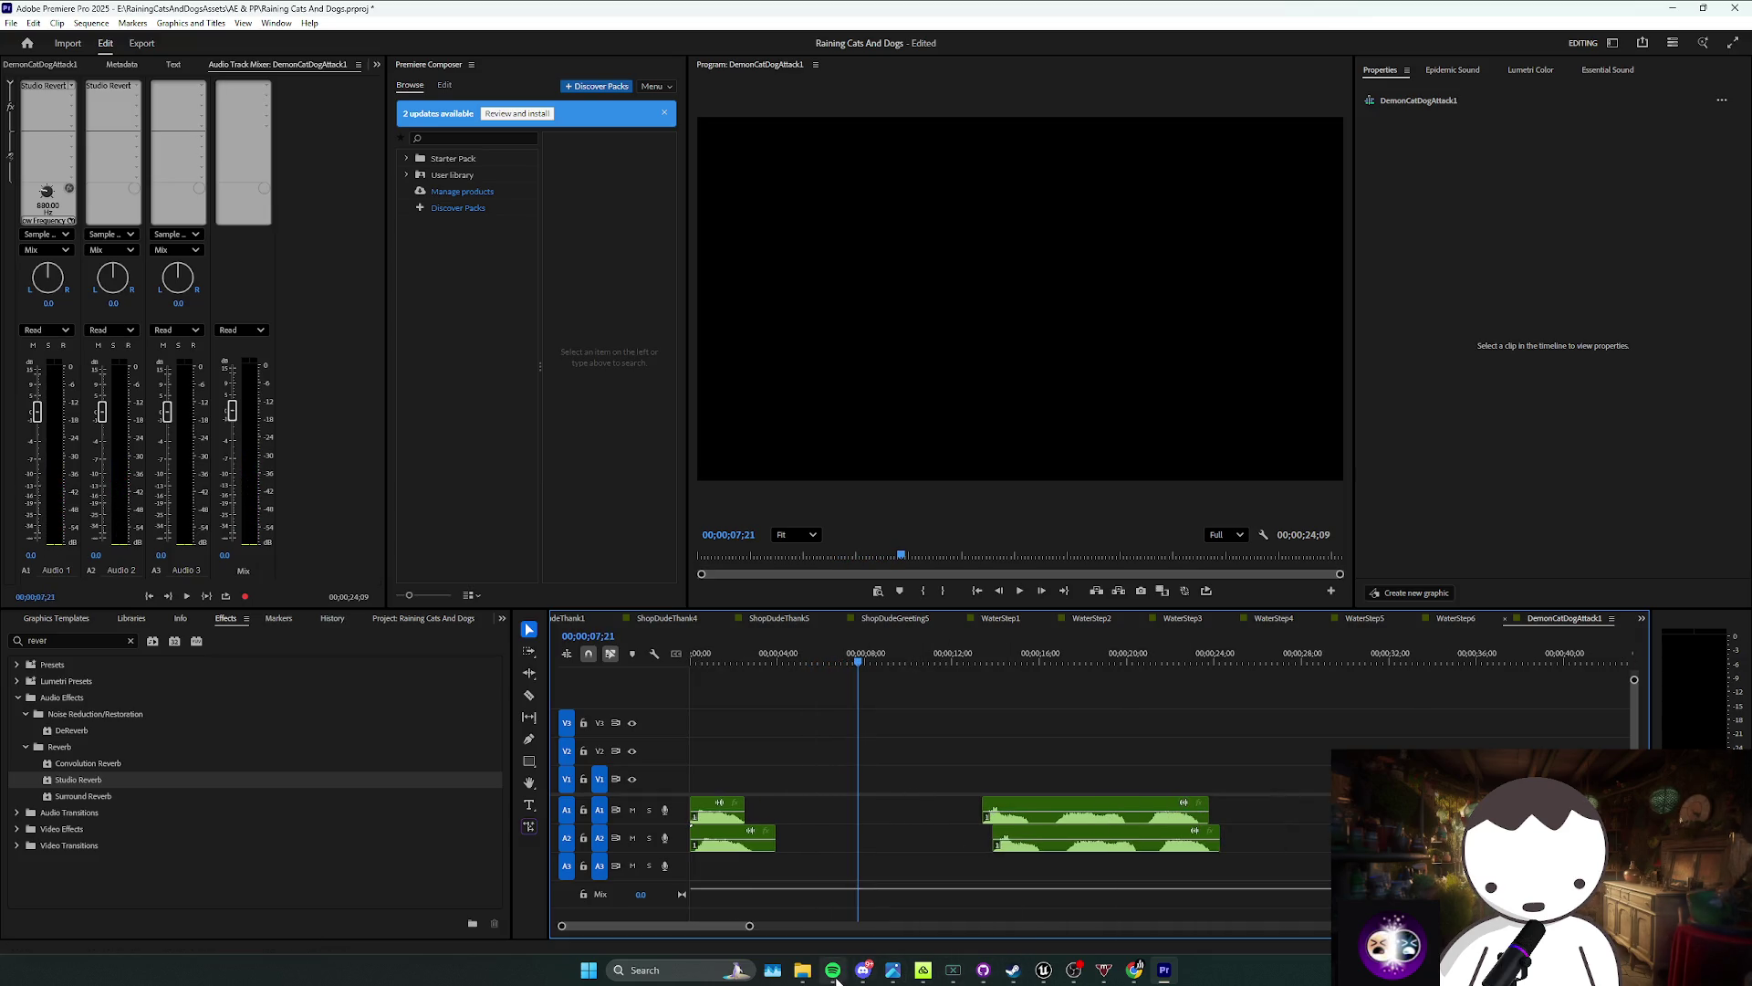
Step: Save the project, duplicate DemonCatDogAttack1 as DemonCatDogAttack2, and open the copy
{"action": "left_click", "coordinate": [933, 772]}
{"action": "key", "text": "ctrl+s"}
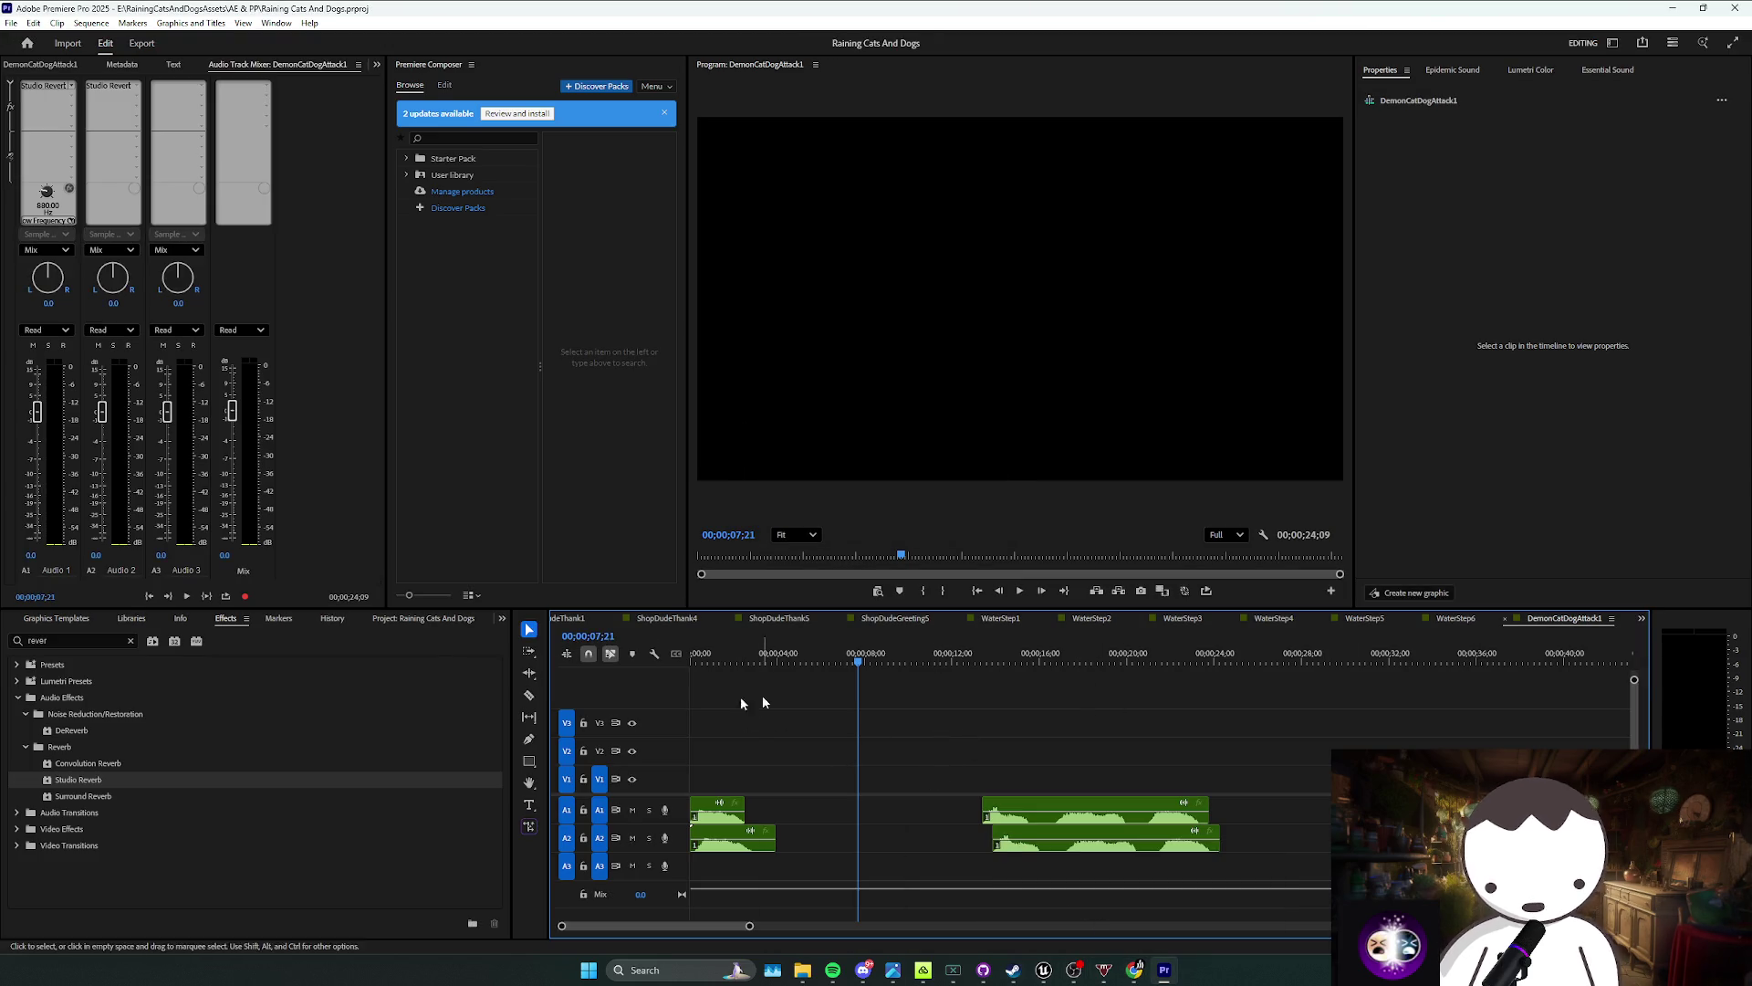
{"action": "key", "text": "shift+1"}
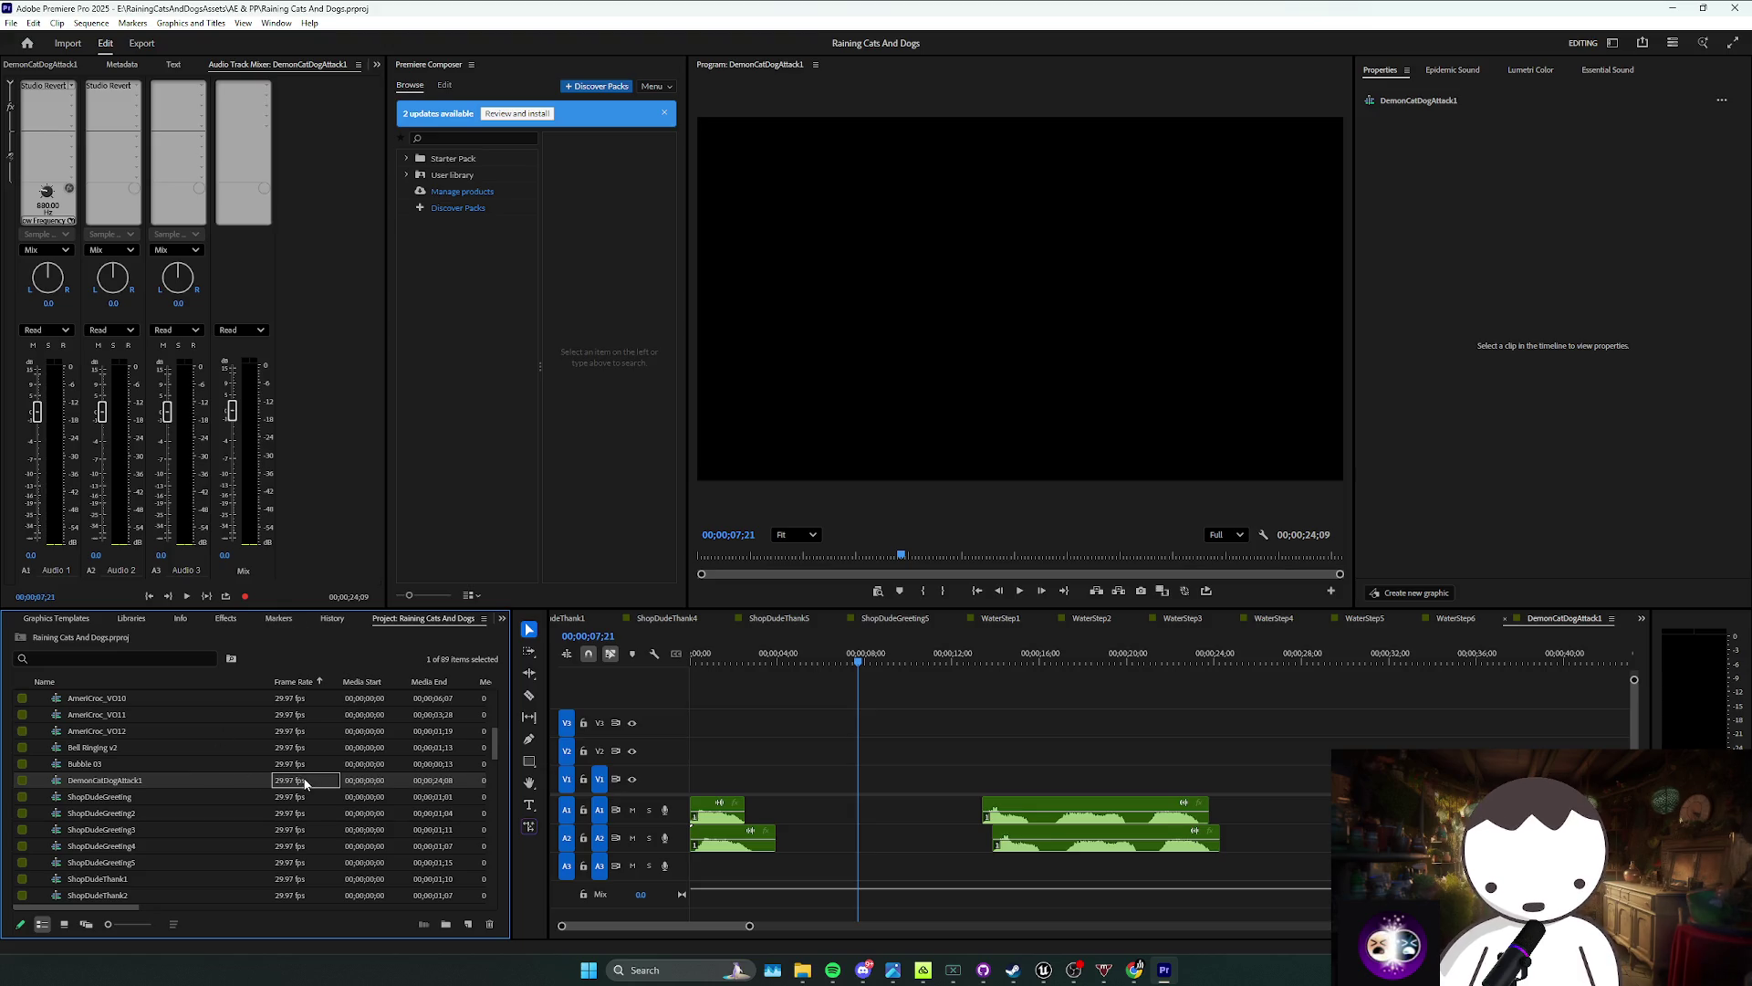
{"action": "right_click", "coordinate": [305, 782]}
{"action": "left_click", "coordinate": [345, 238]}
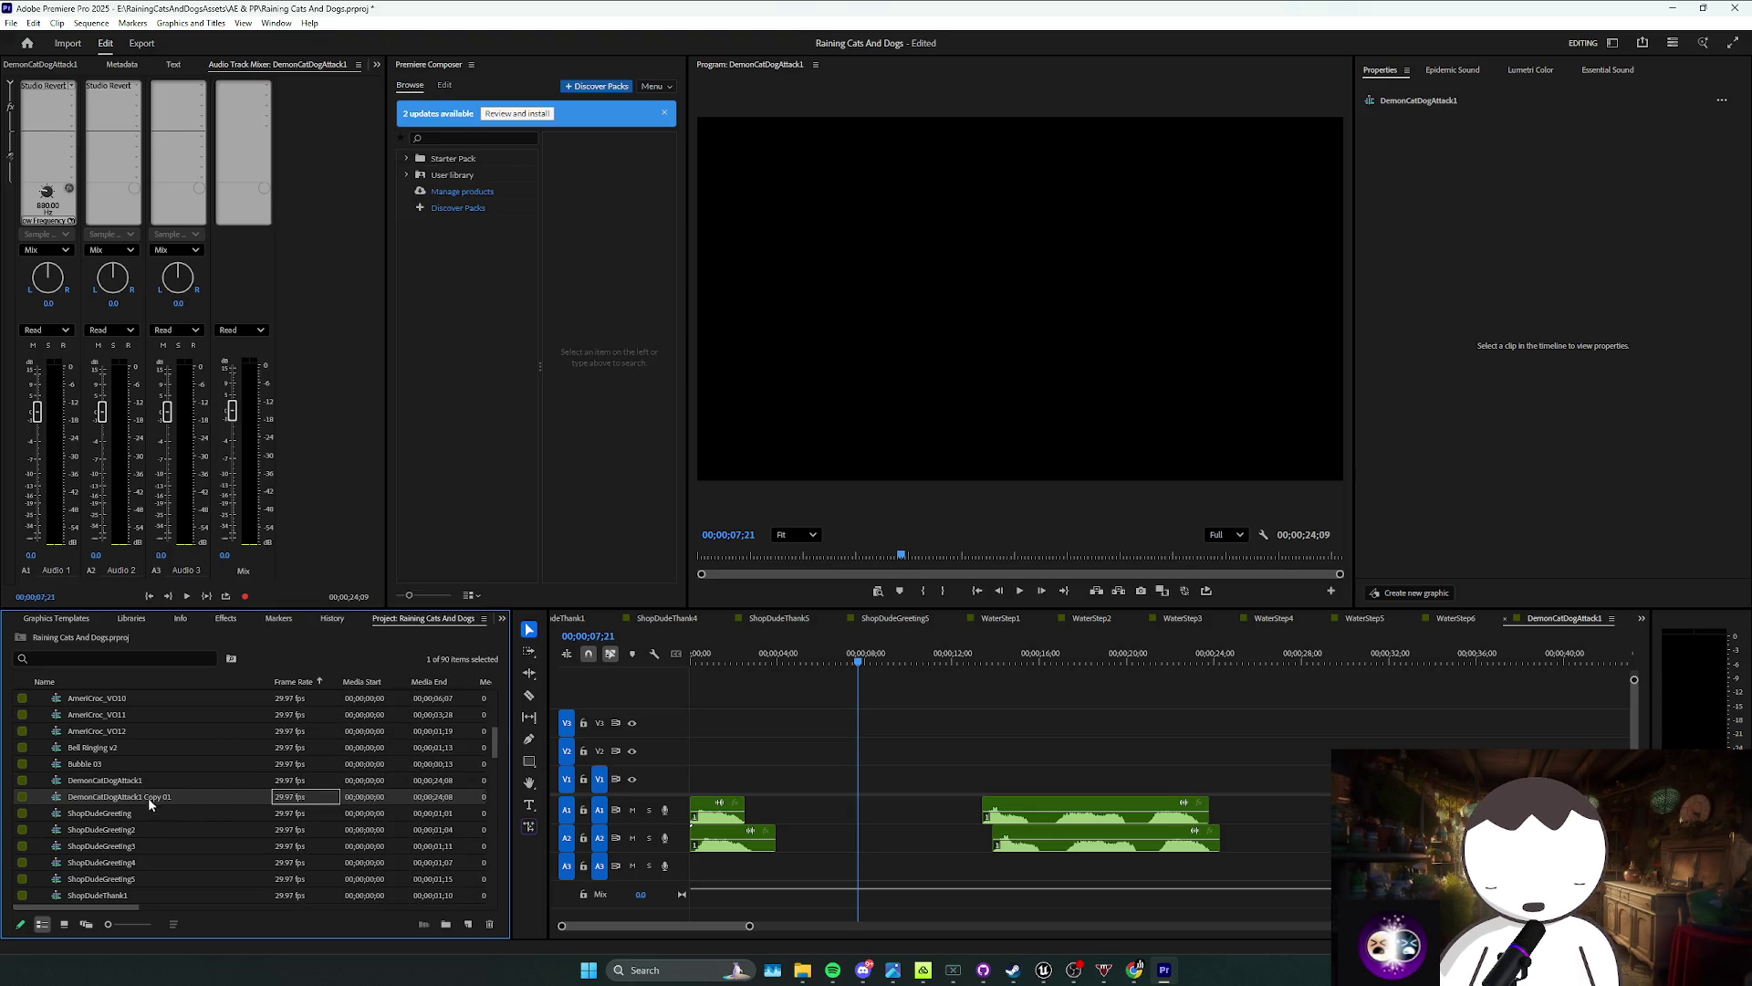
{"action": "double_click", "coordinate": [325, 802]}
{"action": "left_click", "coordinate": [748, 838]}
Step: Delete the opening A2 clip and drop the high-pitch squeal demon WAV onto A2
{"action": "key", "text": "Delete"}
{"action": "mouse_move", "coordinate": [803, 969]}
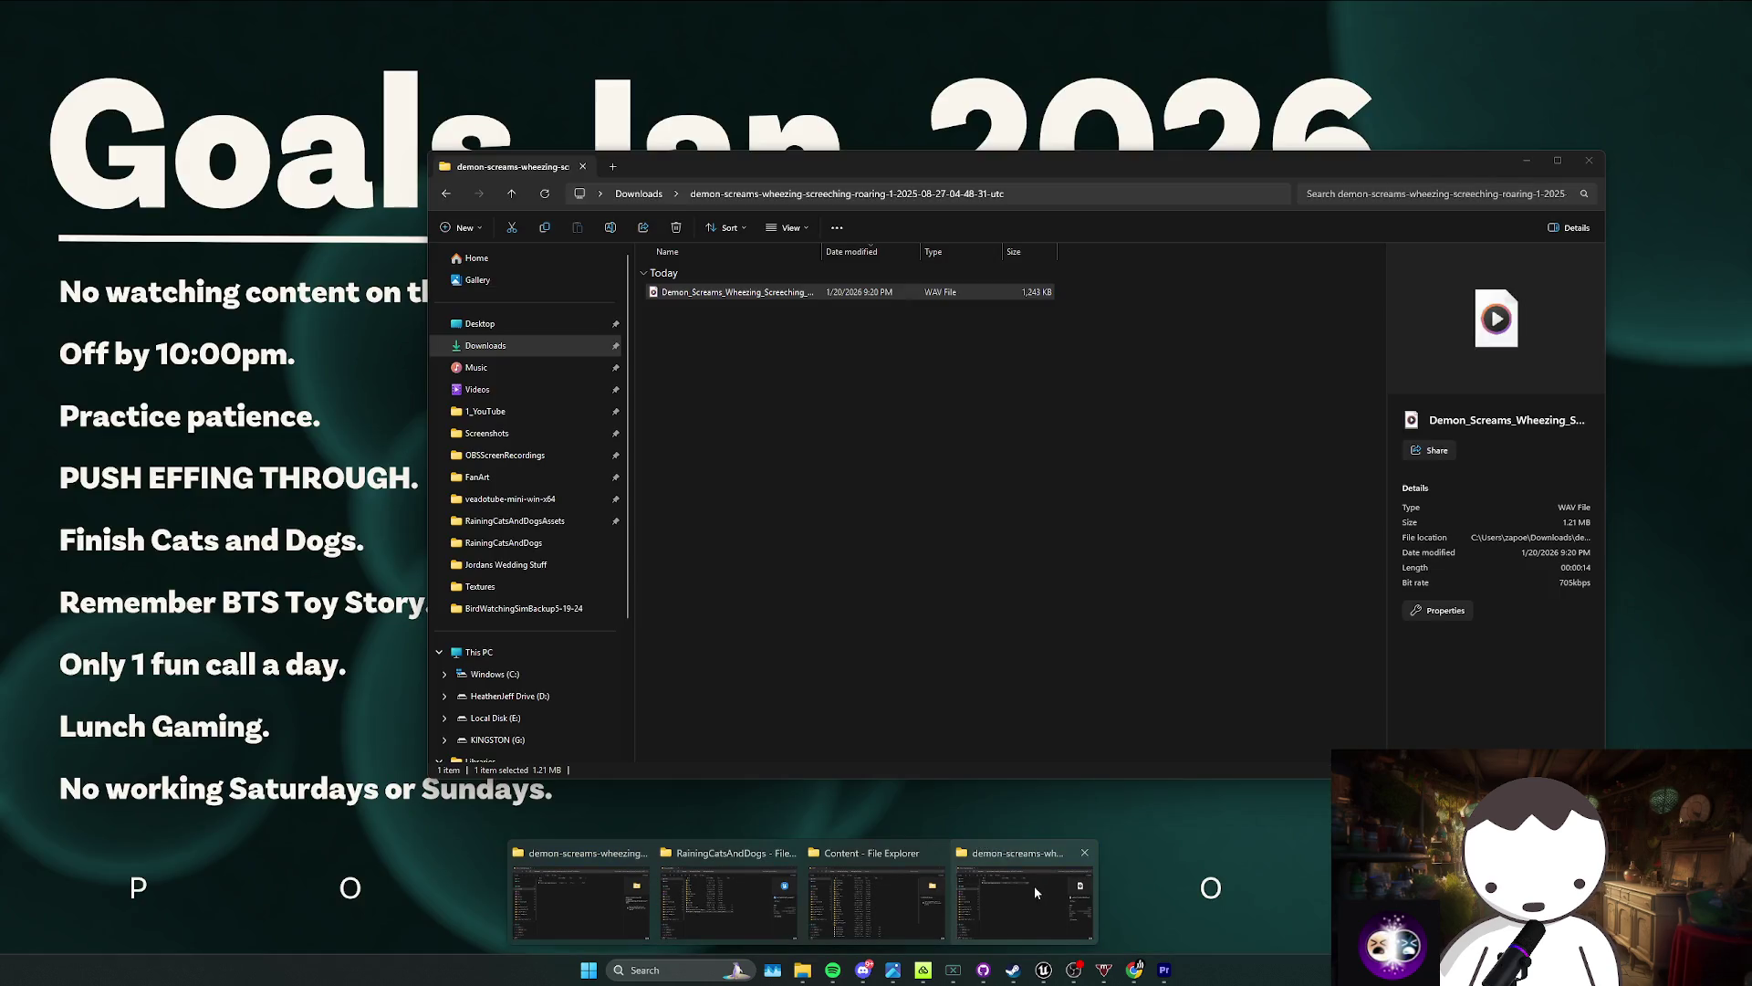
{"action": "left_click", "coordinate": [1033, 885]}
{"action": "key", "text": "BackSpace"}
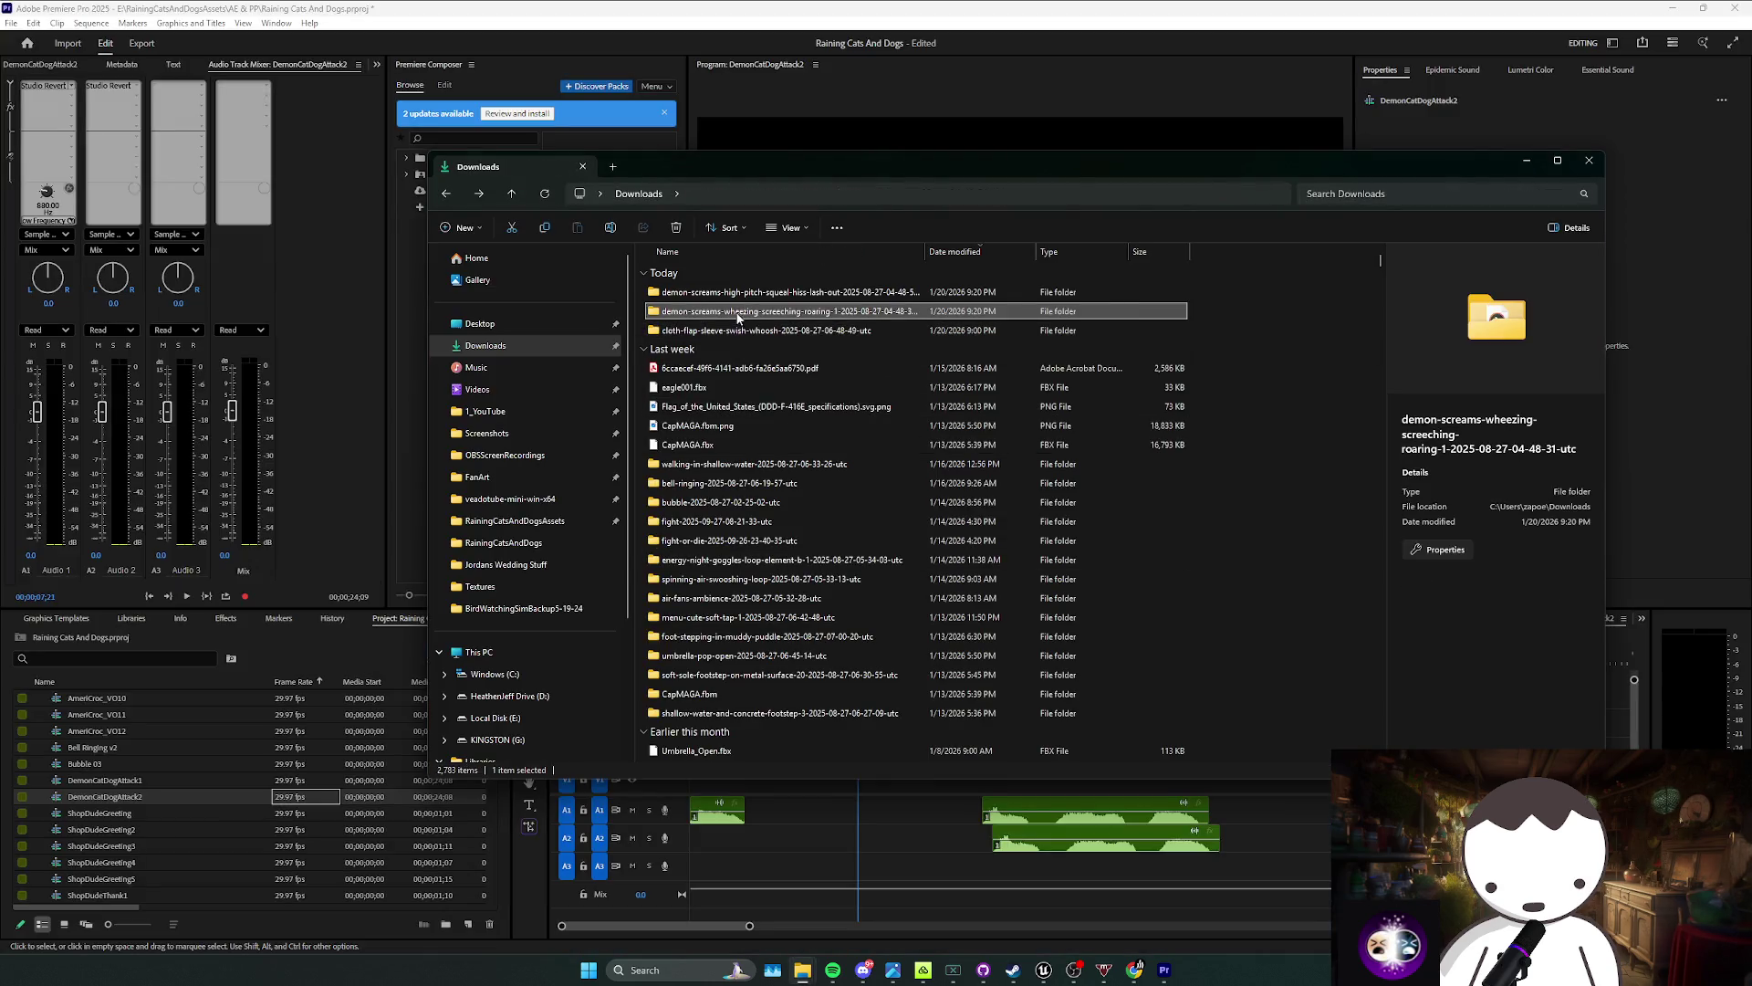
{"action": "double_click", "coordinate": [735, 292]}
{"action": "mouse_move", "coordinate": [735, 292]}
{"action": "left_mouse_down"}
{"action": "mouse_move", "coordinate": [791, 883]}
{"action": "mouse_move", "coordinate": [698, 838]}
{"action": "left_mouse_up"}
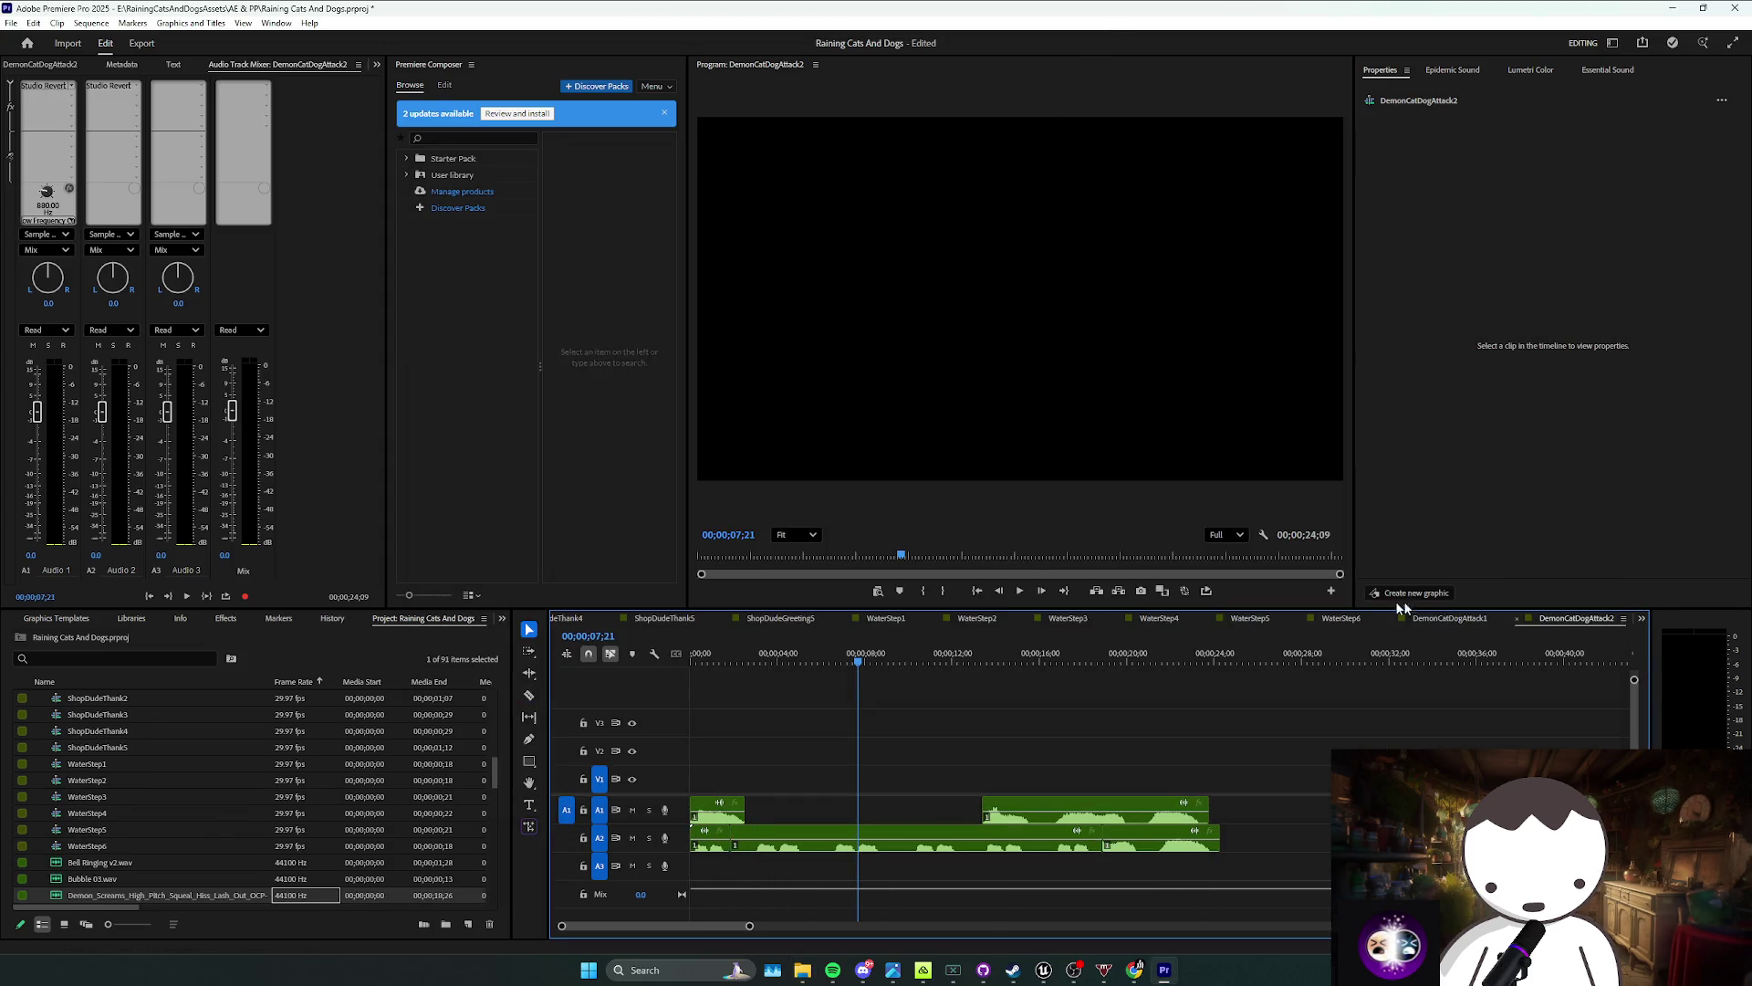
Step: In DemonCatDogAttack1, disable the later clip pair by unticking Enable
{"action": "left_click", "coordinate": [1450, 617]}
{"action": "key", "text": "v"}
{"action": "right_click", "coordinate": [1120, 810]}
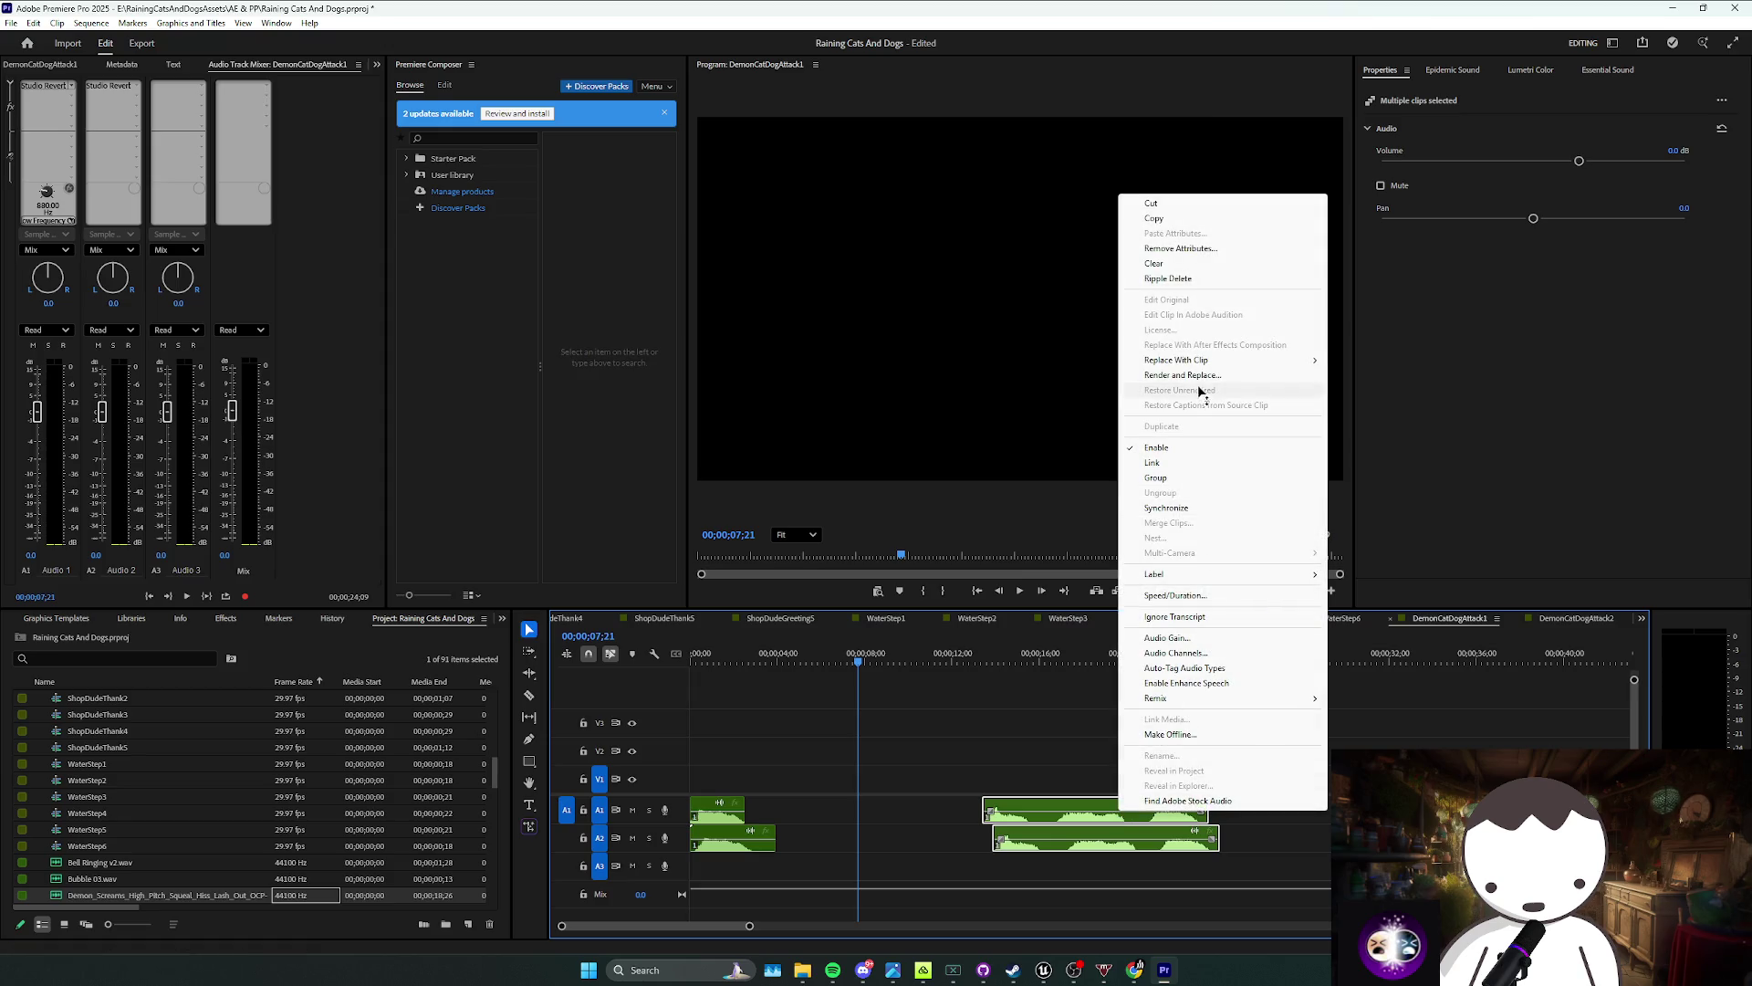
{"action": "left_click", "coordinate": [1174, 448]}
{"action": "left_click", "coordinate": [1285, 698]}
{"action": "key", "text": "space"}
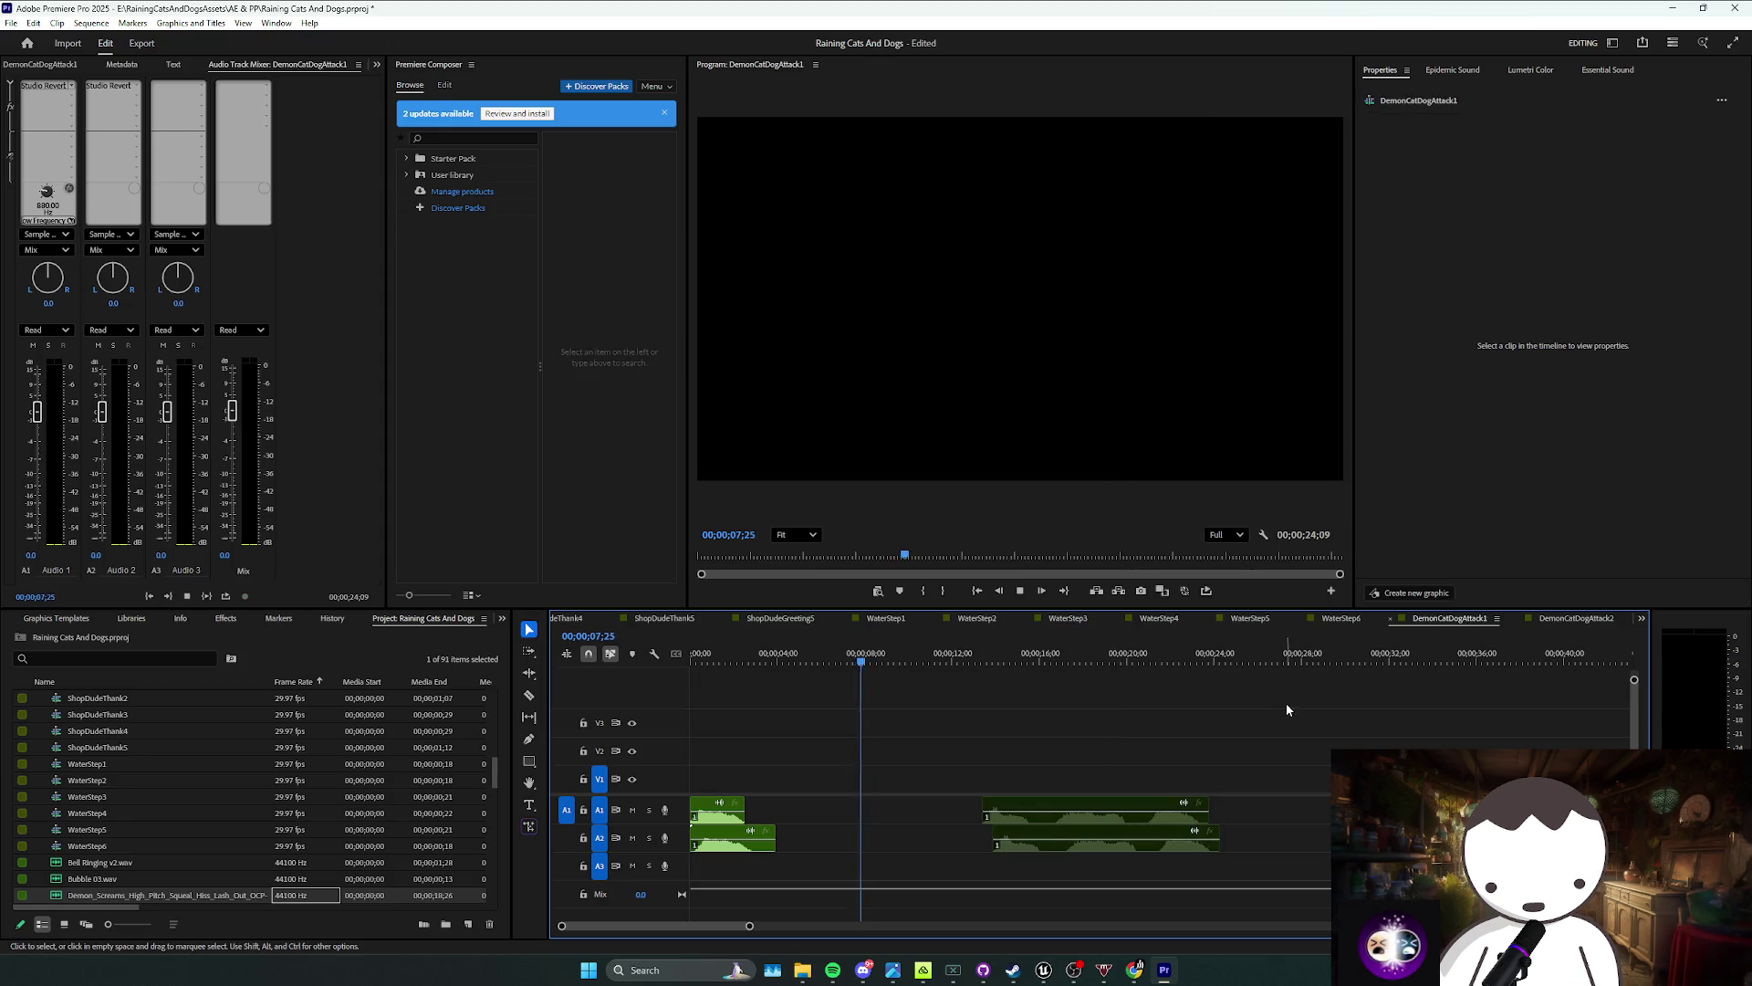
{"action": "key", "text": "Home"}
Step: Move the later clip pair about 8 seconds earlier and trim their ends
{"action": "left_click_drag", "start_coordinate": [817, 807], "coordinate": [741, 874]}
{"action": "left_click", "coordinate": [803, 813]}
{"action": "left_click_drag", "start_coordinate": [824, 810], "coordinate": [745, 855]}
{"action": "left_click", "coordinate": [803, 813]}
{"action": "left_click_drag", "start_coordinate": [824, 810], "coordinate": [744, 855]}
{"action": "left_click", "coordinate": [803, 813]}
{"action": "mouse_move", "coordinate": [824, 811]}
{"action": "left_mouse_down"}
{"action": "mouse_move", "coordinate": [745, 855]}
{"action": "mouse_move", "coordinate": [927, 771]}
{"action": "mouse_move", "coordinate": [885, 779]}
{"action": "mouse_move", "coordinate": [958, 771]}
{"action": "mouse_move", "coordinate": [910, 778]}
{"action": "mouse_move", "coordinate": [979, 779]}
{"action": "mouse_move", "coordinate": [1037, 834]}
{"action": "left_mouse_up"}
{"action": "left_click_drag", "start_coordinate": [1209, 815], "coordinate": [978, 813]}
{"action": "left_click", "coordinate": [1376, 703]}
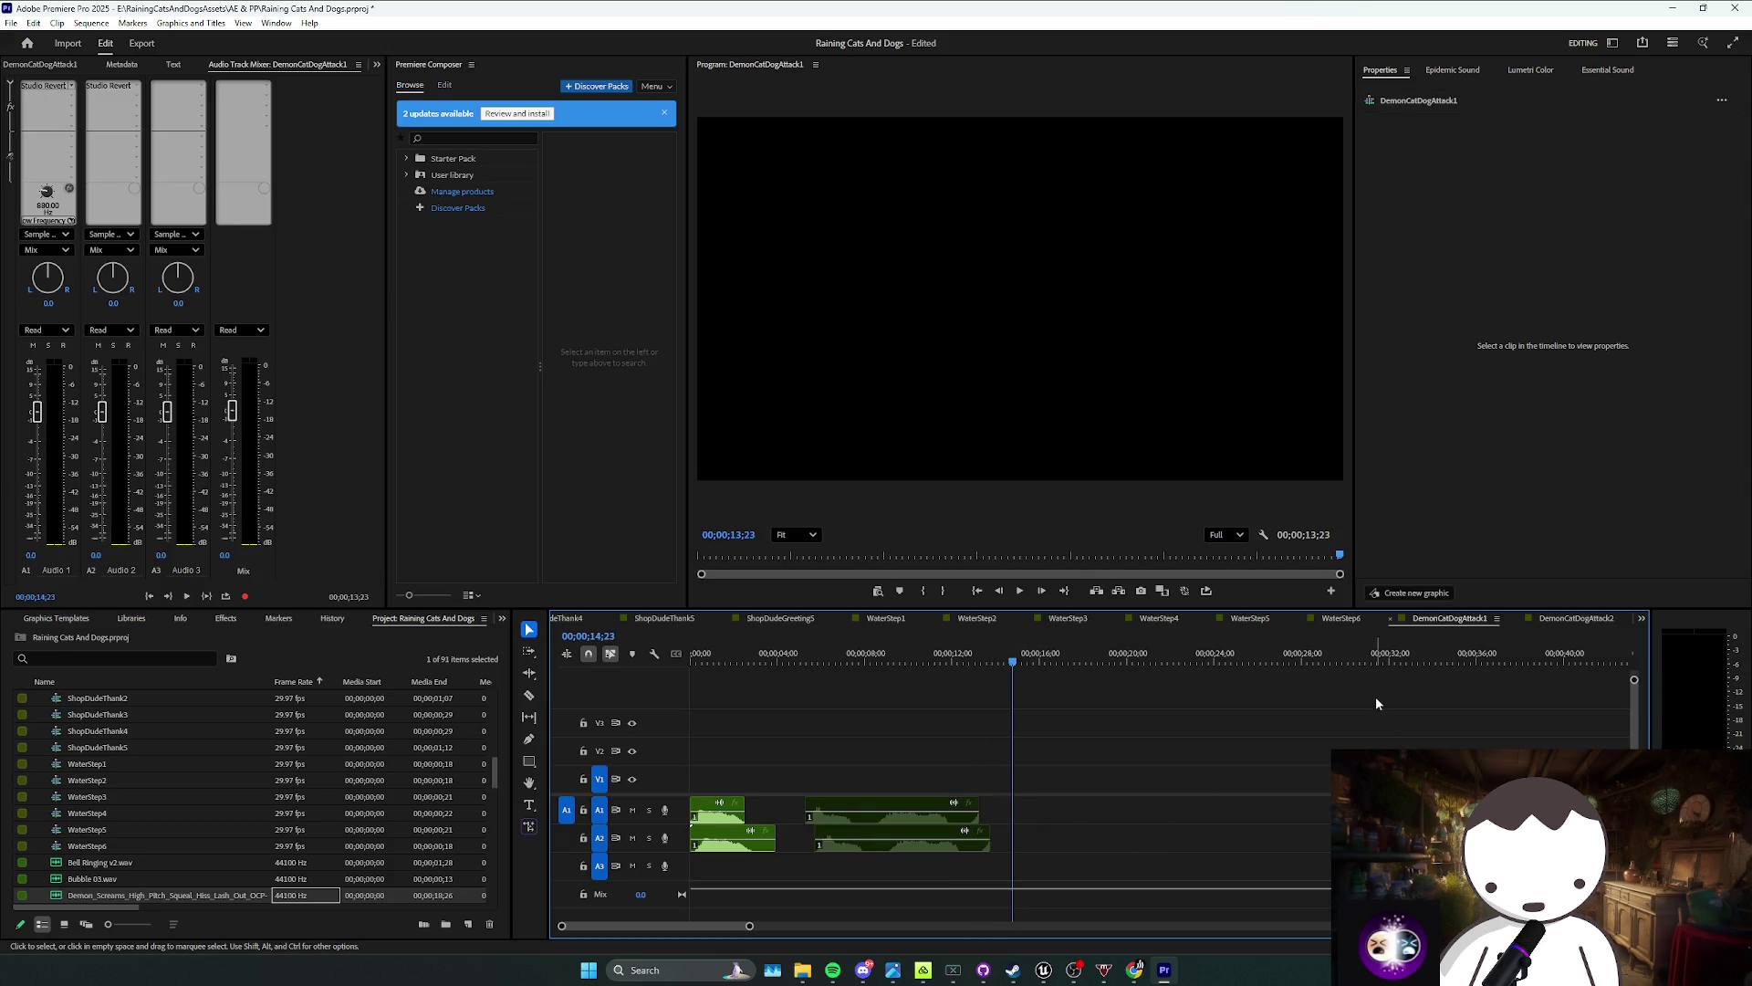
Step: In DemonCatDogAttack2, reposition the squeal clip on A2 and preview from the start
{"action": "left_click", "coordinate": [1561, 619]}
{"action": "left_click", "coordinate": [694, 653]}
{"action": "key", "text": "space"}
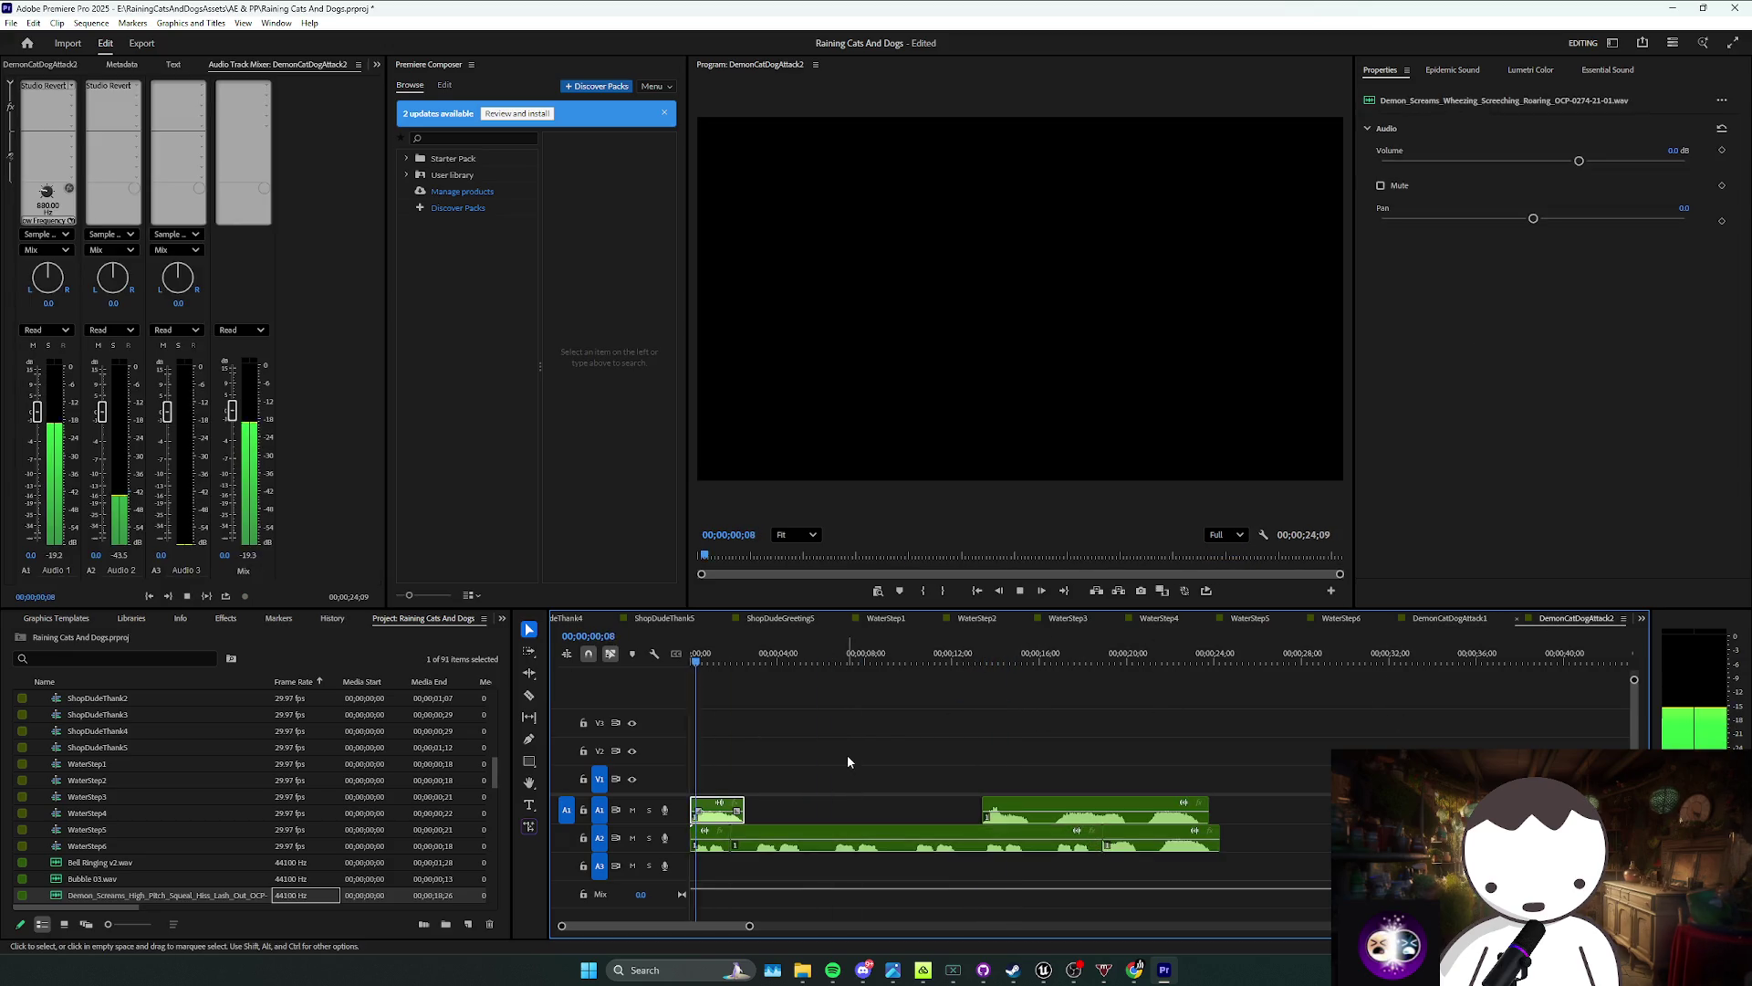
{"action": "mouse_move", "coordinate": [795, 836]}
{"action": "left_mouse_down"}
{"action": "mouse_move", "coordinate": [834, 834]}
{"action": "mouse_move", "coordinate": [718, 838]}
{"action": "left_mouse_up"}
{"action": "key", "text": "Home"}
{"action": "key", "text": "space"}
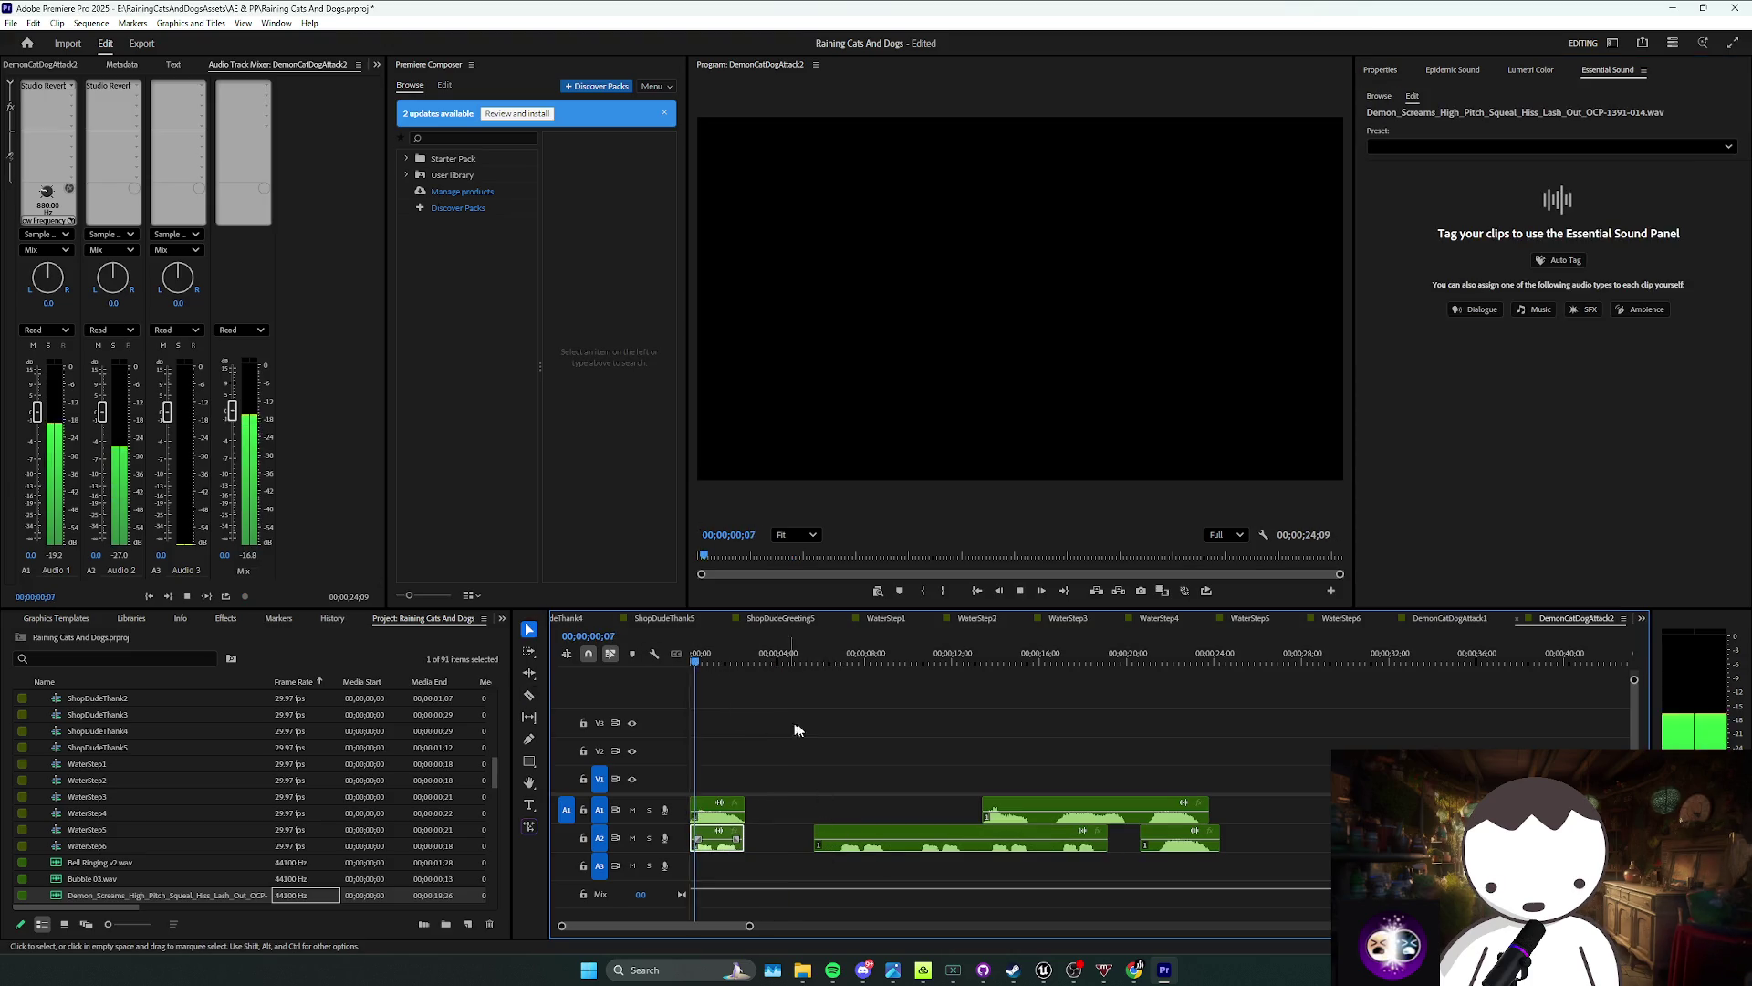
Step: Cut the squeal clip at about 2 seconds, shorten it, and extend the short A1 clip
{"action": "key", "text": "space"}
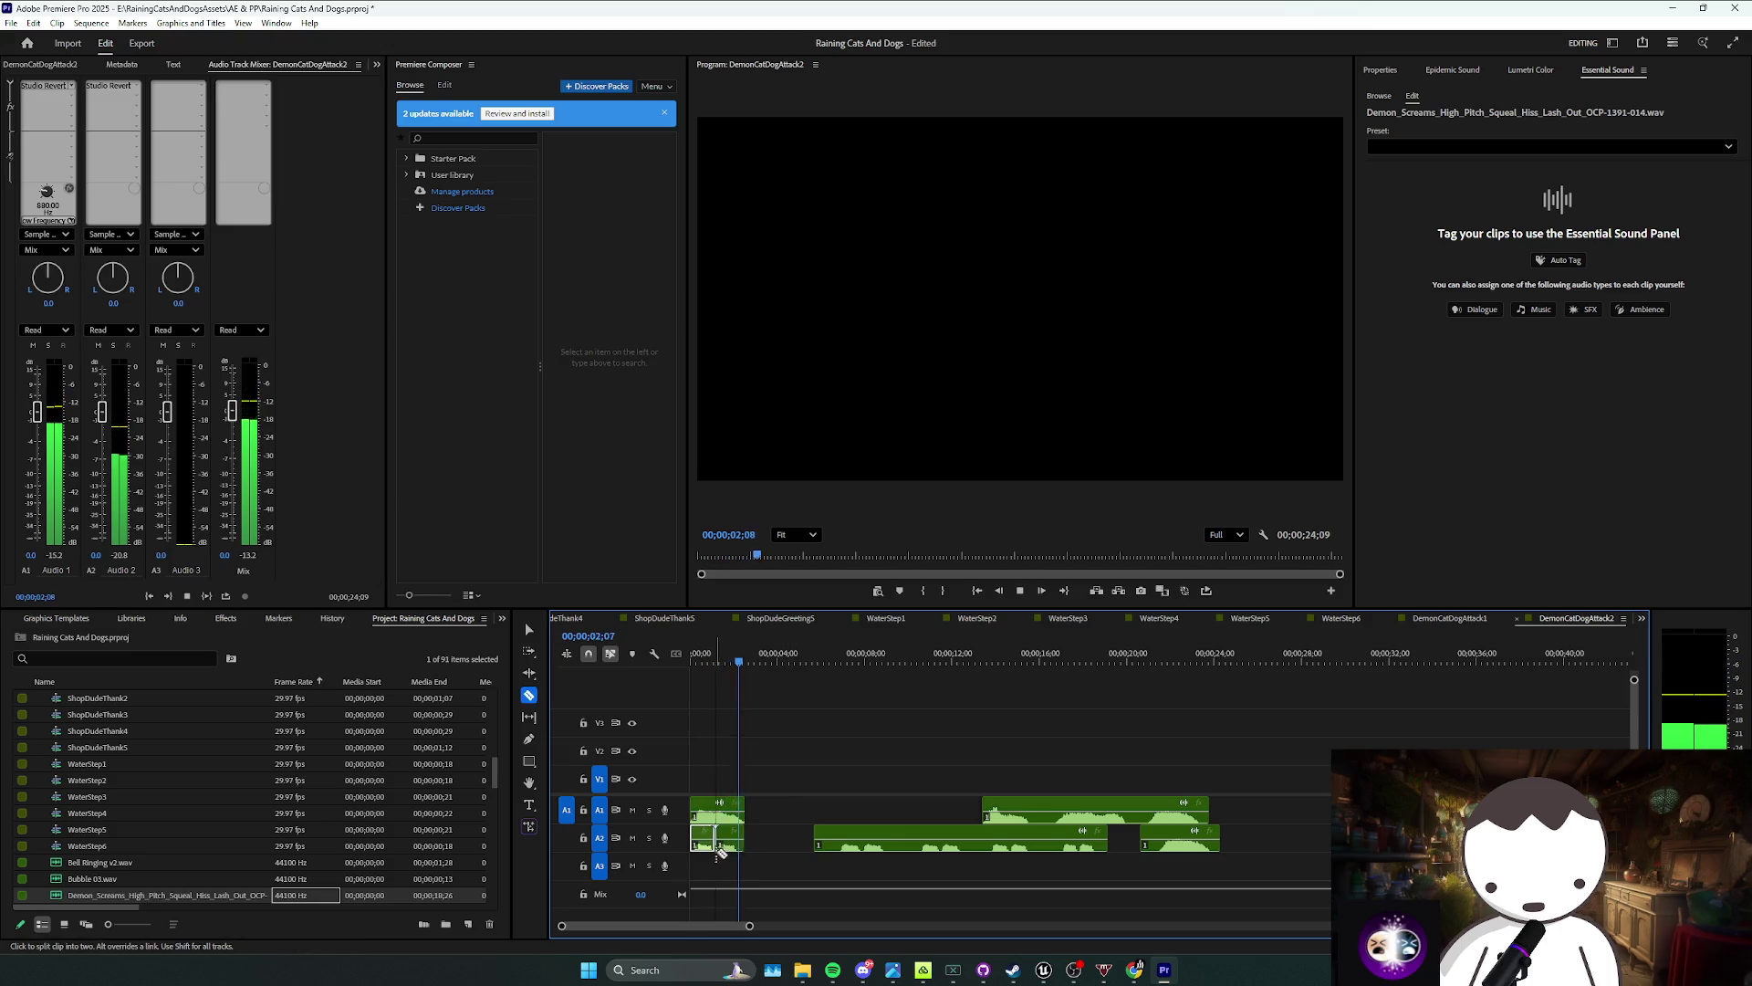
{"action": "left_click", "coordinate": [730, 841]}
{"action": "left_click_drag", "start_coordinate": [730, 840], "coordinate": [722, 839]}
{"action": "key", "text": "Home"}
{"action": "key", "text": "space"}
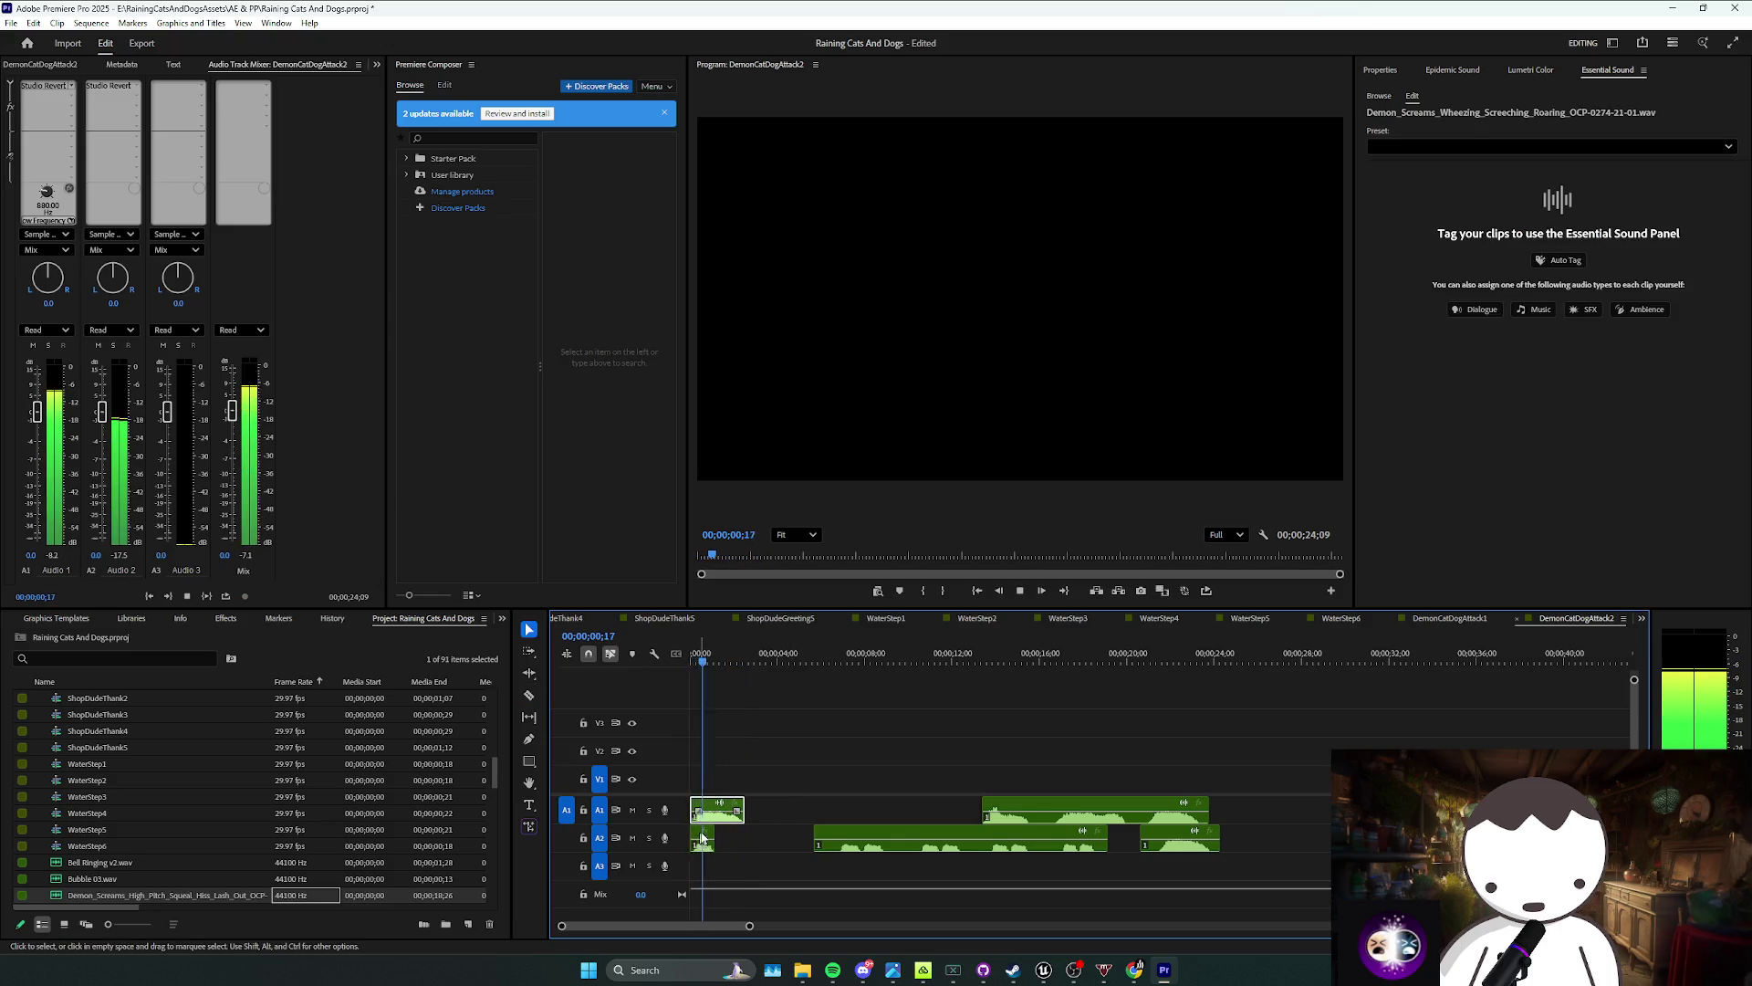
{"action": "left_click", "coordinate": [789, 815]}
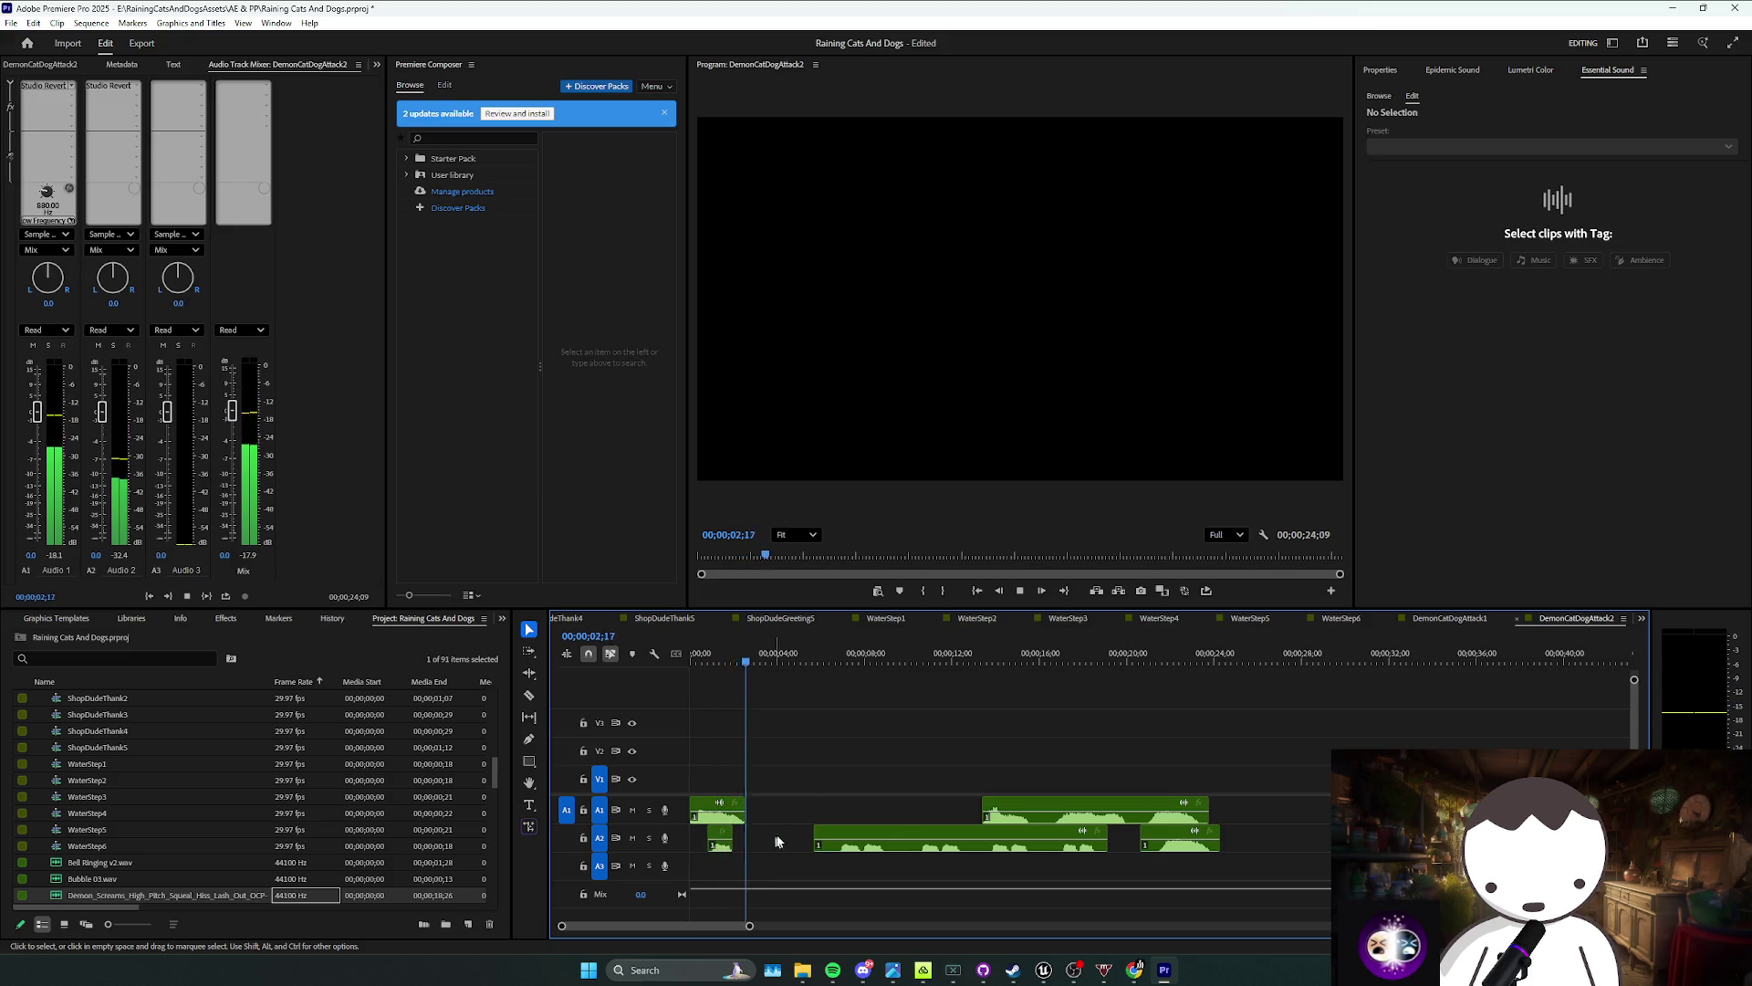
{"action": "key", "text": "space"}
{"action": "left_click_drag", "start_coordinate": [754, 815], "coordinate": [981, 813]}
Step: Split the lengthened A1 clip, delete its tail piece, and preview the shortened sound
{"action": "left_click", "coordinate": [775, 818]}
{"action": "key", "text": "v"}
{"action": "key", "text": "Home"}
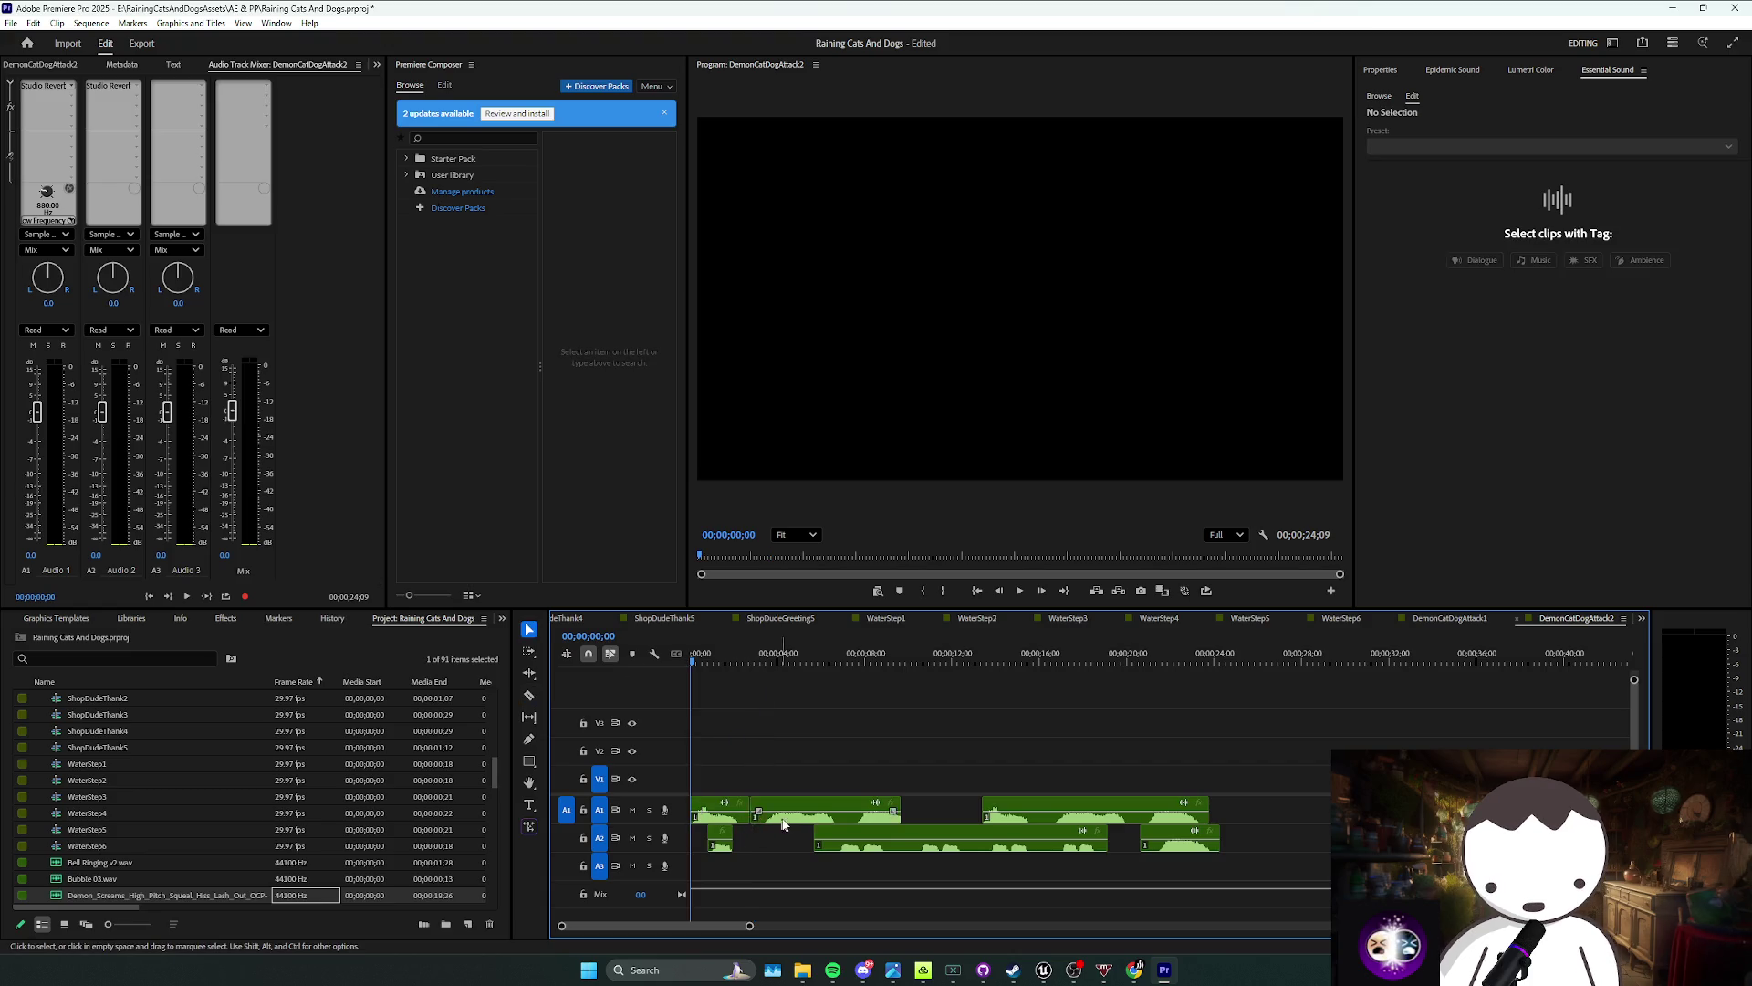
{"action": "left_click", "coordinate": [777, 819]}
{"action": "key", "text": "Delete"}
{"action": "key", "text": "space"}
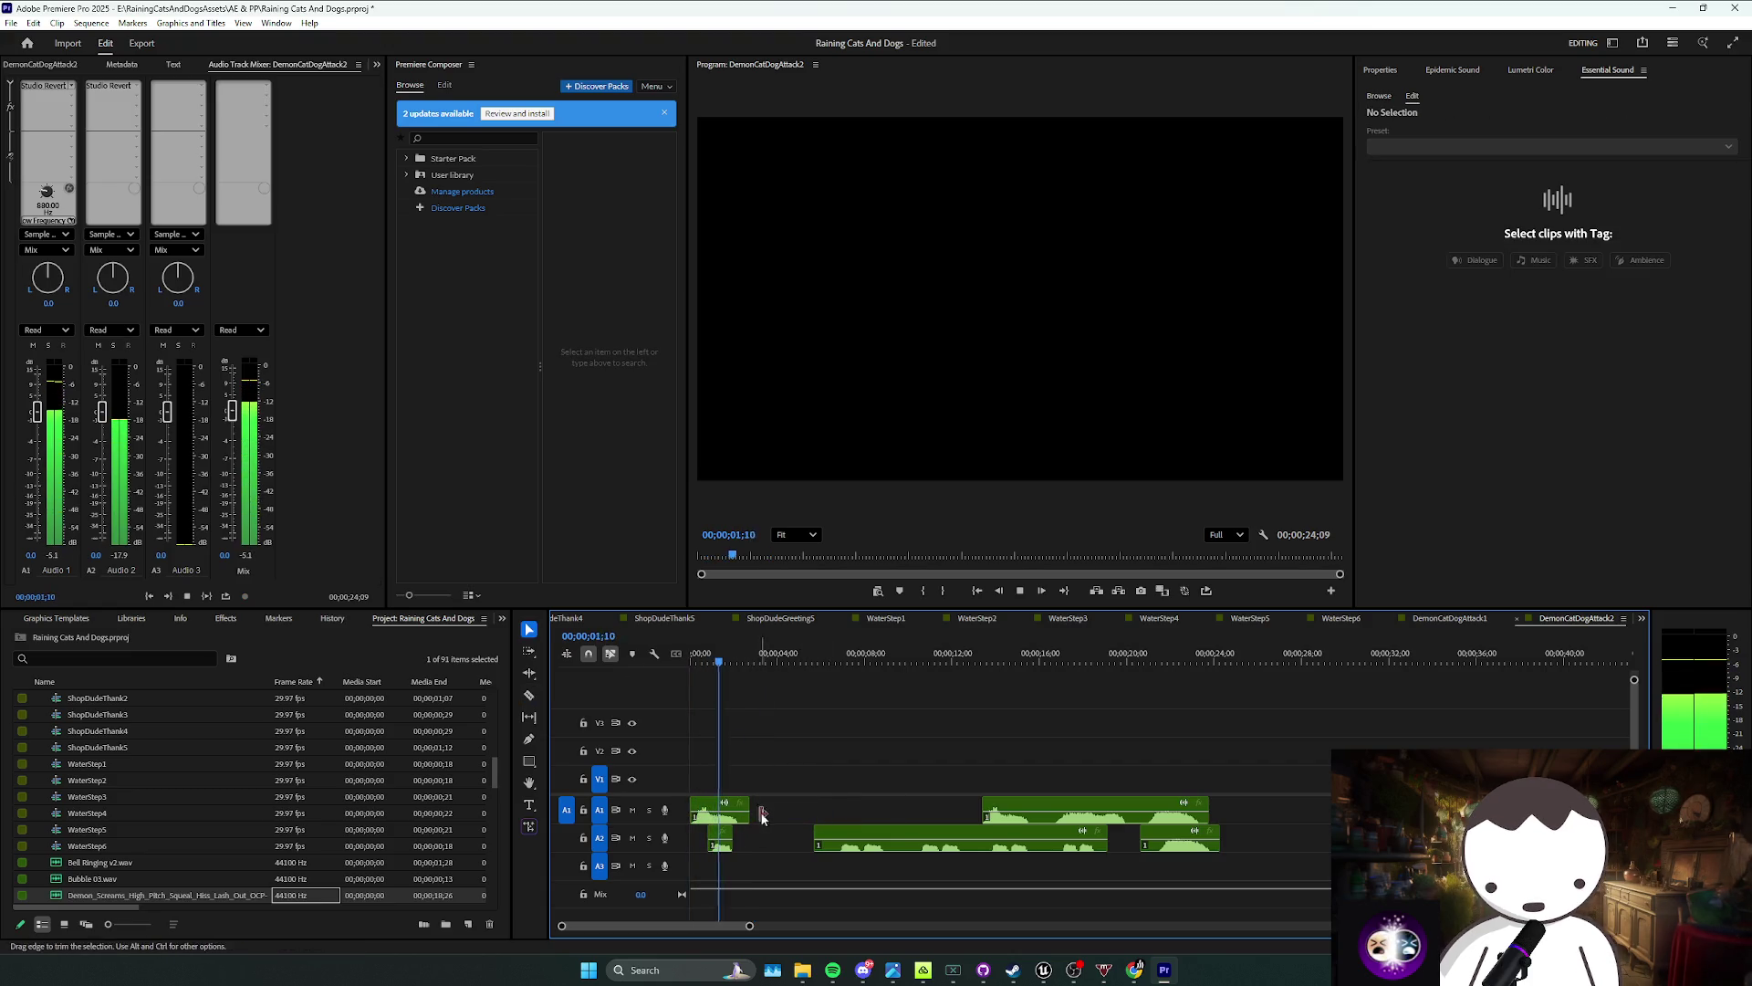
{"action": "left_click", "coordinate": [762, 812]}
{"action": "key", "text": "Home"}
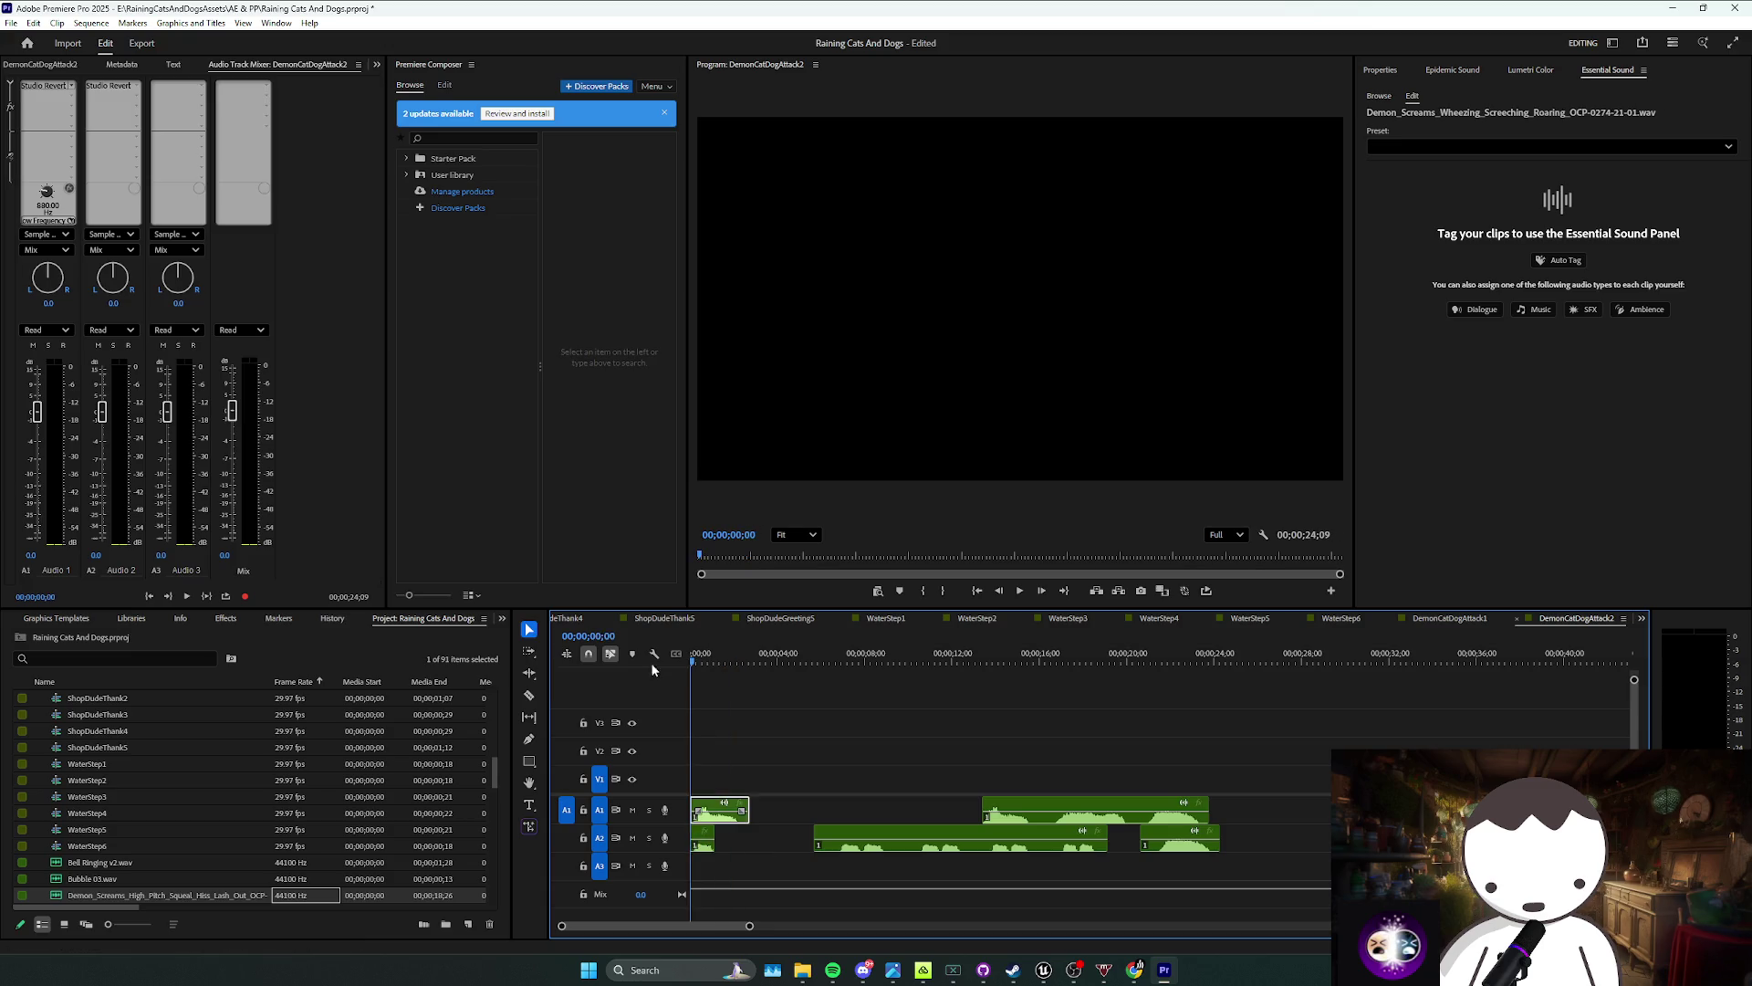
{"action": "key", "text": "space"}
Step: Trim the start of the A2 clip later and save the project
{"action": "left_click_drag", "start_coordinate": [730, 733], "coordinate": [817, 781]}
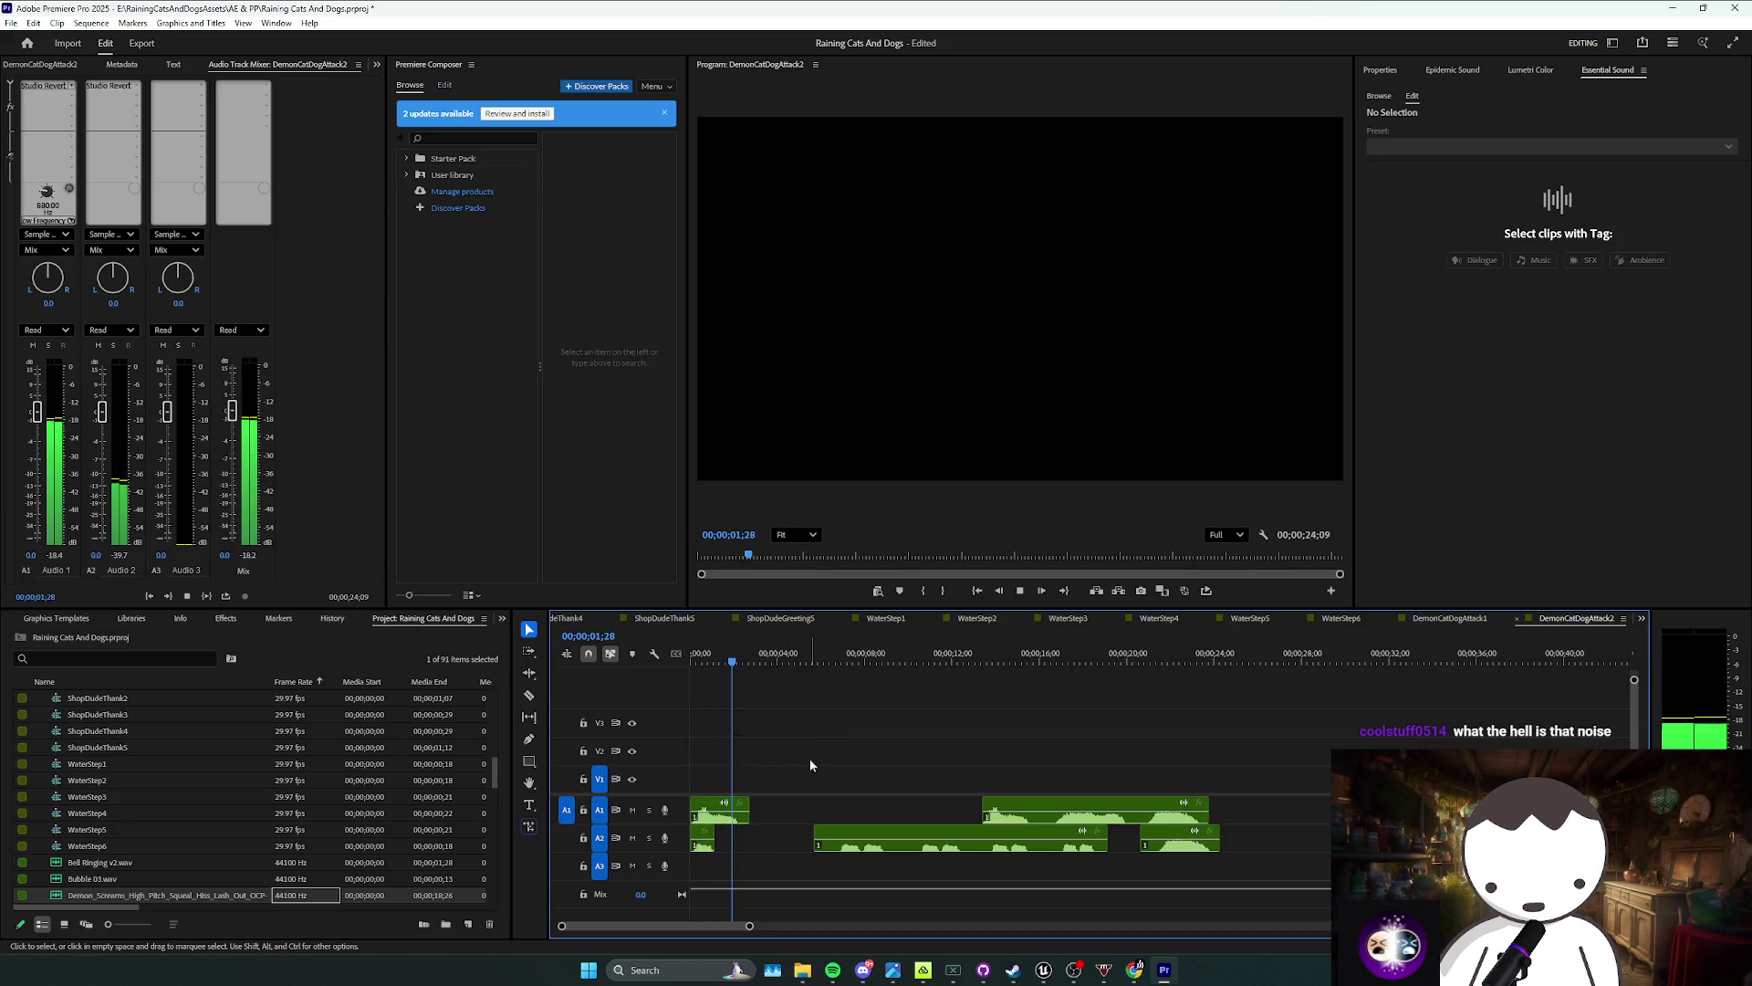
{"action": "left_click", "coordinate": [826, 838]}
{"action": "left_click", "coordinate": [928, 860]}
{"action": "left_click_drag", "start_coordinate": [815, 840], "coordinate": [837, 840]}
{"action": "key", "text": "space"}
{"action": "key", "text": "ctrl+s"}
Step: Select the A1 and A2 clips and switch between the DemonCatDogAttack sequences
{"action": "left_click", "coordinate": [868, 766]}
{"action": "left_click_drag", "start_coordinate": [830, 659], "coordinate": [676, 671]}
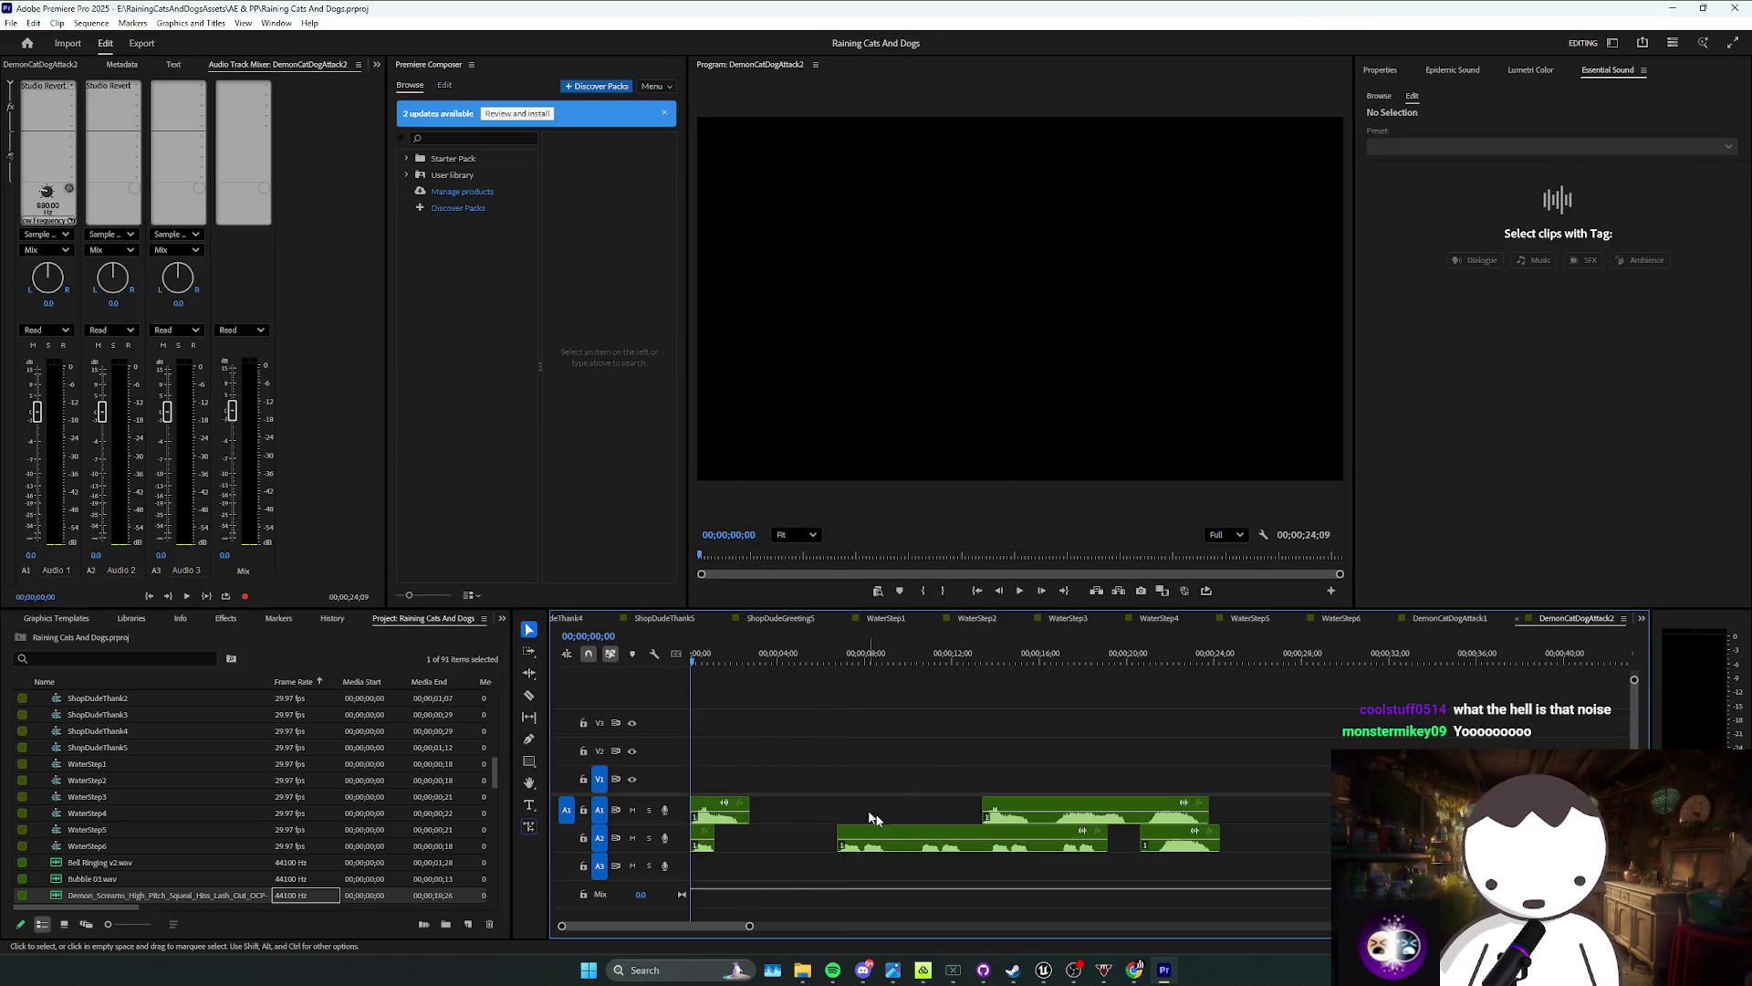
{"action": "left_click_drag", "start_coordinate": [873, 785], "coordinate": [1178, 852]}
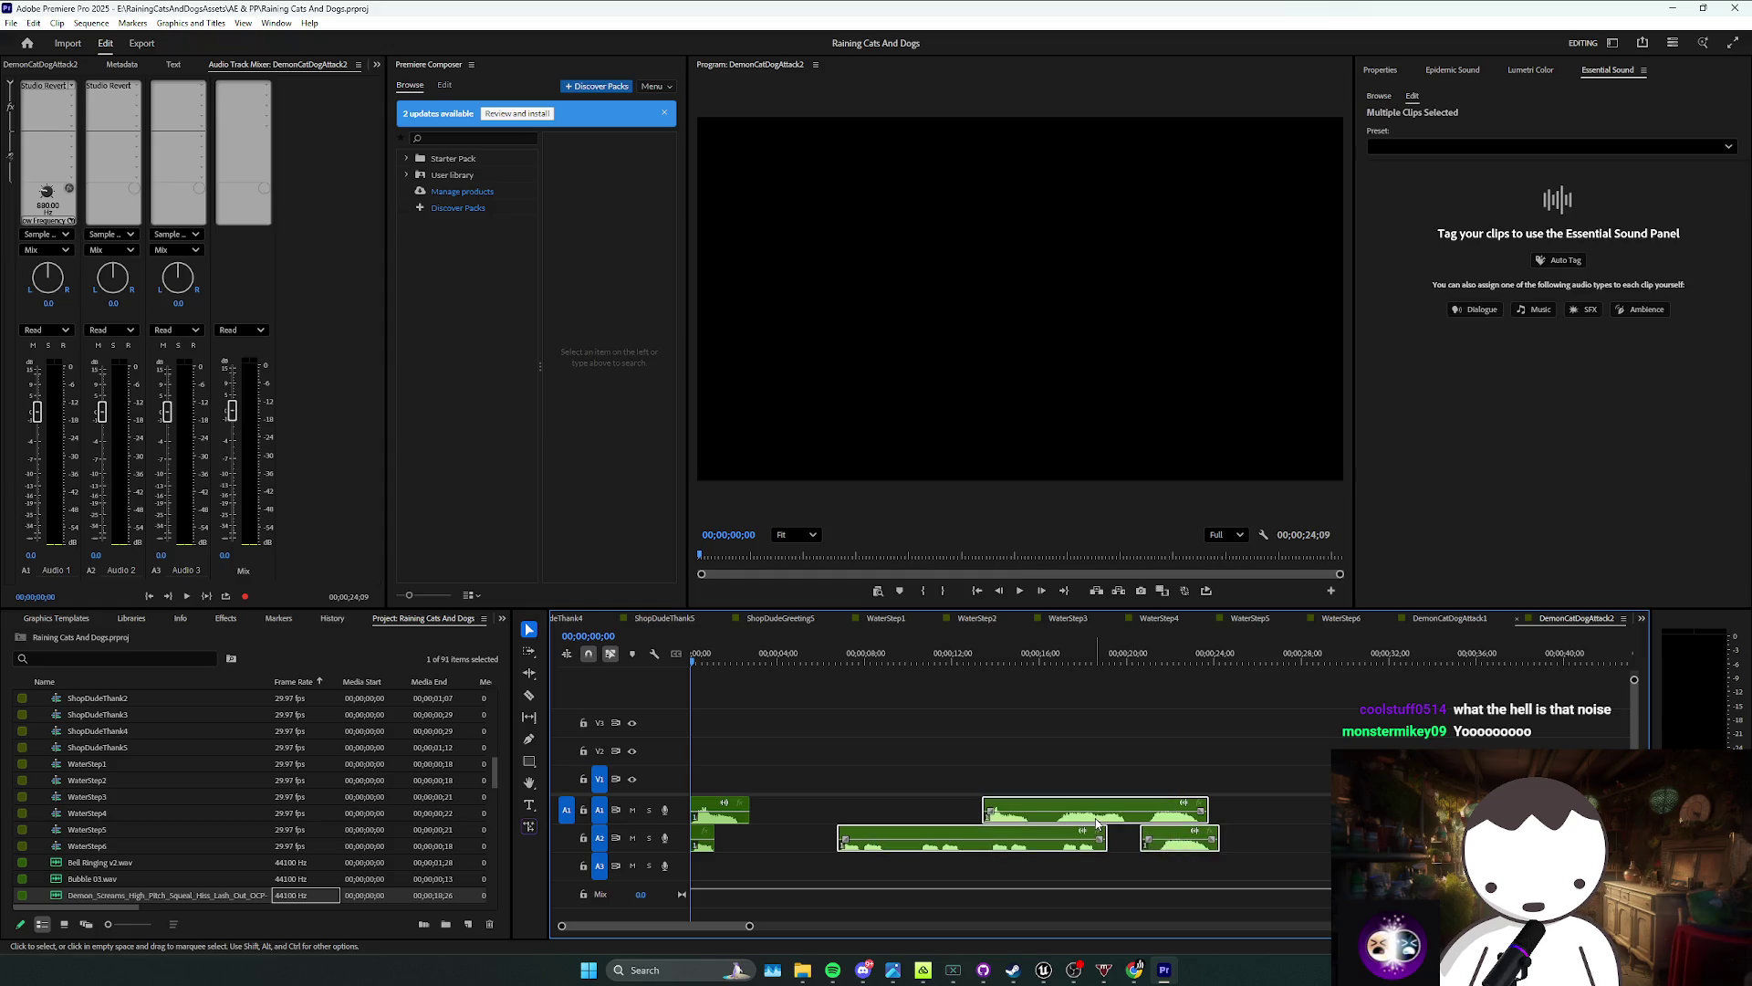
{"action": "left_click", "coordinate": [1450, 618]}
{"action": "left_click", "coordinate": [1576, 617]}
{"action": "key", "text": "c"}
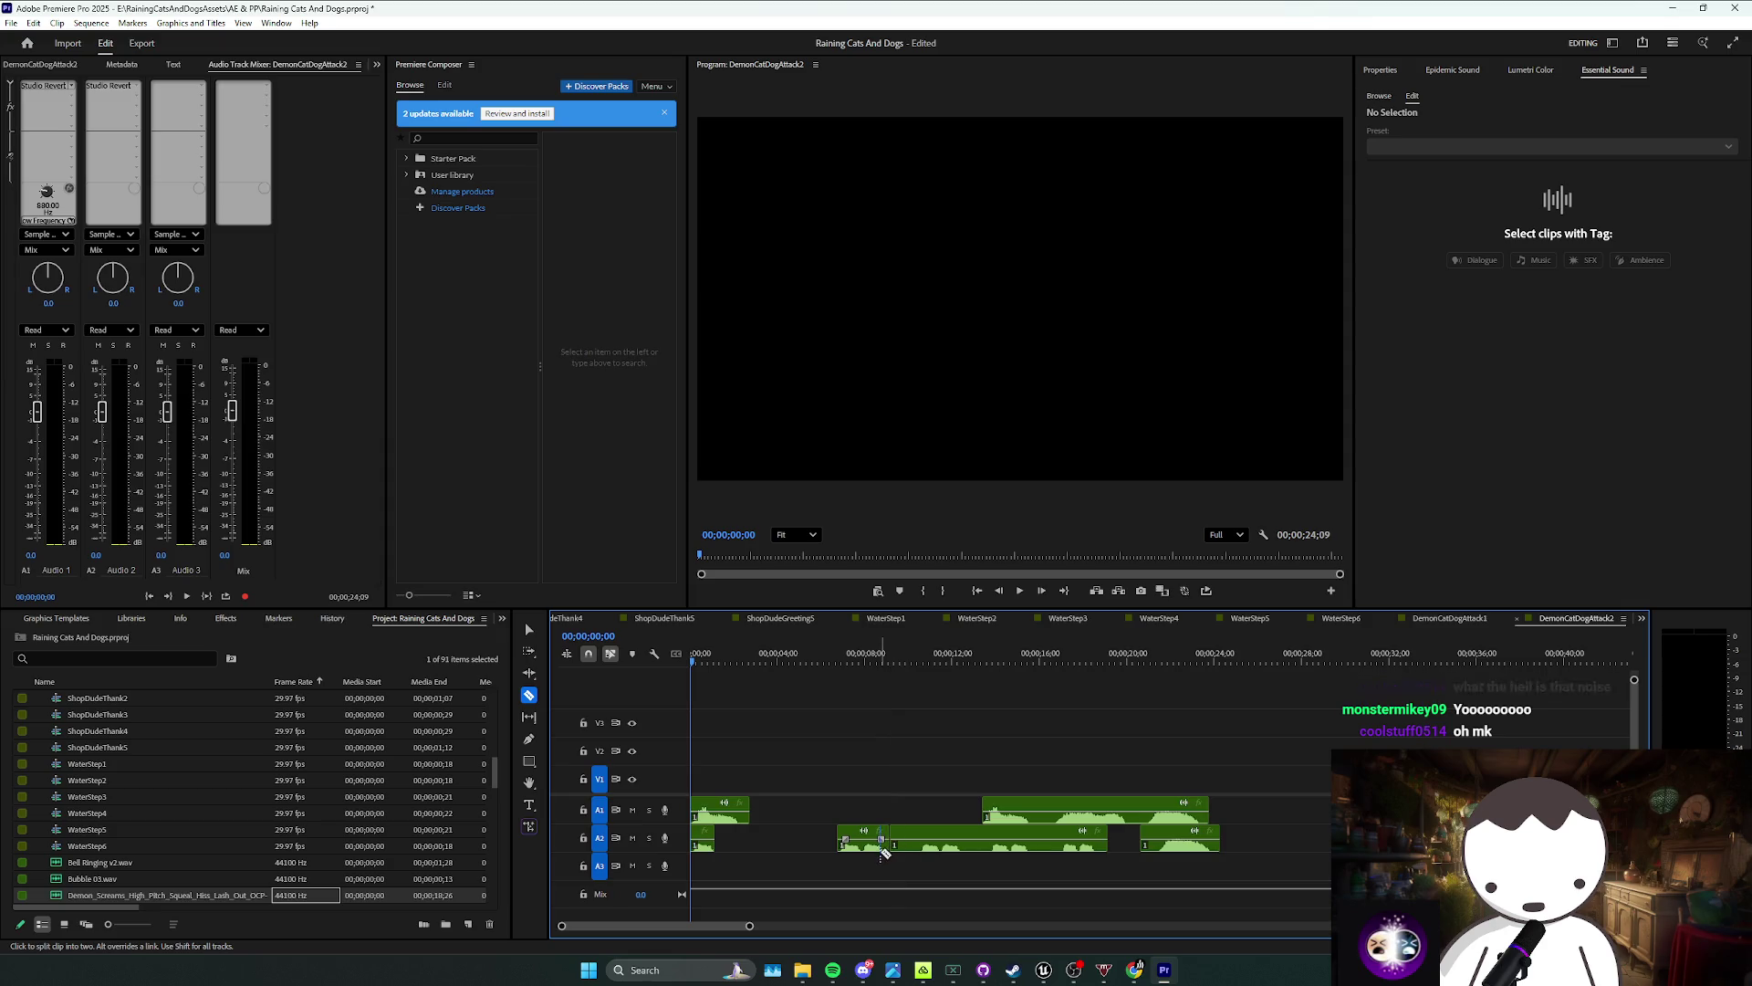
{"action": "left_click", "coordinate": [881, 856]}
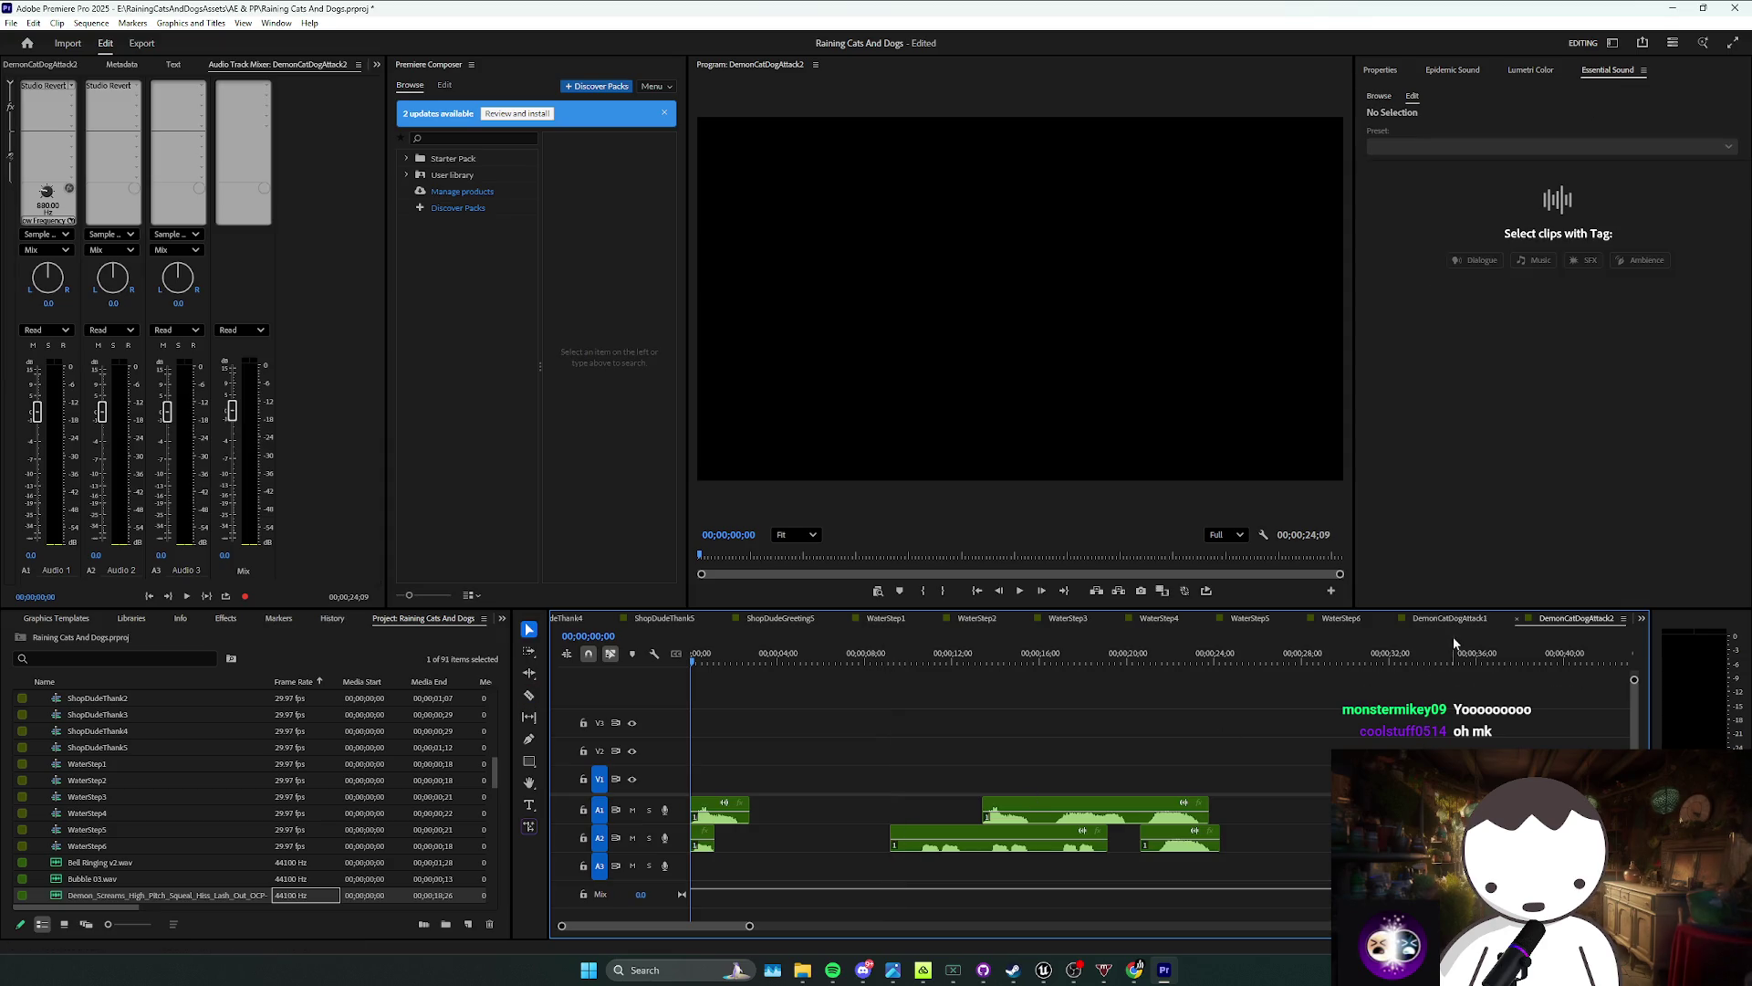
Step: In DemonCatDogAttack1, move the Demon_Screams clip to the start of A3 and lower its gain by 5 dB
{"action": "left_click", "coordinate": [1450, 618]}
{"action": "key", "text": "."}
{"action": "left_click_drag", "start_coordinate": [861, 876], "coordinate": [812, 879]}
{"action": "left_click_drag", "start_coordinate": [1043, 856], "coordinate": [720, 867]}
{"action": "left_click", "coordinate": [765, 850]}
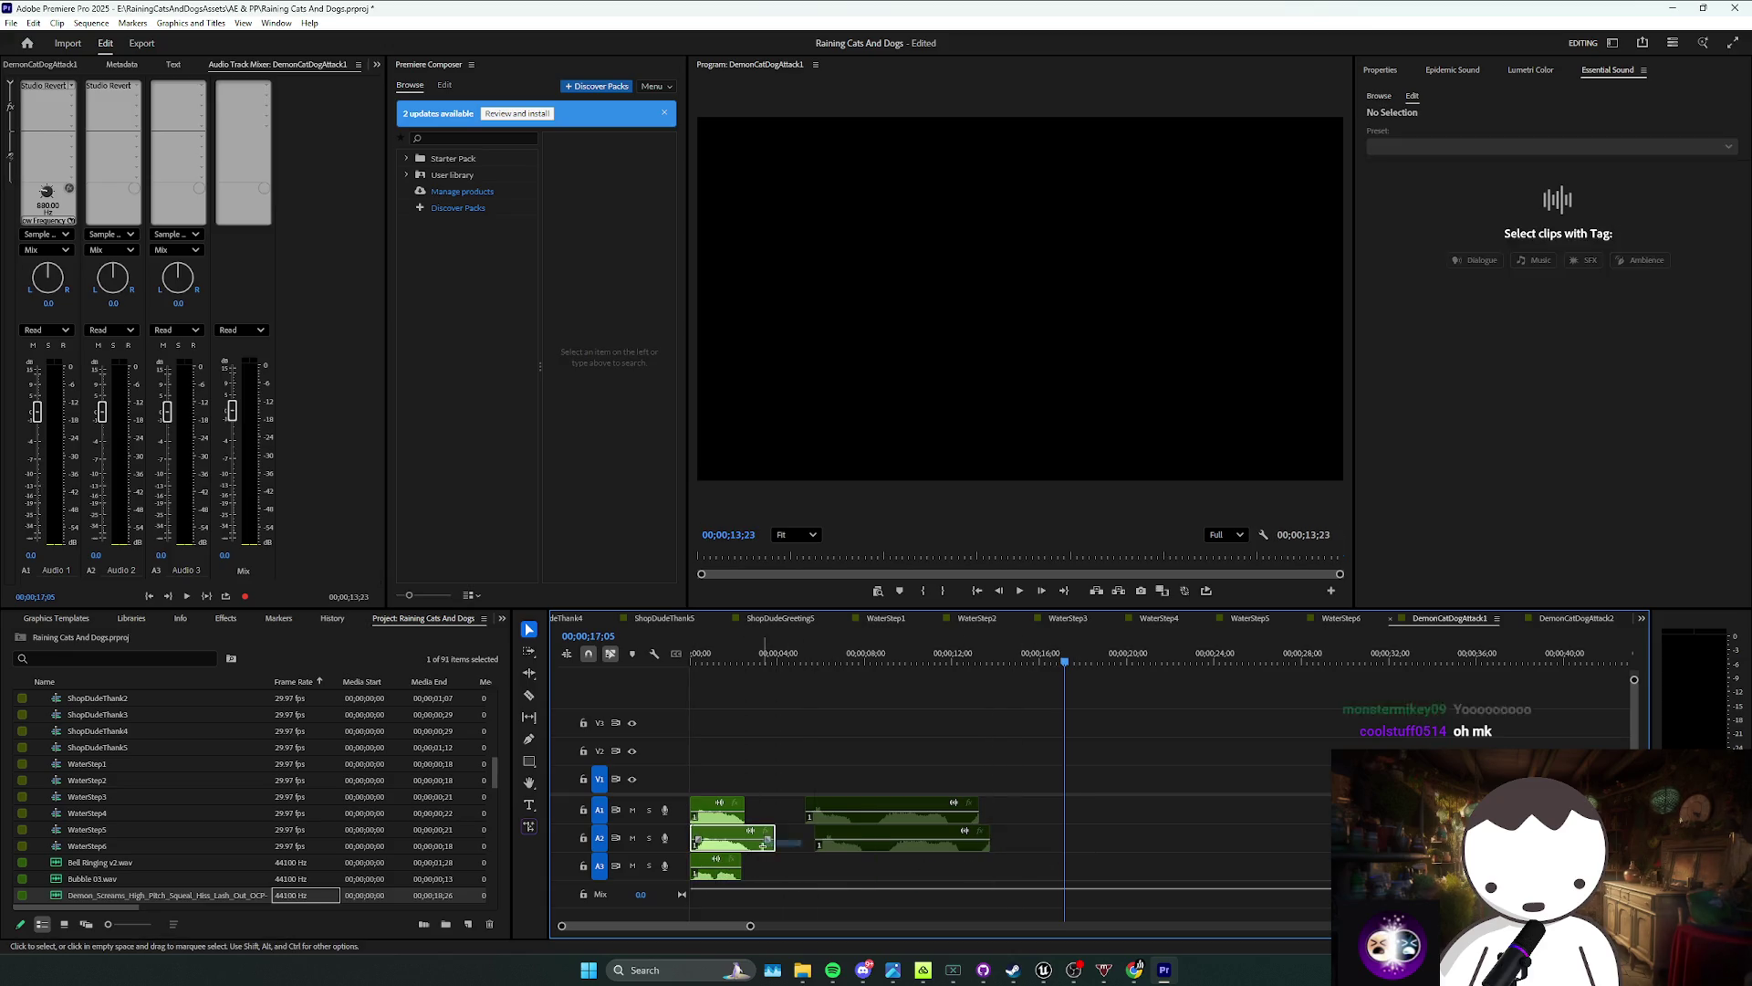
{"action": "key", "text": "g"}
{"action": "key", "text": "Return"}
{"action": "key", "text": "Home"}
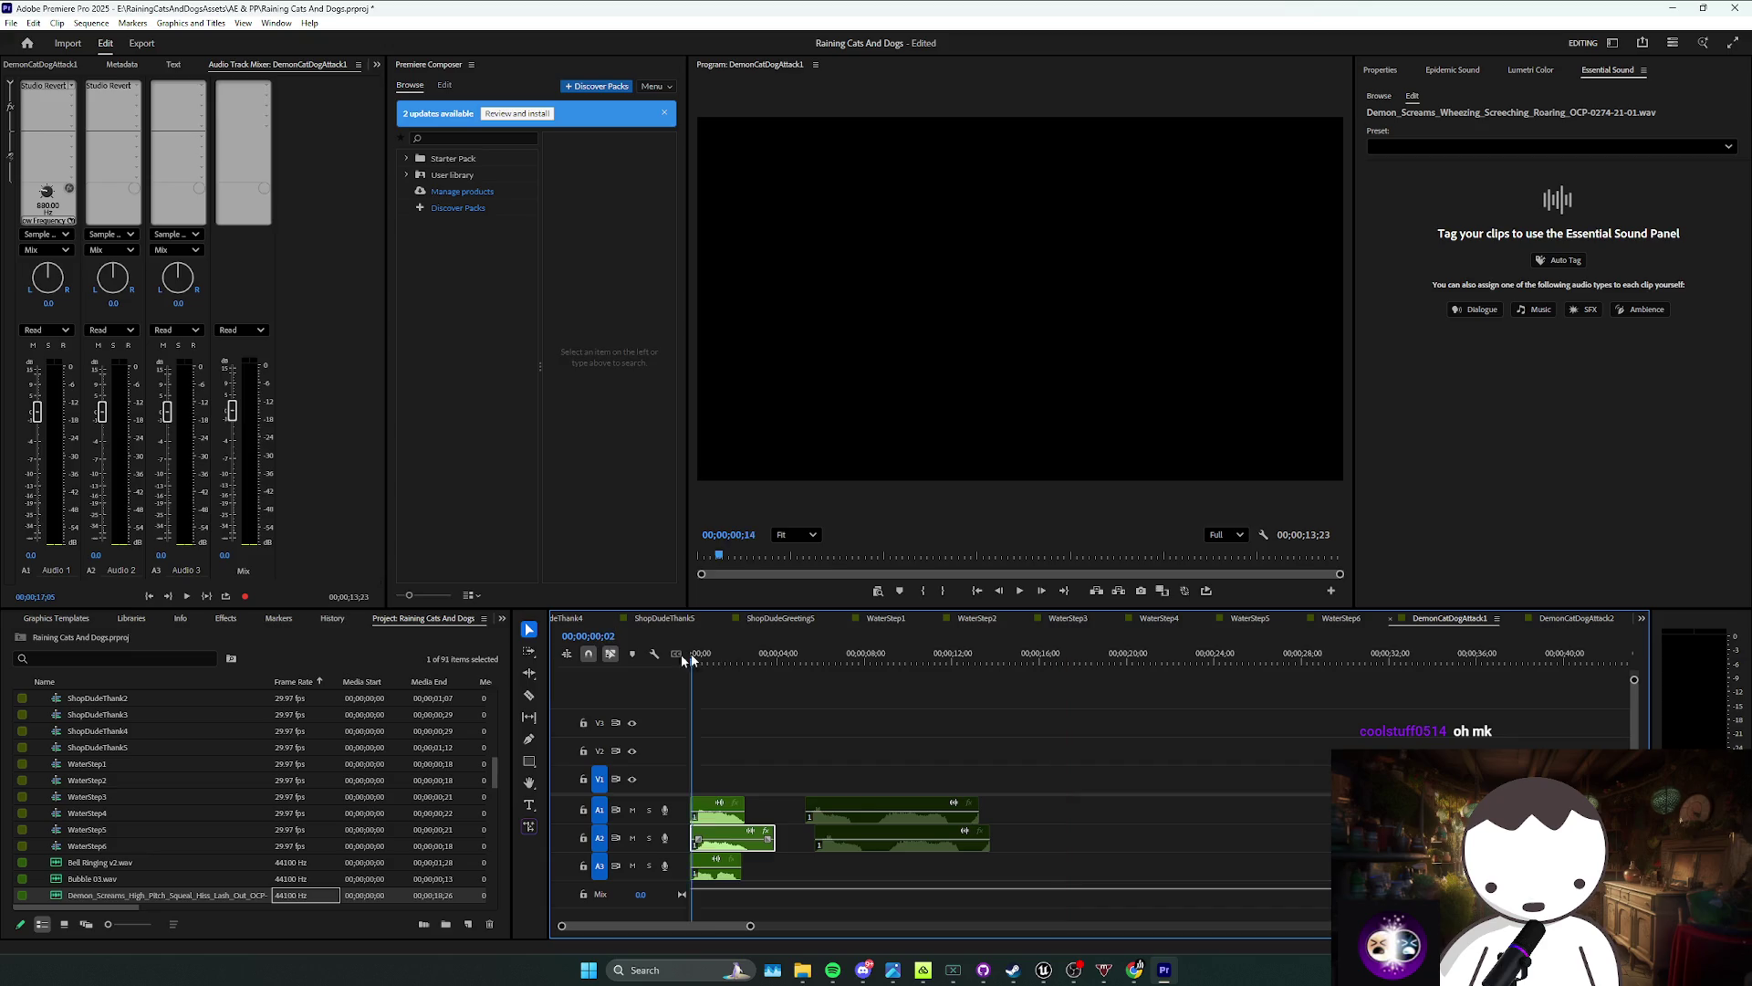
{"action": "key", "text": "space"}
Step: Return to DemonCatDogAttack2 and save the project
{"action": "left_click", "coordinate": [769, 767]}
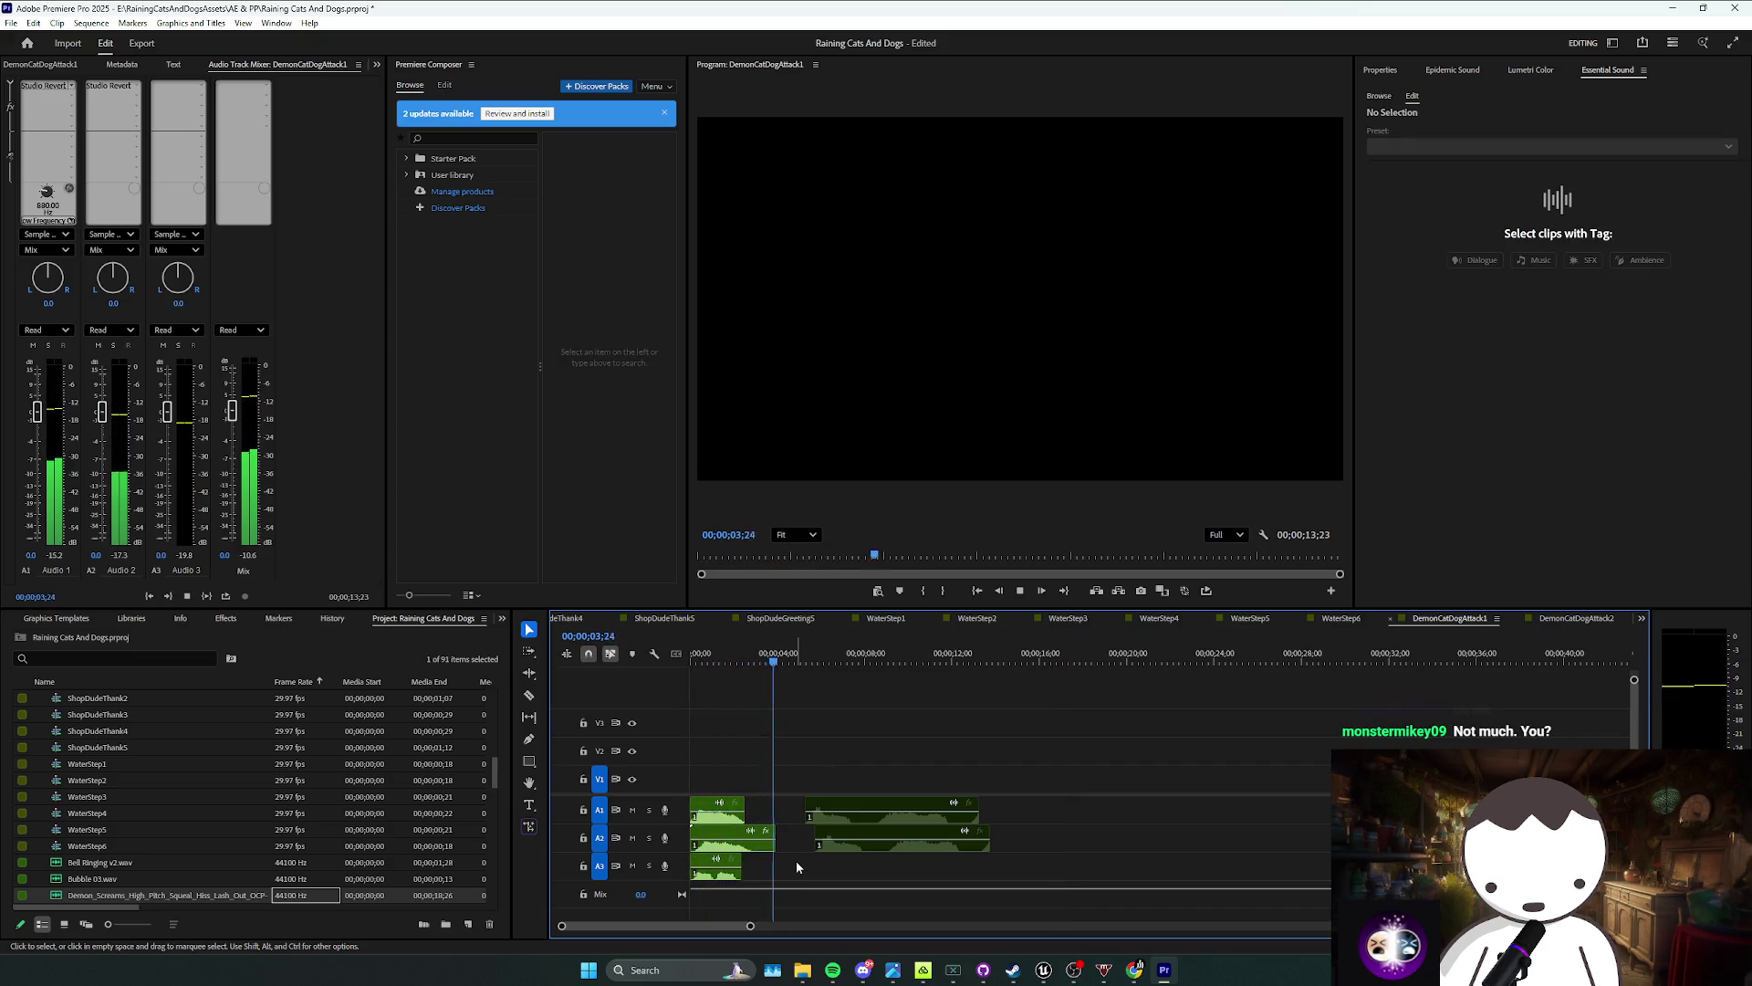
{"action": "mouse_move", "coordinate": [810, 874]}
{"action": "left_mouse_down"}
{"action": "mouse_move", "coordinate": [906, 788]}
{"action": "mouse_move", "coordinate": [1016, 800]}
{"action": "left_mouse_up"}
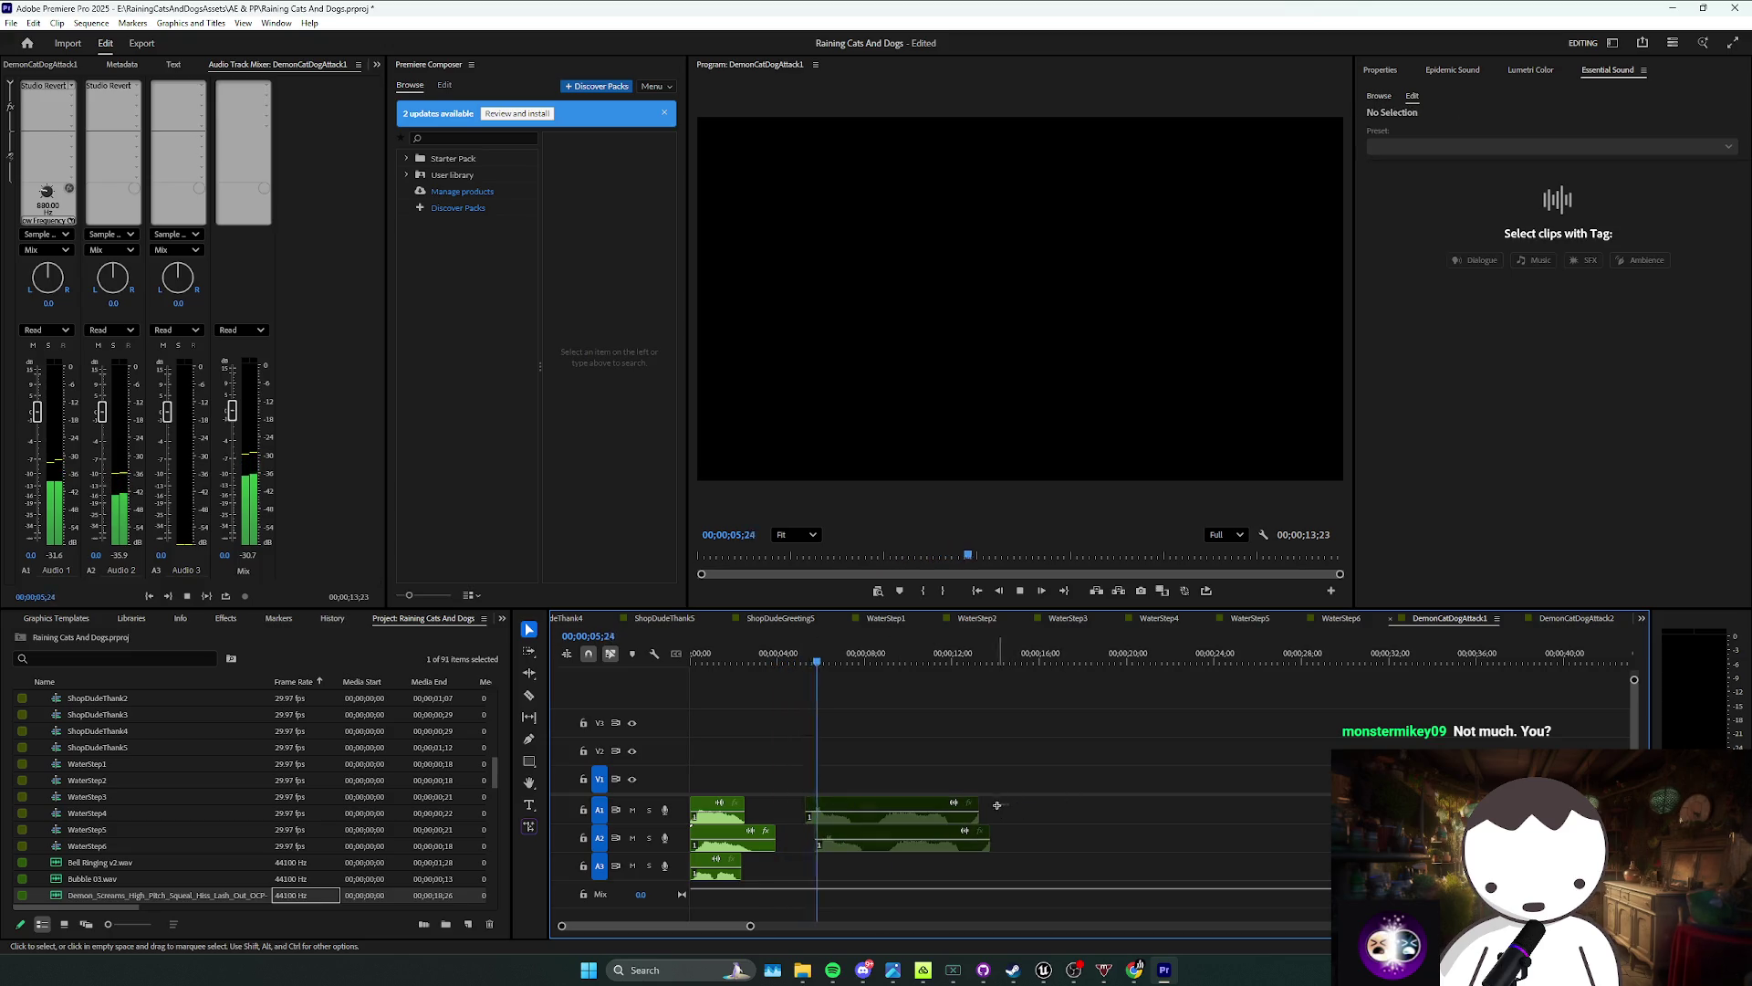
{"action": "left_click", "coordinate": [1577, 618]}
{"action": "key", "text": "ctrl+s"}
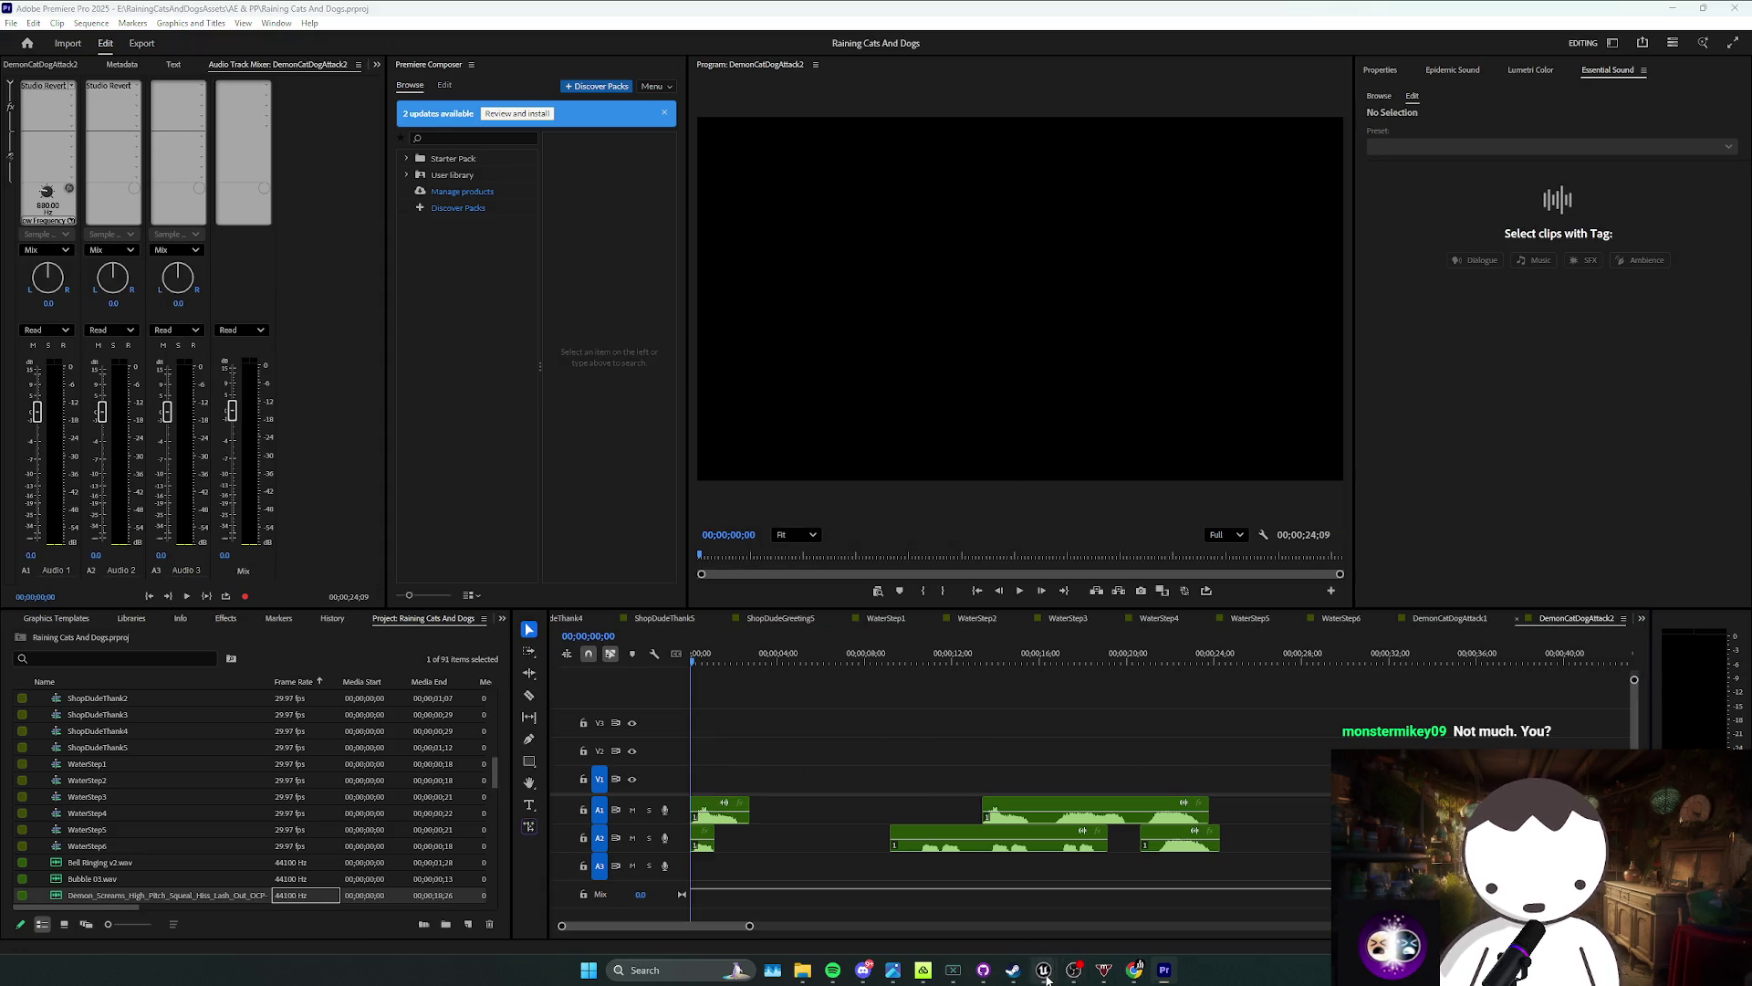
Step: In Unreal, fly around the winged cat-dog, save all packages, and return to Premiere Pro
{"action": "left_click", "coordinate": [1043, 969]}
{"action": "scroll", "coordinate": [863, 339], "scroll_direction": "down", "scroll_amount": 3}
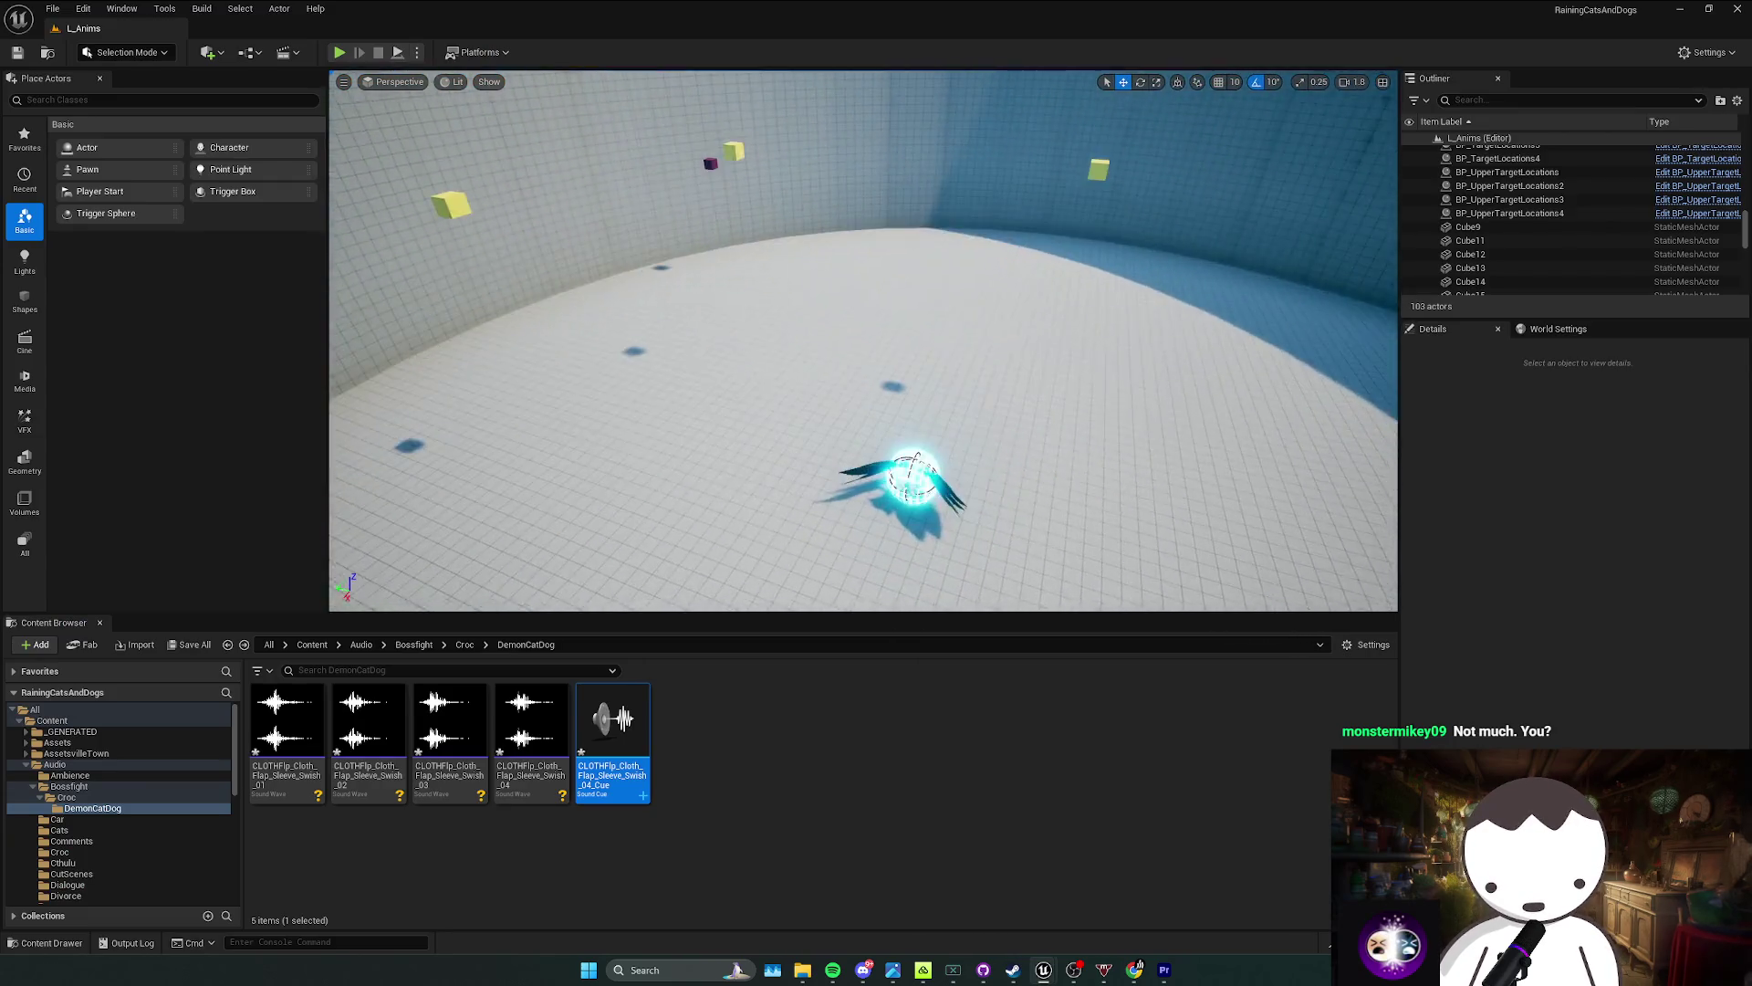
{"action": "scroll", "coordinate": [863, 339], "scroll_direction": "down", "scroll_amount": 1}
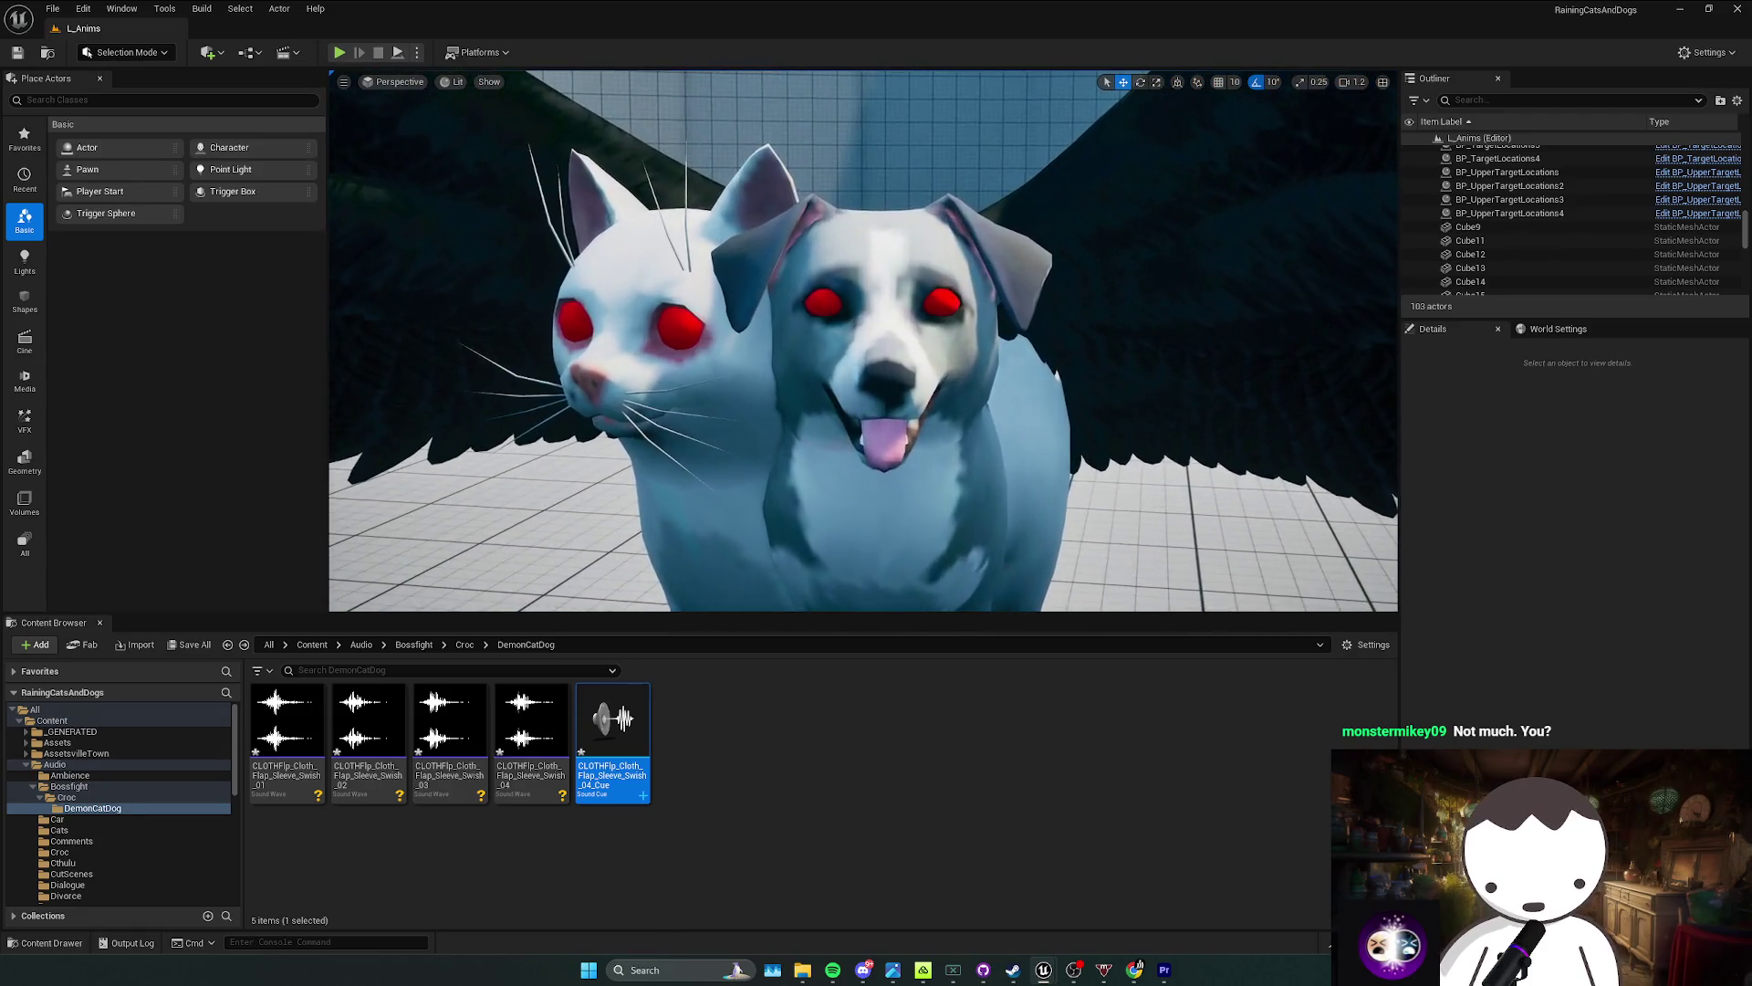
{"action": "scroll", "coordinate": [967, 538], "scroll_direction": "down", "scroll_amount": 5}
{"action": "key", "text": "e"}
{"action": "key", "text": "ctrl+s"}
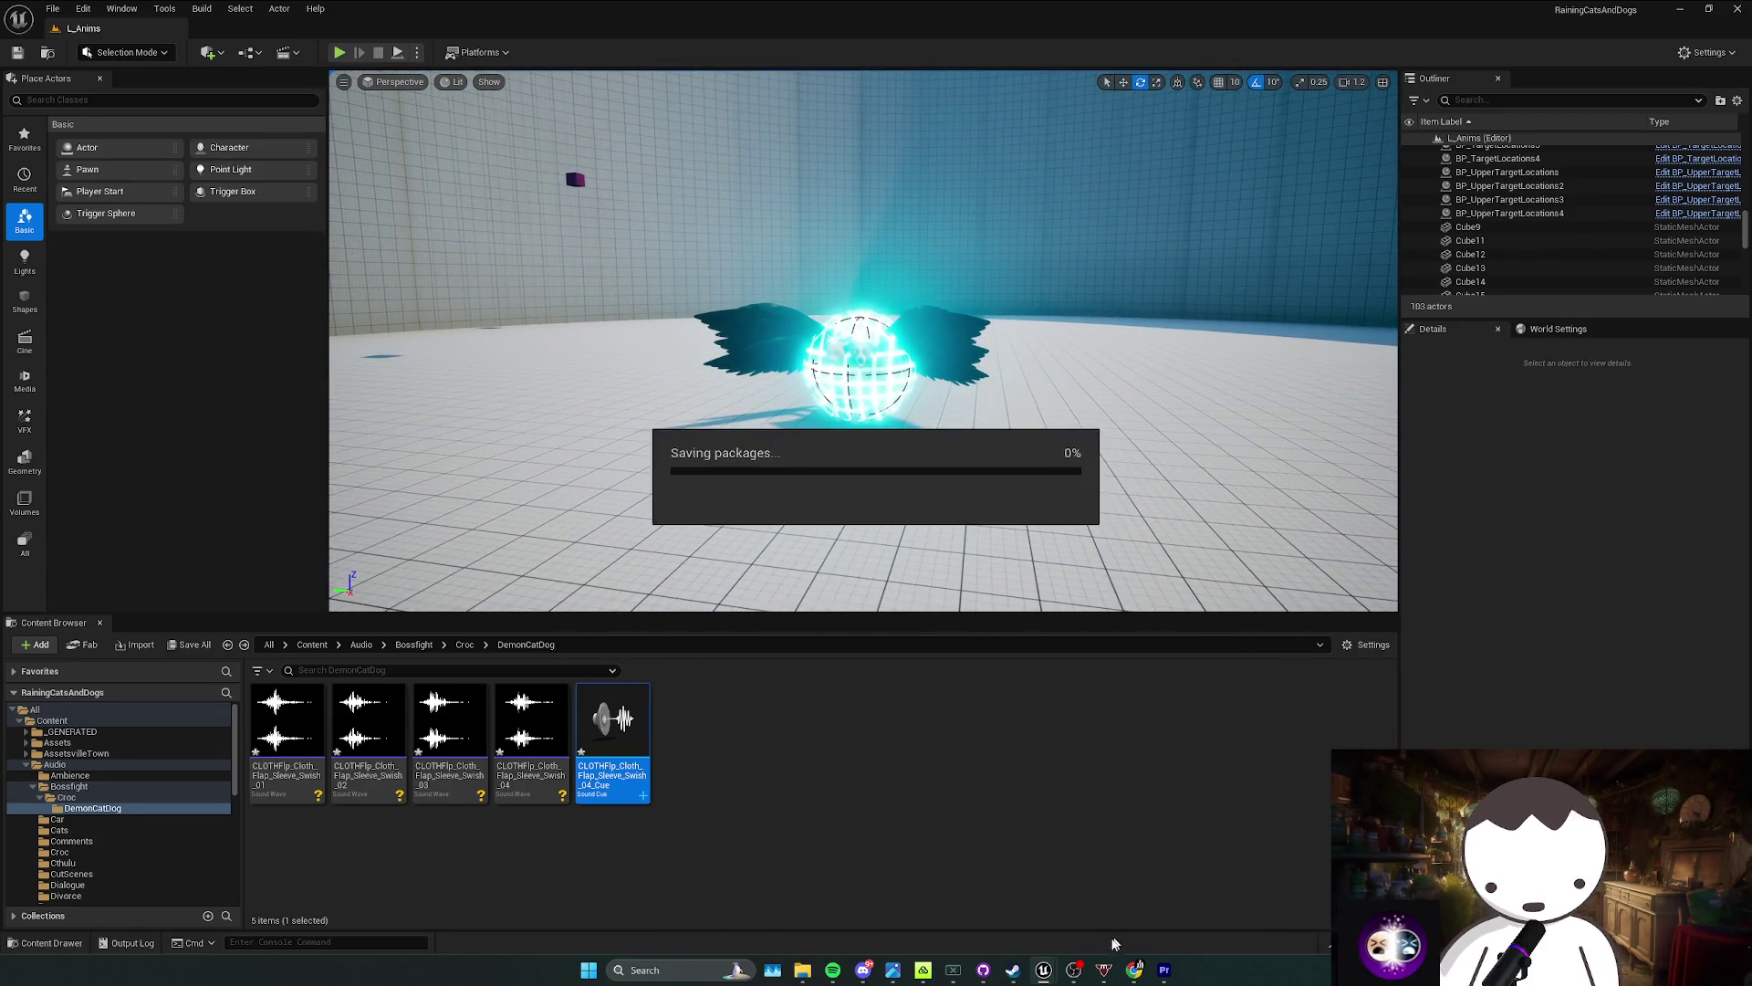
{"action": "key", "text": "alt+Tab"}
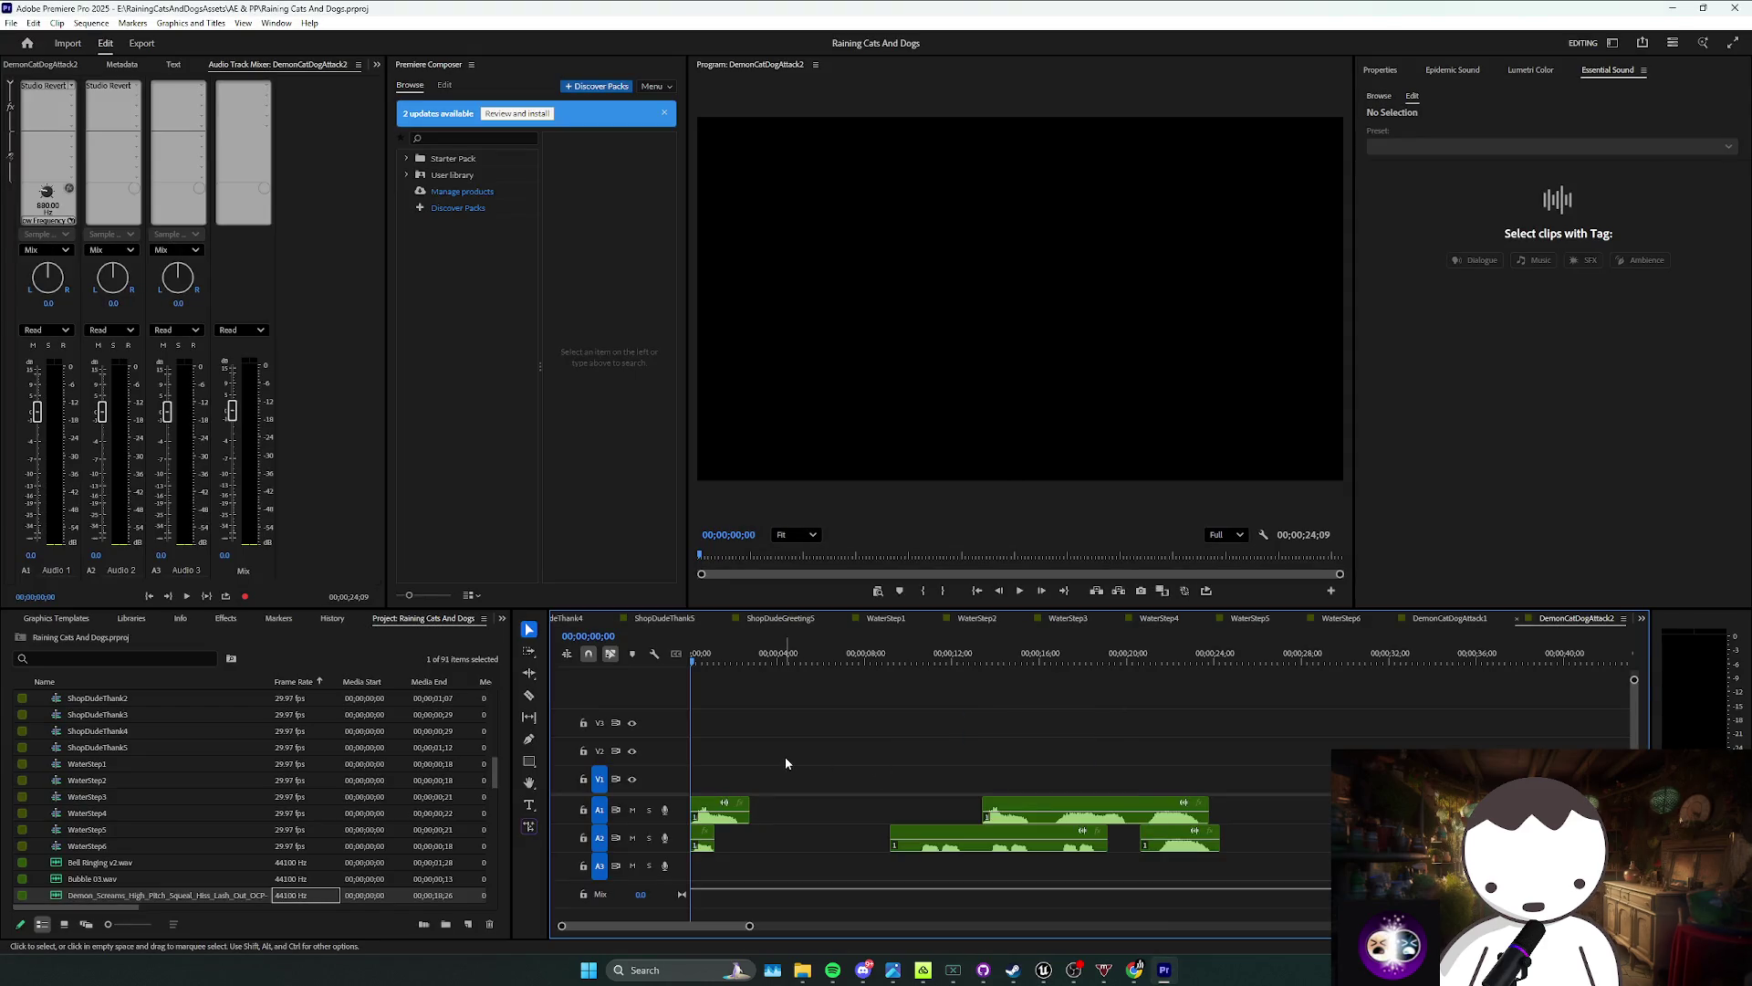
Step: Shift the later A1 and A2 clips earlier so the sequence ends near 17;29, then save
{"action": "key", "text": "space"}
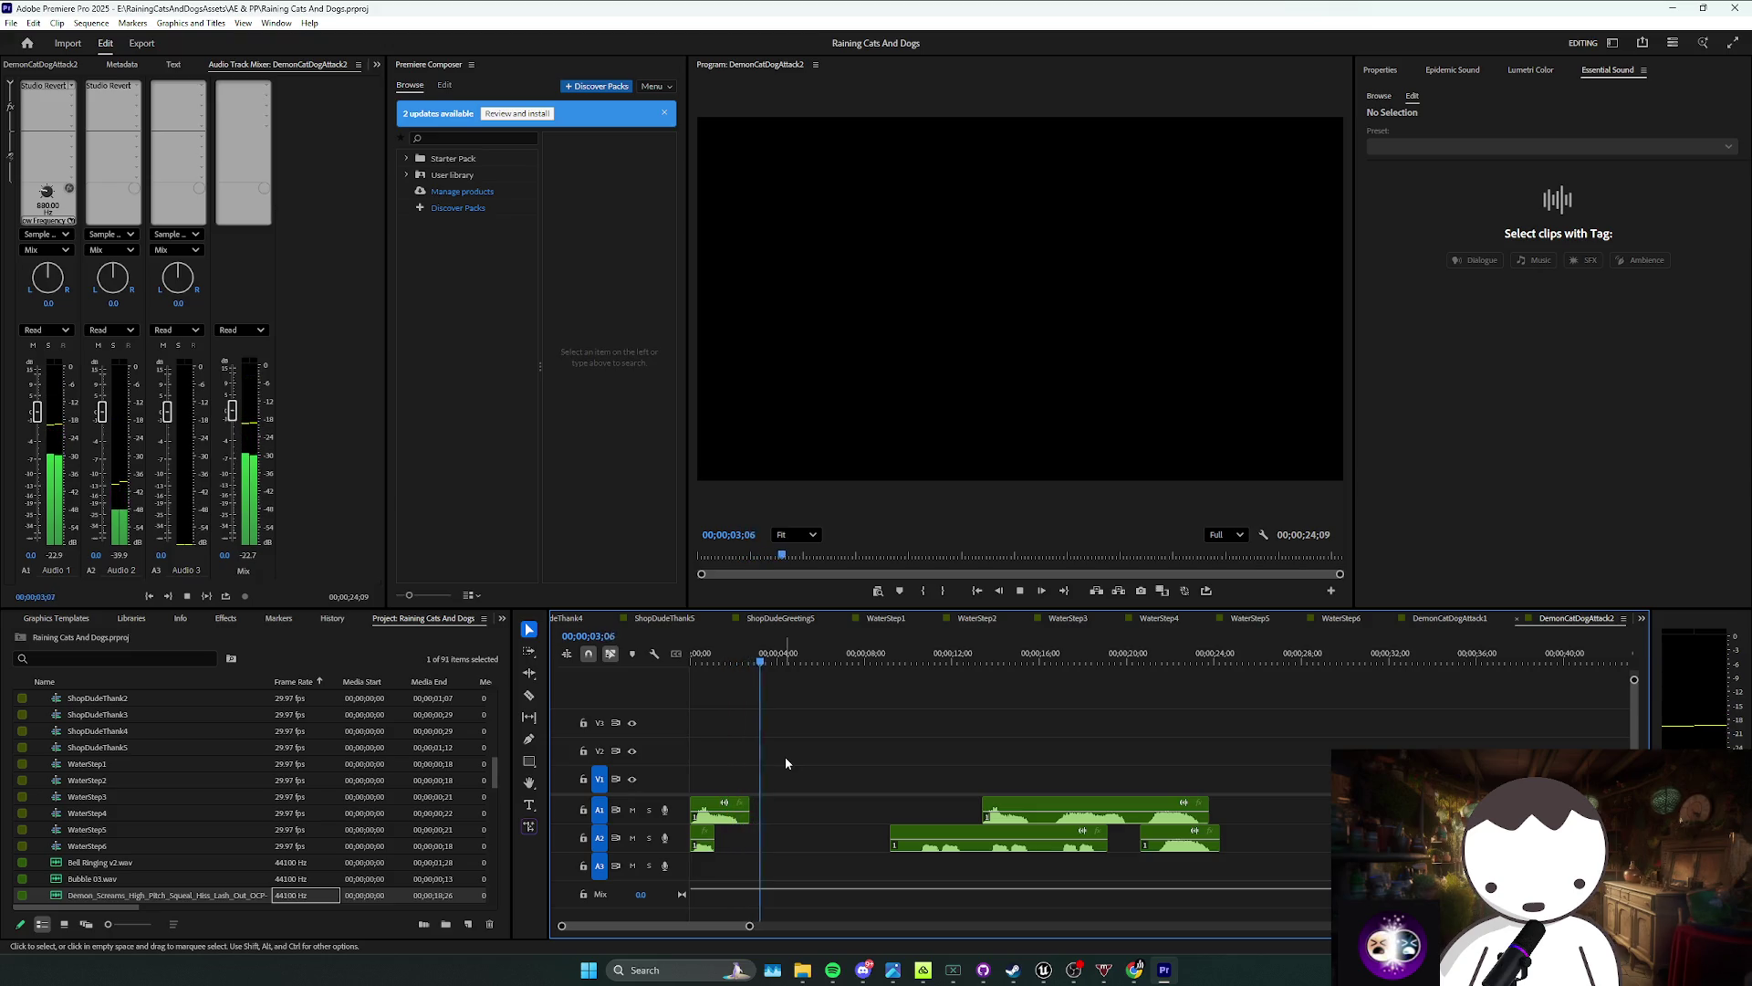
{"action": "left_click_drag", "start_coordinate": [882, 772], "coordinate": [1250, 881]}
{"action": "left_click_drag", "start_coordinate": [1080, 824], "coordinate": [1011, 824]}
{"action": "right_click", "coordinate": [1013, 822]}
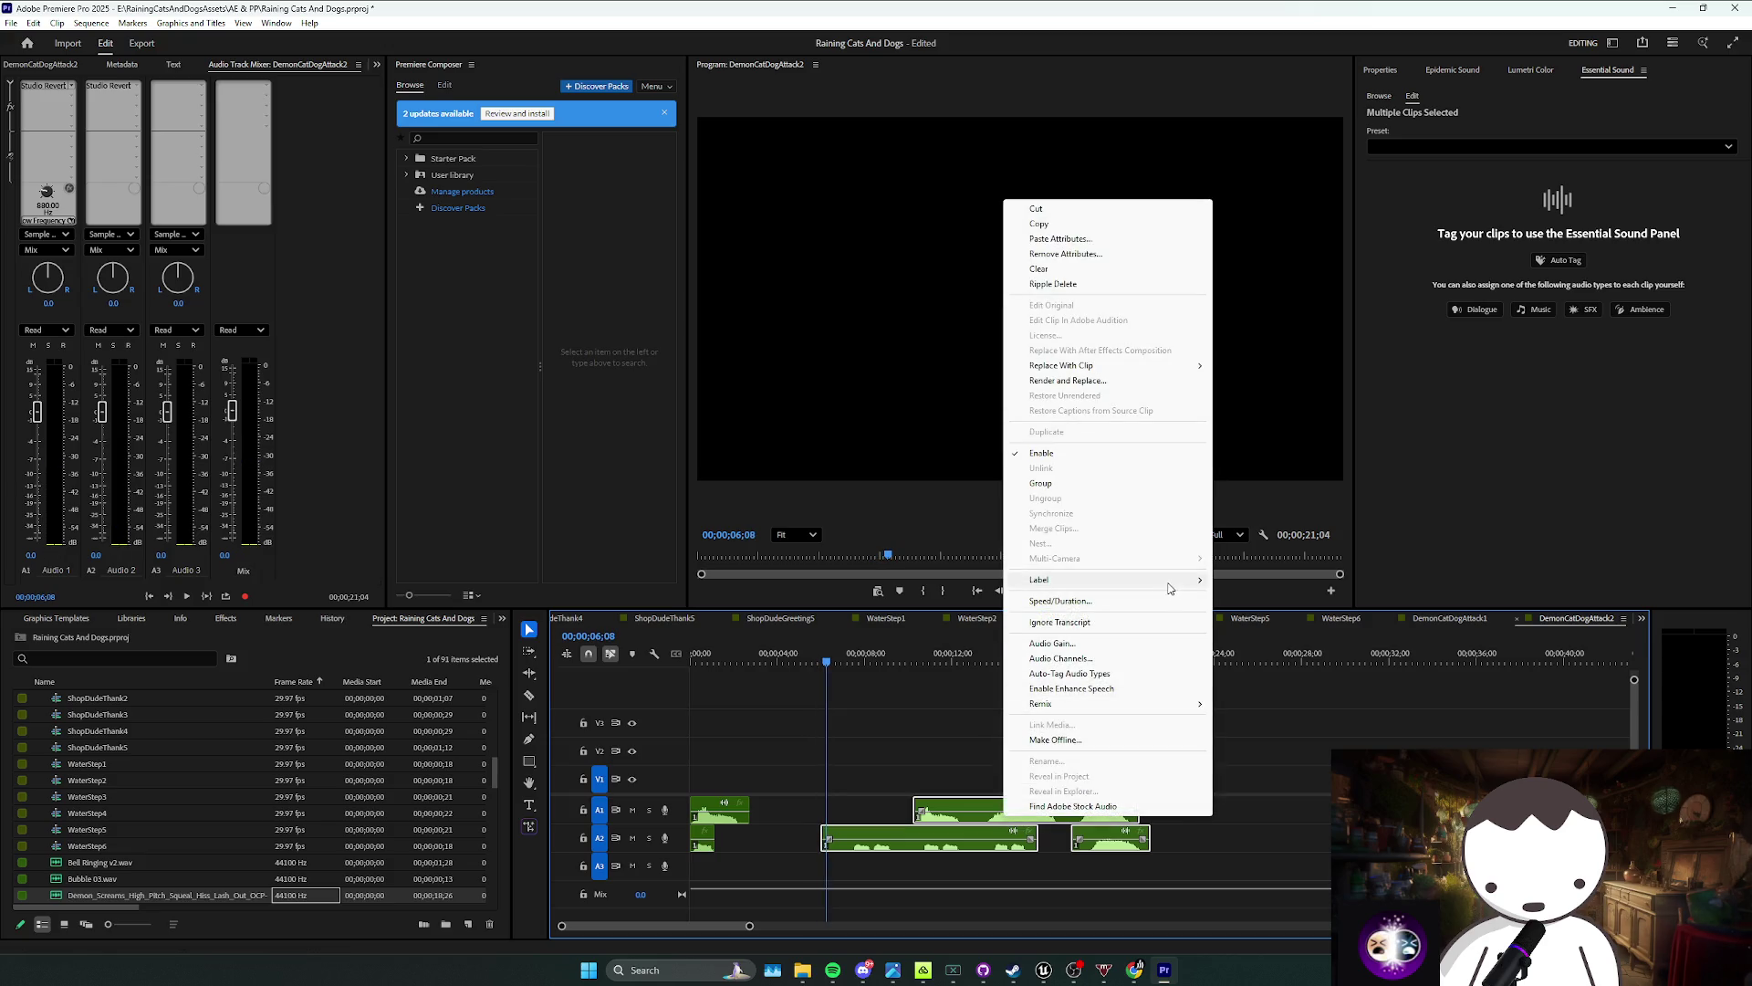
{"action": "left_click", "coordinate": [992, 802]}
{"action": "left_click_drag", "start_coordinate": [972, 833], "coordinate": [902, 833]}
{"action": "left_click", "coordinate": [943, 752]}
{"action": "key", "text": "ctrl+s"}
Step: Duplicate the DemonCatDogAttack2 sequence and name the copy DemonCatDogAttack3
{"action": "left_click", "coordinate": [285, 844]}
{"action": "scroll", "coordinate": [286, 832], "scroll_direction": "up", "scroll_amount": 3}
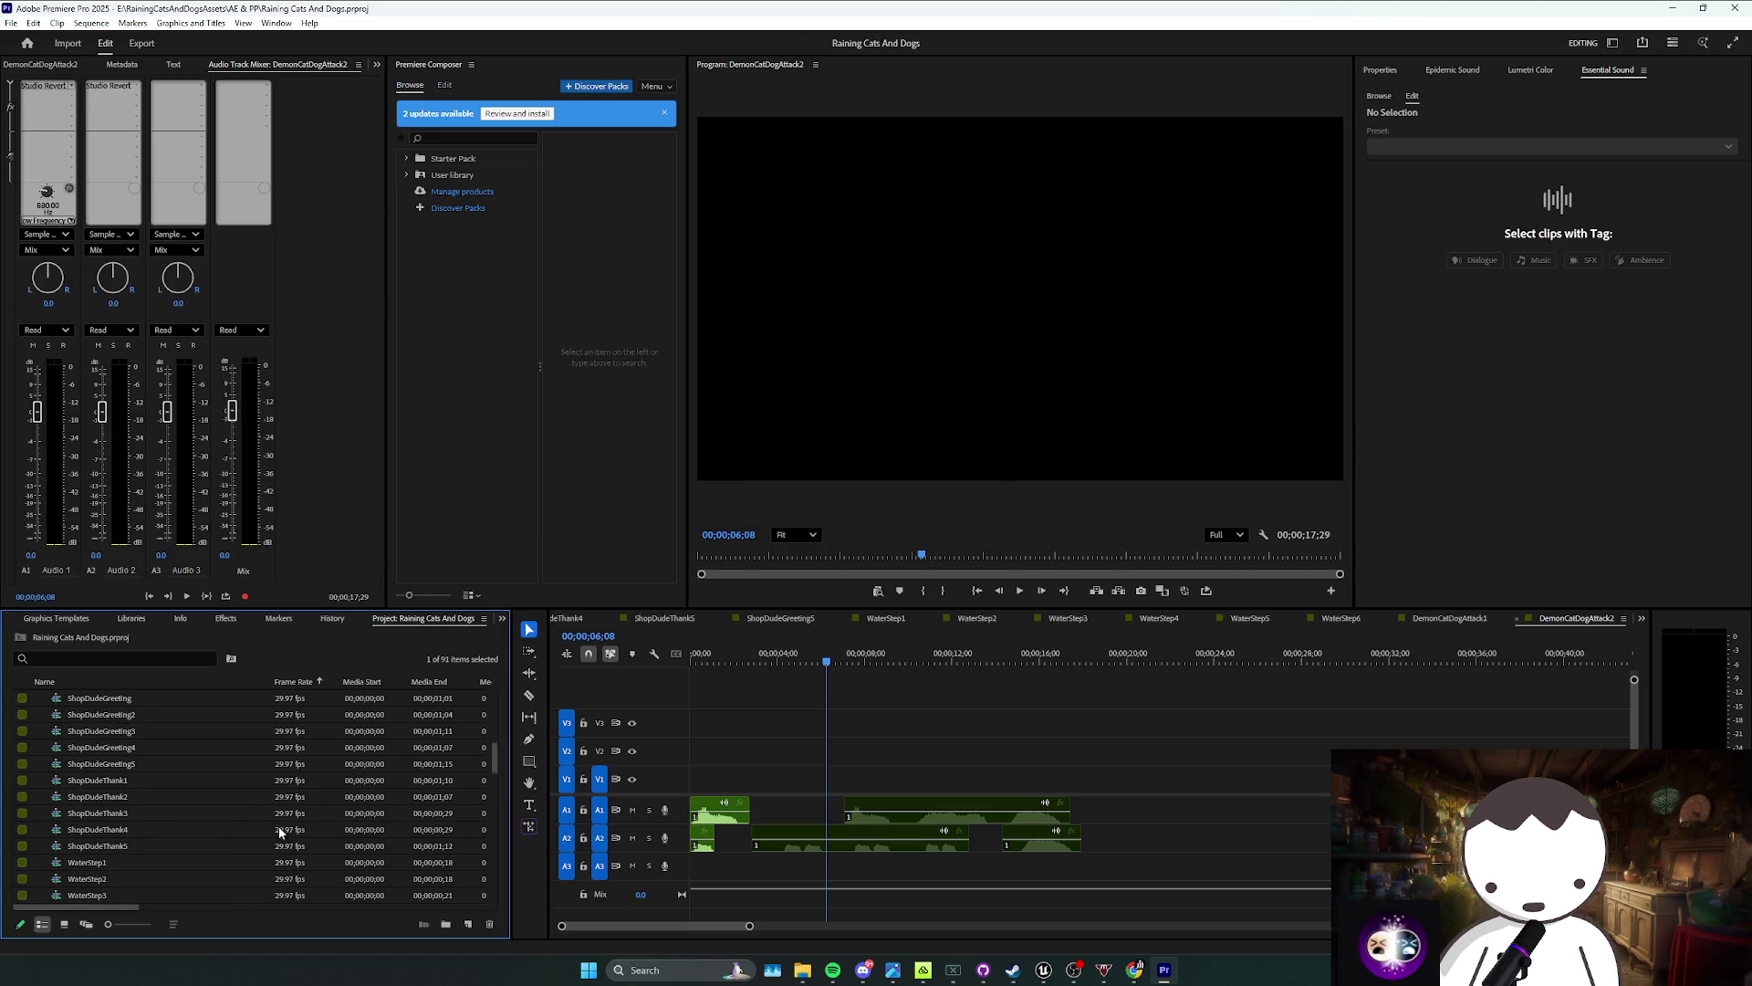
{"action": "left_click", "coordinate": [228, 780]}
{"action": "key", "text": "ctrl+c"}
{"action": "key", "text": "ctrl+v"}
{"action": "left_click", "coordinate": [150, 795]}
{"action": "type", "text": "3"}
{"action": "key", "text": "Tab"}
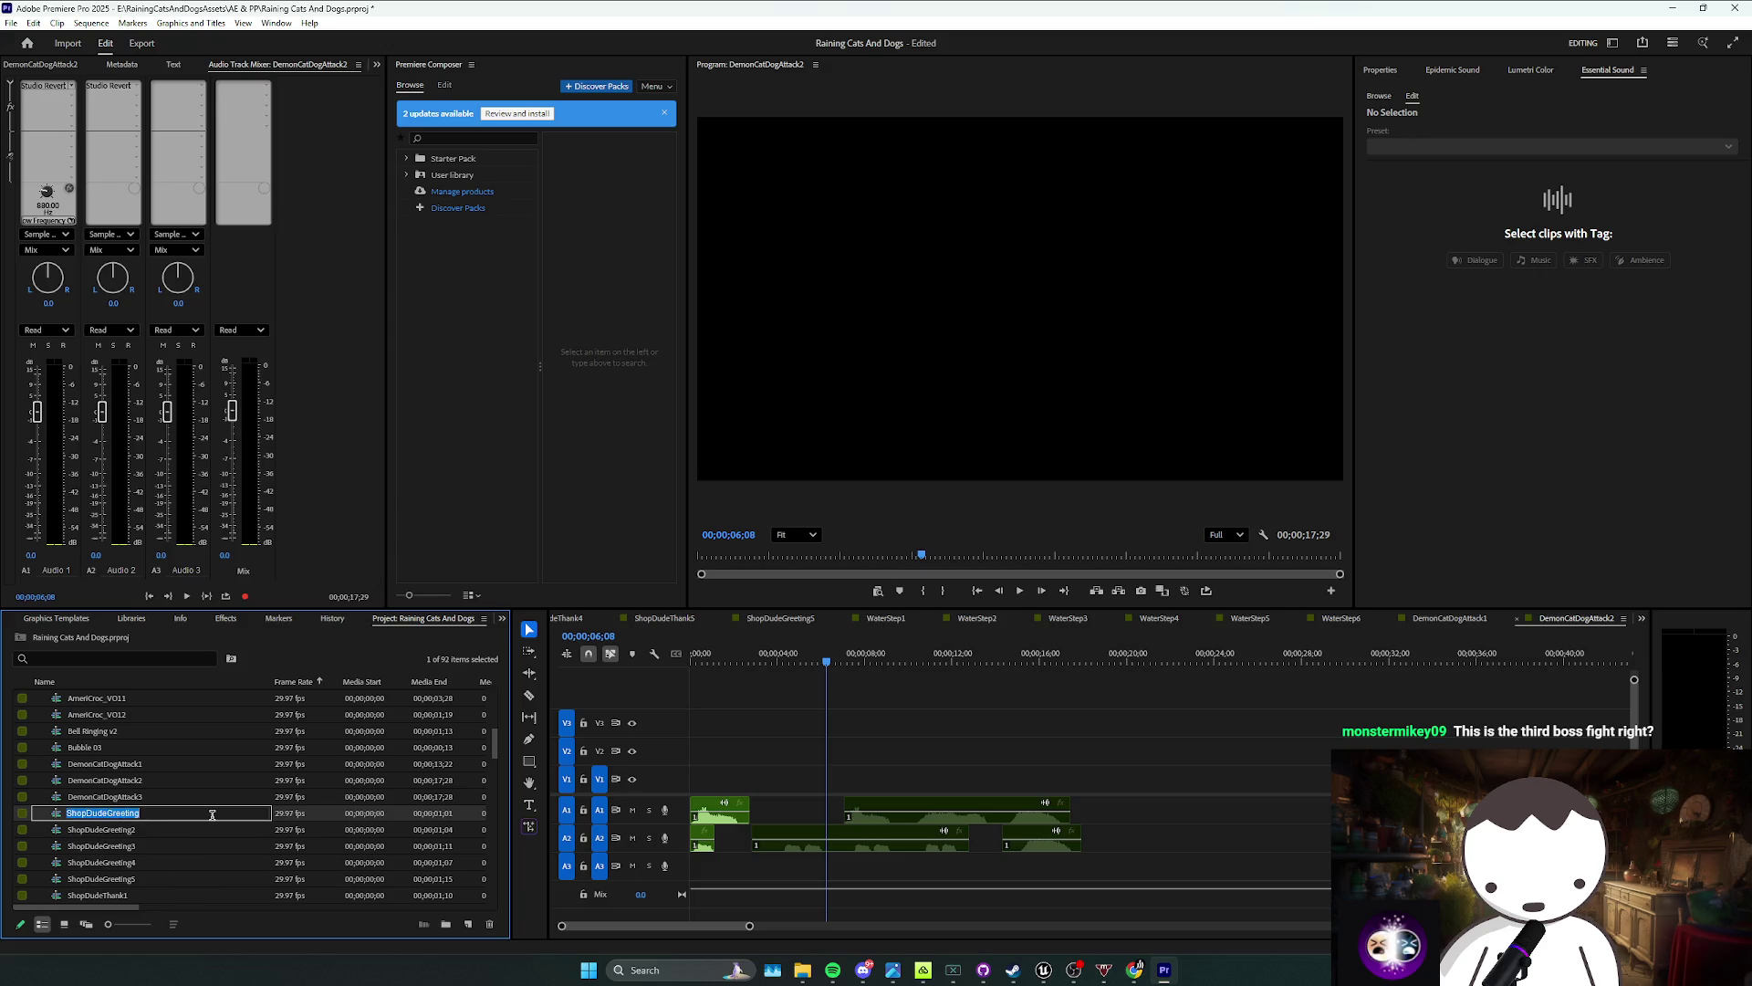
Step: Open DemonCatDogAttack3 and ripple-delete the clips at the sequence start
{"action": "double_click", "coordinate": [310, 796]}
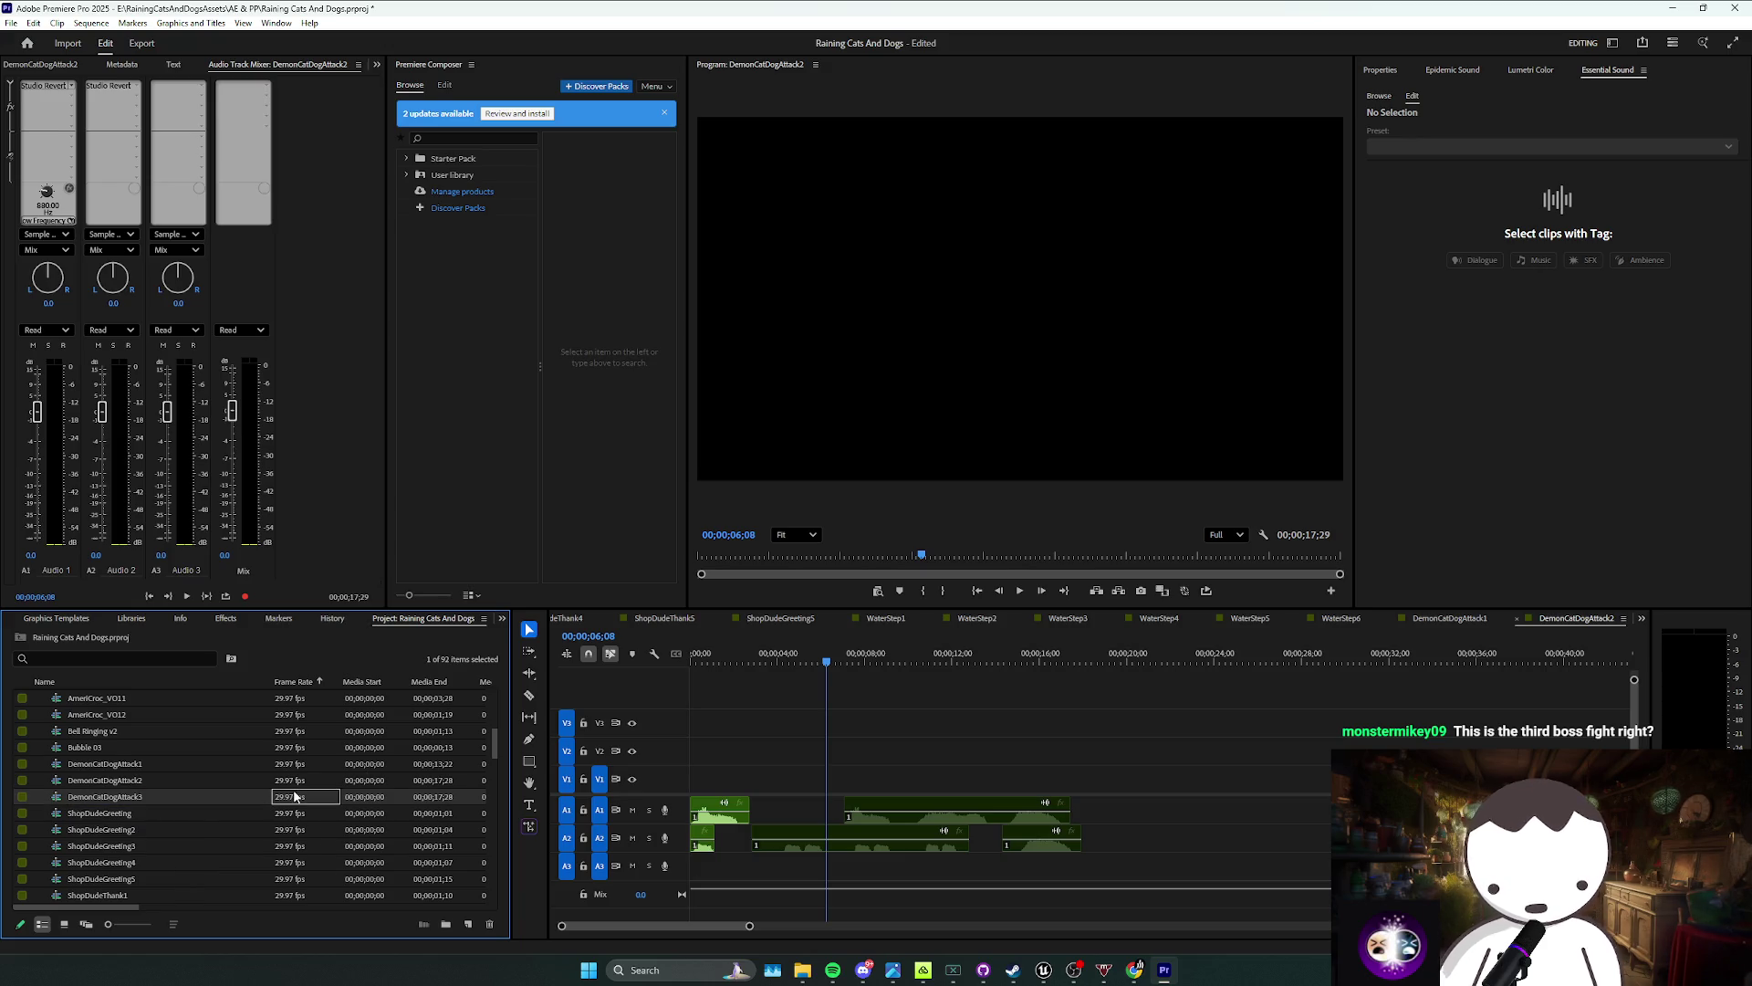
{"action": "left_click_drag", "start_coordinate": [873, 872], "coordinate": [995, 844]}
{"action": "right_click", "coordinate": [960, 831]}
{"action": "left_click", "coordinate": [1058, 458]}
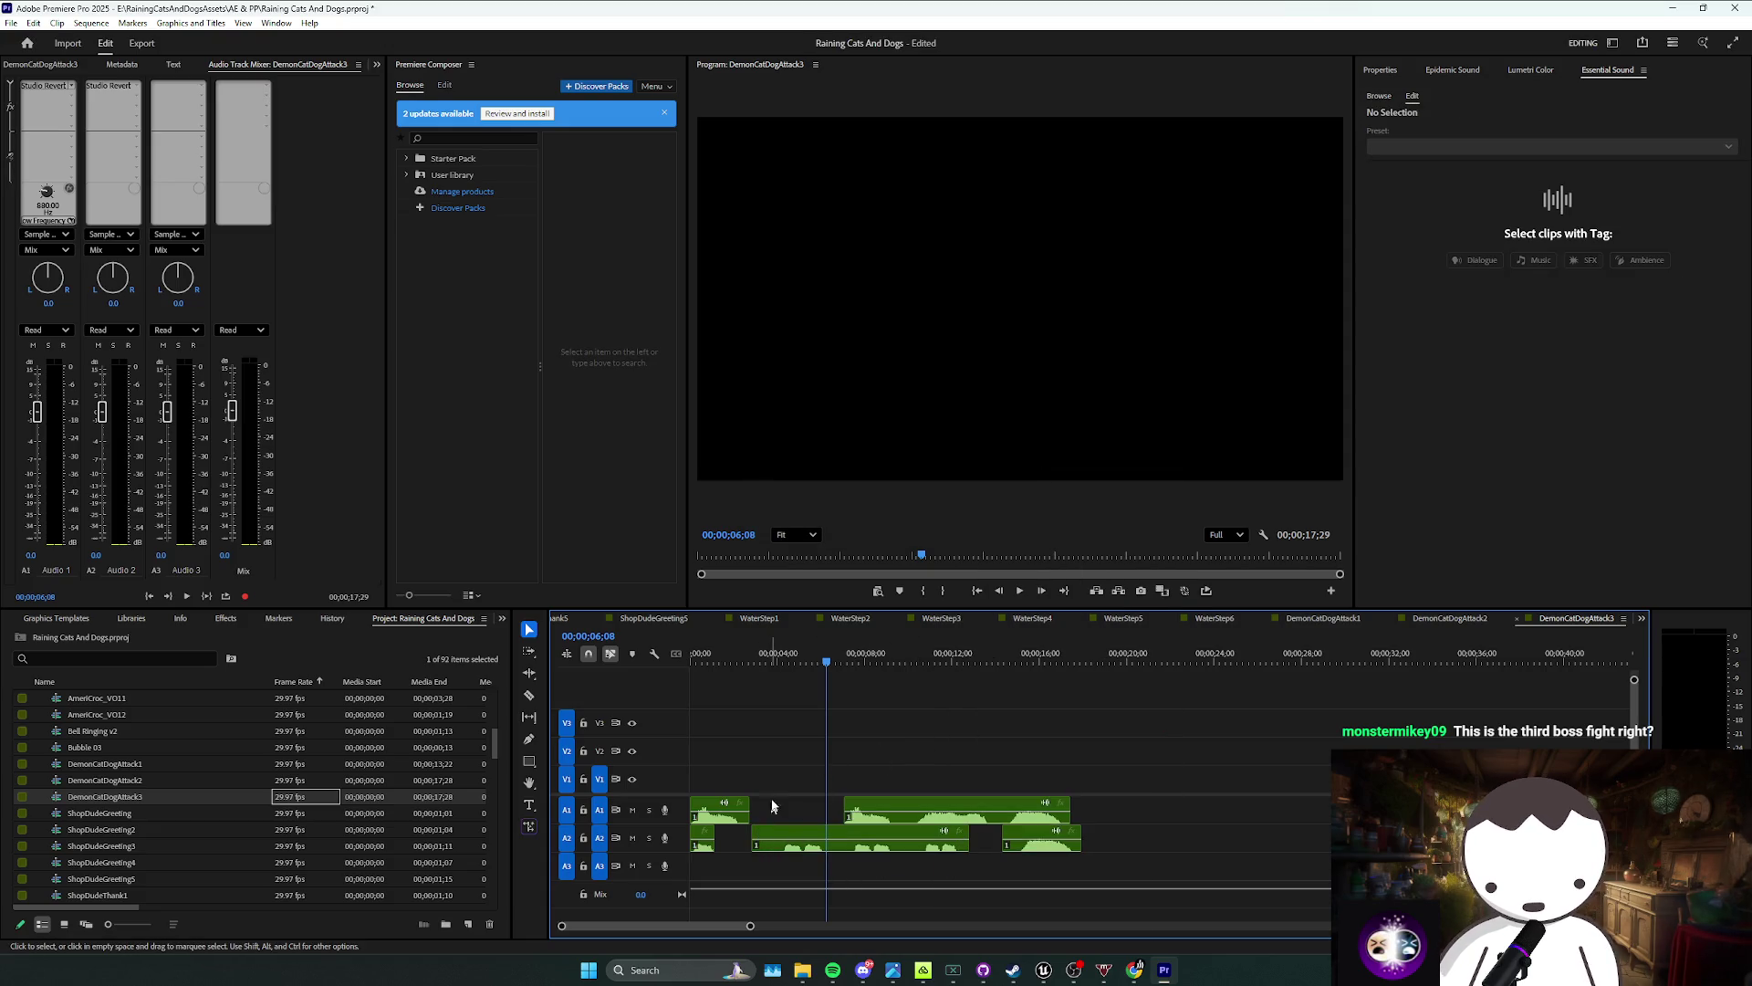
{"action": "left_click_drag", "start_coordinate": [730, 881], "coordinate": [698, 771]}
{"action": "key", "text": "shift+Delete"}
{"action": "key", "text": "Home"}
{"action": "left_click_drag", "start_coordinate": [725, 870], "coordinate": [904, 824]}
{"action": "left_click", "coordinate": [860, 865]}
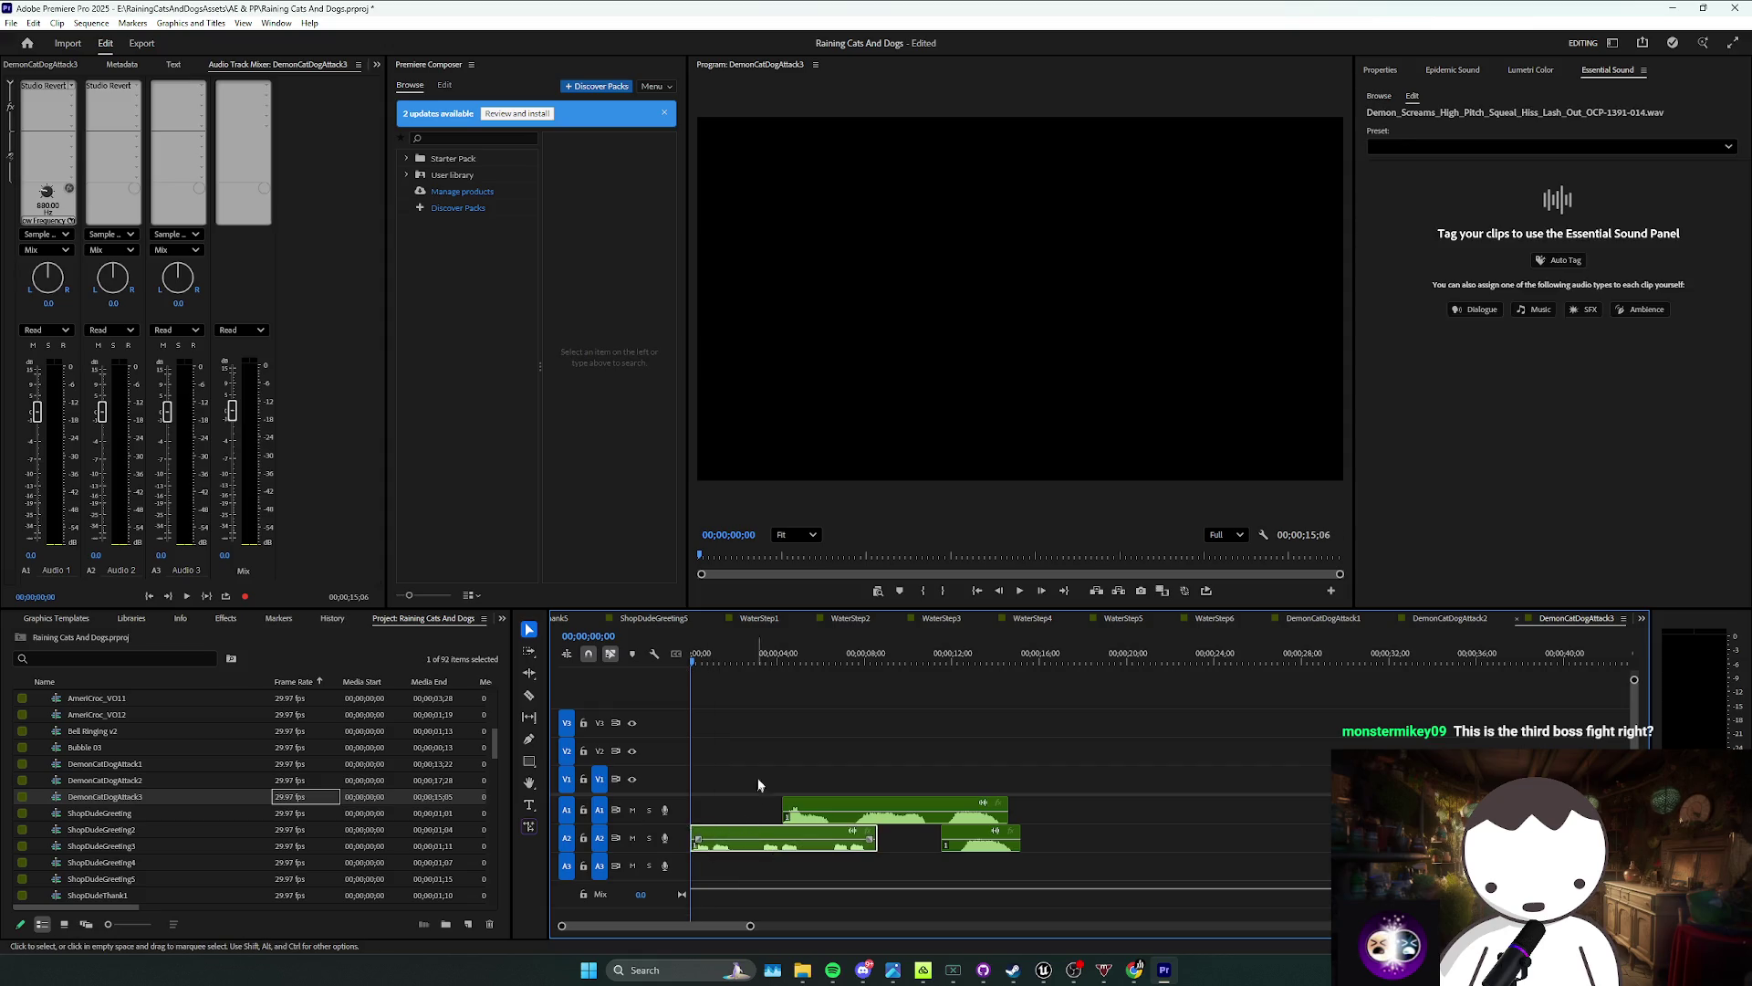
Step: Slide the A1 clip to the start, shorten its end, and save
{"action": "key", "text": "space"}
{"action": "left_click_drag", "start_coordinate": [868, 813], "coordinate": [775, 819]}
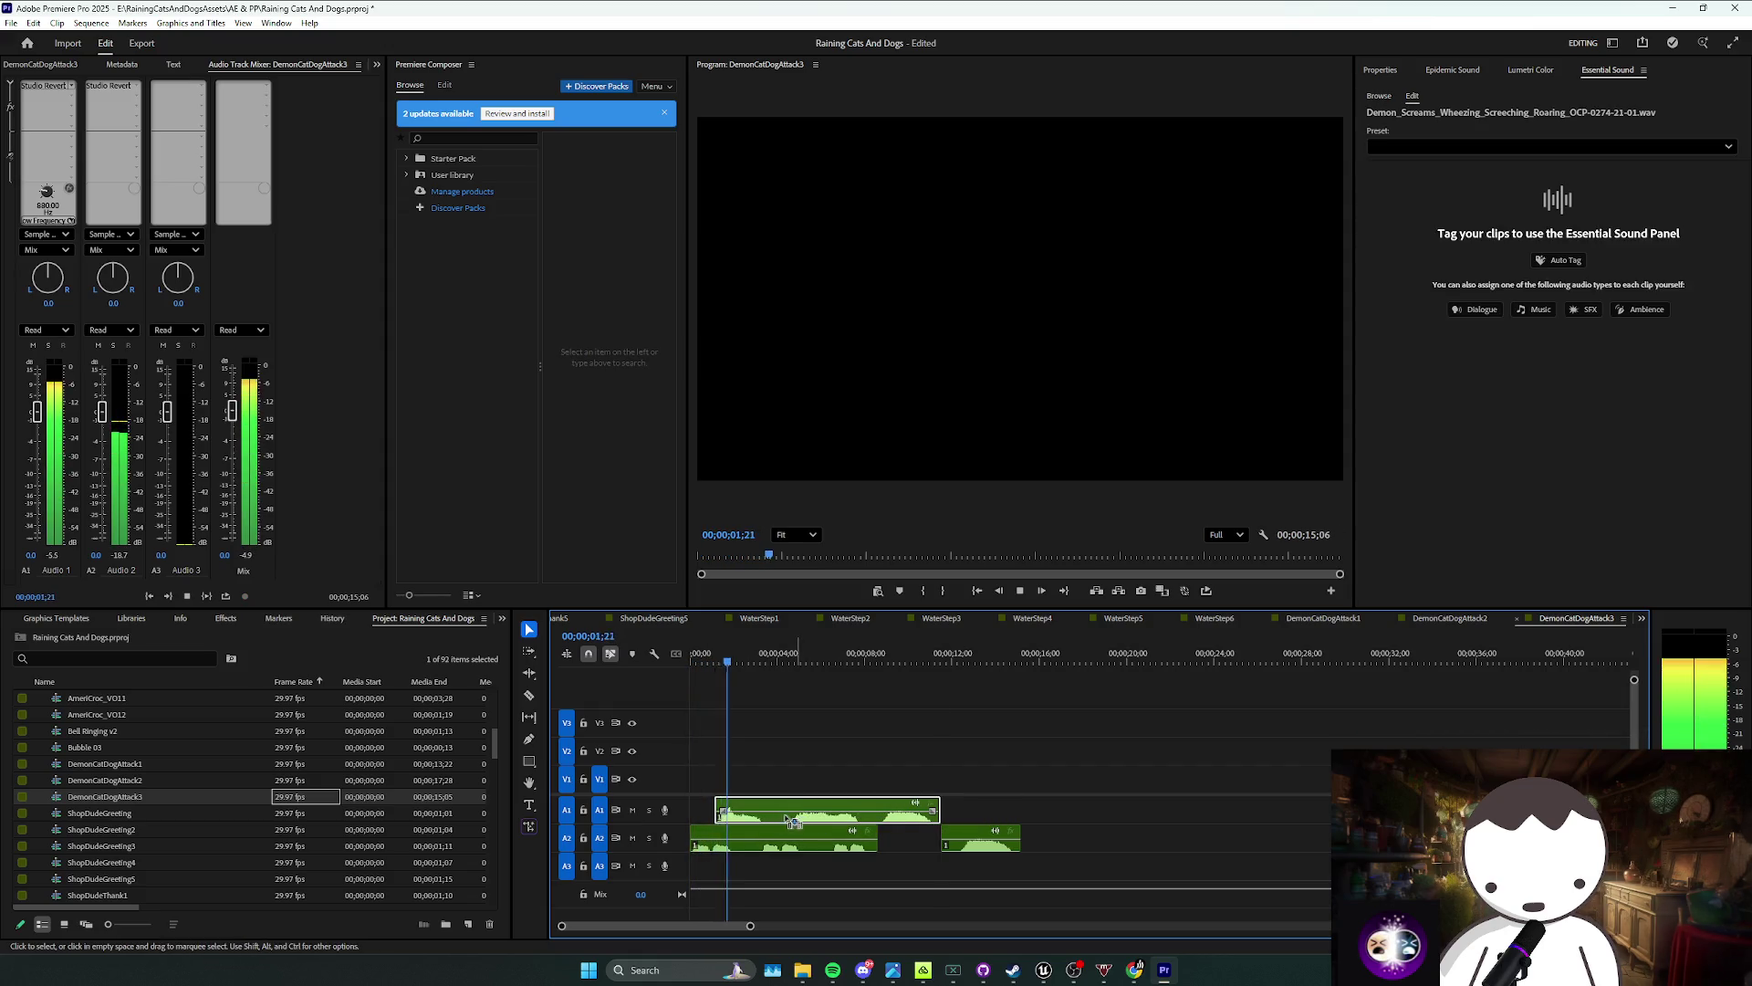
{"action": "key", "text": "Home"}
{"action": "left_click", "coordinate": [759, 754]}
{"action": "left_click", "coordinate": [822, 812]}
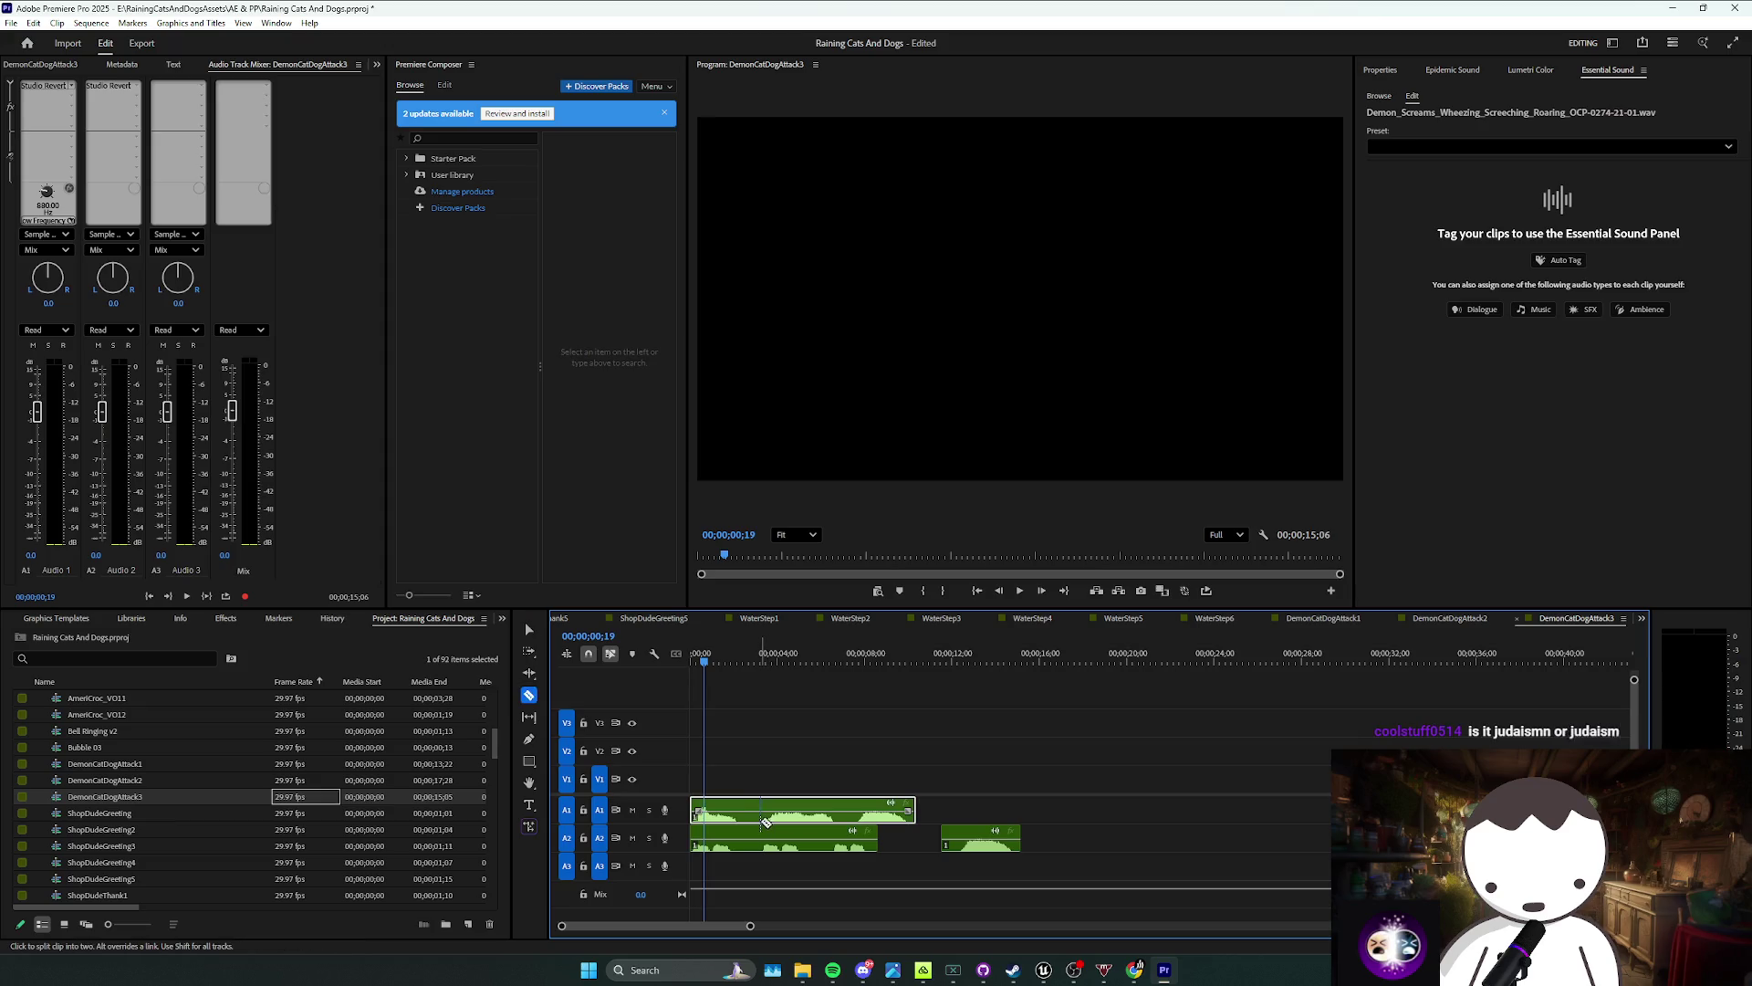
{"action": "left_click_drag", "start_coordinate": [914, 810], "coordinate": [844, 811]}
{"action": "left_click", "coordinate": [782, 753]}
{"action": "key", "text": "ctrl+s"}
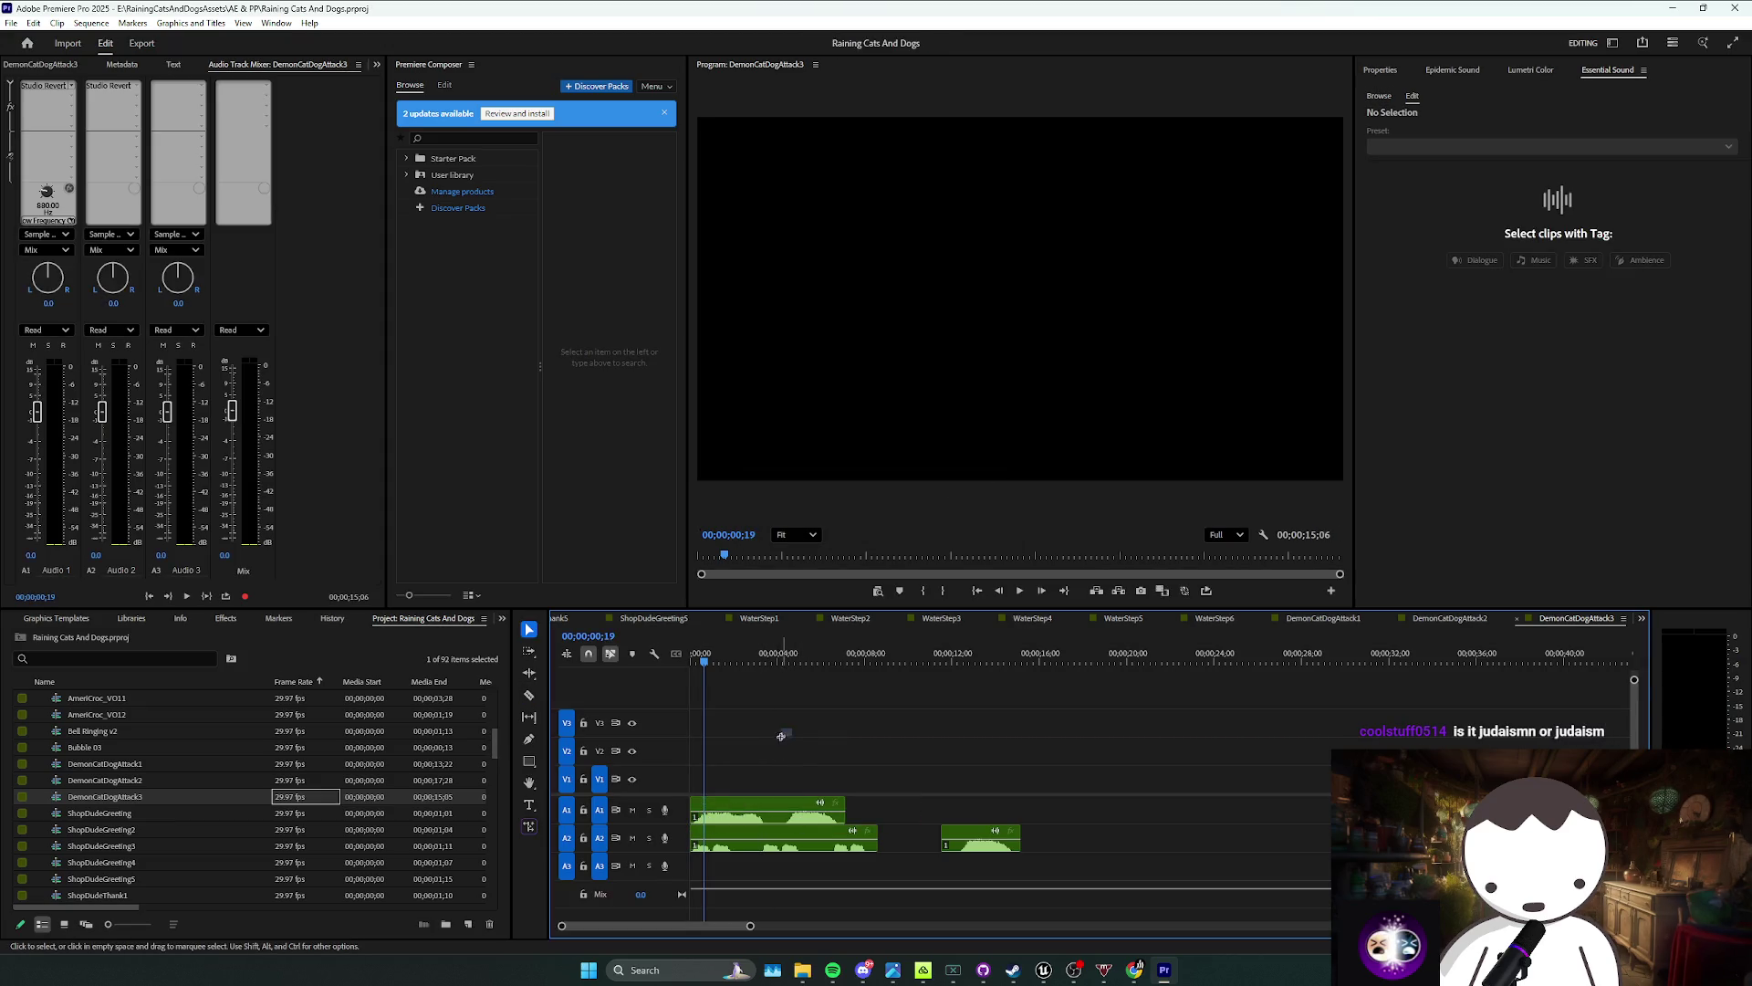
{"action": "key", "text": "Home"}
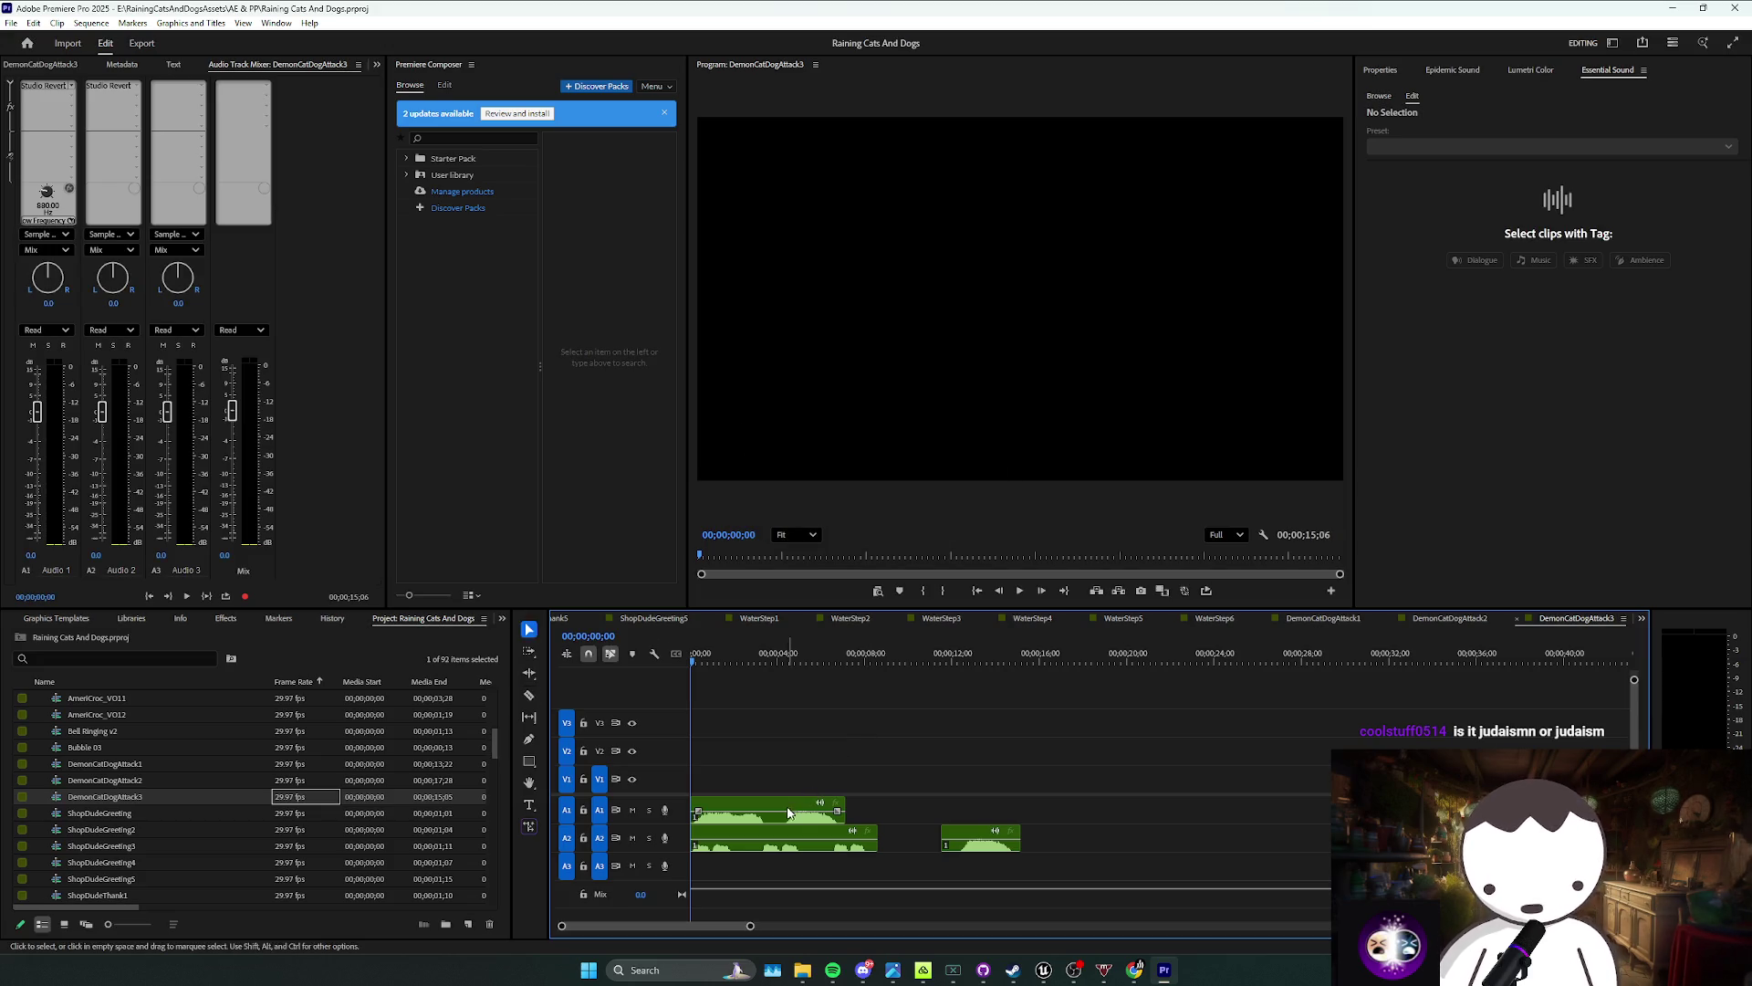
Step: Move the second A1 piece later, then split the A2 clip and reposition its right piece
{"action": "left_click_drag", "start_coordinate": [812, 810], "coordinate": [1092, 817]}
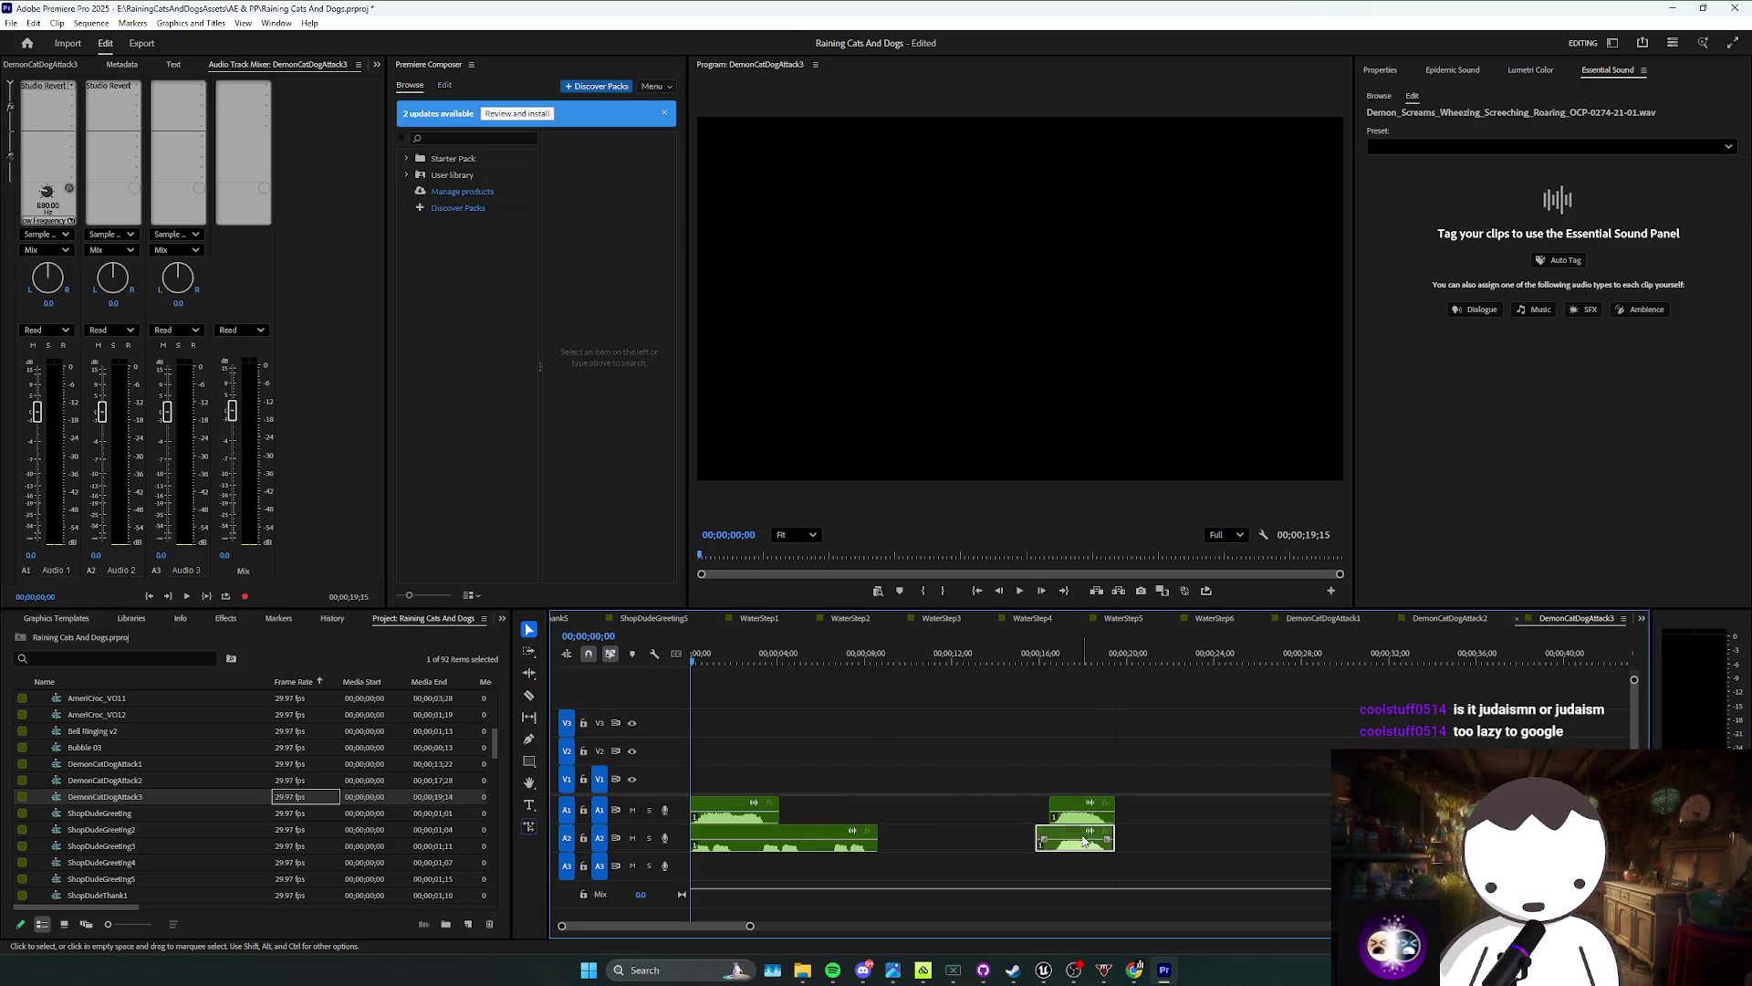
{"action": "left_click_drag", "start_coordinate": [982, 838], "coordinate": [1076, 838]}
{"action": "key", "text": "space"}
{"action": "key", "text": "c"}
{"action": "left_click", "coordinate": [748, 838]}
{"action": "key", "text": "v"}
{"action": "mouse_move", "coordinate": [750, 838]}
{"action": "left_mouse_down"}
{"action": "mouse_move", "coordinate": [834, 821]}
{"action": "mouse_move", "coordinate": [721, 822]}
{"action": "left_mouse_up"}
{"action": "key", "text": "Home"}
{"action": "key", "text": "space"}
Step: Play back and review the arrangement of the A1 and A2 clips
{"action": "left_click_drag", "start_coordinate": [794, 710], "coordinate": [719, 856]}
{"action": "key", "text": "space"}
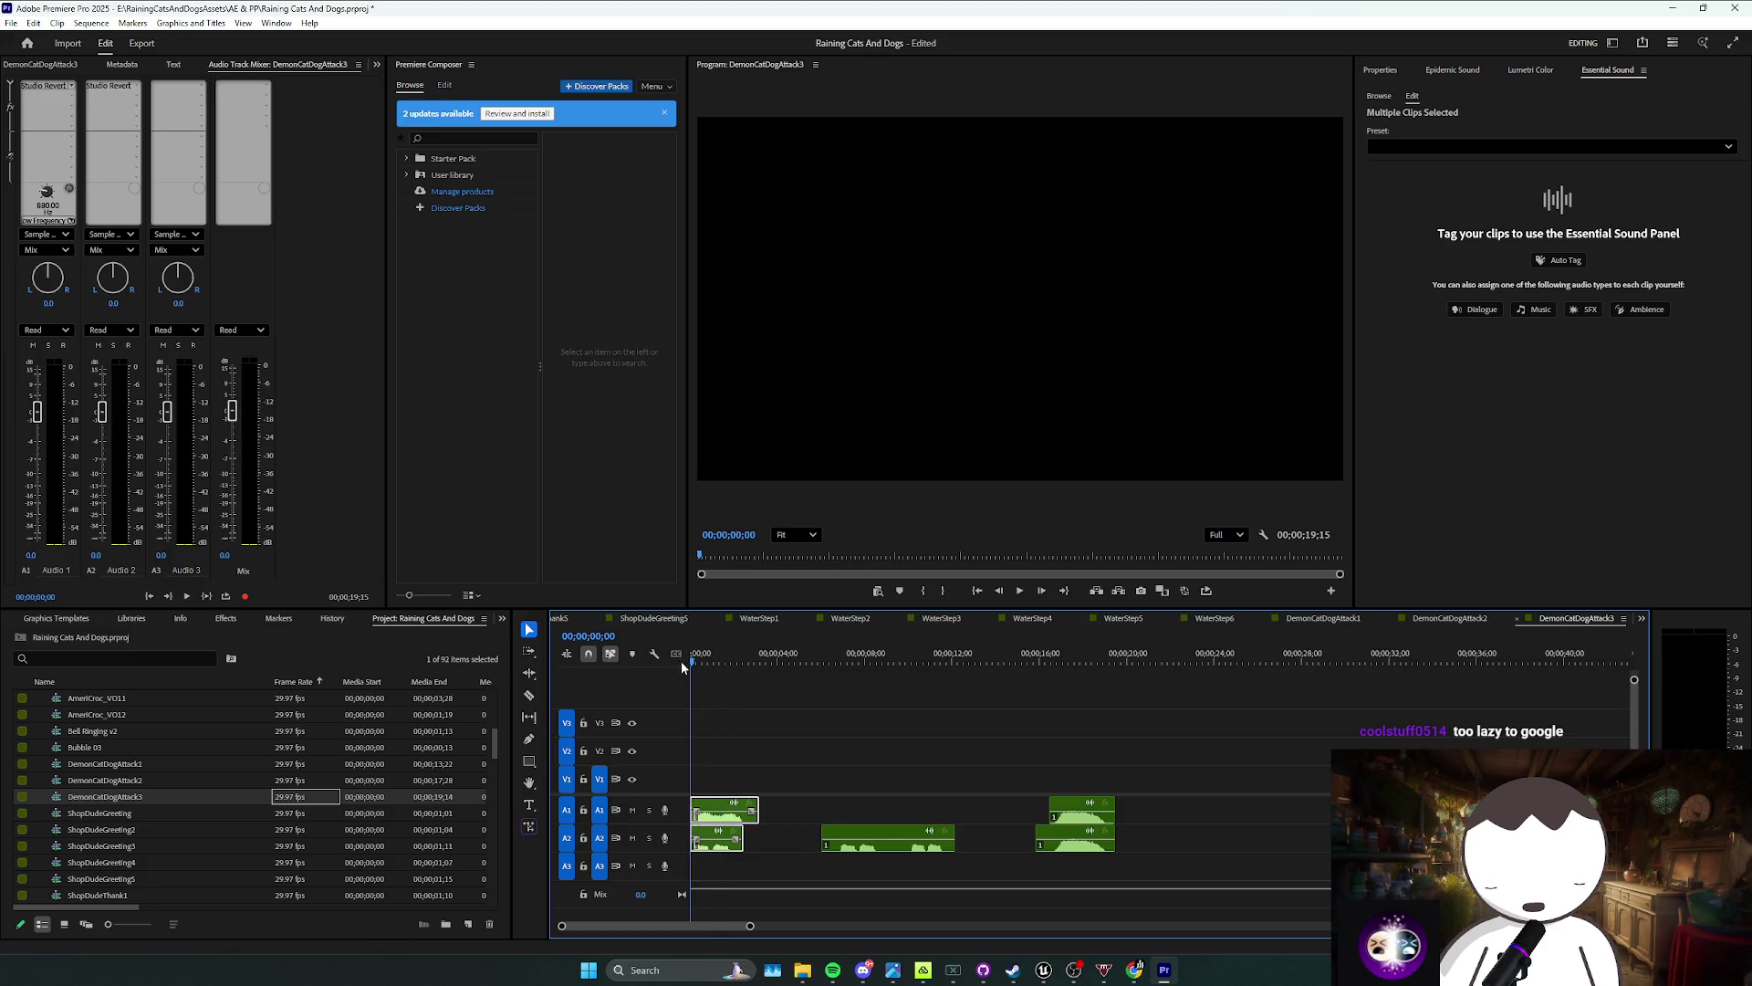
{"action": "left_click", "coordinate": [780, 725]}
{"action": "key", "text": "space"}
{"action": "key", "text": "c"}
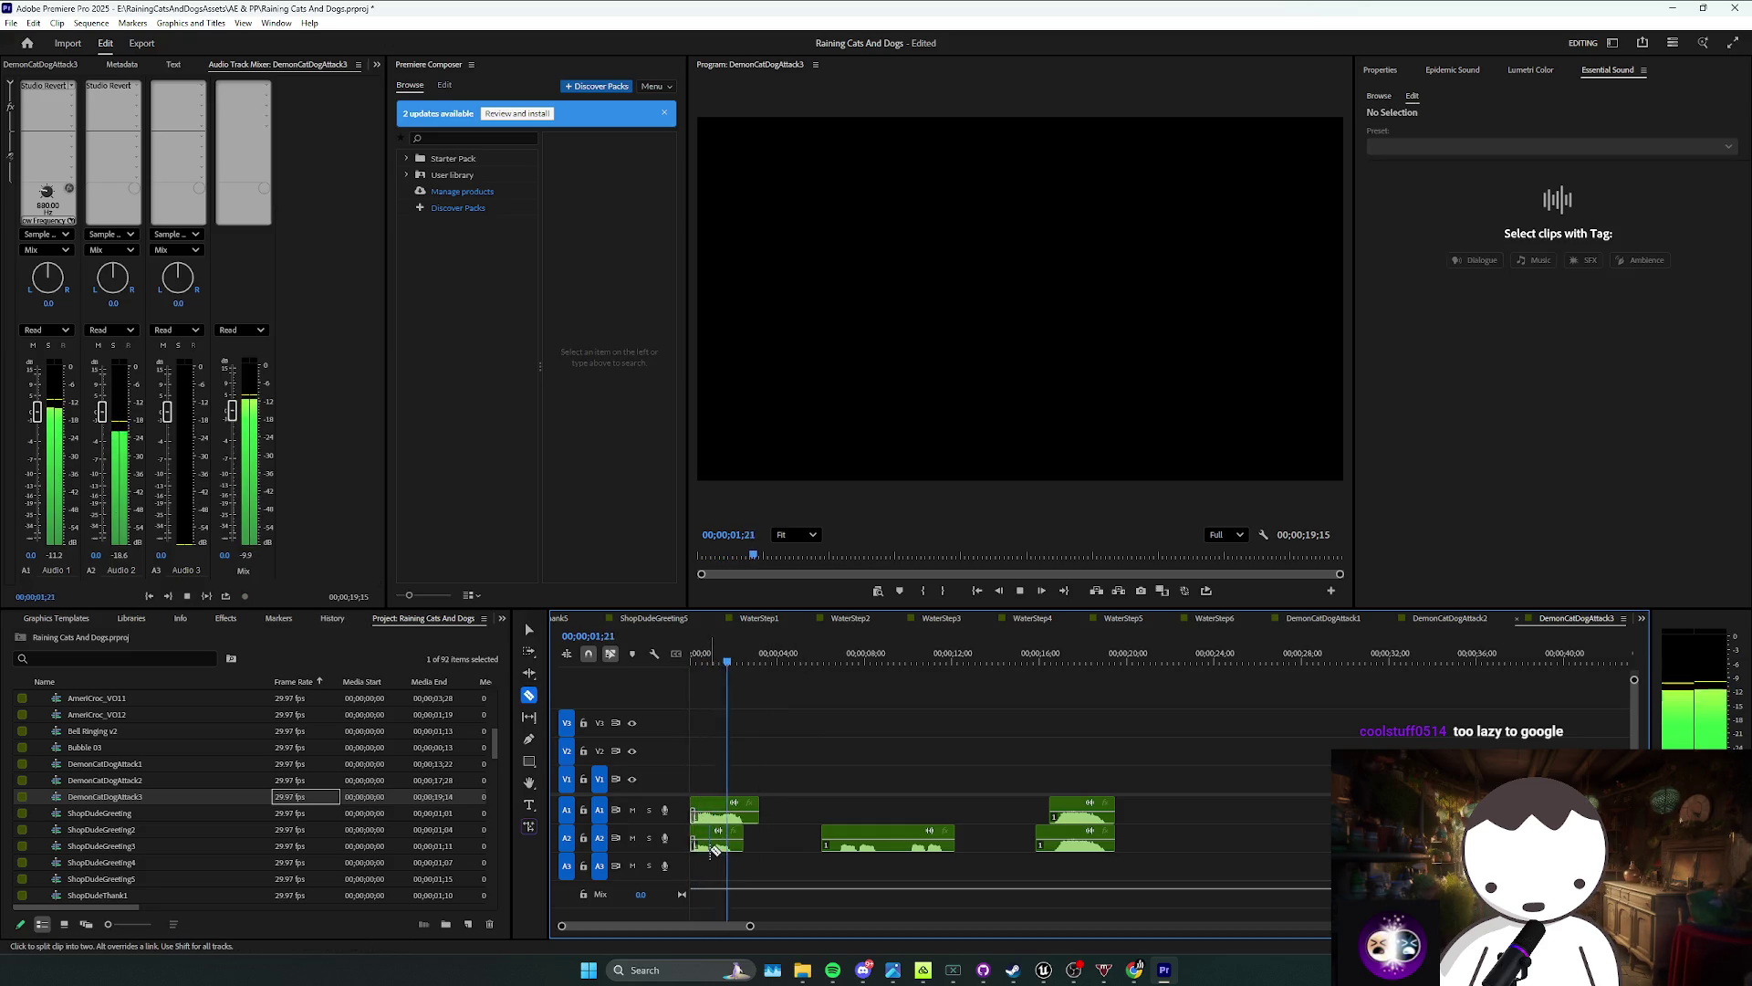
{"action": "key", "text": "v"}
{"action": "key", "text": "Home"}
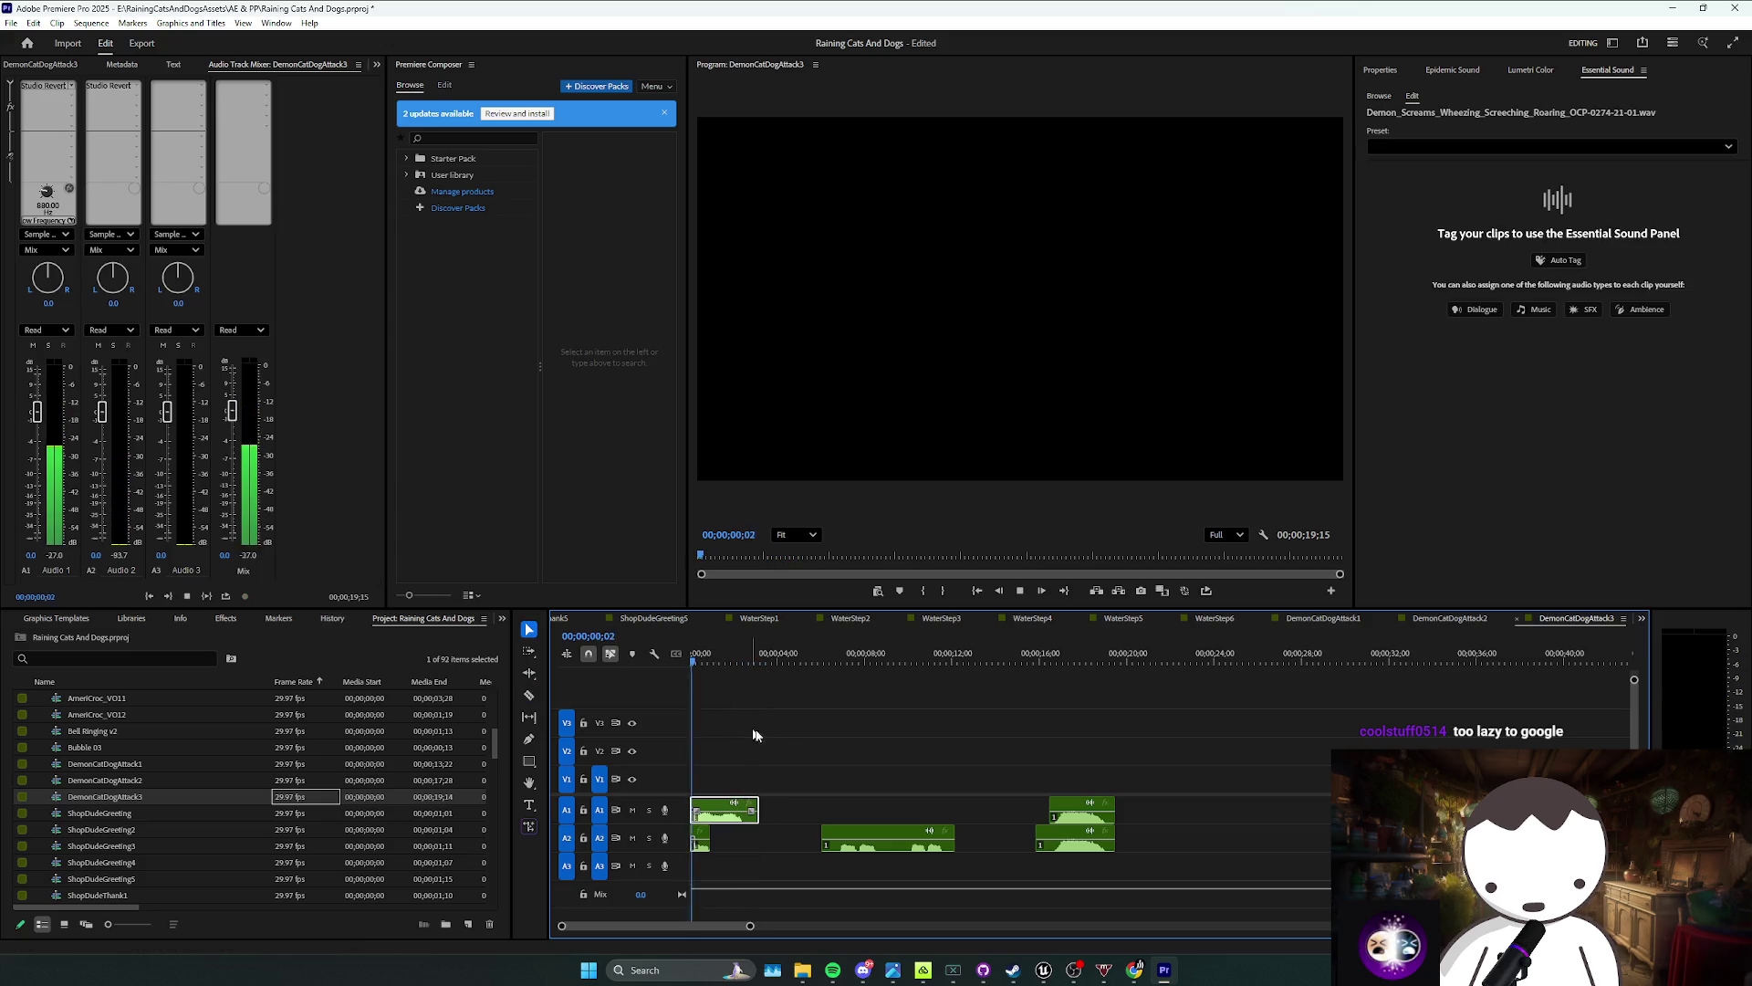
{"action": "left_click_drag", "start_coordinate": [756, 777], "coordinate": [743, 841]}
{"action": "left_click_drag", "start_coordinate": [825, 750], "coordinate": [746, 845]}
{"action": "left_click", "coordinate": [774, 759]}
{"action": "key", "text": "Home"}
{"action": "key", "text": "space"}
Step: Slow the short A2 clip to 70% speed and play it back
{"action": "left_click", "coordinate": [700, 839]}
{"action": "right_click", "coordinate": [701, 839]}
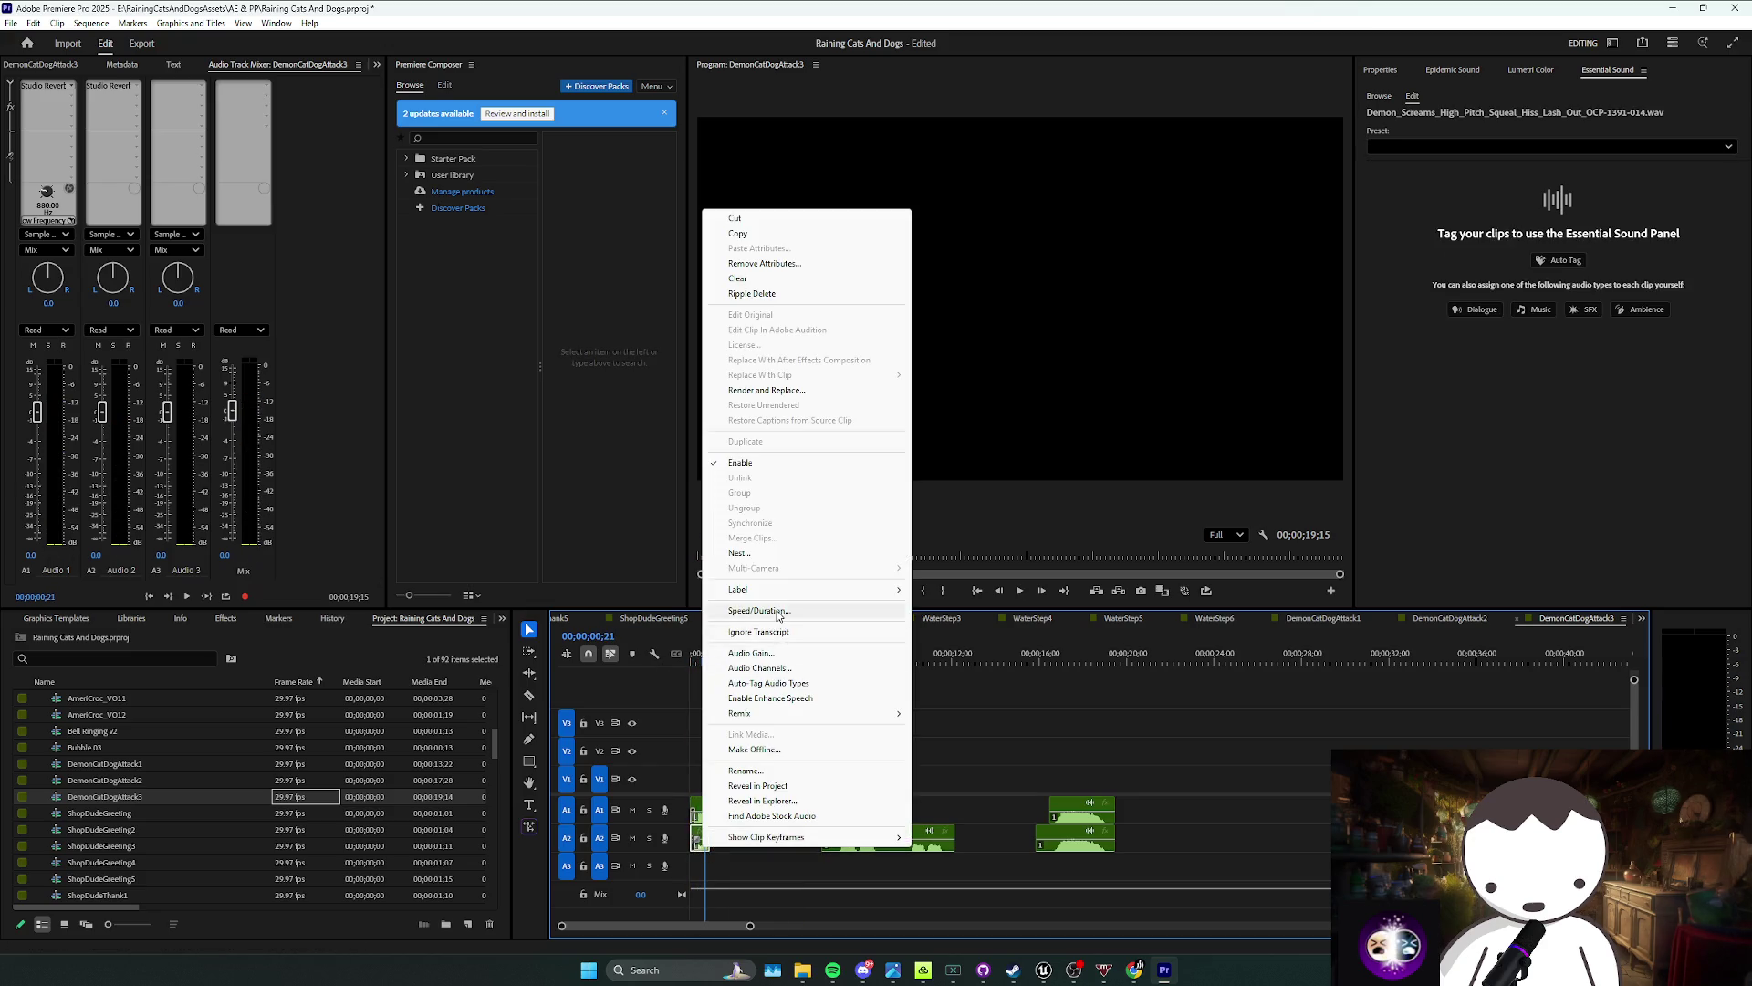
{"action": "left_click", "coordinate": [777, 617]}
{"action": "key", "text": "Return"}
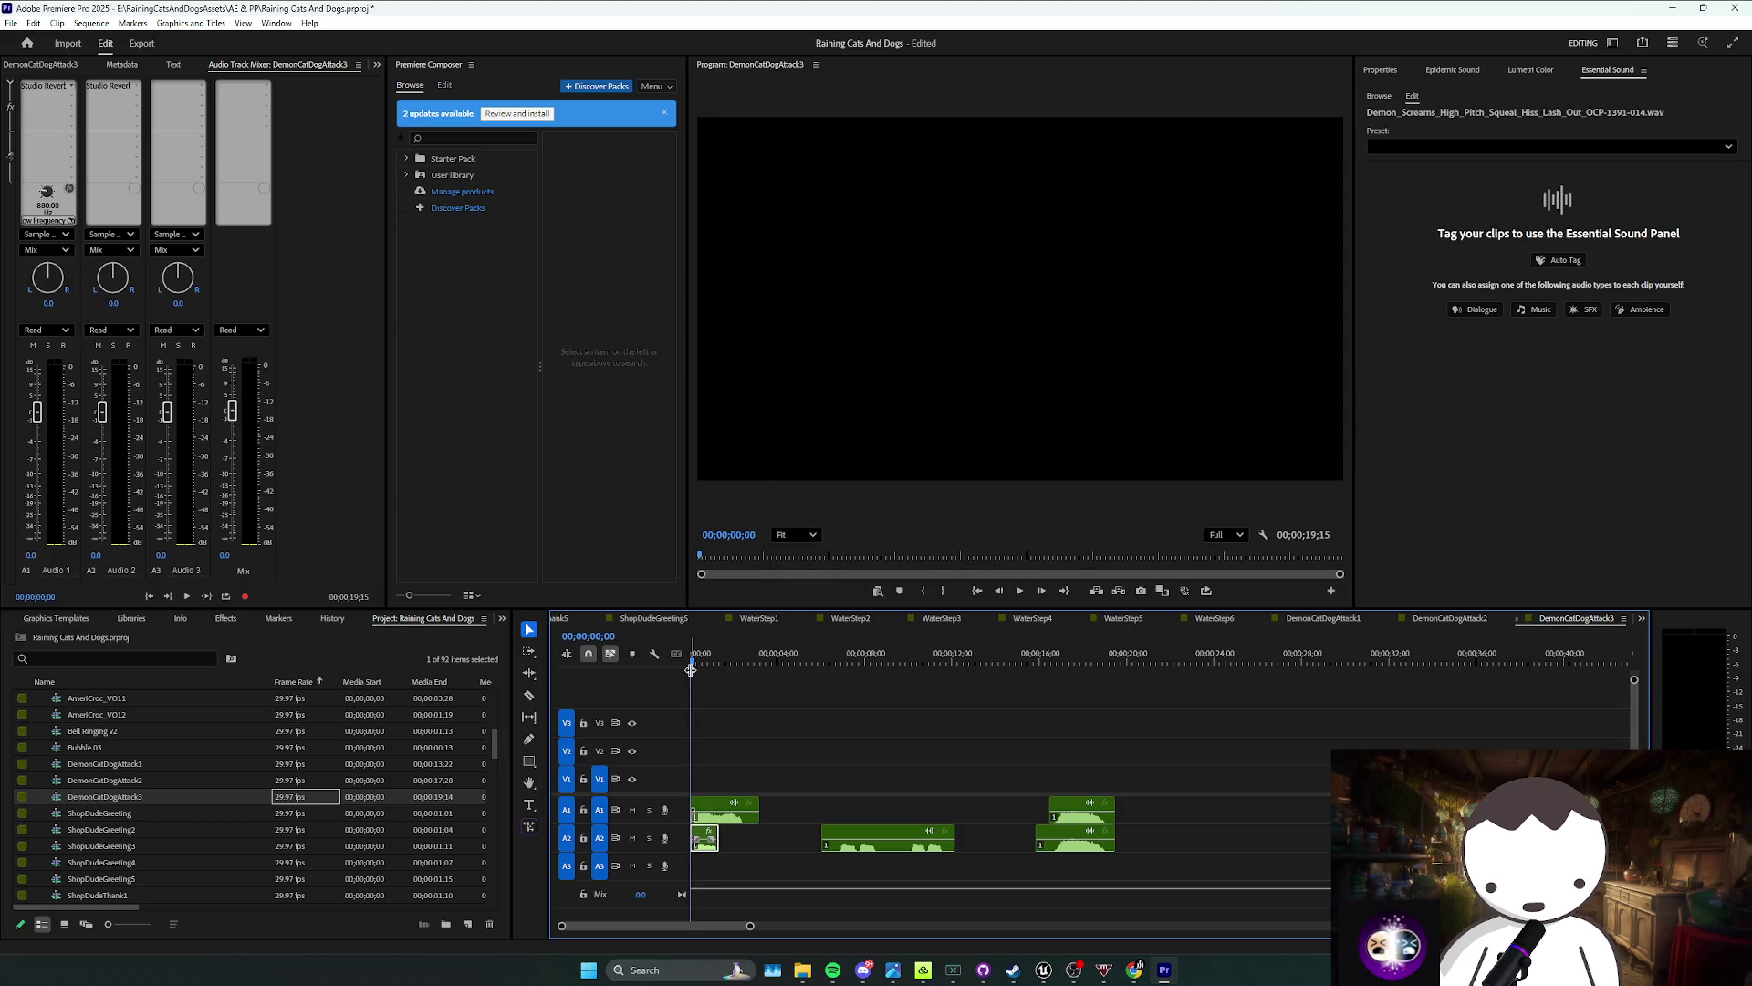
{"action": "key", "text": "space"}
{"action": "left_click", "coordinate": [783, 724]}
Step: Save the project and make a copy of the DemonCatDogAttack3 sequence
{"action": "left_click_drag", "start_coordinate": [754, 819], "coordinate": [758, 821]}
{"action": "left_click", "coordinate": [781, 838]}
{"action": "left_click_drag", "start_coordinate": [903, 858], "coordinate": [1116, 795]}
{"action": "right_click", "coordinate": [897, 840]}
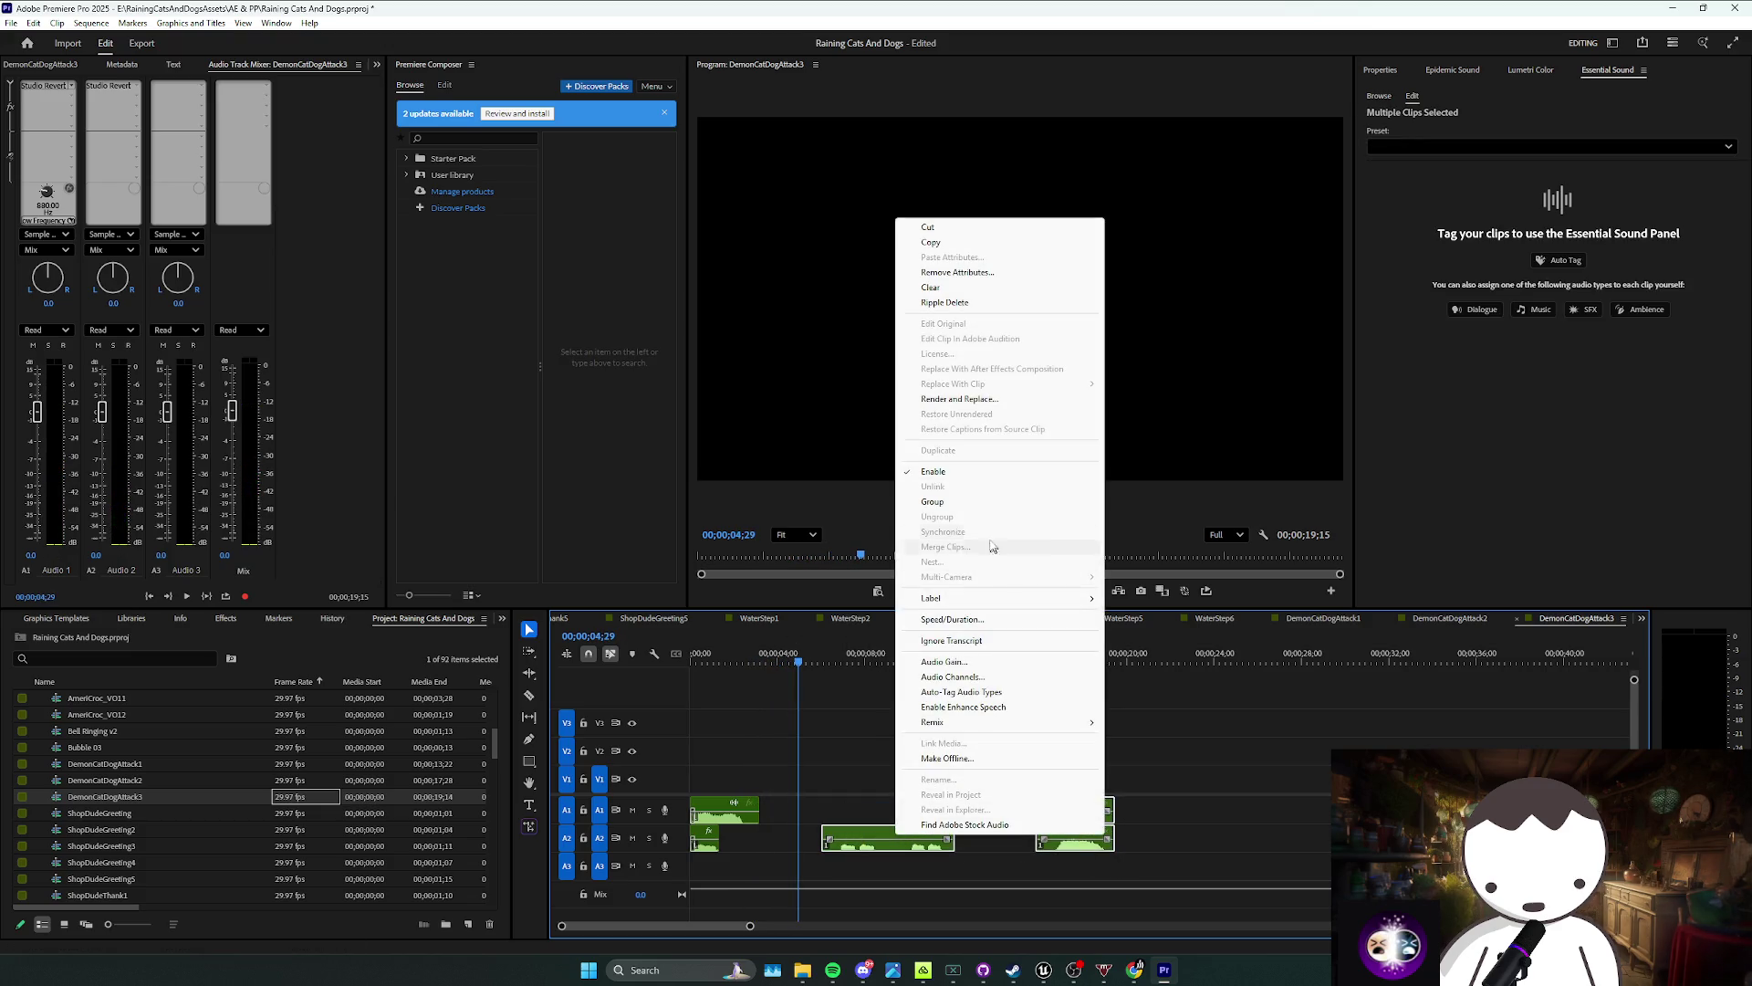
{"action": "key", "text": "Escape"}
{"action": "left_click", "coordinate": [1002, 756]}
{"action": "key", "text": "ctrl+s"}
{"action": "left_click", "coordinate": [292, 796]}
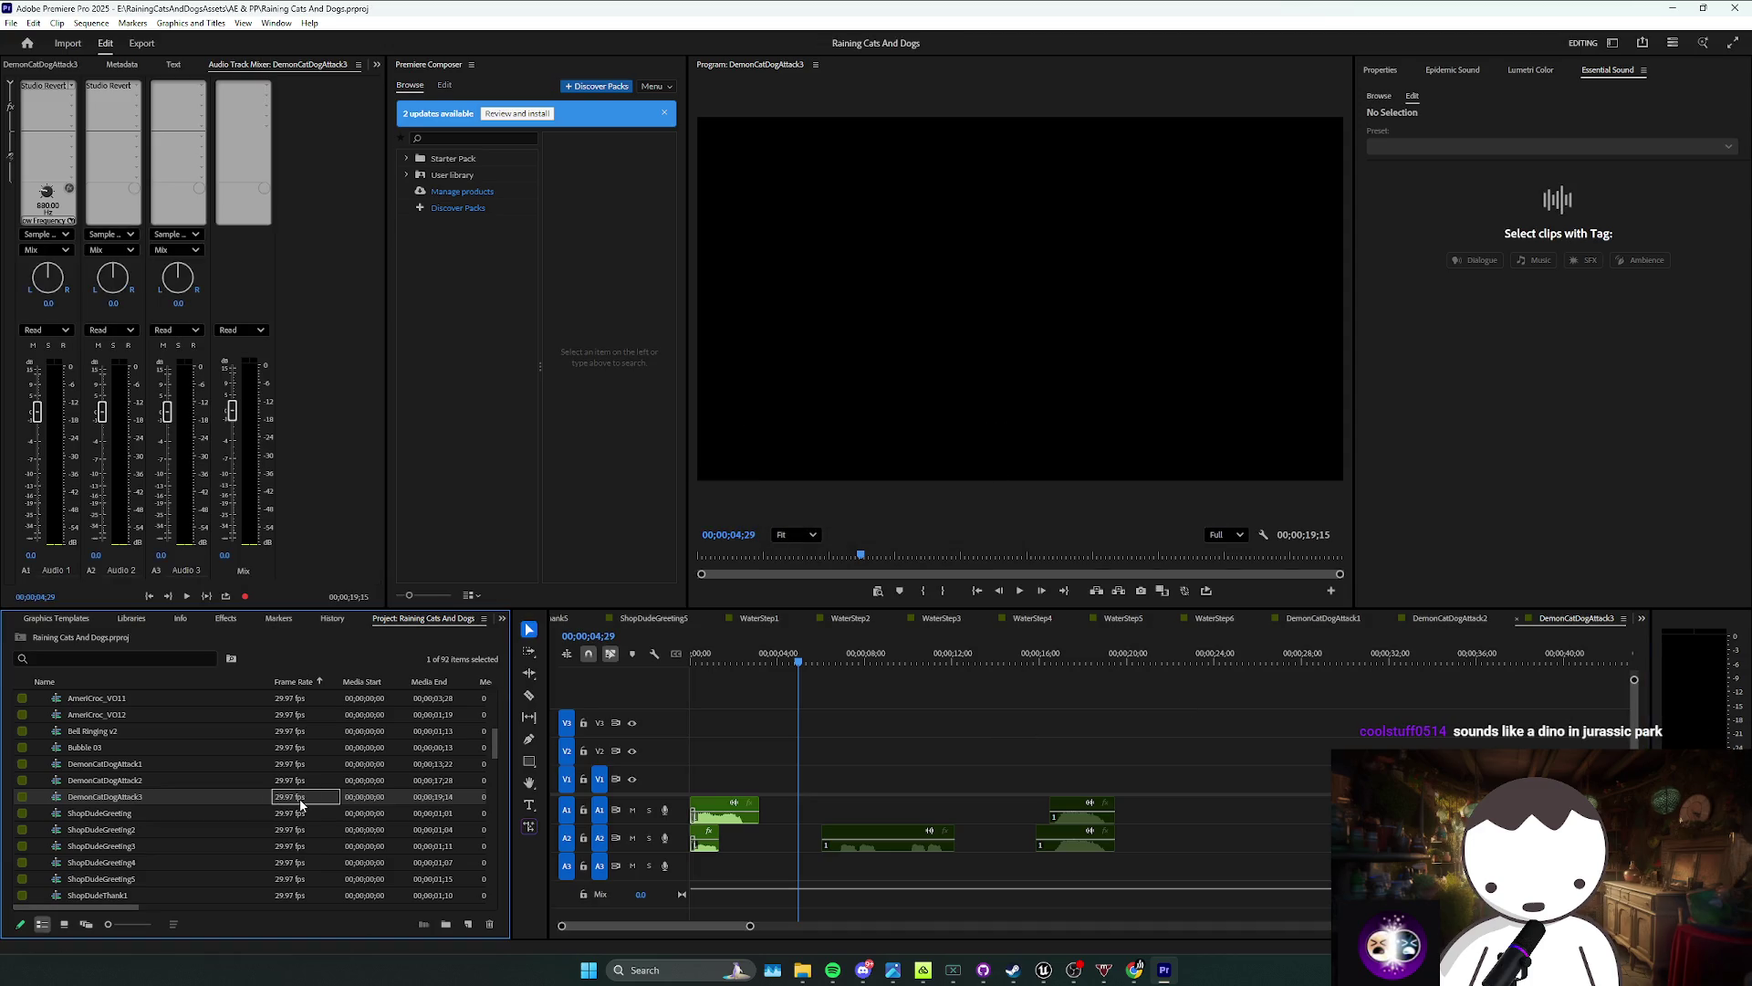
{"action": "key", "text": "ctrl+v"}
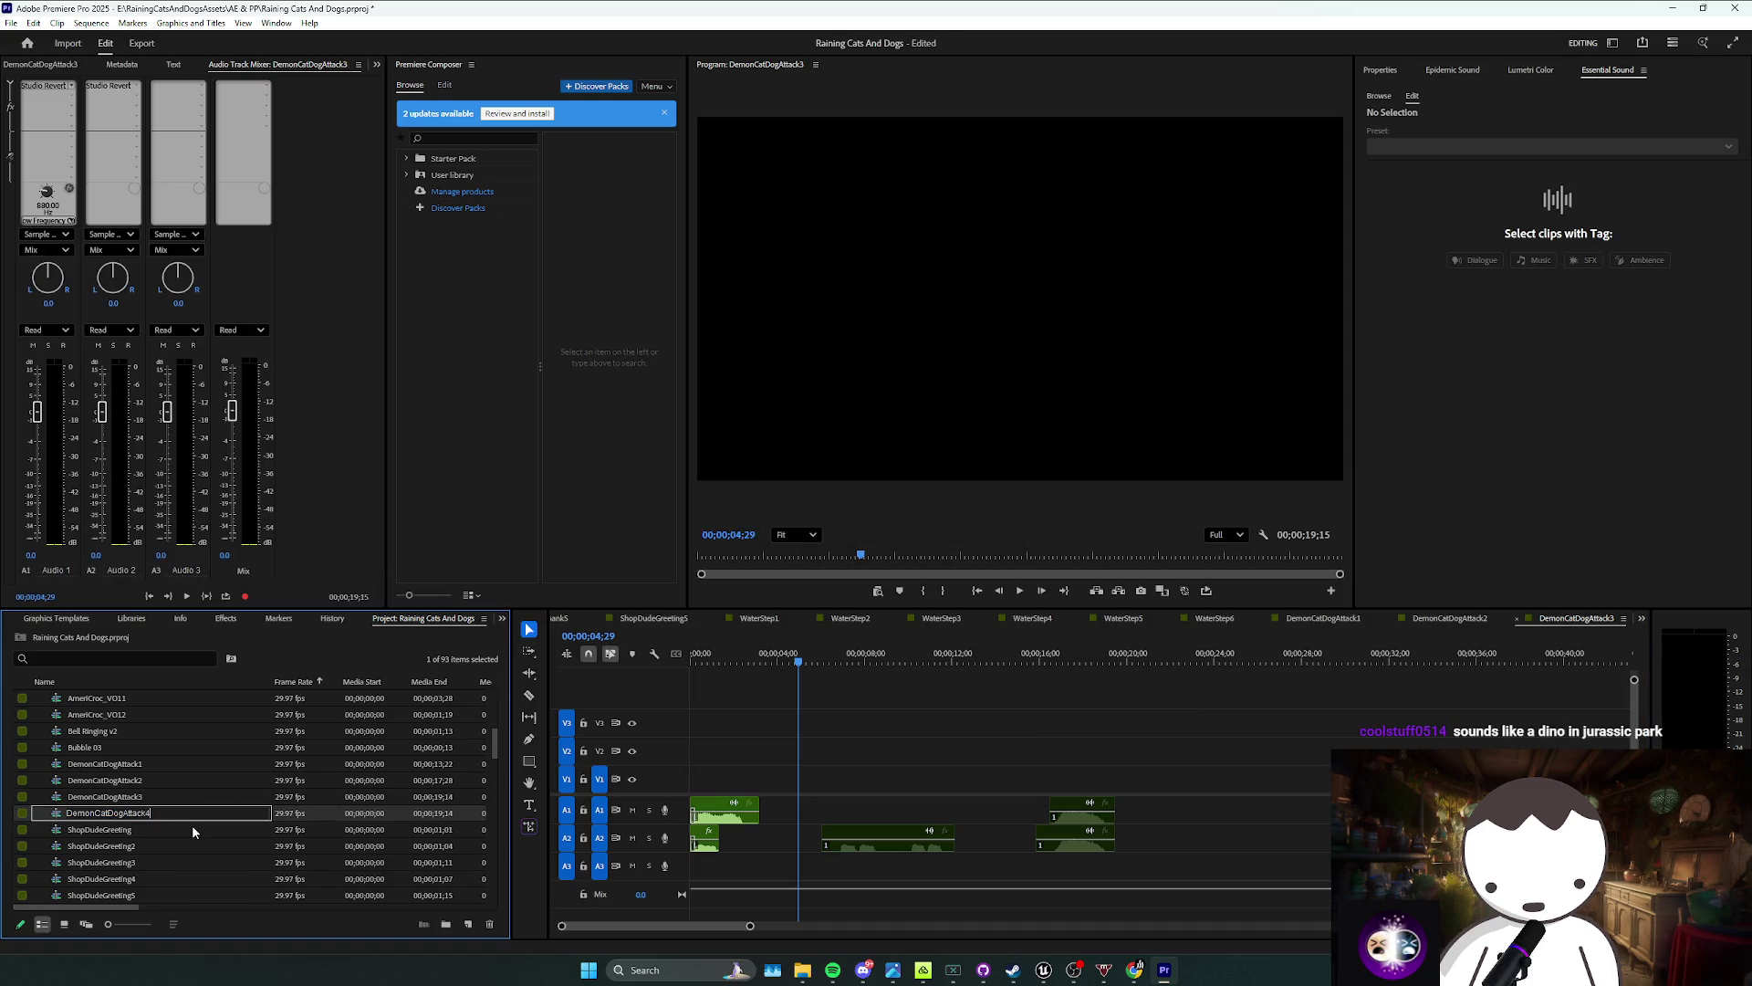
Step: Name the copy DemonCatDogAttack4, open it, and ripple delete its first A1 and A2 clips
{"action": "key", "text": "Return"}
{"action": "double_click", "coordinate": [269, 814]}
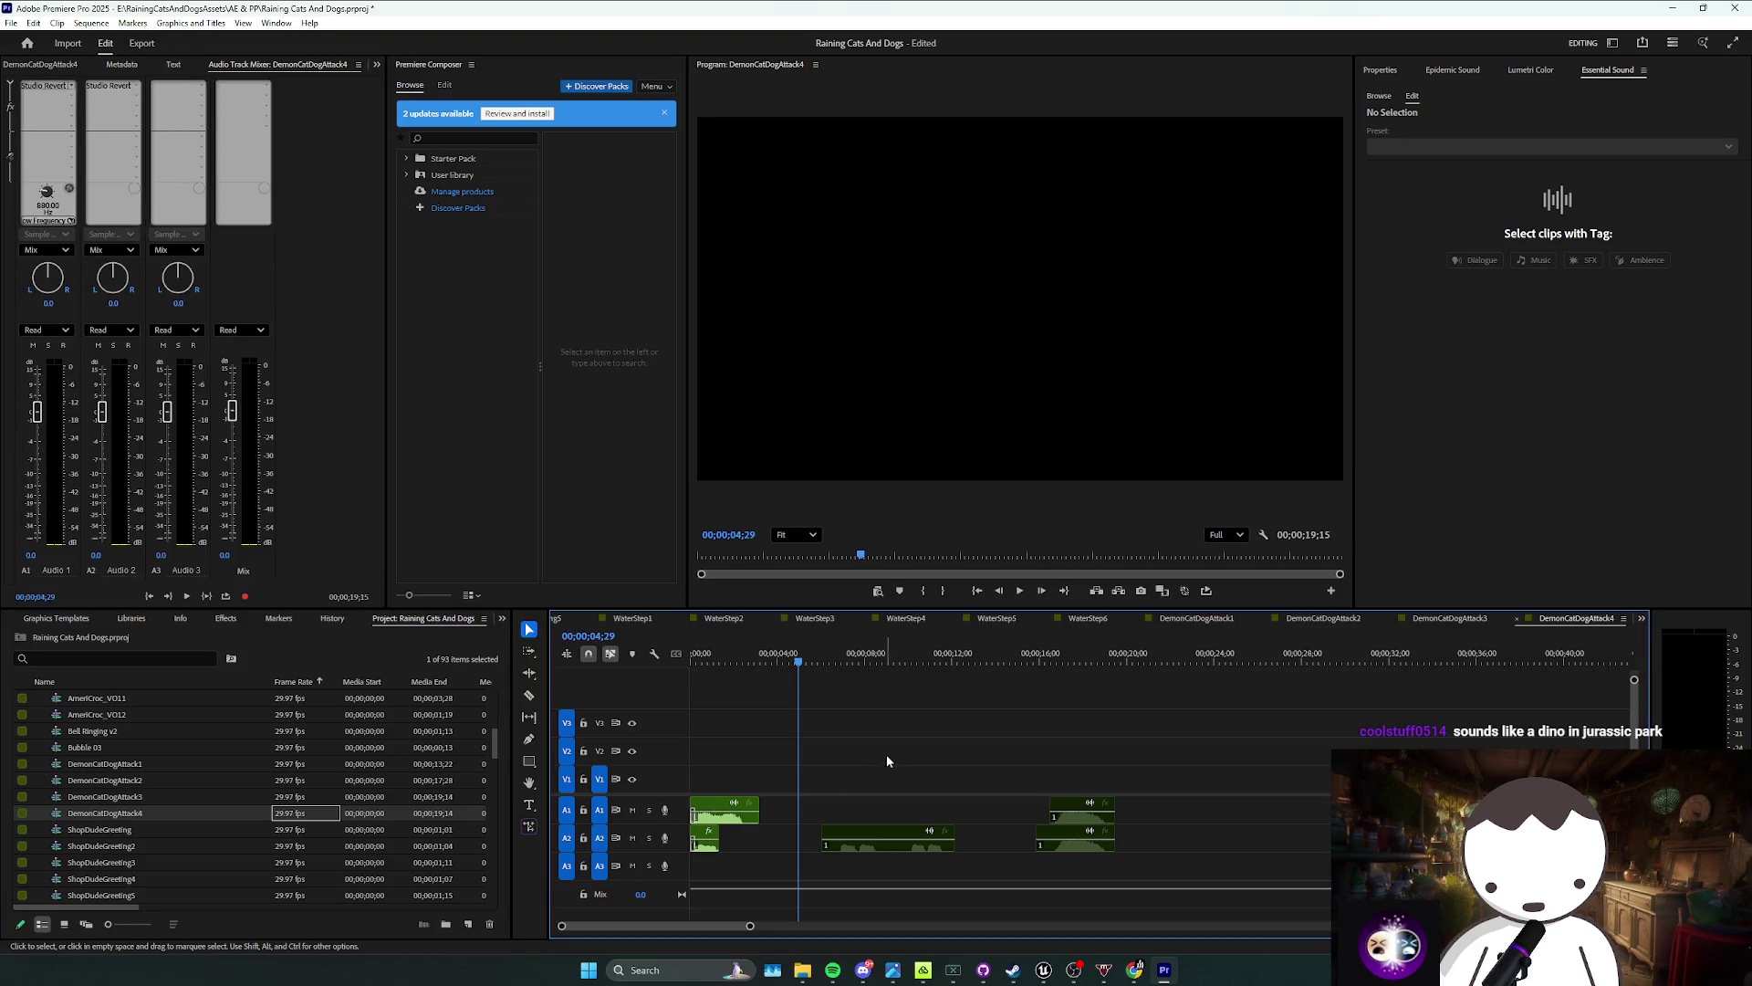
{"action": "left_click_drag", "start_coordinate": [805, 767], "coordinate": [691, 856]}
{"action": "key", "text": "shift+Delete"}
Step: Close the gap so the remaining A2 clip starts at zero
{"action": "left_click", "coordinate": [801, 840]}
{"action": "right_click", "coordinate": [754, 840]}
{"action": "left_click", "coordinate": [793, 453]}
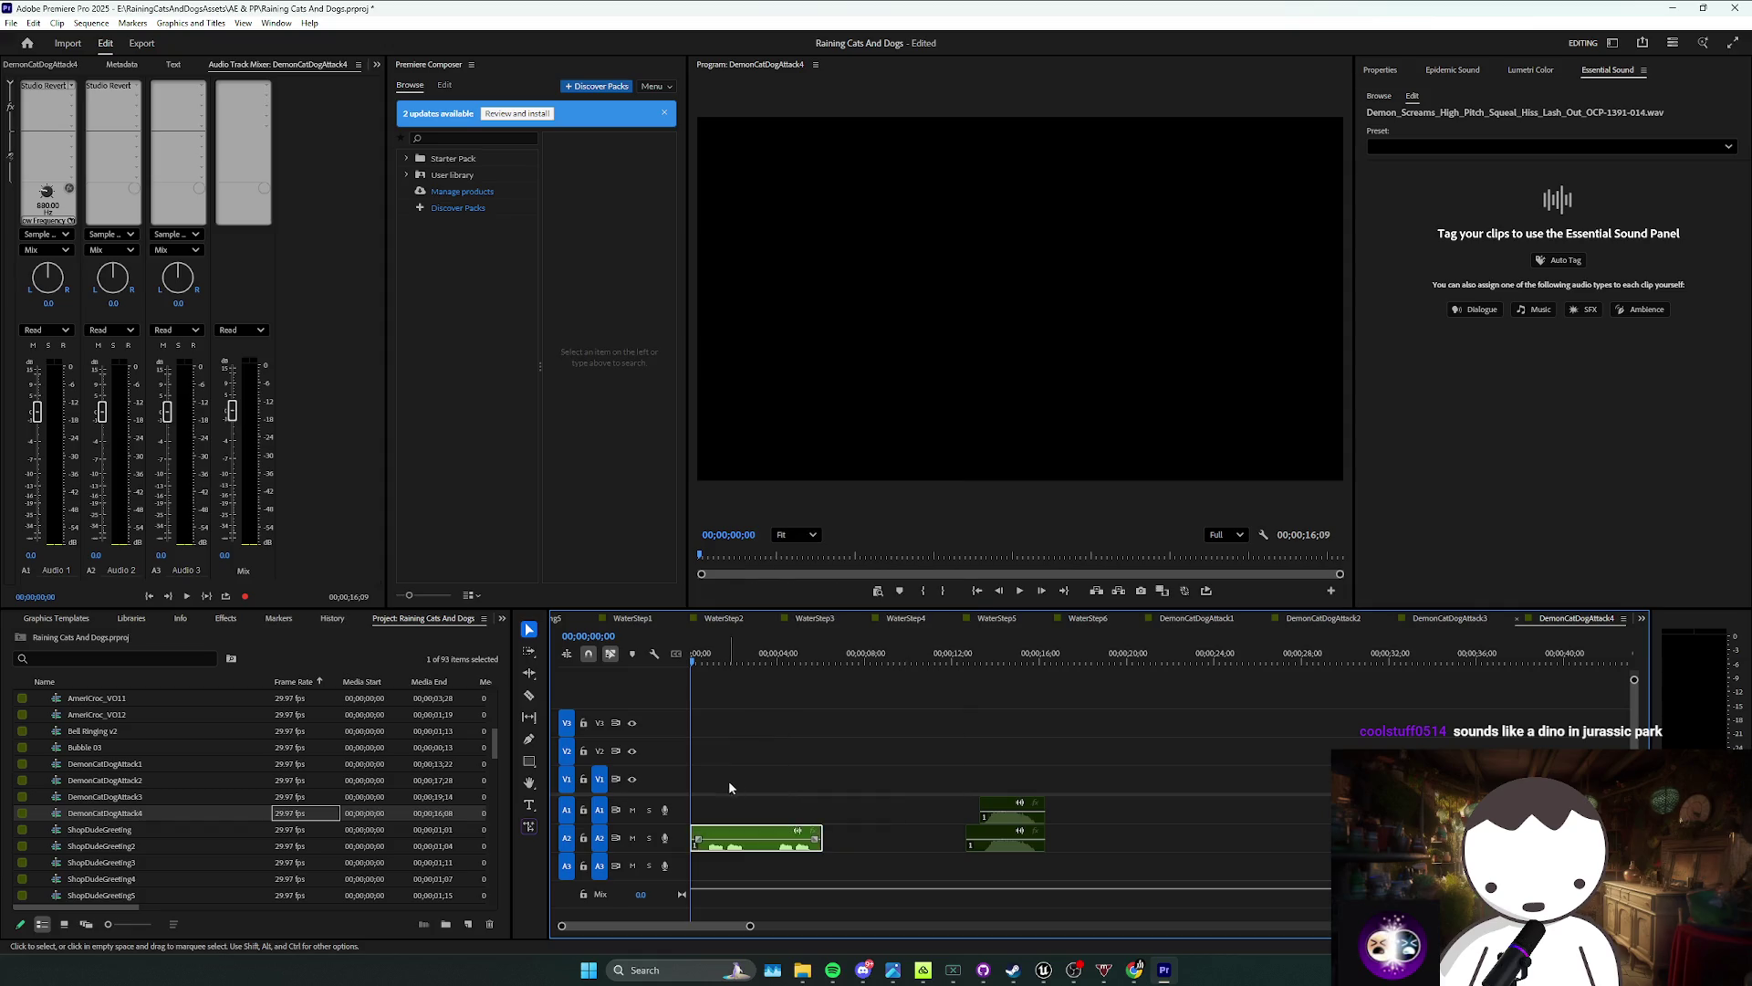
{"action": "left_click", "coordinate": [727, 783]}
Step: Razor the A2 clip at the playhead and delete its unwanted second piece
{"action": "key", "text": "space"}
{"action": "key", "text": "c"}
{"action": "left_click", "coordinate": [774, 840]}
{"action": "key", "text": "v"}
{"action": "left_click", "coordinate": [721, 839]}
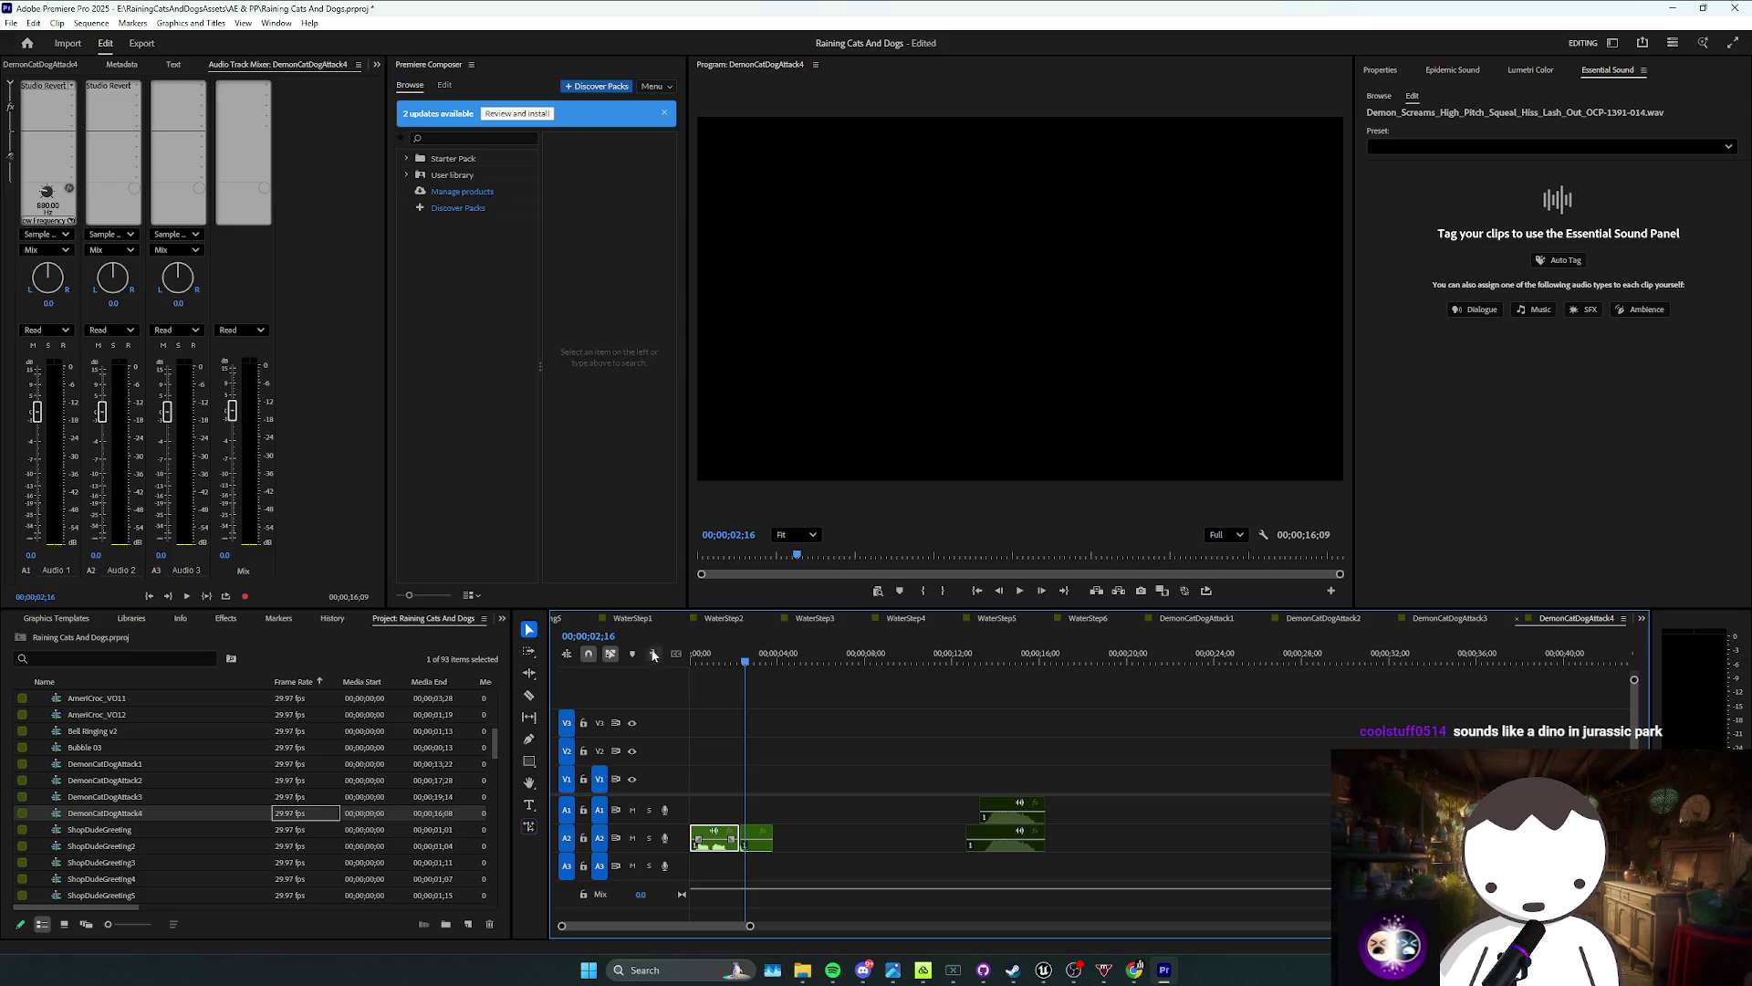
{"action": "left_click", "coordinate": [758, 837]}
{"action": "key", "text": "Delete"}
{"action": "left_click", "coordinate": [730, 838]}
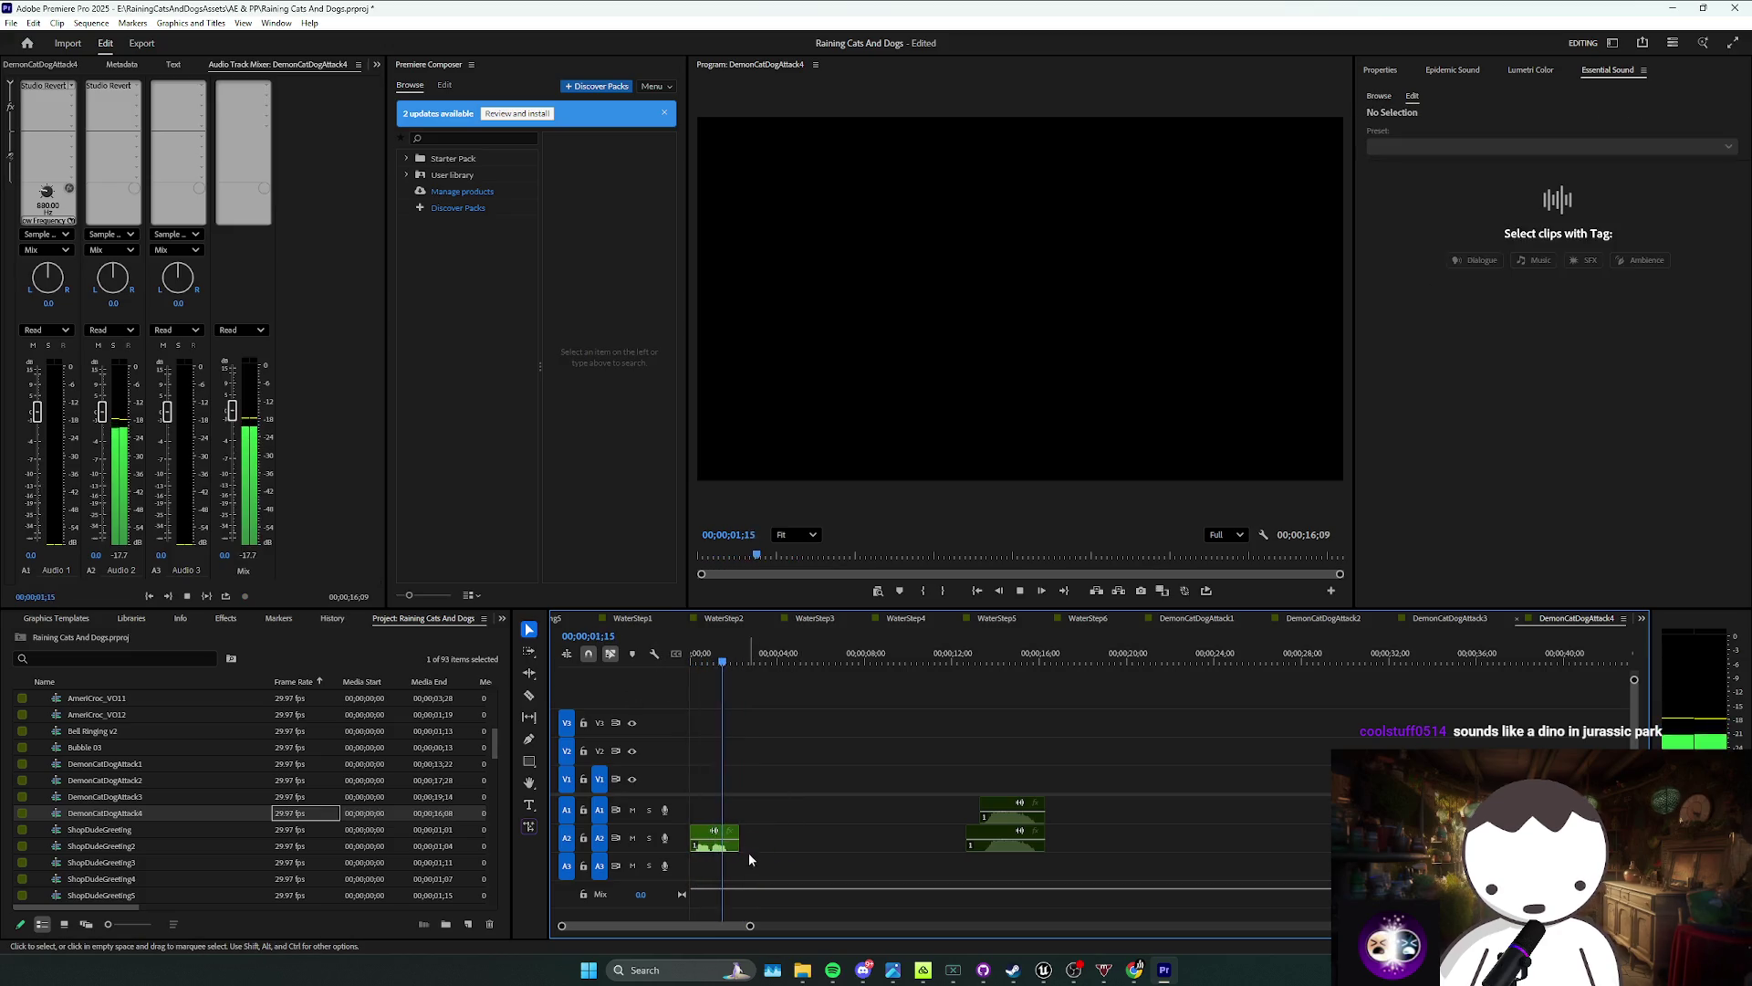
{"action": "key", "text": "space"}
Step: Move the right-hand clips to the sequence start, placing one on A1 and one on A3
{"action": "left_click_drag", "start_coordinate": [893, 769], "coordinate": [1020, 833]}
{"action": "right_click", "coordinate": [1008, 826]}
{"action": "key", "text": "Escape"}
{"action": "left_click", "coordinate": [1040, 805]}
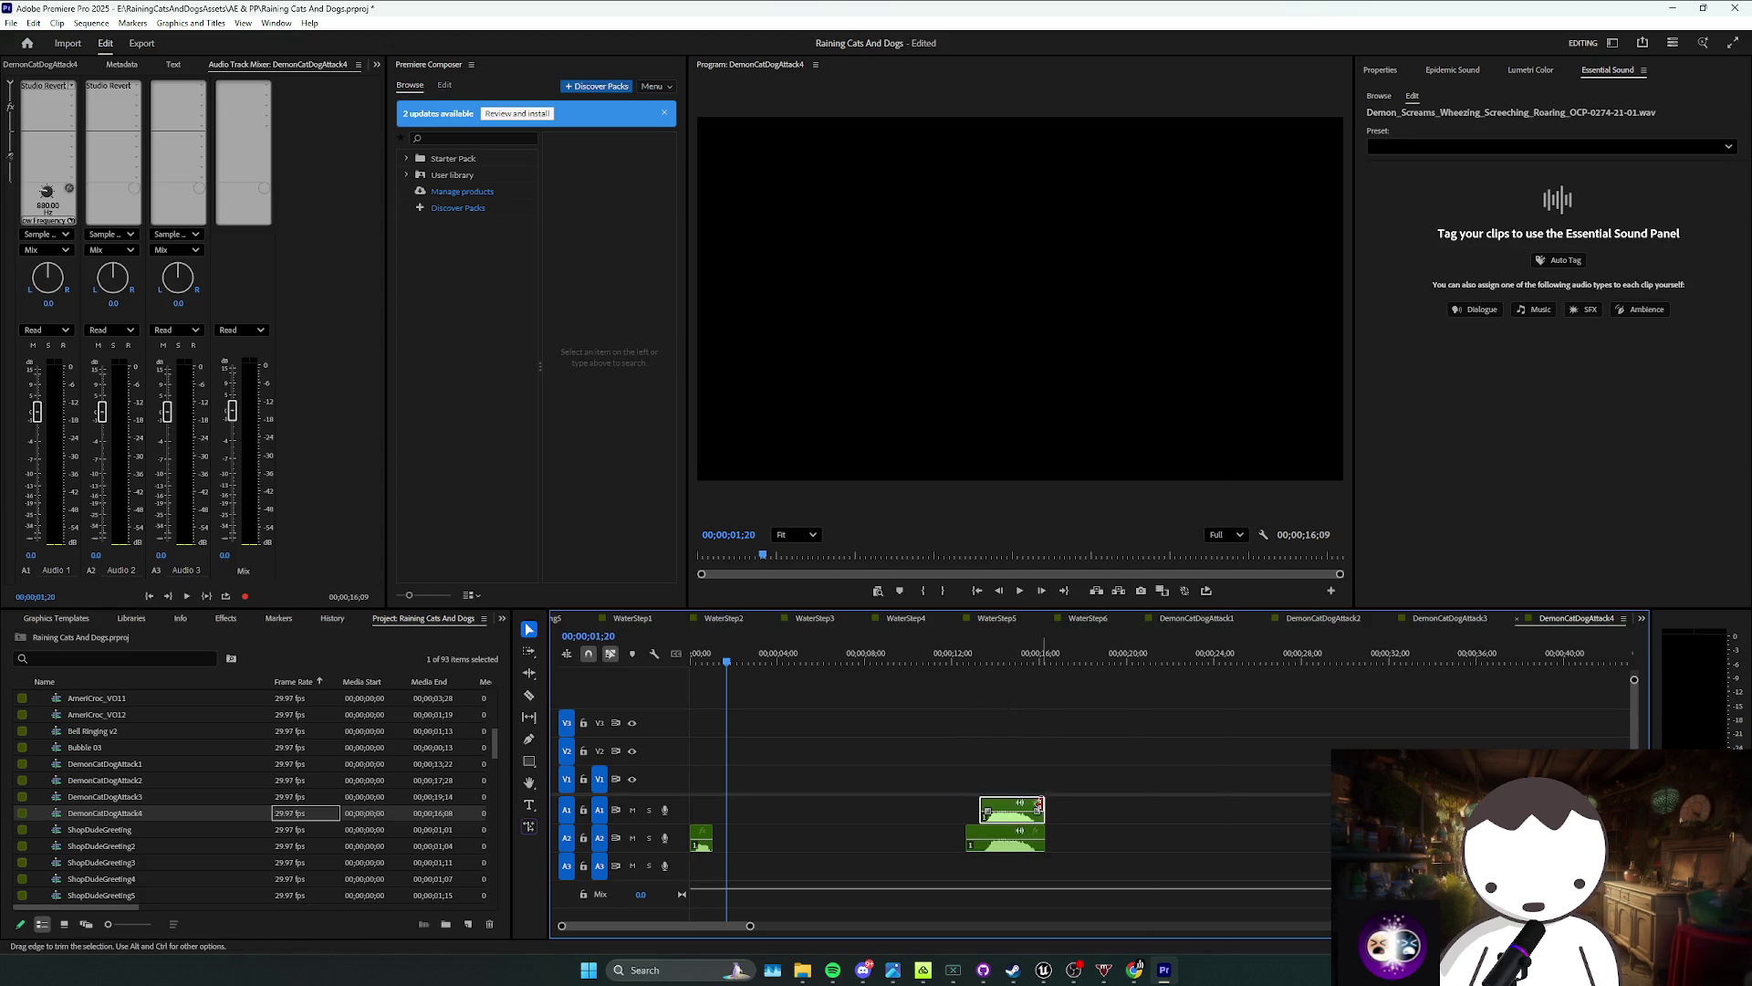
{"action": "left_click_drag", "start_coordinate": [1008, 826], "coordinate": [720, 826]}
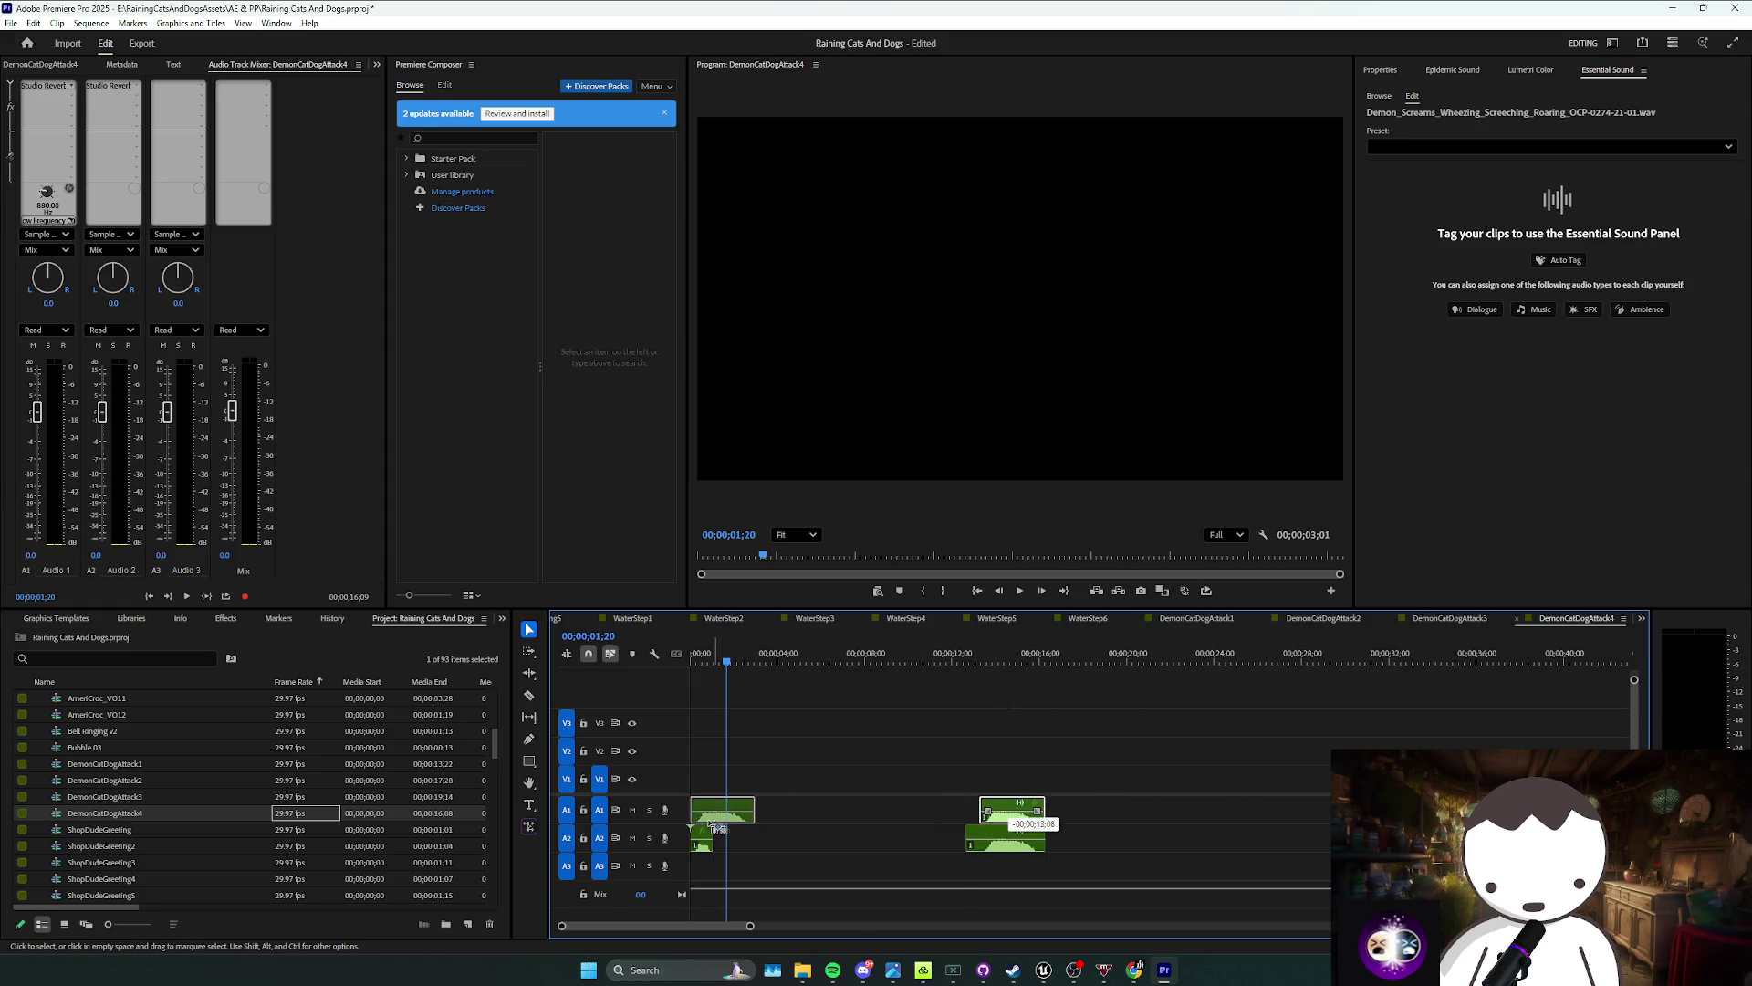
{"action": "key", "text": "space"}
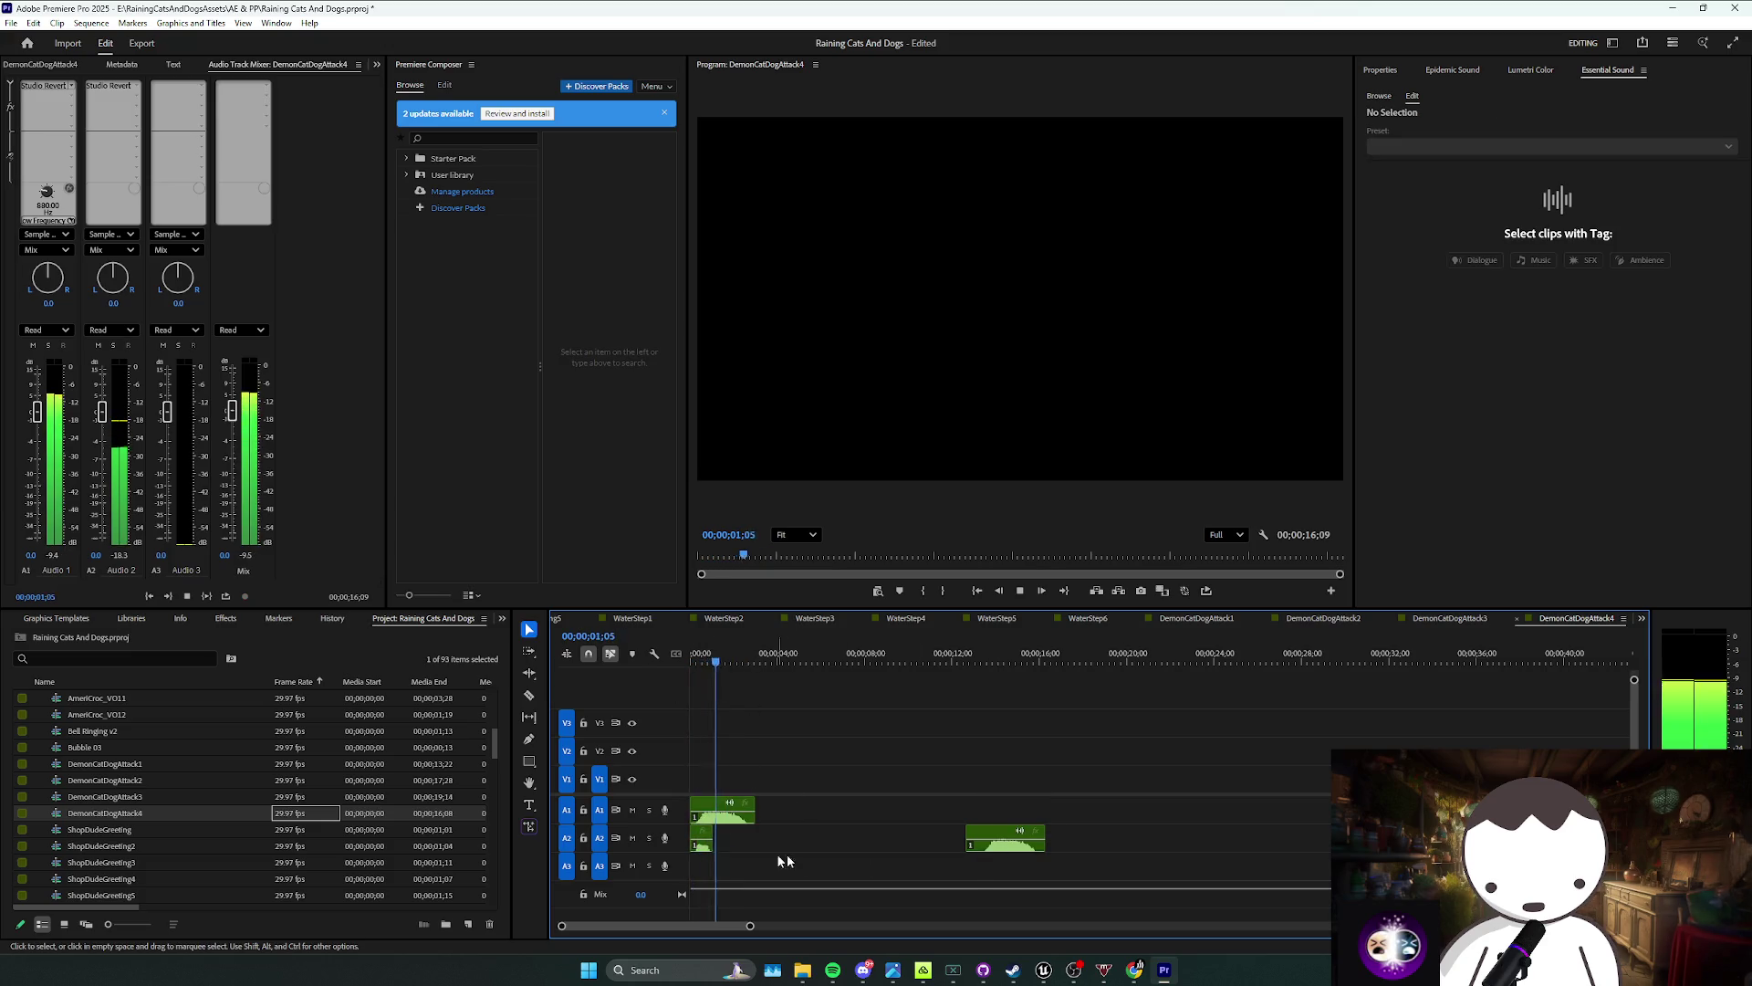
{"action": "left_click", "coordinate": [1009, 852]}
{"action": "left_click_drag", "start_coordinate": [1009, 851], "coordinate": [730, 866]}
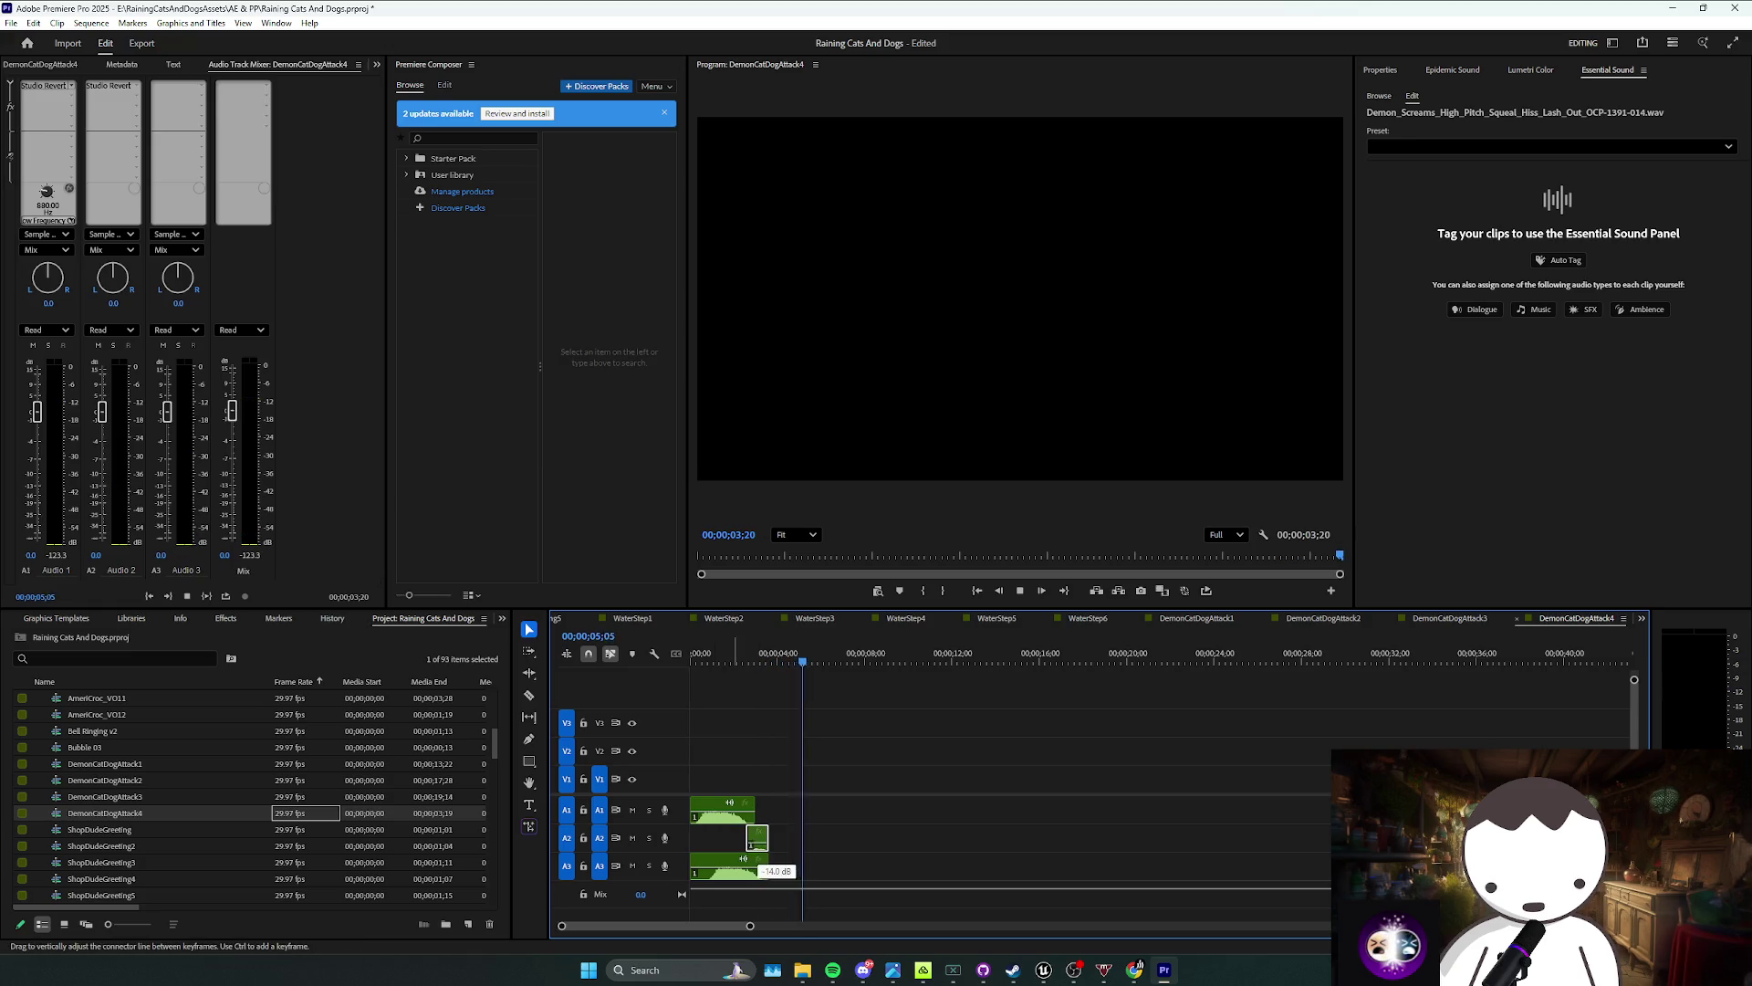
{"action": "left_click_drag", "start_coordinate": [759, 851], "coordinate": [734, 851]}
Step: Apply an Audio Gain change to the A3 clip and trim its end shorter
{"action": "left_click", "coordinate": [748, 865]}
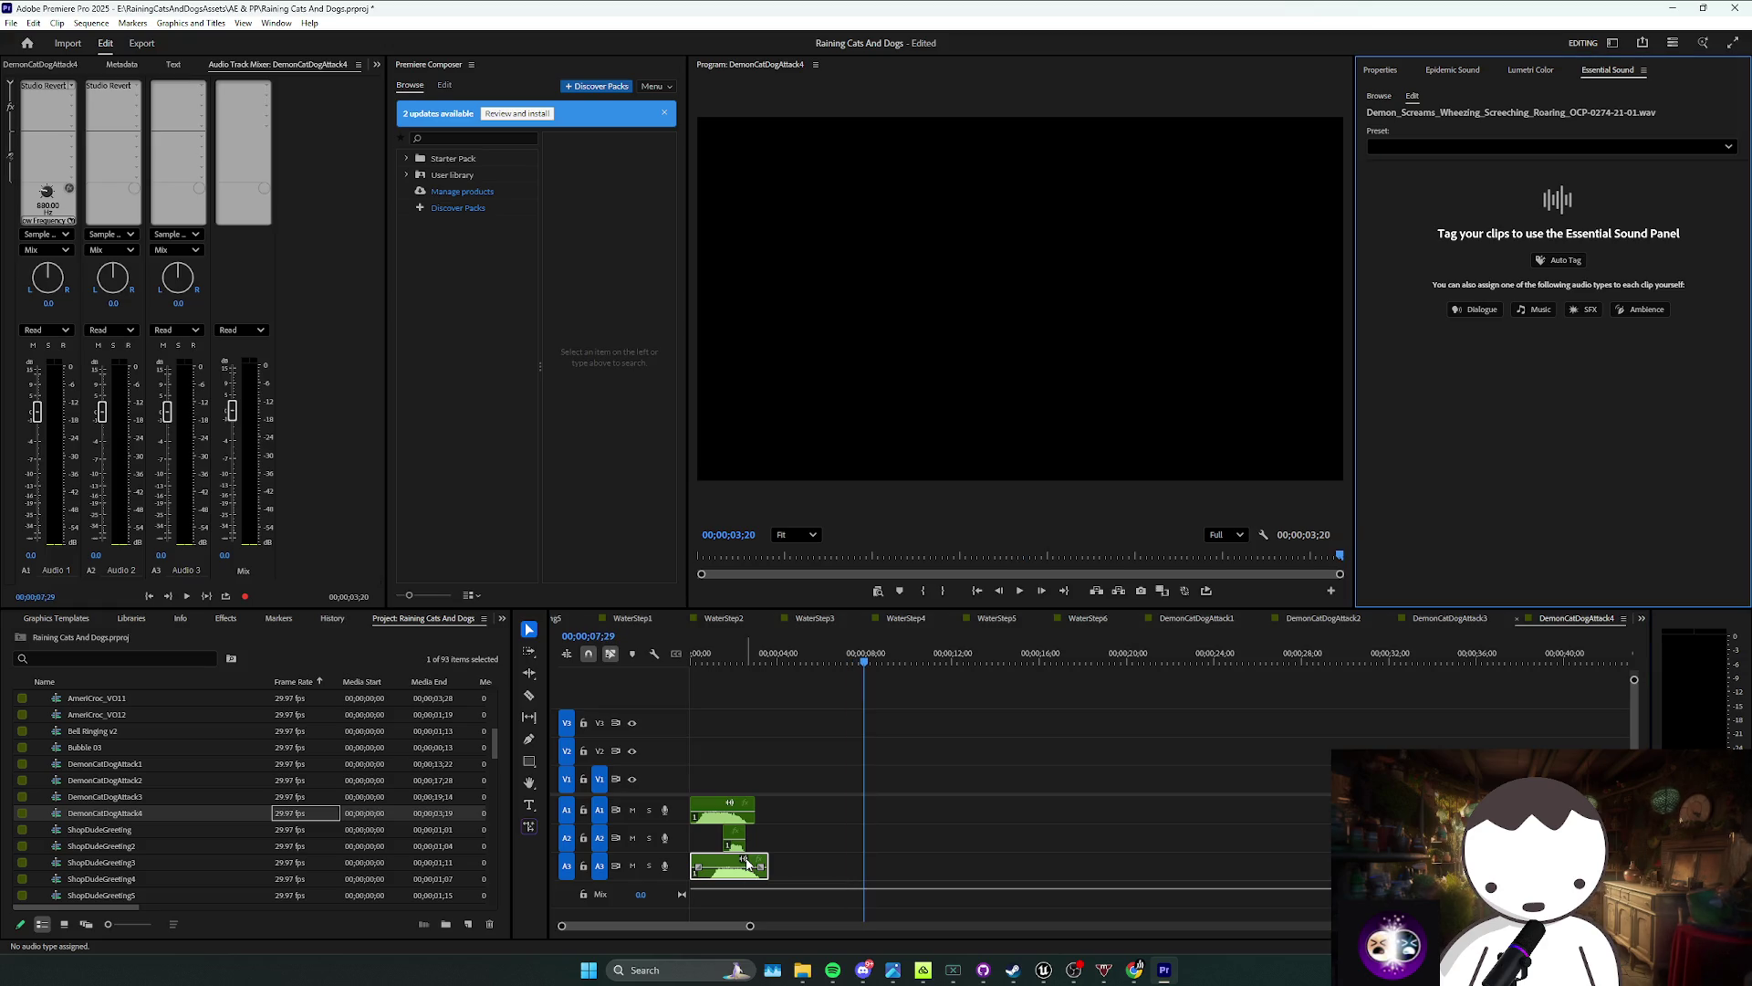
{"action": "left_click", "coordinate": [785, 807]}
{"action": "left_click", "coordinate": [748, 865]}
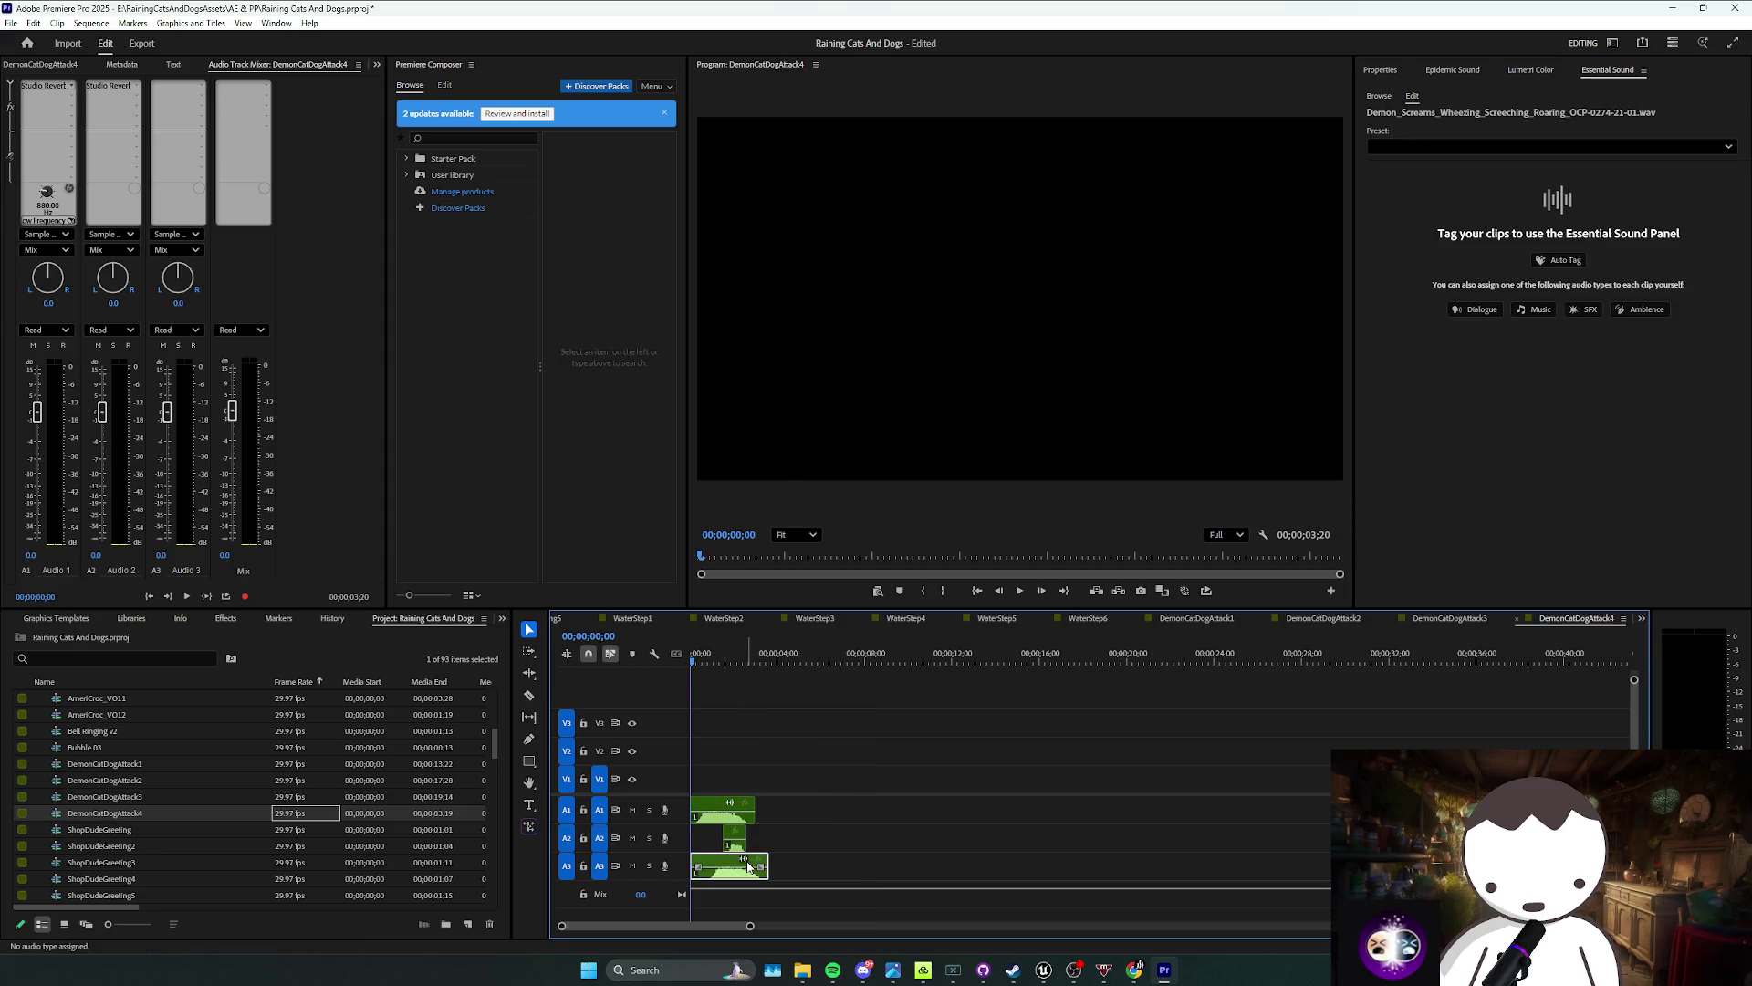
{"action": "key", "text": "g"}
{"action": "key", "text": "Return"}
{"action": "key", "text": "space"}
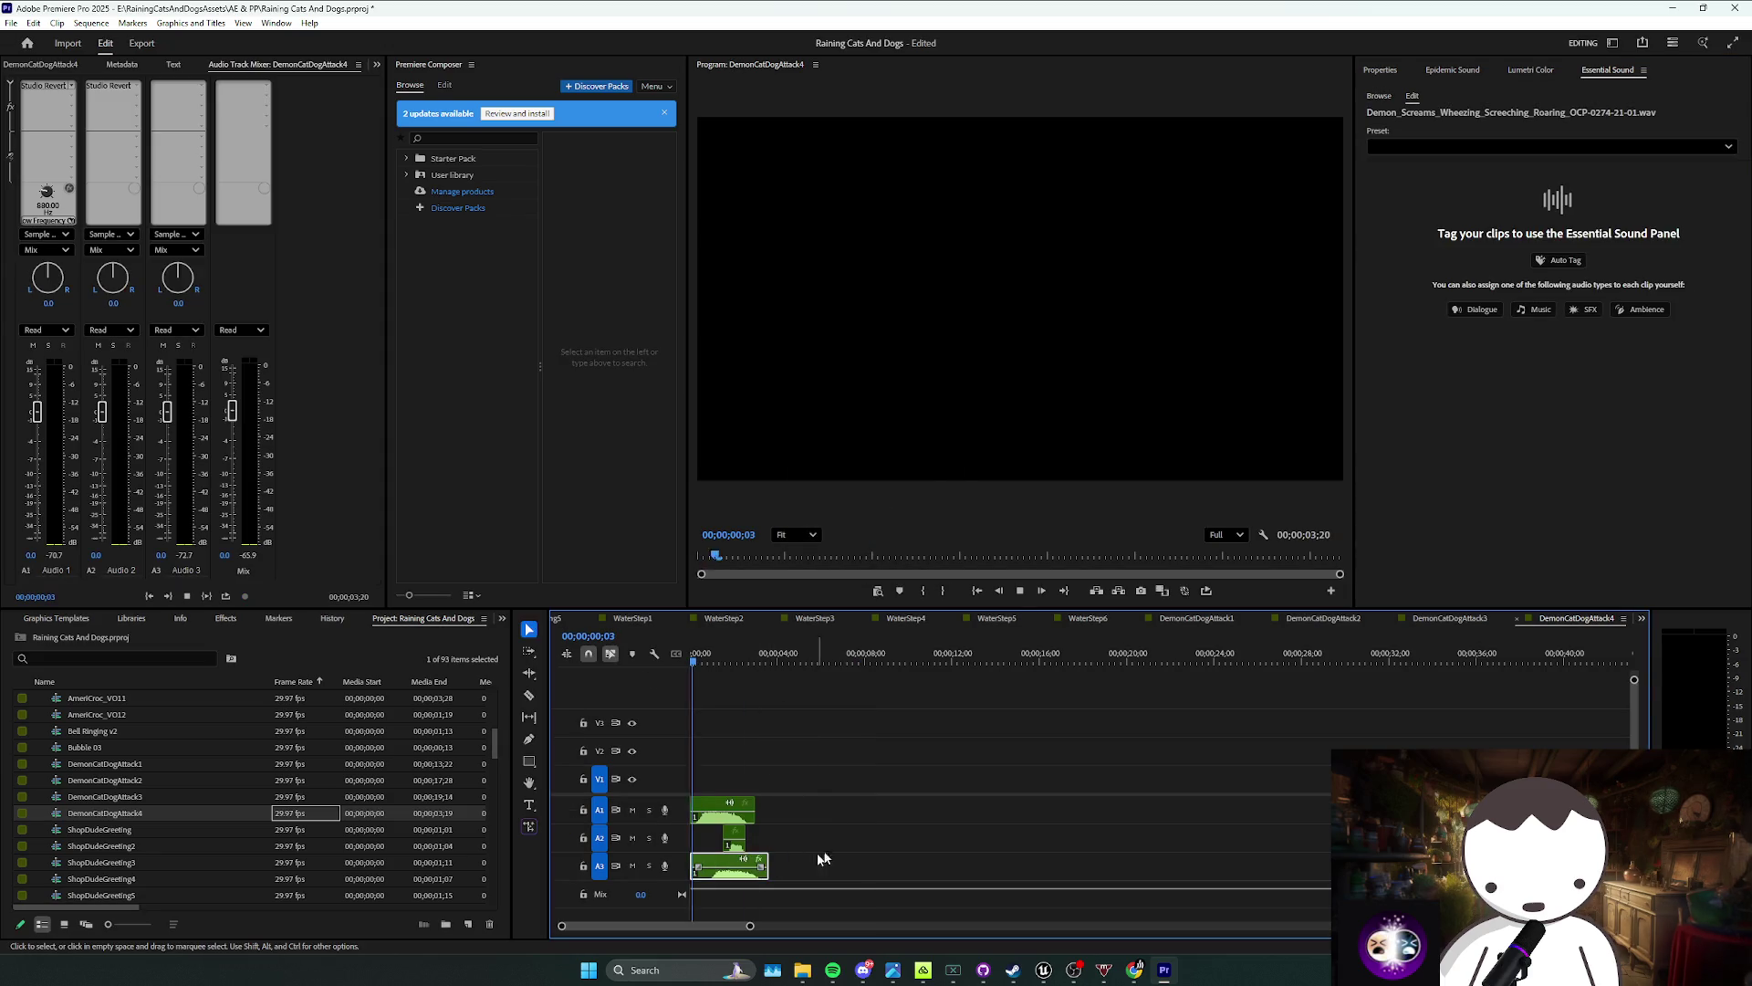
{"action": "left_click", "coordinate": [847, 827]}
{"action": "left_click", "coordinate": [741, 875]}
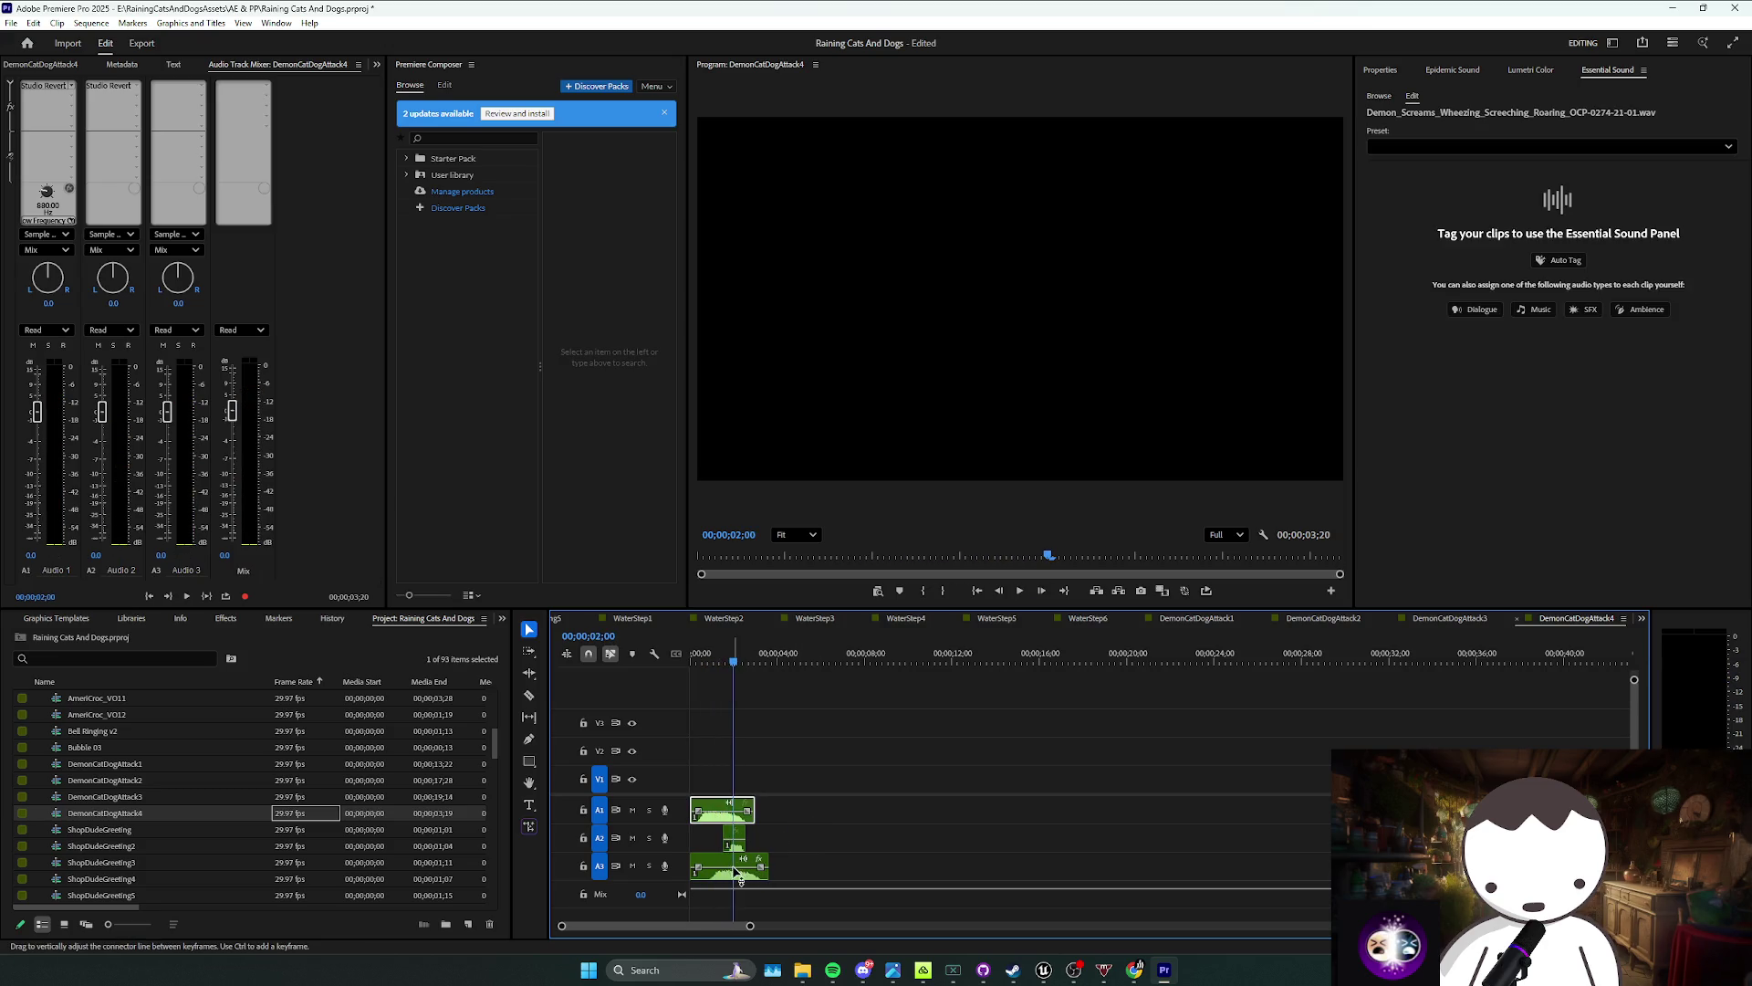
{"action": "key", "text": "v"}
{"action": "left_click", "coordinate": [713, 871]}
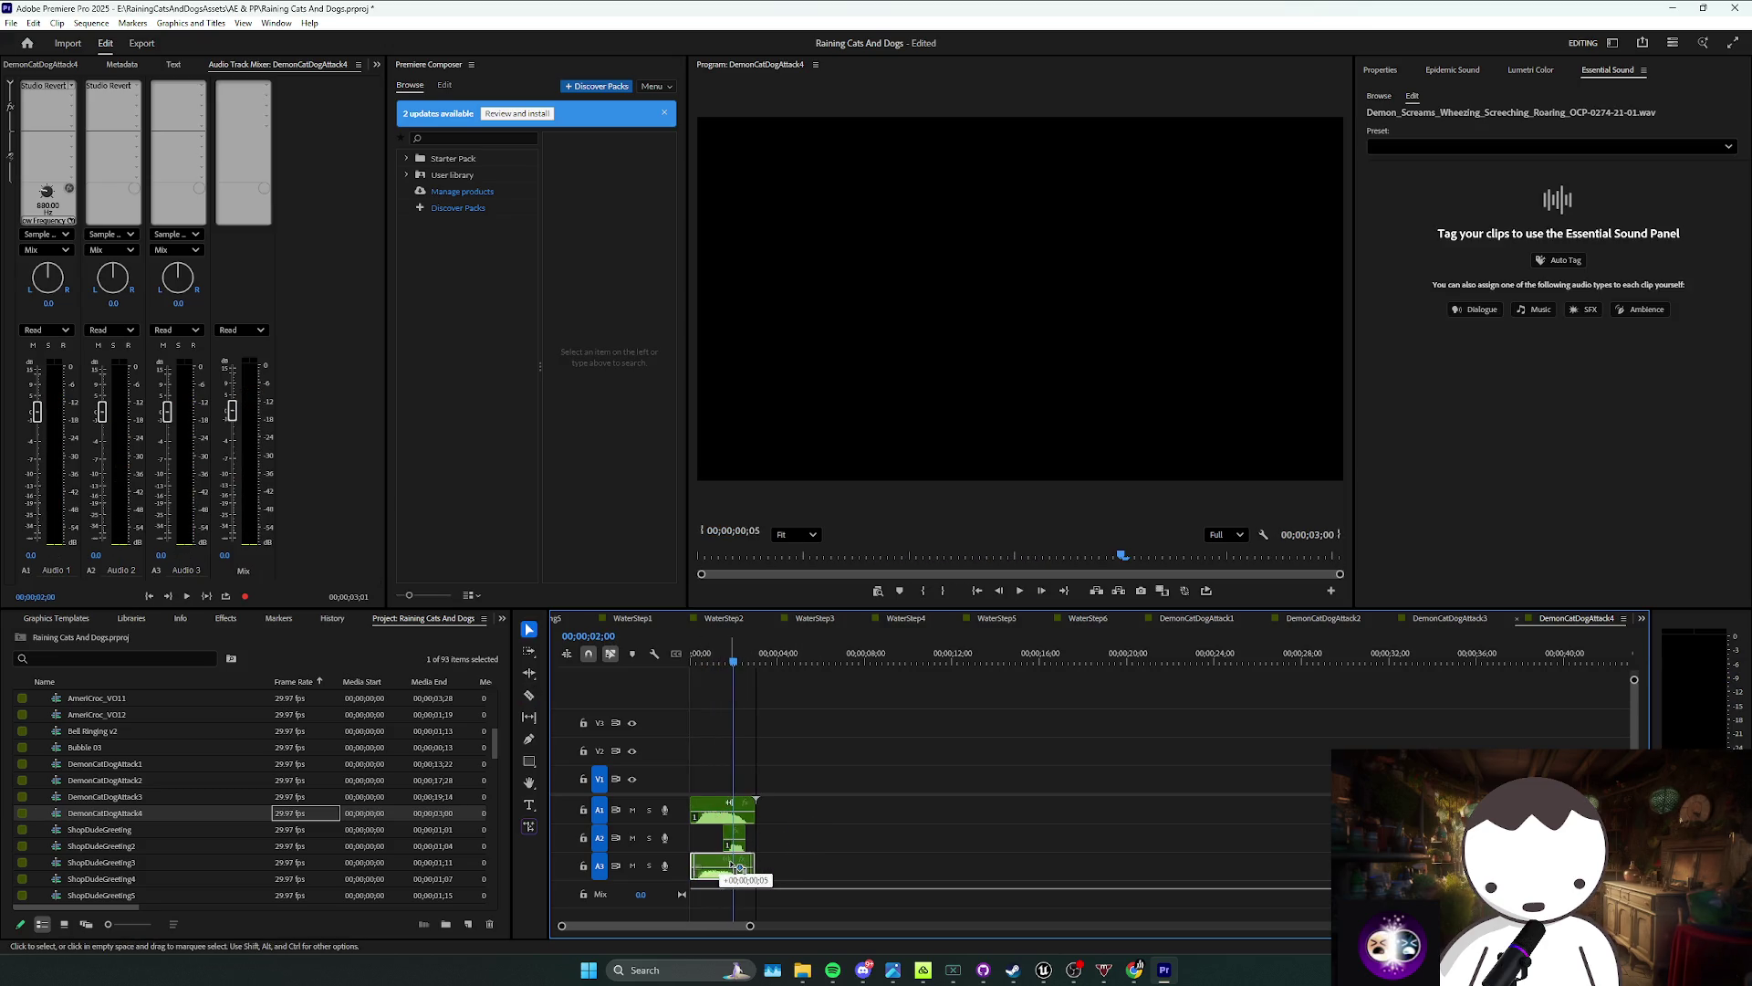
{"action": "key", "text": "Home"}
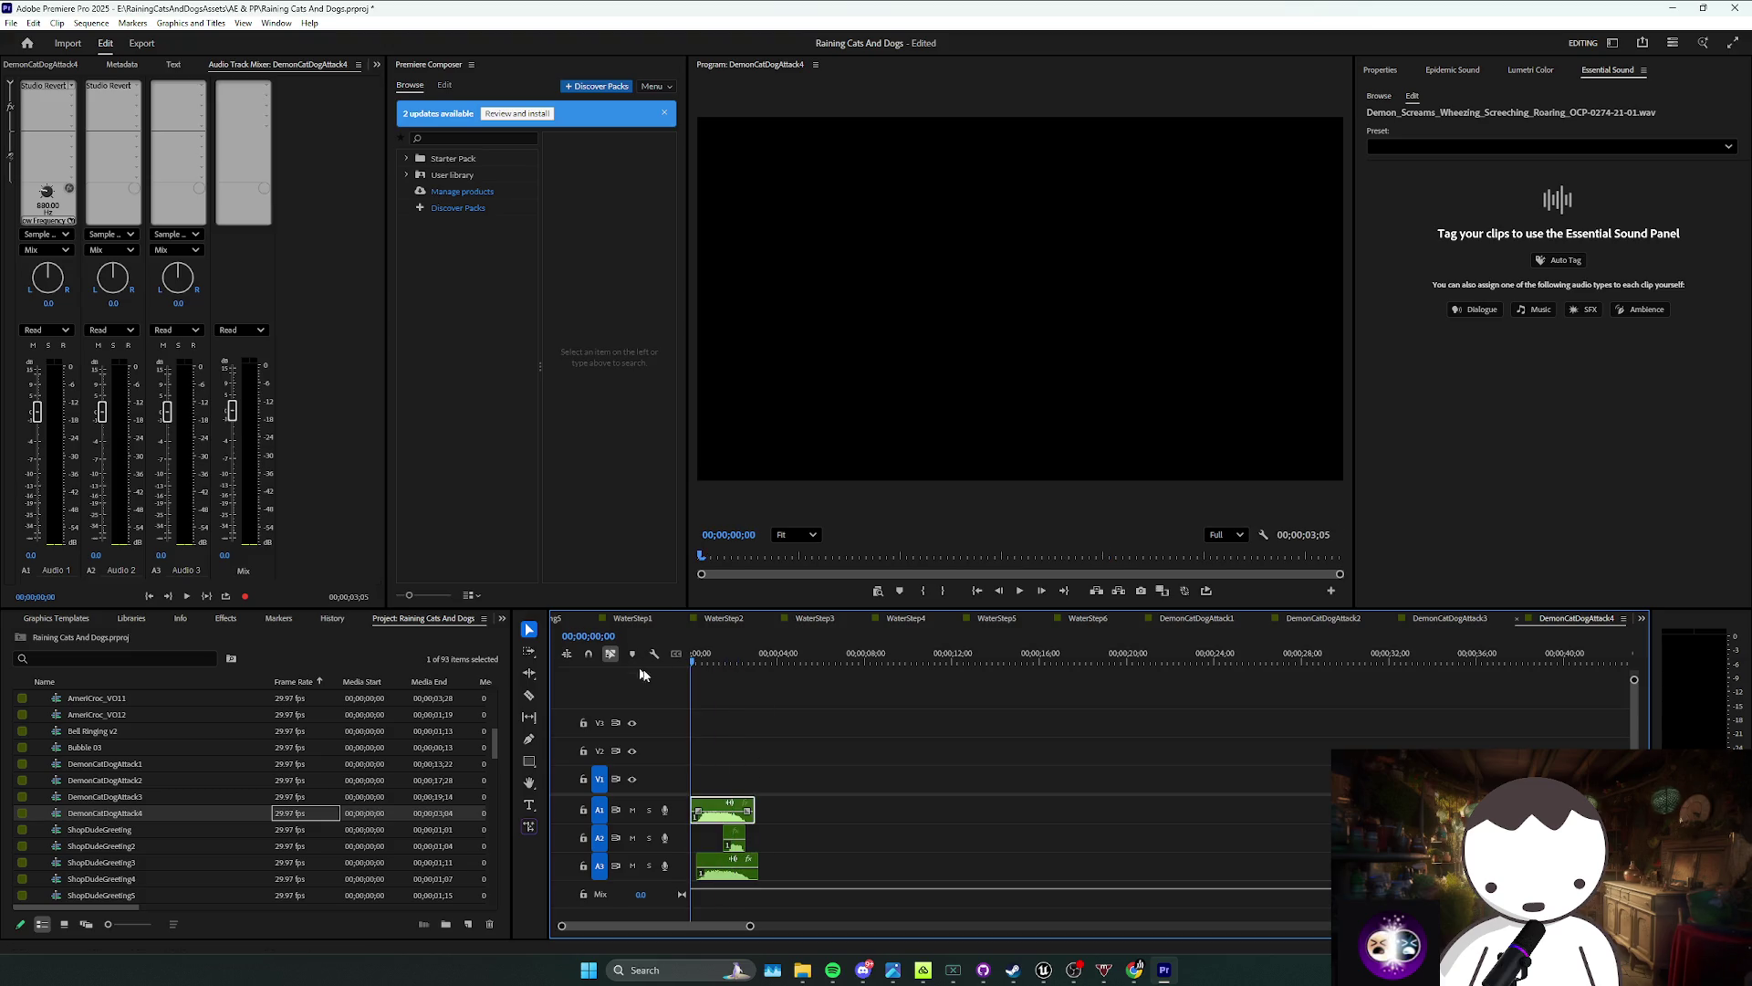
Step: Set the A2 clip to 50% speed and move it to the sequence start
{"action": "key", "text": "space"}
{"action": "left_click", "coordinate": [741, 838]}
{"action": "right_click", "coordinate": [742, 839]}
{"action": "left_click", "coordinate": [815, 614]}
{"action": "type", "text": "50"}
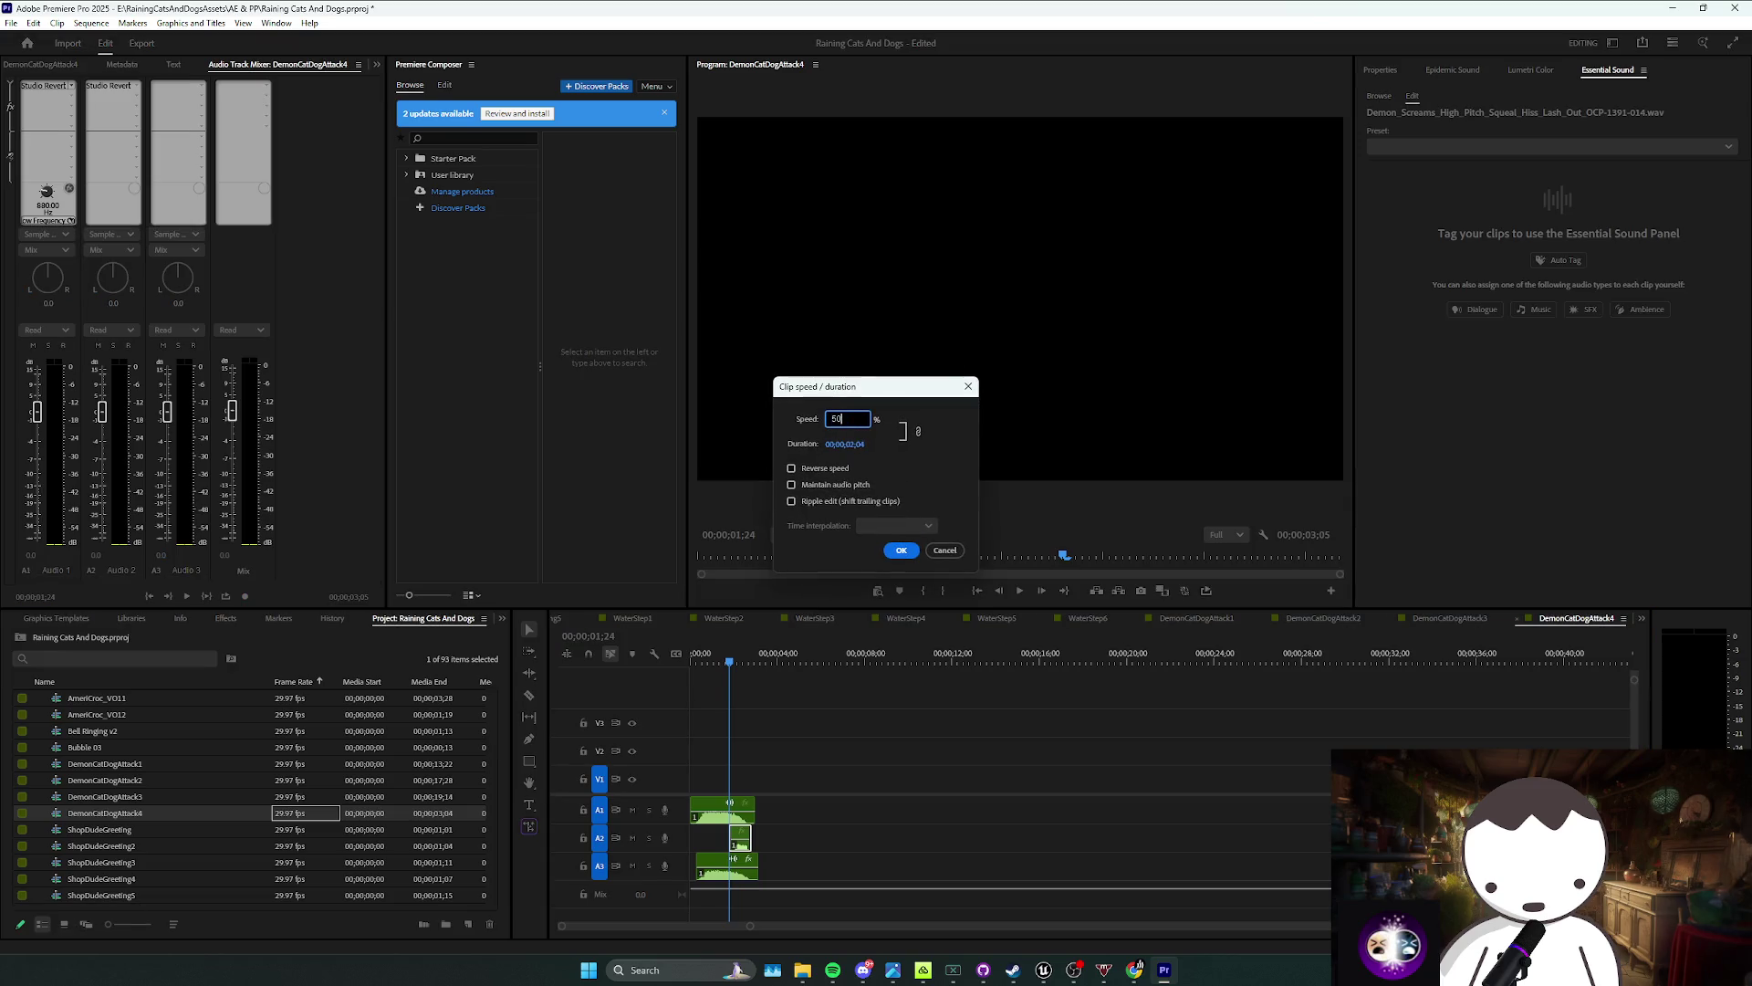
{"action": "key", "text": "Return"}
{"action": "left_click_drag", "start_coordinate": [753, 853], "coordinate": [714, 842]}
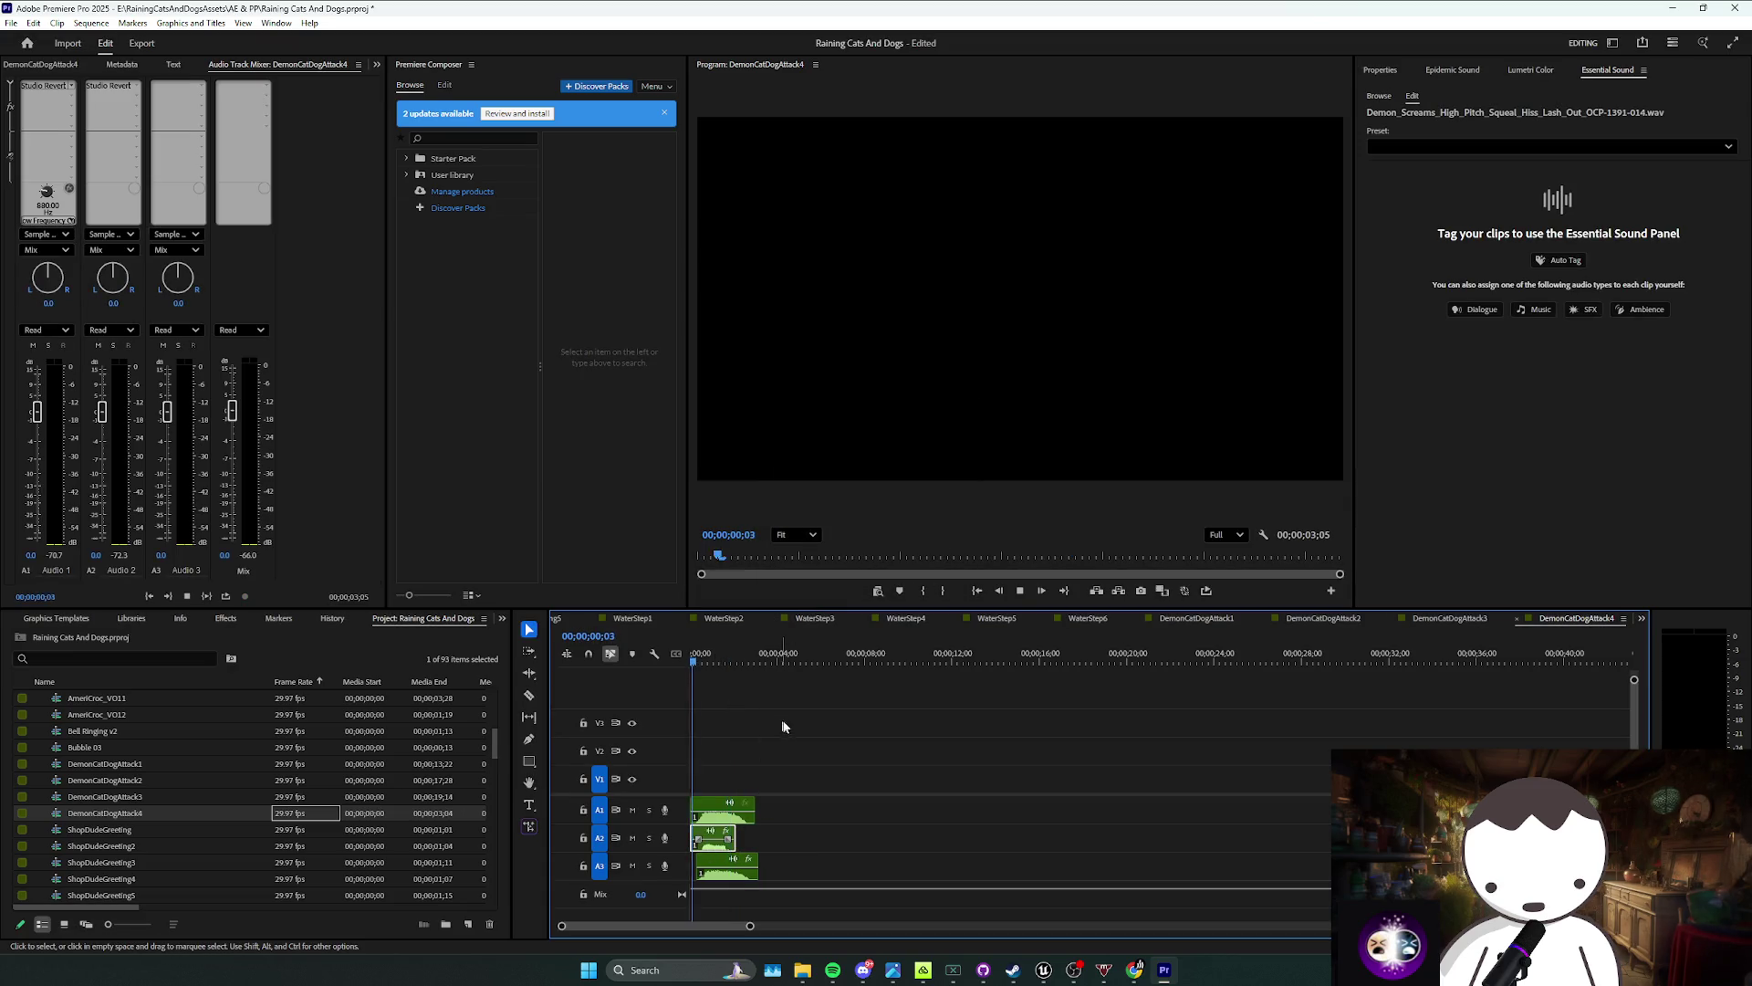
{"action": "key", "text": "space"}
Step: Review the three stacked clips, then switch to the DemonCatDogAttack3 sequence
{"action": "mouse_move", "coordinate": [851, 721]}
{"action": "left_mouse_down"}
{"action": "mouse_move", "coordinate": [730, 778]}
{"action": "mouse_move", "coordinate": [730, 898]}
{"action": "mouse_move", "coordinate": [963, 830]}
{"action": "left_mouse_up"}
{"action": "left_click", "coordinate": [841, 796]}
{"action": "right_click", "coordinate": [962, 830]}
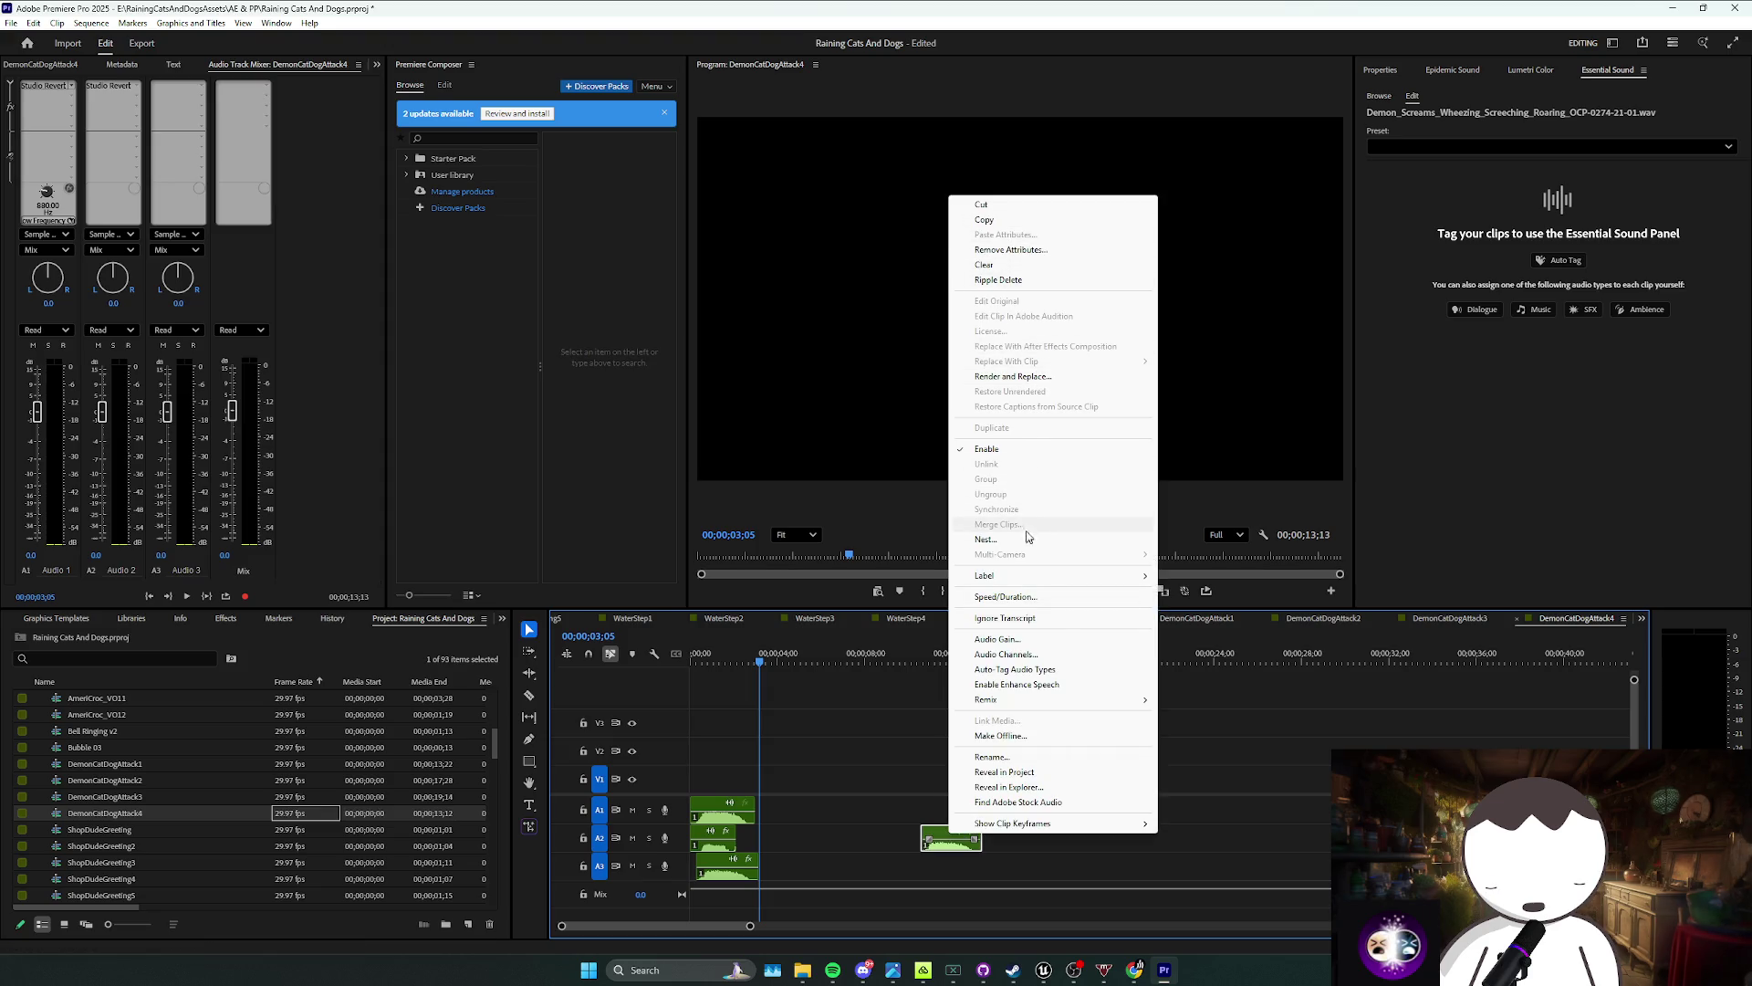
{"action": "left_click", "coordinate": [986, 448]}
{"action": "left_click", "coordinate": [1169, 742]}
{"action": "left_click", "coordinate": [1447, 618]}
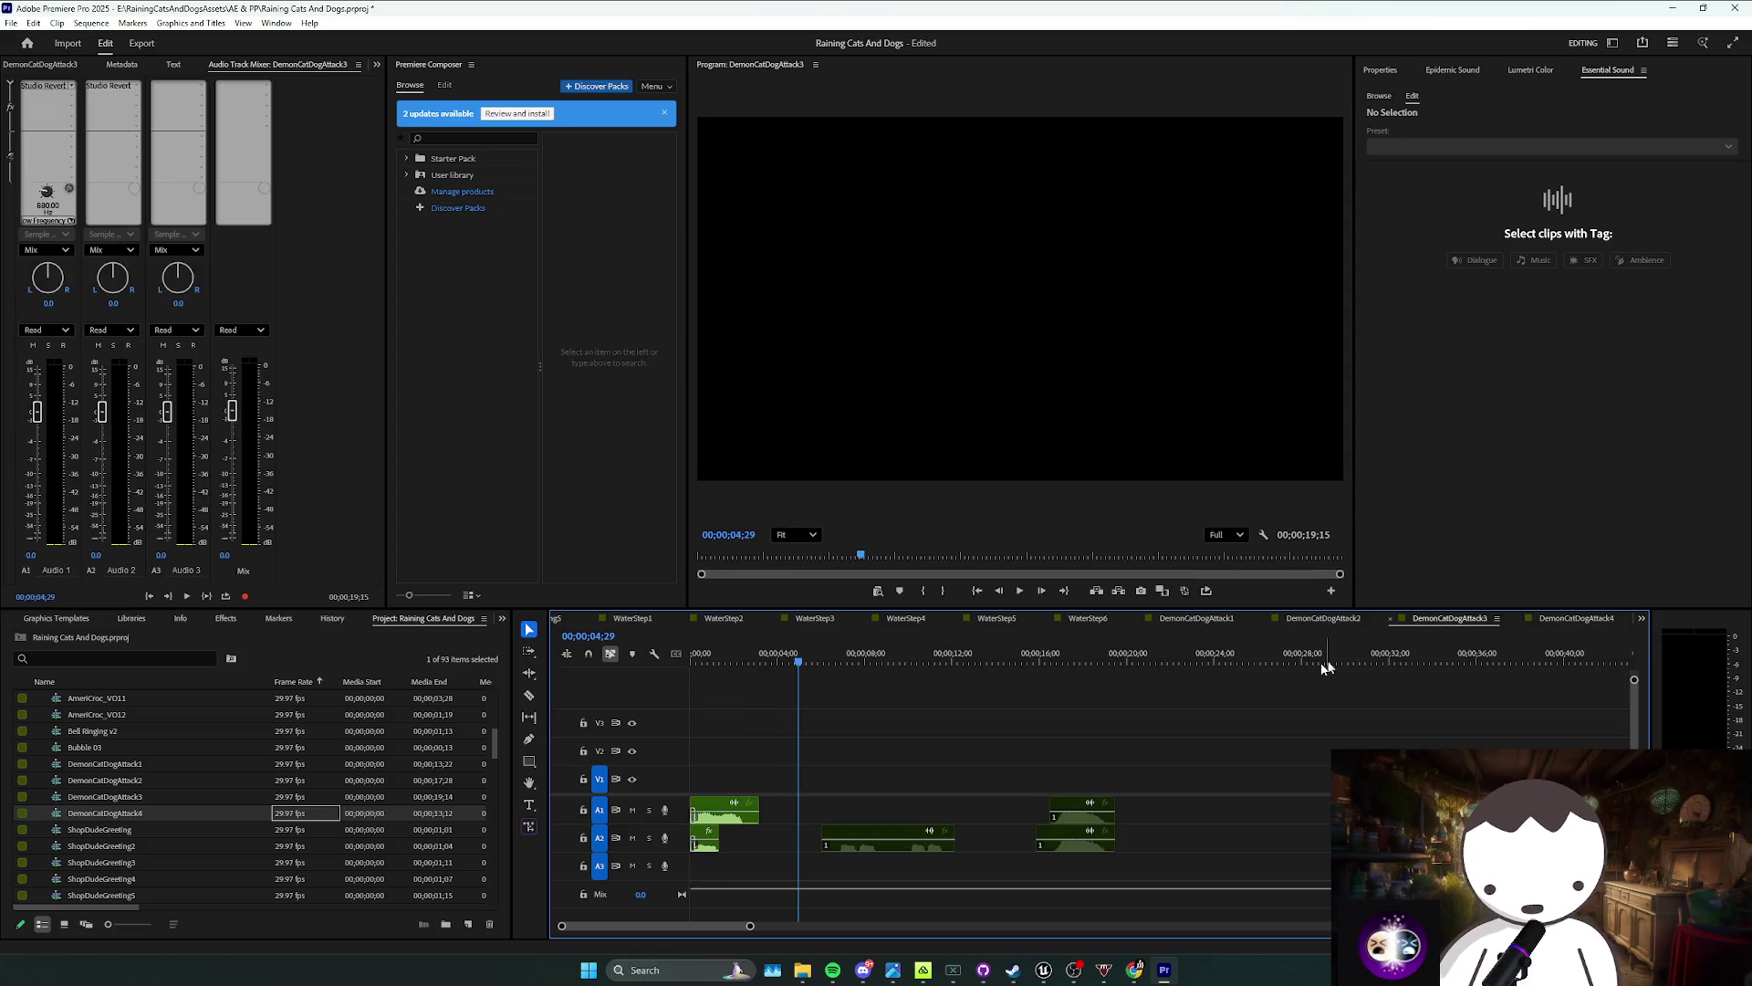
Step: Compare the DemonCatDogAttack2, 1 and 3 sequences before returning to DemonCatDogAttack4
{"action": "left_click", "coordinate": [1297, 628]}
{"action": "left_click", "coordinate": [1184, 620]}
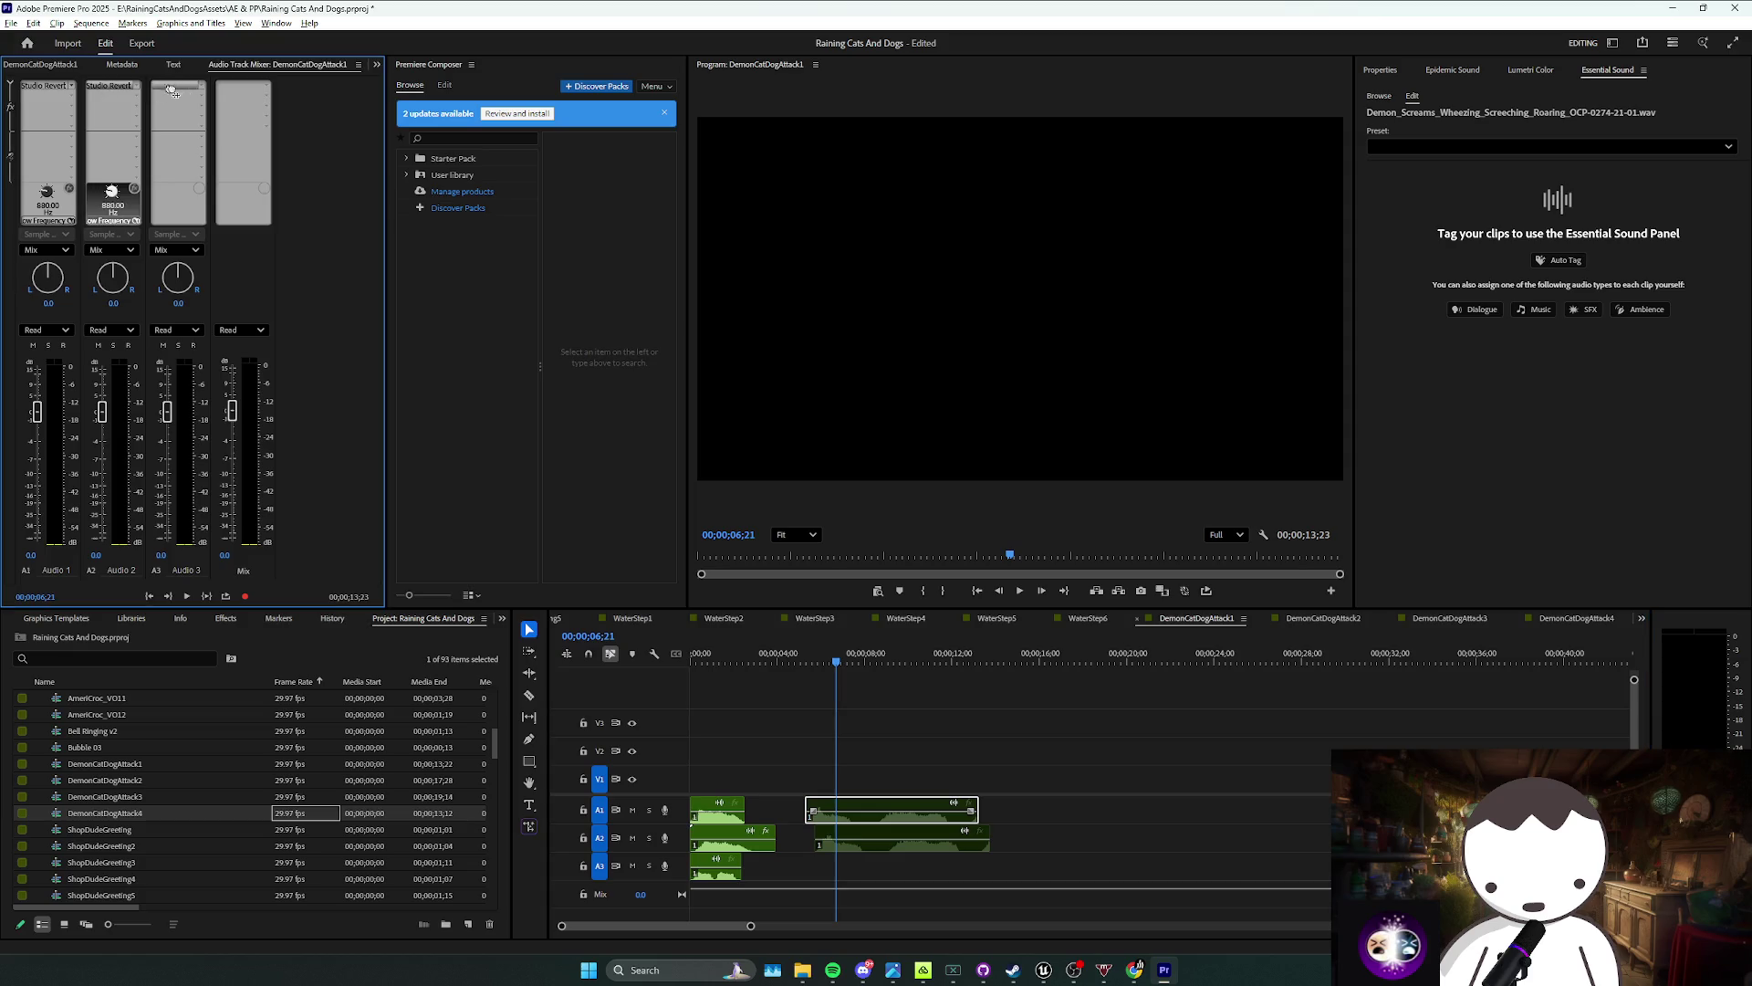
{"action": "left_click", "coordinate": [1453, 619]}
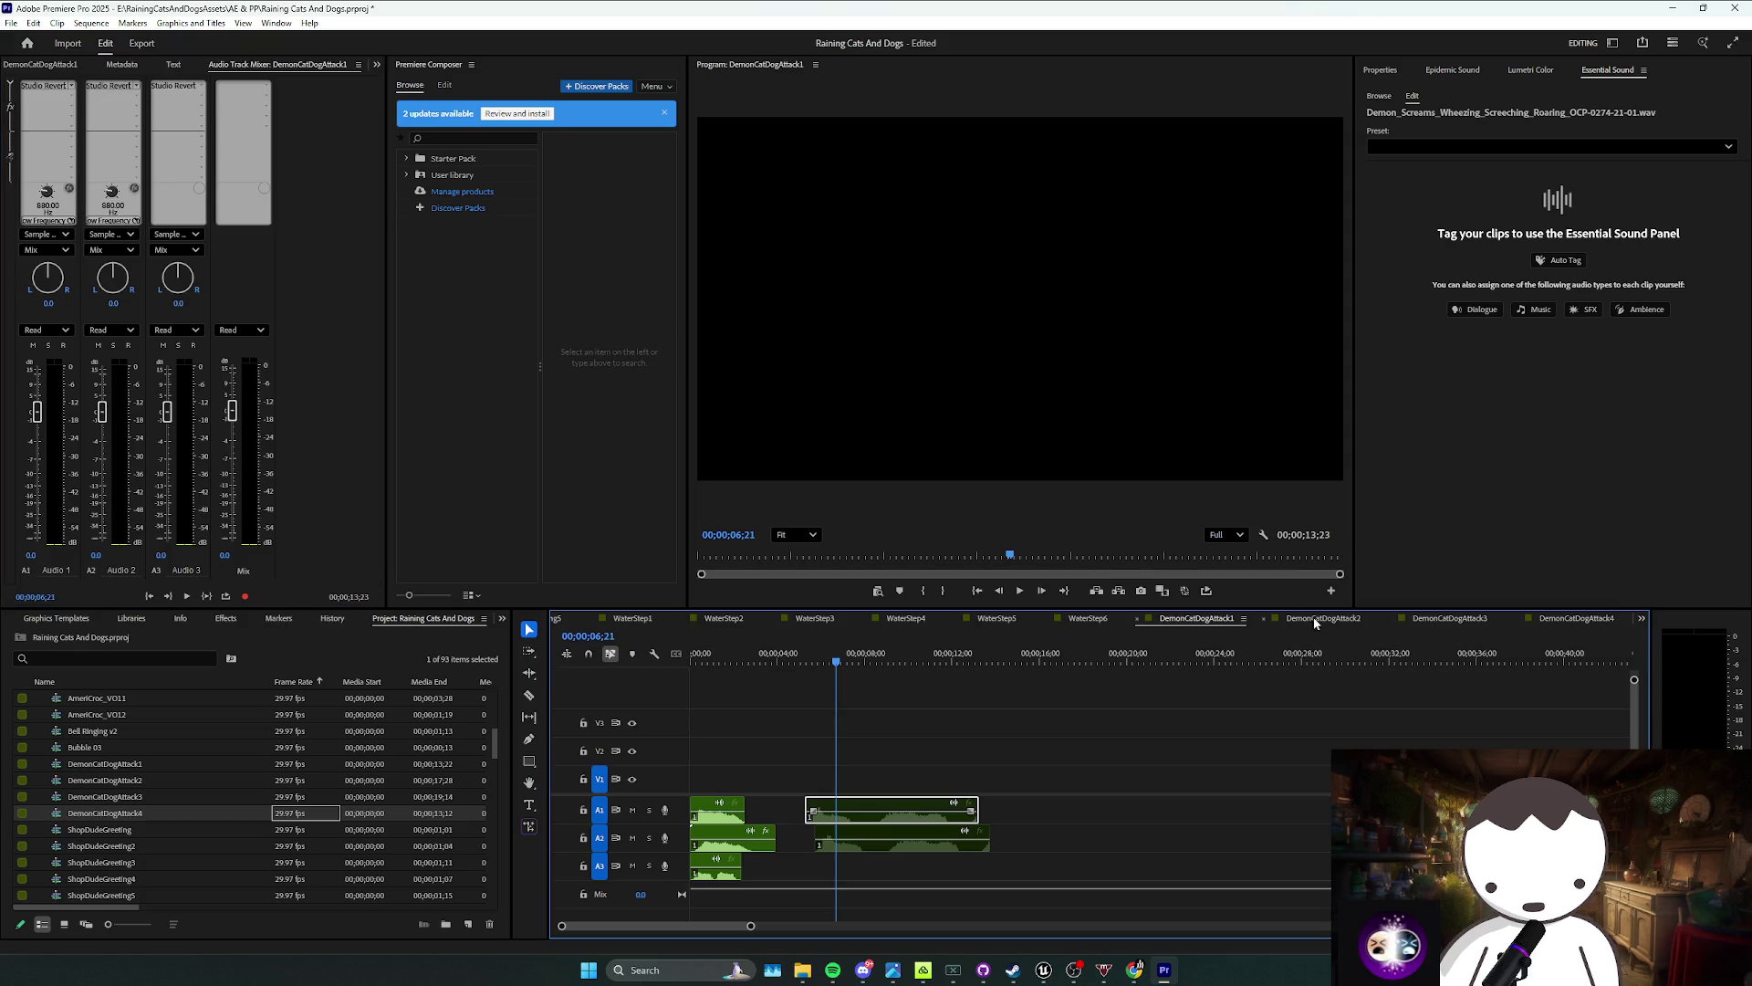
{"action": "left_click", "coordinate": [1533, 621]}
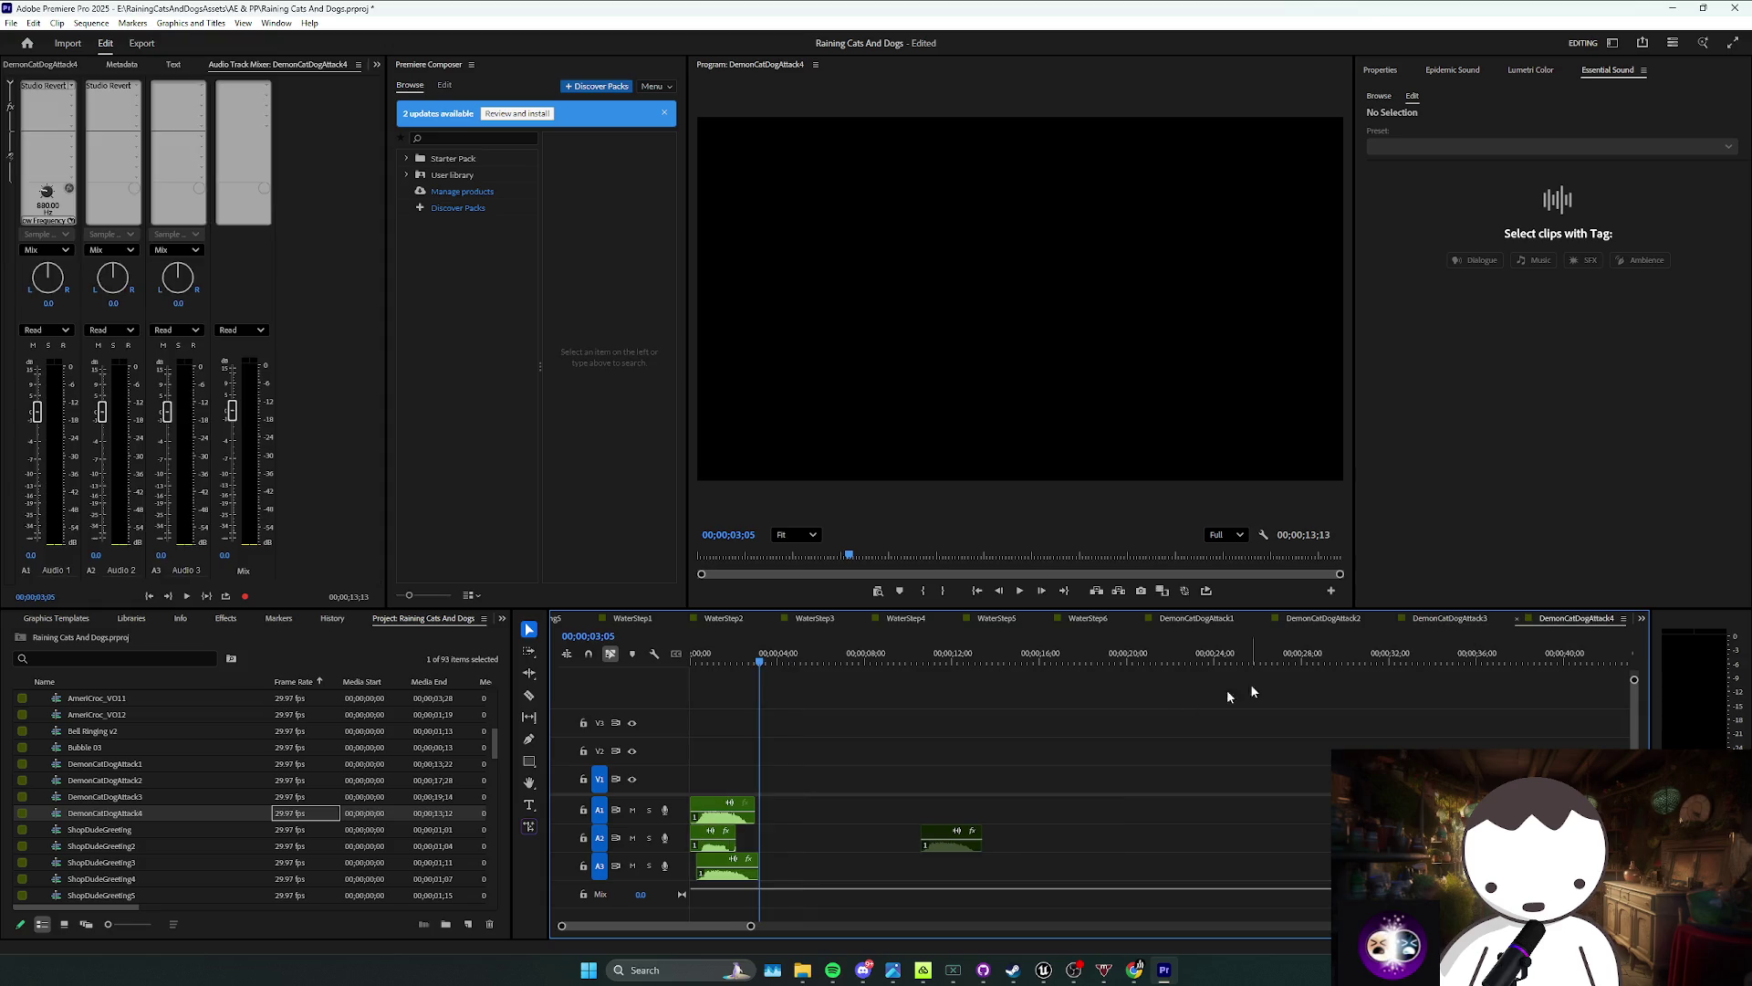
Step: Play DemonCatDogAttack4 and shorten the end of the first A2 clip
{"action": "key", "text": "space"}
{"action": "left_click_drag", "start_coordinate": [816, 812], "coordinate": [694, 908]}
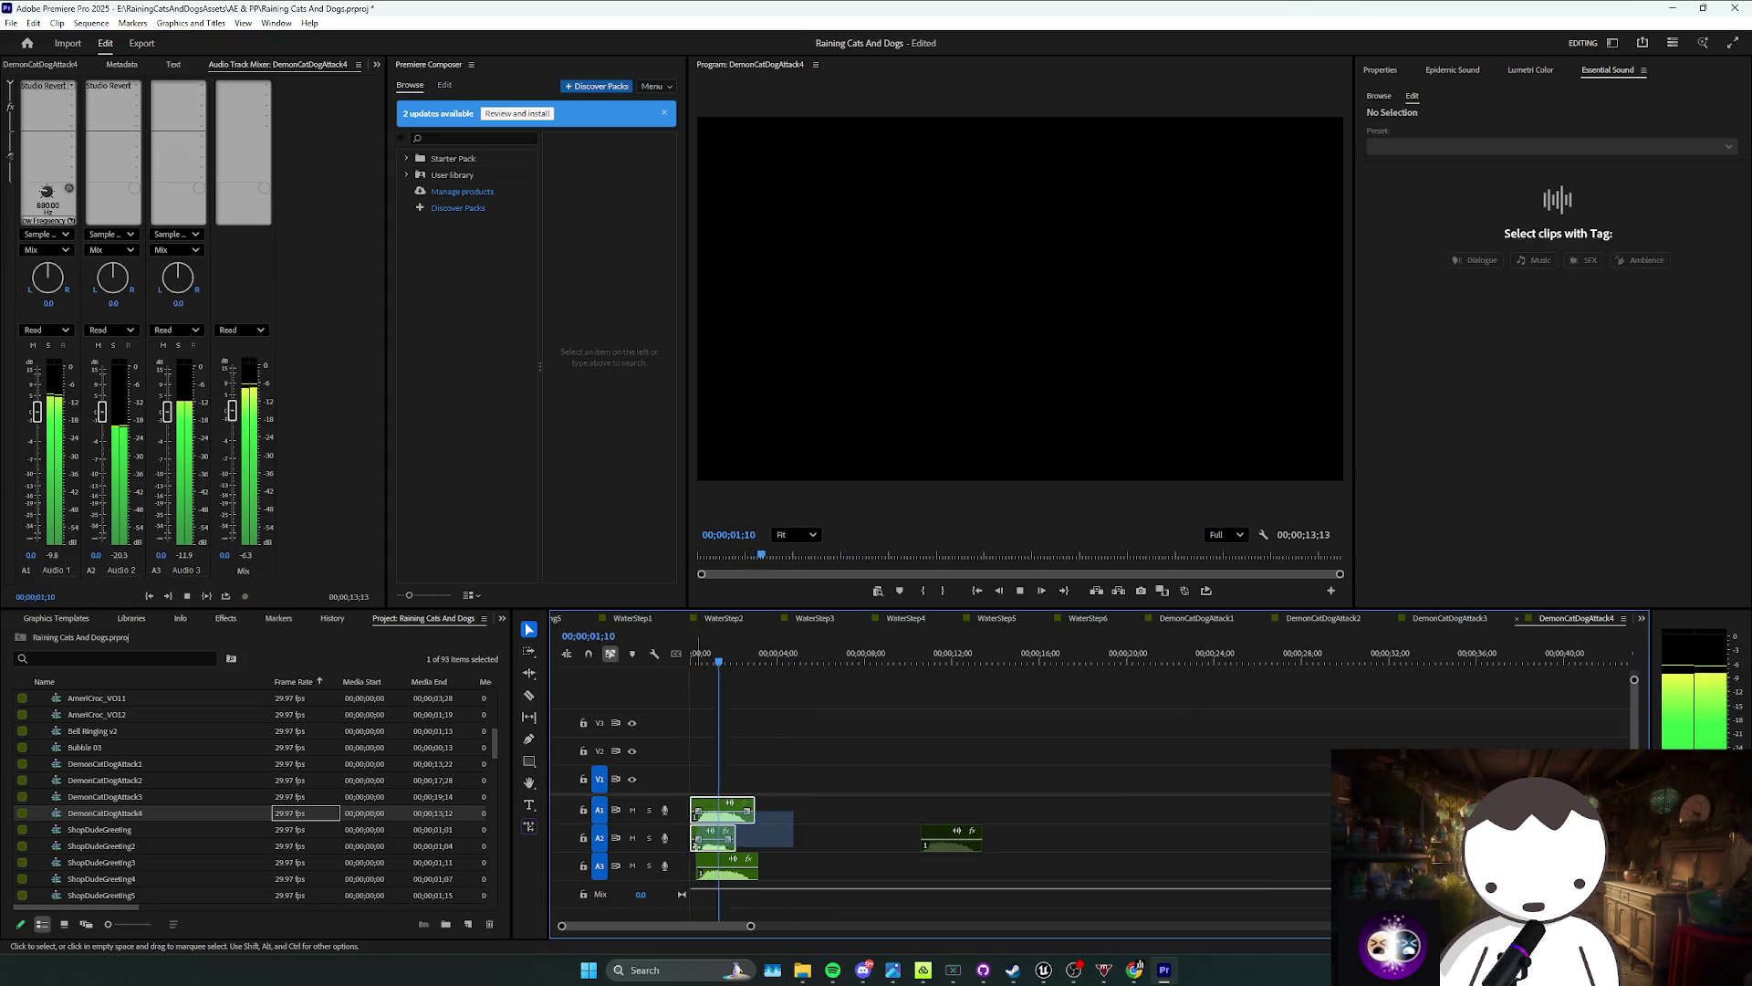
{"action": "left_click", "coordinate": [792, 845]}
{"action": "left_click_drag", "start_coordinate": [740, 836], "coordinate": [730, 836]}
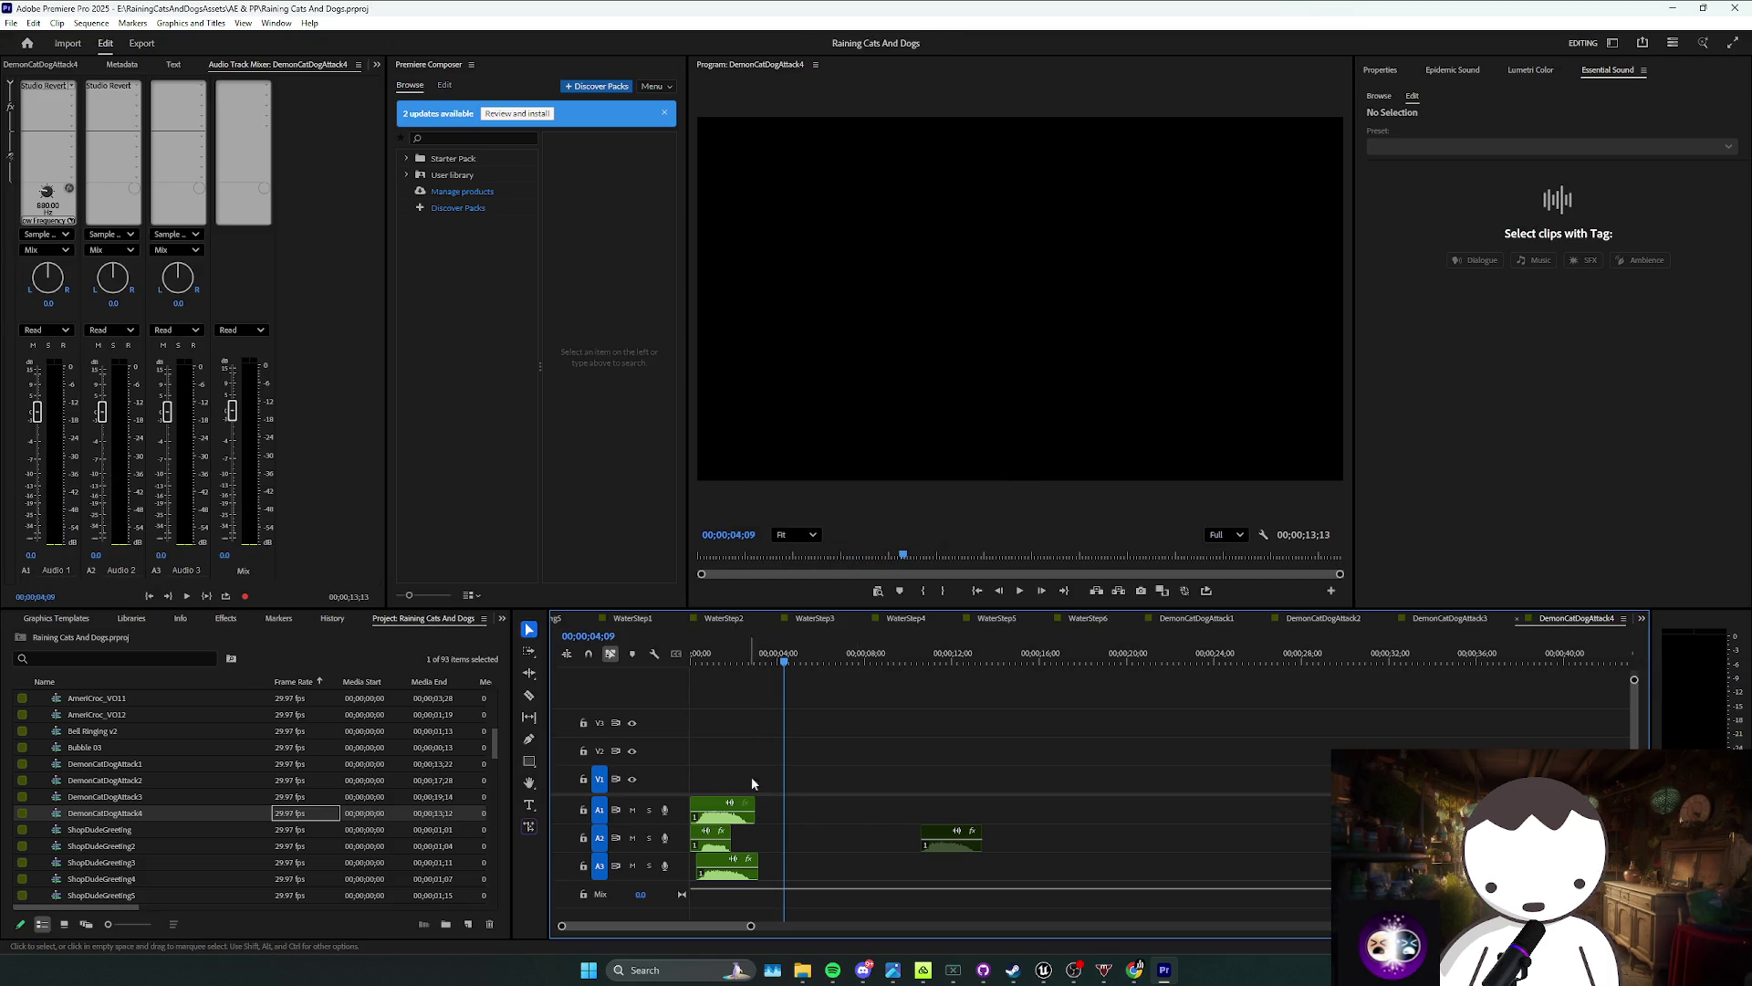
{"action": "scroll", "coordinate": [259, 759], "scroll_direction": "up", "scroll_amount": 5}
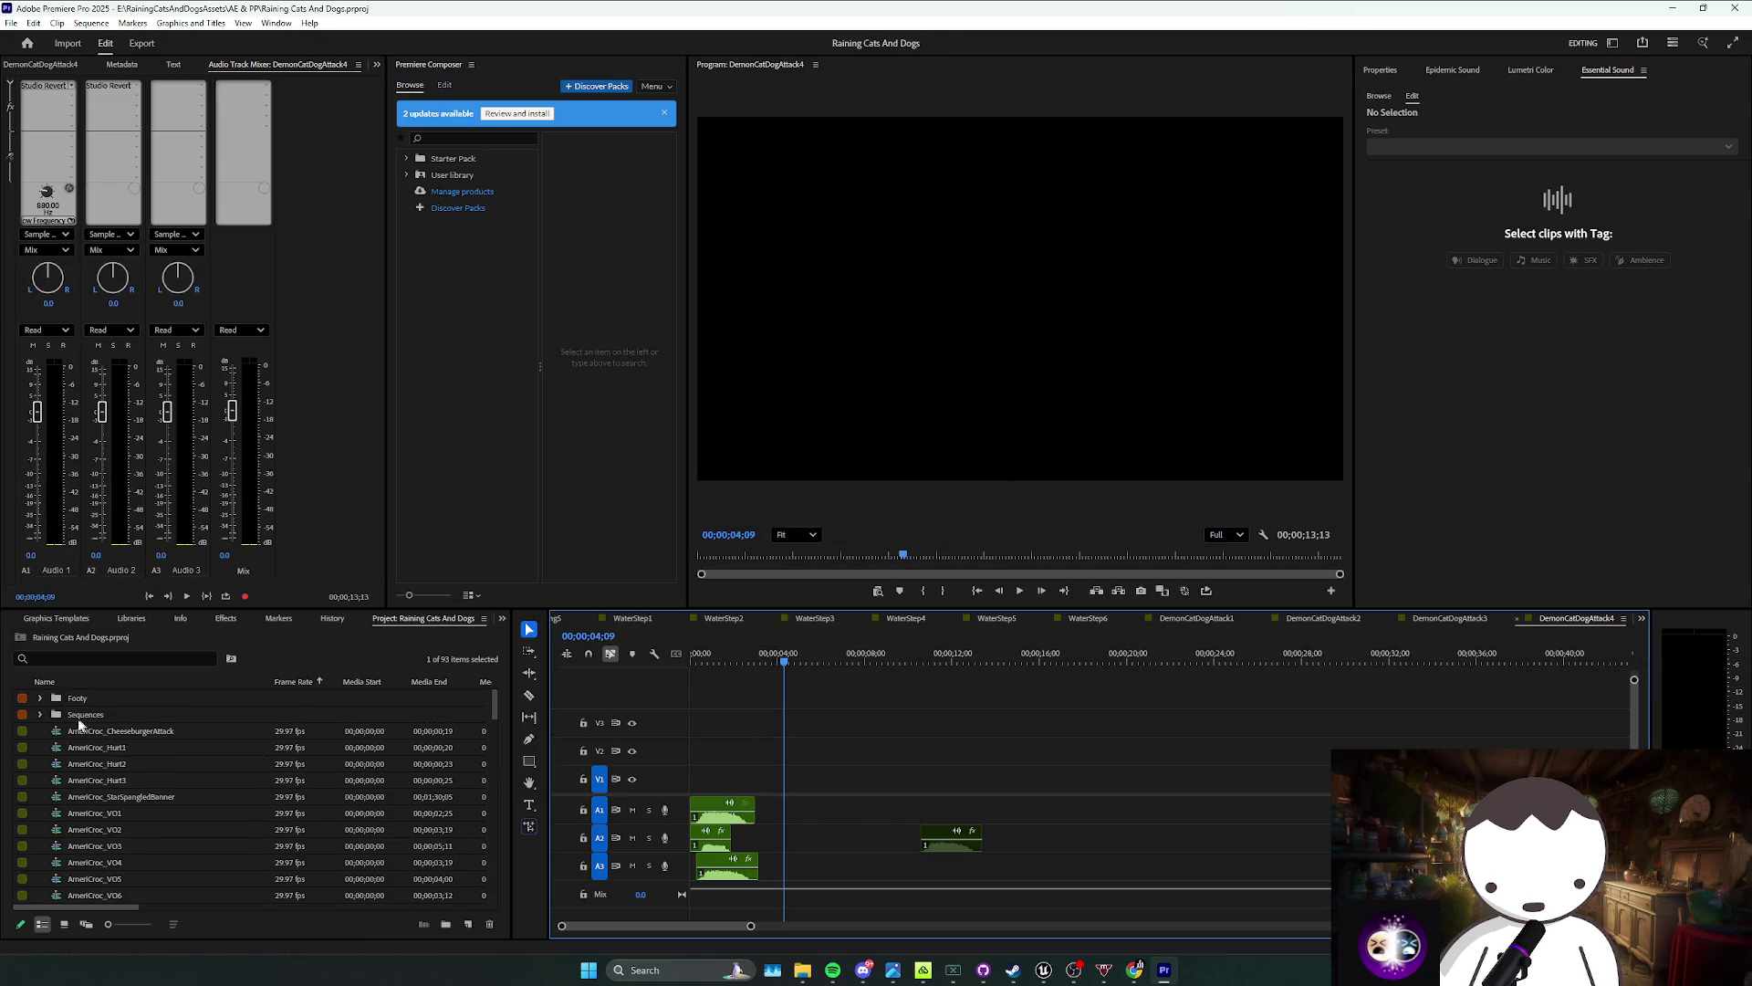
Step: Duplicate DemonCatDogAttack4 and rename the copy DemonCatDogBite
{"action": "scroll", "coordinate": [273, 794], "scroll_direction": "down", "scroll_amount": 5}
{"action": "left_click", "coordinate": [309, 812]}
{"action": "key", "text": "ctrl+c"}
{"action": "key", "text": "ctrl+v"}
{"action": "left_click", "coordinate": [145, 826]}
{"action": "left_click_drag", "start_coordinate": [151, 829], "coordinate": [144, 834]}
{"action": "key", "text": "BackSpace"}
{"action": "key", "text": "BackSpace"}
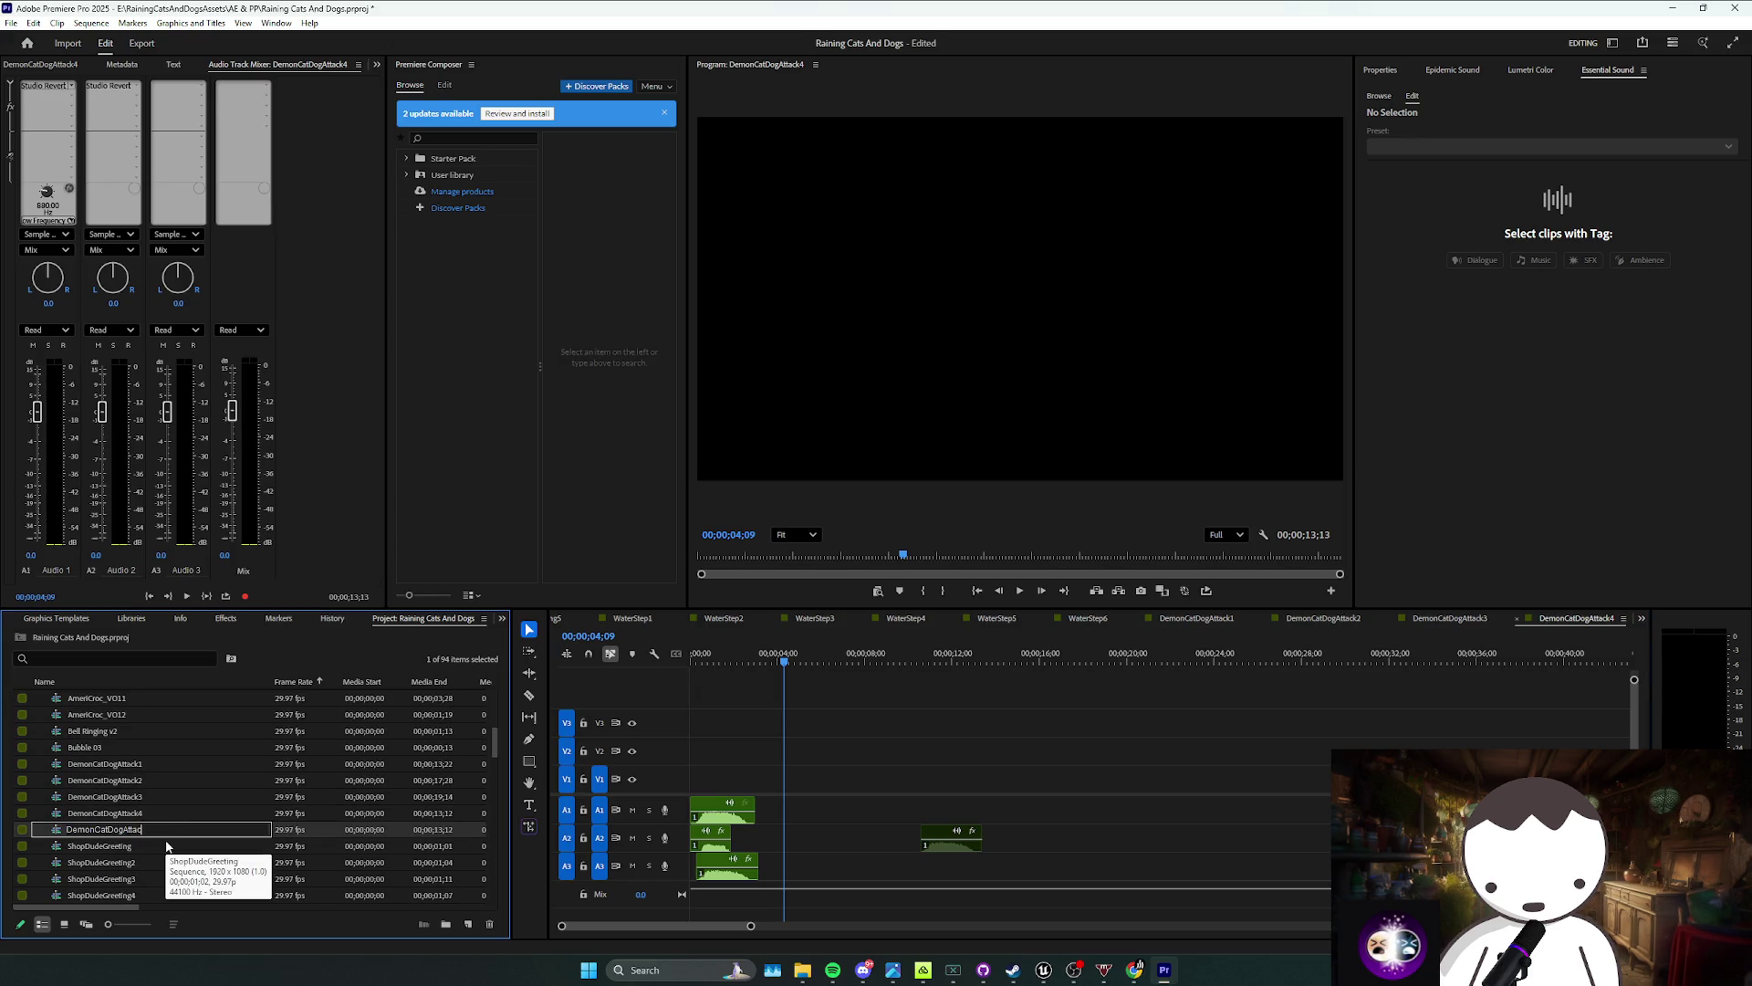
{"action": "type", "text": "e"}
{"action": "key", "text": "Tab"}
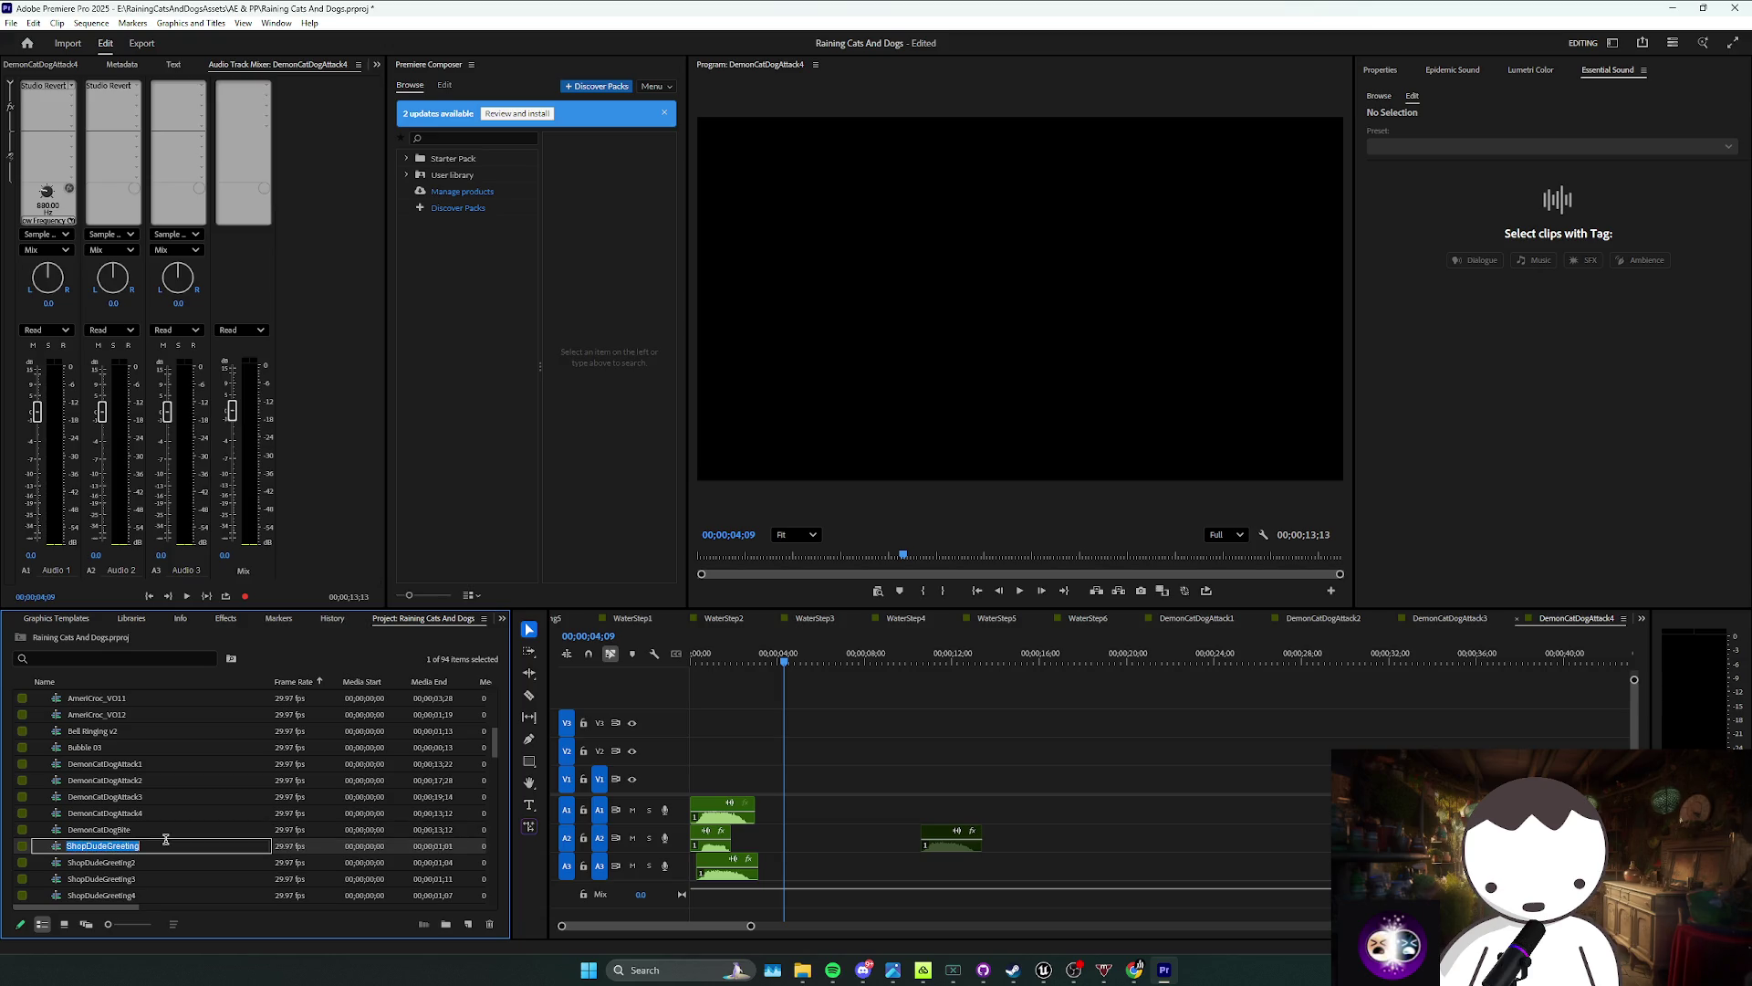
Step: Open the DemonCatDogBite sequence, save the project, and expand the Sequences and Dogs bins
{"action": "double_click", "coordinate": [298, 829]}
{"action": "key", "text": "ctrl+s"}
{"action": "scroll", "coordinate": [150, 748], "scroll_direction": "up", "scroll_amount": 4}
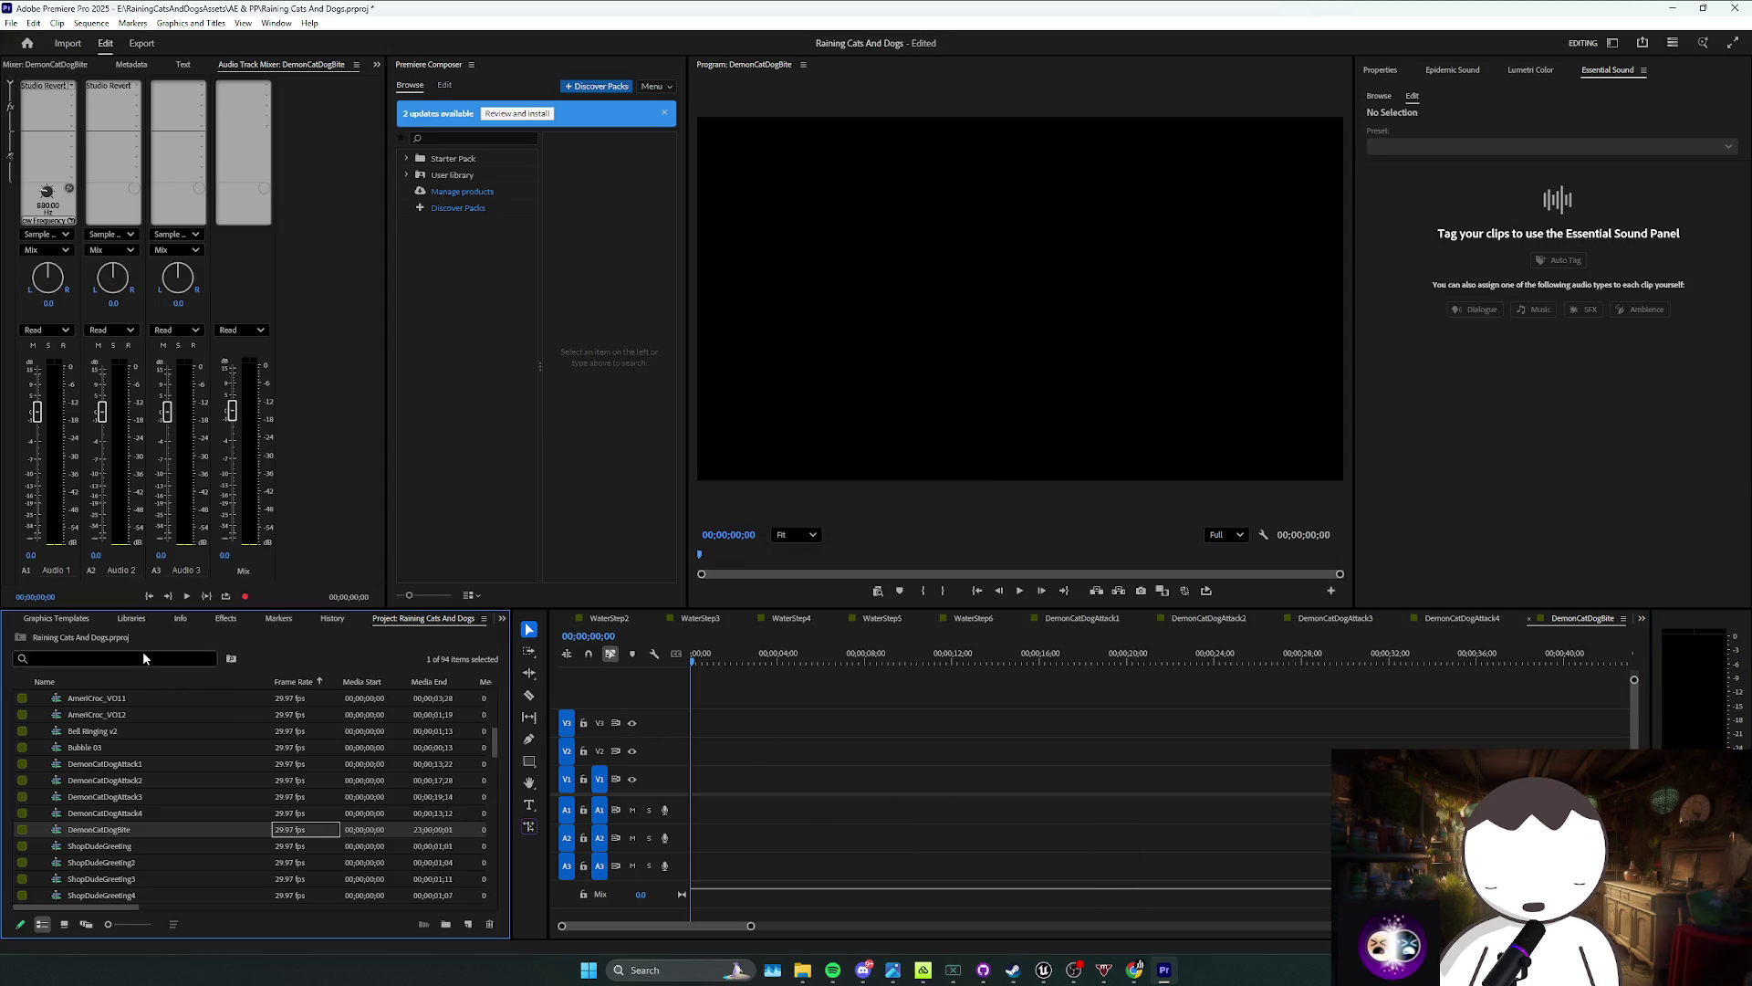
{"action": "scroll", "coordinate": [159, 758], "scroll_direction": "up", "scroll_amount": 5}
{"action": "left_click", "coordinate": [41, 714]}
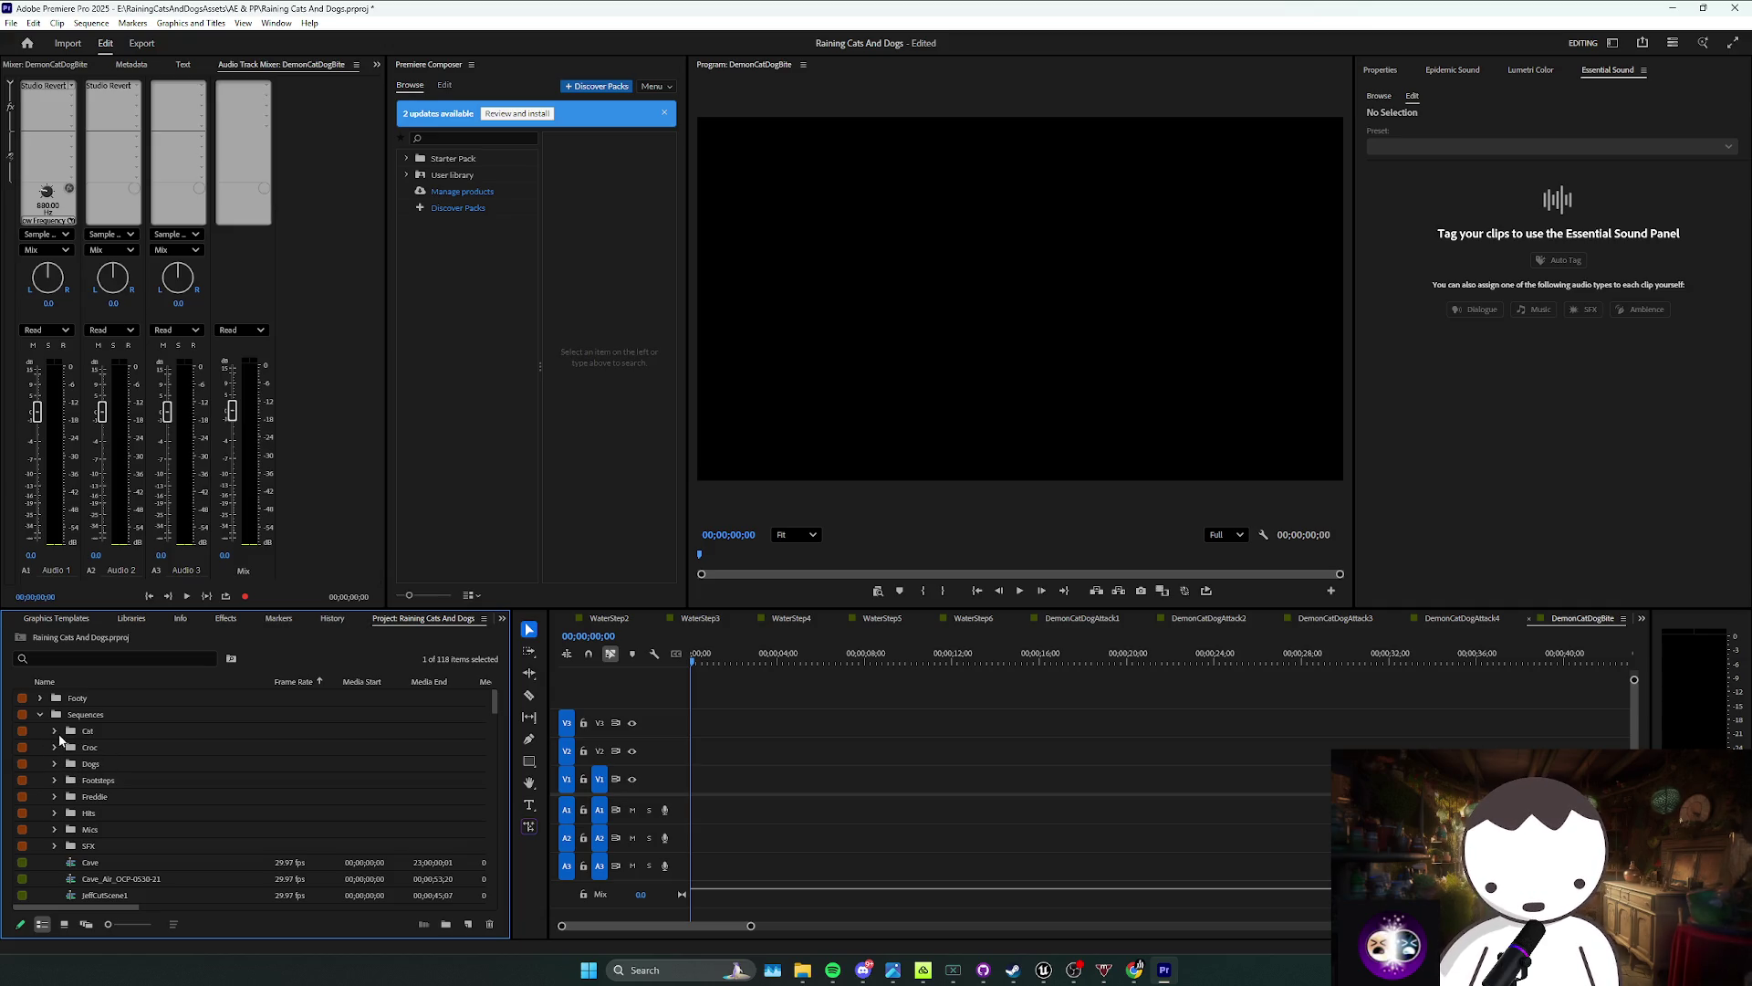
{"action": "left_click", "coordinate": [55, 764]}
{"action": "scroll", "coordinate": [157, 792], "scroll_direction": "down", "scroll_amount": 3}
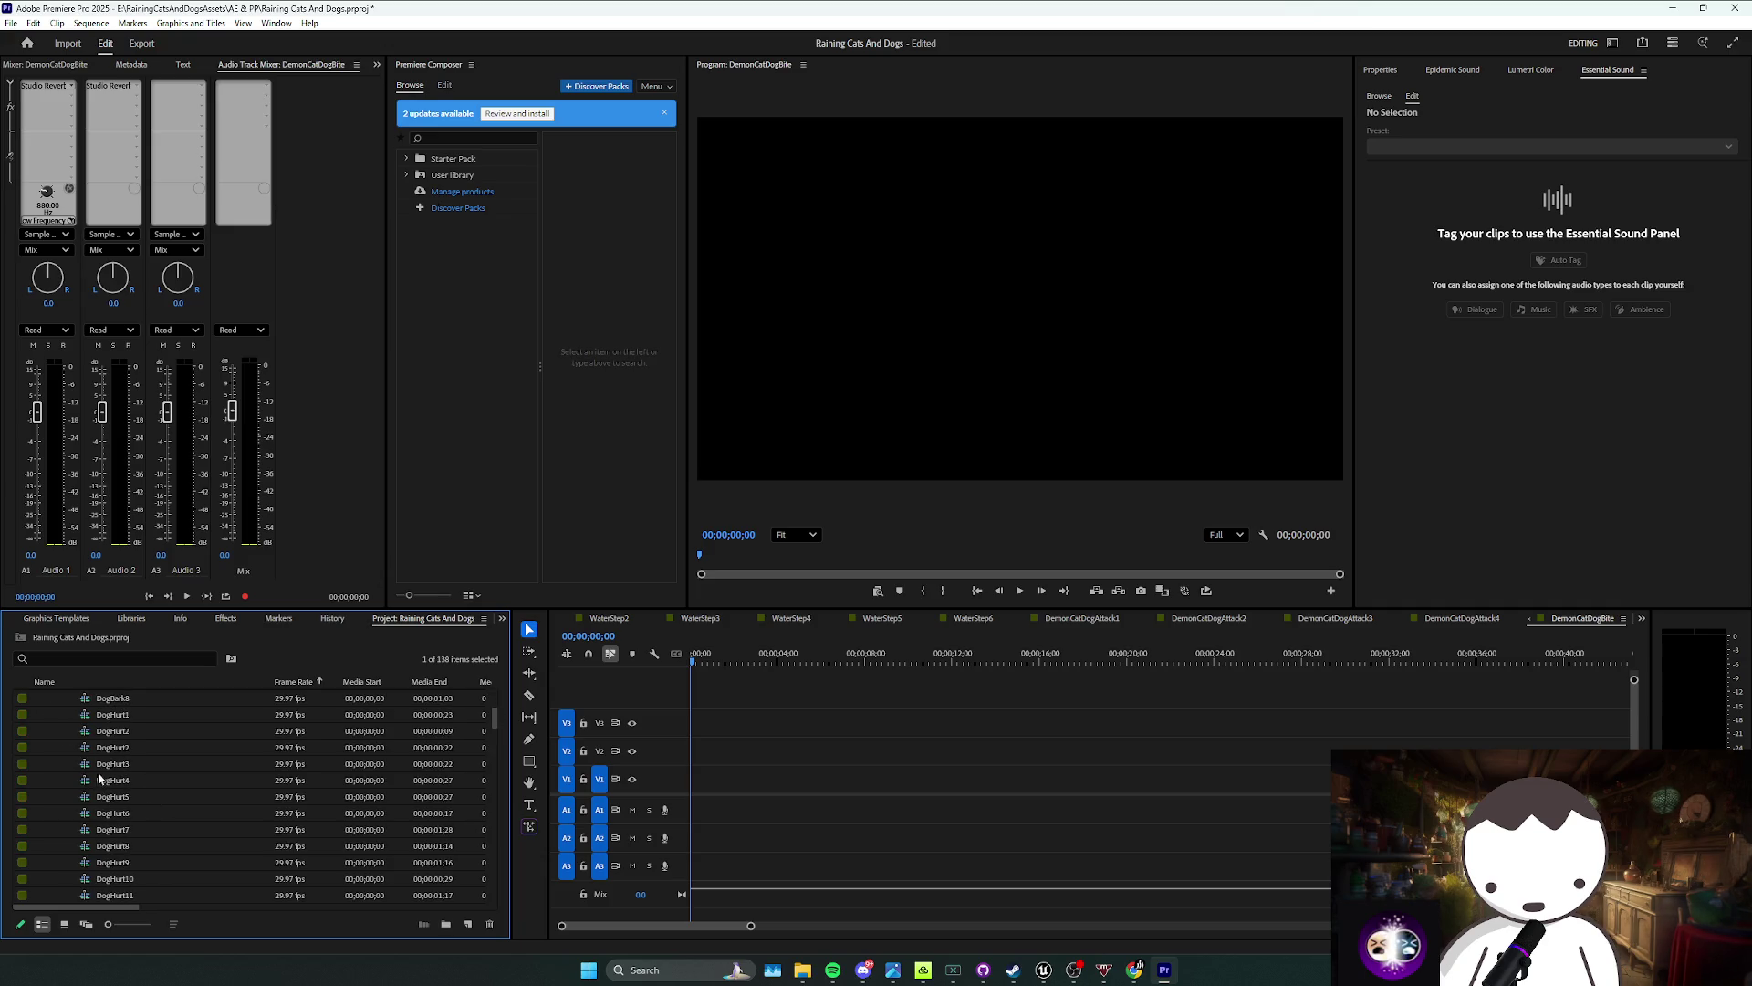
{"action": "mouse_move", "coordinate": [97, 783]}
{"action": "left_mouse_down"}
{"action": "mouse_move", "coordinate": [684, 793]}
{"action": "mouse_move", "coordinate": [697, 810]}
{"action": "left_mouse_up"}
{"action": "key", "text": "space"}
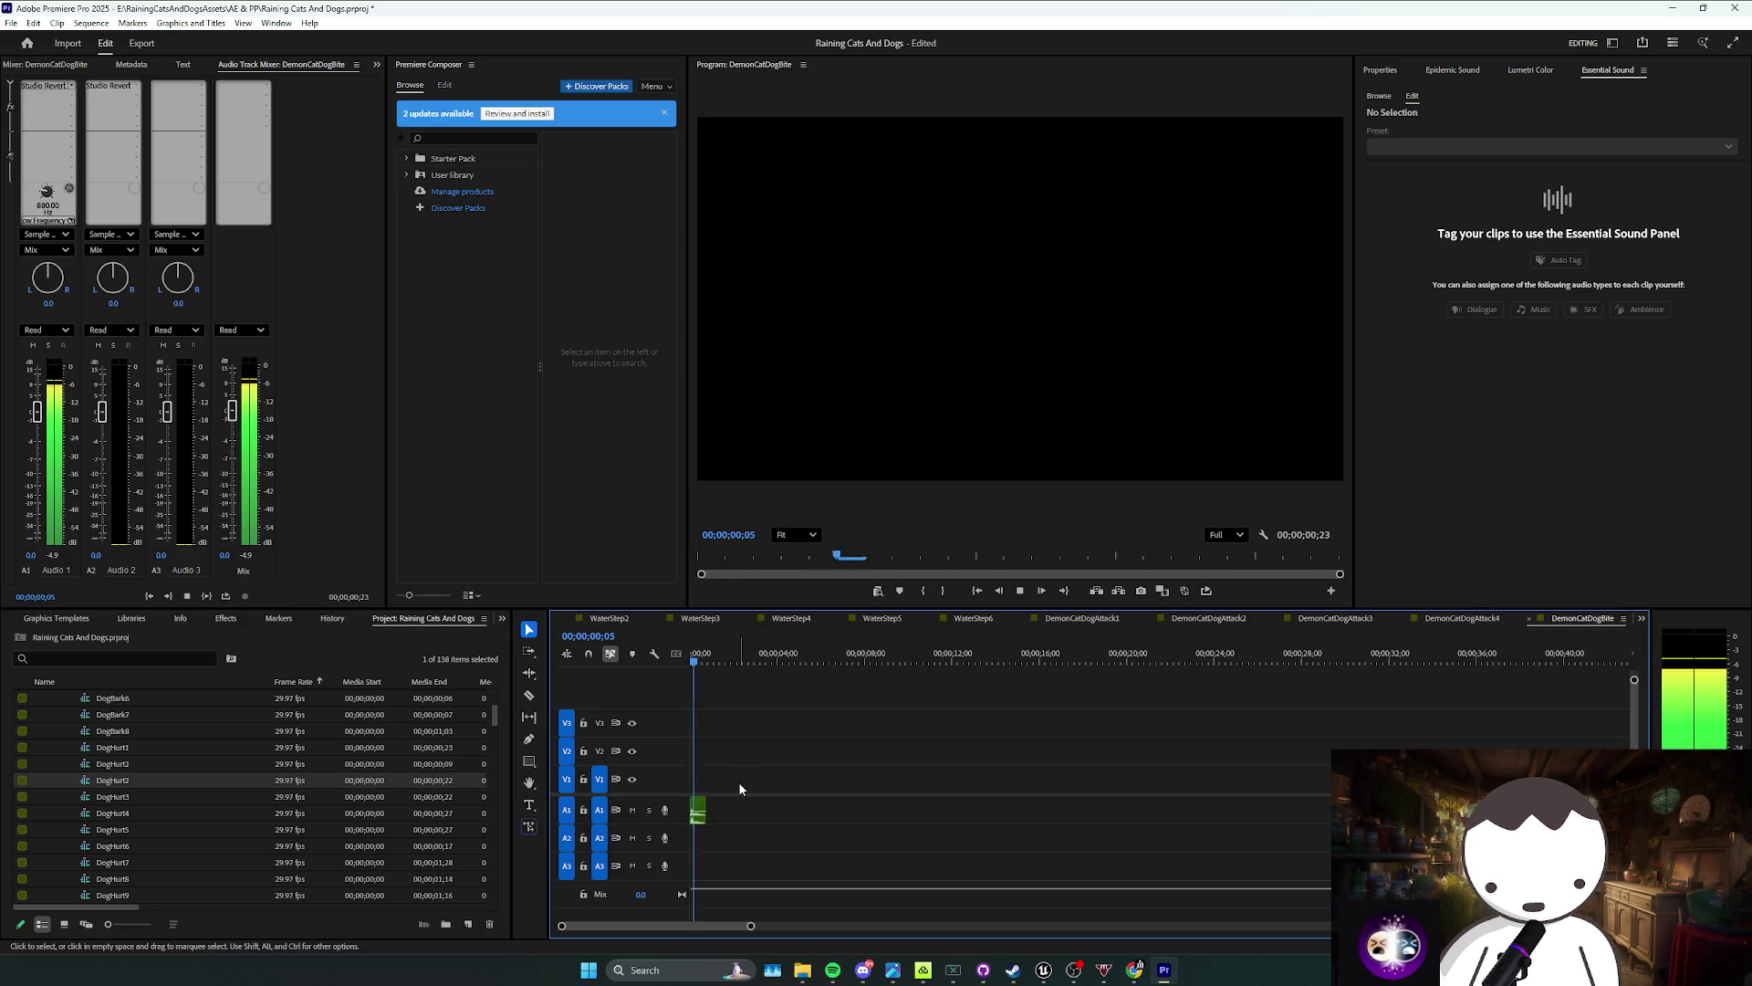
{"action": "key", "text": "ctrl+z"}
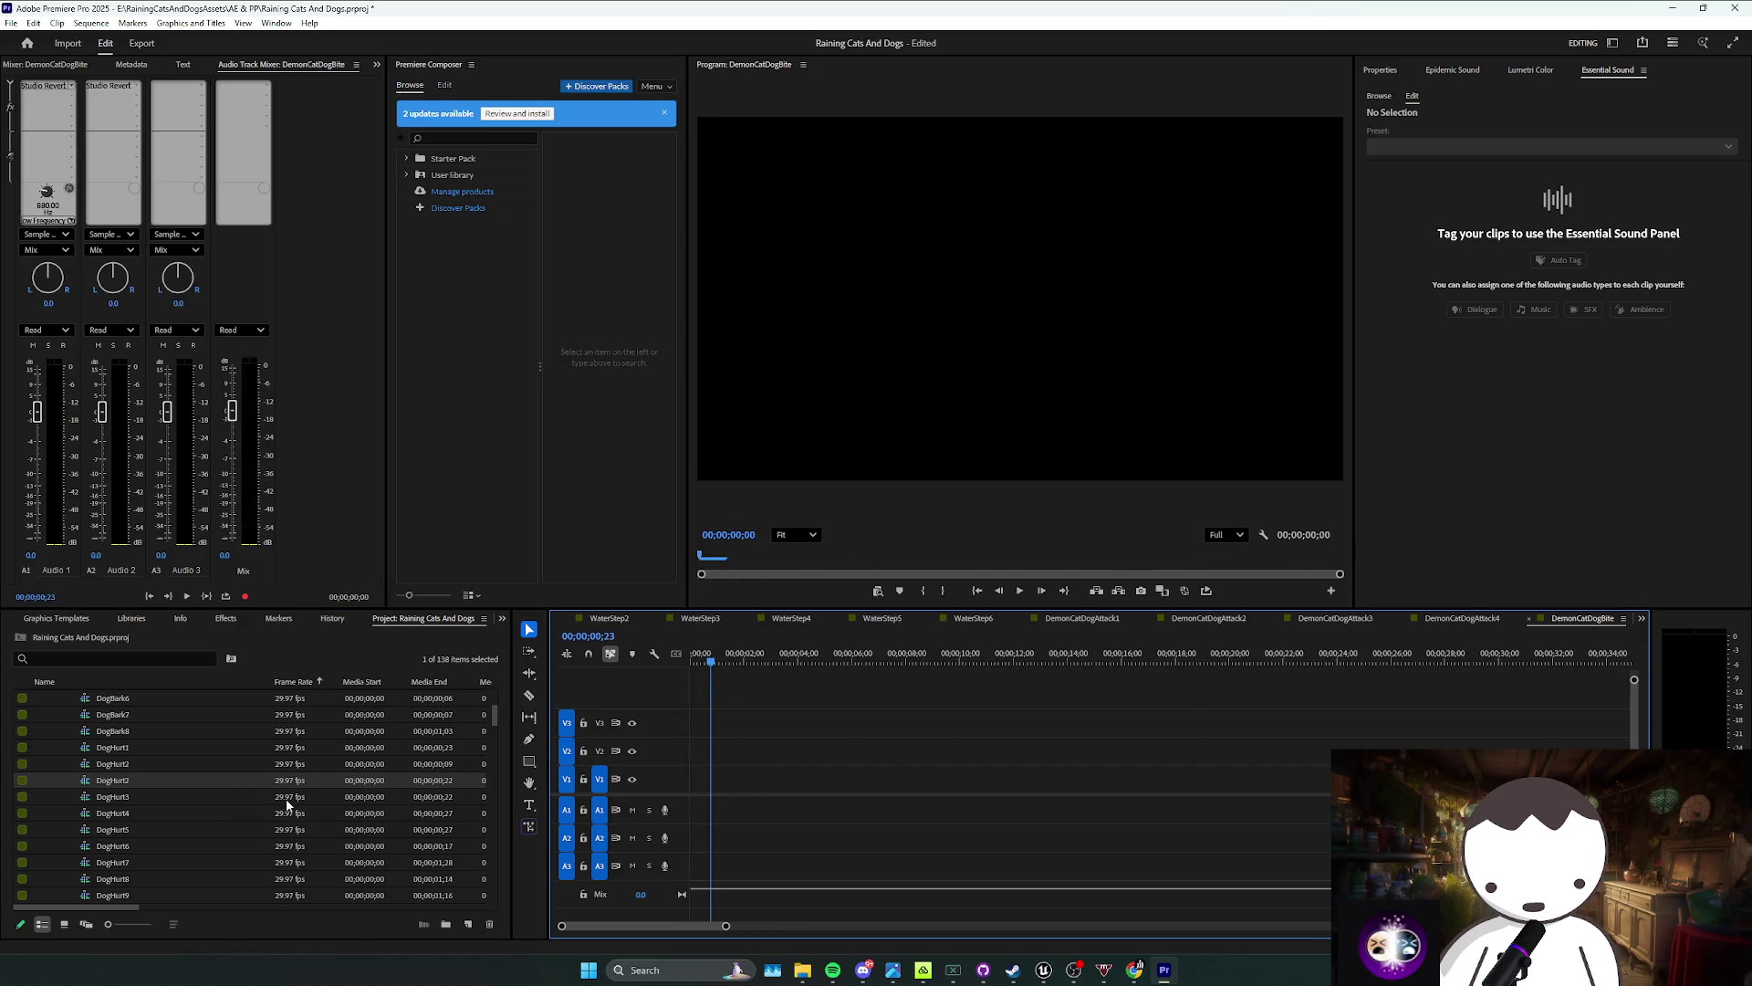
{"action": "left_click", "coordinate": [475, 797]}
{"action": "key", "text": "Tab"}
{"action": "left_click_drag", "start_coordinate": [740, 817], "coordinate": [740, 814]}
{"action": "key", "text": "space"}
{"action": "key", "text": "ctrl+z"}
{"action": "left_click", "coordinate": [377, 815]}
{"action": "left_click_drag", "start_coordinate": [377, 817], "coordinate": [753, 833]}
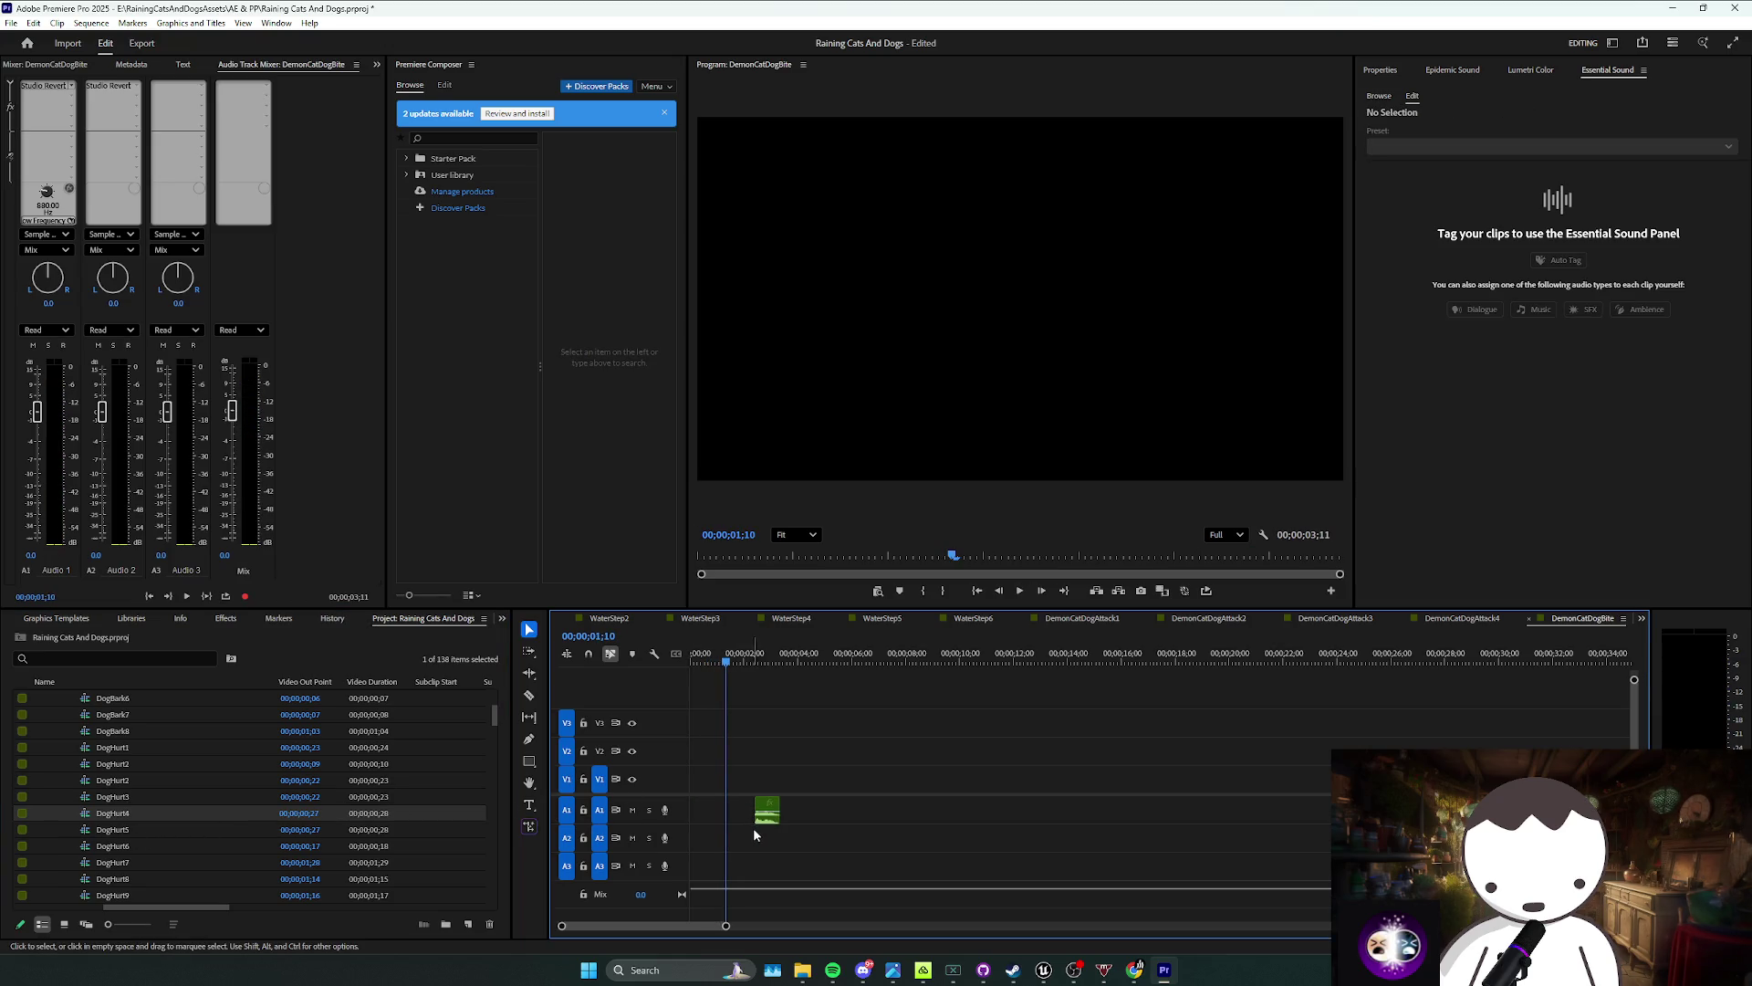
{"action": "key", "text": "space"}
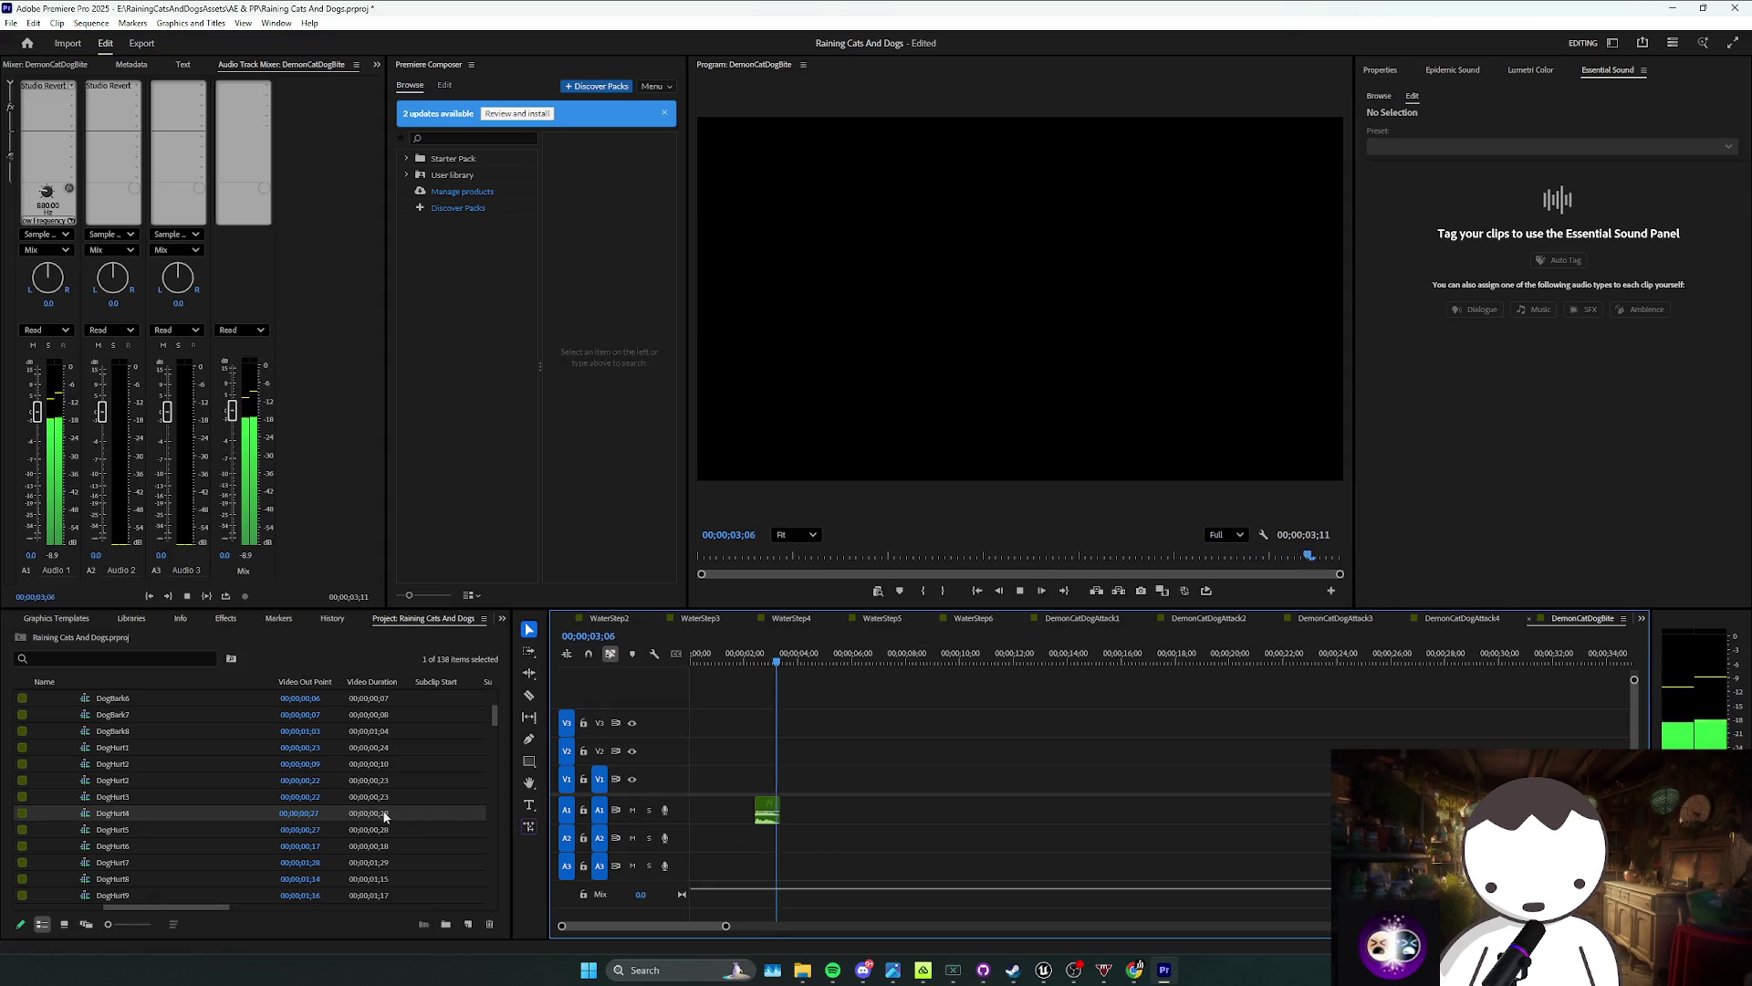
{"action": "key", "text": "ctrl+z"}
{"action": "left_click_drag", "start_coordinate": [146, 828], "coordinate": [803, 815]}
{"action": "key", "text": "space"}
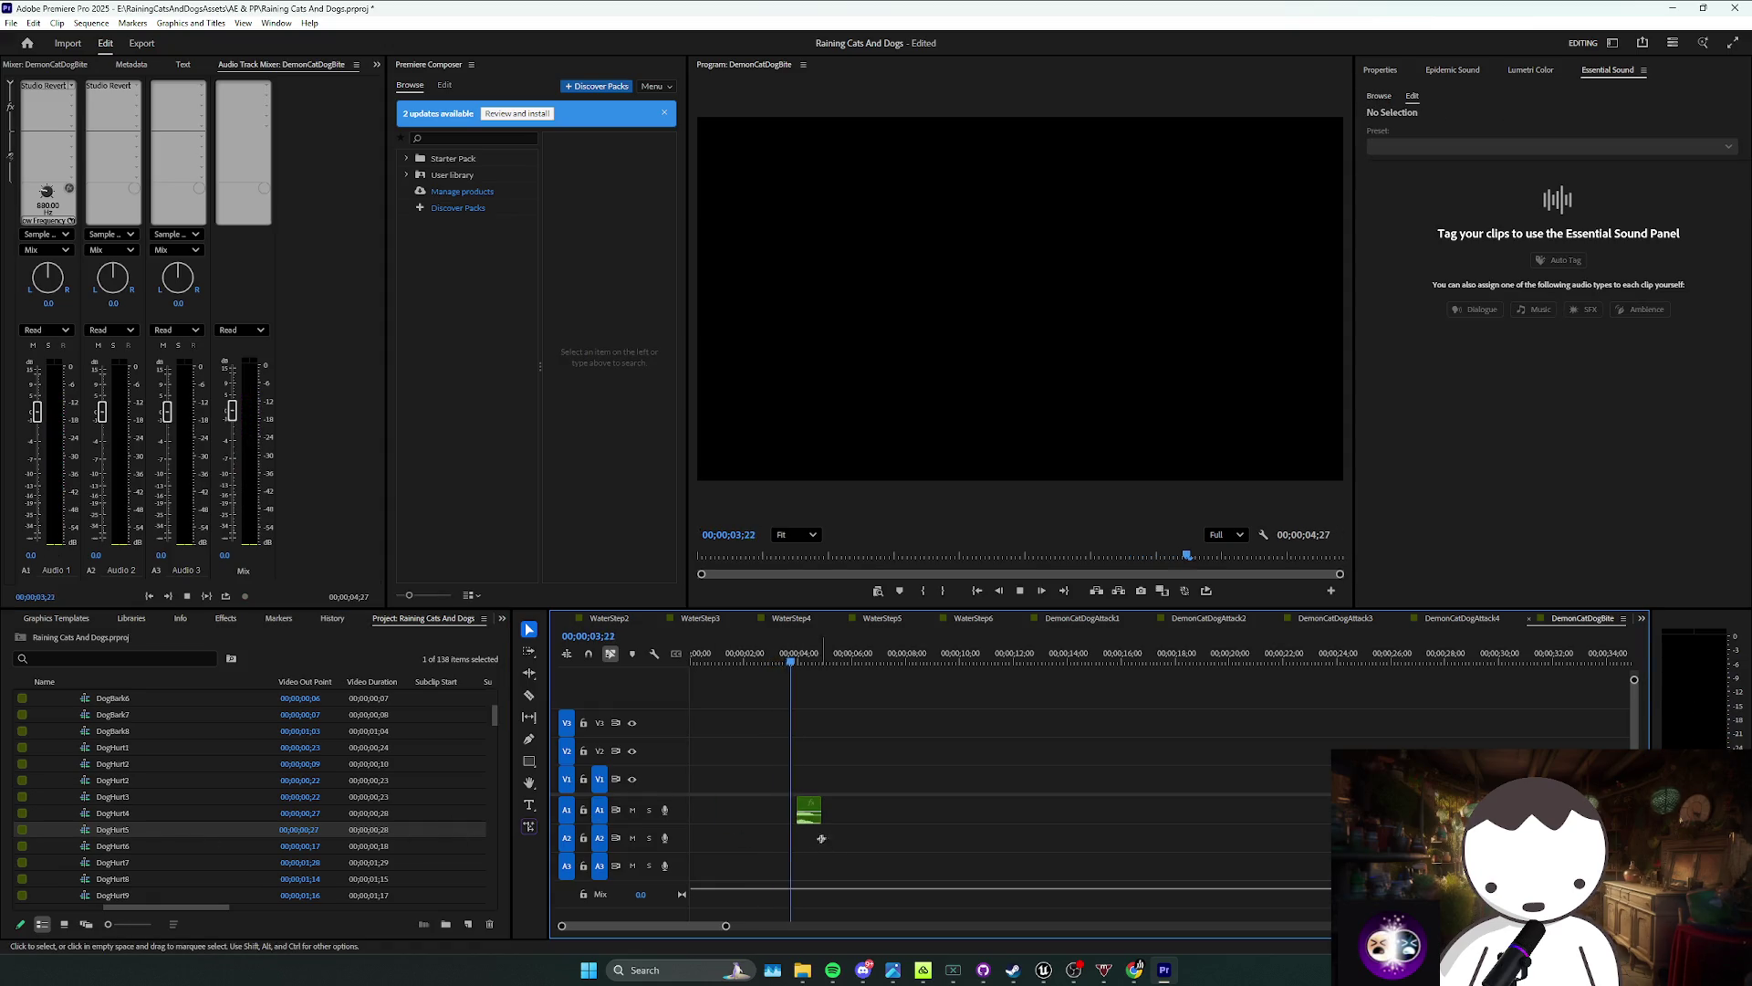
{"action": "left_click_drag", "start_coordinate": [112, 845], "coordinate": [848, 817]}
{"action": "key", "text": "Delete"}
{"action": "left_click_drag", "start_coordinate": [112, 862], "coordinate": [867, 829]}
{"action": "key", "text": "space"}
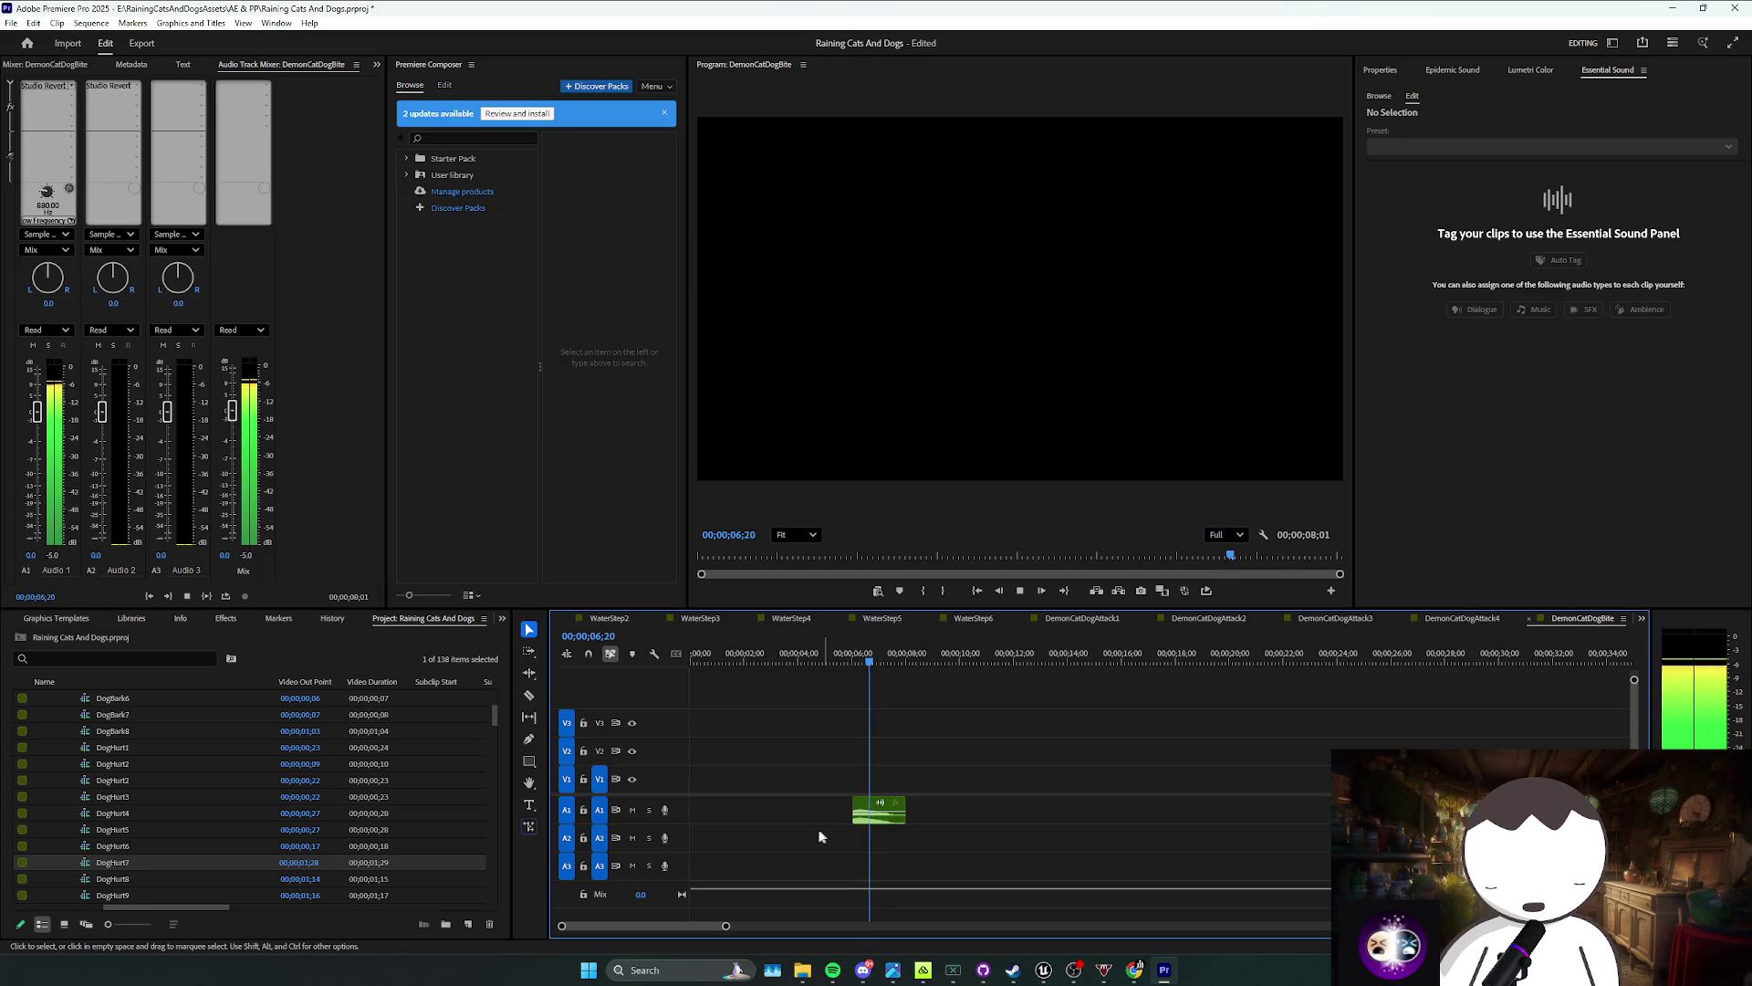
{"action": "key", "text": "ctrl+z"}
{"action": "scroll", "coordinate": [164, 847], "scroll_direction": "down", "scroll_amount": 1}
{"action": "mouse_move", "coordinate": [124, 845]}
{"action": "left_mouse_down"}
{"action": "mouse_move", "coordinate": [817, 835]}
{"action": "mouse_move", "coordinate": [1001, 809]}
{"action": "mouse_move", "coordinate": [190, 874]}
{"action": "mouse_move", "coordinate": [908, 833]}
{"action": "mouse_move", "coordinate": [933, 815]}
{"action": "mouse_move", "coordinate": [221, 797]}
{"action": "left_mouse_up"}
{"action": "key", "text": "space"}
{"action": "key", "text": "space"}
{"action": "scroll", "coordinate": [221, 798], "scroll_direction": "up", "scroll_amount": 3}
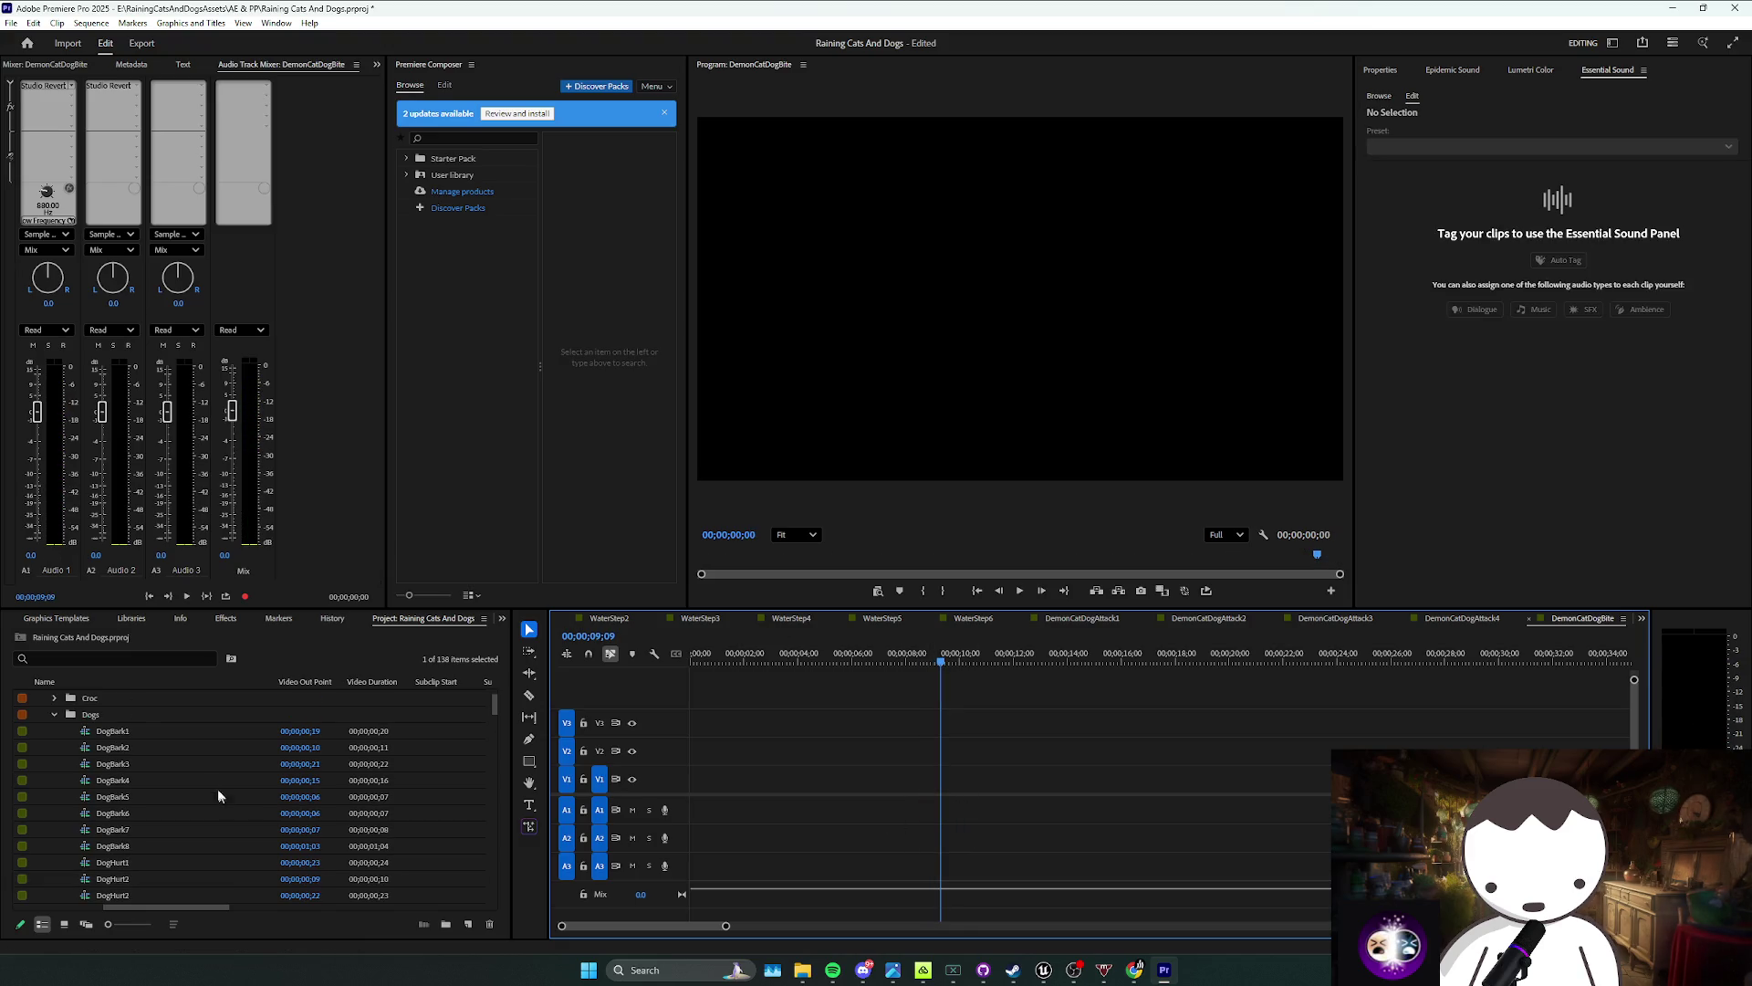
Step: Place DogBark1 on track A1 and slow it to 60% speed
{"action": "left_click_drag", "start_coordinate": [94, 735], "coordinate": [957, 810]}
{"action": "right_click", "coordinate": [958, 812]}
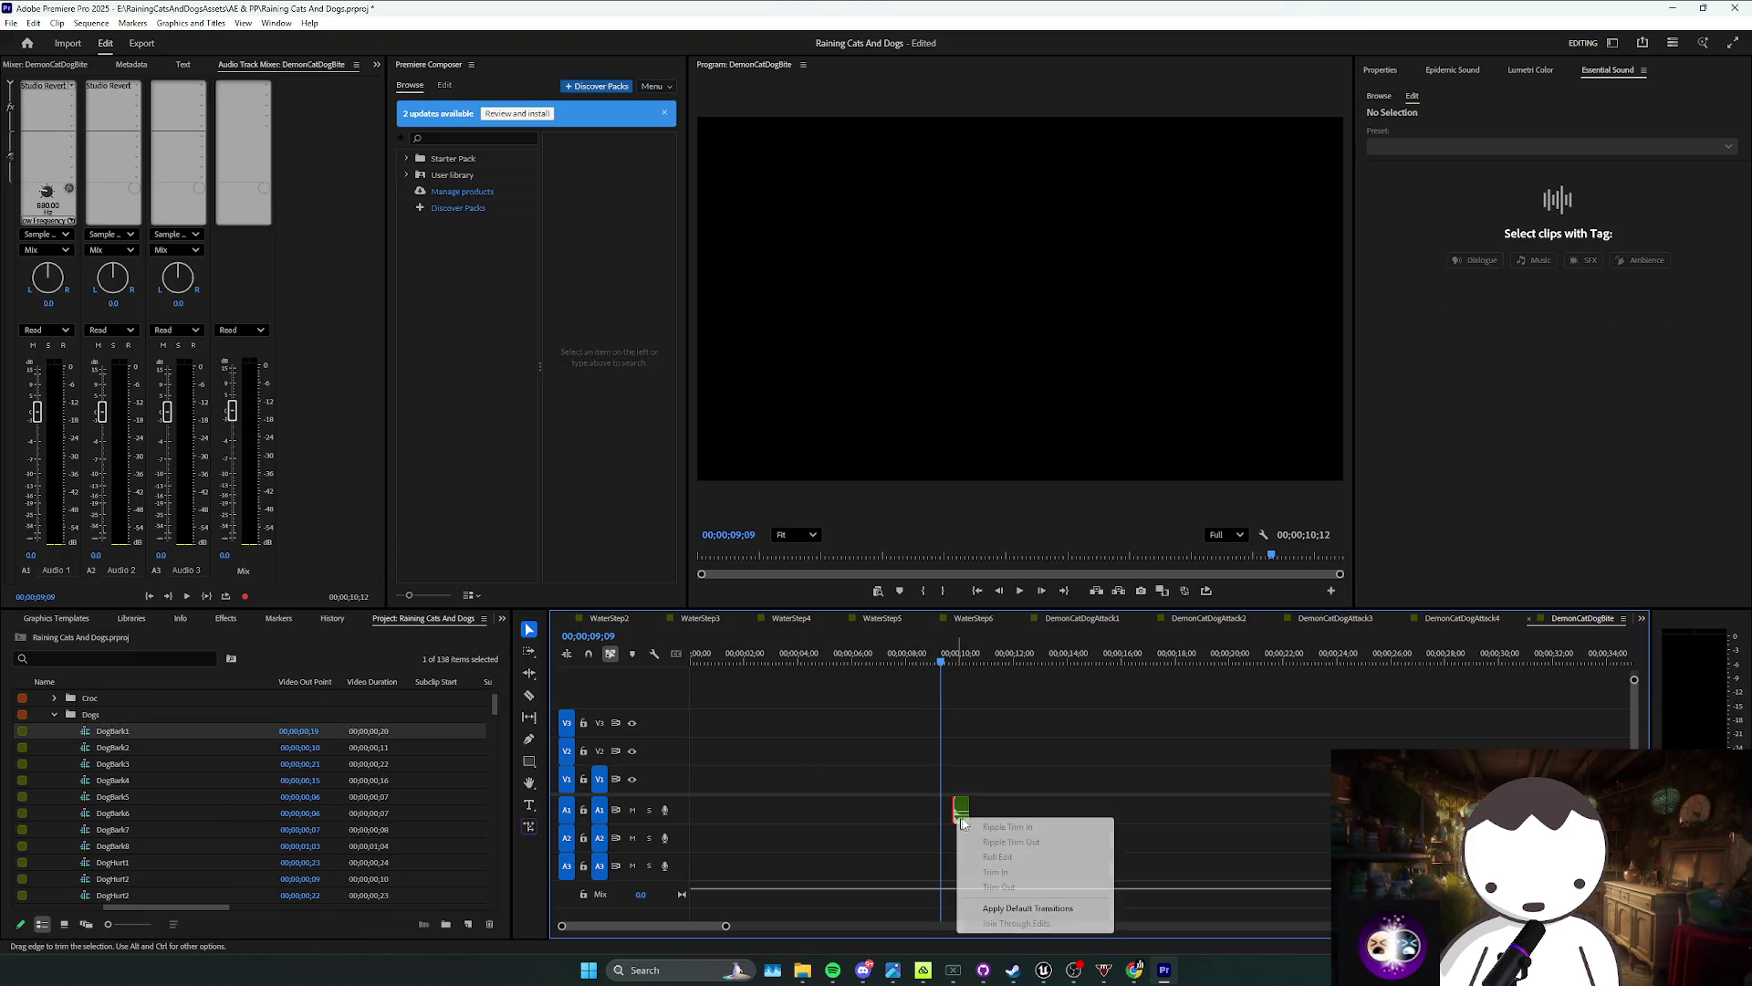
{"action": "right_click", "coordinate": [961, 810]}
{"action": "left_click", "coordinate": [1027, 572]}
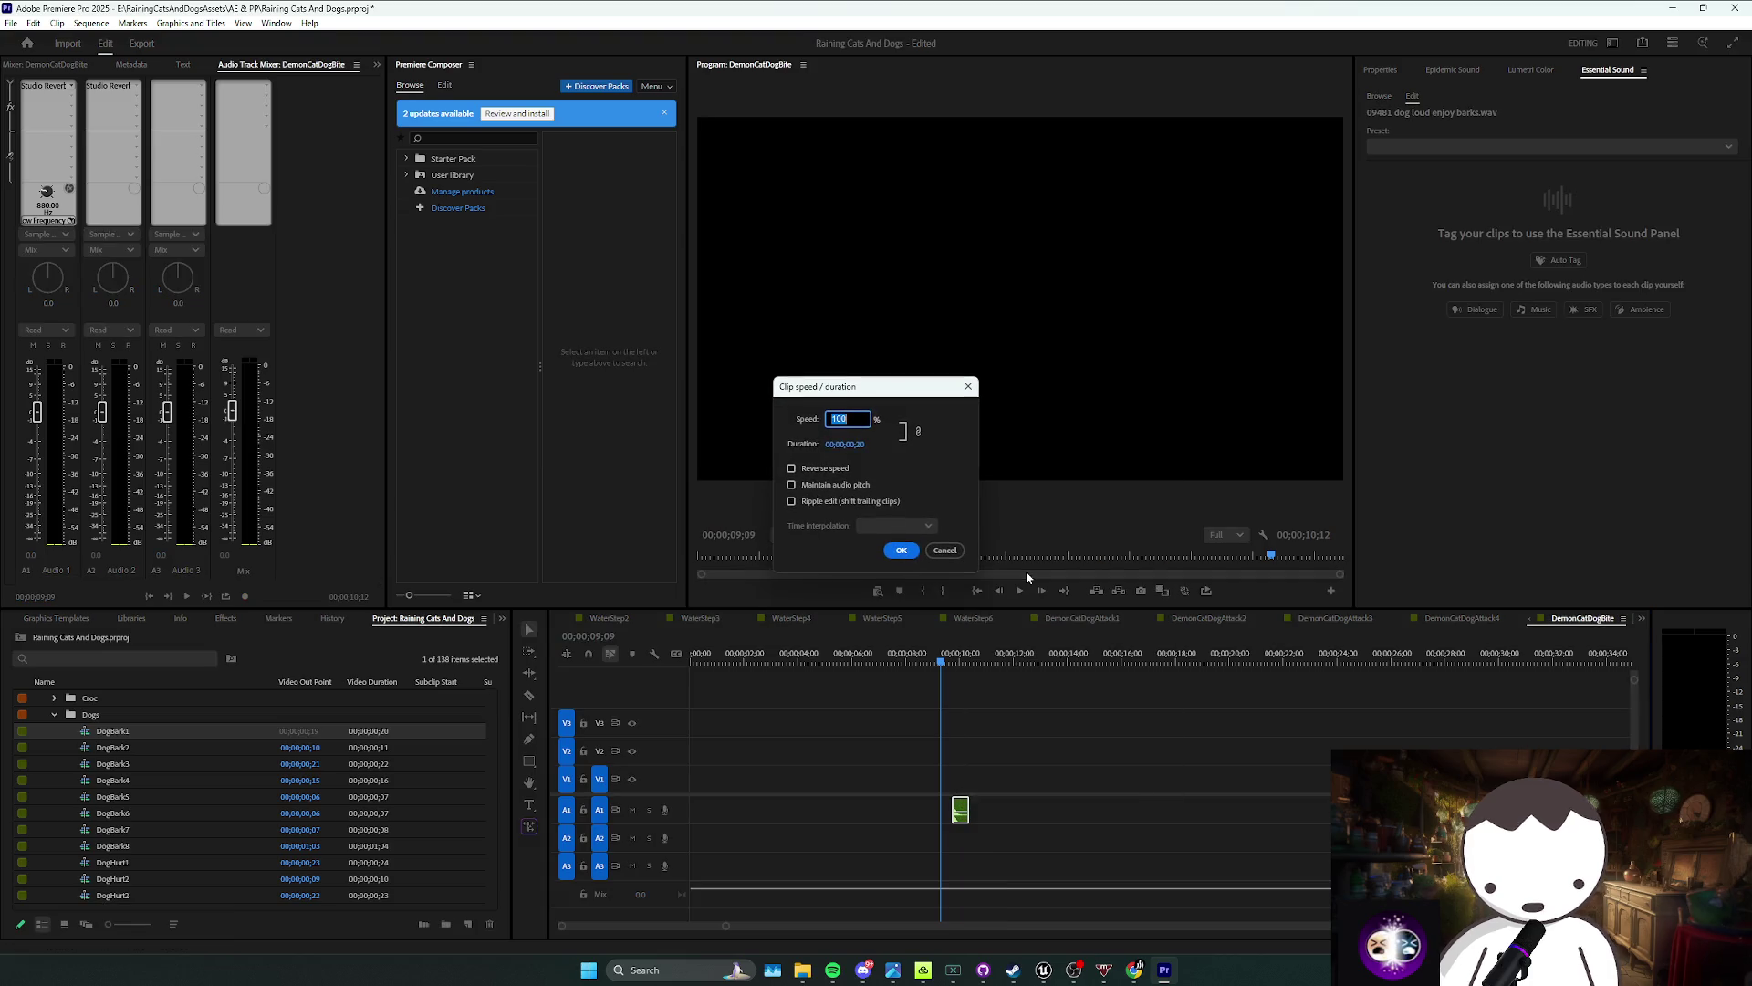
{"action": "key", "text": "Return"}
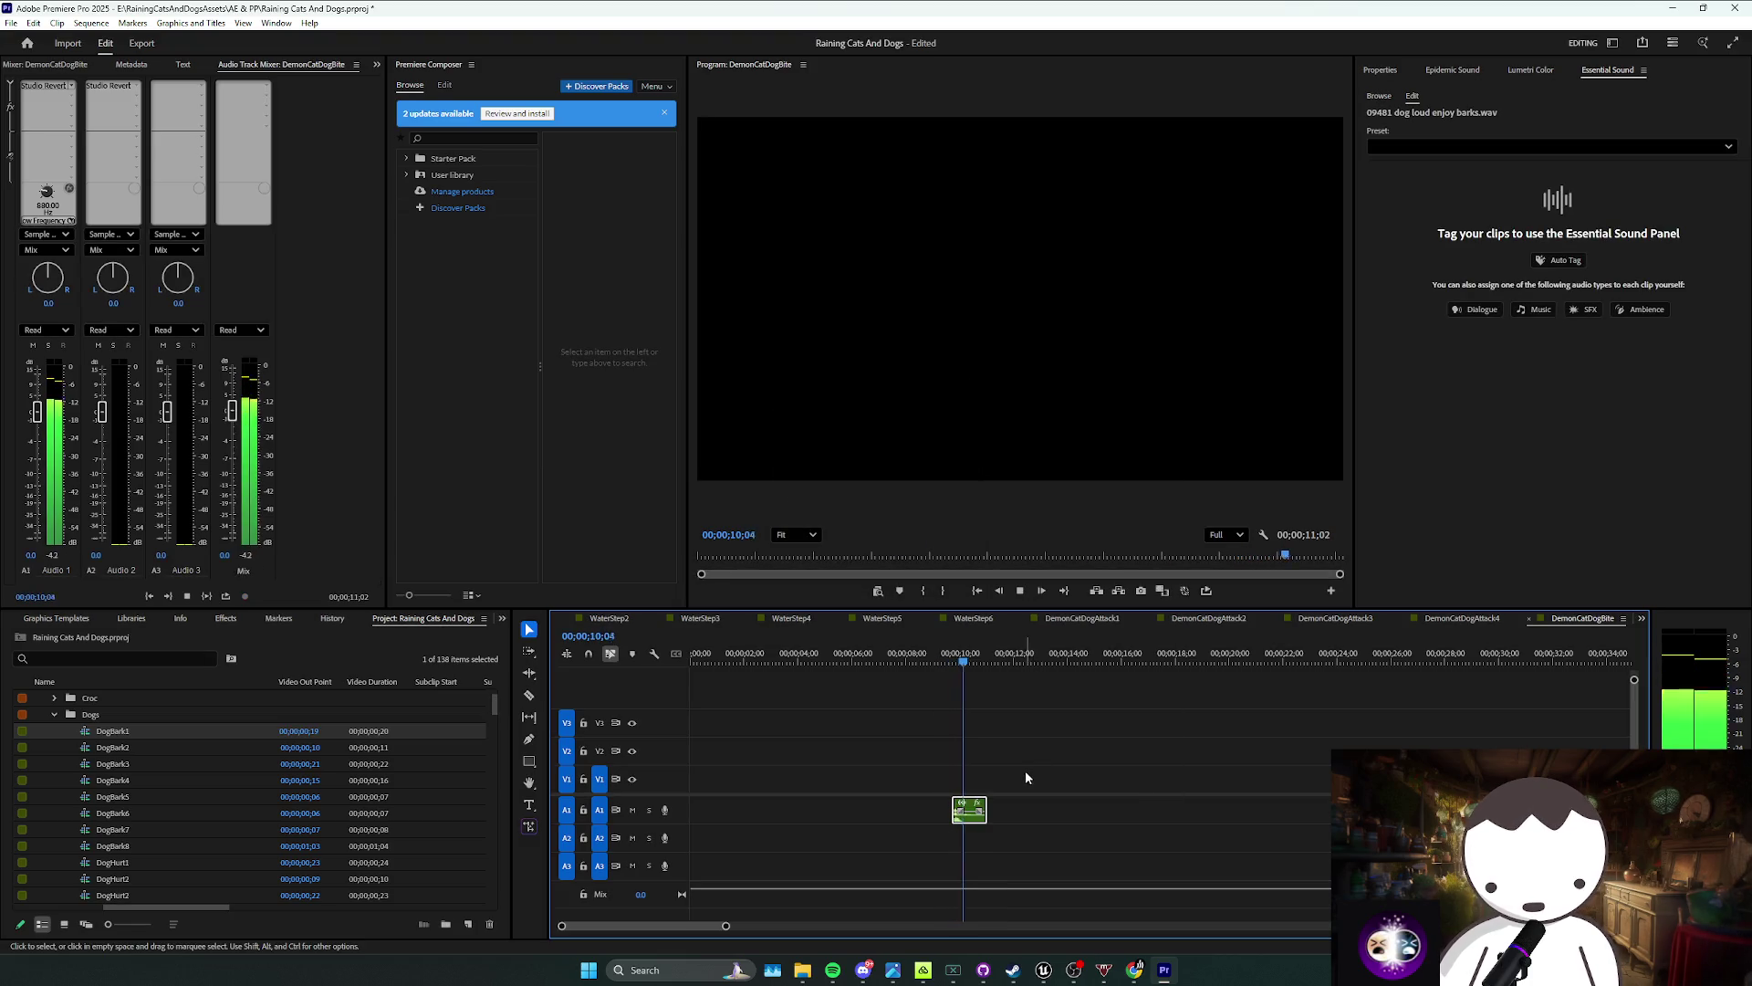
{"action": "right_click", "coordinate": [971, 807]}
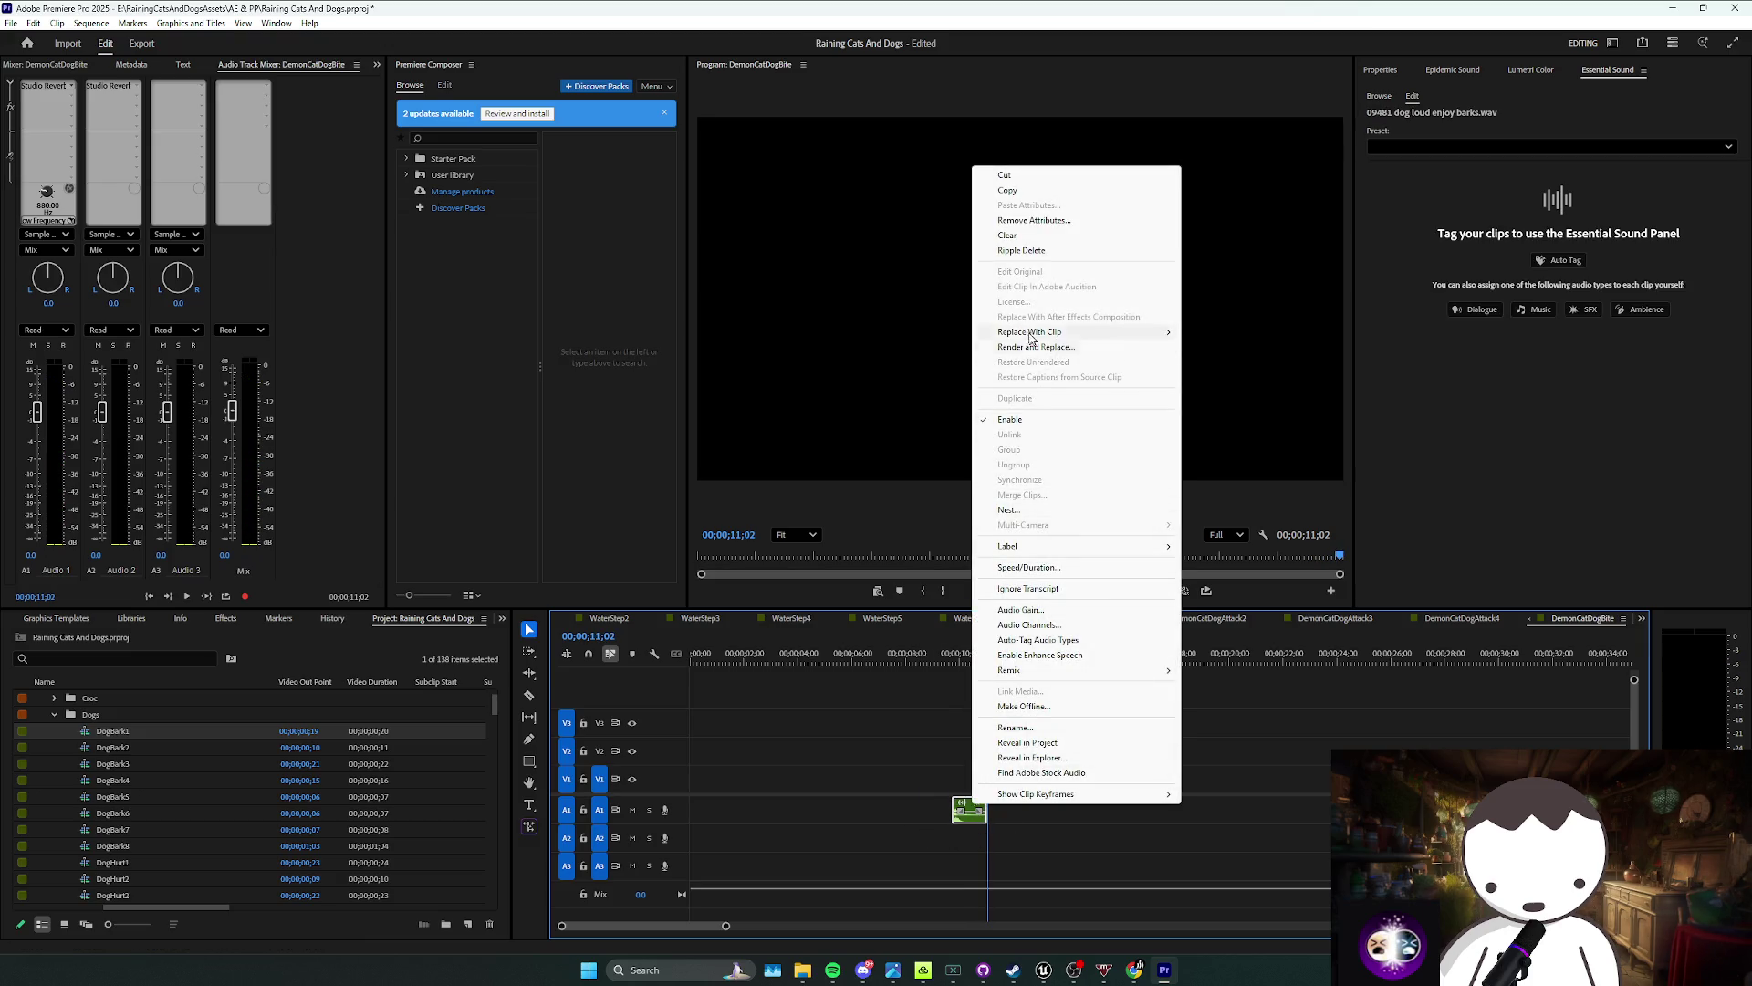
{"action": "left_click", "coordinate": [1028, 568]}
{"action": "type", "text": "60"}
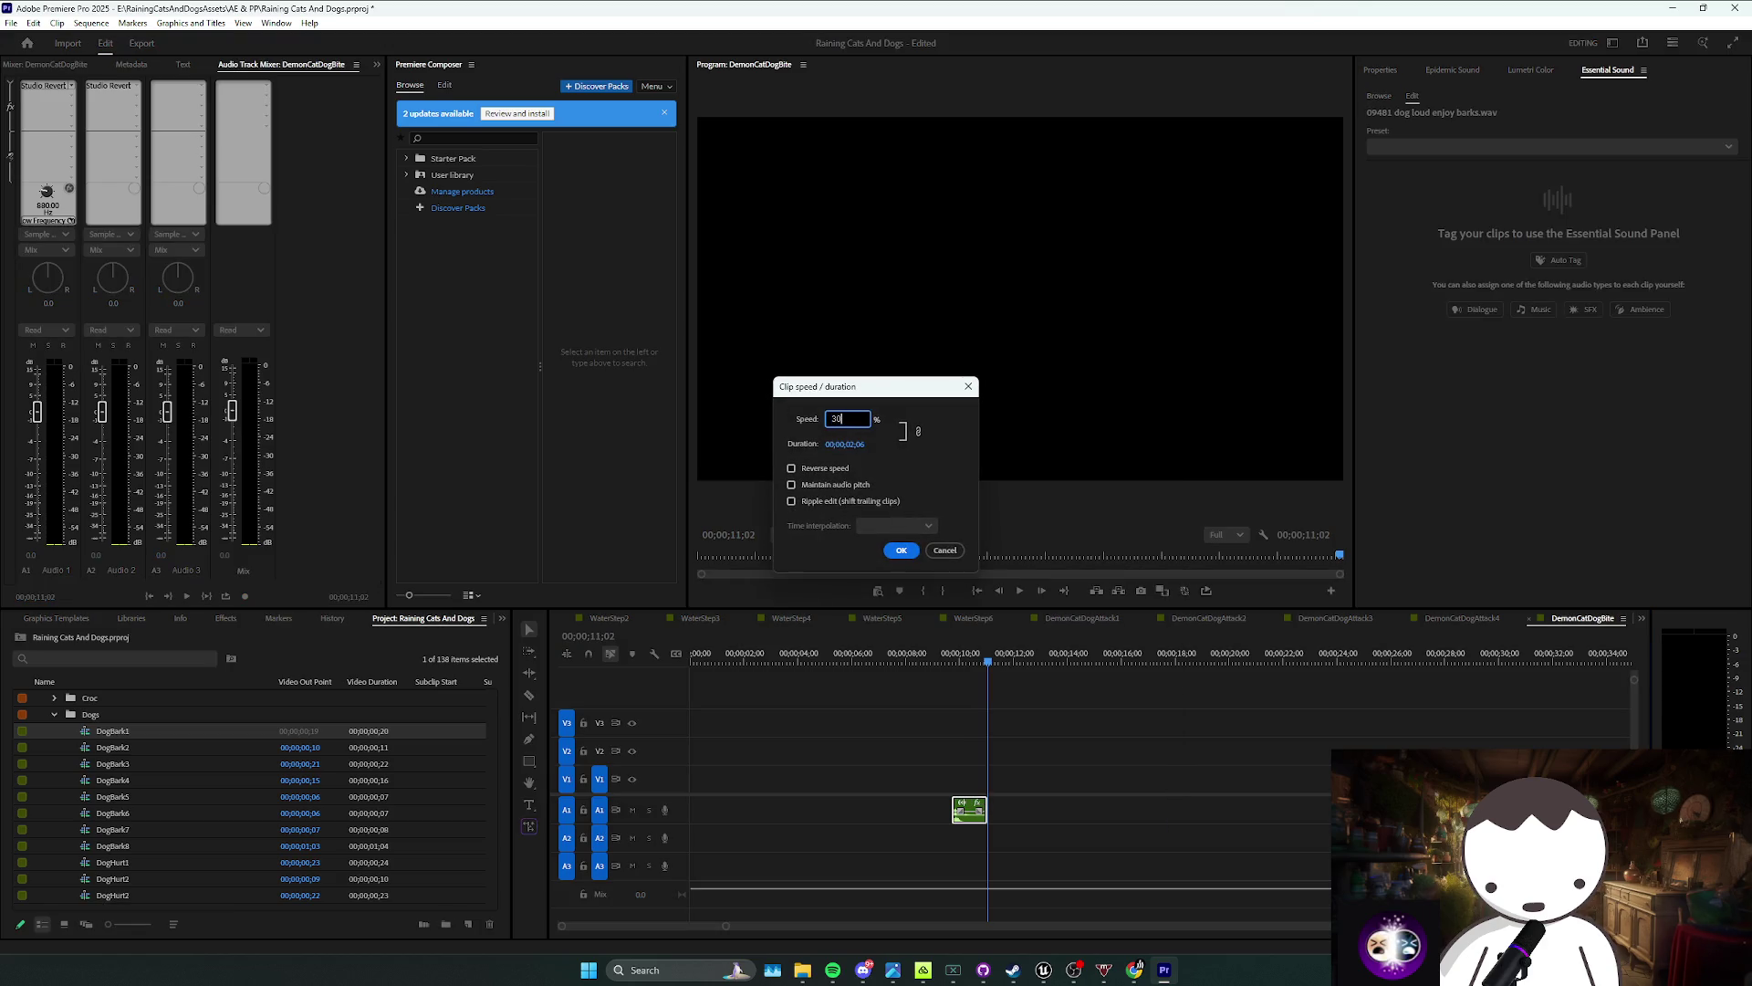
{"action": "key", "text": "Return"}
{"action": "key", "text": "space"}
Step: Disable the second bark clip and move it left next to the first one
{"action": "mouse_move", "coordinate": [1050, 759]}
{"action": "left_mouse_down"}
{"action": "mouse_move", "coordinate": [998, 814]}
{"action": "mouse_move", "coordinate": [946, 830]}
{"action": "mouse_move", "coordinate": [753, 808]}
{"action": "mouse_move", "coordinate": [1053, 803]}
{"action": "left_mouse_up"}
{"action": "key", "text": "space"}
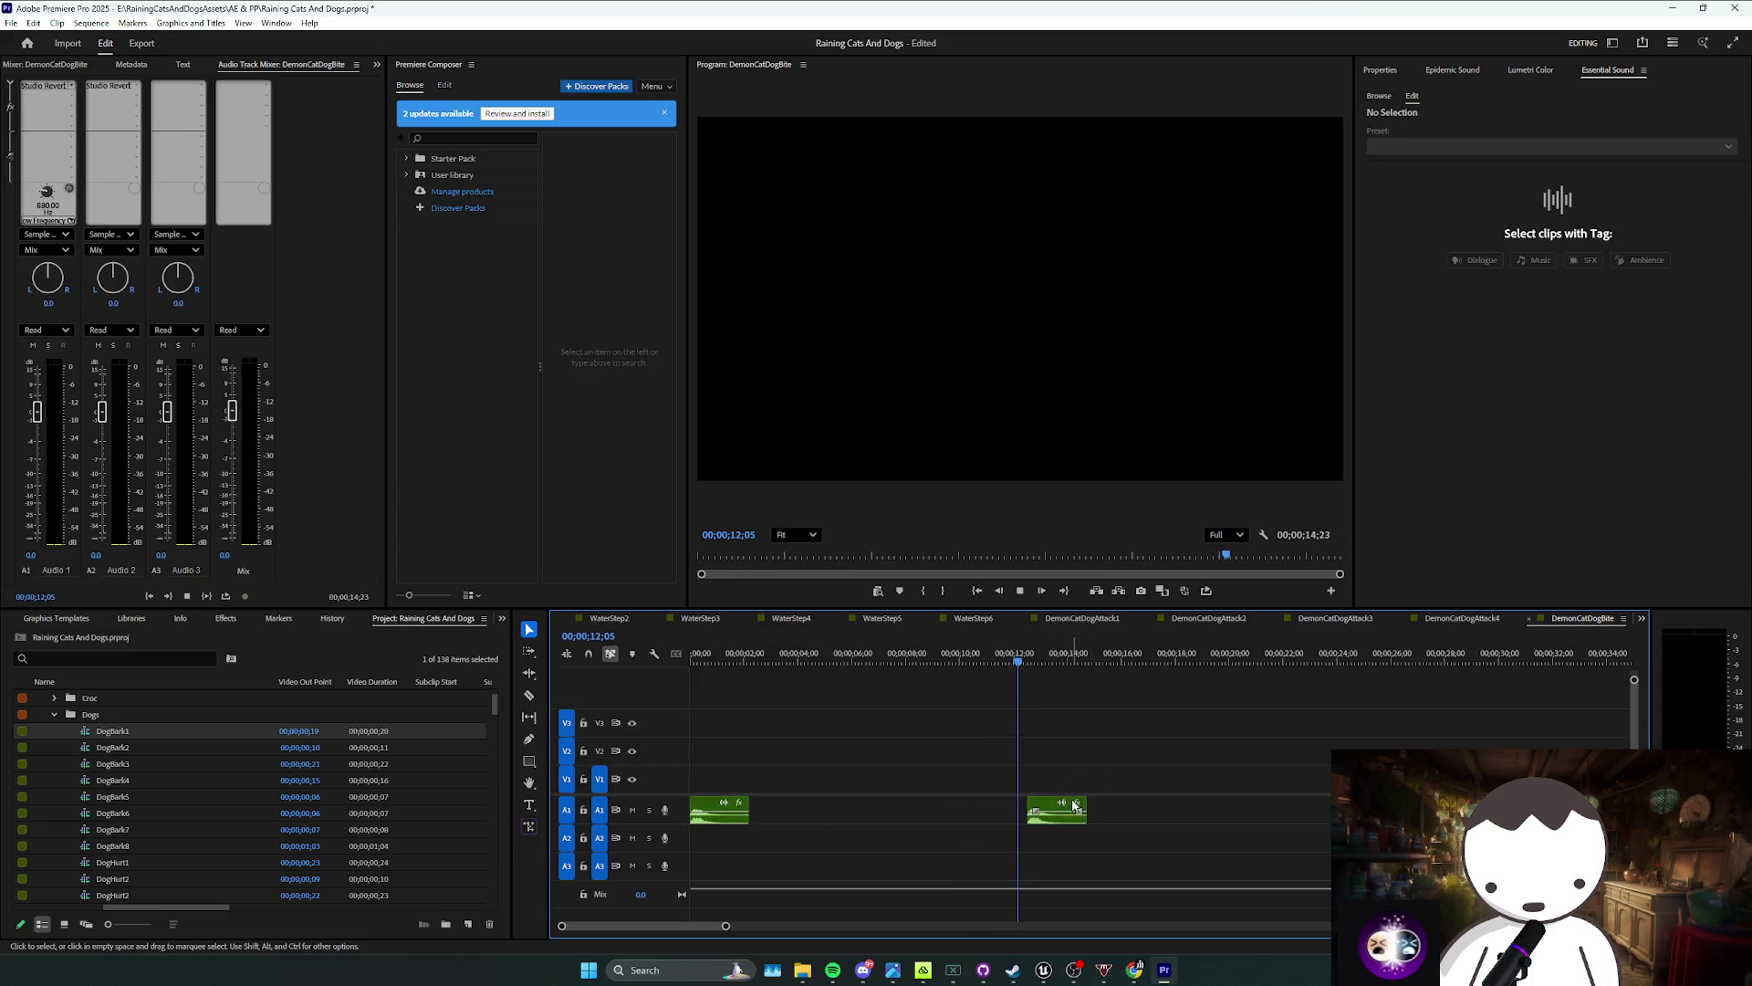
{"action": "right_click", "coordinate": [1058, 811]}
{"action": "left_click", "coordinate": [1130, 428]}
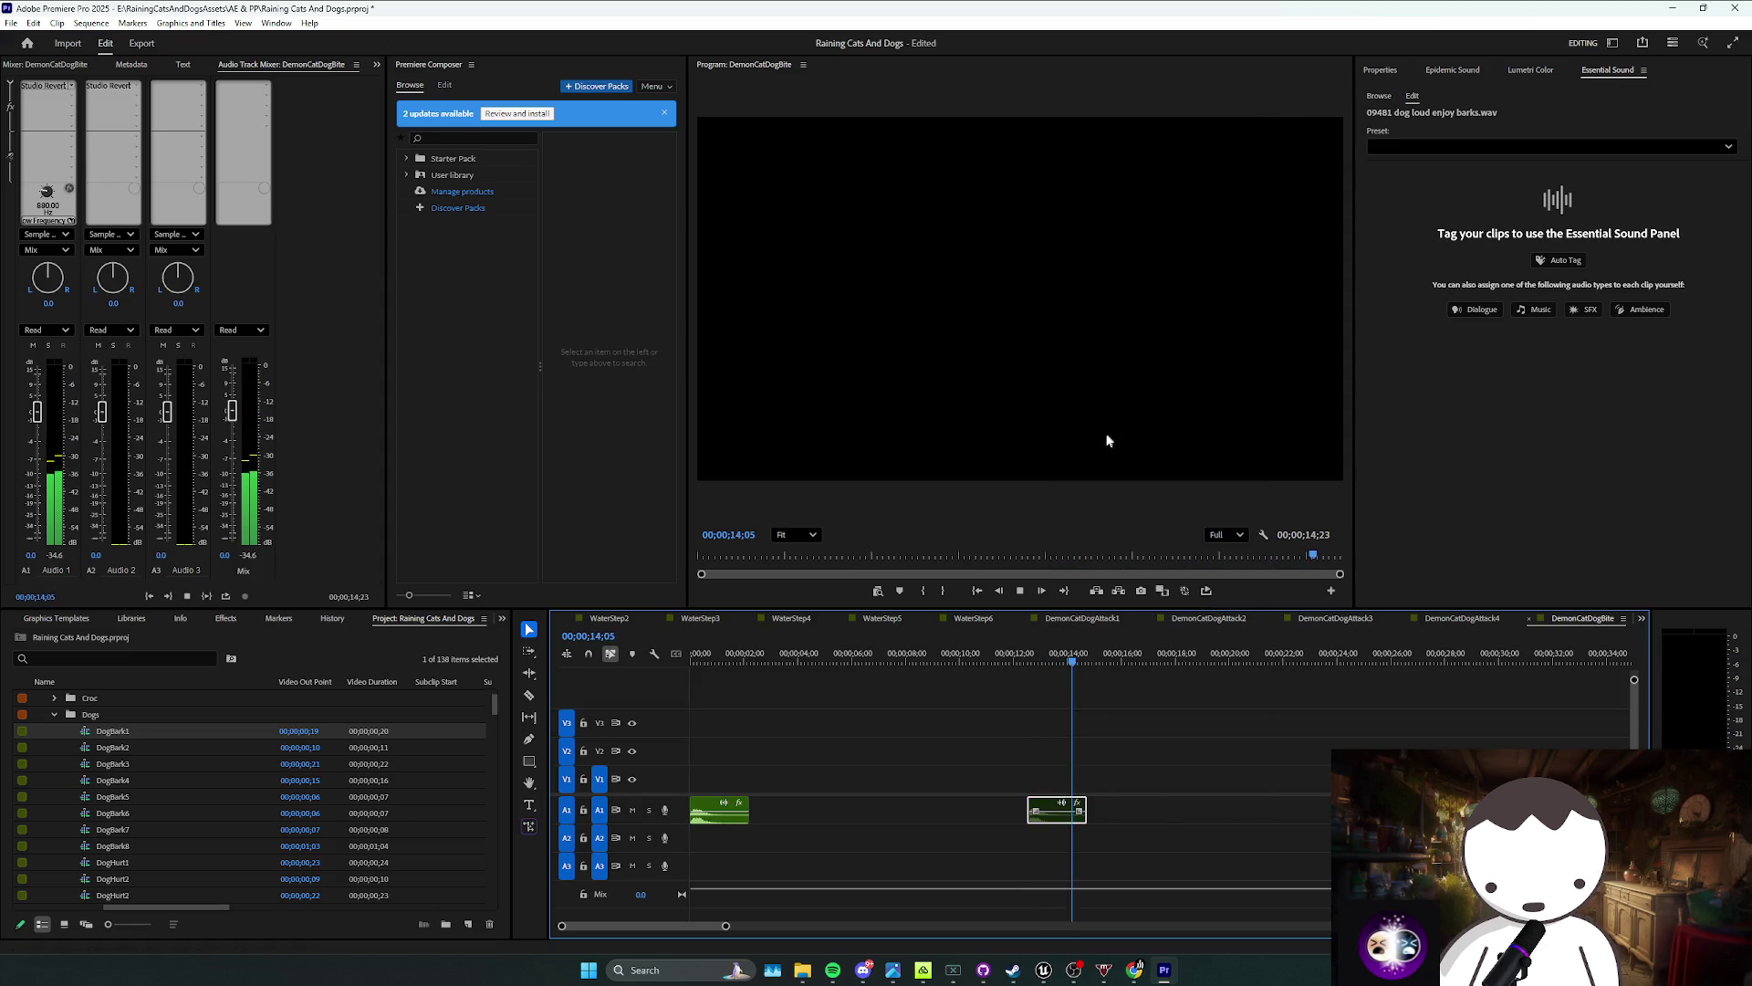
{"action": "left_click_drag", "start_coordinate": [868, 731], "coordinate": [767, 785]}
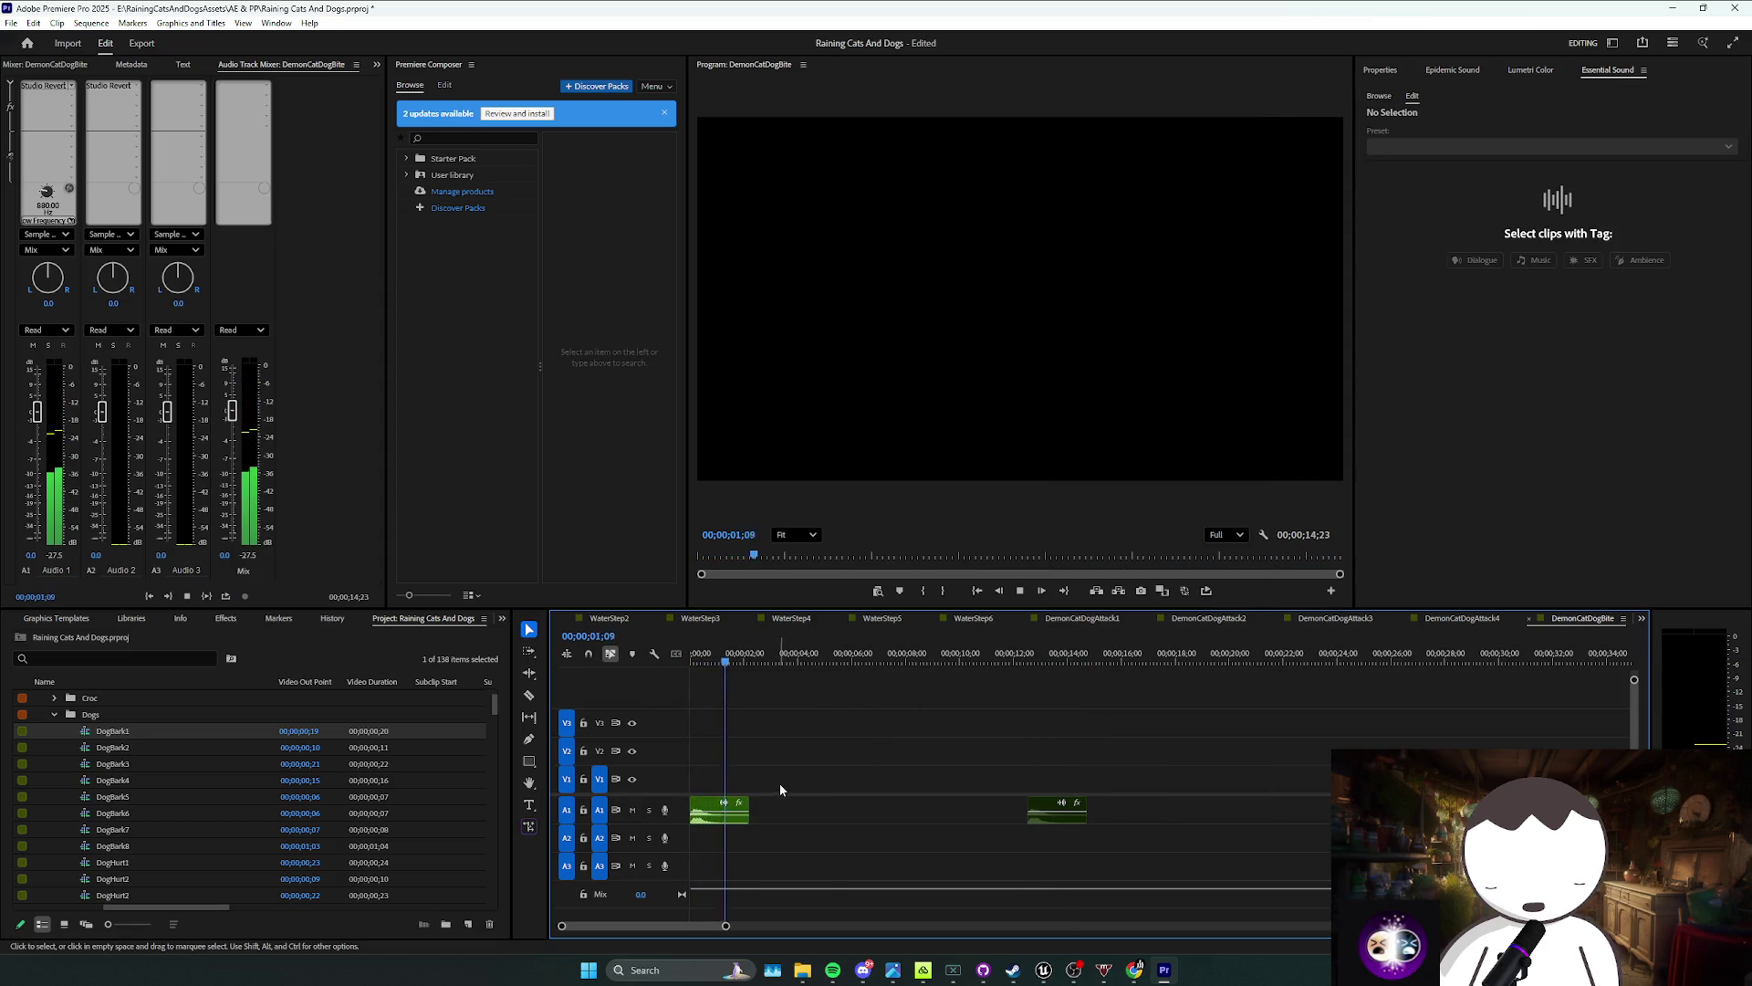
{"action": "left_click_drag", "start_coordinate": [1058, 811], "coordinate": [875, 810]}
{"action": "left_click", "coordinate": [800, 815]}
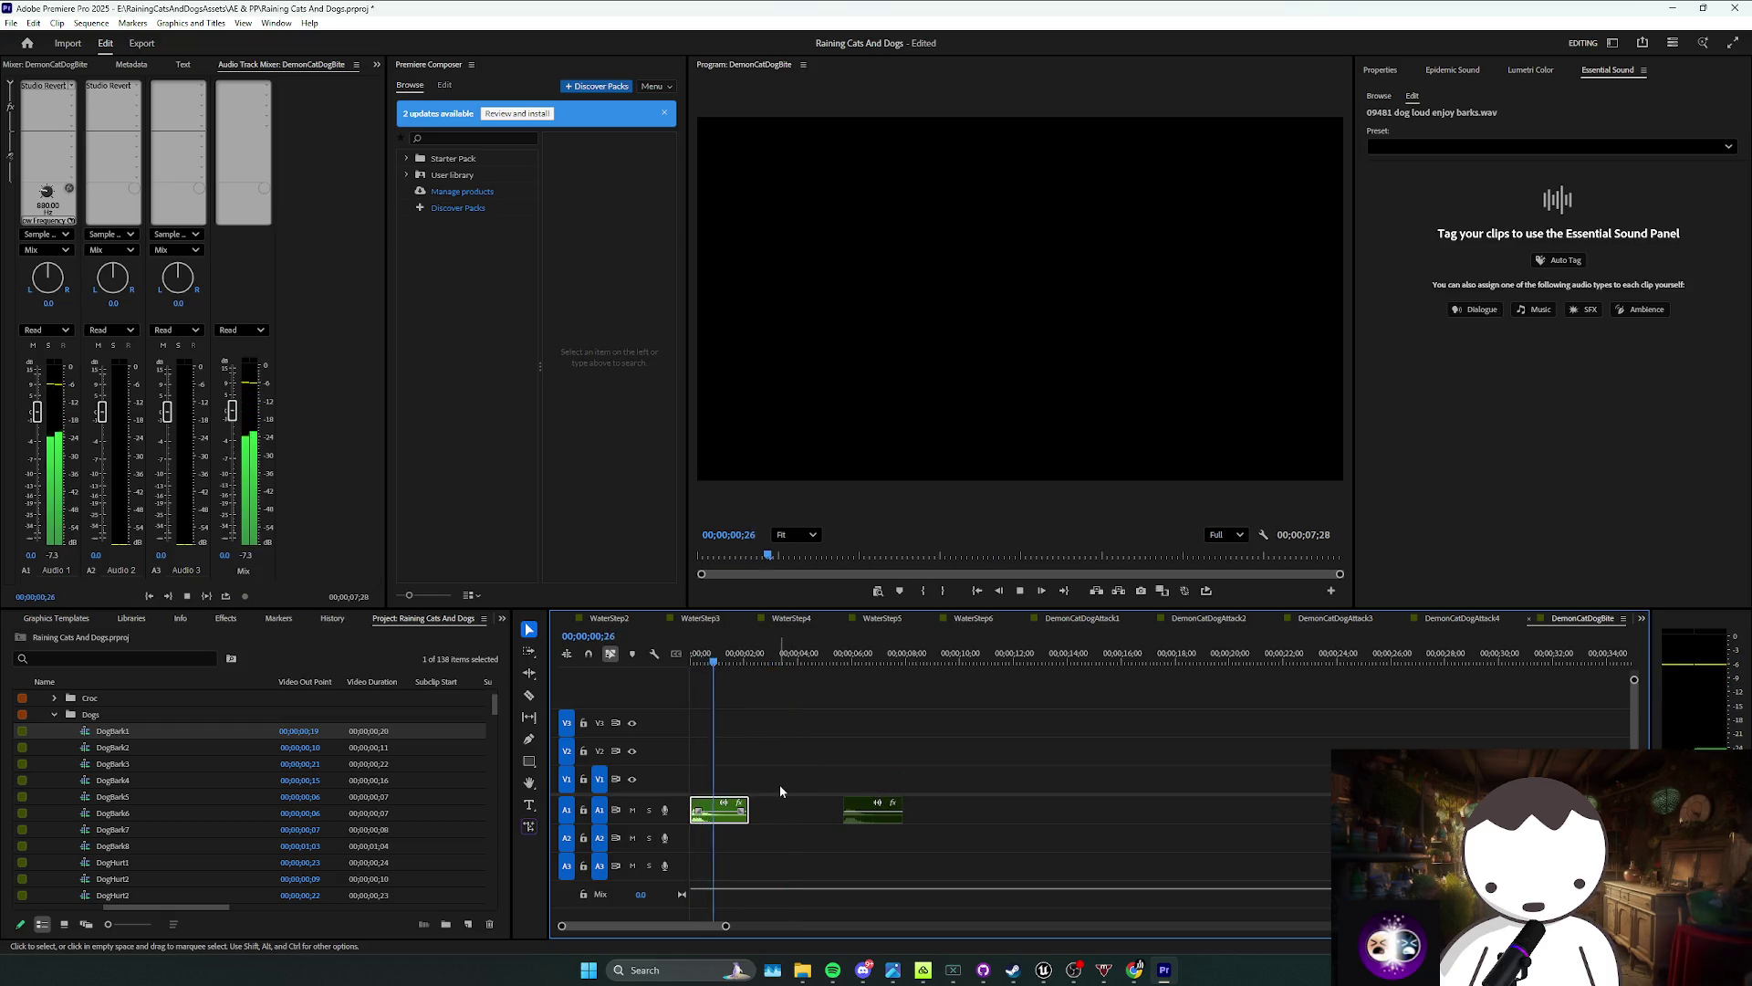
{"action": "left_click", "coordinate": [835, 784]}
{"action": "left_click_drag", "start_coordinate": [895, 809], "coordinate": [848, 811]}
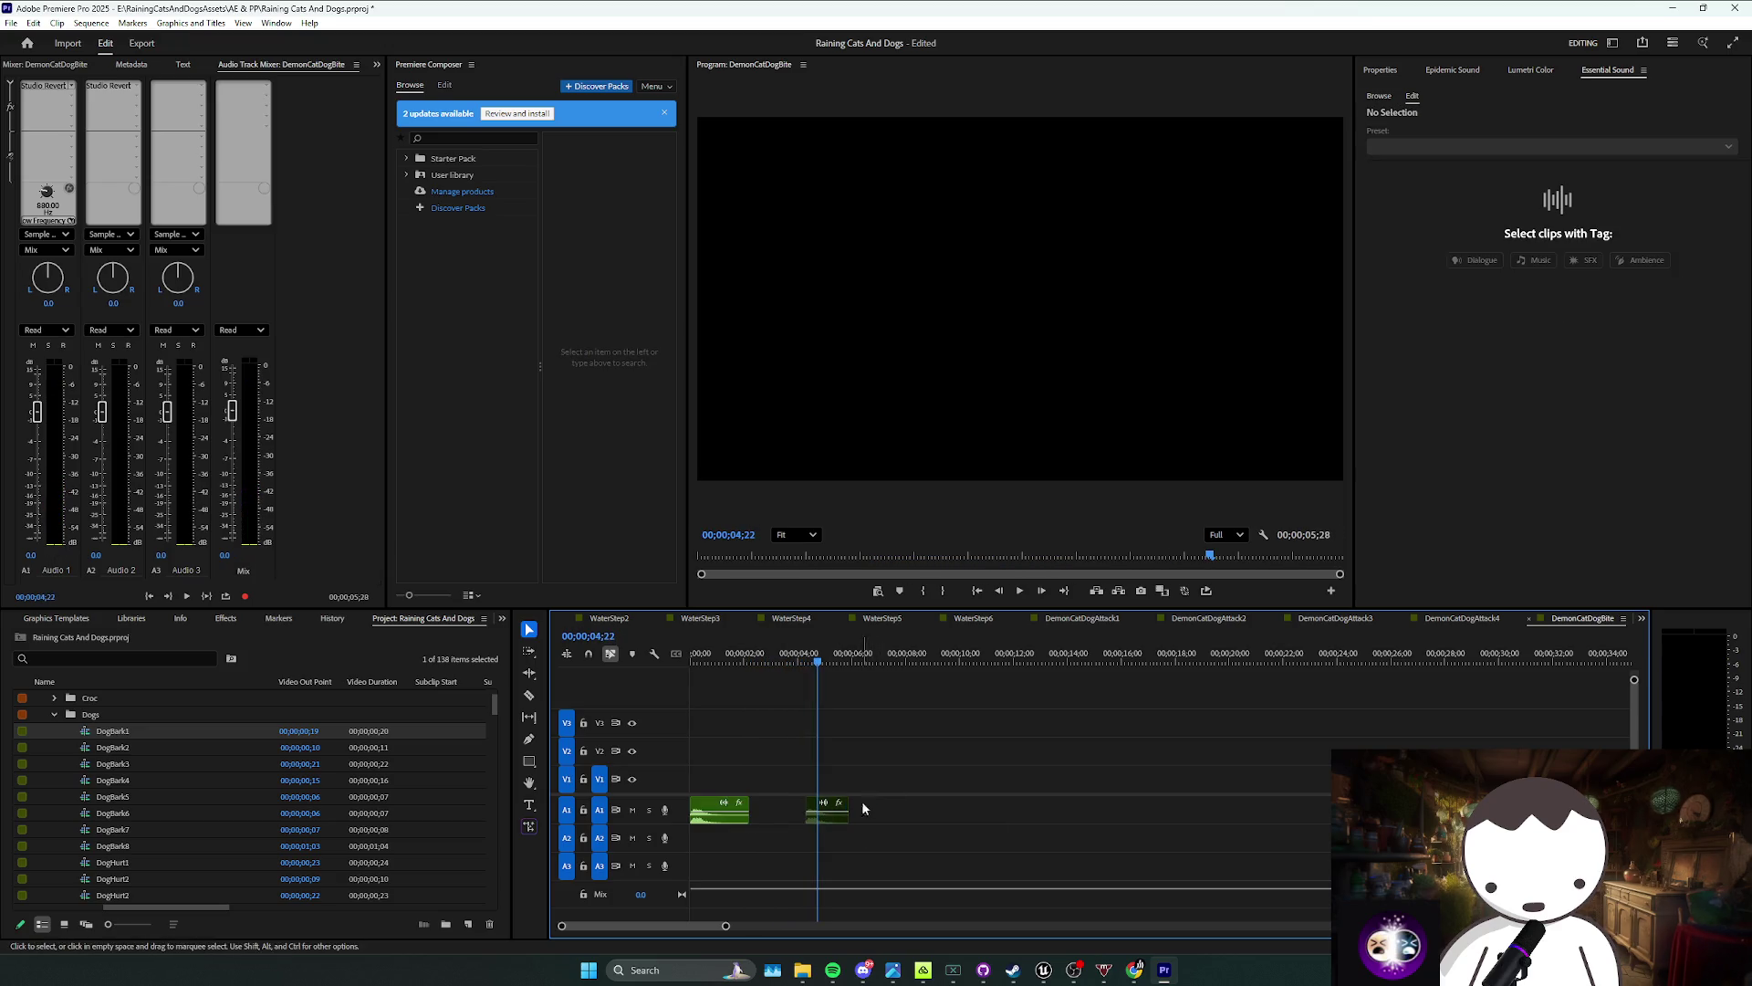
Step: Change the first bark clip to 65% speed, play it back, and save the project
{"action": "left_click", "coordinate": [720, 811]}
{"action": "right_click", "coordinate": [704, 811]}
{"action": "left_click", "coordinate": [759, 563]}
{"action": "type", "text": "65"}
{"action": "key", "text": "Return"}
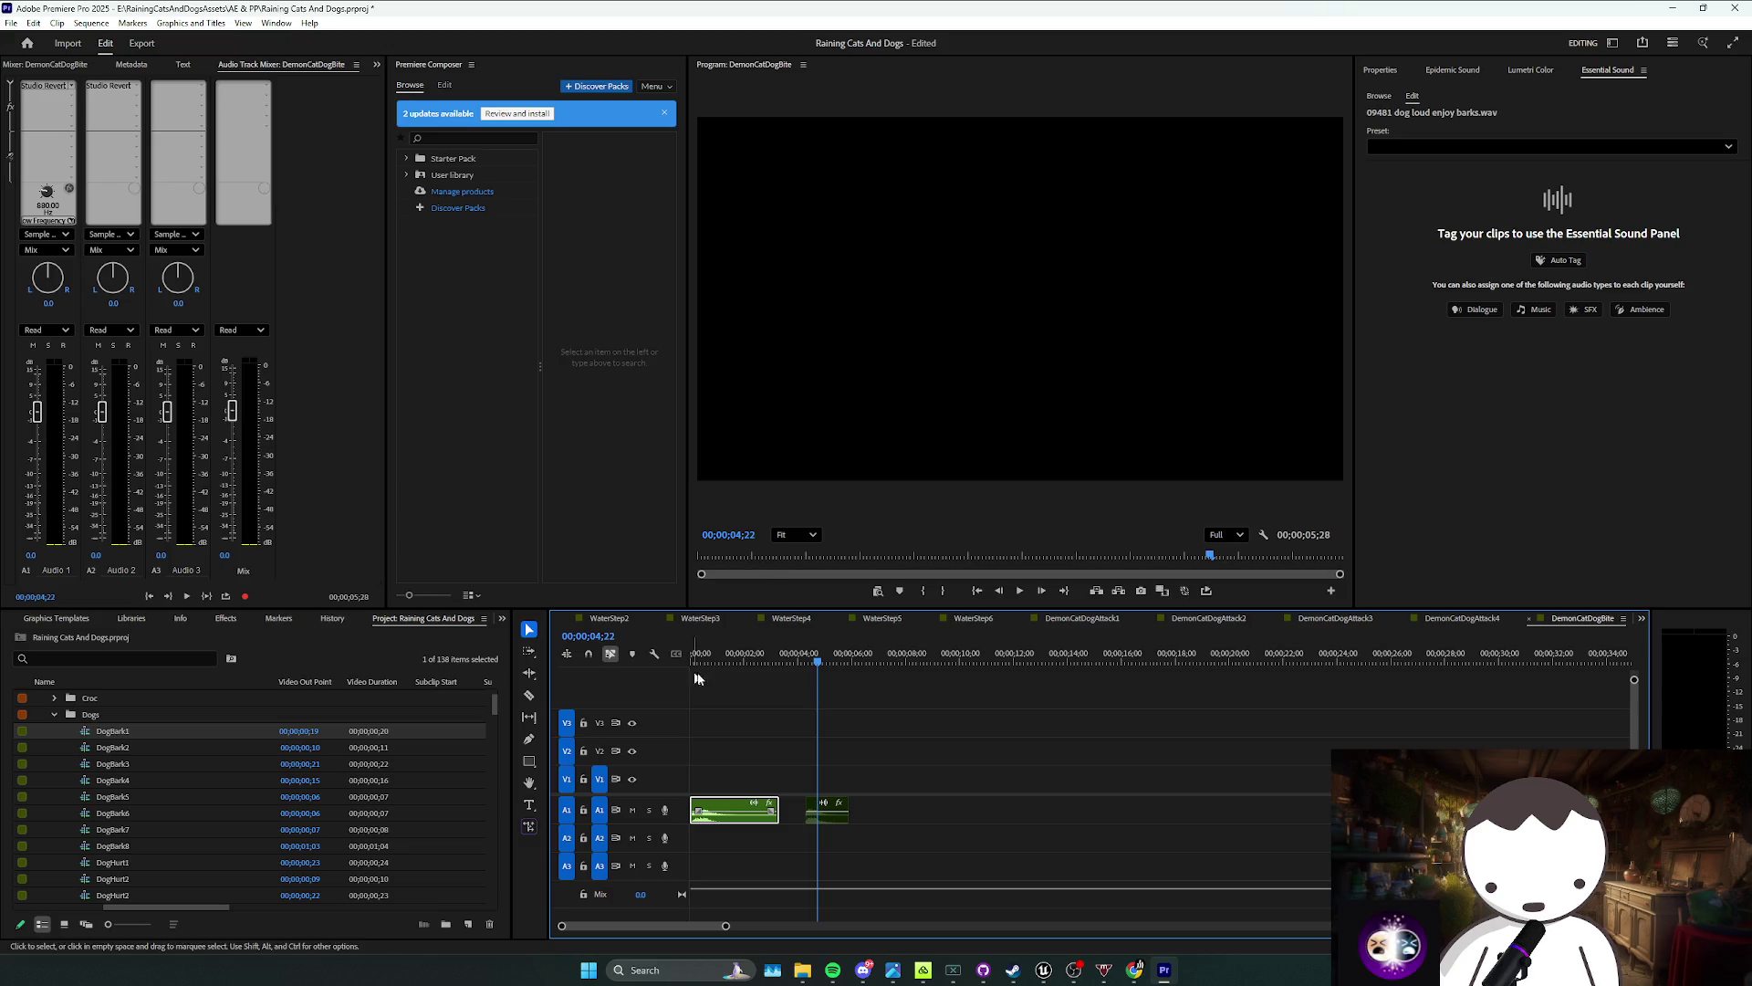
{"action": "left_click", "coordinate": [689, 672]}
{"action": "key", "text": "space"}
{"action": "left_click_drag", "start_coordinate": [832, 756], "coordinate": [815, 777]}
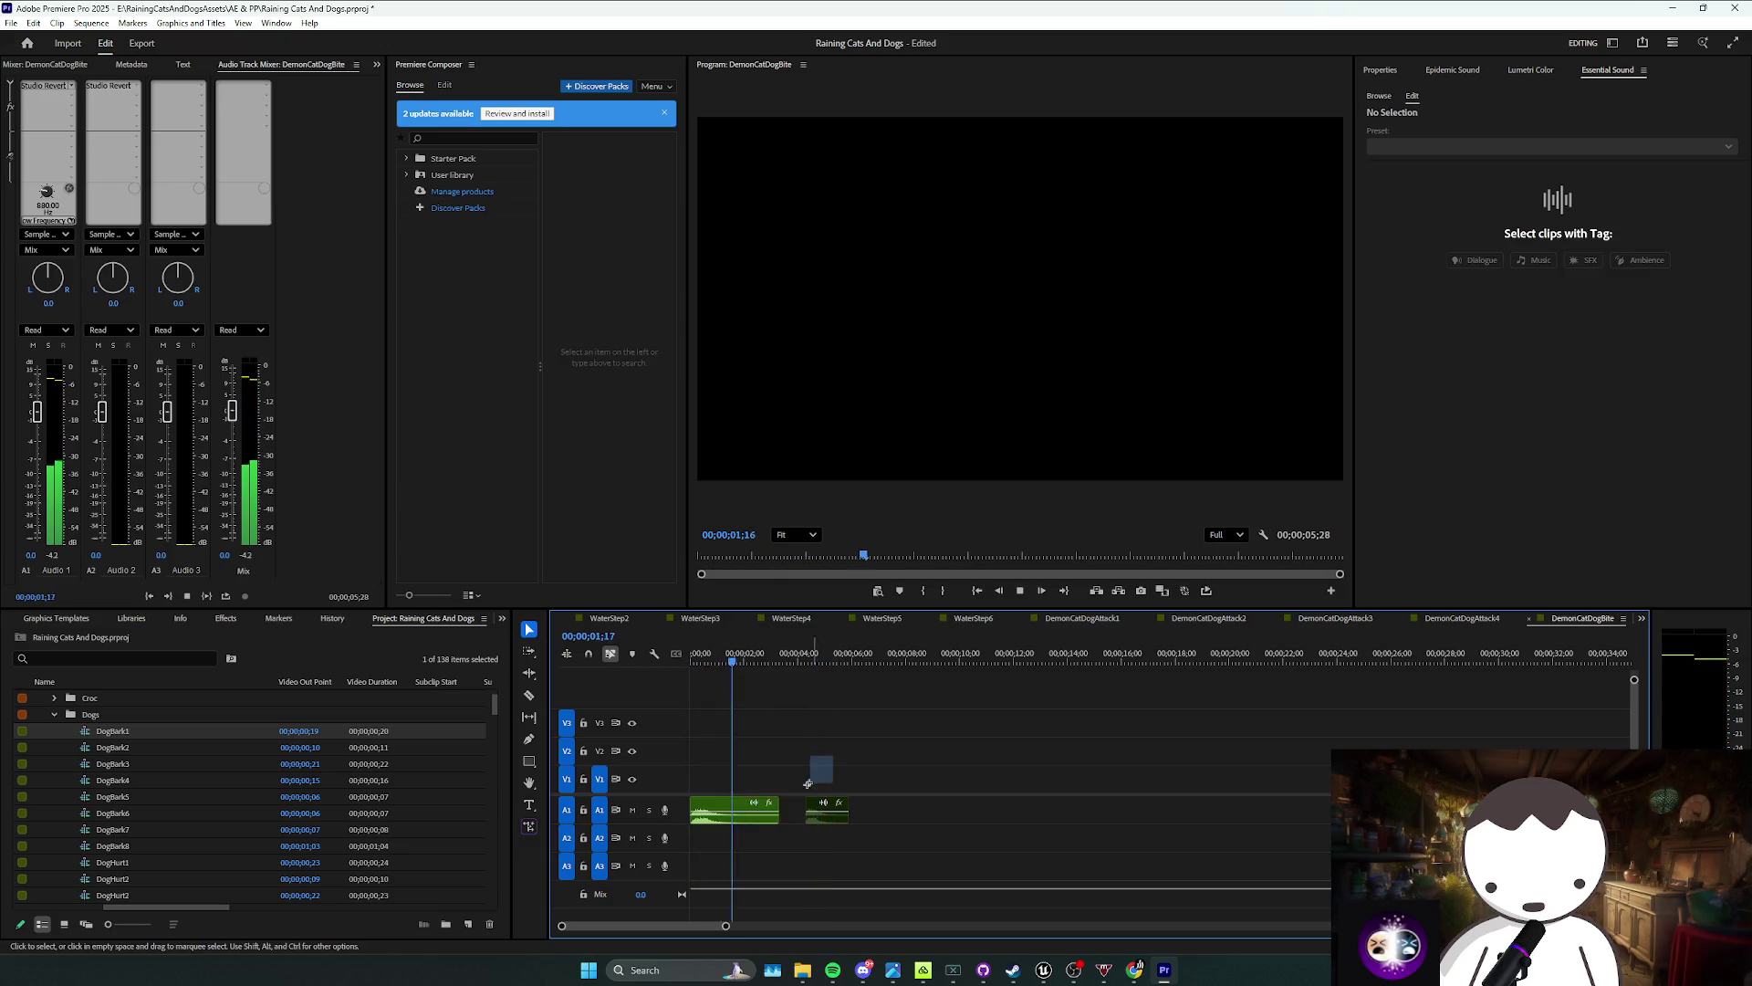
{"action": "left_click", "coordinate": [721, 810]}
{"action": "key", "text": "space"}
{"action": "key", "text": "space"}
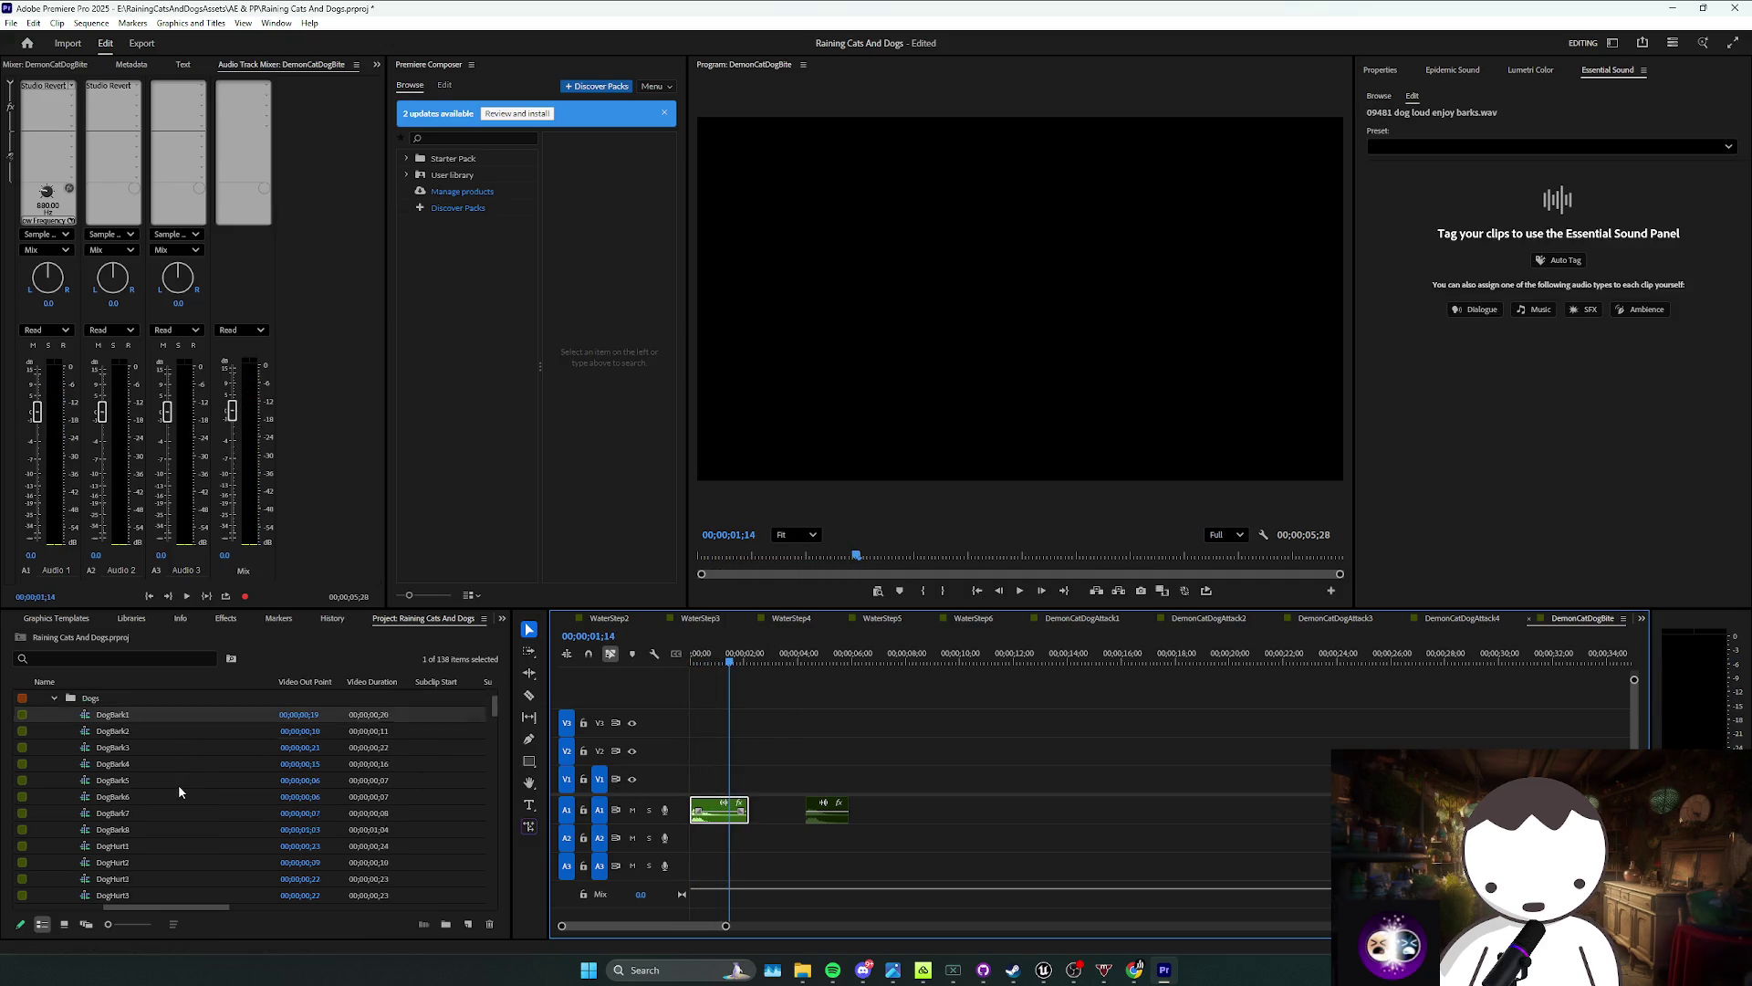
{"action": "key", "text": "ctrl+s"}
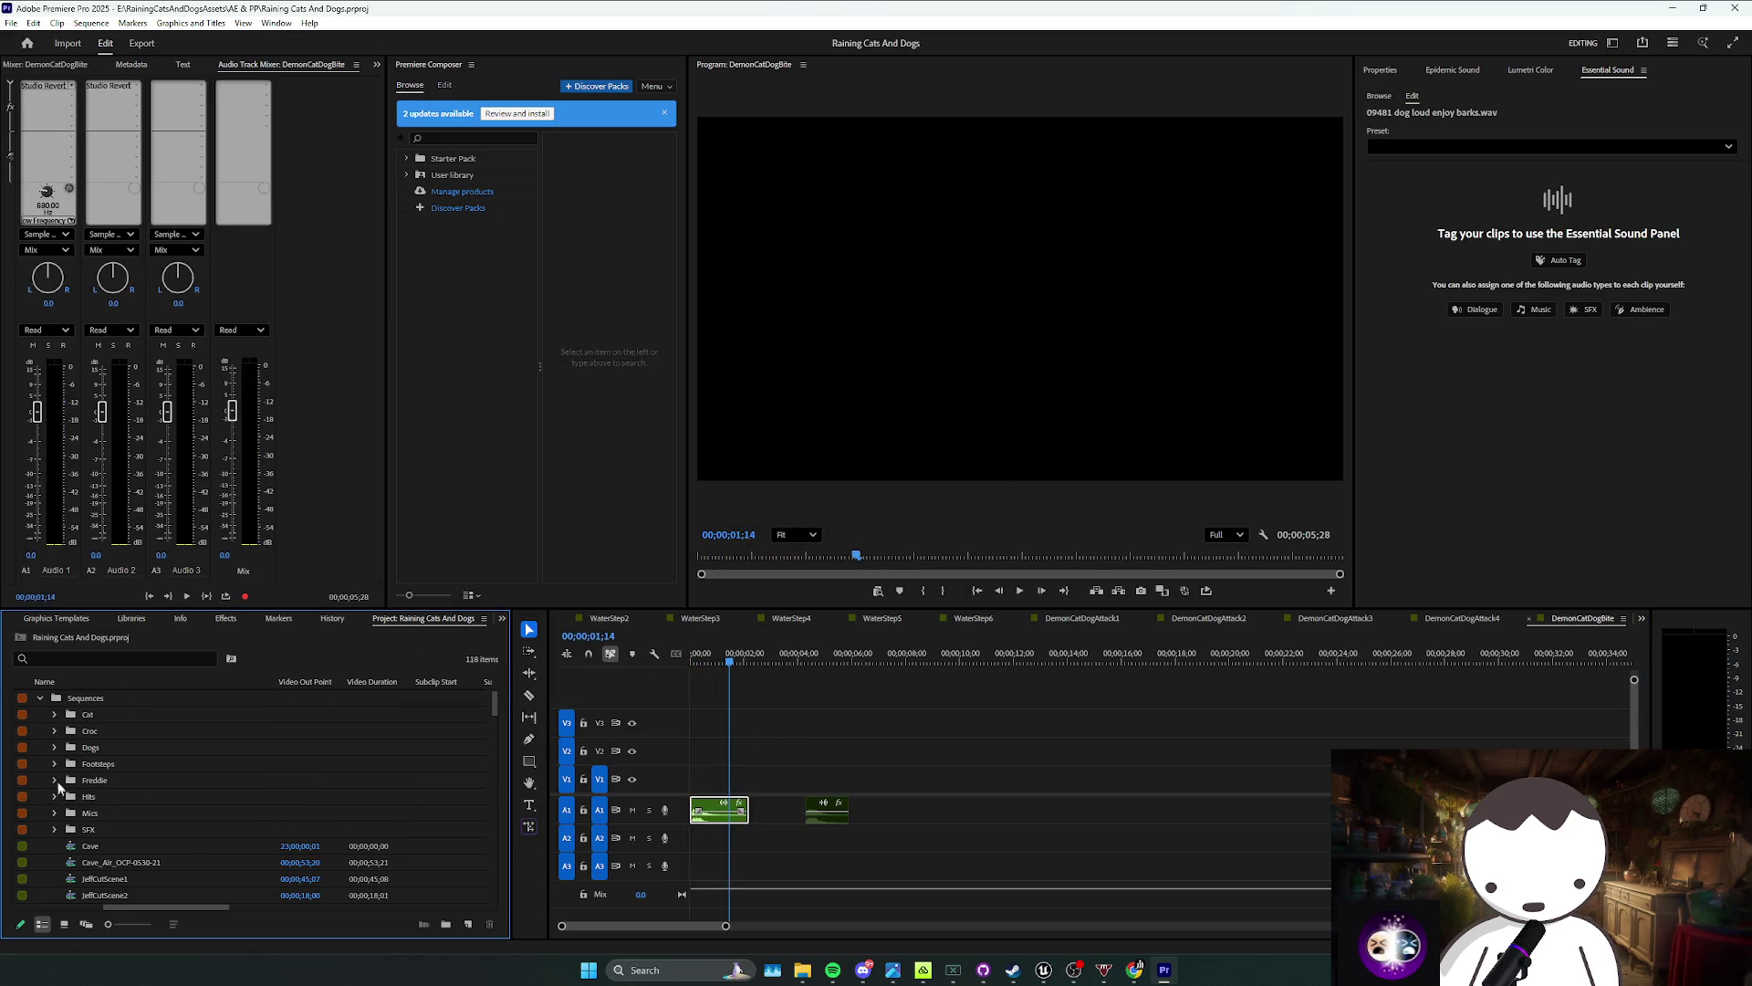
{"action": "left_click", "coordinate": [54, 714]}
Step: Place Cat Meow 1 at the start of track A2 at 20% speed
{"action": "left_click_drag", "start_coordinate": [100, 730], "coordinate": [738, 848]}
{"action": "right_click", "coordinate": [714, 837]}
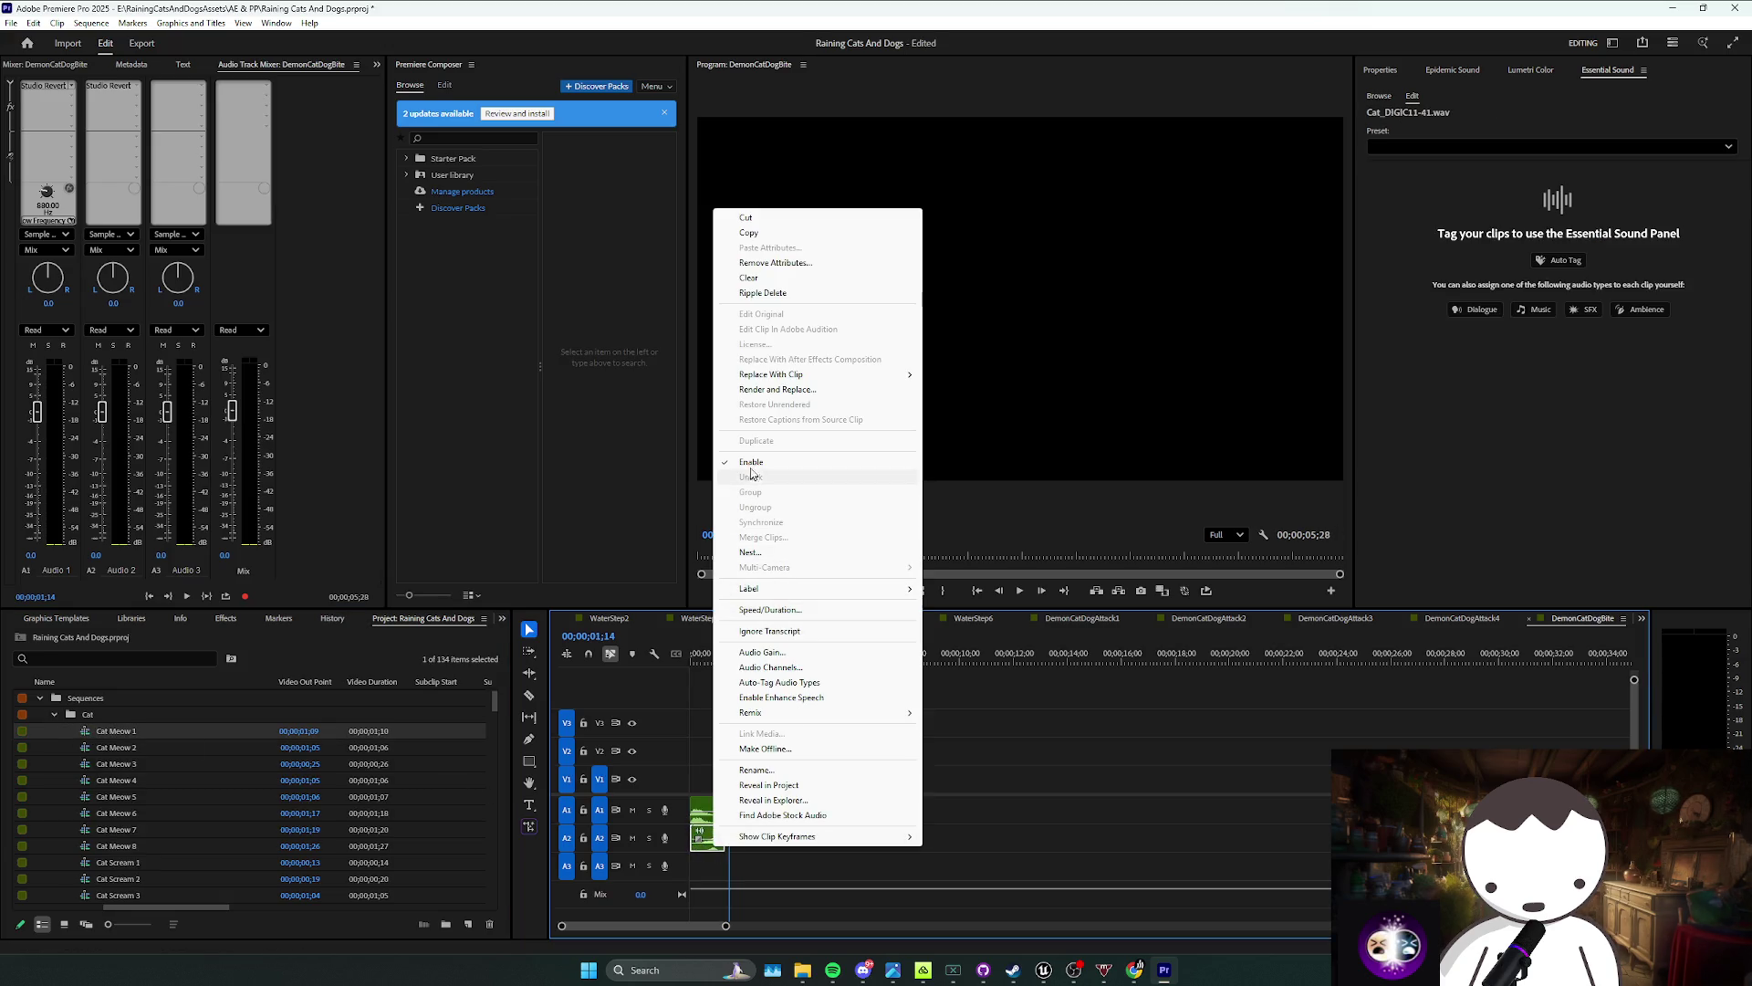
{"action": "left_click", "coordinate": [769, 610]}
{"action": "type", "text": "20"}
{"action": "key", "text": "Return"}
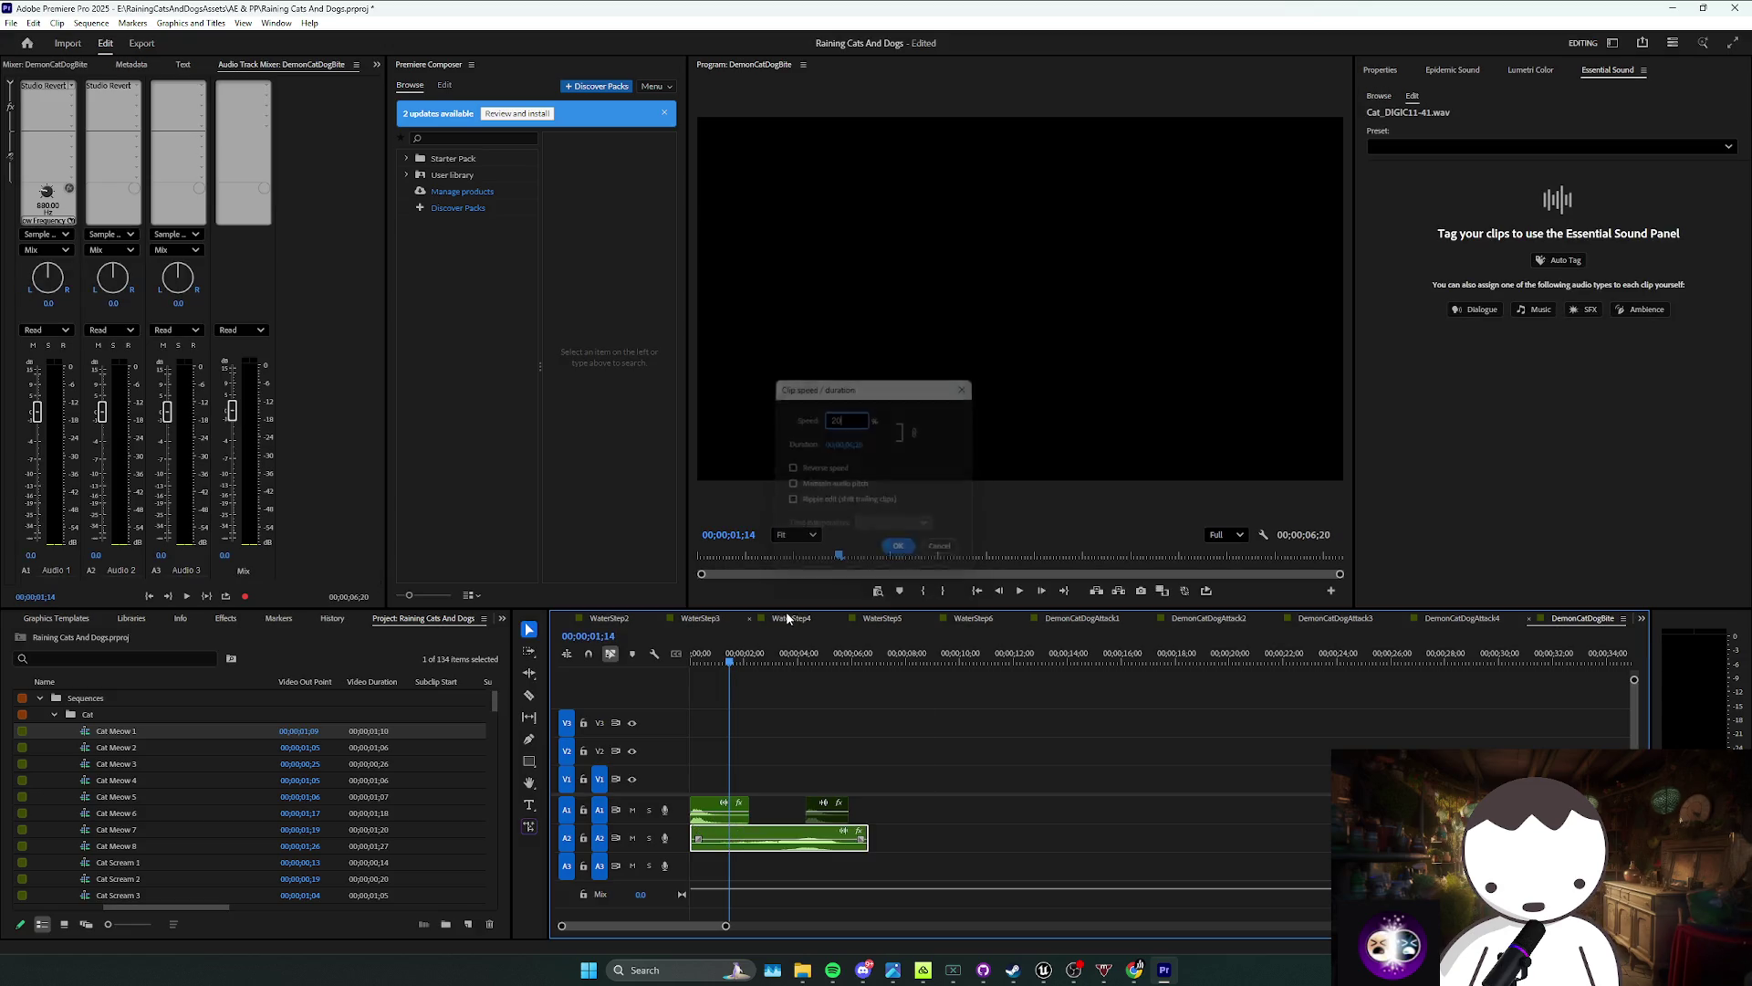
{"action": "key", "text": "v"}
{"action": "left_click_drag", "start_coordinate": [767, 837], "coordinate": [744, 838]}
{"action": "key", "text": "space"}
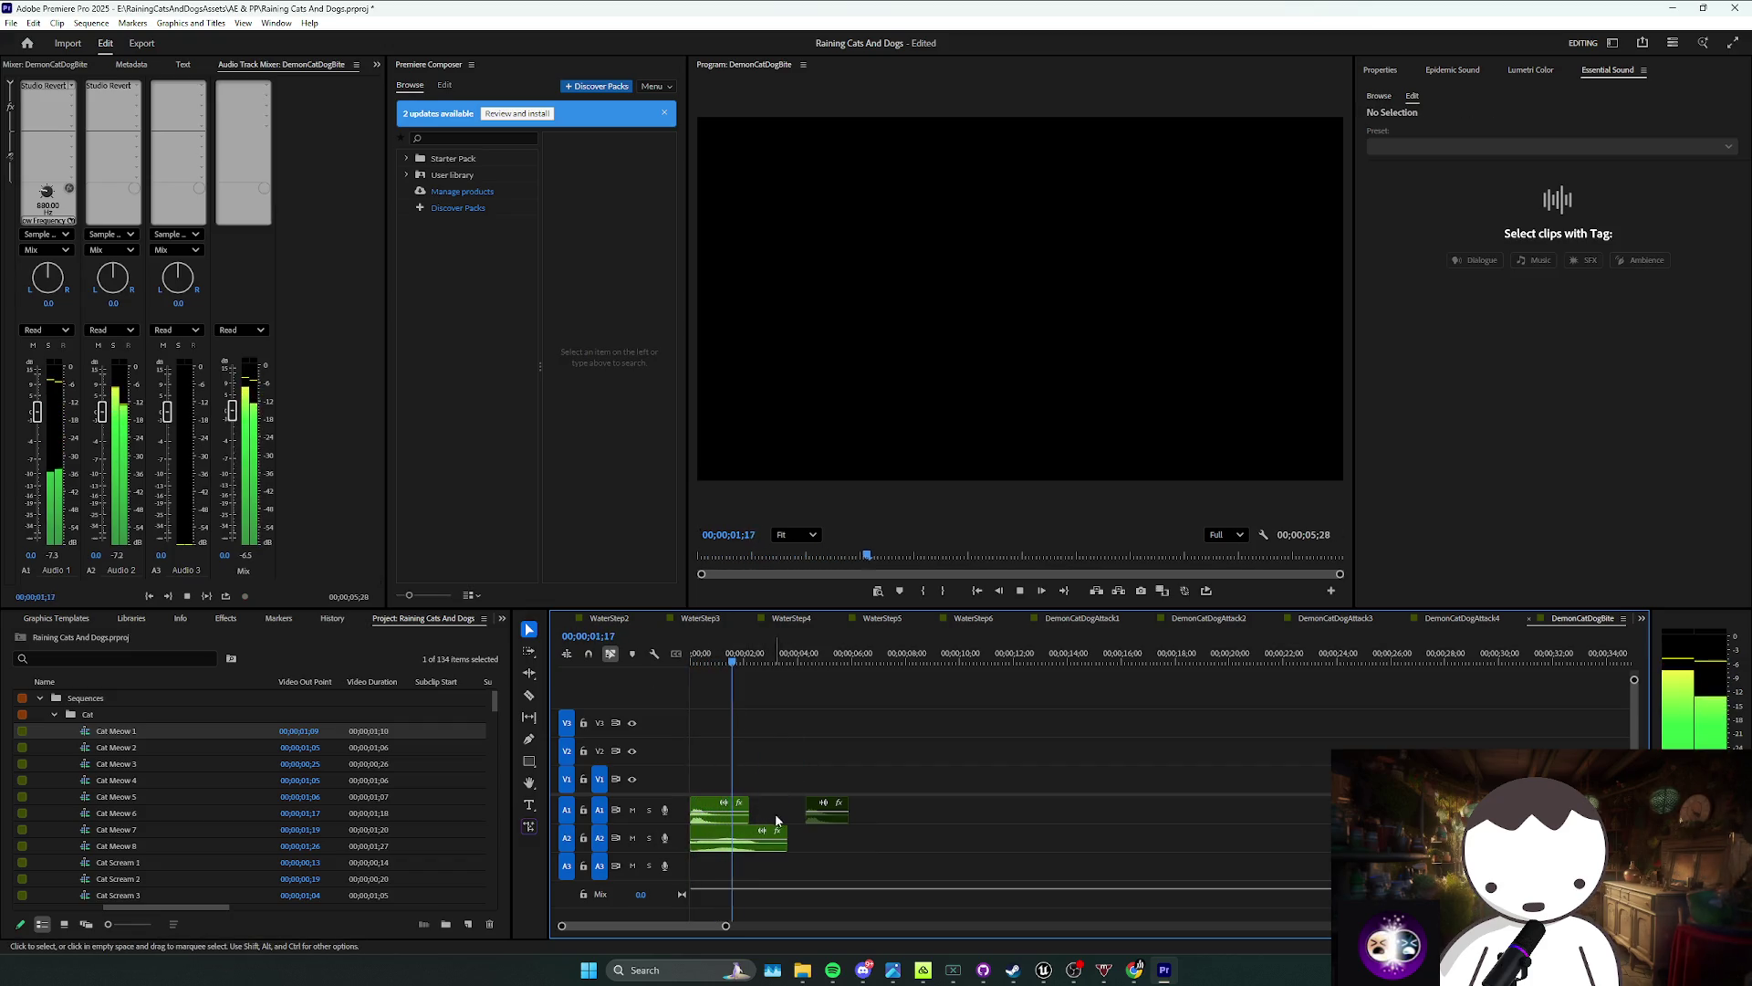
Step: Change the cat clip's Speed/Duration again to make it a brief sound
{"action": "left_click", "coordinate": [728, 838]}
{"action": "key", "text": "c"}
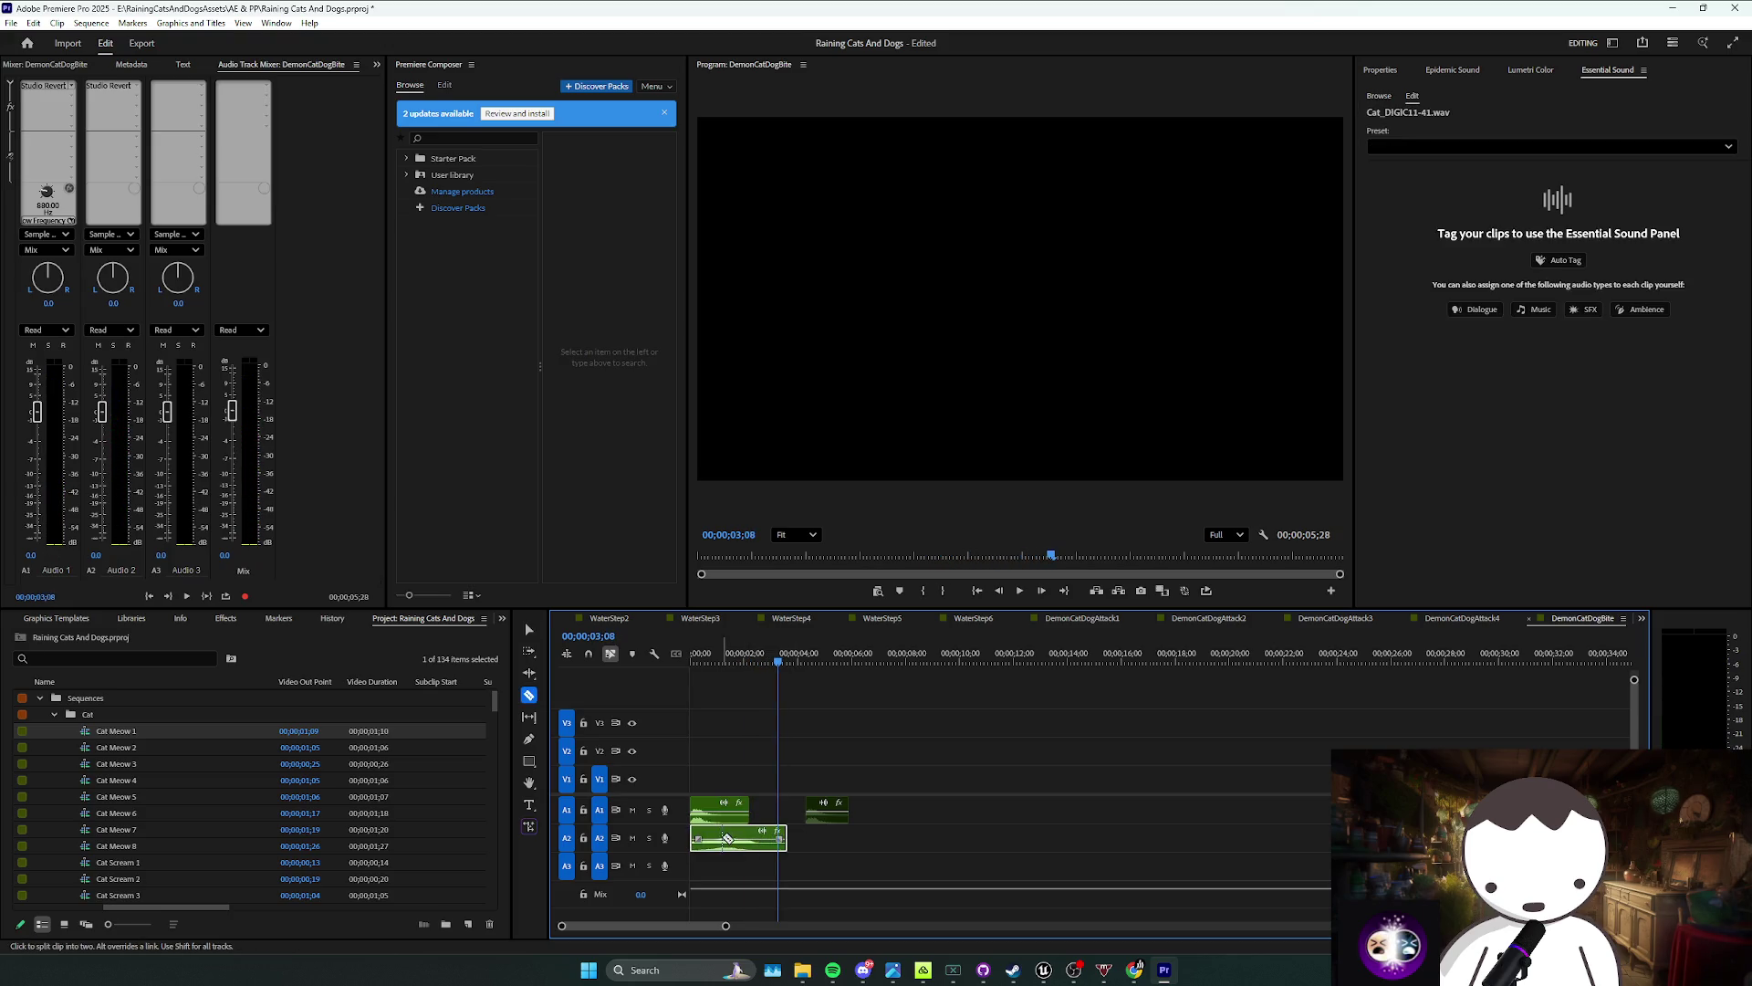
{"action": "right_click", "coordinate": [751, 838]}
{"action": "left_click", "coordinate": [851, 620]}
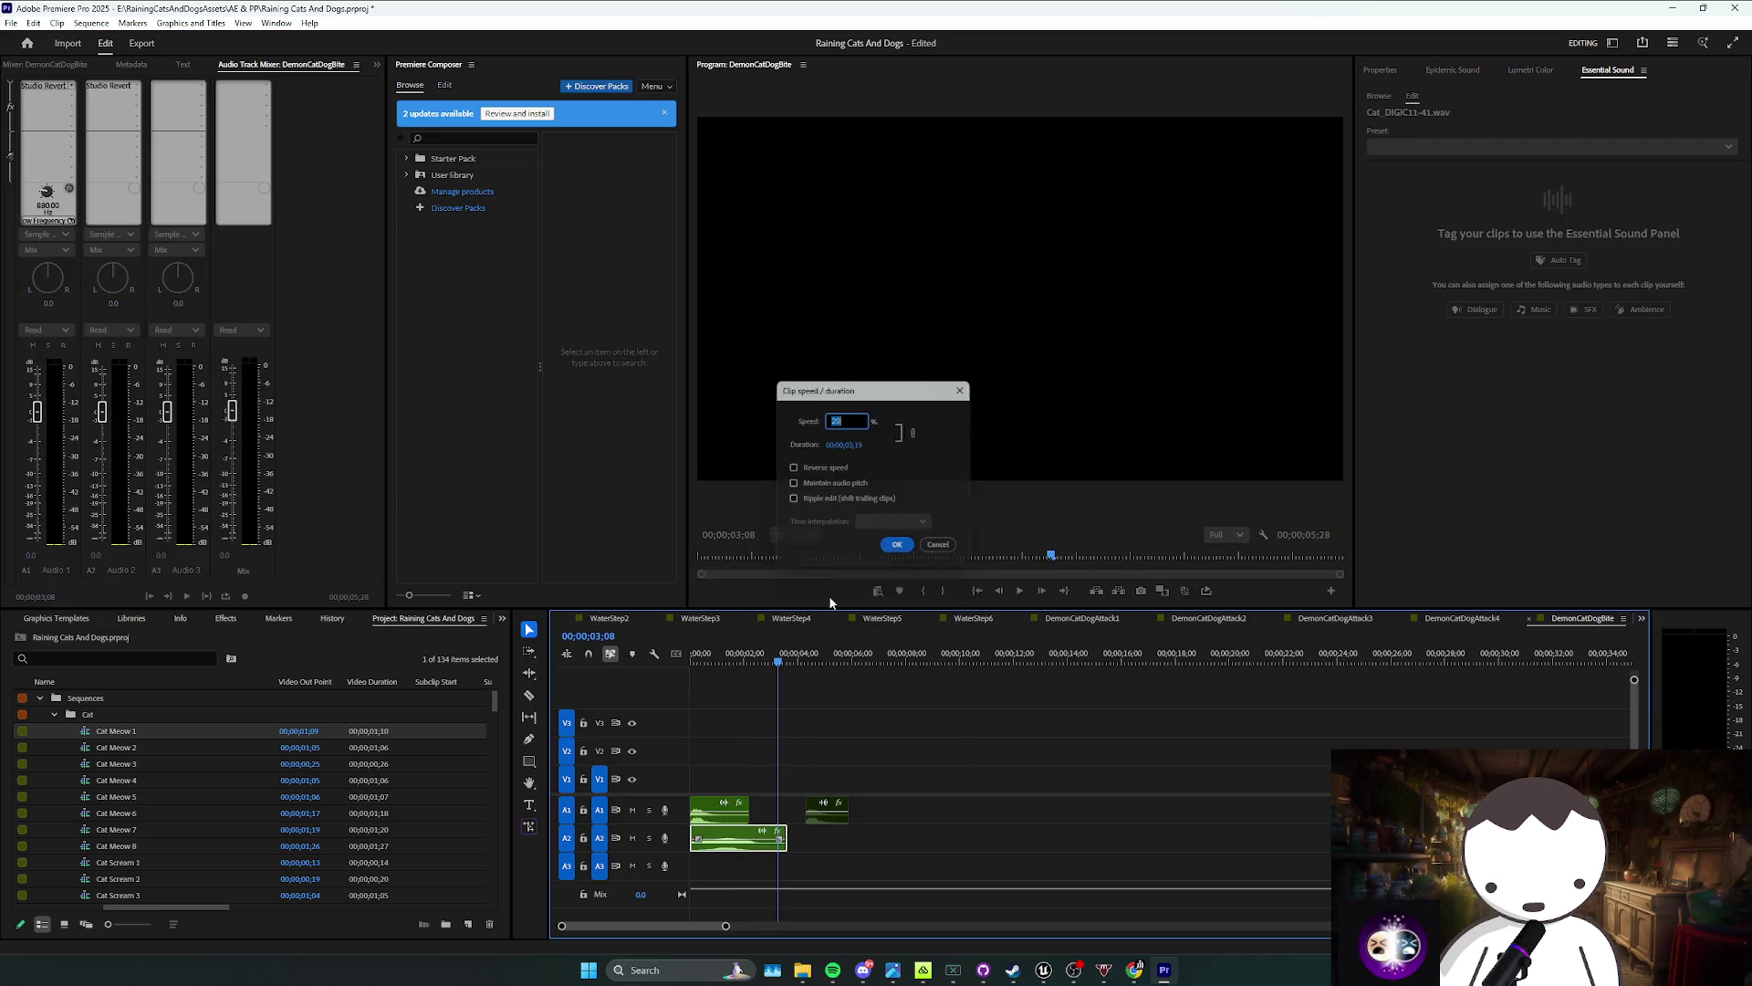
{"action": "left_click", "coordinate": [946, 553]}
{"action": "right_click", "coordinate": [725, 835]}
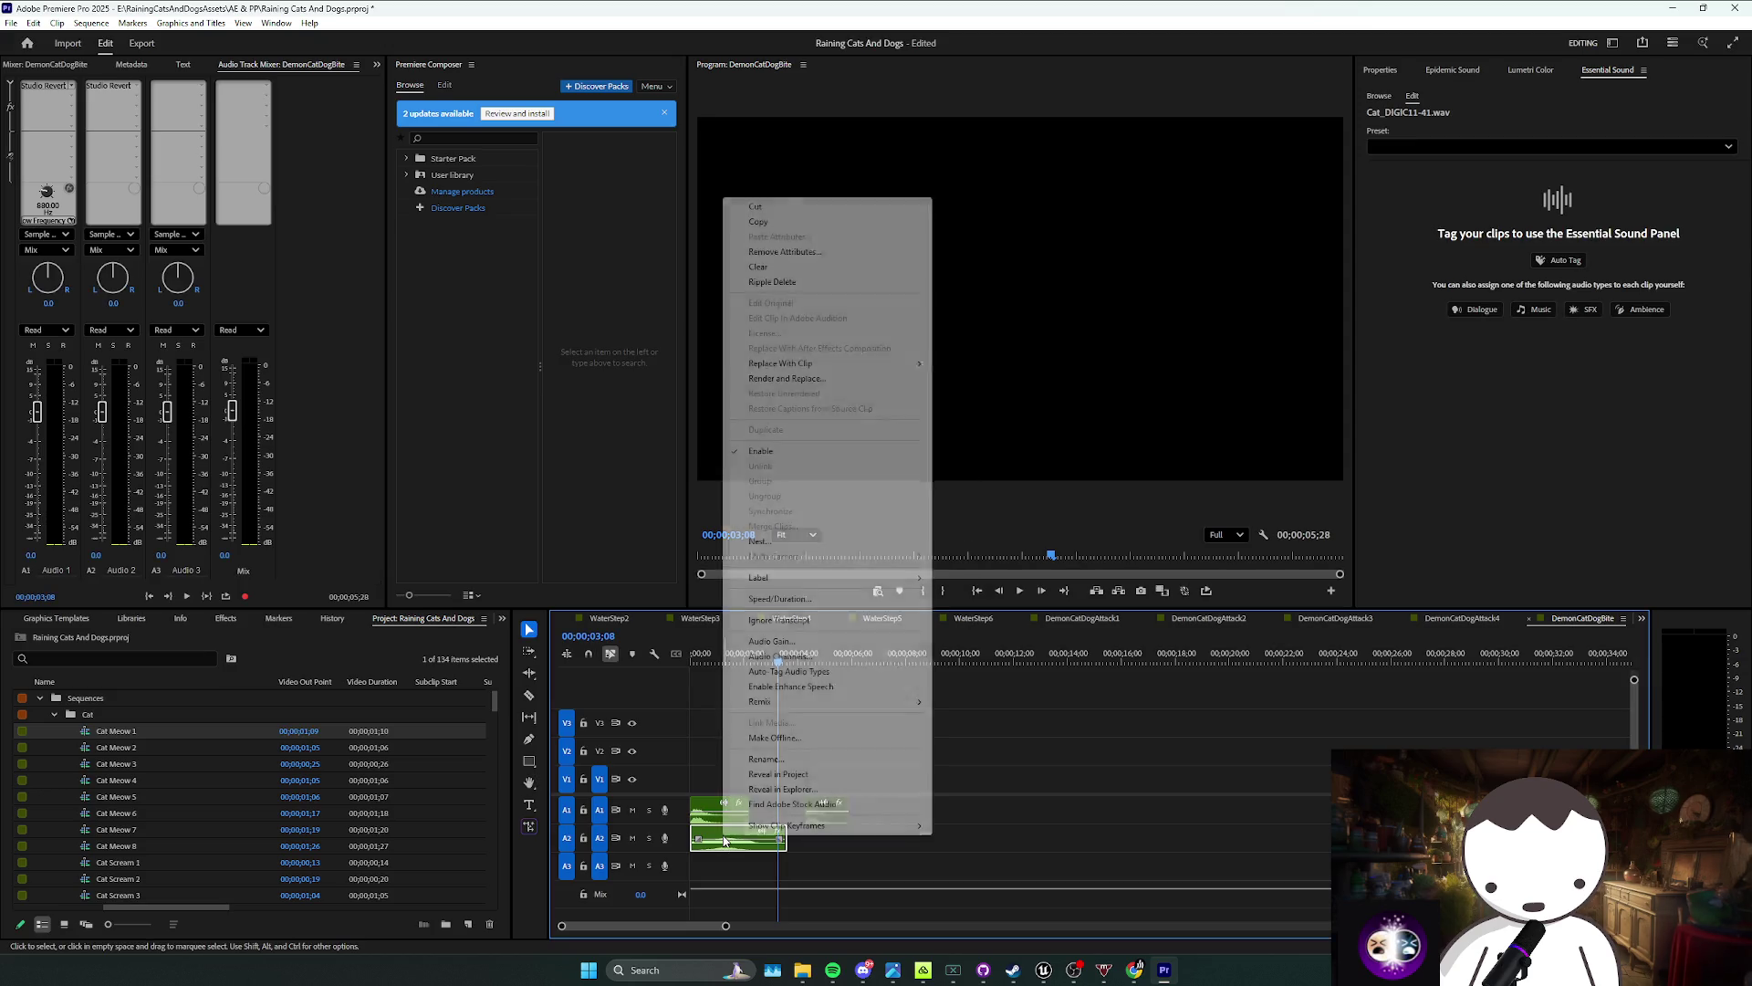
{"action": "left_click", "coordinate": [795, 599]}
{"action": "key", "text": "Return"}
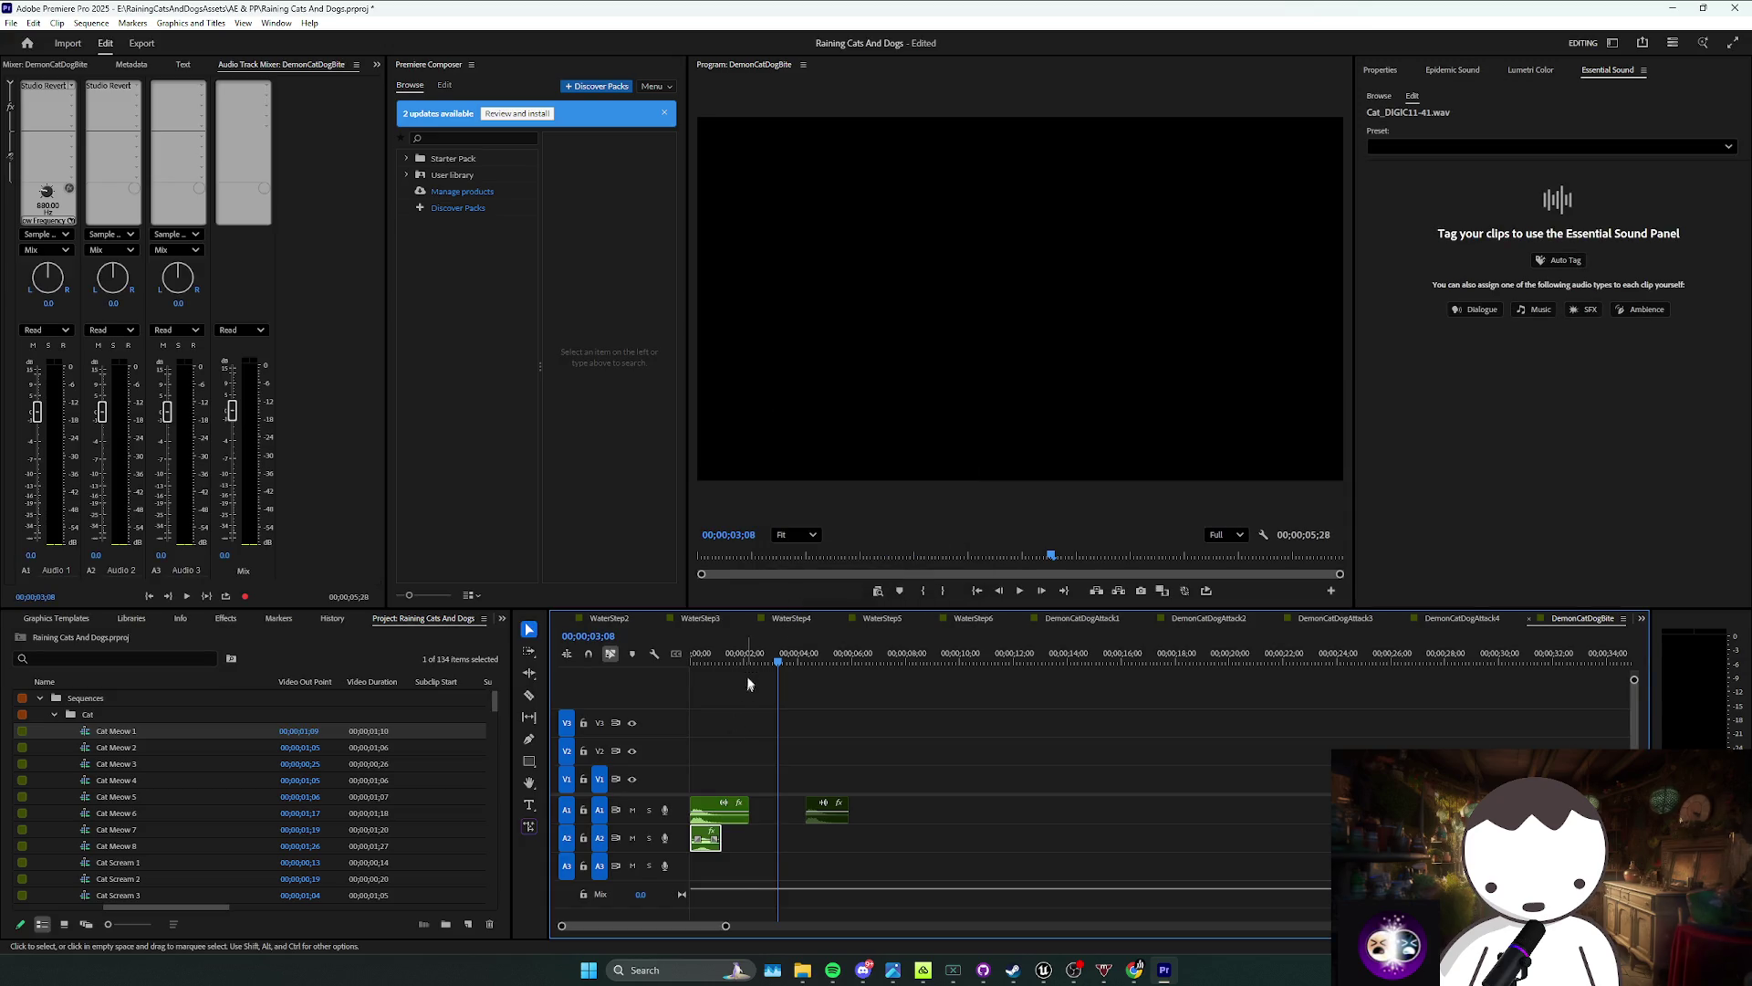
Step: Play DemonCatDogBite from the start and save the project
{"action": "left_click", "coordinate": [742, 686]}
{"action": "key", "text": "Home"}
{"action": "key", "text": "space"}
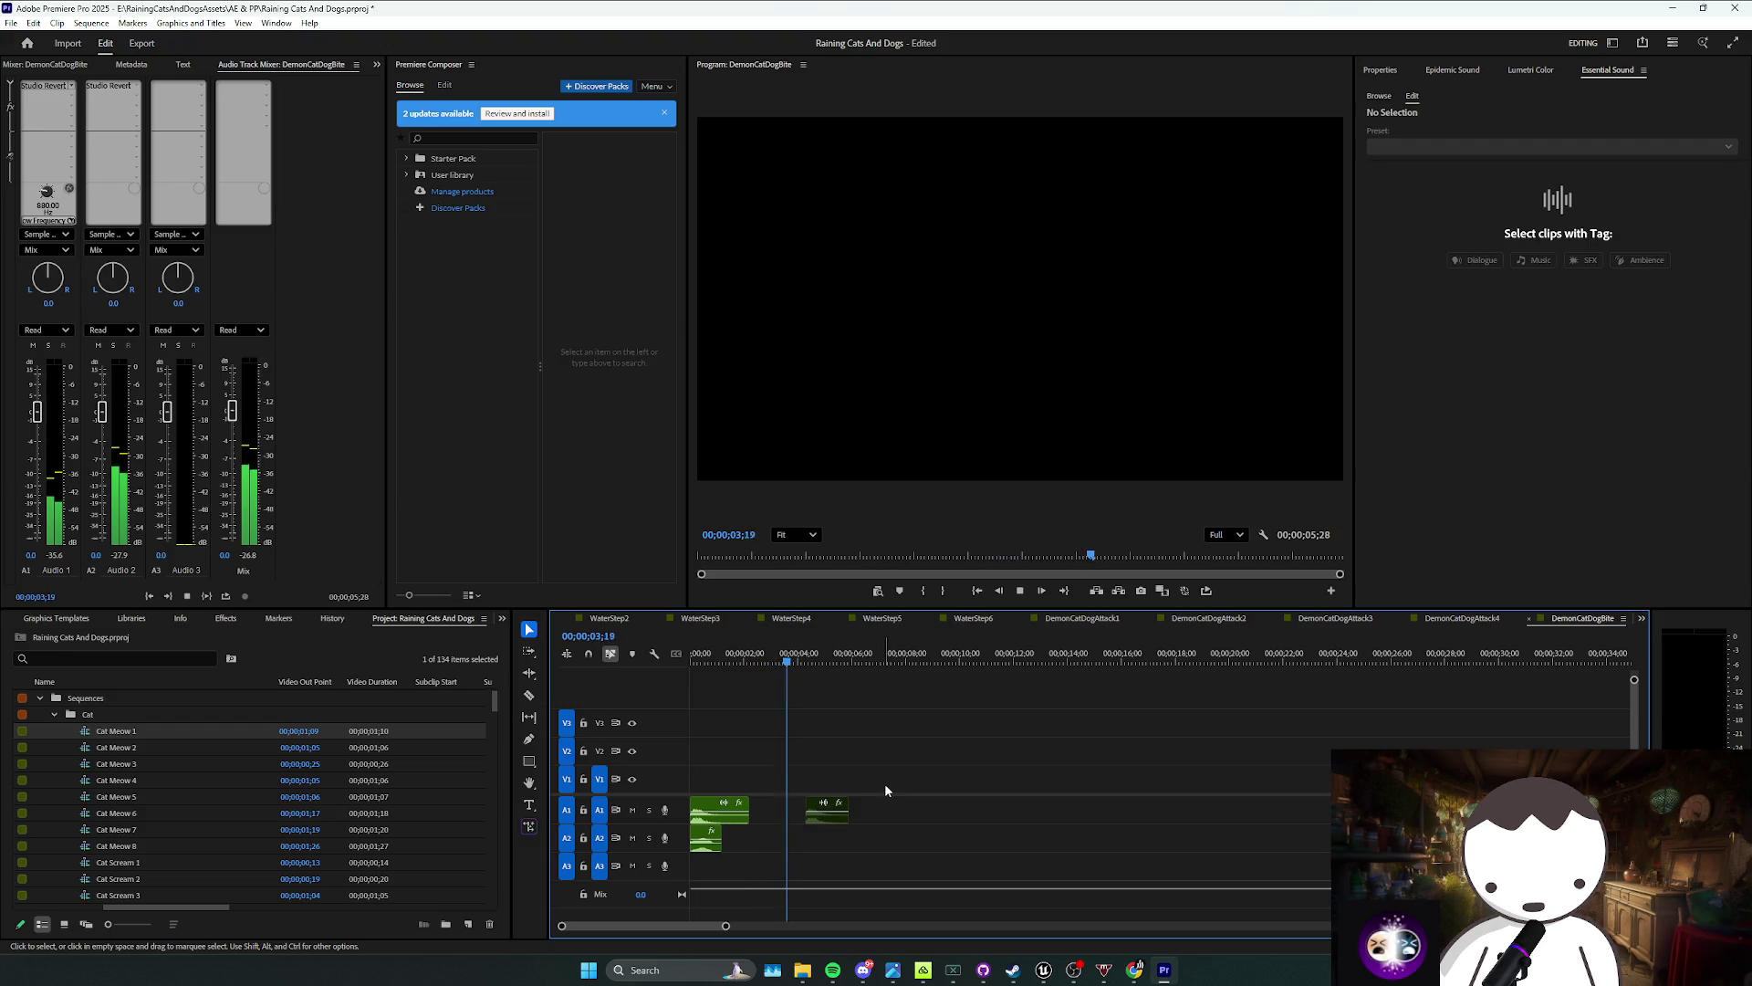
{"action": "key", "text": "space"}
{"action": "key", "text": "d"}
{"action": "key", "text": "ctrl+s"}
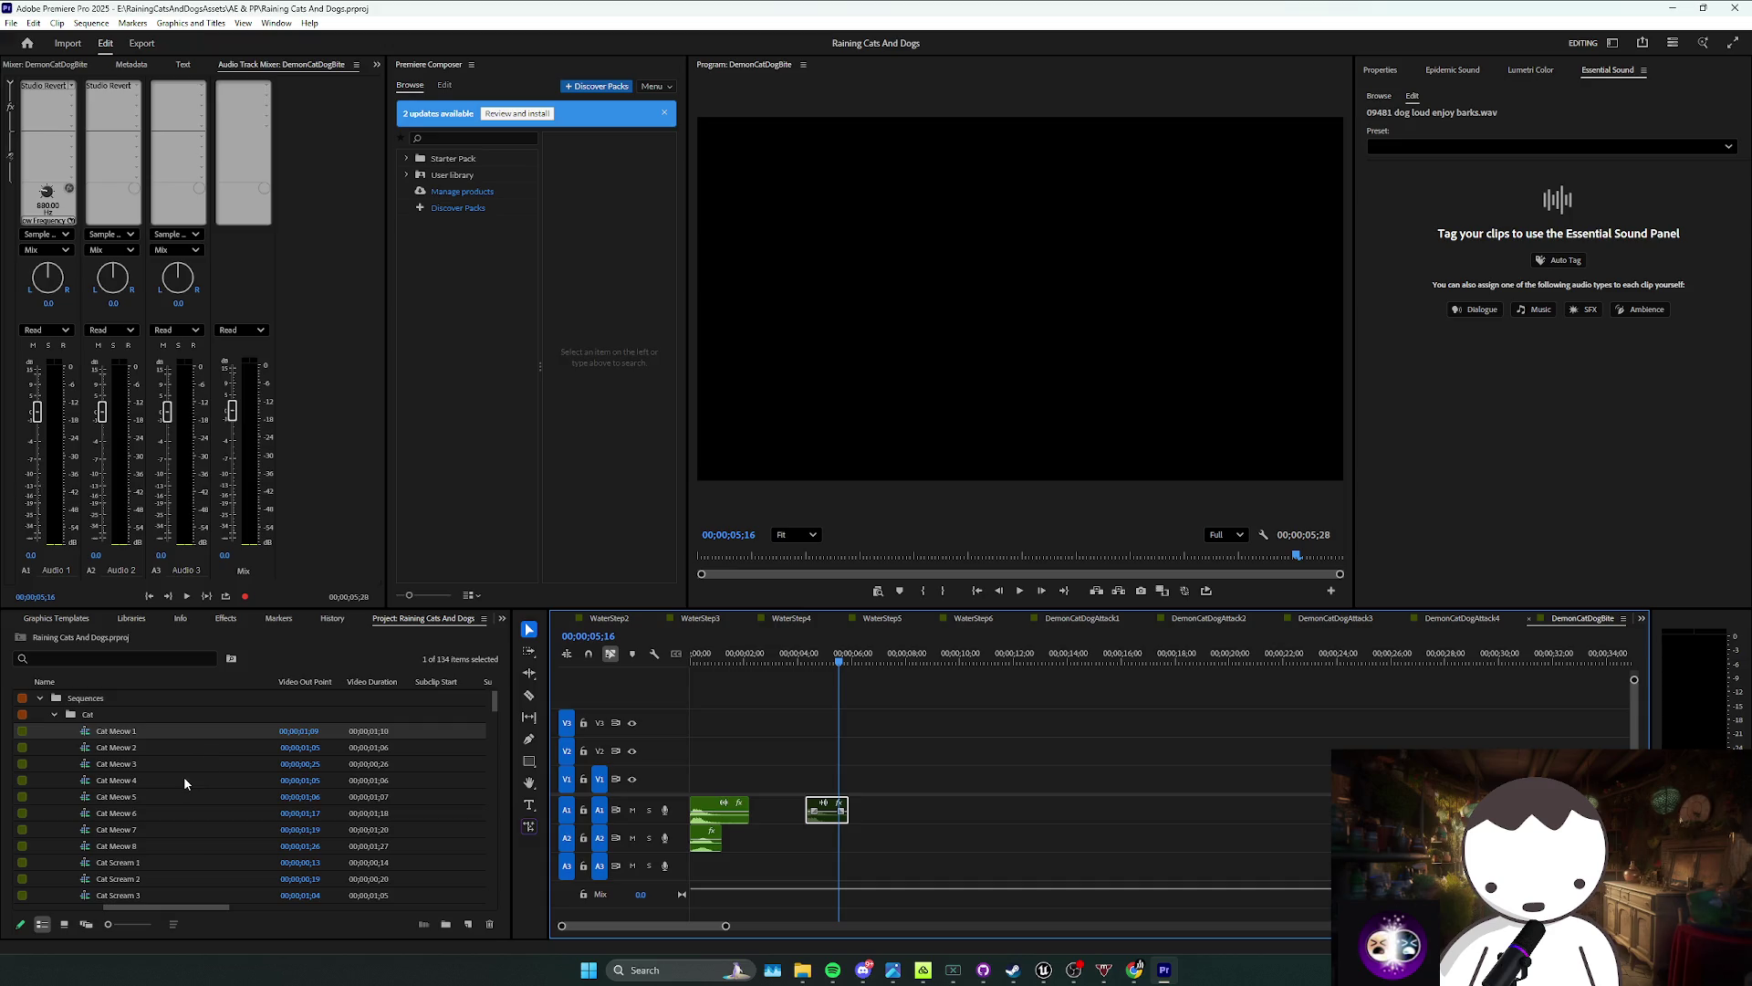
Step: Copy DemonCatDogBite in the Project panel, name the pasted copy DemonCatDogBite2, and open it
{"action": "scroll", "coordinate": [211, 833], "scroll_direction": "down", "scroll_amount": 2}
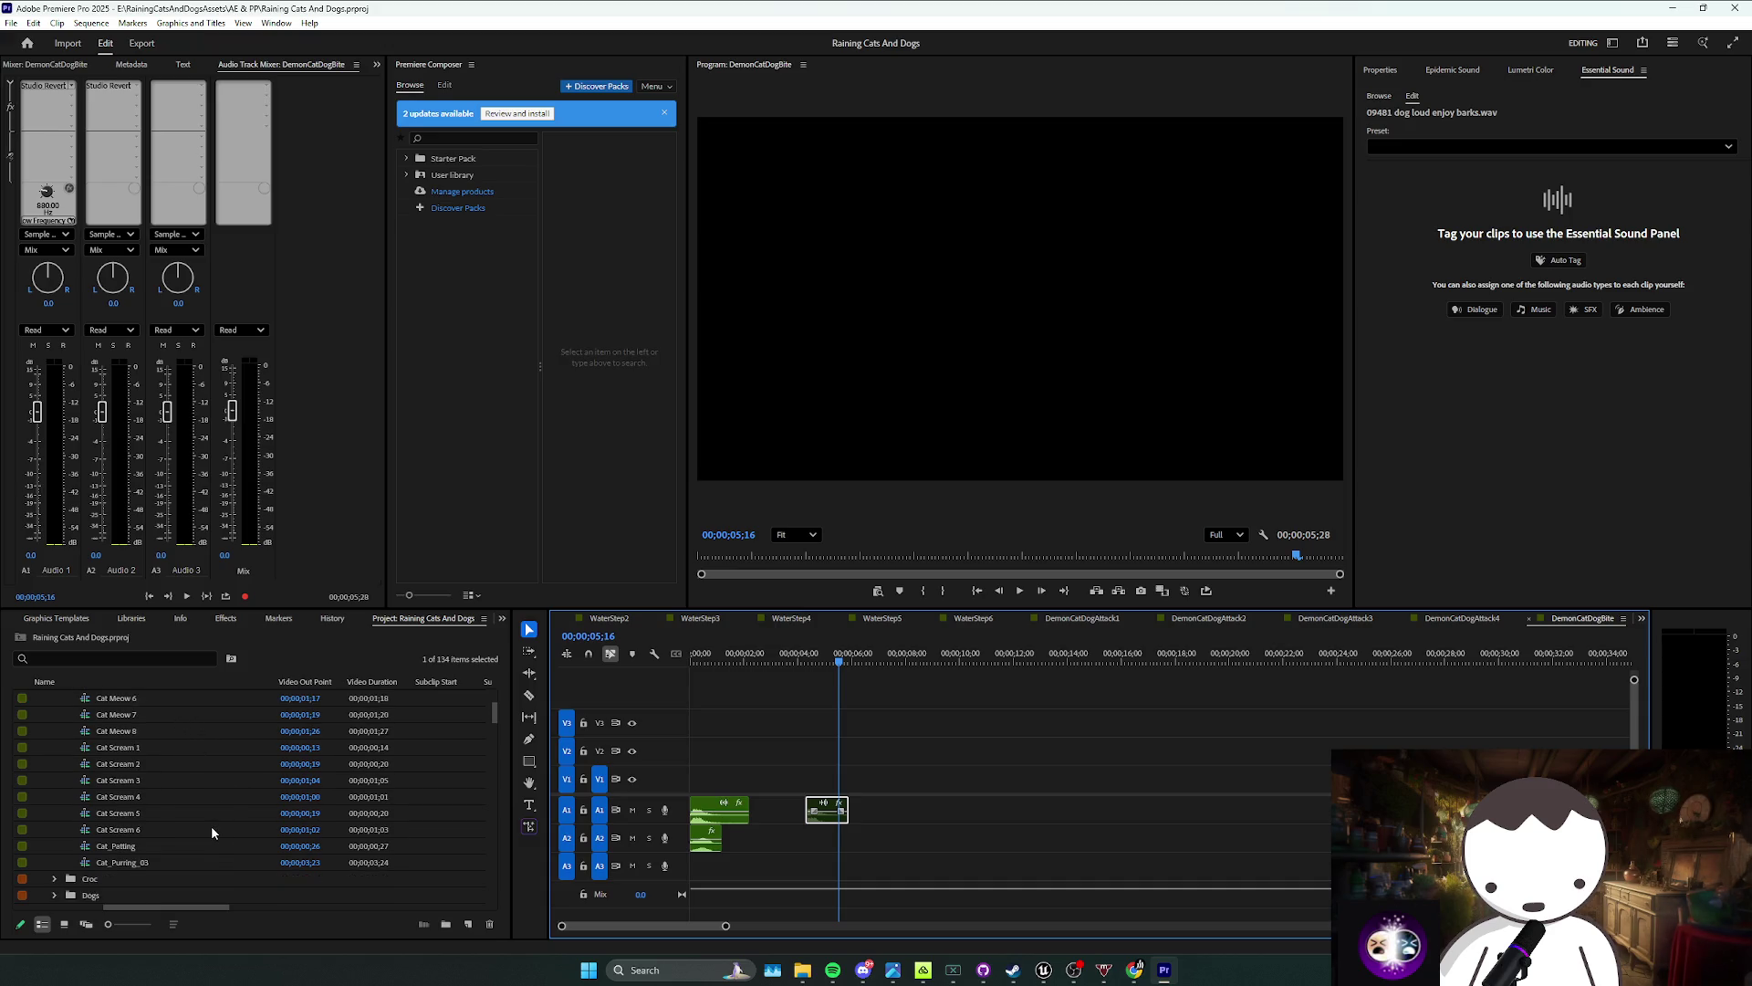
{"action": "scroll", "coordinate": [211, 825], "scroll_direction": "down", "scroll_amount": 5}
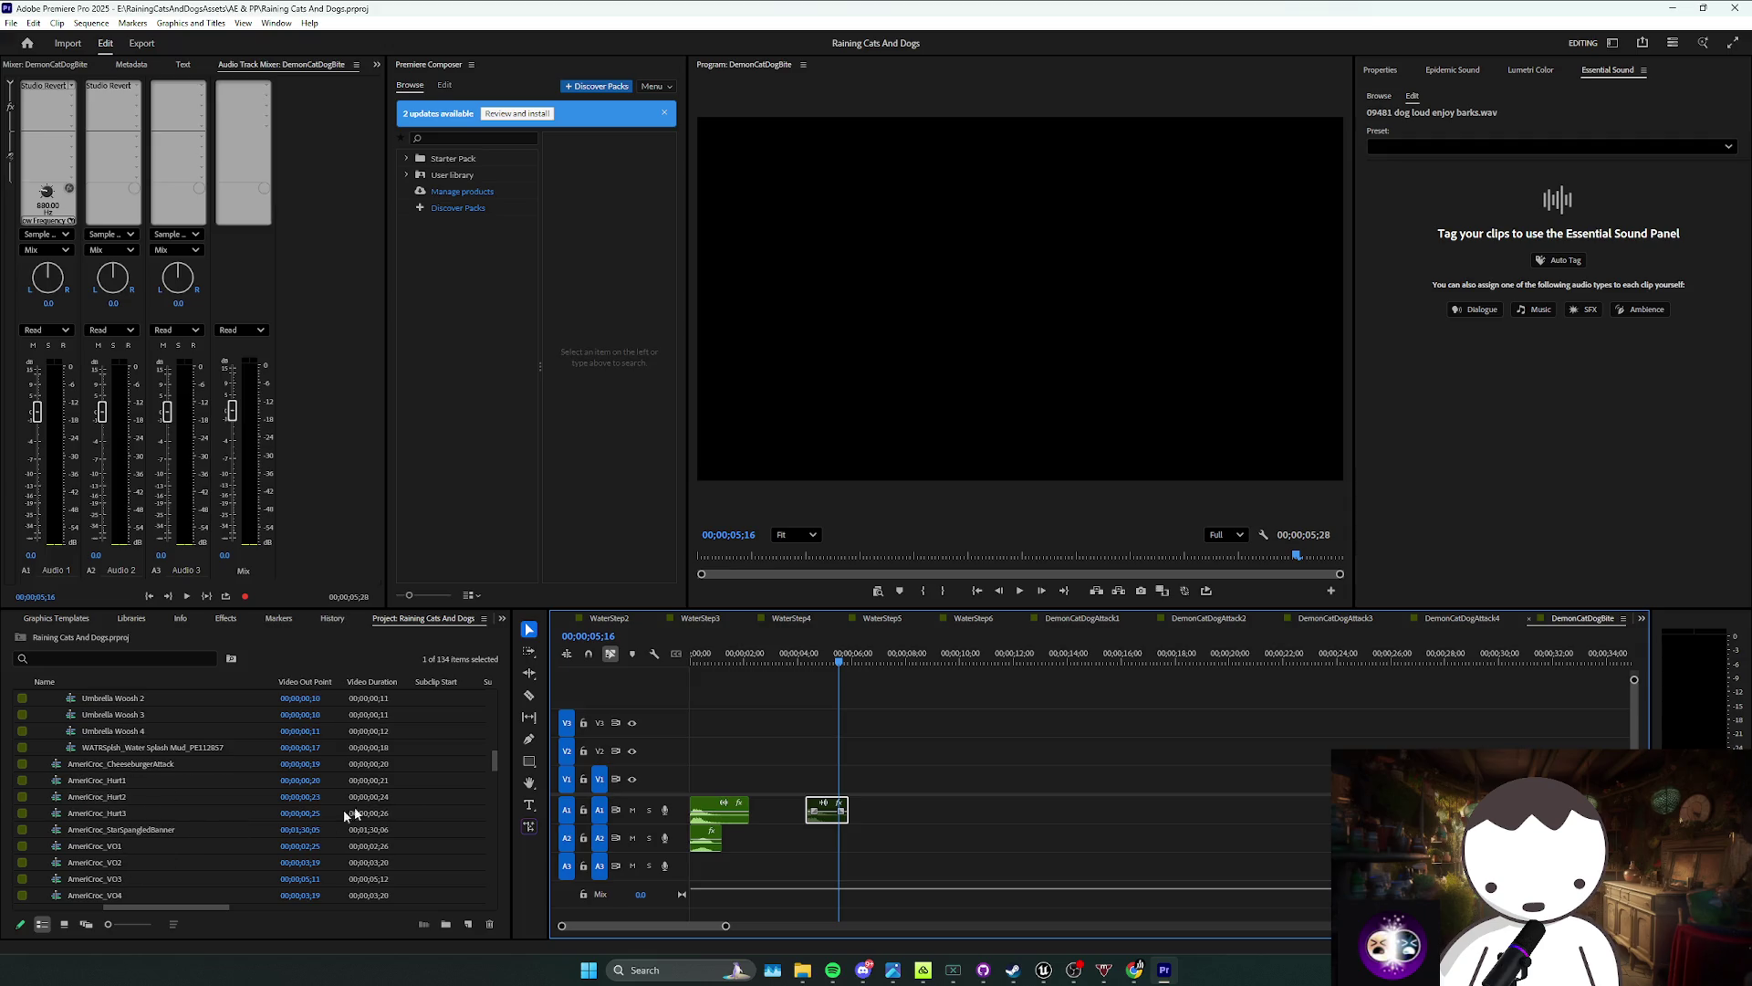
{"action": "scroll", "coordinate": [179, 823], "scroll_direction": "down", "scroll_amount": 5}
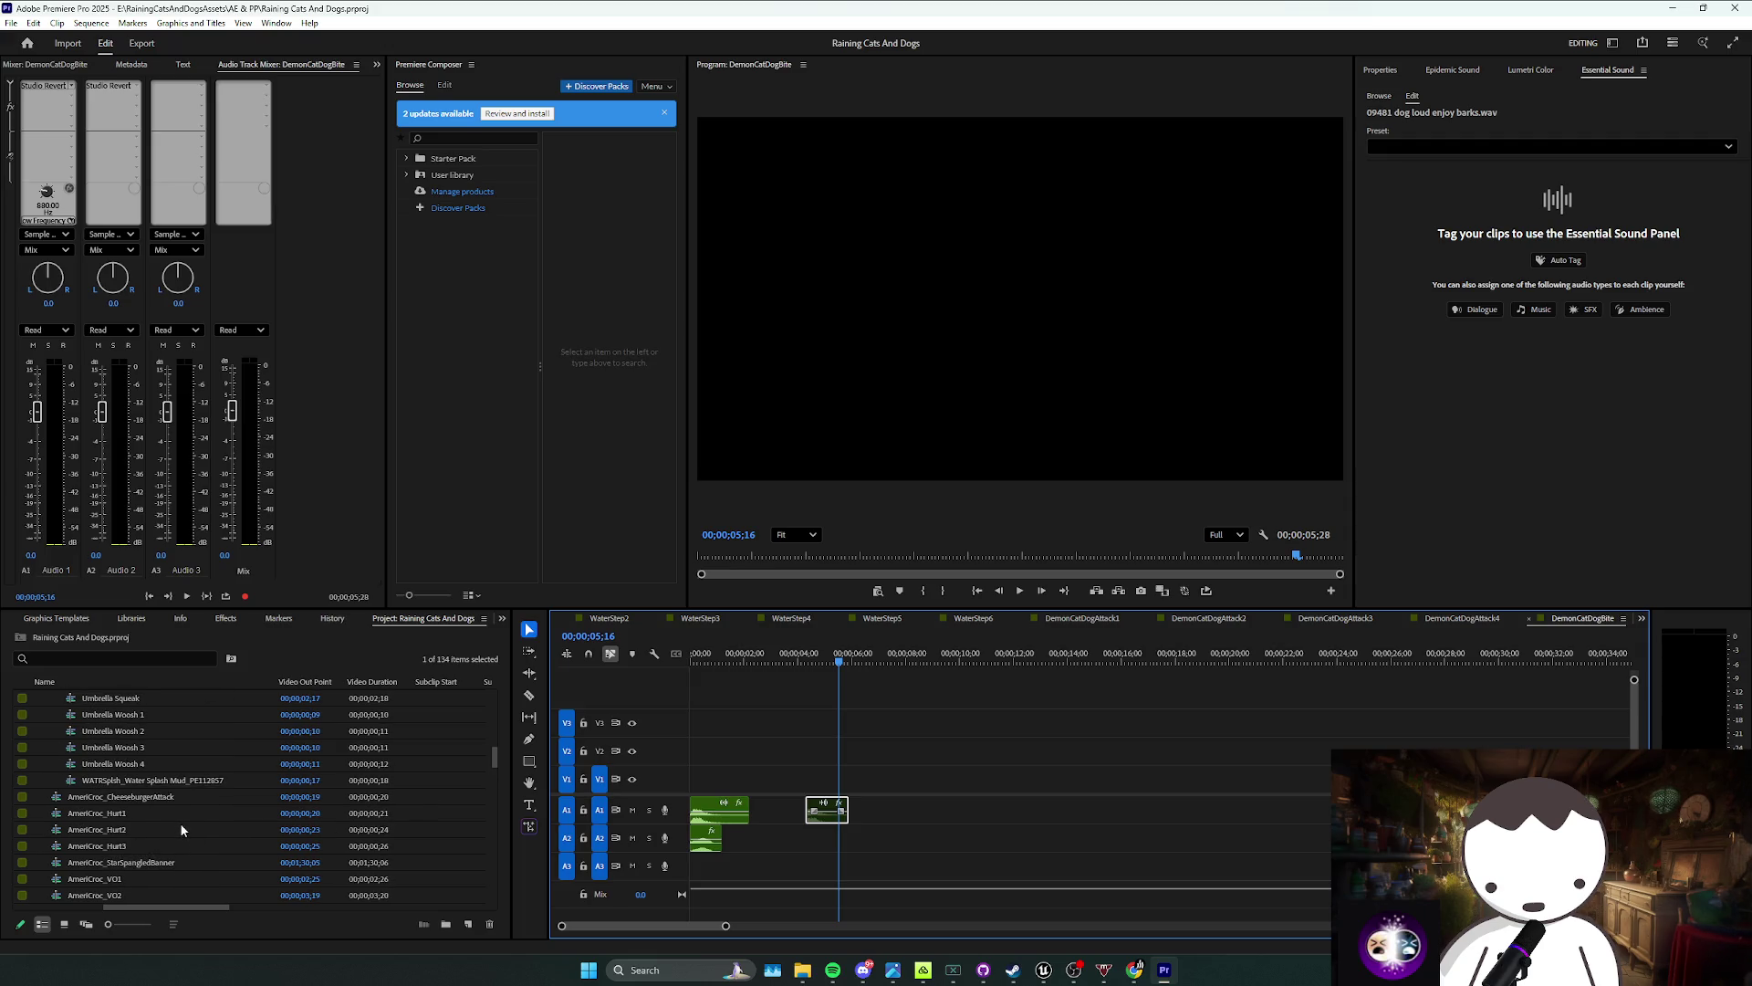
{"action": "scroll", "coordinate": [181, 833], "scroll_direction": "down", "scroll_amount": 2}
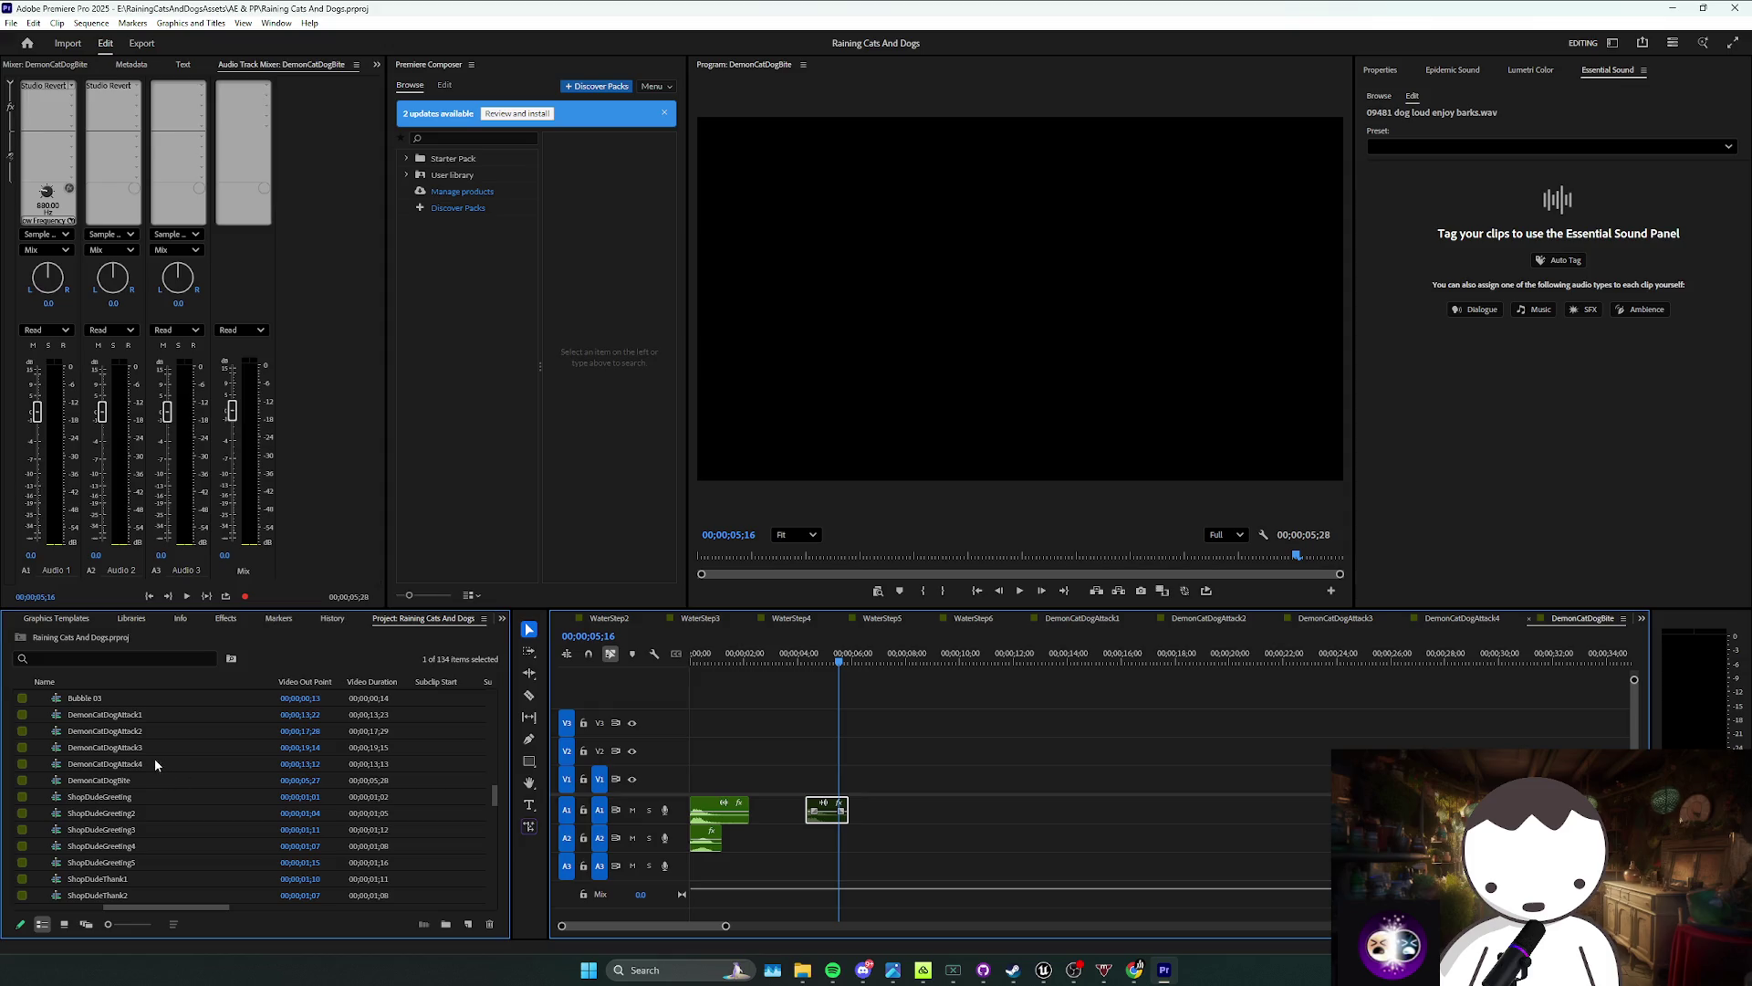
{"action": "left_click", "coordinate": [199, 768]}
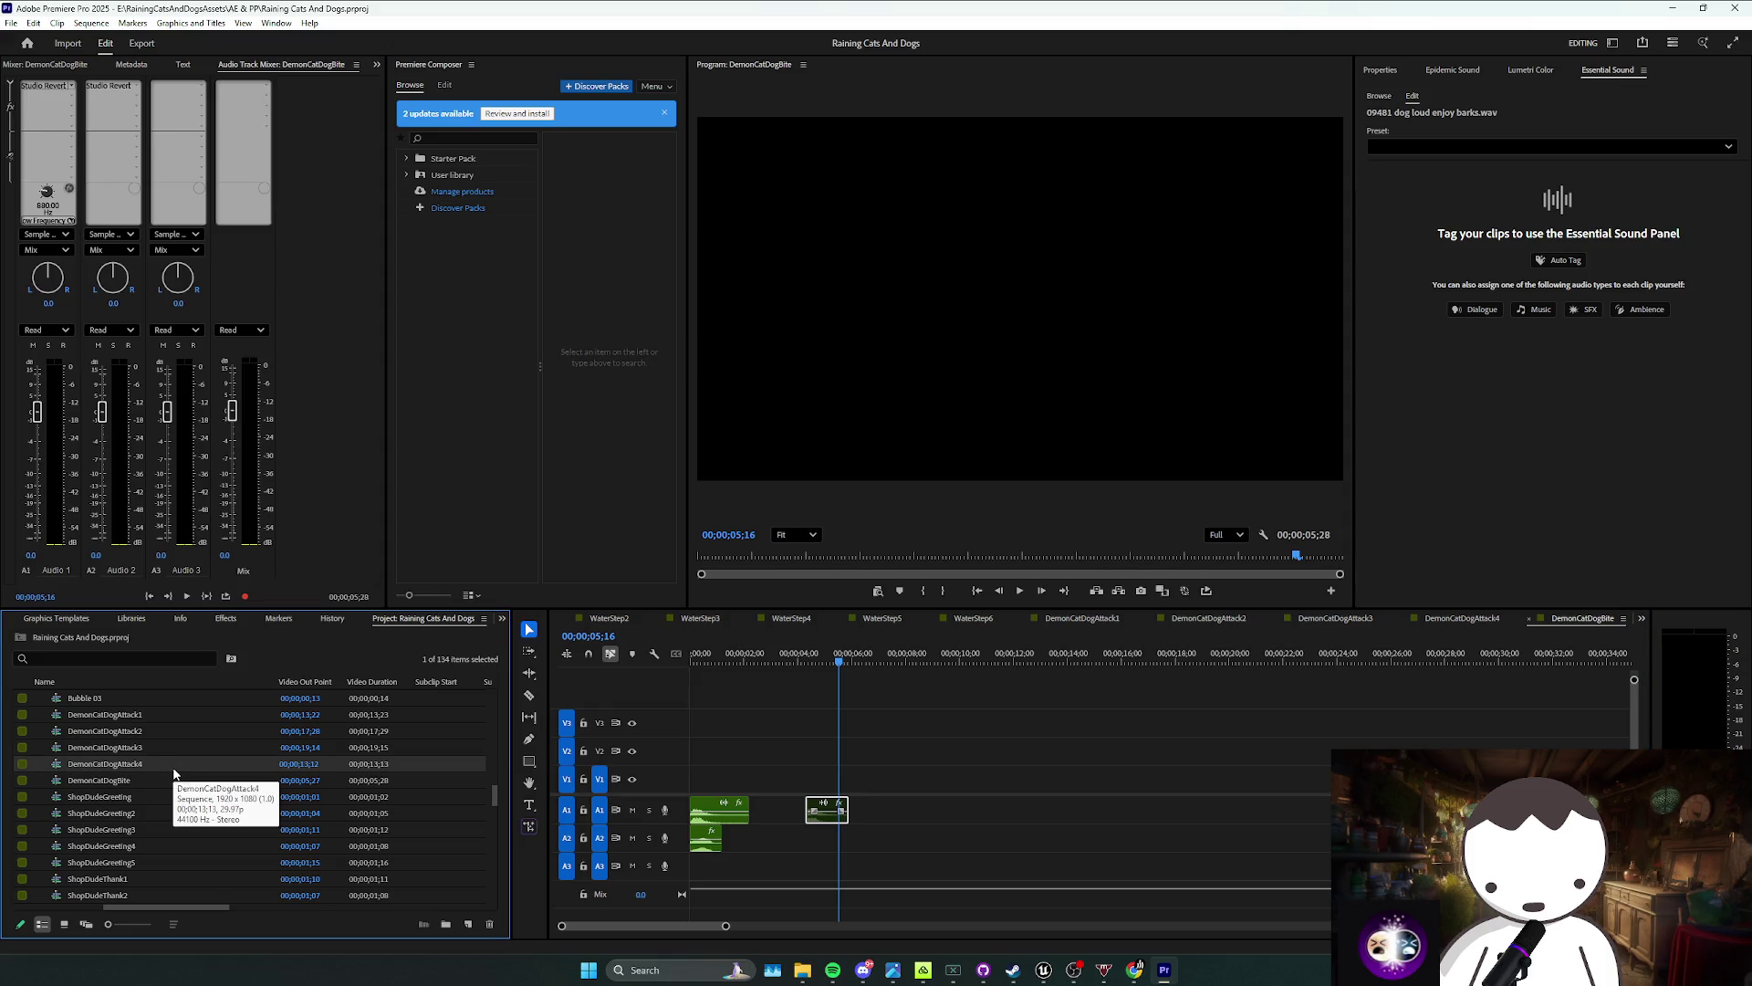
{"action": "left_click", "coordinate": [139, 780]}
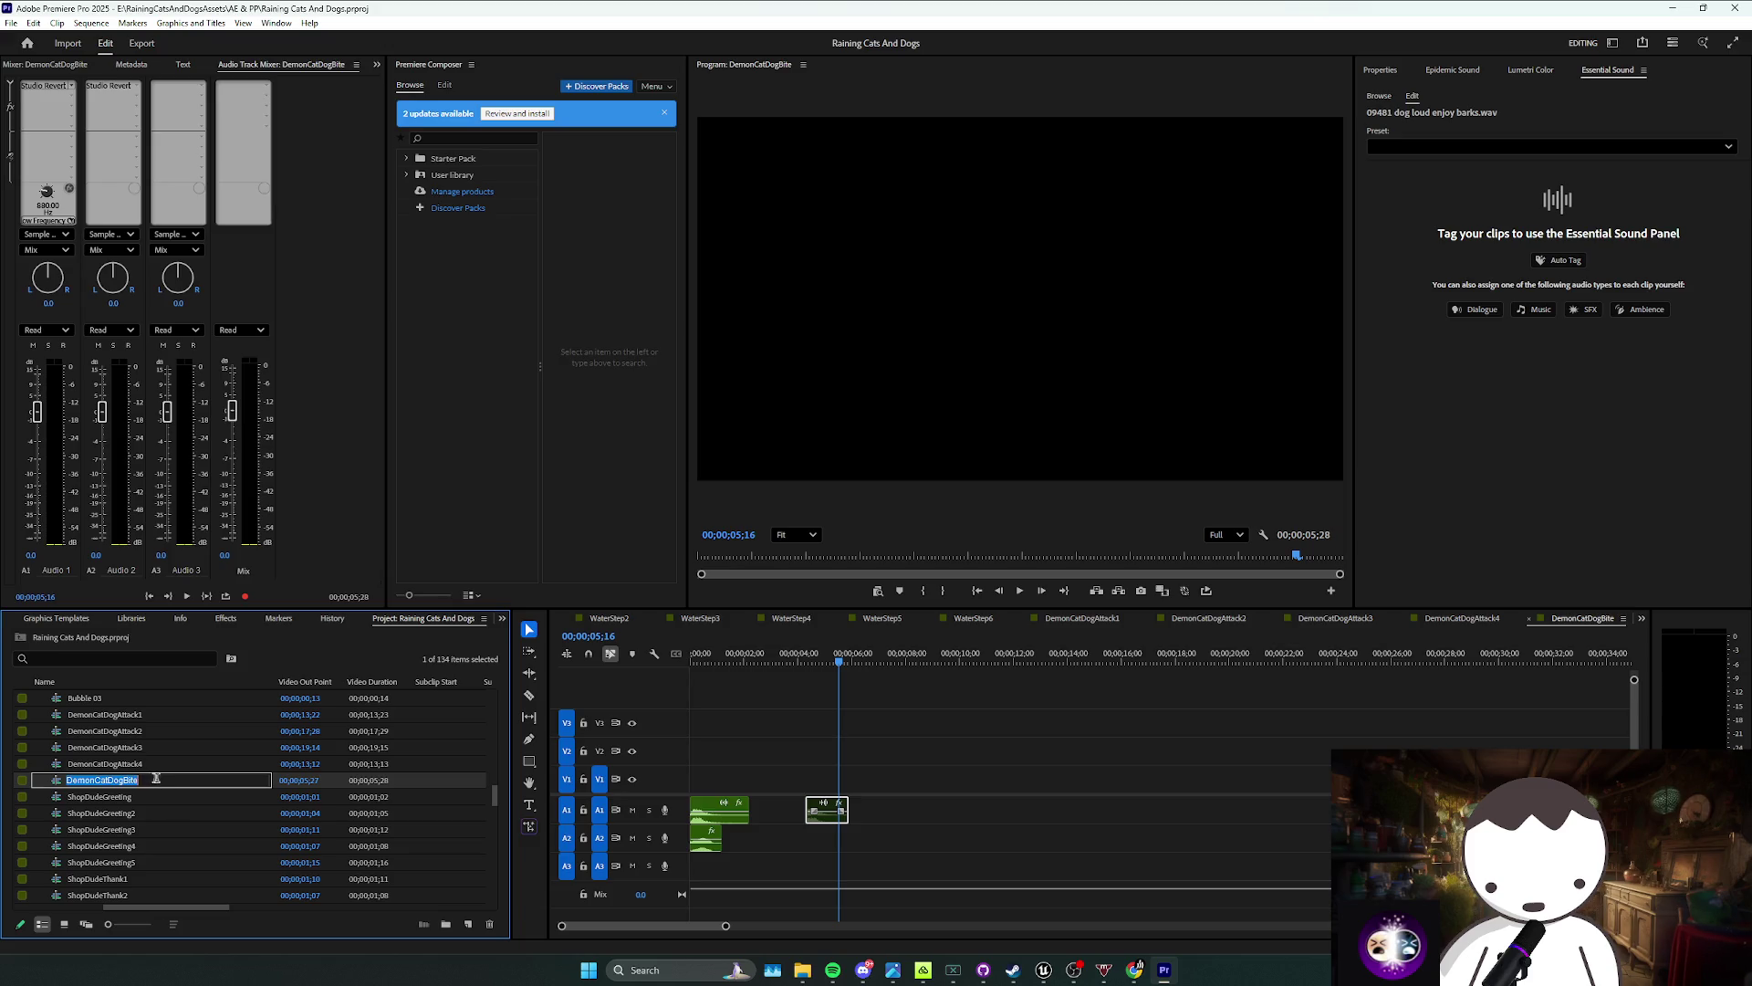
{"action": "key", "text": "ctrl+c"}
{"action": "key", "text": "ctrl+v"}
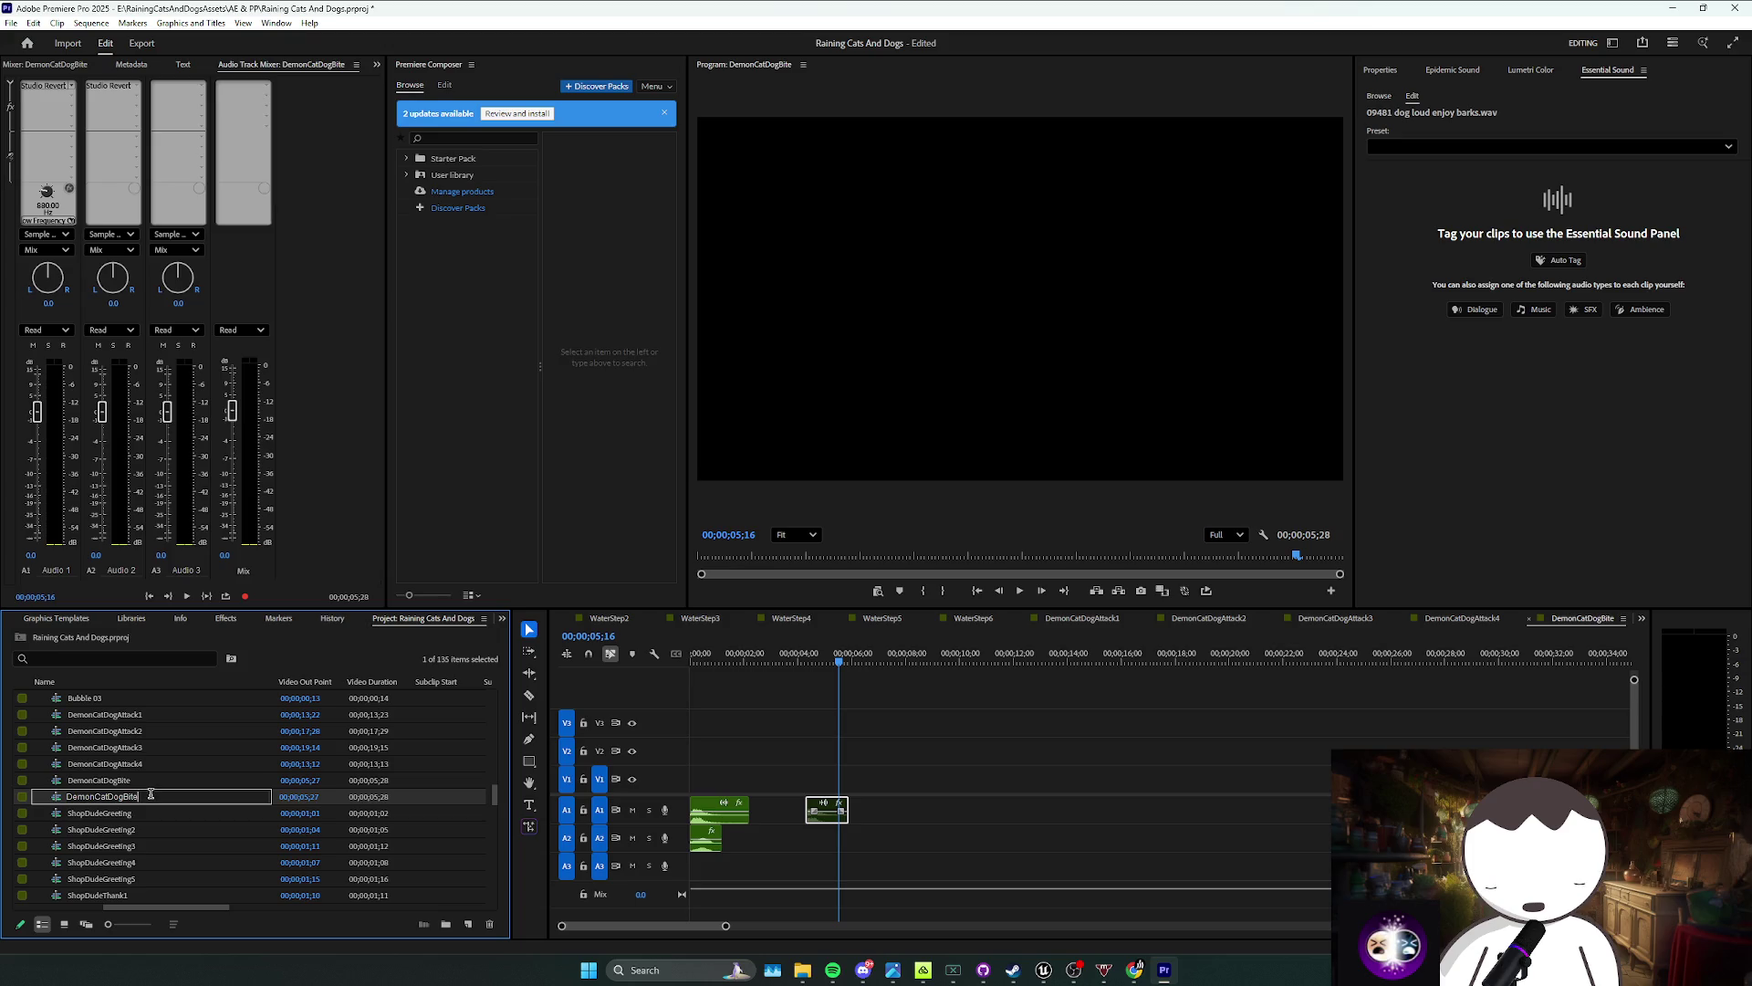
{"action": "key", "text": "Return"}
{"action": "double_click", "coordinate": [139, 791]}
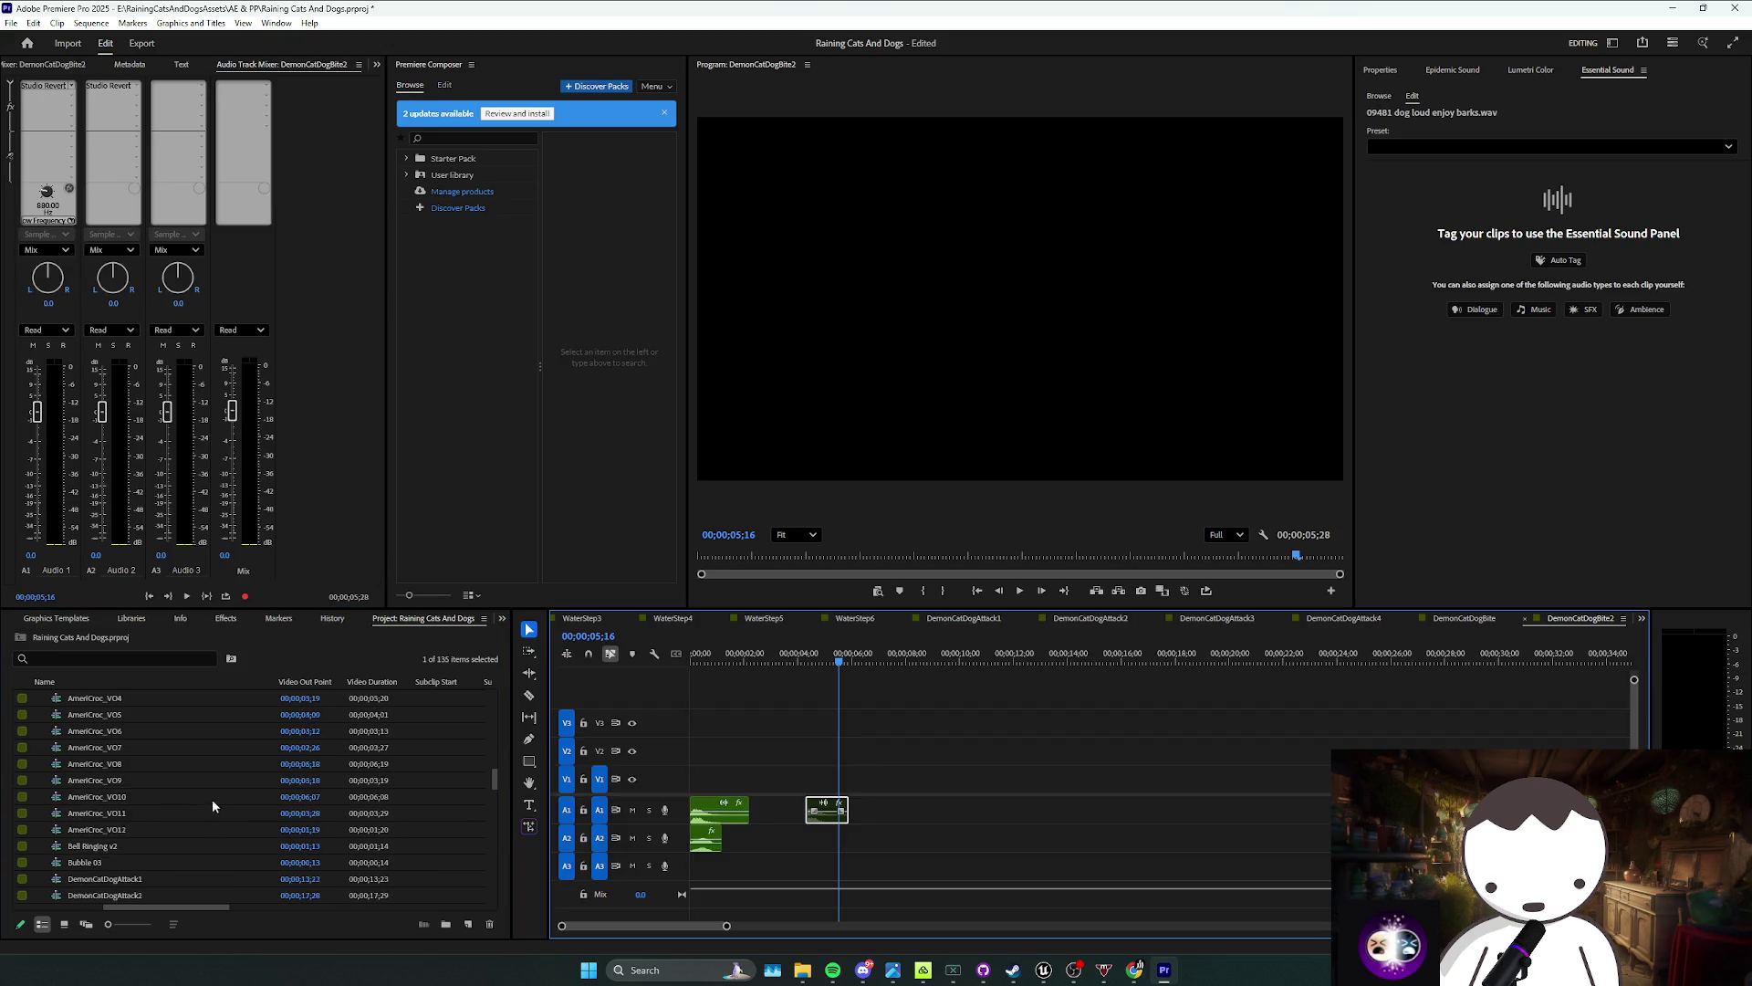
Step: Trim the cat scream clip on A2 and slow it to 50% speed
{"action": "scroll", "coordinate": [133, 776], "scroll_direction": "up", "scroll_amount": 10}
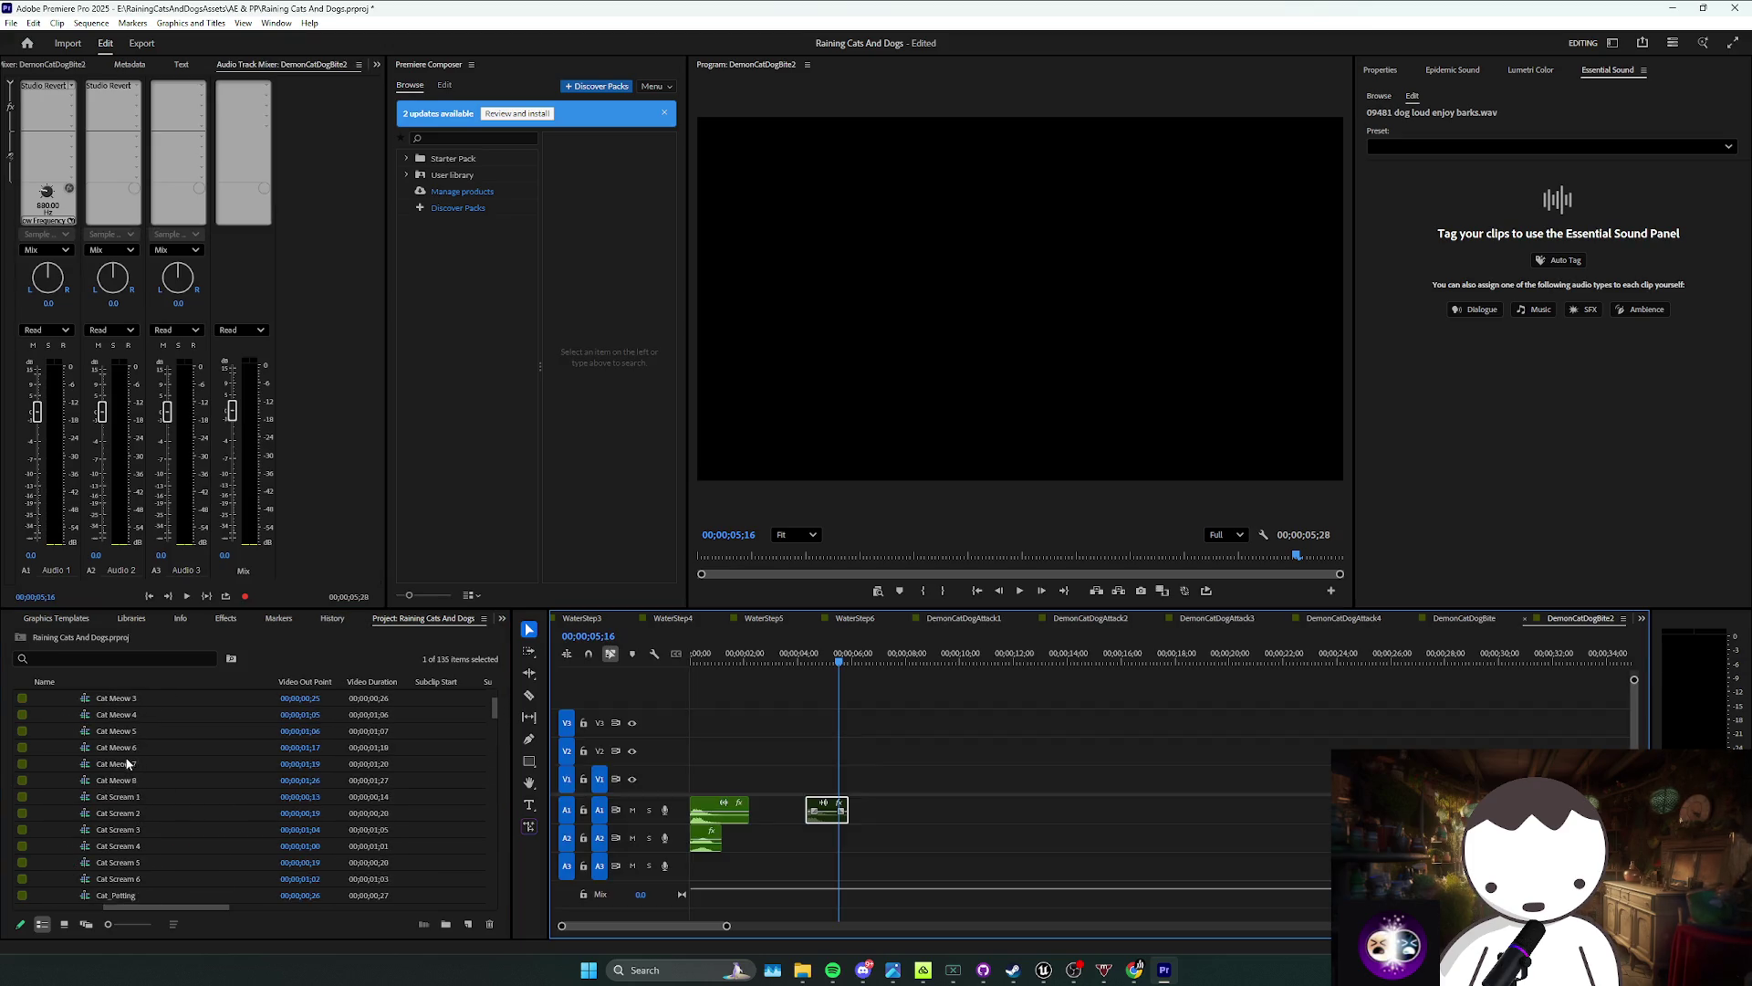
{"action": "left_click_drag", "start_coordinate": [121, 830], "coordinate": [616, 845]}
{"action": "left_click_drag", "start_coordinate": [725, 849], "coordinate": [721, 851]}
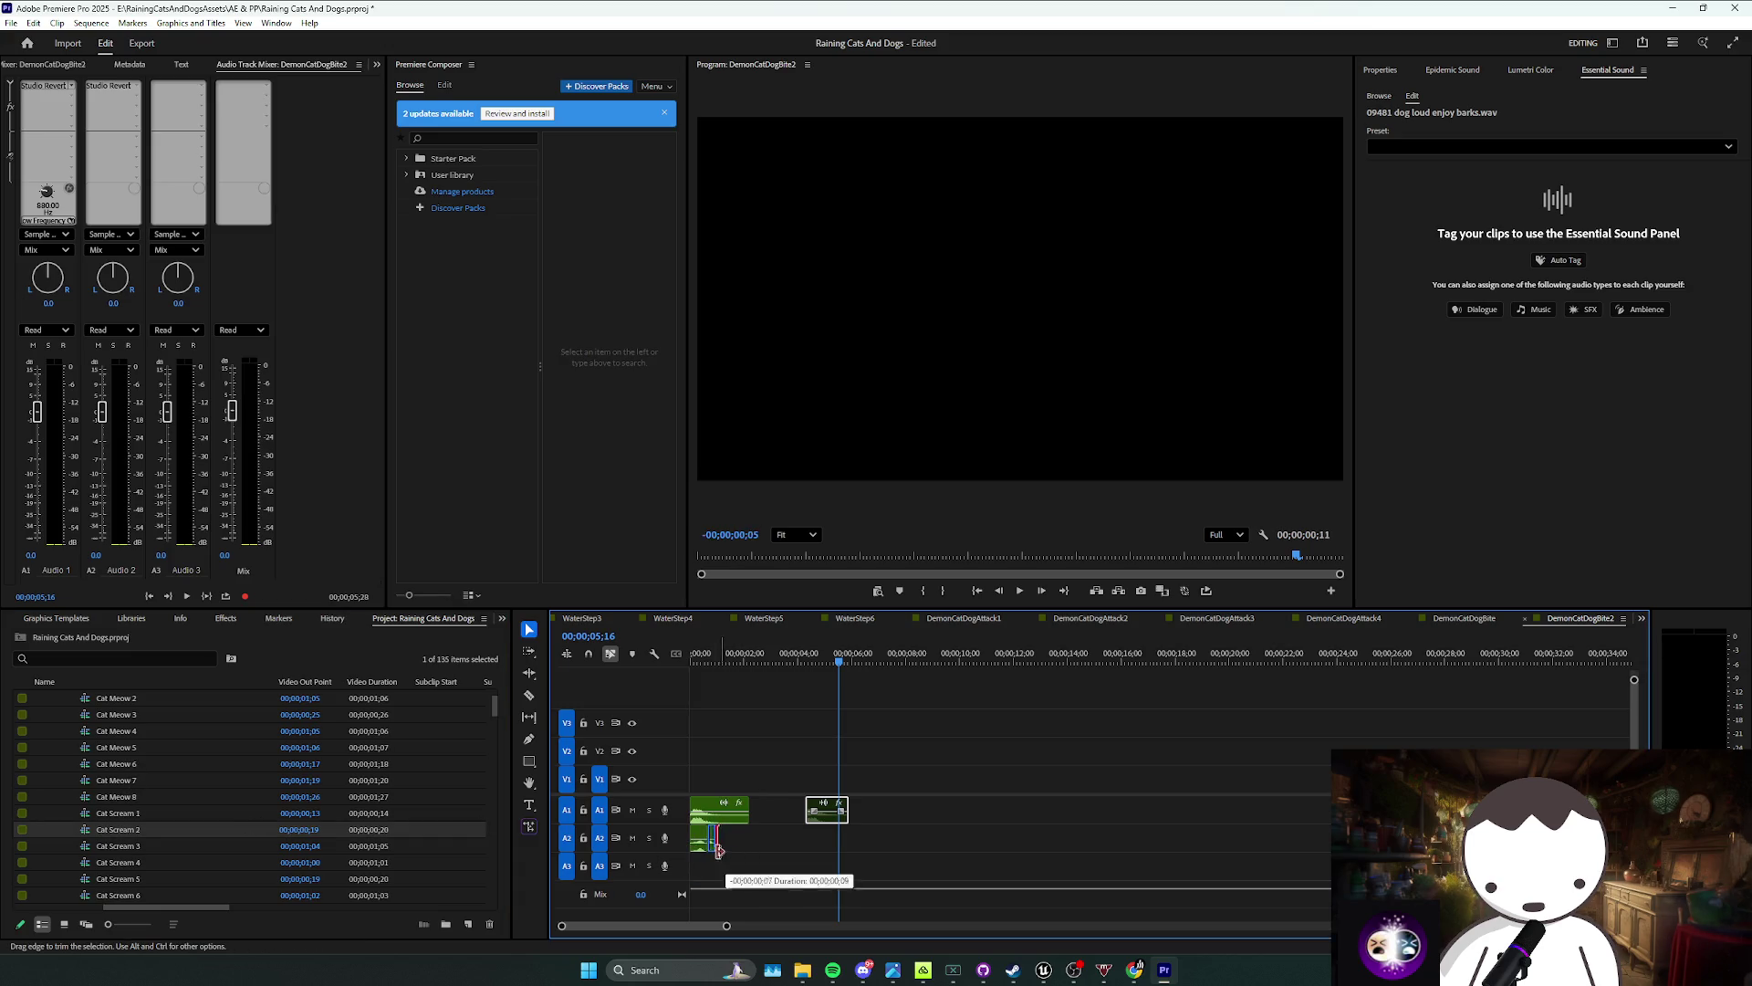
{"action": "left_click", "coordinate": [702, 850]}
{"action": "left_click", "coordinate": [701, 844]}
{"action": "right_click", "coordinate": [701, 847]}
{"action": "left_click", "coordinate": [765, 614]}
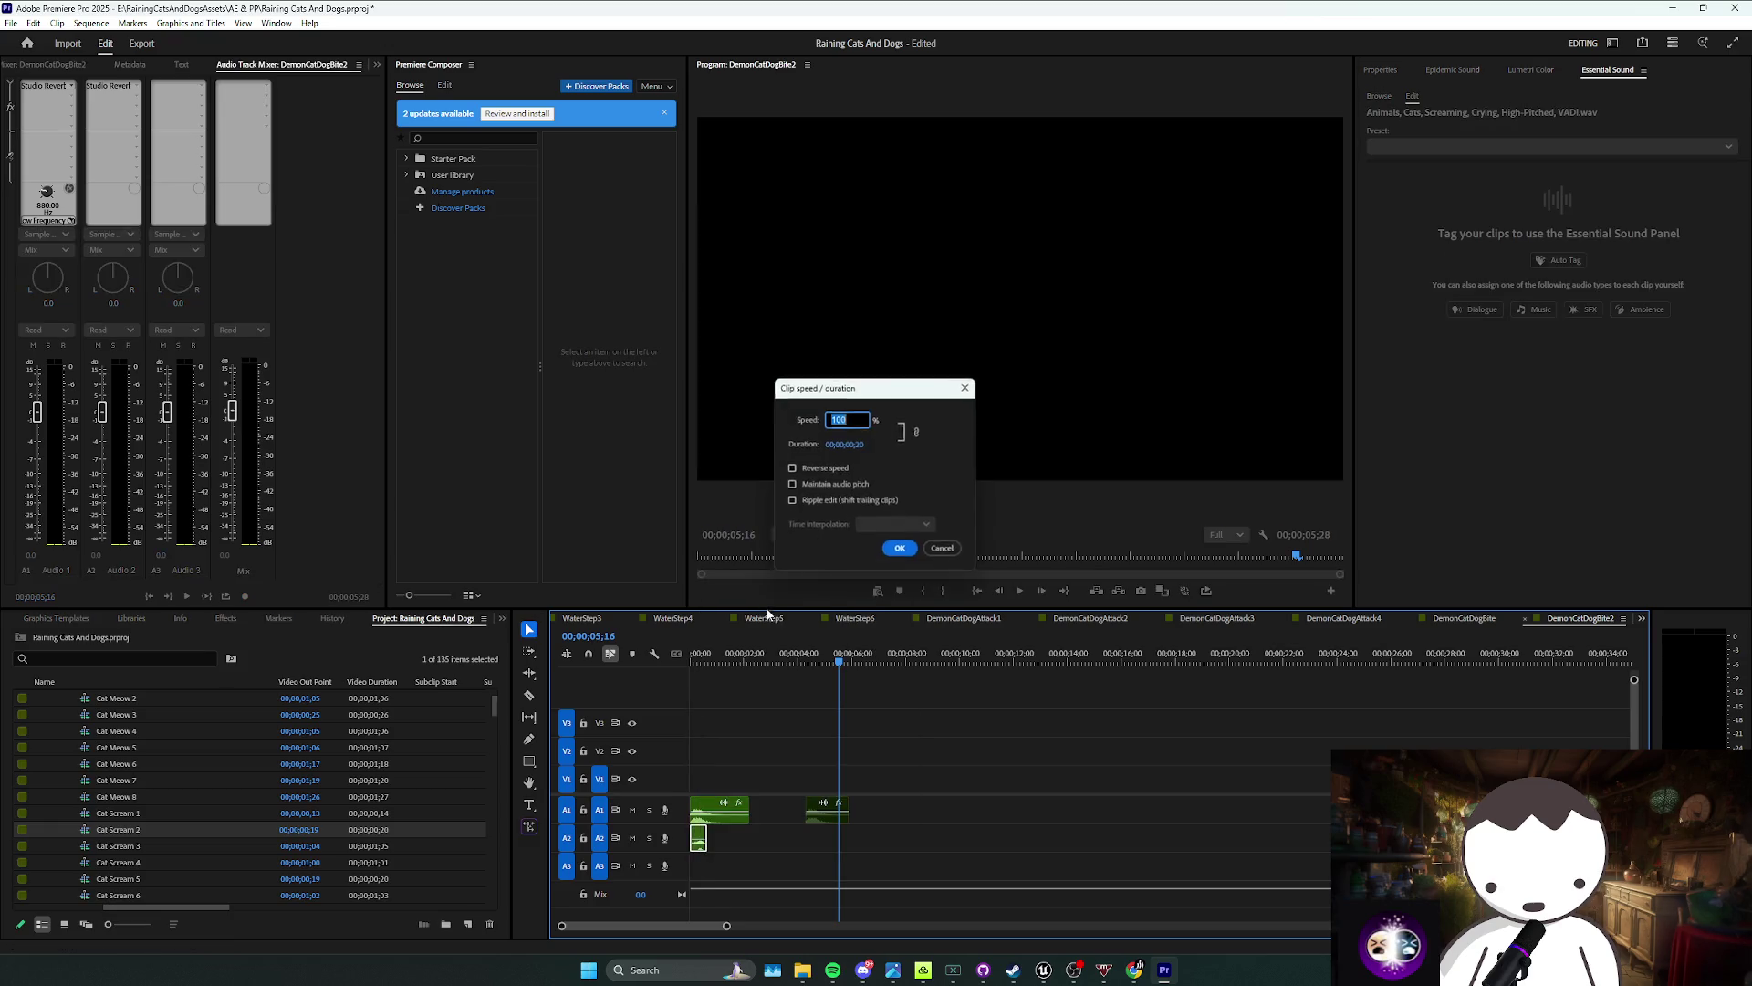
{"action": "type", "text": "50"}
{"action": "key", "text": "Return"}
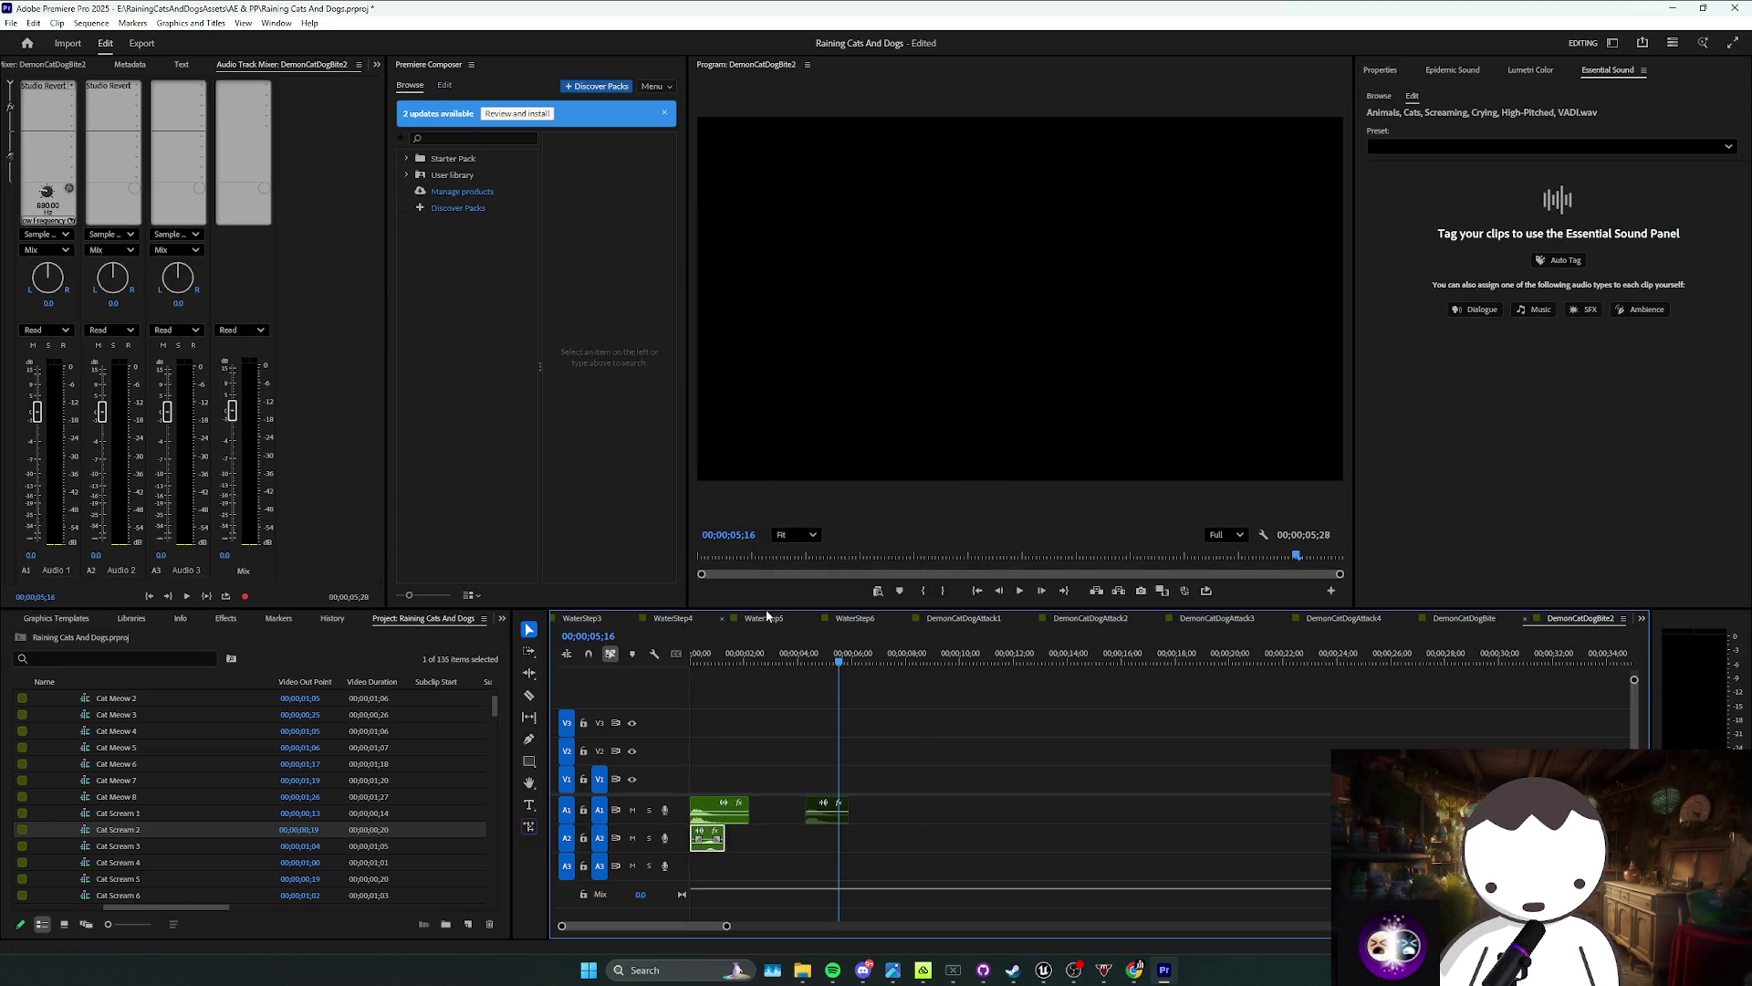
Step: Delete the old A1 bark clips and bring DogBark7 from the Dogs bin onto A1
{"action": "left_click_drag", "start_coordinate": [761, 787], "coordinate": [721, 830]}
{"action": "key", "text": "Delete"}
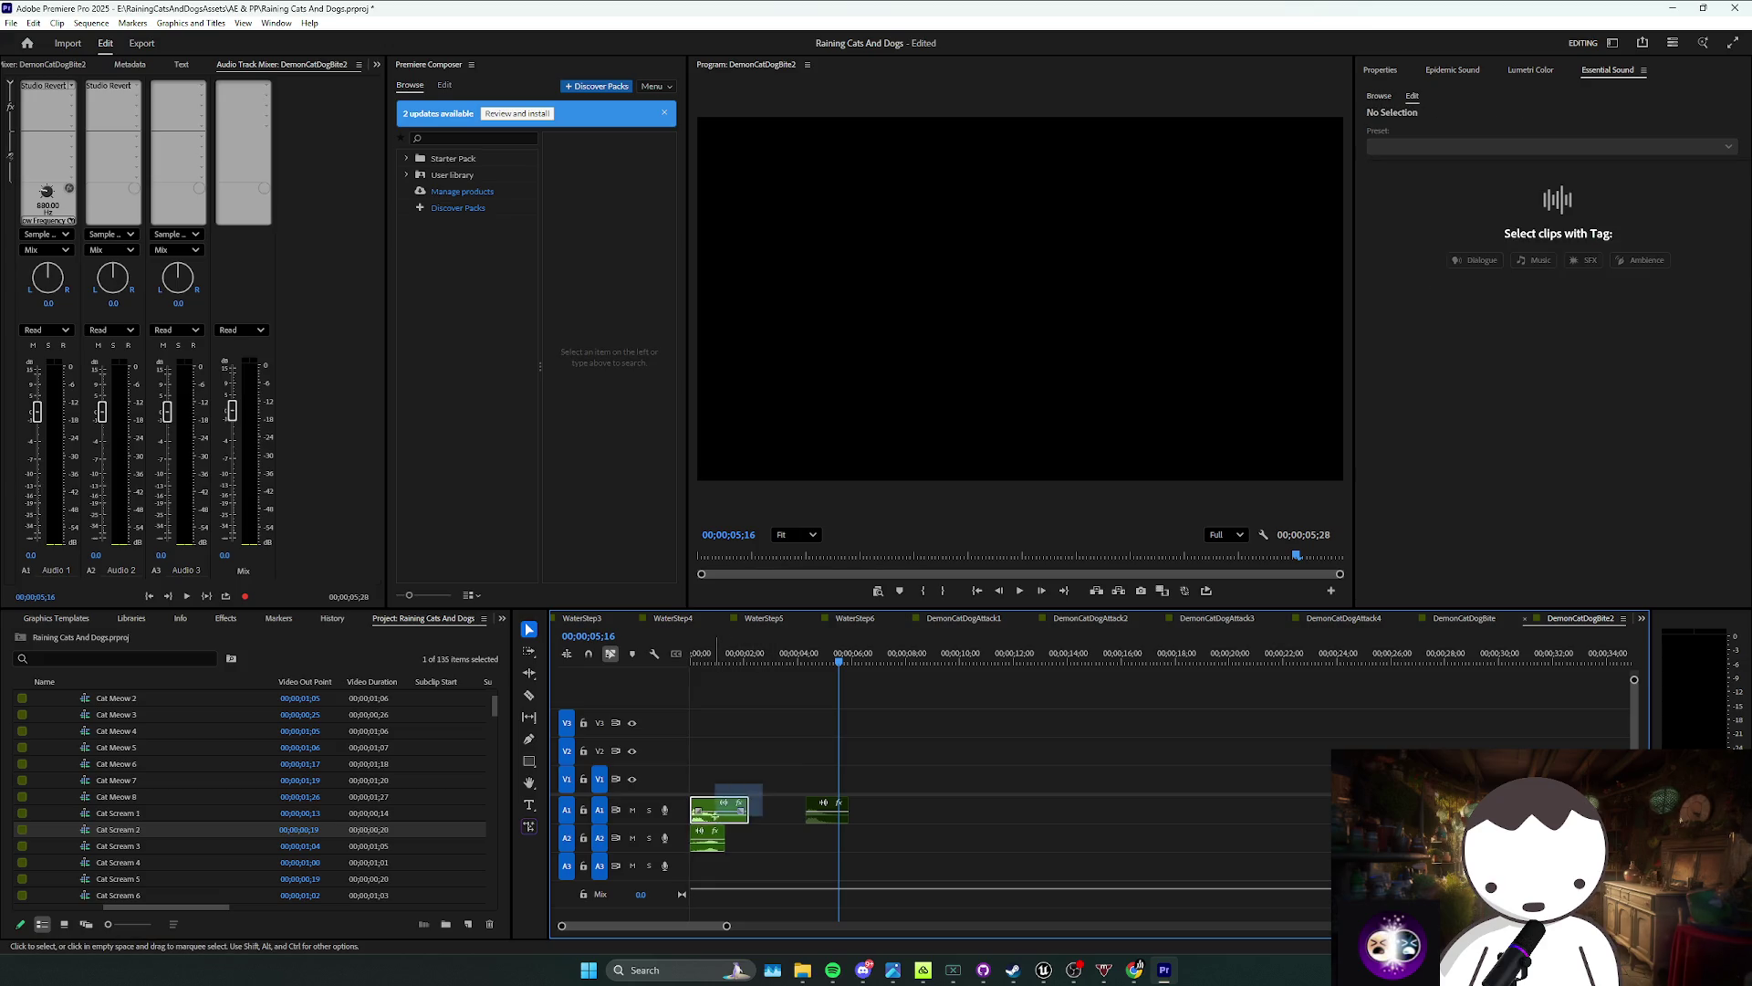
{"action": "mouse_move", "coordinate": [826, 809]}
{"action": "left_mouse_down"}
{"action": "mouse_move", "coordinate": [751, 810]}
{"action": "mouse_move", "coordinate": [940, 810]}
{"action": "left_mouse_up"}
{"action": "key", "text": "Delete"}
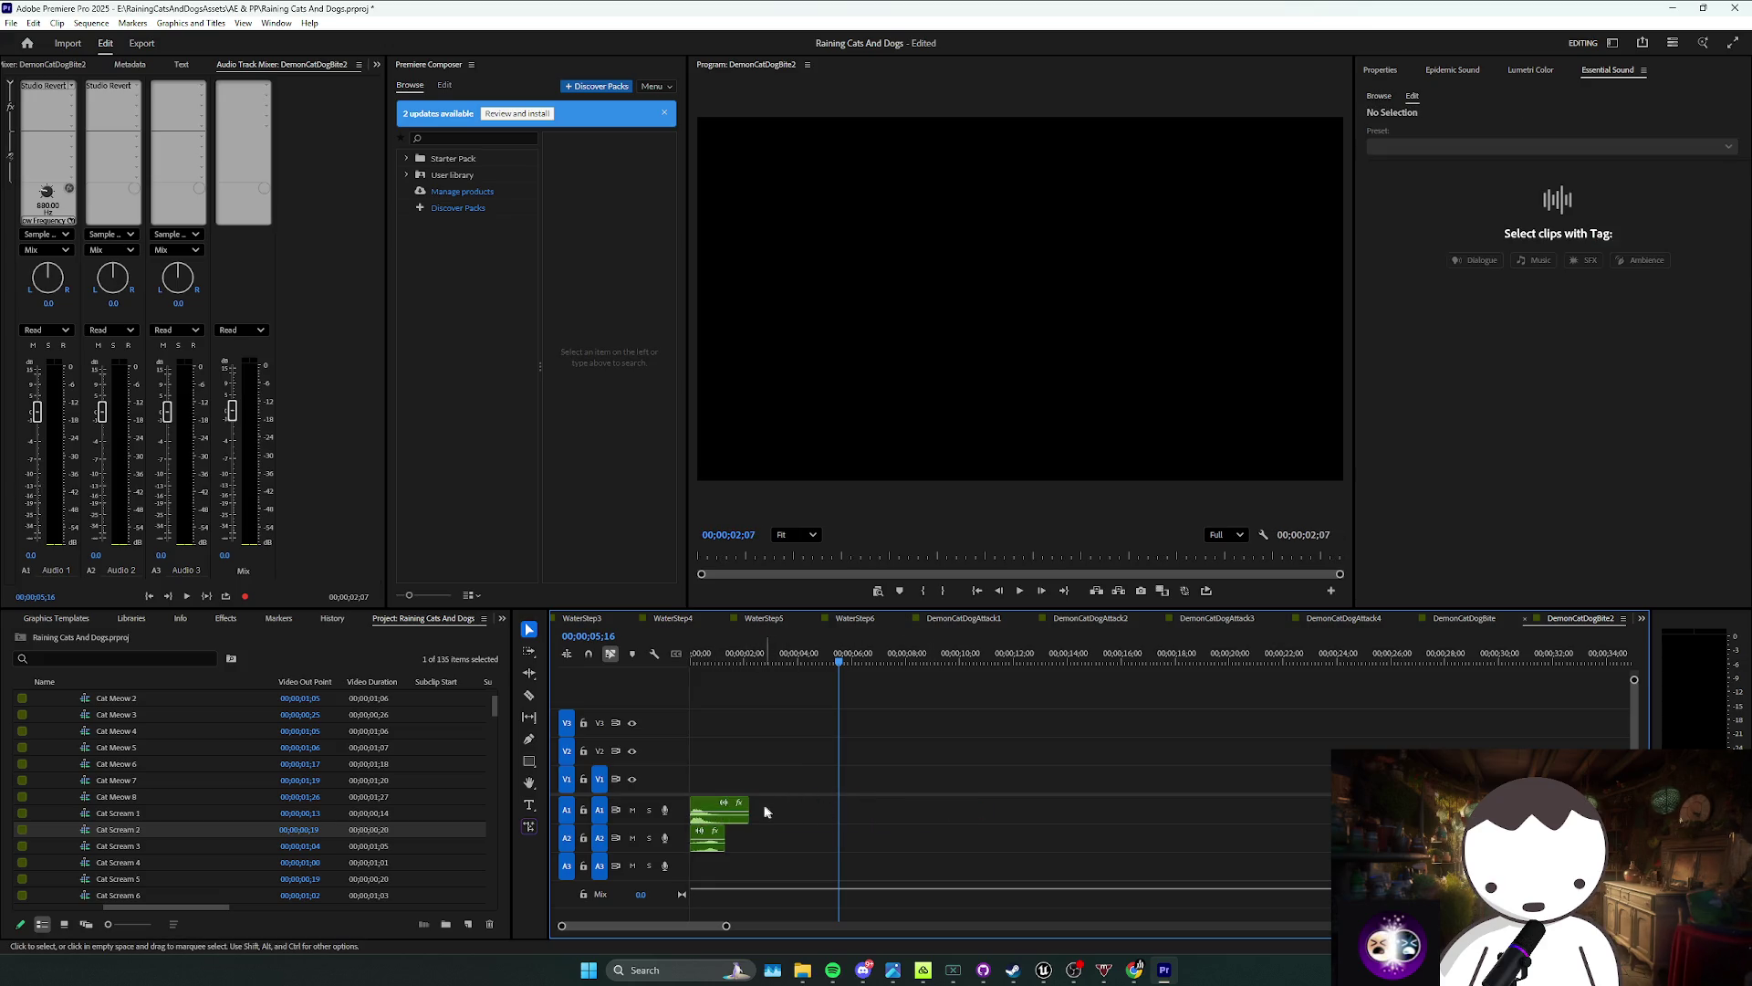
{"action": "mouse_move", "coordinate": [740, 801]}
{"action": "left_mouse_down"}
{"action": "mouse_move", "coordinate": [227, 787]}
{"action": "mouse_move", "coordinate": [42, 731]}
{"action": "mouse_move", "coordinate": [78, 760]}
{"action": "mouse_move", "coordinate": [847, 810]}
{"action": "left_mouse_up"}
{"action": "left_click", "coordinate": [54, 765]}
{"action": "scroll", "coordinate": [135, 807], "scroll_direction": "down", "scroll_amount": 2}
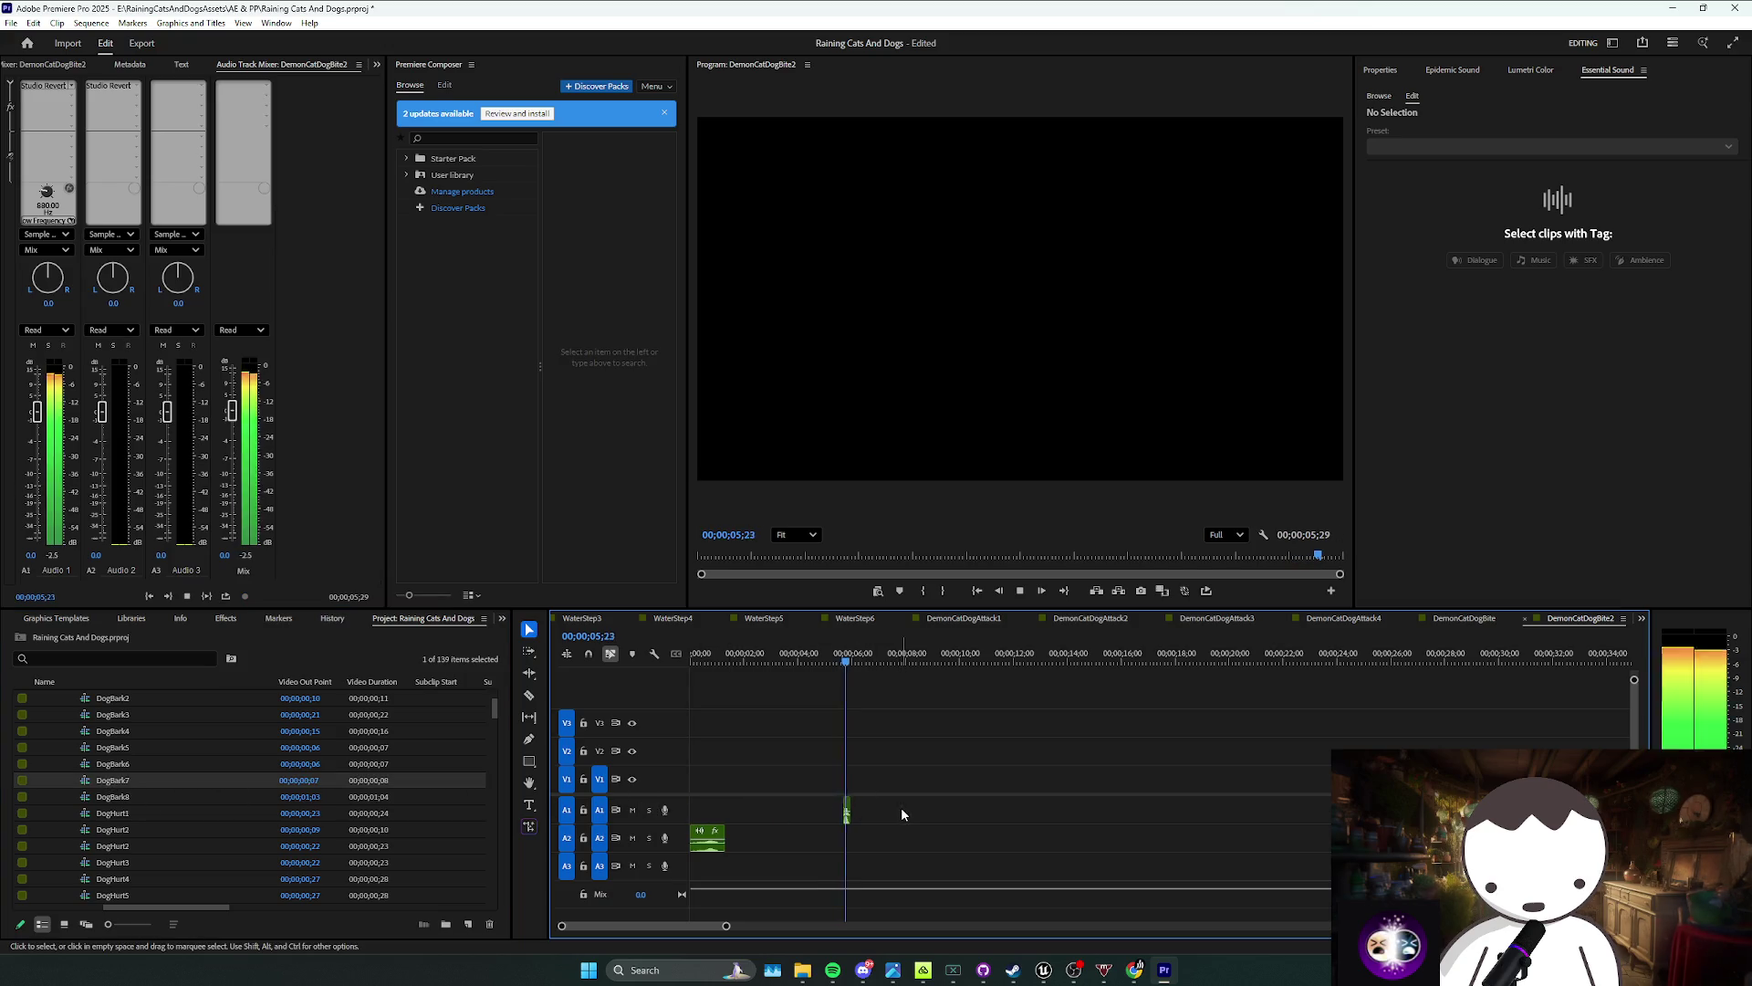
Step: Slow the DogBark7 clip to 33% speed and move it to start at 00;00
{"action": "left_click", "coordinate": [846, 809]}
{"action": "right_click", "coordinate": [846, 811]}
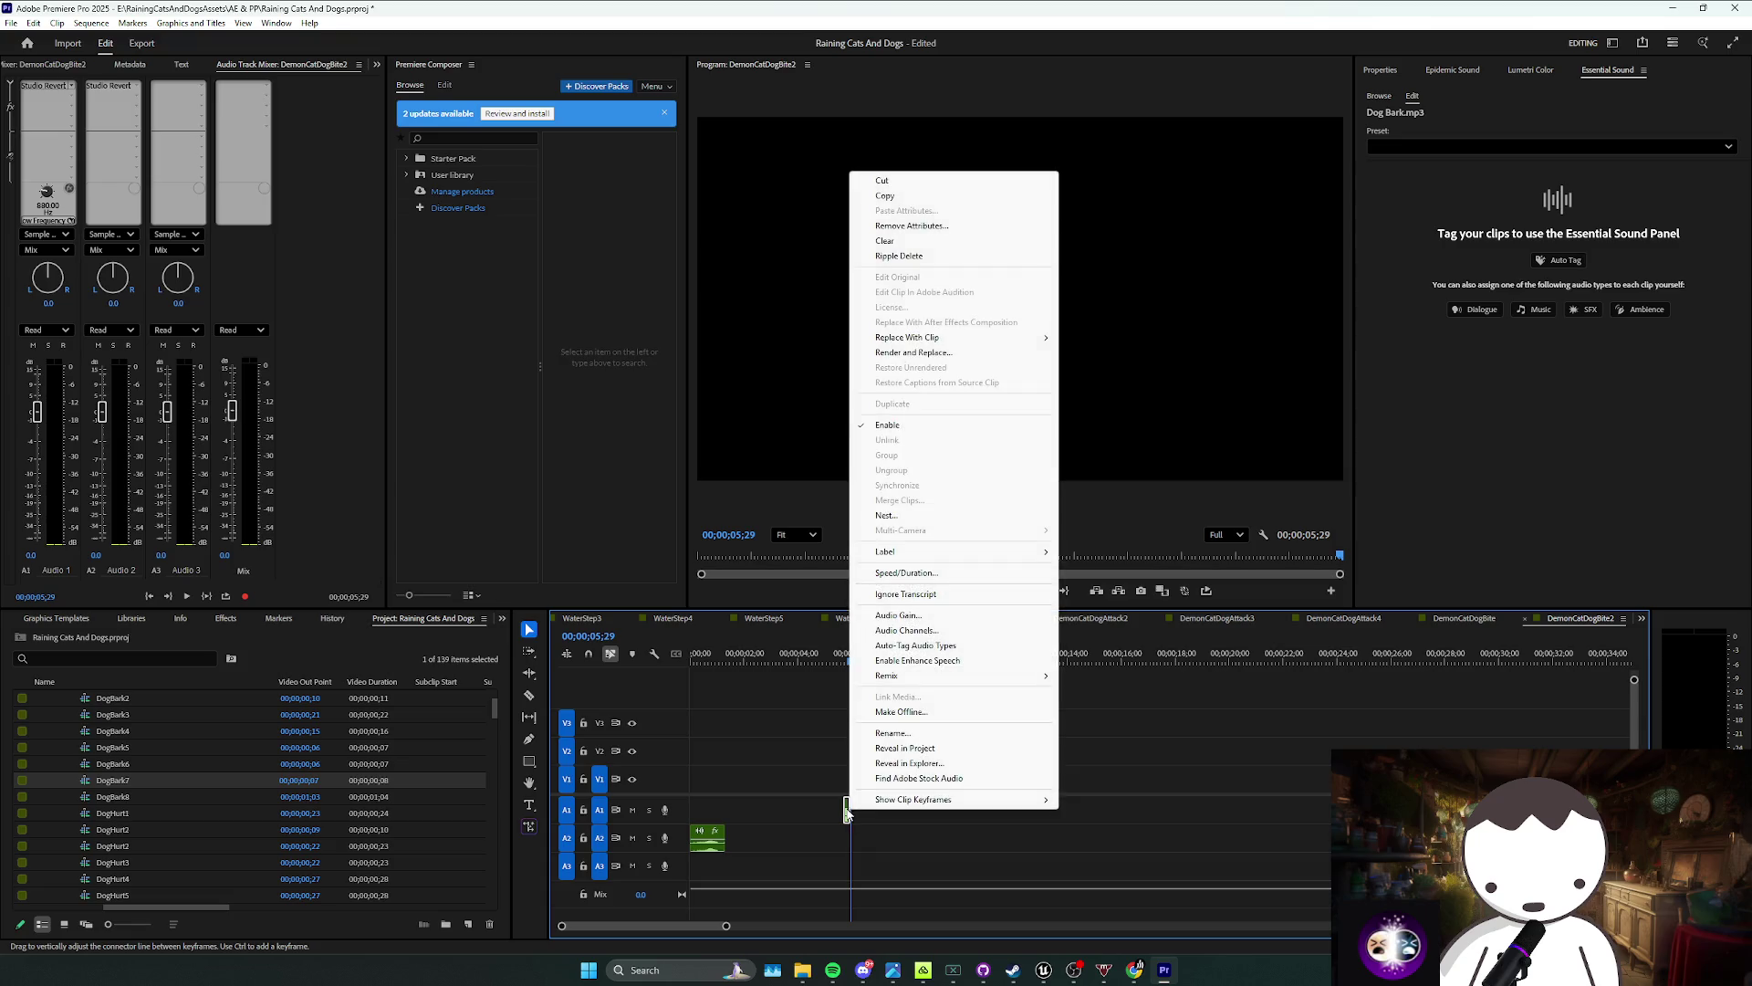
{"action": "left_click", "coordinate": [923, 573]}
{"action": "type", "text": "33"}
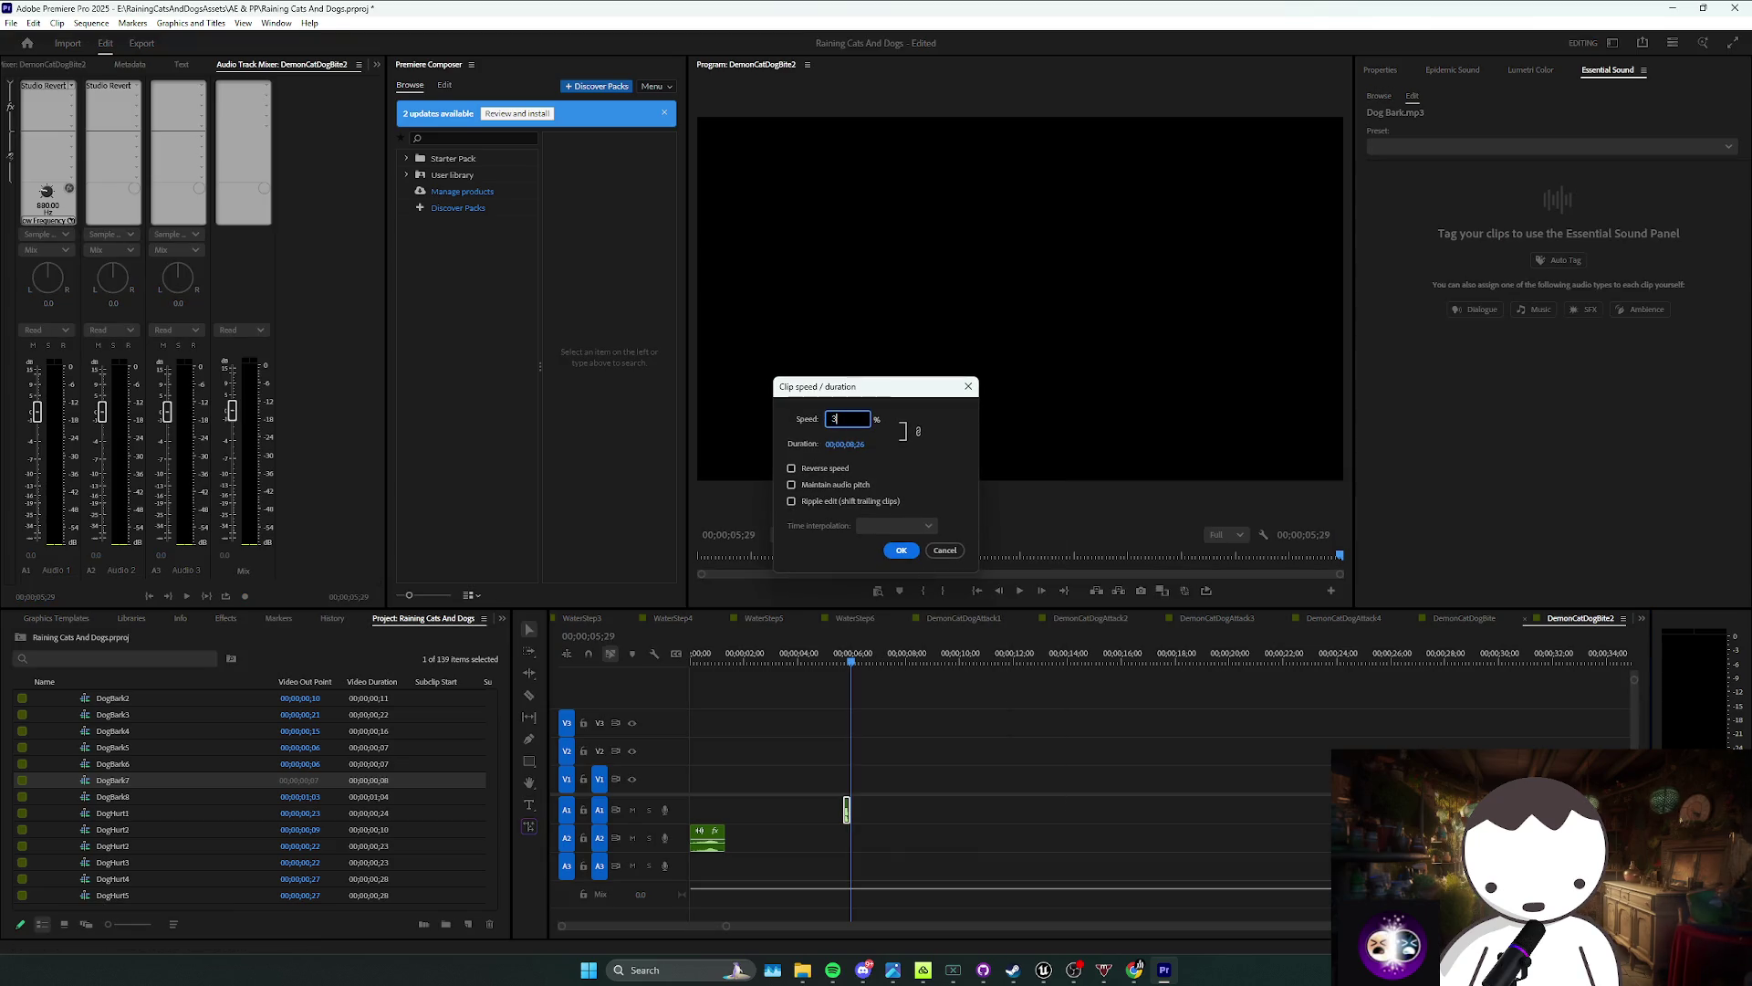
{"action": "key", "text": "Return"}
{"action": "left_click_drag", "start_coordinate": [858, 815], "coordinate": [699, 812]}
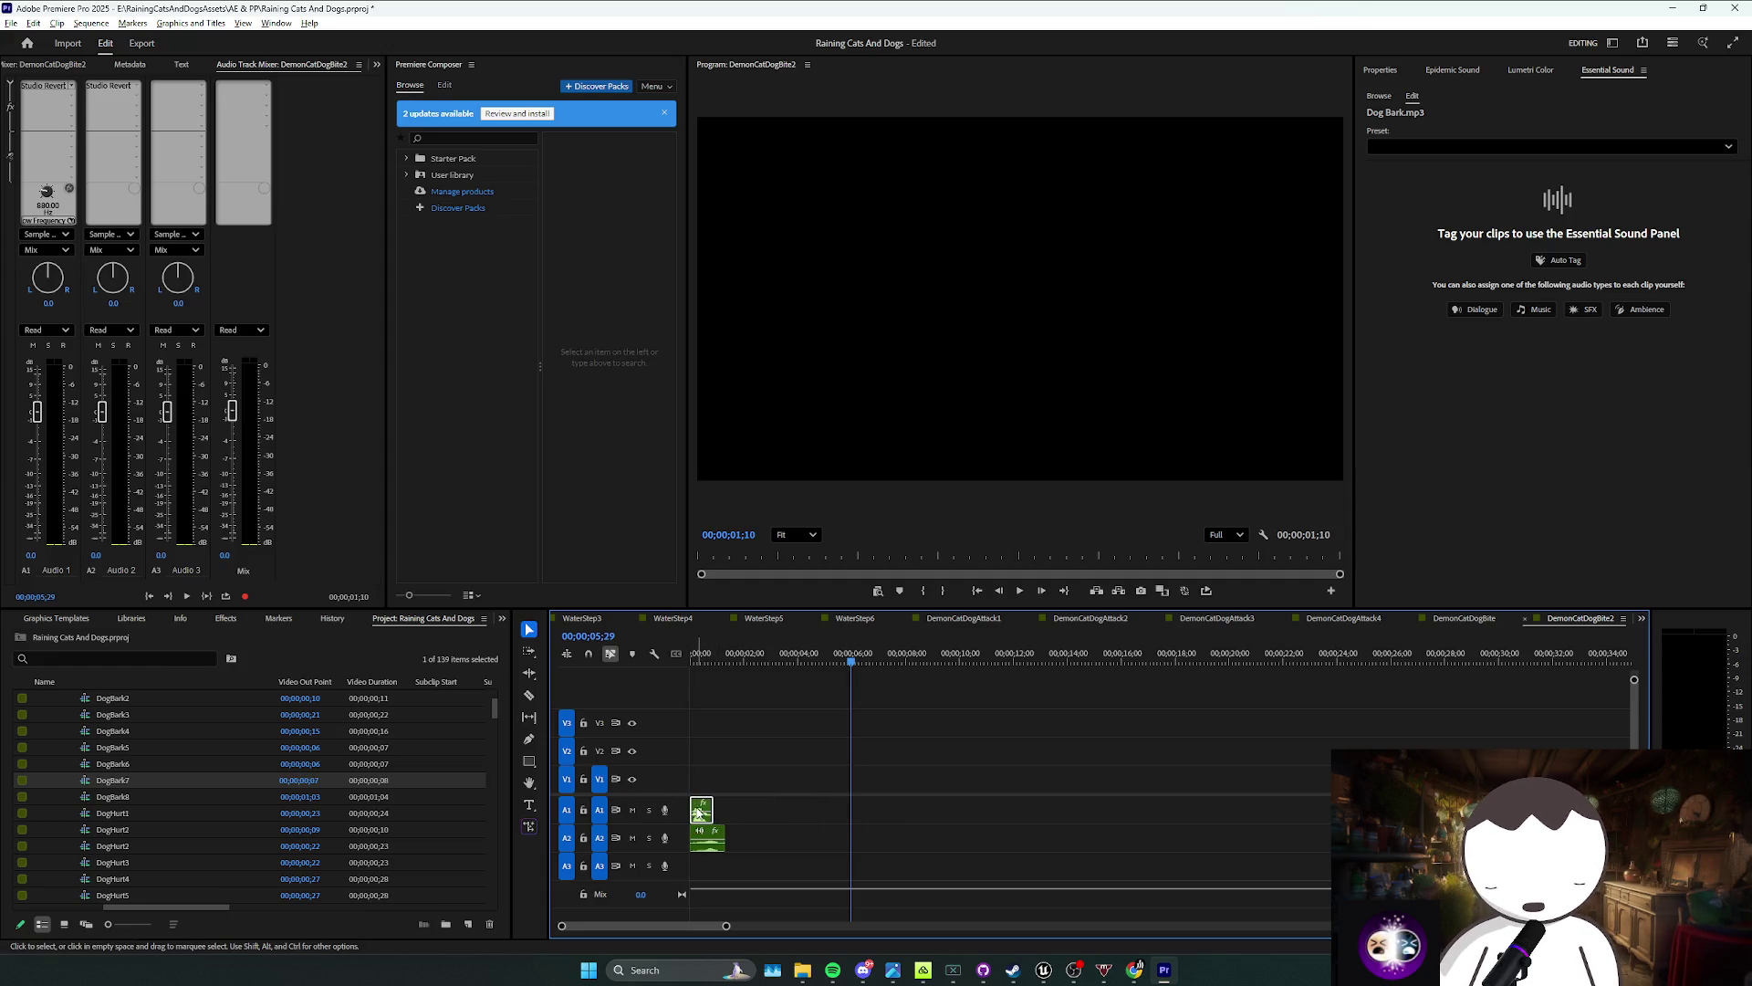
{"action": "key", "text": "Home"}
{"action": "key", "text": "space"}
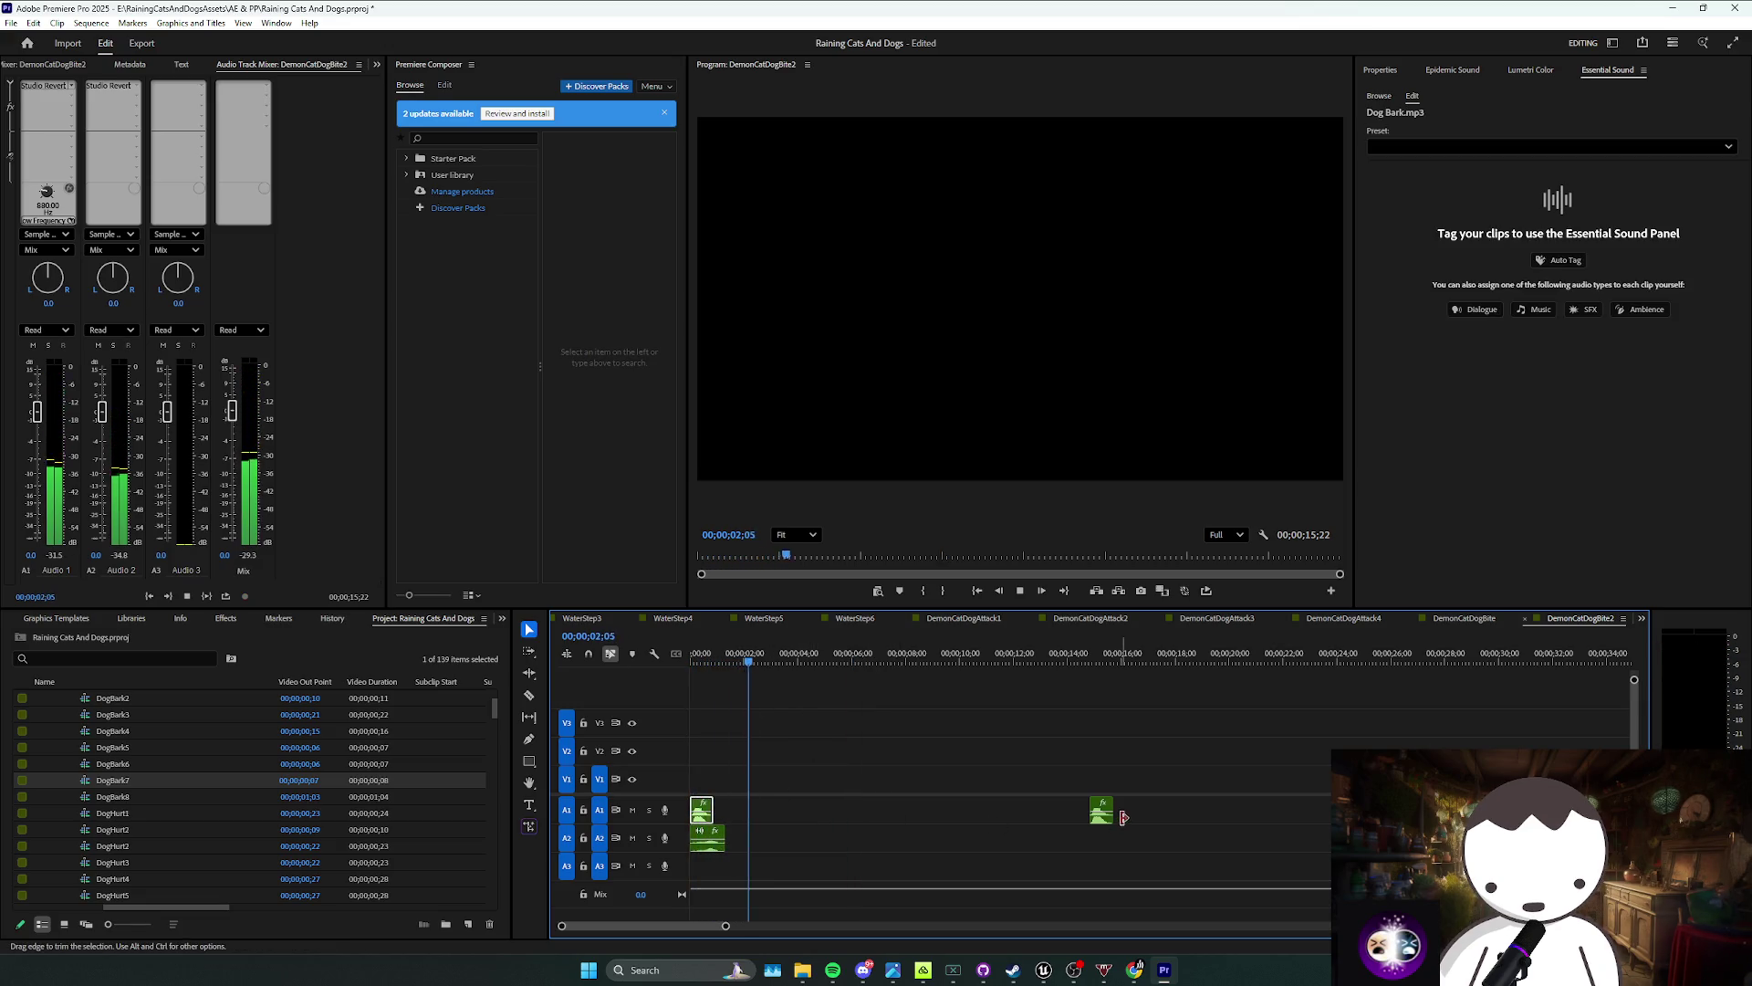
Step: Move the second bark clip earlier and preview the sequence from the start
{"action": "left_click_drag", "start_coordinate": [1103, 827], "coordinate": [979, 828]}
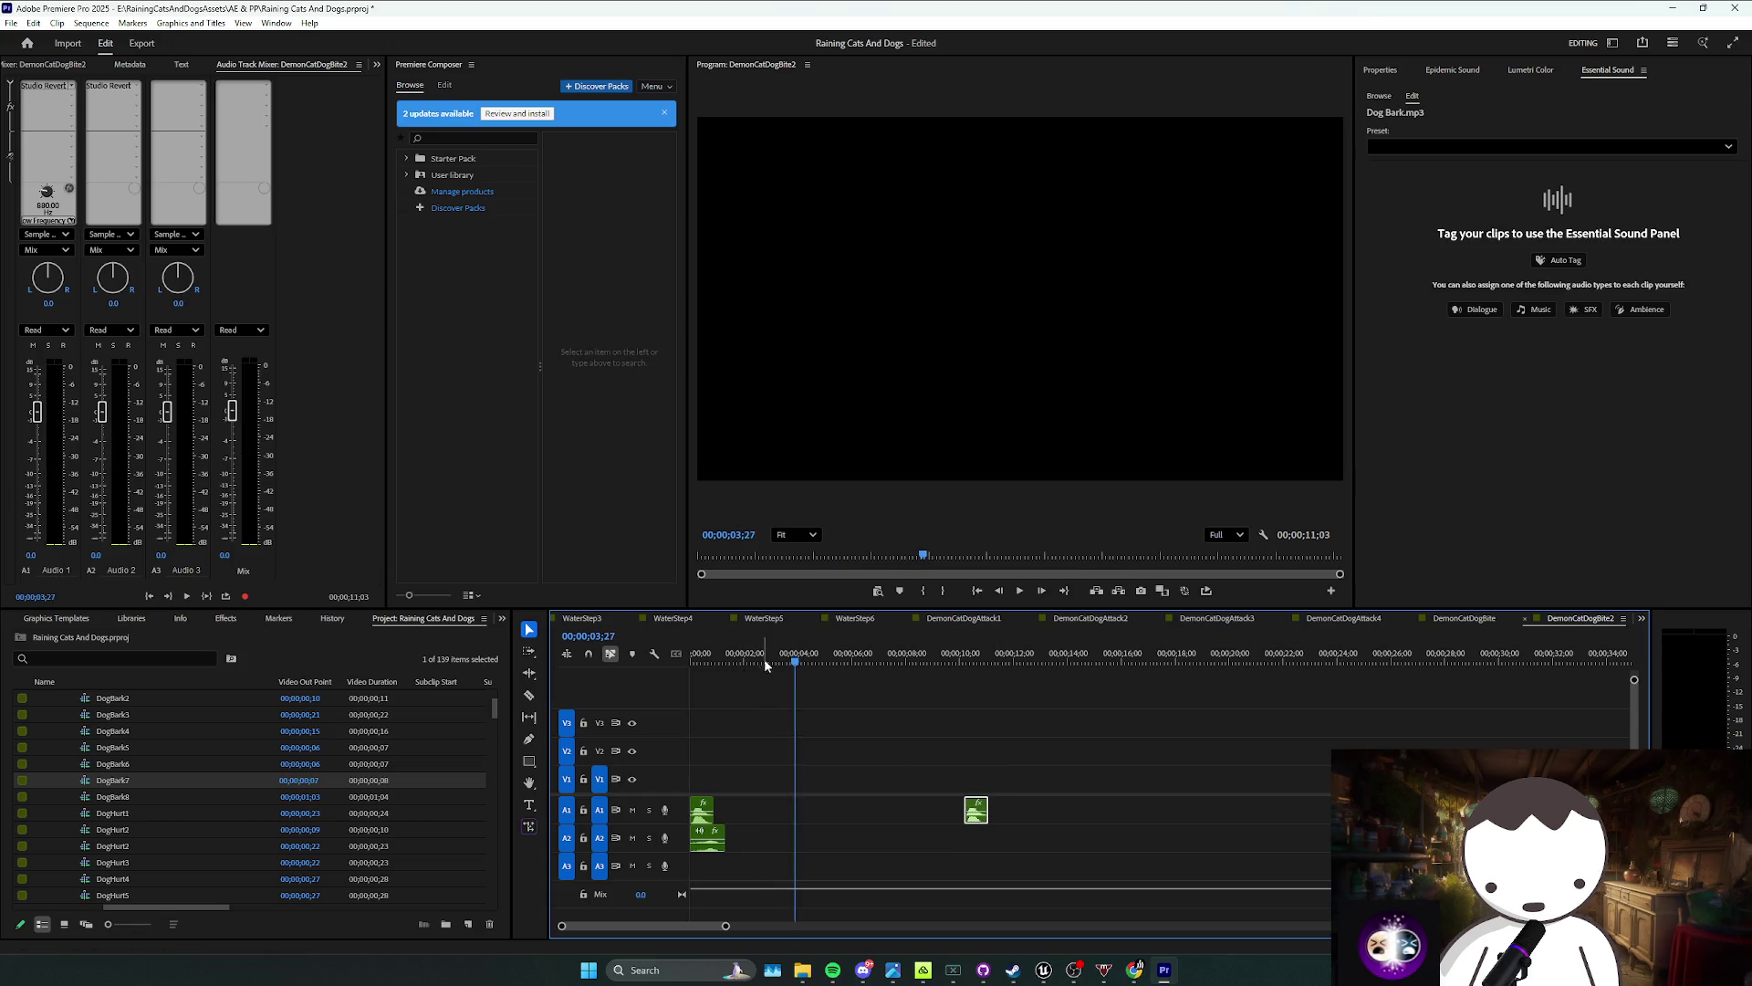
{"action": "key", "text": "Home"}
{"action": "key", "text": "space"}
{"action": "left_click", "coordinate": [710, 837]}
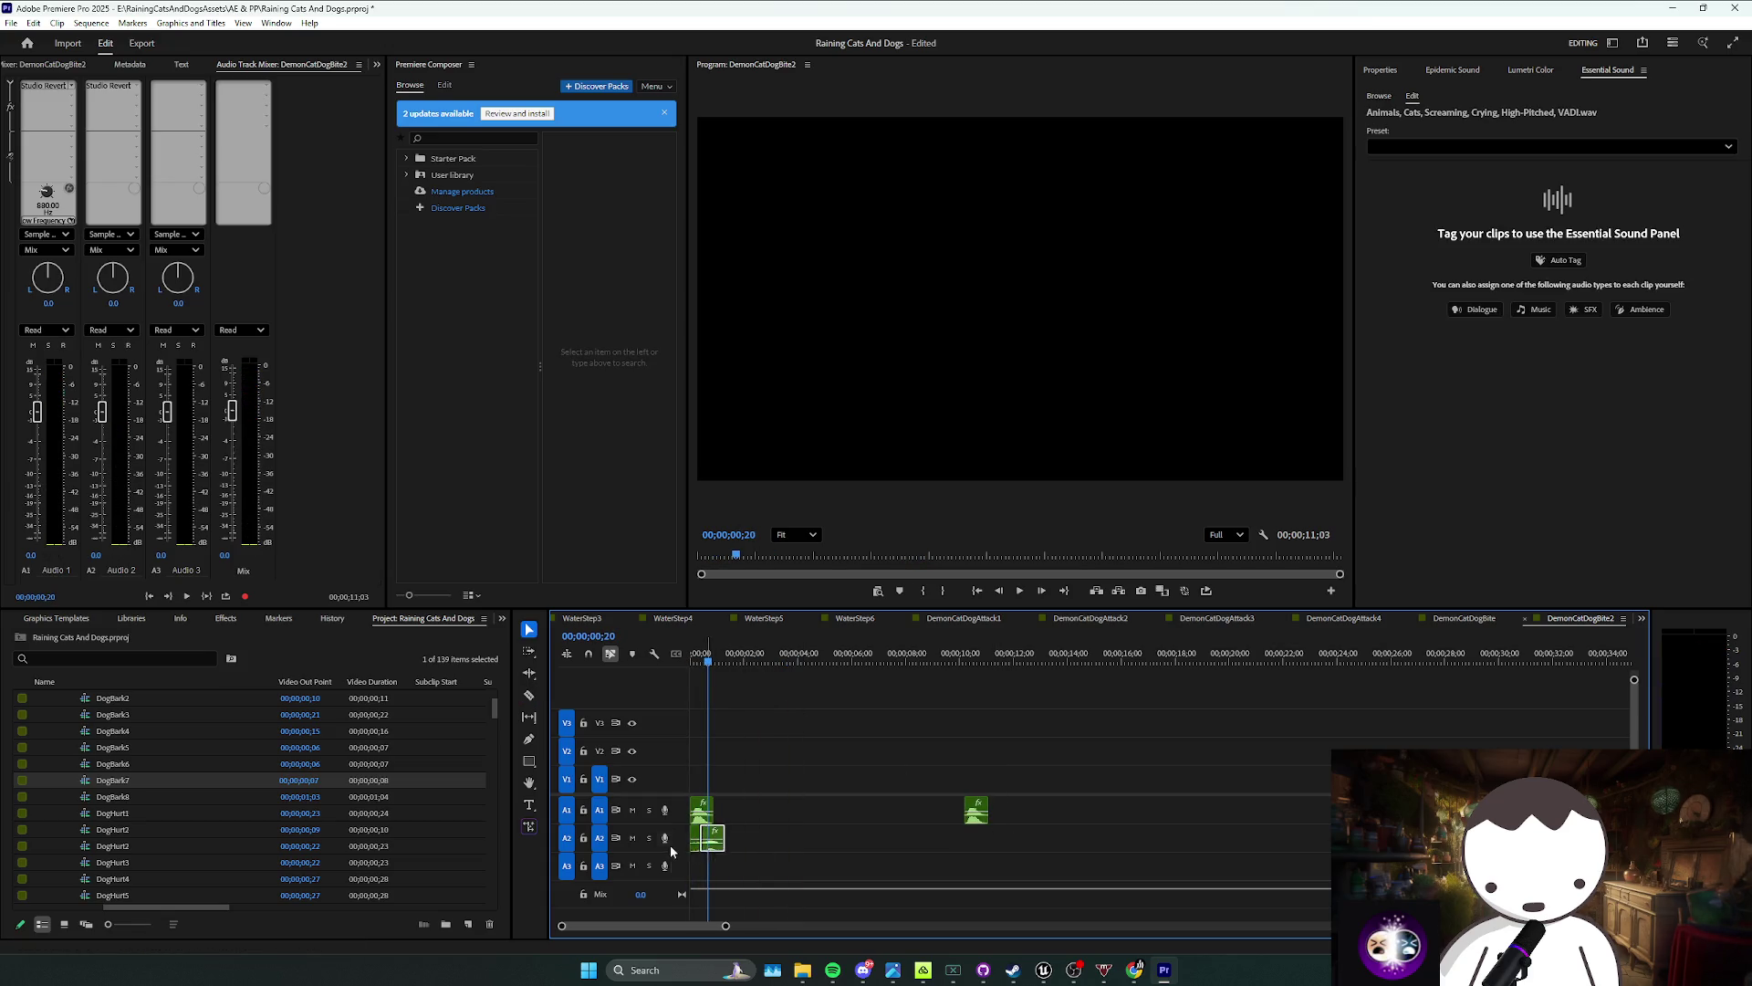
{"action": "key", "text": "Home"}
{"action": "key", "text": "space"}
Step: Disable the second bark clip on A1 and save the project
{"action": "left_click_drag", "start_coordinate": [825, 749], "coordinate": [728, 819]}
{"action": "mouse_move", "coordinate": [1033, 776]}
{"action": "left_mouse_down"}
{"action": "mouse_move", "coordinate": [917, 820]}
{"action": "mouse_move", "coordinate": [966, 827]}
{"action": "left_mouse_up"}
{"action": "right_click", "coordinate": [966, 827]}
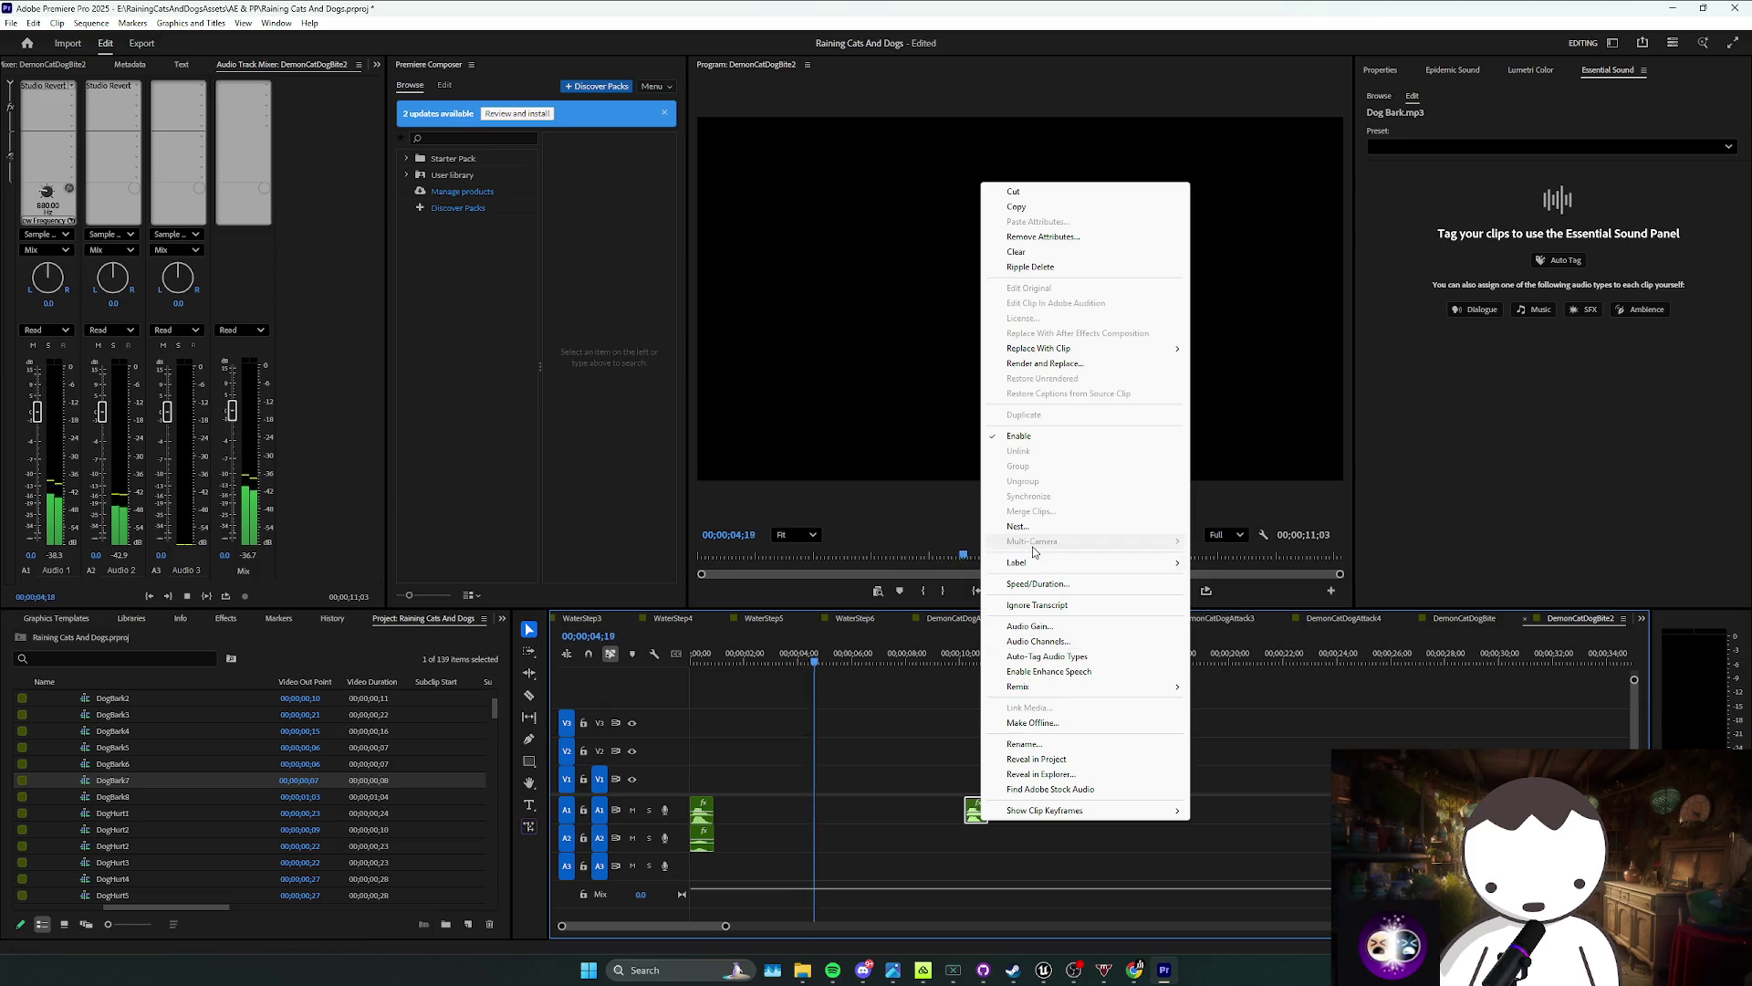
{"action": "left_click", "coordinate": [1013, 437]}
{"action": "left_click", "coordinate": [956, 716]}
{"action": "key", "text": "Home"}
{"action": "key", "text": "ctrl+s"}
Step: Shift the second bark clip closer to the start, around 2 seconds, and replay
{"action": "key", "text": "space"}
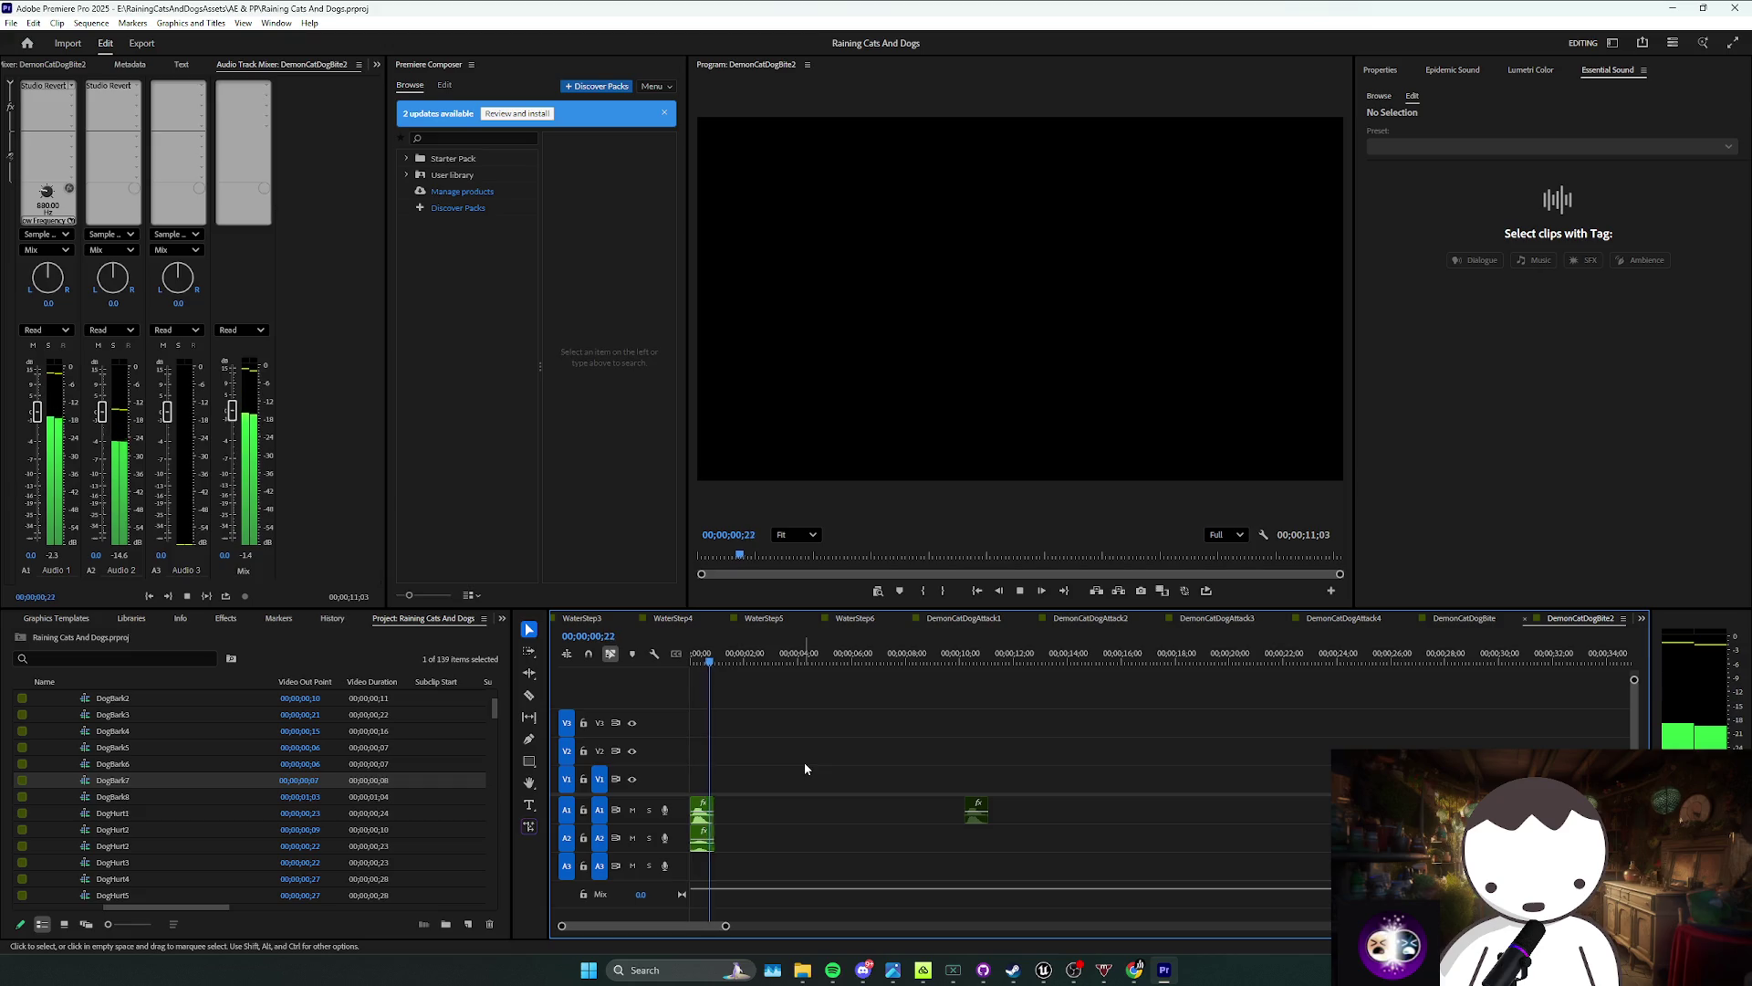
{"action": "left_click_drag", "start_coordinate": [973, 823], "coordinate": [818, 825]}
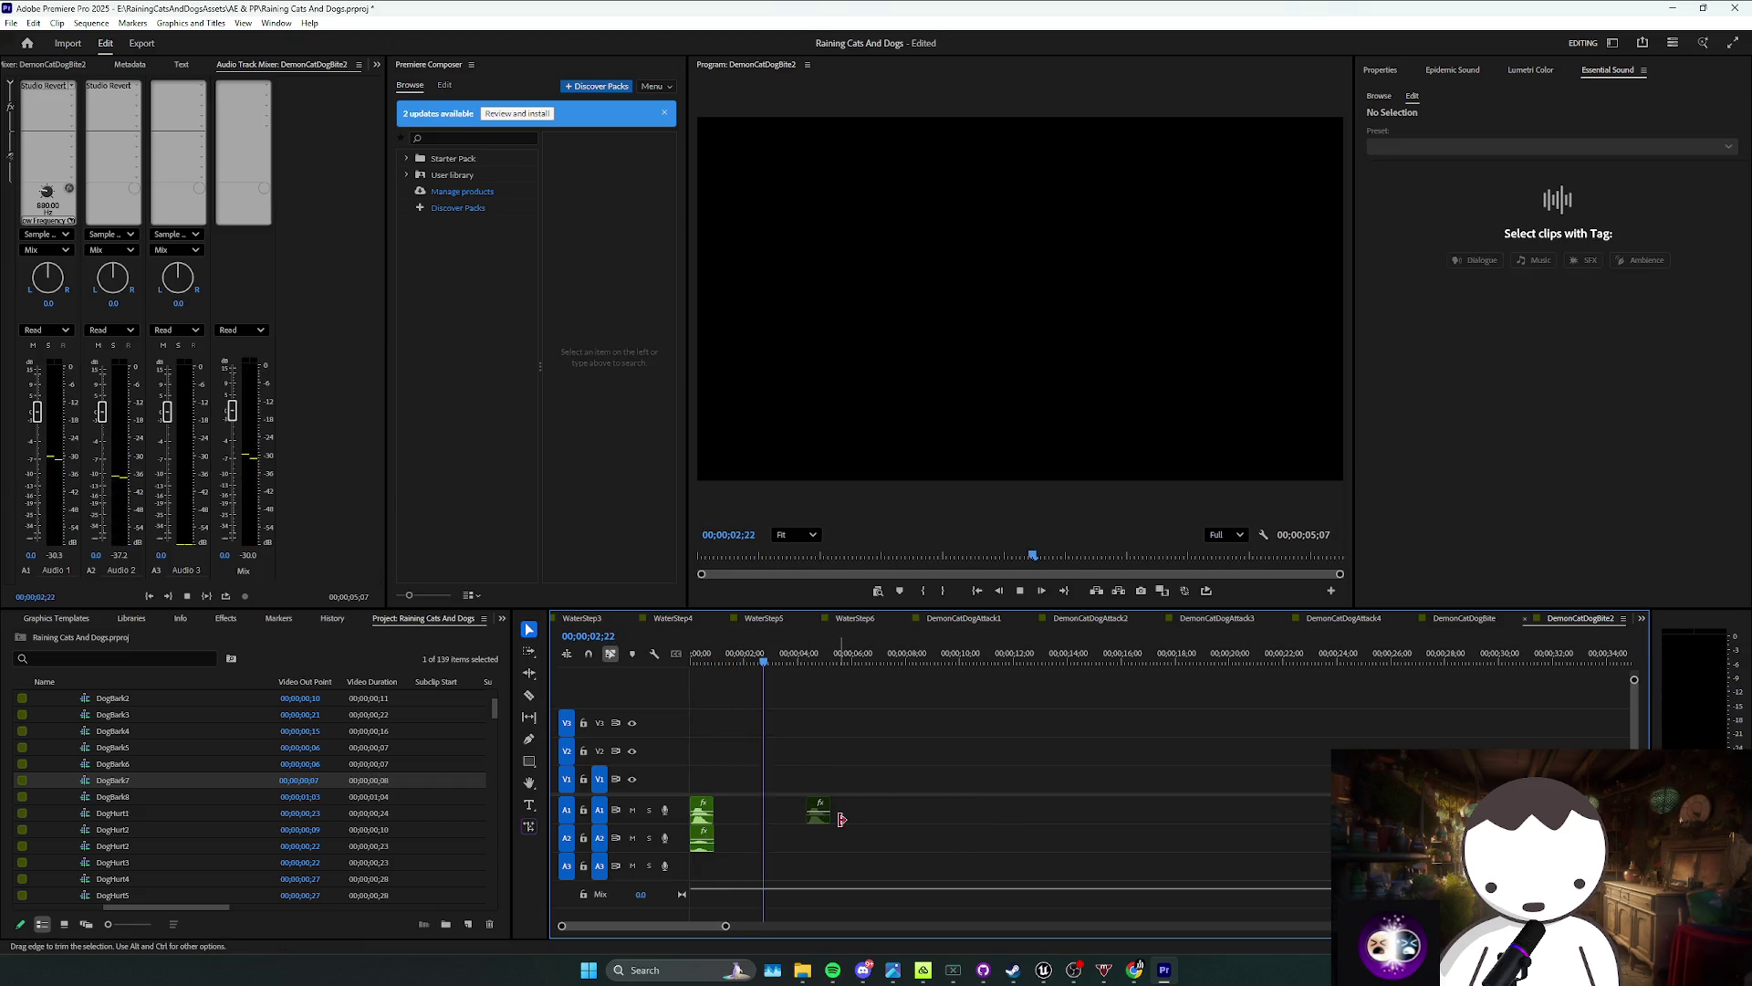
{"action": "left_click", "coordinate": [712, 656]}
{"action": "left_click_drag", "start_coordinate": [804, 704], "coordinate": [728, 763]}
{"action": "key", "text": "space"}
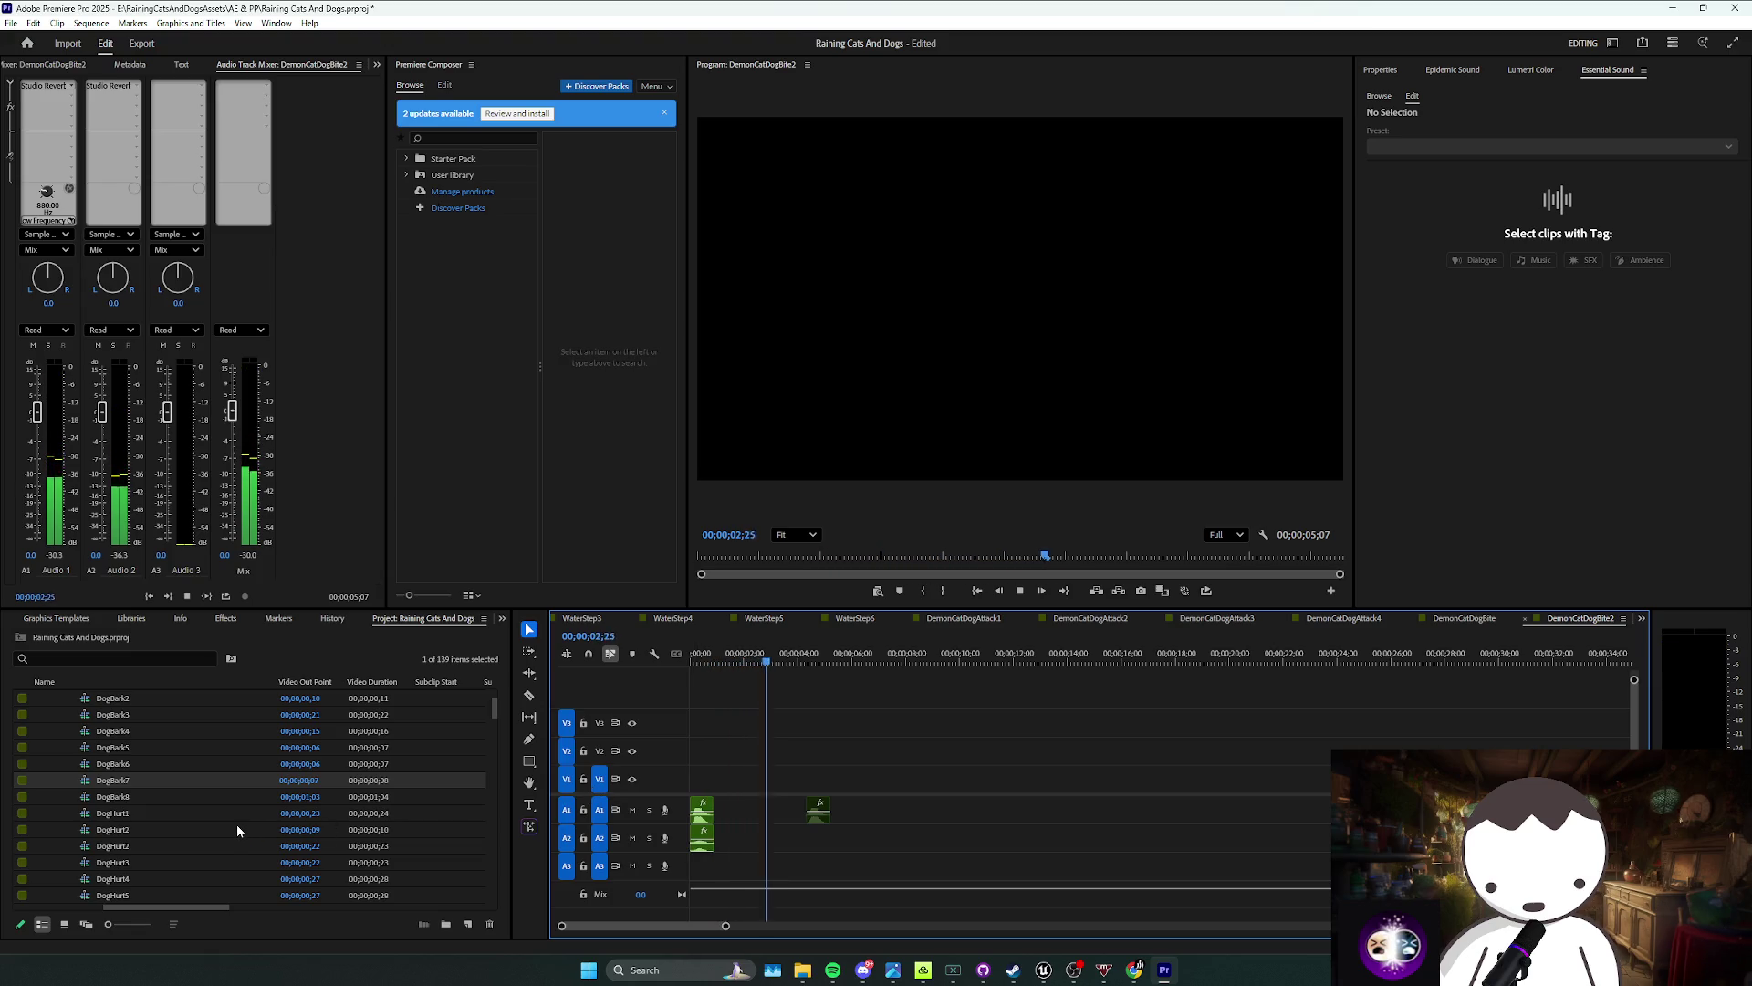
Step: Save, then duplicate DemonCatDogBite2 and name the copy DemonCatDogBark
{"action": "scroll", "coordinate": [224, 824], "scroll_direction": "down", "scroll_amount": 5}
{"action": "key", "text": "space"}
{"action": "scroll", "coordinate": [211, 823], "scroll_direction": "down", "scroll_amount": 10}
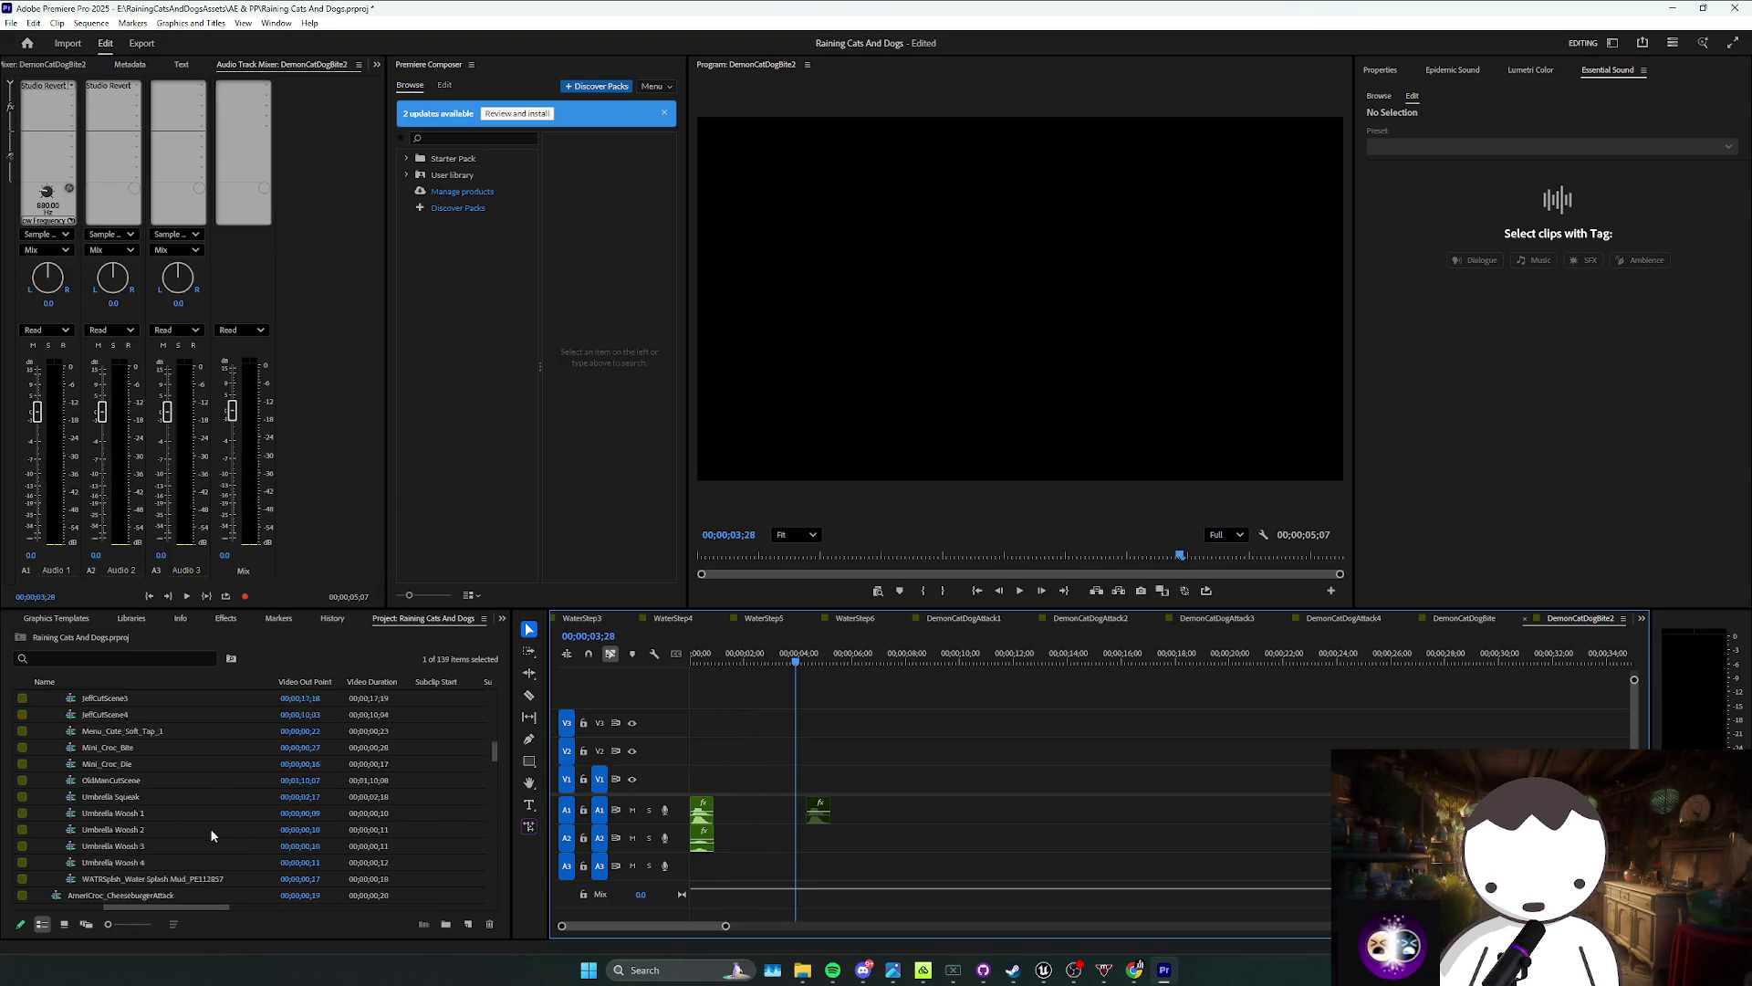
{"action": "key", "text": "ctrl+s"}
{"action": "scroll", "coordinate": [199, 827], "scroll_direction": "down", "scroll_amount": 5}
{"action": "scroll", "coordinate": [182, 842], "scroll_direction": "down", "scroll_amount": 1}
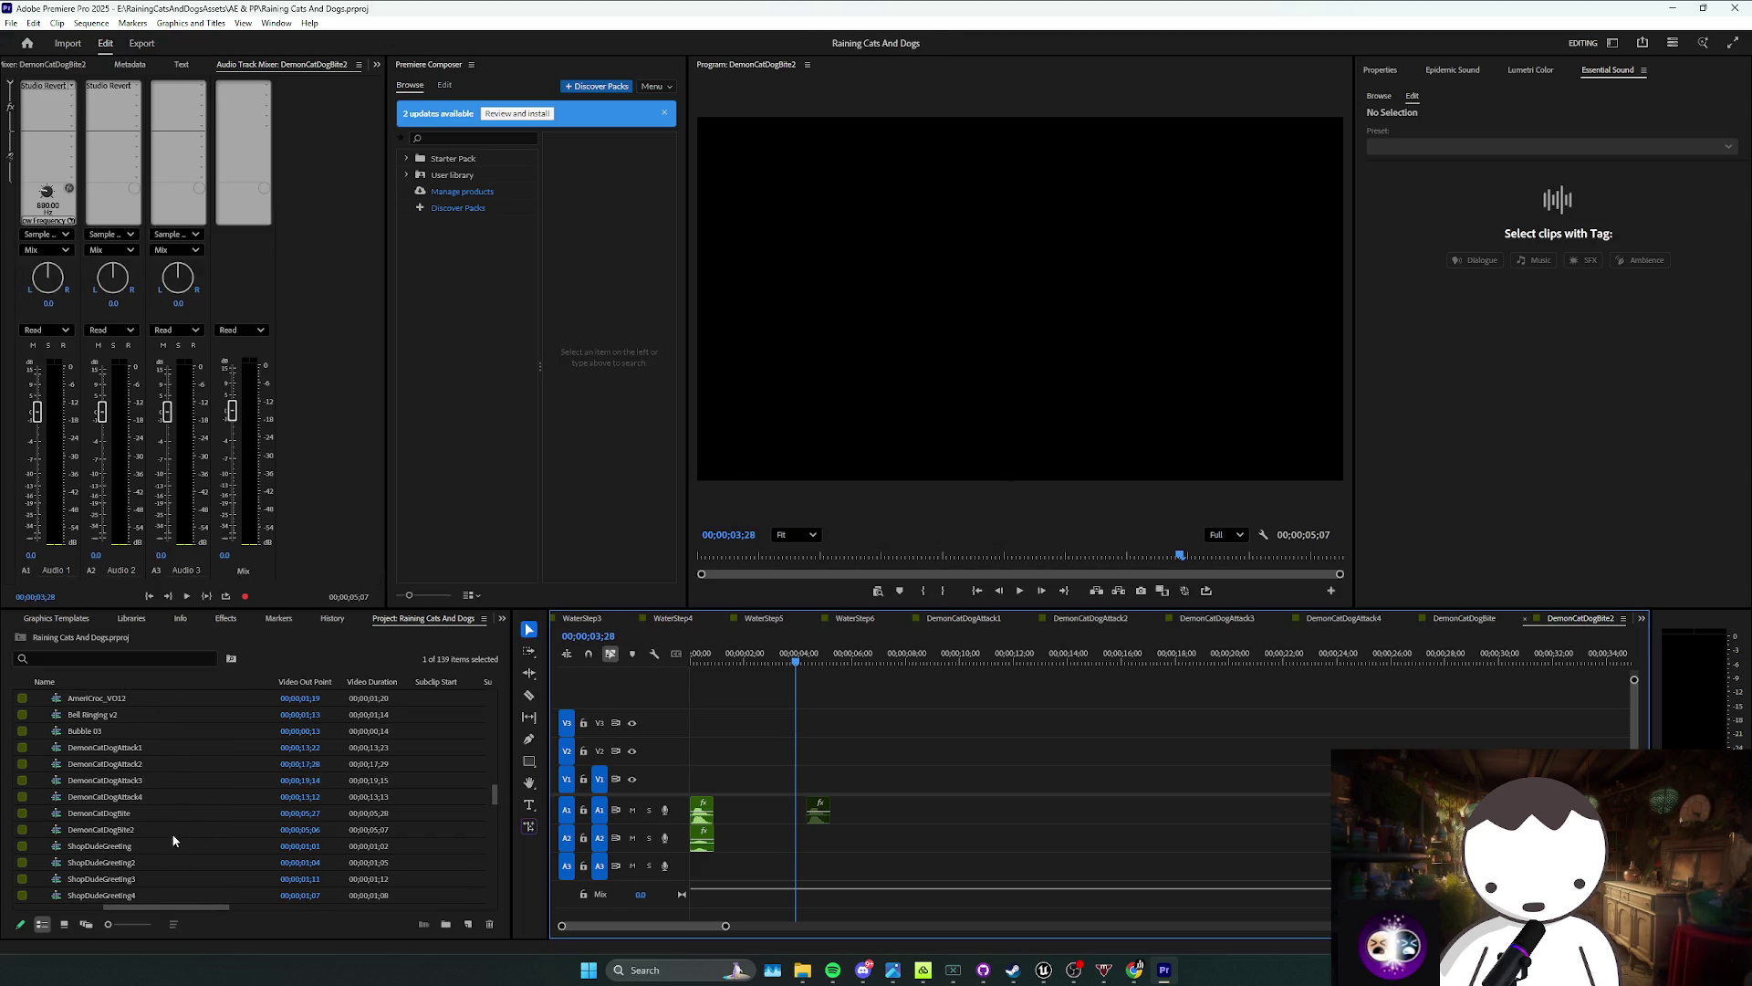
{"action": "left_click", "coordinate": [267, 829]}
{"action": "key", "text": "ctrl+c"}
{"action": "key", "text": "ctrl+v"}
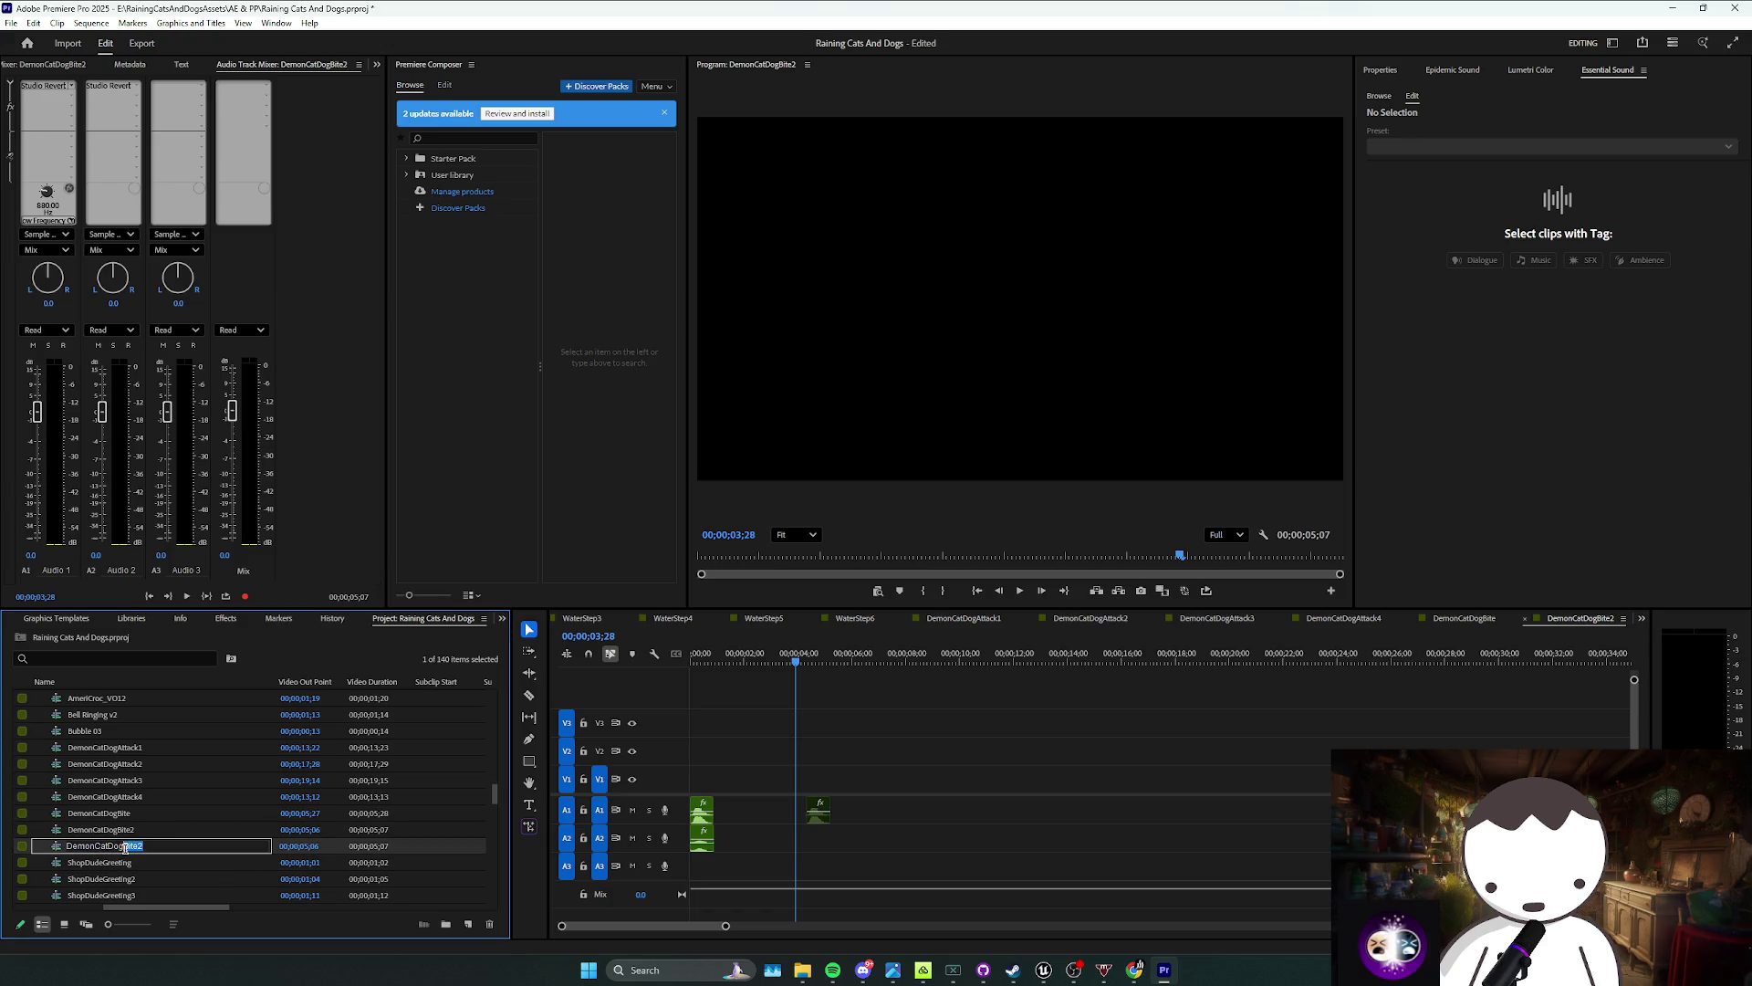
{"action": "type", "text": "Bark"}
{"action": "key", "text": "Return"}
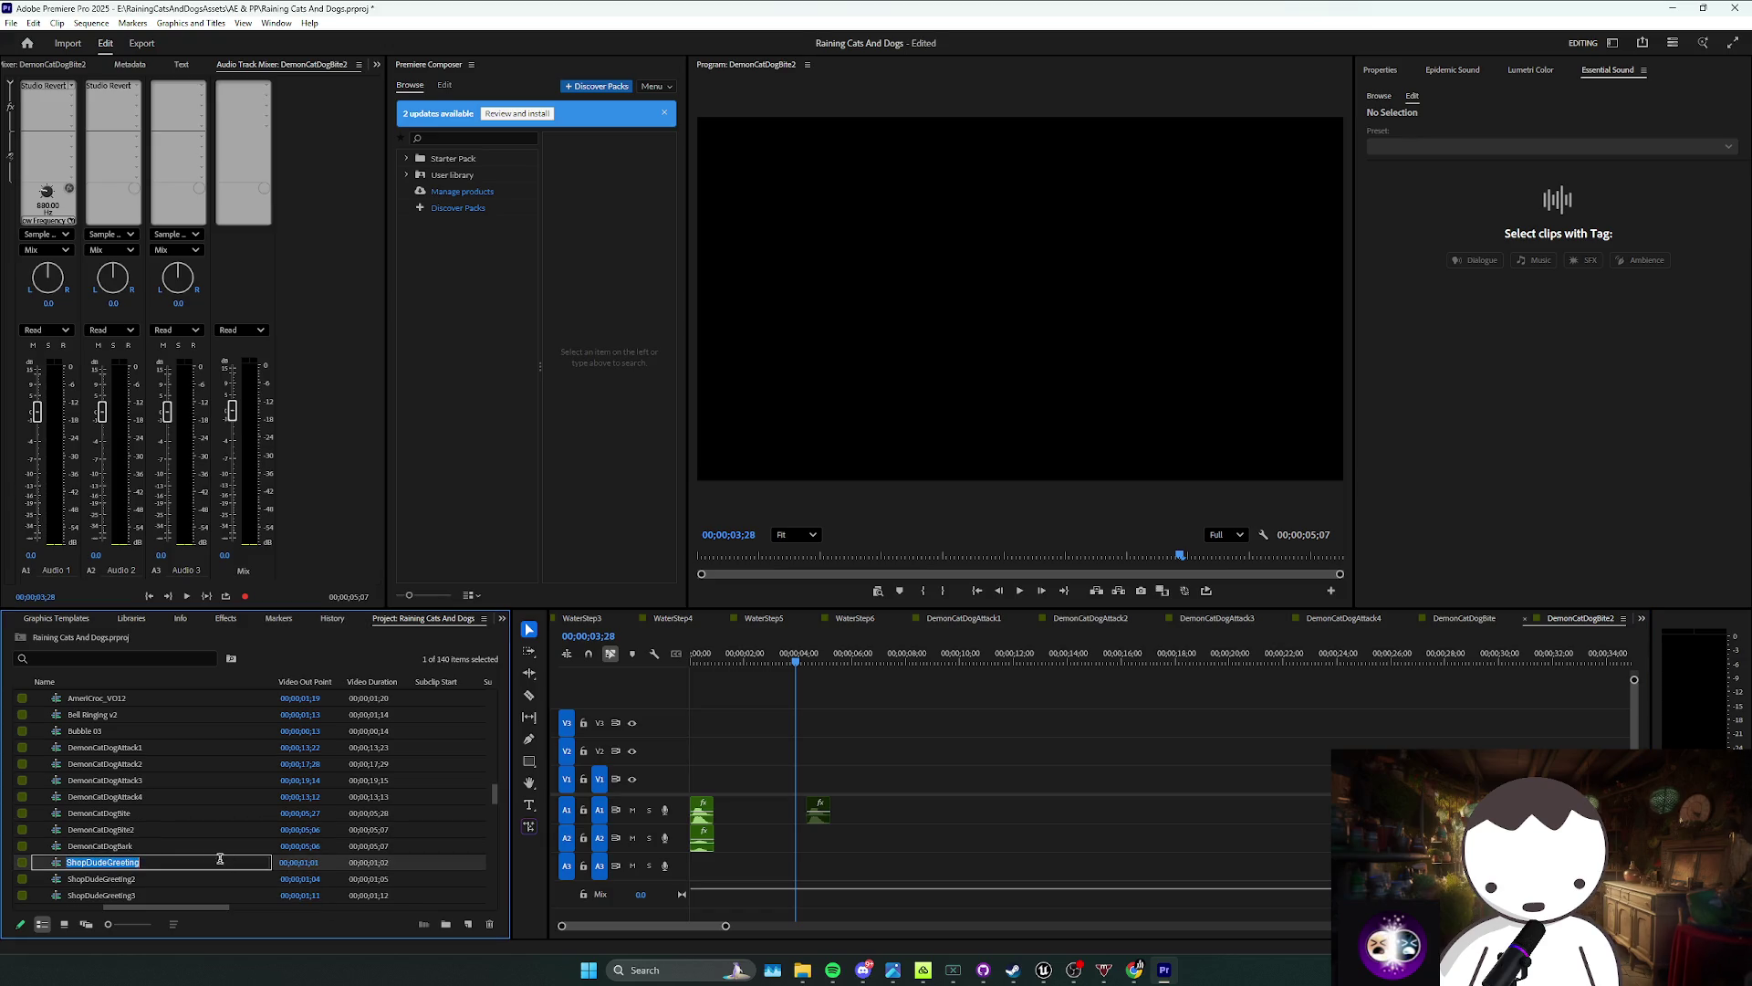
Step: Clear the old clips from DemonCatDogBark and place DogBark8 on A1
{"action": "double_click", "coordinate": [156, 847]}
{"action": "left_click_drag", "start_coordinate": [912, 757], "coordinate": [689, 871]}
{"action": "key", "text": "Delete"}
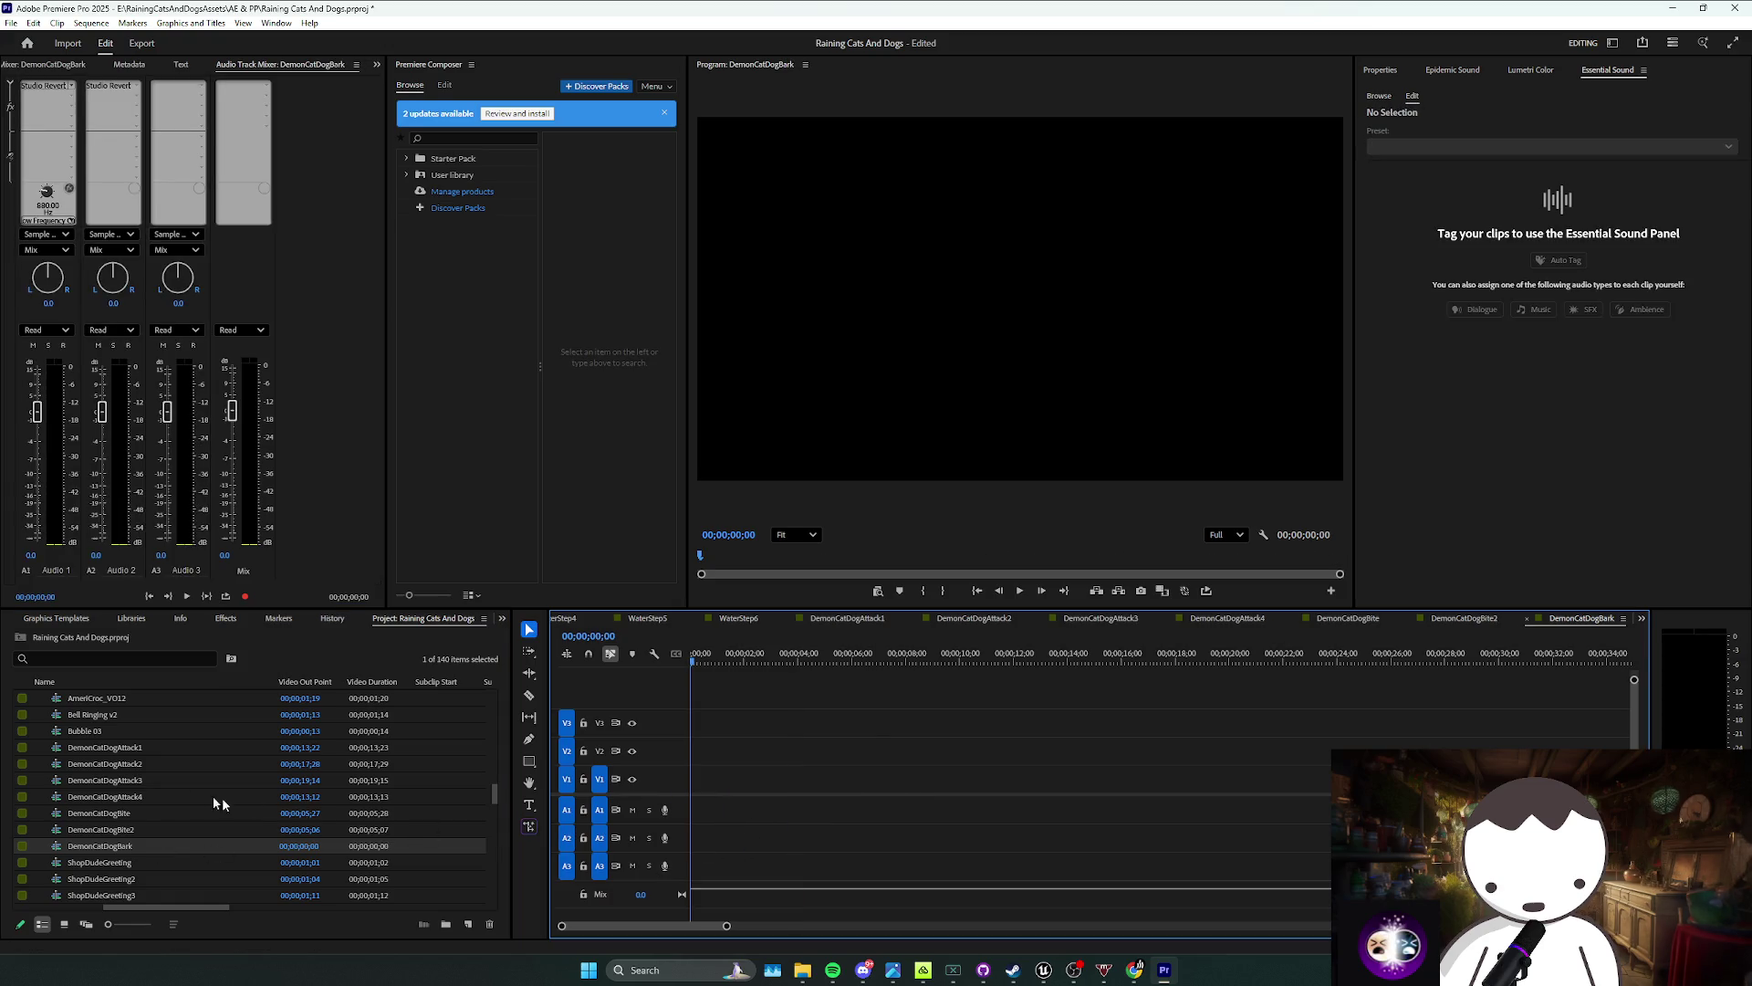
{"action": "scroll", "coordinate": [183, 794], "scroll_direction": "up", "scroll_amount": 6}
{"action": "scroll", "coordinate": [164, 785], "scroll_direction": "up", "scroll_amount": 10}
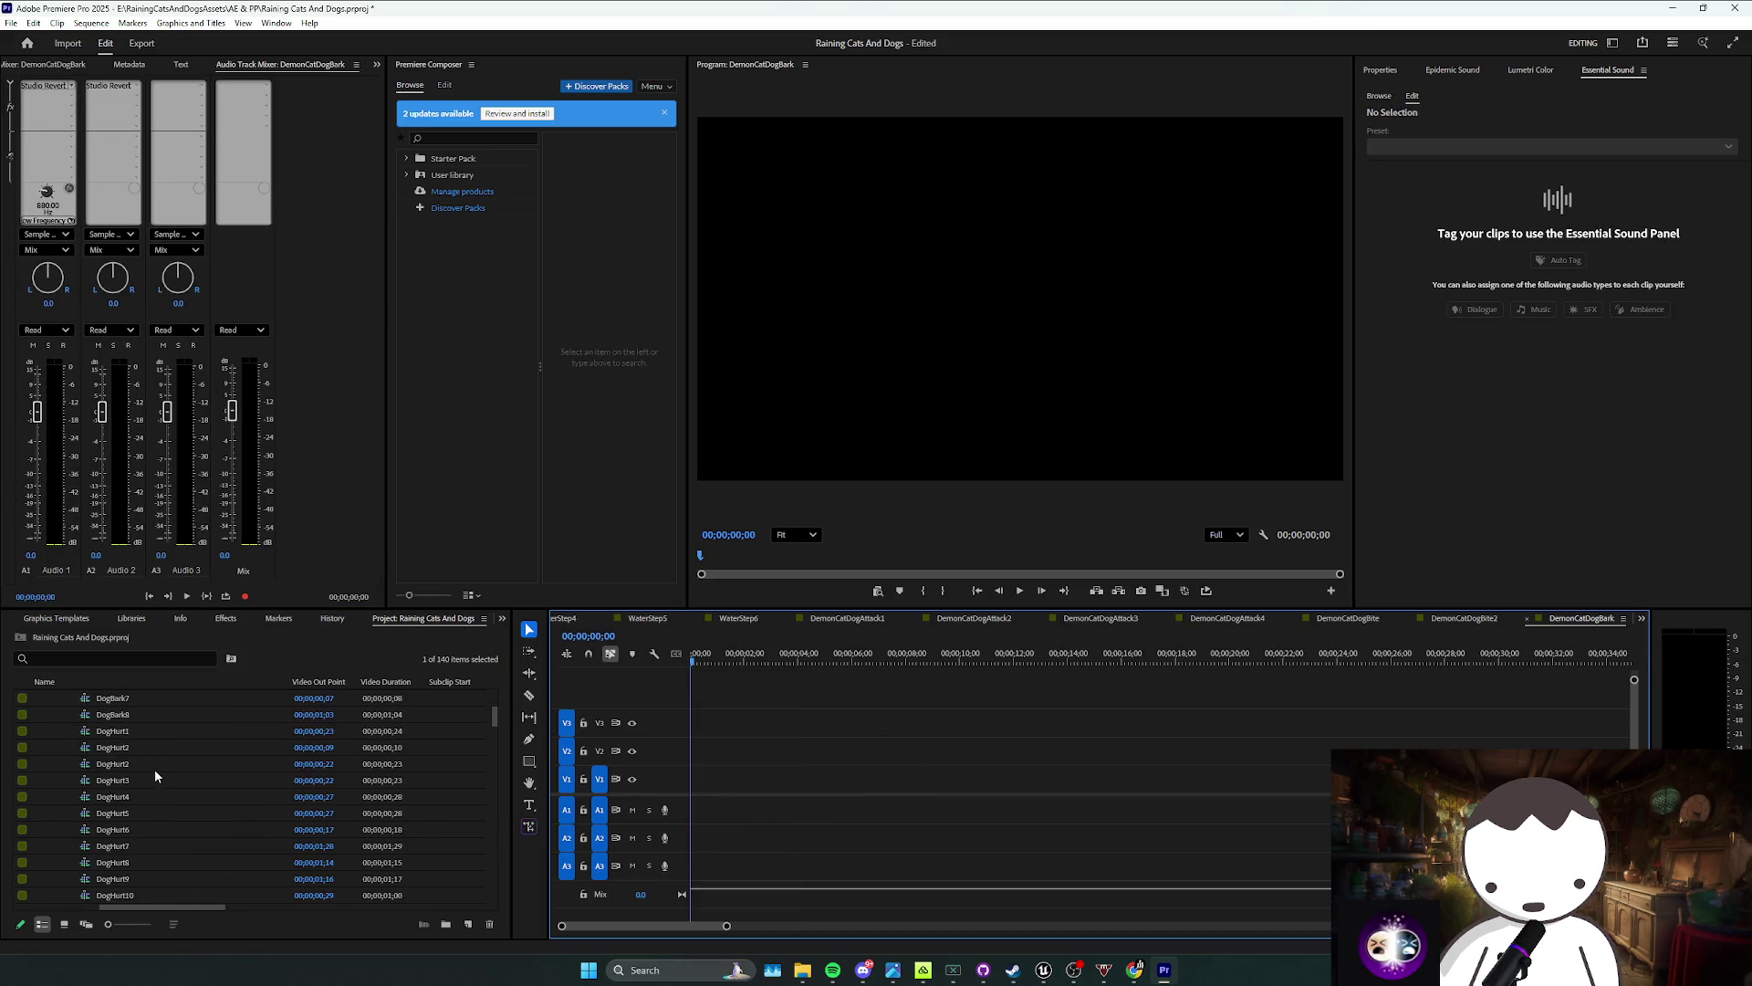
{"action": "scroll", "coordinate": [146, 785], "scroll_direction": "up", "scroll_amount": 3}
{"action": "mouse_move", "coordinate": [135, 780]}
{"action": "left_mouse_down"}
{"action": "mouse_move", "coordinate": [740, 791]}
{"action": "mouse_move", "coordinate": [741, 813]}
{"action": "left_mouse_up"}
{"action": "key", "text": "space"}
{"action": "key", "text": "="}
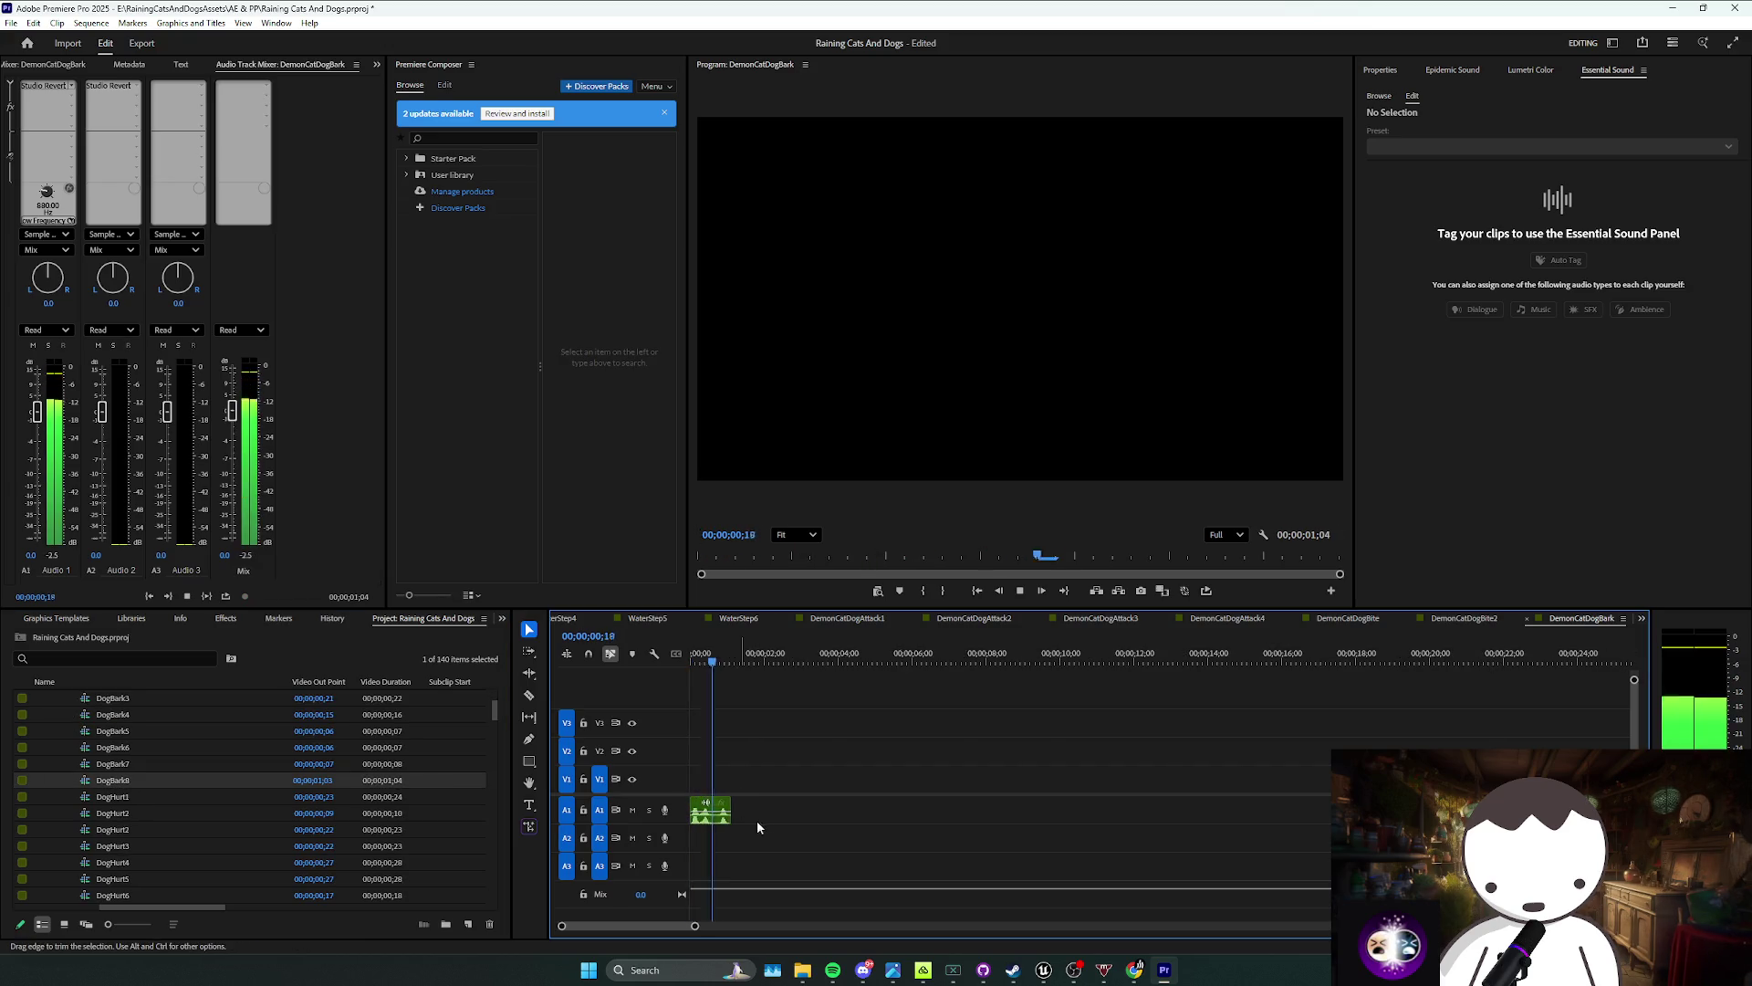
Step: Slow the DogBark8 clip down by entering 440 in Speed/Duration
{"action": "left_click", "coordinate": [721, 817]}
{"action": "right_click", "coordinate": [714, 819]}
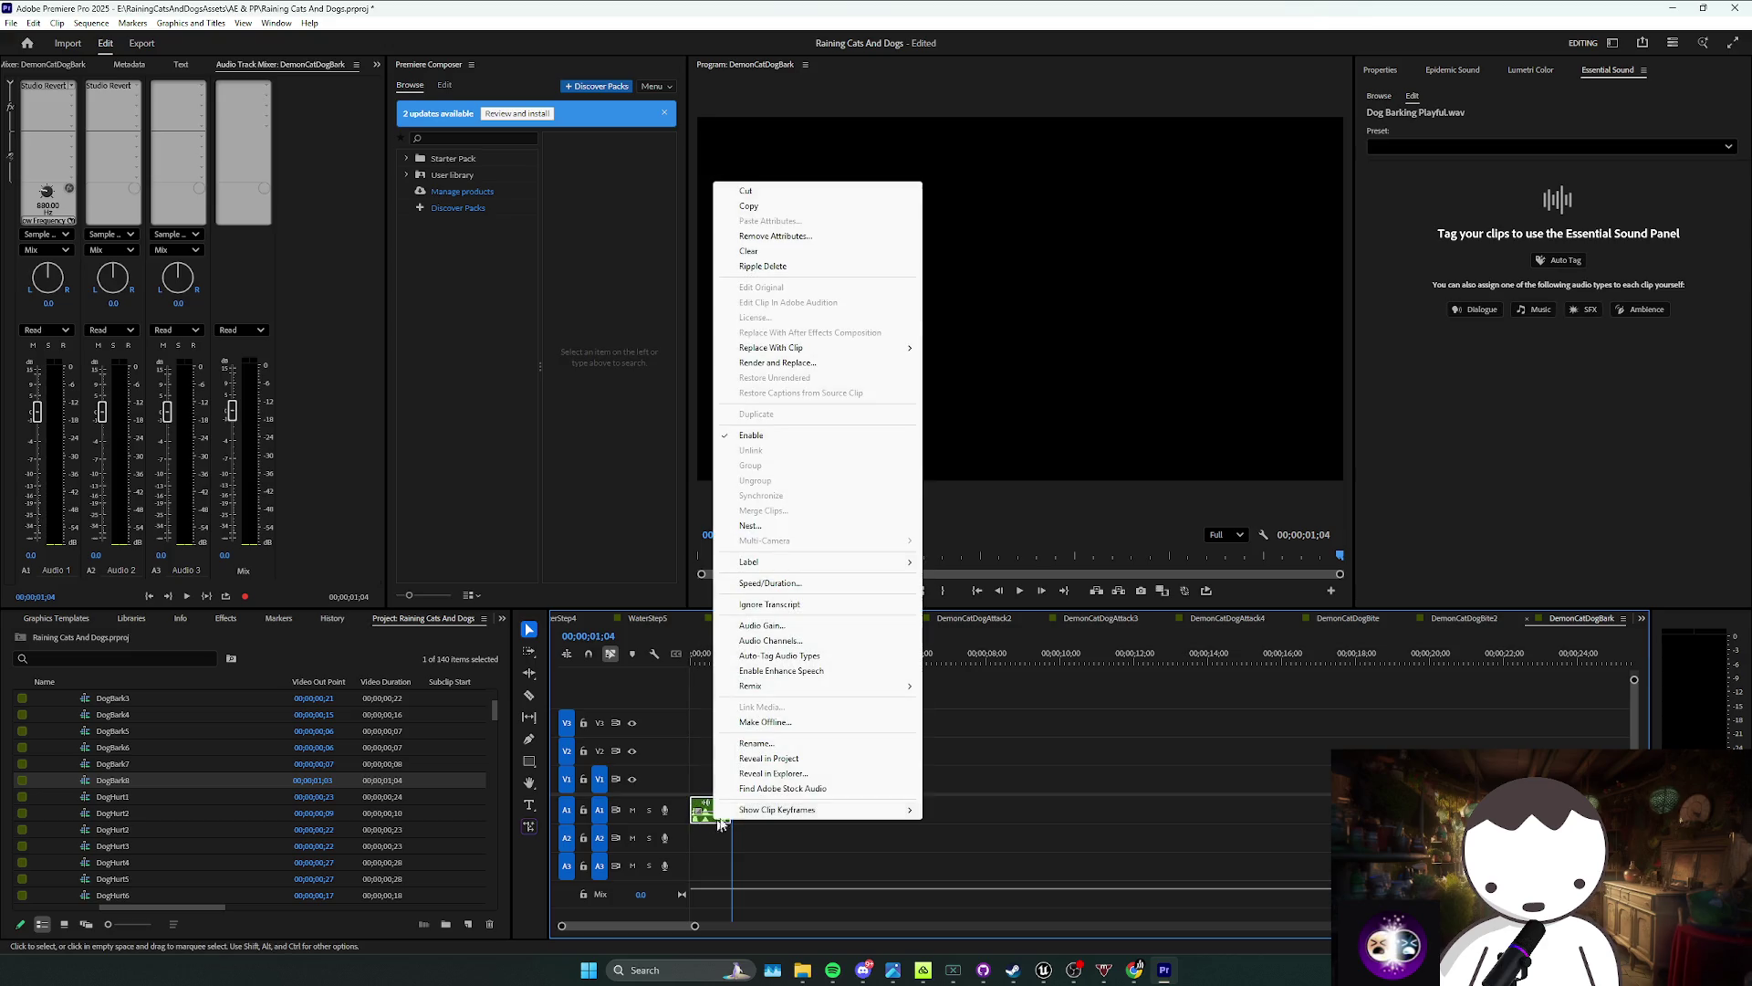
{"action": "left_click", "coordinate": [766, 583]}
{"action": "type", "text": "440"}
{"action": "key", "text": "Return"}
Step: Razor-cut the slowed bark in two and move the second piece right on A1
{"action": "key", "text": "Home"}
{"action": "key", "text": "c"}
{"action": "left_click", "coordinate": [719, 815]}
{"action": "key", "text": "v"}
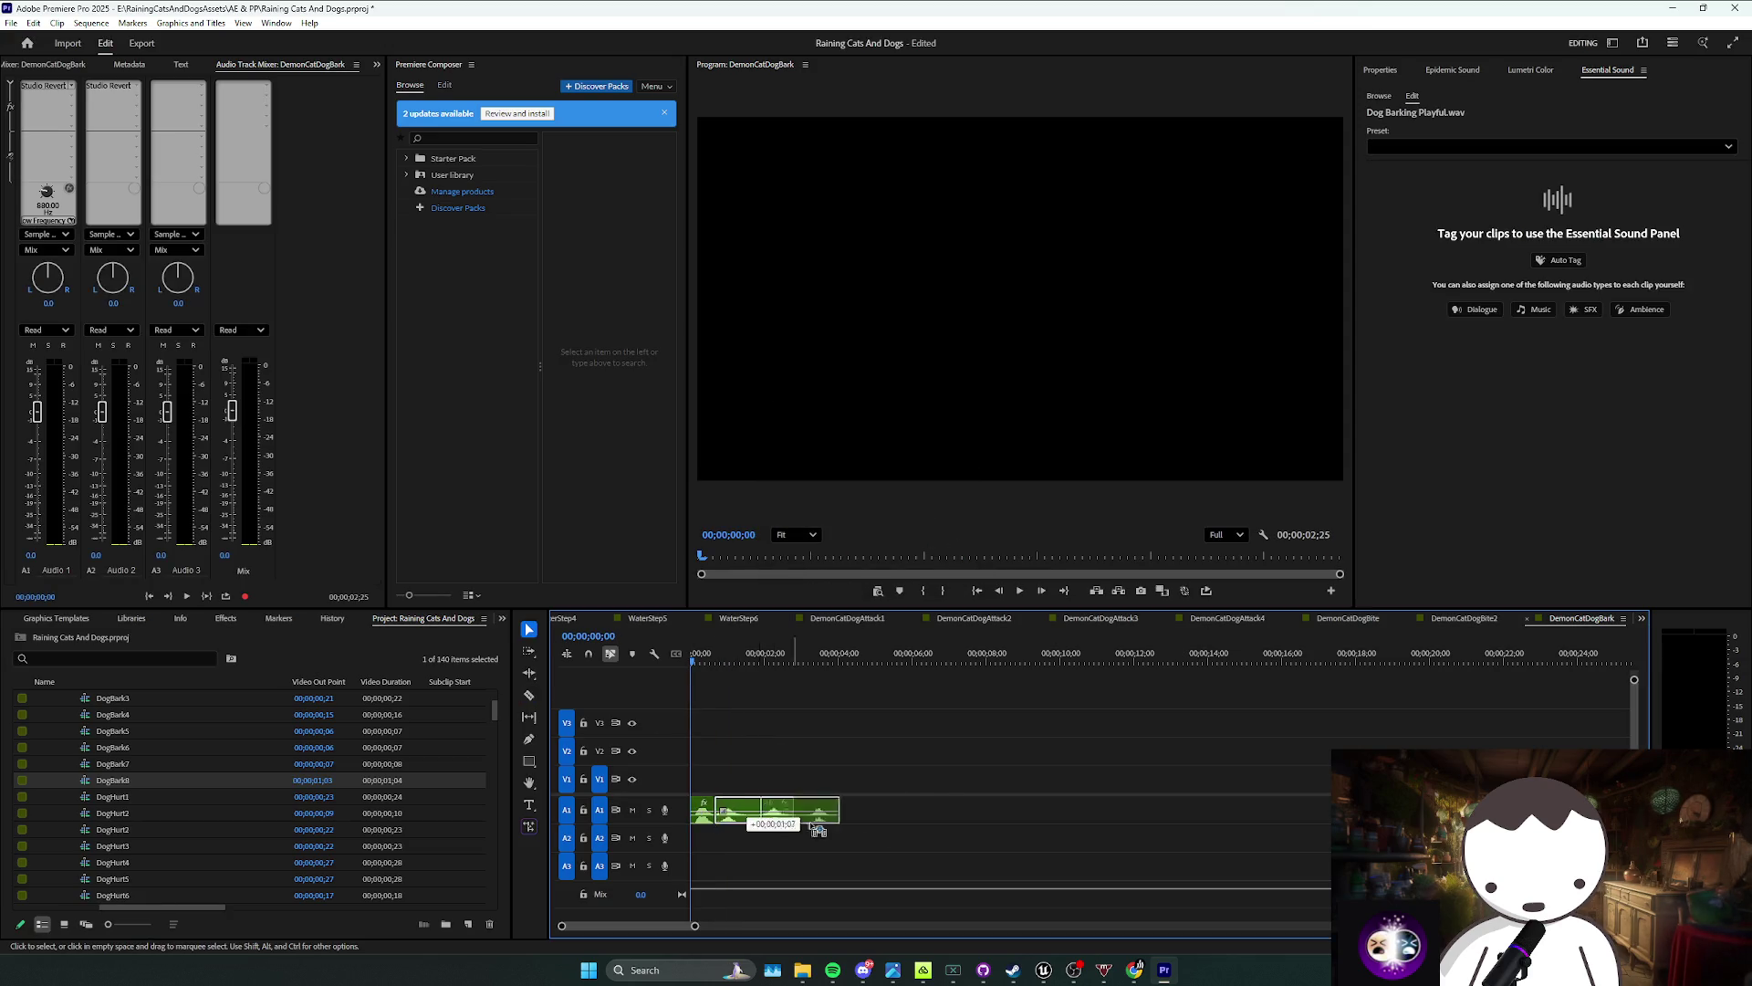
{"action": "left_click_drag", "start_coordinate": [730, 812], "coordinate": [903, 812]}
{"action": "key", "text": "space"}
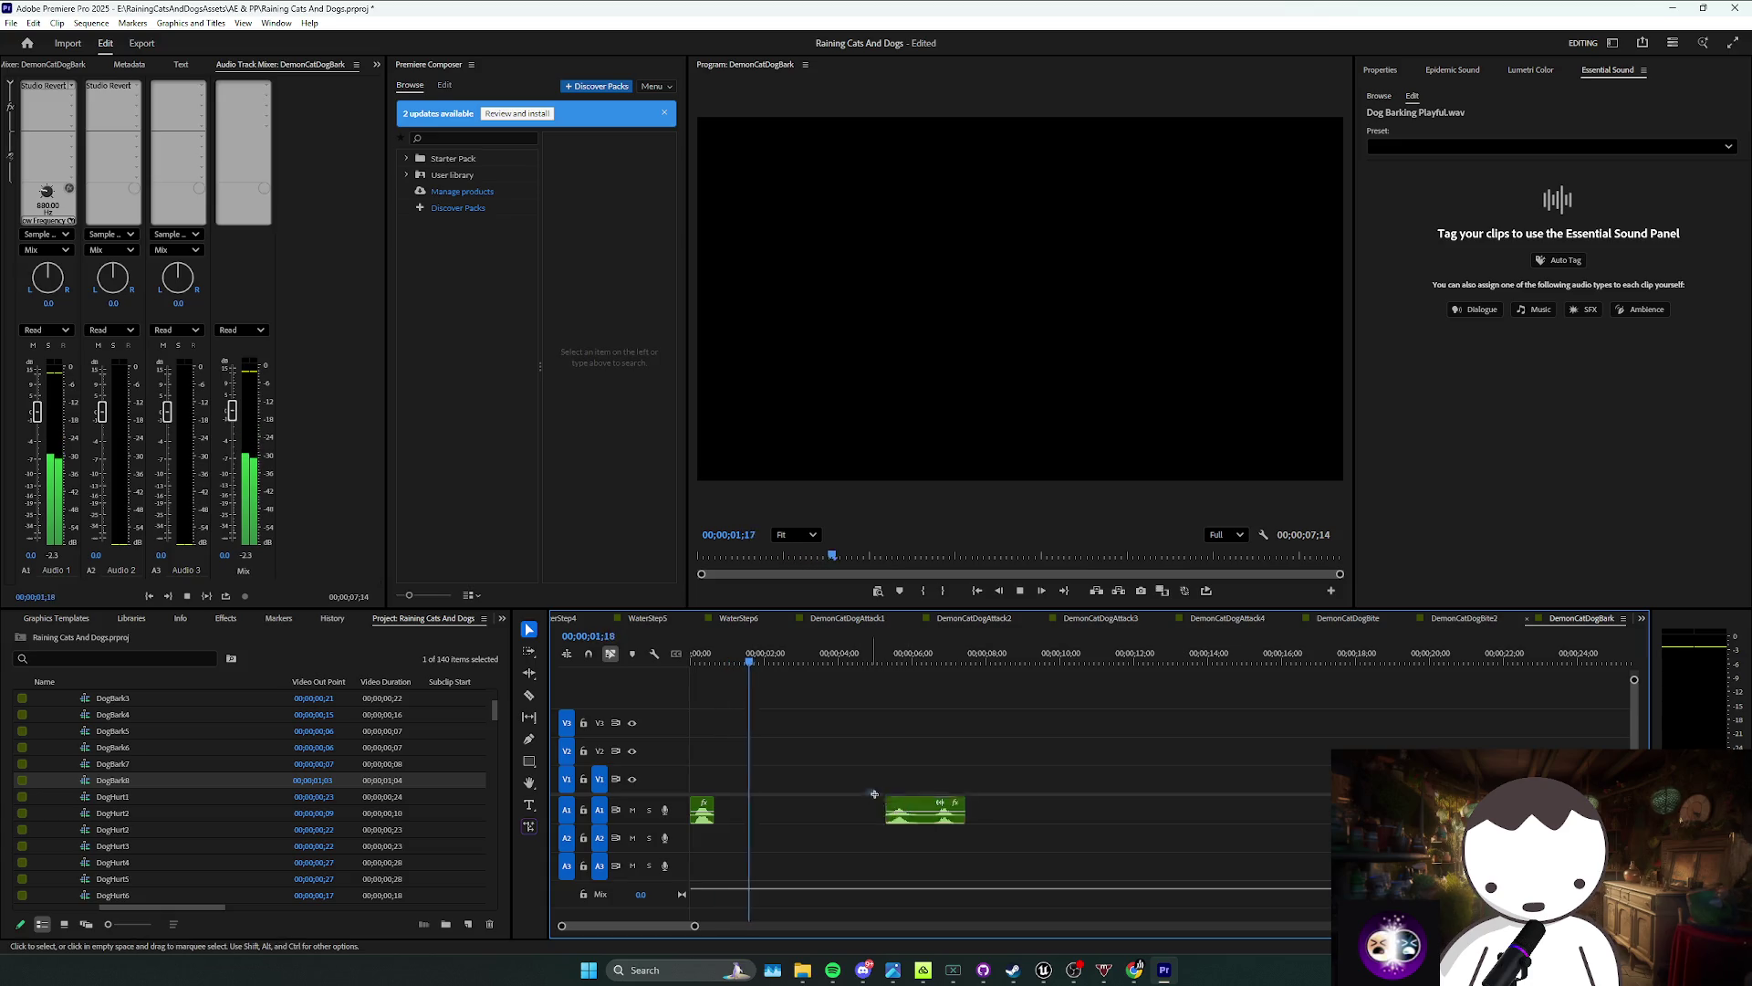
{"action": "key", "text": "space"}
{"action": "left_click", "coordinate": [1009, 674]}
{"action": "key", "text": "Home"}
Step: Cut the first bark clip again near its start and preview the result
{"action": "left_click", "coordinate": [1206, 593]}
{"action": "left_click_drag", "start_coordinate": [699, 666], "coordinate": [714, 660]}
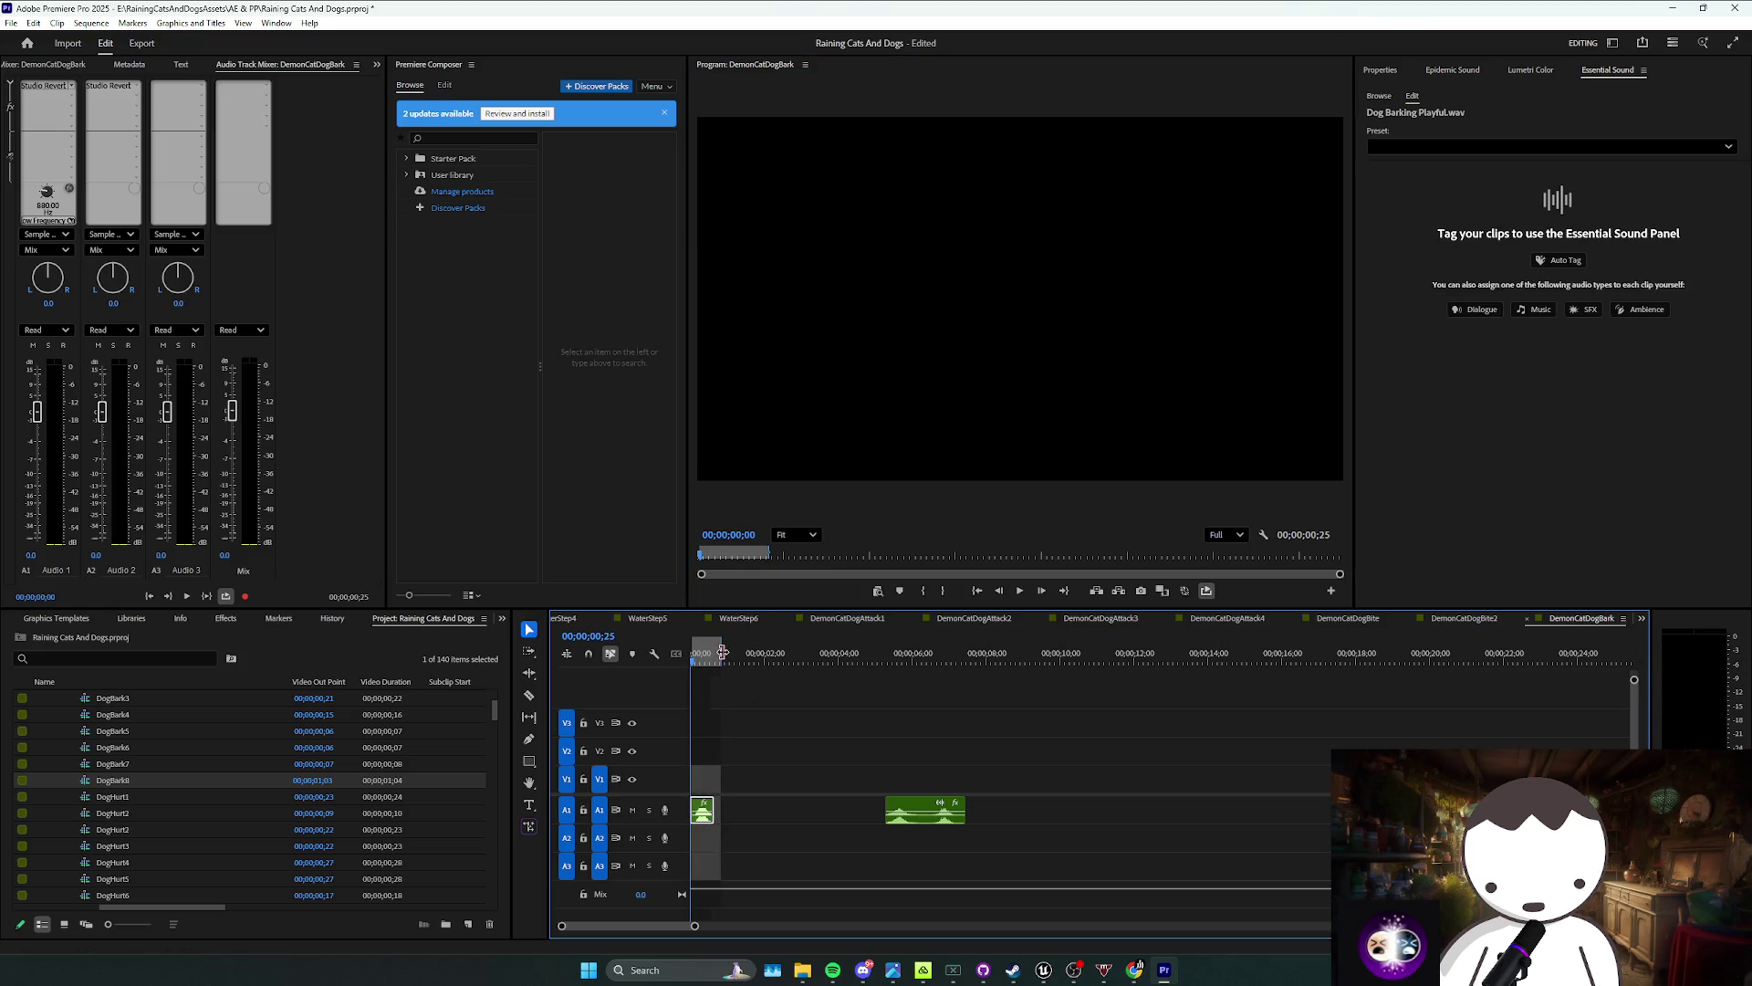
{"action": "left_click", "coordinate": [787, 704]}
{"action": "key", "text": "space"}
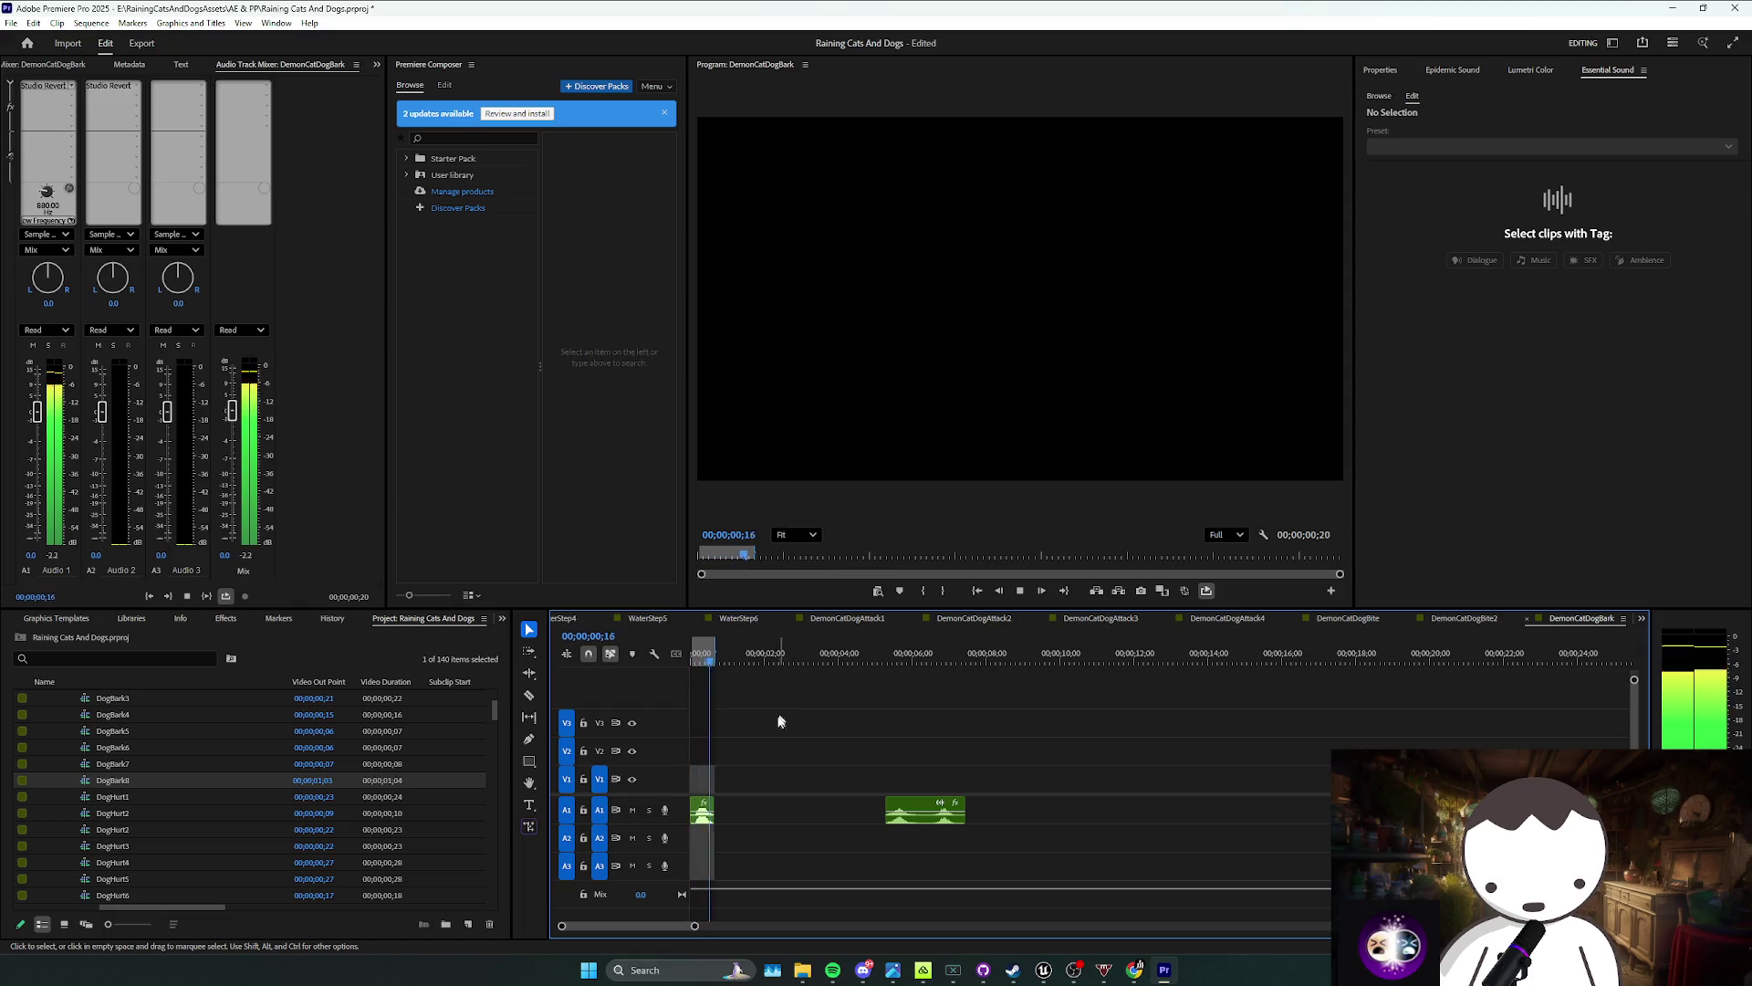
{"action": "key", "text": "="}
{"action": "key", "text": "="}
{"action": "left_click", "coordinate": [721, 813]}
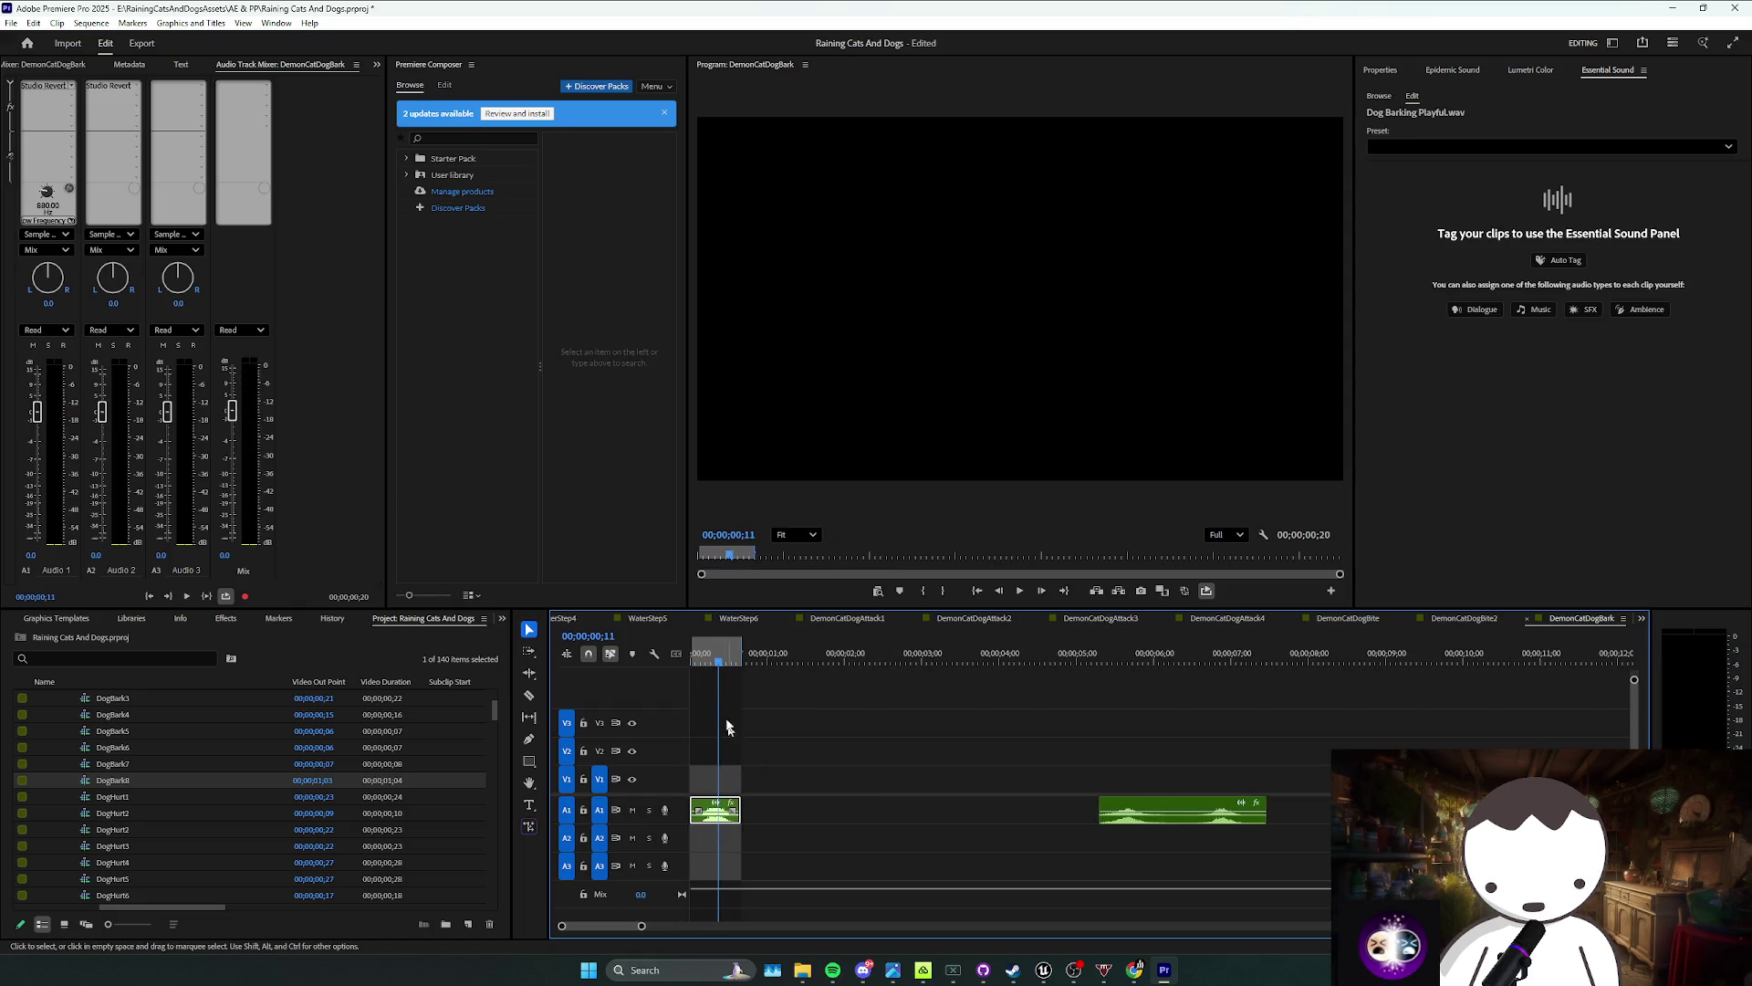
{"action": "left_click", "coordinate": [701, 811]}
{"action": "key", "text": "v"}
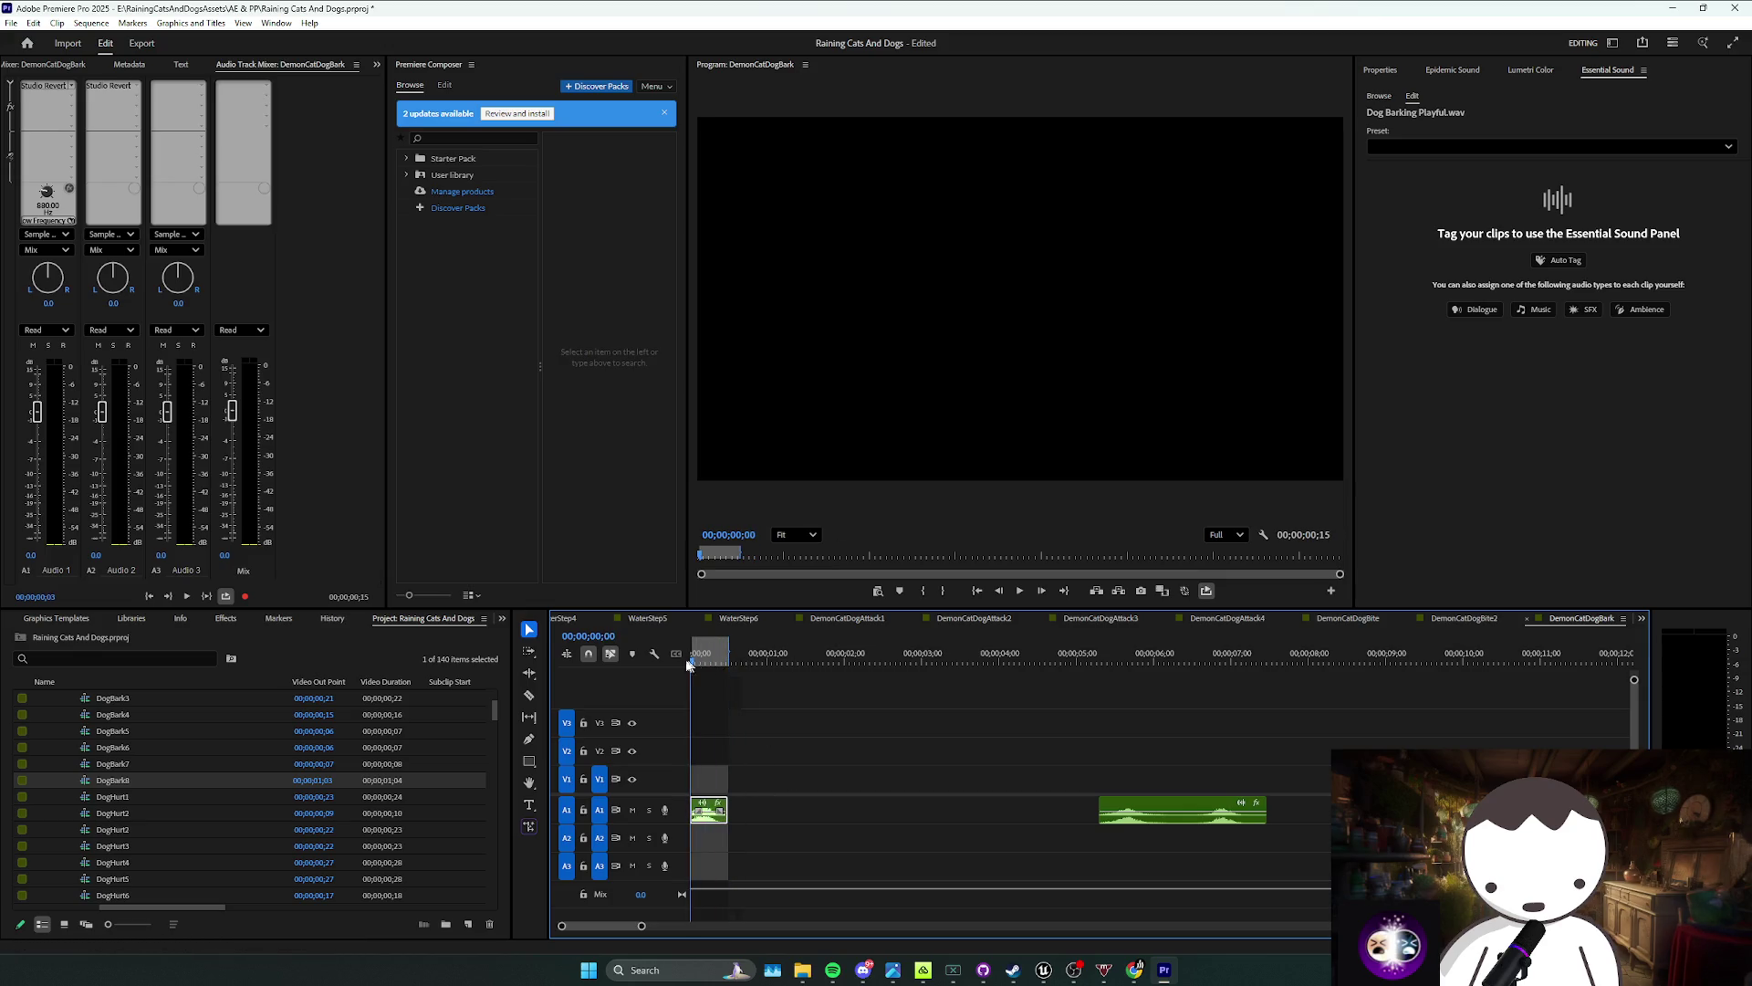
{"action": "key", "text": "space"}
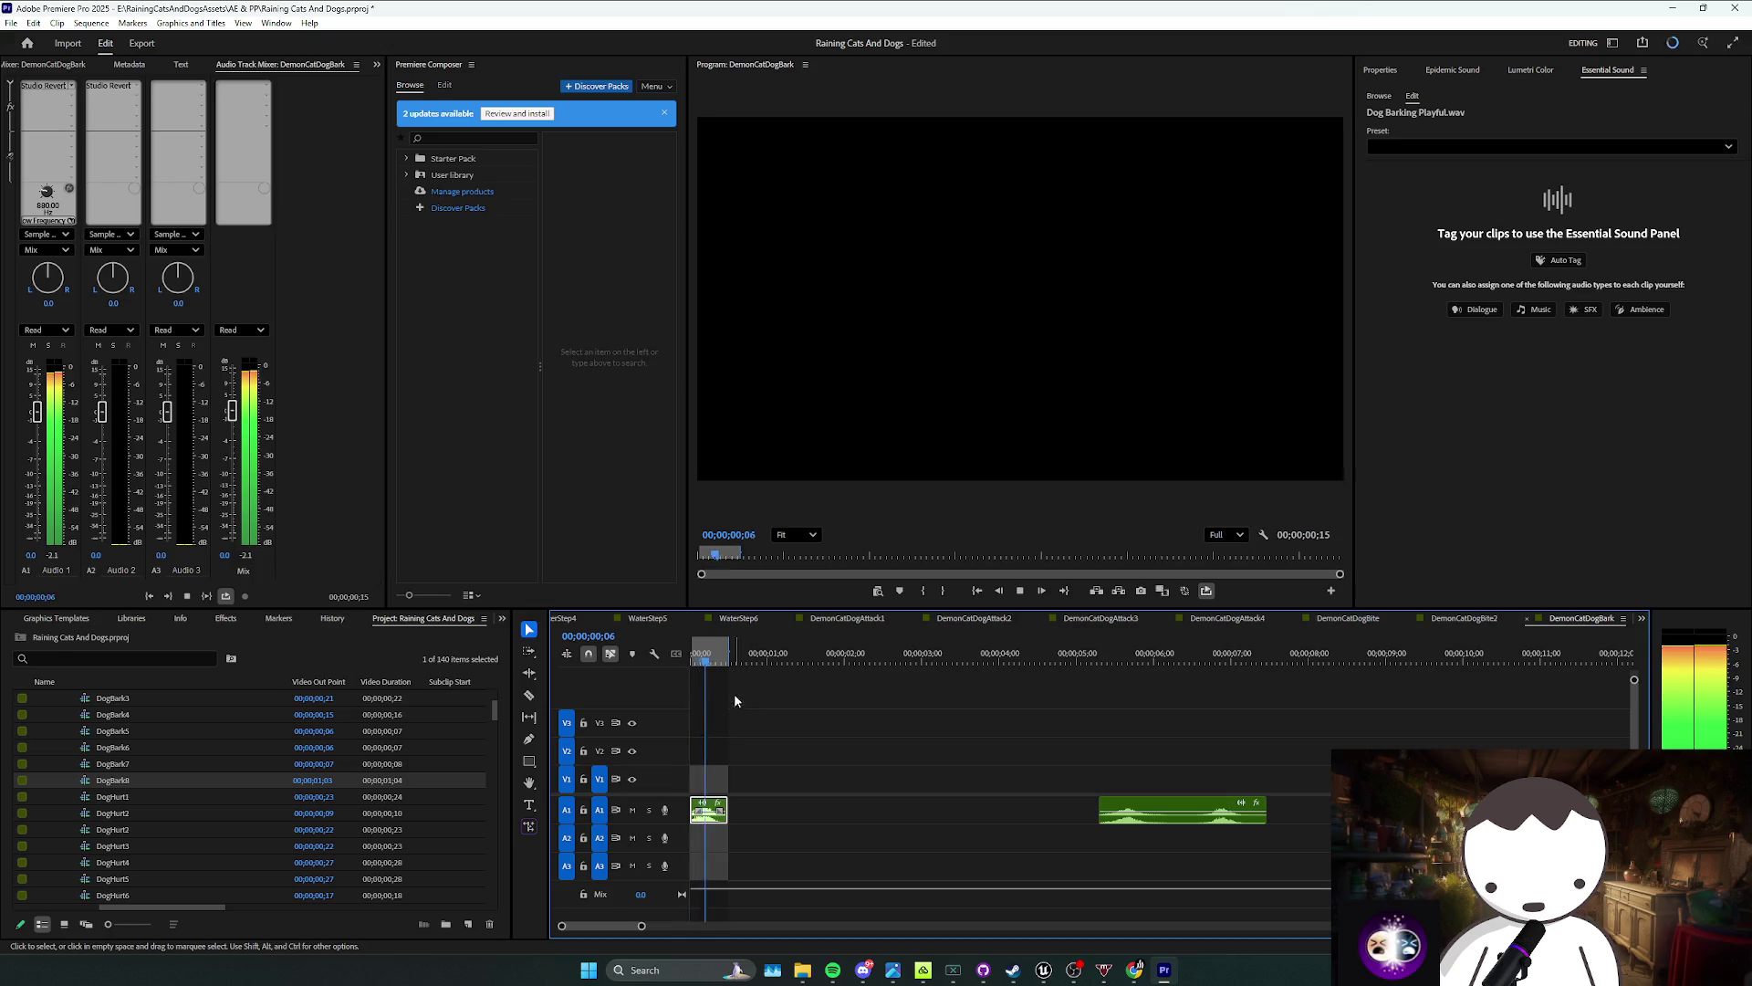
{"action": "key", "text": "space"}
Step: Extend the work area to about 4 seconds and play the sequence
{"action": "left_click_drag", "start_coordinate": [729, 654], "coordinate": [1034, 654]}
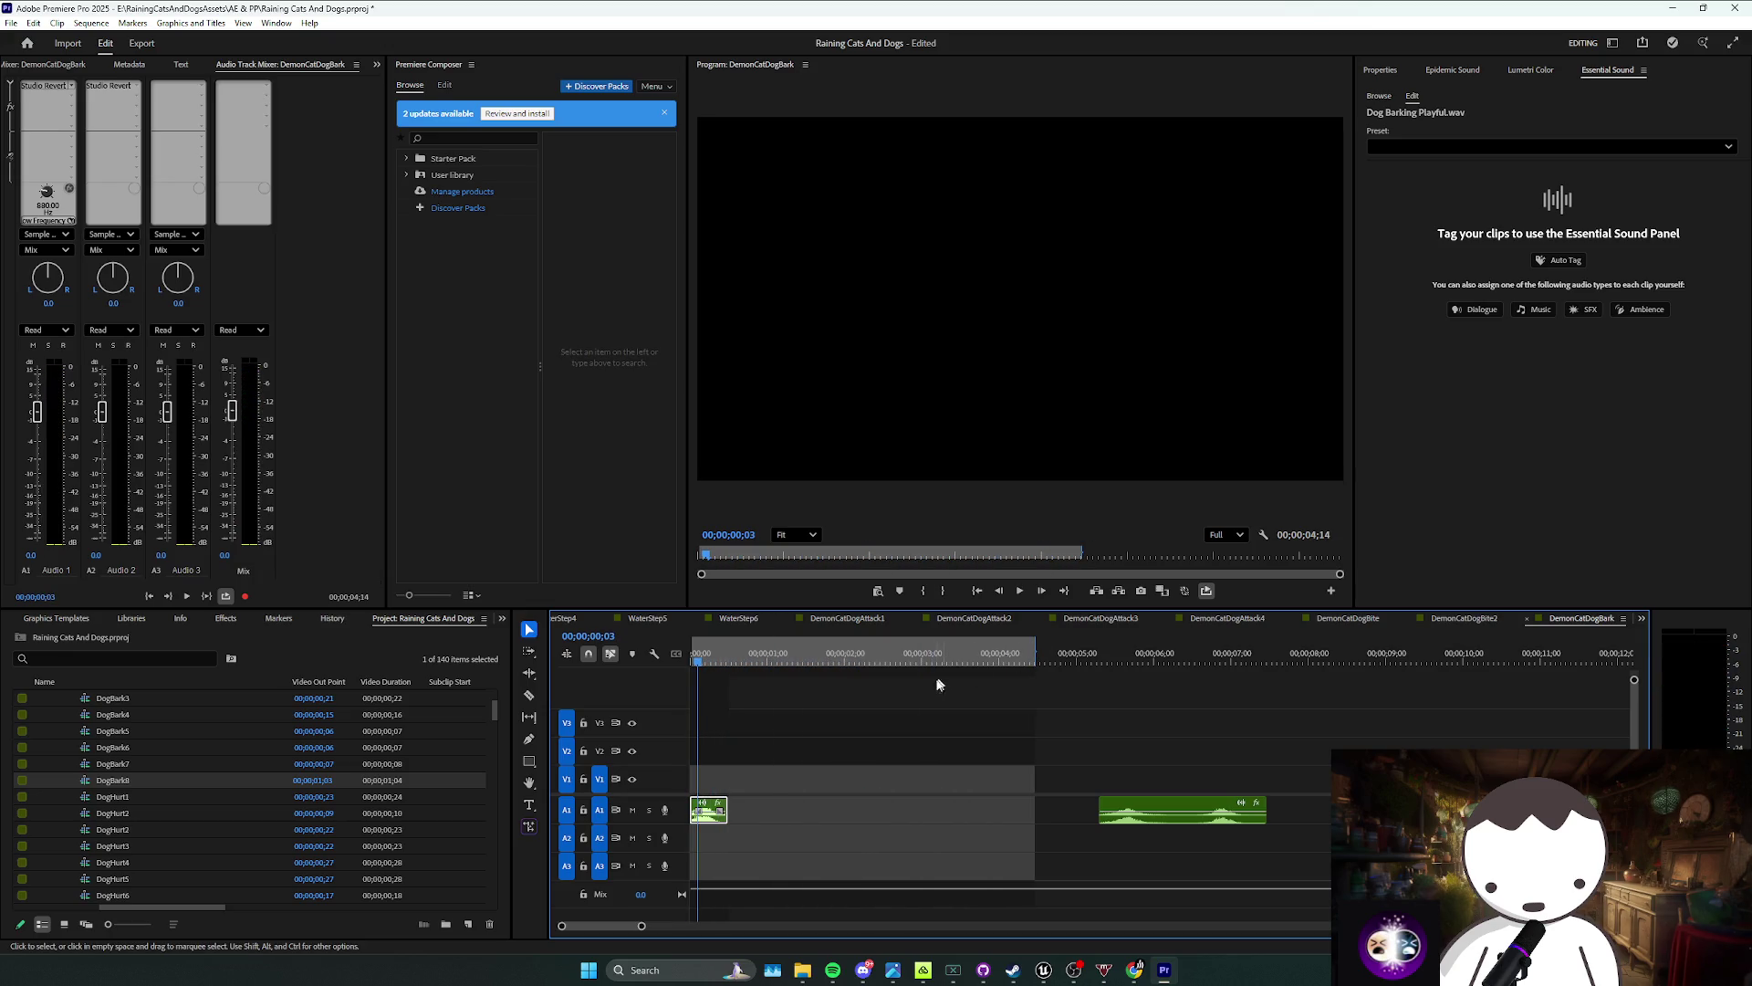
{"action": "left_click", "coordinate": [1090, 750]}
{"action": "right_click", "coordinate": [1153, 817]}
{"action": "key", "text": "Escape"}
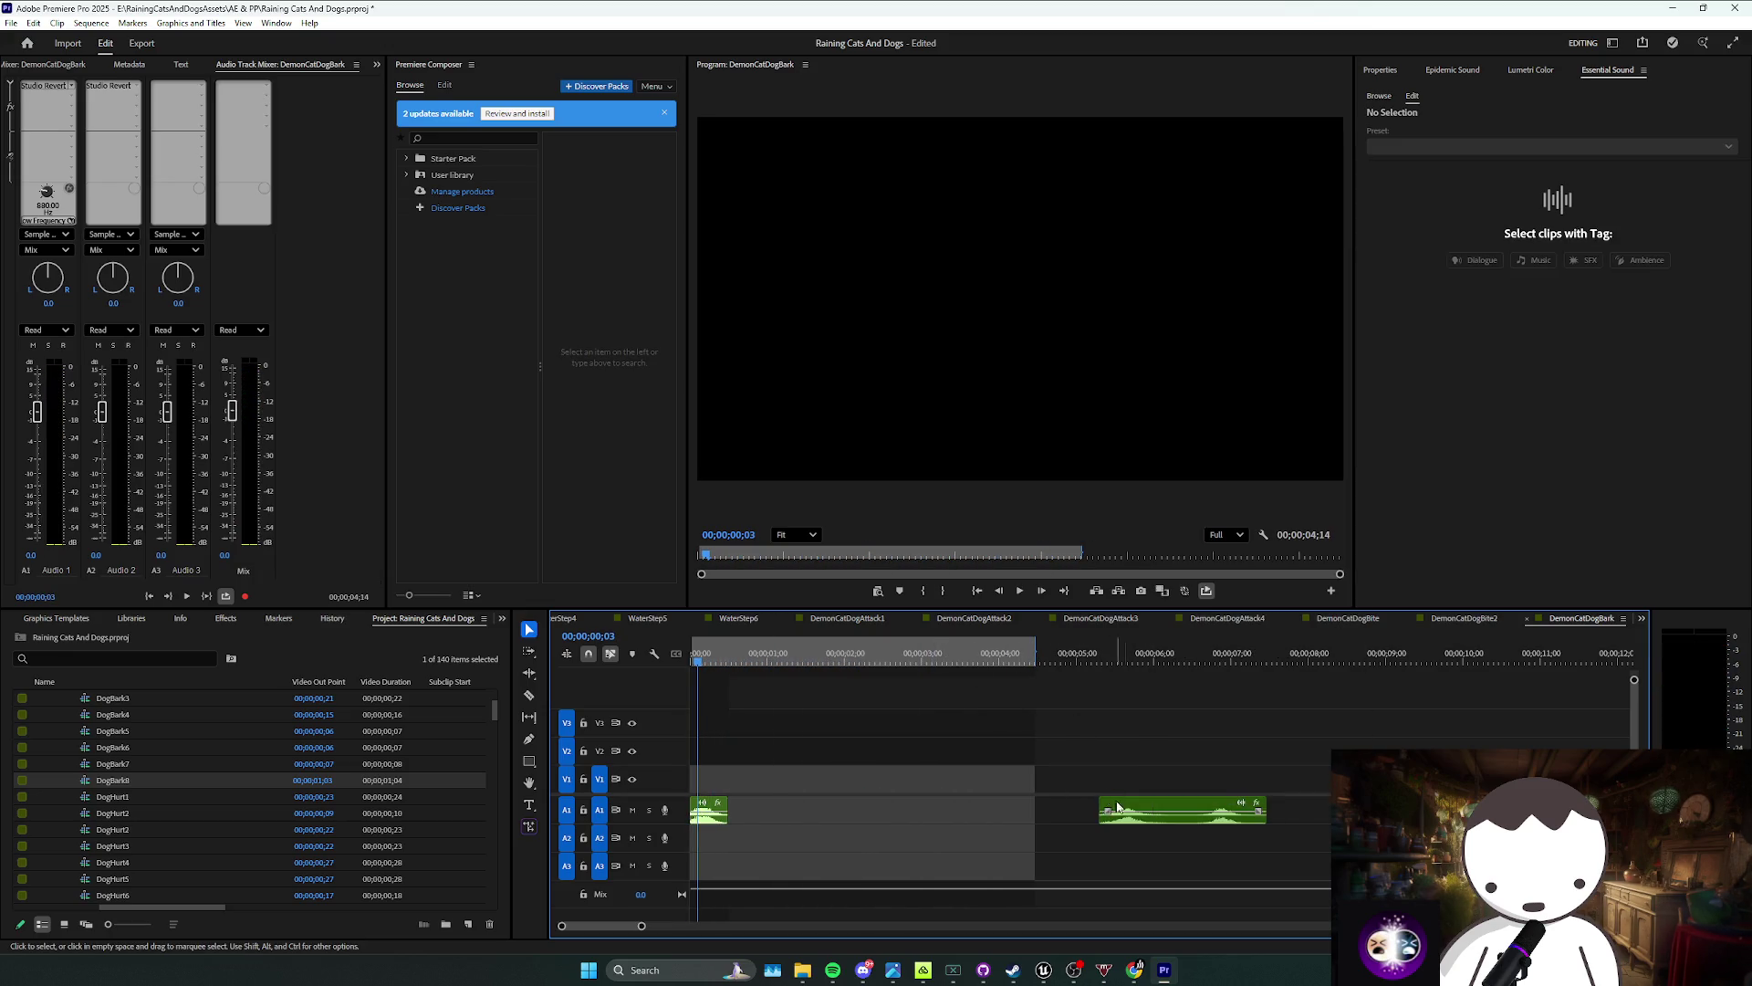
{"action": "key", "text": "space"}
{"action": "key", "text": "minus"}
Step: Move the second bark next to the first and delete the extra bark clip
{"action": "mouse_move", "coordinate": [1014, 803]}
{"action": "left_mouse_down"}
{"action": "mouse_move", "coordinate": [748, 797]}
{"action": "mouse_move", "coordinate": [772, 795]}
{"action": "left_mouse_up"}
{"action": "key", "text": "equal"}
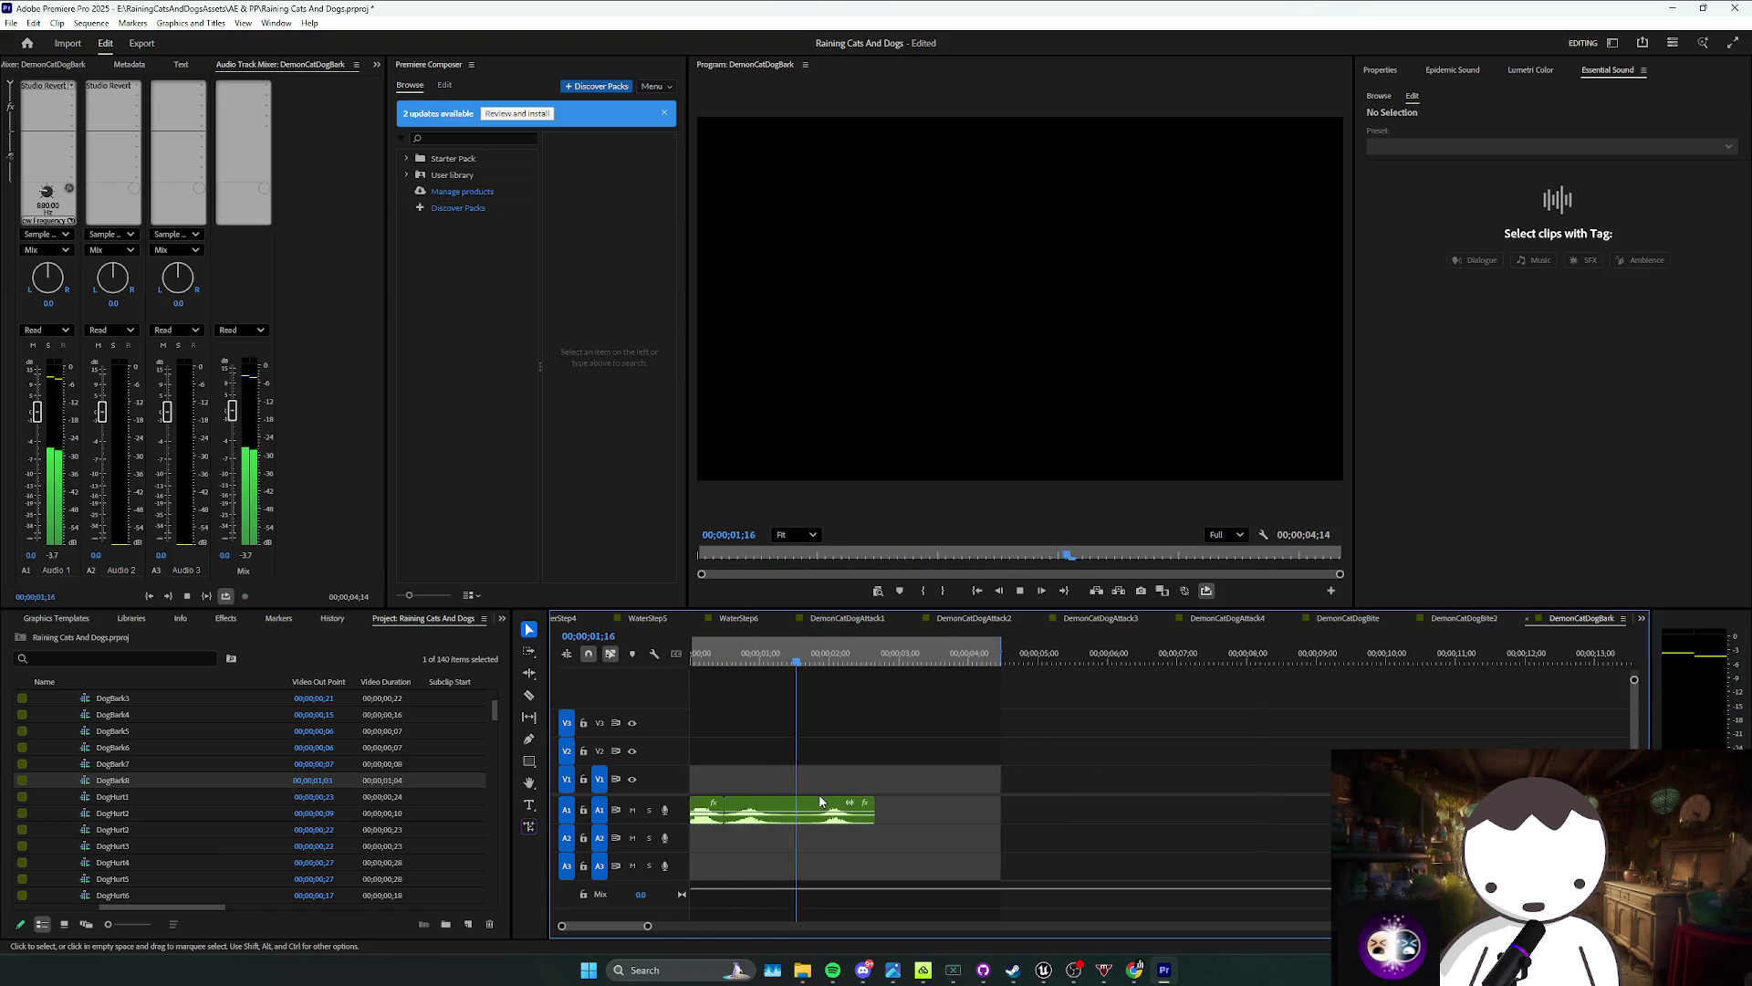
{"action": "key", "text": "Delete"}
{"action": "key", "text": "Home"}
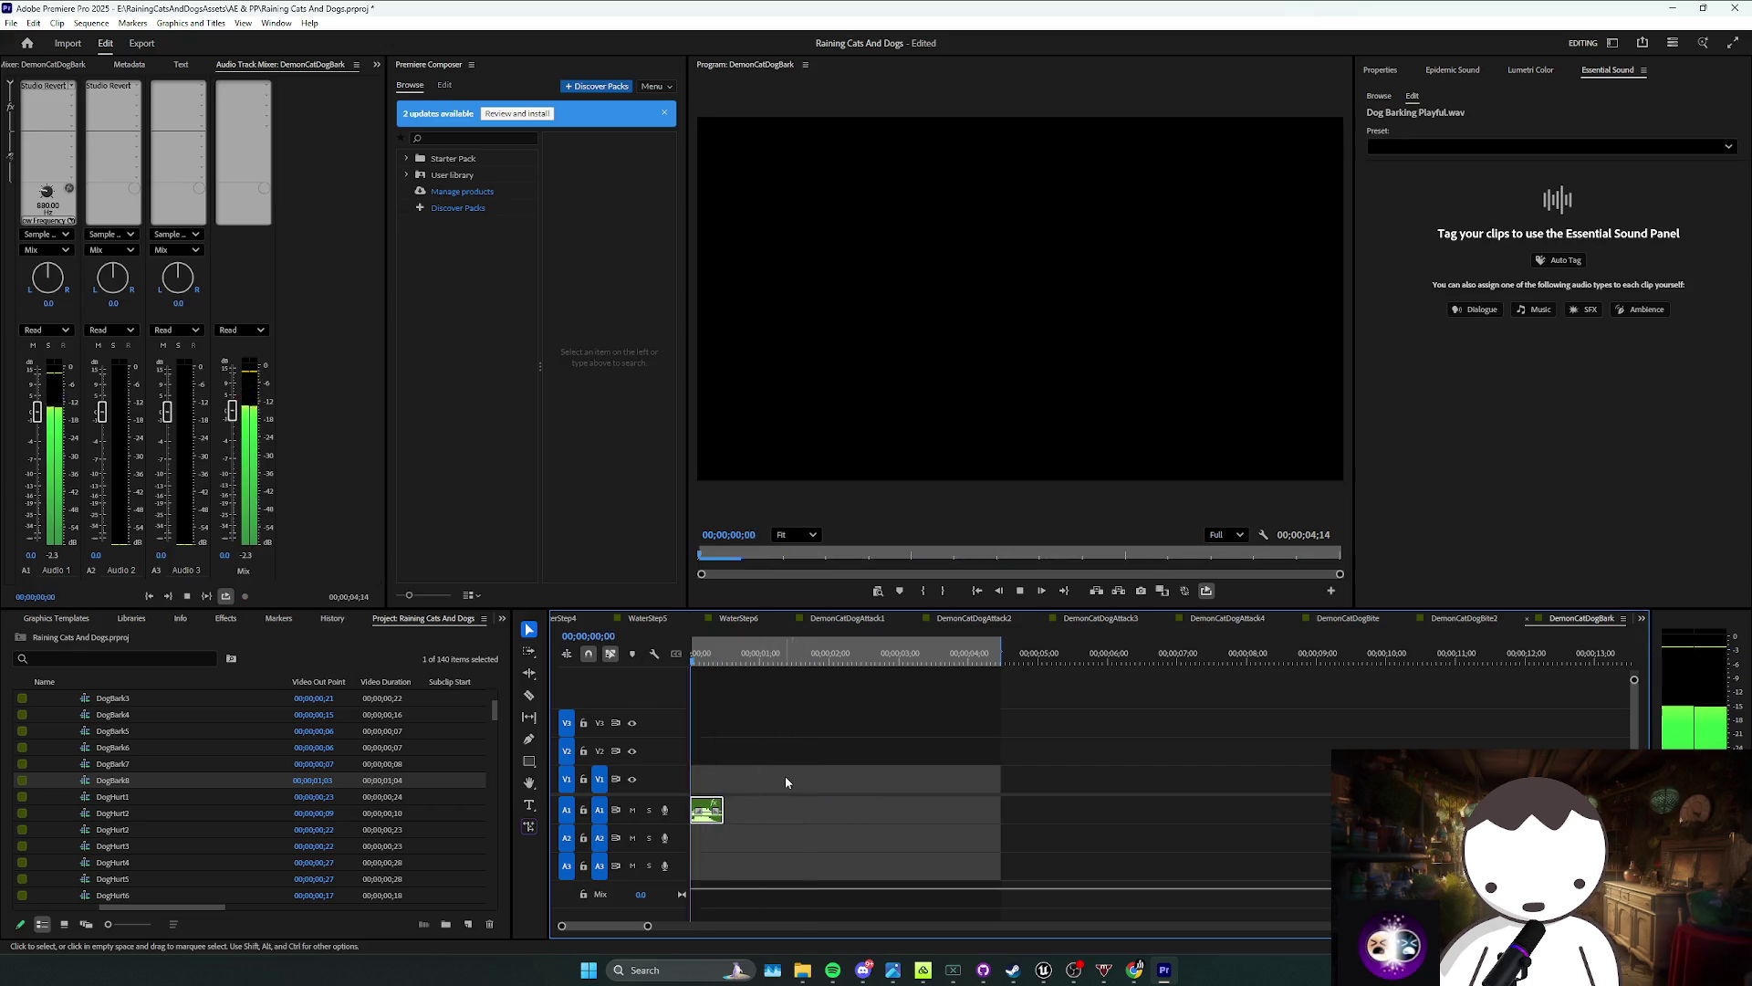
{"action": "key", "text": "minus"}
Step: Place a copy of the bark beside the original, clear in/out marks, and move the copy to about 6 seconds
{"action": "left_click_drag", "start_coordinate": [700, 819], "coordinate": [879, 821]}
{"action": "right_click", "coordinate": [881, 824]}
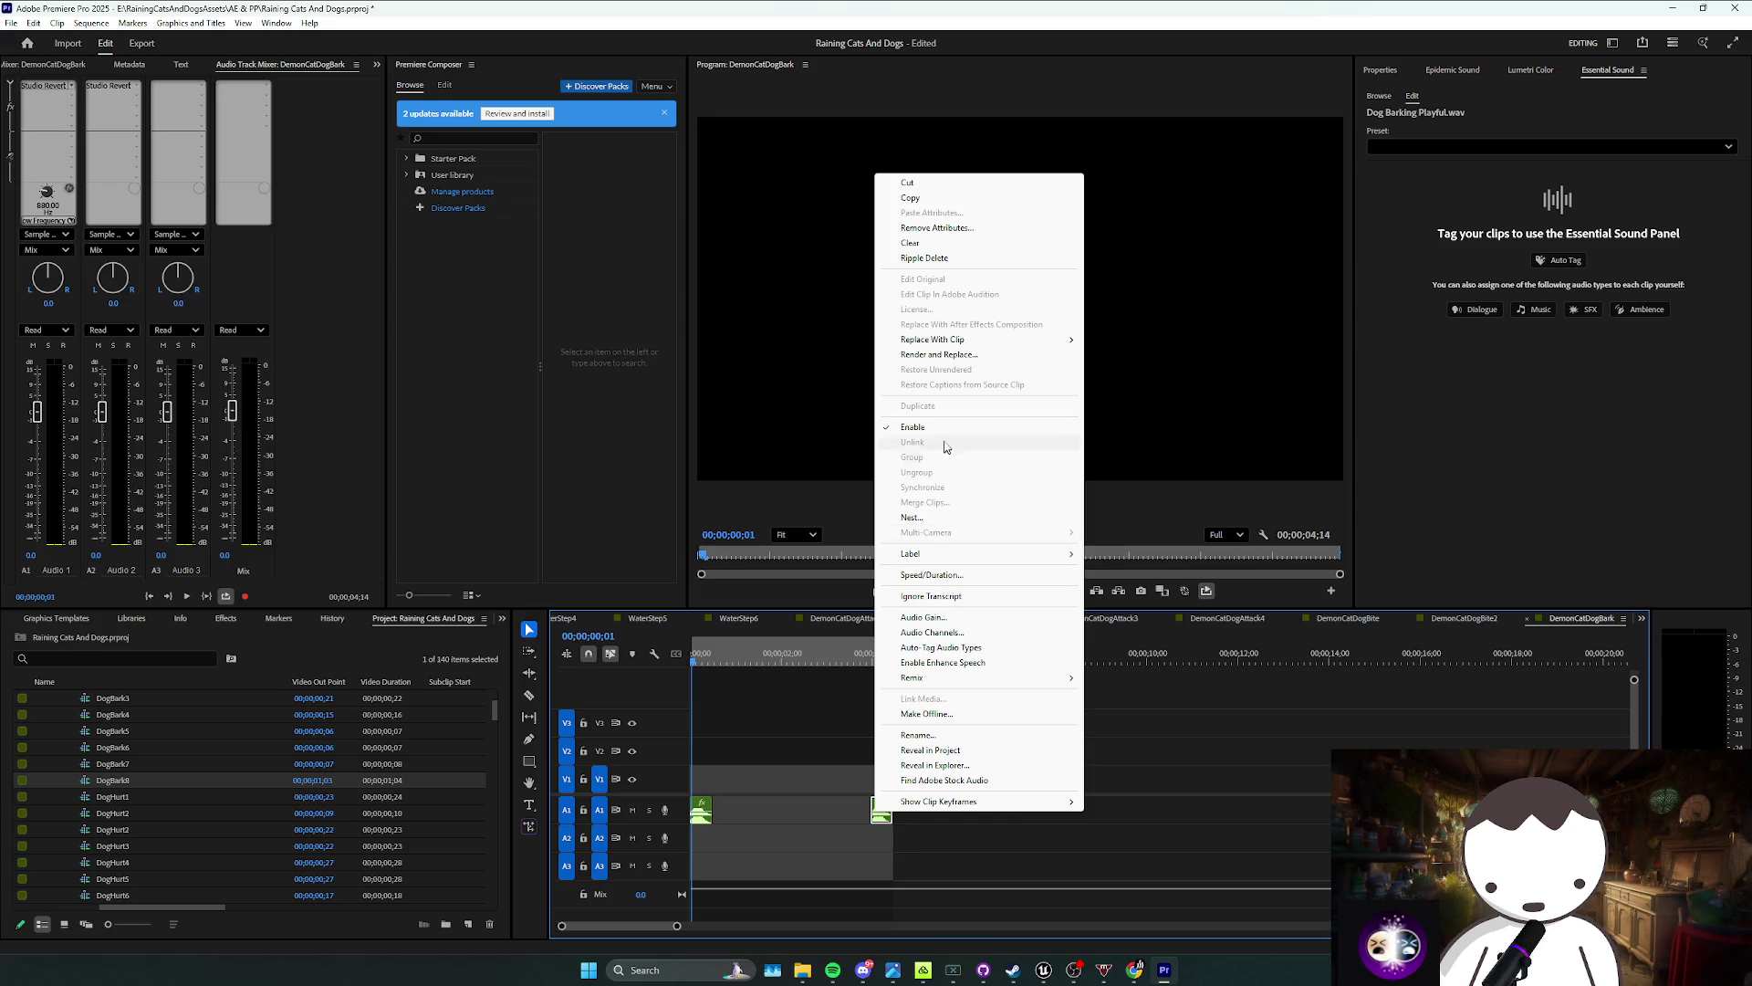
{"action": "left_click", "coordinate": [852, 713]}
{"action": "right_click", "coordinate": [815, 654]}
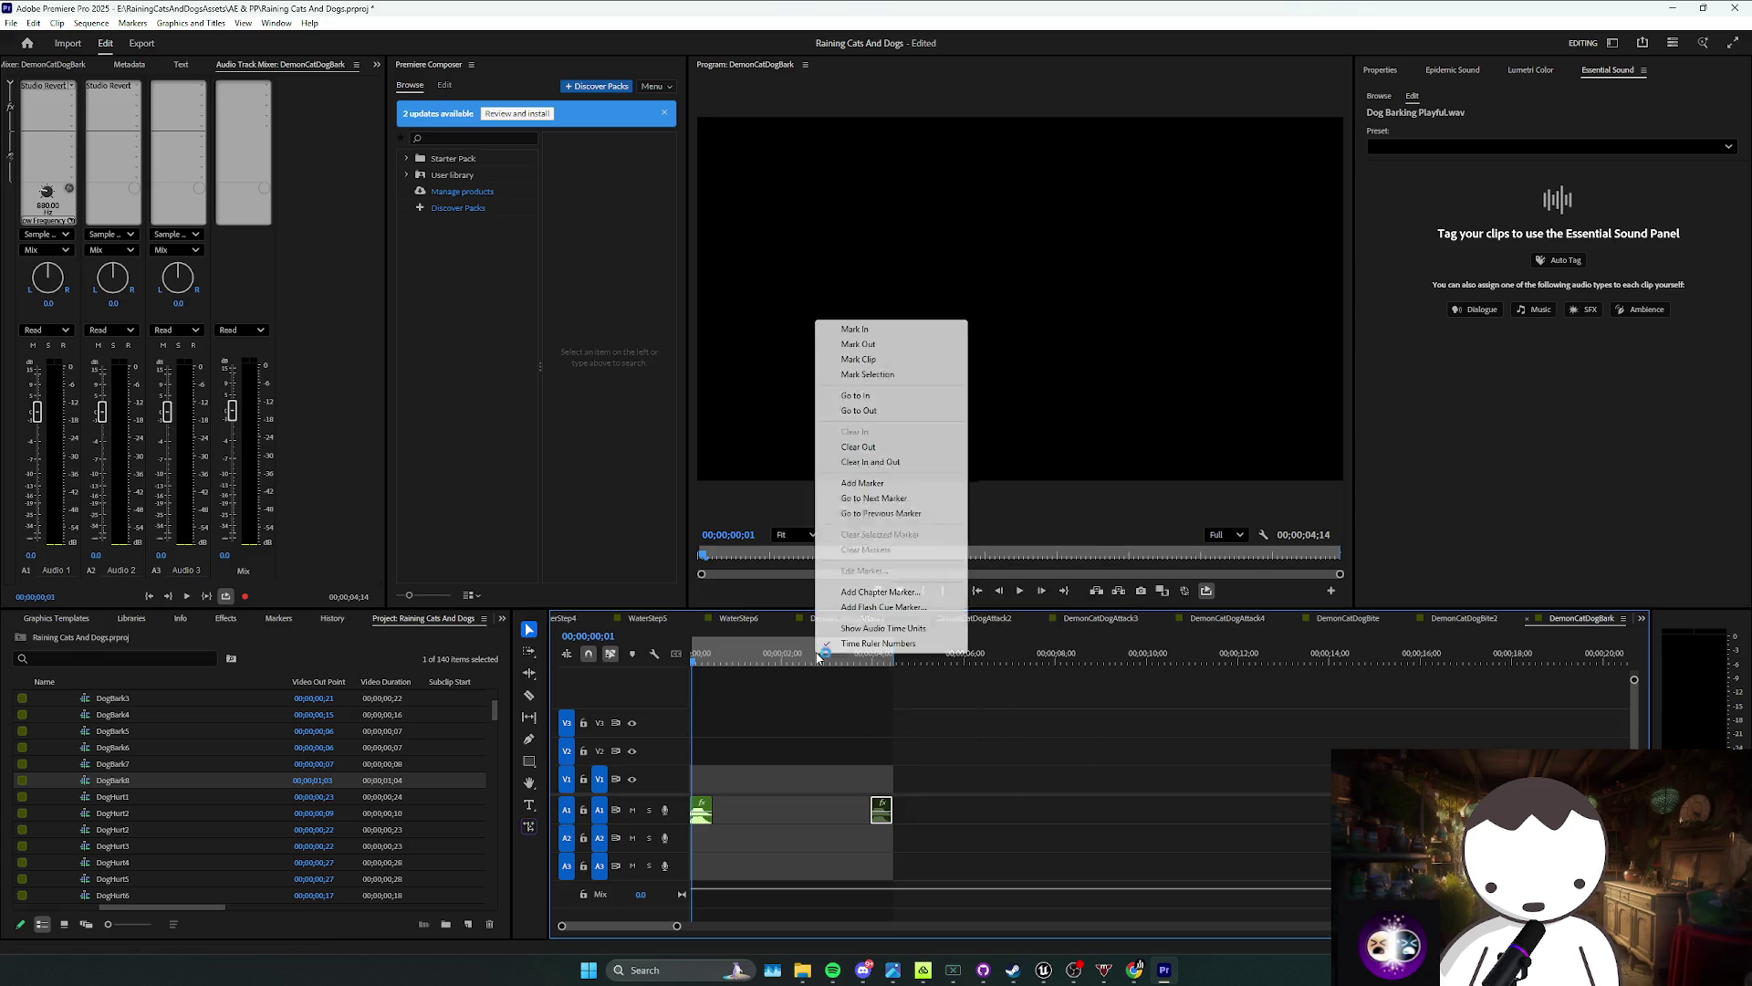
{"action": "left_click", "coordinate": [888, 463]}
{"action": "key", "text": "space"}
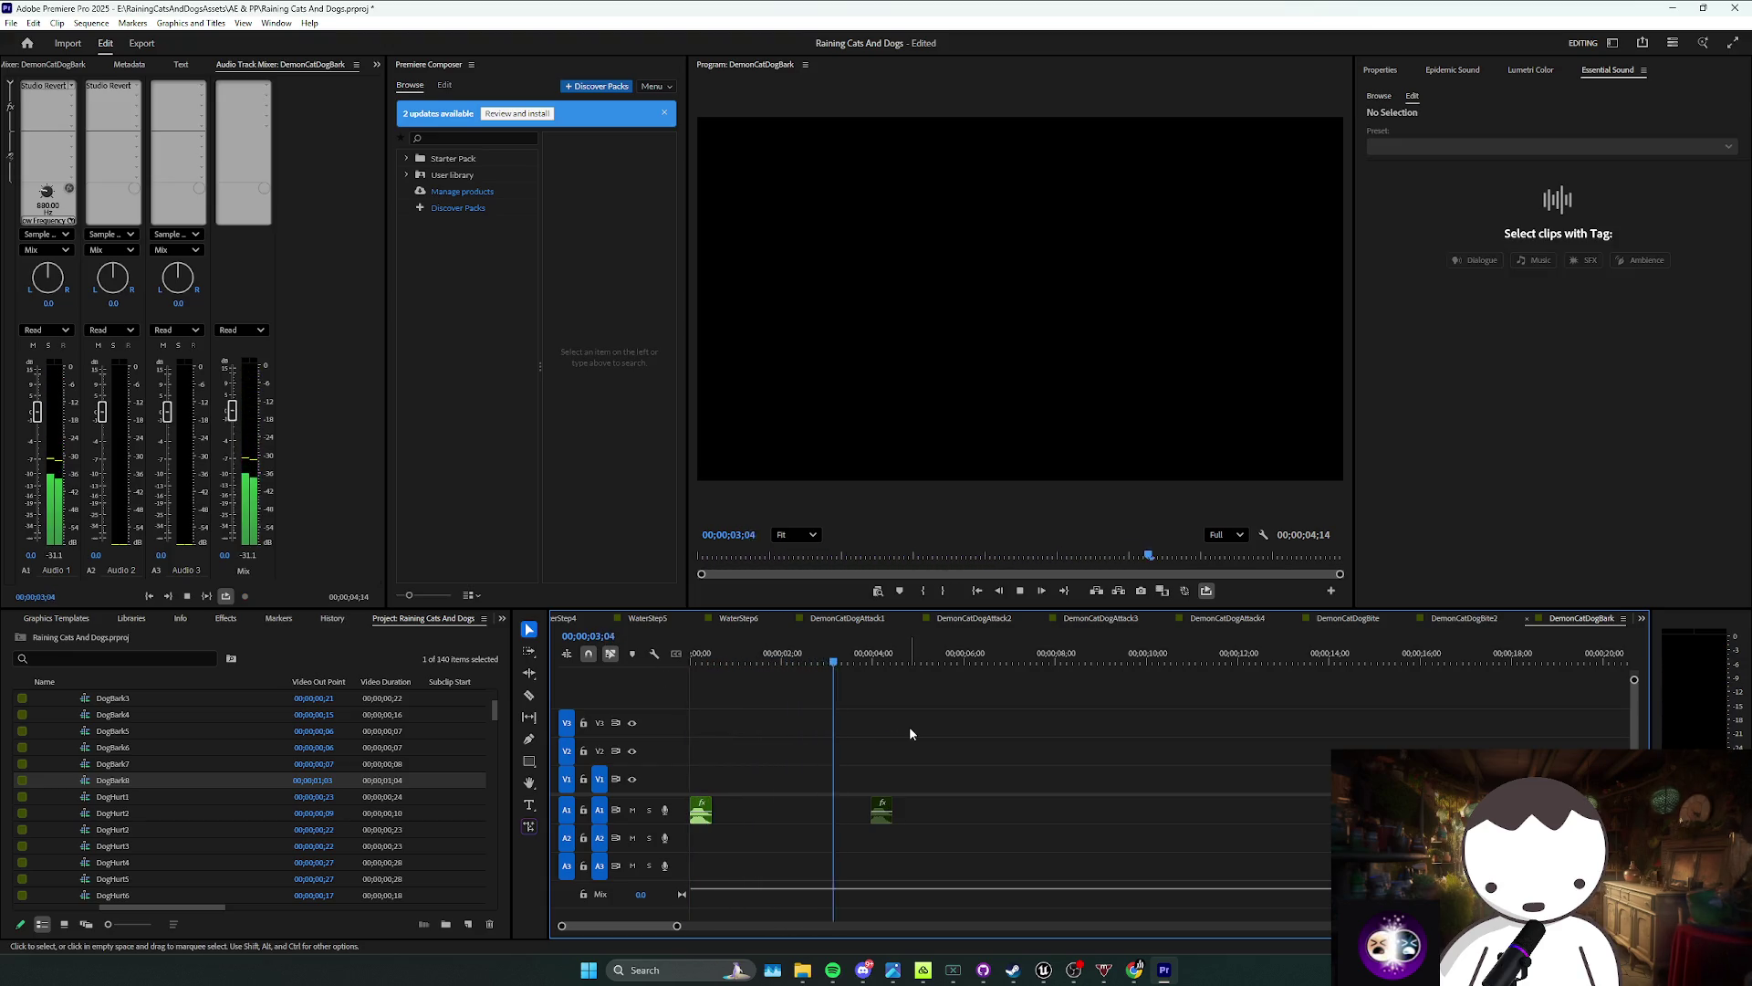
{"action": "mouse_move", "coordinate": [879, 811]}
{"action": "left_mouse_down"}
{"action": "mouse_move", "coordinate": [1029, 810]}
{"action": "mouse_move", "coordinate": [987, 810]}
{"action": "left_mouse_up"}
{"action": "left_click", "coordinate": [976, 789]}
Step: Save, select DemonCatDogAttack1 through DemonCatDogBark, and send all seven sequences to Media Encoder
{"action": "key", "text": "ctrl+s"}
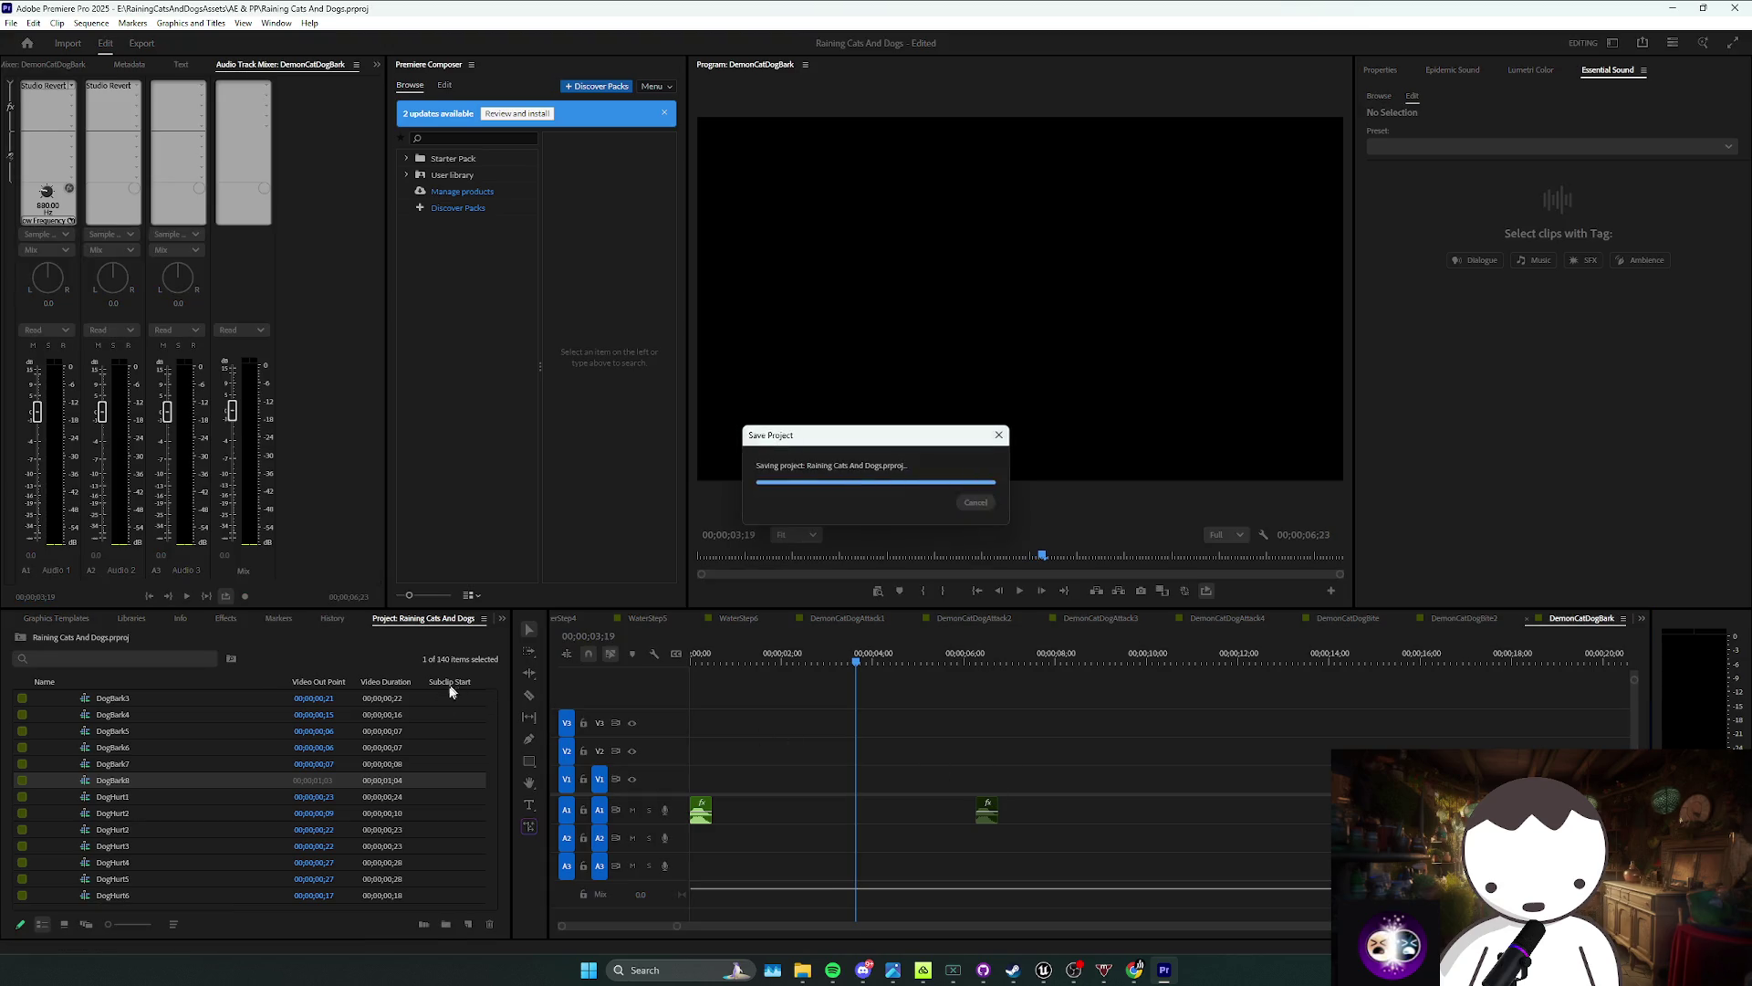
{"action": "scroll", "coordinate": [226, 759], "scroll_direction": "down", "scroll_amount": 3}
{"action": "scroll", "coordinate": [184, 775], "scroll_direction": "down", "scroll_amount": 10}
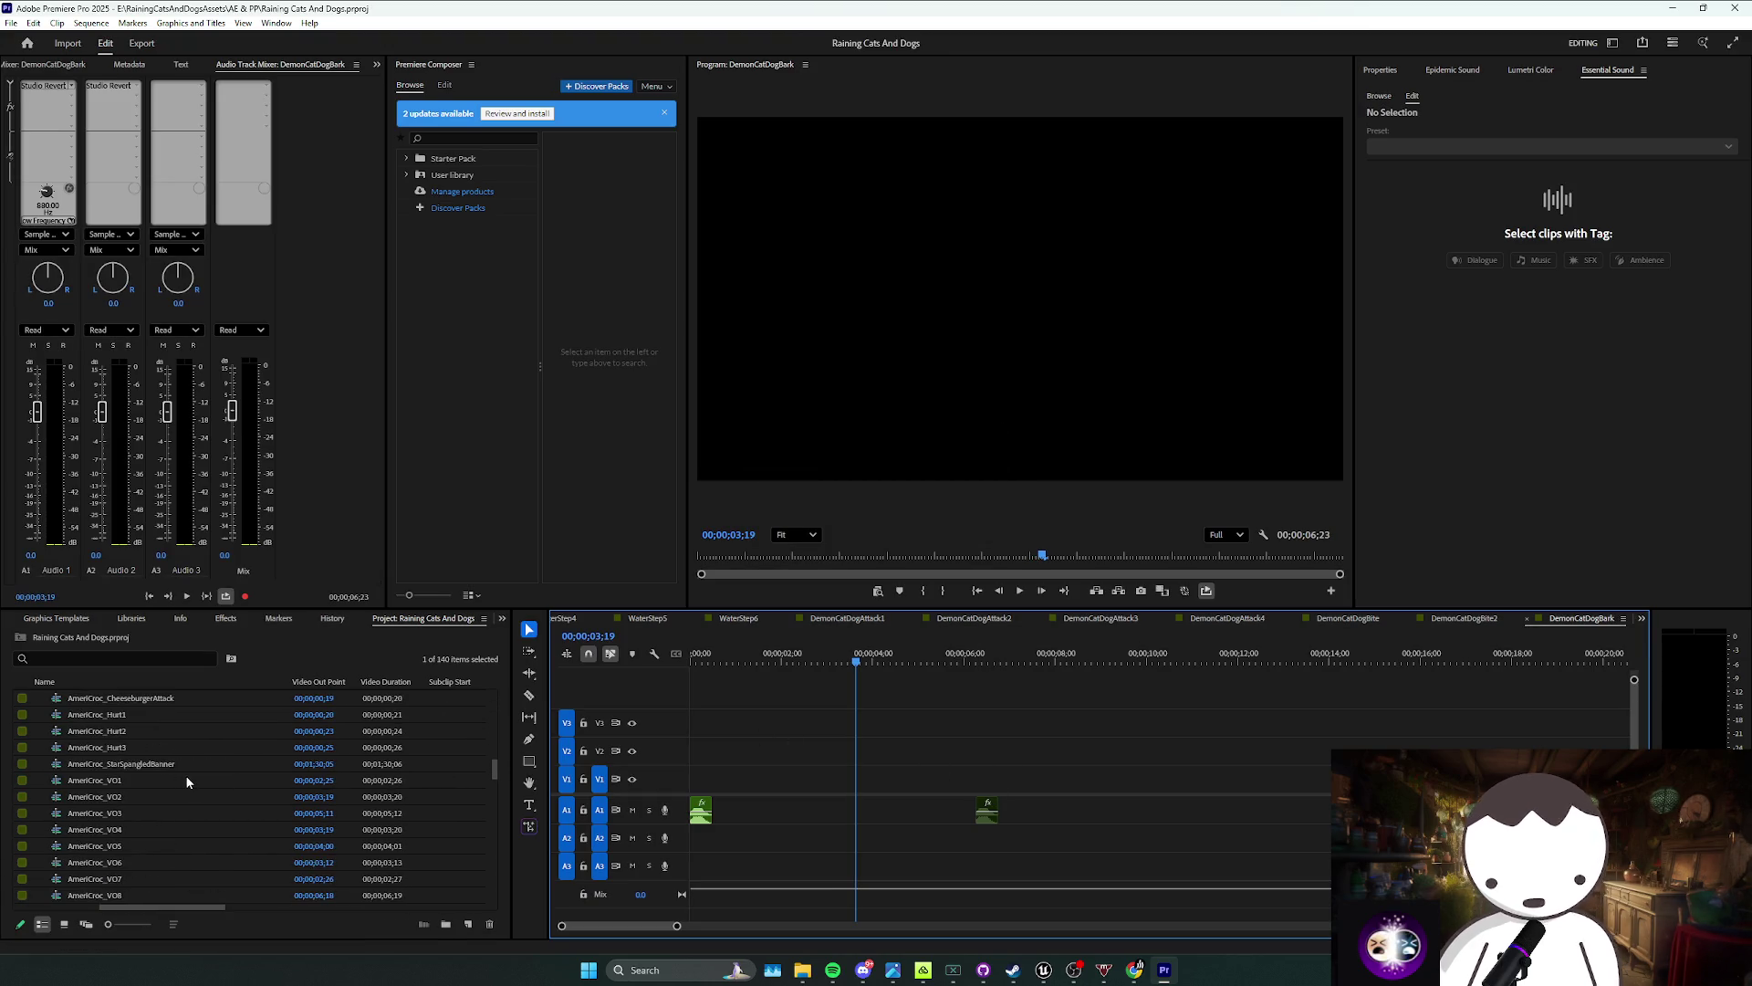
{"action": "scroll", "coordinate": [178, 789], "scroll_direction": "down", "scroll_amount": 2}
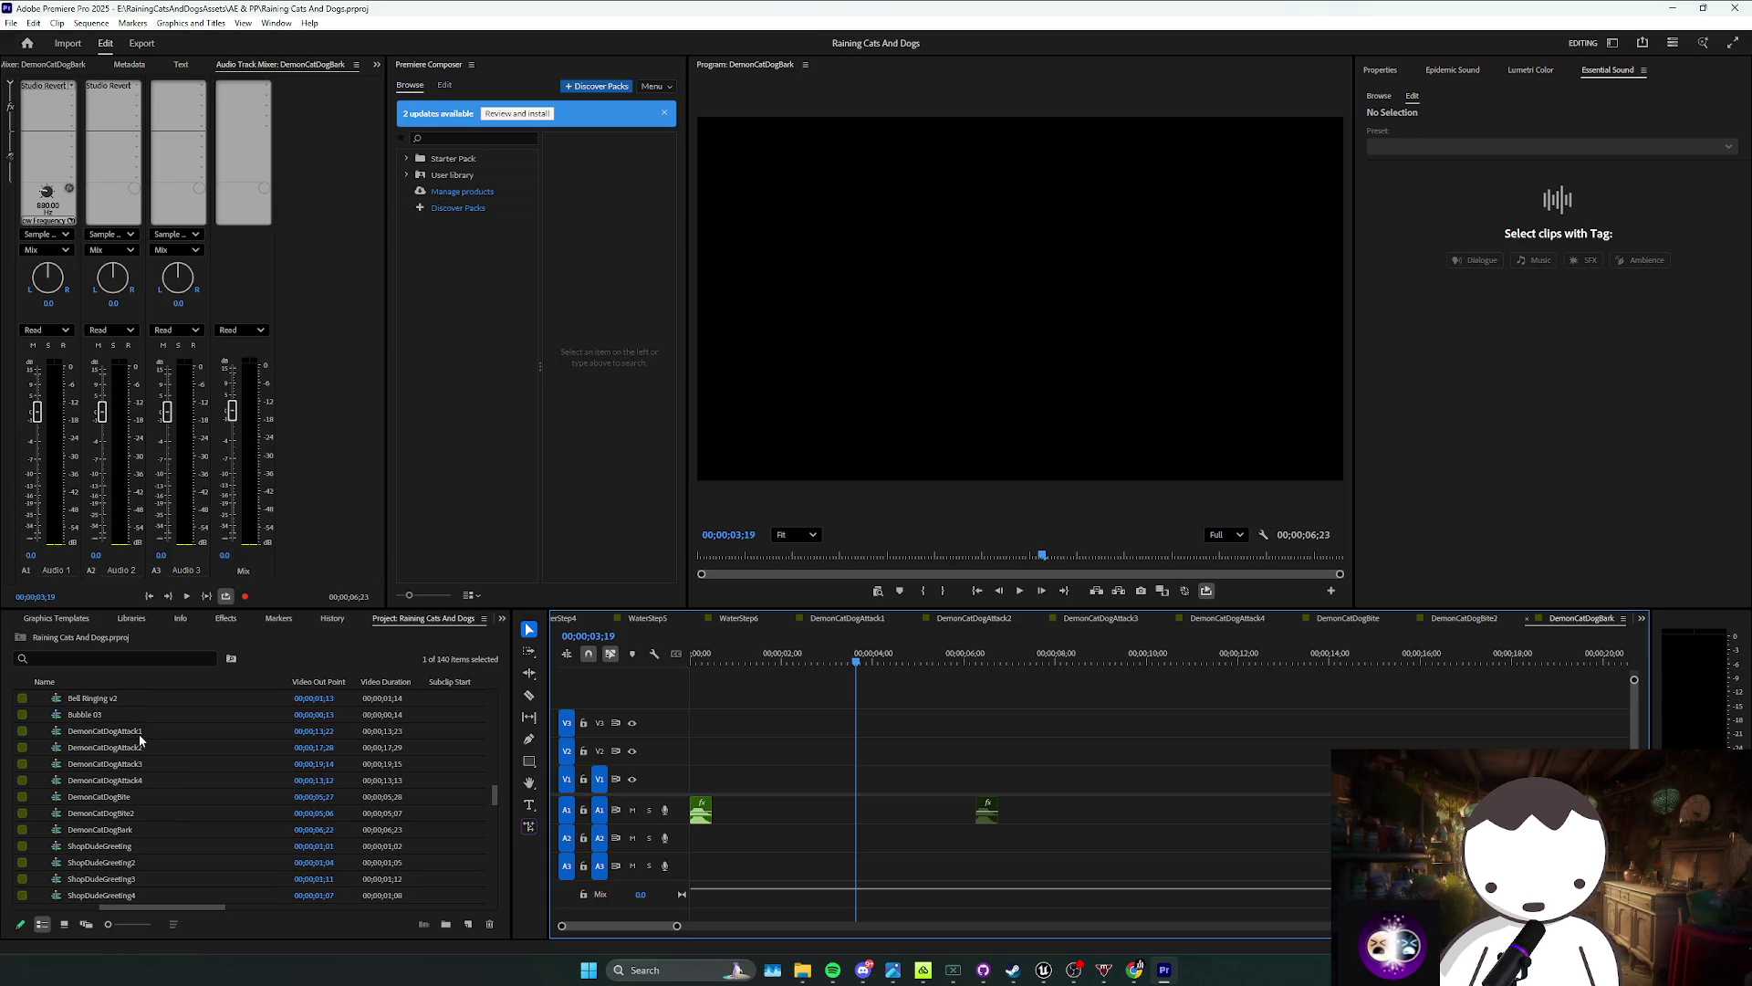
{"action": "left_click", "coordinate": [142, 734]}
{"action": "left_click", "coordinate": [148, 831], "text": "shift"}
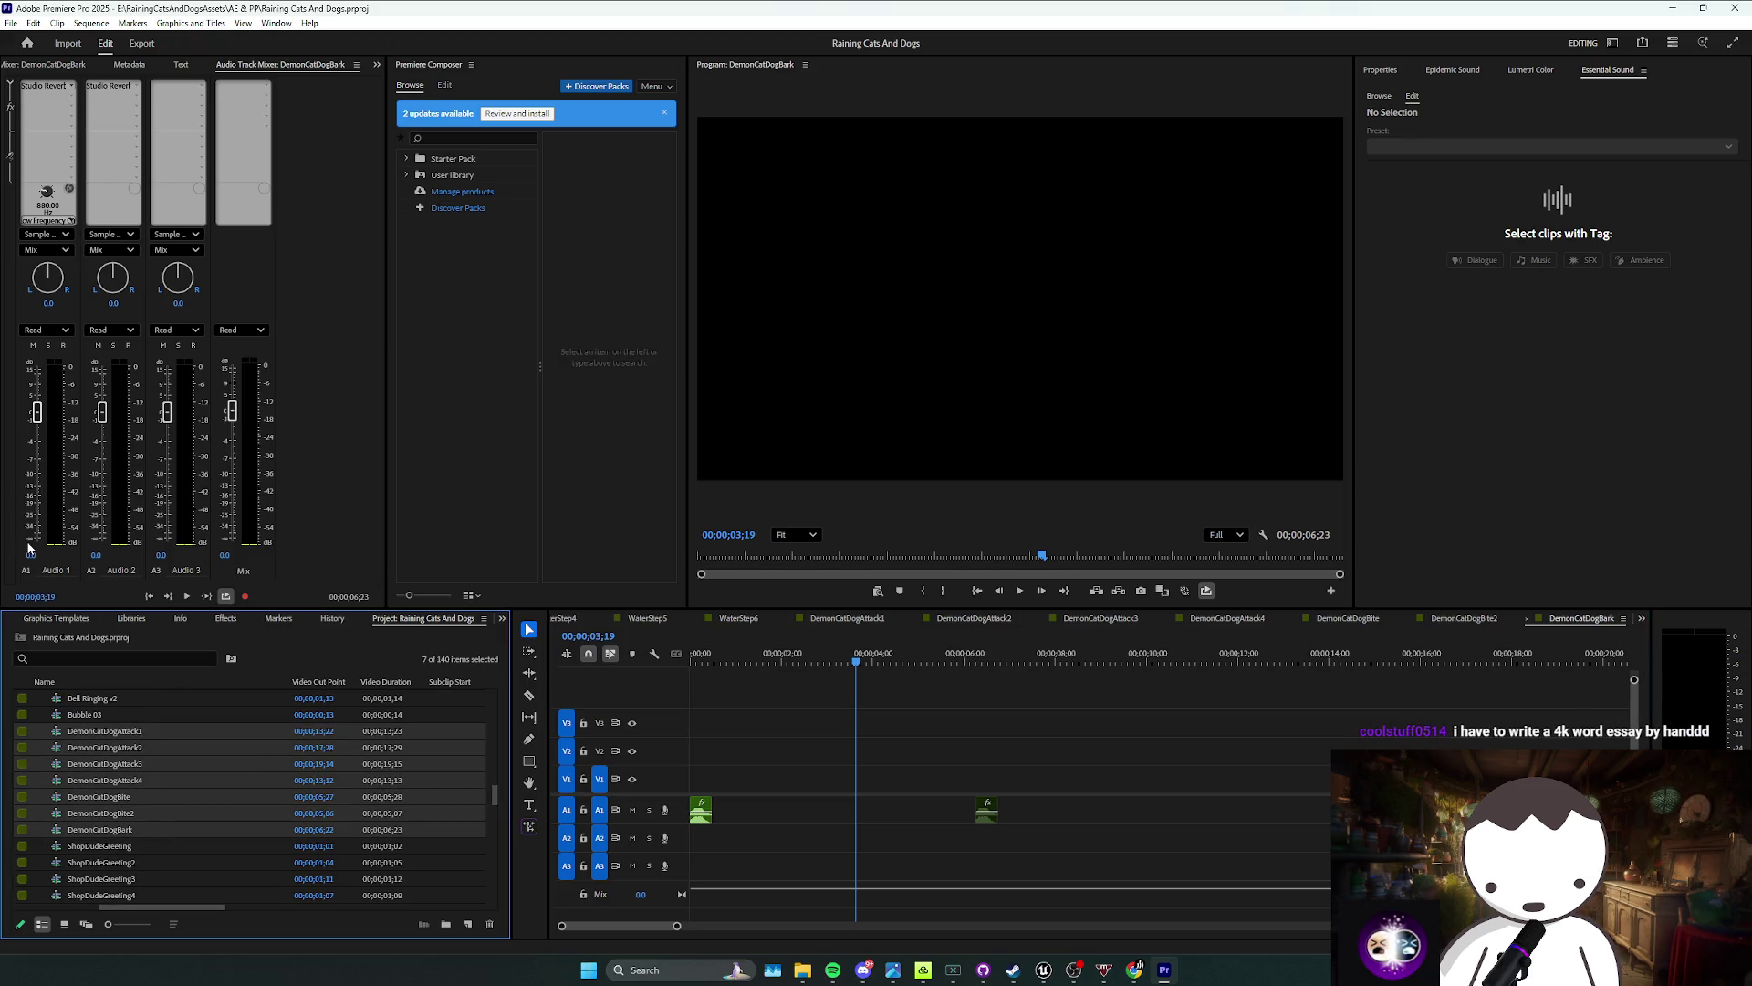
{"action": "left_click", "coordinate": [140, 40]}
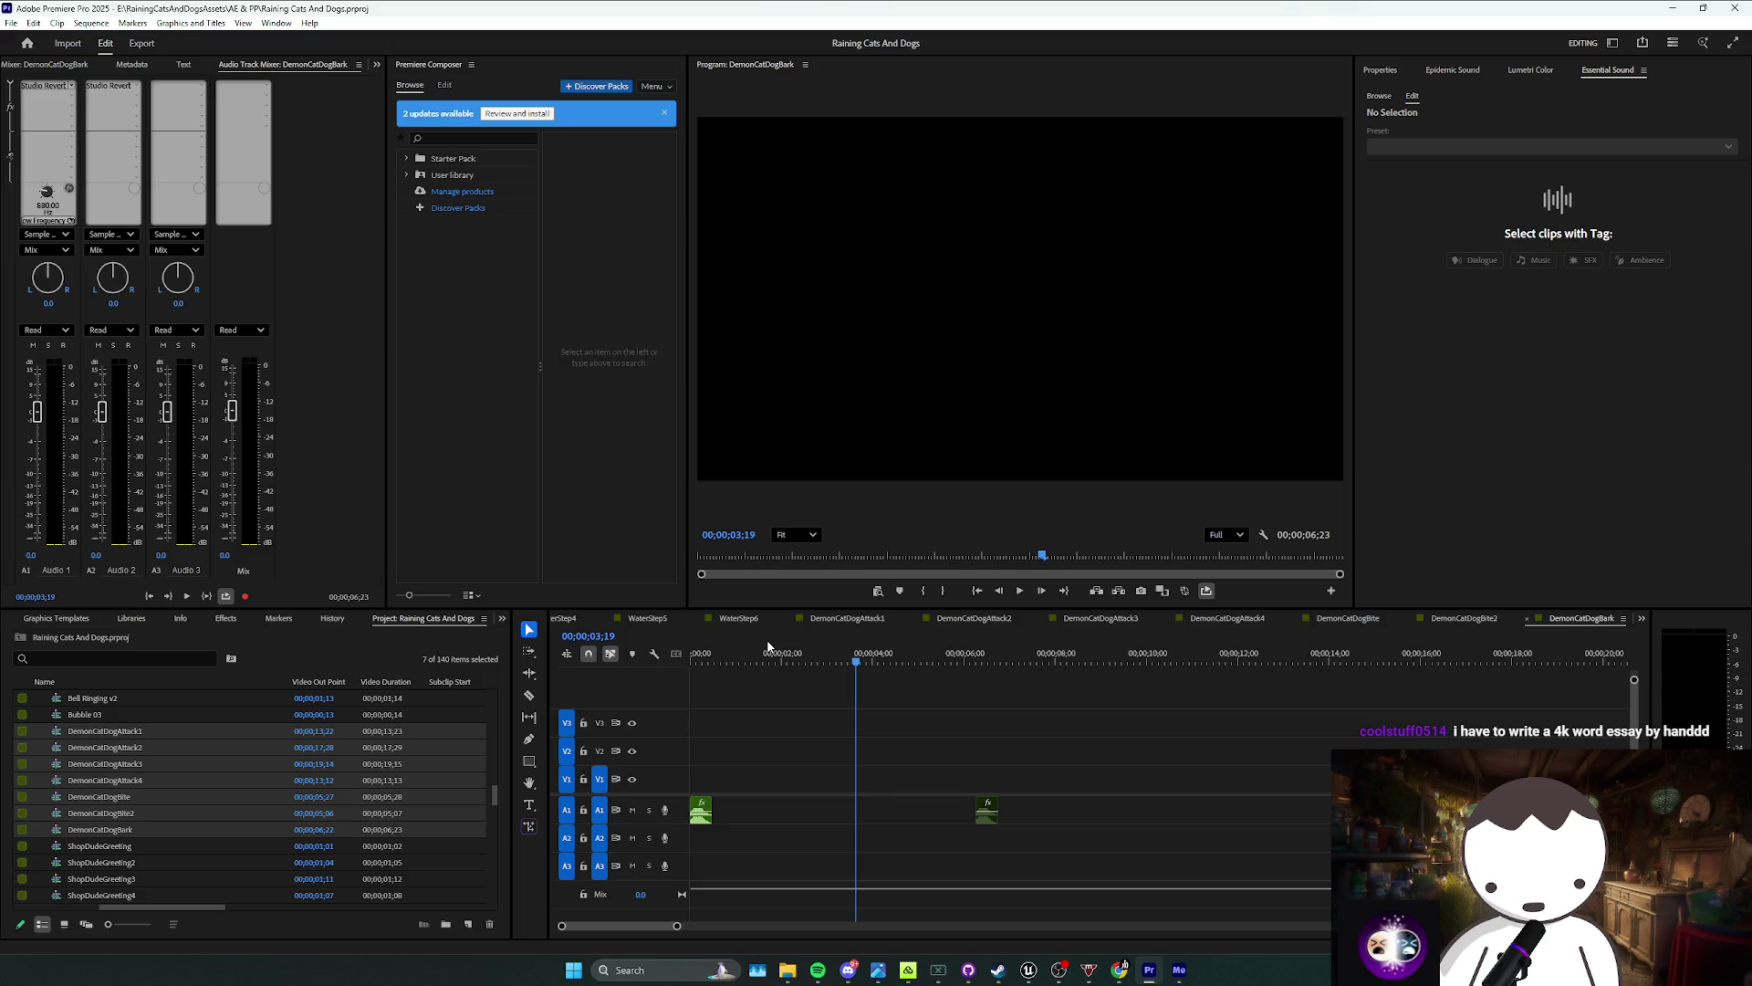
Step: Switch to Media Encoder and open the DemonCatDogBark job's Output File folder picker
{"action": "left_click", "coordinate": [1175, 971]}
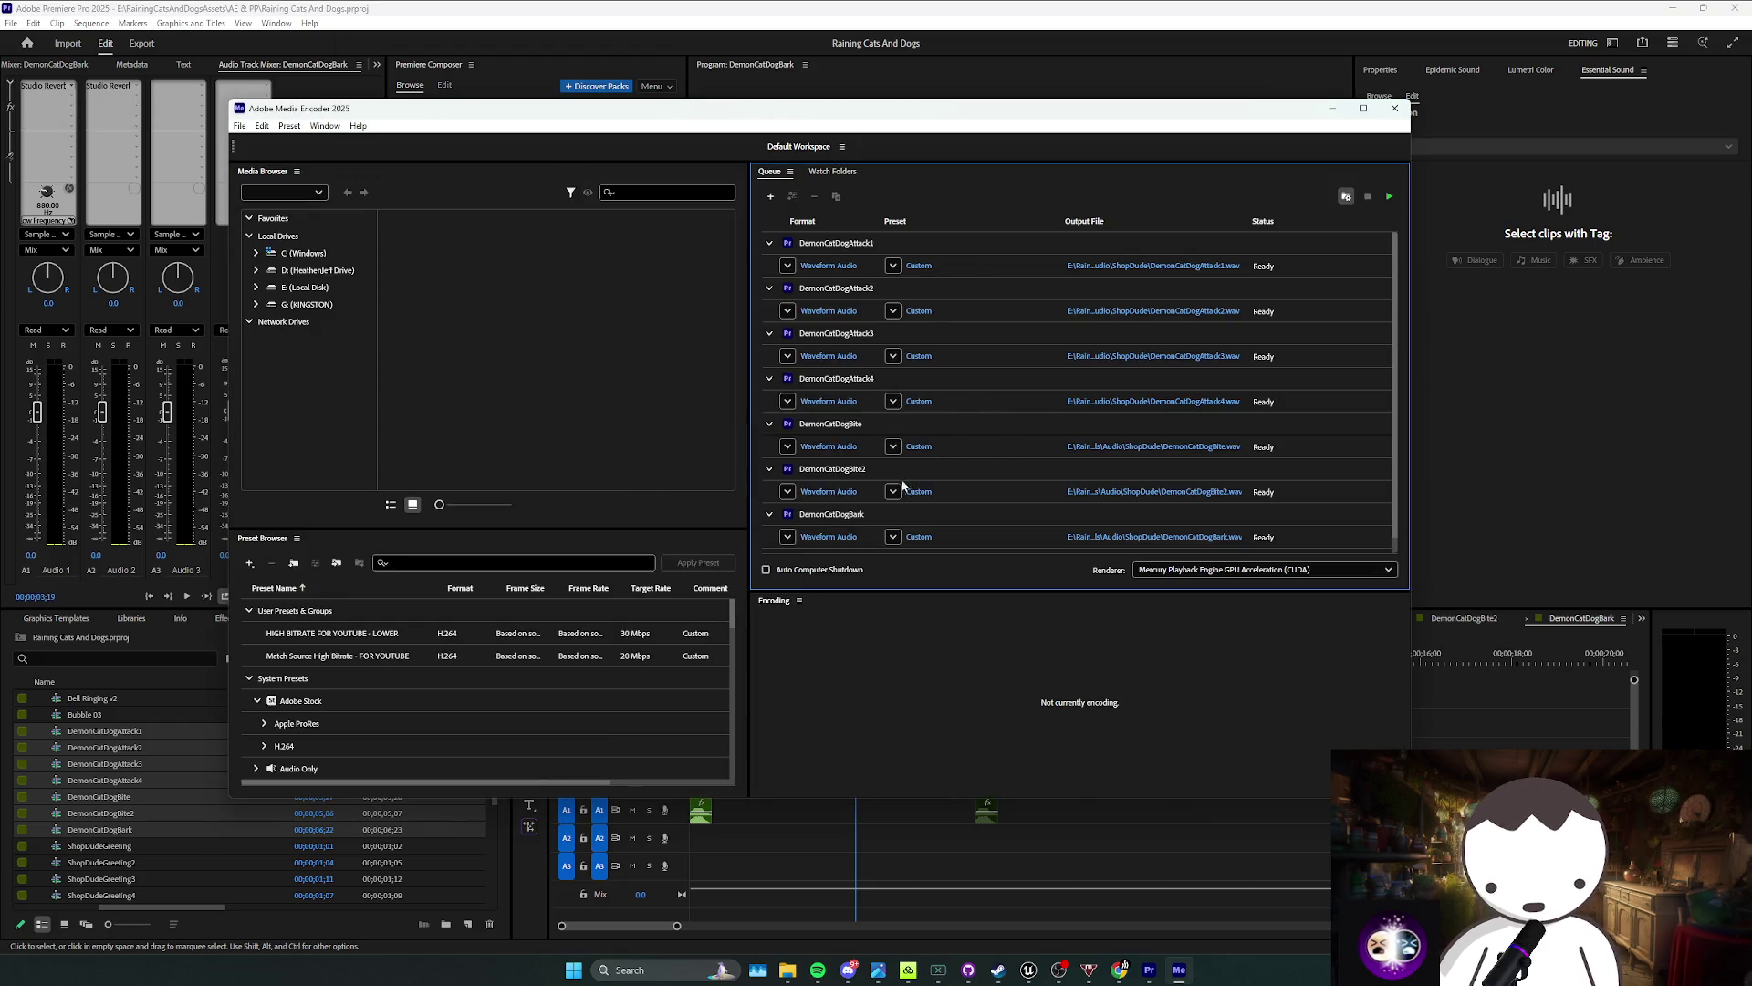
{"action": "scroll", "coordinate": [985, 534], "scroll_direction": "down", "scroll_amount": 1}
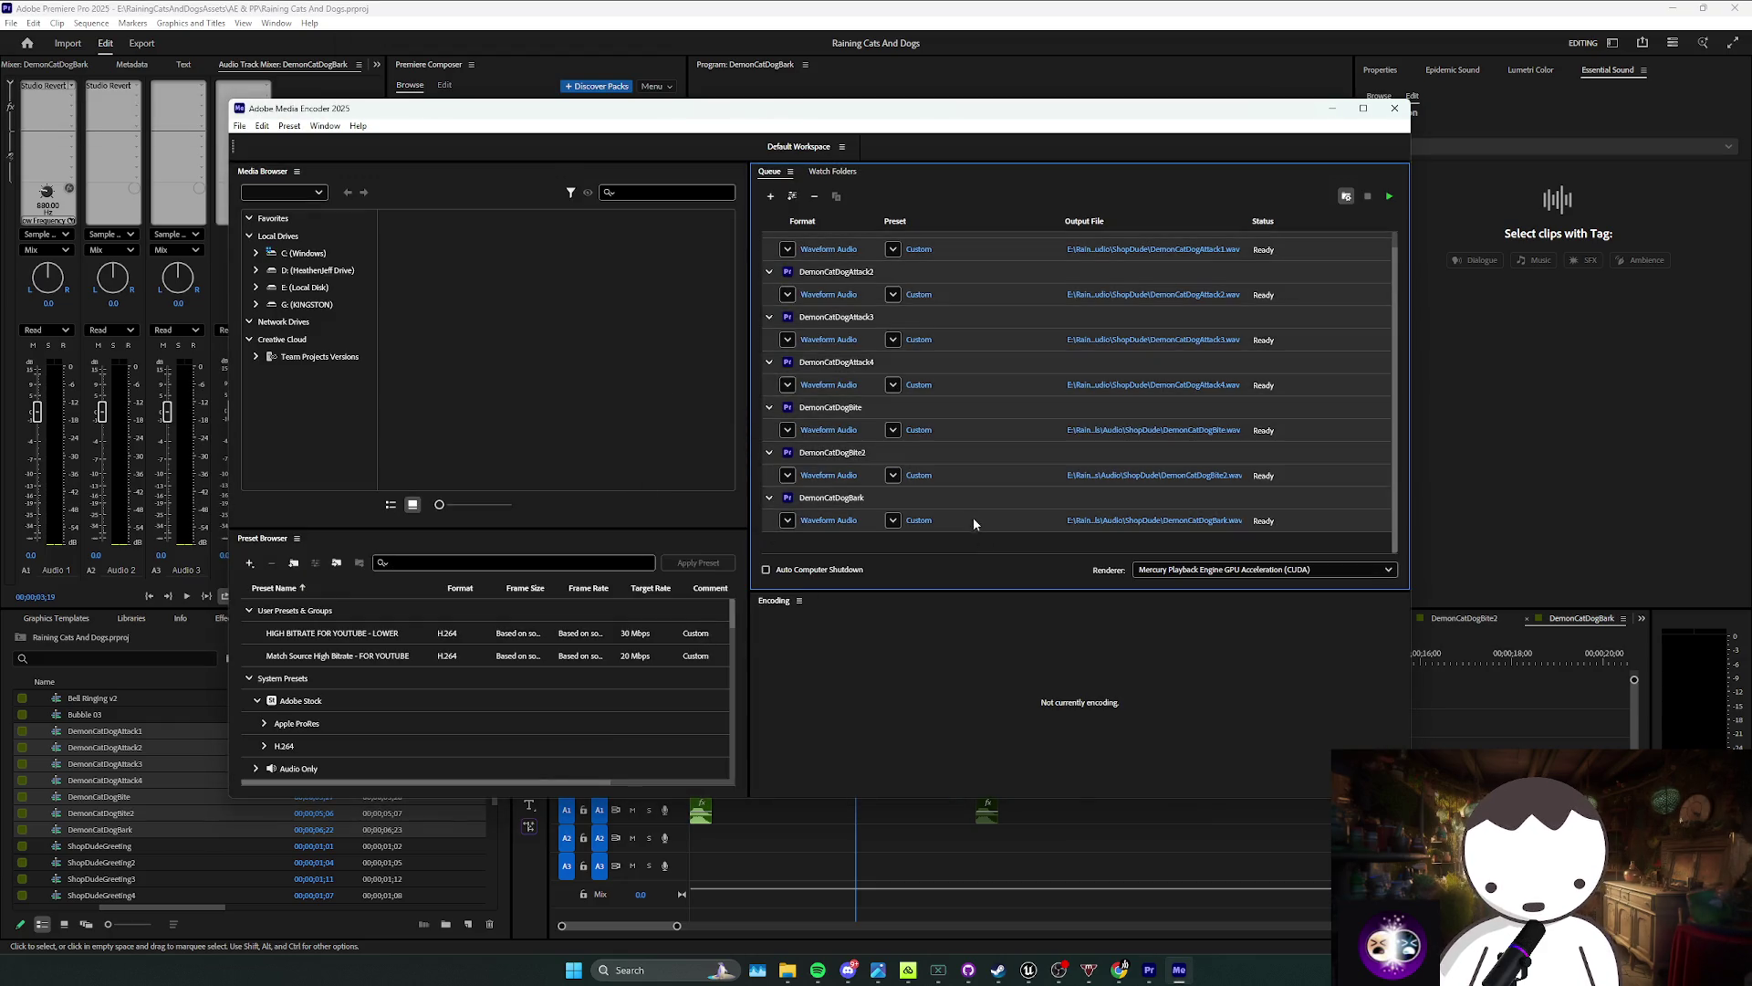
{"action": "left_click", "coordinate": [1093, 520]}
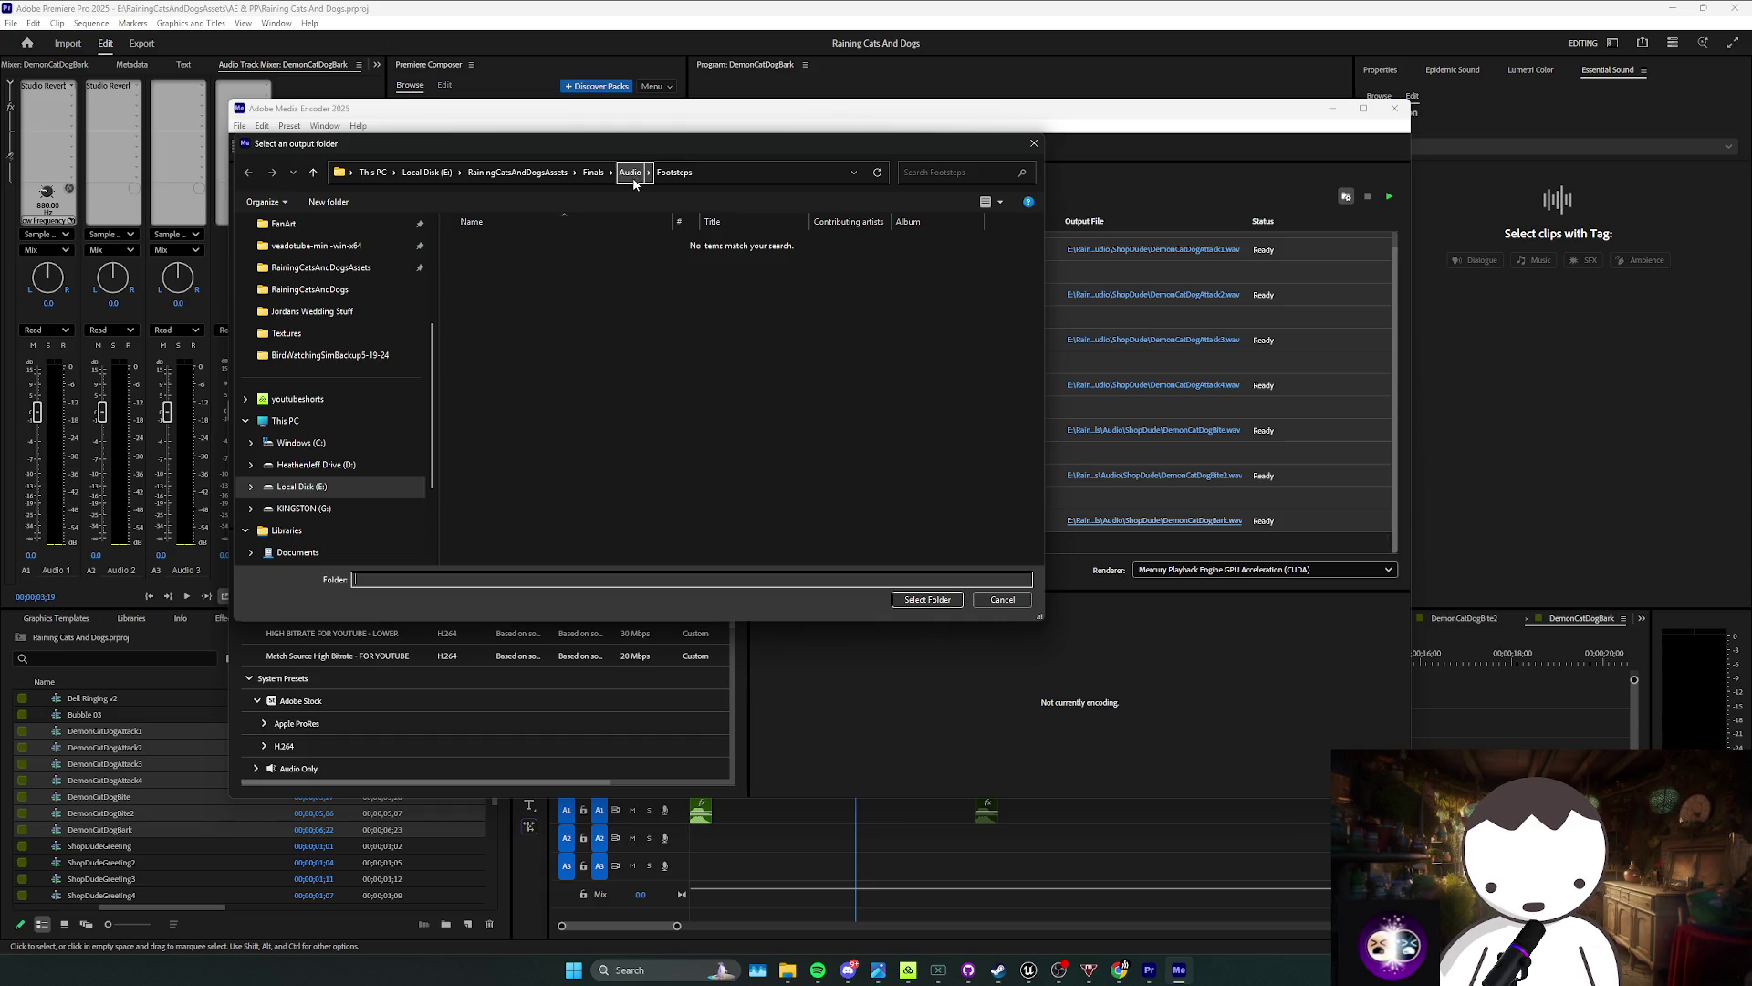
Step: Navigate to the Bossfight folder and create a new folder inside it
{"action": "left_click", "coordinate": [622, 178]}
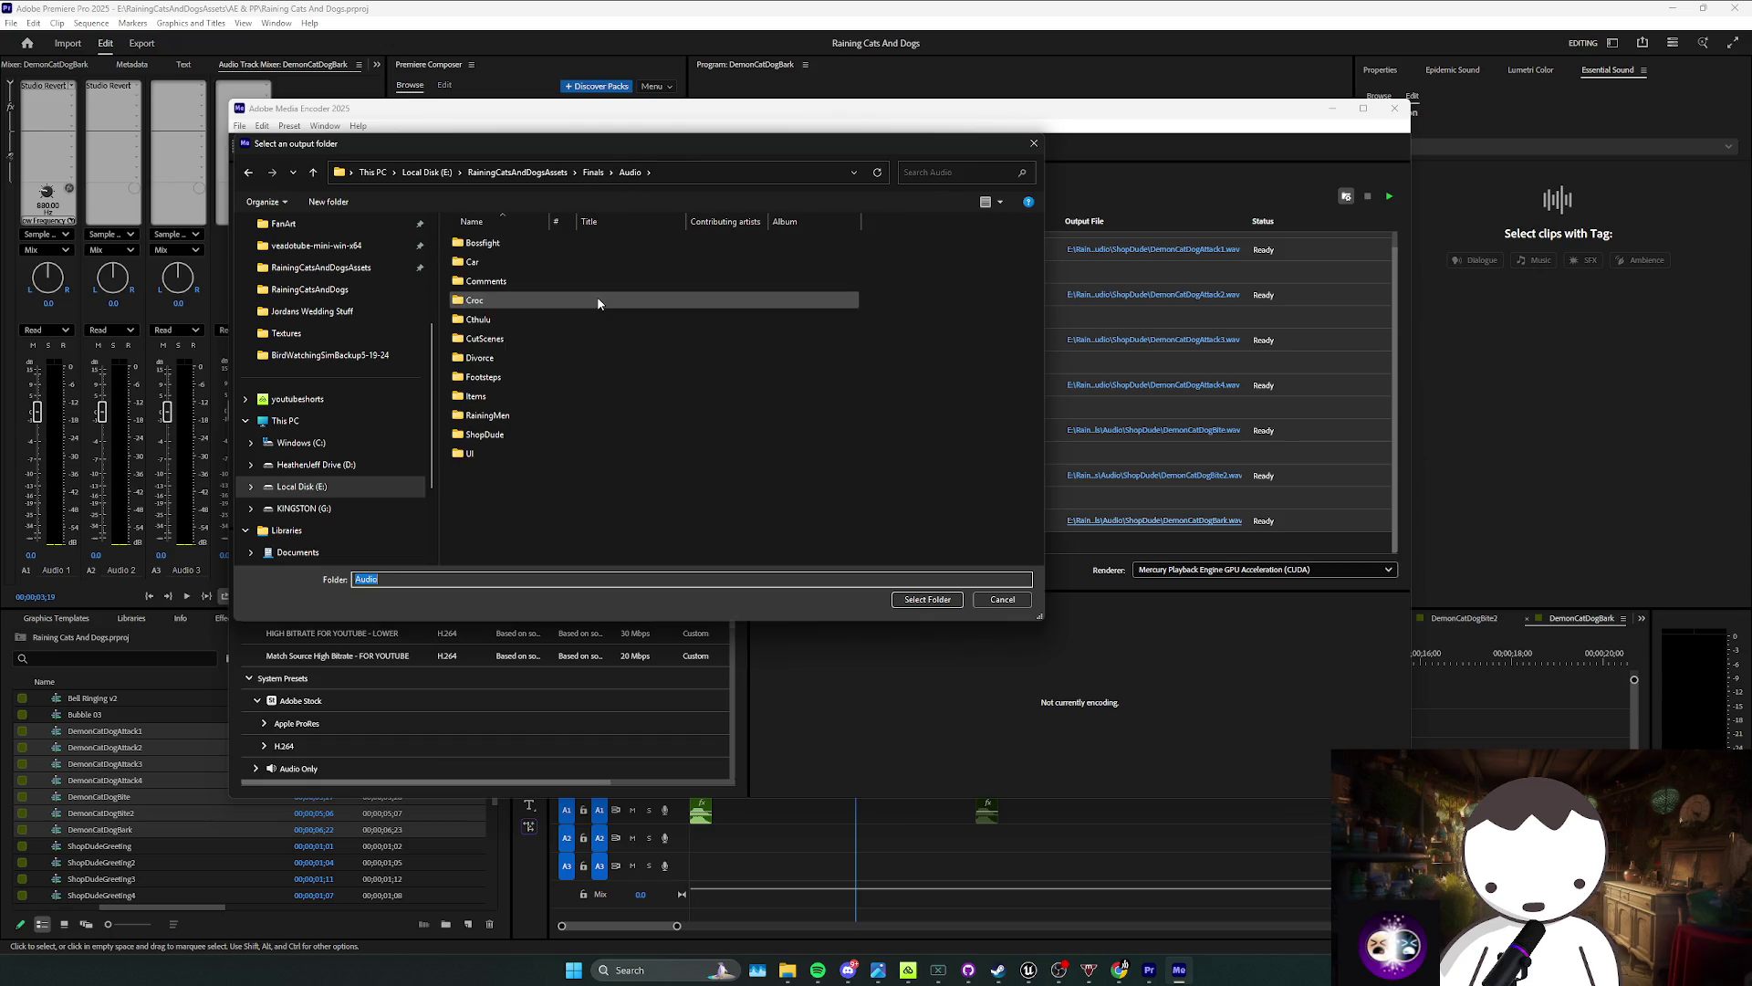
{"action": "double_click", "coordinate": [514, 258]}
{"action": "right_click", "coordinate": [713, 491]}
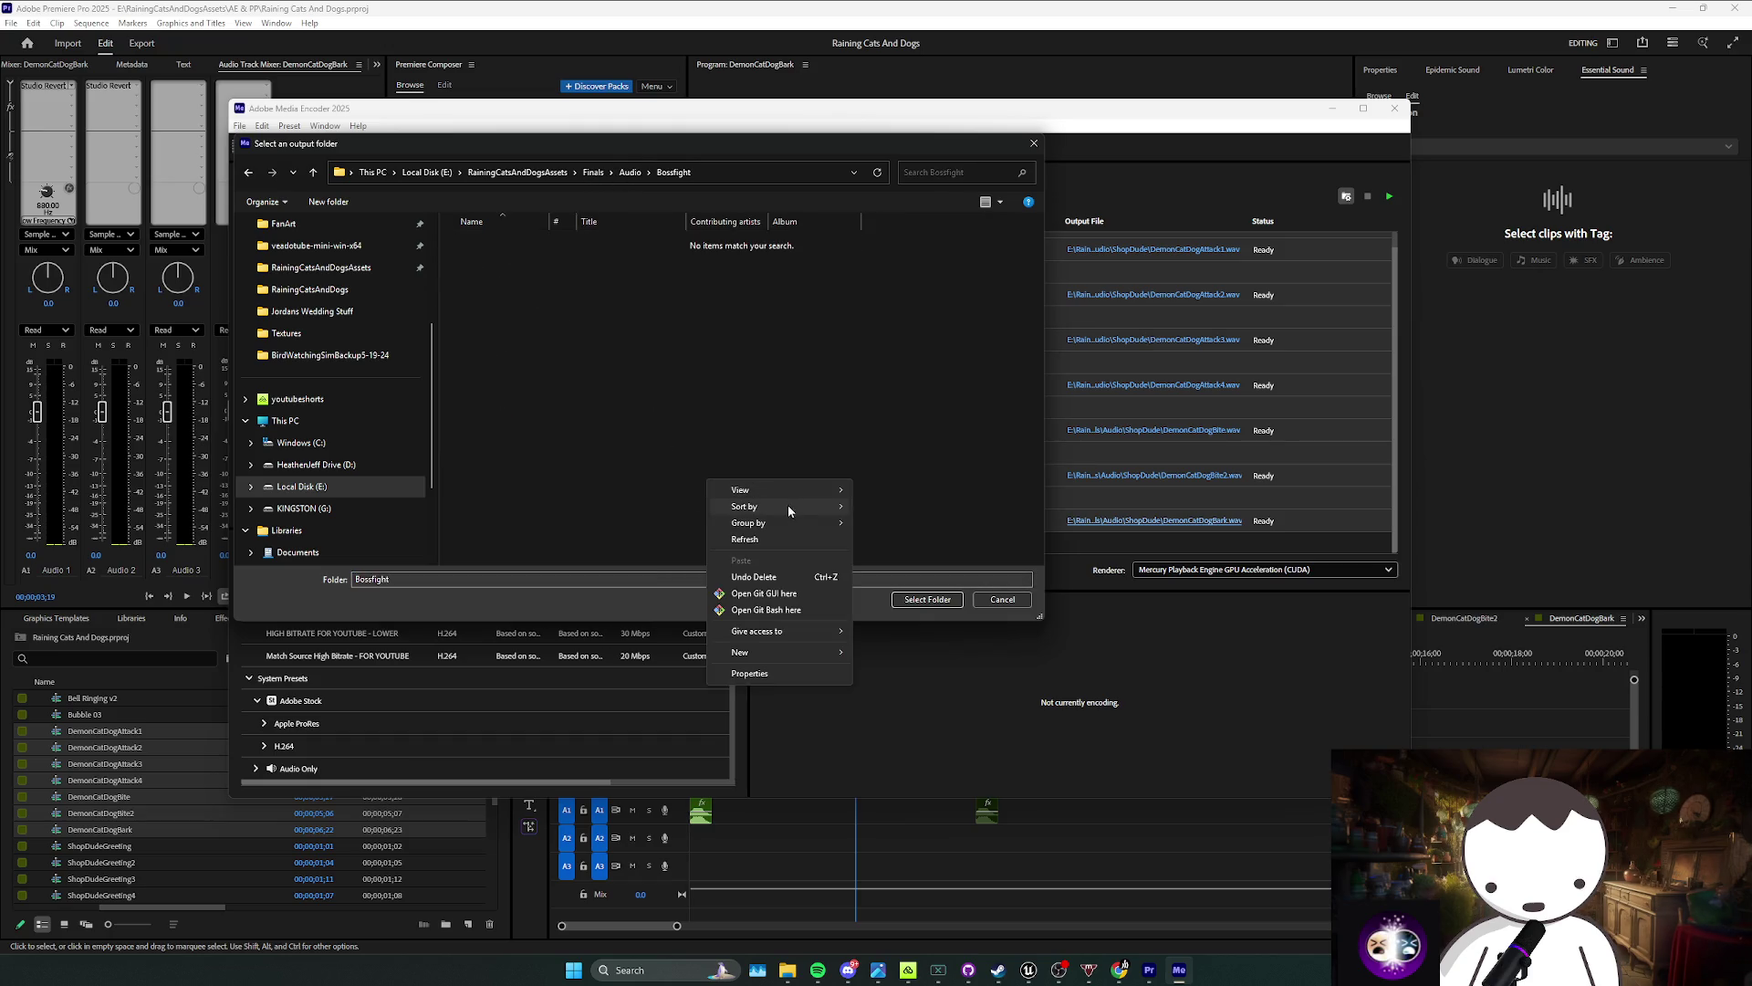
{"action": "left_click", "coordinate": [880, 643]}
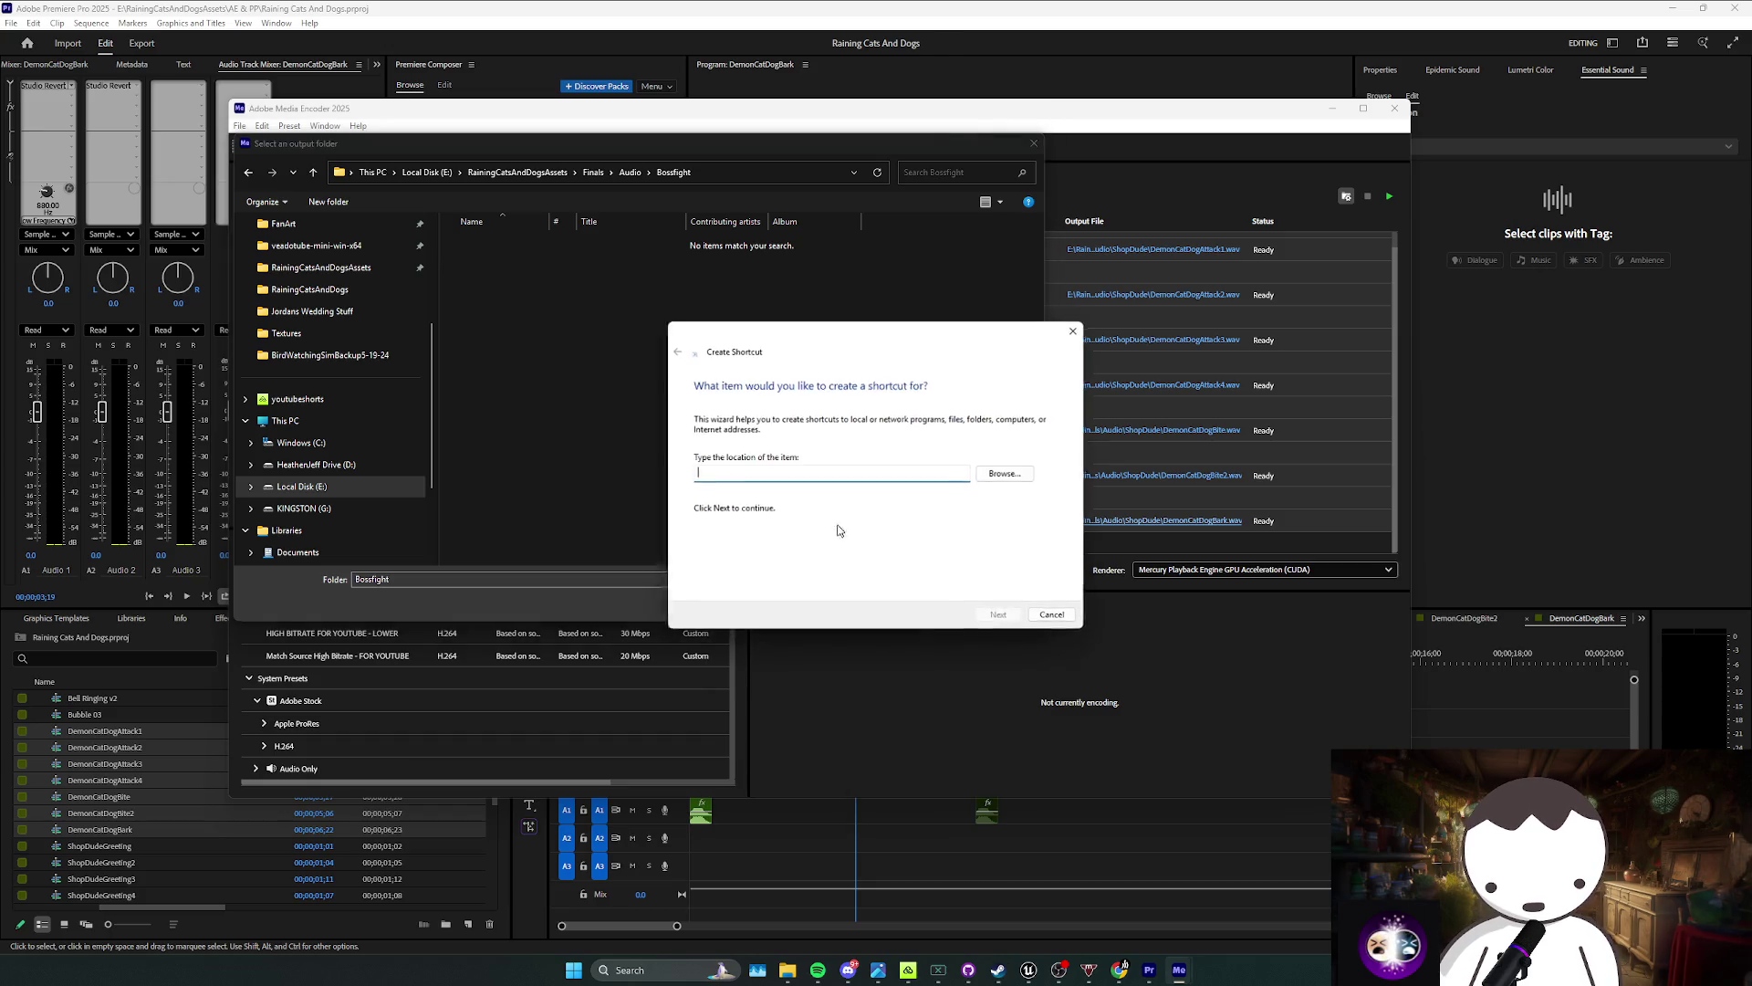
{"action": "key", "text": "Escape"}
{"action": "right_click", "coordinate": [677, 463]}
{"action": "mouse_move", "coordinate": [767, 652]}
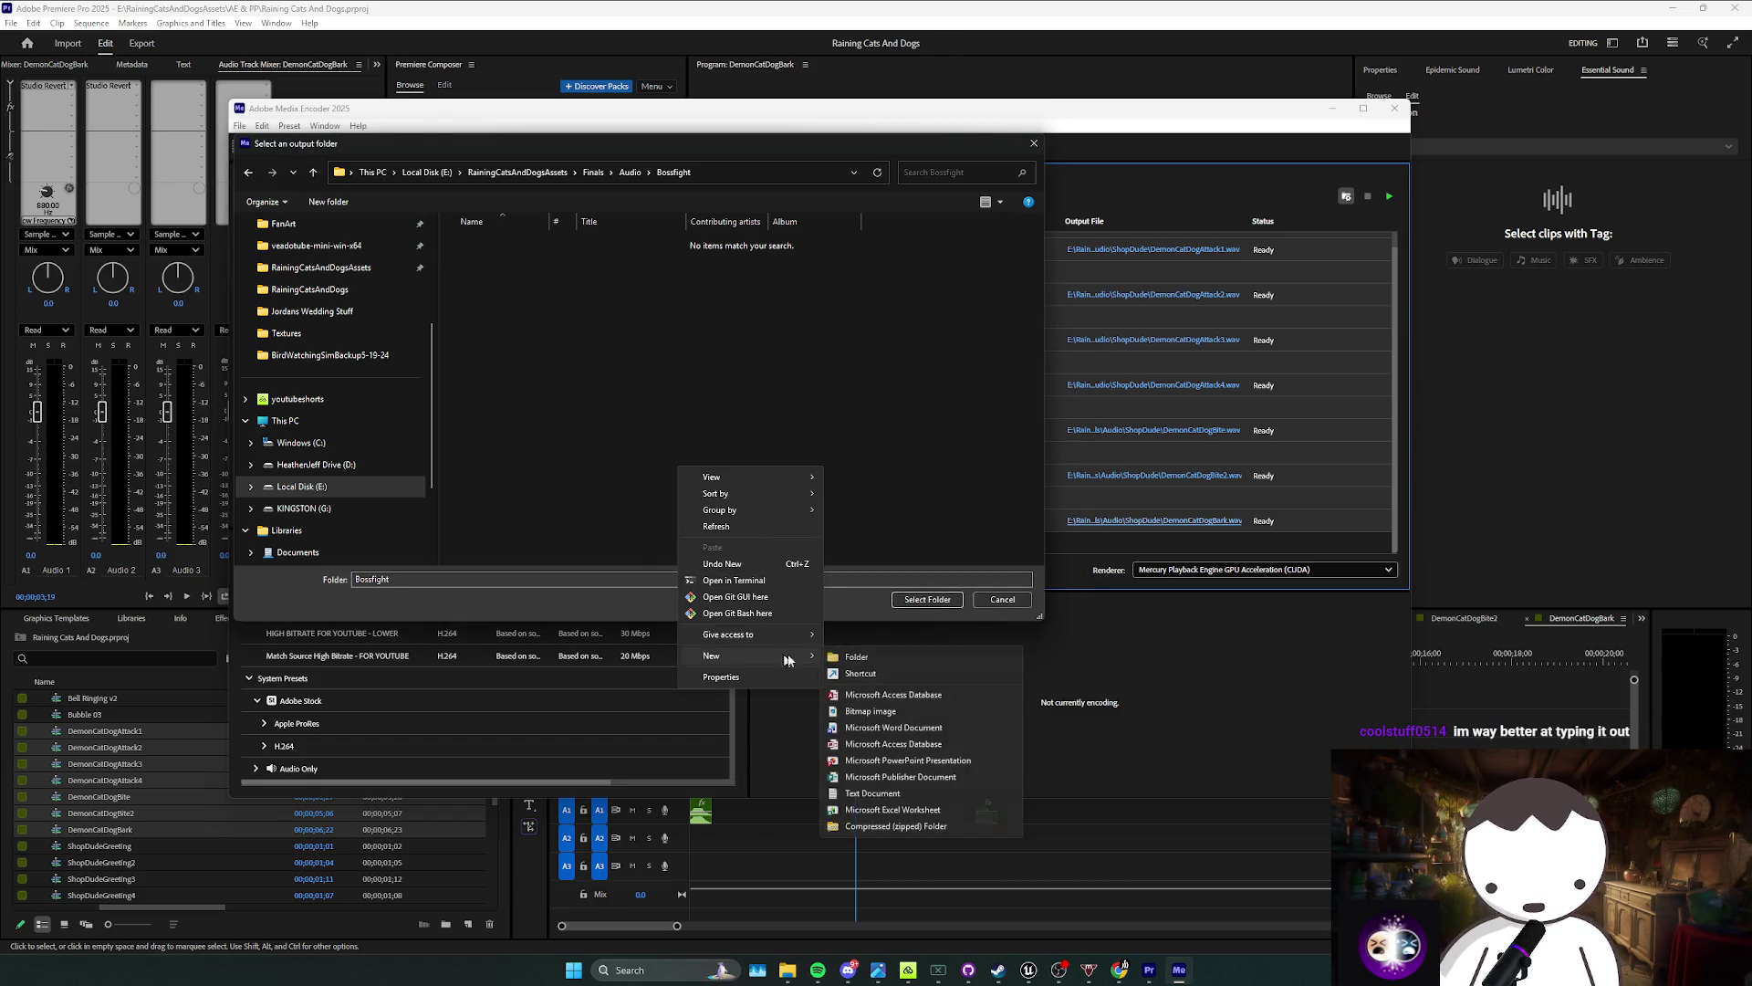
{"action": "left_click", "coordinate": [867, 654]}
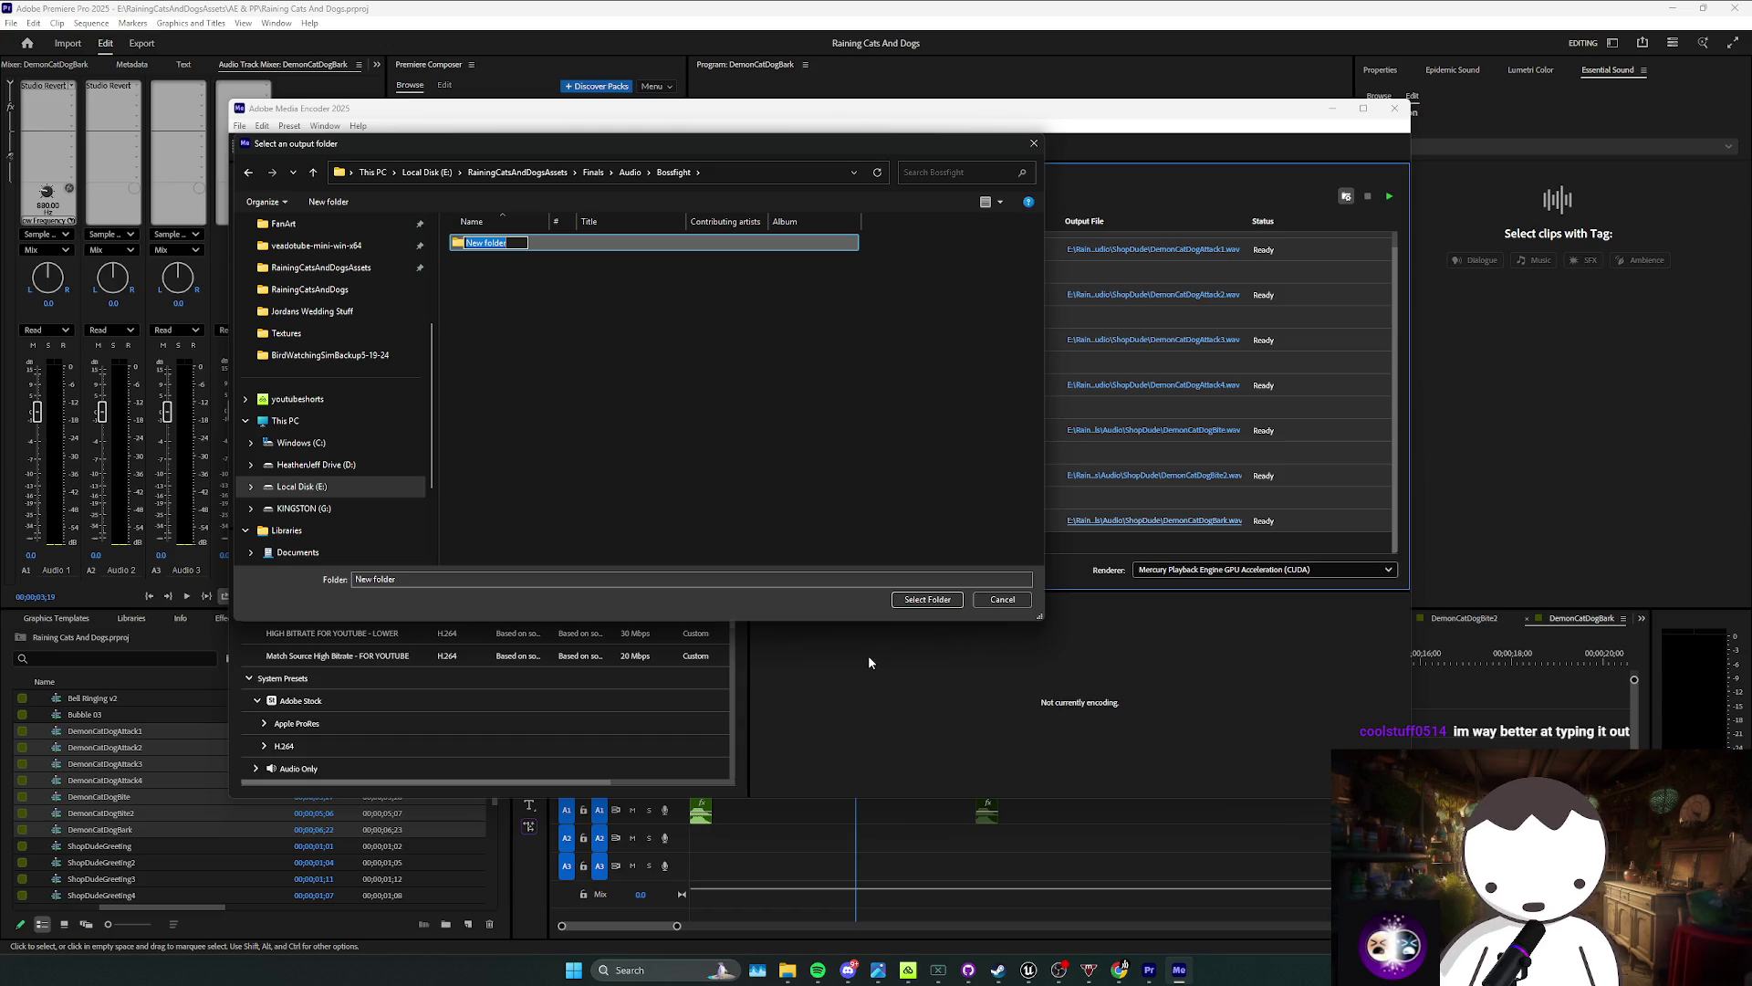
{"action": "type", "text": "e"}
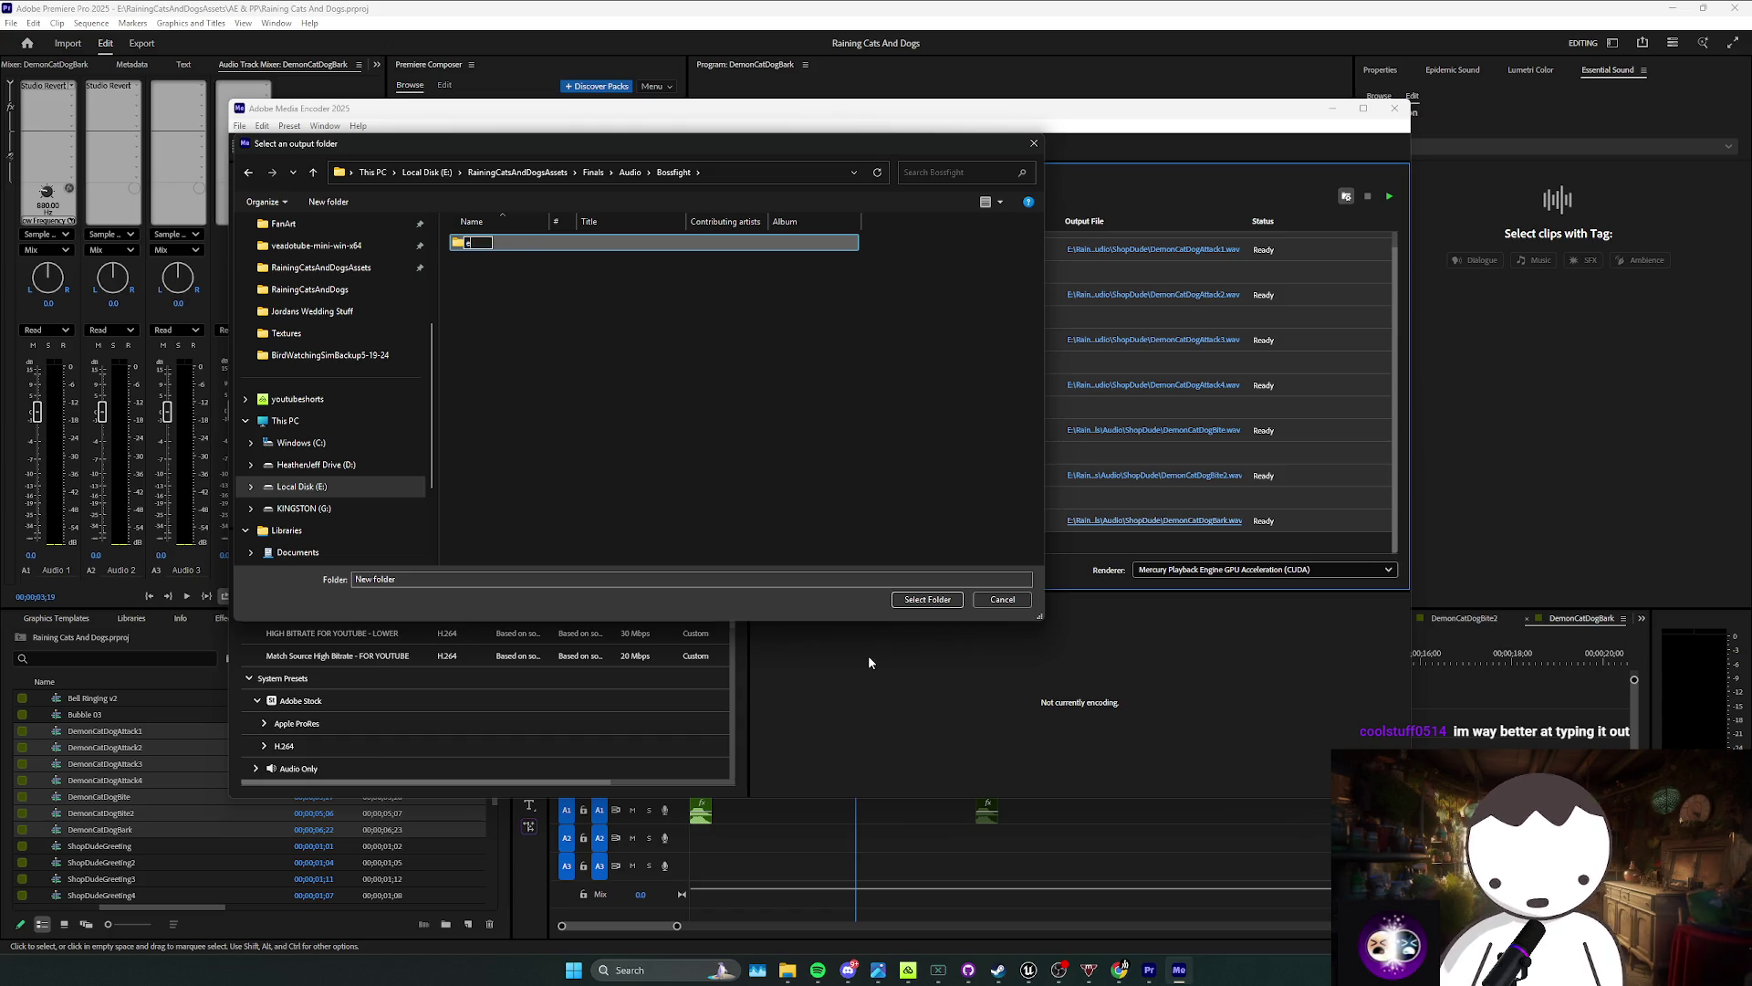
{"action": "key", "text": "BackSpace"}
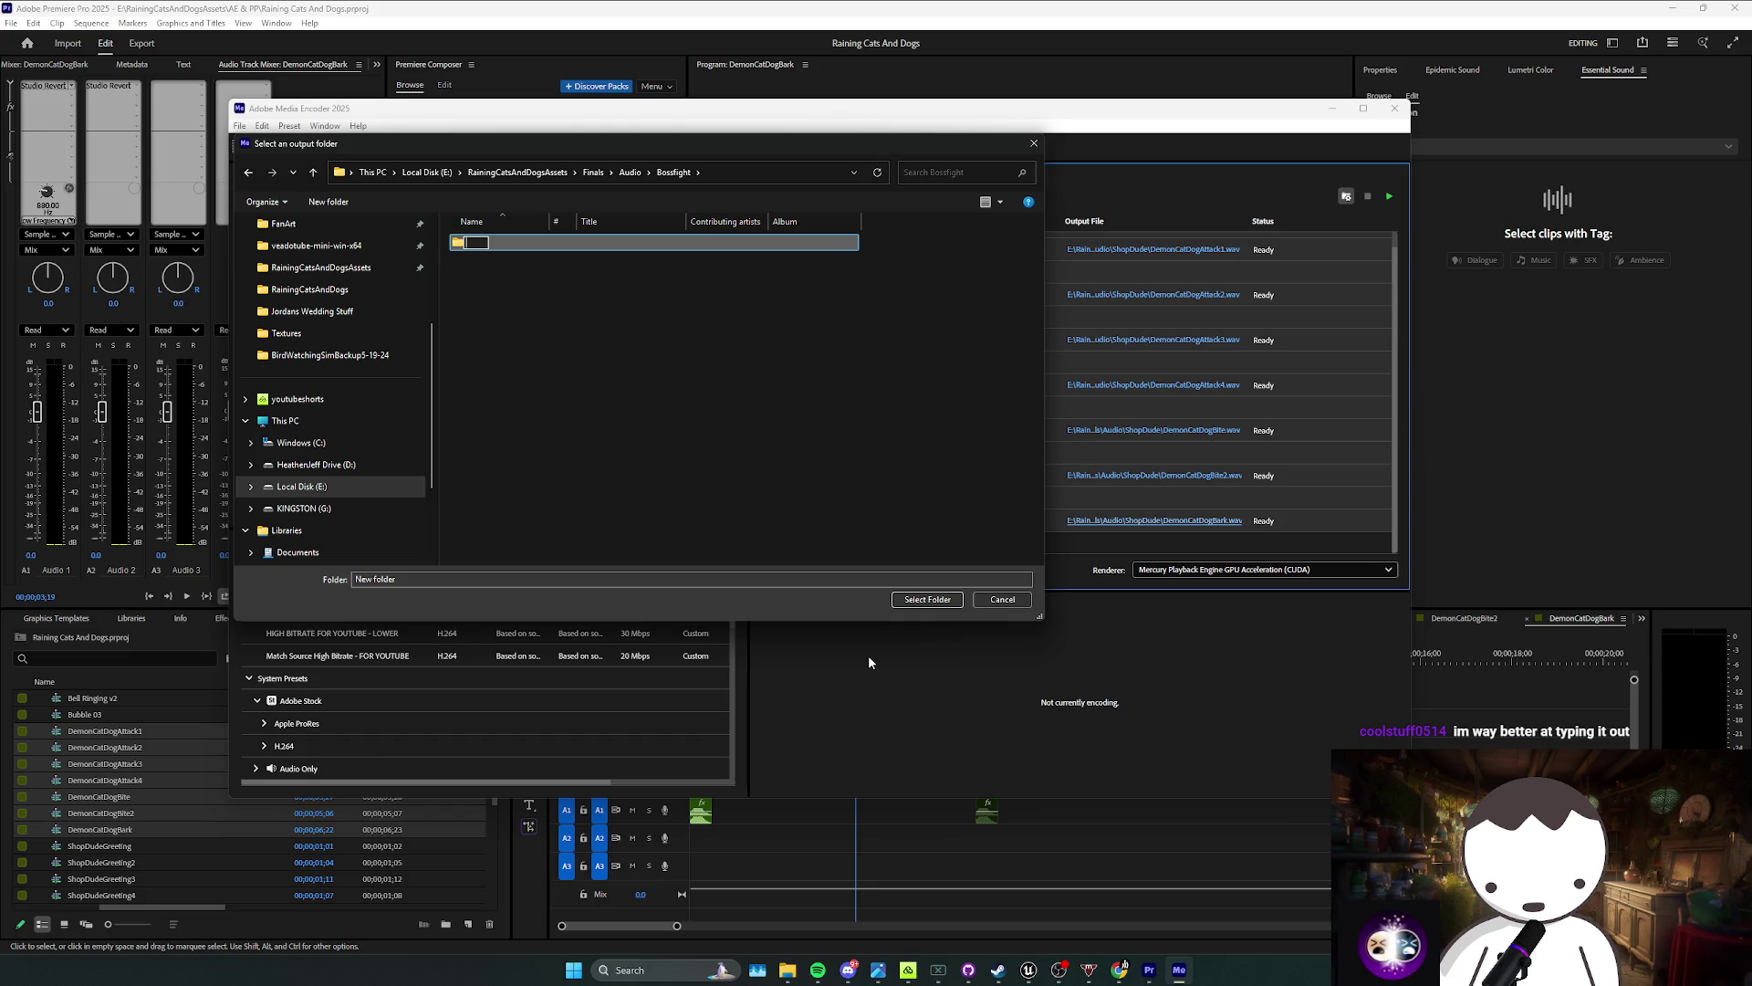
{"action": "key", "text": "Return"}
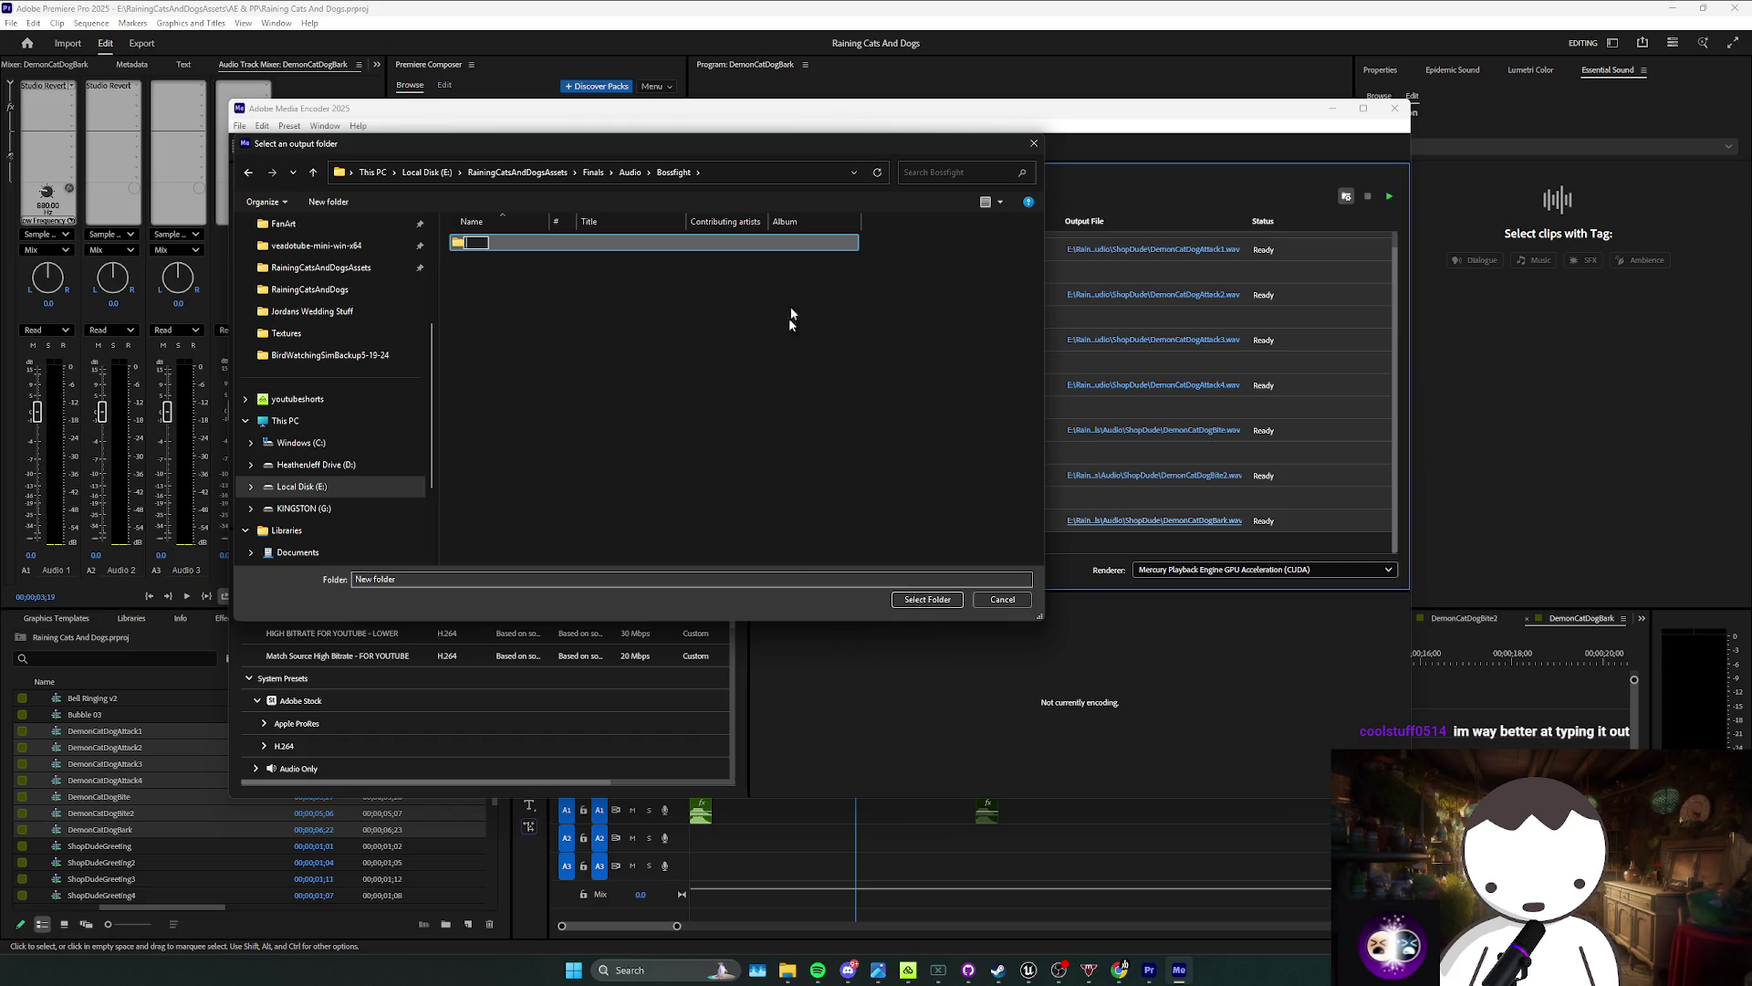
Step: Rename the new folder to DemonCatDog
{"action": "mouse_move", "coordinate": [784, 142]}
{"action": "left_mouse_down"}
{"action": "mouse_move", "coordinate": [783, 449]}
{"action": "mouse_move", "coordinate": [783, 433]}
{"action": "left_mouse_up"}
{"action": "left_click", "coordinate": [615, 544]}
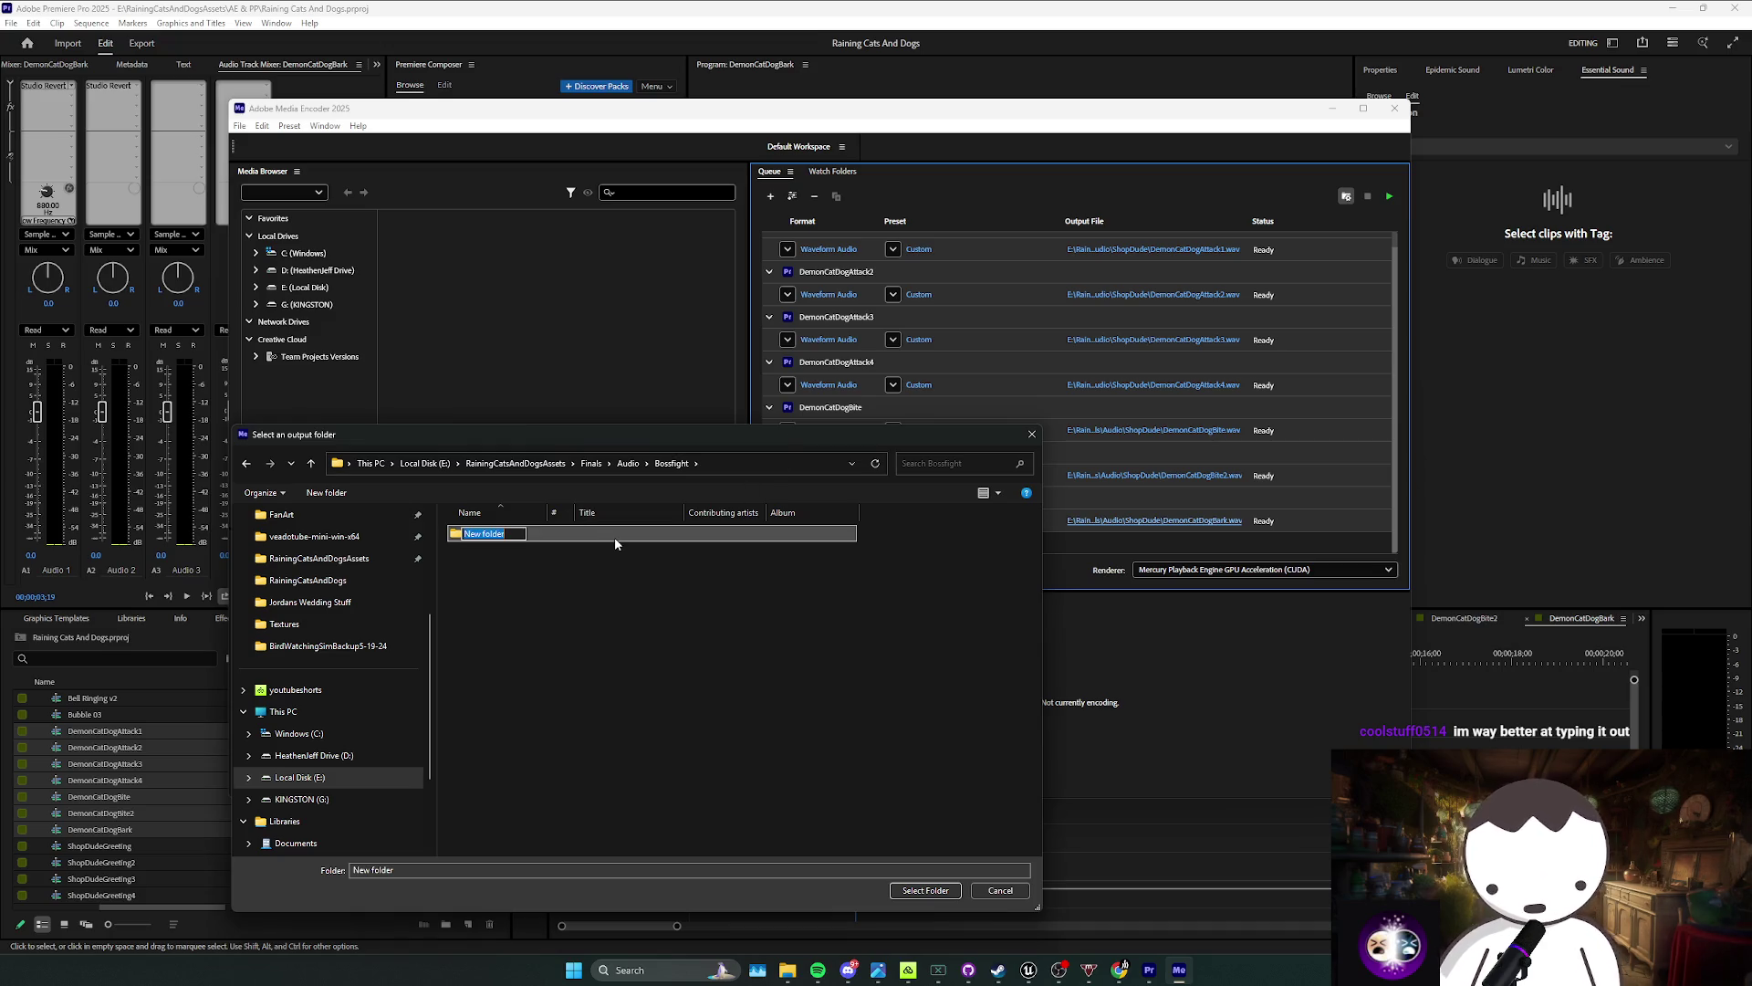
{"action": "type", "text": "d"}
{"action": "key", "text": "BackSpace"}
{"action": "type", "text": "D"}
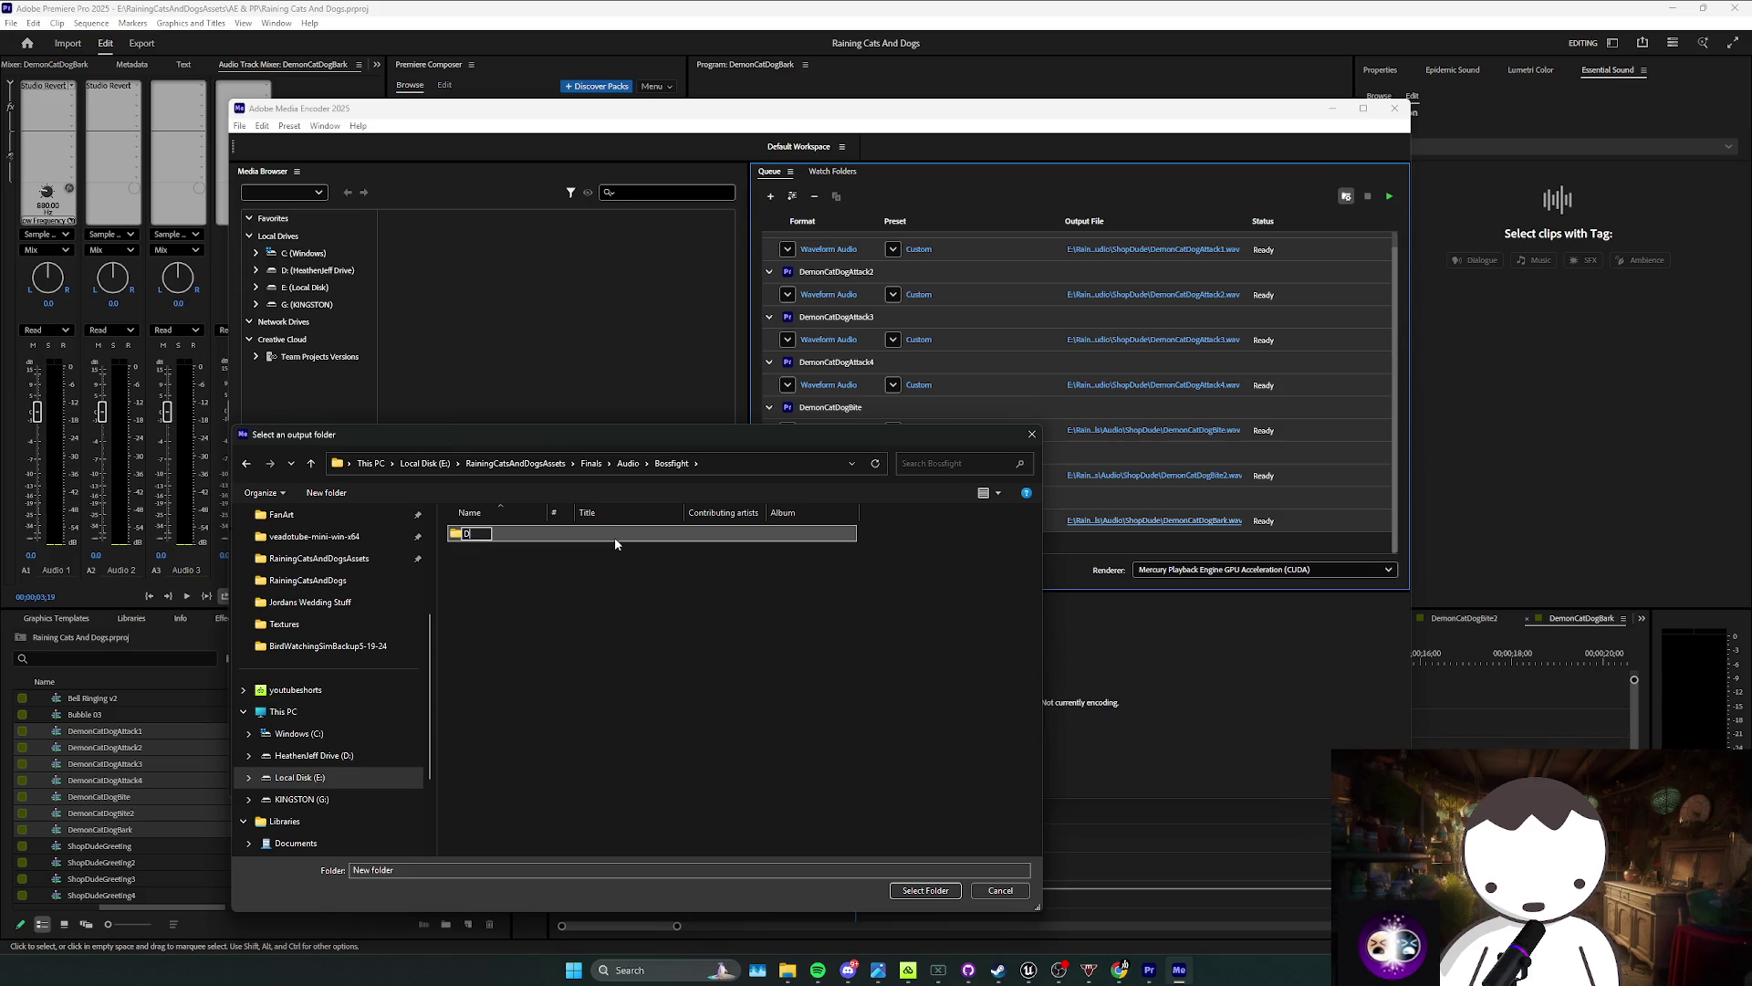
{"action": "type", "text": "emonCatDog"}
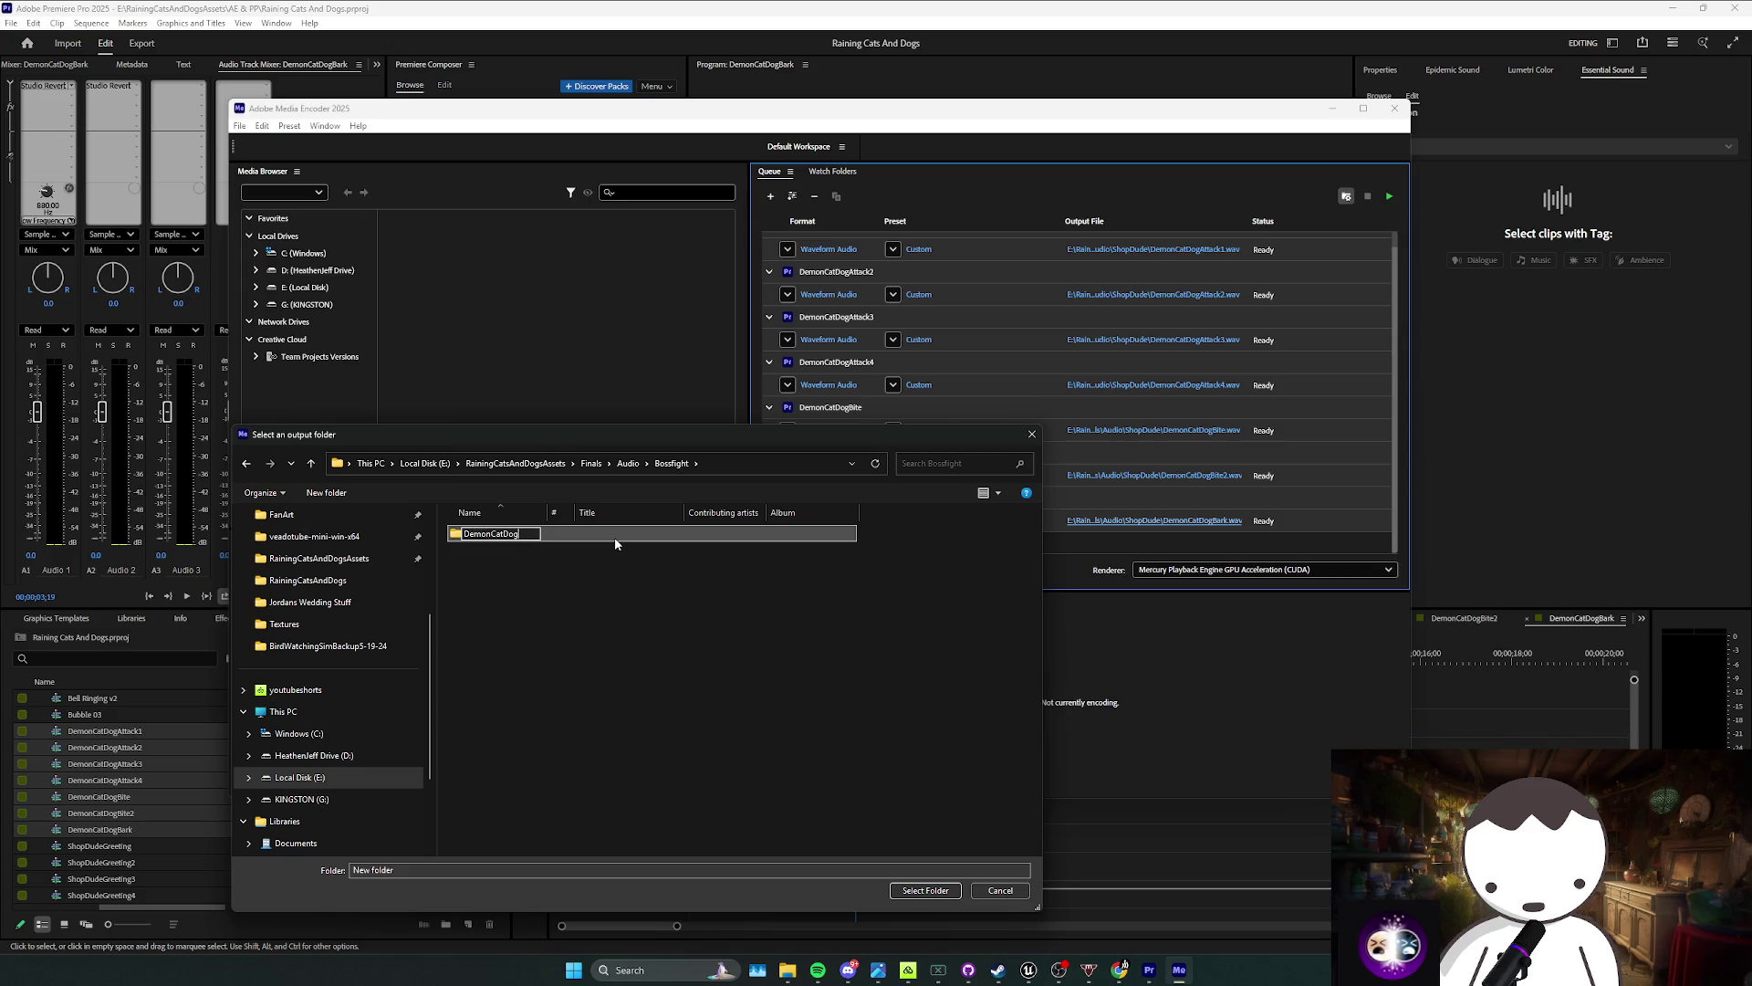
{"action": "key", "text": "Return"}
Step: Select DemonCatDog as the output folder and start encoding the queue
{"action": "double_click", "coordinate": [559, 537]}
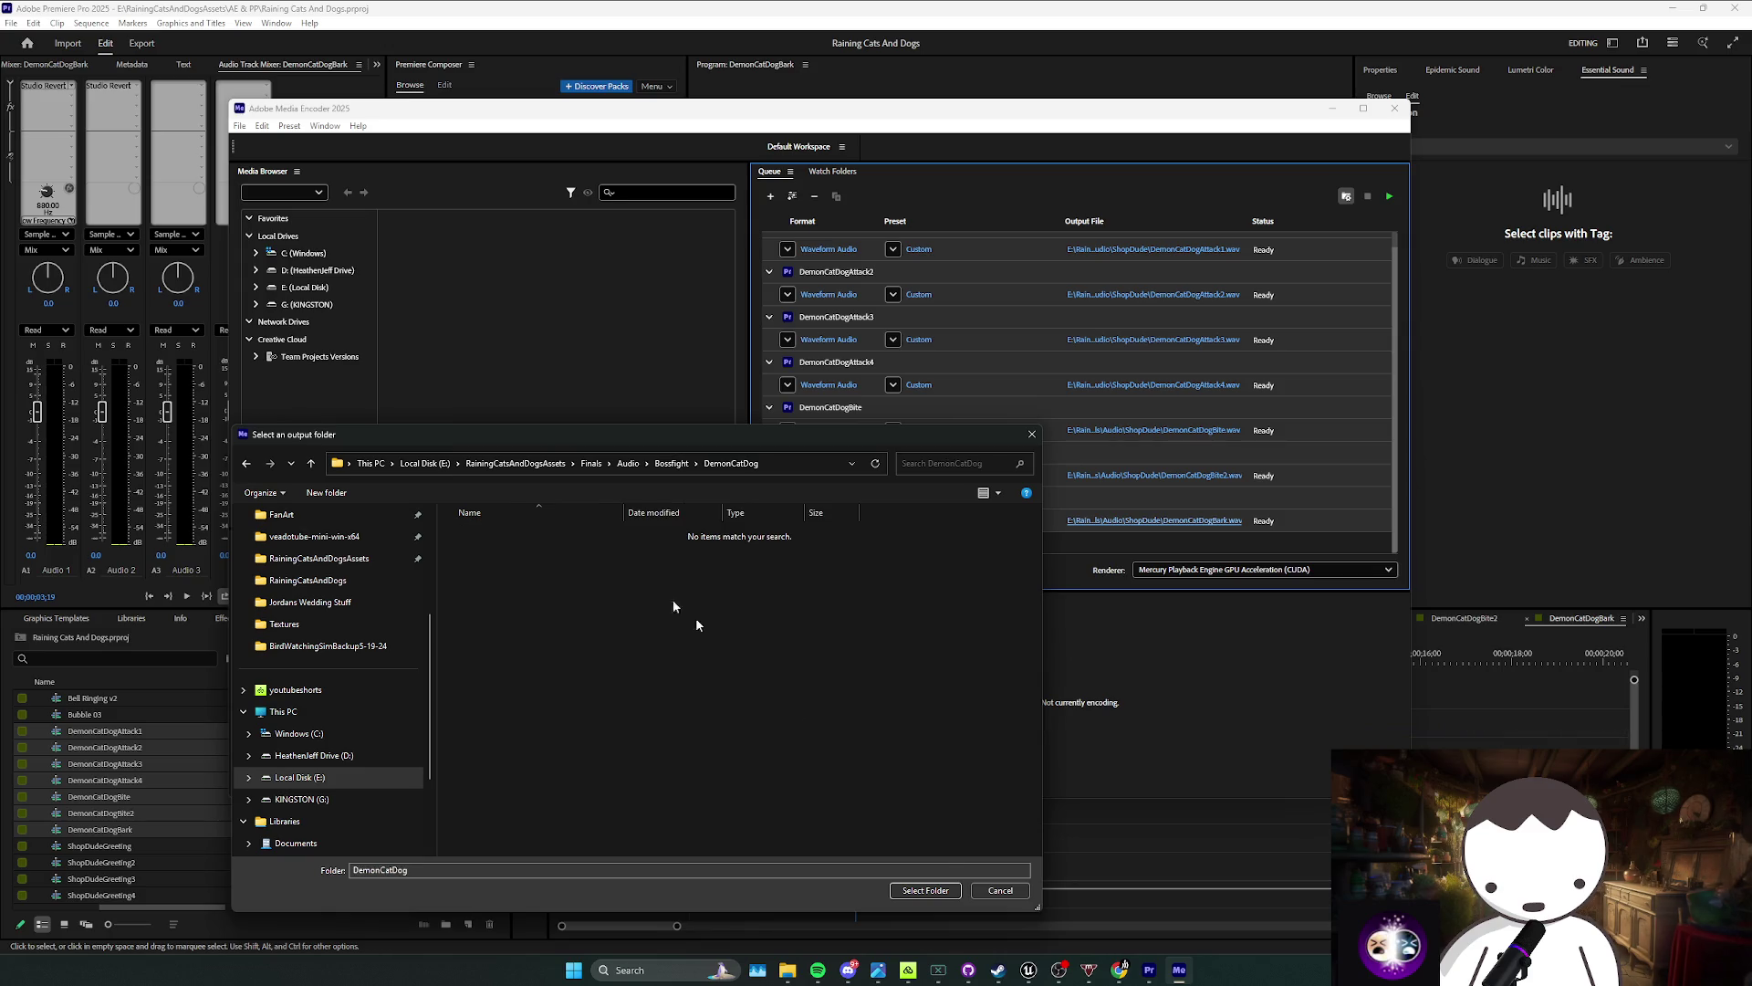
{"action": "left_click", "coordinate": [925, 891]}
{"action": "left_click", "coordinate": [1389, 196]}
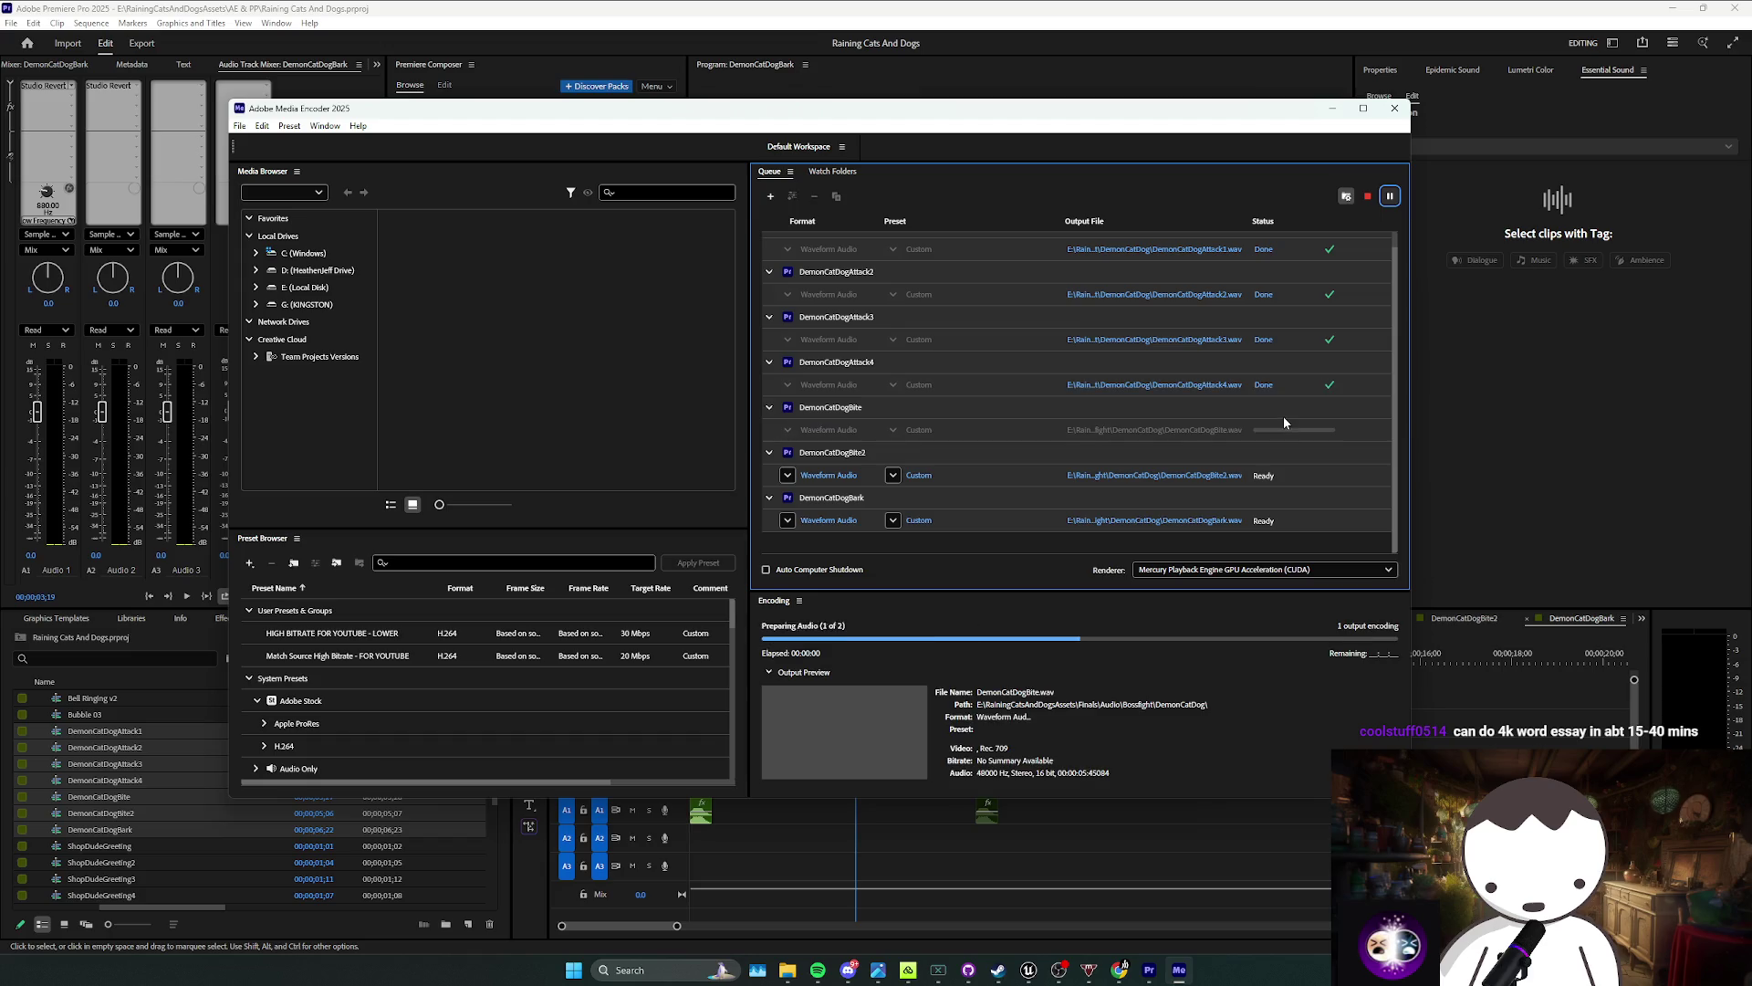
{"action": "left_click", "coordinate": [1028, 968]}
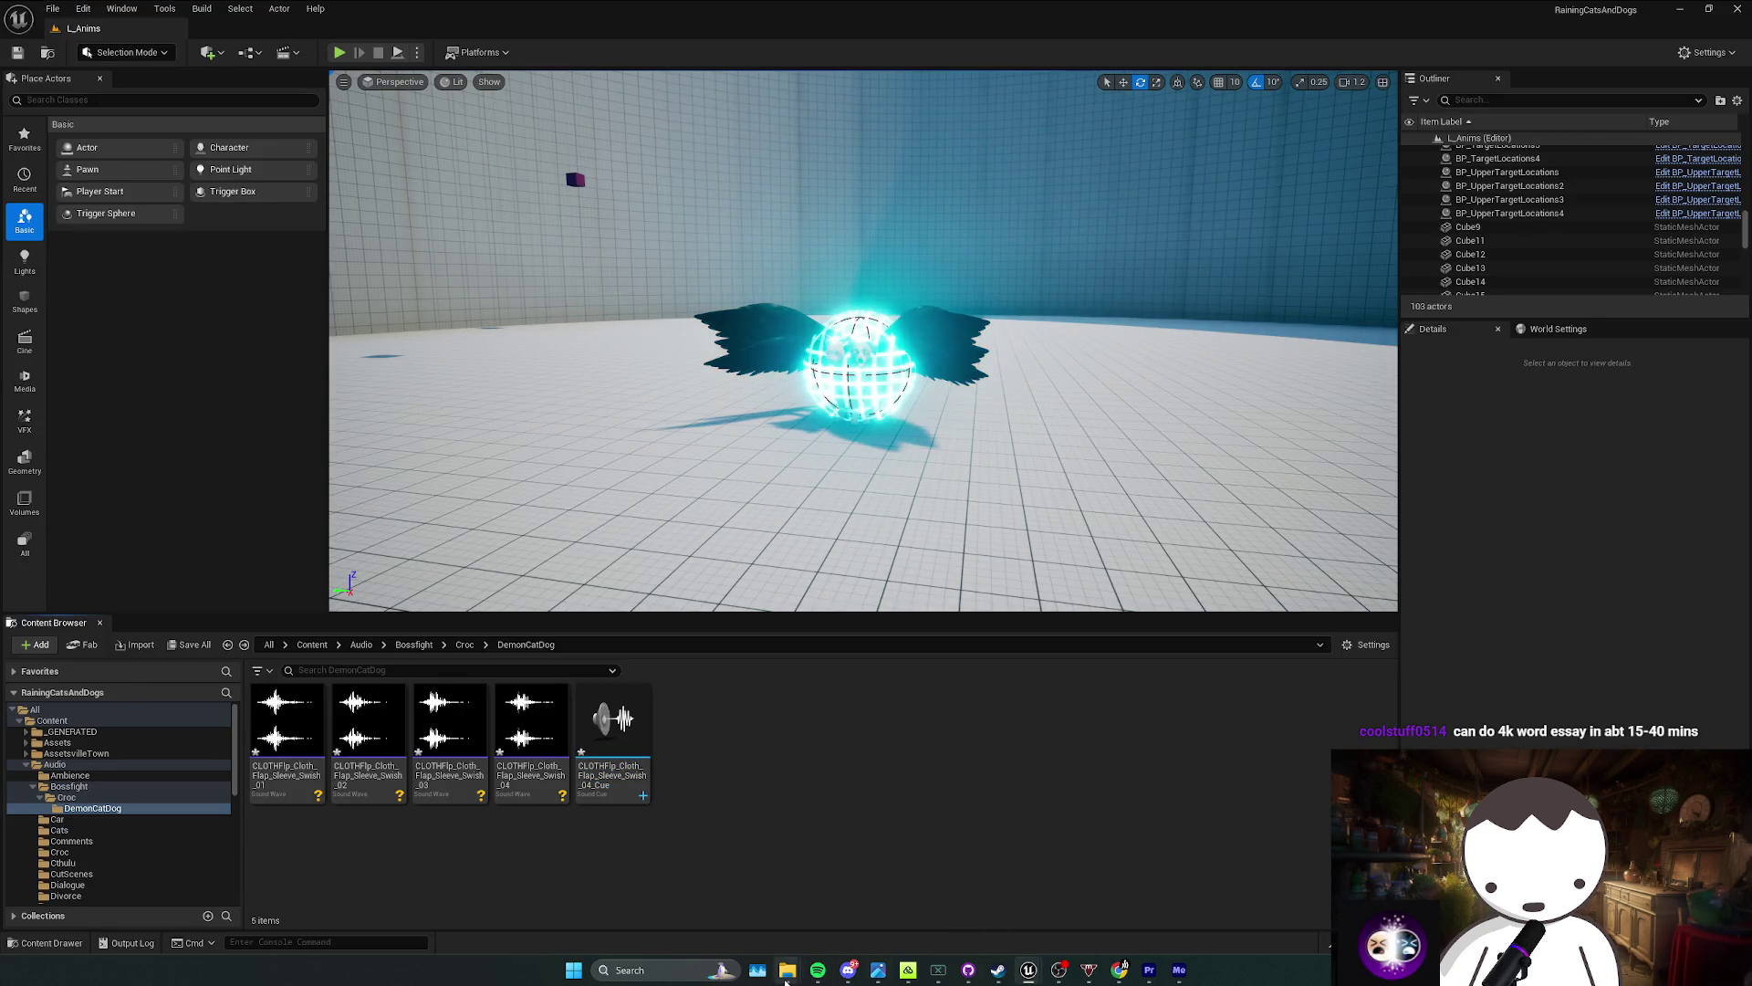
Step: Open the DemonCatDog export folder in File Explorer and select all seven WAV files
{"action": "left_click", "coordinate": [1179, 969]}
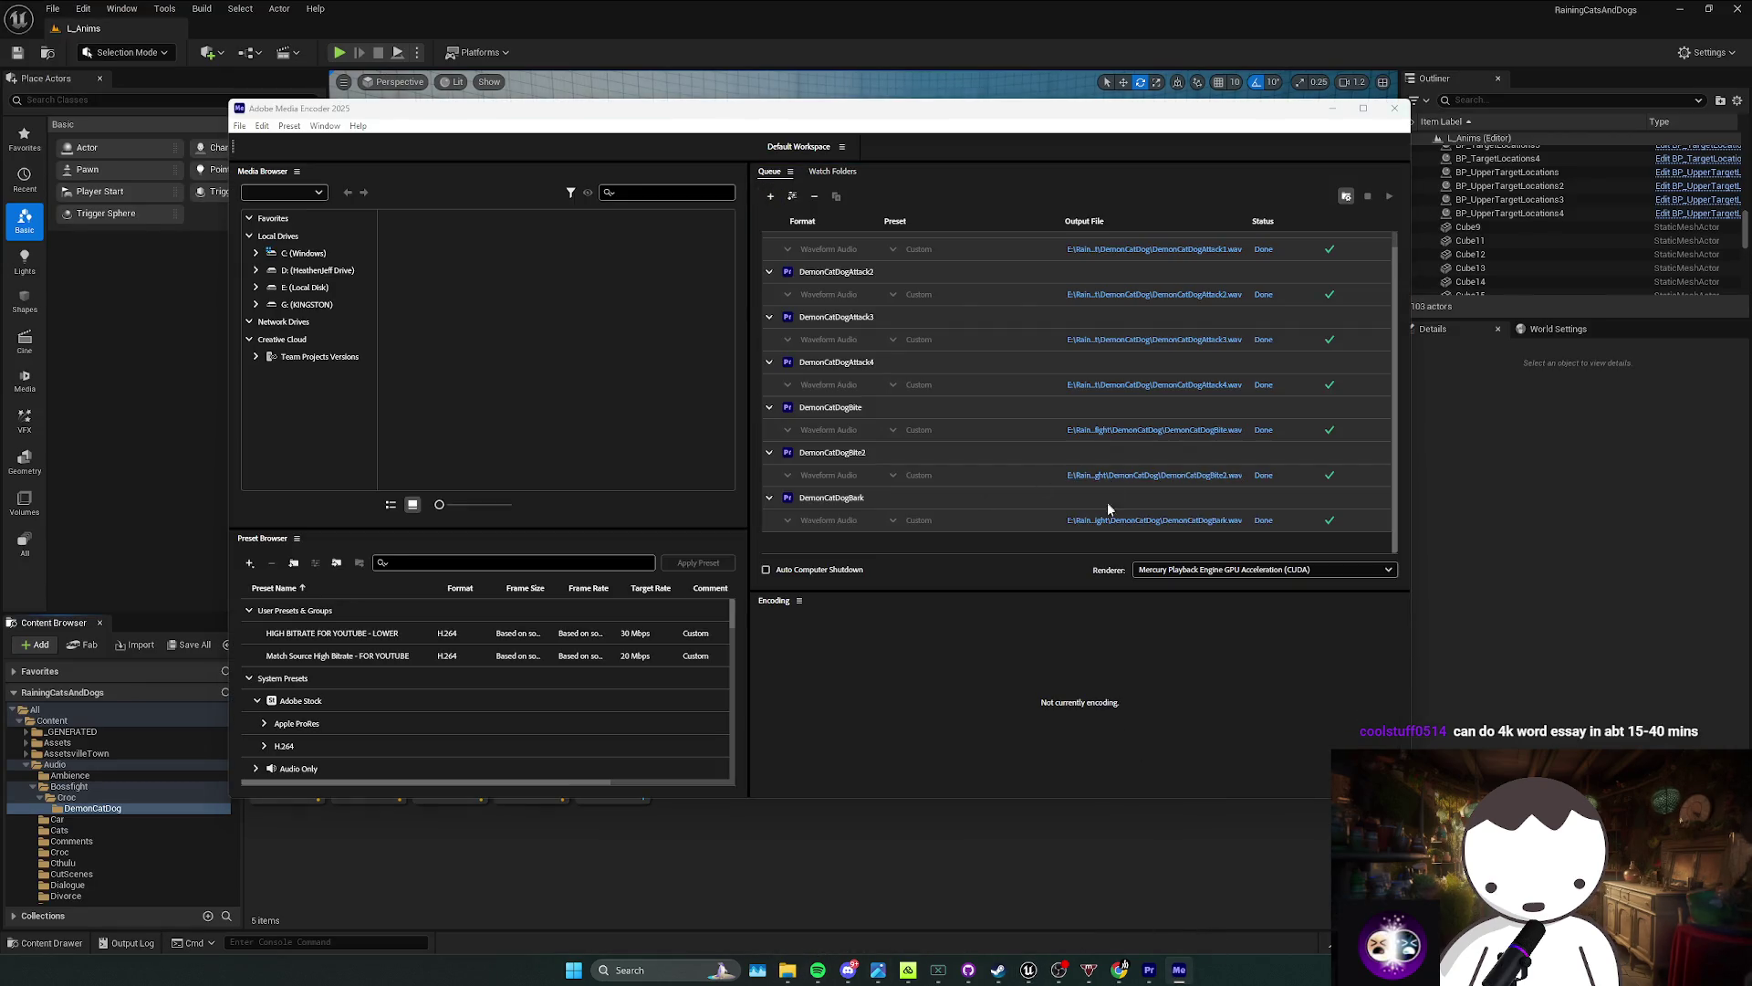
{"action": "left_click", "coordinate": [1155, 520]}
{"action": "left_click", "coordinate": [1076, 740]}
{"action": "left_click", "coordinate": [1332, 110]}
{"action": "key", "text": "ctrl+a"}
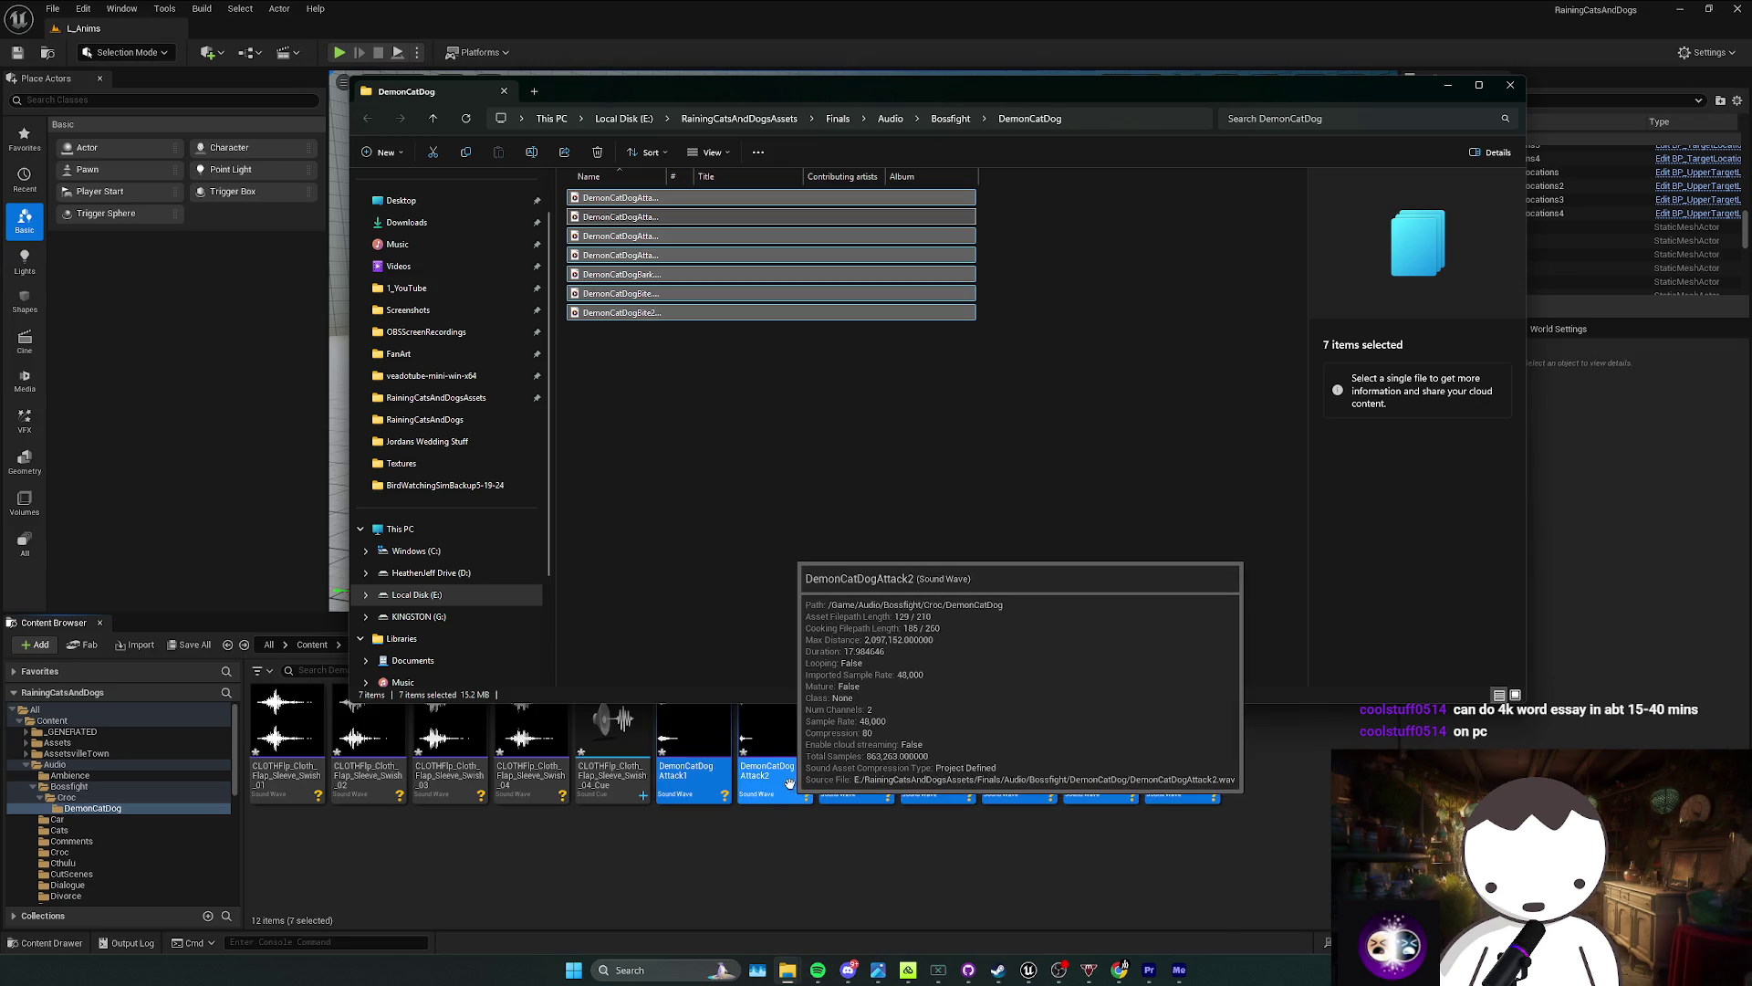
Step: Create a single sound cue from the DemonCatDog attack sounds, Attack1 through Attack4
{"action": "left_click", "coordinate": [748, 849]}
{"action": "left_click", "coordinate": [693, 731]}
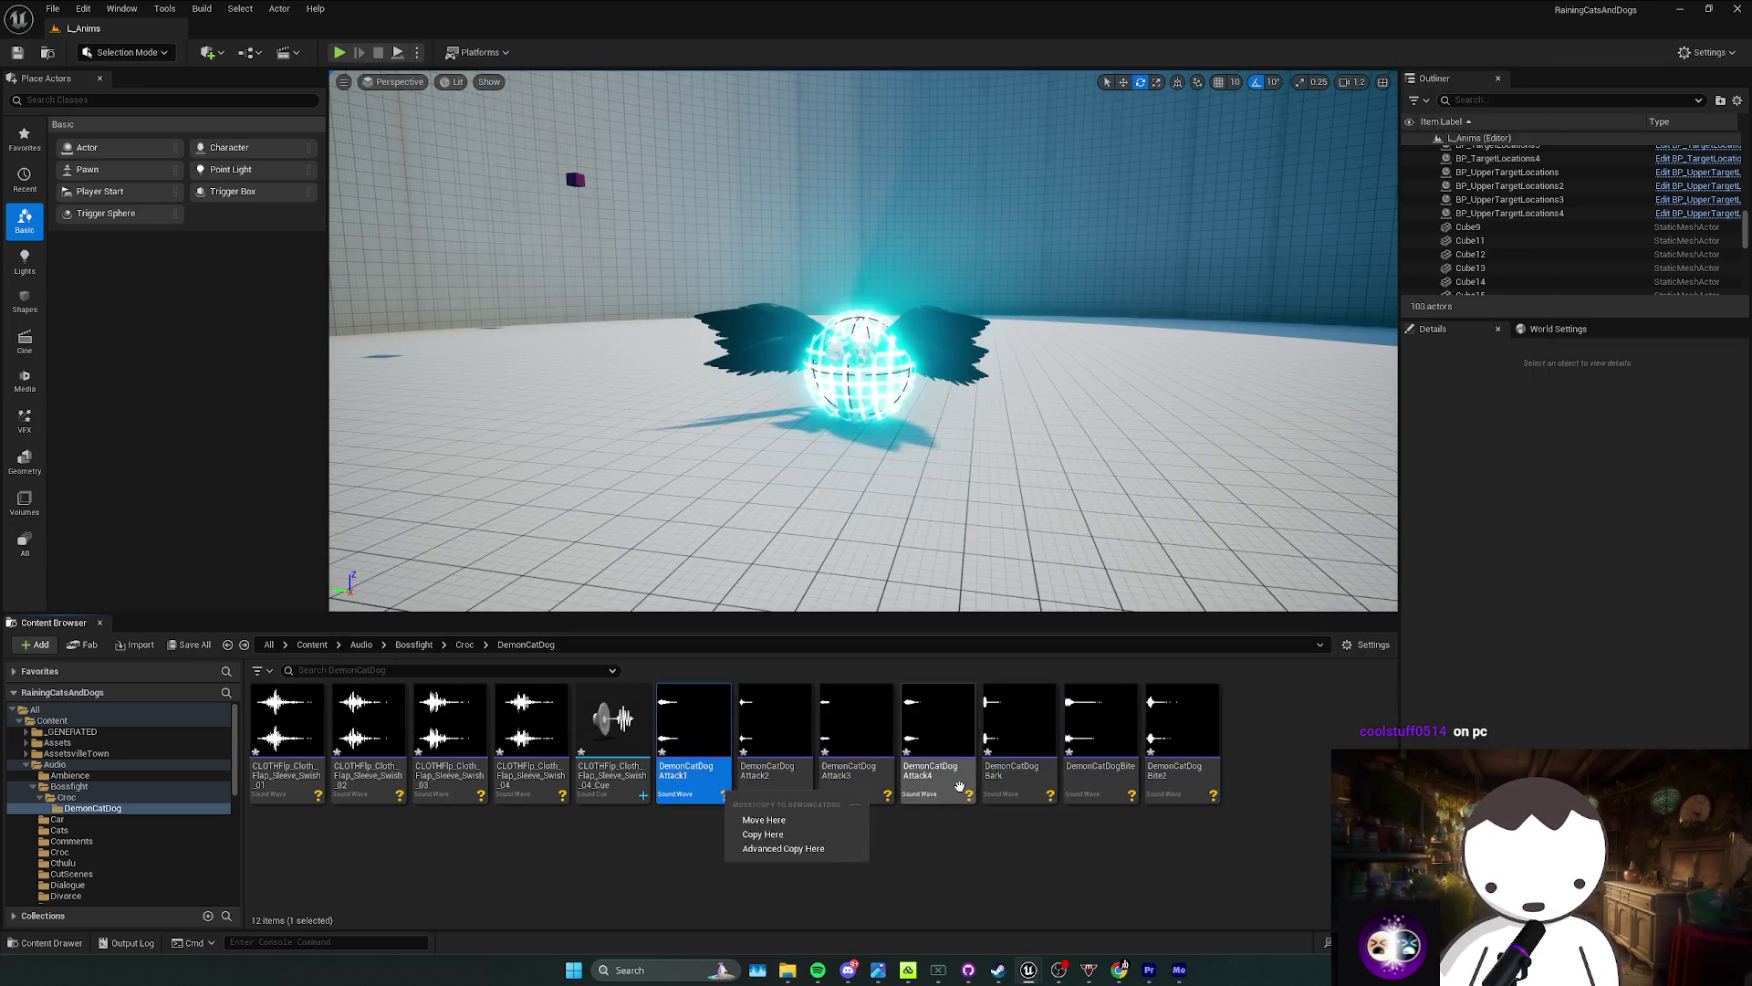
{"action": "left_click", "coordinate": [938, 730], "text": "shift"}
{"action": "right_click", "coordinate": [931, 730]}
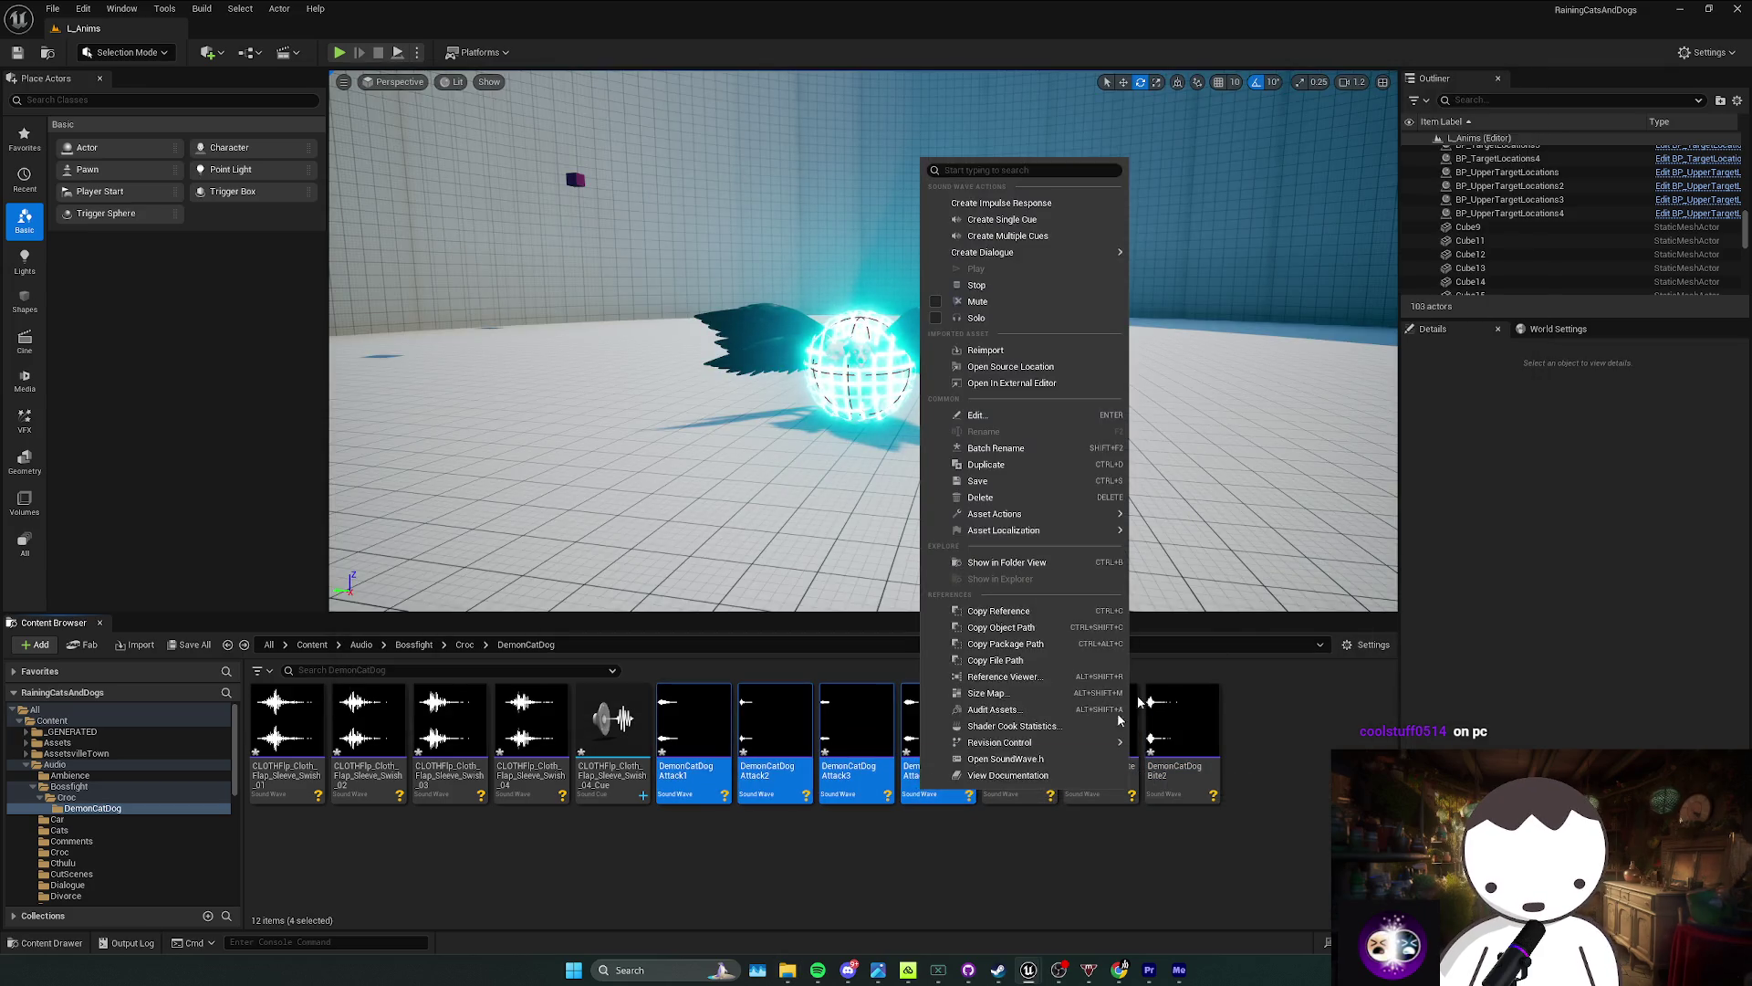
{"action": "left_click", "coordinate": [1002, 219]}
{"action": "left_click", "coordinate": [1104, 758]}
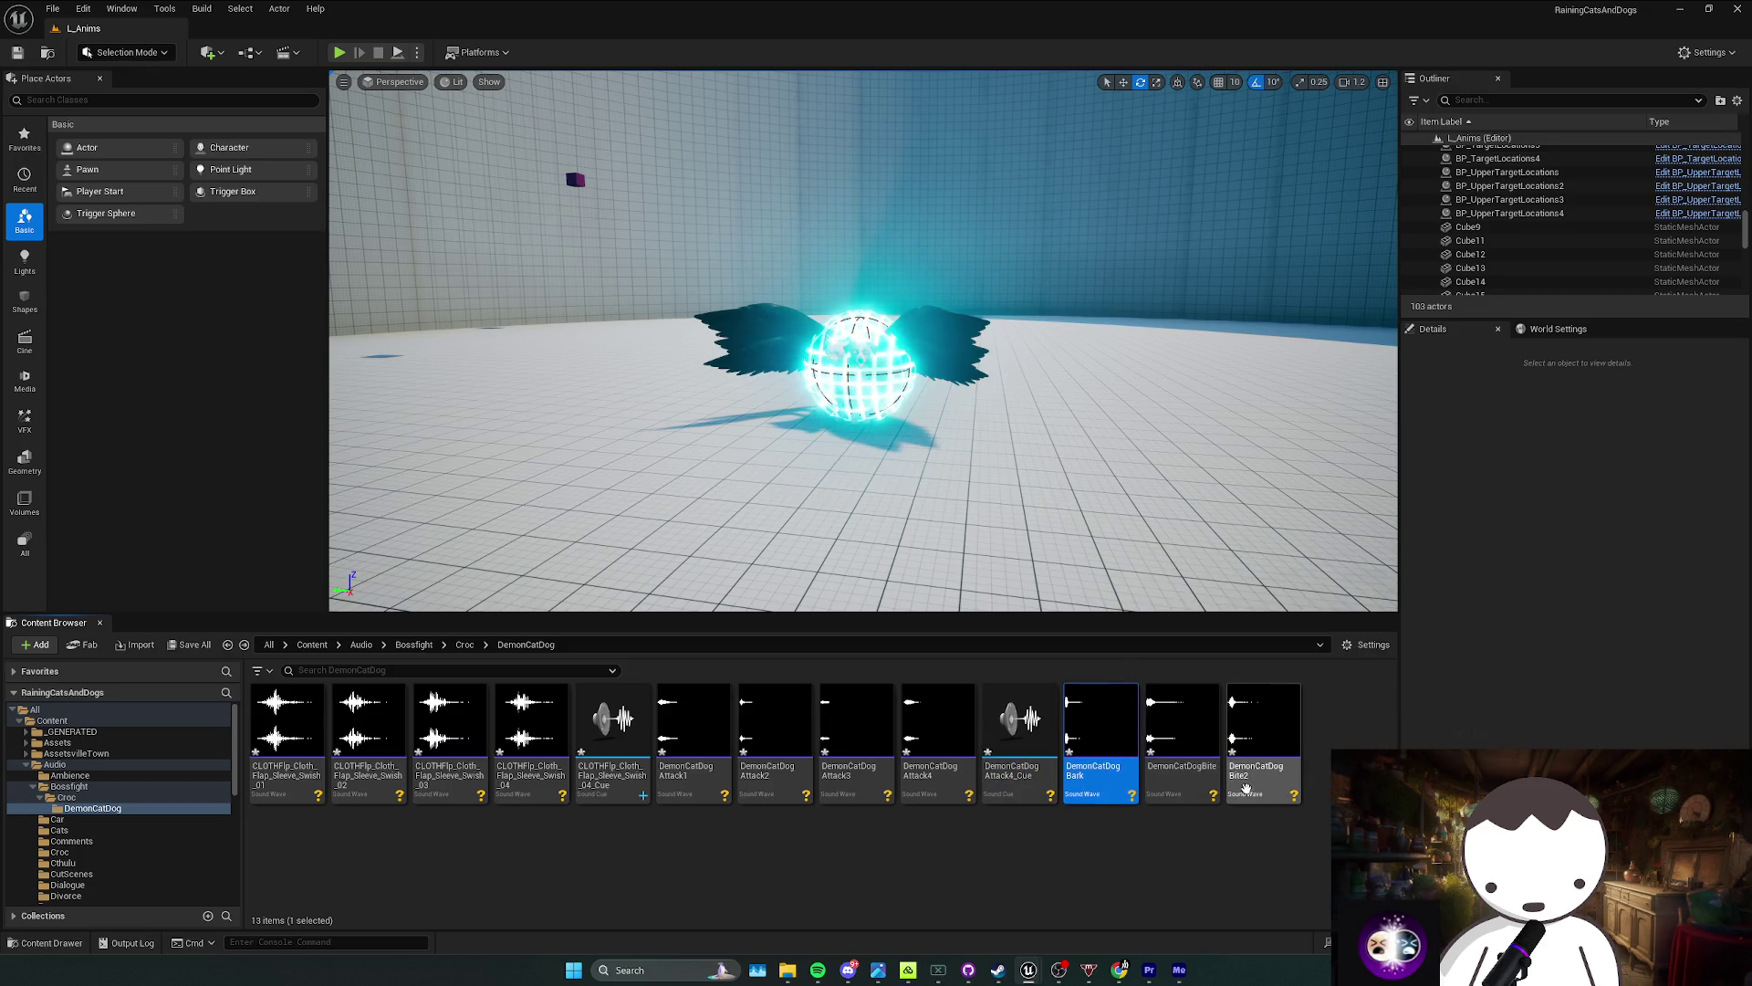
Step: Preview the bite and bark sounds, then create a sound cue for the Bark sound
{"action": "left_click", "coordinate": [1265, 726]}
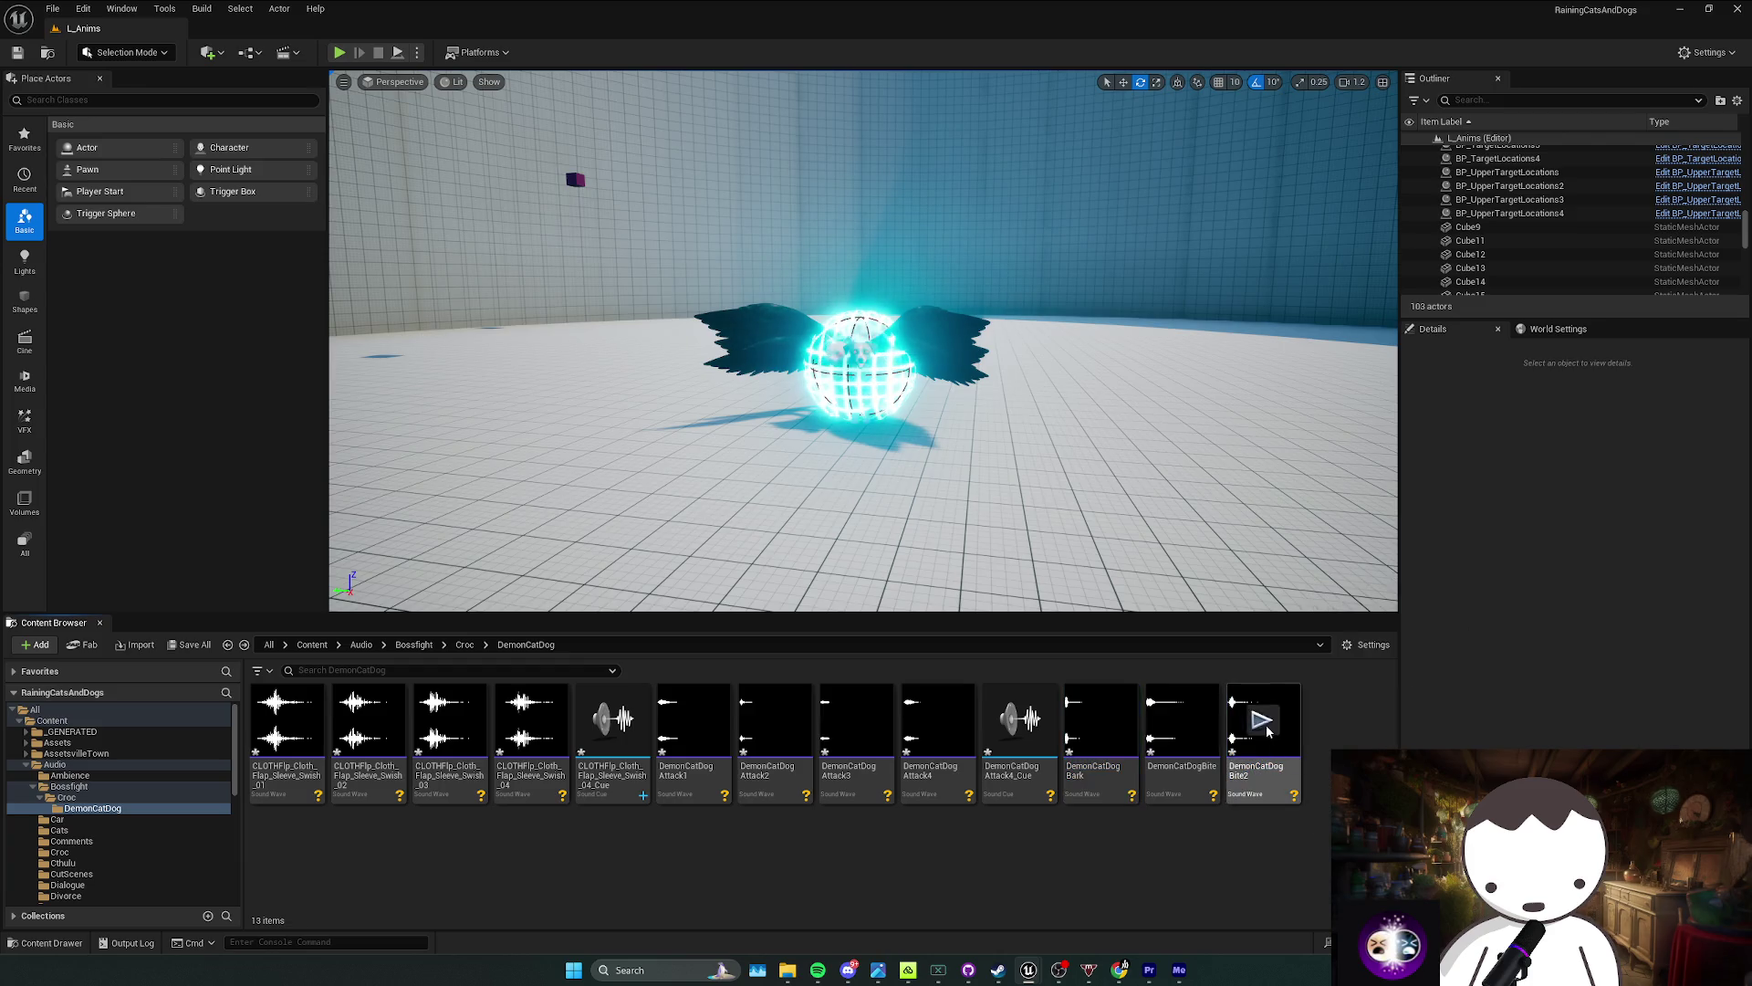
{"action": "left_click", "coordinate": [1266, 727]}
{"action": "left_click", "coordinate": [1180, 720]}
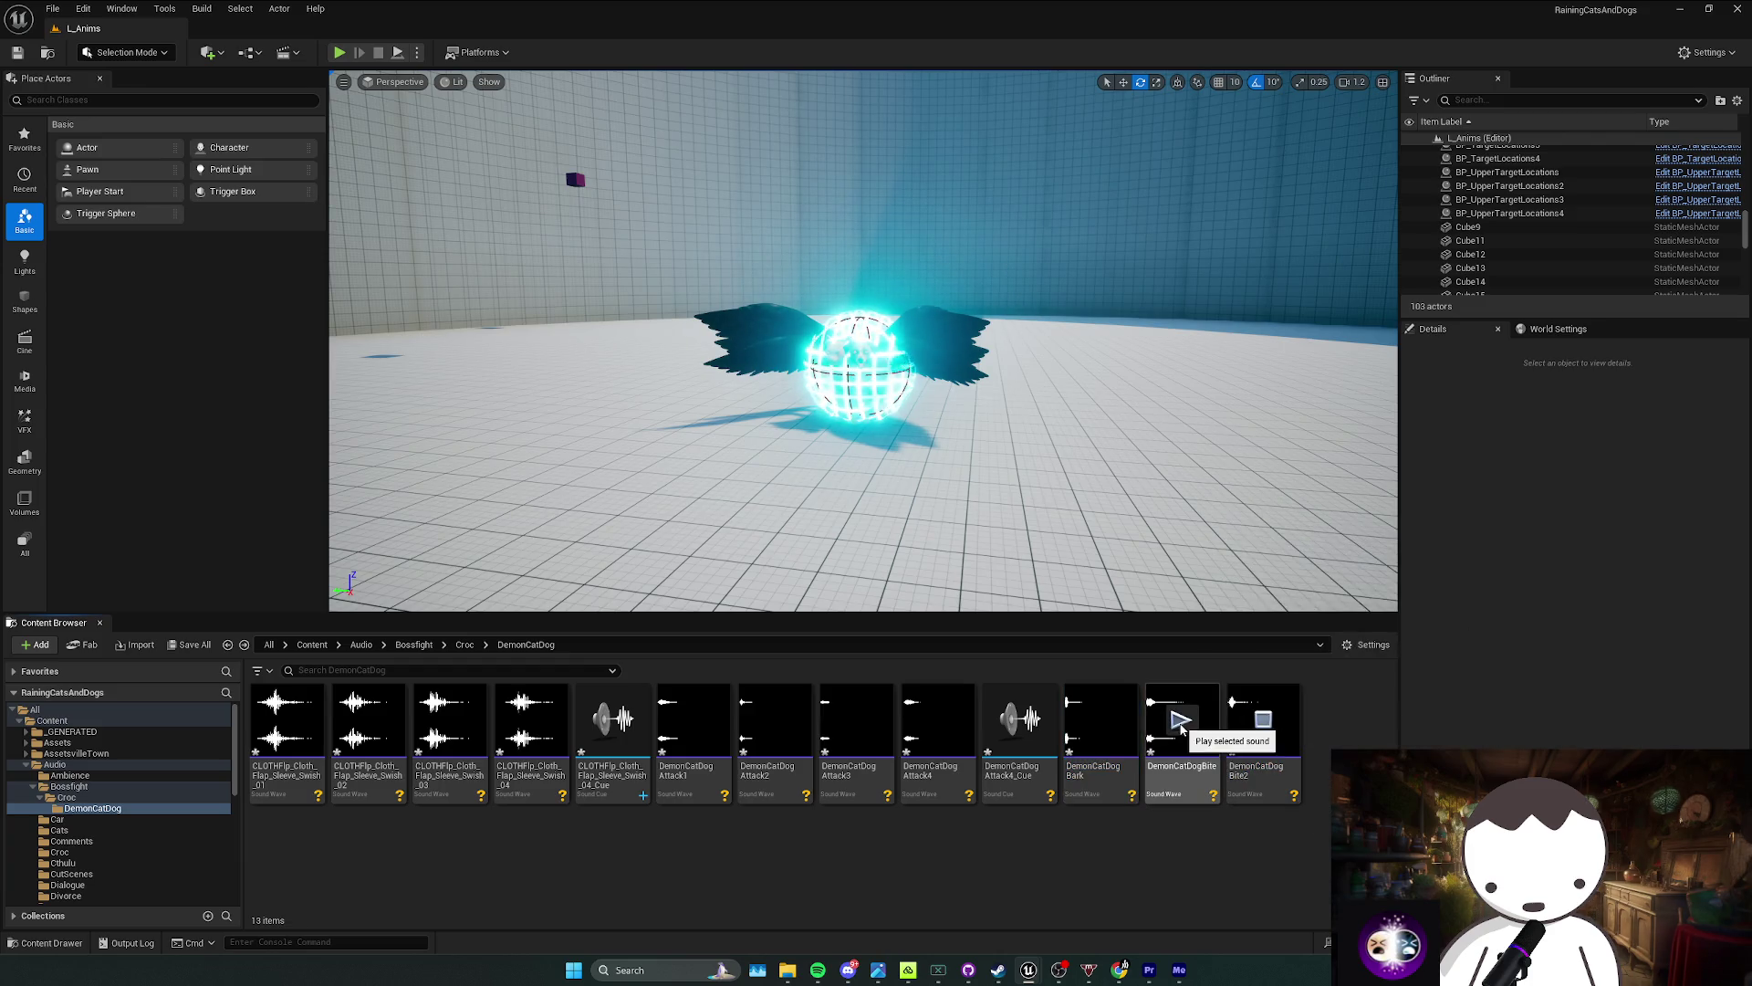
{"action": "left_click", "coordinate": [1259, 760]}
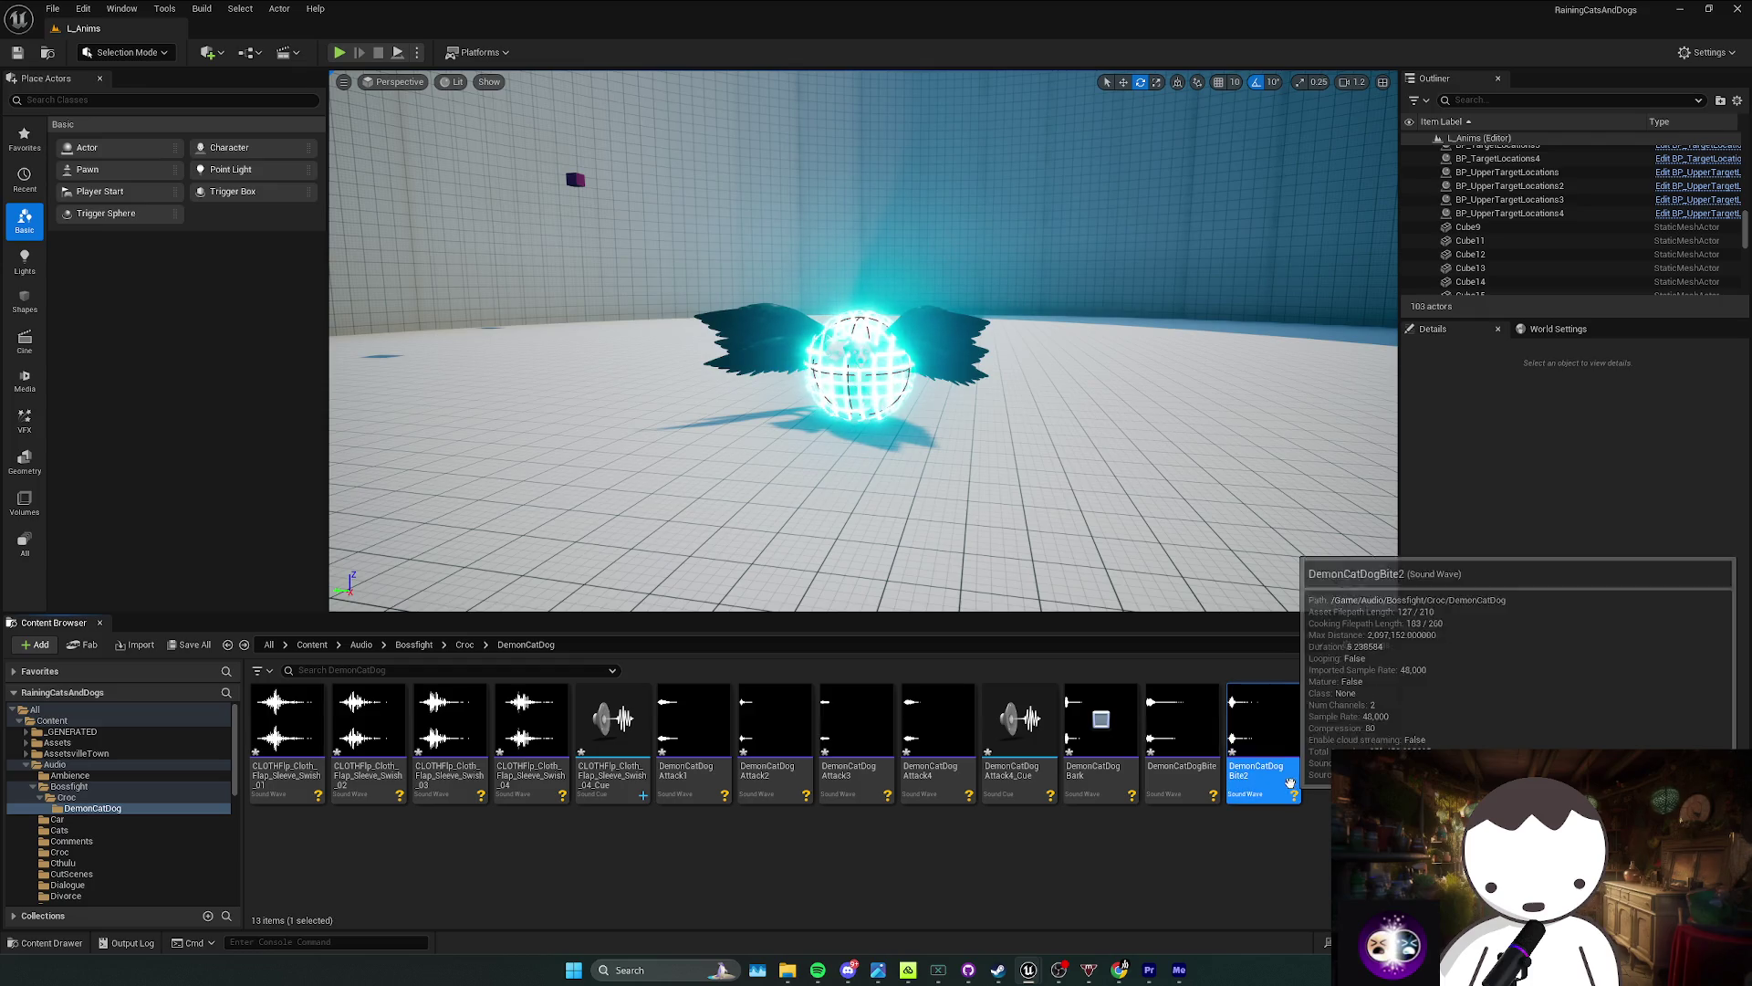
{"action": "left_click", "coordinate": [1200, 754]}
{"action": "left_click", "coordinate": [1114, 772]}
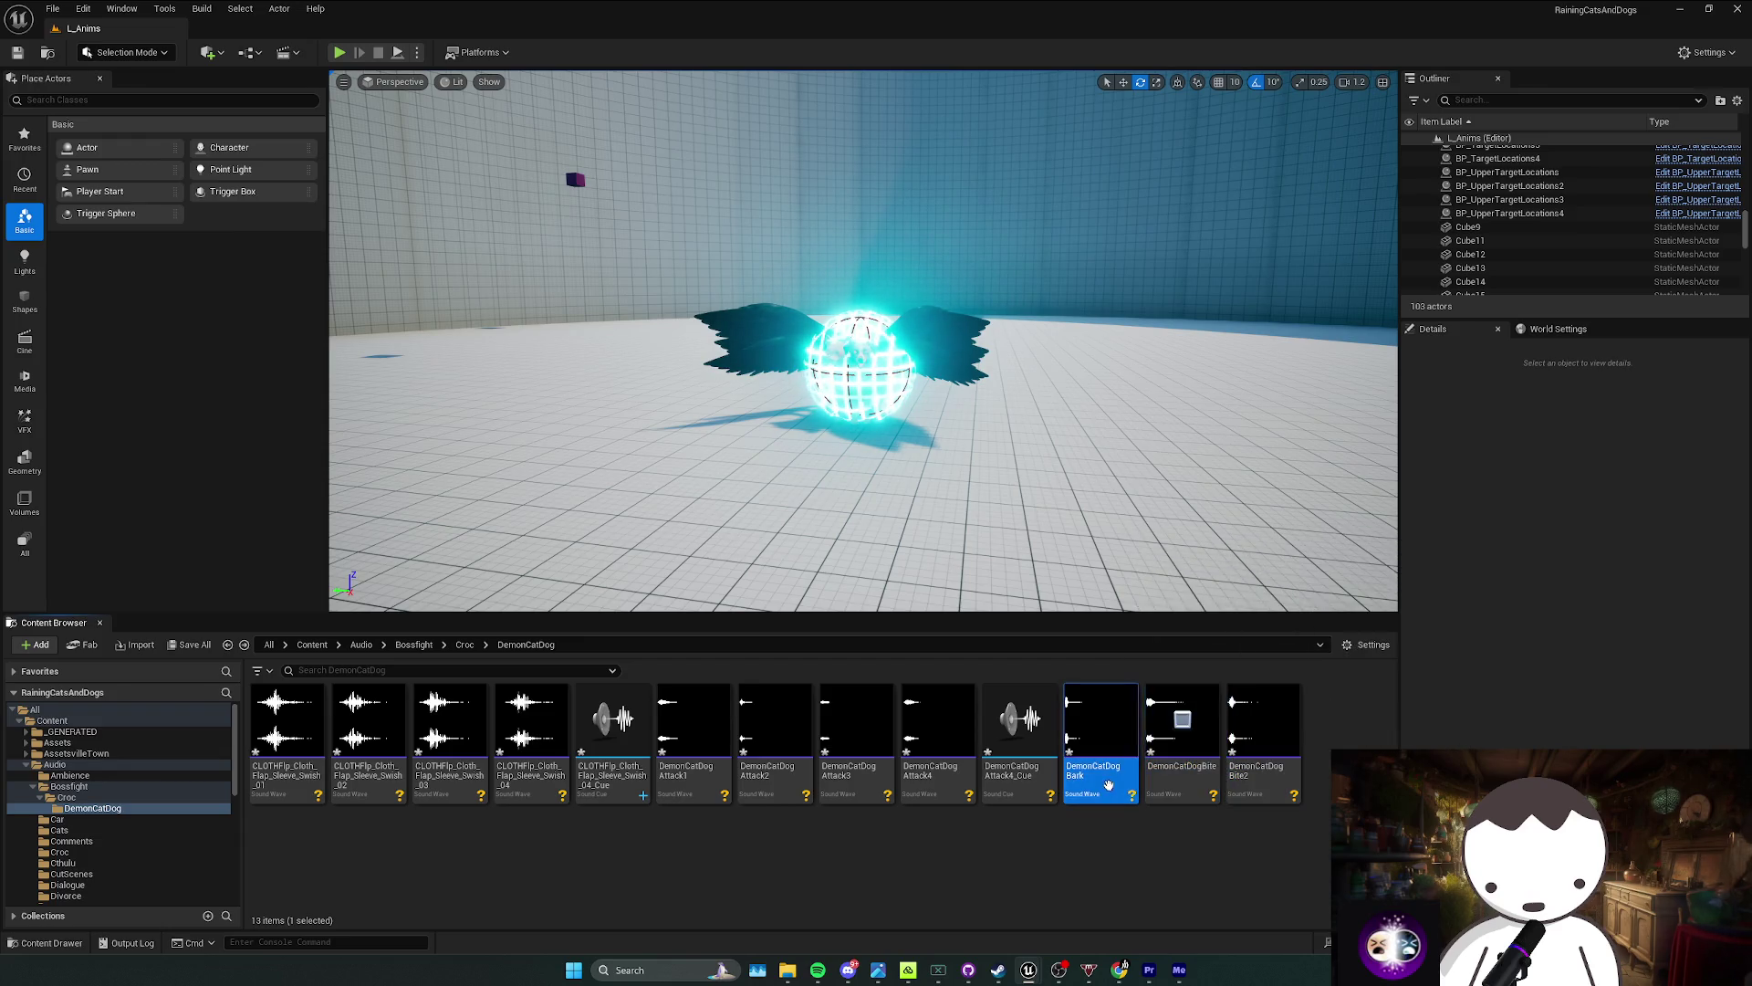
{"action": "right_click", "coordinate": [1115, 783]}
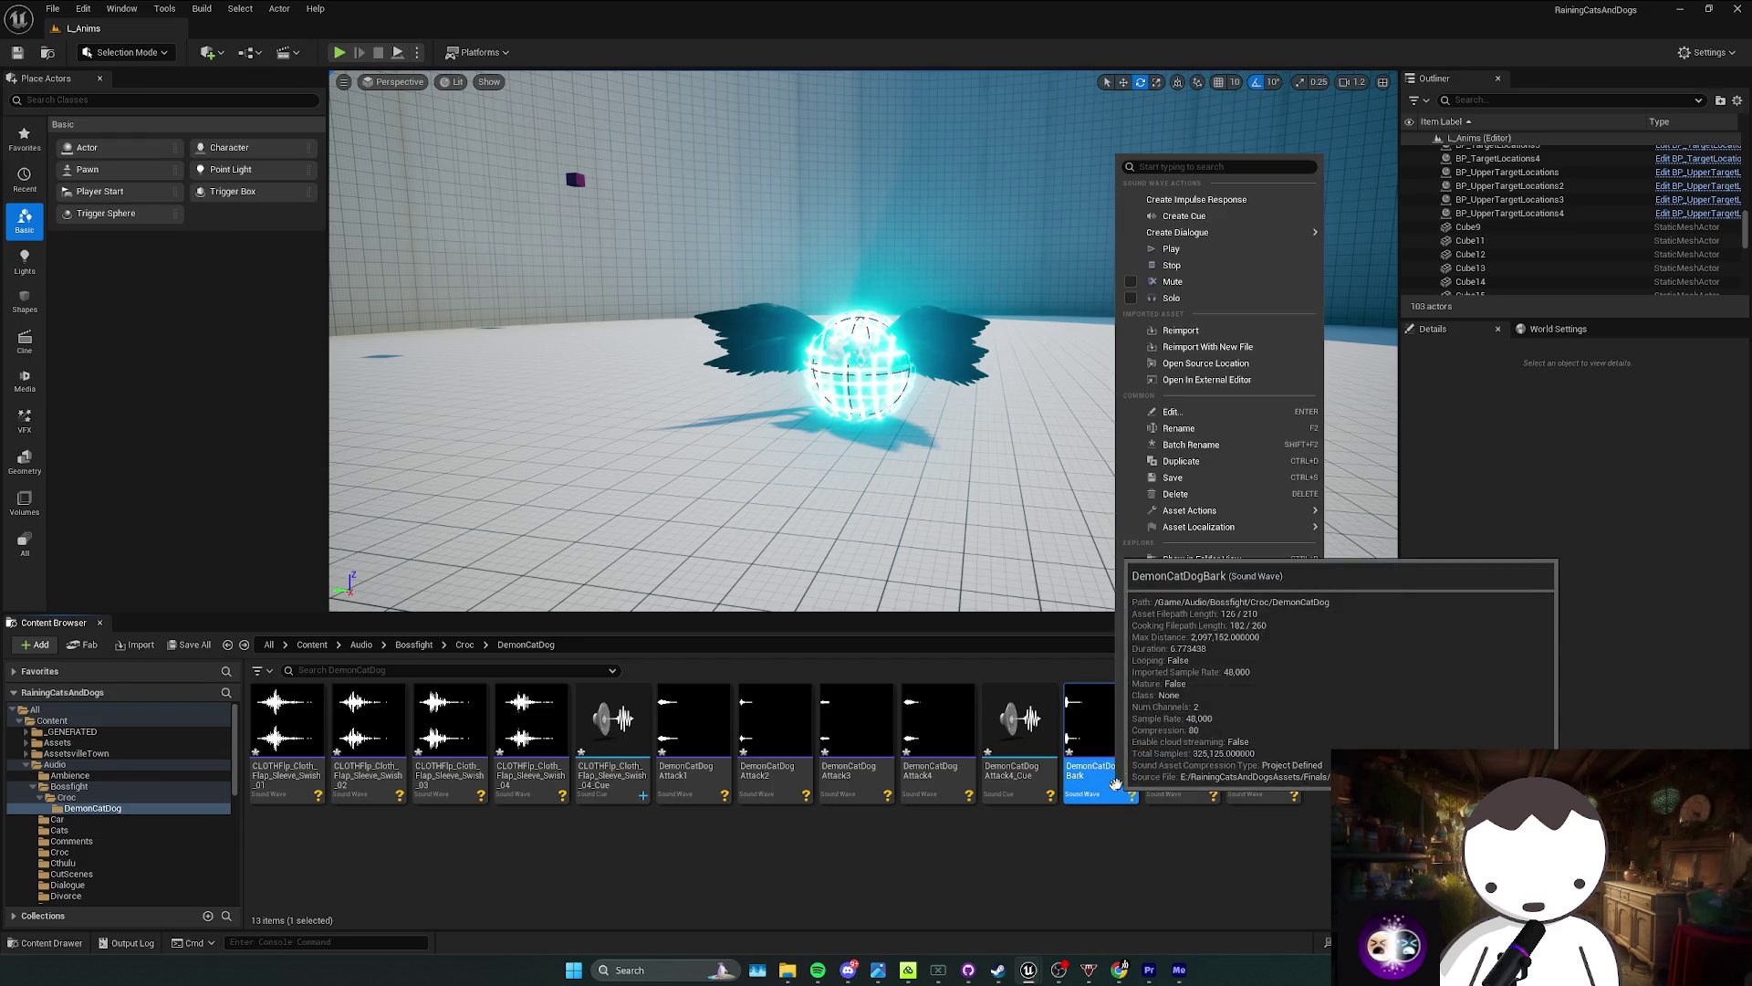
{"action": "left_click", "coordinate": [1183, 217]}
Step: Create one sound cue combining DemonCatDogBite and DemonCatDogBite2
{"action": "left_click", "coordinate": [1266, 776]}
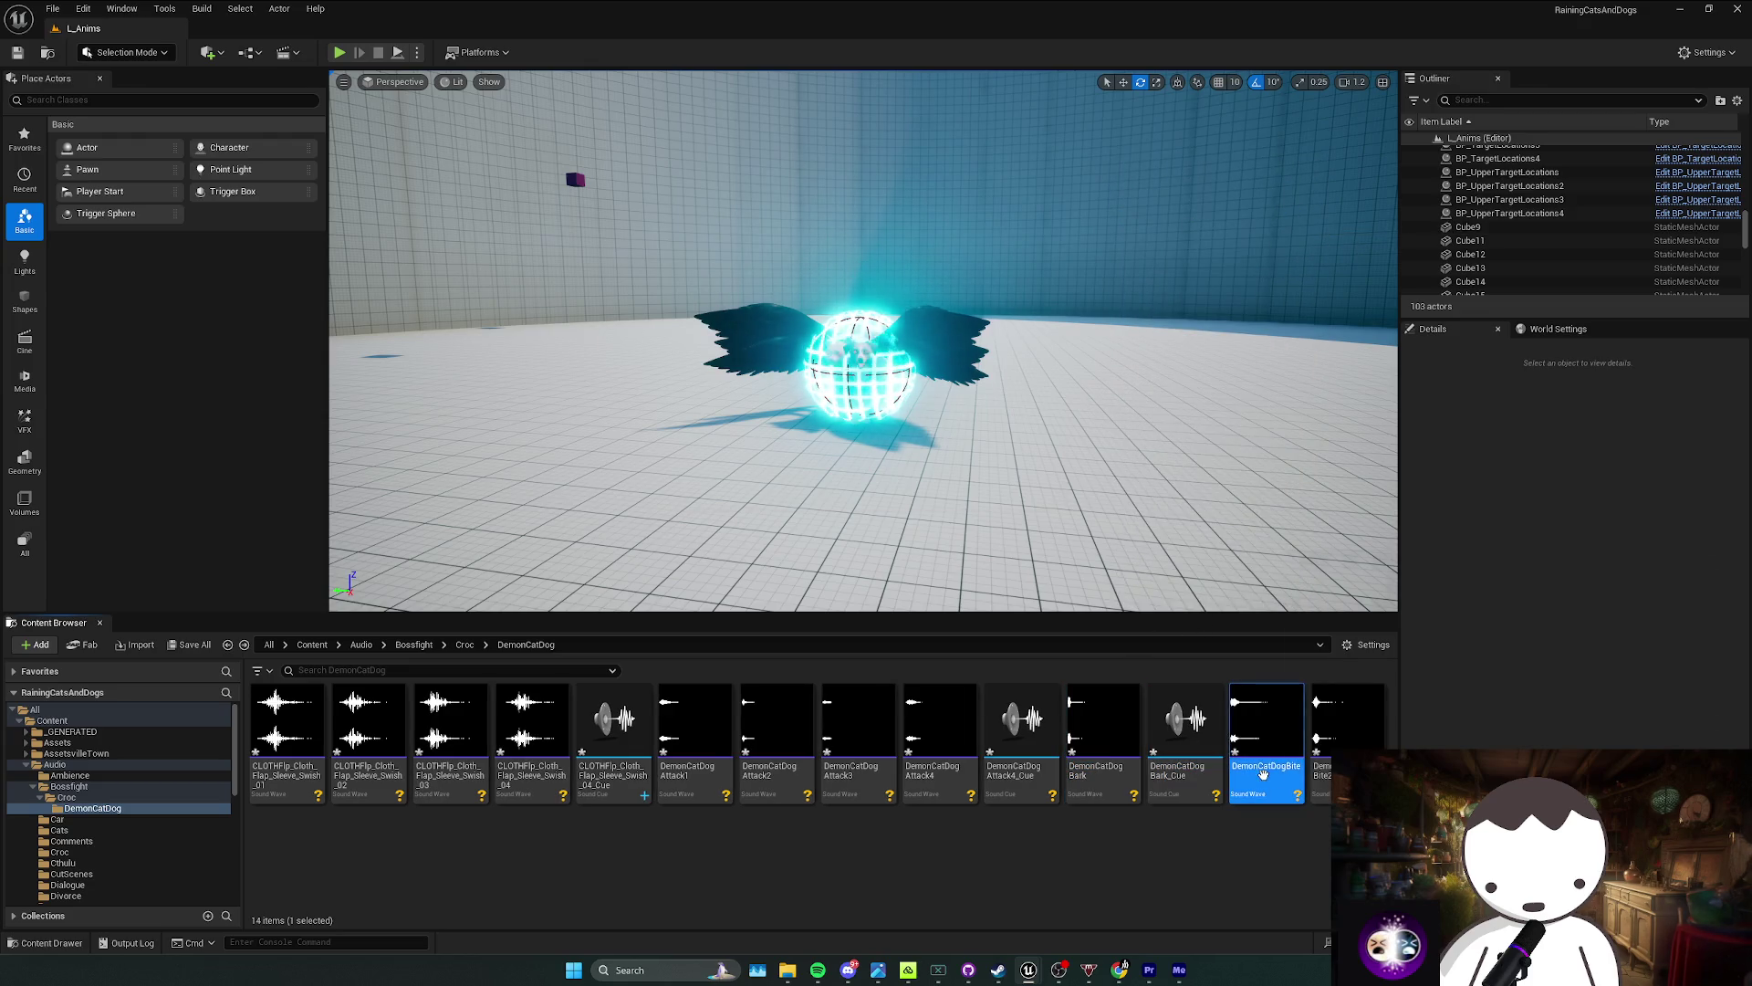
{"action": "left_click", "coordinate": [1325, 793], "text": "ctrl"}
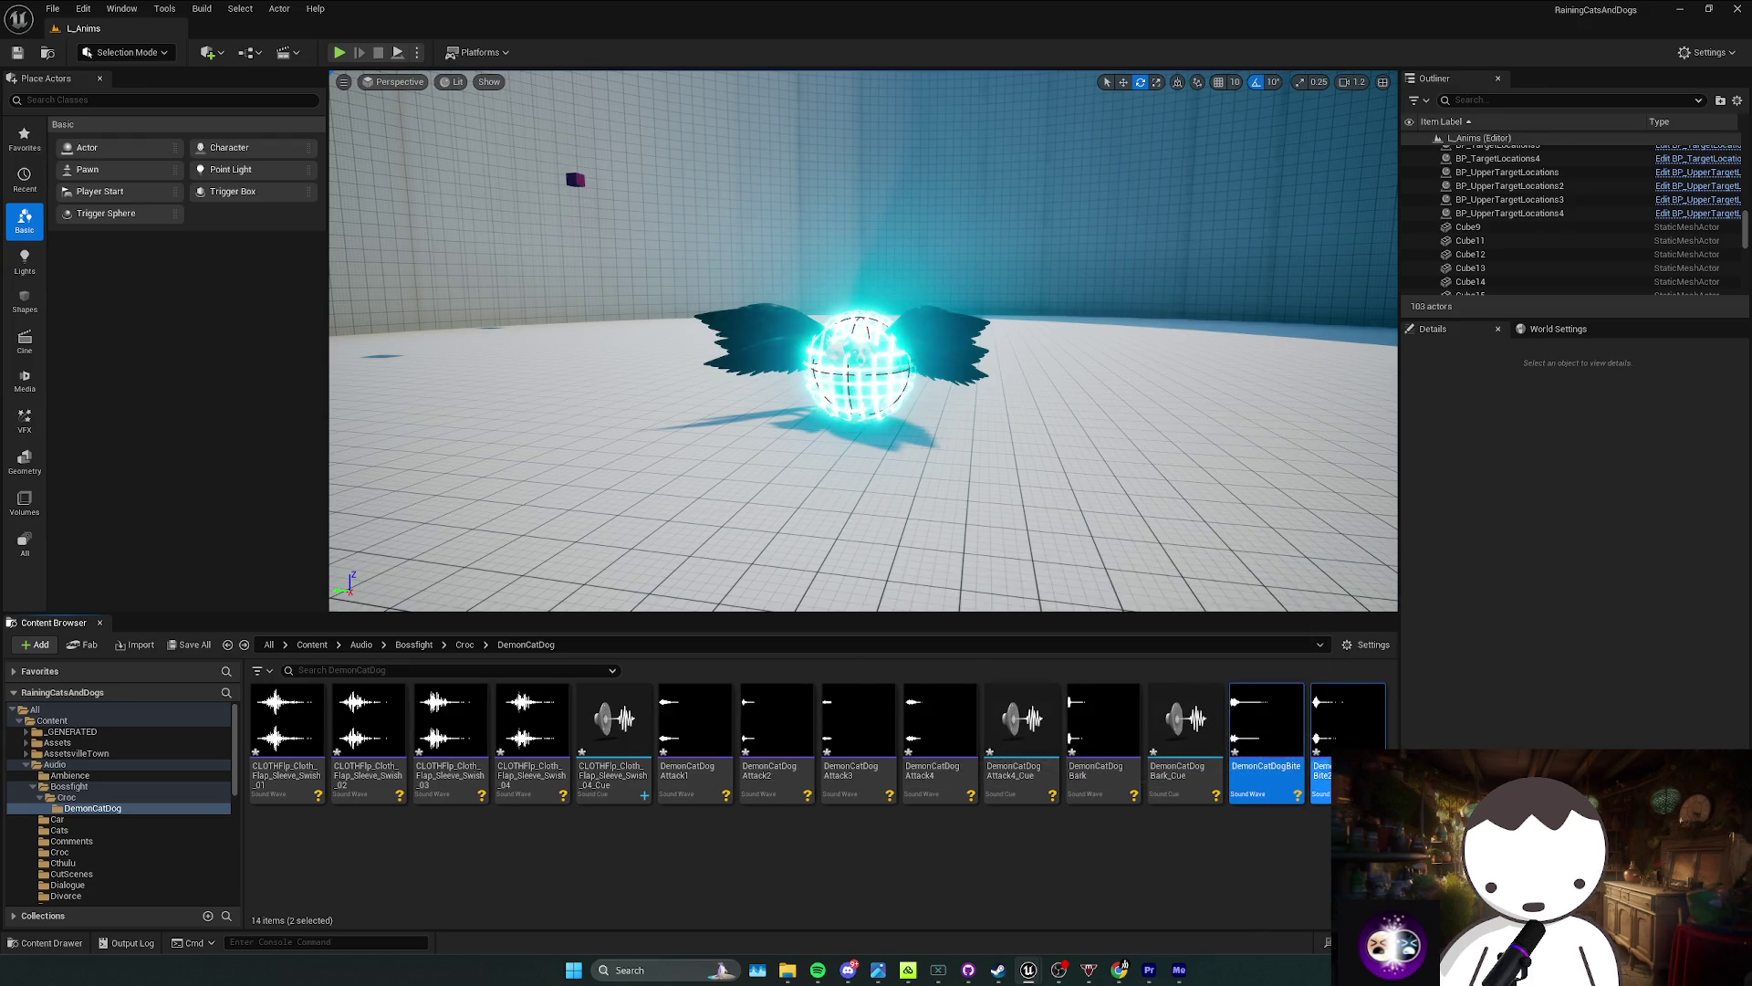
{"action": "right_click", "coordinate": [1325, 792]}
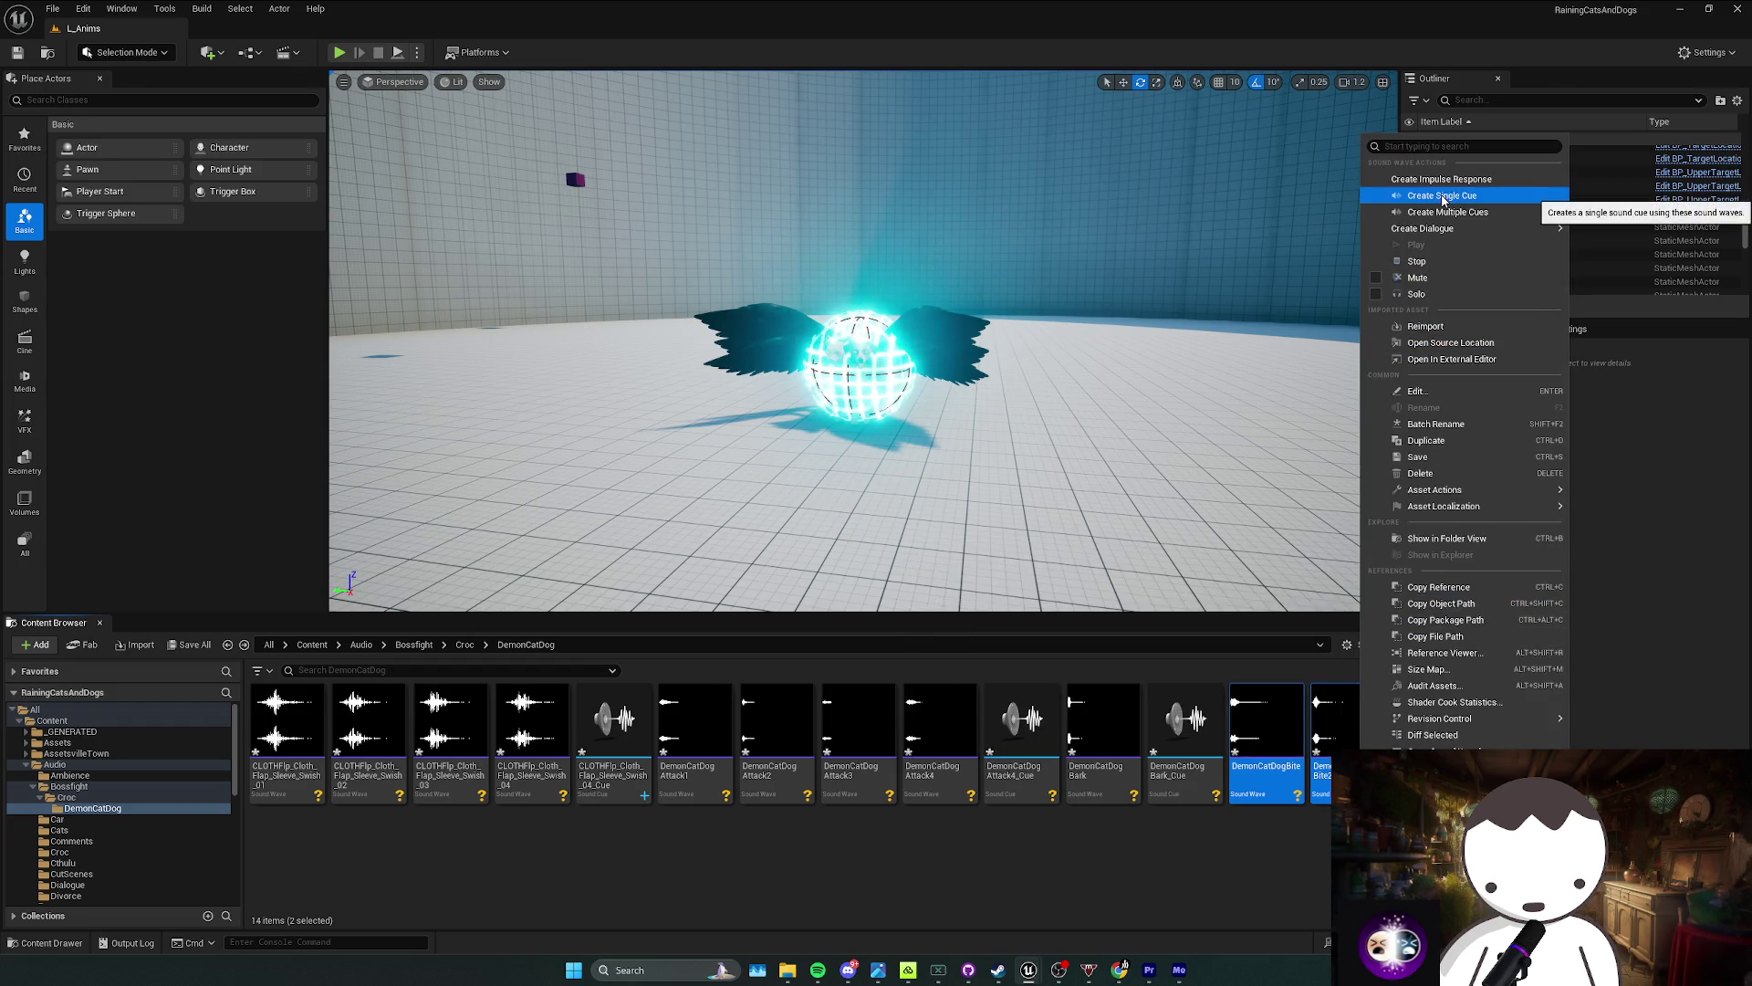
{"action": "left_click", "coordinate": [1442, 195]}
{"action": "key", "text": "Return"}
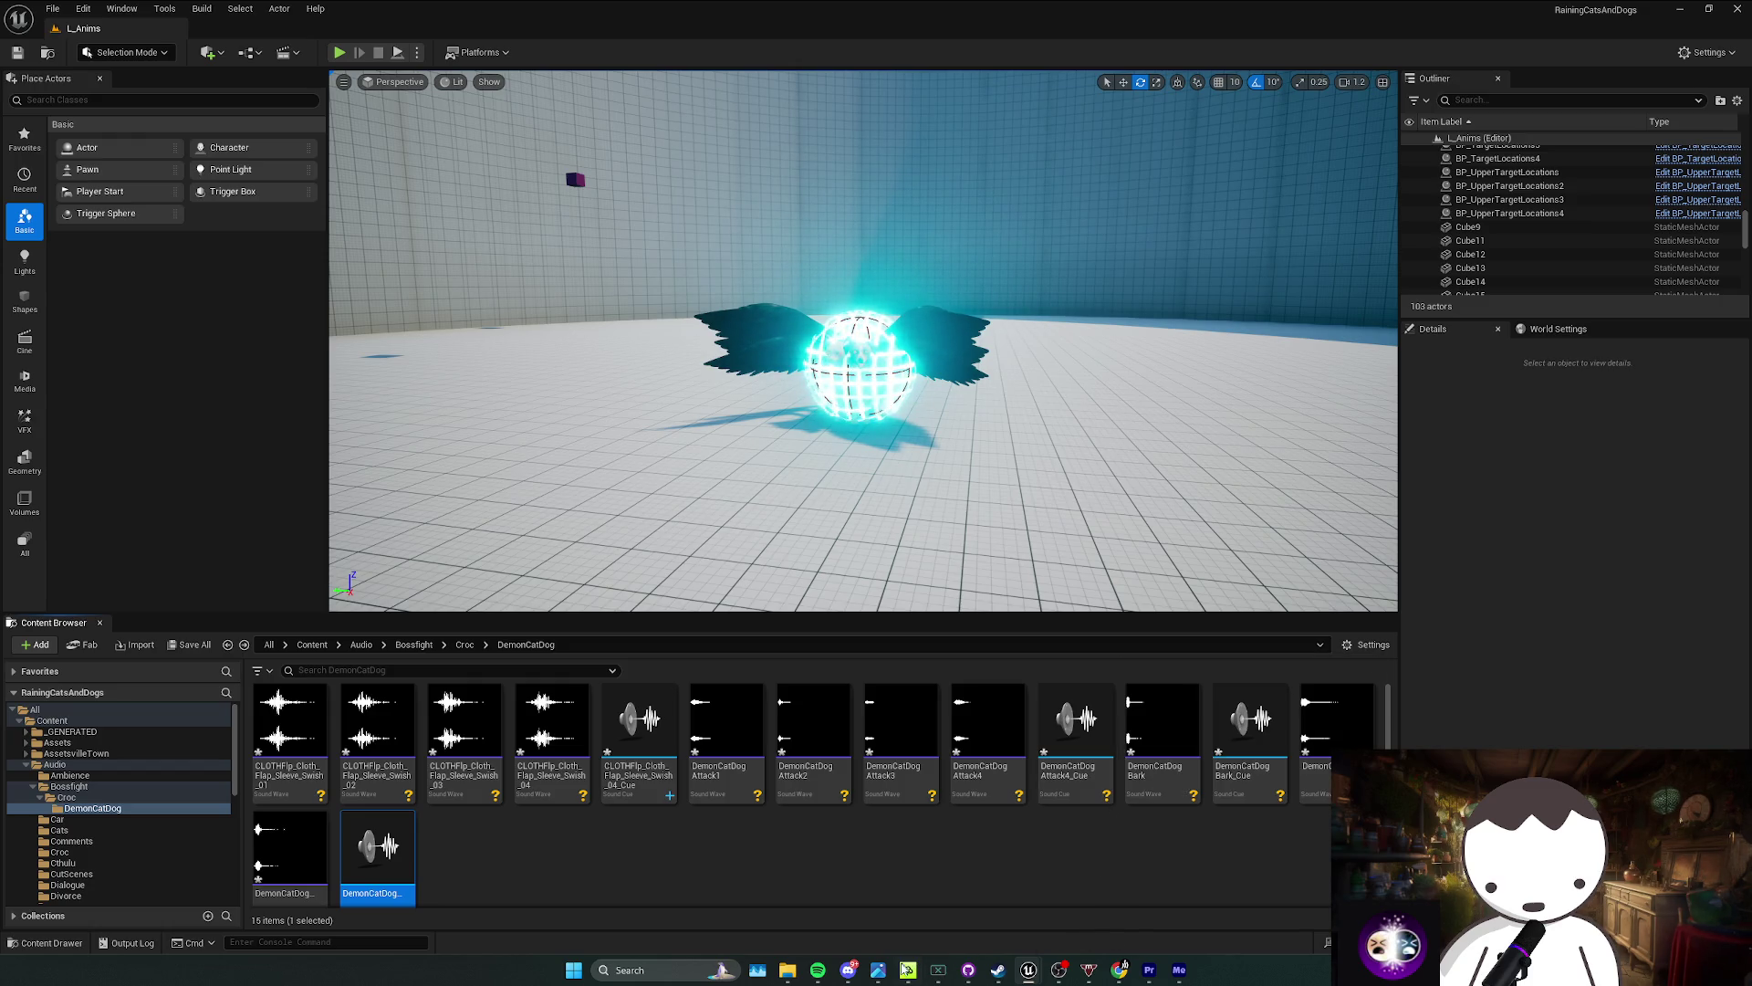
{"action": "mouse_move", "coordinate": [1125, 971]}
{"action": "left_click", "coordinate": [1223, 907]}
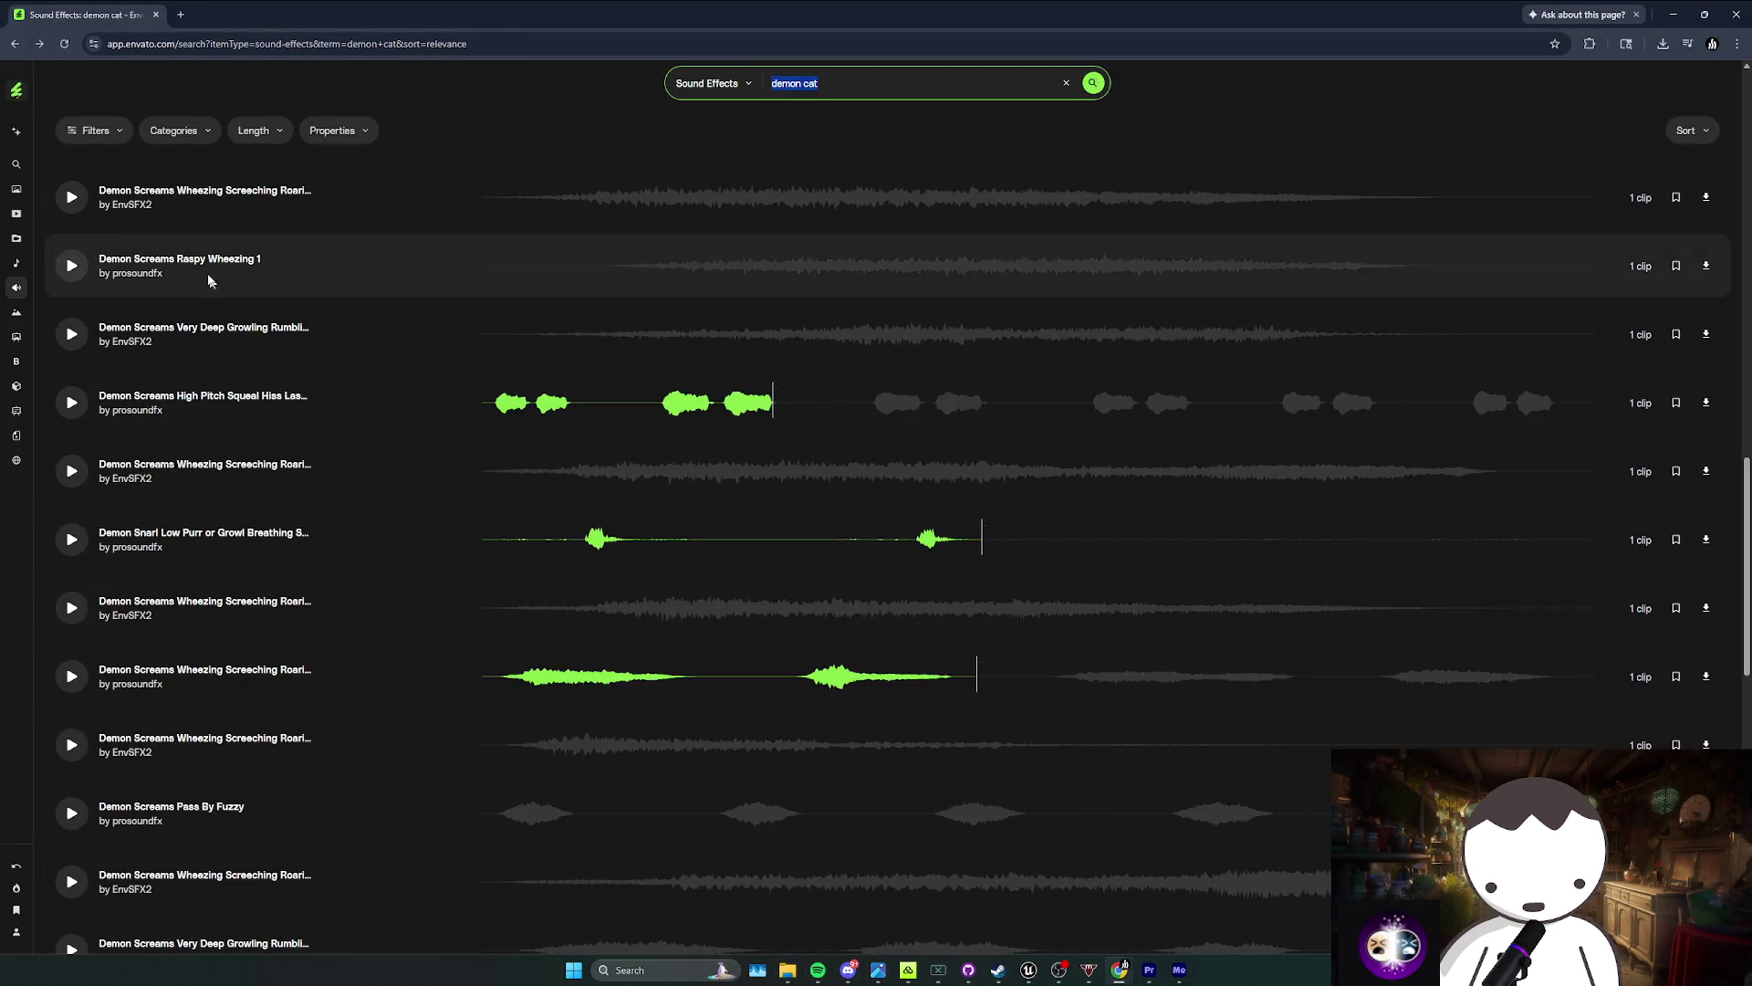
Step: From the Envato home page, search music for 'elden ring' and preview The Fellowship
{"action": "scroll", "coordinate": [222, 328], "scroll_direction": "up", "scroll_amount": 7}
{"action": "scroll", "coordinate": [221, 329], "scroll_direction": "up", "scroll_amount": 5}
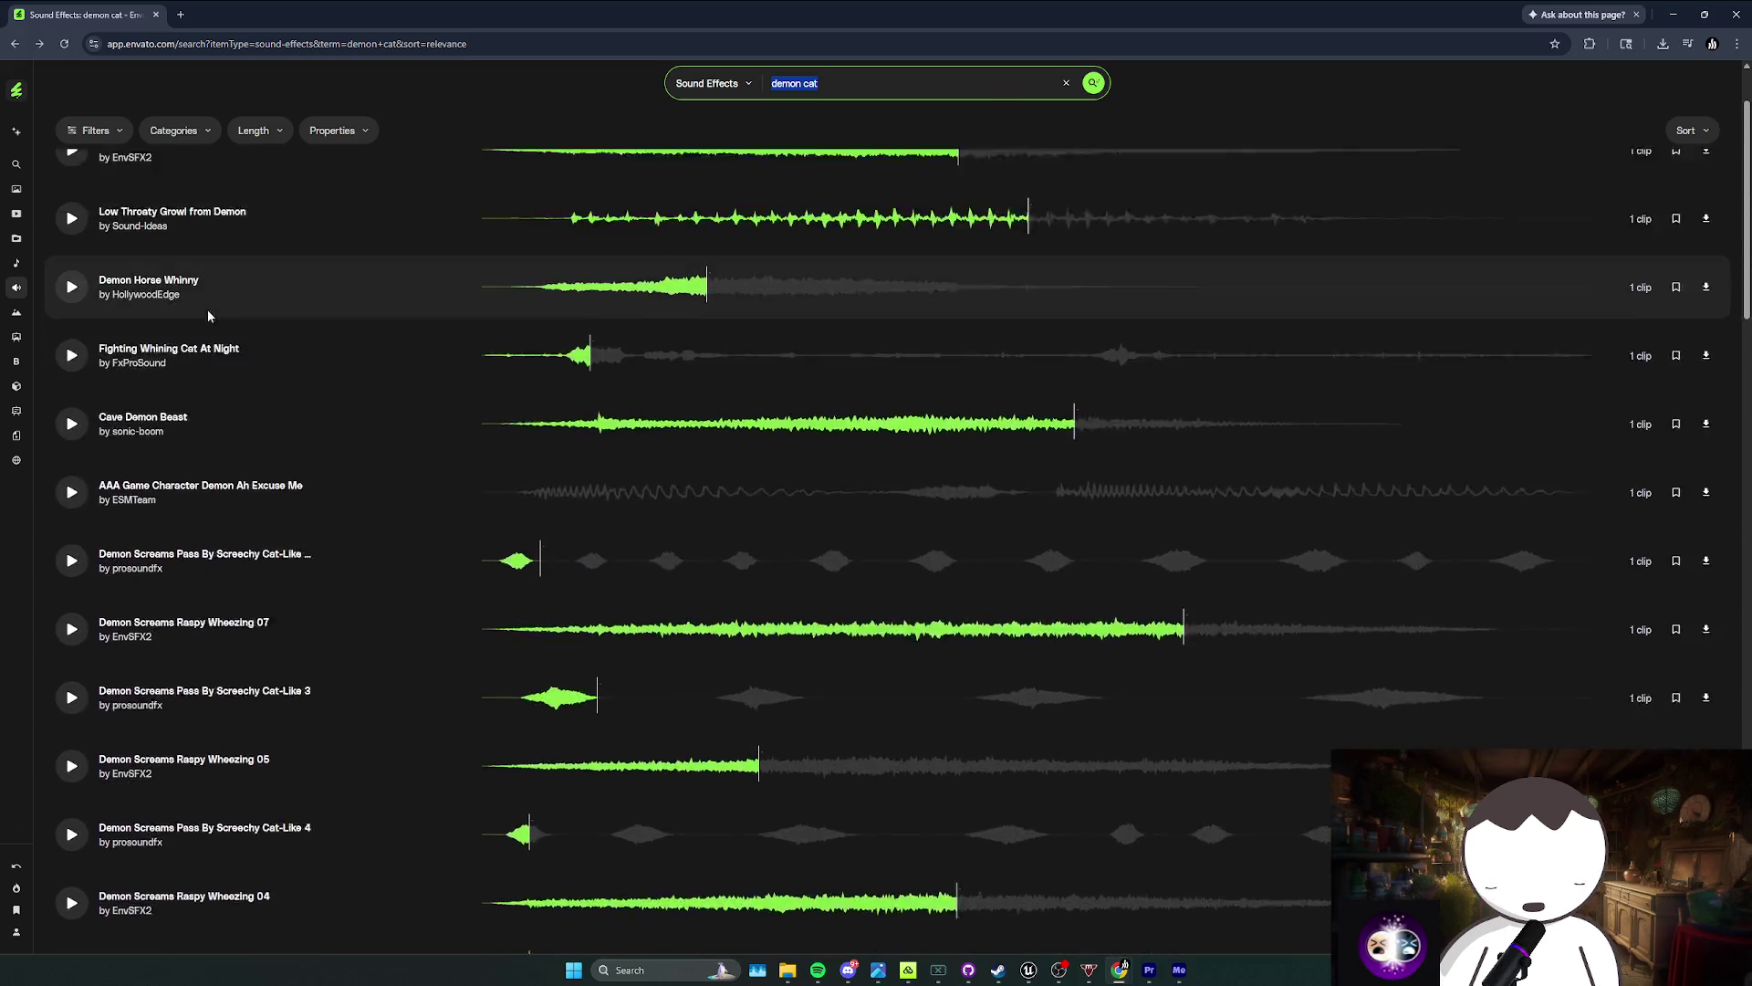
{"action": "scroll", "coordinate": [153, 148], "scroll_direction": "up", "scroll_amount": 7}
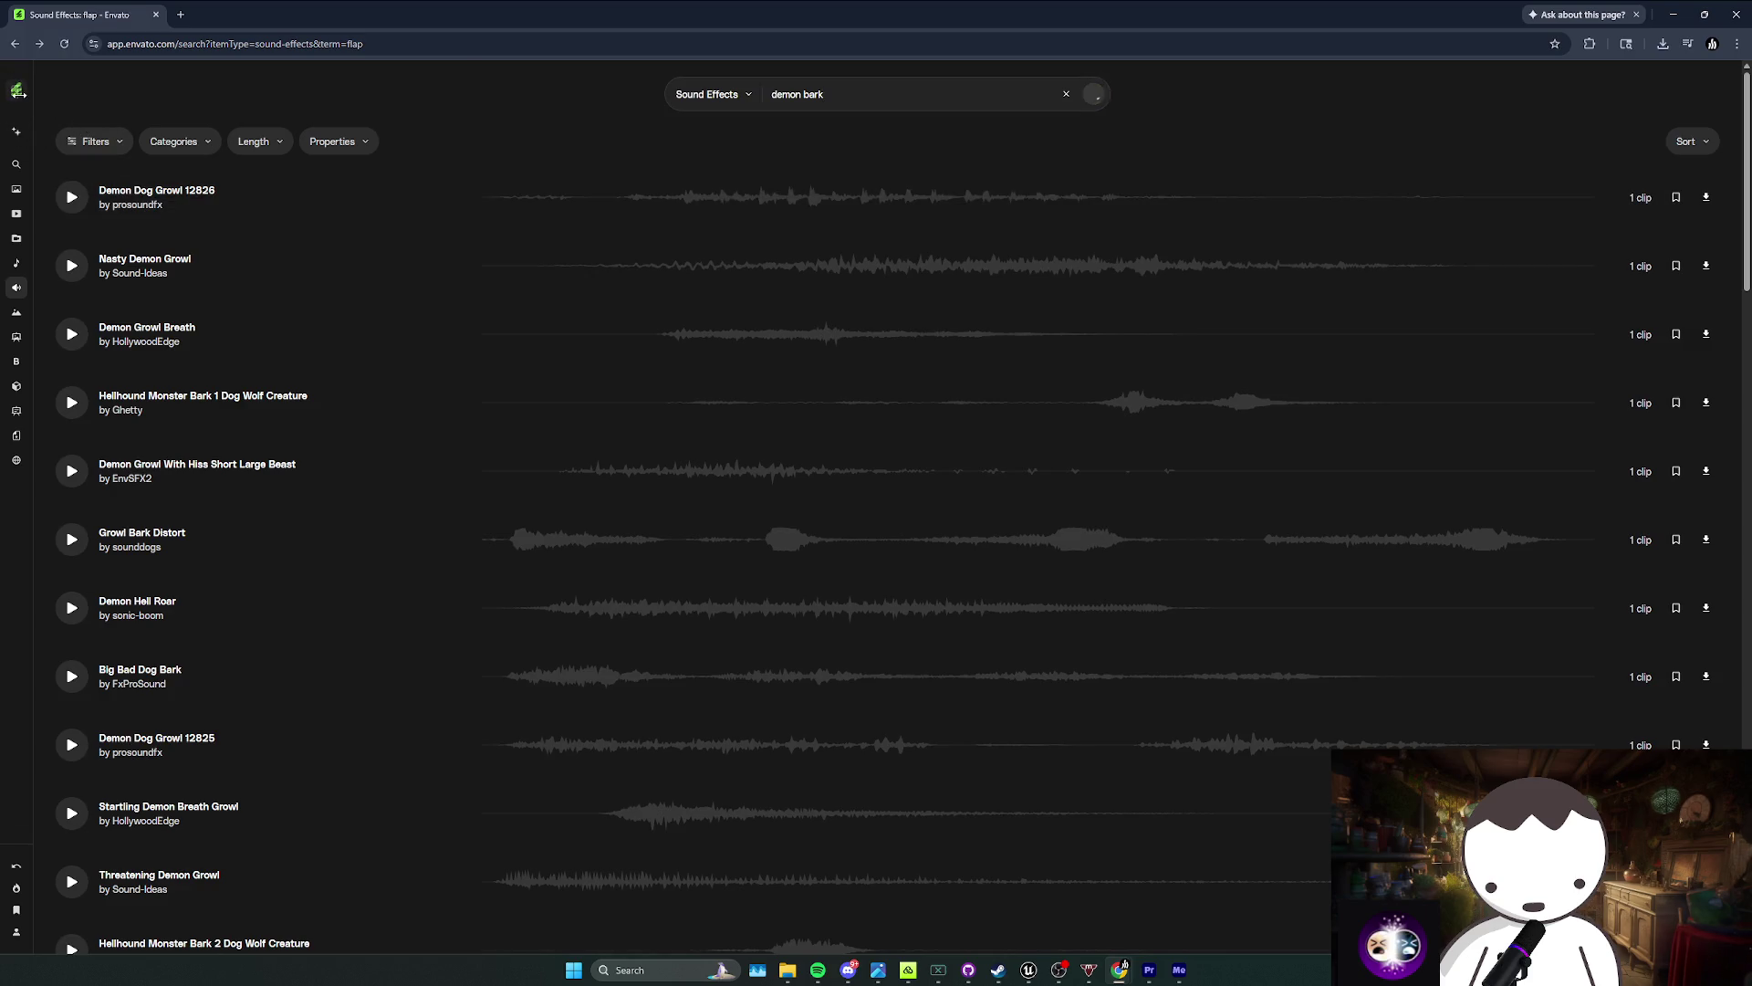
{"action": "left_click", "coordinate": [55, 90]}
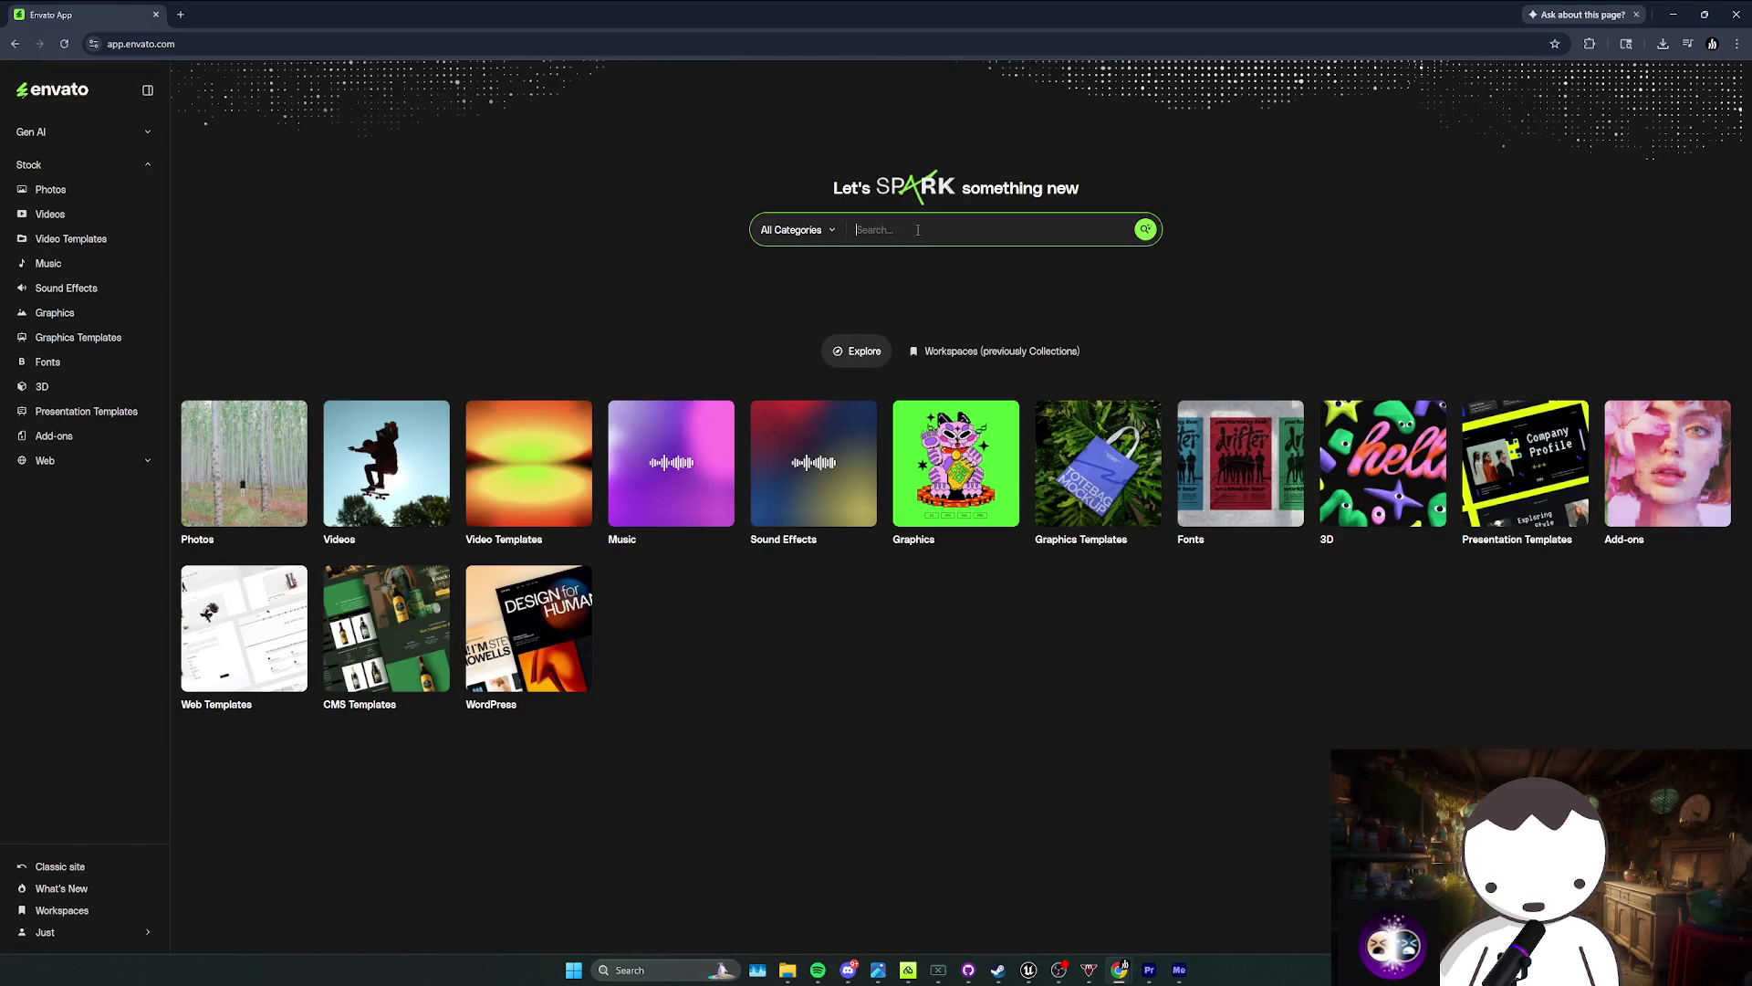
{"action": "type", "text": "f"}
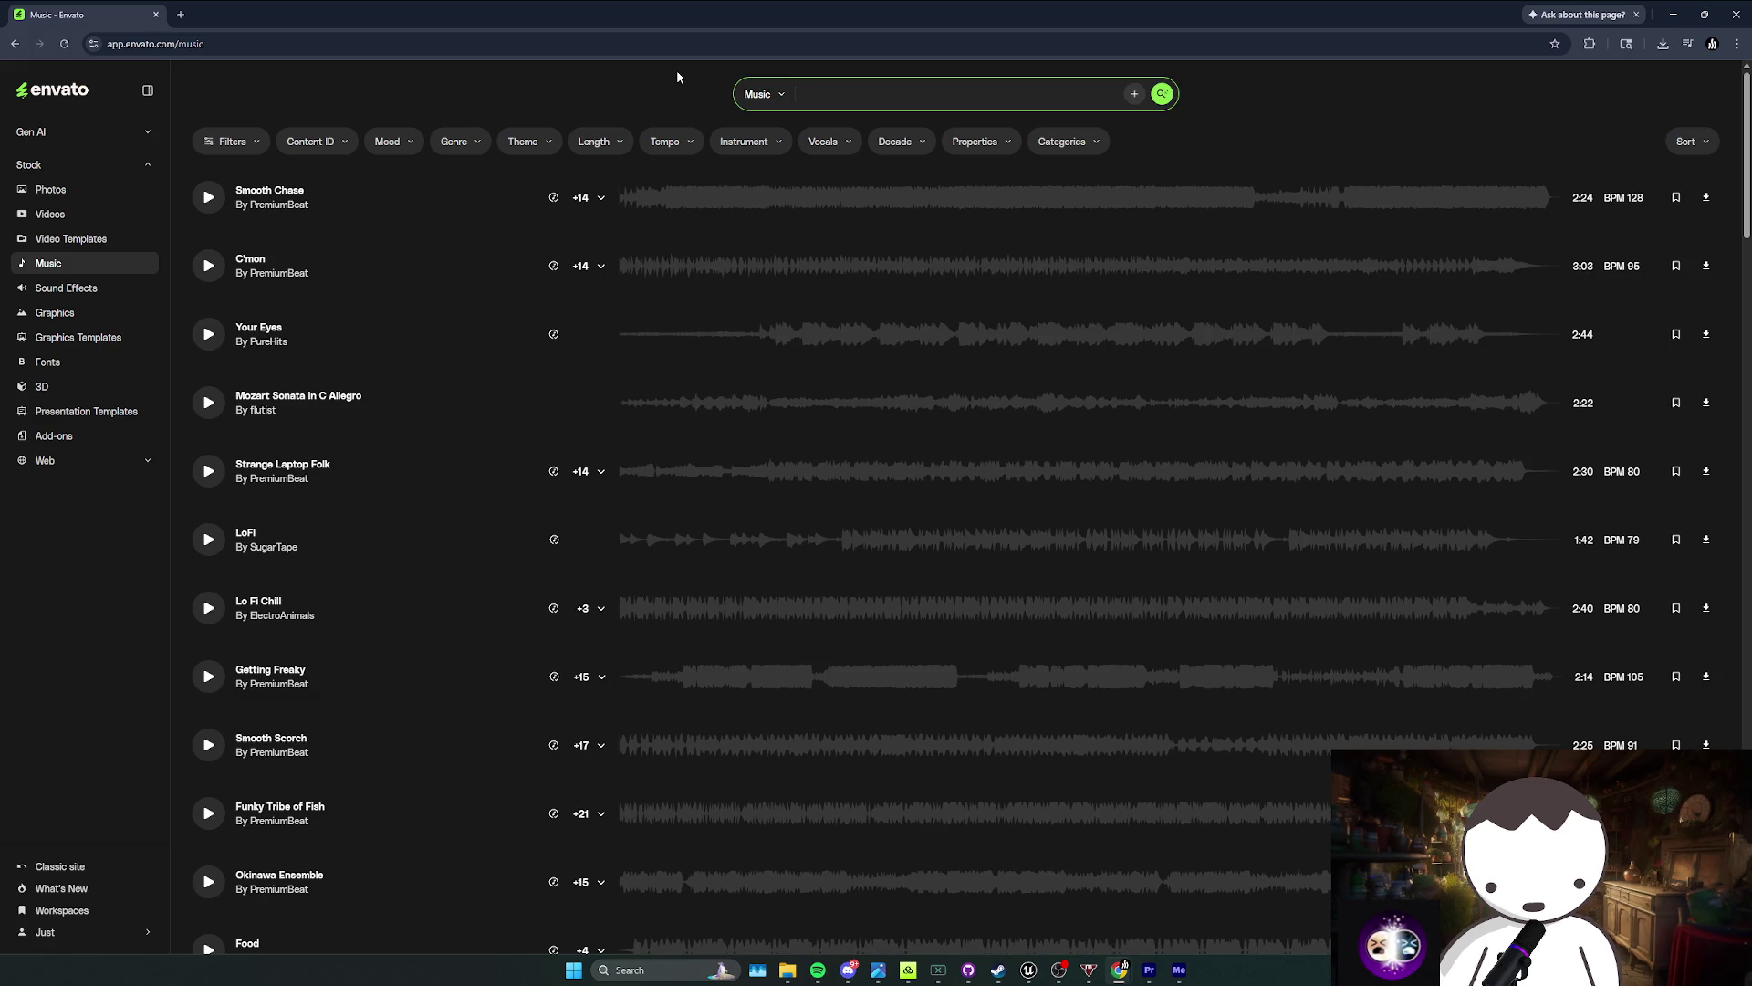
{"action": "type", "text": "f"}
{"action": "key", "text": "BackSpace"}
{"action": "type", "text": "demon"}
{"action": "key", "text": "BackSpace"}
{"action": "key", "text": "BackSpace"}
{"action": "key", "text": "BackSpace"}
{"action": "type", "text": "elden ring"}
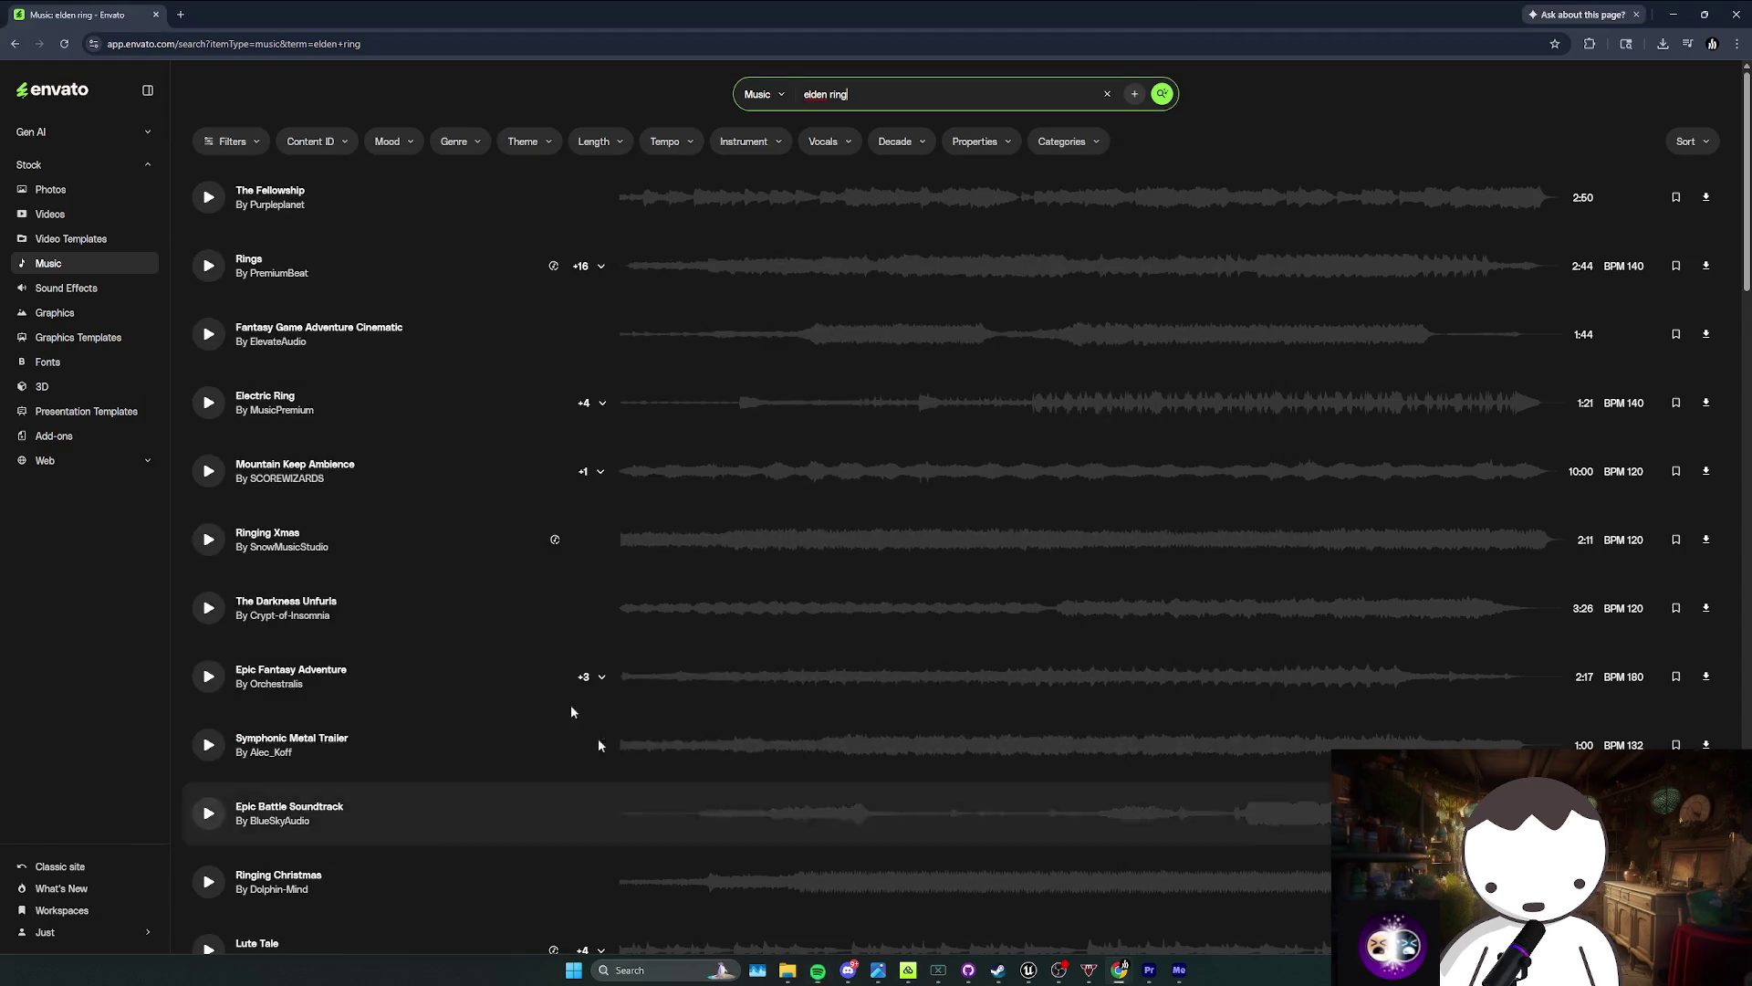
{"action": "left_click", "coordinate": [209, 198]}
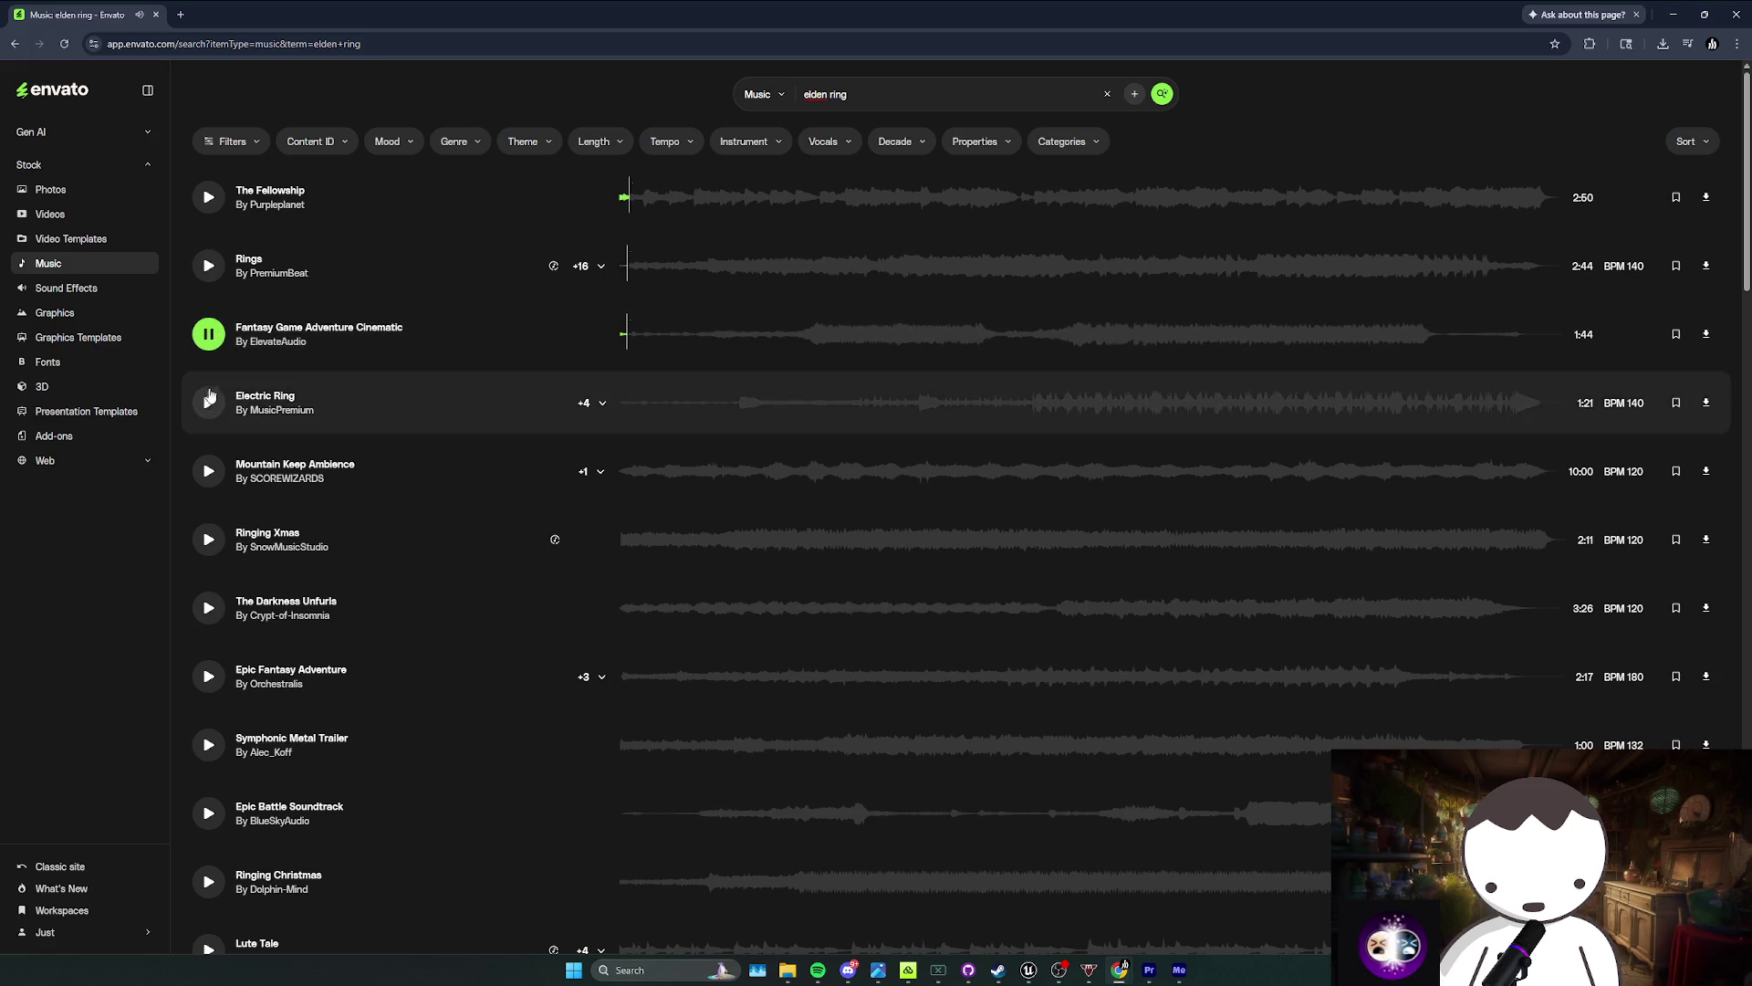
Step: Preview Electric Ring, refine the search to elden ring boss music, and preview Boss Battle Horror Trailer
{"action": "left_click", "coordinate": [208, 402]}
{"action": "left_click", "coordinate": [881, 101]}
{"action": "type", "text": "boss"}
{"action": "key", "text": "Return"}
{"action": "left_click", "coordinate": [209, 201]}
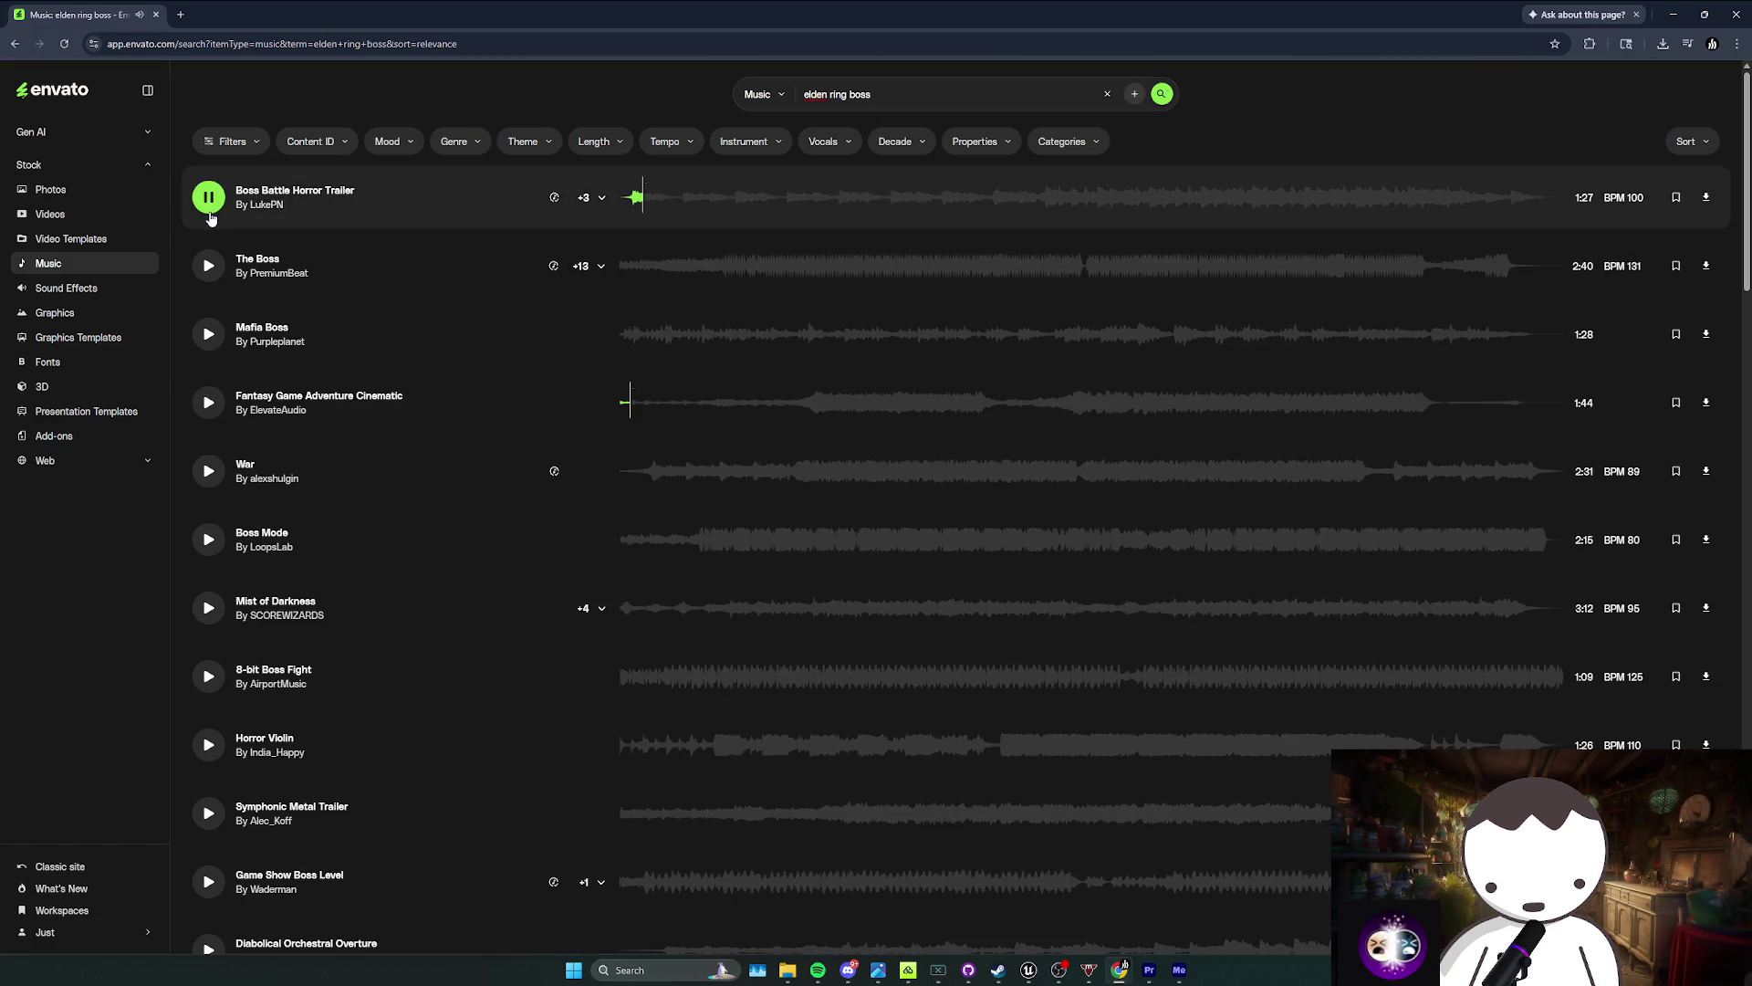
Step: Audition Boss Battle Horror Trailer versions, Mafia Boss, Fantasy Game Adventure Cinematic, Boss Mode and Mist of Darkness
{"action": "left_click", "coordinate": [602, 198]}
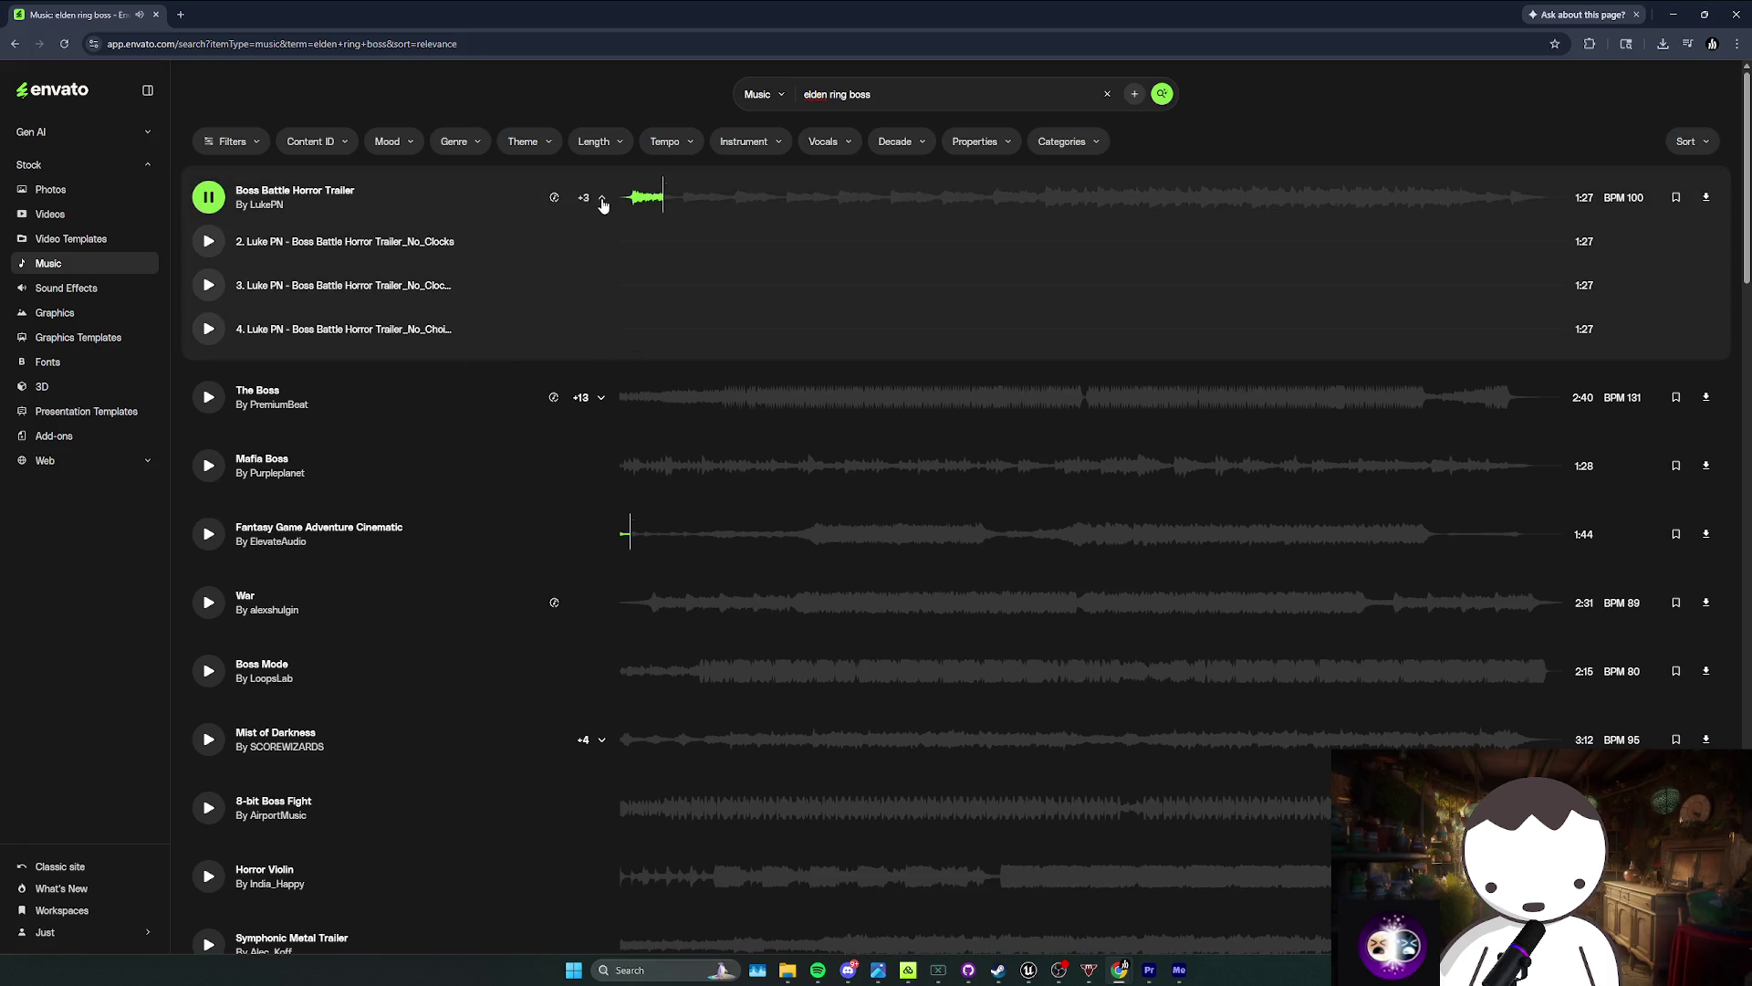
{"action": "left_click", "coordinate": [208, 466]}
{"action": "scroll", "coordinate": [544, 429], "scroll_direction": "down", "scroll_amount": 1}
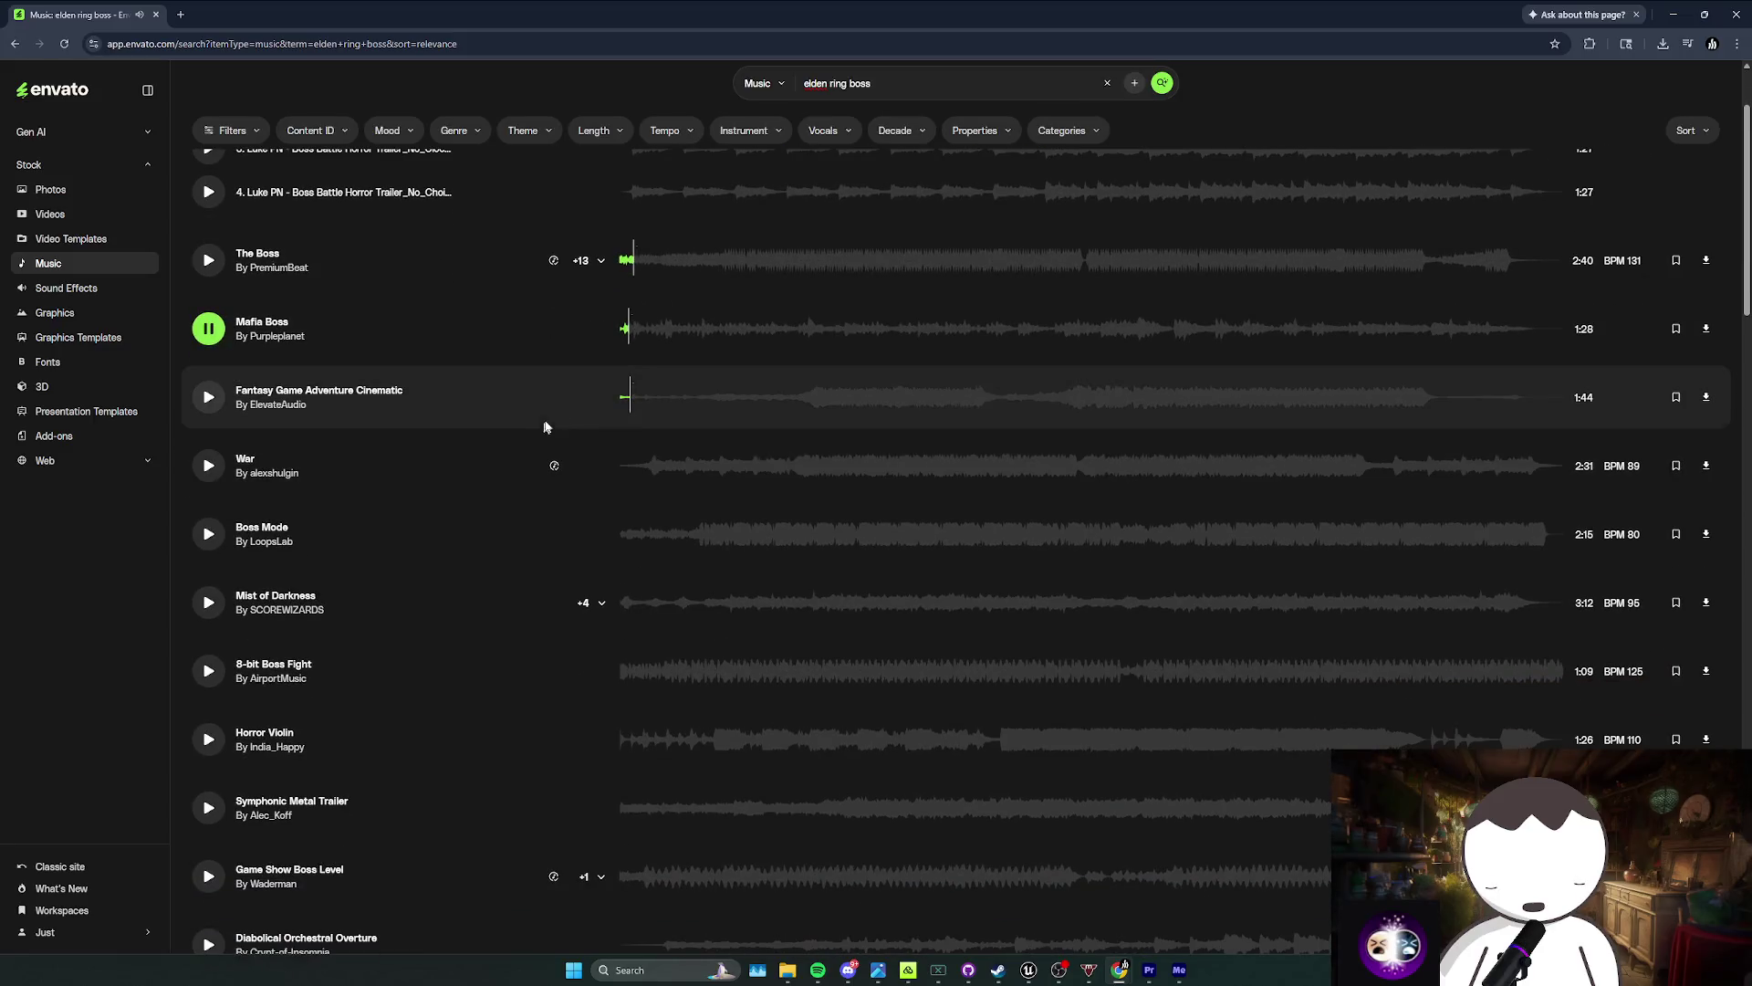
{"action": "left_click", "coordinate": [791, 413]}
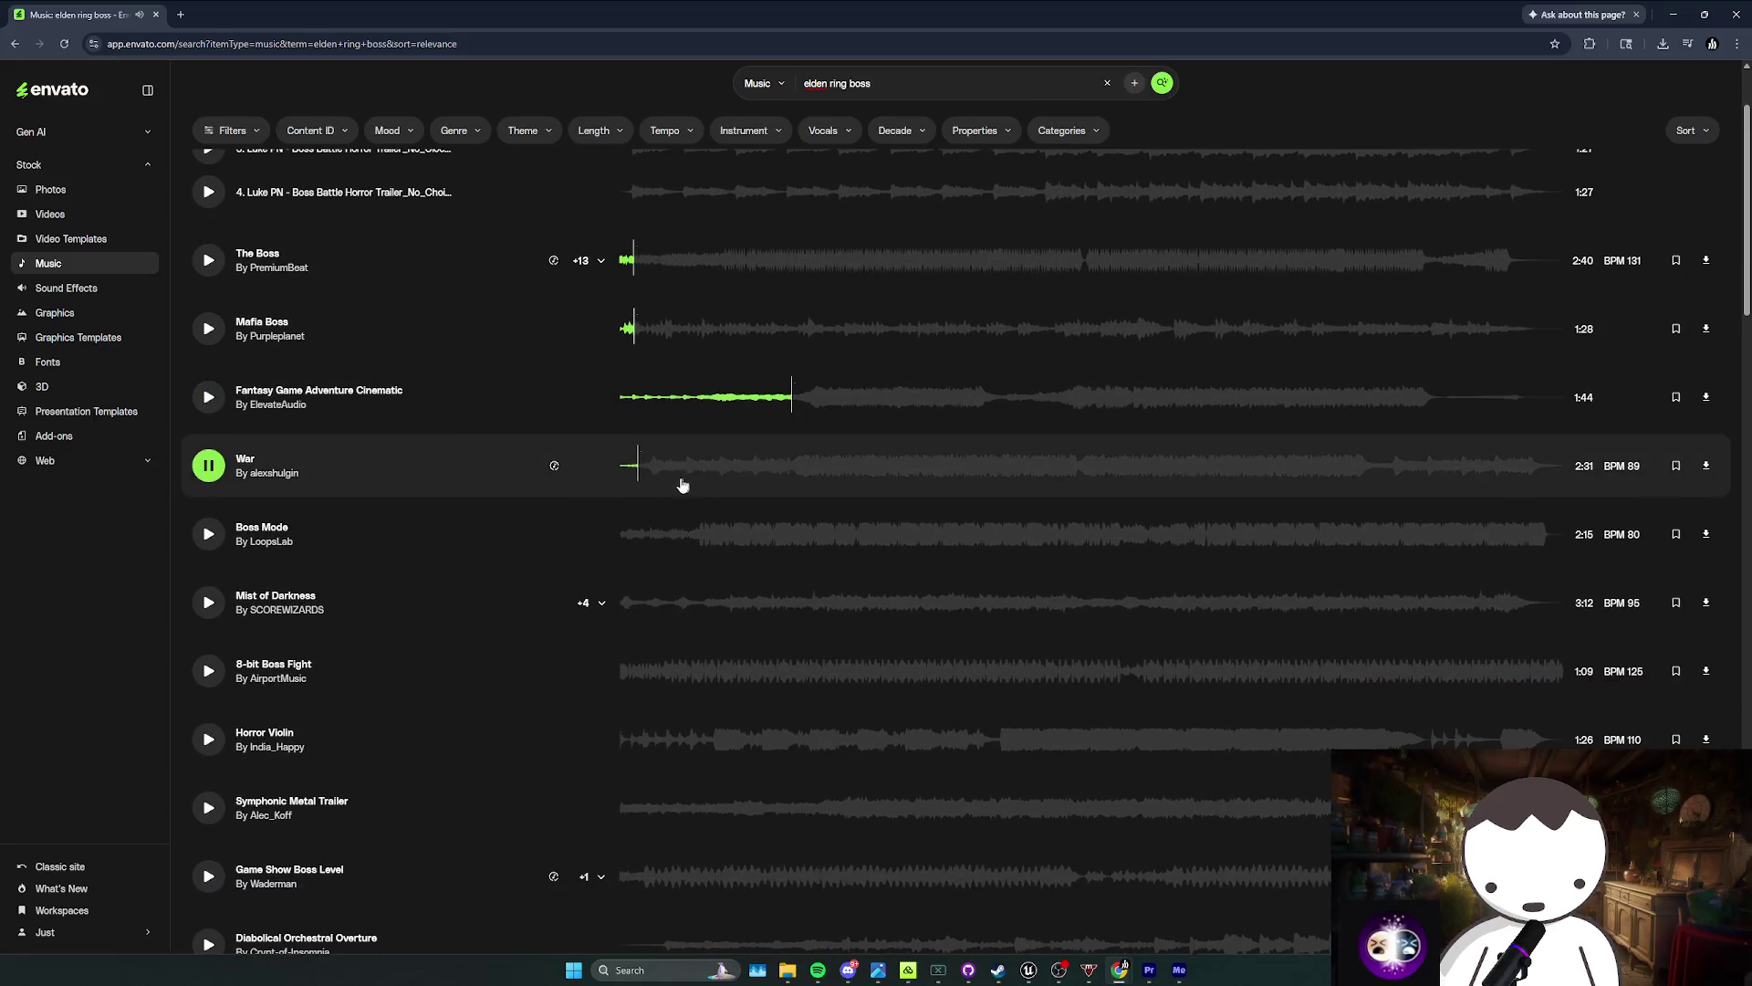
{"action": "scroll", "coordinate": [684, 484], "scroll_direction": "down", "scroll_amount": 1}
{"action": "left_click", "coordinate": [641, 469]}
{"action": "scroll", "coordinate": [677, 491], "scroll_direction": "down", "scroll_amount": 1}
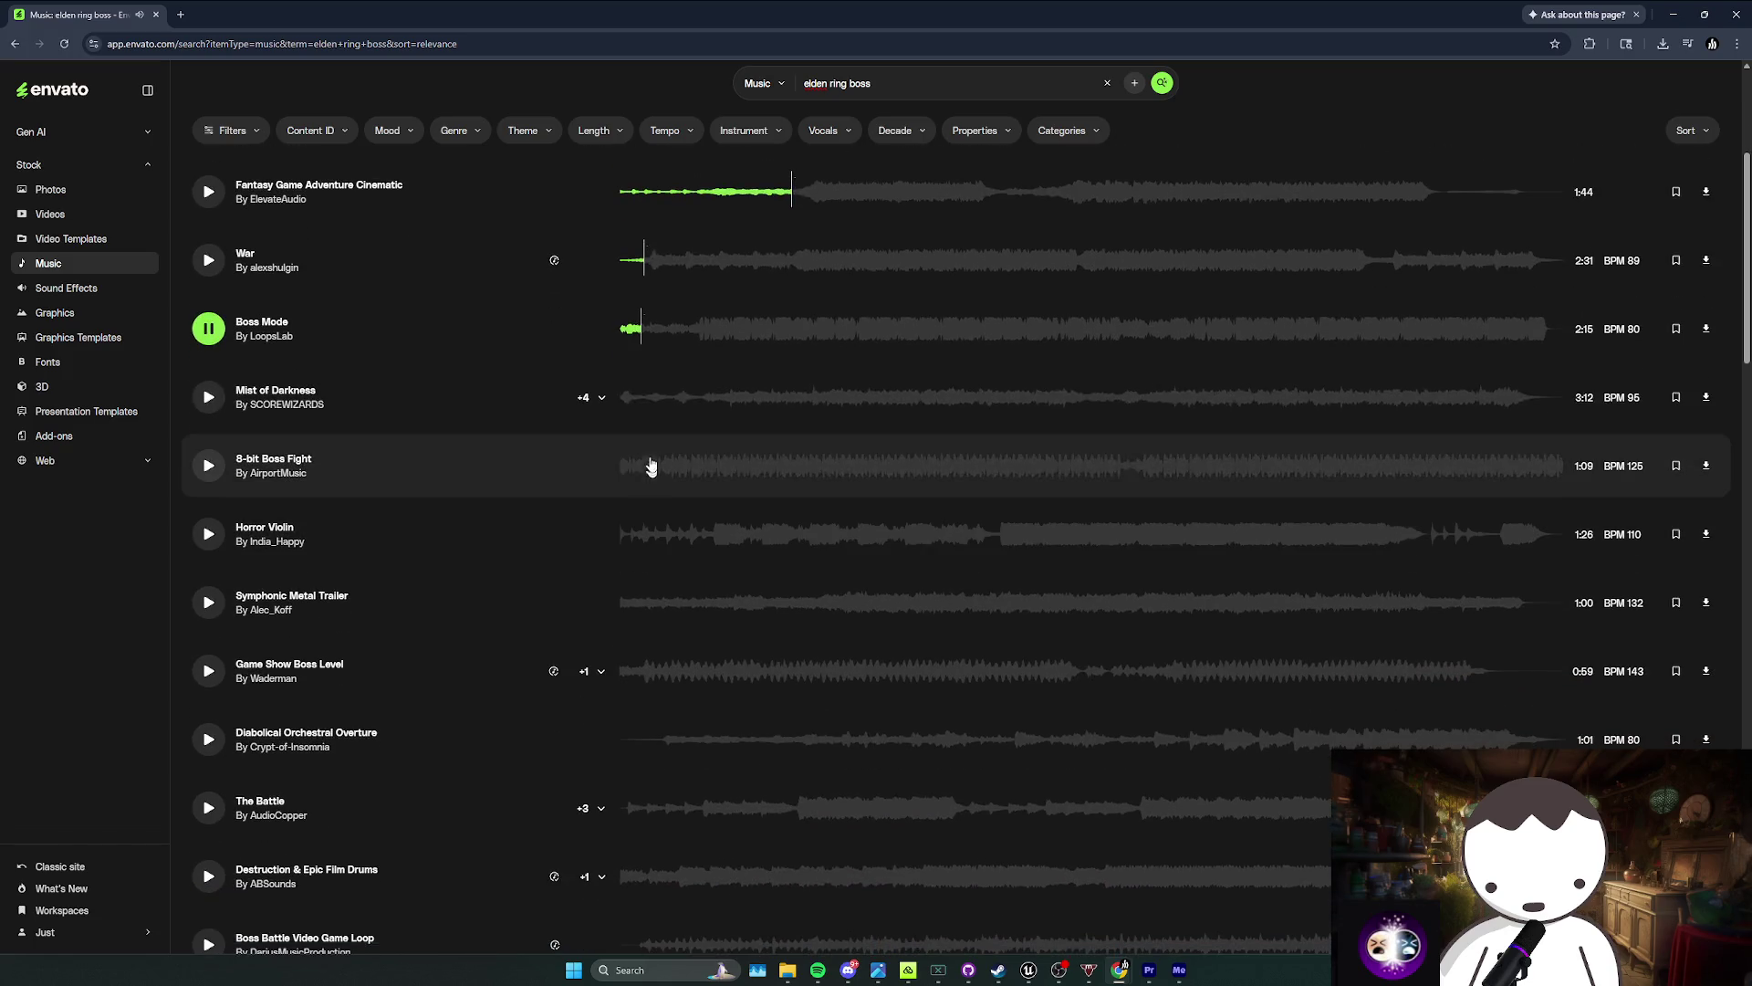
{"action": "left_click", "coordinate": [626, 407]}
{"action": "scroll", "coordinate": [657, 429], "scroll_direction": "down", "scroll_amount": 1}
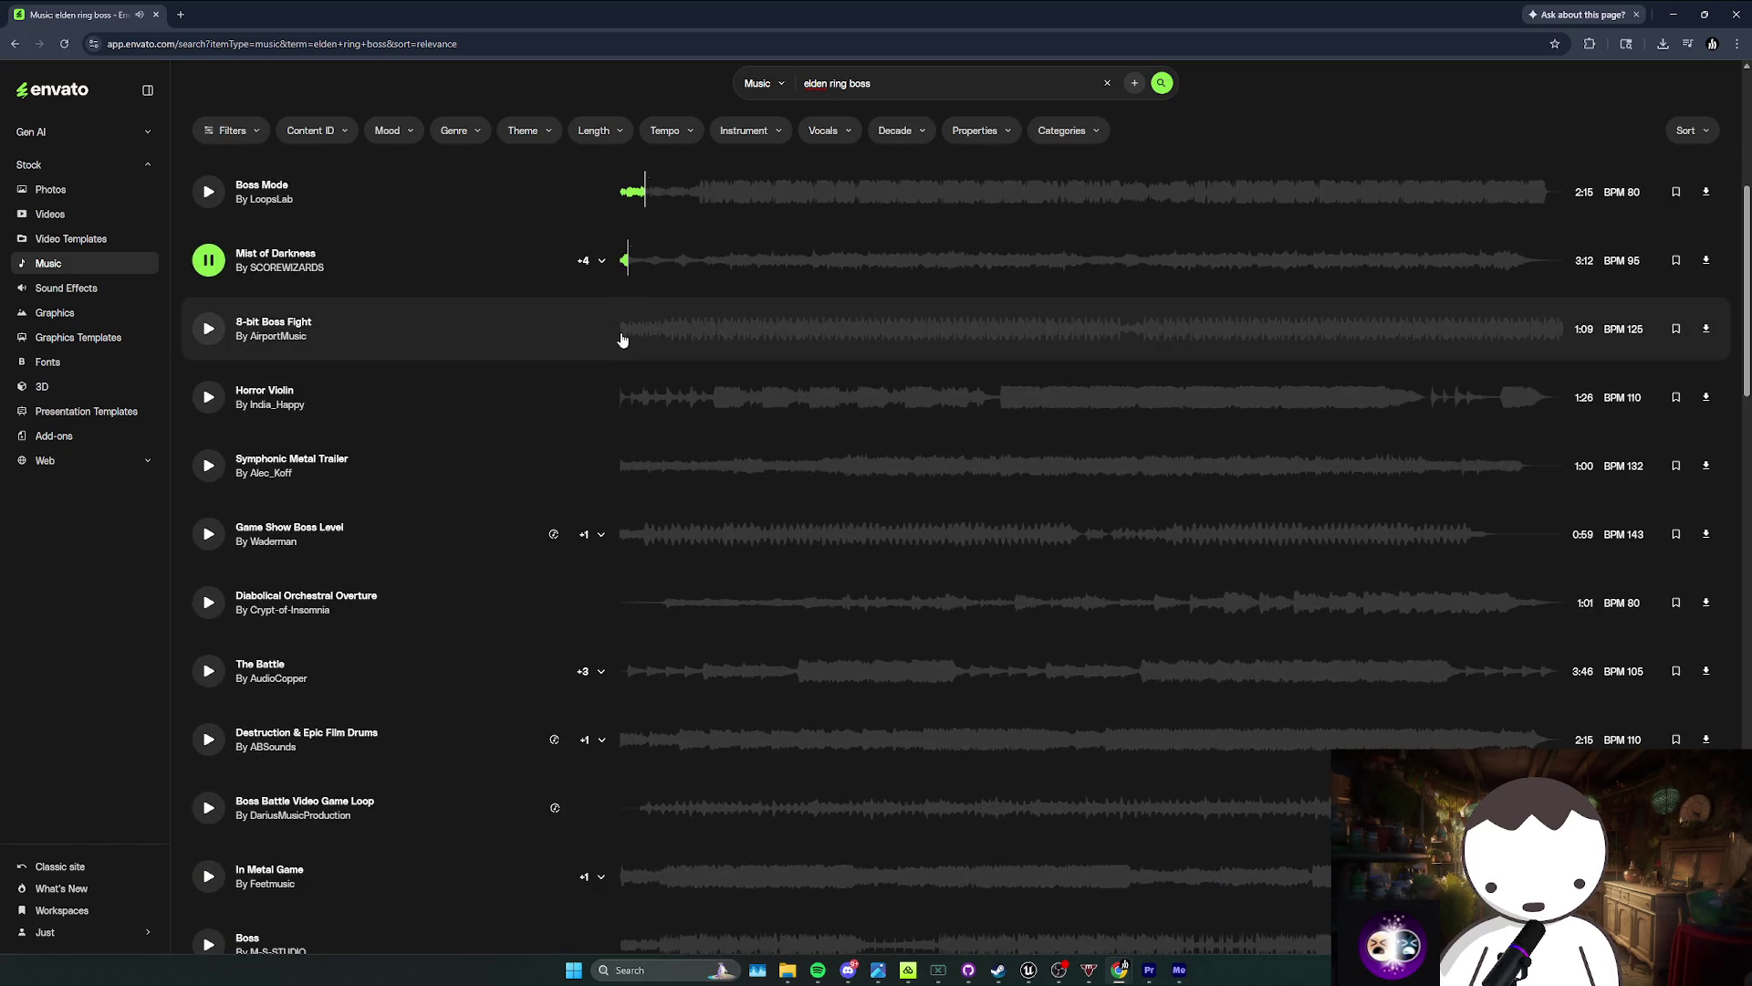
Step: Audition 8-bit Boss Fight, Symphonic Metal Trailer, Game Show Boss Level, Diabolical Orchestral Overture and The Battle
{"action": "left_click", "coordinate": [621, 336]}
{"action": "scroll", "coordinate": [694, 401], "scroll_direction": "down", "scroll_amount": 2}
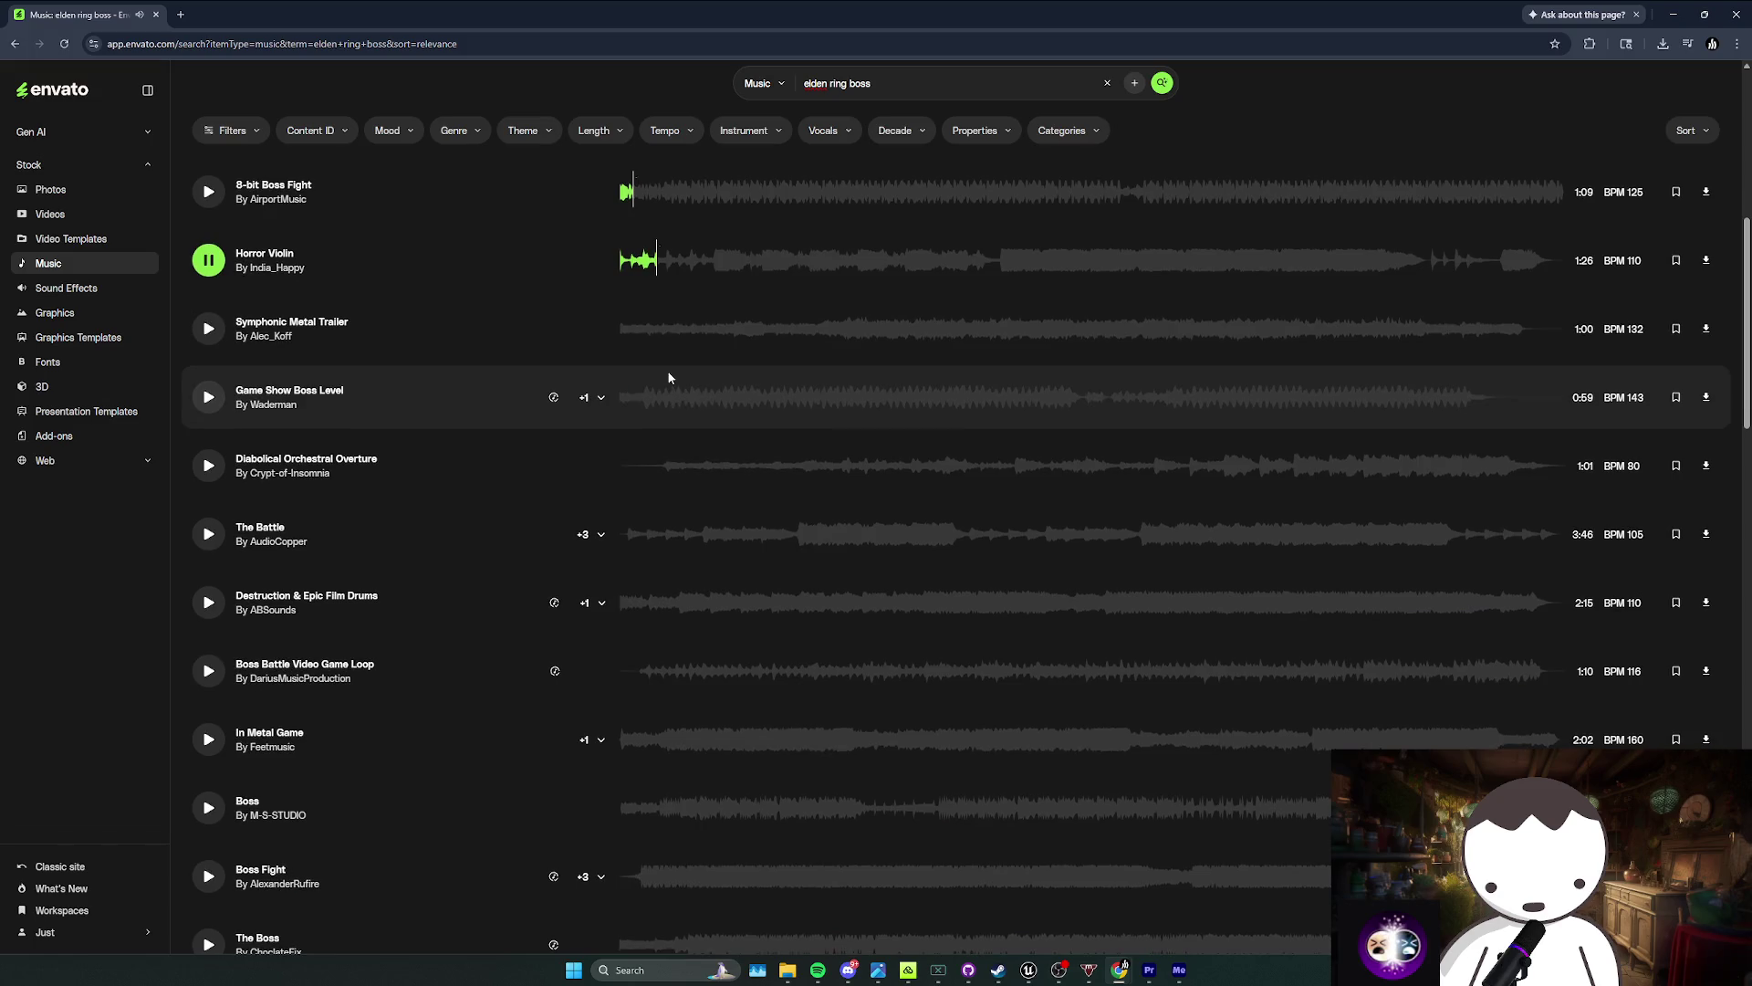
{"action": "left_click", "coordinate": [658, 354]}
{"action": "scroll", "coordinate": [774, 398], "scroll_direction": "down", "scroll_amount": 1}
{"action": "left_click", "coordinate": [636, 330]}
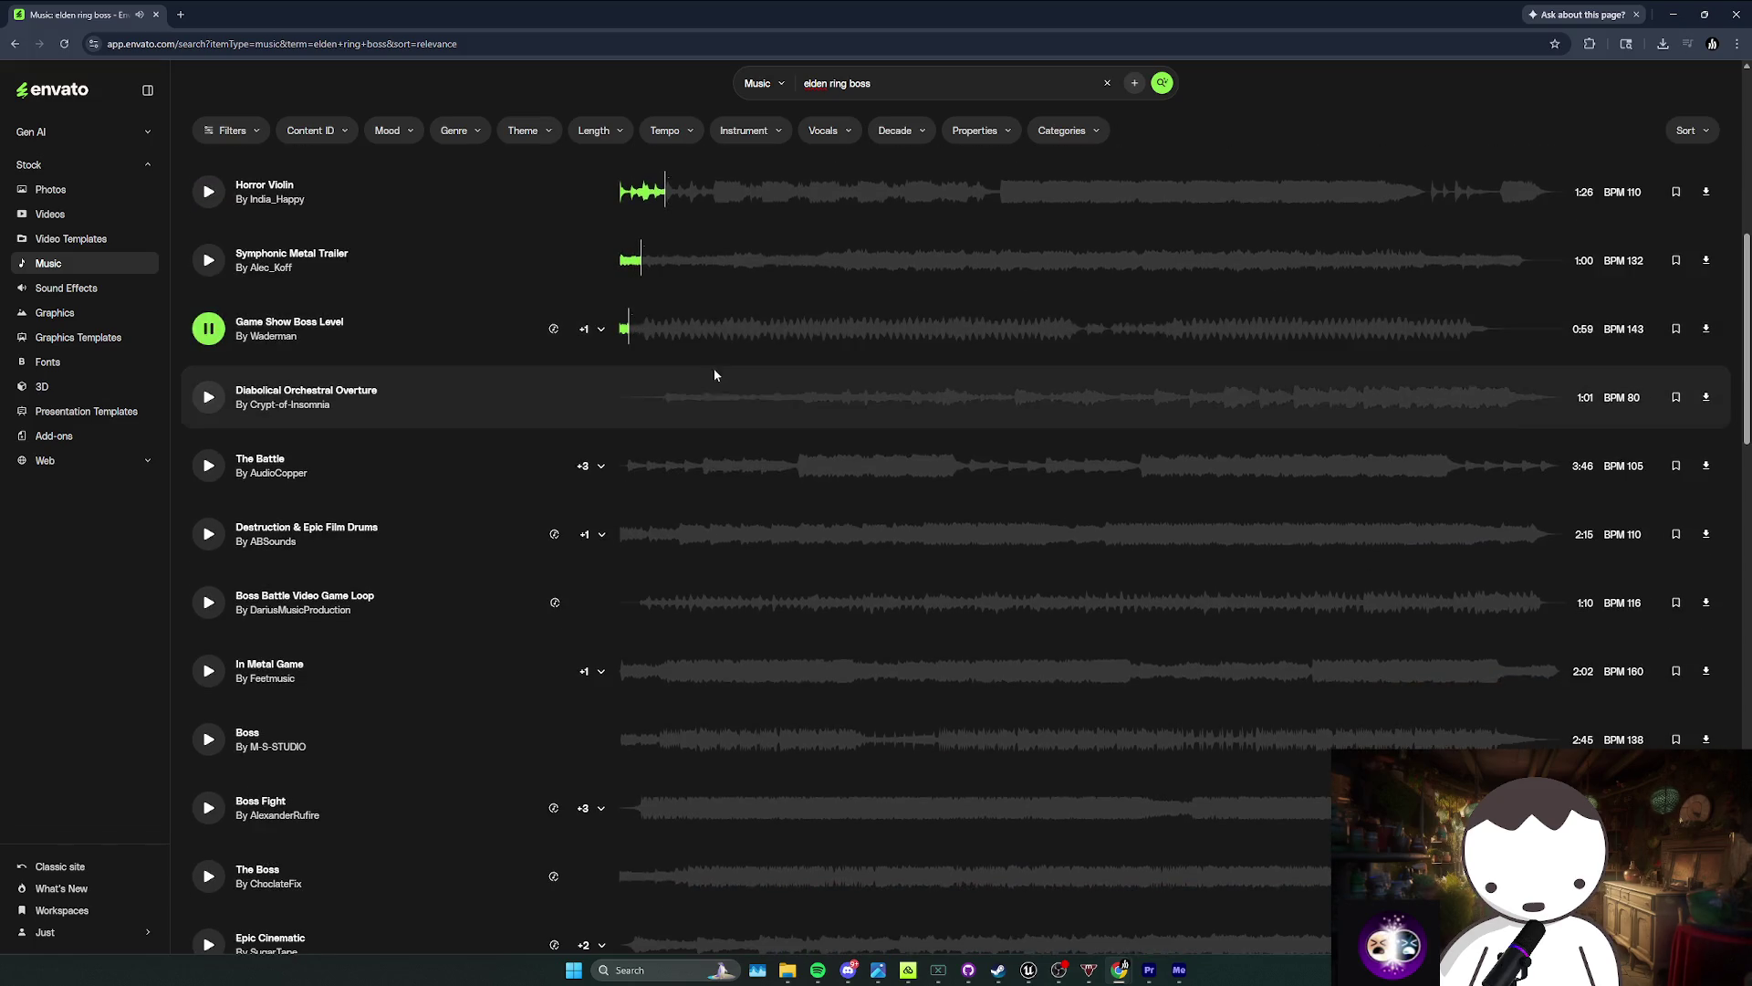
{"action": "scroll", "coordinate": [712, 369], "scroll_direction": "down", "scroll_amount": 1}
{"action": "left_click", "coordinate": [663, 334]}
{"action": "scroll", "coordinate": [716, 379], "scroll_direction": "down", "scroll_amount": 1}
{"action": "left_click", "coordinate": [669, 330]}
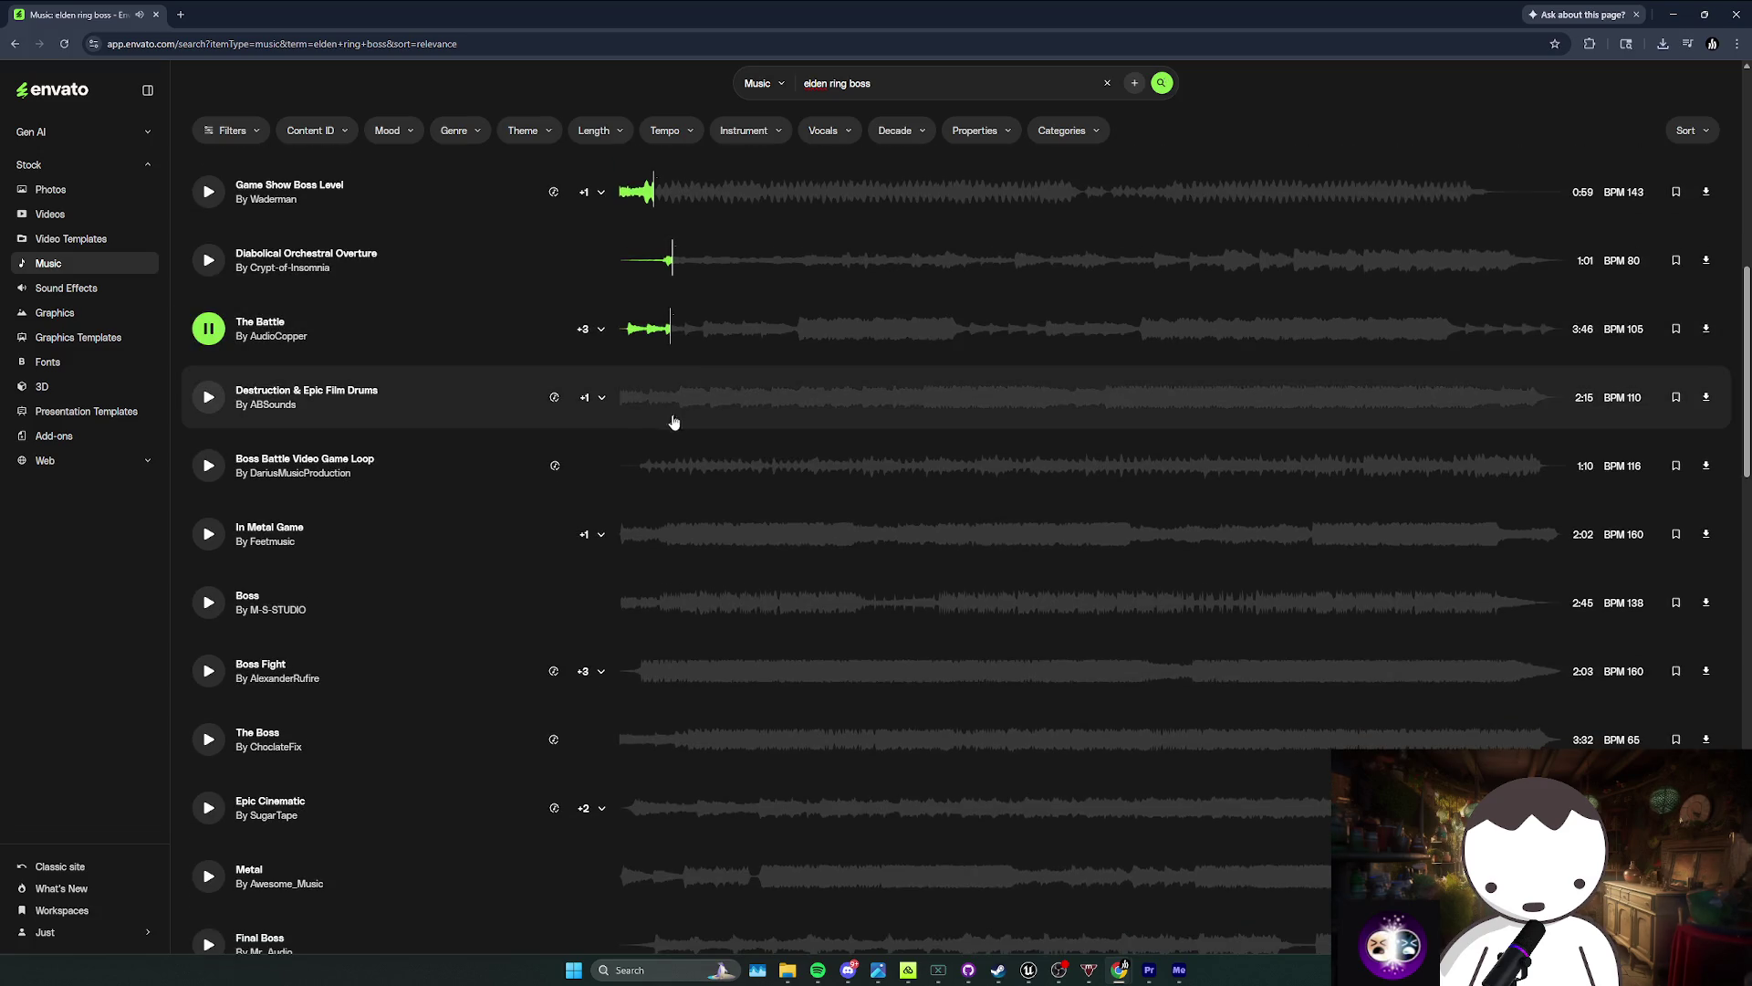
Step: Preview Destruction & Epic Film Drums, download it, and return to the Unreal editor
{"action": "left_click", "coordinate": [631, 399]}
{"action": "scroll", "coordinate": [639, 401], "scroll_direction": "down", "scroll_amount": 1}
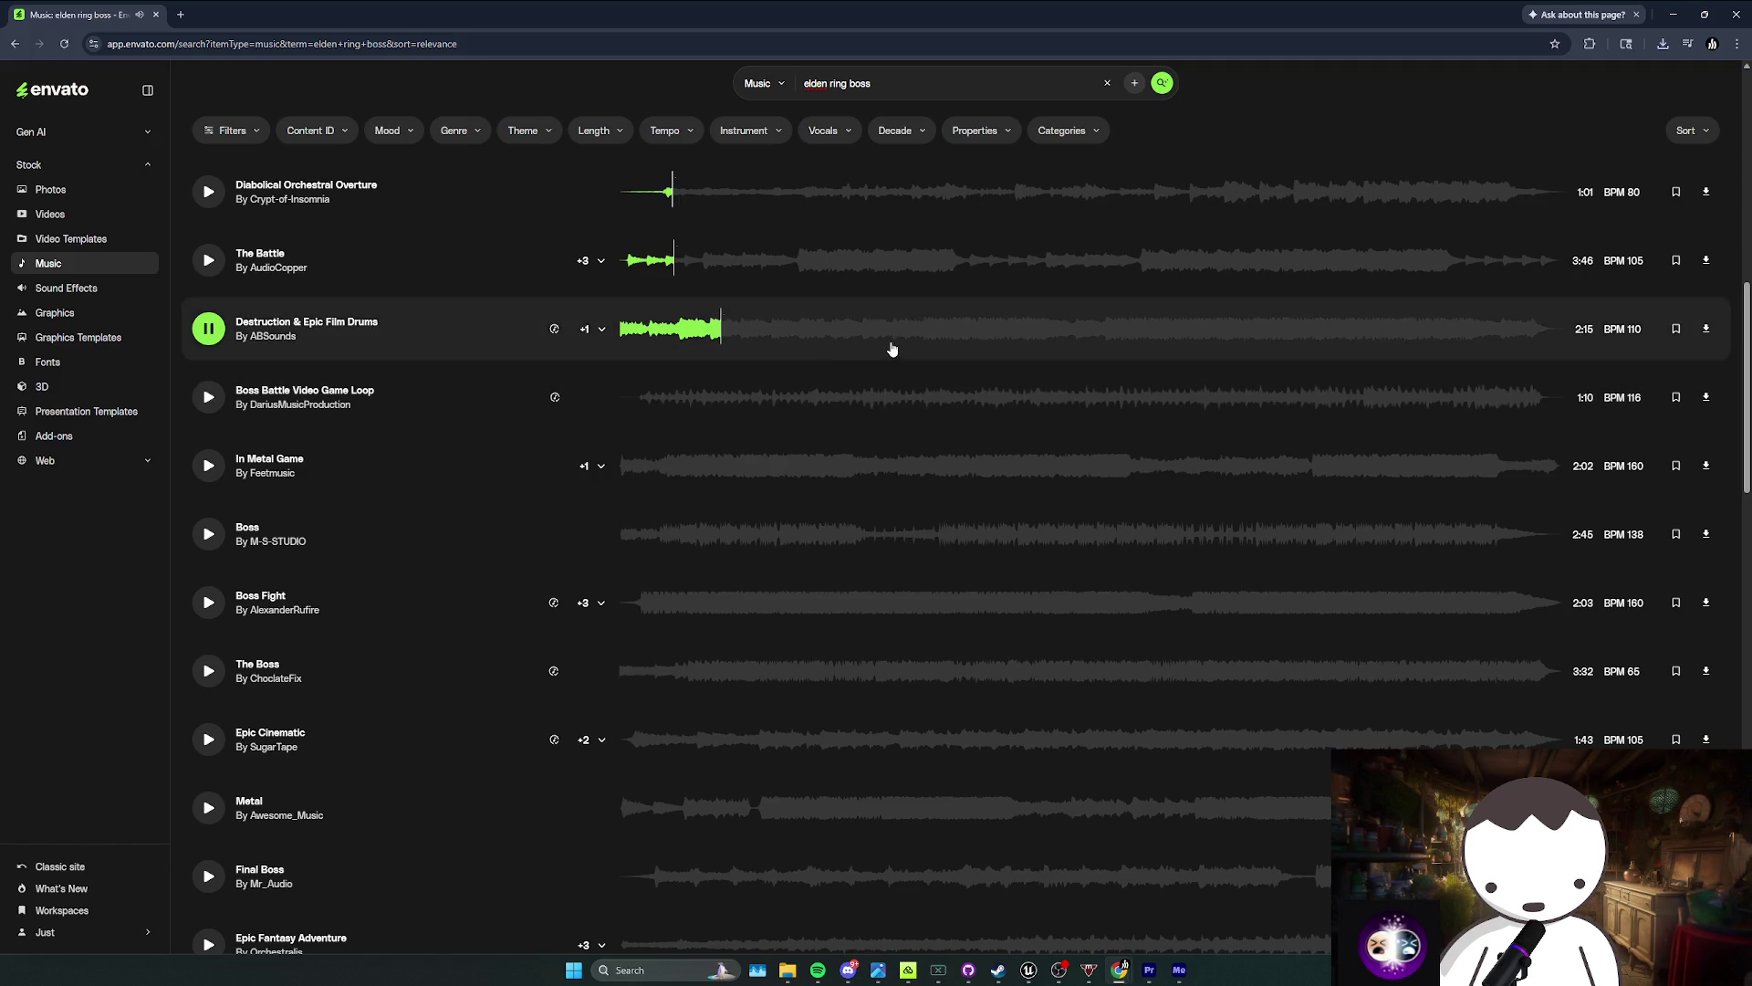
{"action": "left_click", "coordinate": [1115, 344]}
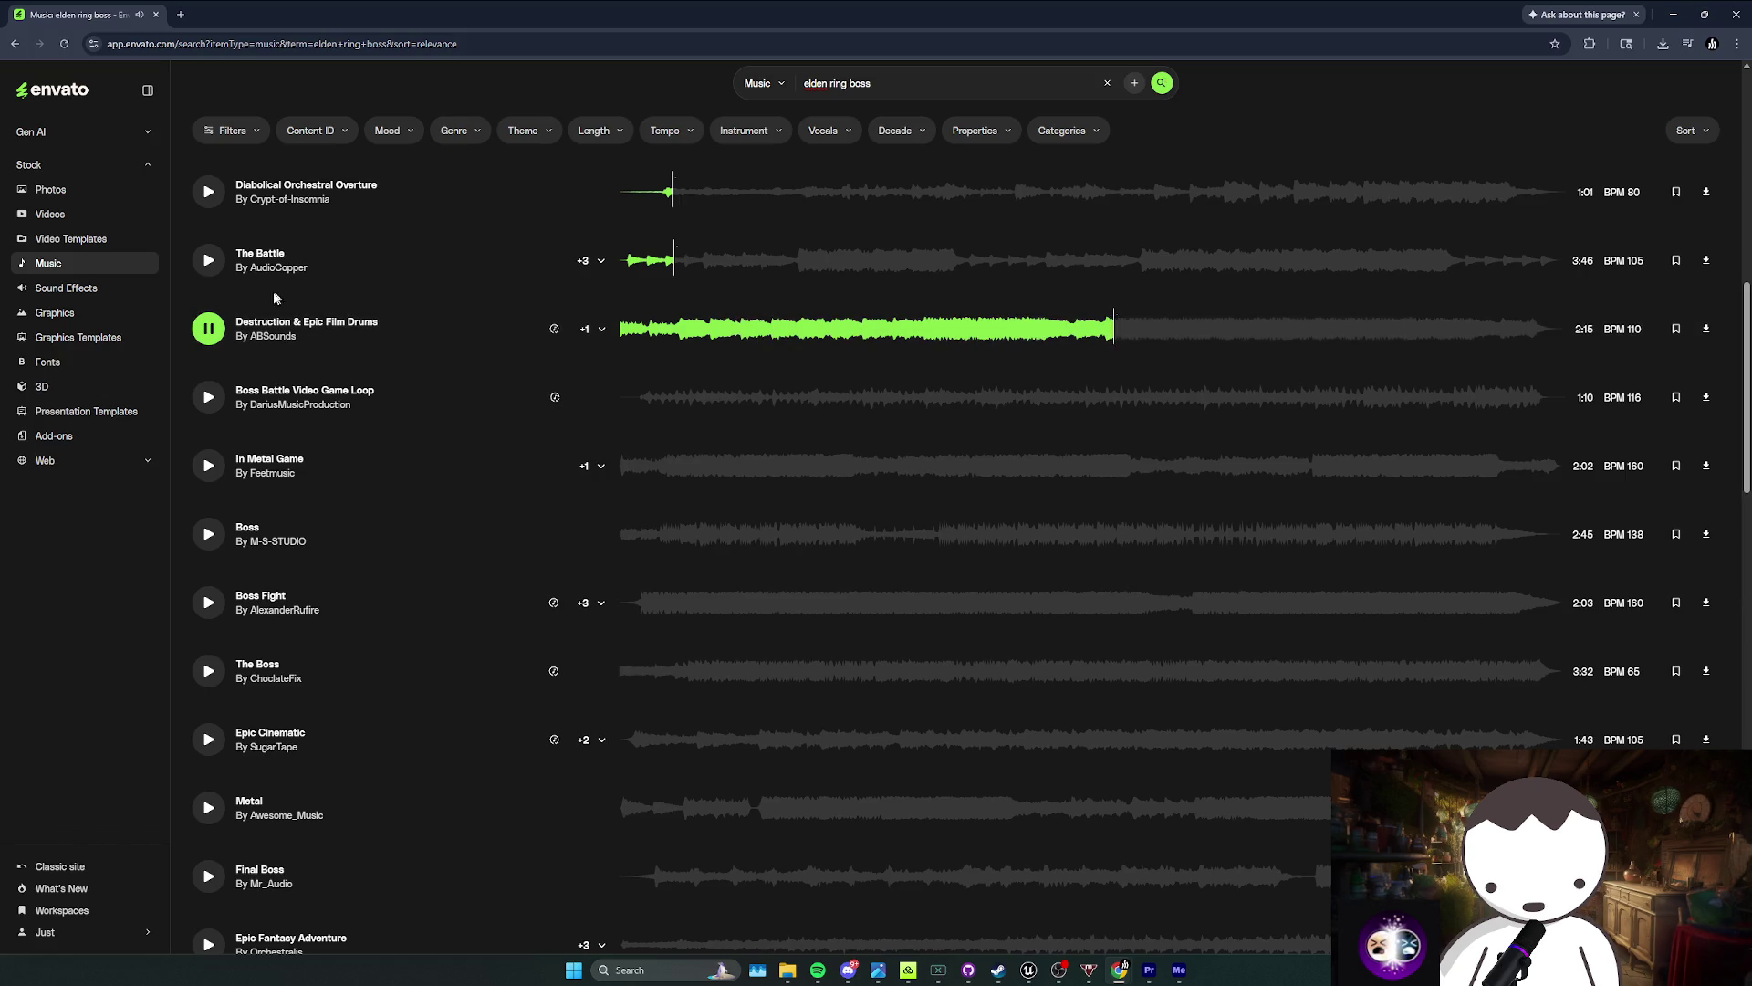
{"action": "left_click", "coordinate": [209, 330]}
{"action": "left_click", "coordinate": [1706, 329]}
{"action": "mouse_move", "coordinate": [1149, 977]}
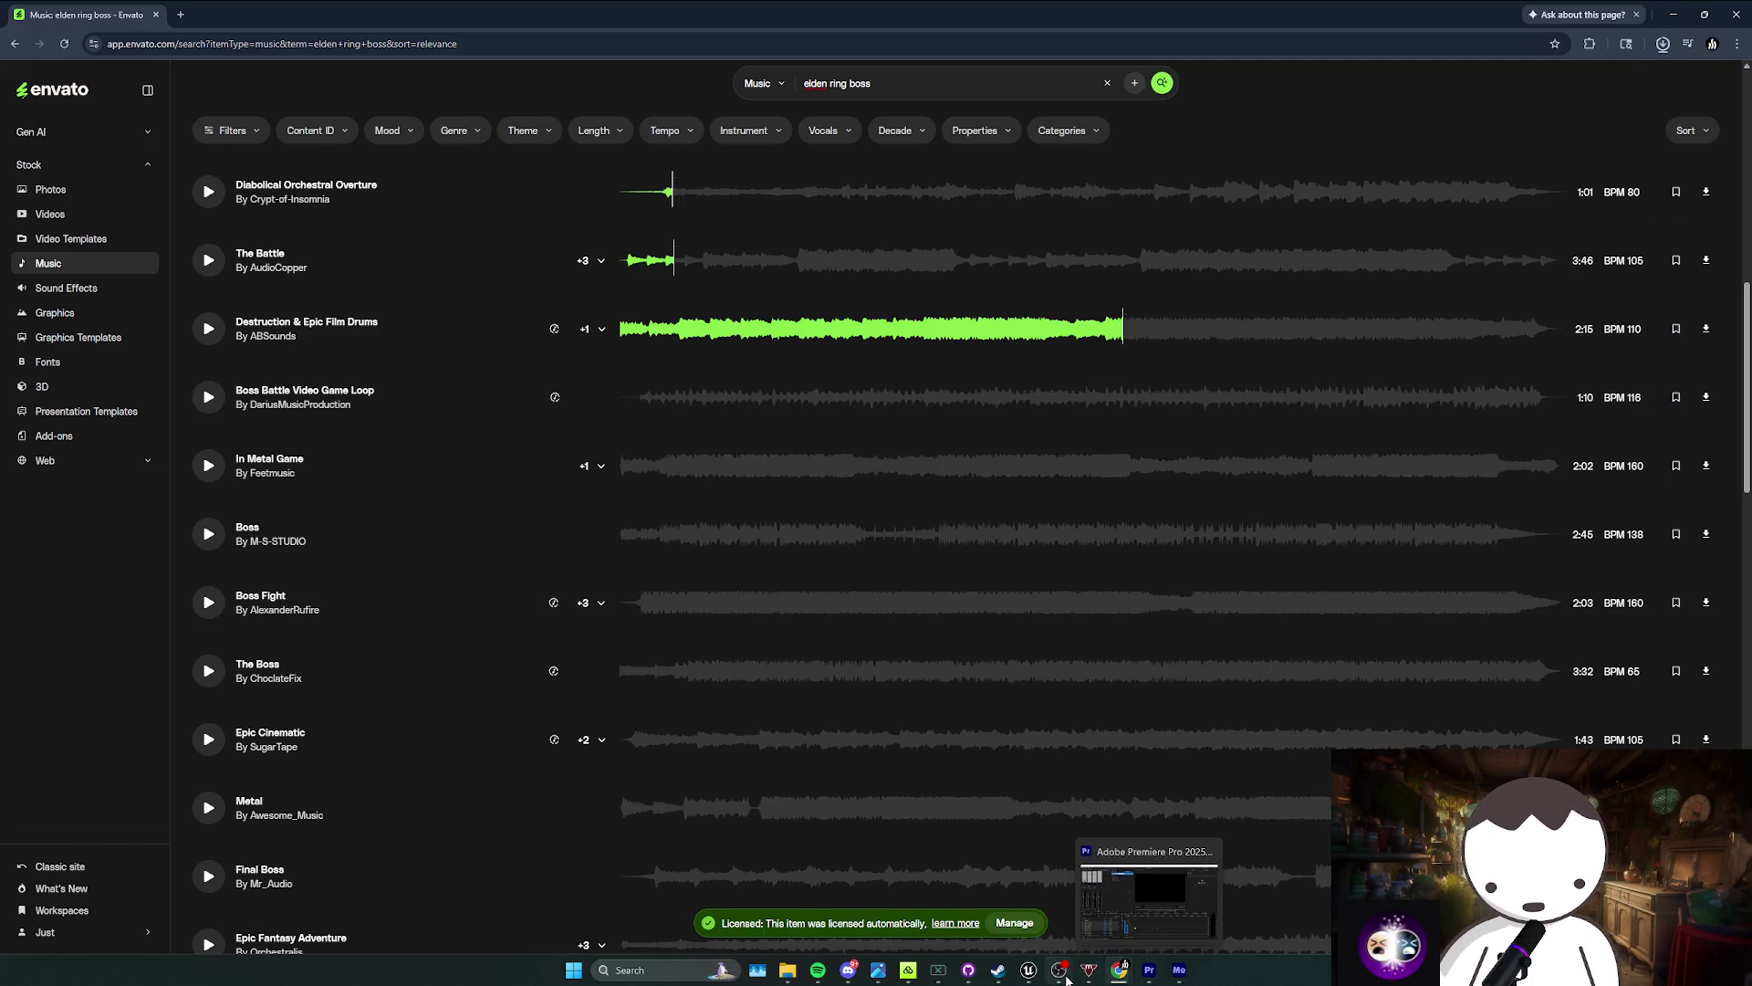
{"action": "left_click", "coordinate": [989, 914]}
{"action": "left_click", "coordinate": [834, 884]}
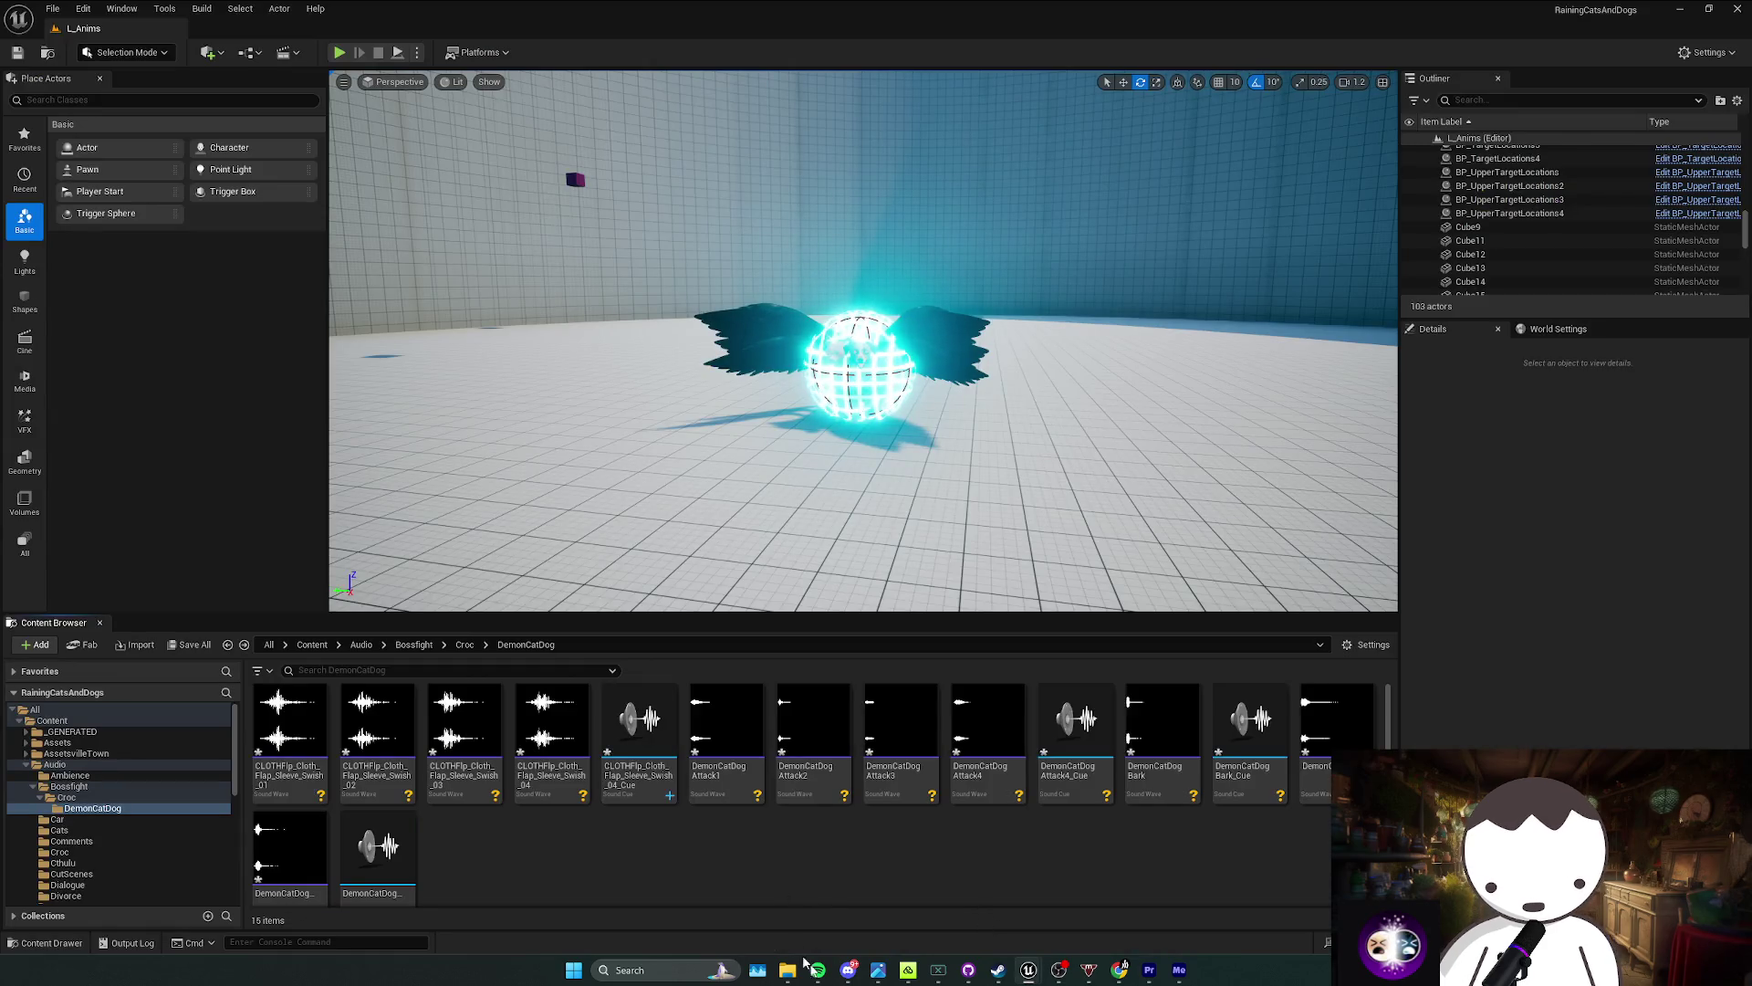
Step: Navigate Unreal's Content Browser to Audio > Music, then bring the DemonCatDog Explorer window forward
{"action": "key", "text": "alt+Left"}
{"action": "key", "text": "alt+Left"}
{"action": "key", "text": "alt+Left"}
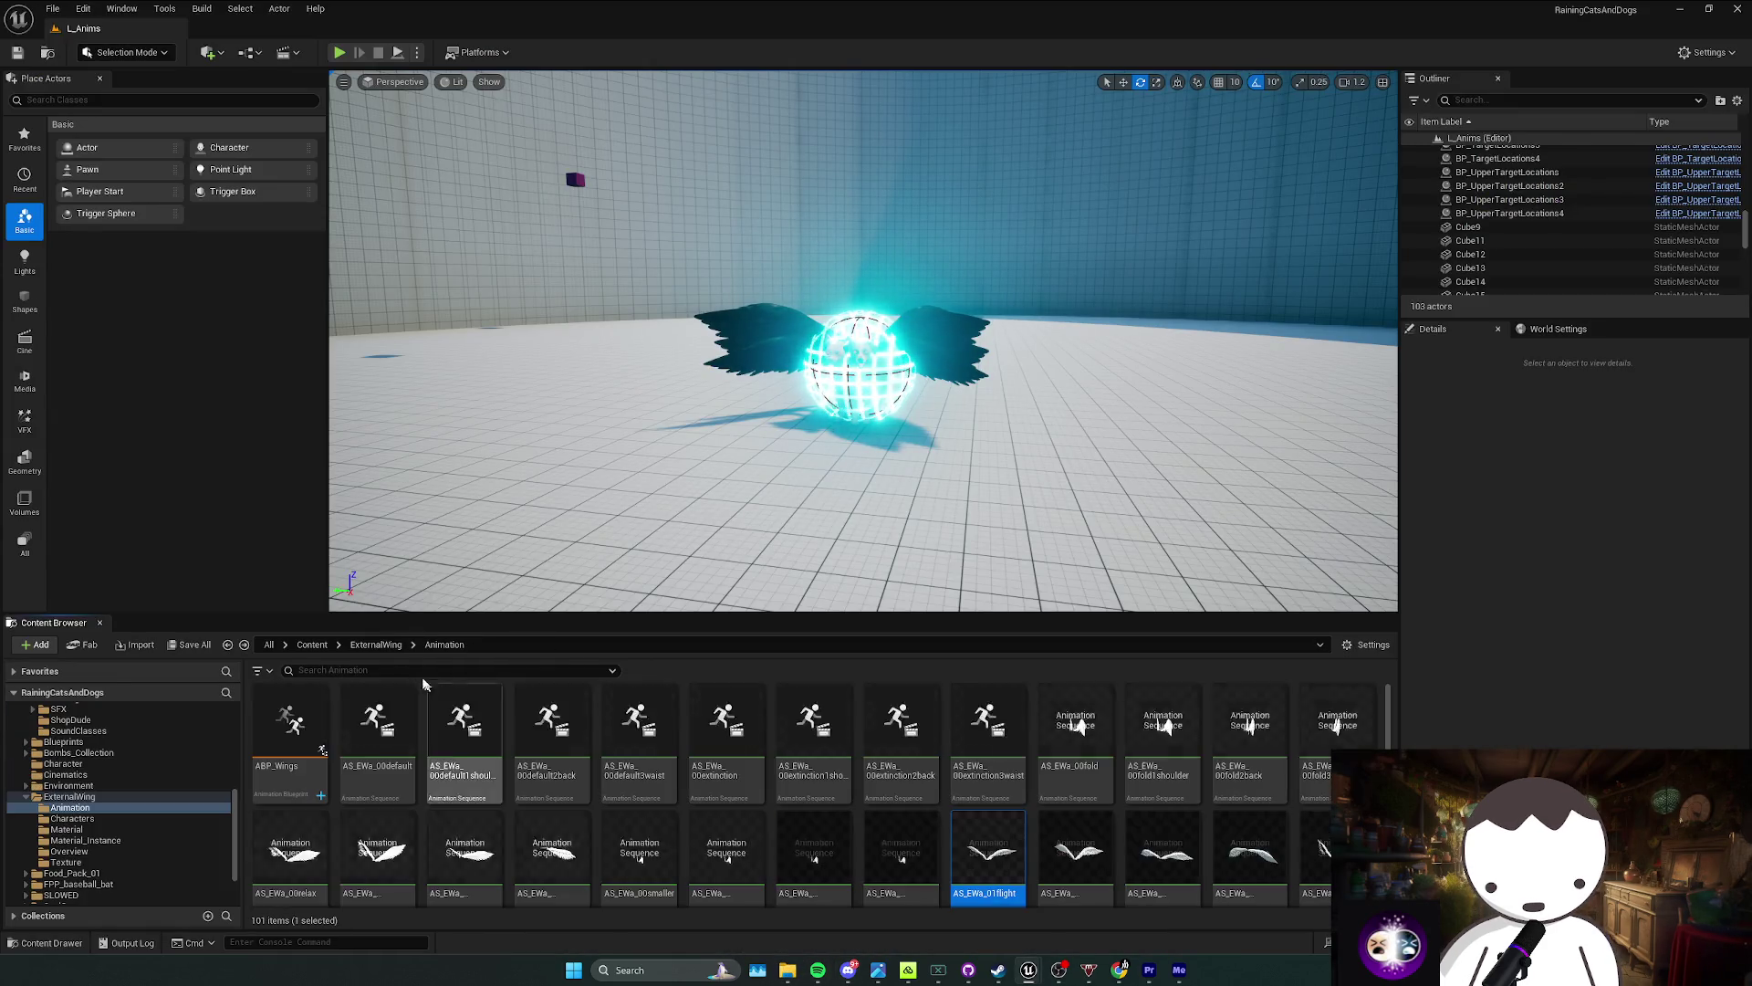
{"action": "key", "text": "alt+Right"}
{"action": "key", "text": "alt+Right"}
{"action": "key", "text": "alt+Right"}
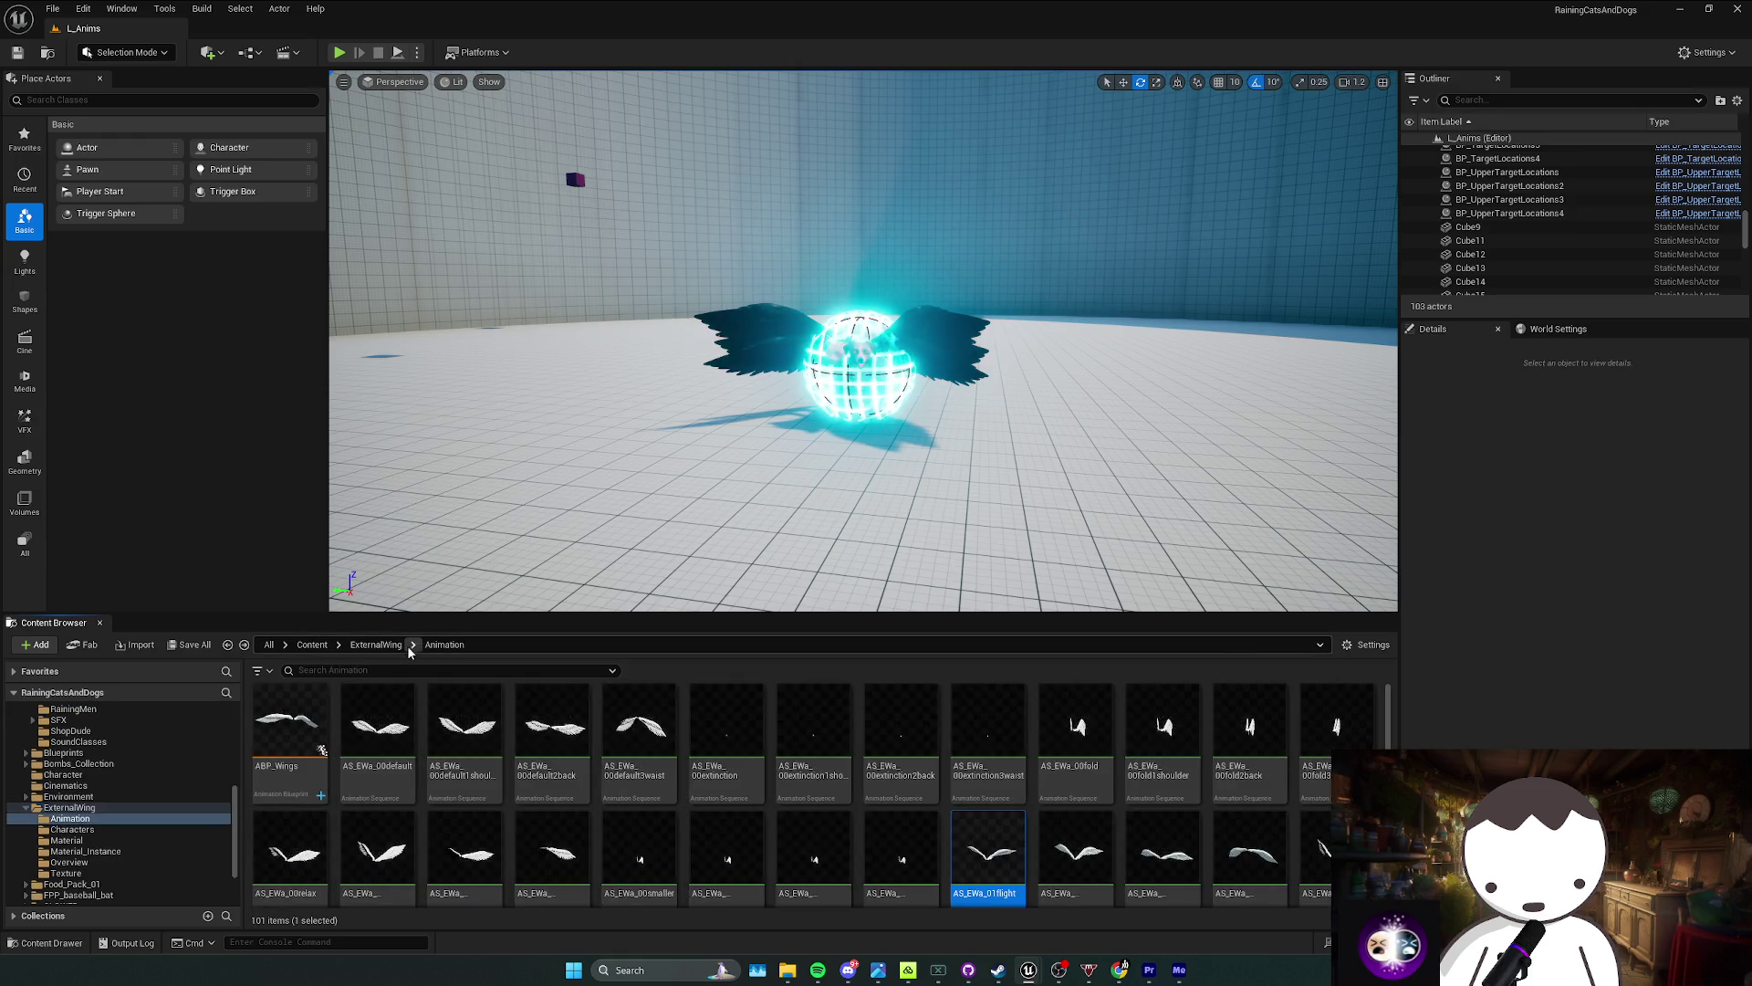
{"action": "left_click", "coordinate": [406, 645]}
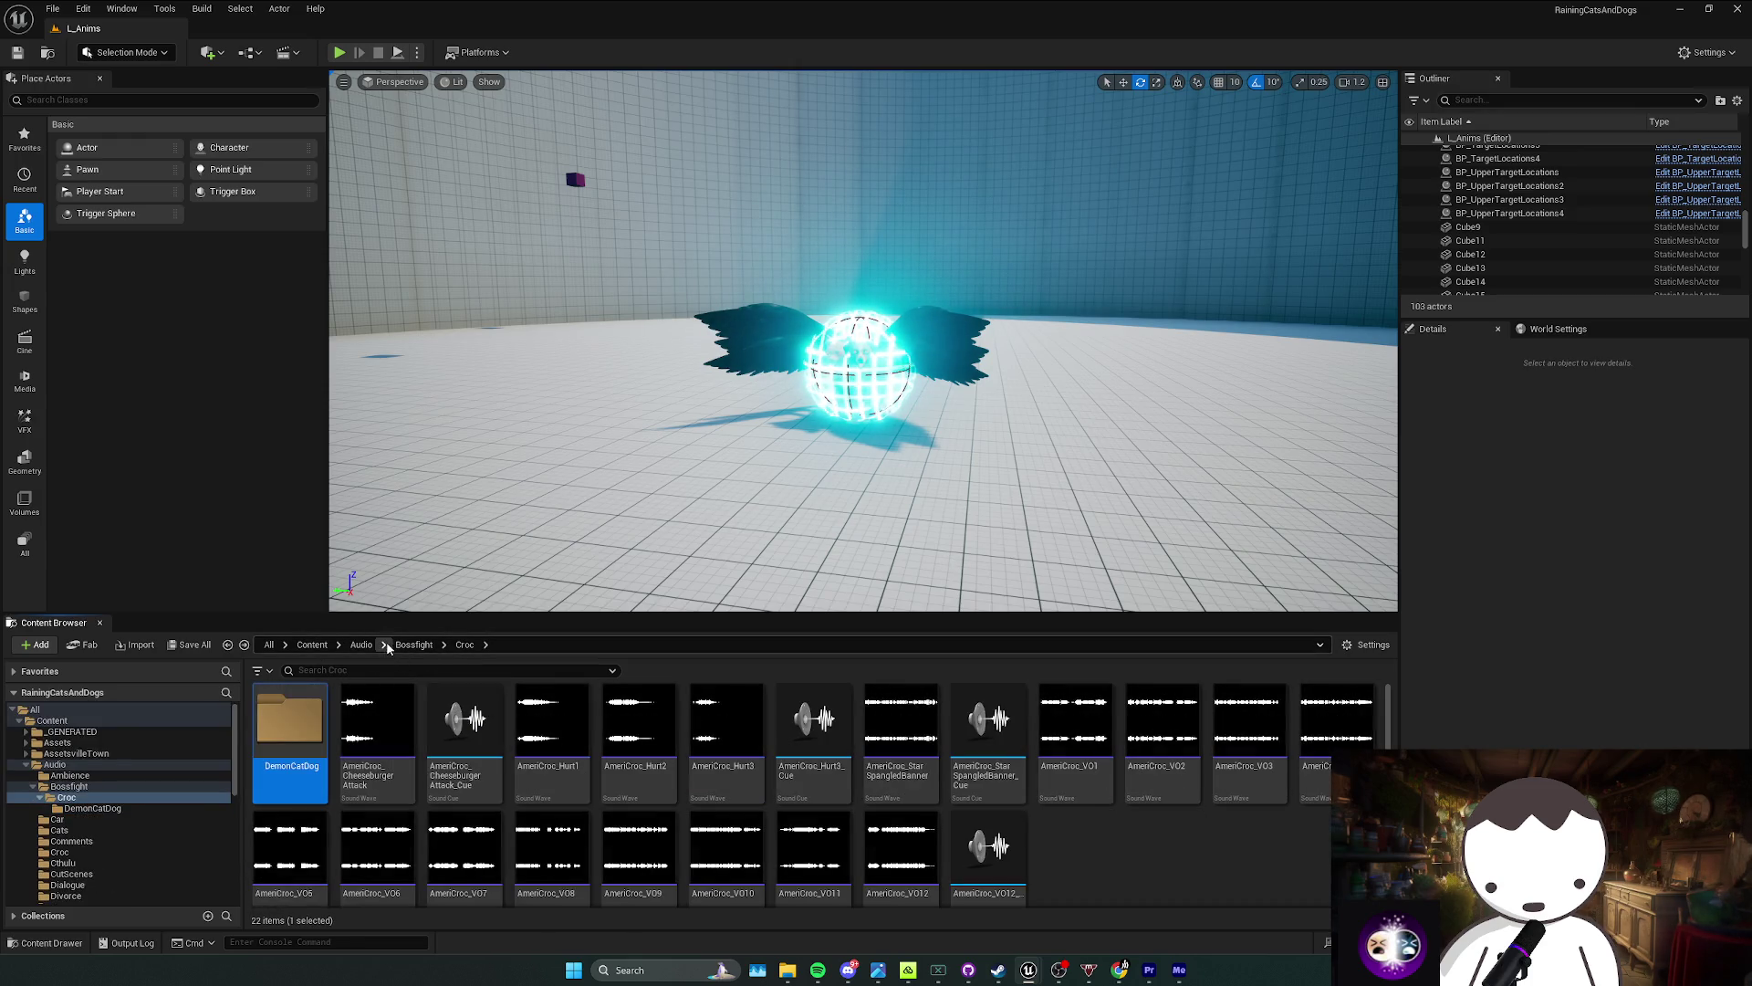
{"action": "left_click", "coordinate": [363, 644]}
{"action": "scroll", "coordinate": [520, 813], "scroll_direction": "down", "scroll_amount": 1}
{"action": "double_click", "coordinate": [291, 774]}
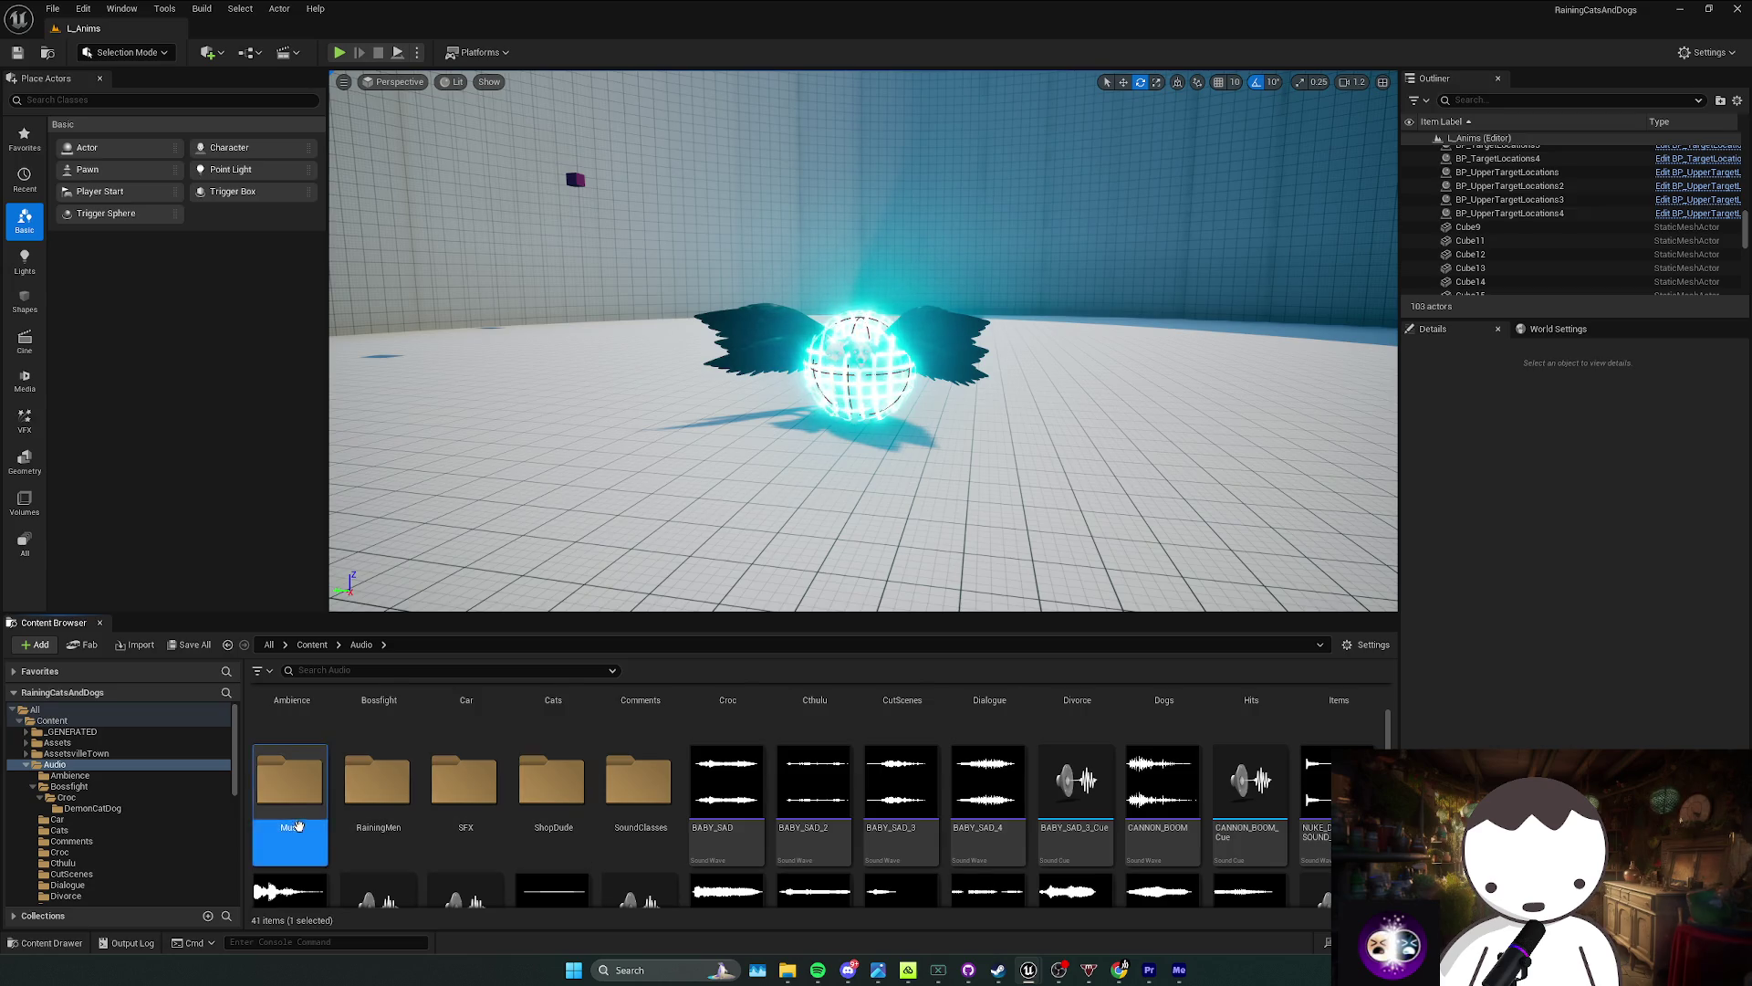
{"action": "mouse_move", "coordinate": [789, 974]}
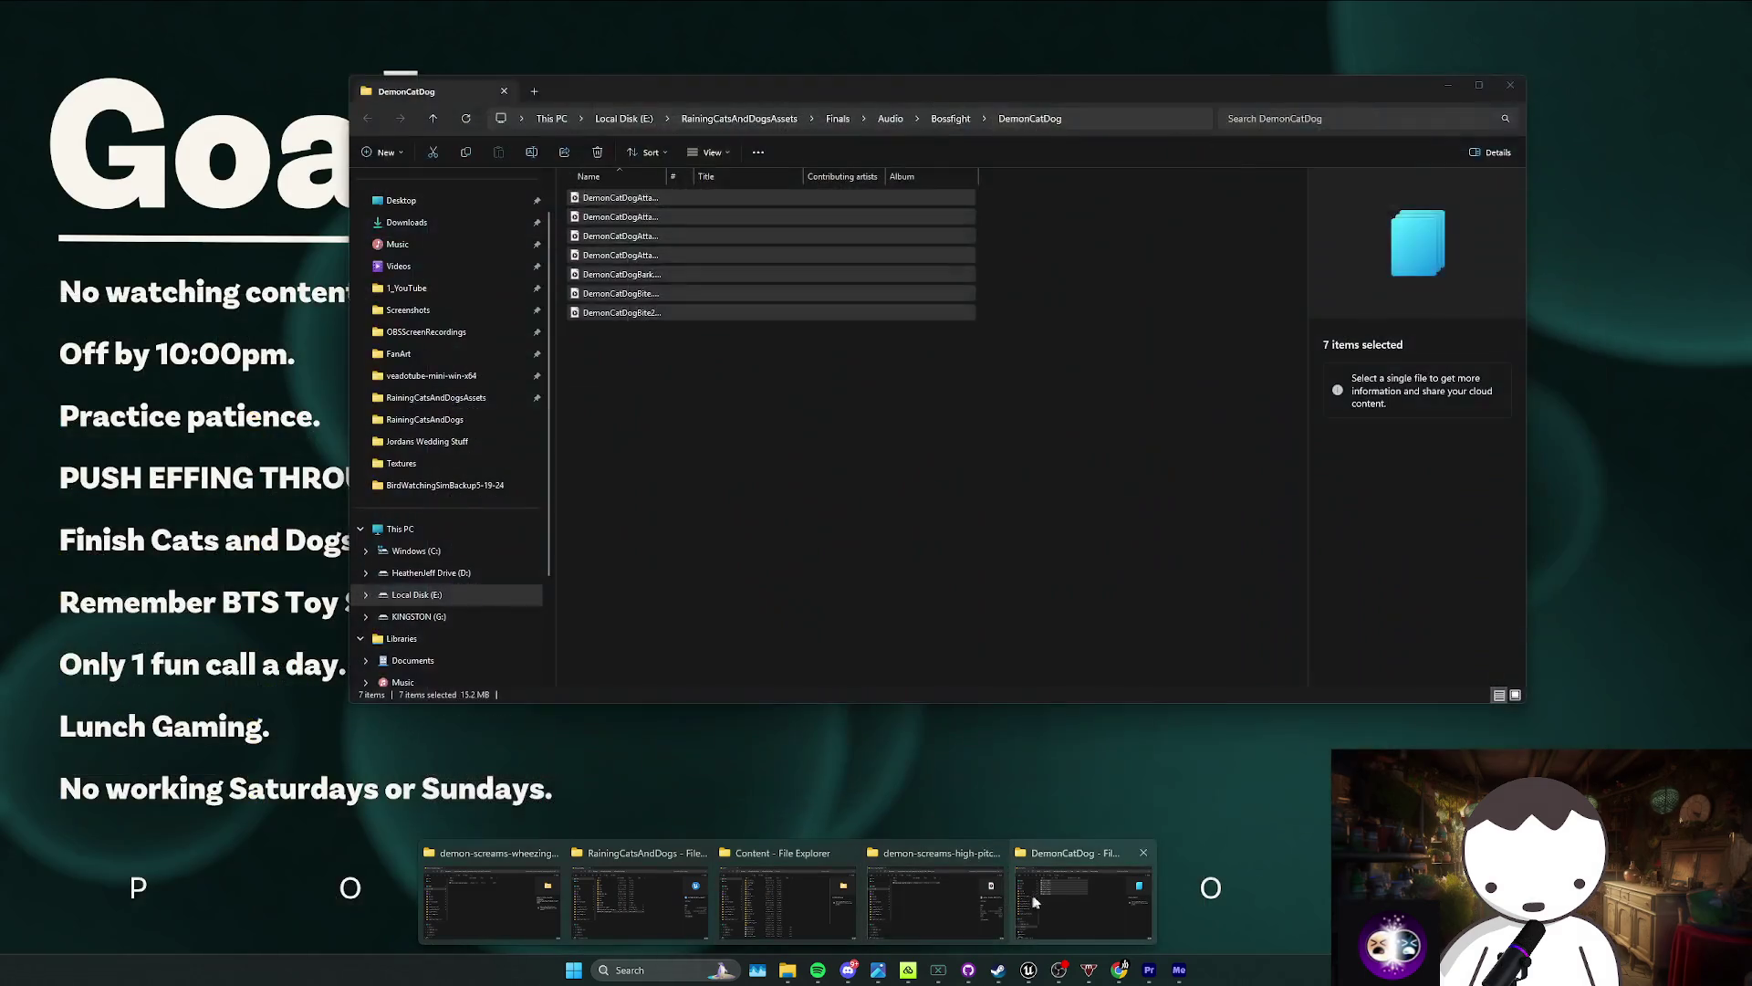
{"action": "left_click", "coordinate": [846, 907]}
Step: Extract the downloaded destruction-epic-film-drums zip in the Downloads folder
{"action": "left_click", "coordinate": [456, 222]}
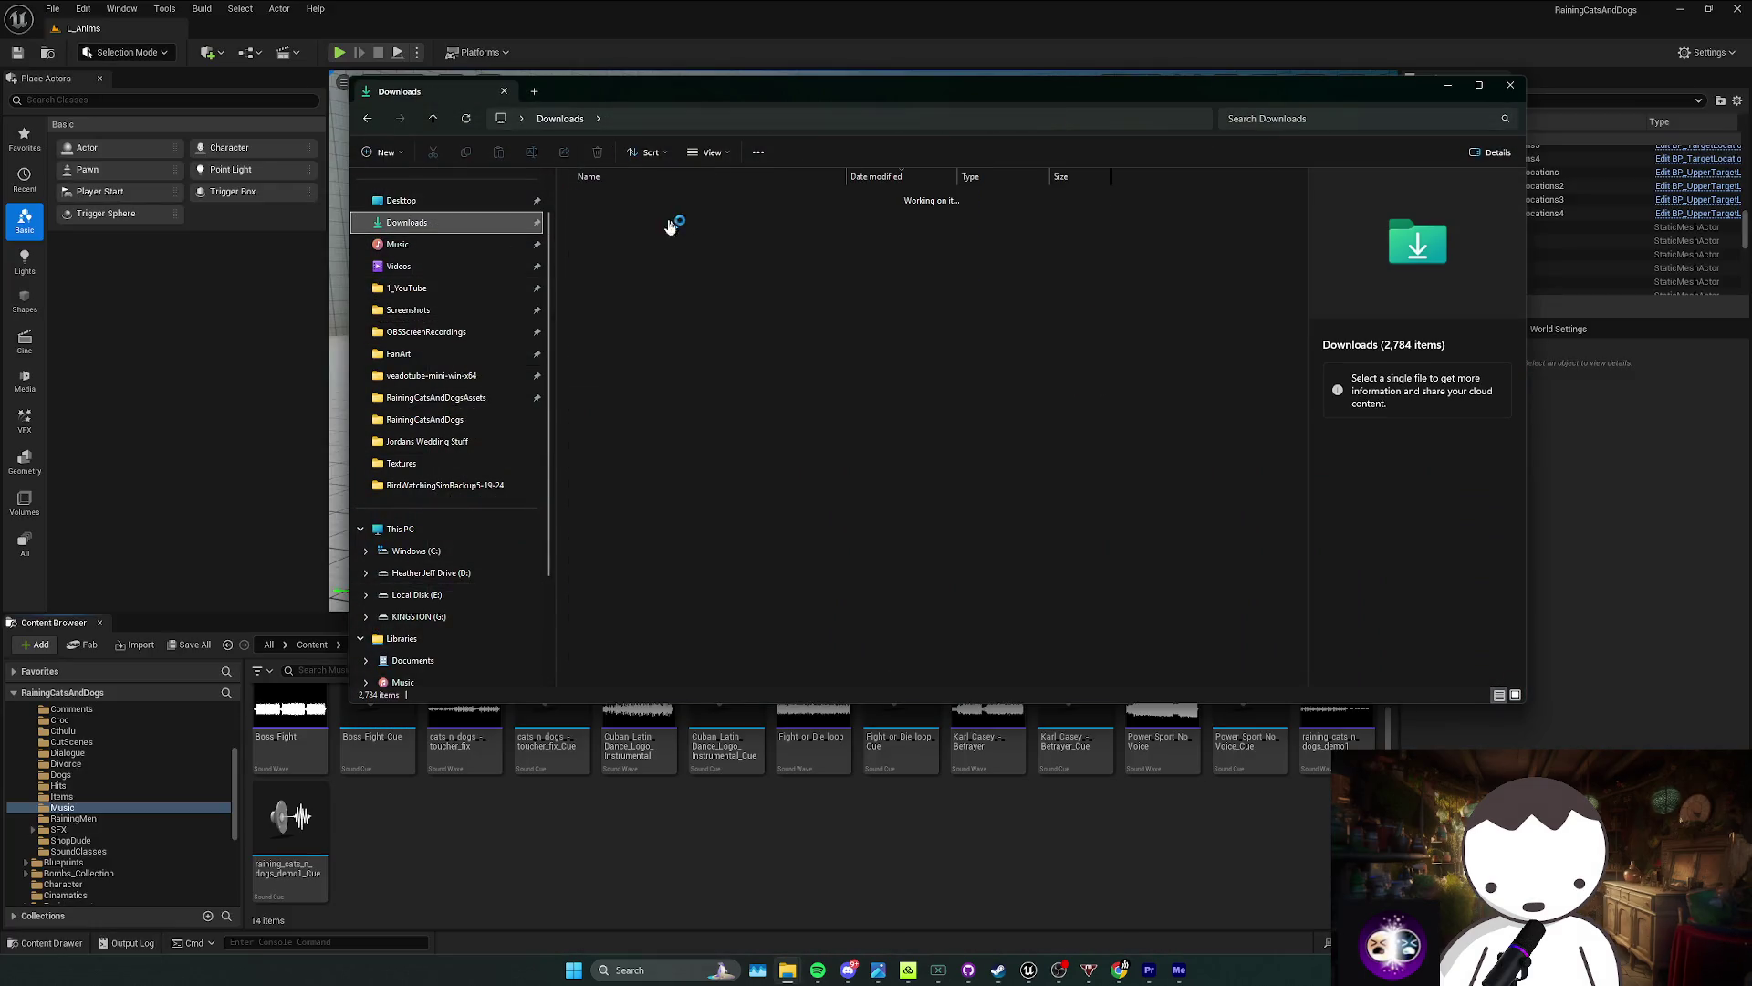
{"action": "left_click", "coordinate": [669, 219]}
{"action": "right_click", "coordinate": [679, 222]}
{"action": "left_click", "coordinate": [789, 403]}
{"action": "left_click", "coordinate": [1000, 615]}
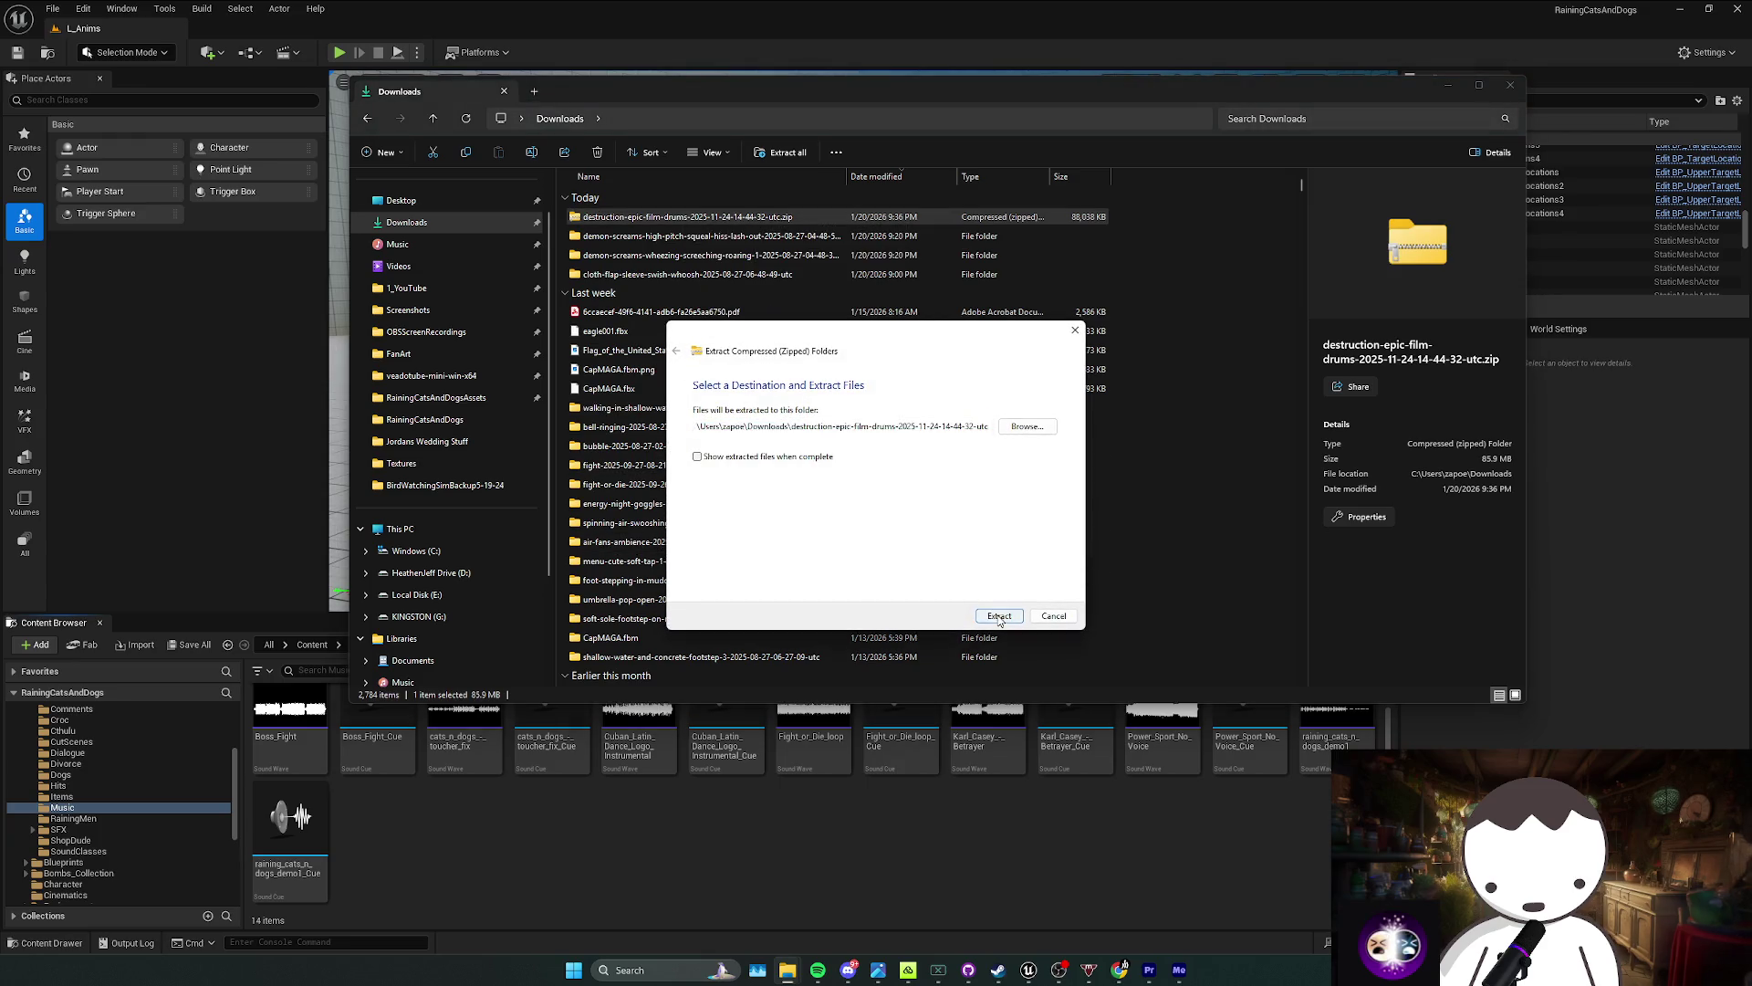
Step: Import Distruction Main WAV.wav into Unreal's Music folder and select the new asset
{"action": "right_click", "coordinate": [693, 221]}
{"action": "left_click", "coordinate": [910, 249]}
{"action": "mouse_move", "coordinate": [743, 325]}
{"action": "left_mouse_down"}
{"action": "mouse_move", "coordinate": [636, 279]}
{"action": "mouse_move", "coordinate": [826, 643]}
{"action": "mouse_move", "coordinate": [468, 922]}
{"action": "left_mouse_up"}
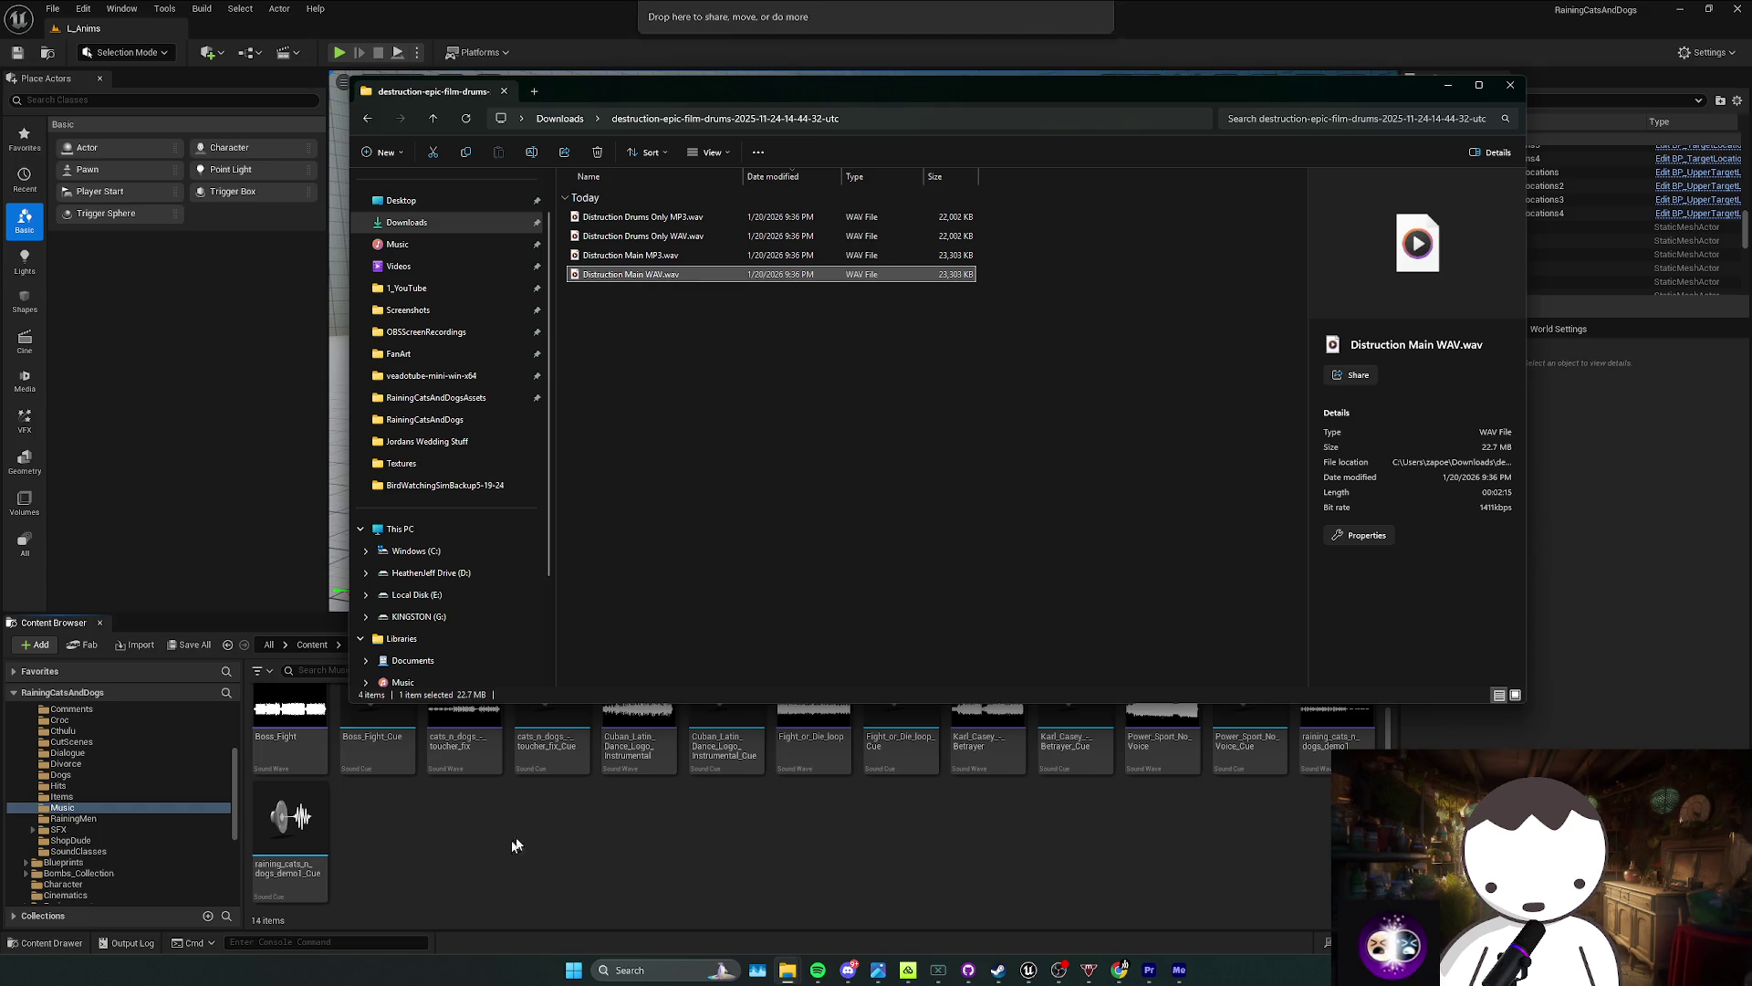
{"action": "left_click", "coordinate": [813, 730]}
{"action": "right_click", "coordinate": [820, 776]}
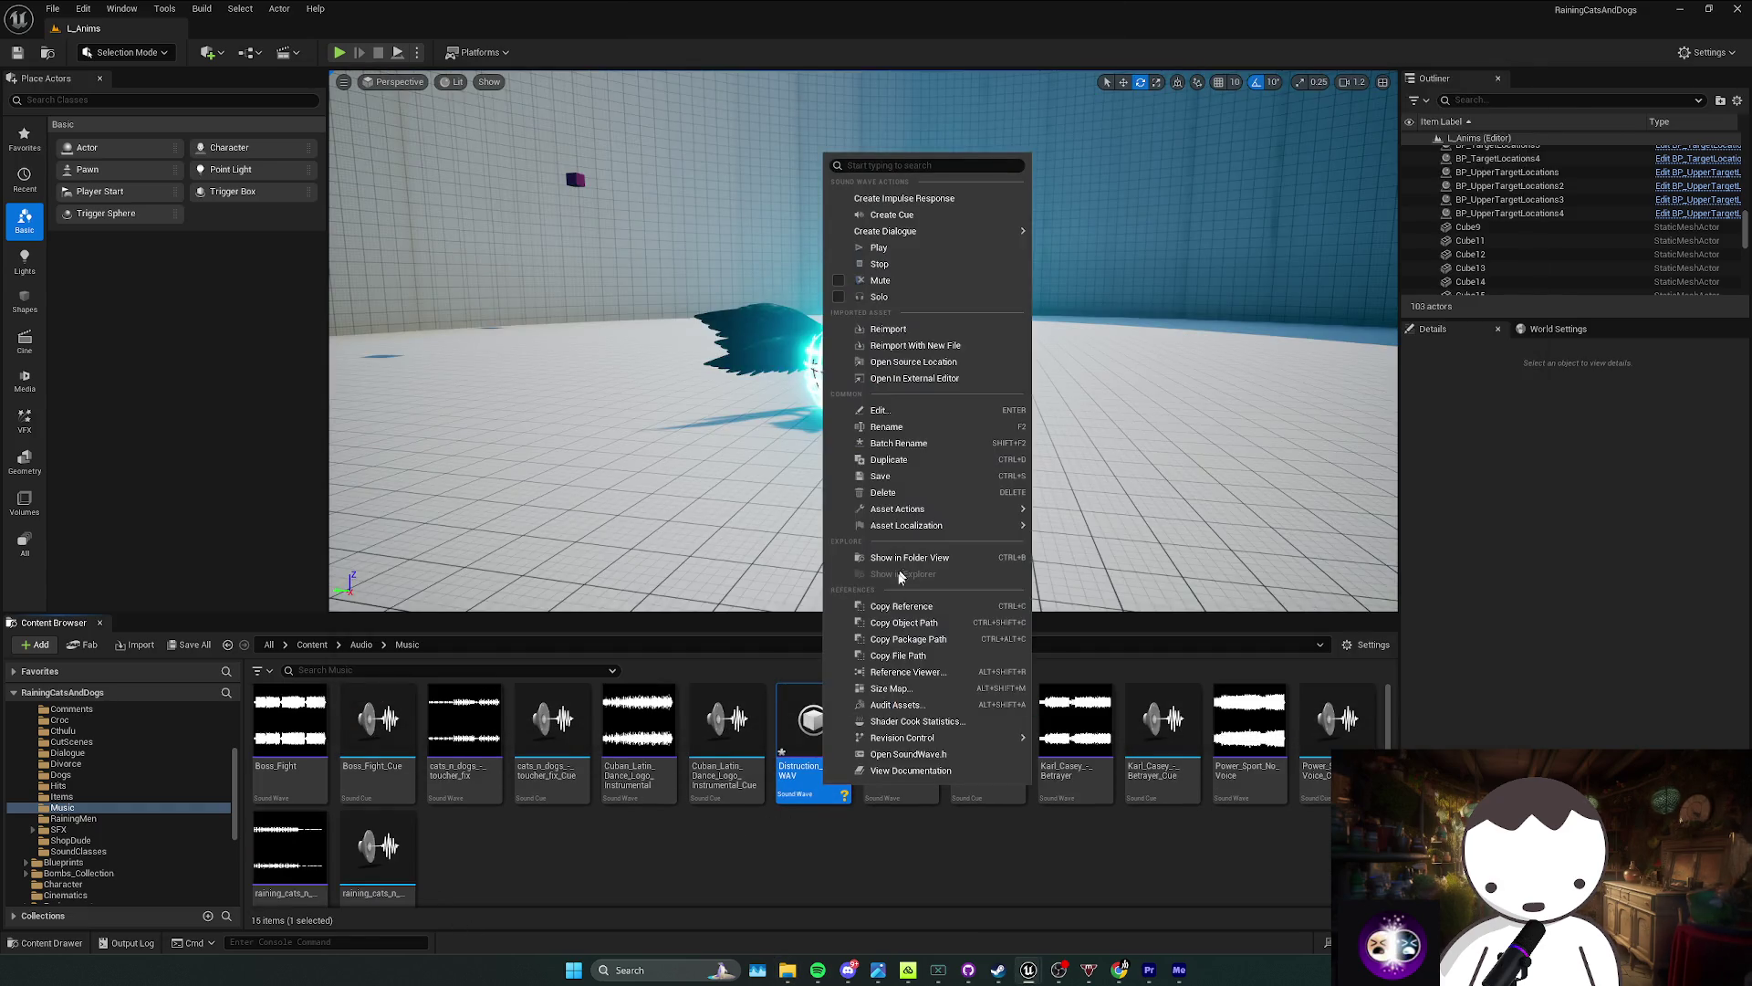
Step: Create the Distruction_Main_WAV_Cue sound cue from the wave and open it for editing
{"action": "left_click", "coordinate": [879, 247]}
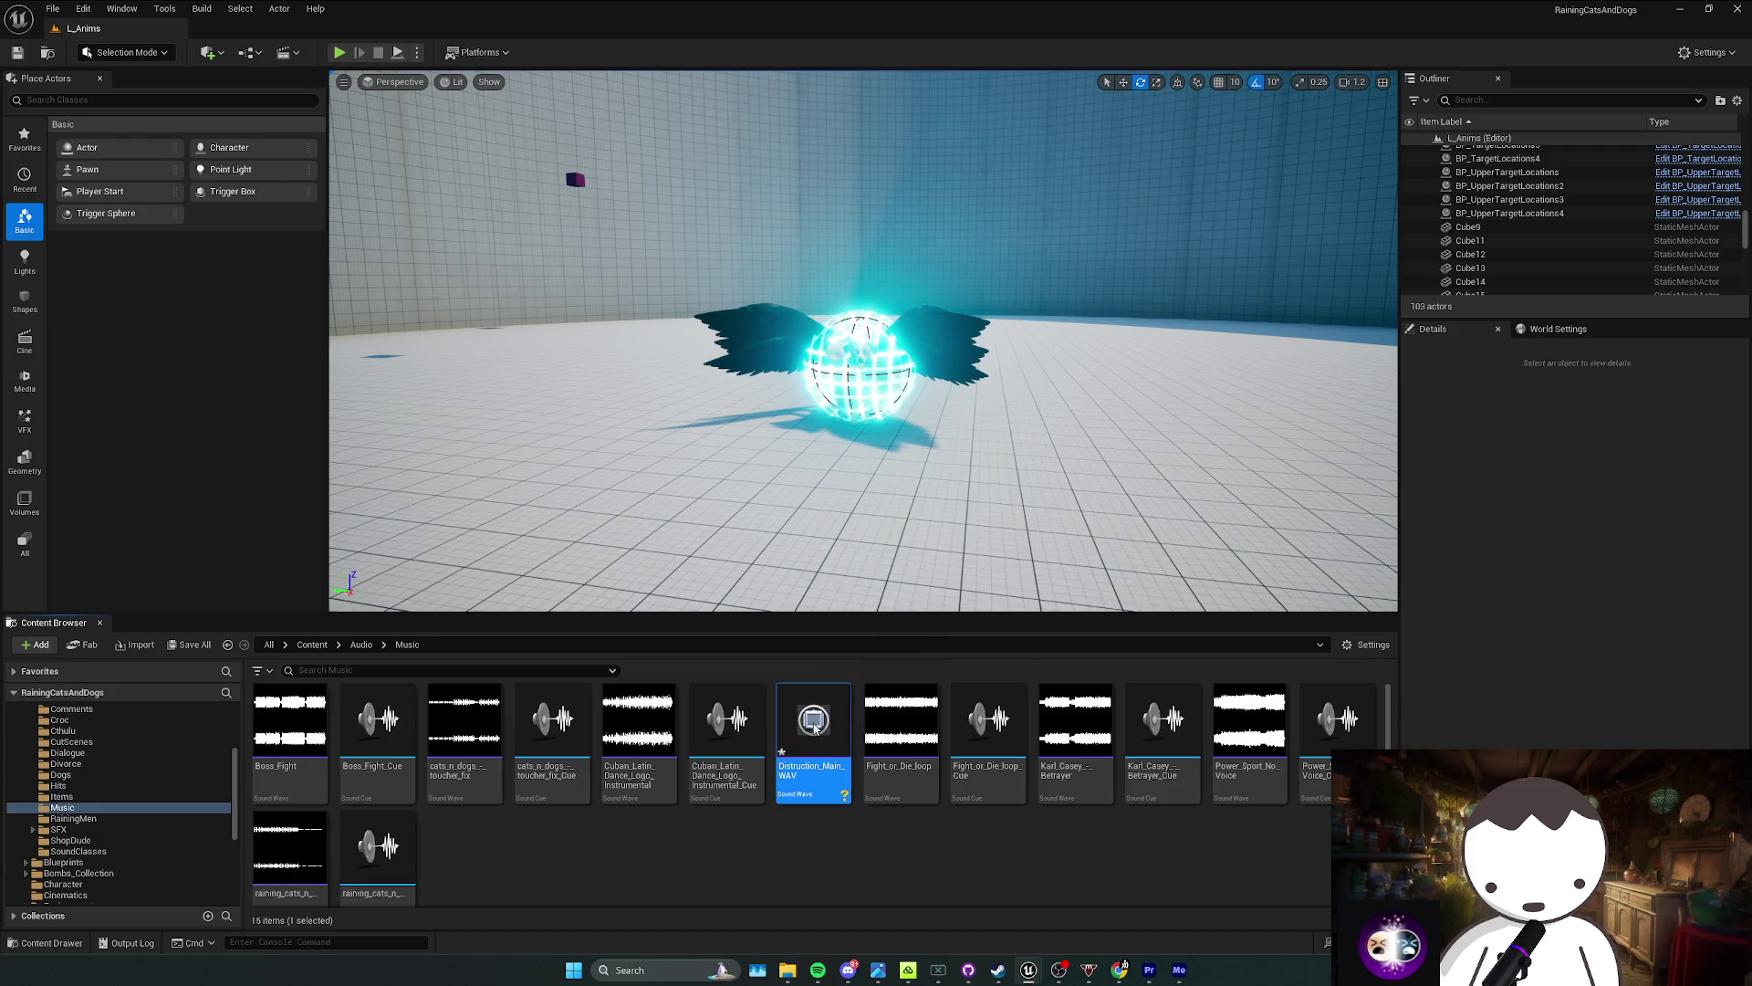
{"action": "right_click", "coordinate": [830, 780]}
{"action": "left_click", "coordinate": [880, 204]}
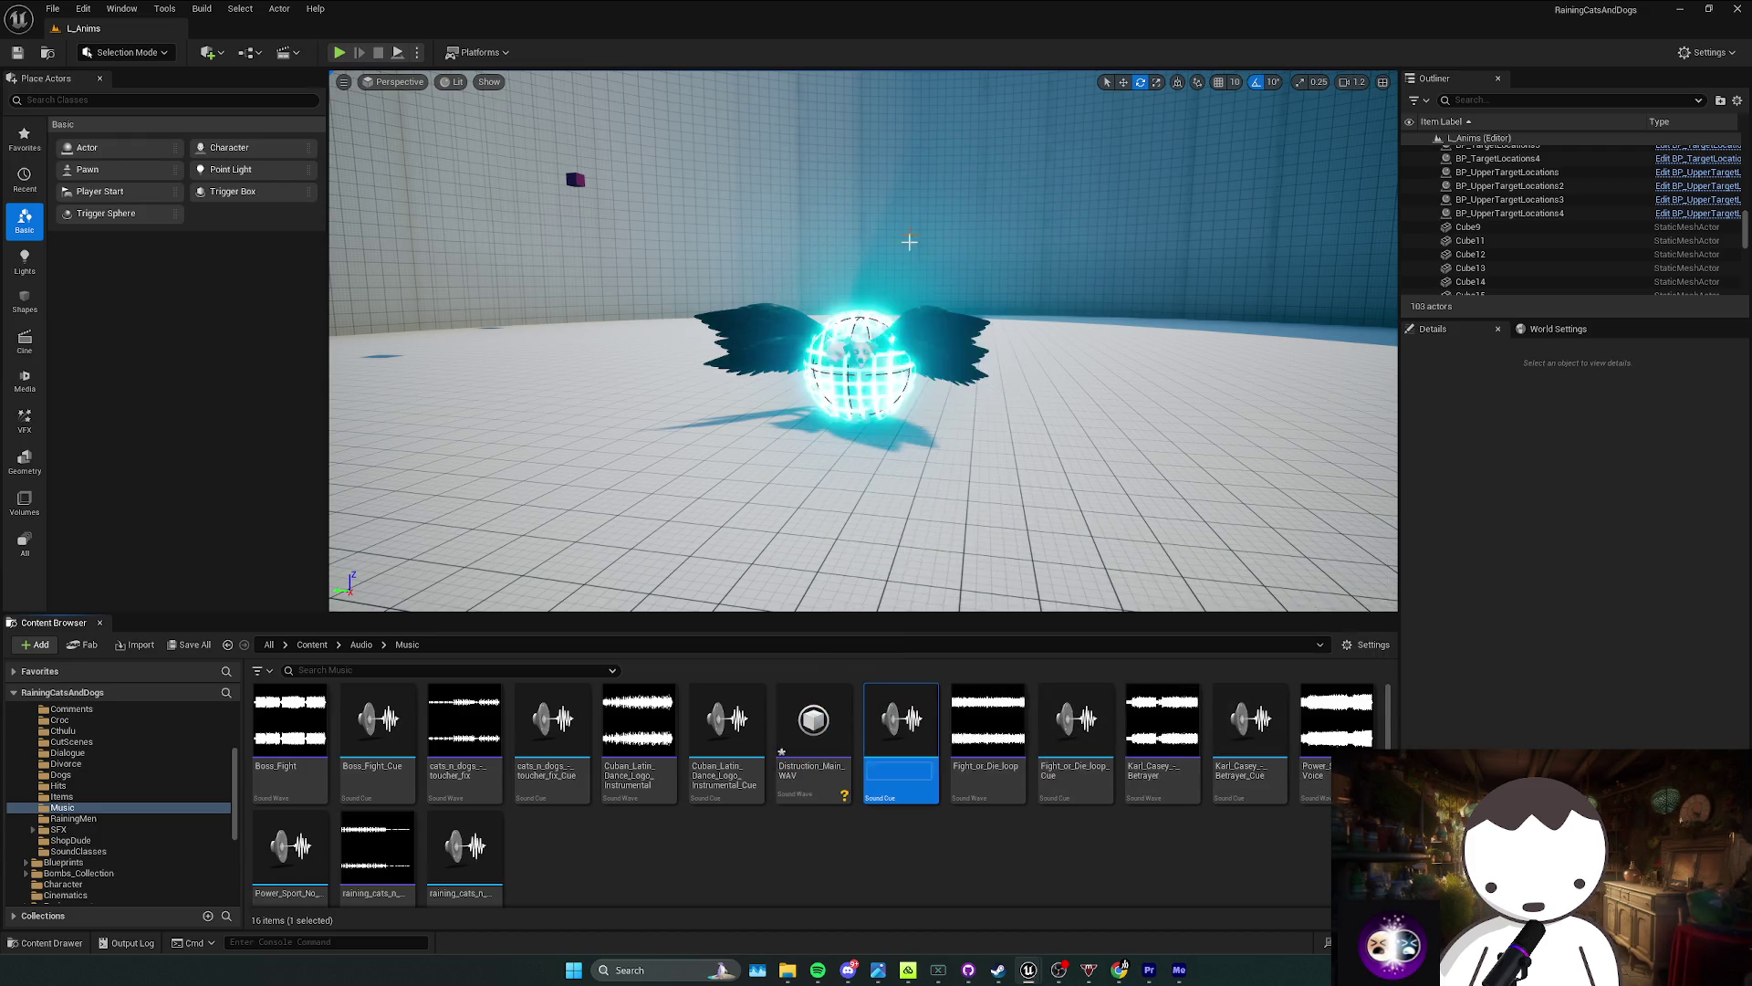
{"action": "key", "text": "Return"}
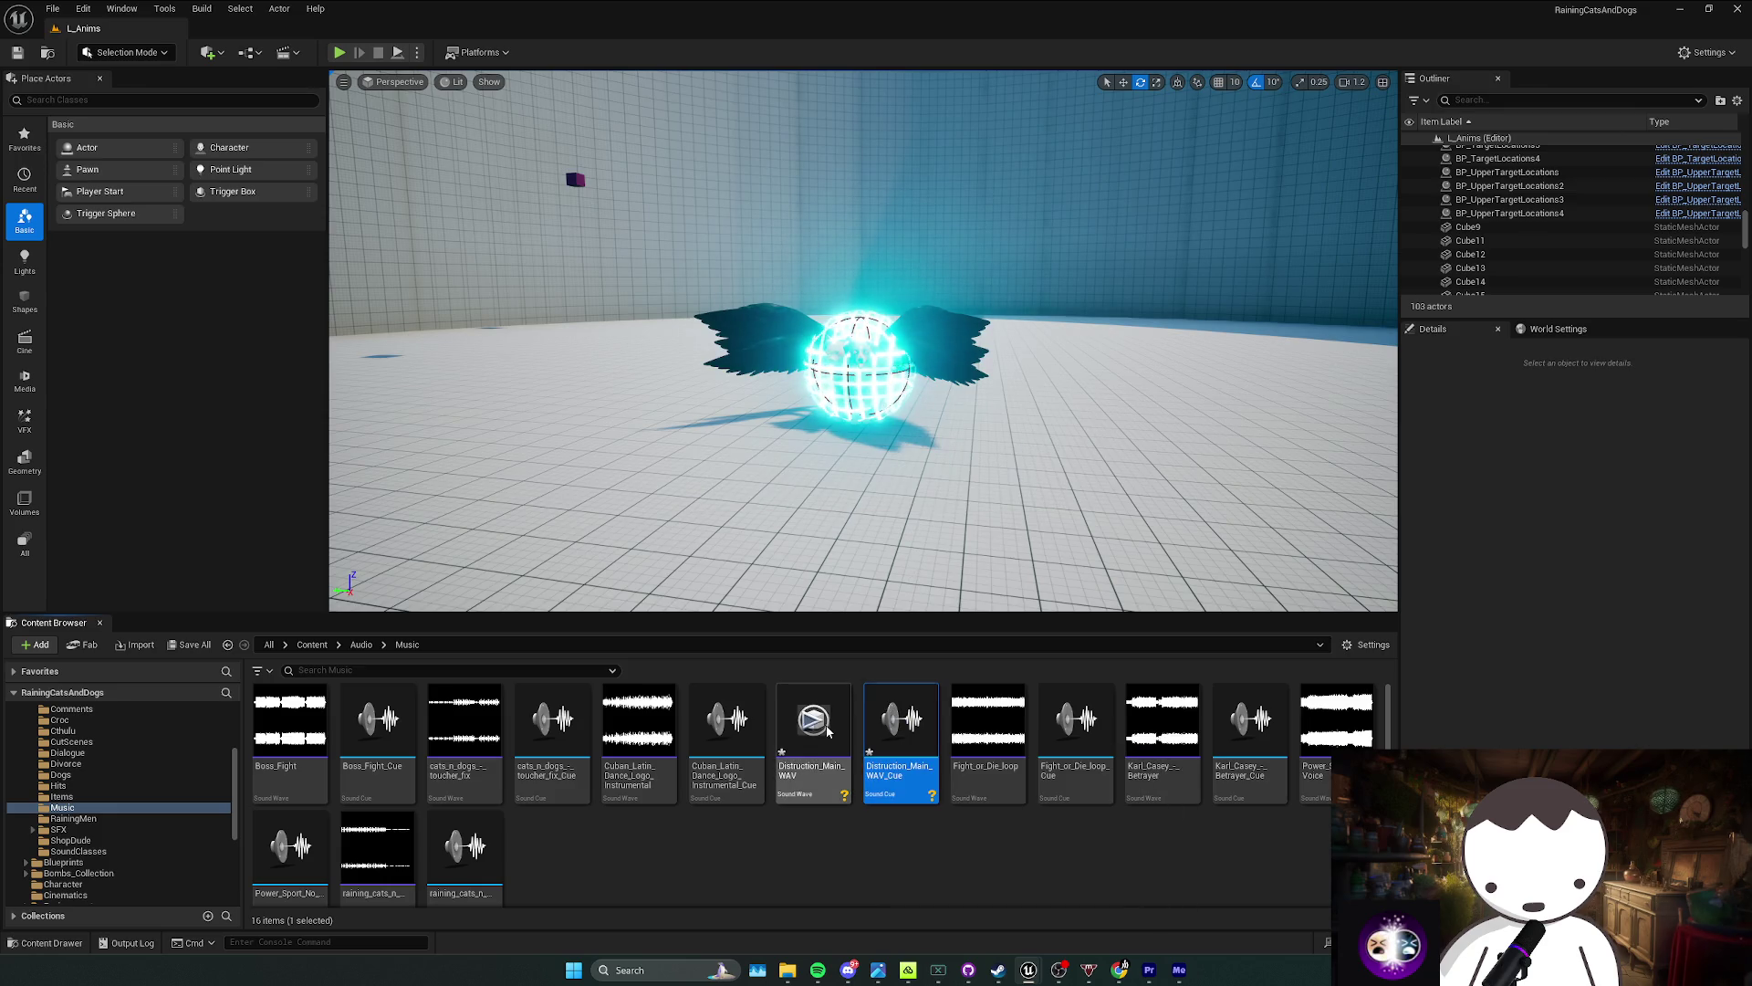
{"action": "double_click", "coordinate": [914, 782]}
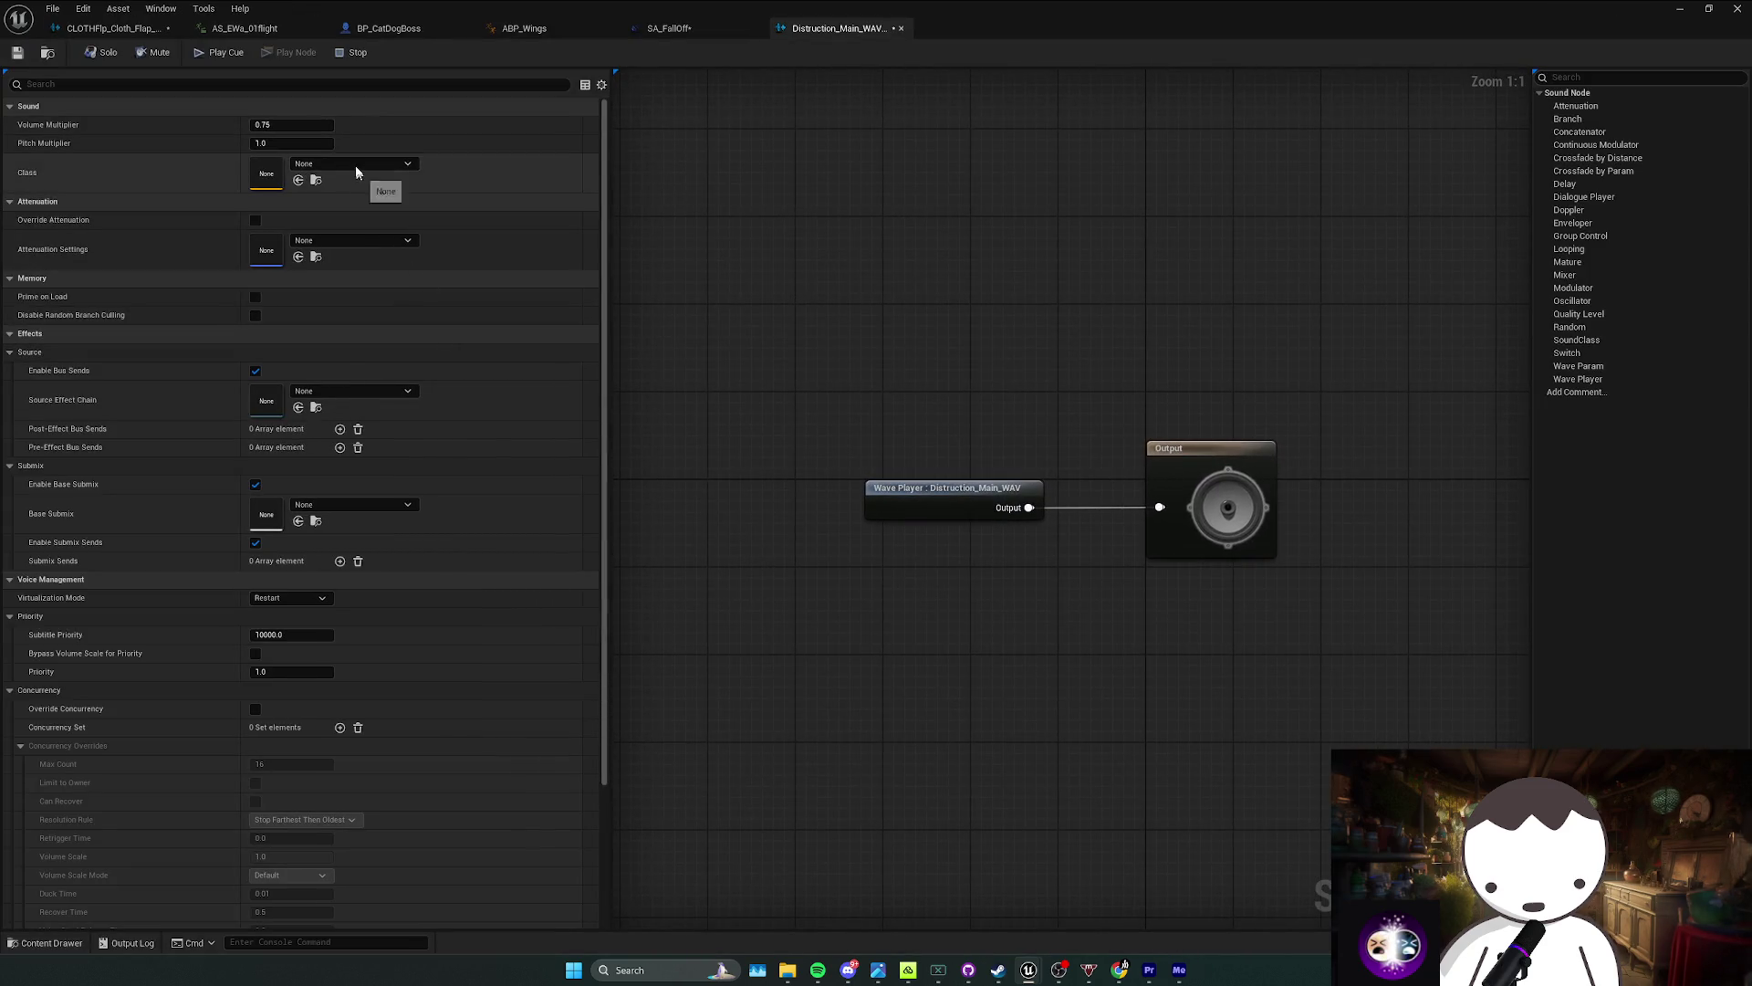
Step: Set the cue's class to SC_Music and its volume multiplier to 0.4
{"action": "left_click", "coordinate": [354, 164]}
{"action": "type", "text": "musi"}
{"action": "left_click", "coordinate": [382, 374]}
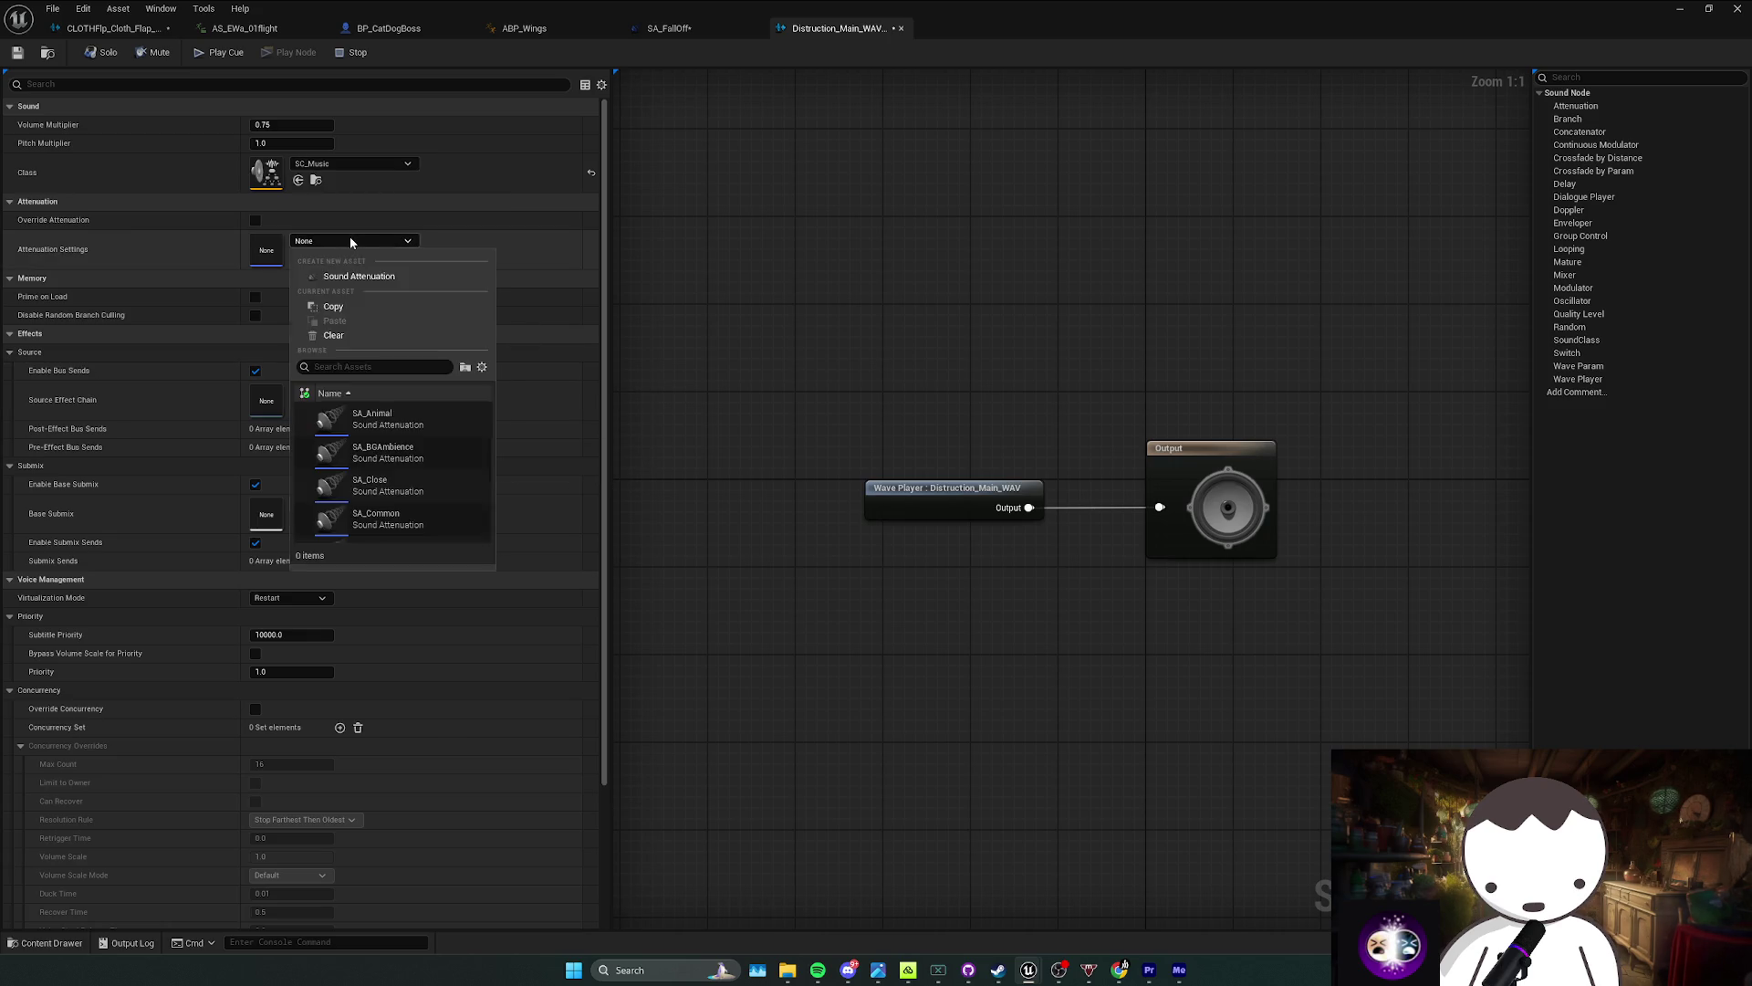
{"action": "left_click", "coordinate": [274, 127]}
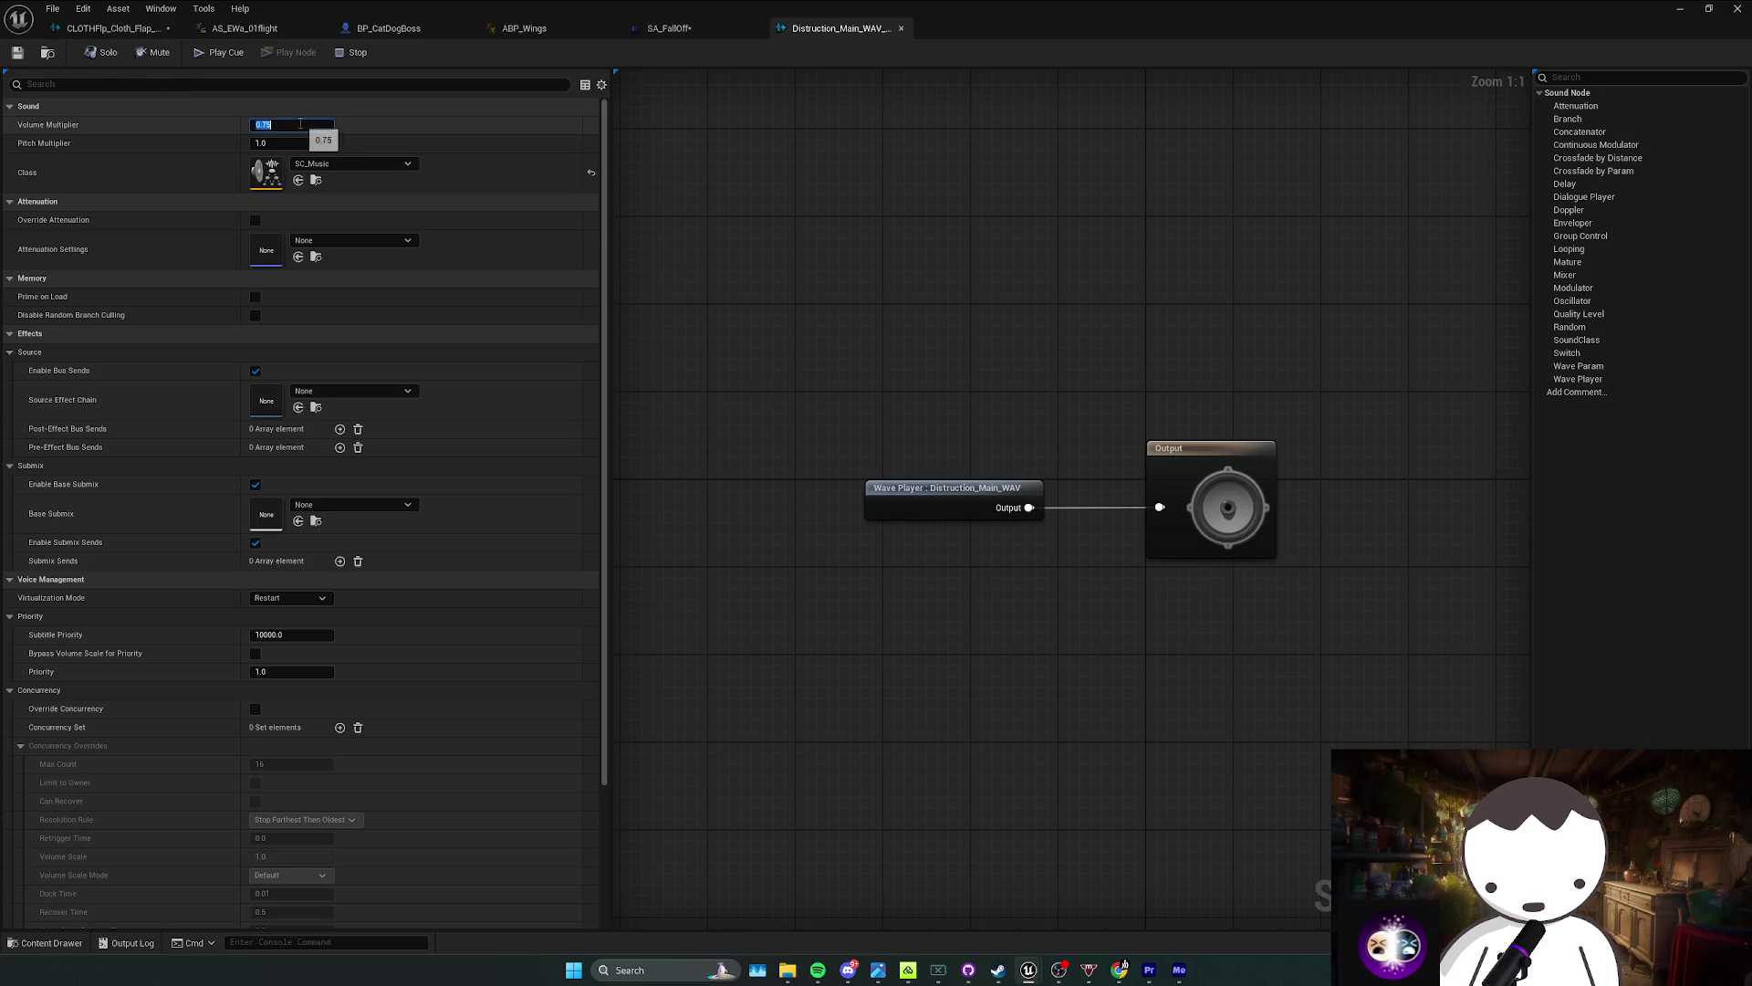
{"action": "type", "text": "4"}
{"action": "key", "text": "Return"}
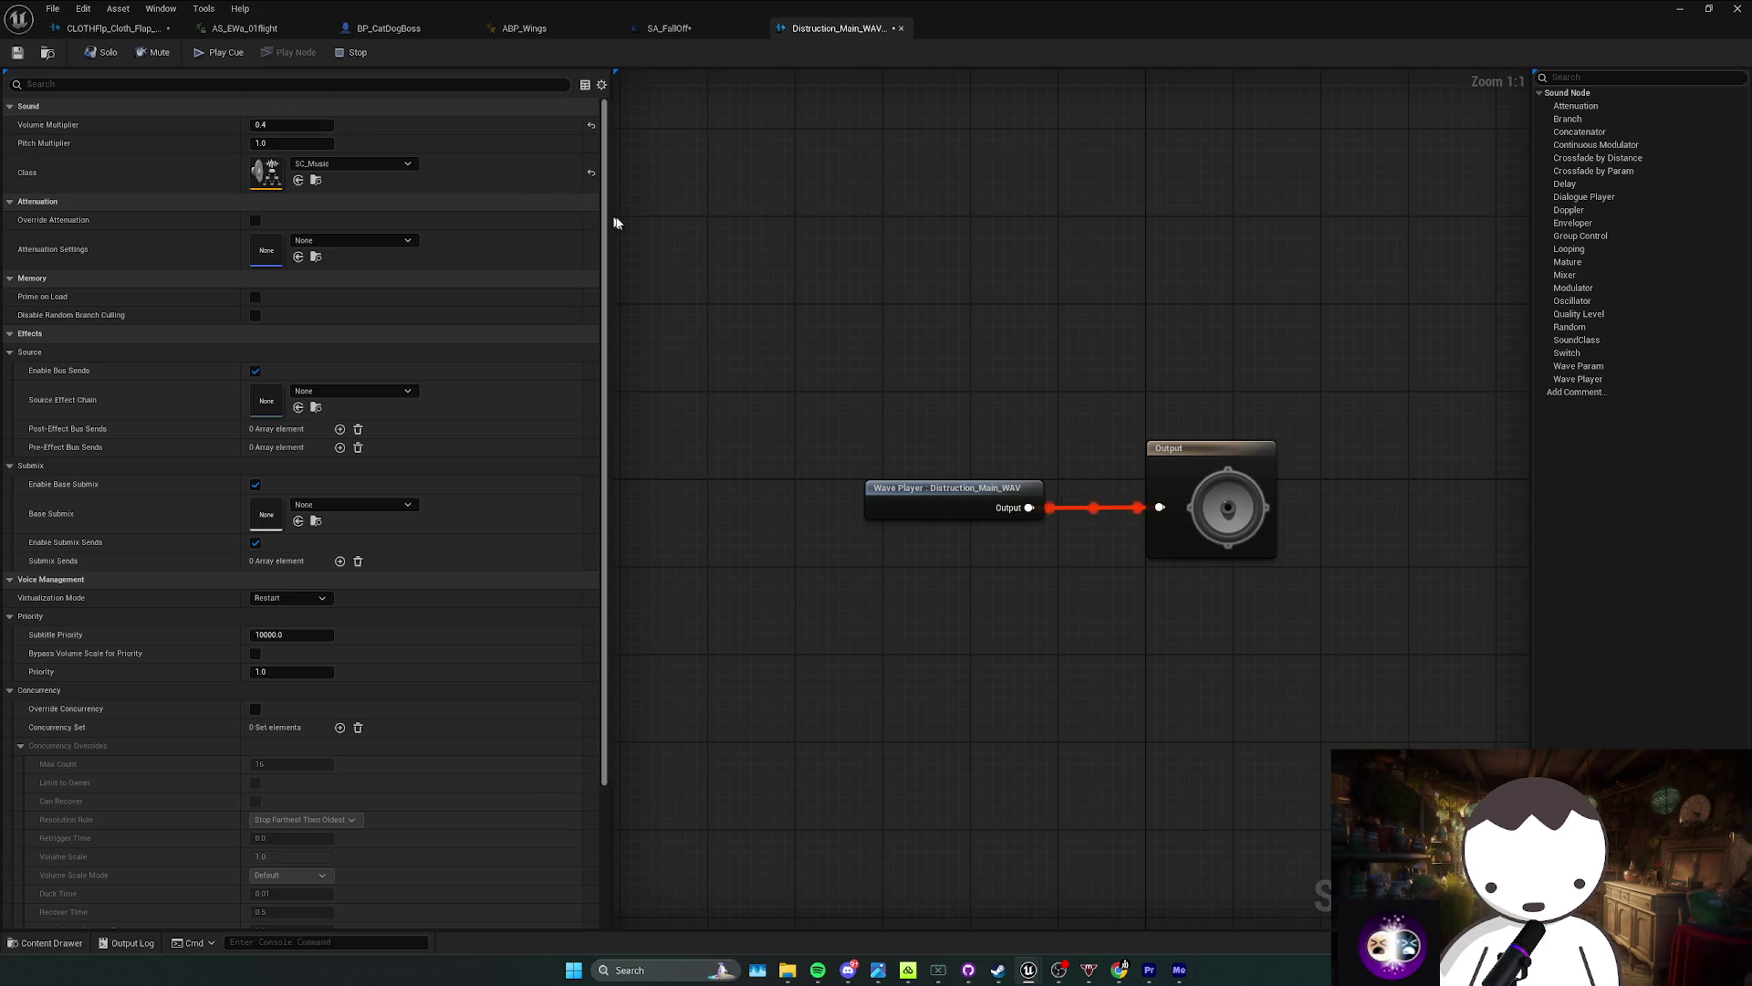
{"action": "left_click", "coordinate": [358, 53]}
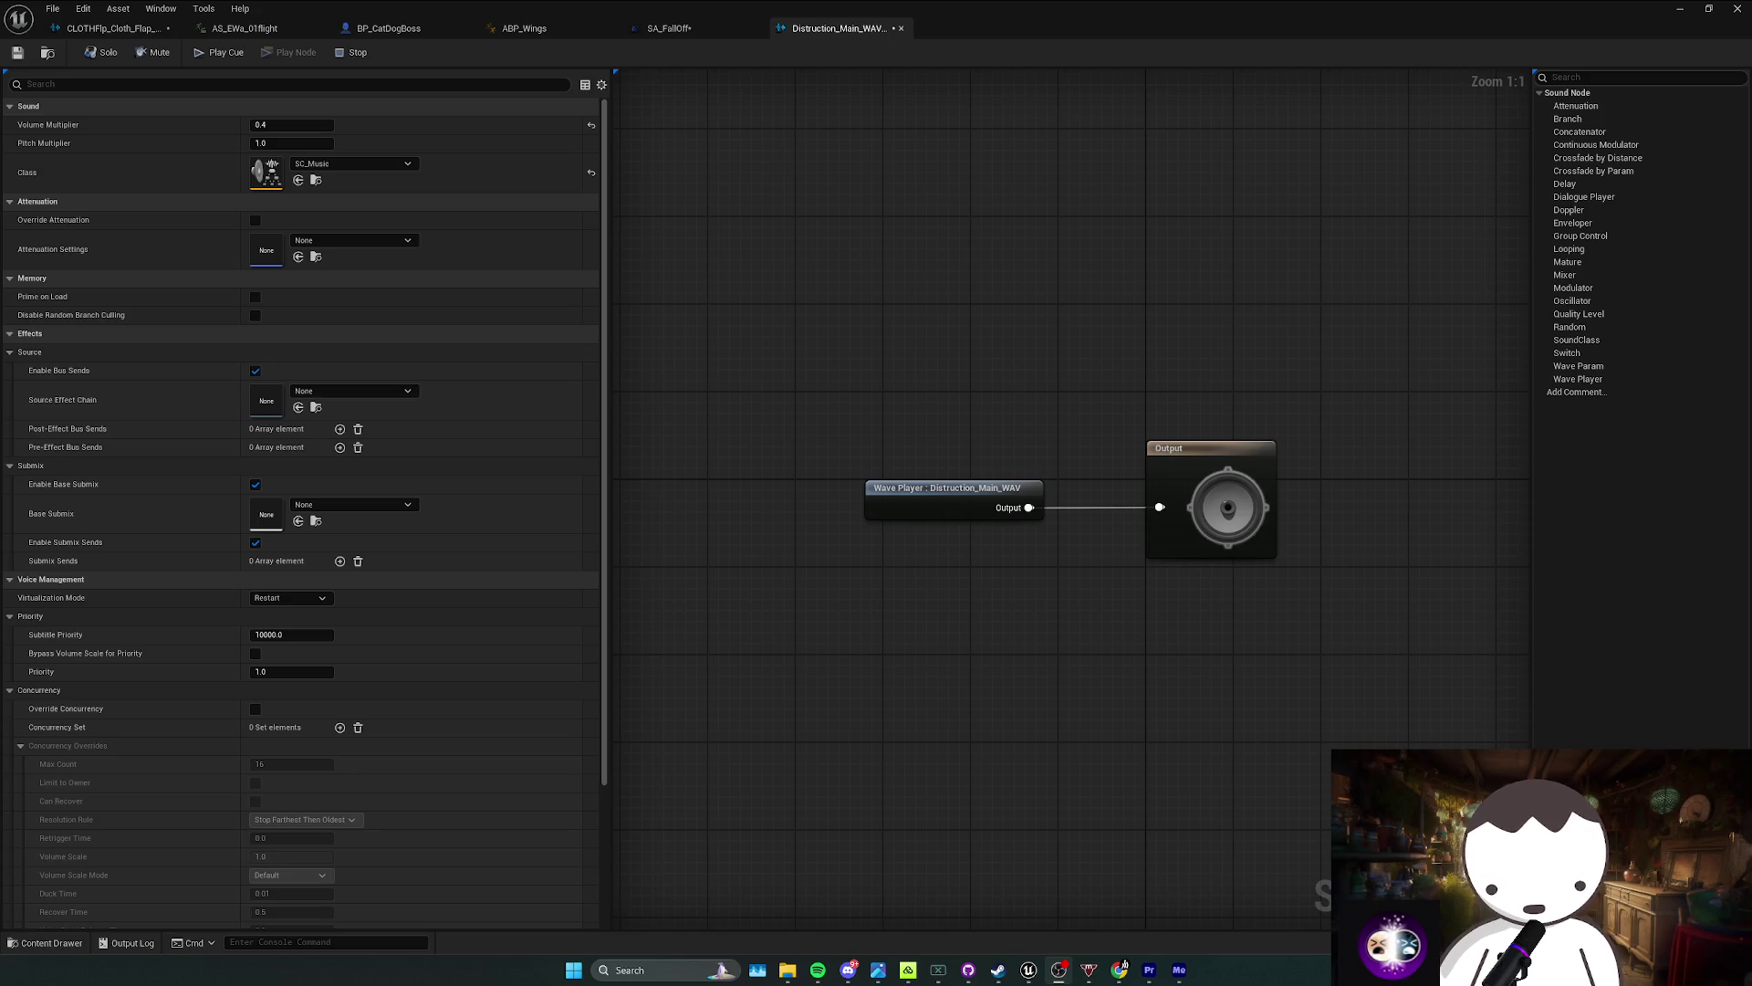
{"action": "left_click", "coordinate": [1022, 575]}
{"action": "left_click_drag", "start_coordinate": [1019, 571], "coordinate": [1053, 550]}
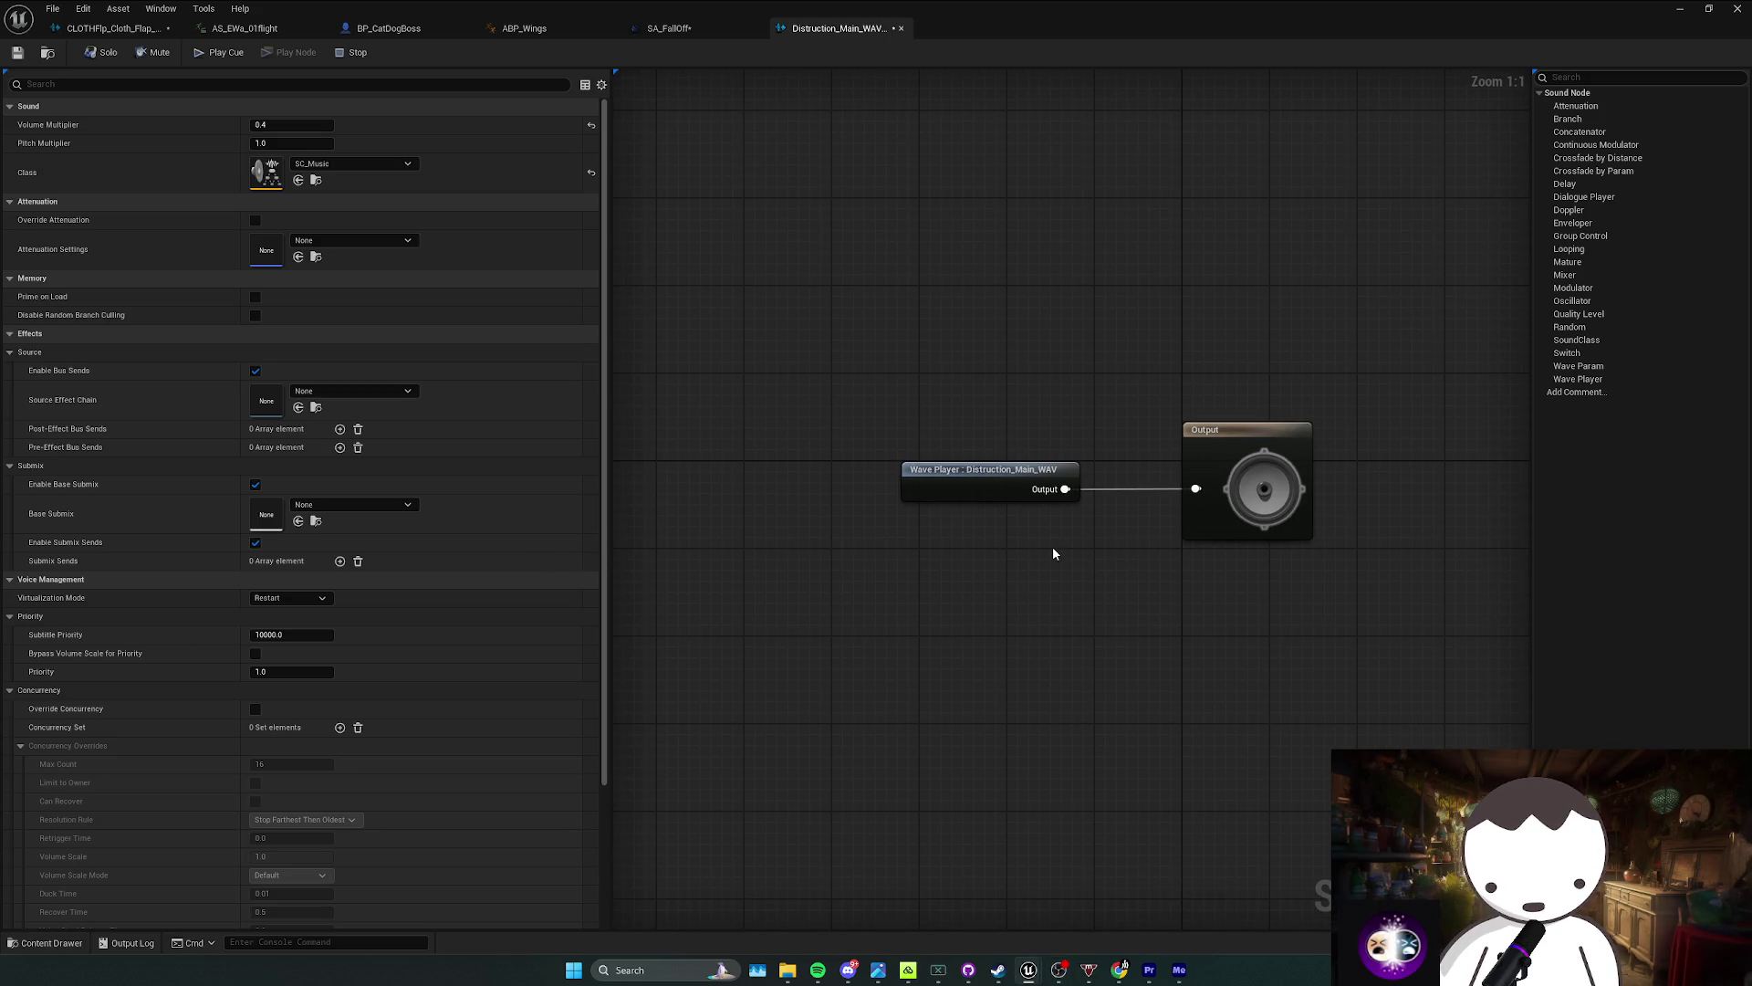
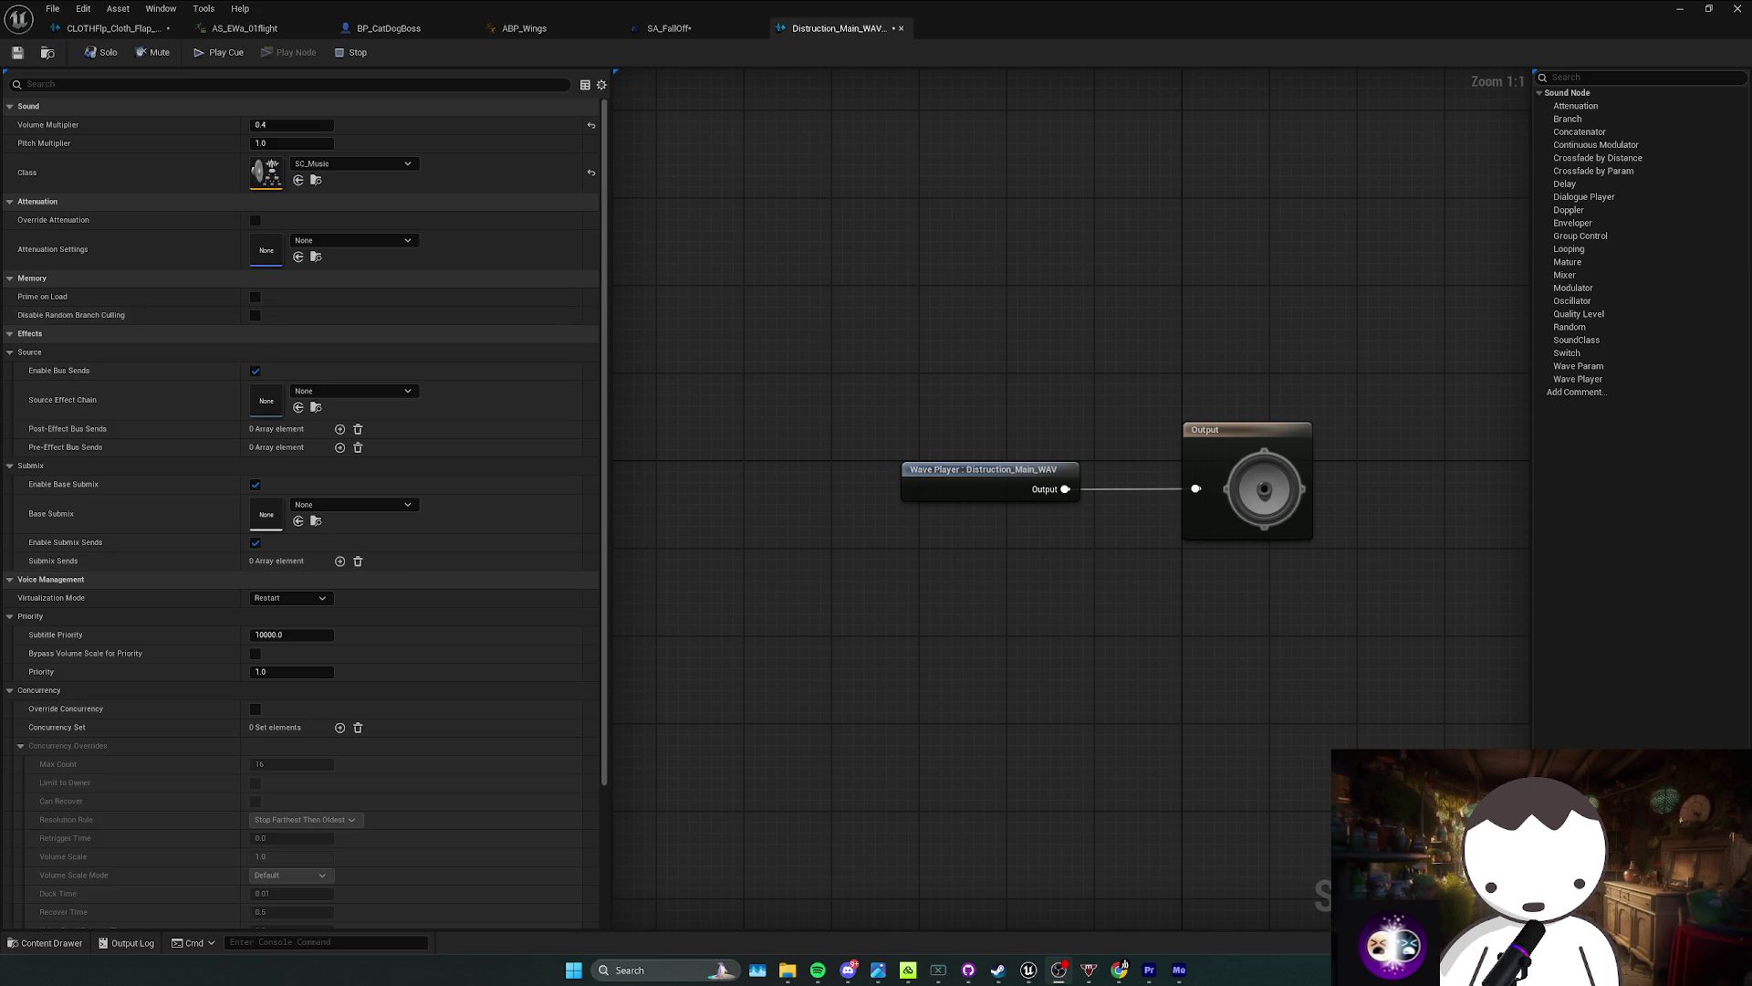
Step: Go back to the level editor and select Distruction_Main_WAV_Cue in the Audio/Music folder
{"action": "left_click", "coordinate": [817, 969]}
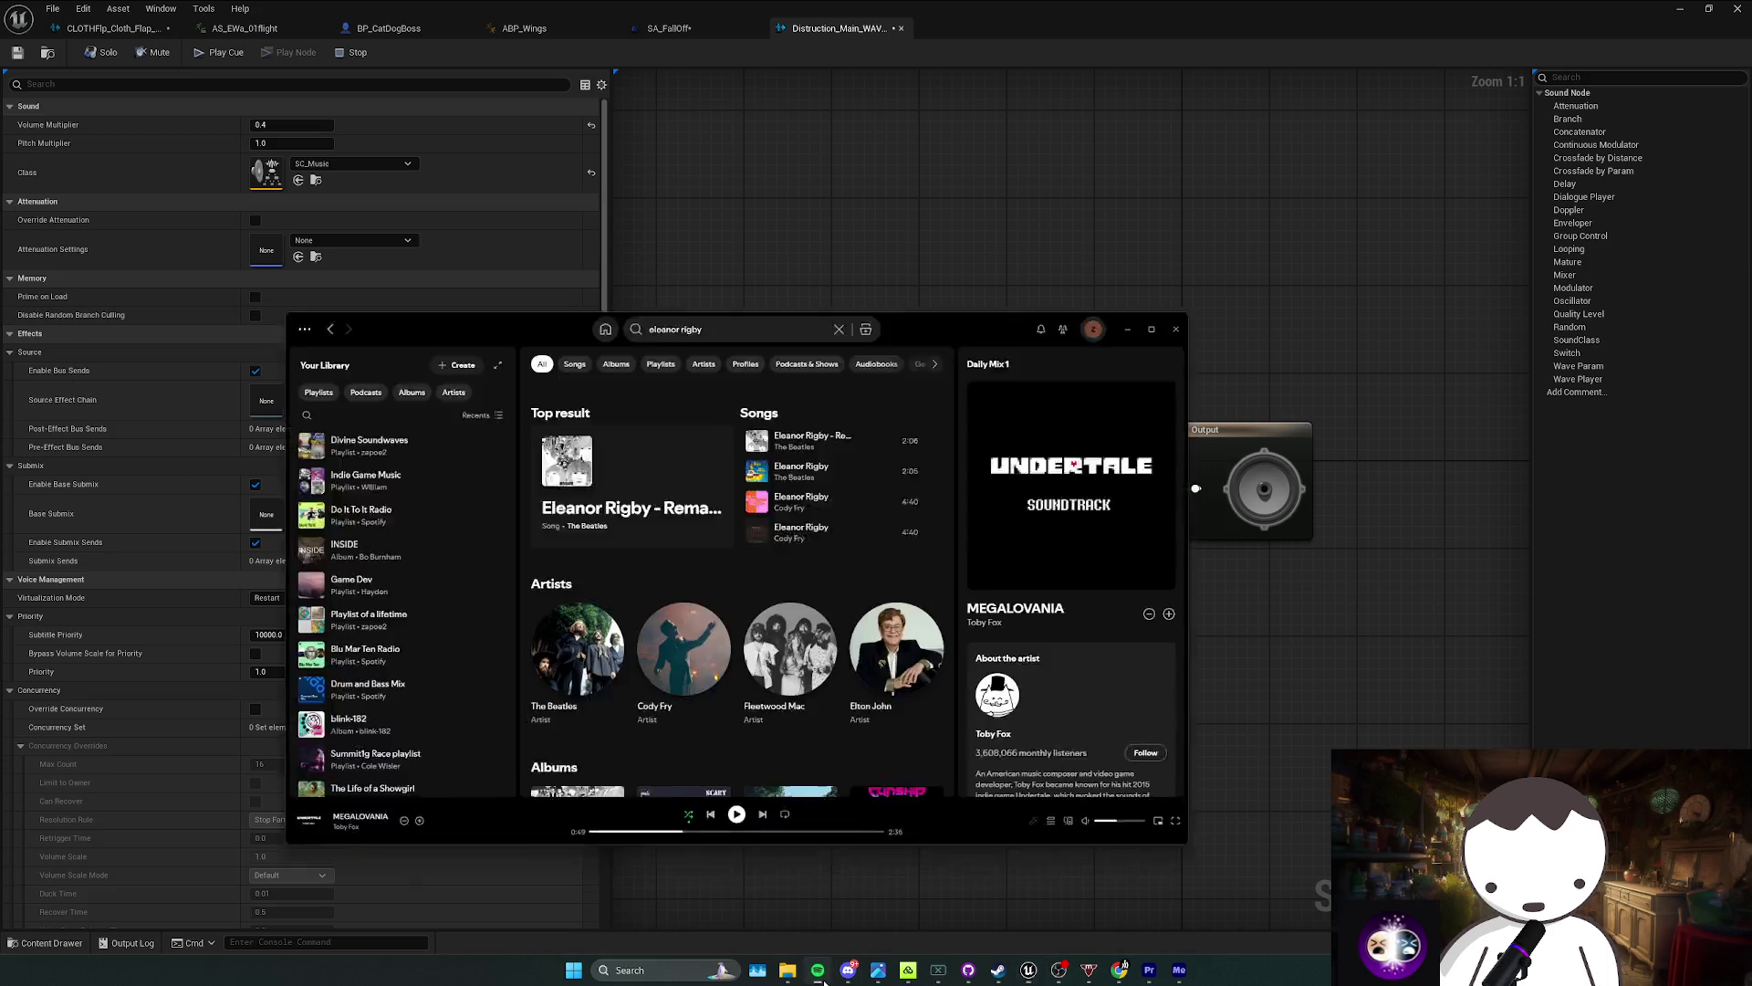
{"action": "left_click", "coordinate": [818, 969]}
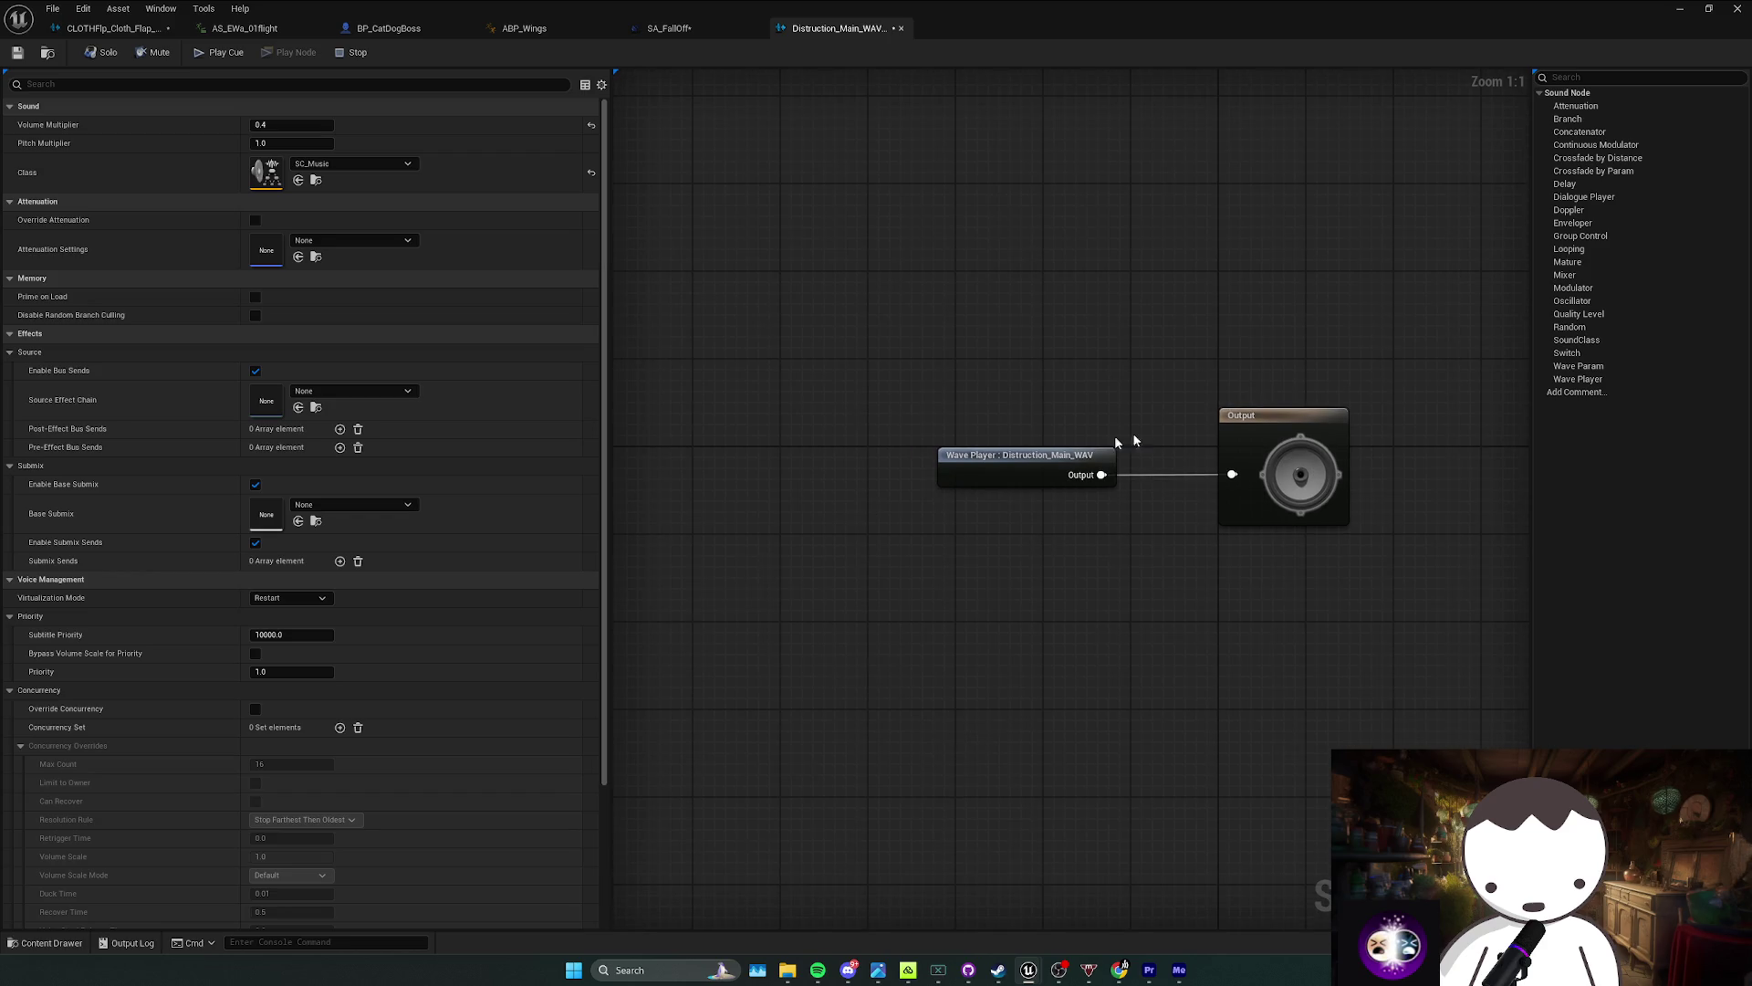
{"action": "left_click", "coordinate": [389, 28]}
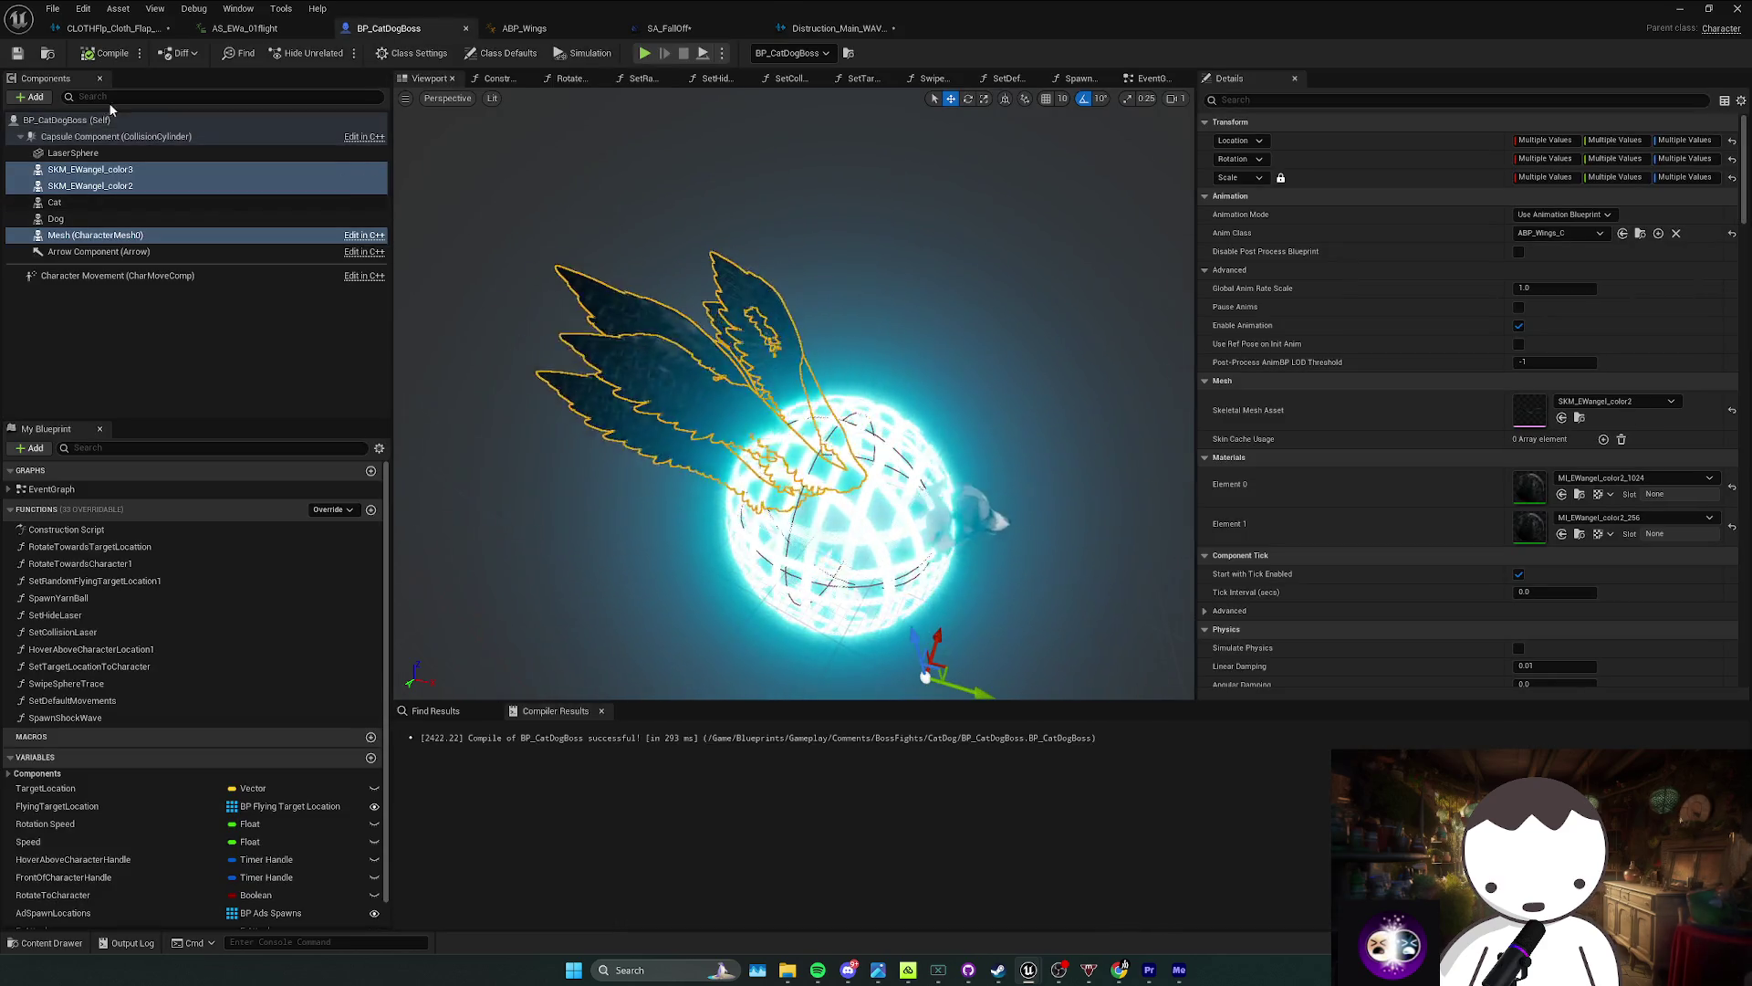
{"action": "left_click", "coordinate": [835, 28]}
{"action": "left_click", "coordinate": [53, 56]}
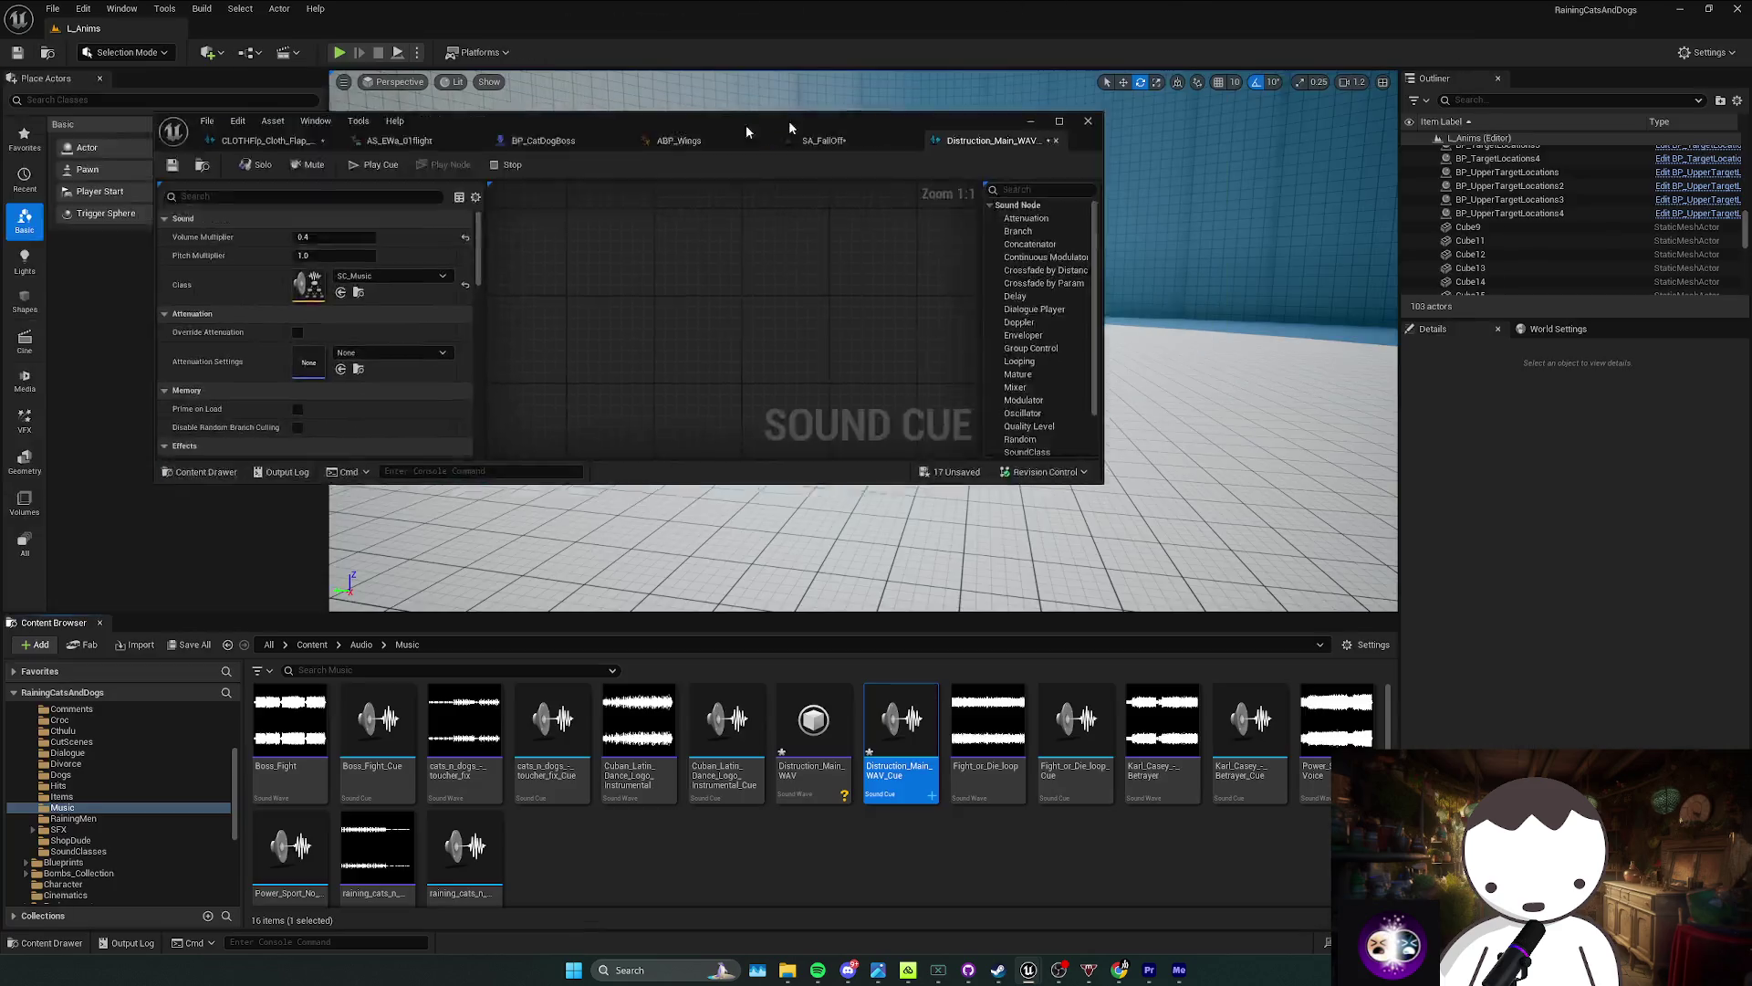
{"action": "left_click", "coordinate": [899, 730]}
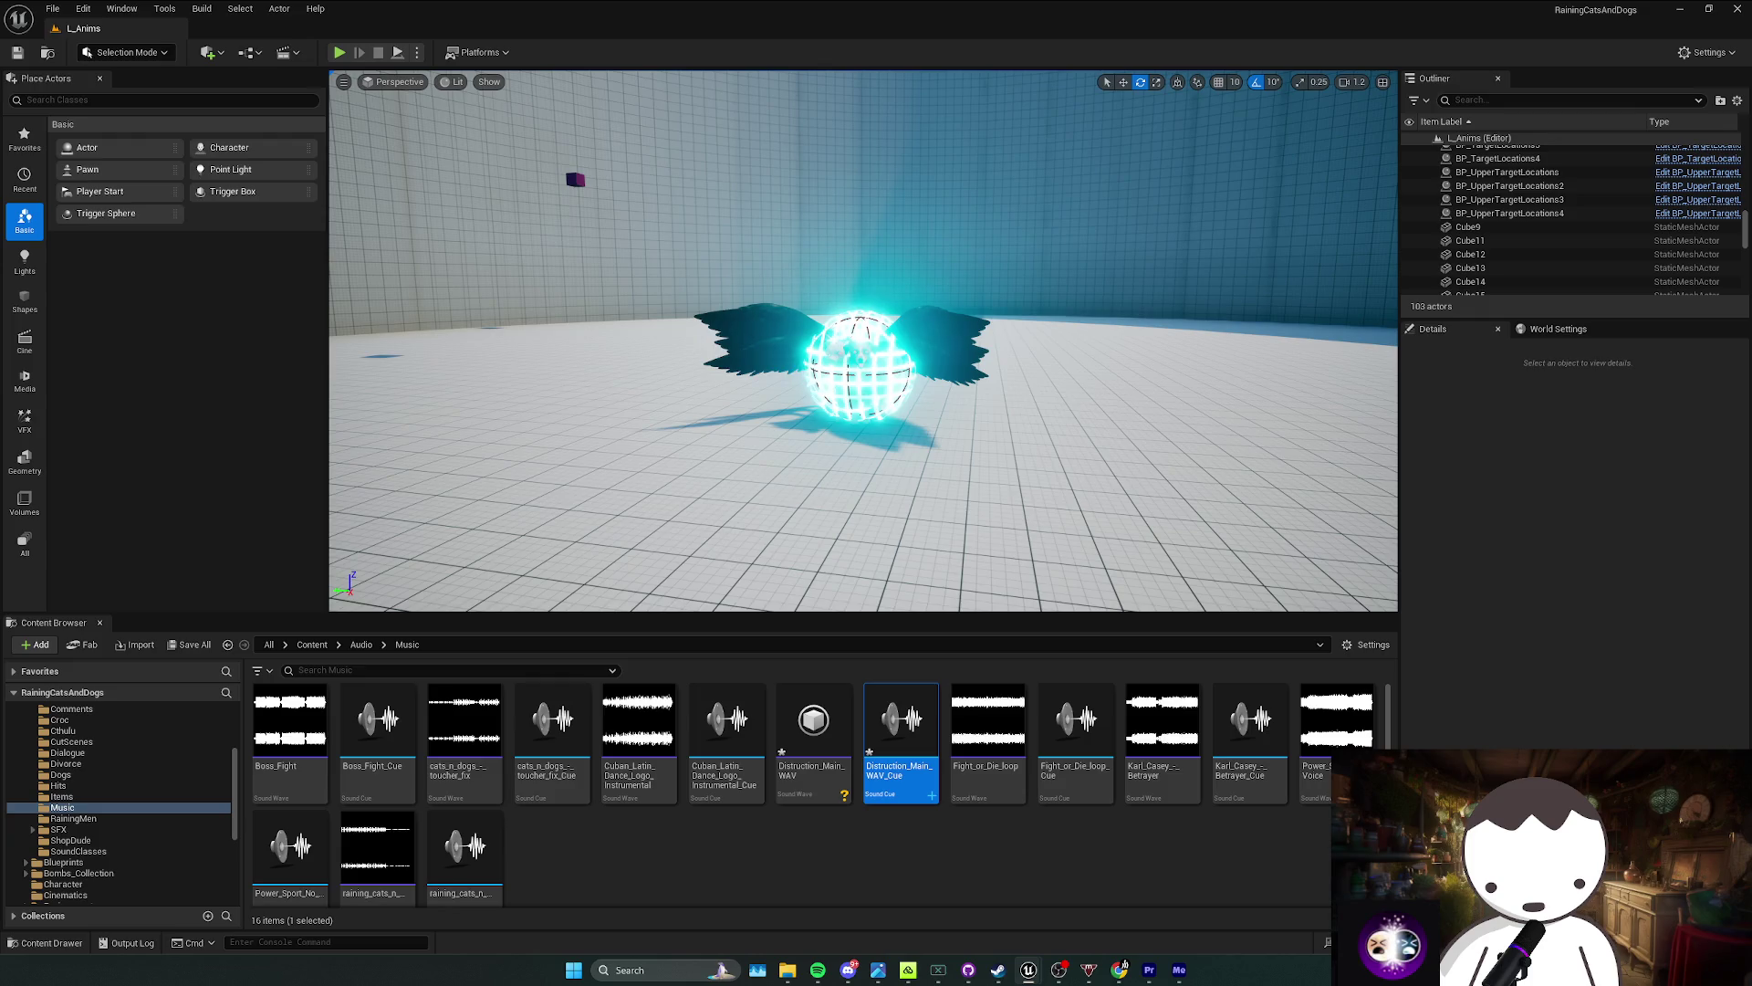
Step: Browse from Audio into Bossfight > Croc and open the DemonCatDog sound folder
{"action": "left_click", "coordinate": [361, 644]}
{"action": "key", "text": "alt+Left"}
{"action": "left_click", "coordinate": [362, 645]}
{"action": "double_click", "coordinate": [385, 762]}
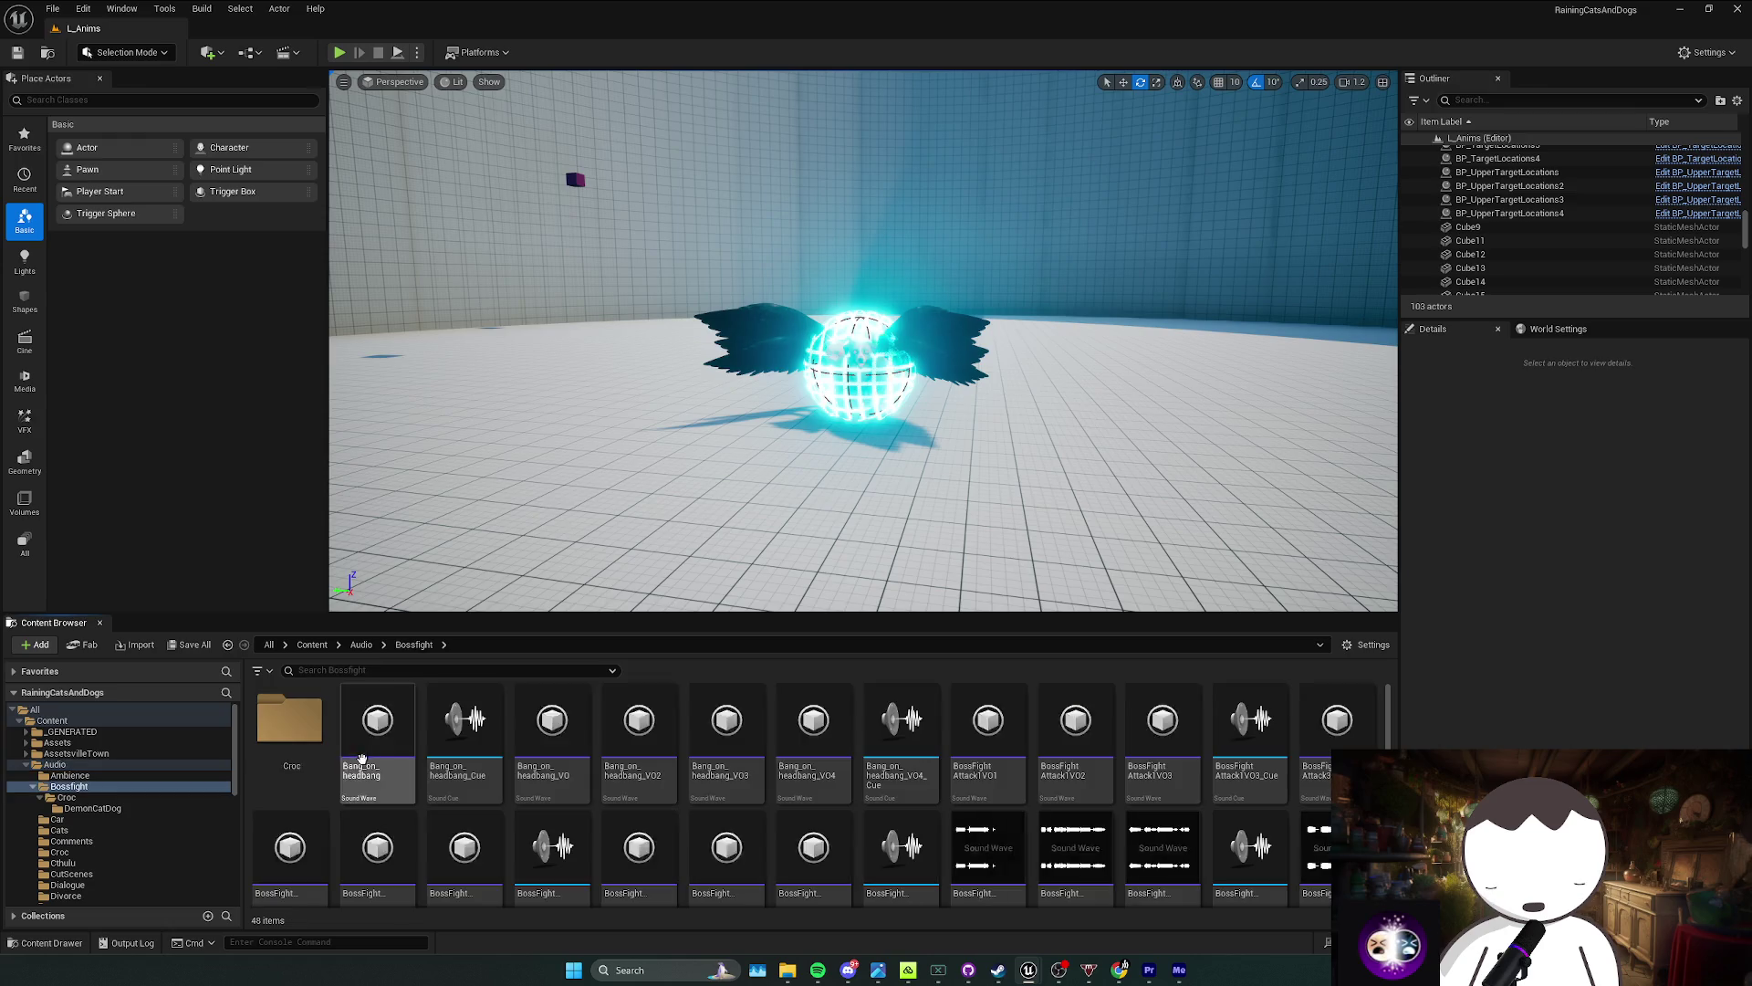
{"action": "mouse_move", "coordinate": [758, 802]}
{"action": "scroll", "coordinate": [758, 802], "scroll_direction": "down", "scroll_amount": 1}
{"action": "key", "text": "alt+Left"}
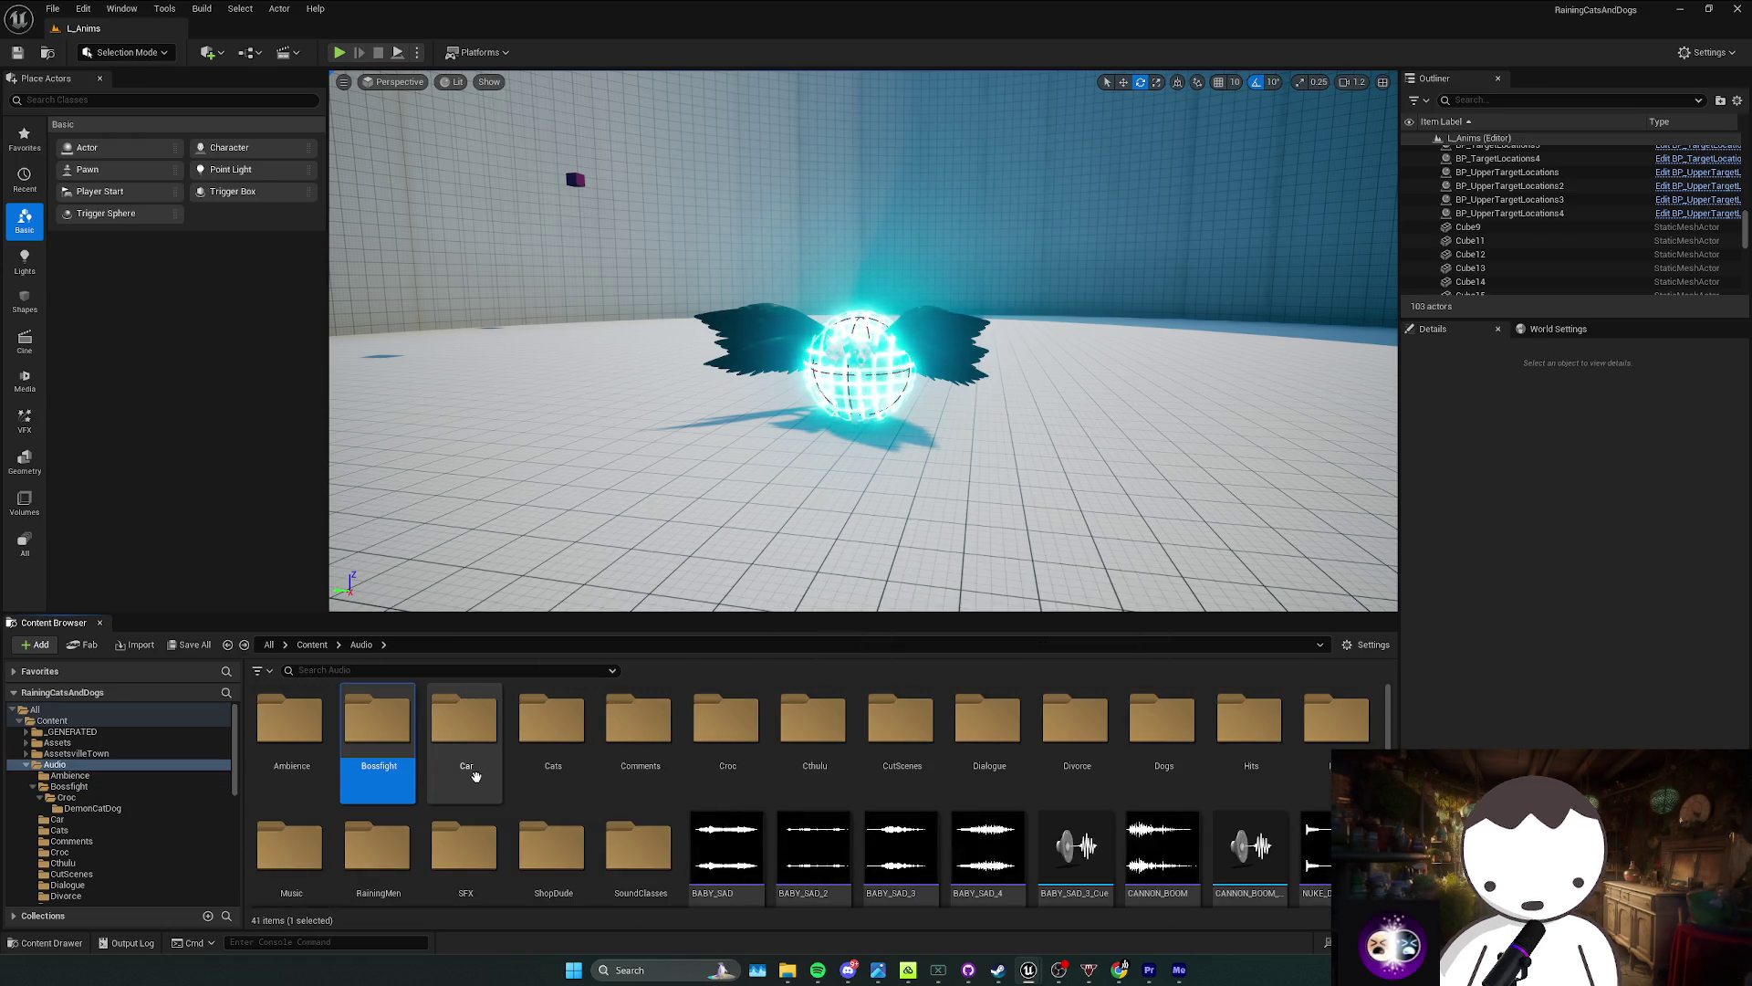
{"action": "scroll", "coordinate": [496, 787], "scroll_direction": "down", "scroll_amount": 1}
{"action": "scroll", "coordinate": [496, 787], "scroll_direction": "up", "scroll_amount": 1}
{"action": "key", "text": "alt+Right"}
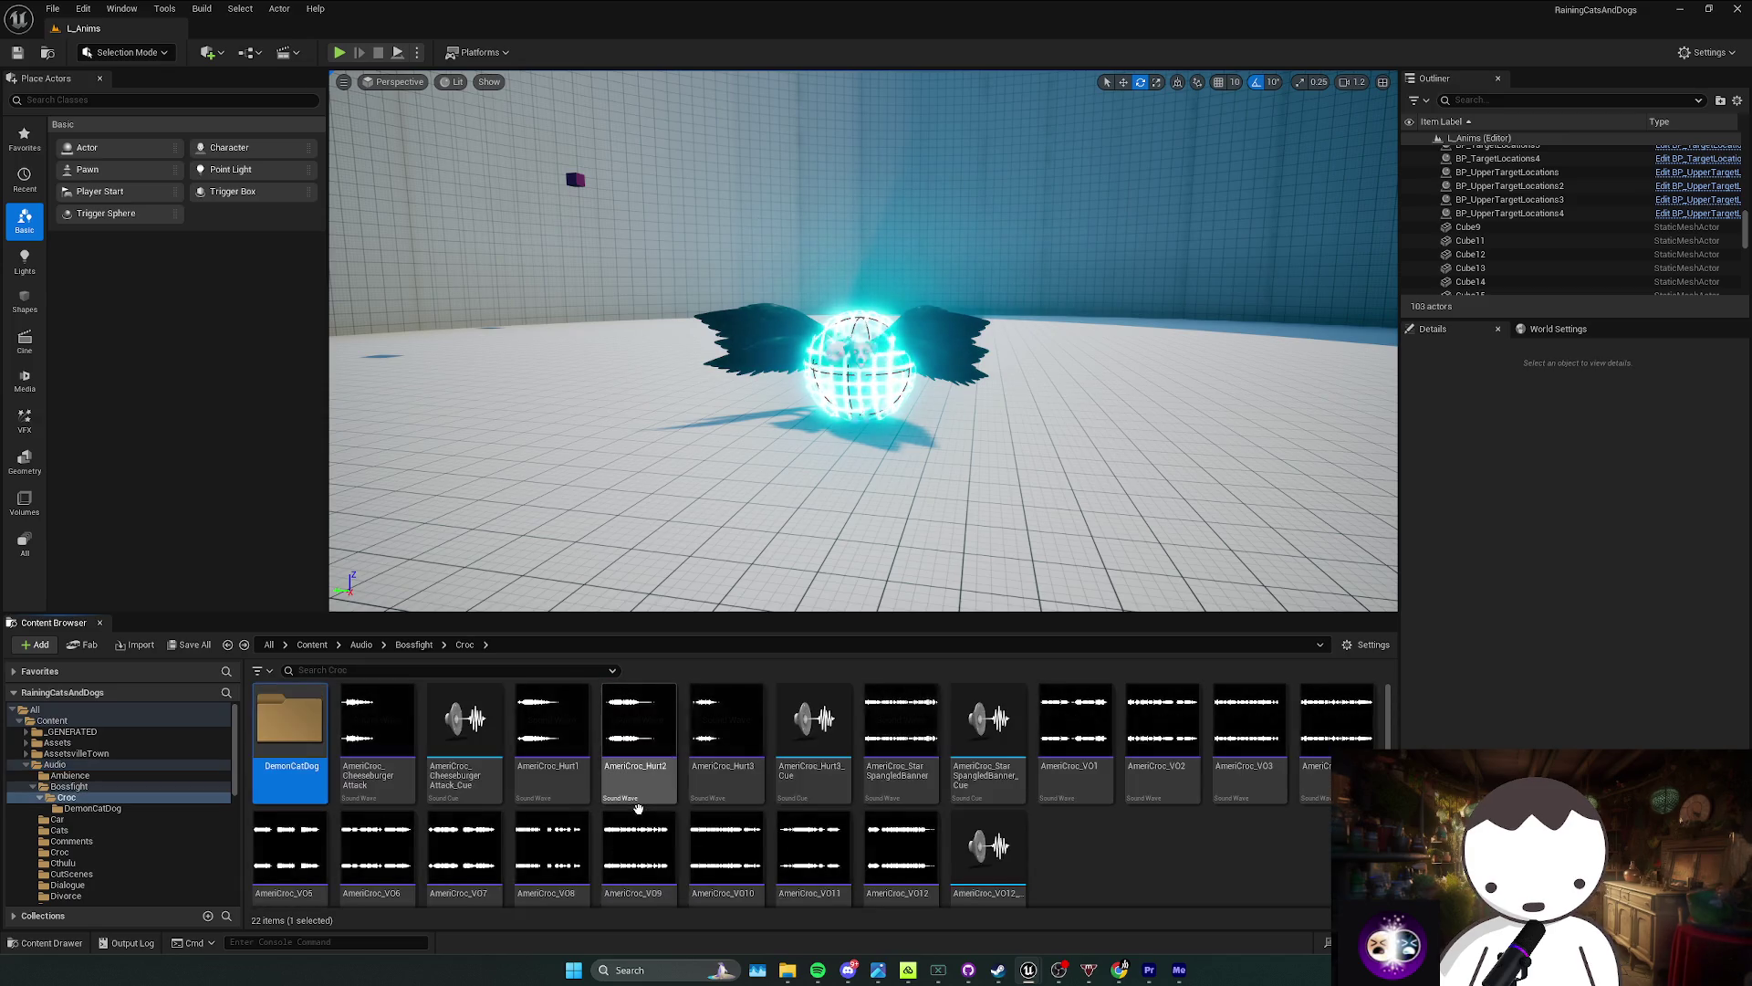
{"action": "double_click", "coordinate": [306, 756]}
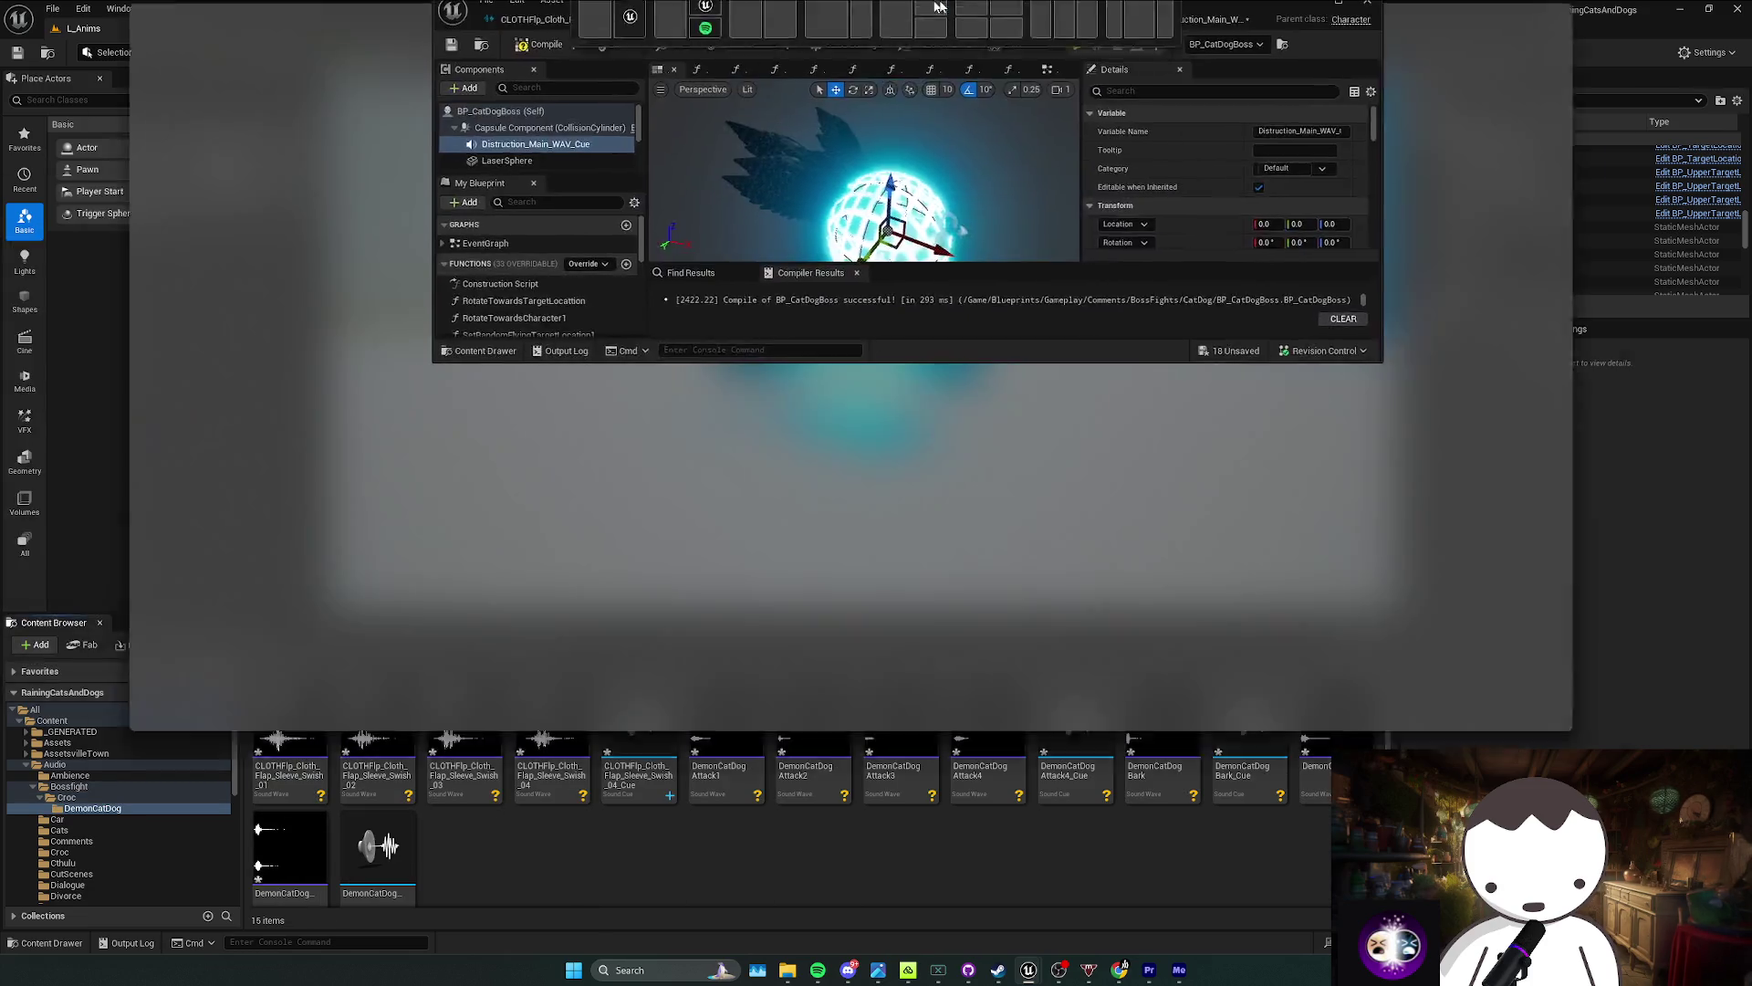
Step: Move the DemonCatDog folder onto Croc, confirm, then drag it into Bossfight
{"action": "left_click_drag", "start_coordinate": [940, 7], "coordinate": [940, 10]}
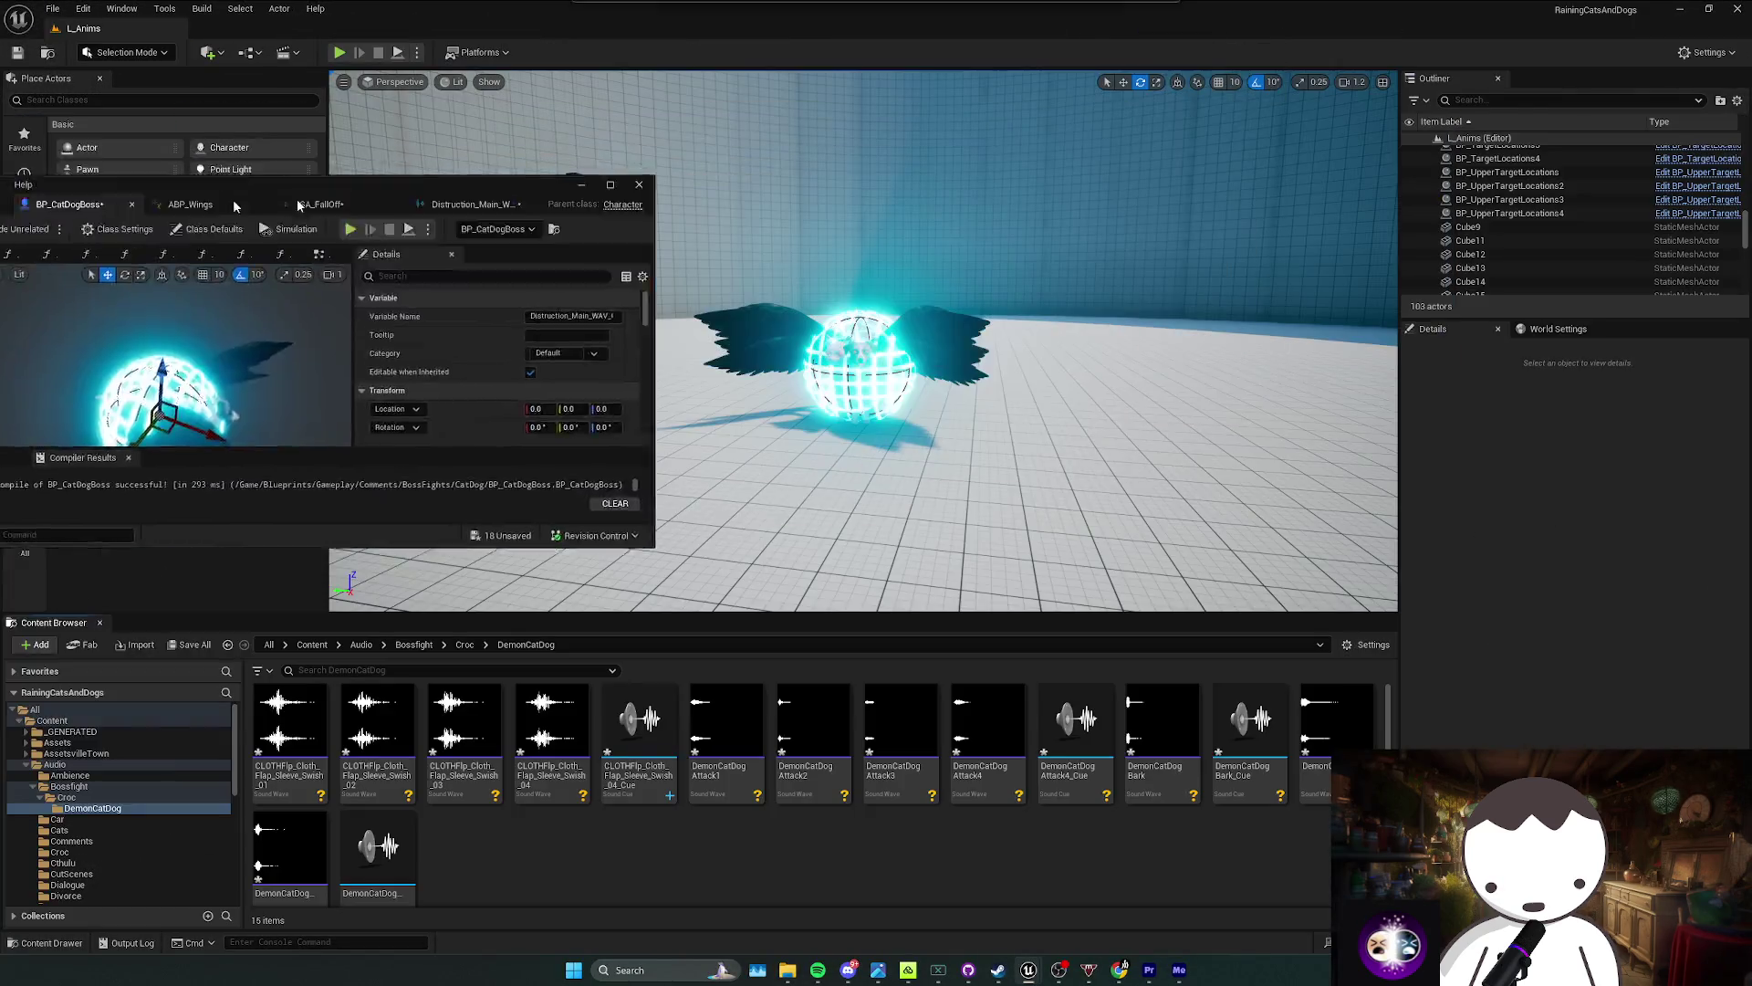
{"action": "left_click", "coordinate": [463, 645]}
{"action": "left_click_drag", "start_coordinate": [289, 721], "coordinate": [70, 797]}
{"action": "left_click", "coordinate": [106, 817]}
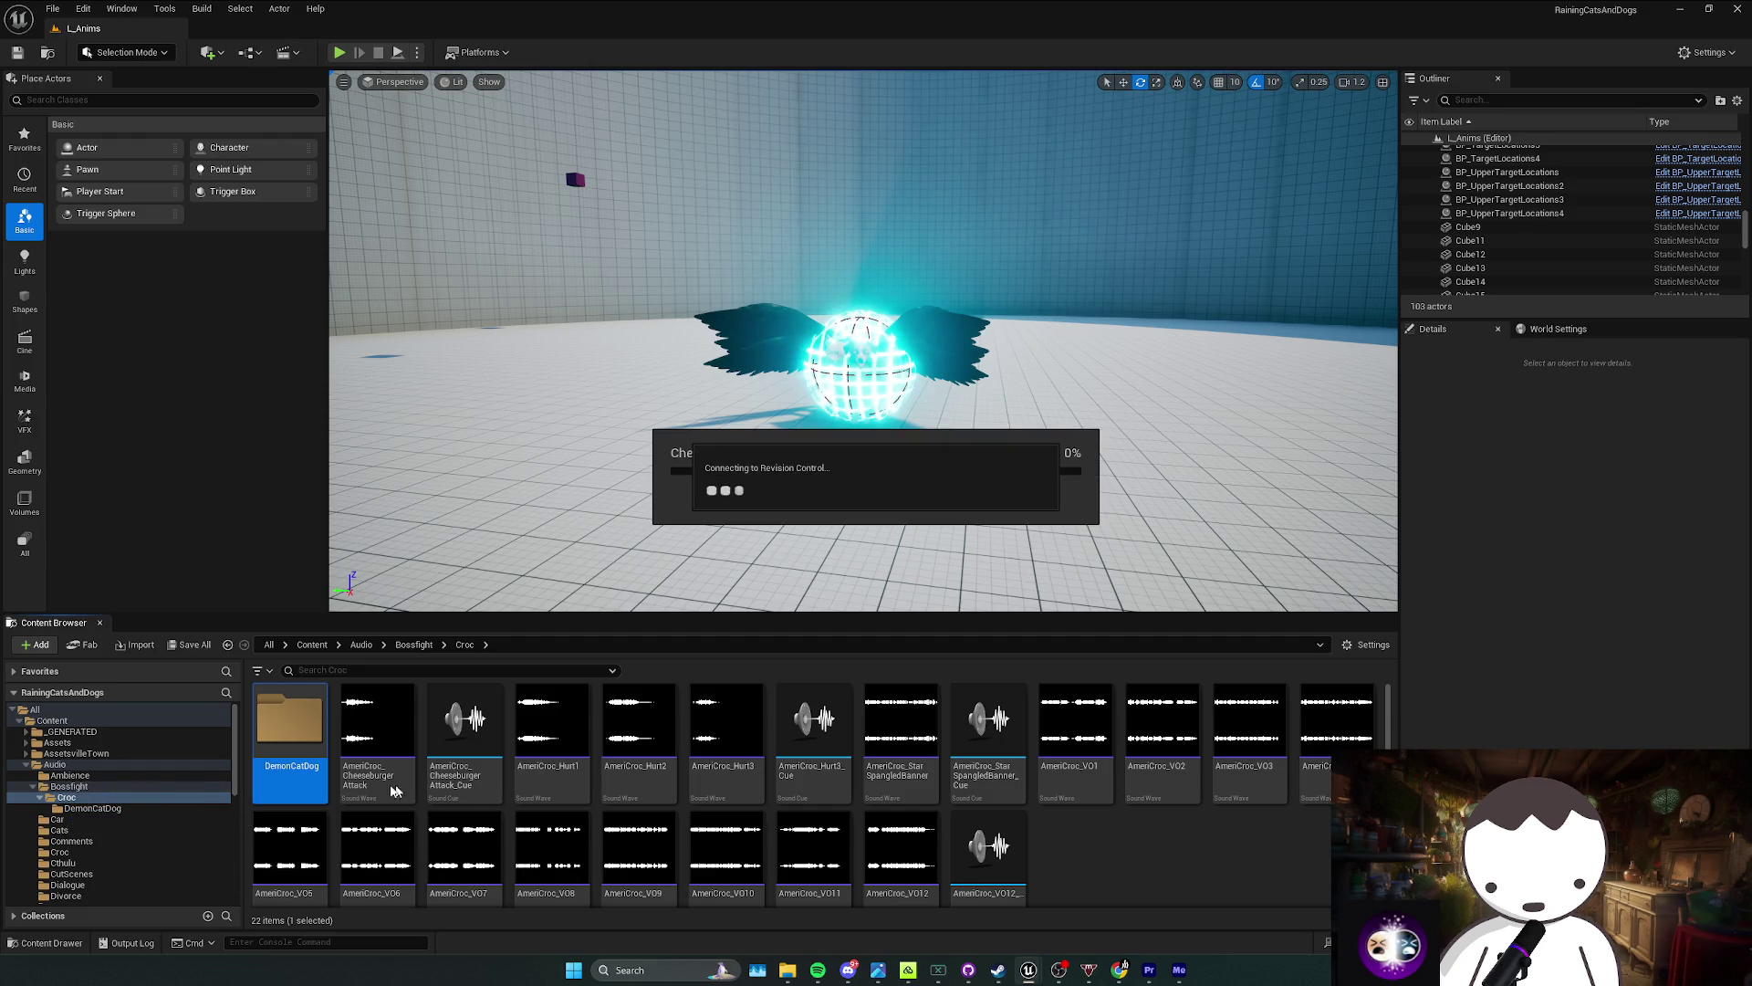
{"action": "mouse_move", "coordinate": [261, 769]}
{"action": "left_mouse_down"}
{"action": "mouse_move", "coordinate": [217, 738]}
{"action": "mouse_move", "coordinate": [134, 777]}
{"action": "mouse_move", "coordinate": [186, 785]}
{"action": "left_mouse_up"}
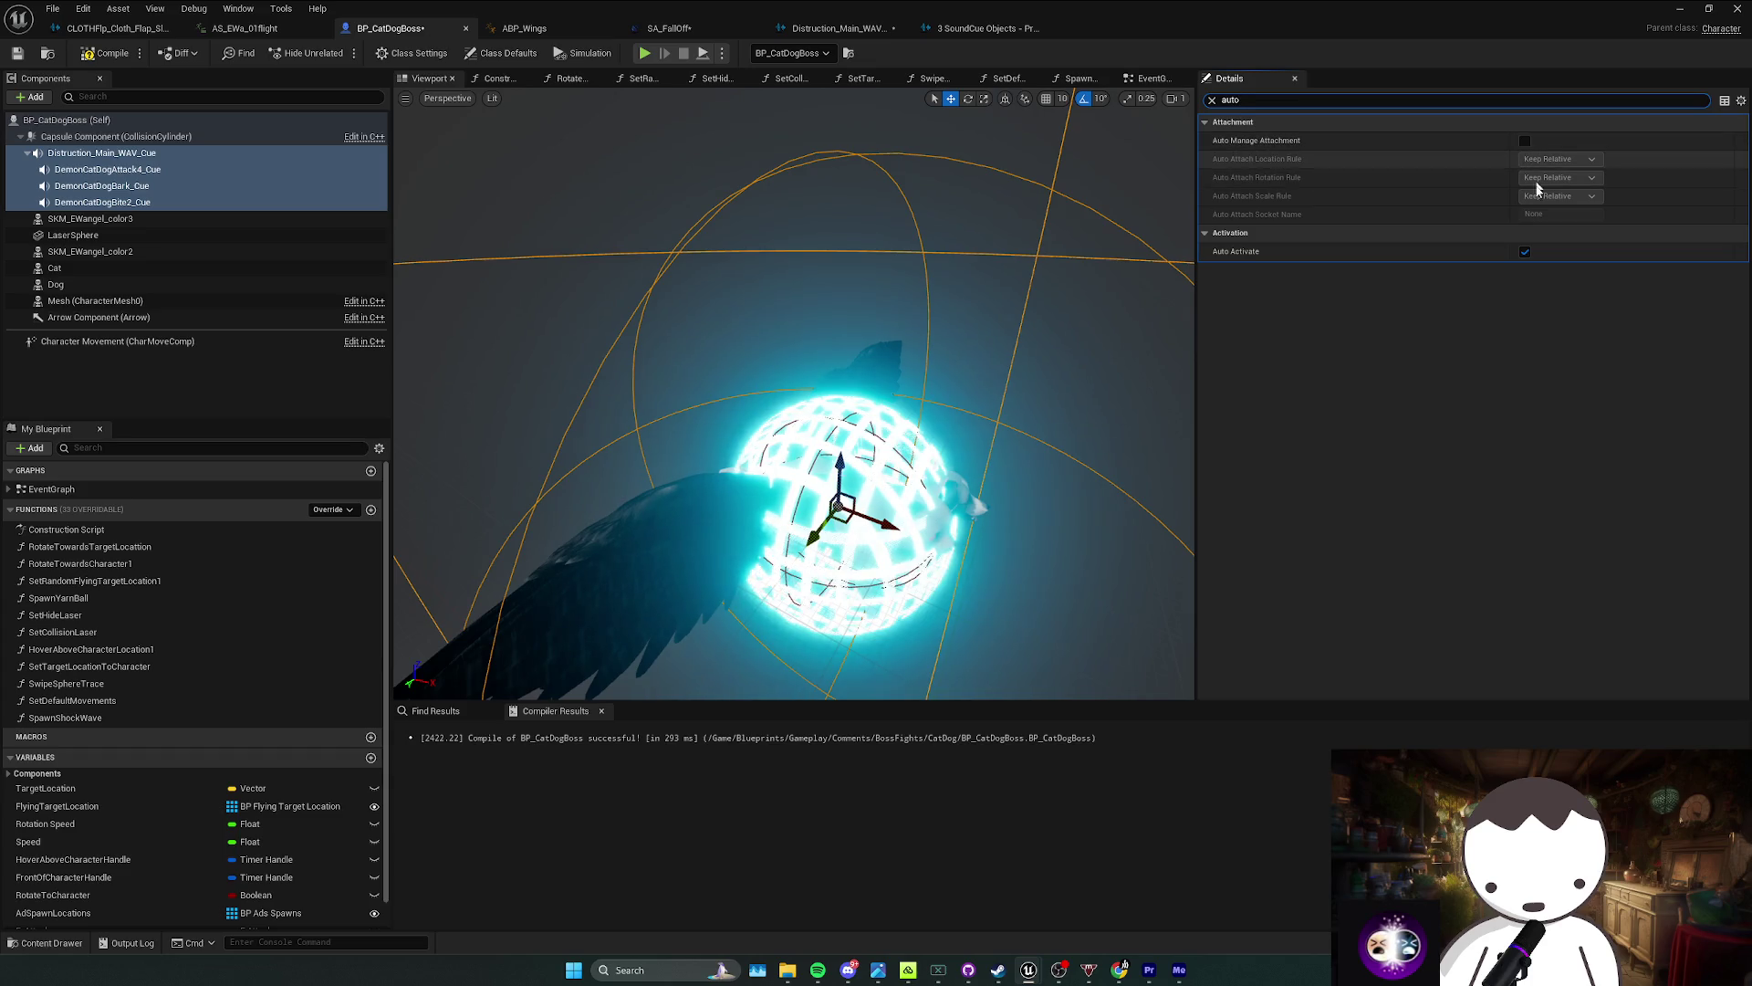
Step: Compile and save BP_CatDogBoss, then view the attack node network in its EventGraph
{"action": "left_click", "coordinate": [110, 53]}
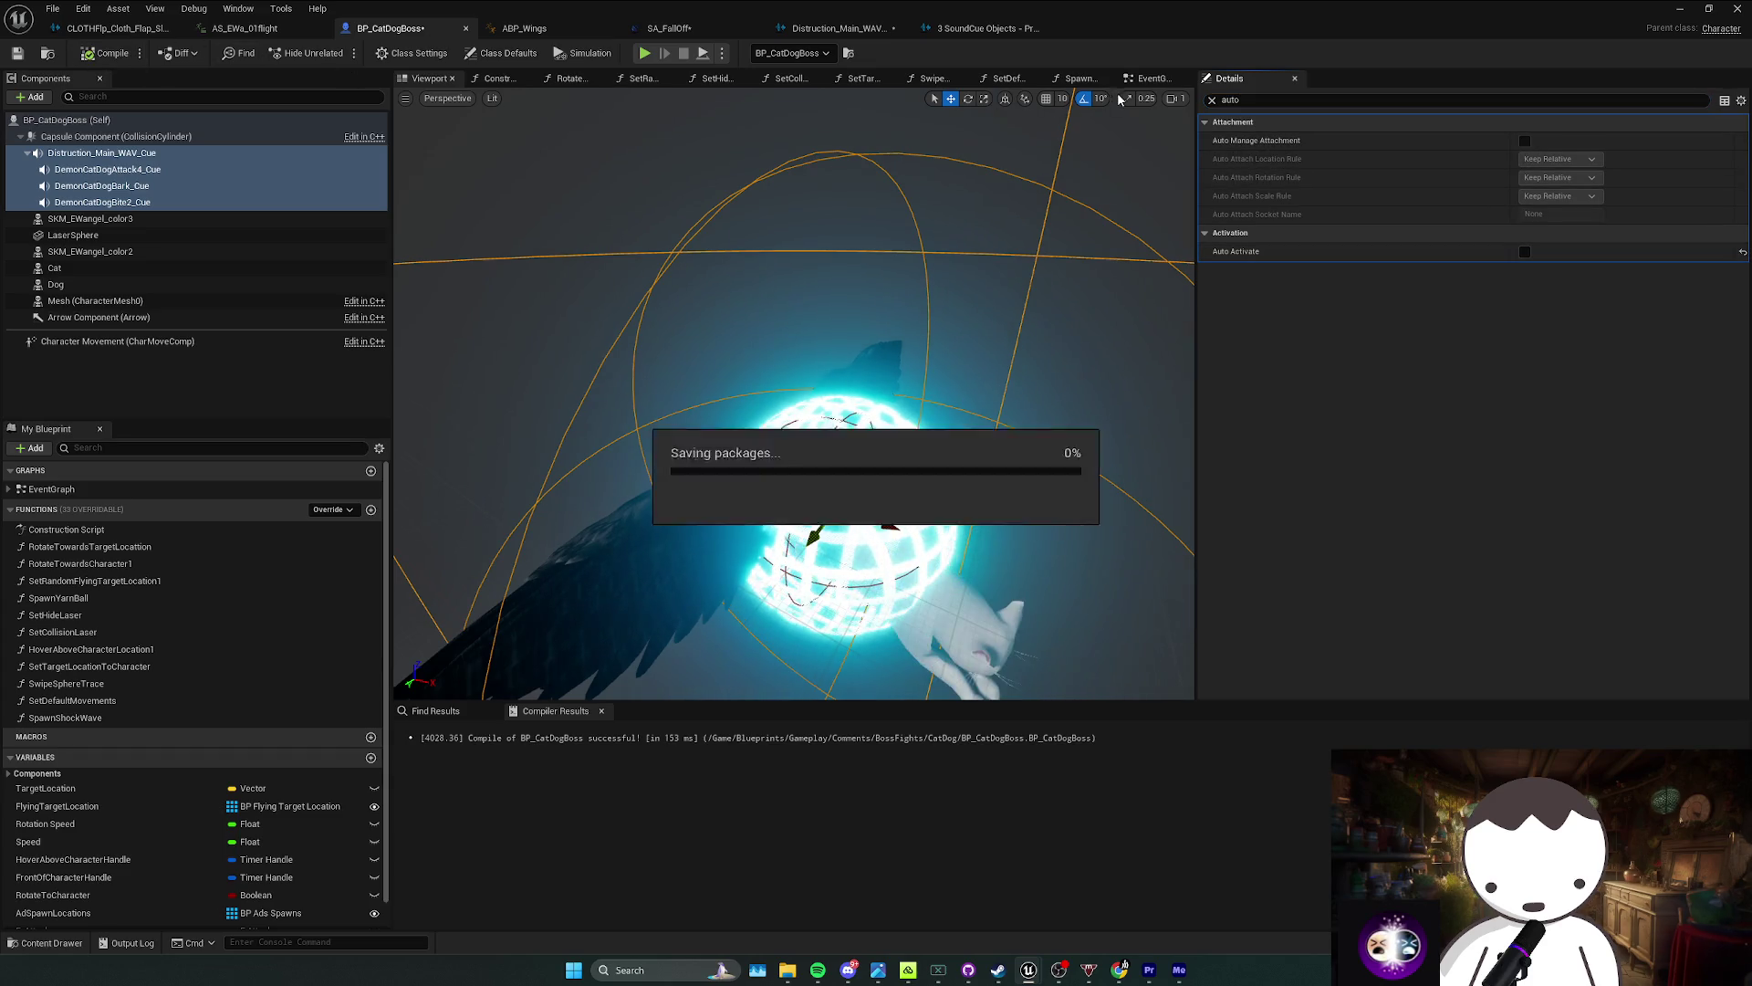
{"action": "left_click", "coordinate": [1152, 78]}
{"action": "mouse_move", "coordinate": [609, 479]}
{"action": "left_mouse_down"}
{"action": "mouse_move", "coordinate": [775, 321]}
{"action": "mouse_move", "coordinate": [742, 346]}
{"action": "left_mouse_up"}
{"action": "left_click", "coordinate": [948, 289]}
{"action": "mouse_move", "coordinate": [948, 290]}
{"action": "left_mouse_down"}
{"action": "mouse_move", "coordinate": [857, 322]}
{"action": "mouse_move", "coordinate": [929, 331]}
{"action": "mouse_move", "coordinate": [515, 323]}
{"action": "left_mouse_up"}
{"action": "left_click_drag", "start_coordinate": [828, 330], "coordinate": [741, 300]}
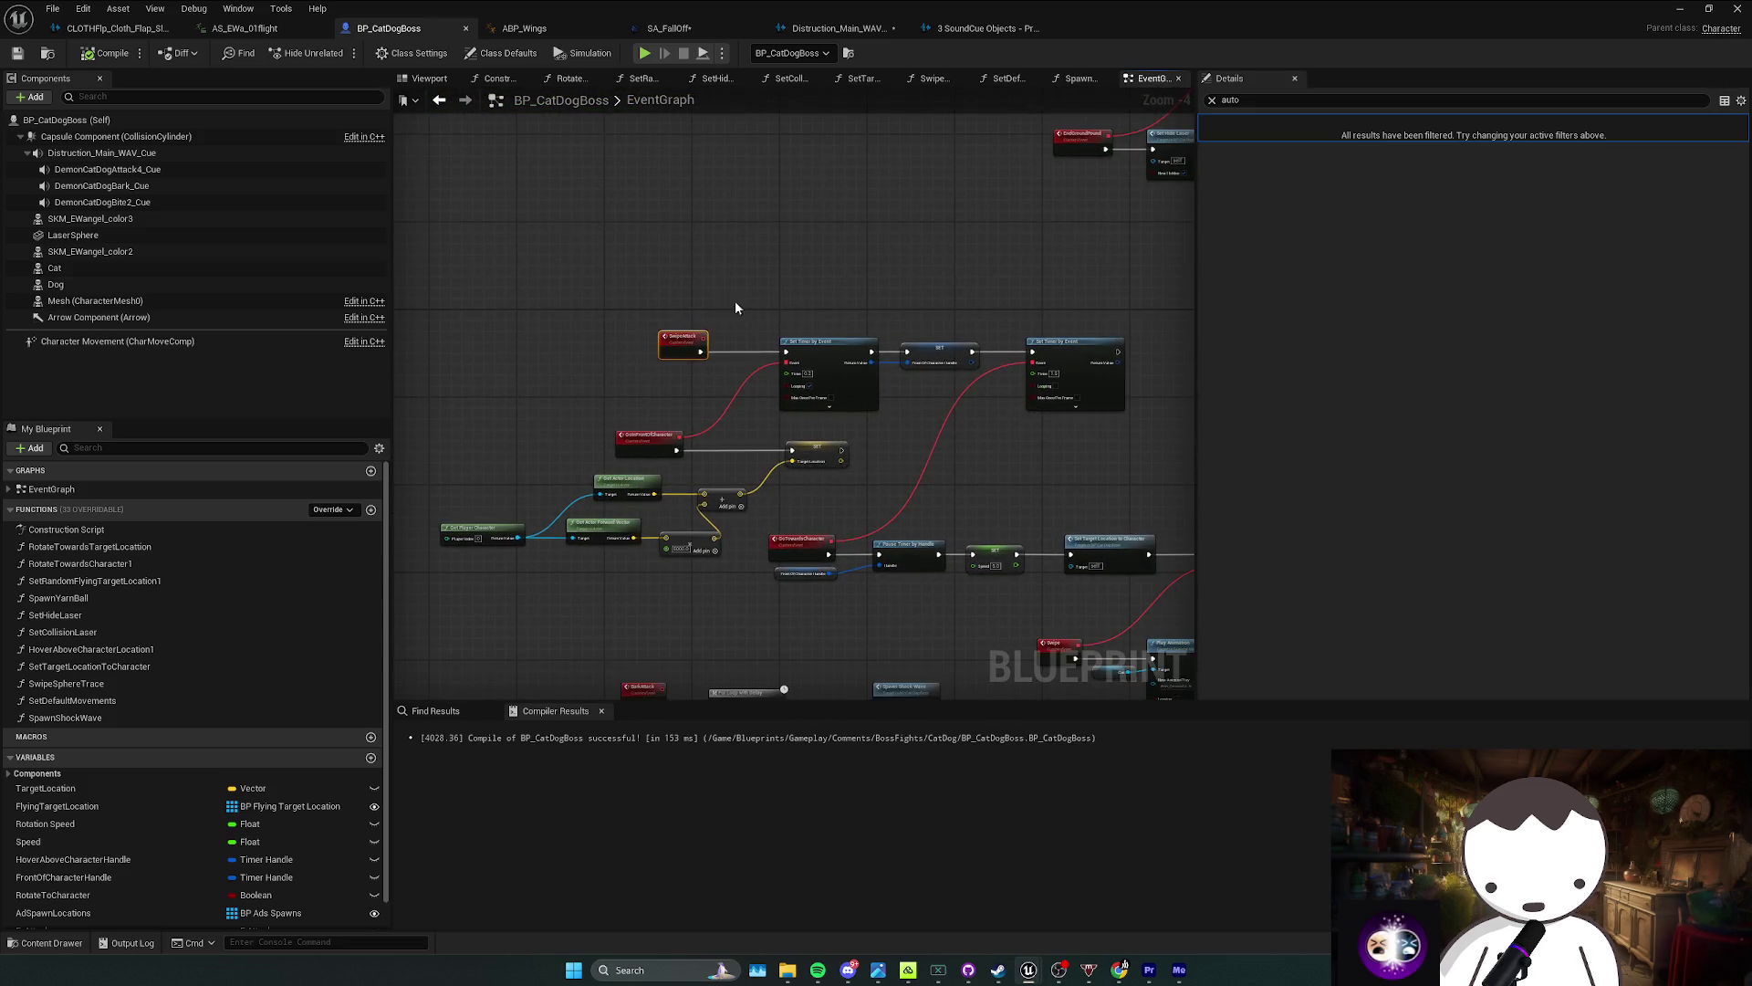
Step: Clear the Details filter and preview the Attack4, Bark and Bite2 DemonCatDog cue components
{"action": "left_click", "coordinate": [183, 169]}
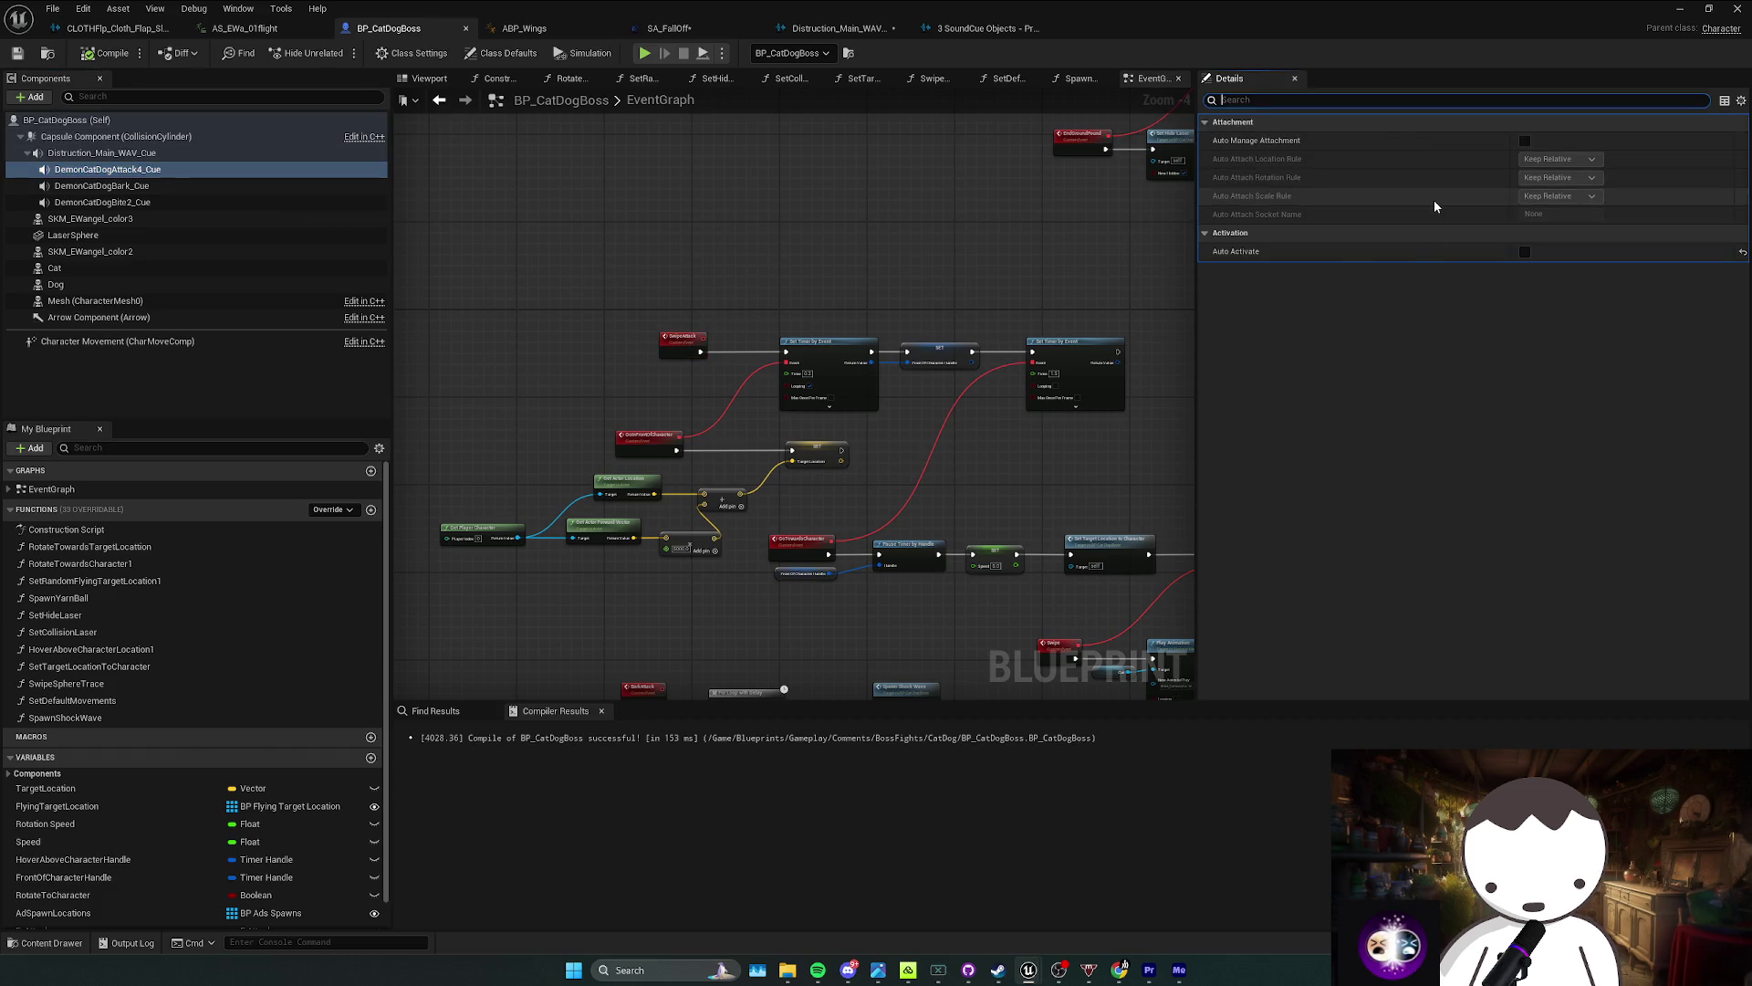
{"action": "key", "text": "ctrl+a"}
{"action": "key", "text": "BackSpace"}
{"action": "left_click", "coordinate": [1596, 363]}
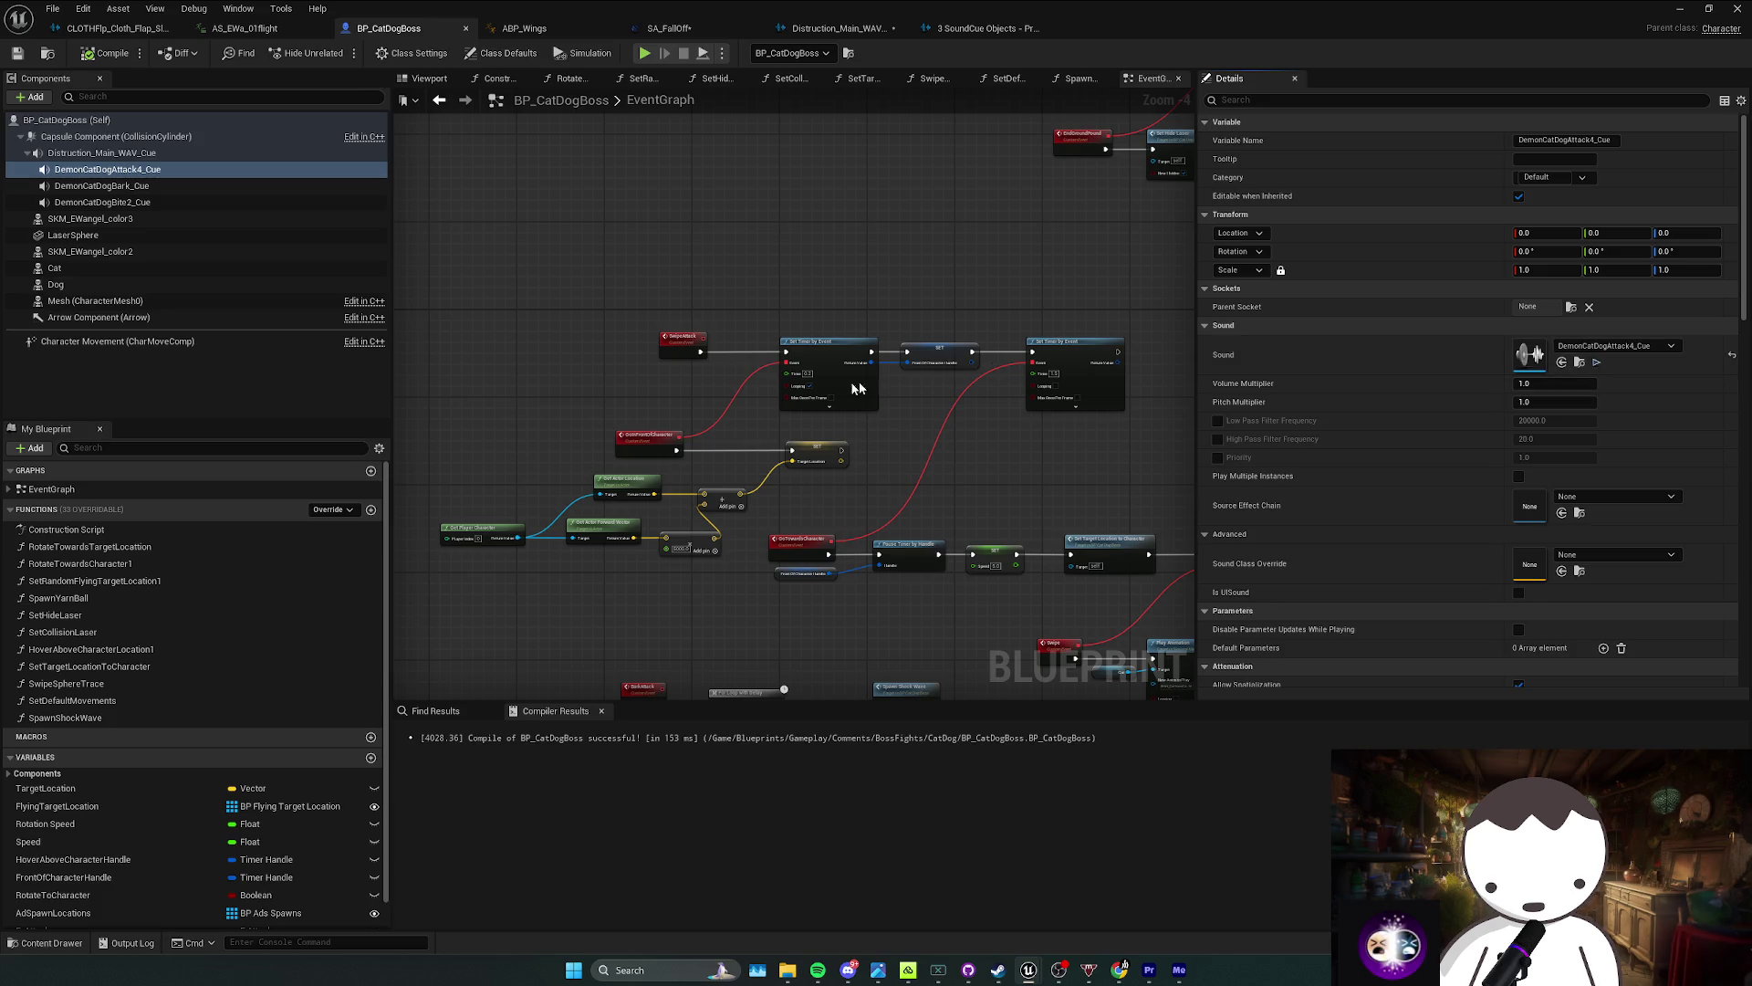
{"action": "left_click_drag", "start_coordinate": [816, 392], "coordinate": [768, 313]}
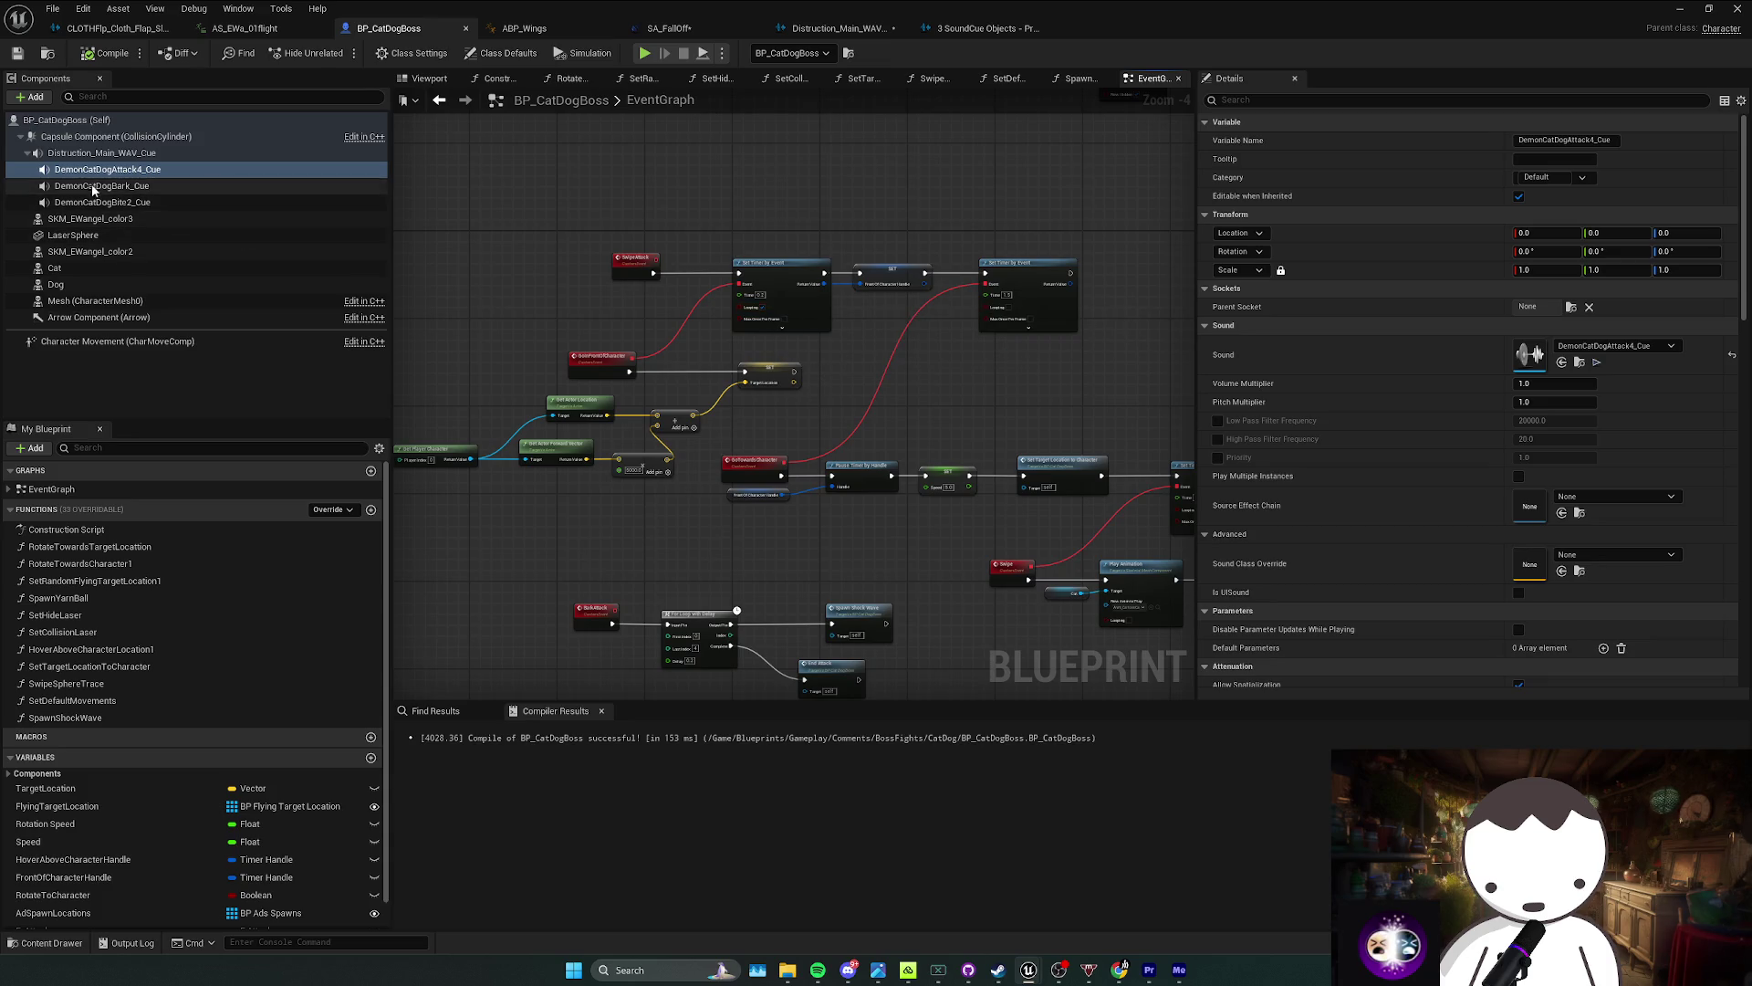
{"action": "left_click", "coordinate": [302, 185]}
{"action": "left_click", "coordinate": [1598, 364]}
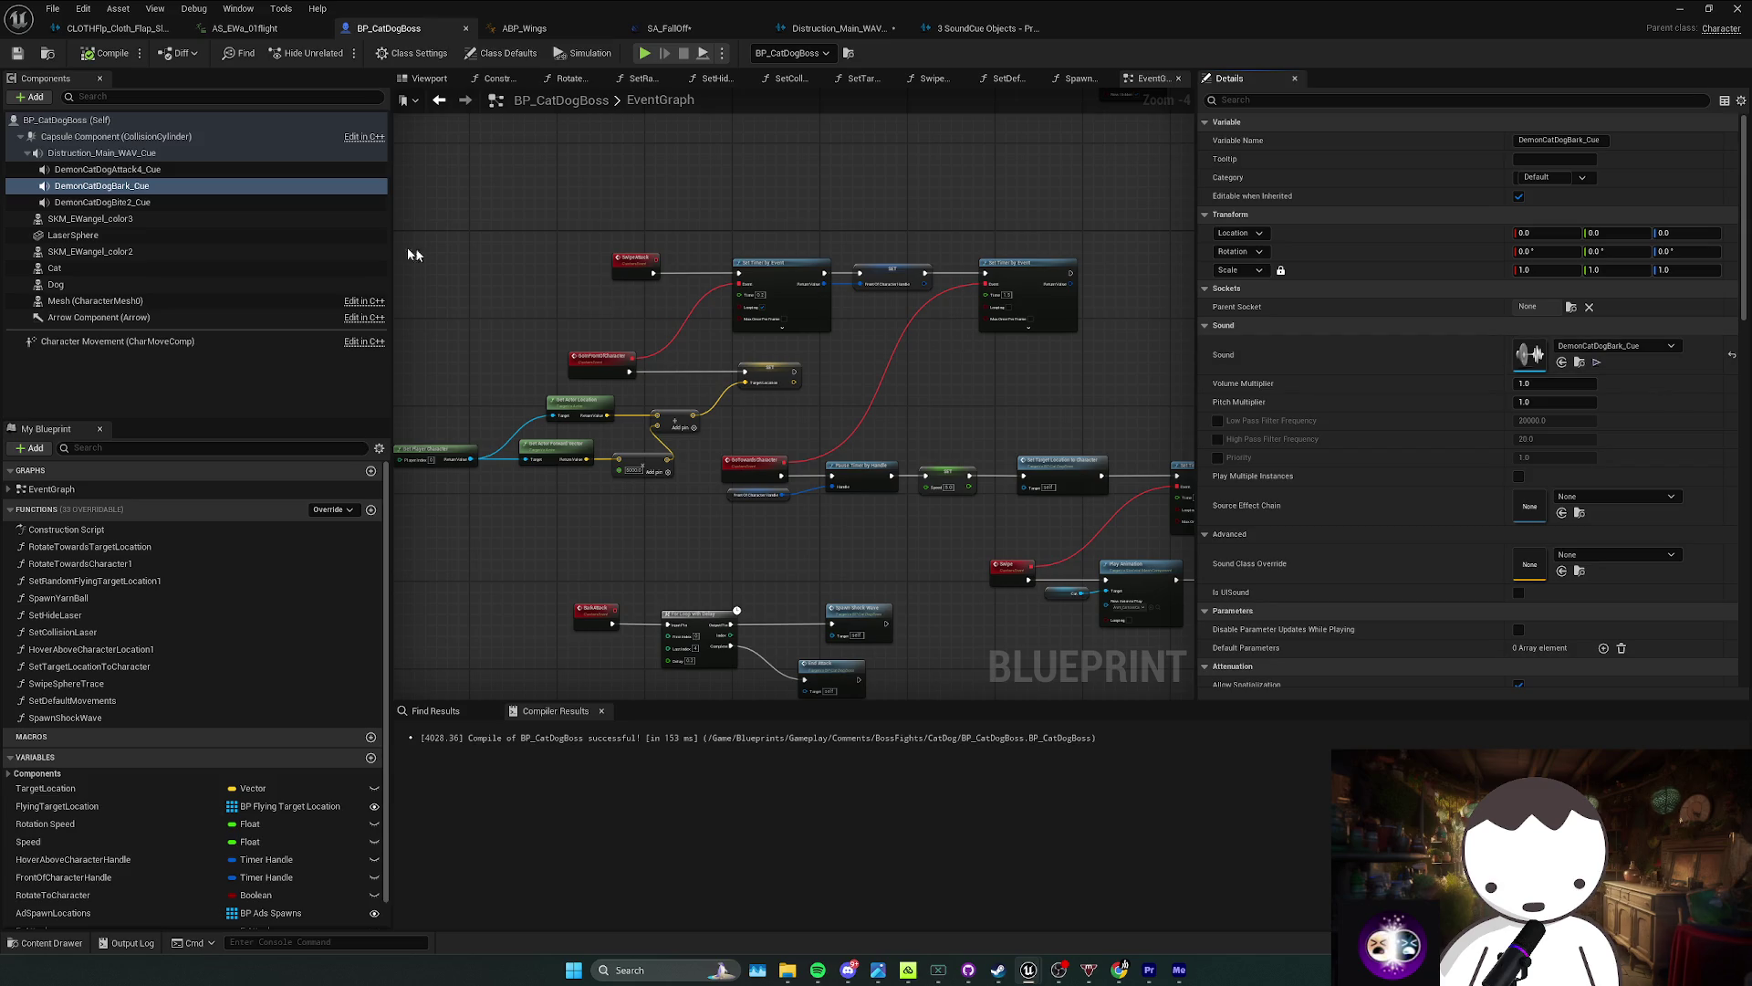
{"action": "left_click", "coordinate": [219, 201]}
{"action": "left_click", "coordinate": [1597, 363]}
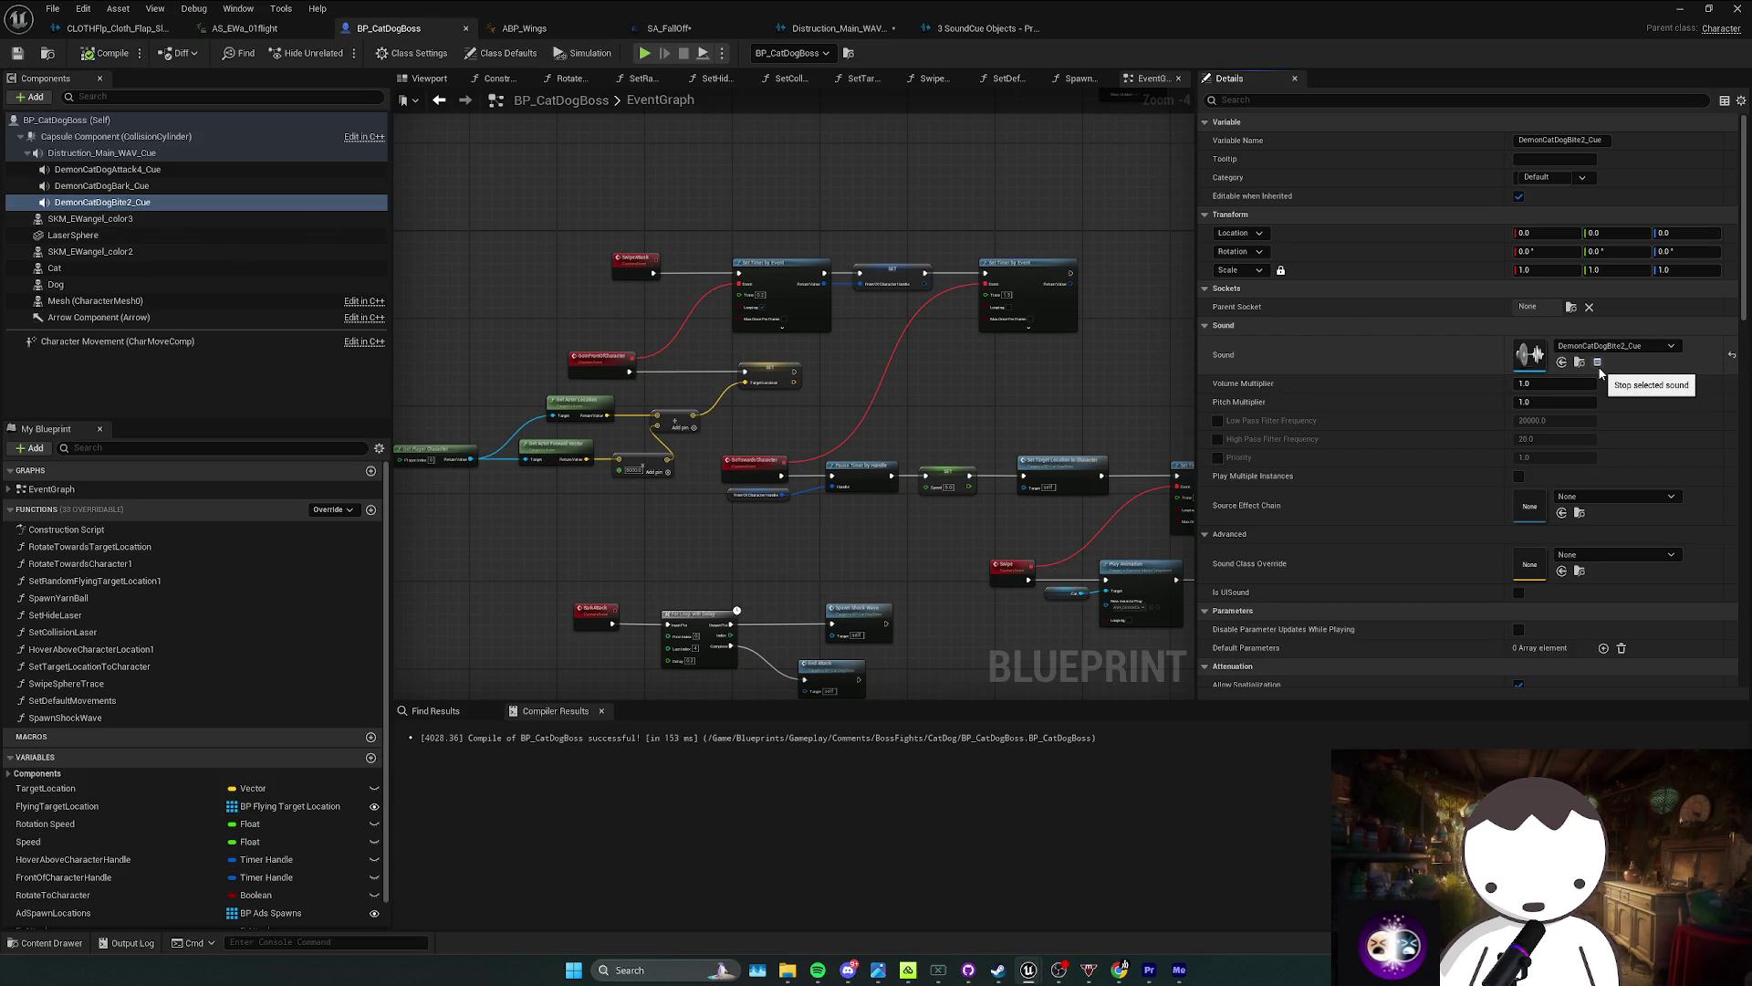
{"action": "left_click", "coordinate": [1597, 362]}
Step: Drop a DemonCatDogAttack4_Cue reference into the graph and create a Play node from it
{"action": "mouse_move", "coordinate": [821, 443]}
{"action": "left_mouse_down"}
{"action": "mouse_move", "coordinate": [721, 330]}
{"action": "mouse_move", "coordinate": [715, 486]}
{"action": "mouse_move", "coordinate": [639, 547]}
{"action": "mouse_move", "coordinate": [625, 442]}
{"action": "mouse_move", "coordinate": [879, 426]}
{"action": "left_mouse_up"}
{"action": "left_click_drag", "start_coordinate": [105, 169], "coordinate": [721, 398]}
{"action": "scroll", "coordinate": [655, 372], "scroll_direction": "up", "scroll_amount": 3}
{"action": "type", "text": "play"}
{"action": "key", "text": "Return"}
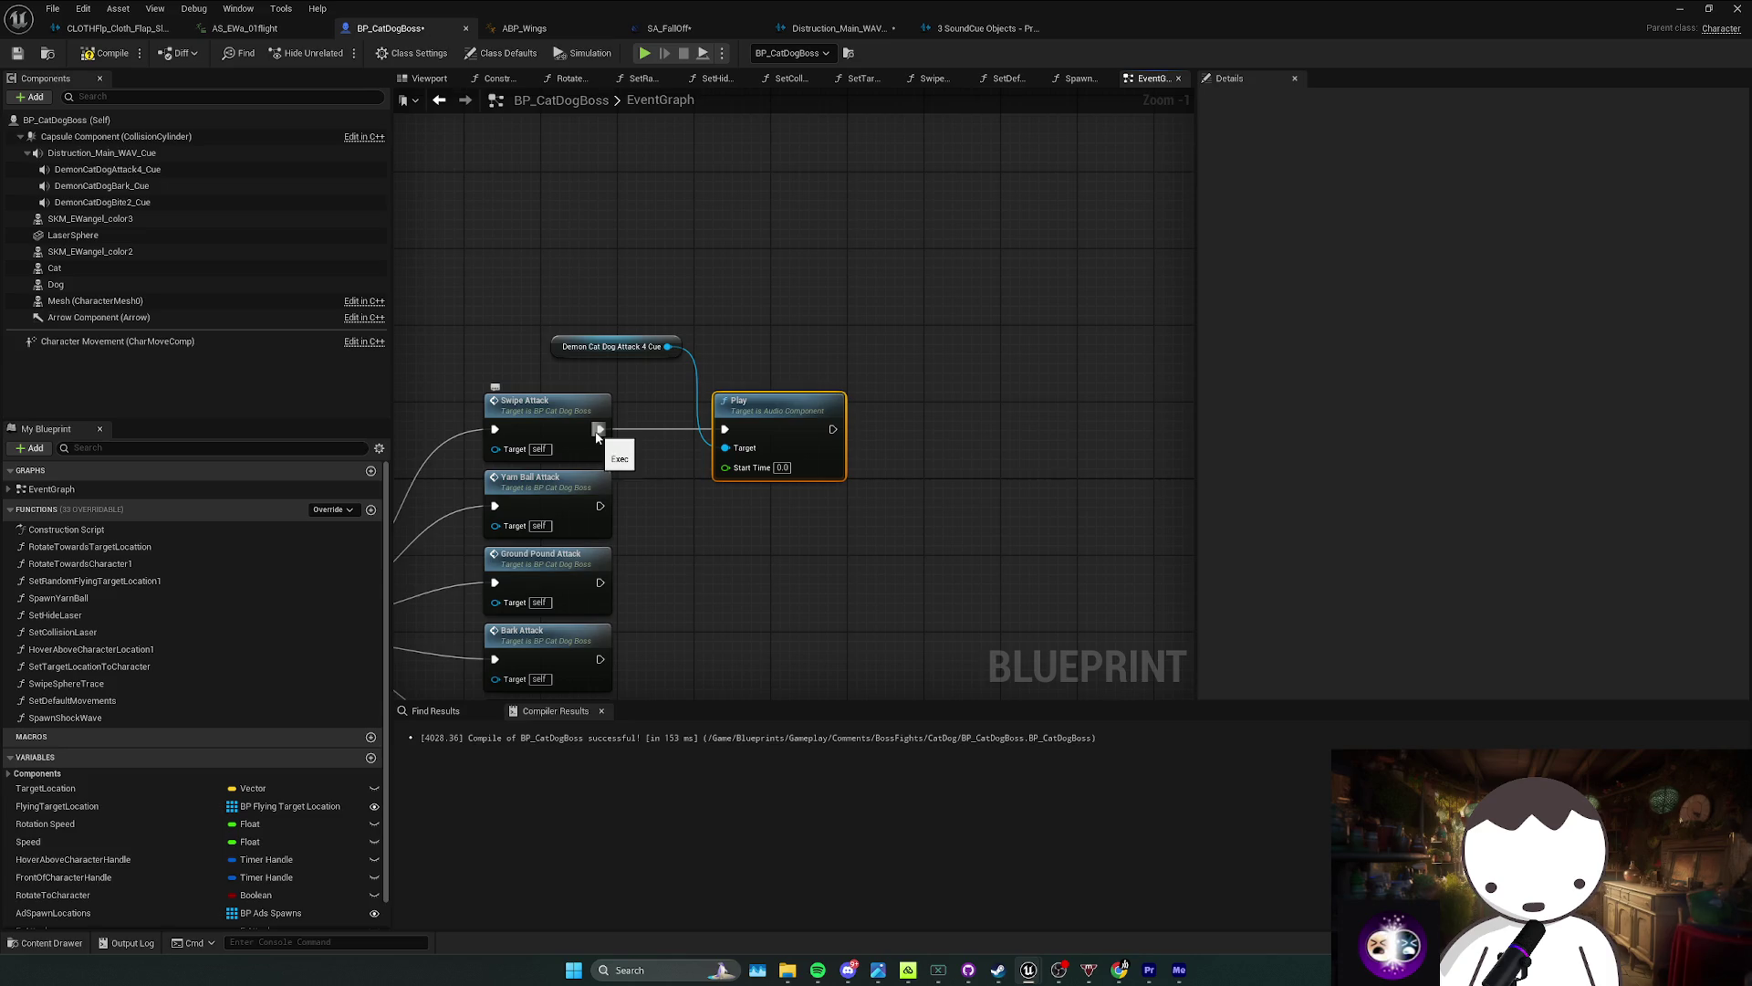
Step: Paste Play nodes after Yarn Ball and Ground Pound attacks, wire them to the Attack 4 cue, and save
{"action": "left_click_drag", "start_coordinate": [657, 324], "coordinate": [560, 314]}
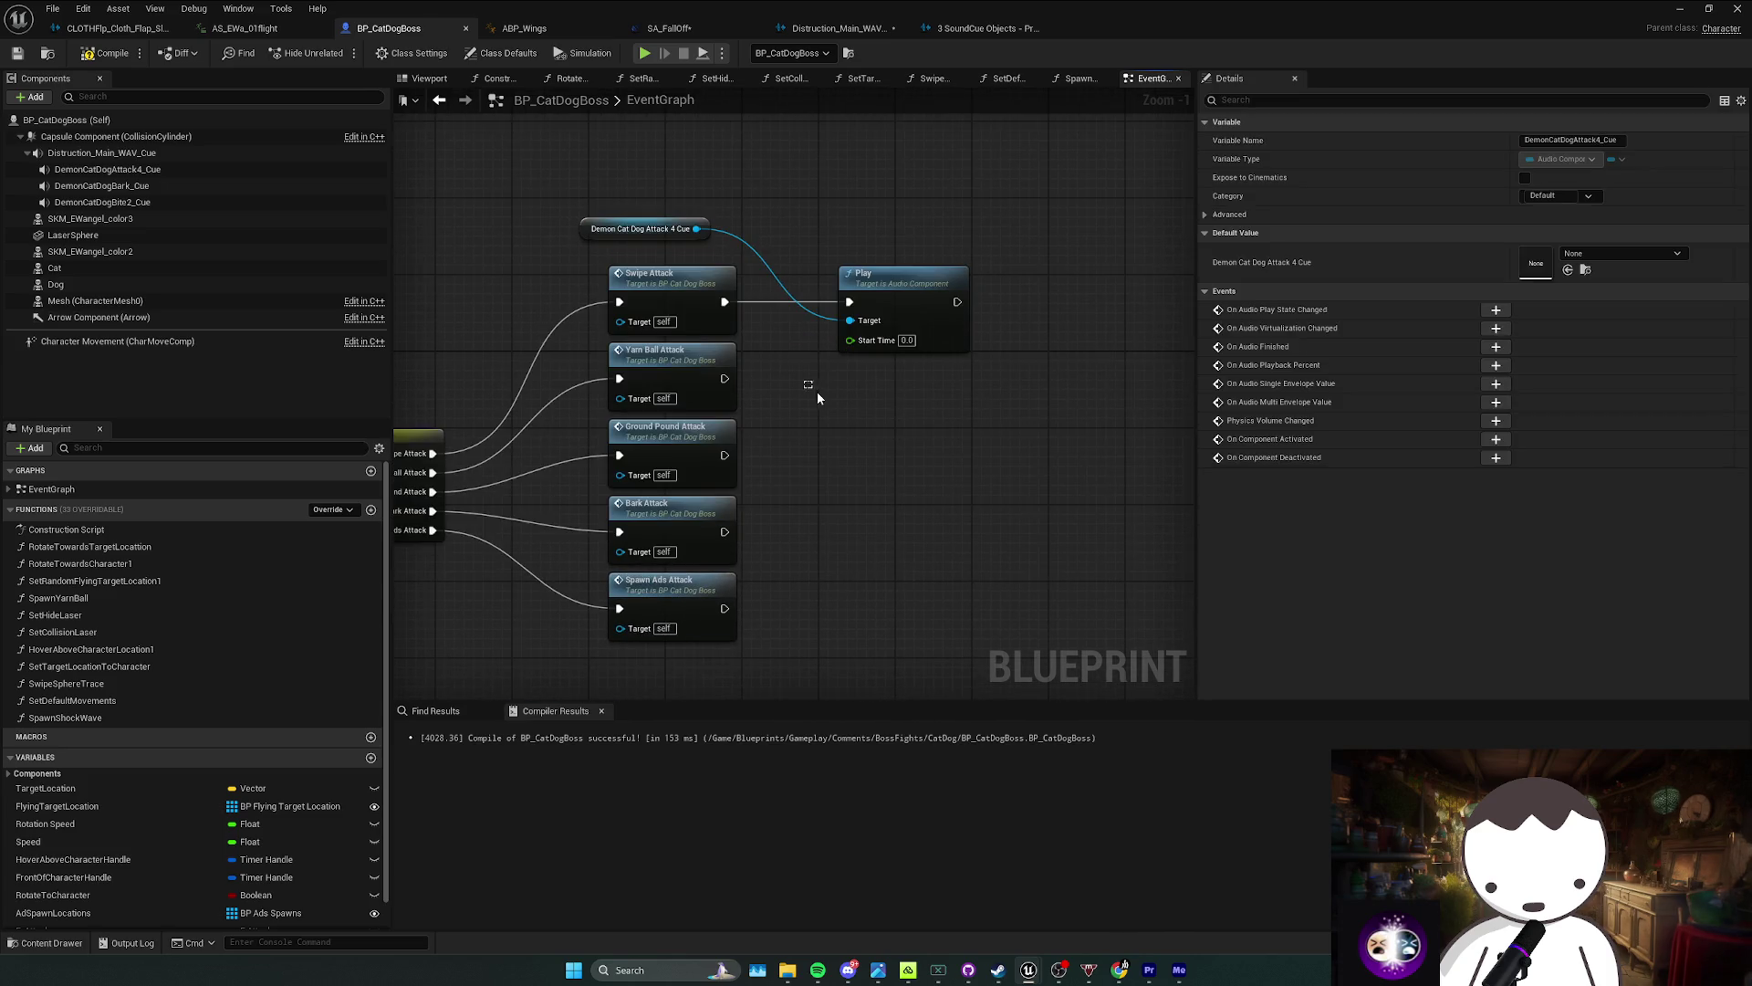
{"action": "left_click", "coordinate": [815, 394]}
{"action": "key", "text": "ctrl+c"}
{"action": "key", "text": "ctrl+v"}
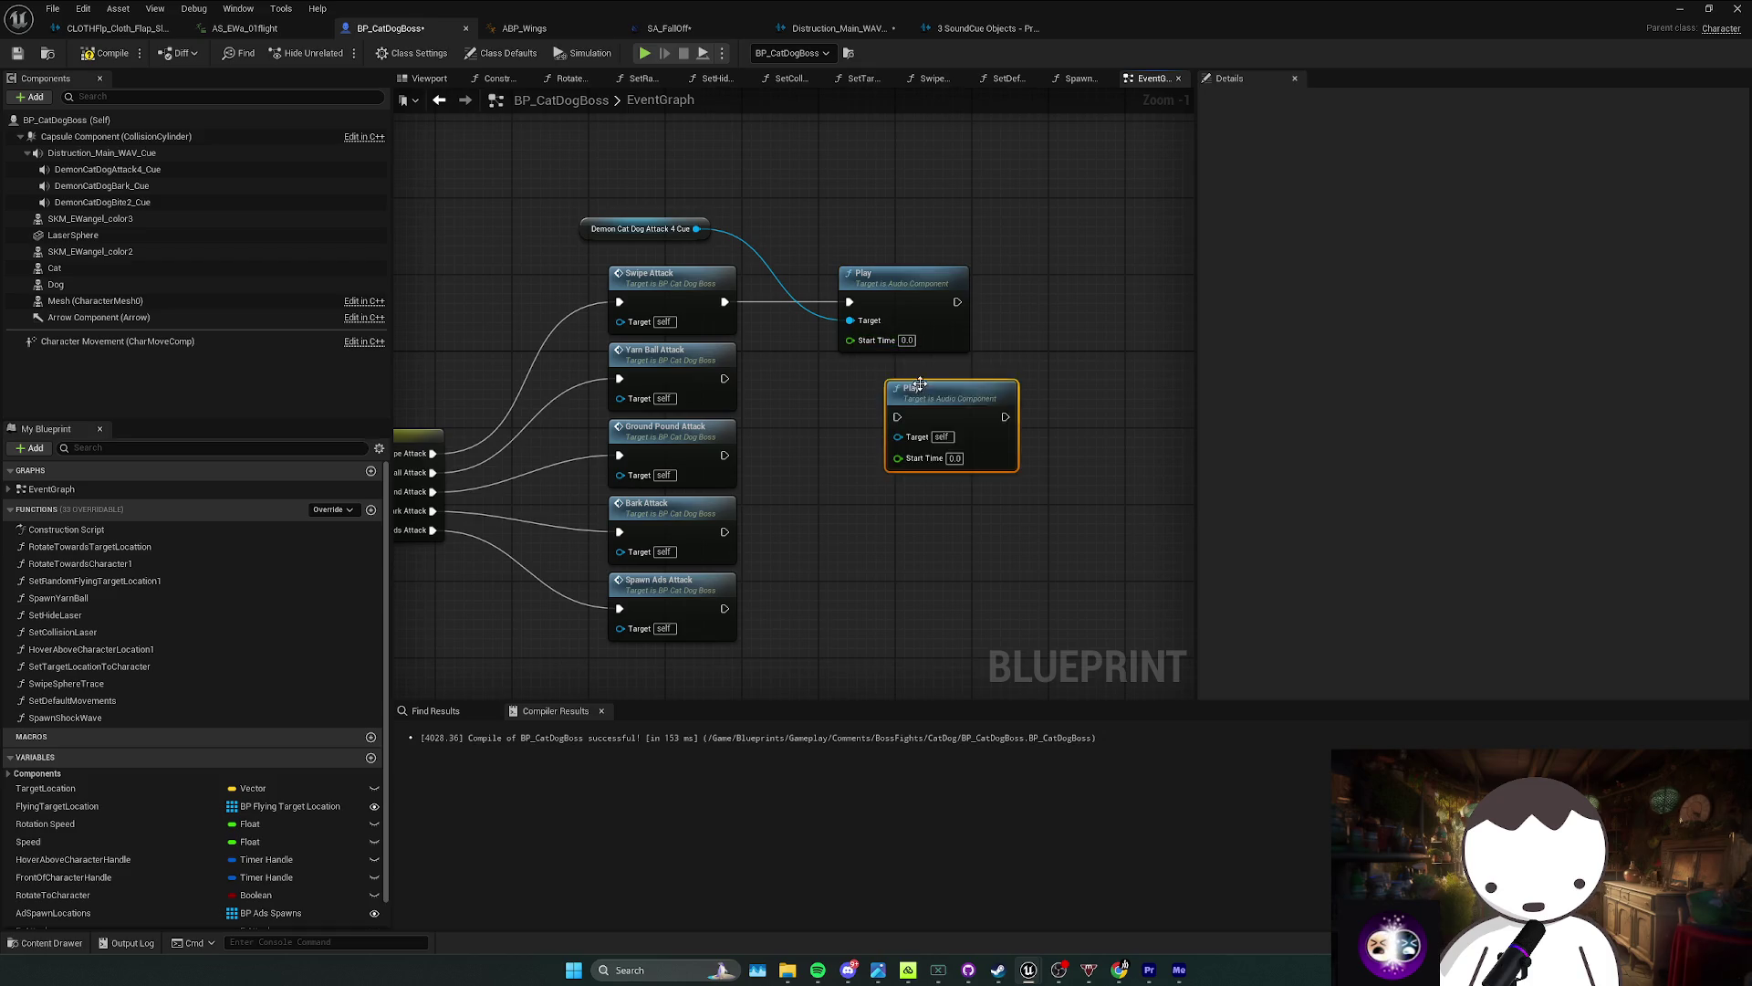
{"action": "mouse_move", "coordinate": [724, 379]}
{"action": "left_mouse_down"}
{"action": "mouse_move", "coordinate": [904, 380]}
{"action": "mouse_move", "coordinate": [869, 372]}
{"action": "mouse_move", "coordinate": [697, 228]}
{"action": "left_mouse_up"}
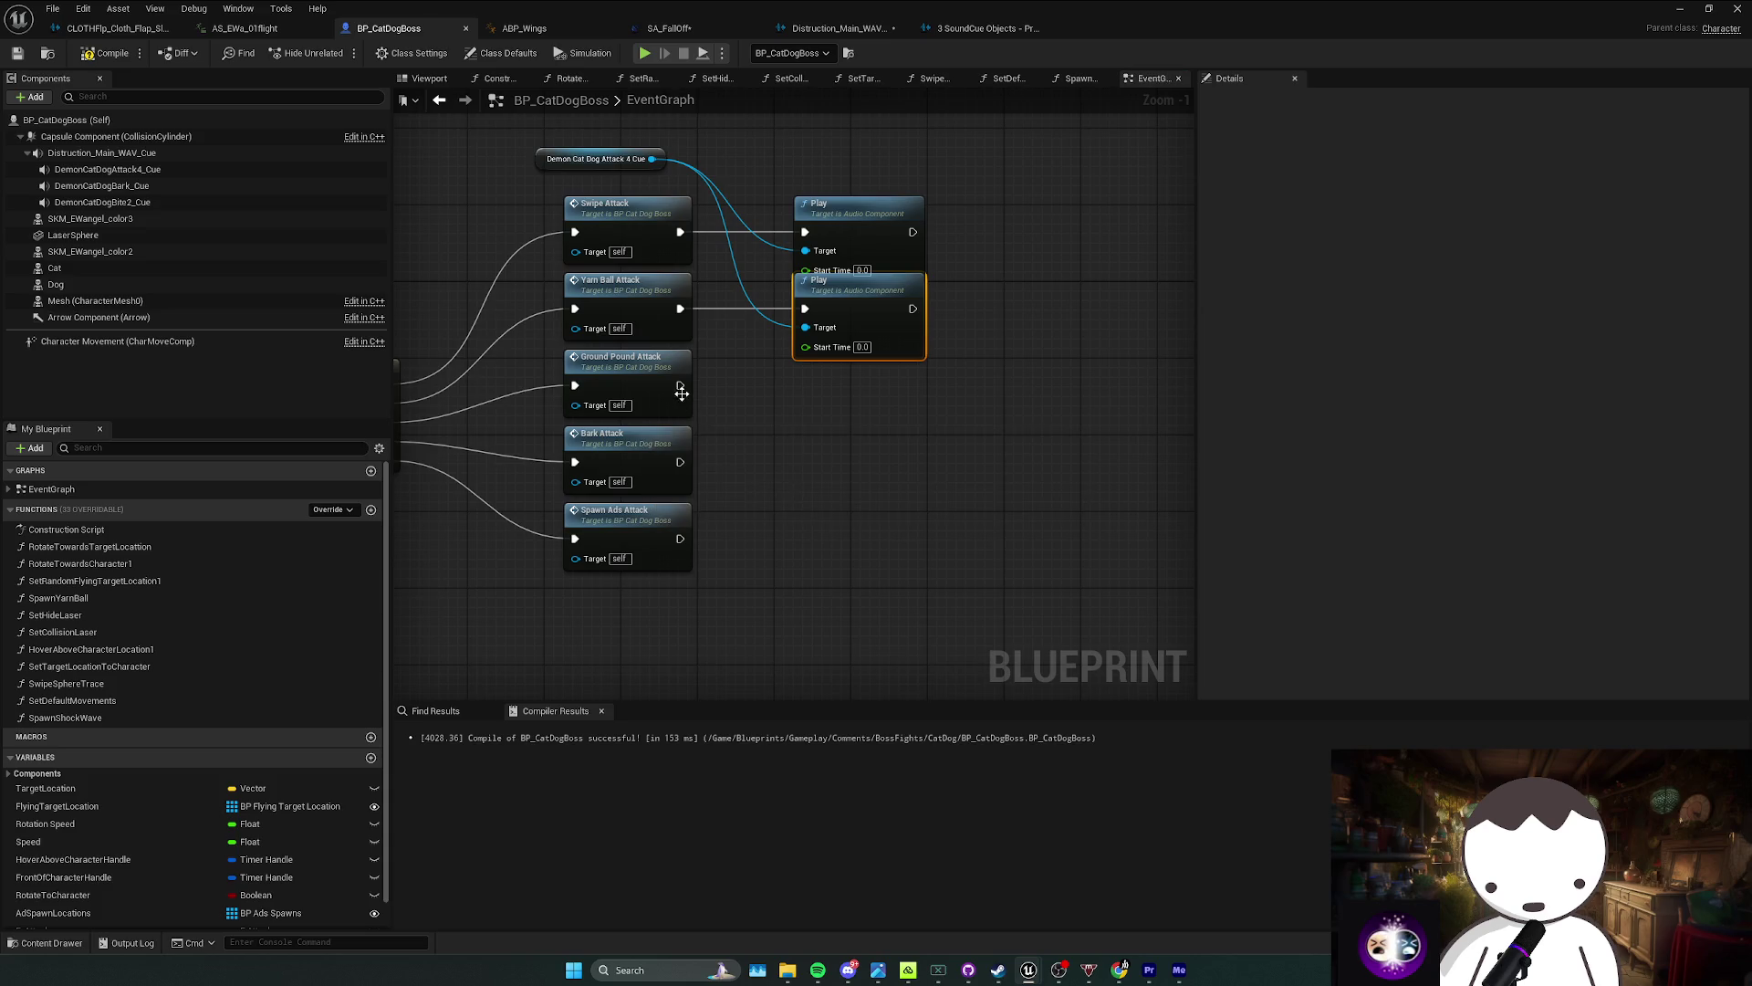
{"action": "left_click", "coordinate": [763, 385]}
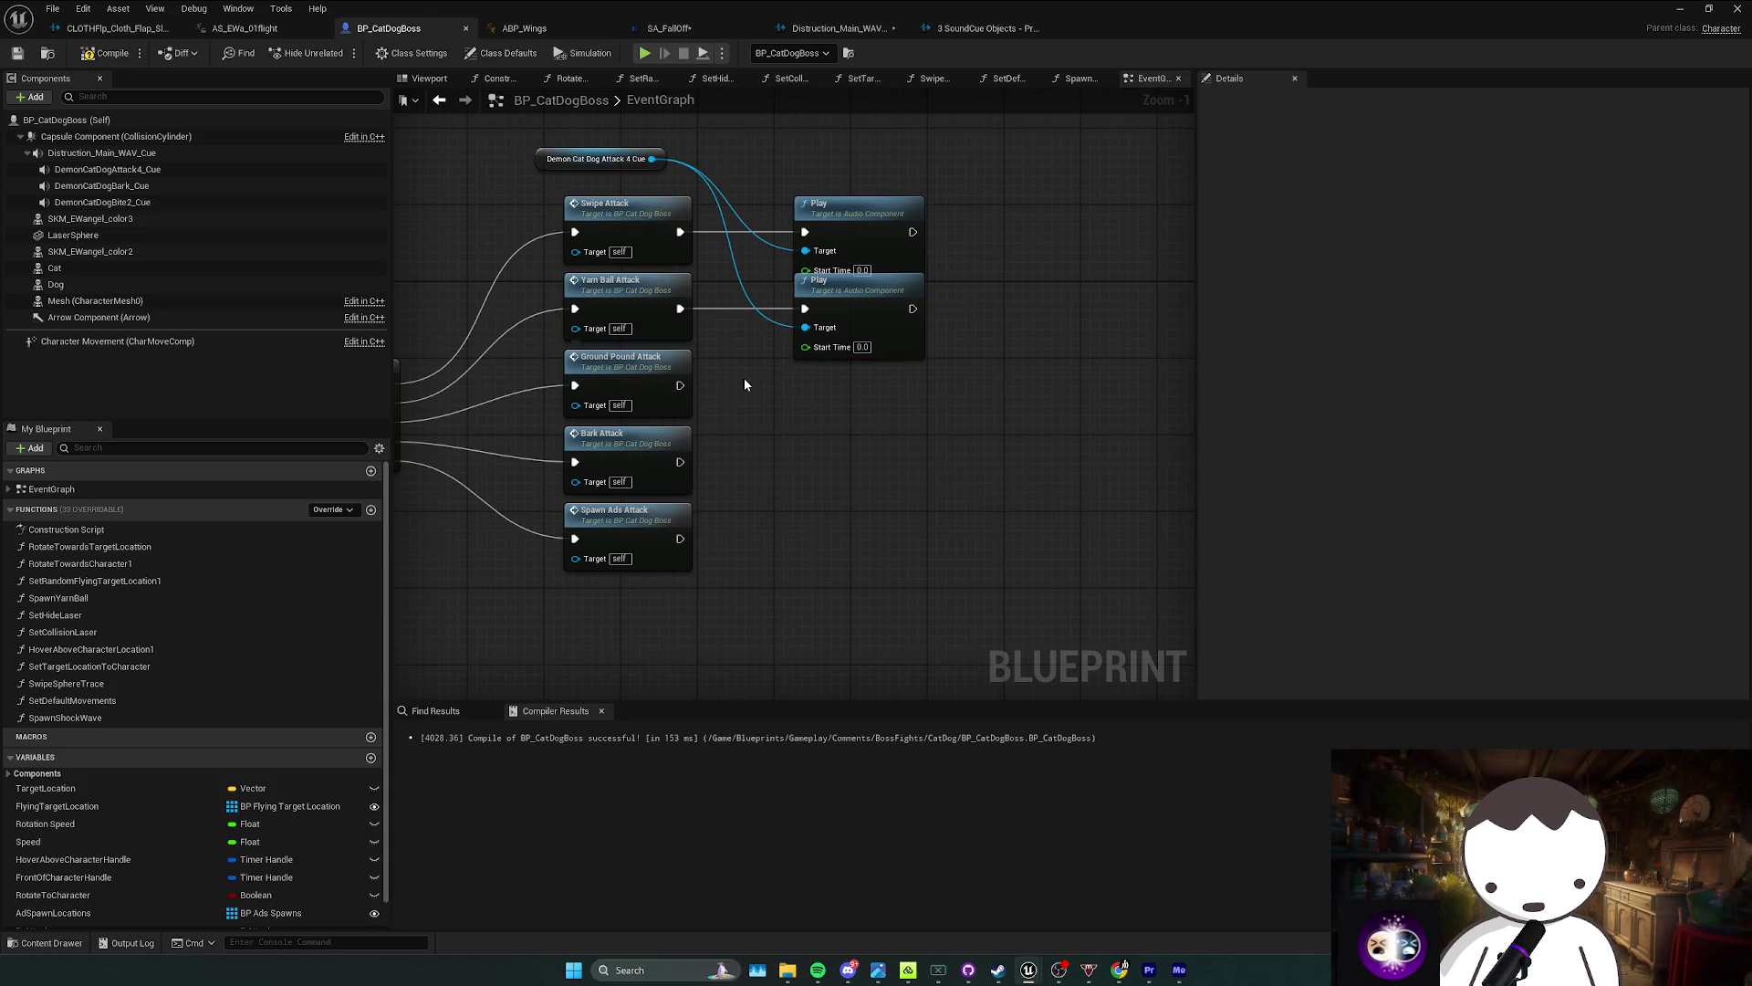
{"action": "key", "text": "ctrl+v"}
{"action": "mouse_move", "coordinate": [878, 324]}
{"action": "left_mouse_down"}
{"action": "mouse_move", "coordinate": [905, 389]}
{"action": "mouse_move", "coordinate": [863, 406]}
{"action": "mouse_move", "coordinate": [683, 386]}
{"action": "left_mouse_up"}
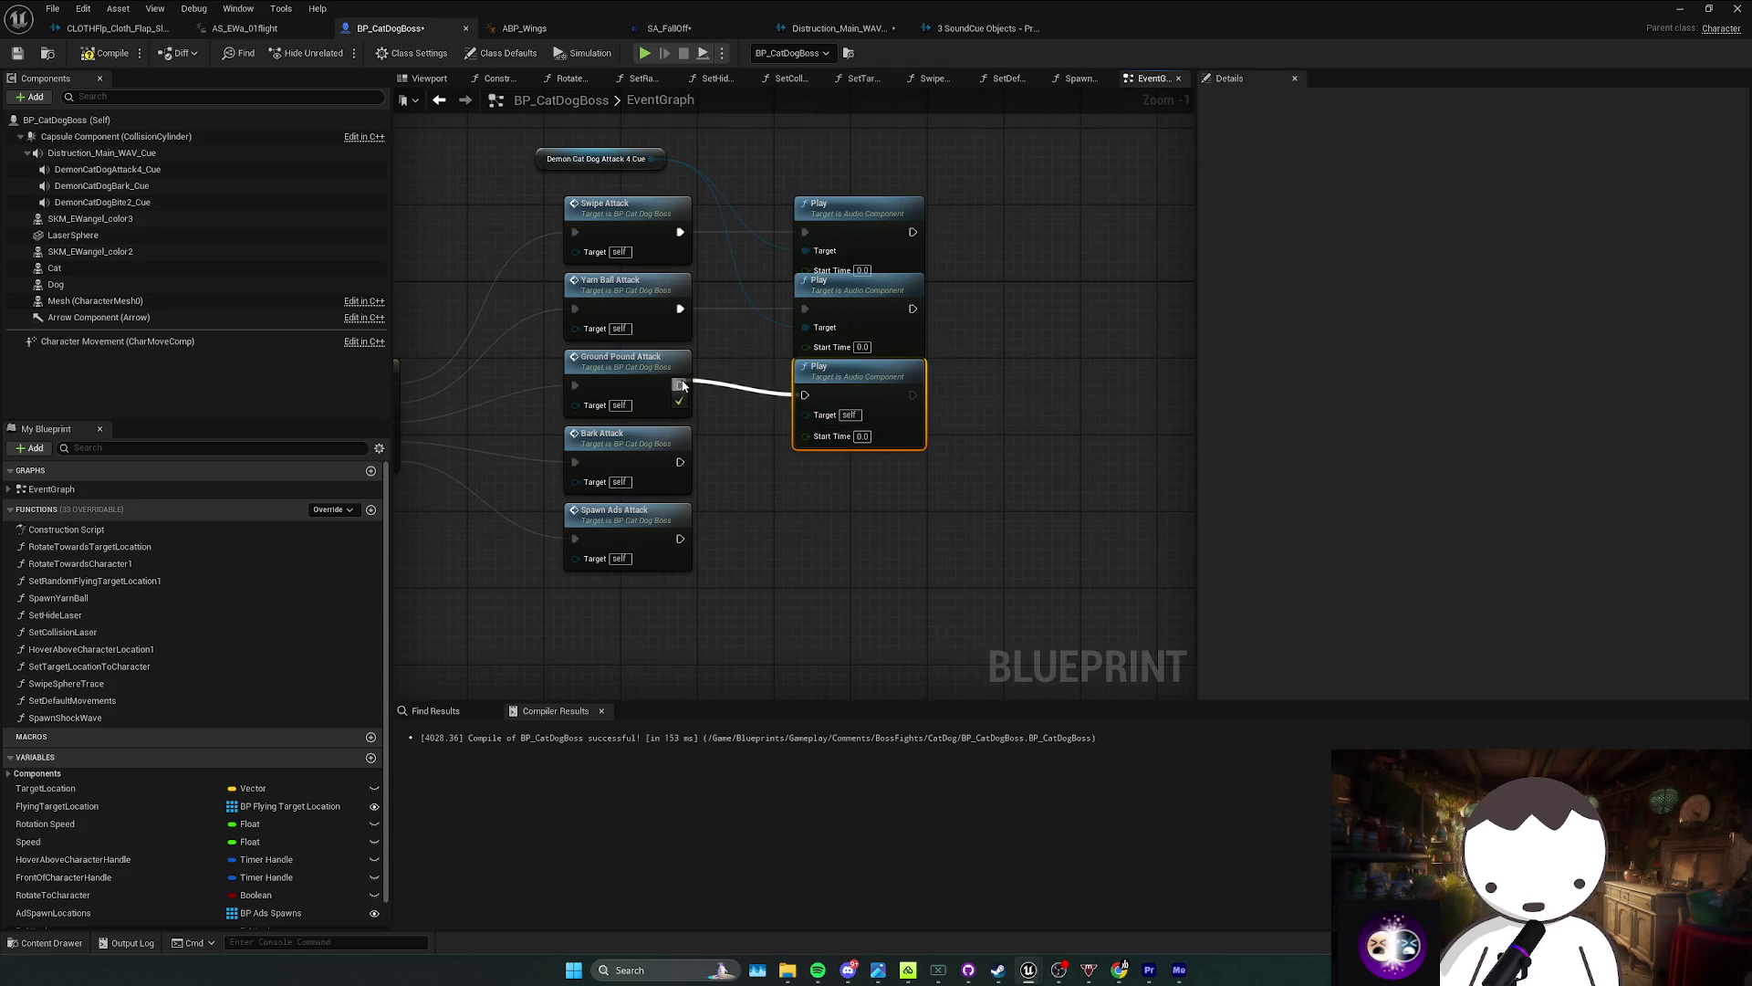
{"action": "left_click_drag", "start_coordinate": [652, 159], "coordinate": [805, 405]}
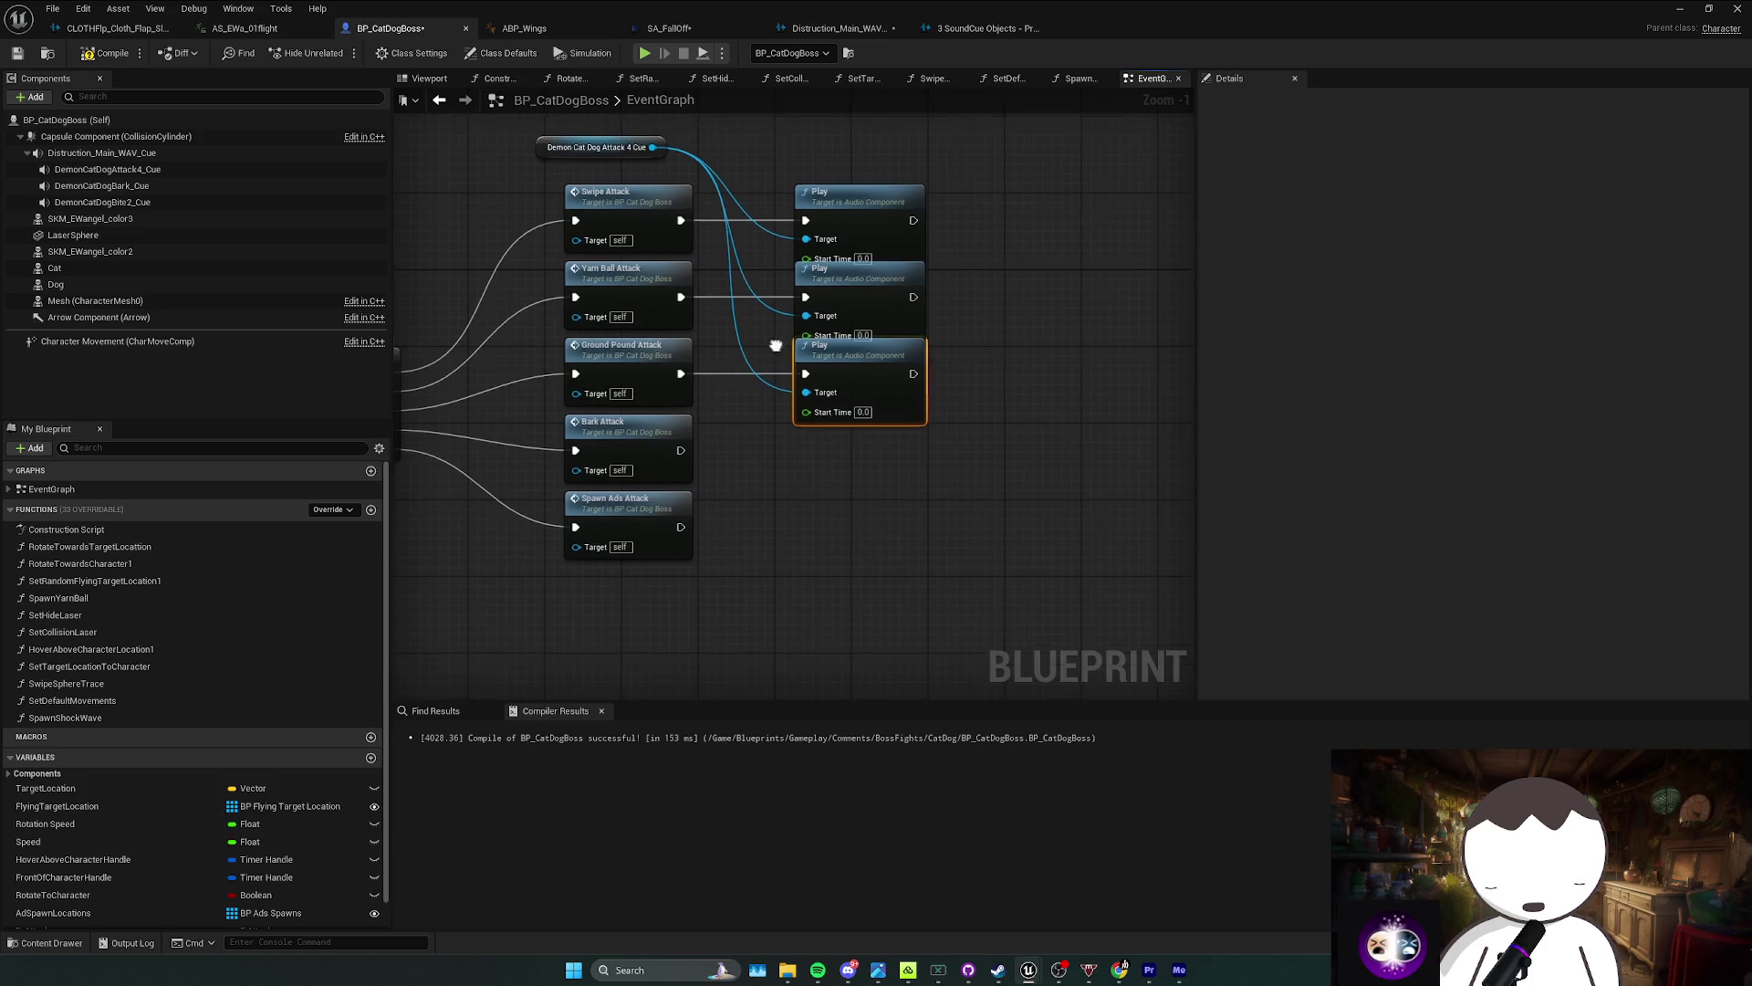
{"action": "key", "text": "ctrl+s"}
Step: Add another Attack 4 cue Play node after Spawn Ads Attack
{"action": "mouse_move", "coordinate": [737, 458]}
{"action": "left_mouse_down"}
{"action": "mouse_move", "coordinate": [671, 486]}
{"action": "mouse_move", "coordinate": [676, 514]}
{"action": "mouse_move", "coordinate": [759, 462]}
{"action": "left_mouse_up"}
{"action": "left_click", "coordinate": [826, 402]}
{"action": "key", "text": "ctrl+c"}
{"action": "key", "text": "ctrl+v"}
{"action": "mouse_move", "coordinate": [684, 512]}
{"action": "left_mouse_down"}
{"action": "mouse_move", "coordinate": [819, 522]}
{"action": "mouse_move", "coordinate": [809, 491]}
{"action": "left_mouse_up"}
{"action": "left_click_drag", "start_coordinate": [657, 132], "coordinate": [809, 531]}
Step: Check the Bark Attack node and Bite 2 component, then nudge the Attack 4 cue node right
{"action": "left_click_drag", "start_coordinate": [701, 453], "coordinate": [708, 484]}
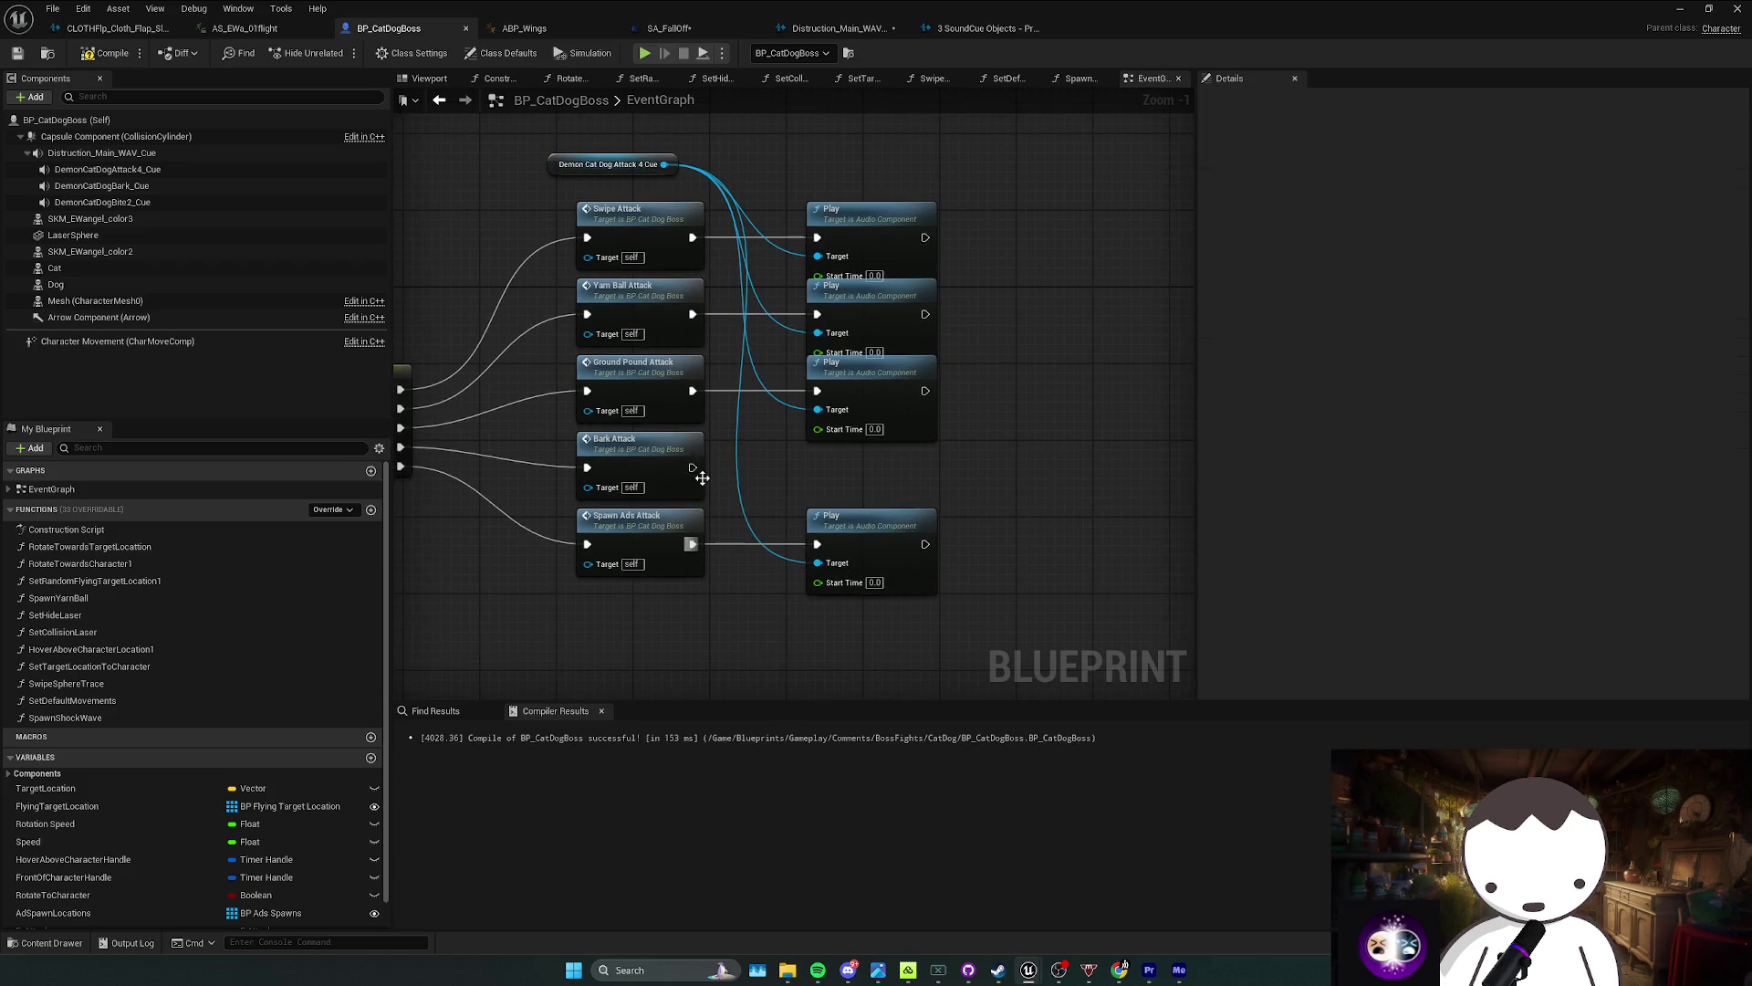
{"action": "left_click", "coordinate": [680, 449]}
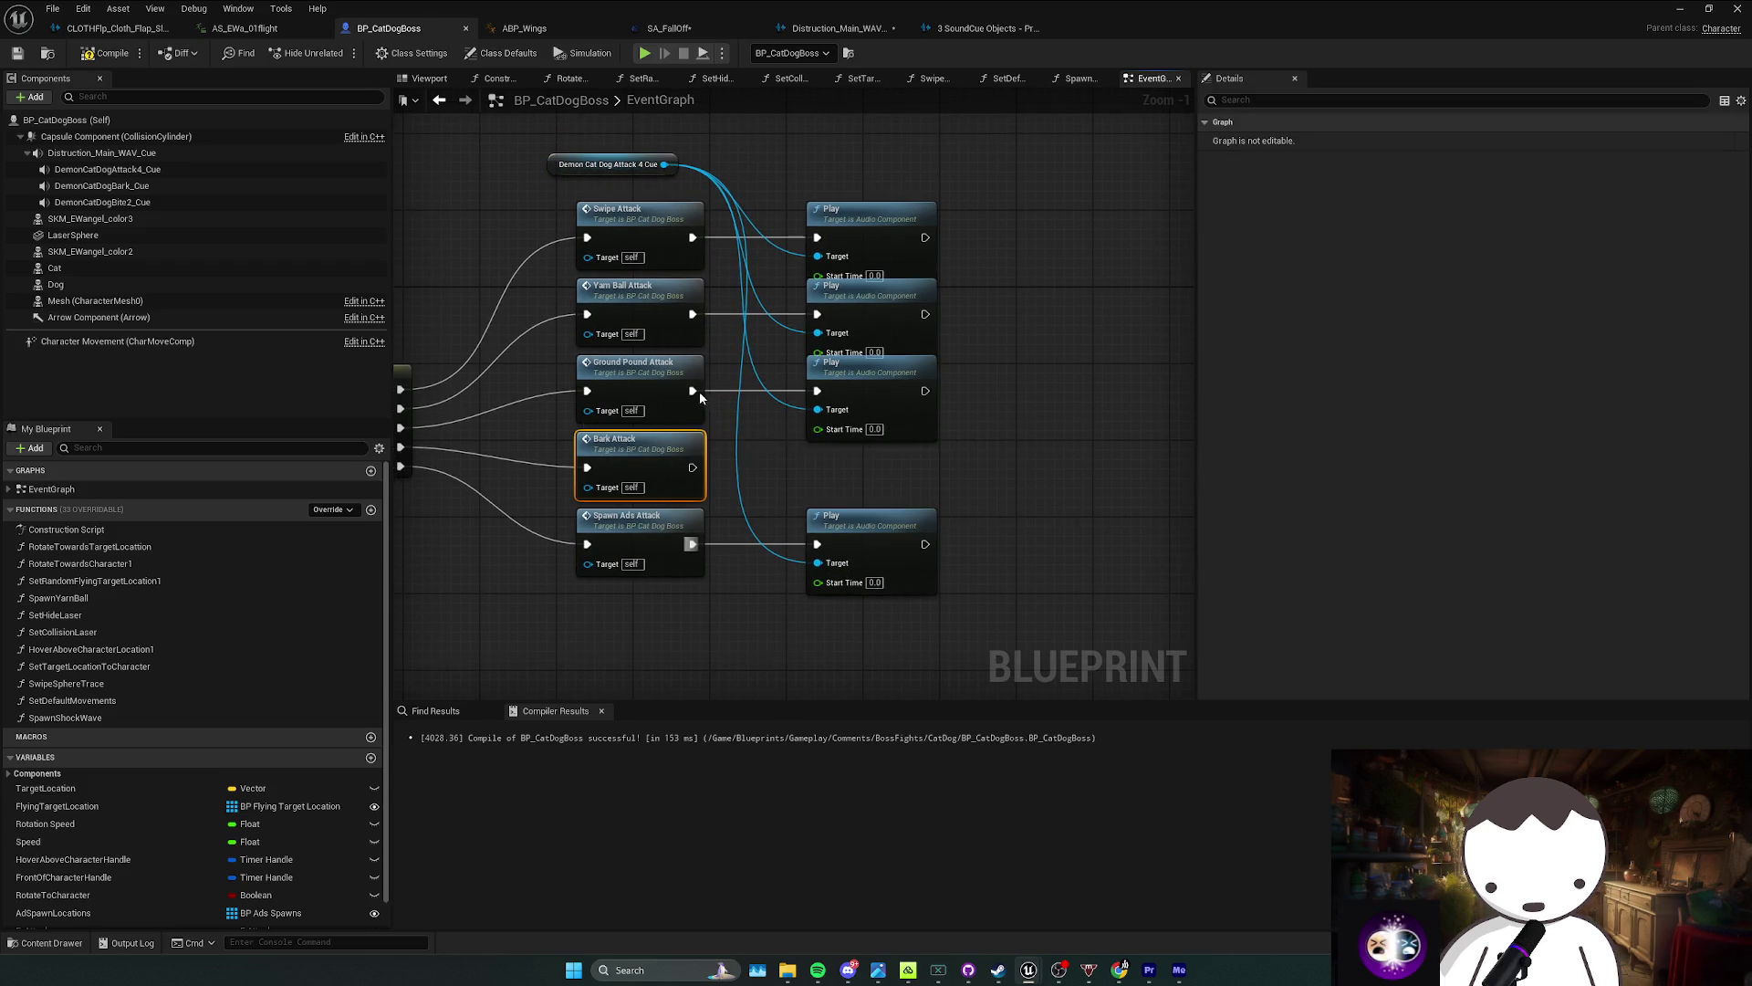
{"action": "left_click", "coordinate": [739, 390]}
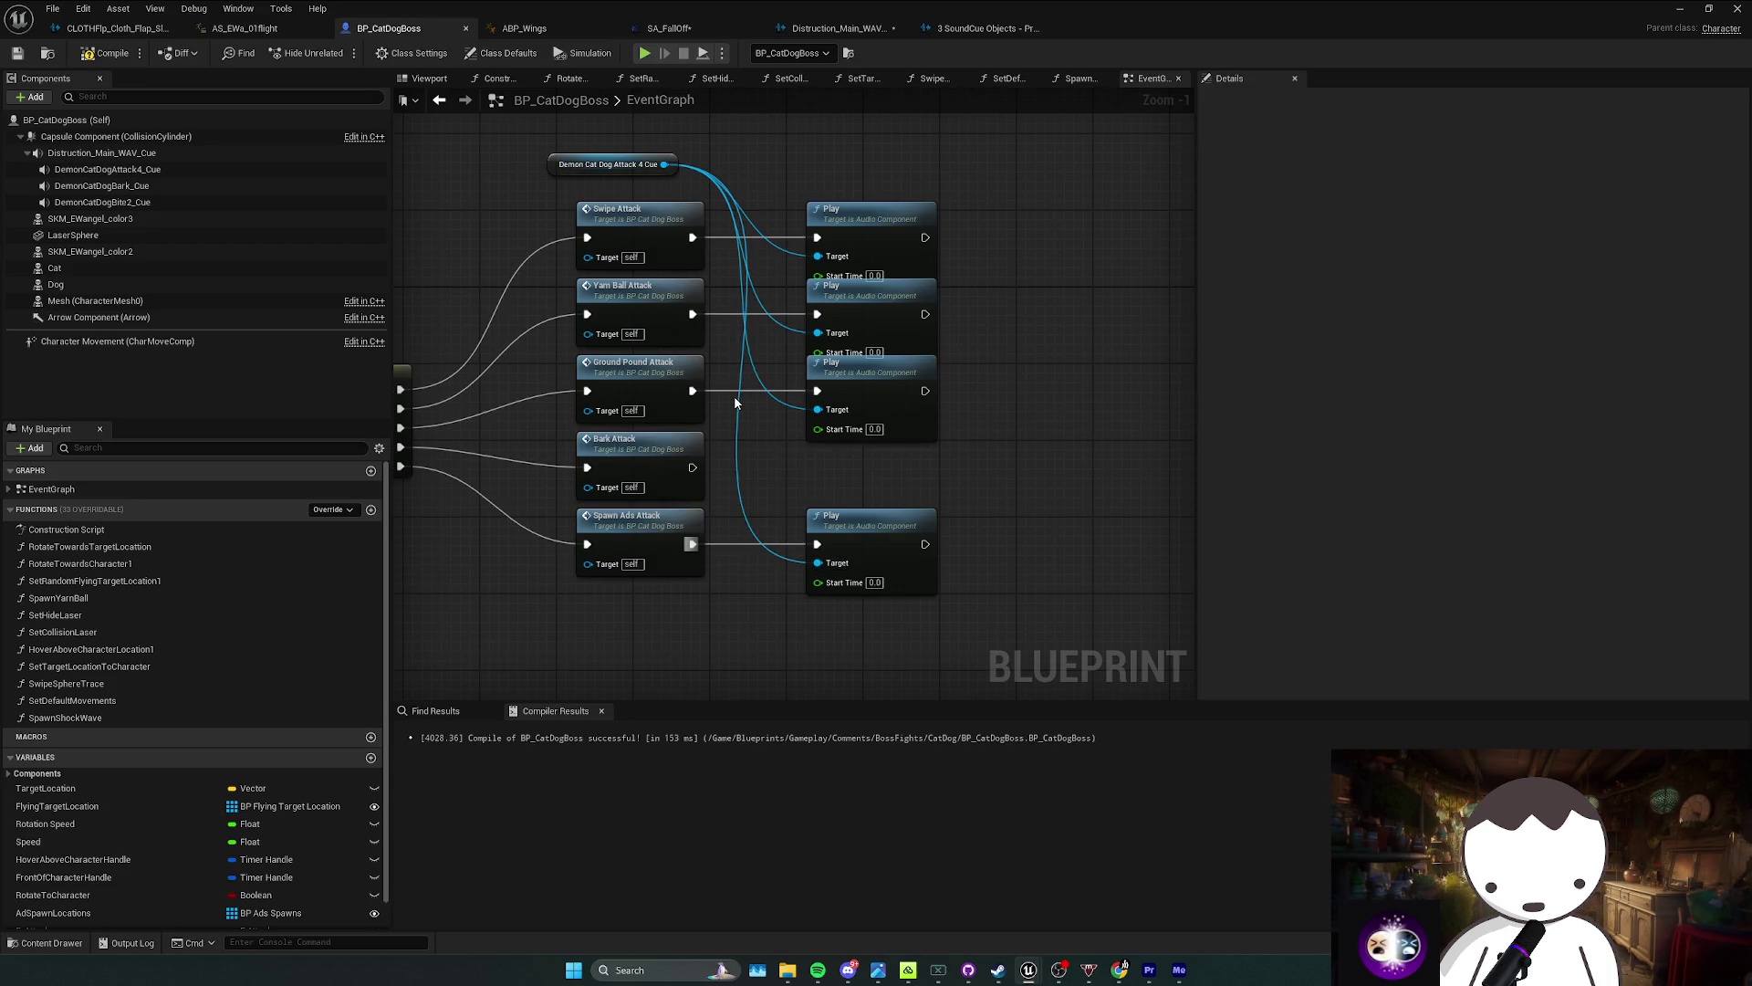
{"action": "left_click", "coordinate": [102, 202]}
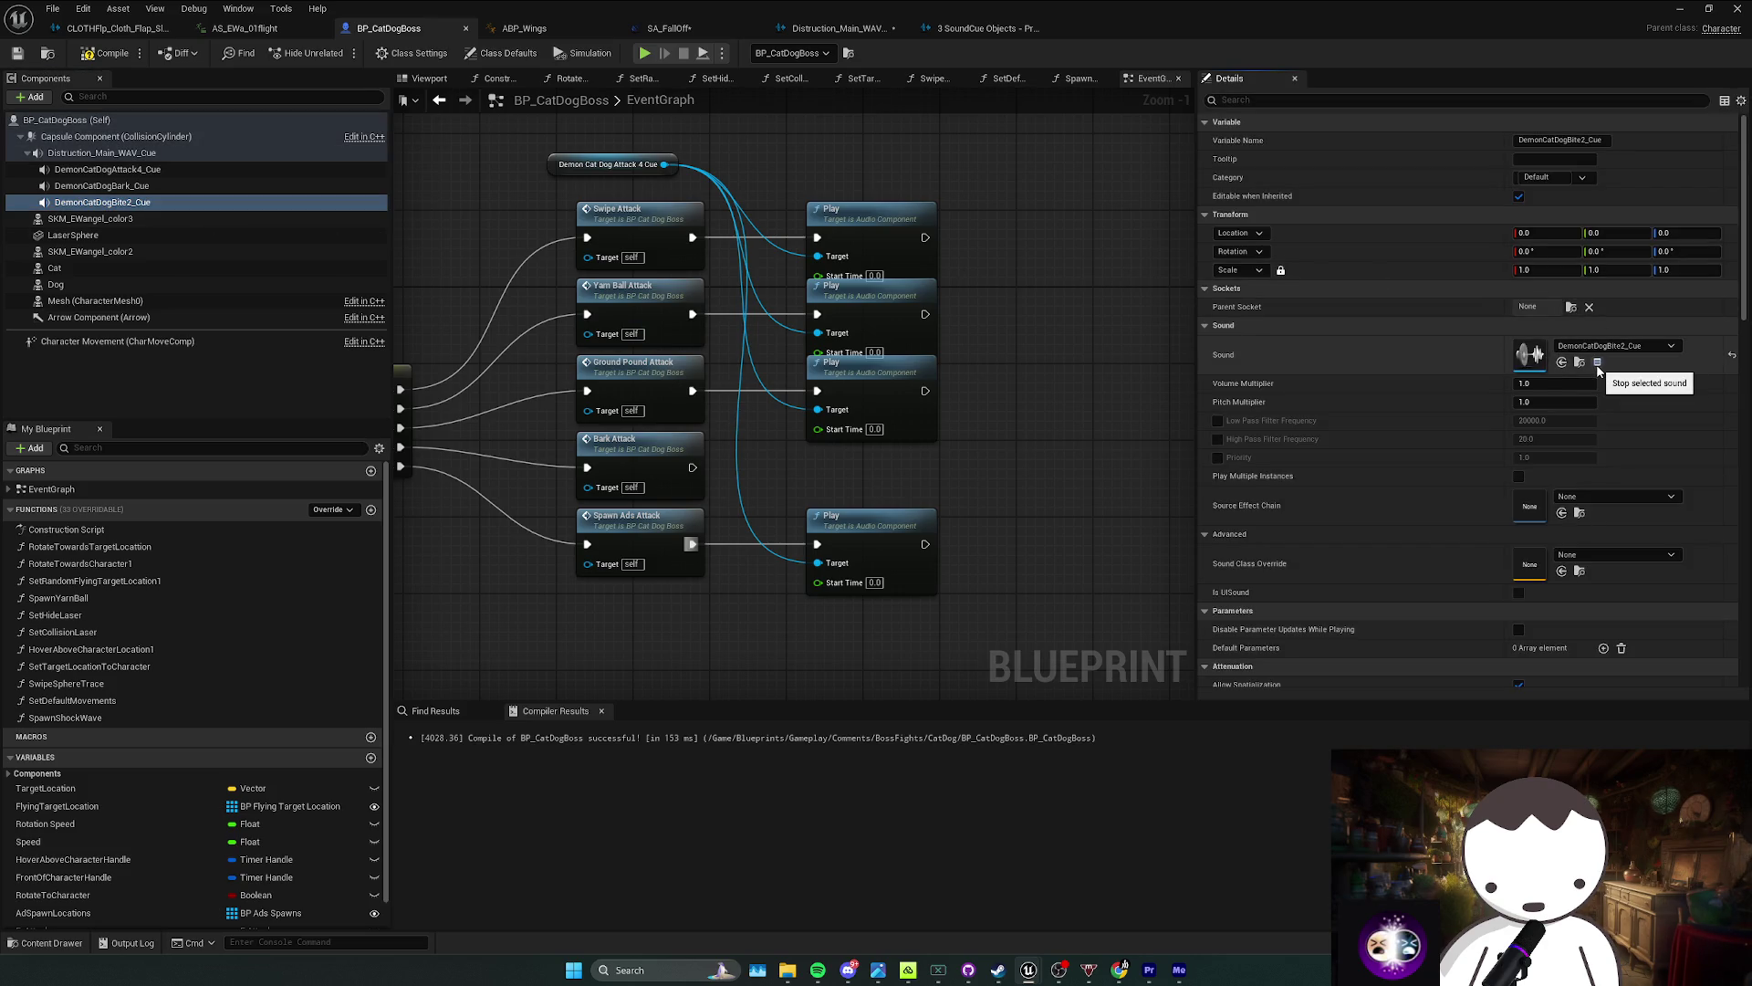
{"action": "left_click_drag", "start_coordinate": [981, 194], "coordinate": [803, 343]}
{"action": "left_click", "coordinate": [967, 294]}
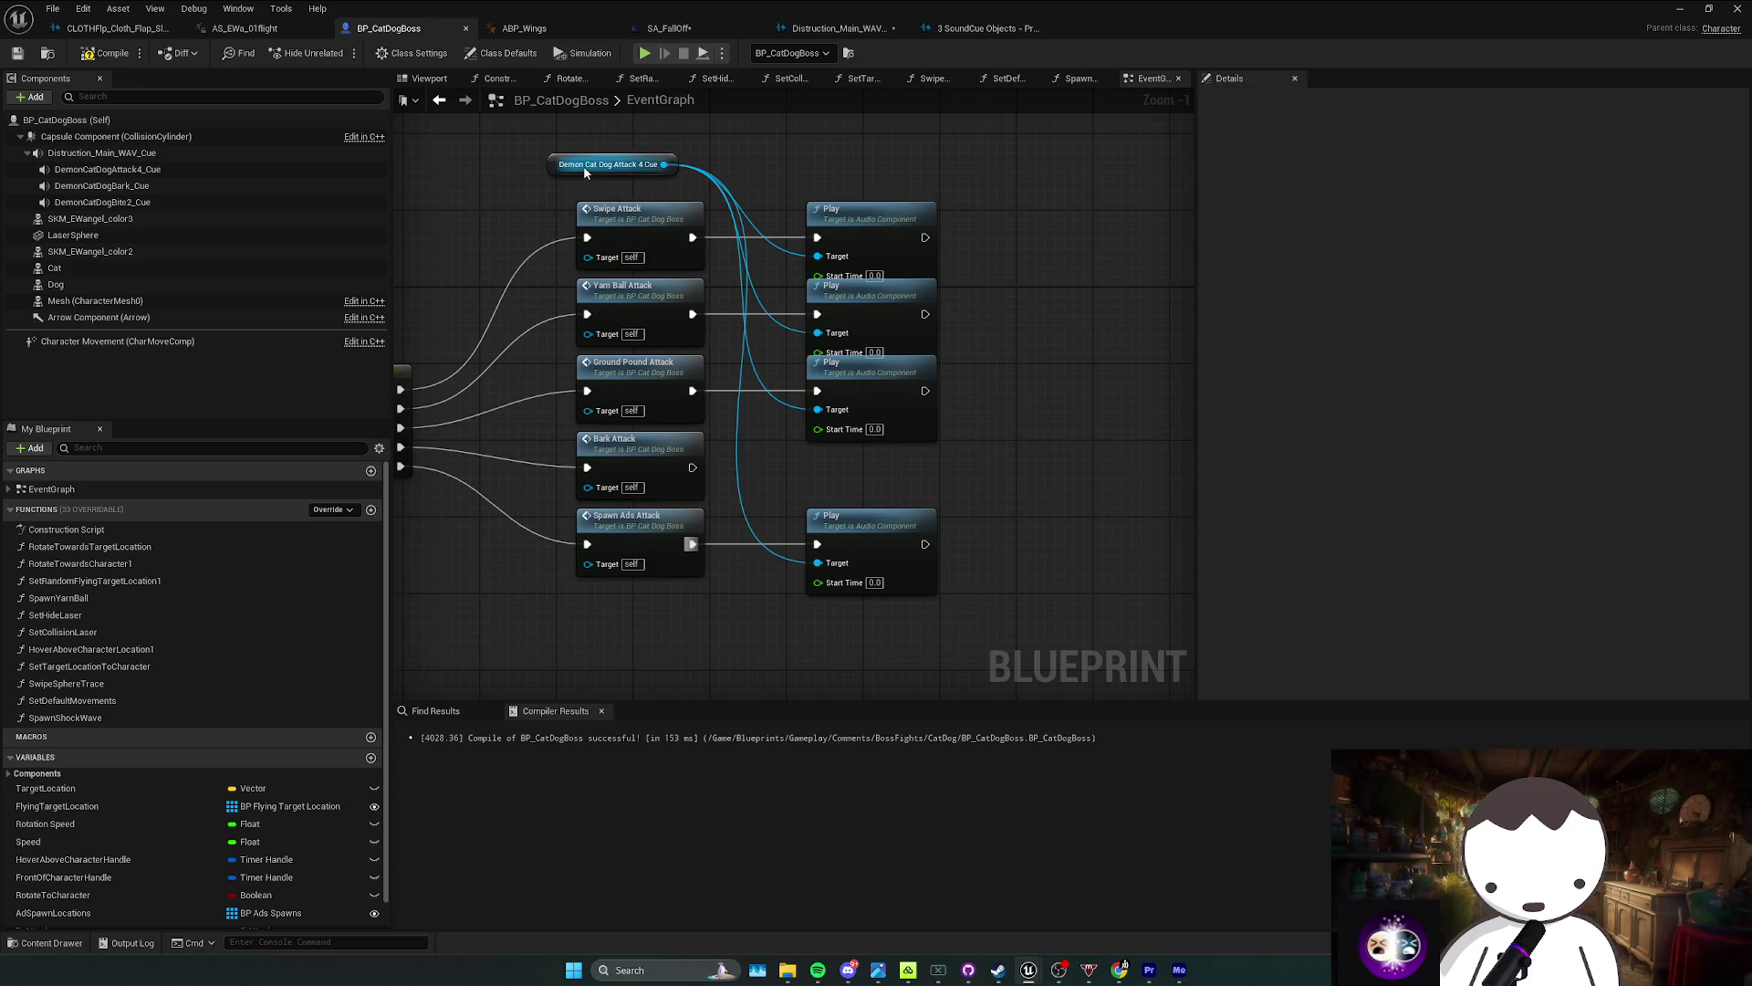
{"action": "left_click_drag", "start_coordinate": [585, 170], "coordinate": [608, 180]}
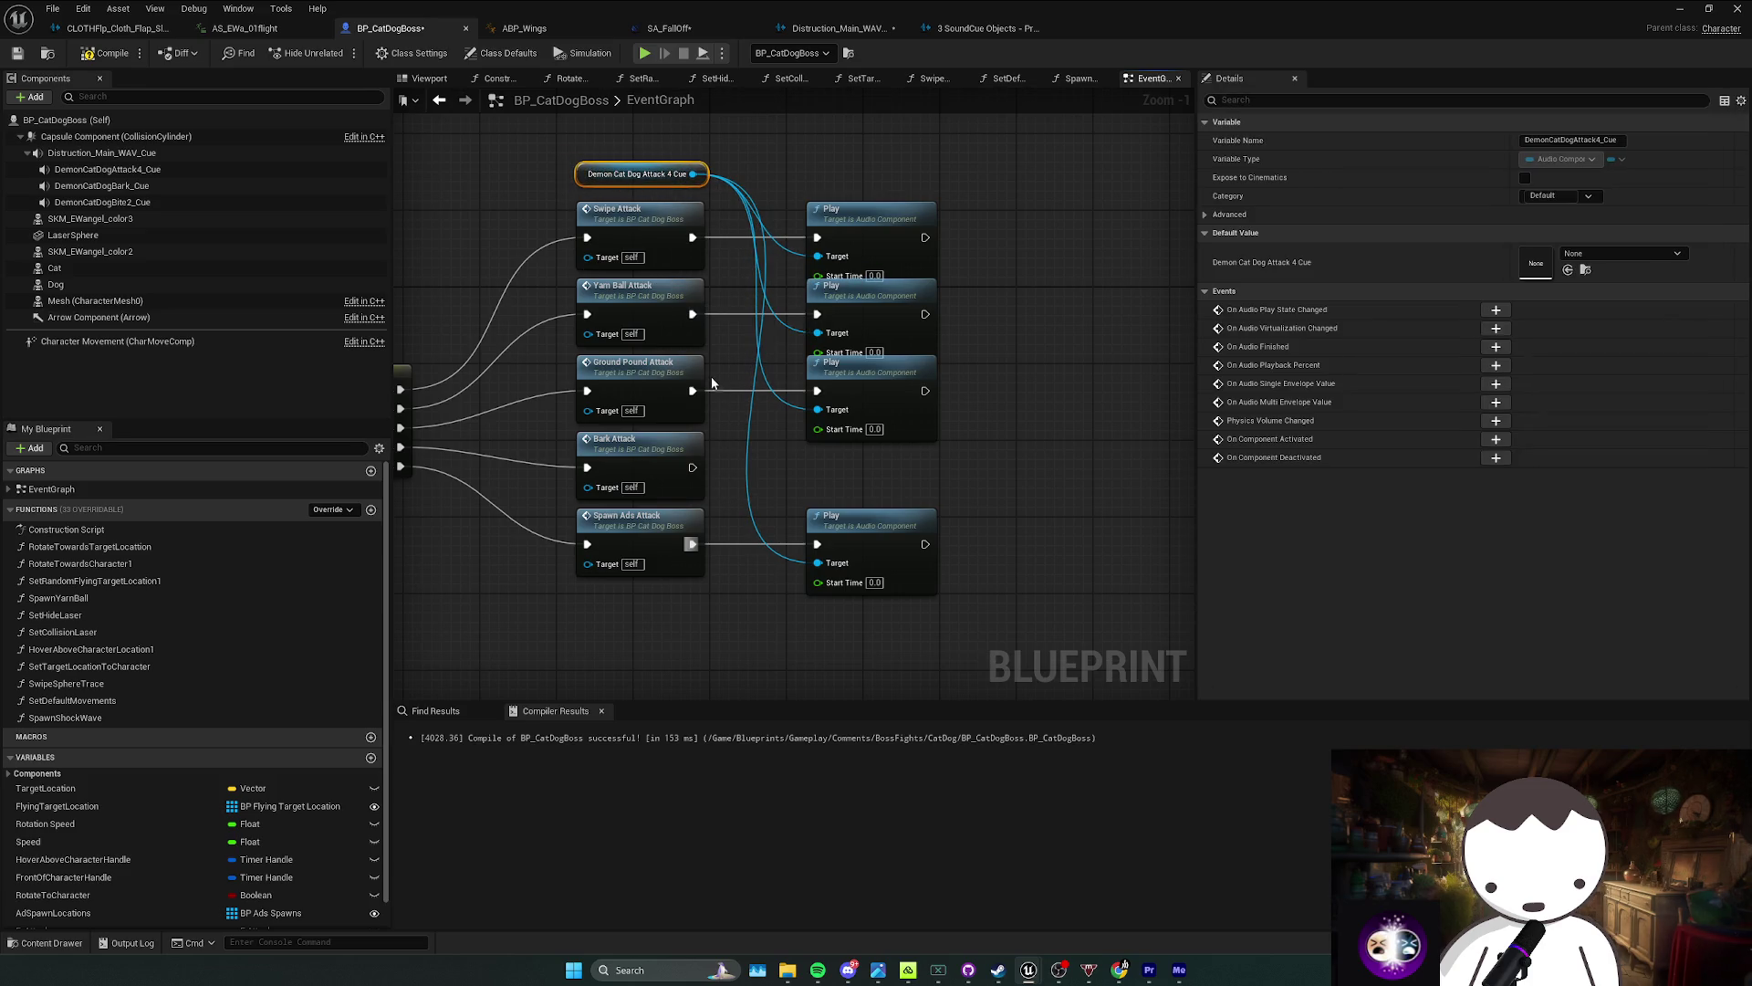
Step: Duplicate the Ground Pound Play node, wire the copy to the Attack 4 cue, and save
{"action": "left_click", "coordinate": [872, 417]}
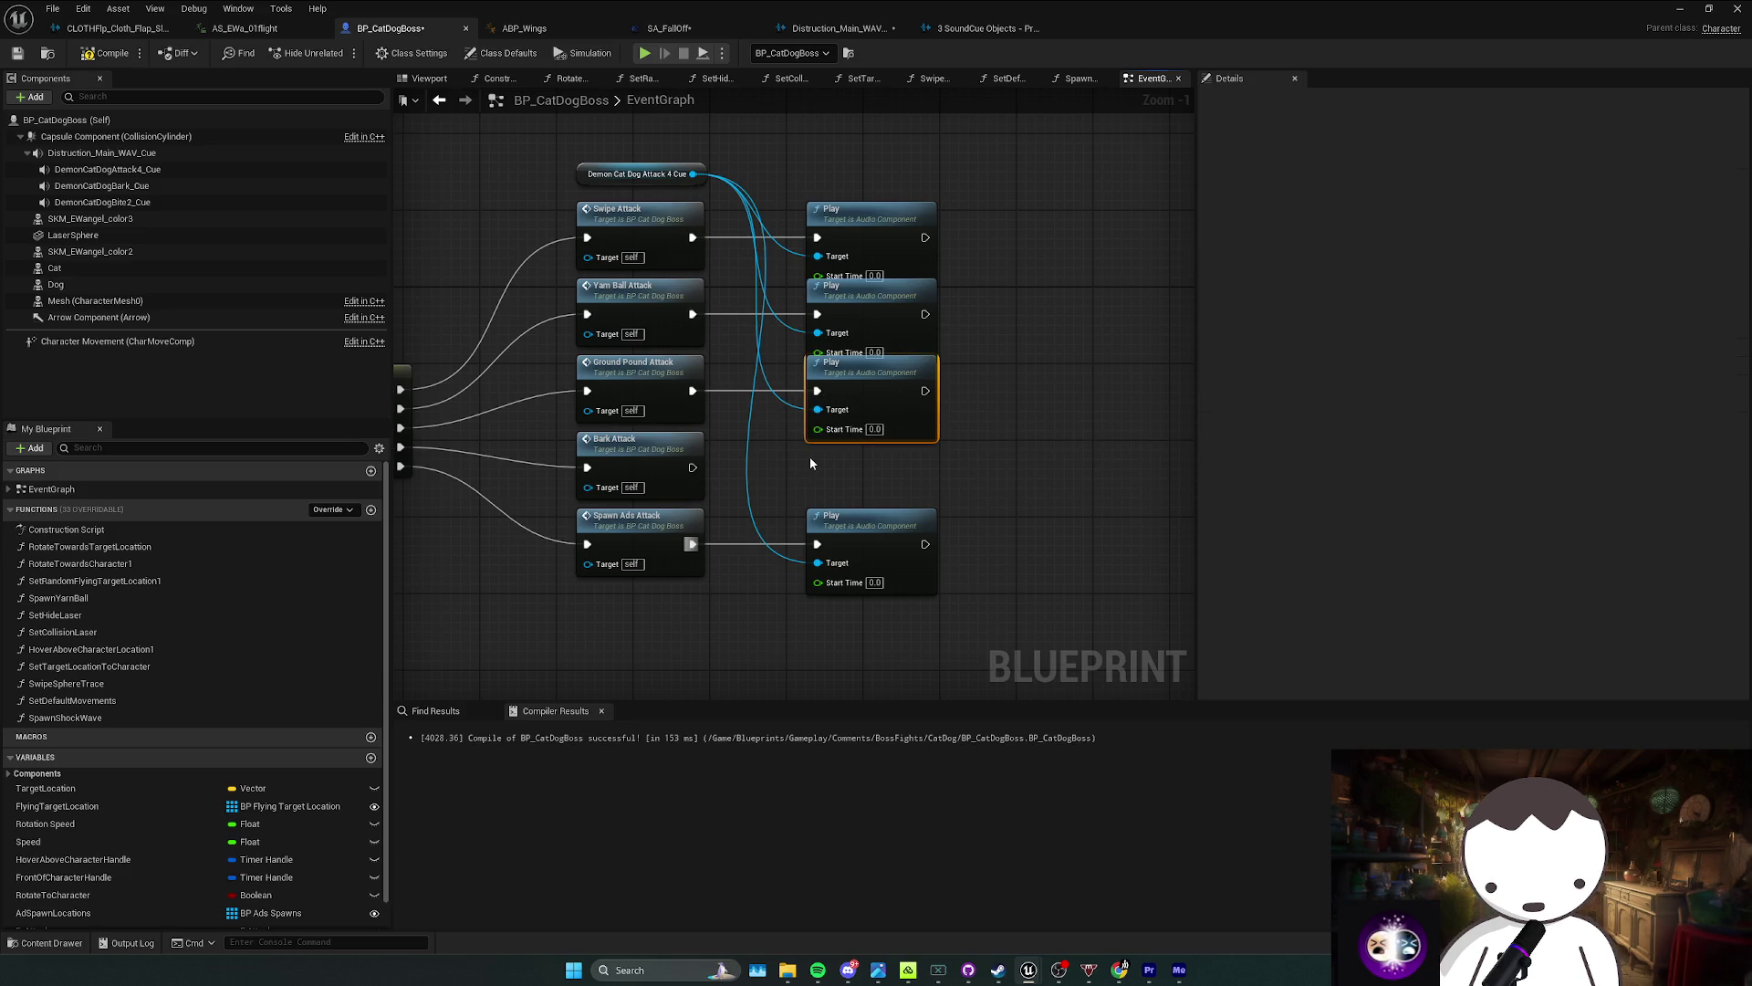
{"action": "key", "text": "ctrl+c"}
{"action": "key", "text": "ctrl+v"}
{"action": "mouse_move", "coordinate": [862, 493]}
{"action": "left_mouse_down"}
{"action": "mouse_move", "coordinate": [696, 472]}
{"action": "mouse_move", "coordinate": [816, 477]}
{"action": "mouse_move", "coordinate": [865, 456]}
{"action": "mouse_move", "coordinate": [770, 436]}
{"action": "mouse_move", "coordinate": [693, 174]}
{"action": "left_mouse_up"}
{"action": "left_click", "coordinate": [866, 187]}
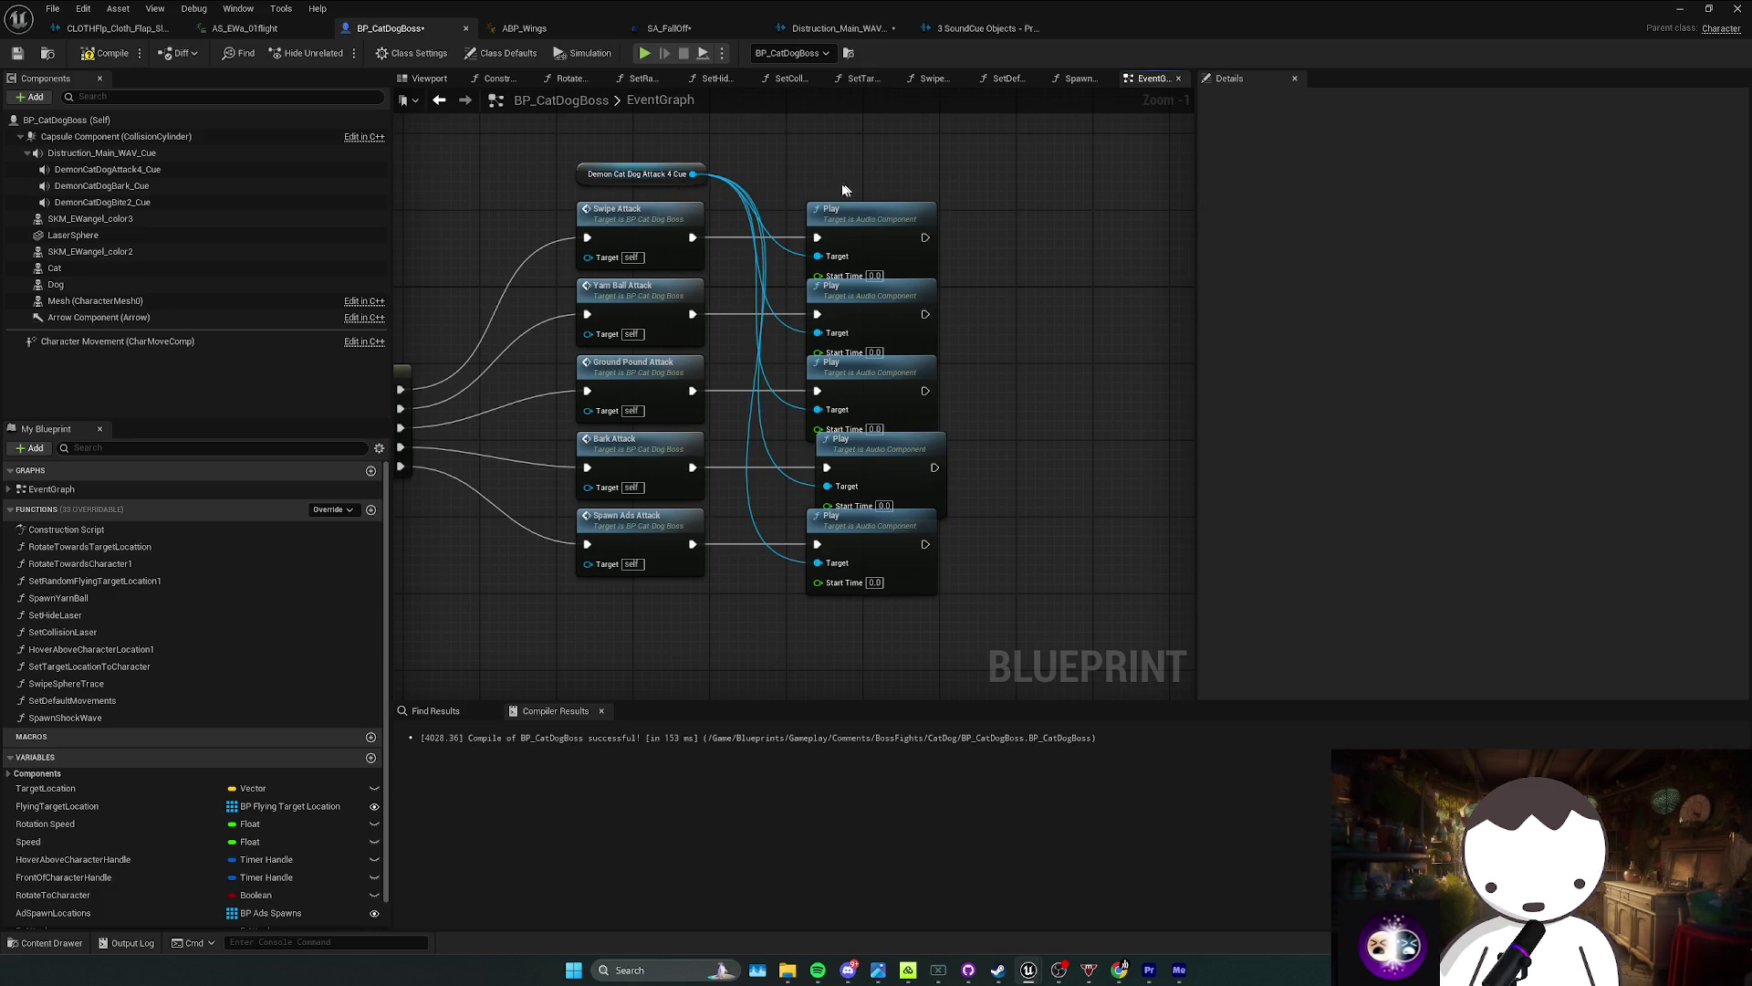
{"action": "key", "text": "ctrl+s"}
{"action": "left_click", "coordinate": [667, 390]}
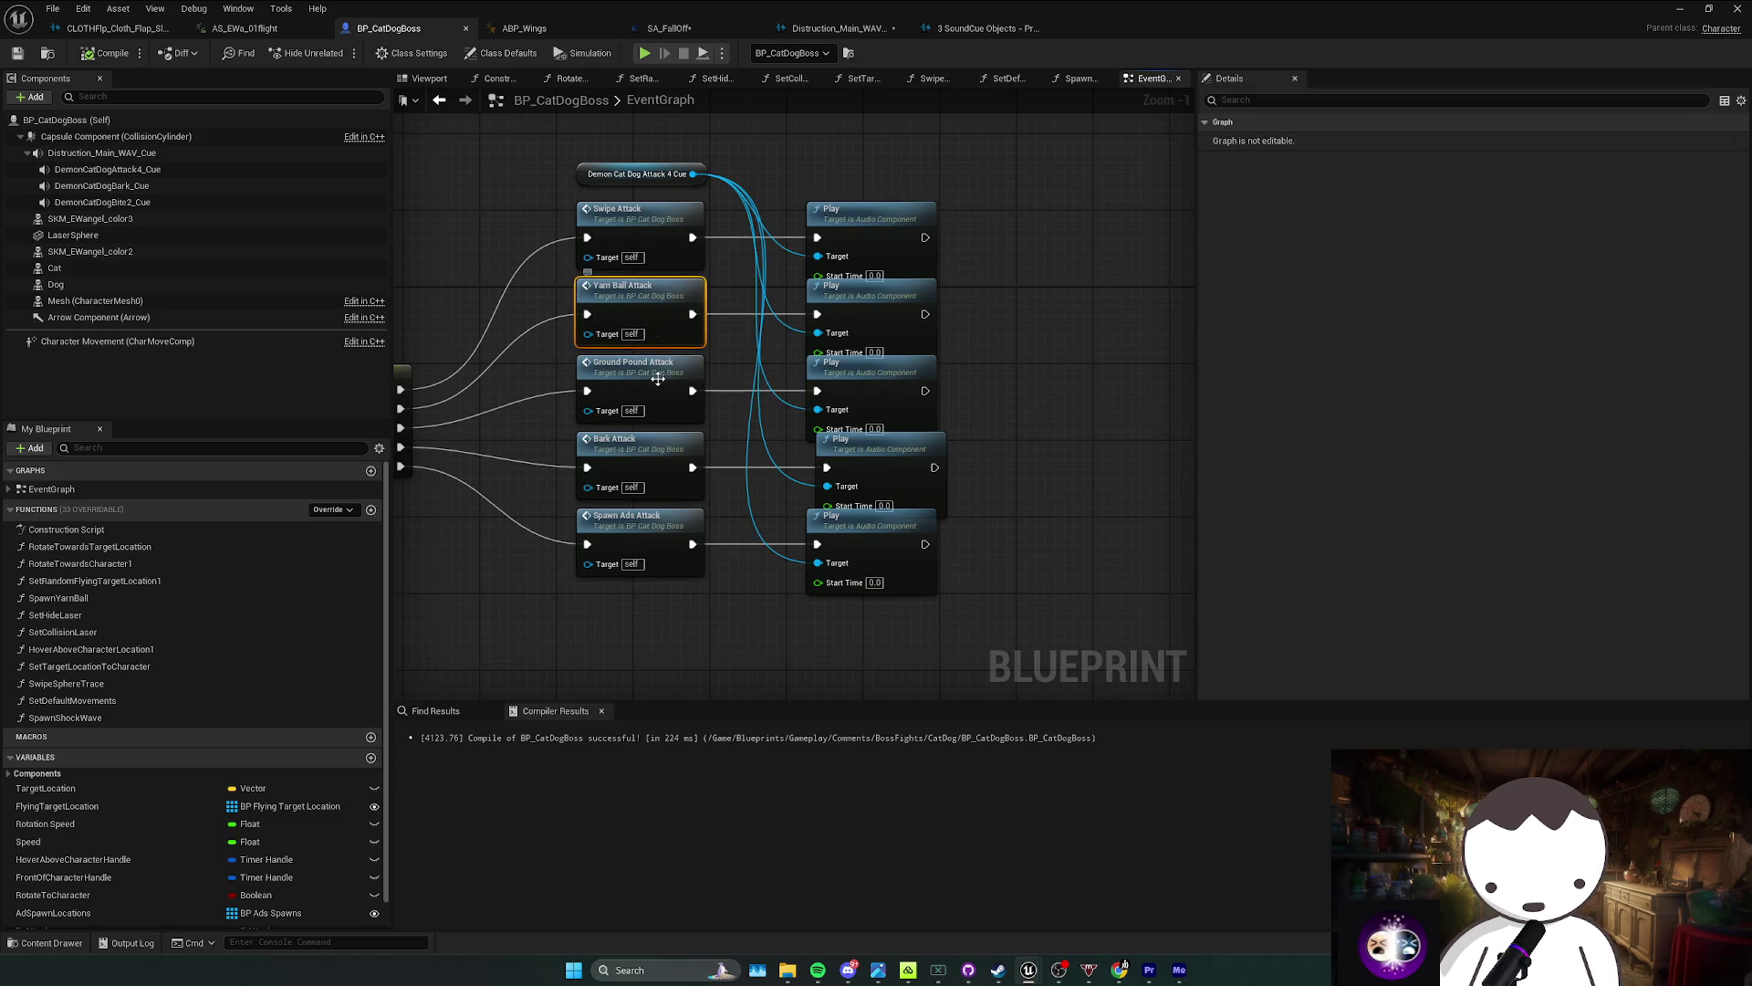
Step: From the BarkAttack event, preview DemonCatDogBark_Cue and browse to the asset in the Content Browser
{"action": "double_click", "coordinate": [643, 441]}
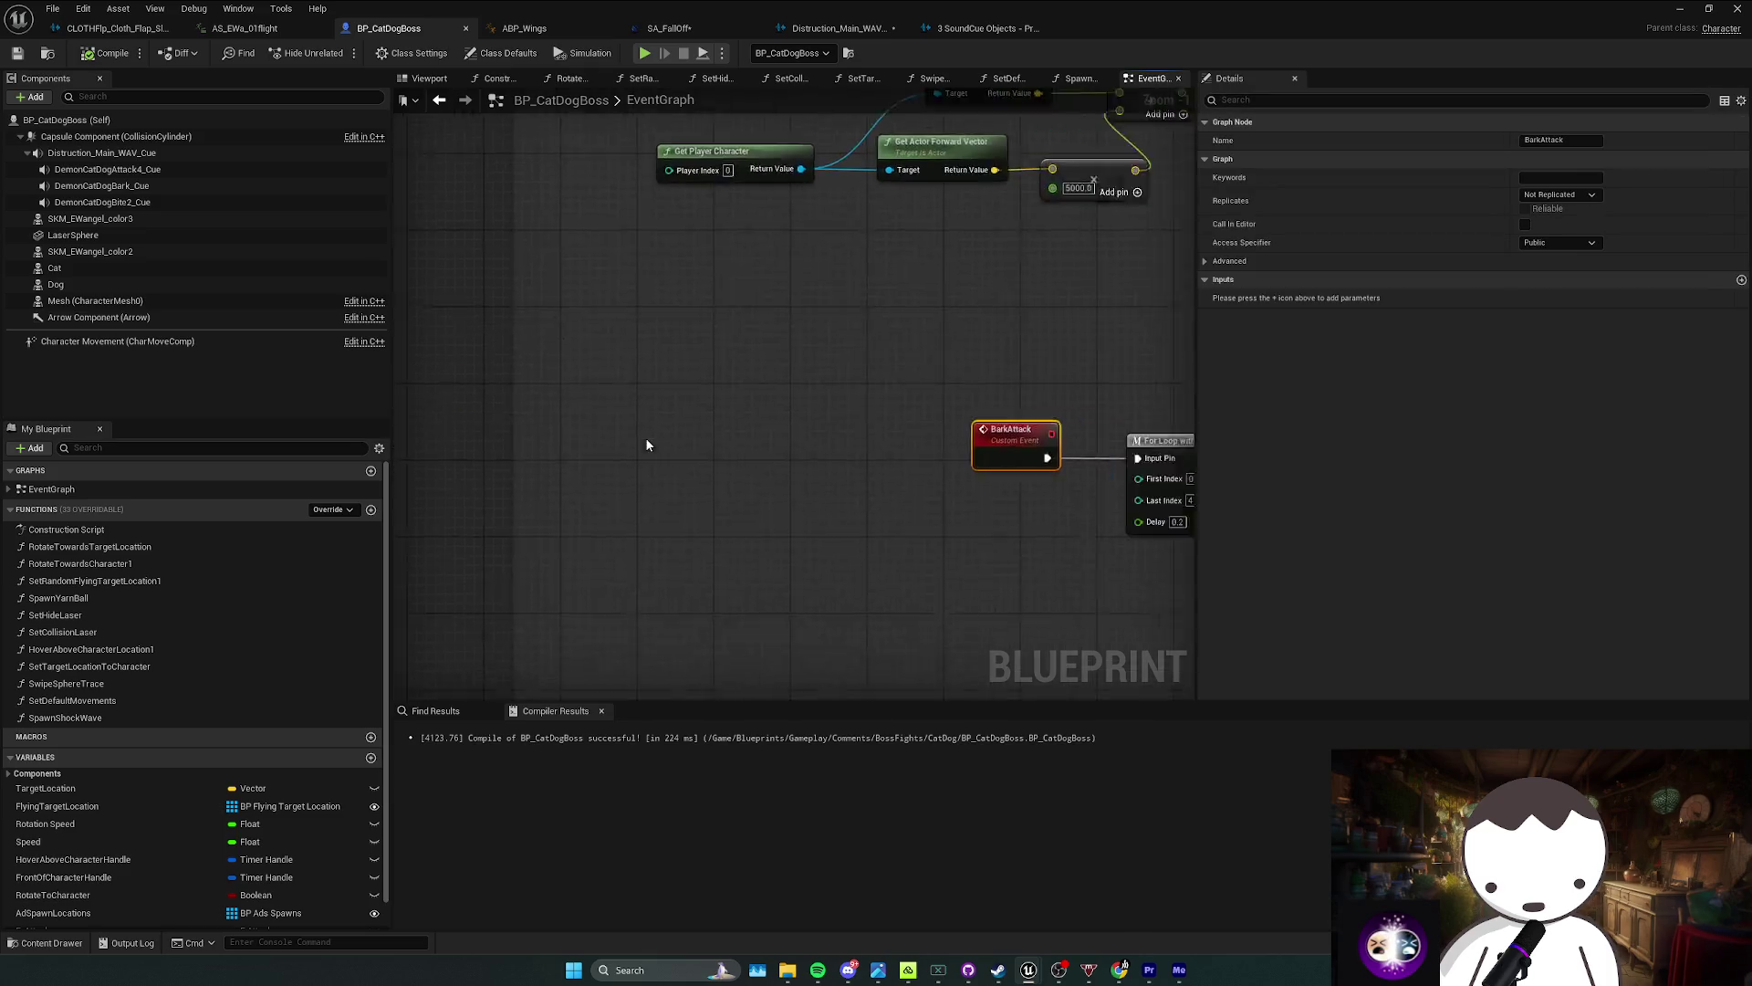
{"action": "left_click", "coordinate": [769, 364]}
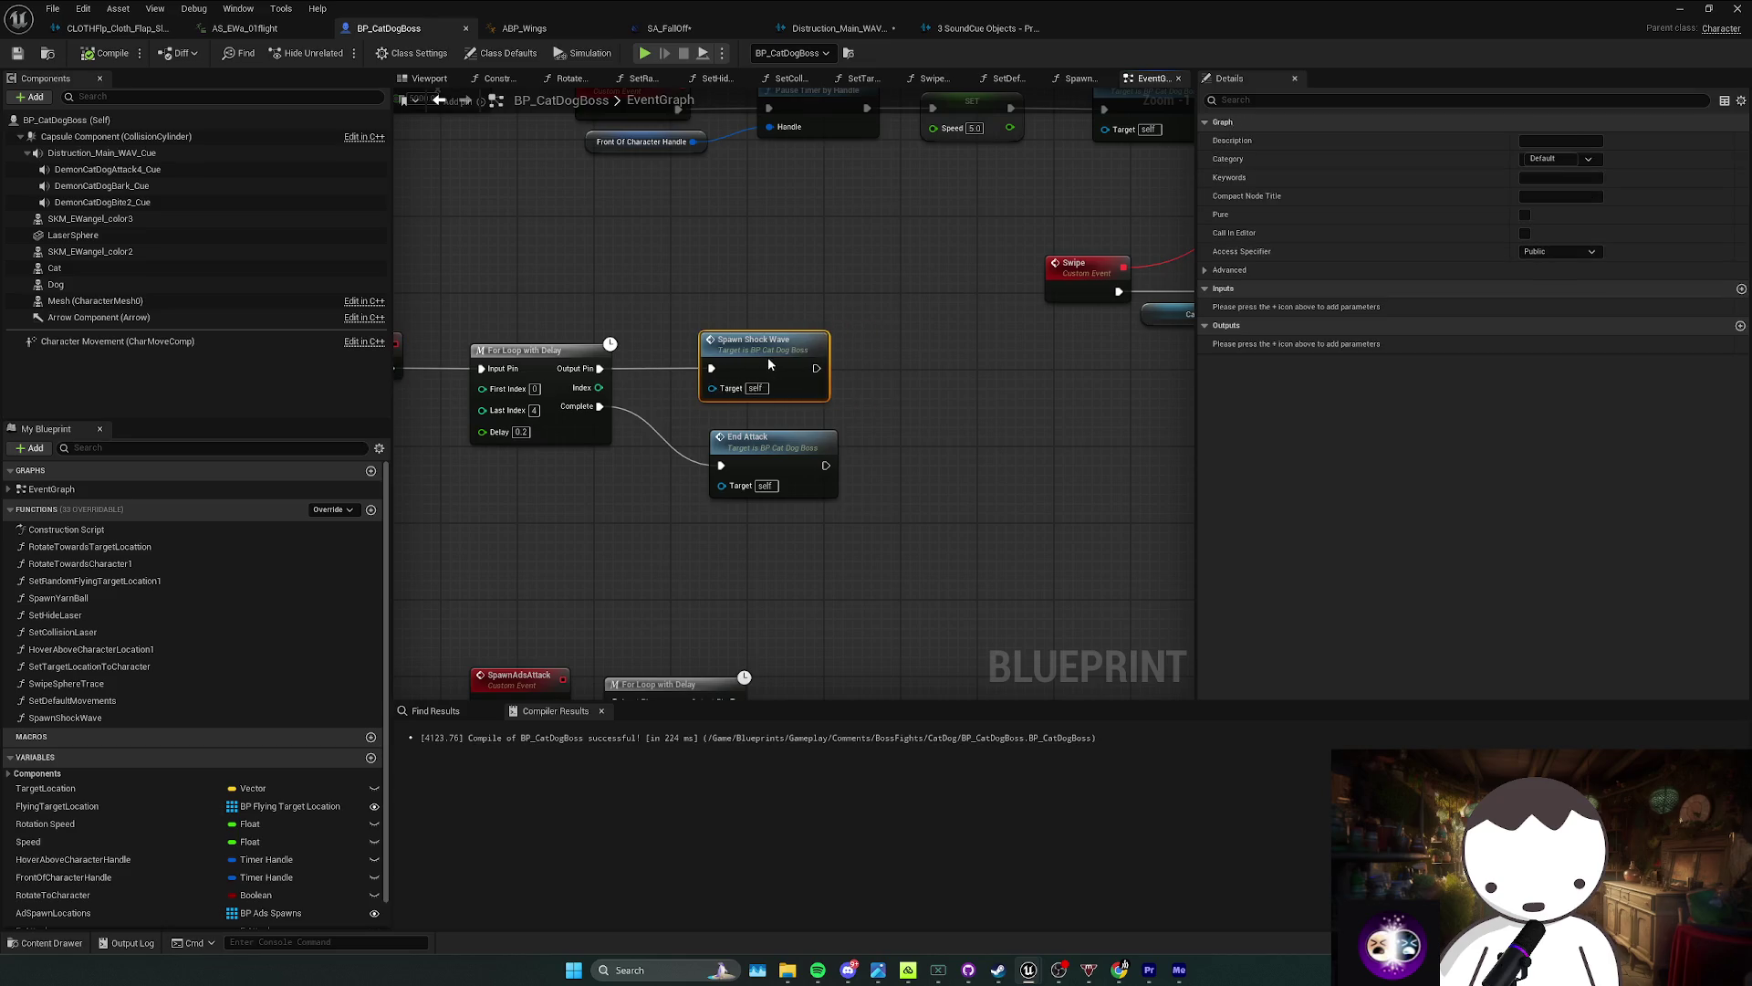
{"action": "left_click_drag", "start_coordinate": [783, 359], "coordinate": [802, 358]}
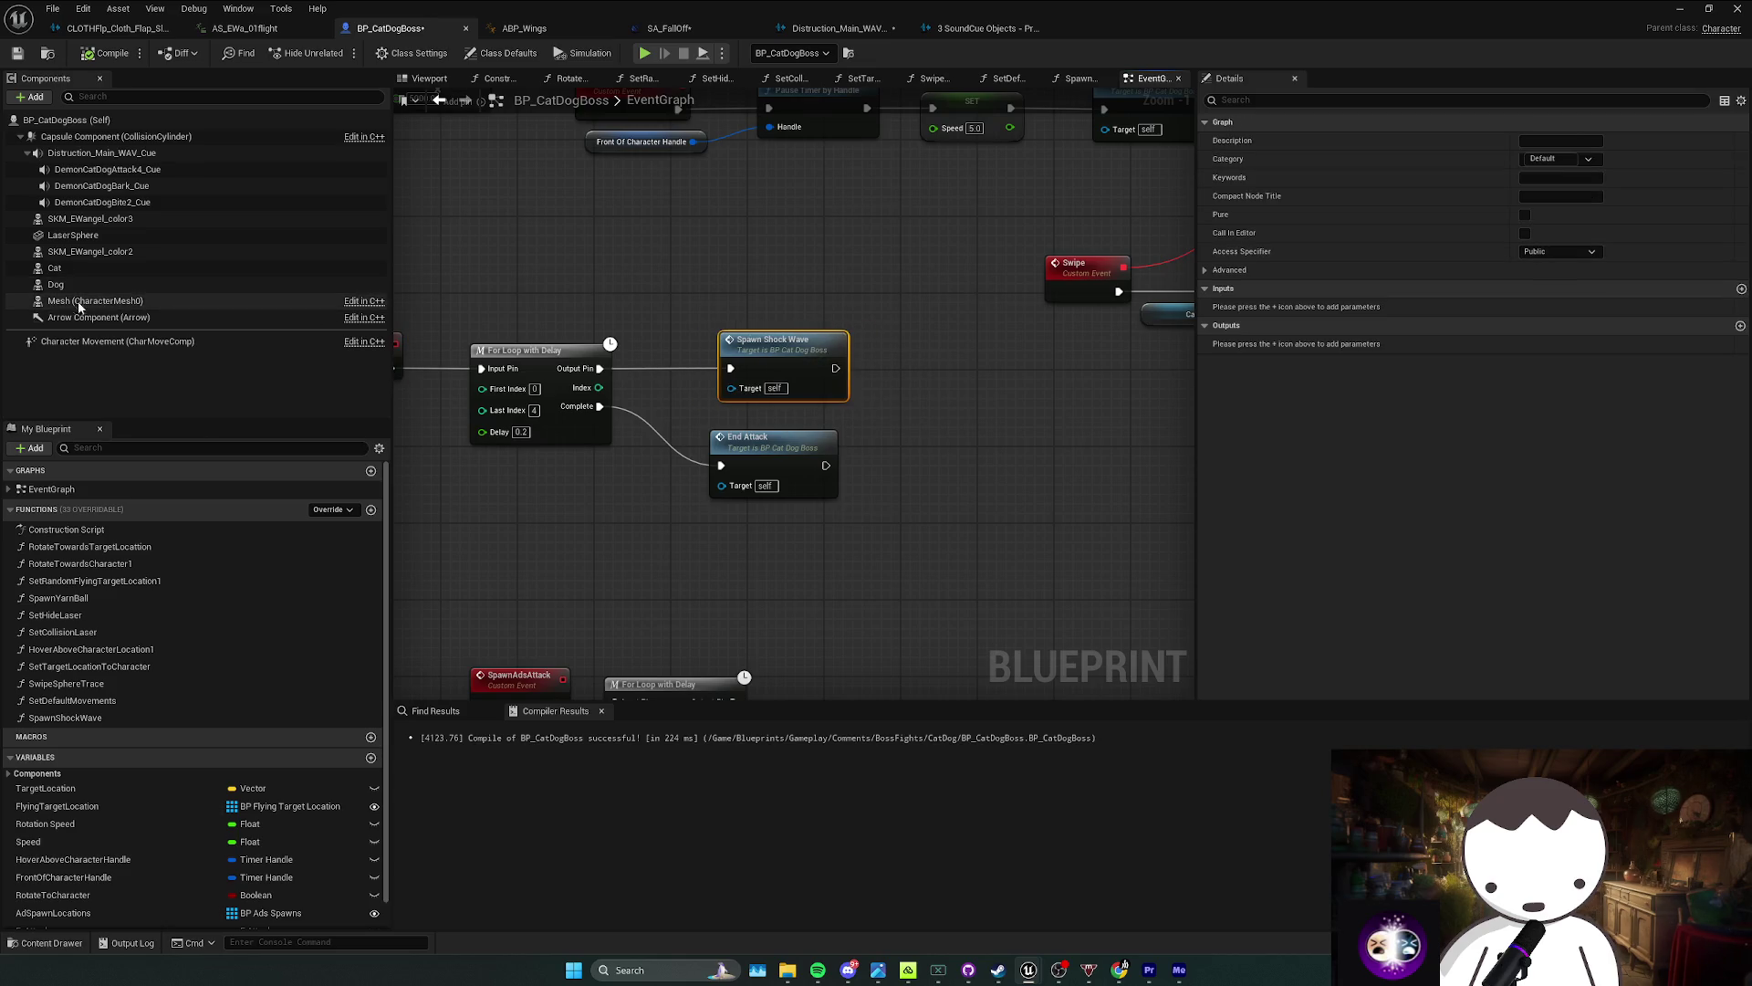
{"action": "left_click", "coordinate": [102, 185]}
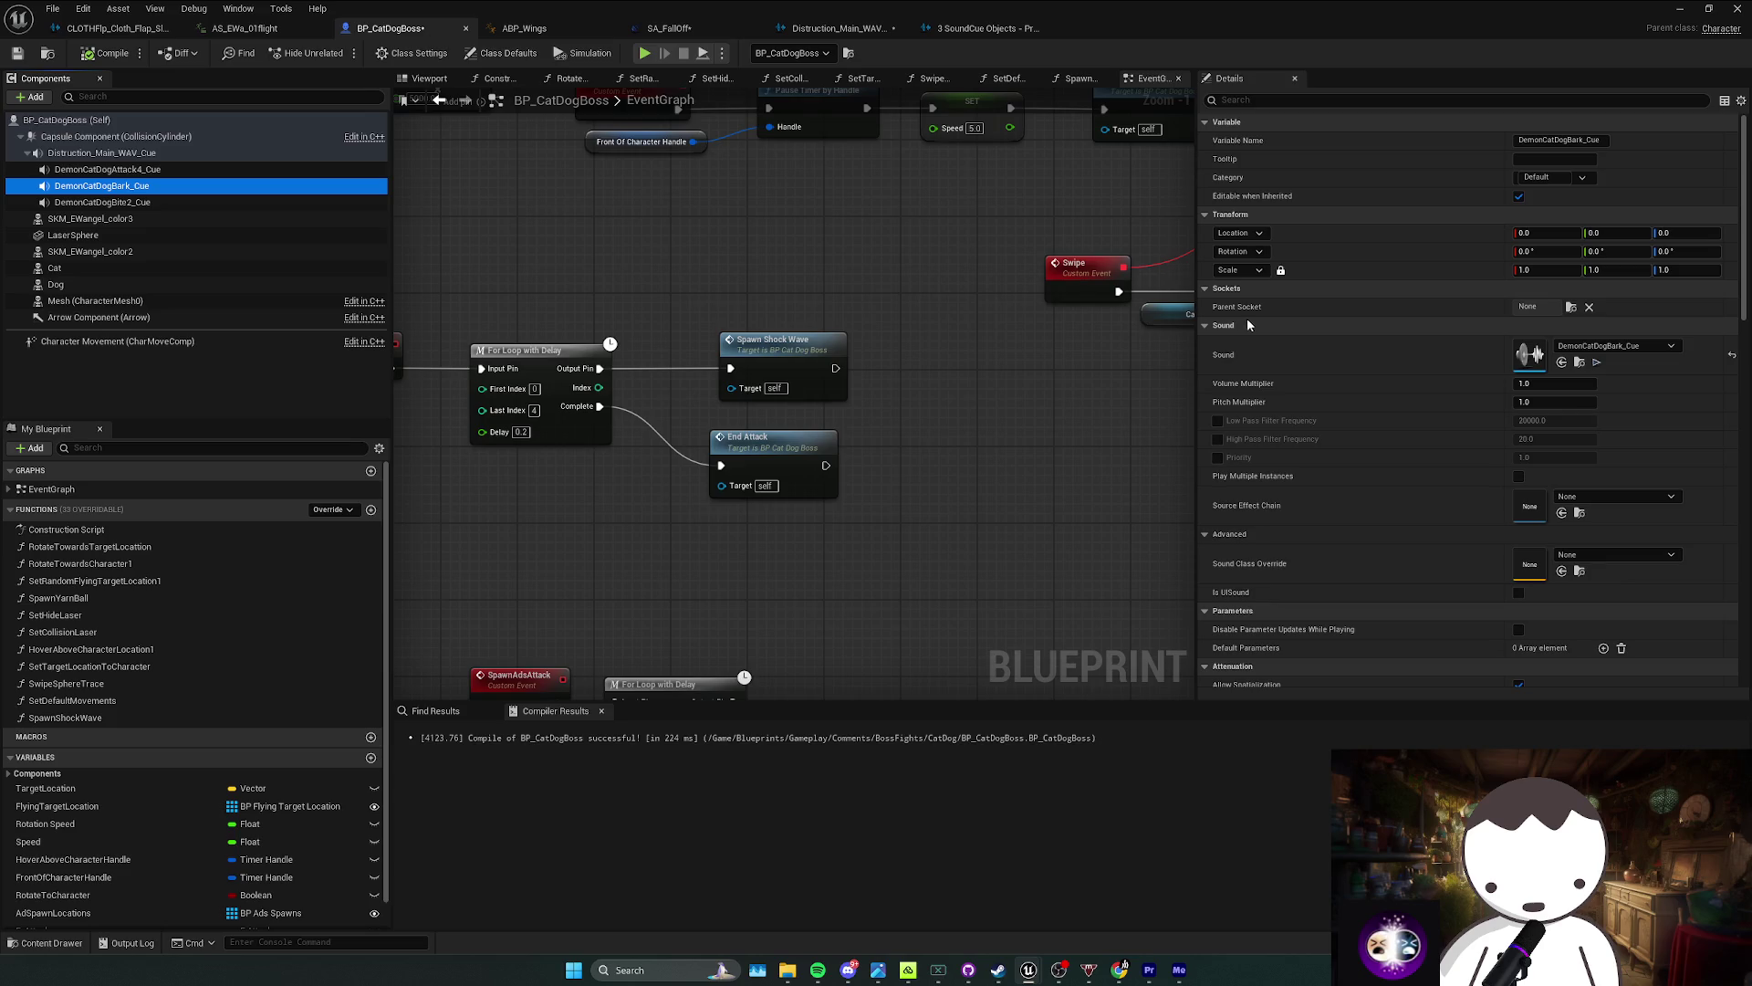
{"action": "left_click", "coordinate": [1597, 363]}
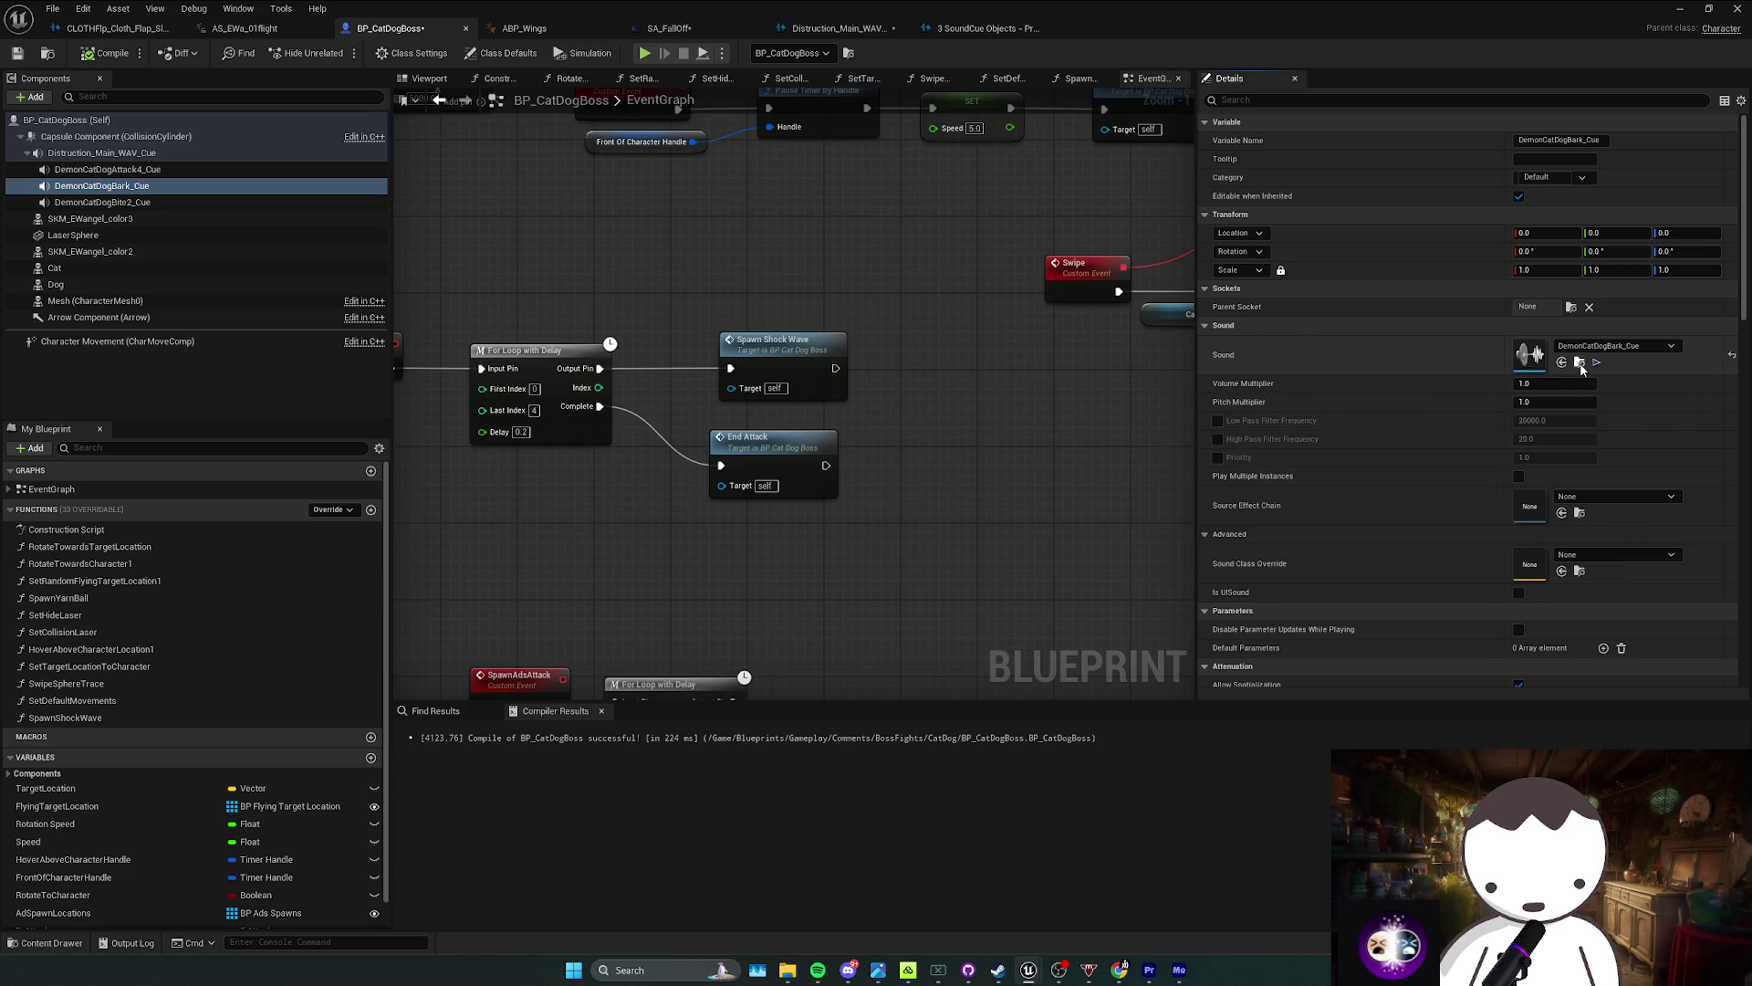
{"action": "left_click", "coordinate": [1580, 362]}
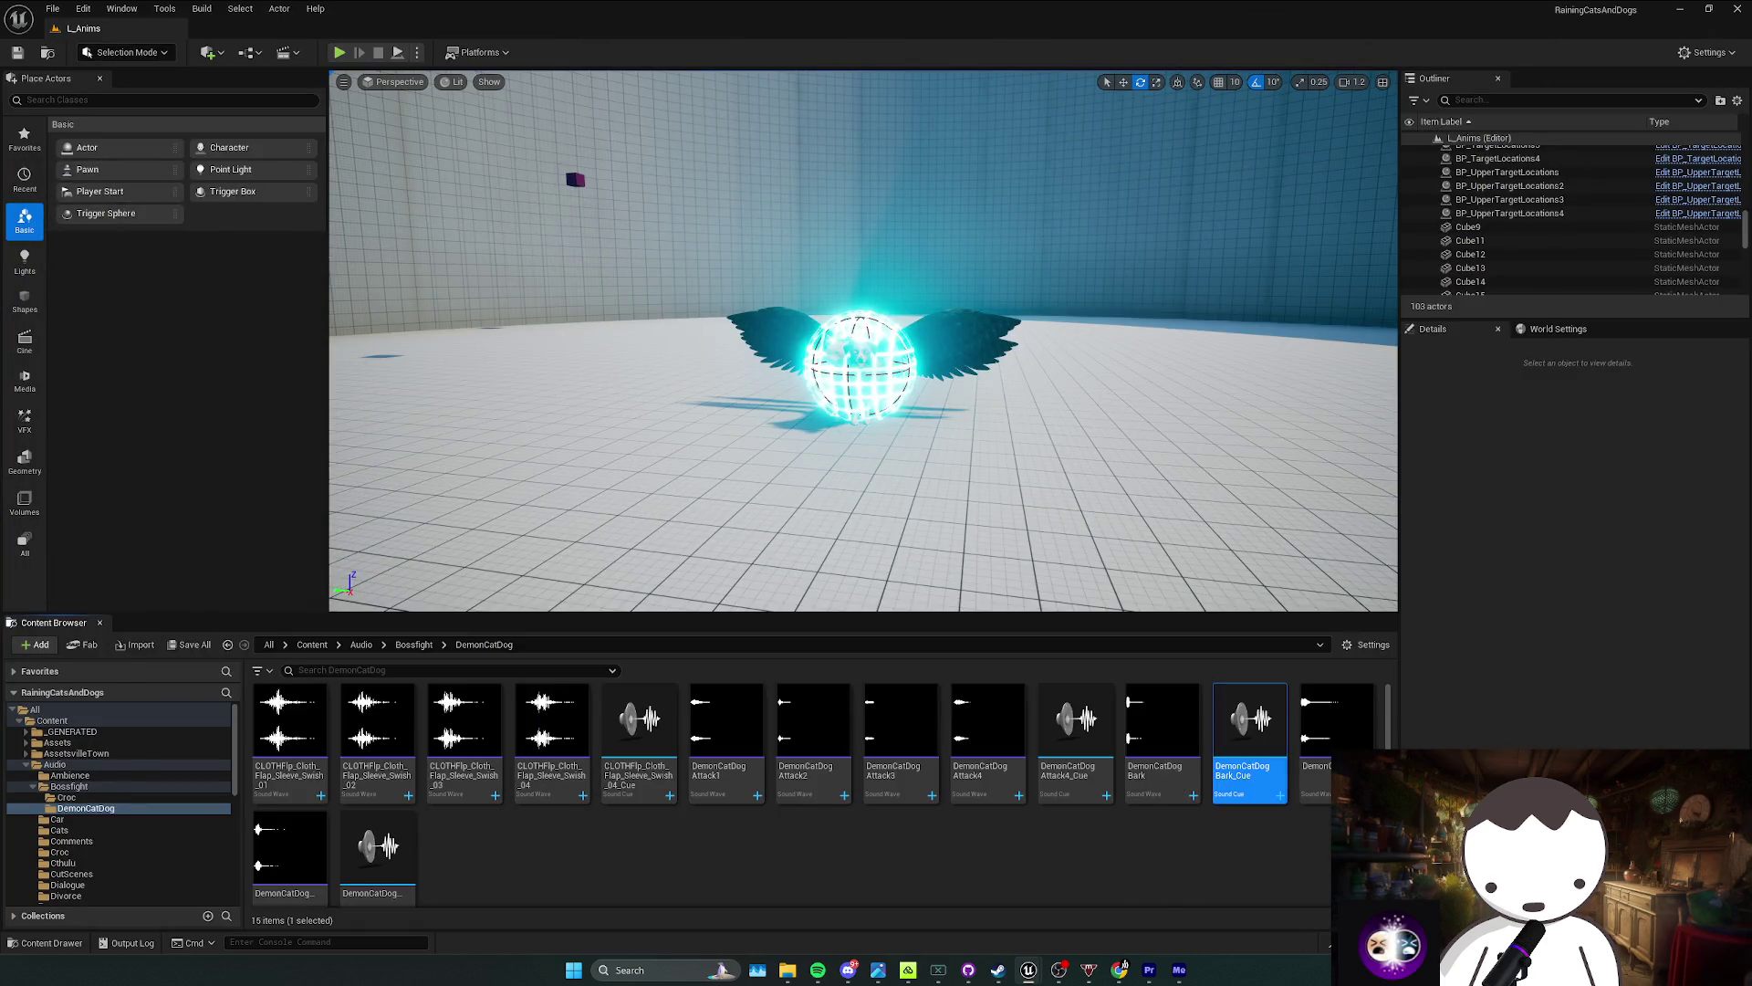
Step: Route DemonCatDogBark_Cue through a Modulator with Pitch Min 0.85 and Max 1.15
{"action": "key", "text": "Return"}
{"action": "mouse_move", "coordinate": [950, 498]}
{"action": "left_mouse_down"}
{"action": "mouse_move", "coordinate": [684, 497]}
{"action": "mouse_move", "coordinate": [900, 502]}
{"action": "mouse_move", "coordinate": [926, 477]}
{"action": "mouse_move", "coordinate": [1173, 506]}
{"action": "left_mouse_up"}
{"action": "type", "text": "mod"}
{"action": "key", "text": "Escape"}
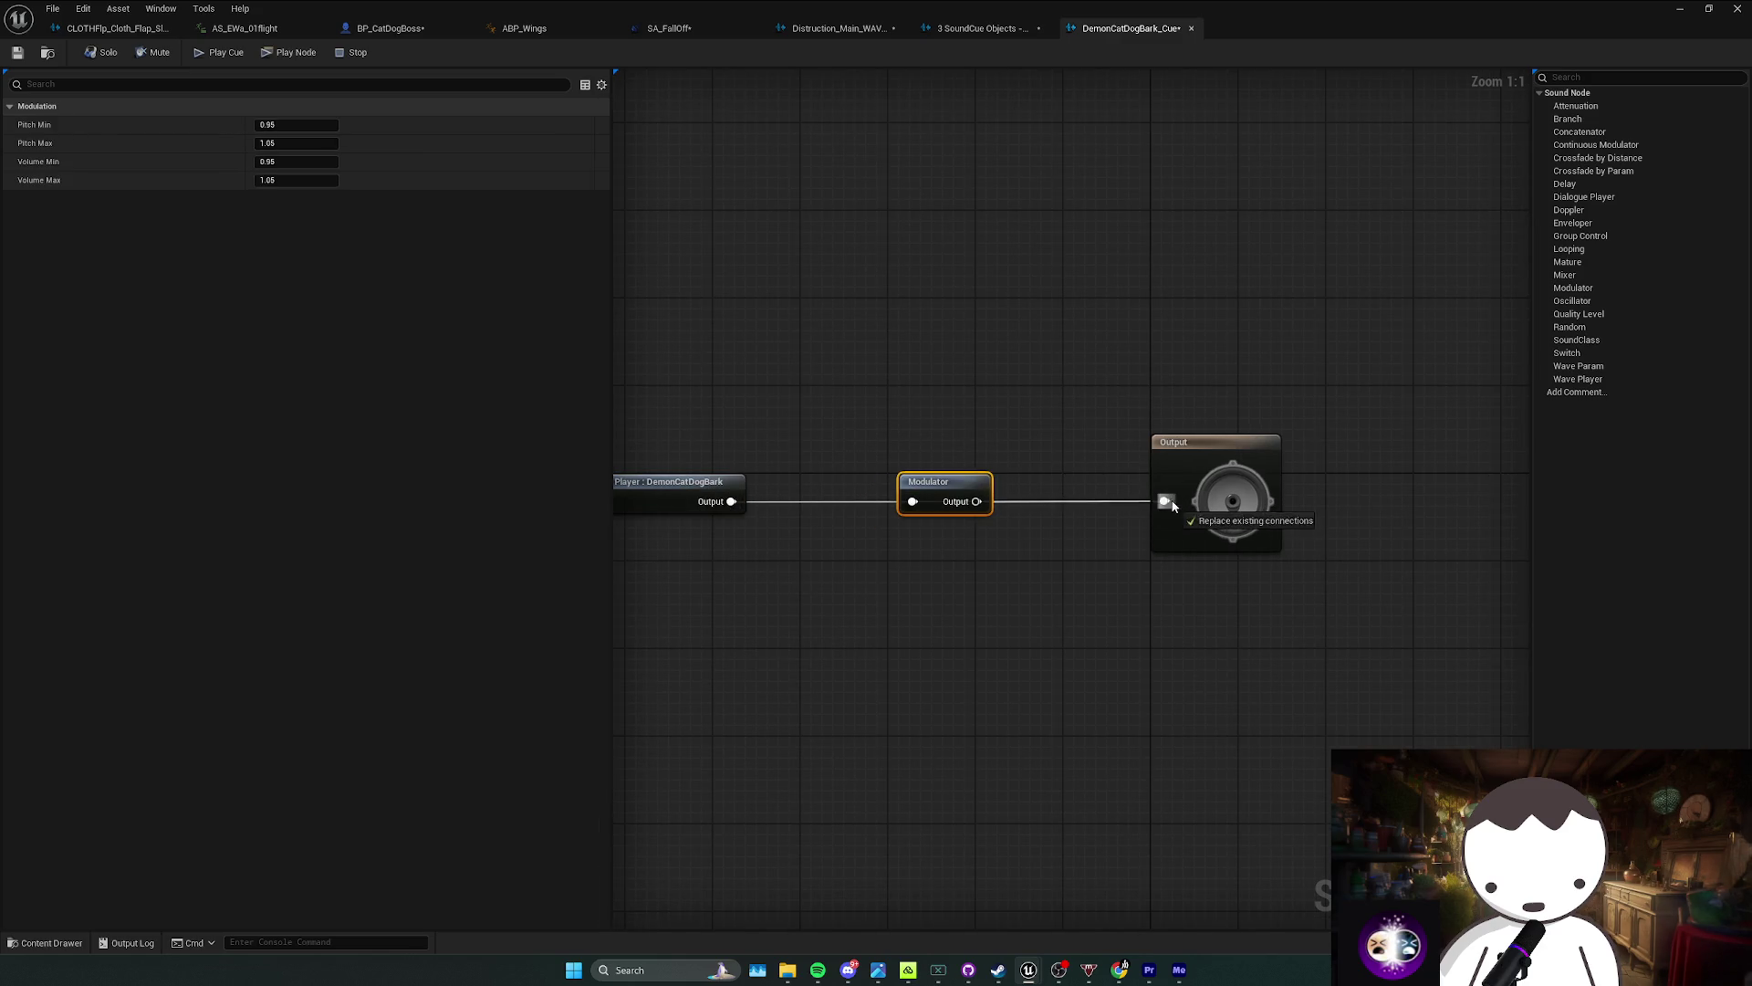
{"action": "left_click", "coordinate": [283, 123]}
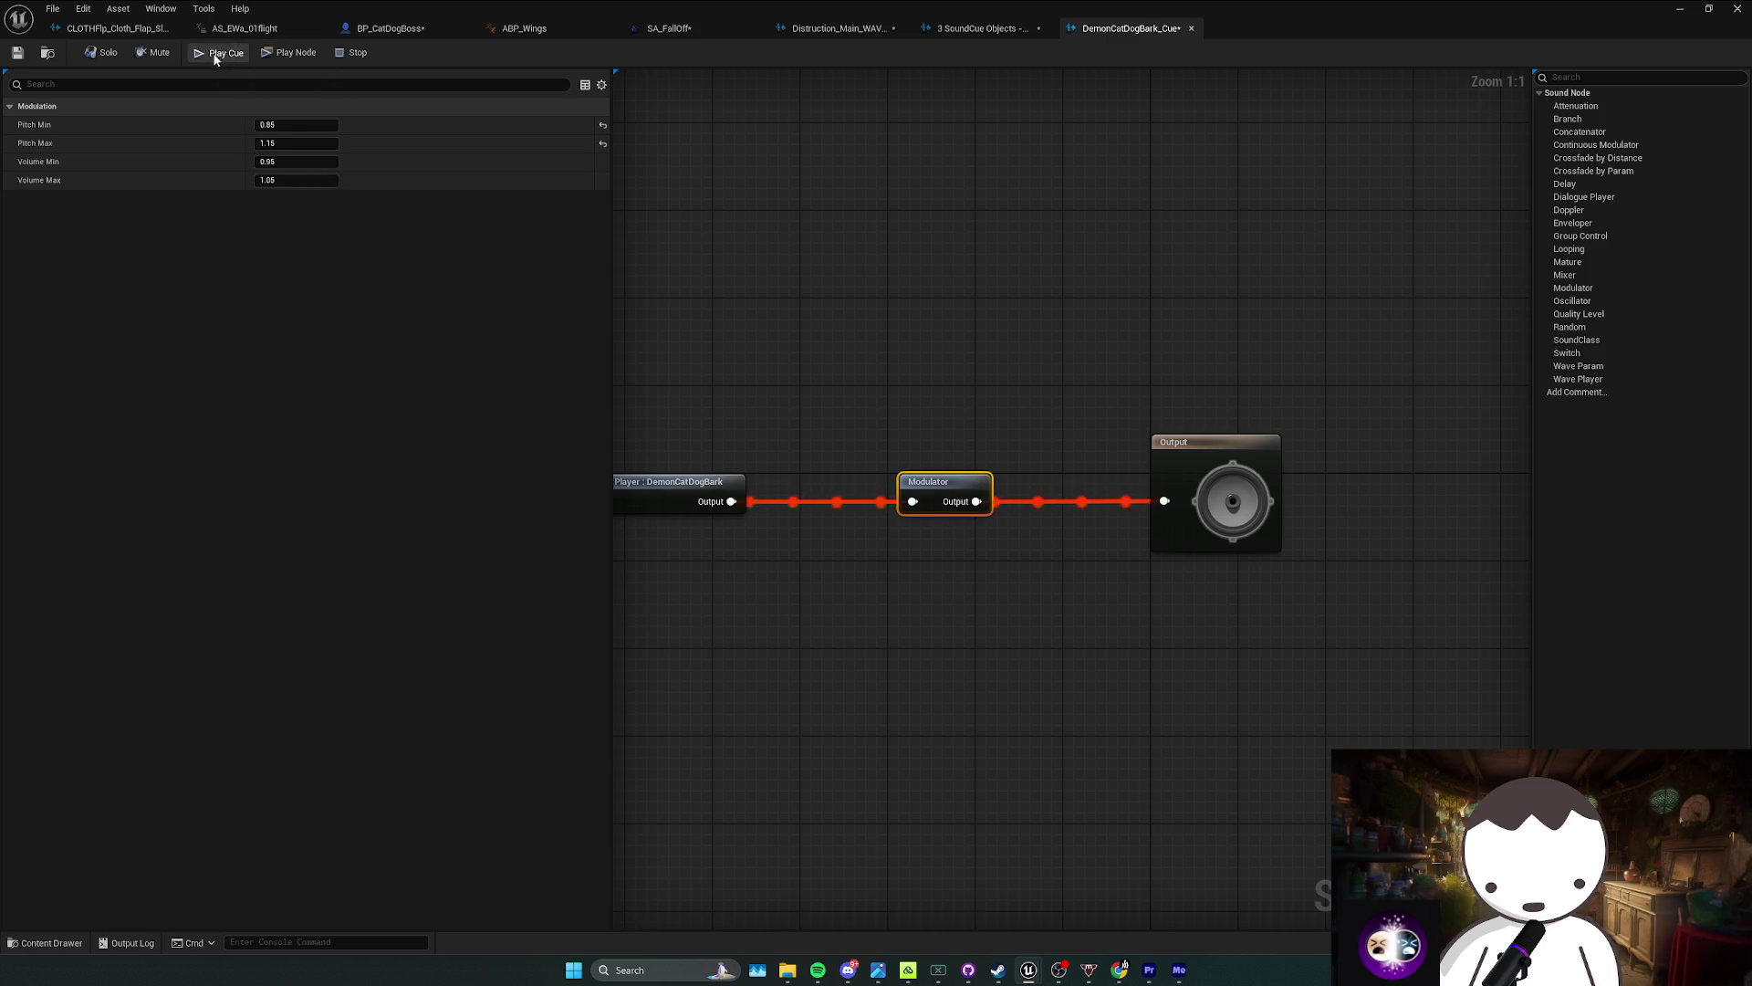
Step: Return through the editor tabs to the BP_CatDogBoss blueprint
{"action": "left_click", "coordinate": [792, 32]}
{"action": "left_click", "coordinate": [669, 28]}
{"action": "left_click", "coordinate": [524, 29]}
{"action": "left_click", "coordinate": [391, 28]}
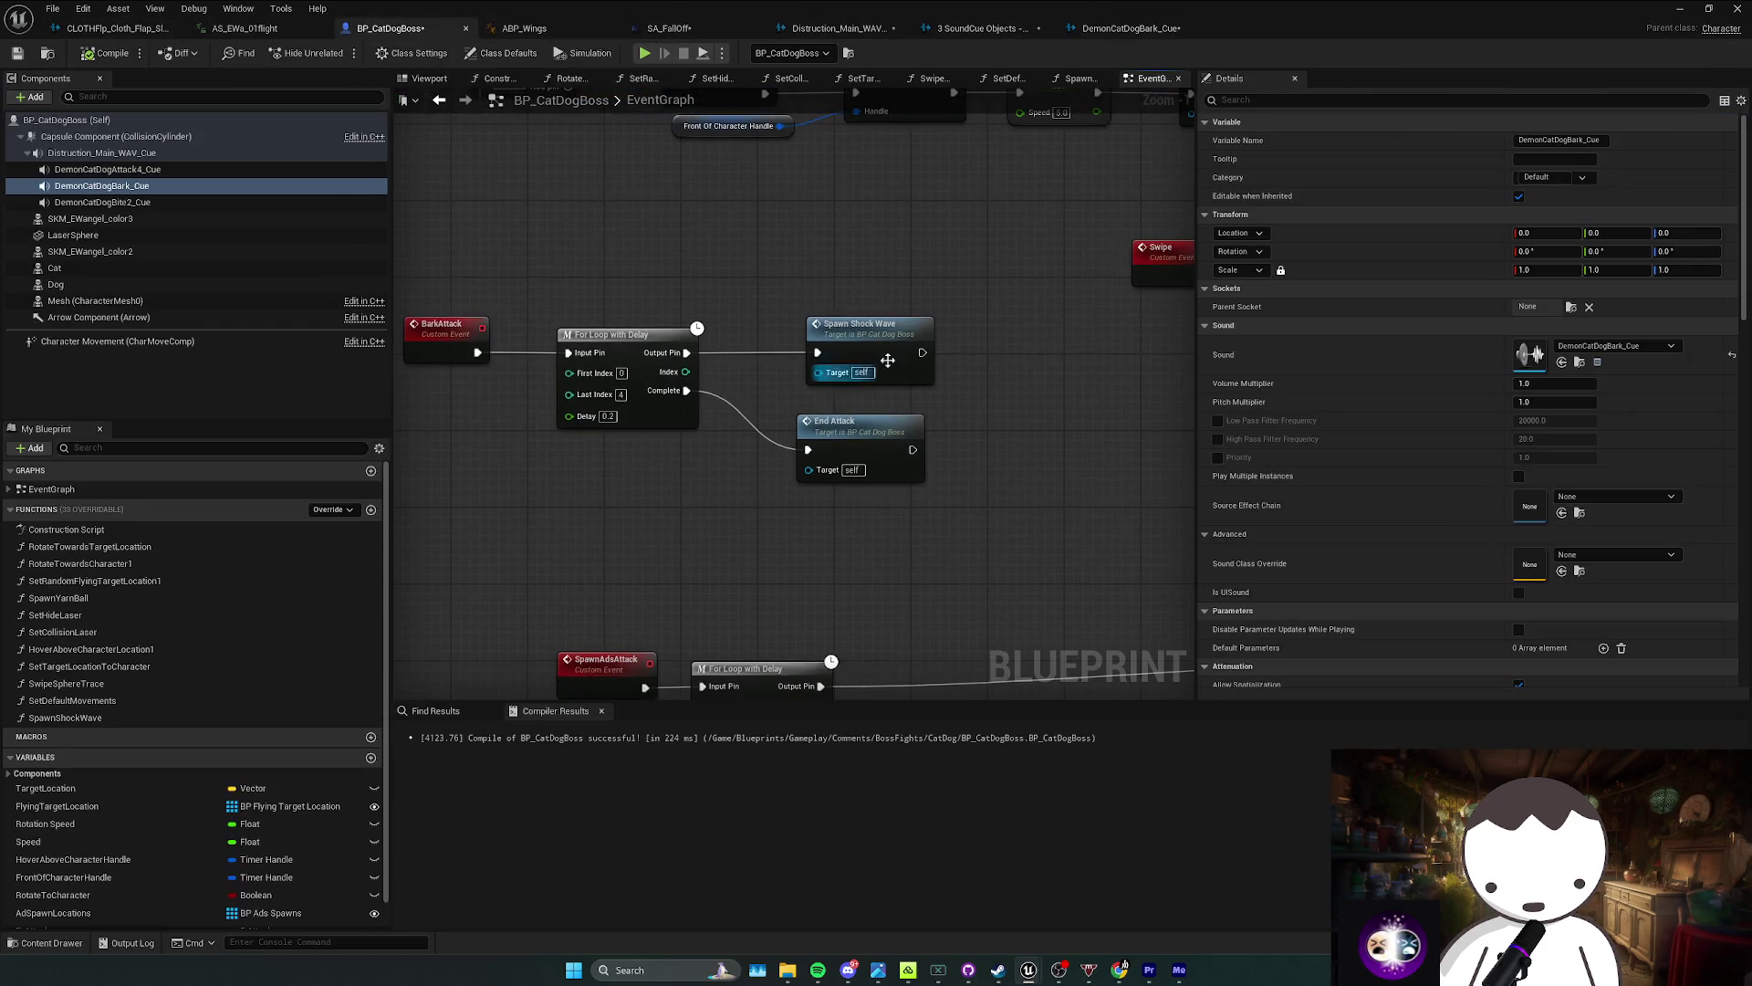
Step: Play DemonCatDogBark_Cue after Spawn Shock Wave in BarkAttack and compile
{"action": "mouse_move", "coordinate": [89, 185]}
{"action": "left_mouse_down"}
{"action": "mouse_move", "coordinate": [839, 281]}
{"action": "mouse_move", "coordinate": [940, 316]}
{"action": "mouse_move", "coordinate": [913, 350]}
{"action": "mouse_move", "coordinate": [879, 353]}
{"action": "left_mouse_up"}
{"action": "type", "text": "play"}
{"action": "key", "text": "Return"}
{"action": "left_click", "coordinate": [994, 480]}
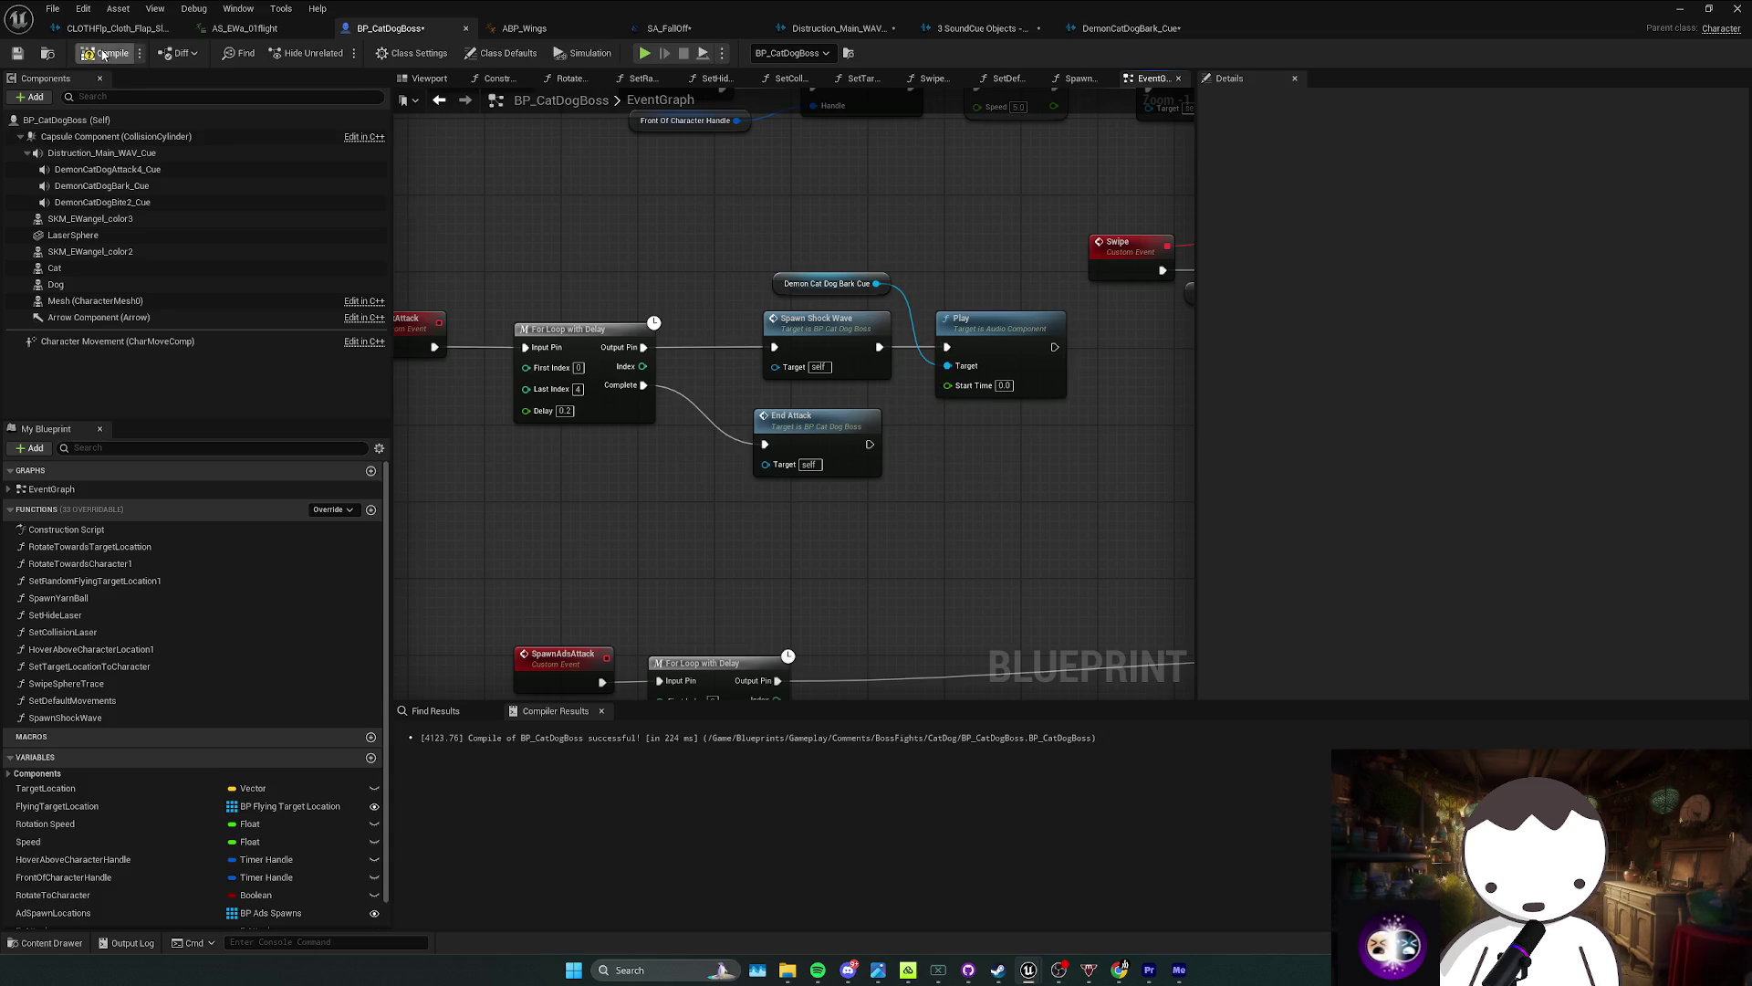
{"action": "key", "text": "F7"}
Step: Navigate to the SwipeAttack event and bring its hit and end nodes into view
{"action": "scroll", "coordinate": [783, 442], "scroll_direction": "down", "scroll_amount": 1}
{"action": "mouse_move", "coordinate": [558, 528]}
{"action": "left_mouse_down"}
{"action": "mouse_move", "coordinate": [783, 443]}
{"action": "mouse_move", "coordinate": [674, 395]}
{"action": "mouse_move", "coordinate": [773, 433]}
{"action": "mouse_move", "coordinate": [709, 402]}
{"action": "left_mouse_up"}
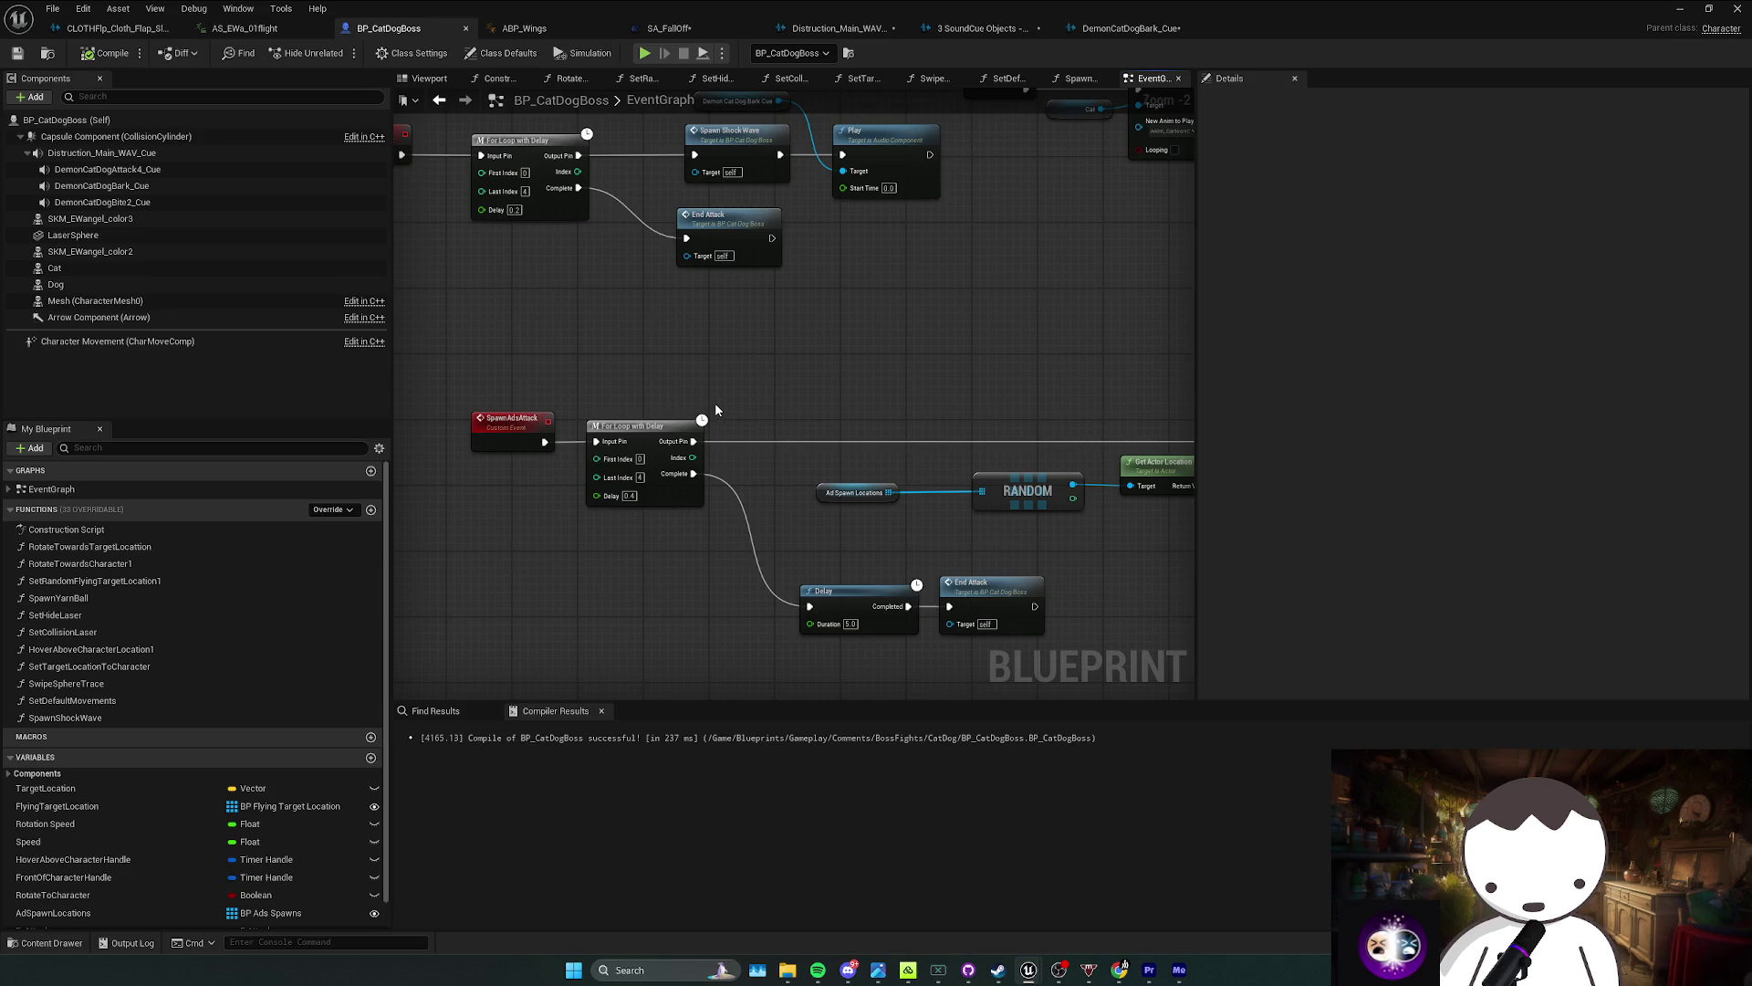
{"action": "key", "text": "alt+Left"}
{"action": "left_click", "coordinate": [662, 396]}
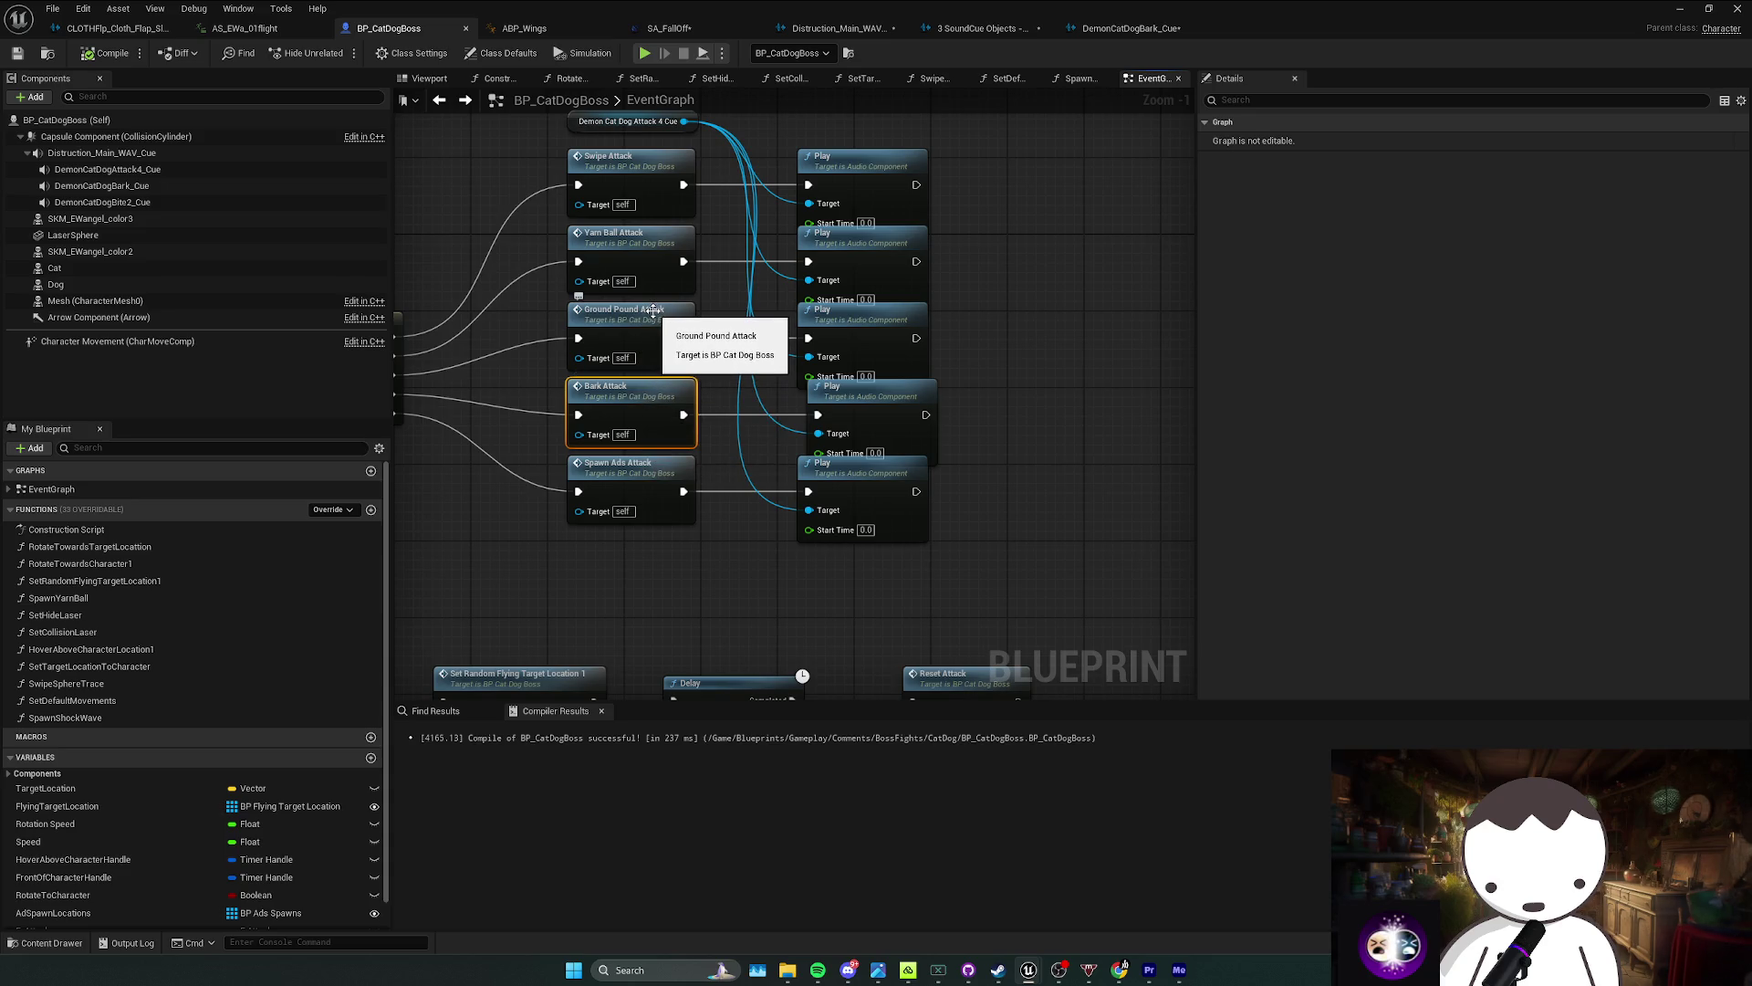
{"action": "double_click", "coordinate": [647, 174]}
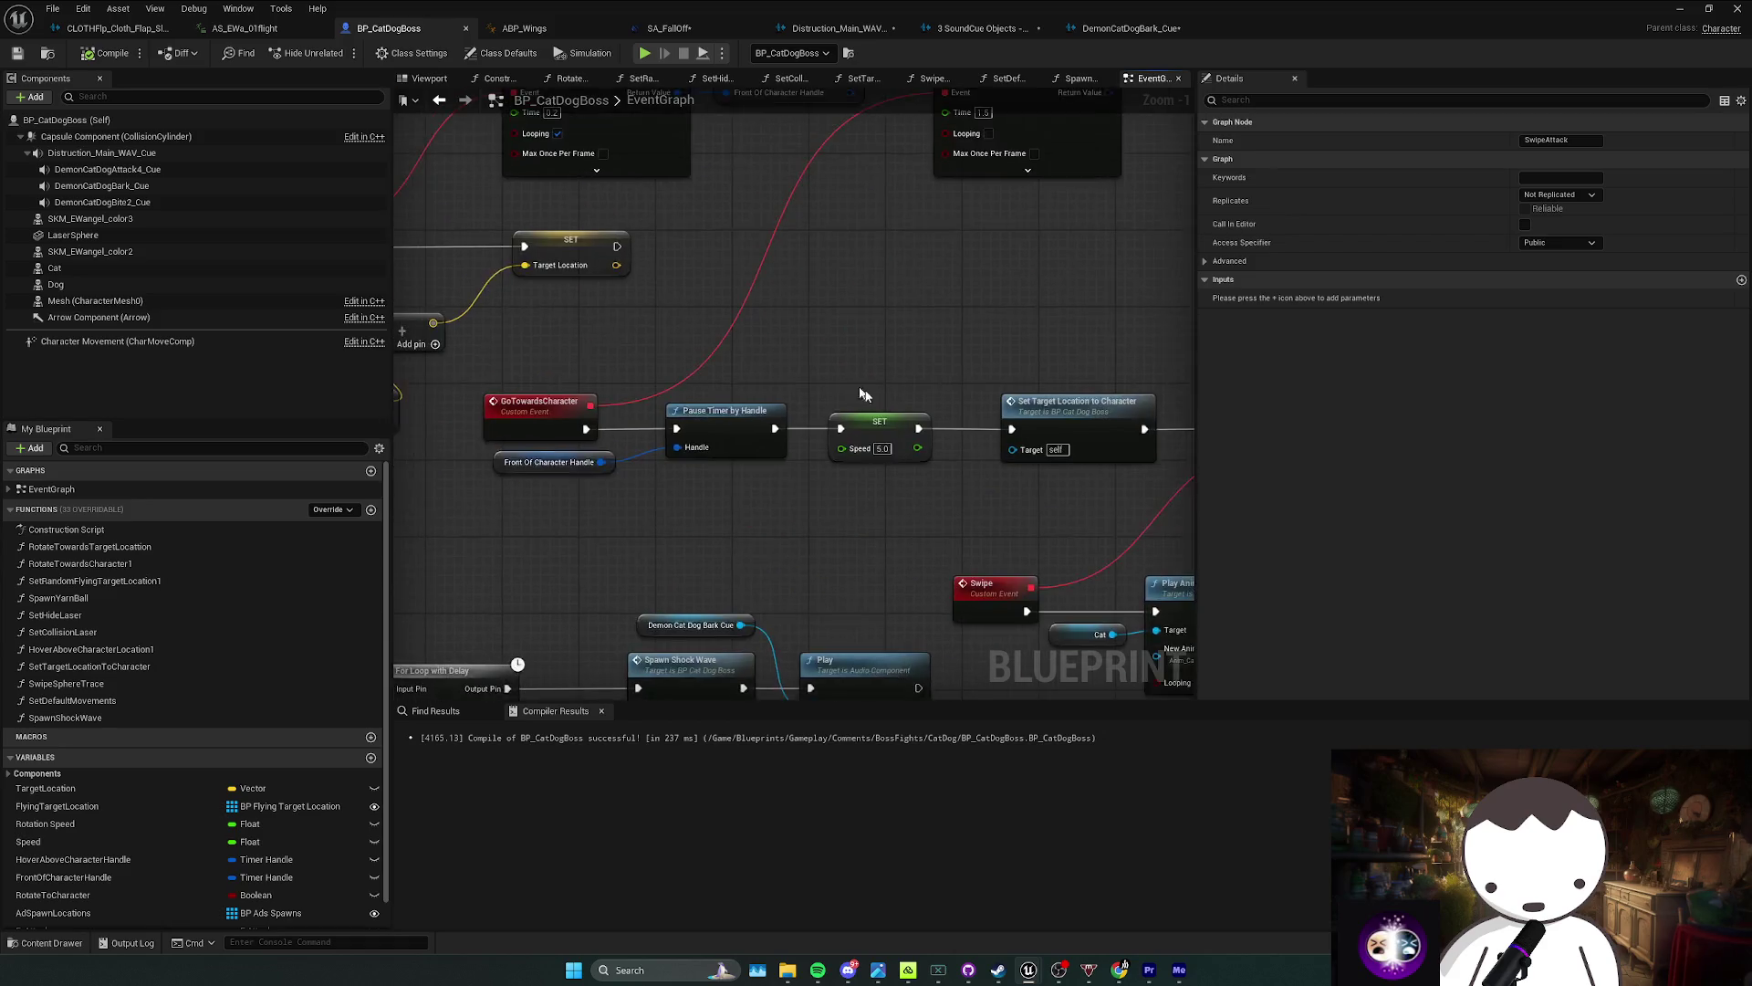
{"action": "scroll", "coordinate": [834, 434], "scroll_direction": "down", "scroll_amount": 1}
{"action": "left_click_drag", "start_coordinate": [834, 435], "coordinate": [778, 372]}
{"action": "mouse_move", "coordinate": [599, 375]}
{"action": "left_mouse_down"}
{"action": "mouse_move", "coordinate": [608, 306]}
{"action": "mouse_move", "coordinate": [856, 344]}
{"action": "left_mouse_up"}
Step: Place the DemonCatDogBite2_Cue component in the swipe graph and add a Play node from it
{"action": "left_click", "coordinate": [55, 284]}
{"action": "left_click", "coordinate": [73, 235]}
{"action": "left_click", "coordinate": [117, 202]}
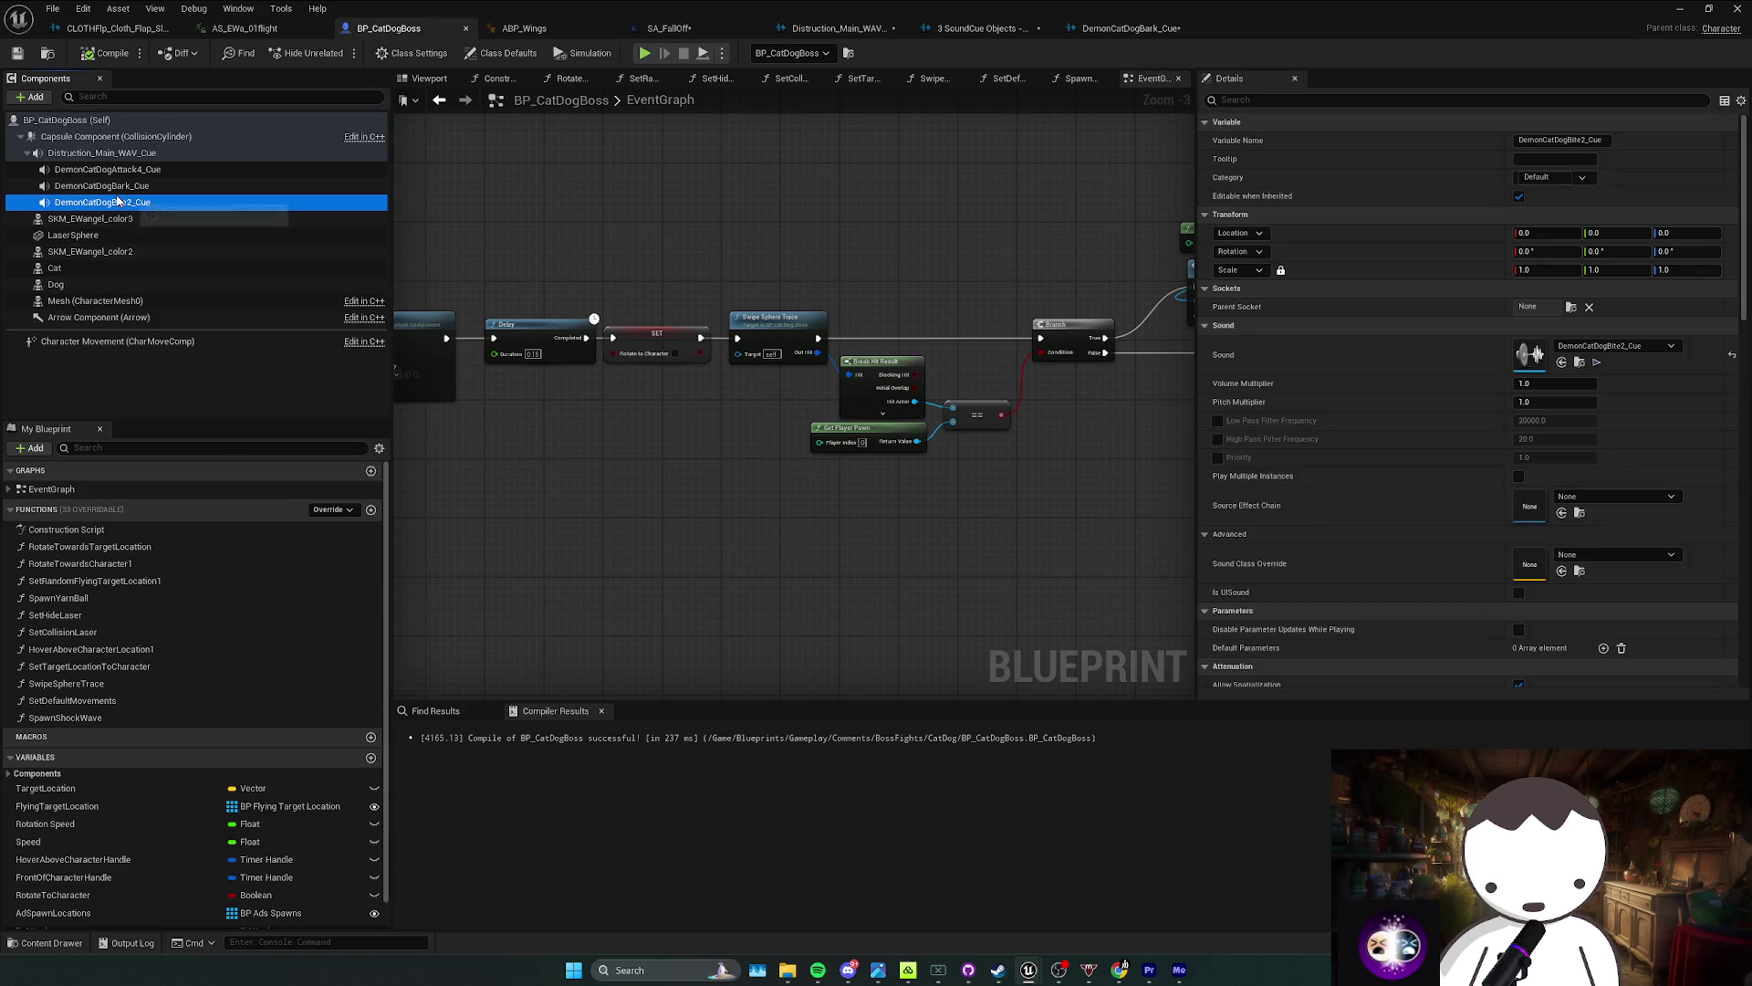
{"action": "left_click_drag", "start_coordinate": [119, 206], "coordinate": [735, 310]}
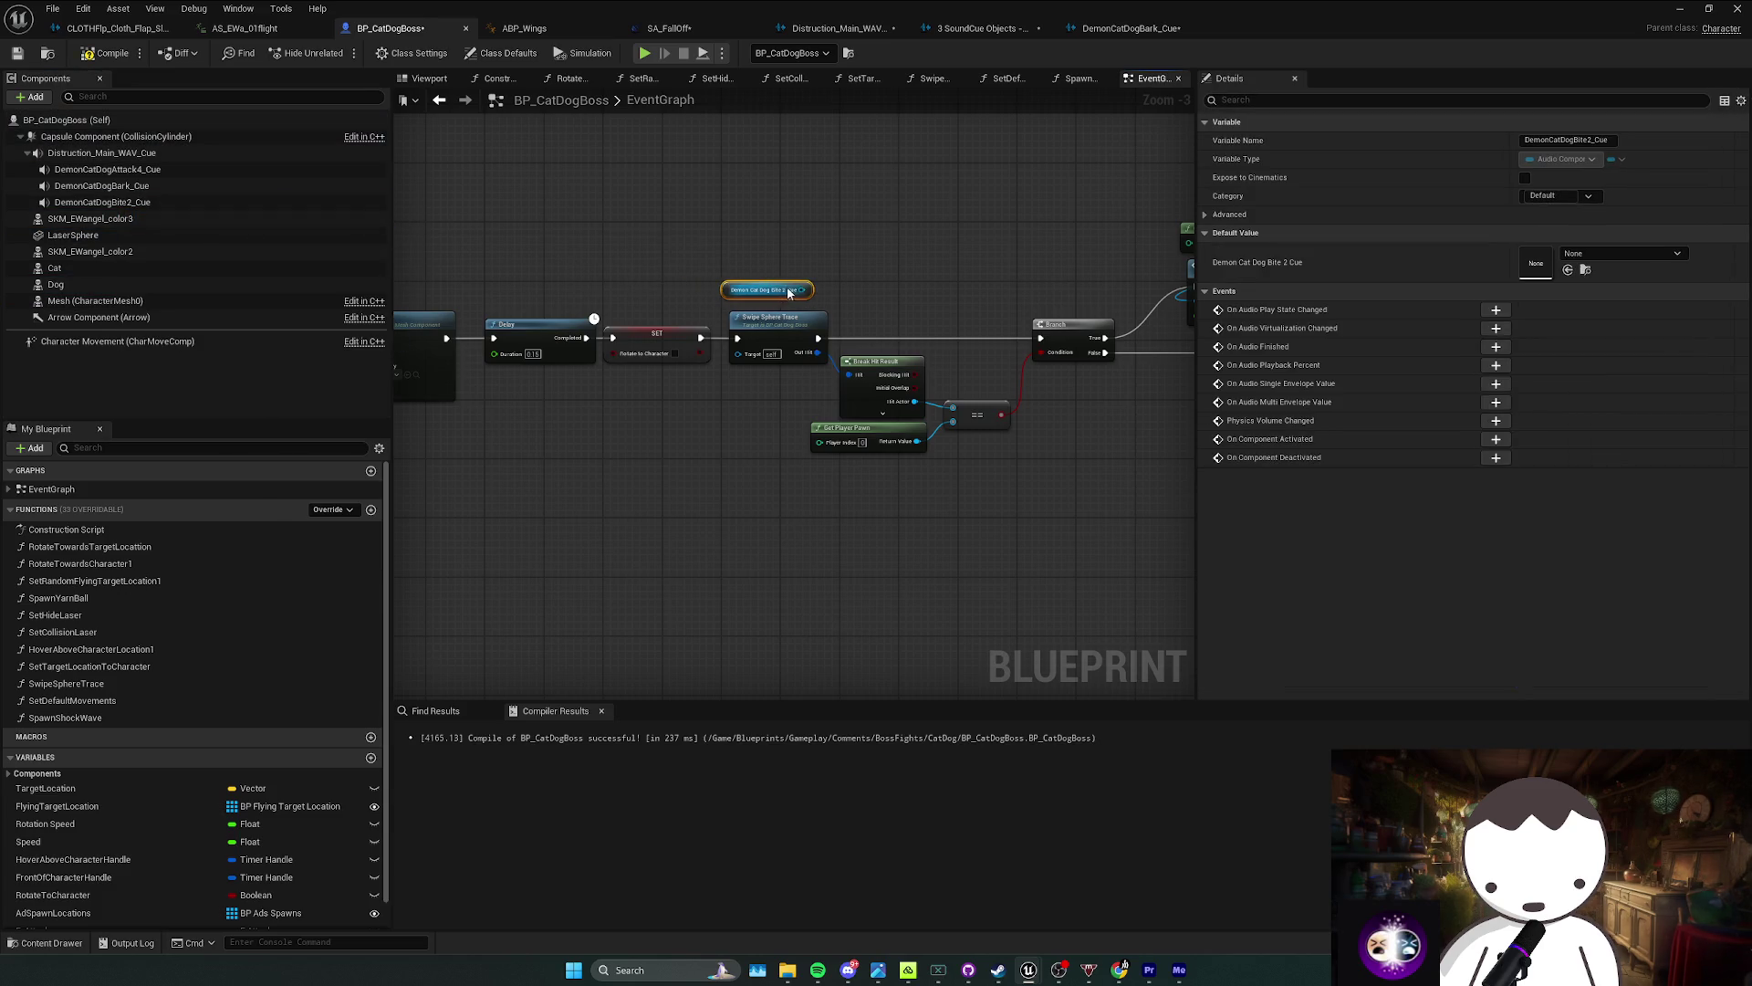
{"action": "left_click_drag", "start_coordinate": [860, 314], "coordinate": [862, 315]}
{"action": "type", "text": "play"}
{"action": "key", "text": "Return"}
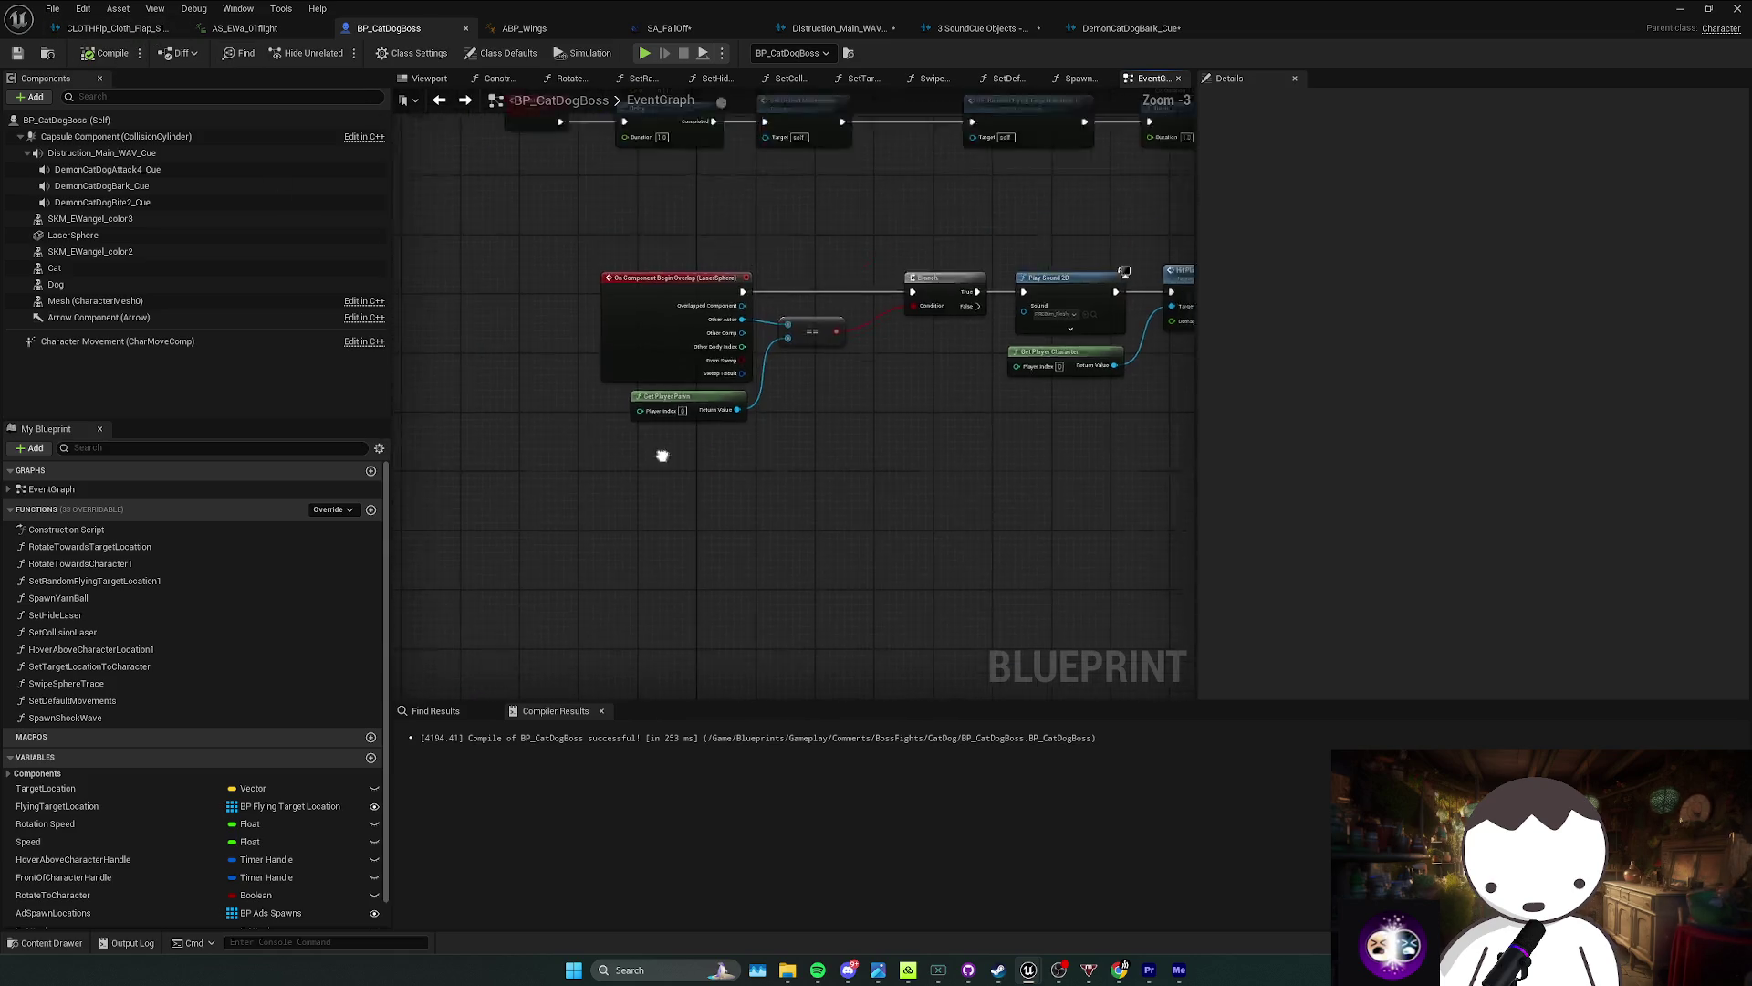
{"action": "mouse_move", "coordinate": [663, 455]}
{"action": "left_mouse_down"}
{"action": "mouse_move", "coordinate": [642, 329]}
{"action": "mouse_move", "coordinate": [578, 493]}
{"action": "mouse_move", "coordinate": [697, 501]}
{"action": "mouse_move", "coordinate": [736, 577]}
{"action": "left_mouse_up"}
Step: Check the Set Random Flying Target Location function, nudge its node right, and save the blueprint
{"action": "scroll", "coordinate": [697, 501], "scroll_direction": "down", "scroll_amount": 1}
{"action": "scroll", "coordinate": [736, 577], "scroll_direction": "up", "scroll_amount": 1}
{"action": "left_click_drag", "start_coordinate": [703, 411], "coordinate": [700, 522]}
{"action": "double_click", "coordinate": [686, 491]}
{"action": "key", "text": "alt+Left"}
{"action": "left_click_drag", "start_coordinate": [686, 485], "coordinate": [719, 479]}
{"action": "double_click", "coordinate": [682, 389]}
{"action": "key", "text": "alt+Left"}
{"action": "scroll", "coordinate": [743, 458], "scroll_direction": "down", "scroll_amount": 1}
{"action": "key", "text": "ctrl+s"}
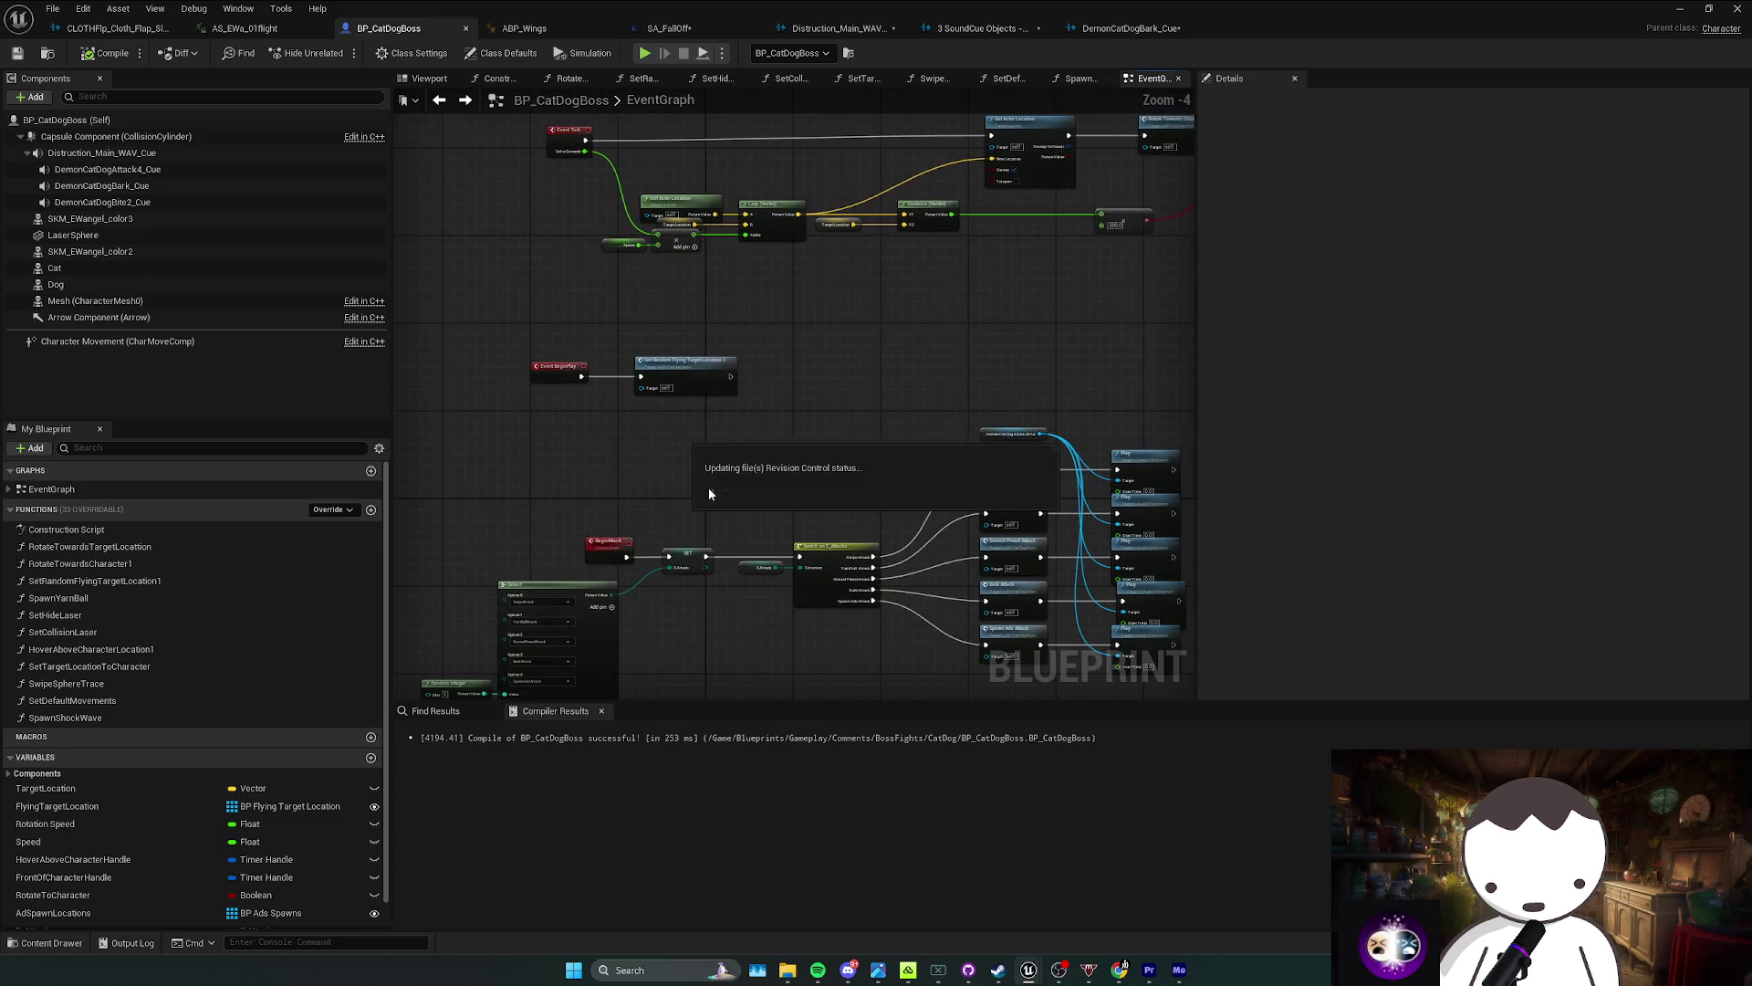
Step: Re-examine the SetRandomFlyingTargetLocation1 function graph and its call in the Event Graph
{"action": "mouse_move", "coordinate": [703, 491]}
{"action": "left_mouse_down"}
{"action": "mouse_move", "coordinate": [674, 498]}
{"action": "mouse_move", "coordinate": [696, 552]}
{"action": "mouse_move", "coordinate": [728, 431]}
{"action": "left_mouse_up"}
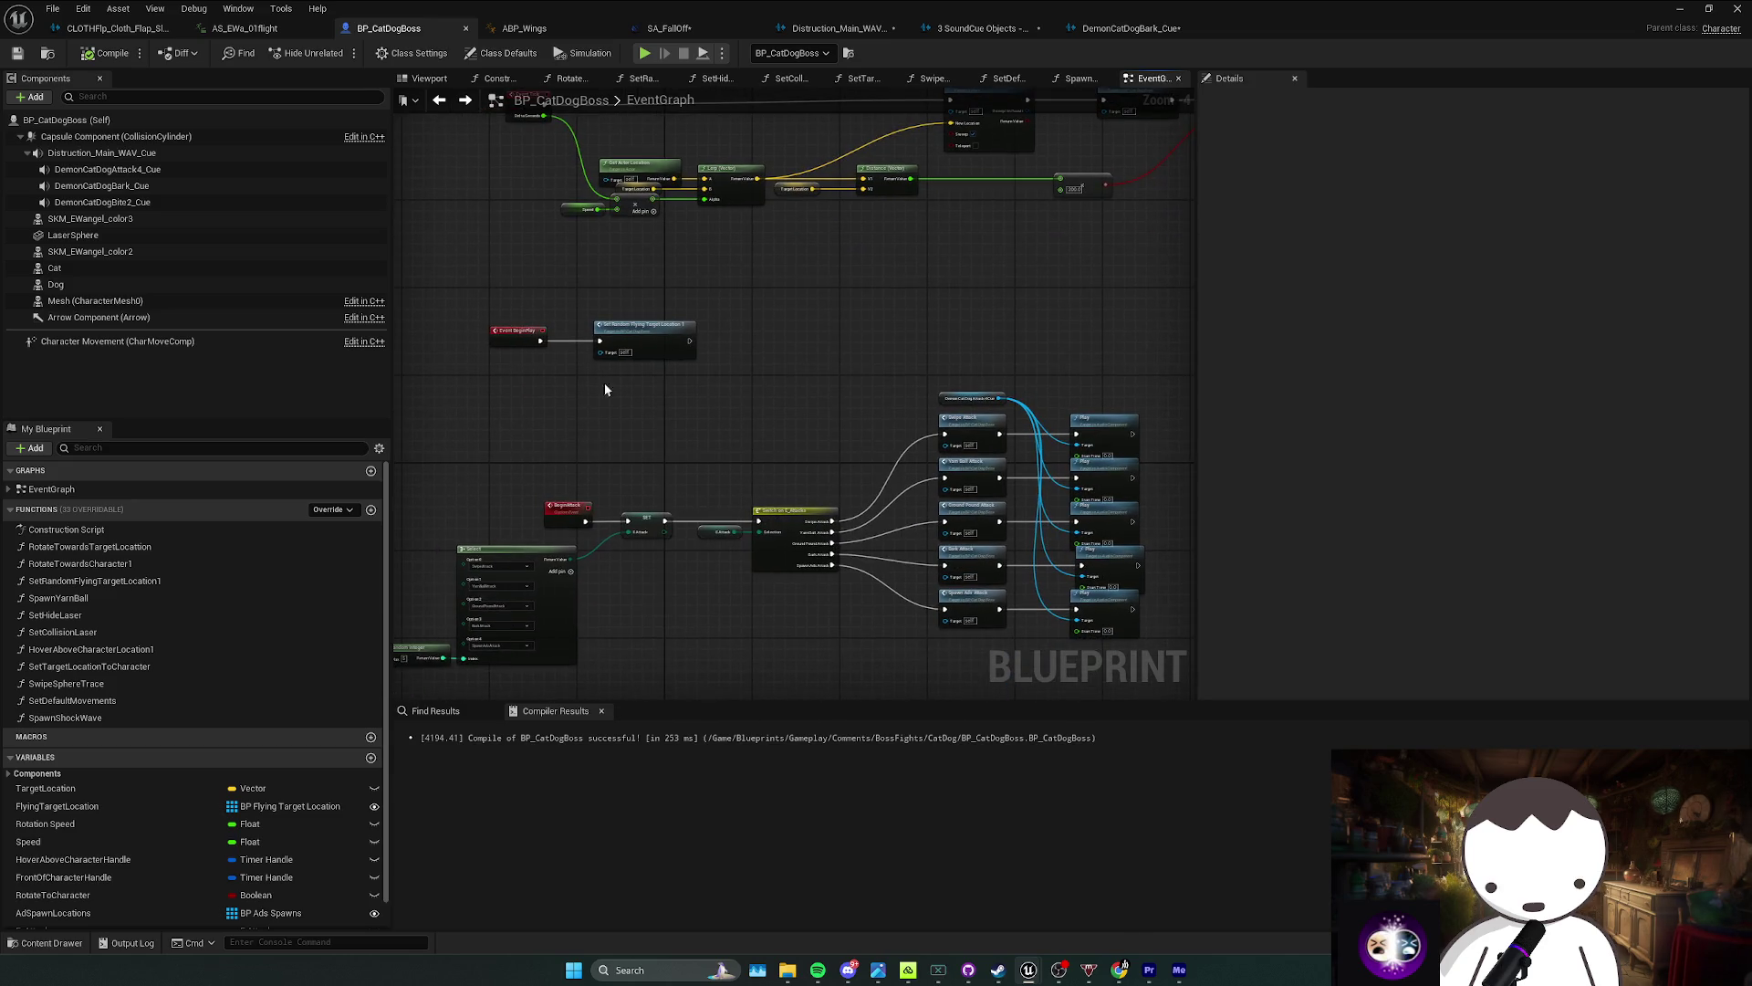
{"action": "double_click", "coordinate": [638, 332]}
{"action": "key", "text": "alt+Left"}
{"action": "mouse_move", "coordinate": [660, 391]}
{"action": "left_mouse_down"}
{"action": "mouse_move", "coordinate": [699, 408]}
{"action": "mouse_move", "coordinate": [784, 337]}
{"action": "mouse_move", "coordinate": [729, 395]}
{"action": "mouse_move", "coordinate": [803, 395]}
{"action": "mouse_move", "coordinate": [684, 342]}
{"action": "left_mouse_up"}
{"action": "left_click", "coordinate": [745, 352]}
{"action": "left_click", "coordinate": [747, 450]}
{"action": "double_click", "coordinate": [685, 342]}
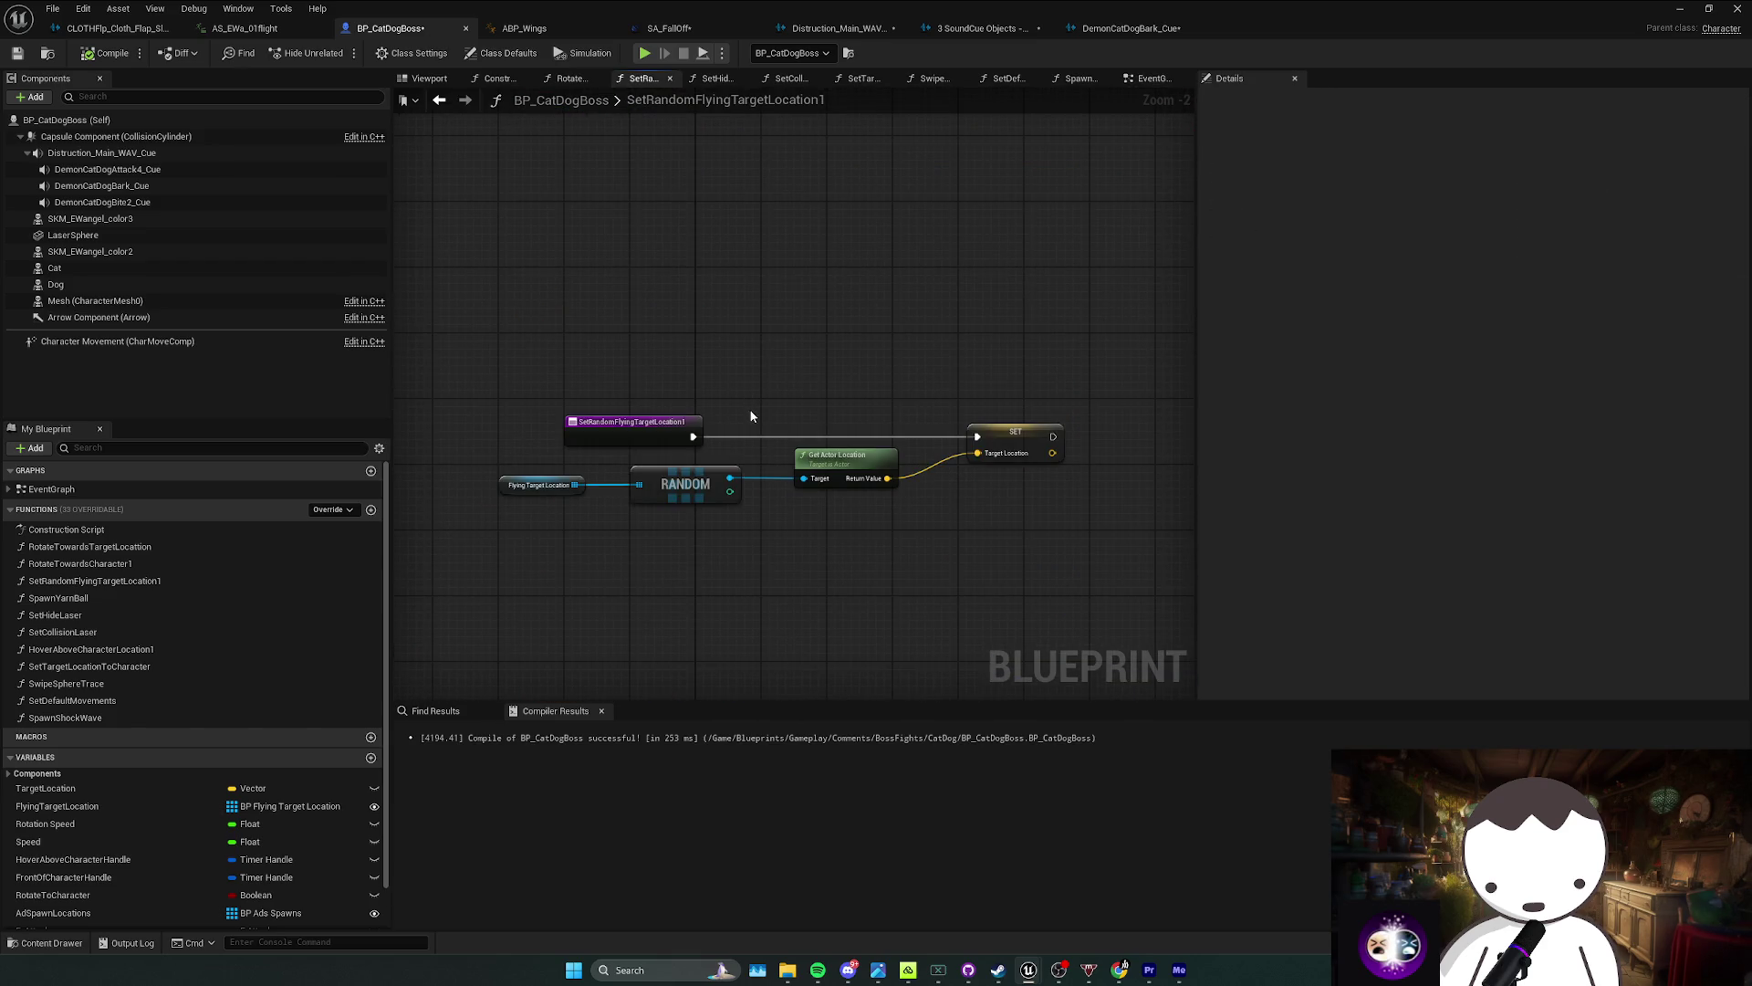
{"action": "key", "text": "alt+Left"}
{"action": "mouse_move", "coordinate": [755, 409]}
{"action": "left_mouse_down"}
{"action": "mouse_move", "coordinate": [712, 512]}
{"action": "mouse_move", "coordinate": [668, 550]}
{"action": "left_mouse_up"}
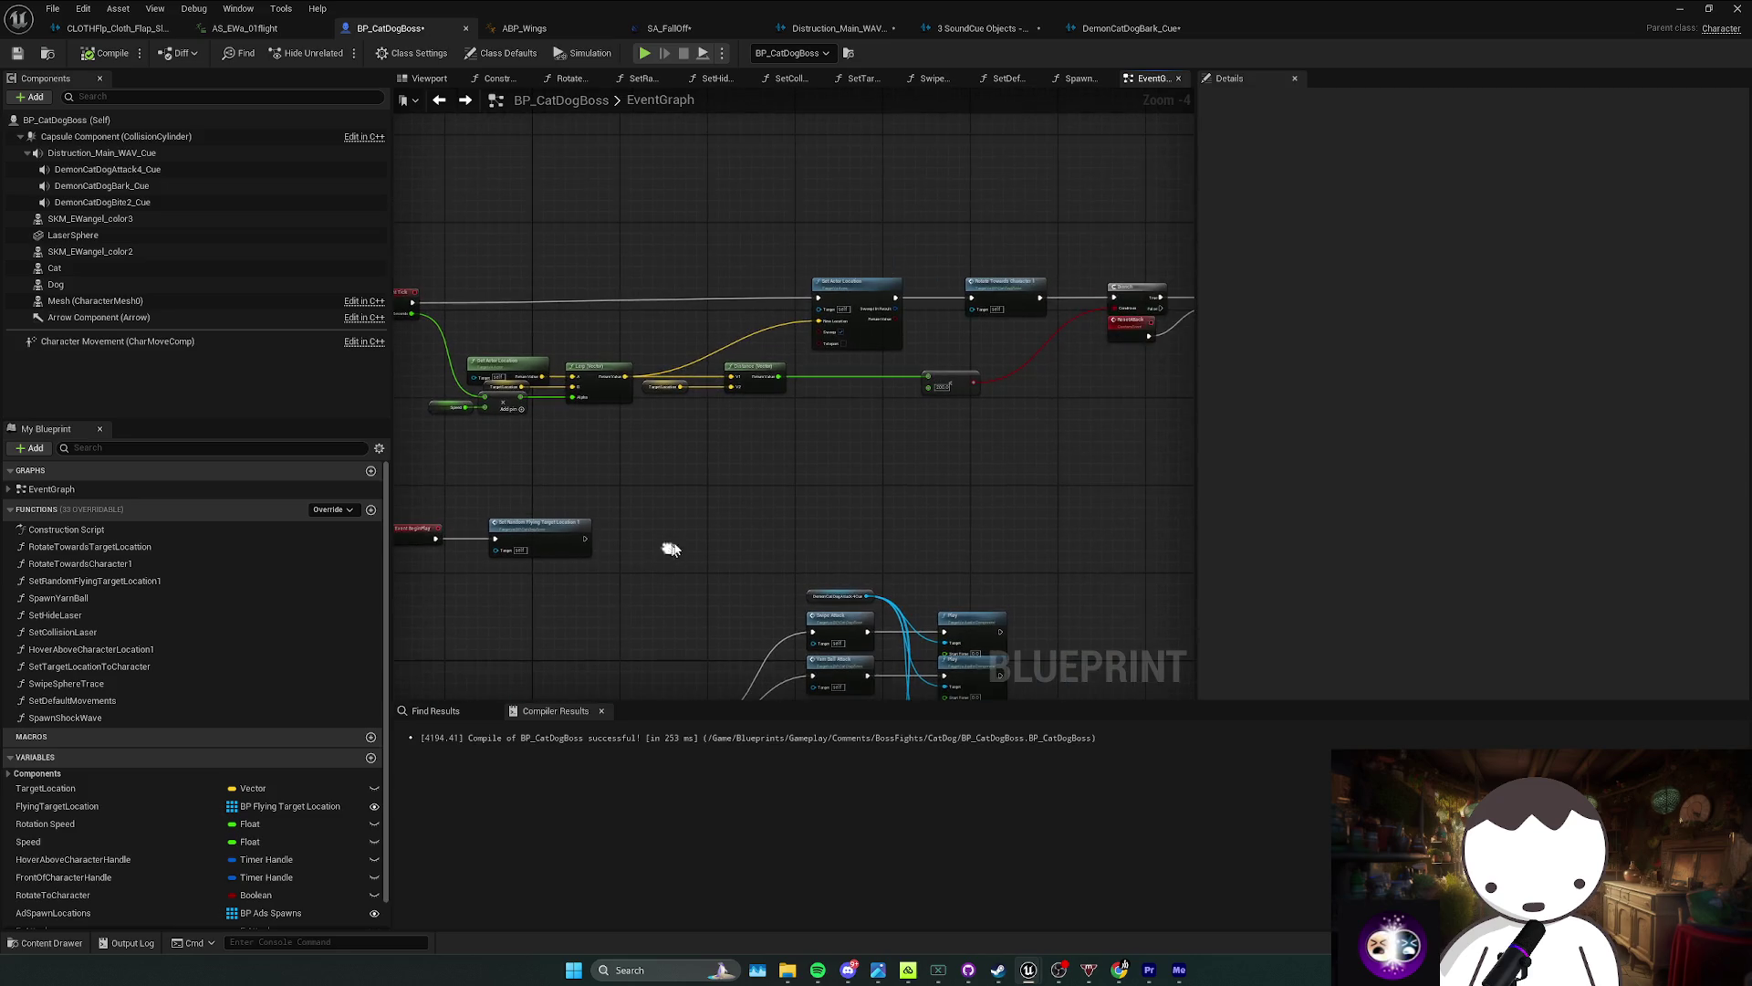
{"action": "scroll", "coordinate": [940, 380], "scroll_direction": "up", "scroll_amount": 1}
Step: Move the BeginAttack event and its Select and Random Integer nodes further left
{"action": "left_click_drag", "start_coordinate": [944, 361], "coordinate": [680, 387]}
{"action": "left_click_drag", "start_coordinate": [1038, 365], "coordinate": [928, 365]}
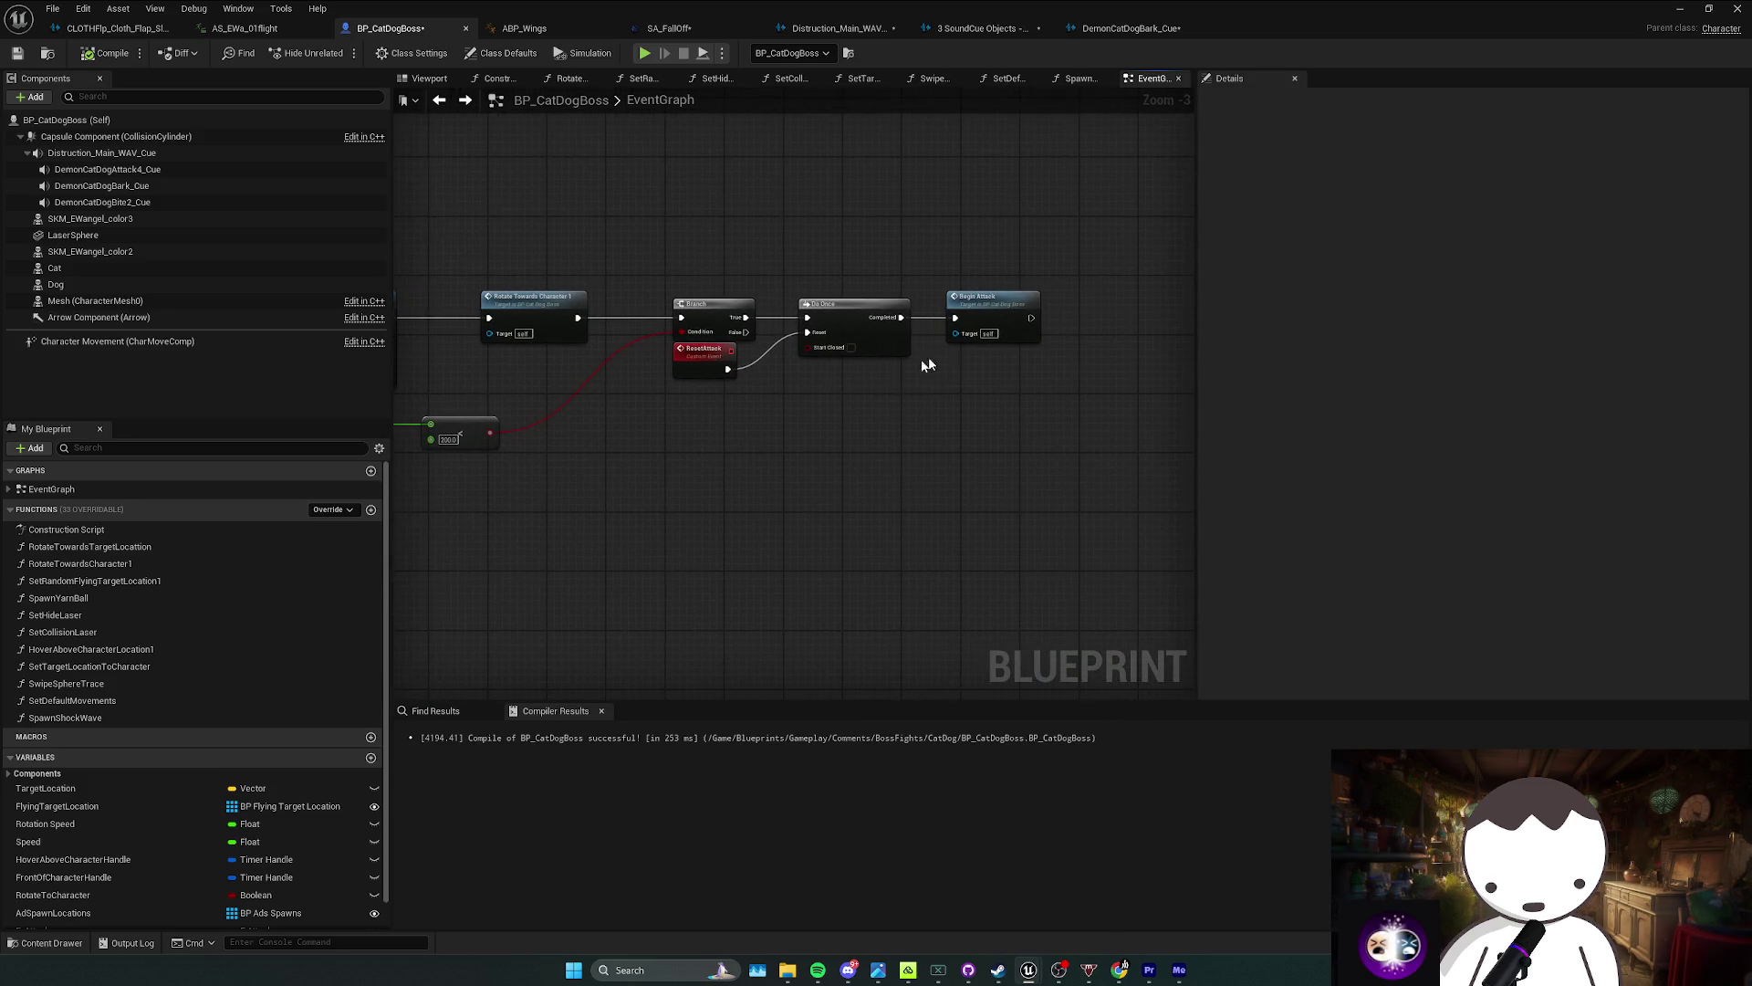
{"action": "double_click", "coordinate": [993, 307]}
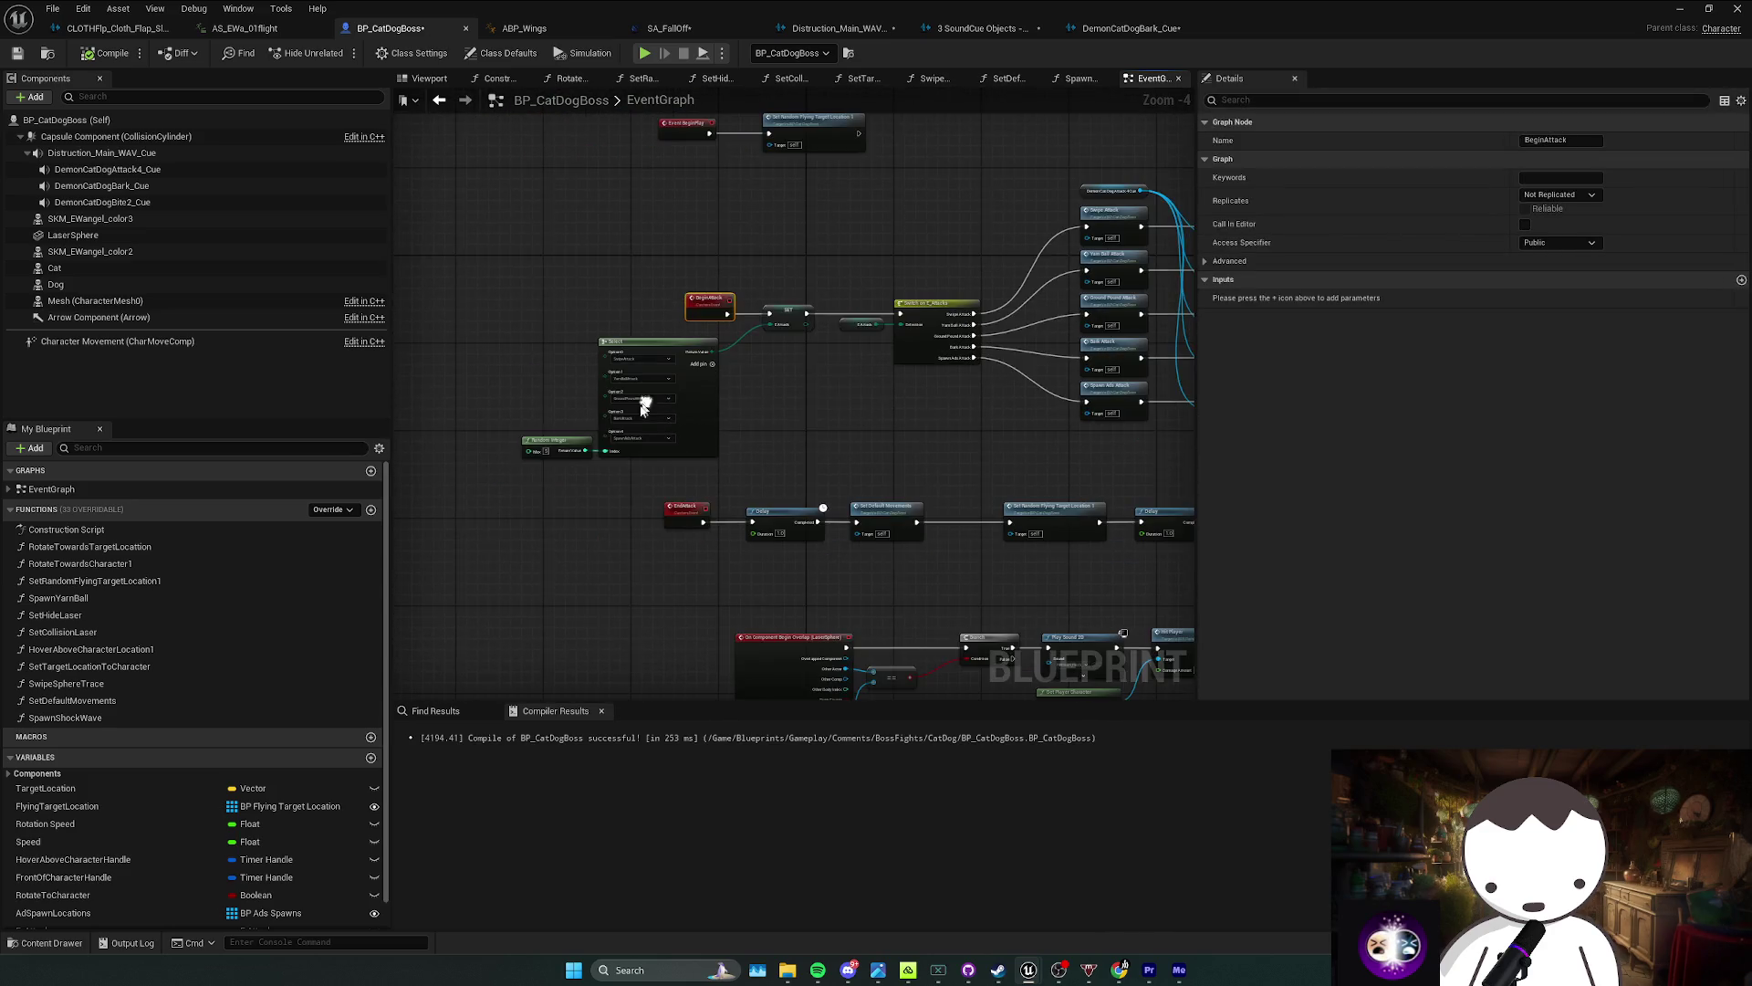
{"action": "left_click_drag", "start_coordinate": [668, 401], "coordinate": [669, 400]}
{"action": "left_click_drag", "start_coordinate": [700, 310], "coordinate": [578, 299]}
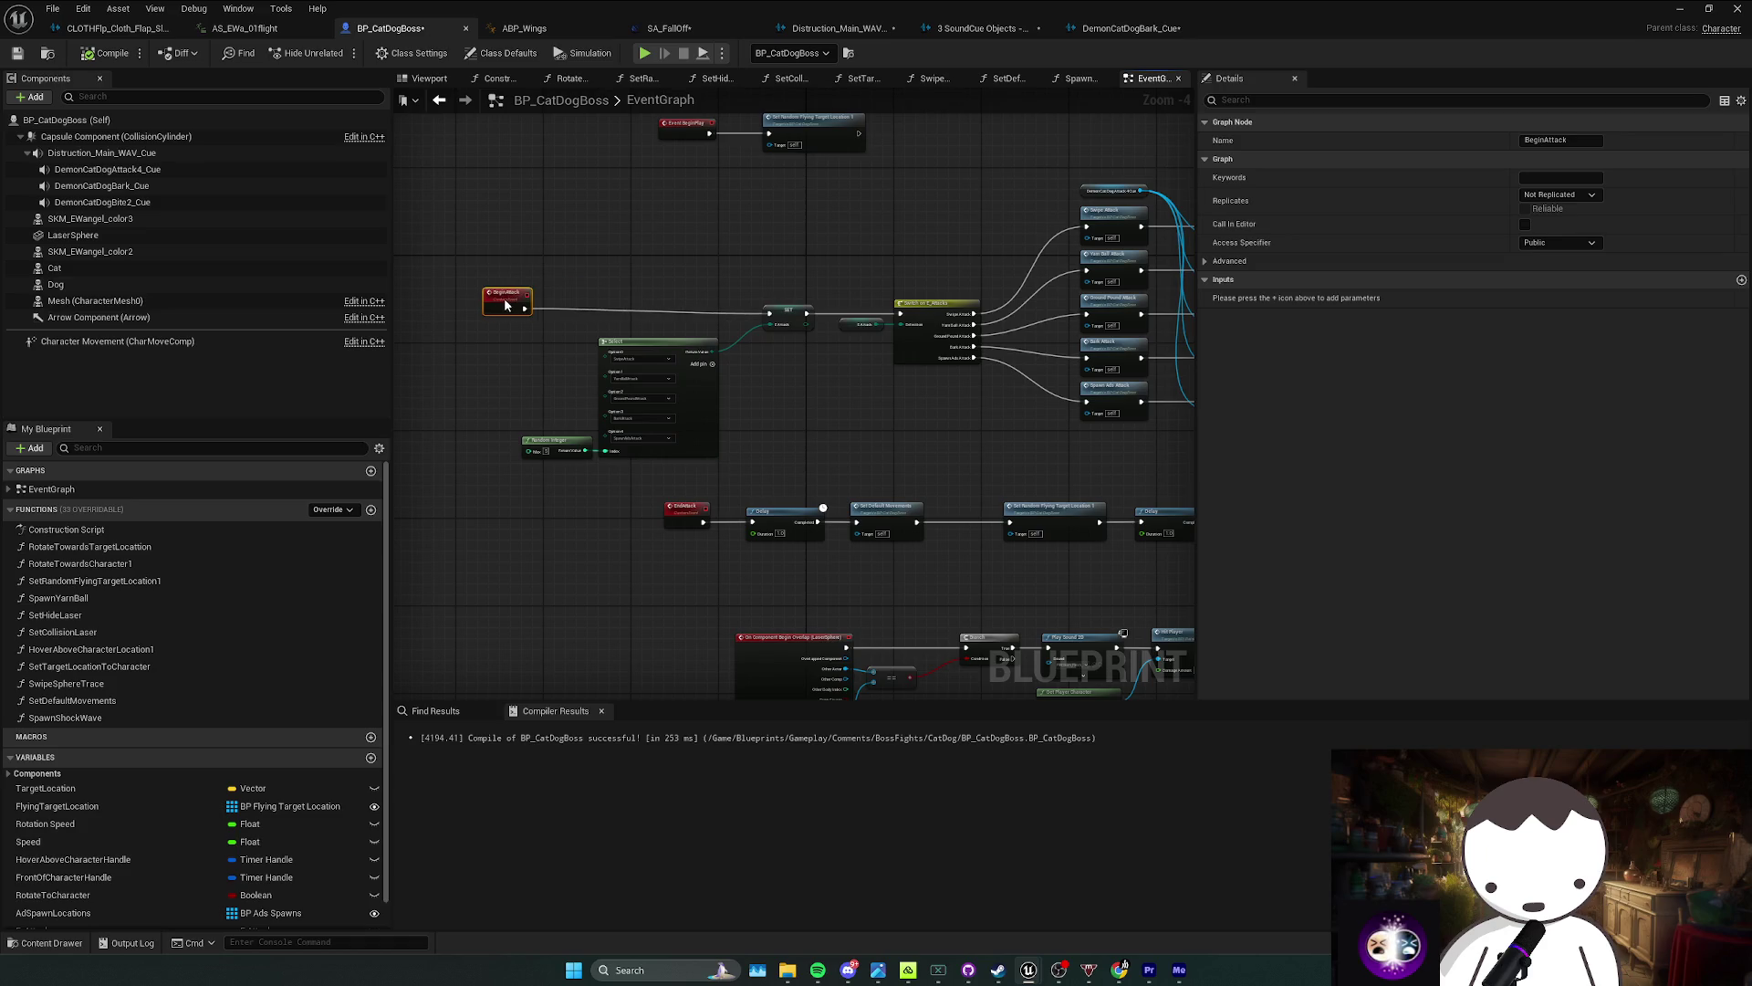
{"action": "left_click_drag", "start_coordinate": [675, 377], "coordinate": [670, 376]}
{"action": "left_click_drag", "start_coordinate": [671, 376], "coordinate": [580, 392]}
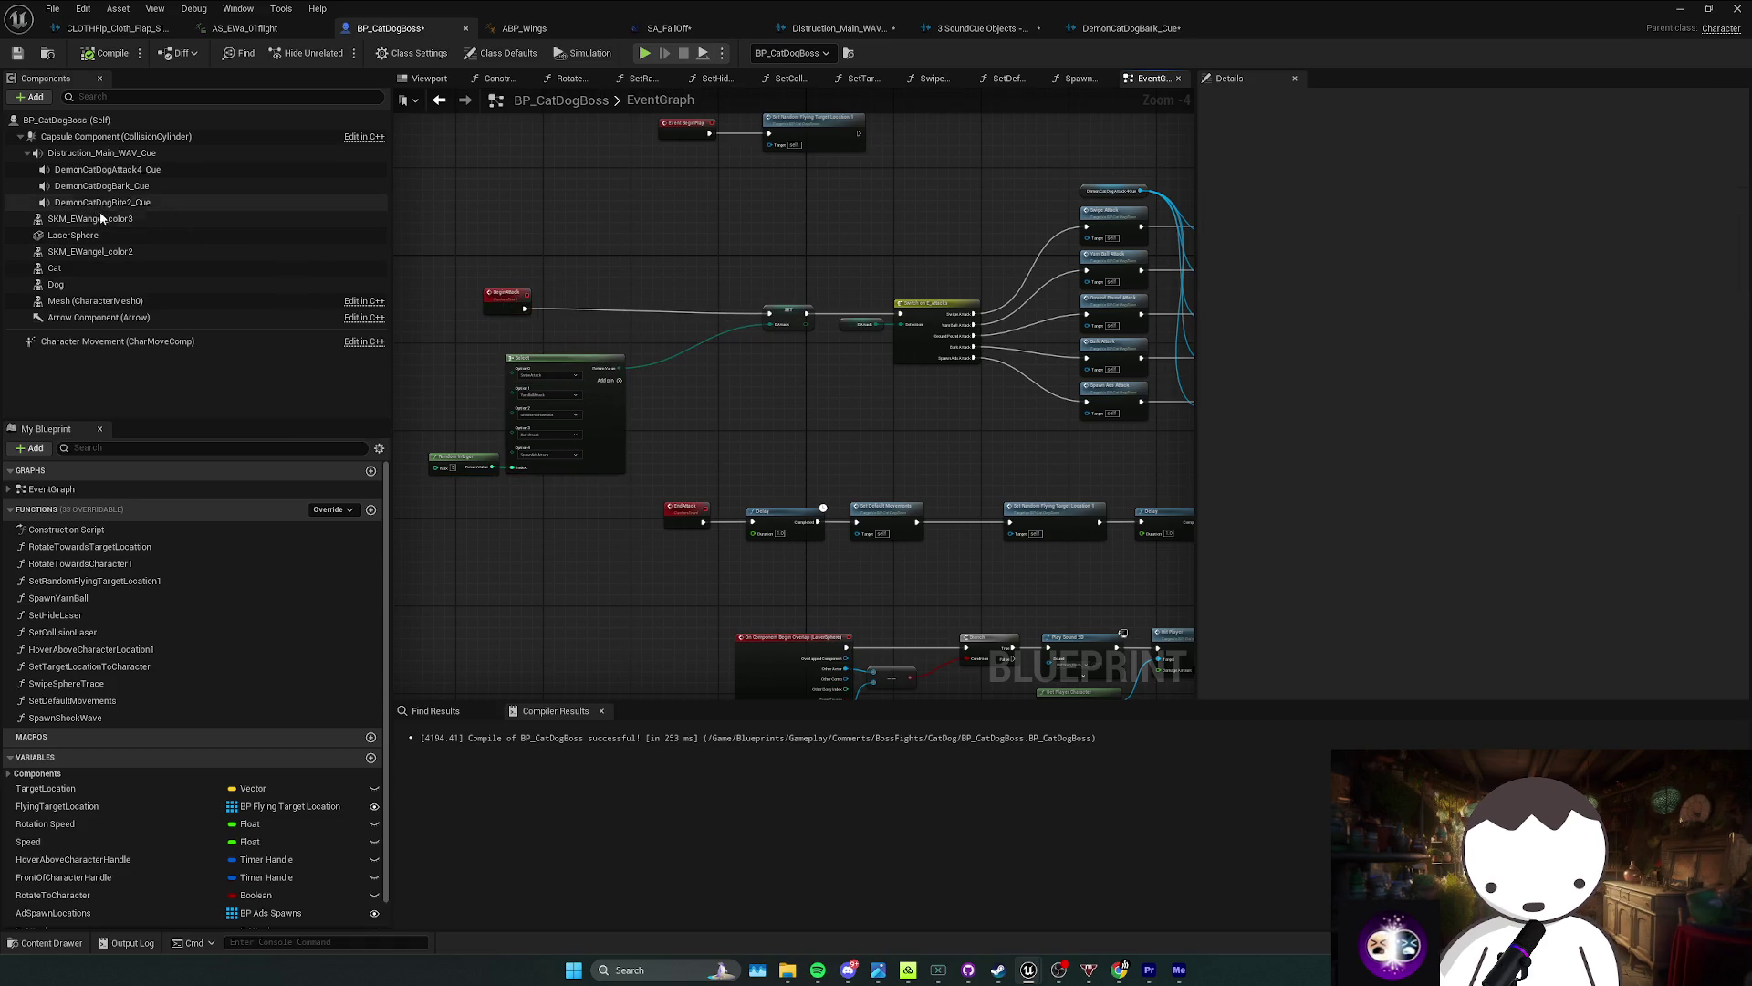
Step: Add a Distruction_Main_WAV_Cue reference and a Play node after Set Random Flying Target Location
{"action": "left_click", "coordinate": [95, 170]}
{"action": "left_click", "coordinate": [543, 294]}
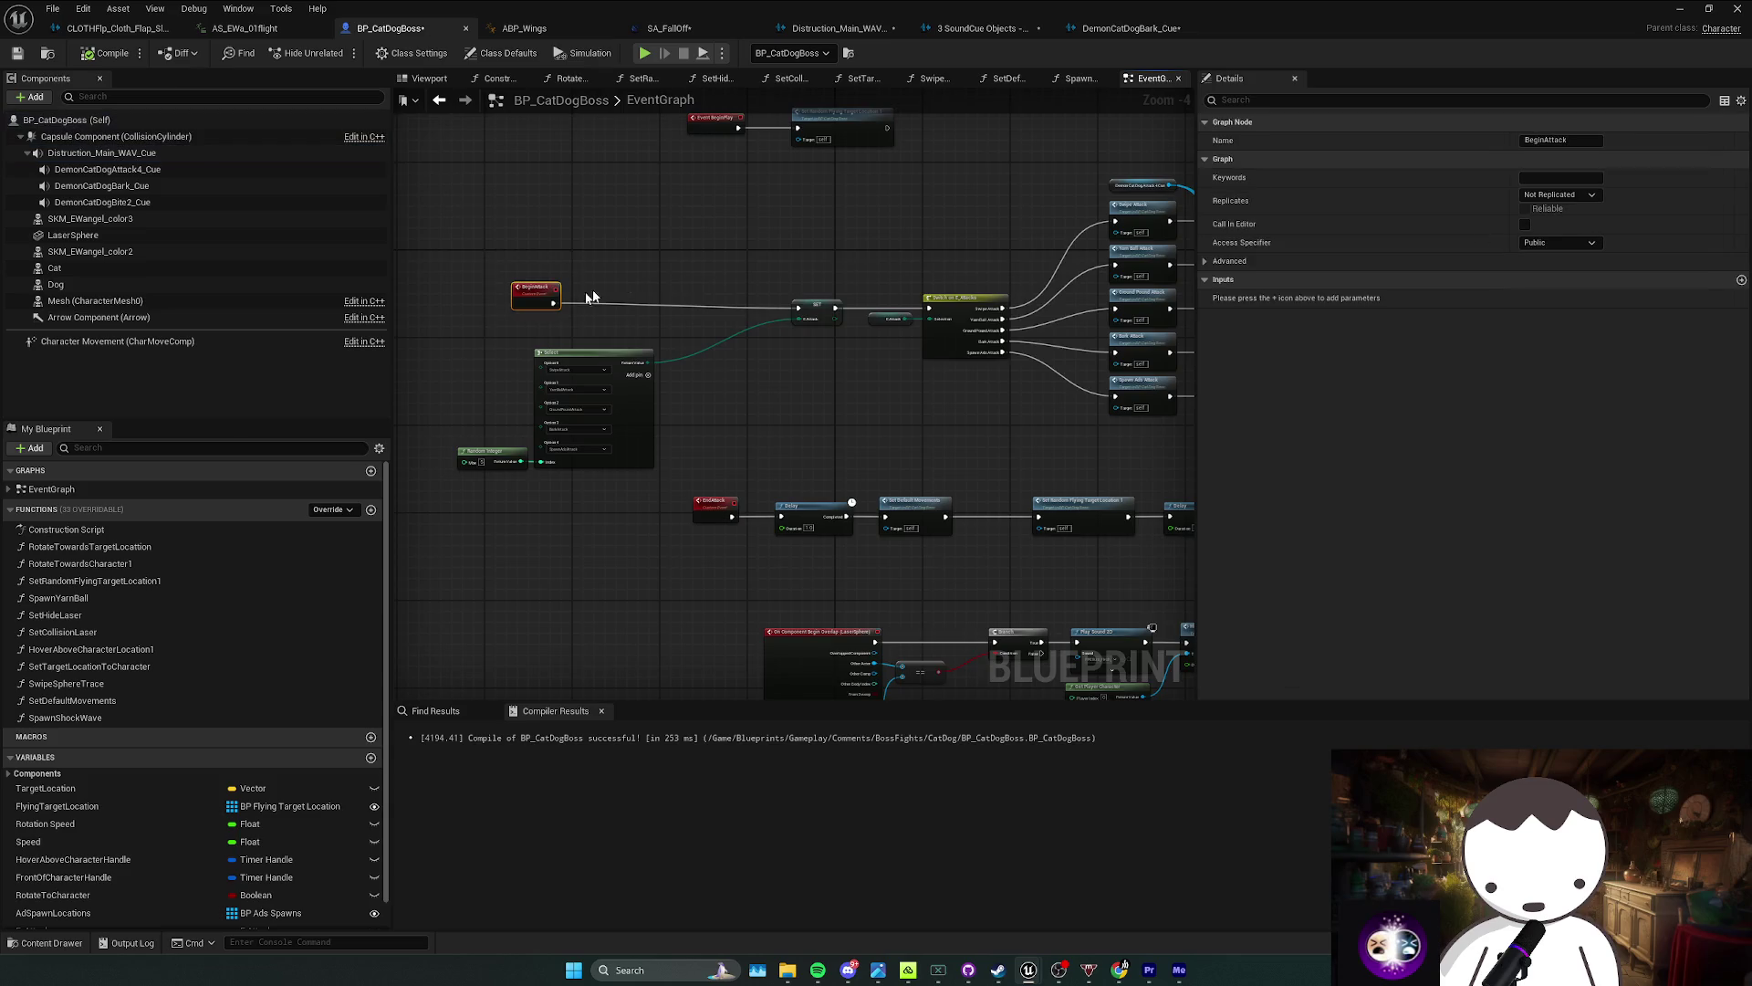
{"action": "left_click_drag", "start_coordinate": [730, 252], "coordinate": [844, 257]}
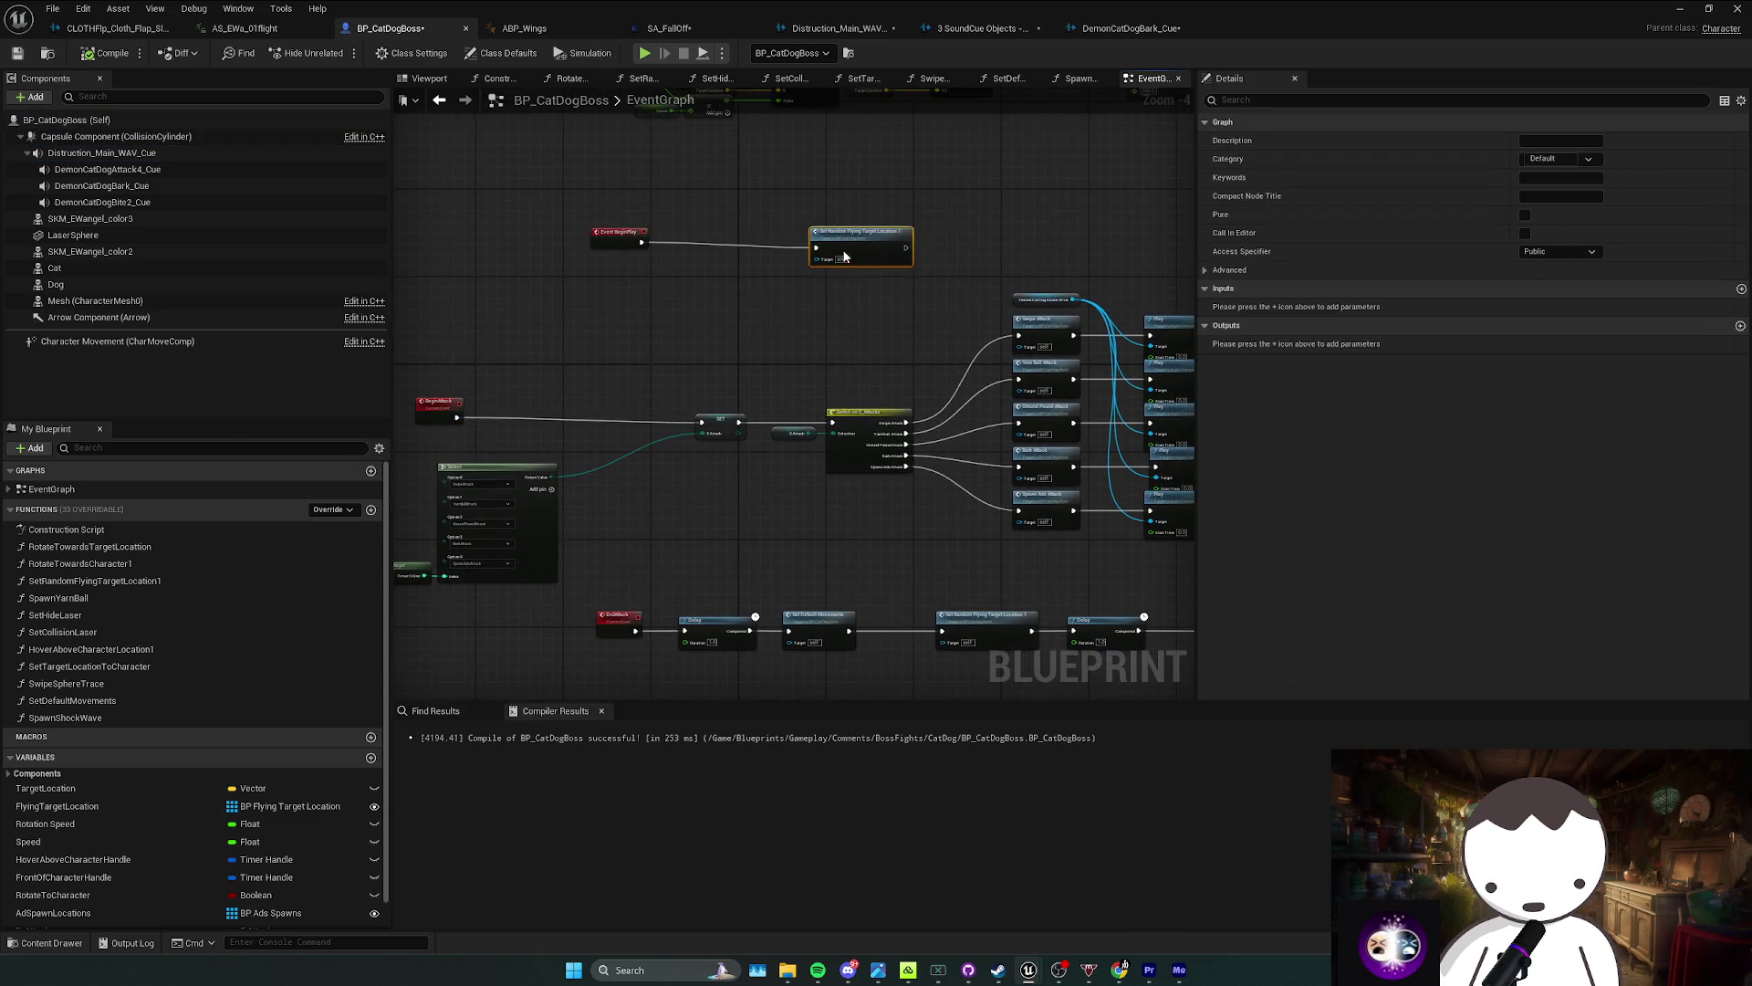
{"action": "left_click", "coordinate": [101, 152]}
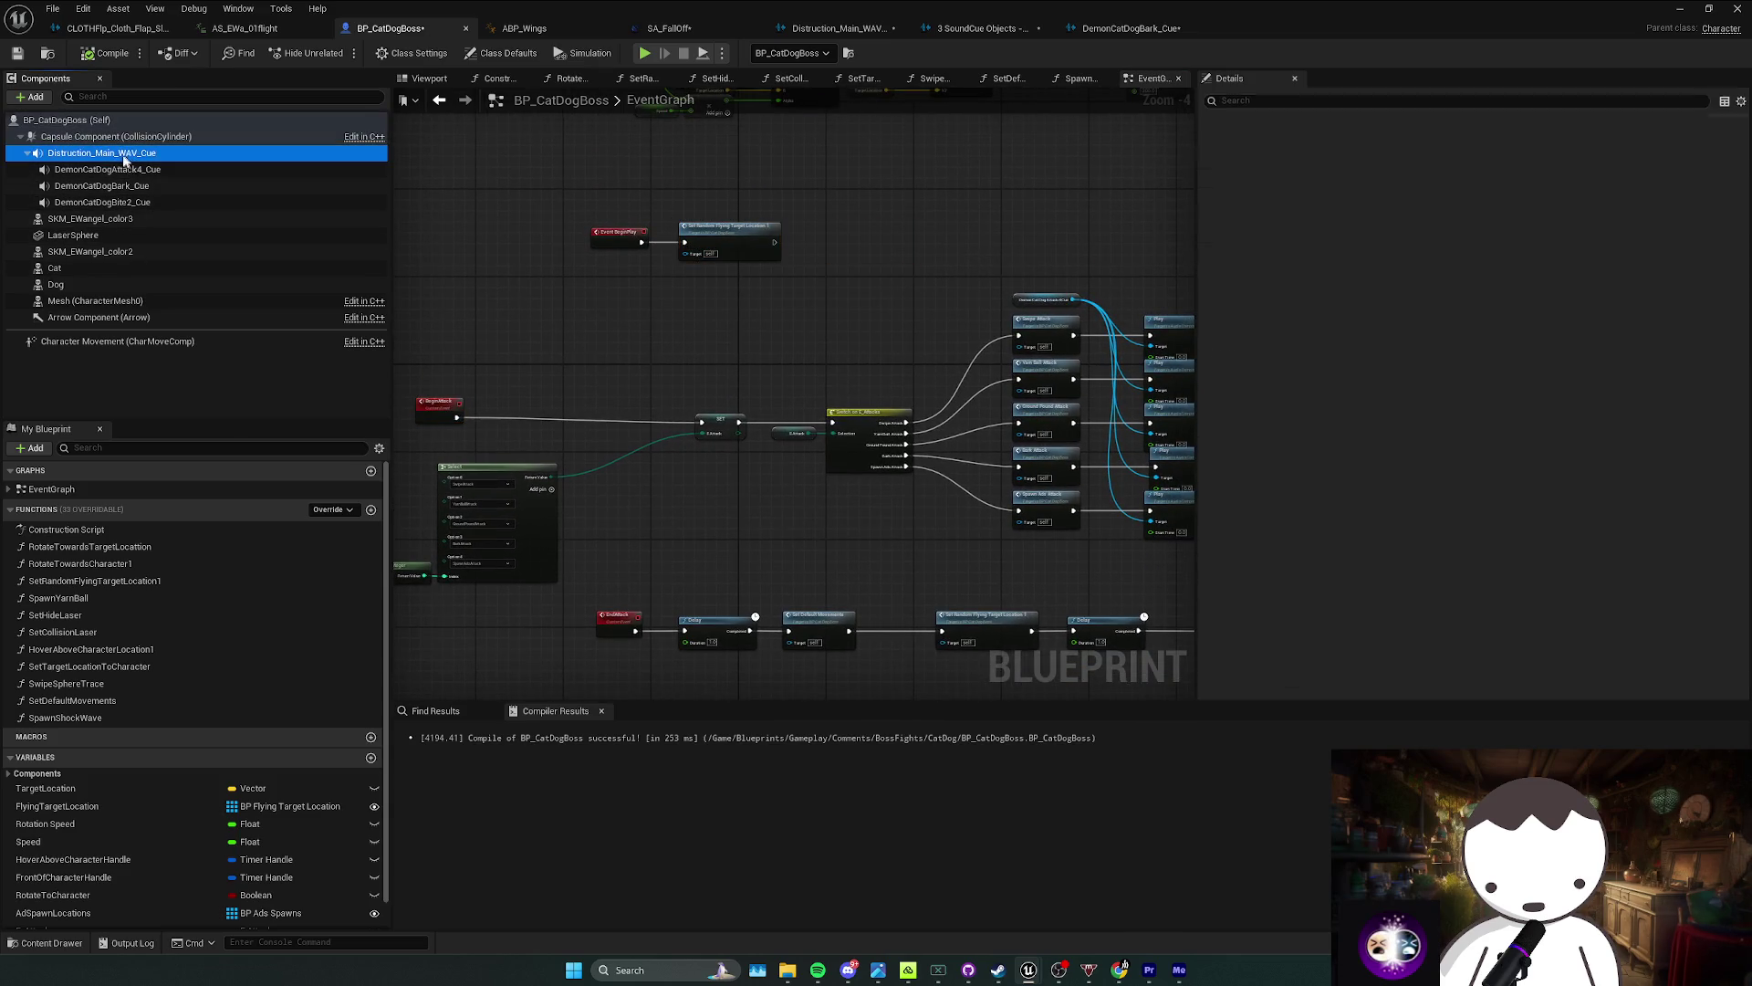
{"action": "left_click_drag", "start_coordinate": [116, 165], "coordinate": [118, 173]}
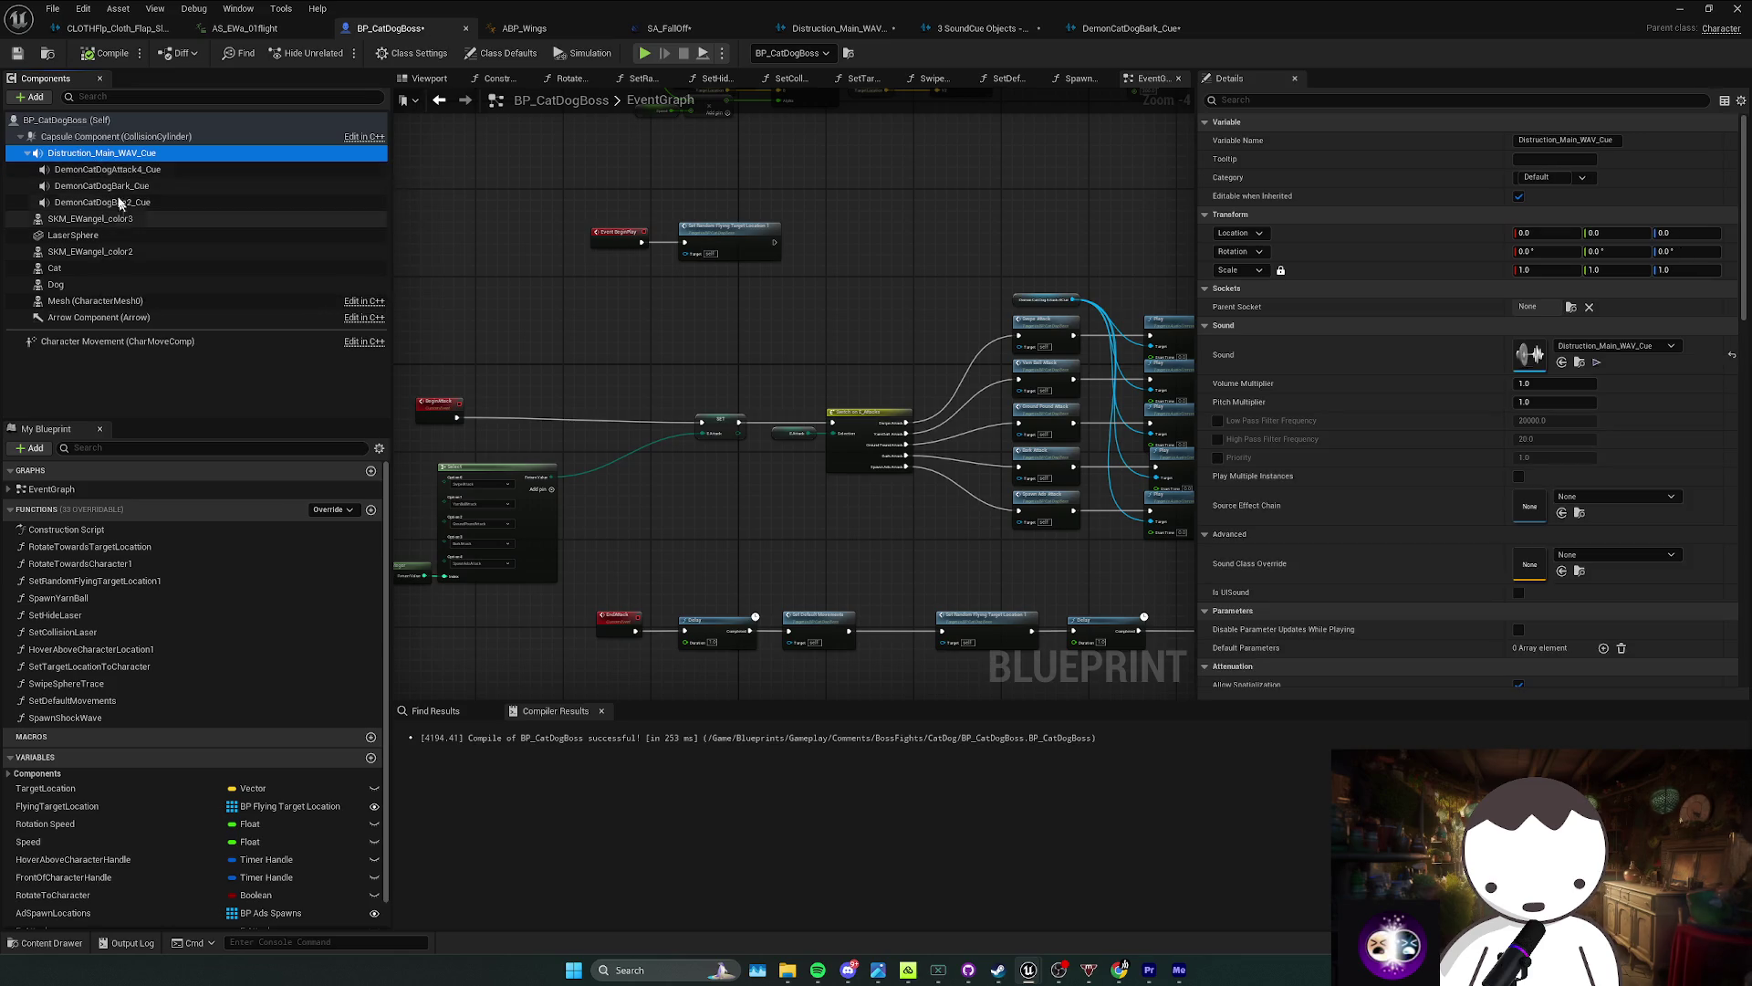
{"action": "mouse_move", "coordinate": [659, 210]}
{"action": "left_mouse_down"}
{"action": "mouse_move", "coordinate": [705, 193]}
{"action": "mouse_move", "coordinate": [814, 224]}
{"action": "left_mouse_up"}
{"action": "type", "text": "play"}
{"action": "key", "text": "Return"}
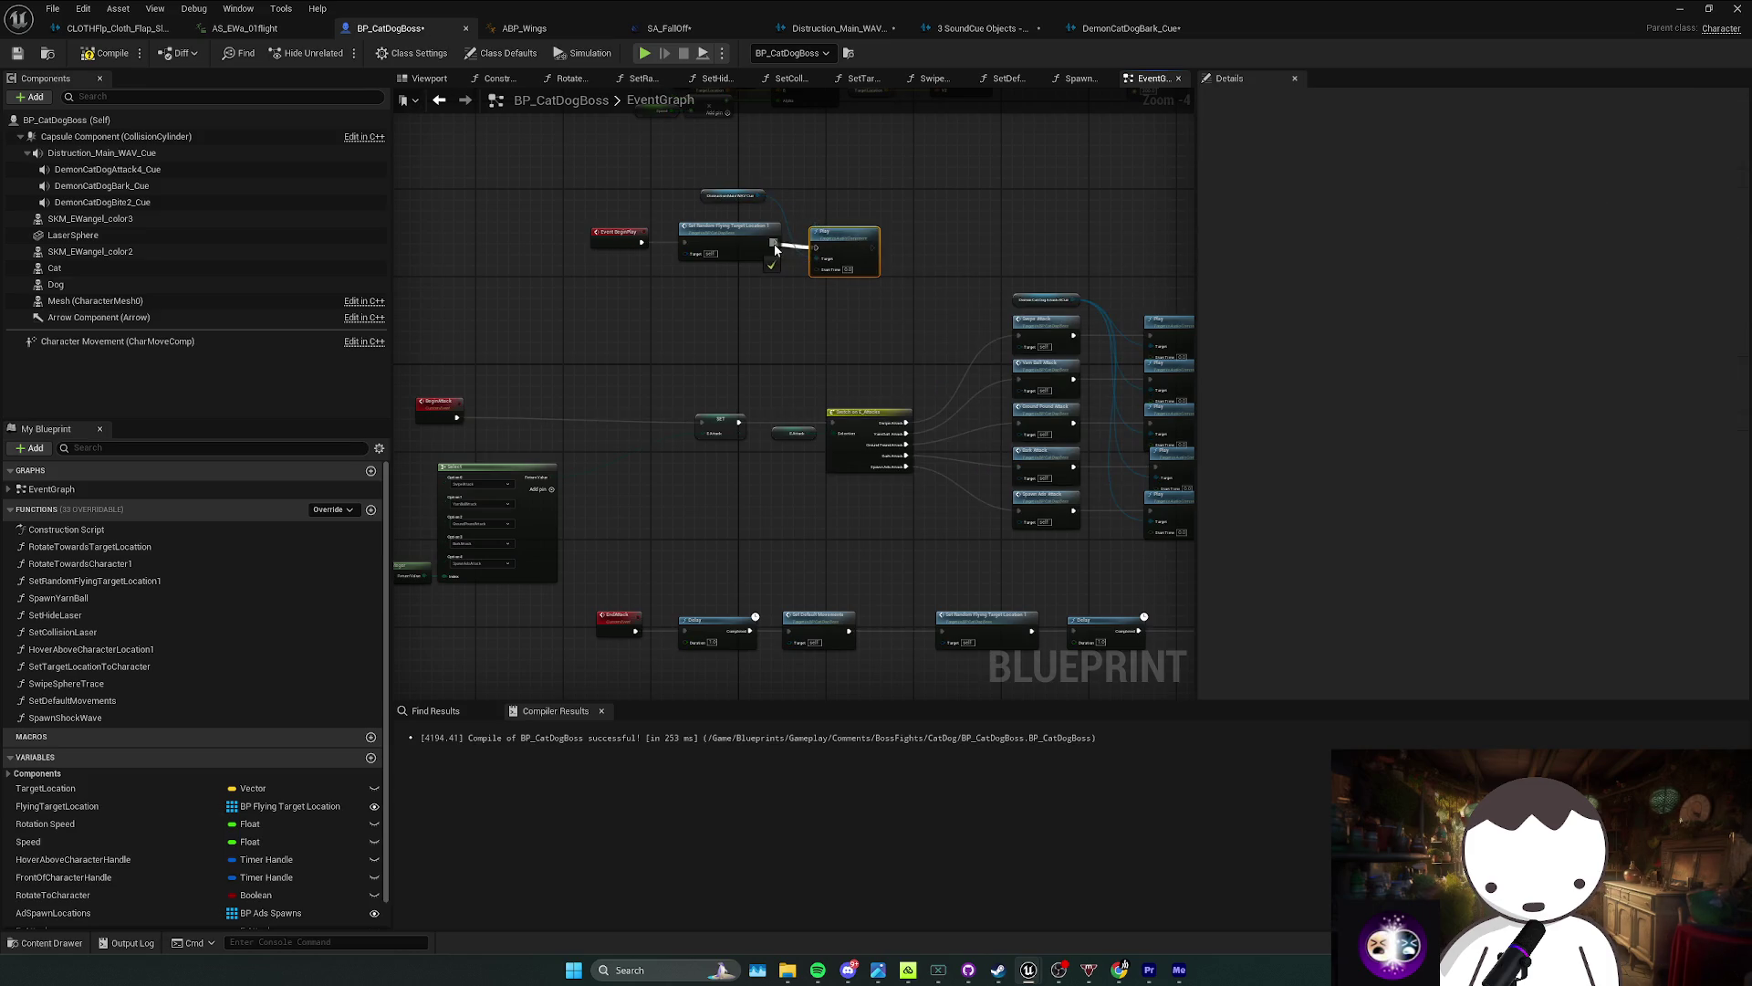
Step: Compile and save BP_CatDogBoss, then start a play test from the level editor
{"action": "key", "text": "ctrl+s"}
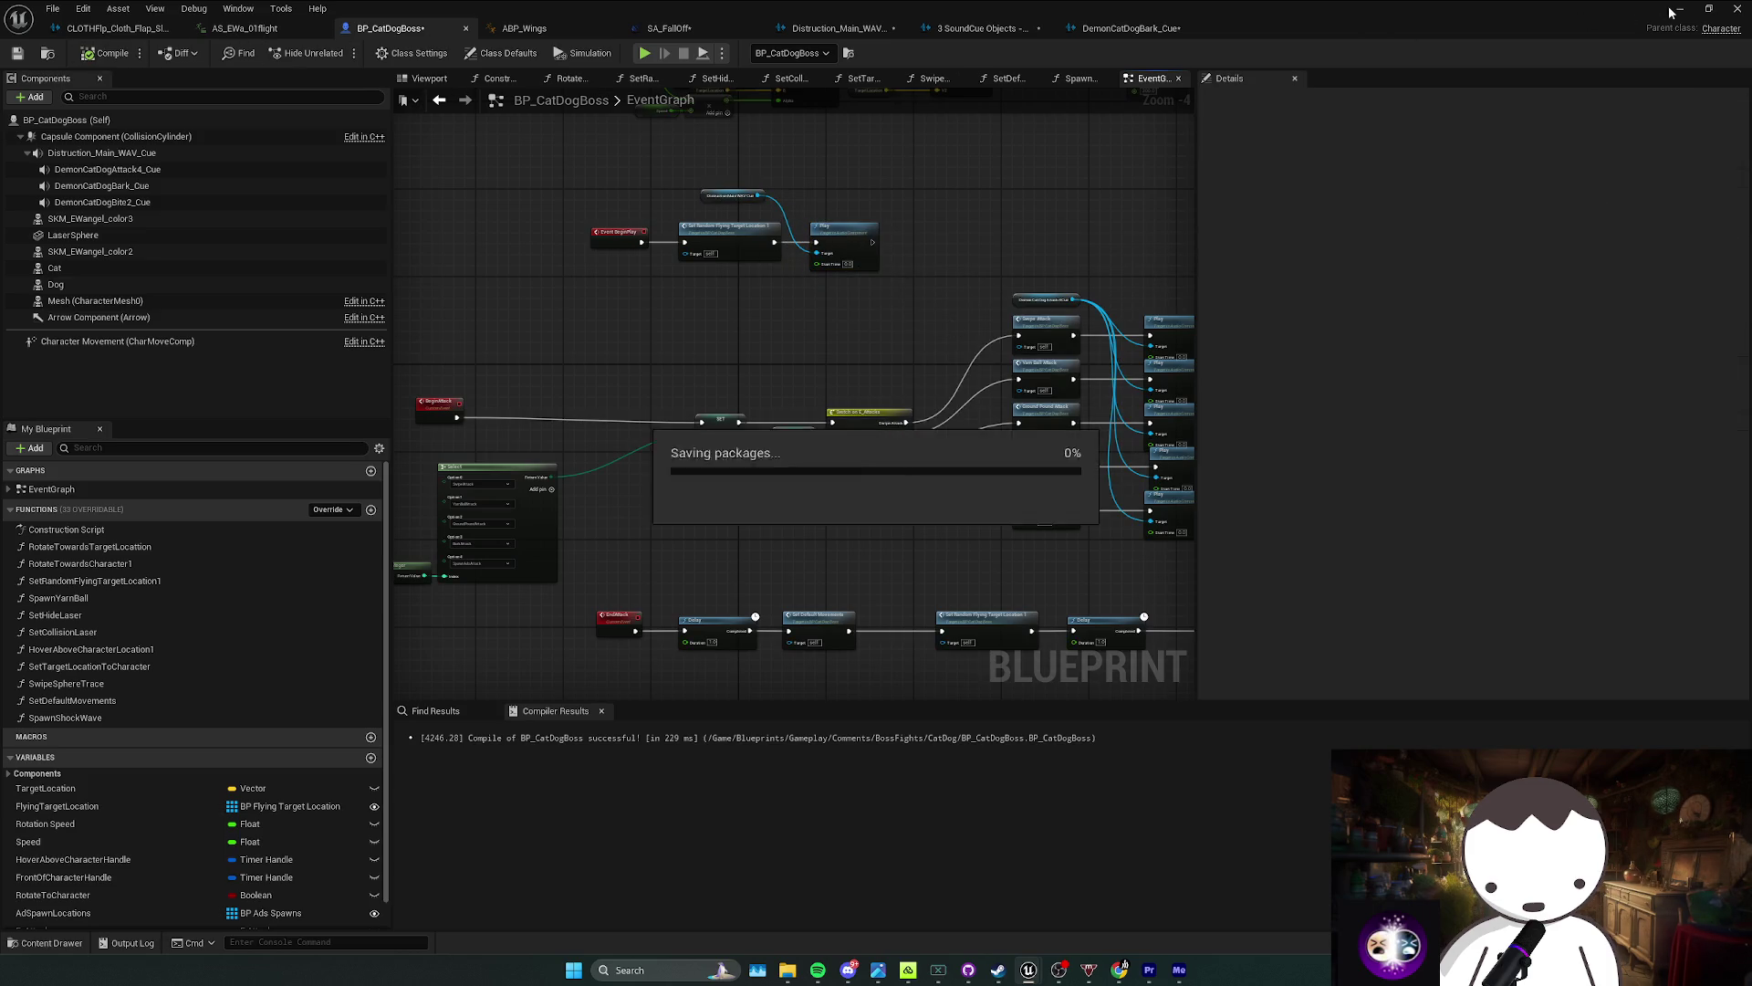
{"action": "key", "text": "alt+Tab"}
{"action": "left_click", "coordinate": [339, 53]}
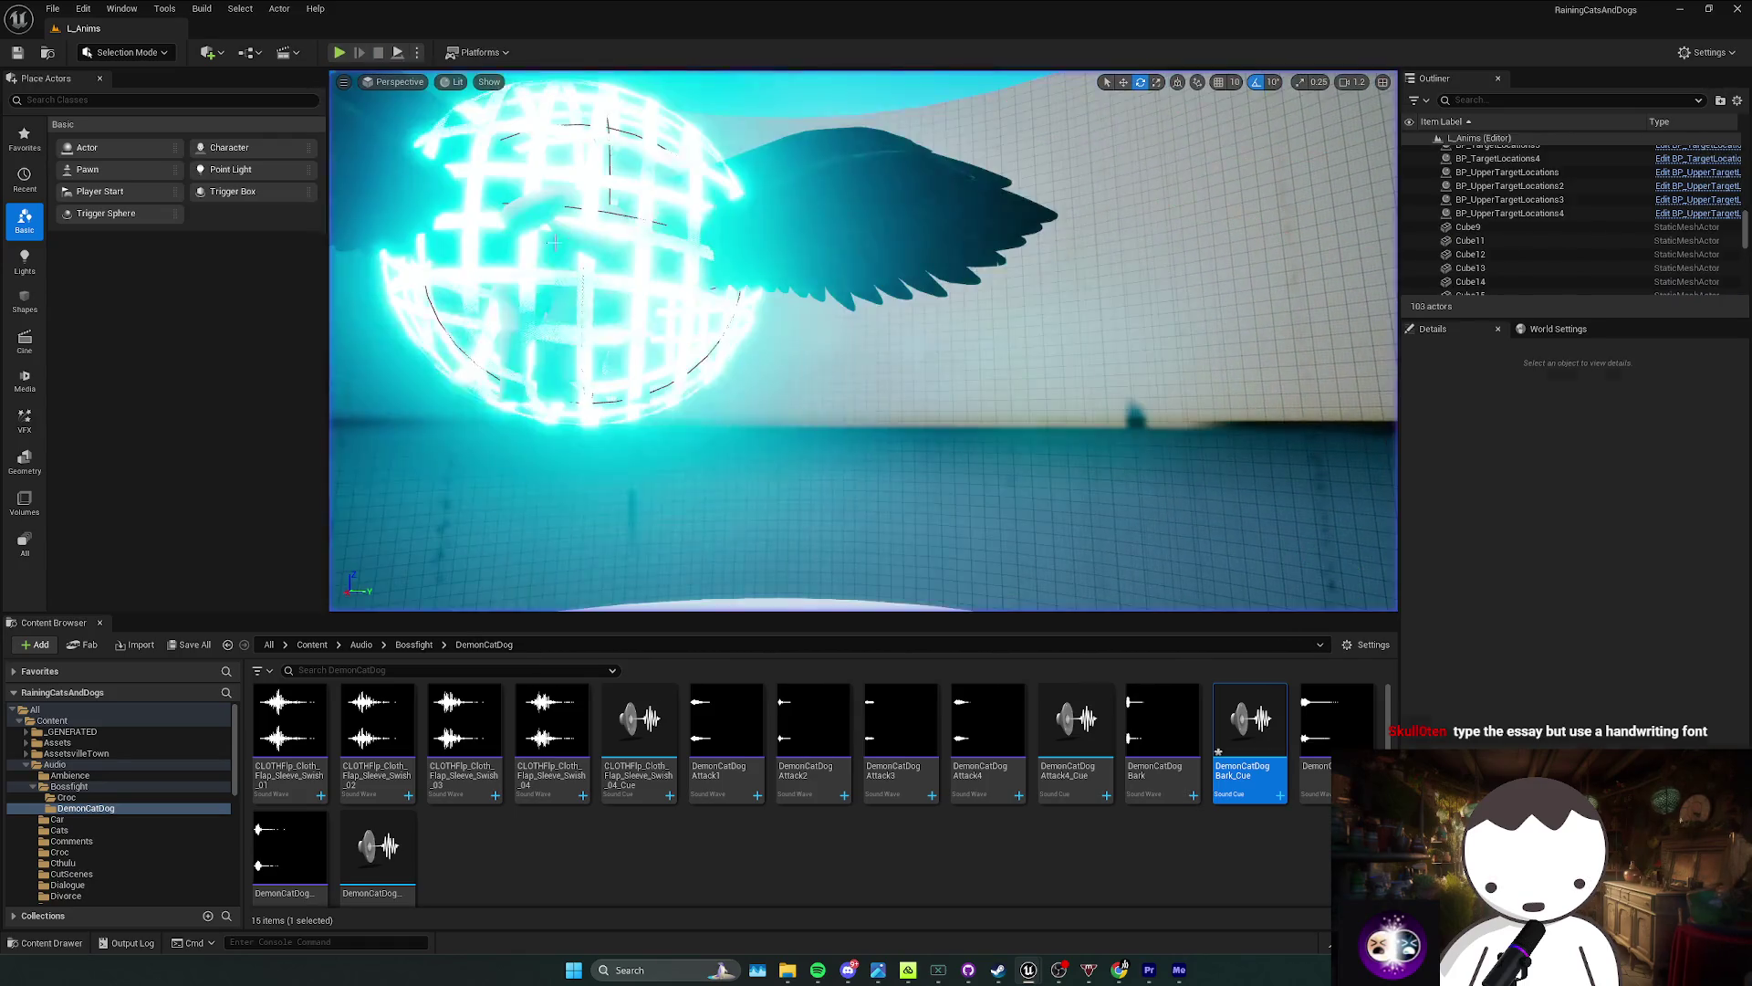
Step: Stop the first boss-fight play test, run a second one, and end it
{"action": "key", "text": "Escape"}
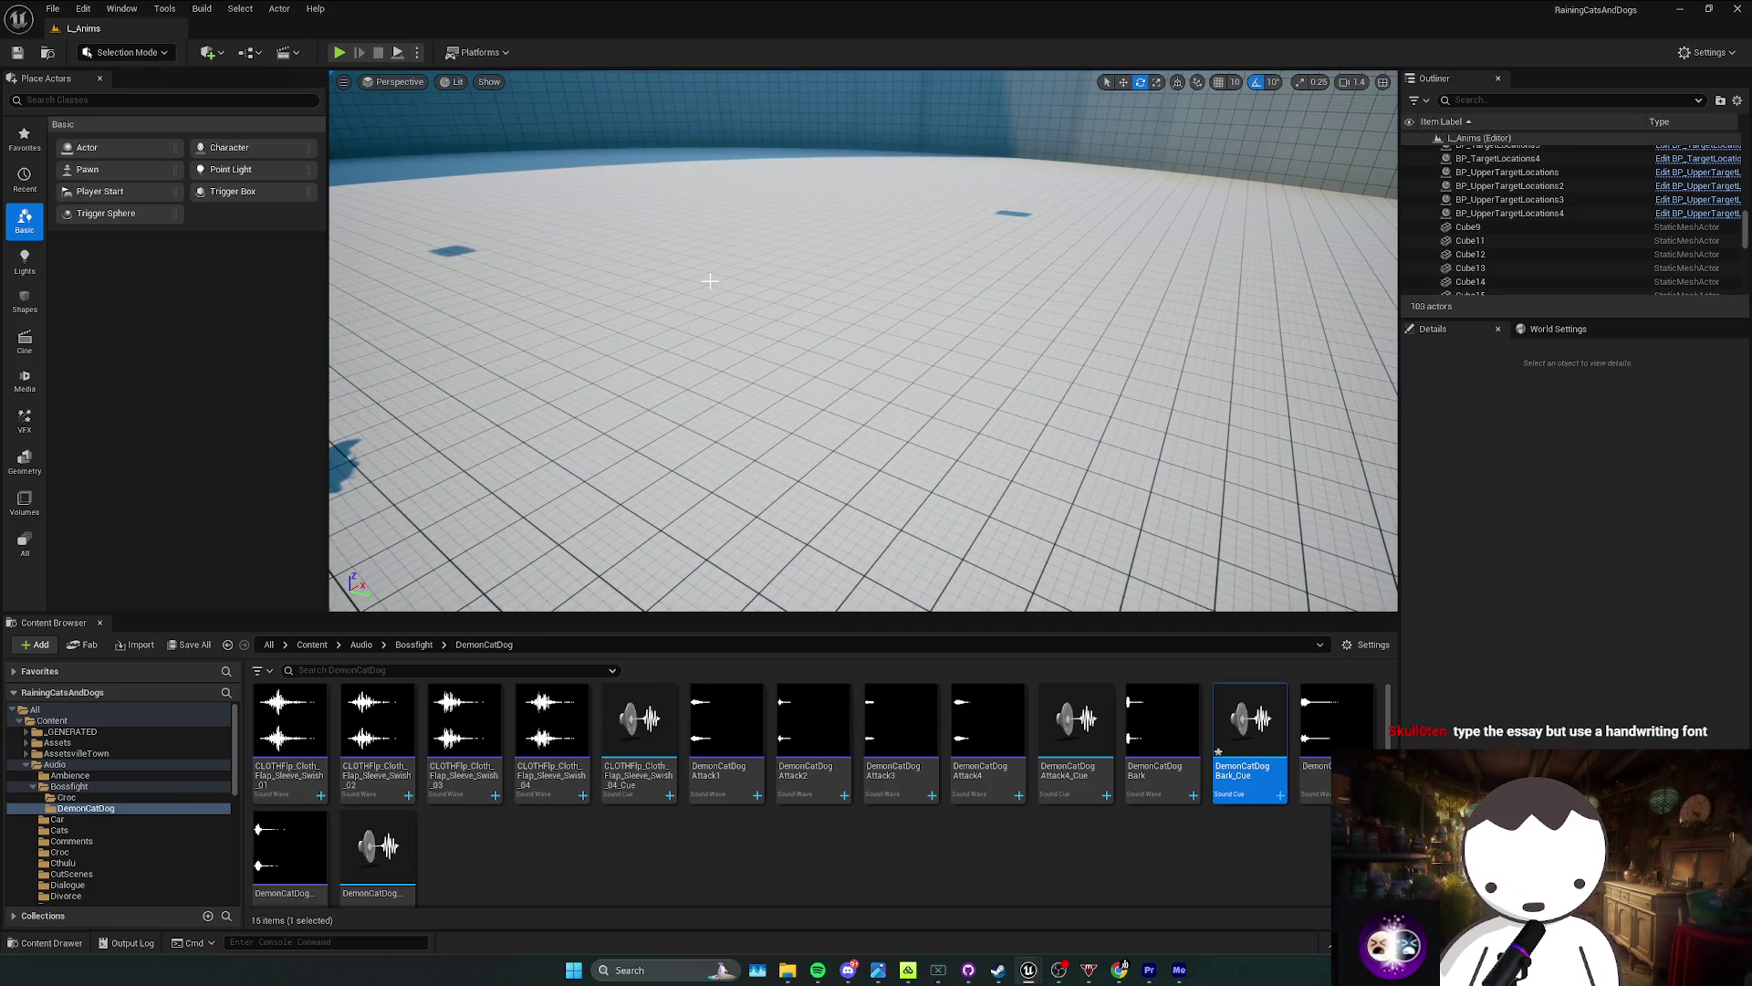
{"action": "left_click", "coordinate": [340, 55]}
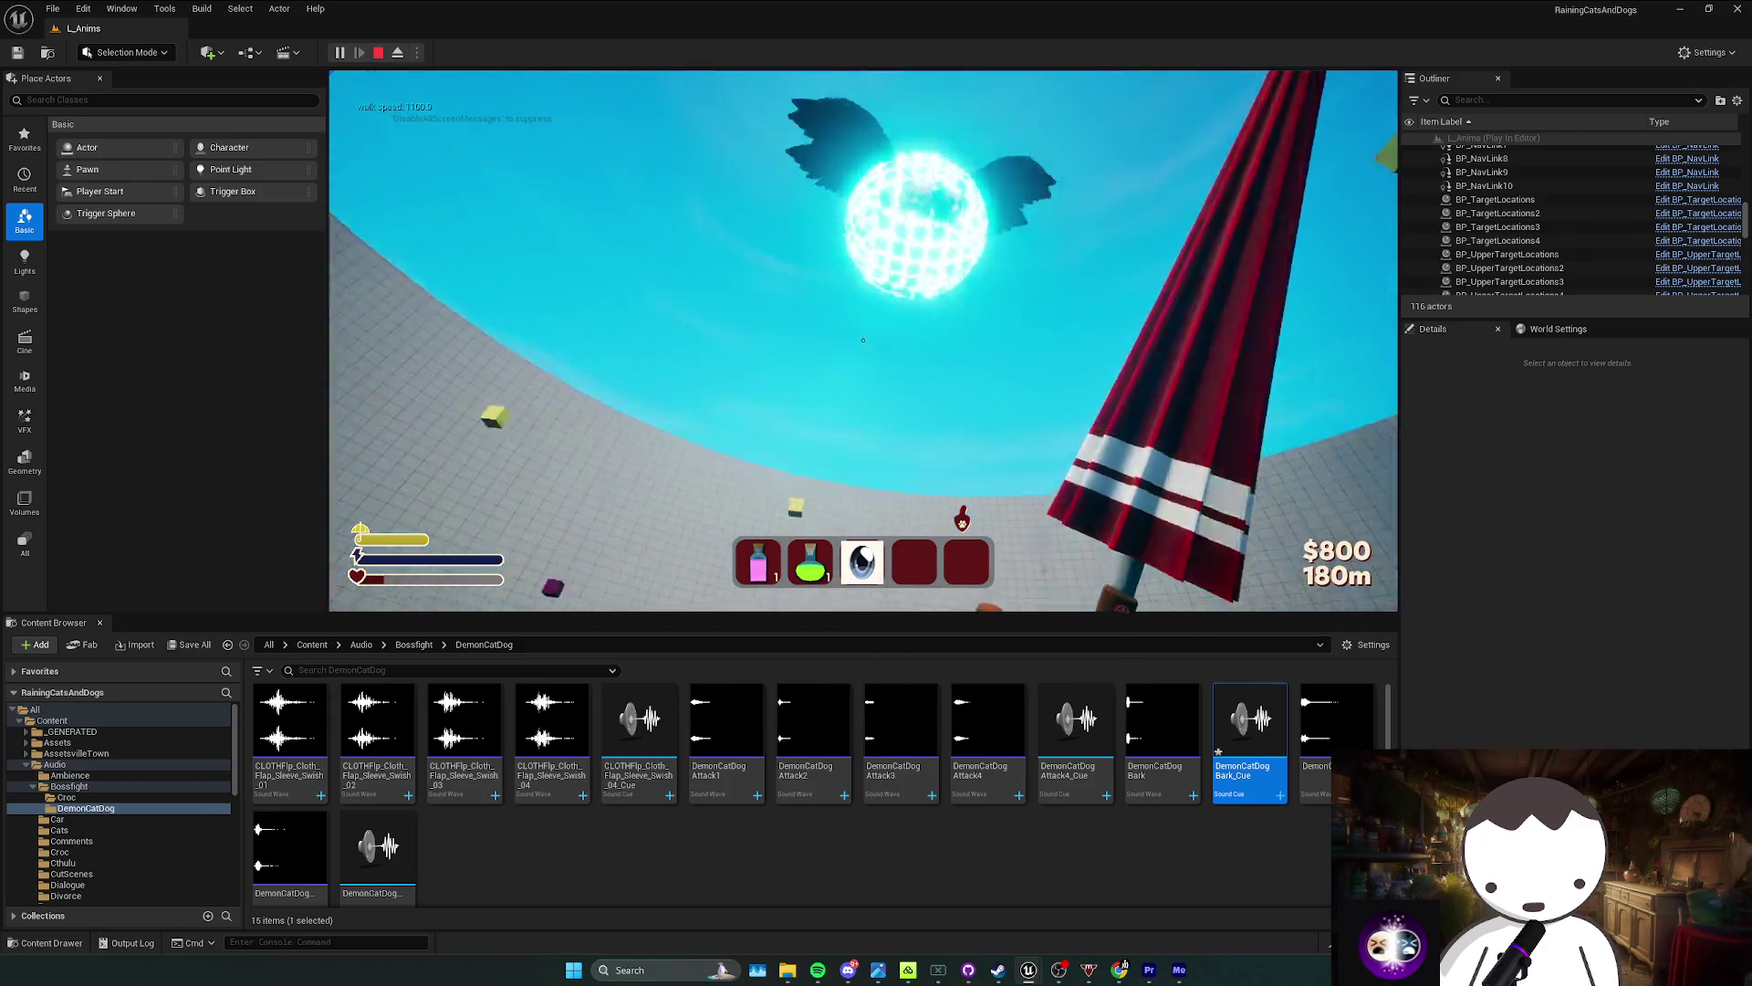
{"action": "key", "text": "Escape"}
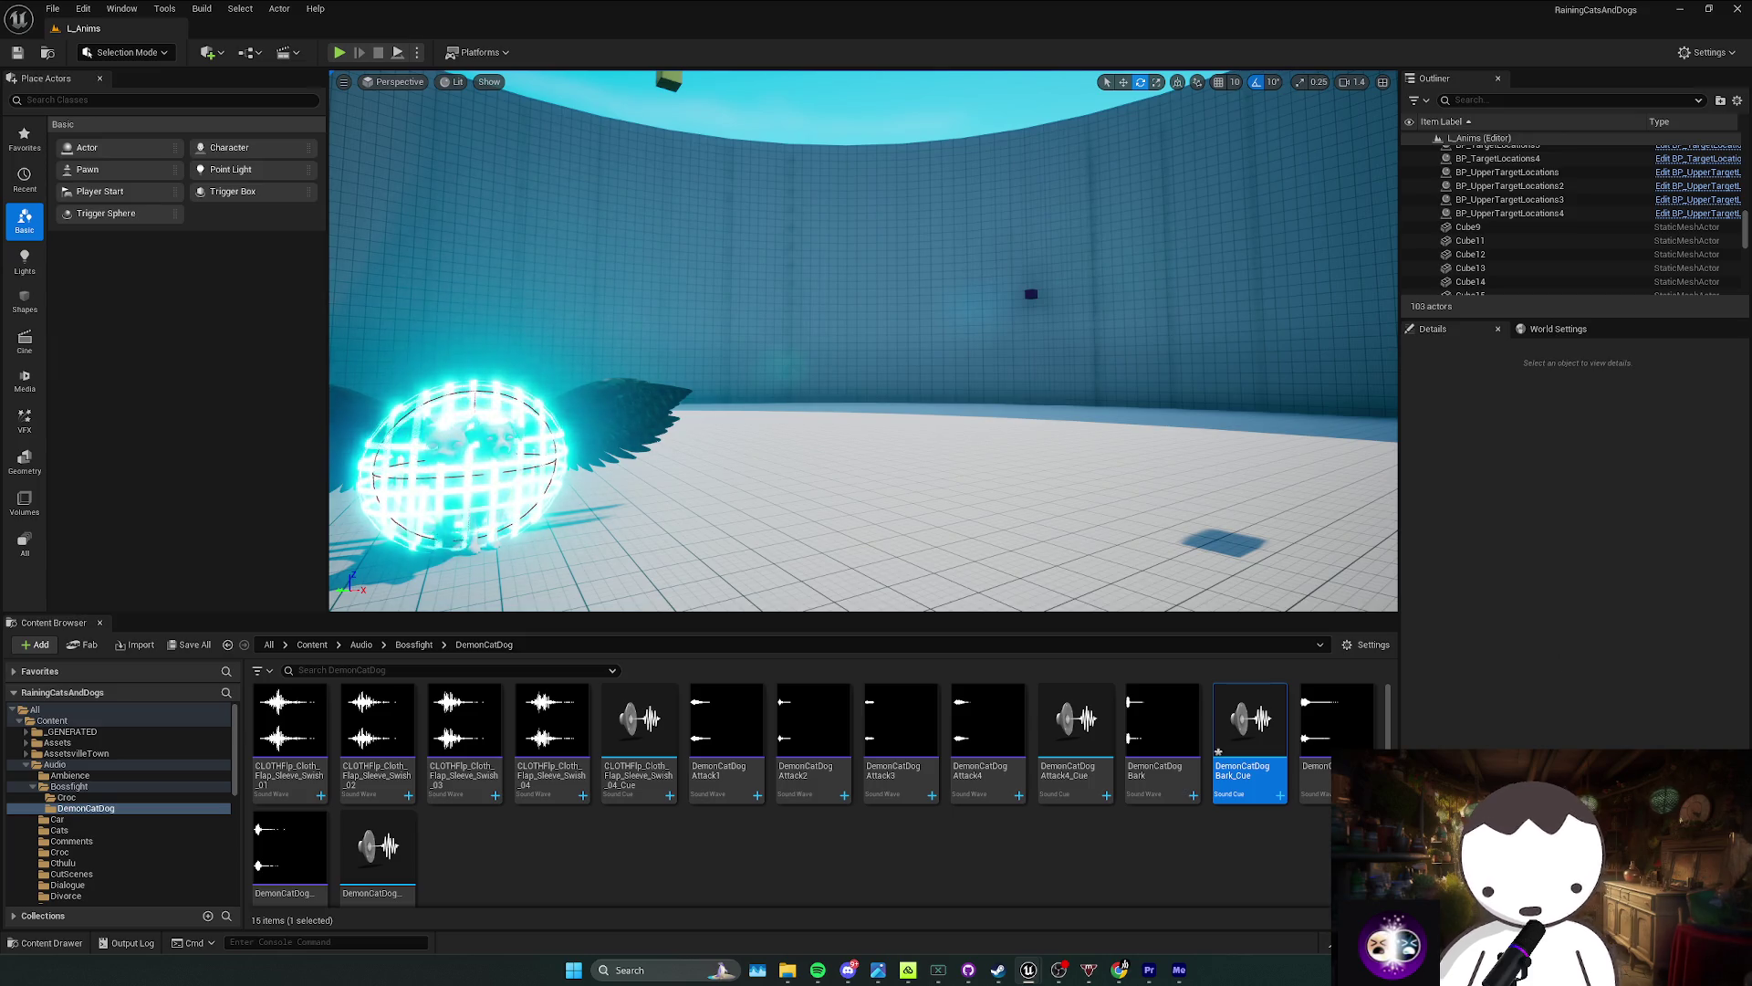
{"action": "mouse_move", "coordinate": [1119, 969]}
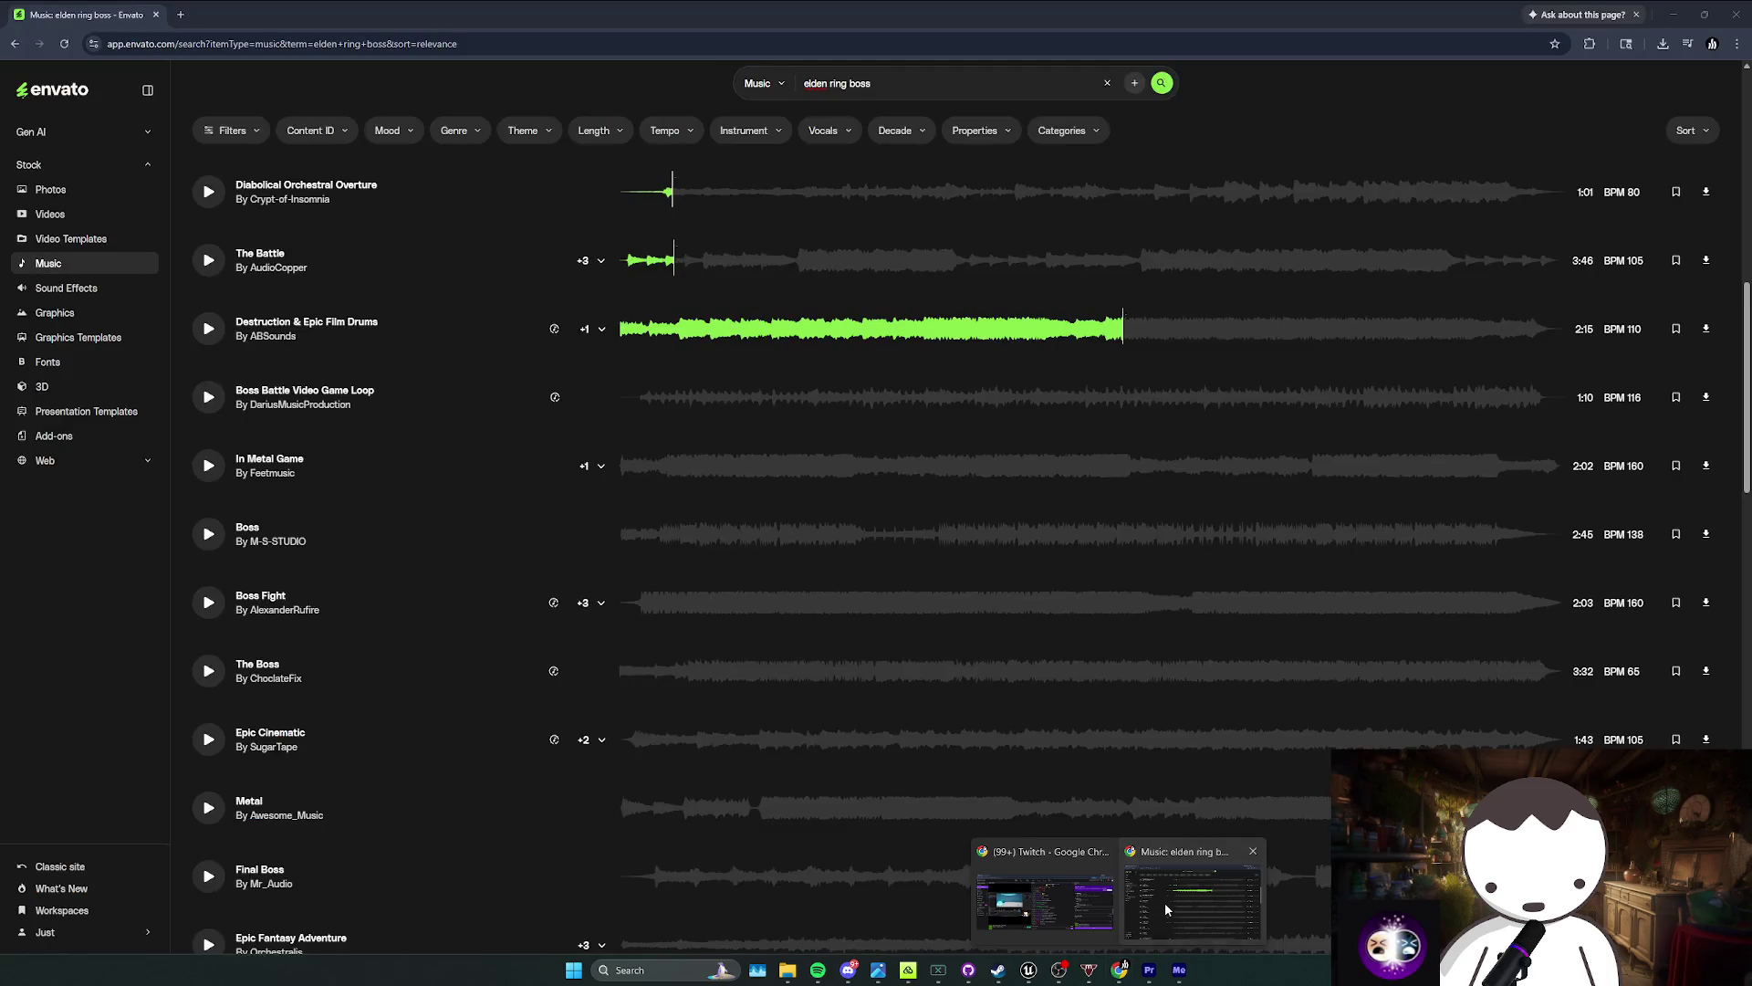
Step: Duplicate the DemonCatDogBark sequence and rename the copy DemonCatDogHurt1
{"action": "left_click", "coordinate": [1149, 969]}
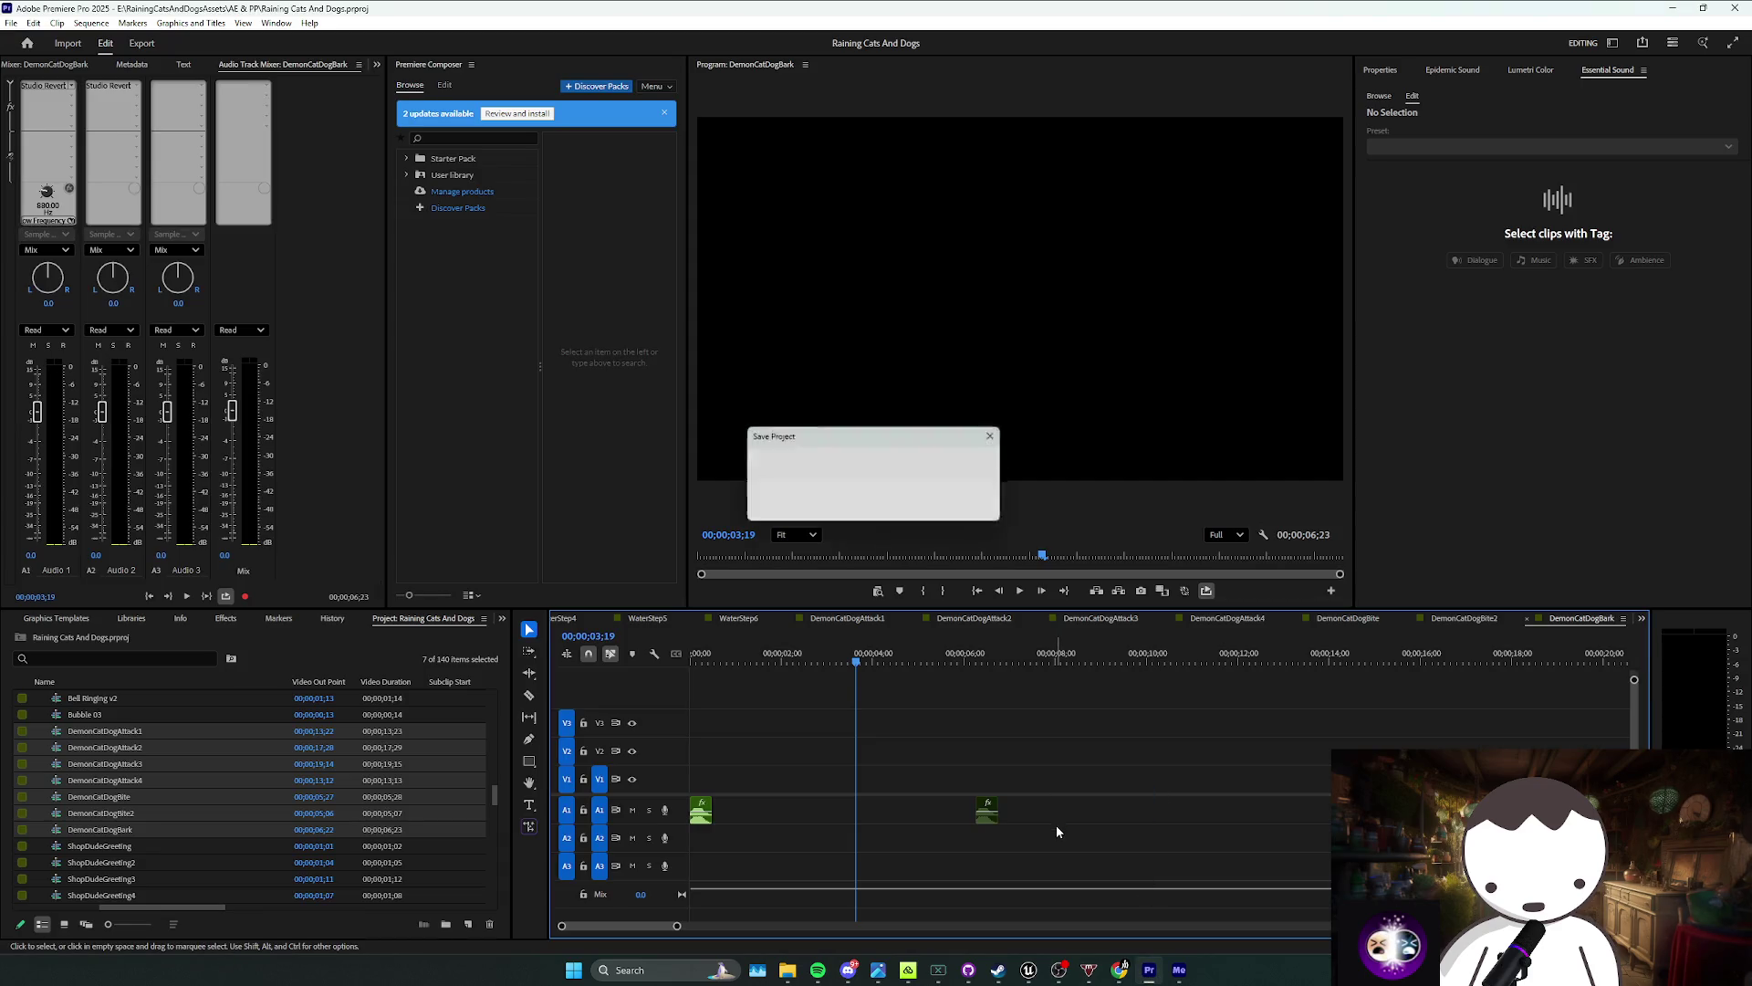
{"action": "left_click", "coordinate": [233, 830]}
{"action": "key", "text": "ctrl+c"}
{"action": "key", "text": "ctrl+v"}
{"action": "left_click", "coordinate": [183, 813]}
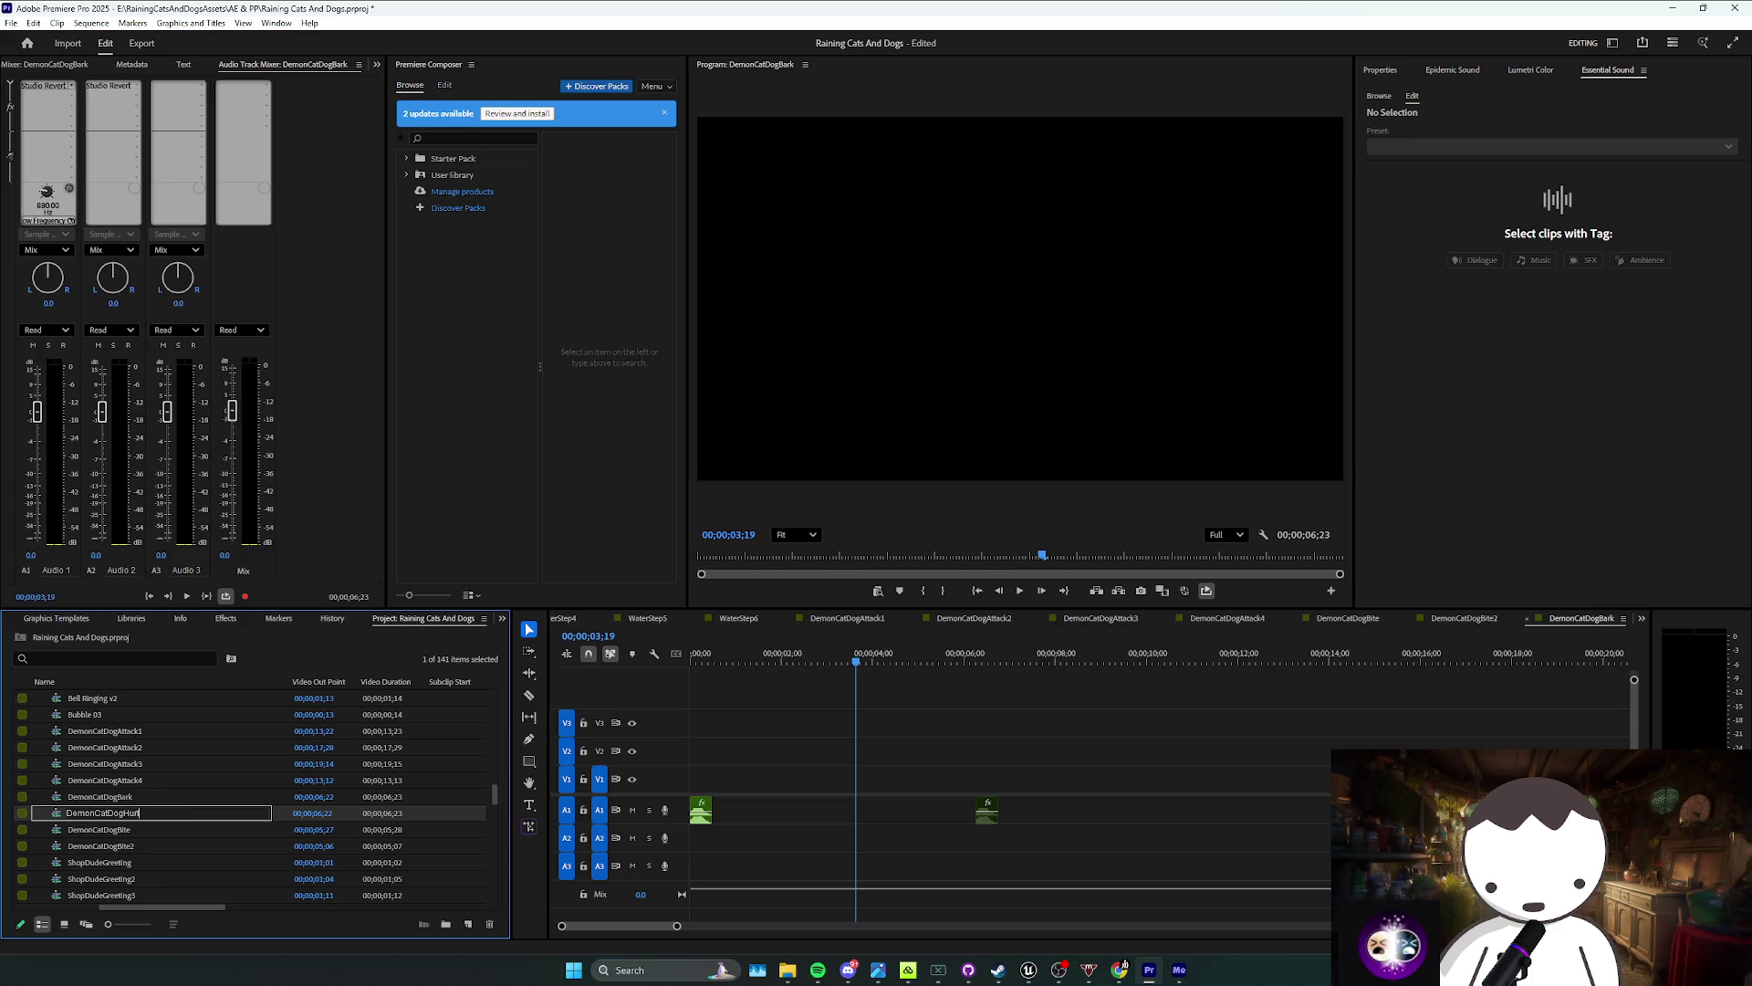
{"action": "type", "text": "t1"}
{"action": "key", "text": "Return"}
Step: Open DemonCatDogHurt1, delete its copied bark clips, and save the project
{"action": "double_click", "coordinate": [157, 808]}
{"action": "scroll", "coordinate": [183, 808], "scroll_direction": "up", "scroll_amount": 10}
{"action": "scroll", "coordinate": [190, 808], "scroll_direction": "down", "scroll_amount": 3}
{"action": "mouse_move", "coordinate": [1071, 750]}
{"action": "left_mouse_down"}
{"action": "mouse_move", "coordinate": [737, 797]}
{"action": "mouse_move", "coordinate": [698, 822]}
{"action": "left_mouse_up"}
{"action": "key", "text": "Delete"}
{"action": "key", "text": "ctrl+s"}
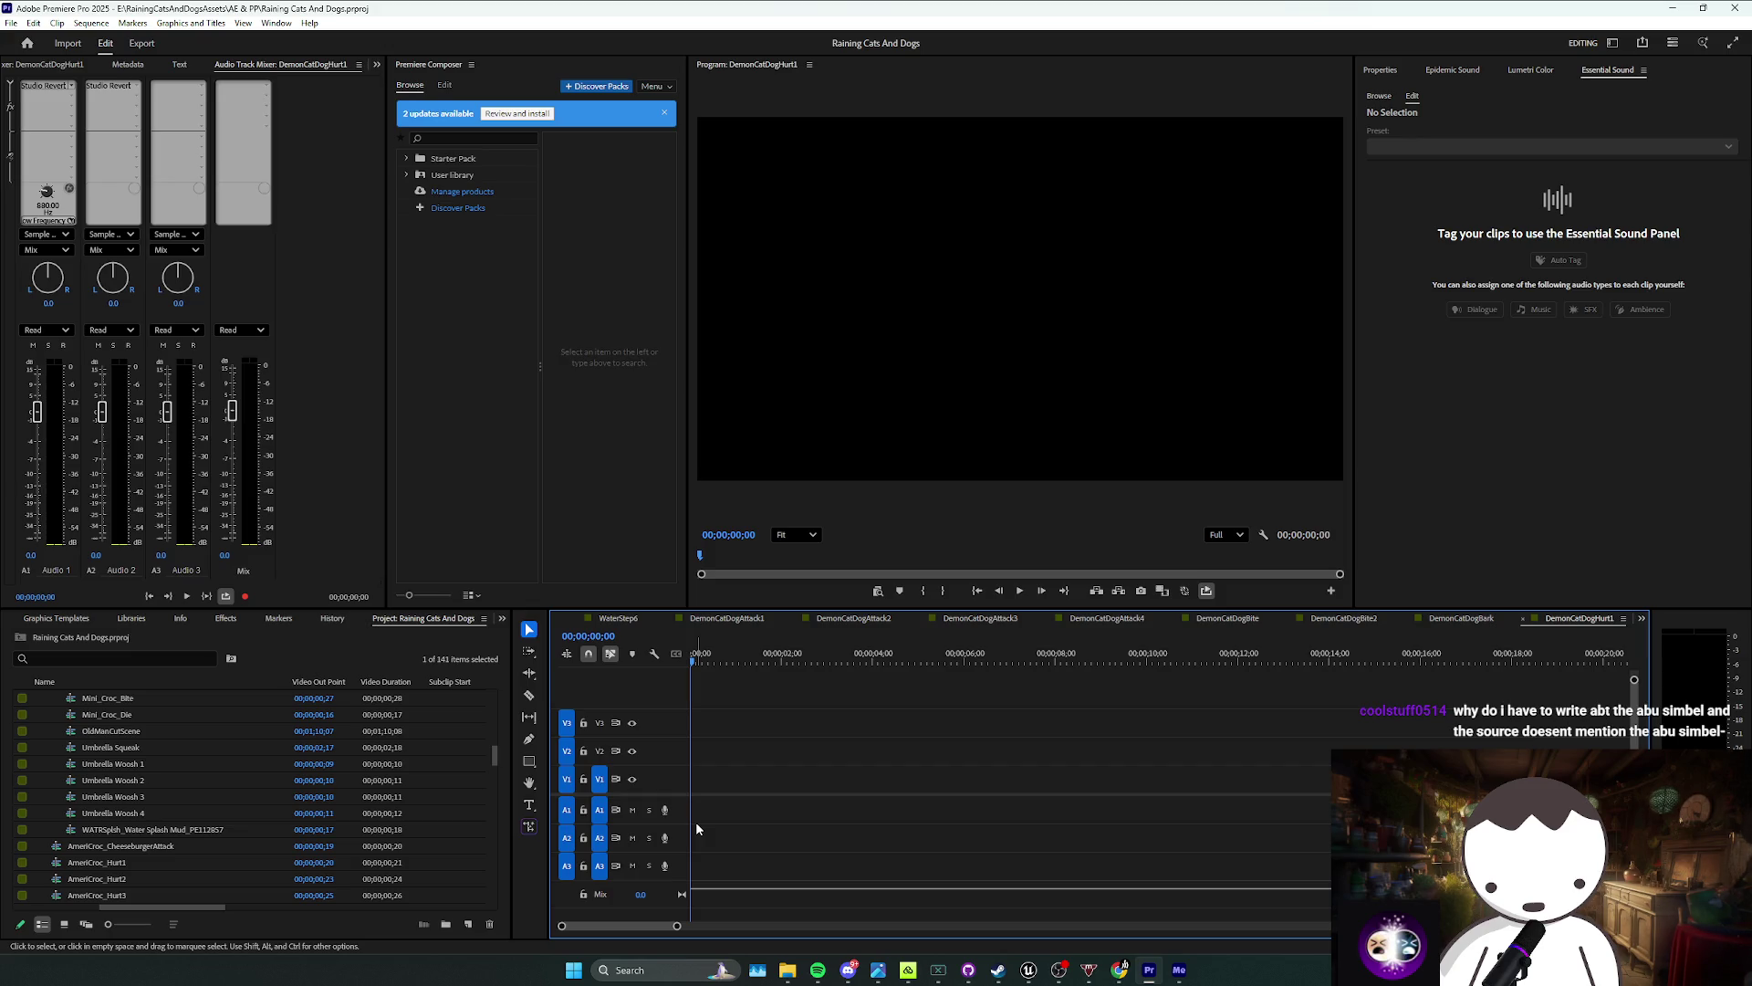
Step: Place DogHurt8 at the start of track A1 and slow it to 50% speed
{"action": "scroll", "coordinate": [261, 823], "scroll_direction": "up", "scroll_amount": 5}
{"action": "scroll", "coordinate": [117, 748], "scroll_direction": "up", "scroll_amount": 3}
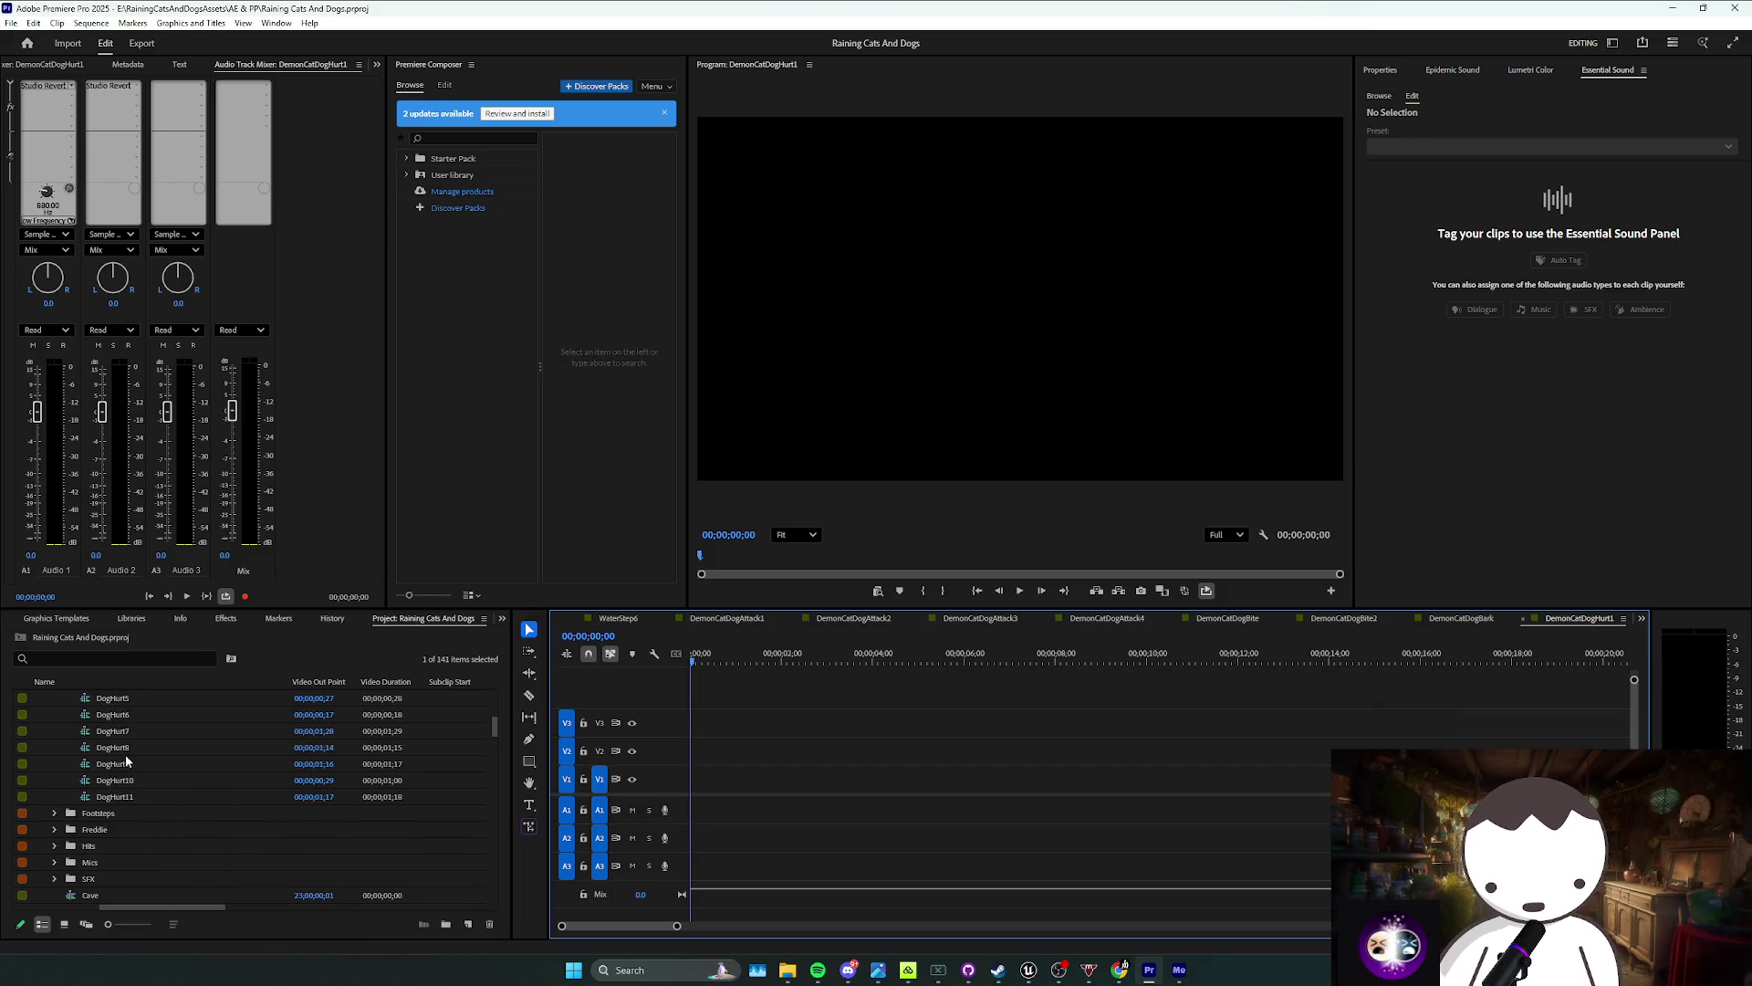
{"action": "mouse_move", "coordinate": [124, 750]}
{"action": "left_mouse_down"}
{"action": "mouse_move", "coordinate": [438, 746]}
{"action": "mouse_move", "coordinate": [724, 825]}
{"action": "left_mouse_up"}
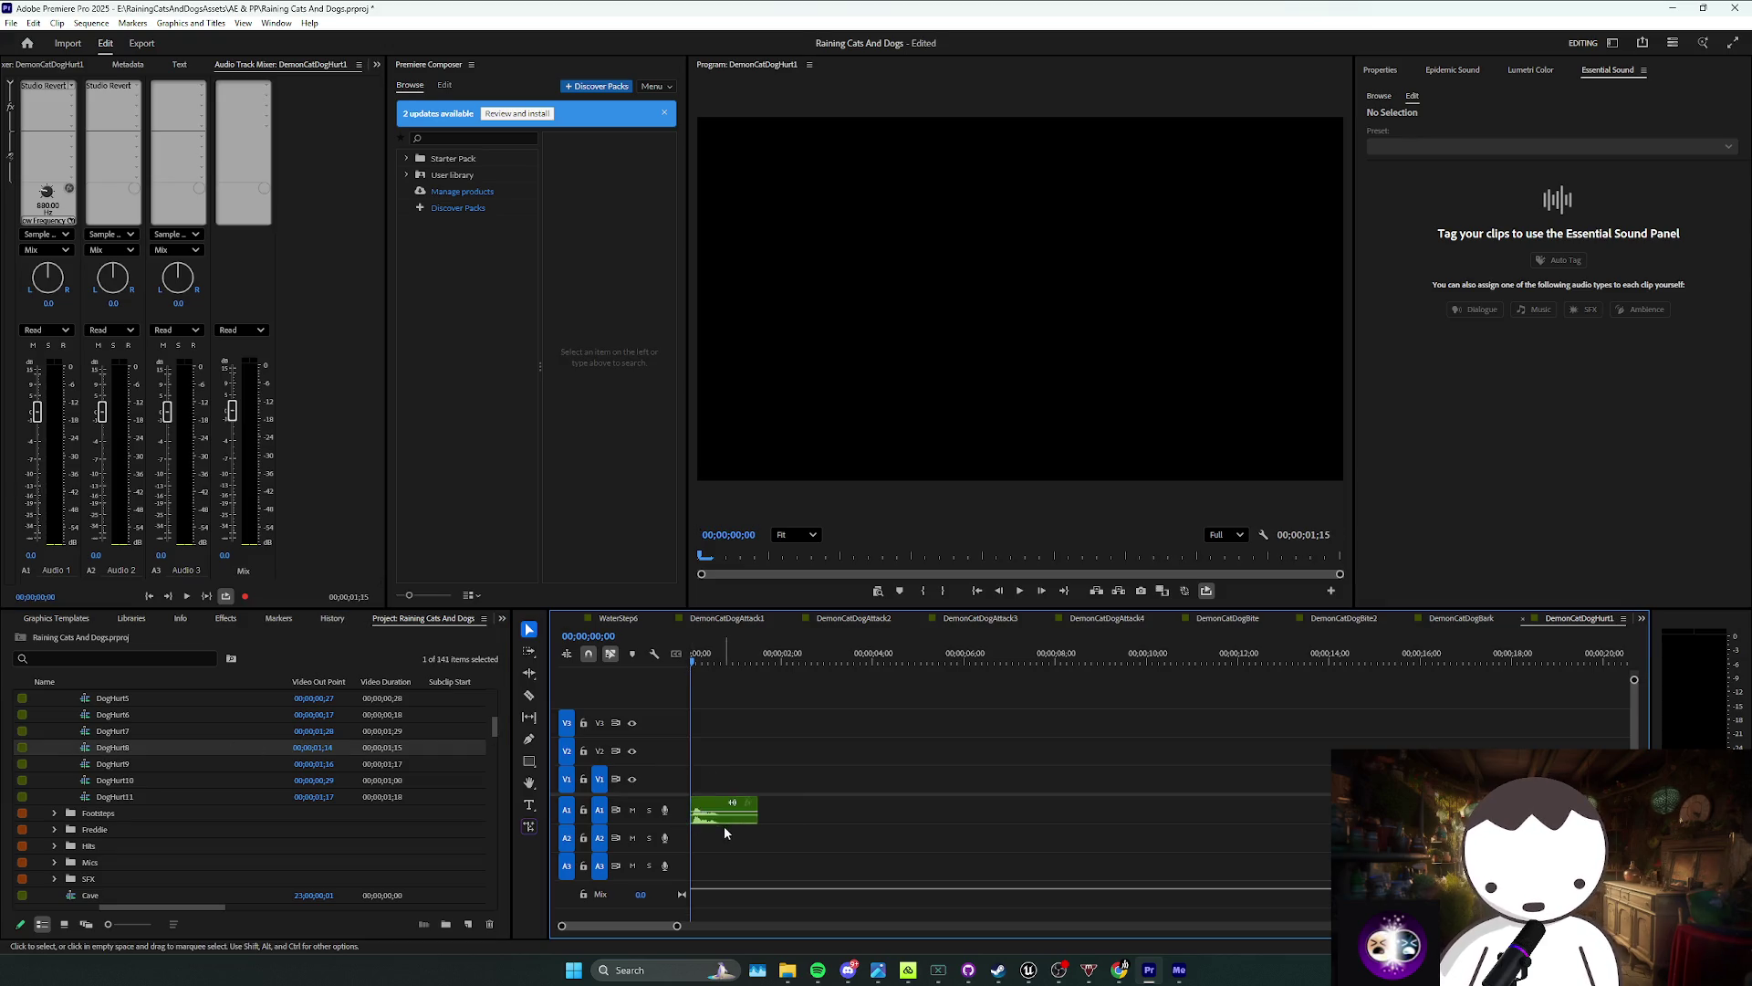
{"action": "right_click", "coordinate": [707, 812]}
{"action": "left_click", "coordinate": [812, 579]}
{"action": "type", "text": "50"}
{"action": "key", "text": "Return"}
{"action": "key", "text": "space"}
Step: Trim the first few frames off DogHurt8 with a ripple delete, save, and play it back
{"action": "left_click", "coordinate": [836, 787]}
{"action": "left_click", "coordinate": [766, 810]}
{"action": "key", "text": "c"}
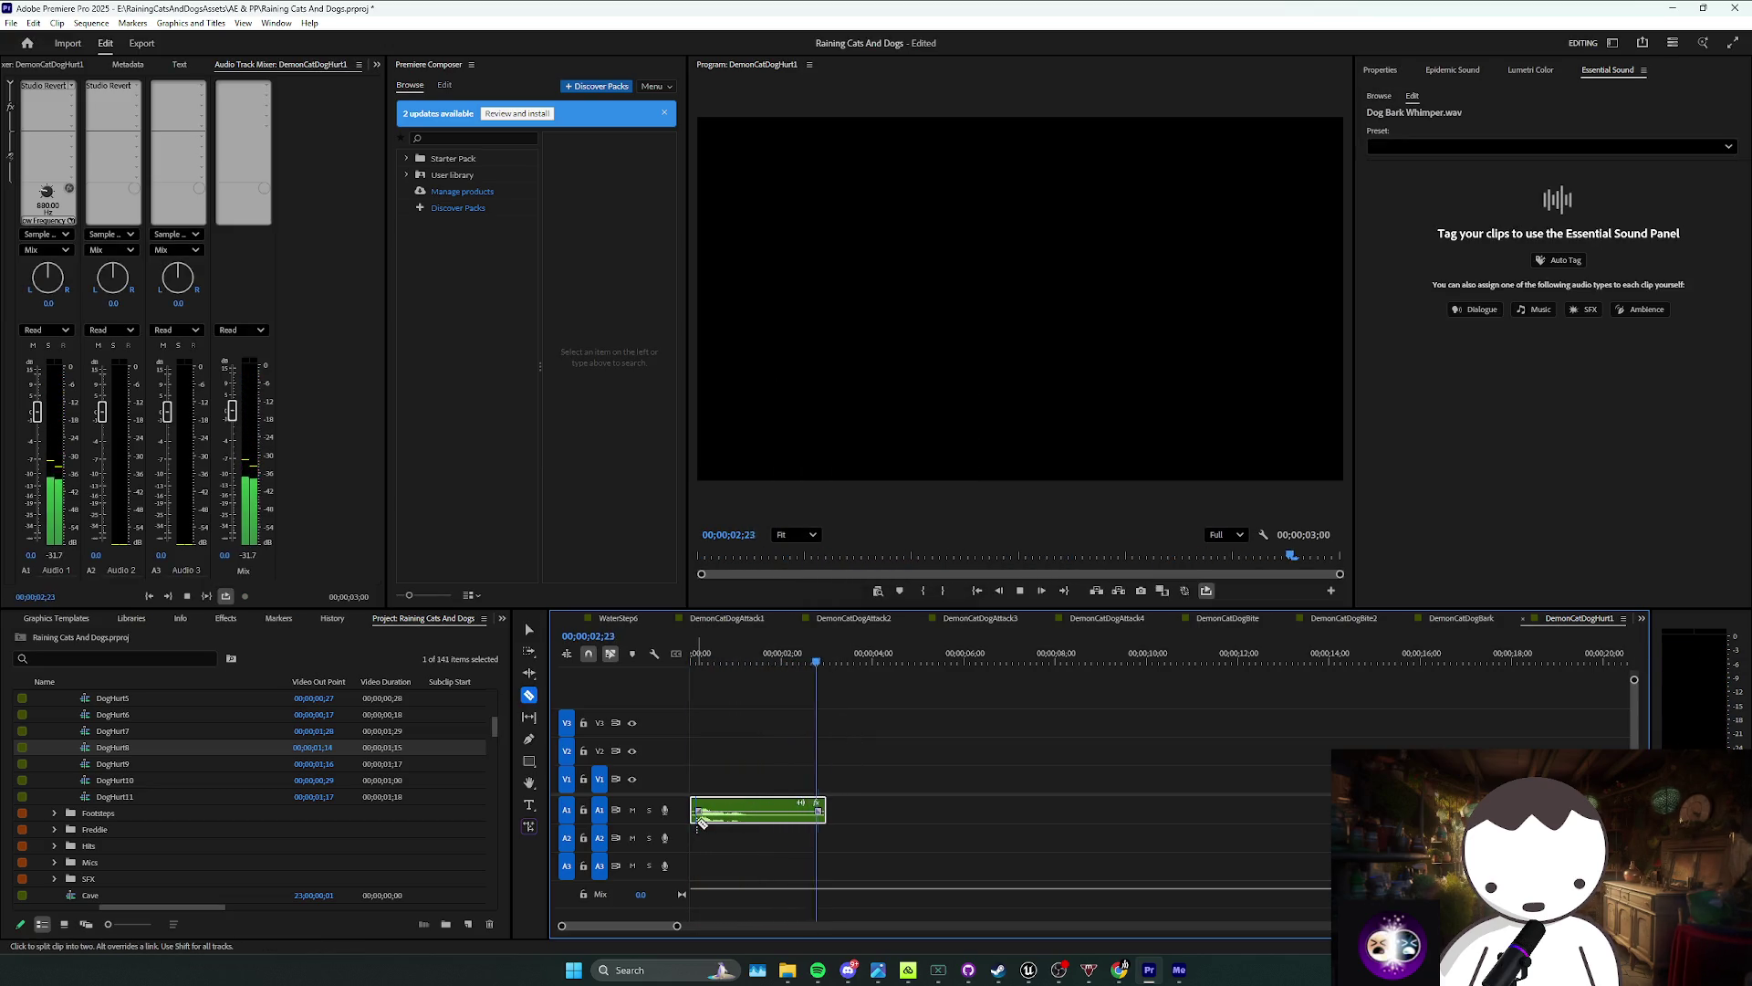
{"action": "left_click", "coordinate": [701, 820]}
{"action": "key", "text": "v"}
{"action": "left_click", "coordinate": [695, 811]}
{"action": "key", "text": "shift+Delete"}
{"action": "key", "text": "ctrl+s"}
{"action": "key", "text": "space"}
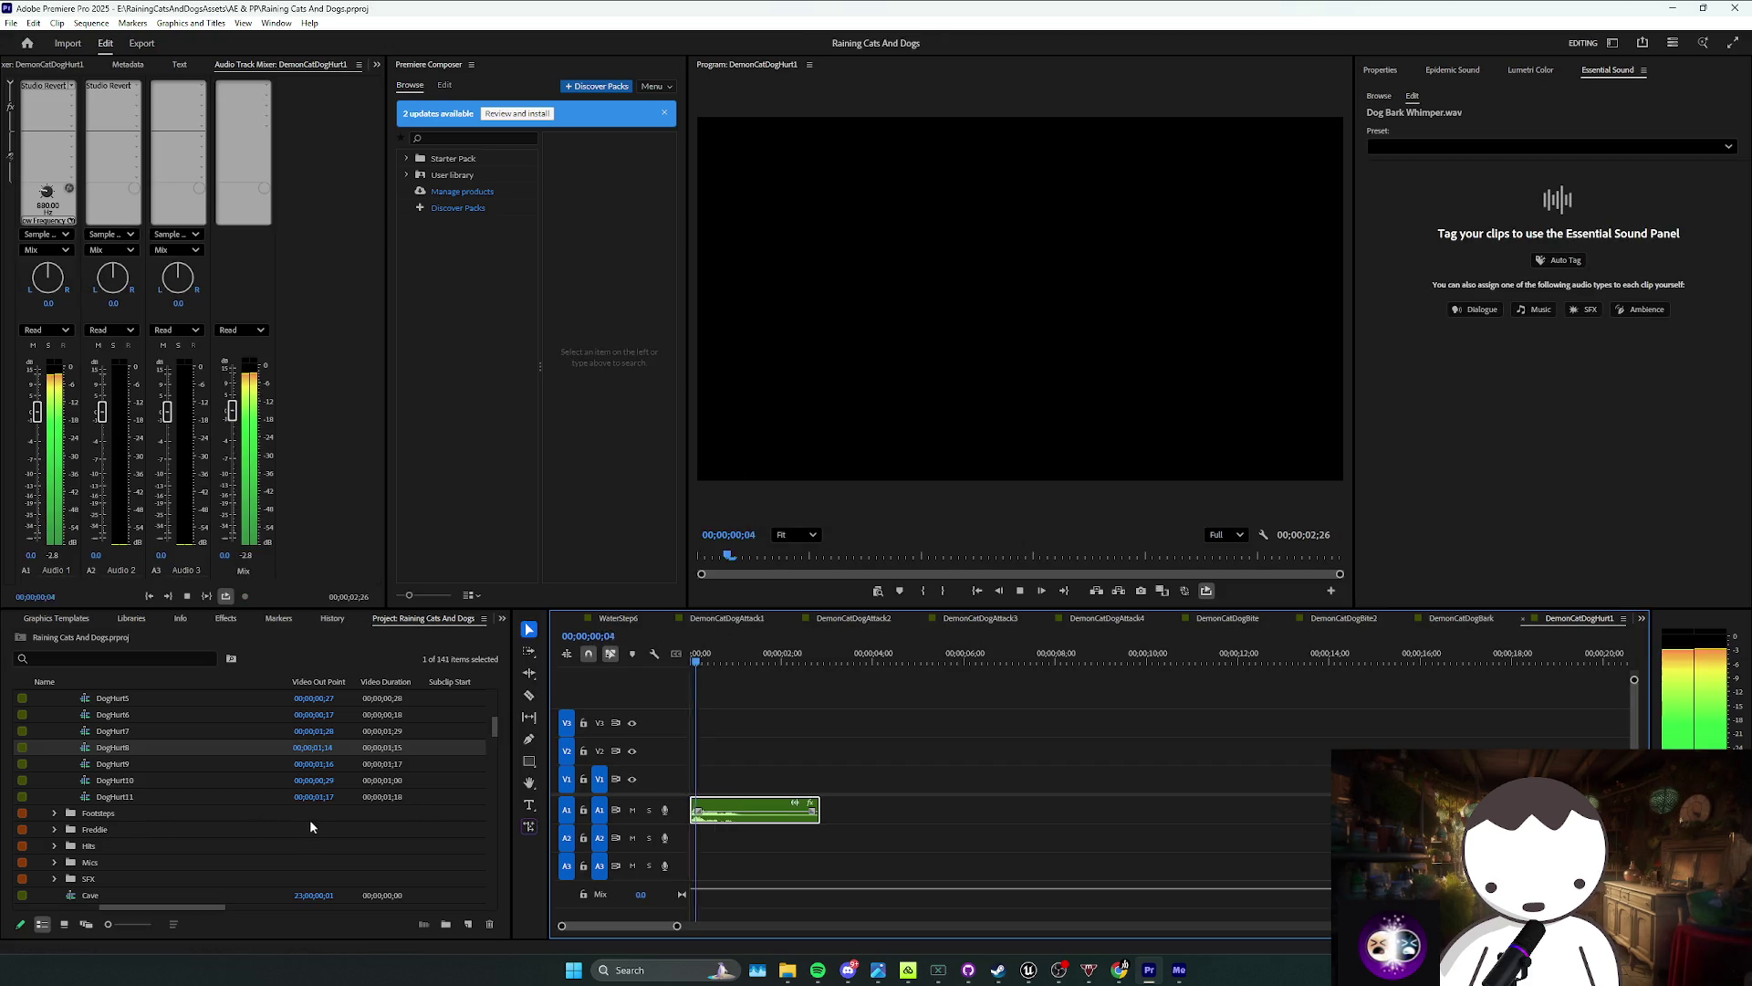
{"action": "key", "text": "space"}
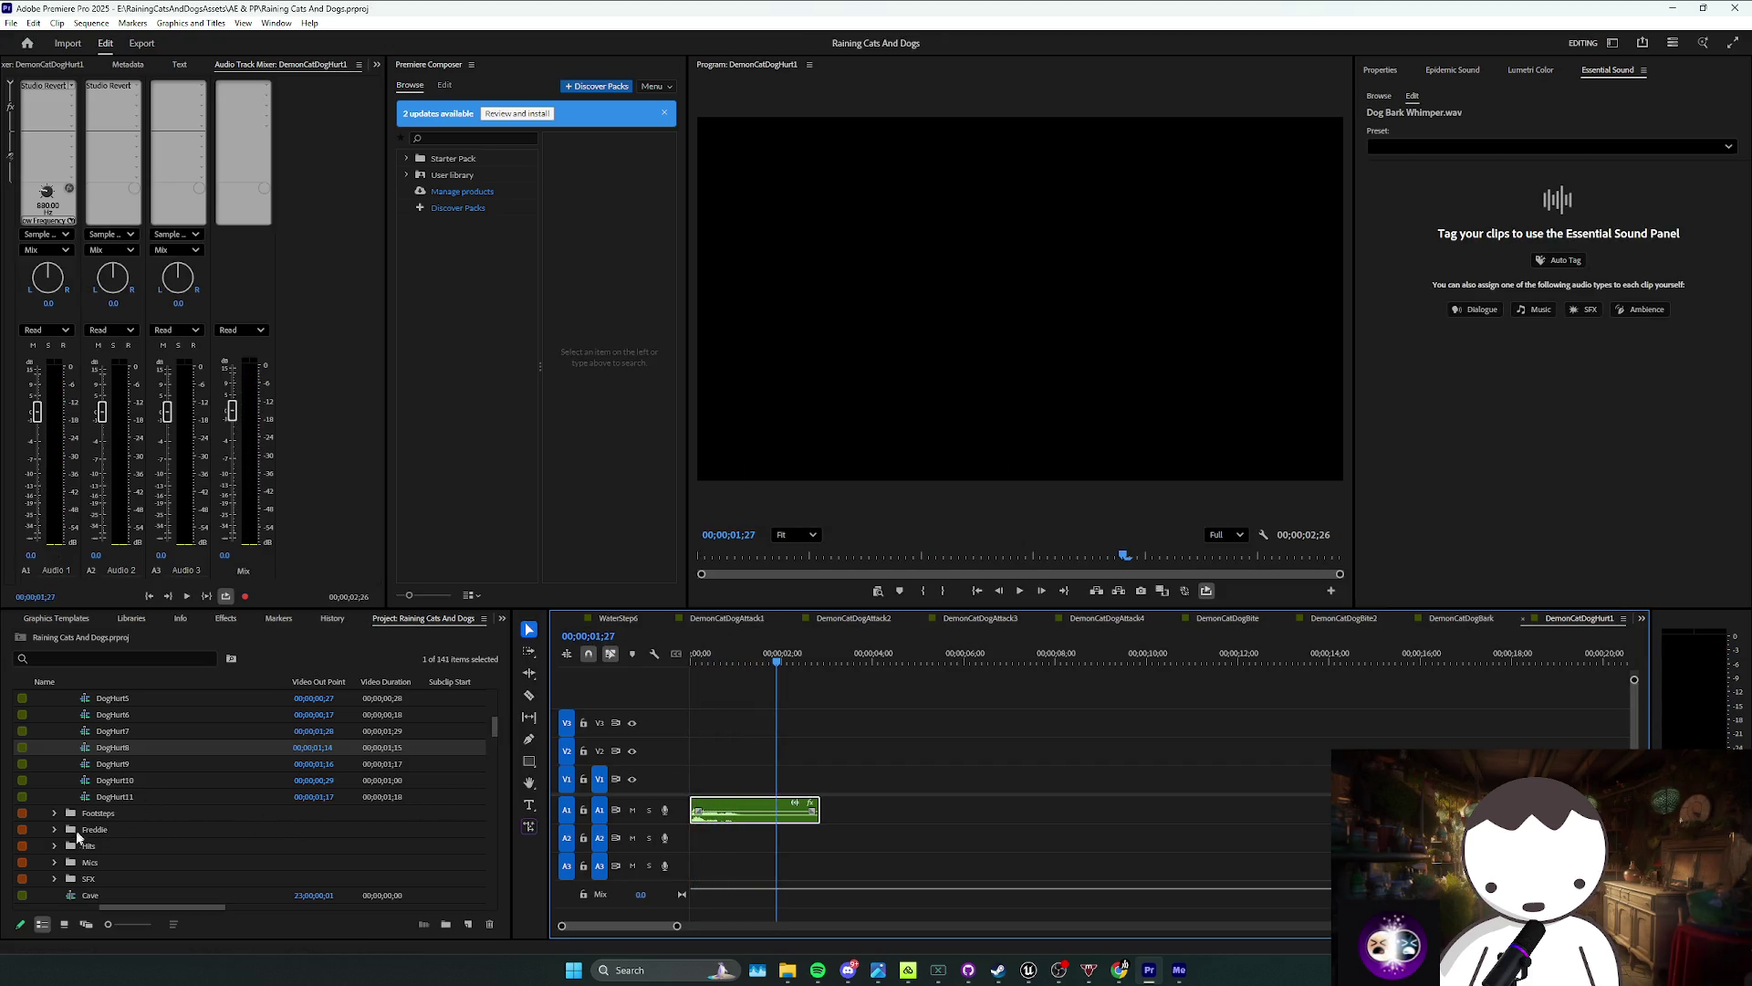
Step: Expand the Cat bin and drag a screaming-cat clip into the sequence
{"action": "scroll", "coordinate": [55, 824], "scroll_direction": "down", "scroll_amount": 1}
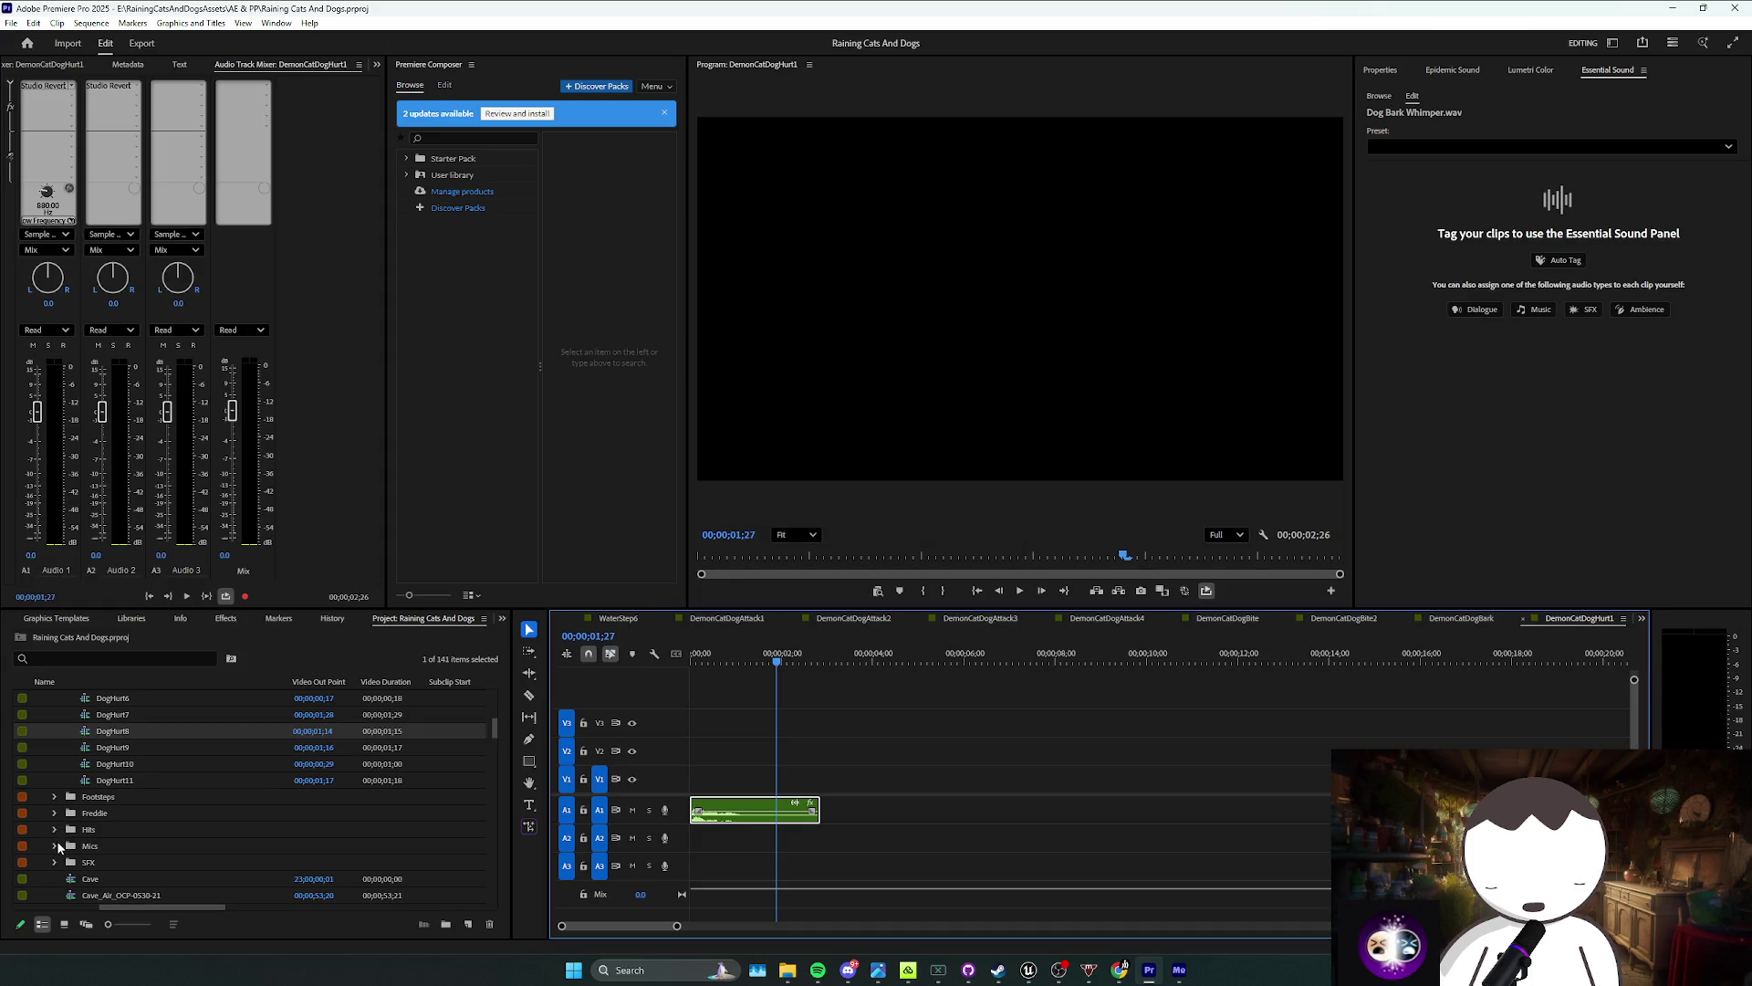
{"action": "scroll", "coordinate": [57, 840], "scroll_direction": "down", "scroll_amount": 1}
{"action": "scroll", "coordinate": [55, 838], "scroll_direction": "up", "scroll_amount": 10}
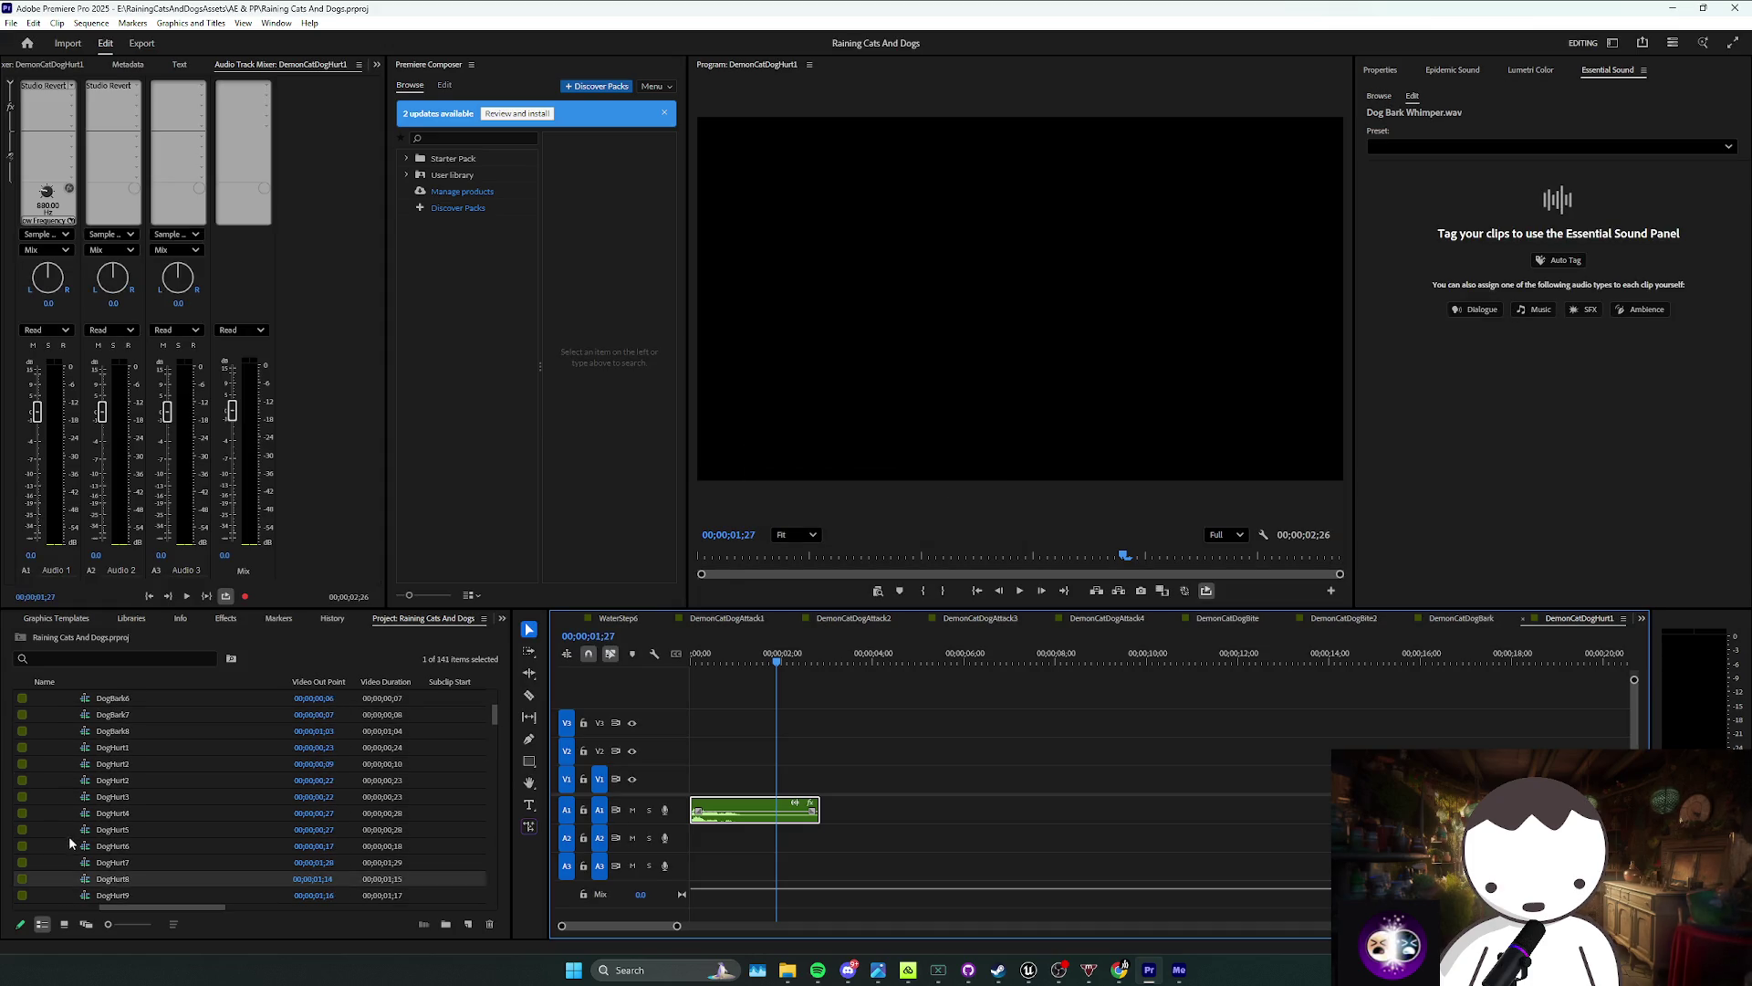
{"action": "left_click", "coordinate": [55, 730]}
{"action": "scroll", "coordinate": [56, 730], "scroll_direction": "down", "scroll_amount": 5}
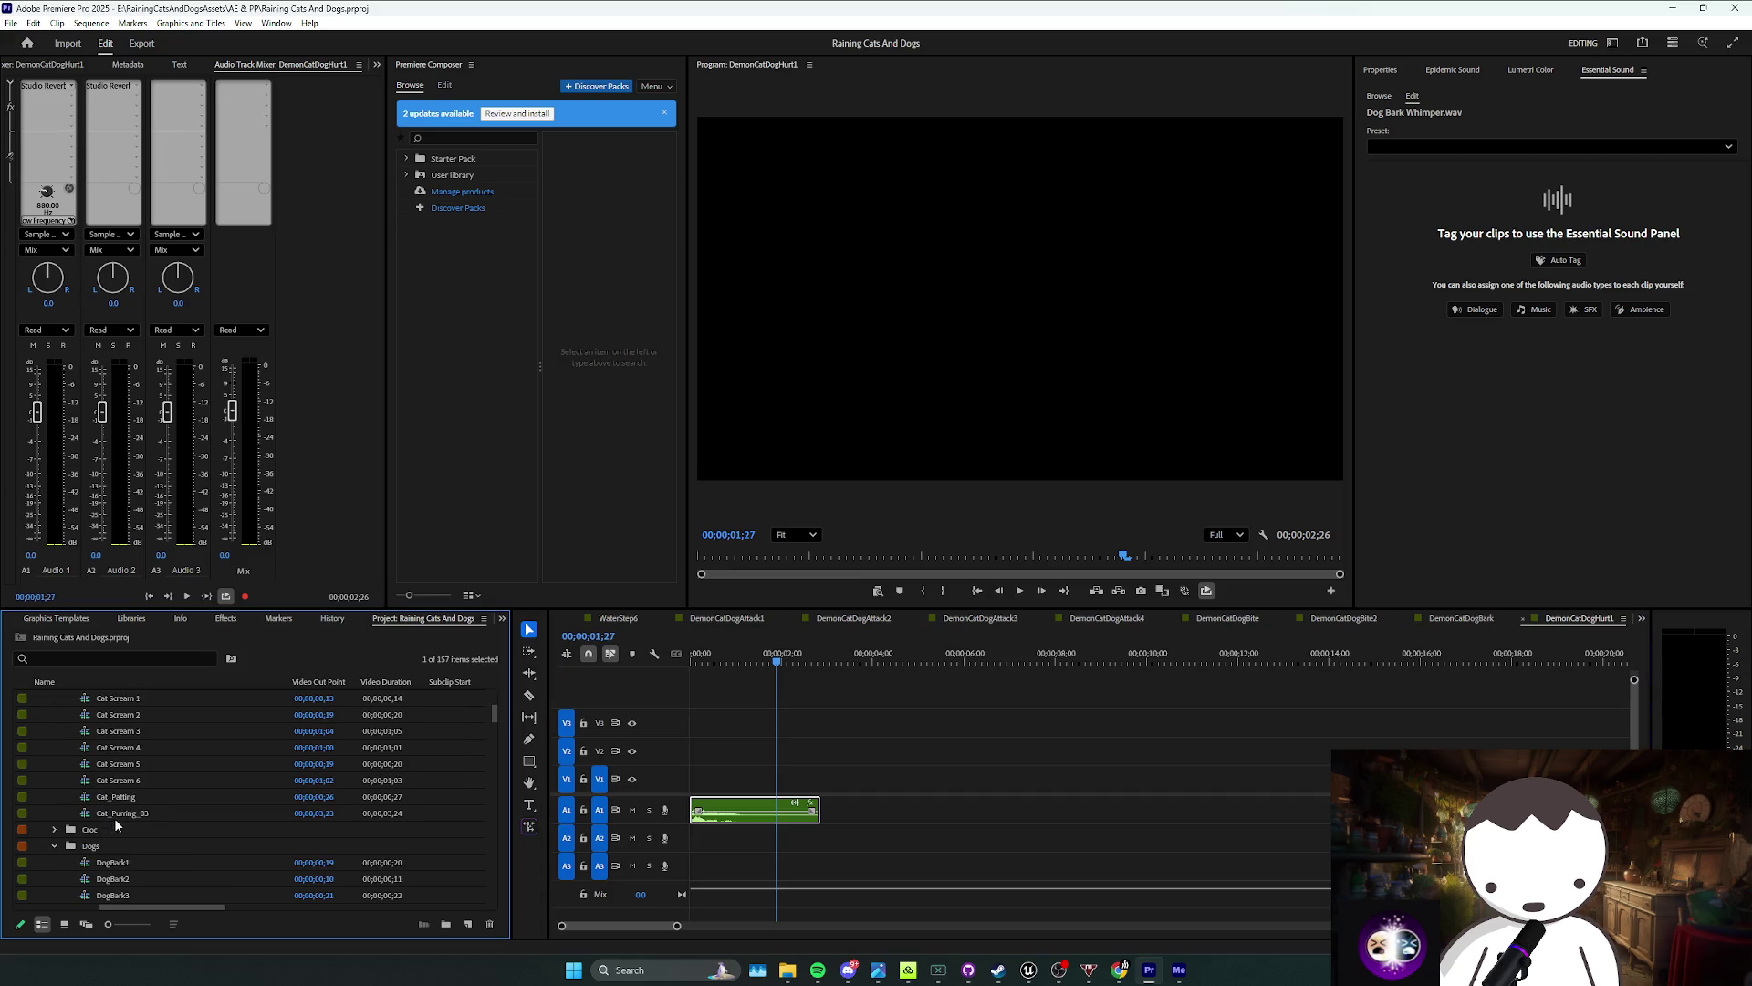
{"action": "scroll", "coordinate": [102, 802], "scroll_direction": "up", "scroll_amount": 2}
{"action": "left_click_drag", "start_coordinate": [119, 781], "coordinate": [755, 862]}
{"action": "left_click", "coordinate": [717, 838]}
{"action": "key", "text": "g"}
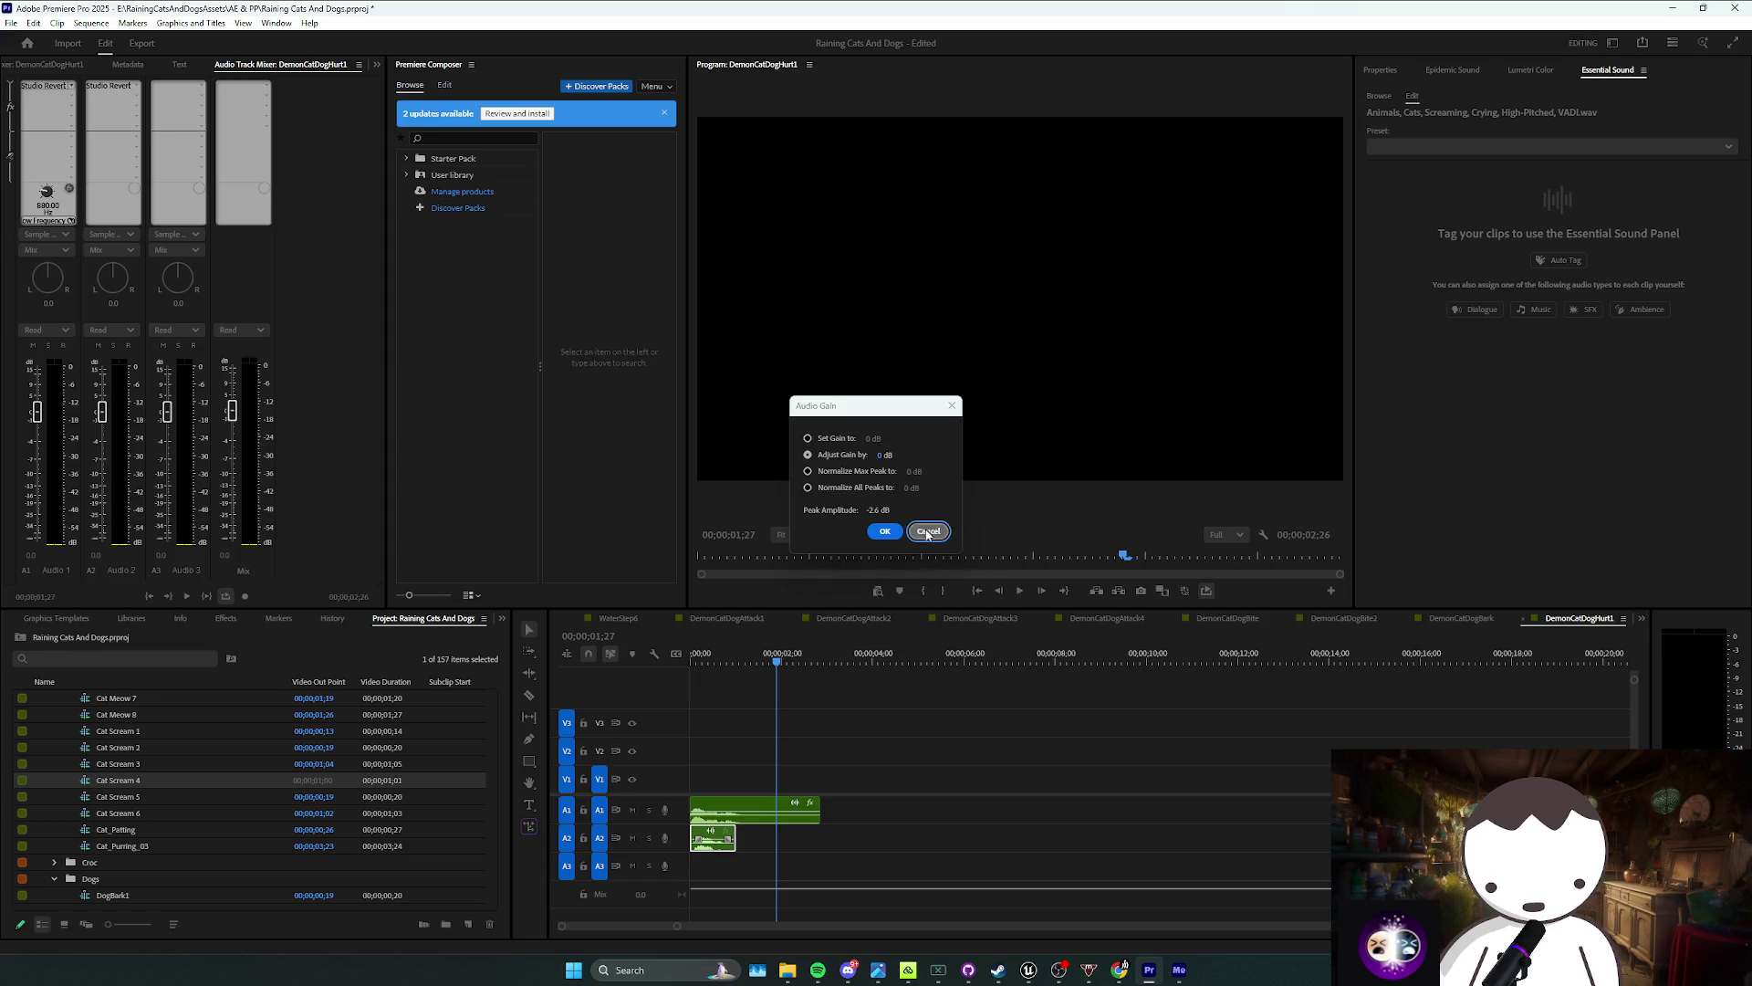
{"action": "key", "text": "Return"}
{"action": "right_click", "coordinate": [695, 844]}
{"action": "left_click", "coordinate": [801, 606]}
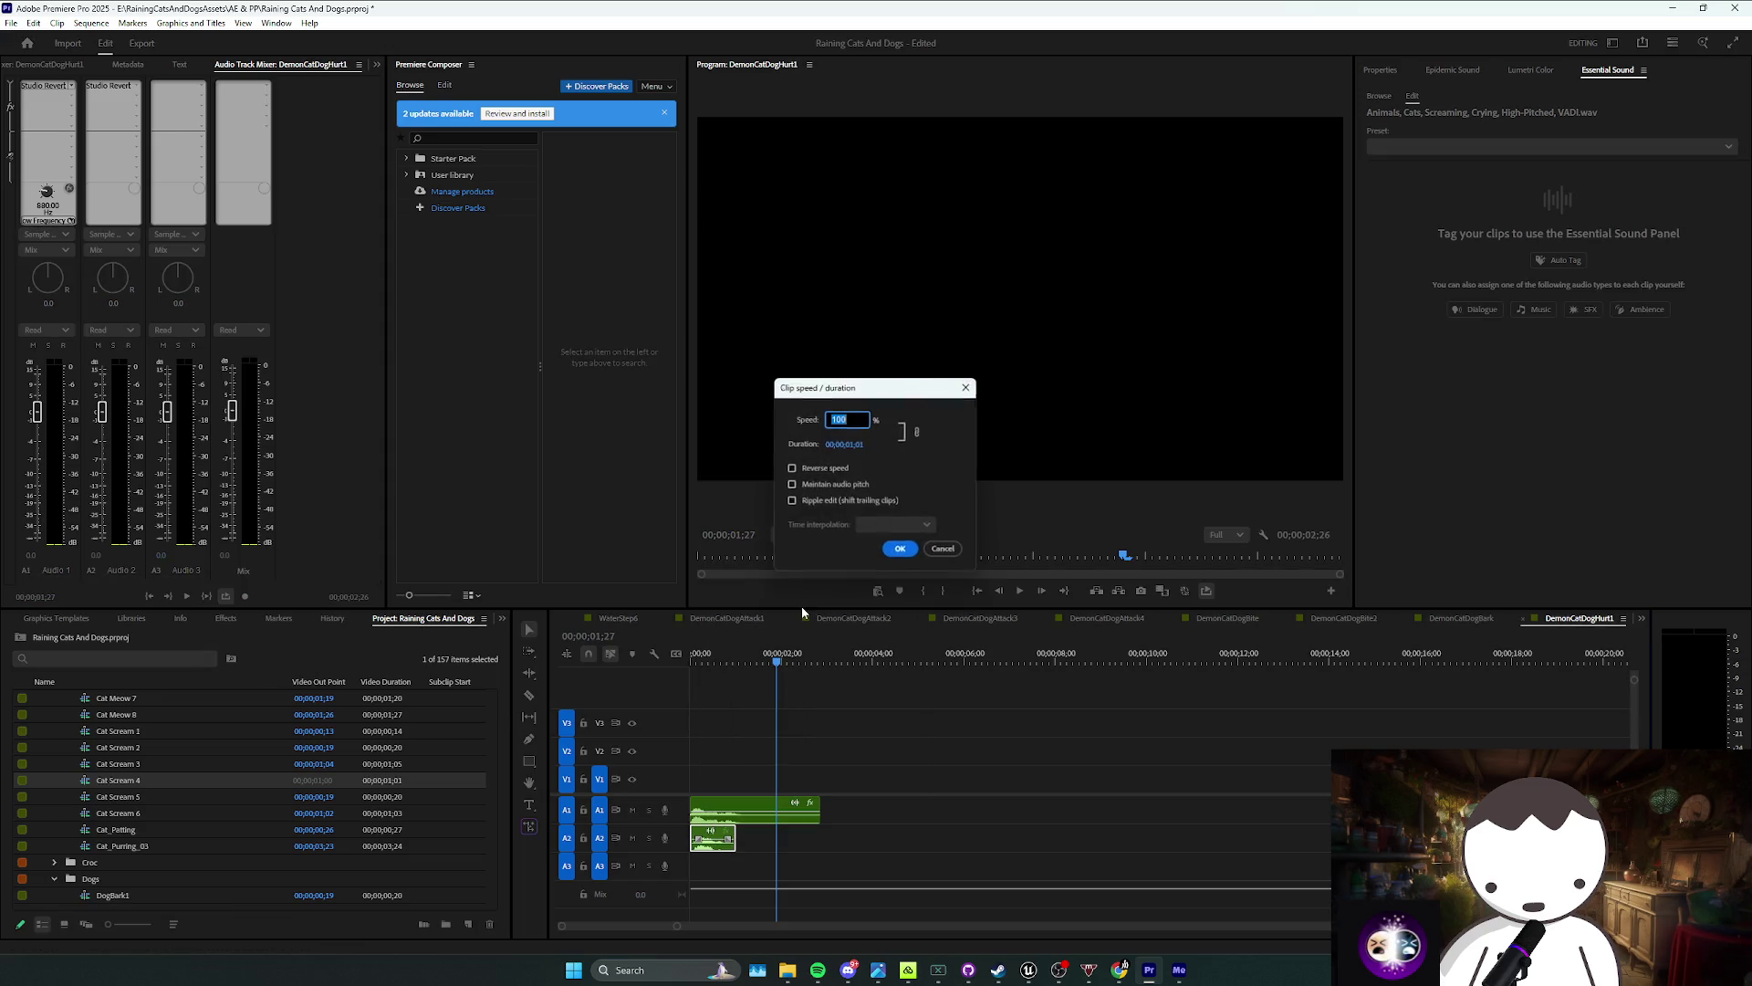
{"action": "type", "text": "50"}
{"action": "key", "text": "Return"}
{"action": "key", "text": "Home"}
{"action": "key", "text": "space"}
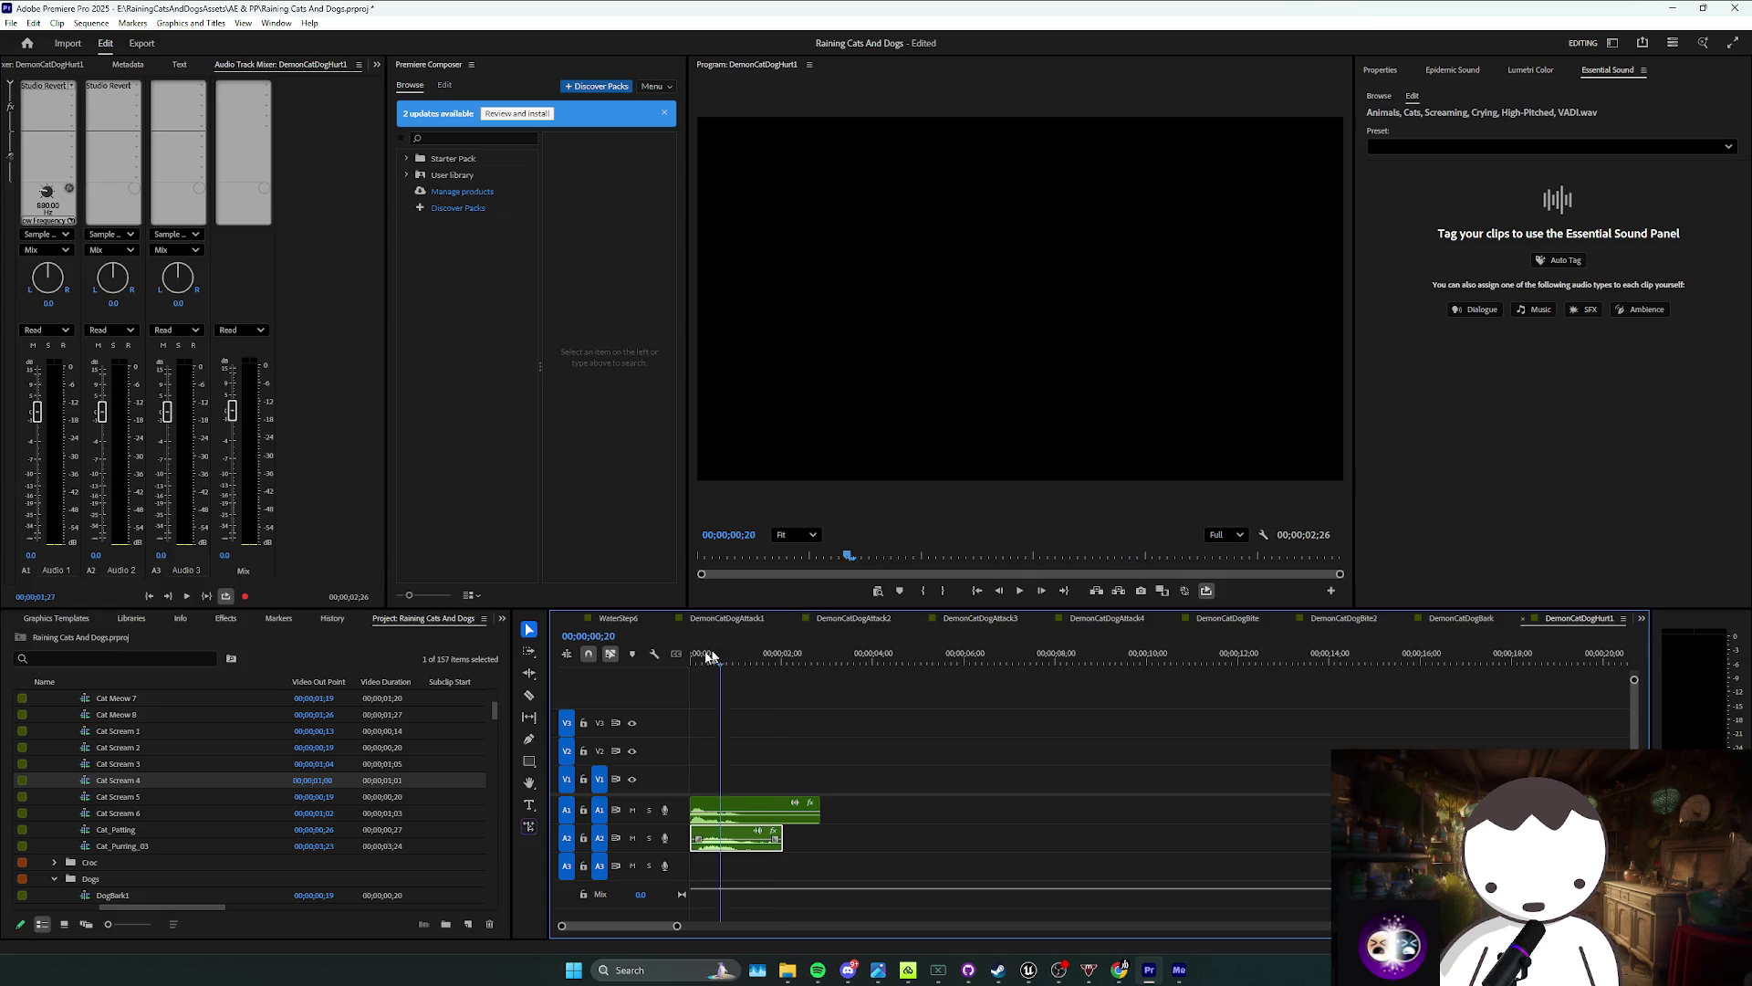
{"action": "left_click", "coordinate": [748, 783]}
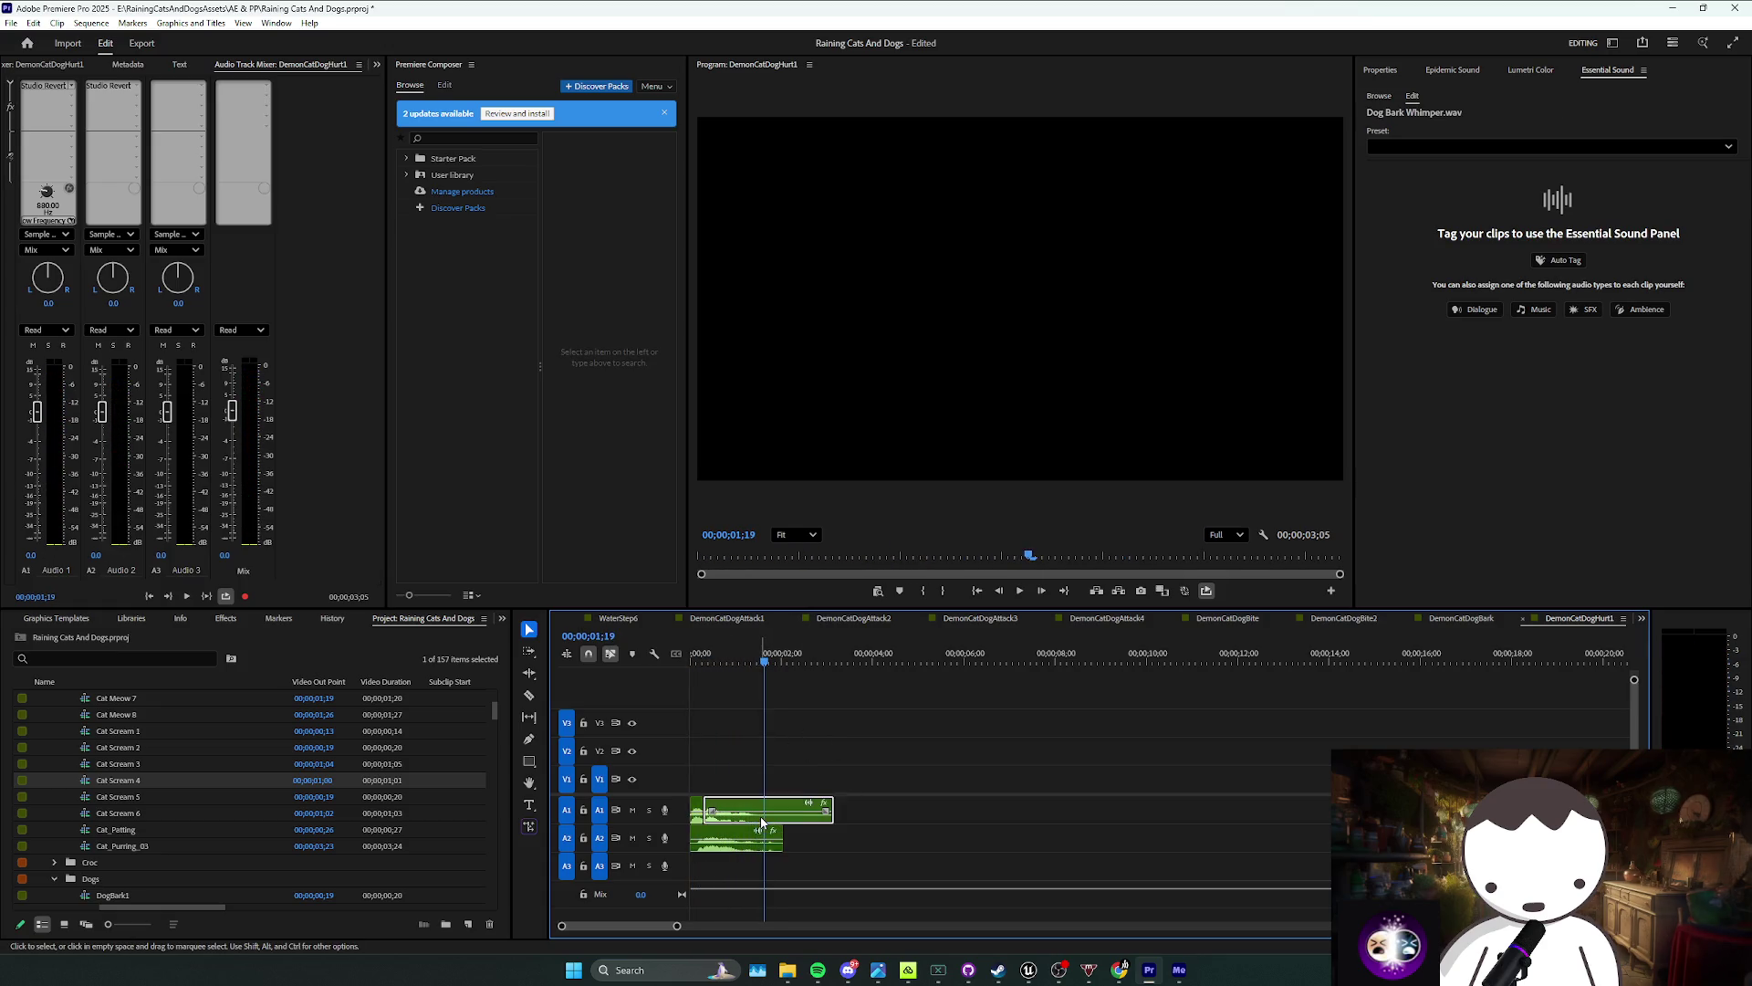
{"action": "left_click", "coordinate": [729, 844]}
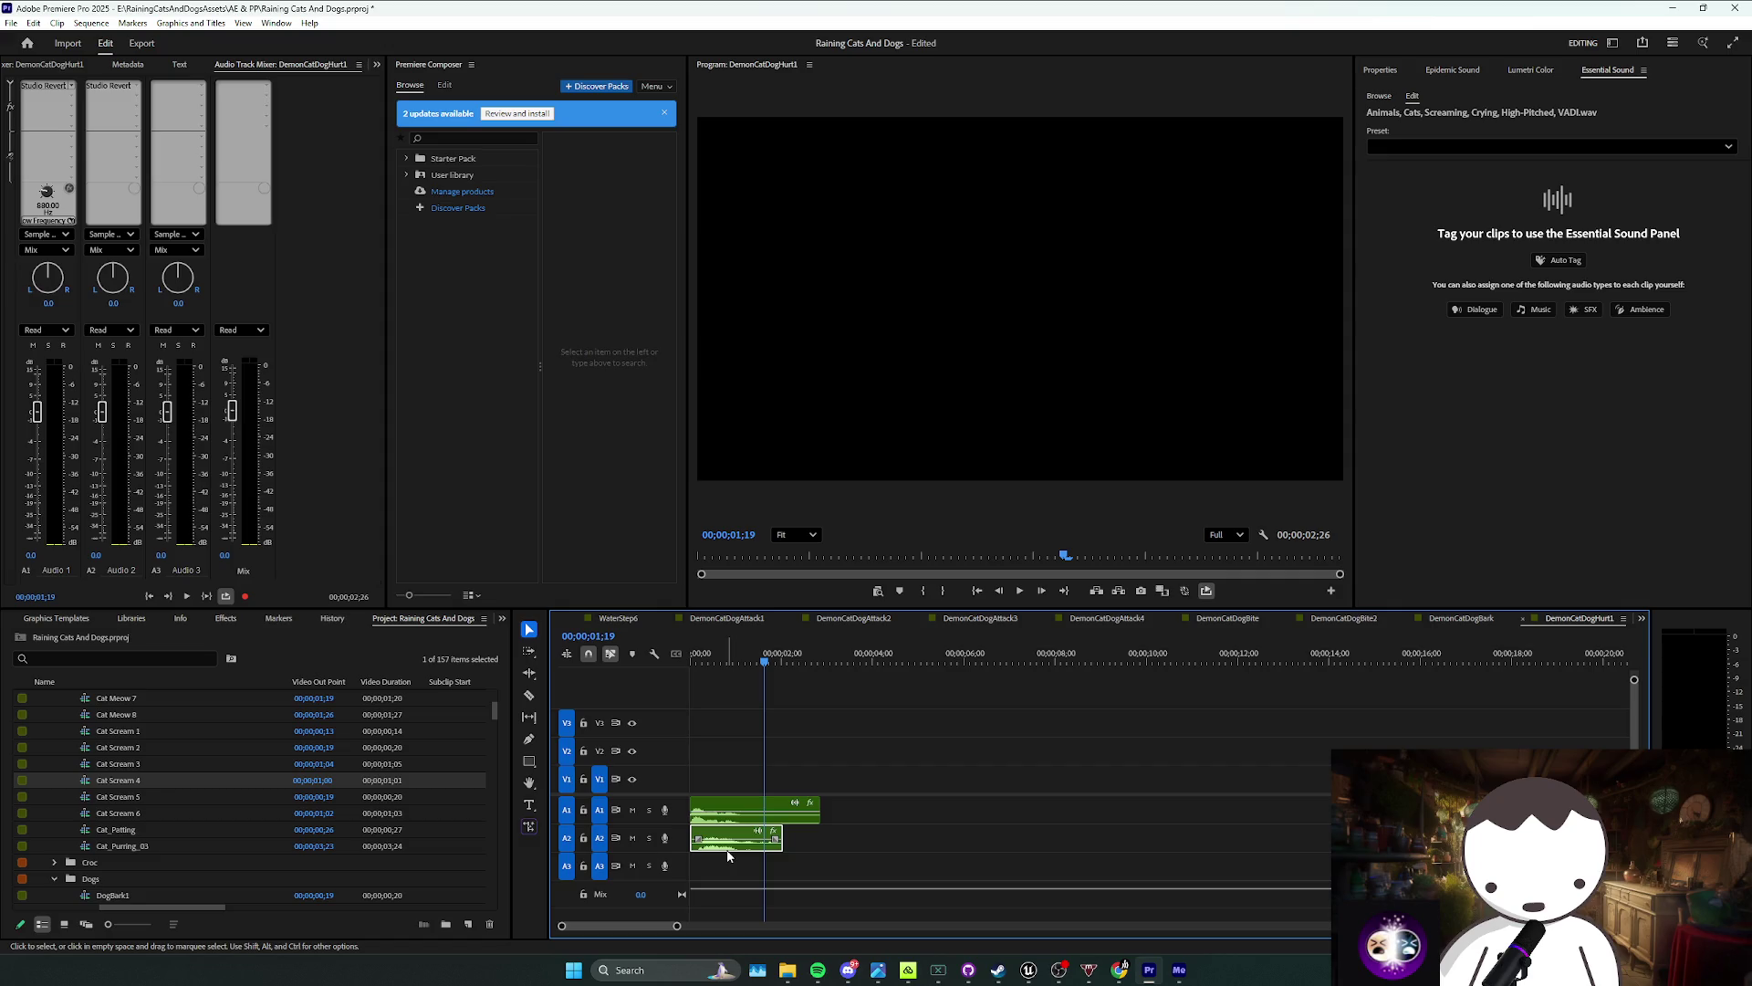
{"action": "key", "text": "Delete"}
{"action": "left_click_drag", "start_coordinate": [118, 752], "coordinate": [703, 838]}
{"action": "right_click", "coordinate": [704, 842]}
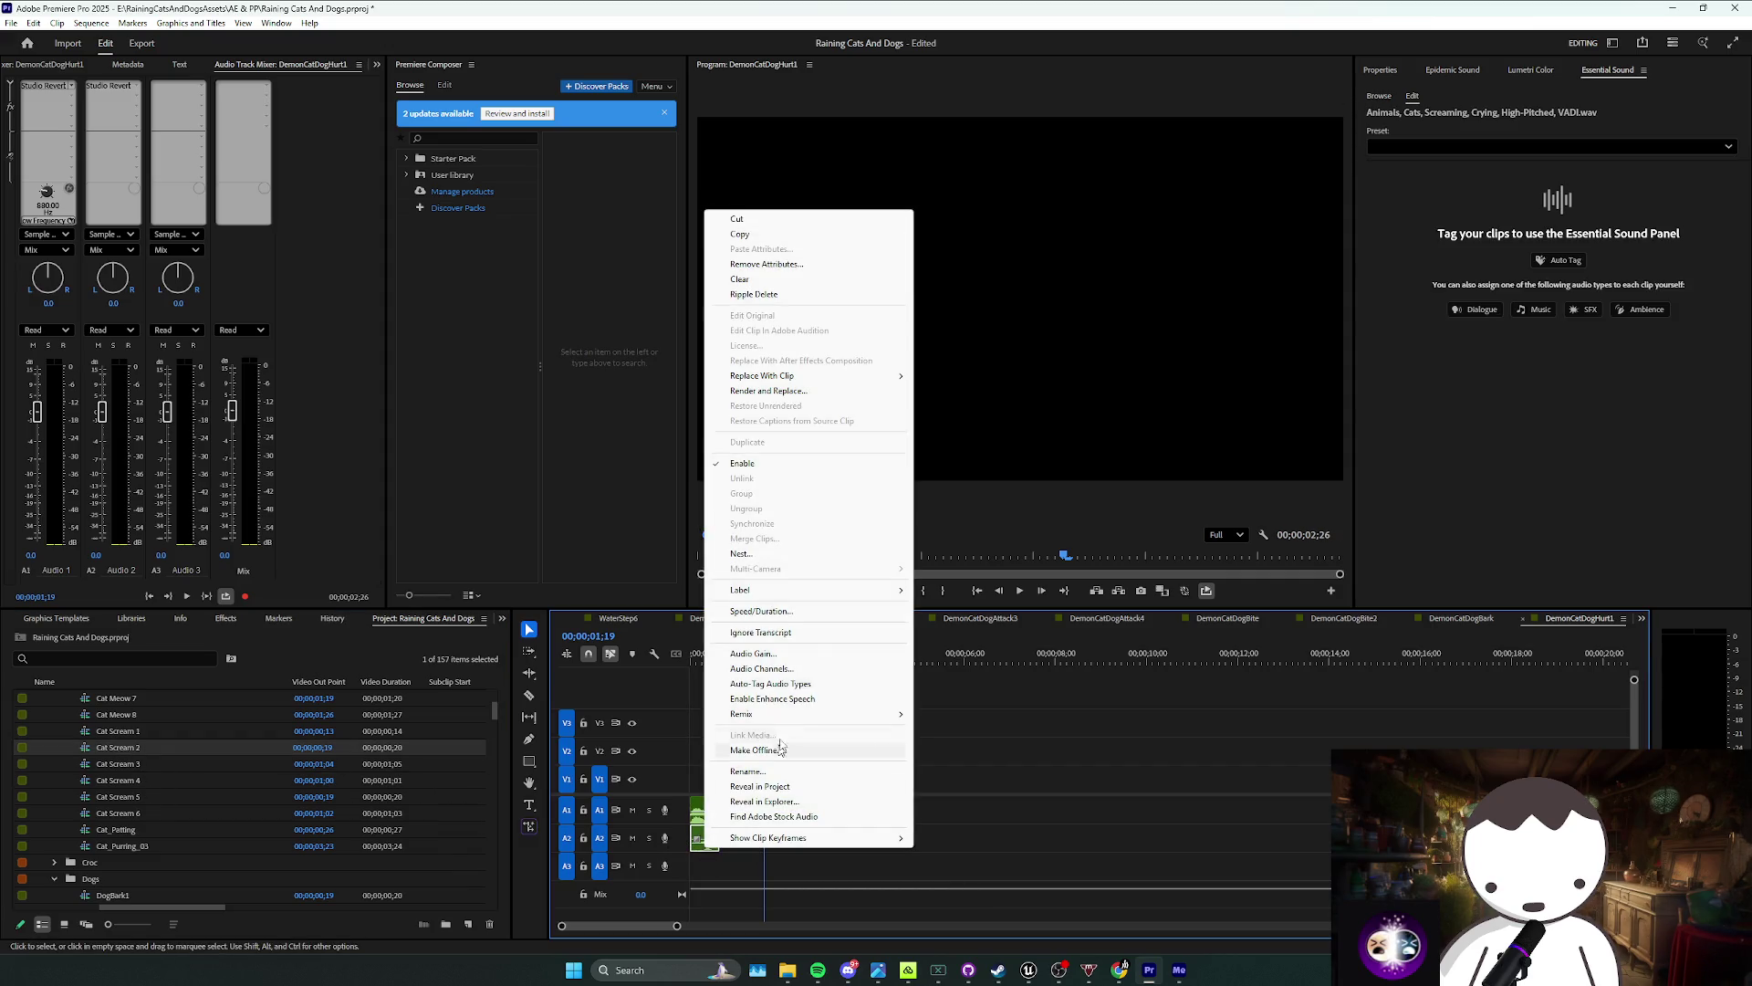
{"action": "left_click", "coordinate": [761, 612]}
{"action": "type", "text": "50"}
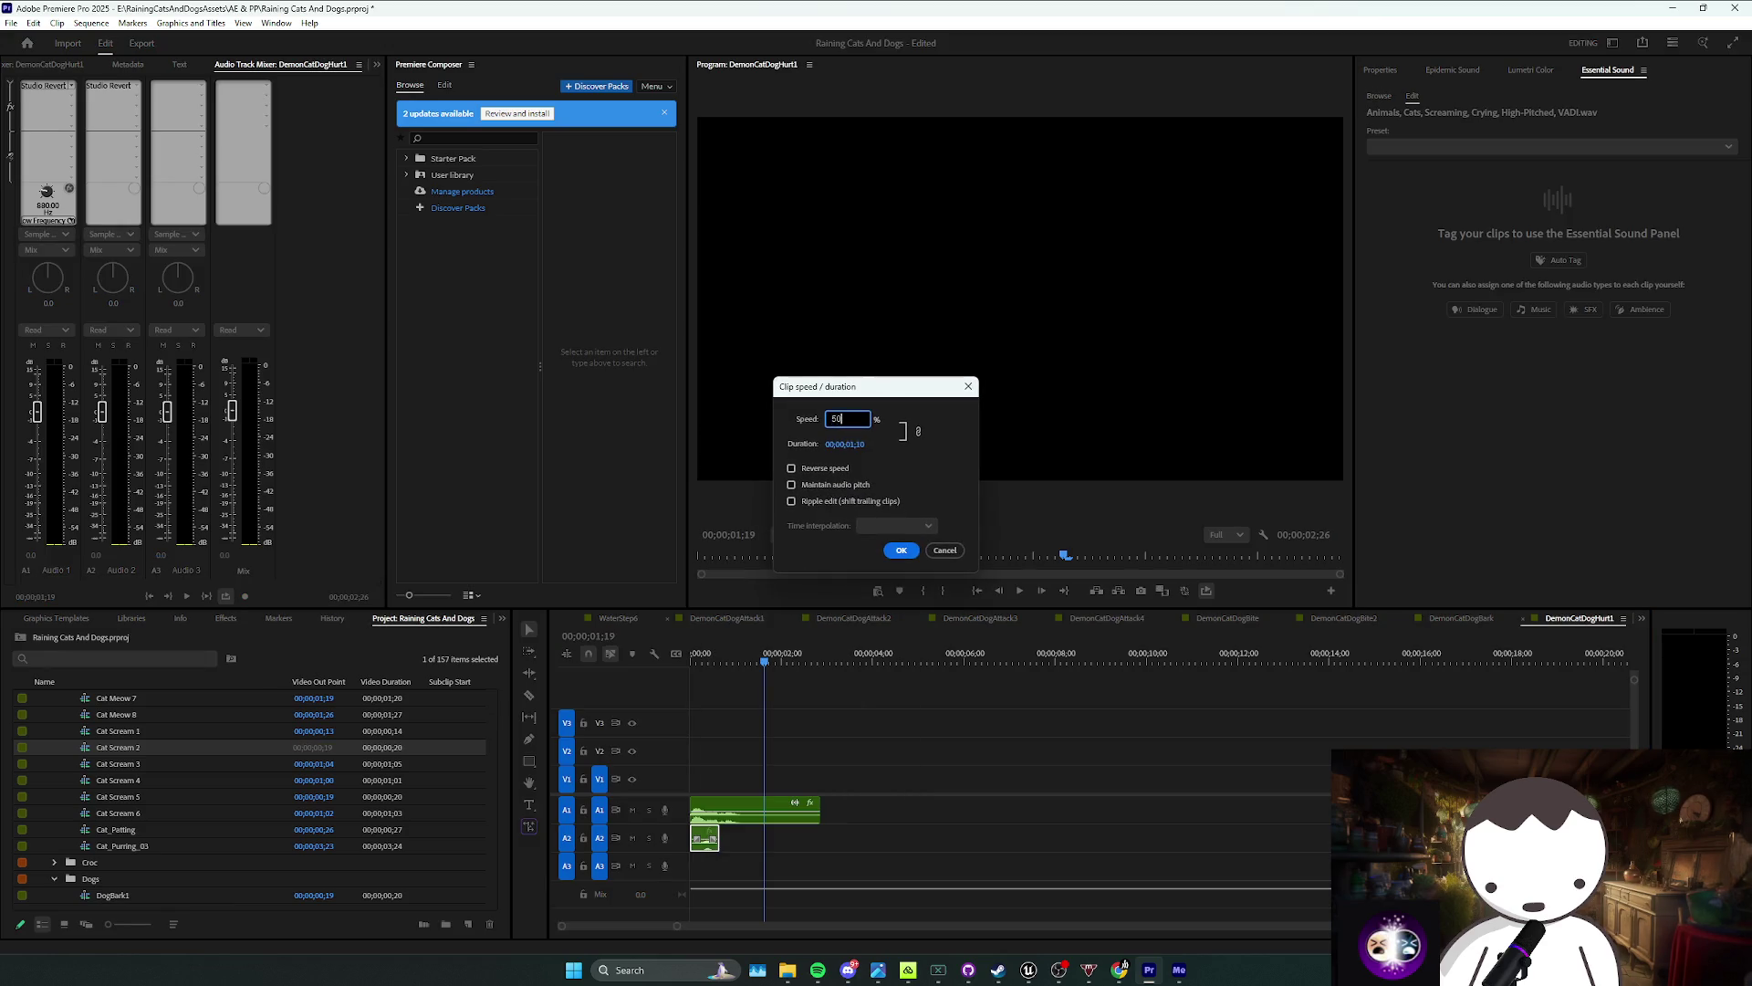
{"action": "key", "text": "Return"}
{"action": "key", "text": "Home"}
{"action": "key", "text": "space"}
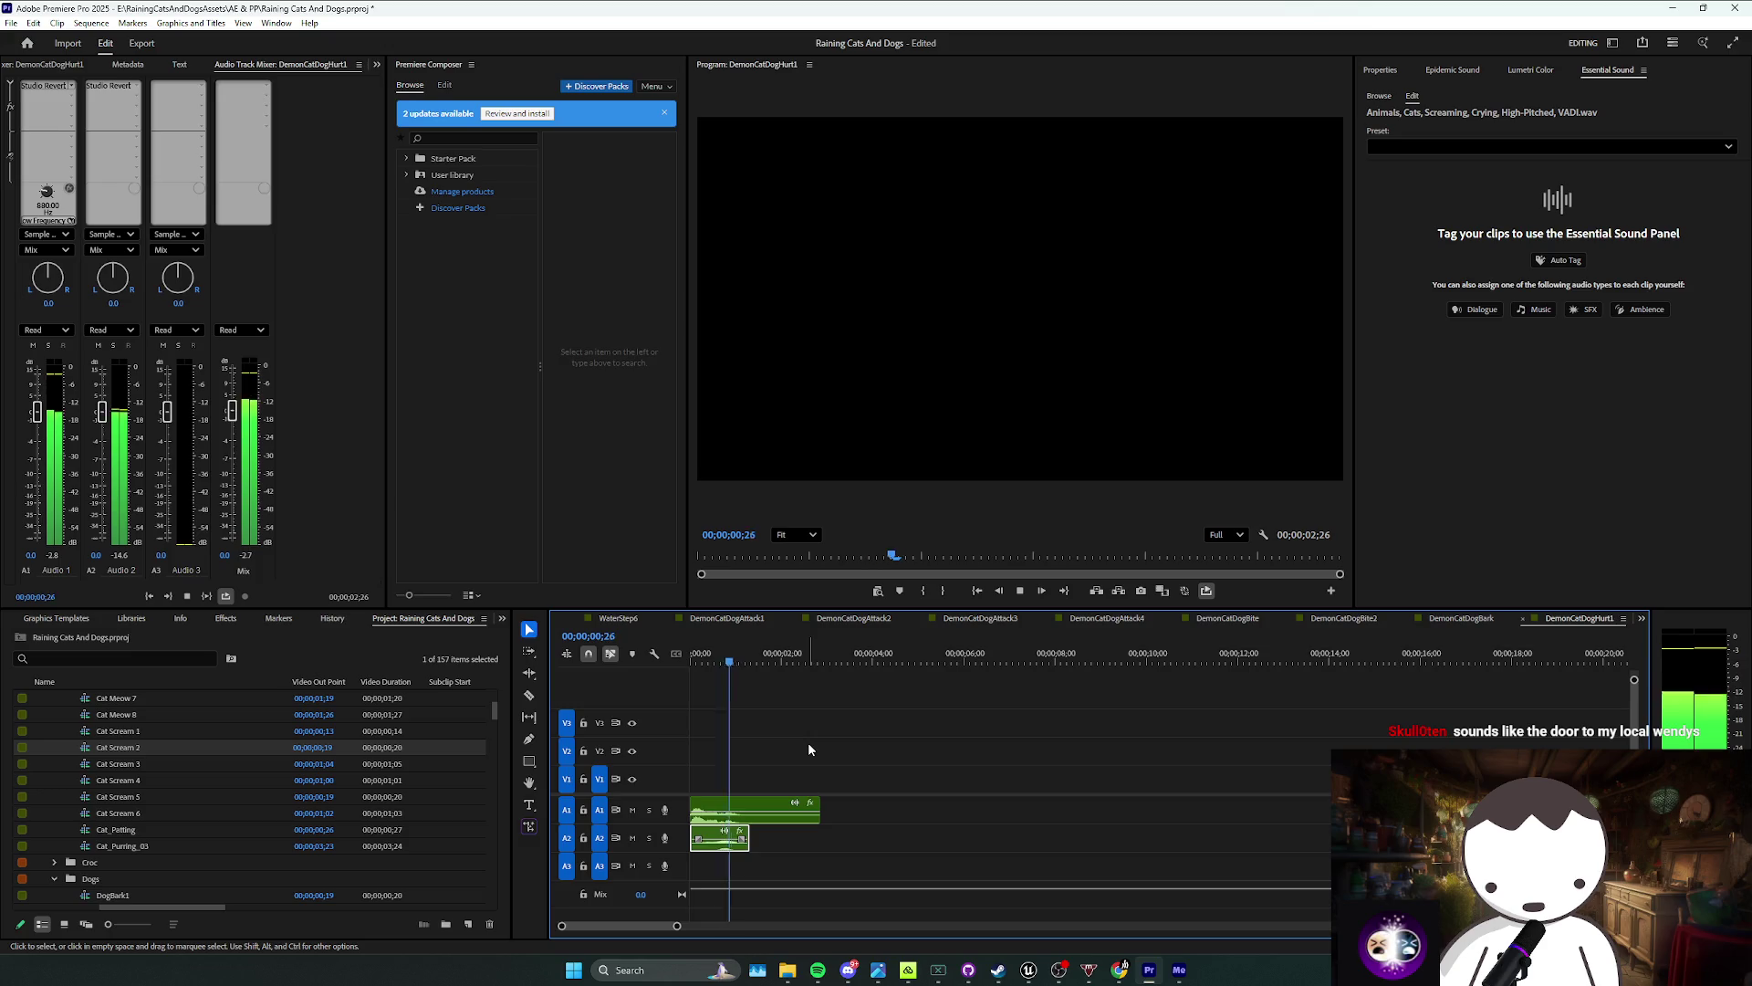
{"action": "key", "text": "ctrl+z"}
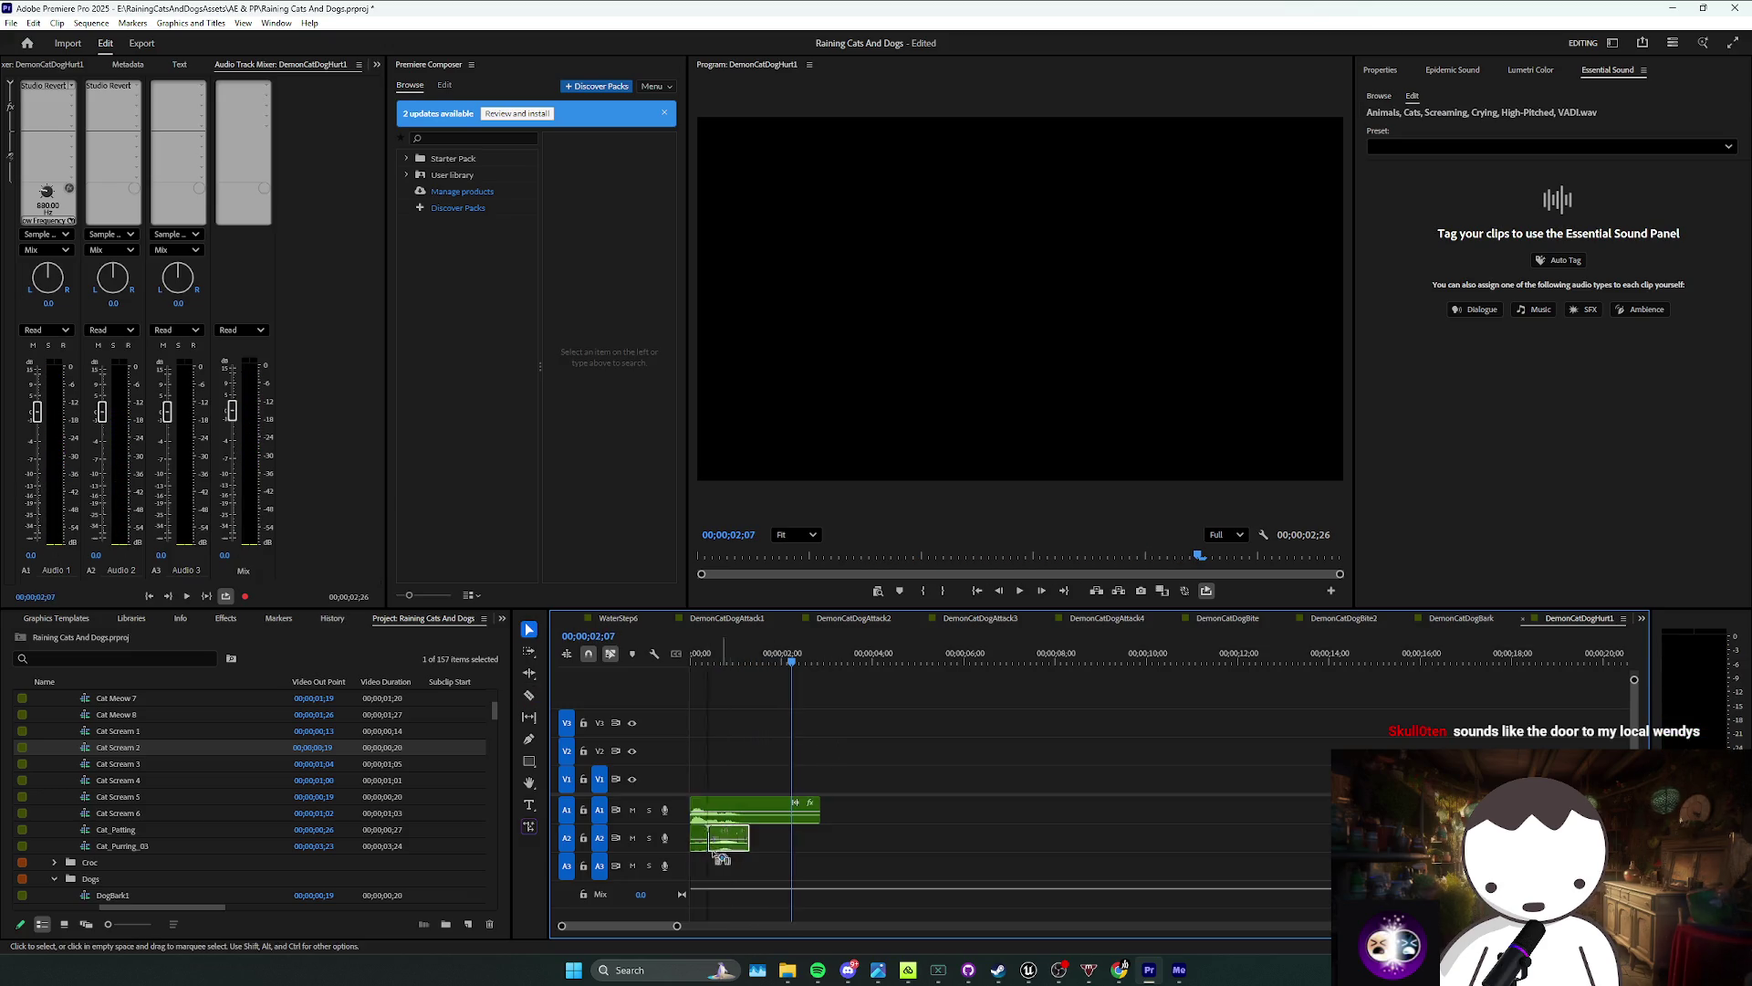
{"action": "key", "text": "Home"}
{"action": "key", "text": "space"}
{"action": "mouse_move", "coordinate": [768, 731]}
{"action": "left_mouse_down"}
{"action": "mouse_move", "coordinate": [841, 763]}
{"action": "mouse_move", "coordinate": [782, 776]}
{"action": "left_mouse_up"}
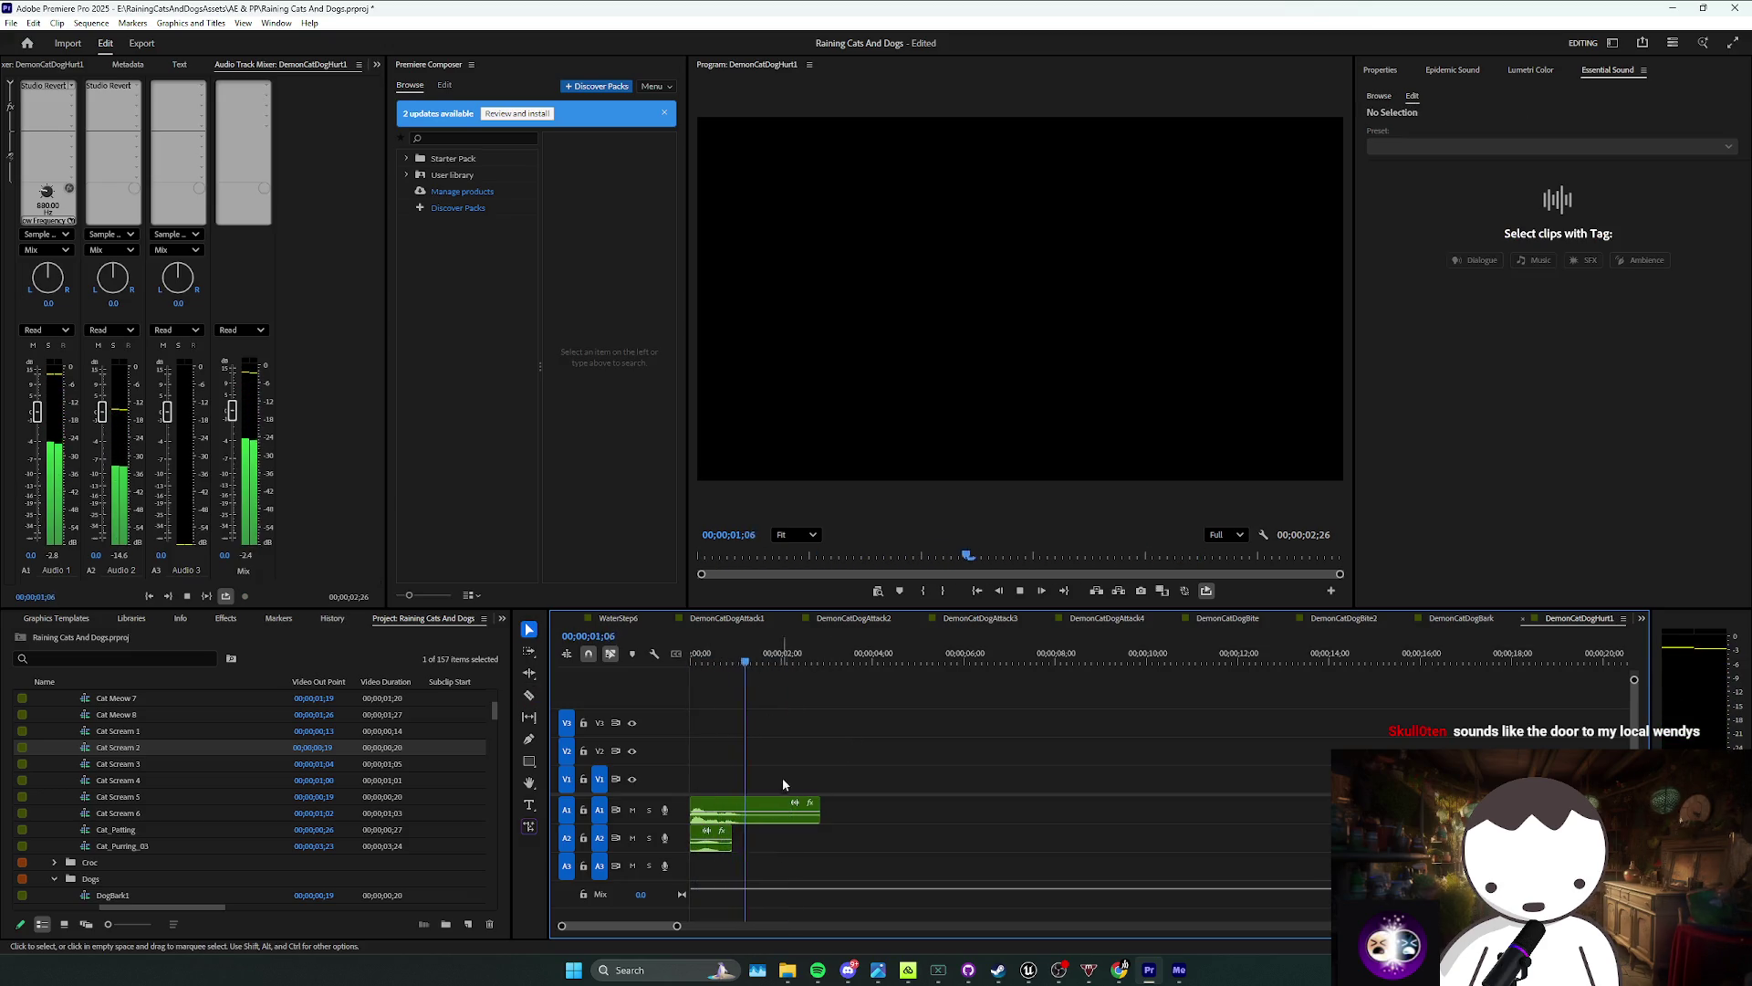
{"action": "left_click", "coordinate": [753, 812]}
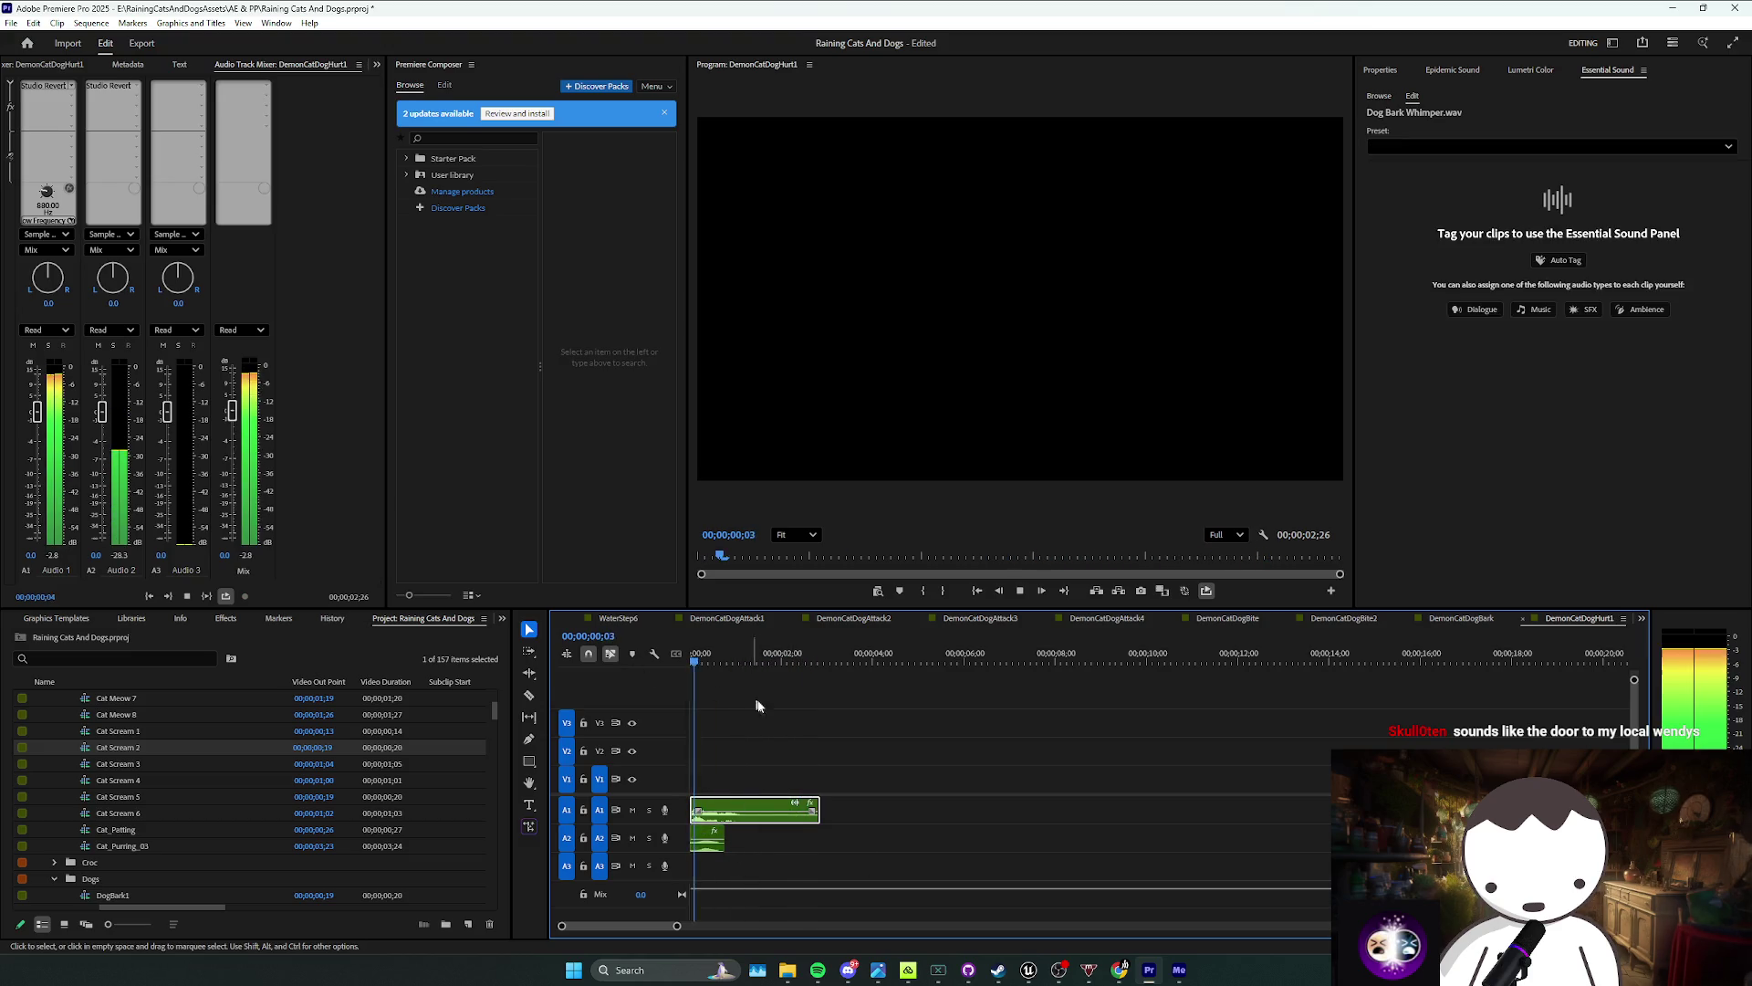
{"action": "left_click_drag", "start_coordinate": [726, 812], "coordinate": [987, 824]}
Step: Save and play back DemonCatDogHurt1 with both whimper clips
{"action": "right_click", "coordinate": [986, 824]}
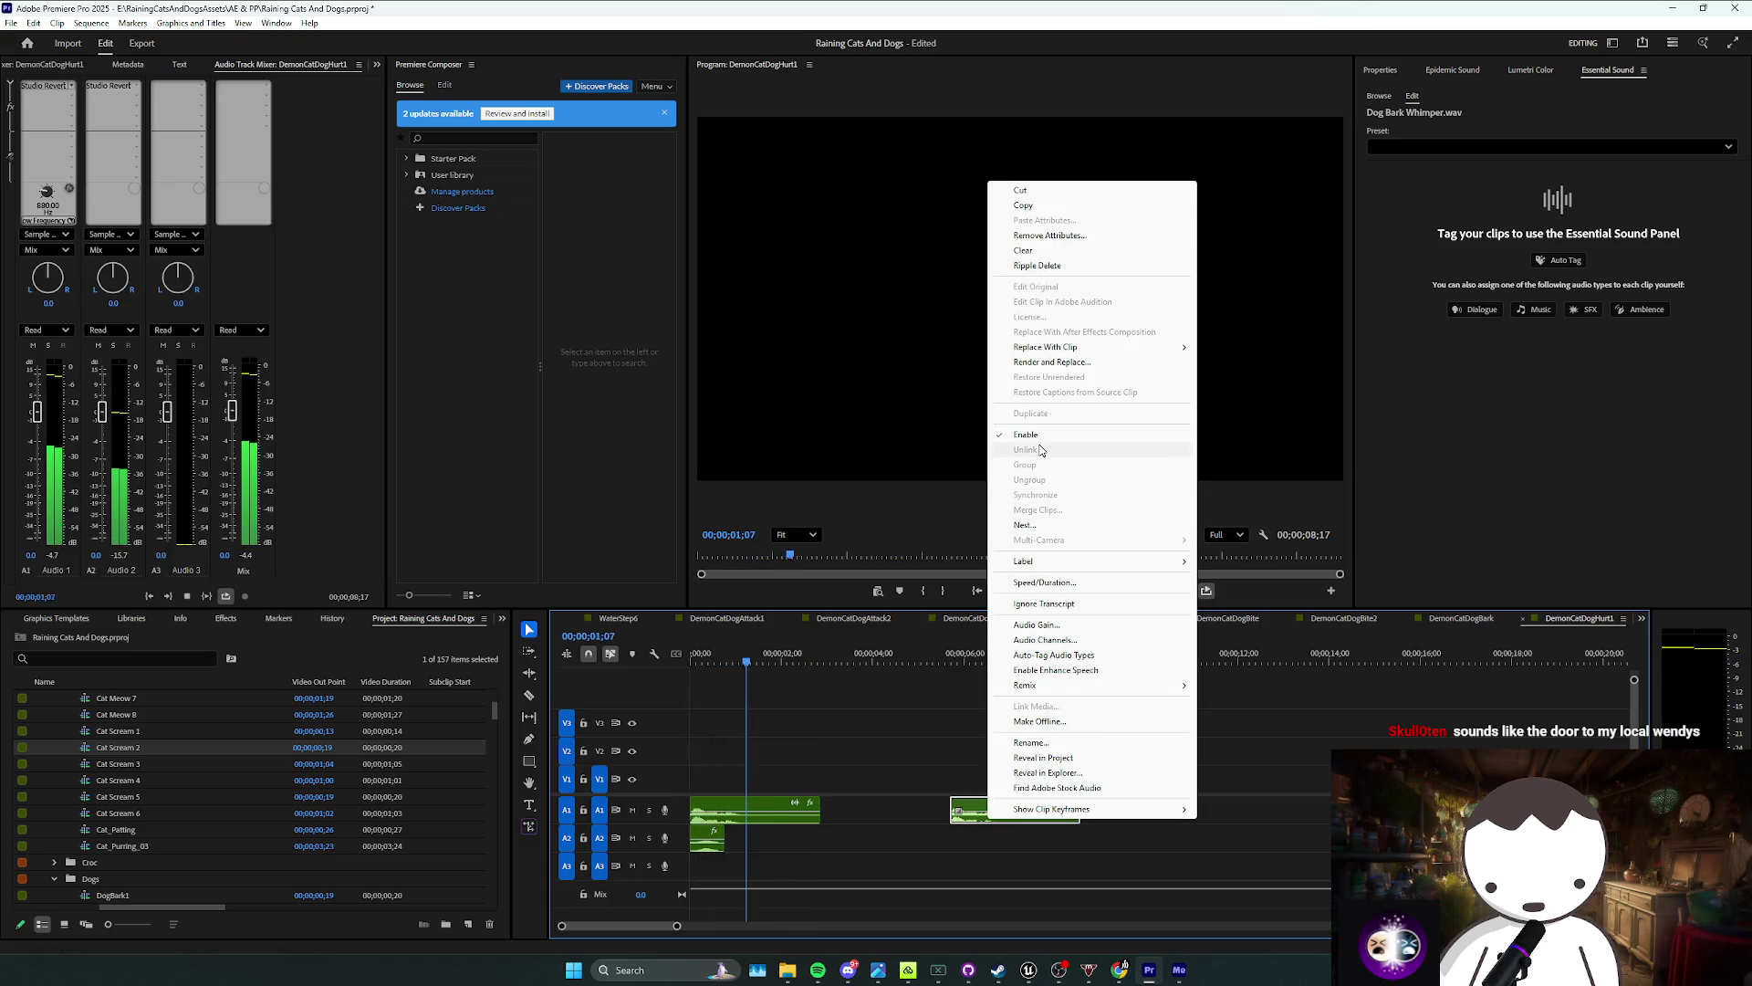
{"action": "left_click", "coordinate": [1042, 481]}
{"action": "key", "text": "Home"}
{"action": "key", "text": "ctrl+s"}
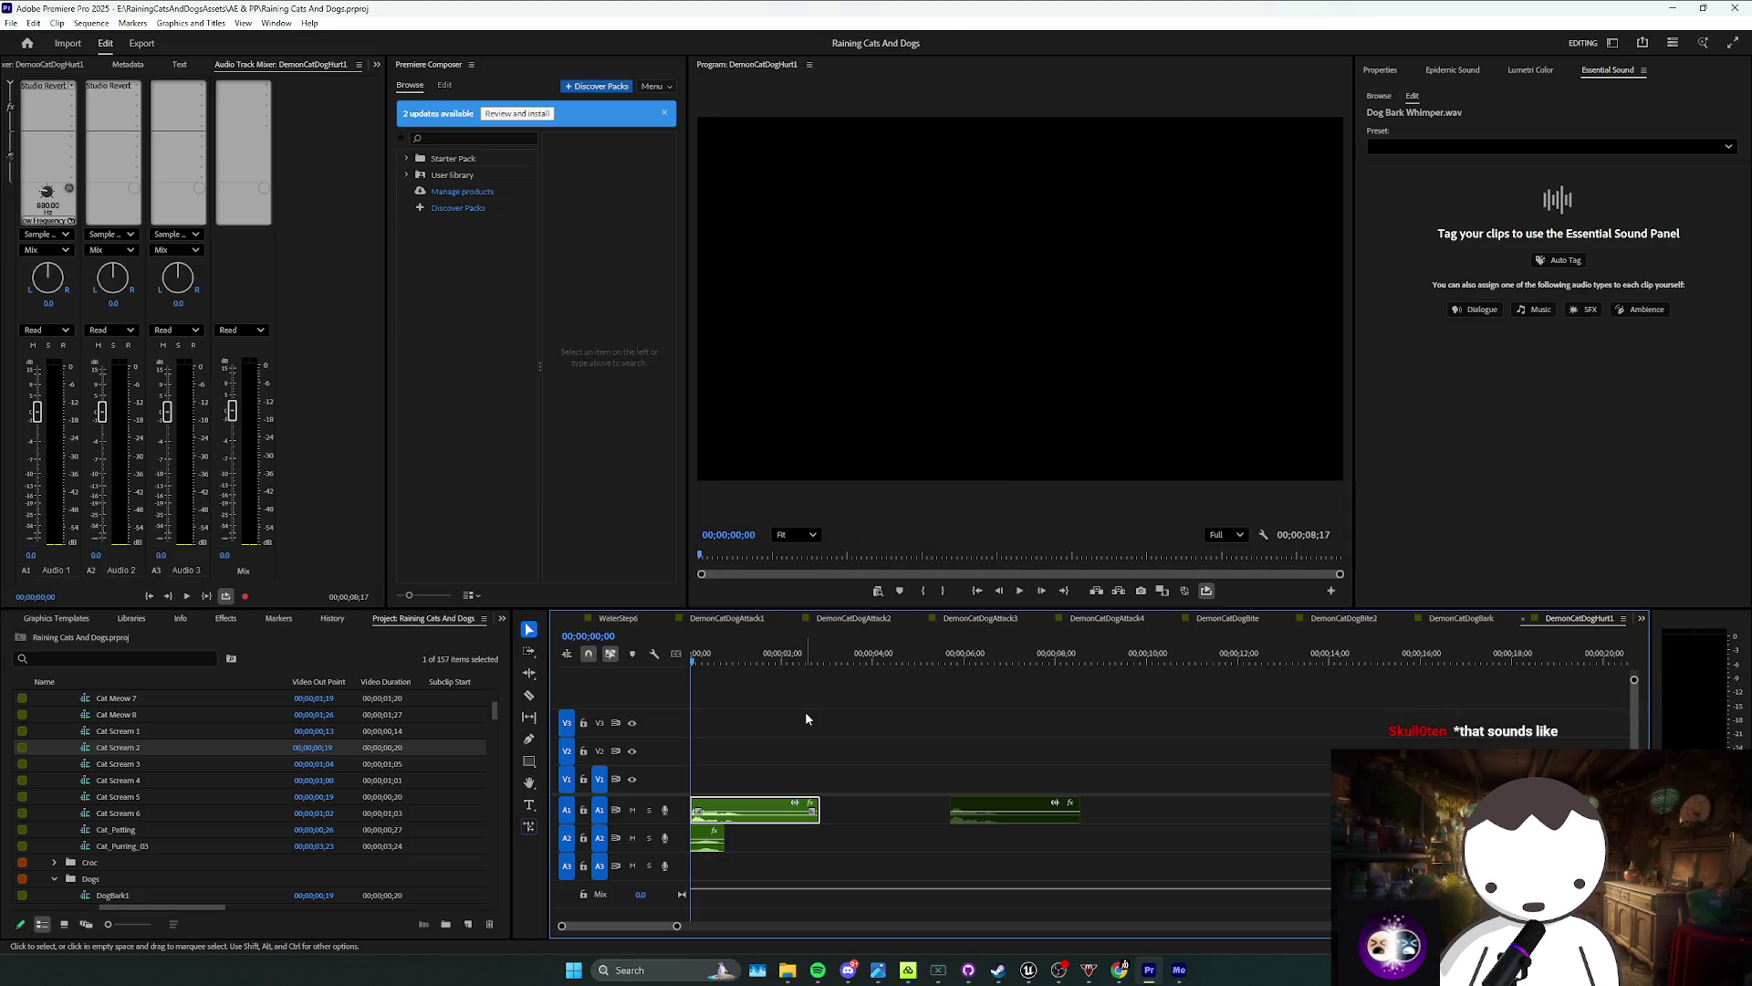
{"action": "key", "text": "space"}
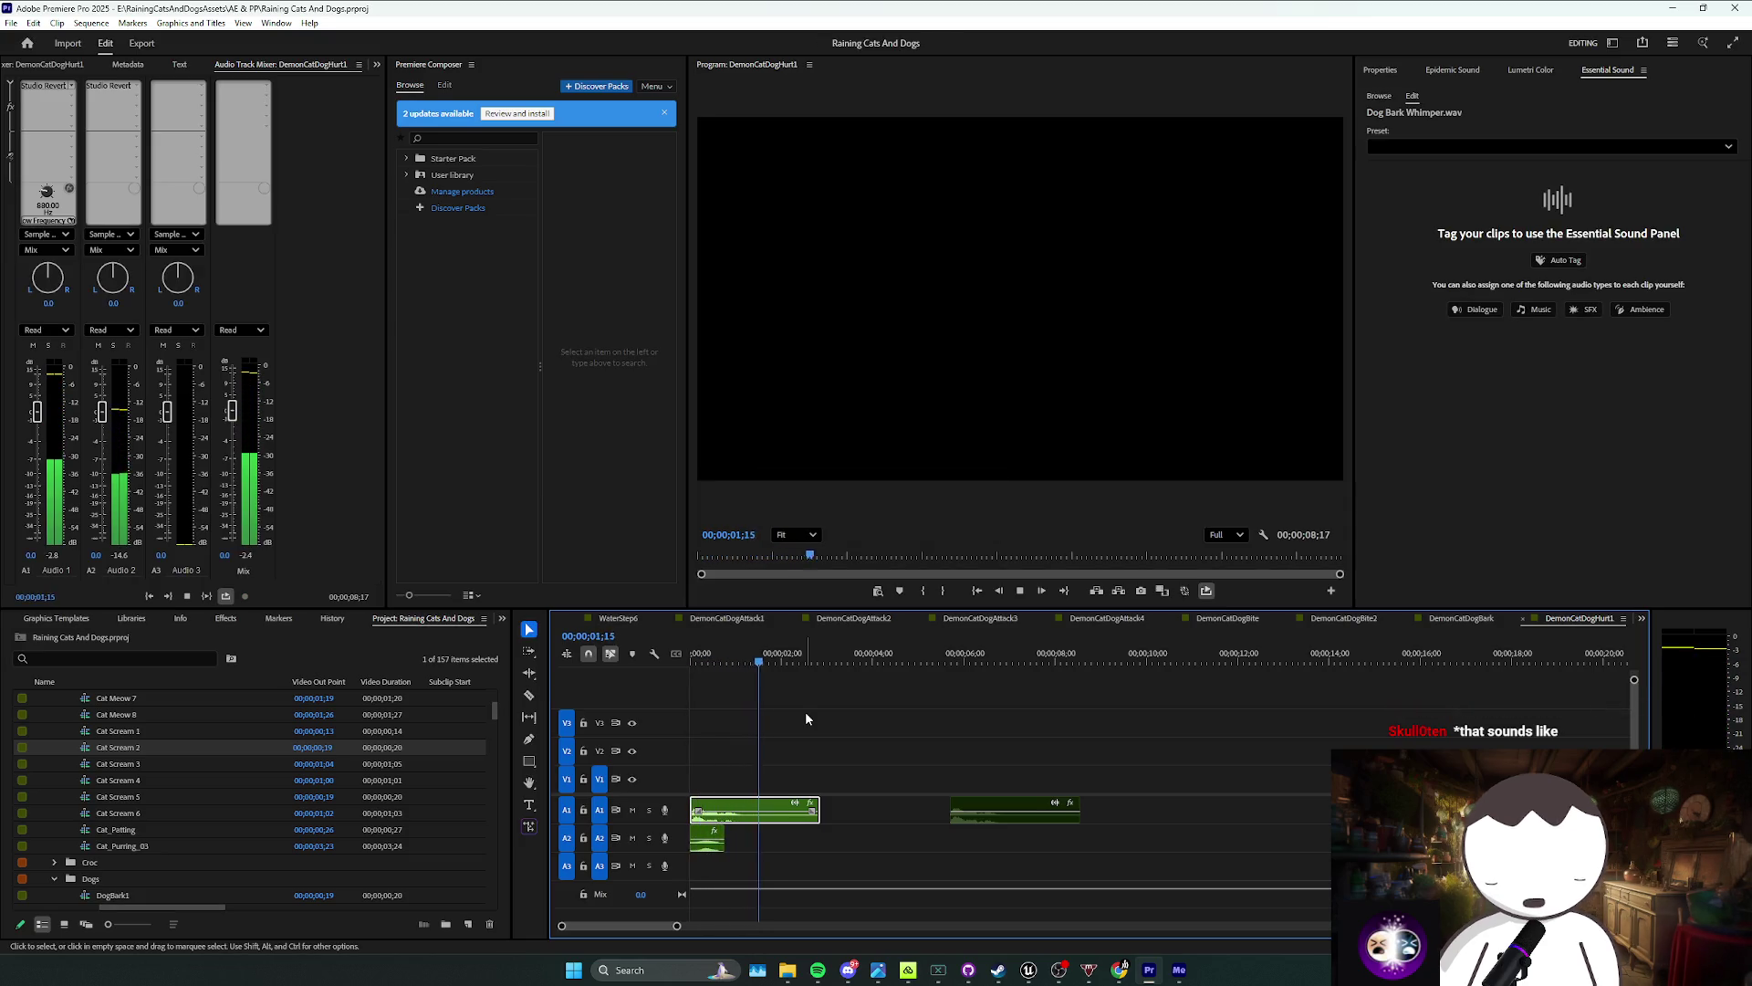
{"action": "left_click", "coordinate": [960, 813]}
{"action": "key", "text": "space"}
Step: Duplicate the DemonCatDogHurt1 sequence in the Project panel and name the copy DemonCatDogHurt2
{"action": "scroll", "coordinate": [247, 812], "scroll_direction": "down", "scroll_amount": 5}
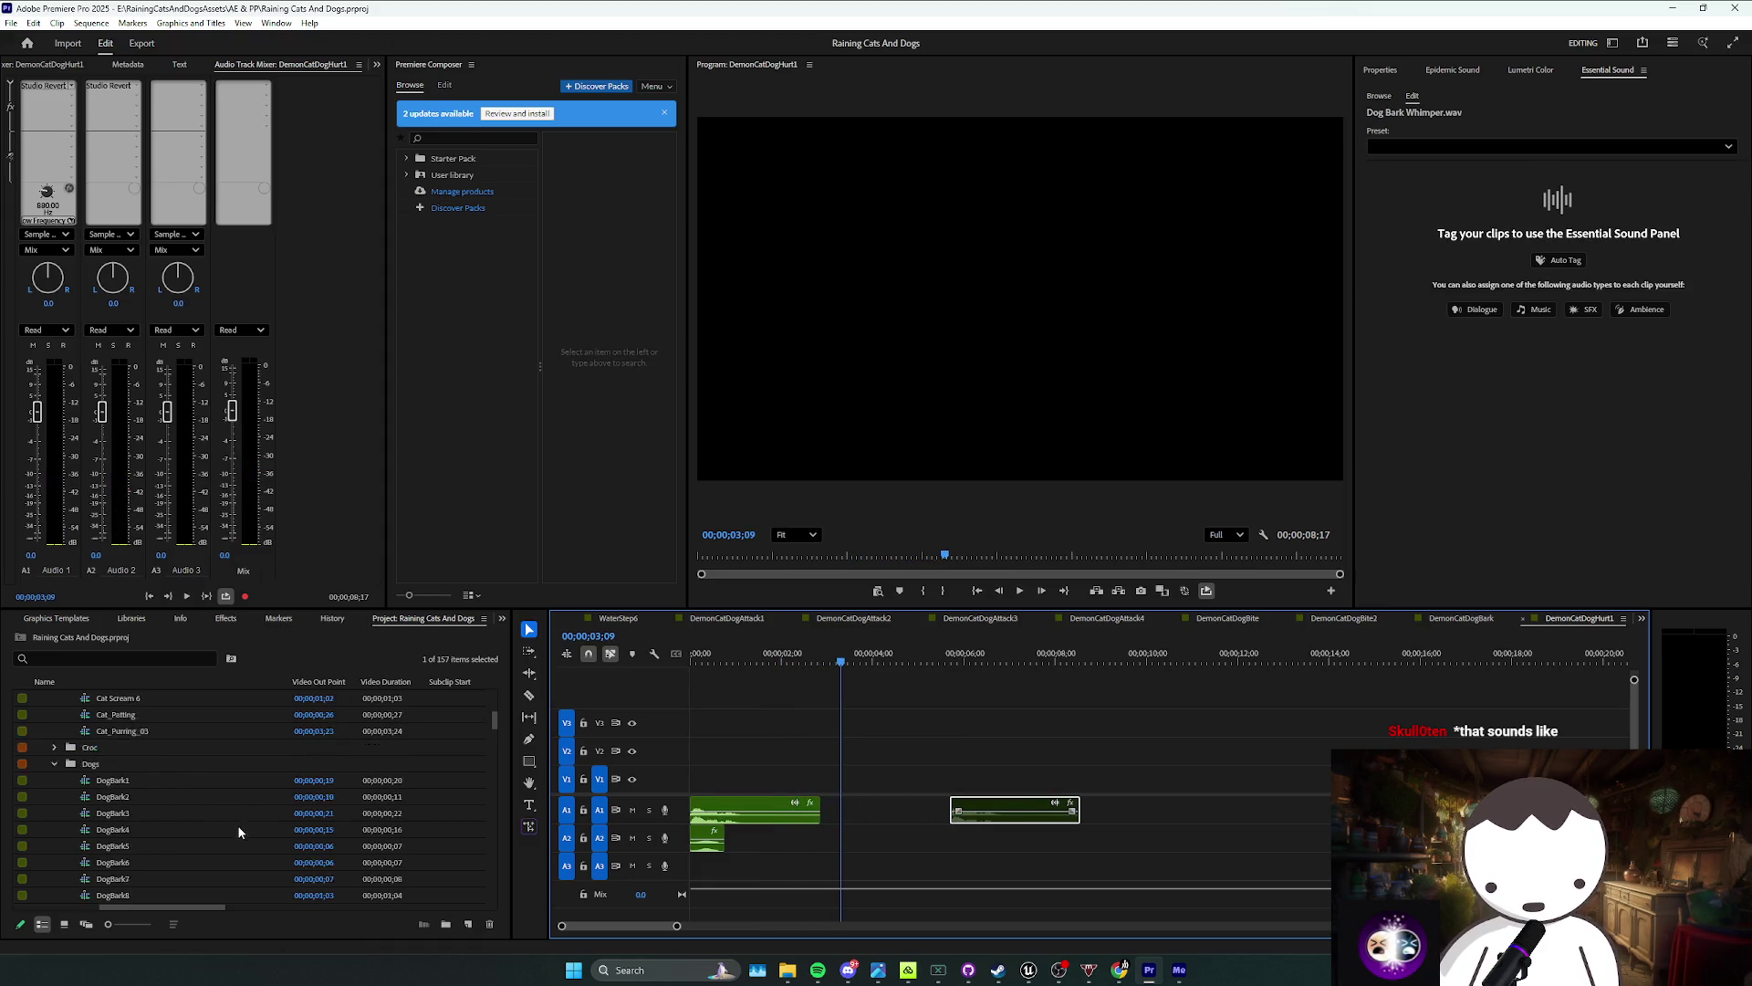
{"action": "scroll", "coordinate": [223, 835], "scroll_direction": "down", "scroll_amount": 5}
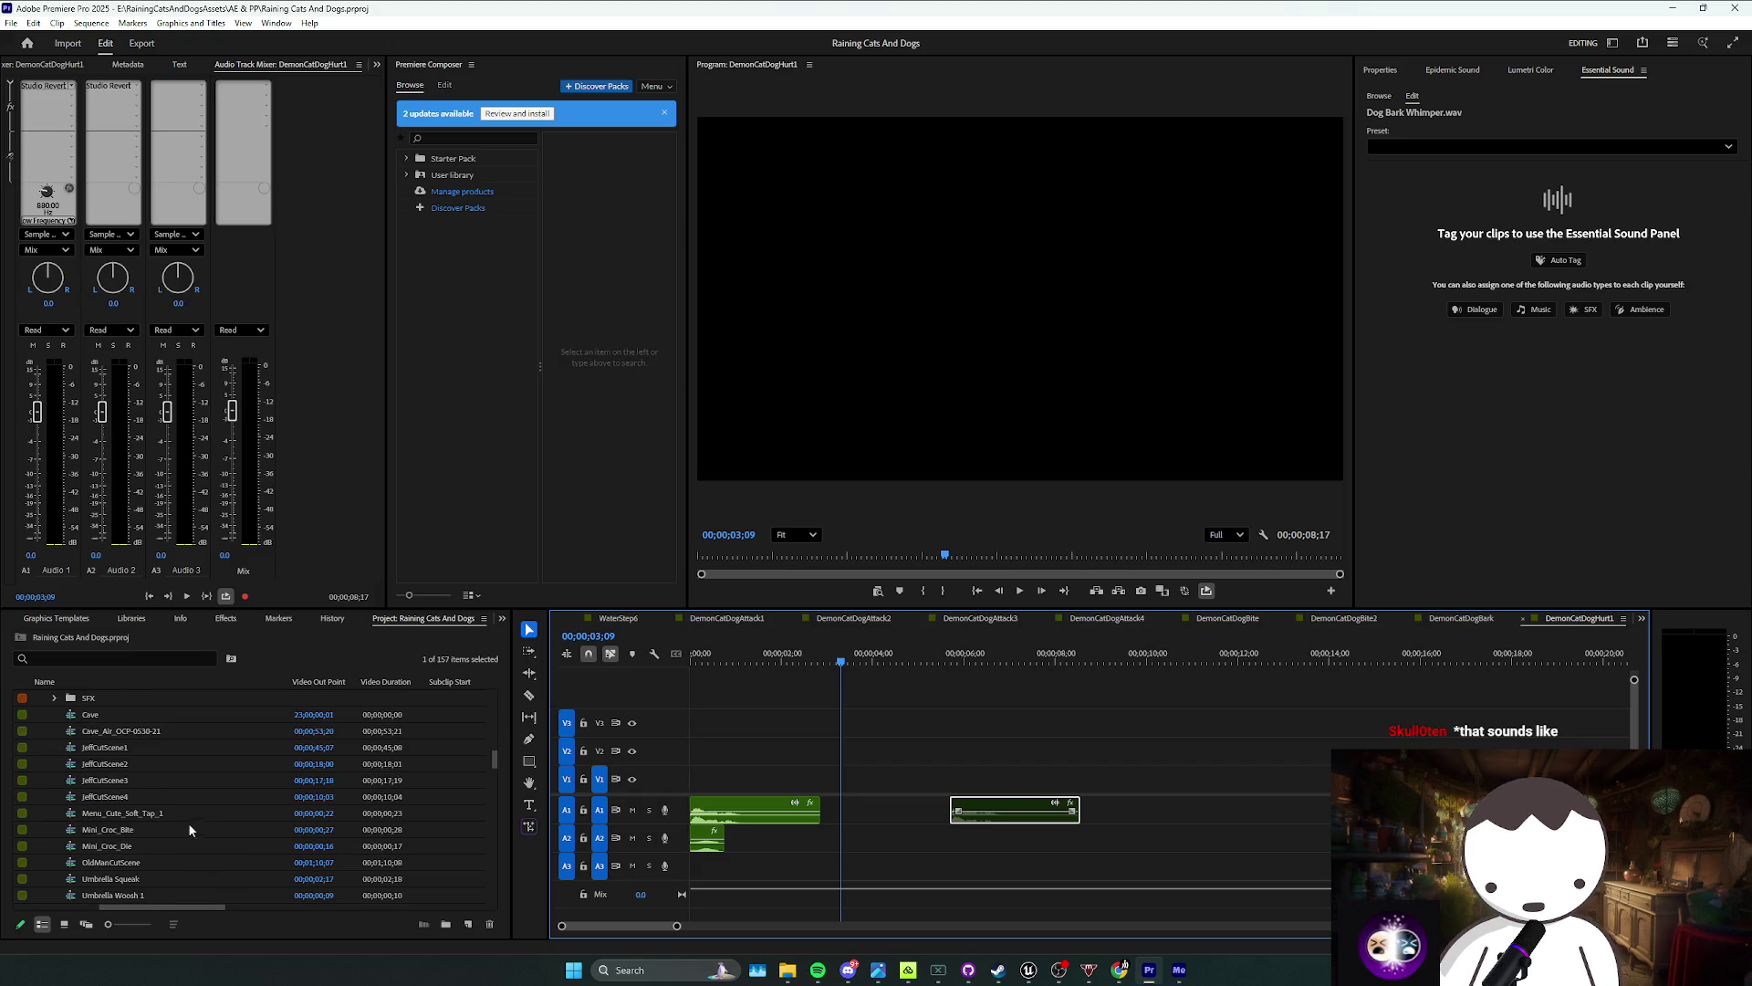
{"action": "scroll", "coordinate": [166, 843], "scroll_direction": "down", "scroll_amount": 4}
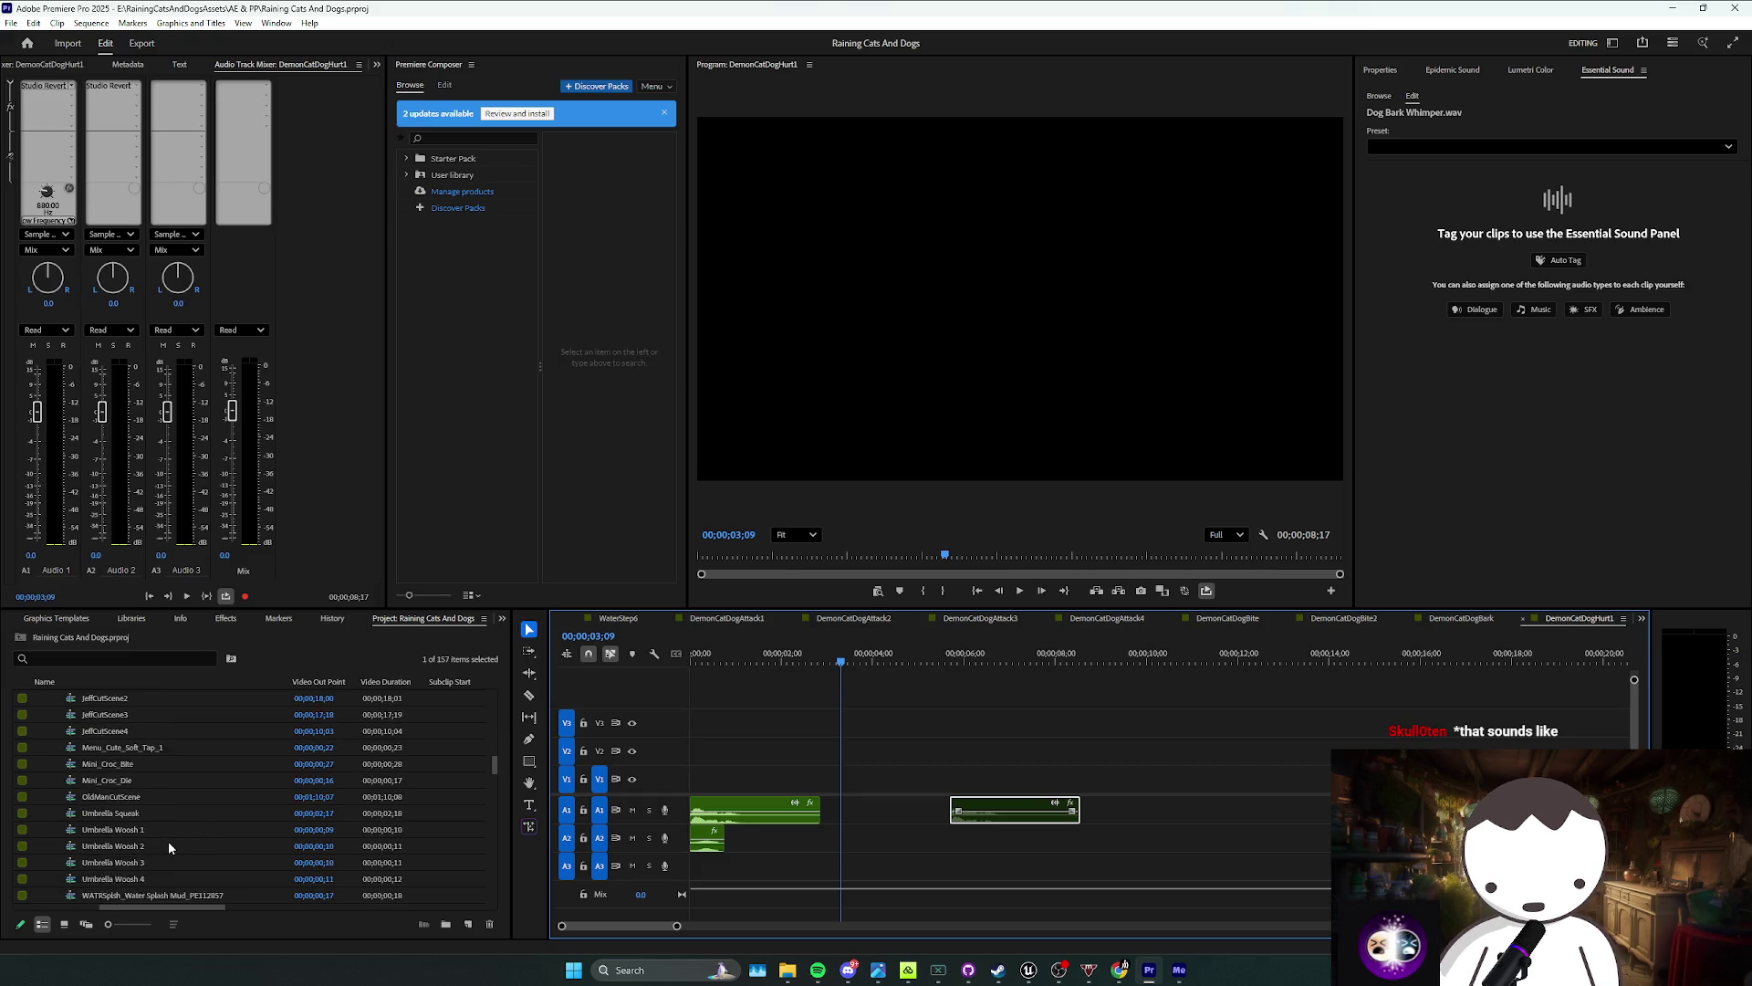
{"action": "scroll", "coordinate": [168, 841], "scroll_direction": "down", "scroll_amount": 5}
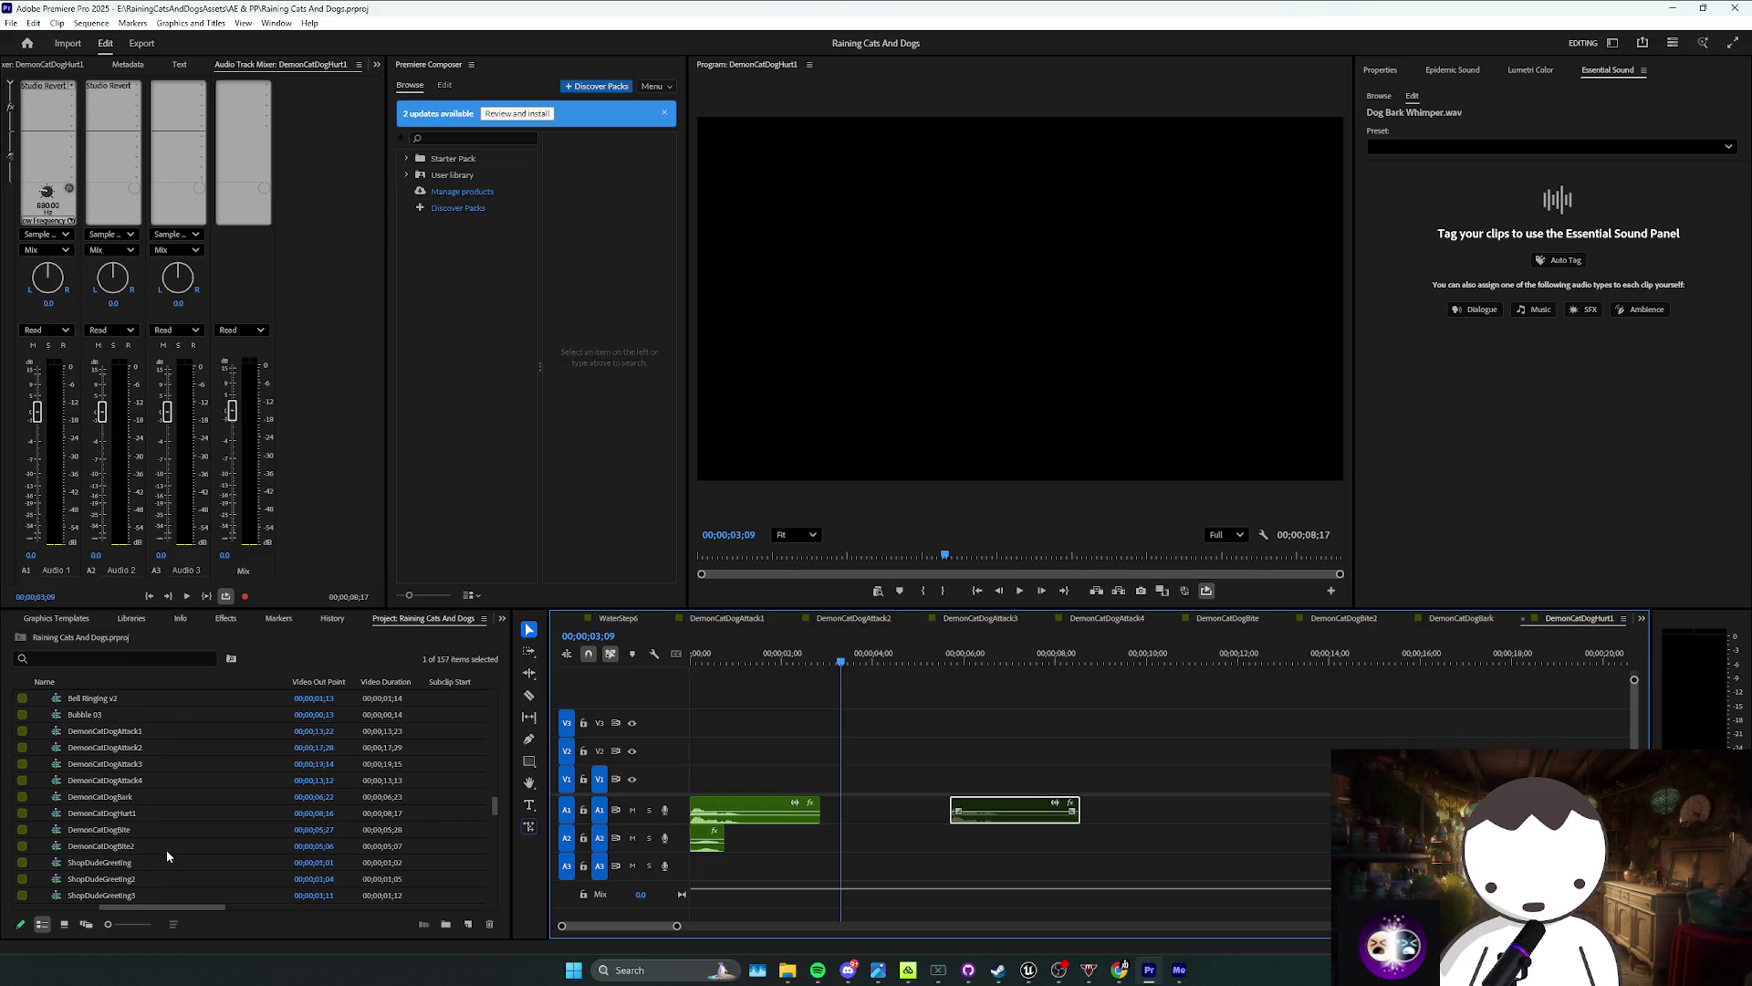
{"action": "left_click", "coordinate": [171, 782]}
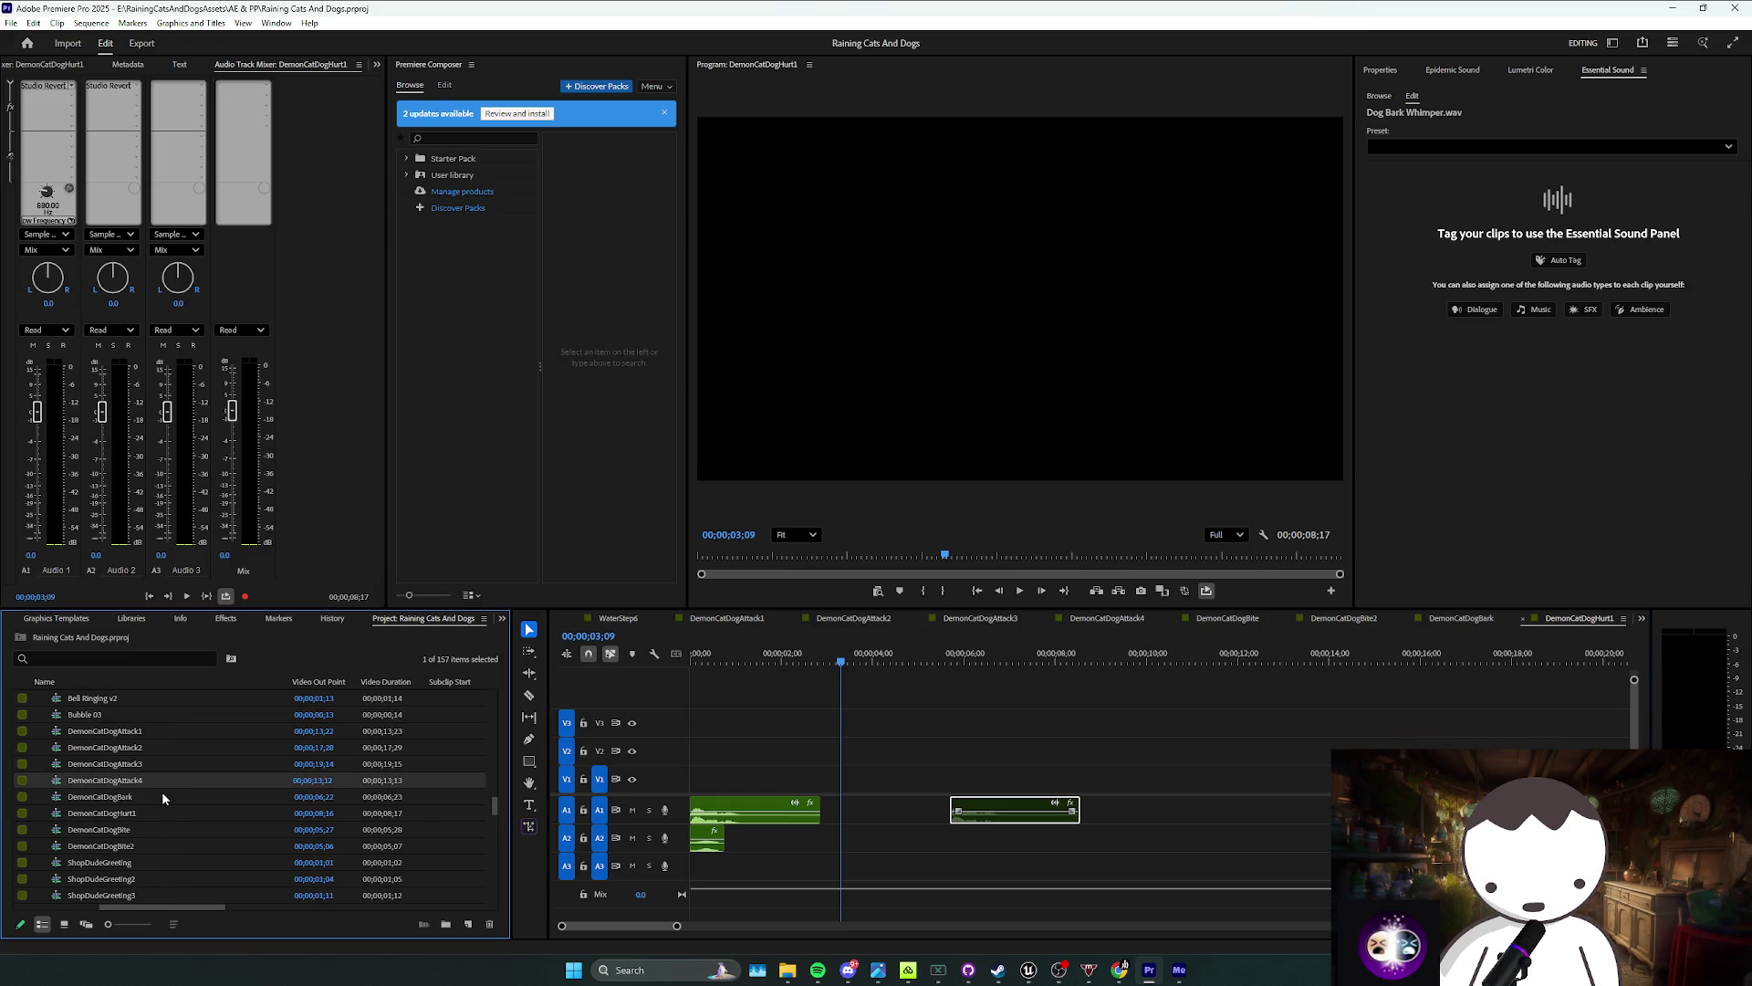
{"action": "key", "text": "ctrl+s"}
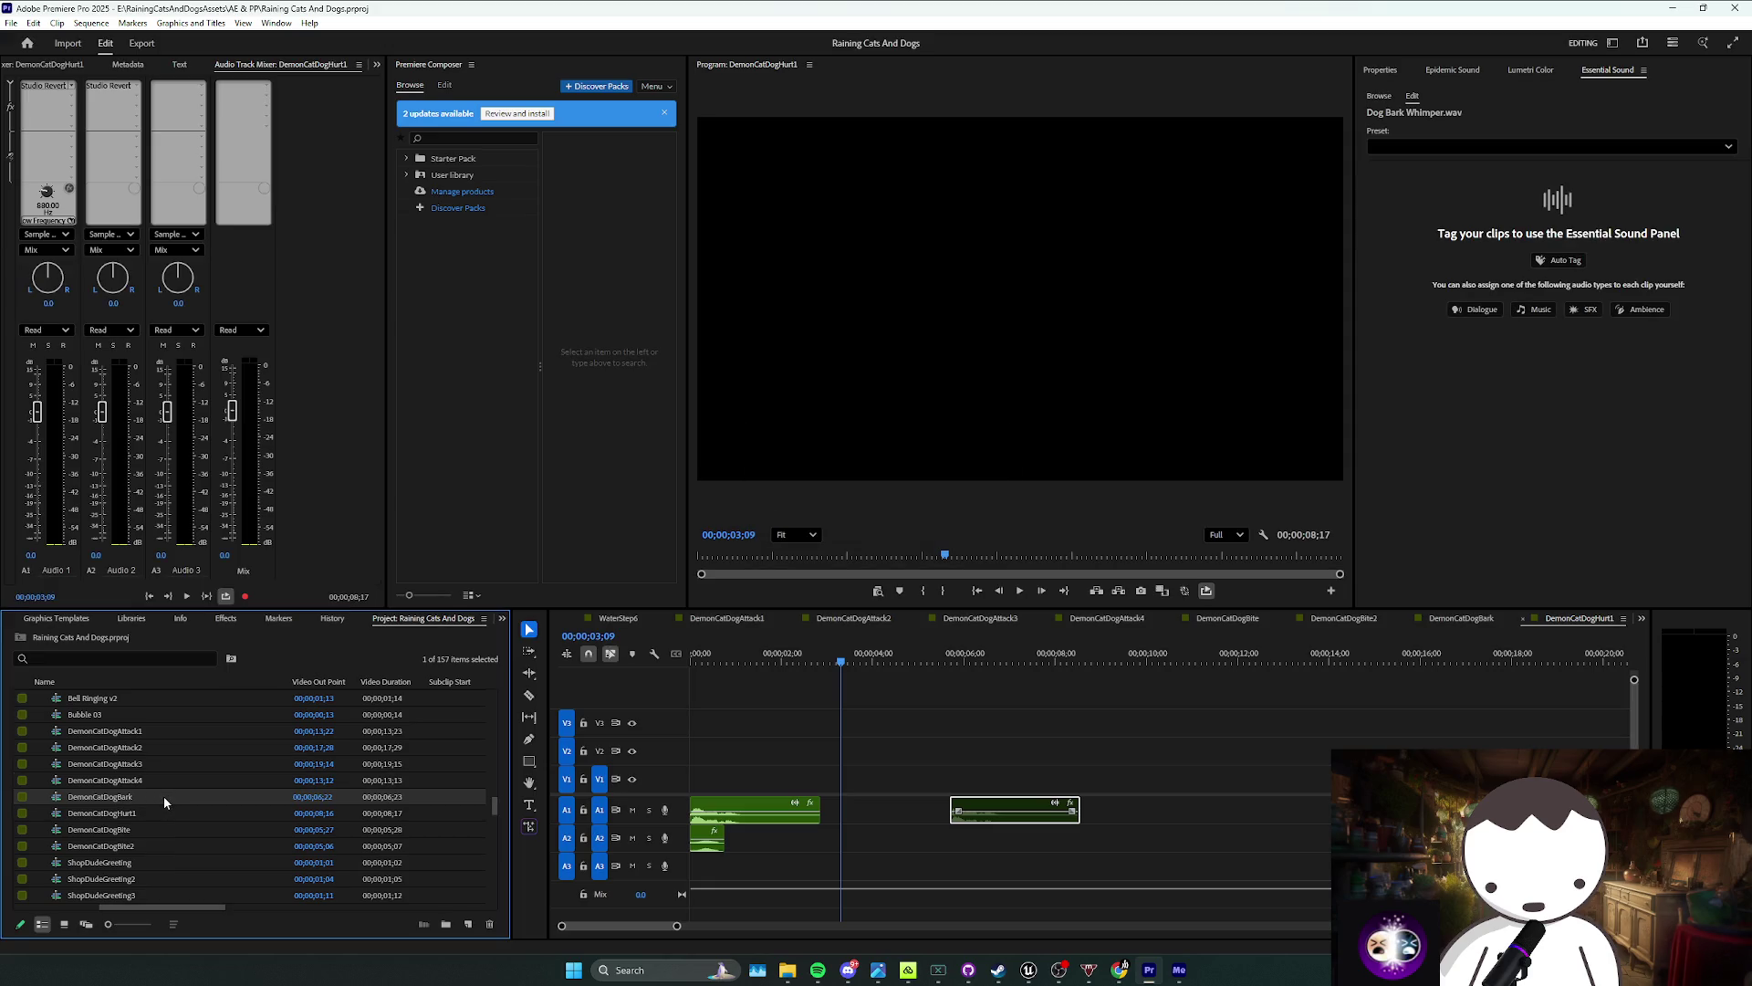
{"action": "left_click", "coordinate": [152, 810]}
{"action": "key", "text": "ctrl+c"}
{"action": "key", "text": "ctrl+v"}
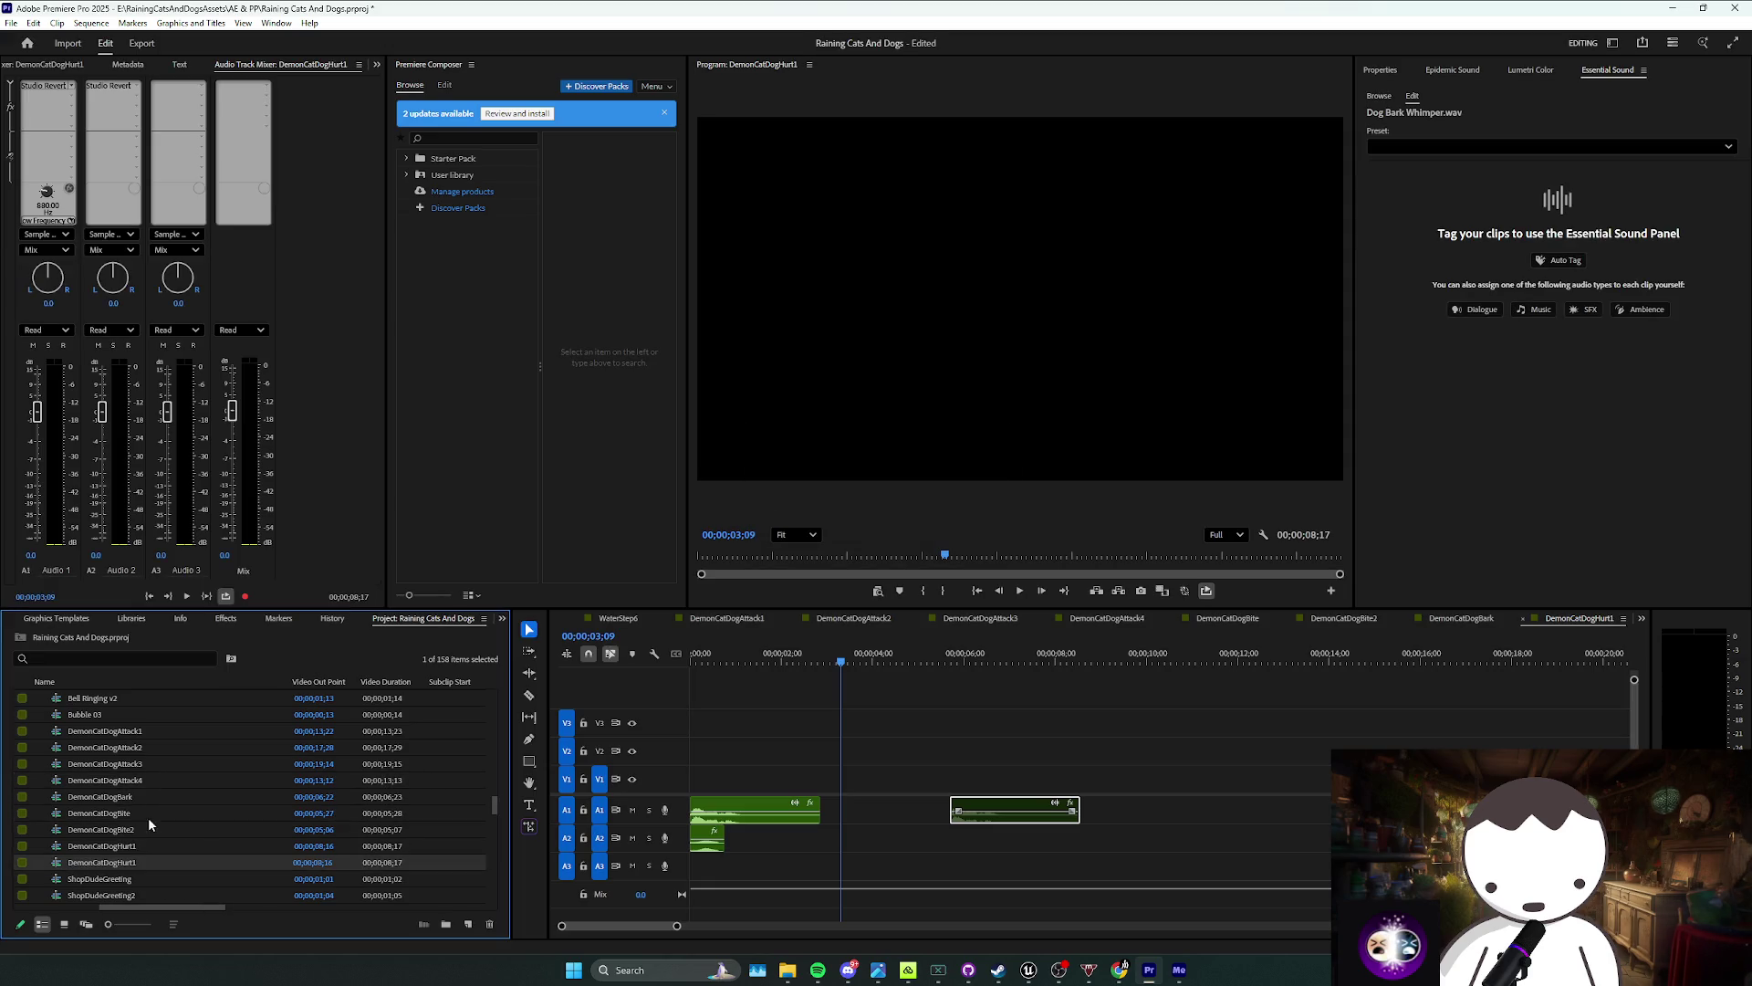
{"action": "left_click", "coordinate": [143, 861]}
{"action": "type", "text": "2"}
{"action": "key", "text": "Return"}
Step: Open DemonCatDogHurt2, delete all its existing clips, and save the project
{"action": "double_click", "coordinate": [147, 864]}
{"action": "left_click_drag", "start_coordinate": [853, 765], "coordinate": [671, 854]}
{"action": "key", "text": "shift+Delete"}
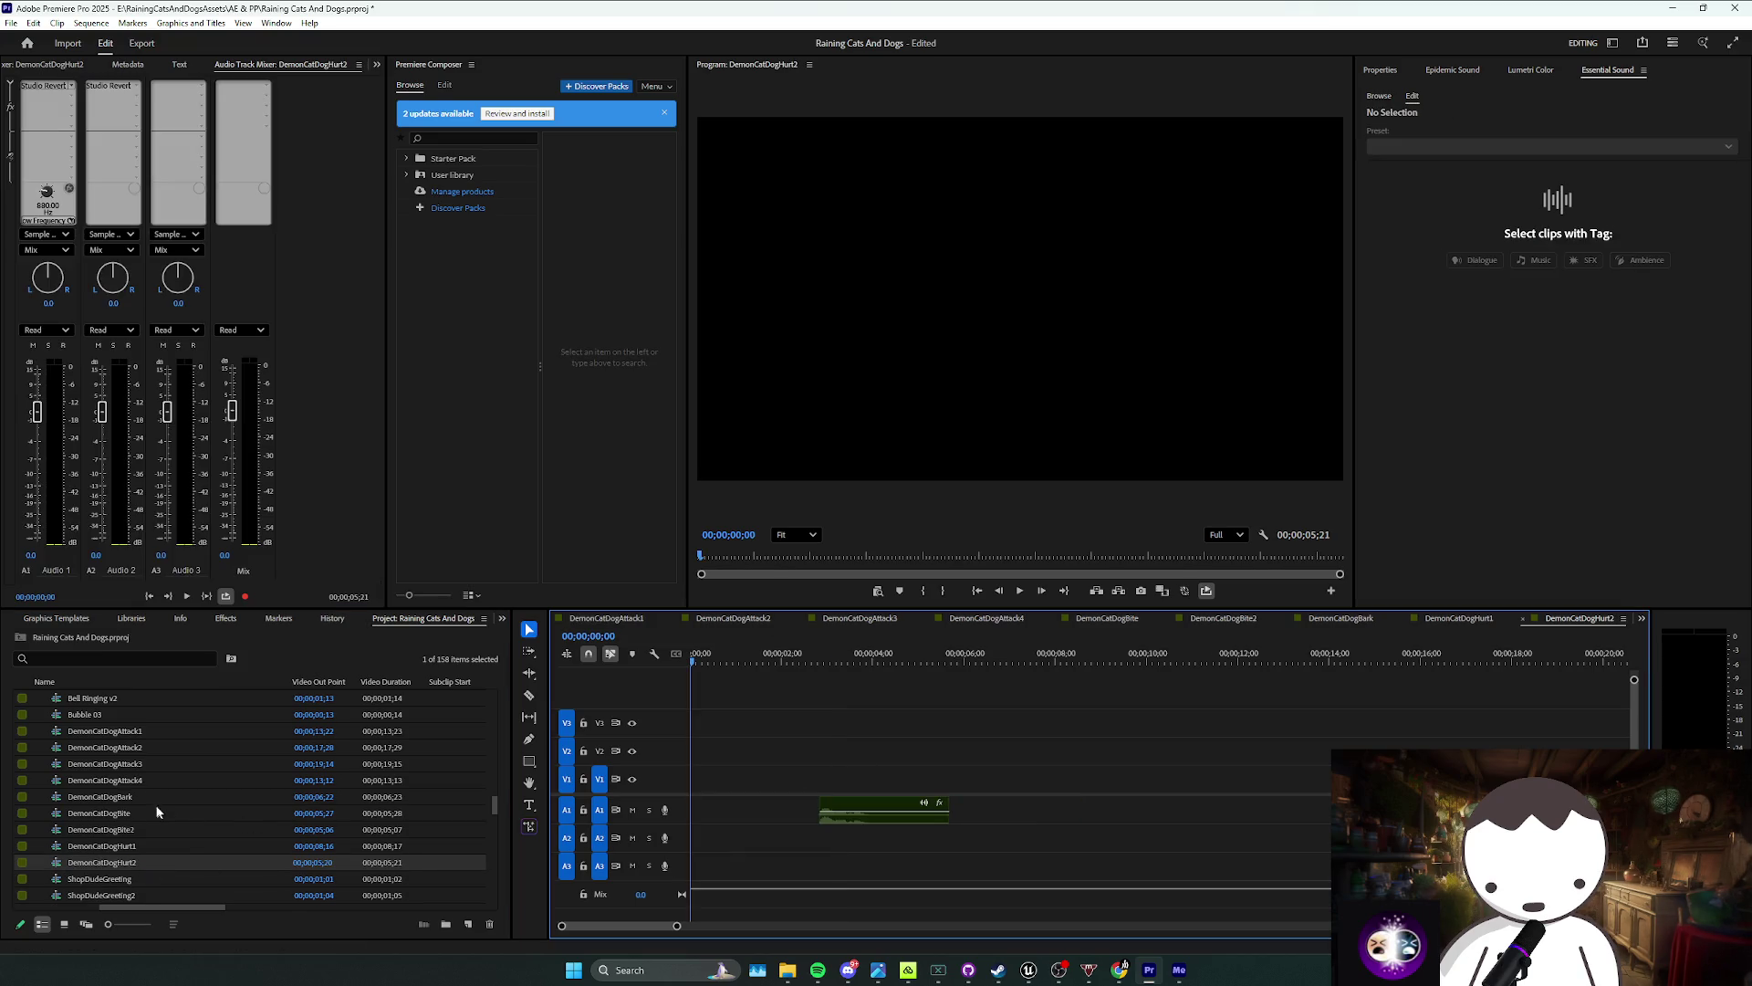
{"action": "scroll", "coordinate": [164, 812], "scroll_direction": "up", "scroll_amount": 5}
{"action": "left_click", "coordinate": [851, 803]}
{"action": "key", "text": "Down"}
{"action": "key", "text": "Delete"}
{"action": "scroll", "coordinate": [197, 768], "scroll_direction": "up", "scroll_amount": 5}
{"action": "key", "text": "ctrl+s"}
Step: Try DogHurt11 and DogHurt7 on A1, settling on the DogHurt2 whimper
{"action": "scroll", "coordinate": [196, 768], "scroll_direction": "up", "scroll_amount": 5}
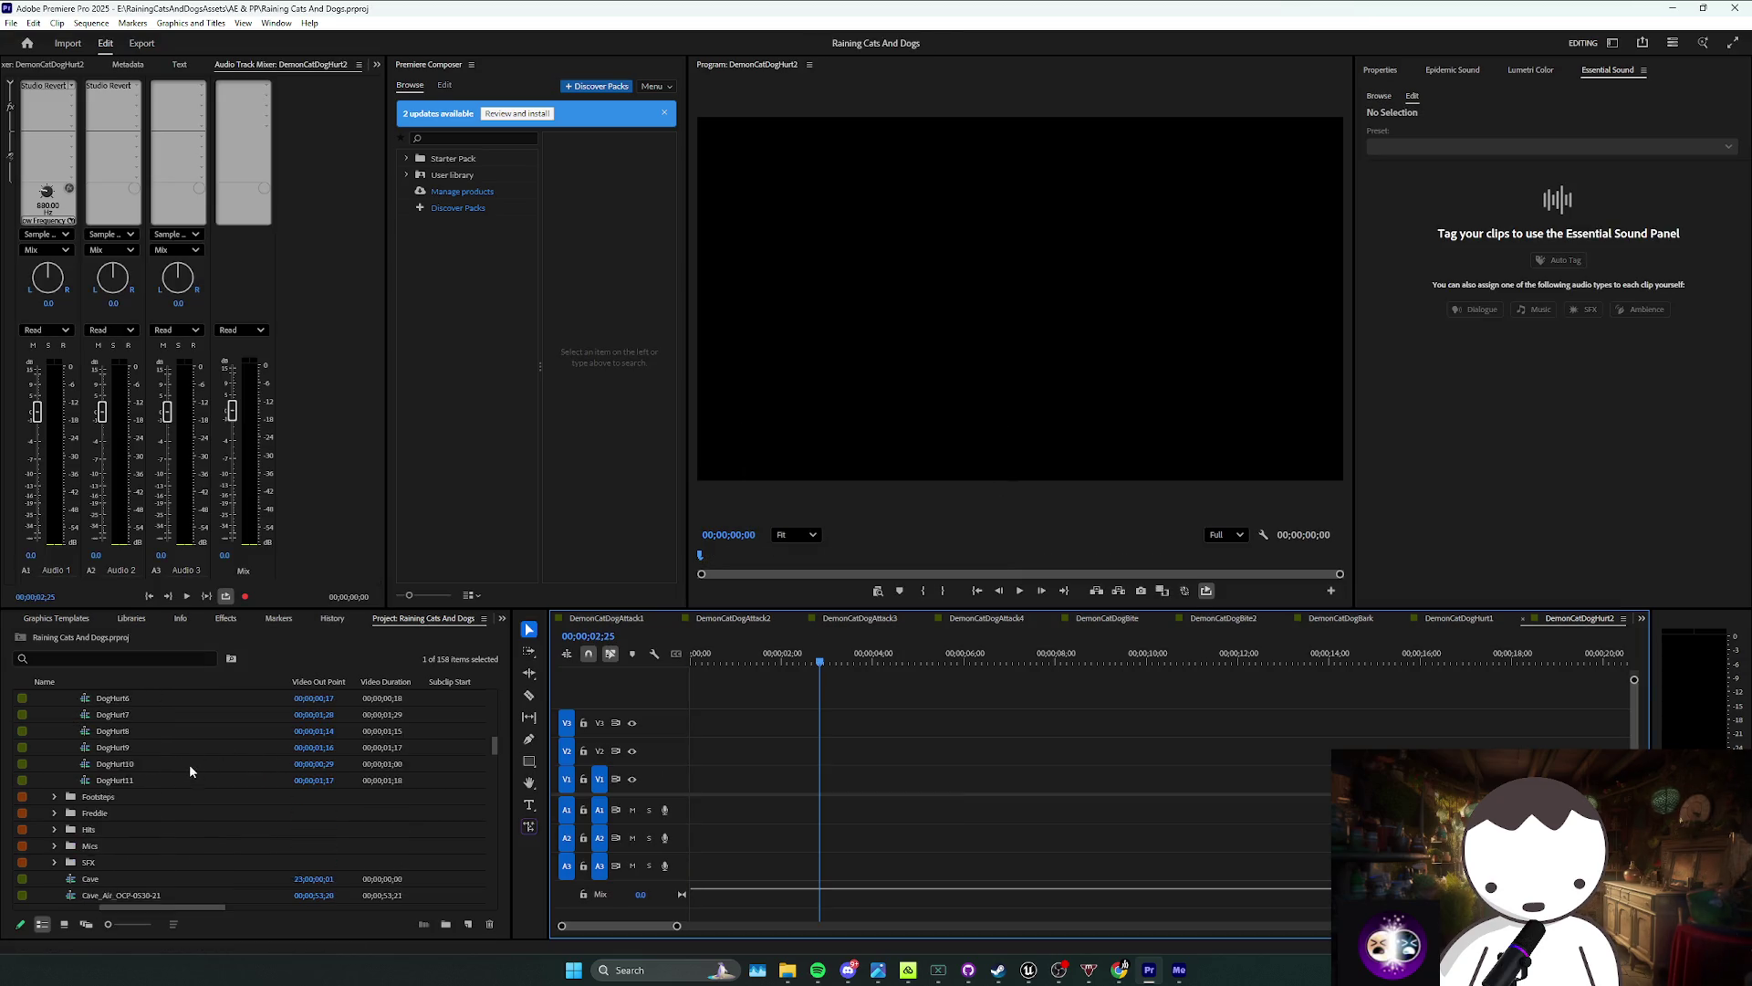
{"action": "left_click_drag", "start_coordinate": [110, 863], "coordinate": [742, 837]}
{"action": "mouse_move", "coordinate": [699, 667]}
{"action": "left_mouse_down"}
{"action": "mouse_move", "coordinate": [699, 683]}
{"action": "mouse_move", "coordinate": [715, 675]}
{"action": "left_mouse_up"}
{"action": "key", "text": "ctrl+z"}
{"action": "mouse_move", "coordinate": [113, 797]}
{"action": "left_mouse_down"}
{"action": "mouse_move", "coordinate": [704, 782]}
{"action": "mouse_move", "coordinate": [716, 821]}
{"action": "mouse_move", "coordinate": [140, 716]}
{"action": "mouse_move", "coordinate": [723, 810]}
{"action": "left_mouse_up"}
{"action": "scroll", "coordinate": [140, 716], "scroll_direction": "up", "scroll_amount": 1}
{"action": "key", "text": "space"}
{"action": "left_click", "coordinate": [722, 810]}
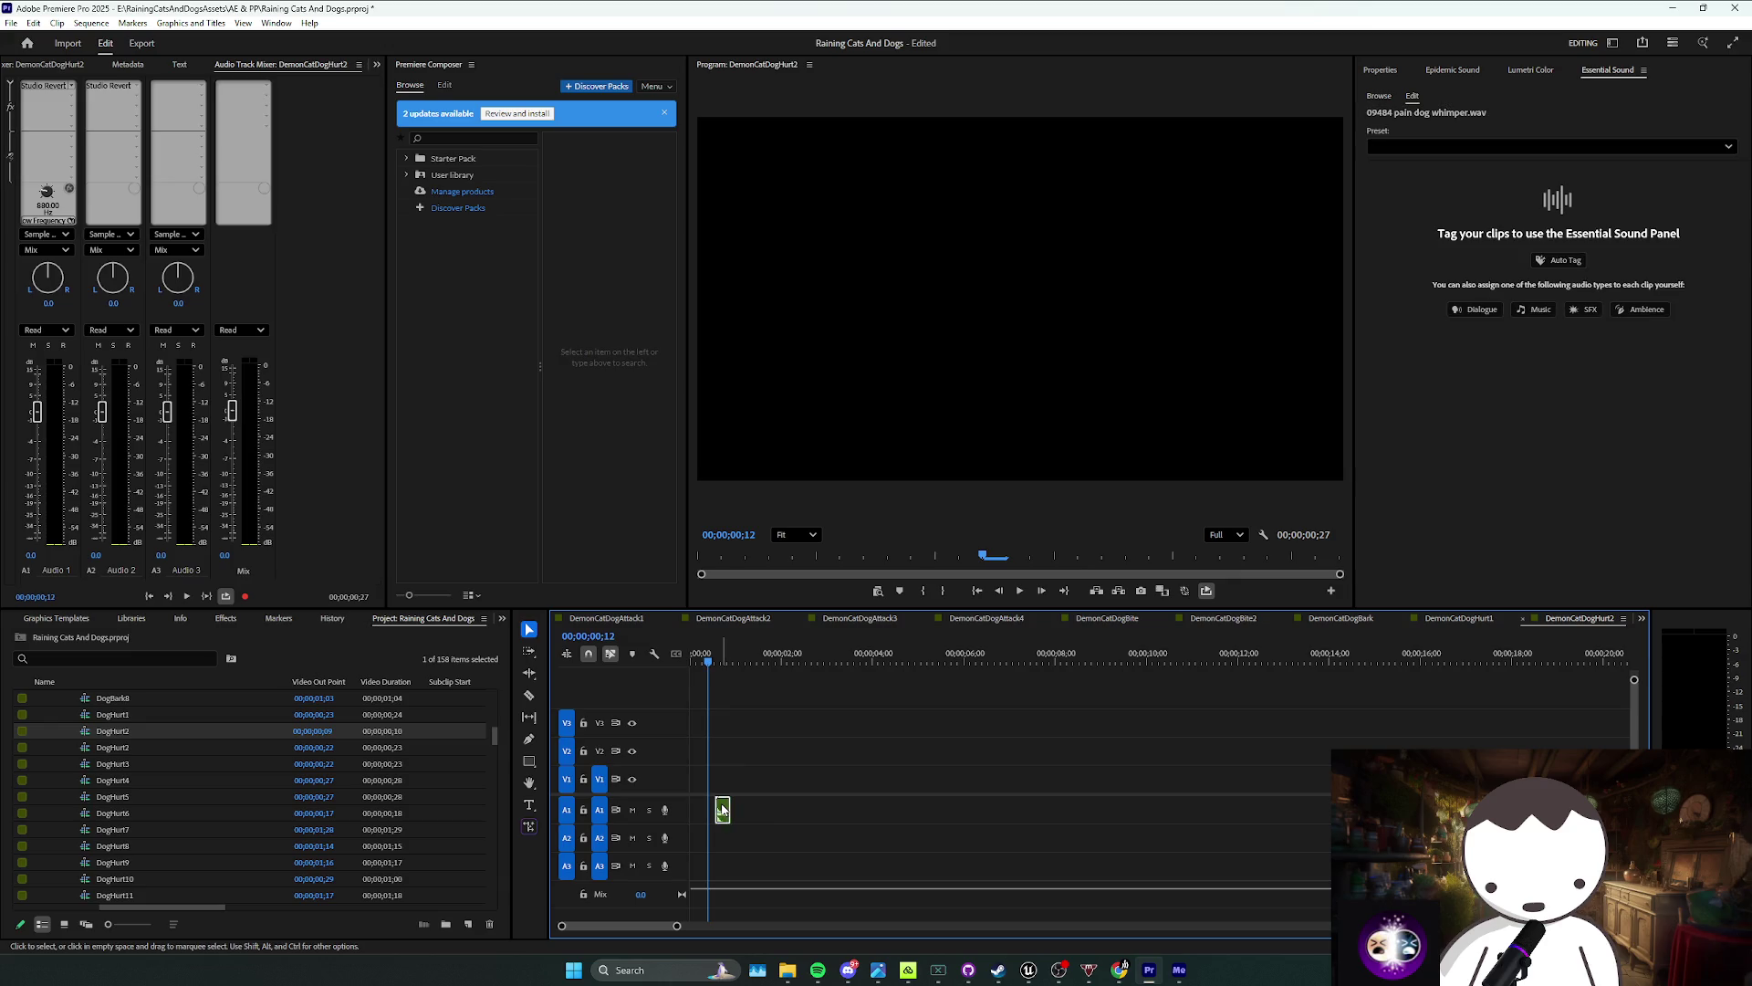
Step: Slow the DogHurt2 clip to 50%, then to 20% speed, playing each result
{"action": "right_click", "coordinate": [699, 812]}
{"action": "left_click", "coordinate": [782, 571]}
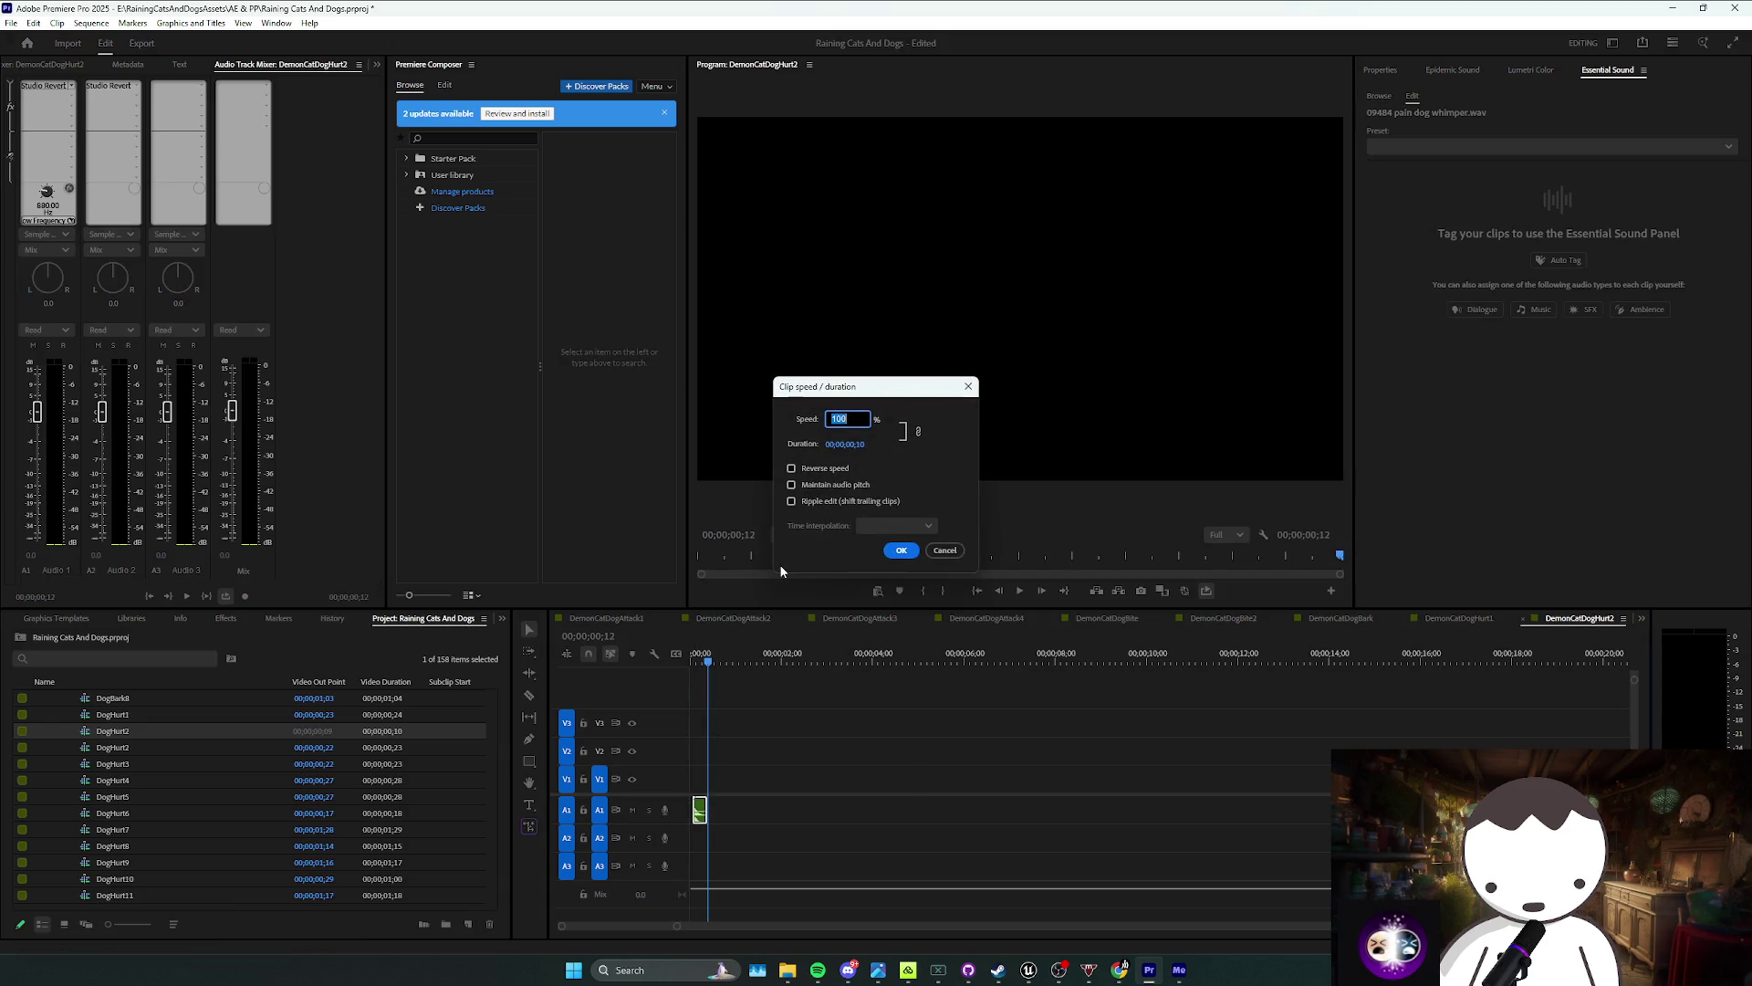
{"action": "type", "text": "50"}
{"action": "key", "text": "Return"}
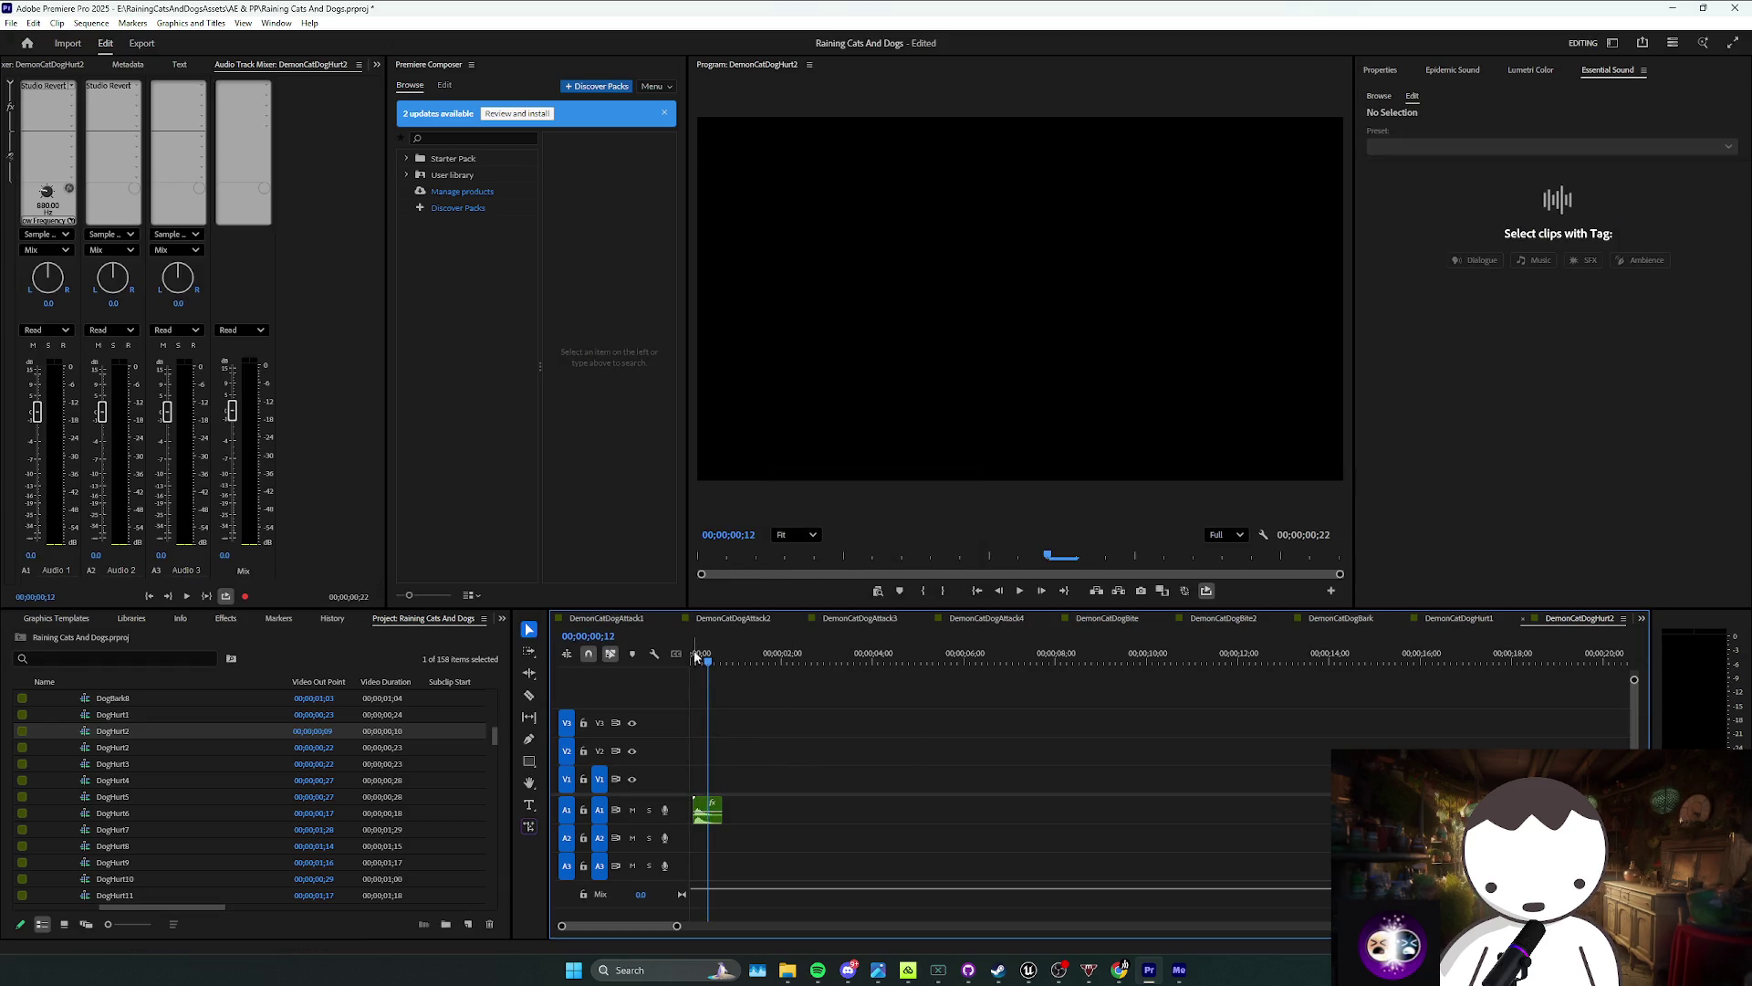
{"action": "key", "text": "space"}
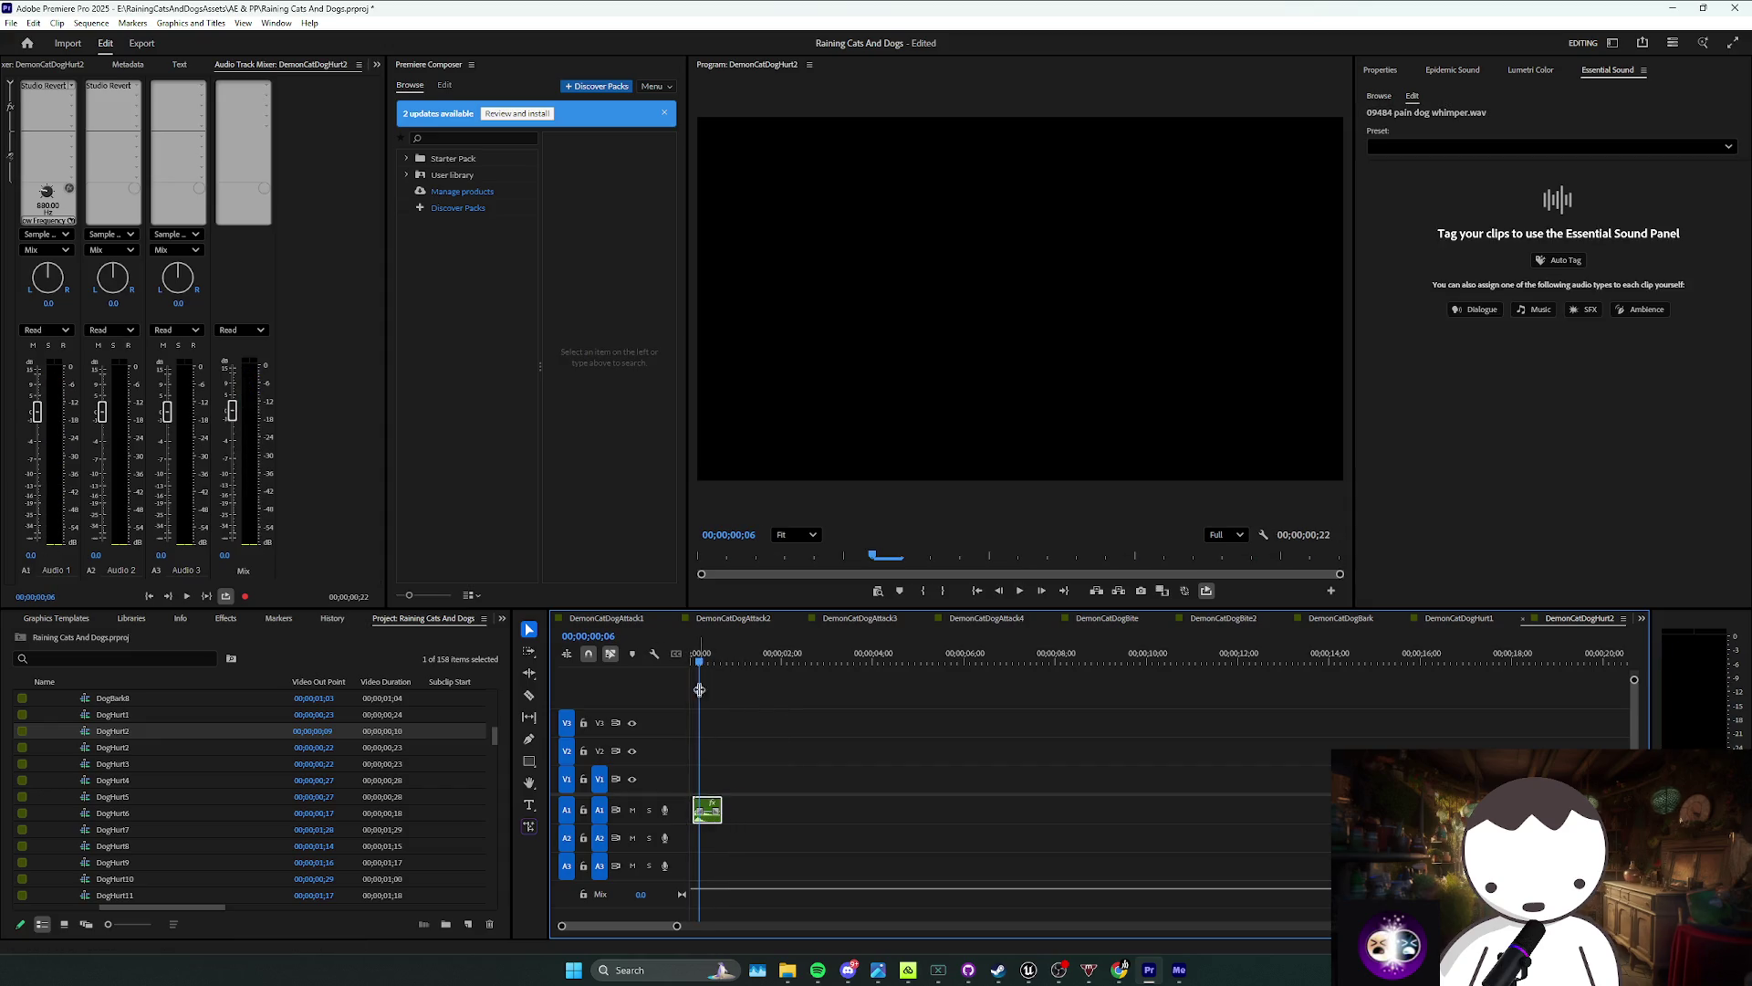
{"action": "right_click", "coordinate": [703, 811]}
{"action": "left_click", "coordinate": [763, 572]}
{"action": "type", "text": "20"}
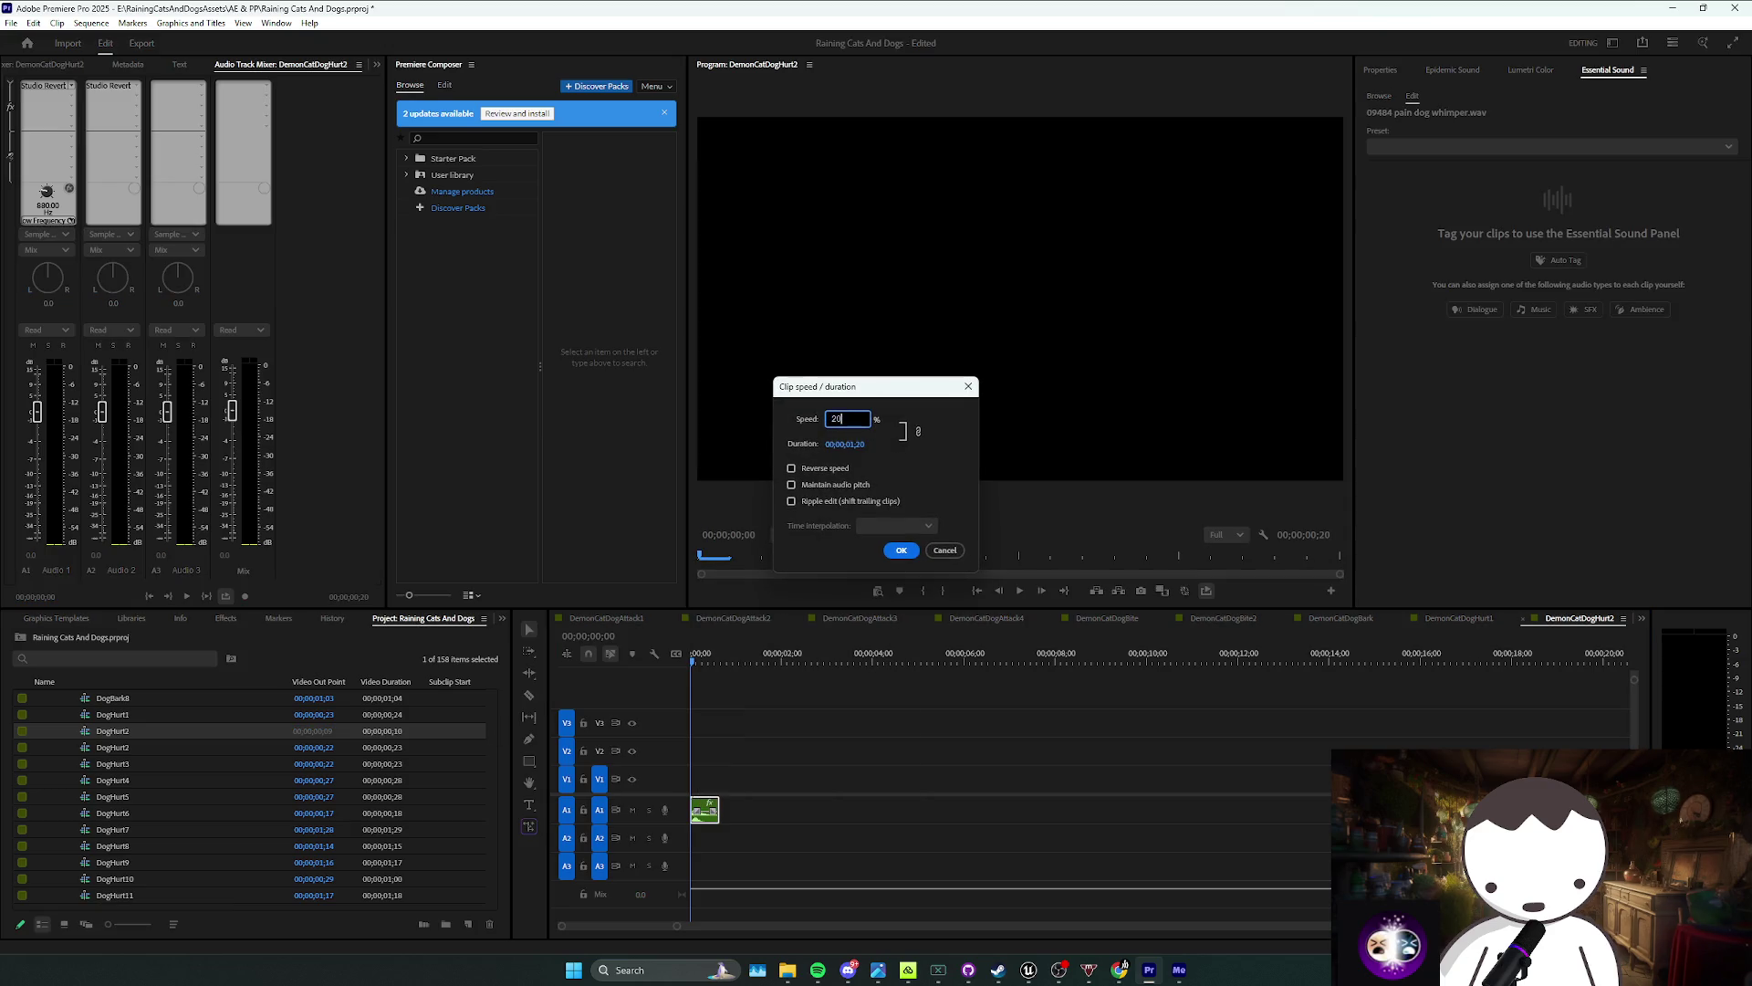
{"action": "key", "text": "Return"}
{"action": "key", "text": "space"}
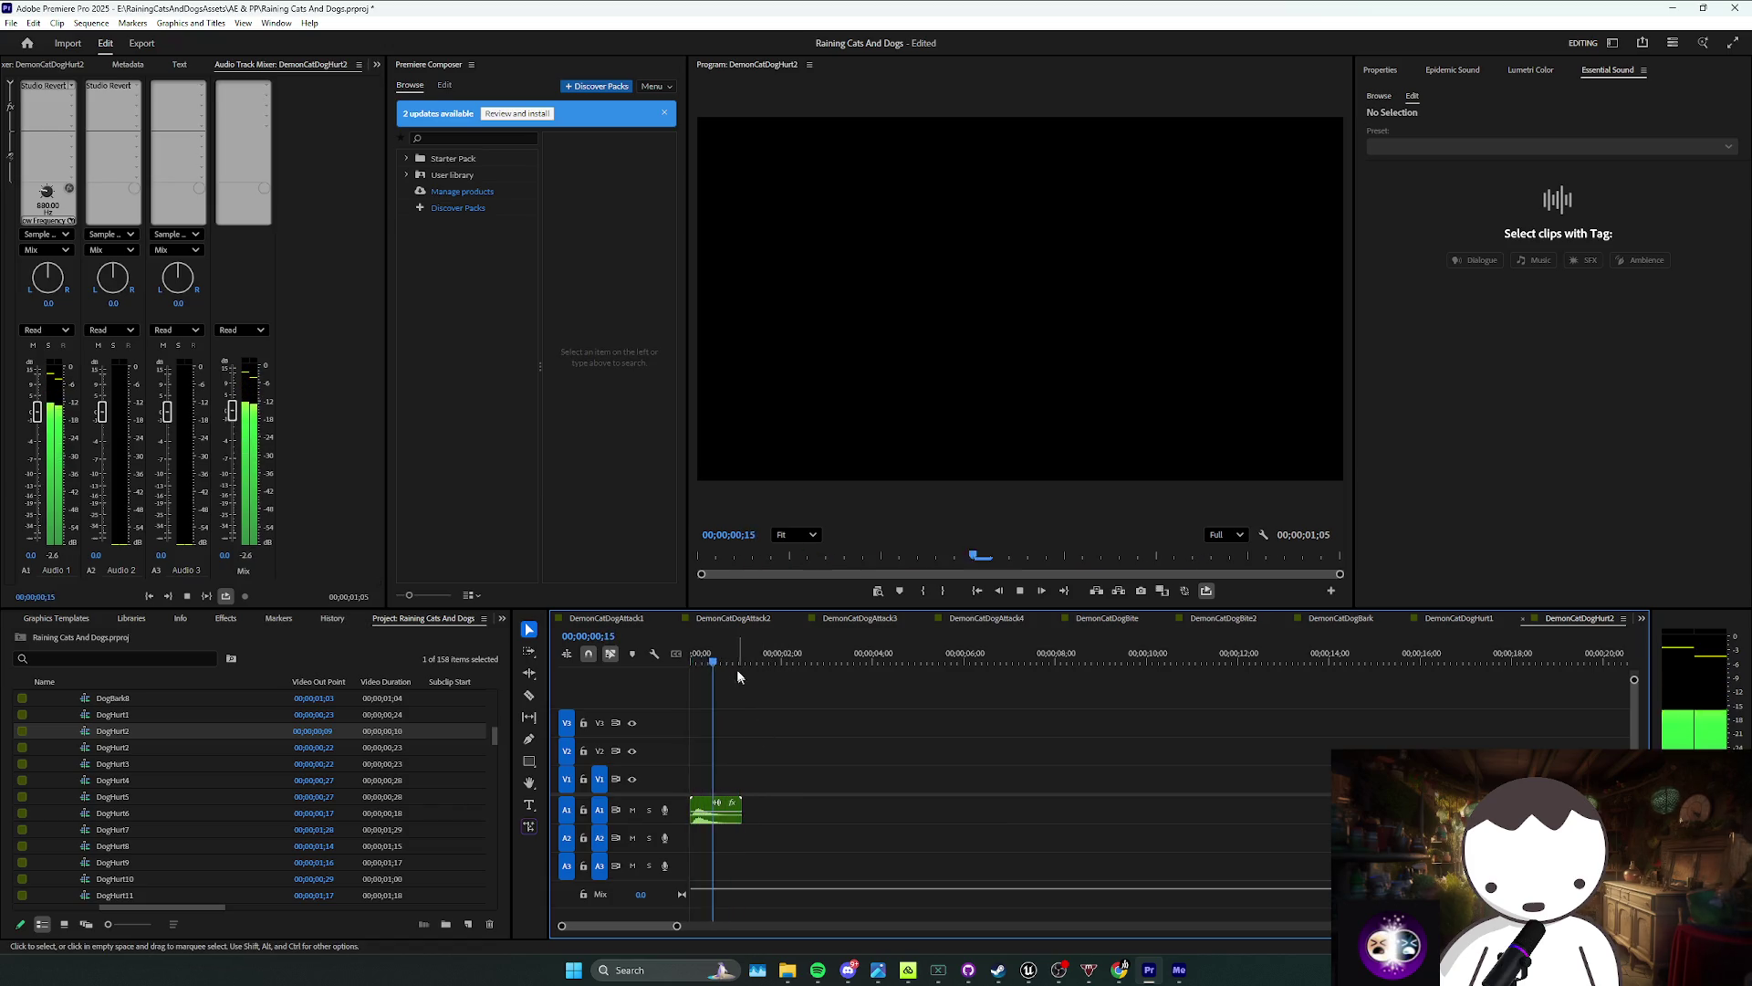
Step: Layer Cat Scream 1 on the second audio track and slow it to 60% speed
{"action": "left_click", "coordinate": [721, 809]}
{"action": "key", "text": "ctrl+s"}
{"action": "scroll", "coordinate": [181, 812], "scroll_direction": "up", "scroll_amount": 4}
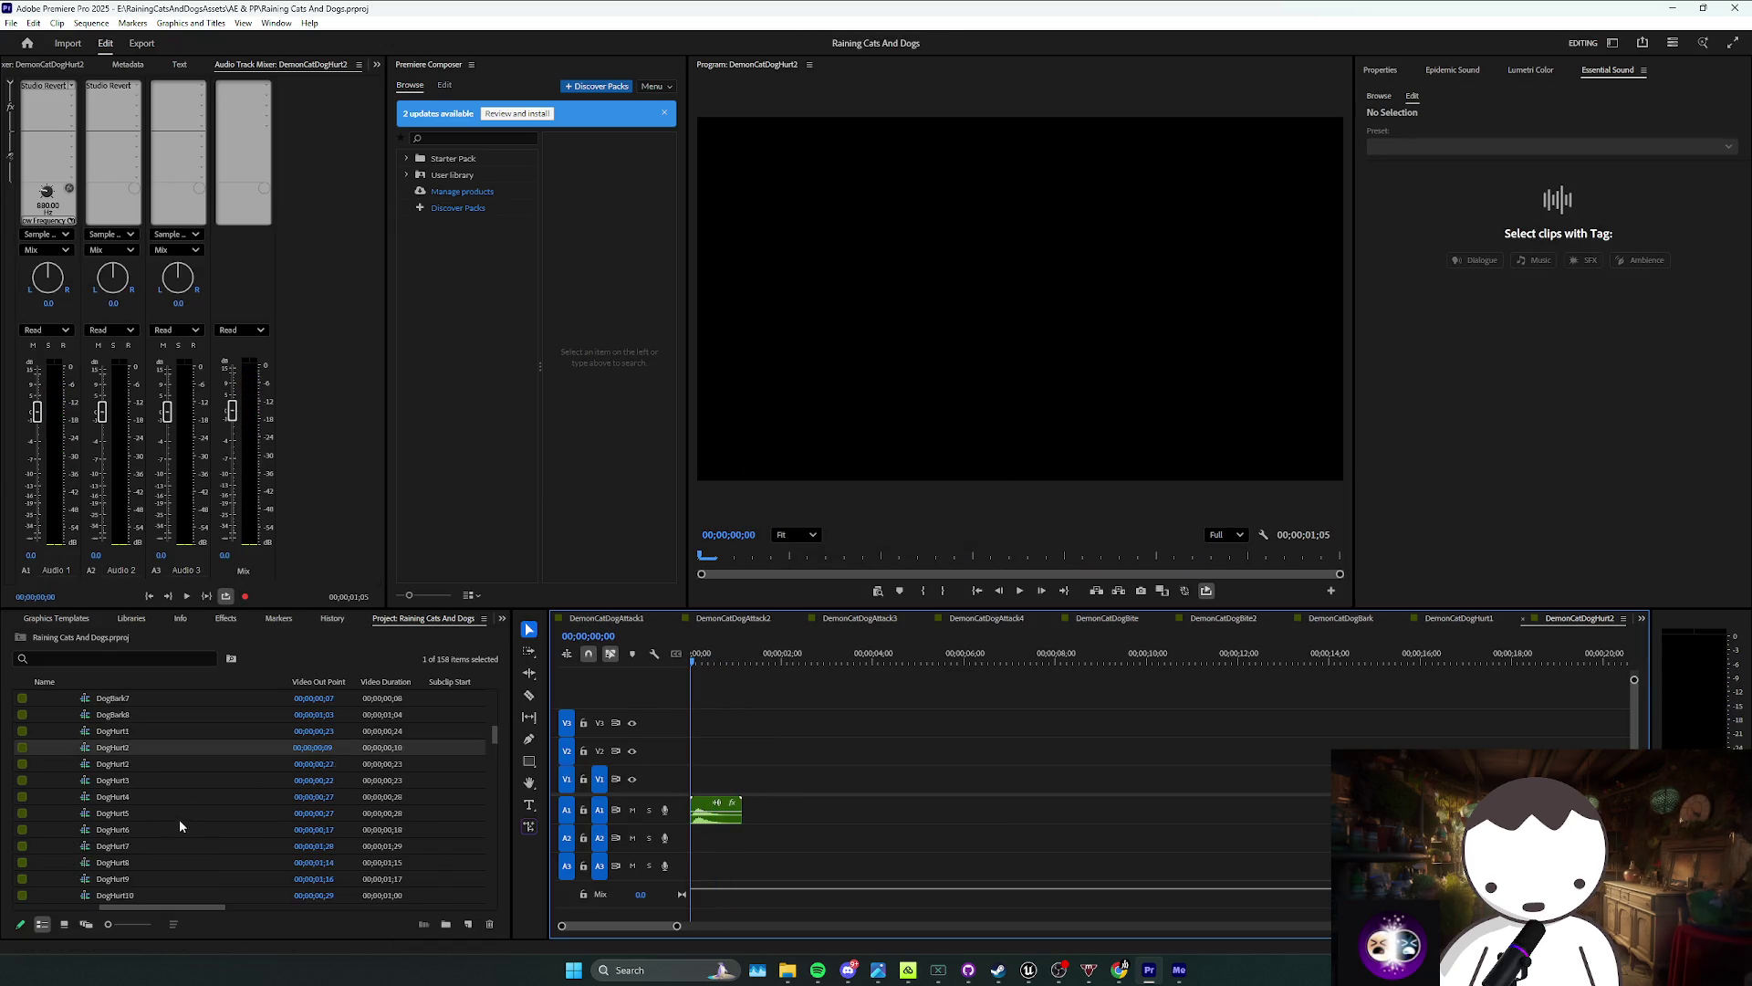
{"action": "scroll", "coordinate": [125, 795], "scroll_direction": "up", "scroll_amount": 2}
{"action": "left_click_drag", "start_coordinate": [103, 733], "coordinate": [721, 839]}
{"action": "key", "text": "space"}
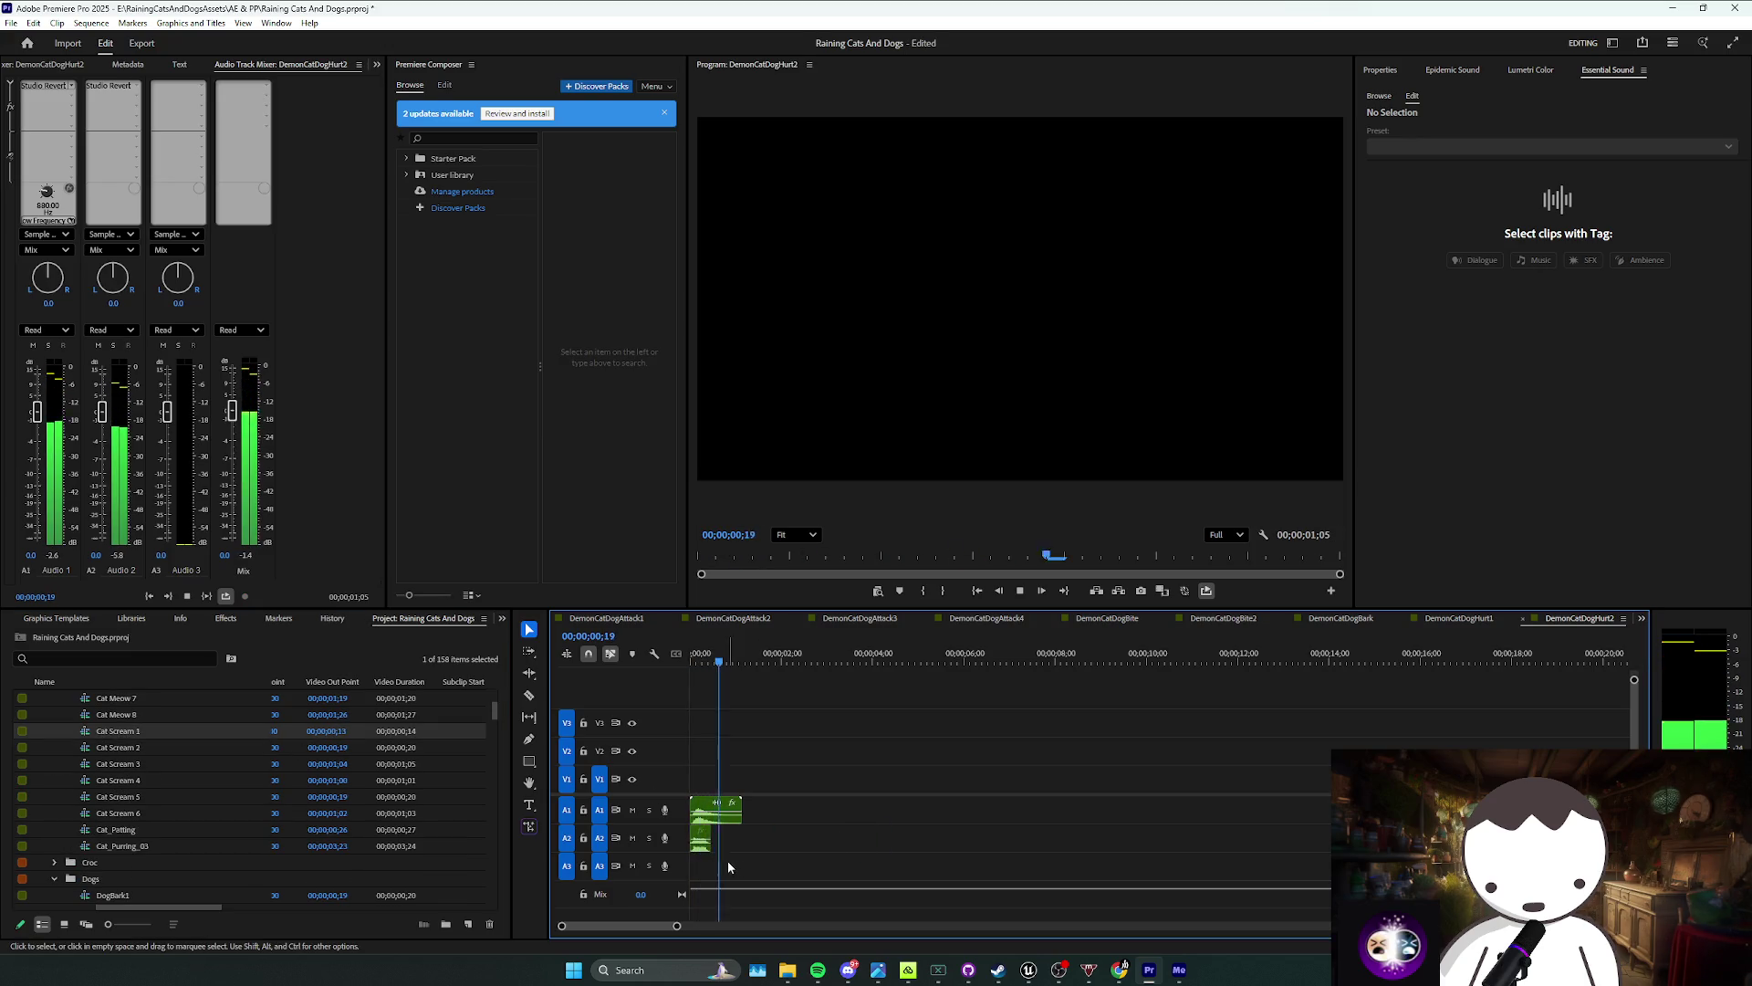
{"action": "left_click", "coordinate": [700, 838]}
{"action": "right_click", "coordinate": [704, 838]}
{"action": "left_click", "coordinate": [782, 611]}
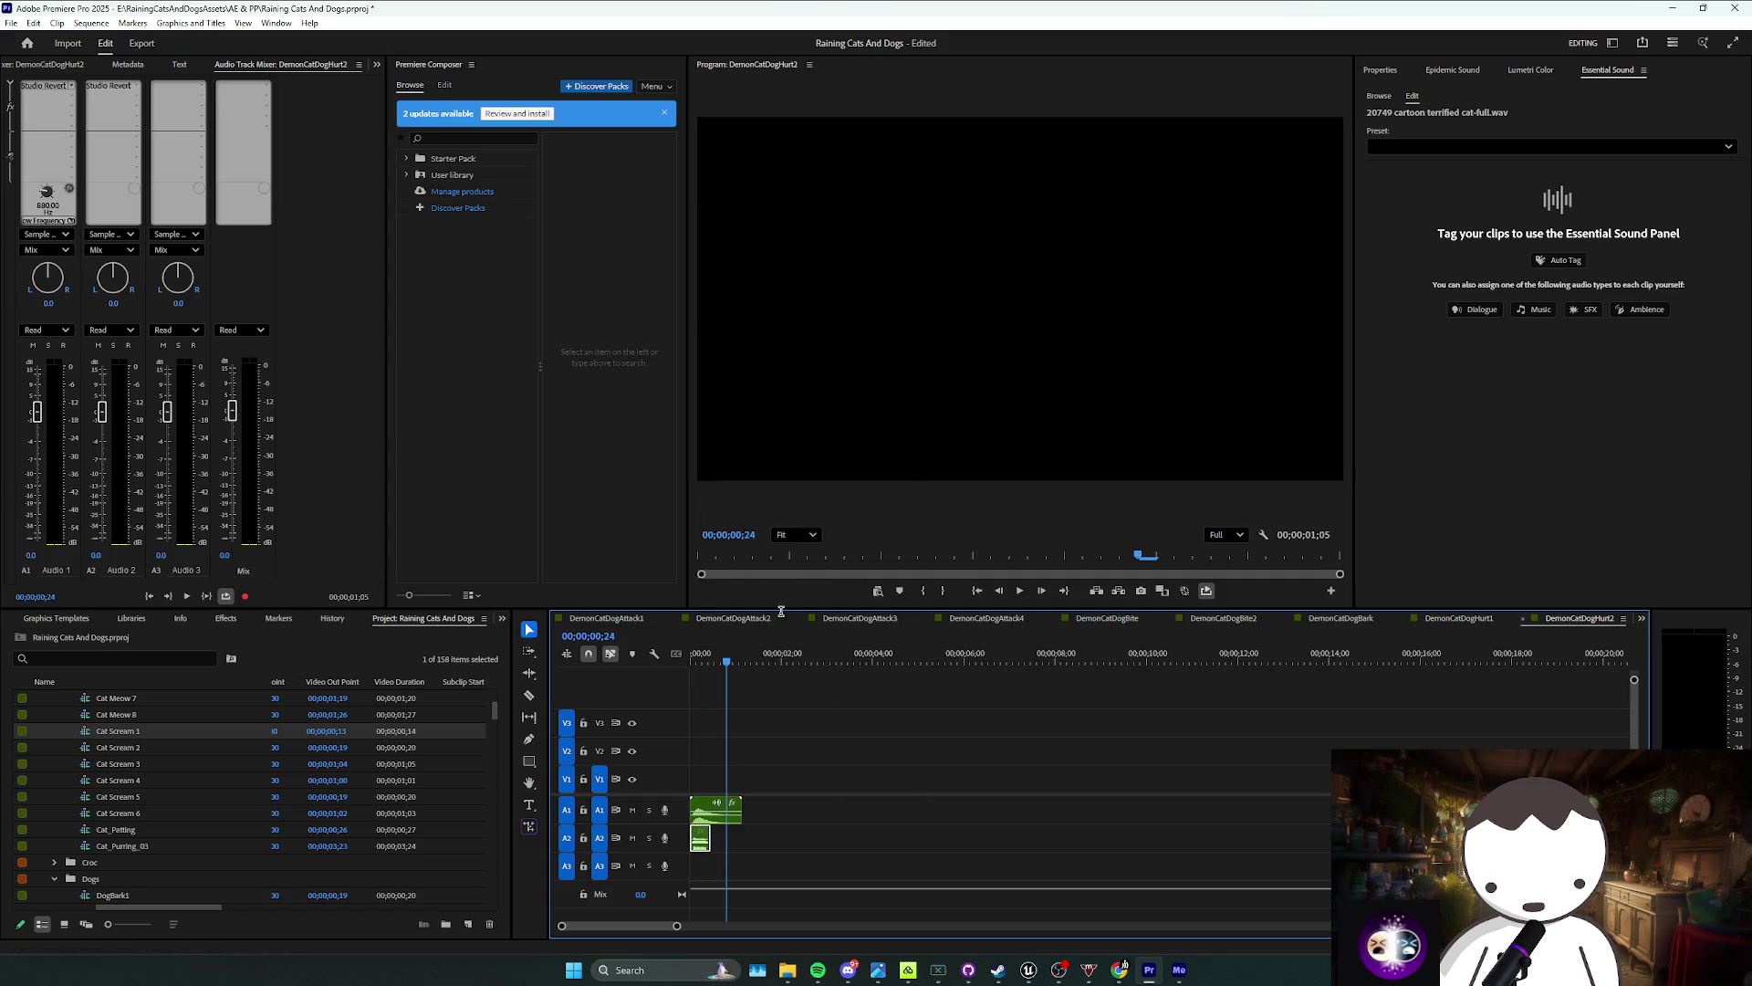
{"action": "type", "text": "60"}
{"action": "key", "text": "Return"}
{"action": "key", "text": "space"}
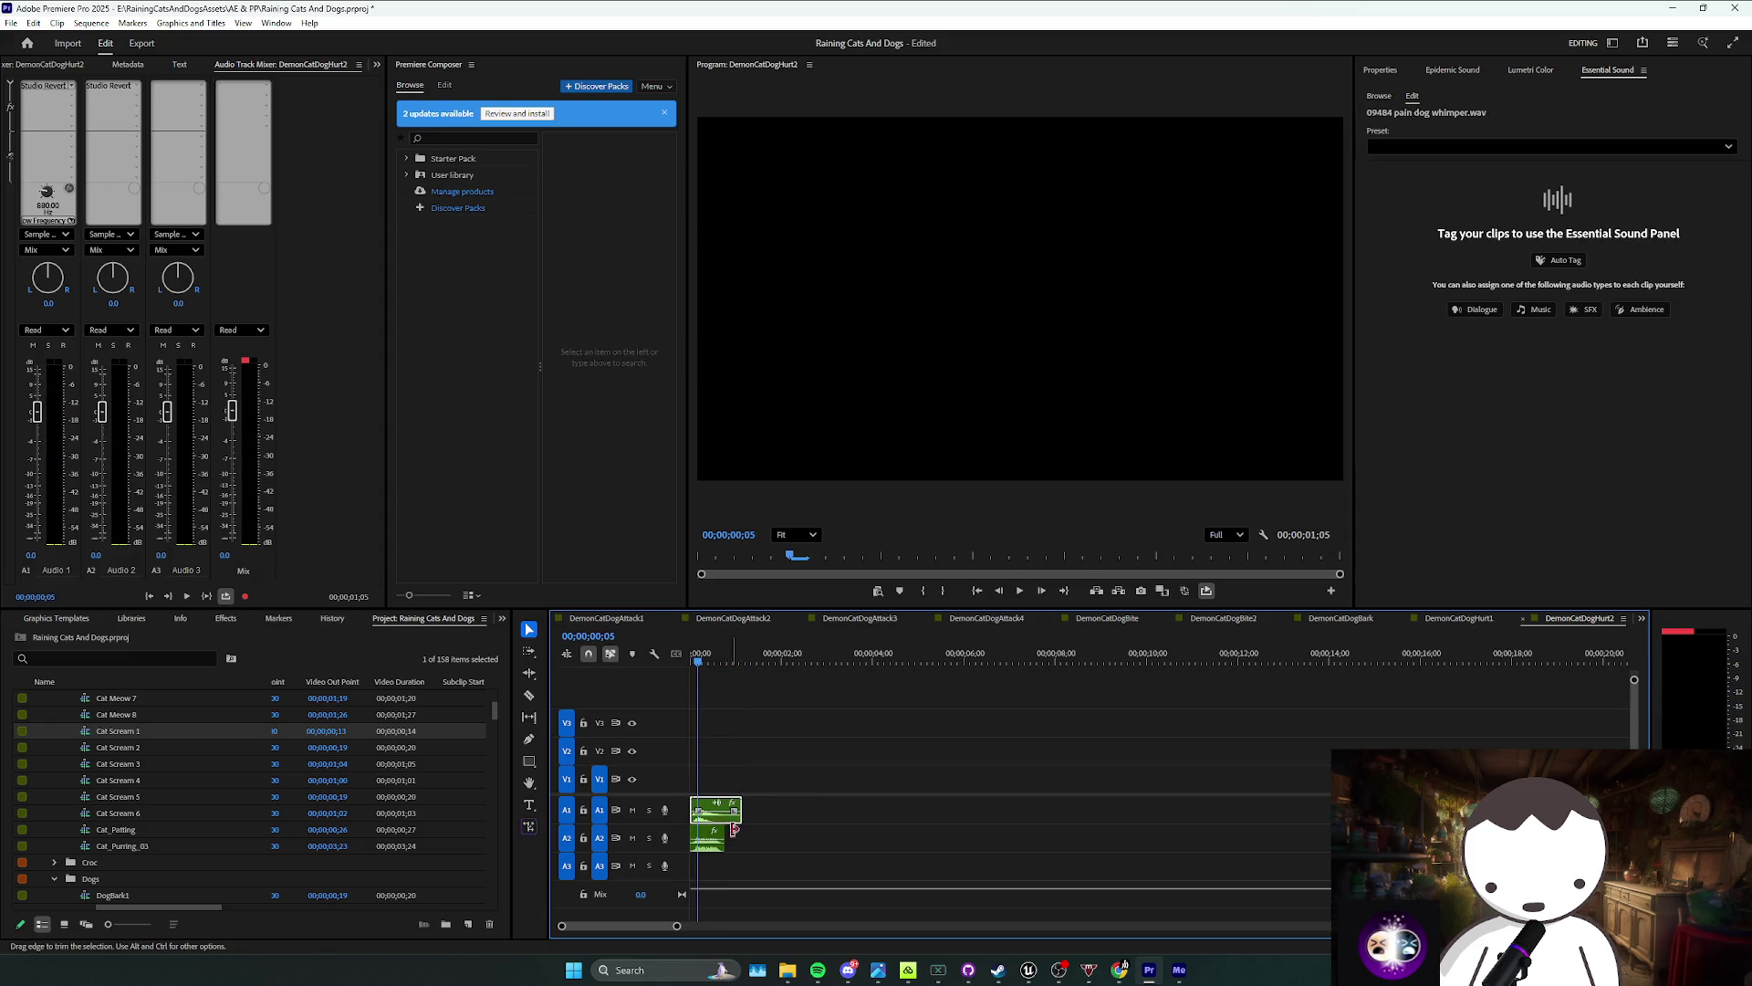
Step: Place a copy of the whimper later on the track and audition the combined clips
{"action": "left_click_drag", "start_coordinate": [965, 812], "coordinate": [1054, 814]}
{"action": "right_click", "coordinate": [1058, 820]}
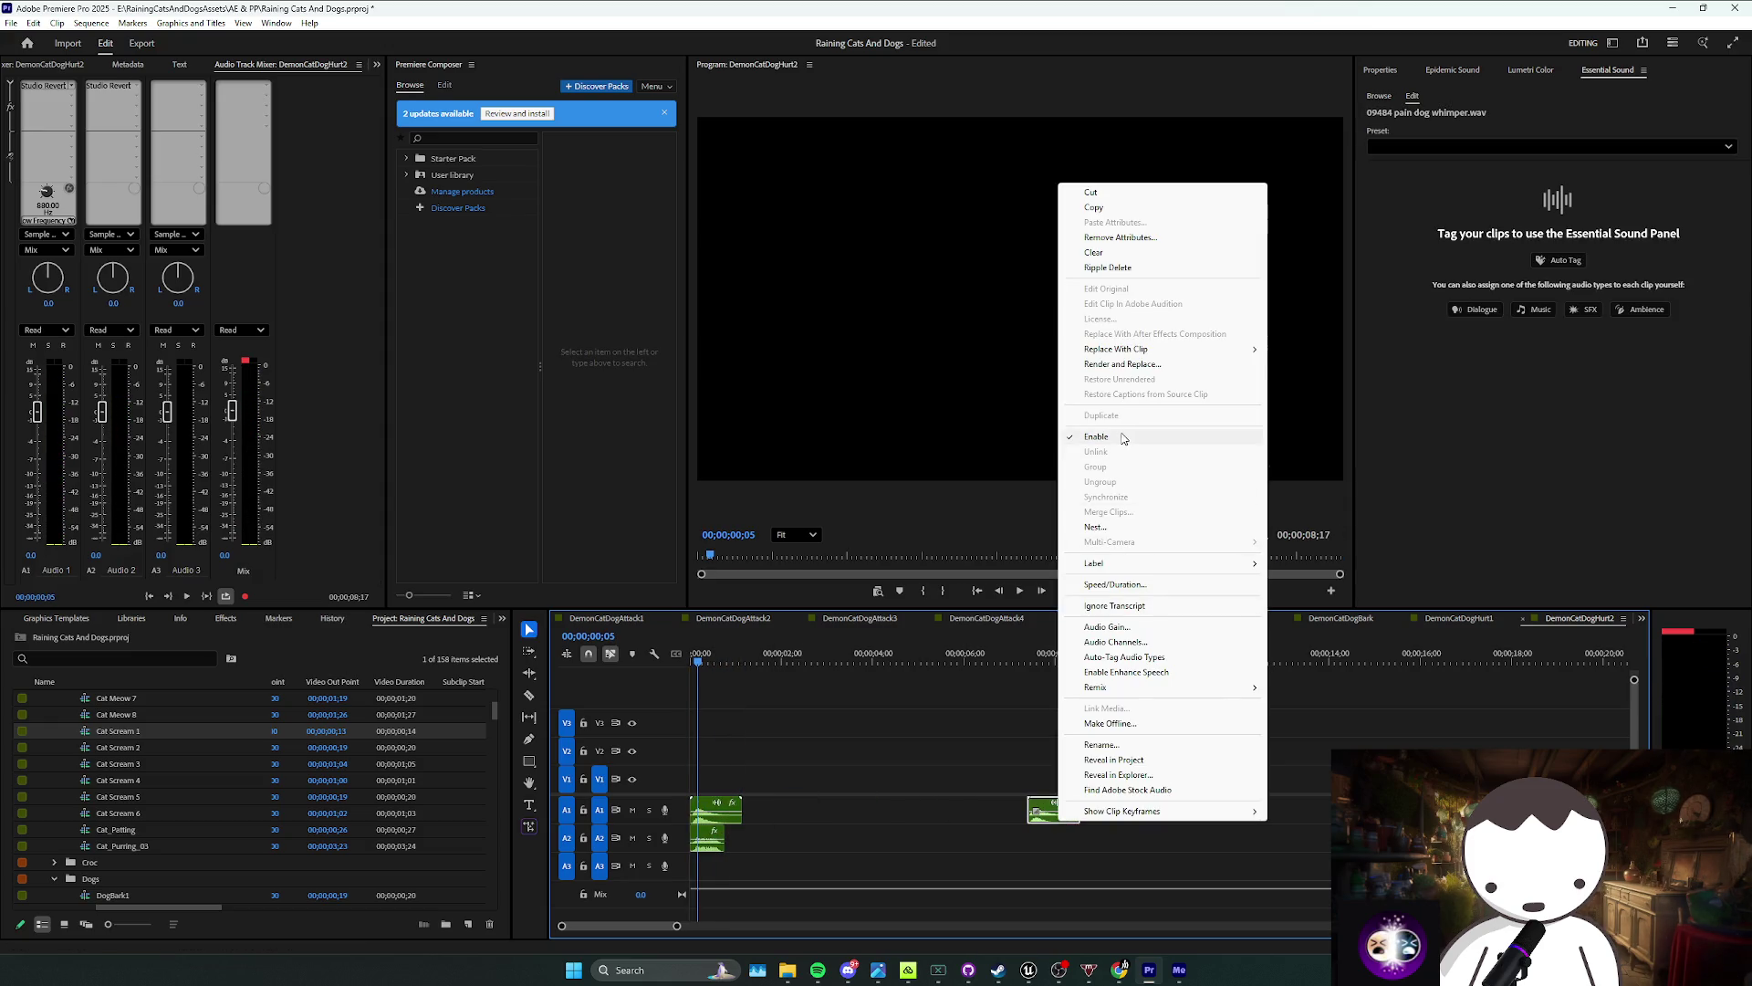
{"action": "left_click", "coordinate": [1177, 438]}
{"action": "left_click", "coordinate": [894, 689]}
{"action": "key", "text": "space"}
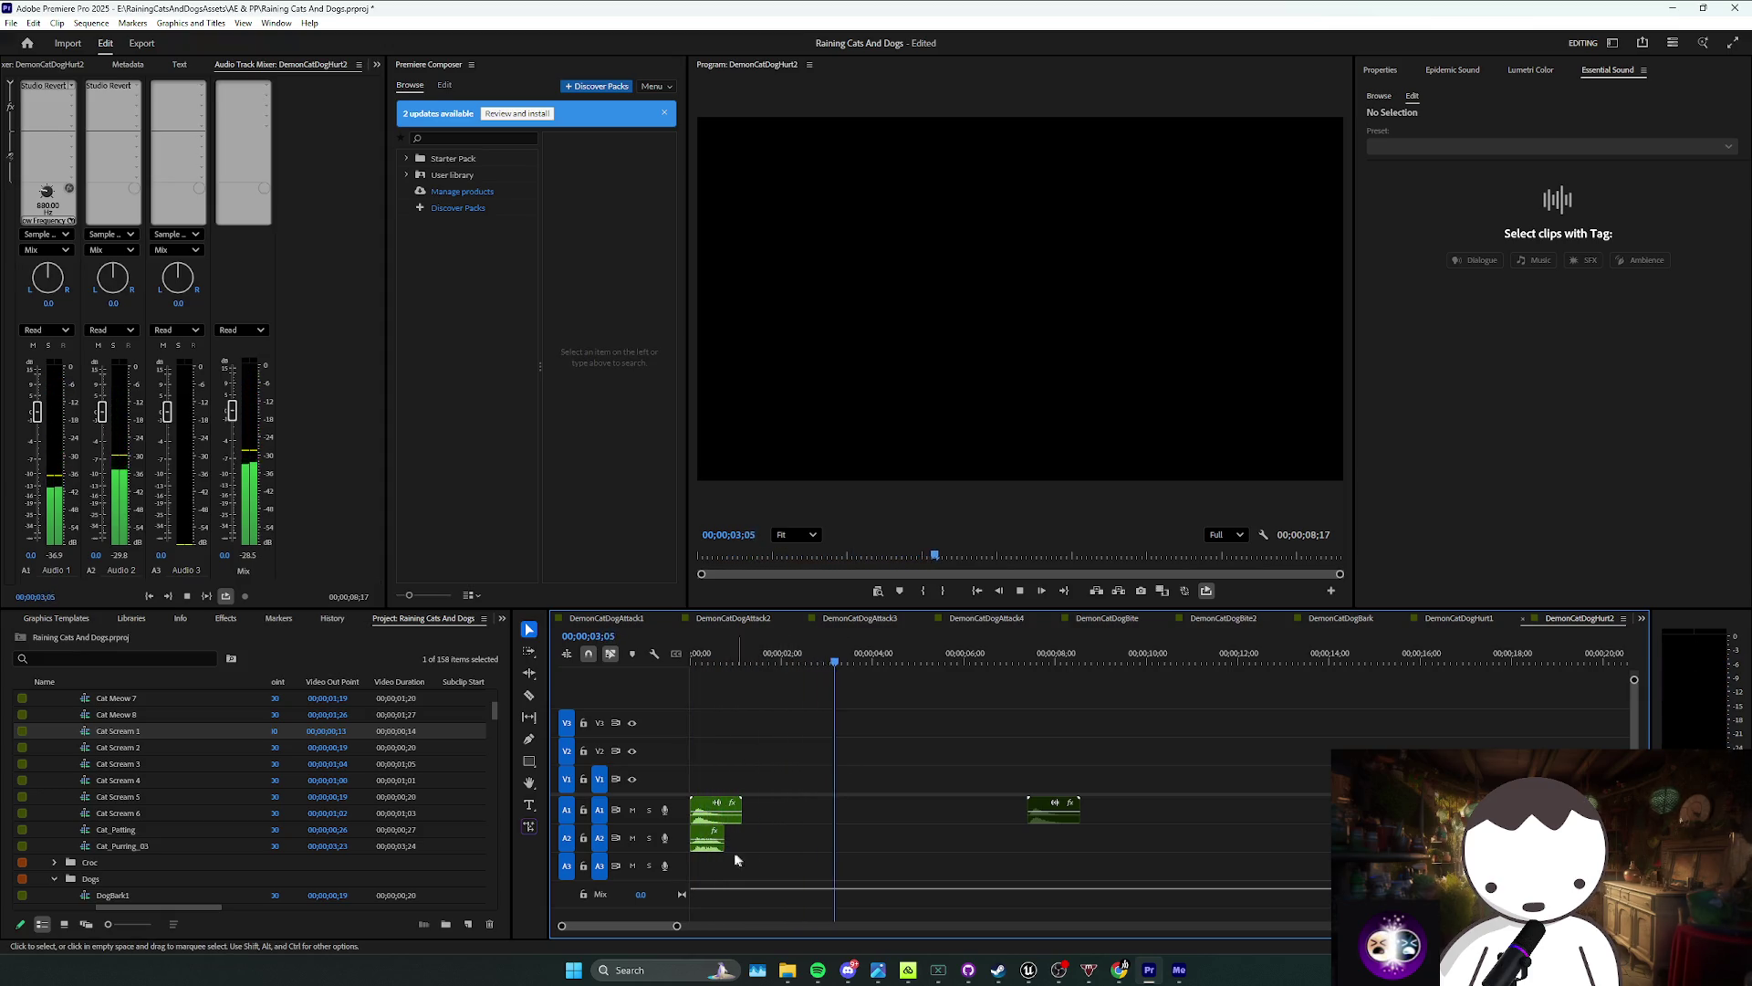
{"action": "left_click_drag", "start_coordinate": [732, 850], "coordinate": [716, 803]}
{"action": "key", "text": "Home"}
{"action": "key", "text": "space"}
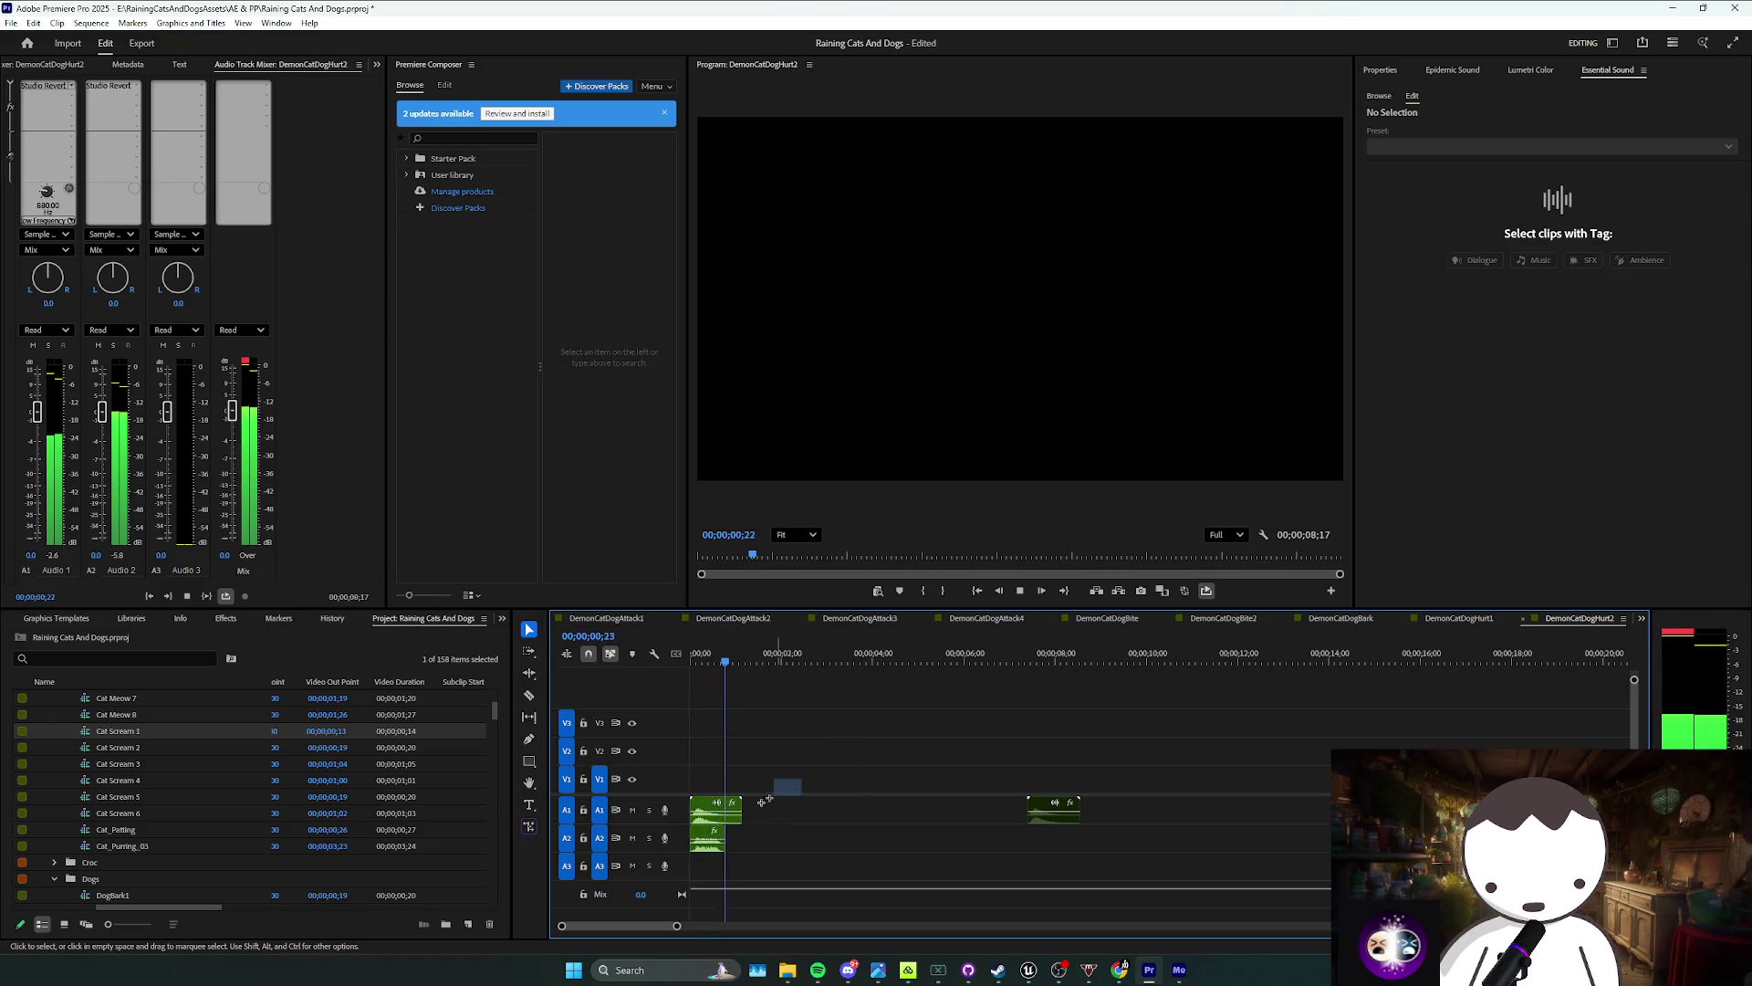
{"action": "left_click", "coordinate": [730, 857]}
{"action": "left_click", "coordinate": [710, 837]}
{"action": "left_click", "coordinate": [707, 856]}
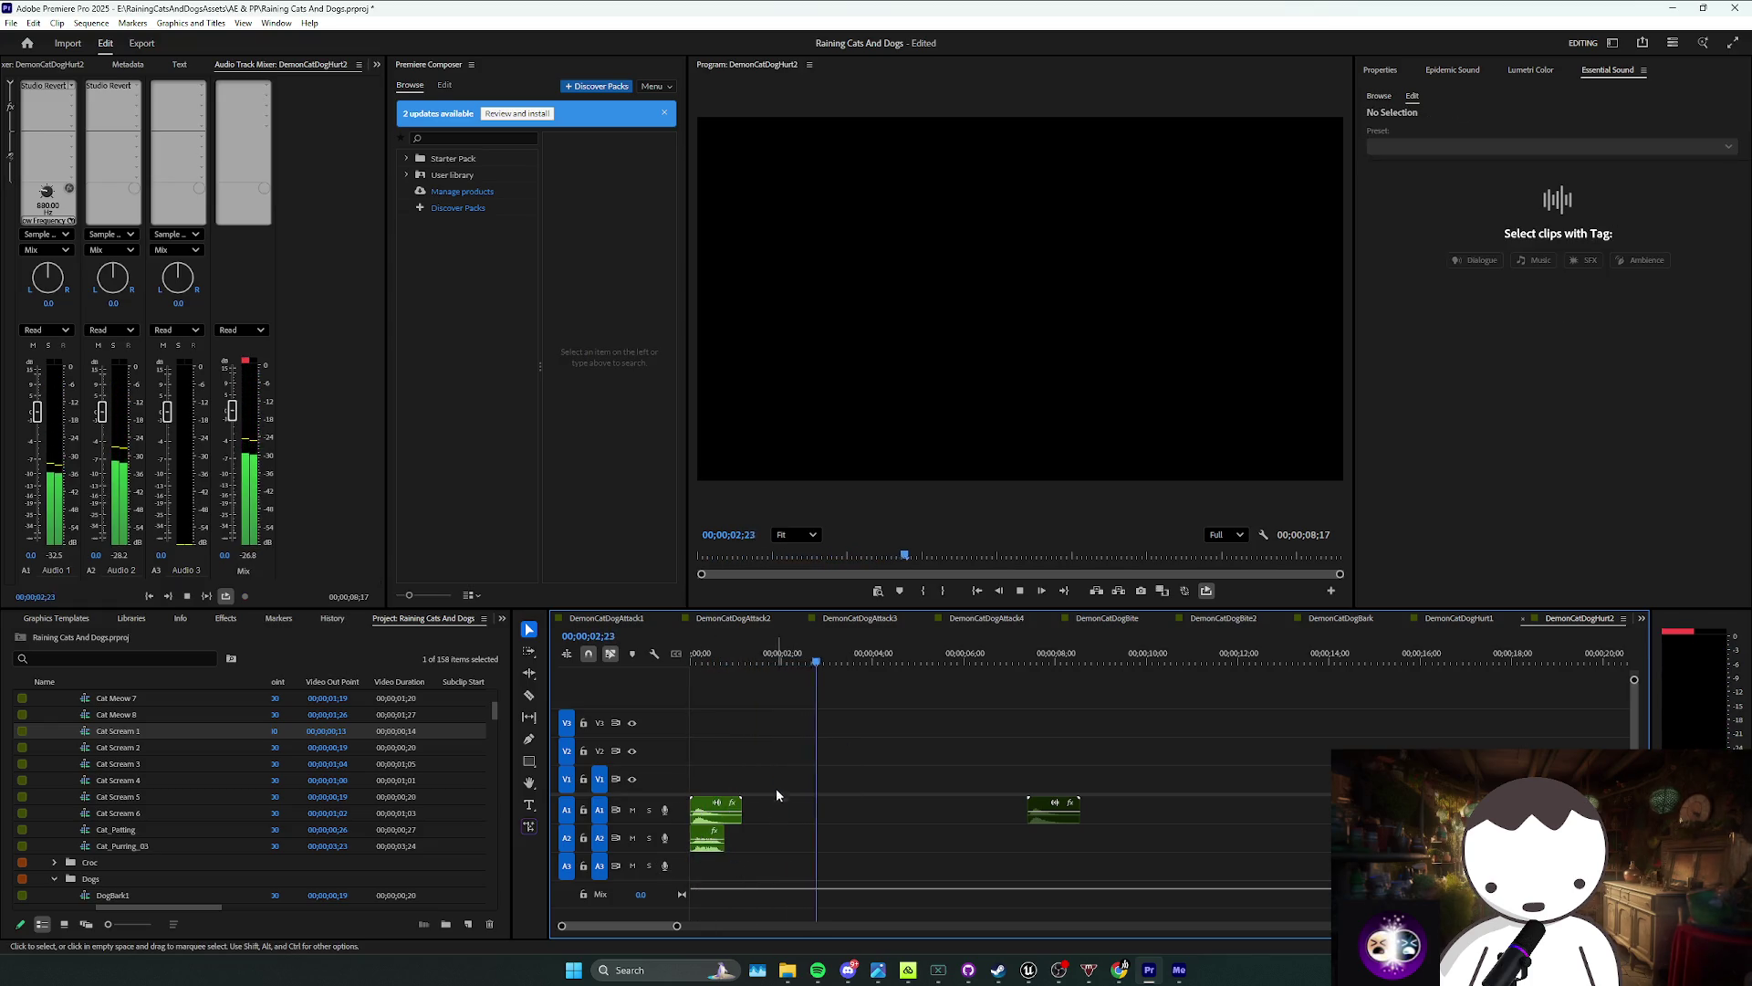
{"action": "key", "text": "space"}
Step: Slow the second audio clip to 50% speed and play it back
{"action": "right_click", "coordinate": [708, 847]}
{"action": "left_click", "coordinate": [794, 615]}
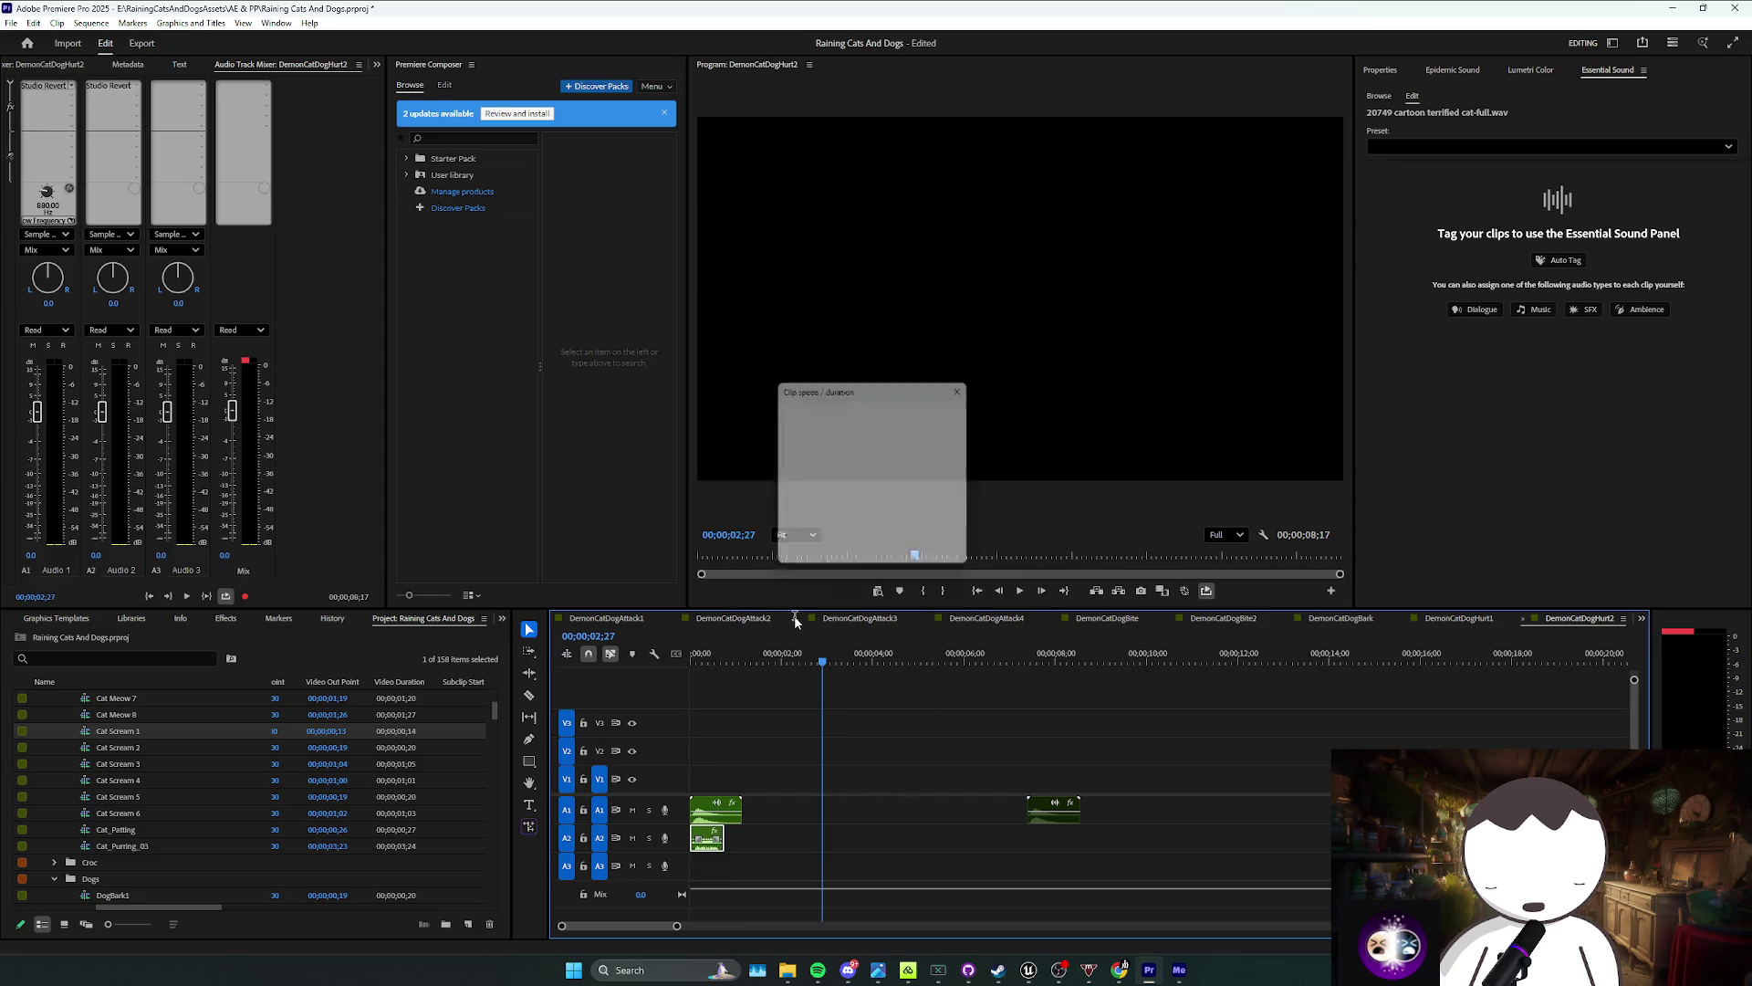
{"action": "type", "text": "50"}
{"action": "key", "text": "Return"}
{"action": "key", "text": "Home"}
{"action": "key", "text": "space"}
{"action": "left_click_drag", "start_coordinate": [793, 717], "coordinate": [759, 741]}
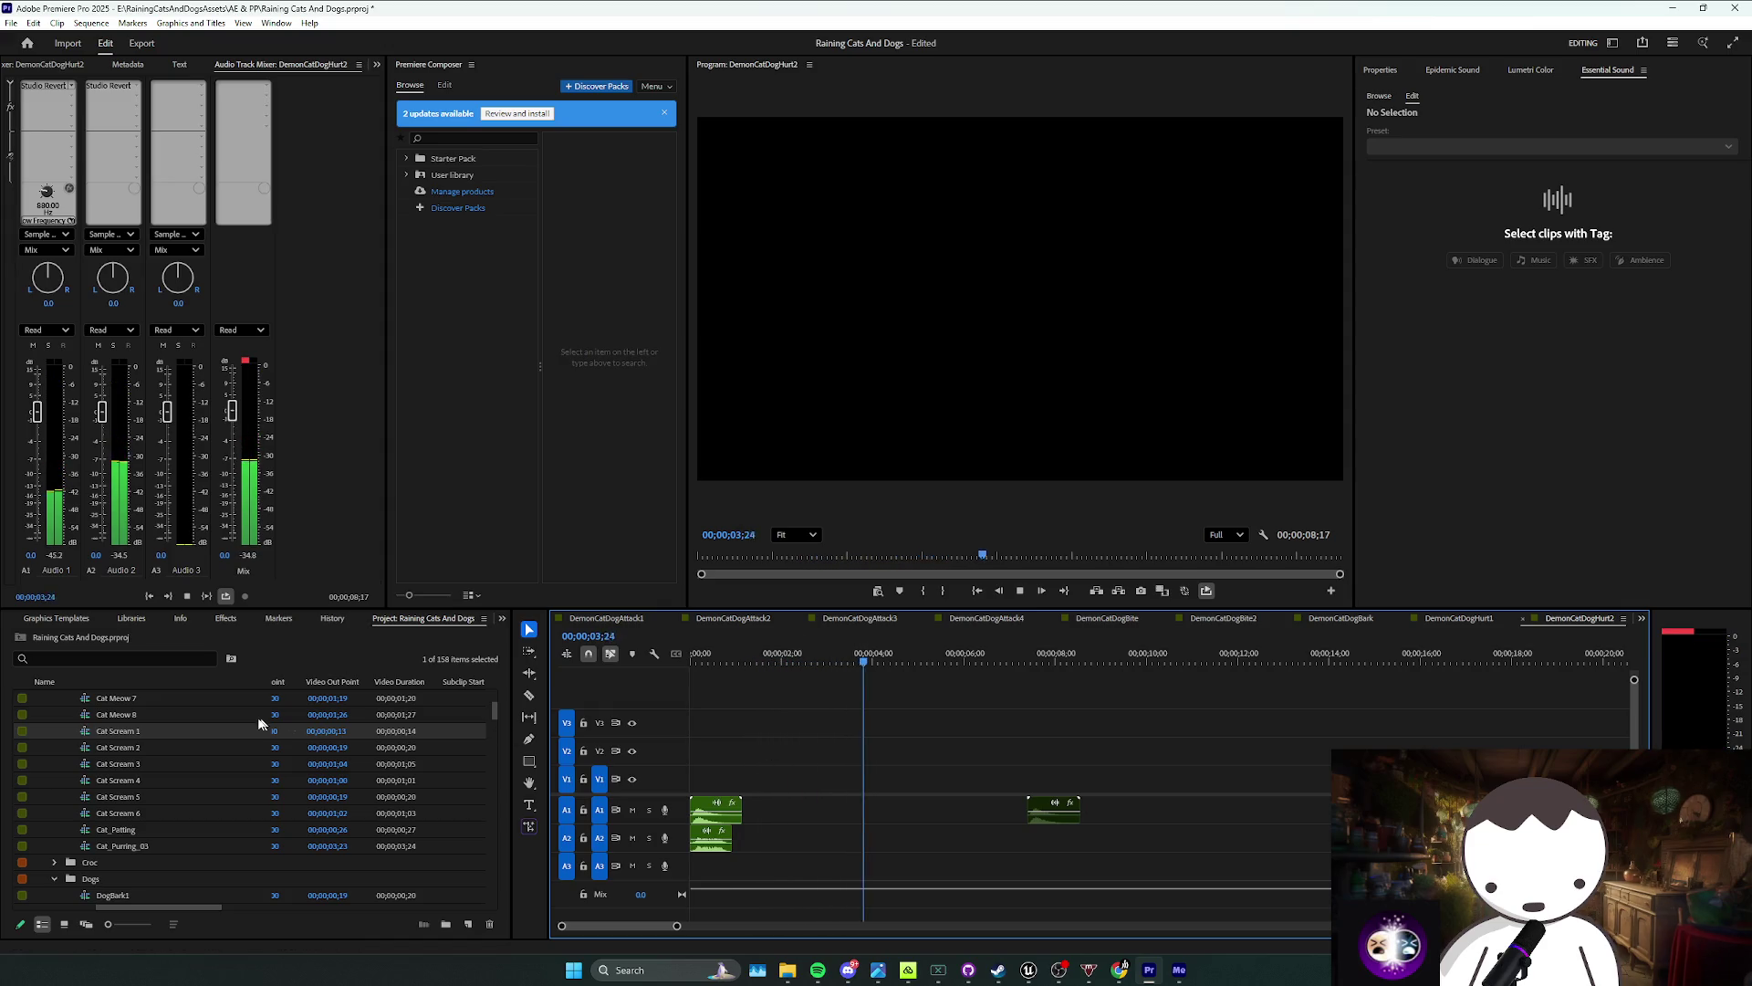
{"action": "key", "text": "space"}
Step: Save the project and duplicate the DemonCatDogHurt2 sequence
{"action": "scroll", "coordinate": [155, 785], "scroll_direction": "down", "scroll_amount": 10}
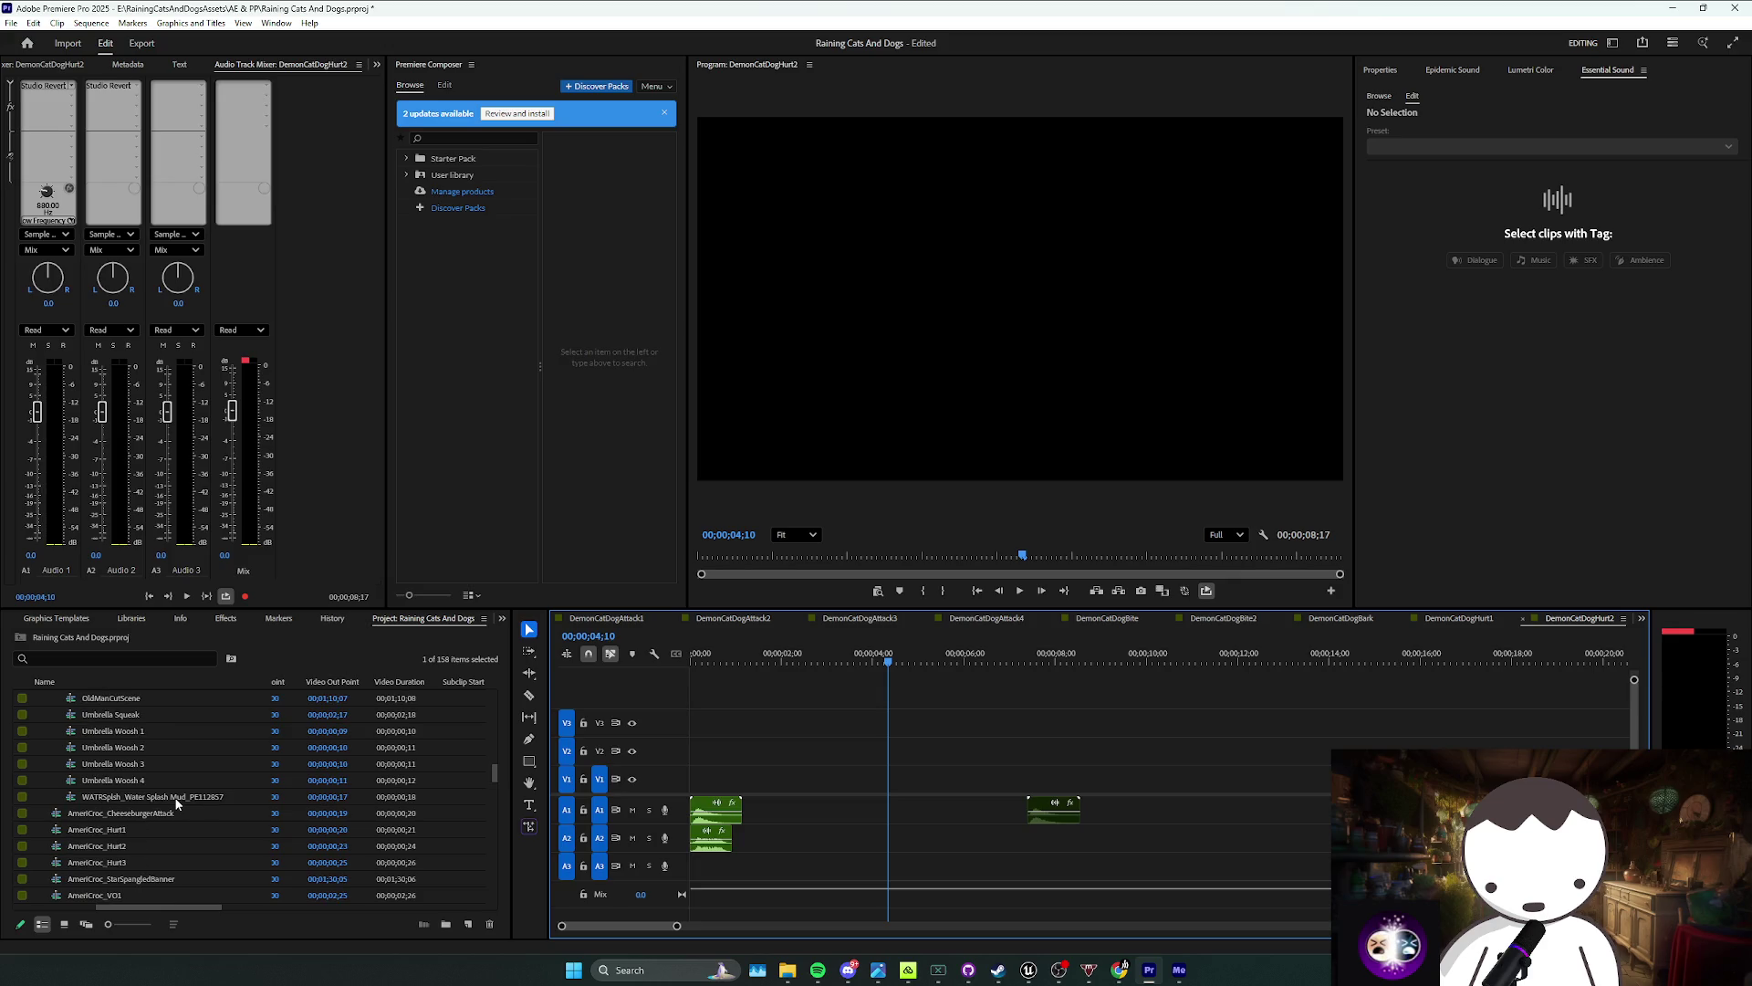
{"action": "scroll", "coordinate": [170, 826], "scroll_direction": "down", "scroll_amount": 3}
{"action": "key", "text": "ctrl+s"}
{"action": "scroll", "coordinate": [169, 844], "scroll_direction": "down", "scroll_amount": 4}
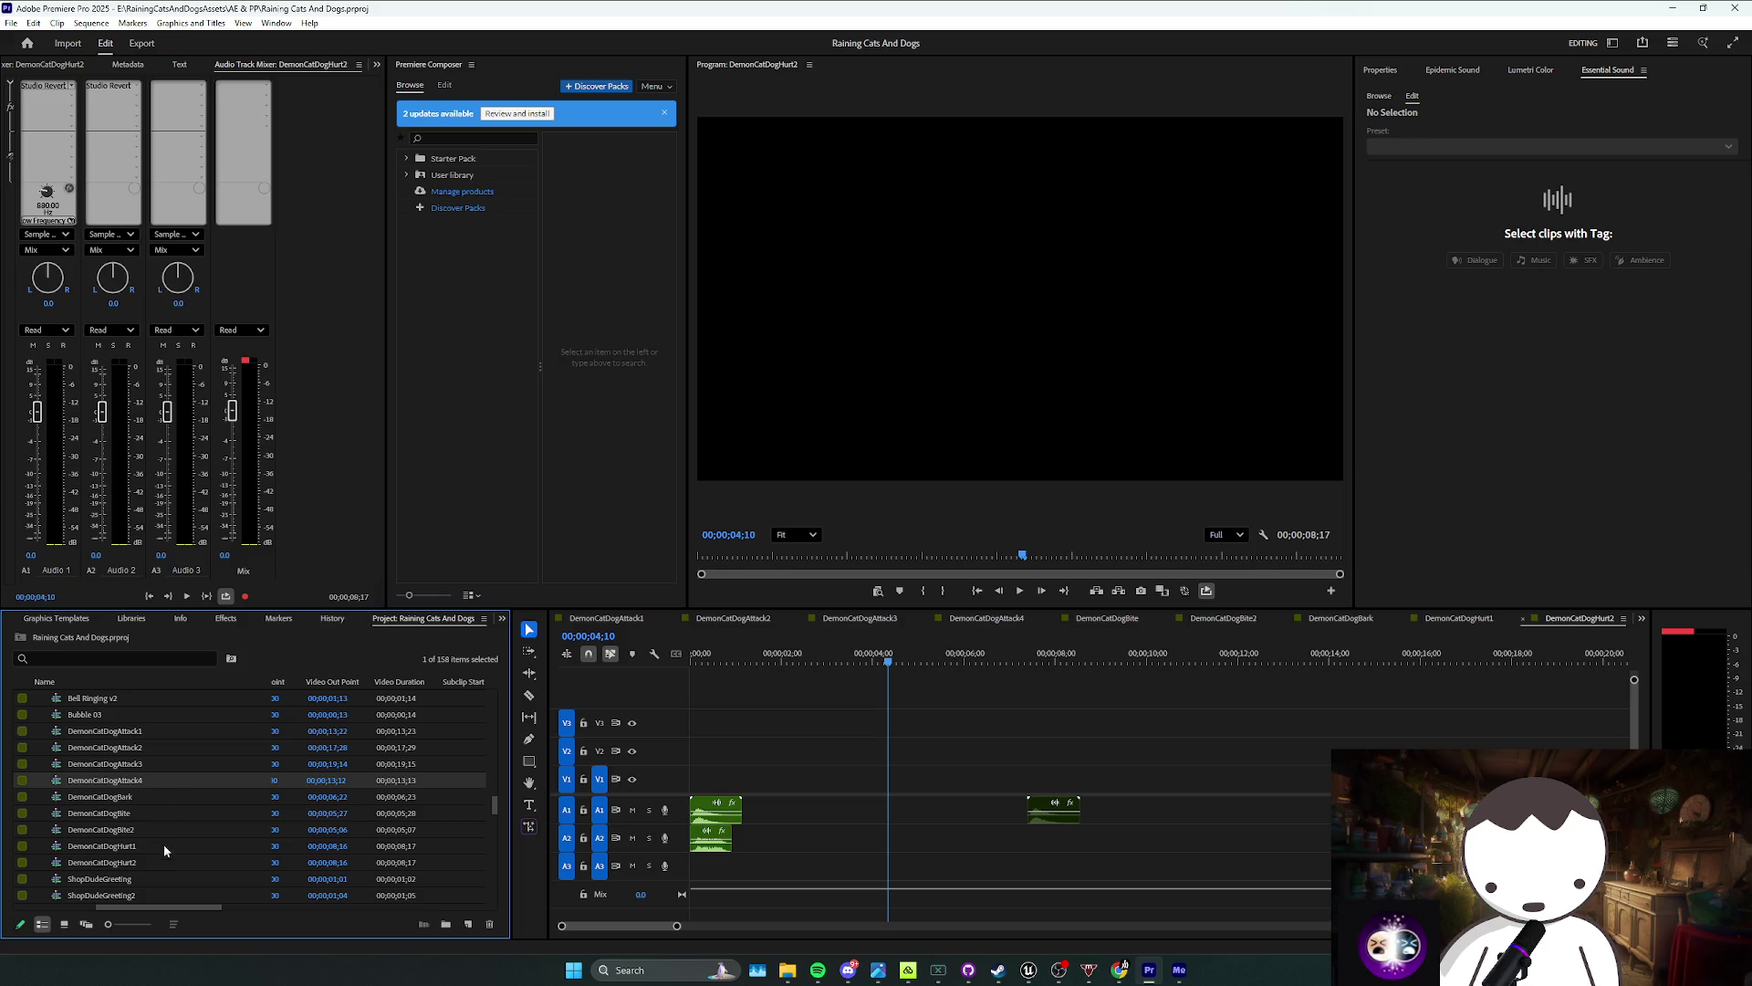
{"action": "key", "text": "ctrl+c"}
{"action": "key", "text": "ctrl+v"}
Step: Name the copy DemonCatDogHurt3, open it, and delete its copied audio clips
{"action": "key", "text": "Return"}
{"action": "double_click", "coordinate": [122, 881]}
{"action": "left_click_drag", "start_coordinate": [1196, 757], "coordinate": [689, 867]}
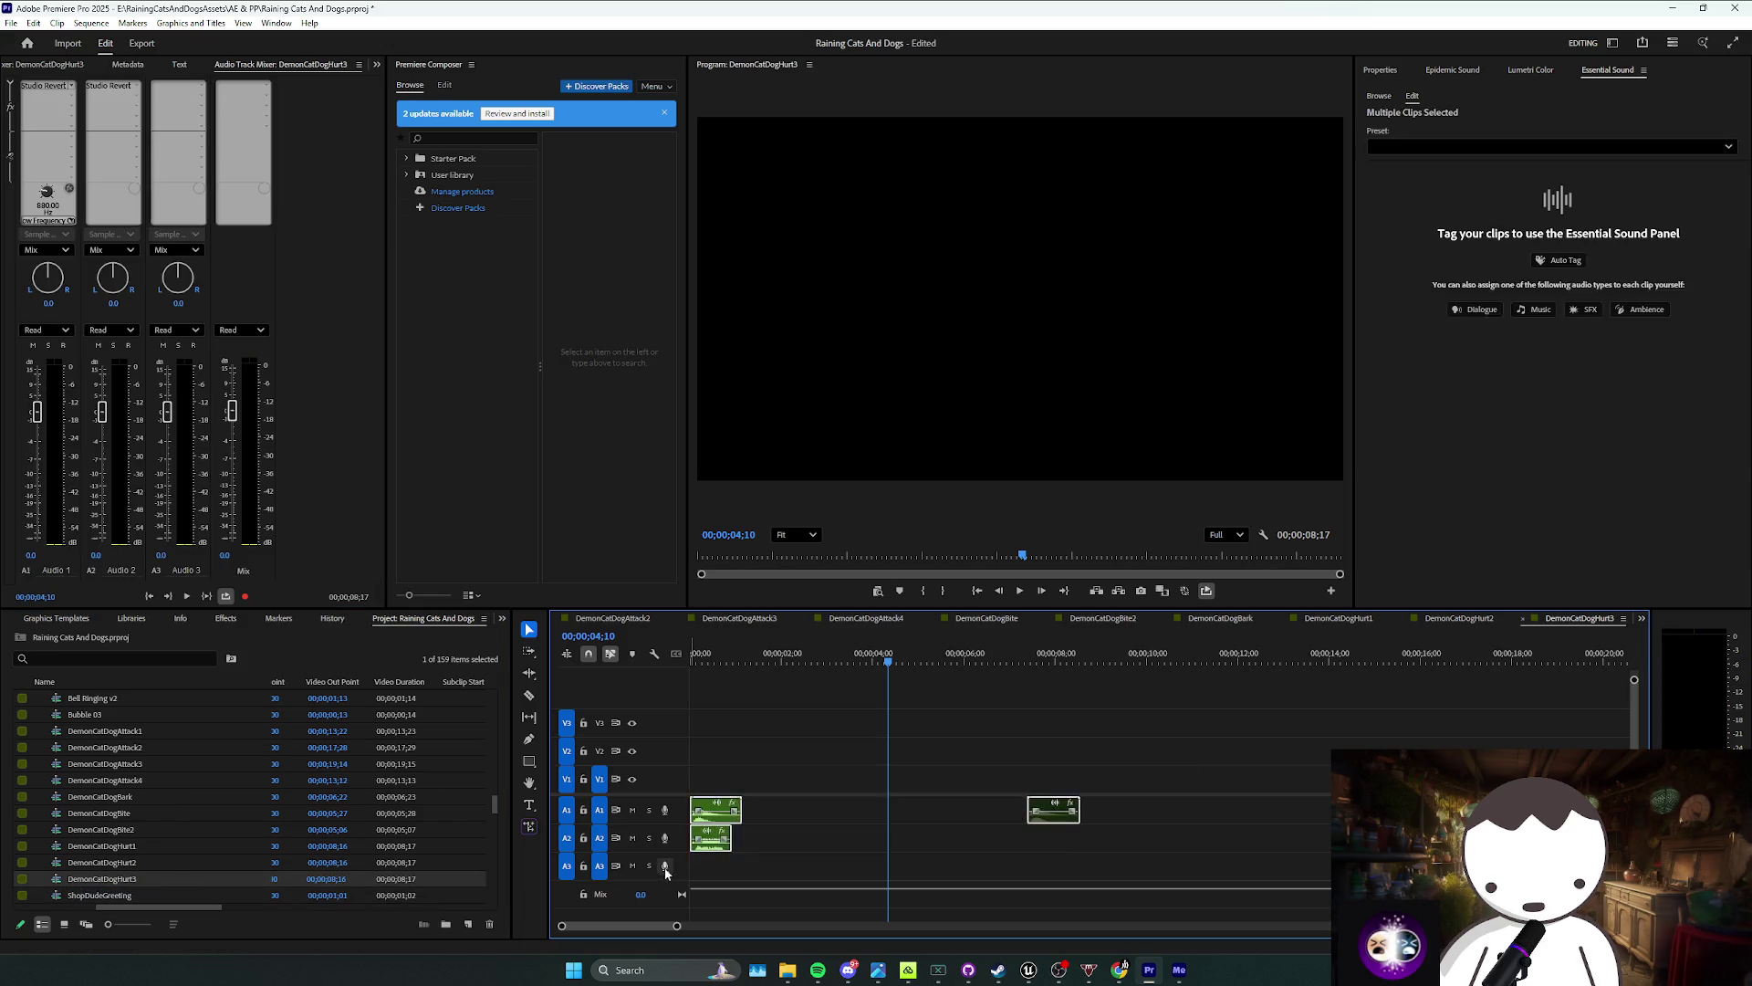
{"action": "key", "text": "Delete"}
{"action": "scroll", "coordinate": [182, 787], "scroll_direction": "up", "scroll_amount": 5}
{"action": "scroll", "coordinate": [183, 787], "scroll_direction": "up", "scroll_amount": 8}
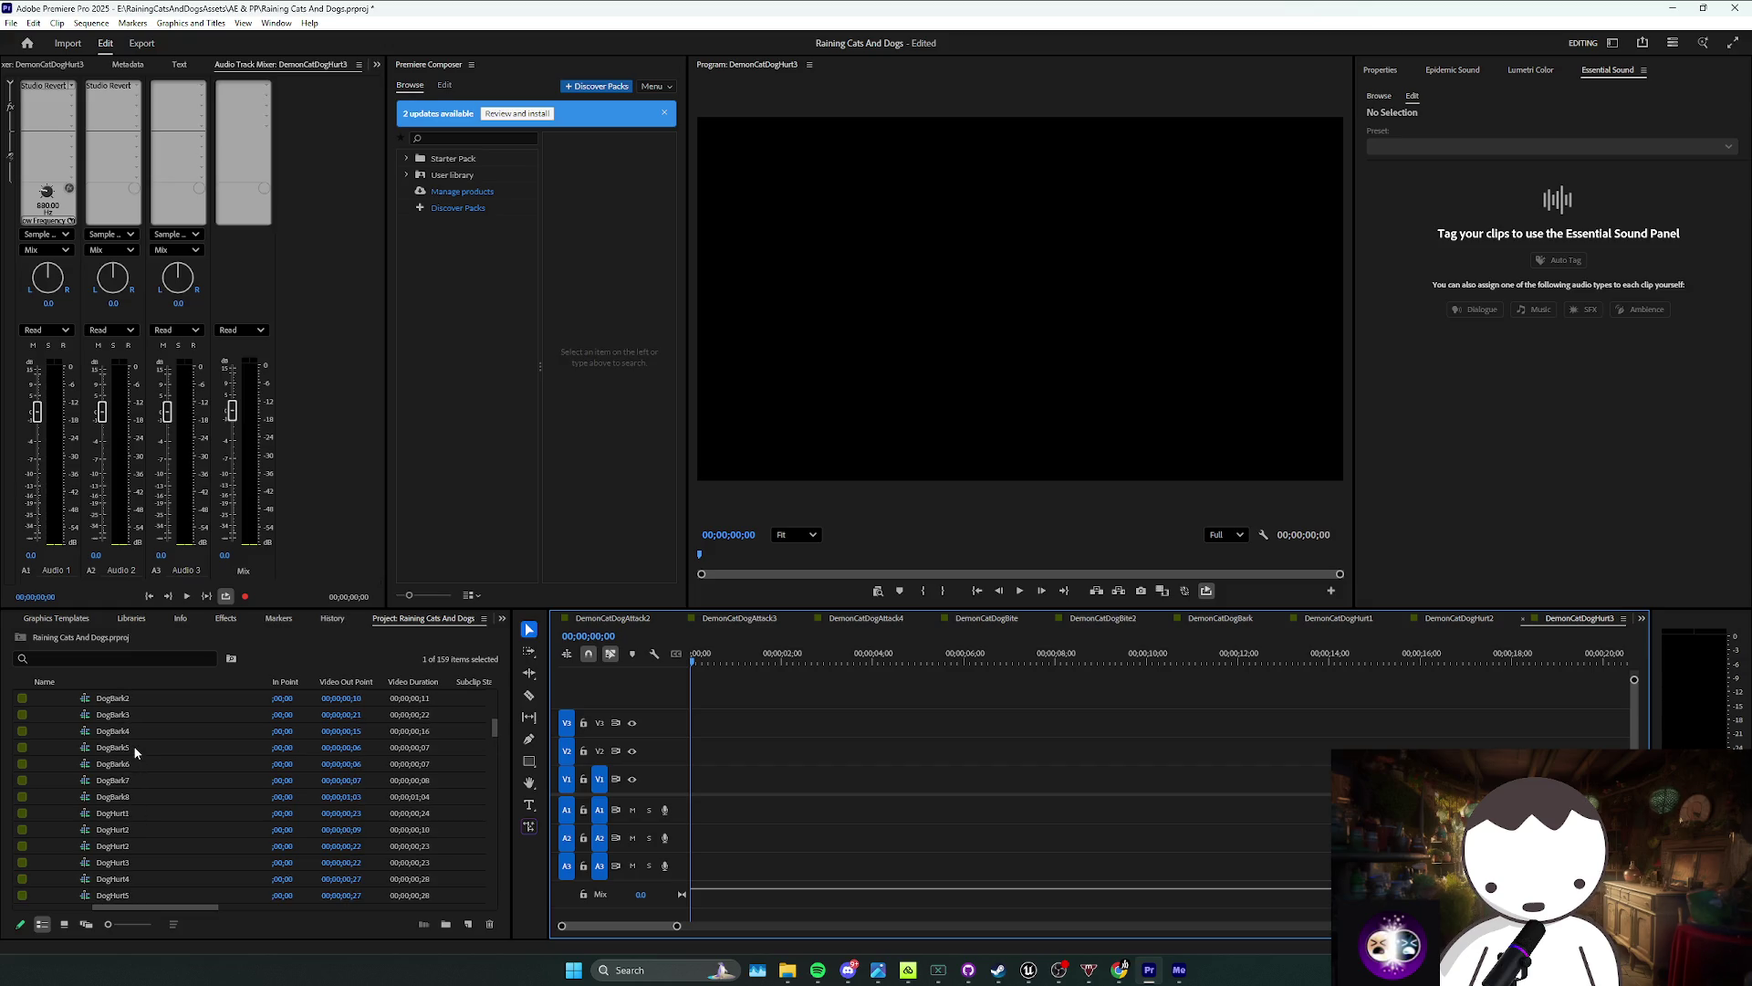
Step: Put DogHurt3 at the start of A1 at 40% speed, save, and drop a trial cat scream
{"action": "mouse_move", "coordinate": [113, 800]}
{"action": "left_mouse_down"}
{"action": "mouse_move", "coordinate": [721, 707]}
{"action": "mouse_move", "coordinate": [731, 803]}
{"action": "left_mouse_up"}
{"action": "key", "text": "space"}
{"action": "left_click", "coordinate": [712, 810]}
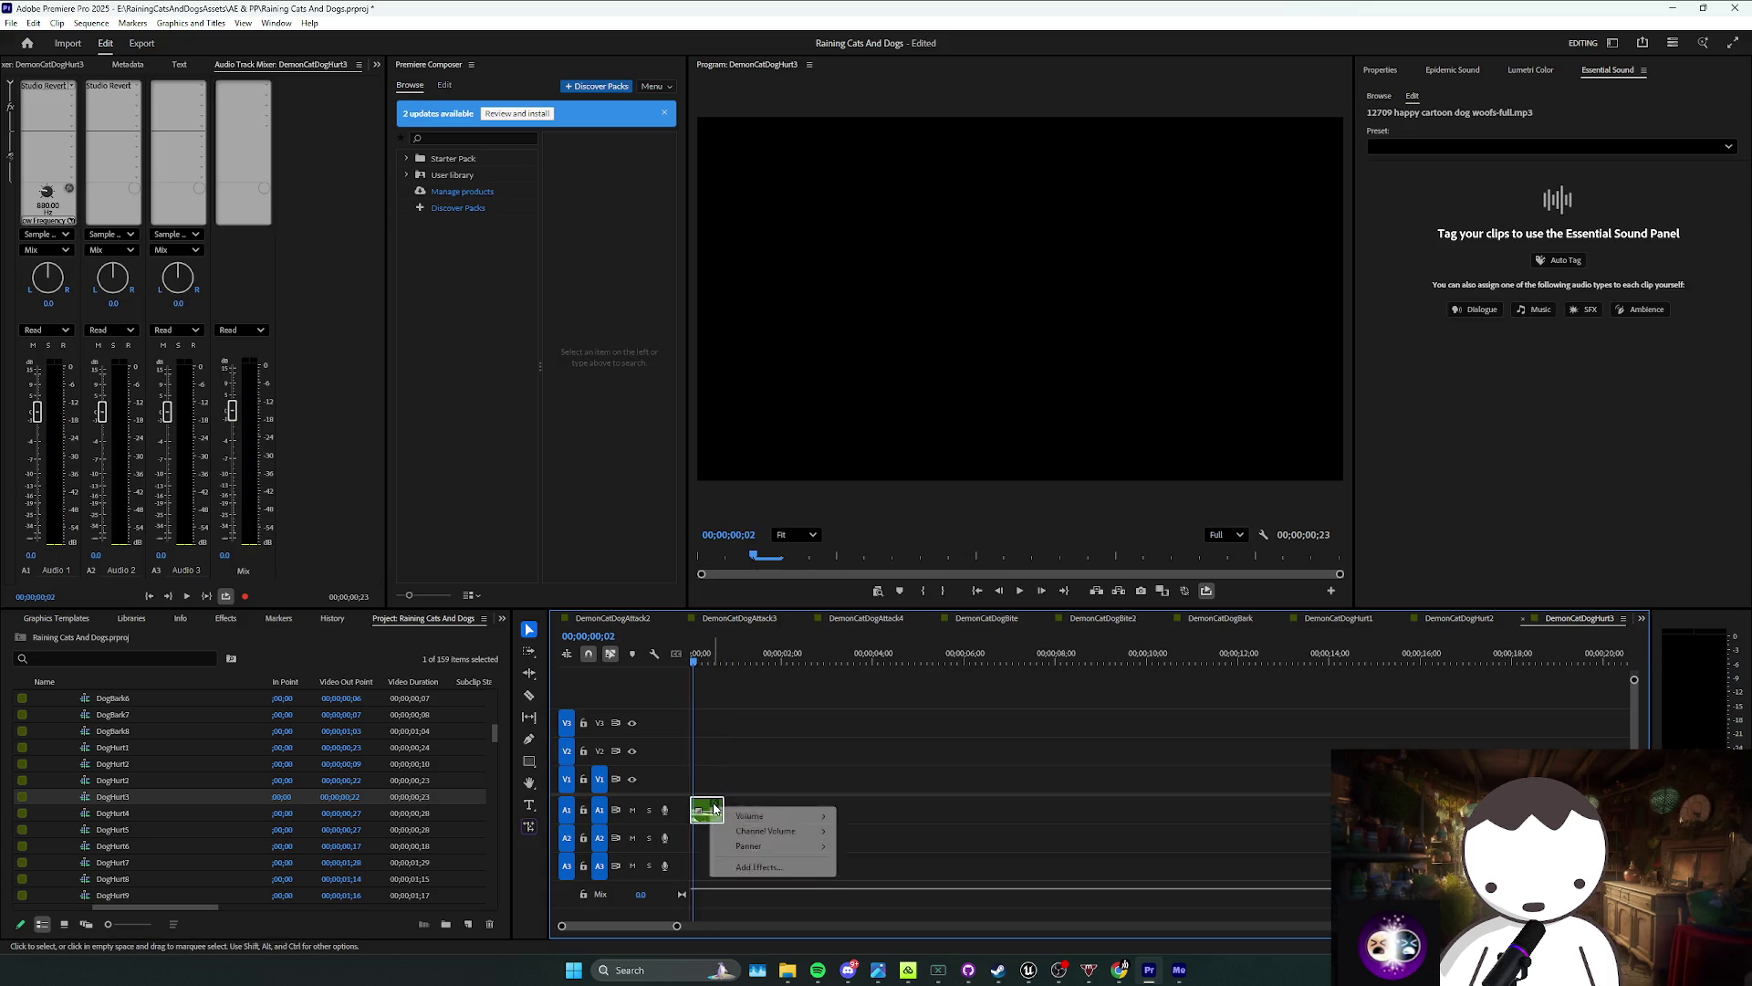
{"action": "right_click", "coordinate": [707, 810]}
{"action": "left_click", "coordinate": [775, 568]}
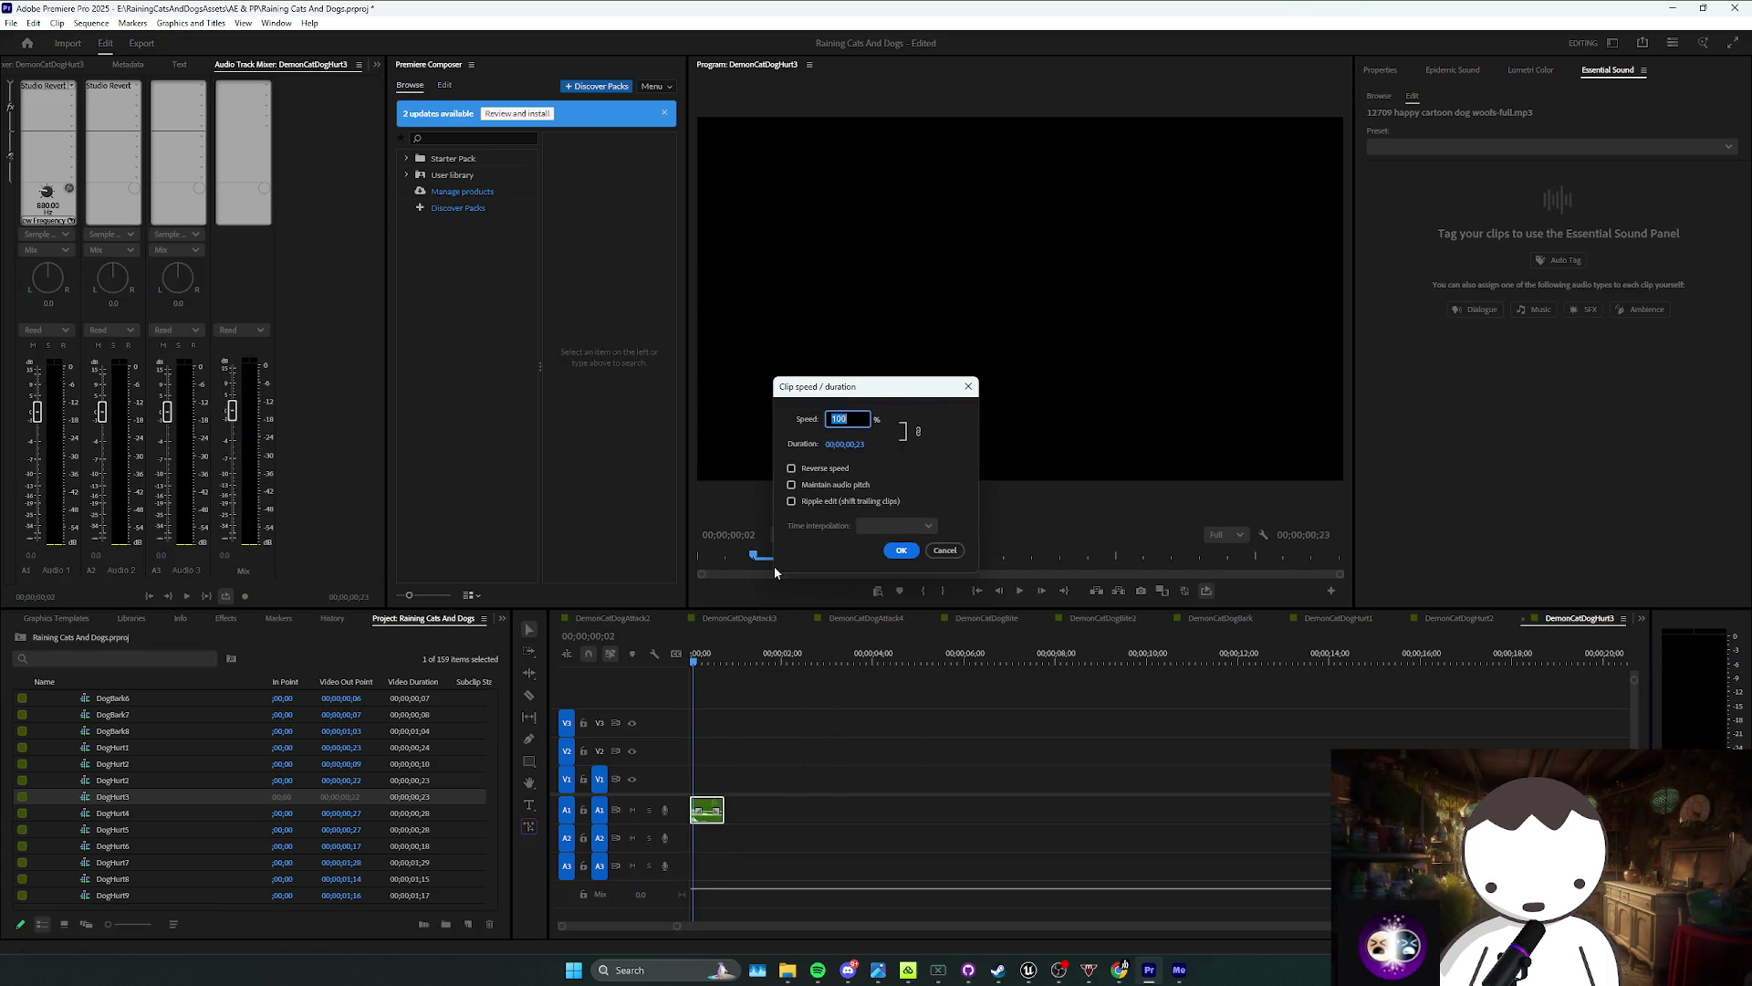
{"action": "type", "text": "40"}
{"action": "key", "text": "Return"}
{"action": "key", "text": "space"}
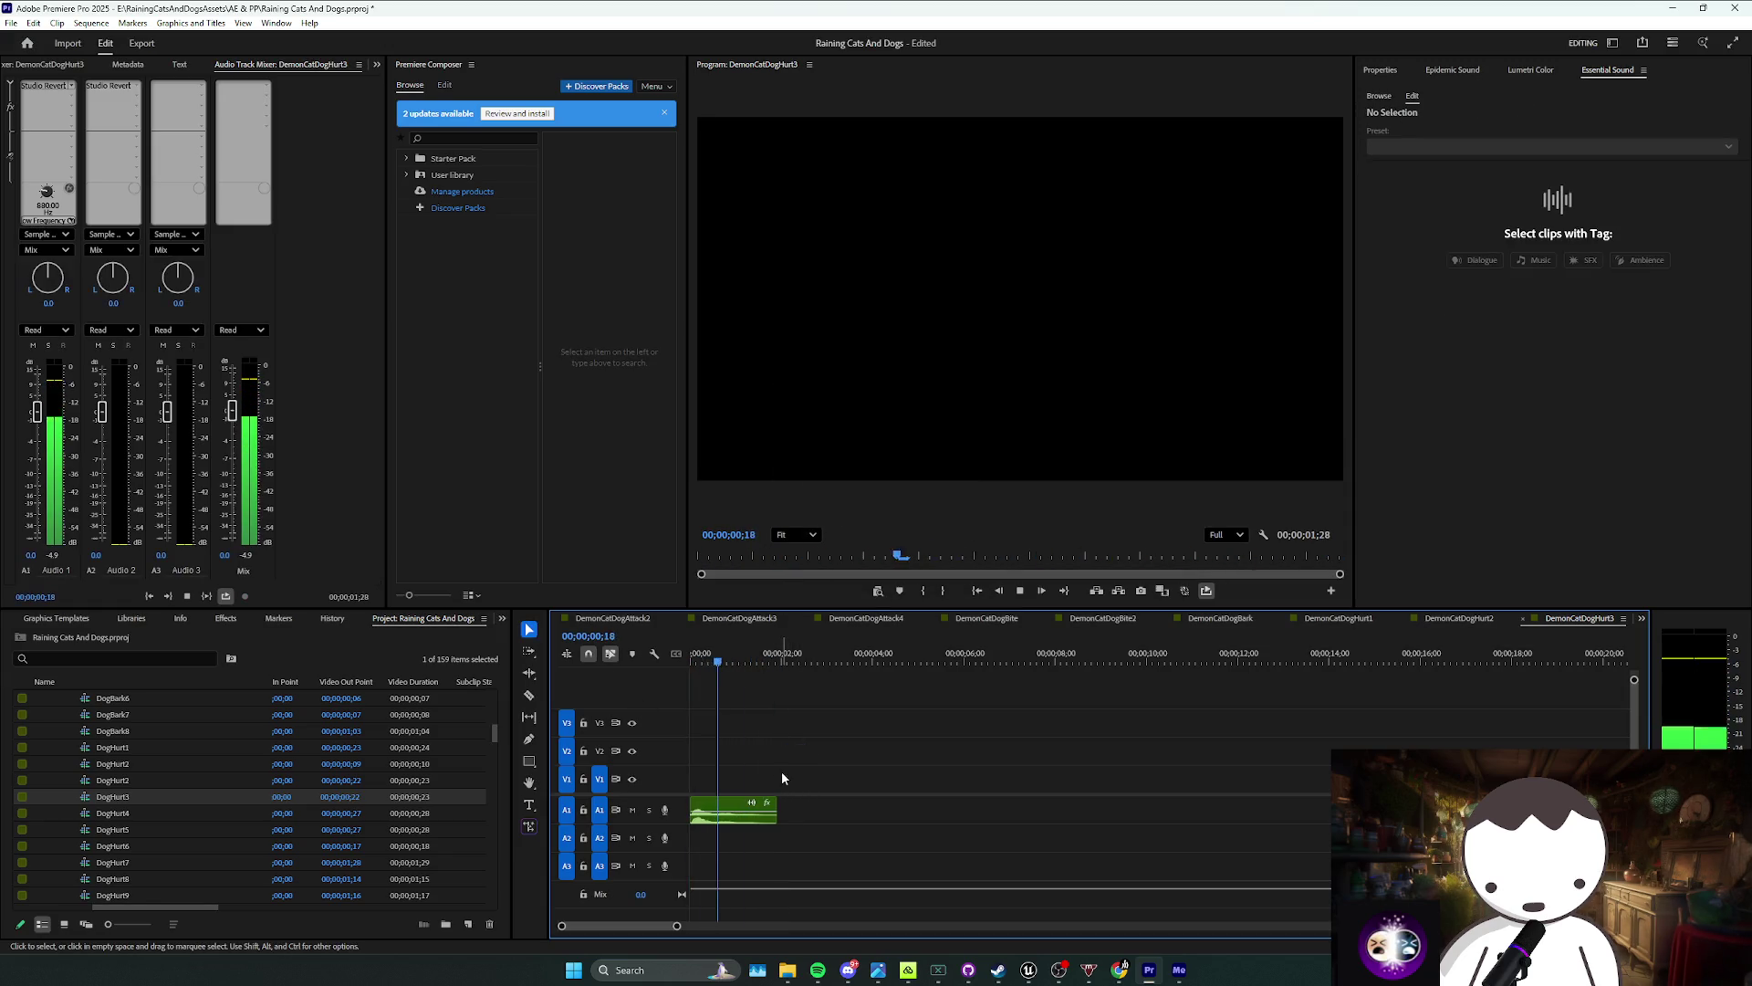
{"action": "key", "text": "space"}
{"action": "scroll", "coordinate": [228, 794], "scroll_direction": "up", "scroll_amount": 5}
{"action": "key", "text": "ctrl+s"}
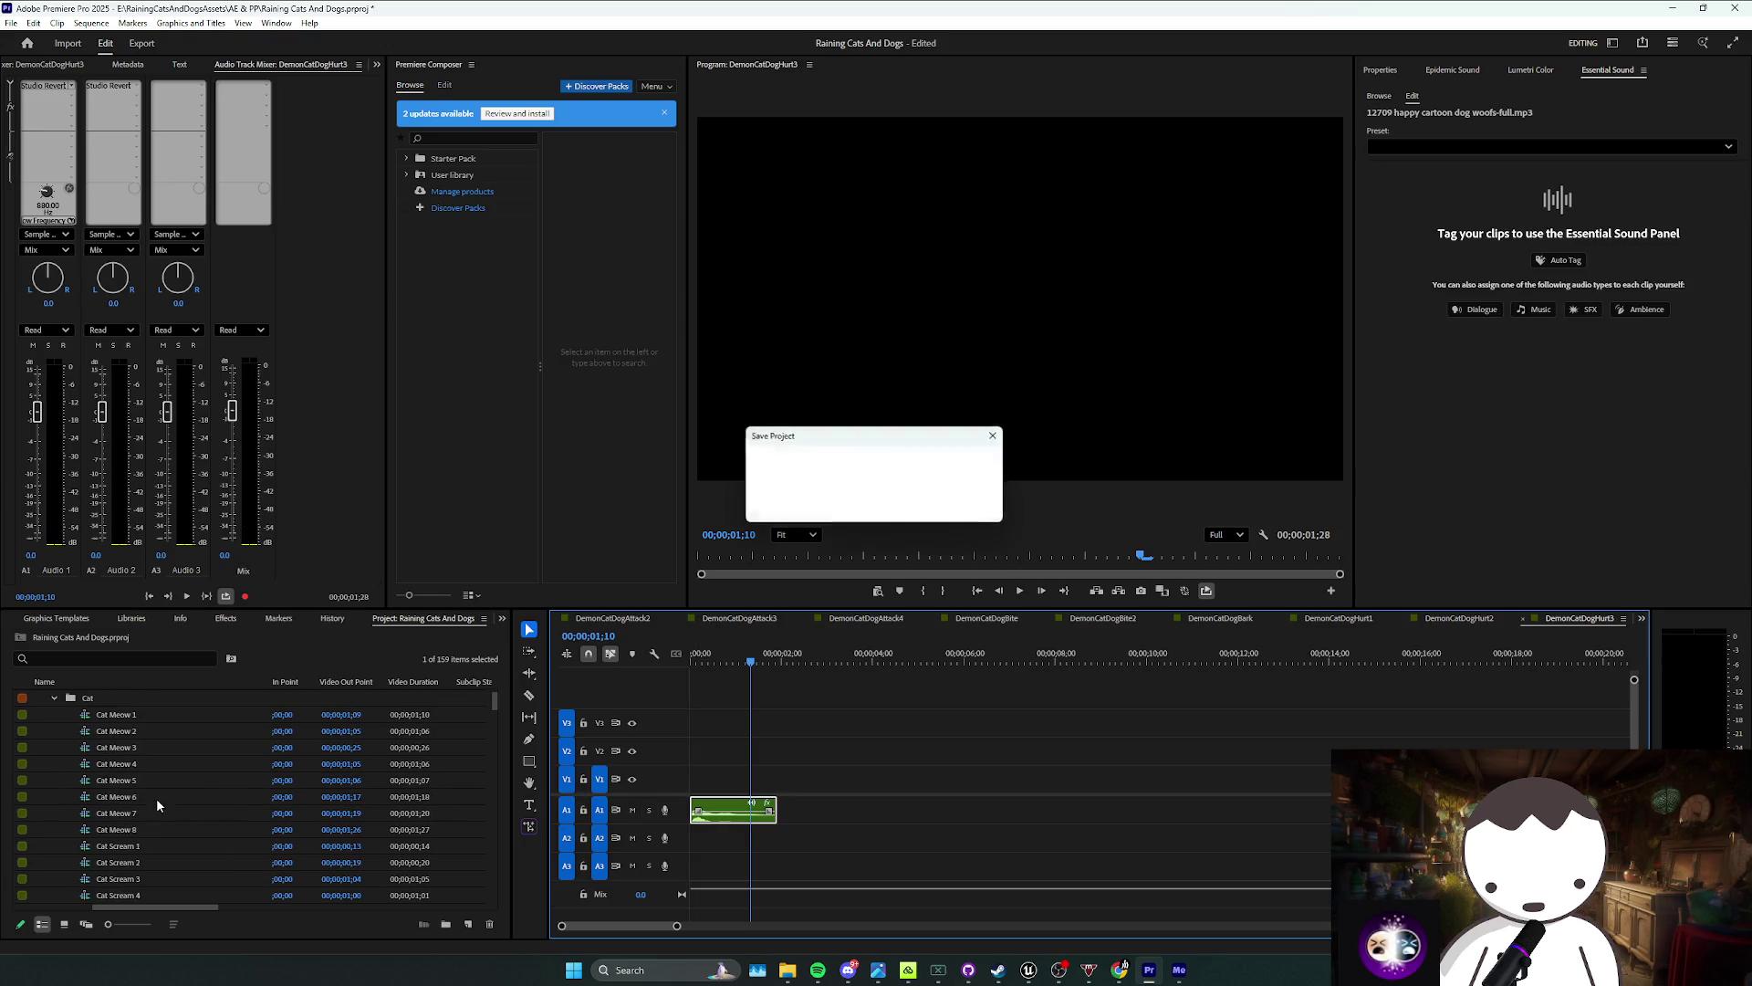
{"action": "scroll", "coordinate": [146, 823], "scroll_direction": "up", "scroll_amount": 2}
{"action": "mouse_move", "coordinate": [105, 822]}
{"action": "left_mouse_down"}
{"action": "mouse_move", "coordinate": [739, 826]}
{"action": "mouse_move", "coordinate": [119, 803]}
{"action": "mouse_move", "coordinate": [702, 839]}
{"action": "left_mouse_up"}
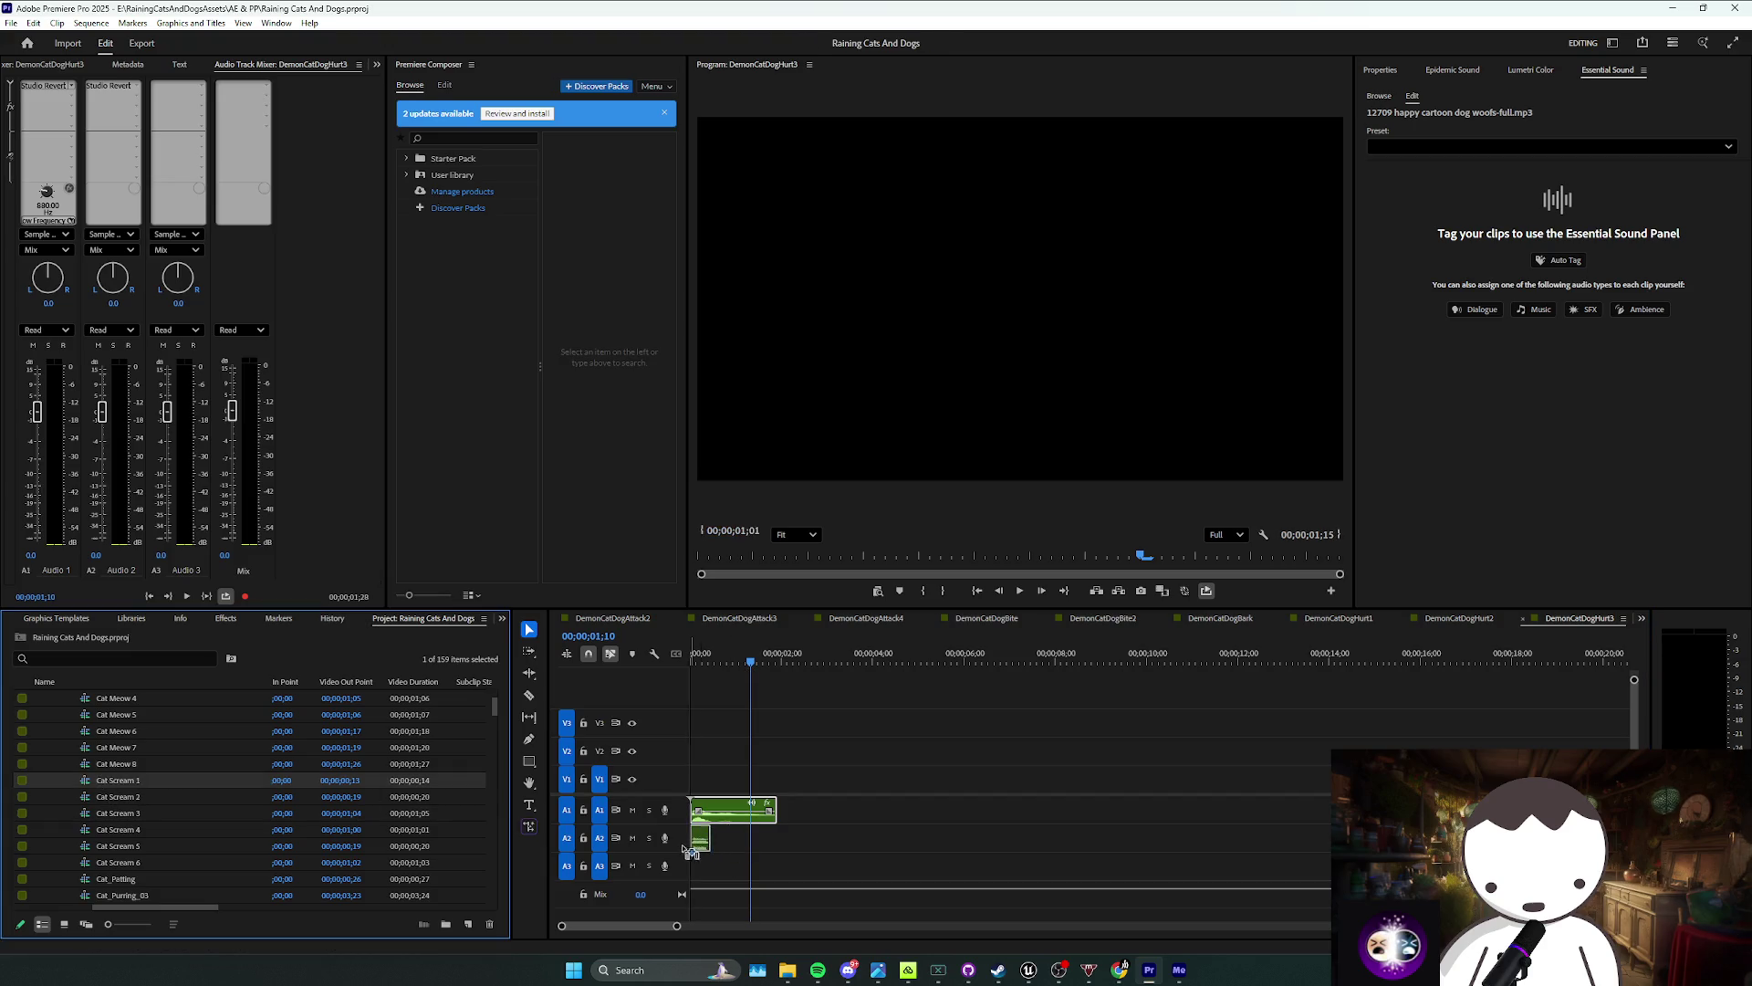
Step: Audition Cat Scream 2, 3 and 4 under the dog sound, keeping Cat Scream 4 on A2
{"action": "key", "text": "ctrl+z"}
{"action": "left_click_drag", "start_coordinate": [337, 796], "coordinate": [340, 801]}
{"action": "left_click_drag", "start_coordinate": [689, 845], "coordinate": [691, 845]}
{"action": "key", "text": "Home"}
{"action": "key", "text": "space"}
{"action": "key", "text": "ctrl+z"}
{"action": "left_click_drag", "start_coordinate": [290, 814], "coordinate": [293, 816]}
{"action": "left_click_drag", "start_coordinate": [682, 841], "coordinate": [683, 842]}
{"action": "key", "text": "ctrl+z"}
{"action": "mouse_move", "coordinate": [292, 829]}
{"action": "left_mouse_down"}
{"action": "mouse_move", "coordinate": [684, 865]}
{"action": "mouse_move", "coordinate": [700, 848]}
{"action": "left_mouse_up"}
{"action": "key", "text": "Home"}
{"action": "key", "text": "space"}
Step: Slow Cat Scream 4 to 50% speed and play back the layered pair
{"action": "right_click", "coordinate": [727, 845]}
{"action": "left_click", "coordinate": [805, 609]}
{"action": "type", "text": "50"}
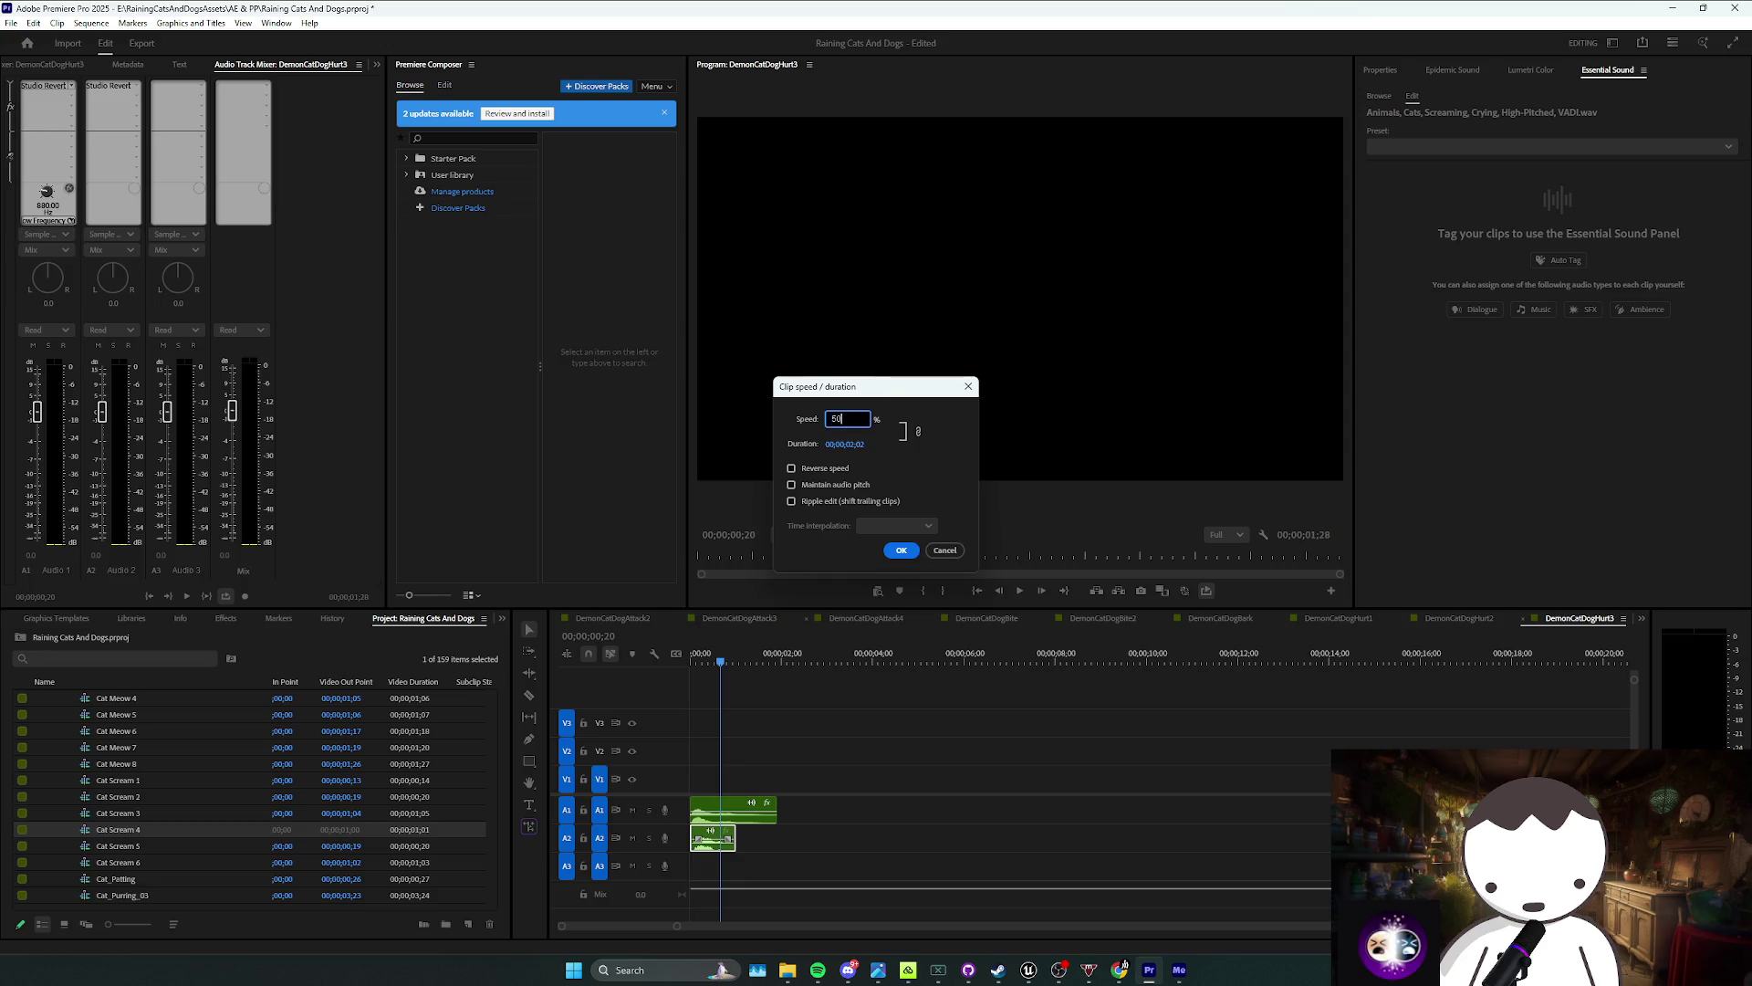
{"action": "key", "text": "Return"}
{"action": "key", "text": "Home"}
{"action": "key", "text": "space"}
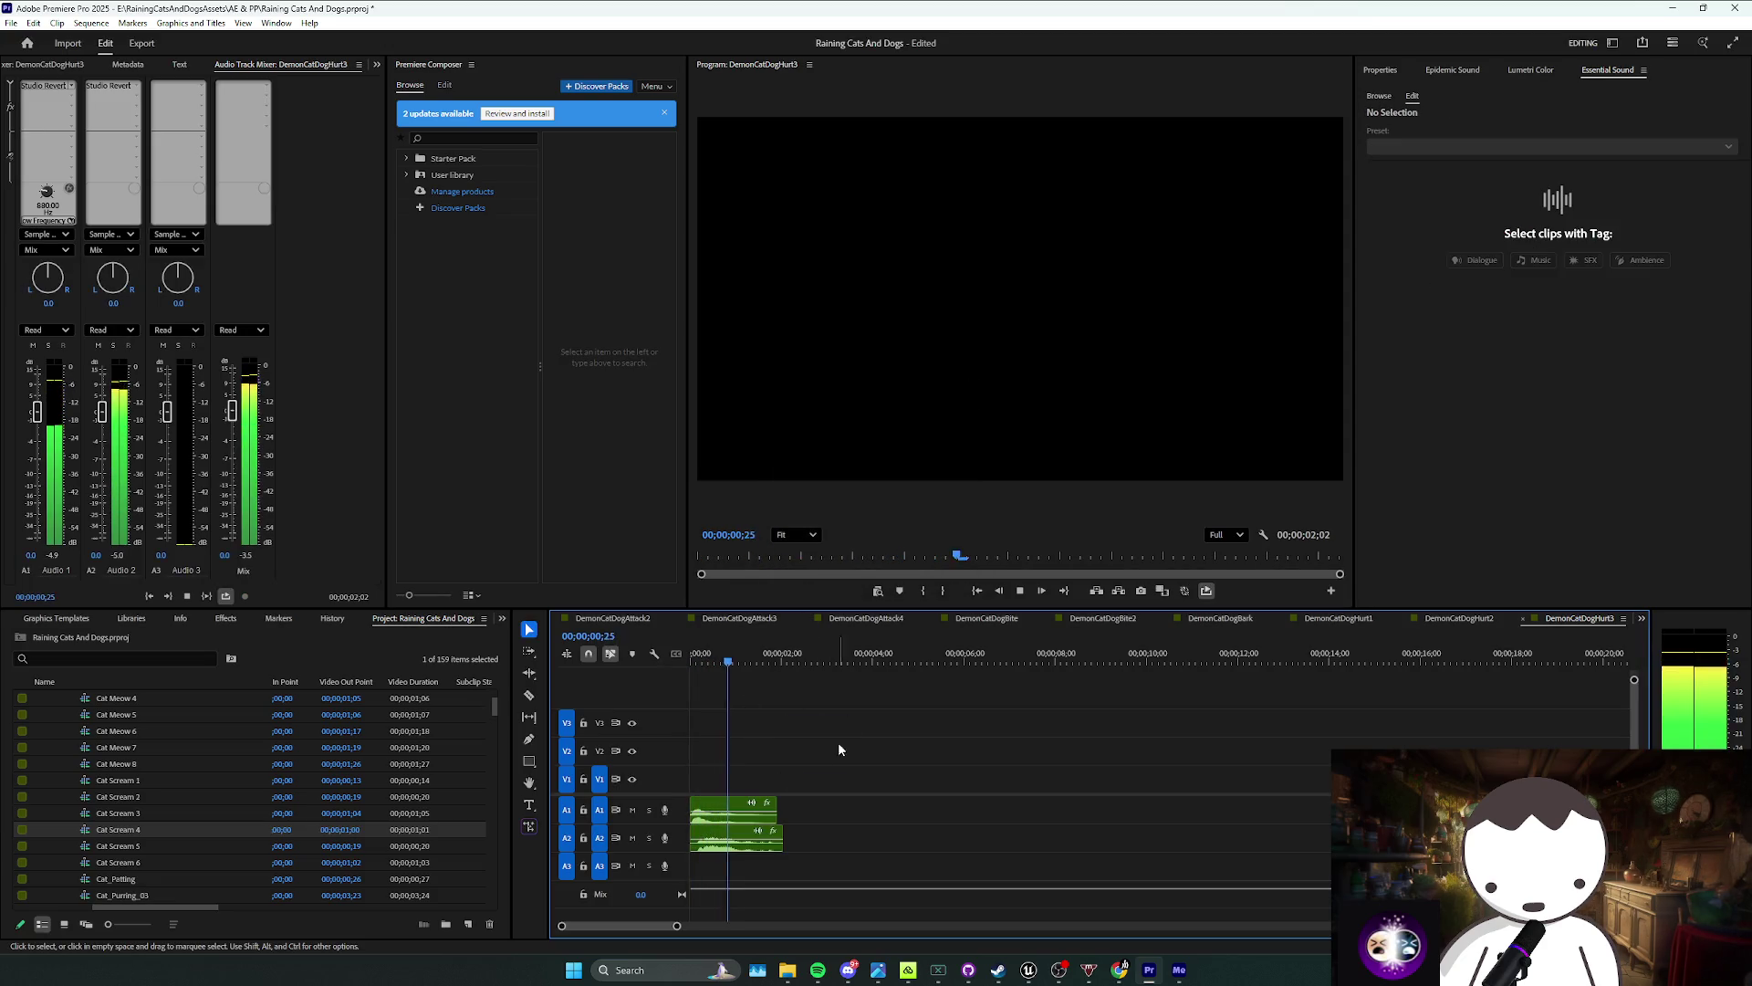
{"action": "key", "text": "Home"}
{"action": "mouse_move", "coordinate": [821, 813]}
{"action": "left_mouse_down"}
{"action": "mouse_move", "coordinate": [757, 844]}
{"action": "mouse_move", "coordinate": [1186, 810]}
{"action": "left_mouse_up"}
{"action": "right_click", "coordinate": [1187, 810]}
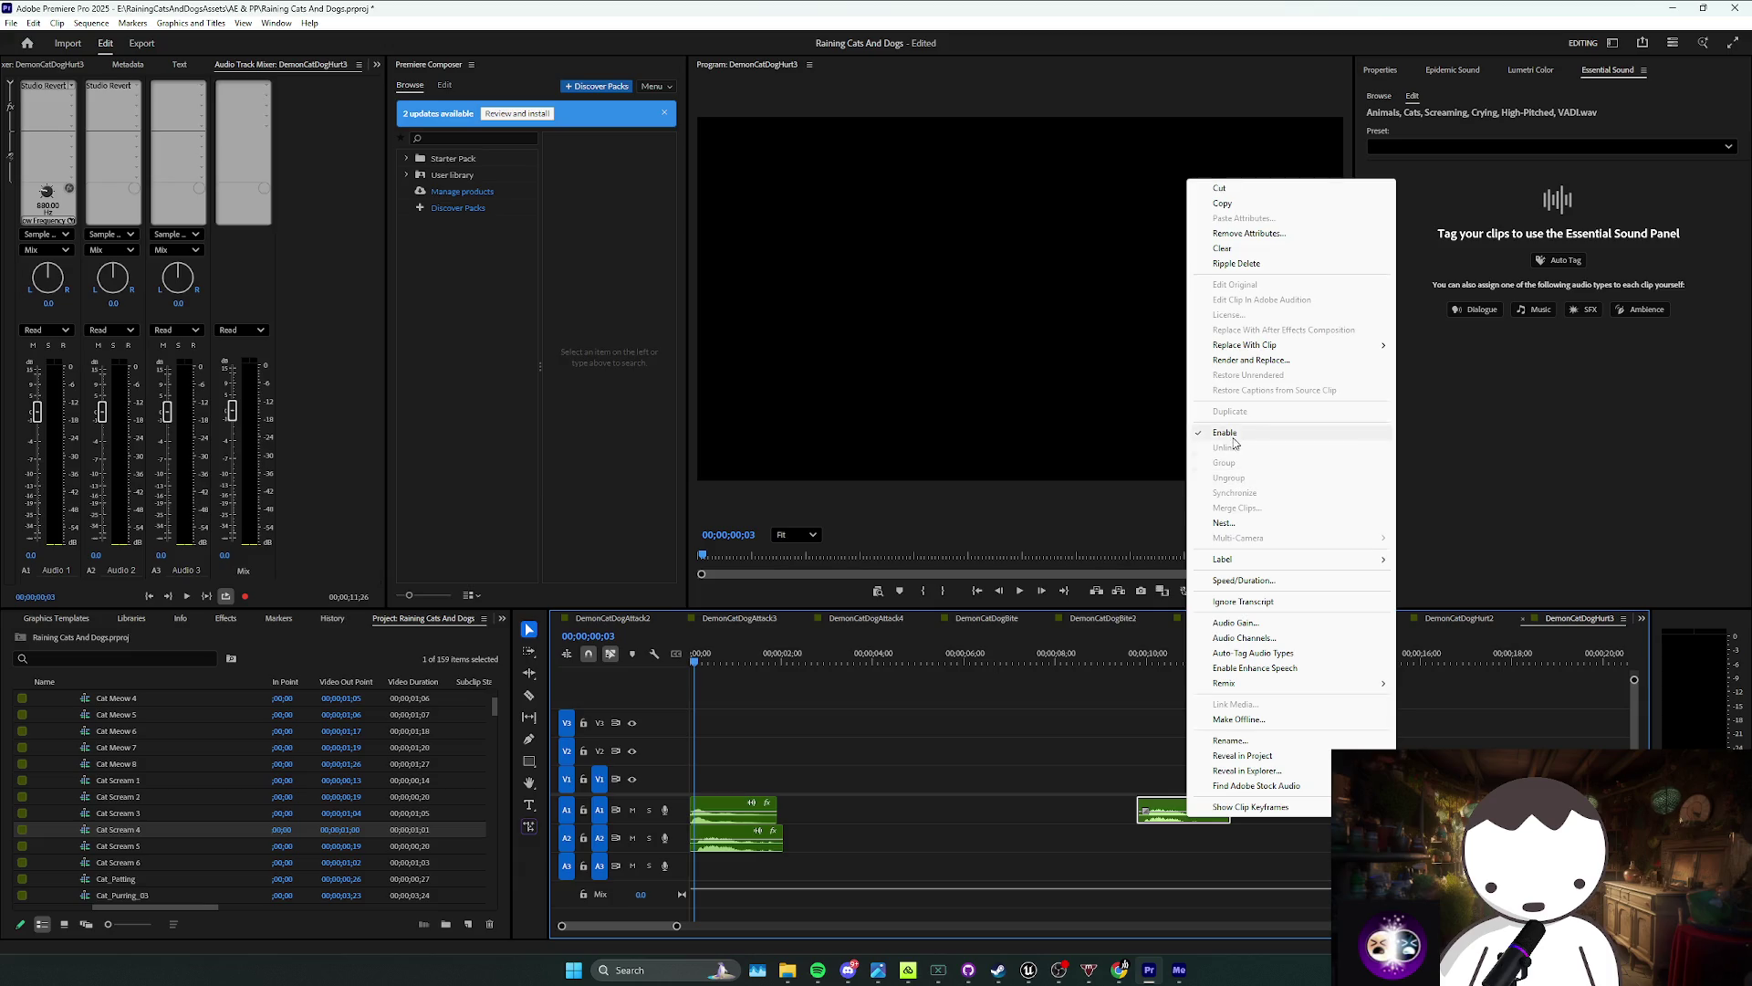
Step: Copy the clip later along A1 and align the cat scream with the dog sound at the start
{"action": "left_click", "coordinate": [1184, 804]}
{"action": "key", "text": "space"}
{"action": "left_click_drag", "start_coordinate": [1184, 804], "coordinate": [1108, 785]}
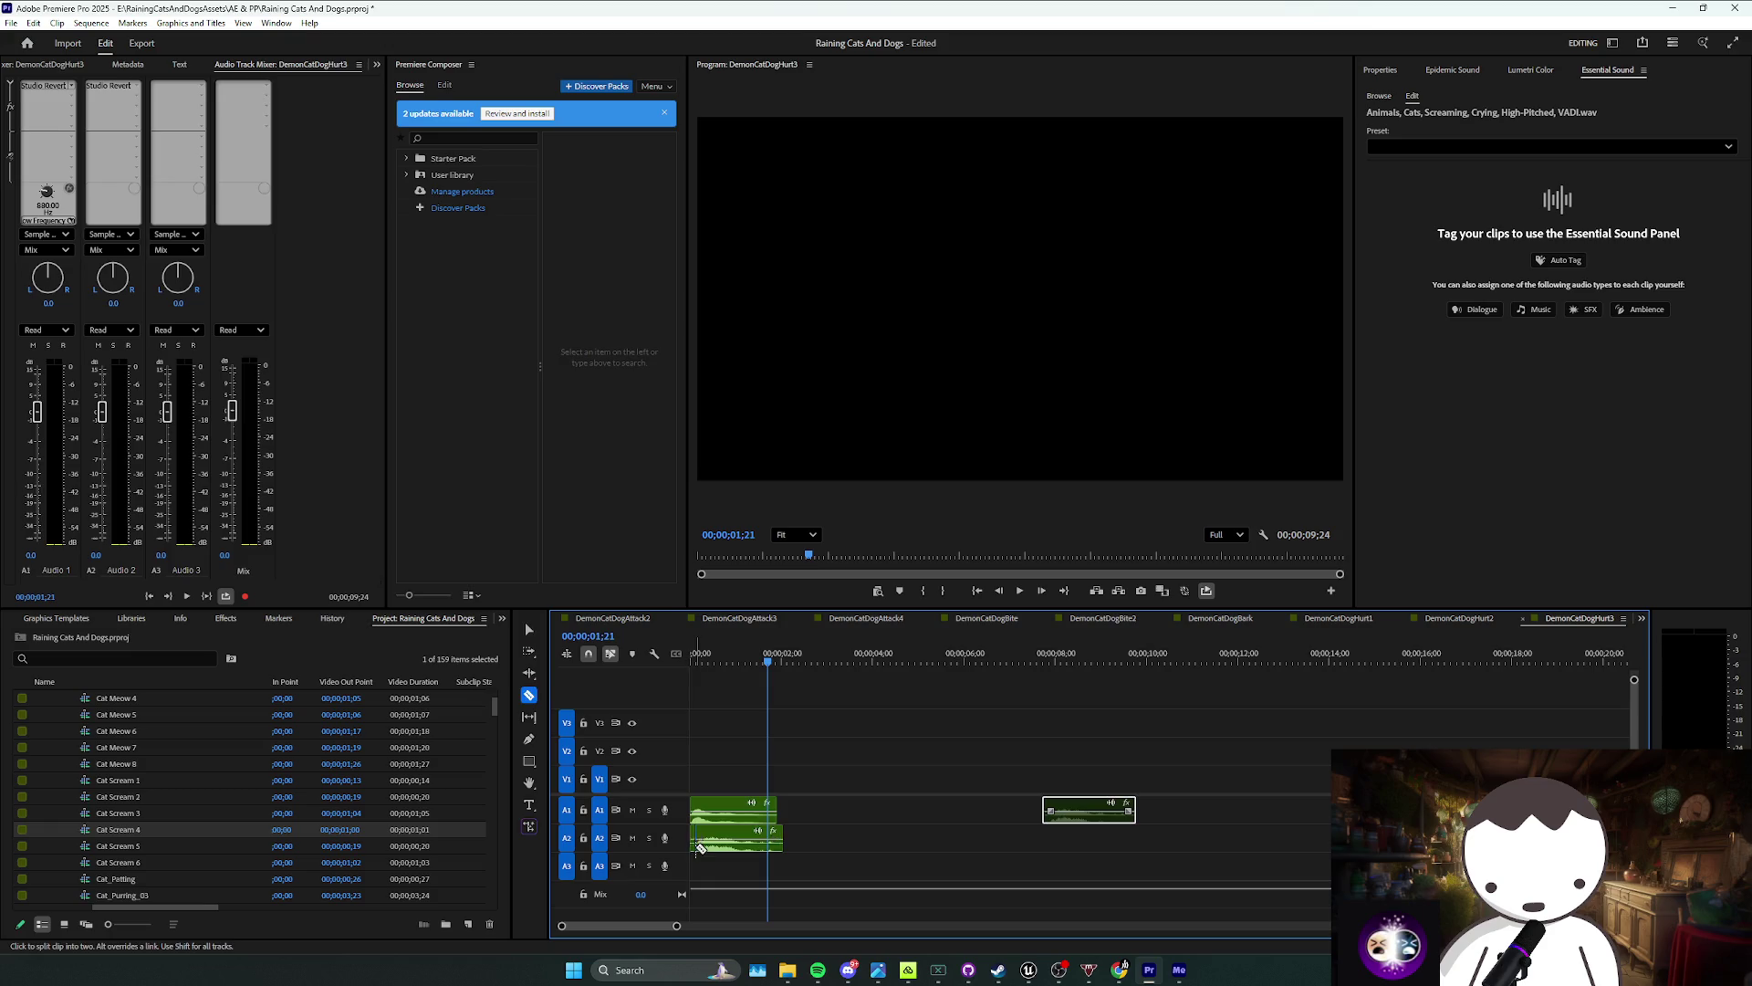
{"action": "key", "text": "v"}
{"action": "left_click_drag", "start_coordinate": [701, 847], "coordinate": [695, 847]}
{"action": "key", "text": "Home"}
{"action": "key", "text": "space"}
{"action": "left_click", "coordinate": [852, 800]}
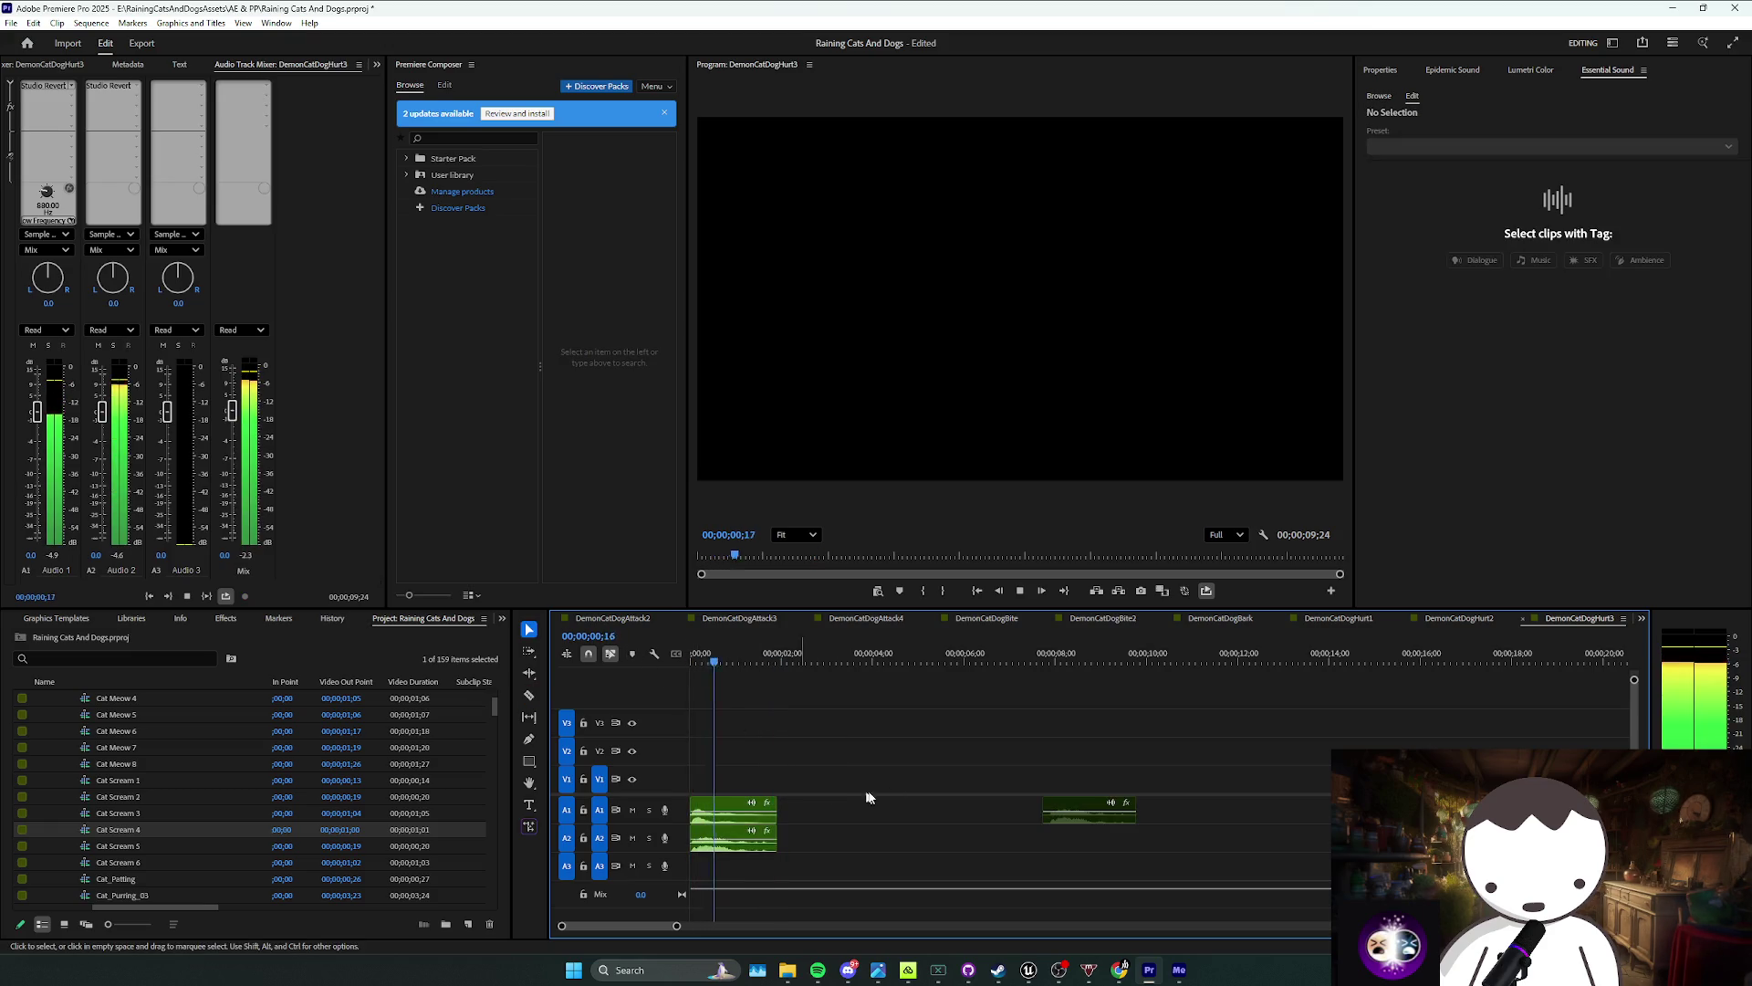
Step: Move the later copy to about 00;00;04;10 and save the project
{"action": "left_click_drag", "start_coordinate": [1117, 803], "coordinate": [915, 803]}
{"action": "key", "text": "ctrl+s"}
{"action": "scroll", "coordinate": [147, 779], "scroll_direction": "down", "scroll_amount": 1}
{"action": "scroll", "coordinate": [166, 822], "scroll_direction": "down", "scroll_amount": 8}
{"action": "scroll", "coordinate": [166, 830], "scroll_direction": "down", "scroll_amount": 10}
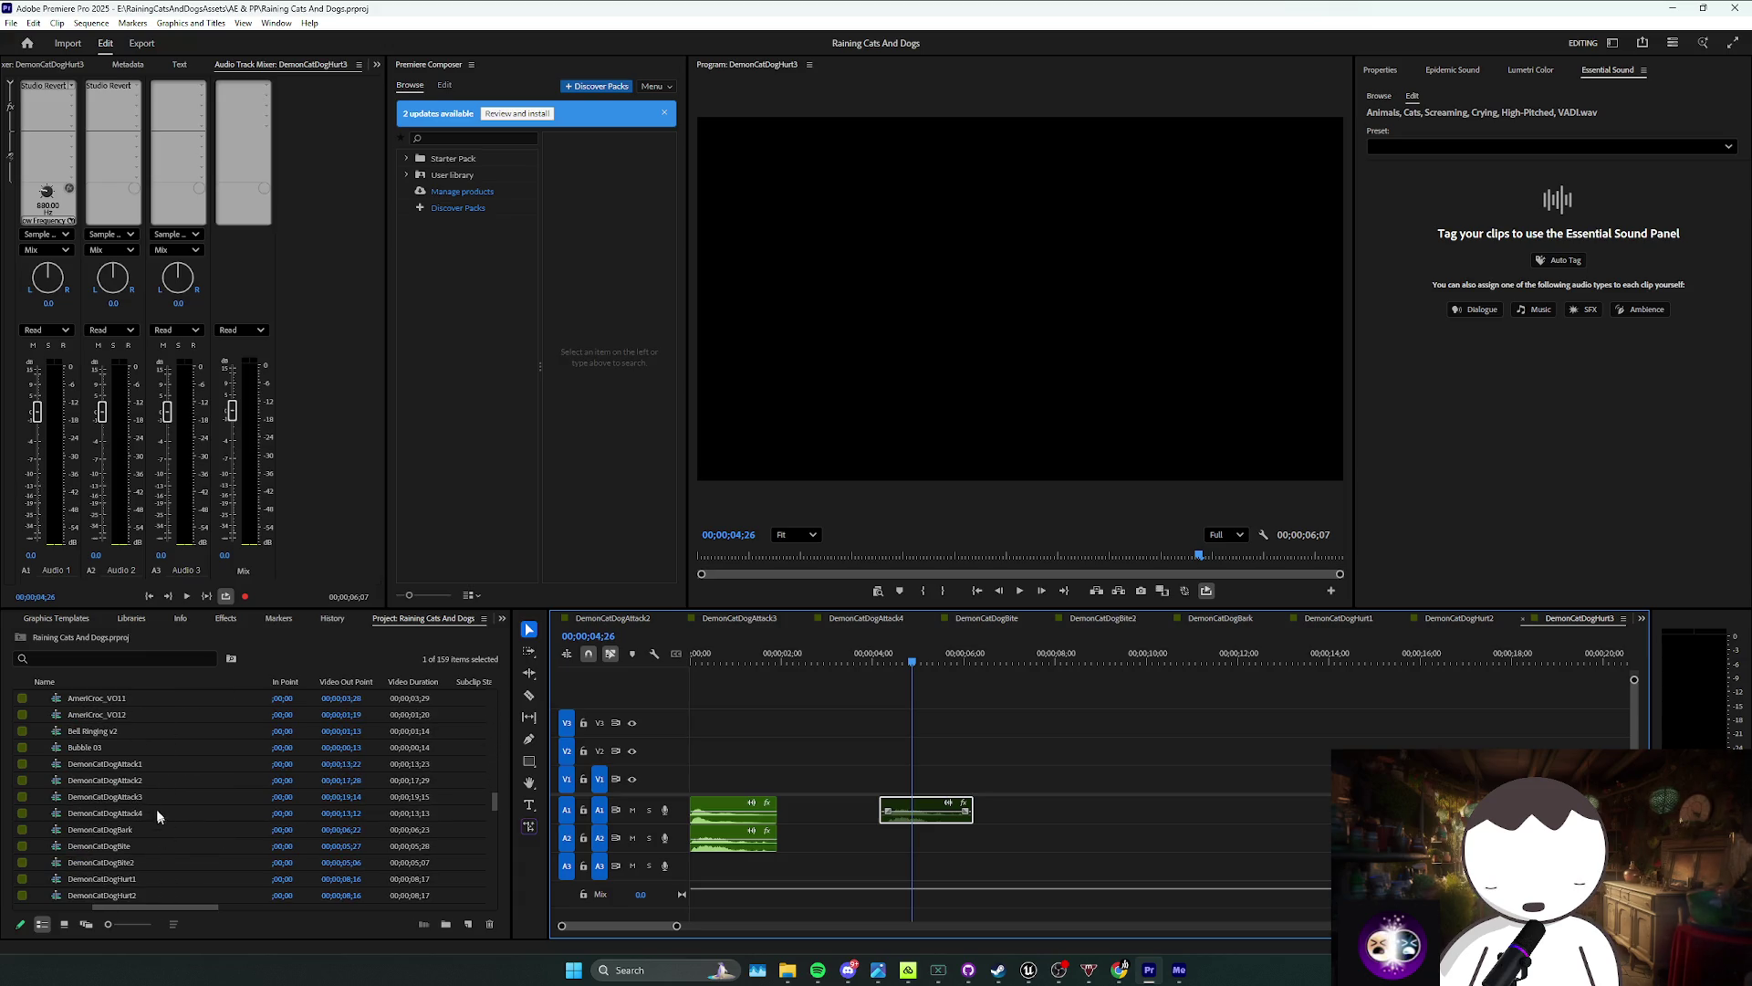
{"action": "scroll", "coordinate": [157, 823], "scroll_direction": "down", "scroll_amount": 1}
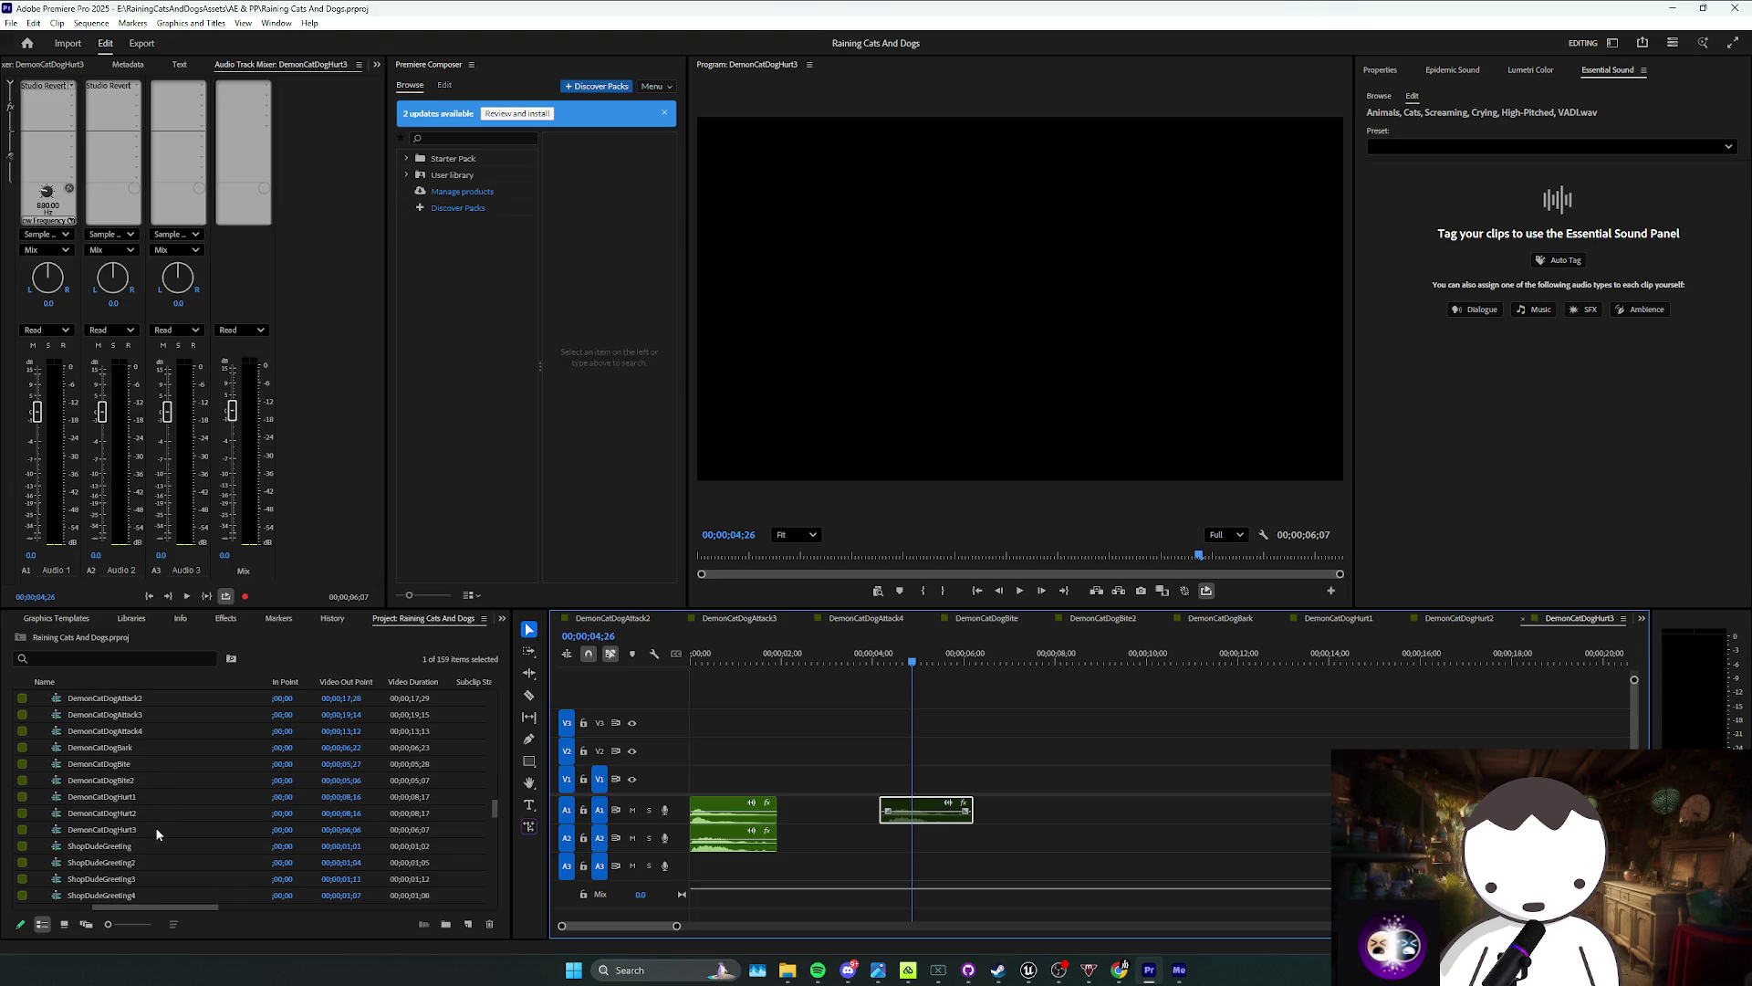
{"action": "left_click", "coordinate": [145, 797]}
Step: Queue DemonCatDogHurt1, Hurt2 and Hurt3 for Waveform Audio export in Media Encoder
{"action": "left_click", "coordinate": [137, 828], "text": "shift"}
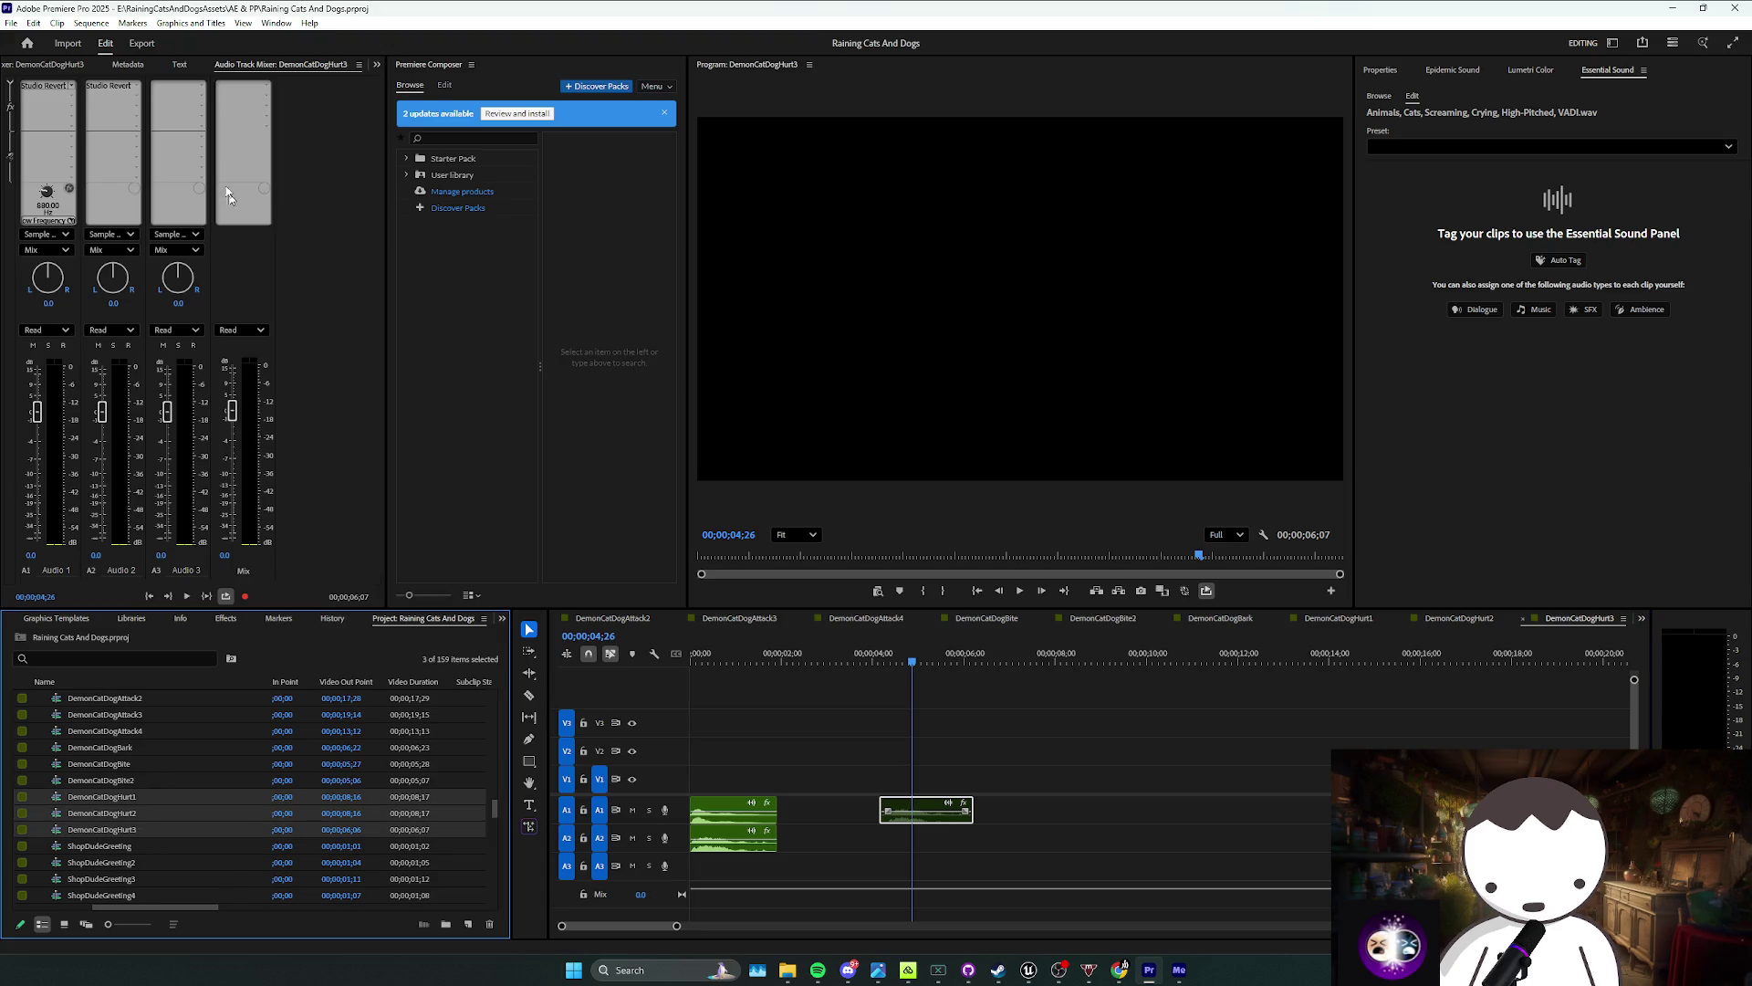
{"action": "left_click", "coordinate": [141, 43]}
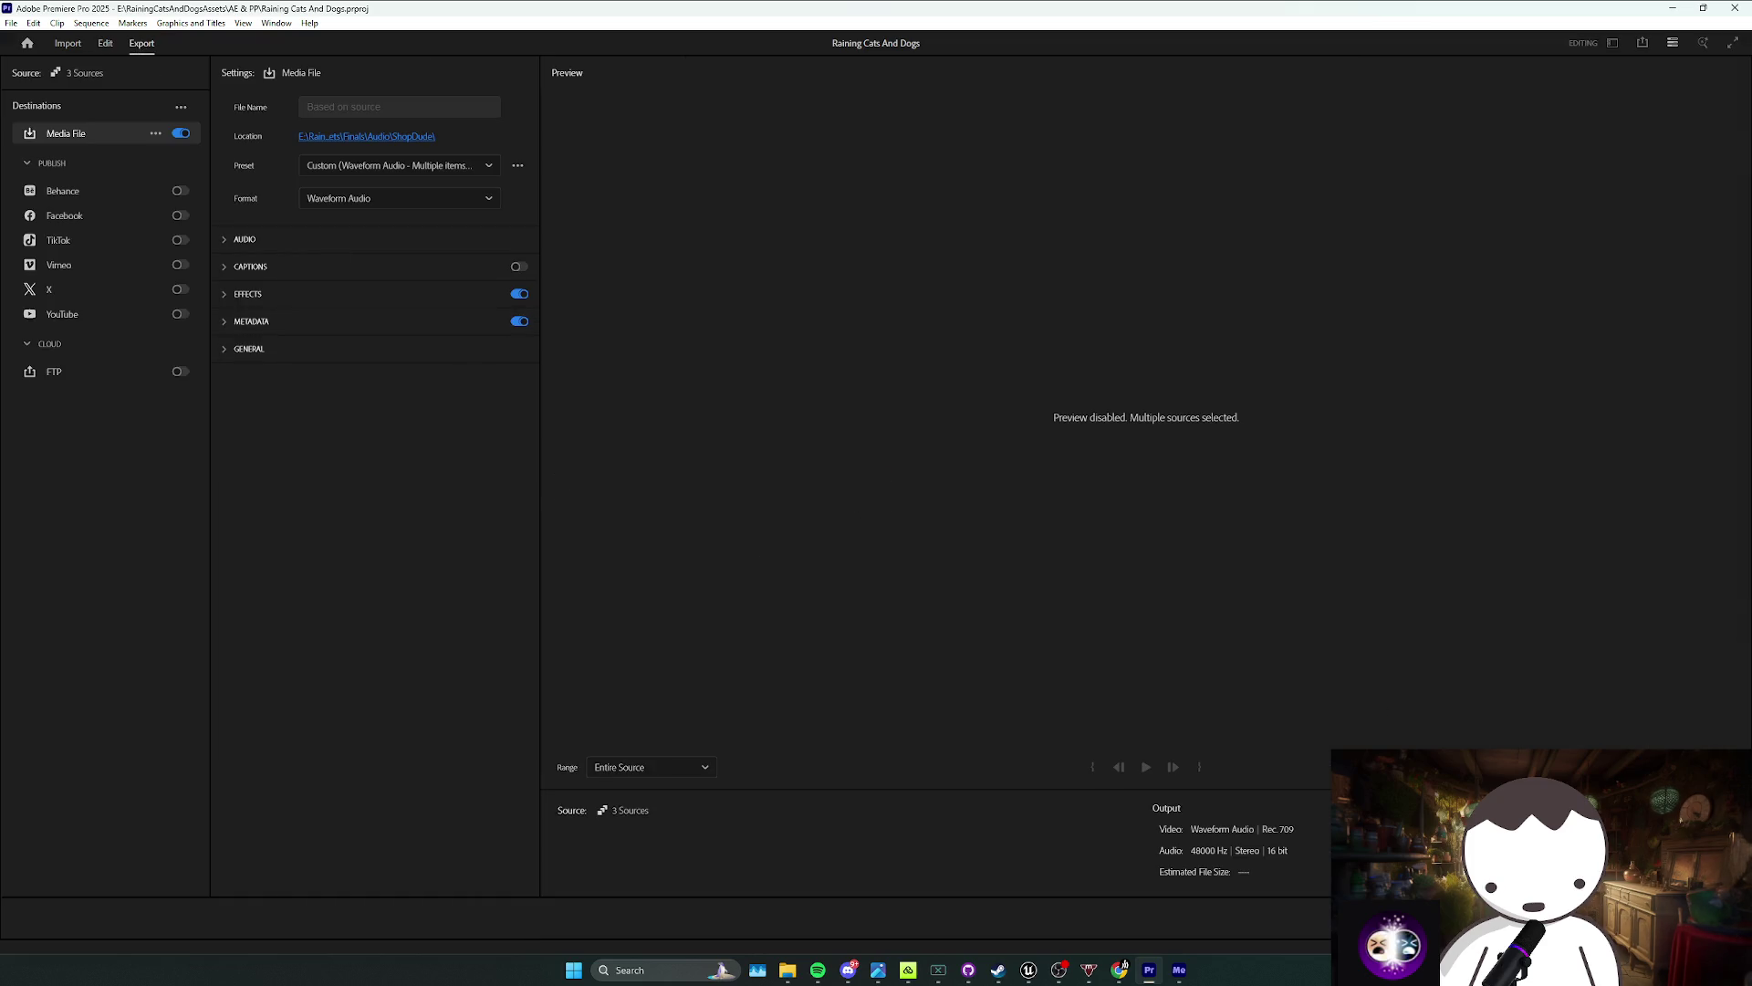
{"action": "key", "text": "Escape"}
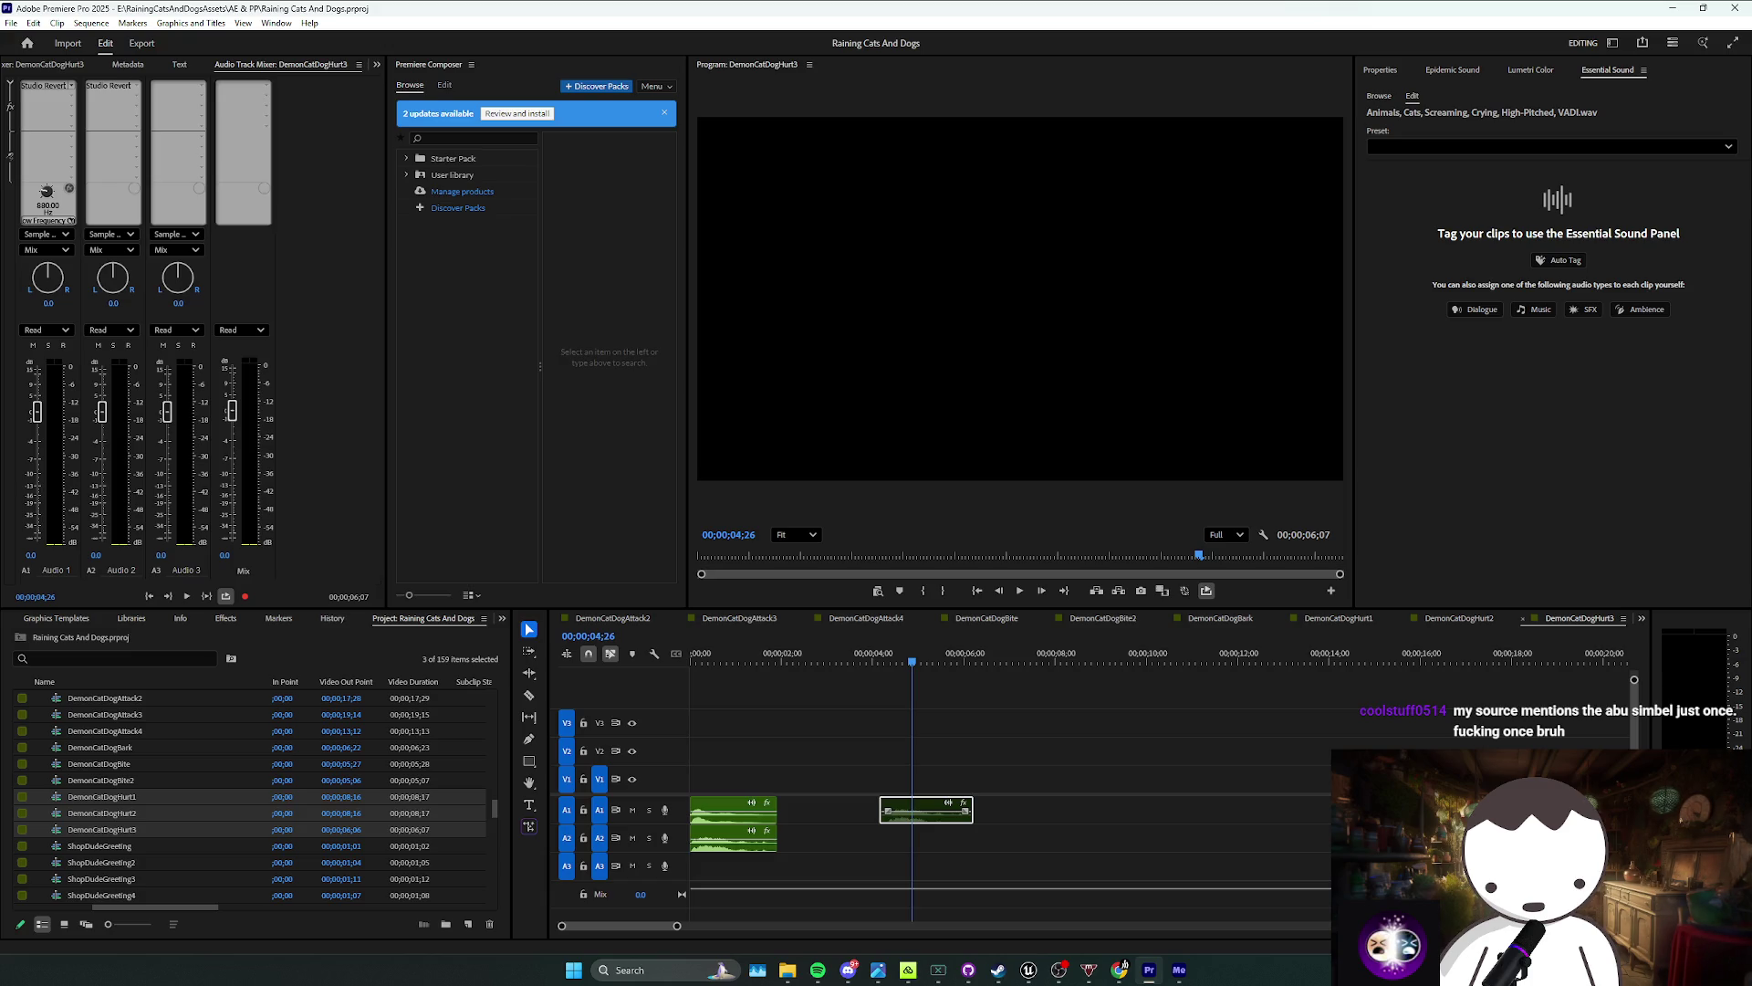
Step: Render the Hurt1–Hurt3 WAV files into Finals\Audio\Bossfight\DemonCatDog and confirm the queue finished
{"action": "left_click", "coordinate": [1180, 970]}
{"action": "scroll", "coordinate": [1000, 455], "scroll_direction": "down", "scroll_amount": 3}
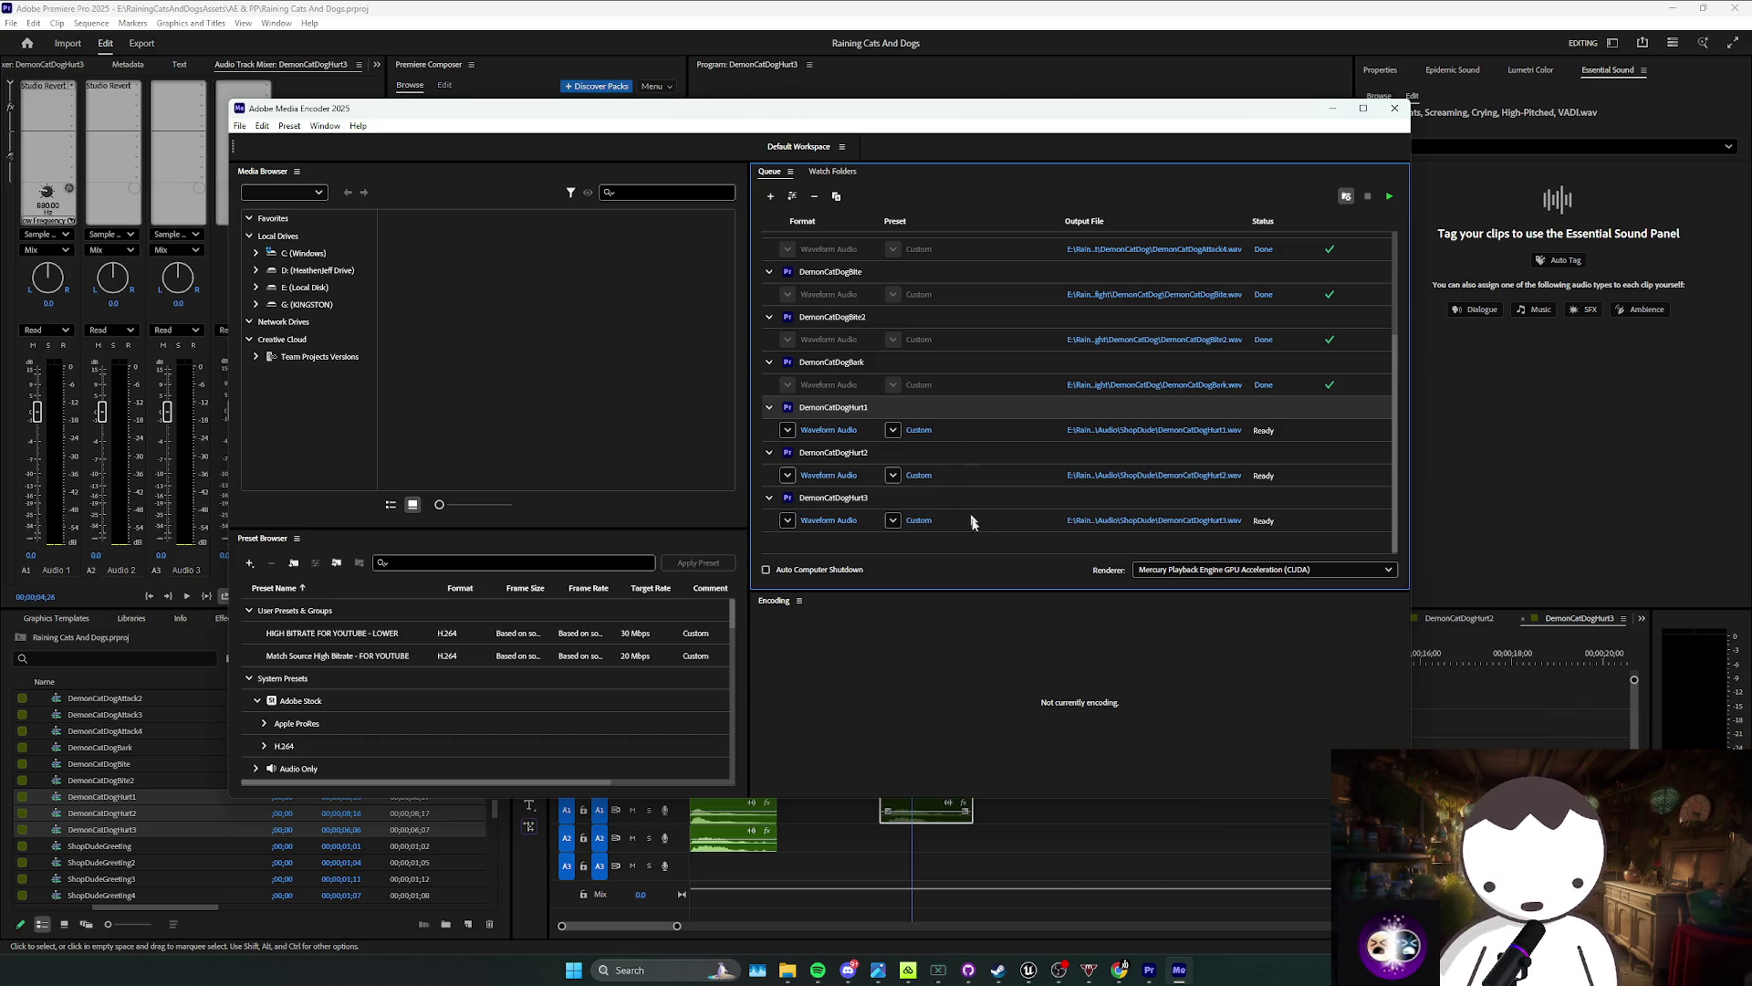
{"action": "left_click", "coordinate": [1062, 521], "text": "shift"}
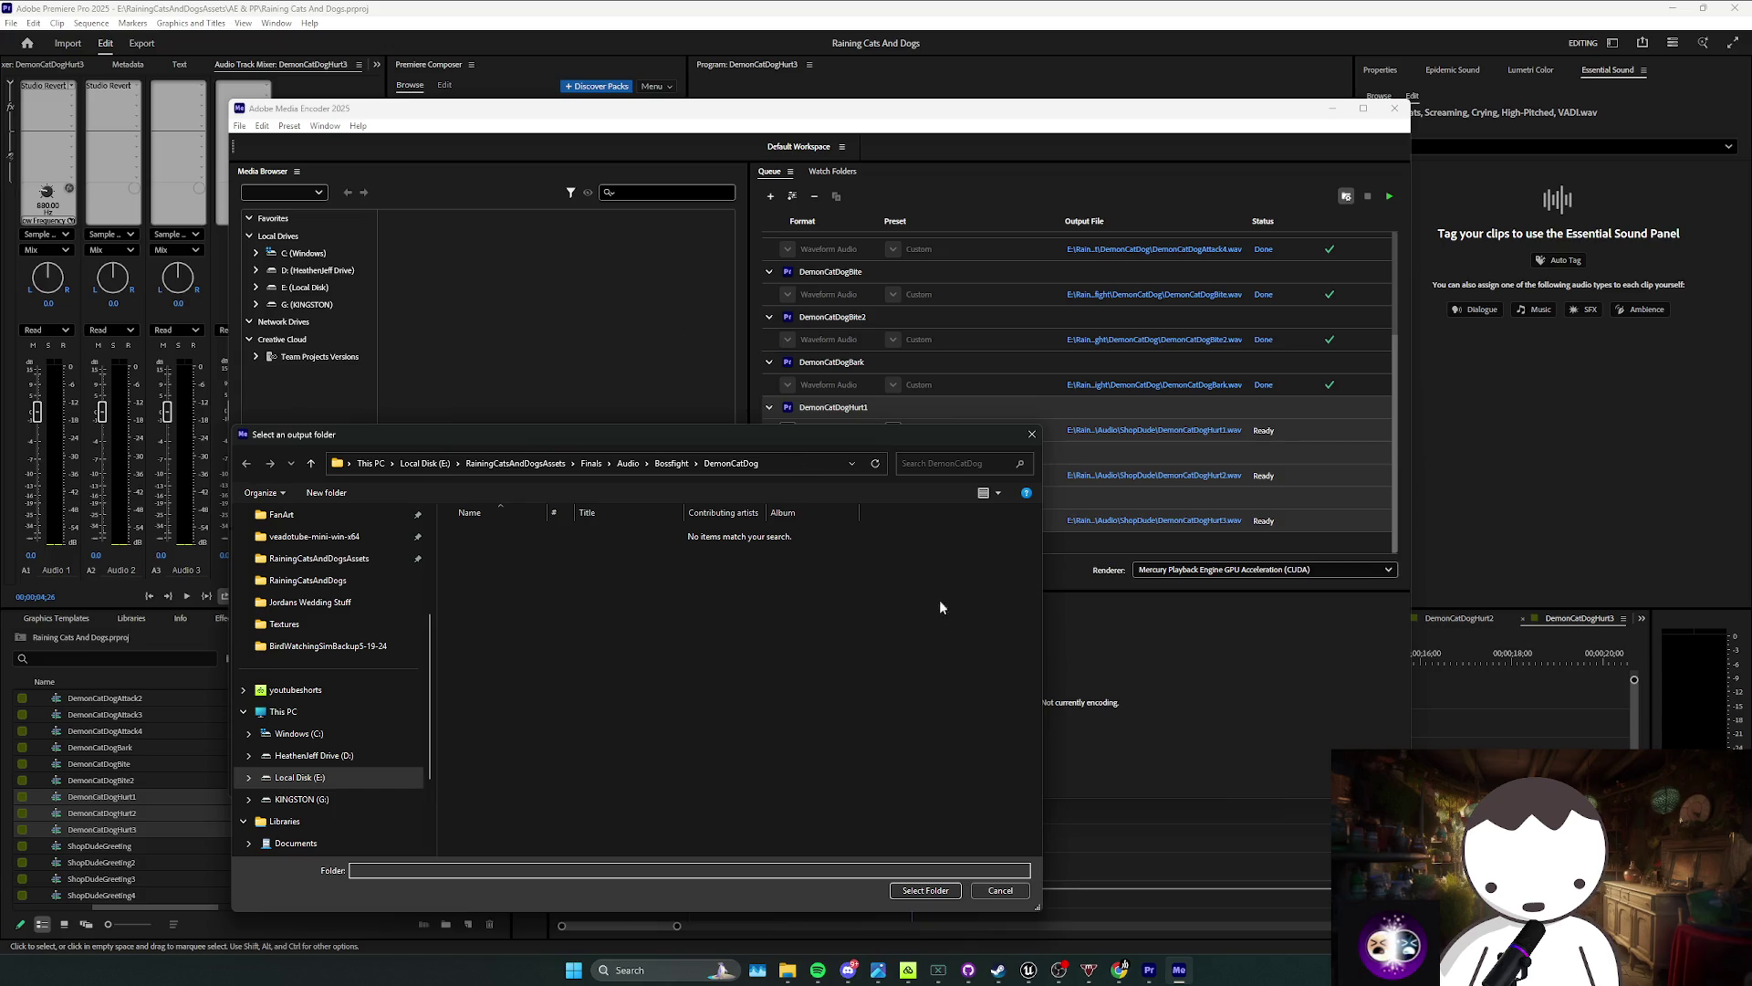
{"action": "left_click", "coordinate": [925, 891]}
{"action": "left_click", "coordinate": [1390, 198]}
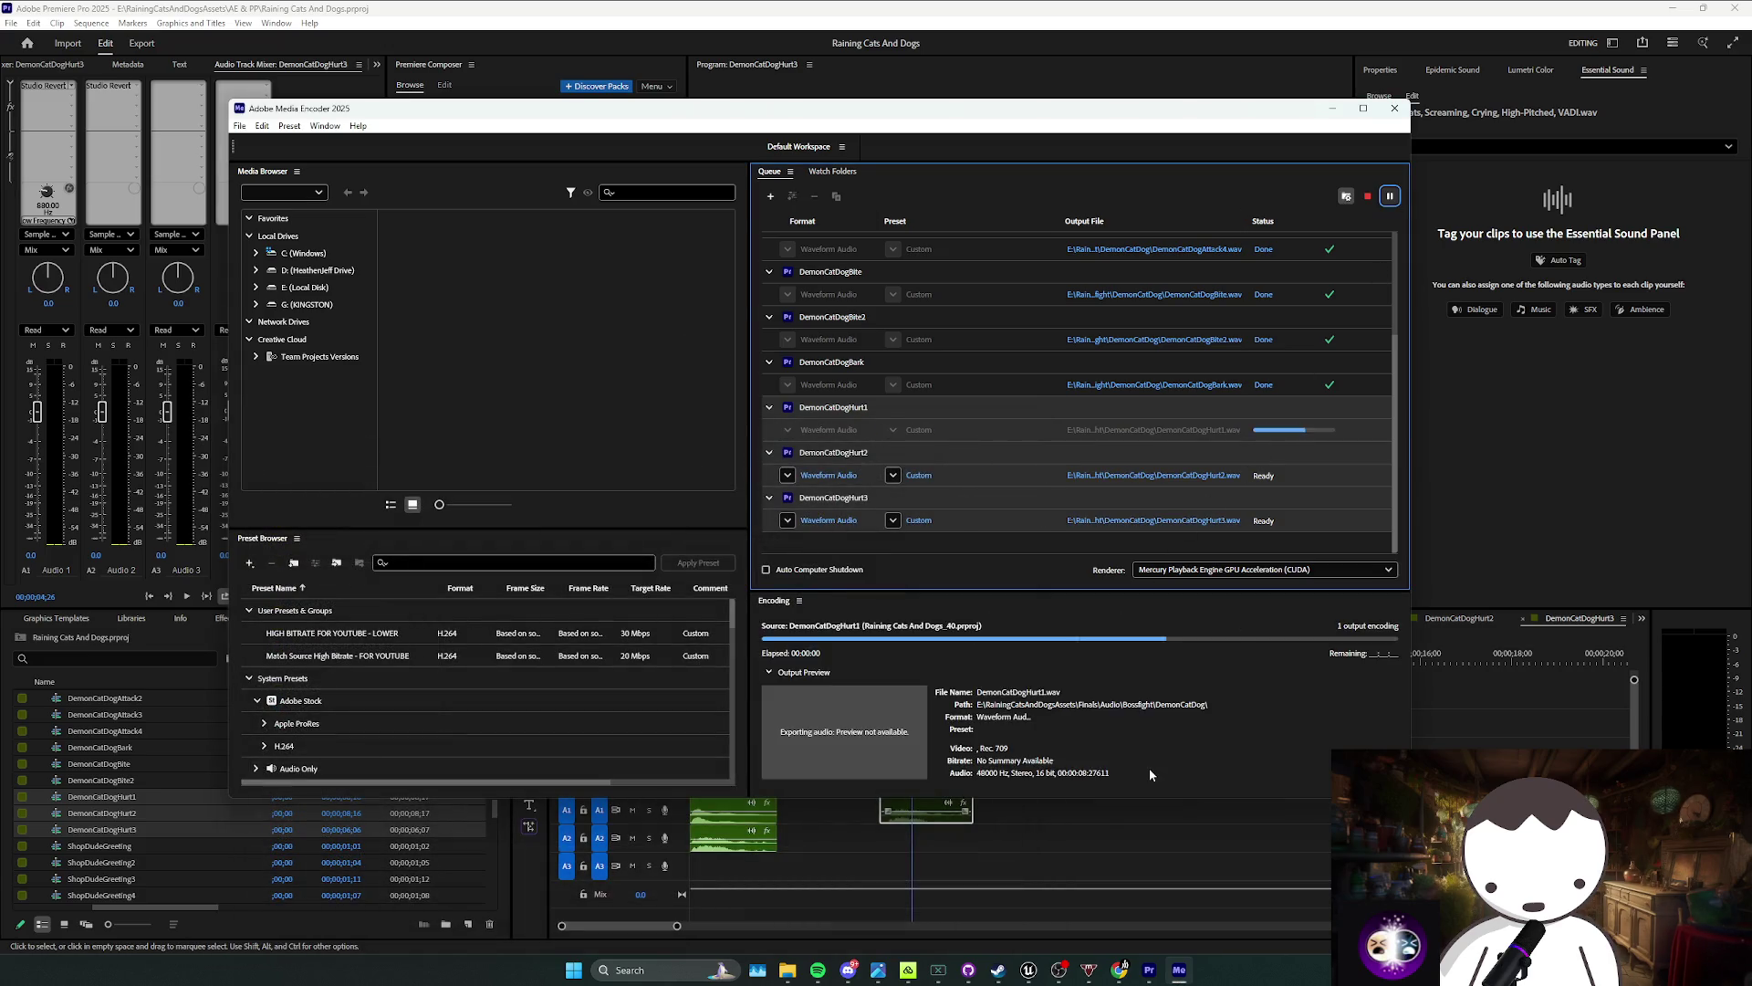
{"action": "left_click", "coordinate": [1029, 969]}
{"action": "left_click", "coordinate": [818, 969]}
{"action": "left_click", "coordinate": [818, 969]}
{"action": "left_click", "coordinate": [1179, 969]}
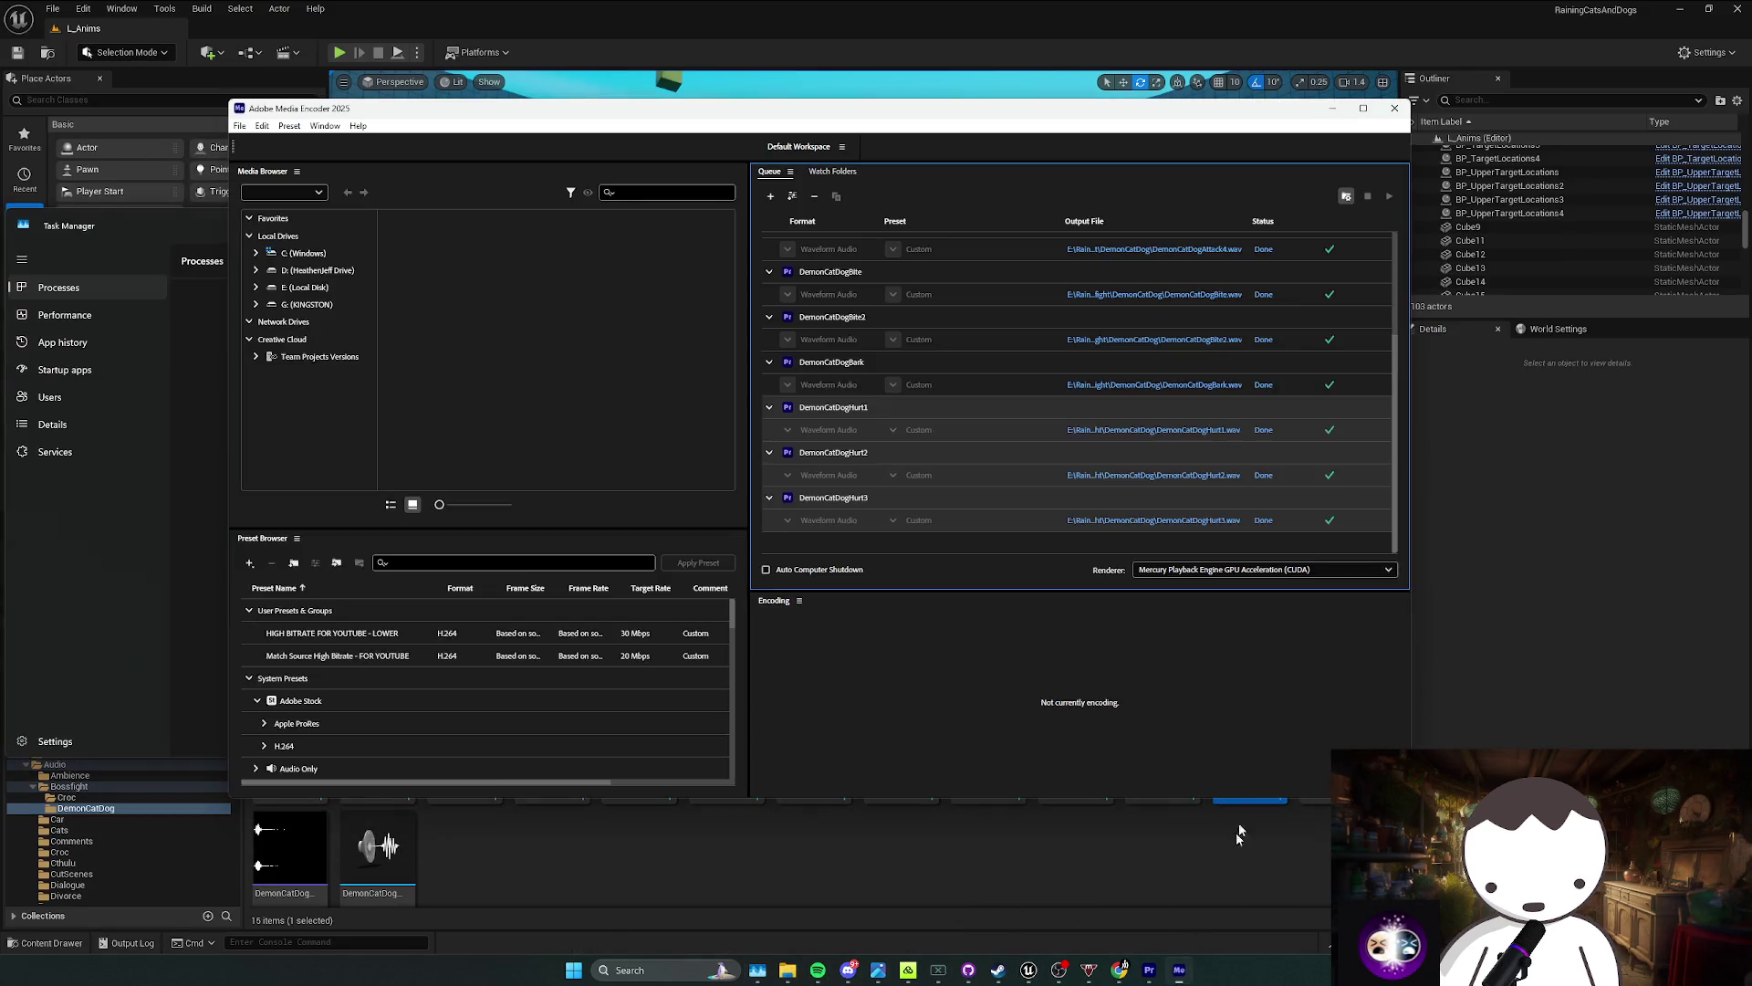
Step: Create a single sound cue from the three DemonCatDogHurt waves
{"action": "left_click", "coordinate": [1155, 429]}
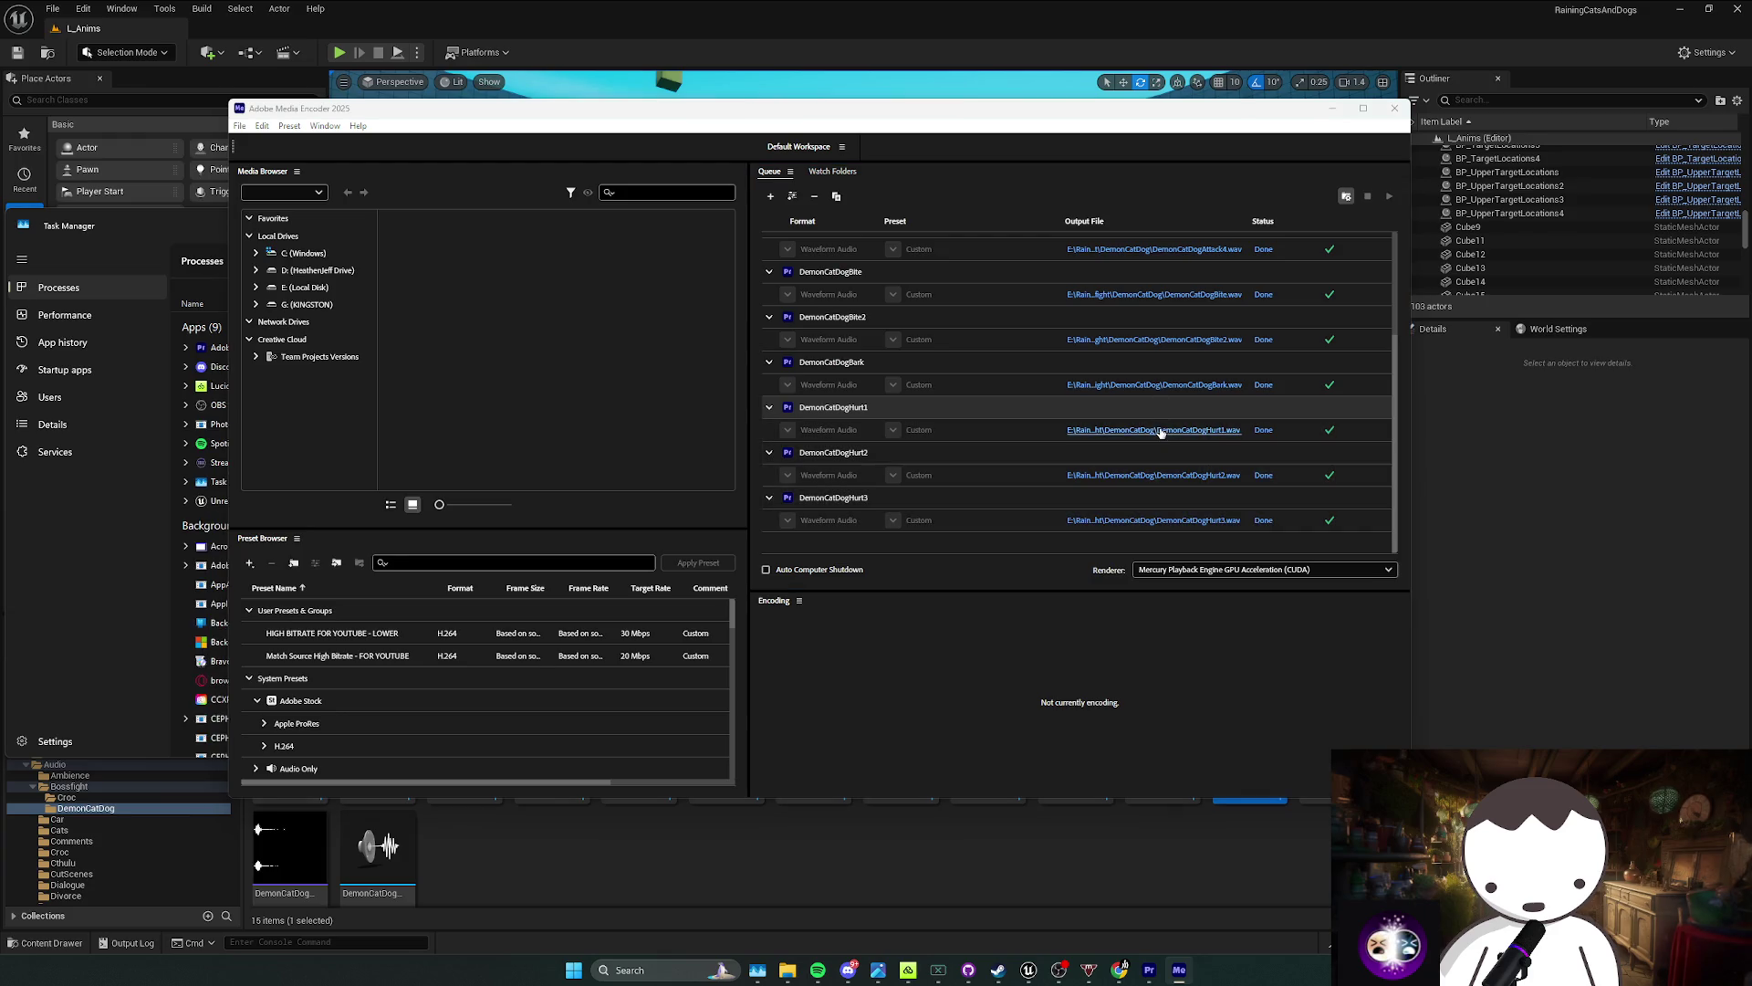
{"action": "mouse_move", "coordinate": [672, 406]}
{"action": "left_mouse_down"}
{"action": "mouse_move", "coordinate": [642, 351]}
{"action": "mouse_move", "coordinate": [697, 868]}
{"action": "mouse_move", "coordinate": [714, 861]}
{"action": "left_mouse_up"}
{"action": "right_click", "coordinate": [644, 887]}
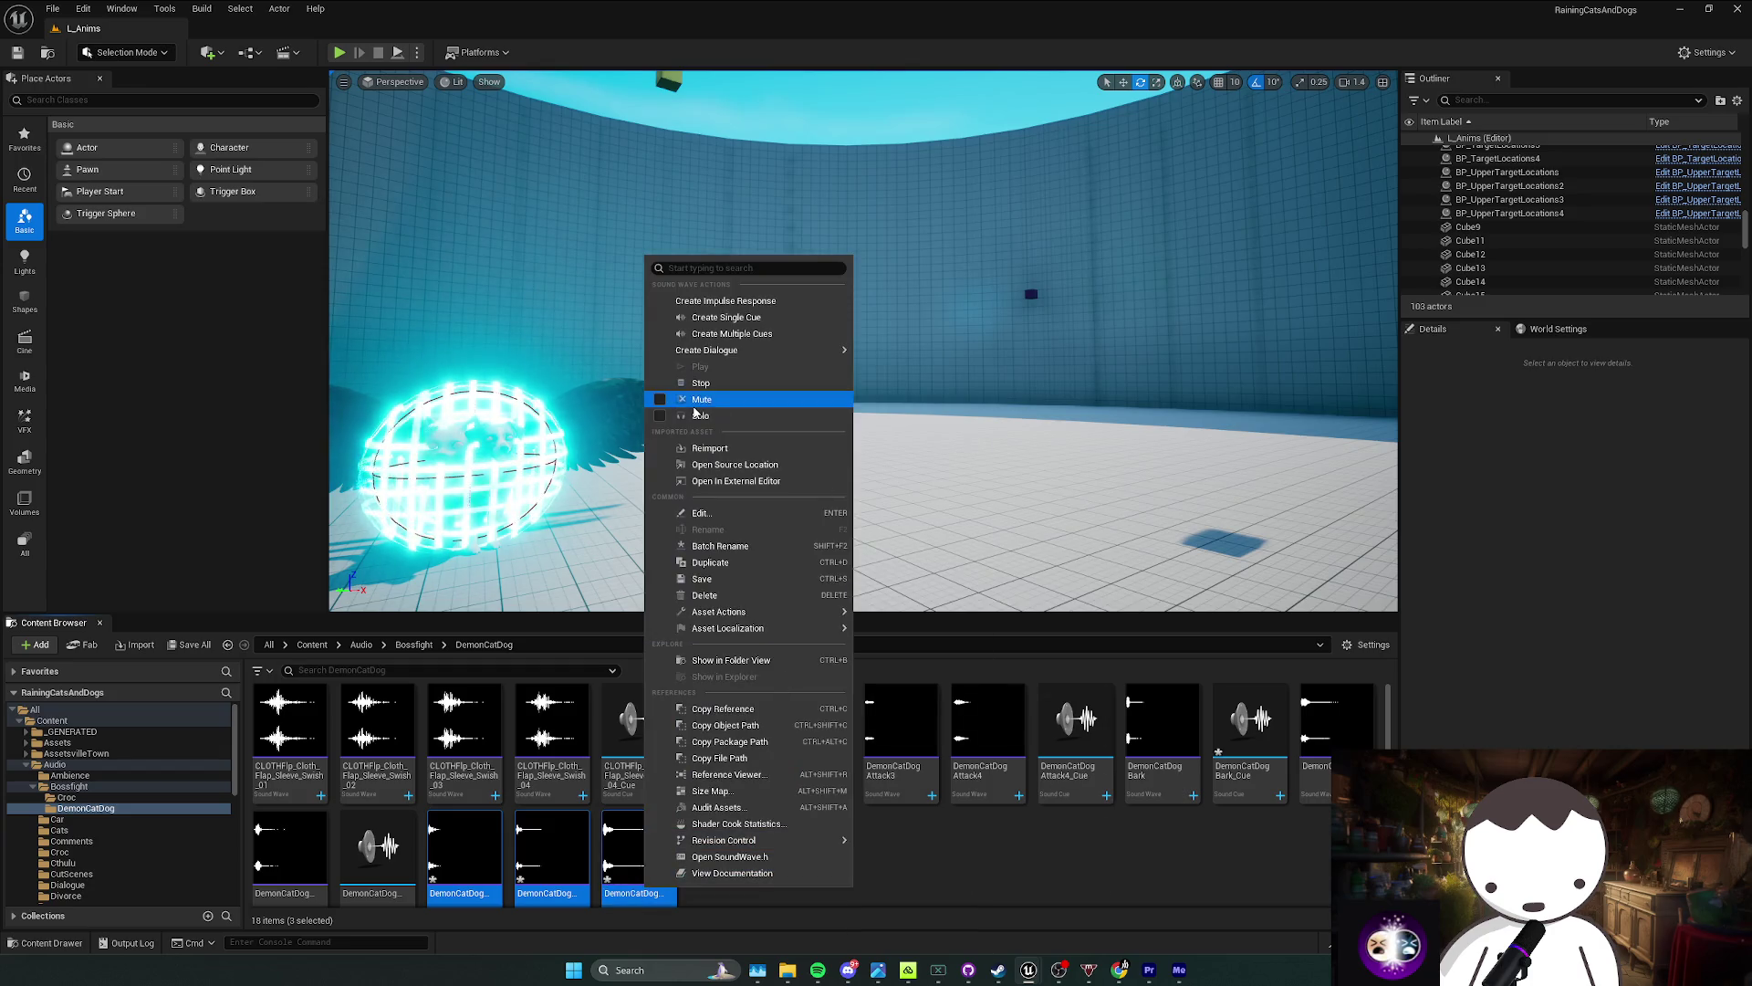
{"action": "left_click", "coordinate": [721, 320]}
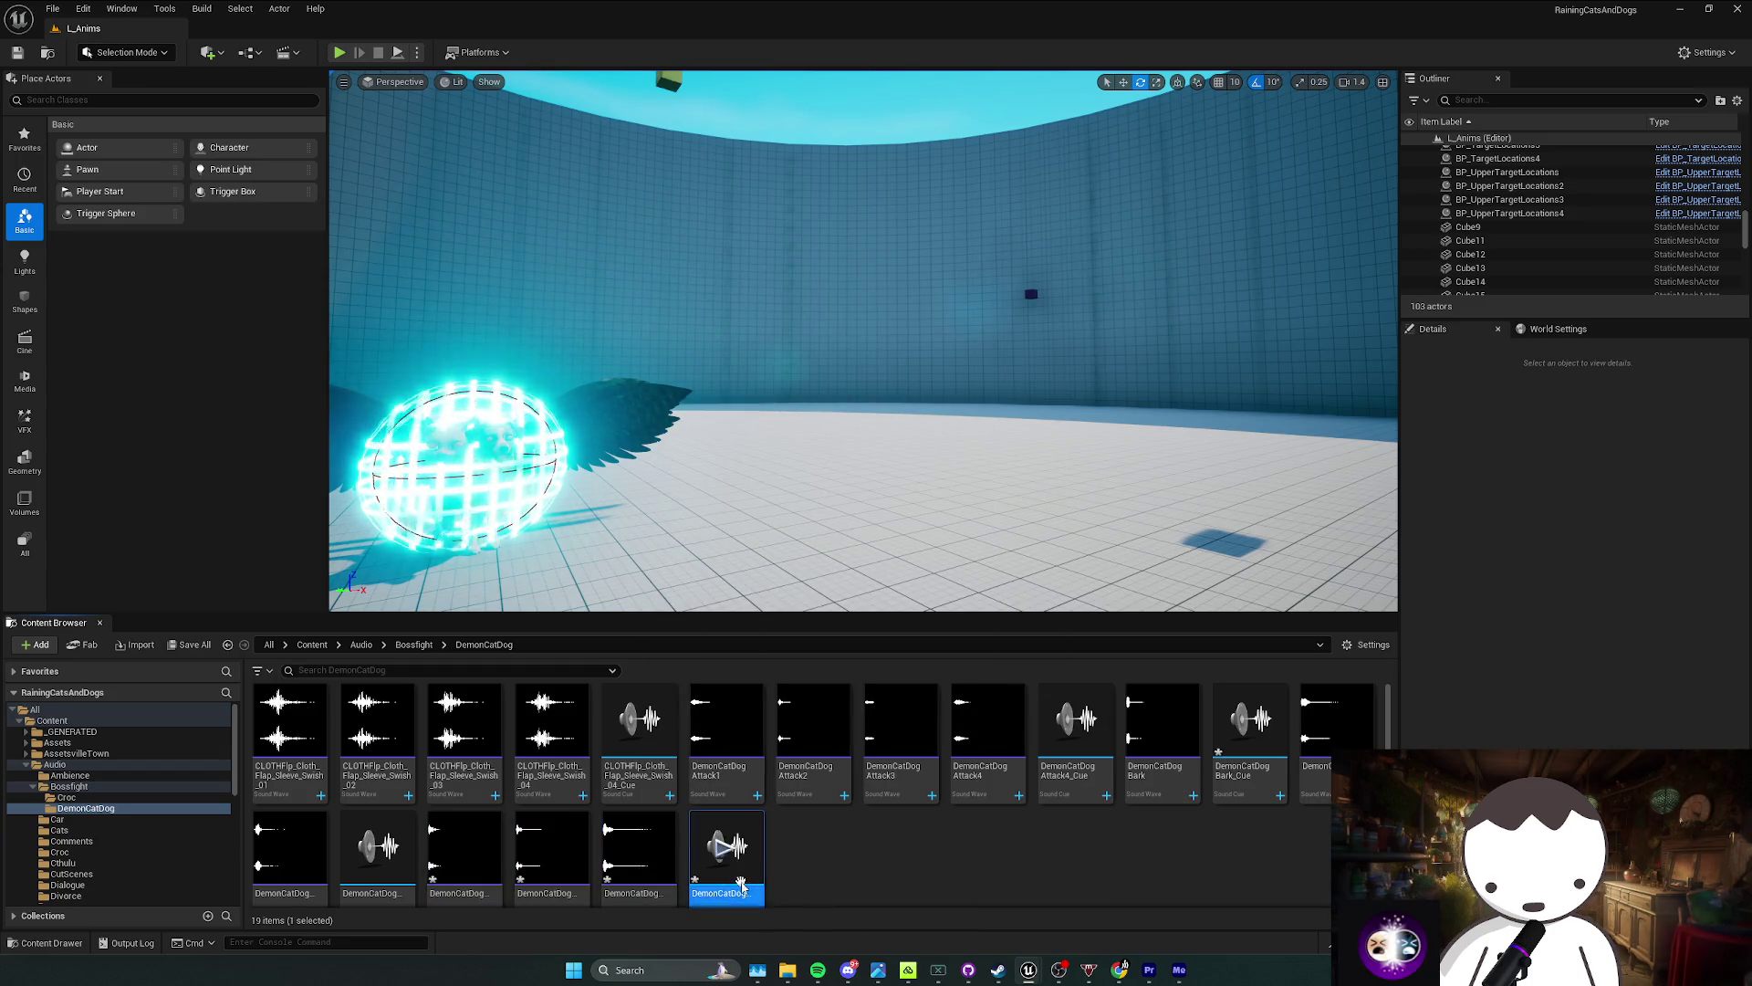
{"action": "key", "text": "Return"}
Step: Give the cue class SC_SFX_Mine and attenuation SA_FallOff, then save it
{"action": "left_click", "coordinate": [349, 165]}
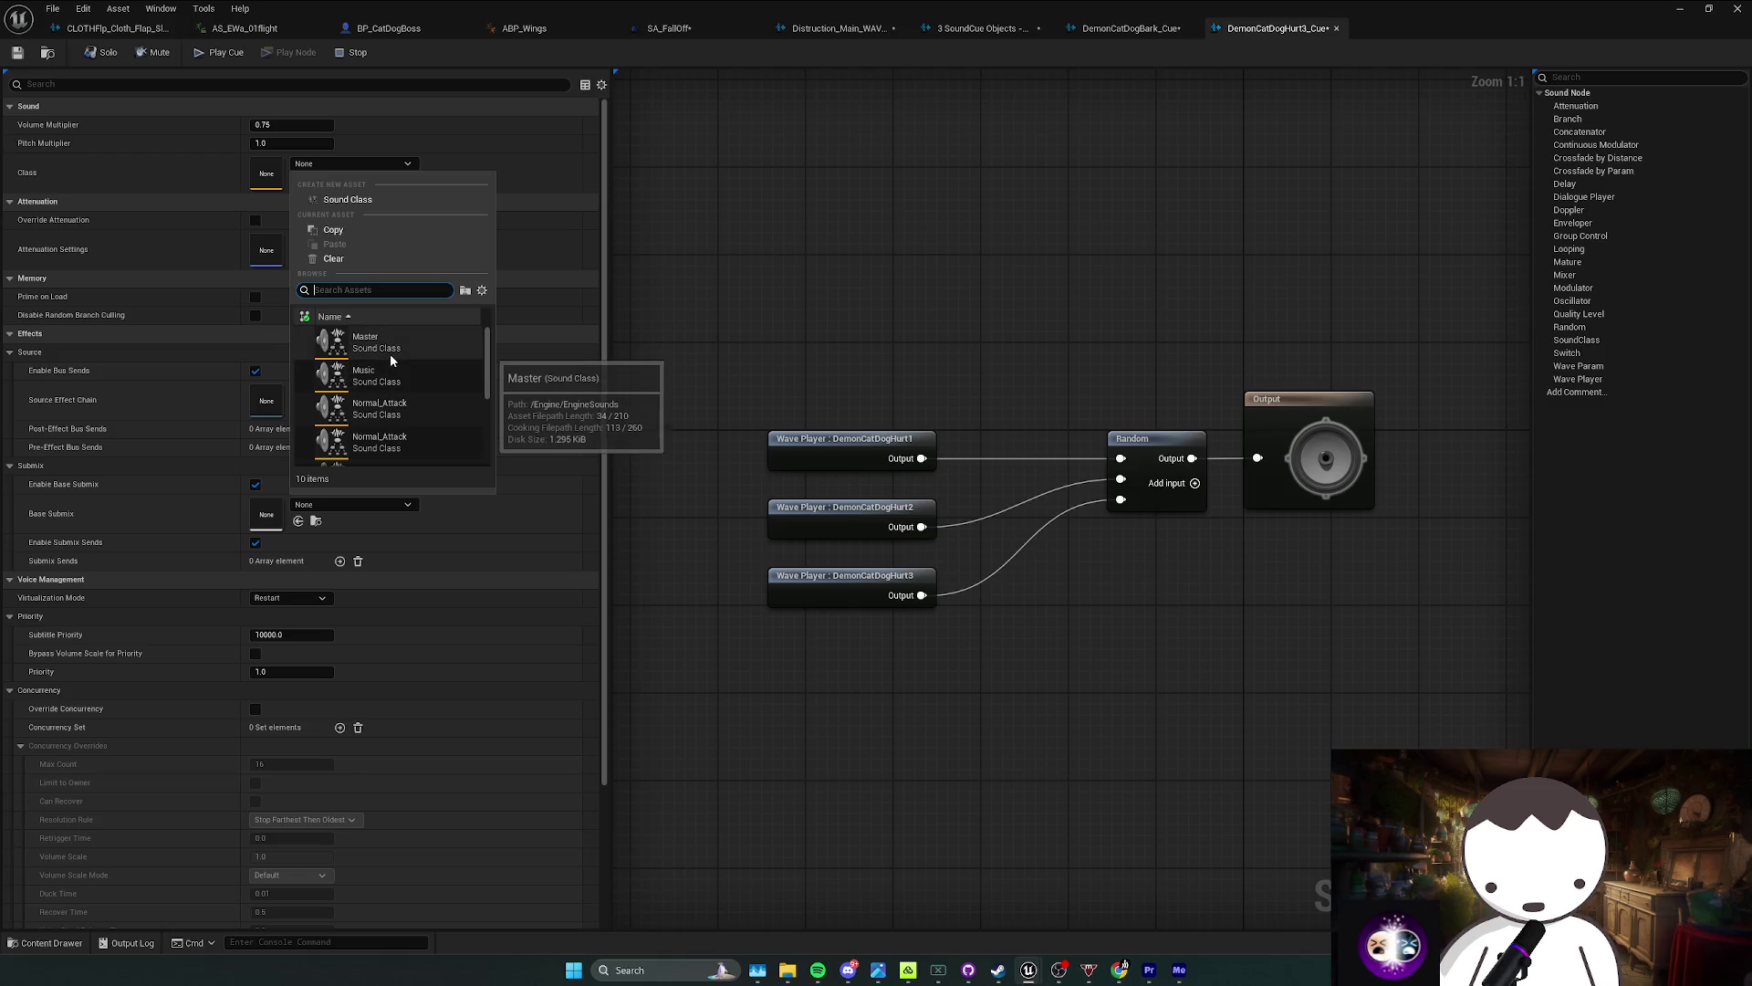
{"action": "type", "text": "sfx"}
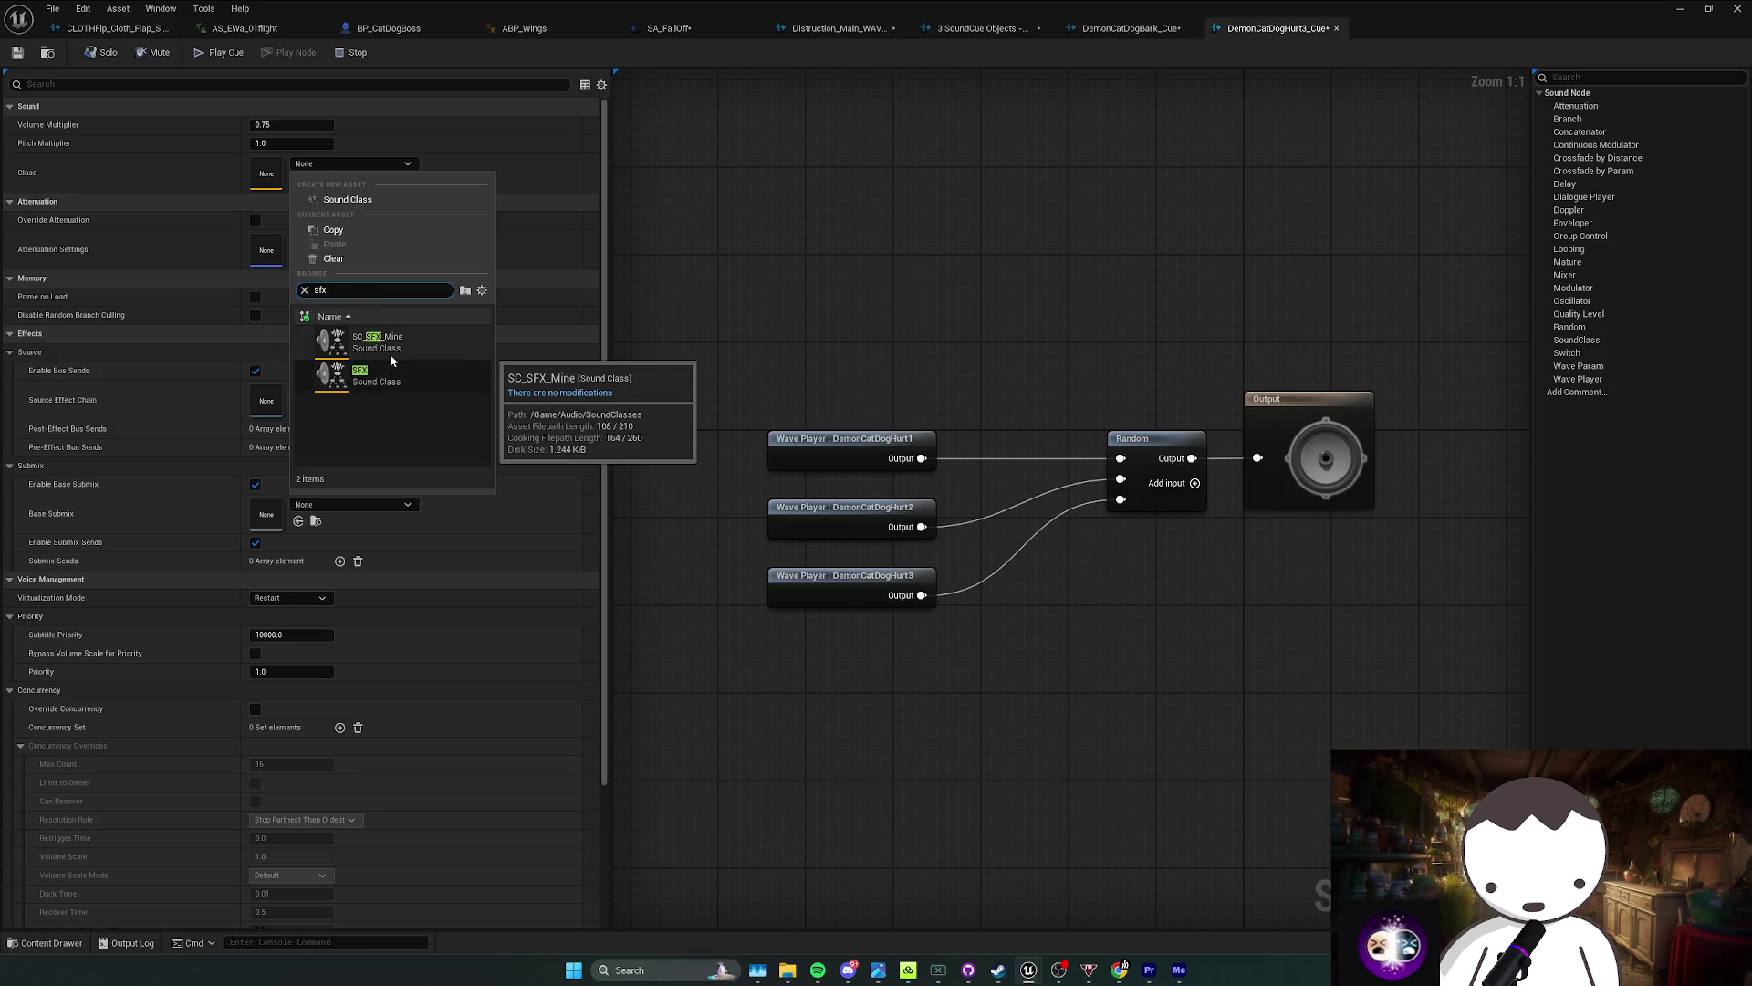
{"action": "left_click", "coordinate": [391, 353]}
{"action": "left_click", "coordinate": [352, 241]}
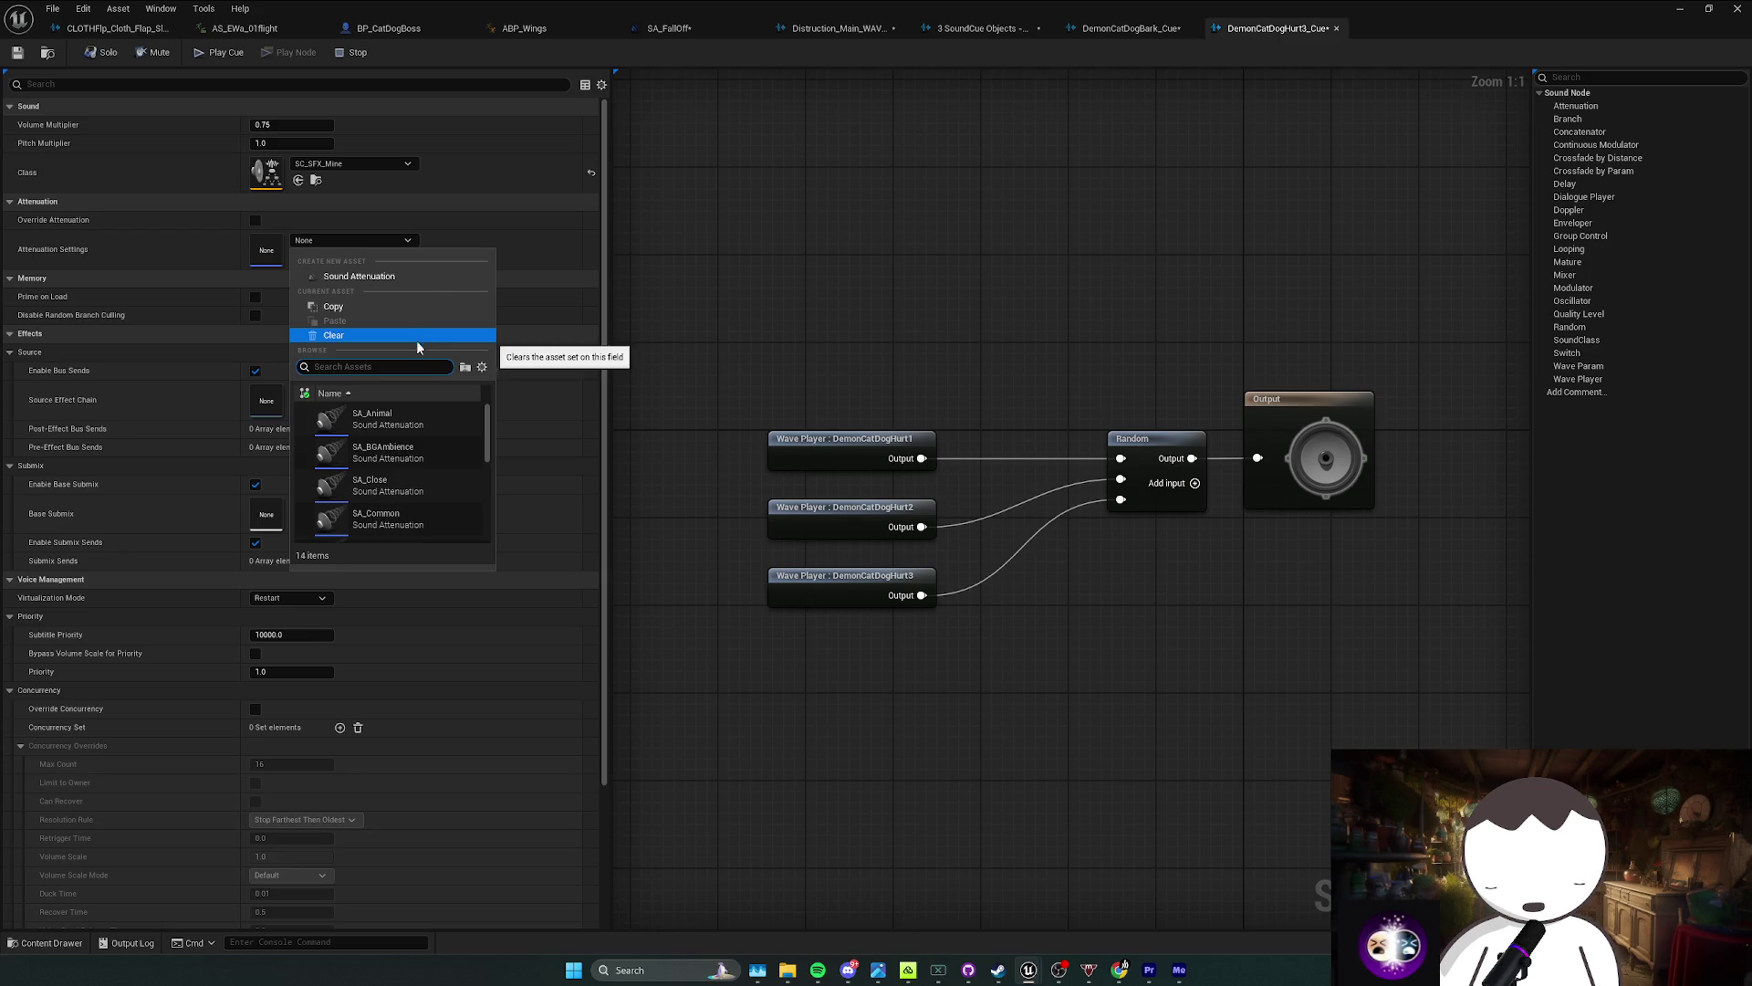
{"action": "scroll", "coordinate": [411, 470], "scroll_direction": "down", "scroll_amount": 2}
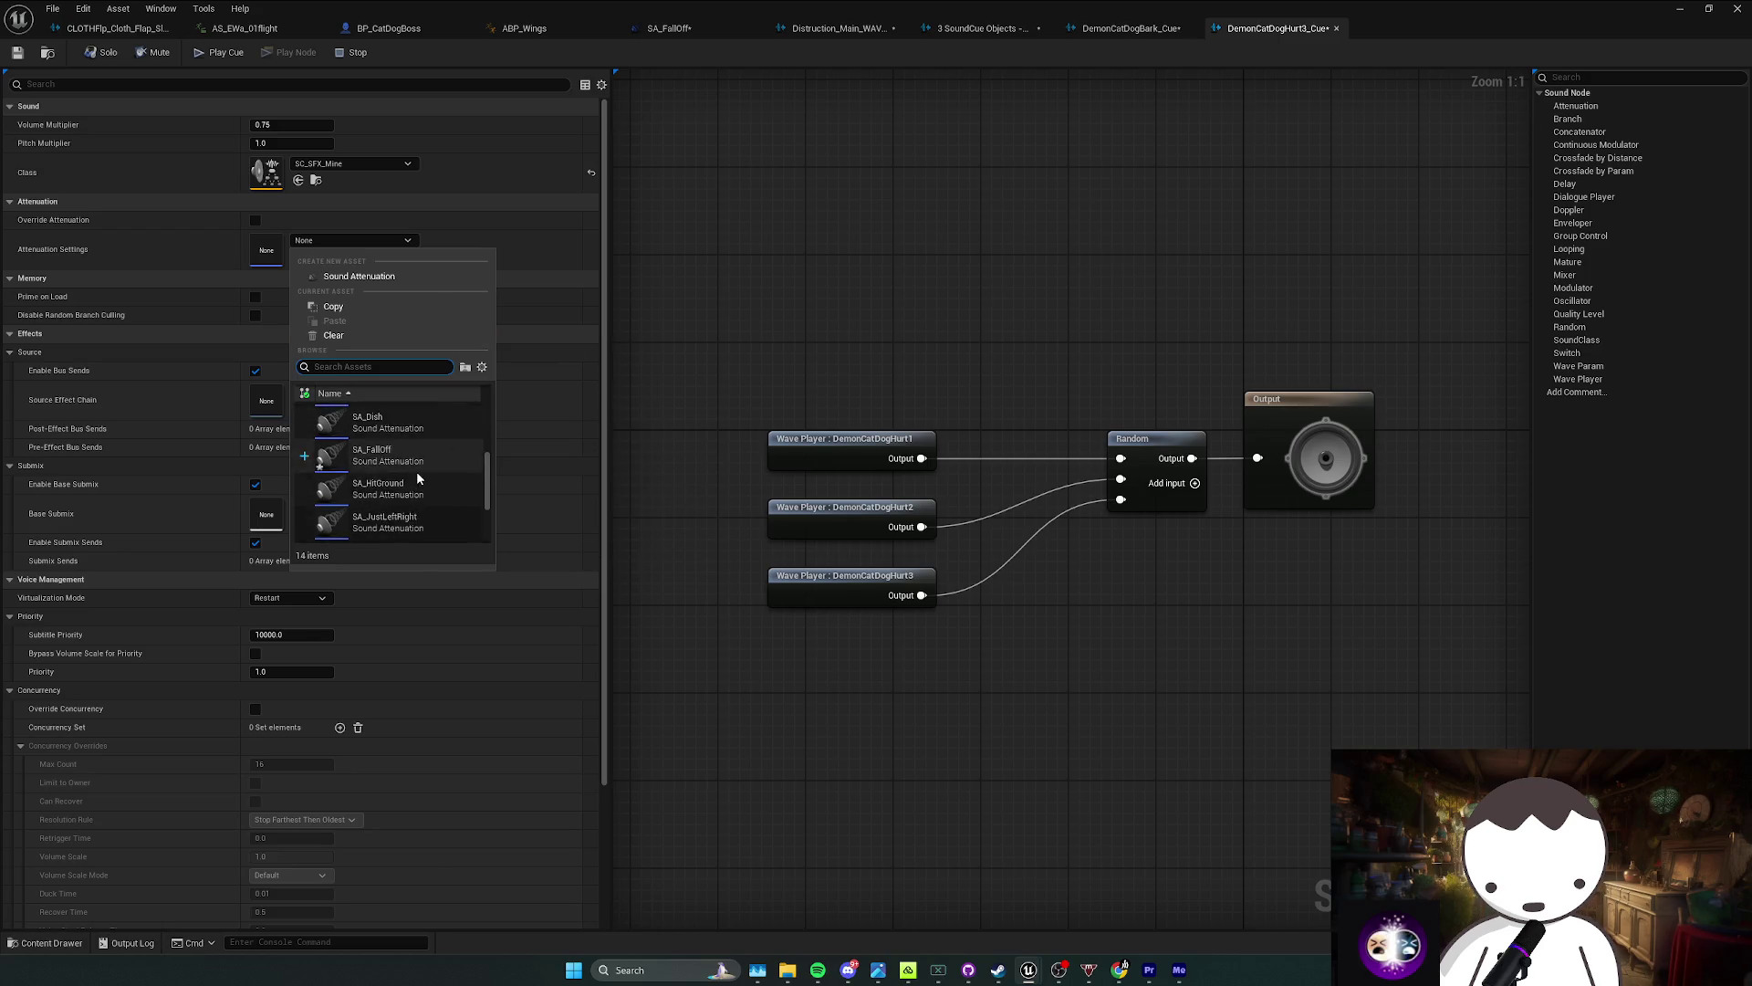
{"action": "left_click", "coordinate": [404, 452]}
{"action": "left_click", "coordinate": [19, 53]}
{"action": "left_click", "coordinate": [388, 28]}
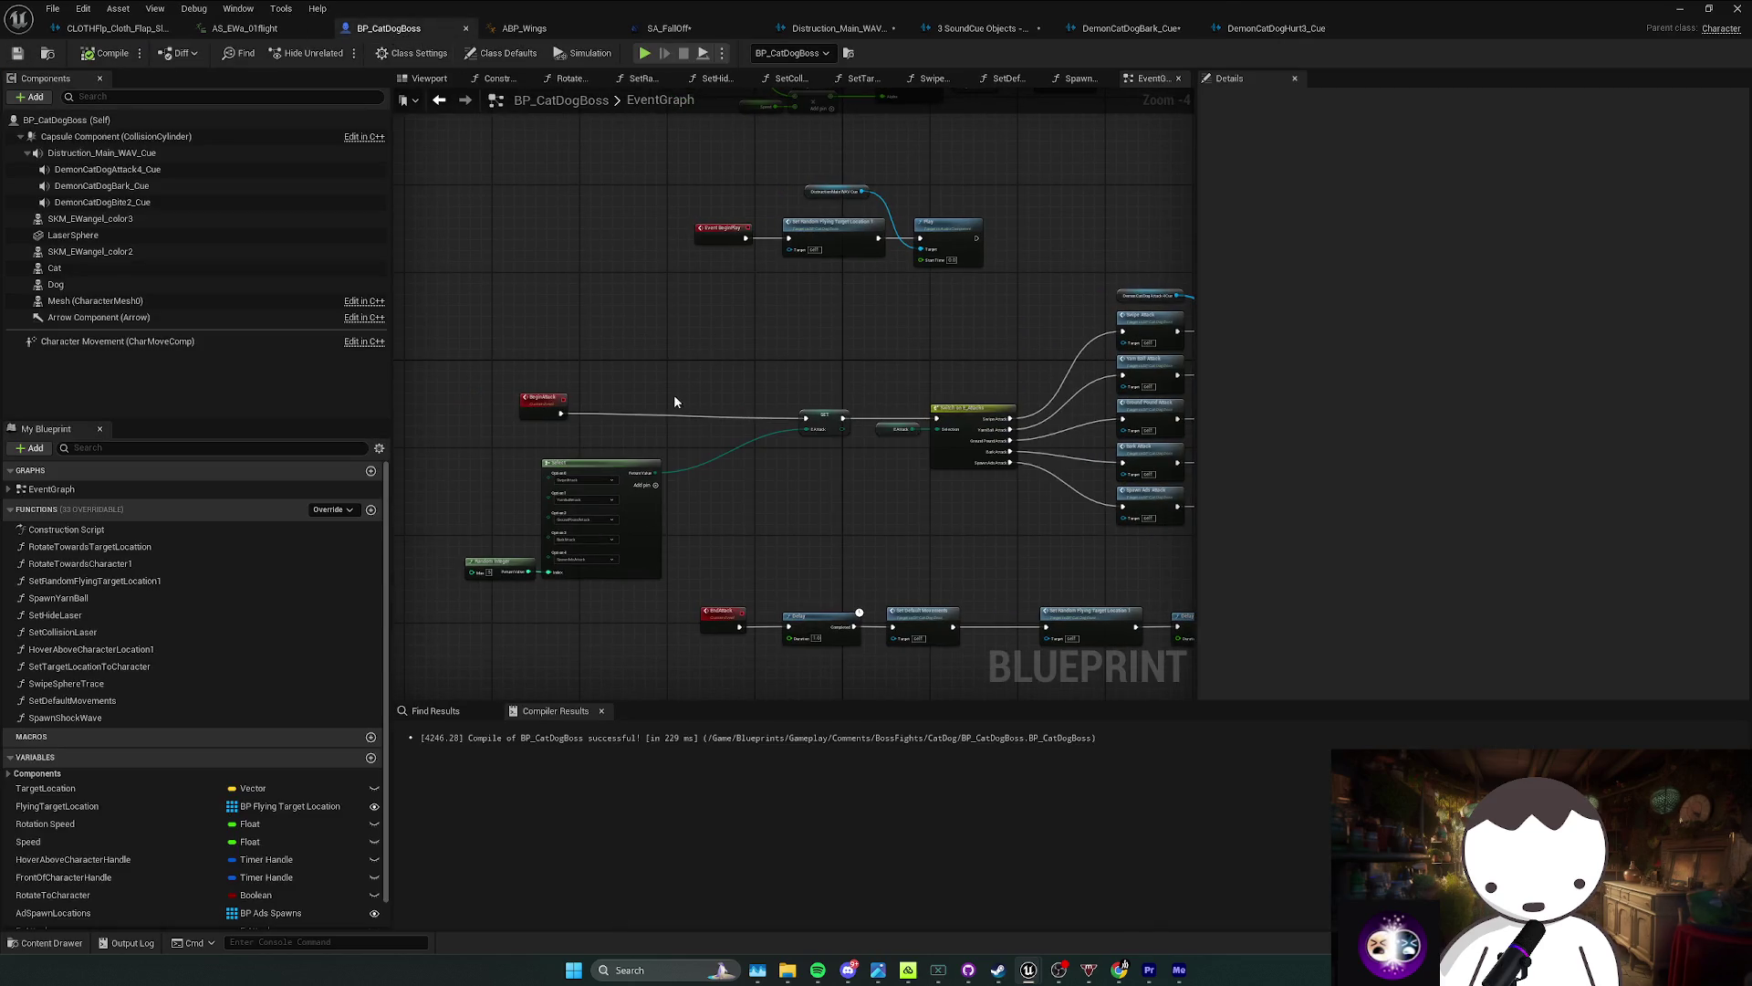
Step: Add BPI_CommentActions to BP_CatDogBoss's implemented interfaces in Class Settings
{"action": "scroll", "coordinate": [780, 472], "scroll_direction": "down", "scroll_amount": 3}
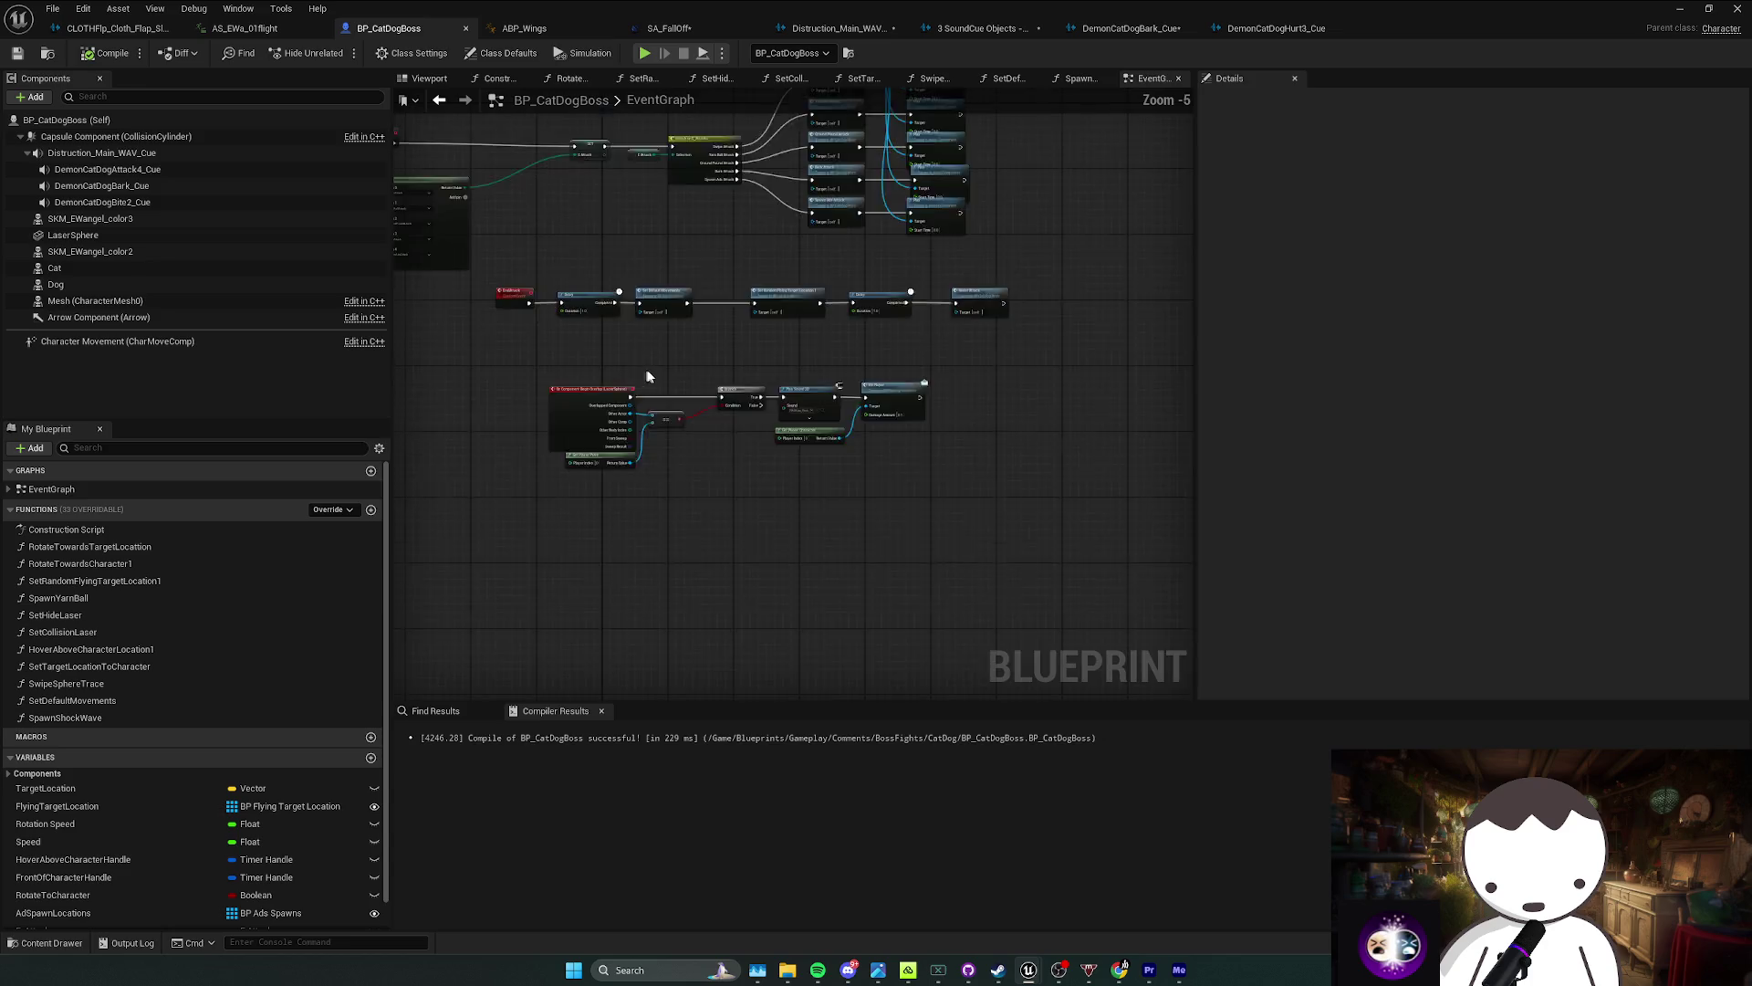
{"action": "mouse_move", "coordinate": [614, 570]}
{"action": "left_mouse_down"}
{"action": "mouse_move", "coordinate": [691, 512]}
{"action": "mouse_move", "coordinate": [536, 266]}
{"action": "mouse_move", "coordinate": [755, 419]}
{"action": "mouse_move", "coordinate": [854, 377]}
{"action": "left_mouse_up"}
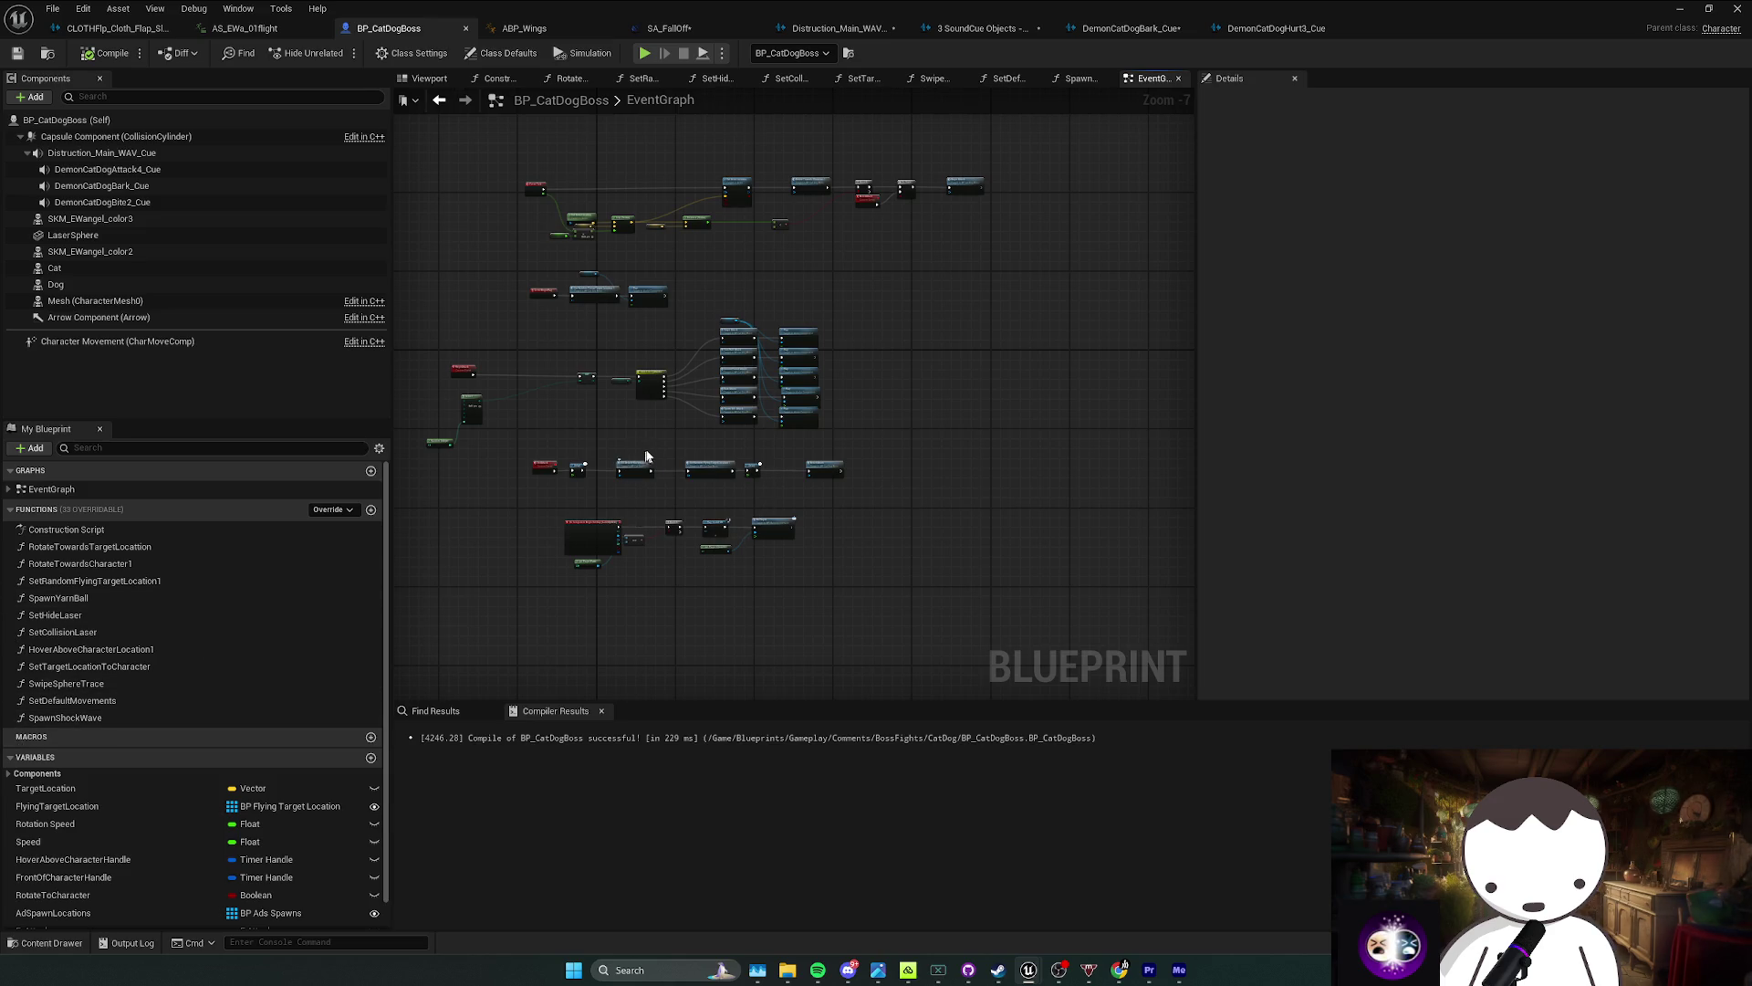
{"action": "left_click", "coordinate": [411, 53]}
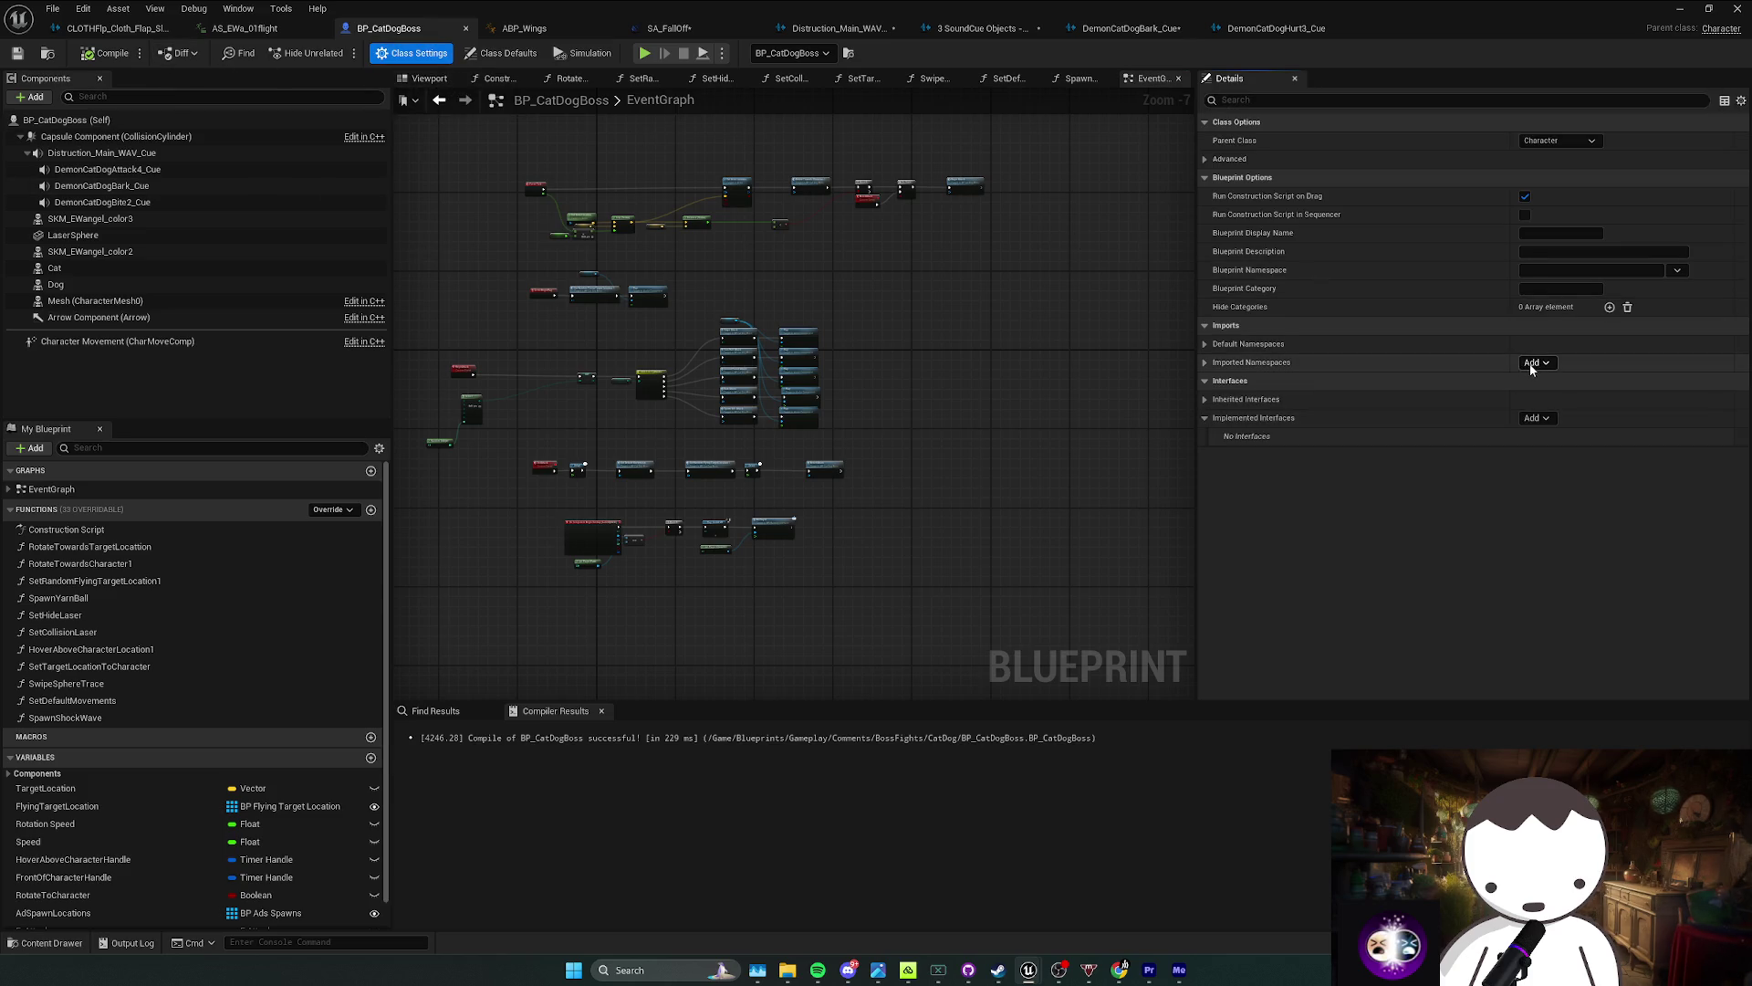
{"action": "left_click", "coordinate": [1533, 418]}
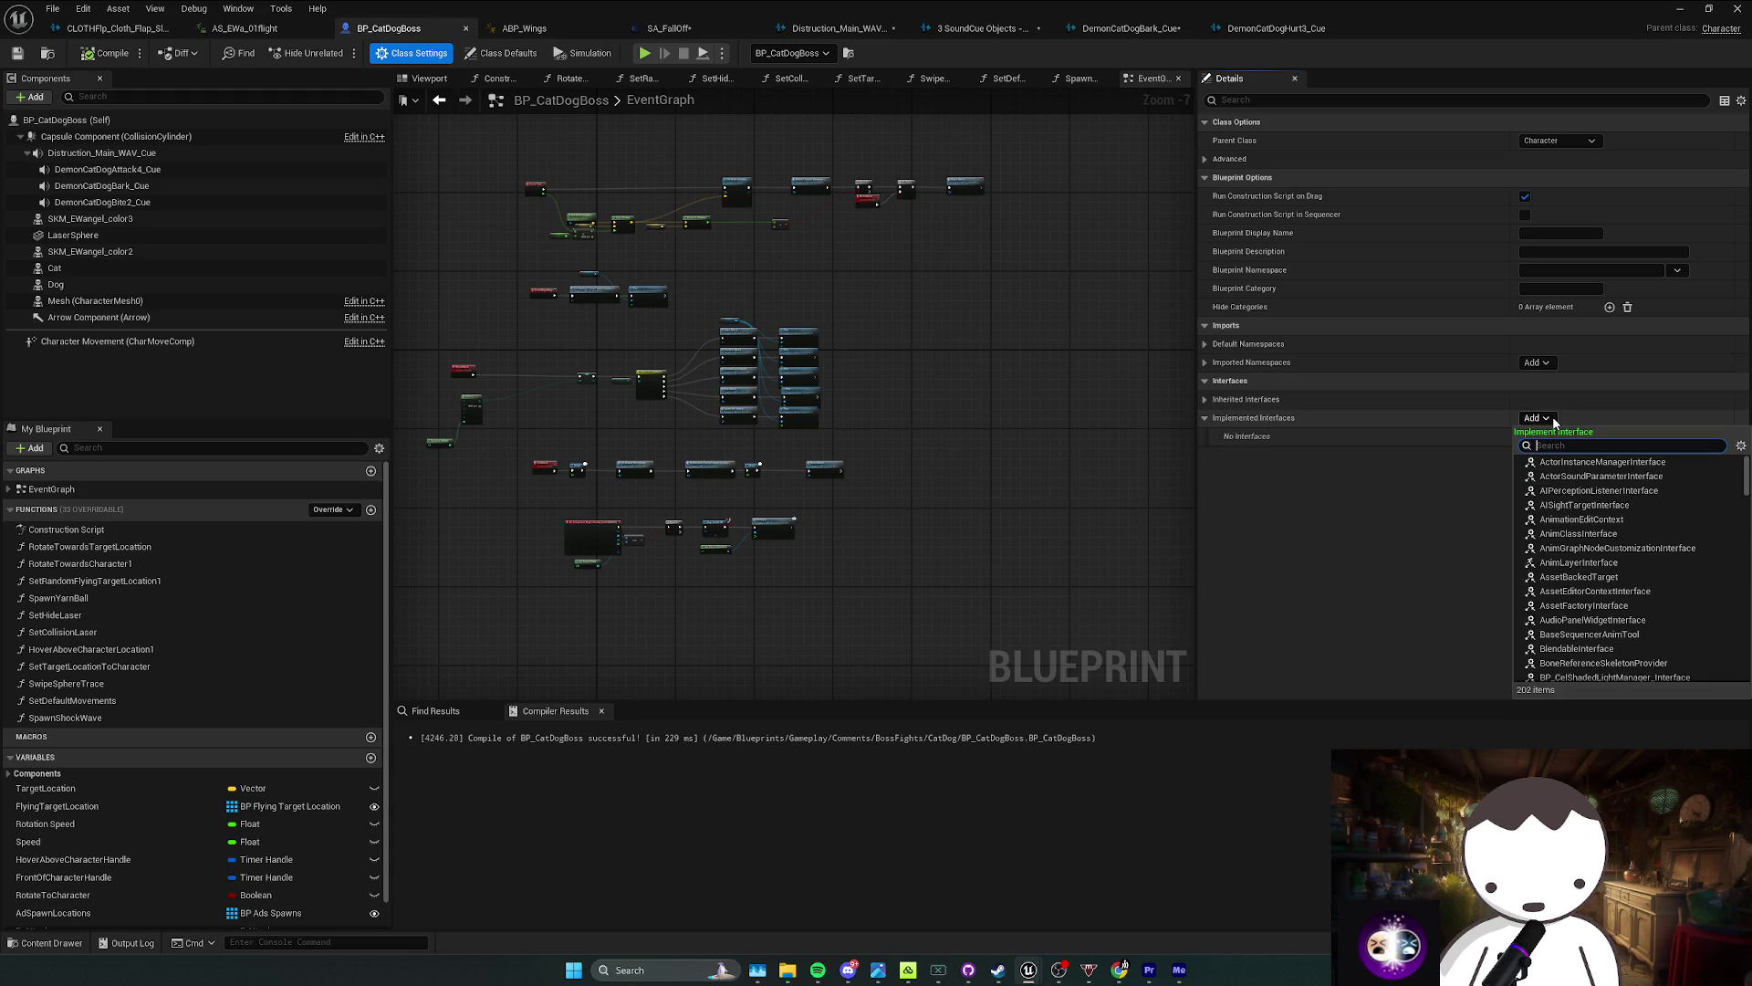
{"action": "type", "text": "b"}
{"action": "key", "text": "BackSpace"}
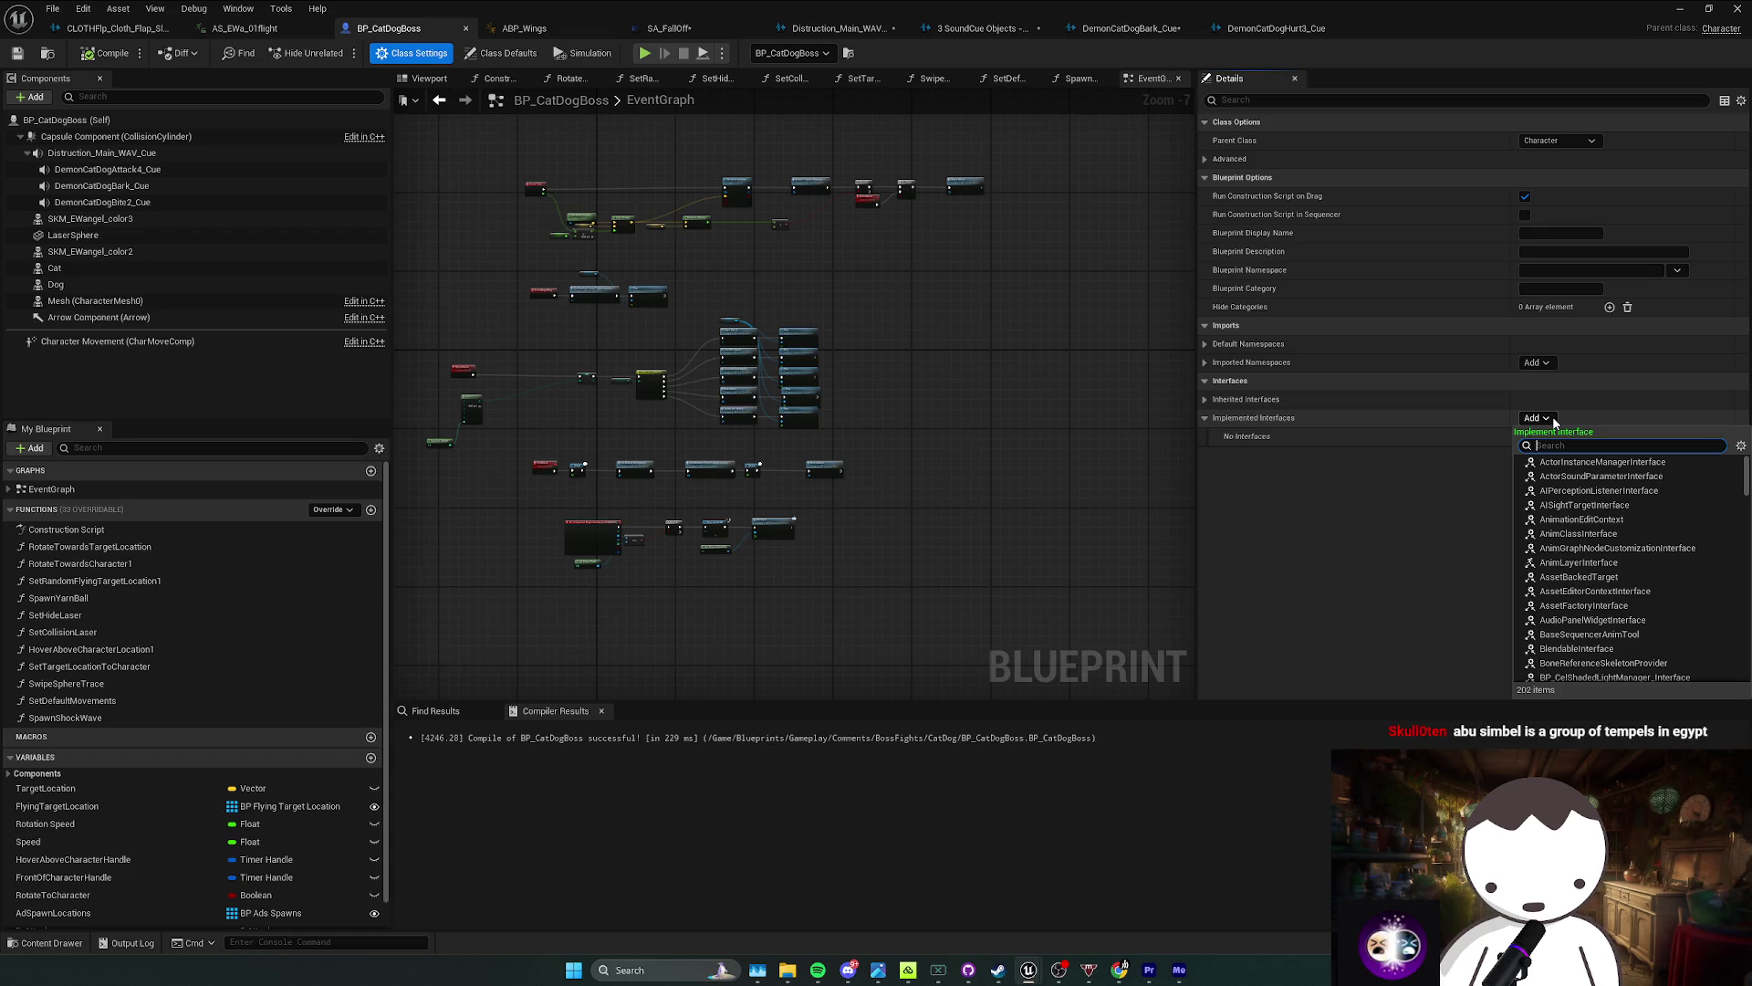
{"action": "type", "text": "bi_"}
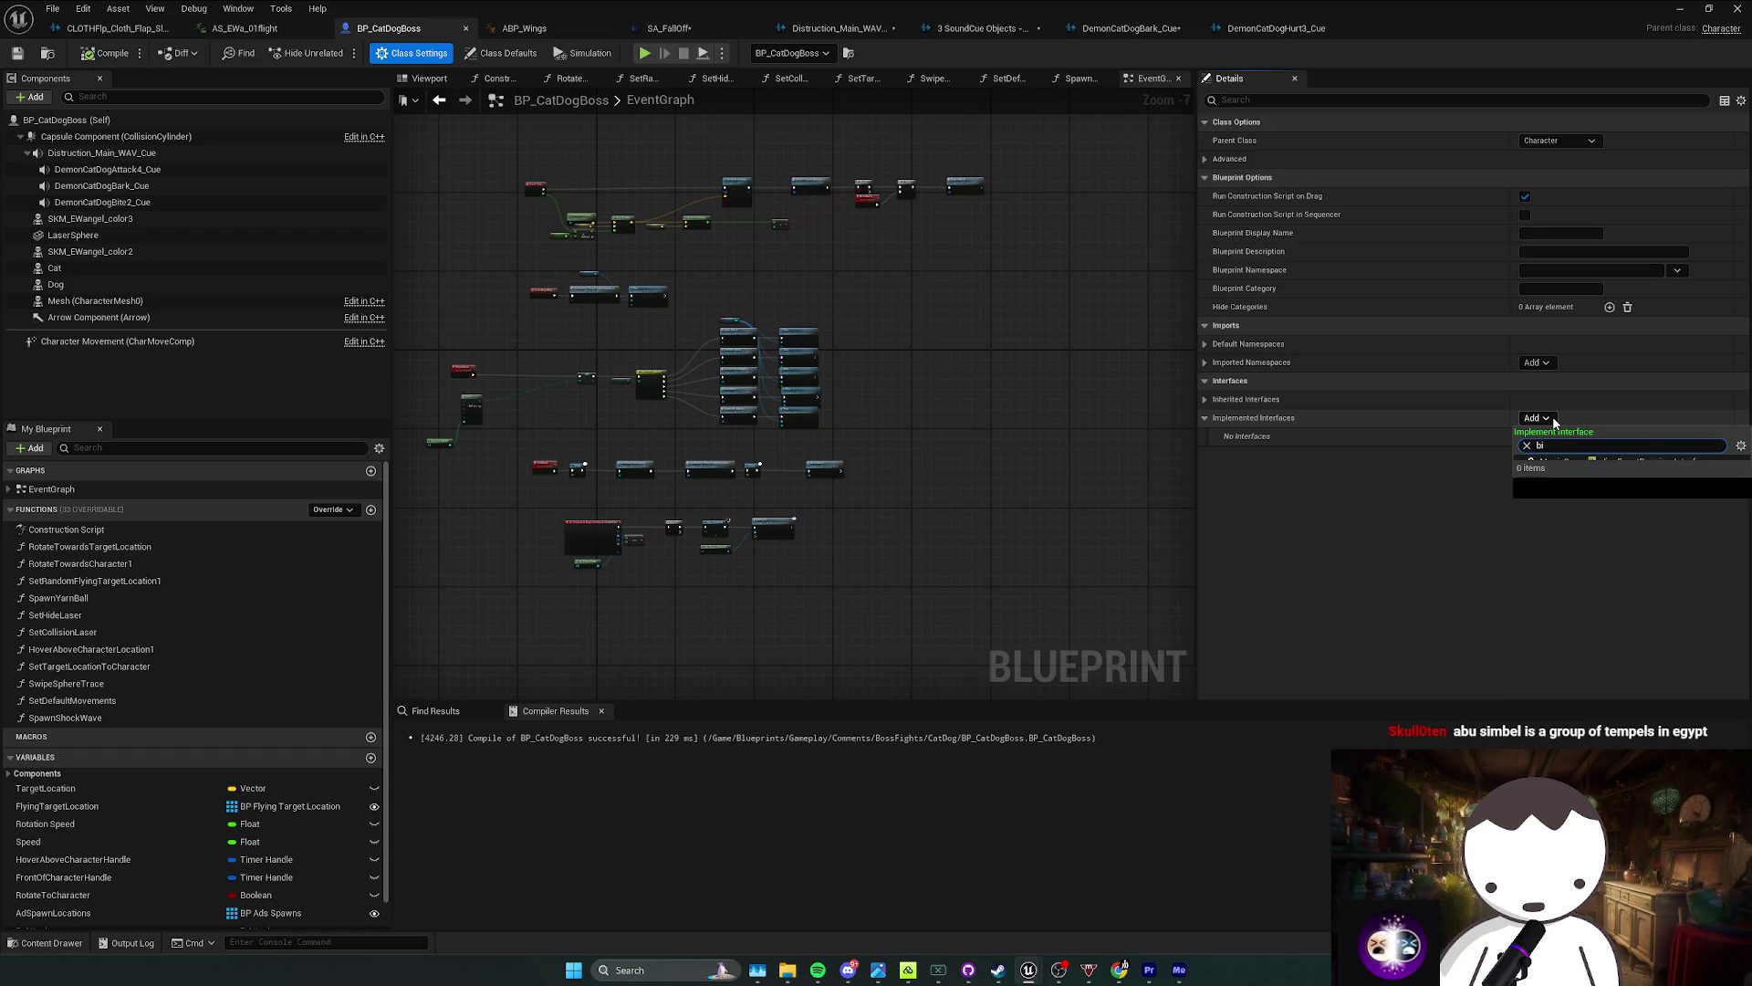
{"action": "key", "text": "BackSpace"}
{"action": "key", "text": "BackSpace"}
{"action": "key", "text": "BackSpace"}
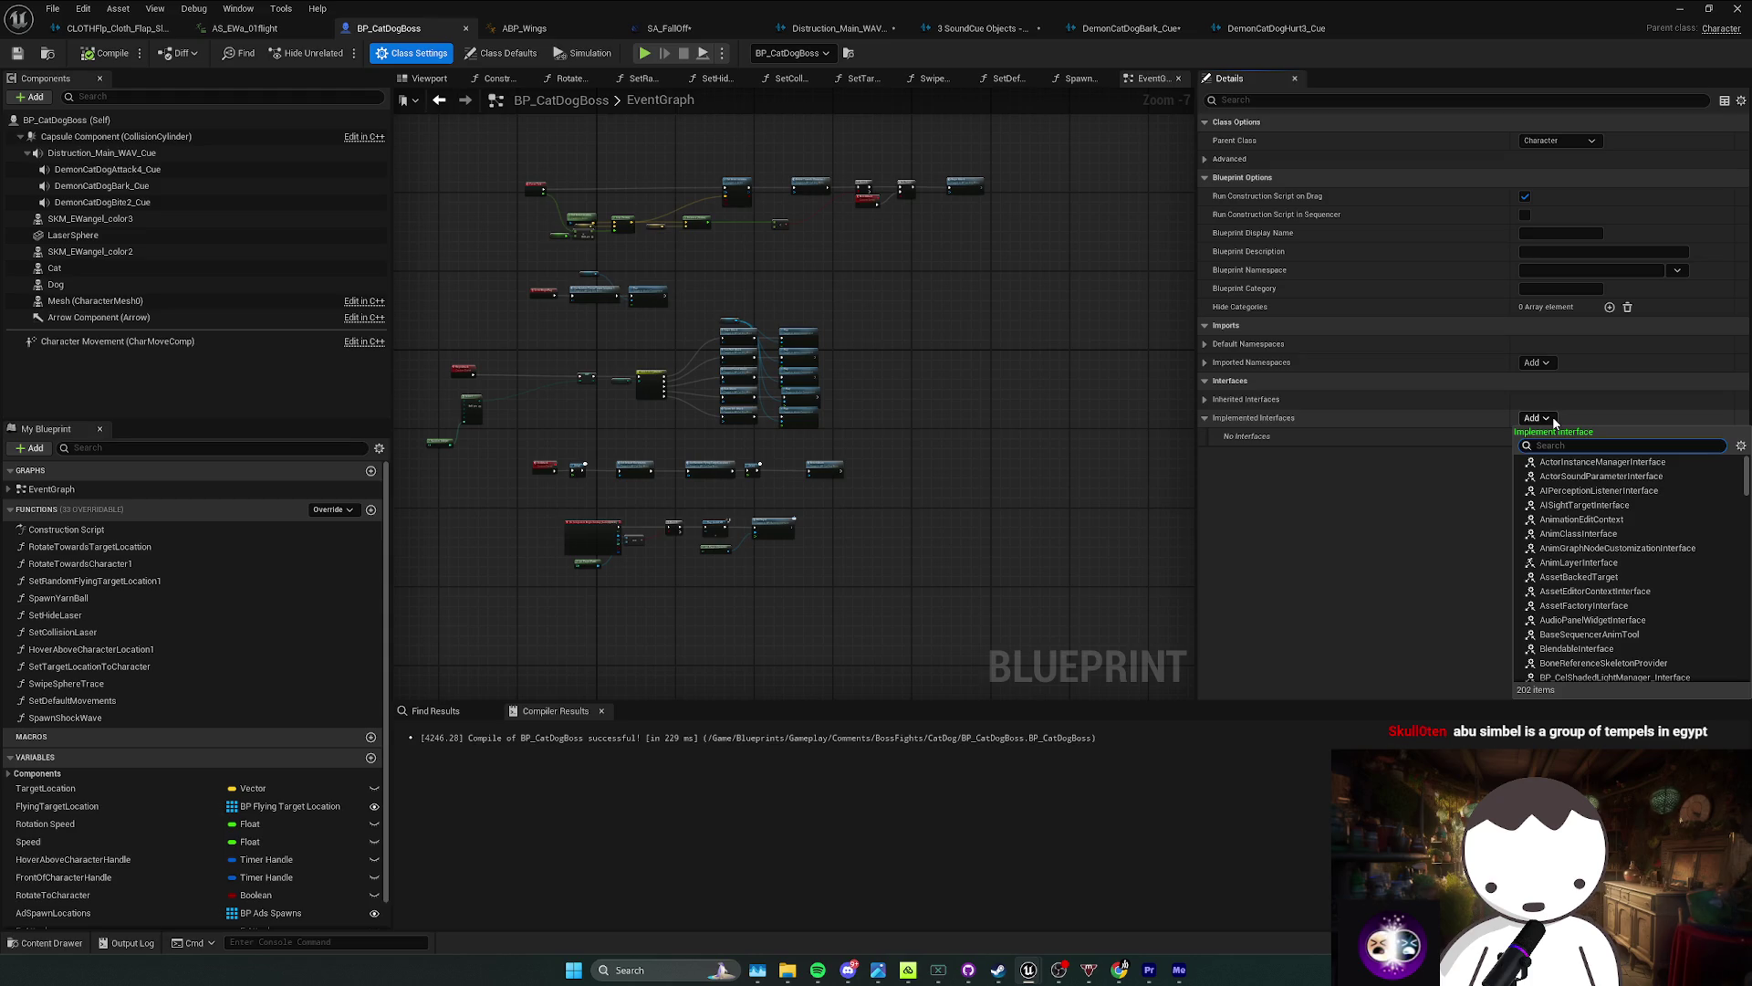
{"action": "type", "text": "nge"}
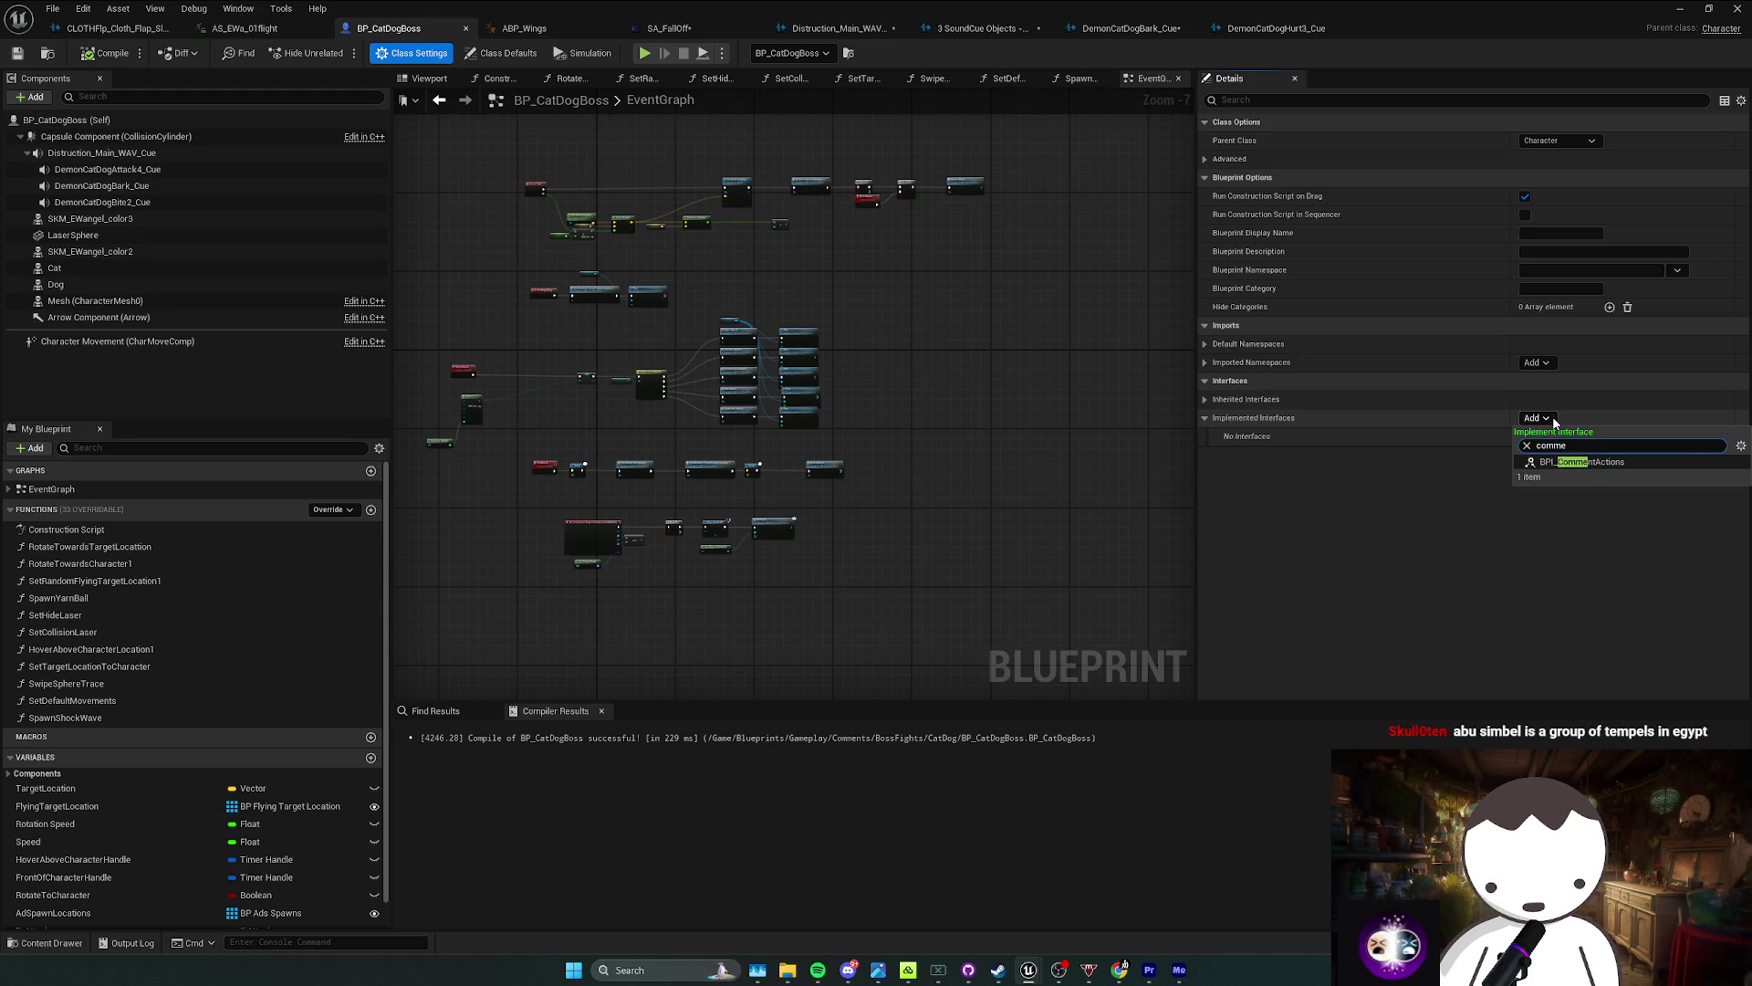
{"action": "left_click", "coordinate": [1590, 469]}
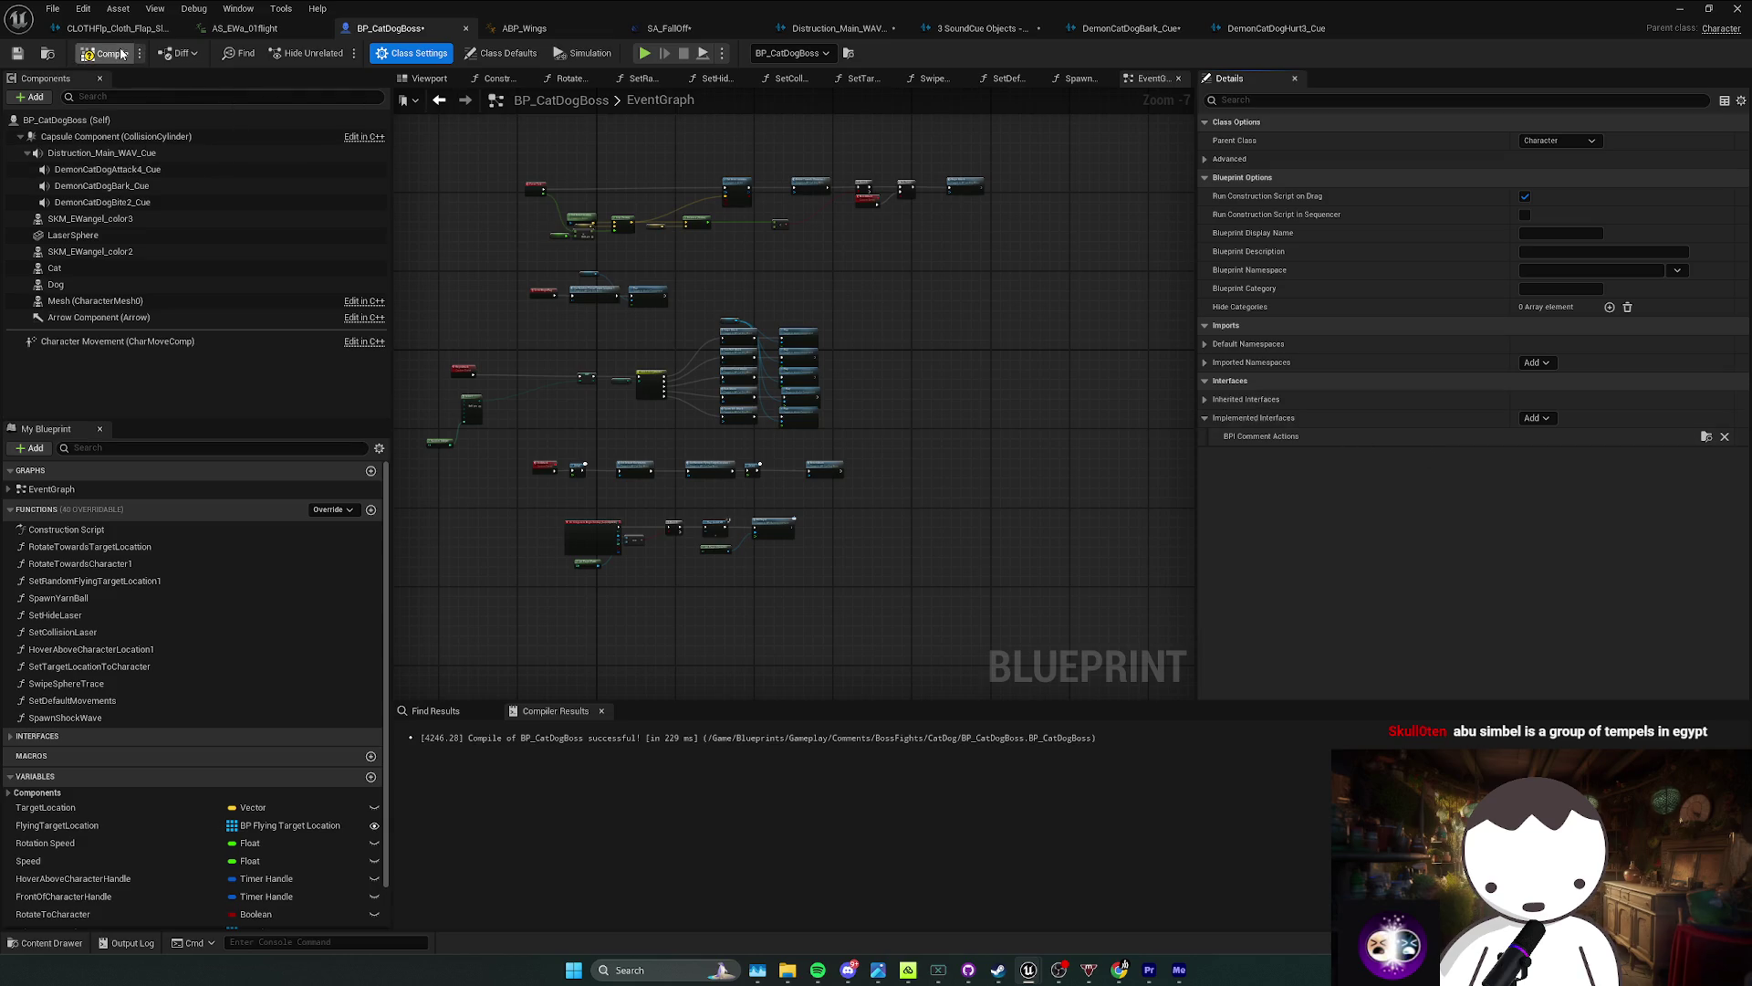
Step: Compile the boss blueprint and add an Event HitCharacterEvent node to the graph
{"action": "key", "text": "F7"}
{"action": "left_click", "coordinate": [41, 736]}
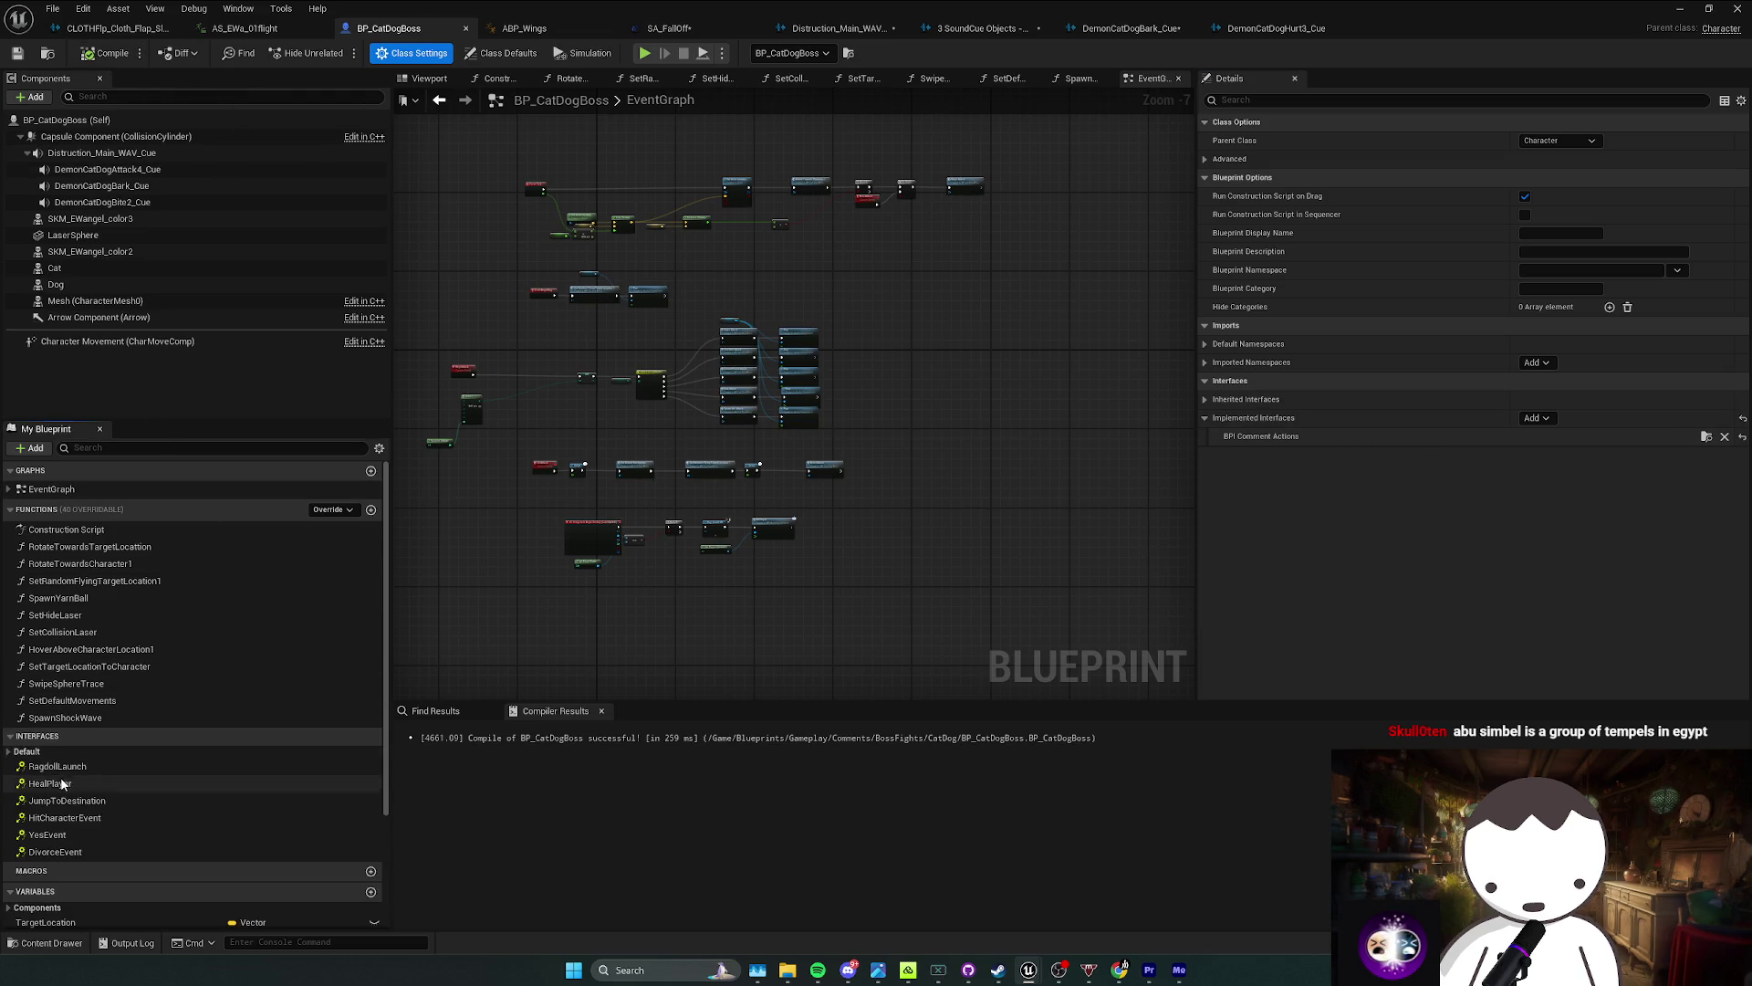
{"action": "double_click", "coordinate": [64, 818]}
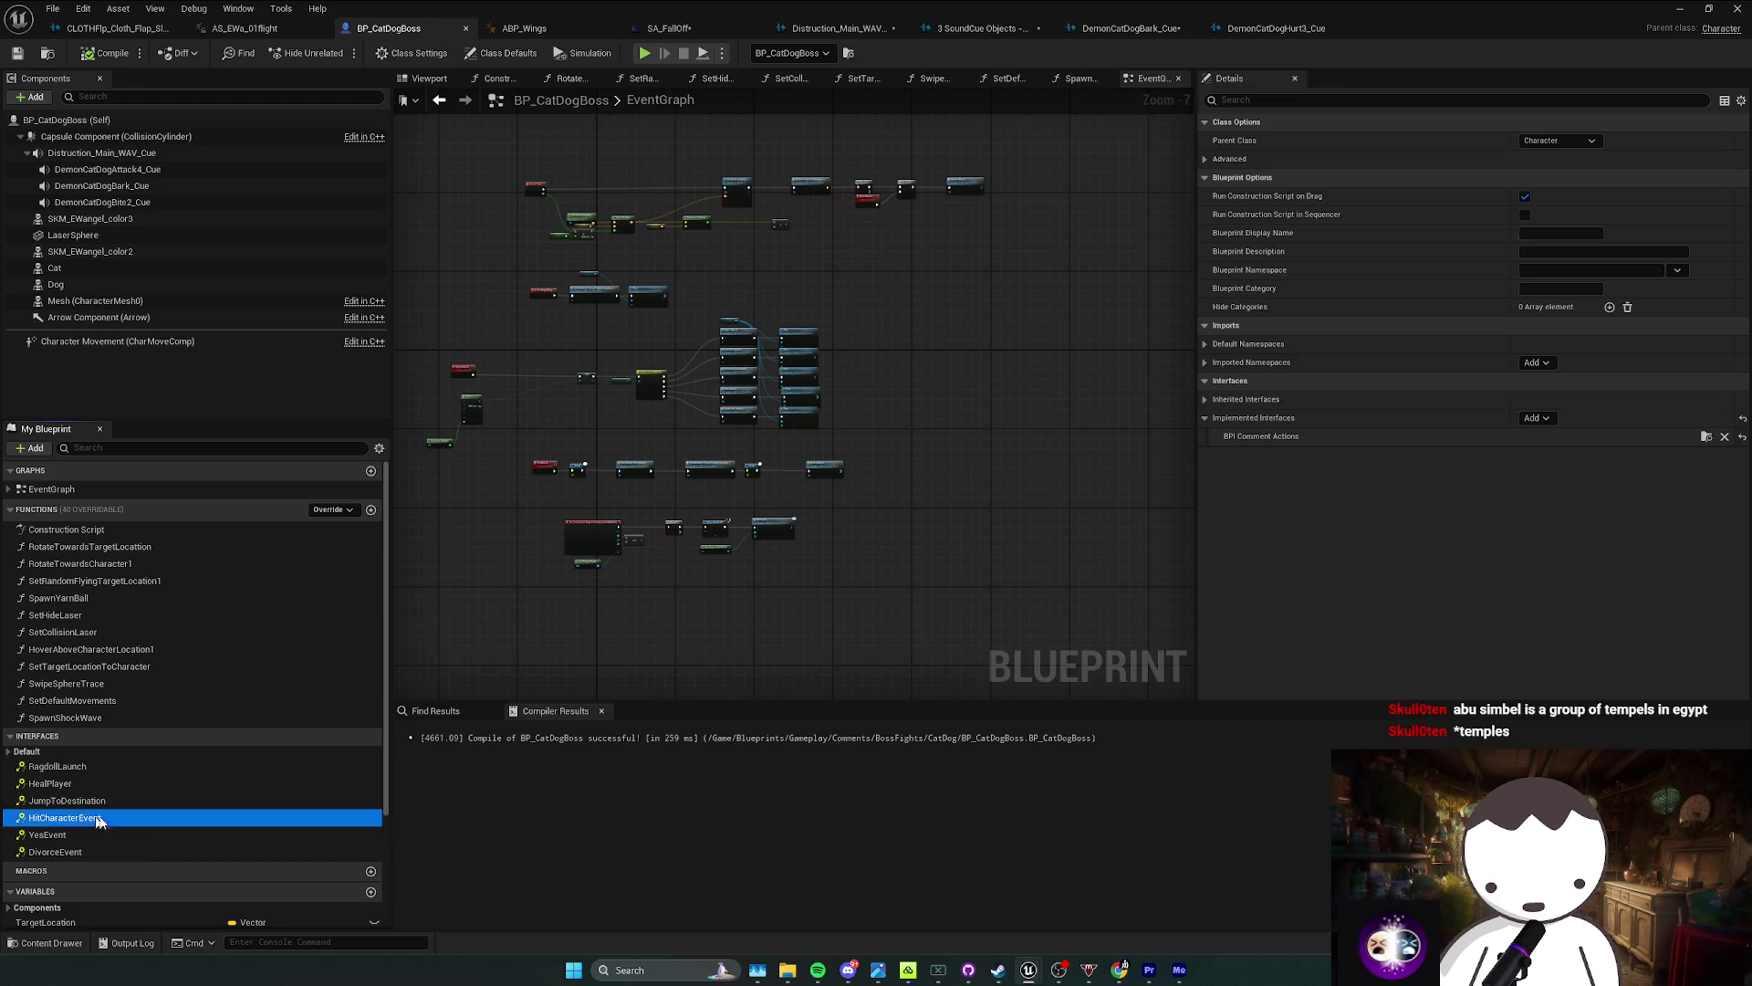
{"action": "scroll", "coordinate": [827, 528], "scroll_direction": "up", "scroll_amount": 4}
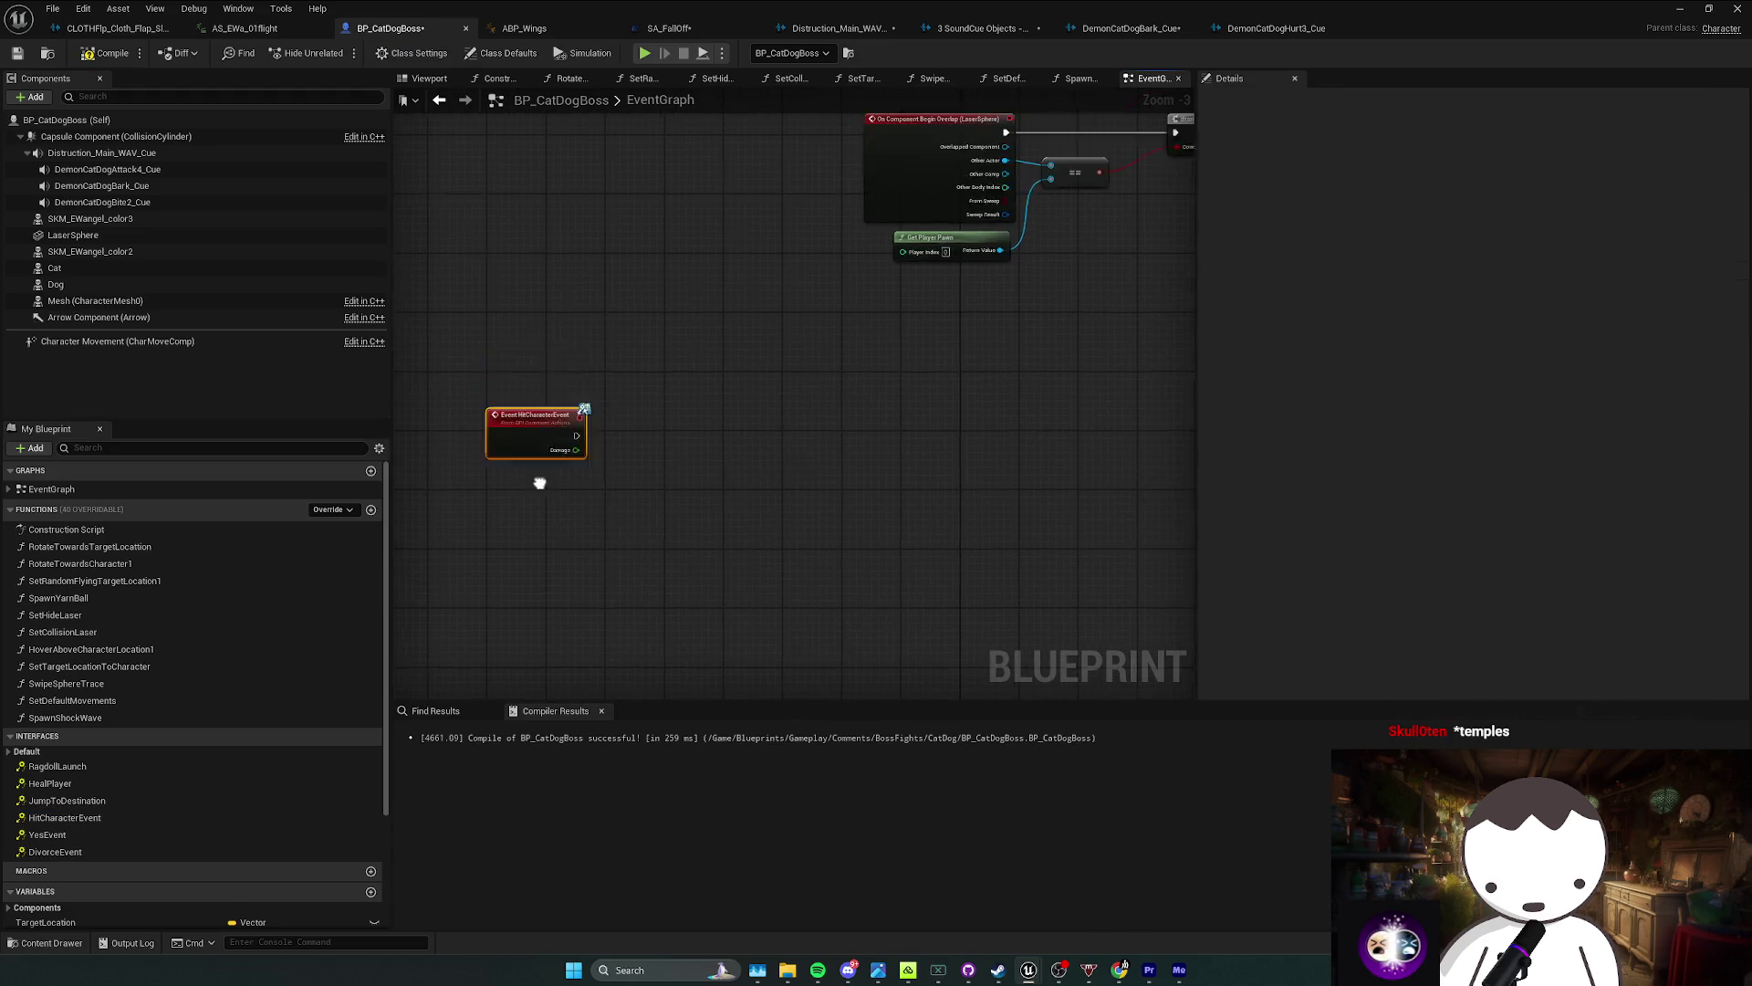
{"action": "left_click", "coordinate": [31, 96]}
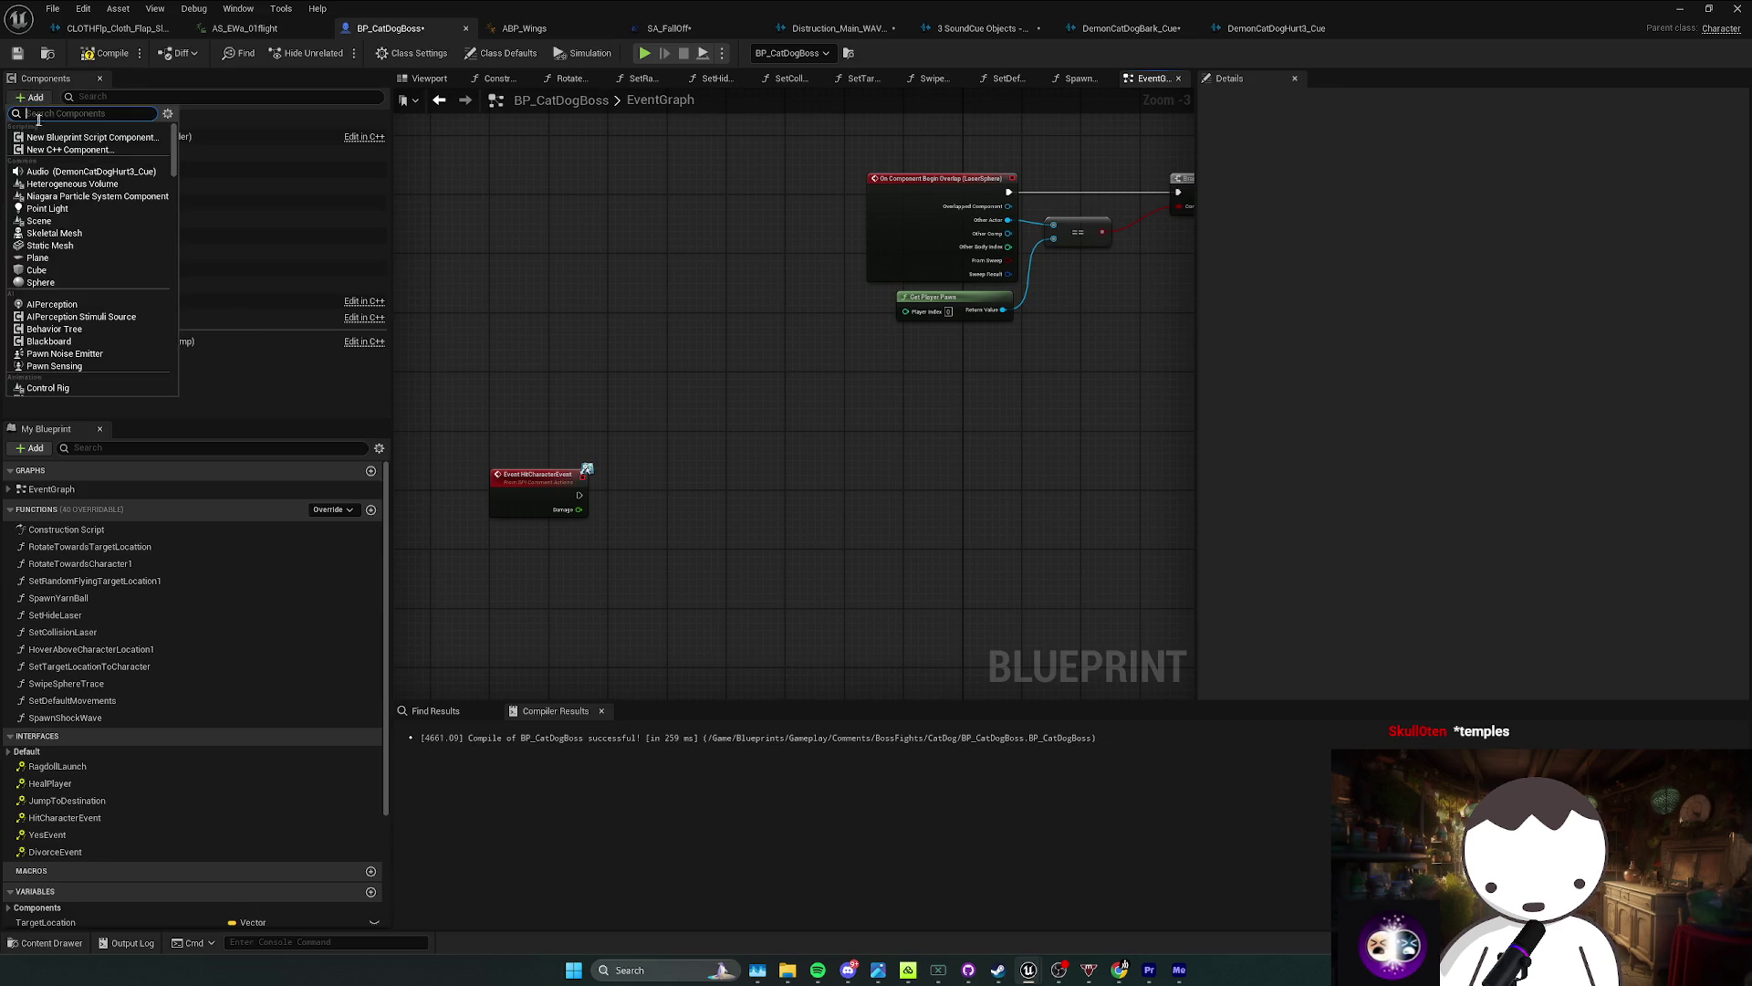
Step: Add a DemonCatDogHurt3_Cue audio component to the boss with Auto Activate turned off
{"action": "left_click", "coordinate": [88, 171]}
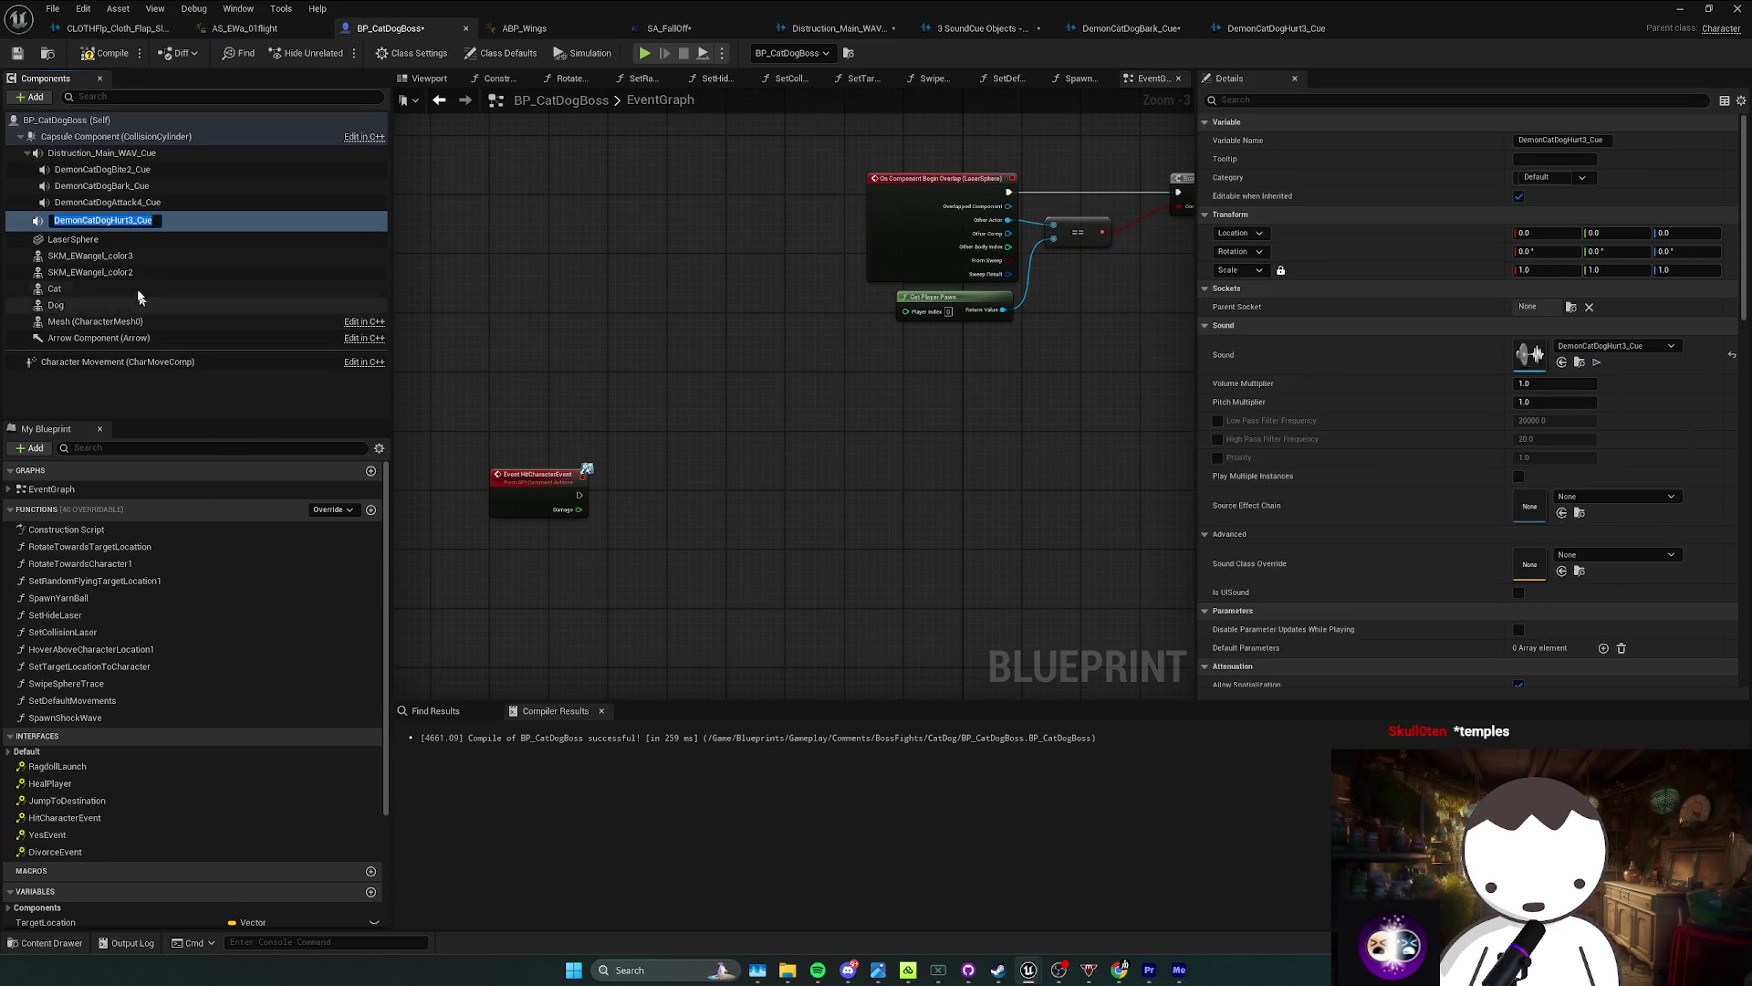
{"action": "key", "text": "Return"}
{"action": "type", "text": "auto"}
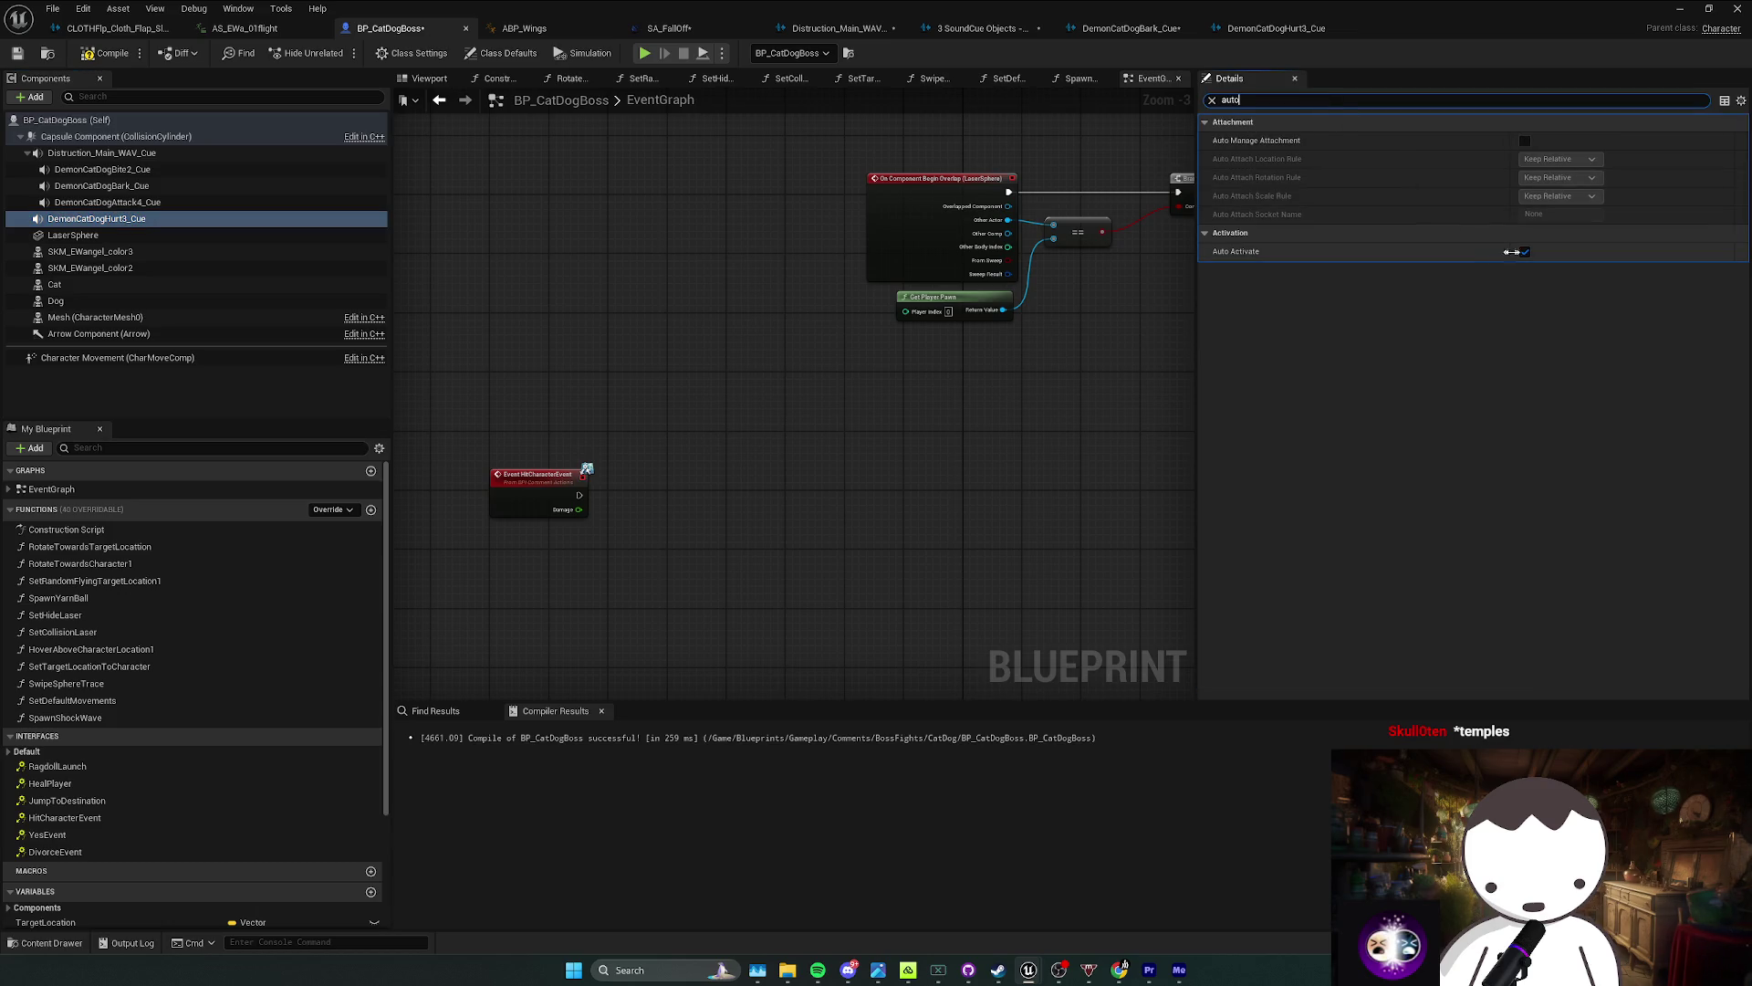
{"action": "left_click", "coordinate": [1525, 254]}
Step: Place the hurt sound in the graph and add a Play node for it, wired to HitCharacterEvent
{"action": "mouse_move", "coordinate": [624, 408]}
{"action": "left_mouse_down"}
{"action": "mouse_move", "coordinate": [653, 437]}
{"action": "mouse_move", "coordinate": [657, 479]}
{"action": "mouse_move", "coordinate": [596, 503]}
{"action": "left_mouse_up"}
{"action": "type", "text": "play"}
{"action": "key", "text": "Return"}
{"action": "mouse_move", "coordinate": [703, 488]}
{"action": "left_mouse_down"}
{"action": "mouse_move", "coordinate": [569, 484]}
{"action": "mouse_move", "coordinate": [666, 493]}
{"action": "left_mouse_up"}
{"action": "type", "text": "print"}
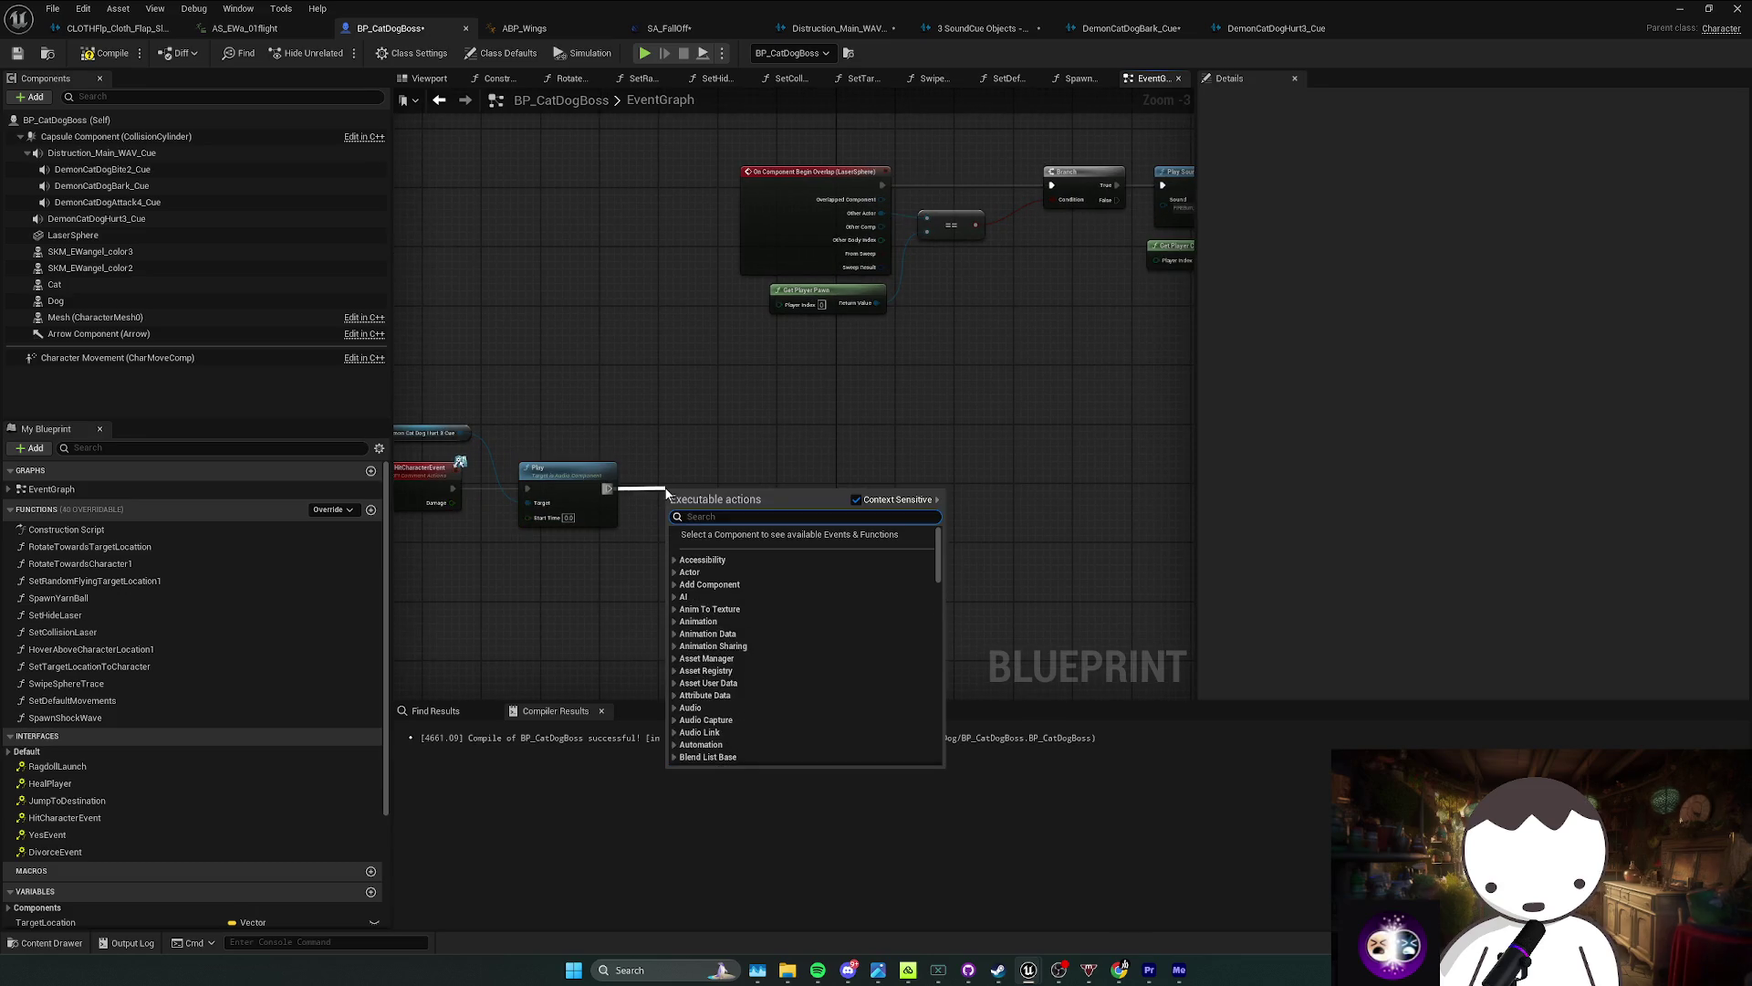
{"action": "left_click", "coordinate": [690, 439]}
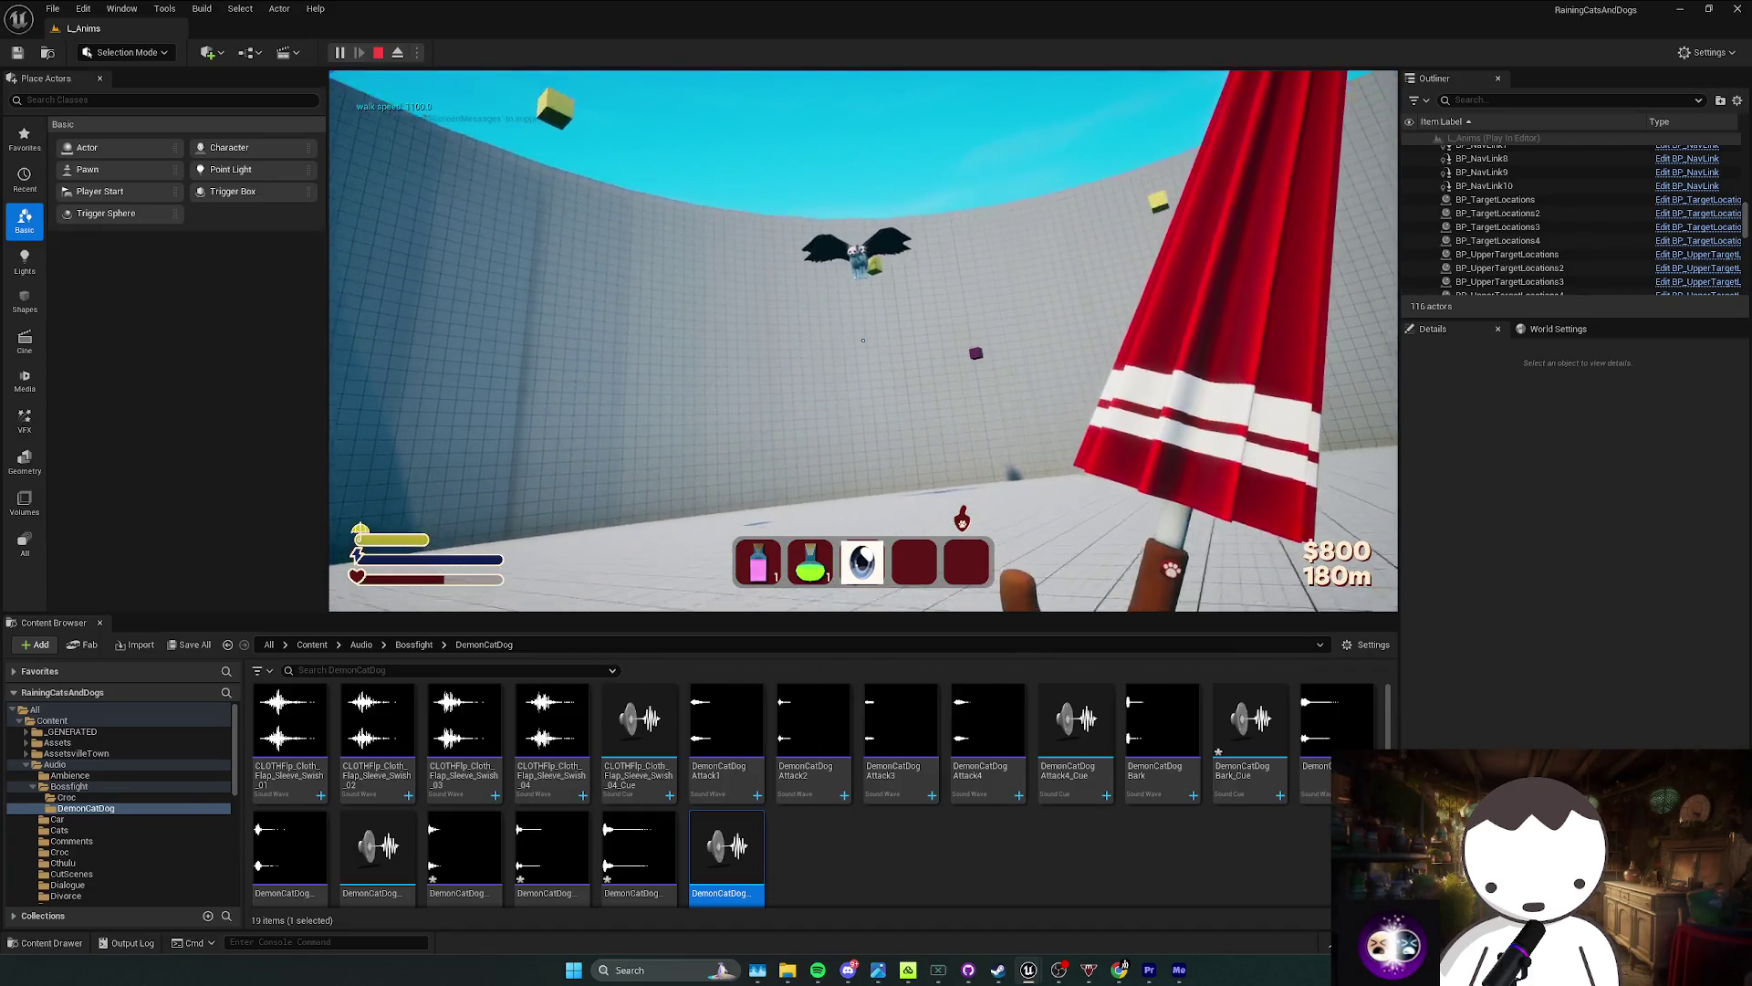
Step: Swing the umbrella at the demon cat boss, then end the test play session
{"action": "left_click", "coordinate": [863, 340]}
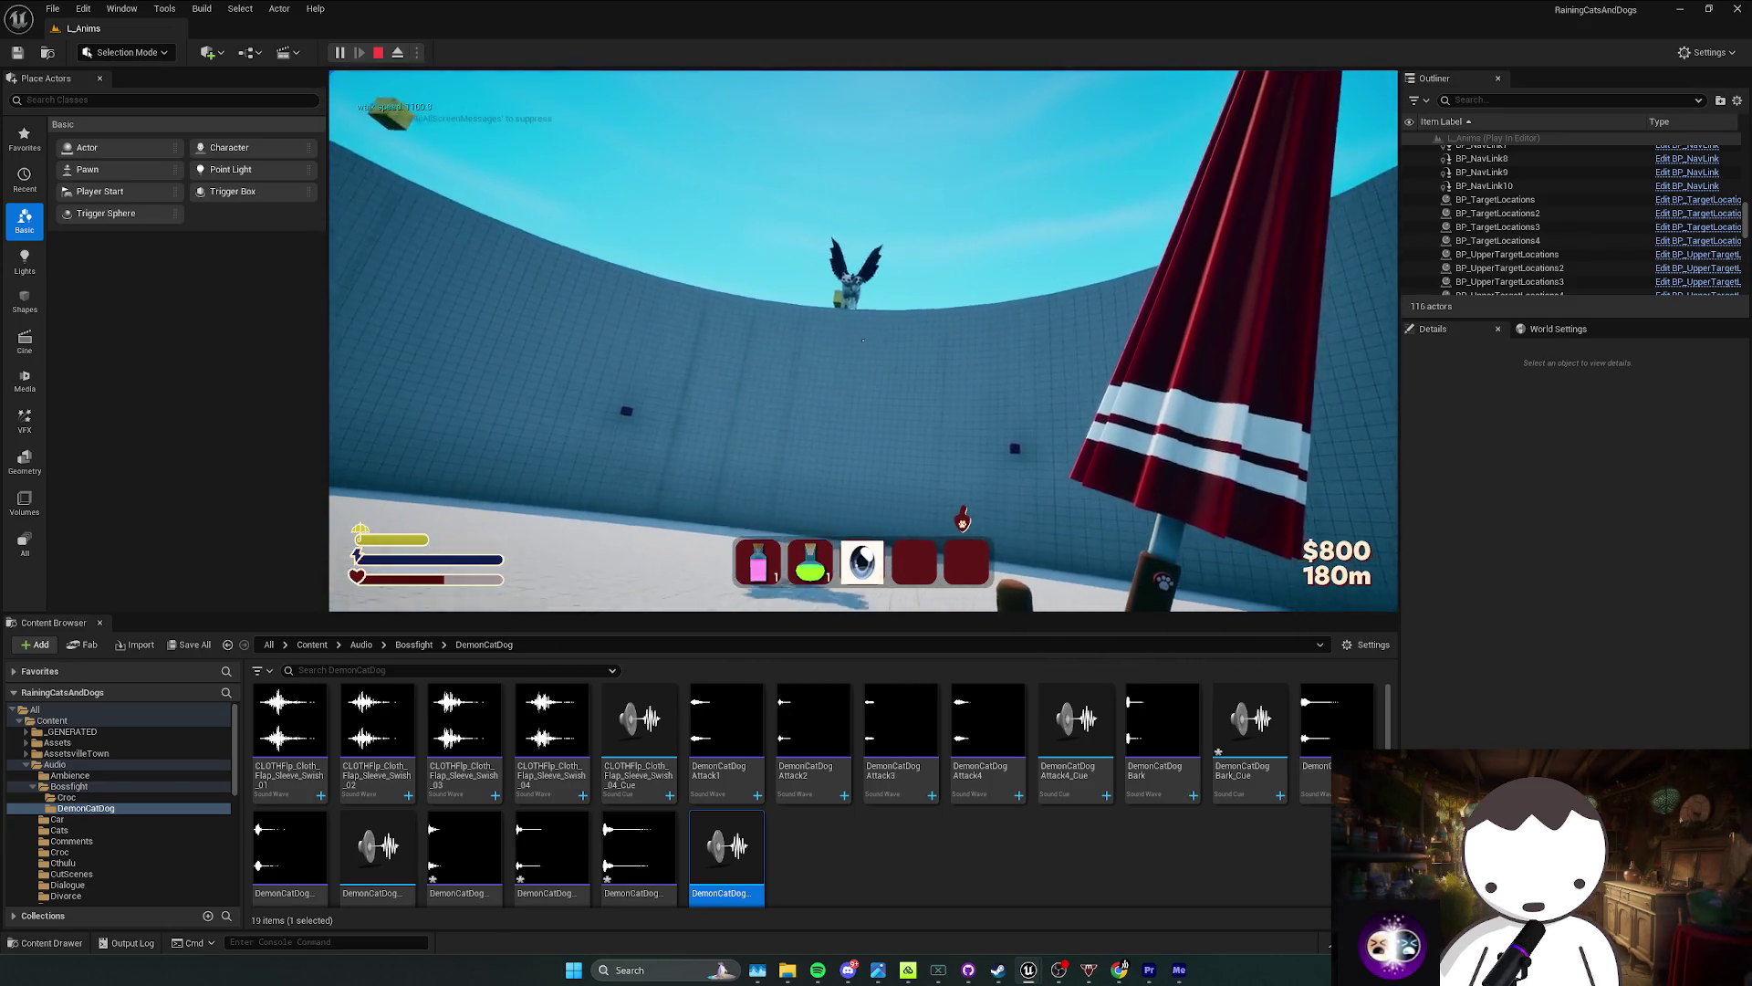
{"action": "key", "text": "Escape"}
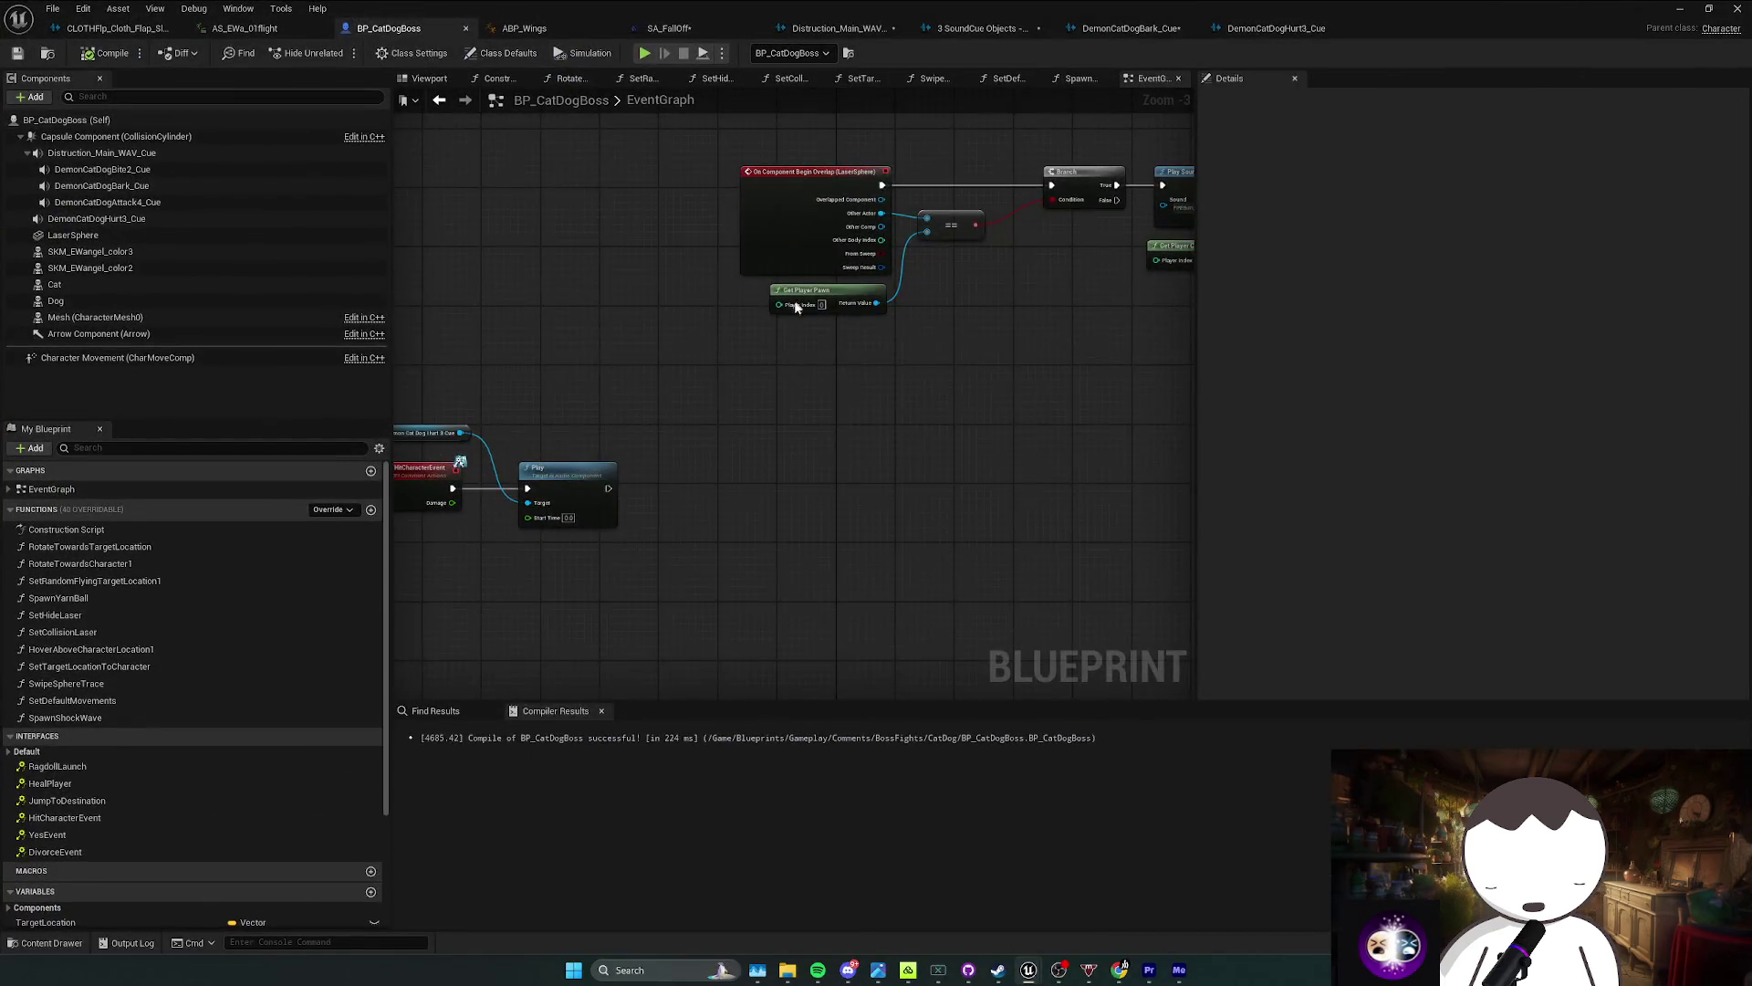
{"action": "scroll", "coordinate": [659, 381], "scroll_direction": "down", "scroll_amount": 2}
{"action": "left_click_drag", "start_coordinate": [659, 381], "coordinate": [600, 421]}
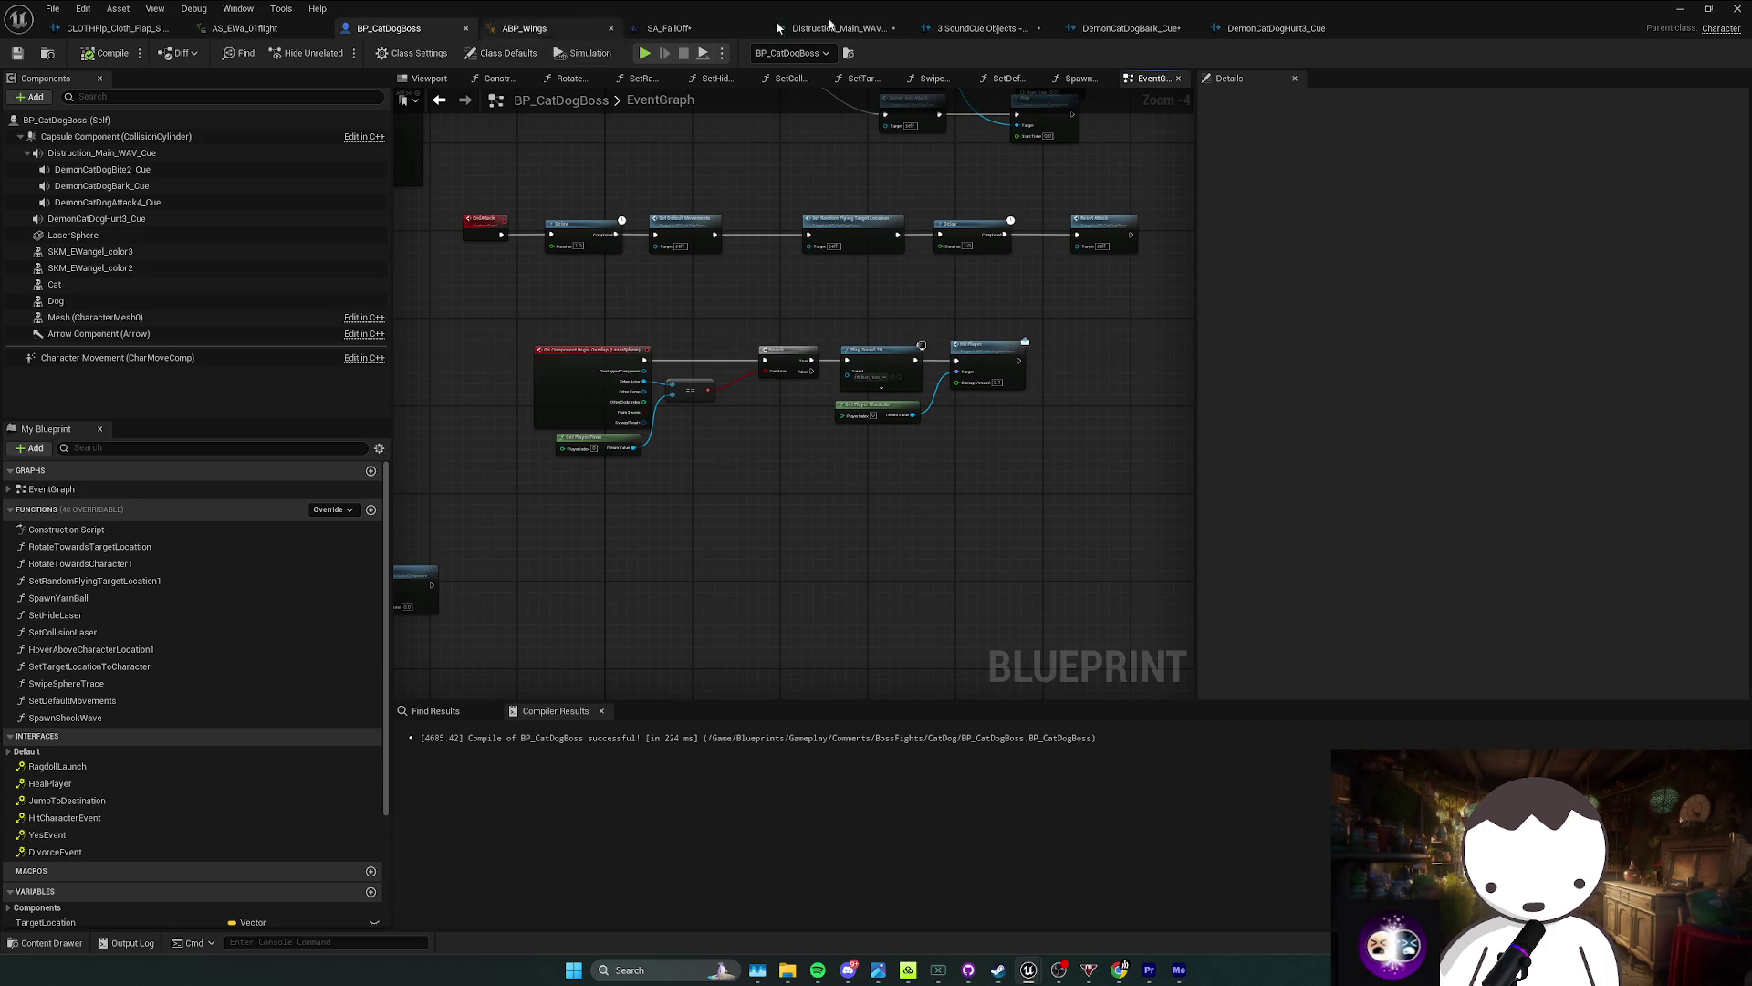
Step: Browse Content > Blueprints > Gameplay > BossFights > Jeff and open BP_BossJeff
{"action": "key", "text": "alt+Tab"}
{"action": "left_click", "coordinate": [313, 644]}
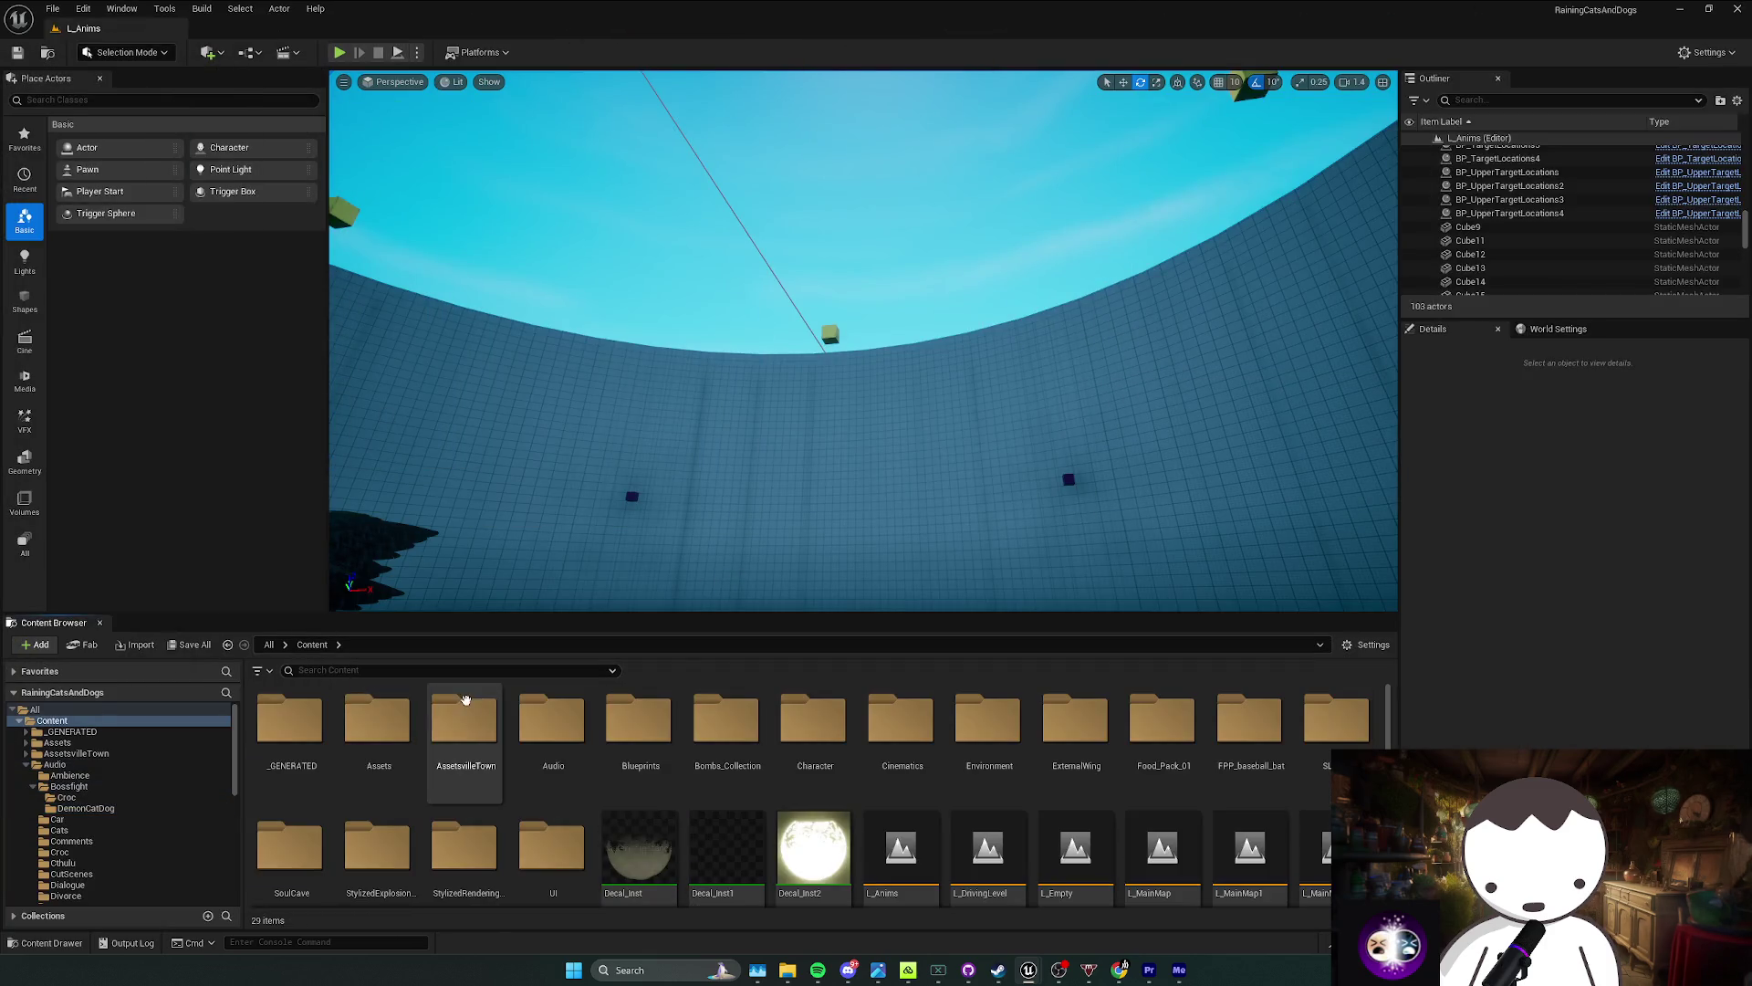
{"action": "double_click", "coordinate": [639, 763]}
{"action": "key", "text": "alt+Left"}
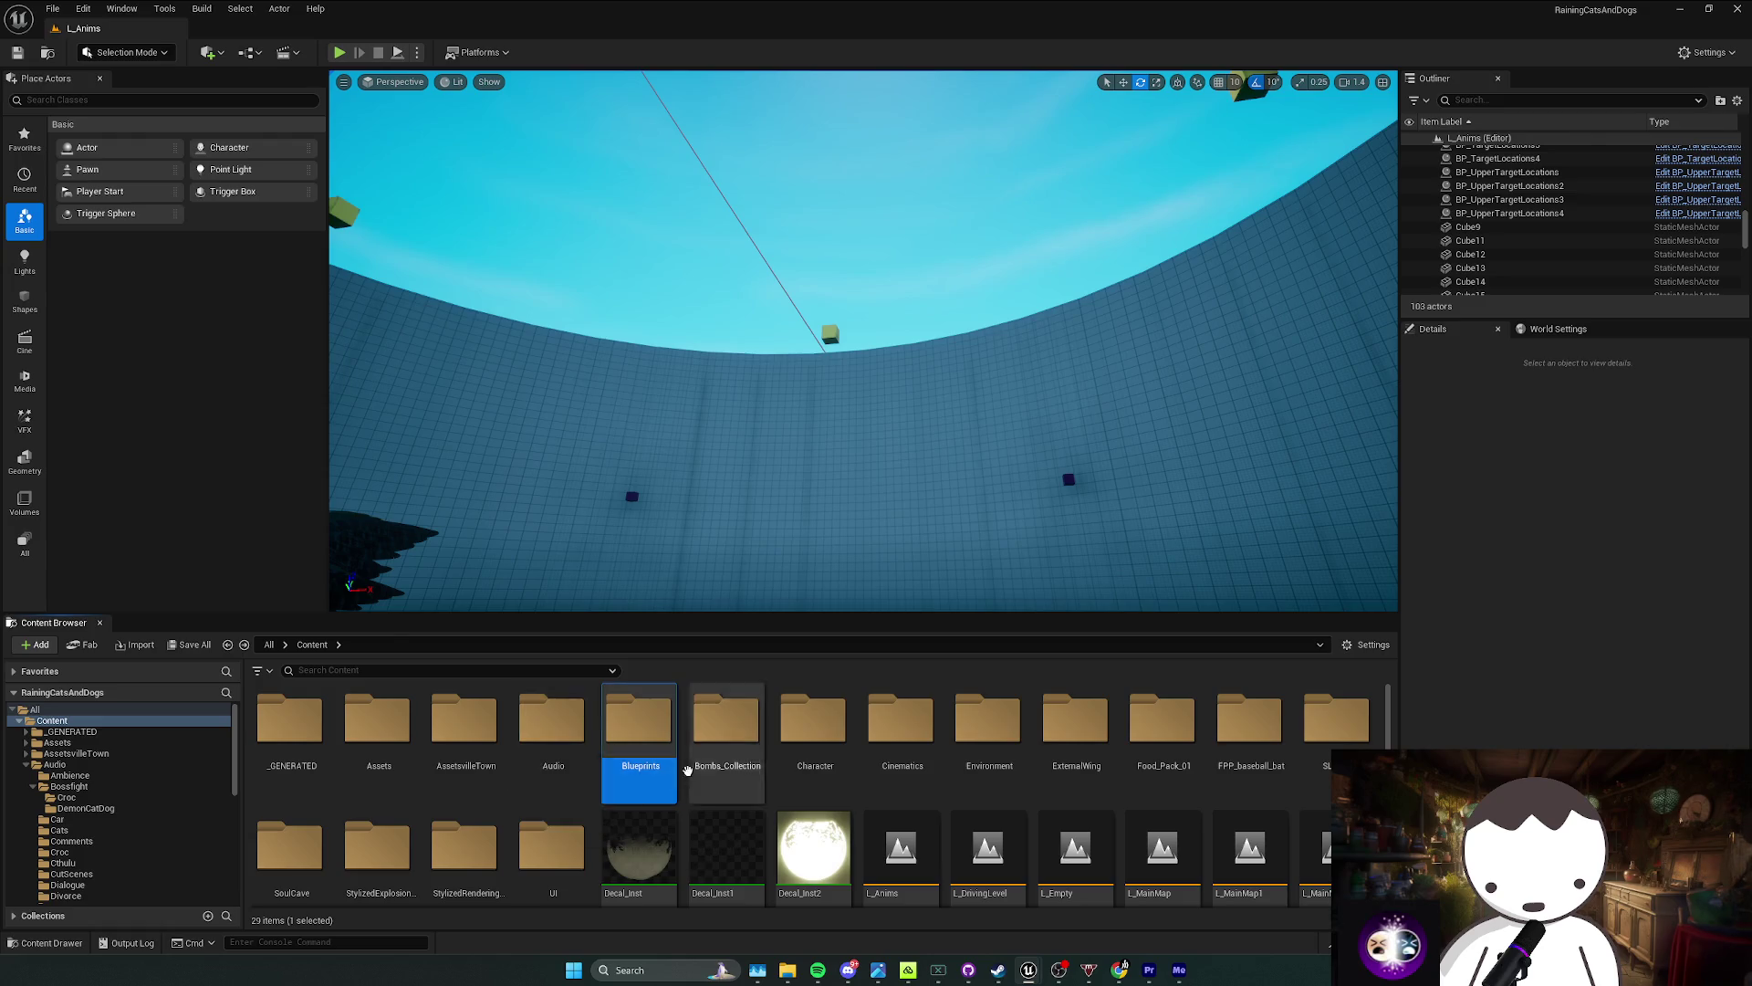
{"action": "double_click", "coordinate": [639, 730]}
{"action": "double_click", "coordinate": [342, 749]}
{"action": "key", "text": "alt+Left"}
{"action": "key", "text": "alt+Right"}
{"action": "double_click", "coordinate": [300, 766]}
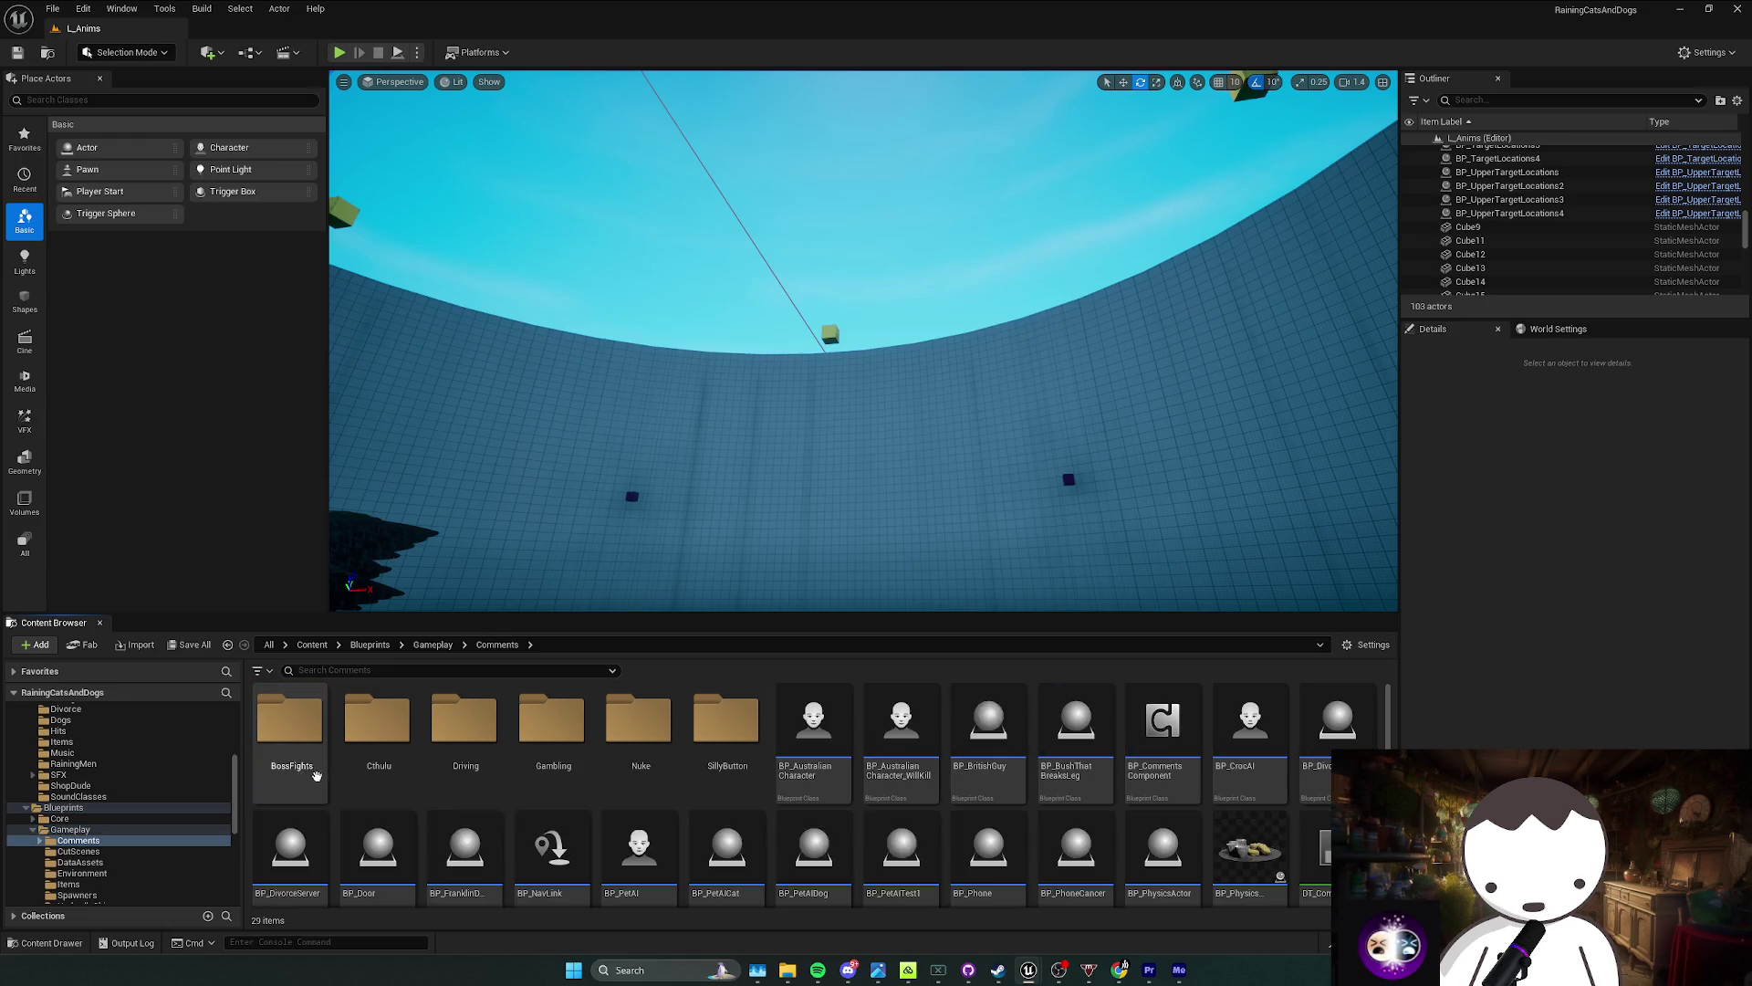
{"action": "double_click", "coordinate": [298, 764]}
{"action": "double_click", "coordinate": [448, 771]}
{"action": "double_click", "coordinate": [461, 787]}
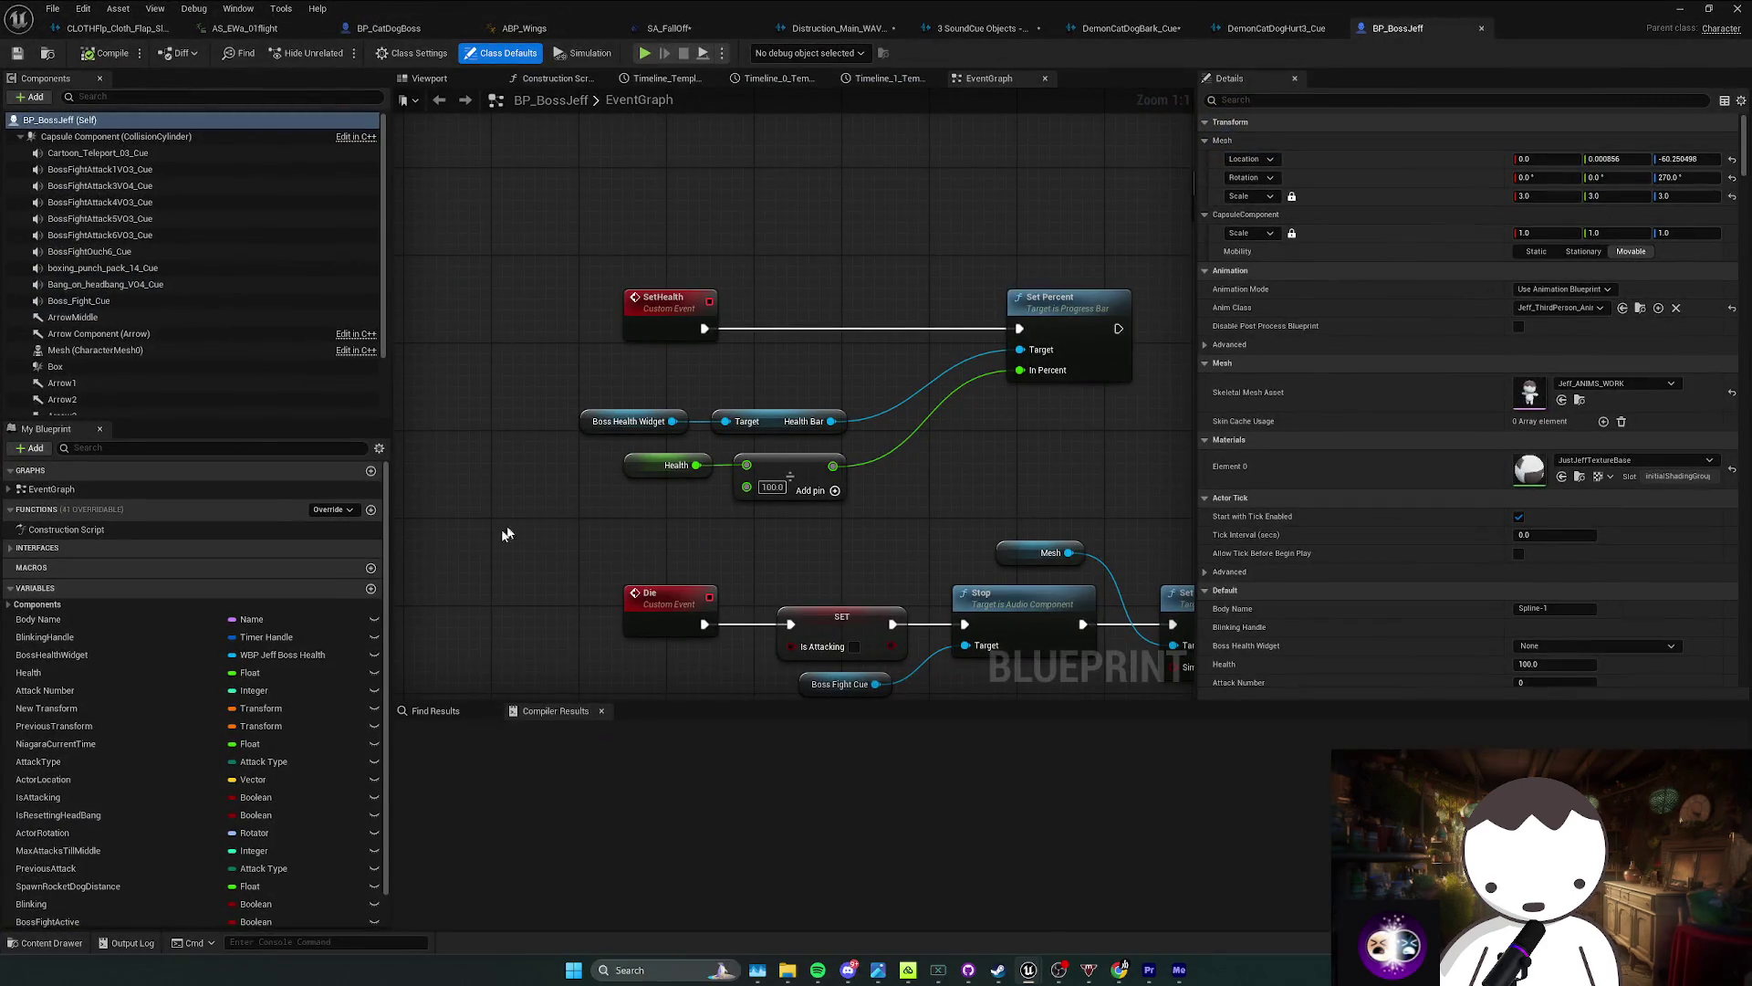
Step: Search BP_BossJeff's graph for 'for loop' and step through each For Loop with Delay result
{"action": "left_click", "coordinate": [479, 712]}
{"action": "type", "text": "for loo"}
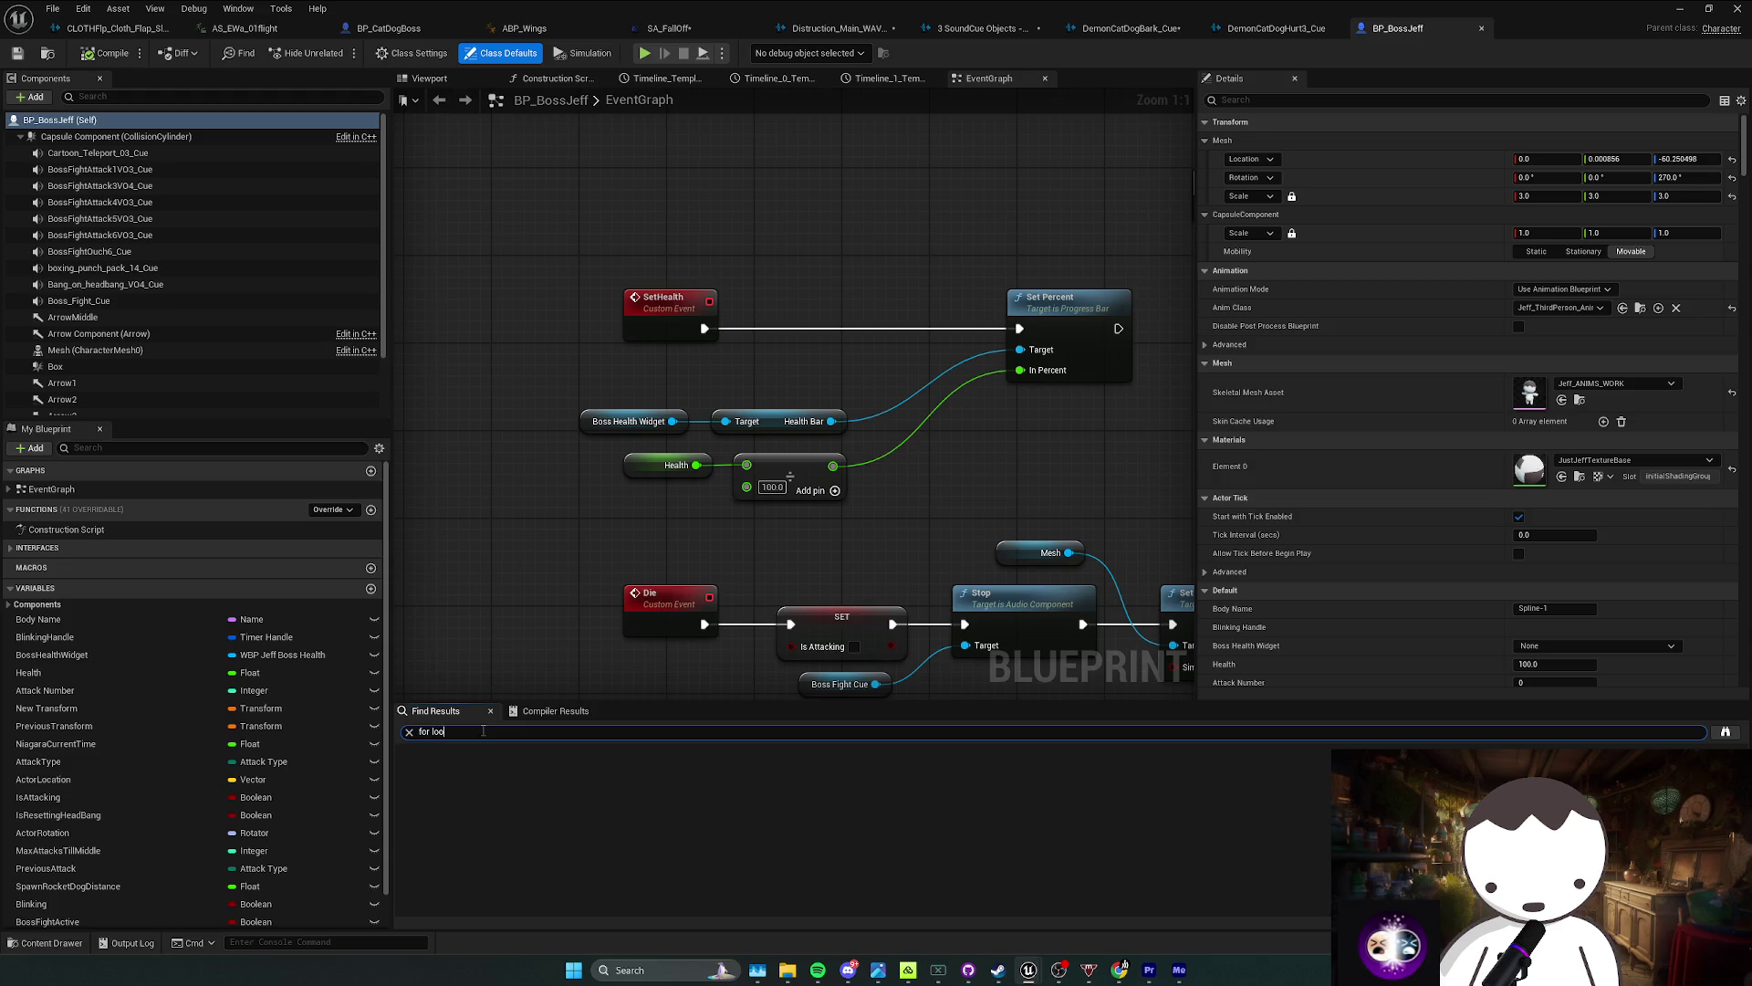
{"action": "type", "text": "p"}
{"action": "key", "text": "Return"}
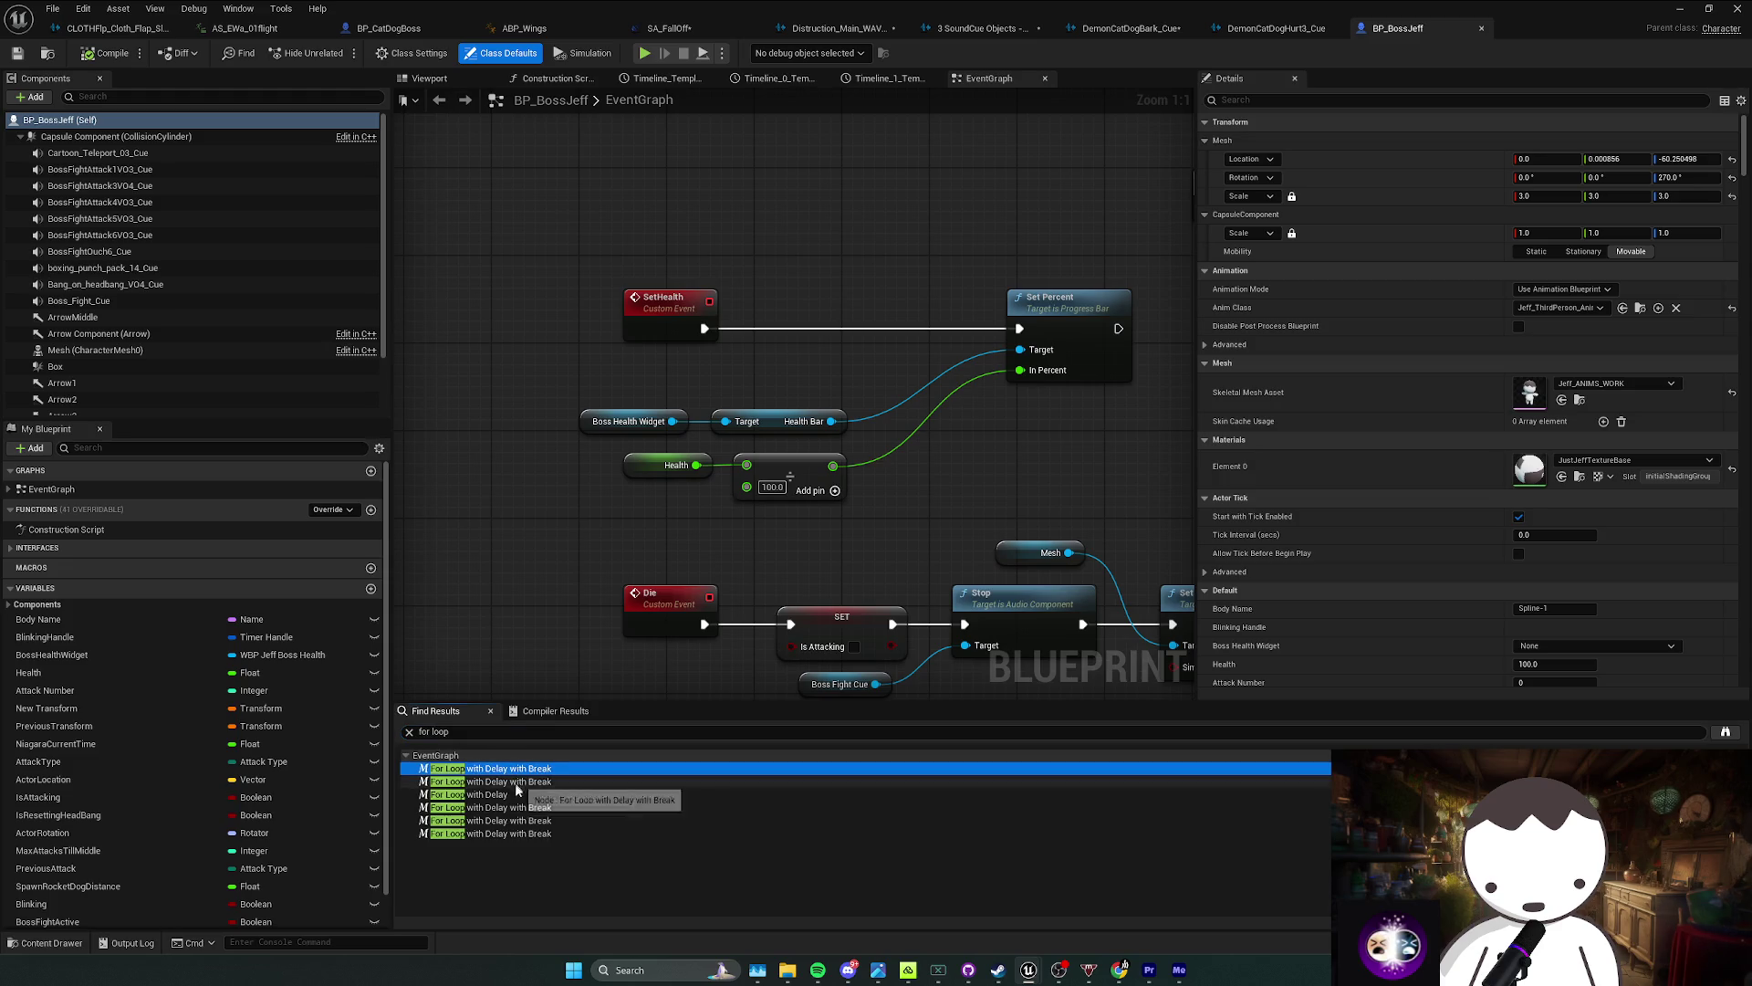
{"action": "left_click", "coordinate": [511, 794]}
{"action": "scroll", "coordinate": [515, 500], "scroll_direction": "down", "scroll_amount": 2}
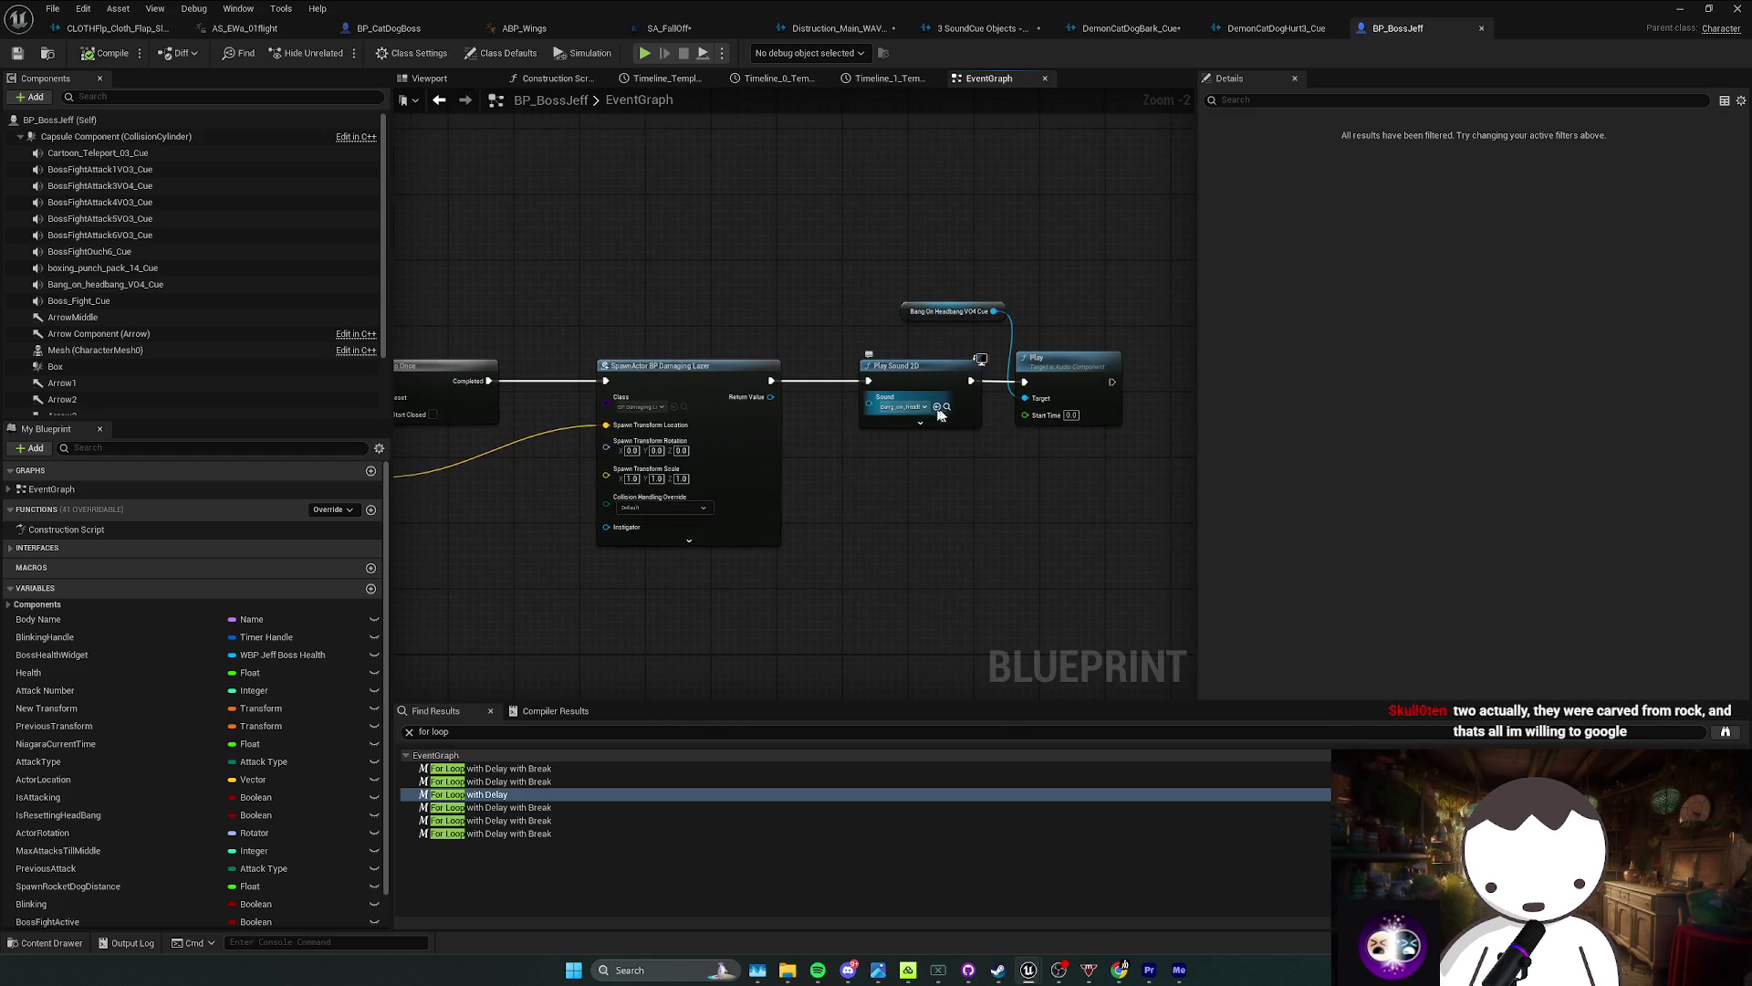
{"action": "key", "text": "Up"}
{"action": "key", "text": "Up"}
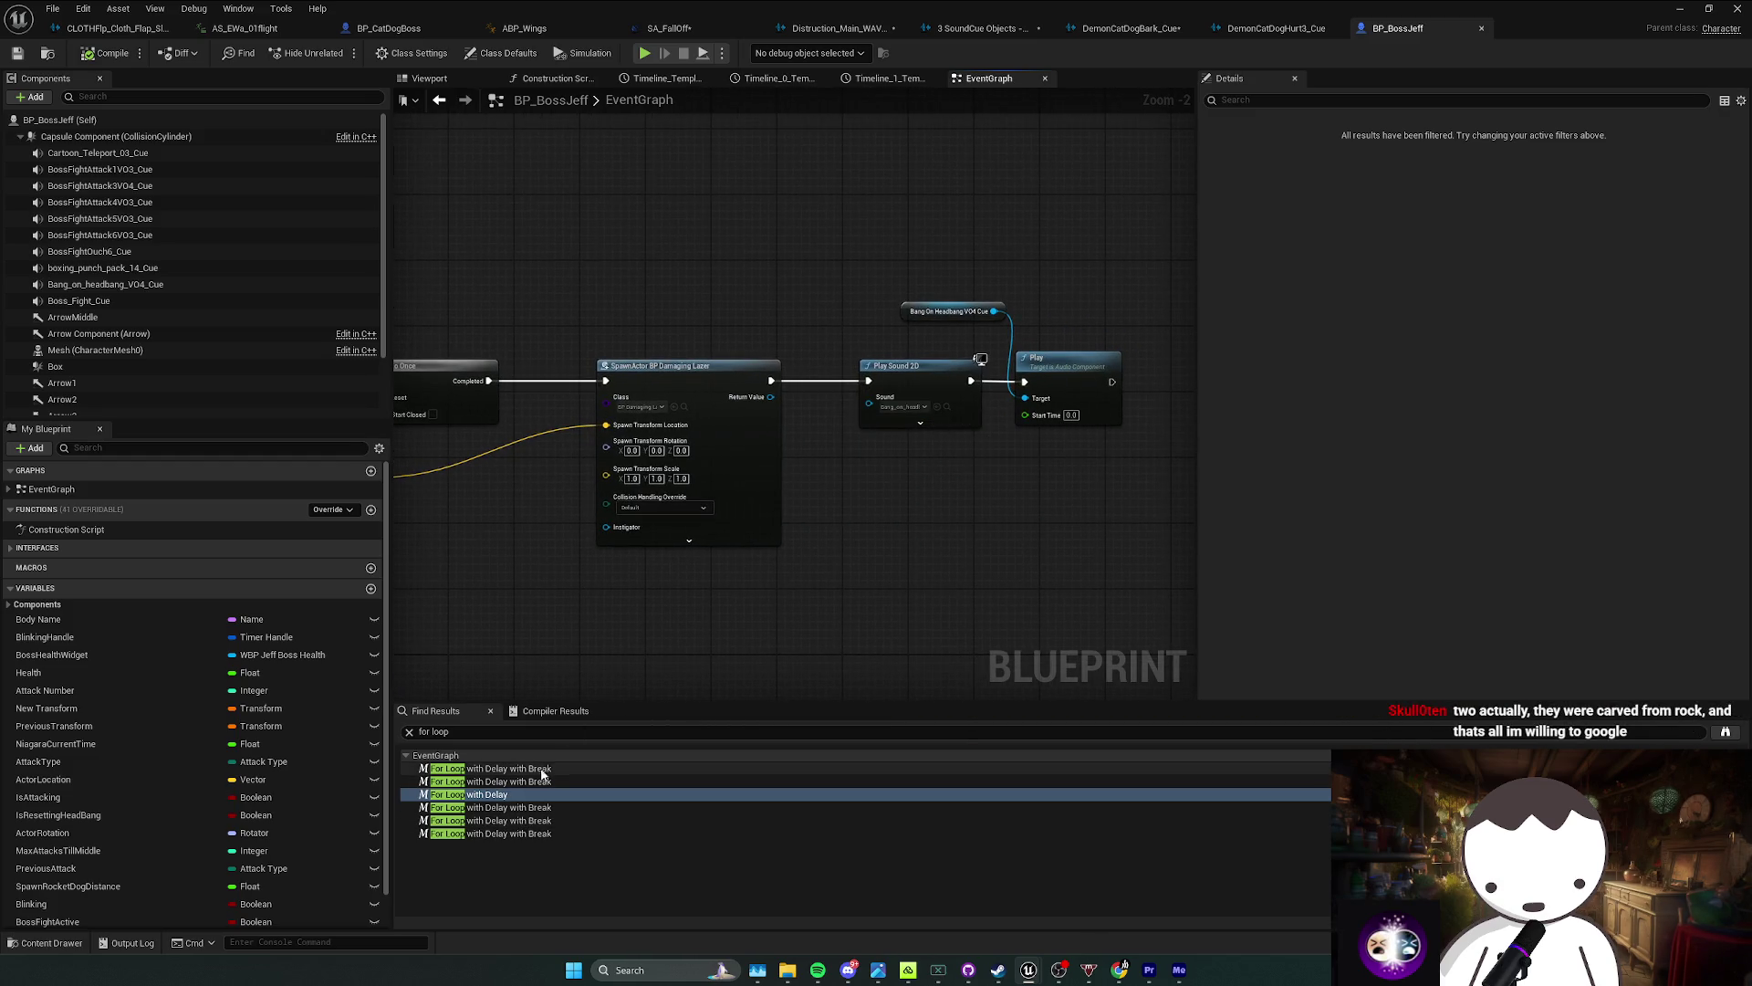
{"action": "key", "text": "Return"}
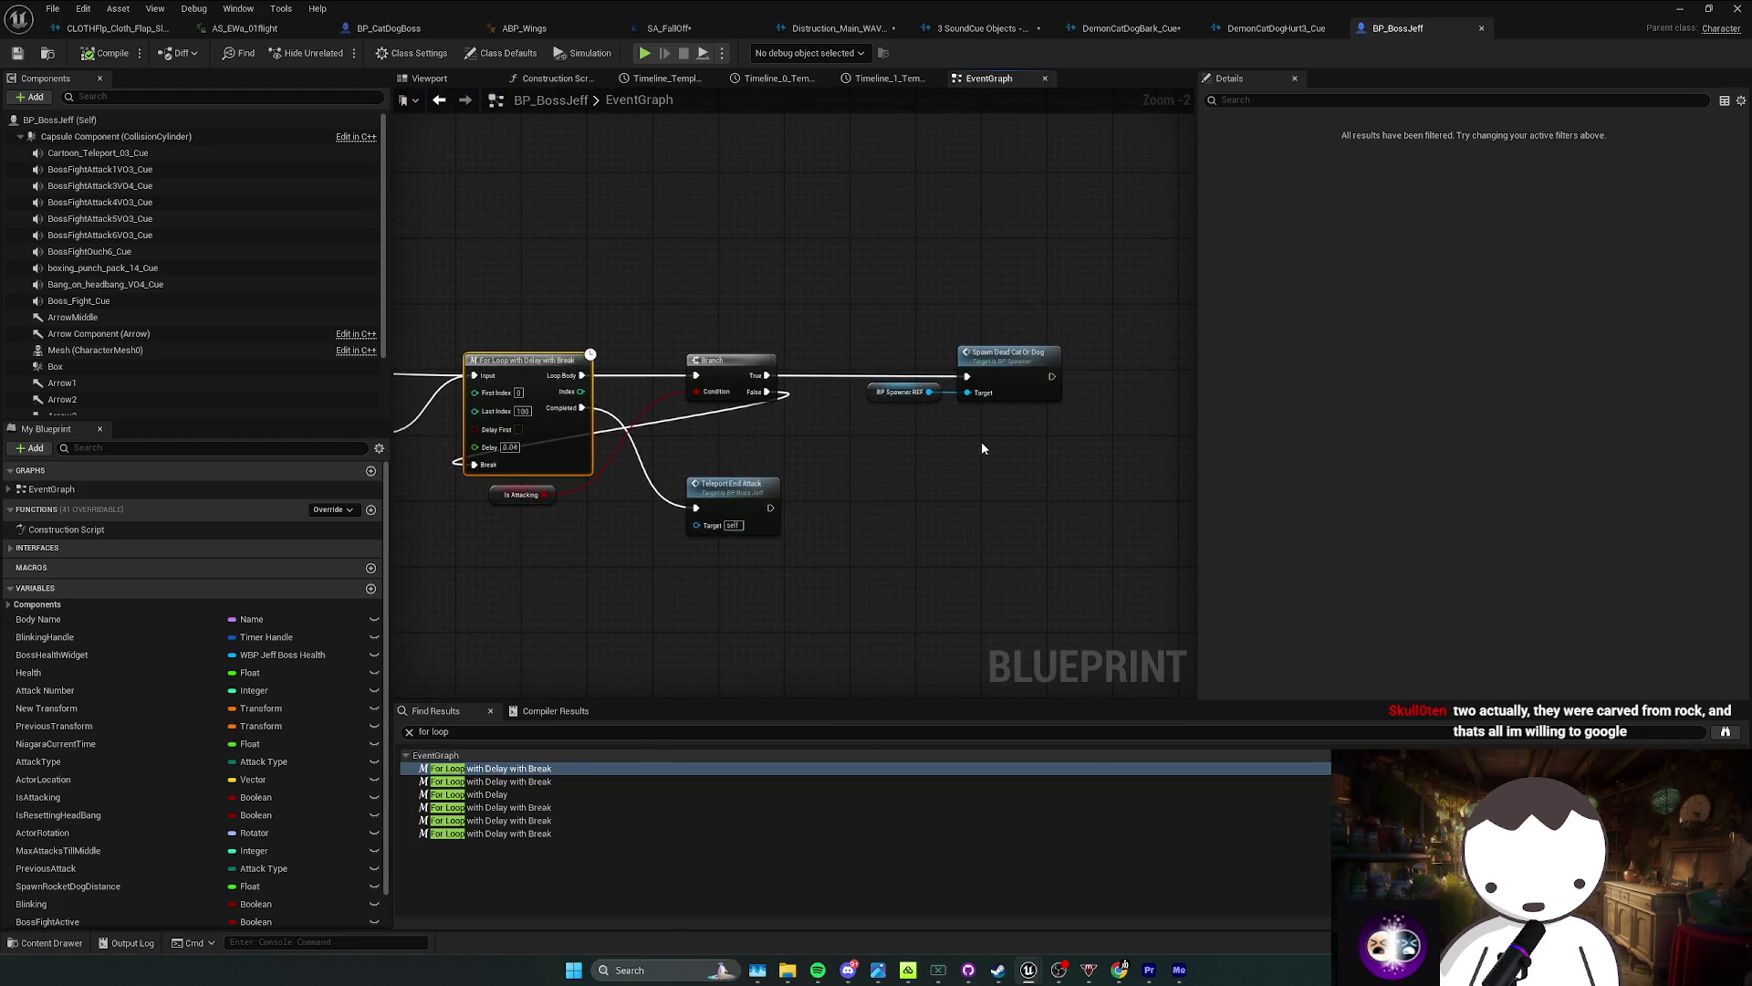
{"action": "key", "text": "Down"}
{"action": "key", "text": "Return"}
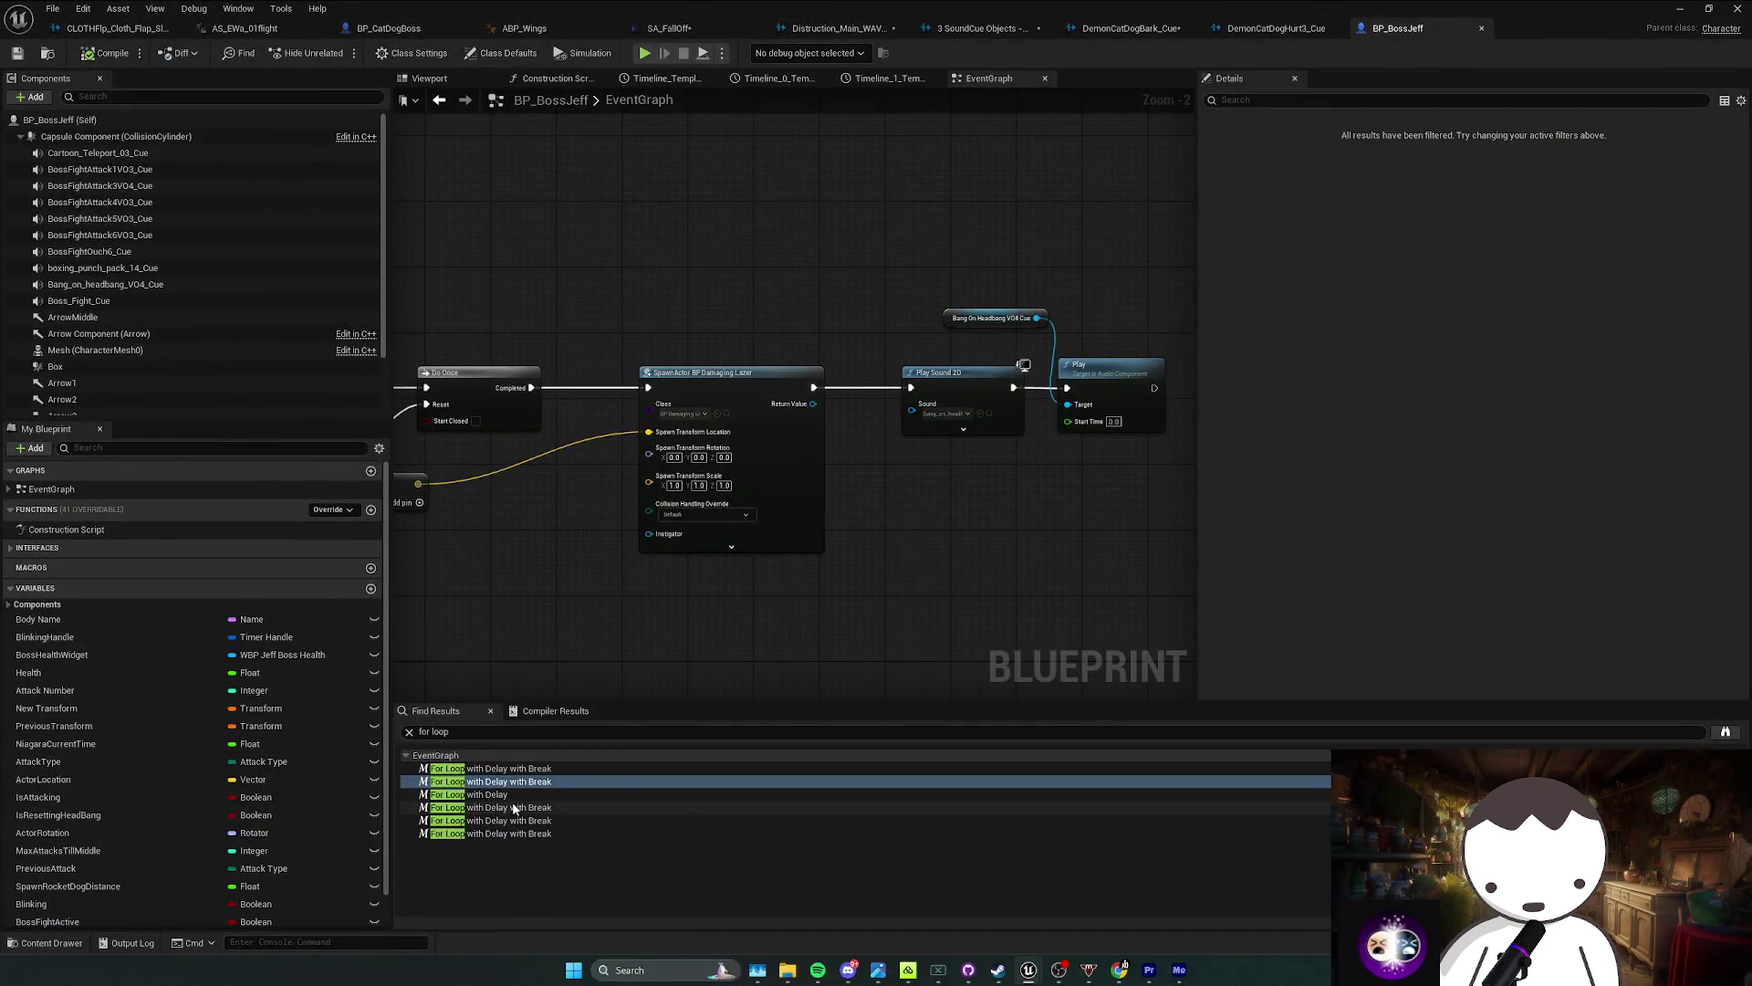
{"action": "left_click", "coordinate": [514, 820]}
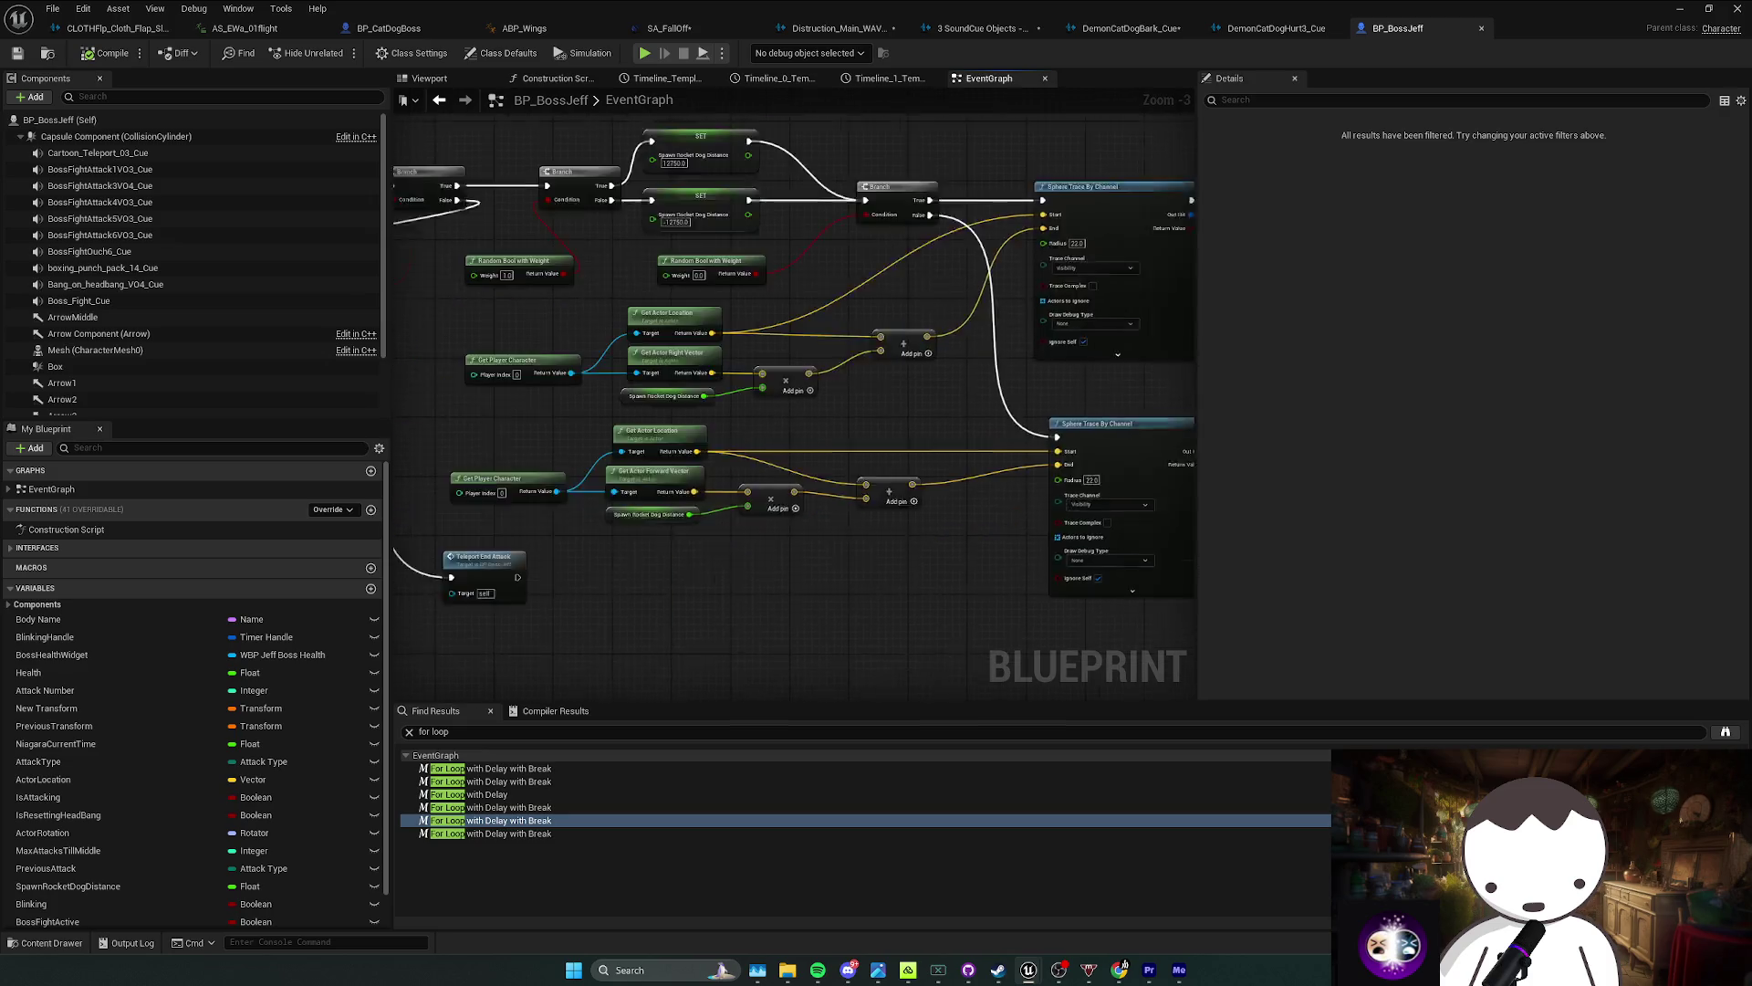
{"action": "left_click", "coordinate": [530, 833]}
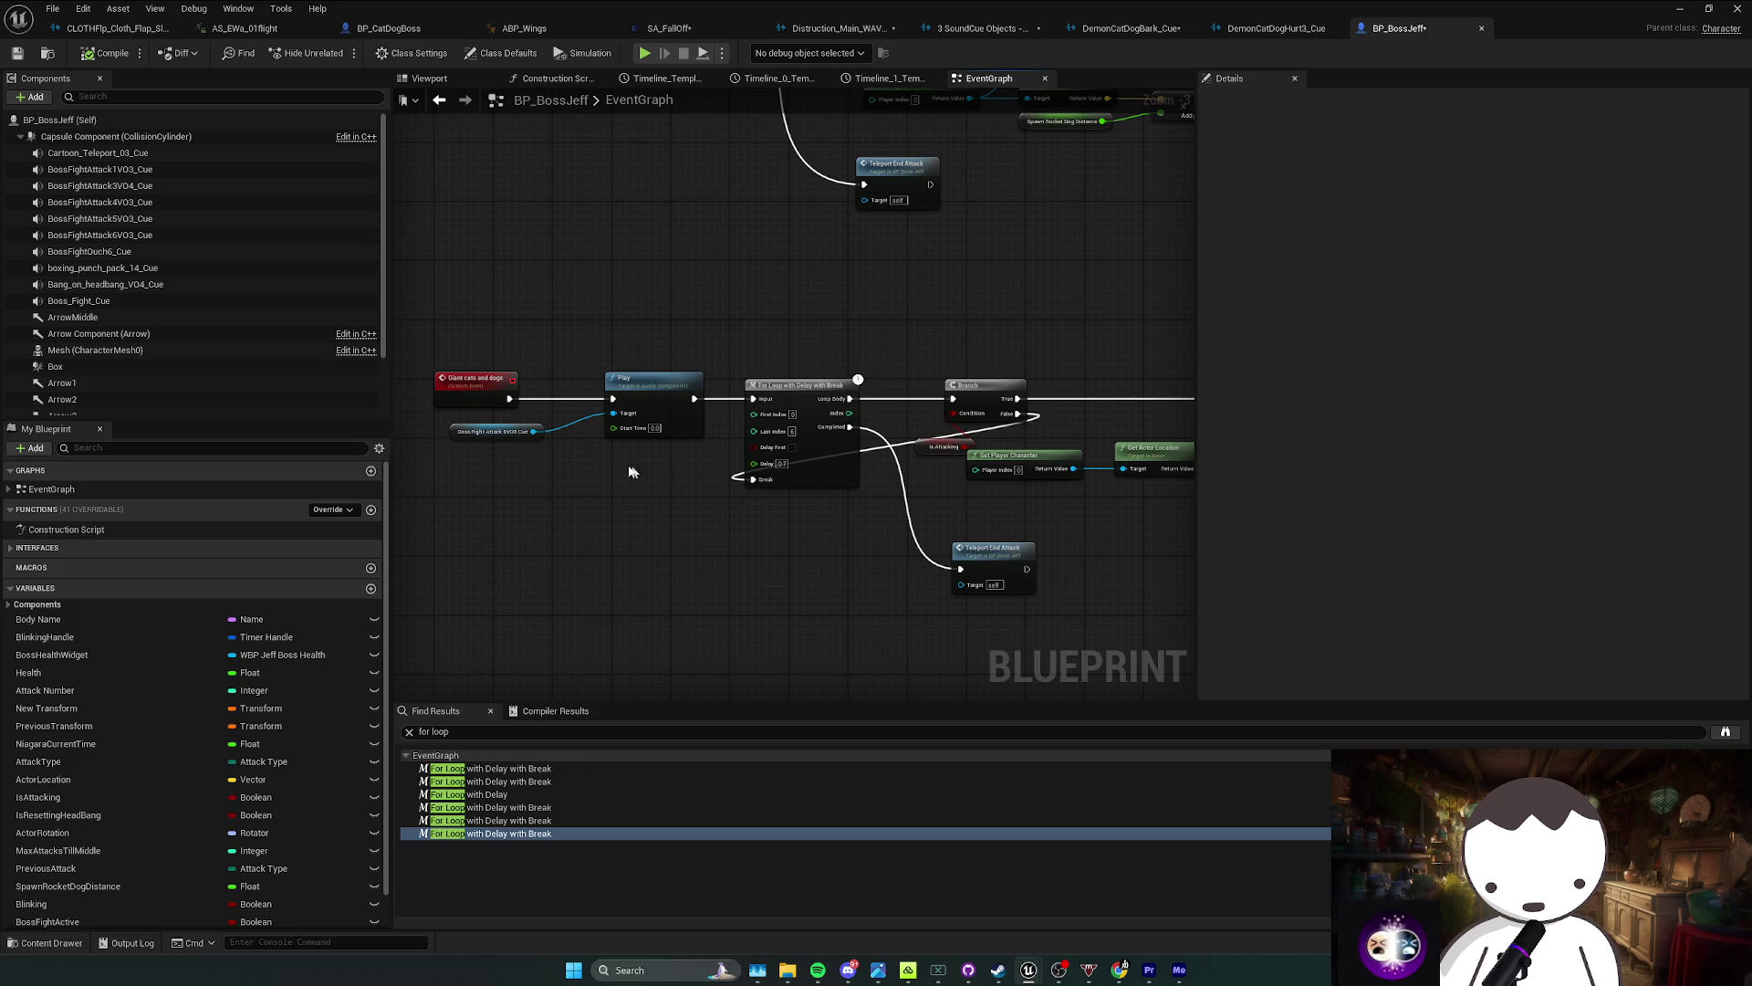
Step: Review the boss's components, including BossFightAttack1VO3_Cue and BossFightAttack4VO3_Cue, then return to the level editor
{"action": "left_click", "coordinate": [106, 316]}
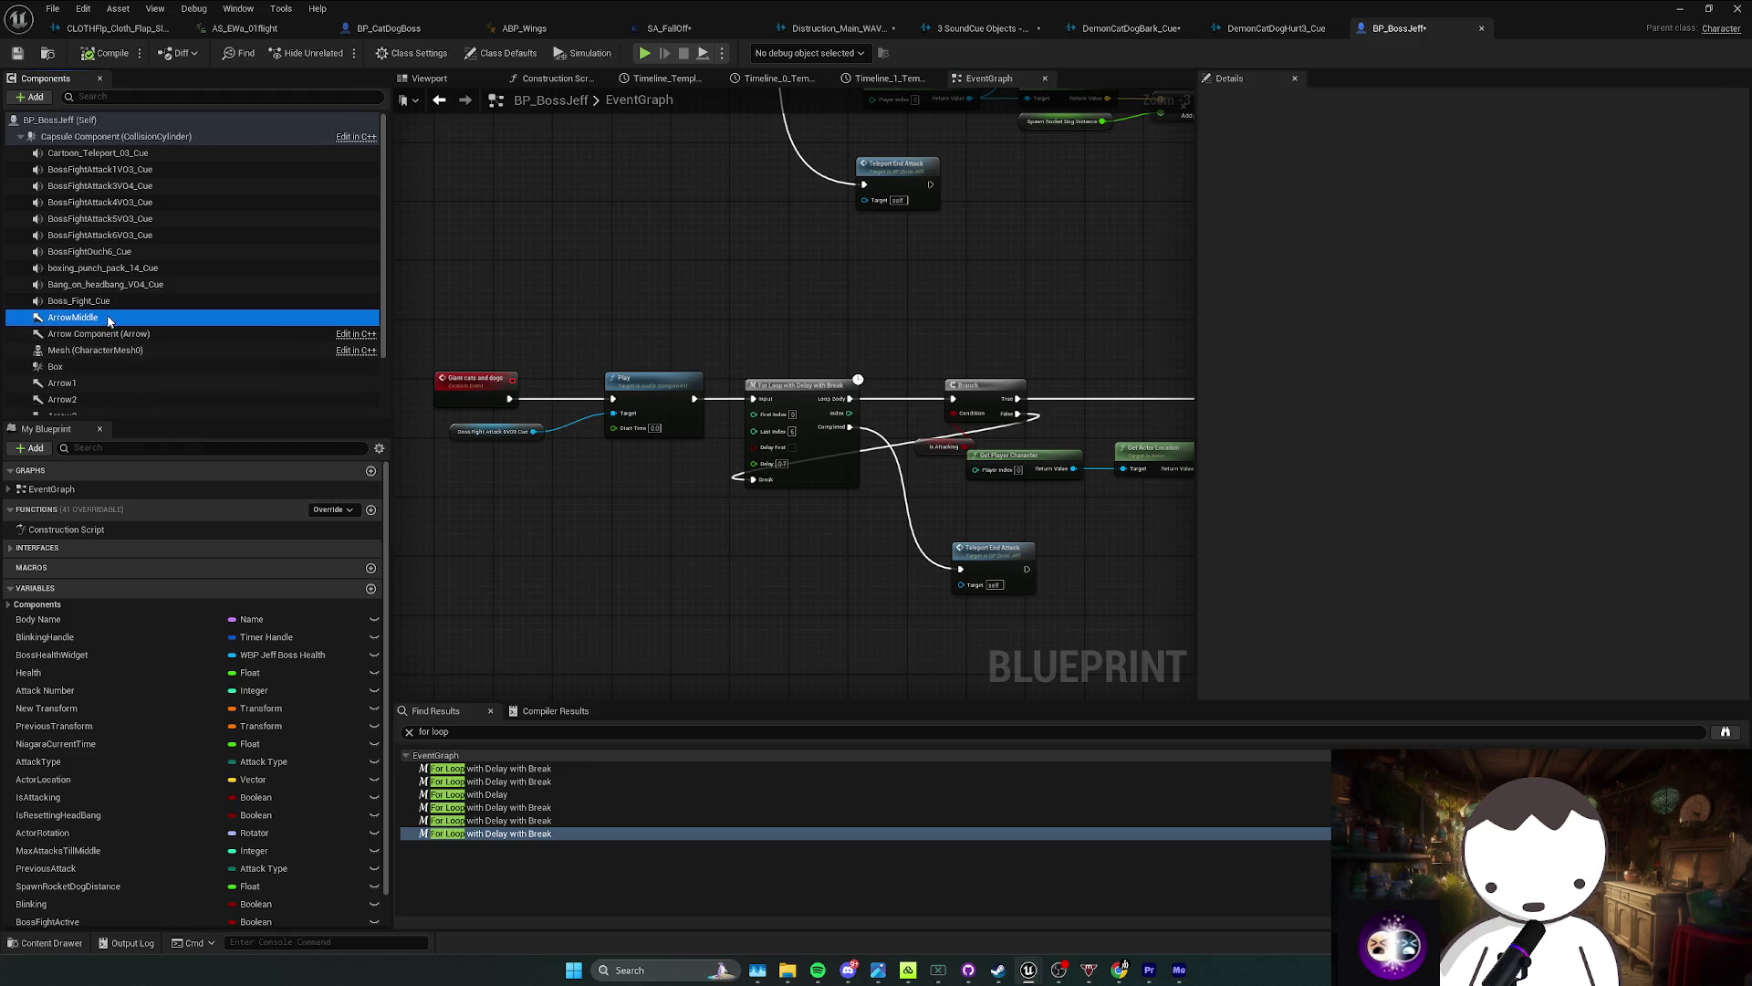
{"action": "left_click", "coordinate": [114, 284]}
{"action": "left_click", "coordinate": [123, 268]}
{"action": "left_click", "coordinate": [120, 253]}
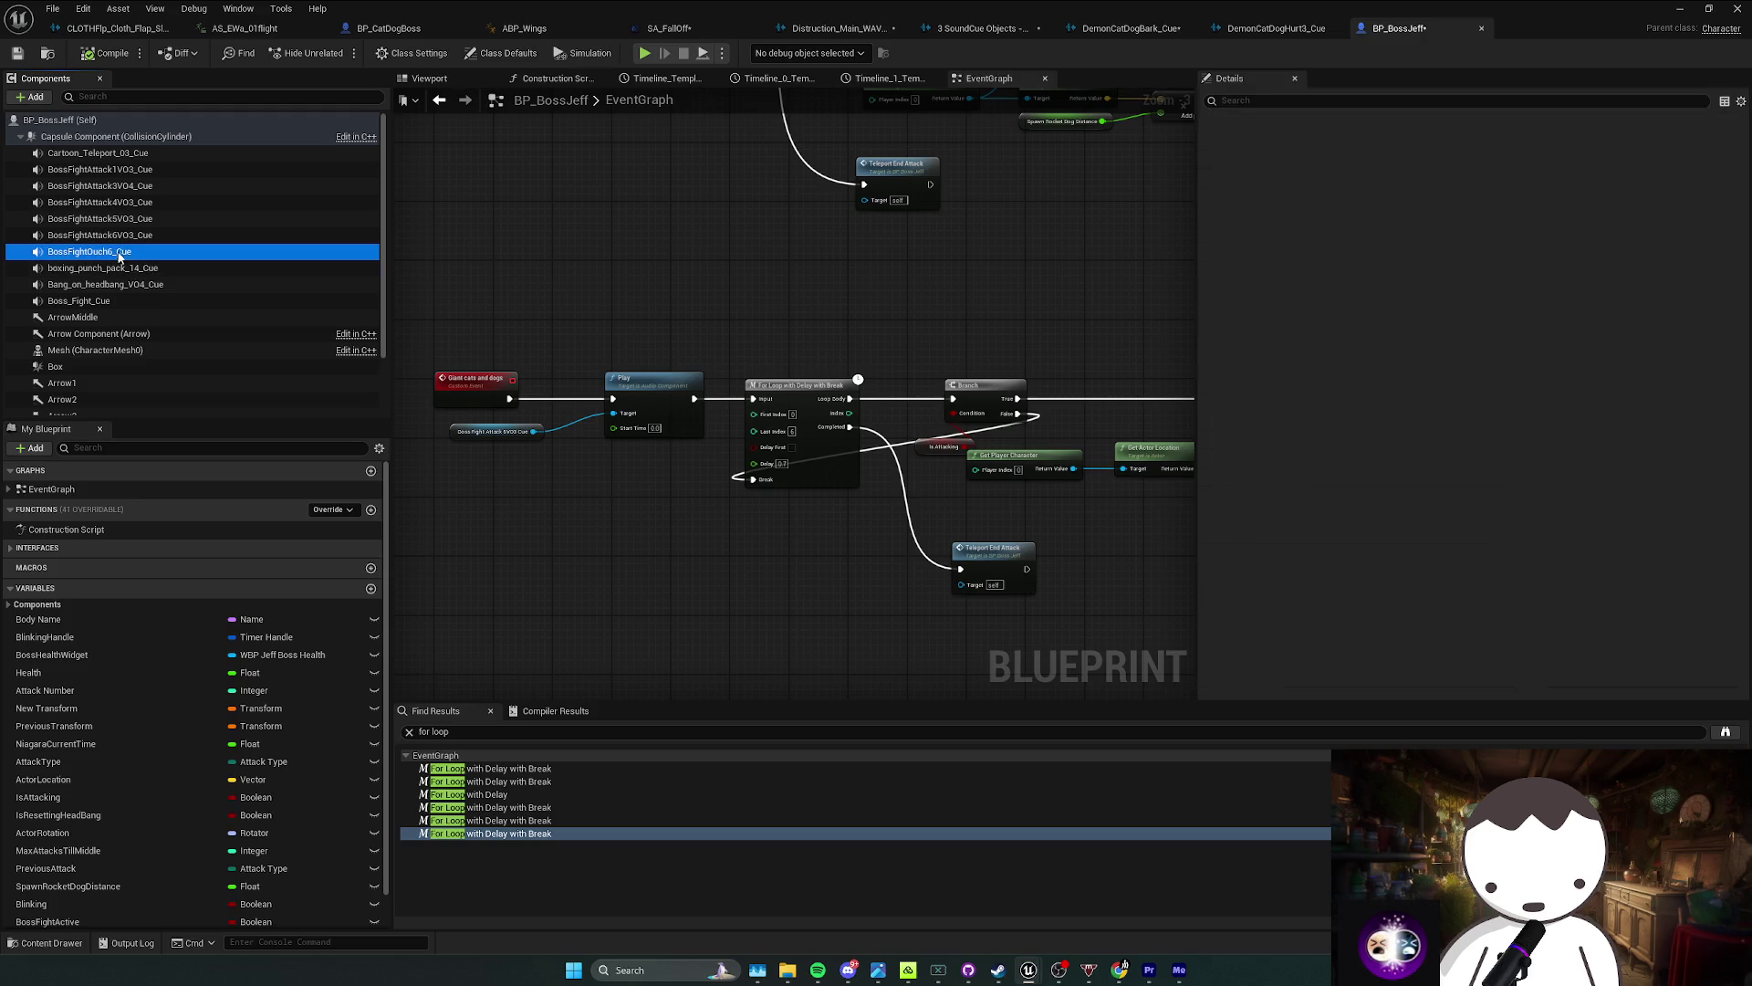
{"action": "left_click", "coordinate": [122, 239]}
{"action": "left_click", "coordinate": [128, 170]}
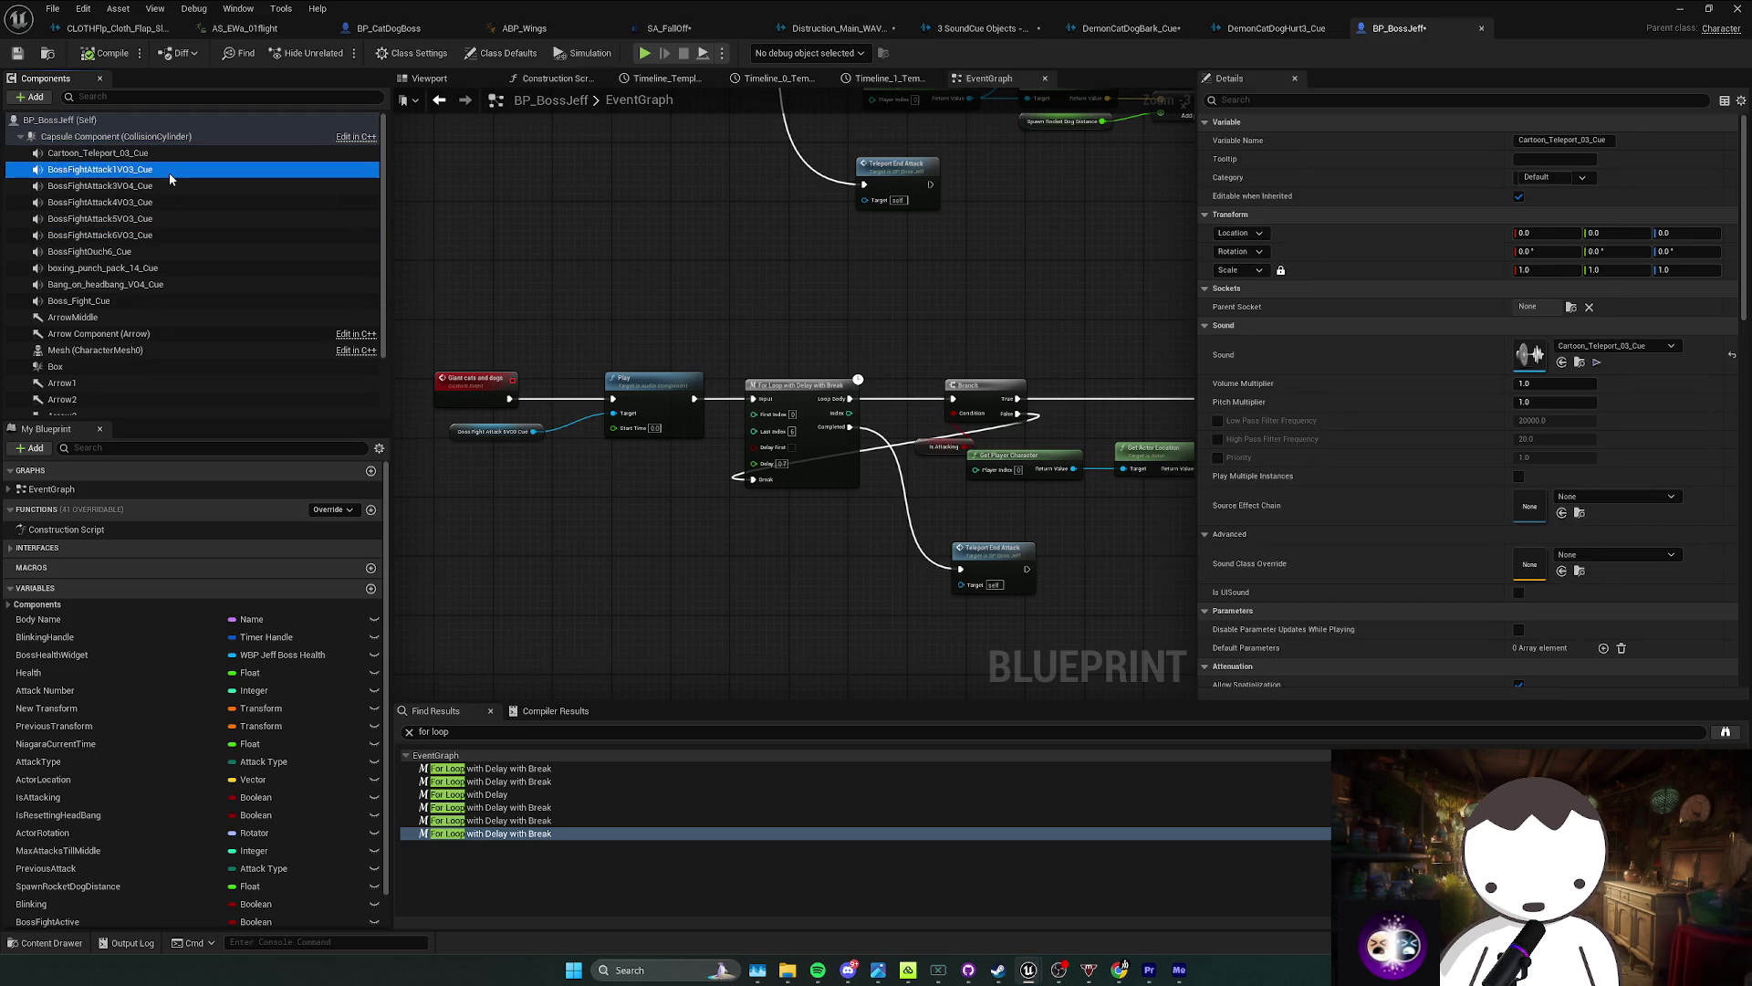
{"action": "left_click", "coordinate": [168, 202]}
{"action": "key", "text": "ctrl+b"}
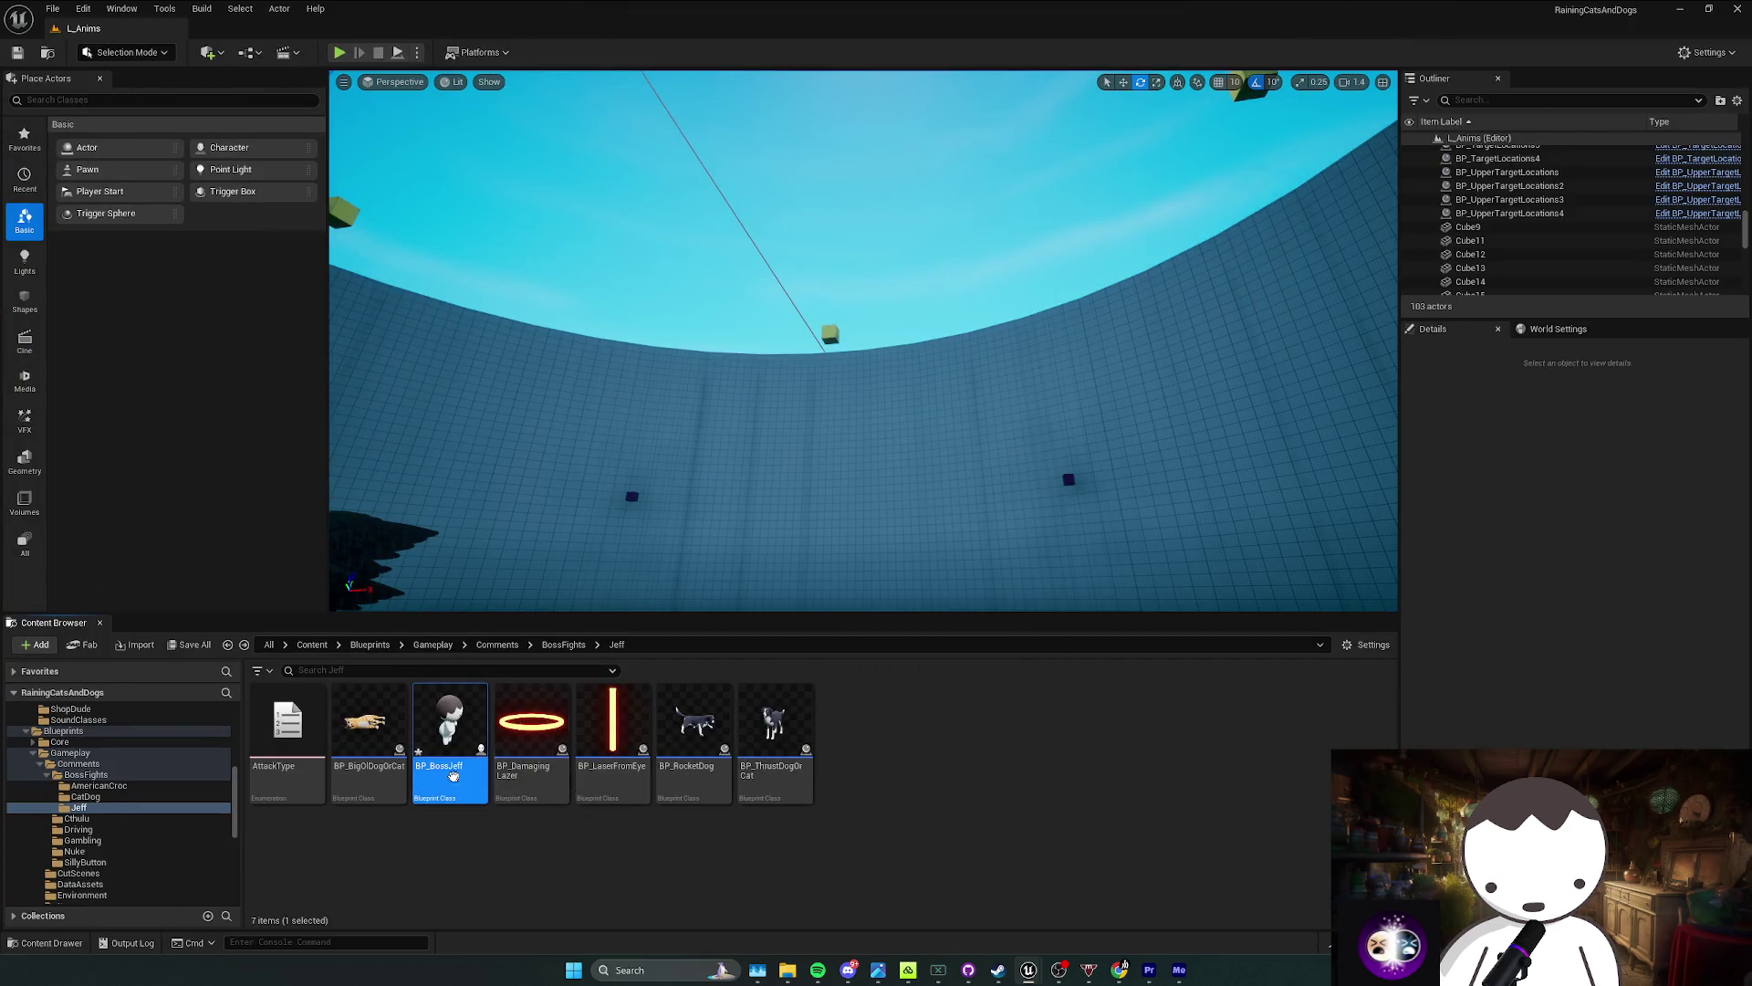
Step: Open BP_ThrustDogOrCat and confirm its Cat and Dog components use SC_CatScream and SC_DogHurt, then go back to BP_BossJeff
{"action": "left_click", "coordinate": [792, 788]}
{"action": "double_click", "coordinate": [792, 788]}
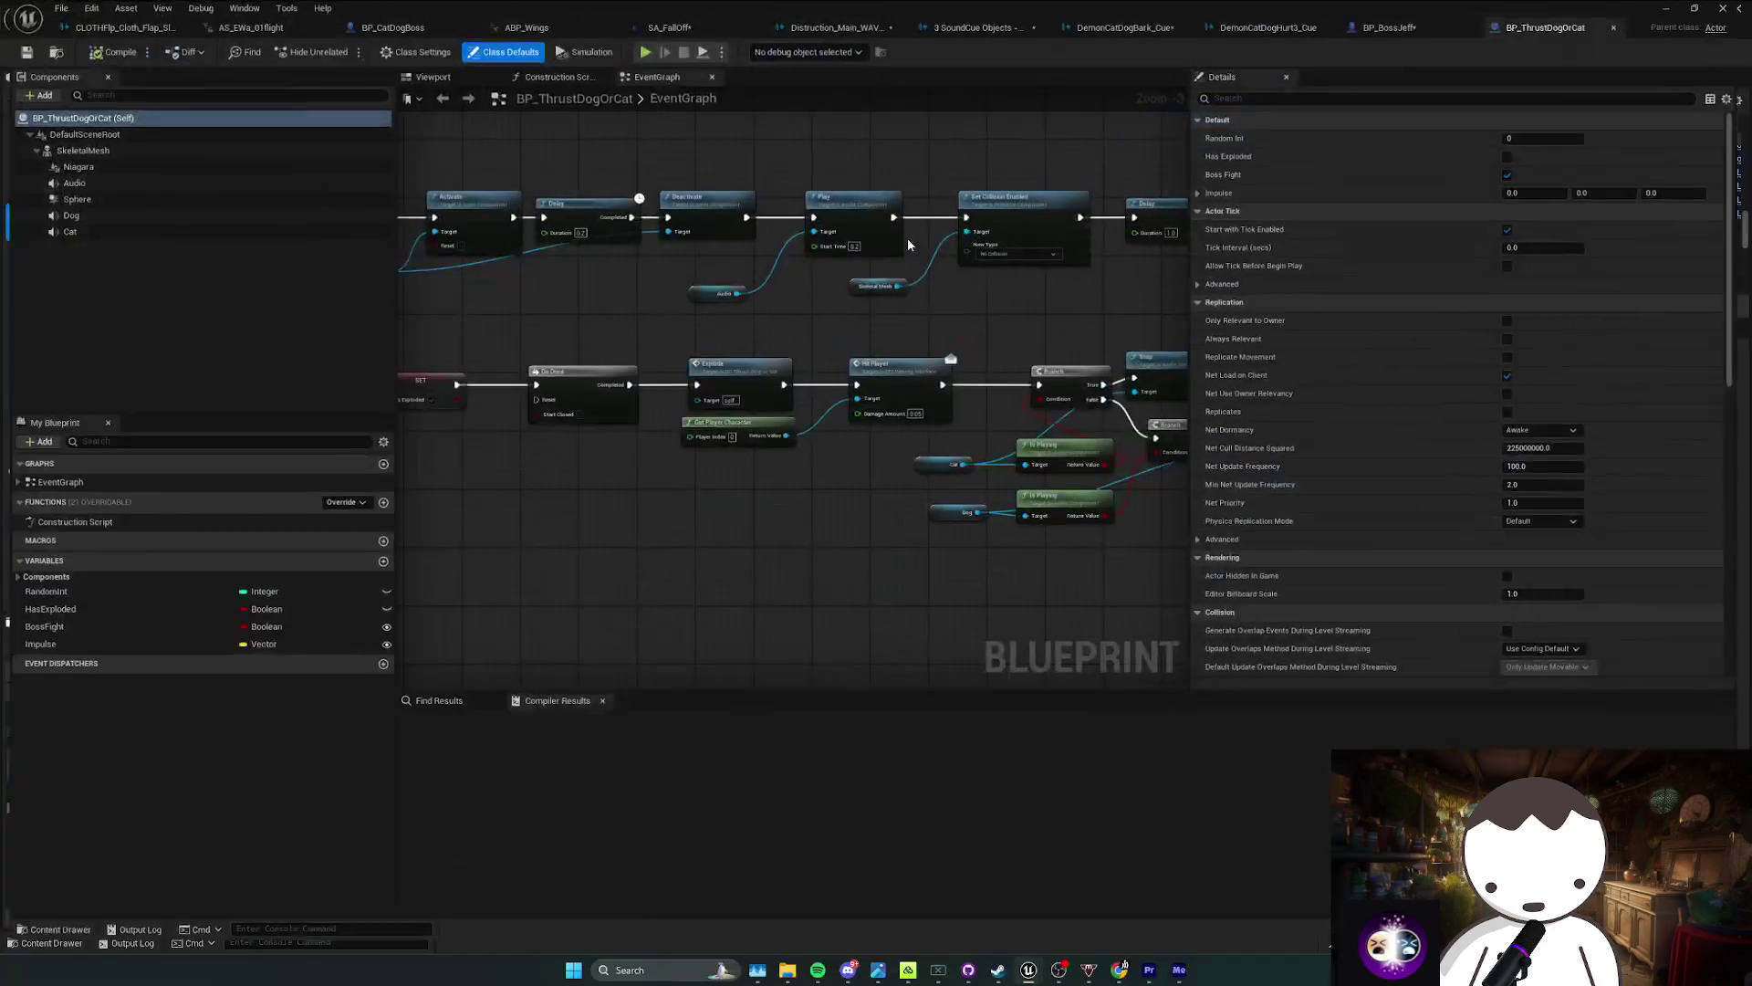
{"action": "left_click", "coordinate": [767, 315]}
{"action": "left_click", "coordinate": [137, 185]}
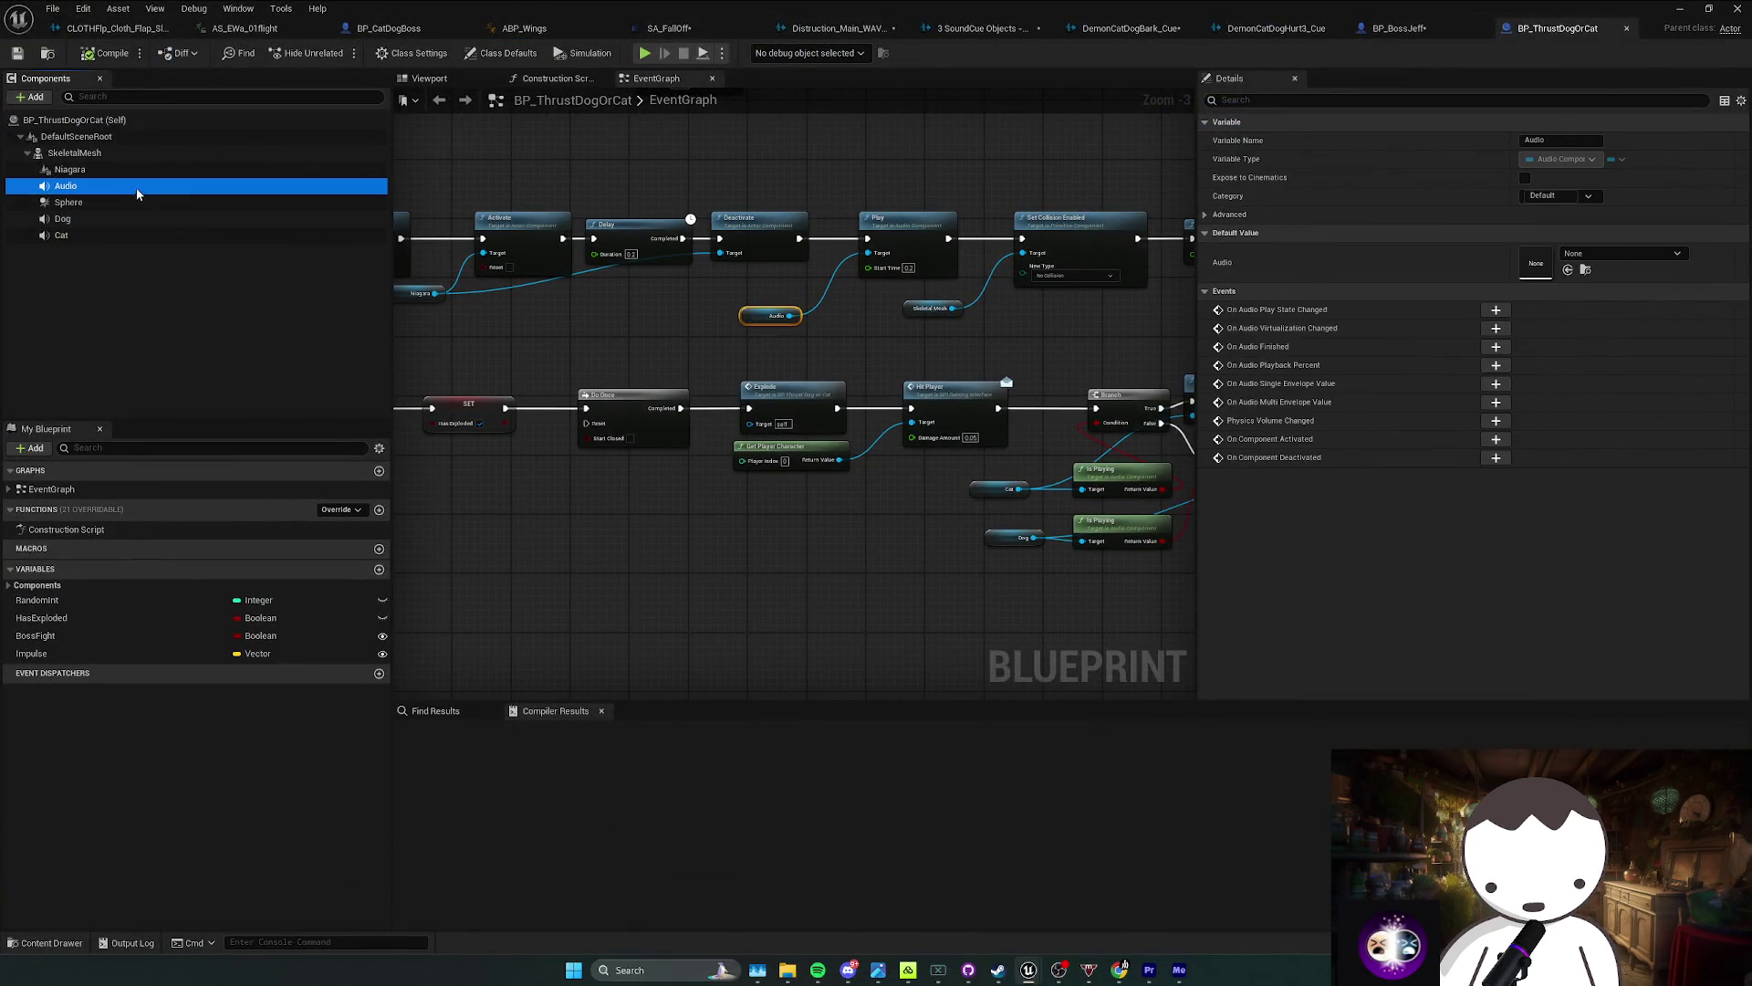
{"action": "left_click", "coordinate": [139, 218]}
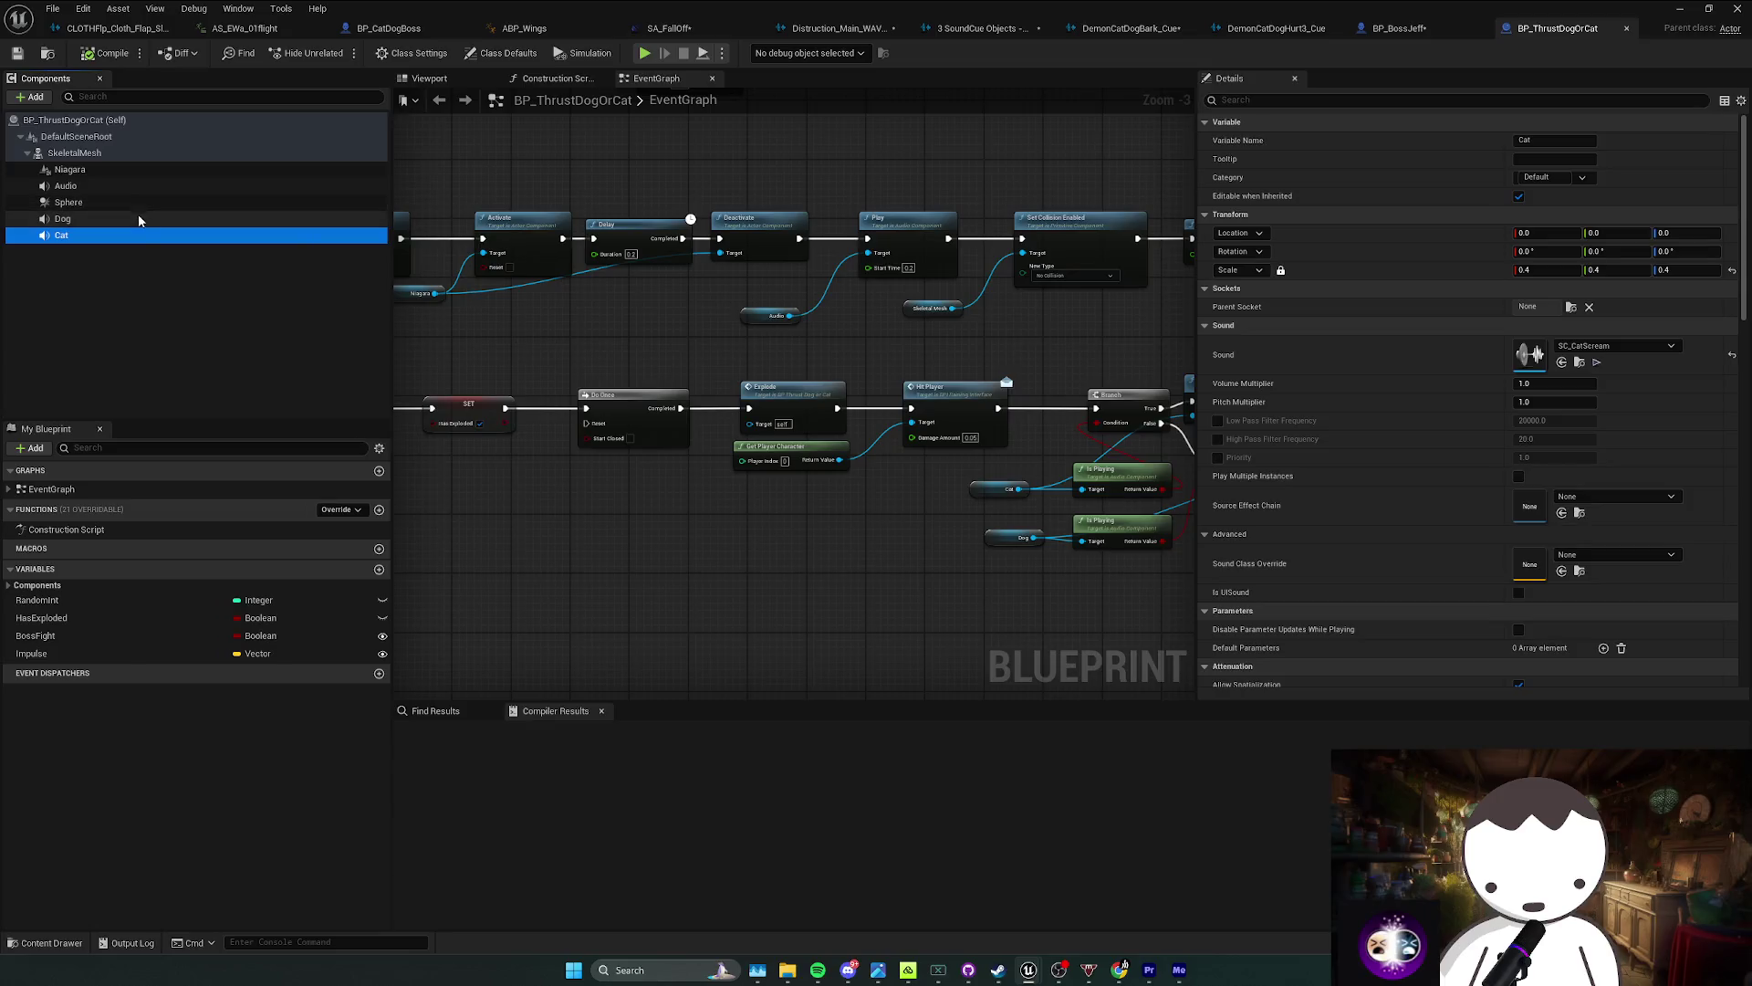
{"action": "left_click_drag", "start_coordinate": [715, 300], "coordinate": [946, 351]}
{"action": "mouse_move", "coordinate": [766, 347]}
{"action": "left_mouse_down"}
{"action": "mouse_move", "coordinate": [835, 412]}
{"action": "mouse_move", "coordinate": [568, 434]}
{"action": "left_mouse_up"}
{"action": "mouse_move", "coordinate": [765, 390]}
{"action": "left_mouse_down"}
{"action": "mouse_move", "coordinate": [950, 395]}
{"action": "mouse_move", "coordinate": [736, 380]}
{"action": "mouse_move", "coordinate": [403, 264]}
{"action": "mouse_move", "coordinate": [775, 285]}
{"action": "mouse_move", "coordinate": [899, 380]}
{"action": "mouse_move", "coordinate": [791, 399]}
{"action": "mouse_move", "coordinate": [933, 441]}
{"action": "mouse_move", "coordinate": [712, 375]}
{"action": "mouse_move", "coordinate": [665, 265]}
{"action": "left_mouse_up"}
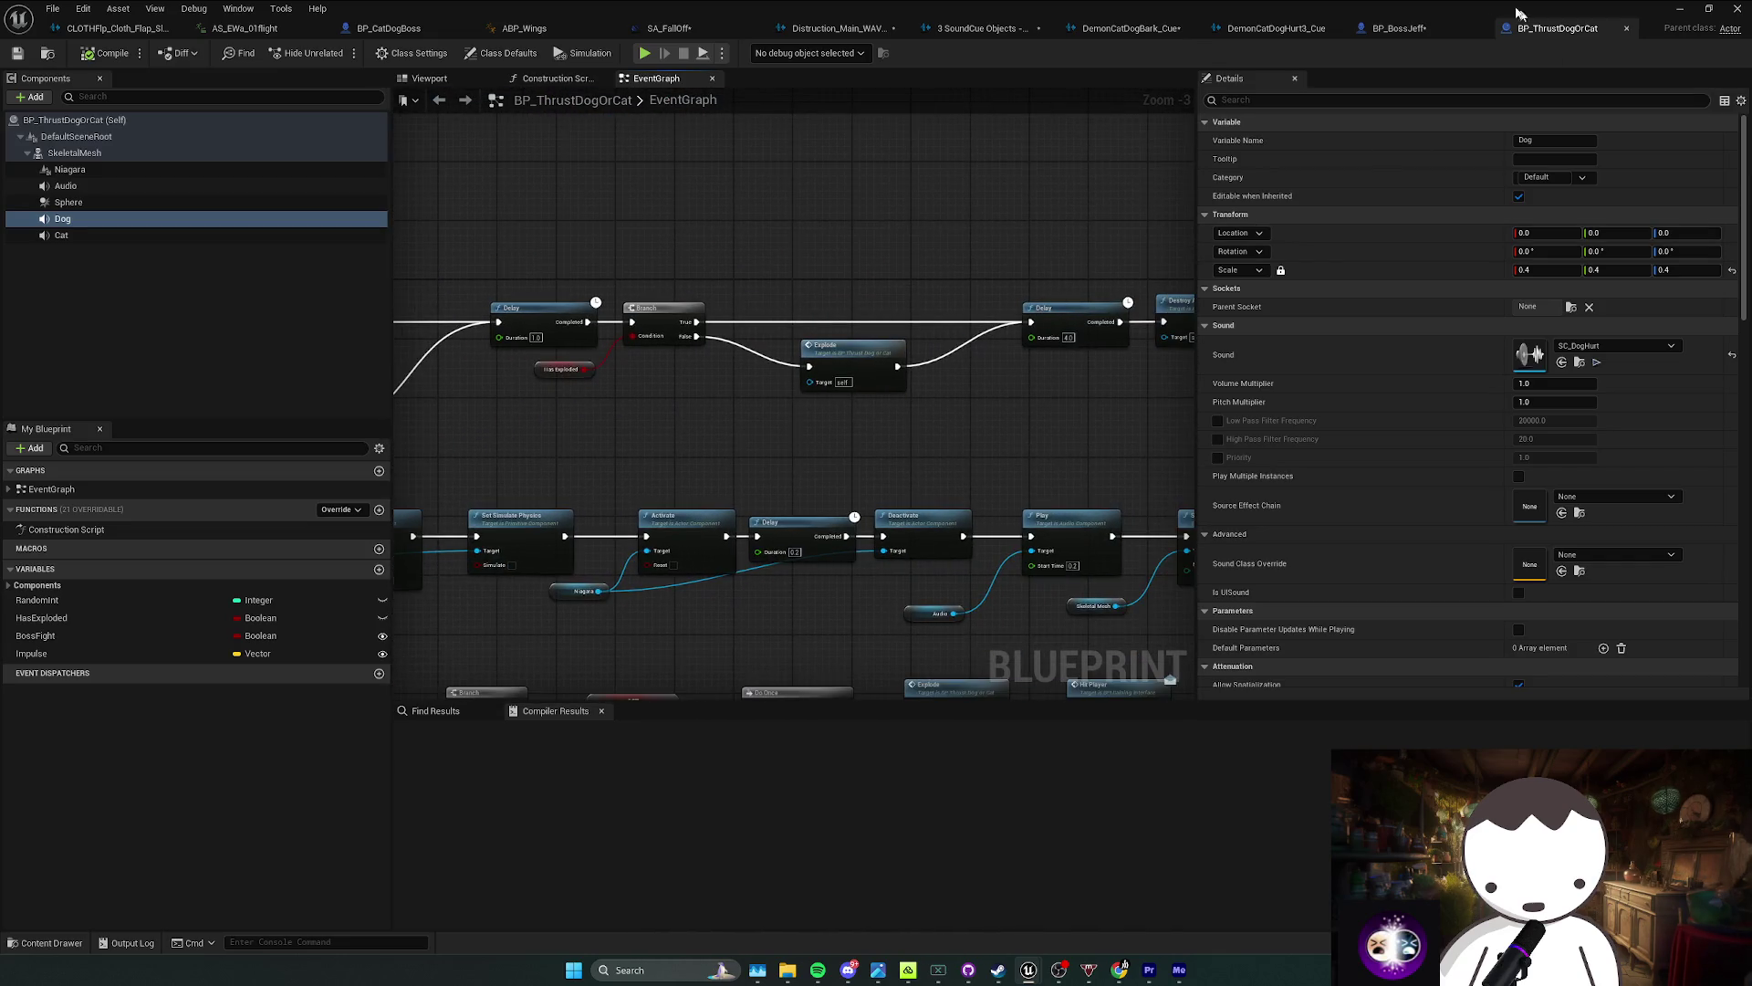
{"action": "left_click", "coordinate": [1393, 28]}
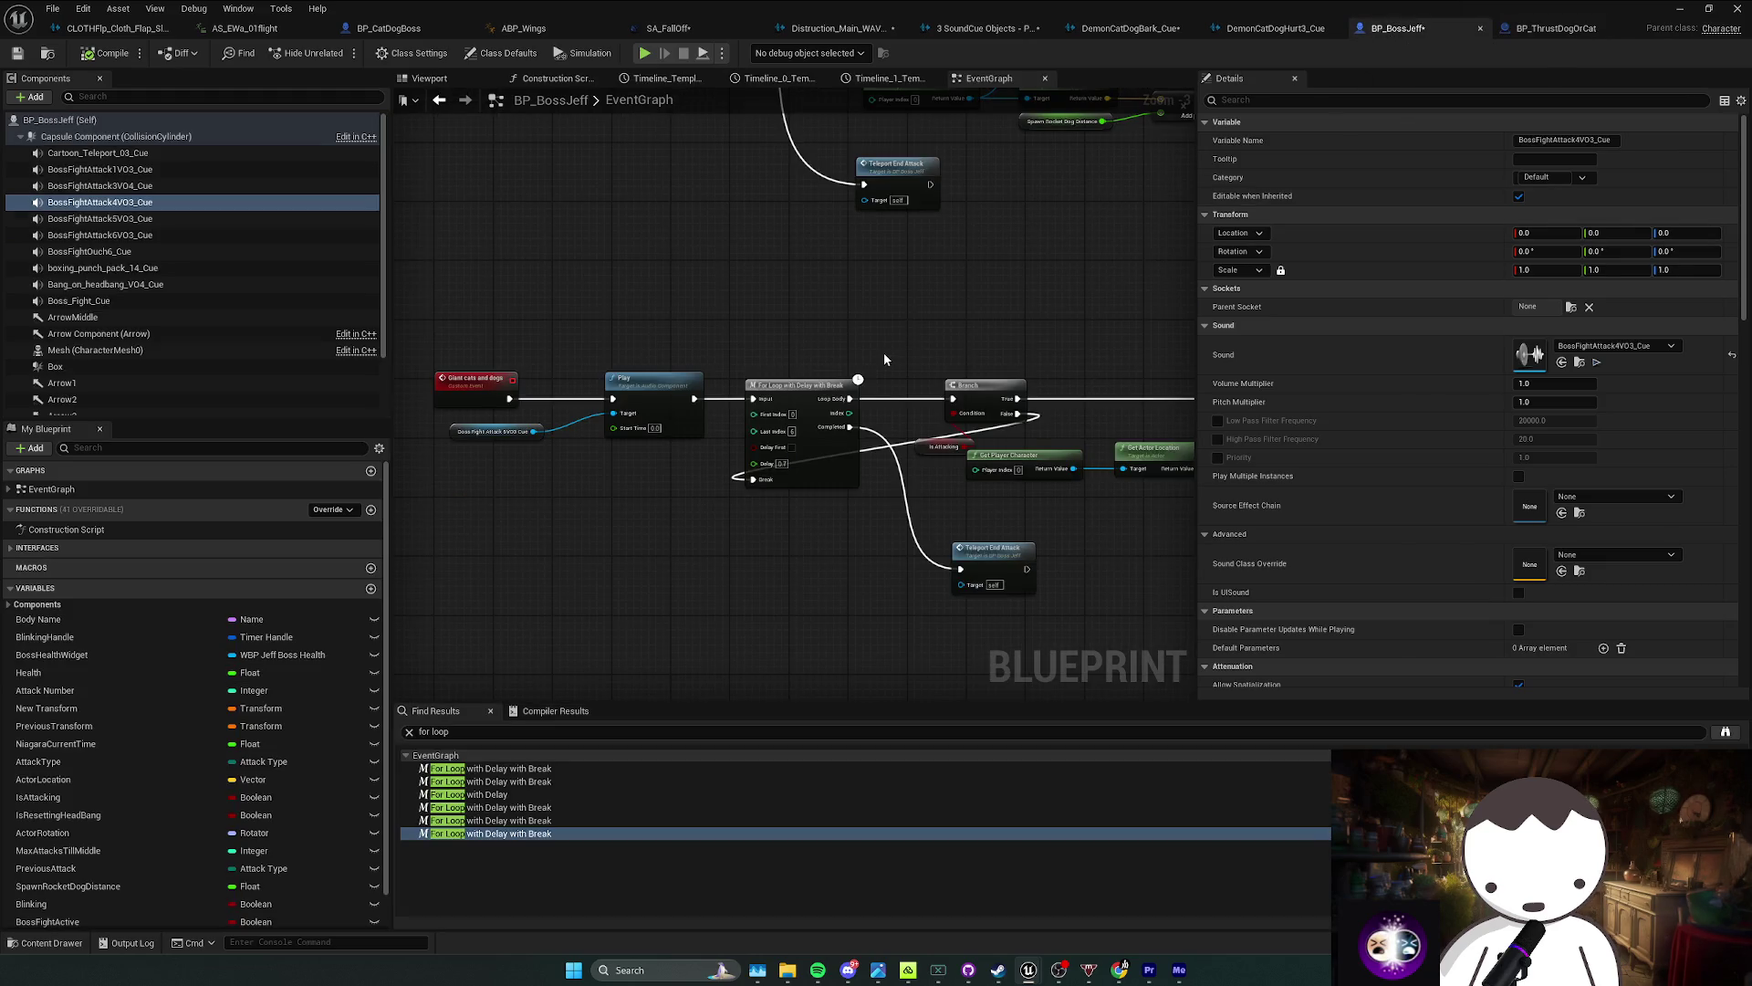
Step: Select the BossFightAttack4VO3_Cue component in BP_BossJeff, then preview its sound and stop it
{"action": "left_click_drag", "start_coordinate": [801, 324], "coordinate": [692, 457]}
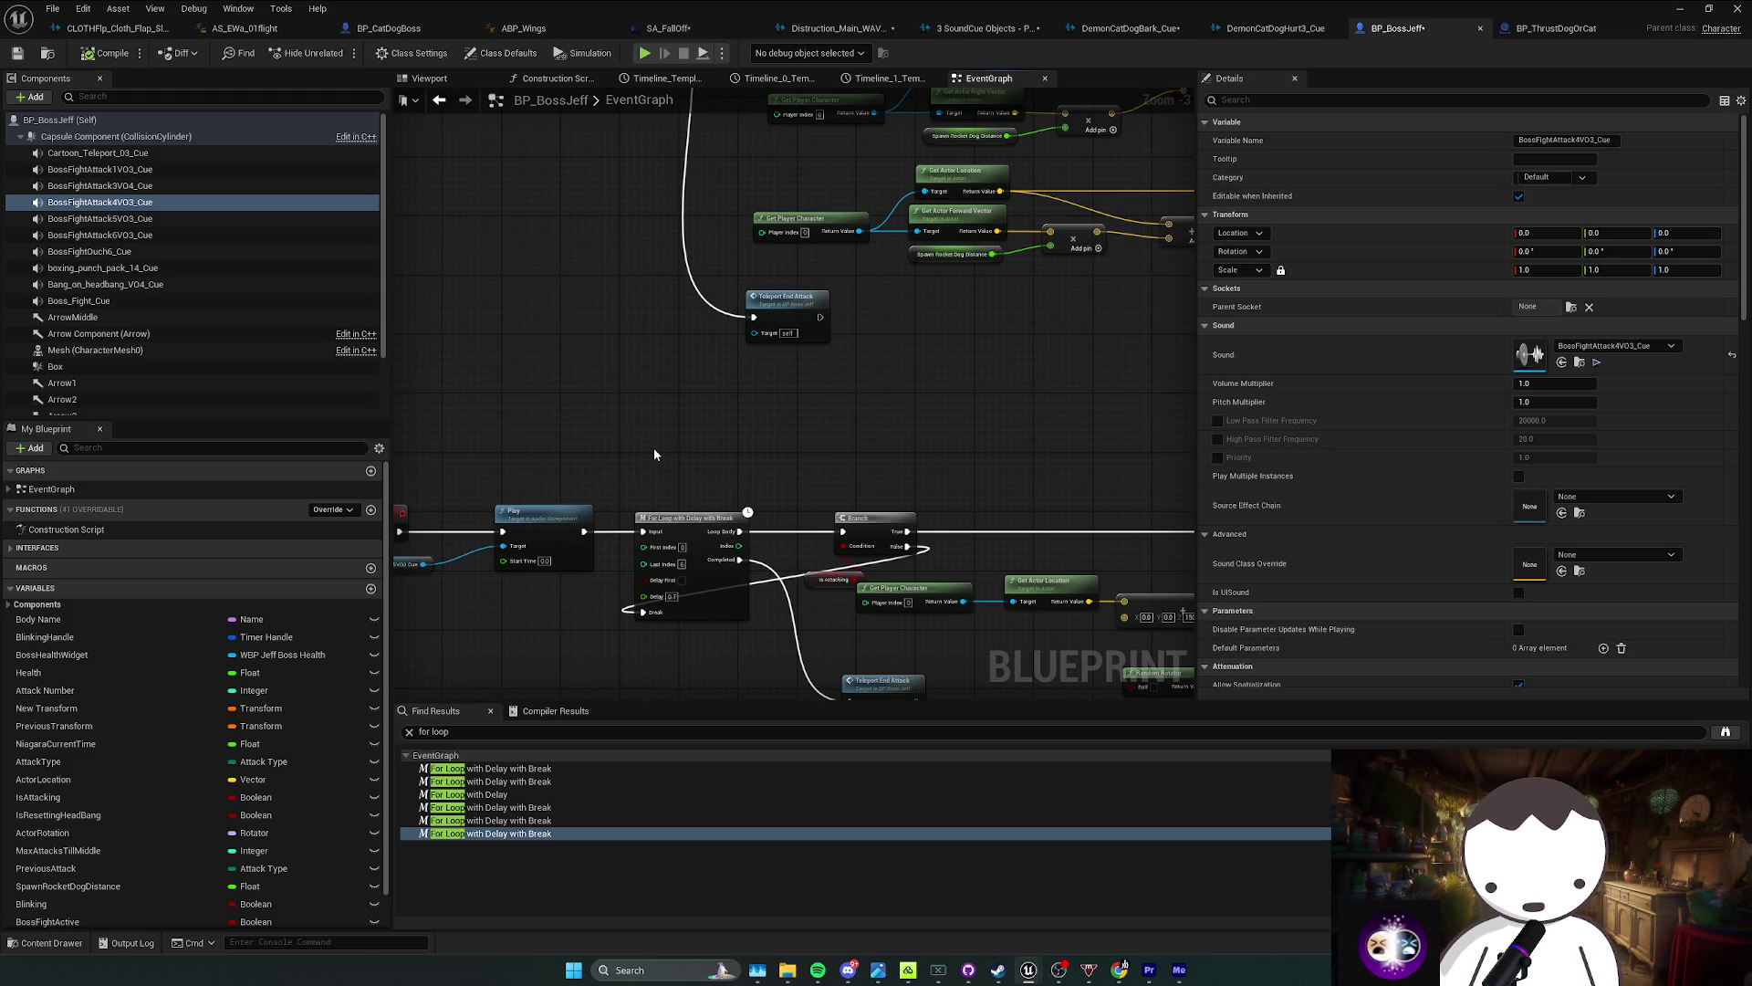
{"action": "left_click_drag", "start_coordinate": [654, 453], "coordinate": [609, 472]}
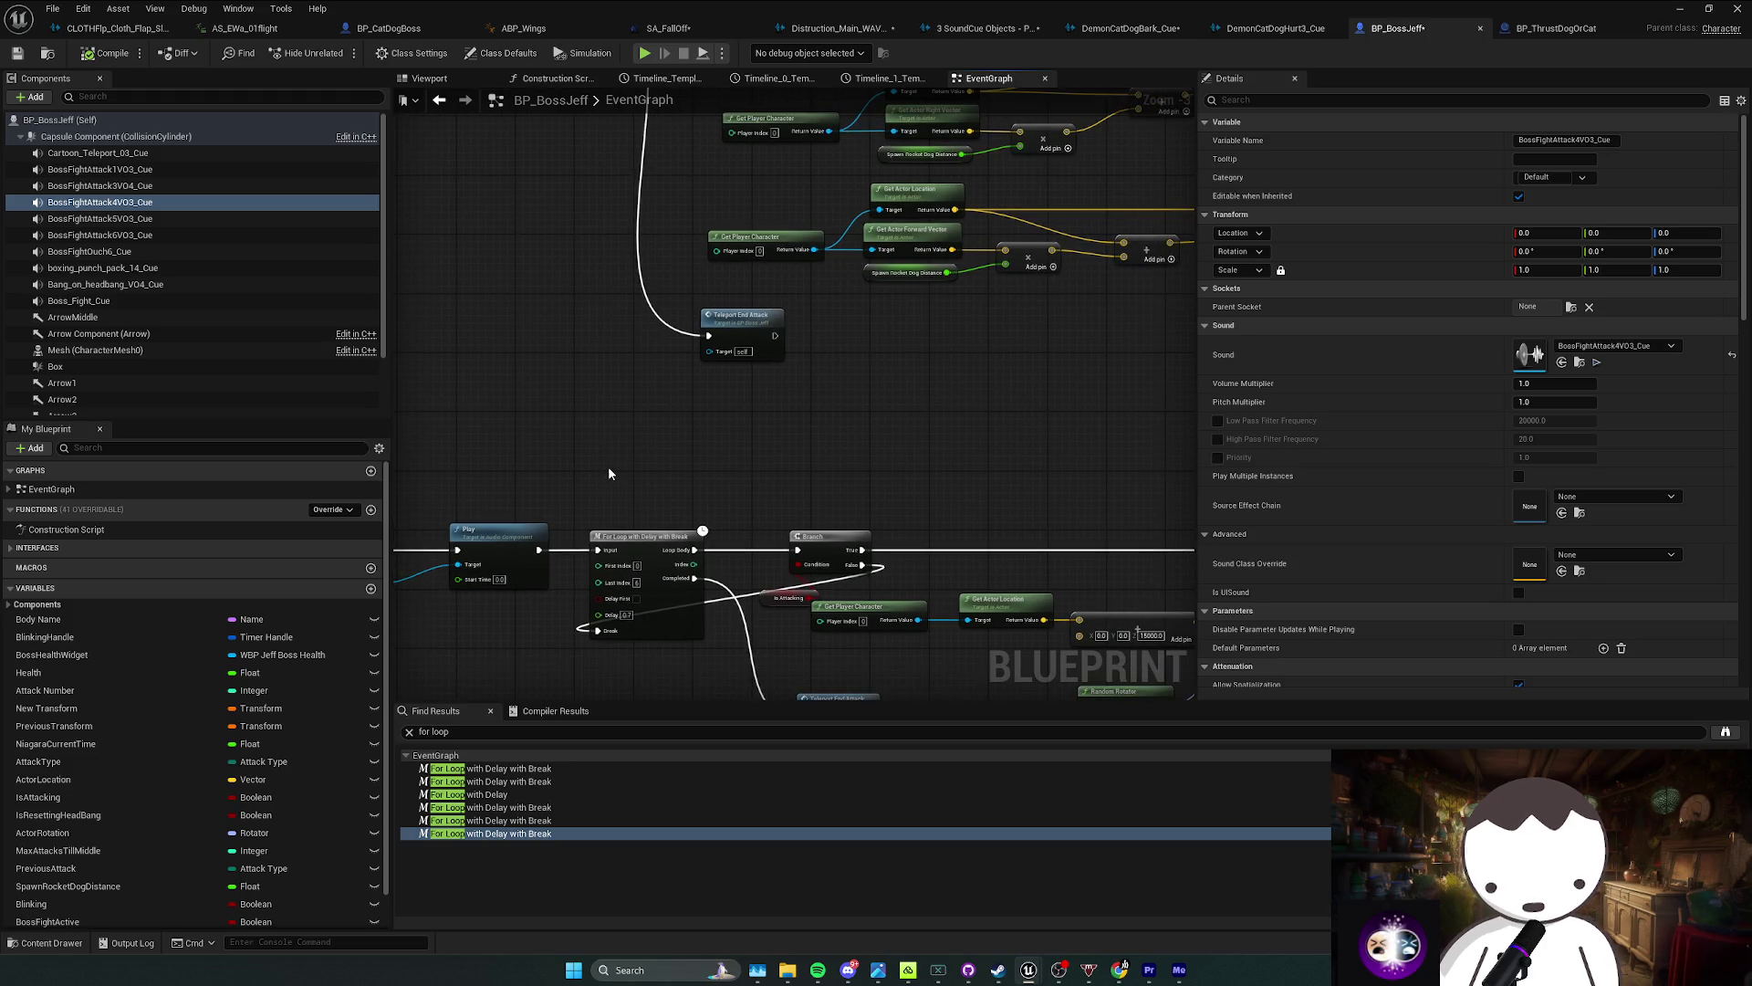
{"action": "scroll", "coordinate": [609, 467], "scroll_direction": "down", "scroll_amount": 6}
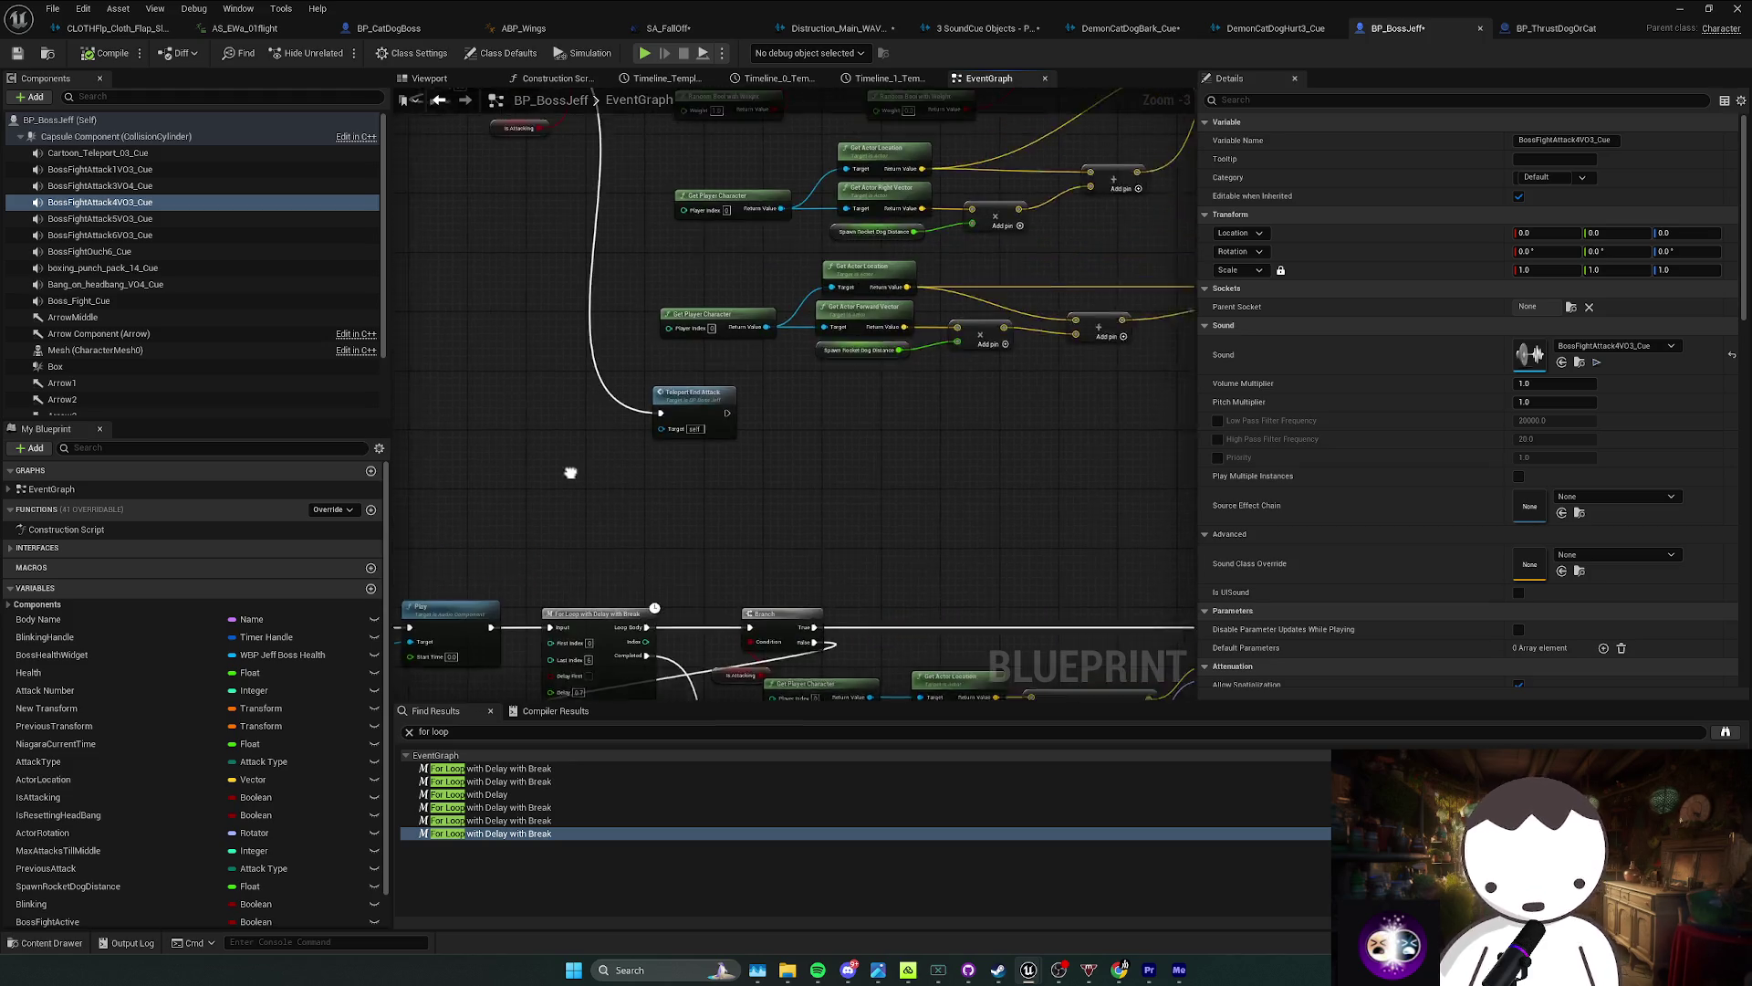
{"action": "scroll", "coordinate": [604, 484], "scroll_direction": "up", "scroll_amount": 3}
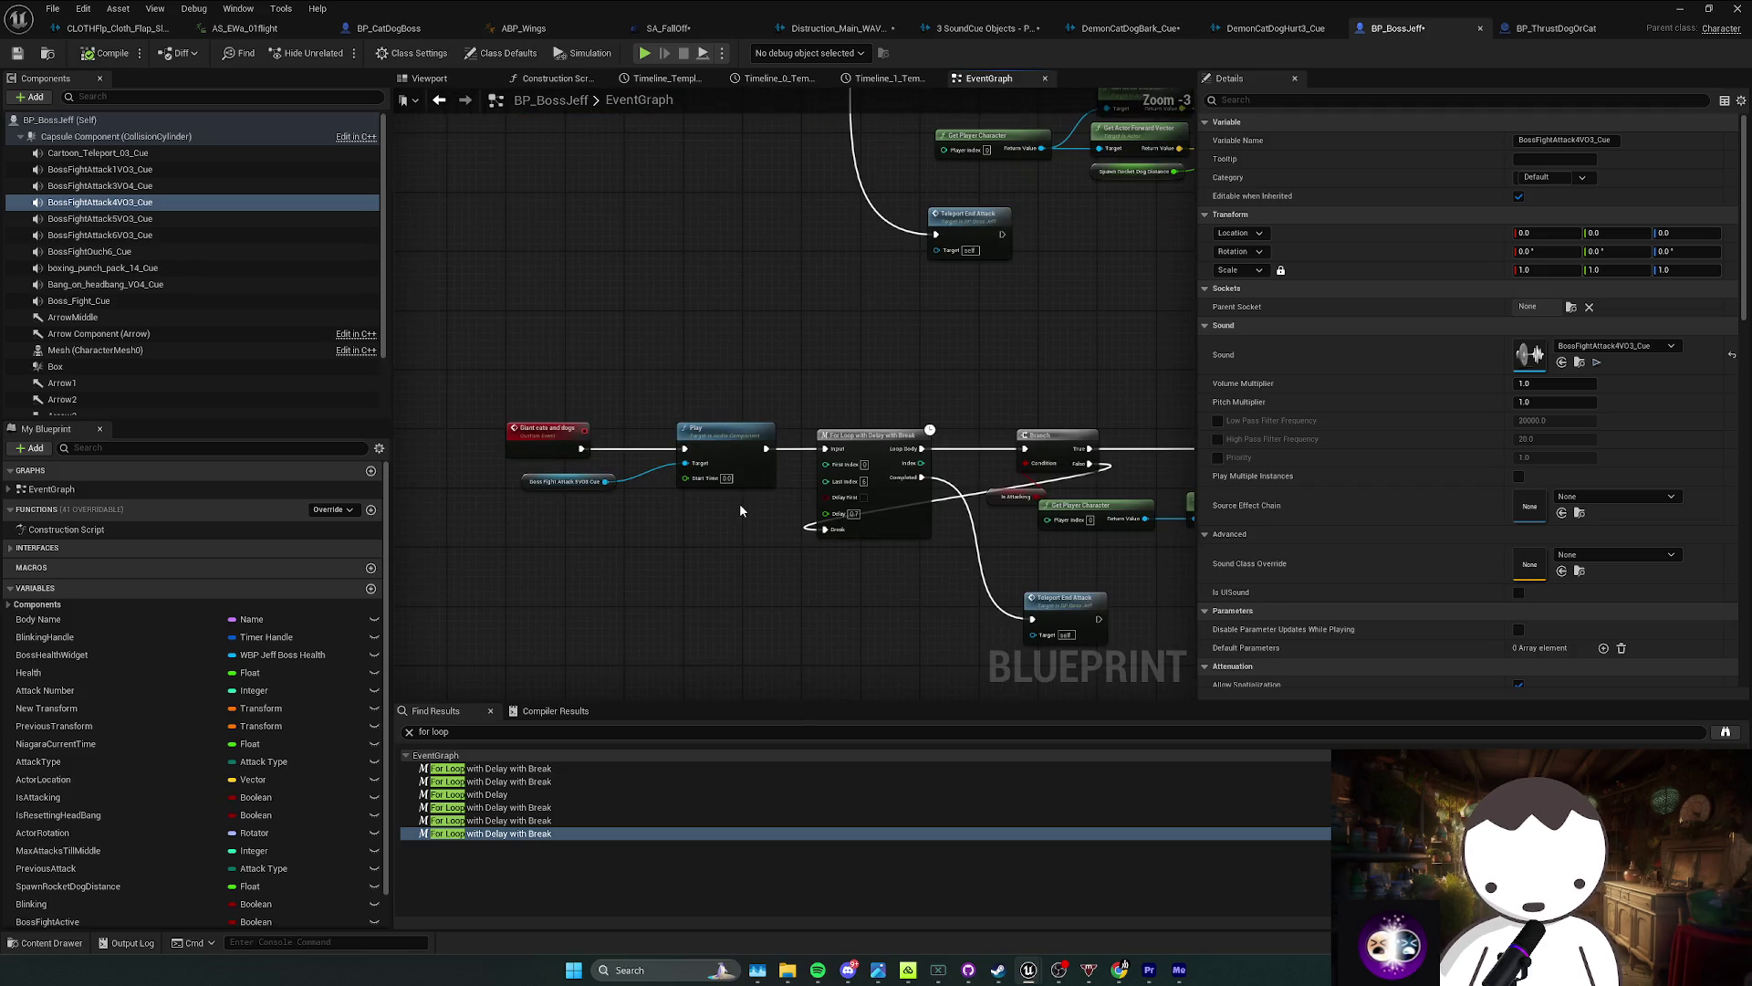
{"action": "mouse_move", "coordinate": [721, 503]}
{"action": "left_mouse_down"}
{"action": "mouse_move", "coordinate": [657, 465]}
{"action": "mouse_move", "coordinate": [598, 495]}
{"action": "mouse_move", "coordinate": [785, 473]}
{"action": "mouse_move", "coordinate": [672, 523]}
{"action": "left_mouse_up"}
{"action": "left_click", "coordinate": [543, 438]}
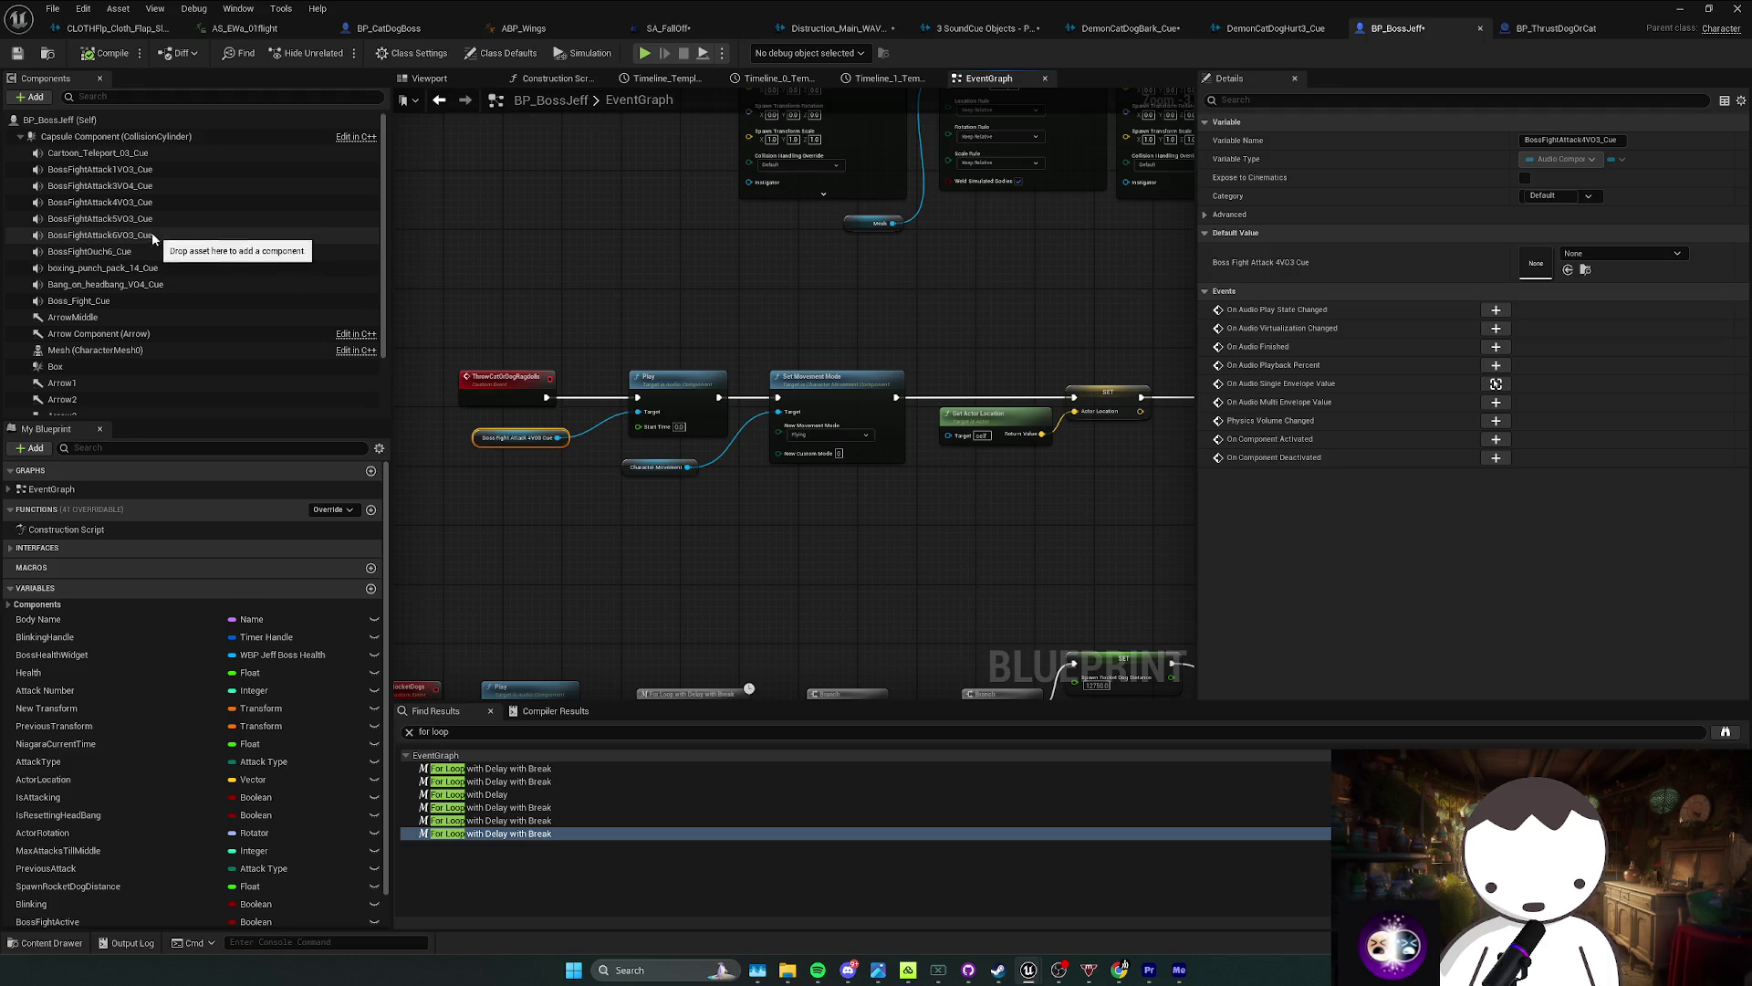
{"action": "left_click", "coordinate": [116, 202]}
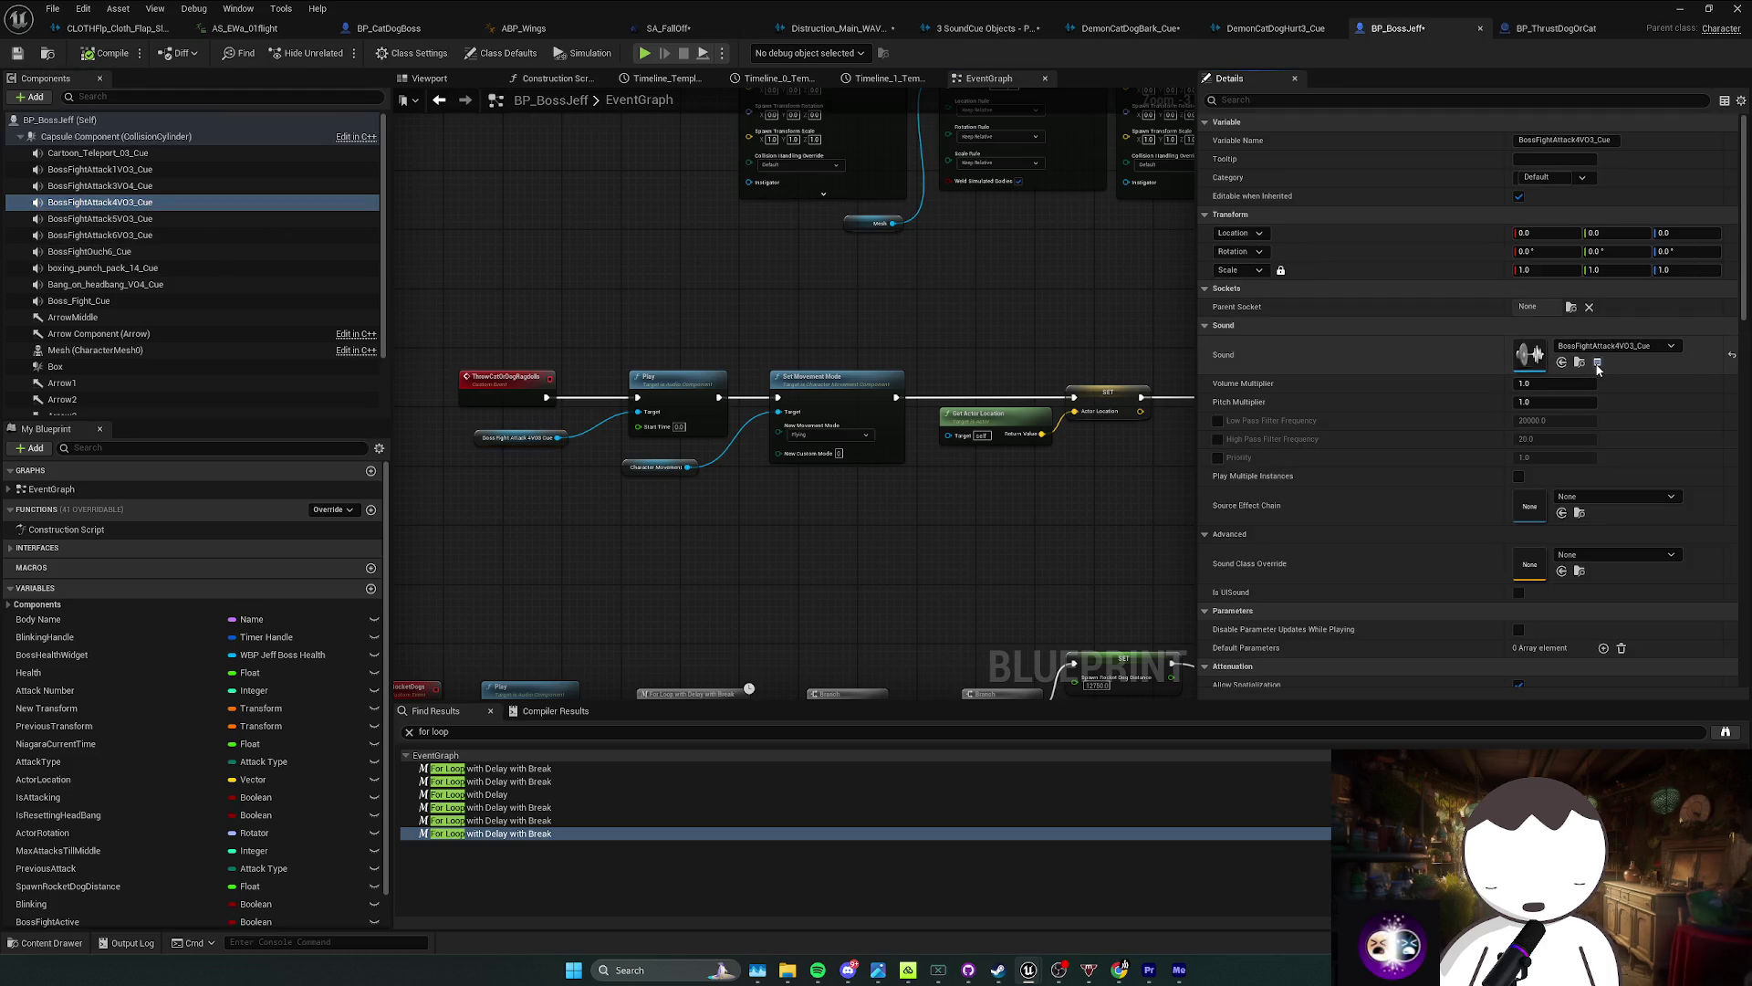
{"action": "left_click", "coordinate": [1597, 362]}
Step: Show the Content > Audio > Bossfight assets, including LaunchDog_Cue, in the level editor
{"action": "mouse_move", "coordinate": [849, 429]}
{"action": "left_mouse_down"}
{"action": "mouse_move", "coordinate": [850, 404]}
{"action": "mouse_move", "coordinate": [849, 435]}
{"action": "mouse_move", "coordinate": [800, 408]}
{"action": "left_mouse_up"}
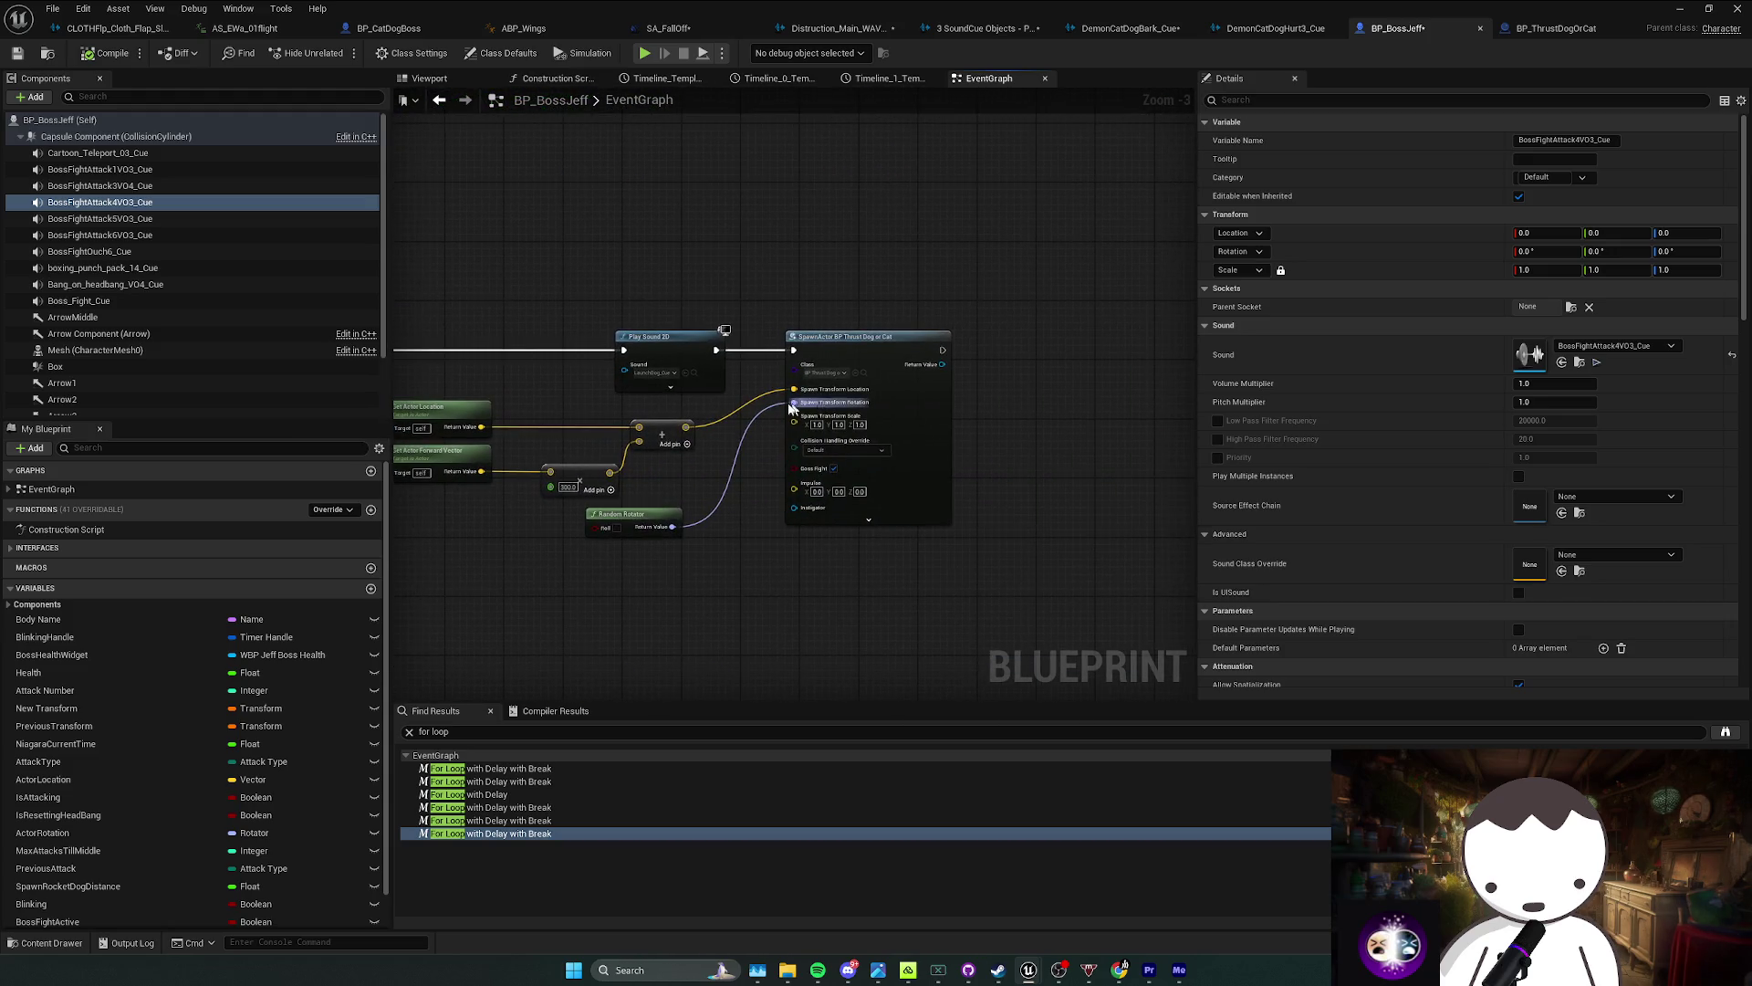
{"action": "left_click_drag", "start_coordinate": [691, 375], "coordinate": [698, 378]}
{"action": "left_click", "coordinate": [1580, 363]}
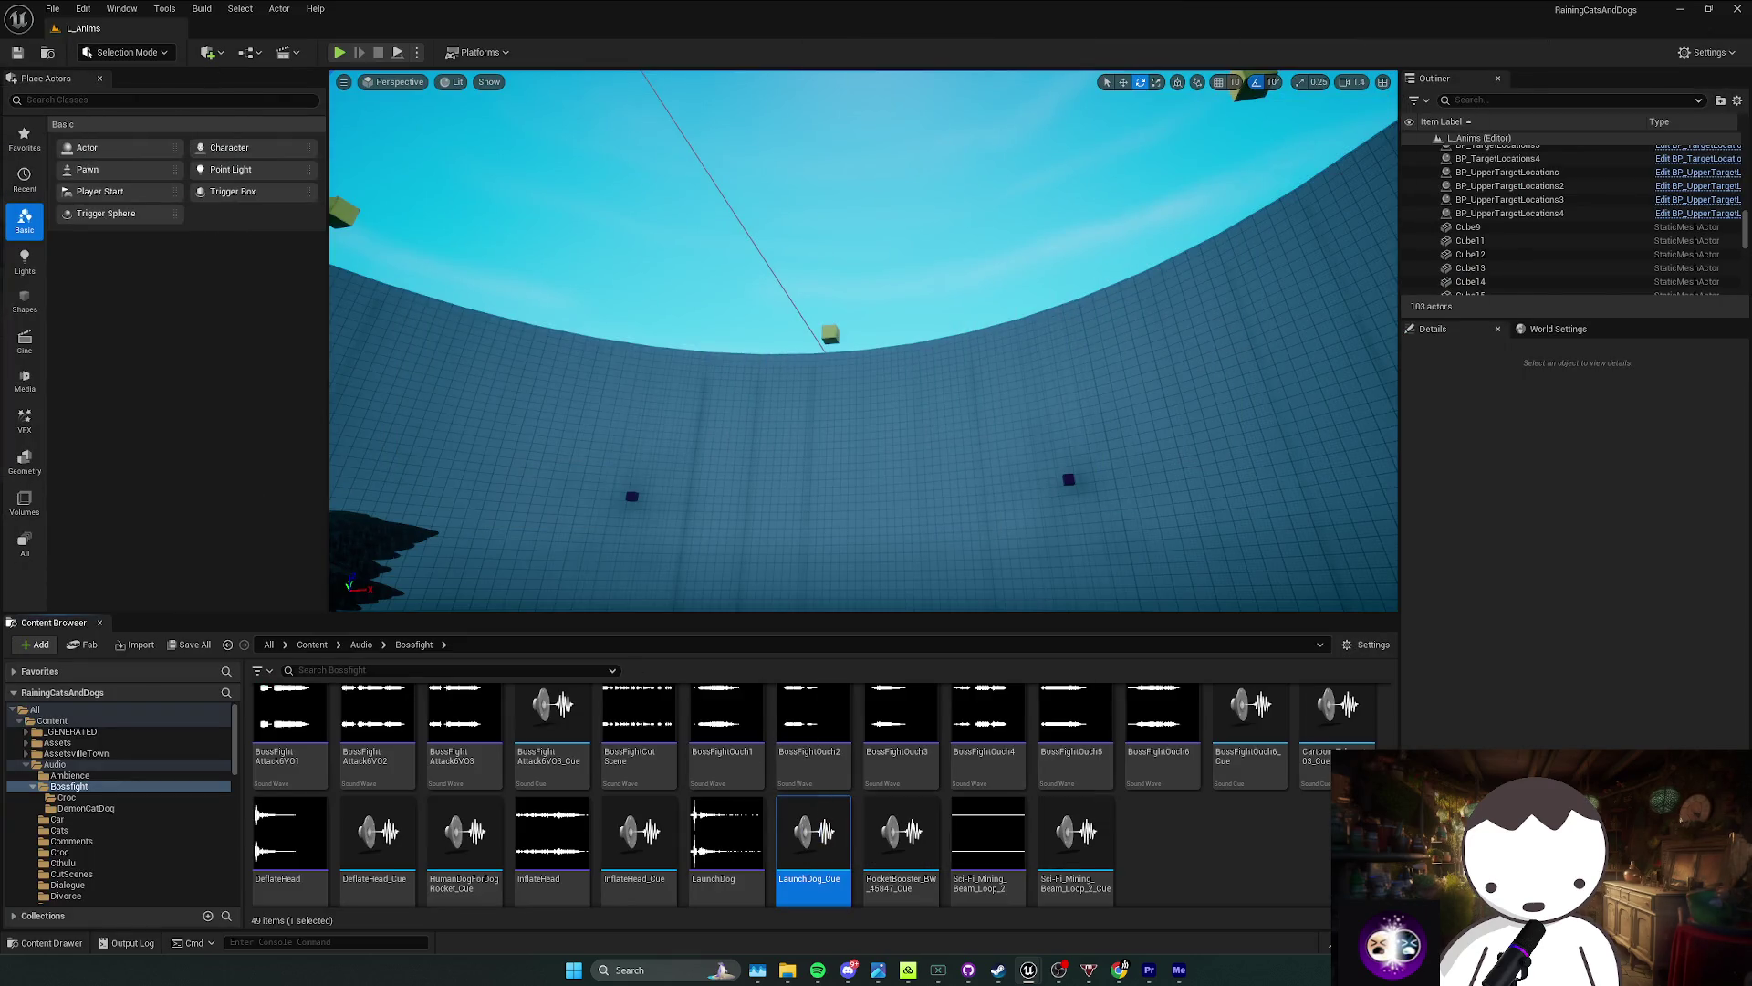
Step: Add a LaunchDog_Cue audio component to BP_CatDogBoss
{"action": "key", "text": "alt+Tab"}
{"action": "scroll", "coordinate": [447, 239], "scroll_direction": "down", "scroll_amount": 2}
{"action": "left_click", "coordinate": [446, 239]}
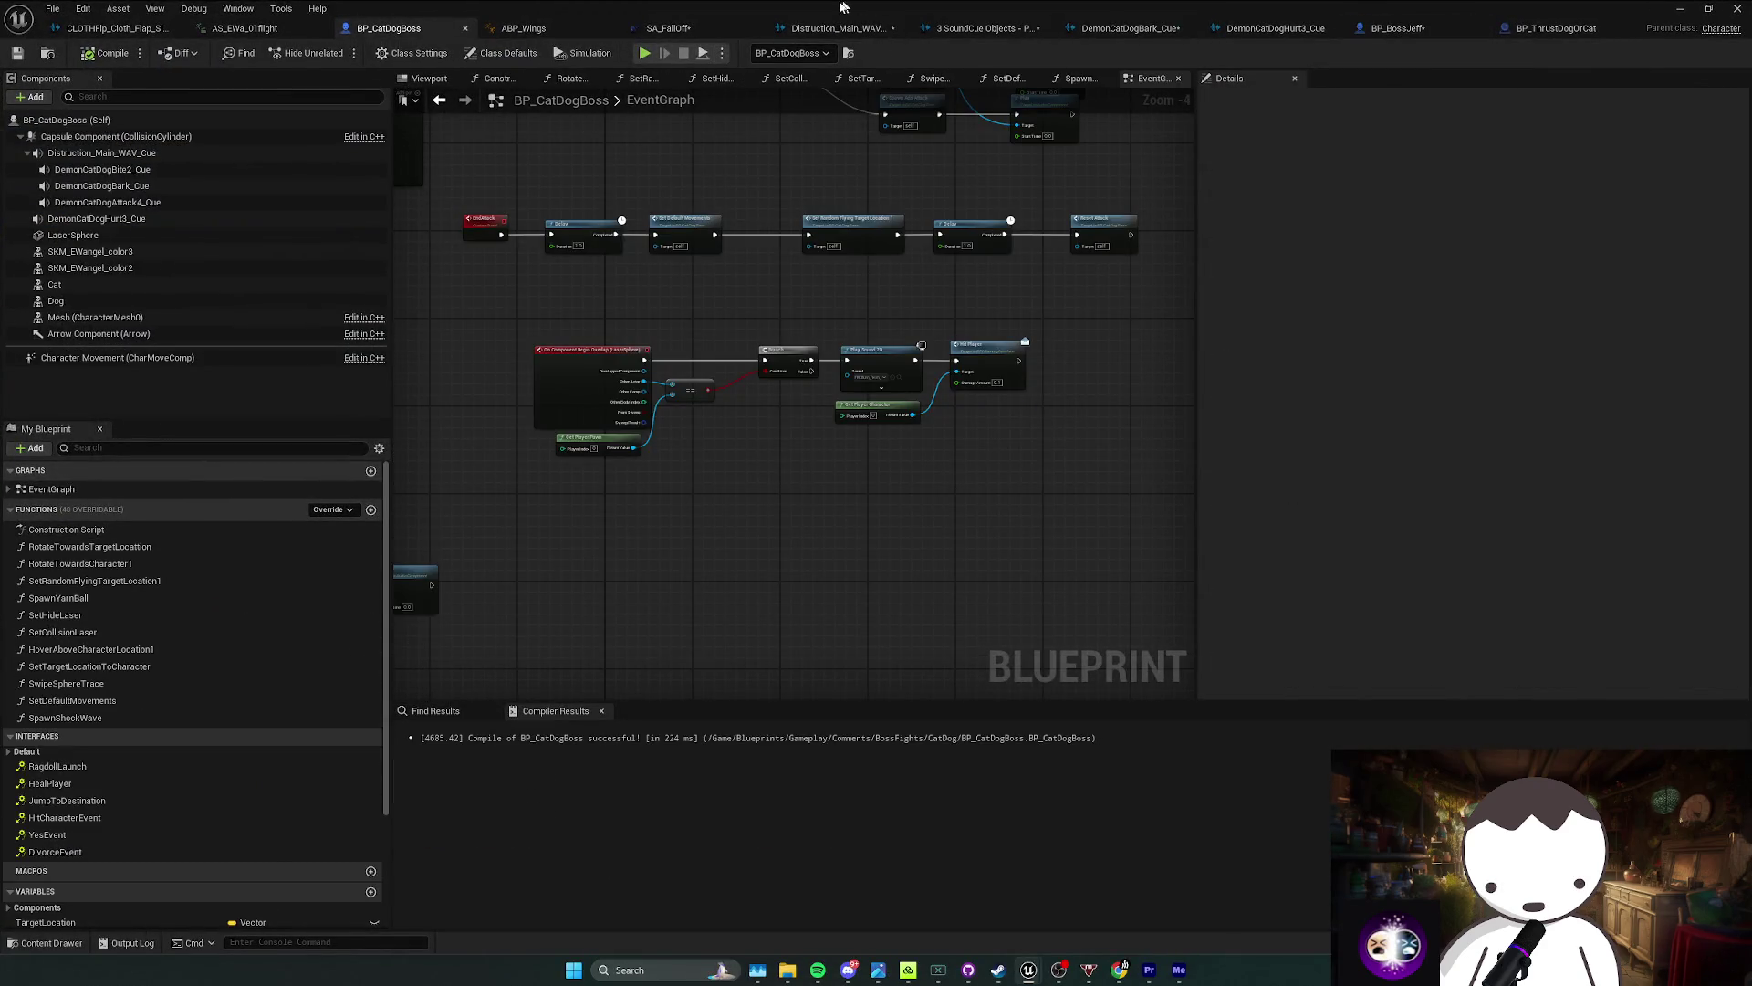
{"action": "left_click", "coordinate": [34, 98]}
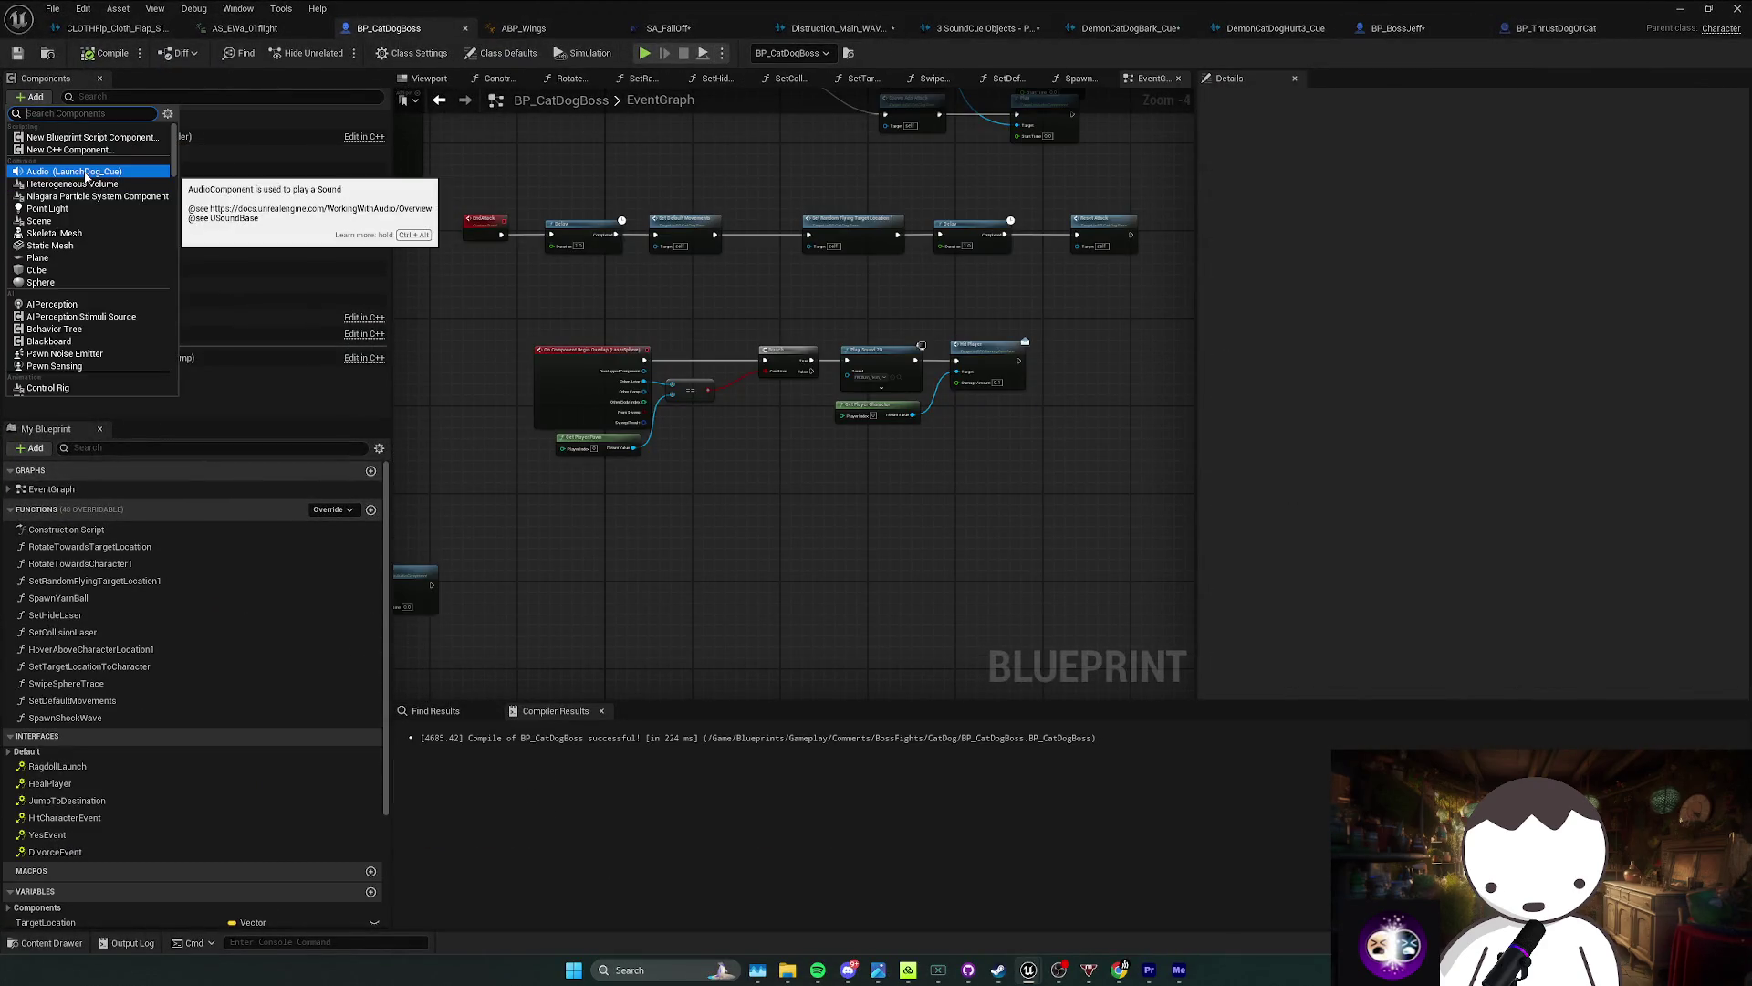
{"action": "left_click", "coordinate": [88, 176]}
{"action": "key", "text": "Return"}
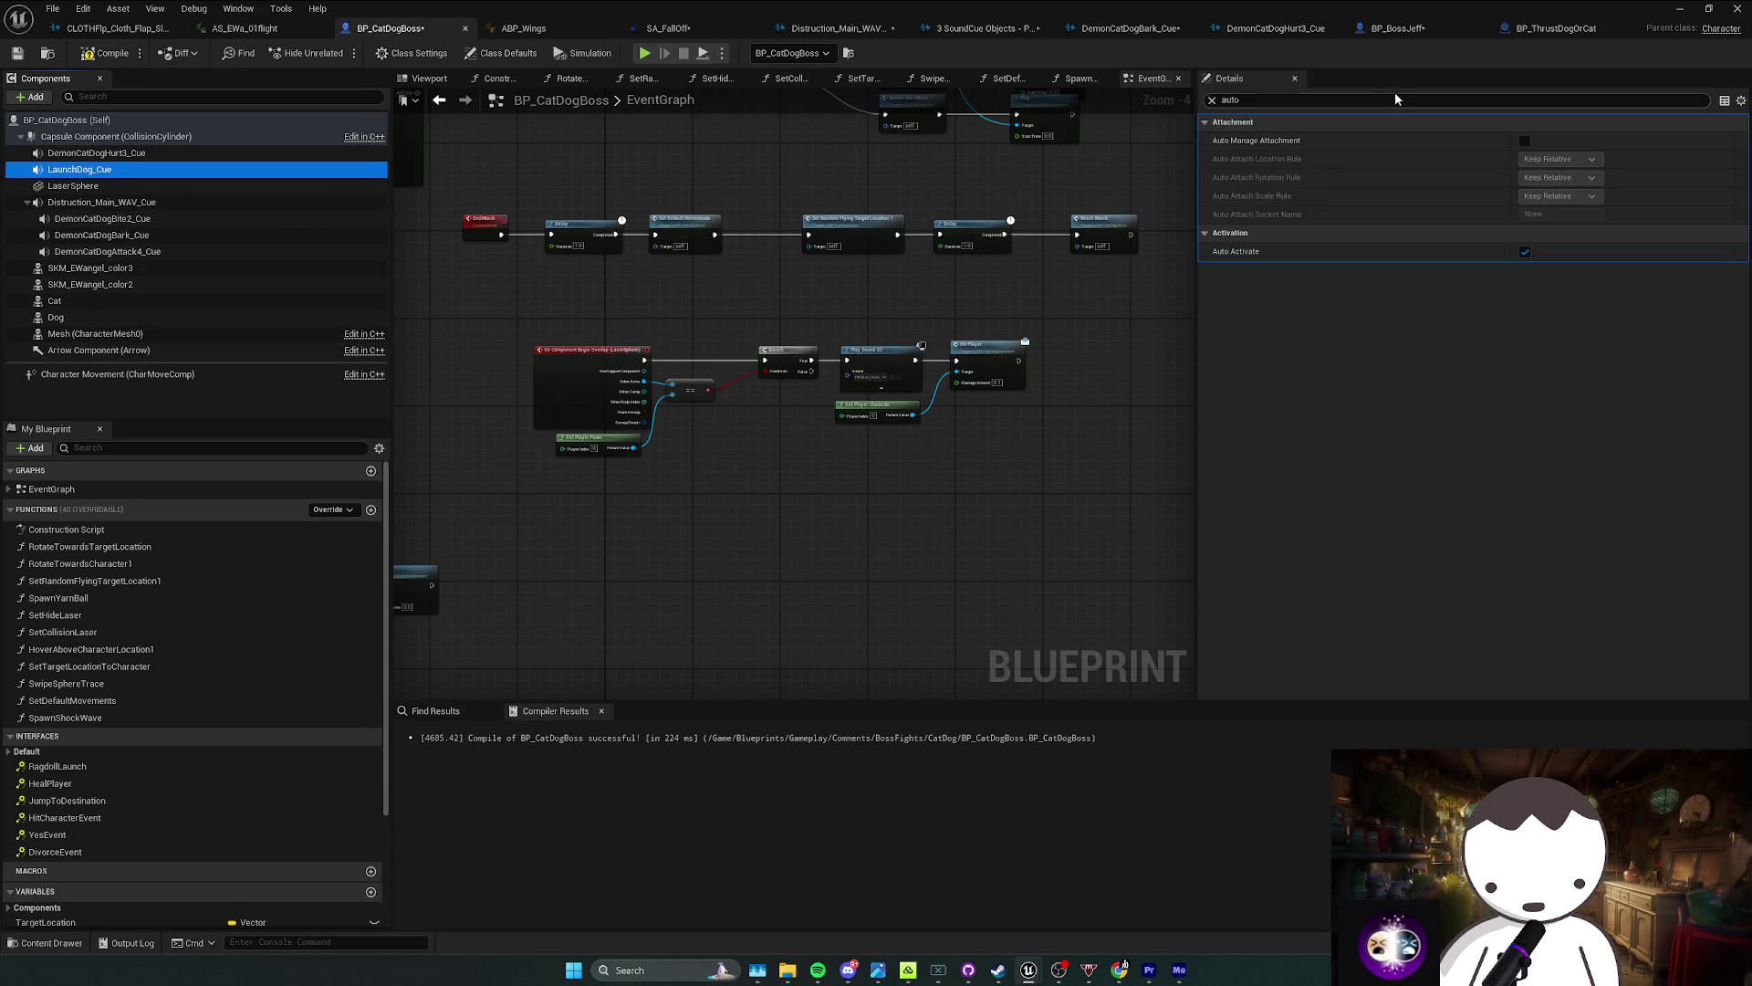
Step: Save BP_CatDogBoss and bring the attack and overlap nodes into view
{"action": "key", "text": "ctrl+s"}
{"action": "scroll", "coordinate": [702, 377], "scroll_direction": "up", "scroll_amount": 2}
{"action": "scroll", "coordinate": [703, 377], "scroll_direction": "down", "scroll_amount": 2}
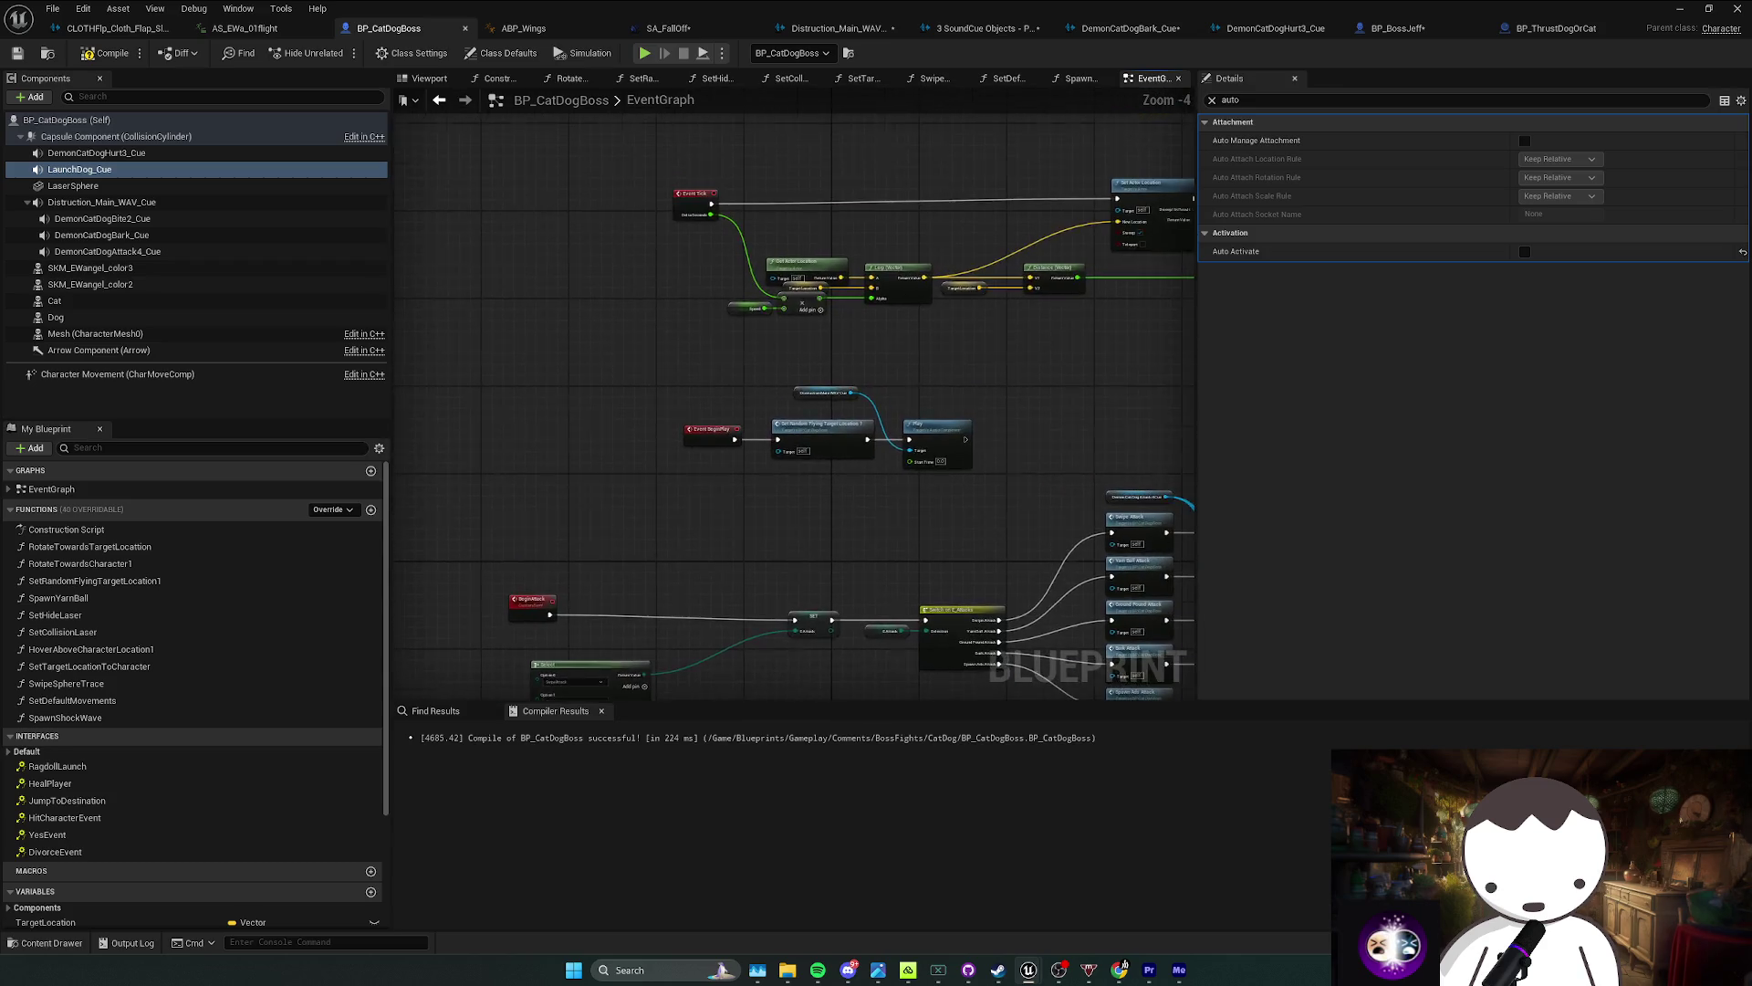
{"action": "left_click_drag", "start_coordinate": [754, 473], "coordinate": [931, 384]}
{"action": "scroll", "coordinate": [1064, 477], "scroll_direction": "down", "scroll_amount": 8}
Step: Set the LaunchDog_Cue component's Pitch Multiplier to 0.2 and preview the lowered sound
{"action": "scroll", "coordinate": [580, 448], "scroll_direction": "up", "scroll_amount": 8}
{"action": "mouse_move", "coordinate": [754, 428]}
{"action": "left_mouse_down"}
{"action": "mouse_move", "coordinate": [811, 334]}
{"action": "mouse_move", "coordinate": [575, 579]}
{"action": "mouse_move", "coordinate": [808, 636]}
{"action": "left_mouse_up"}
{"action": "scroll", "coordinate": [589, 292], "scroll_direction": "up", "scroll_amount": 2}
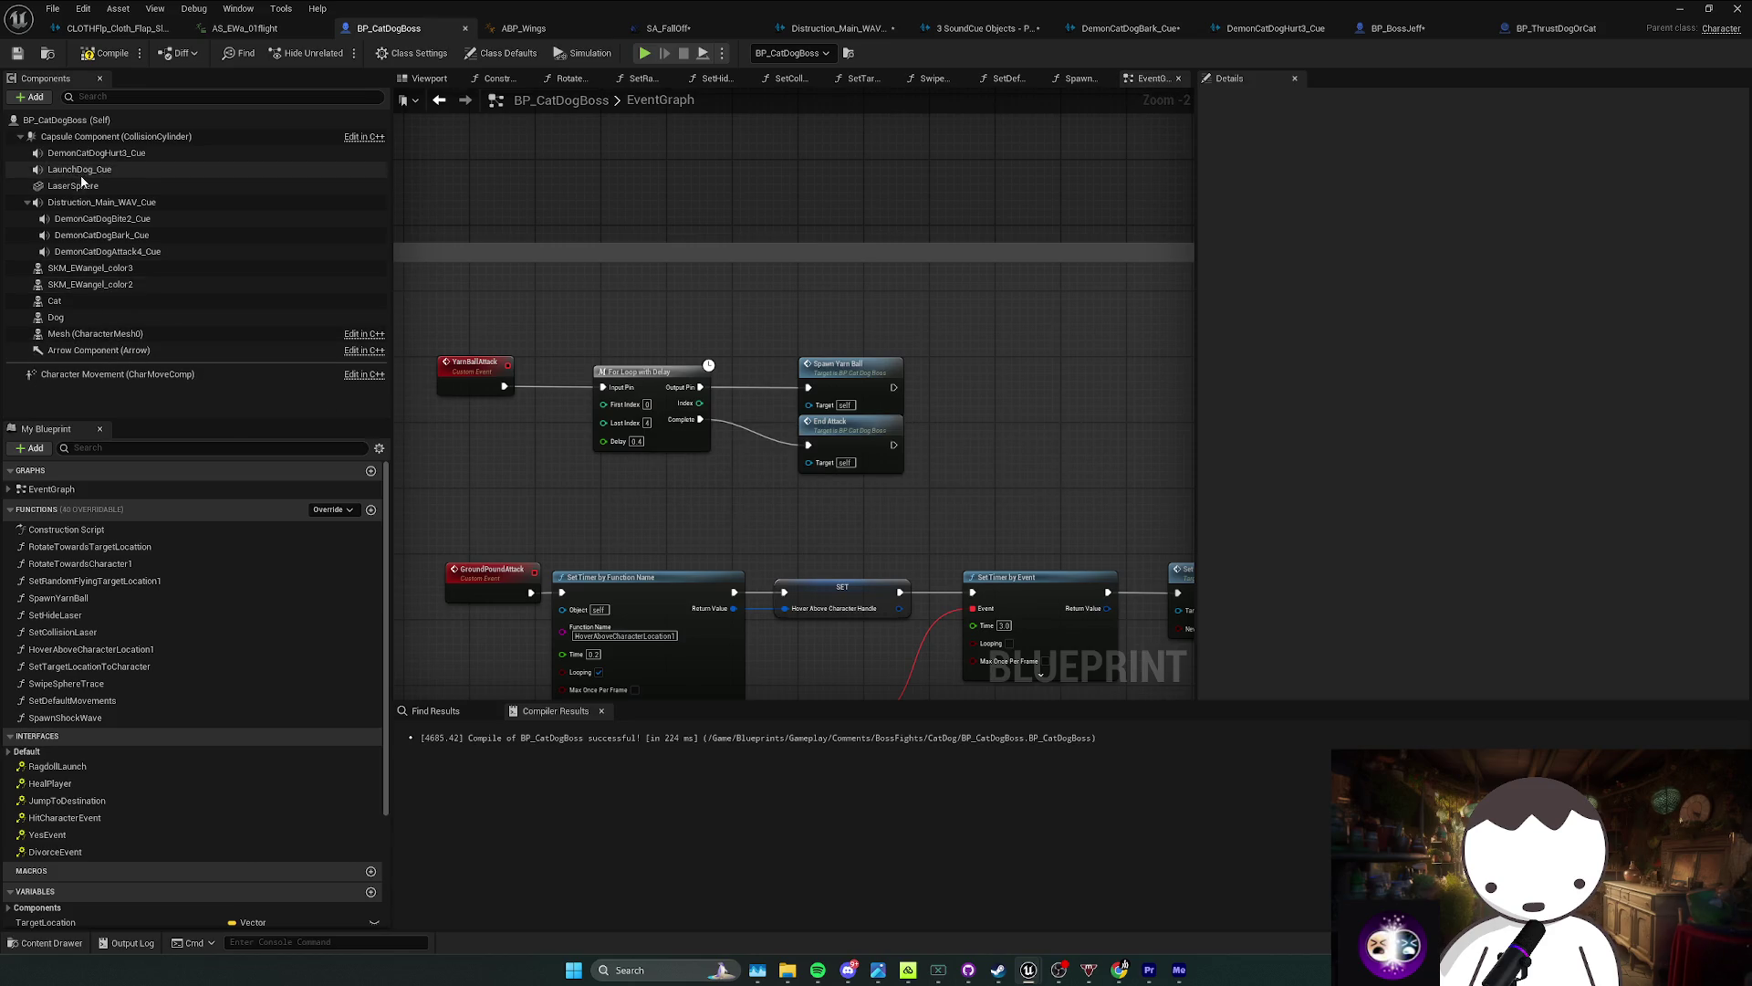
{"action": "left_click", "coordinate": [100, 202]}
{"action": "left_click", "coordinate": [91, 153]}
{"action": "left_click", "coordinate": [91, 170]}
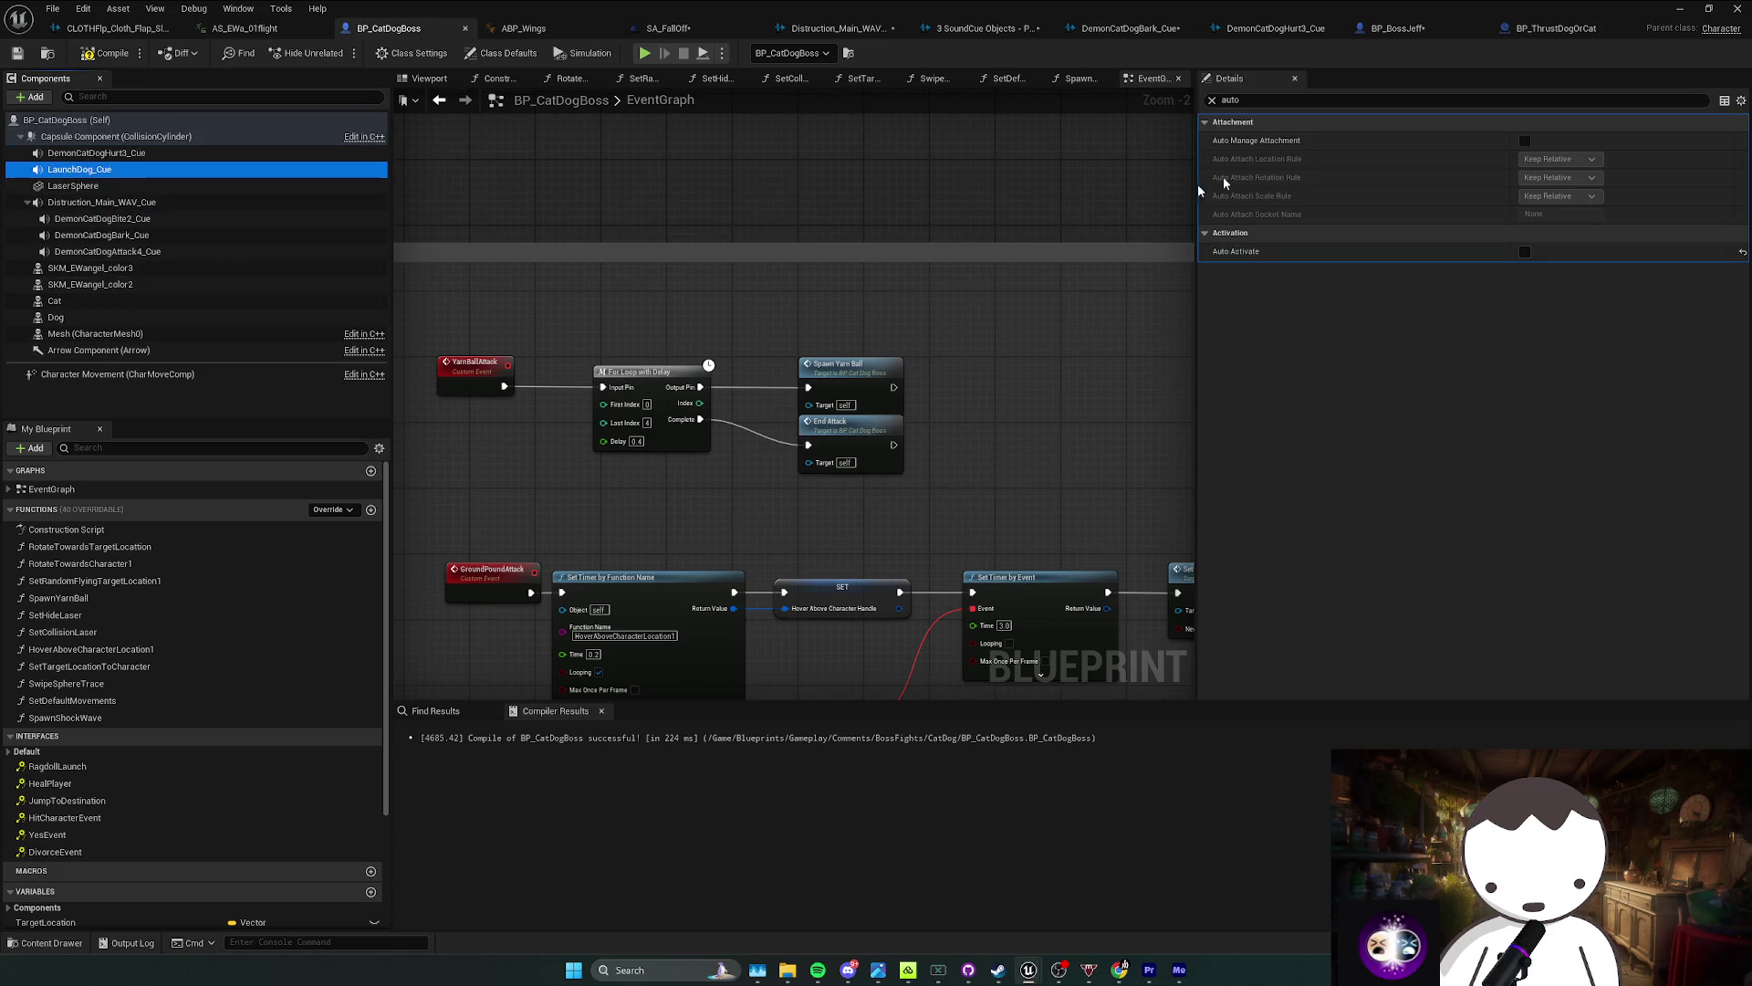
{"action": "left_click", "coordinate": [1212, 99]}
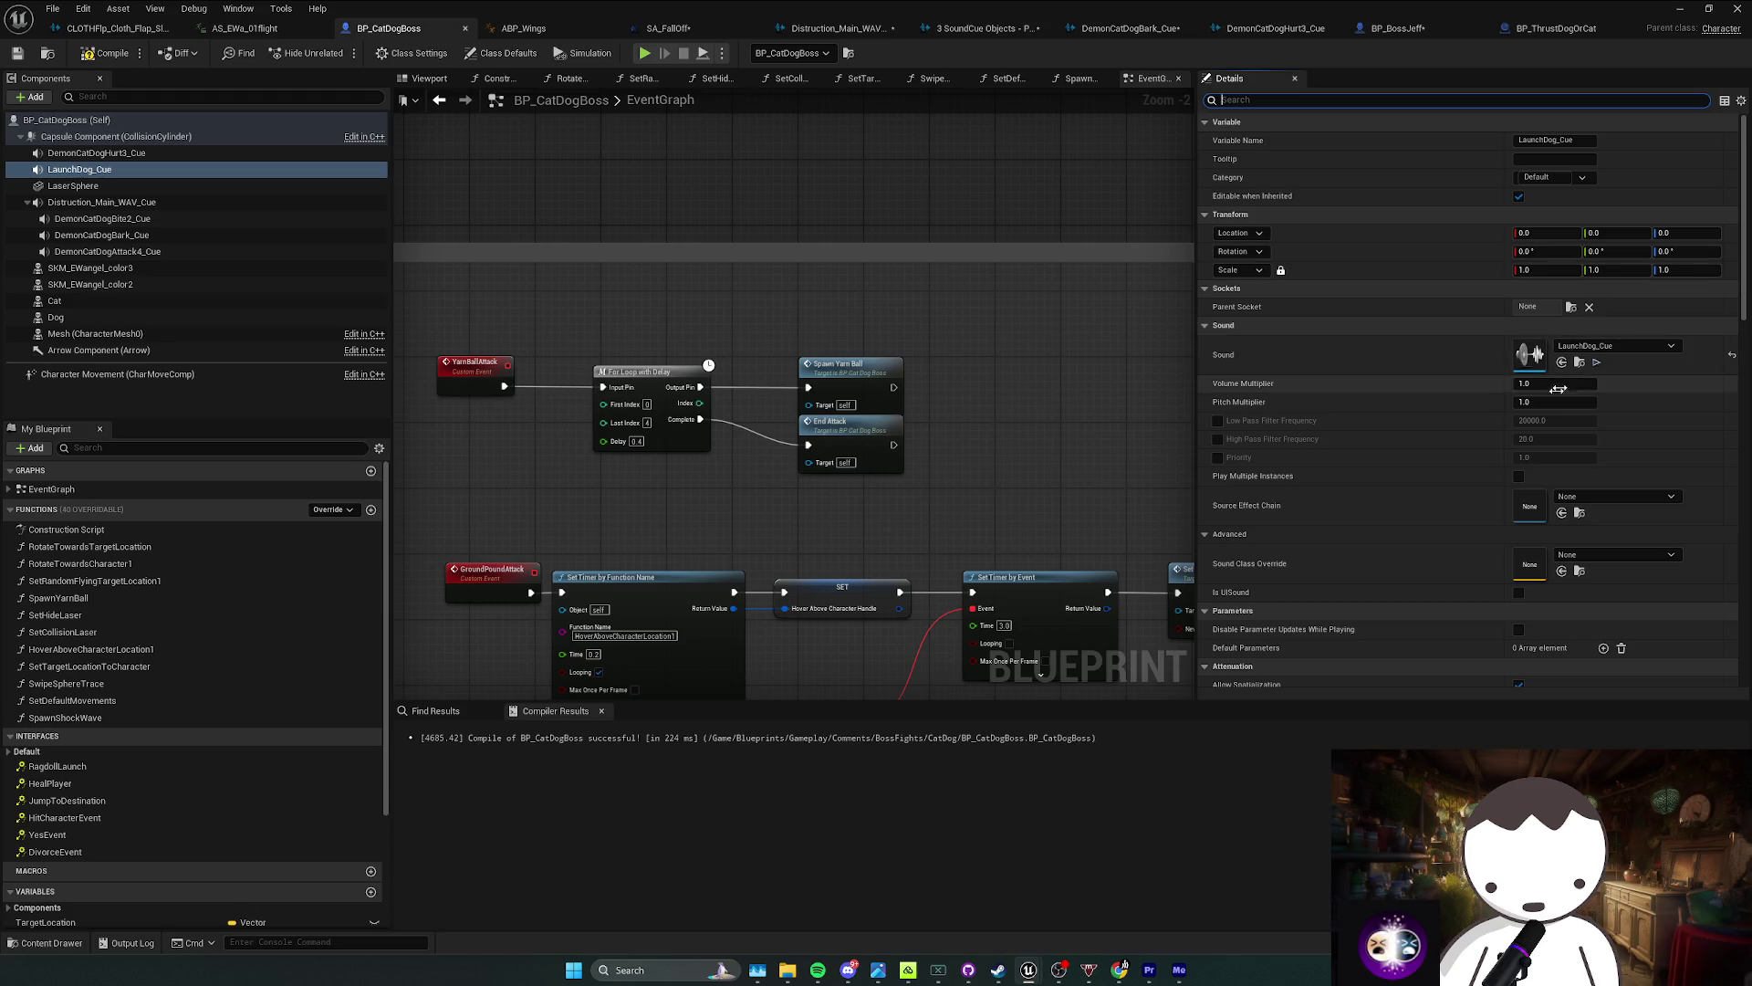
{"action": "type", "text": "0.2"}
{"action": "key", "text": "Return"}
{"action": "left_click", "coordinate": [1597, 361]}
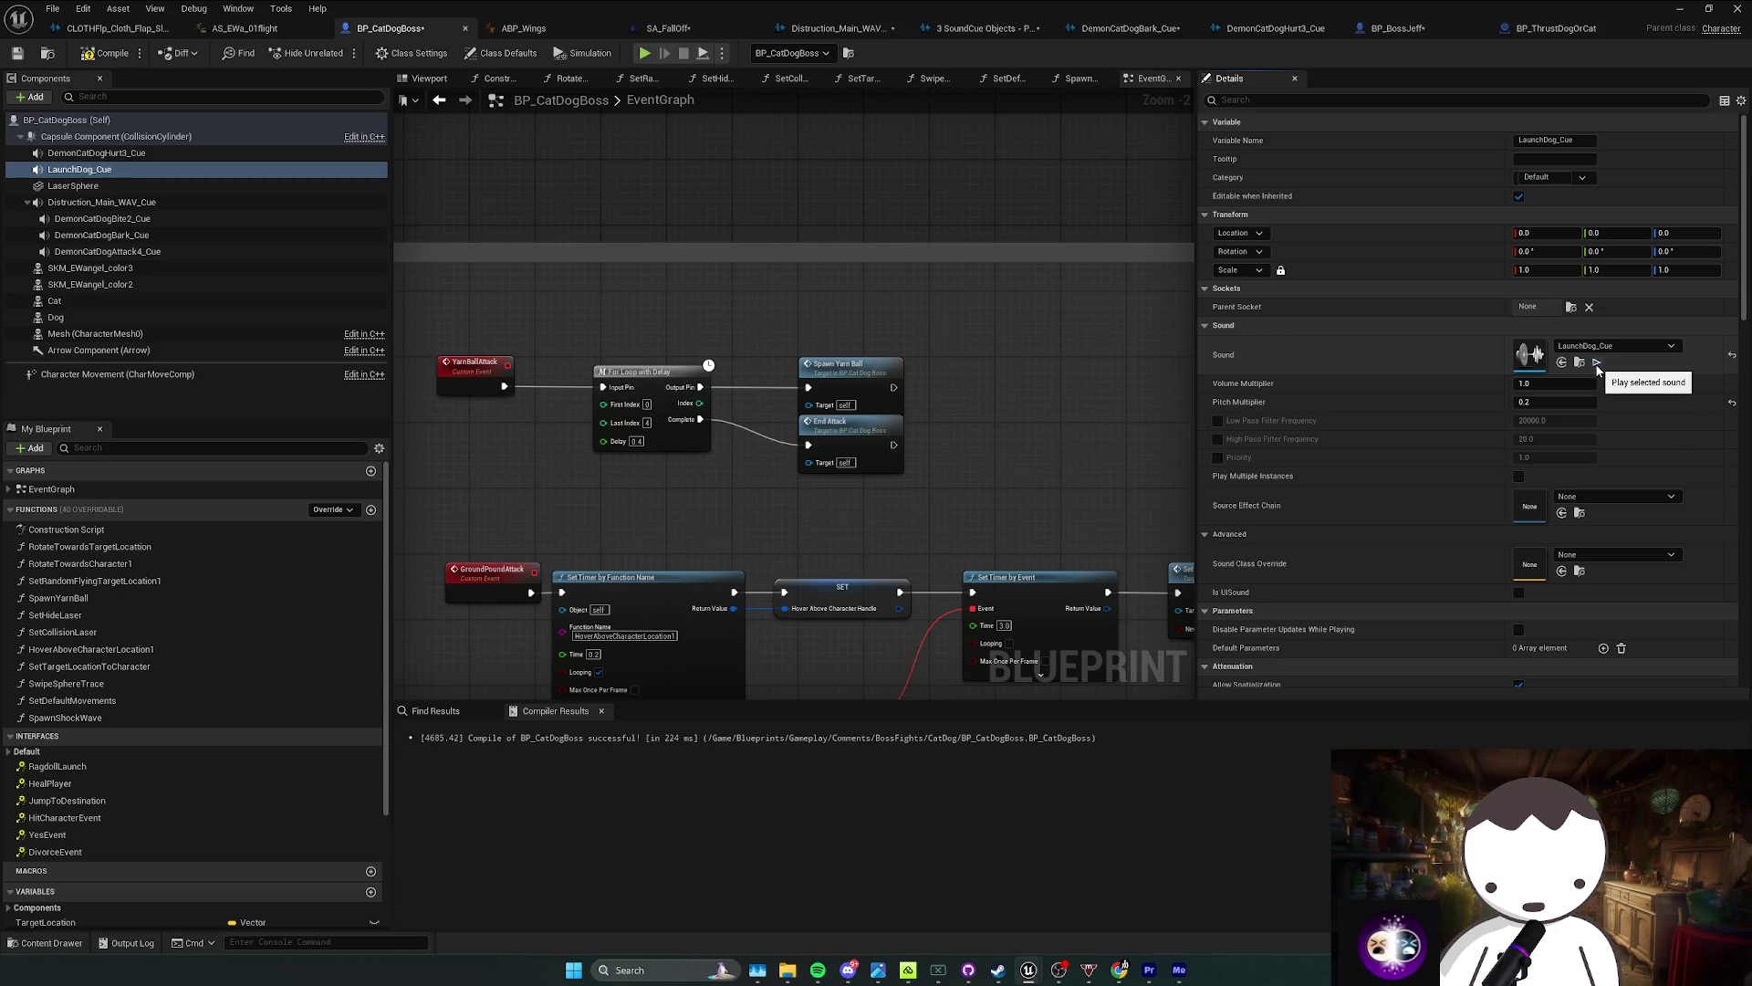
Step: Place LaunchDog_Cue in the EventGraph beside the yarn ball attack and add a Play node for it
{"action": "mouse_move", "coordinate": [79, 170]}
{"action": "left_mouse_down"}
{"action": "mouse_move", "coordinate": [979, 388]}
{"action": "mouse_move", "coordinate": [893, 387]}
{"action": "left_mouse_up"}
{"action": "type", "text": "play"}
{"action": "key", "text": "Return"}
Step: Wire the launch sound's Play after Spawn Yarn Ball, then play-test the boss fight with umbrella attacks
{"action": "key", "text": "alt+Tab"}
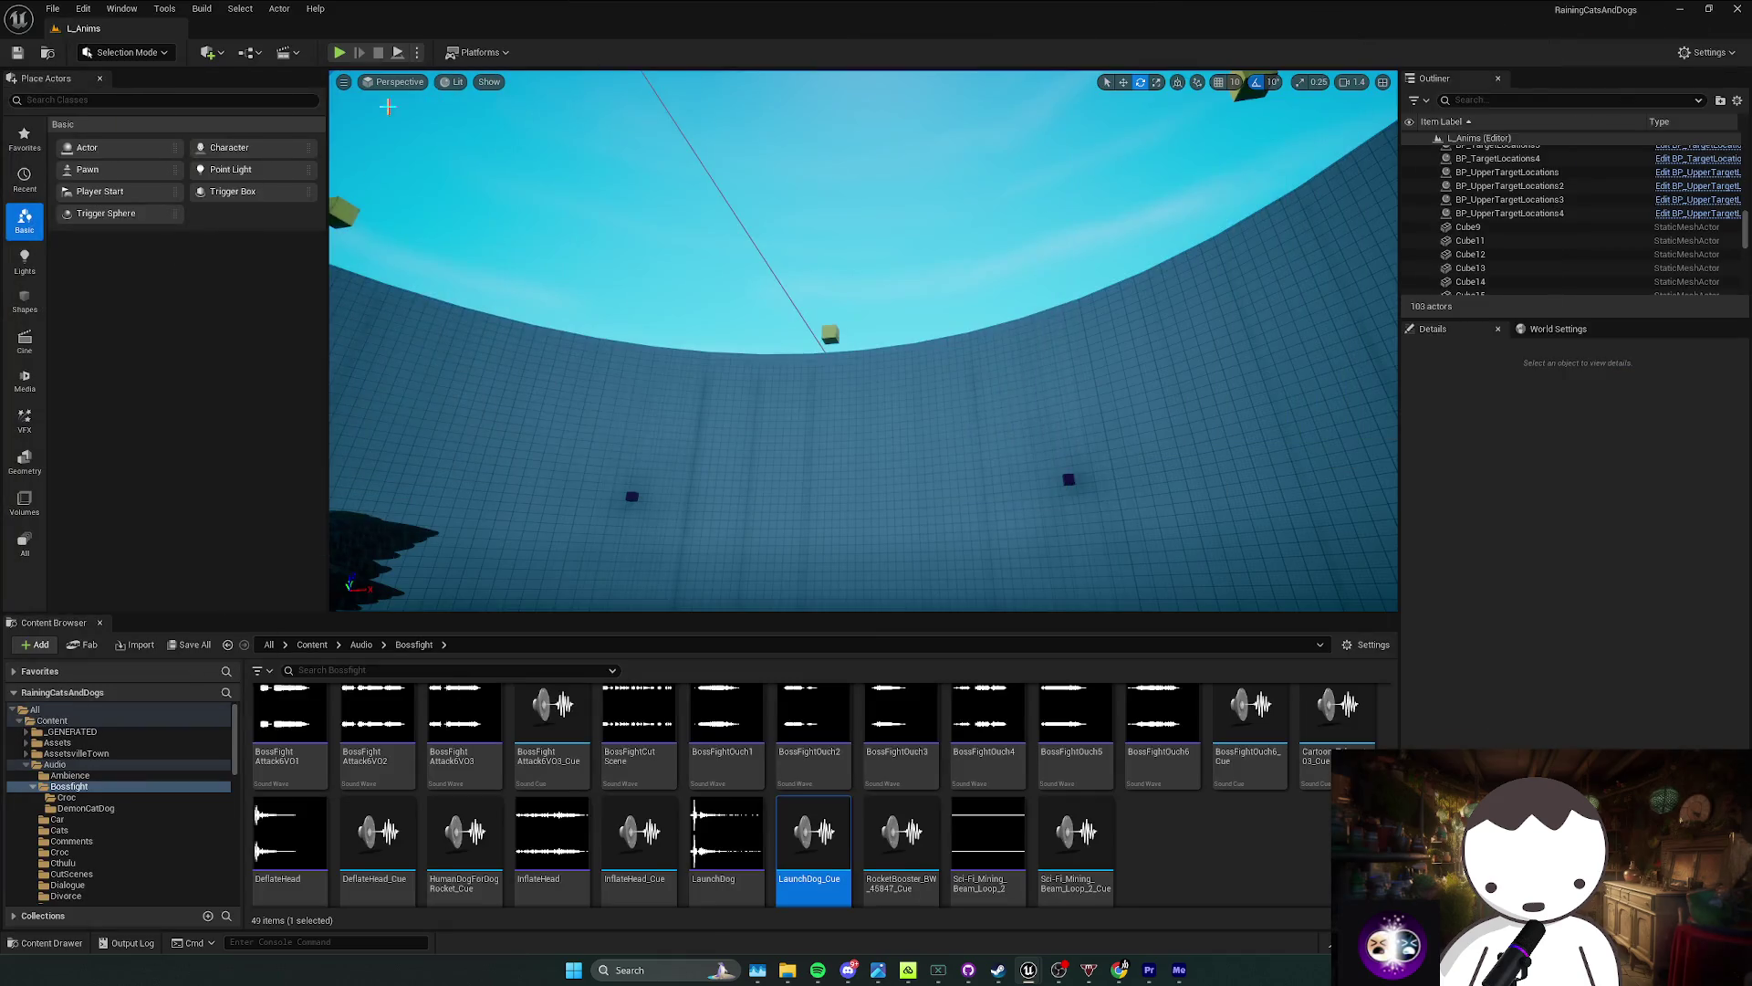
{"action": "key", "text": "alt+p"}
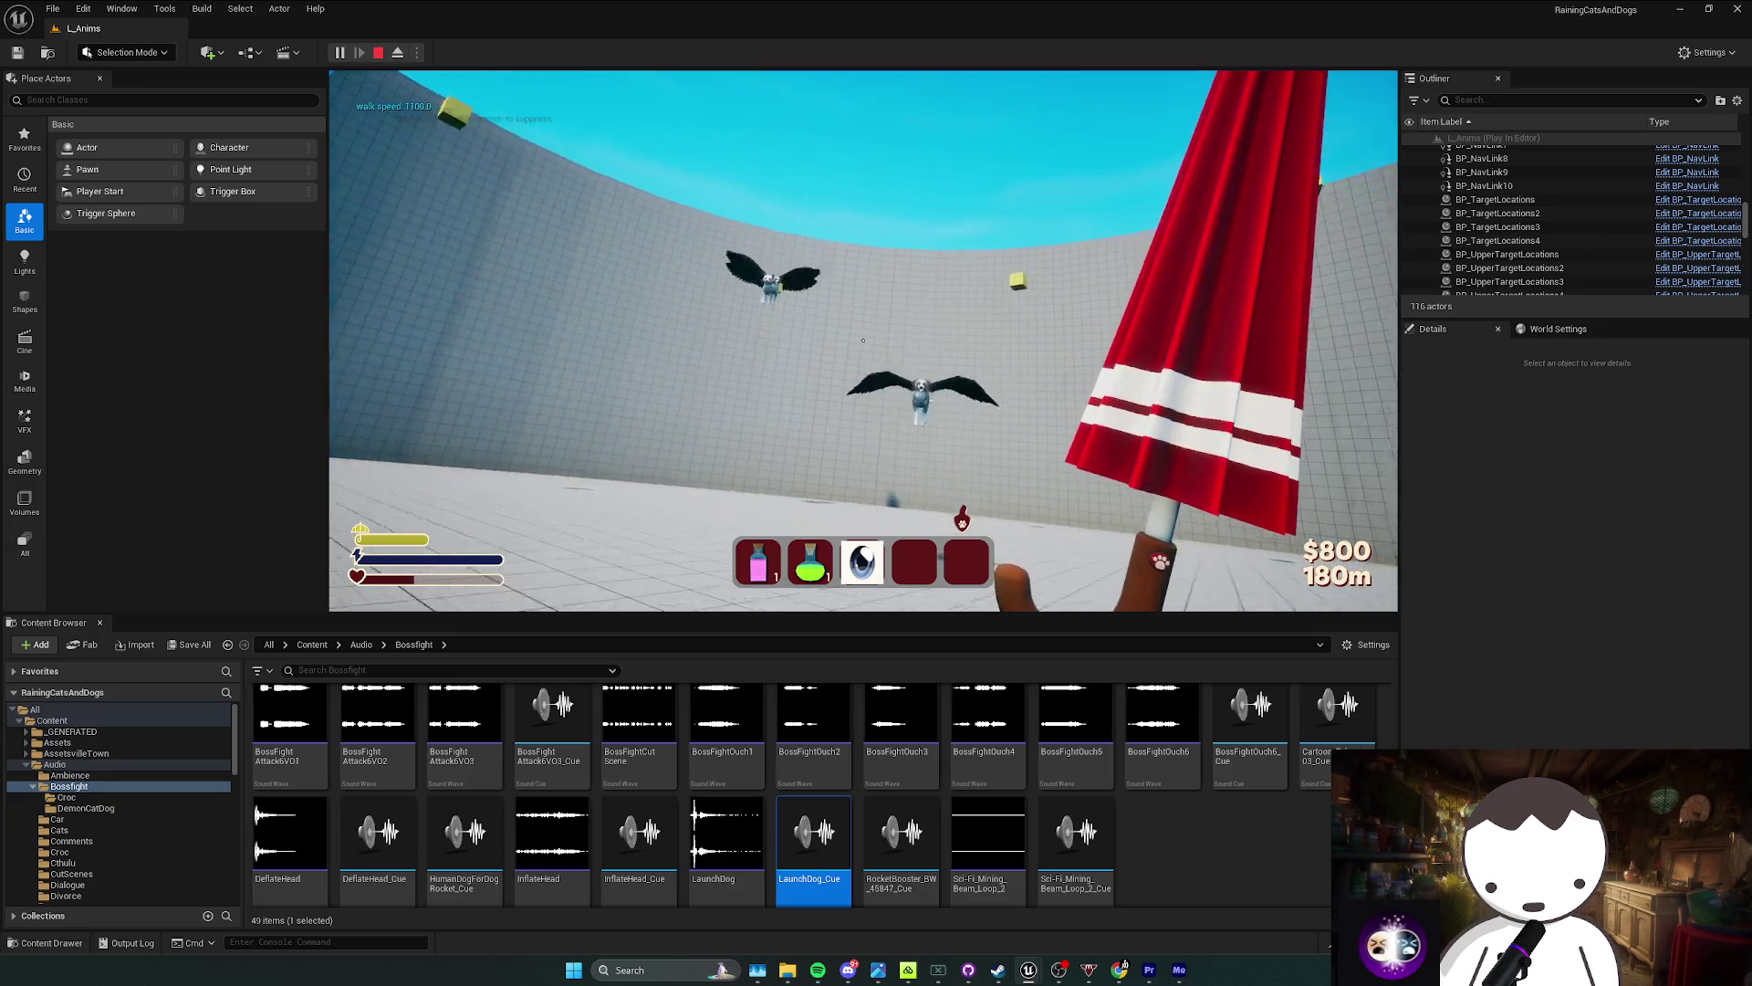
{"action": "left_click", "coordinate": [862, 339]}
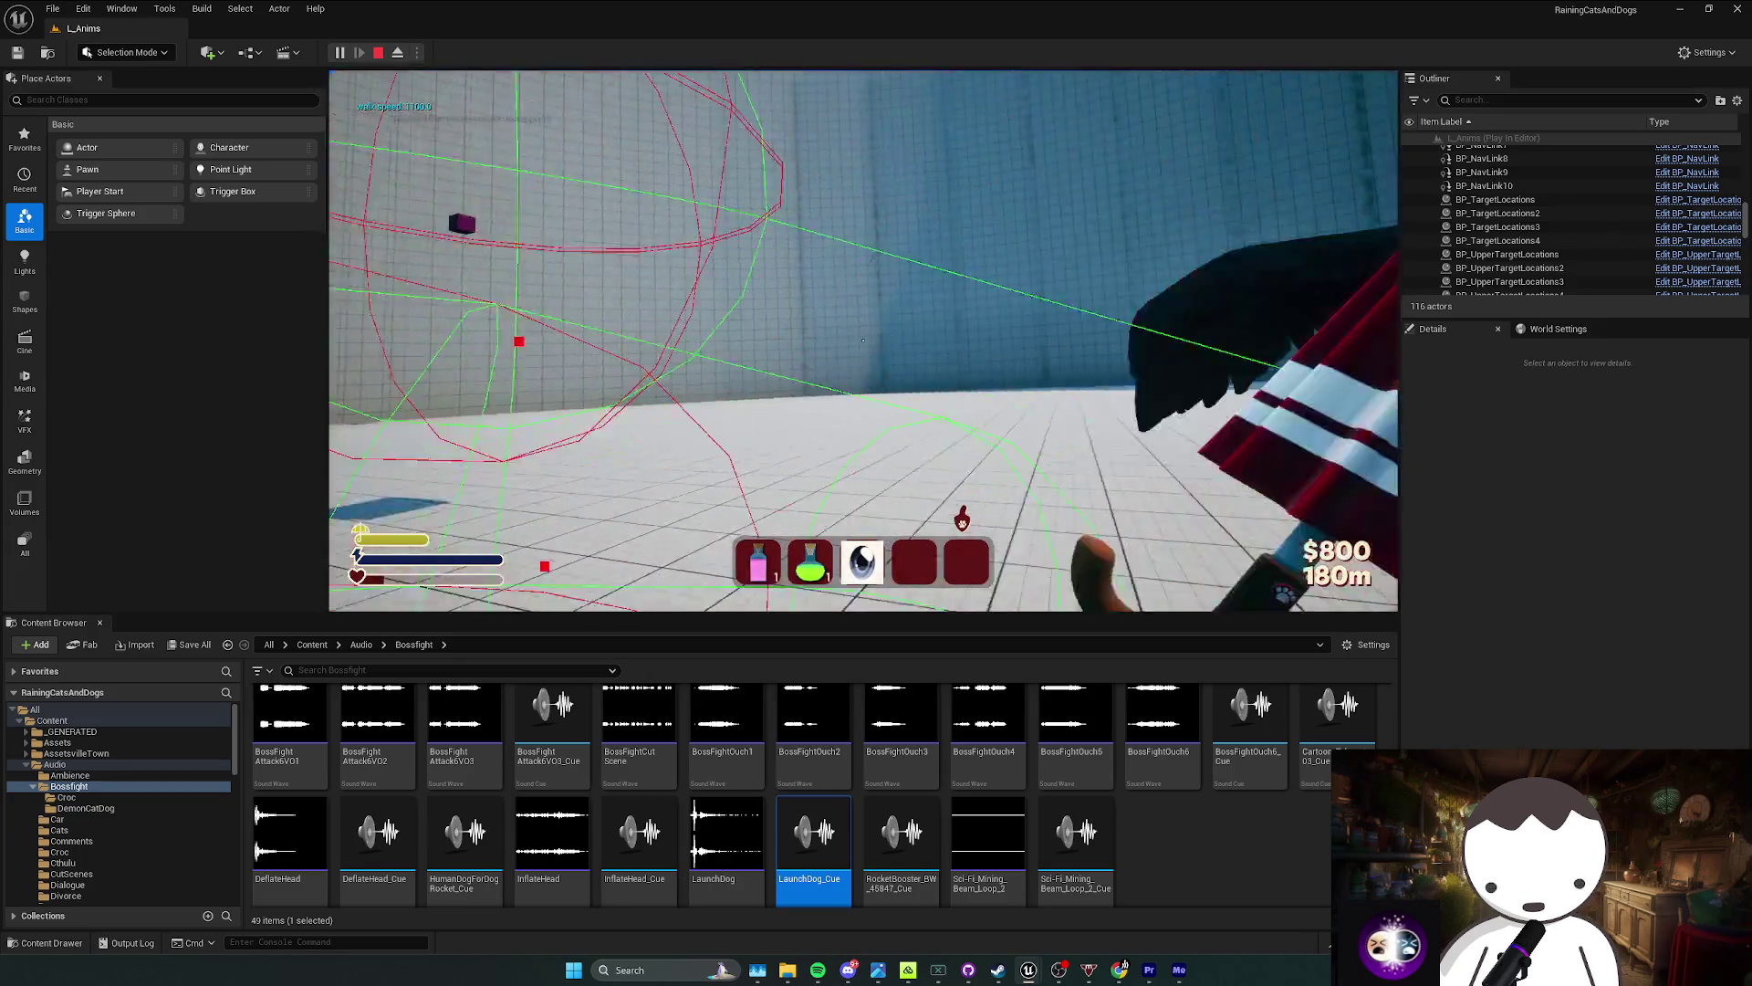
{"action": "left_click", "coordinate": [863, 339]}
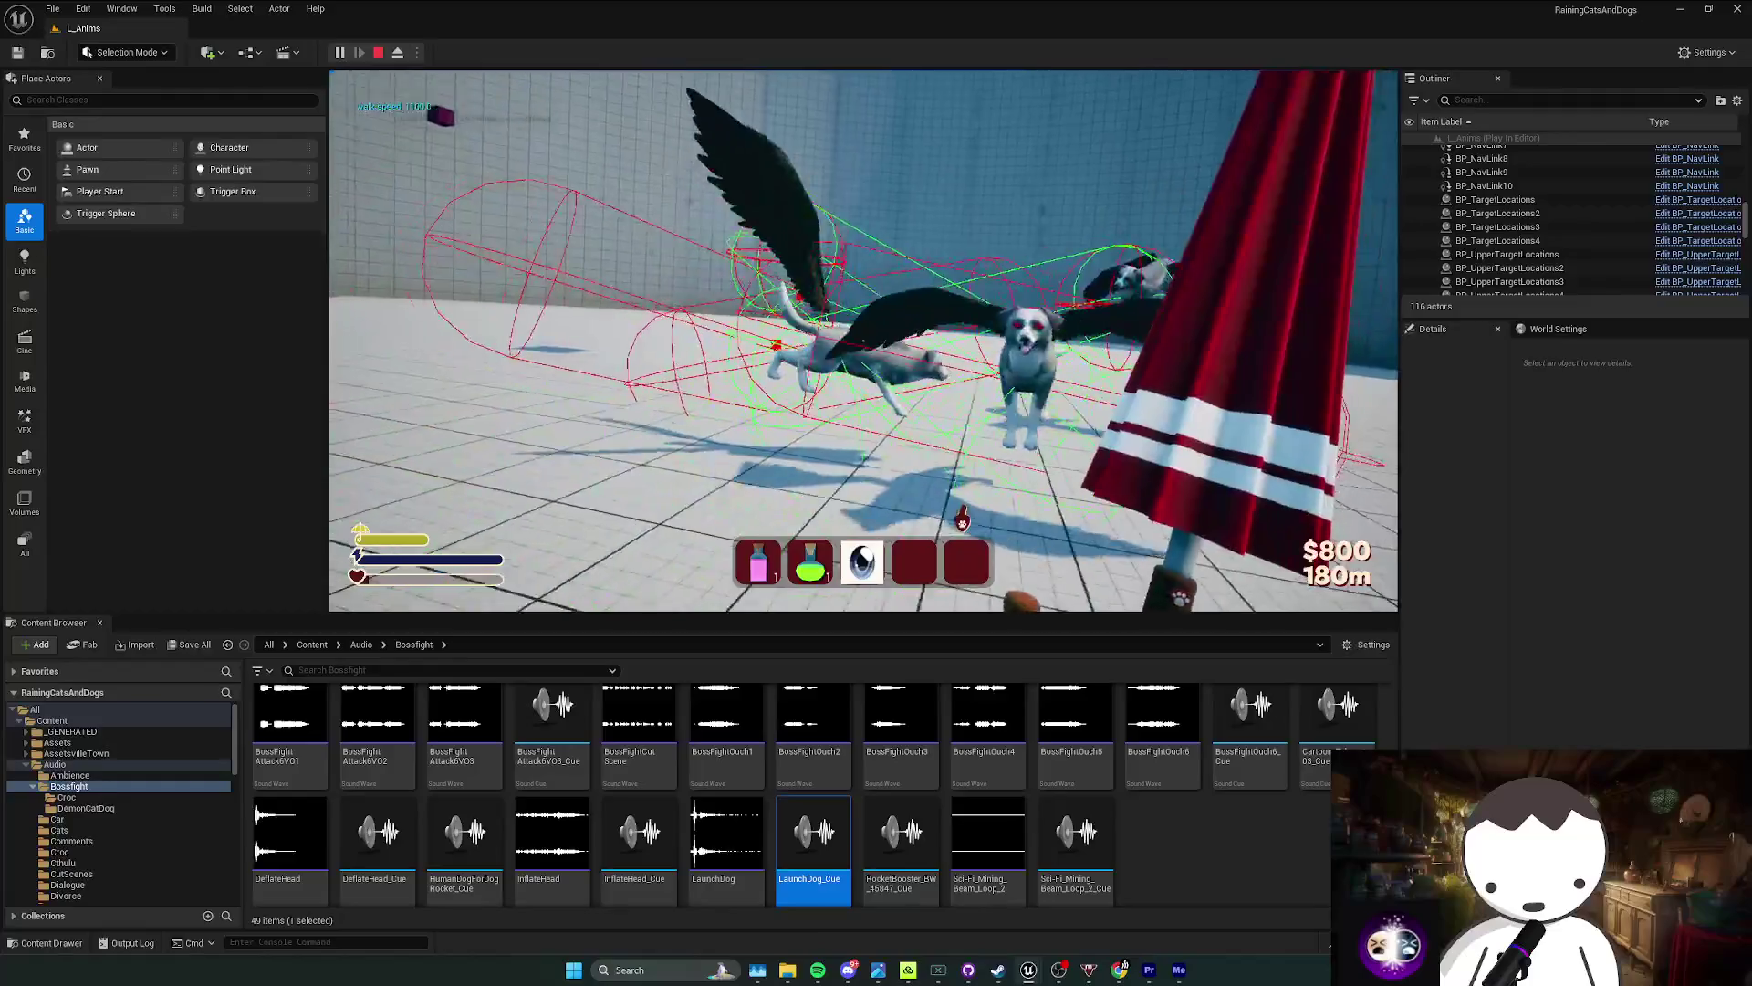
{"action": "left_click", "coordinate": [862, 339]}
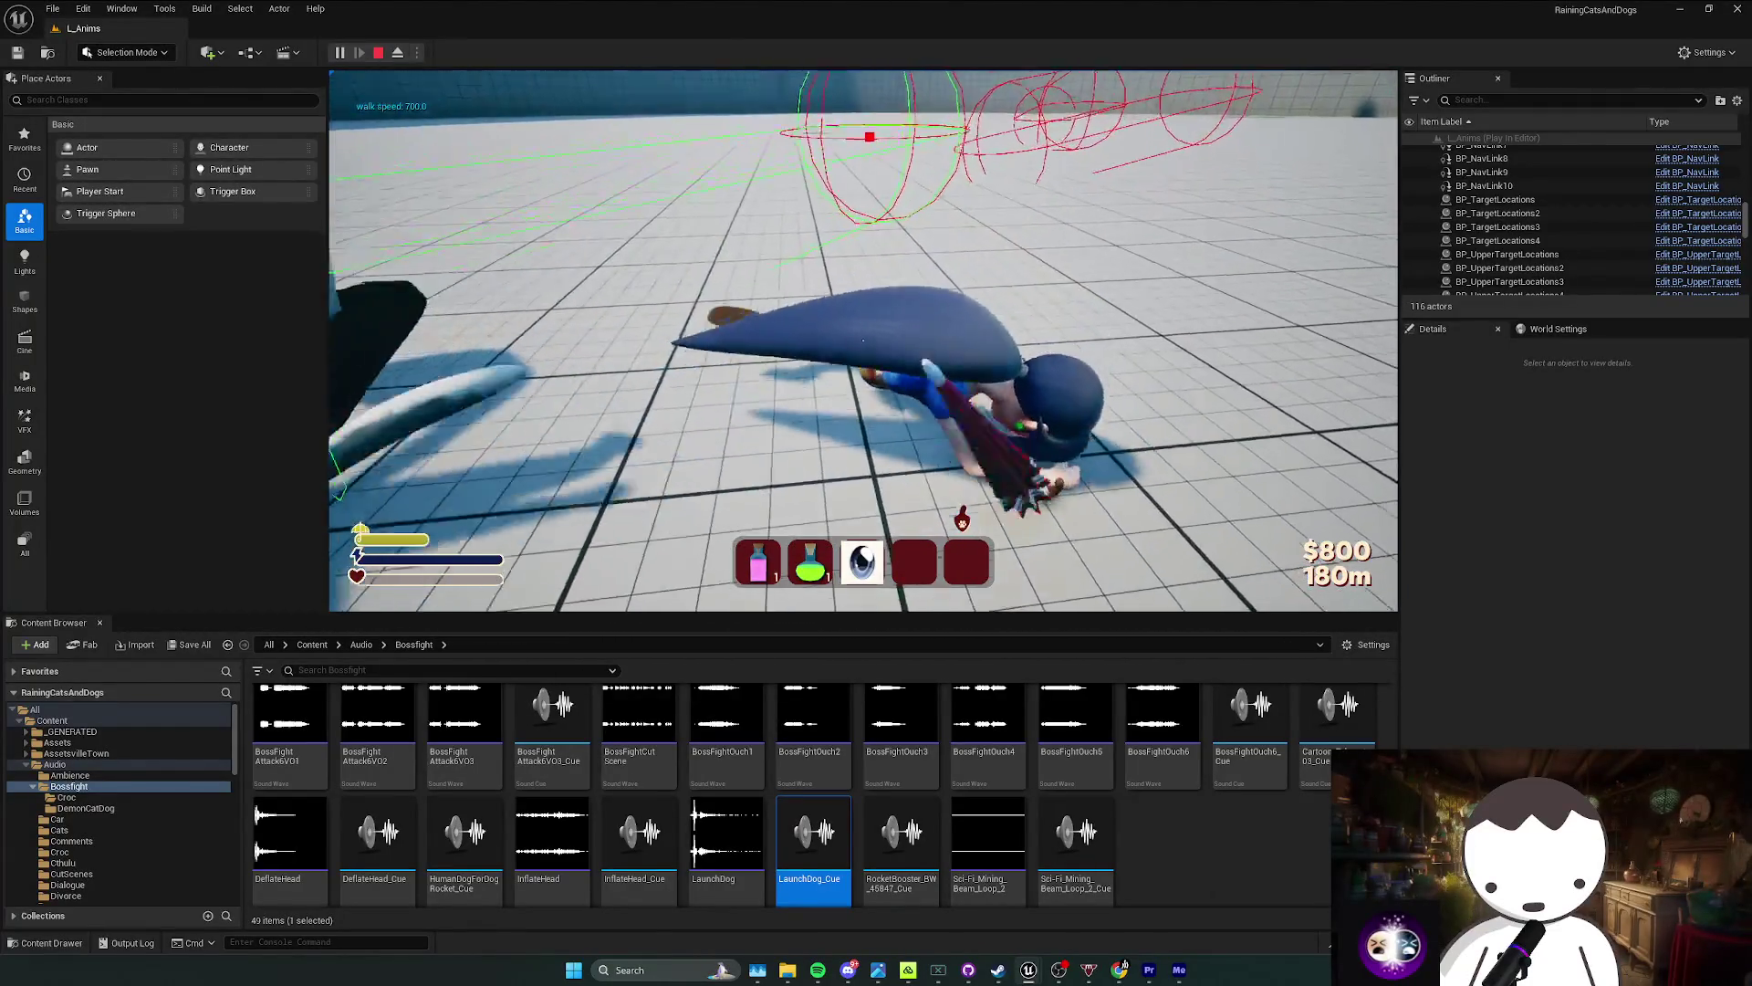
{"action": "key", "text": "Escape"}
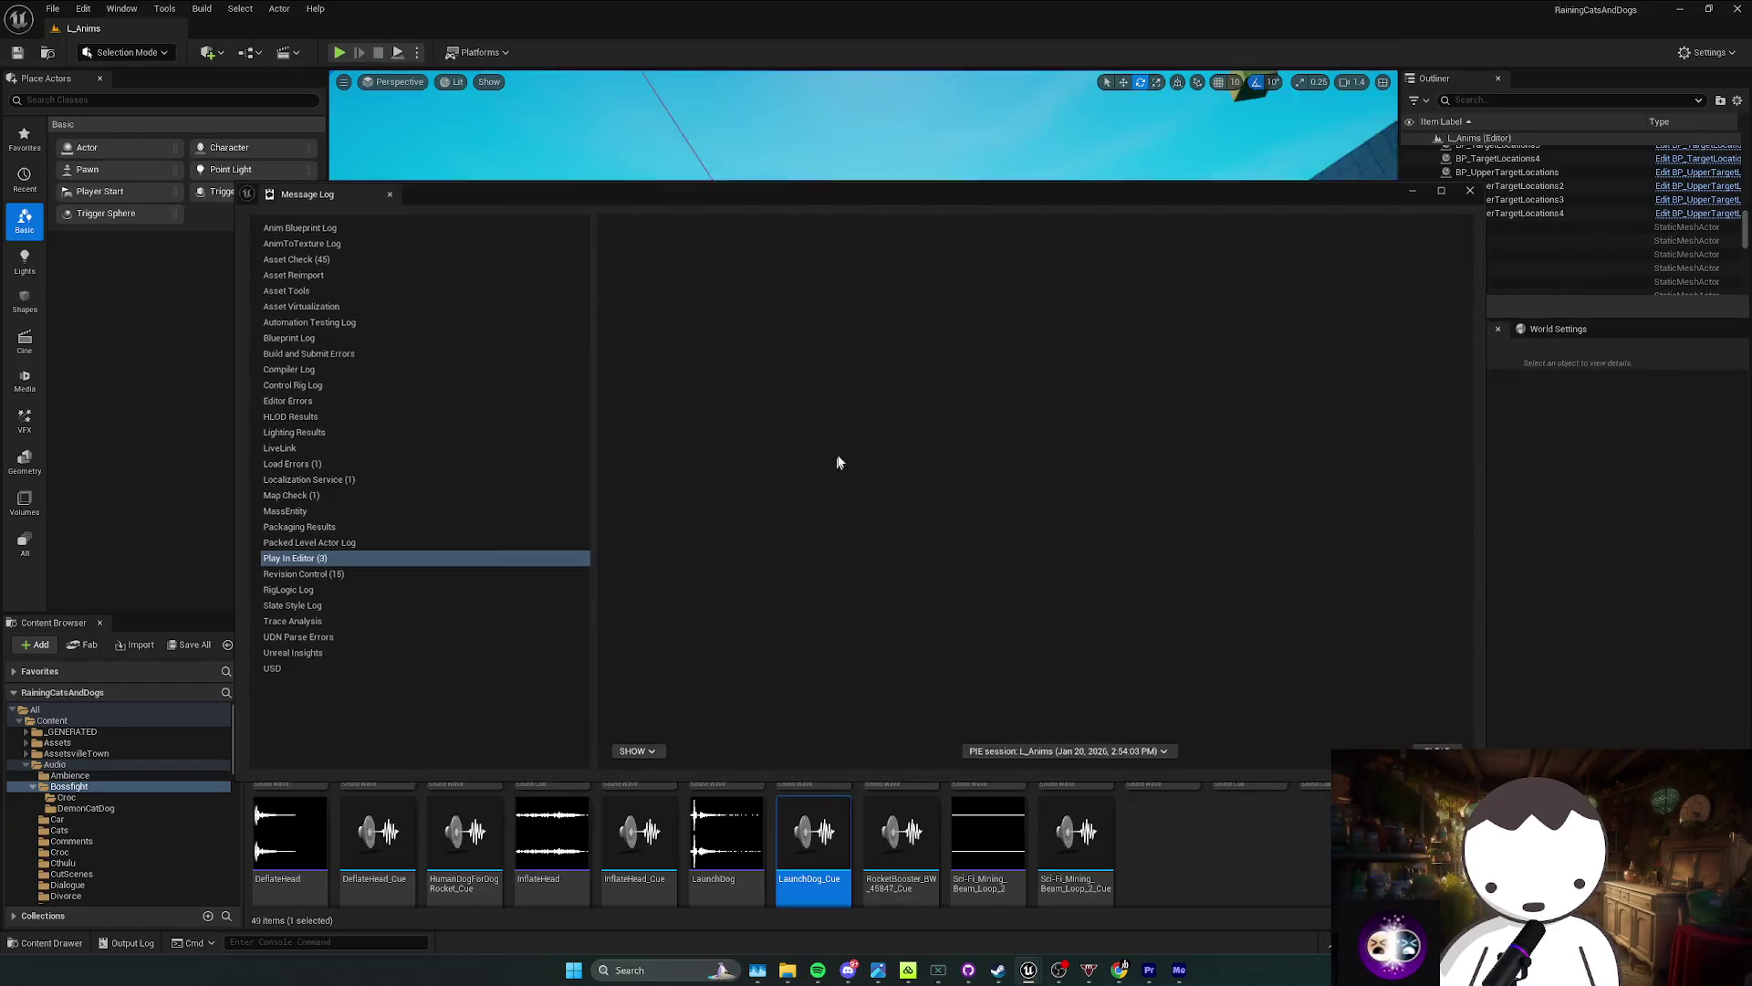
Step: Close the Message Log, fly the viewport to the arena floor, and view BP_CatDogBoss's mini demon spawn nodes
{"action": "left_click", "coordinate": [1441, 190]}
{"action": "left_click", "coordinate": [1708, 8]}
{"action": "left_click", "coordinate": [1470, 189]}
{"action": "left_click_drag", "start_coordinate": [1244, 294], "coordinate": [1177, 365]}
{"action": "left_click_drag", "start_coordinate": [890, 335], "coordinate": [943, 344]}
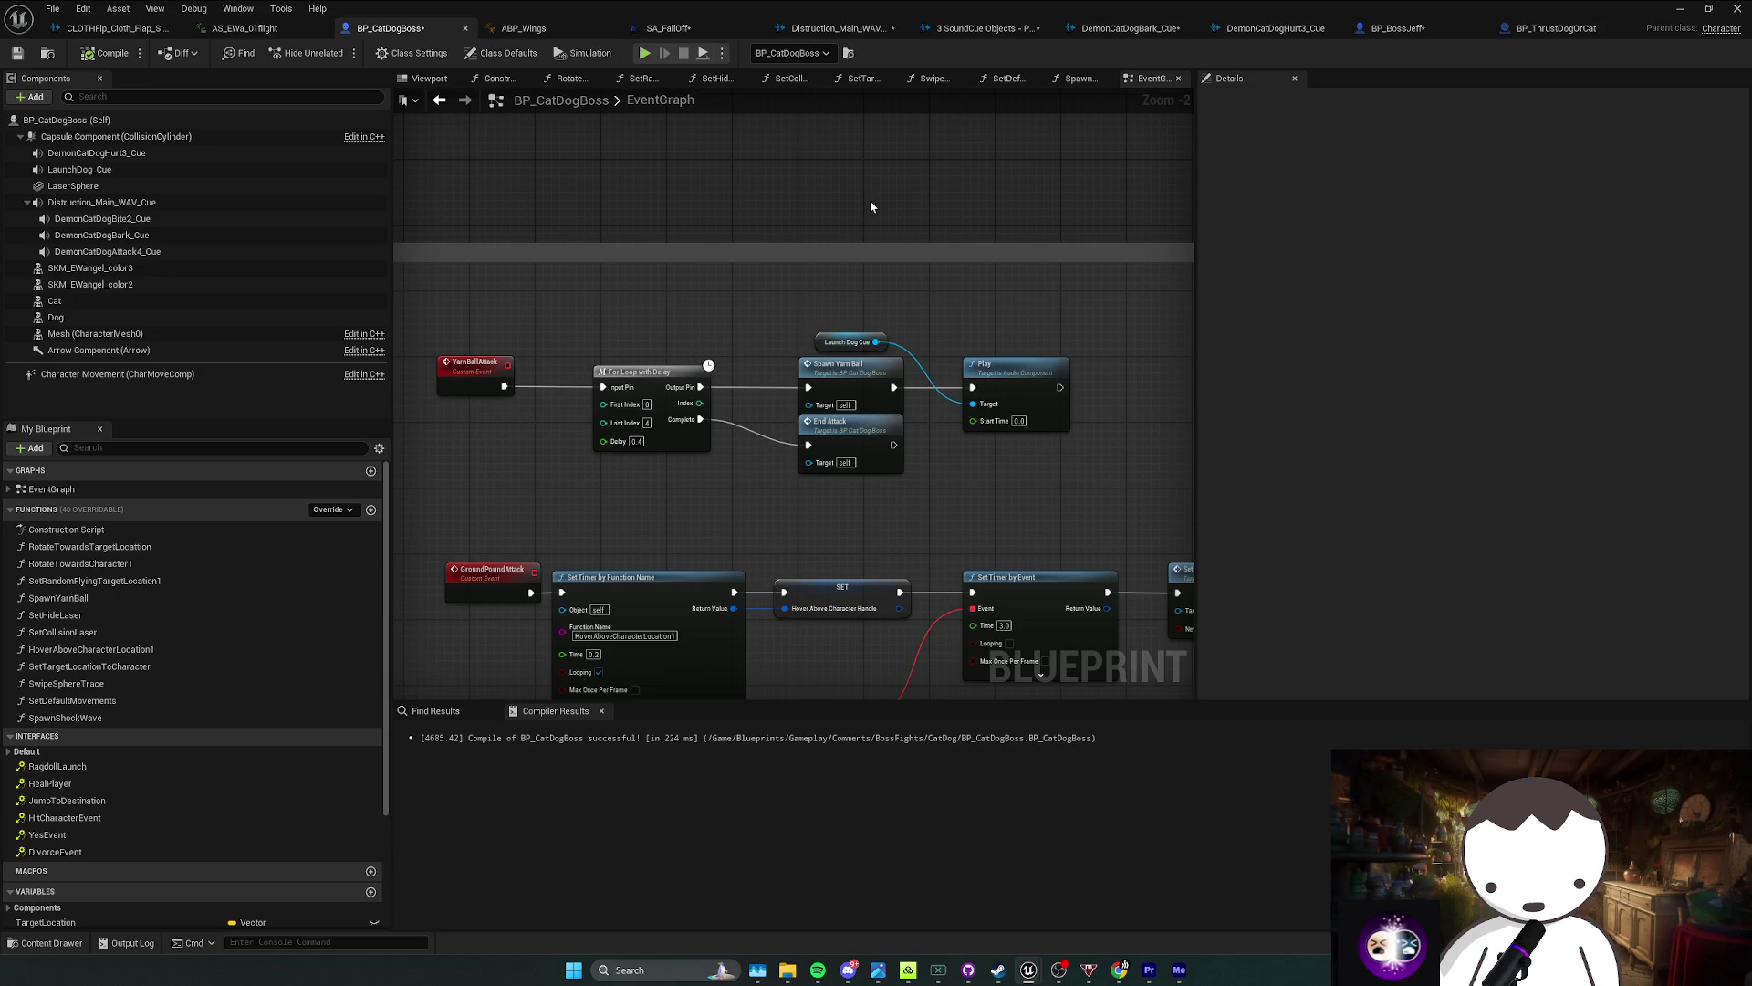
{"action": "scroll", "coordinate": [793, 447], "scroll_direction": "down", "scroll_amount": 5}
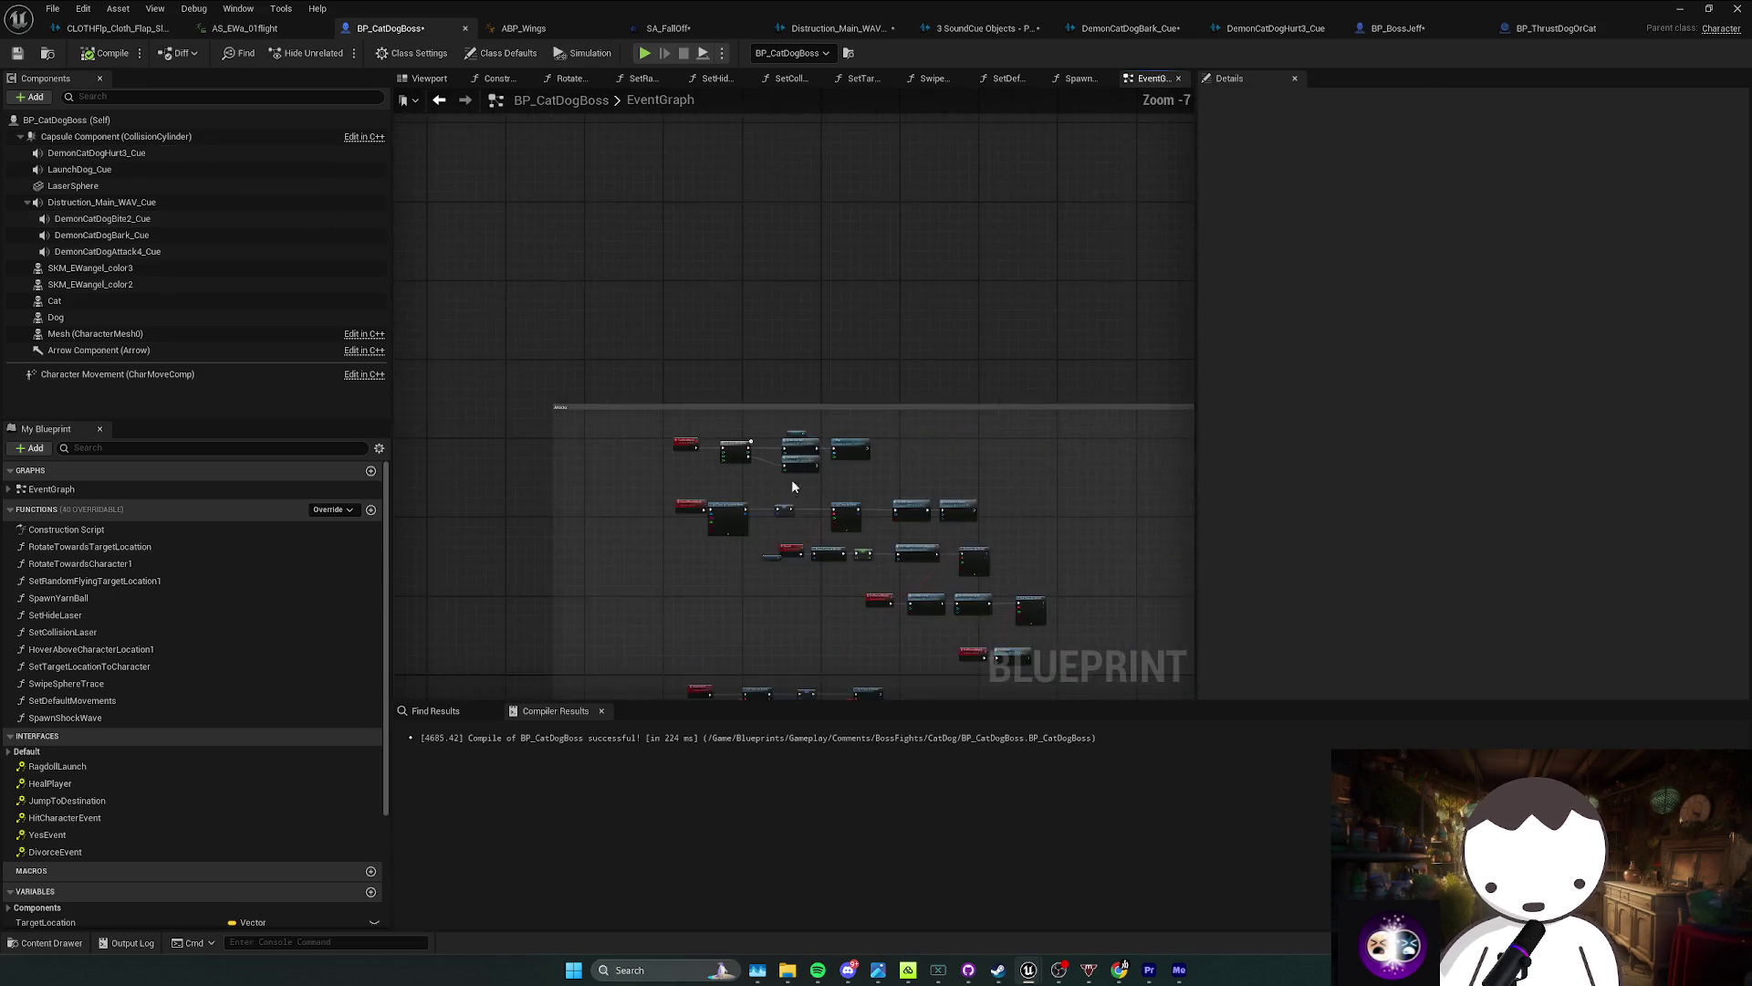
{"action": "scroll", "coordinate": [792, 435], "scroll_direction": "up", "scroll_amount": 4}
{"action": "mouse_move", "coordinate": [782, 398]}
{"action": "left_mouse_down"}
{"action": "mouse_move", "coordinate": [683, 417]}
{"action": "mouse_move", "coordinate": [596, 393]}
{"action": "left_mouse_up"}
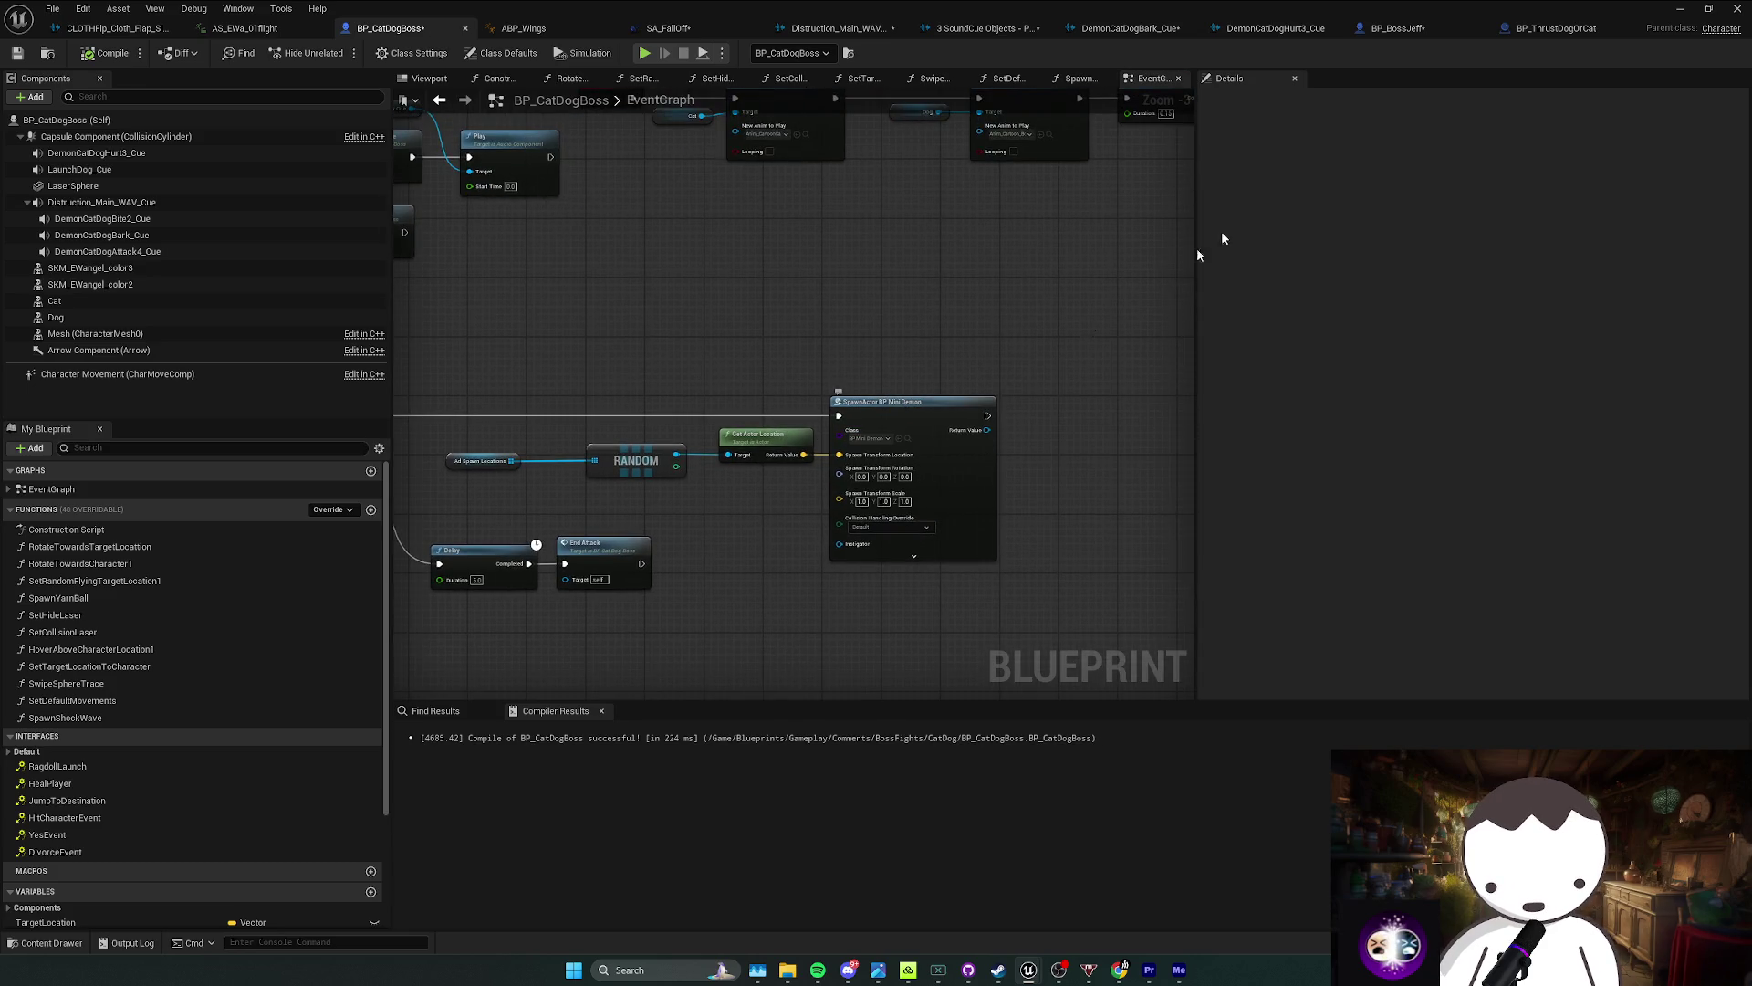
{"action": "left_click", "coordinate": [1680, 9]}
Step: Open BP_MiniDemon and set its character mesh to Use Animation Blueprint with anim class ABP_Wings
{"action": "double_click", "coordinate": [692, 744]}
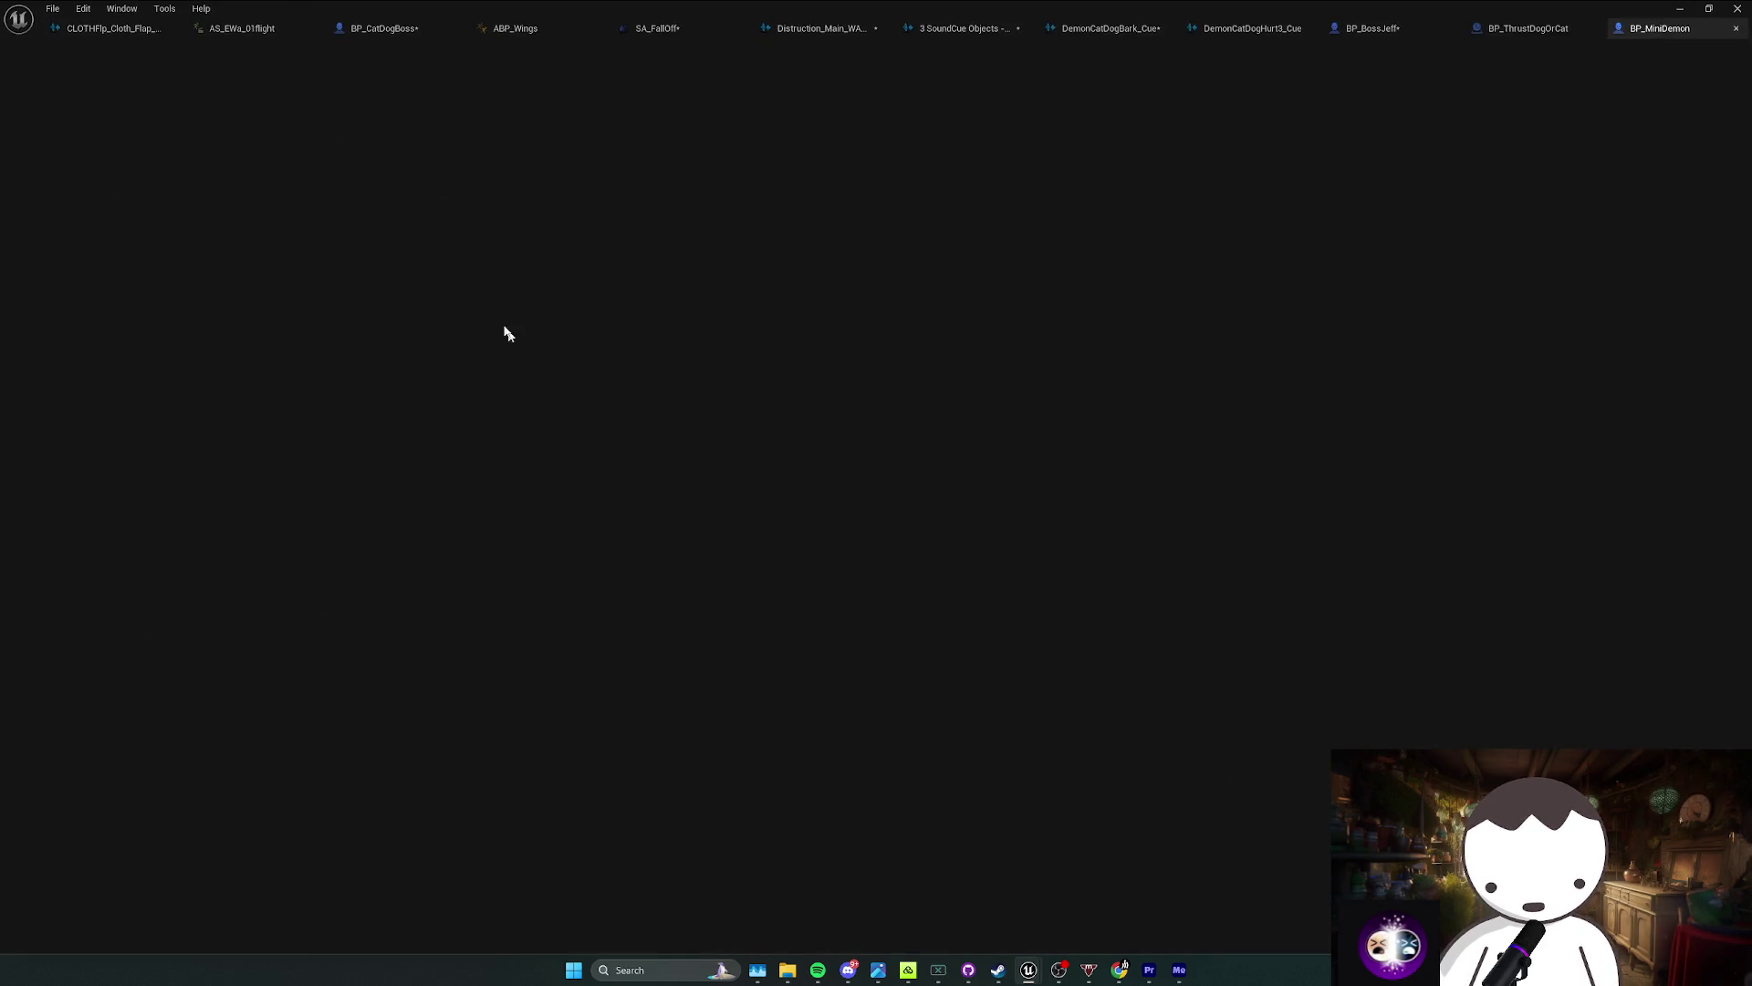
{"action": "scroll", "coordinate": [510, 252], "scroll_direction": "down", "scroll_amount": 2}
{"action": "mouse_move", "coordinate": [802, 345]}
{"action": "left_mouse_down"}
{"action": "mouse_move", "coordinate": [825, 429]}
{"action": "mouse_move", "coordinate": [681, 371]}
{"action": "mouse_move", "coordinate": [659, 313]}
{"action": "left_mouse_up"}
{"action": "scroll", "coordinate": [633, 413], "scroll_direction": "down", "scroll_amount": 2}
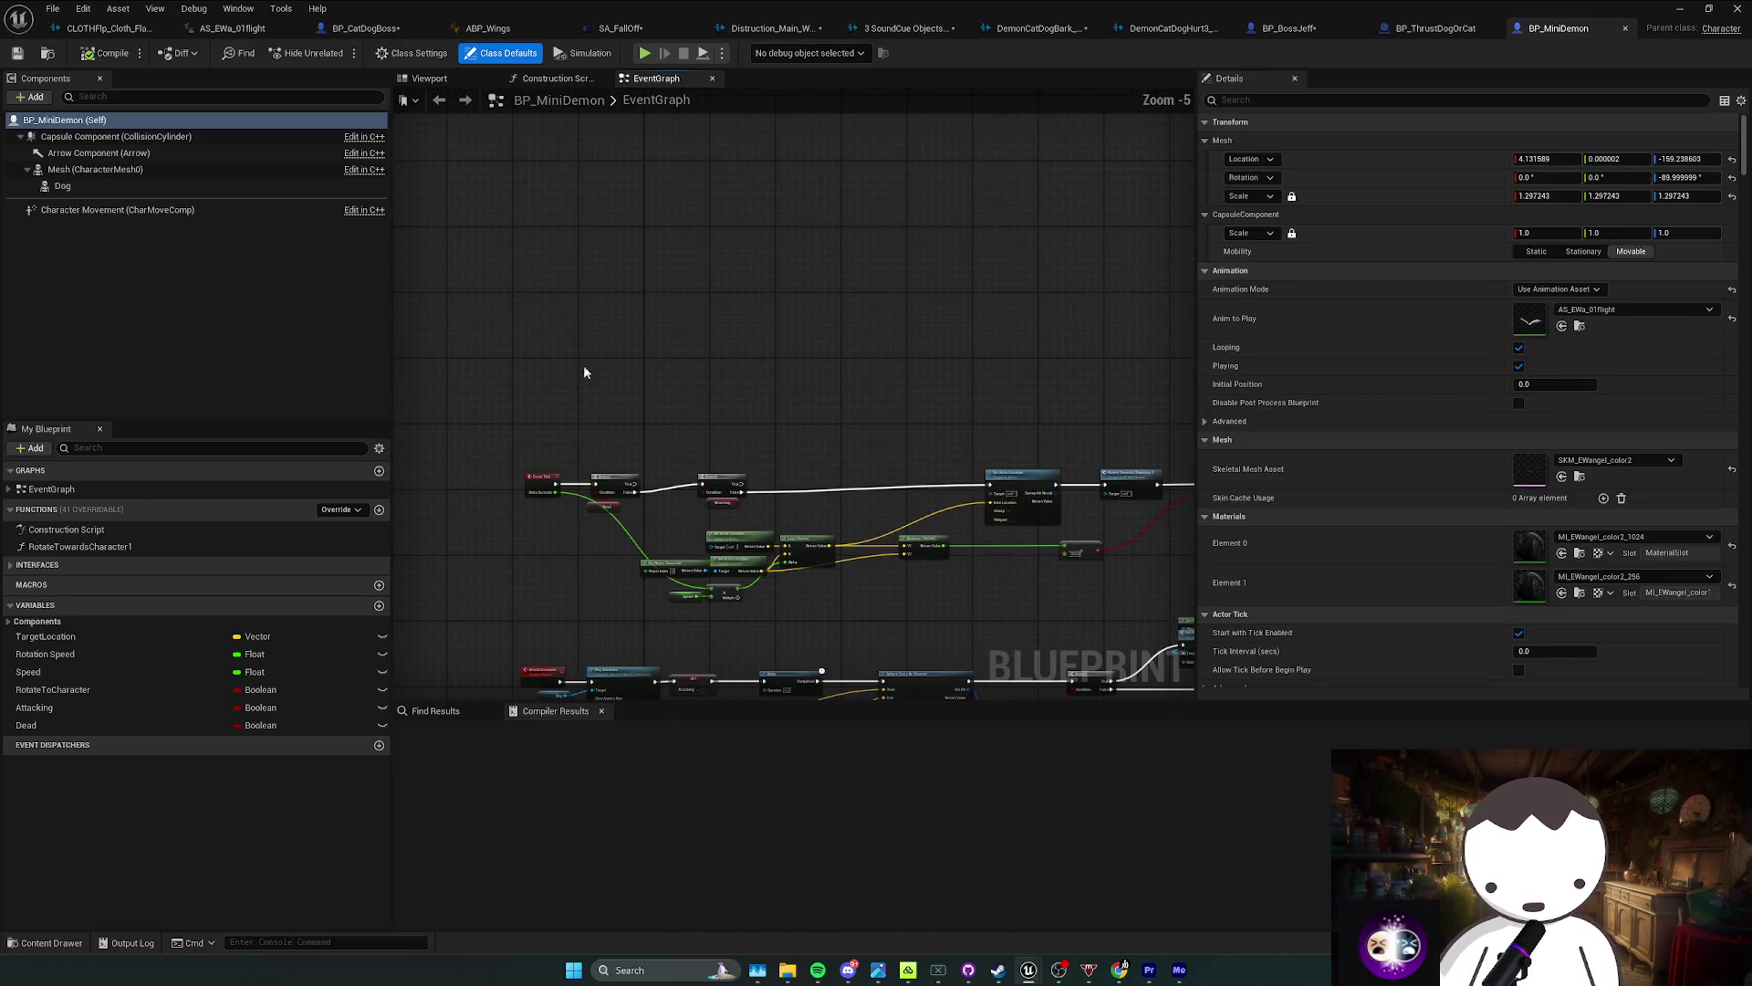
{"action": "left_click", "coordinate": [114, 186]}
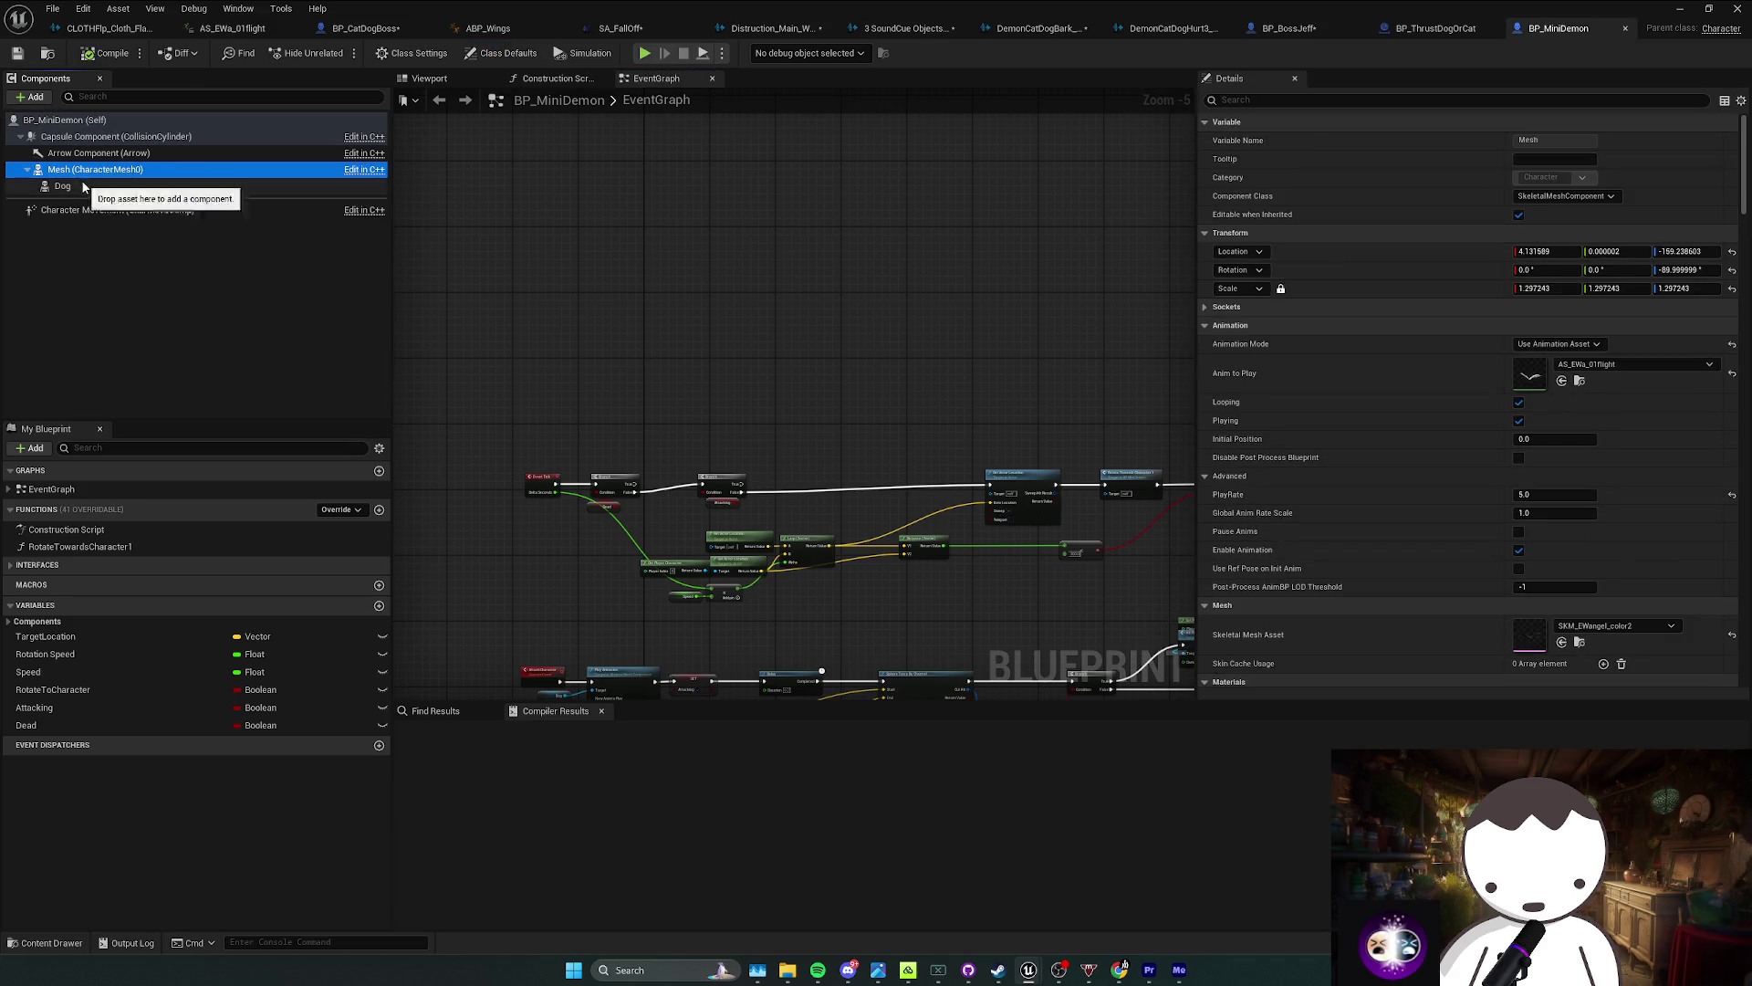
{"action": "left_click", "coordinate": [88, 170]}
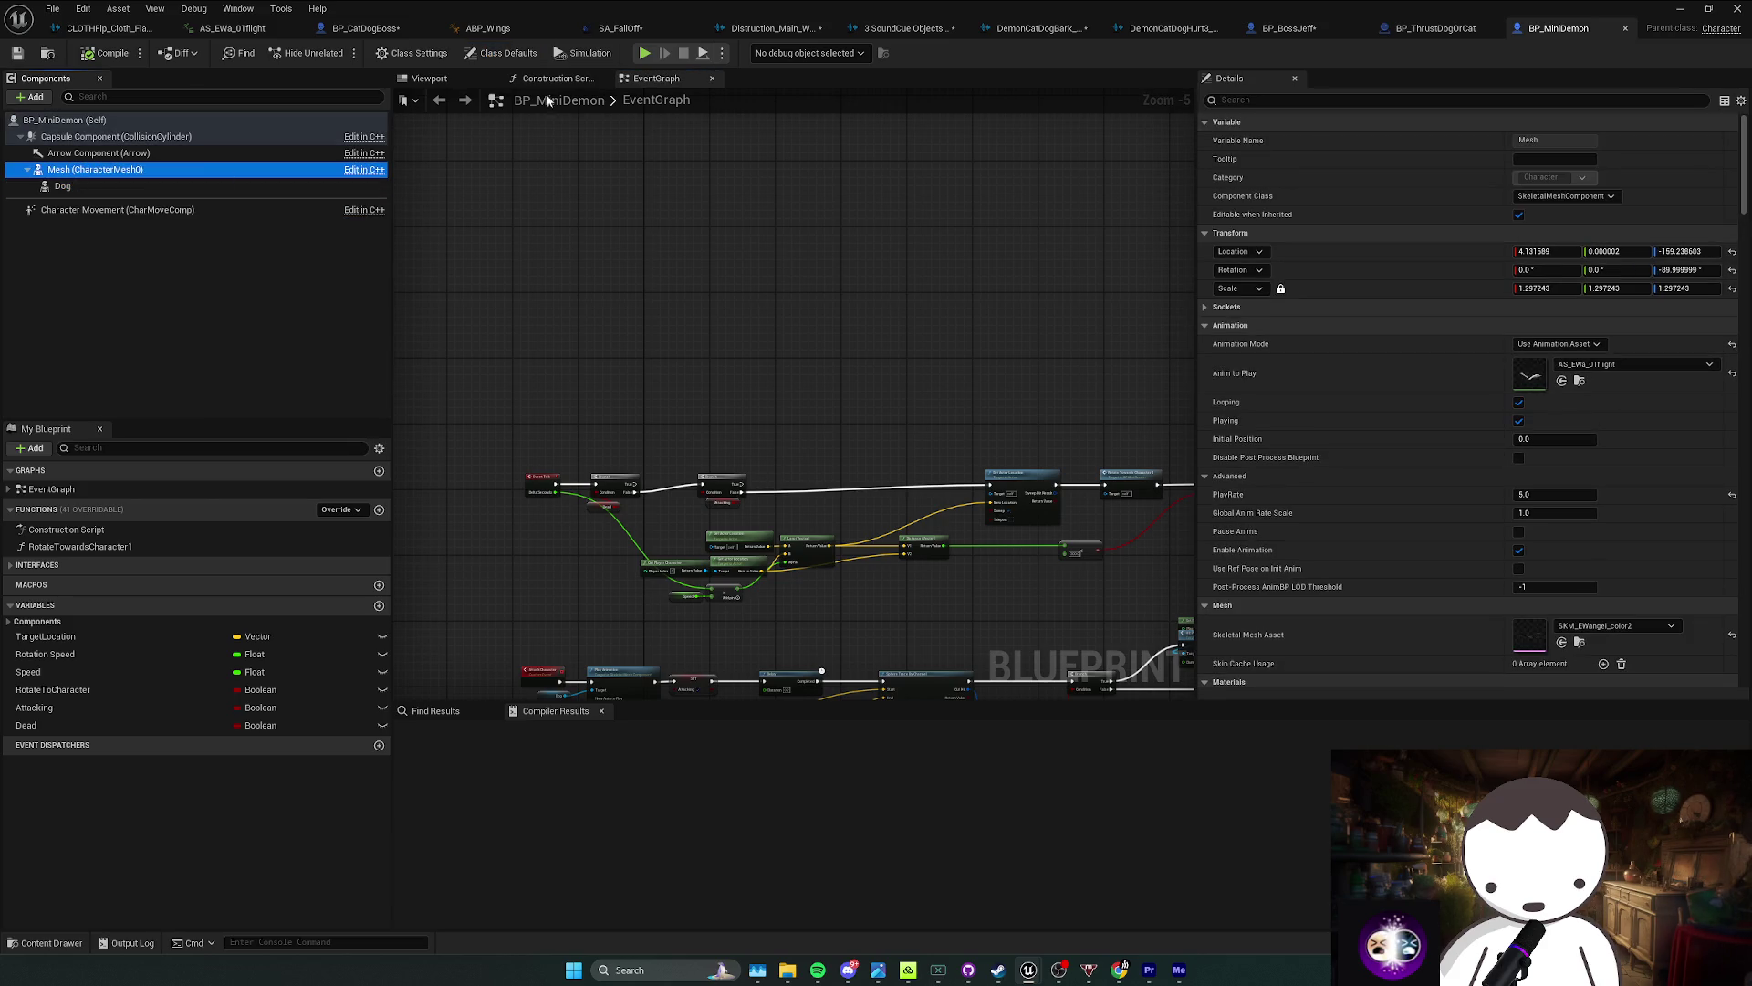
{"action": "left_click", "coordinate": [1569, 343]}
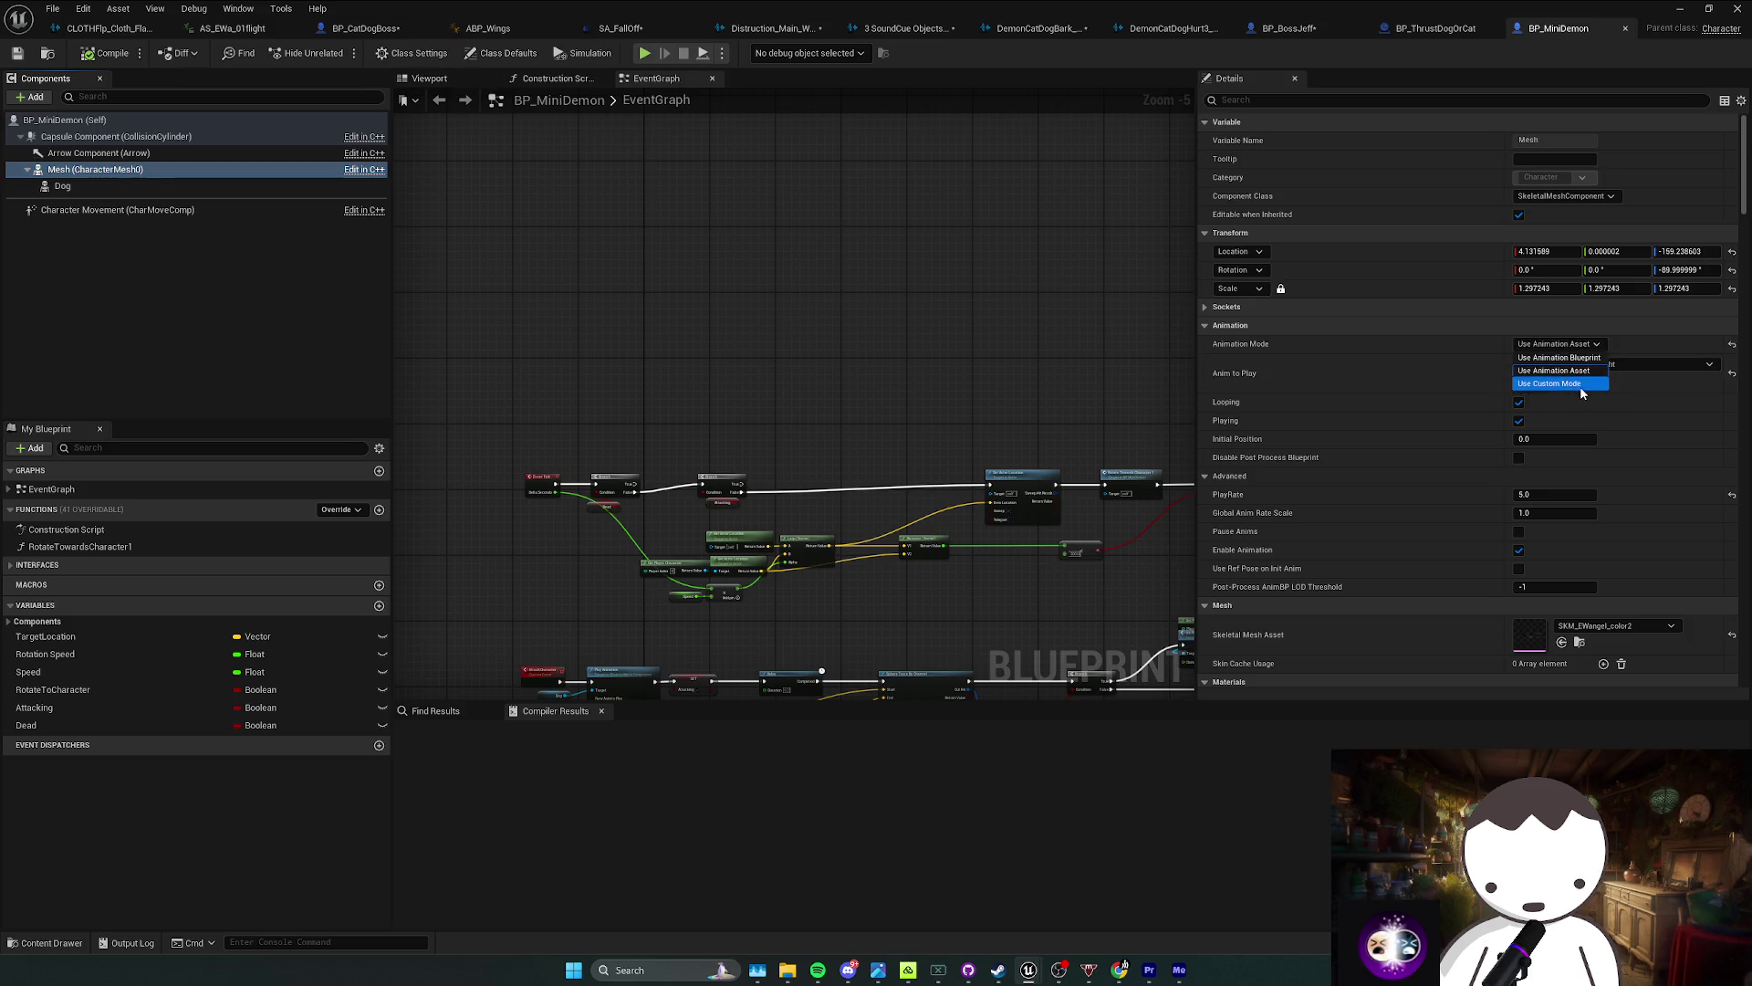
{"action": "left_click", "coordinate": [1579, 357]}
{"action": "left_click", "coordinate": [1579, 359]}
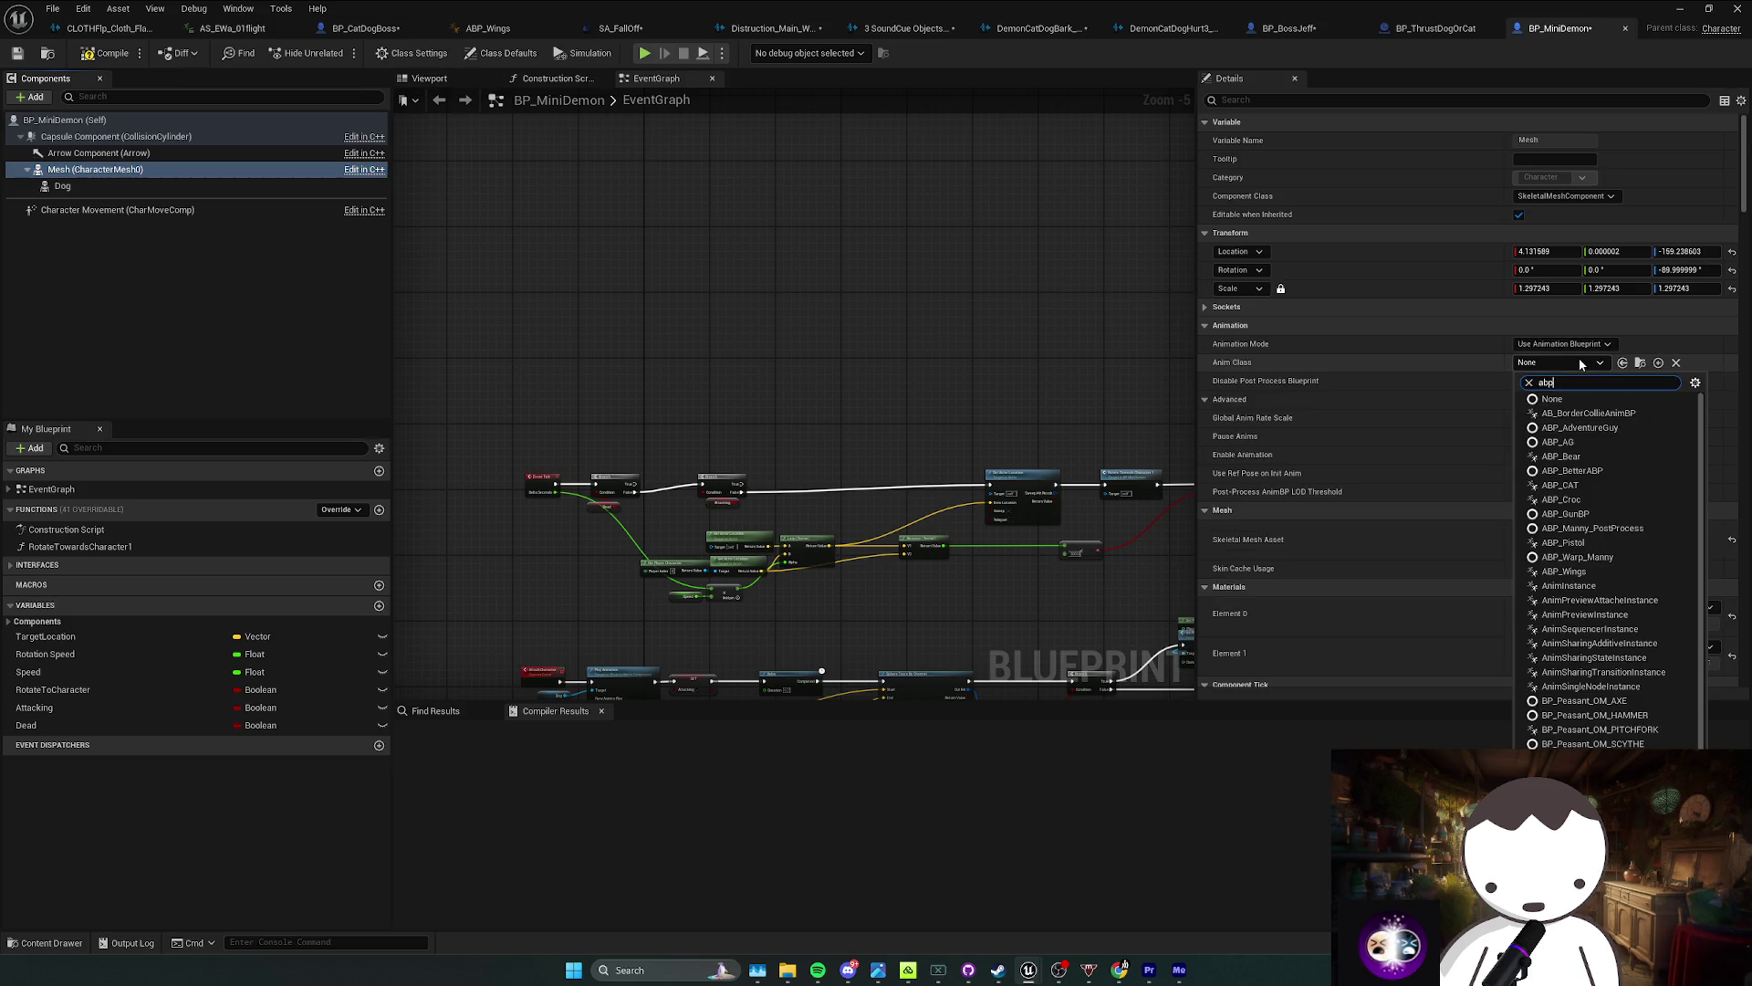
{"action": "type", "text": "_win"}
{"action": "key", "text": "Return"}
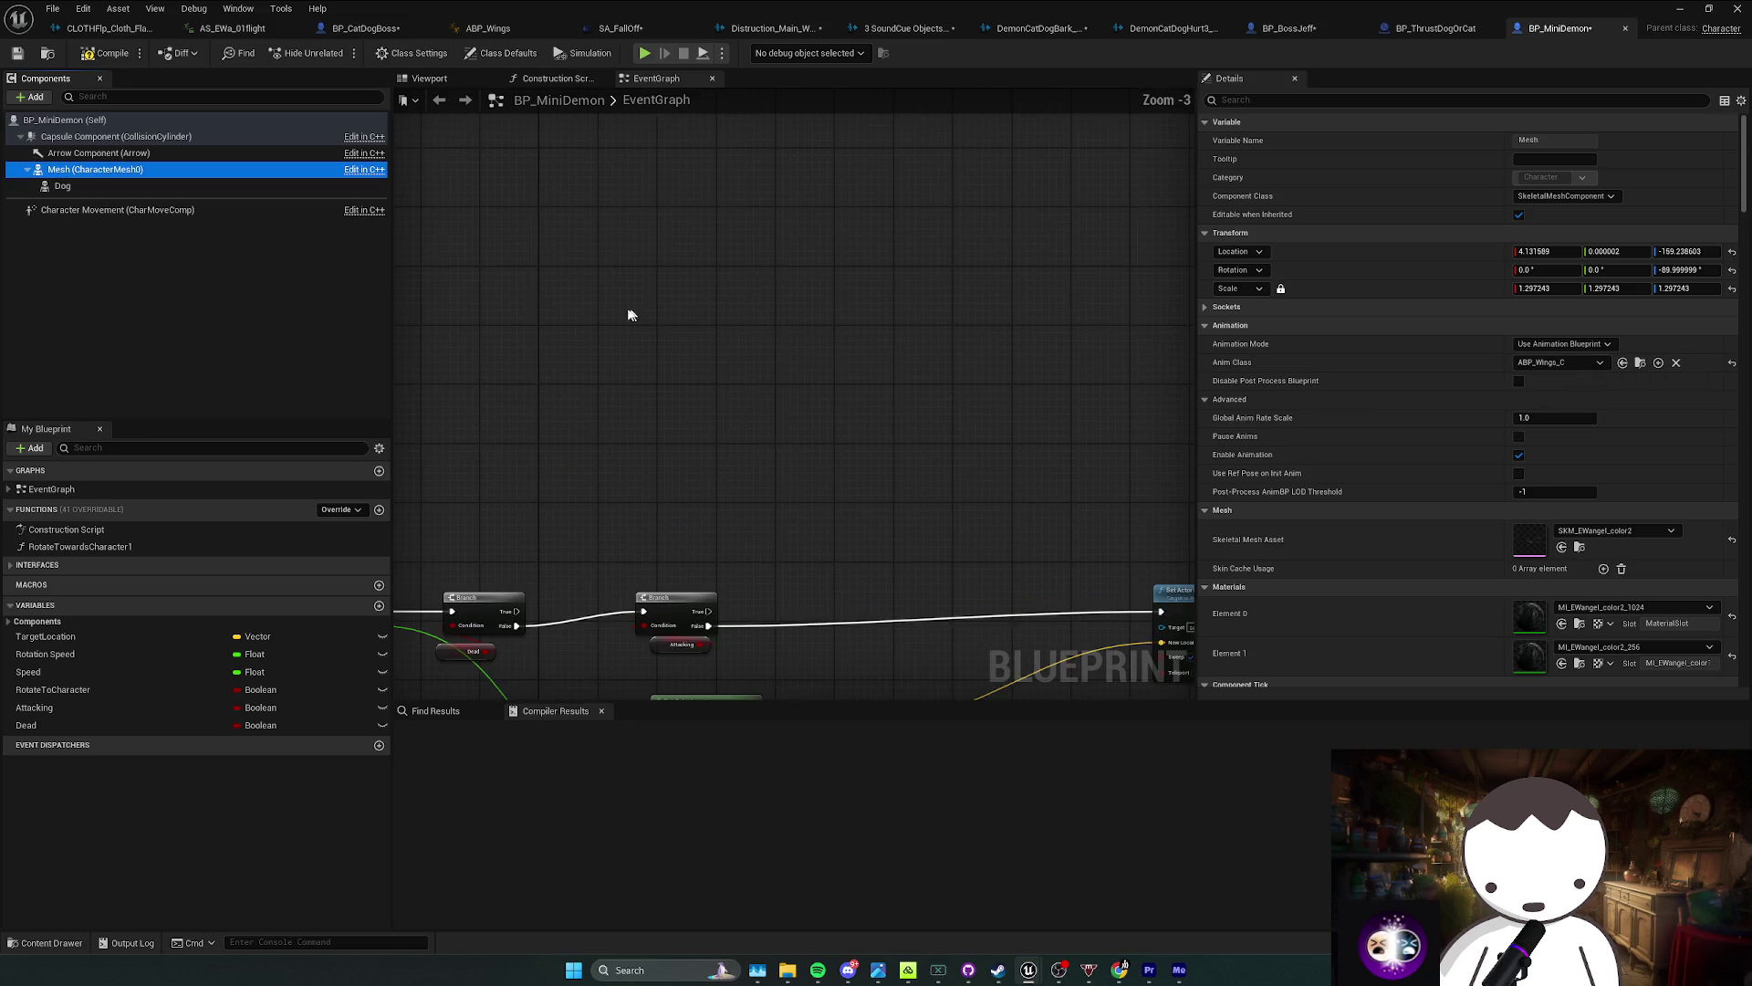
{"action": "right_click", "coordinate": [671, 310]}
Step: Add Event BeginPlay that gets the Dog's anim instance and casts it to ABP_Wings
{"action": "type", "text": "begin pla"}
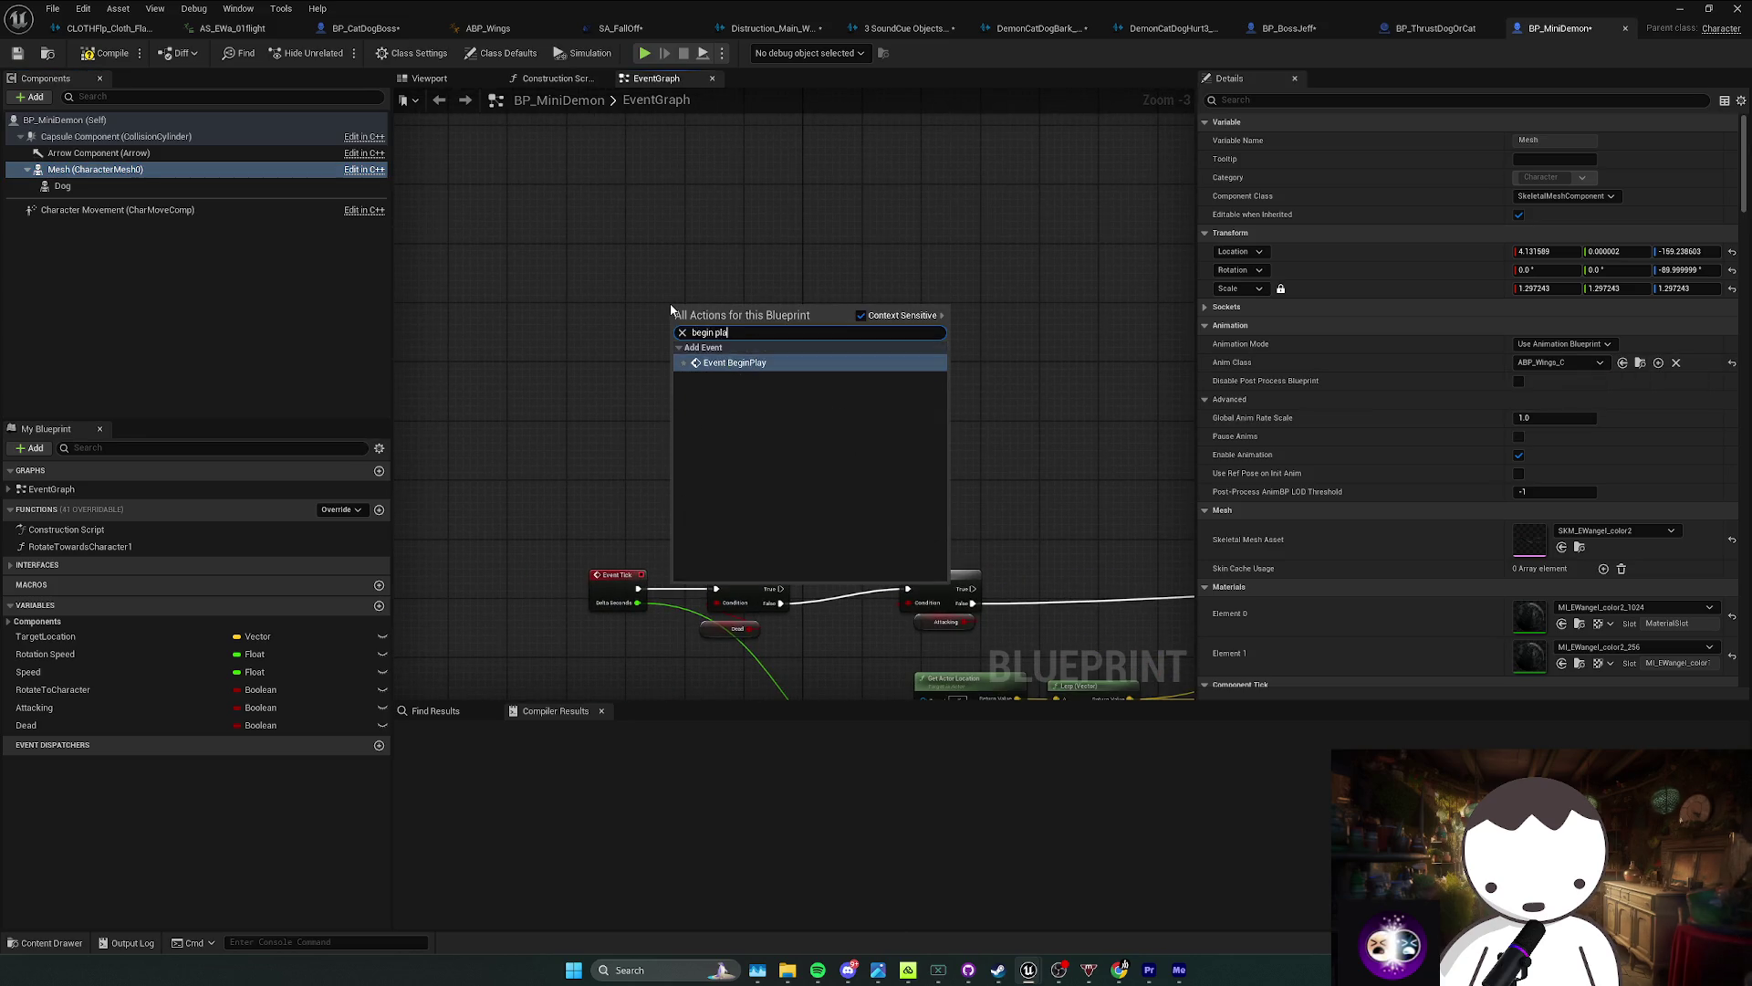
{"action": "key", "text": "Return"}
{"action": "scroll", "coordinate": [934, 308], "scroll_direction": "up", "scroll_amount": 2}
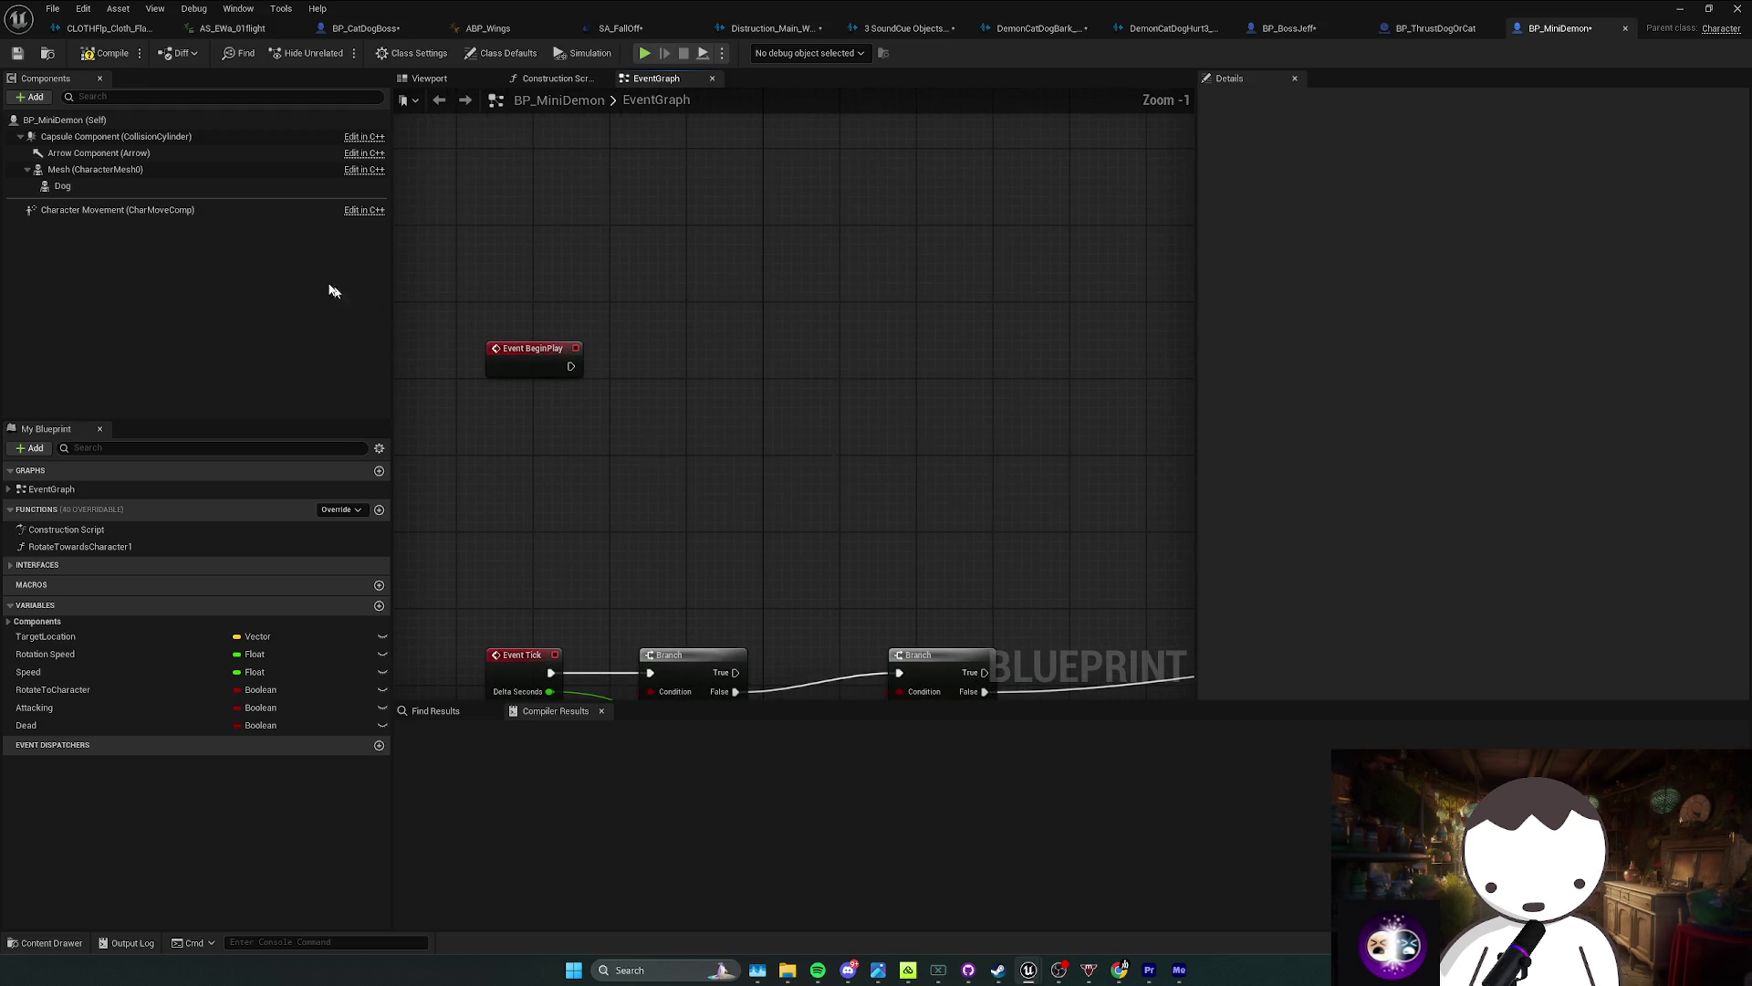
{"action": "mouse_move", "coordinate": [62, 185]}
{"action": "left_mouse_down"}
{"action": "mouse_move", "coordinate": [547, 406]}
{"action": "mouse_move", "coordinate": [663, 394]}
{"action": "left_mouse_up"}
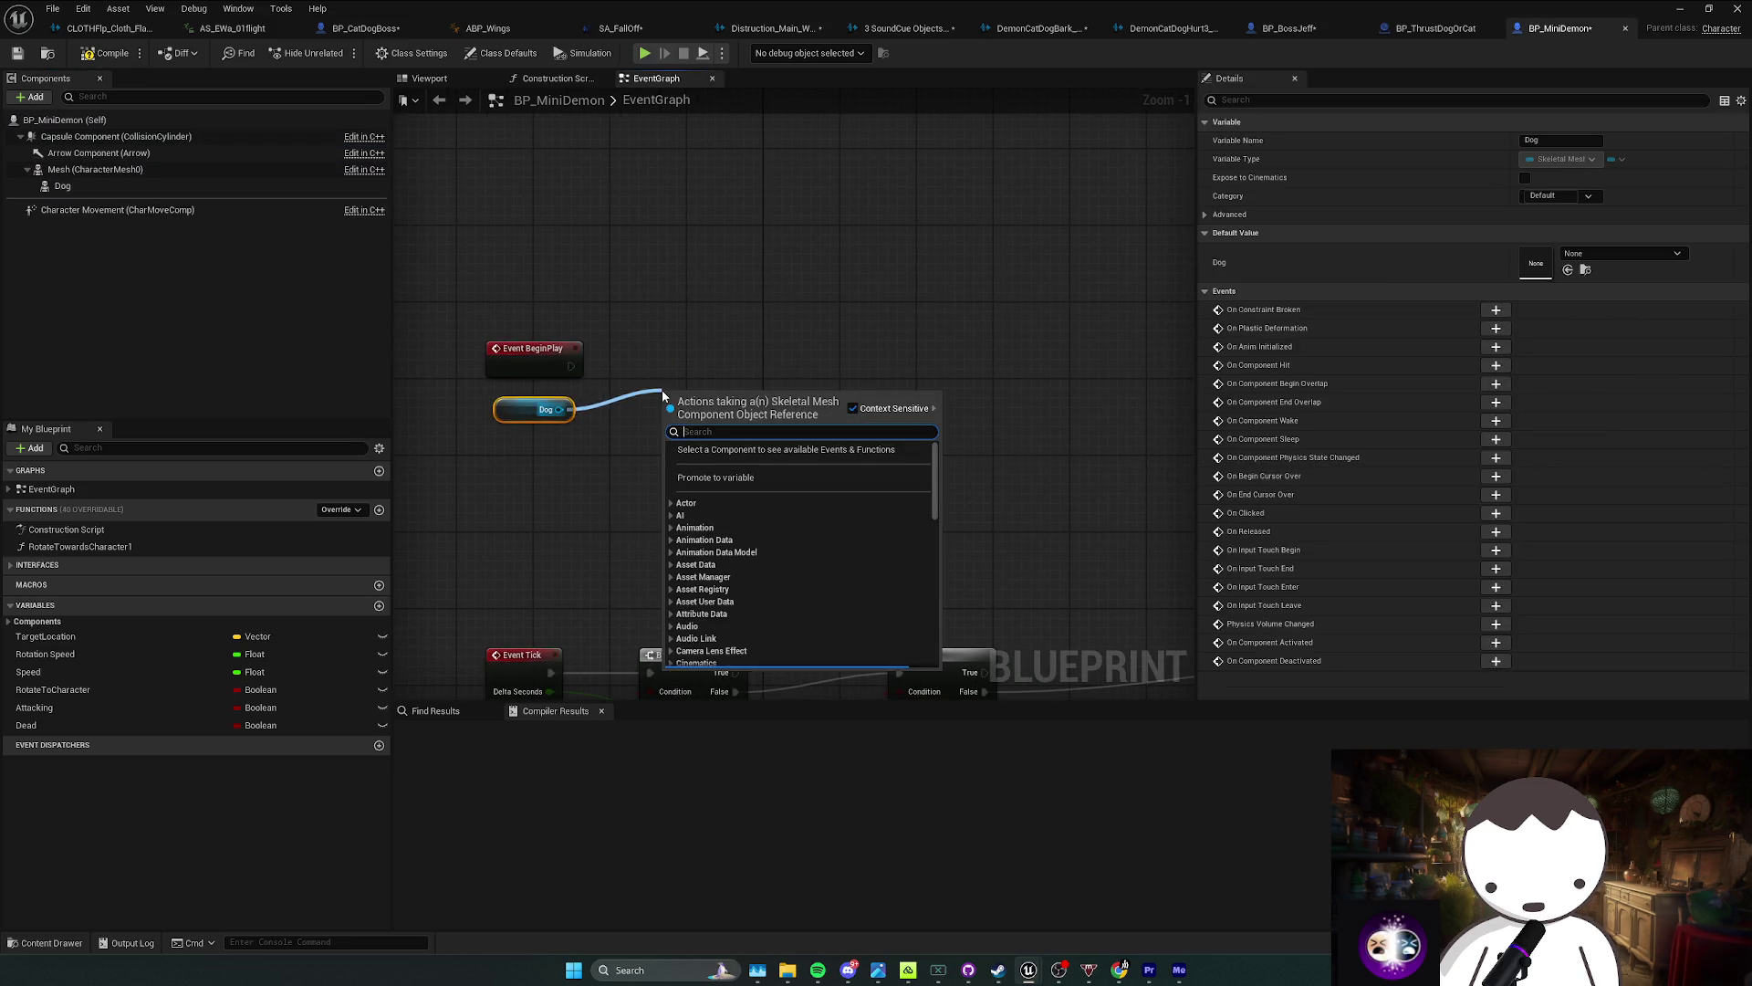
{"action": "type", "text": "get anim inst"}
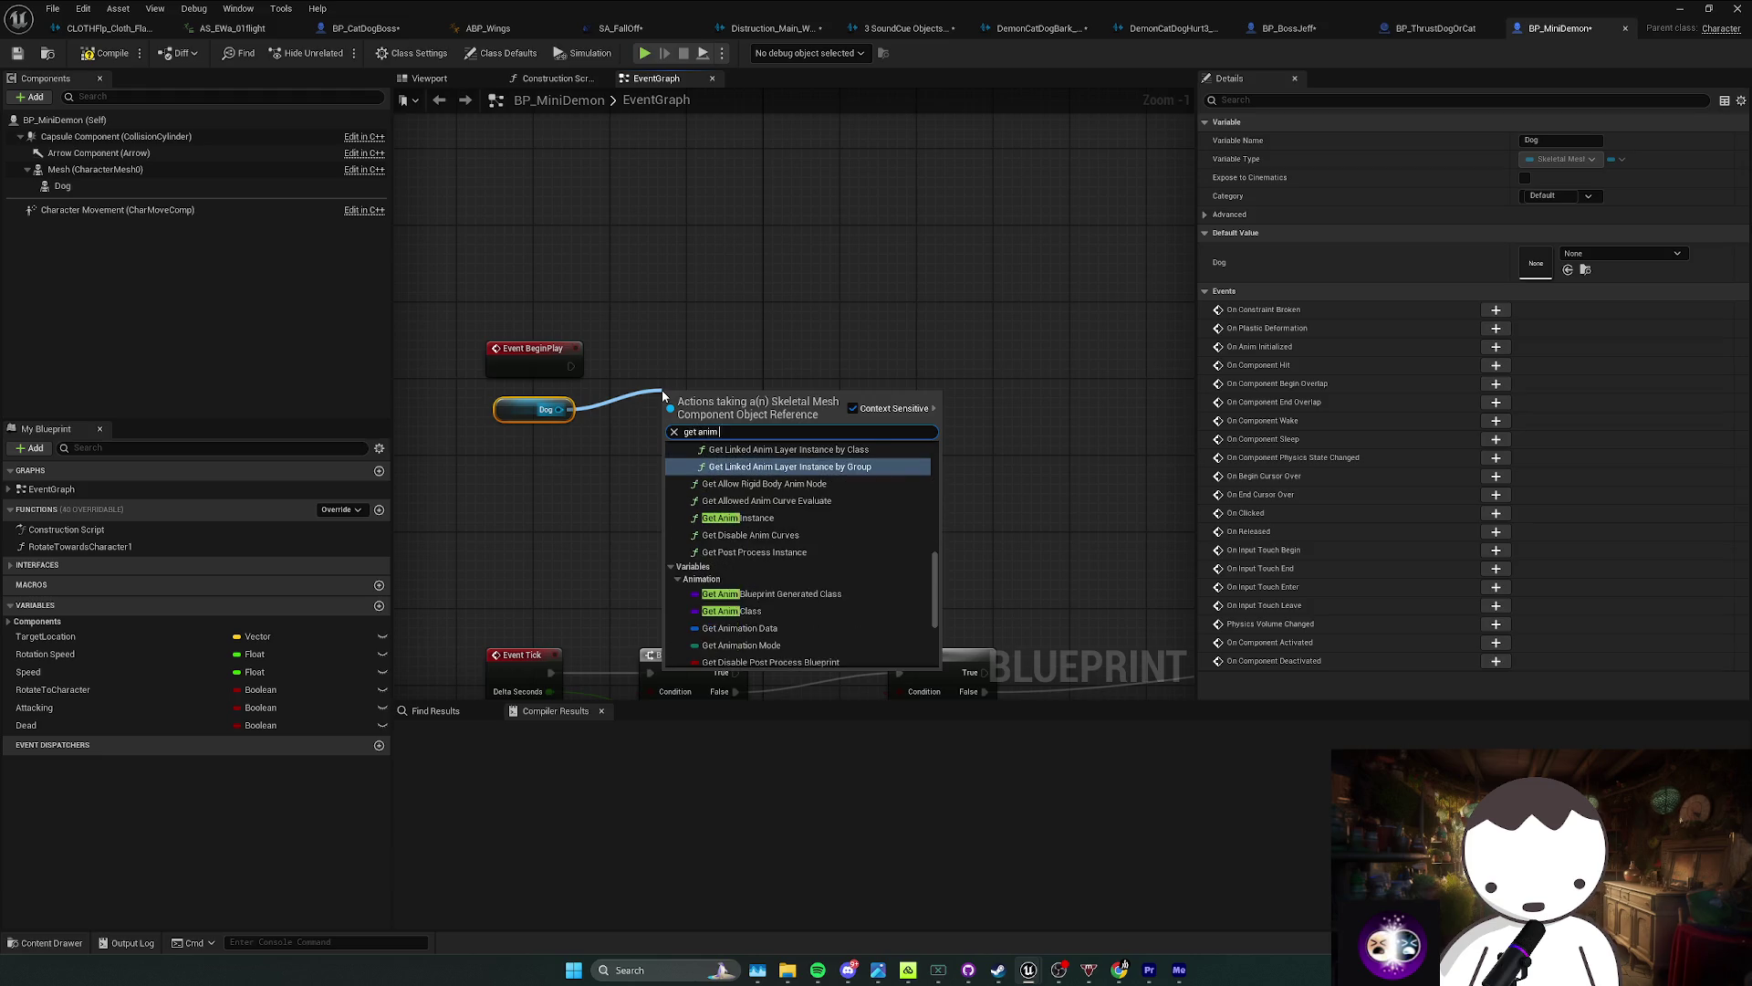
{"action": "left_click", "coordinate": [737, 537]}
{"action": "left_click_drag", "start_coordinate": [712, 394], "coordinate": [544, 398]}
{"action": "left_click_drag", "start_coordinate": [690, 436], "coordinate": [773, 430]}
{"action": "type", "text": "cast"}
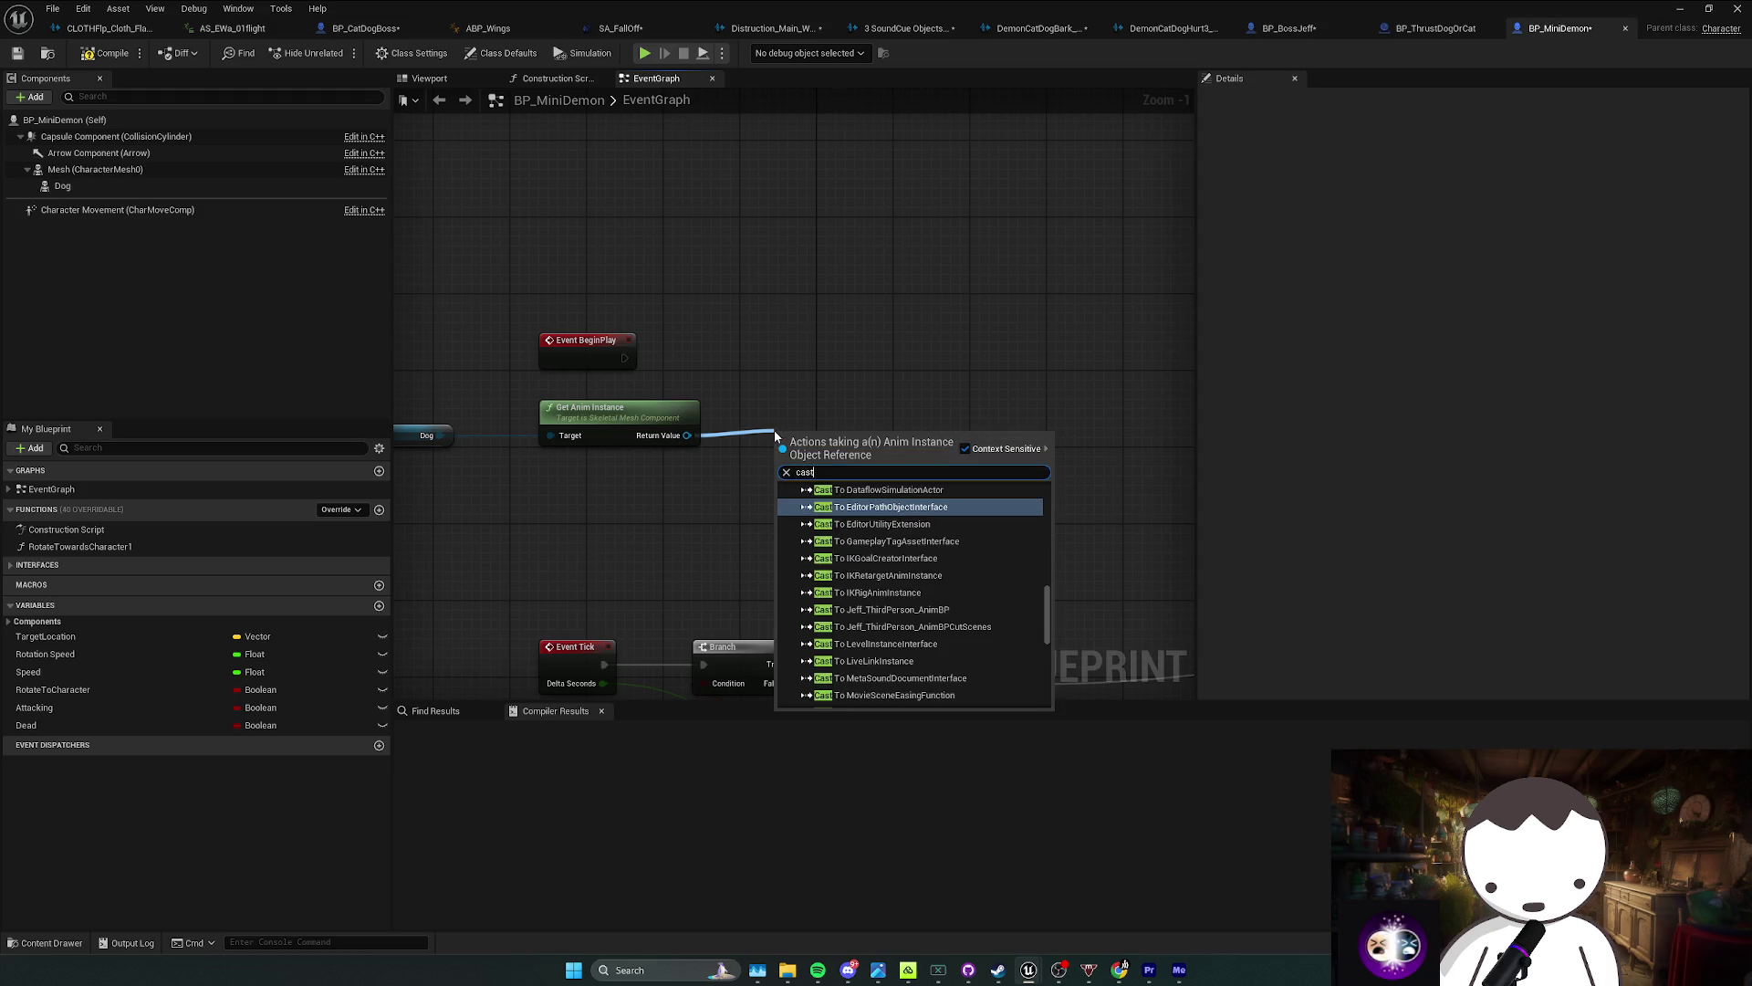
{"action": "type", "text": " to abp_wi"}
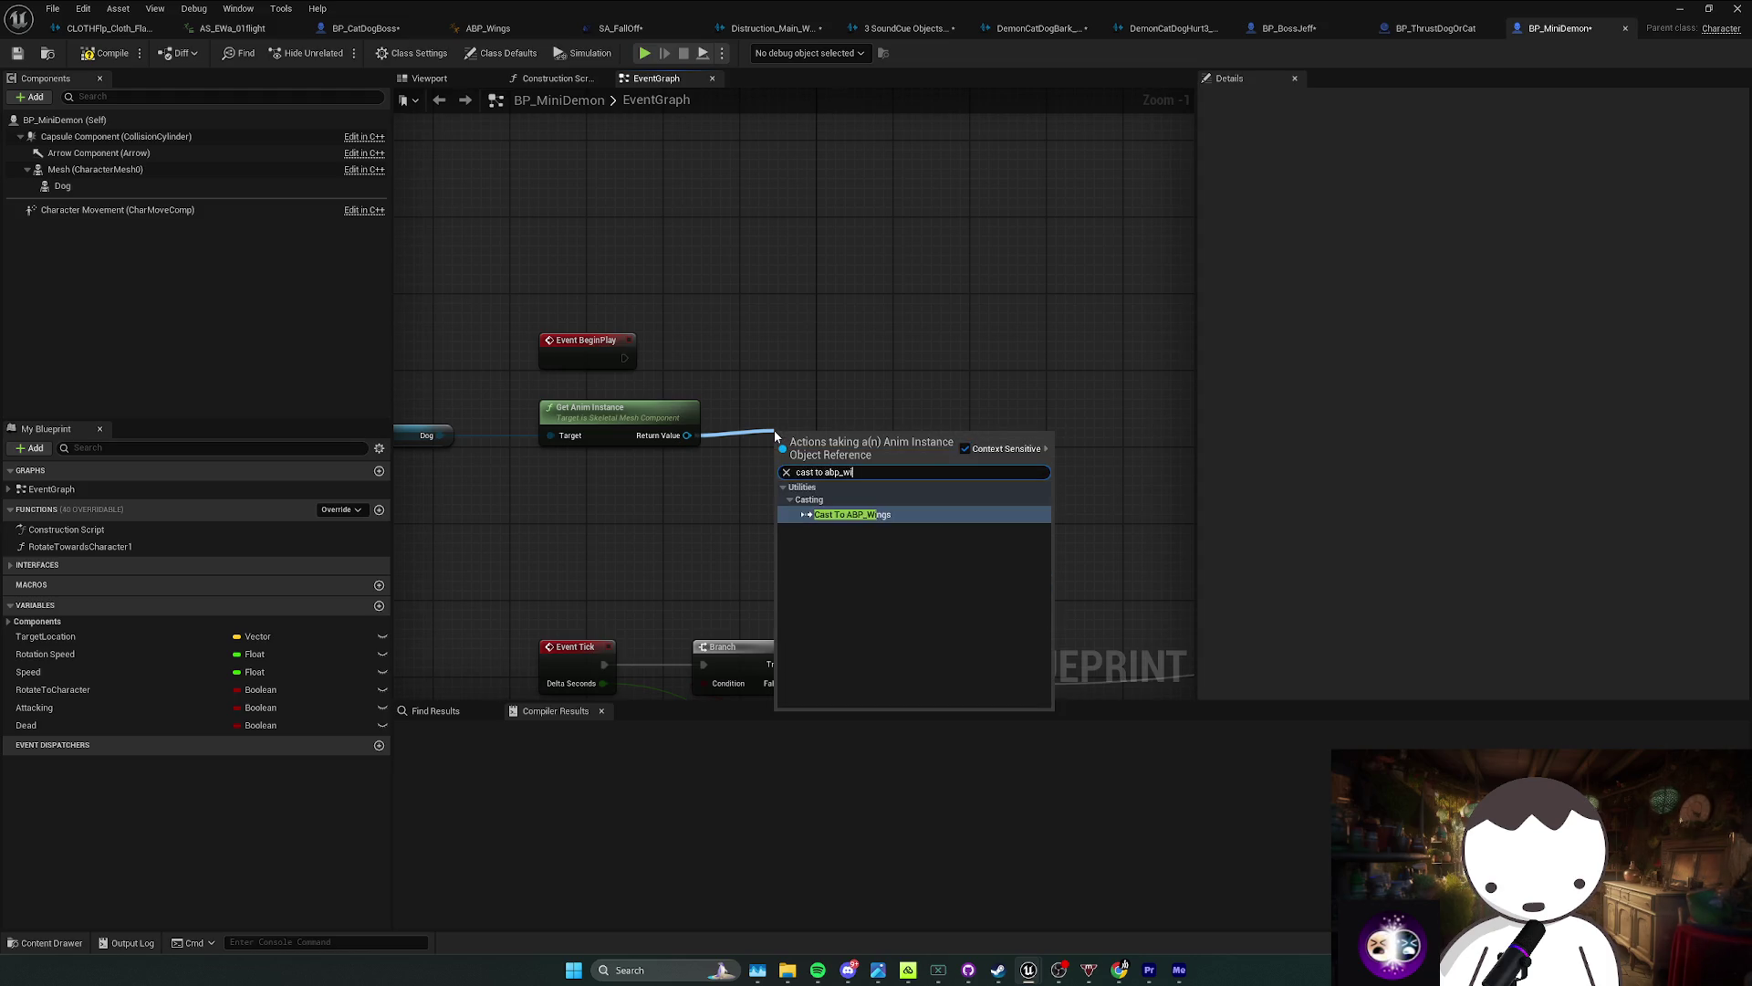
{"action": "key", "text": "Return"}
{"action": "mouse_move", "coordinate": [818, 424]}
{"action": "left_mouse_down"}
{"action": "mouse_move", "coordinate": [791, 334]}
{"action": "mouse_move", "coordinate": [621, 362]}
{"action": "left_mouse_up"}
Step: After the cast, set the wings' Pitch Multiplier to 3.0, compile, and minimize the Blueprint
{"action": "left_click_drag", "start_coordinate": [809, 395], "coordinate": [893, 393]}
{"action": "type", "text": "set pl"}
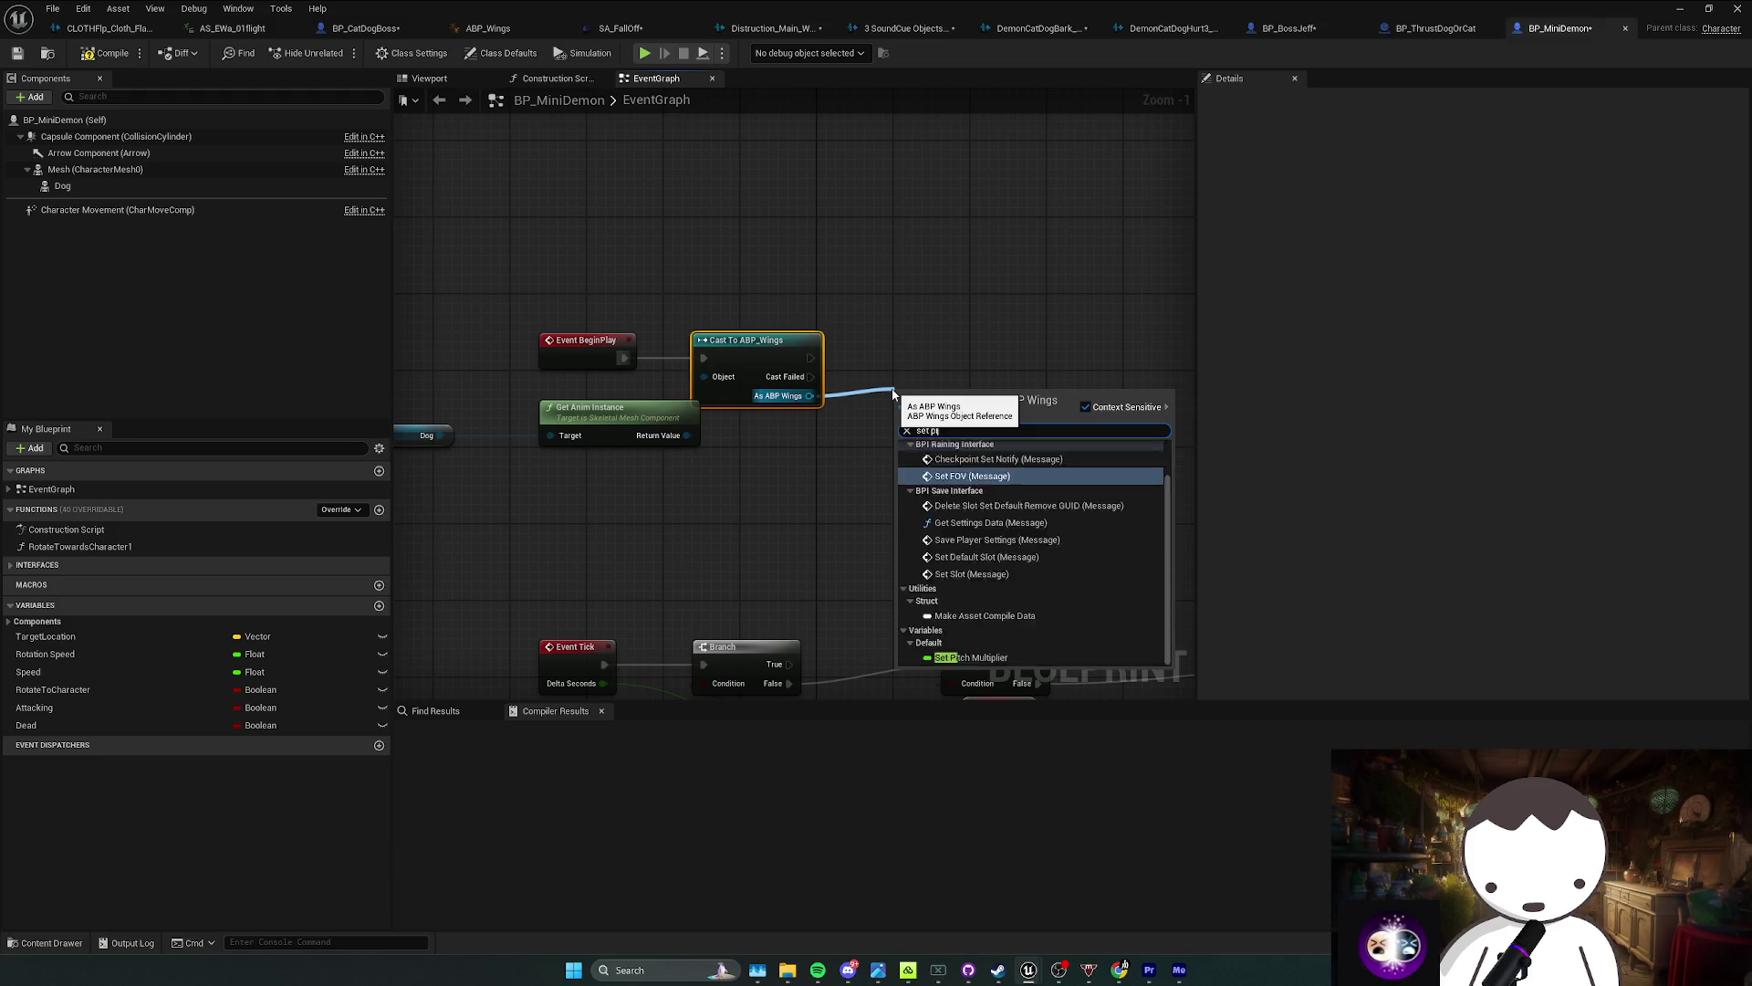
{"action": "left_click", "coordinate": [970, 469]}
{"action": "left_click_drag", "start_coordinate": [941, 374], "coordinate": [932, 347]}
{"action": "left_click_drag", "start_coordinate": [896, 357], "coordinate": [810, 357]}
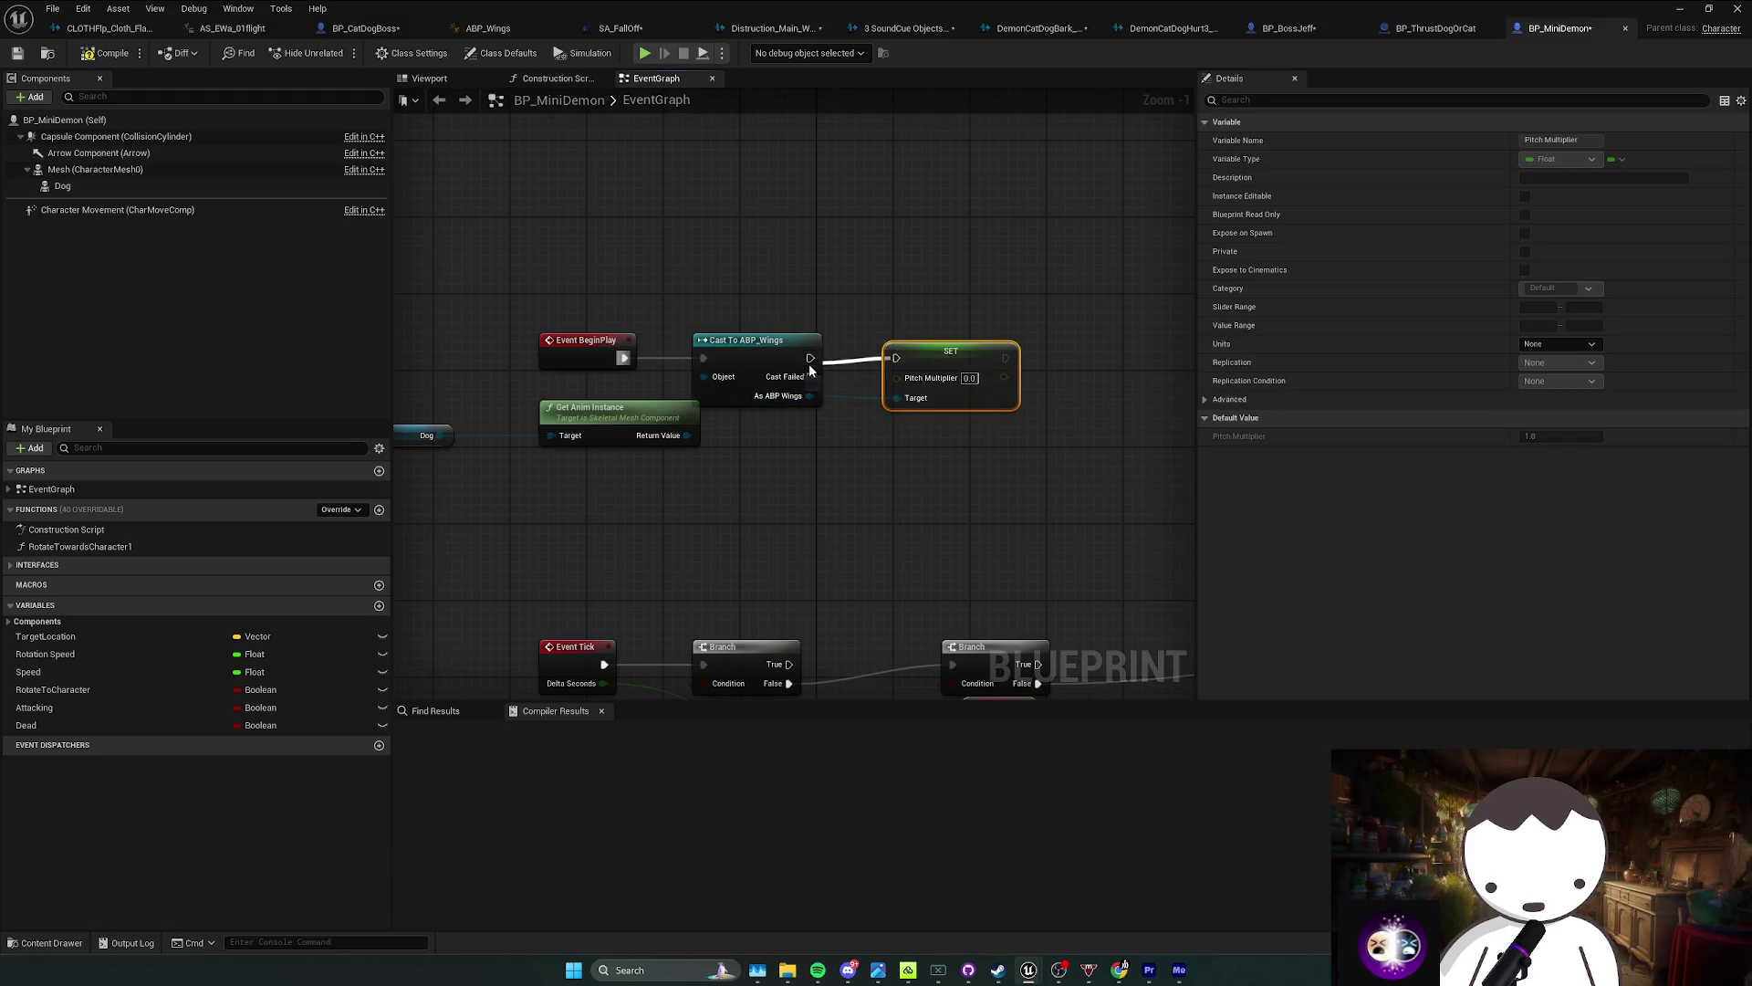
{"action": "left_click", "coordinate": [969, 378]}
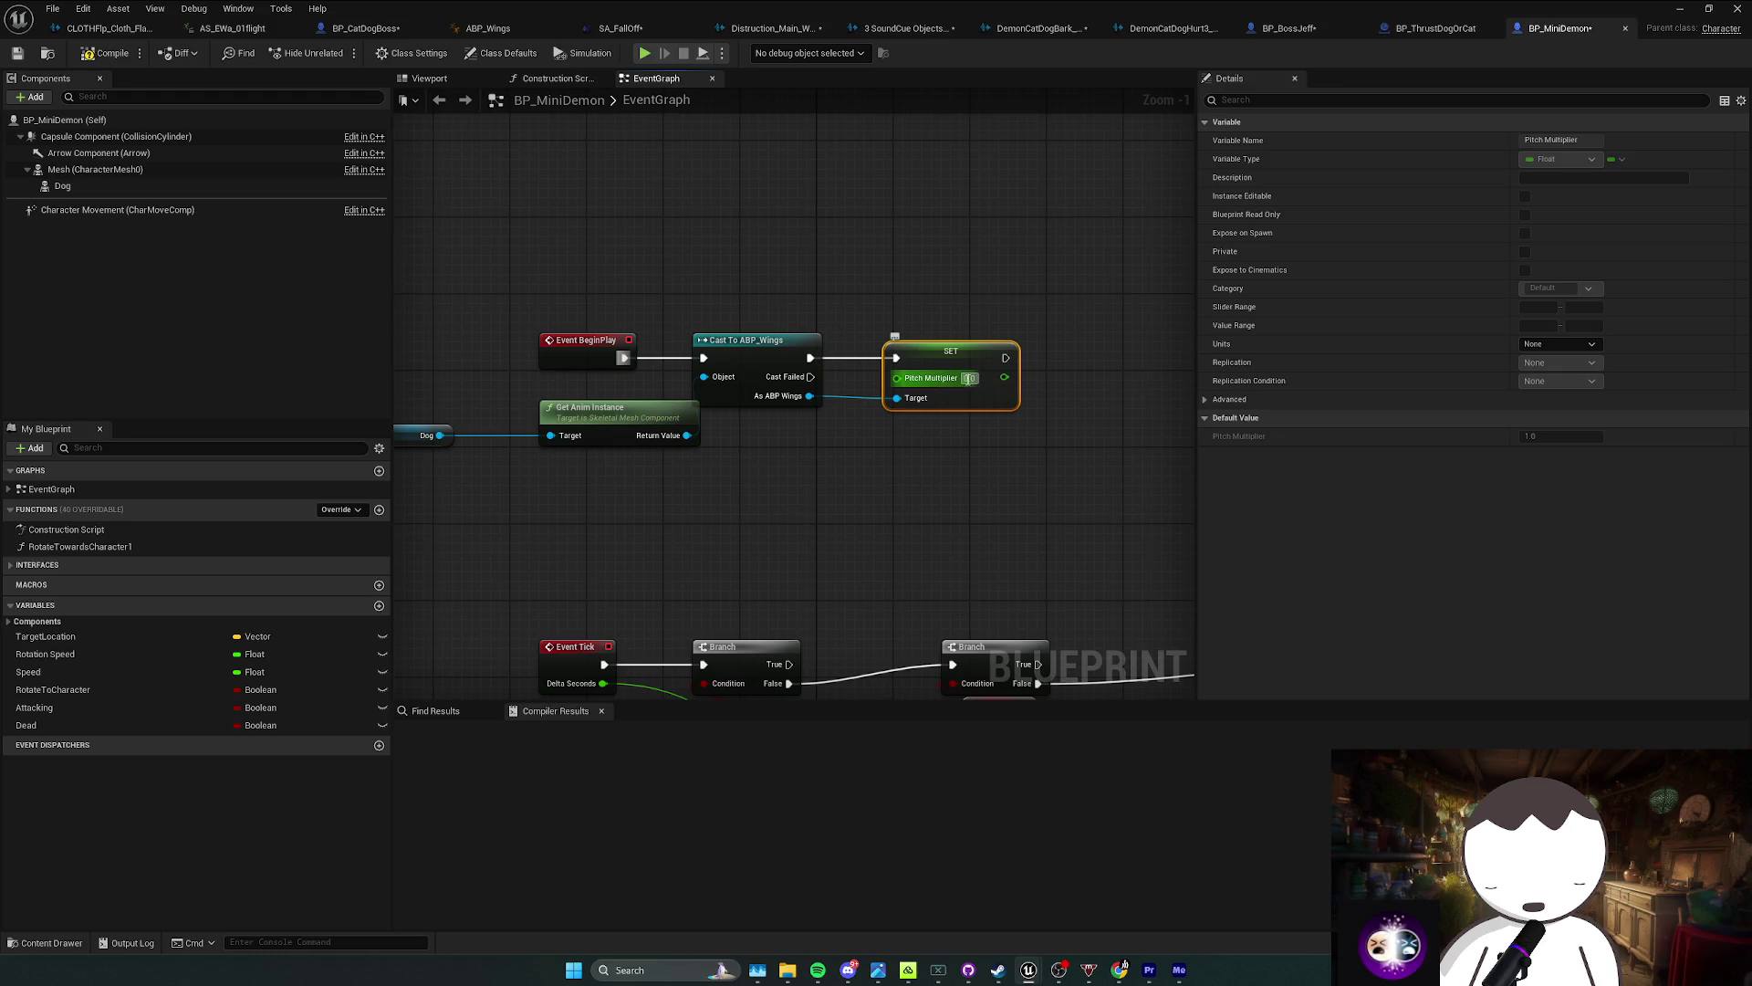
{"action": "type", "text": "3"}
{"action": "left_click", "coordinate": [883, 438]}
{"action": "left_click", "coordinate": [86, 57]}
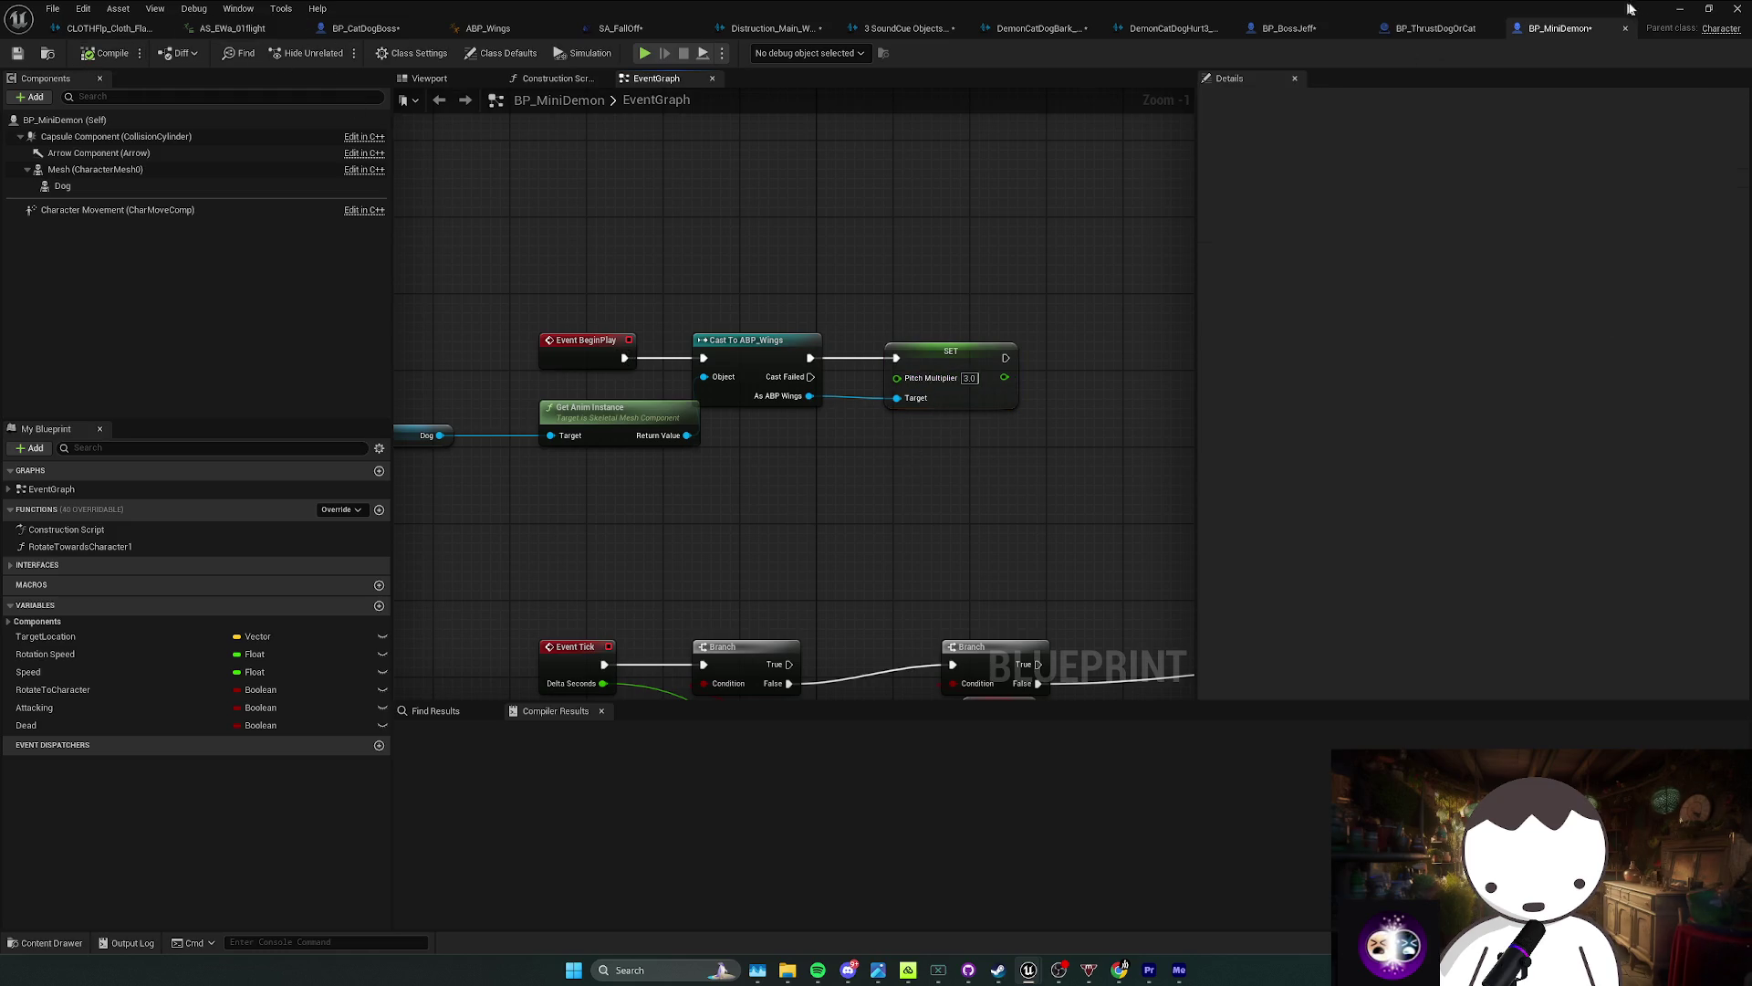
{"action": "left_click", "coordinate": [1684, 13]}
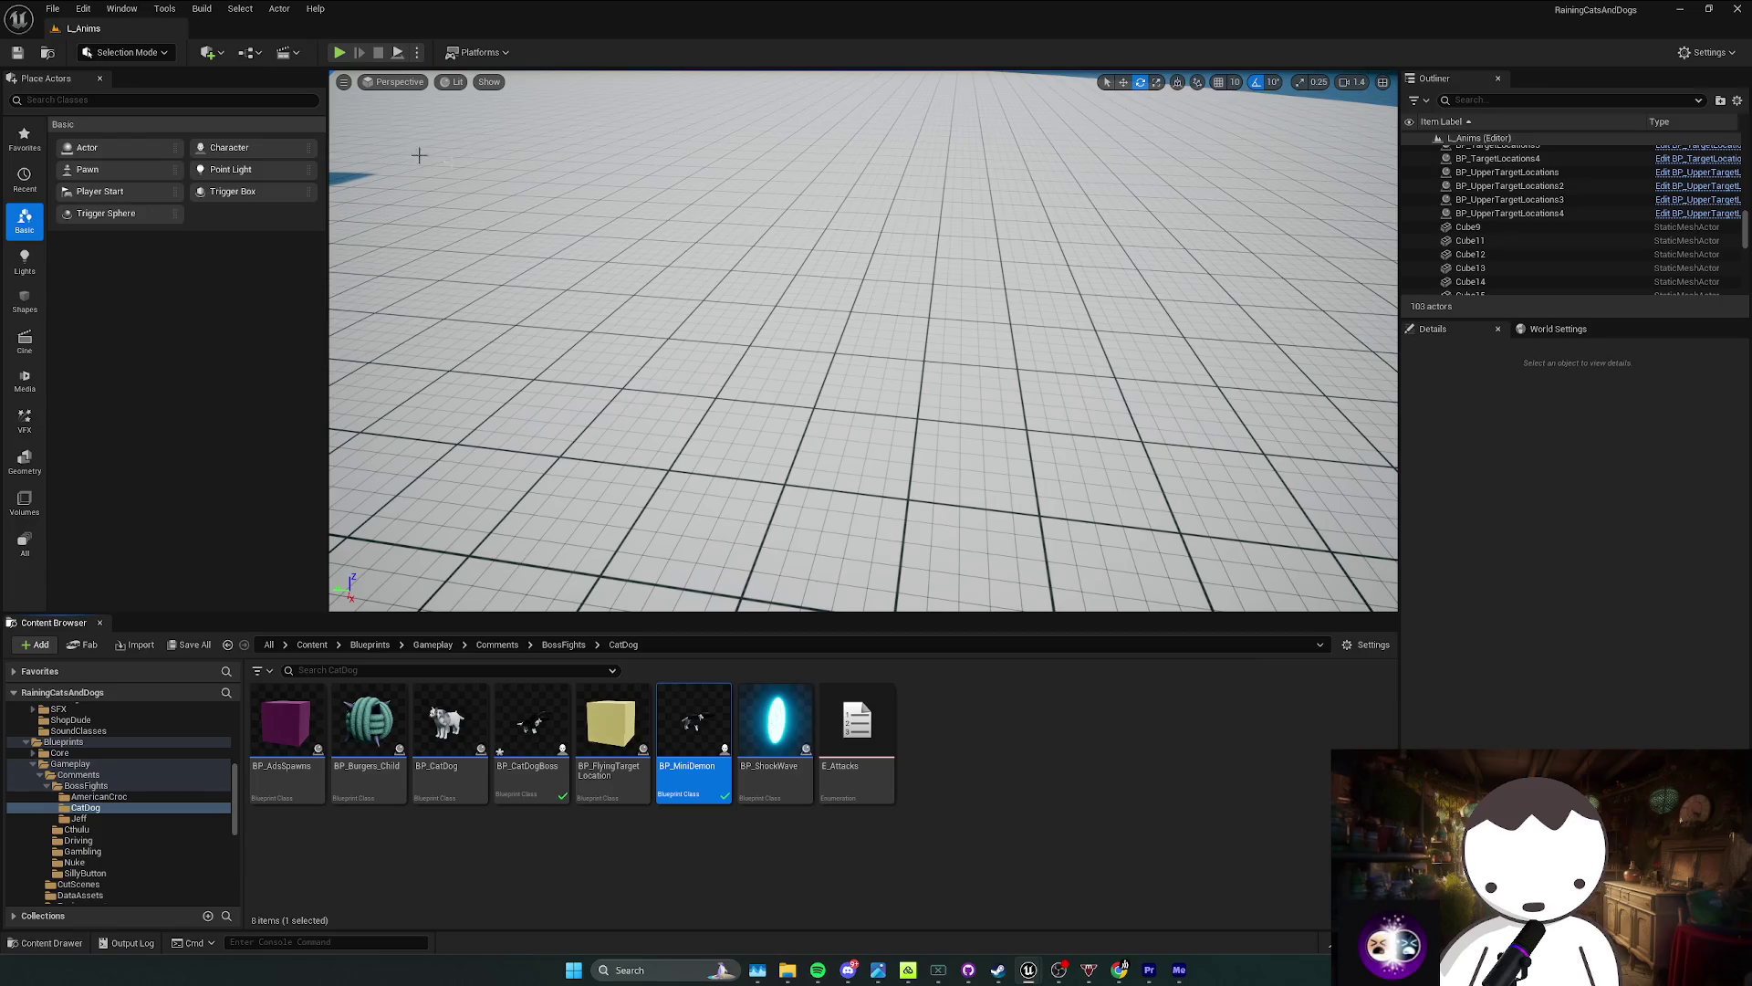
{"action": "left_click", "coordinate": [339, 53]}
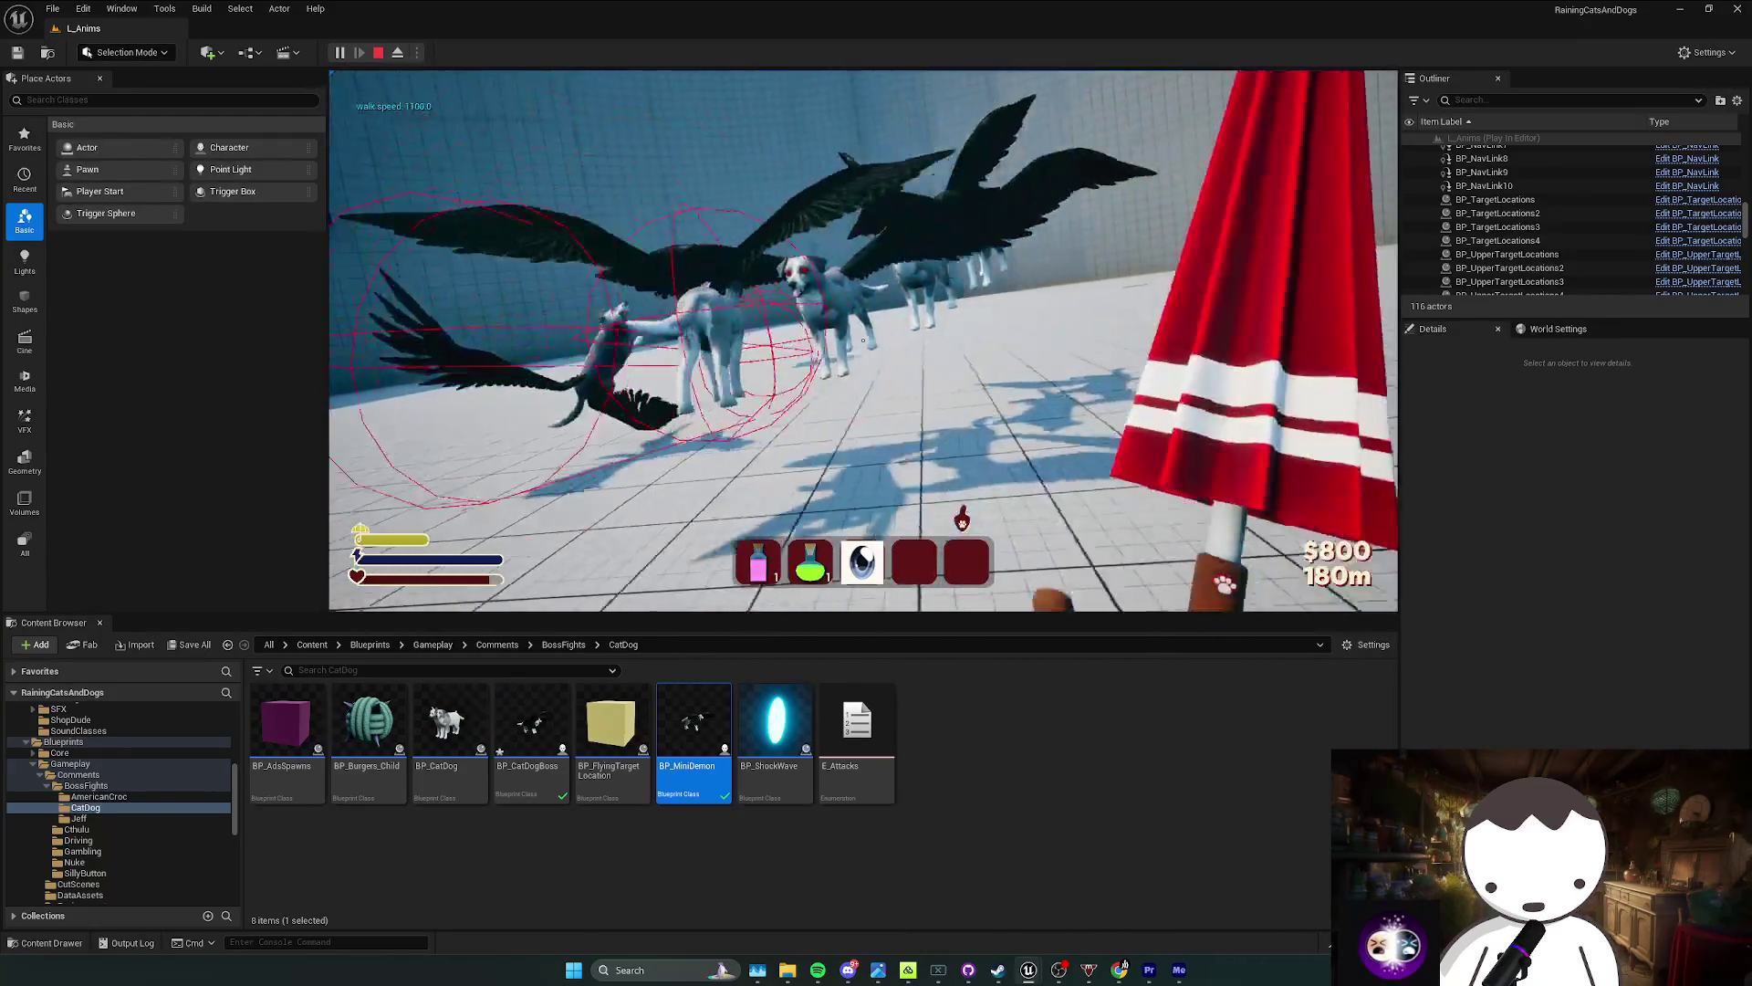
{"action": "key", "text": "Escape"}
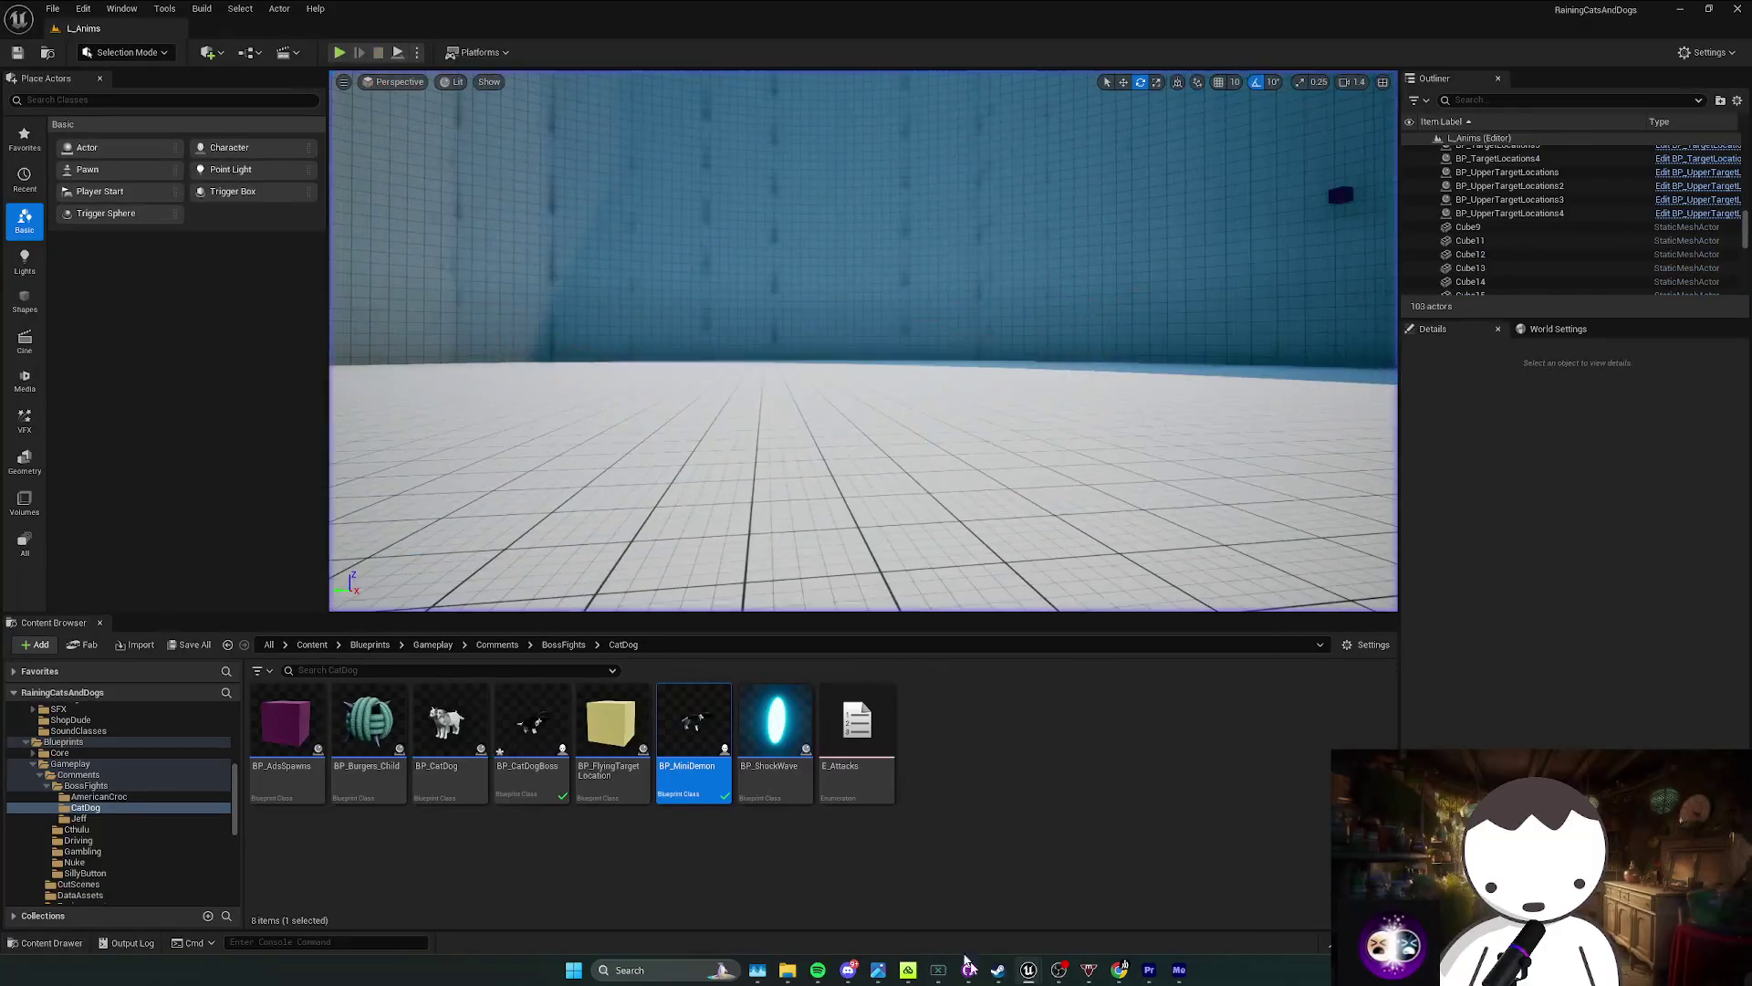
{"action": "left_click", "coordinate": [1104, 894]}
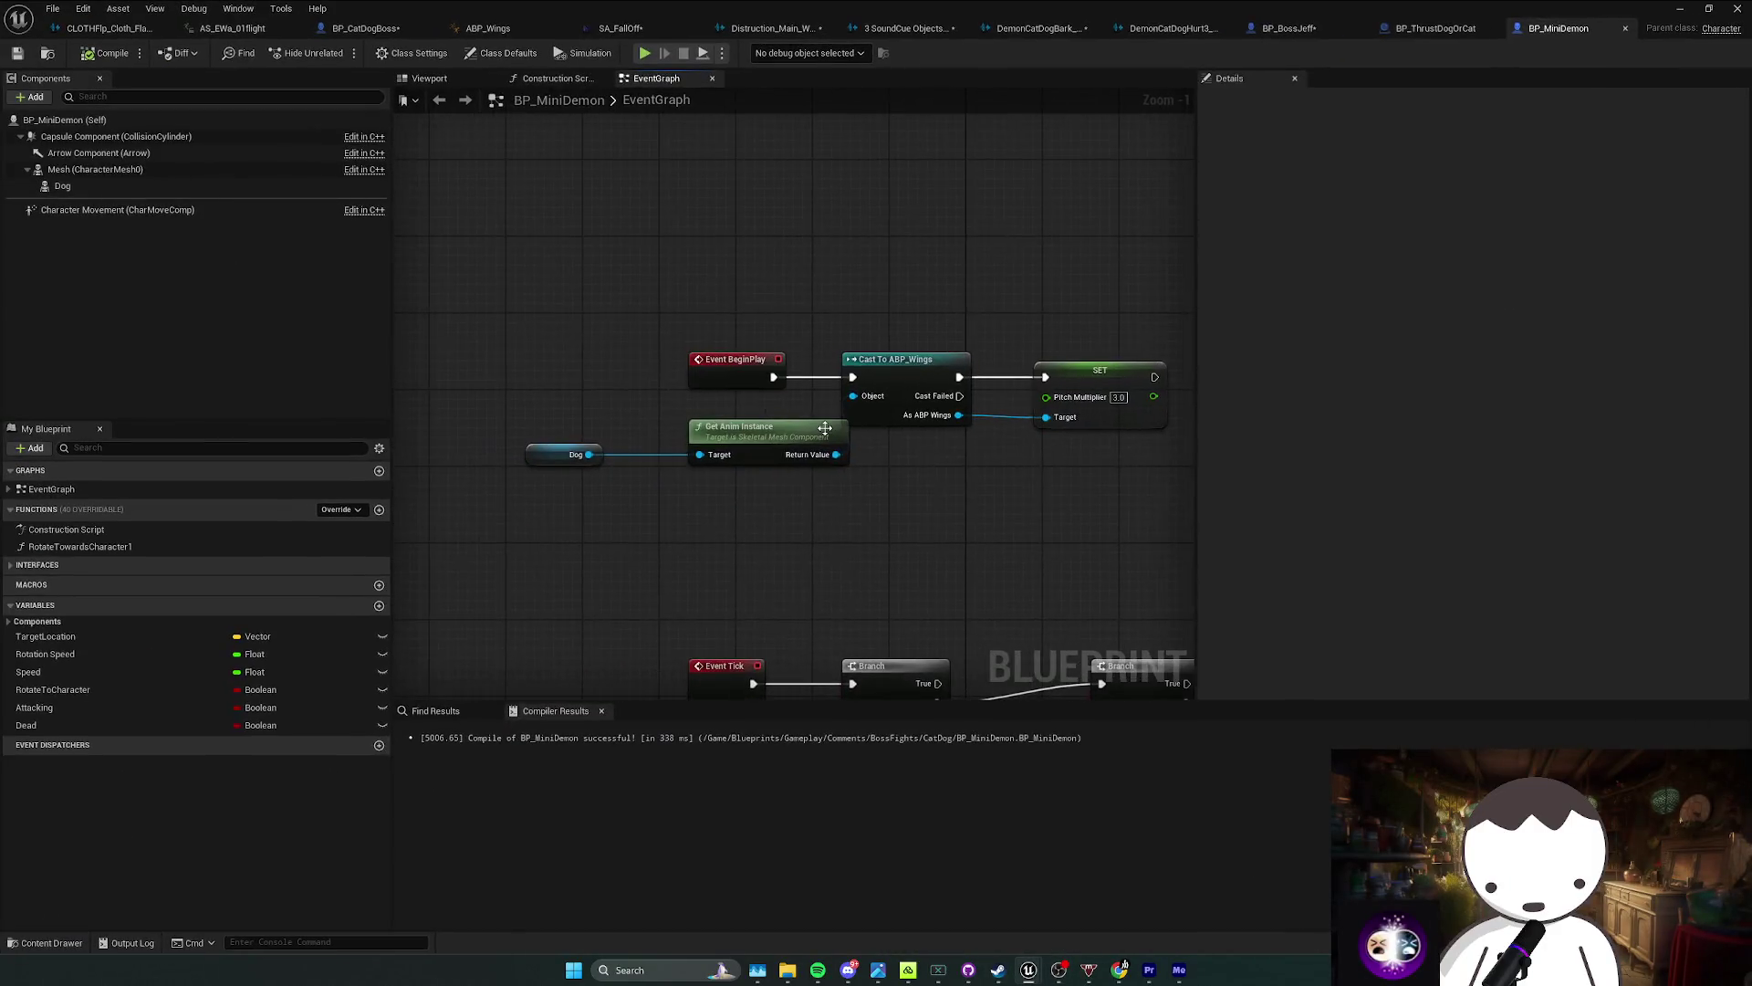
{"action": "left_click_drag", "start_coordinate": [639, 422], "coordinate": [580, 411]}
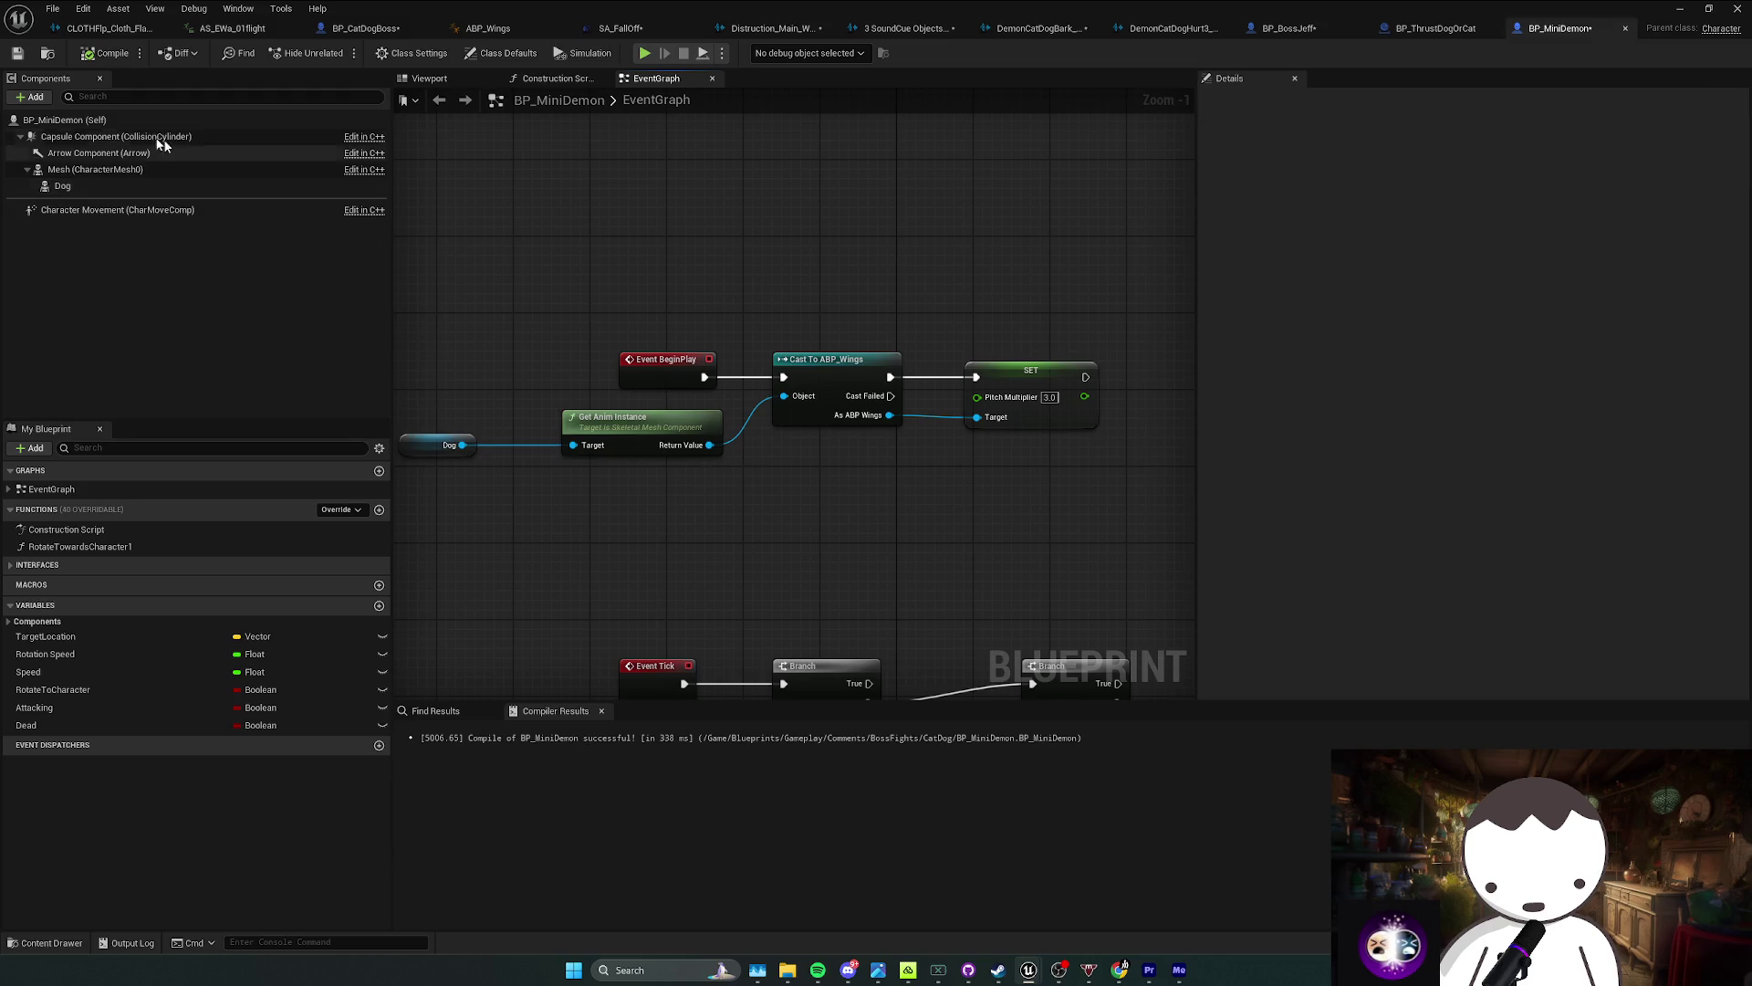
{"action": "left_click", "coordinate": [97, 169]}
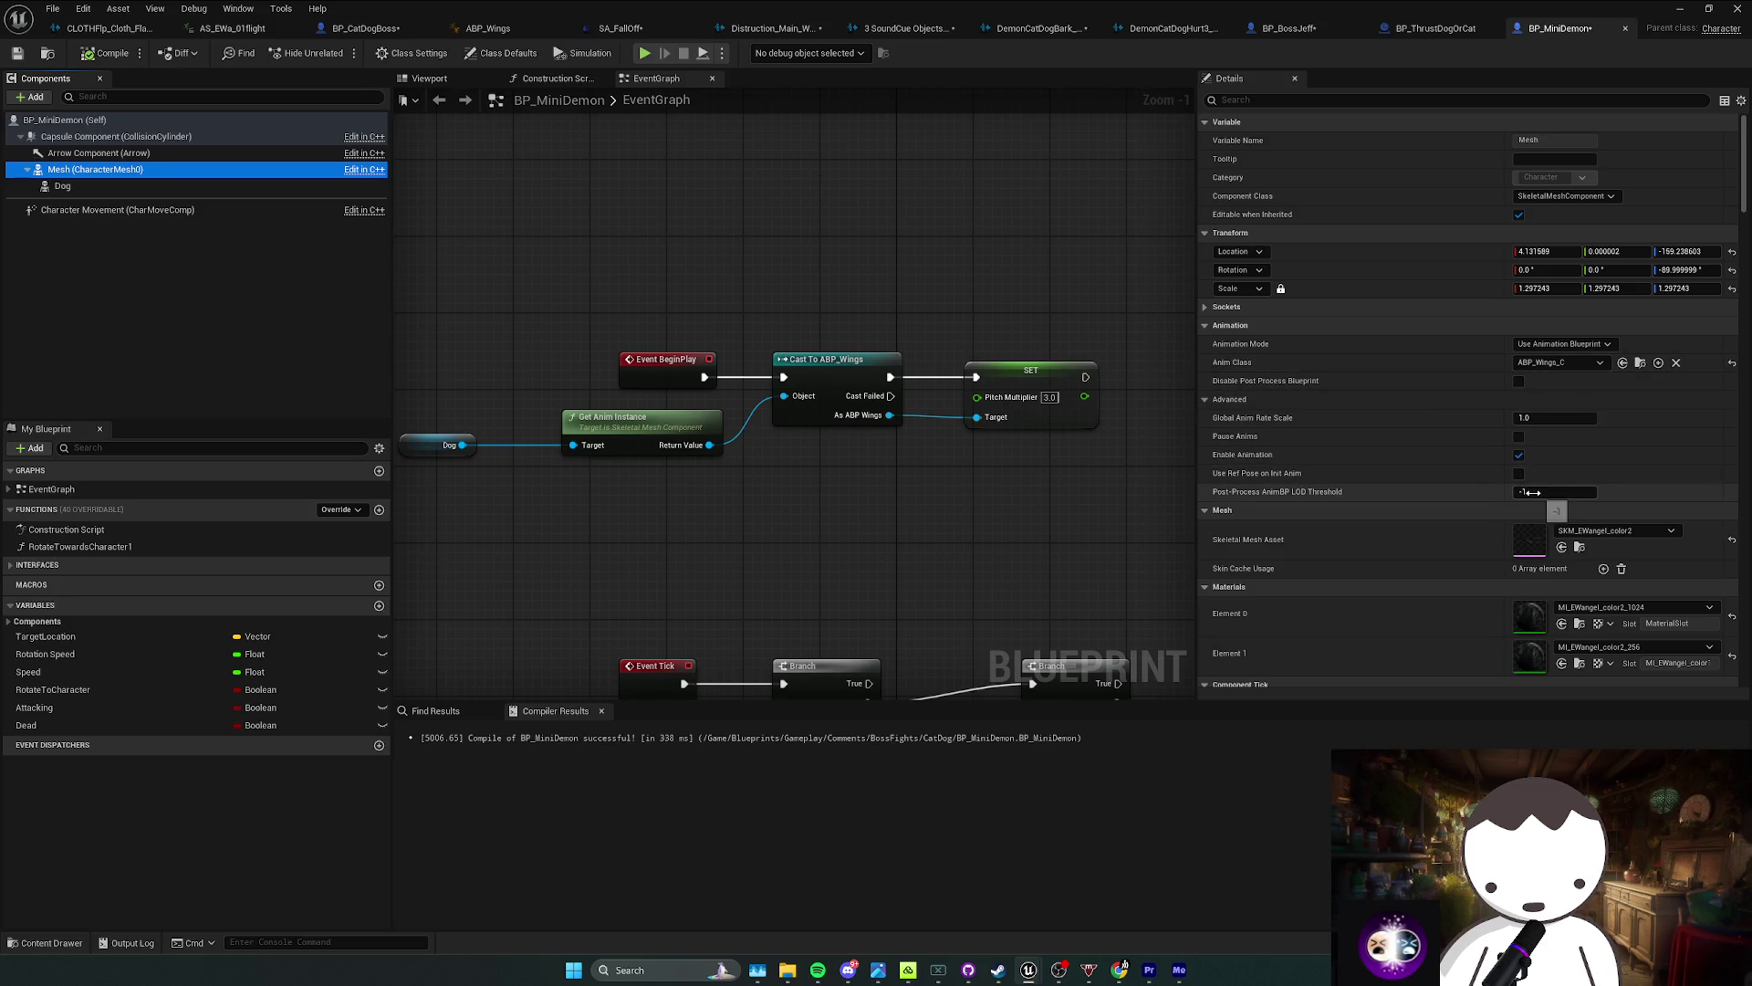
{"action": "left_click_drag", "start_coordinate": [953, 471], "coordinate": [858, 475]}
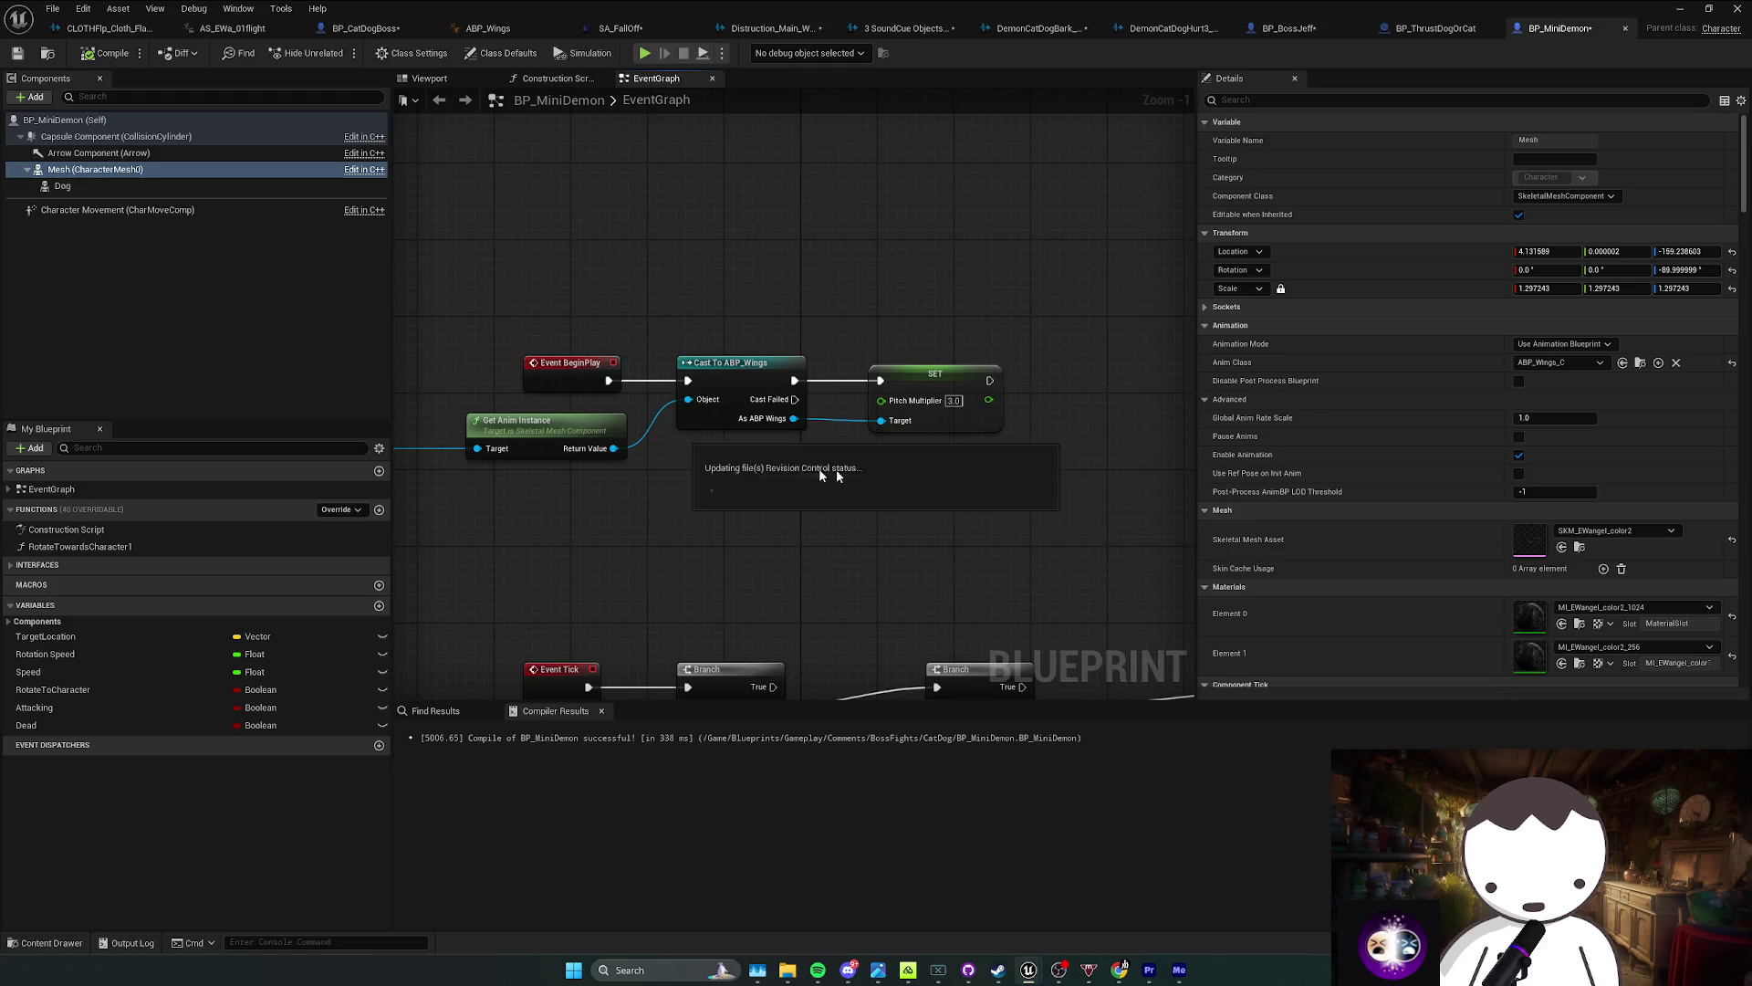
{"action": "mouse_move", "coordinate": [794, 418]}
{"action": "left_mouse_down"}
{"action": "mouse_move", "coordinate": [830, 442]}
{"action": "mouse_move", "coordinate": [911, 436]}
{"action": "mouse_move", "coordinate": [774, 473]}
{"action": "left_mouse_up"}
{"action": "type", "text": "set"}
{"action": "key", "text": "Escape"}
{"action": "left_click_drag", "start_coordinate": [806, 410], "coordinate": [949, 447]}
{"action": "left_click", "coordinate": [936, 501]}
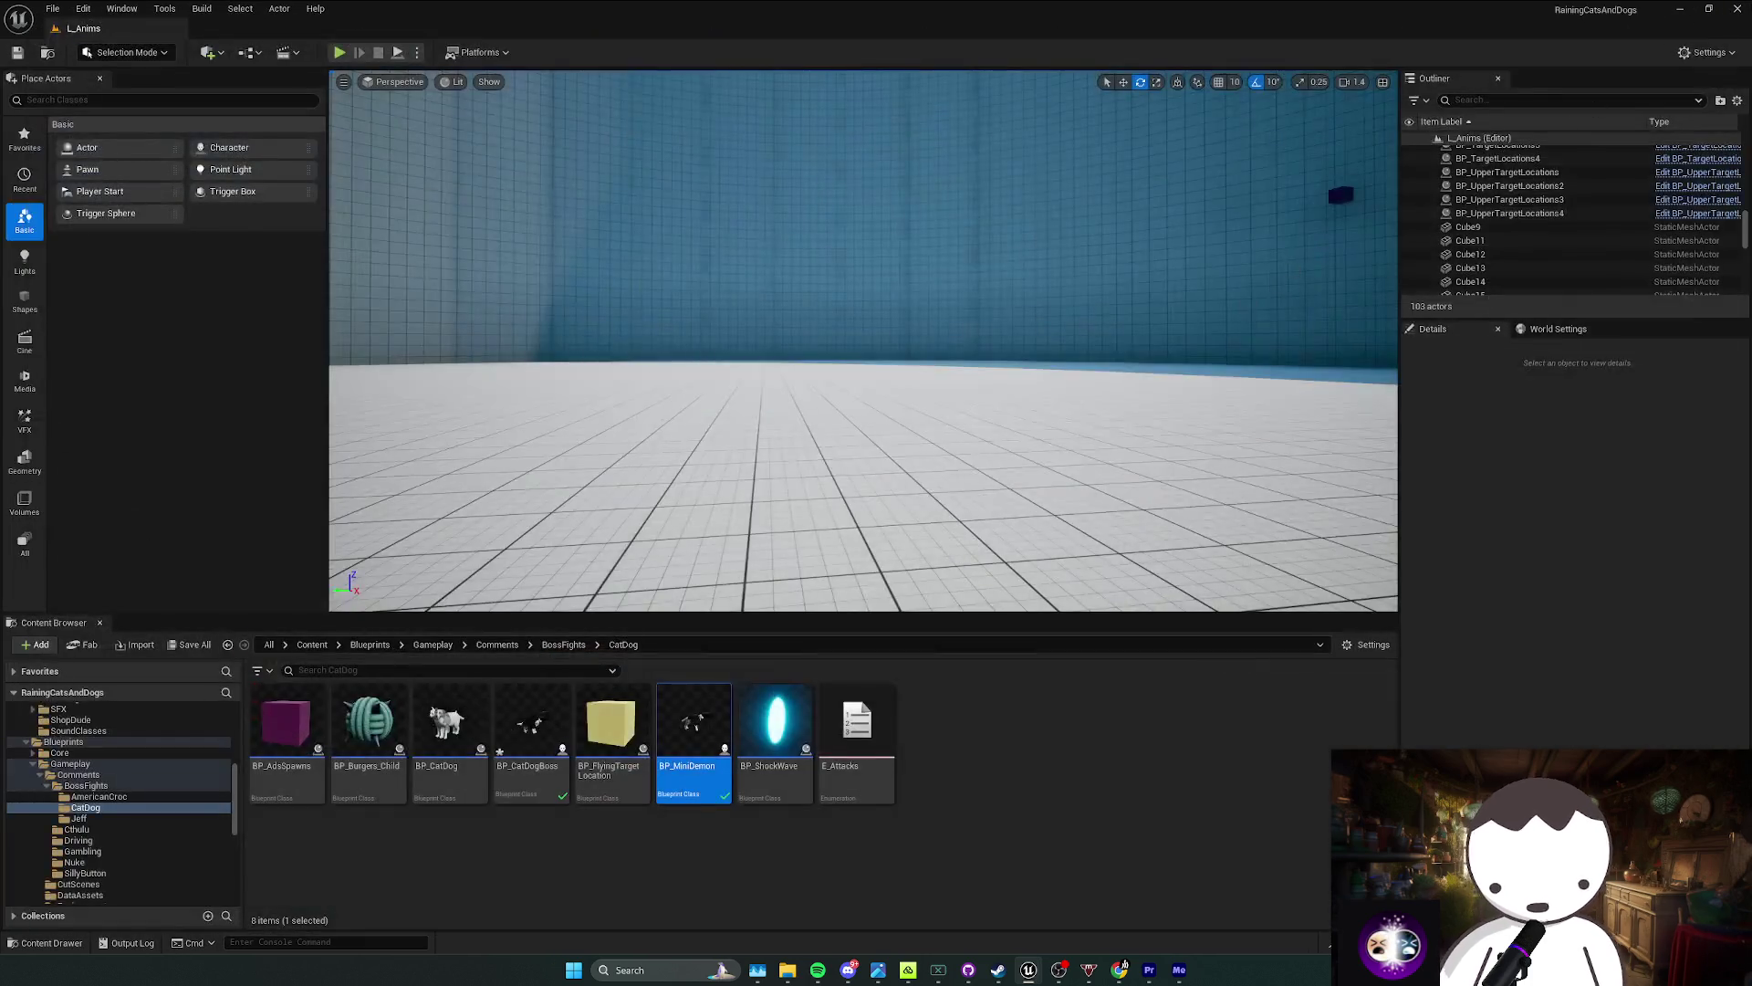
{"action": "left_click", "coordinate": [1738, 9]}
Step: Confirm the blueprint save, then switch to the DemonCatDog audio folder and Spotify
{"action": "left_click", "coordinate": [913, 636]}
{"action": "mouse_move", "coordinate": [1123, 967]}
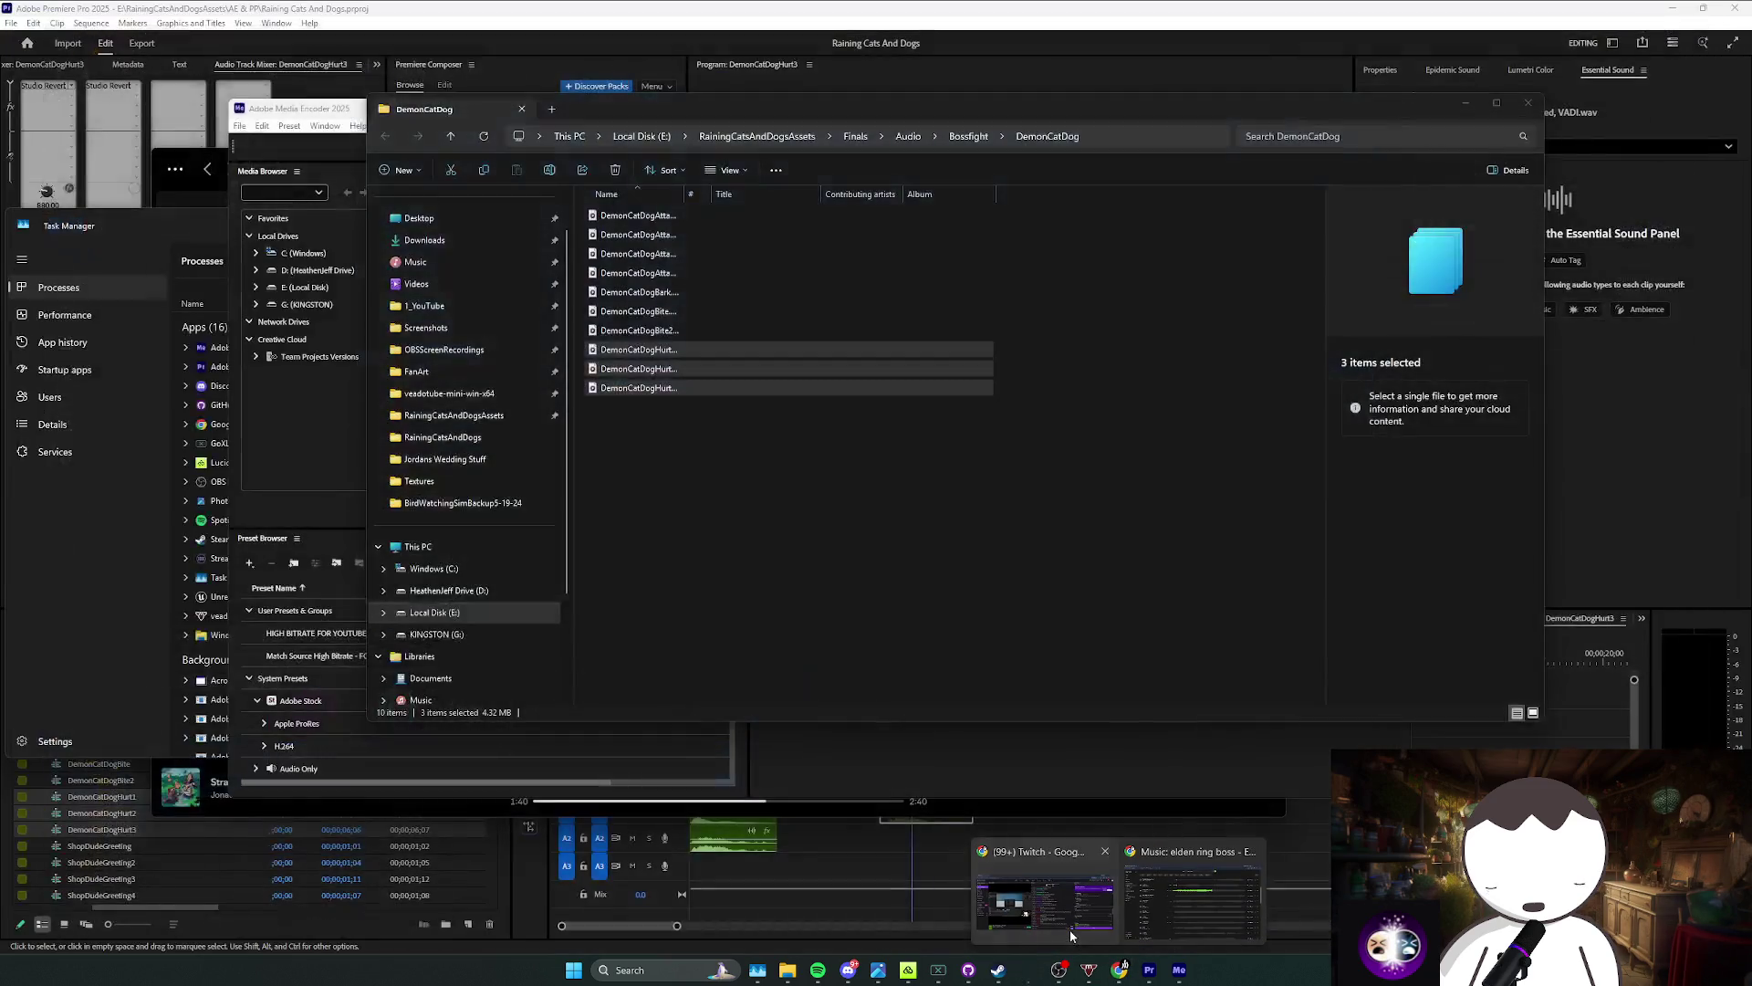
{"action": "left_click", "coordinate": [748, 662]}
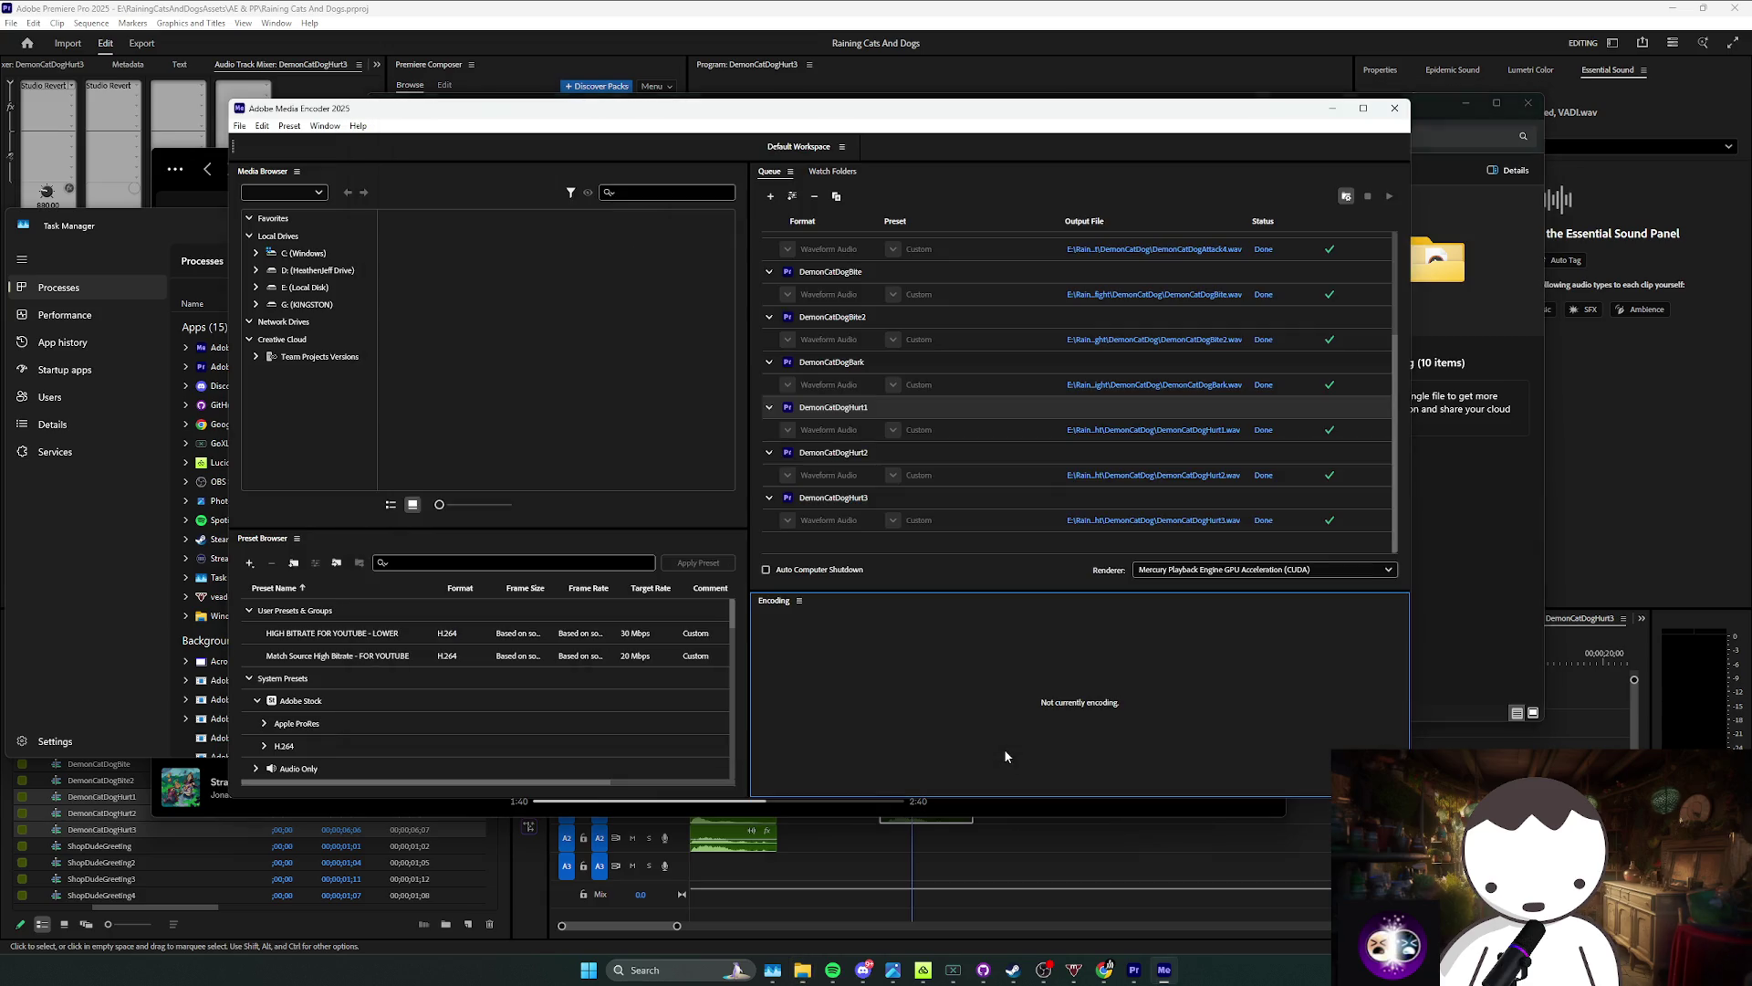
{"action": "left_click", "coordinate": [832, 969]}
Step: Bring up the RainingCatsAndDogs project folder, start the Spotify music, and open BP_MiniDemon
{"action": "mouse_move", "coordinate": [803, 970]}
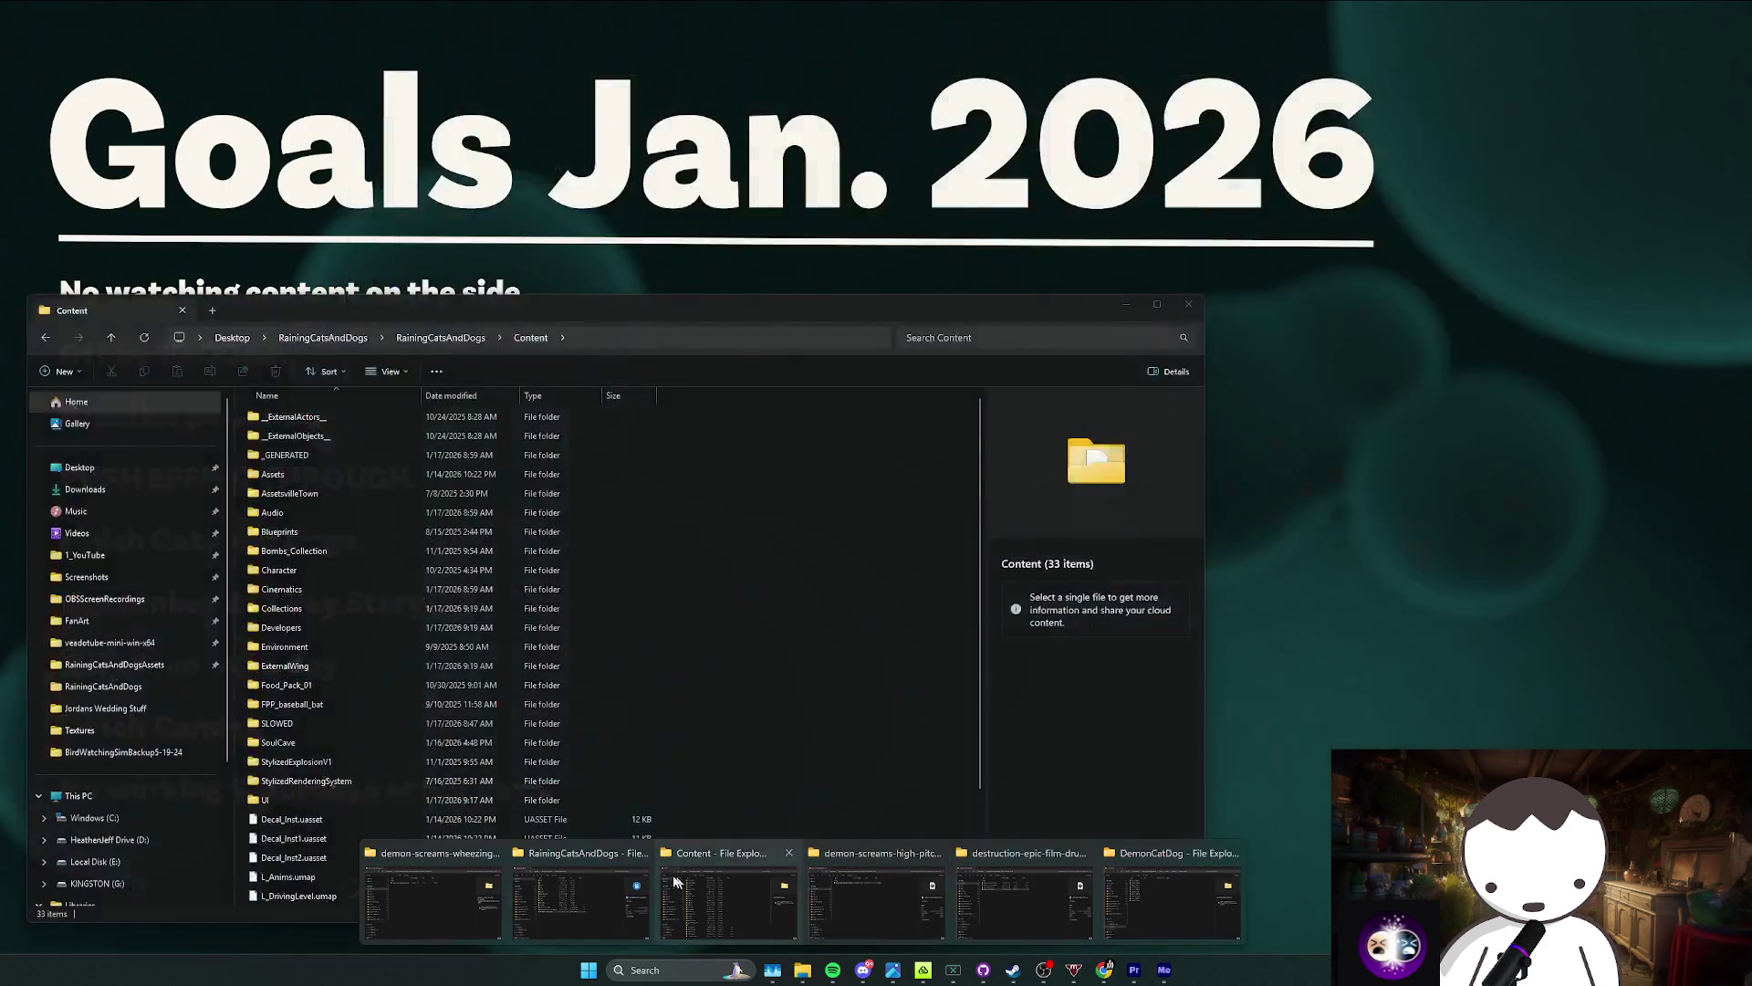
{"action": "left_click", "coordinate": [580, 899]}
{"action": "left_click", "coordinate": [718, 778]}
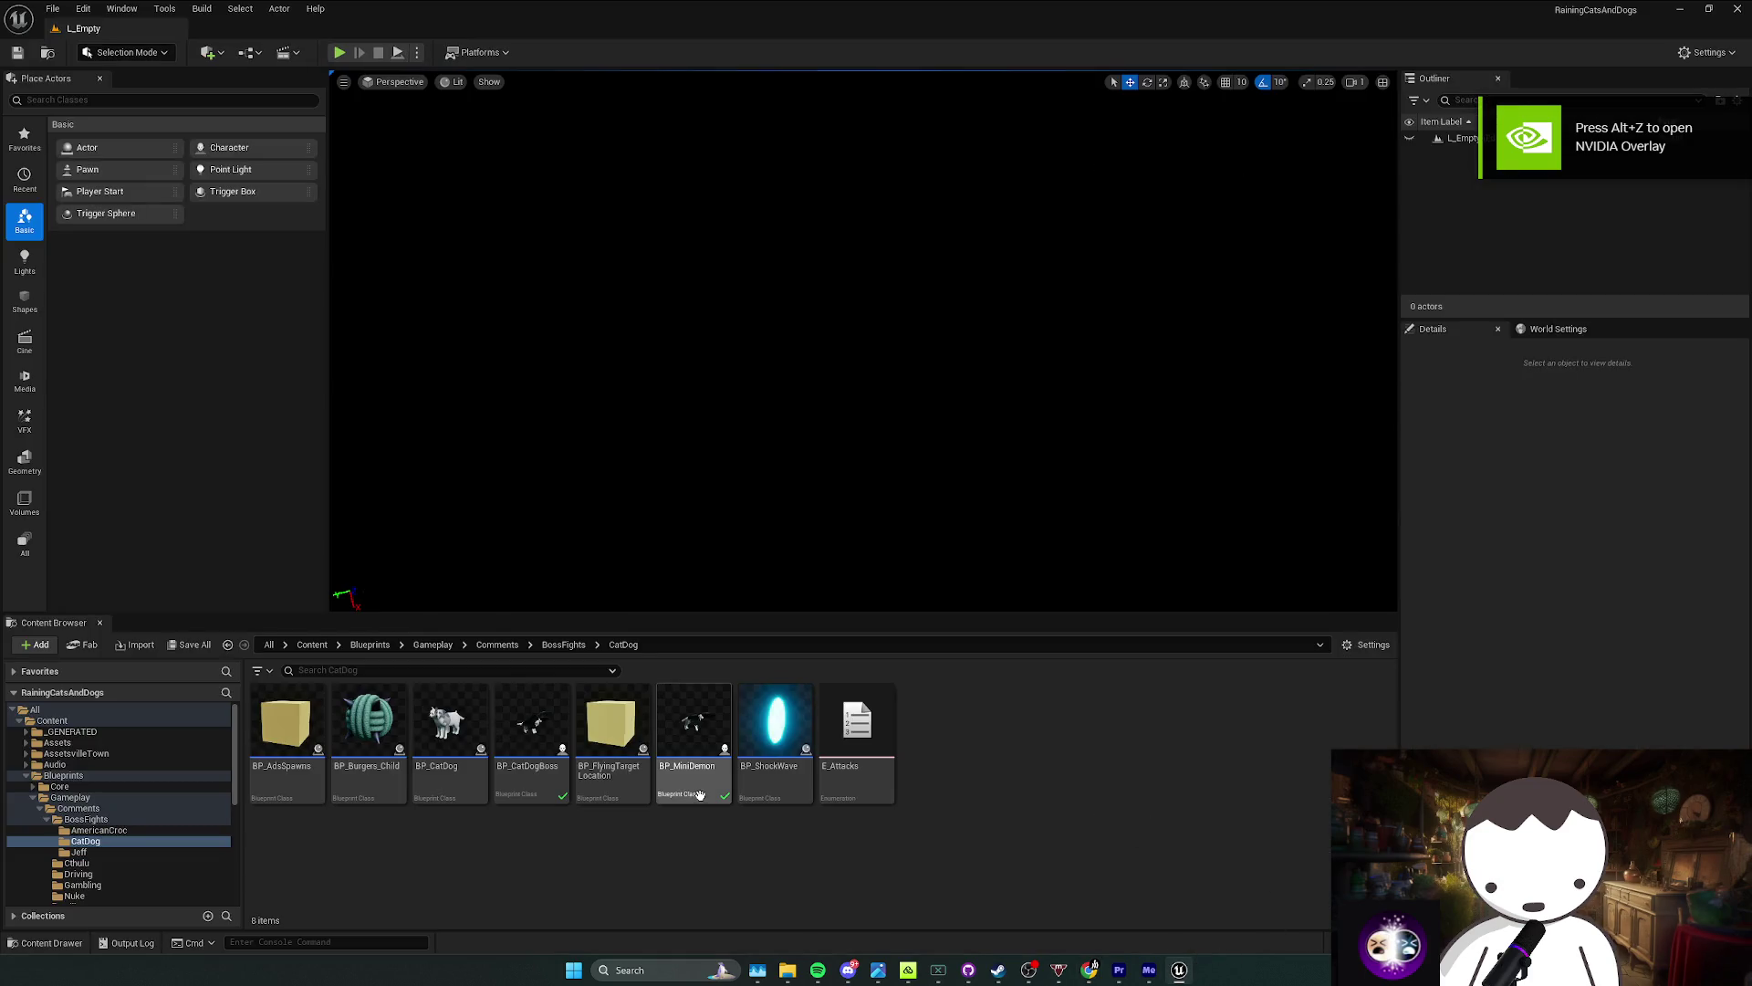
{"action": "double_click", "coordinate": [718, 792]}
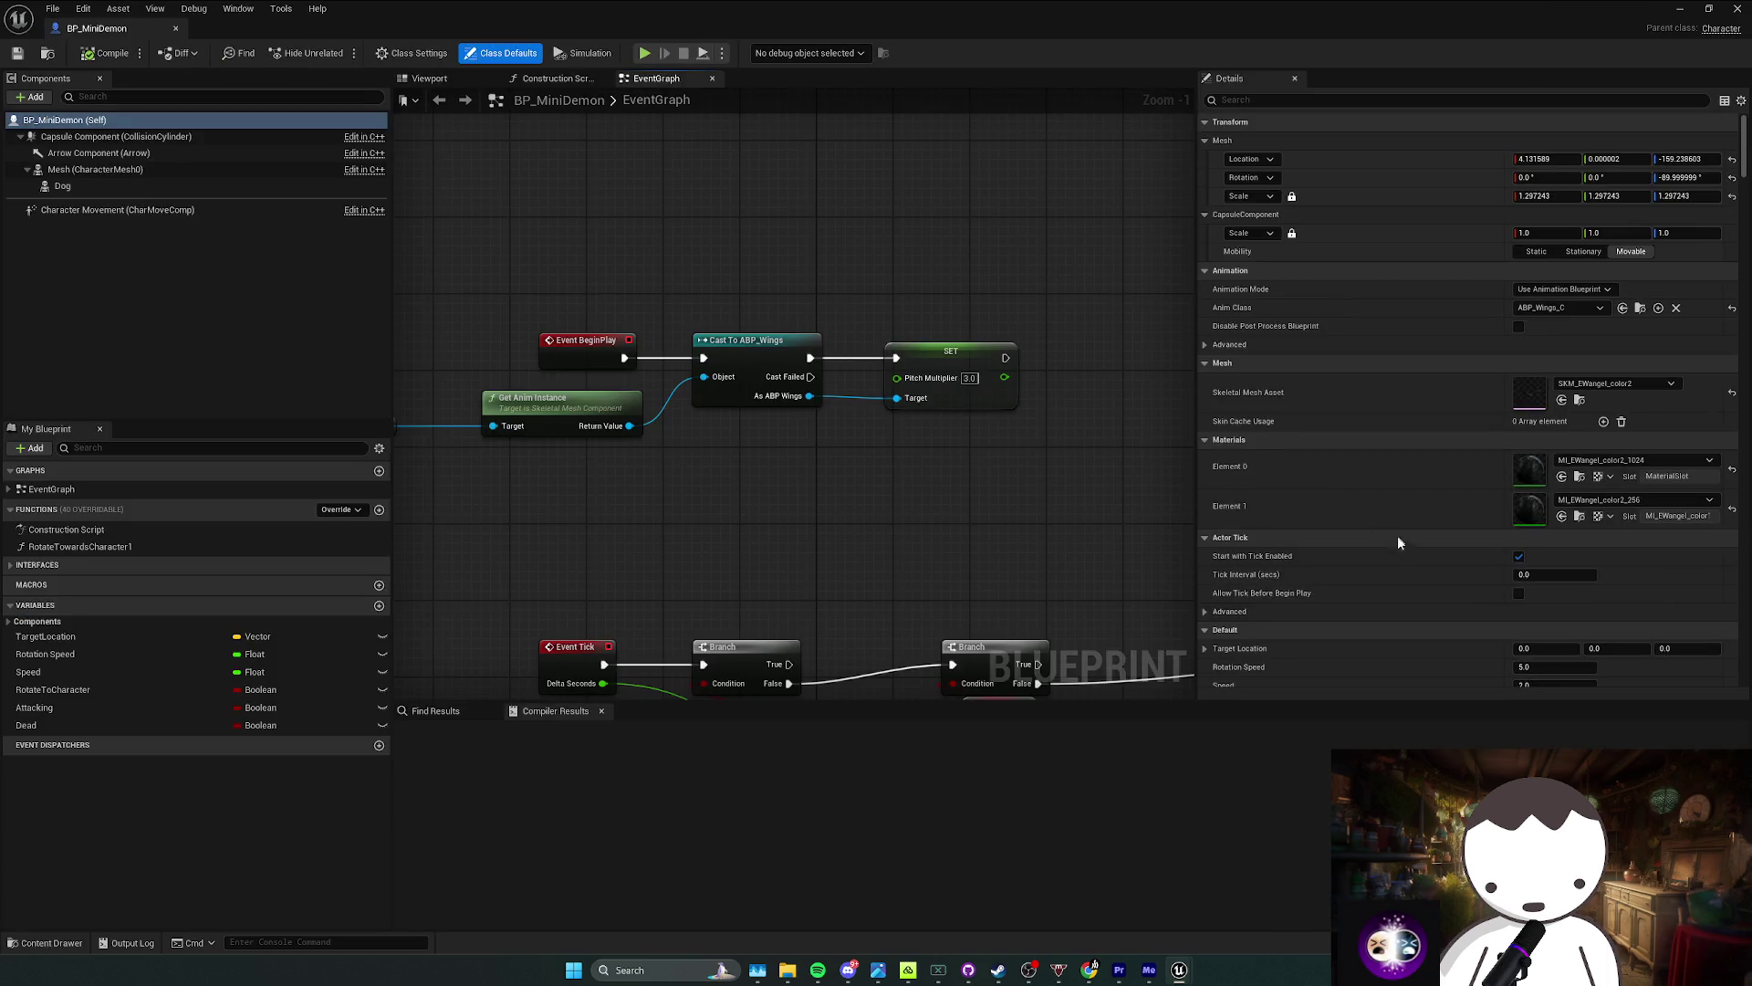
Step: Set the mesh's advanced Global Anim Rate Scale to 3.0, then compile and save BP_MiniDemon
{"action": "left_click", "coordinate": [1204, 345]}
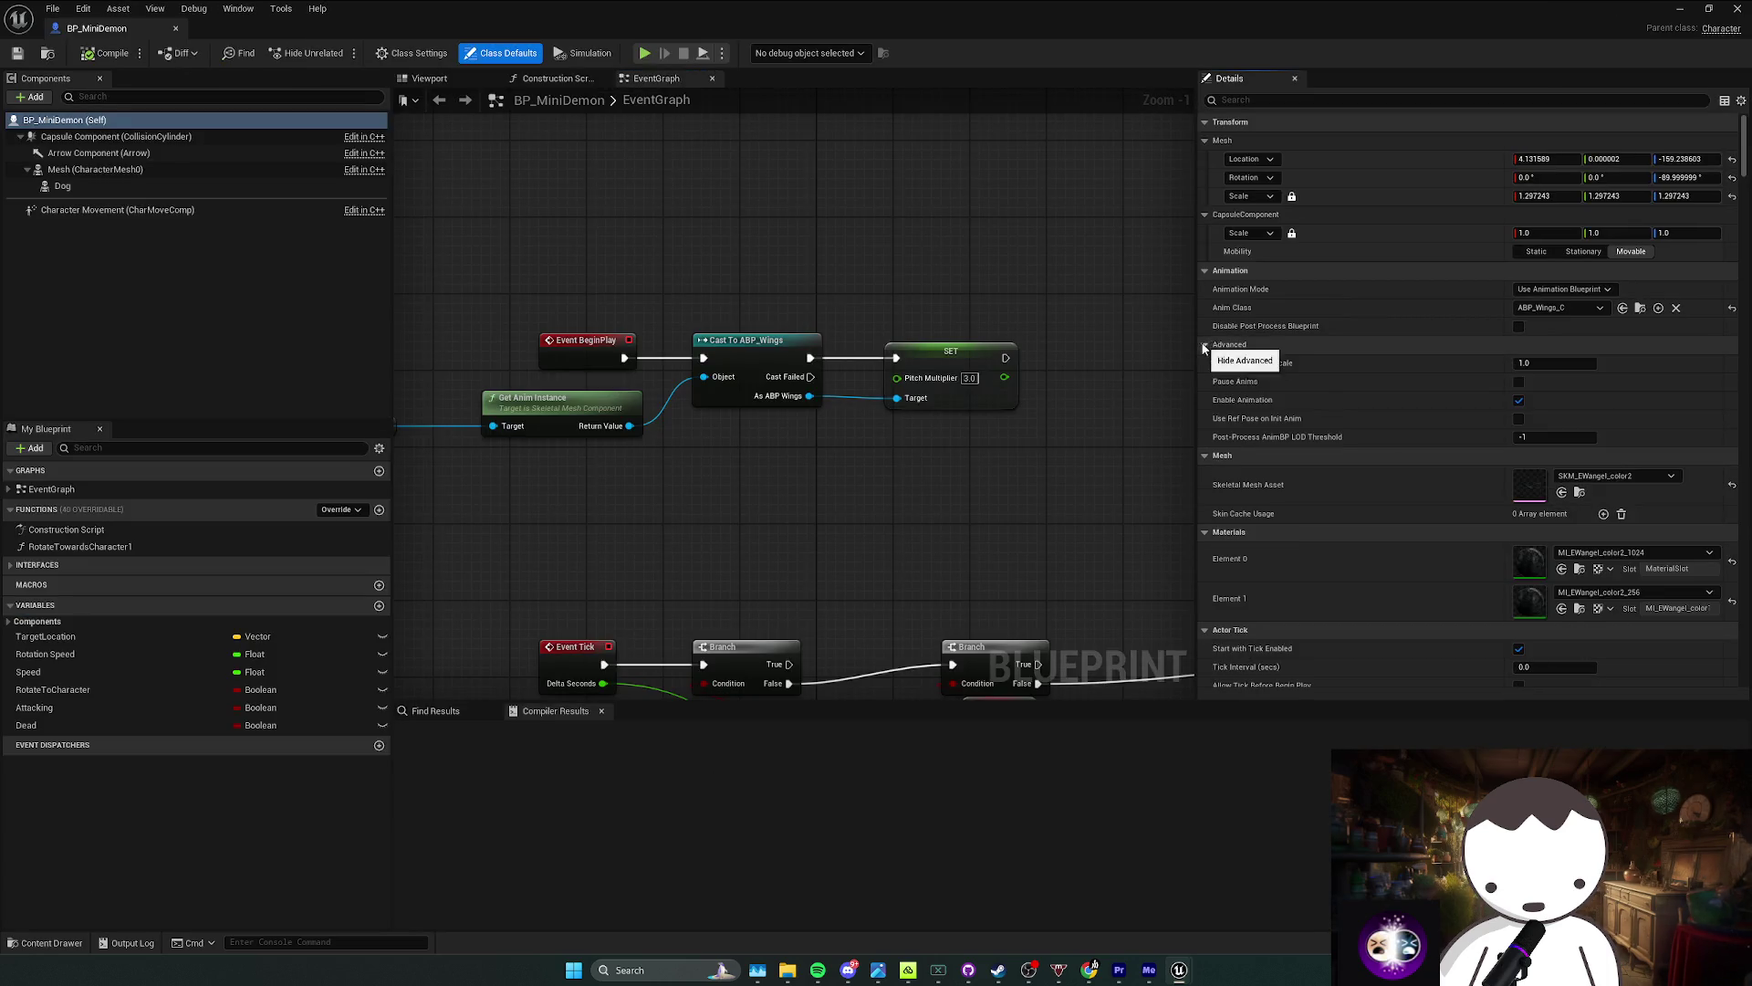
{"action": "left_click", "coordinate": [1538, 363]}
{"action": "type", "text": "3"}
{"action": "key", "text": "Return"}
{"action": "key", "text": "F7"}
{"action": "key", "text": "ctrl+s"}
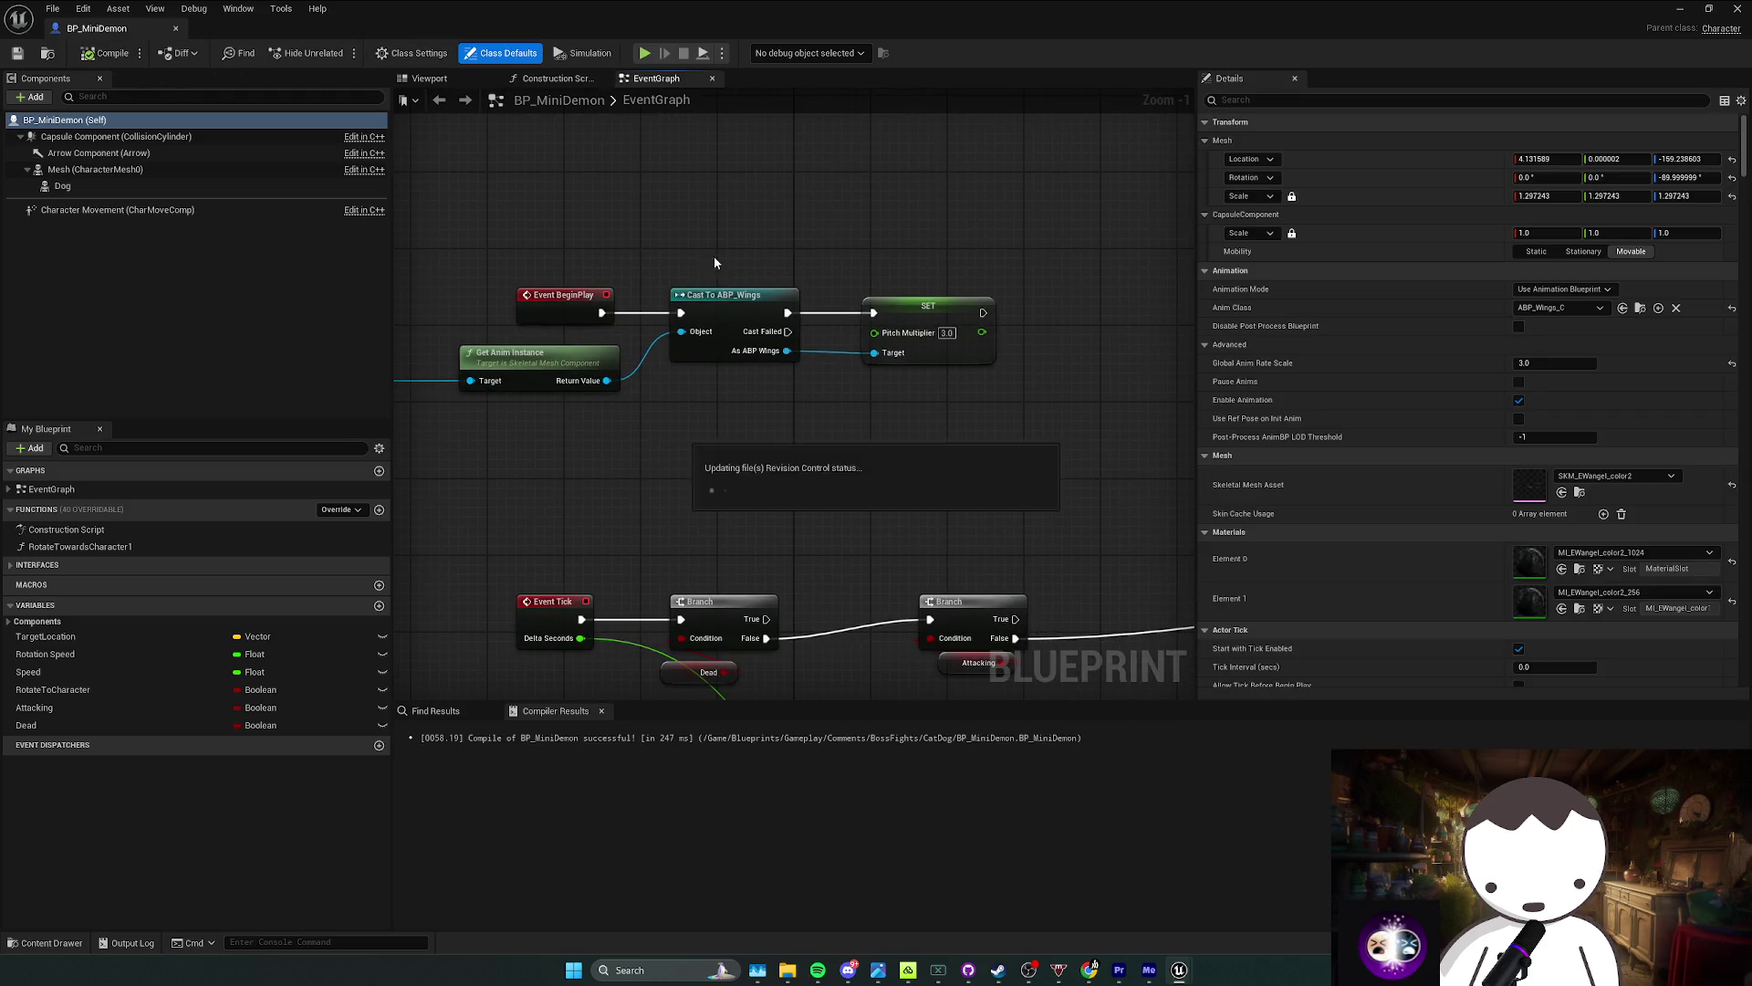
{"action": "scroll", "coordinate": [810, 396], "scroll_direction": "down", "scroll_amount": 4}
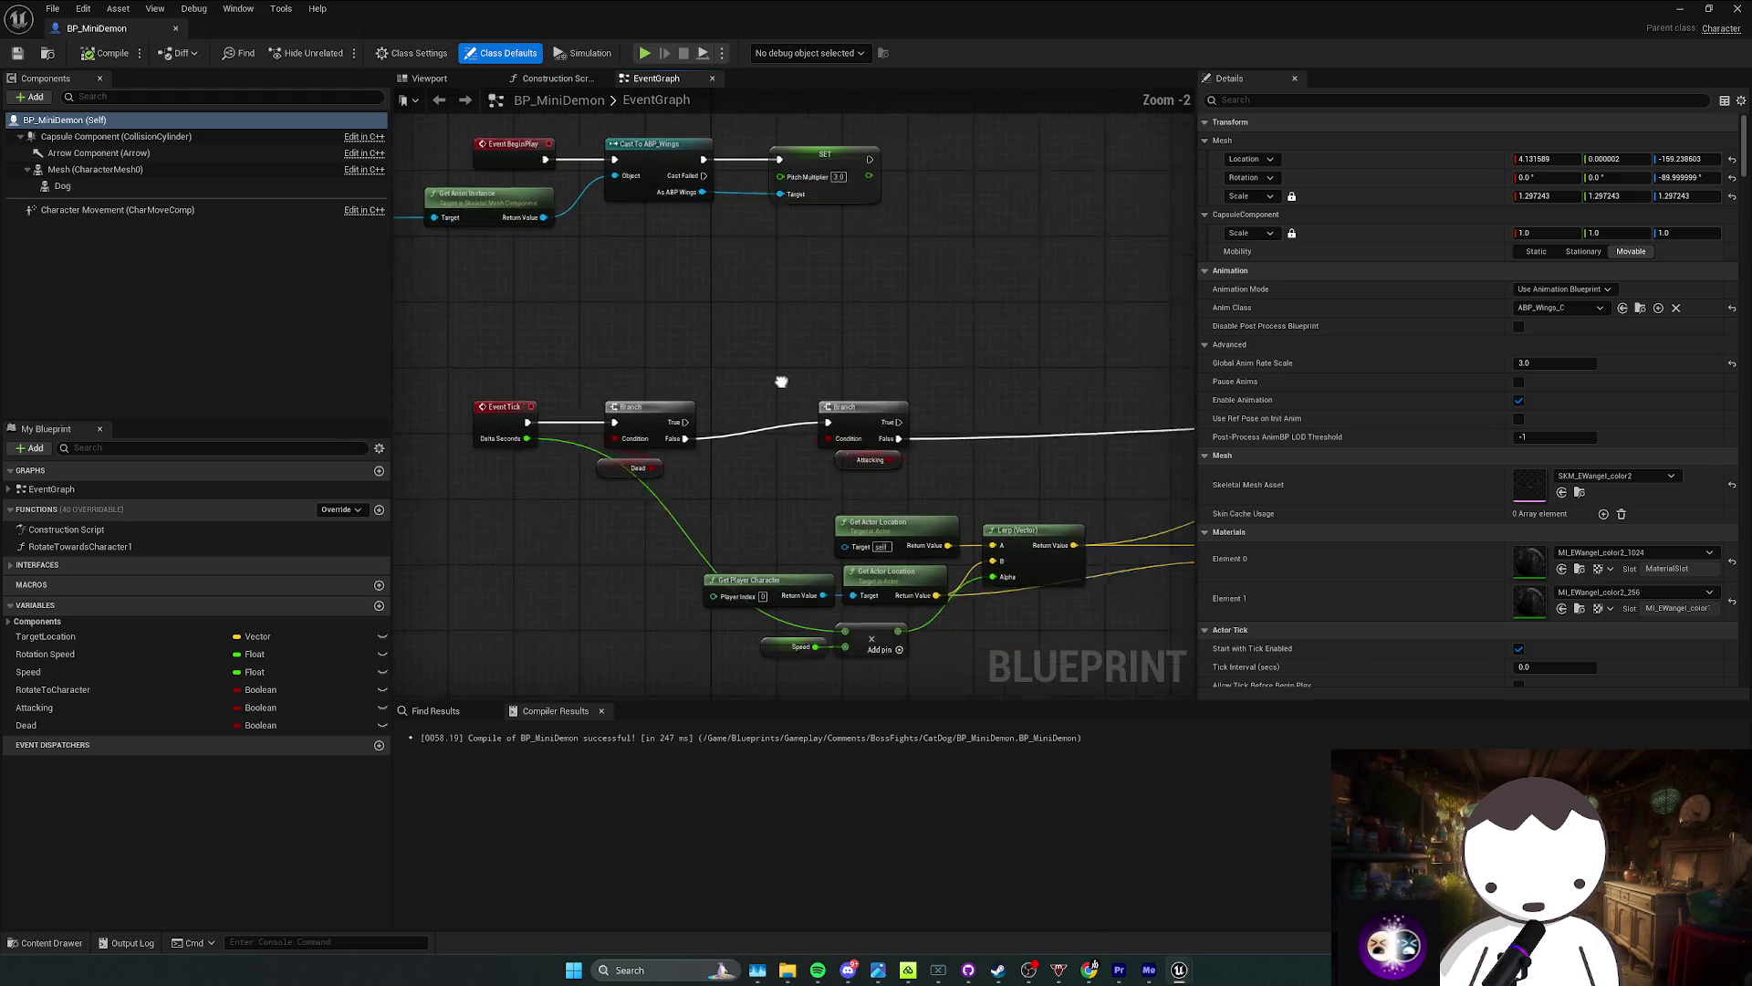
{"action": "scroll", "coordinate": [895, 372], "scroll_direction": "up", "scroll_amount": 2}
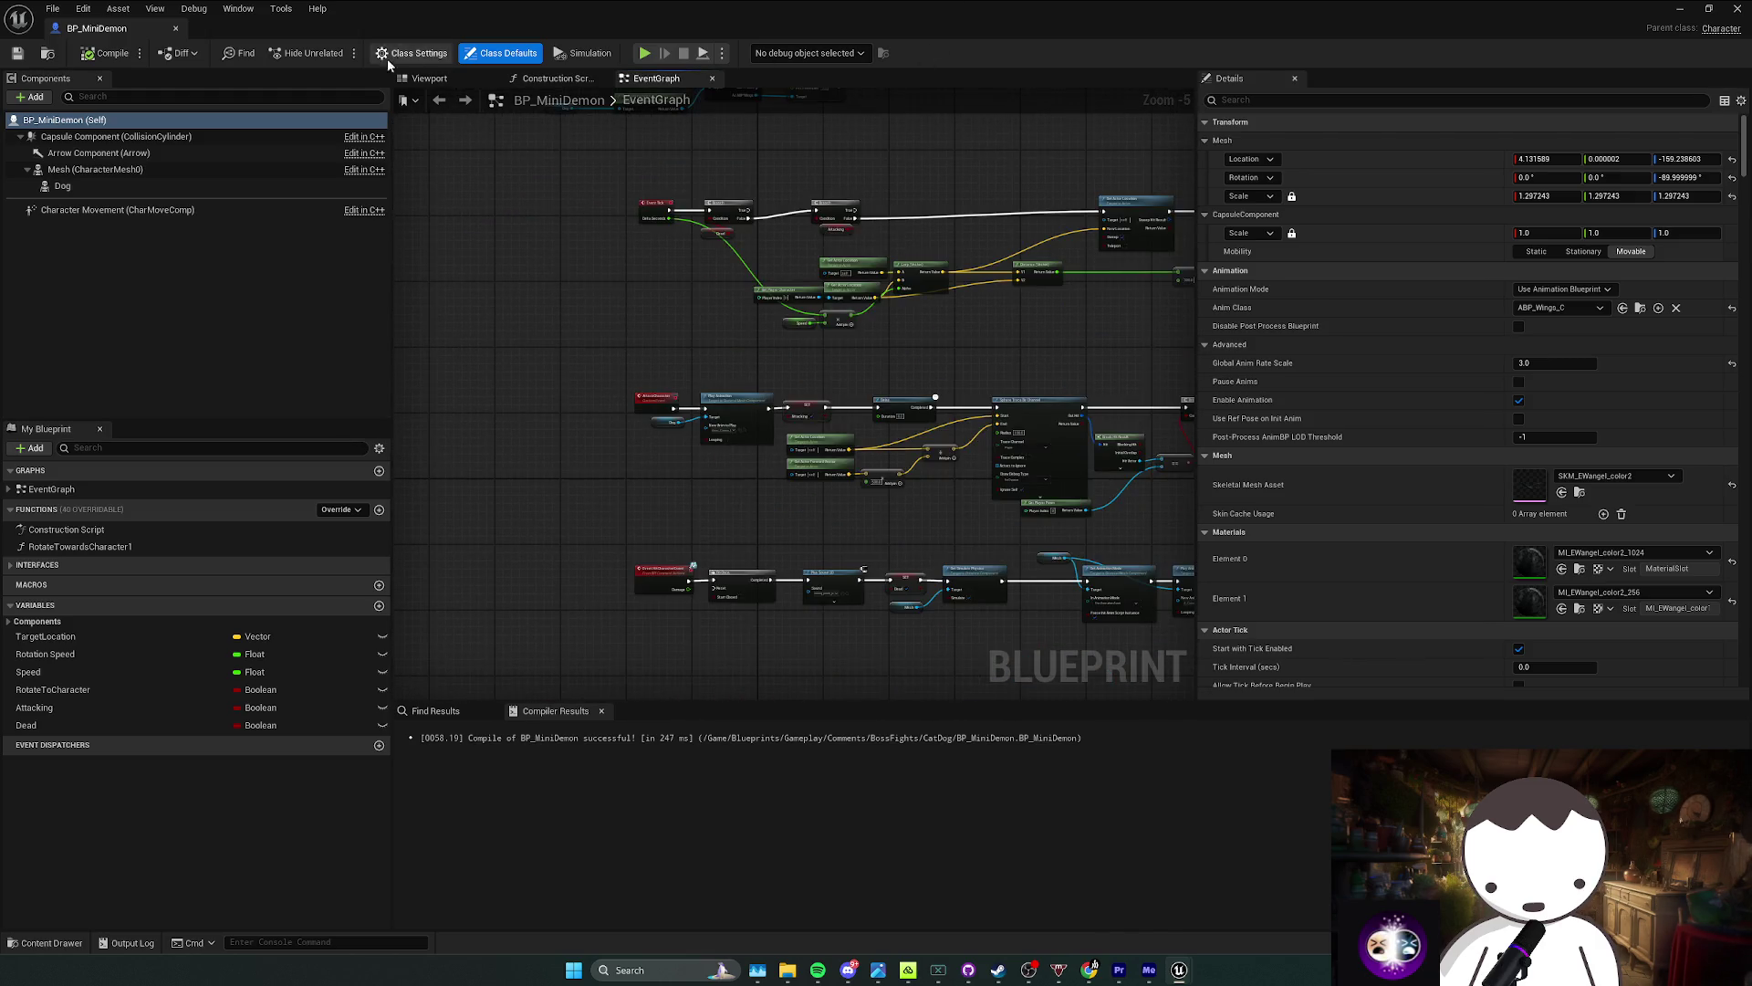
{"action": "key", "text": "alt+Tab"}
{"action": "left_click", "coordinate": [549, 774]}
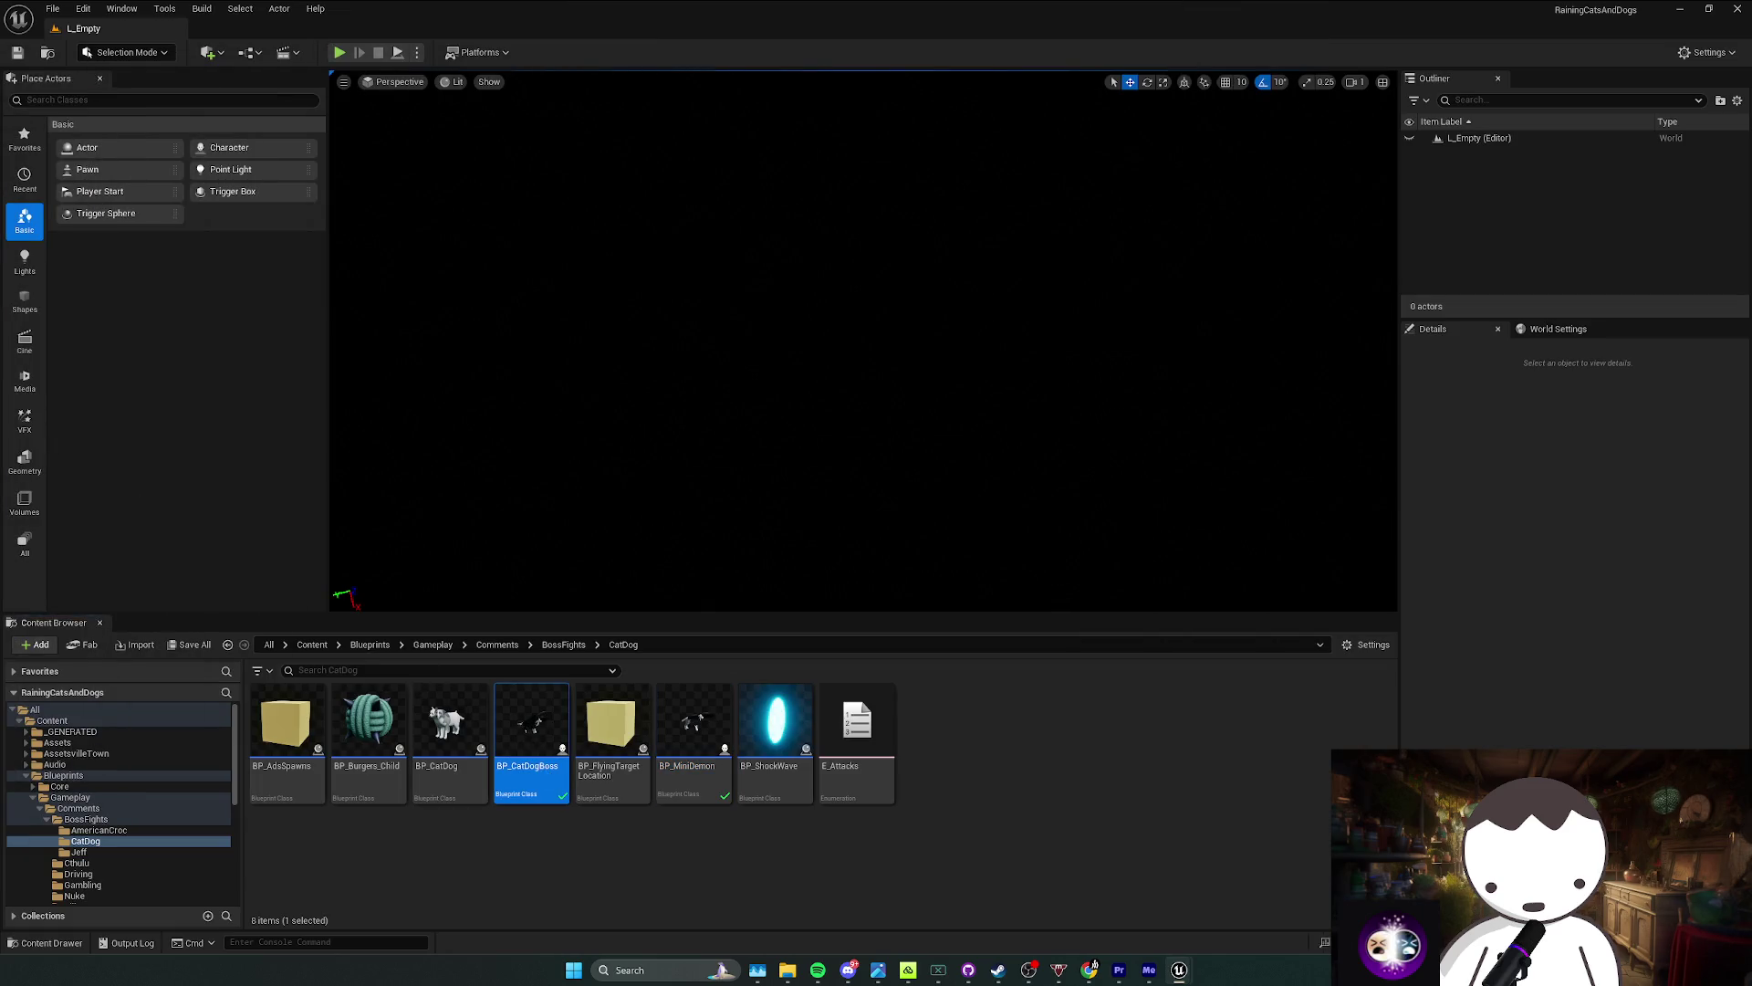
Step: Open BP_CatDogBoss and preview its DemonCatDogBite2_Cue sound component
{"action": "double_click", "coordinate": [548, 772]}
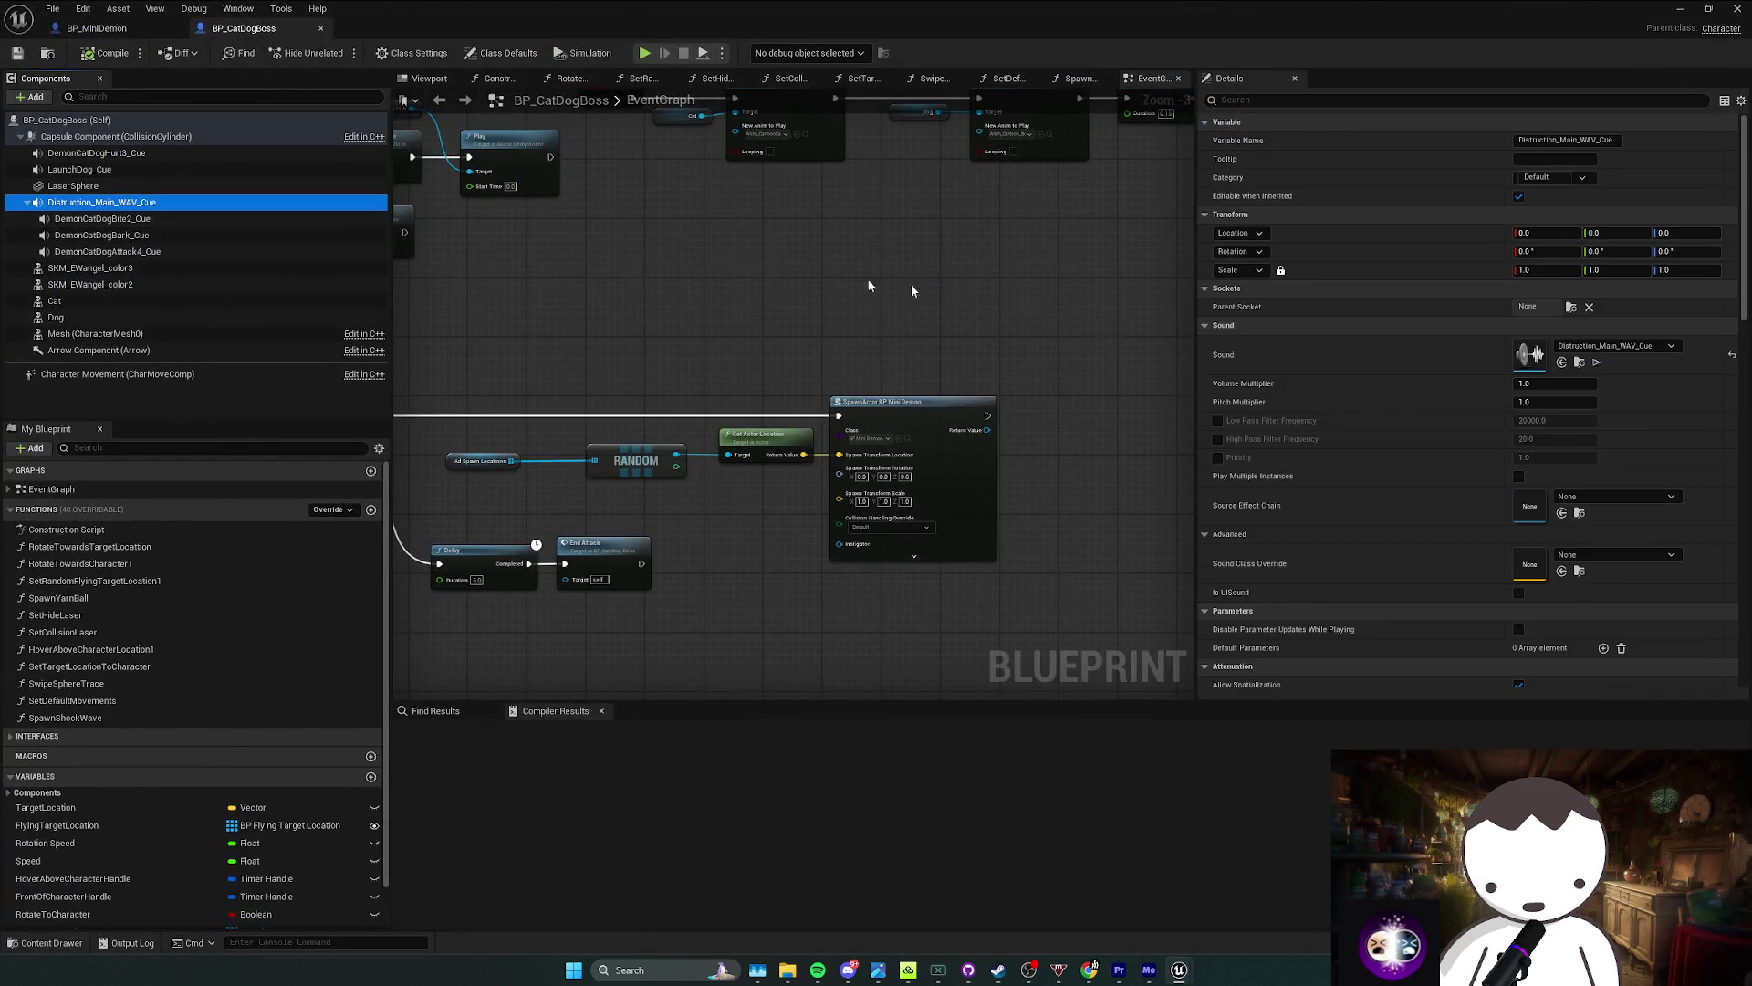
{"action": "left_click", "coordinate": [283, 219]}
{"action": "left_click", "coordinate": [1592, 363]}
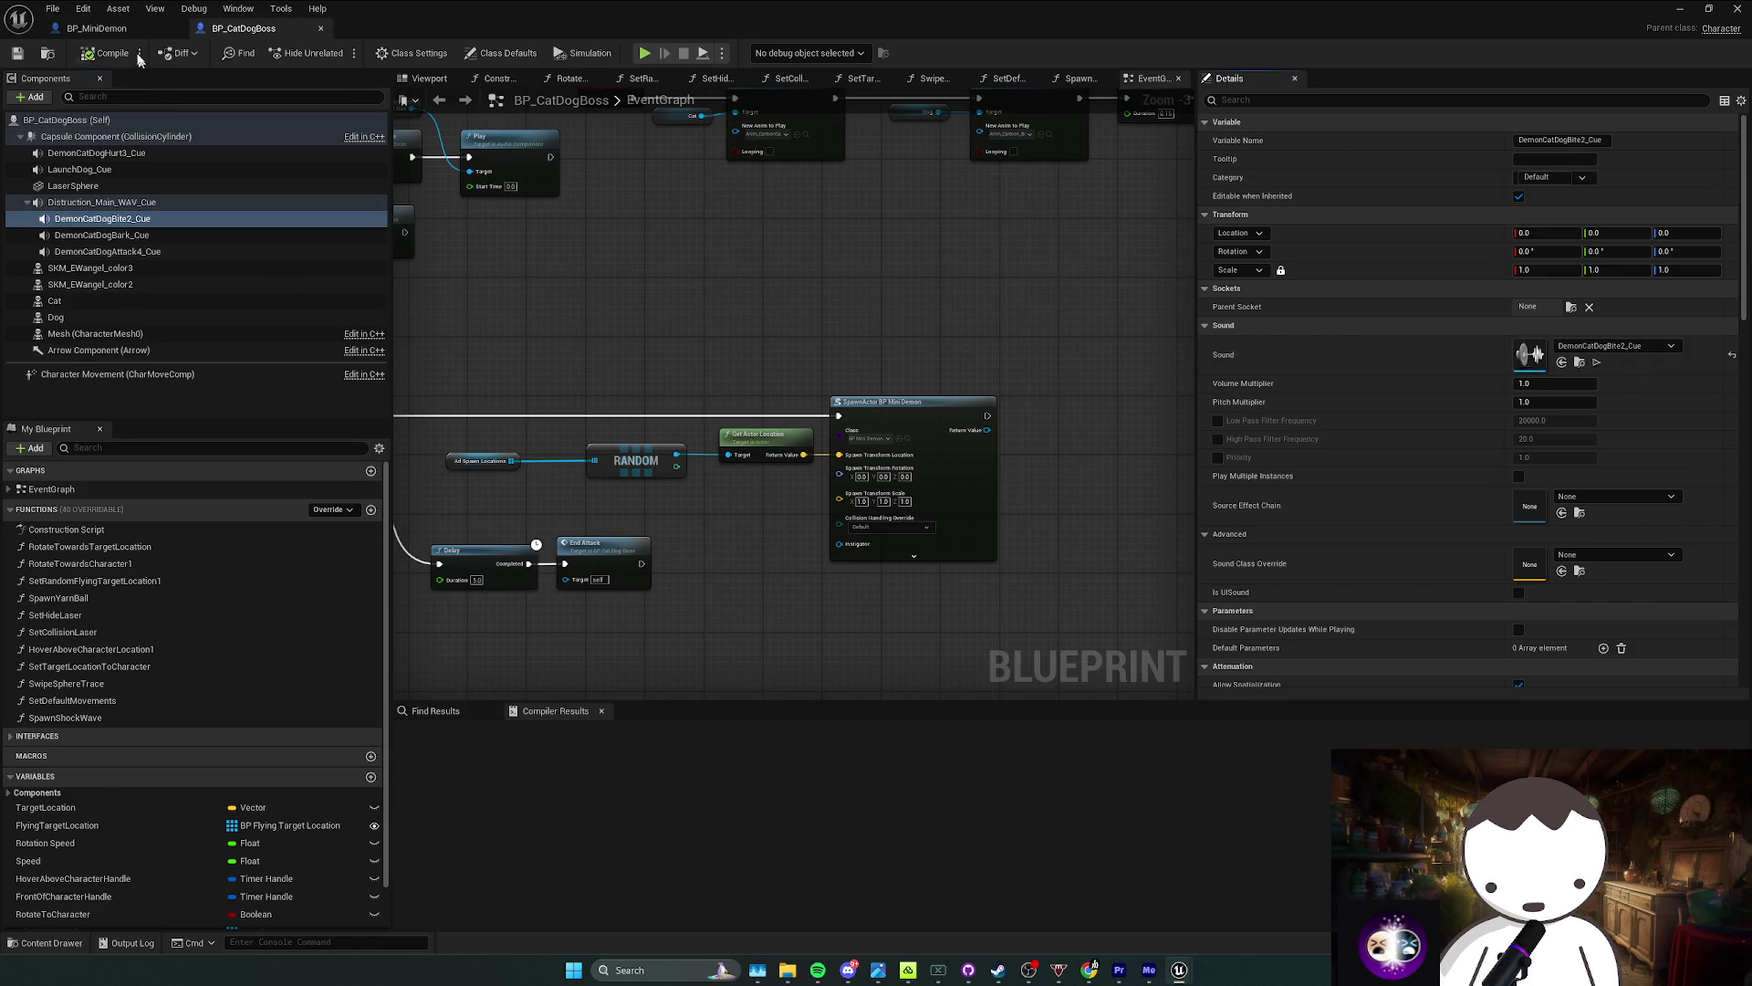
{"action": "key", "text": "ctrl+Tab"}
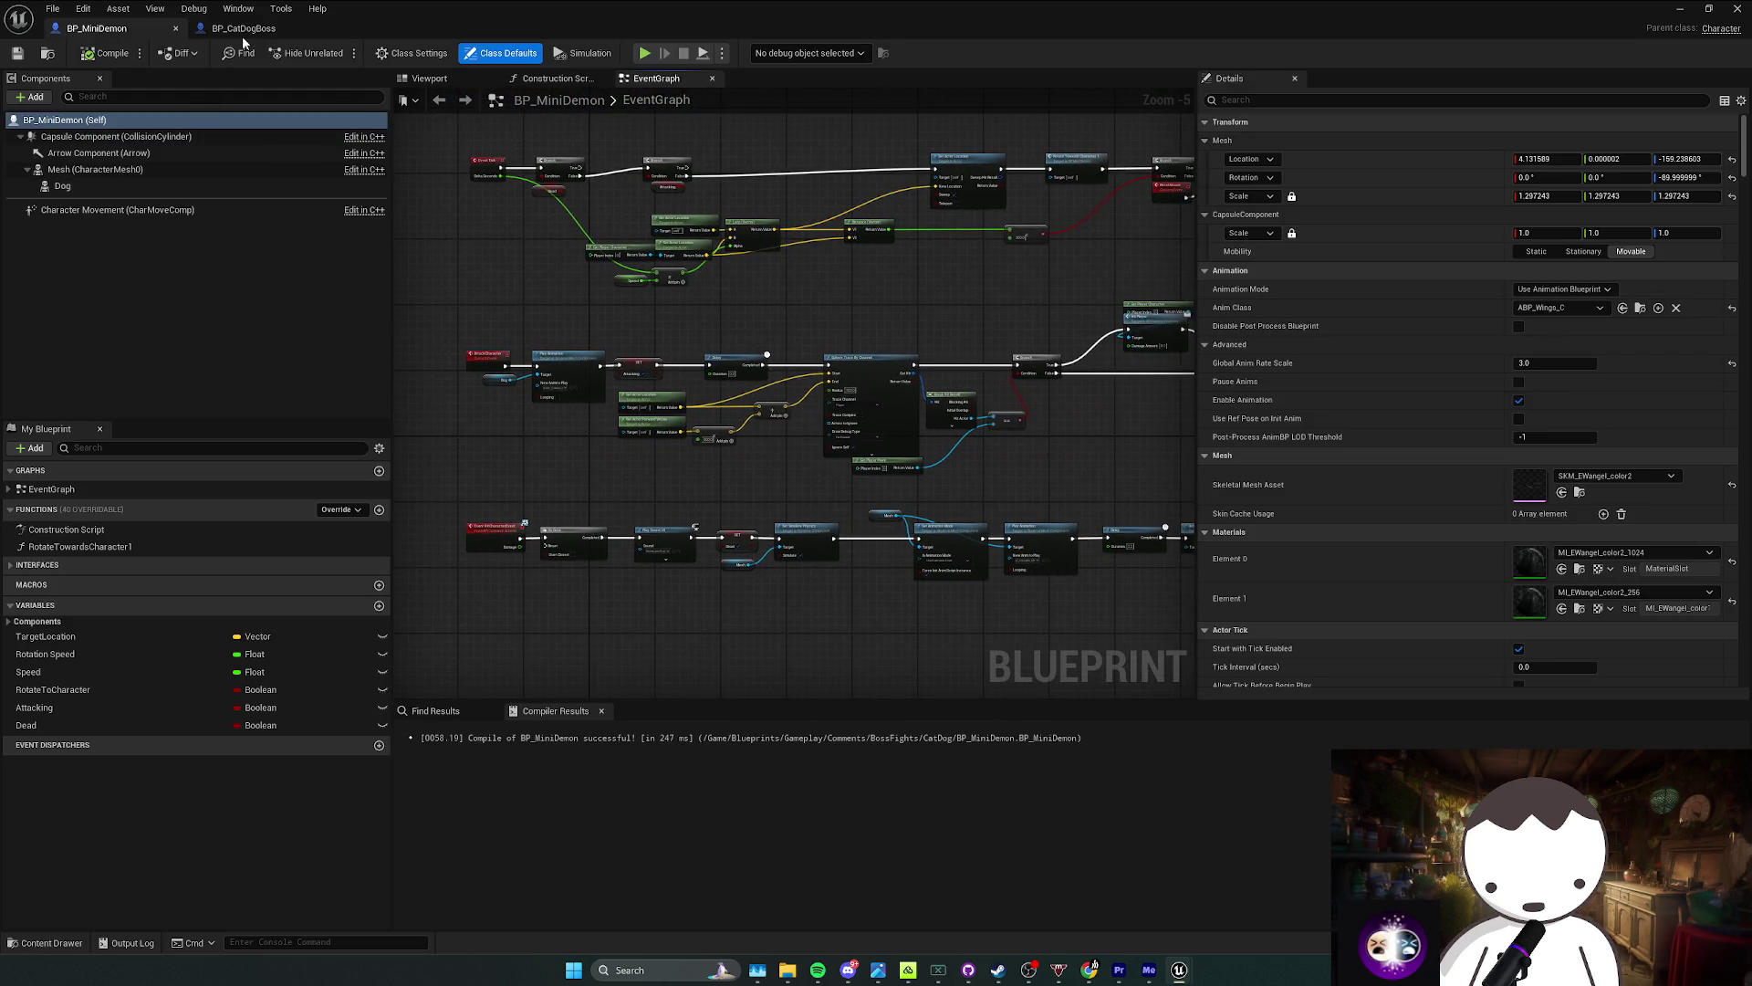
{"action": "left_click", "coordinate": [245, 30]}
{"action": "left_click", "coordinate": [107, 30]}
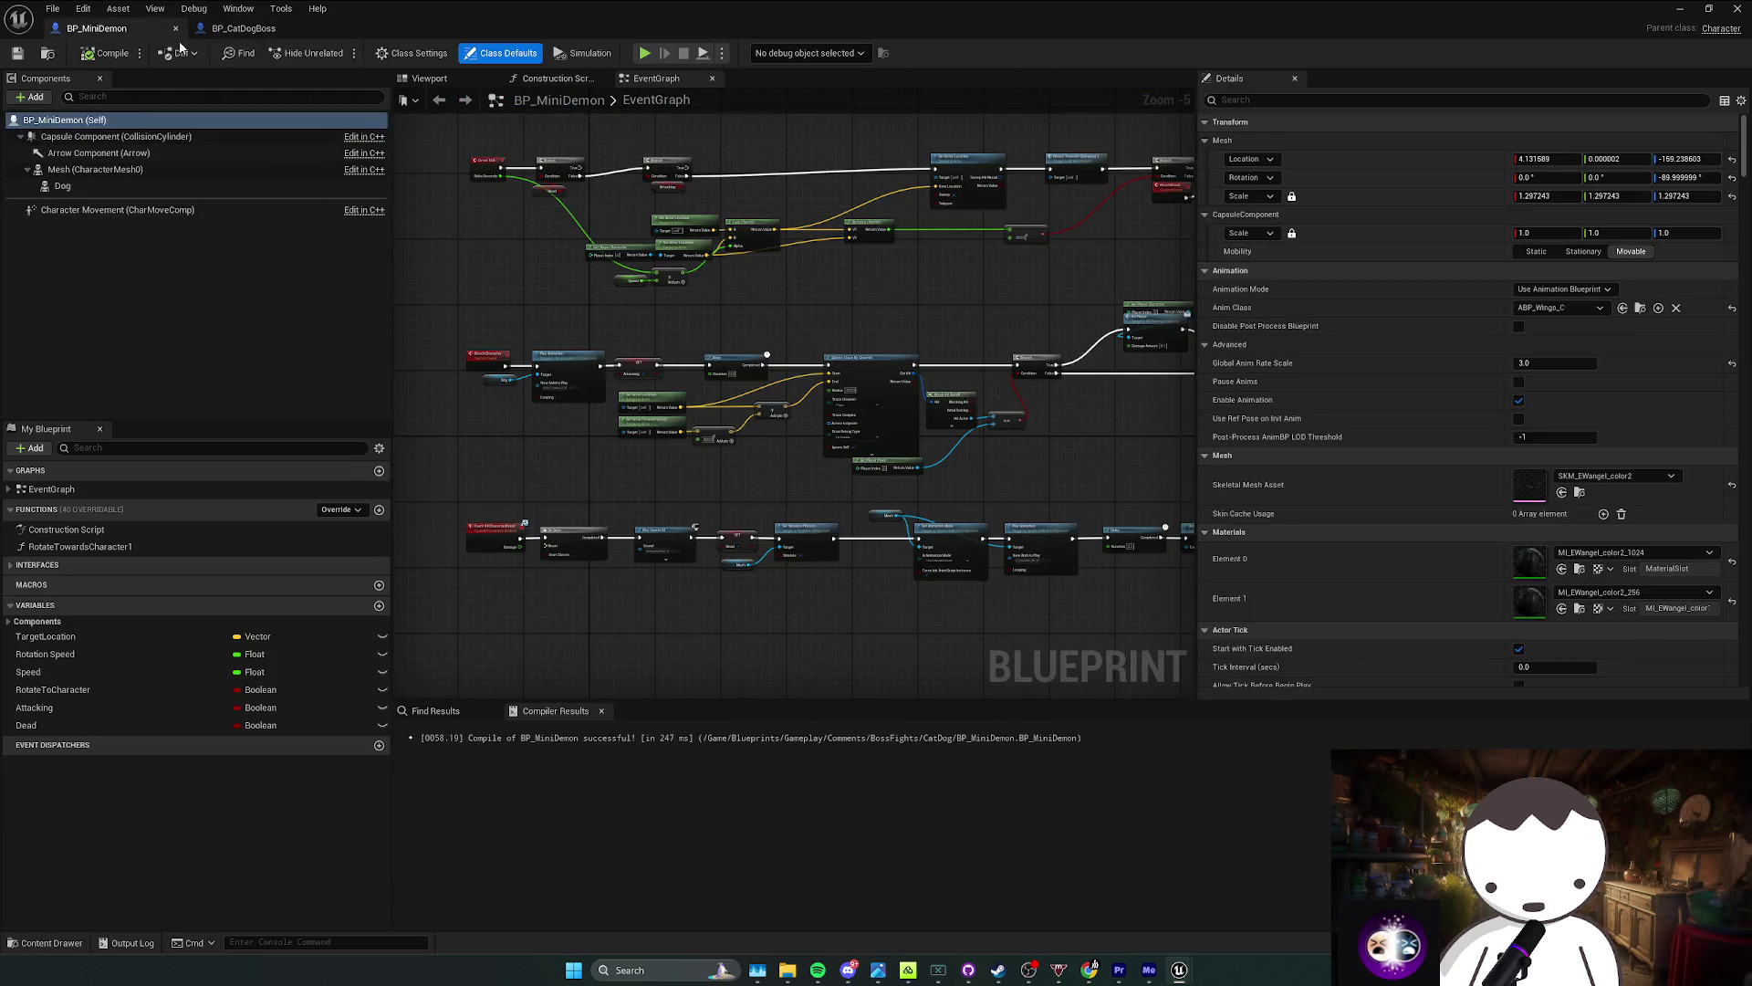
Step: Add a DemonCatDogBite2_Cue sound component to BP_MiniDemon and turn off its Auto Activate
{"action": "left_click", "coordinate": [30, 97]}
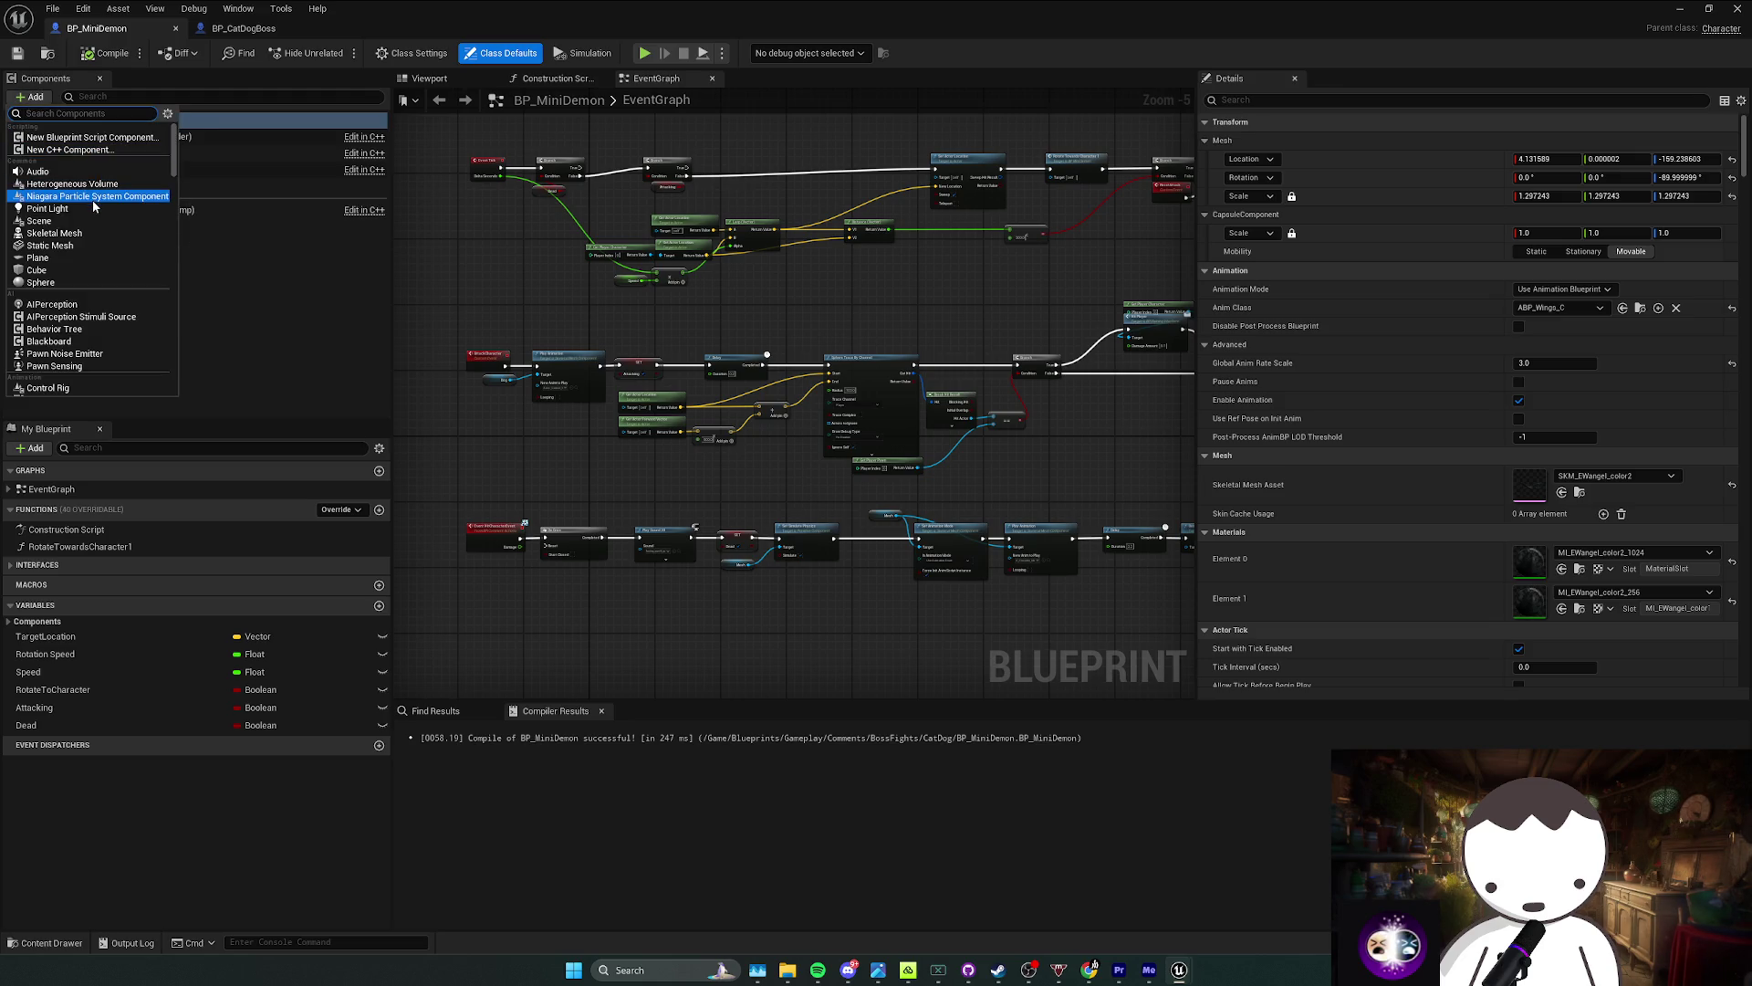
{"action": "left_click", "coordinate": [244, 29]}
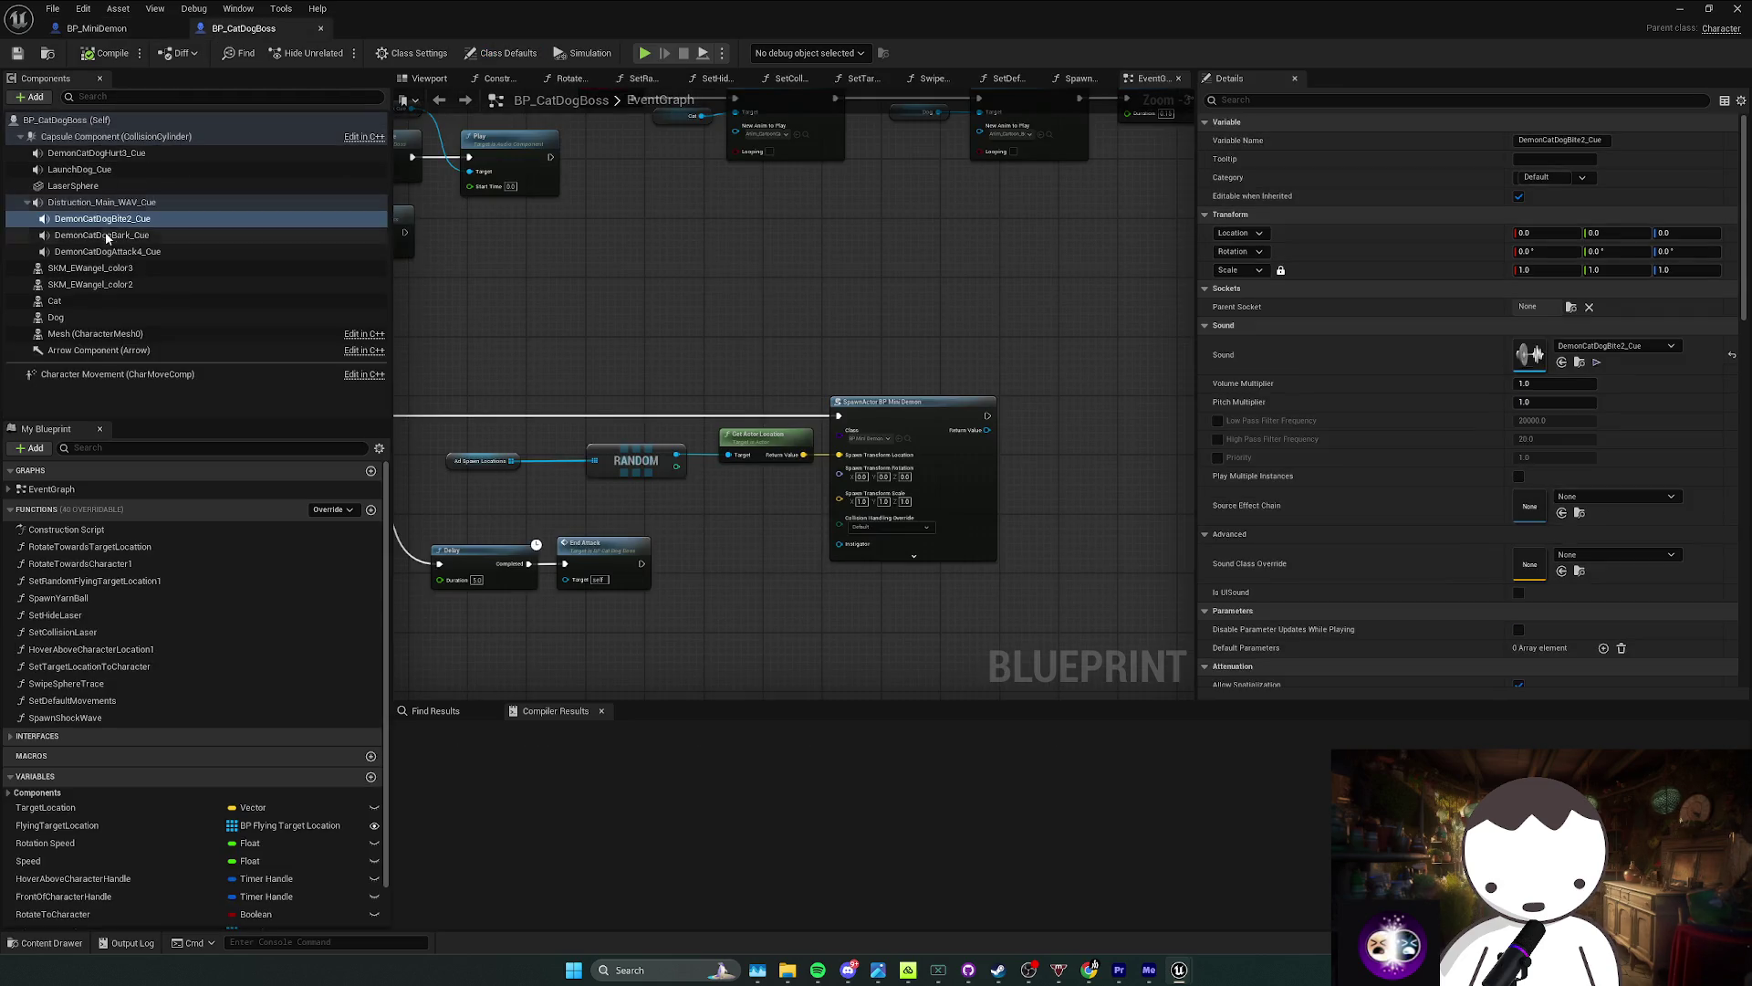
{"action": "left_click", "coordinate": [308, 53]}
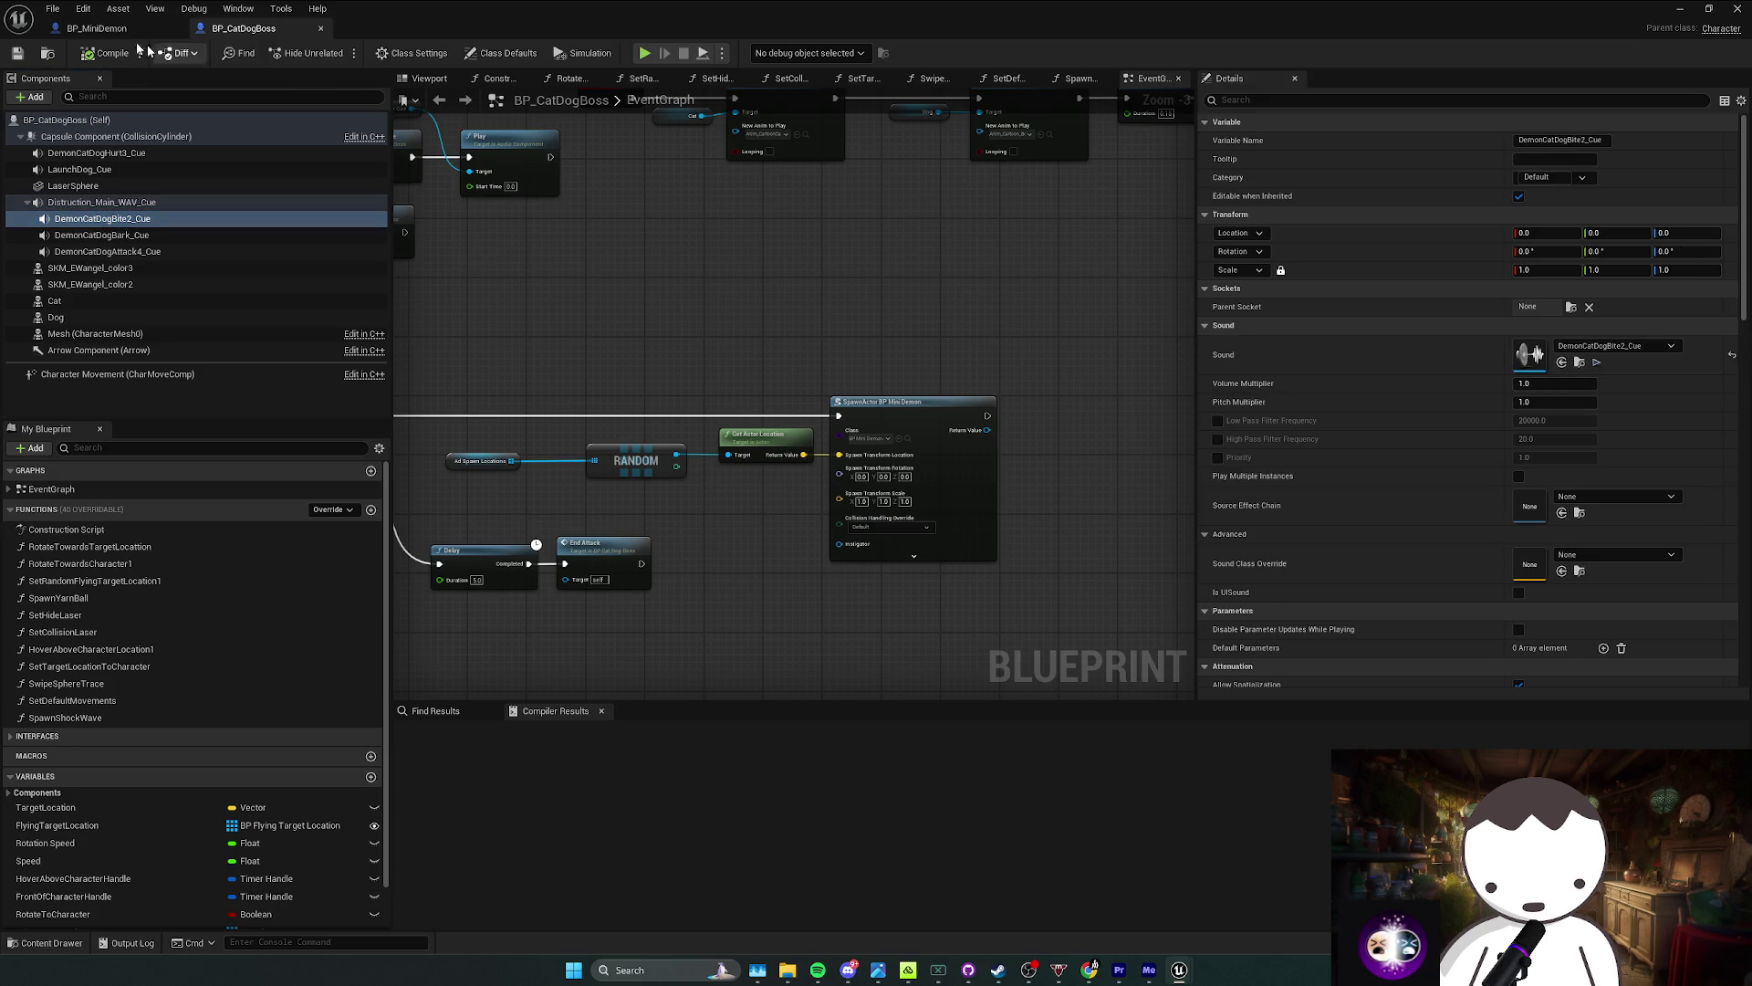
{"action": "left_click", "coordinate": [96, 28]}
{"action": "left_click", "coordinate": [31, 97]}
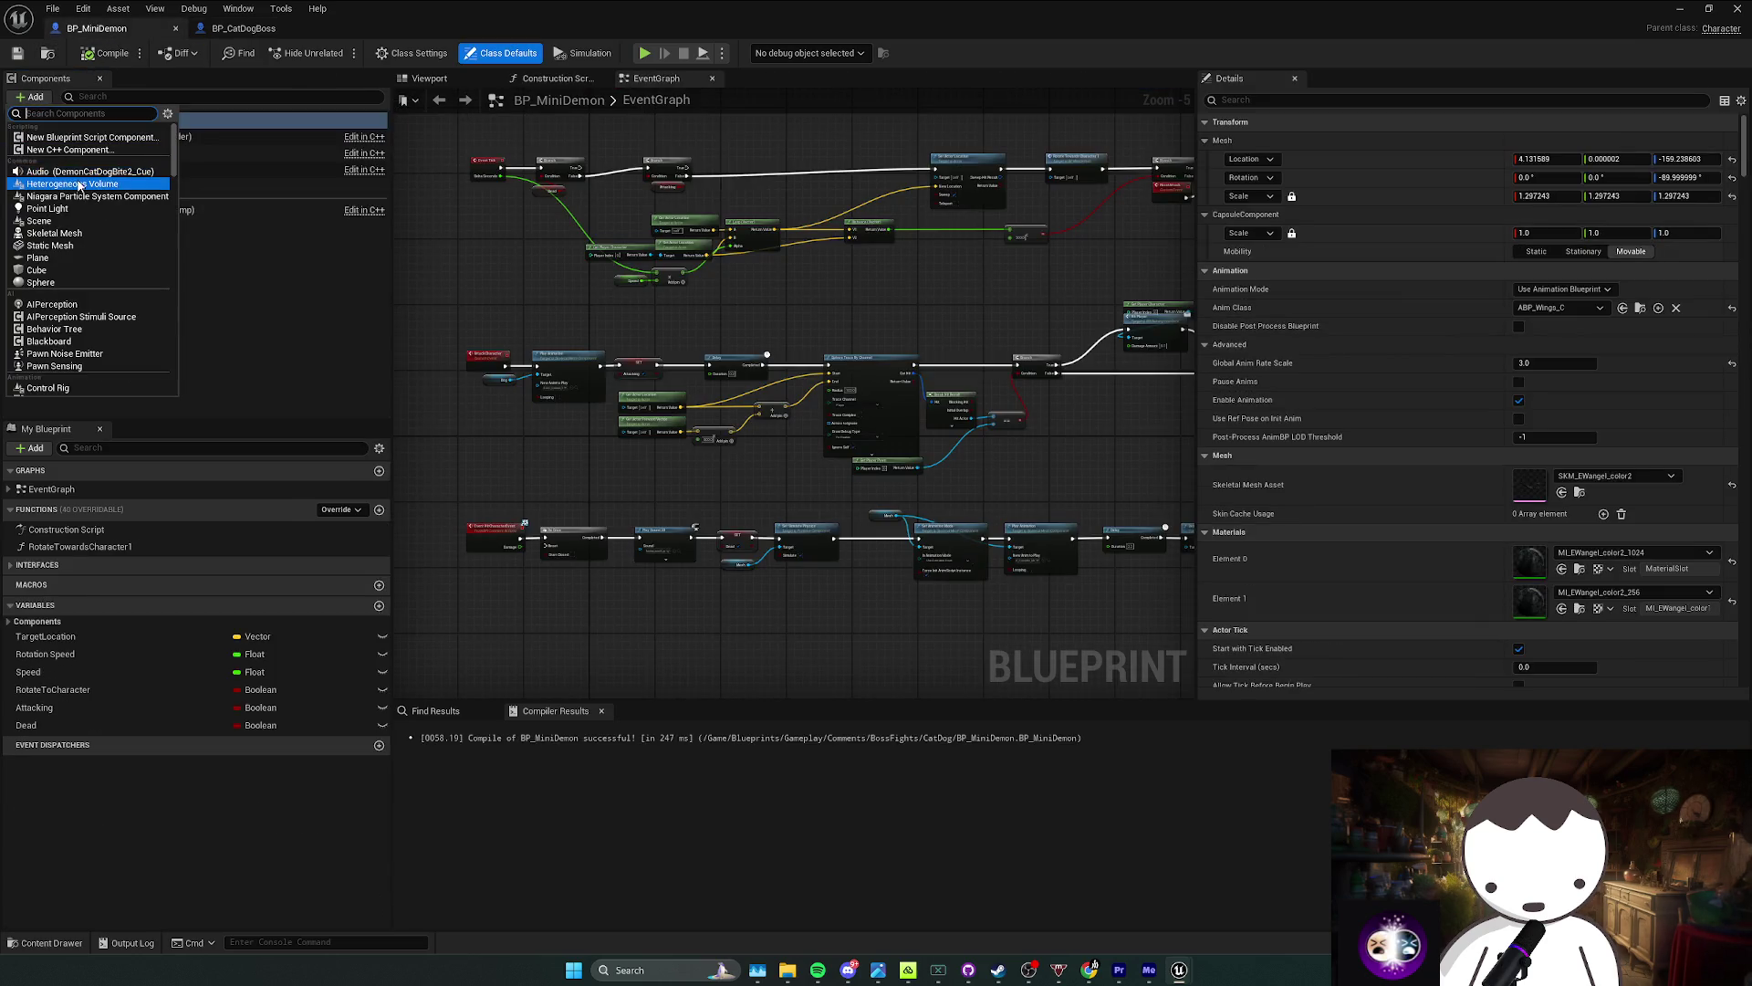
{"action": "left_click", "coordinate": [77, 172]}
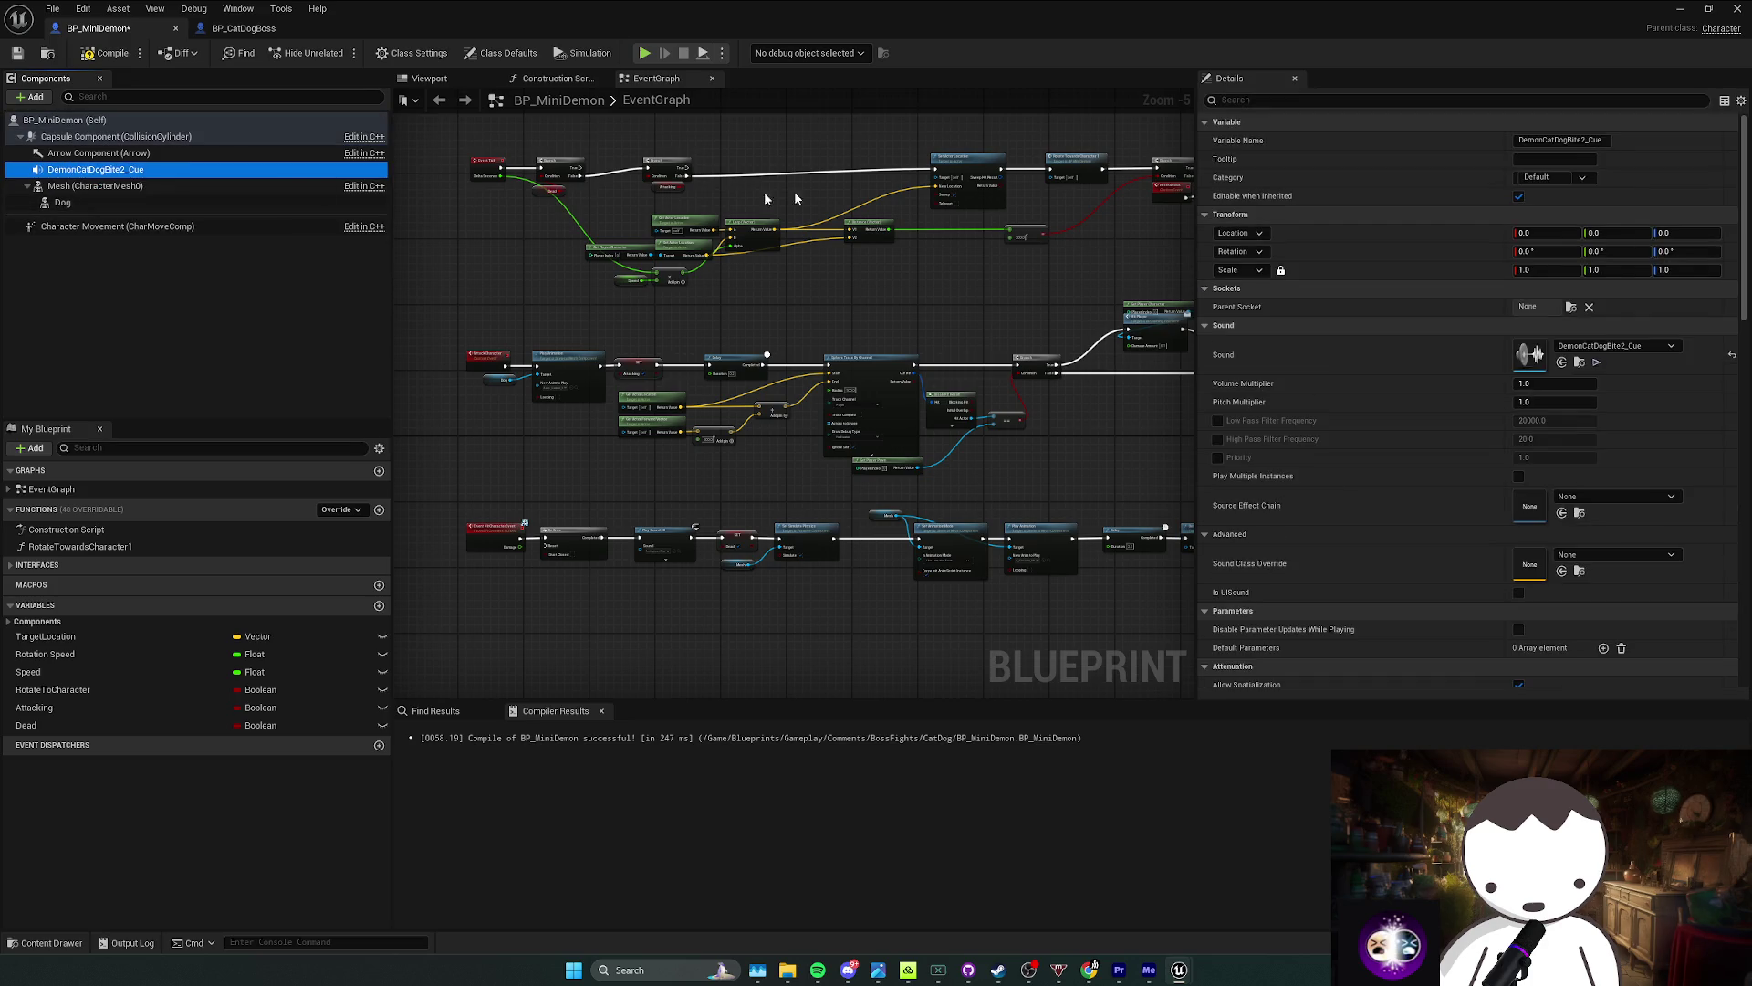
{"action": "left_click", "coordinate": [1280, 100]}
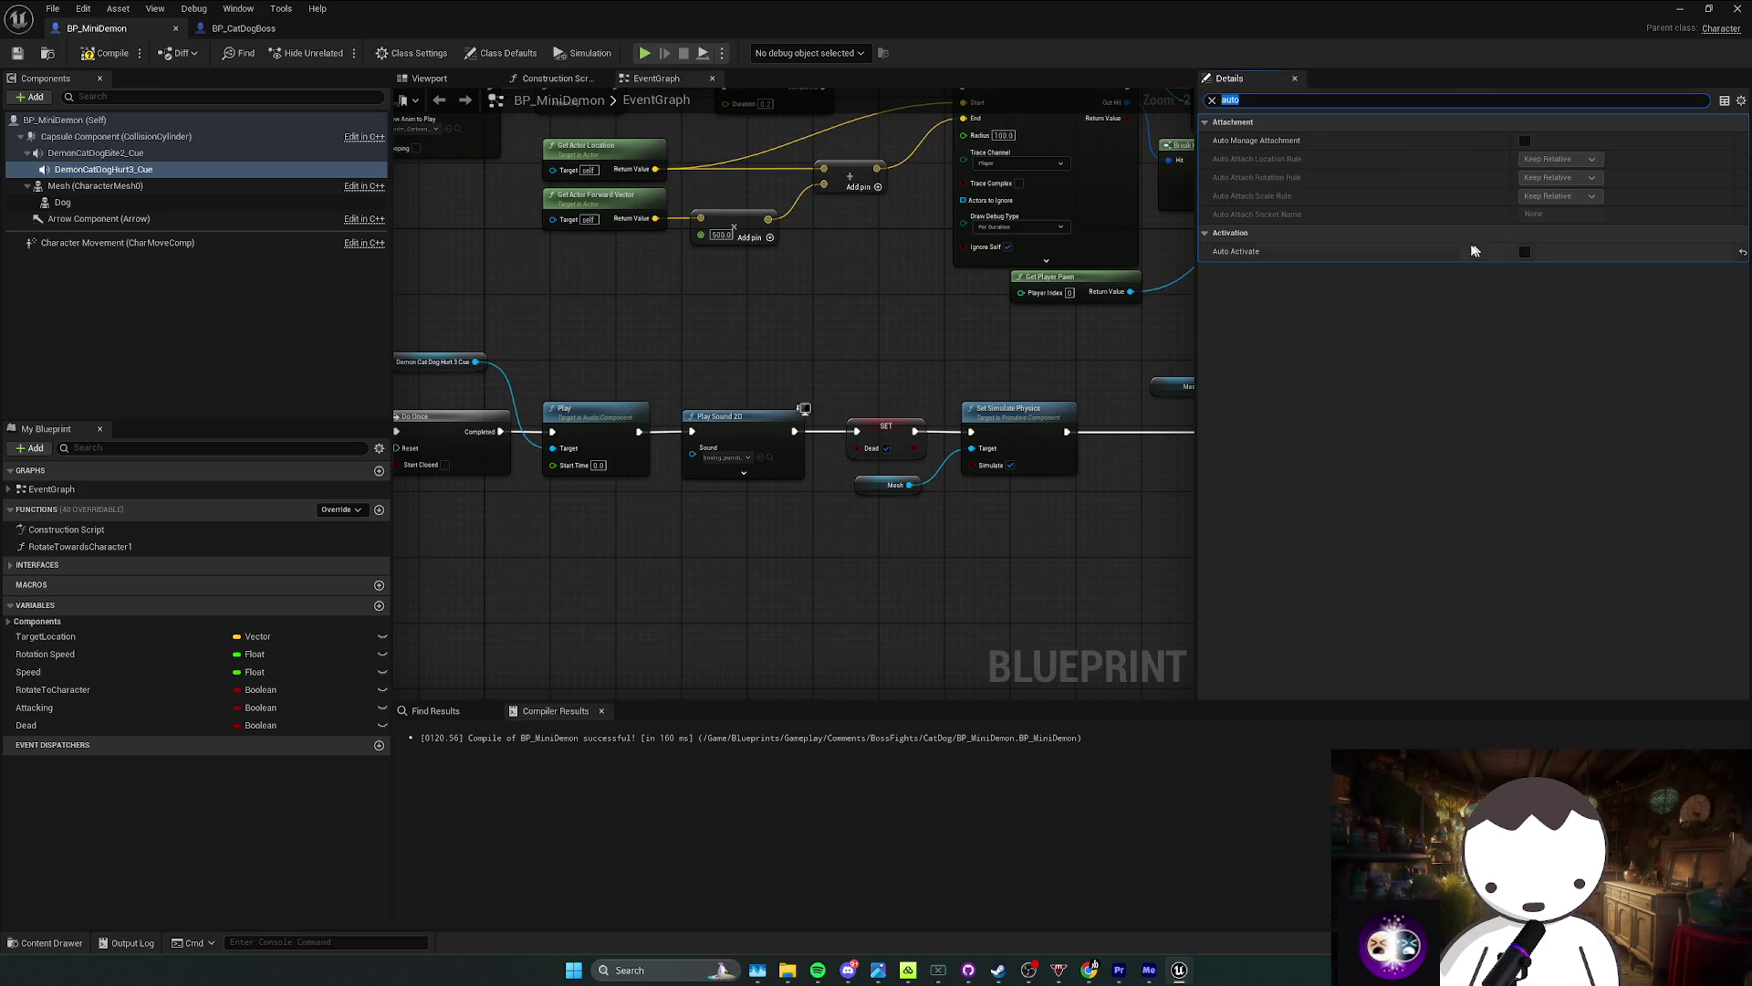
{"action": "key", "text": "BackSpace"}
{"action": "left_click", "coordinate": [1556, 402]}
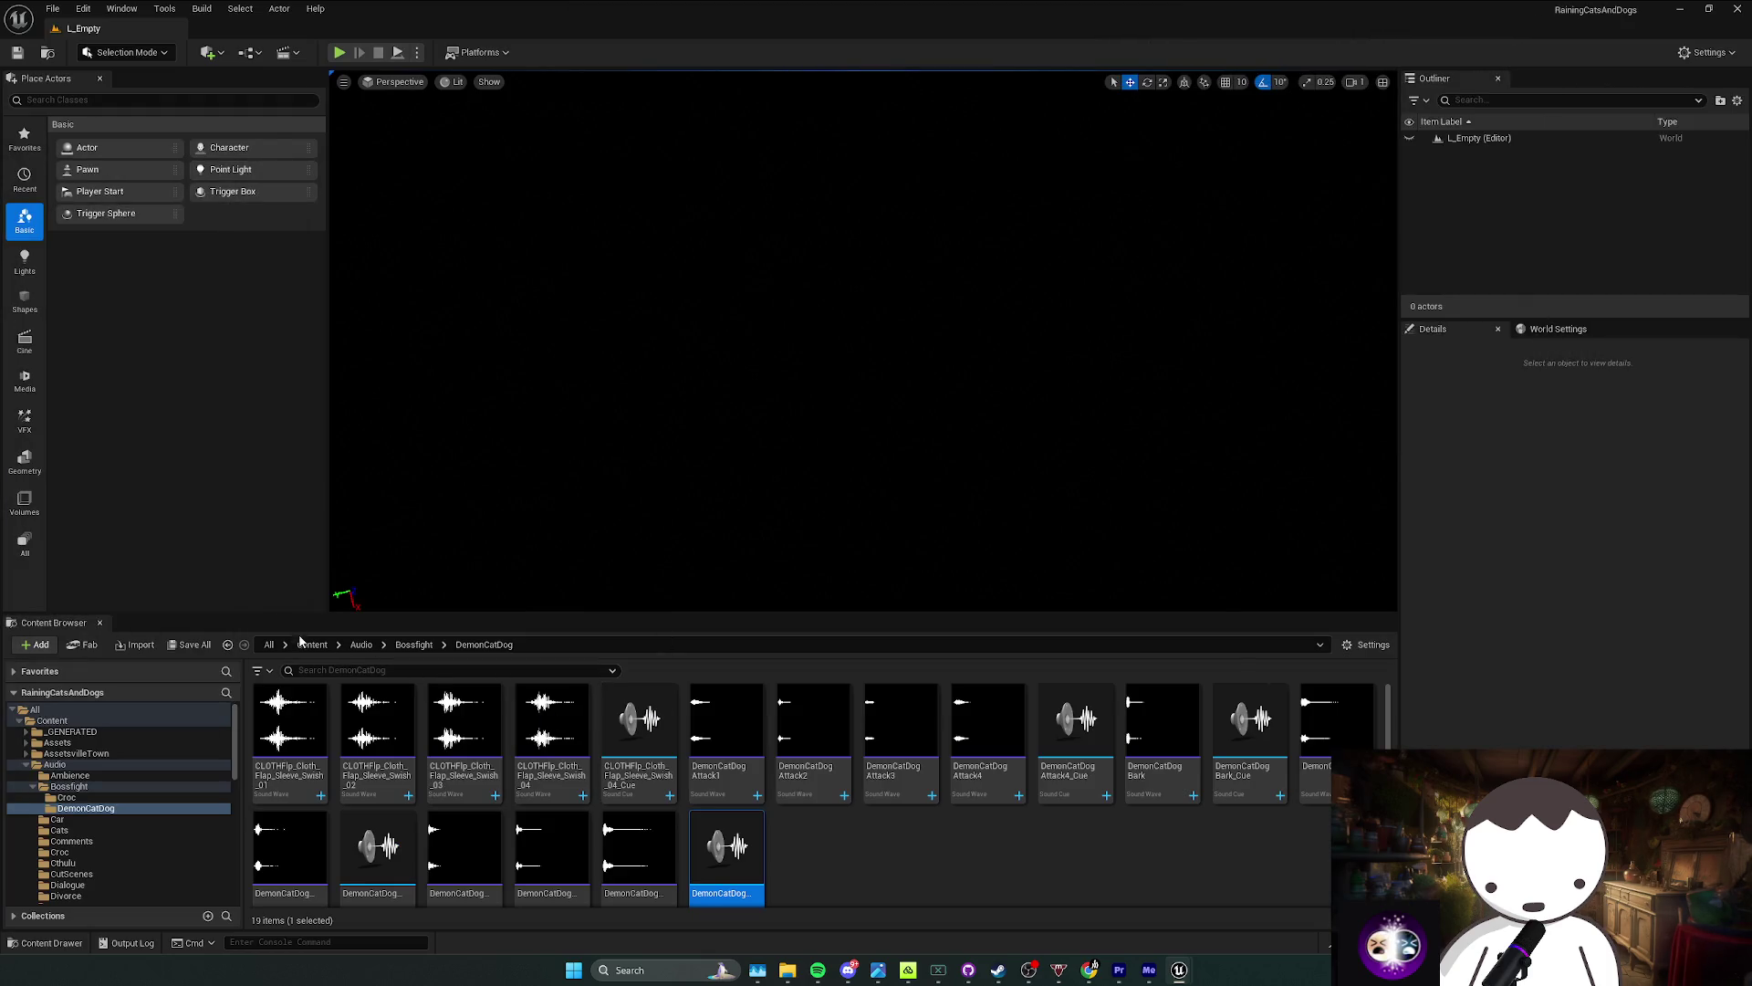
Step: Open the L_Anims level from Content, saving BP_MiniDemon, and move the Blueprint window aside
{"action": "left_click", "coordinate": [311, 644]}
{"action": "scroll", "coordinate": [841, 794], "scroll_direction": "down", "scroll_amount": 1}
{"action": "double_click", "coordinate": [901, 721]}
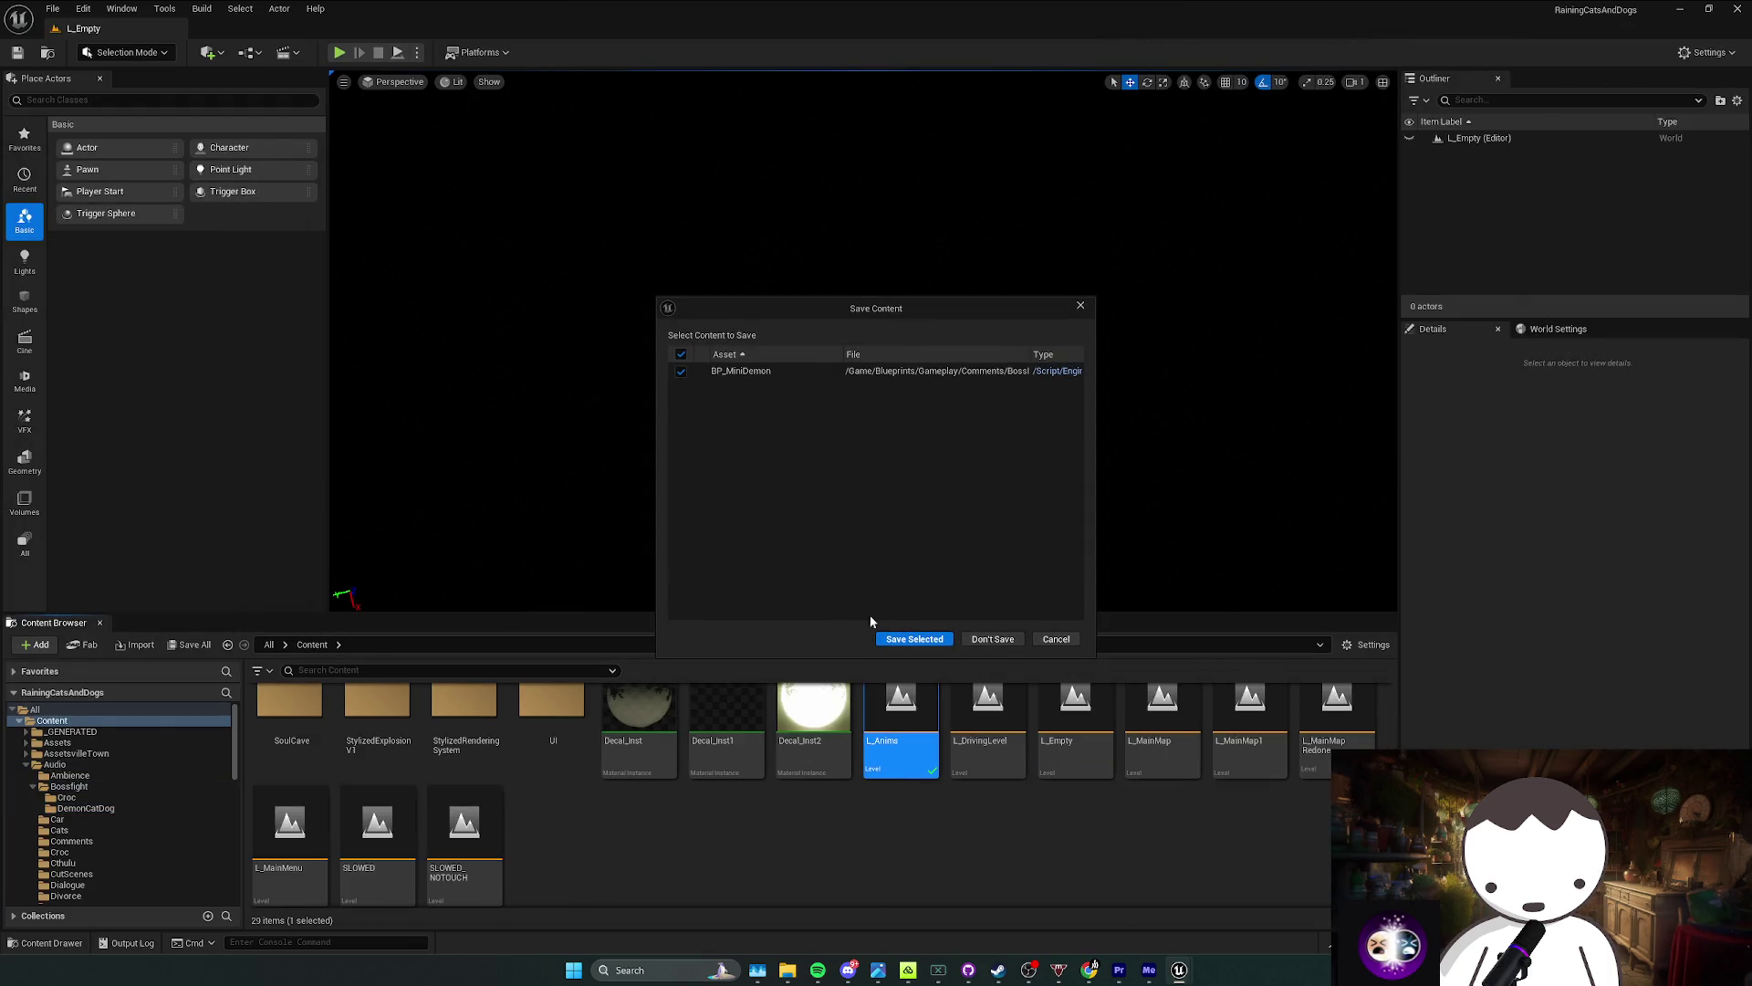
{"action": "left_click", "coordinate": [913, 639]}
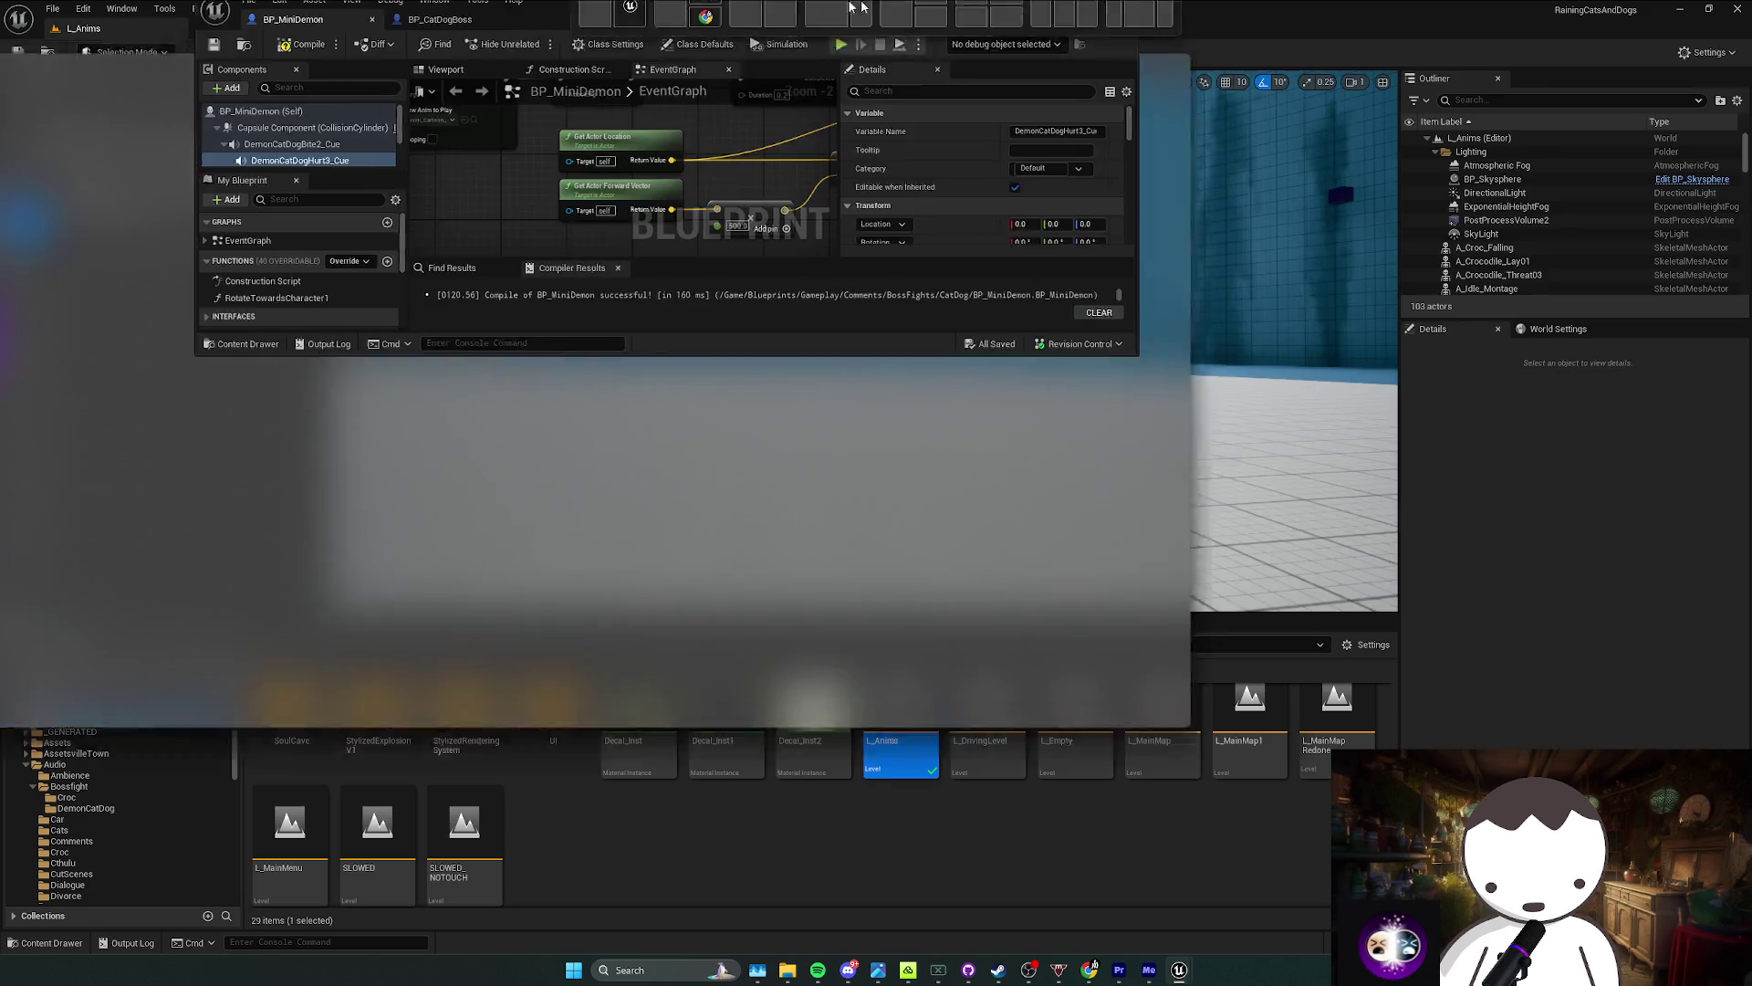
{"action": "left_click_drag", "start_coordinate": [858, 6], "coordinate": [878, 145]}
{"action": "left_click", "coordinate": [844, 50]}
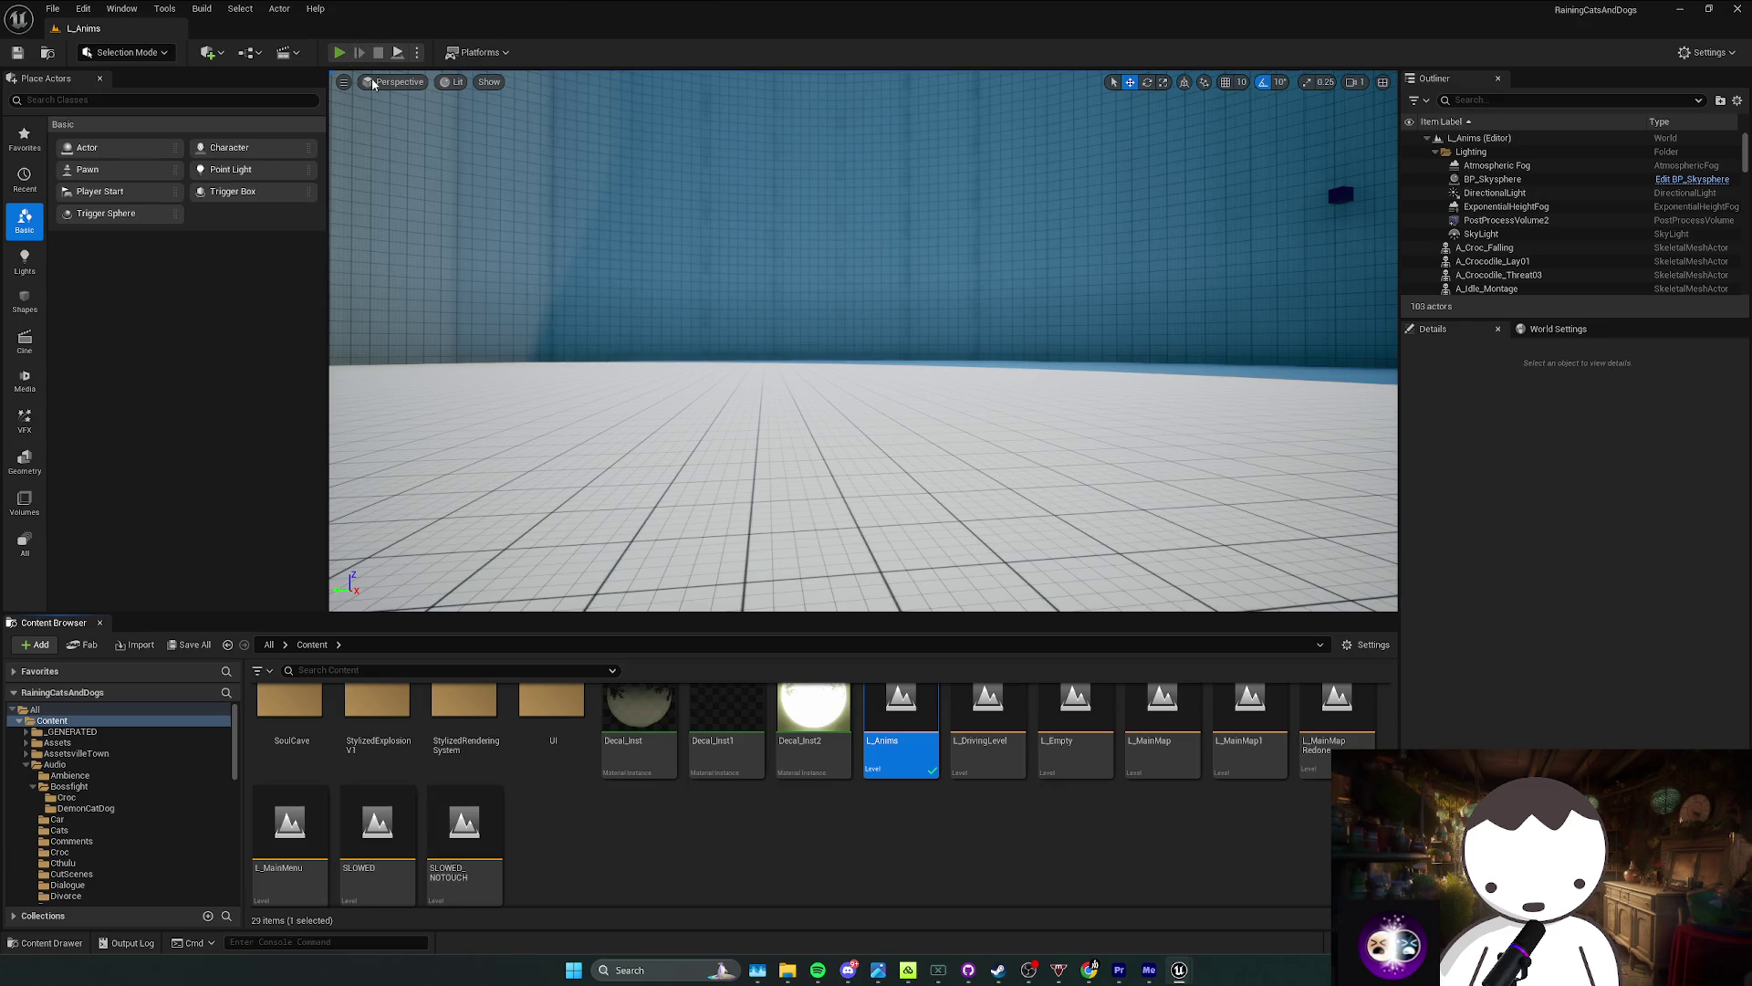
Step: Play L_Anims in the editor, stop, and start a new play session
{"action": "key", "text": "alt+p"}
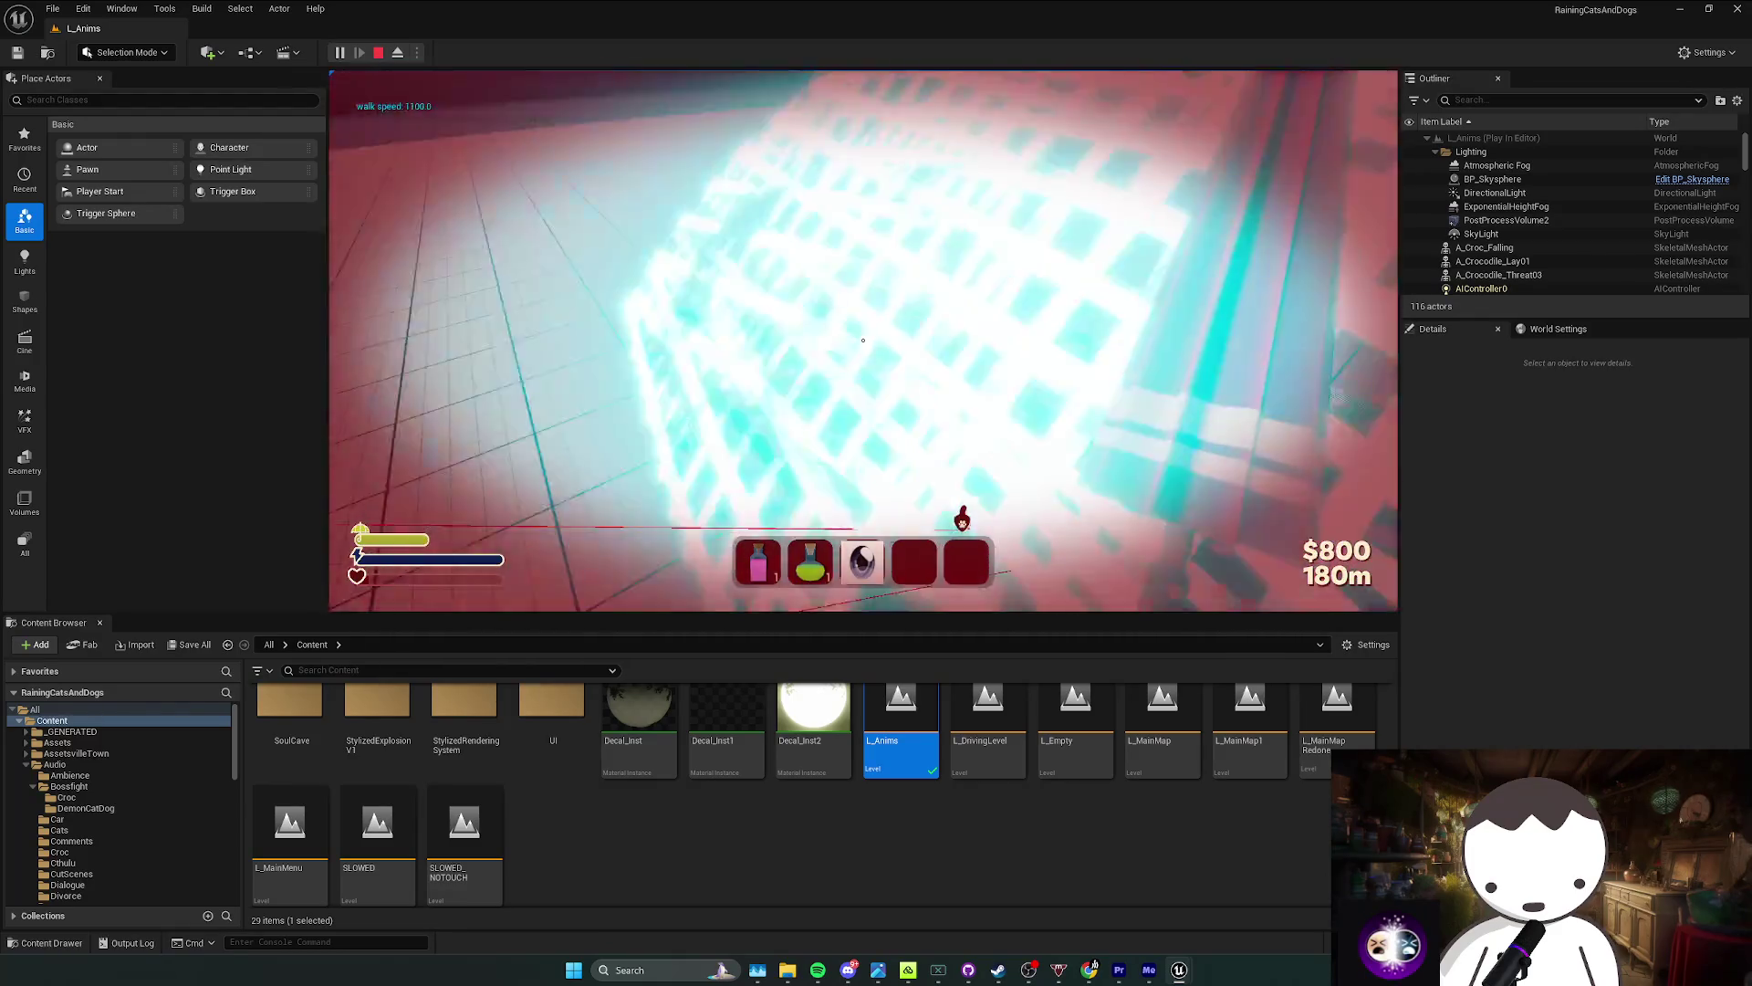
{"action": "key", "text": "Escape"}
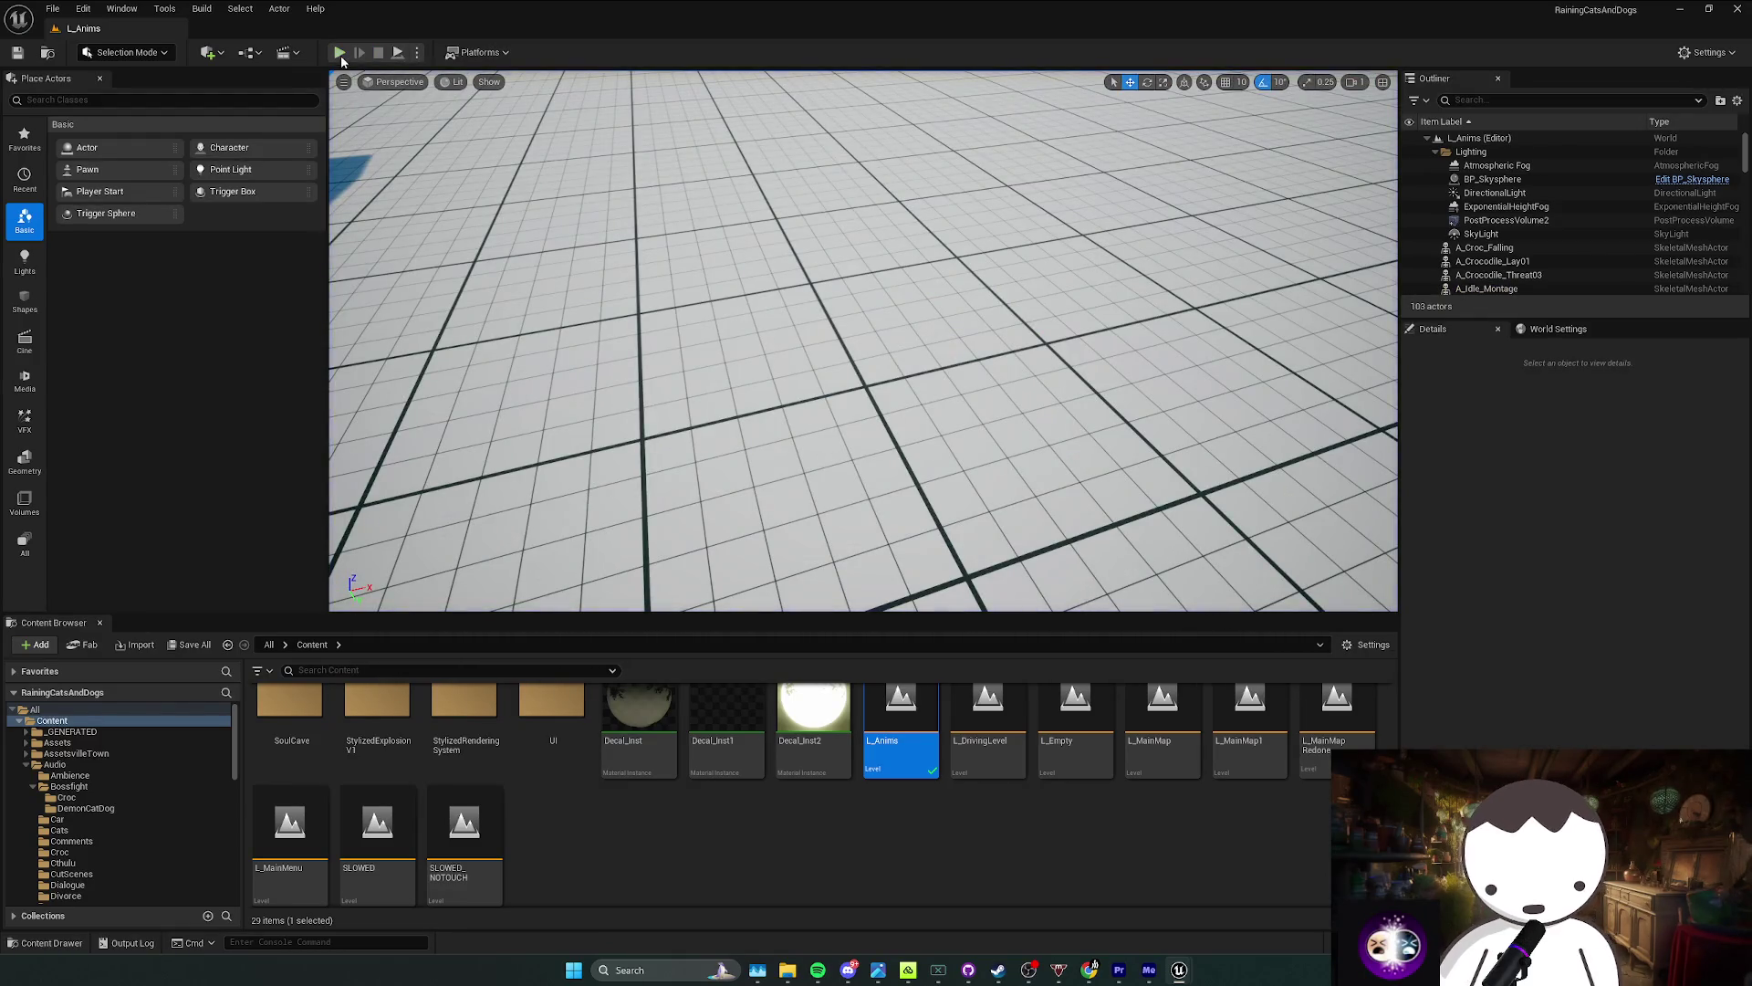
{"action": "left_click", "coordinate": [338, 53]}
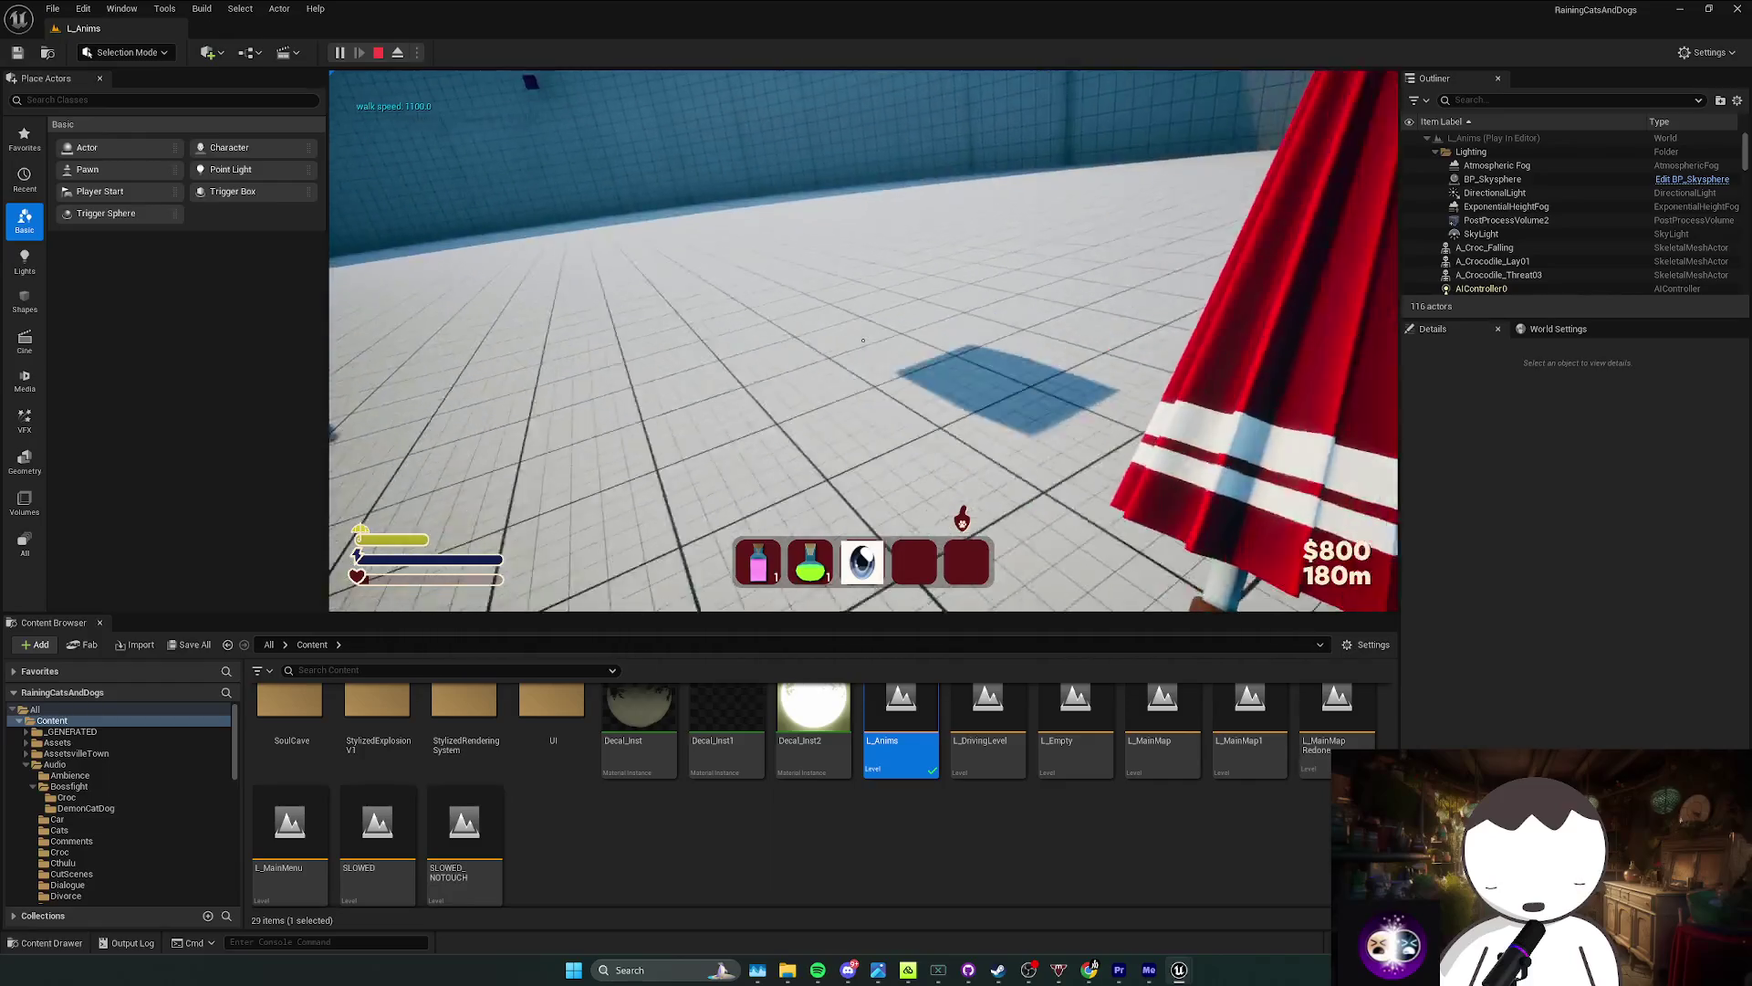
Step: Sprint around the arena fighting the winged boss, then stop Play In Editor and bring up Twitch
{"action": "key", "text": "shift"}
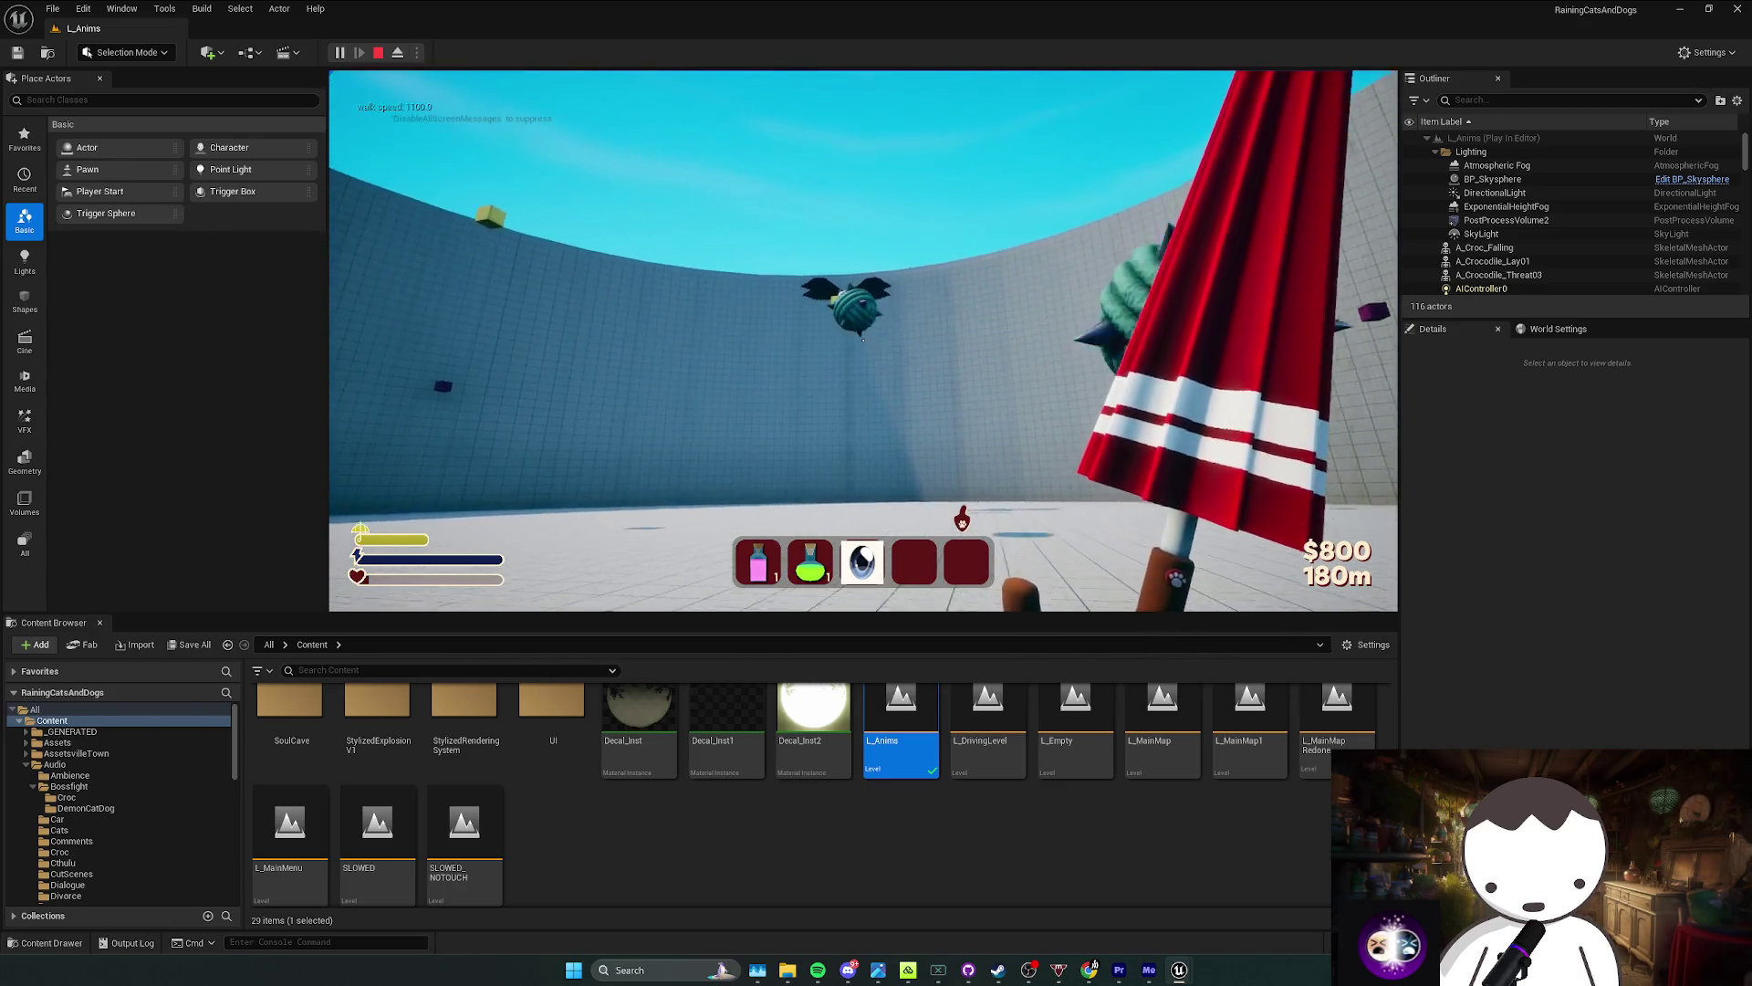
{"action": "key", "text": "shift"}
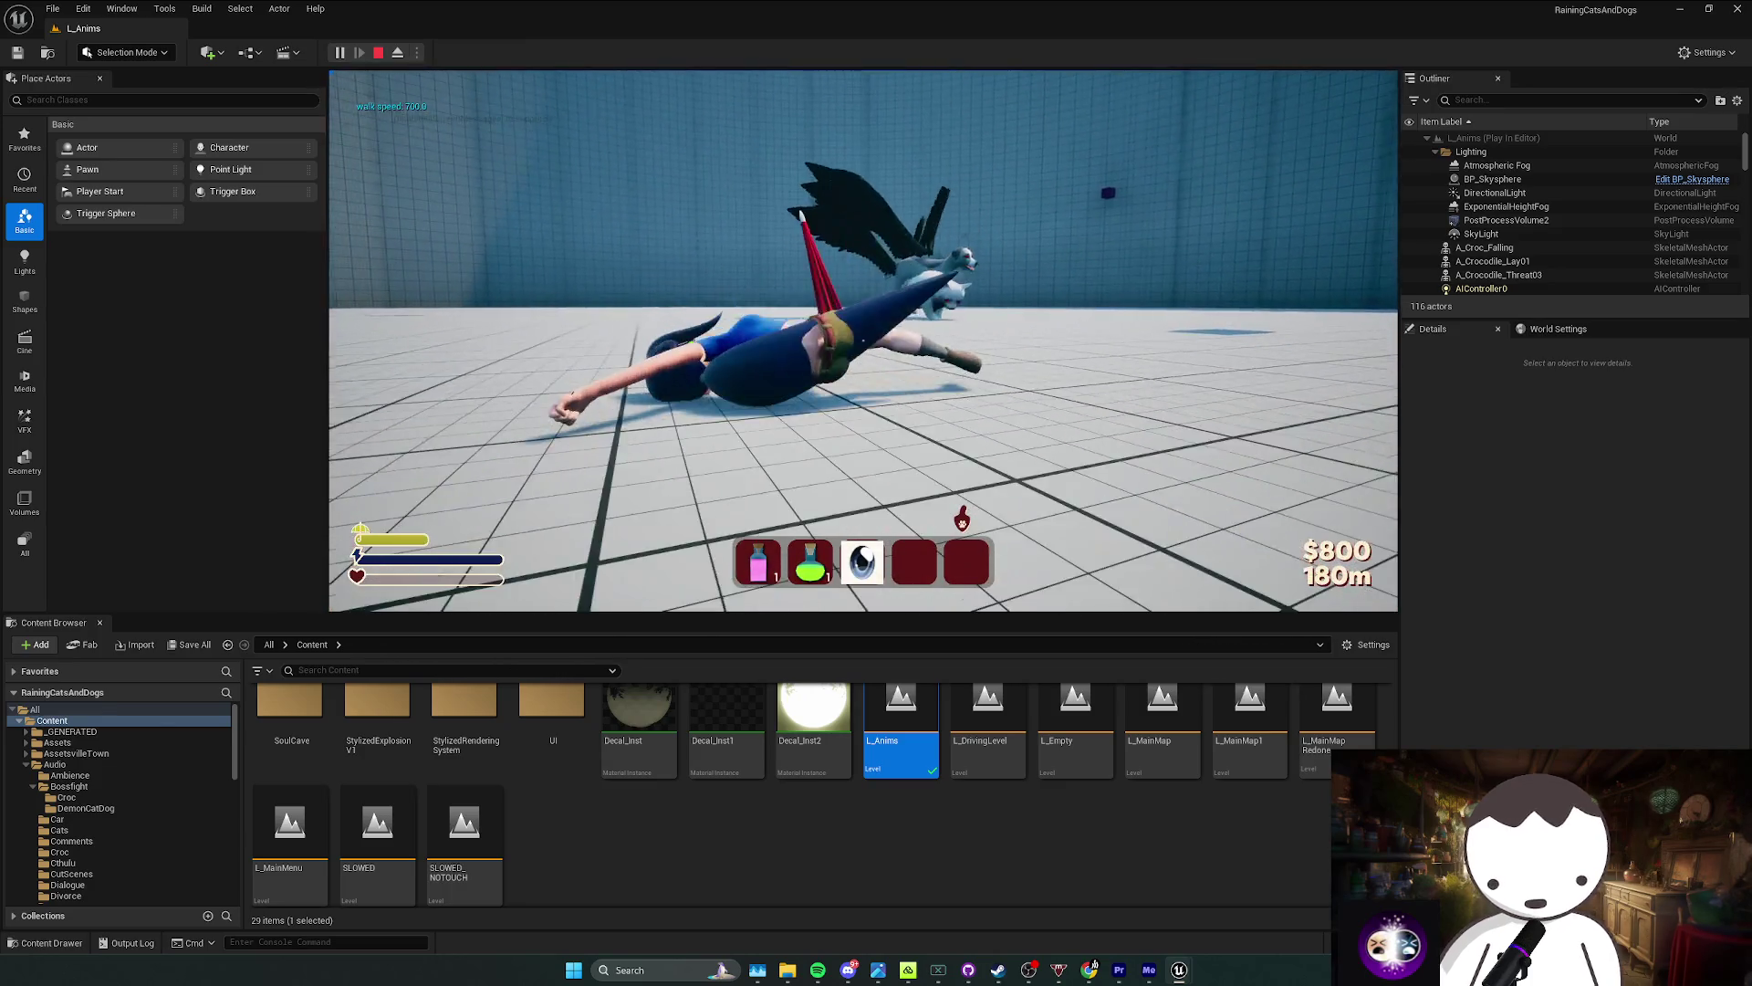
{"action": "key", "text": "Escape"}
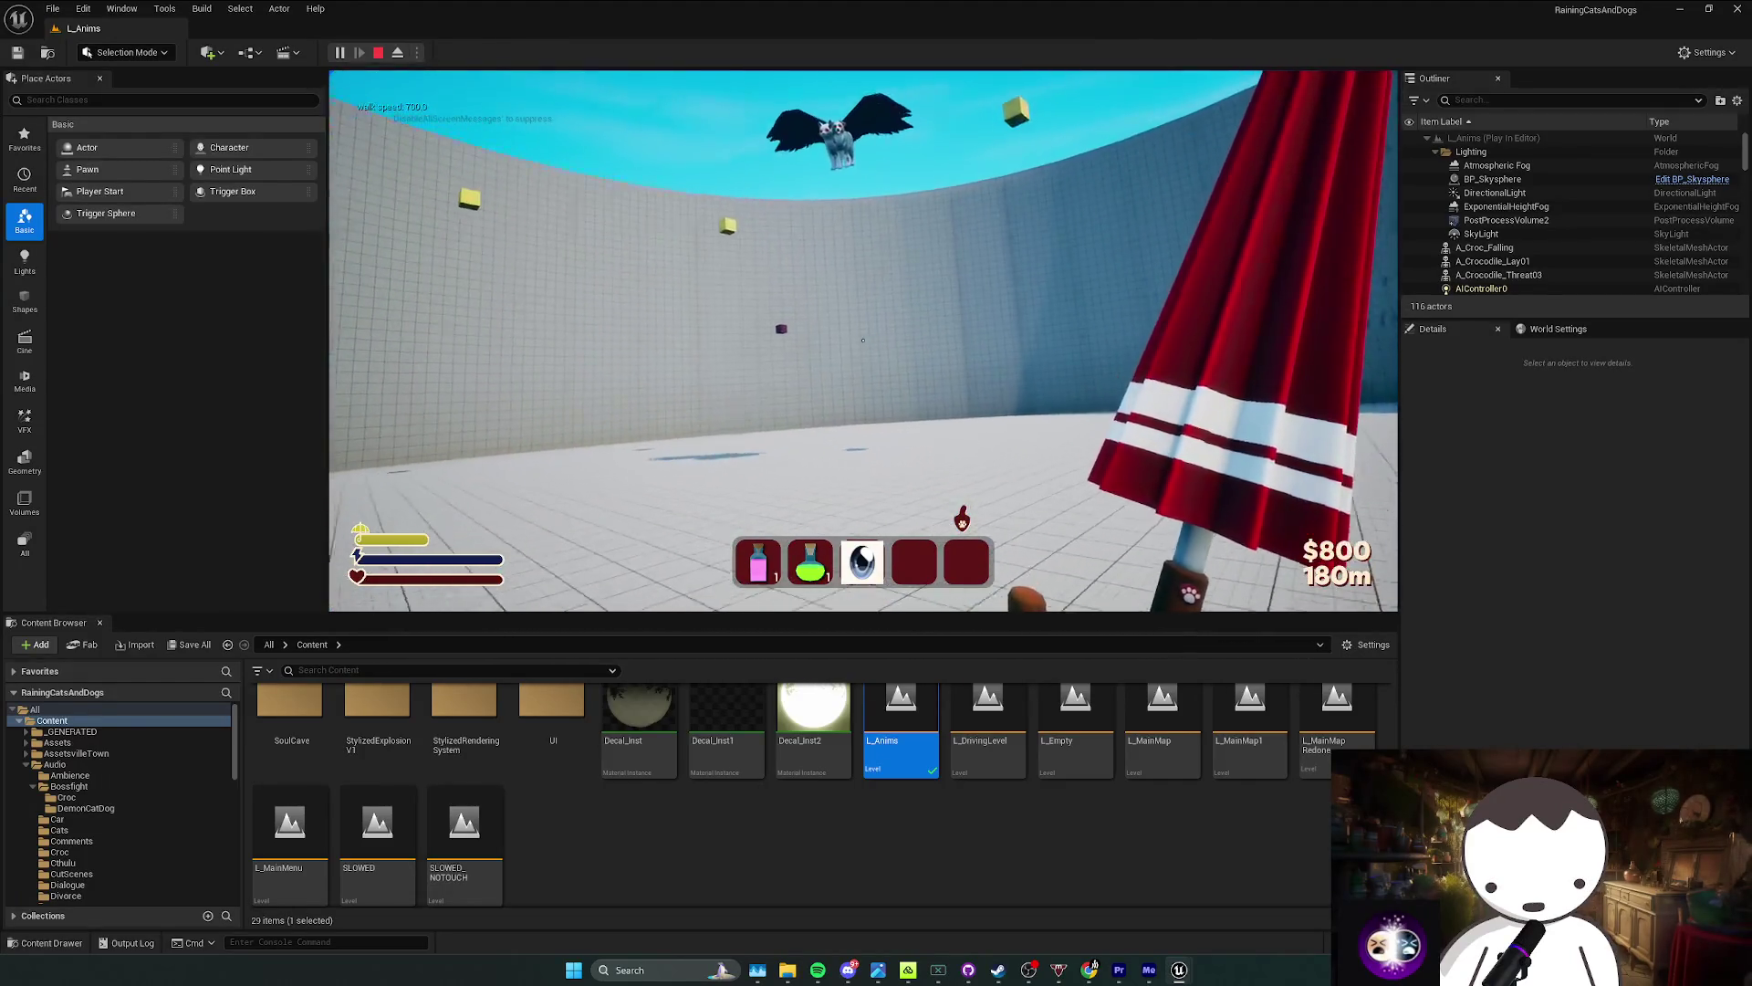
{"action": "key", "text": "Escape"}
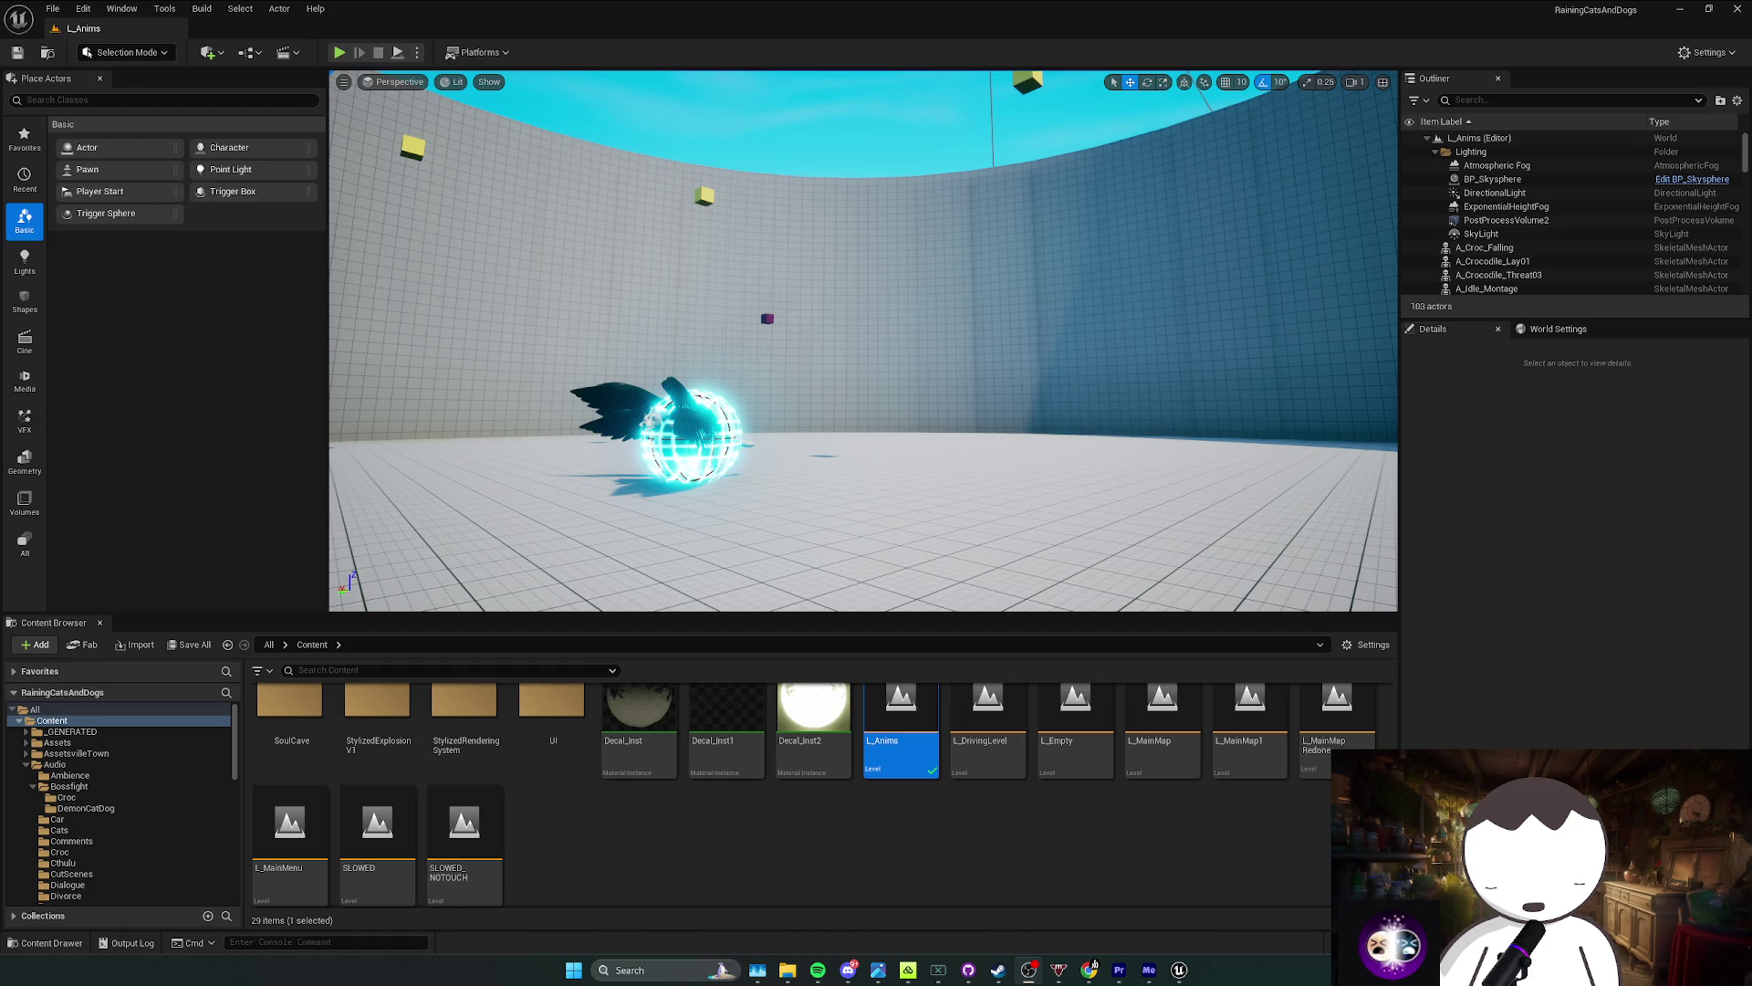
{"action": "left_click", "coordinate": [1090, 969]}
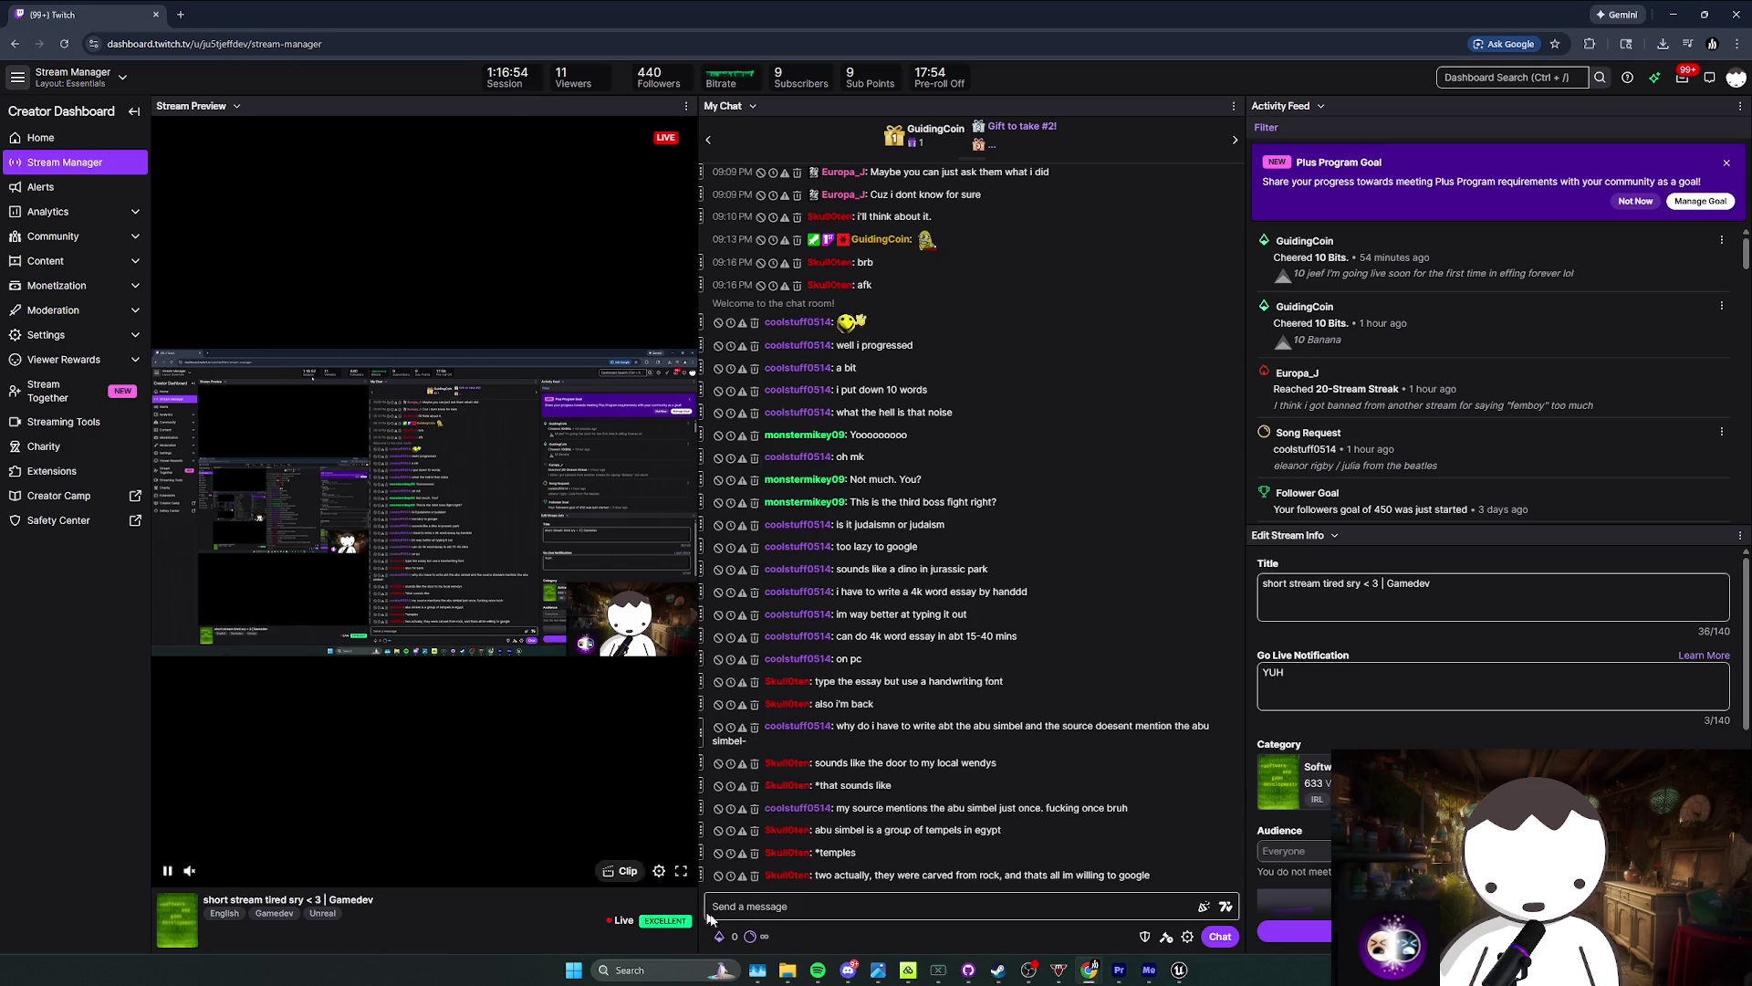
Step: Read through the Twitch chat, briefly check OBS, then hide Spotify to reveal Unreal
{"action": "left_click", "coordinate": [818, 969]}
{"action": "left_click", "coordinate": [806, 903]}
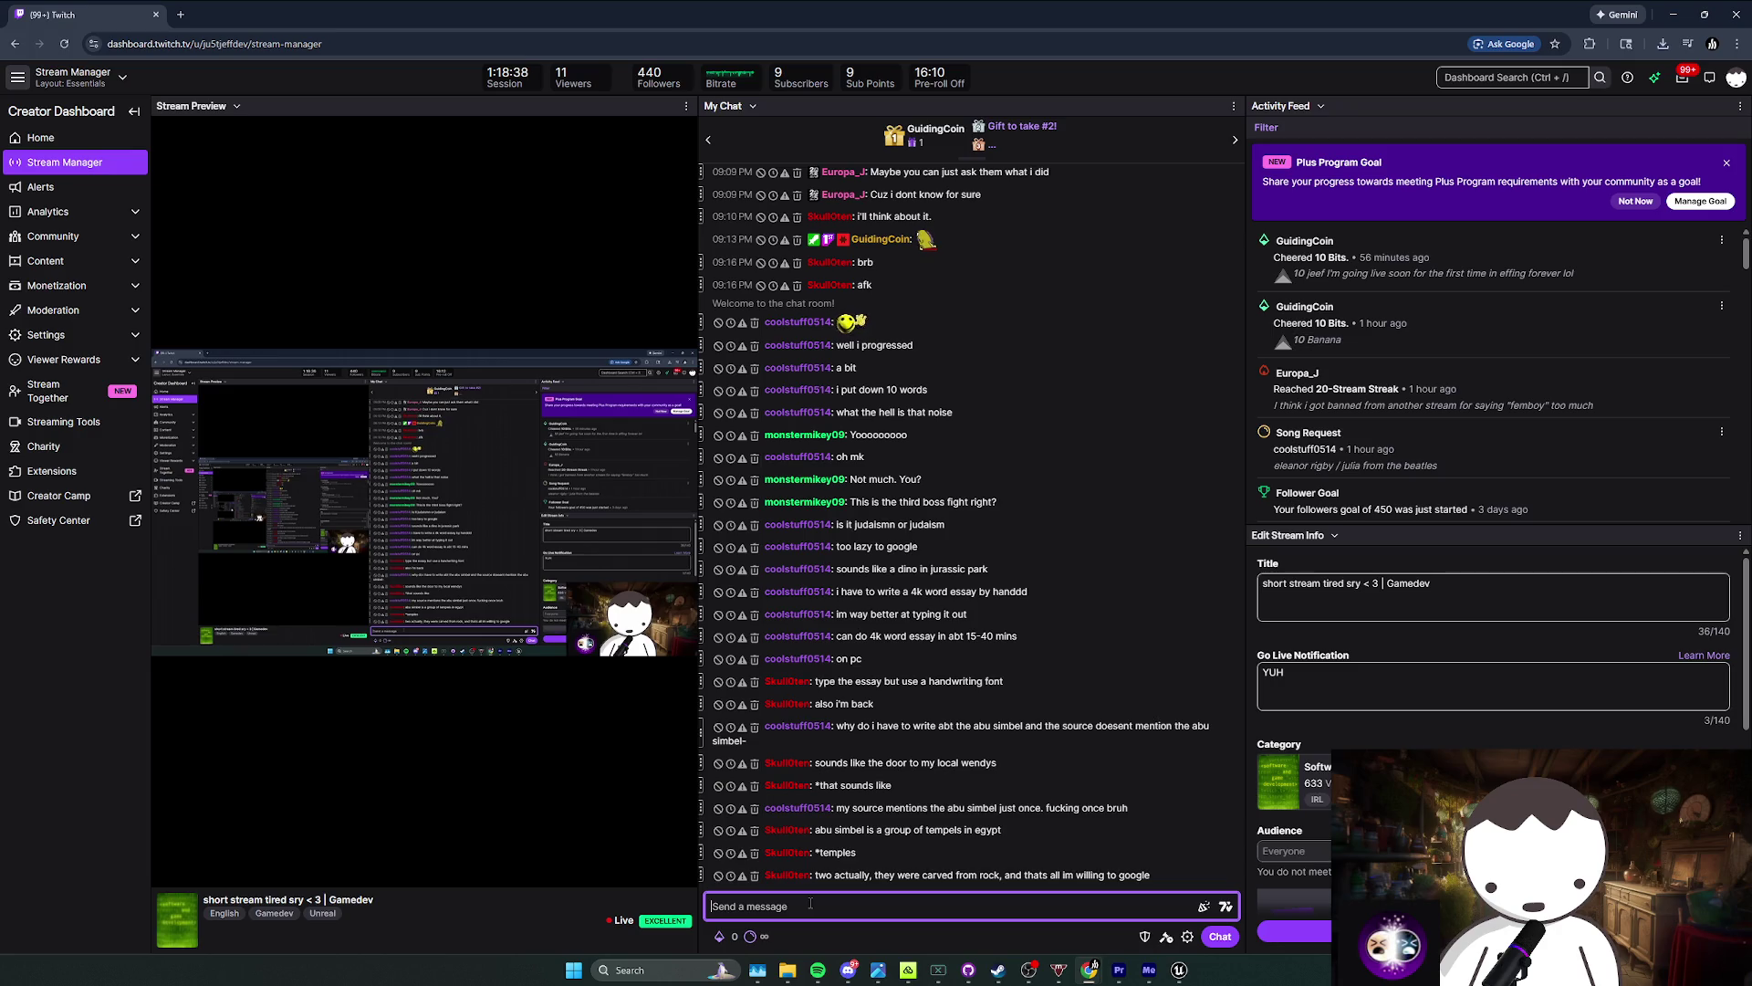
{"action": "double_click", "coordinate": [864, 873]}
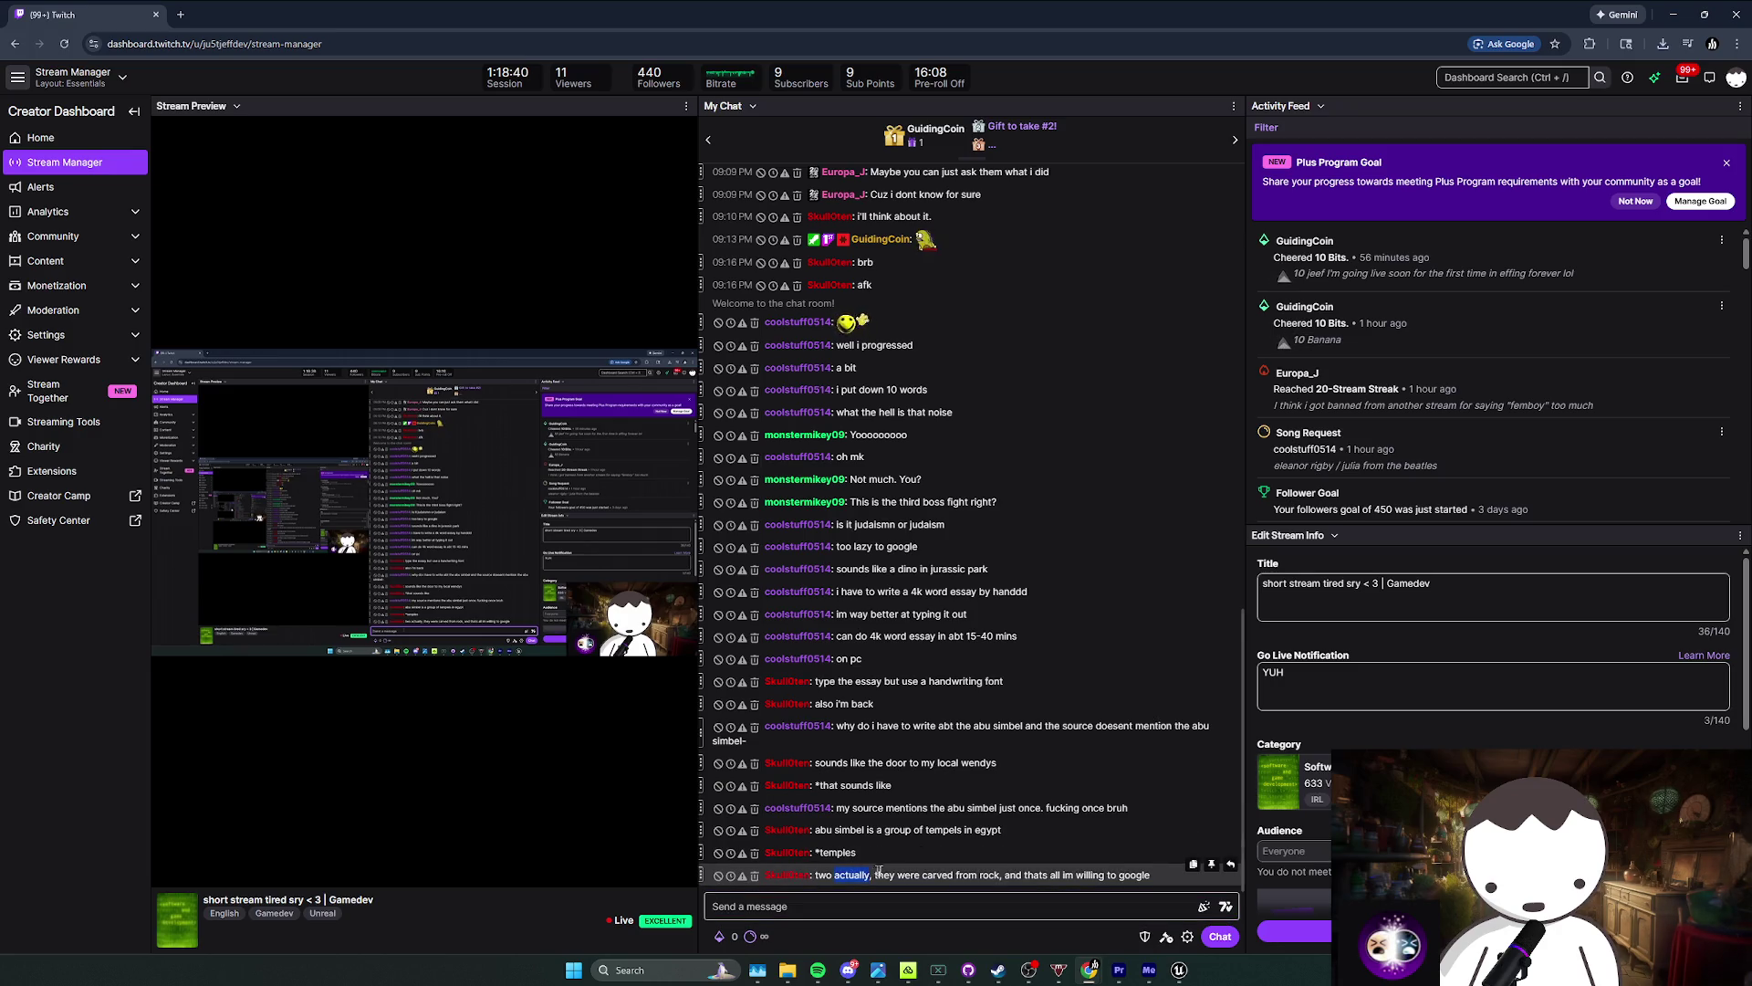
{"action": "mouse_move", "coordinate": [1040, 979]}
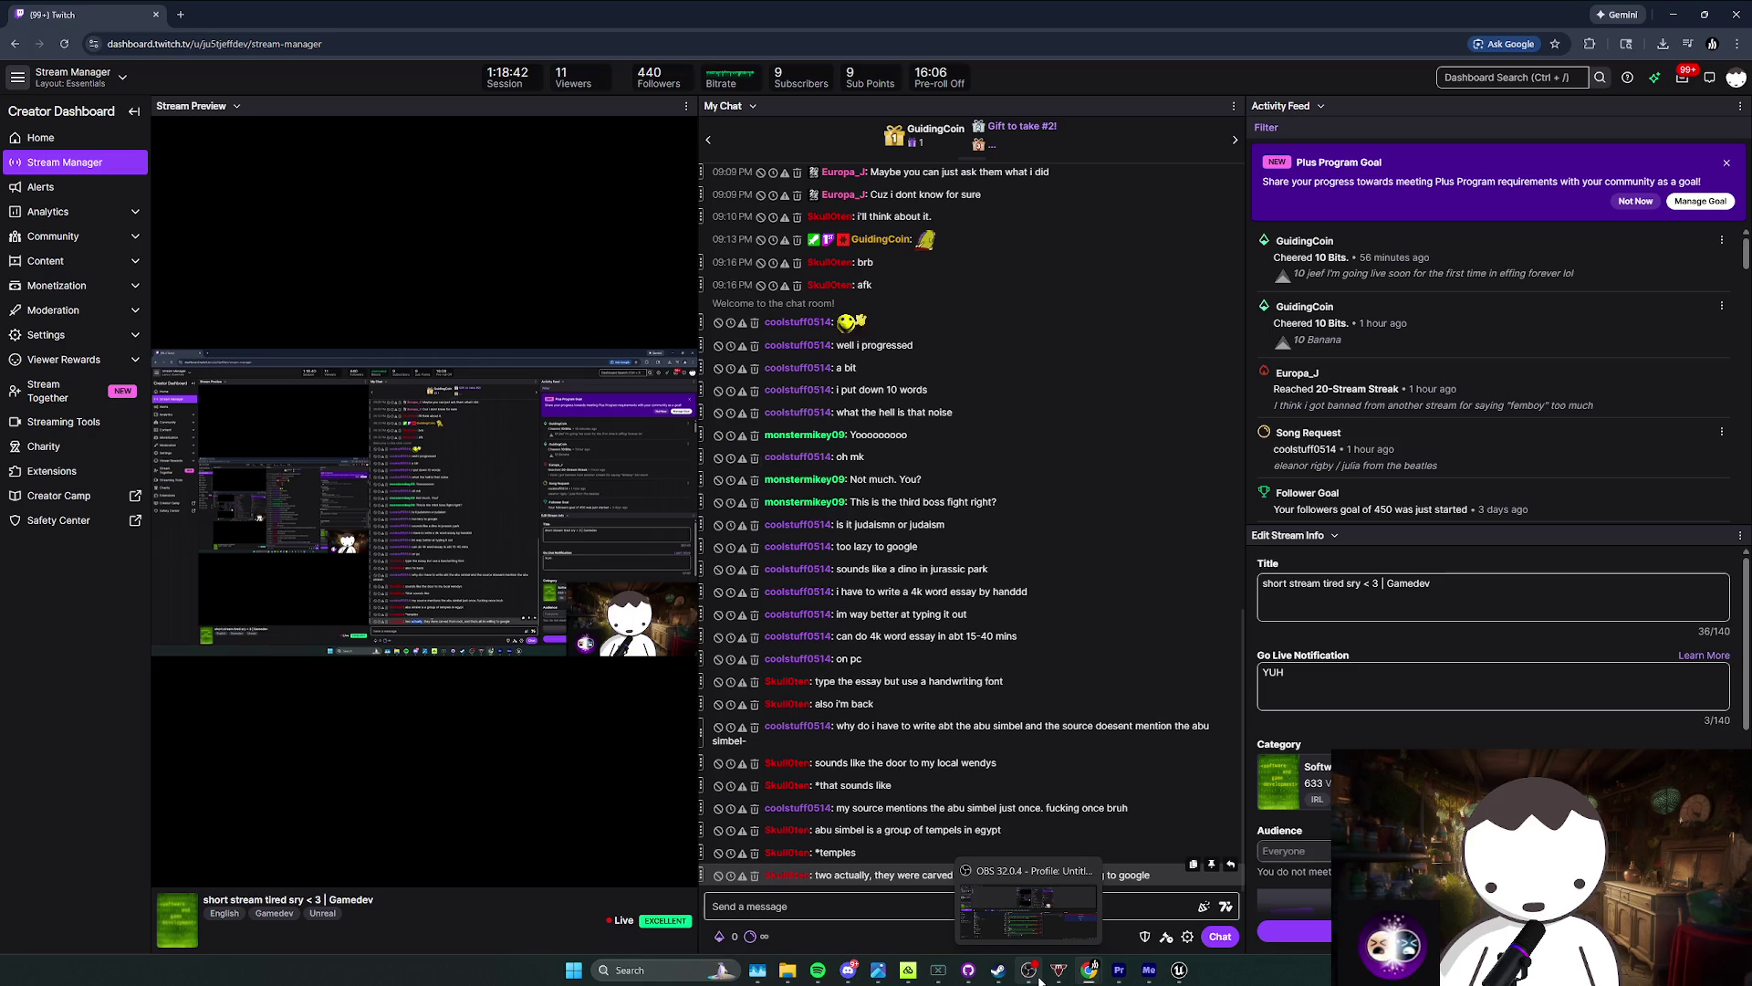
{"action": "left_click", "coordinate": [1028, 904]}
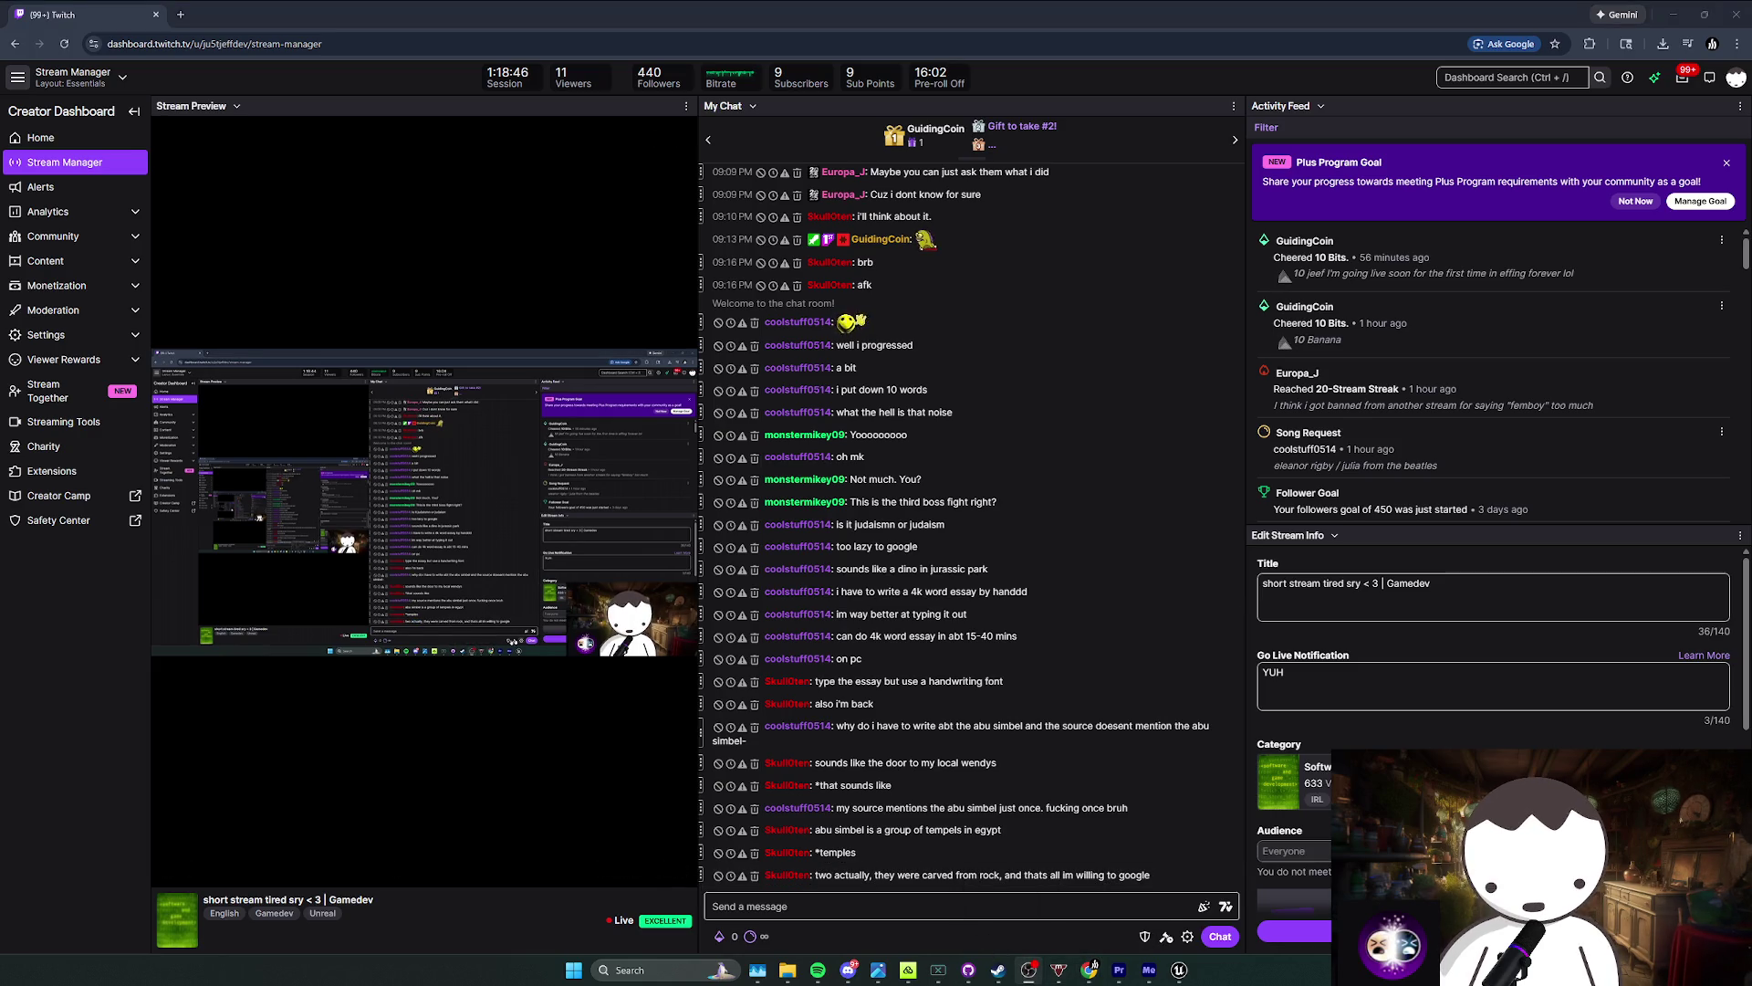
{"action": "left_click", "coordinate": [1108, 851]}
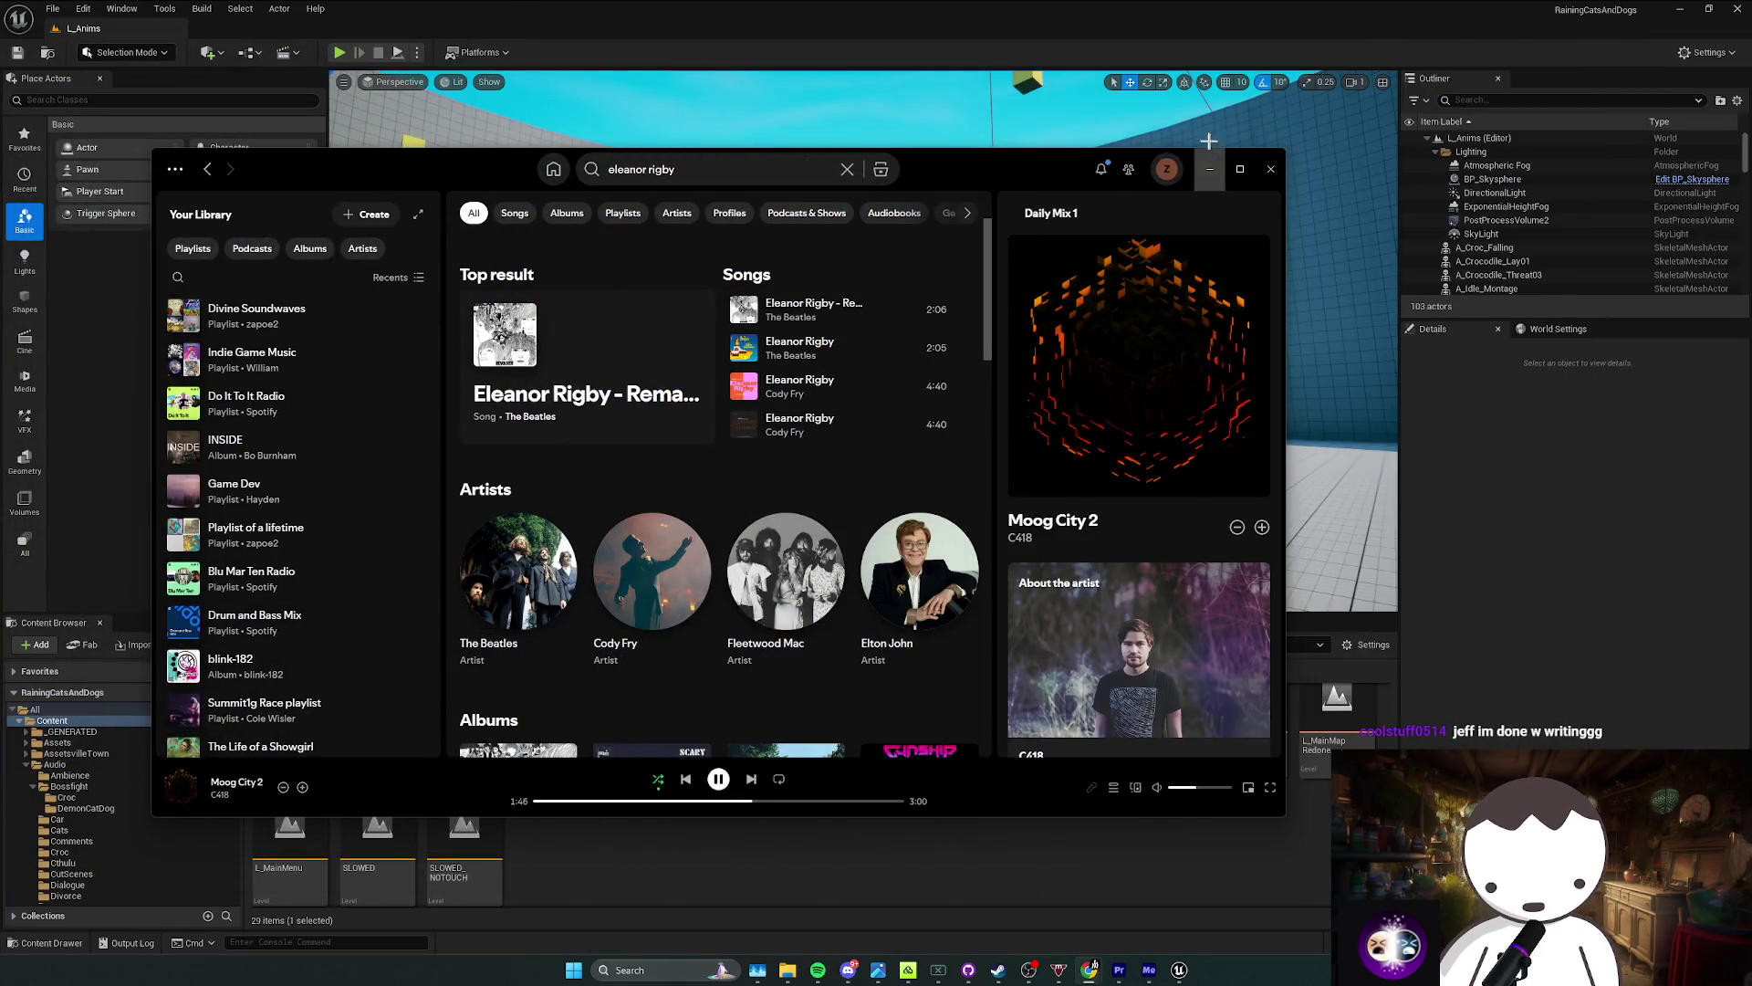
{"action": "left_click", "coordinate": [1209, 169]}
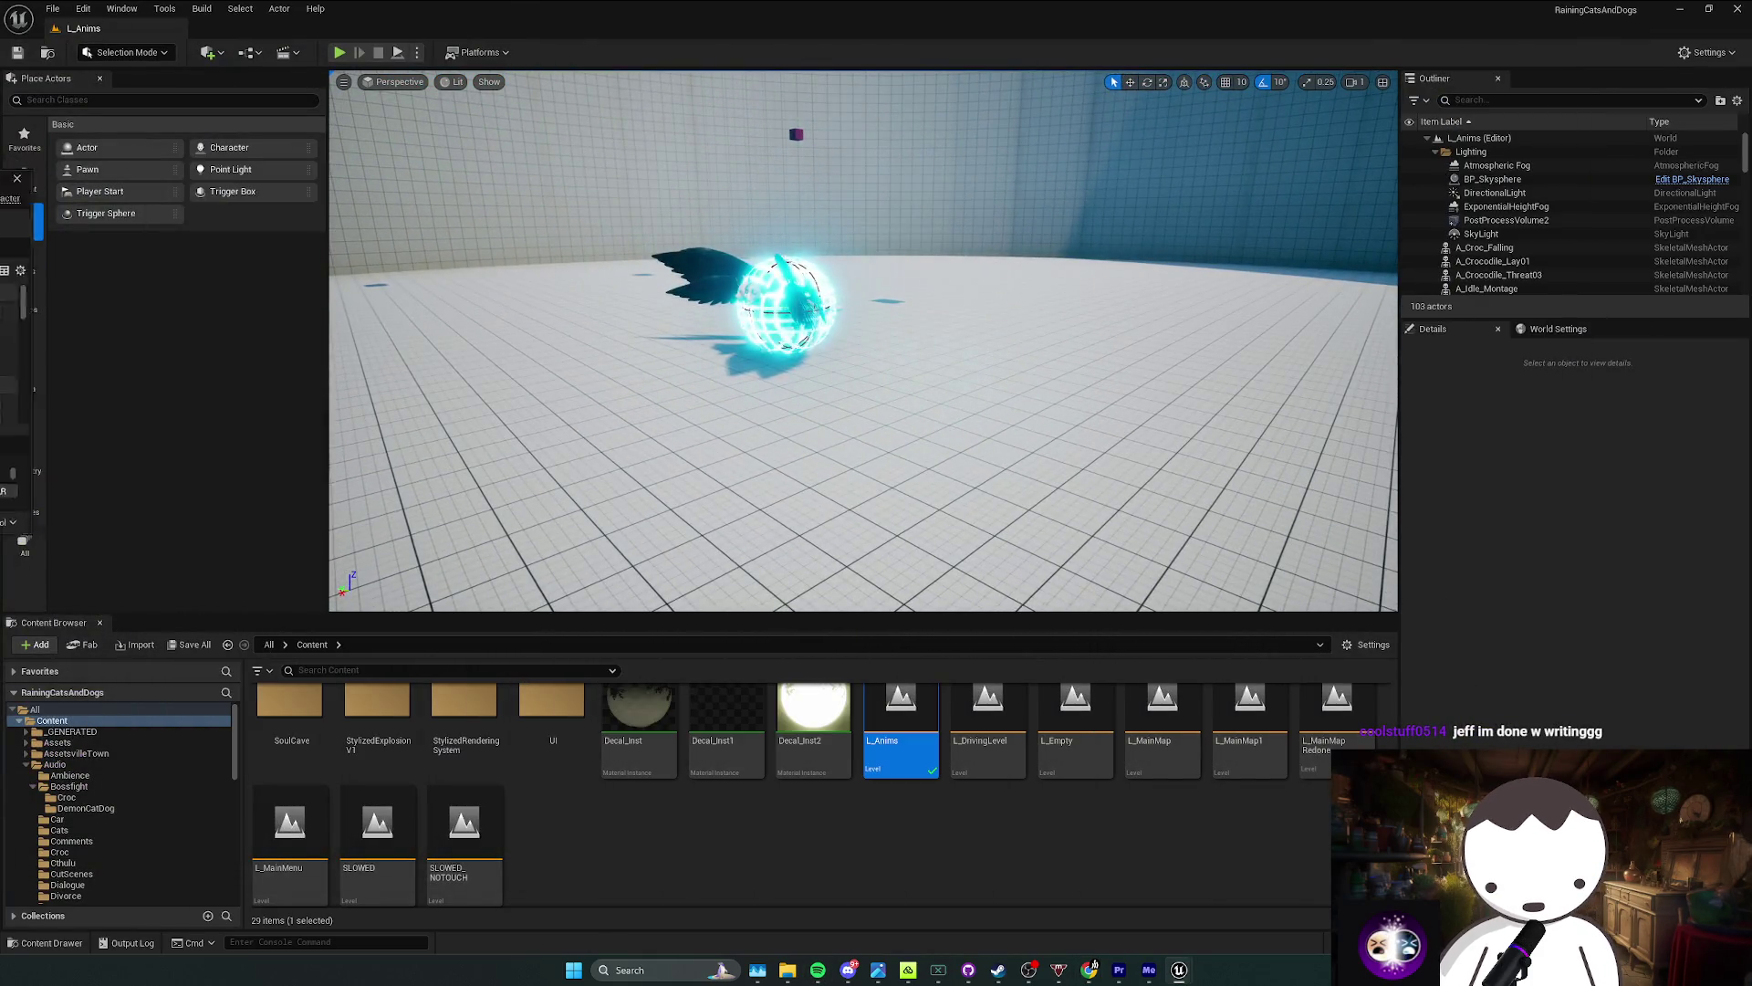
Step: Hide the BP_MiniDemon editor, play L_Anims, then stop and start a fresh play-test
{"action": "key", "text": "alt+Tab"}
{"action": "left_click", "coordinate": [1682, 9]}
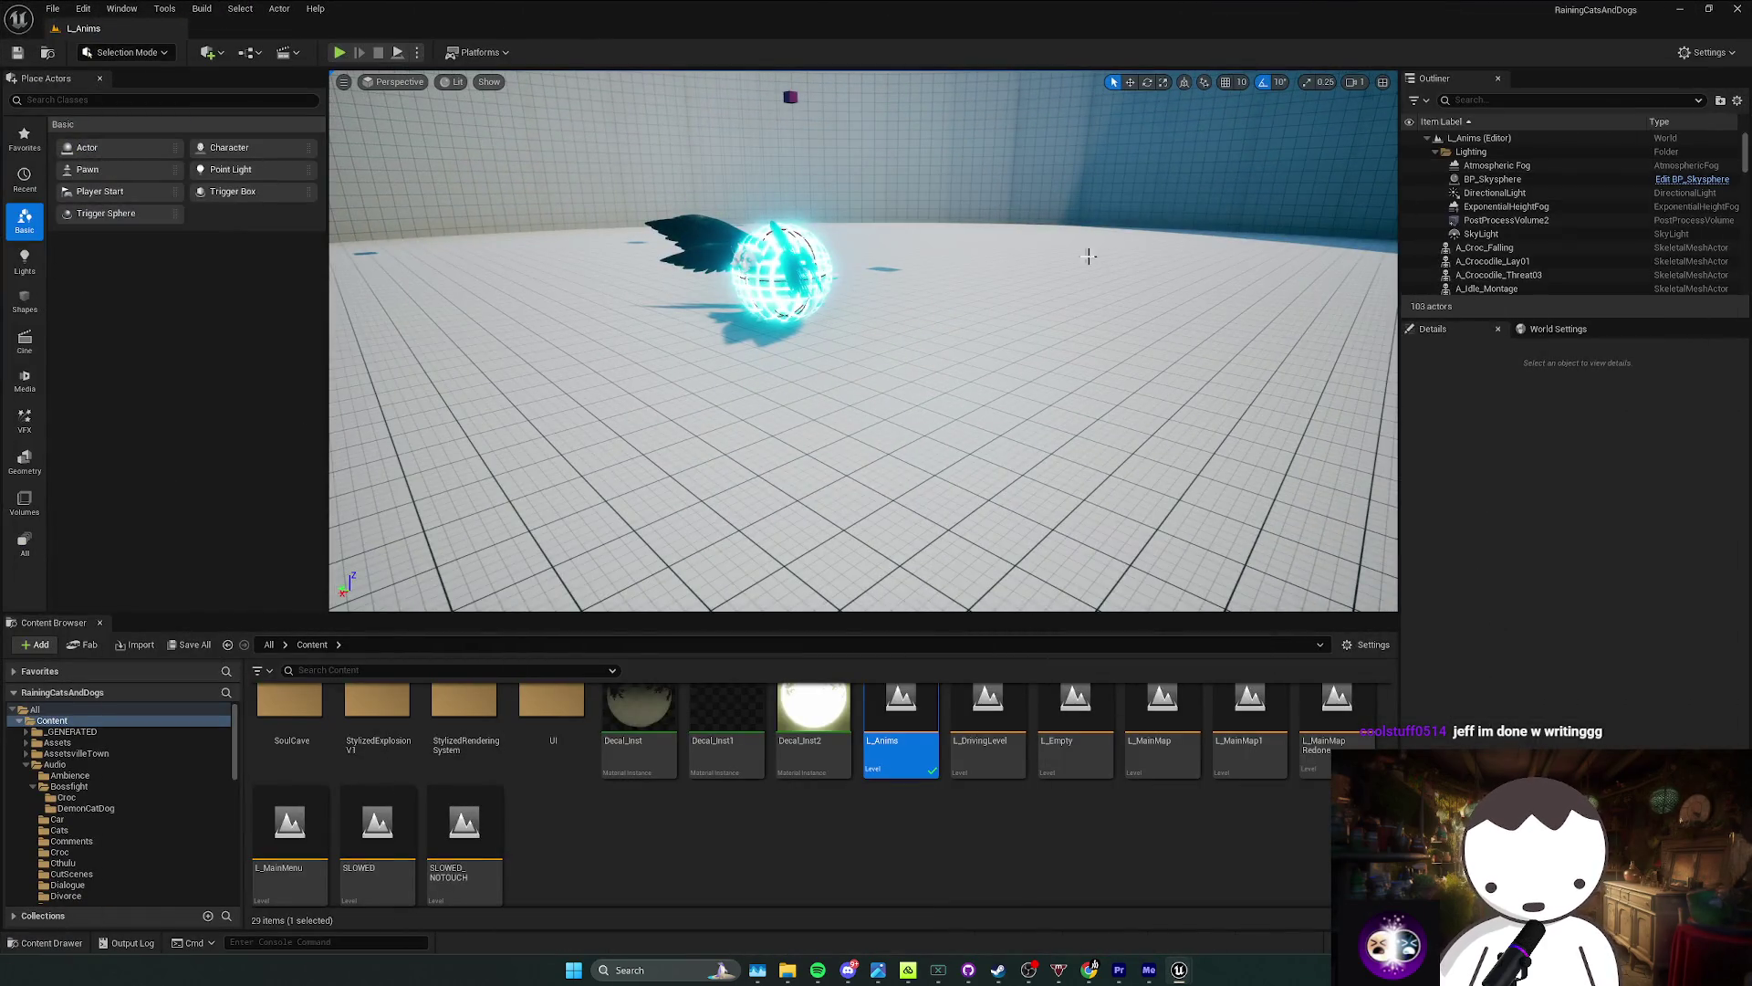
{"action": "left_click", "coordinate": [338, 52]}
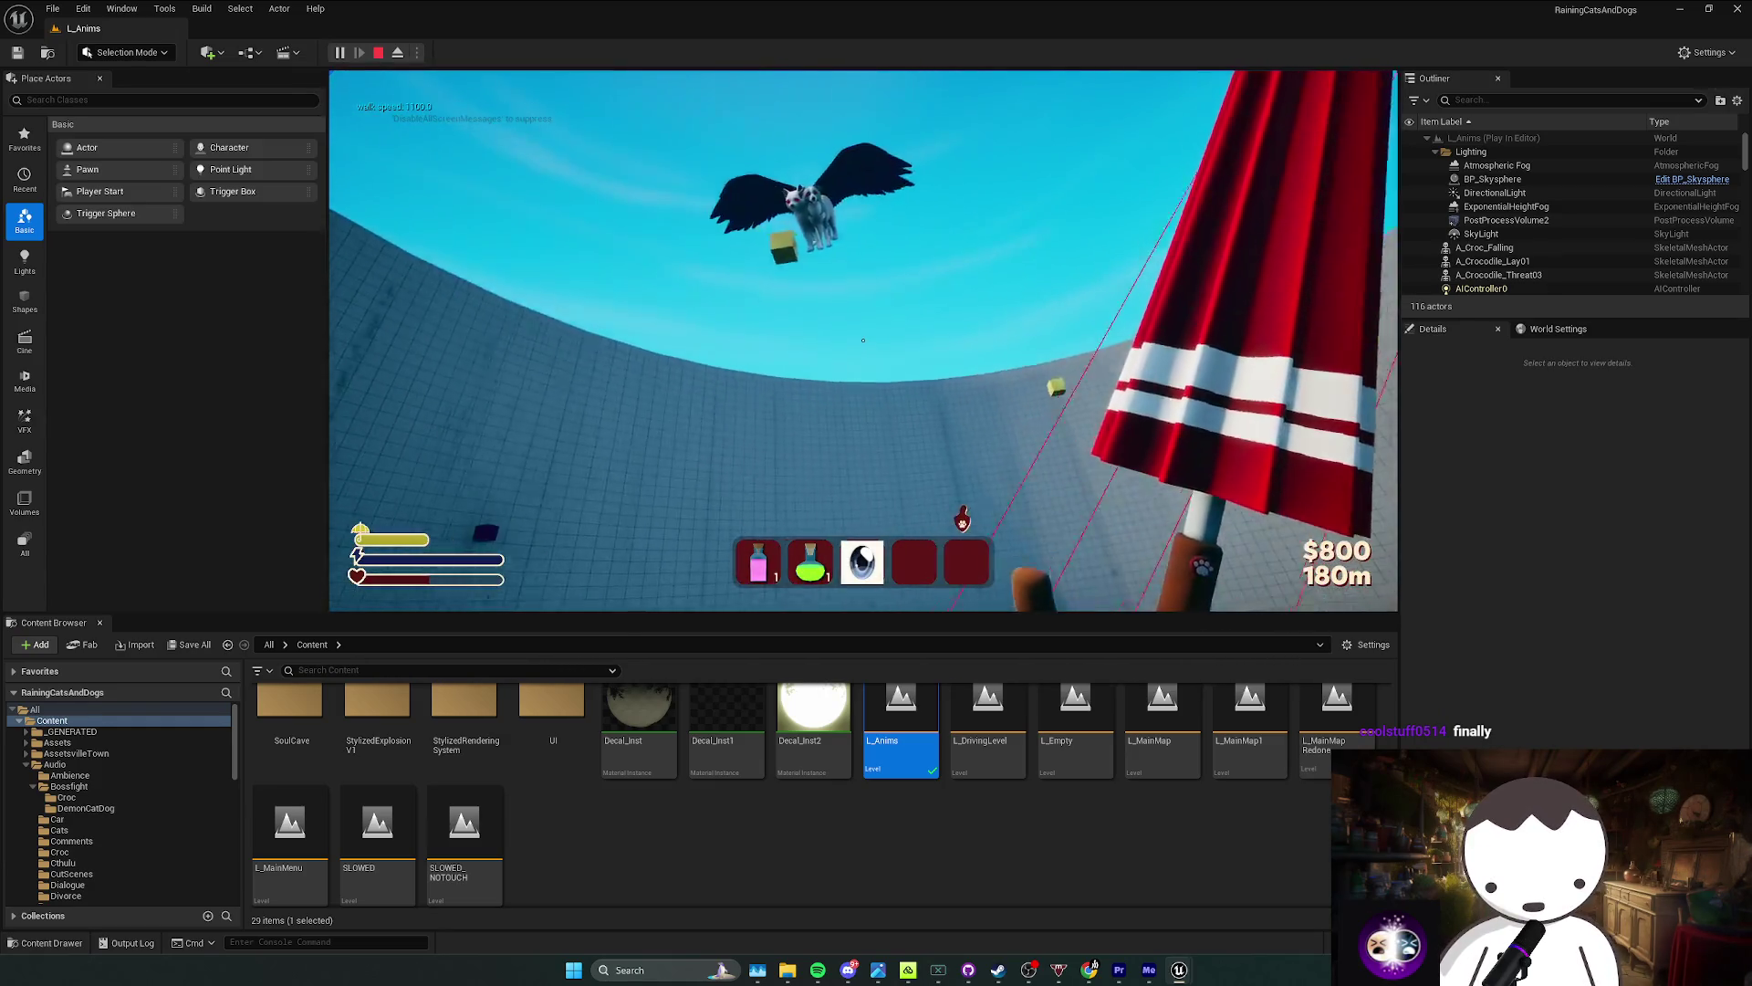
{"action": "key", "text": "Escape"}
{"action": "key", "text": "alt+p"}
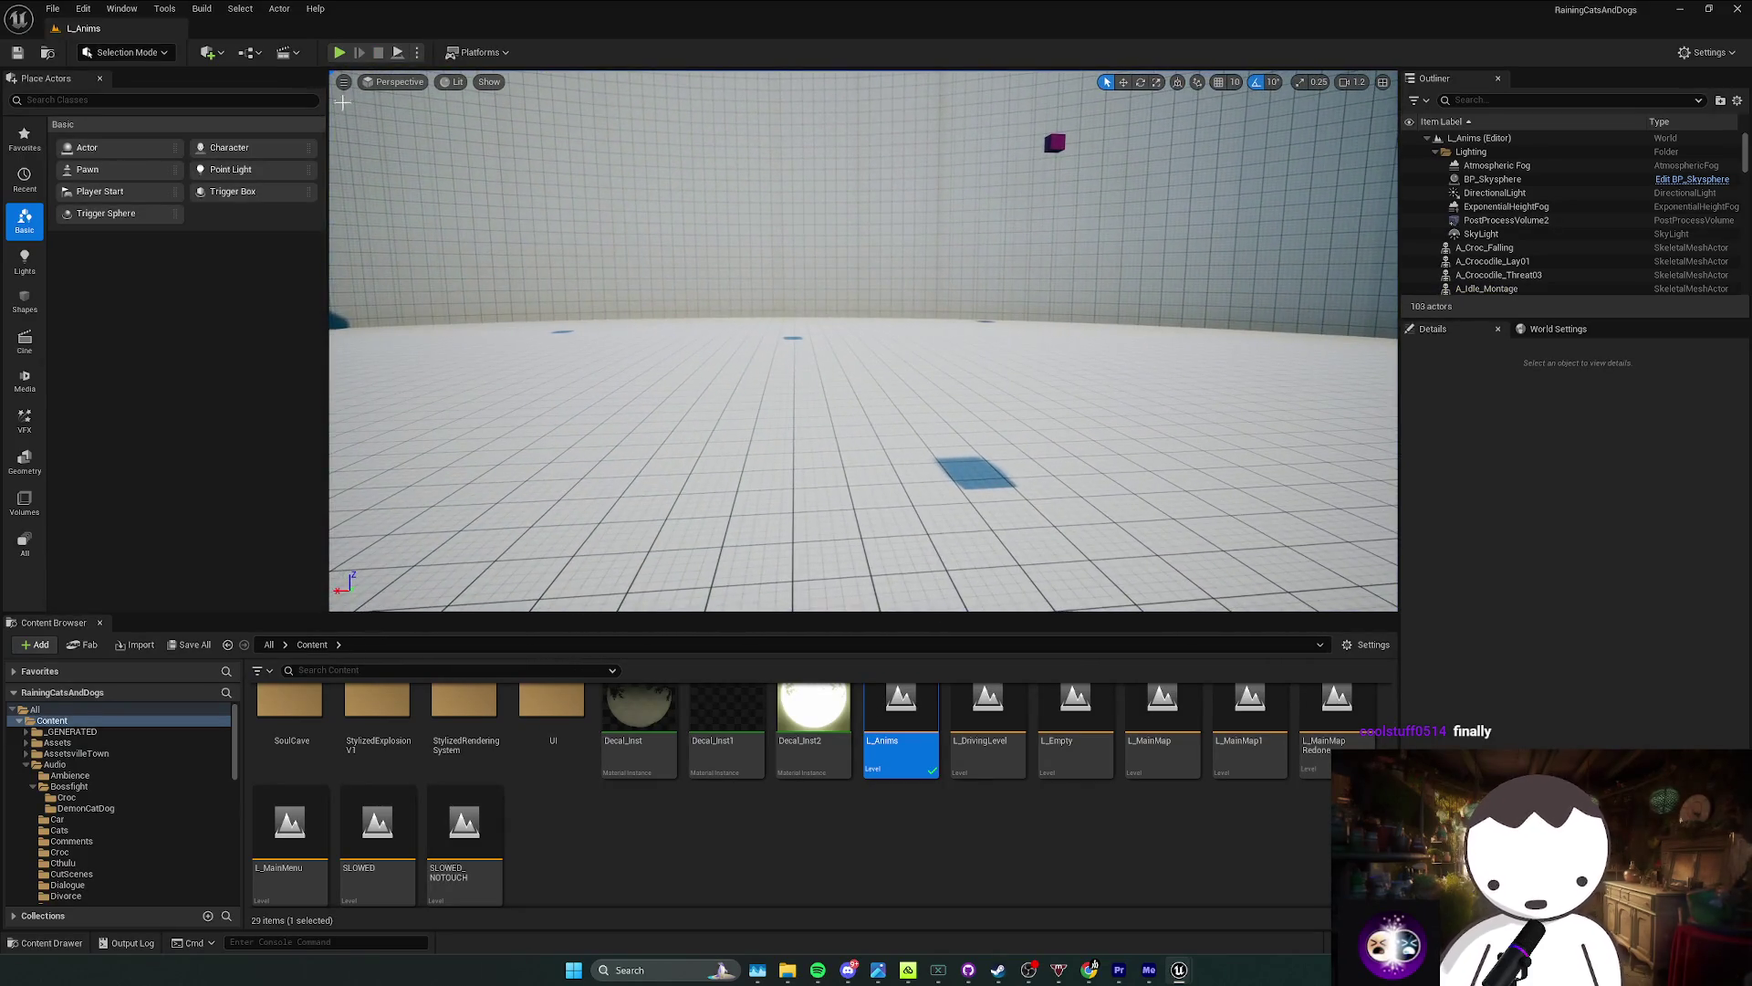